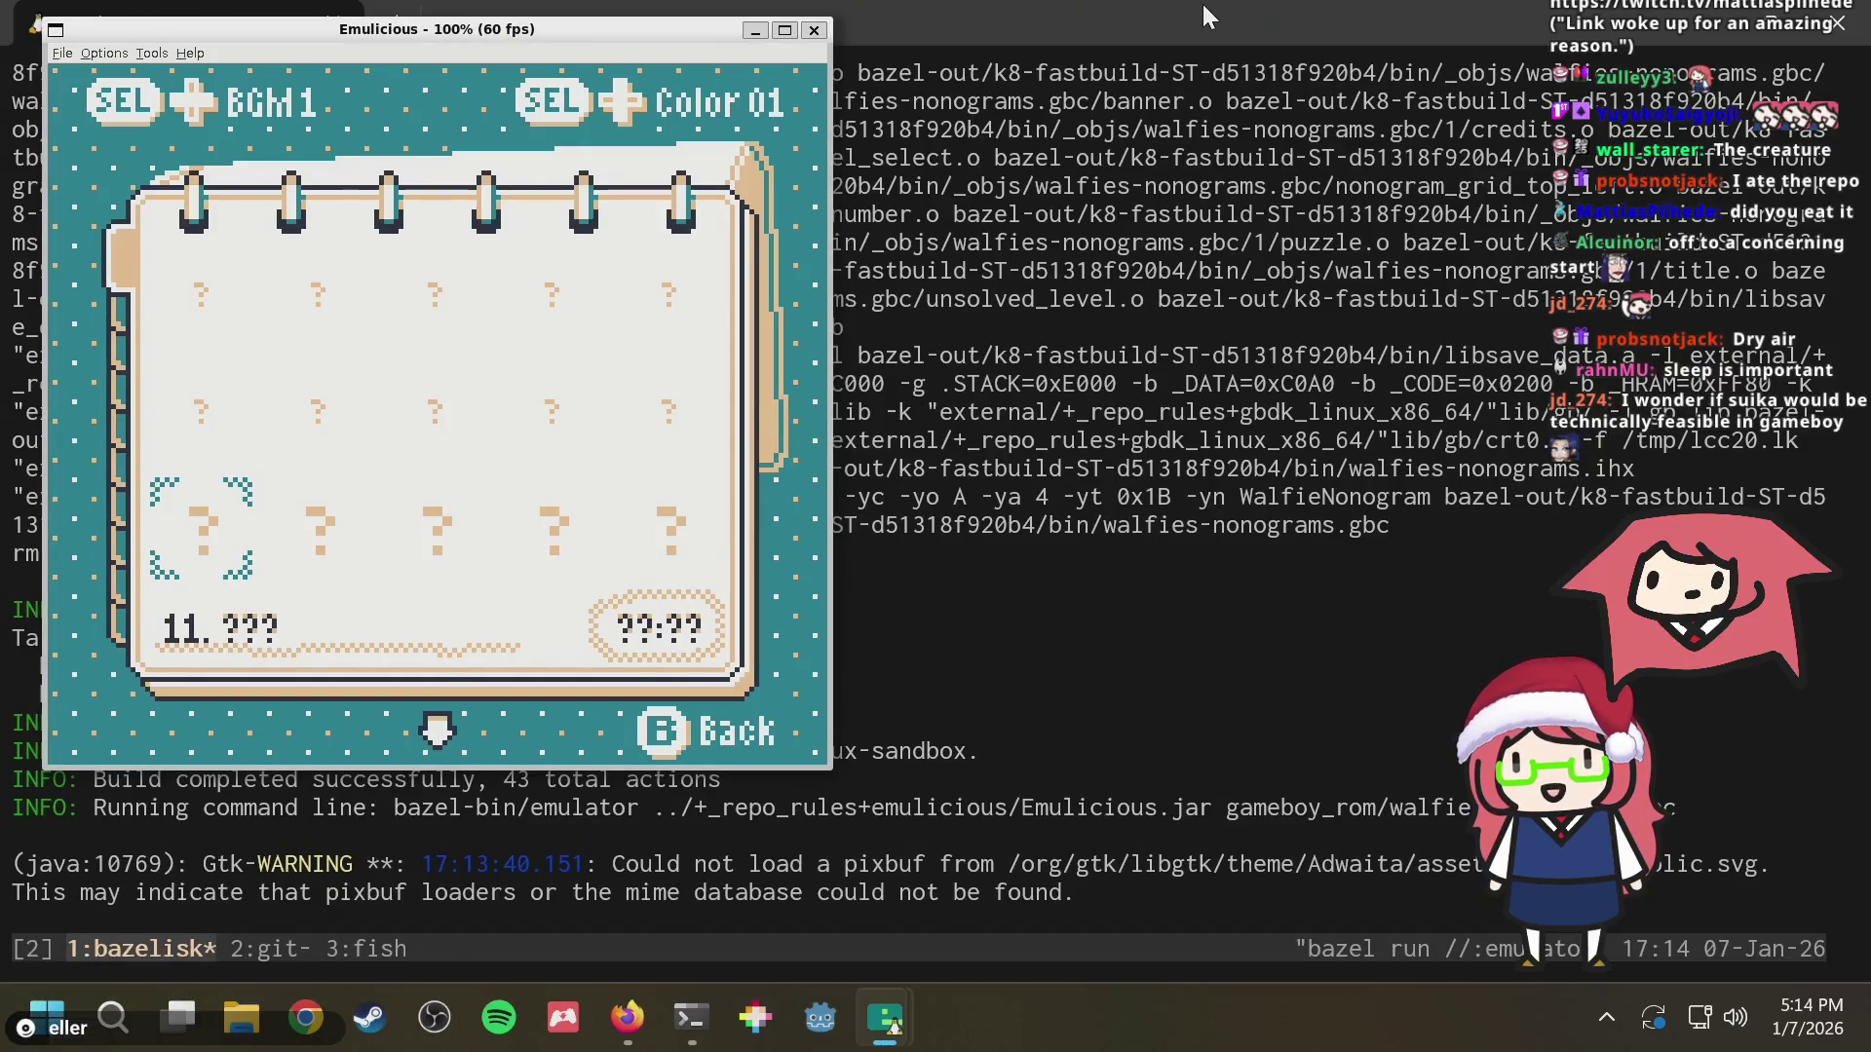
Select level 146 on the level grid and solve its nonogram
key("Down")
key("Down")
key("Down")
key("Down")
key("Down")
key("Down")
key("Down")
key("Down")
key("Down")
key("Down")
key("Down")
key("Down")
key("Down")
key("Down")
key("Down")
key("Down")
key("Down")
key("Down")
key("Down")
key("Down")
key("Down")
key("Down")
key("Down")
key("Left")
key("Left")
key("Right")
key("Left")
key("a")
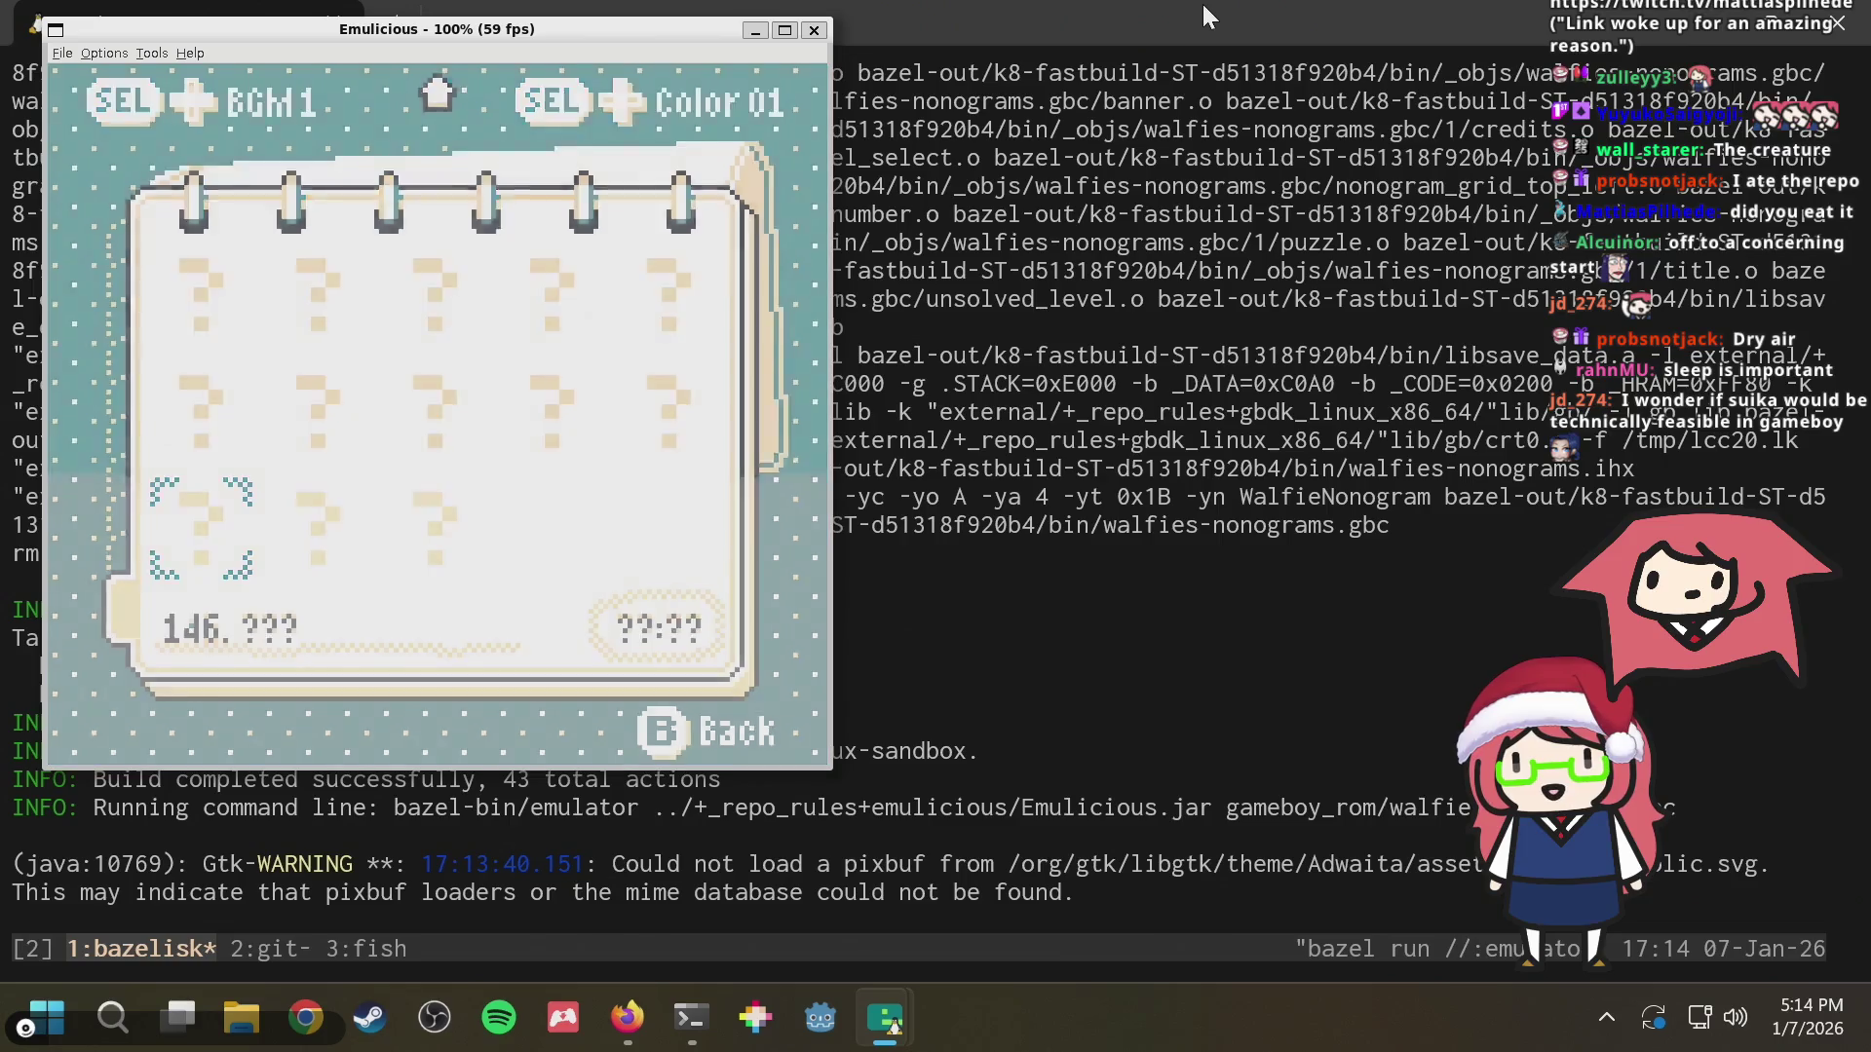
key("Down")
key("Down")
key("Right")
key("Return")
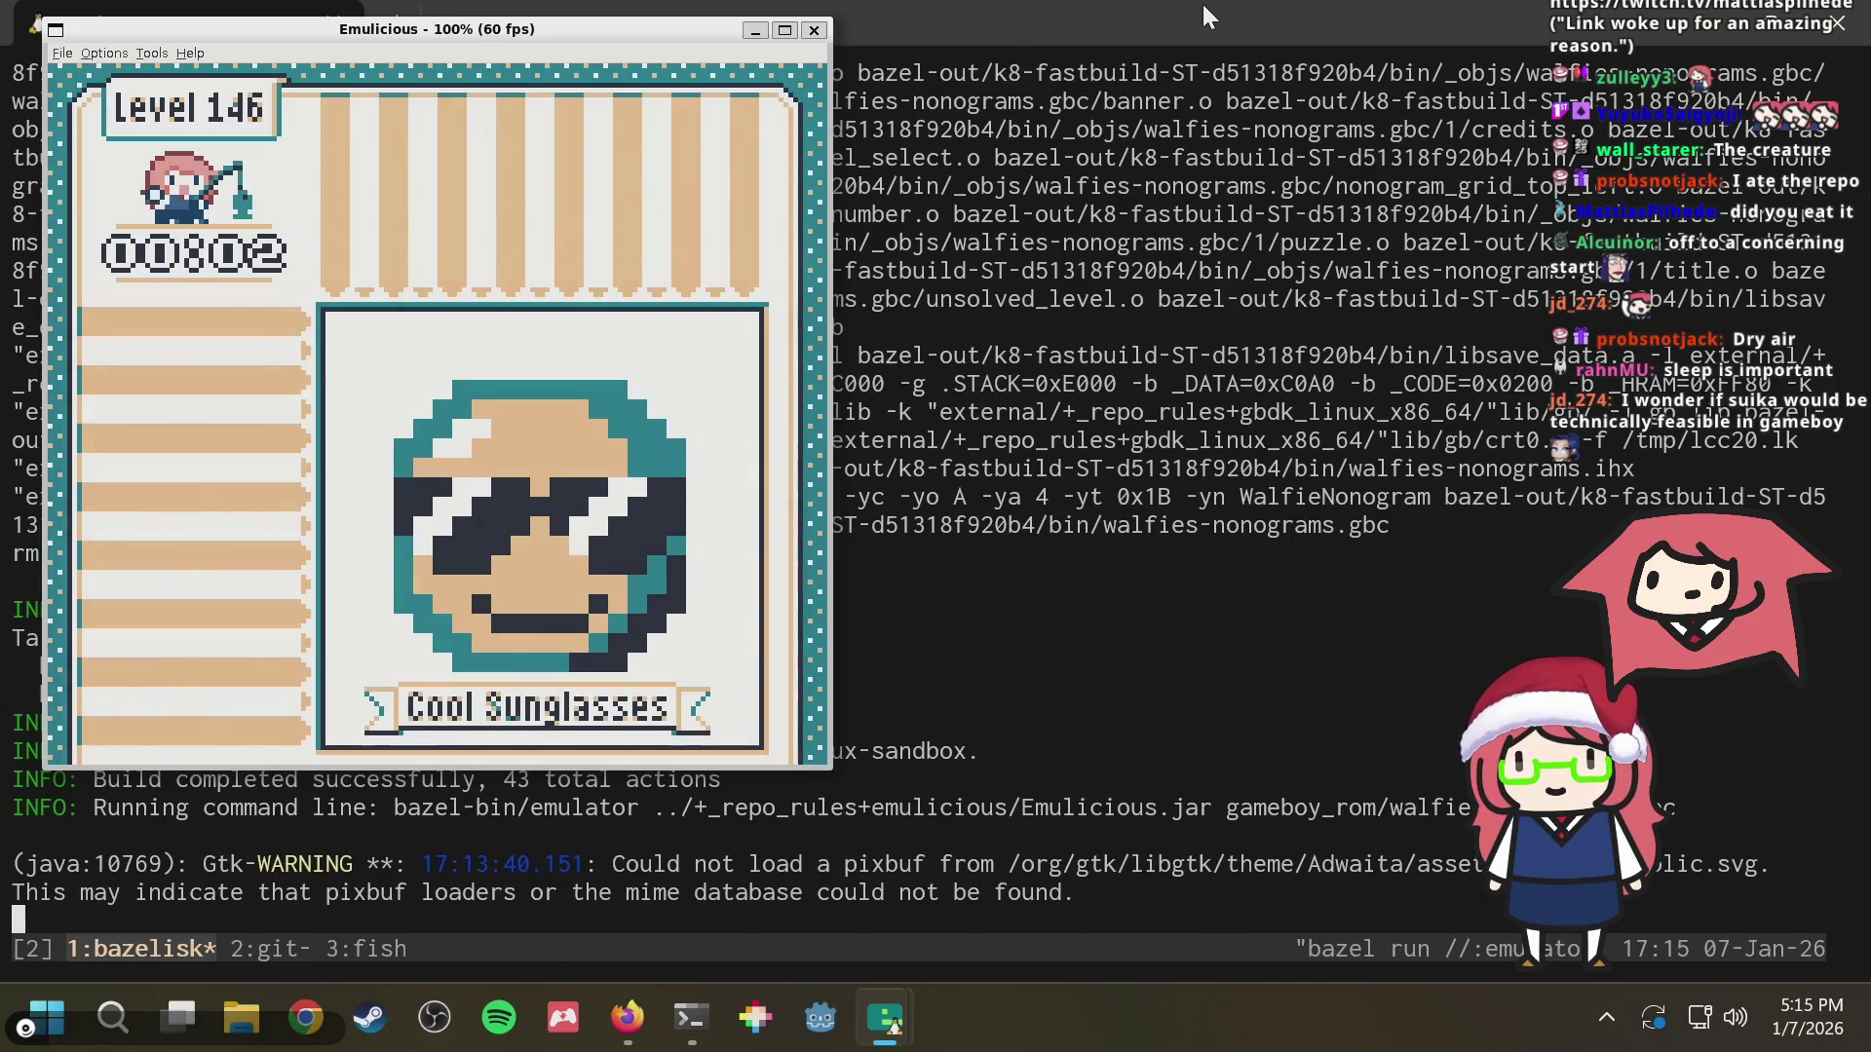
Solve levels 147 and 148, revealing the AC Leaf picture in the collection
key("Right")
key("x")
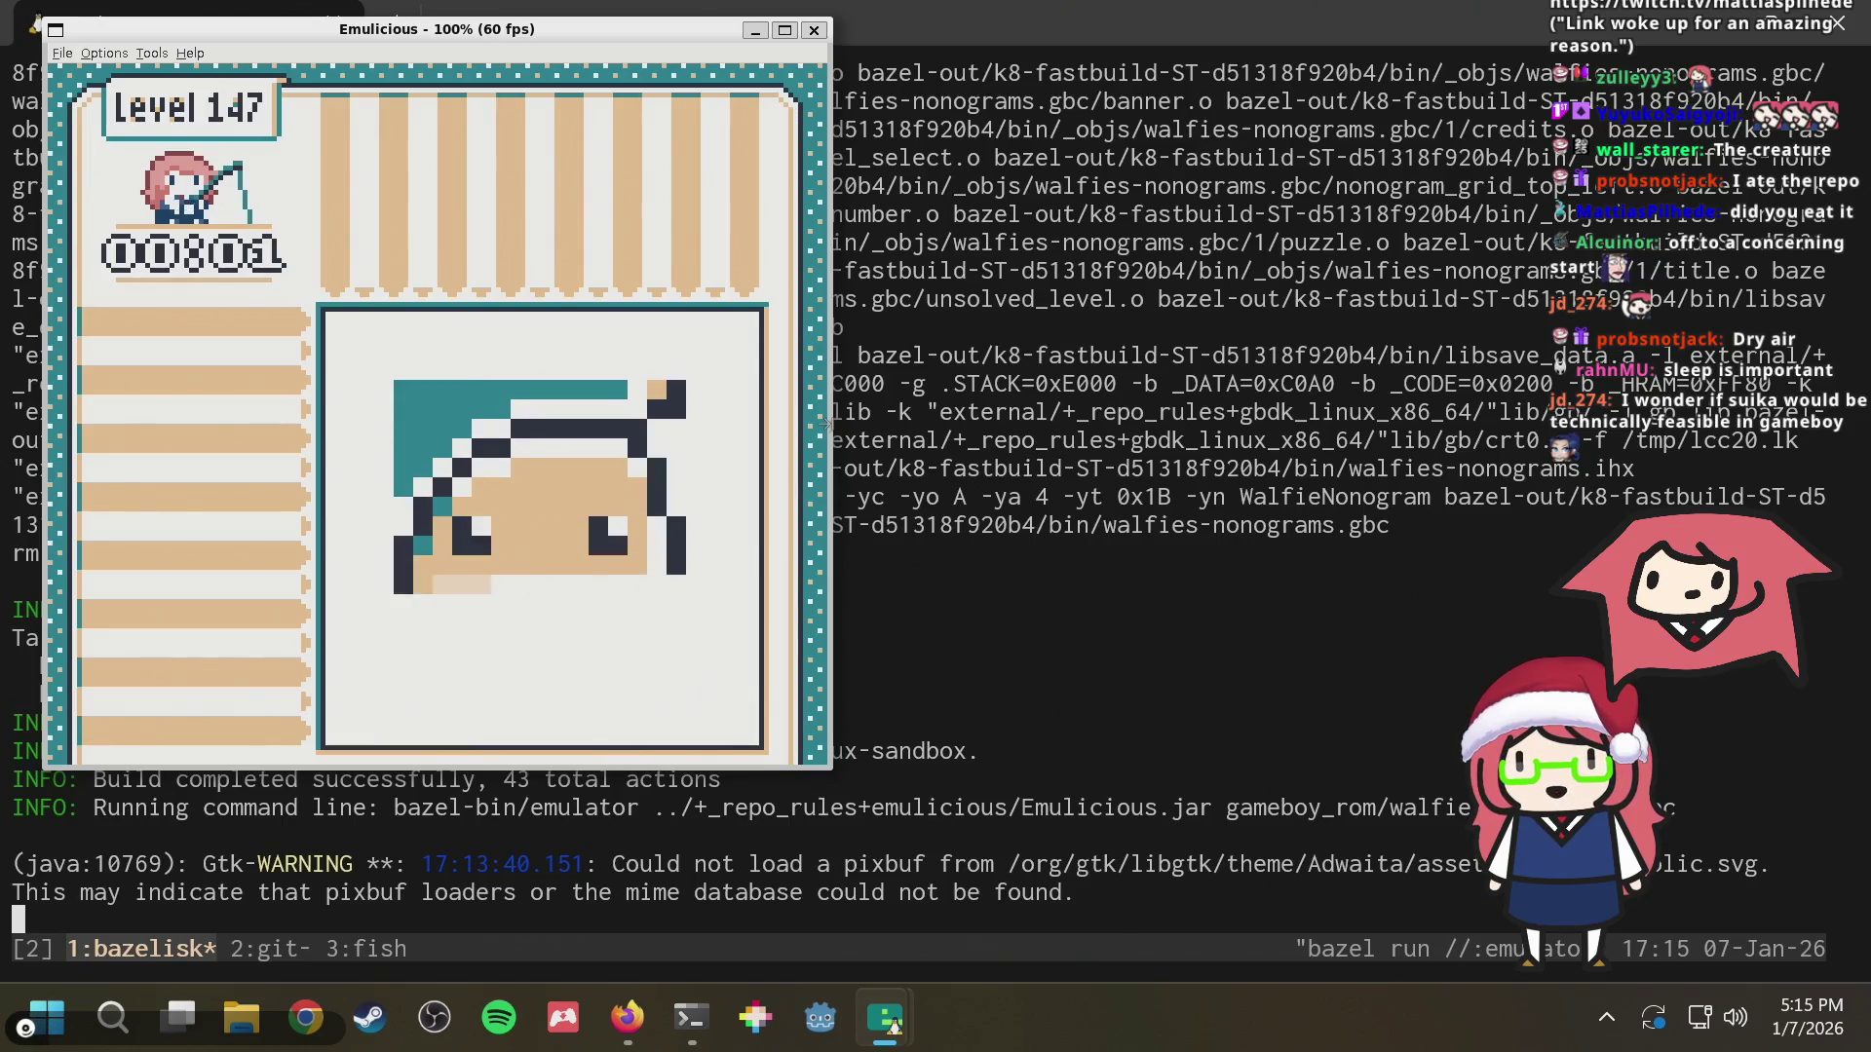
key("x")
key("Right")
key("x")
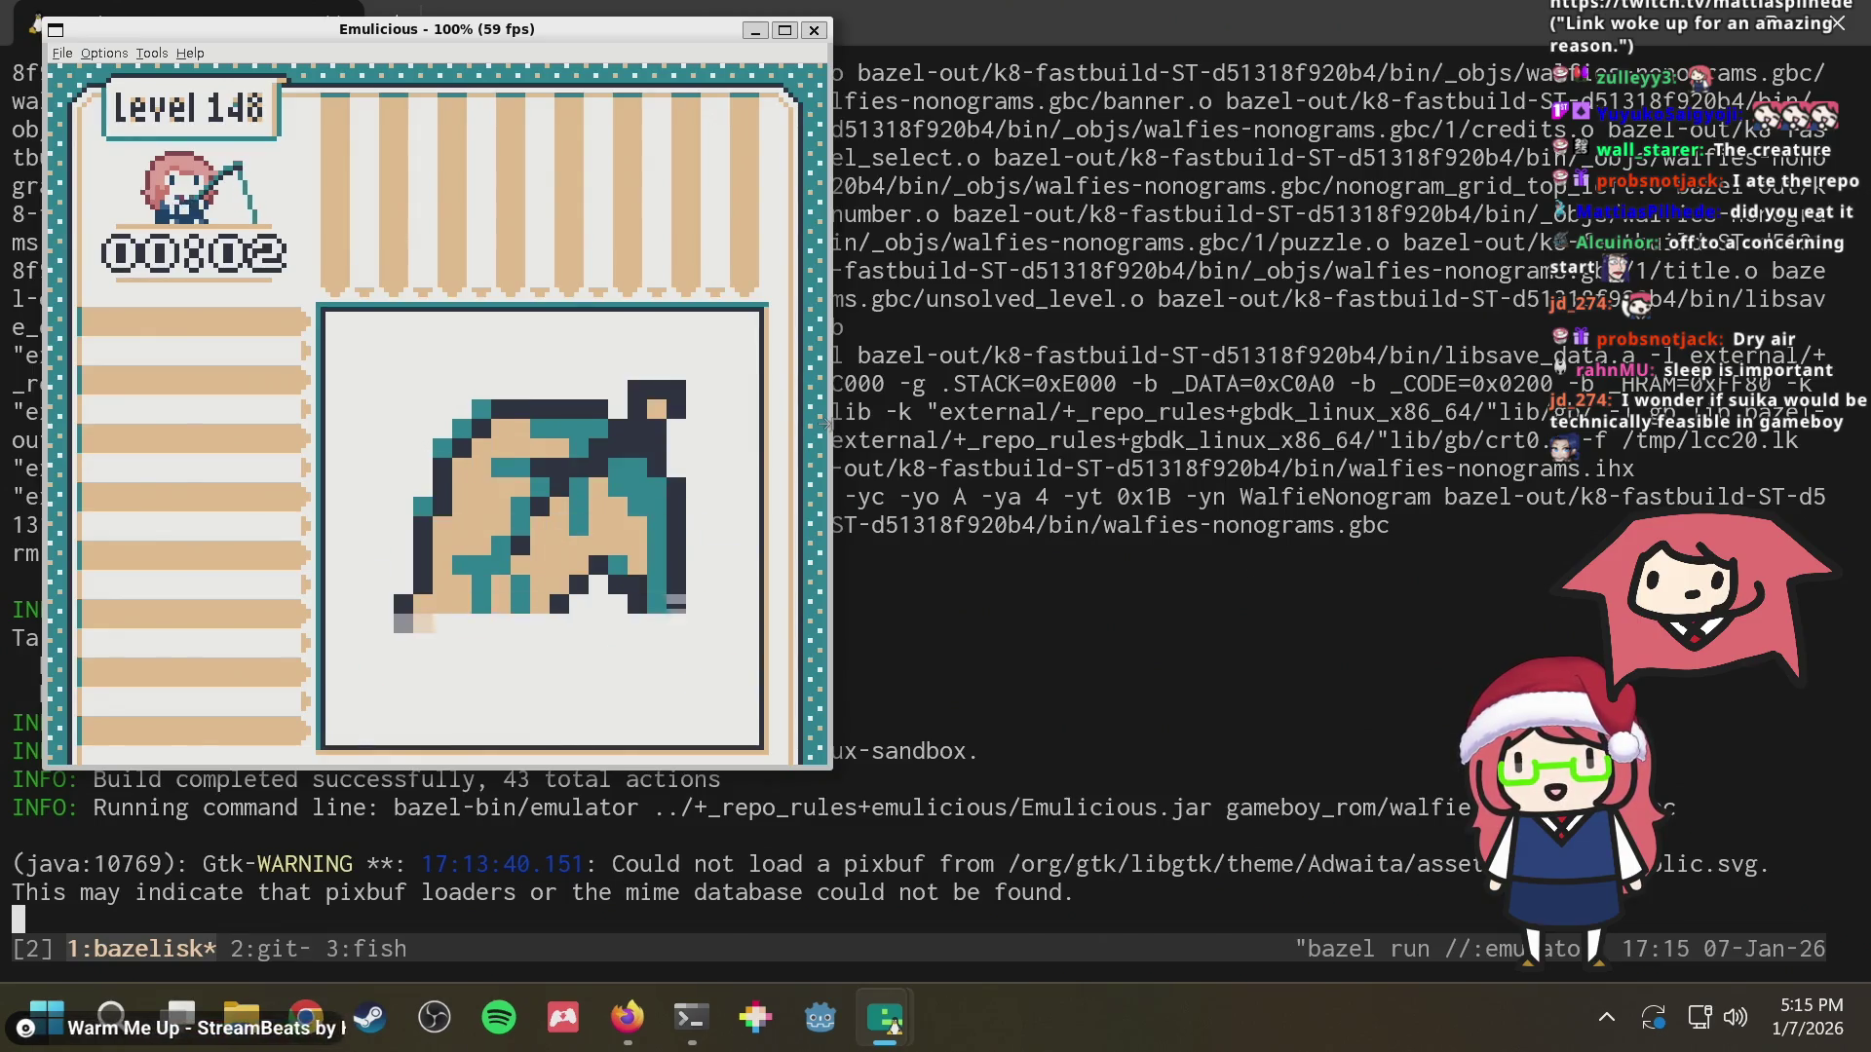
key("x")
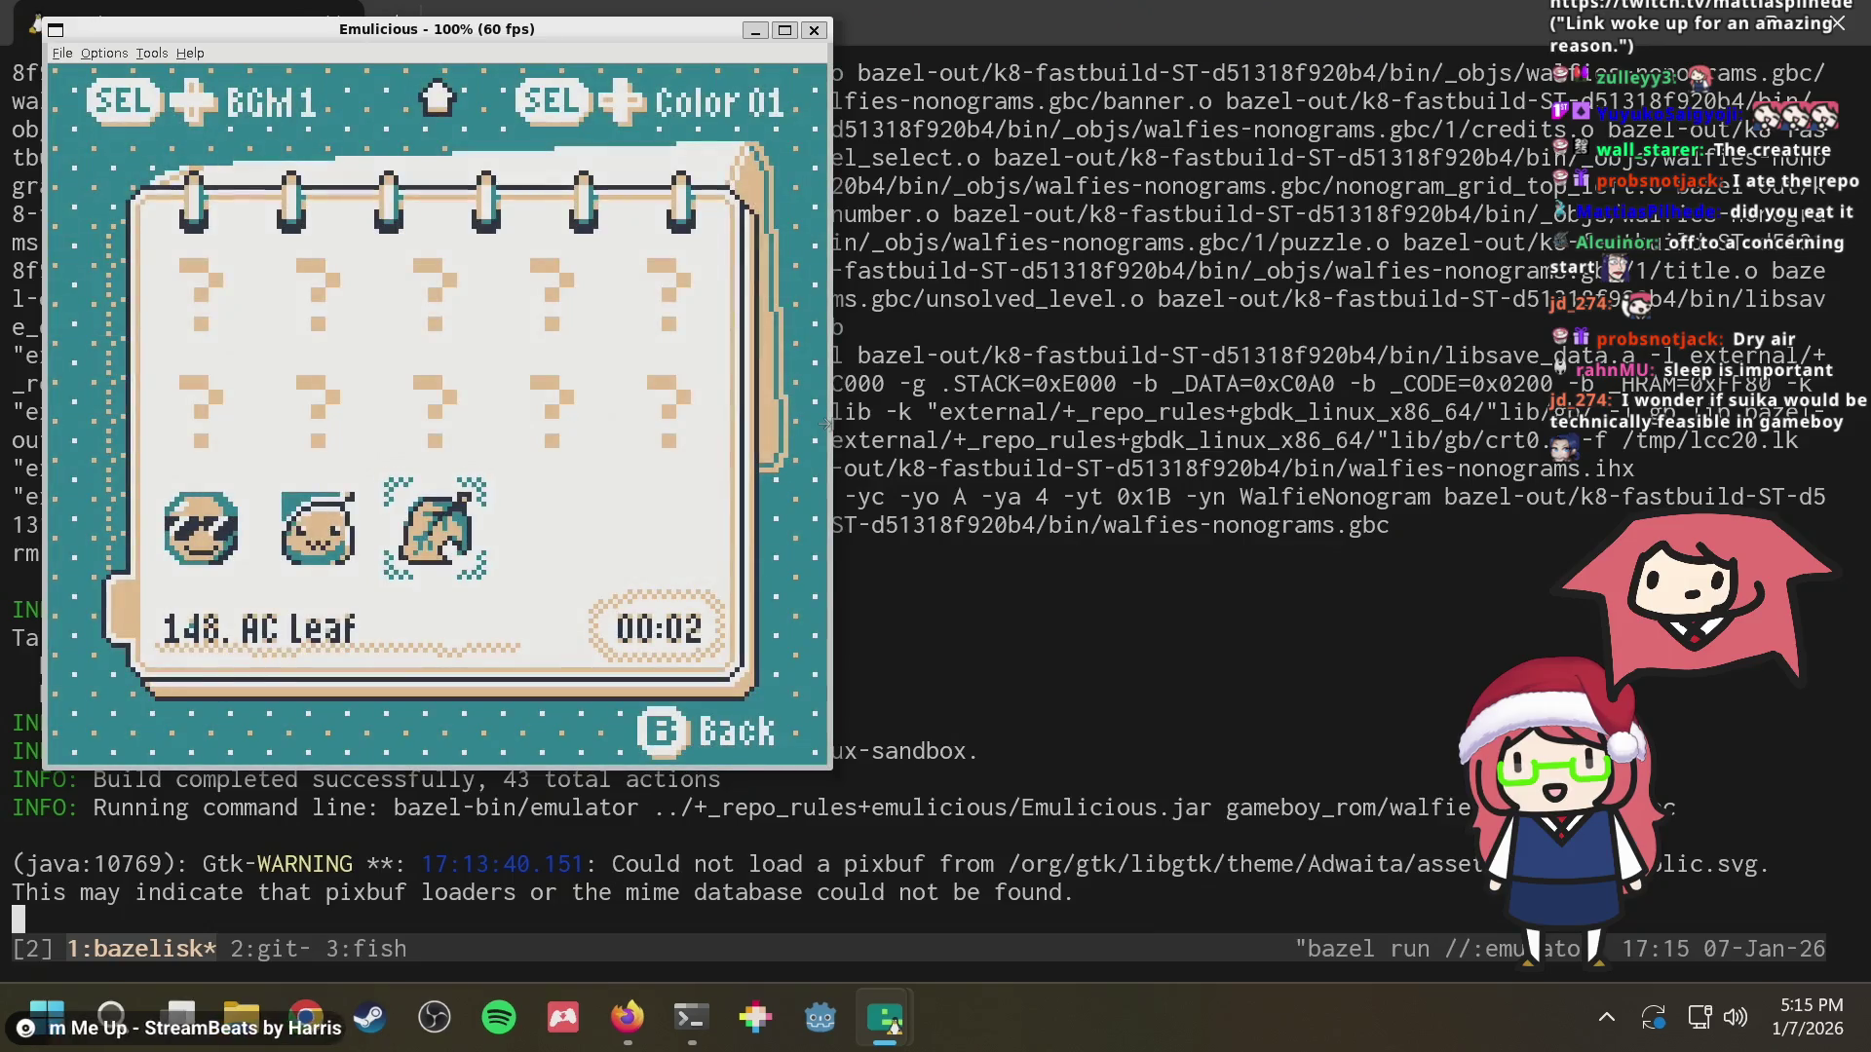
key("Left")
key("Left")
key("Right")
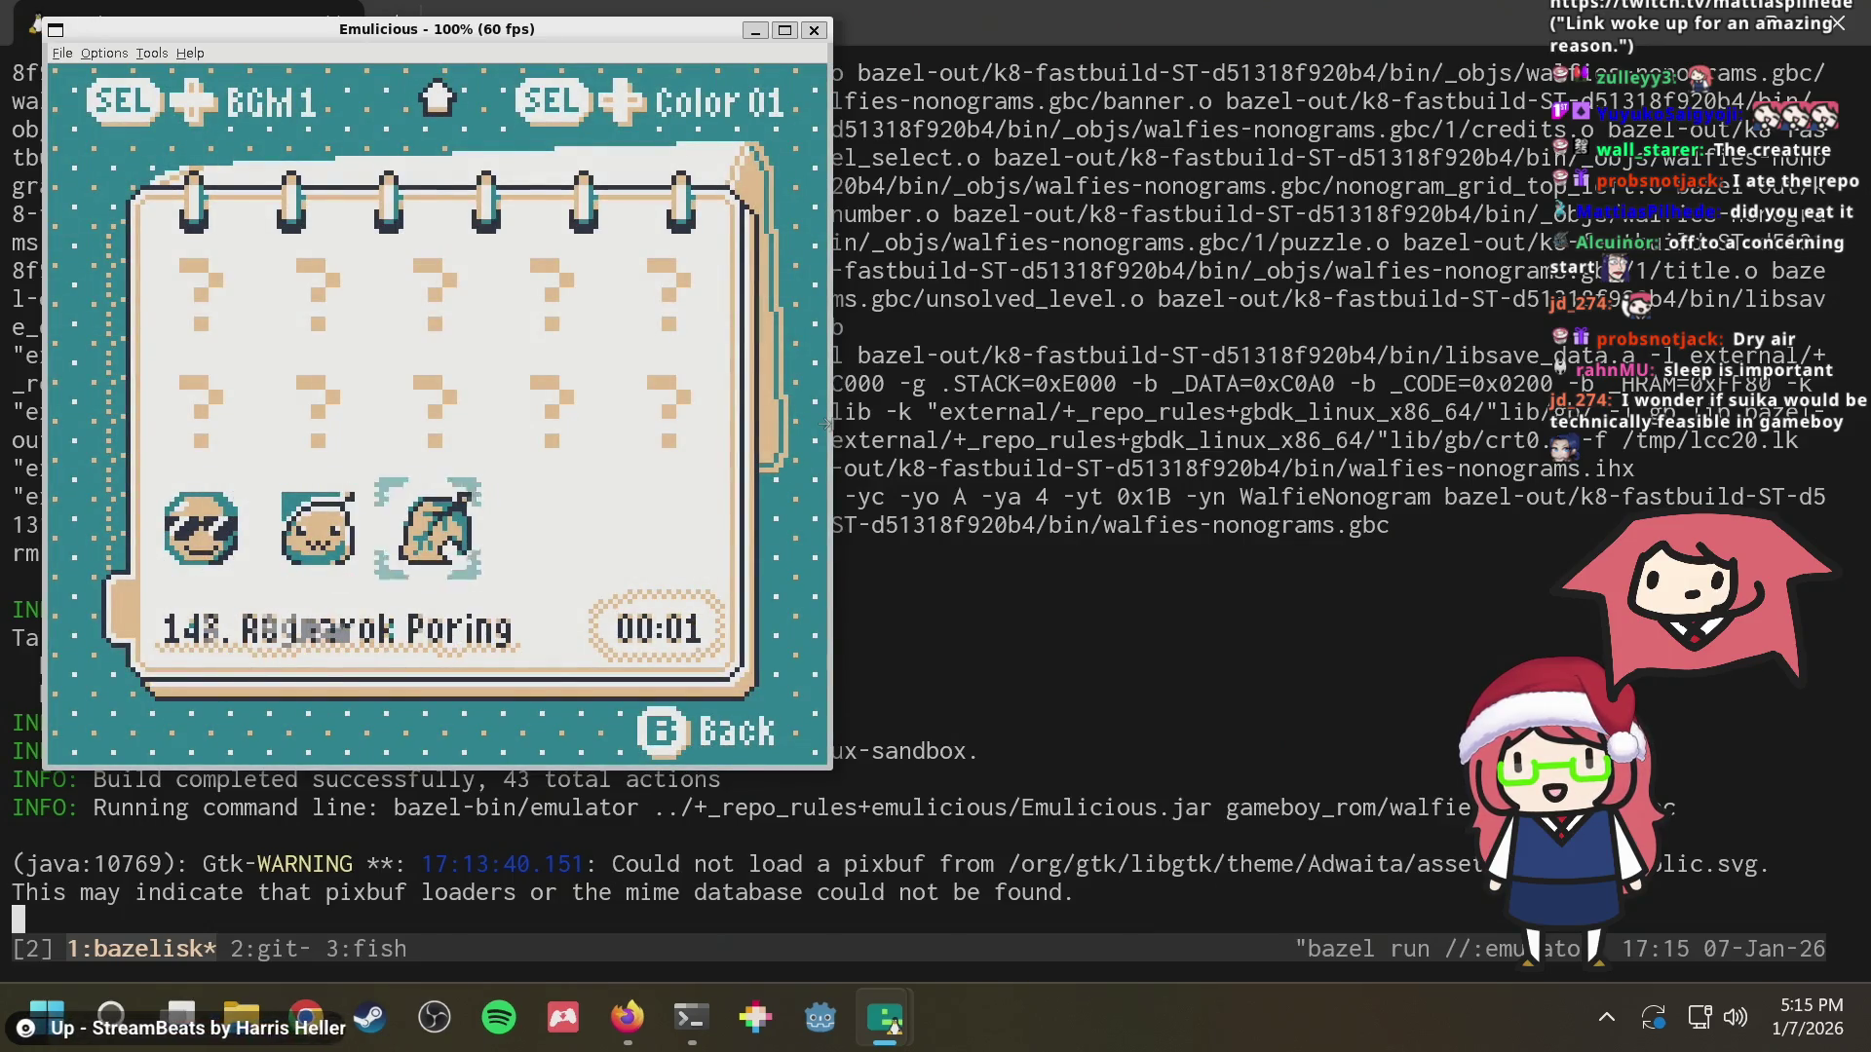
key("Right")
key("Down")
key("Down")
key("Down")
key("Down")
key("Down")
key("Down")
key("Down")
key("Down")
key("Down")
key("Up")
key("Down")
key("Down")
key("Down")
key("Down")
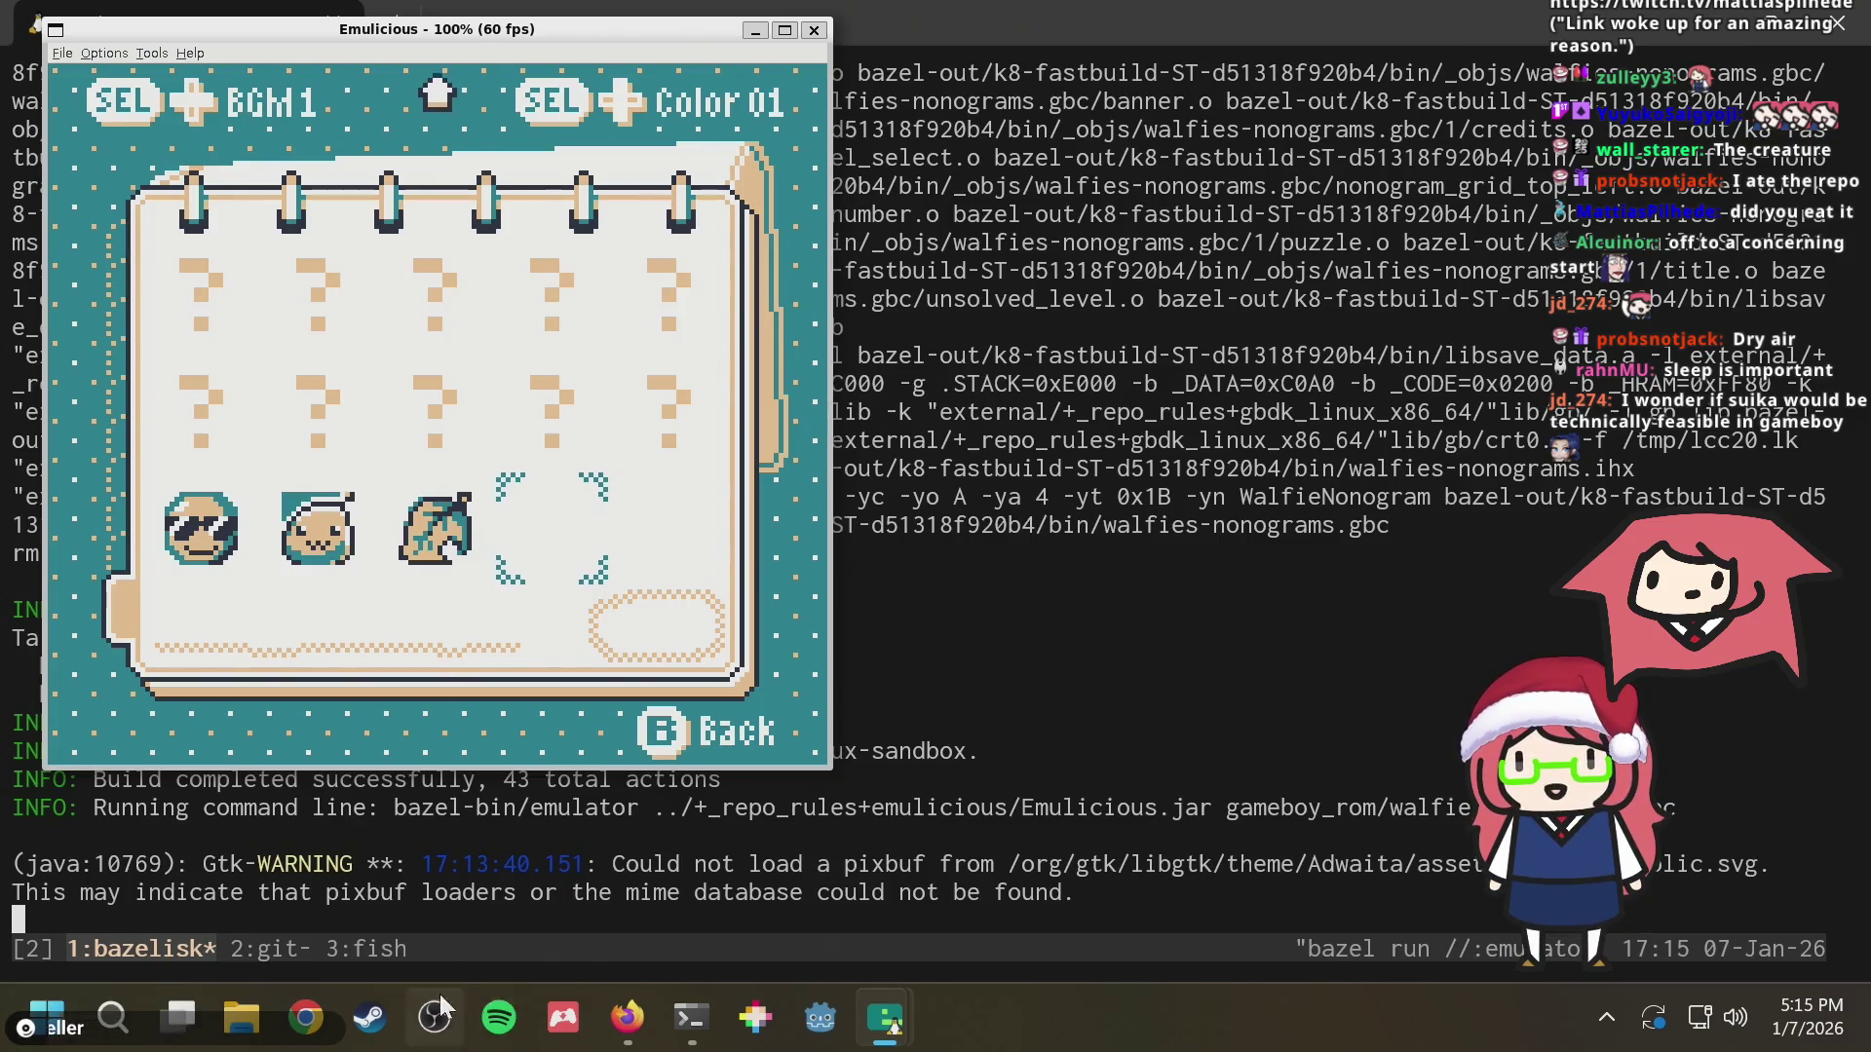
left_click(370, 1017)
mouse_move(280, 71)
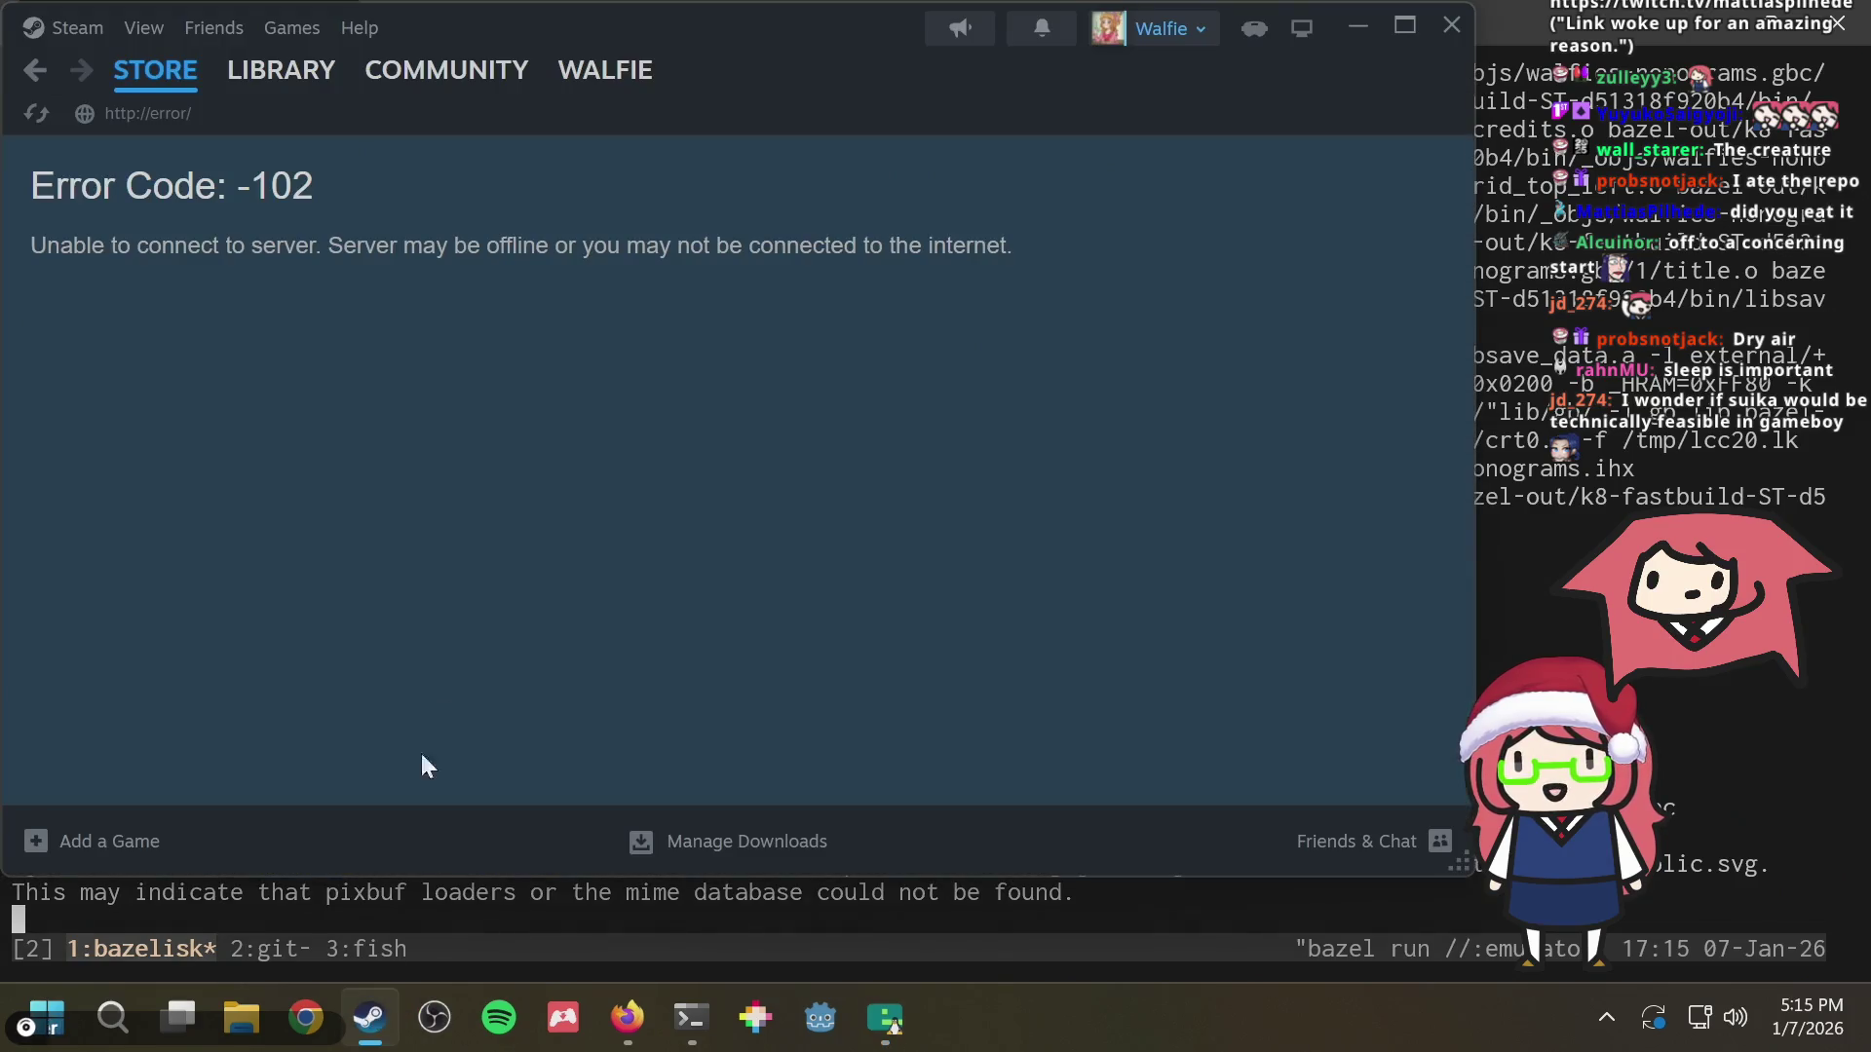
Resume the paused PEAK update from the Steam library and return to Emulicious
left_click(279, 73)
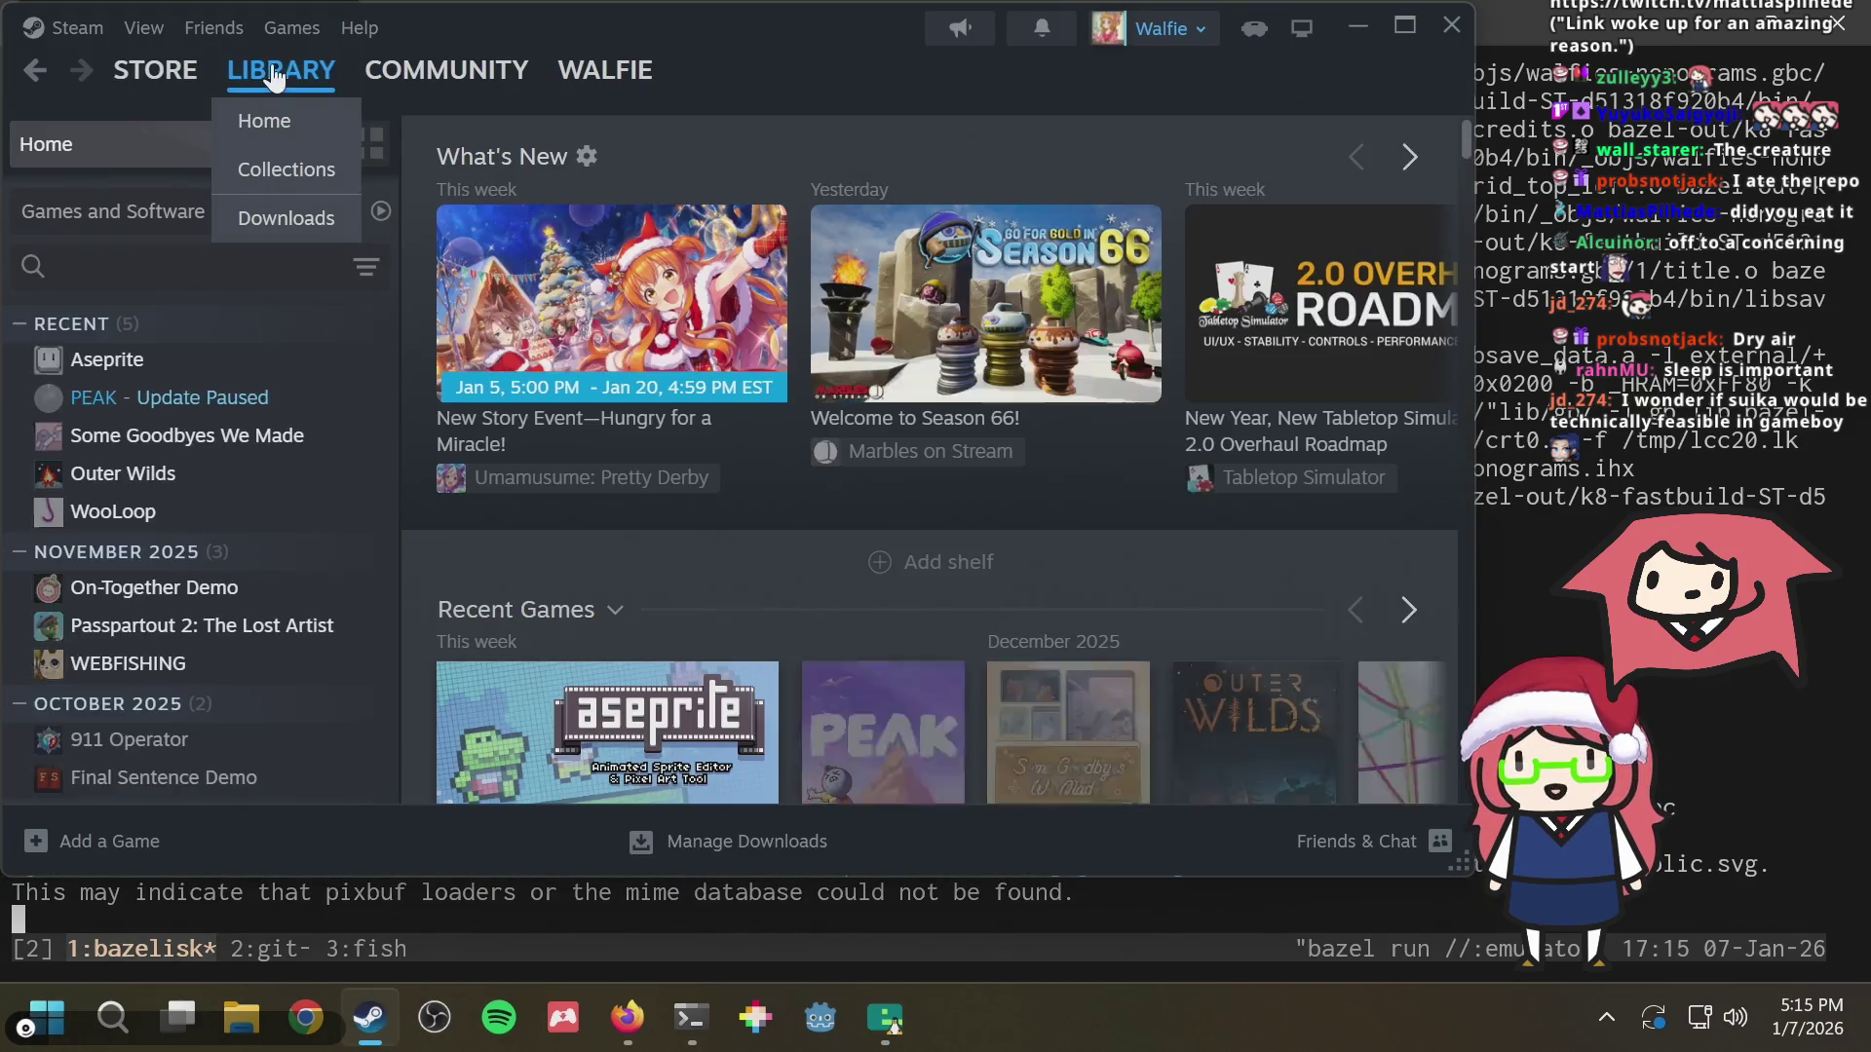
left_click(143, 406)
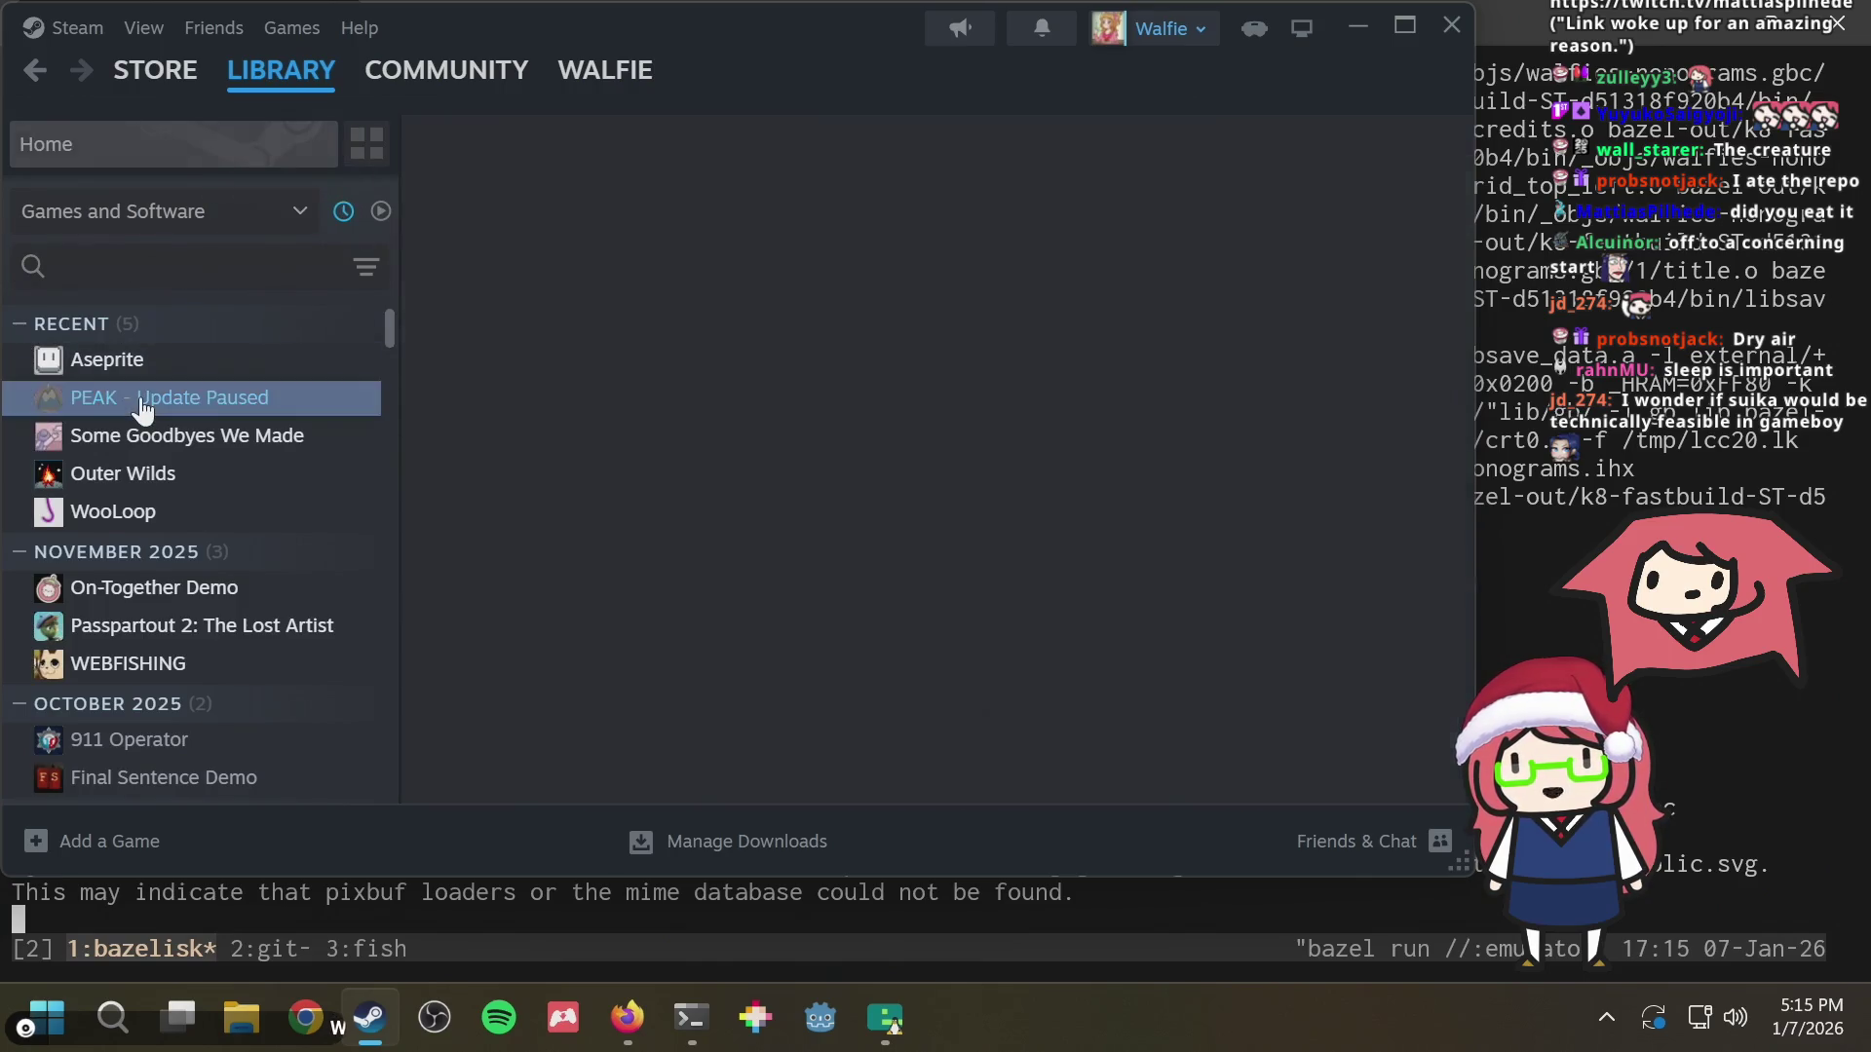
scroll(775, 358, "down", 3)
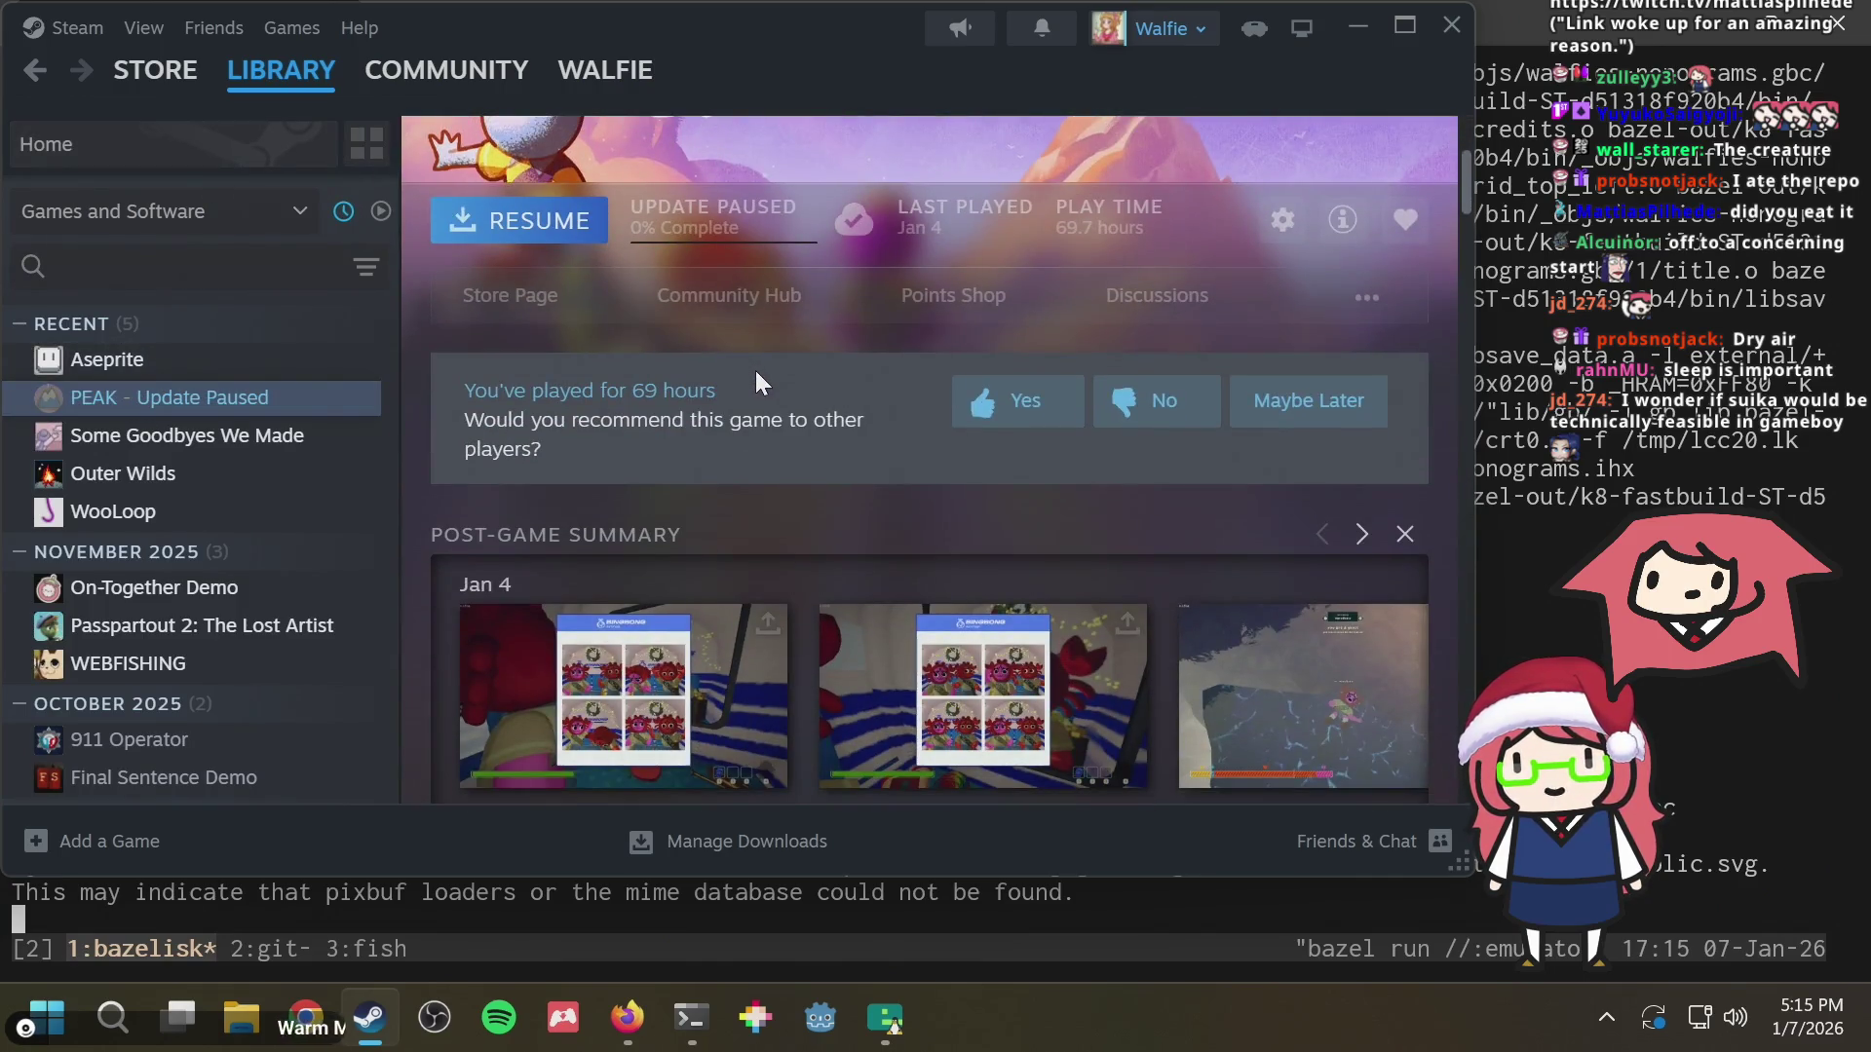
scroll(756, 369, "up", 3)
left_click(541, 514)
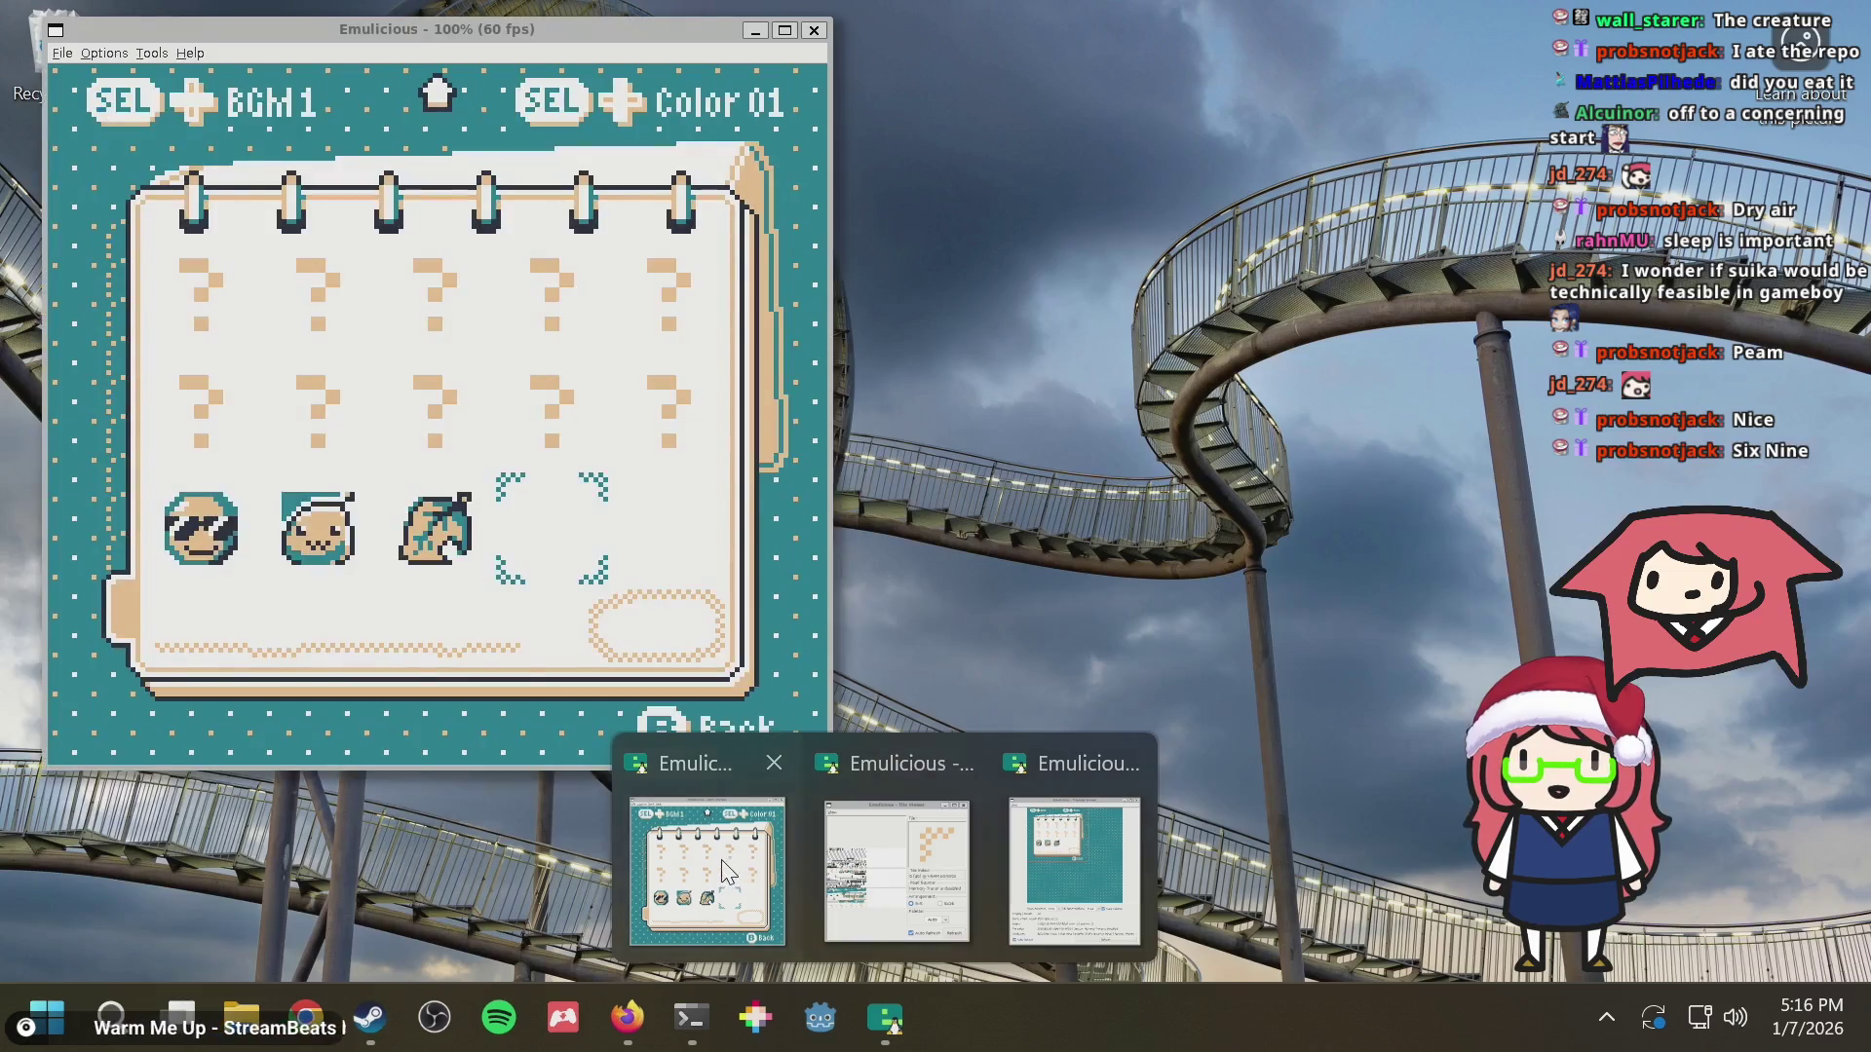
mouse_move(885, 1018)
left_click(723, 869)
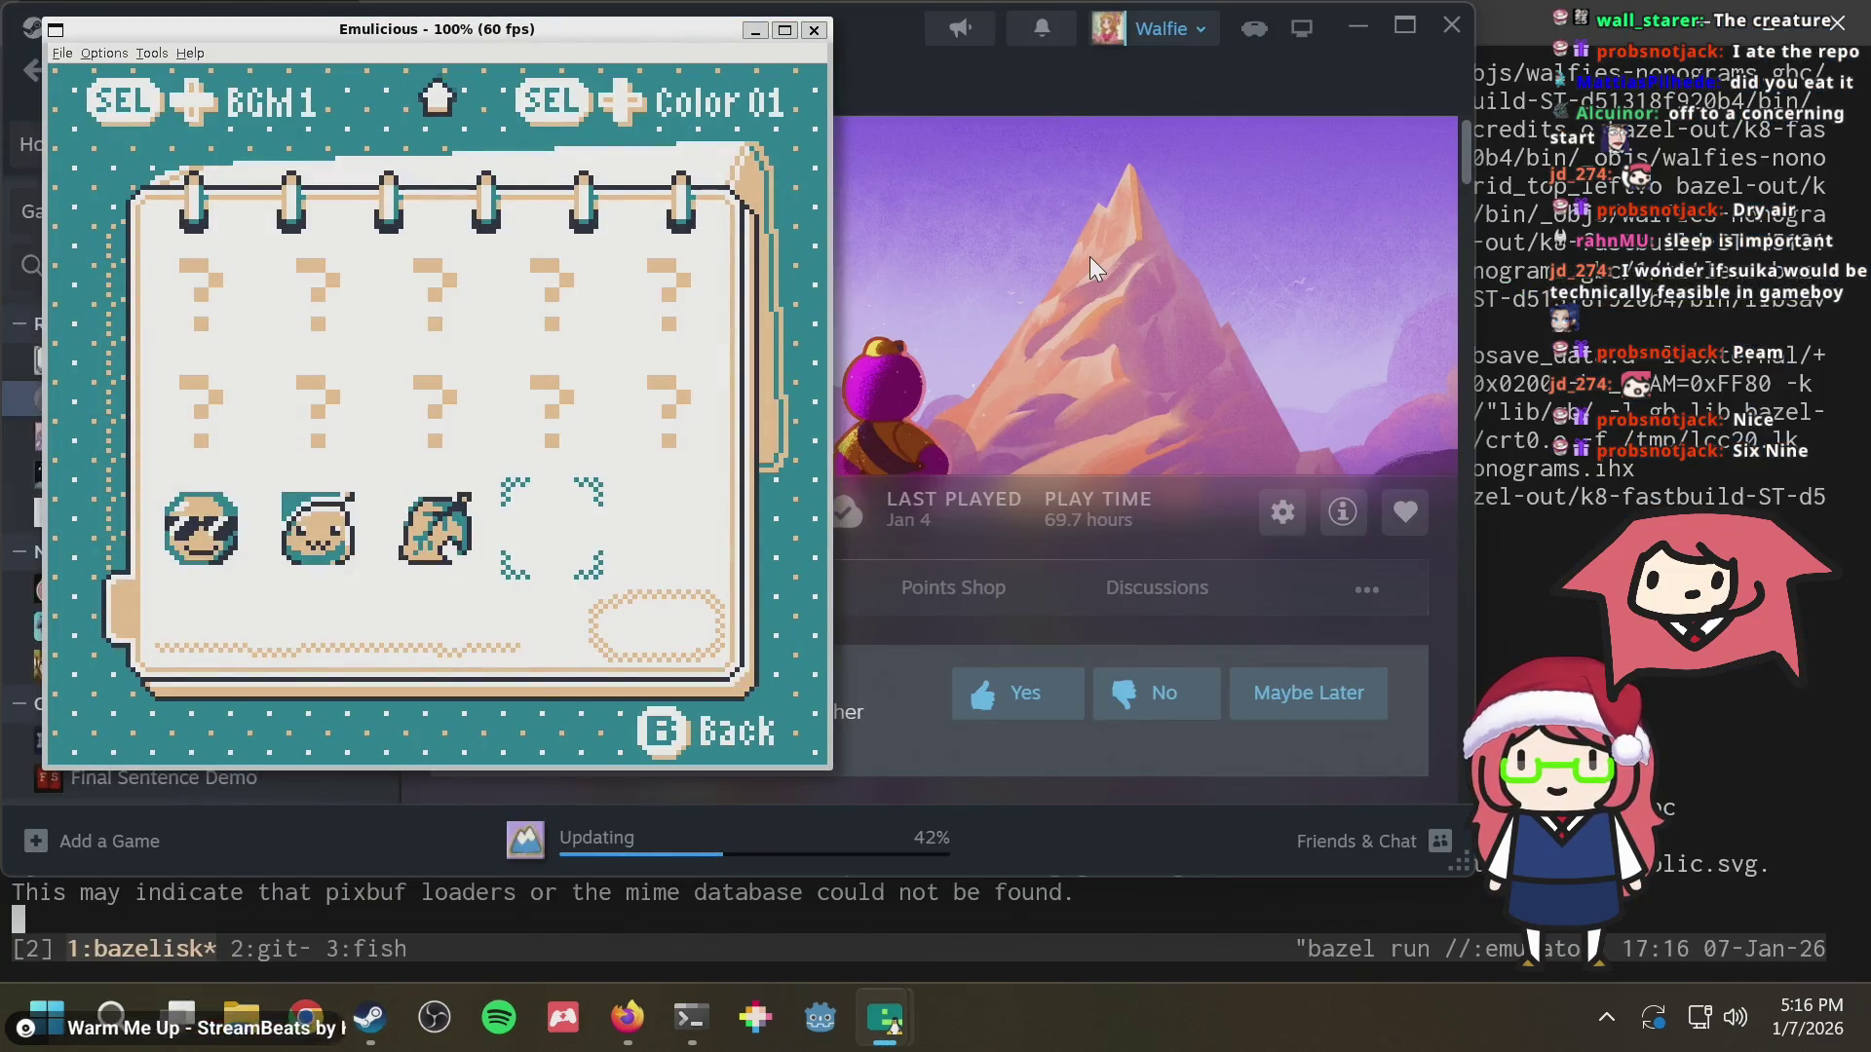
Browse the puzzle collection from the first entries down to the last solved ones
key("Up")
key("Up")
key("Up")
key("Up")
key("Up")
key("Up")
key("Up")
key("Up")
key("Up")
key("Up")
key("Up")
key("Up")
key("Up")
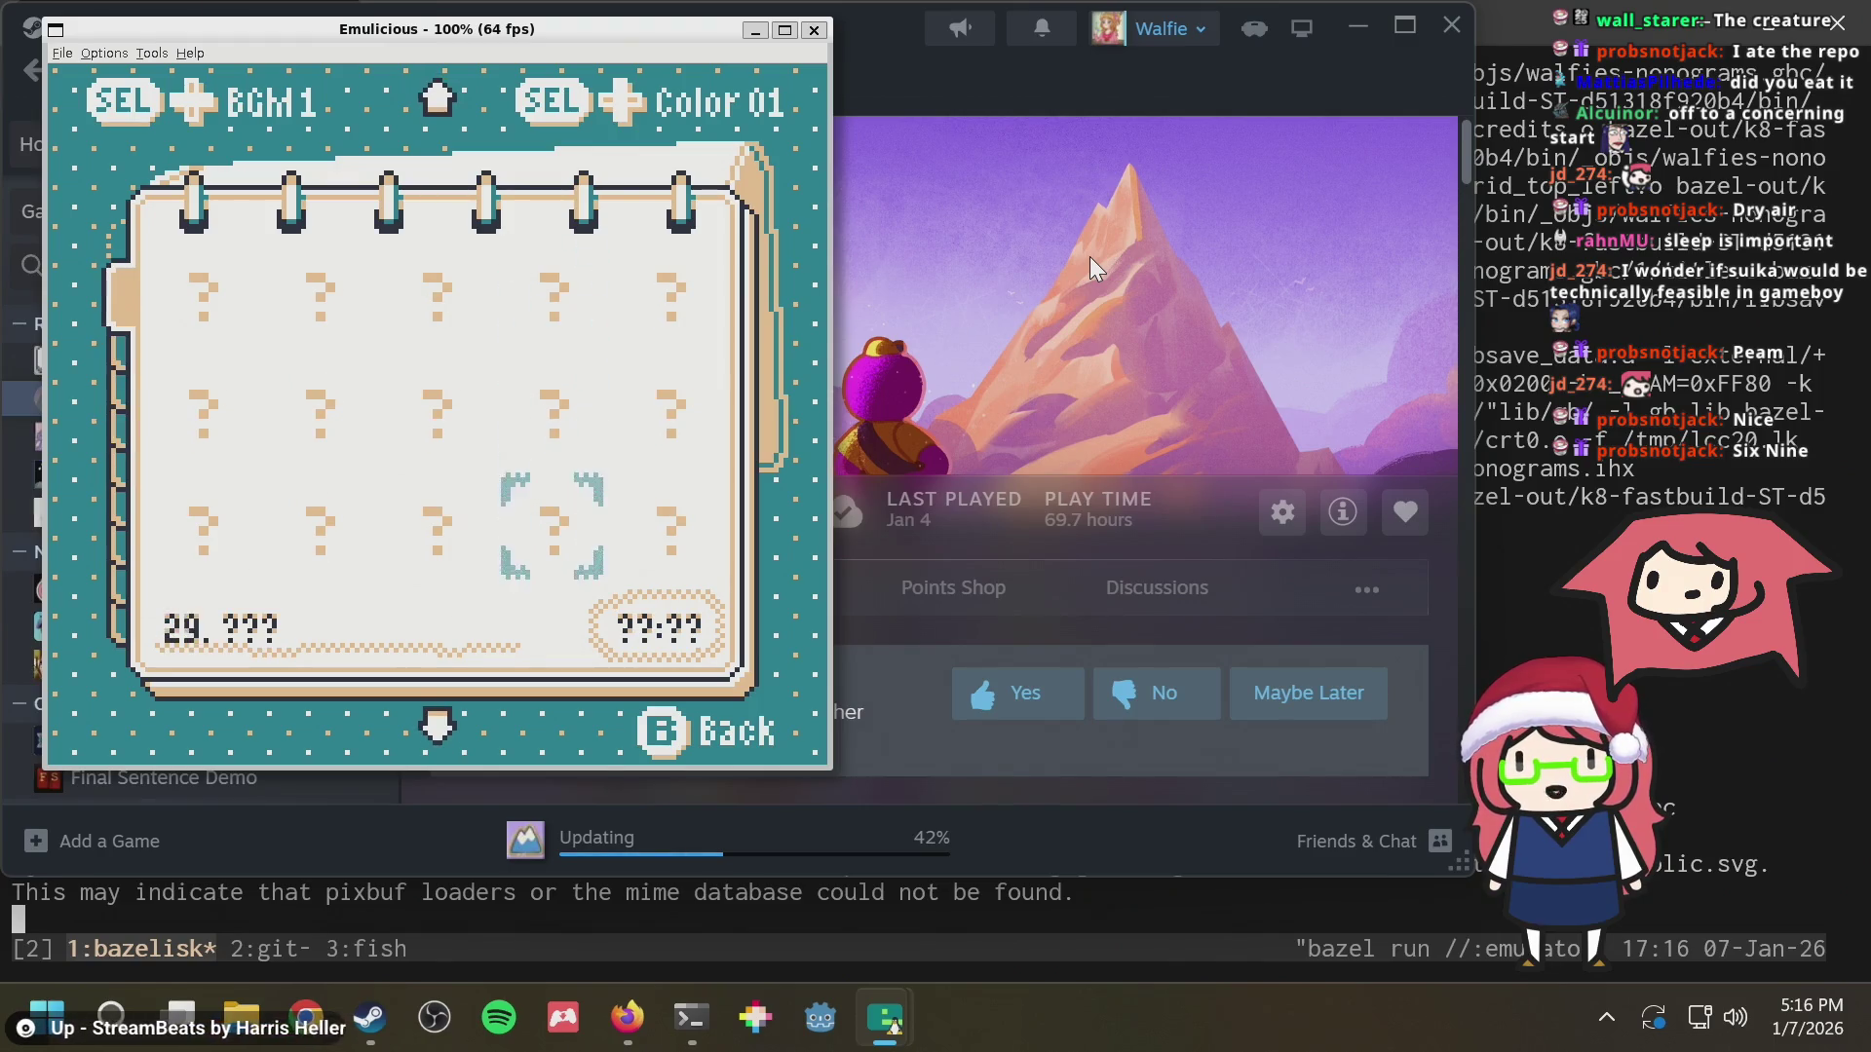
key("Up")
key("Up")
key("Left")
key("Left")
key("Up")
key("Up")
key("Up")
key("Right")
key("Right")
key("Right")
key("Right")
key("Down")
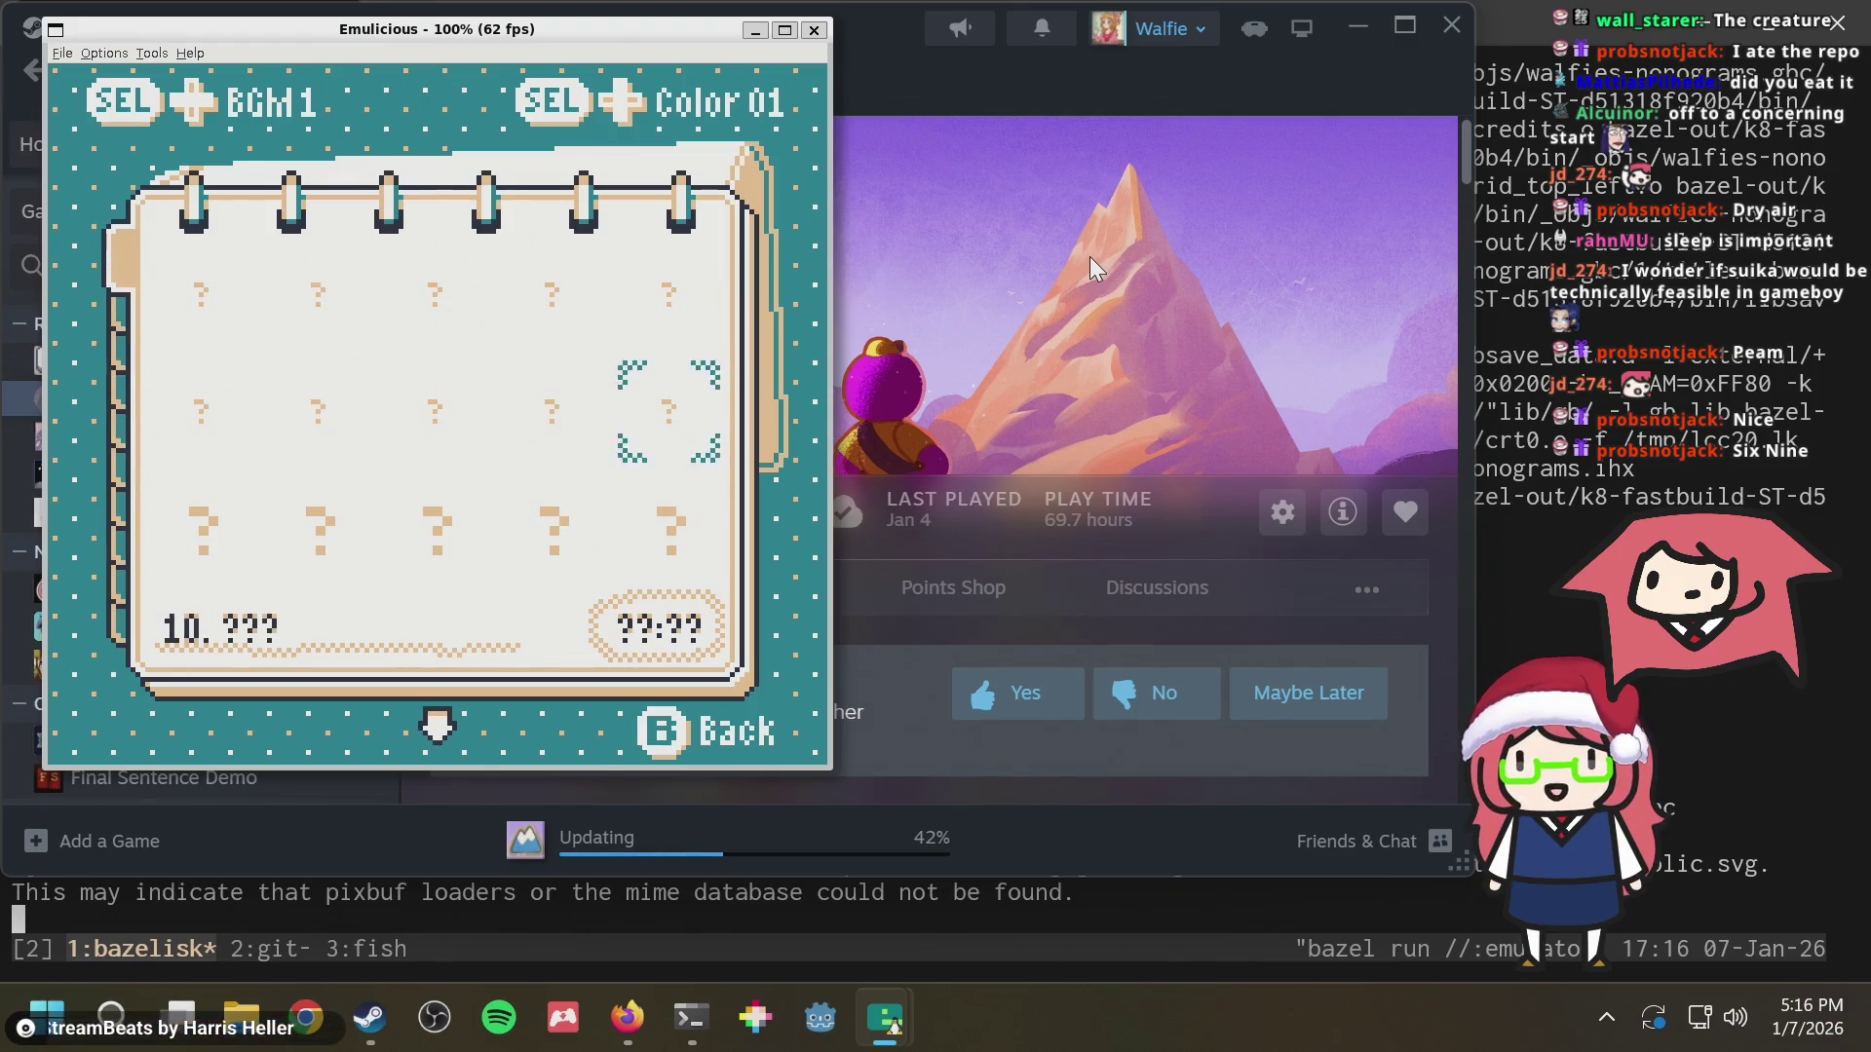
key("Down")
key("Down")
key("Down")
key("Down")
key("Down")
key("Down")
key("Down")
key("Down")
key("Left")
key("Left")
key("Down")
key("Down")
key("Down")
key("Left")
key("Left")
key("Down")
key("Down")
key("Down")
key("Right")
key("Down")
key("Down")
key("Down")
key("Right")
key("Right")
key("Right")
key("Down")
key("Down")
key("Down")
key("Down")
key("Down")
key("Down")
key("Left")
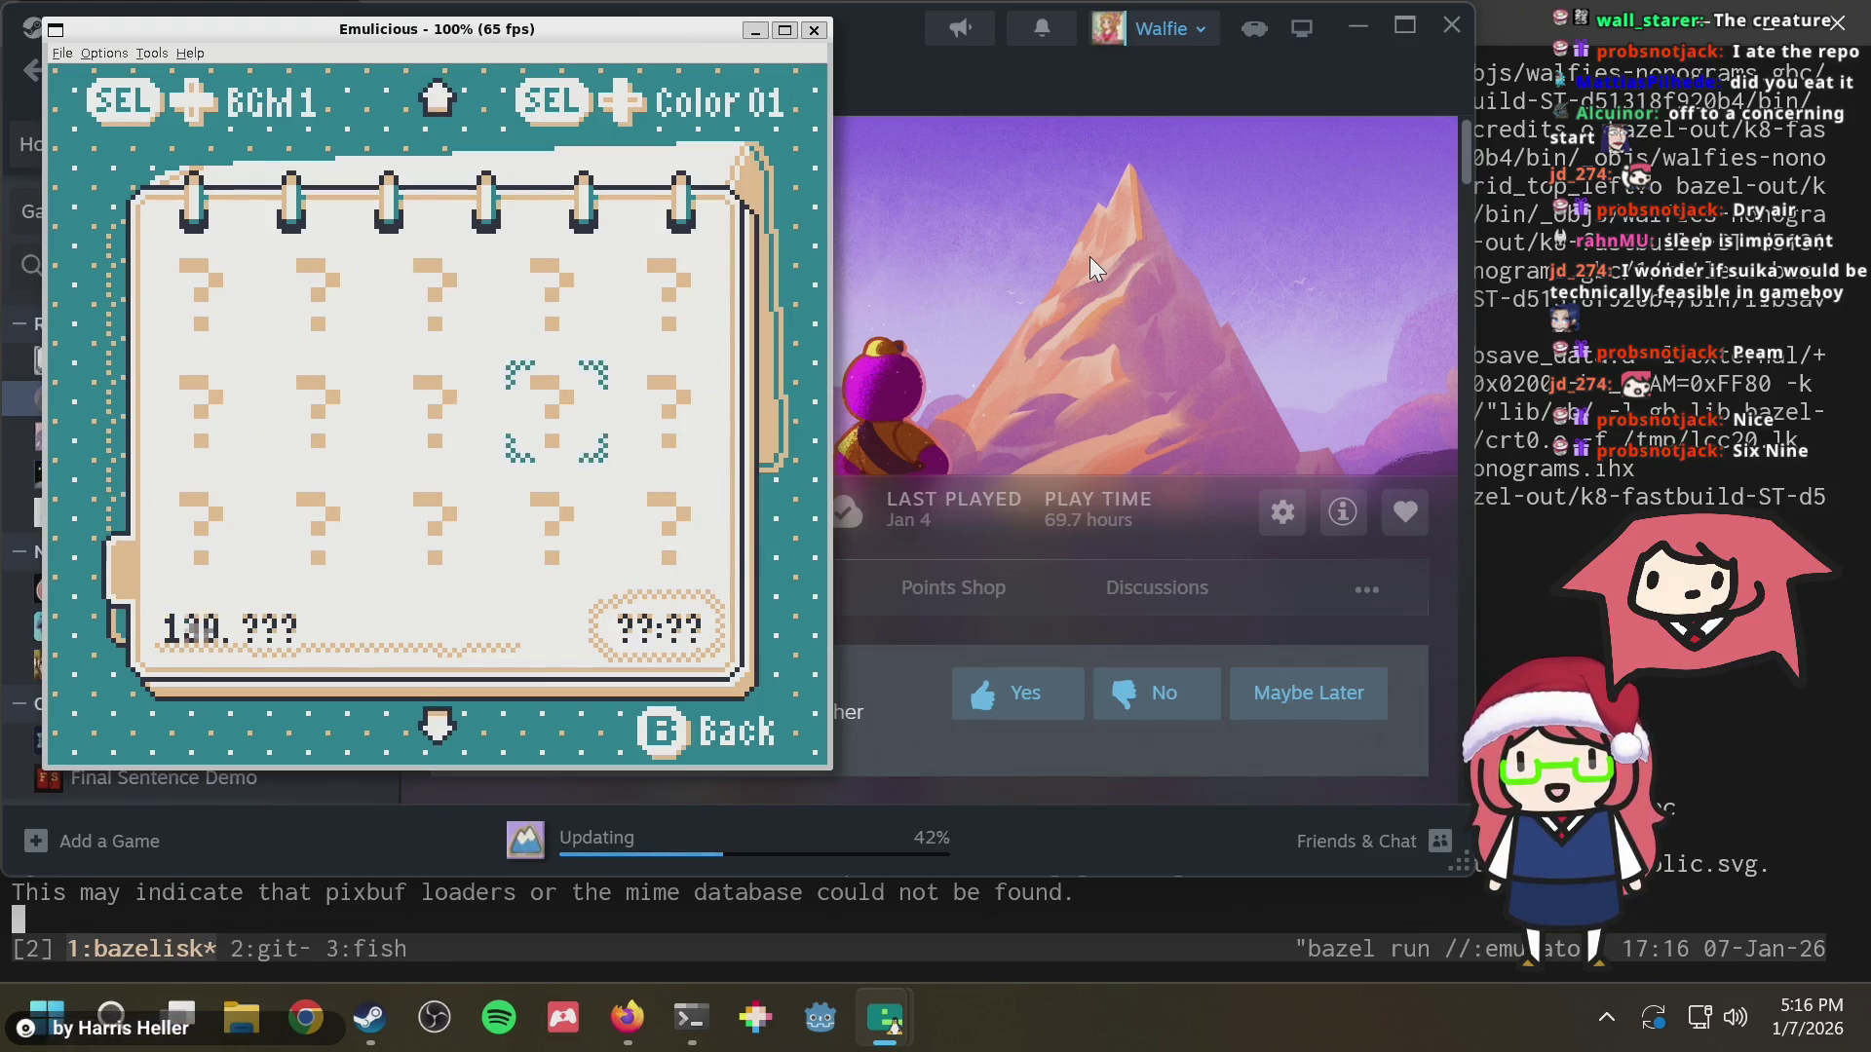
key("Down")
key("Left")
key("Left")
key("Left")
key("Down")
key("Right")
key("Right")
key("Up")
key("Right")
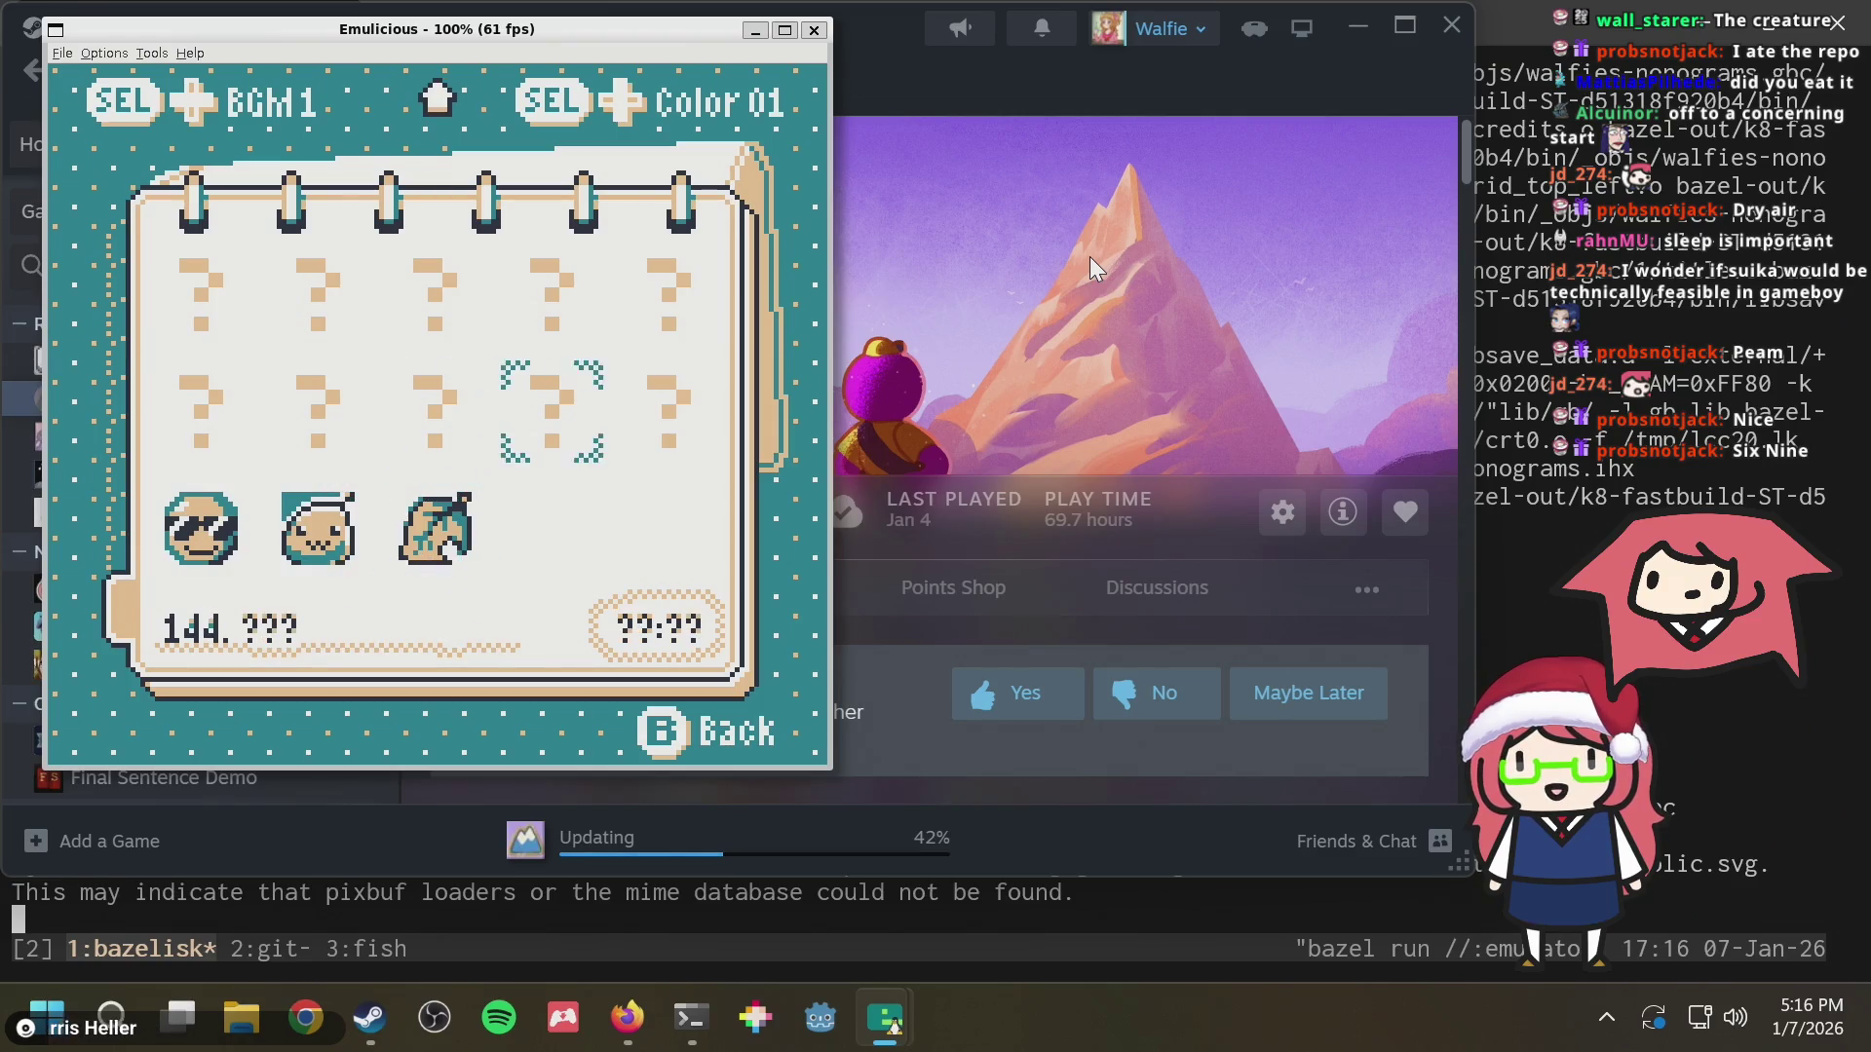
key("Up")
Check collection entries in the 80s through 120s and land on unsolved entry 104
key("Up")
key("Up")
key("Up")
key("Left")
key("Left")
key("Right")
key("Up")
key("Right")
key("Right")
key("Left")
key("Left")
key("Left")
key("Left")
key("Down")
key("Right")
key("Right")
key("Right")
key("Right")
key("Up")
key("Left")
key("Left")
key("Left")
key("Left")
key("Right")
key("Right")
key("Right")
key("Right")
key("Down")
key("Left")
key("Left")
key("Left")
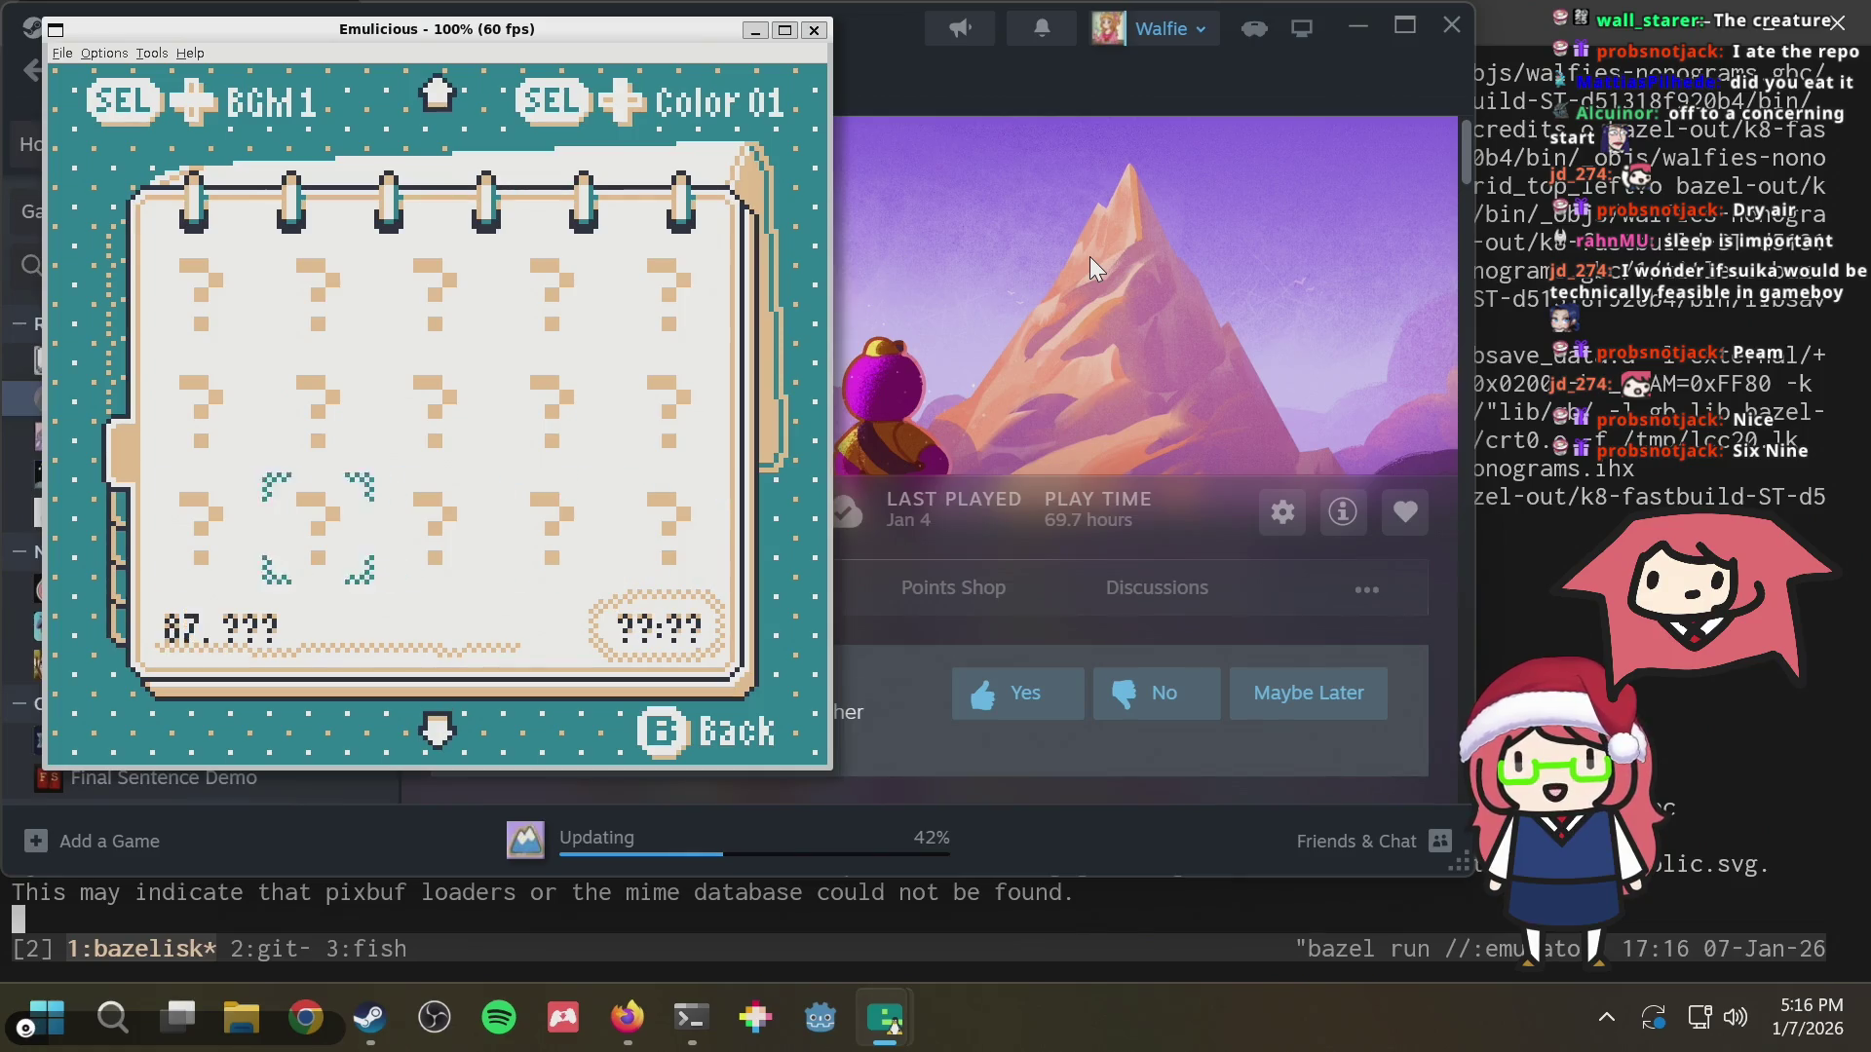
key("Right")
key("Right")
key("Right")
key("Down")
key("Down")
key("Down")
key("Left")
key("Left")
key("Left")
key("Left")
key("Up")
key("Right")
key("Right")
key("Right")
key("Right")
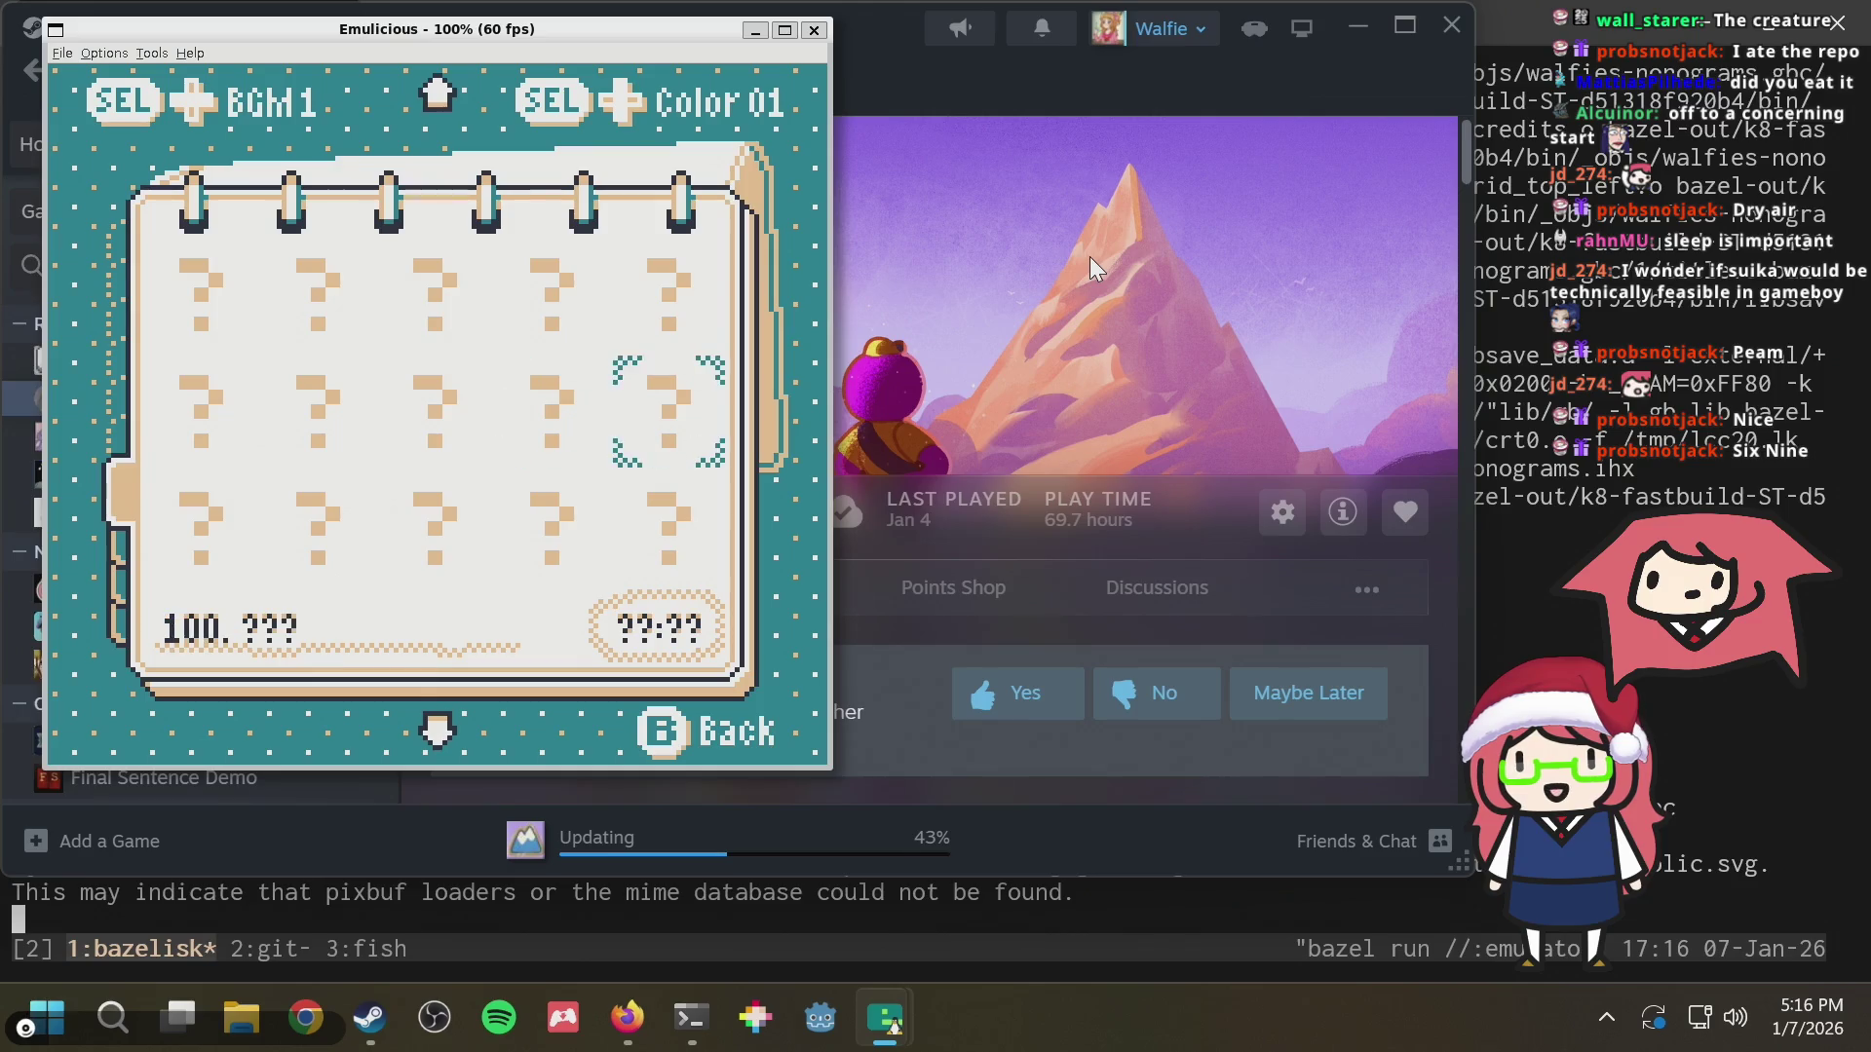
key("Down")
key("Up")
key("Left")
key("Left")
key("Left")
key("Down")
key("Down")
key("Down")
key("Down")
key("Down")
key("Down")
key("Down")
key("Down")
key("Down")
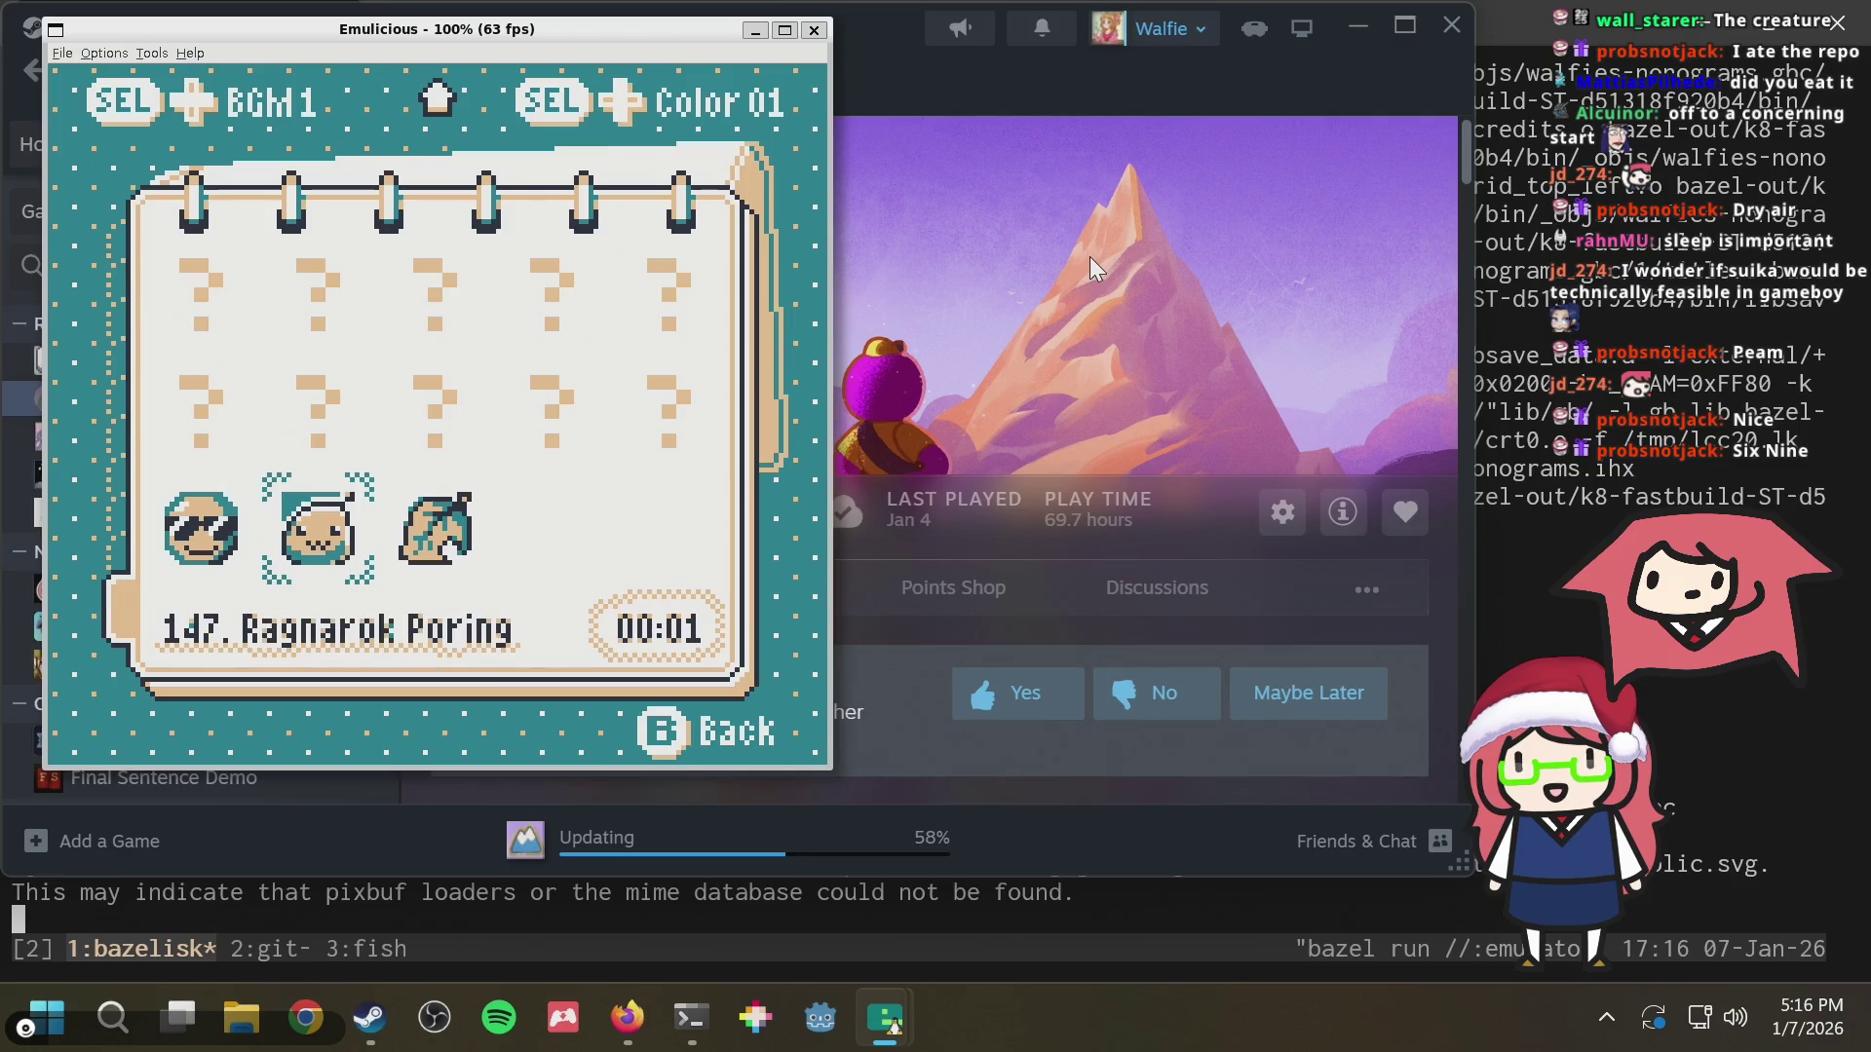
key("Right")
key("Up")
key("Up")
key("Up")
key("Up")
key("Right")
key("Right")
key("Up")
key("Up")
key("Up")
key("Left")
key("Up")
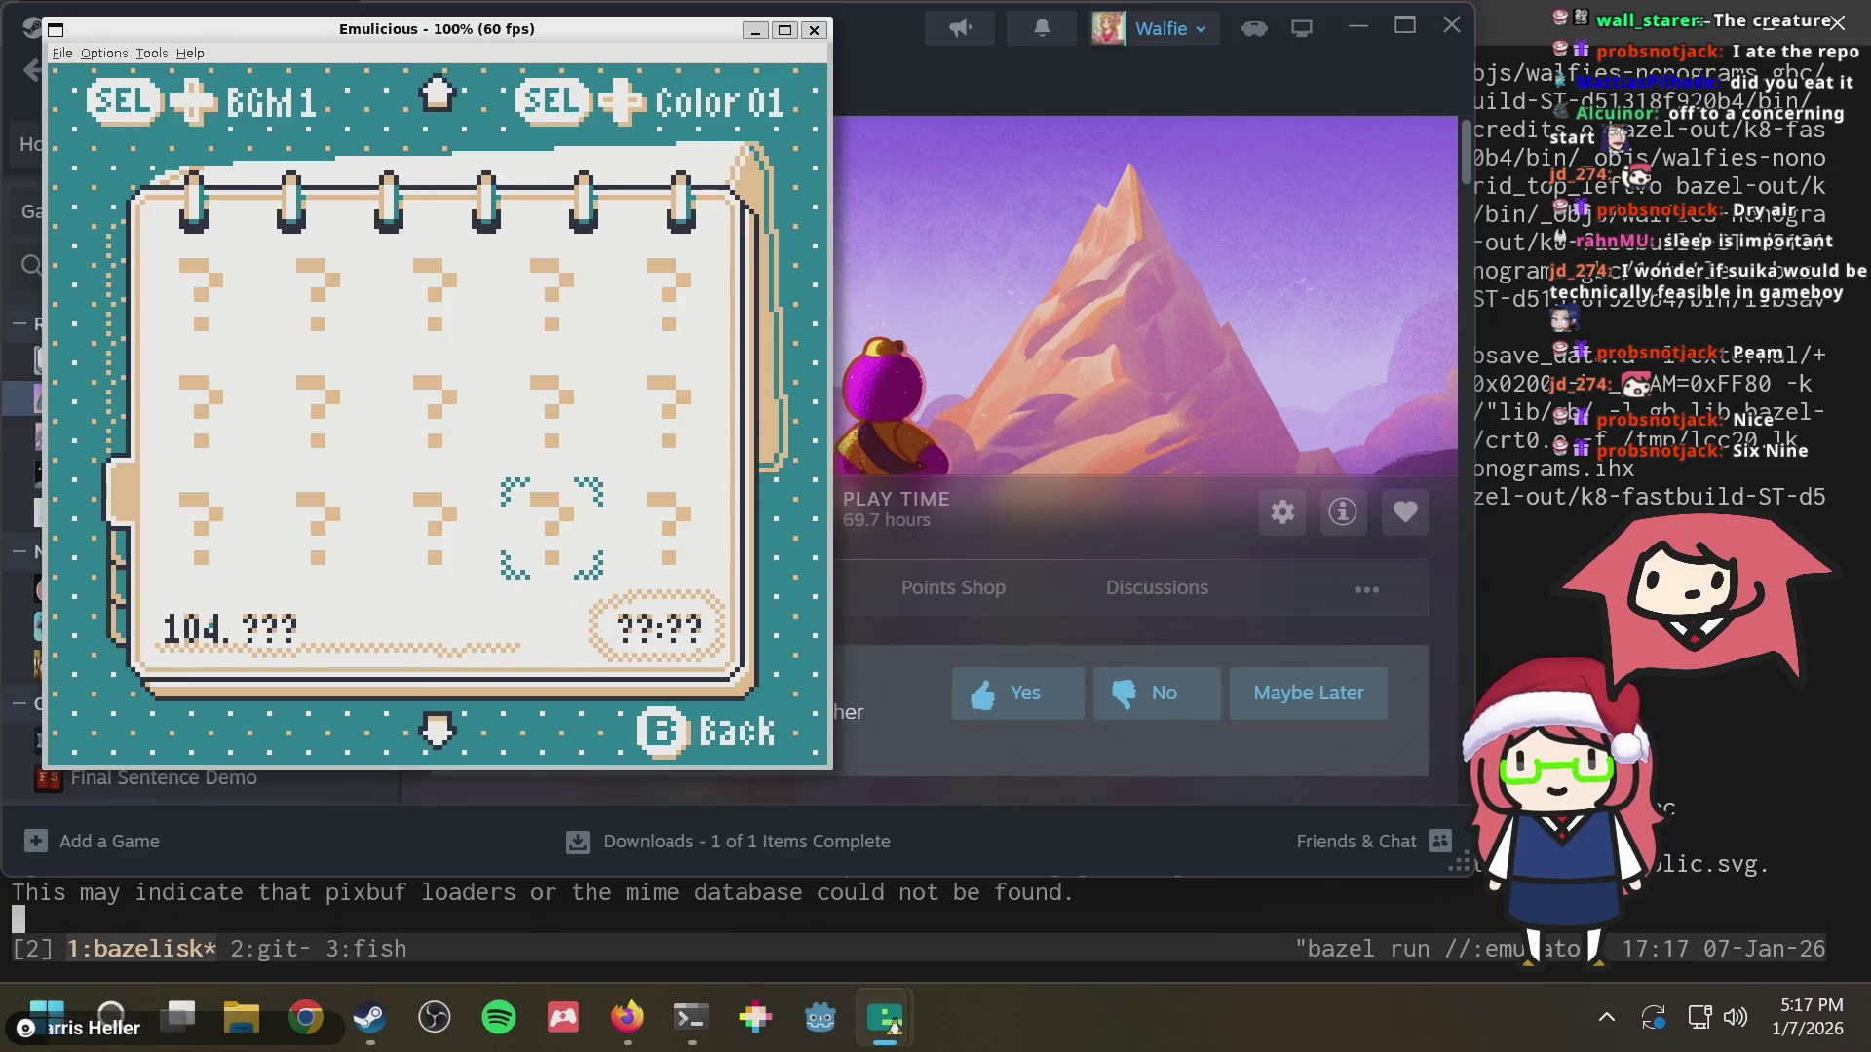
Launch Aseprite from the Steam library and load puzzle.aseprite
left_click(1050, 83)
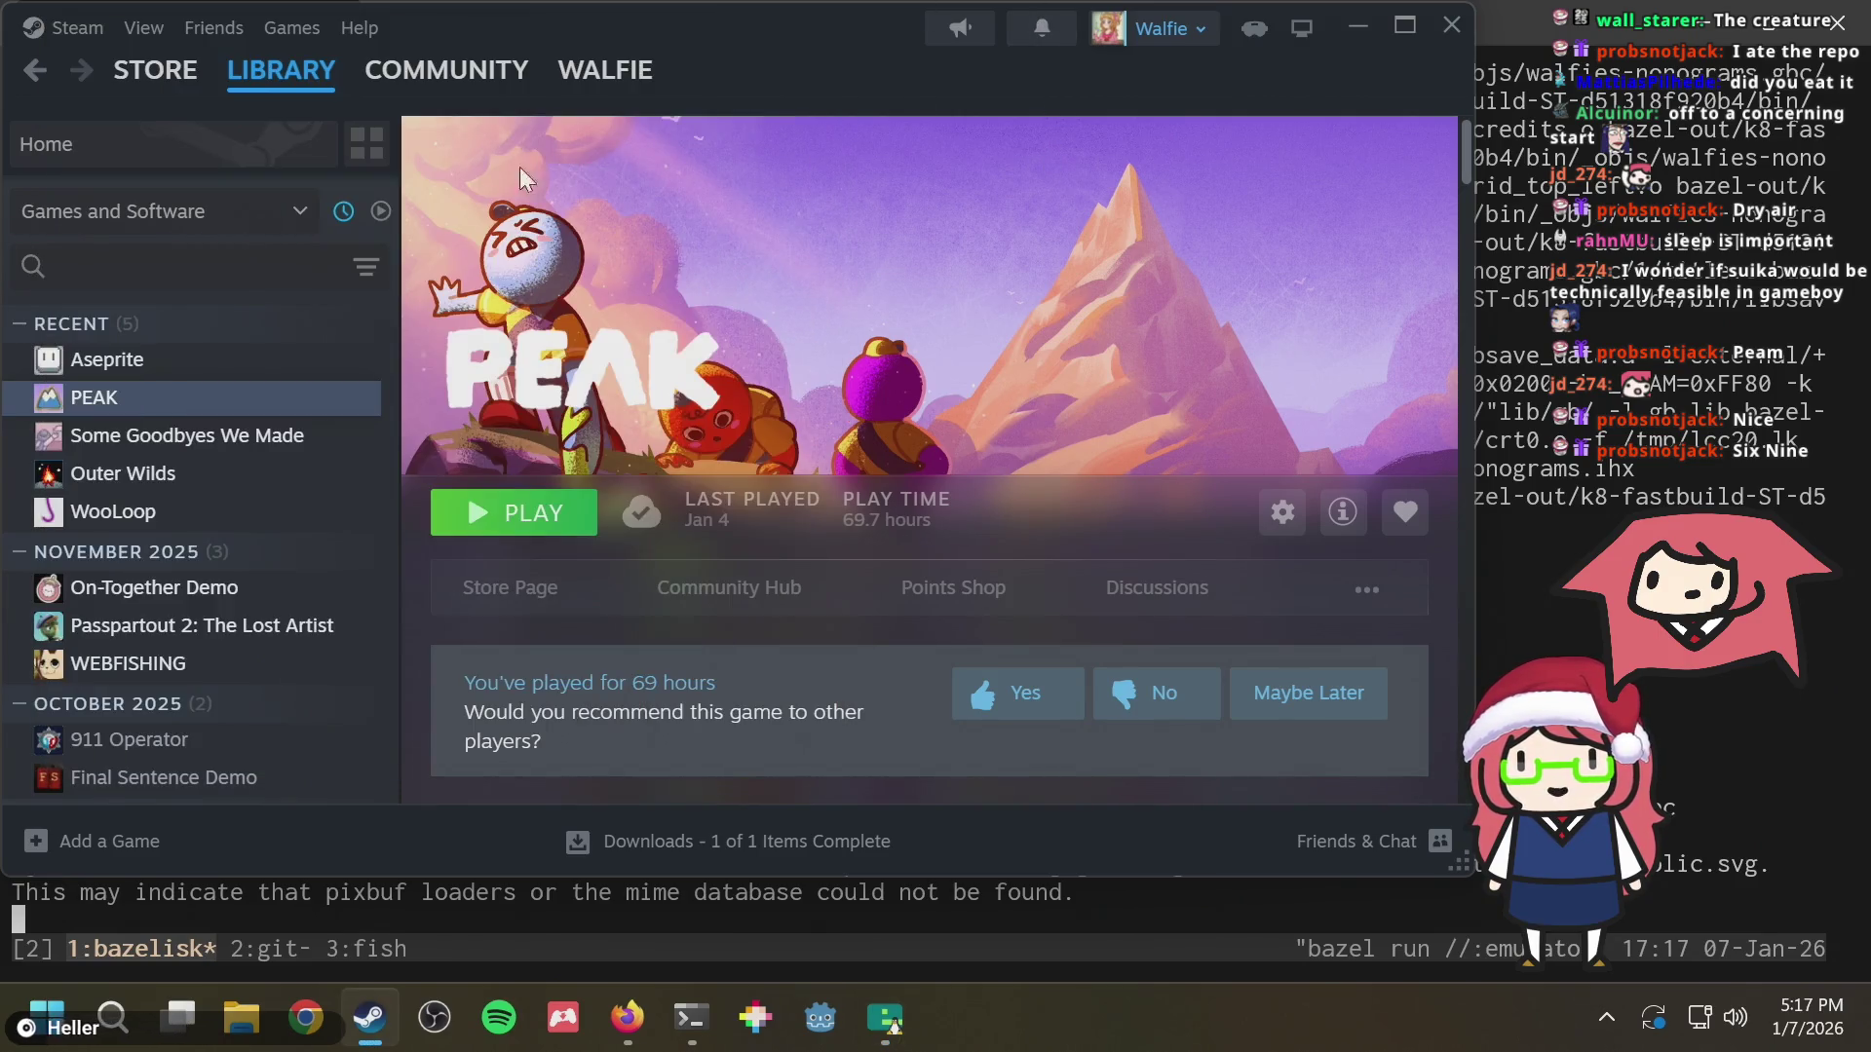
double_click(157, 362)
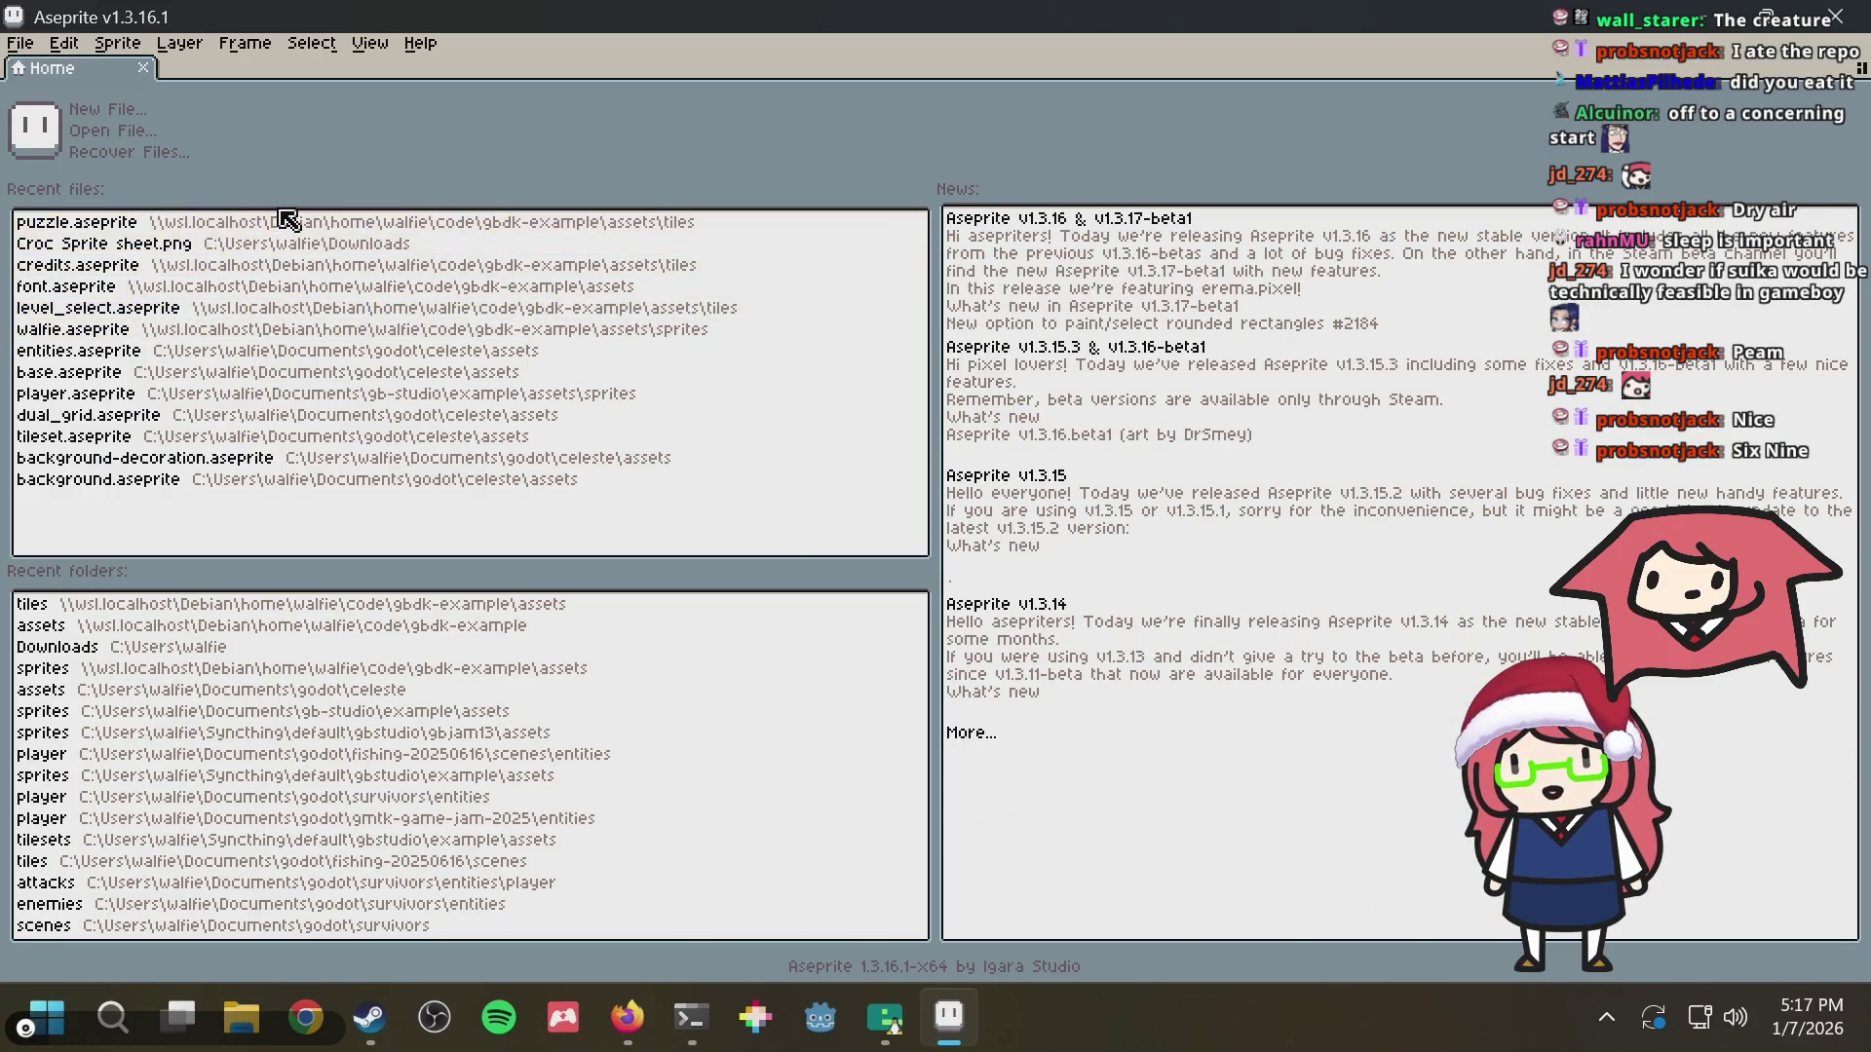
left_click(282, 223)
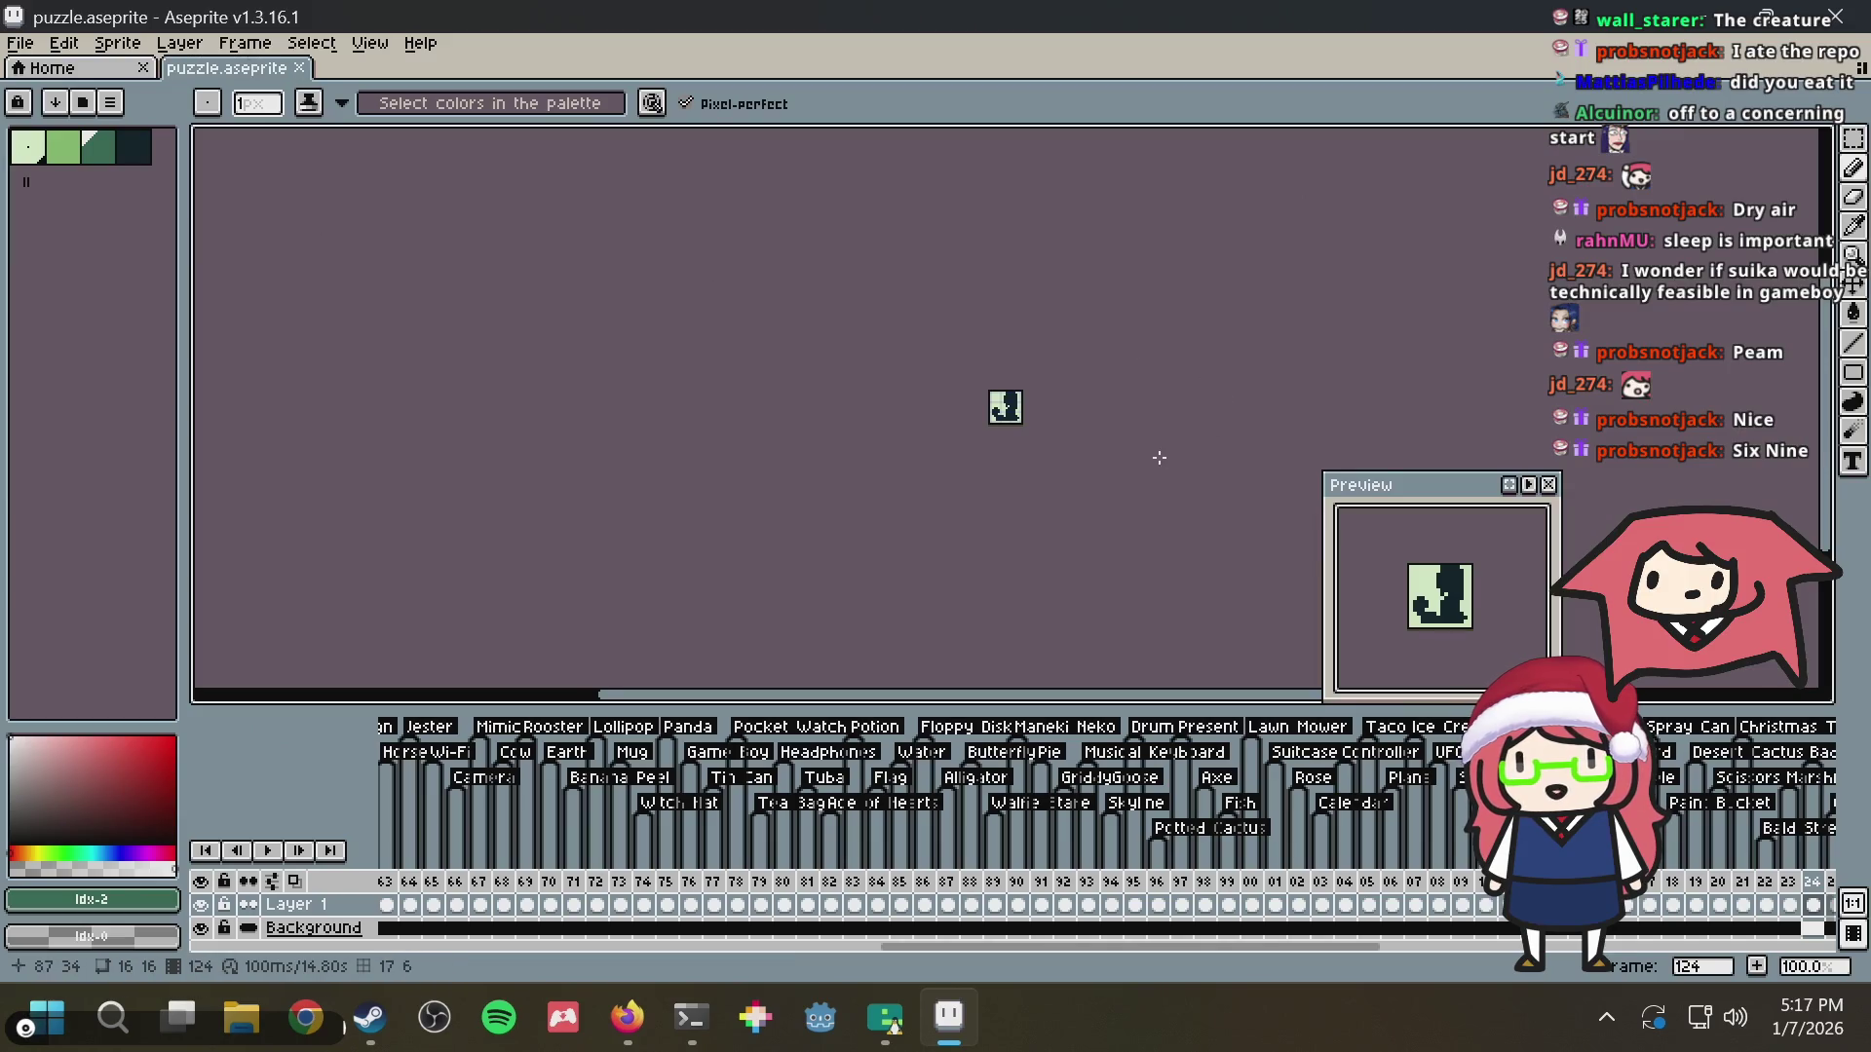
mouse_move(980, 952)
left_mouse_down()
mouse_move(1312, 960)
mouse_move(1245, 959)
left_mouse_up()
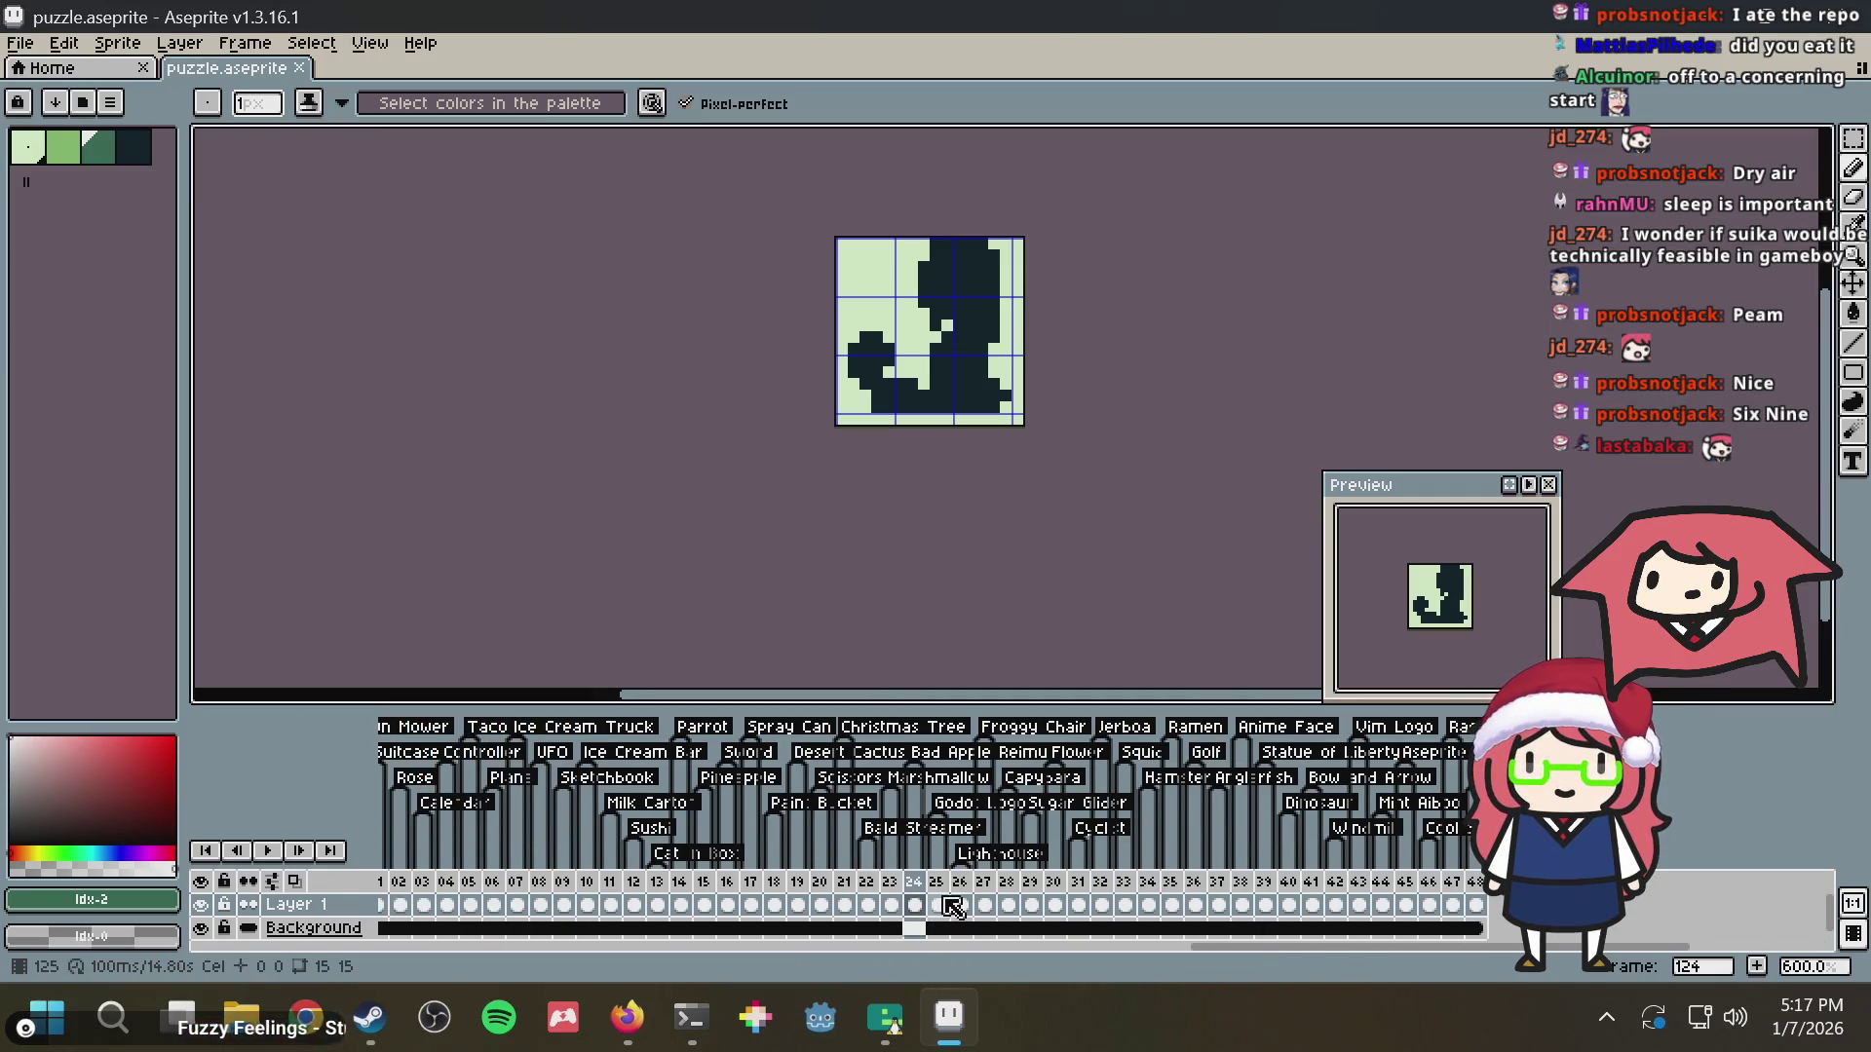
Page through the first puzzle frames in the timeline, stopping on frame 09
mouse_move(943, 902)
left_mouse_down()
mouse_move(512, 930)
mouse_move(536, 931)
left_mouse_up()
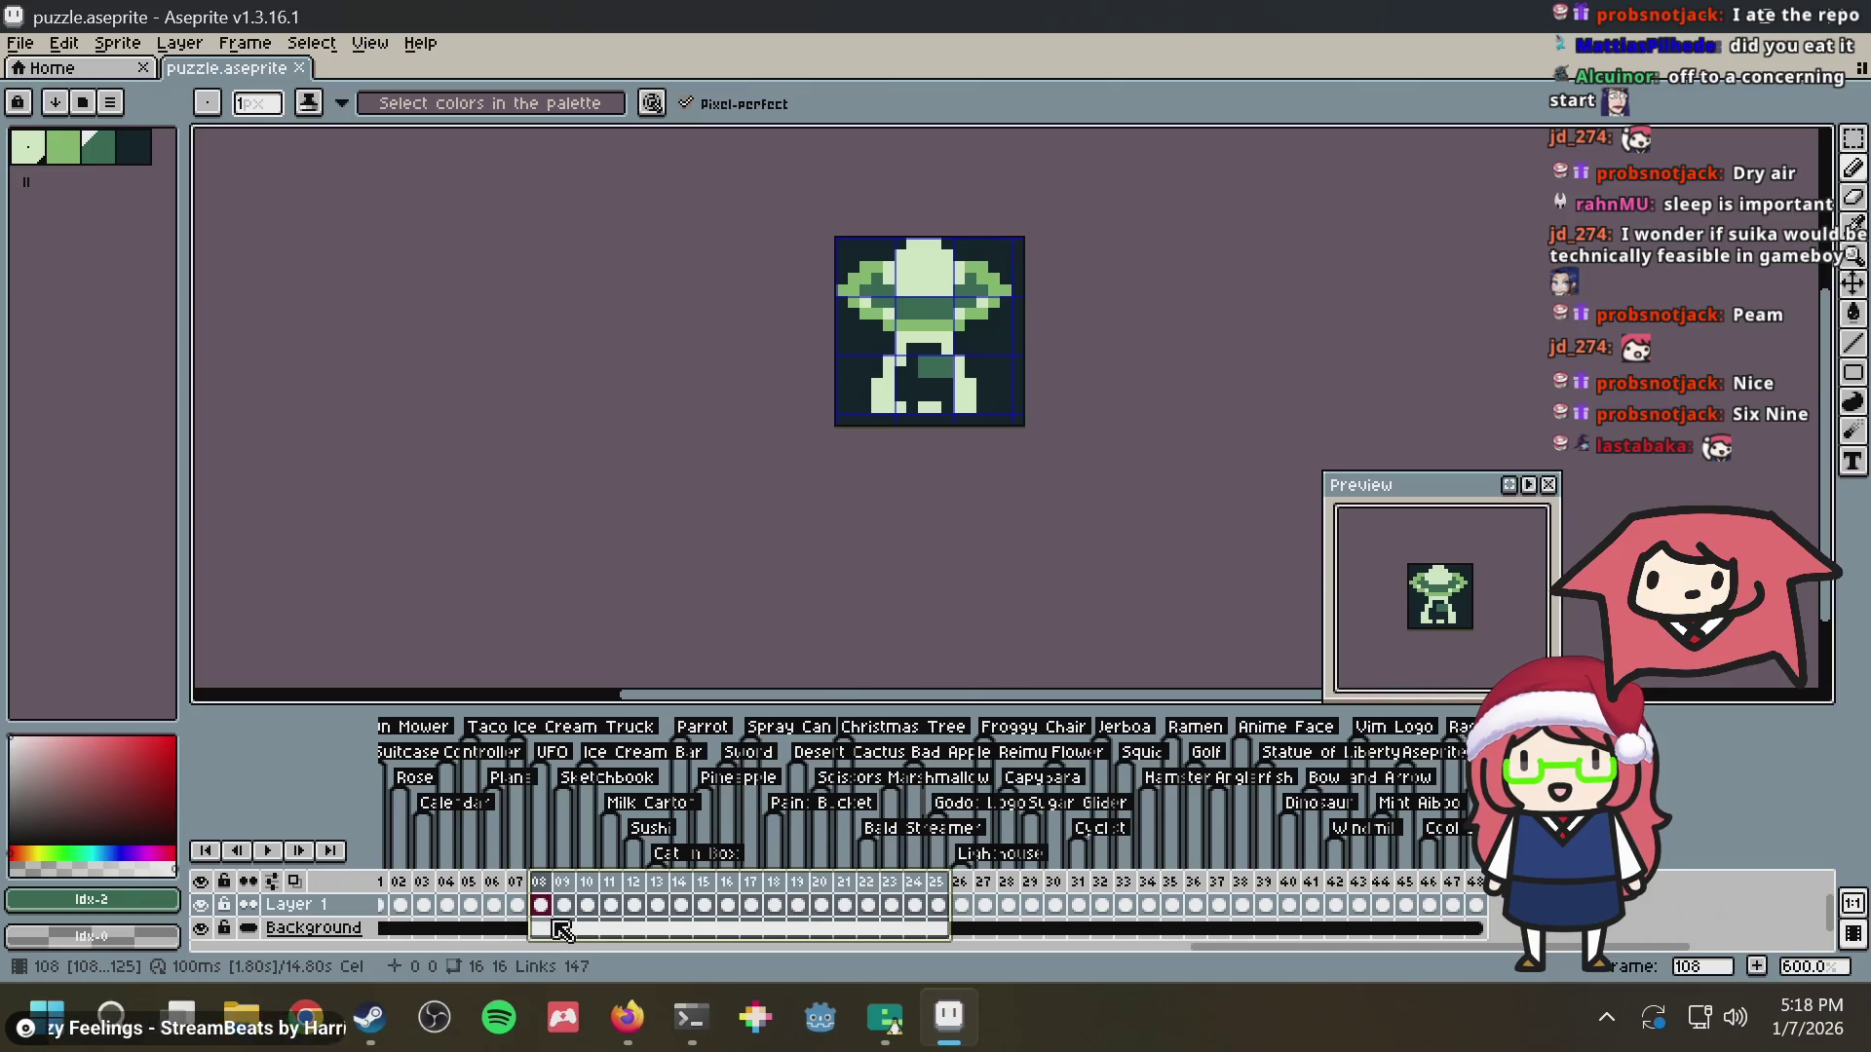
left_click(563, 910)
scroll(1024, 300, "up", 4)
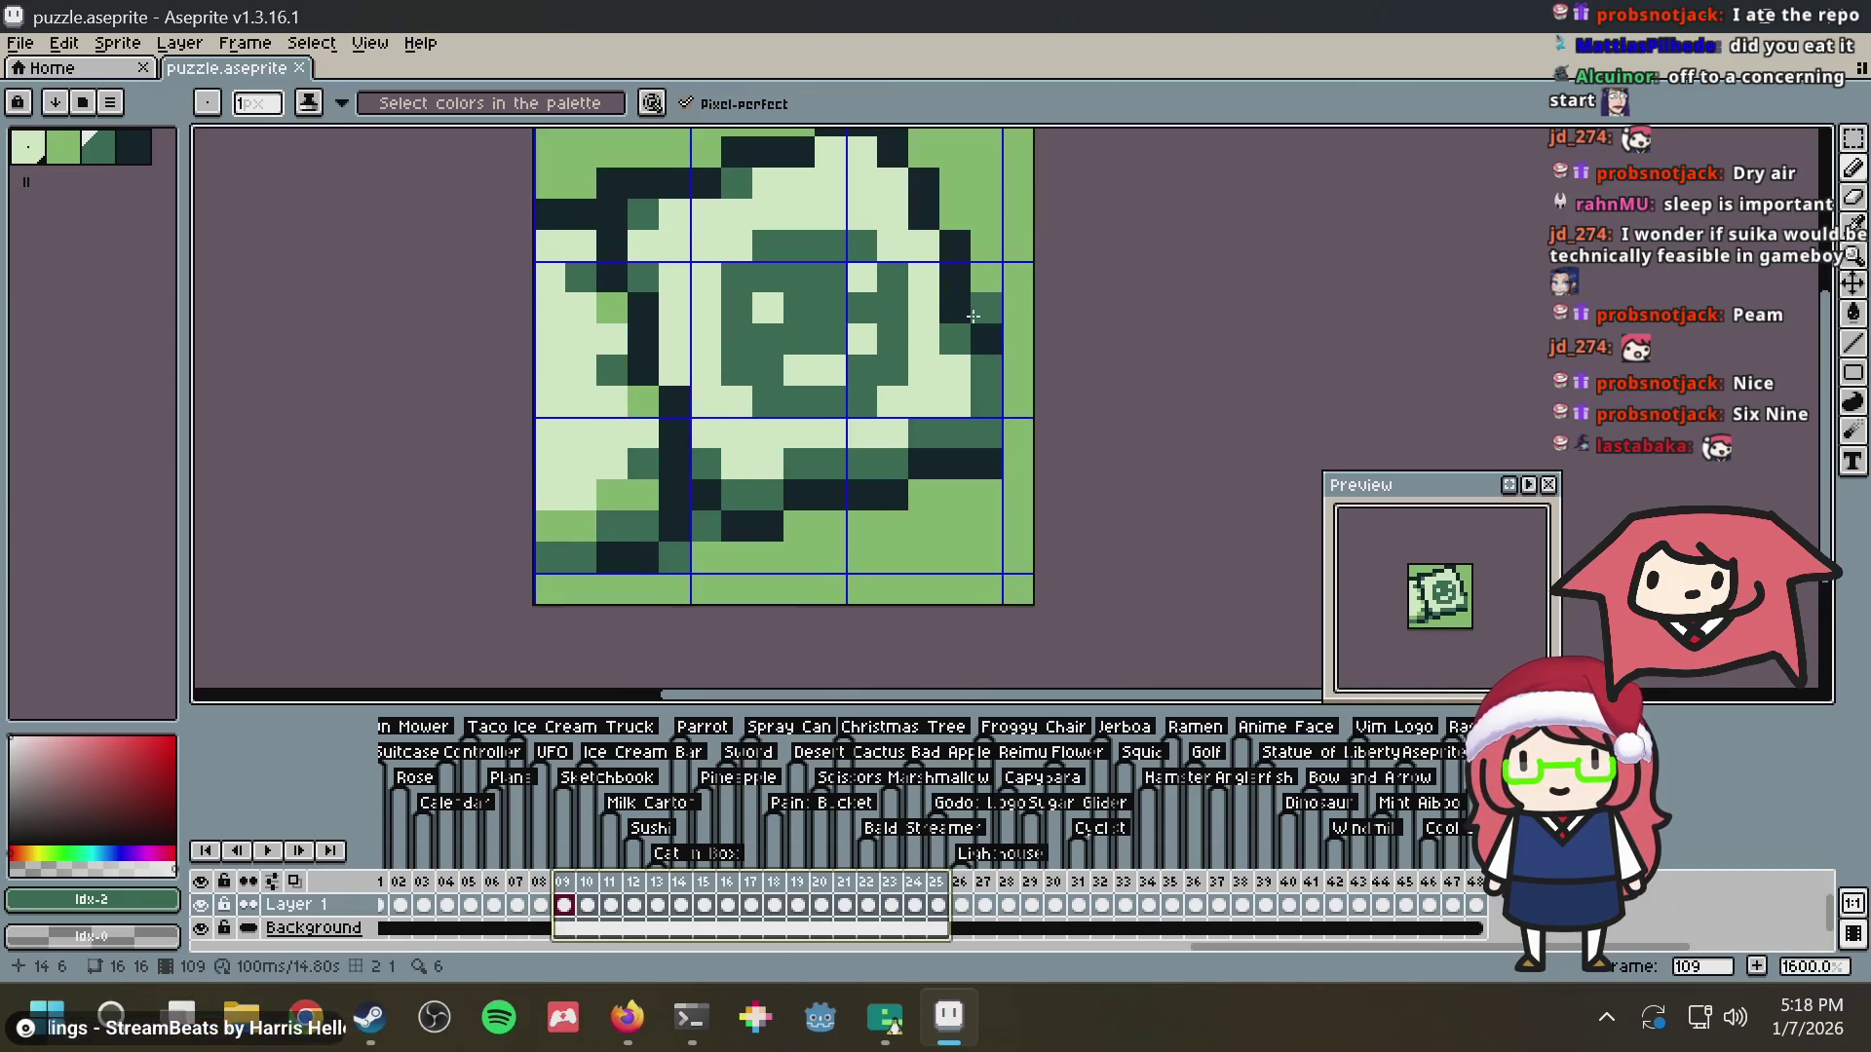
left_click_drag(972, 316, 983, 345)
key("m")
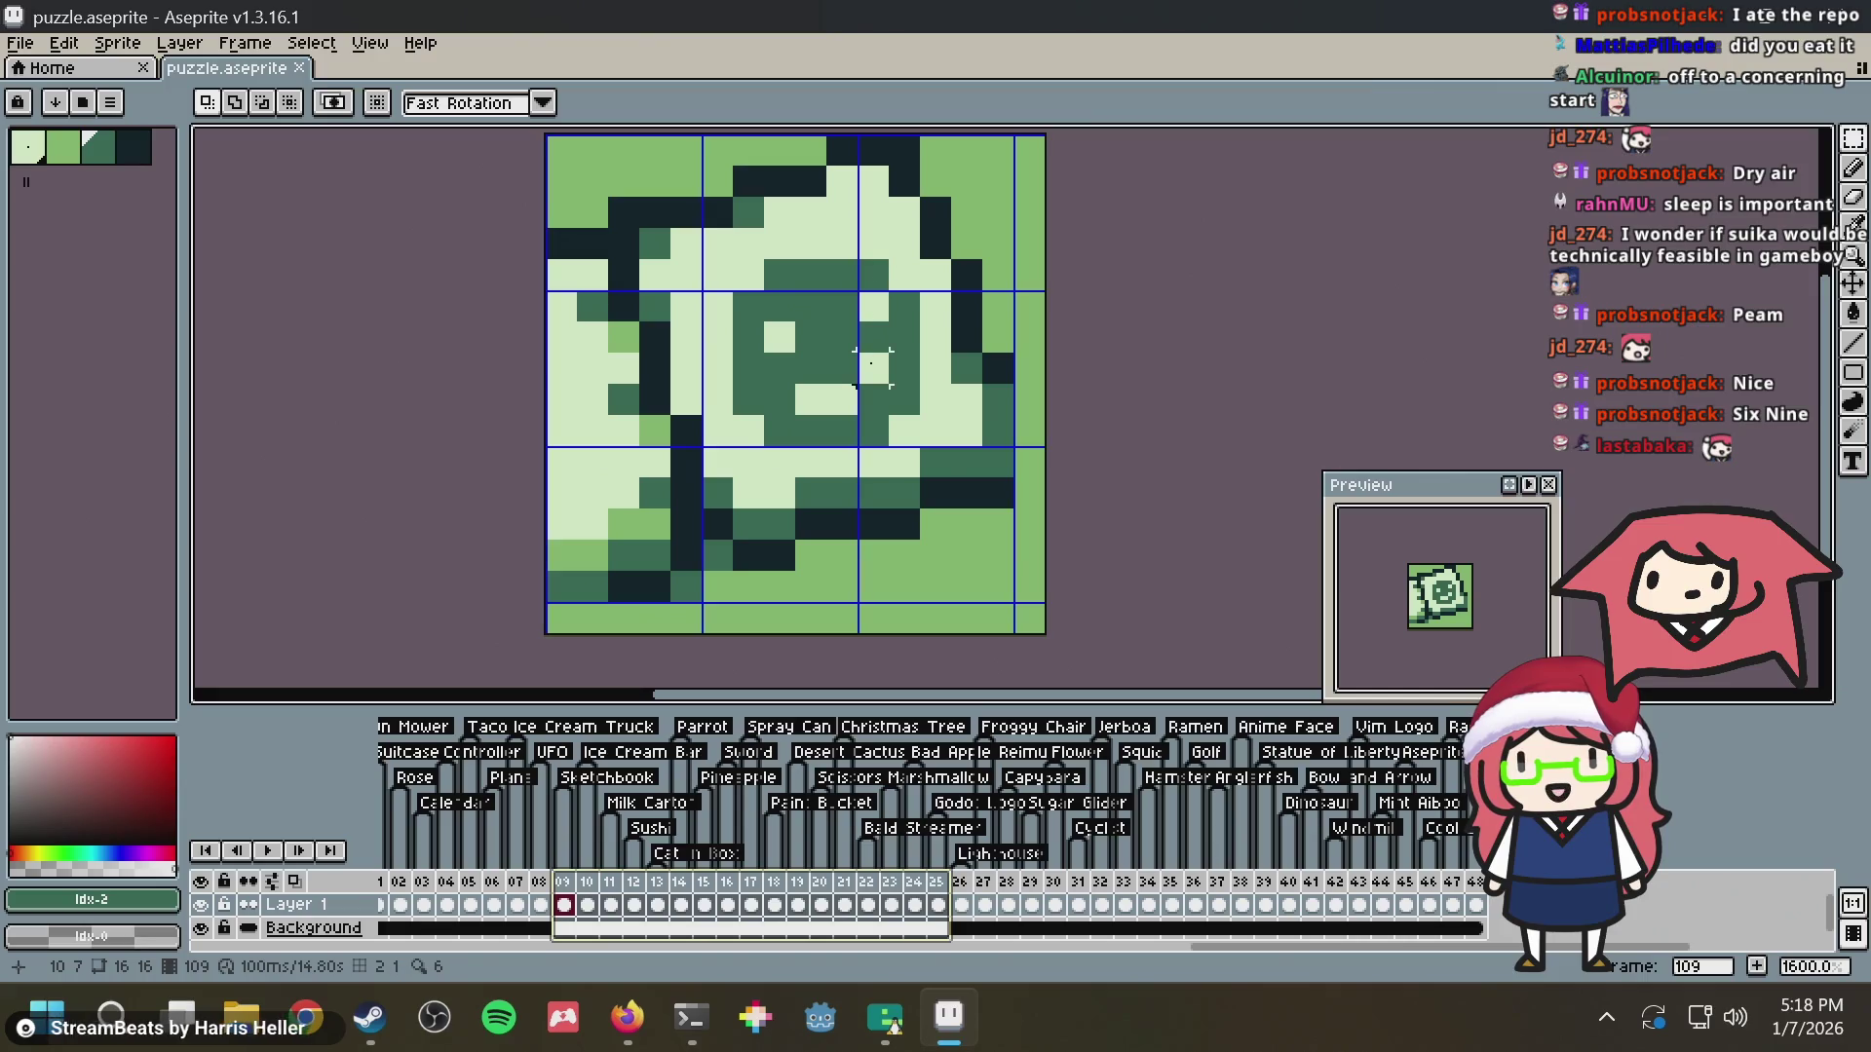
scroll(703, 248, "up", 3)
scroll(699, 248, "down", 3)
scroll(656, 292, "up", 1)
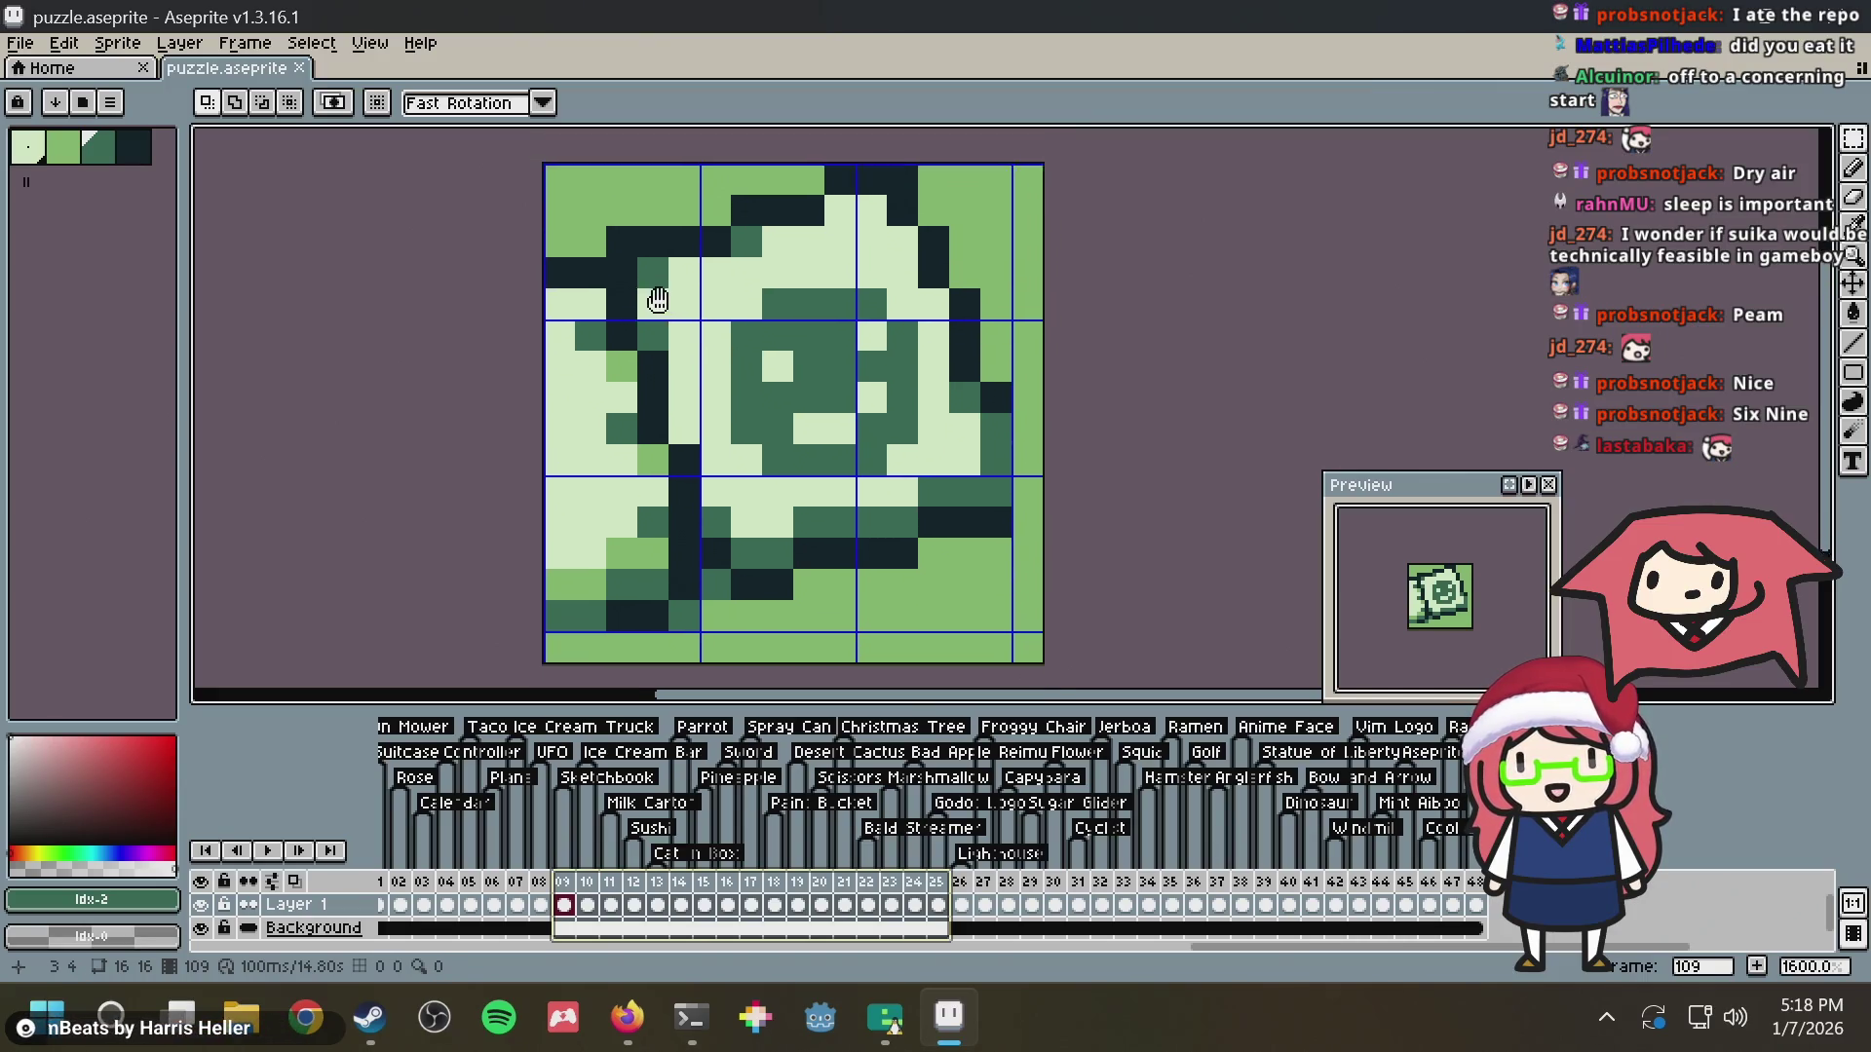
scroll(606, 275, "up", 1)
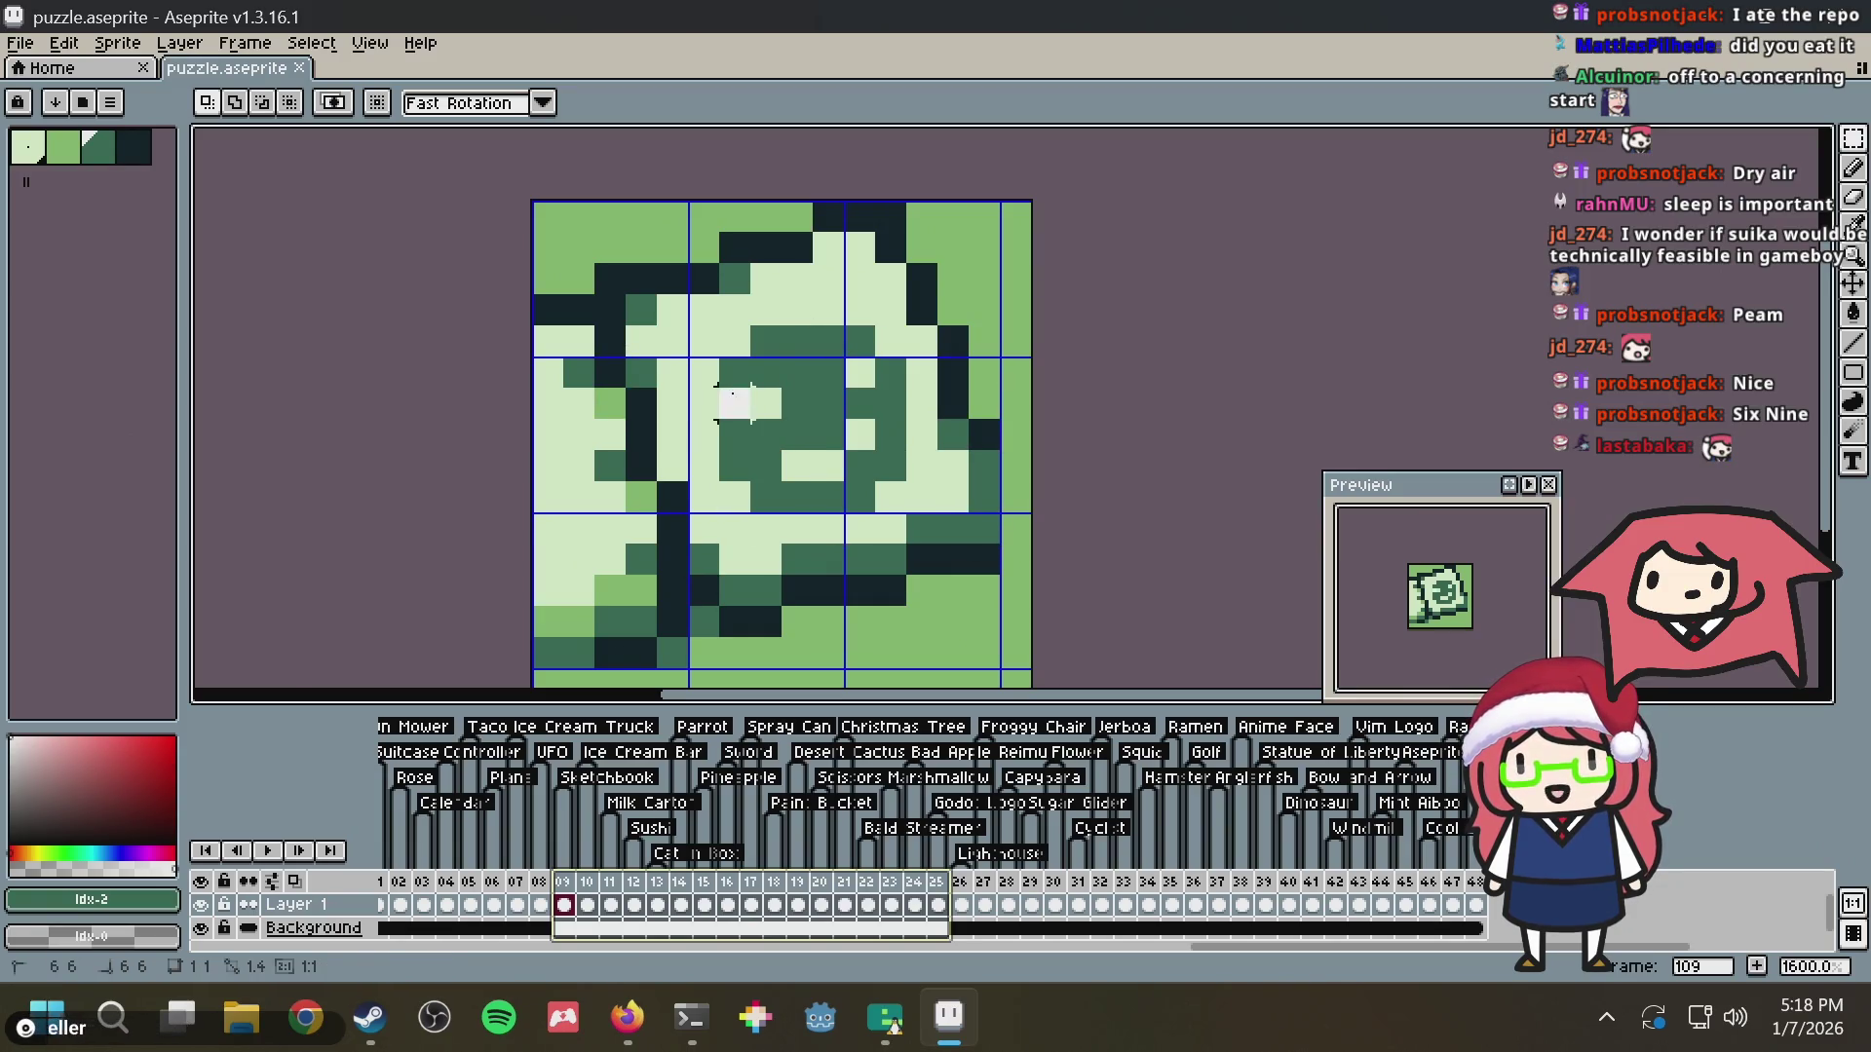
left_click(735, 404)
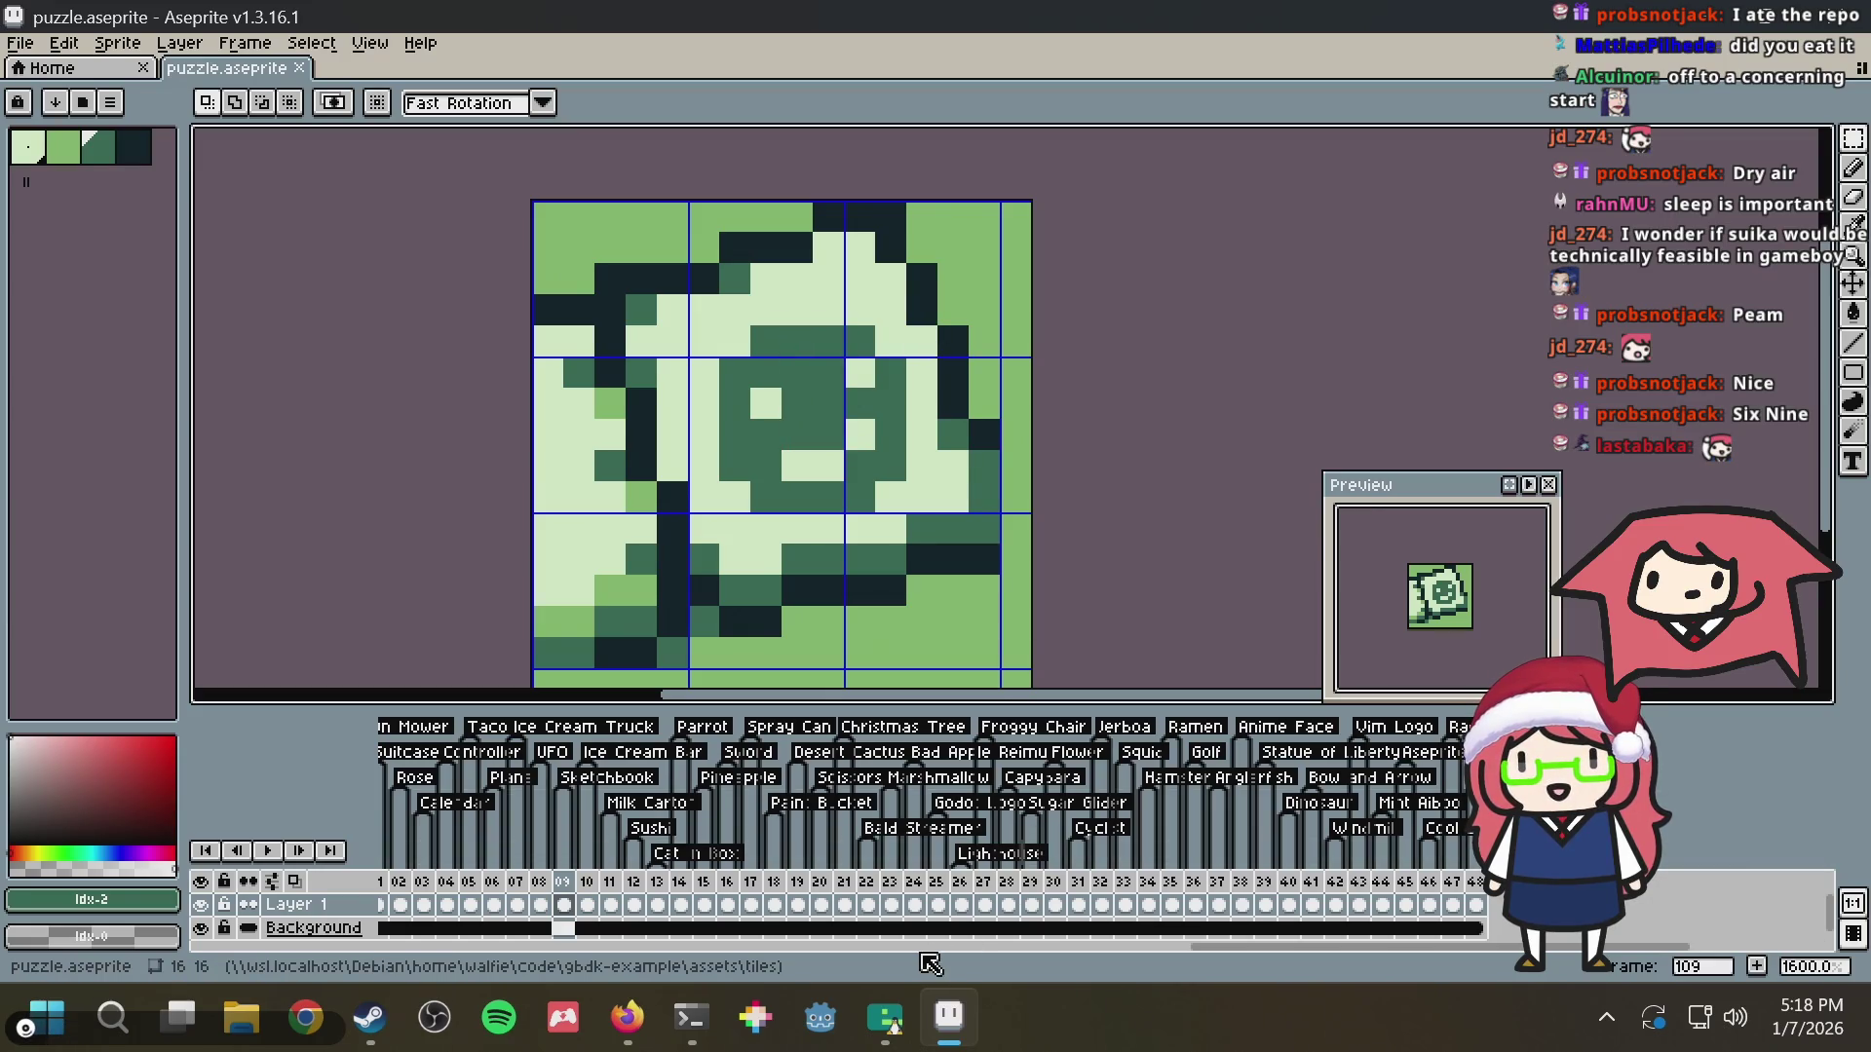
mouse_move(615, 893)
left_mouse_down()
mouse_move(318, 897)
mouse_move(695, 886)
left_mouse_up()
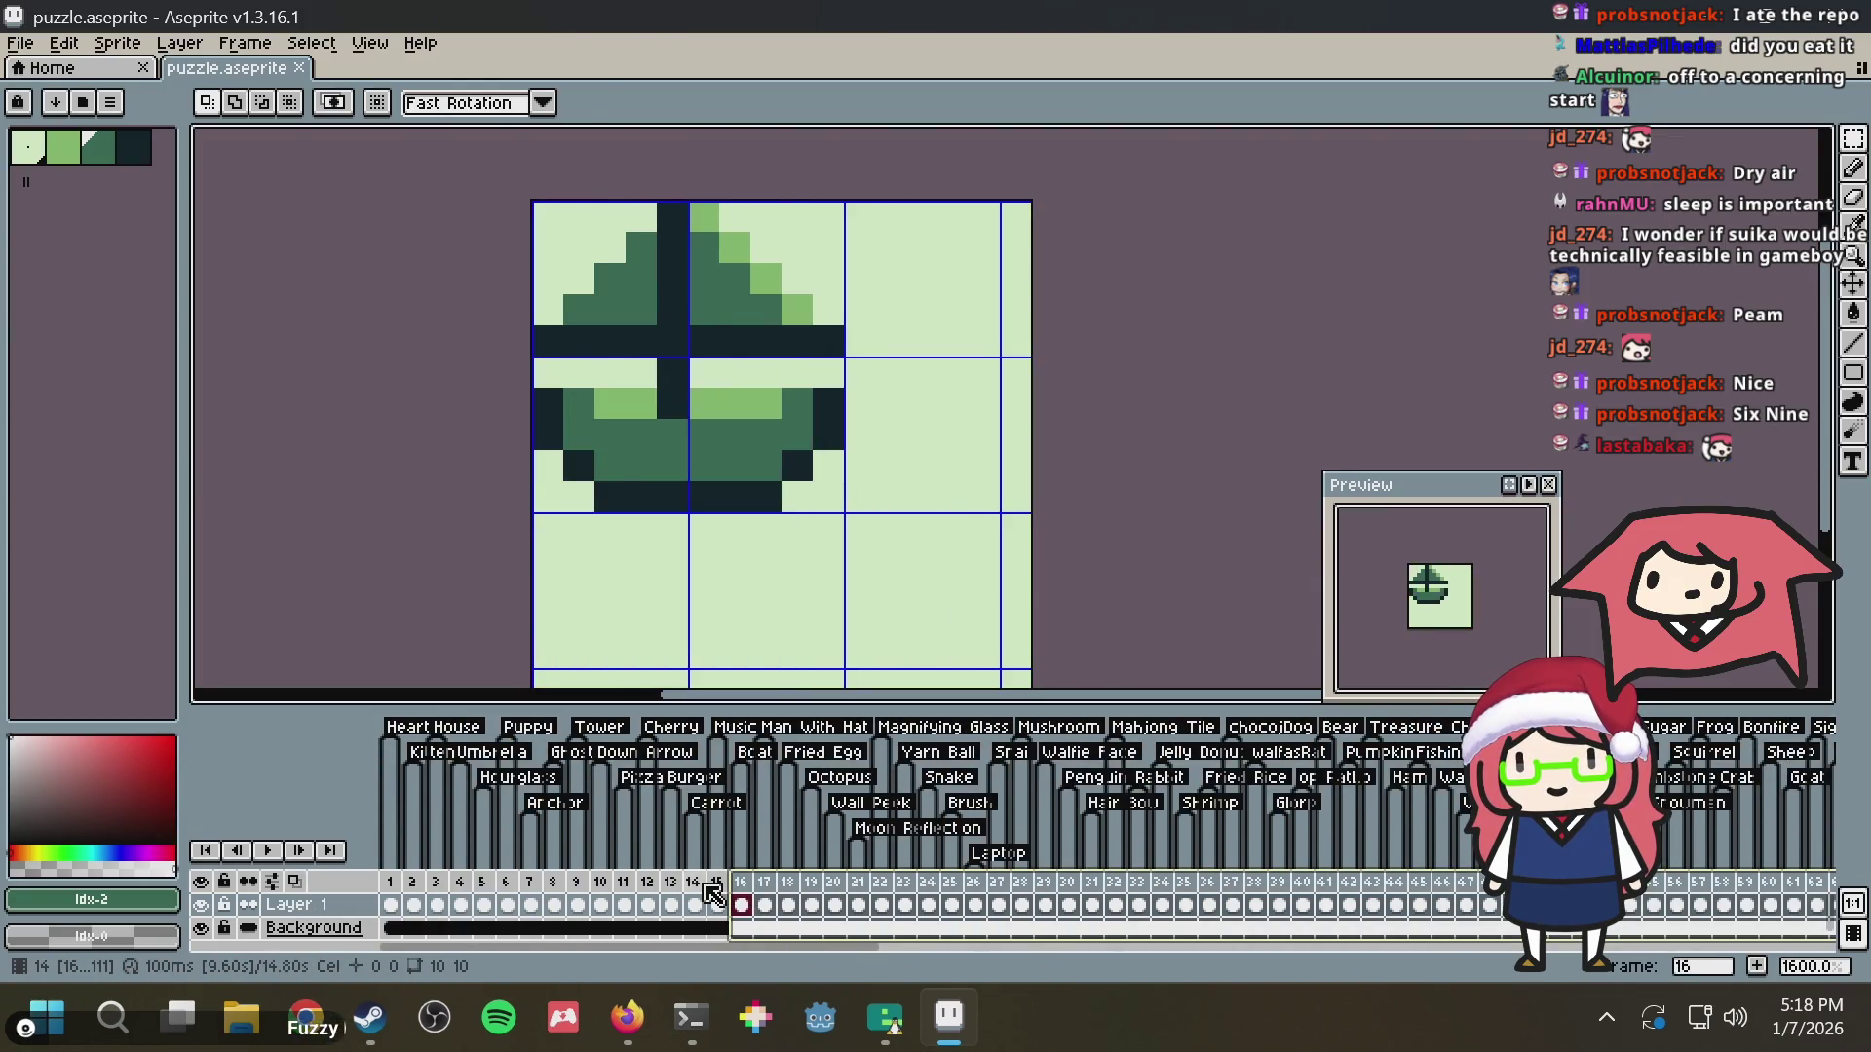
Preview frames 16 through 33 of the puzzle sheet and switch back to the emulator
left_click_drag(834, 904, 745, 903)
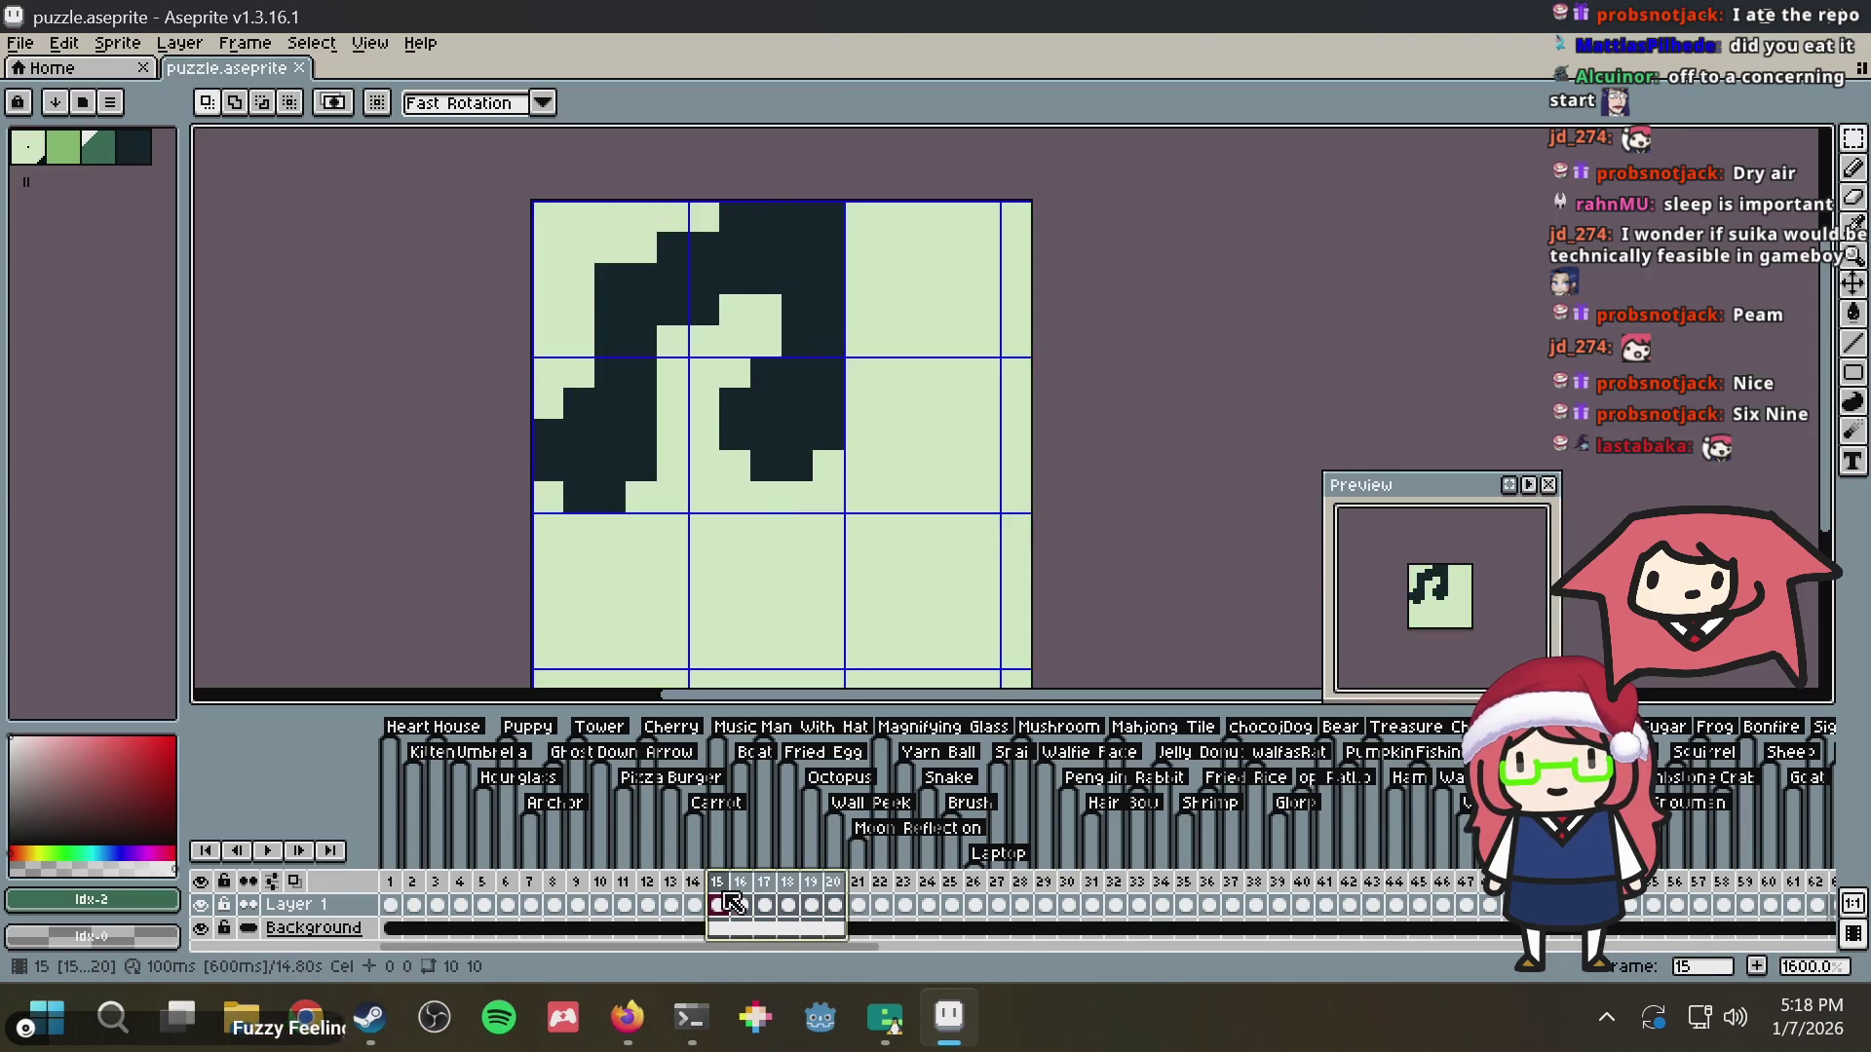
mouse_move(745, 903)
left_mouse_down()
mouse_move(1164, 904)
mouse_move(1139, 904)
left_mouse_up()
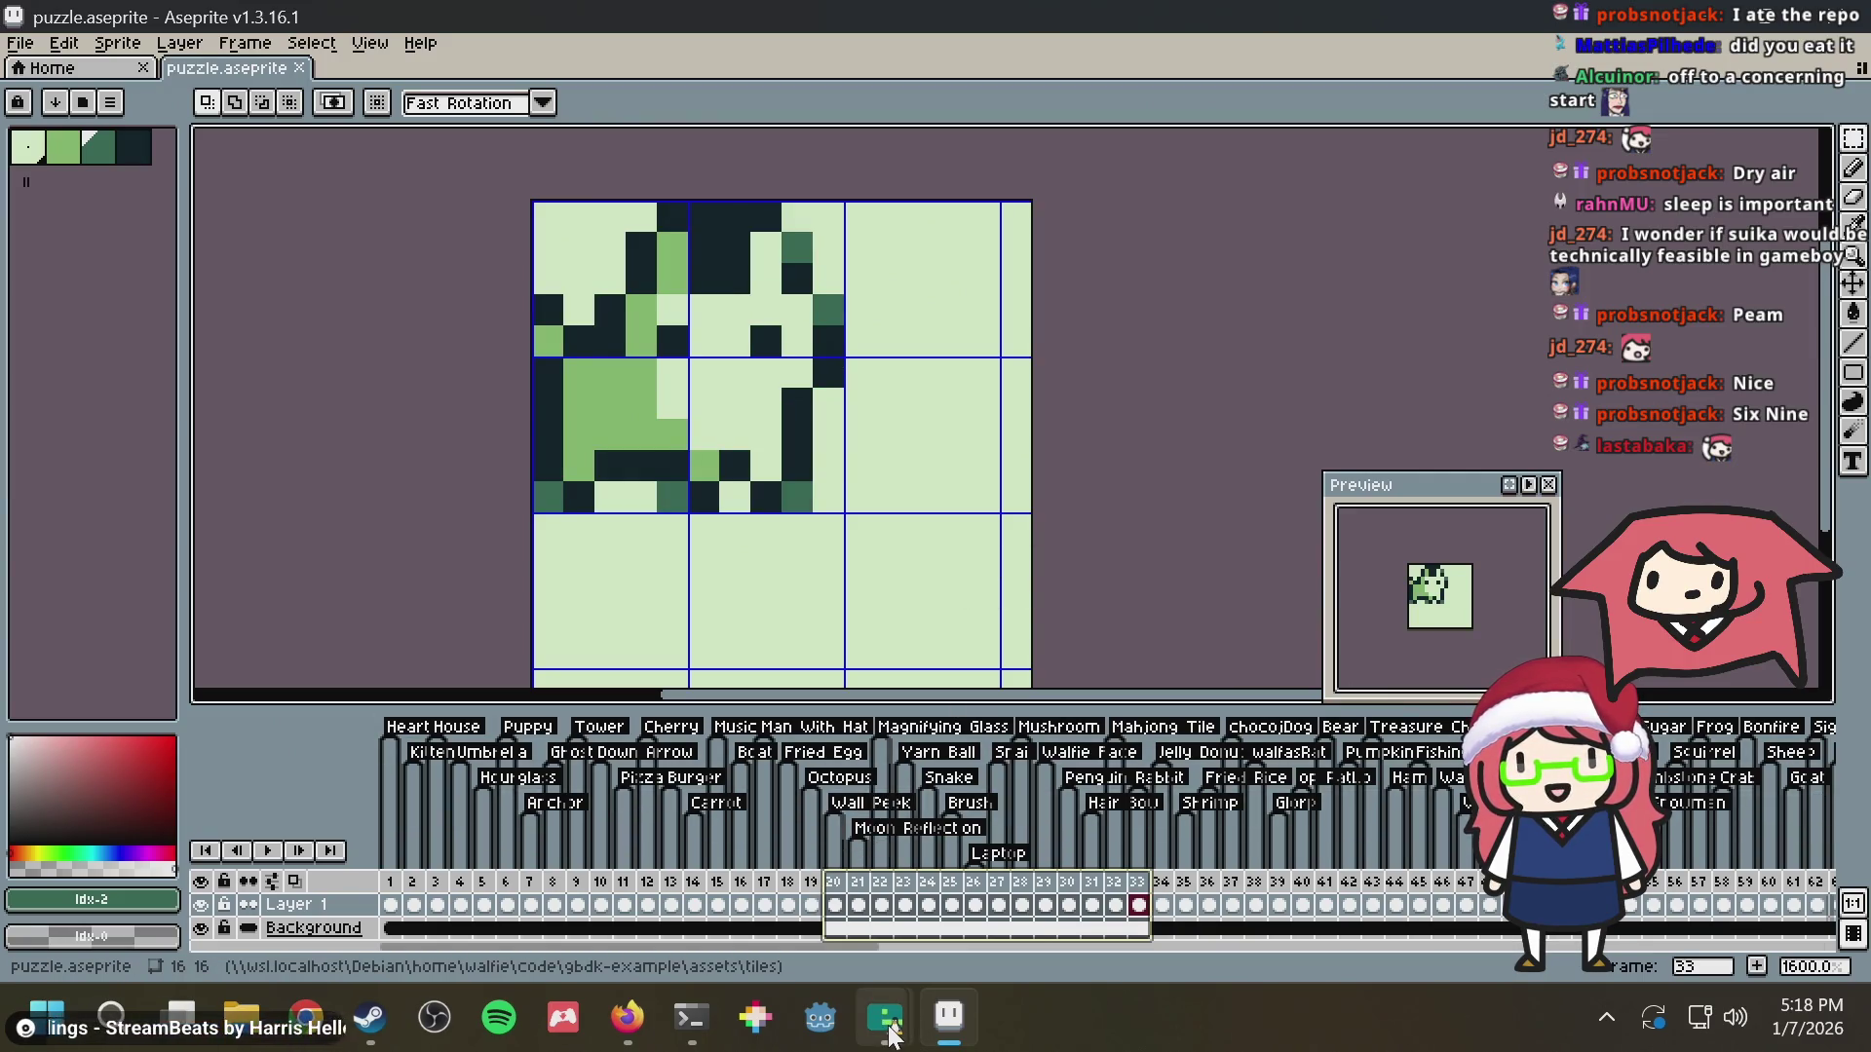
left_click(885, 1016)
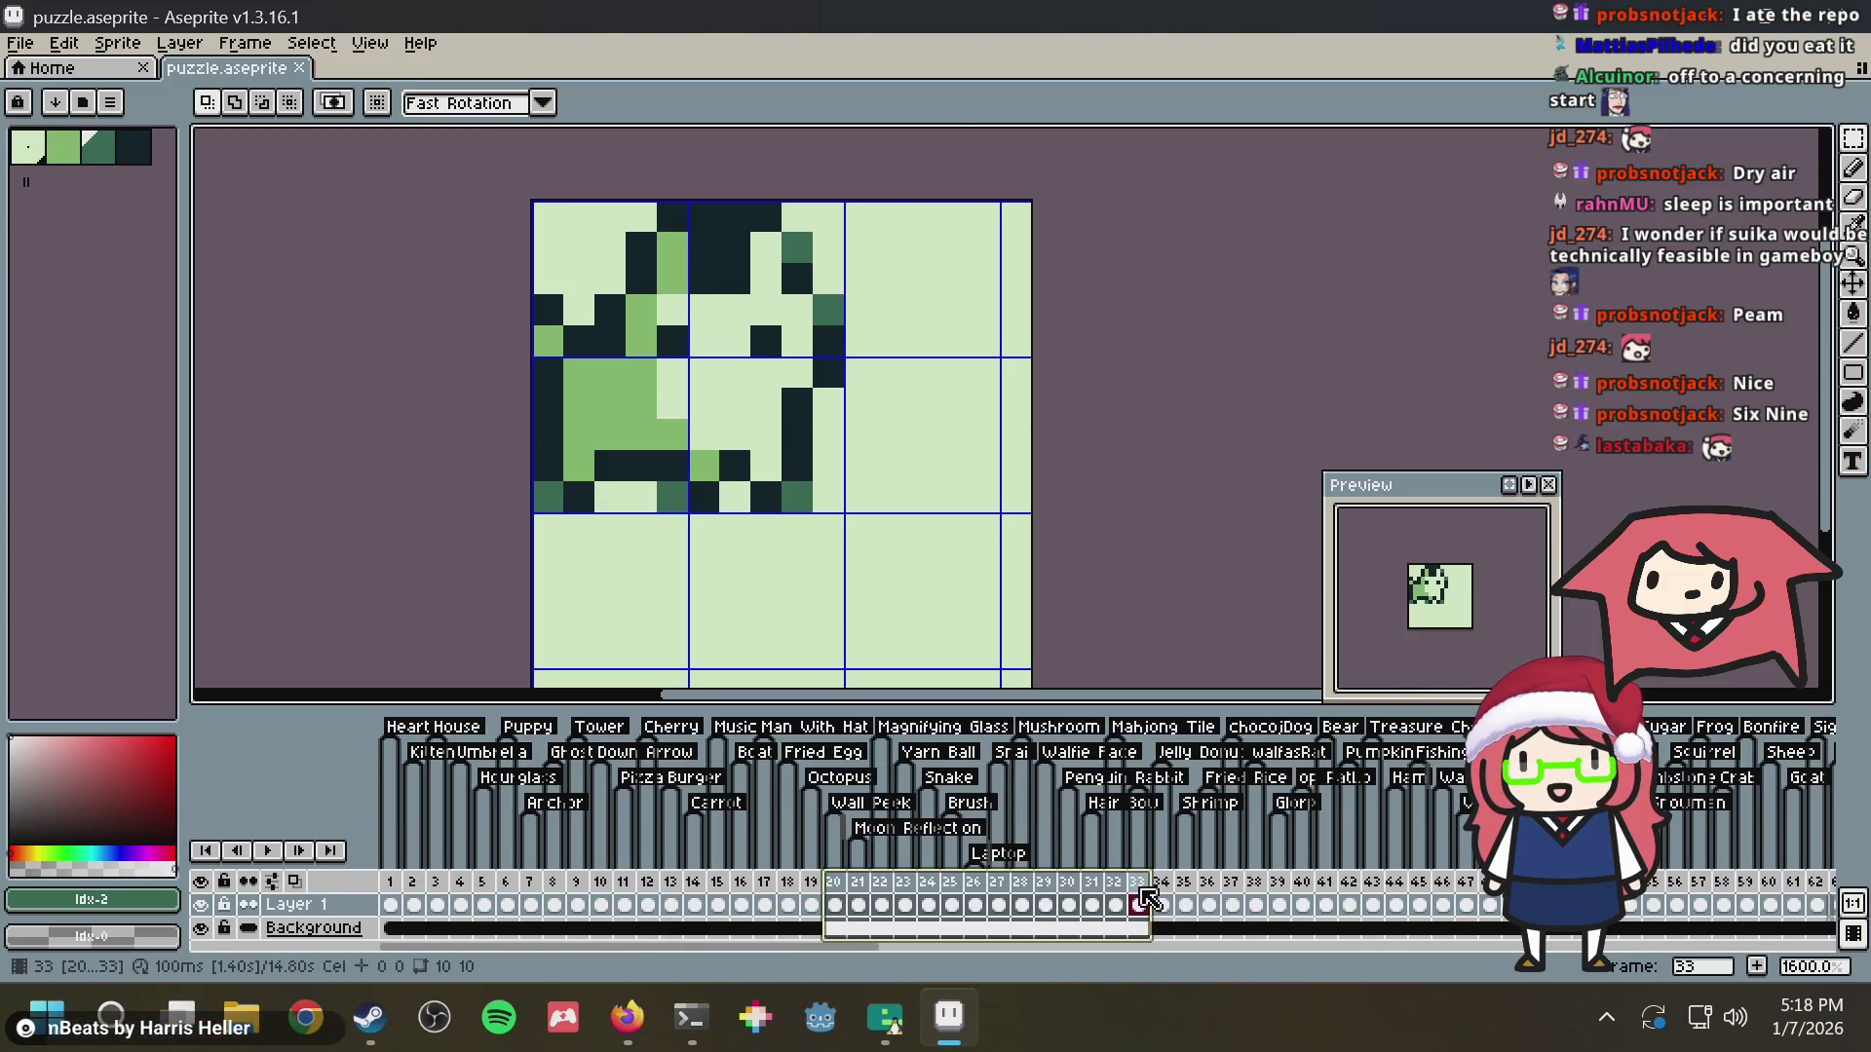
key("alt+Tab")
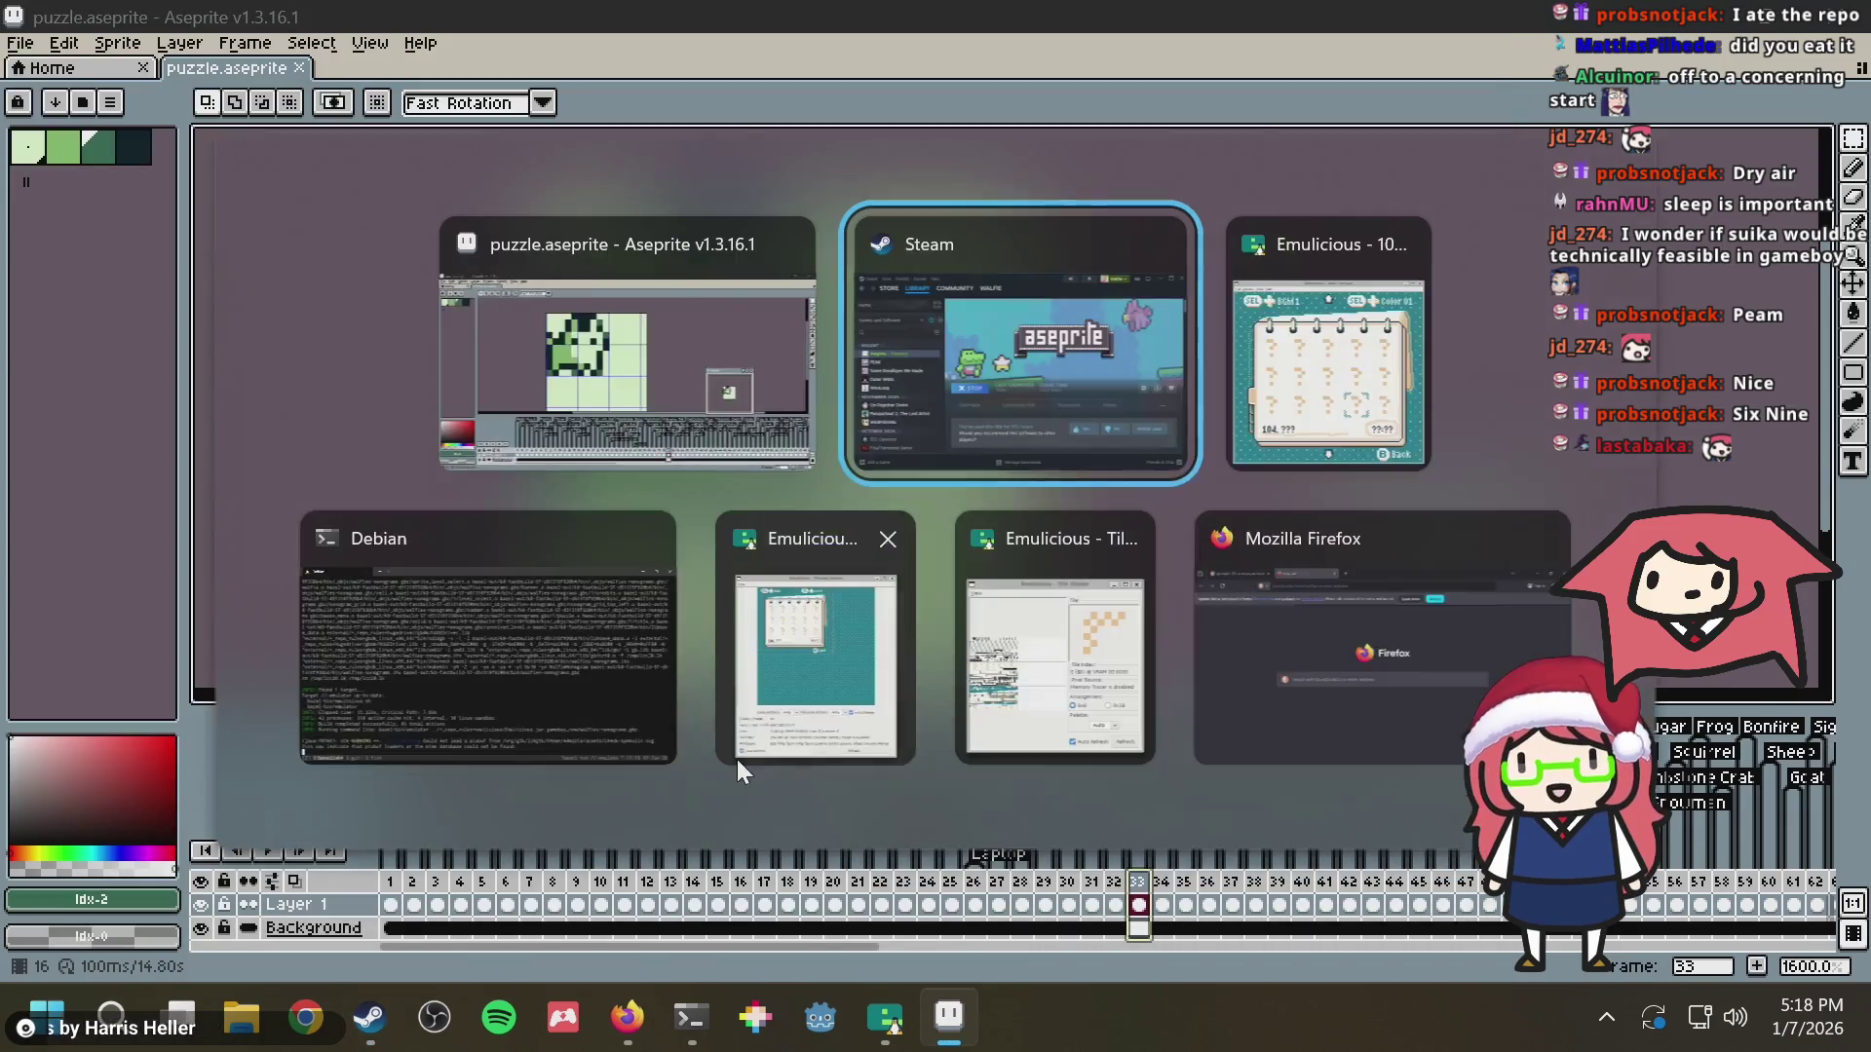
Choose level 33 on the level list and start its nonogram
key("alt+Tab")
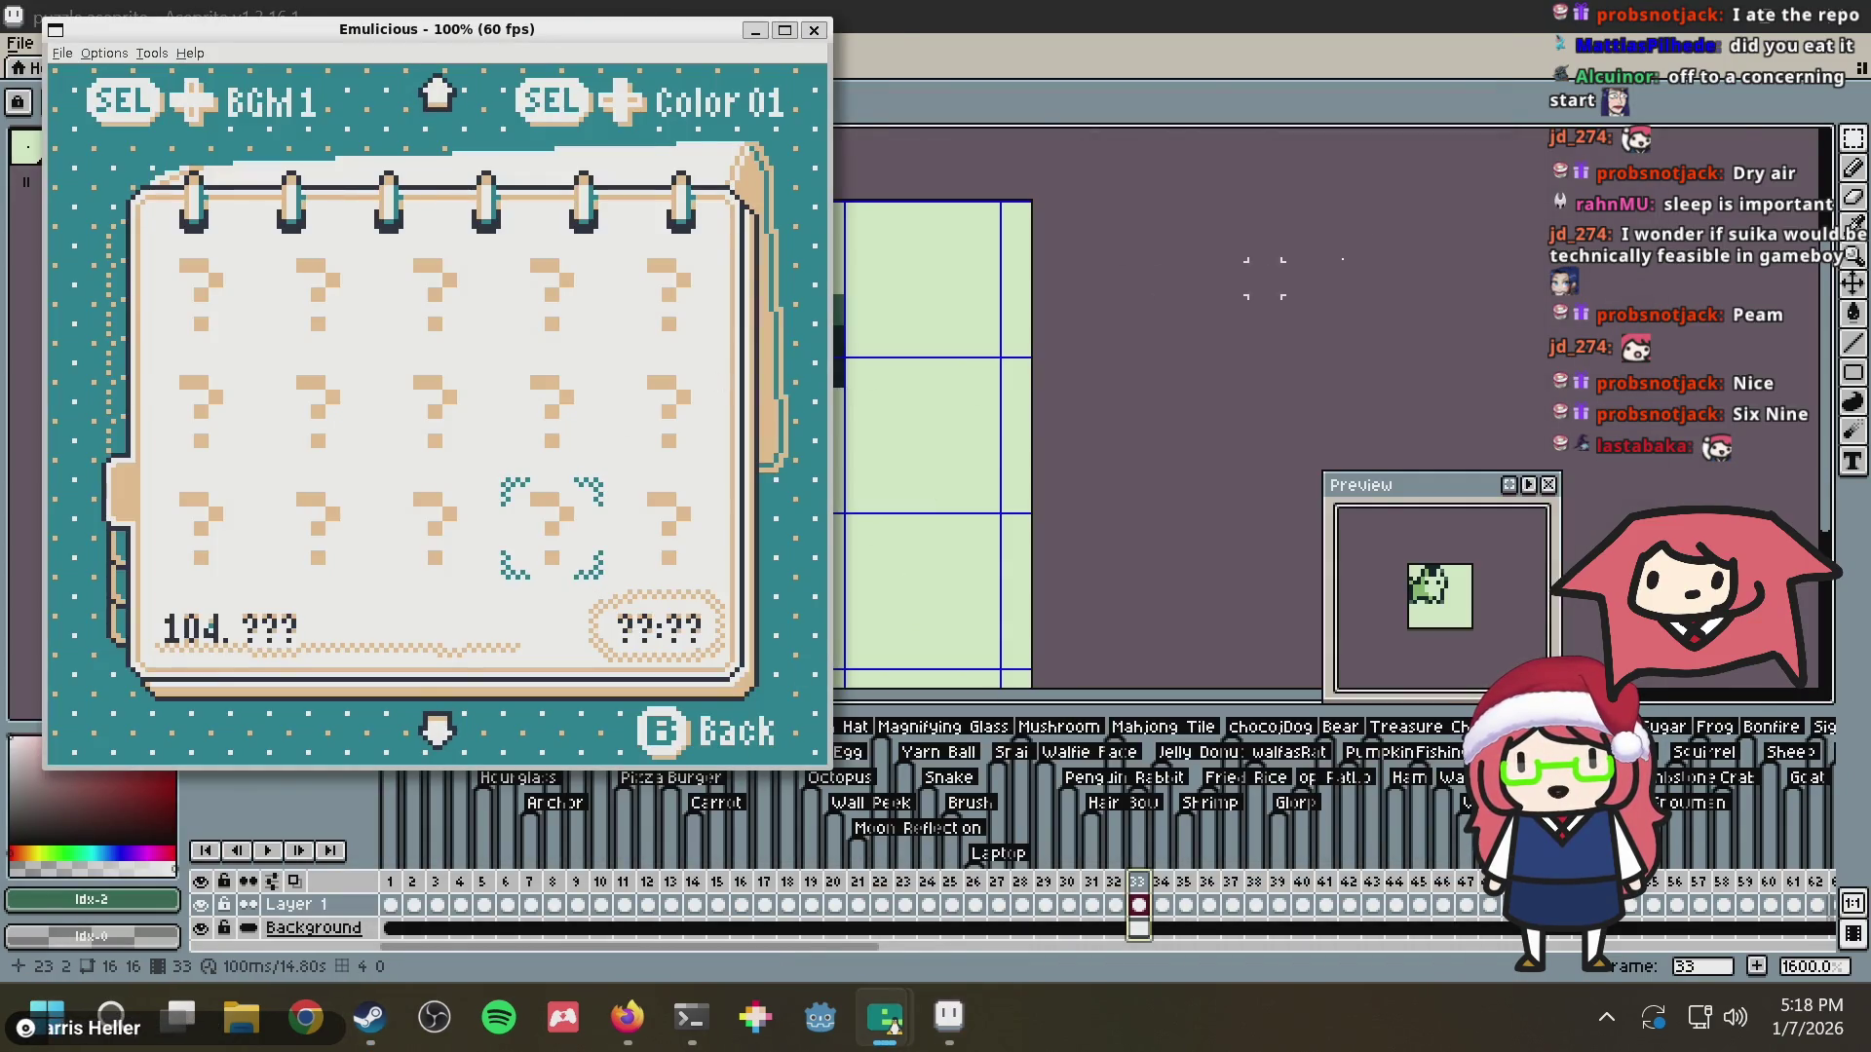
key("Up")
key("Up")
key("Up")
key("Up")
key("Up")
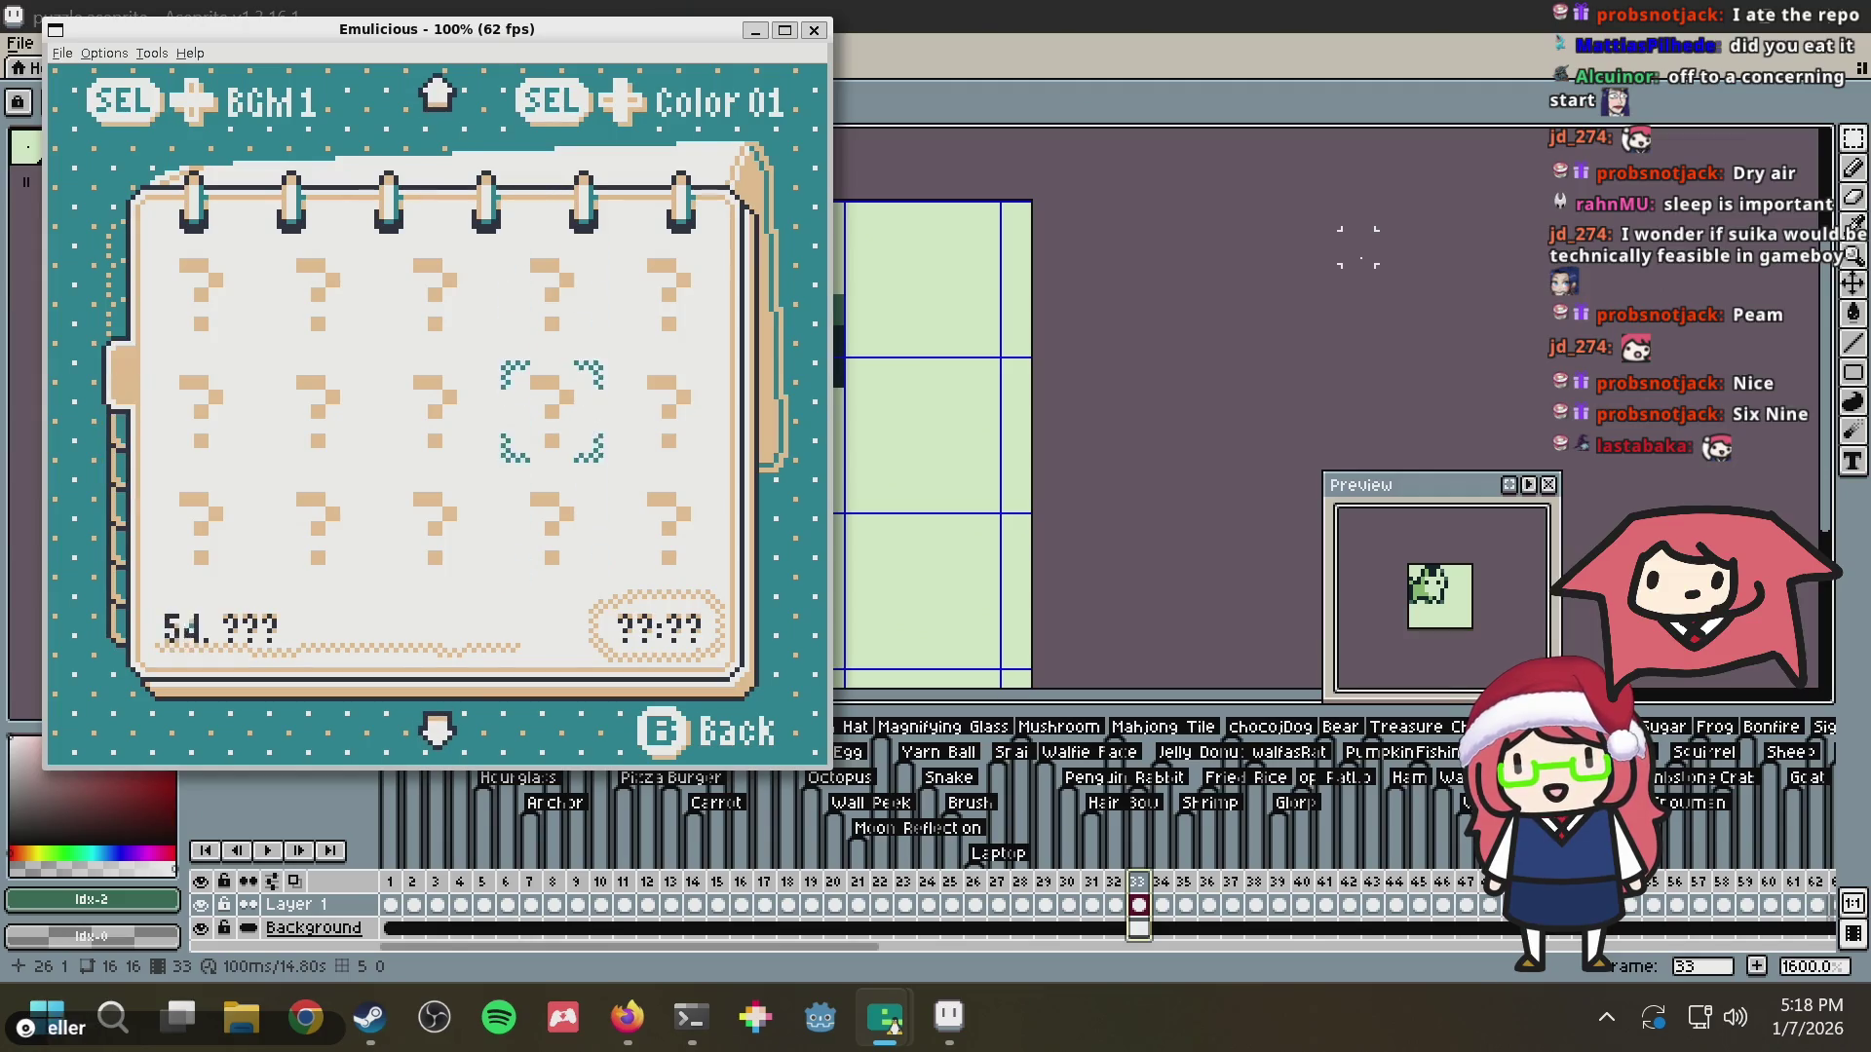
key("Up")
key("Up")
key("Up")
key("Up")
key("Up")
key("Up")
key("Down")
key("Up")
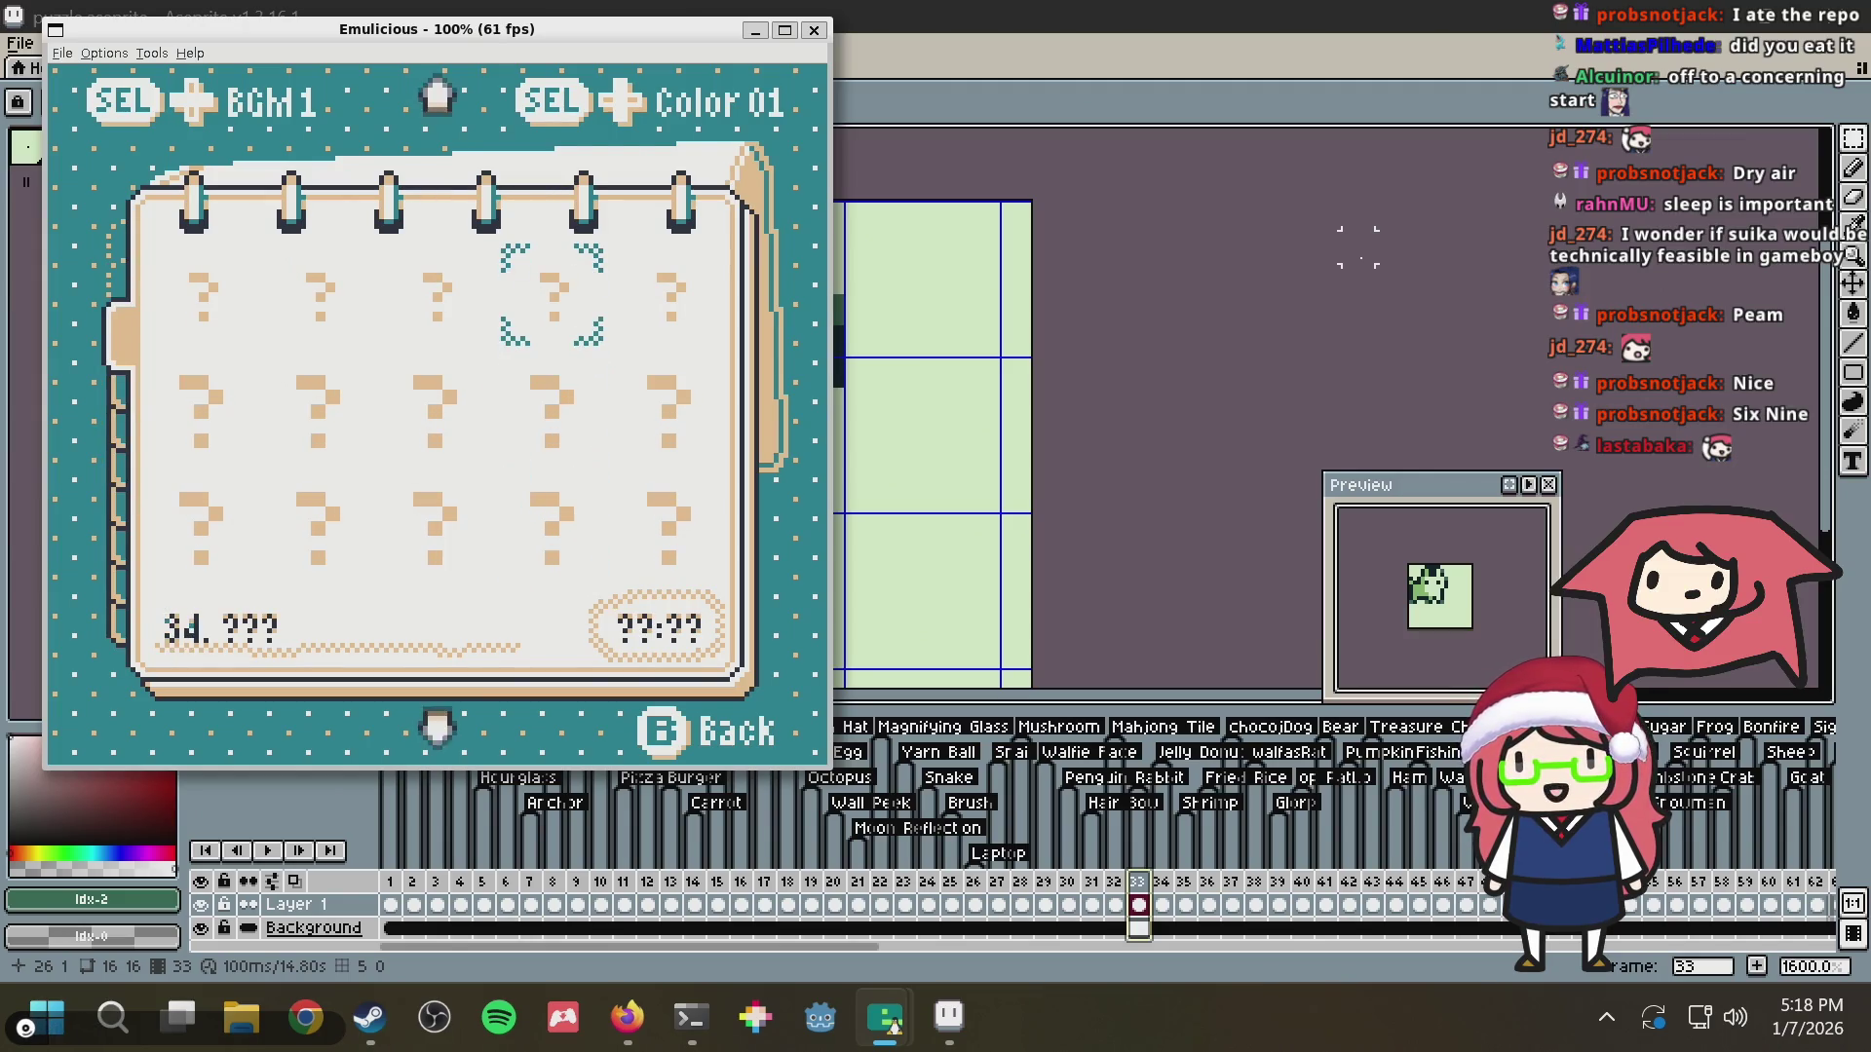
key("alt+Tab")
key("alt+Tab")
key("Left")
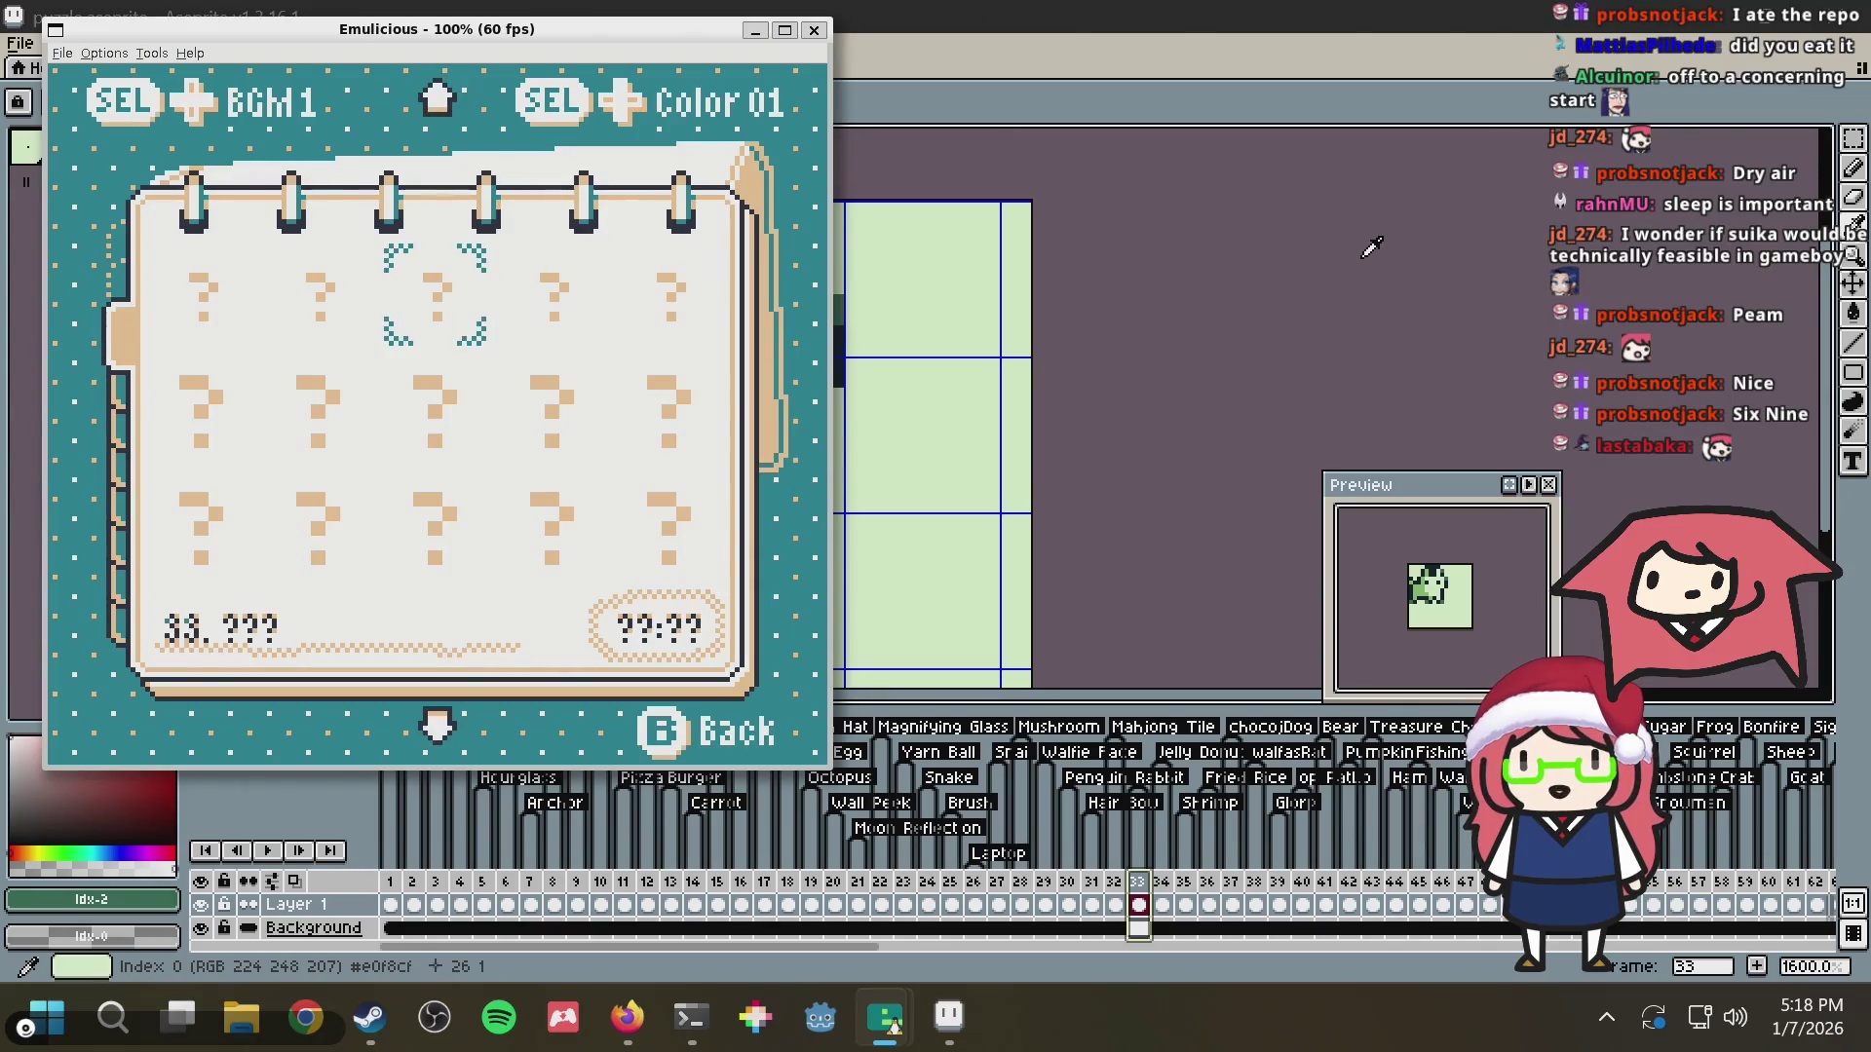
key("x")
Fill column 1 and cross out column 2 in rows 6 and 7
key("Down")
key("Down")
key("Down")
key("Down")
key("Down")
key("Down")
key("Left")
key("Left")
key("Down")
key("Left")
key("Left")
key("Left")
key("Left")
key("Up")
key("Up")
key("Left")
key("Down")
key("Down")
key("Down")
key("Down")
key("Down")
key("Down")
key("x")
key("Up")
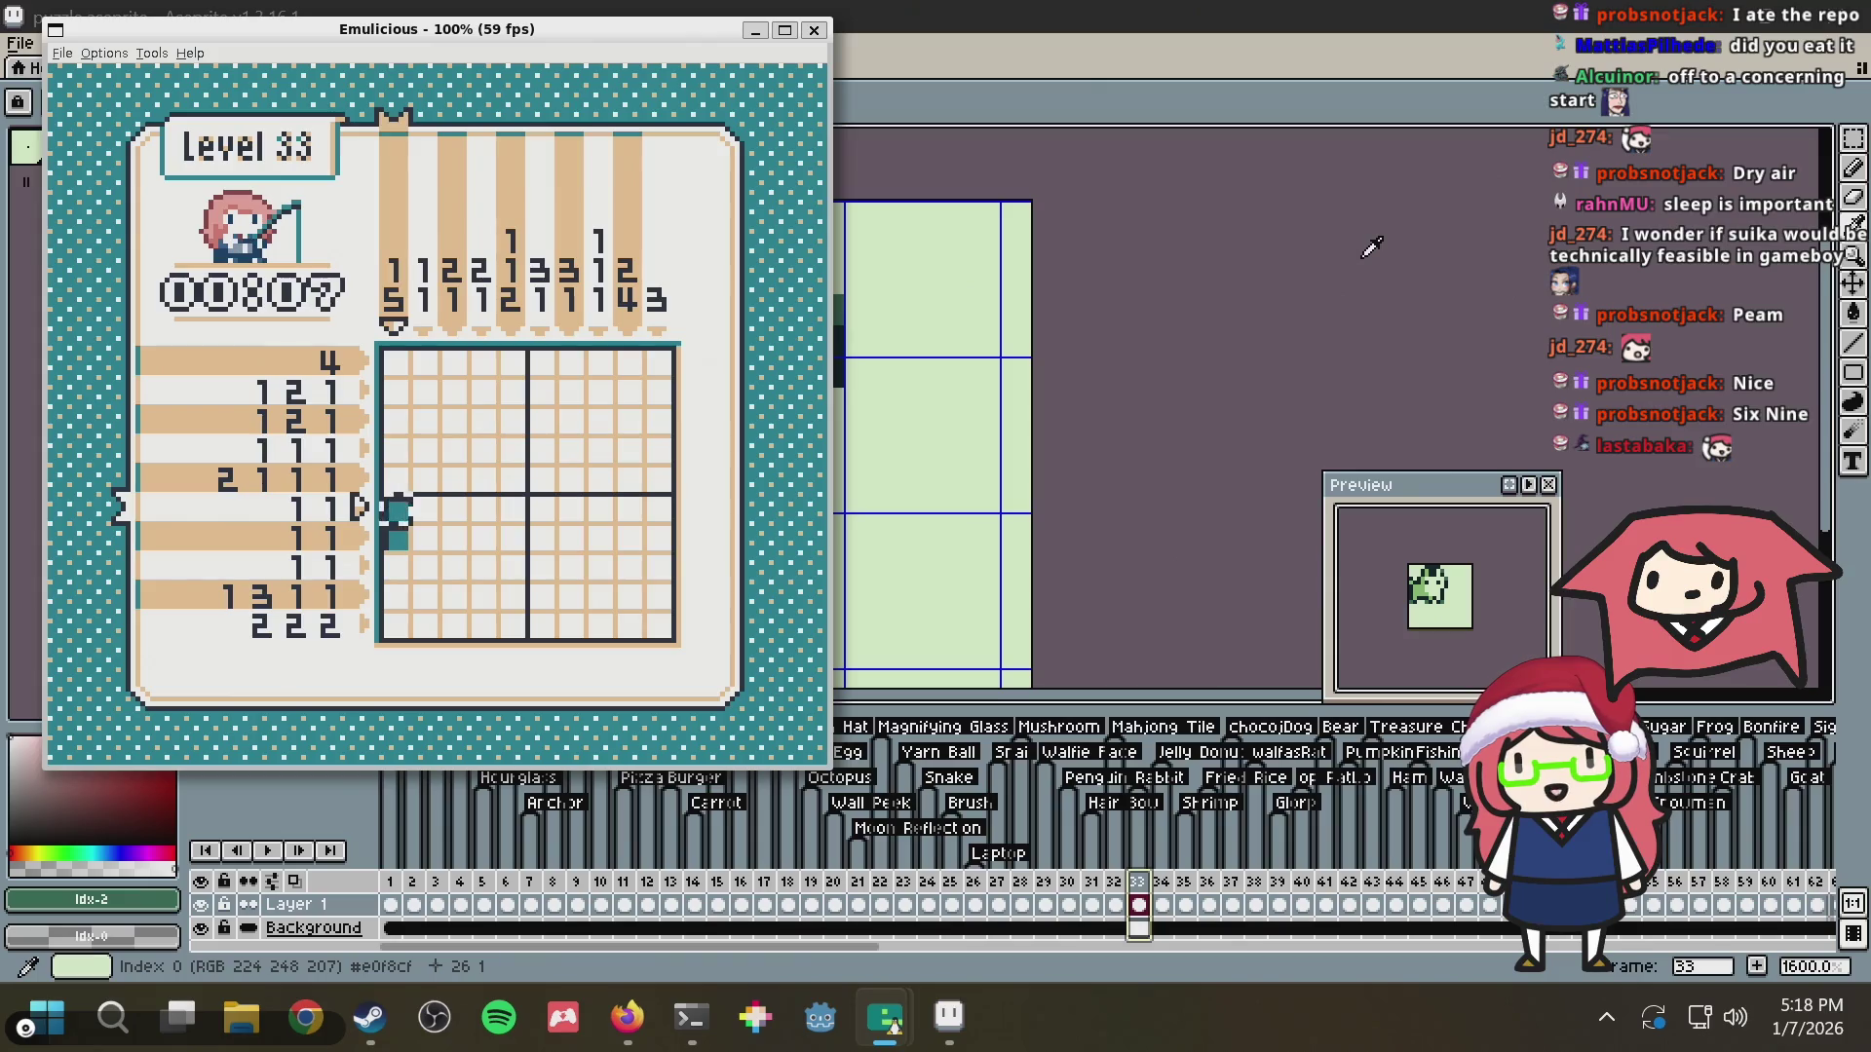
key("Right")
key("z")
key("Down")
Check column 9, then cross out the empty cells across row 7
key("Up")
key("Right")
key("Right")
key("Right")
key("Right")
key("Right")
key("Right")
key("Up")
key("Up")
key("Up")
key("Up")
key("Up")
key("Right")
key("Down")
key("Down")
key("Down")
key("Down")
key("Up")
key("Up")
key("Up")
key("Down")
key("Down")
key("Down")
key("Down")
key("Down")
key("Down")
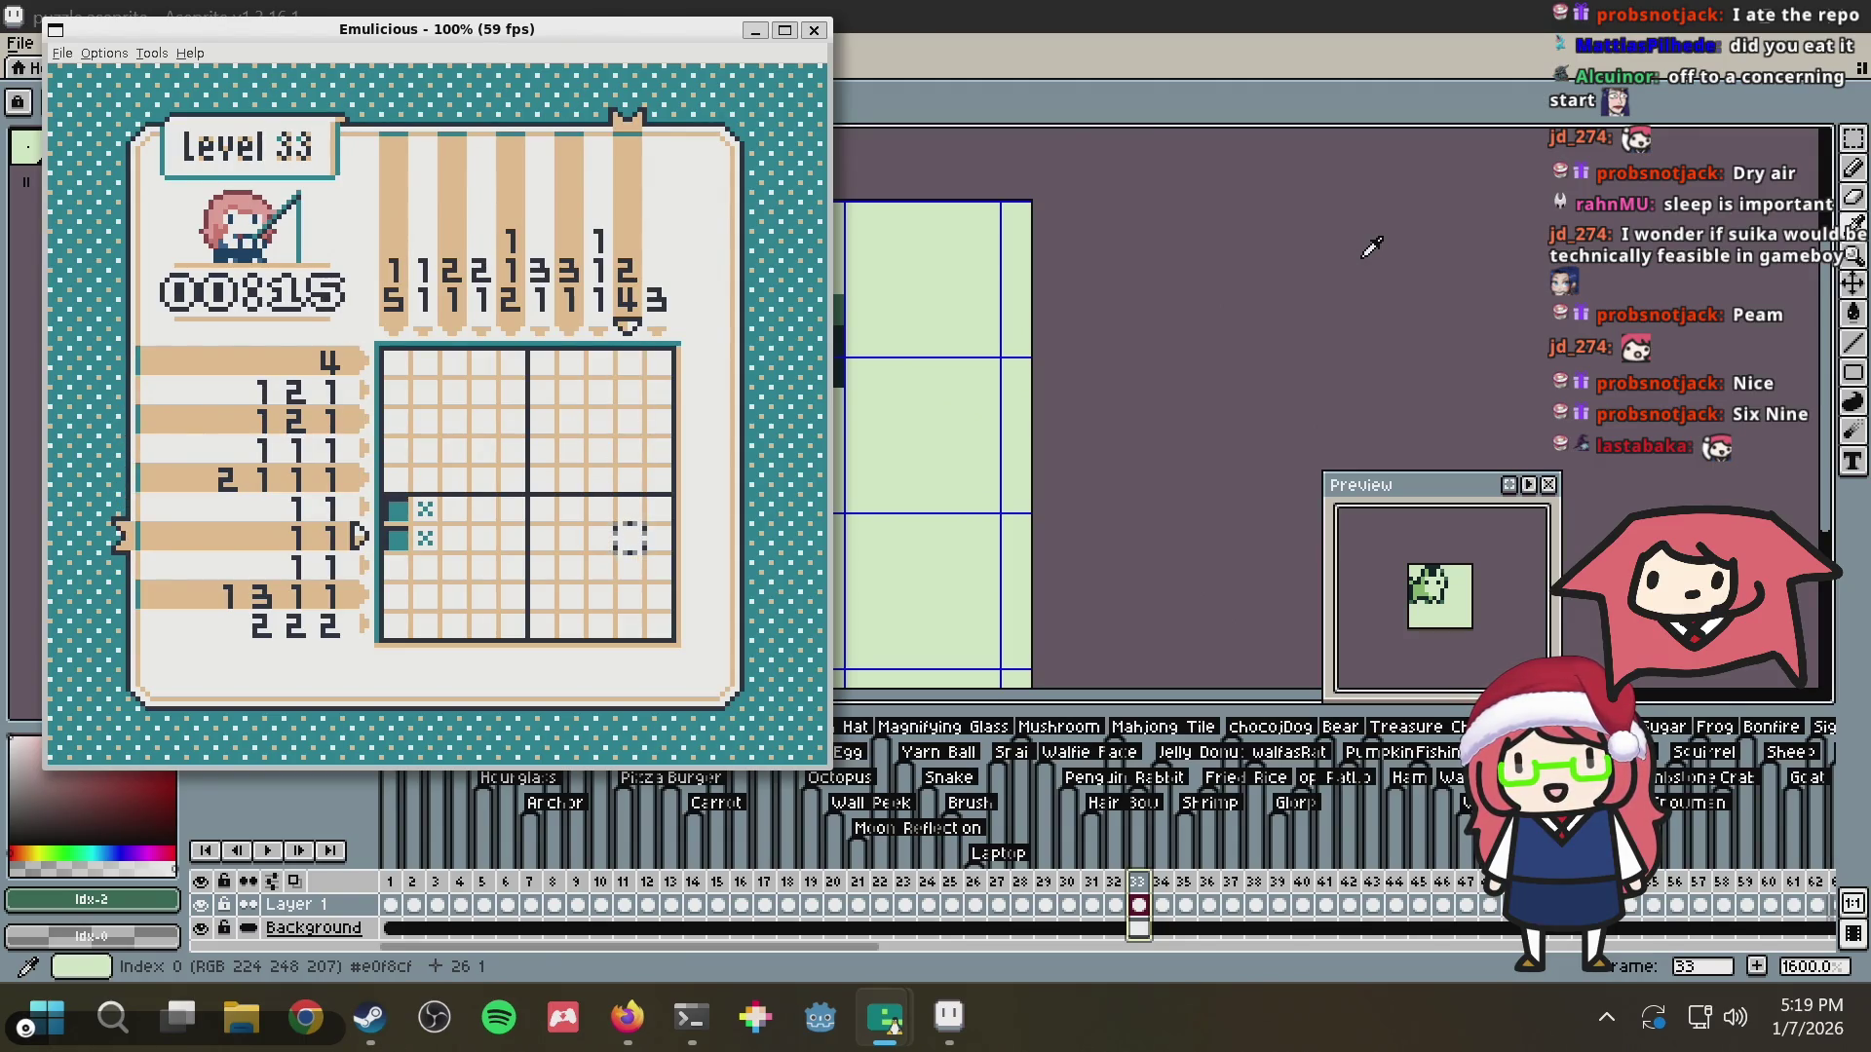
key("Up")
key("Up")
key("Up")
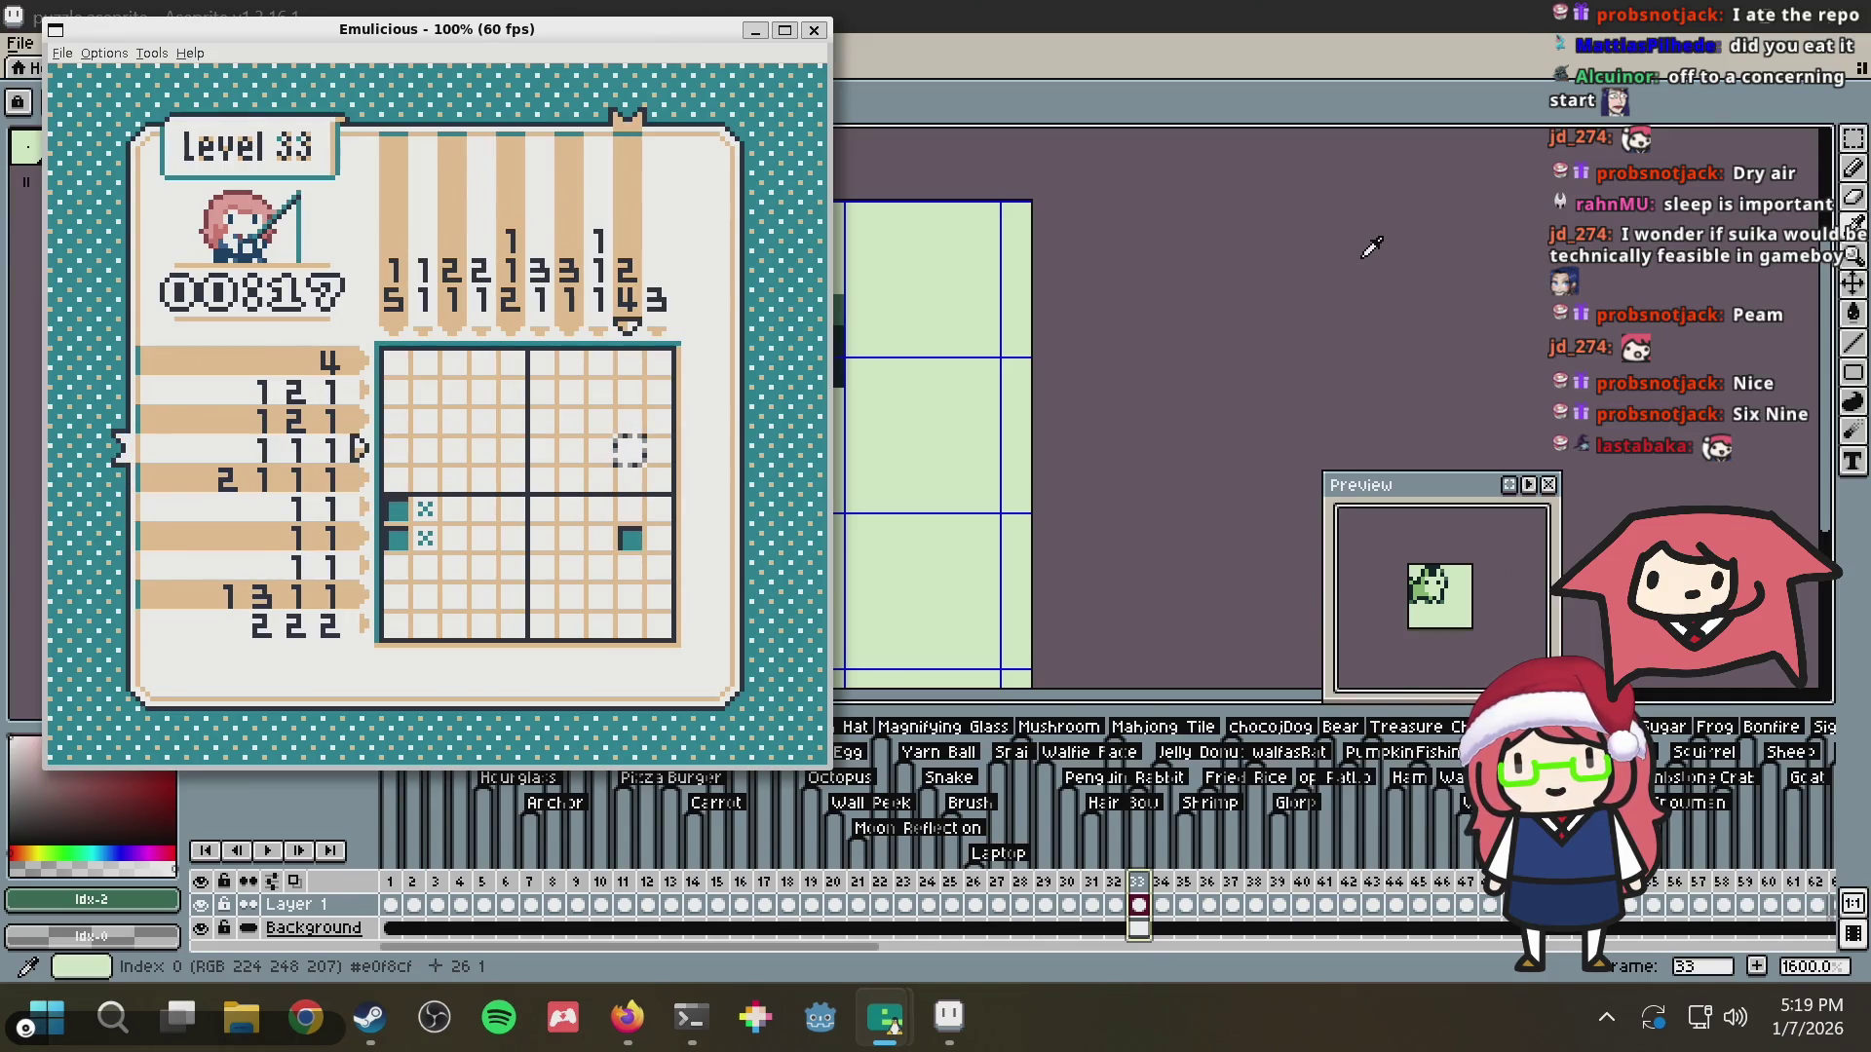
key("Down")
key("Down")
key("Down")
key("Left")
key("Left")
key("Left")
key("Left")
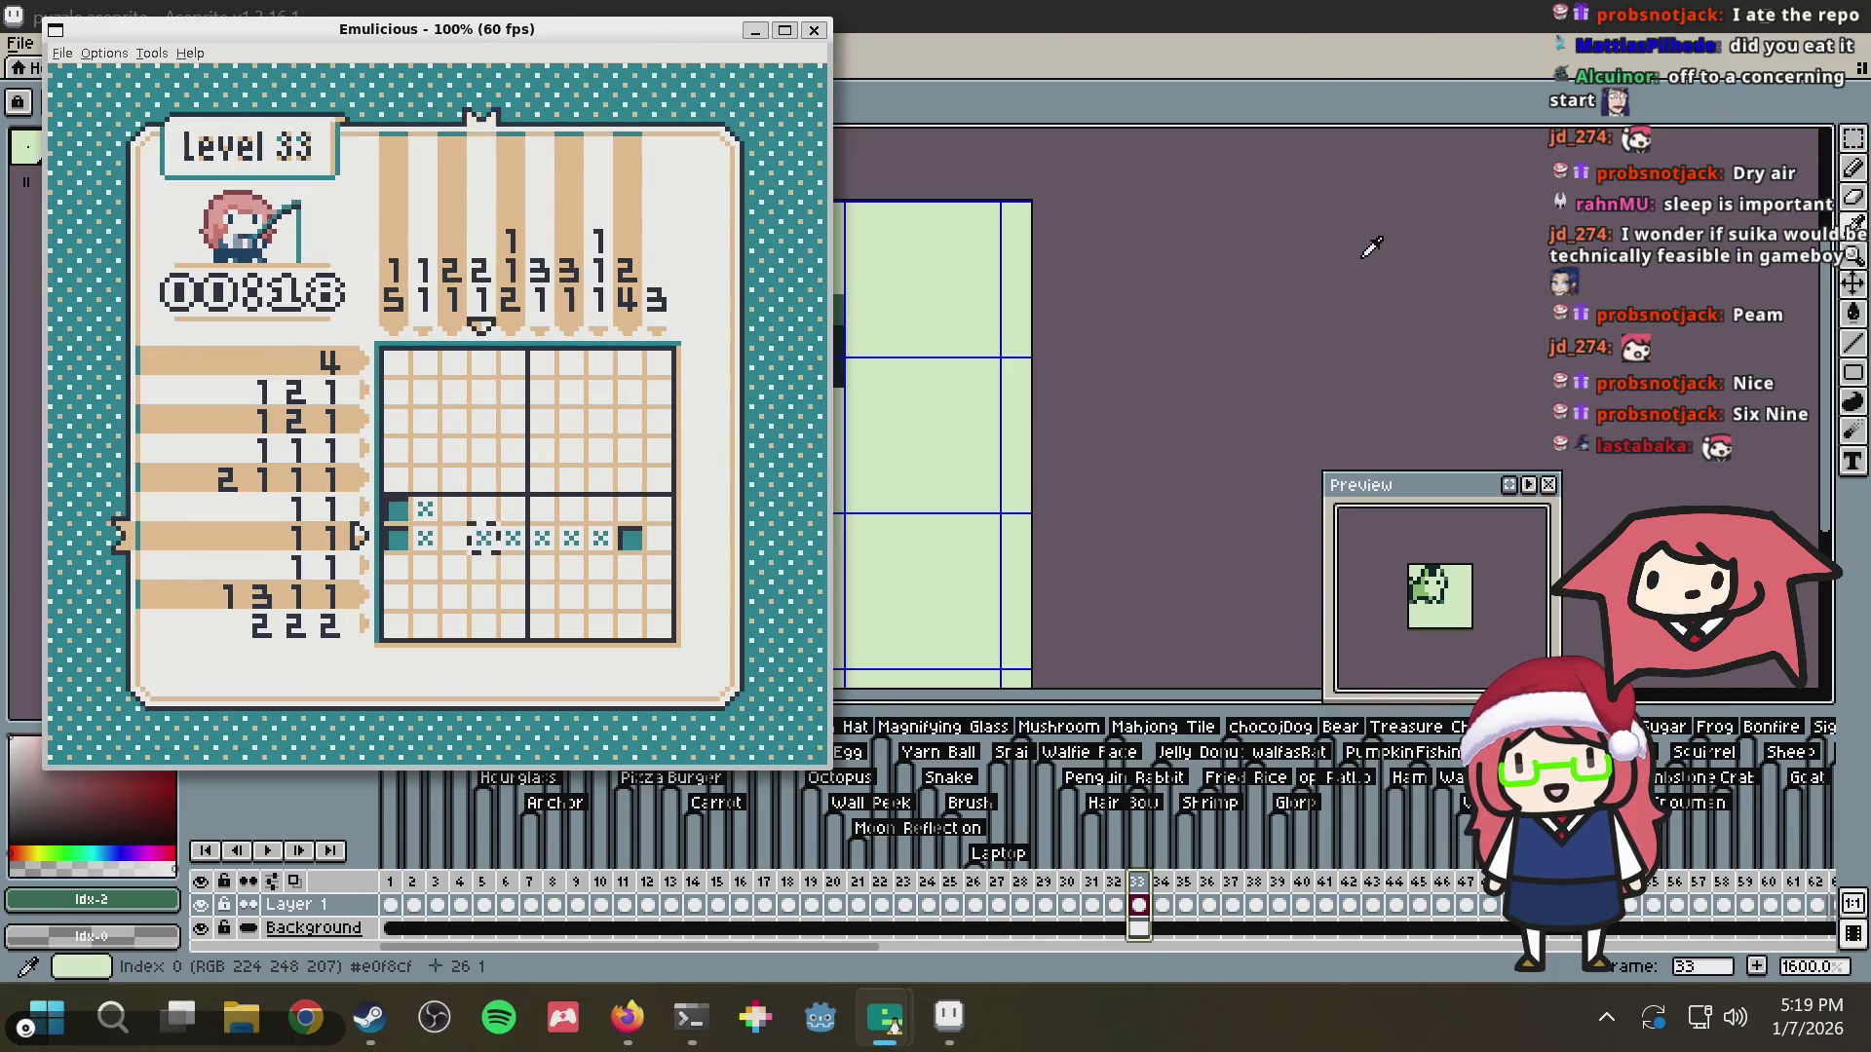
key("Right")
key("Right")
key("Right")
key("Right")
key("Left")
key("Left")
key("Left")
key("Left")
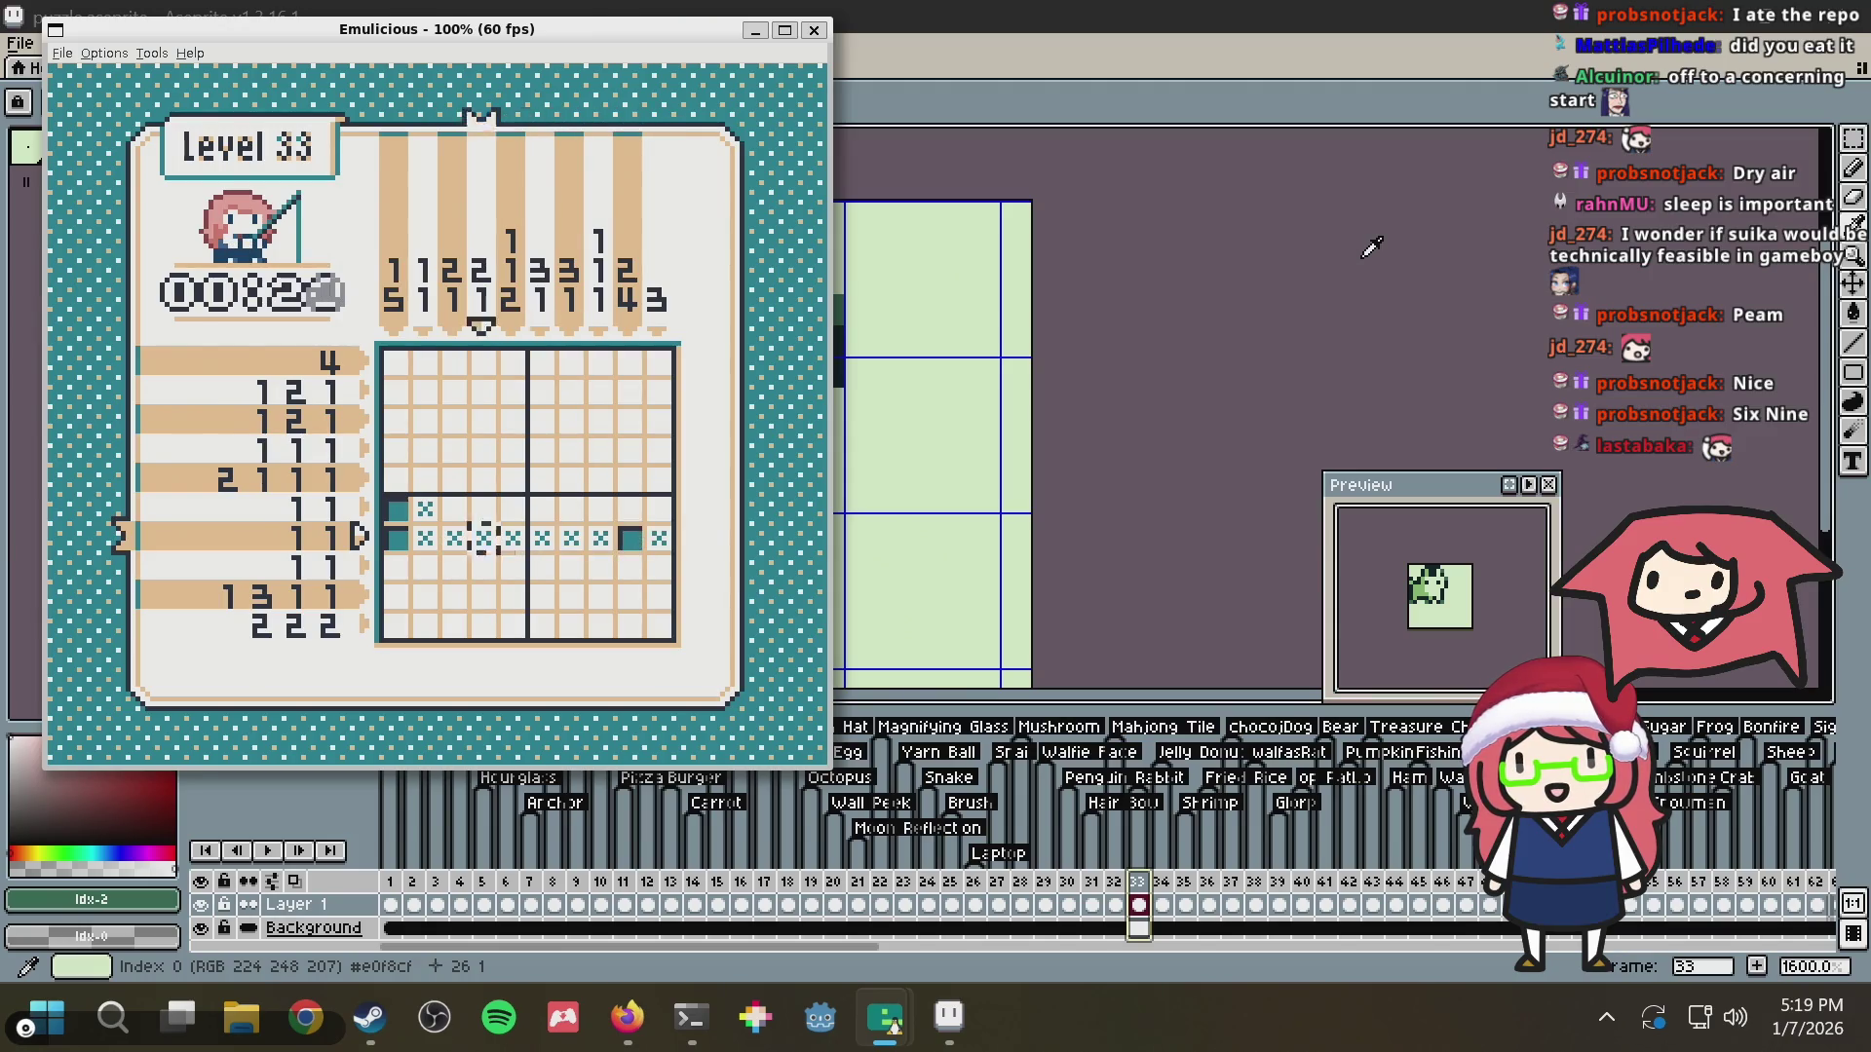
key("Left")
key("Left")
key("Left")
key("Up")
key("Right")
key("Right")
key("Right")
key("Right")
Fill row 9 column 5 and cross out the cells above and below it in rows 8 and 10
key("Up")
key("Up")
key("Up")
key("Up")
key("Up")
key("Down")
key("Down")
key("Down")
key("Down")
key("Left")
key("Left")
key("Left")
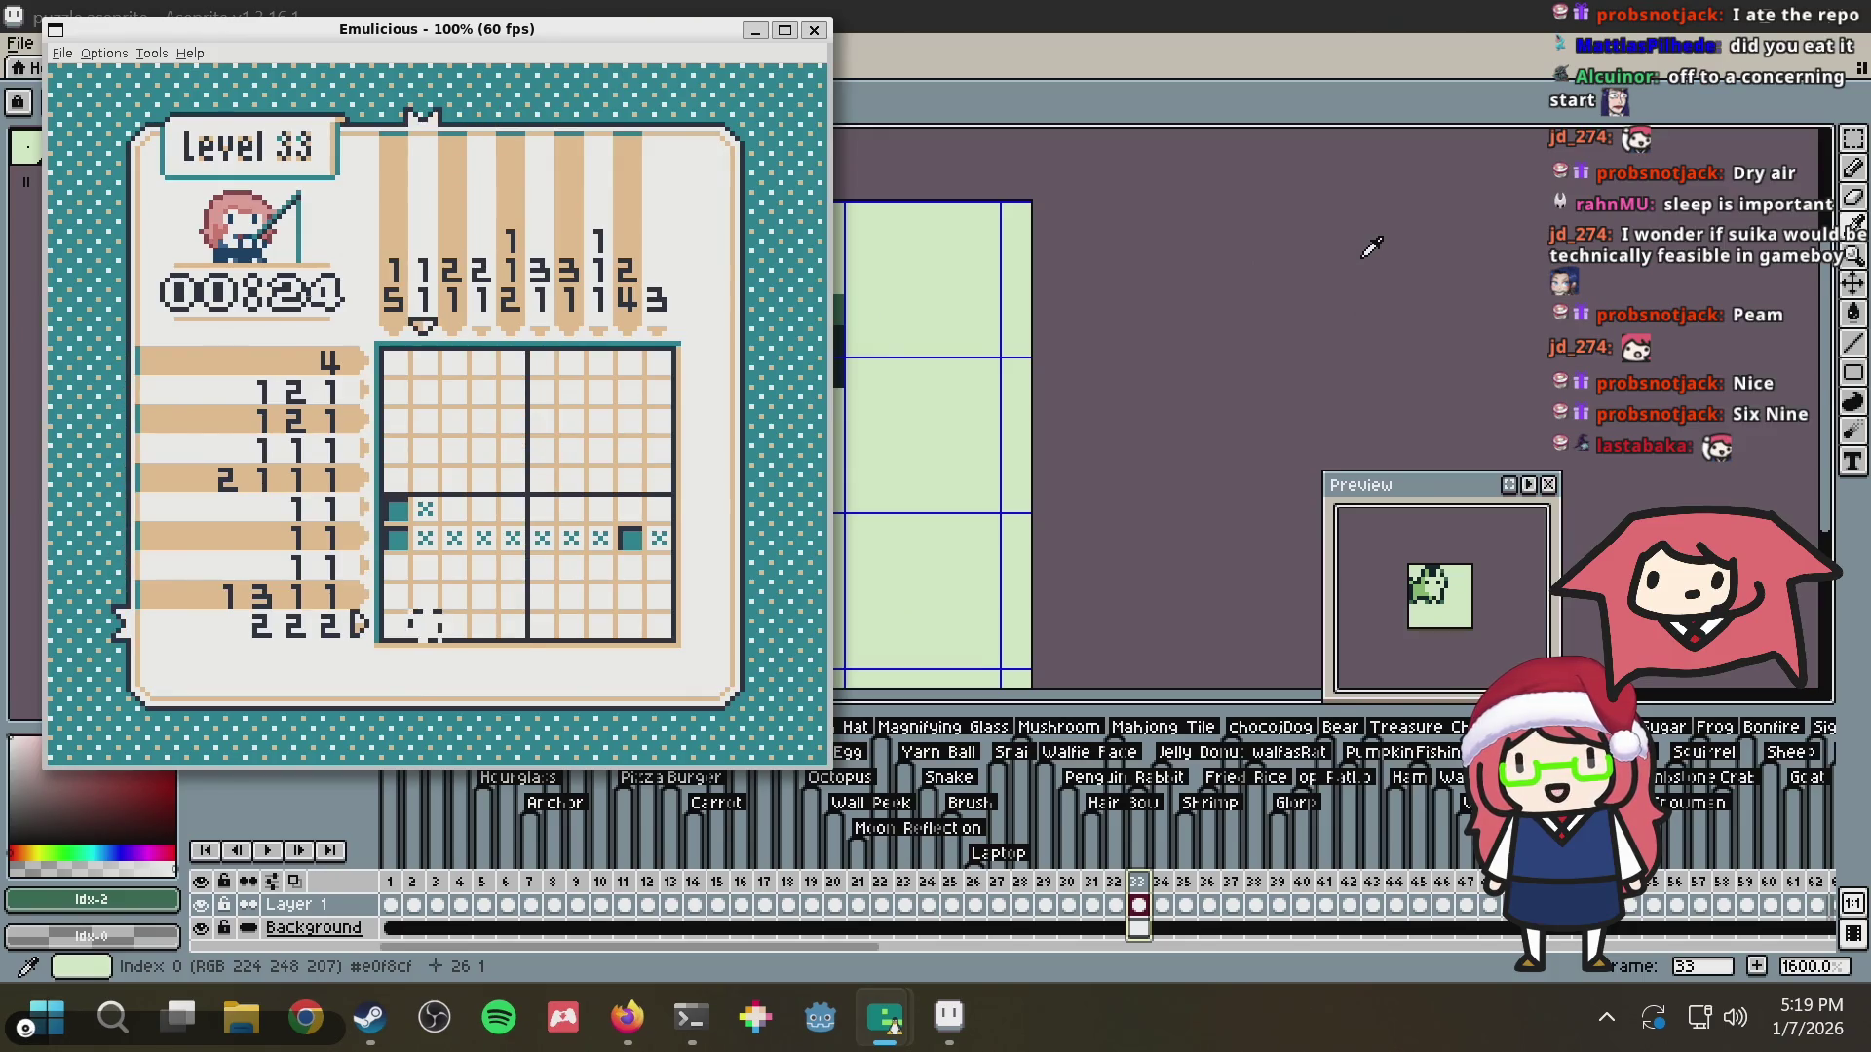
key("Left")
key("Right")
key("Right")
key("Right")
key("Right")
key("Right")
key("Right")
key("Left")
key("Left")
key("Left")
key("Left")
key("Left")
key("Left")
key("Left")
key("Left")
key("Left")
key("Right")
key("Right")
key("Right")
key("Right")
key("x")
key("Up")
key("z")
key("Down")
key("Down")
key("z")
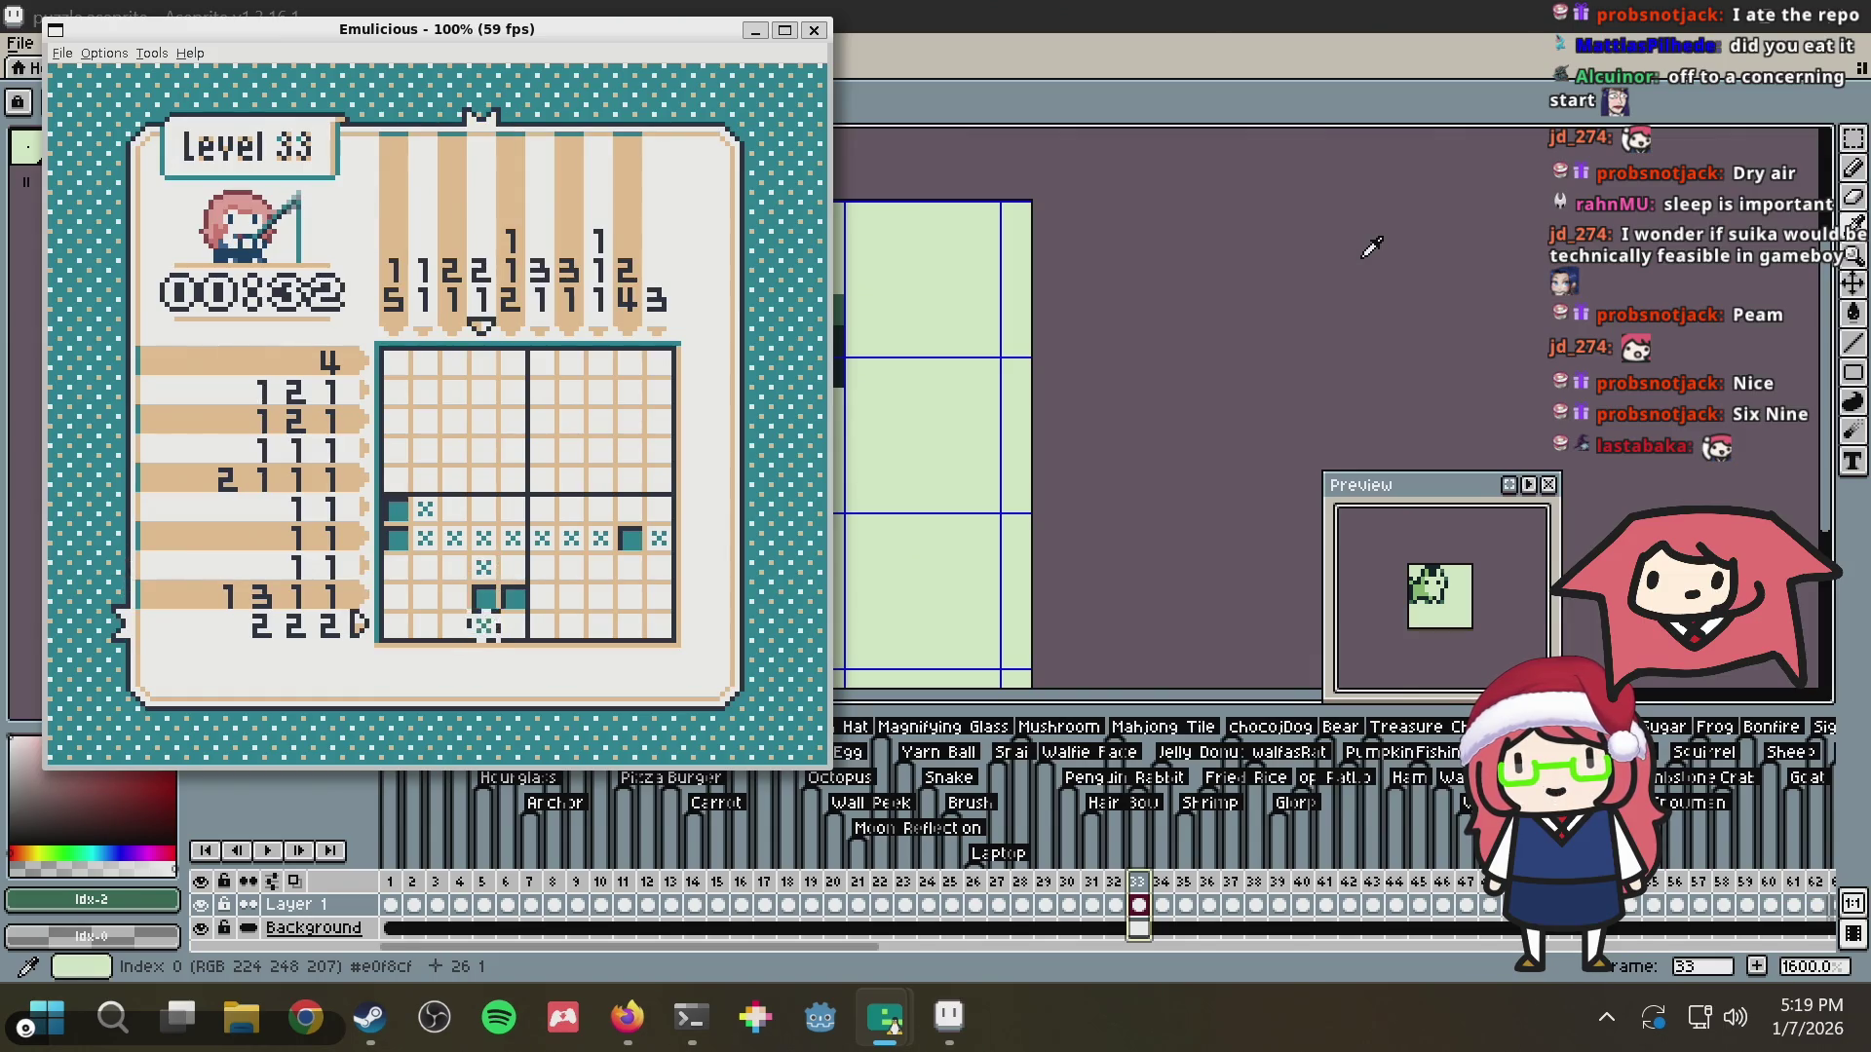
Move the cursor around the grid to row 9, column 3 for the next marks
key("Up")
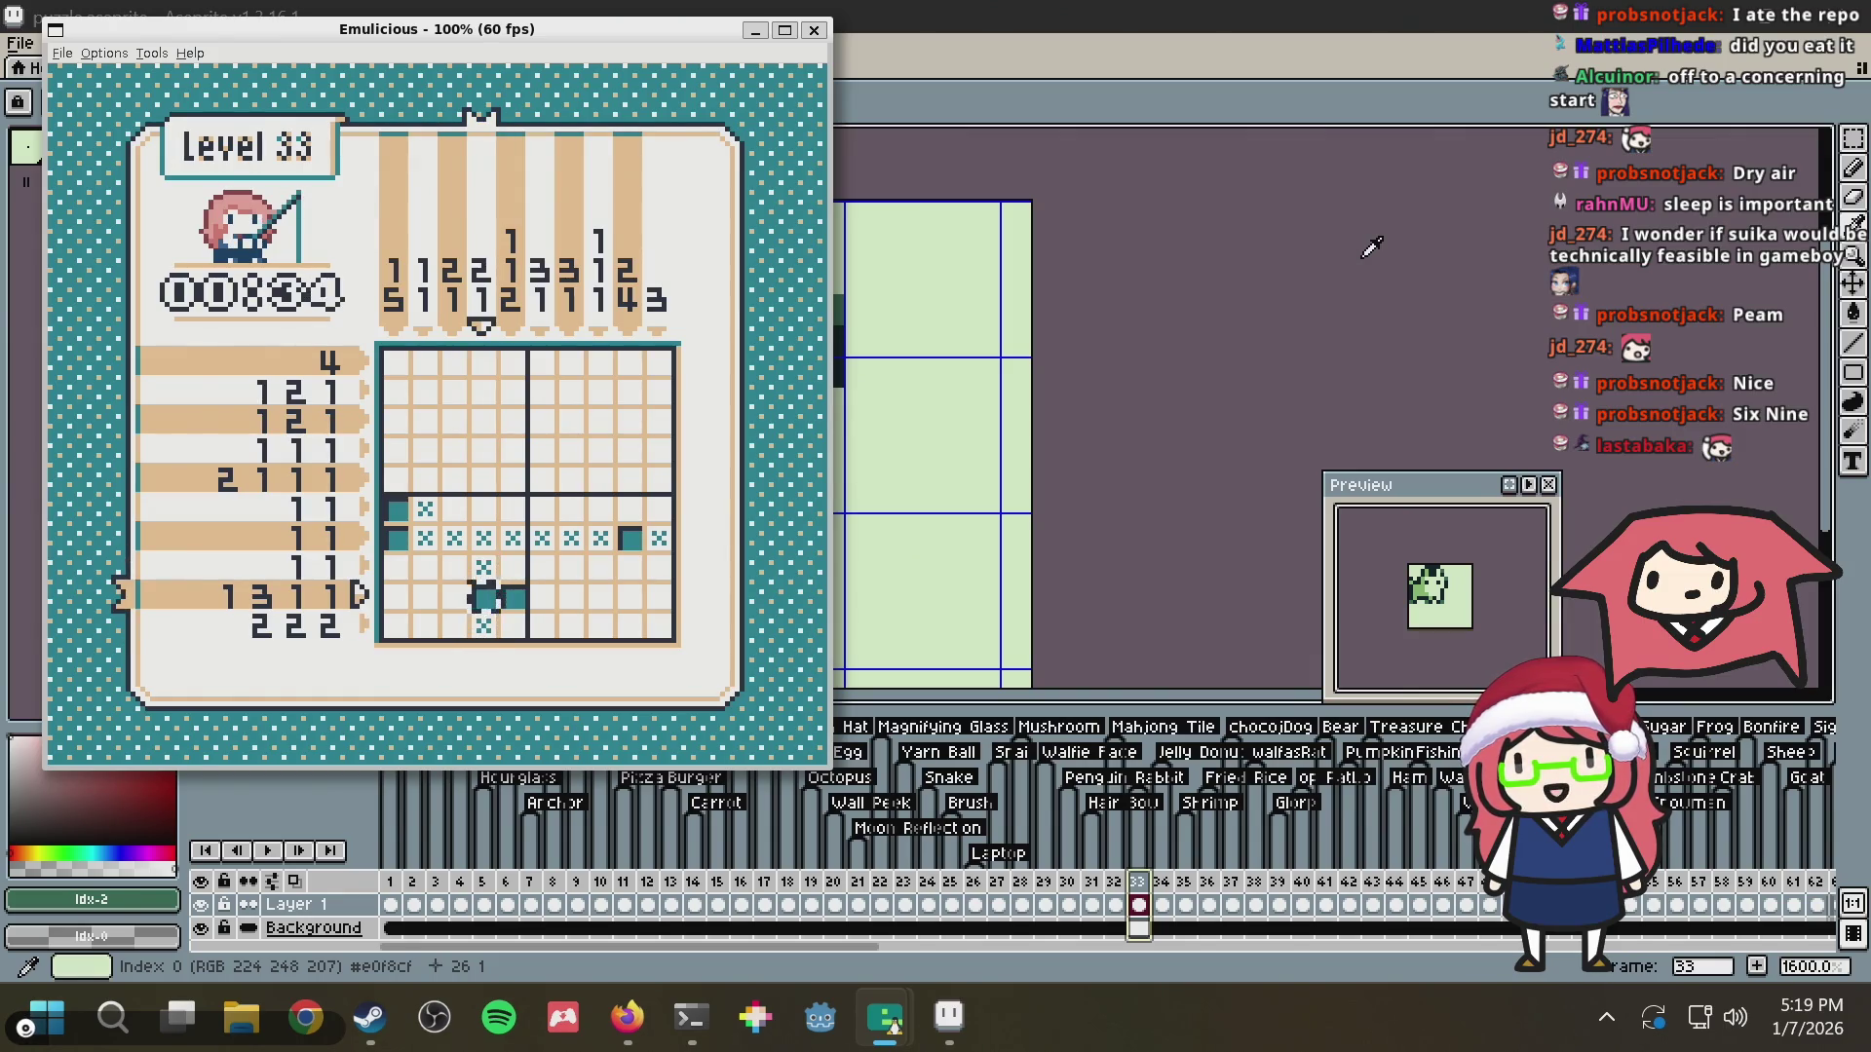
key("Right")
key("Right")
key("Right")
key("Right")
key("Right")
key("Up")
key("Up")
key("Up")
key("Up")
key("Up")
key("Left")
key("Left")
key("Left")
key("Left")
key("Left")
key("Down")
key("Down")
key("Down")
key("Down")
key("Down")
key("Left")
key("Up")
key("Left")
key("Left")
key("Right")
key("Right")
key("Right")
key("Left")
key("Left")
key("Left")
key("Up")
key("Up")
key("Up")
key("Up")
key("Up")
key("Up")
key("Up")
key("Down")
key("Down")
Move the cursor across rows 4-5 and down to the bottom row of the Level 33 grid
key("Down")
key("Down")
key("Down")
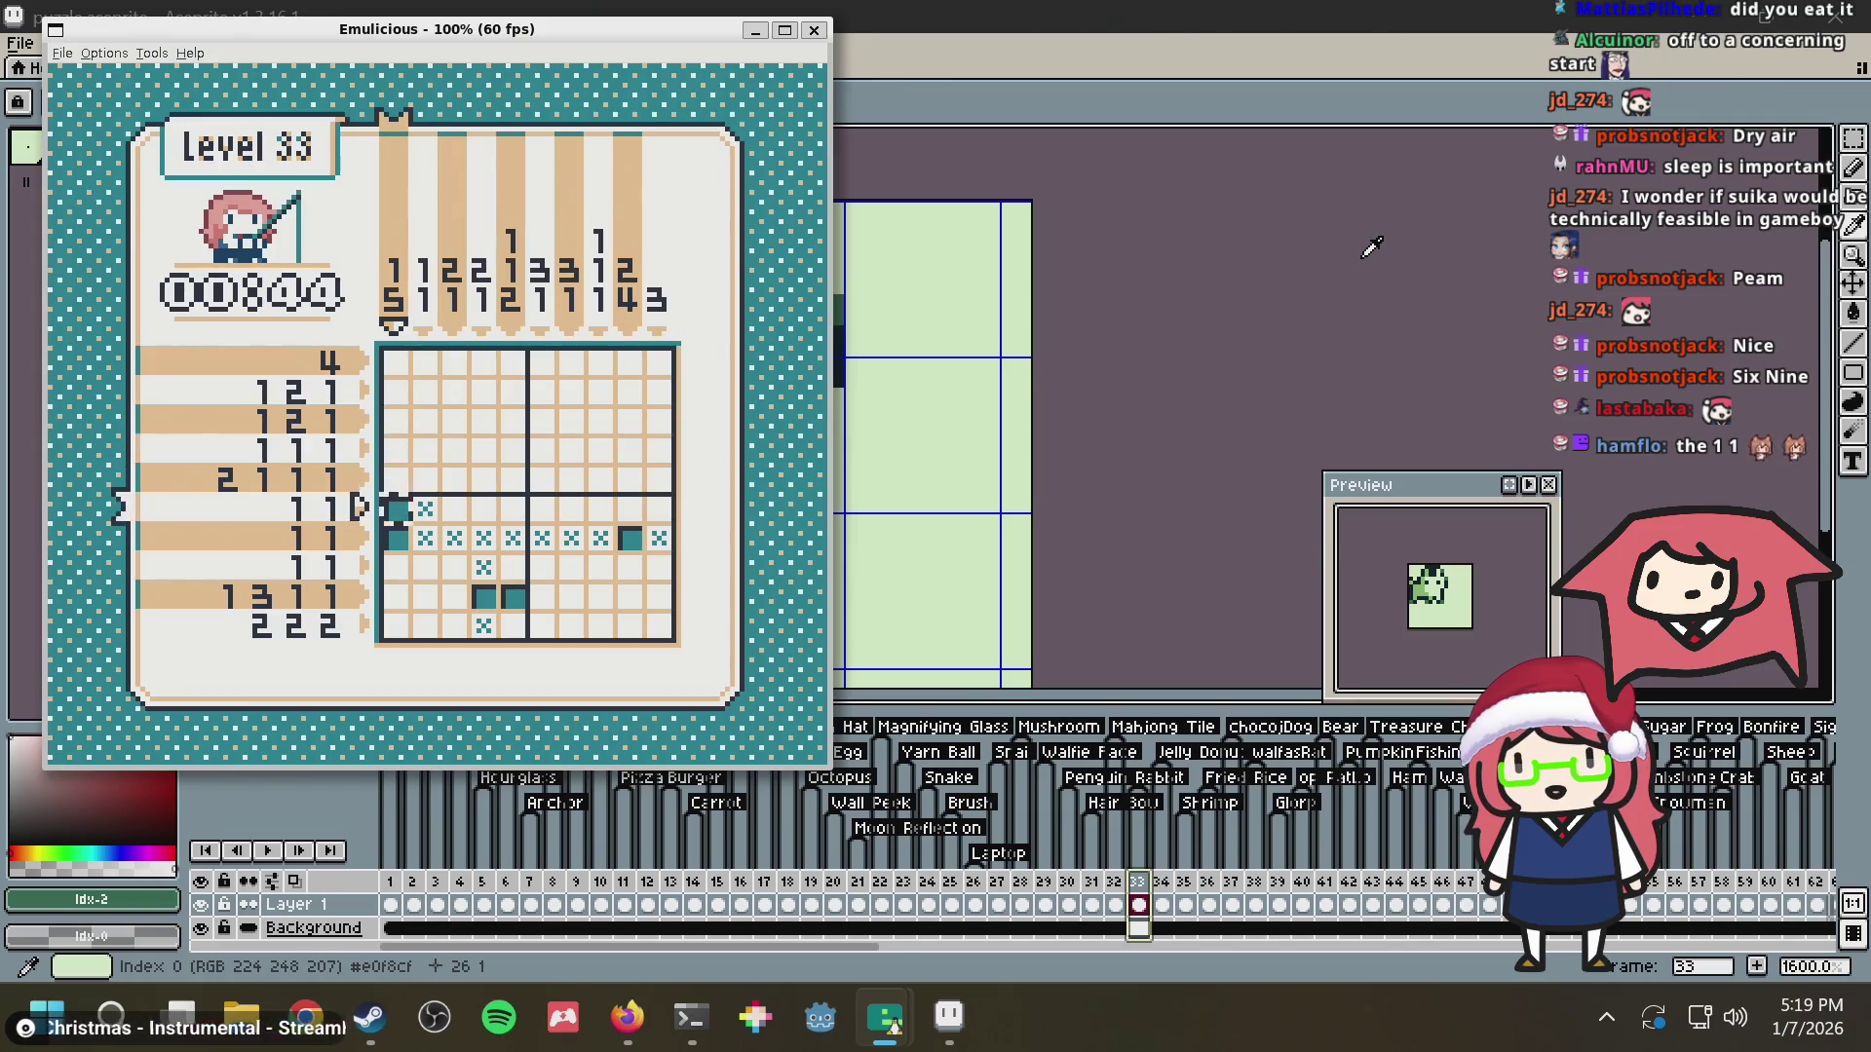
key("Down")
key("Up")
key("Up")
key("Up")
key("Right")
key("Right")
key("Right")
key("Right")
key("Right")
key("Right")
key("Down")
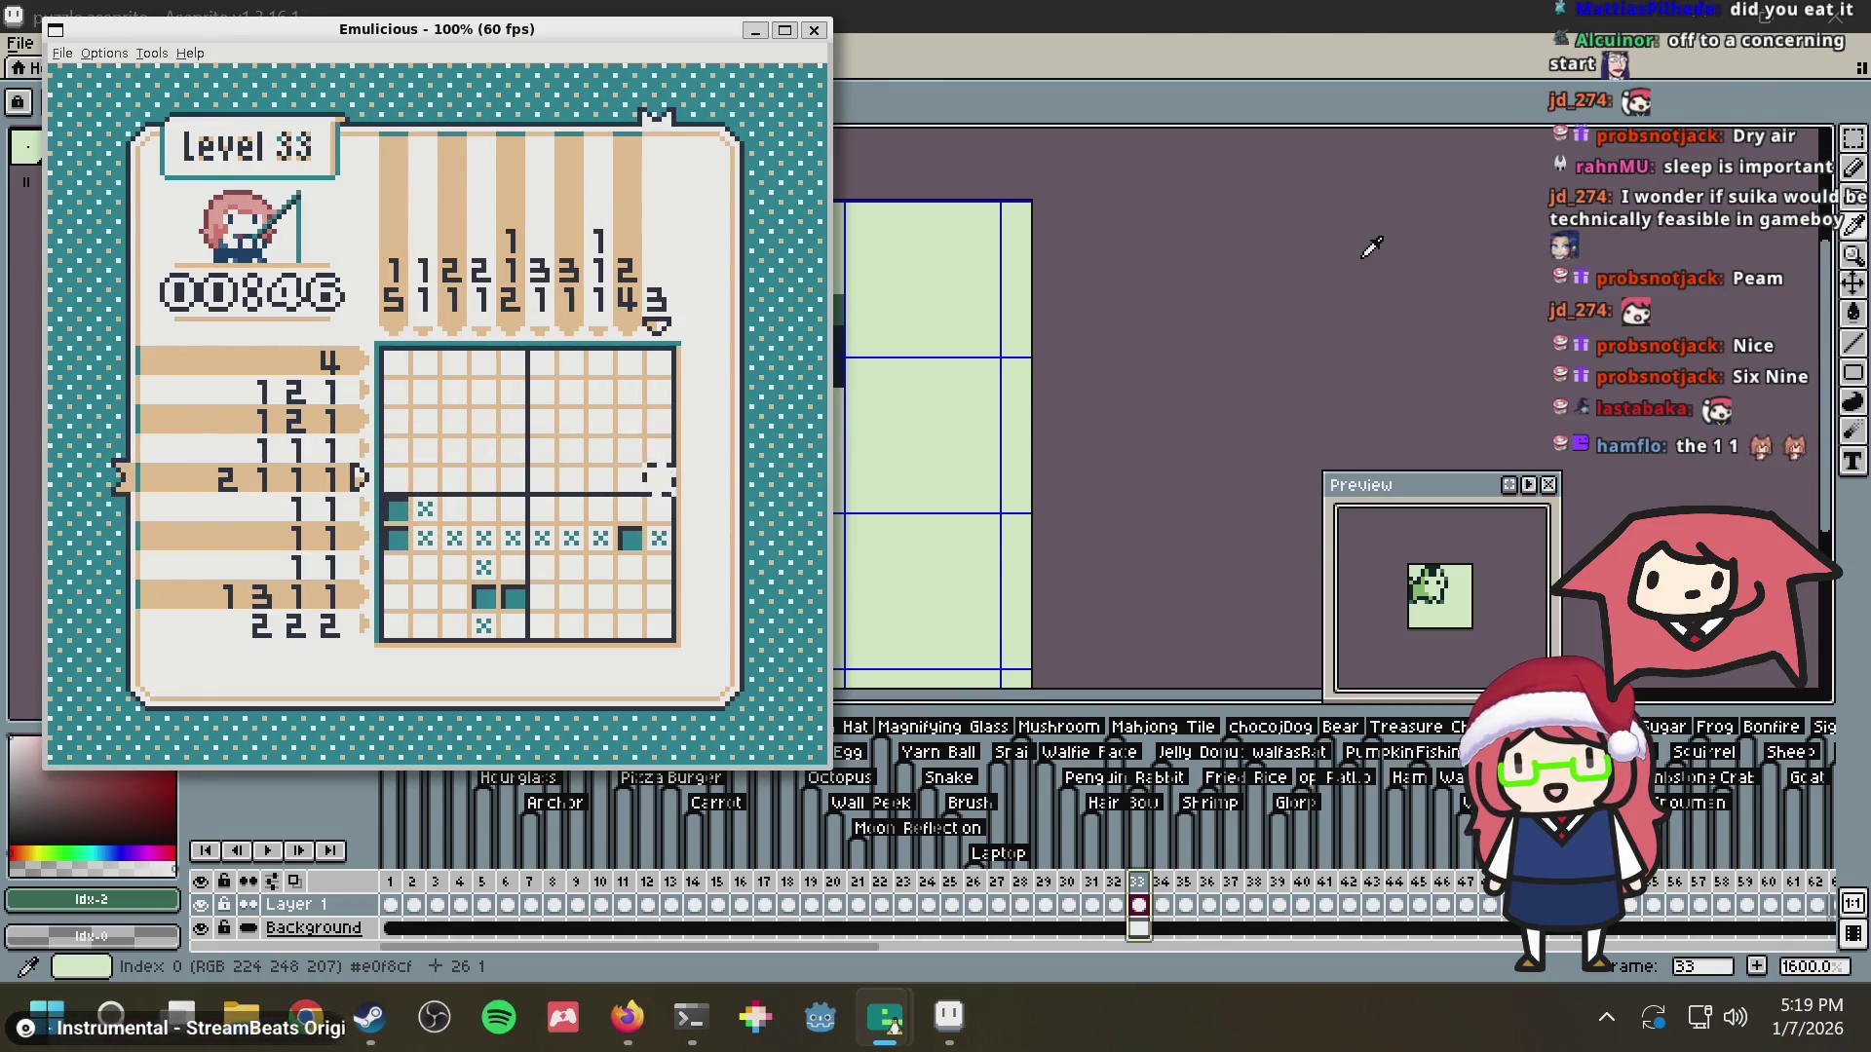
key("Left")
key("Left")
key("Left")
key("Left")
key("Left")
key("Left")
key("Right")
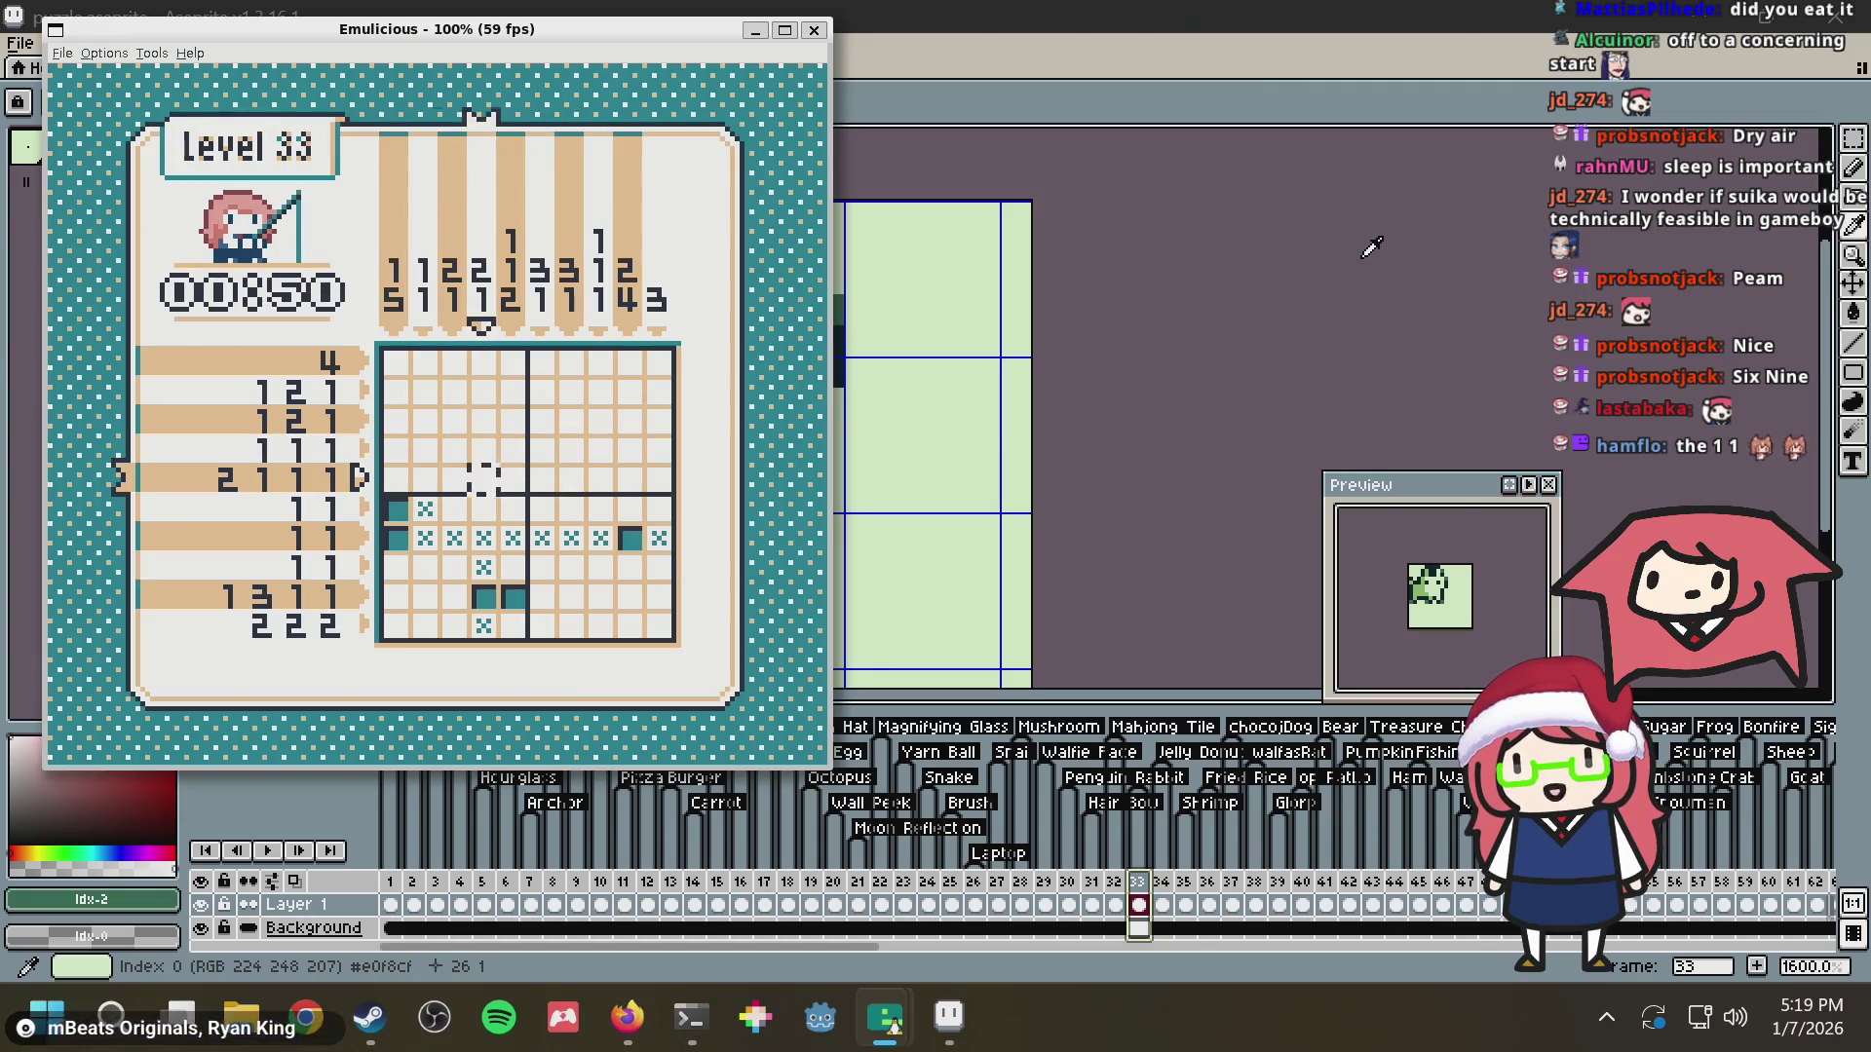
key("Left")
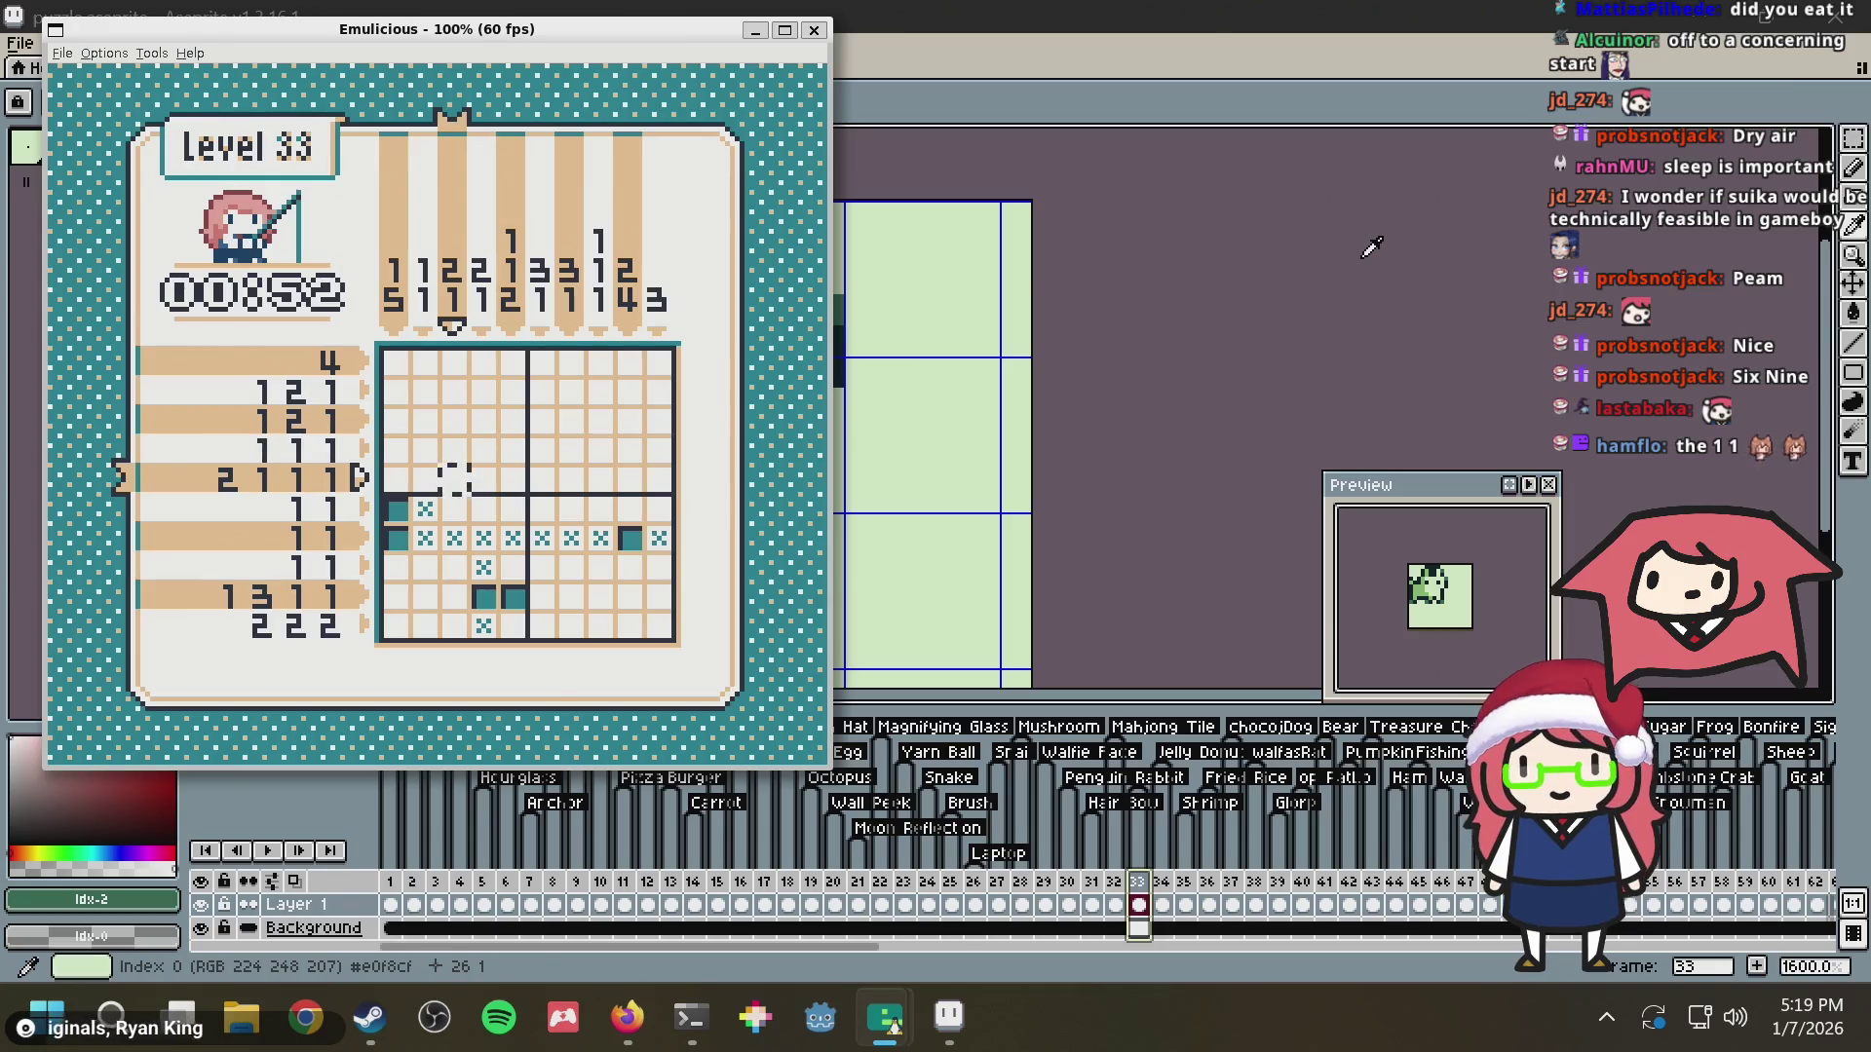
key("Down")
key("Down")
key("Down")
key("Left")
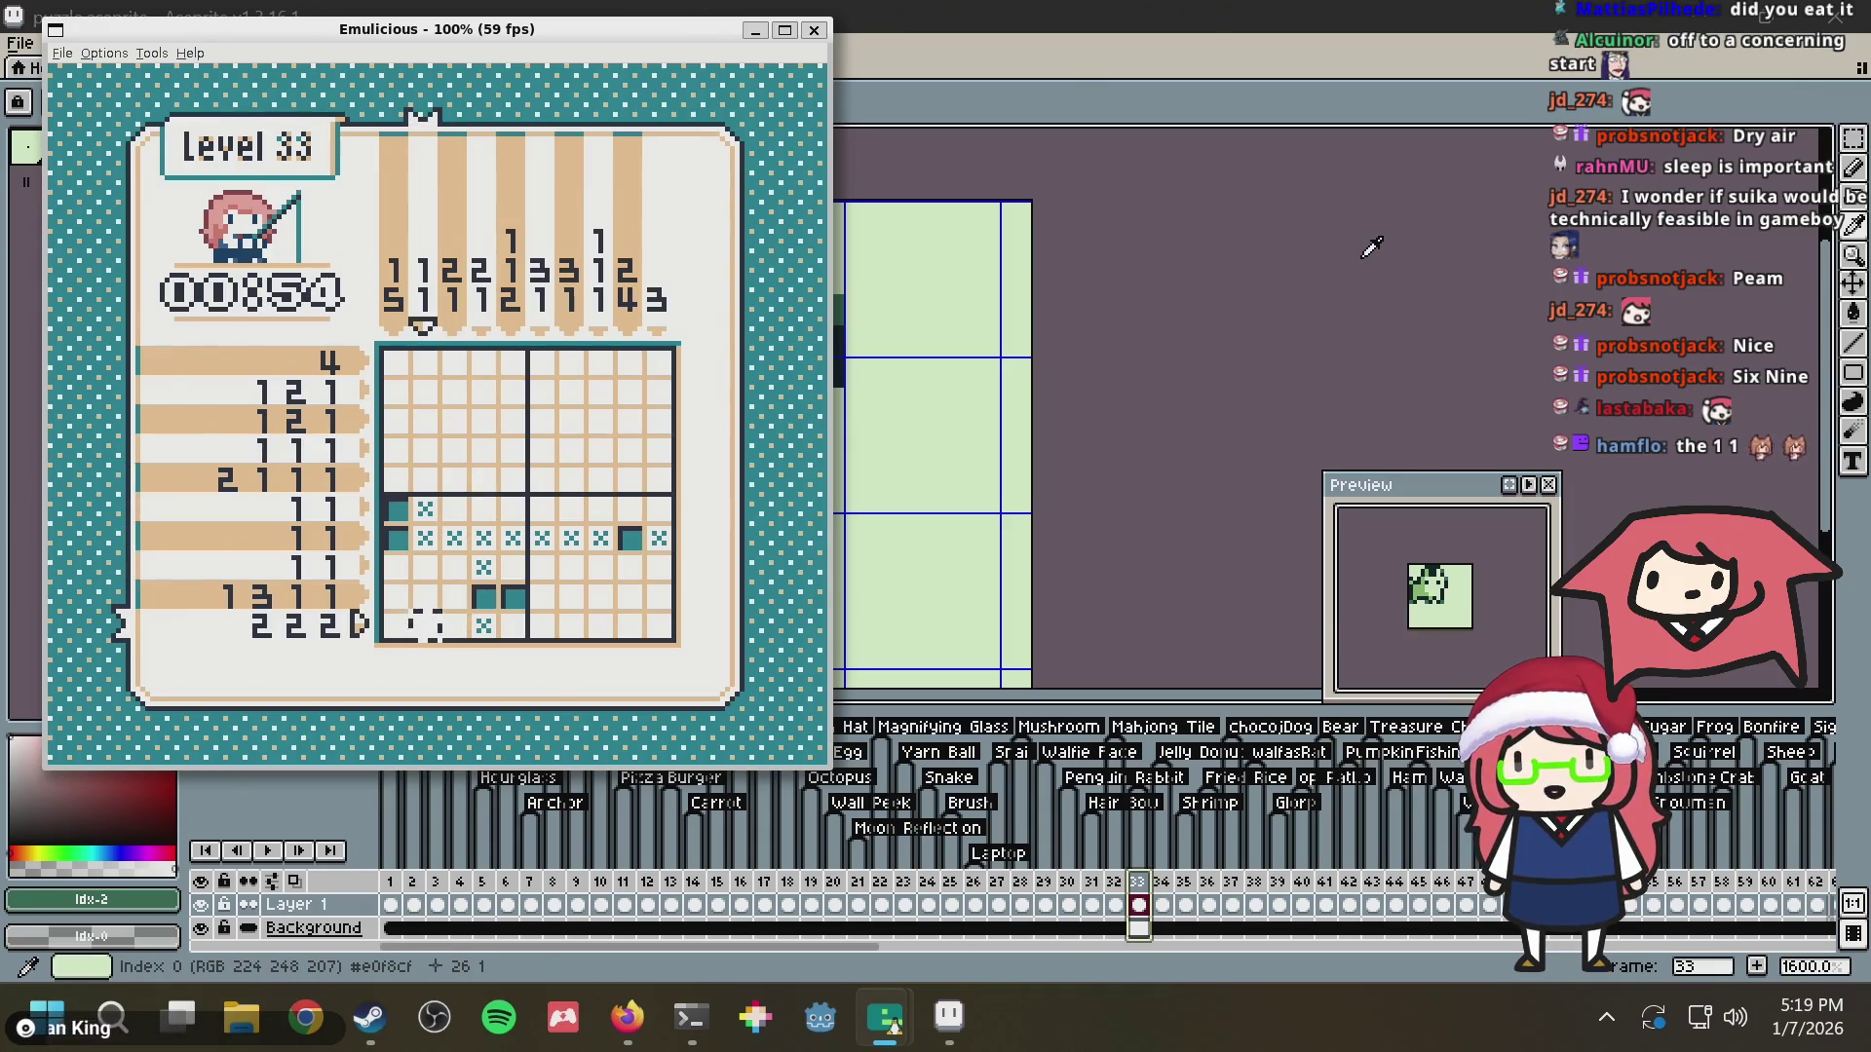
Fill bottom-row cells around columns 6-8, then return the cursor to the top row
key("Right")
key("Right")
key("Right")
key("Right")
key("Right")
key("Right")
key("Left")
key("Right")
key("a")
key("Right")
key("Right")
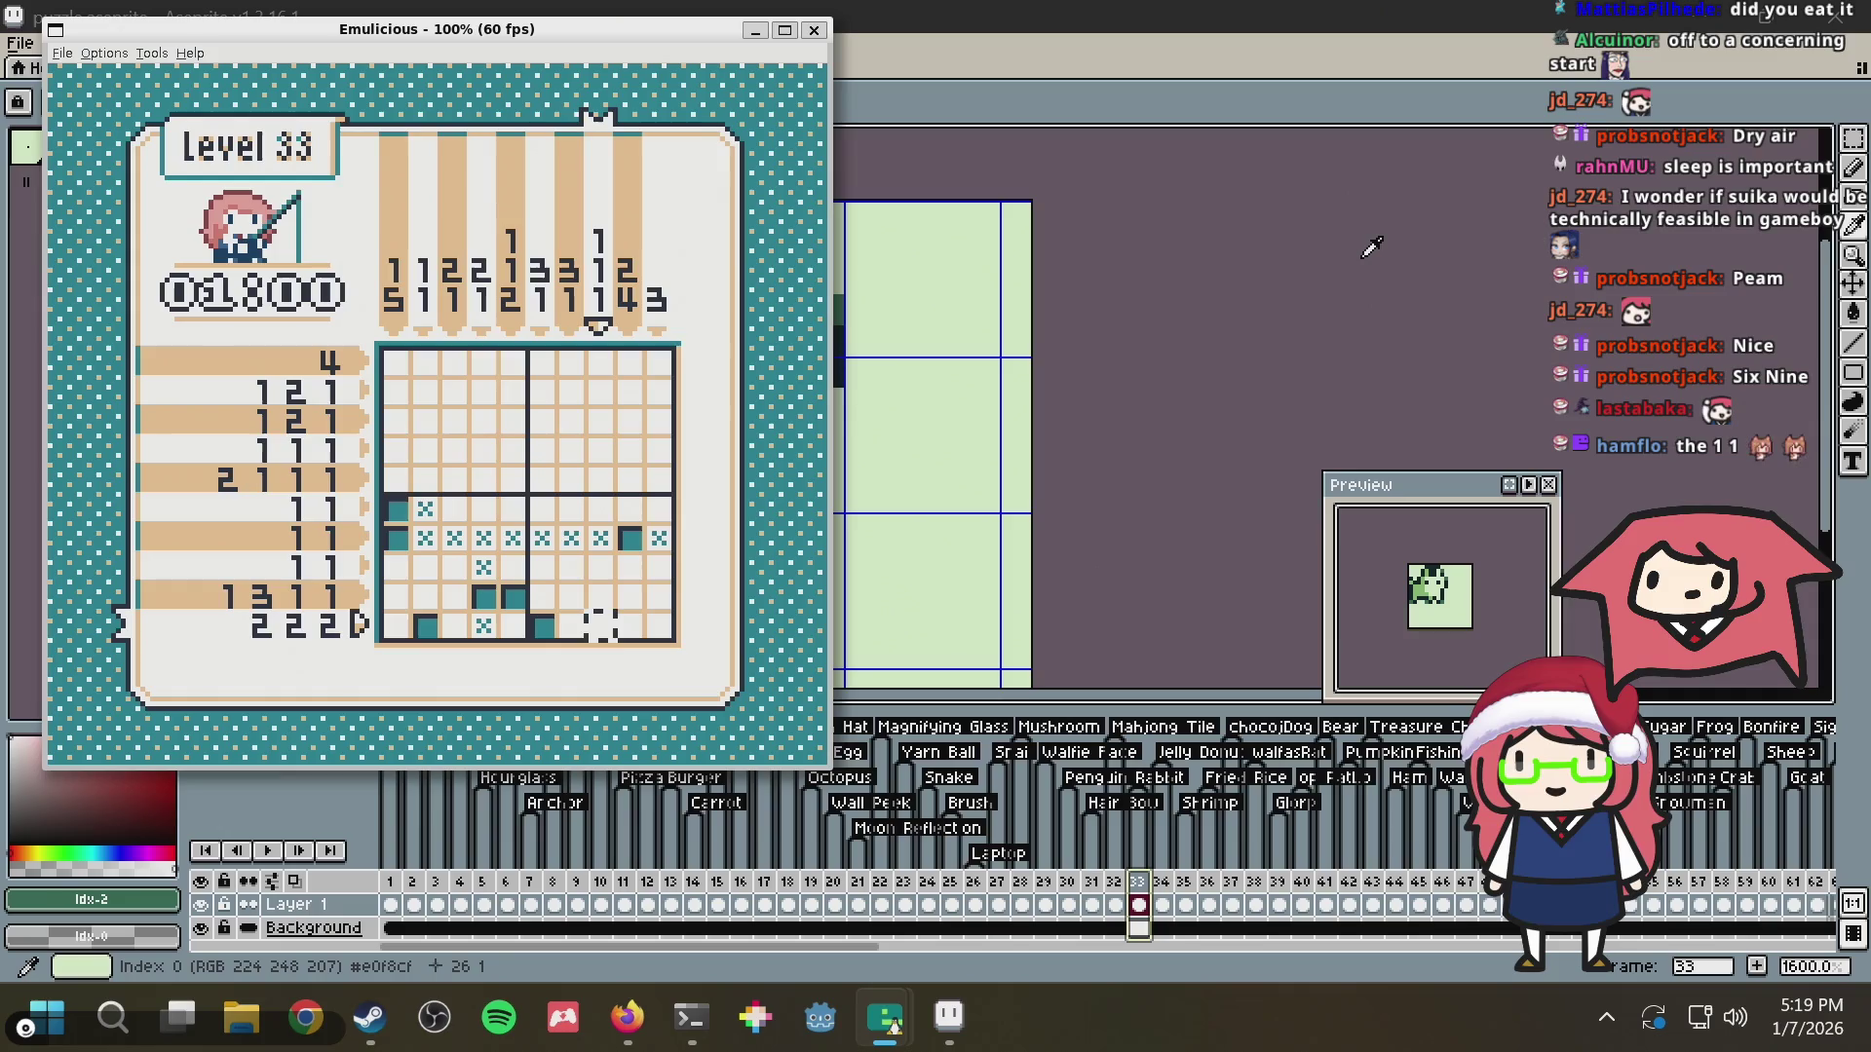
key("Left")
key("Right")
key("Right")
key("Left")
key("Left")
key("Left")
key("Left")
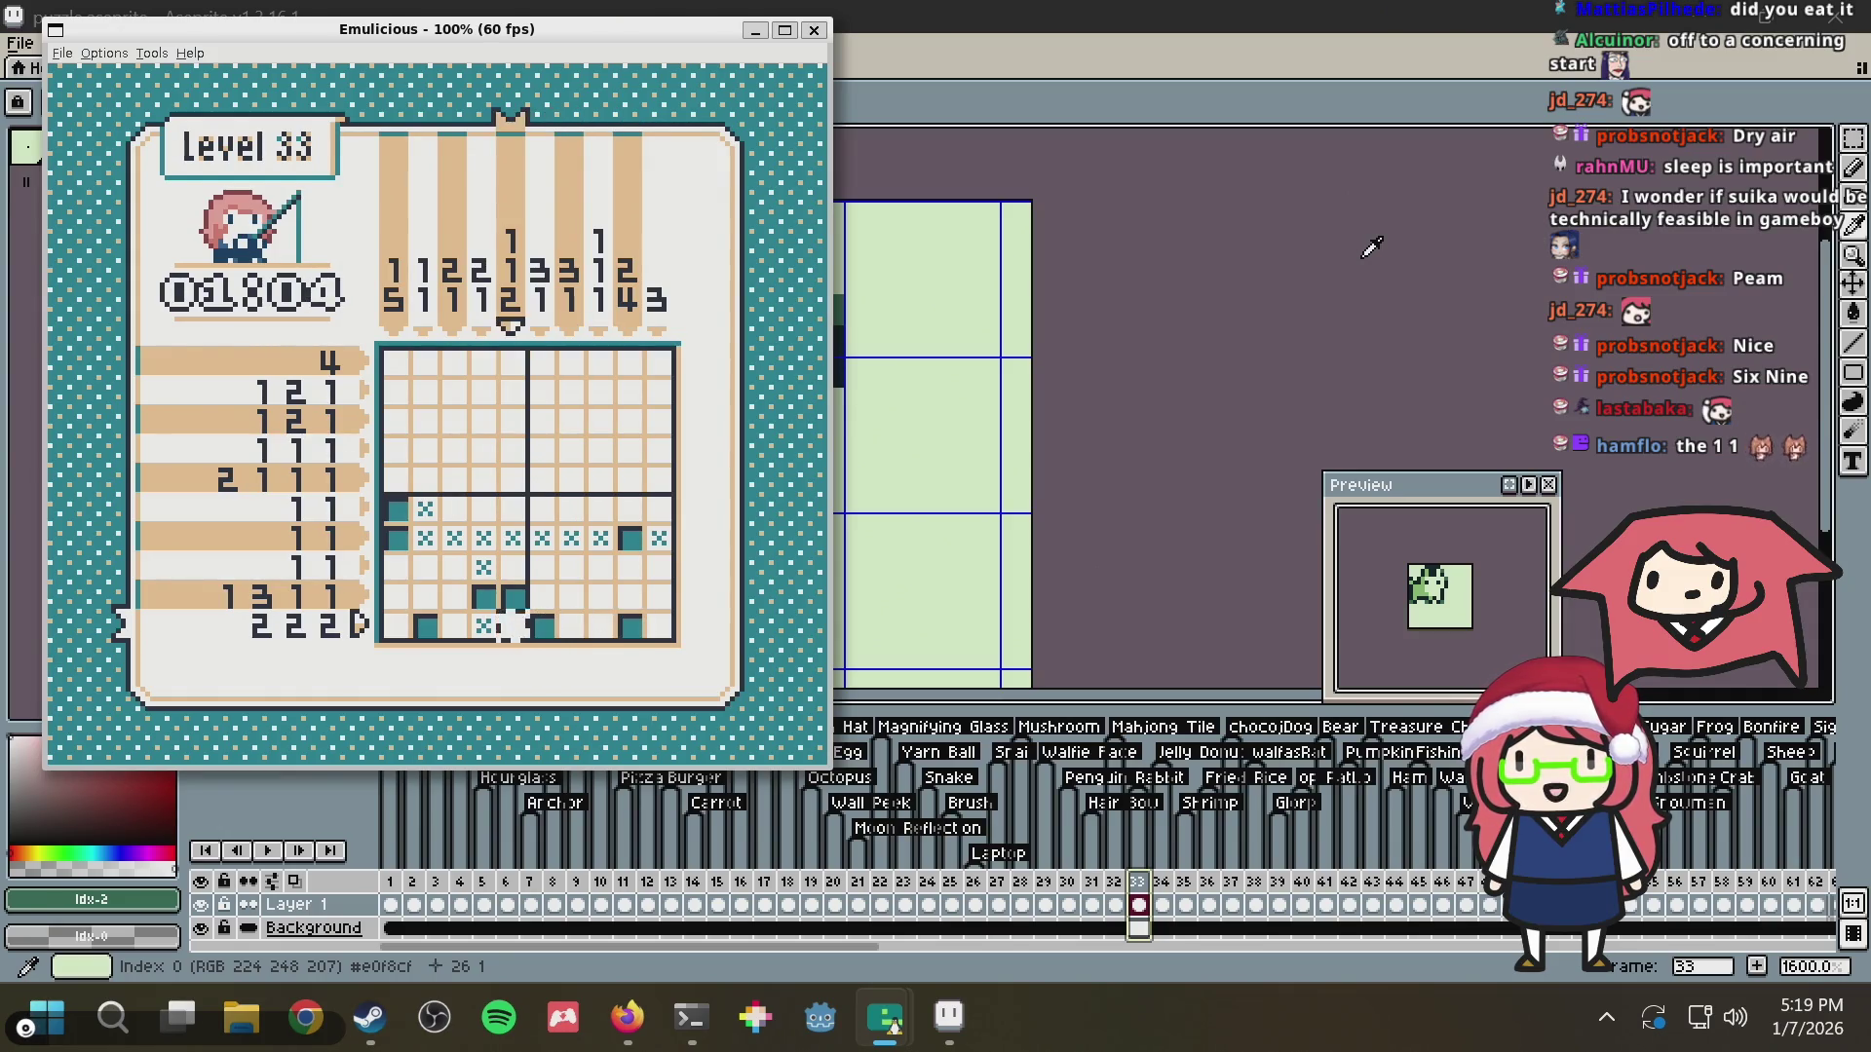
key("Right")
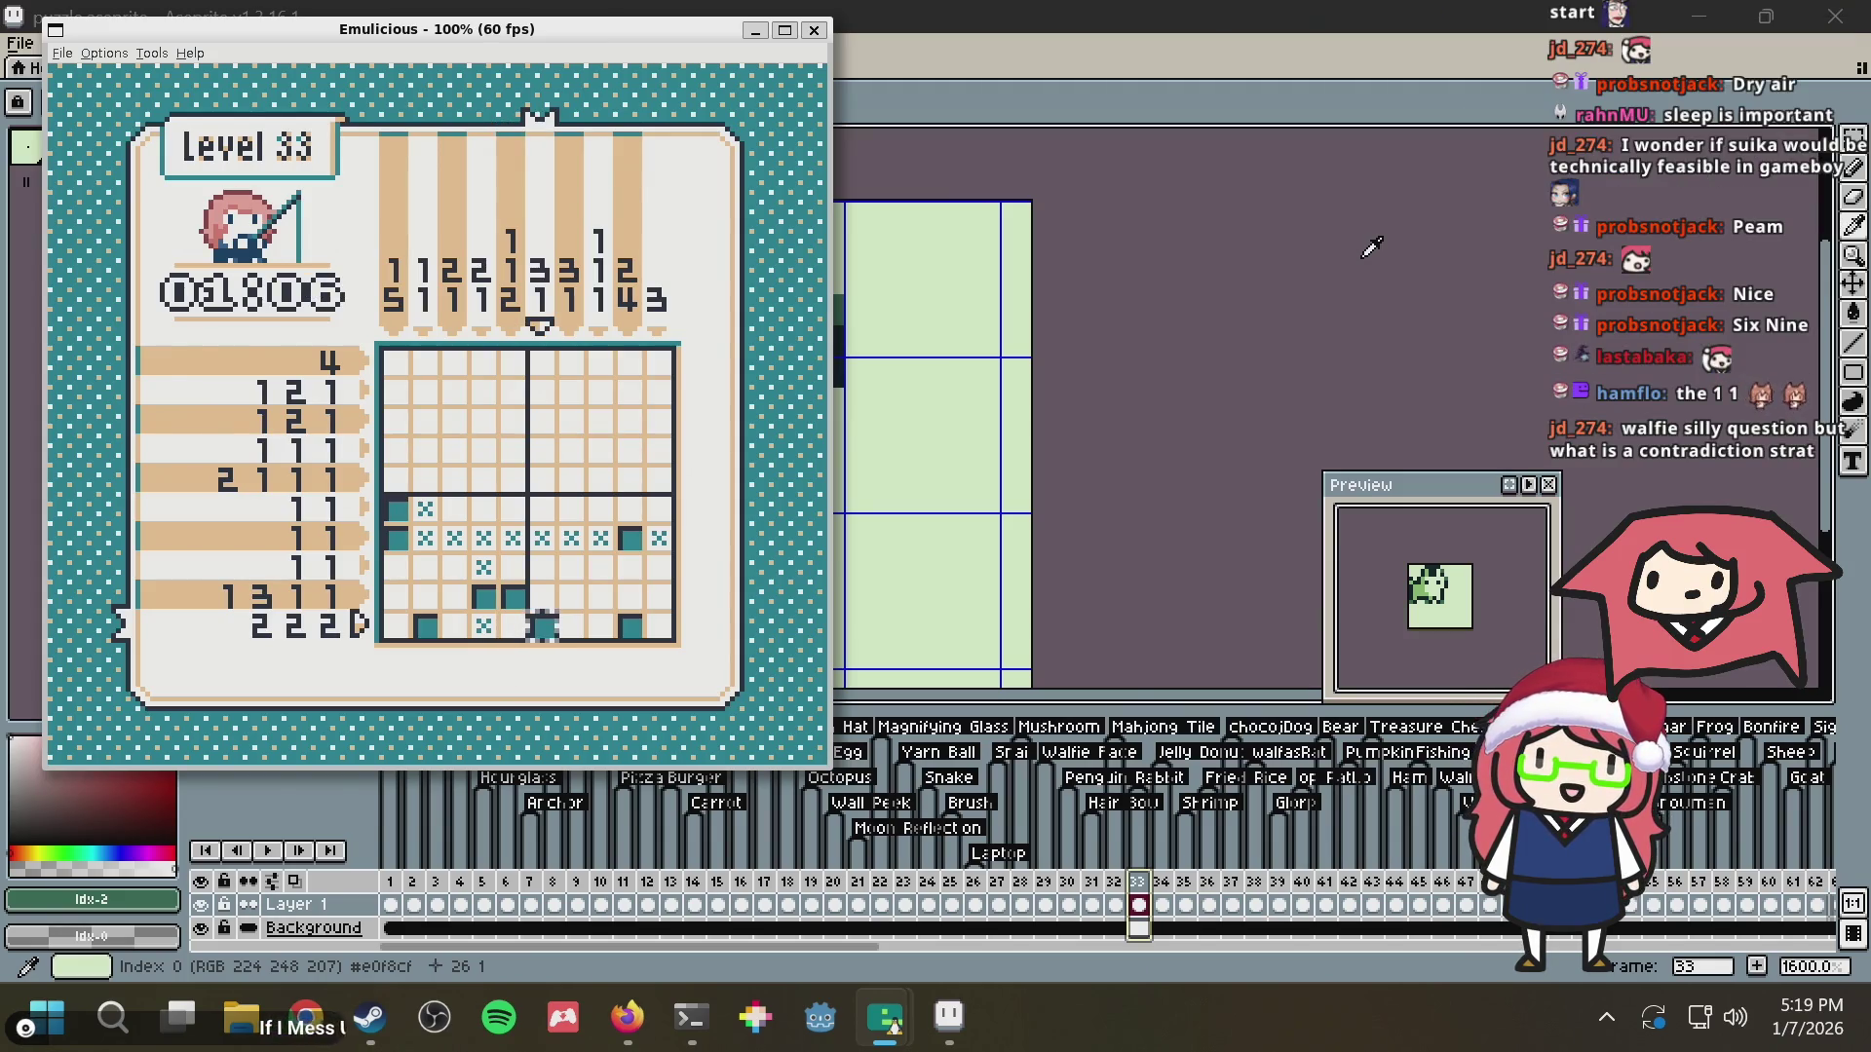
key("Right")
key("Right")
key("Right")
key("Up")
key("Up")
key("Up")
key("Up")
key("Up")
key("Up")
key("Down")
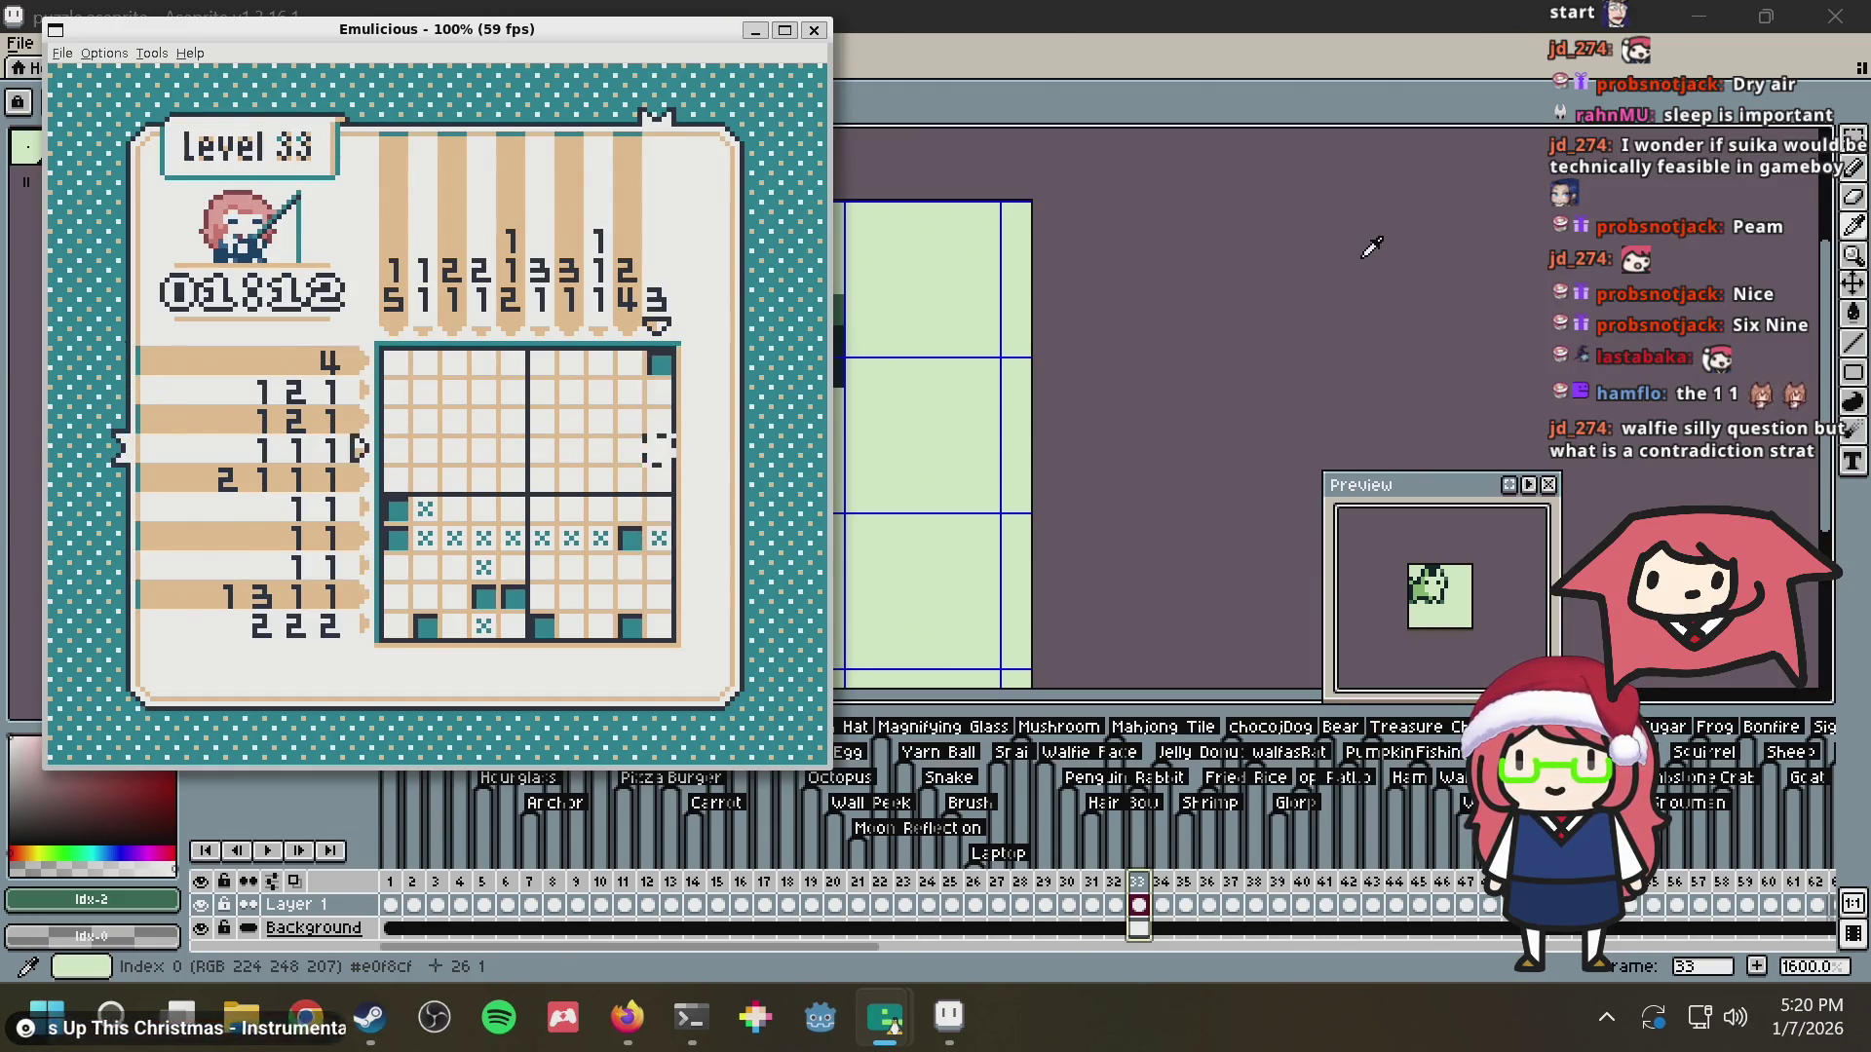
Pause the puzzle and run a Firefox search for 'nonograms wikipedia'
key("Return")
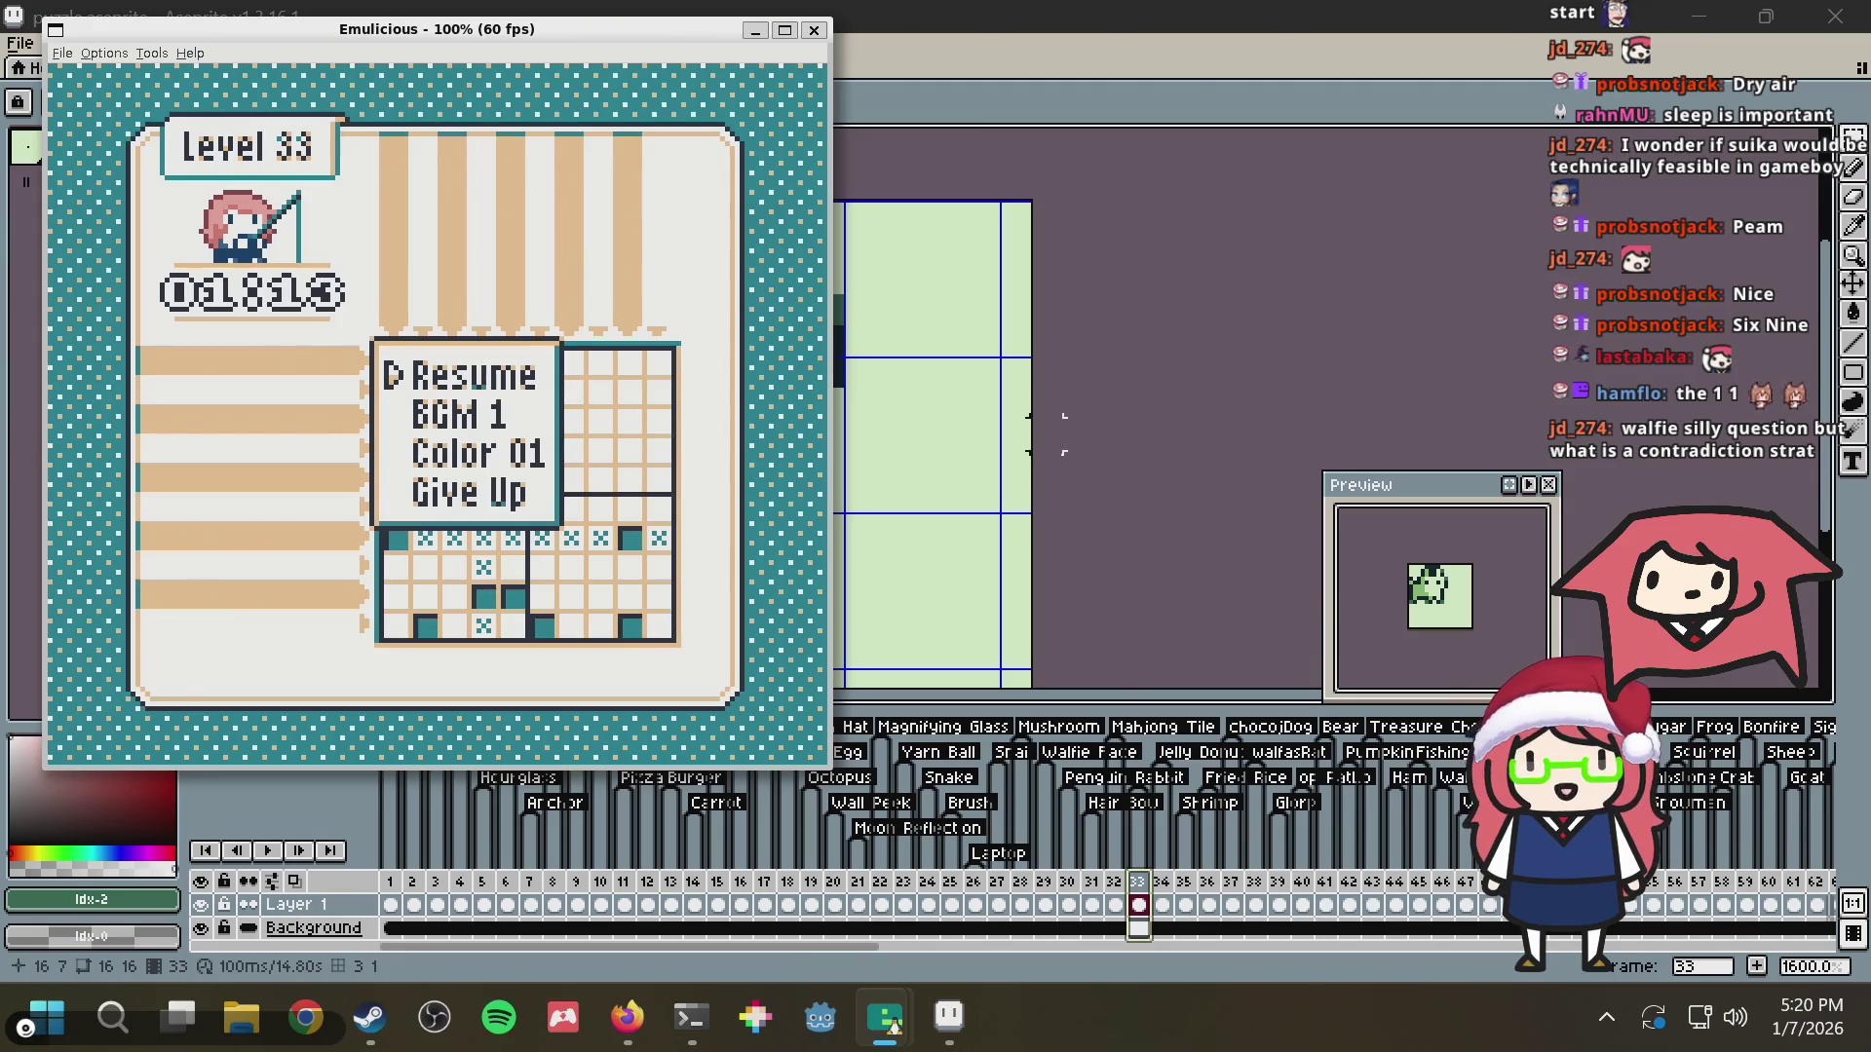
left_click(628, 1018)
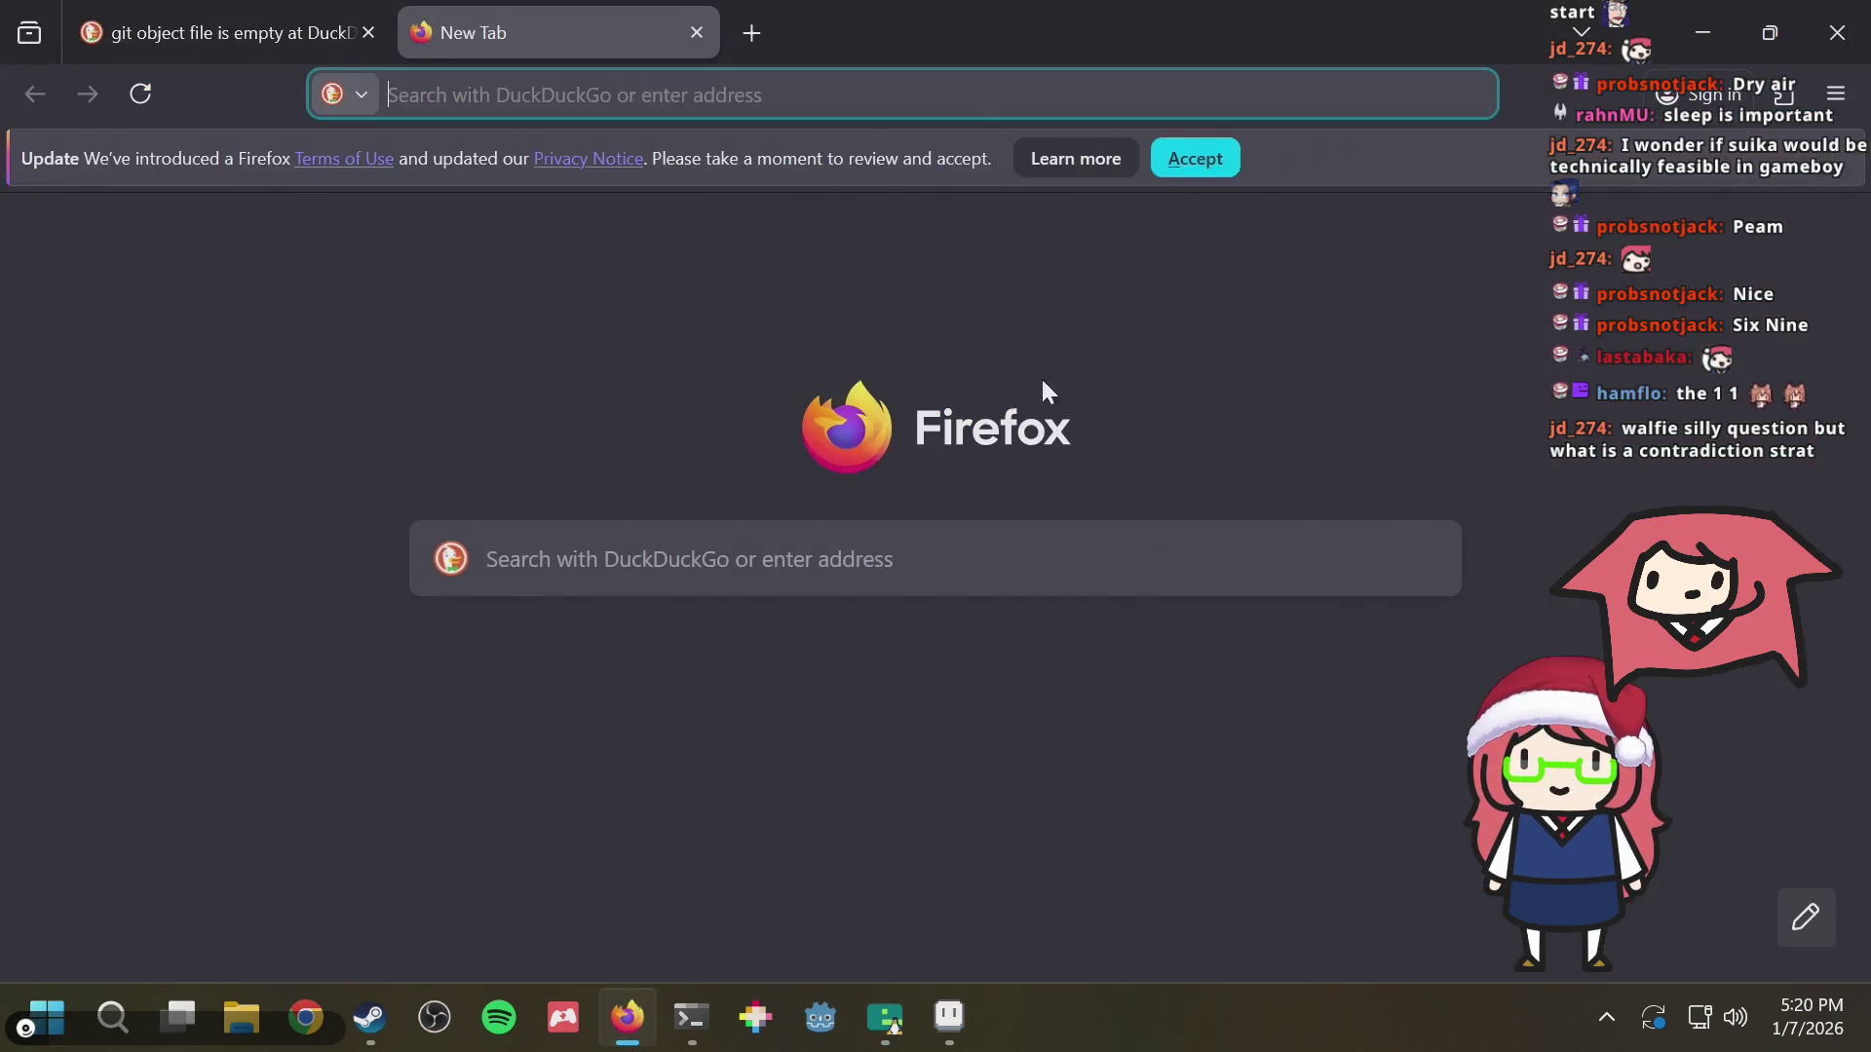
type("w")
key("BackSpace")
type("nonograms wikipedia")
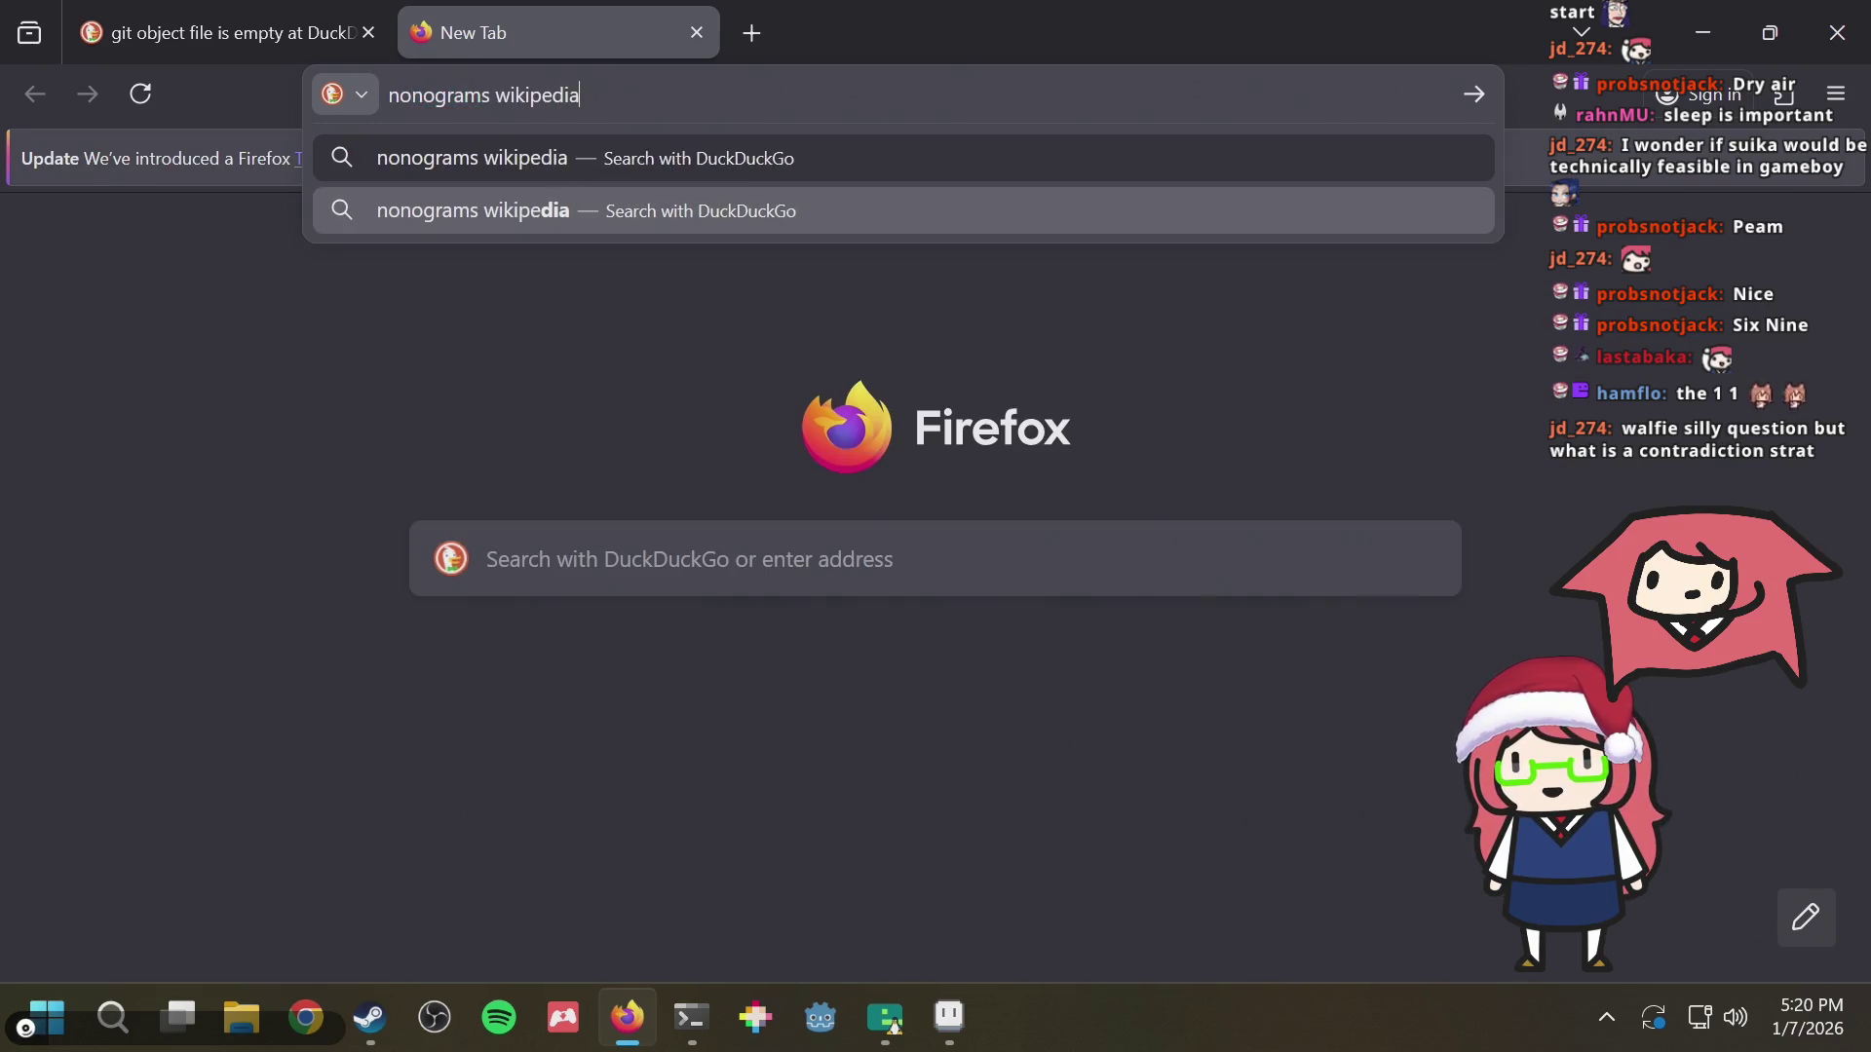
key("Return")
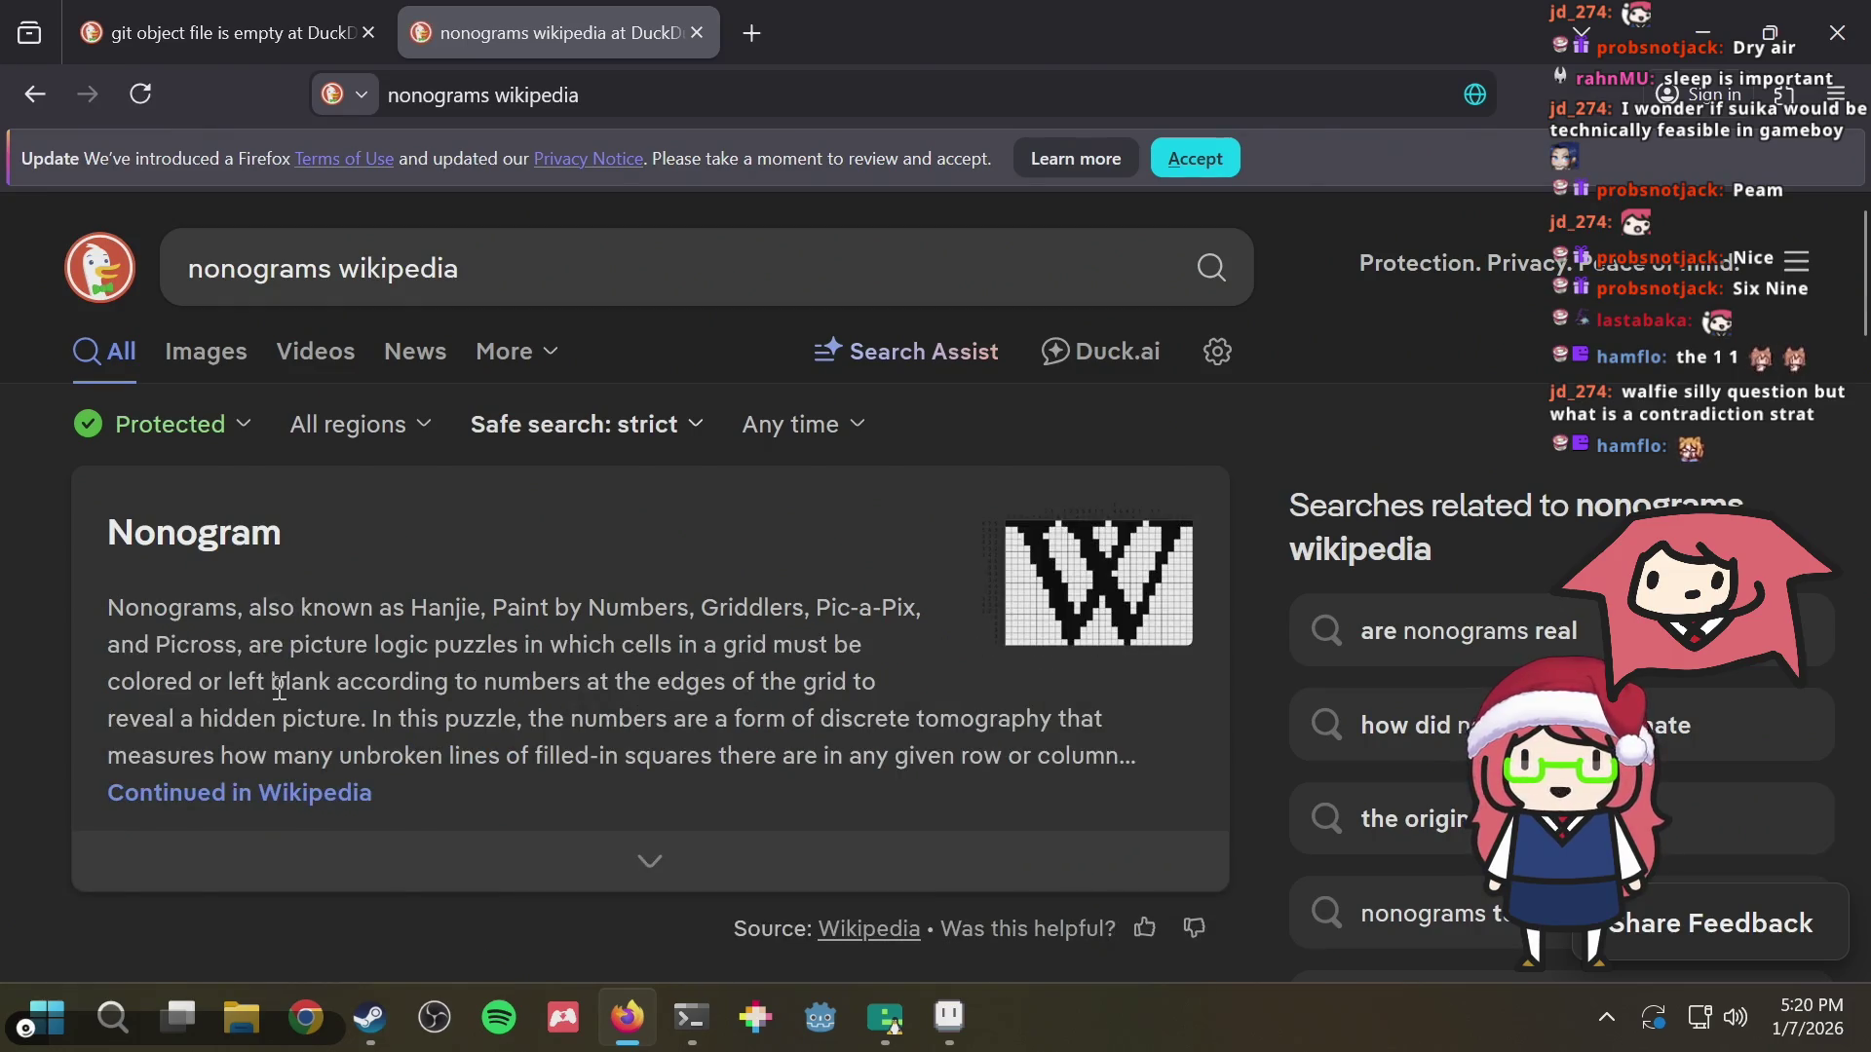
scroll(280, 690, "down", 3)
Open the Wikipedia Nonogram article and jump to its Contradictions section via a 'contra' search
left_click(287, 710)
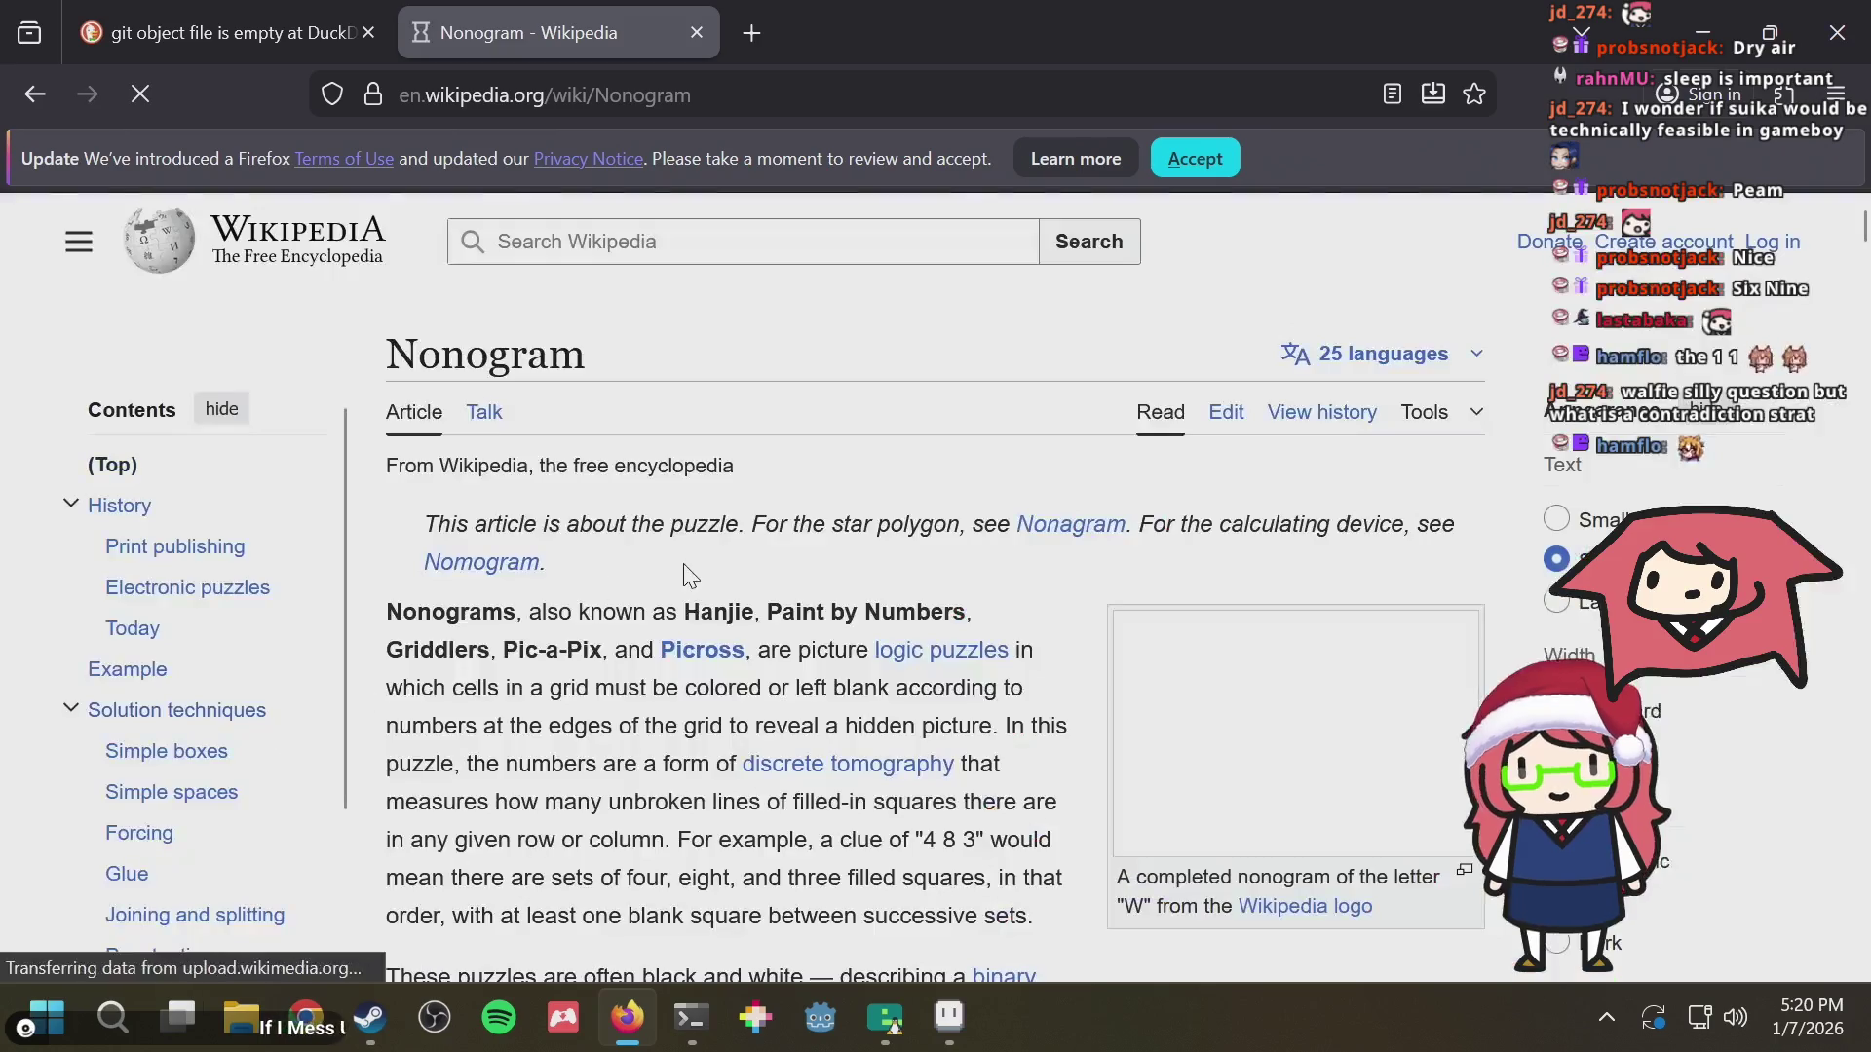
scroll(683, 574, "down", 3)
scroll(683, 575, "down", 2)
key("ctrl+f")
type("contr")
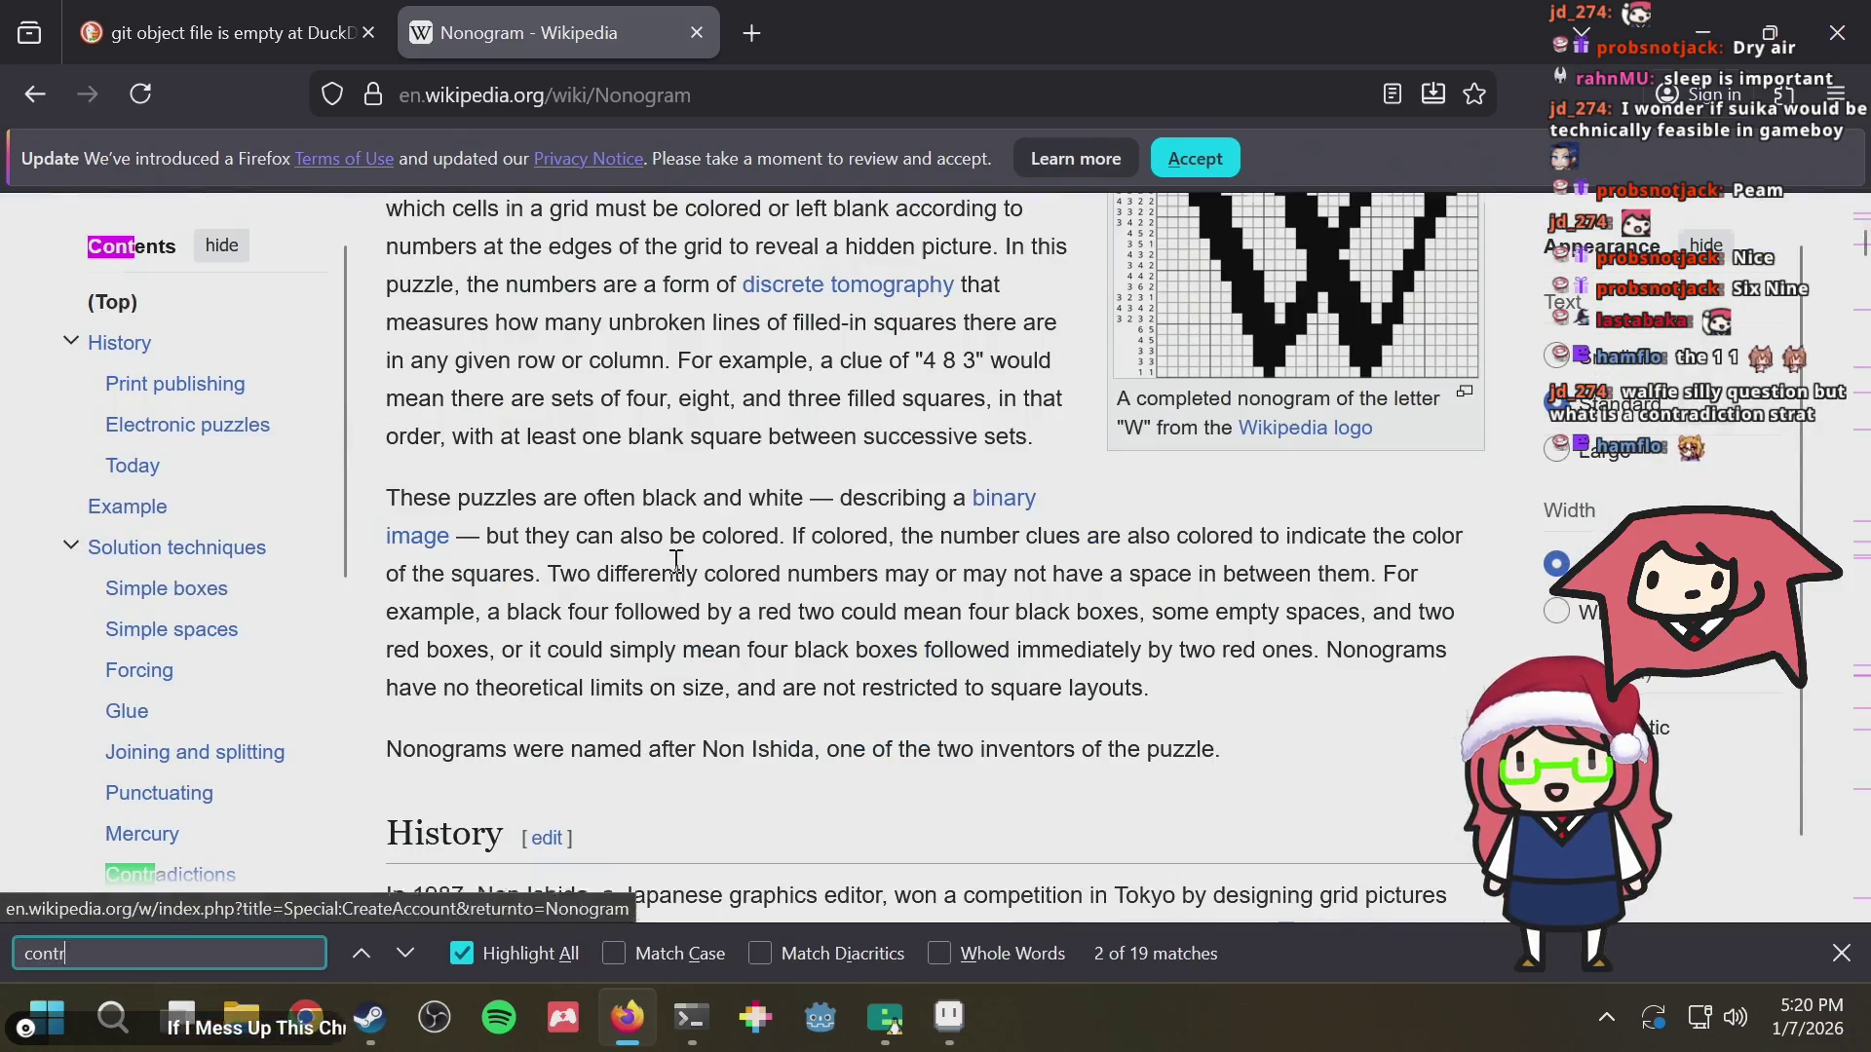
type("a")
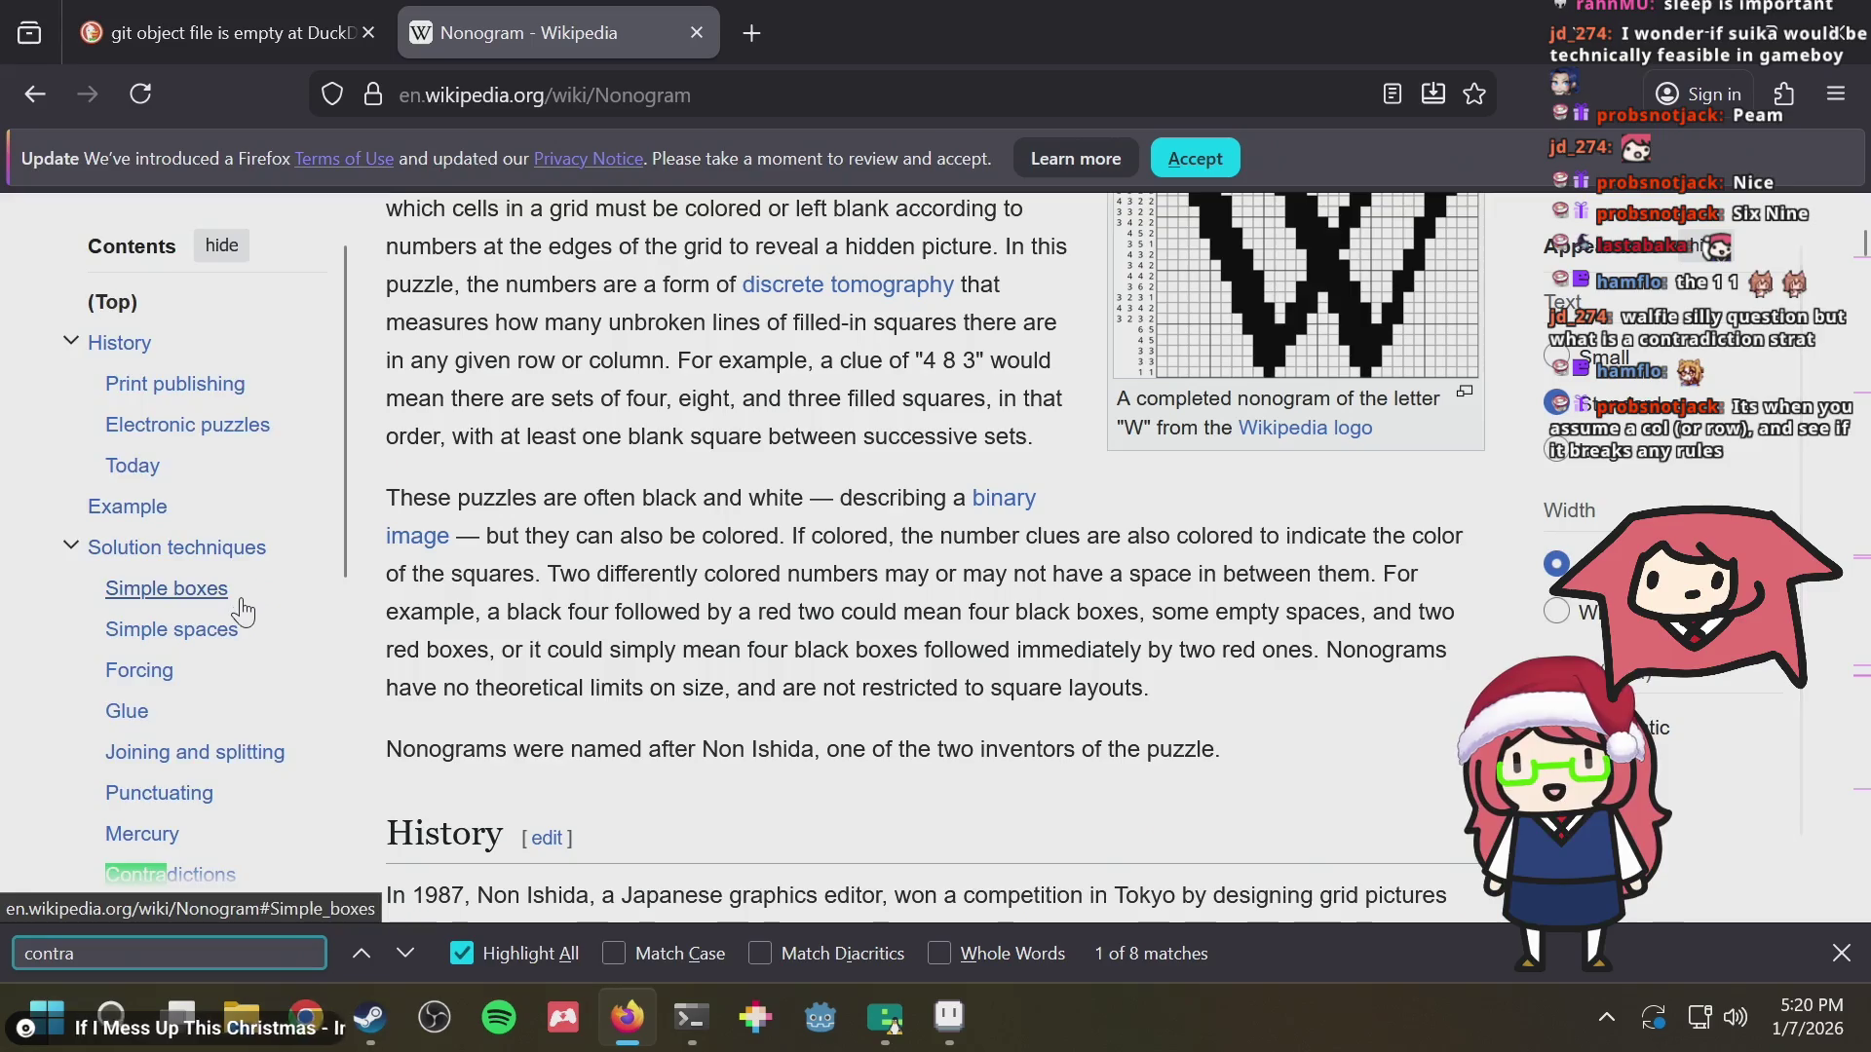
scroll(235, 599, "down", 2)
left_click(164, 720)
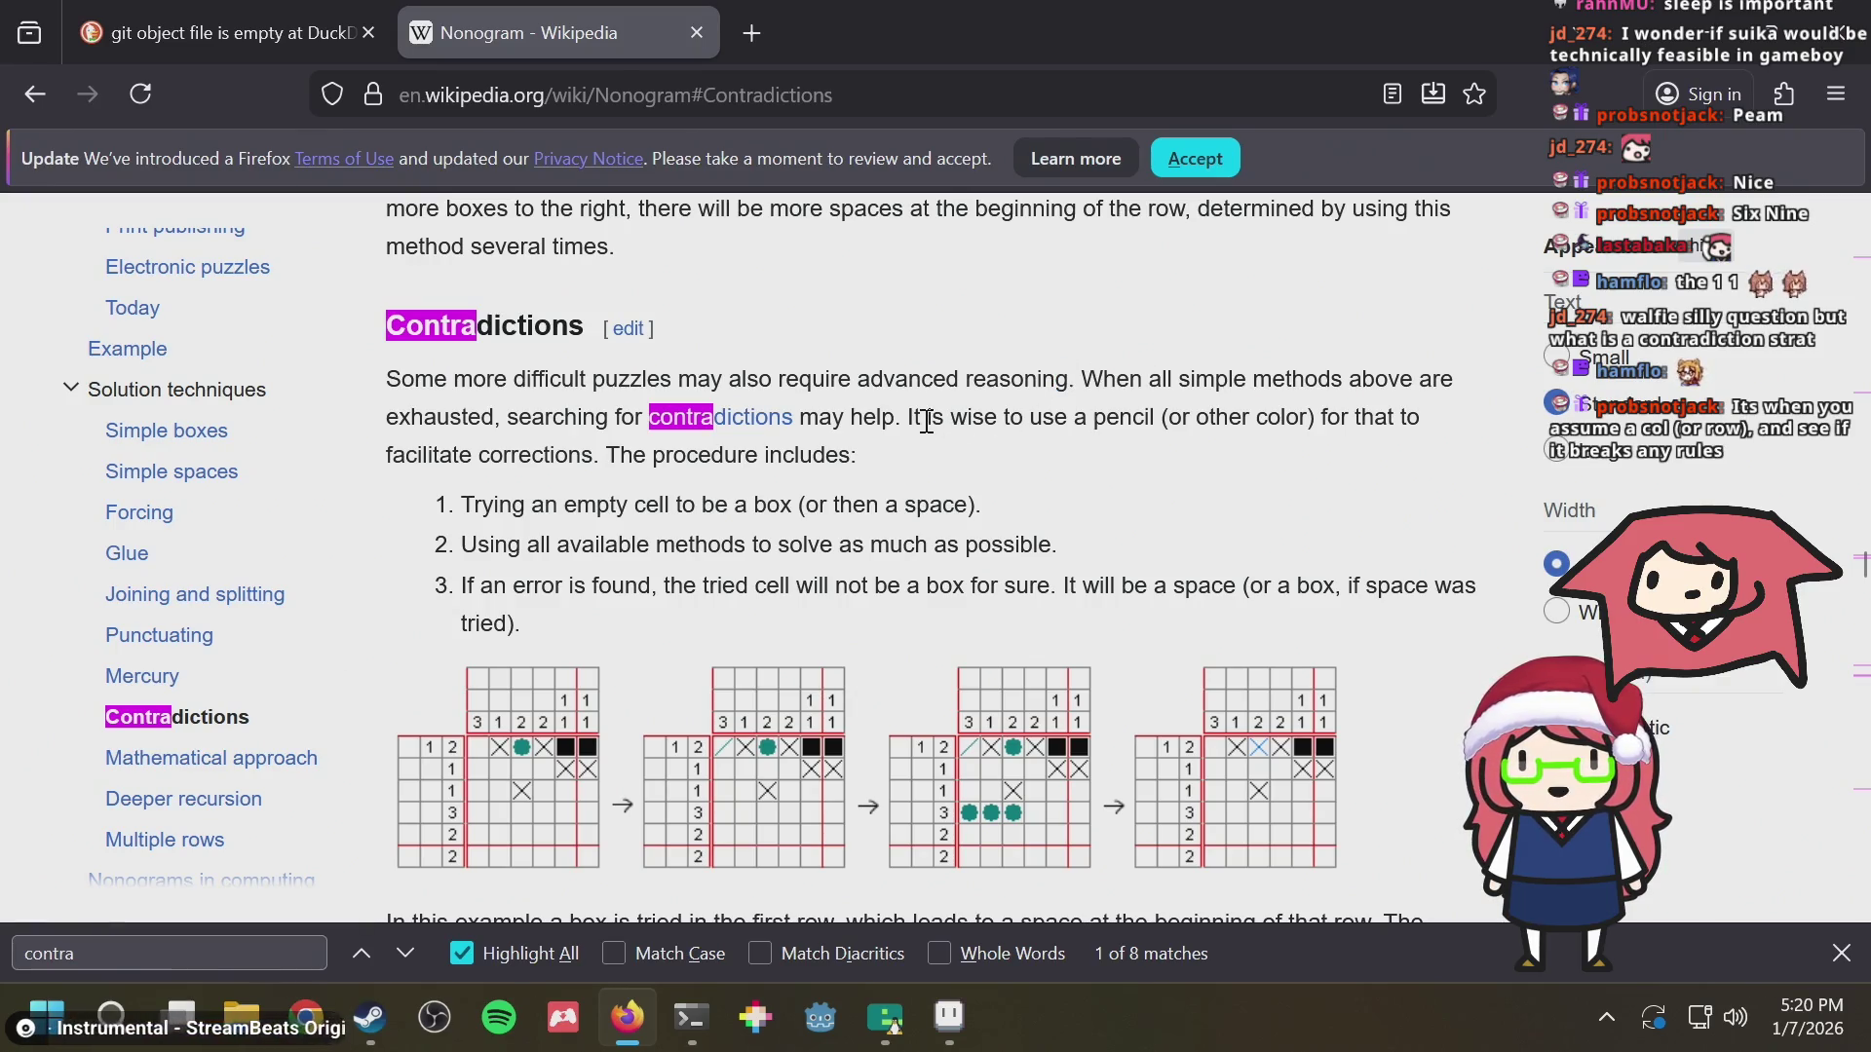
key("ctrl+a")
key("BackSpace")
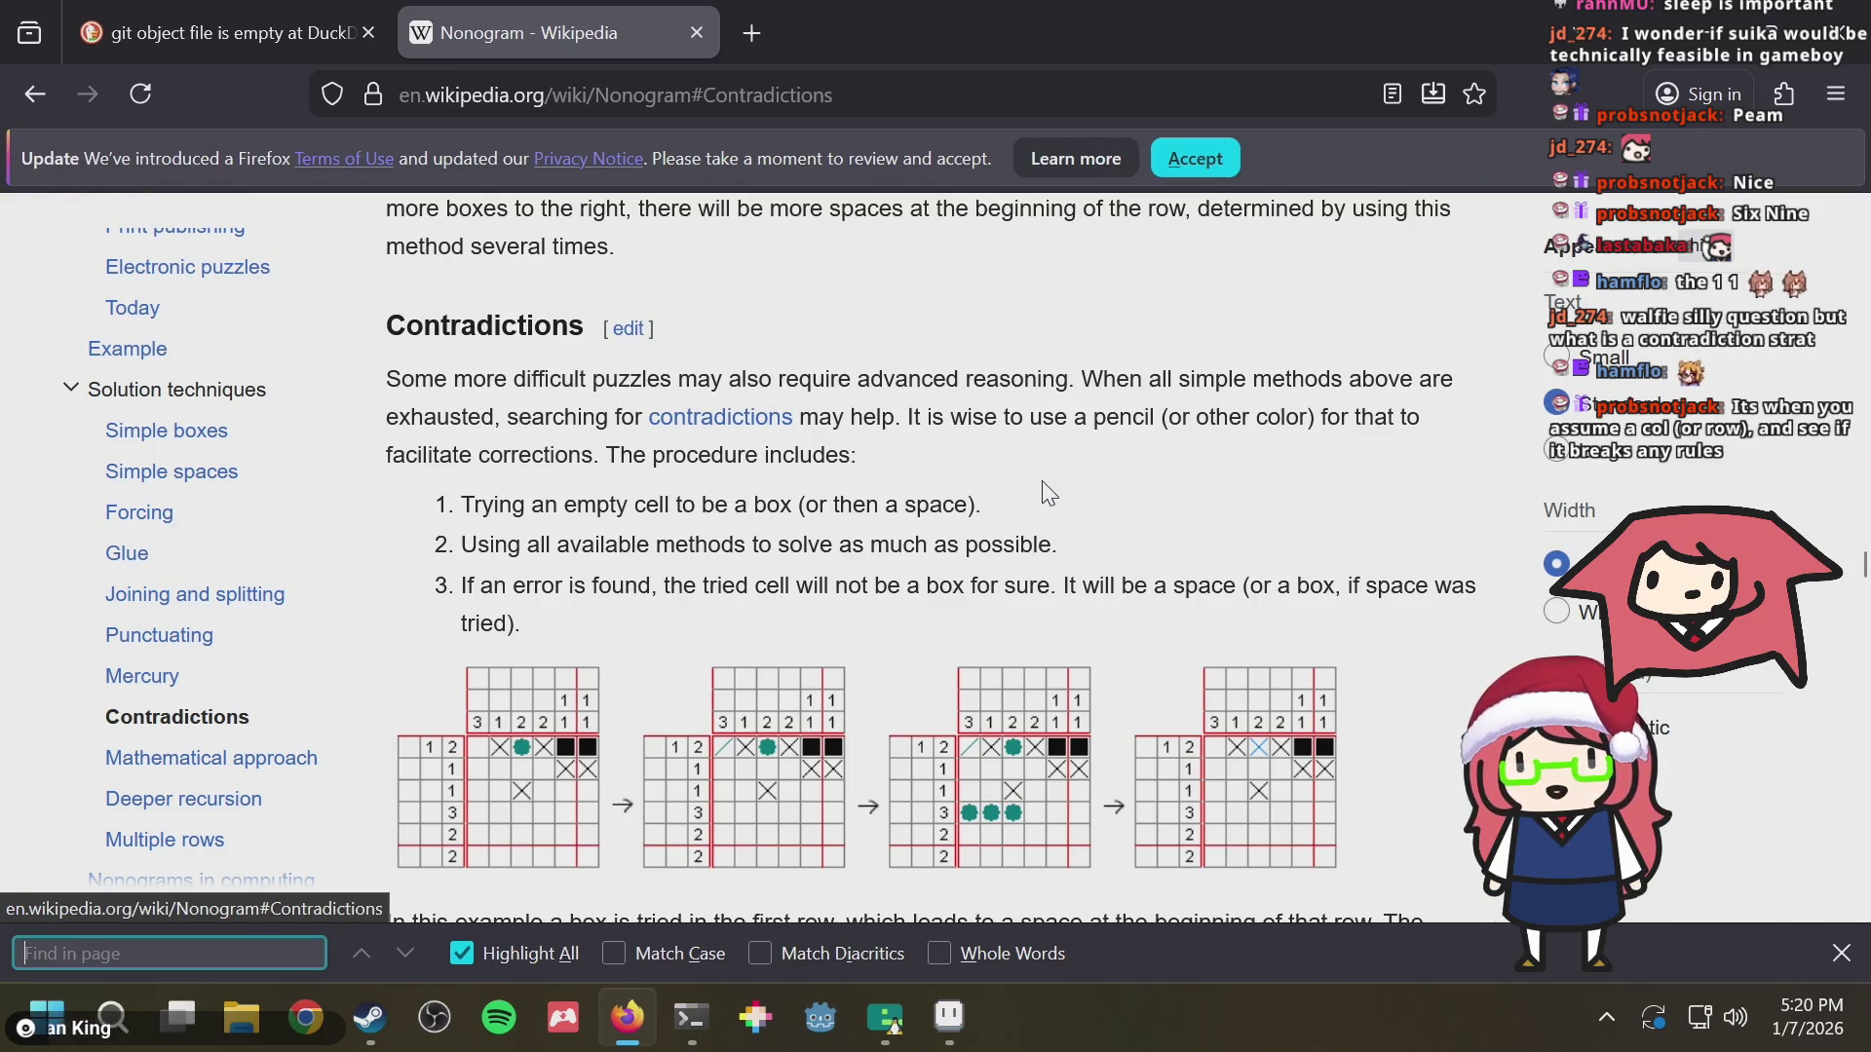
Bring Emulicious back to the front and resume the paused Level 33 puzzle
key("alt+Tab")
key("Return")
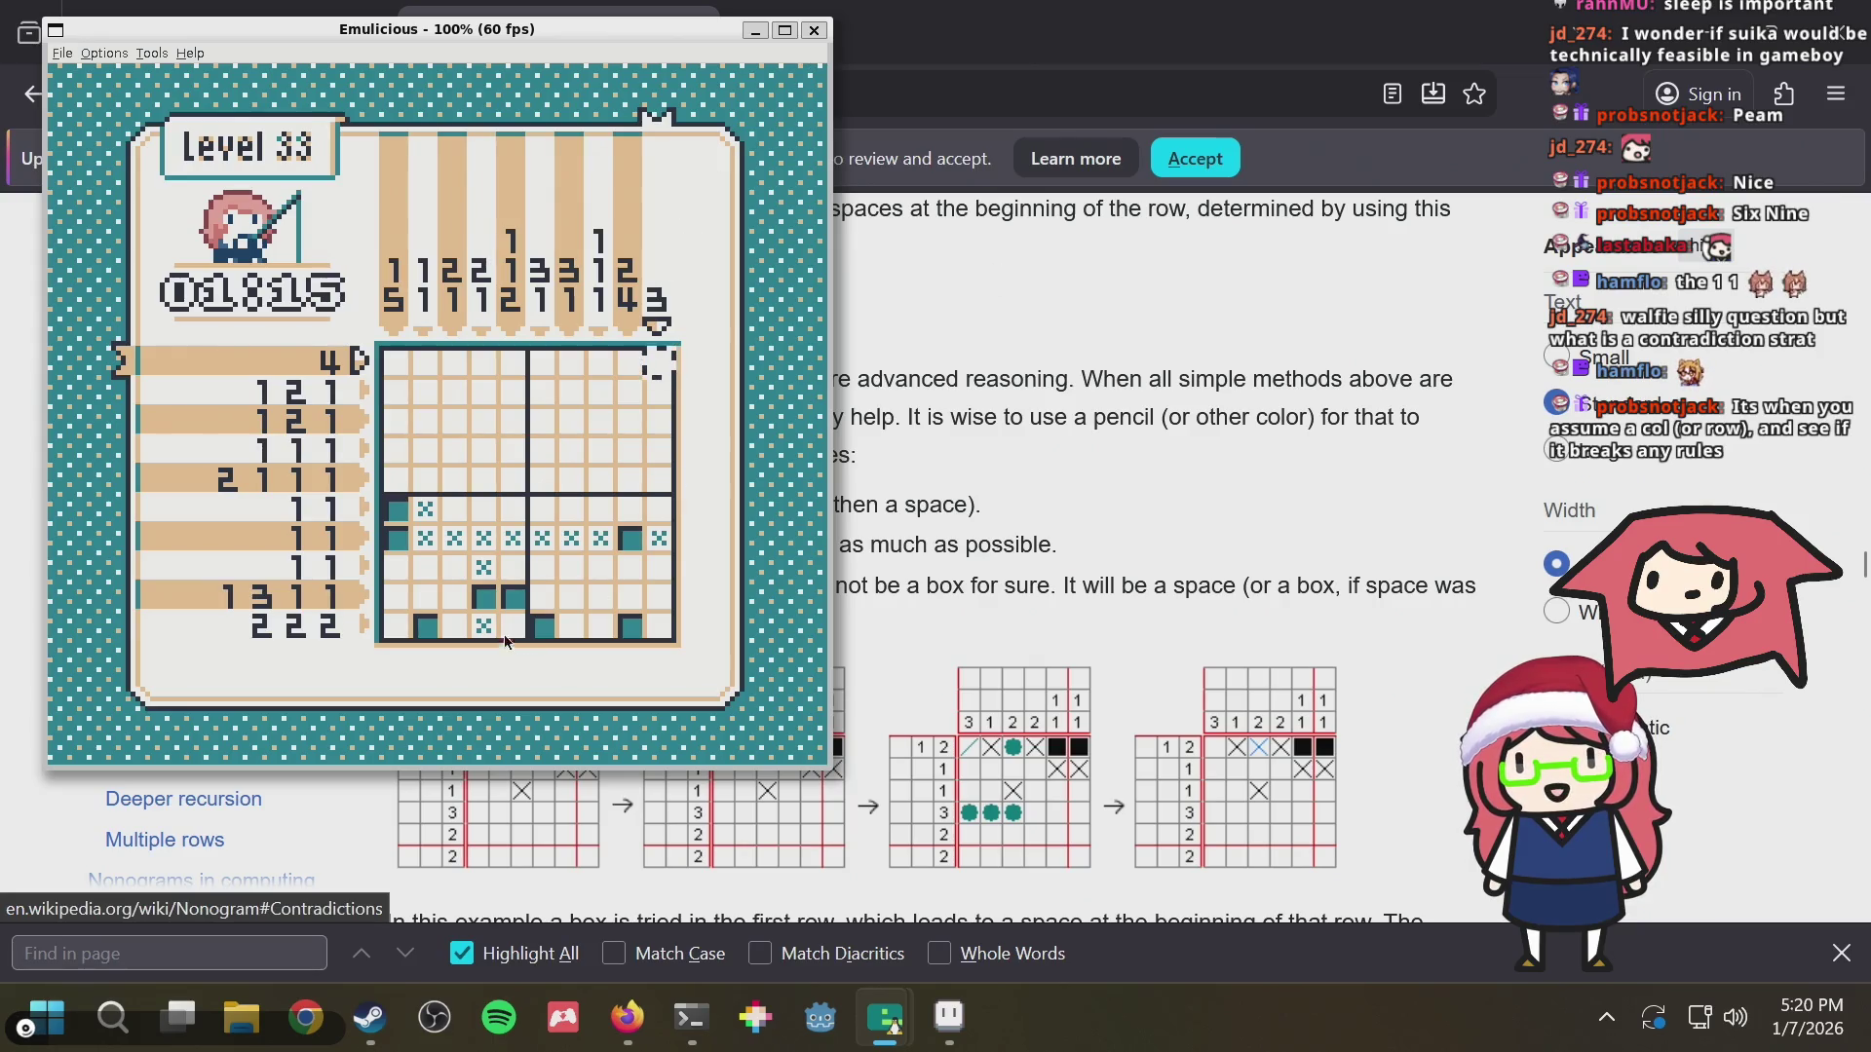
Fill column 9 in rows 8–9 and cross out the empty lower-right cells
key("Left")
key("Down")
key("Down")
key("Down")
key("Down")
key("Down")
key("Down")
key("Down")
key("x")
key("Down")
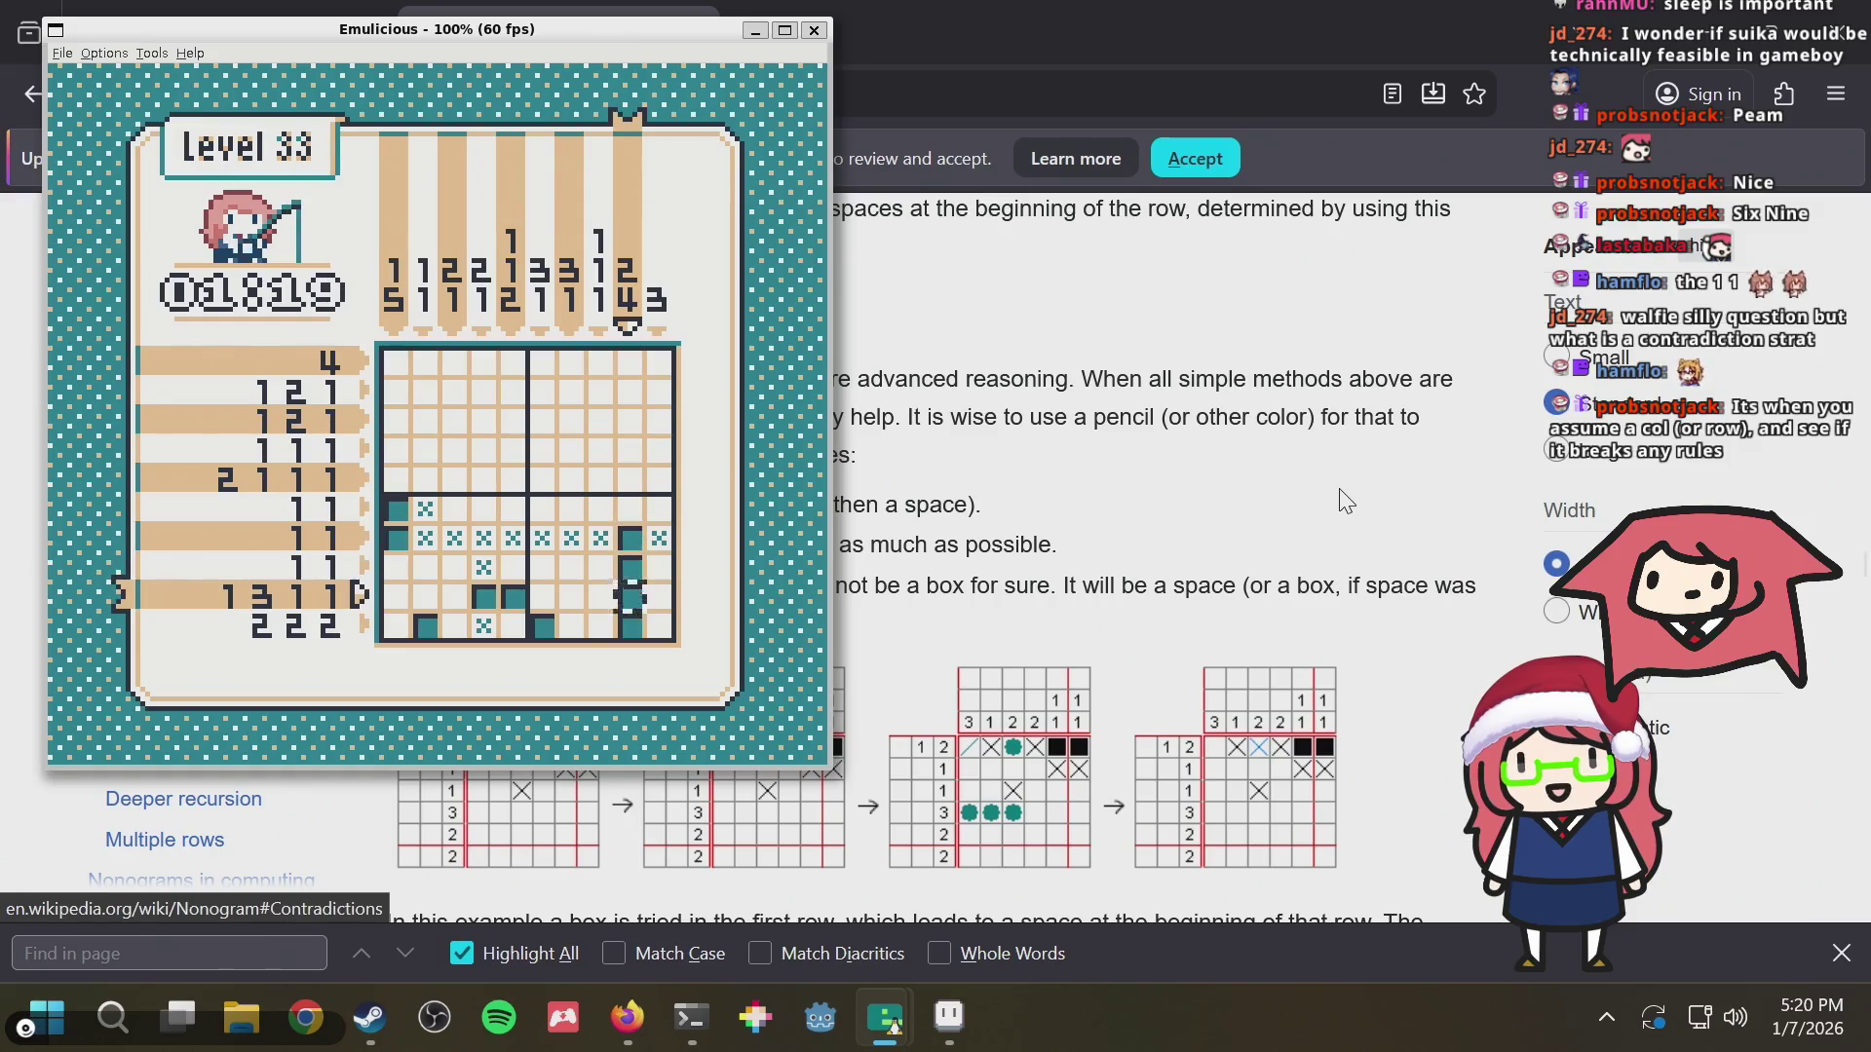
key("Up")
key("Up")
key("Up")
key("Down")
key("Left")
key("Down")
key("z")
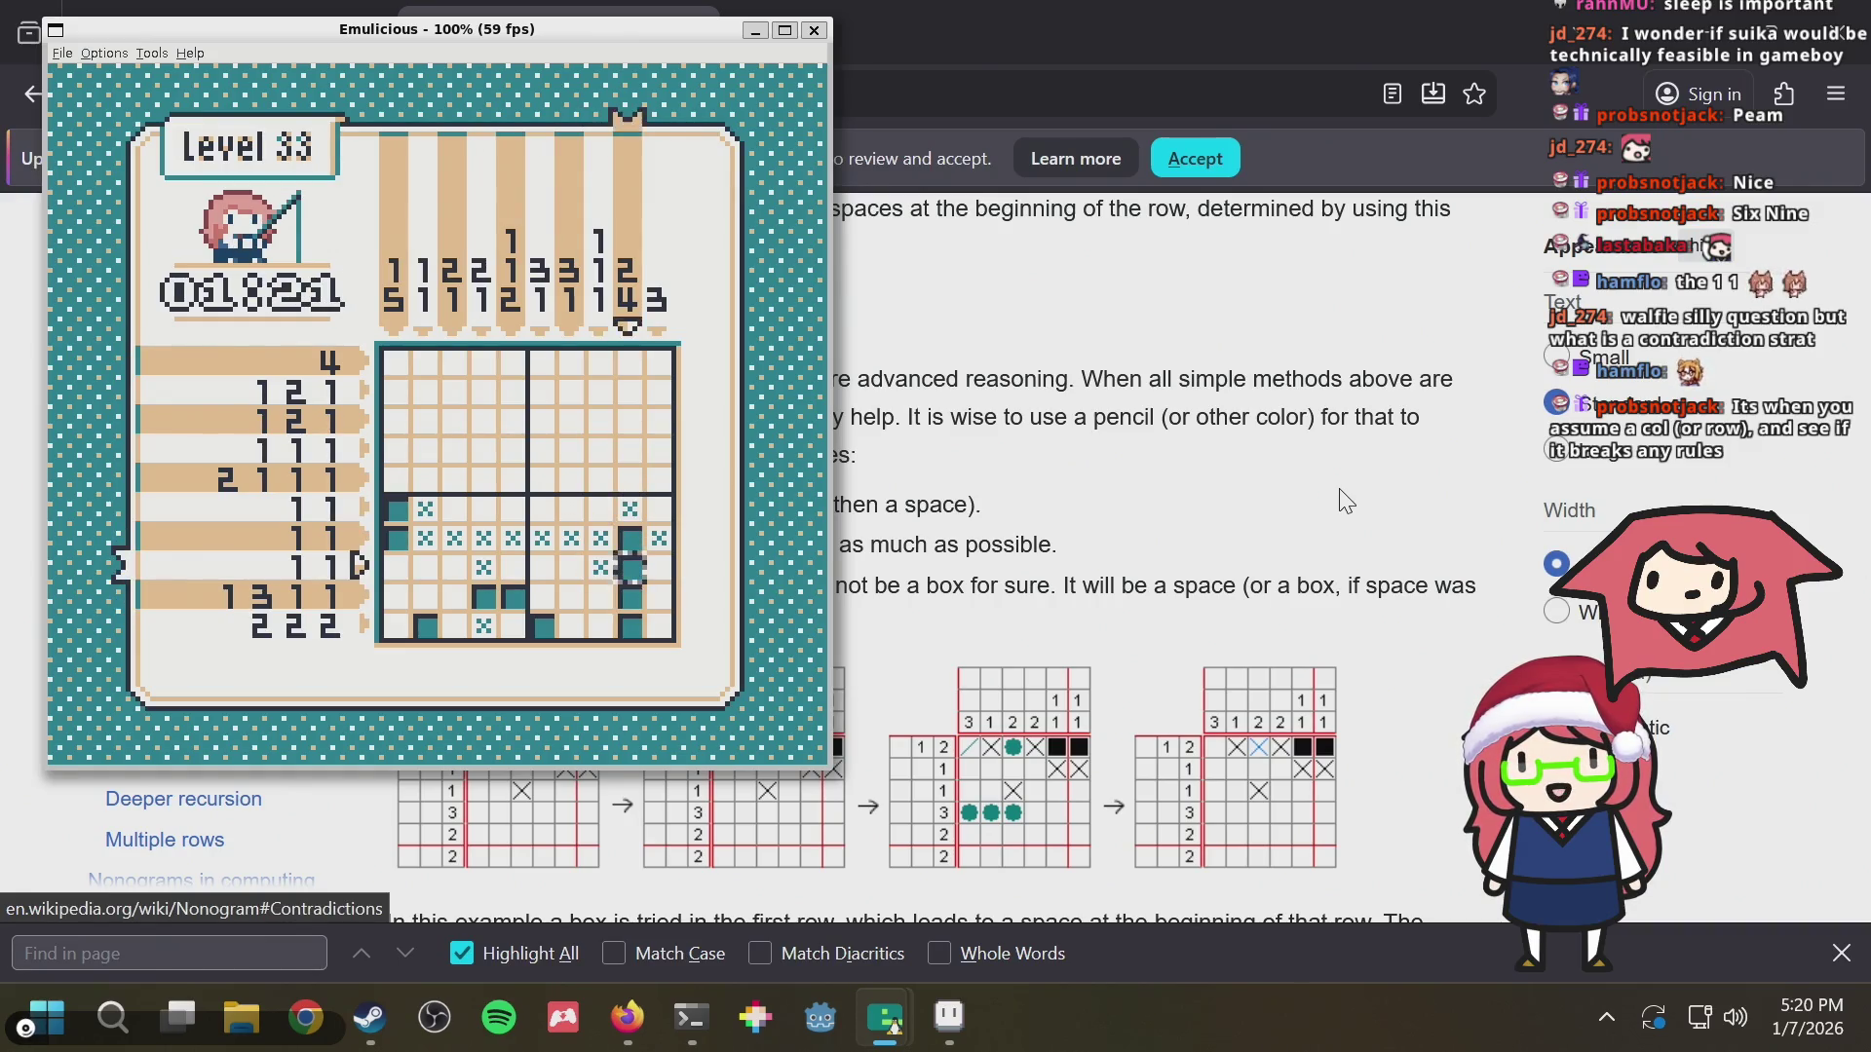
key("Right")
key("Right")
key("Down")
key("z")
key("Down")
key("z")
Fill a cell along row 10 and the cell at row 9, column 7
key("Left")
key("Up")
key("Left")
key("Down")
key("x")
key("Left")
key("Left")
key("Left")
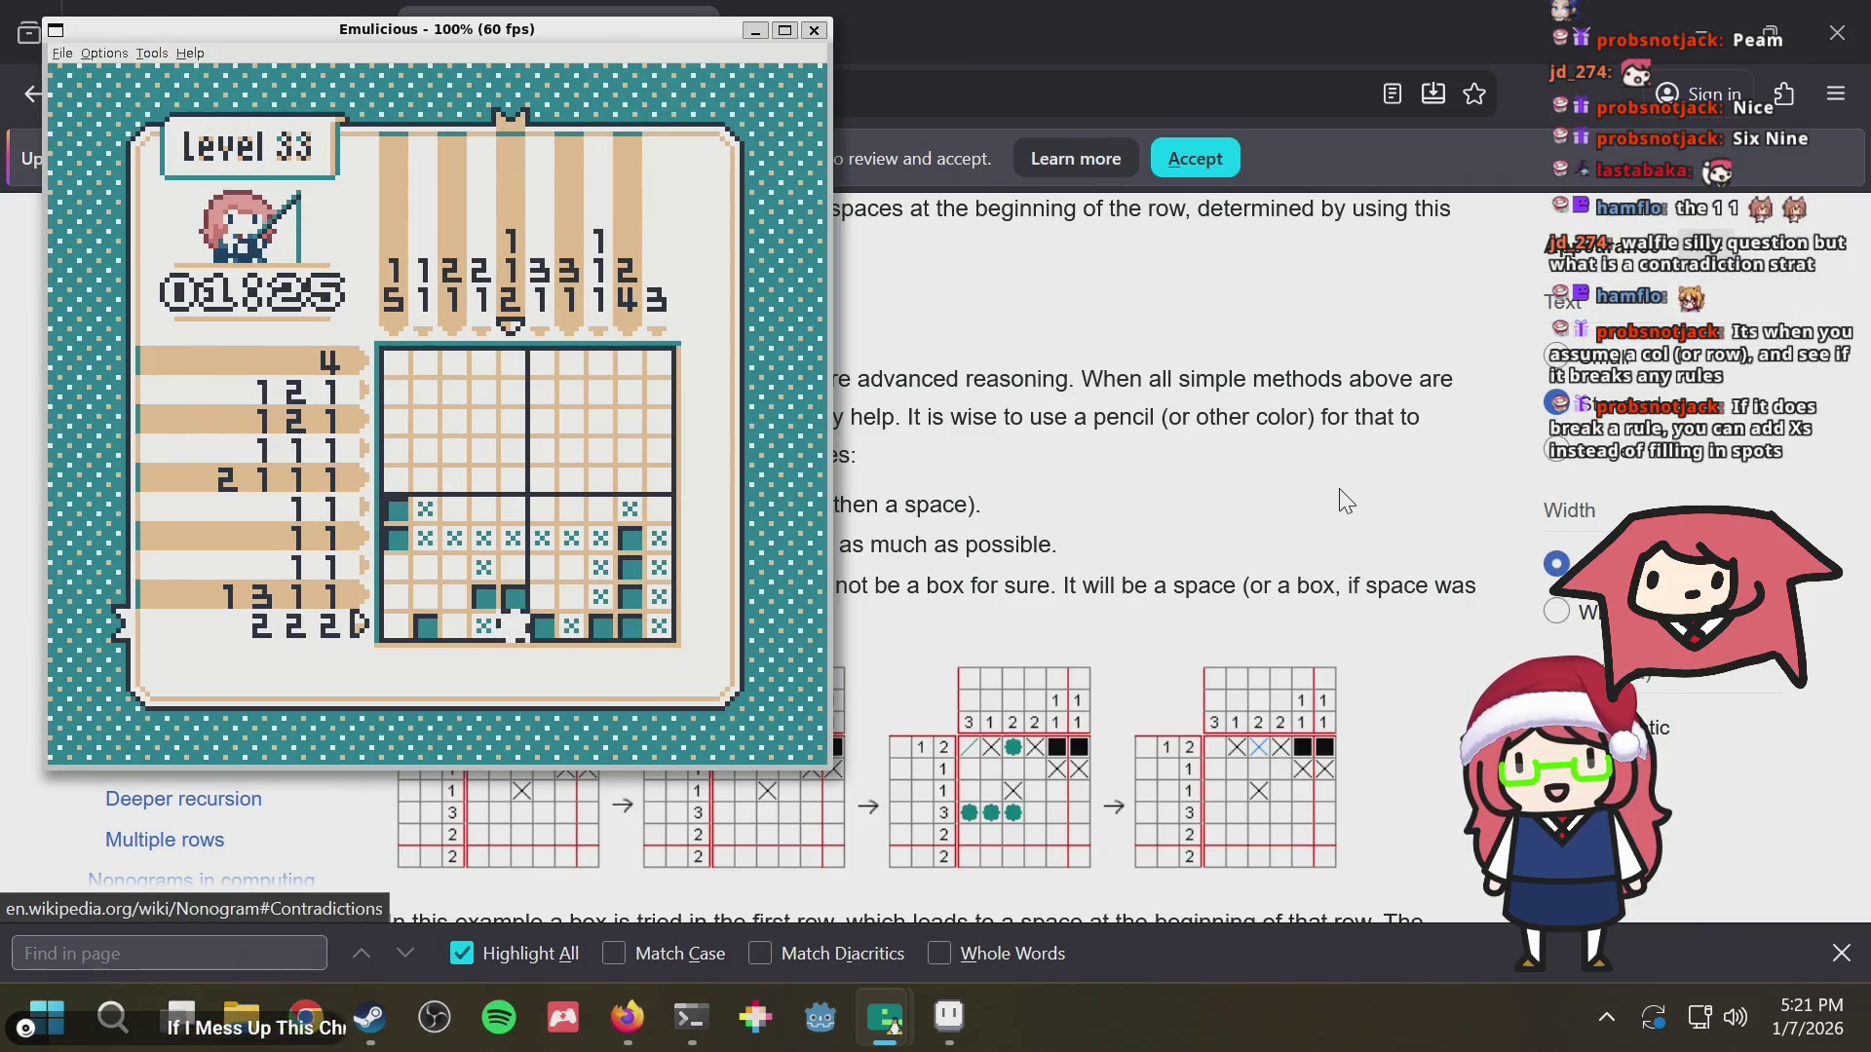
key("Up")
key("Up")
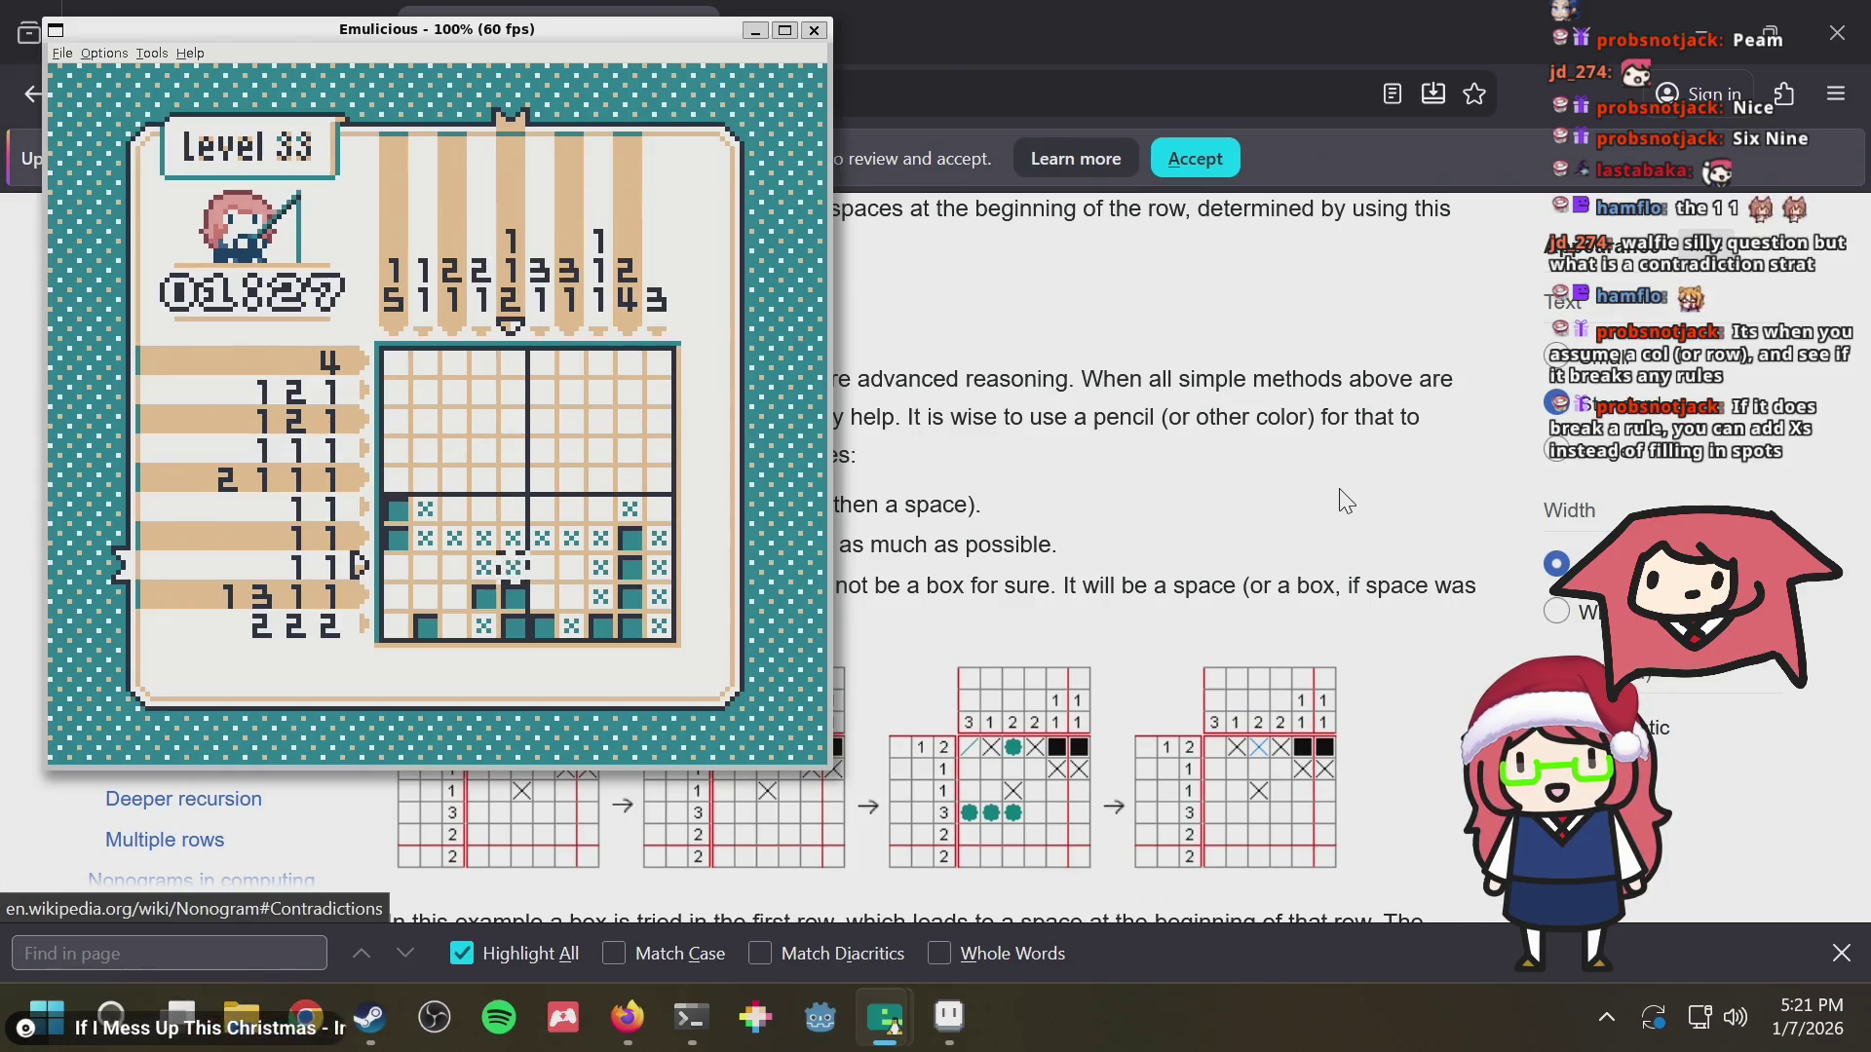
key("Right")
key("Down")
key("Right")
key("x")
key("Left")
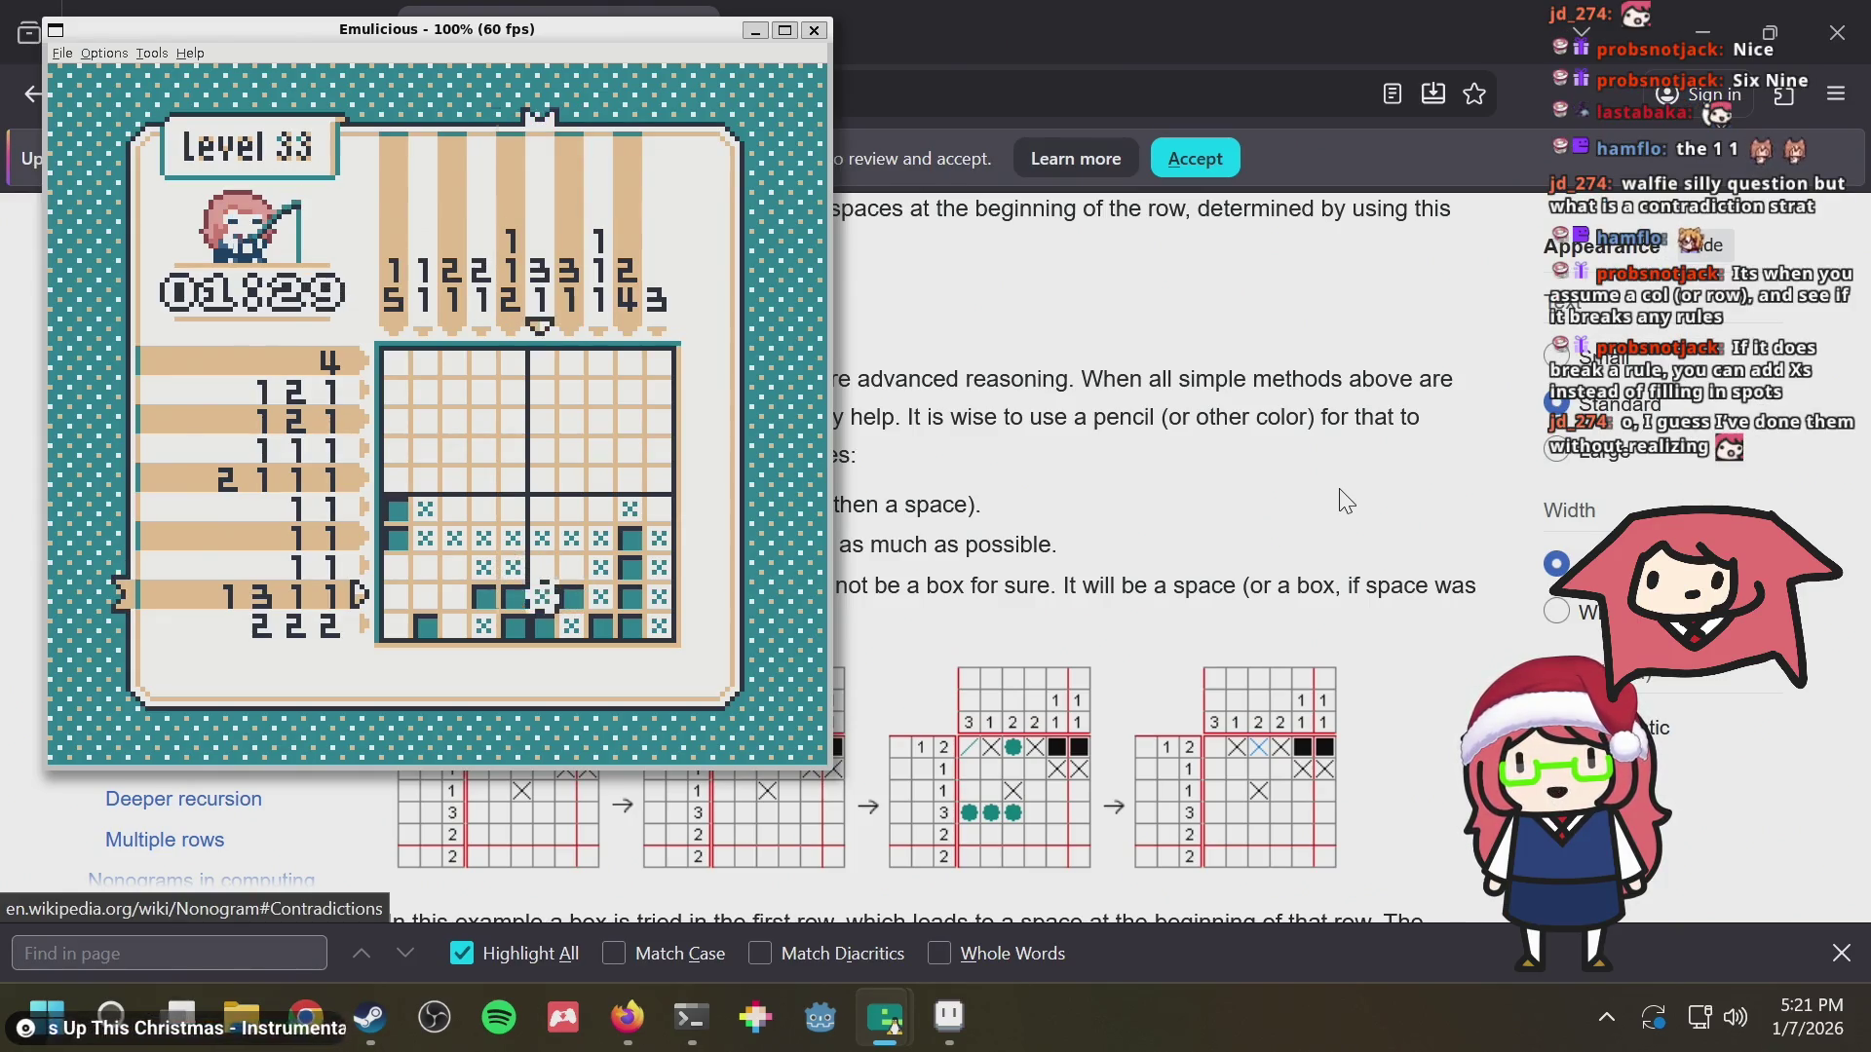
Fill column 1 in rows 8 to 10
key("Left")
key("Left")
key("Left")
key("Left")
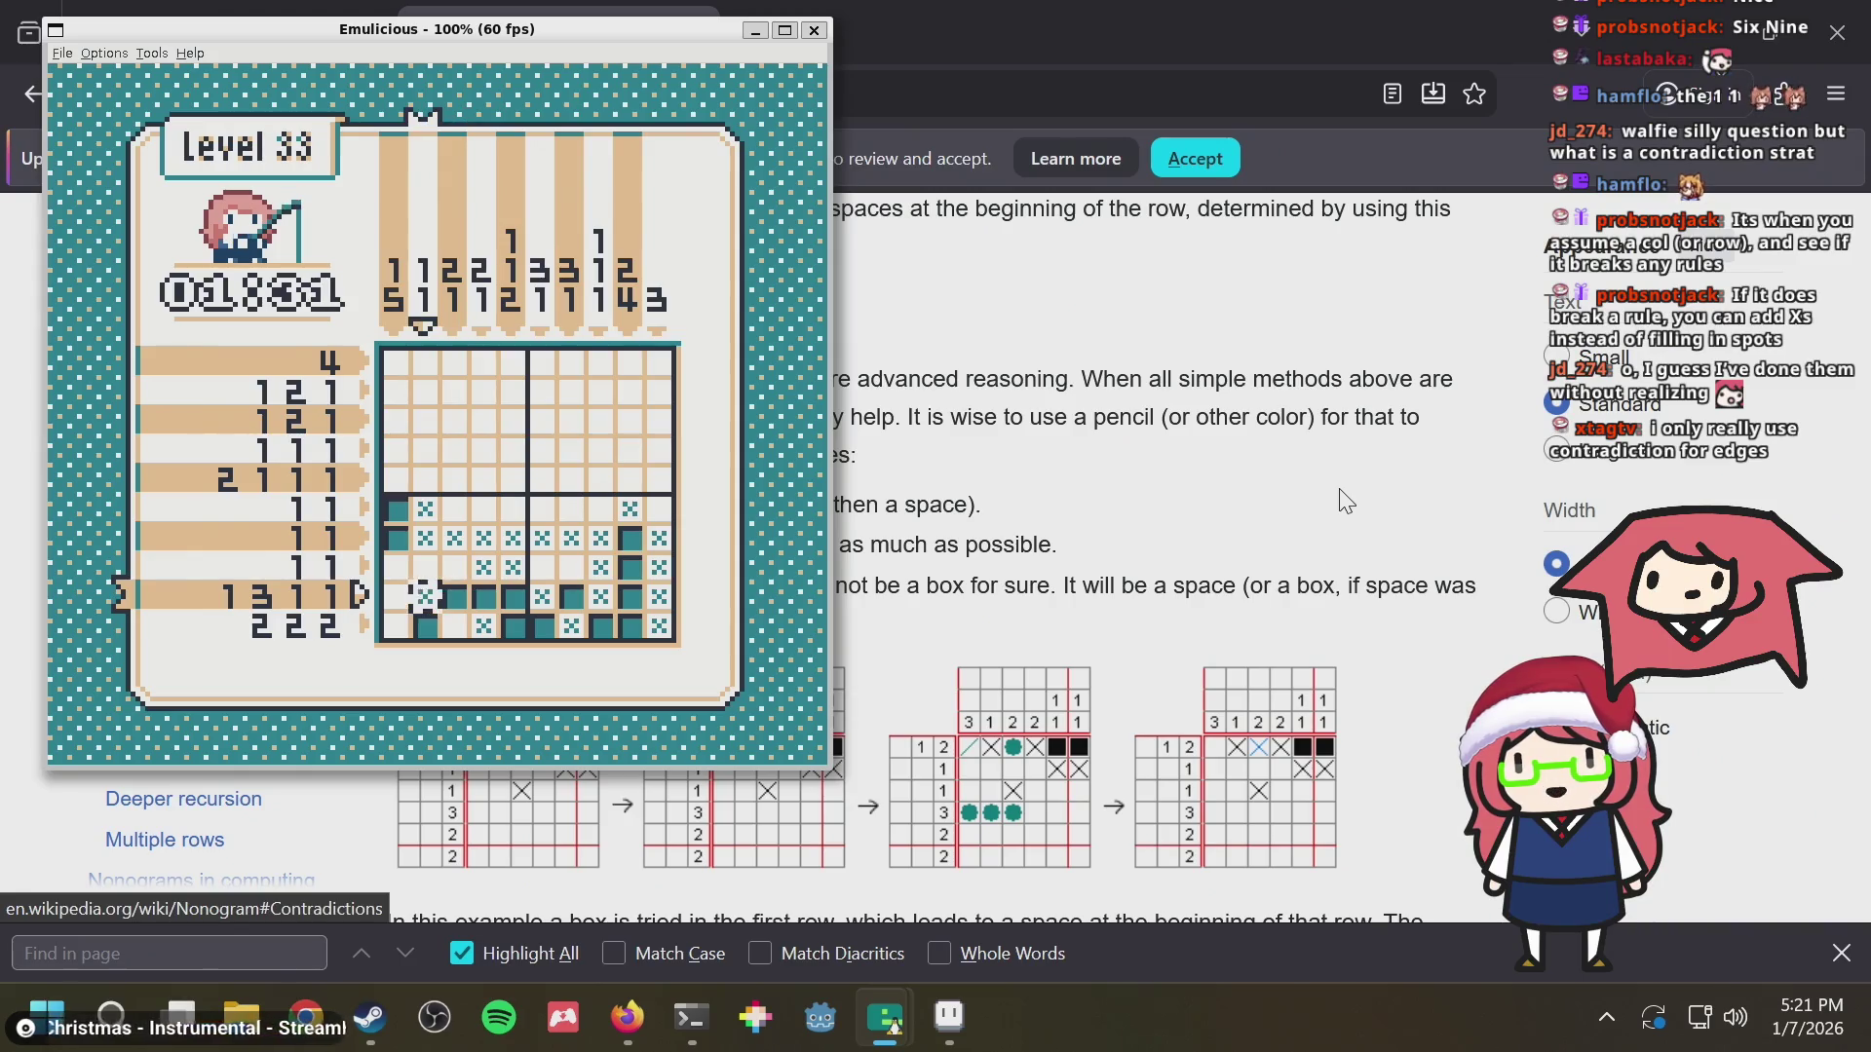
key("Left")
key("Up")
key("Down")
key("Down")
key("Up")
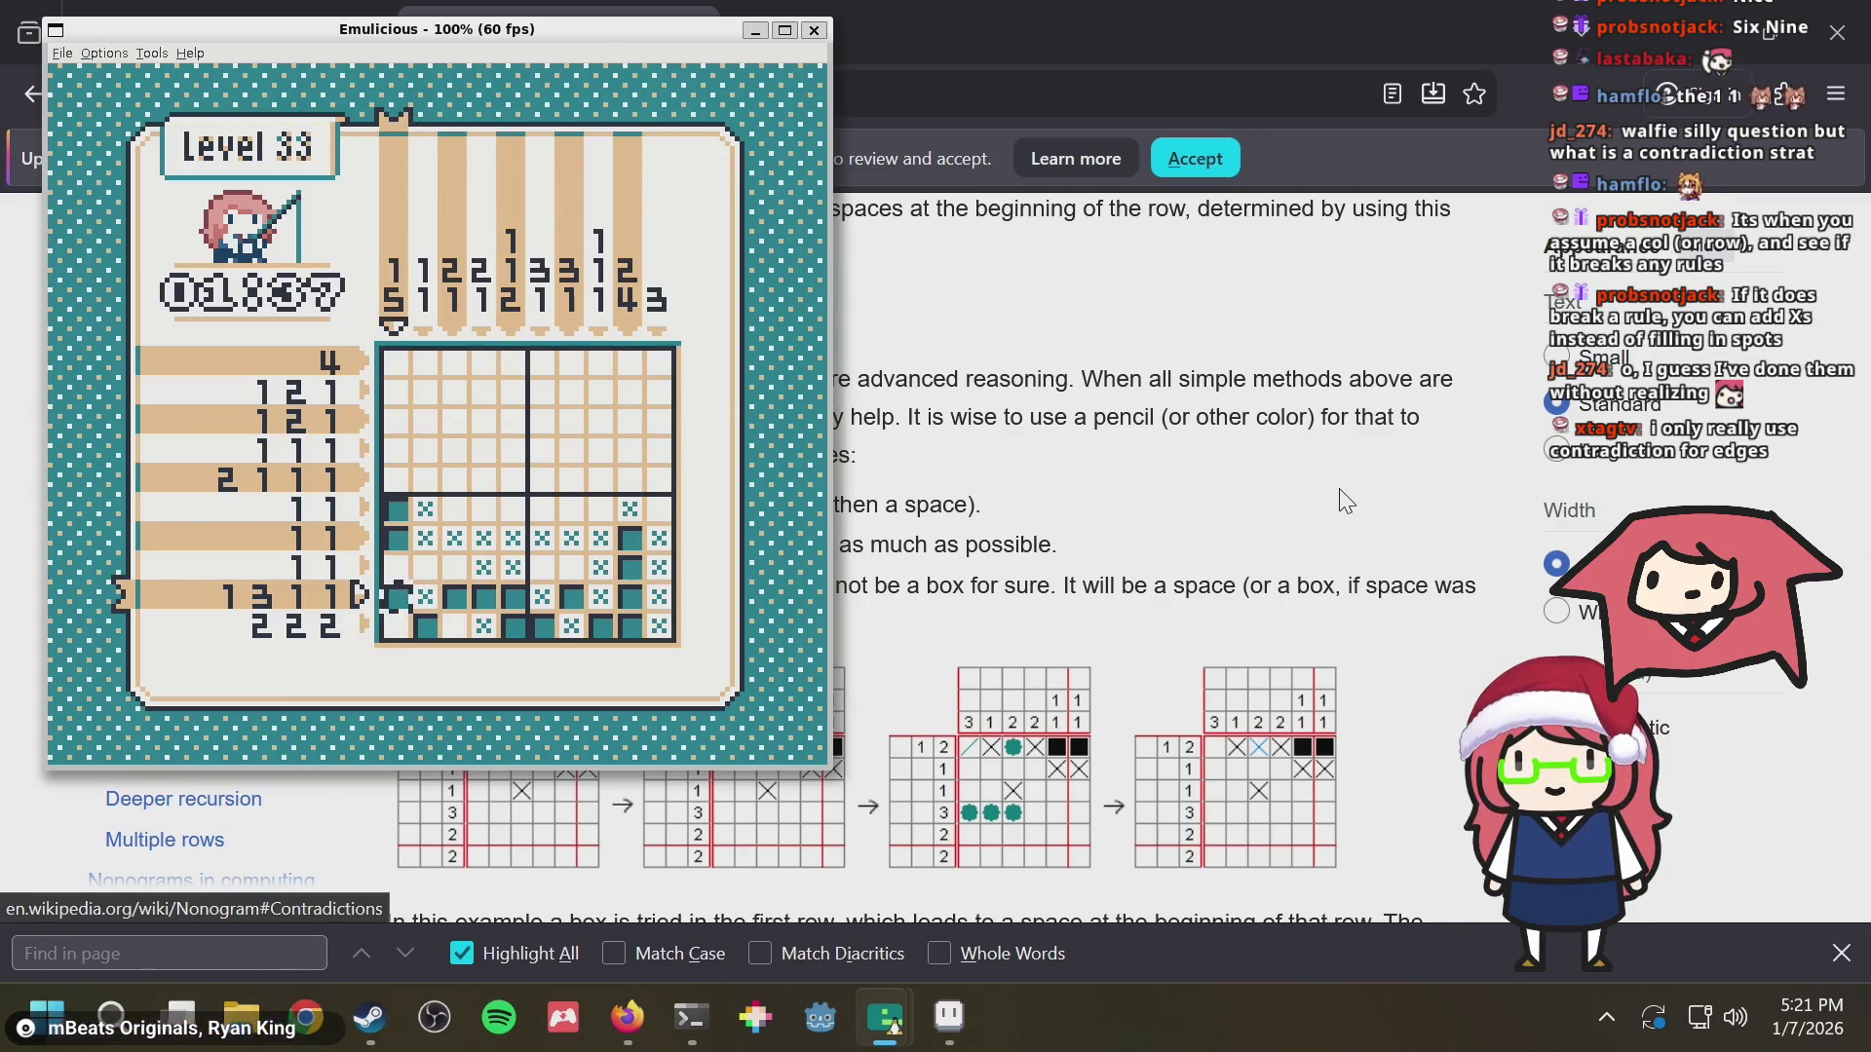
key("Up")
key("x")
key("Down")
key("Down")
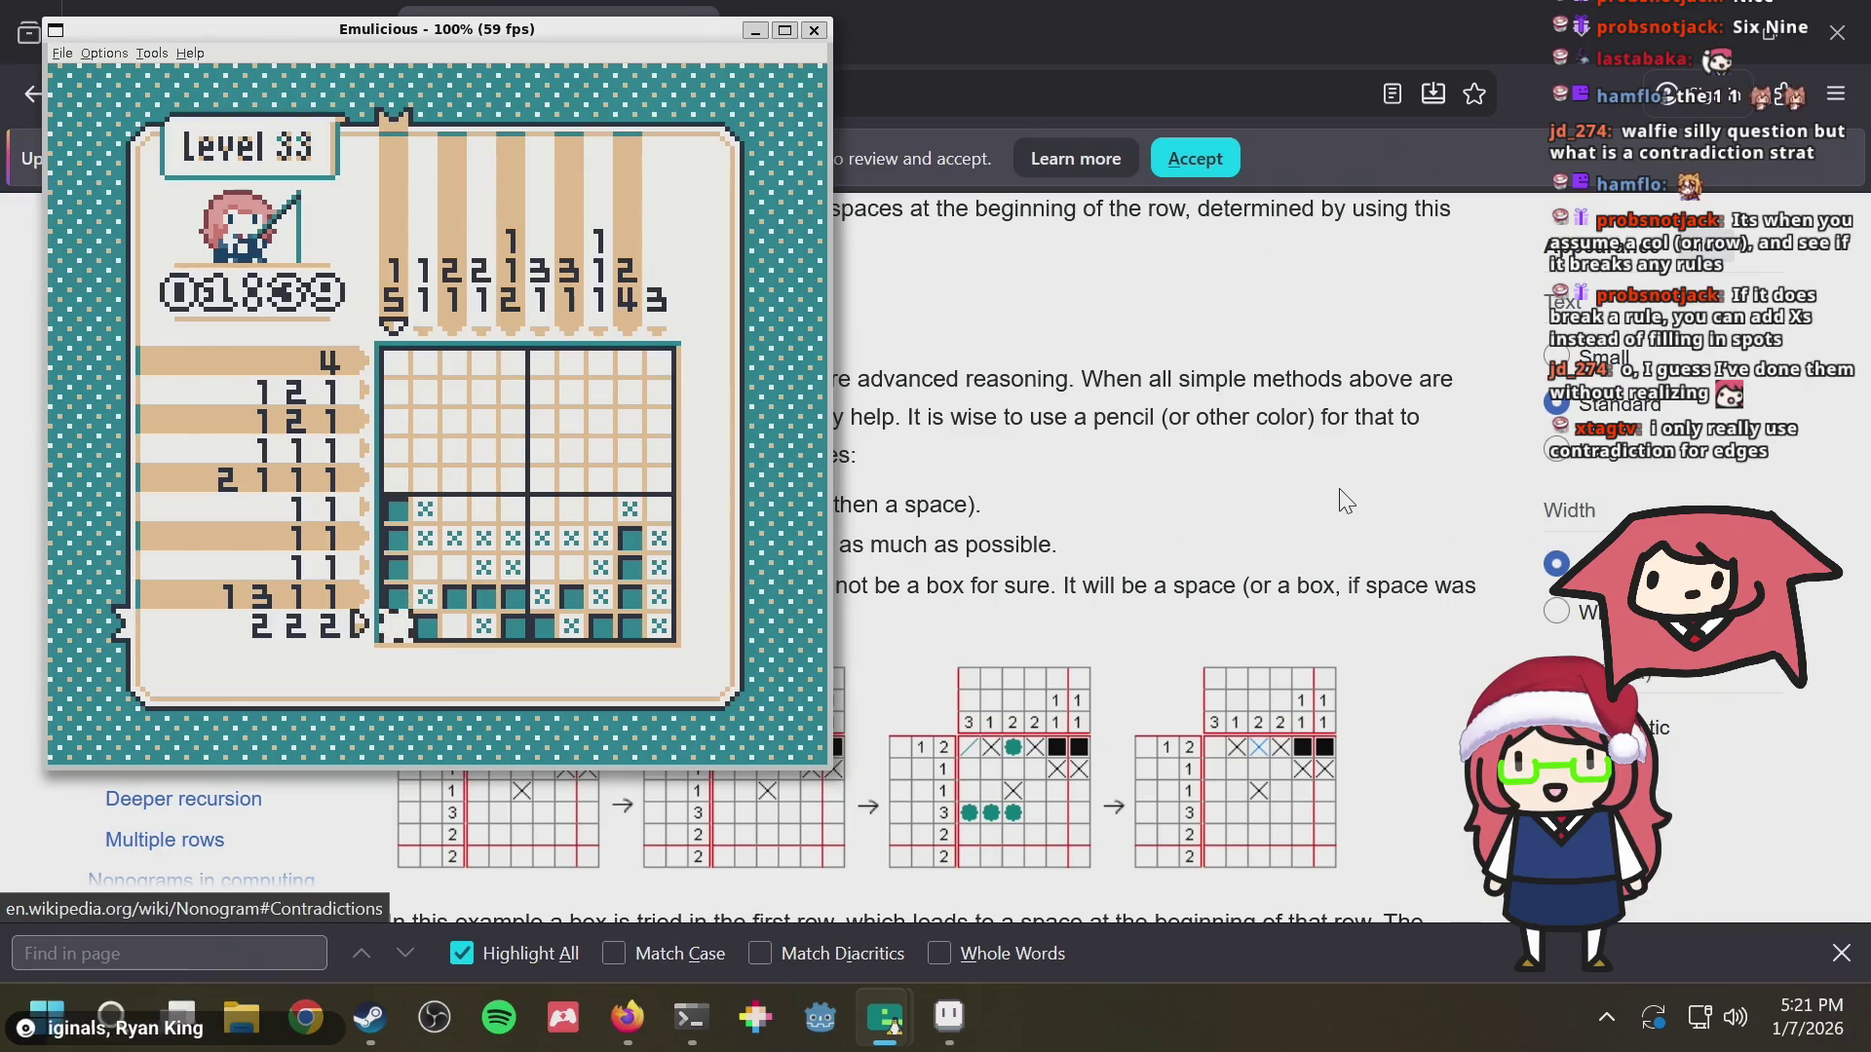
key("Right")
key("Right")
Cross out the empty cell at row 5, column 1
key("Up")
key("Up")
key("Right")
key("Right")
key("Right")
key("Down")
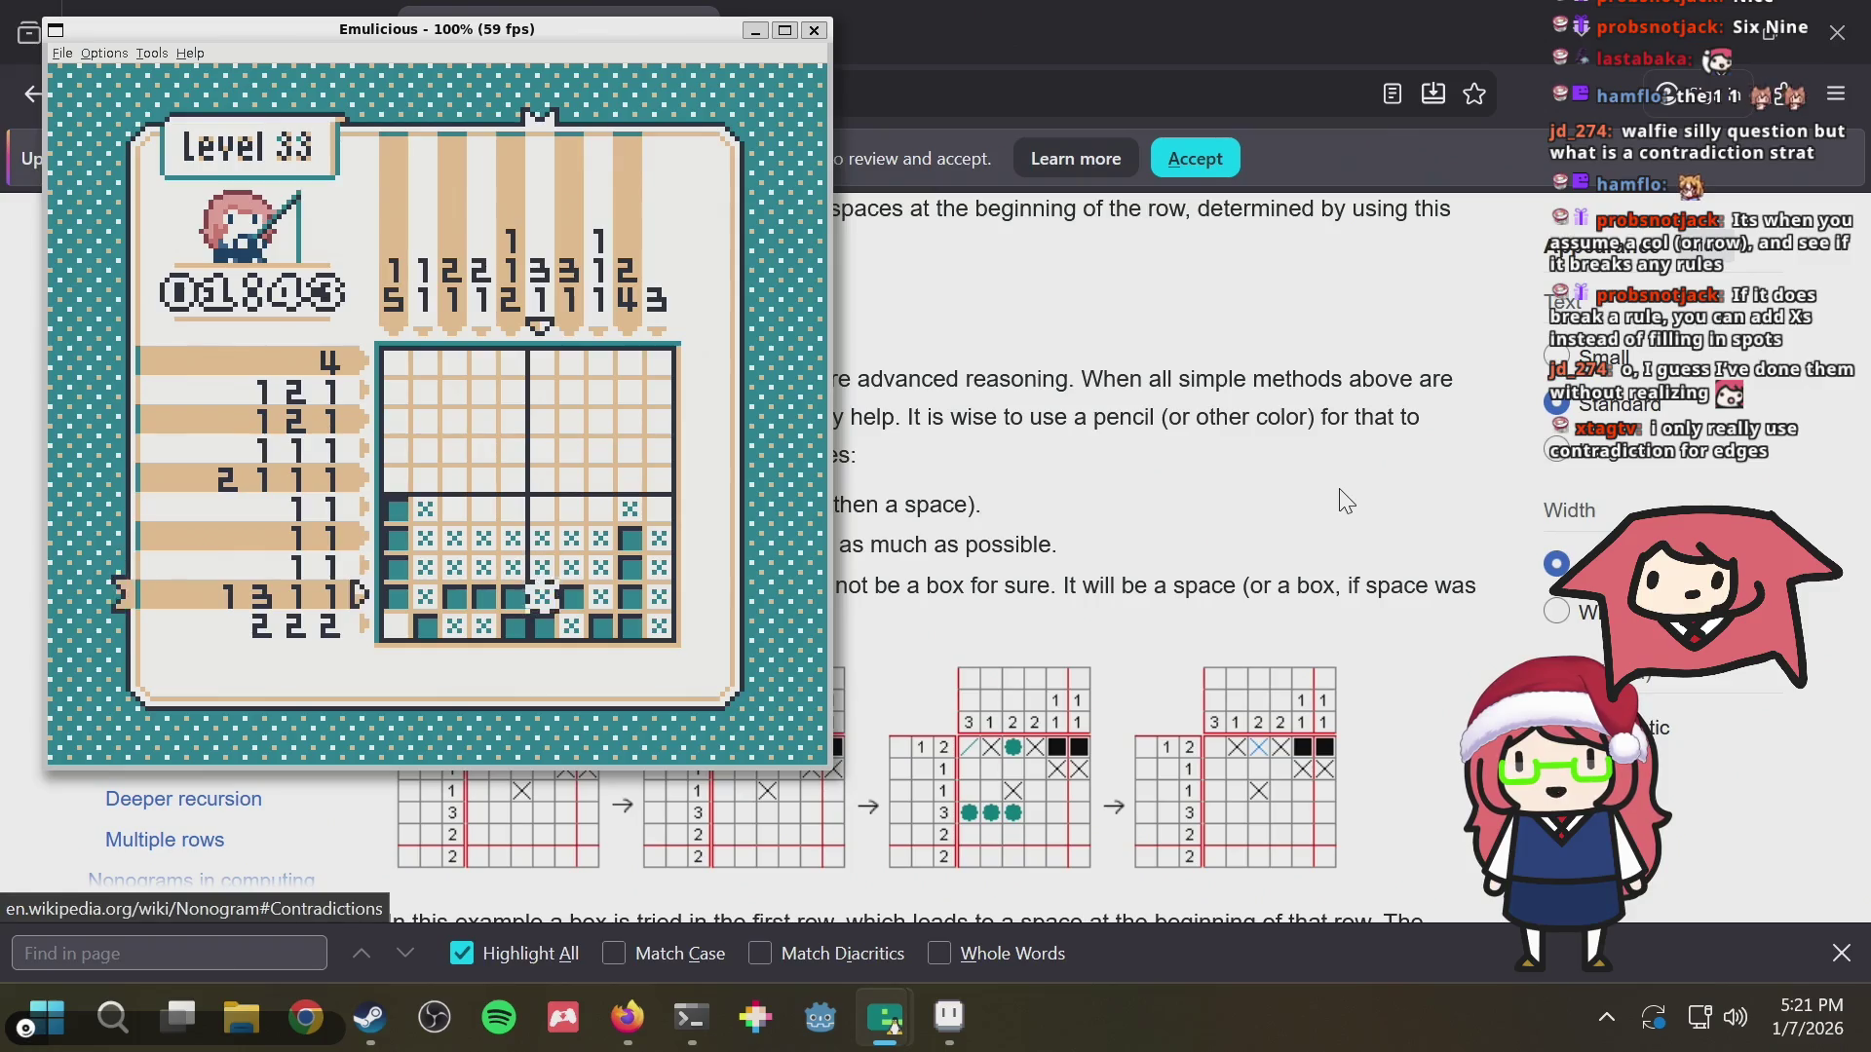
key("Down")
key("Left")
key("Up")
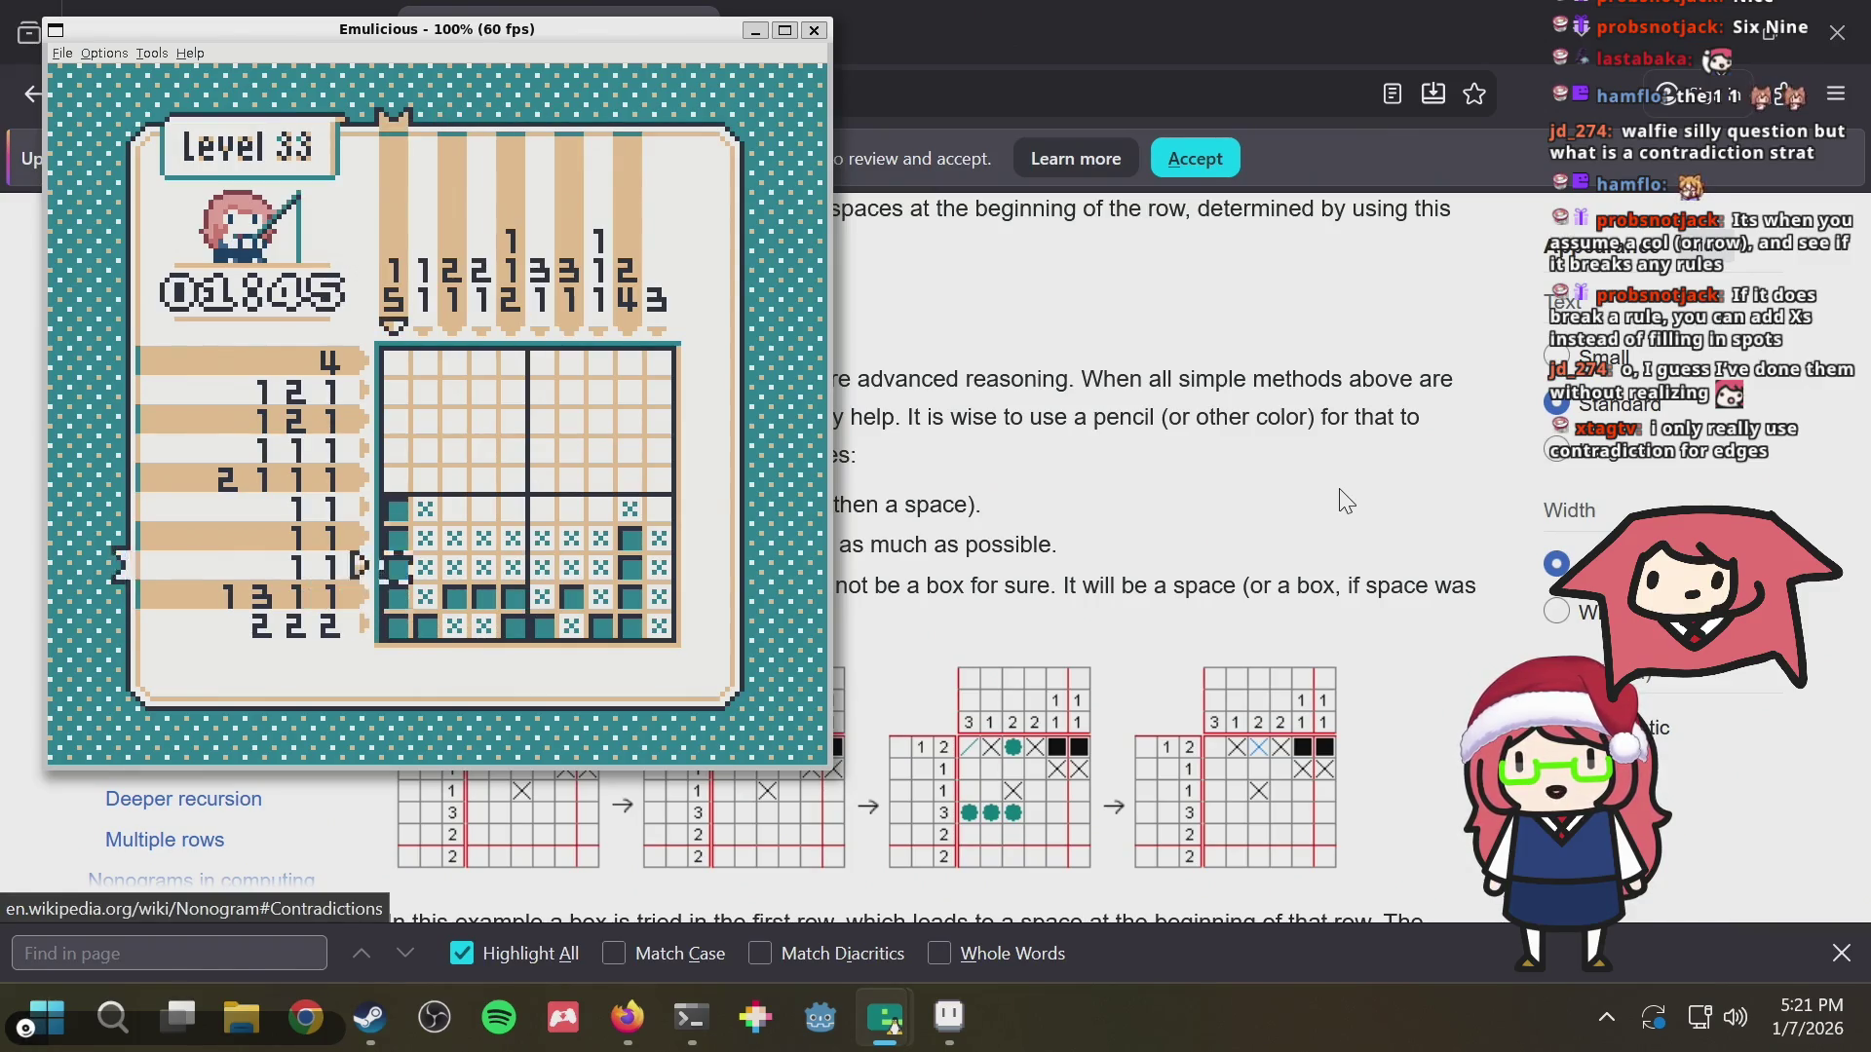
key("Up")
key("Up")
key("Up")
key("z")
key("Right")
key("Right")
key("Right")
key("Right")
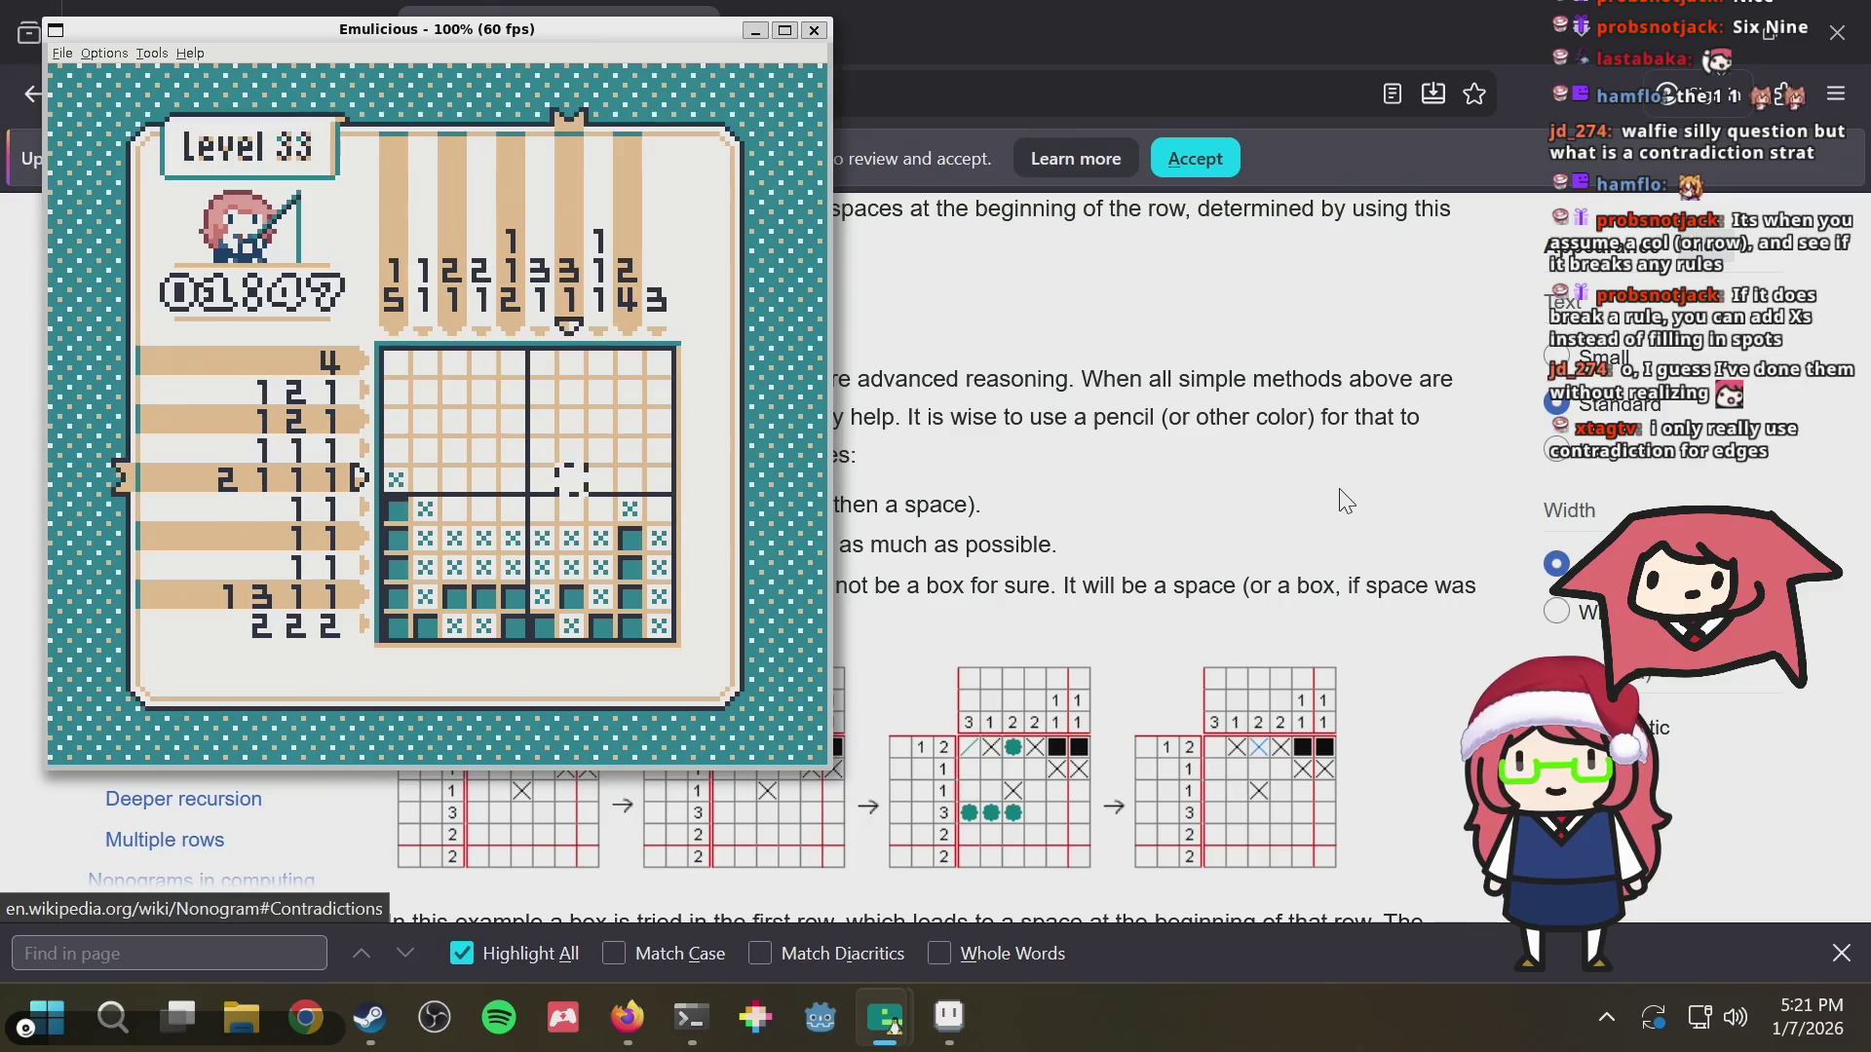
Work down the lower rows and fill a cell in the 2 1 1 1 row at column 8
key("Down")
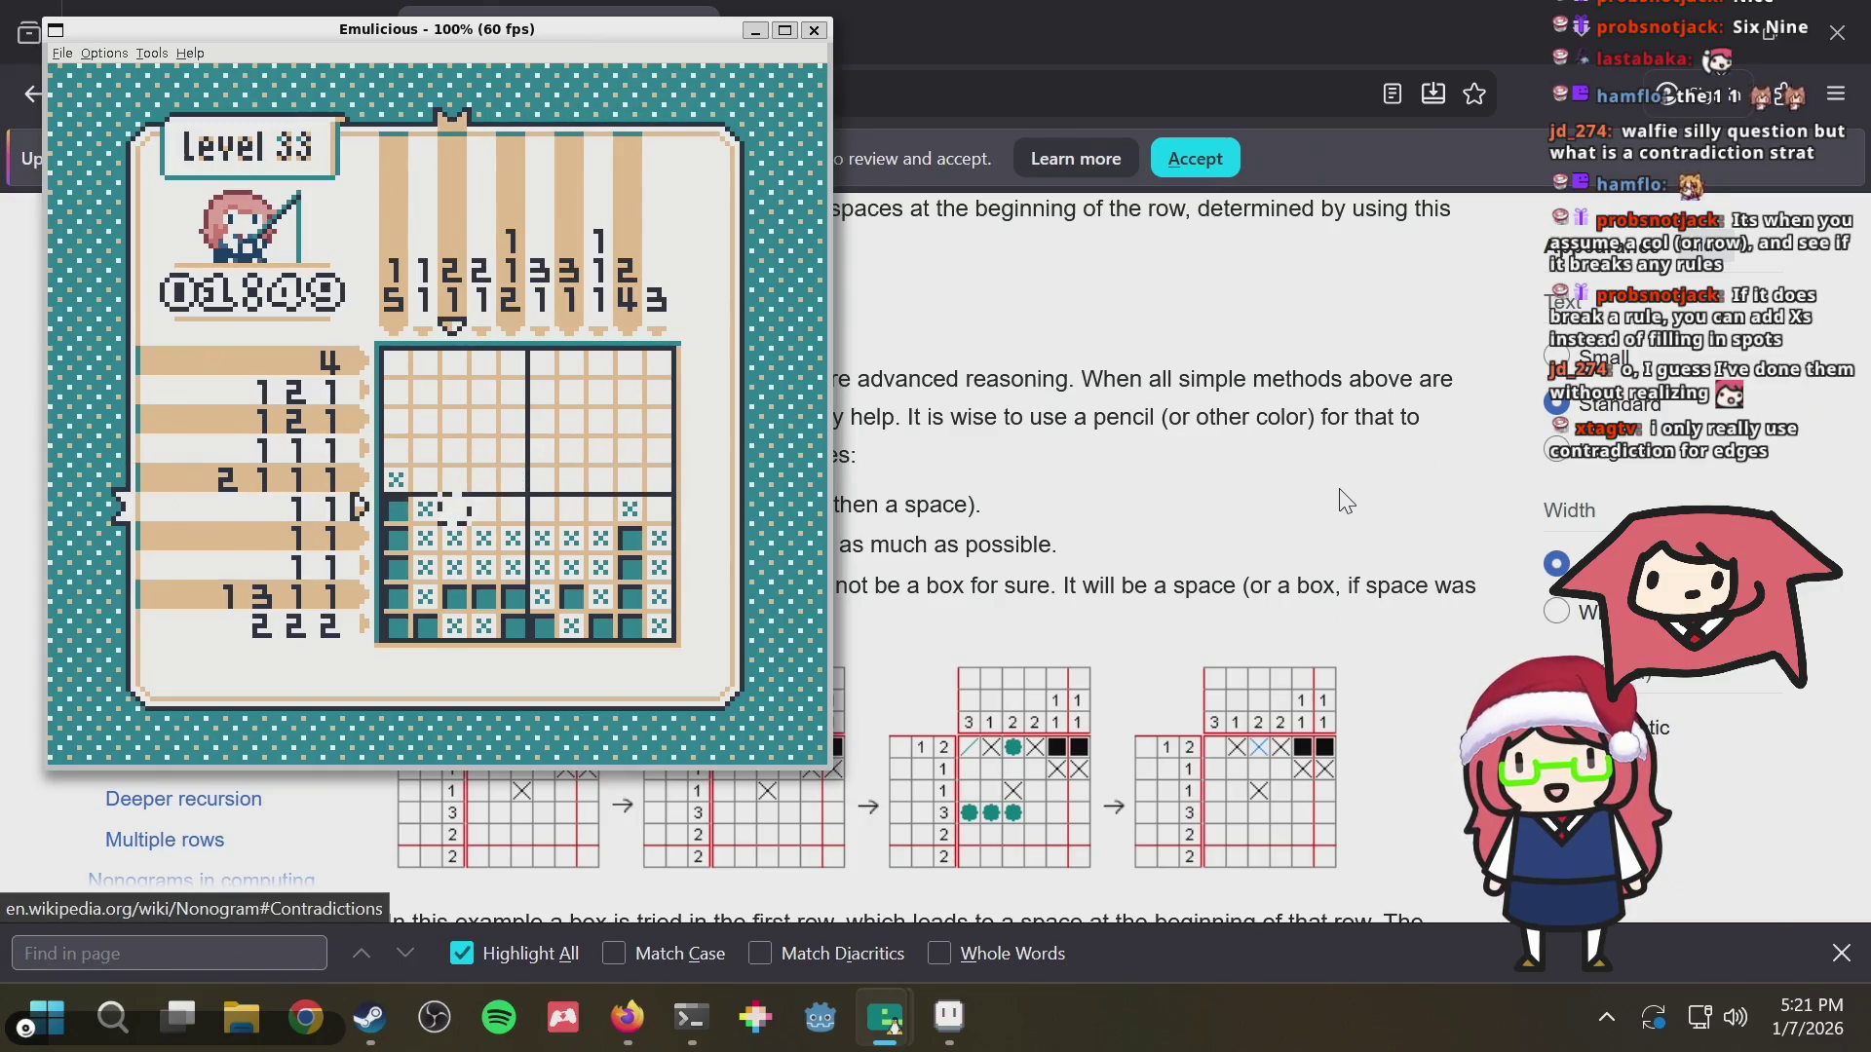
key("Left")
key("Left")
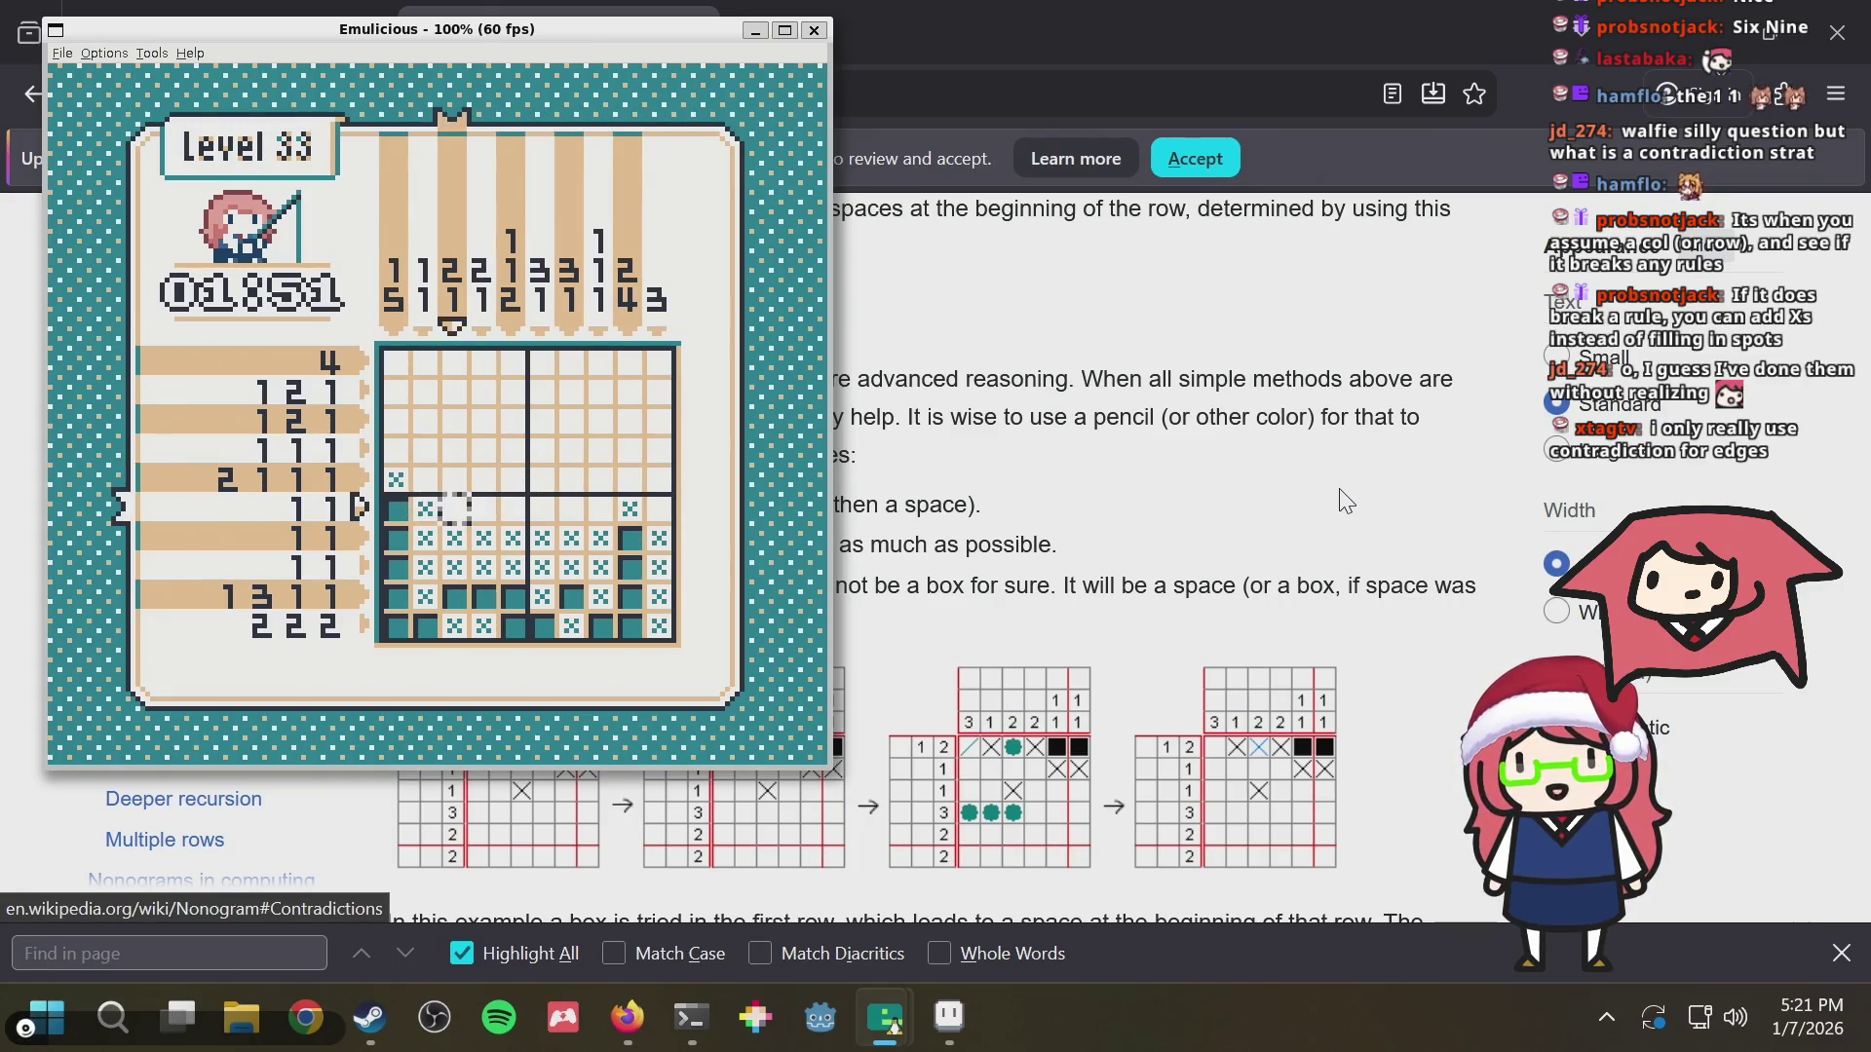
key("Down")
key("Down")
key("Down")
key("Down")
key("Down")
key("Down")
key("Down")
key("Left")
key("Left")
key("Left")
key("Left")
key("Left")
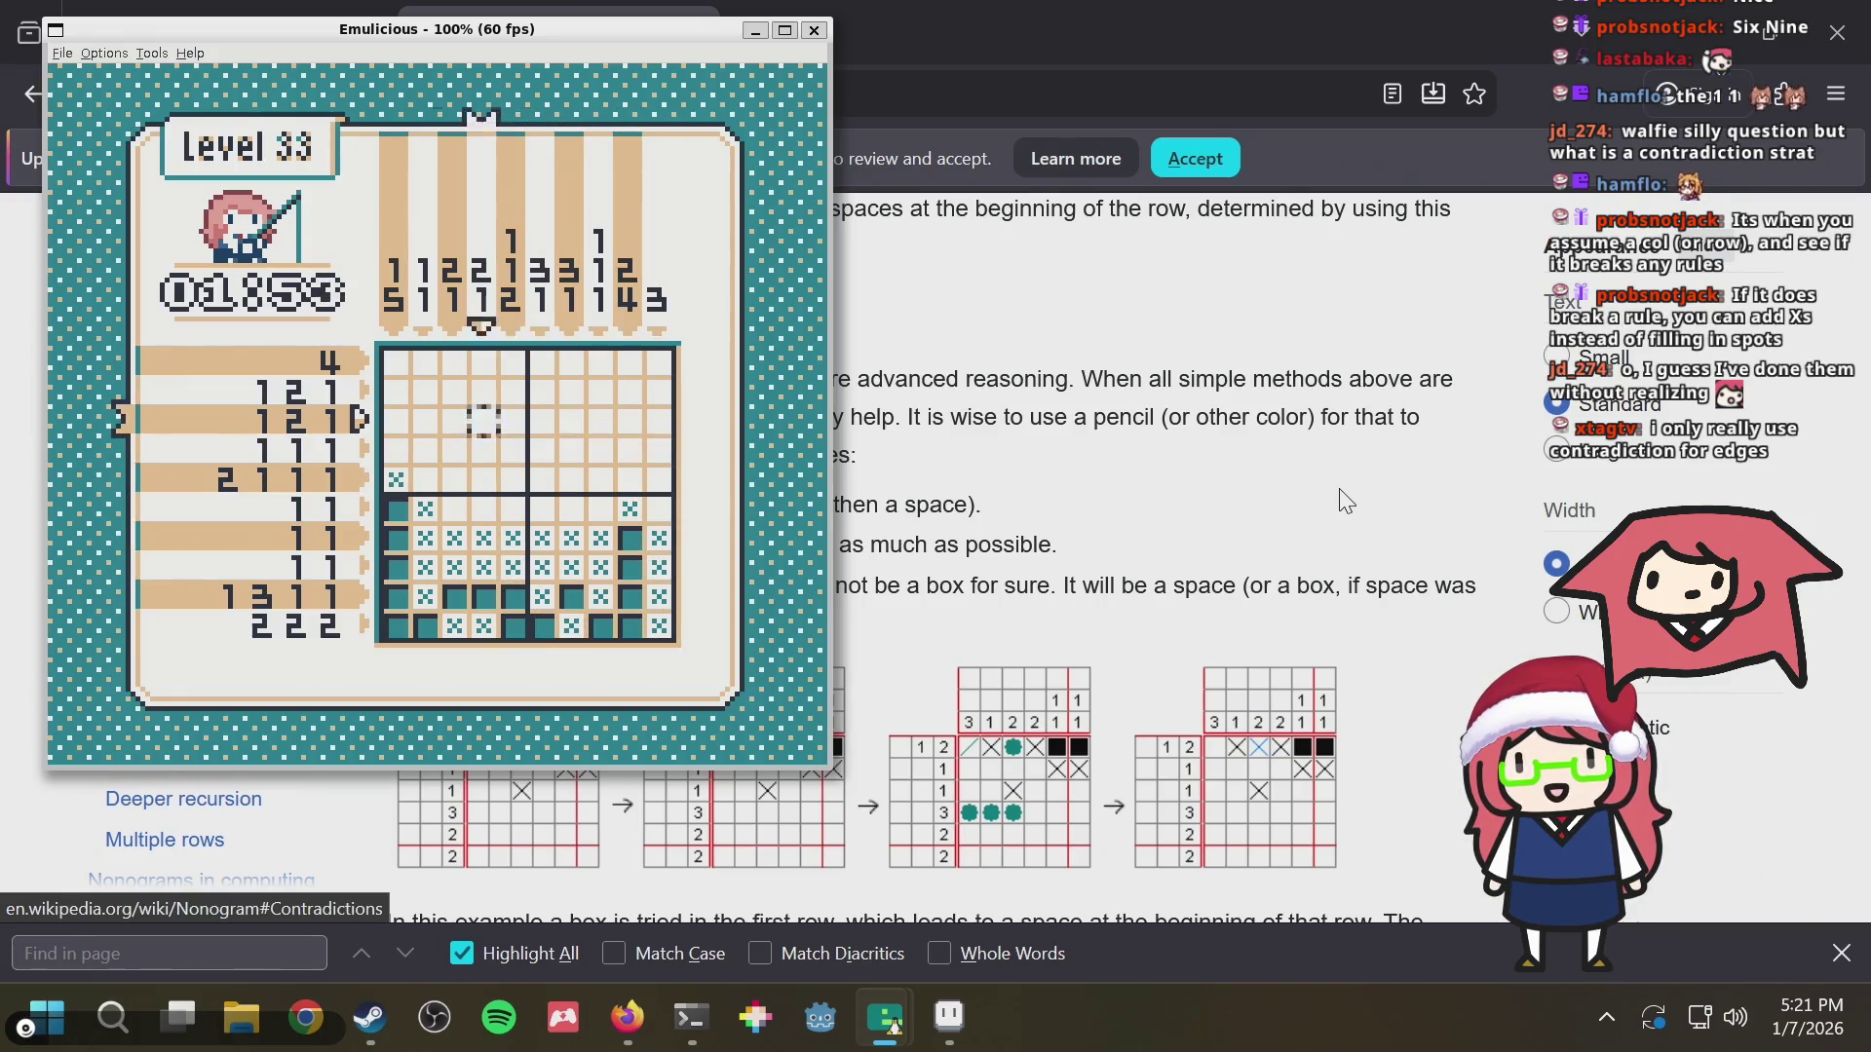
key("Down")
key("Left")
key("Left")
key("Down")
key("Down")
key("Right")
key("Right")
key("Right")
key("Right")
key("Right")
key("Right")
key("Up")
key("Up")
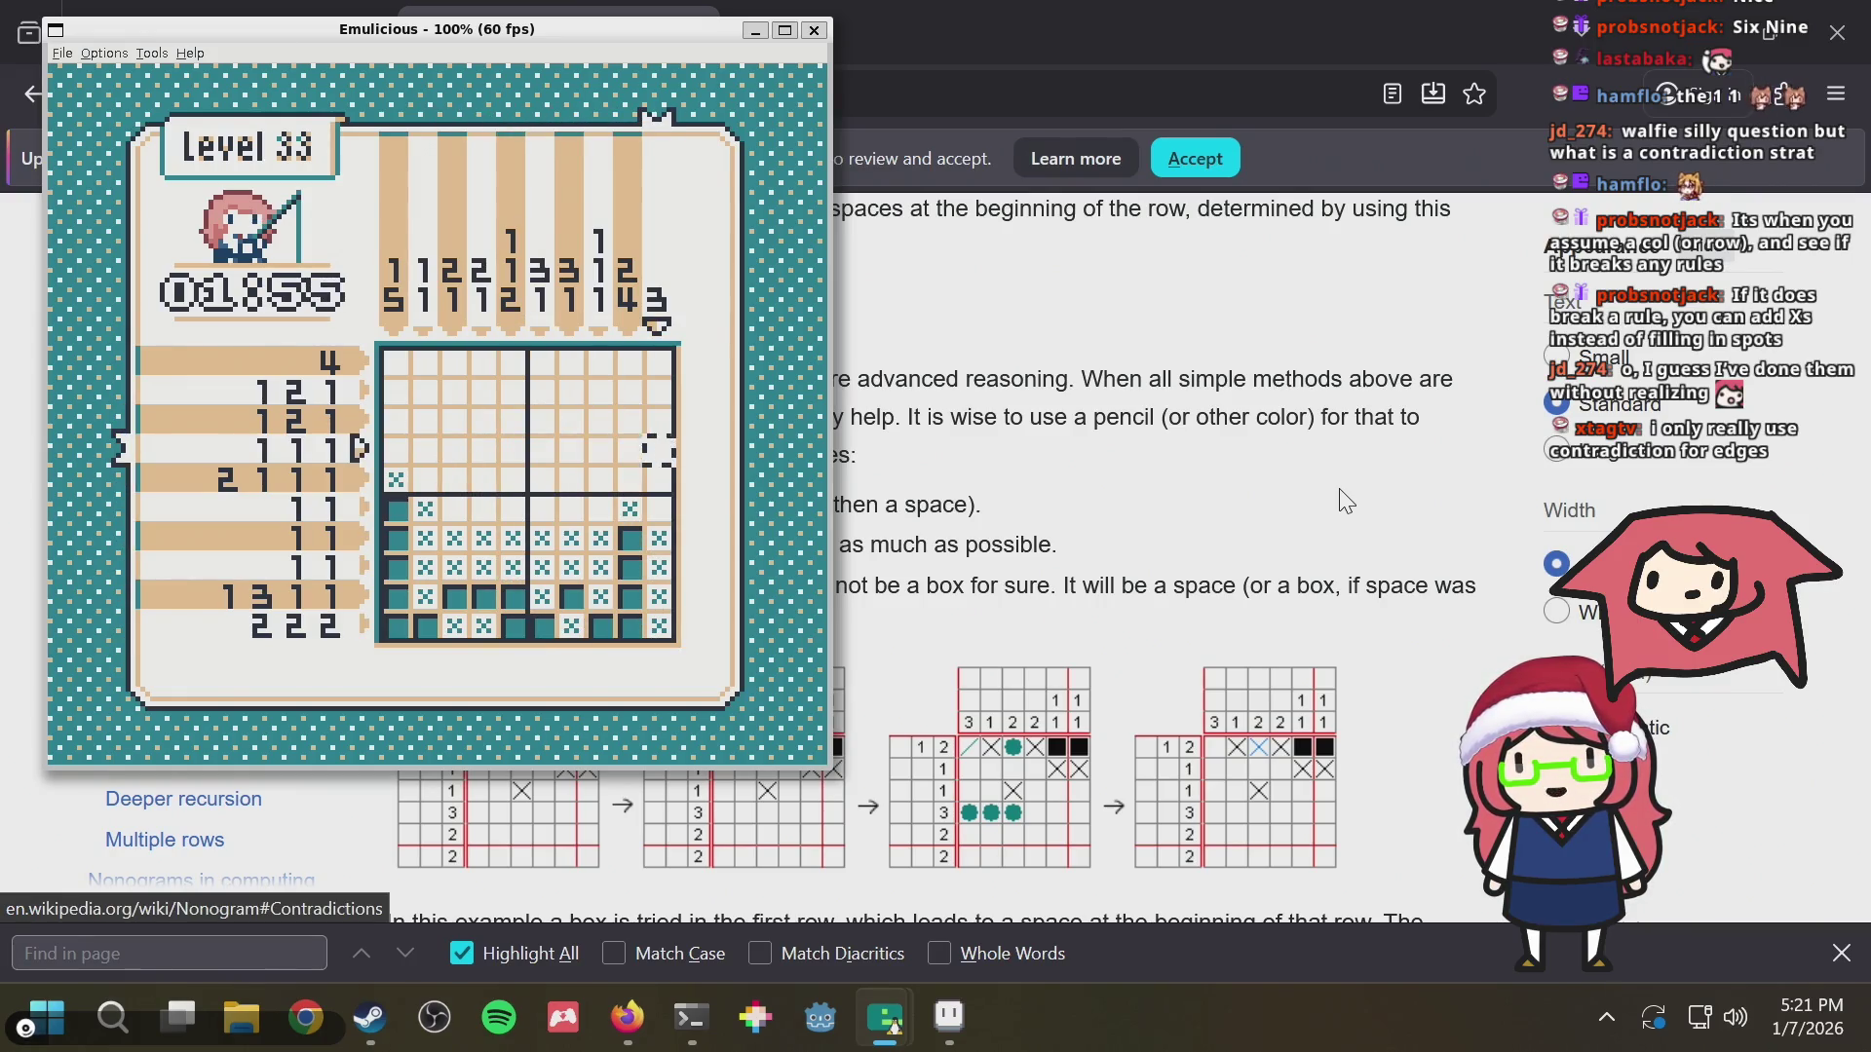
key("Down")
key("Left")
key("Left")
key("Left")
key("Left")
key("Left")
key("Left")
key("Left")
key("x")
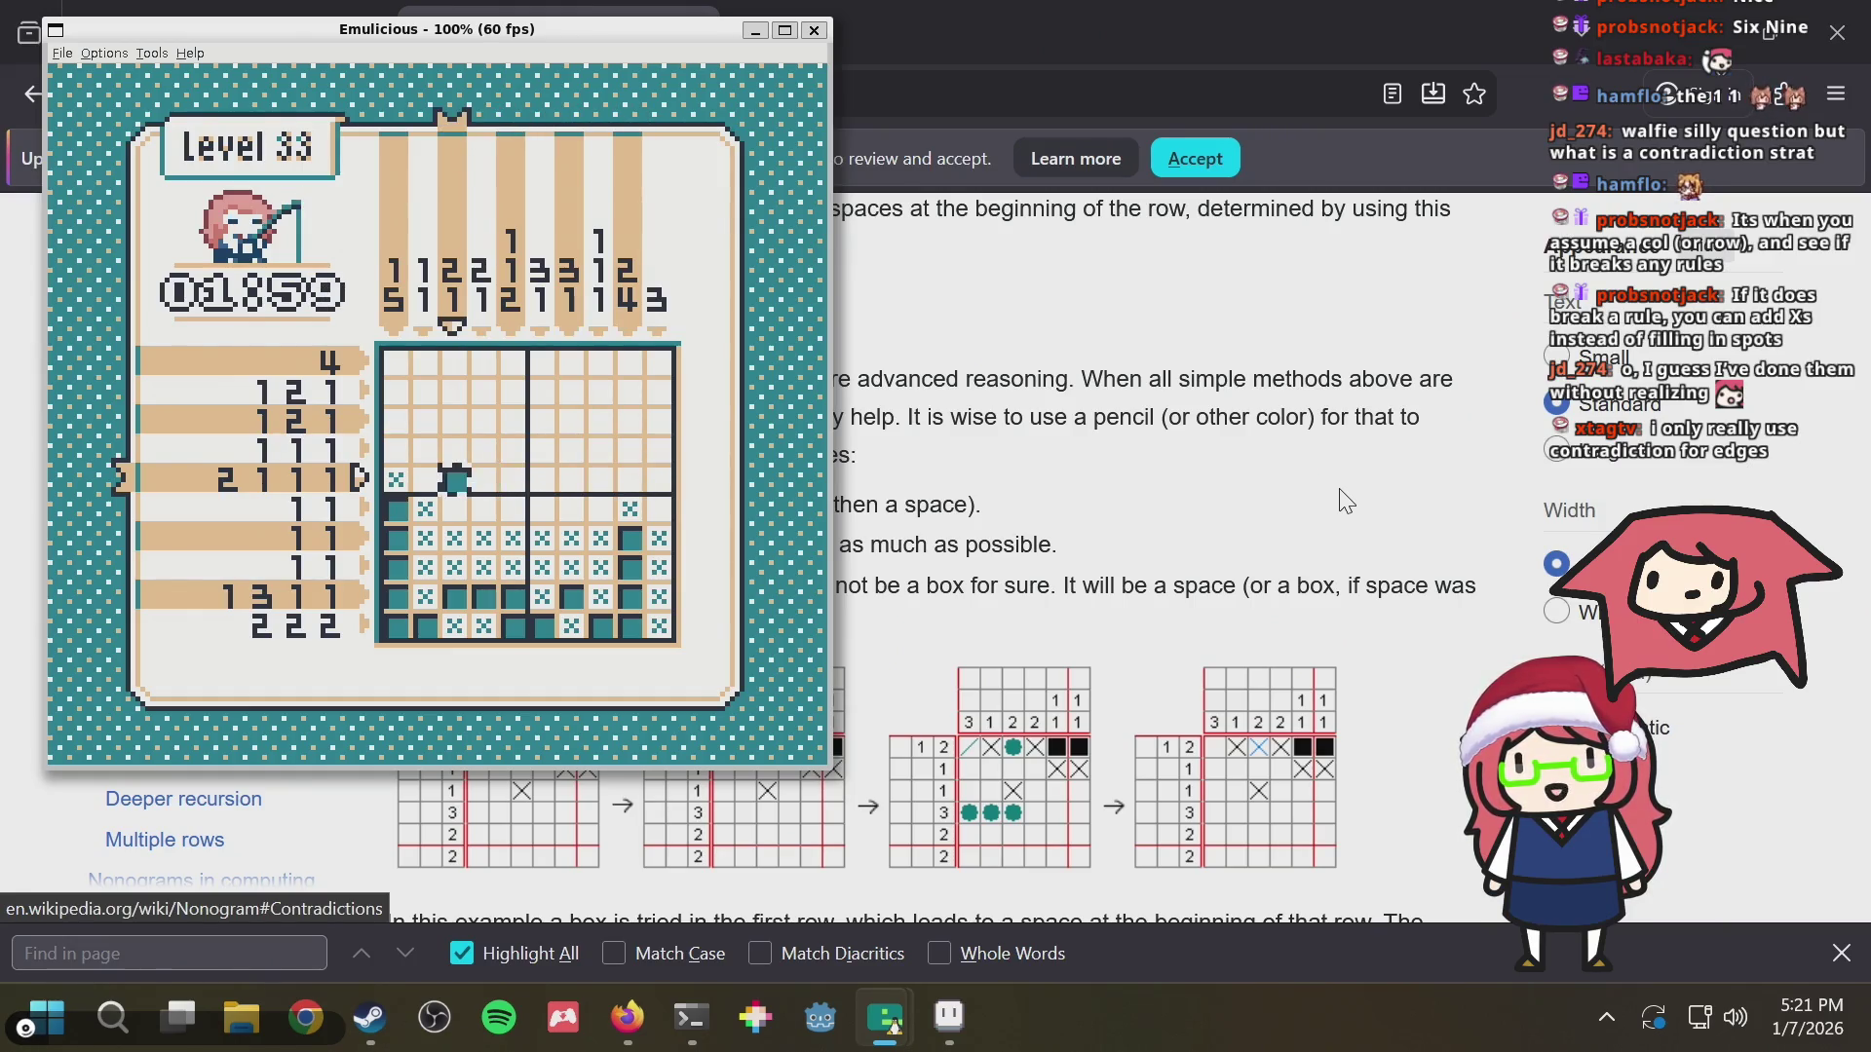
Cross out column 3 up to the top row plus two more top-row cells
key("Down")
key("Up")
key("z")
key("Up")
key("Up")
key("Up")
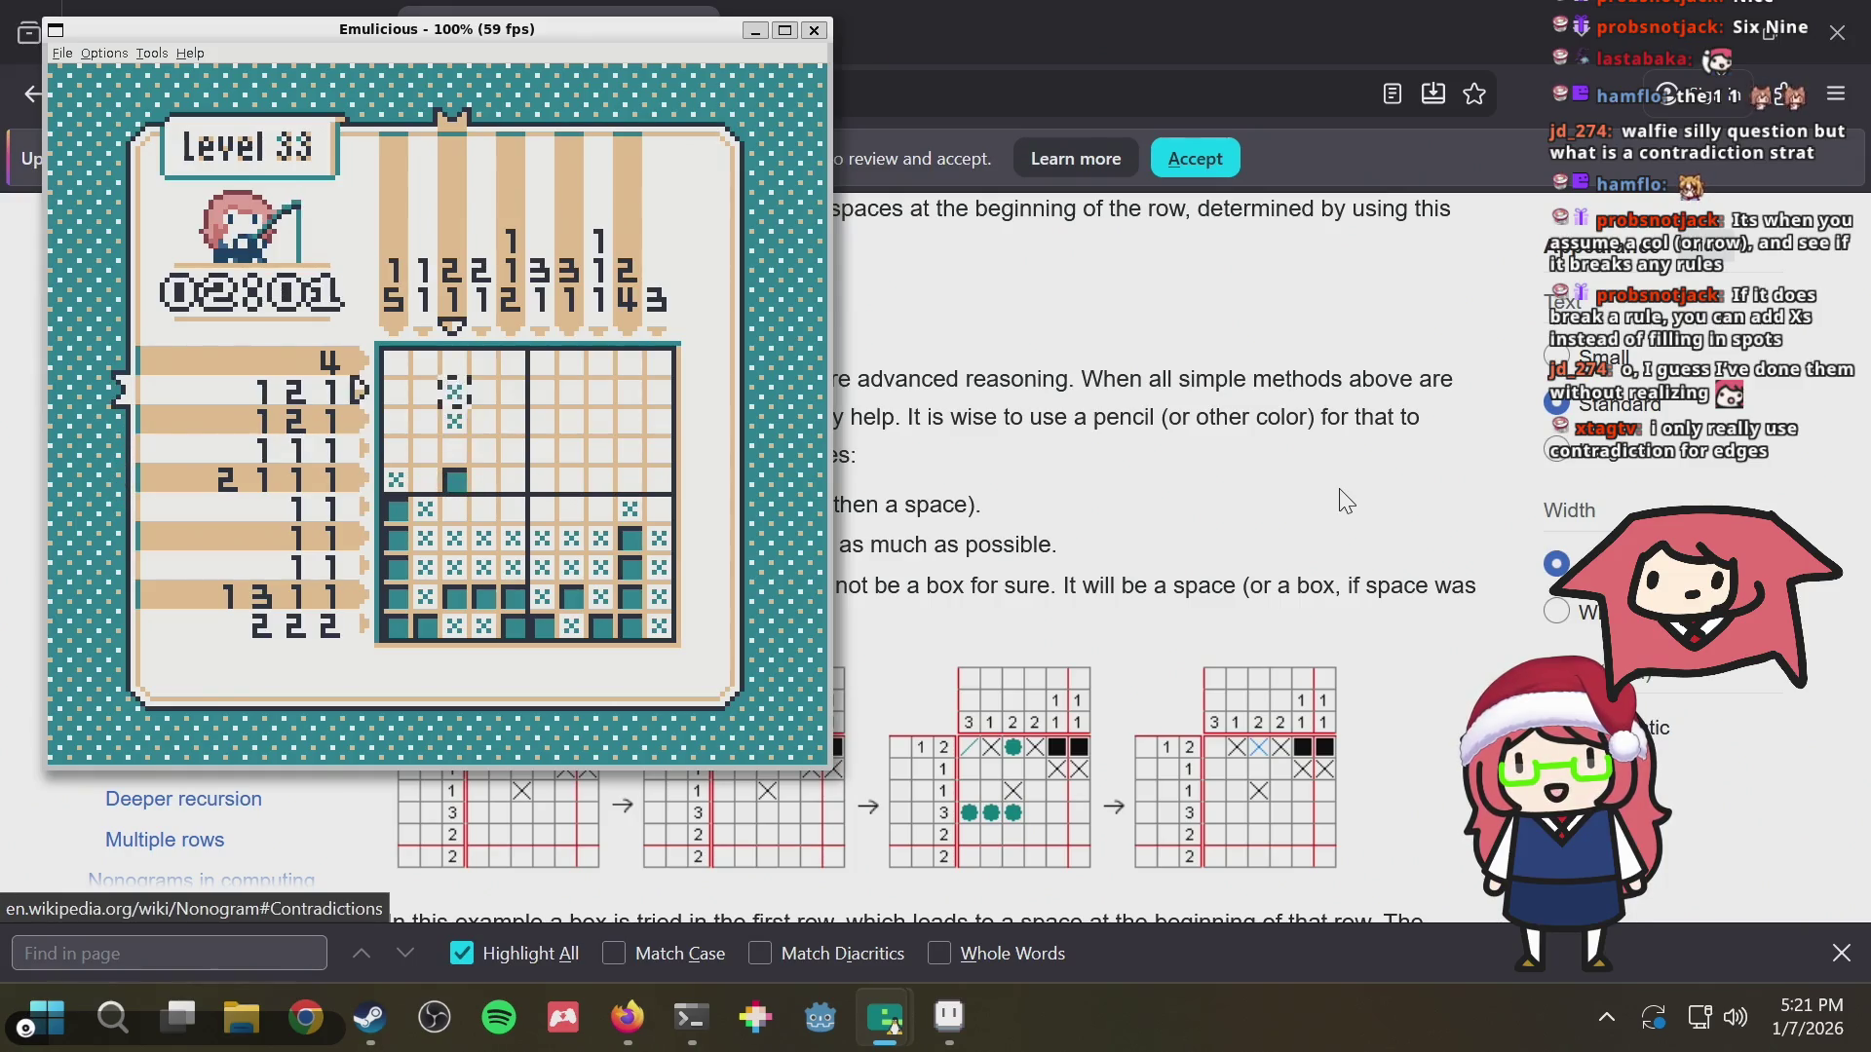
key("Up")
key("Left")
key("z")
key("Left")
key("z")
Fill the top three cells of column 7 and cross out the cells beside them
key("Right")
key("Right")
key("Right")
key("Right")
key("Right")
key("x")
key("Down")
key("x")
key("Down")
key("x")
key("Down")
key("z")
key("Down")
key("Down")
key("Up")
key("Up")
key("Up")
key("Up")
key("Right")
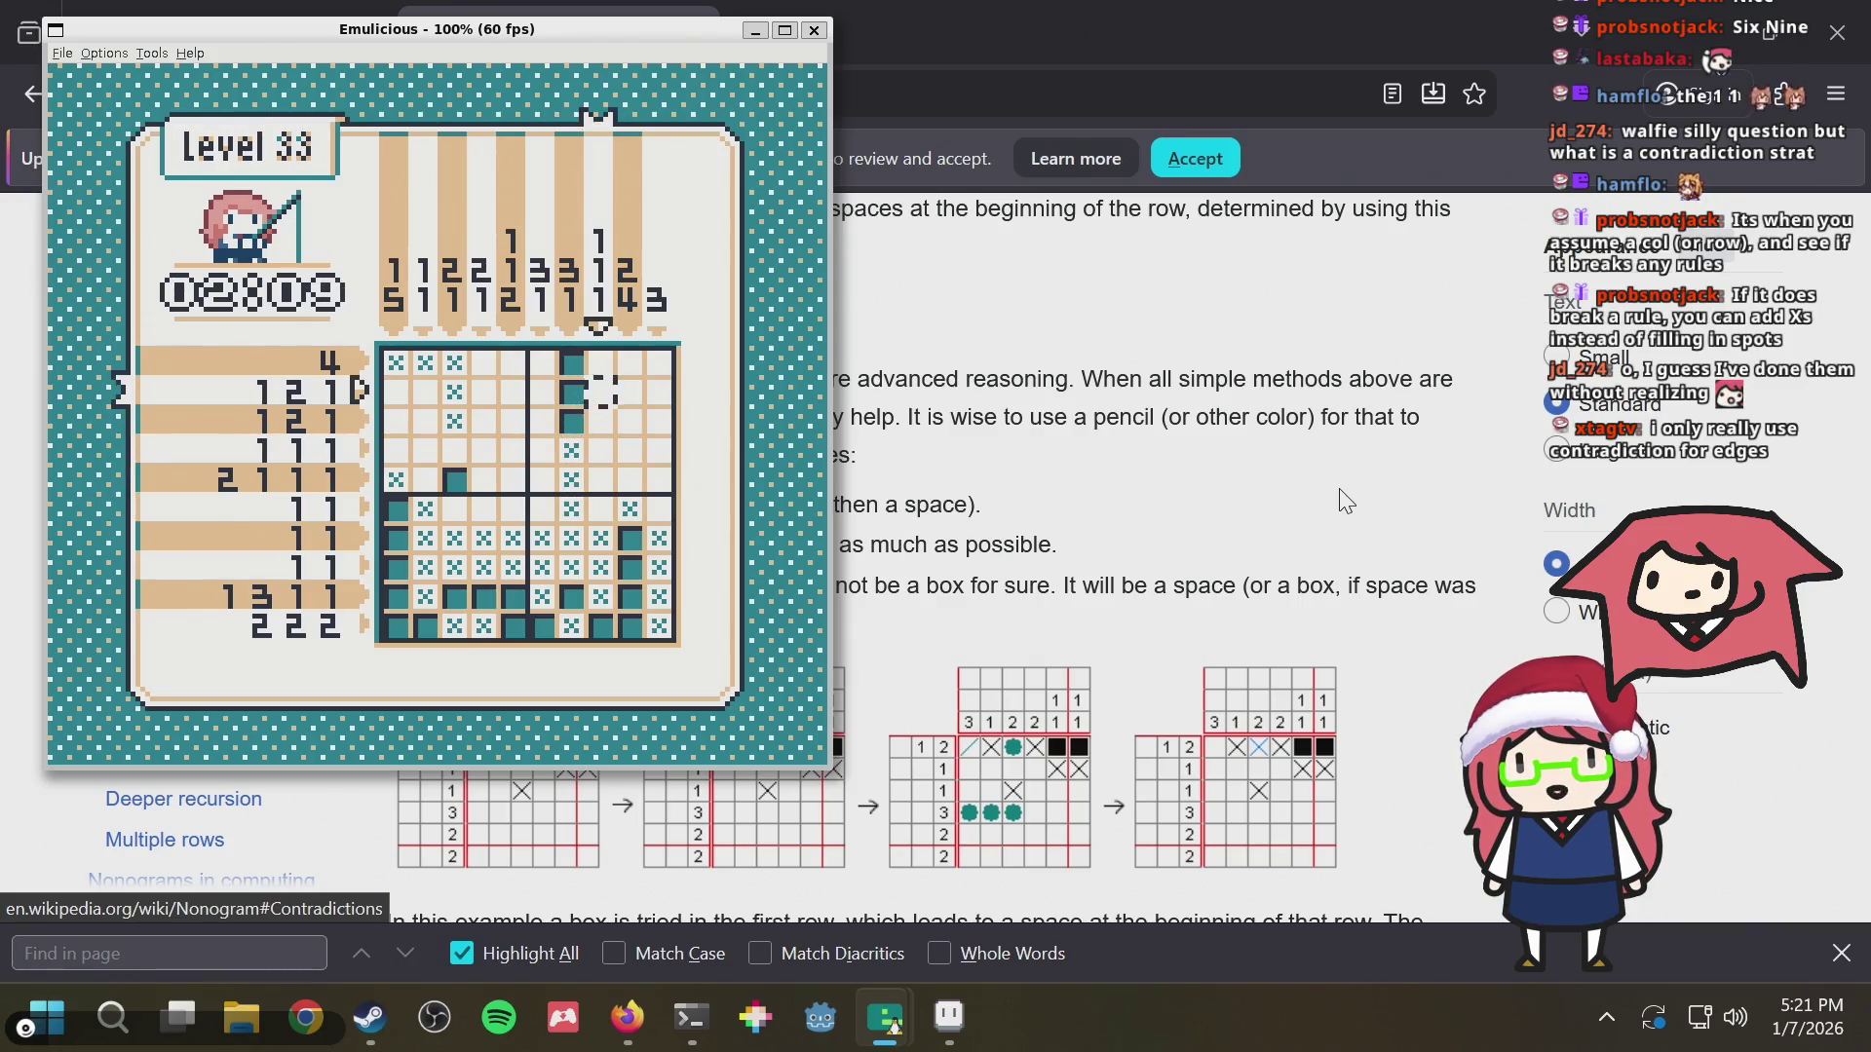
Fill row 5 at columns 8 and 10
key("Left")
key("Left")
key("Left")
key("Left")
key("Left")
key("Down")
key("Down")
key("Down")
key("Right")
key("Right")
key("Right")
key("Right")
key("Right")
key("Right")
key("x")
key("Right")
key("Right")
key("x")
key("Left")
key("Left")
key("Left")
key("Left")
key("Left")
key("Left")
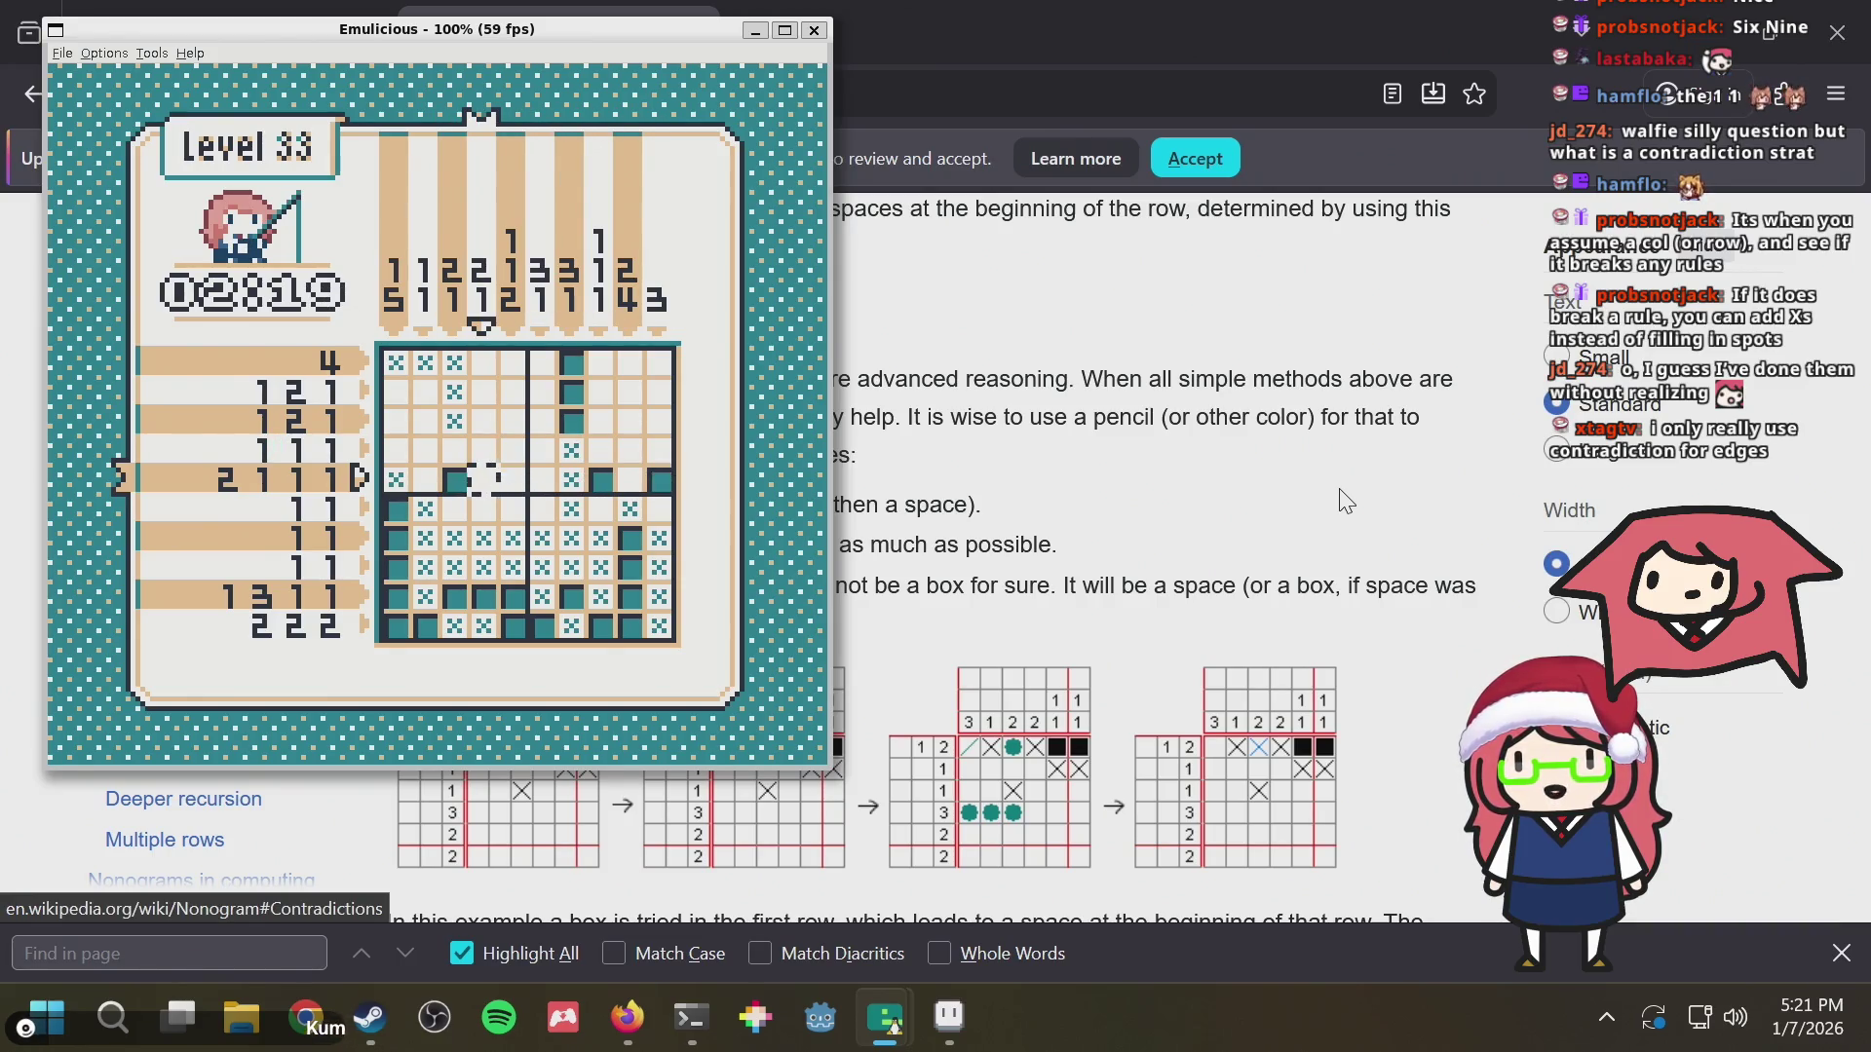
key("Right")
key("Right")
key("Right")
key("Right")
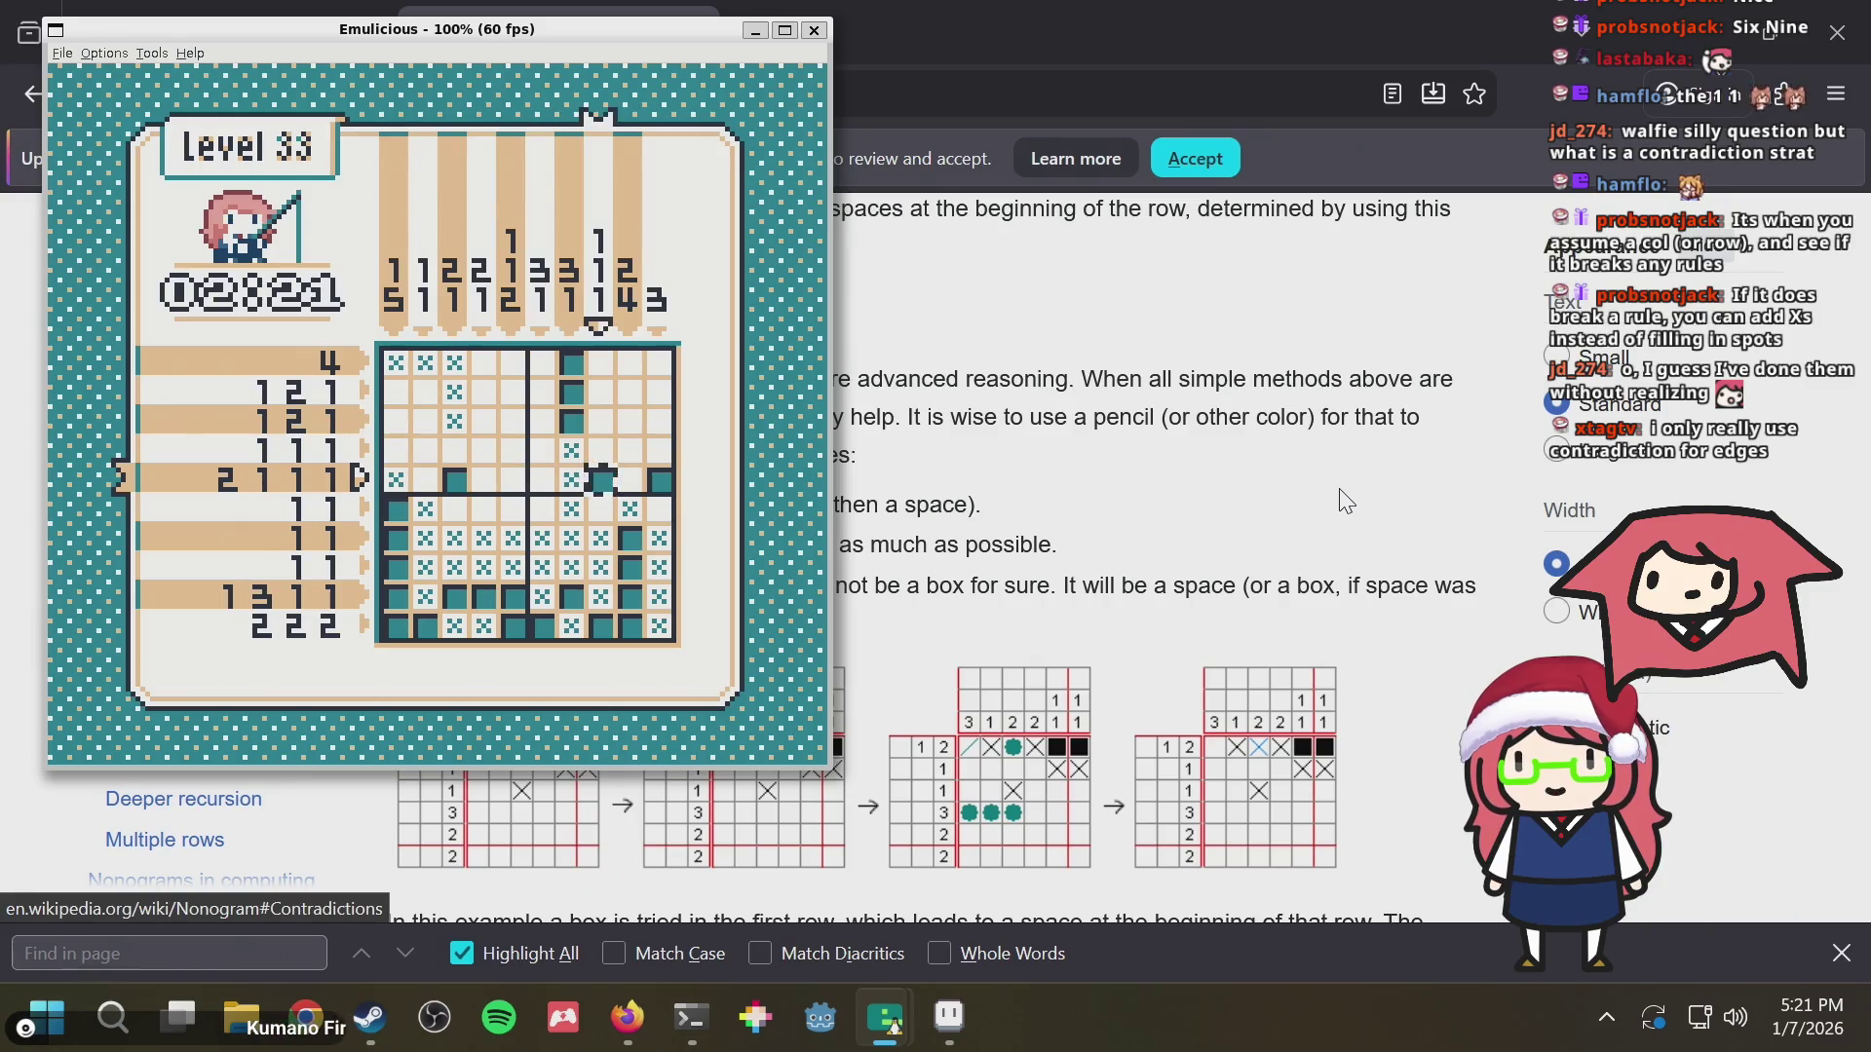
Check row 4 near column 9, then fill column 6 in rows 1 to 3
key("Up")
key("Down")
key("Down")
key("Right")
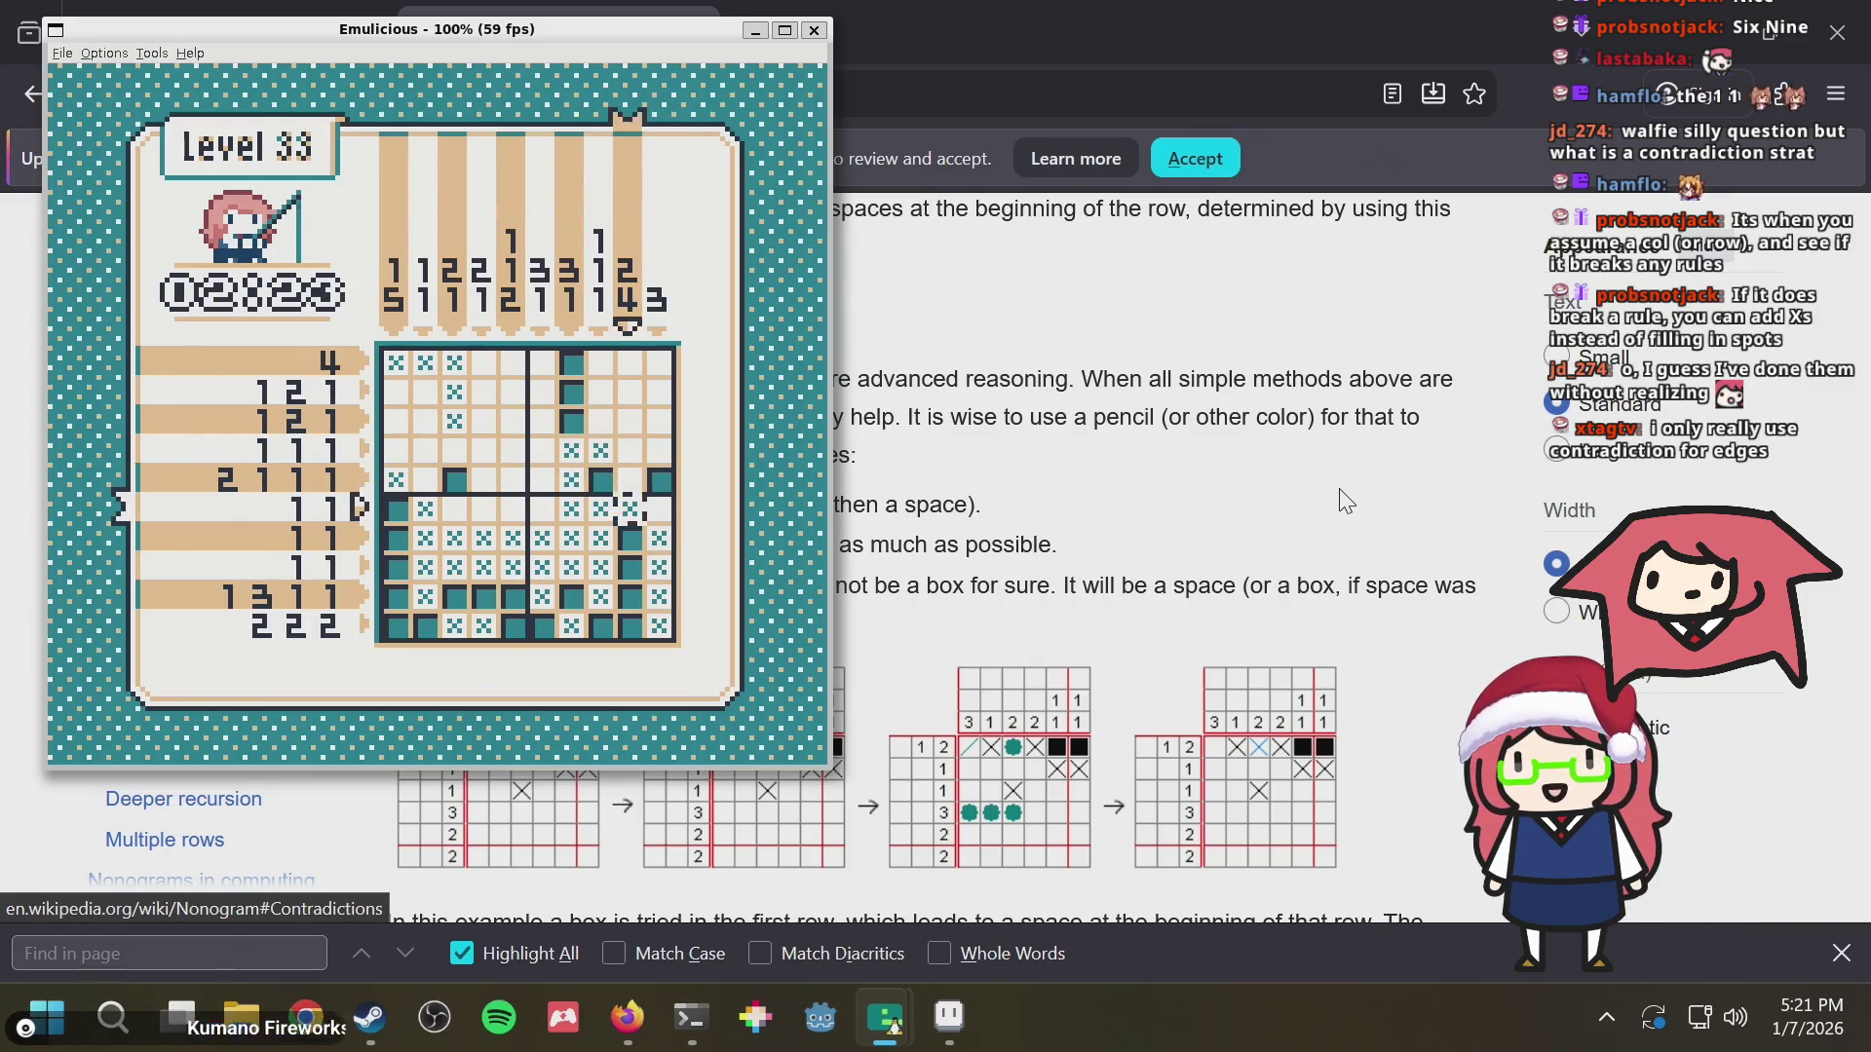
key("Right")
key("Up")
key("Up")
key("Up")
key("Up")
key("Left")
key("Down")
key("Down")
key("Down")
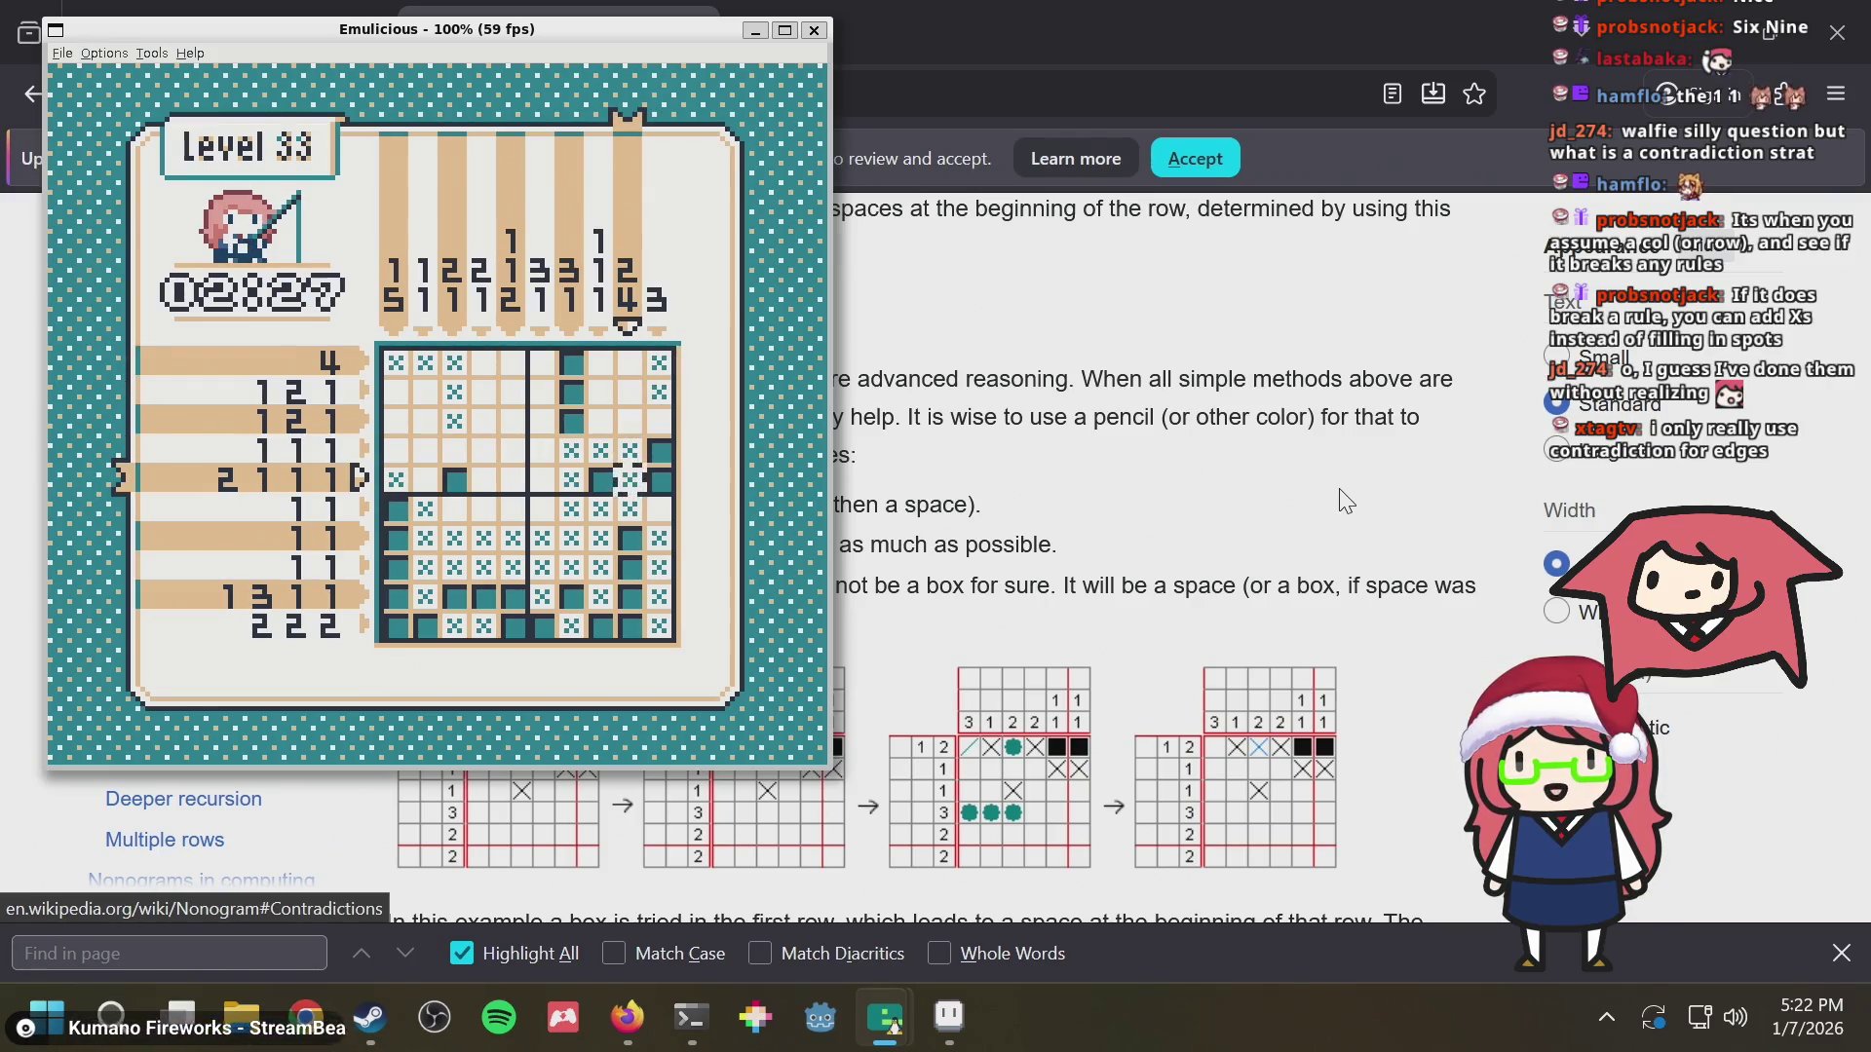
key("Up")
key("Up")
key("Up")
key("Up")
key("Left")
key("Left")
key("Left")
key("x")
key("Down")
key("Down")
key("Down")
key("Up")
key("Left")
Cross out cells in column 5 and row 2, then fill row 2, column 9
key("z")
key("Up")
key("Right")
key("Right")
key("Right")
key("Down")
key("Right")
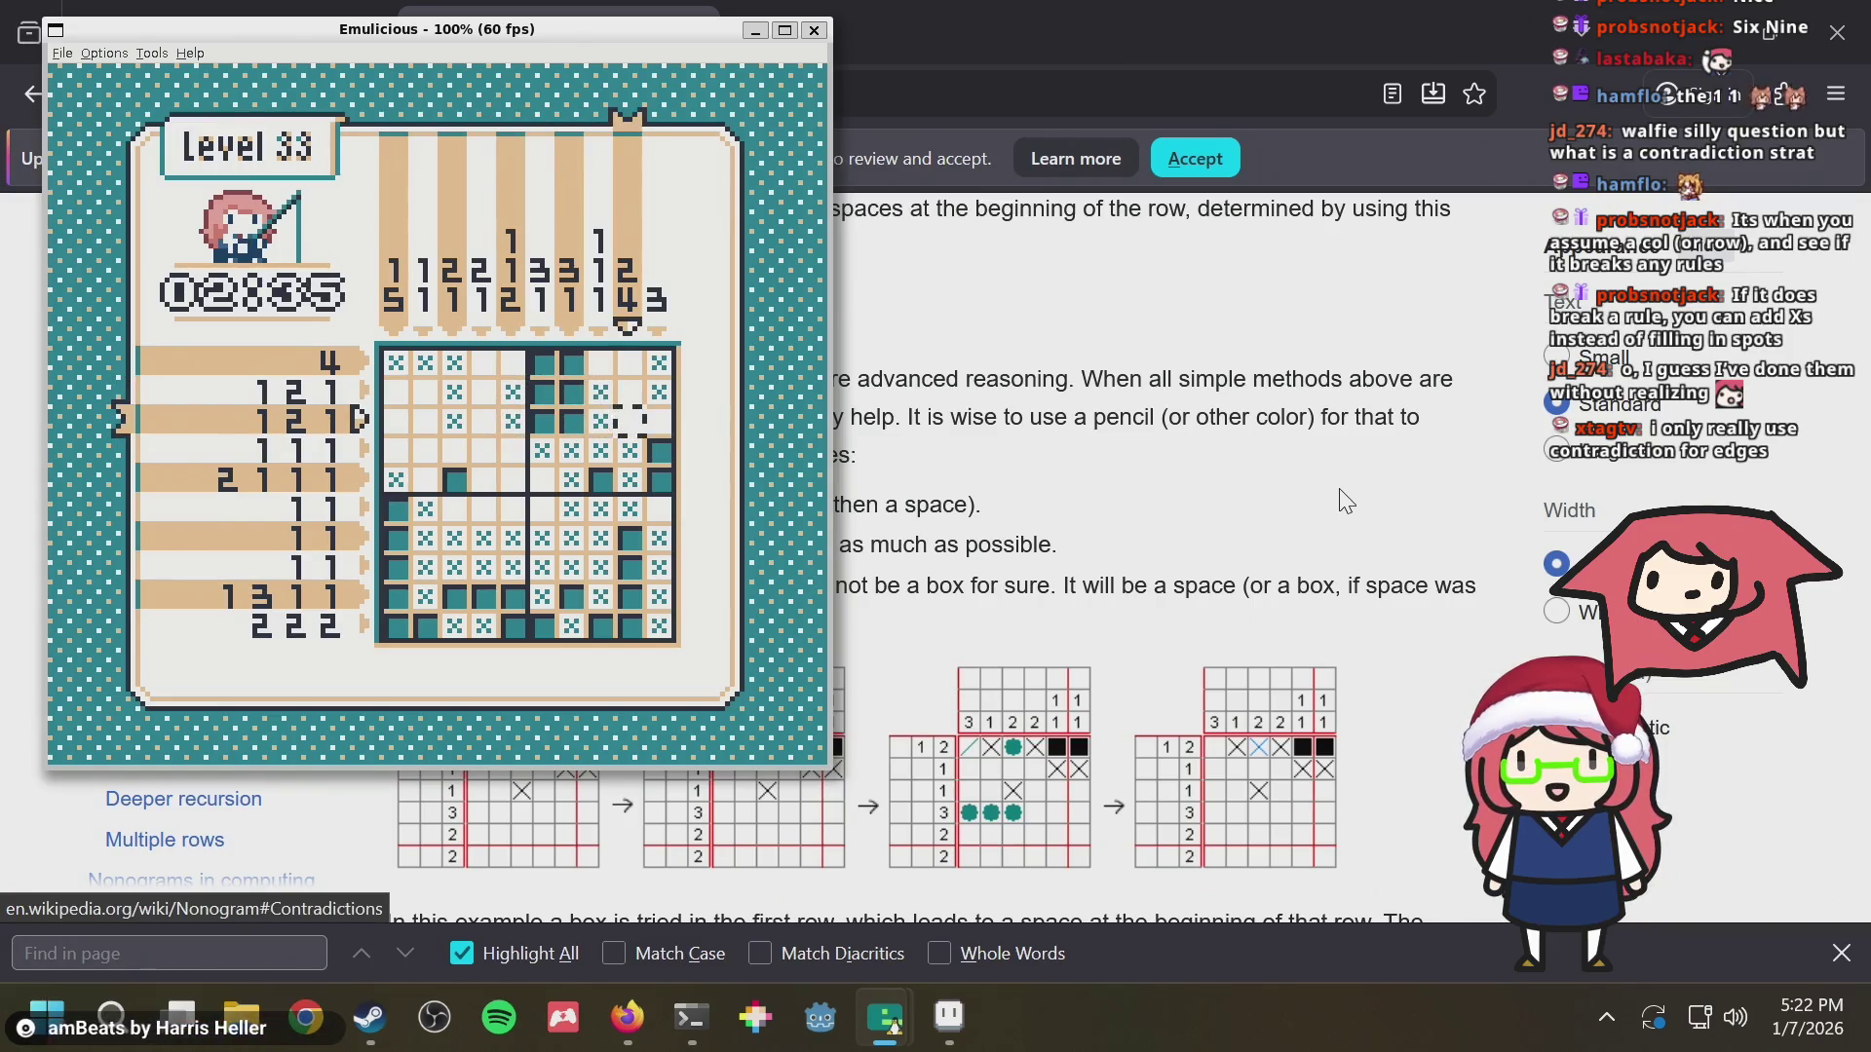
key("Up")
key("x")
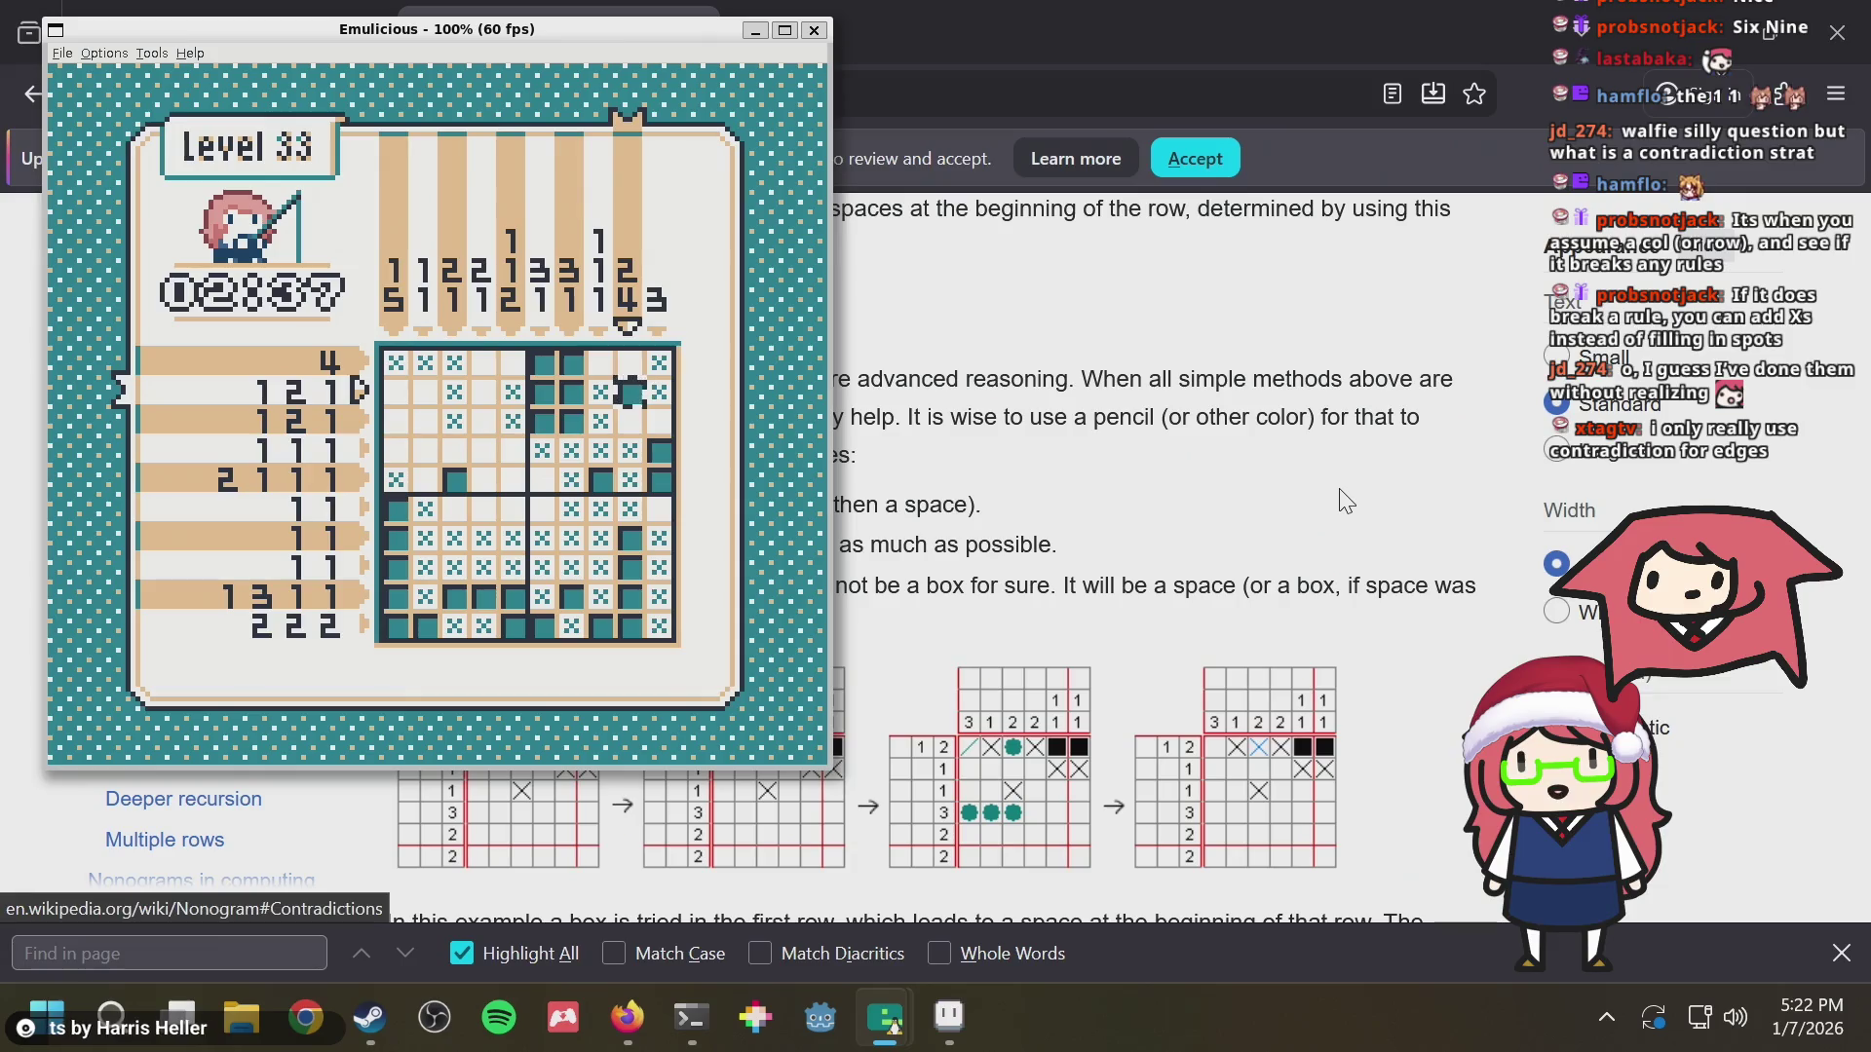
Scan column 5 and rows 5–6, then fill the remaining empty cell in row 5
key("Left")
key("Left")
key("Left")
key("Left")
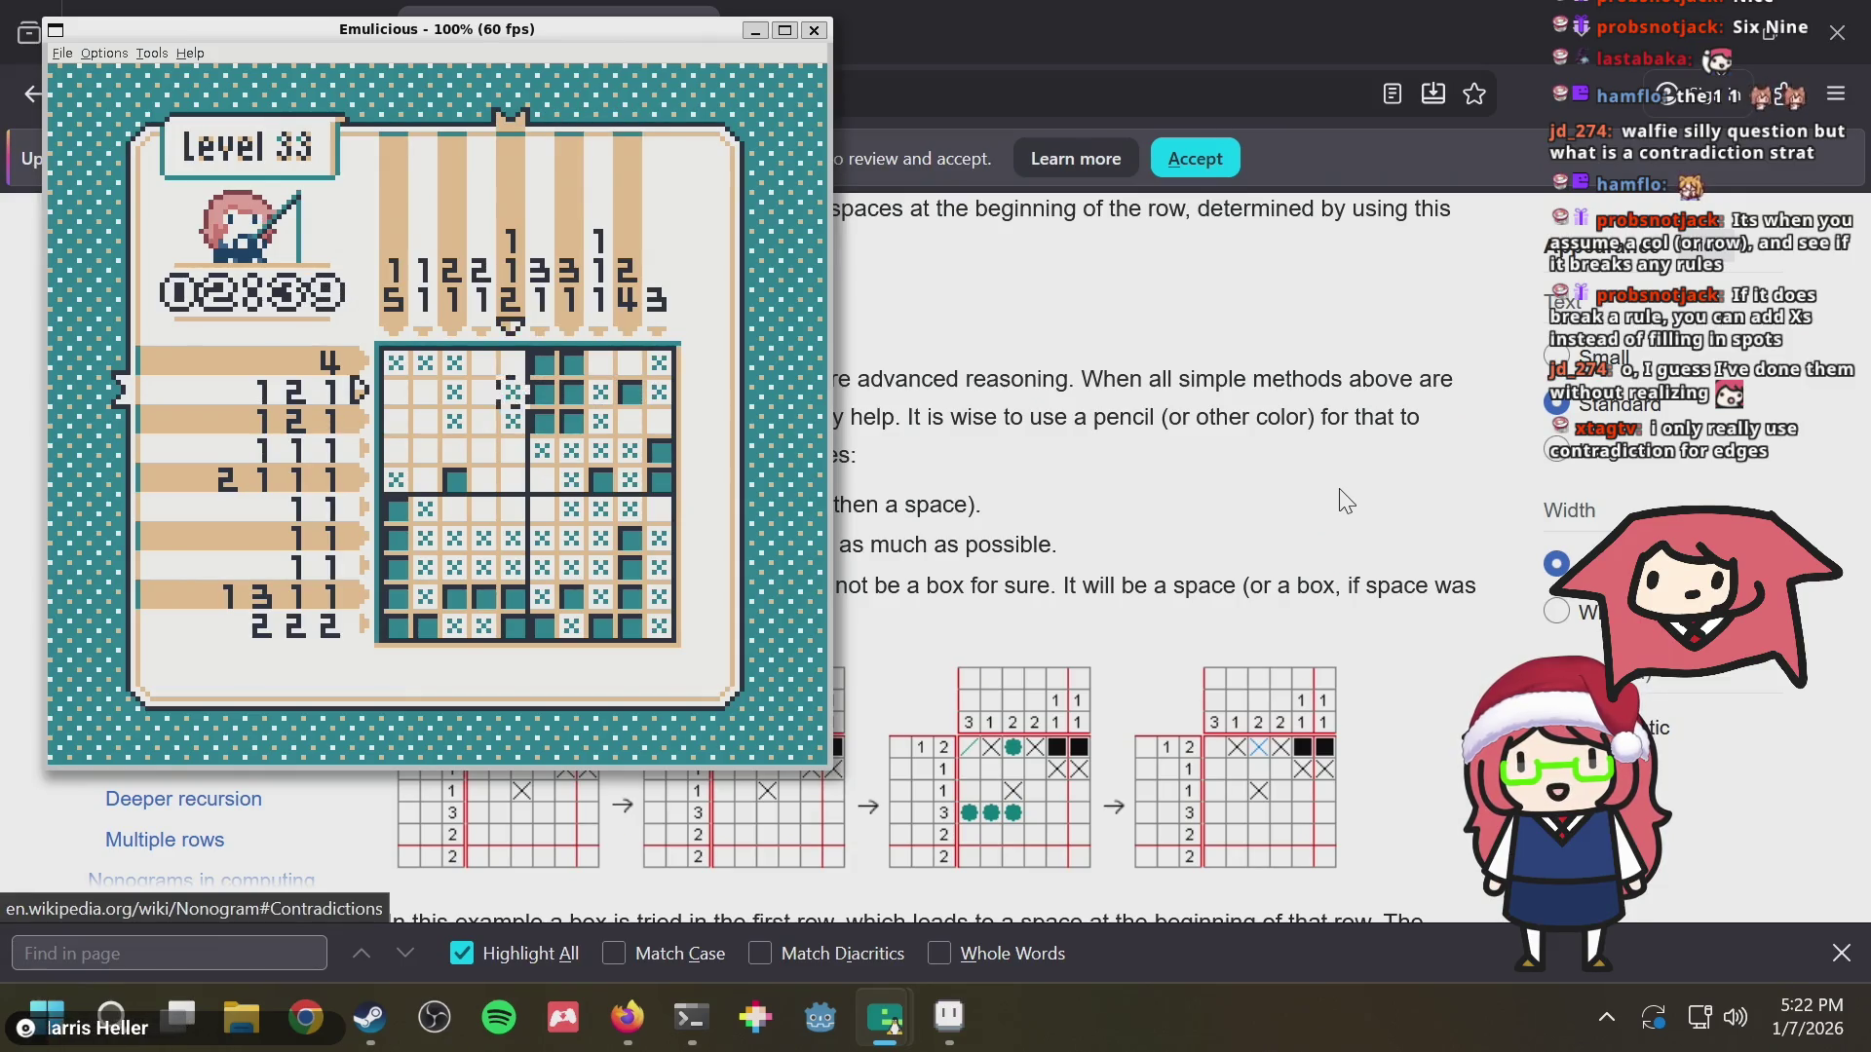
key("Right")
key("Right")
key("Right")
key("Right")
key("Right")
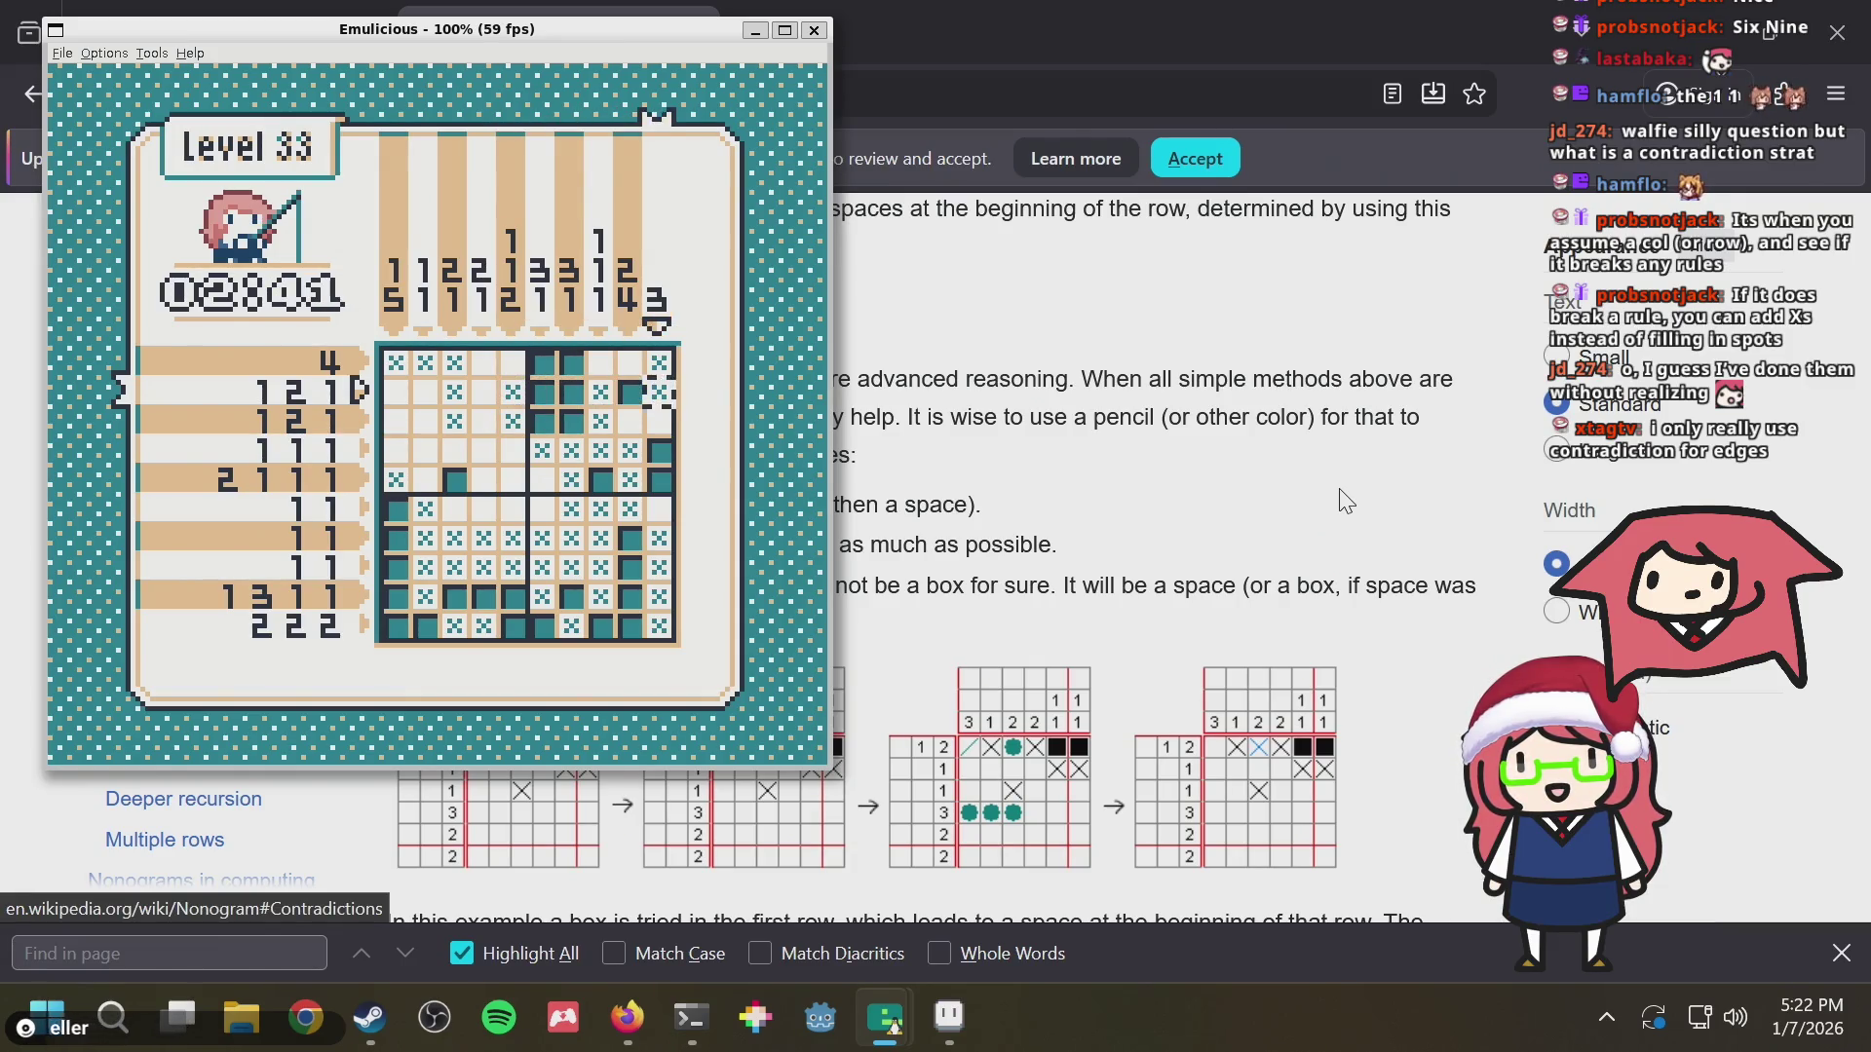
key("Down")
key("Left")
key("Left")
key("Left")
key("Up")
key("Up")
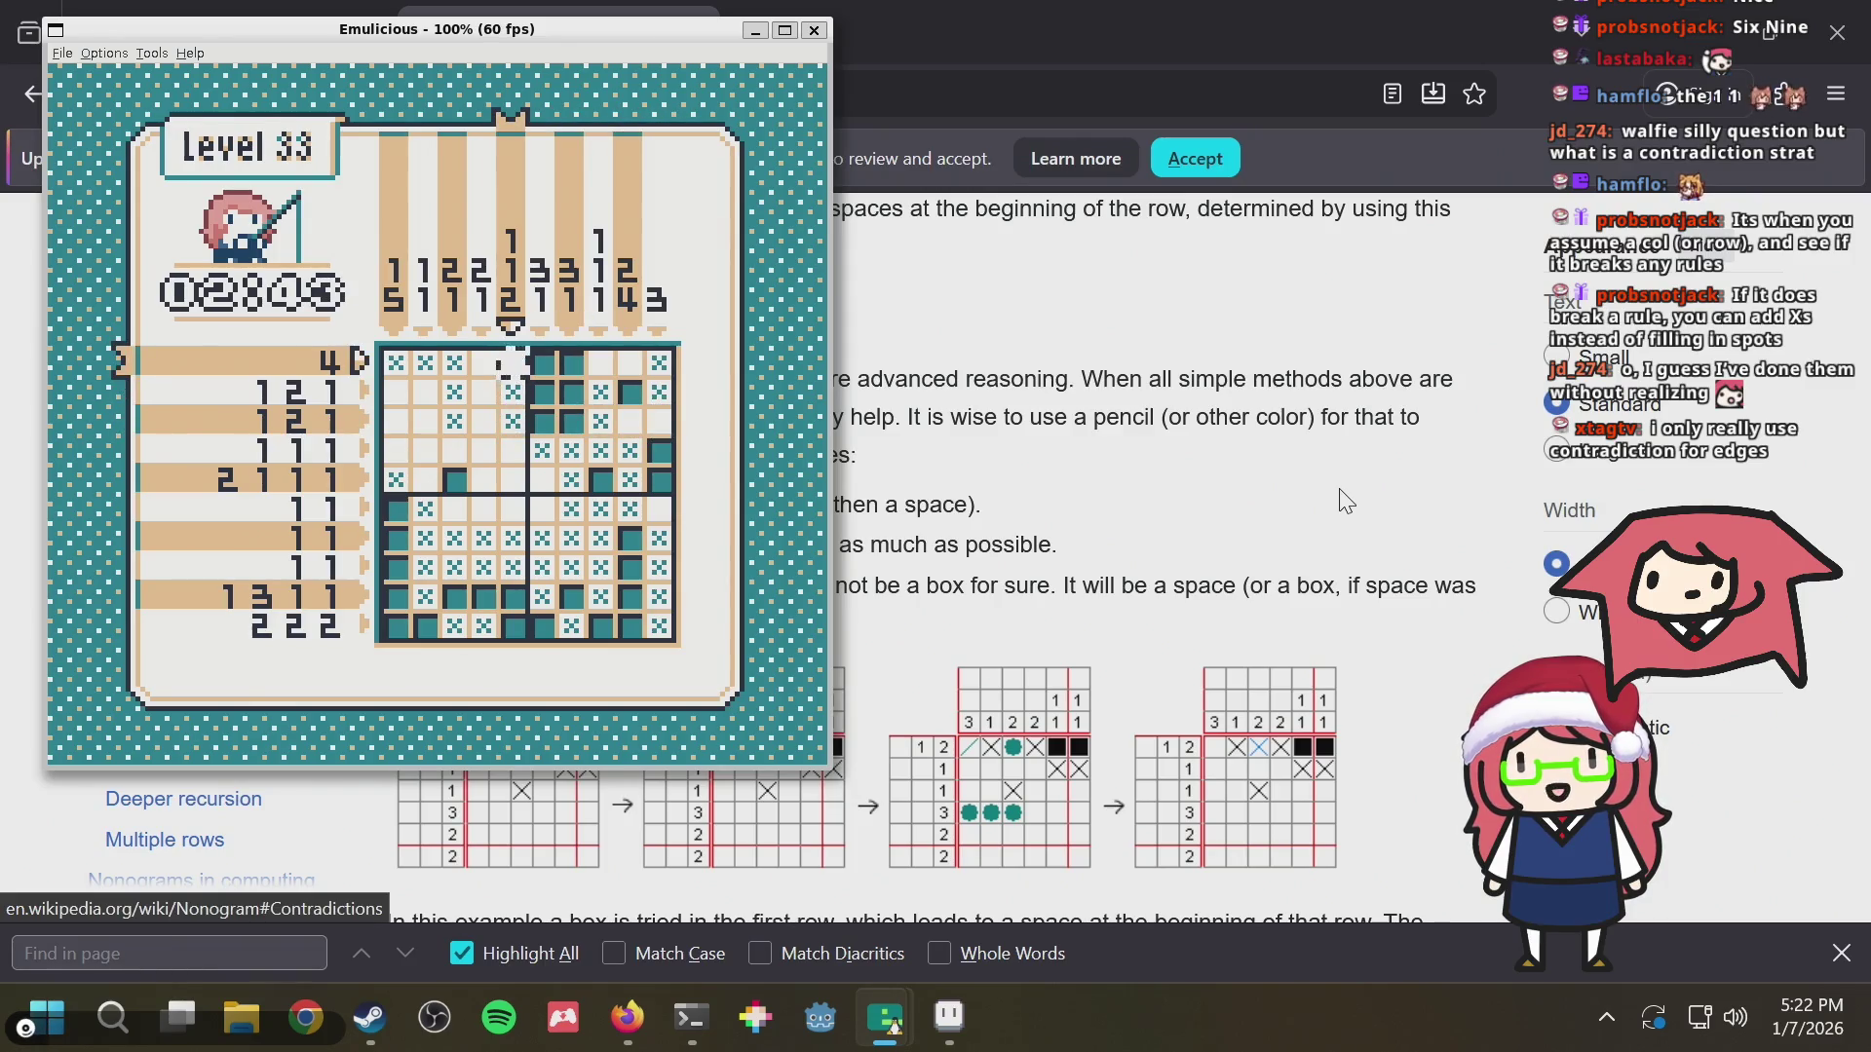
key("Down")
key("Down")
key("Down")
key("Down")
key("Right")
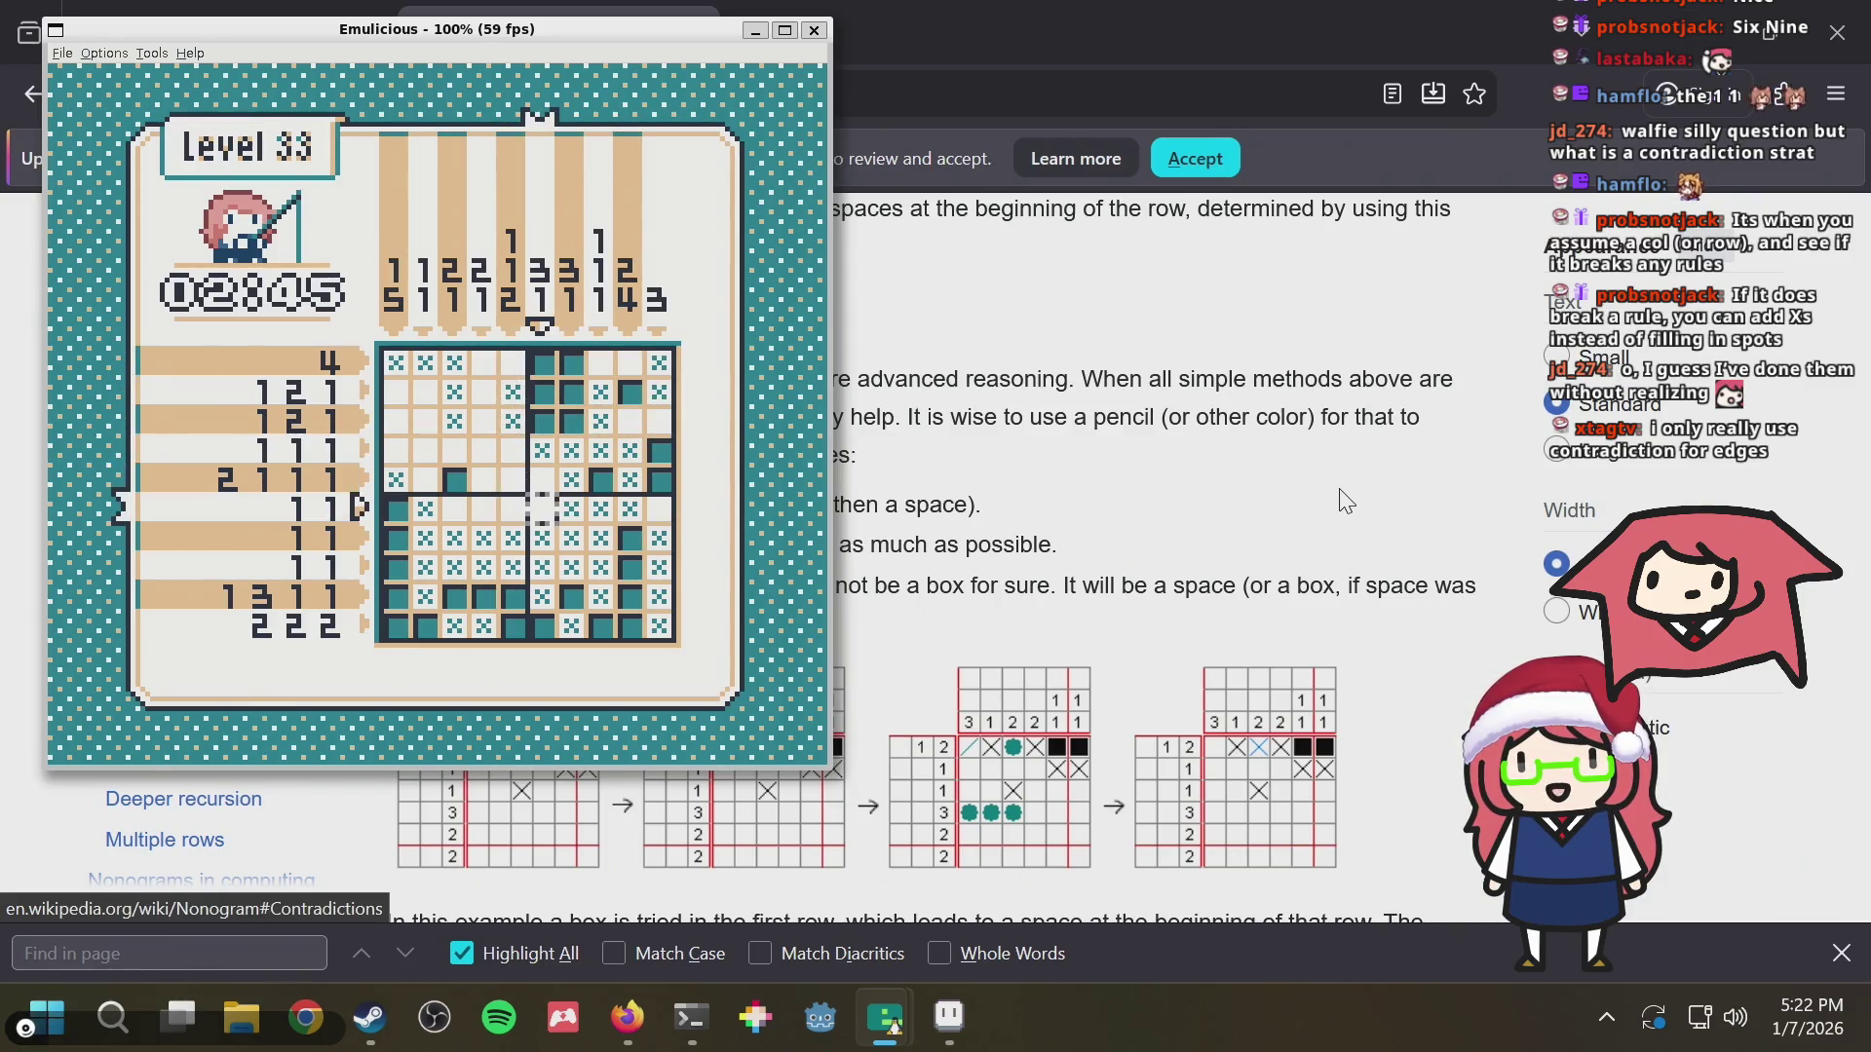
key("Up")
key("Up")
key("Up")
key("Left")
key("Down")
key("Down")
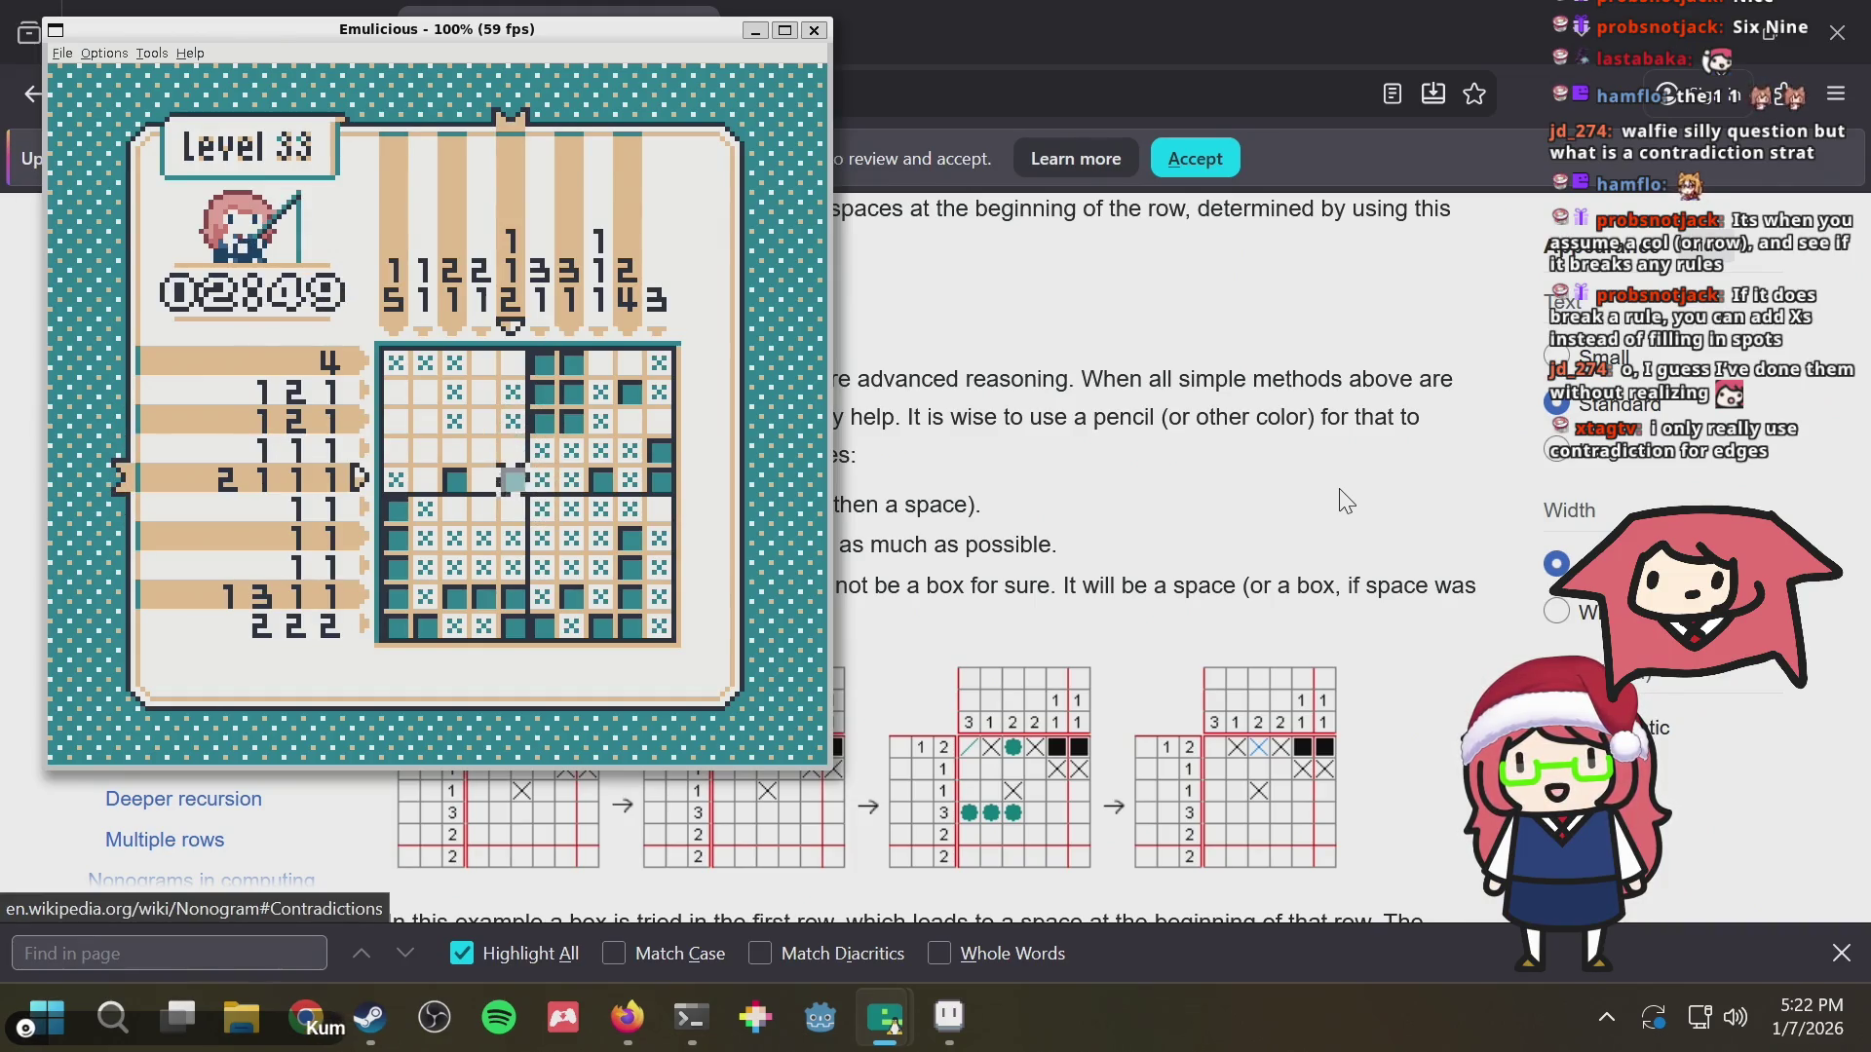
key("Left")
key("Left")
key("Left")
key("x")
key("Right")
key("Right")
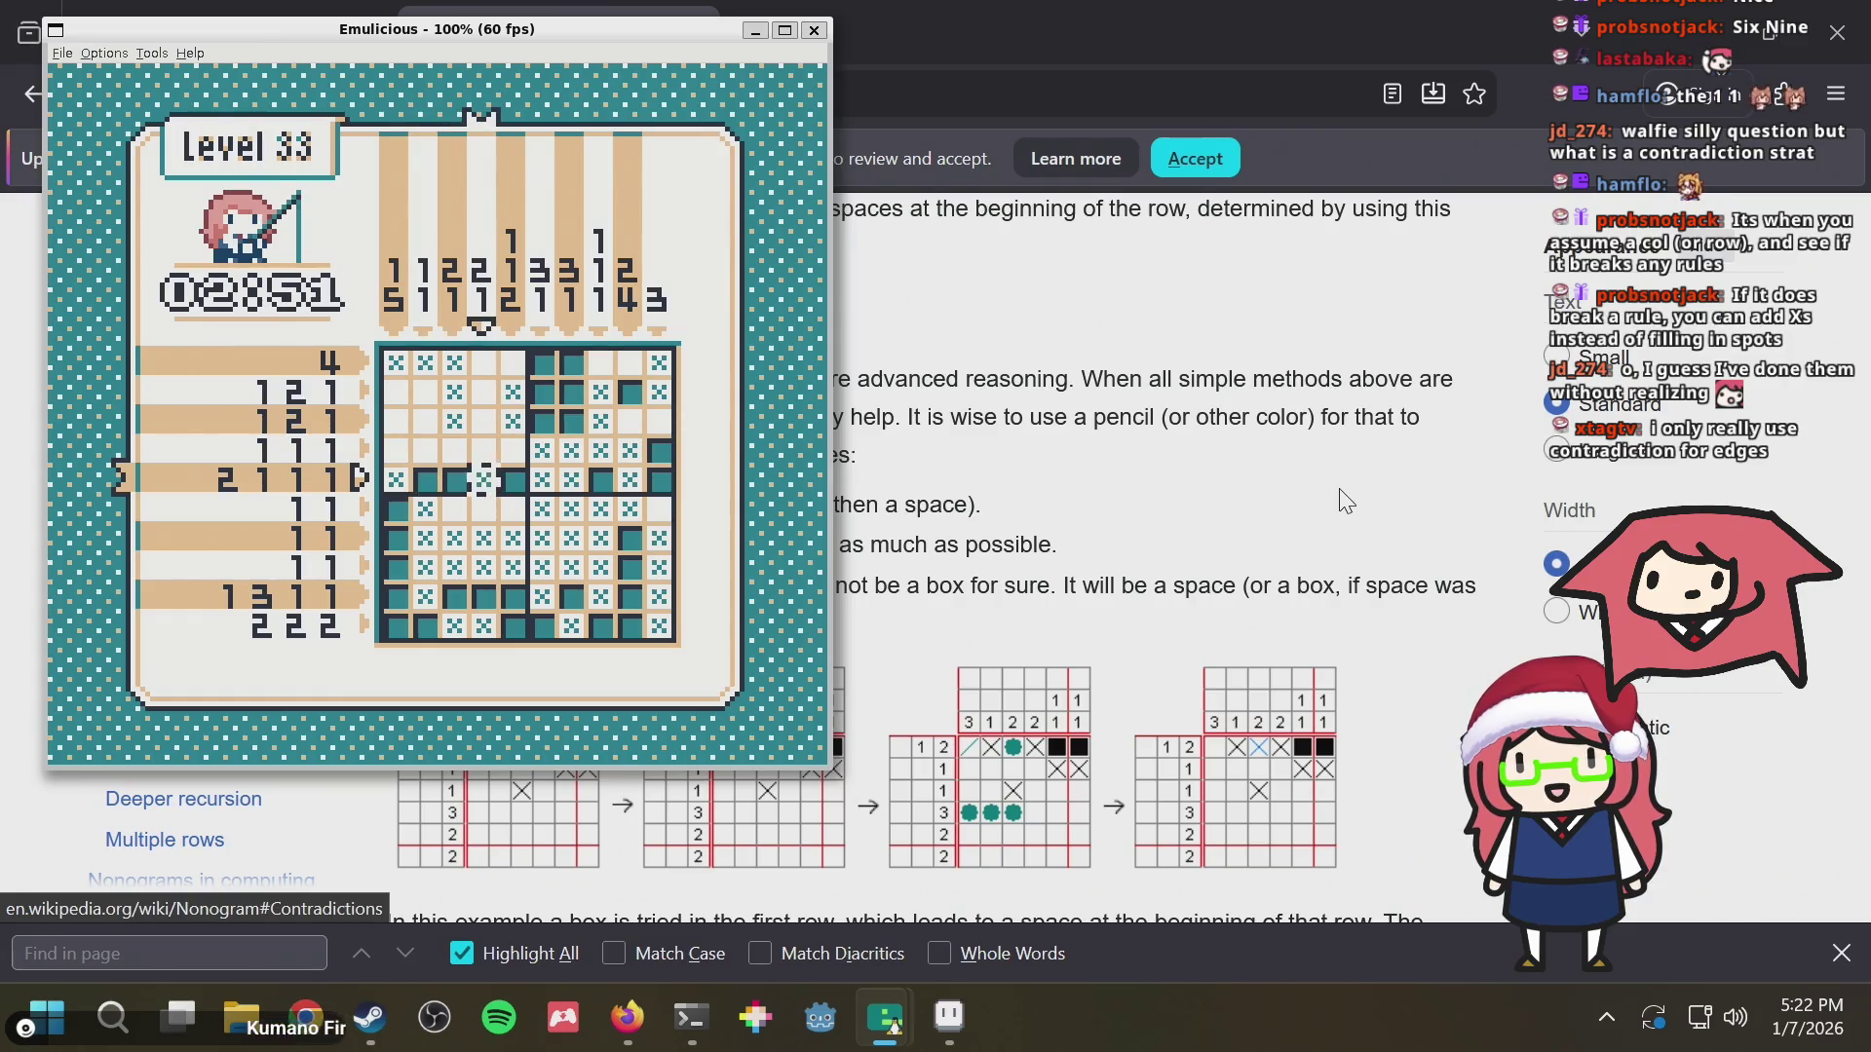
Fill row 1, column 5 and check column 9 down to row 3
key("Right")
key("Down")
key("Up")
key("Up")
key("Up")
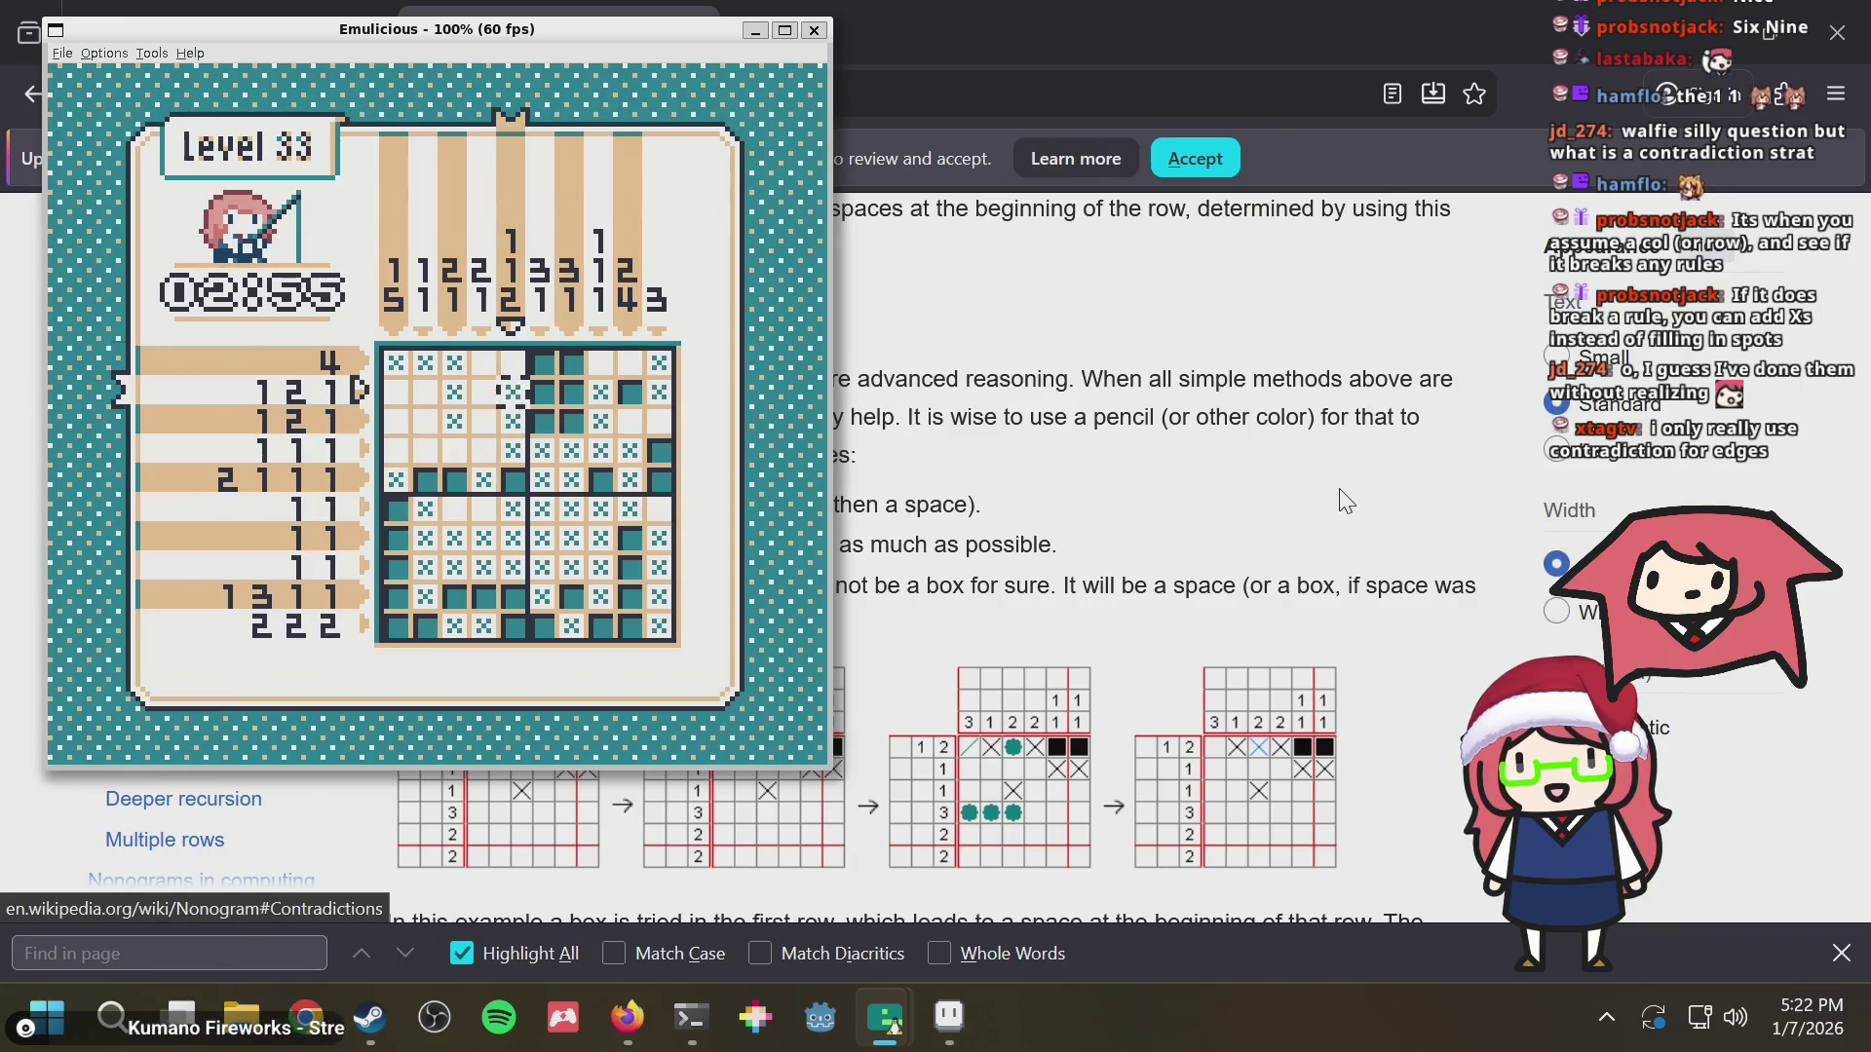
key("Up")
key("x")
key("Right")
key("Right")
key("Right")
key("Right")
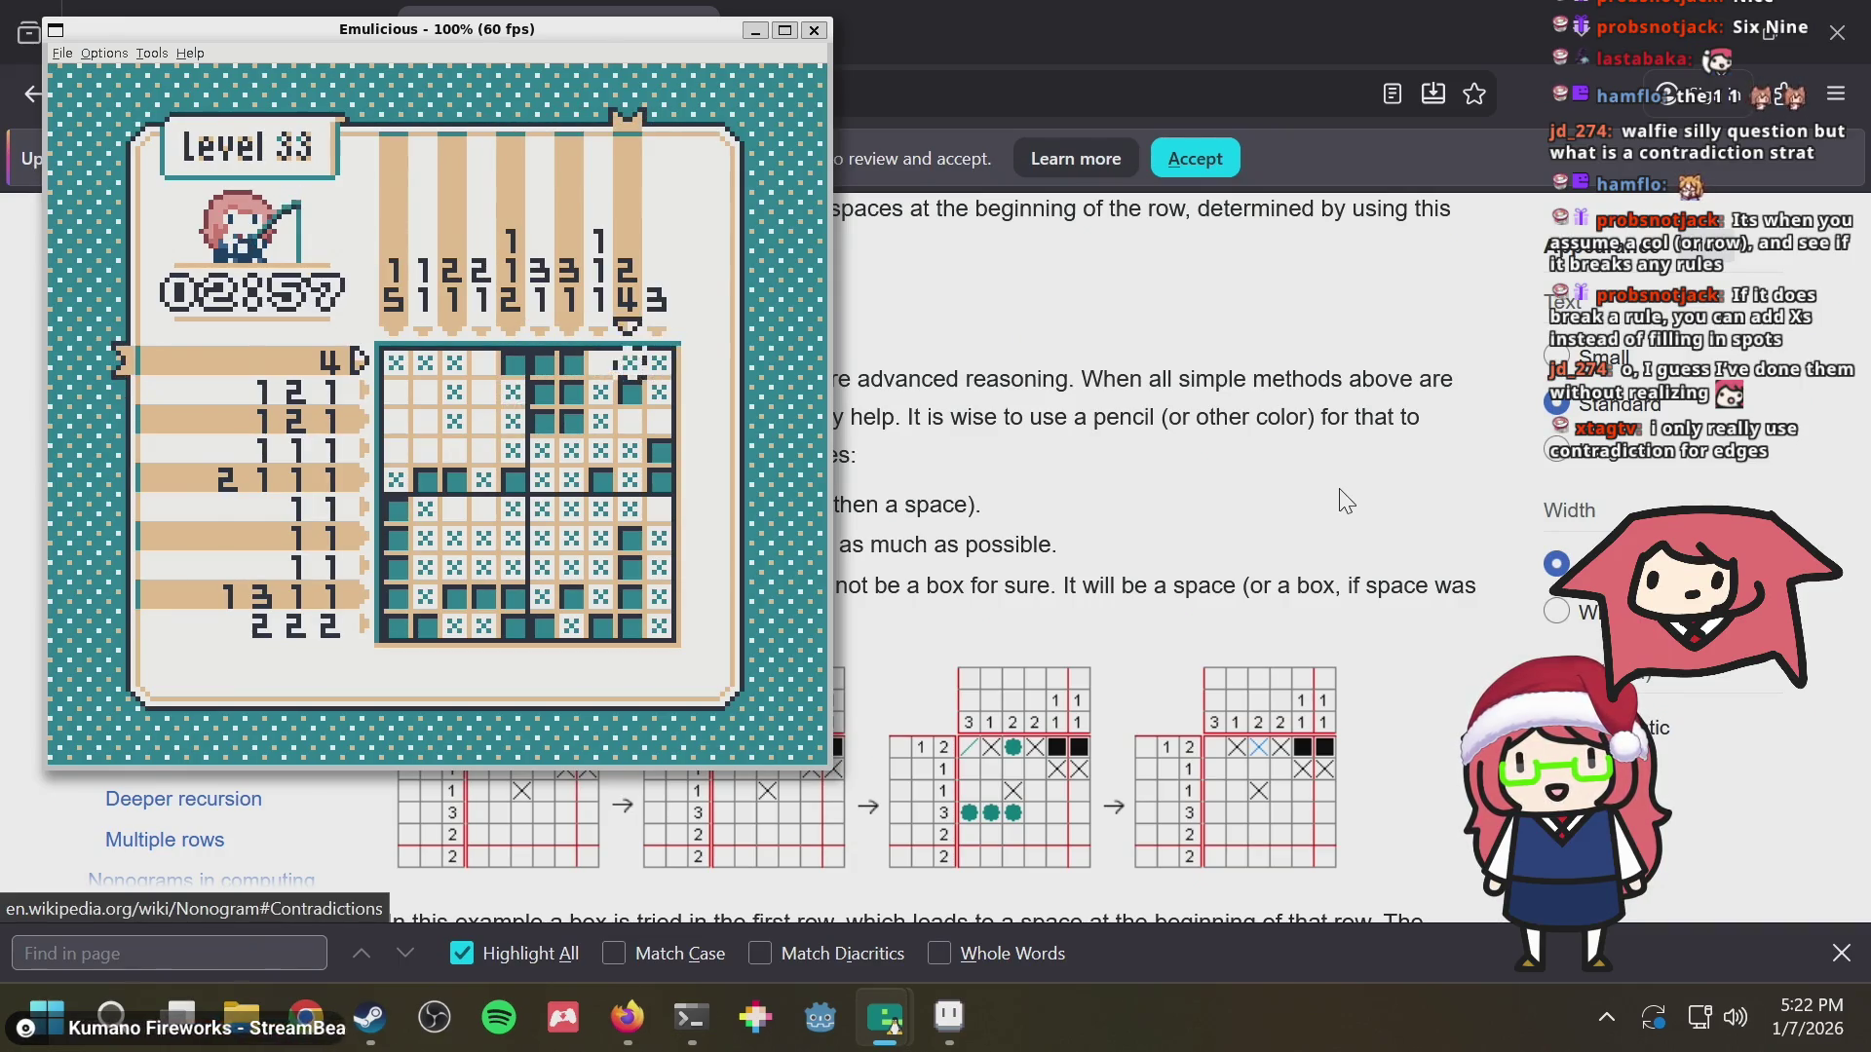
key("Down")
key("Down")
key("Right")
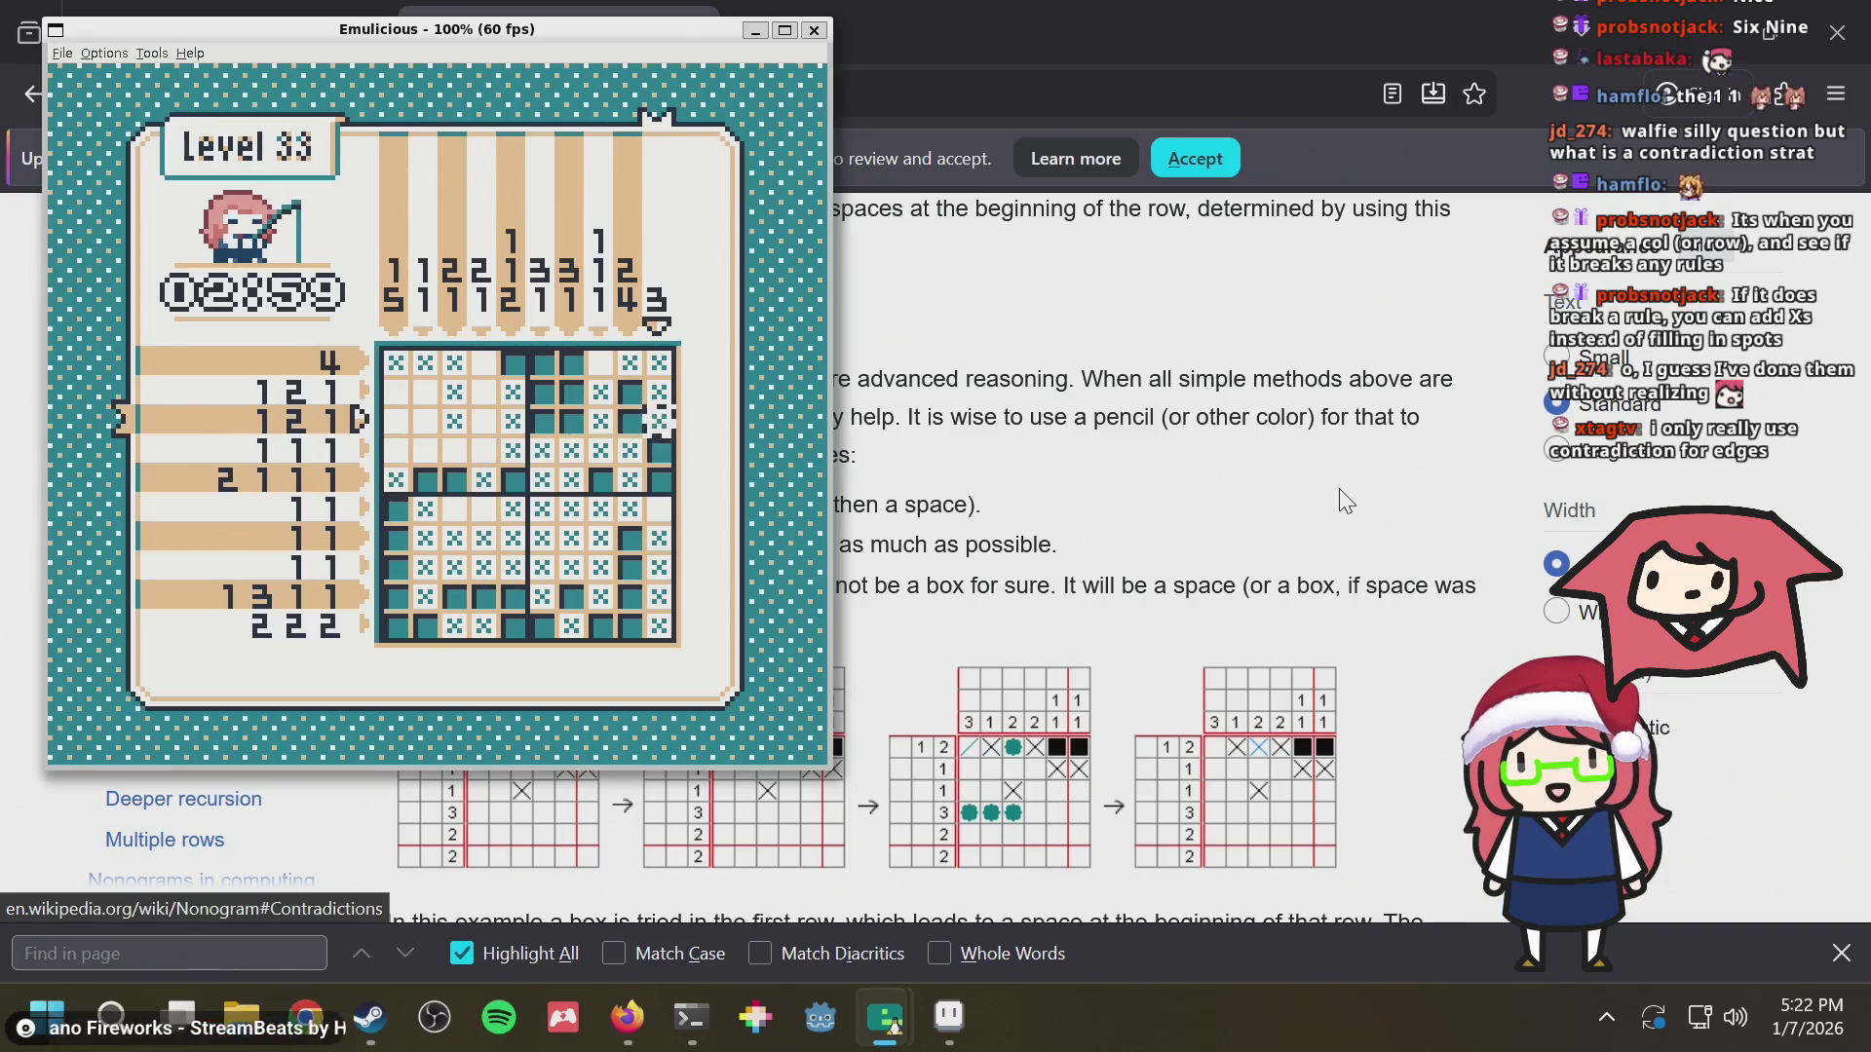
Check rows 1–2, then mark row 3, columns 1–2 as empty
key("Down")
key("Down")
key("Down")
key("Left")
key("Left")
key("Left")
key("Up")
key("Up")
key("Up")
key("Up")
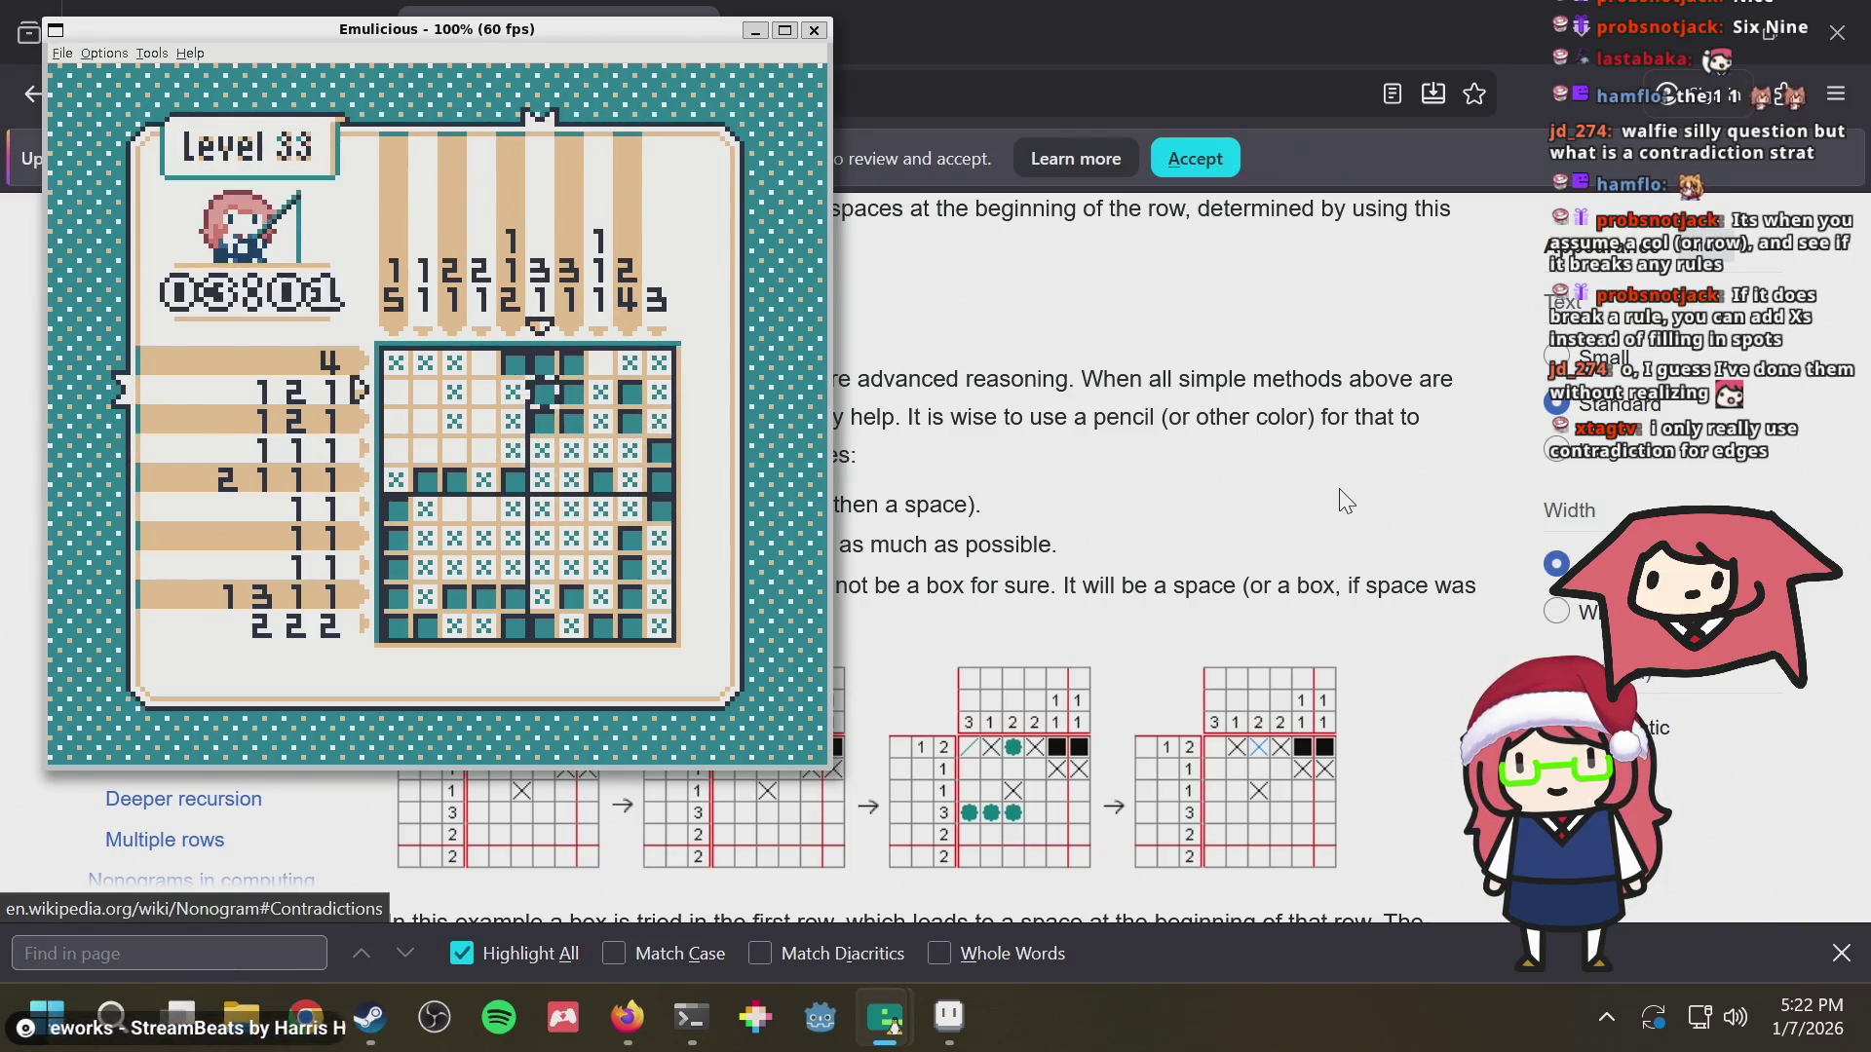
key("Right")
key("Right")
key("Up")
key("Left")
key("Left")
key("Left")
key("Left")
key("Down")
key("Down")
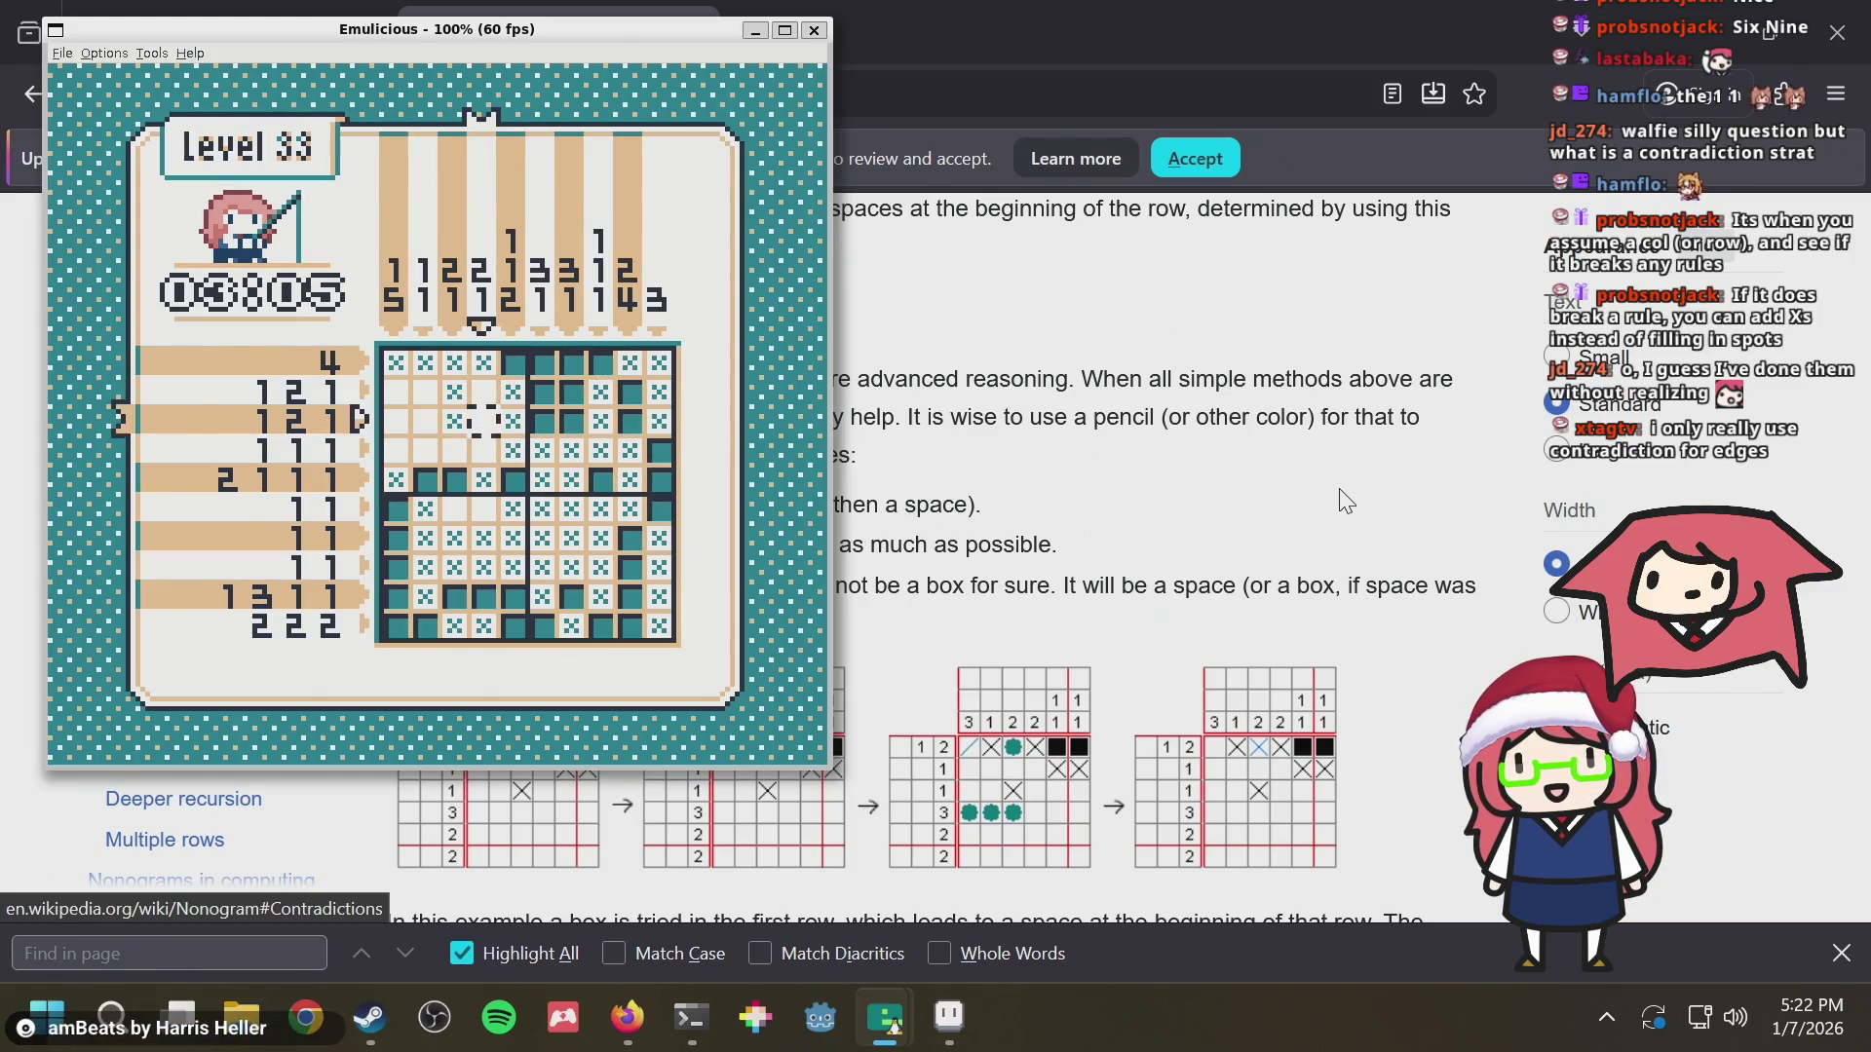
key("Left")
key("Left")
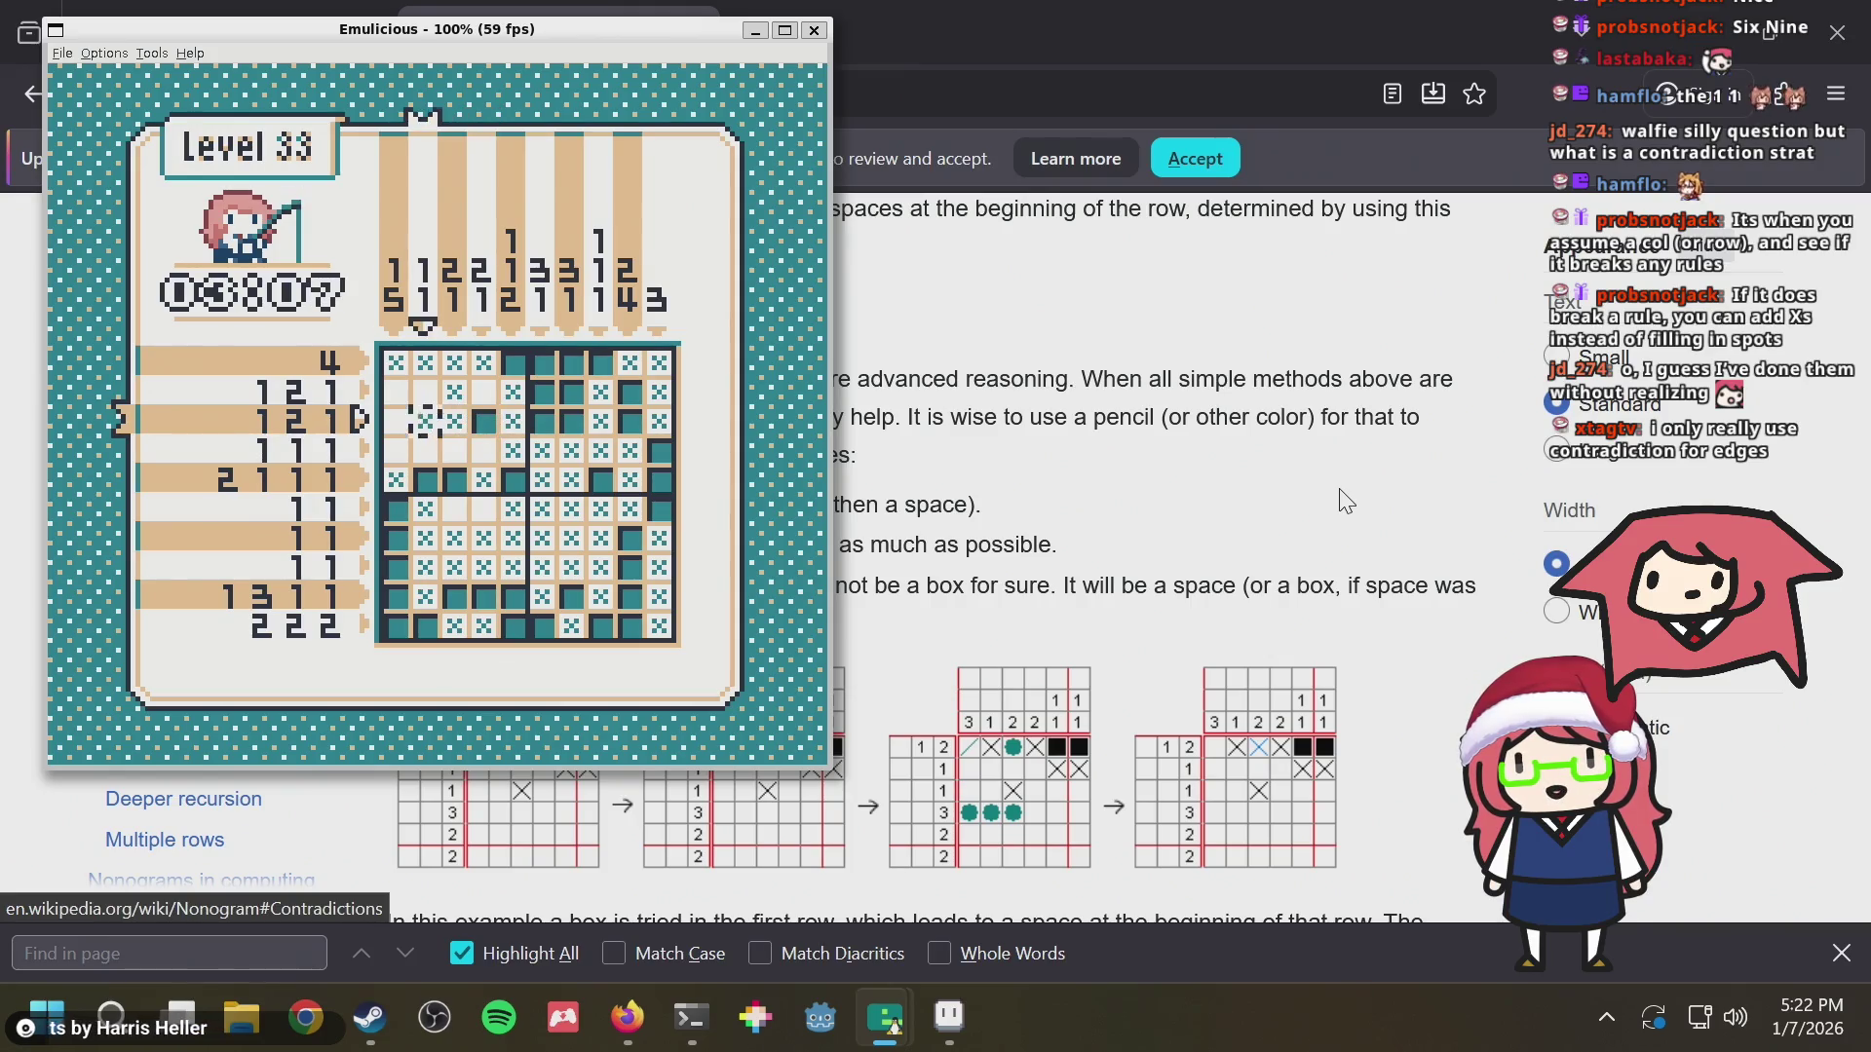
key("z")
key("Left")
Inspect rows 4–6 on the left and fill row 2, column 4
key("Down")
key("Right")
key("Right")
key("Down")
key("Down")
key("Right")
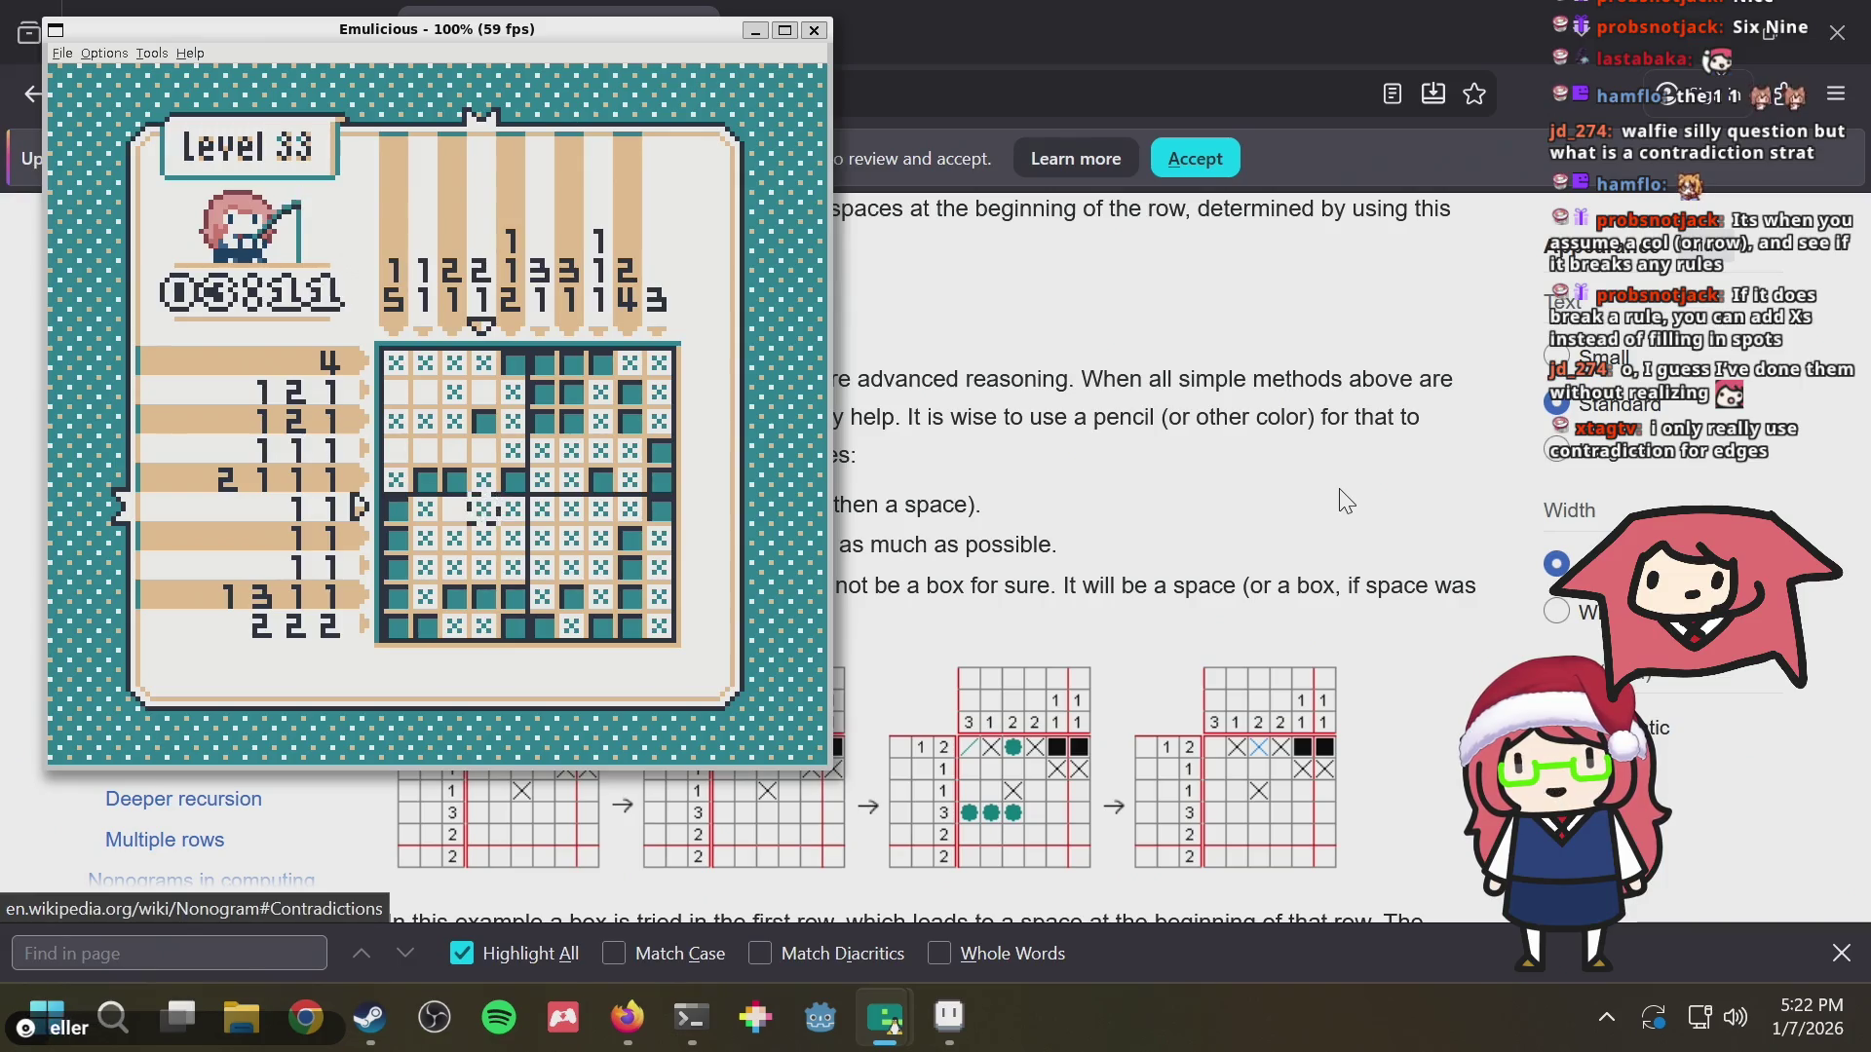
key("Left")
key("Up")
key("Up")
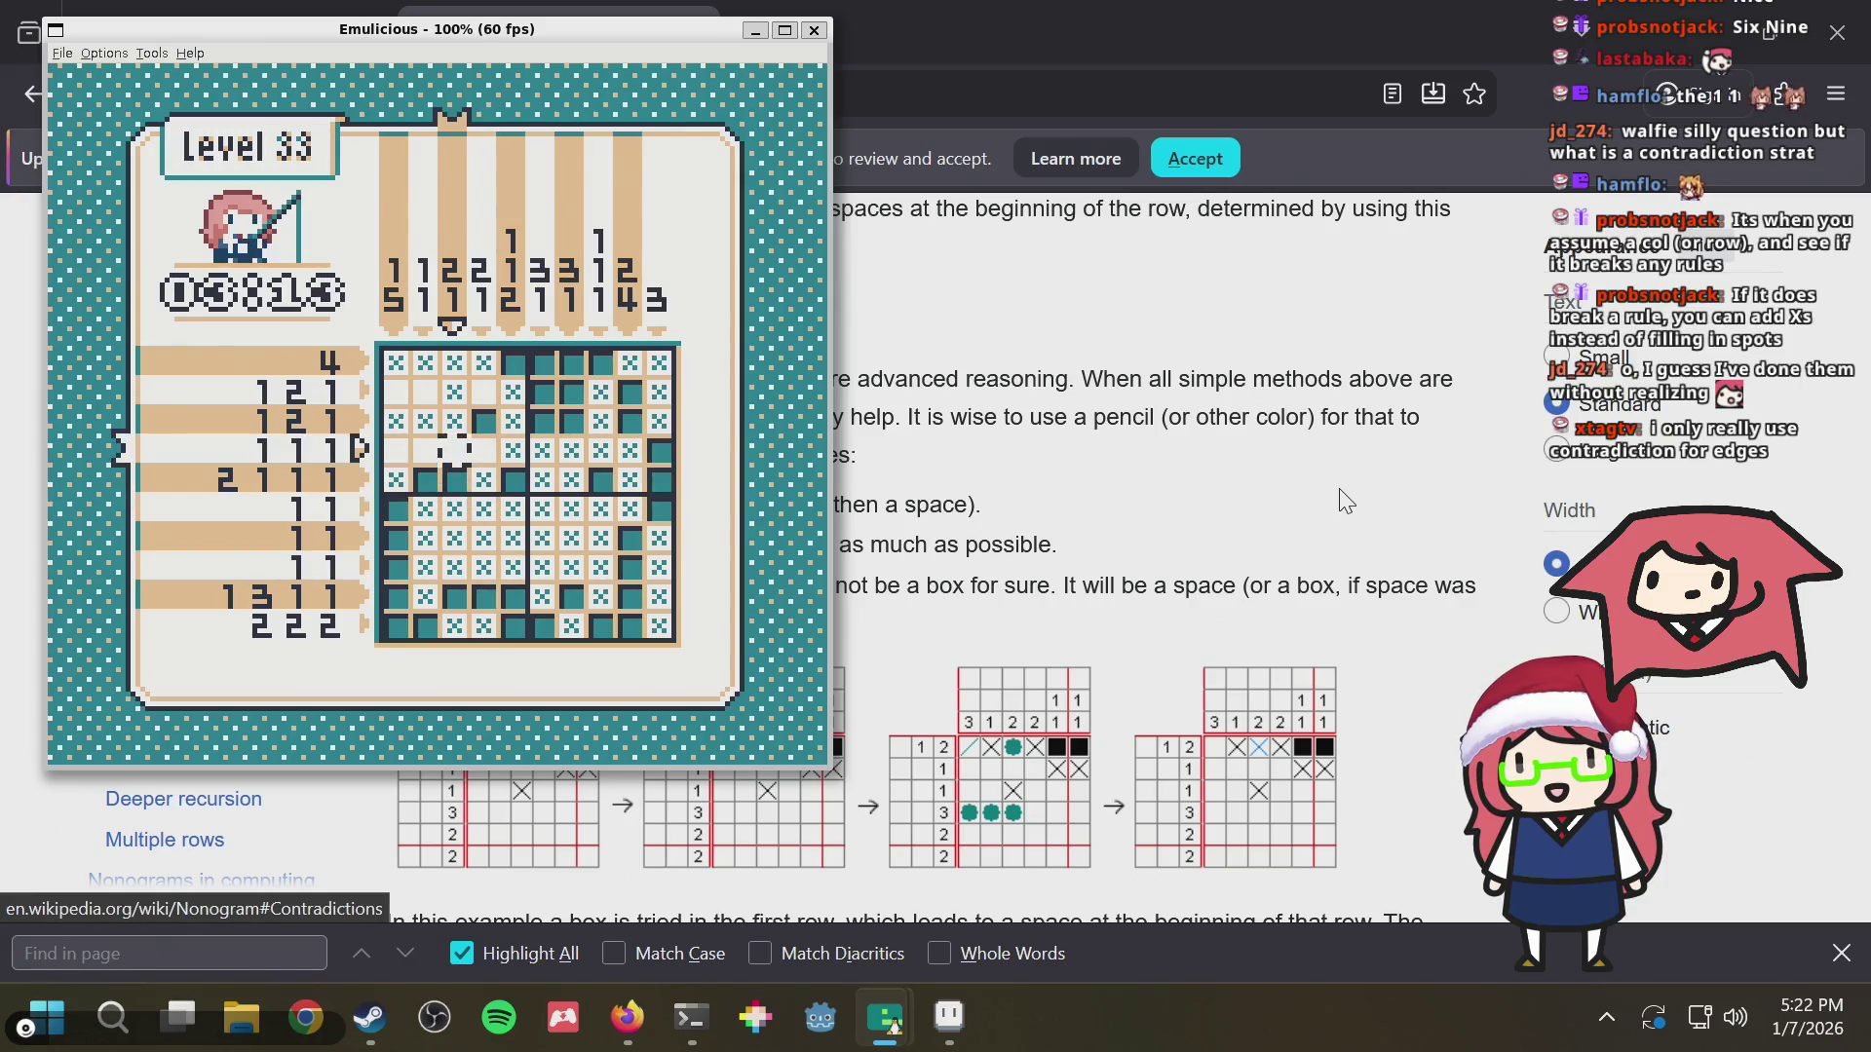
key("Left")
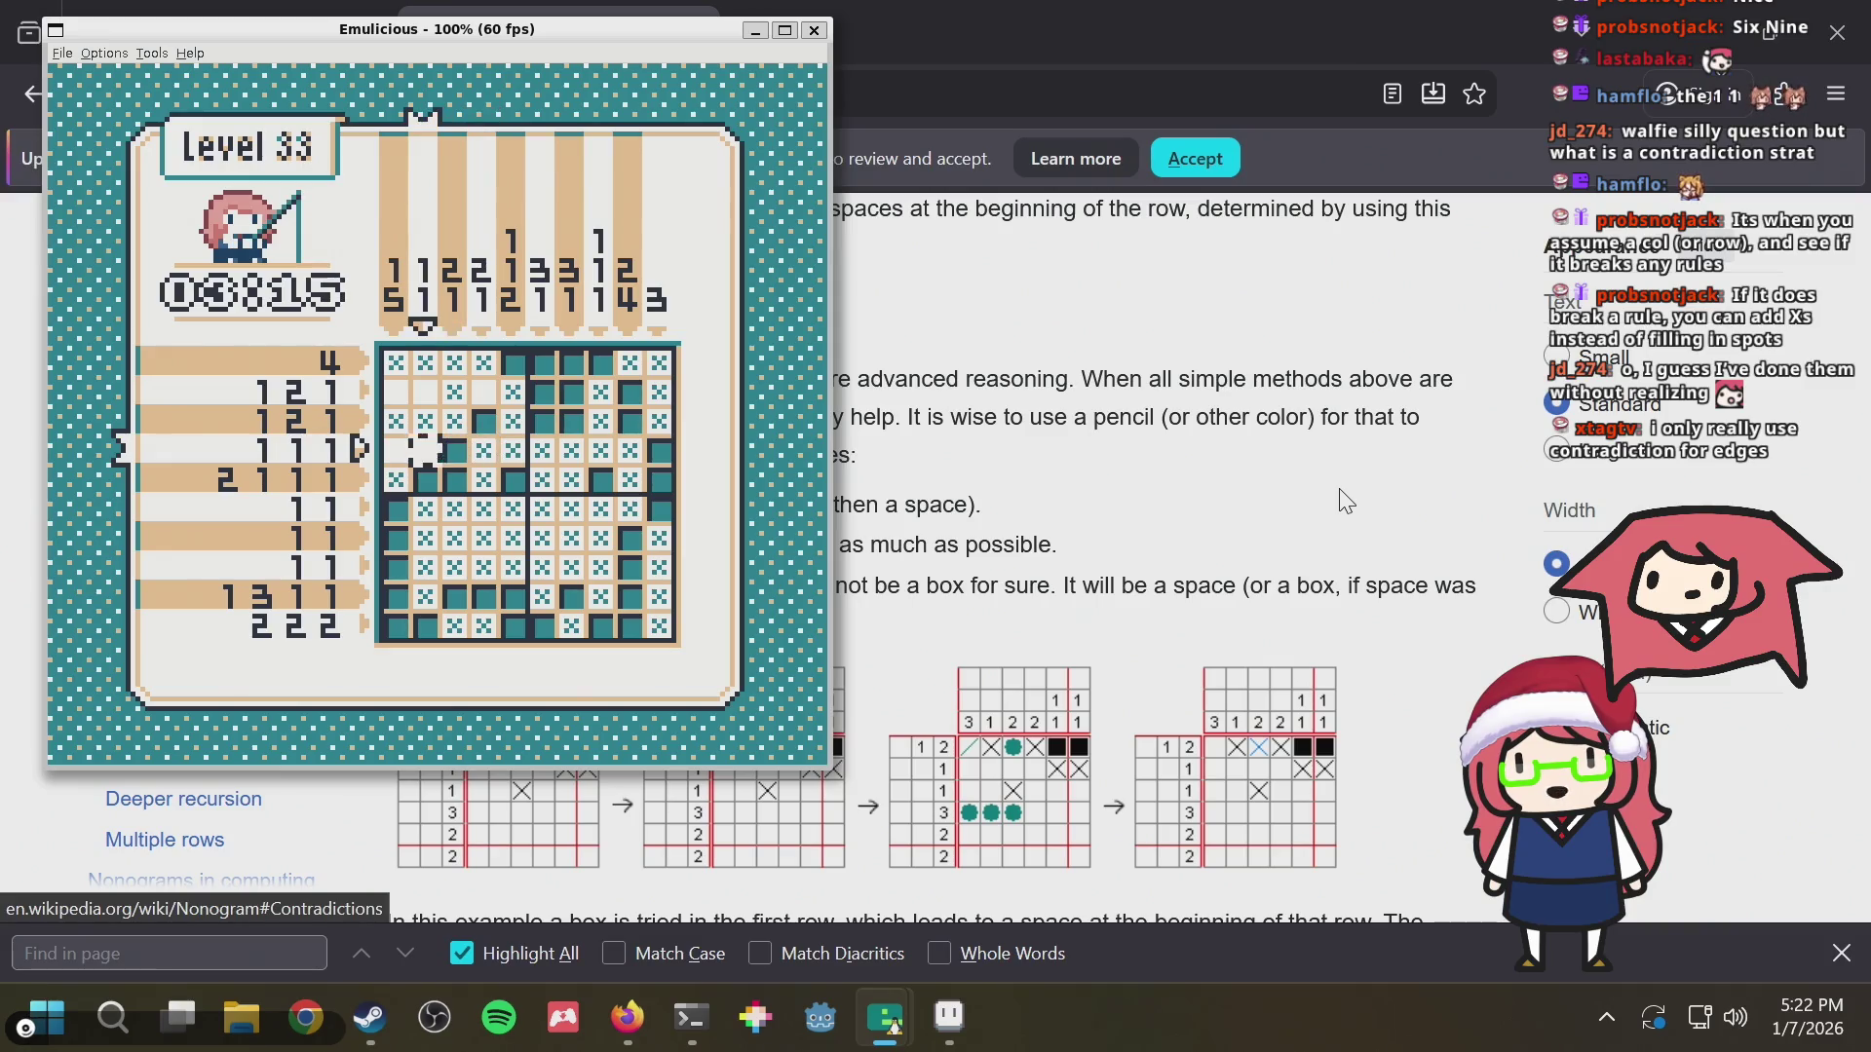
key("Right")
key("Right")
key("Up")
key("Up")
key("x")
Fill row 4, column 1 as the last cell, solving the Rabbit puzzle
key("Left")
key("Down")
key("Down")
key("Left")
key("Left")
key("x")
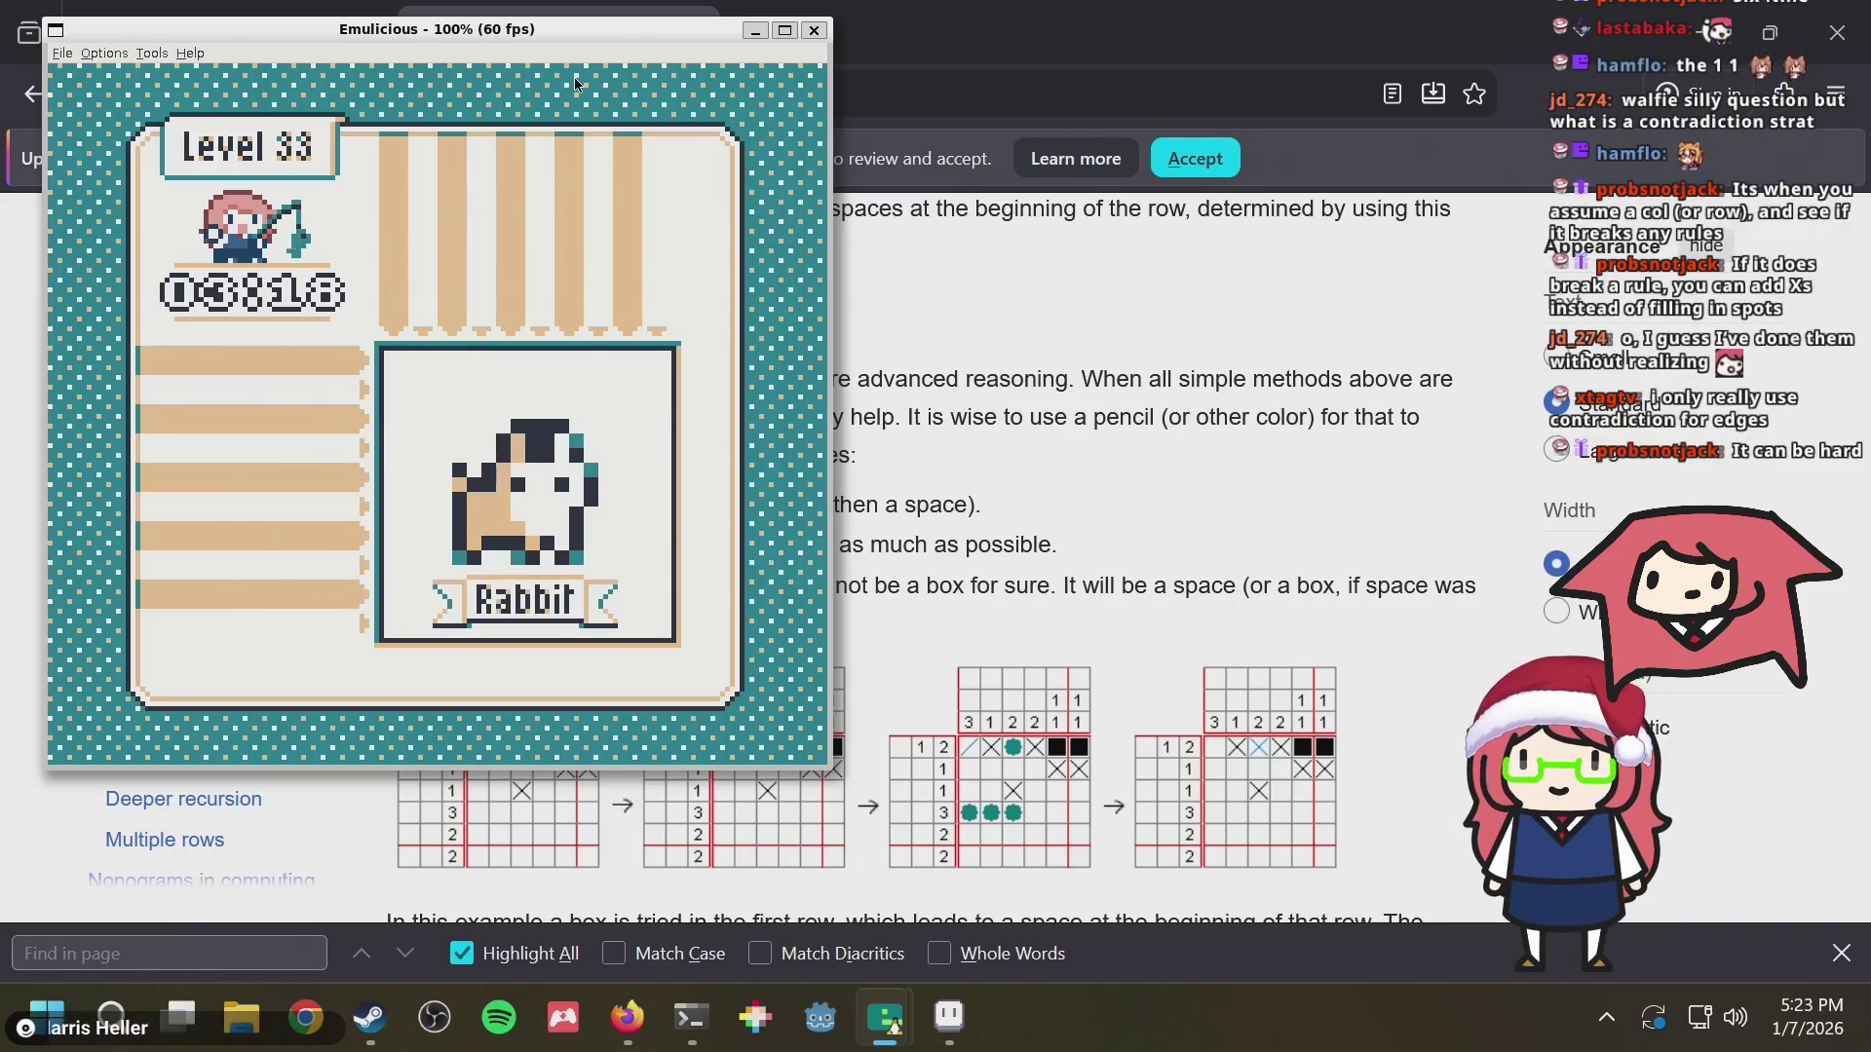
Dismiss the Rabbit reveal so the collection lists 33. Rabbit with time 03:18
key("x")
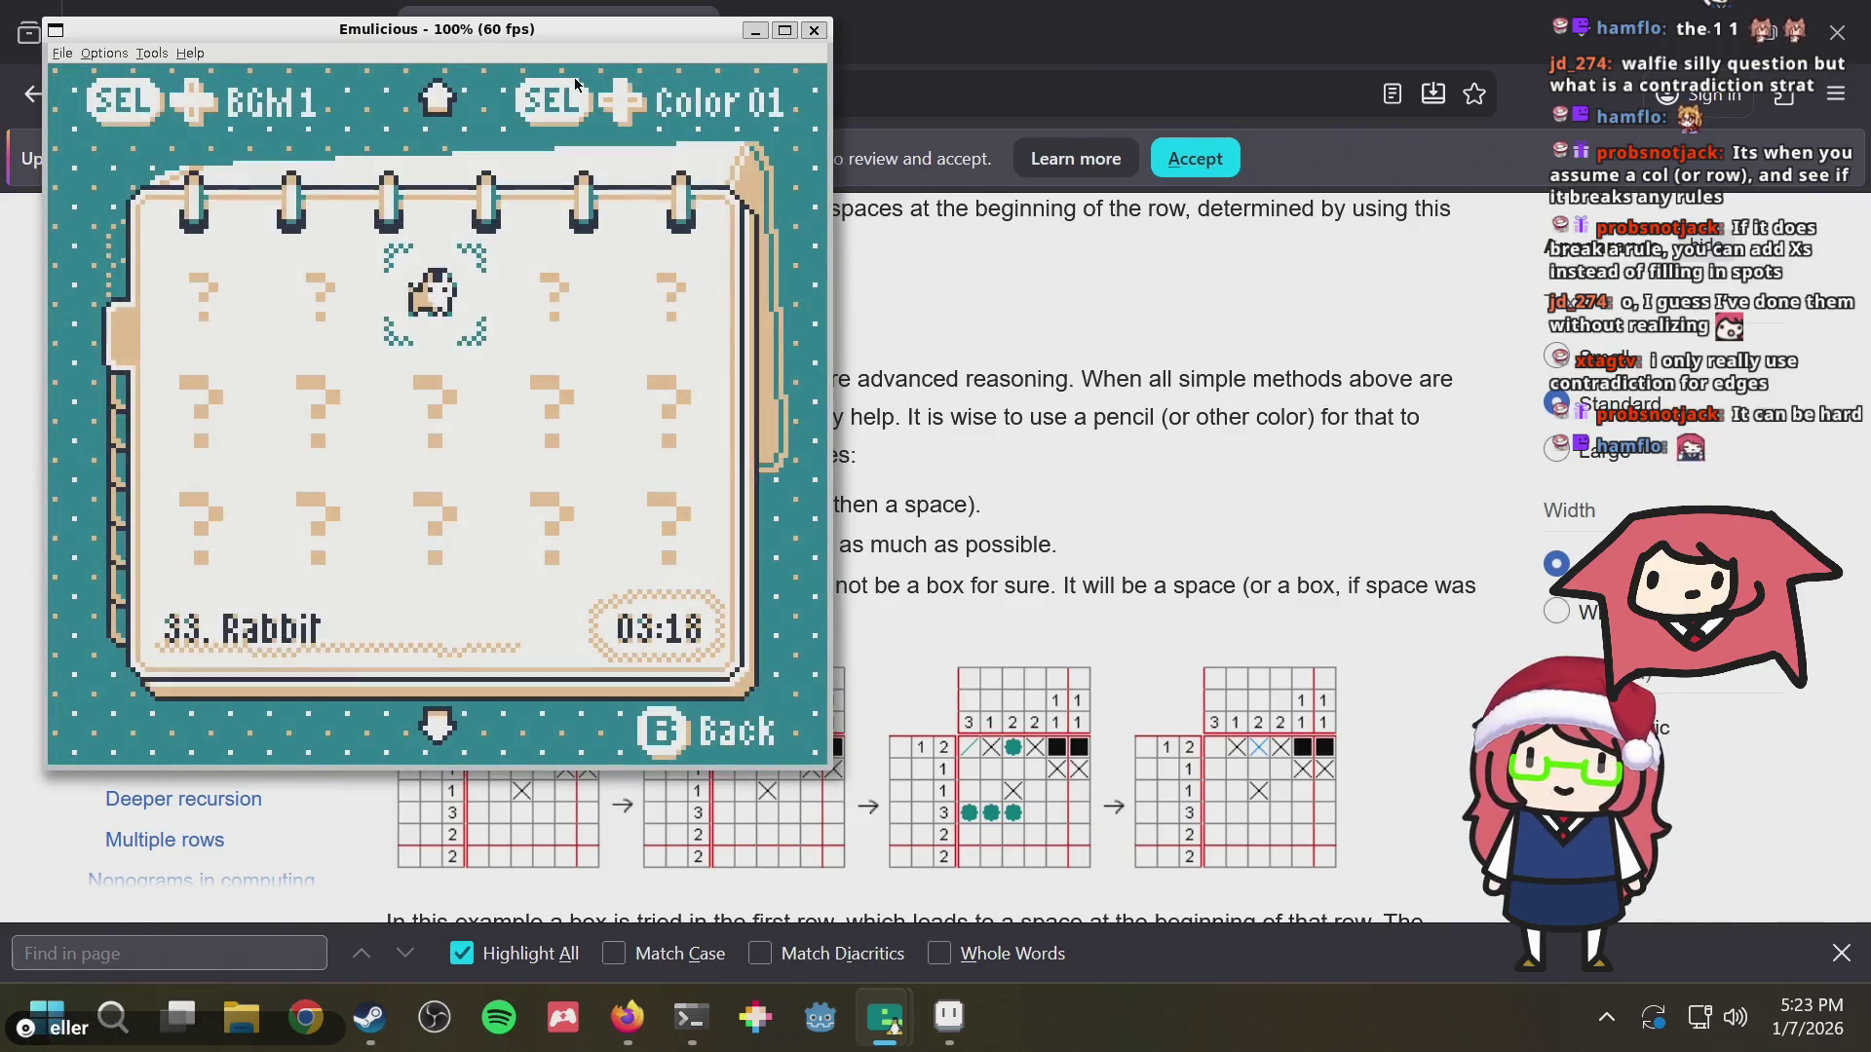
Page through the puzzle collection to the page of completed puzzles
key("Up")
key("Up")
key("Up")
key("Down")
key("Down")
key("Down")
key("Down")
key("Down")
key("Left")
key("Down")
key("Down")
key("Down")
key("Left")
key("Down")
key("Down")
key("Down")
key("Right")
key("Right")
key("Down")
key("Down")
key("Down")
key("Right")
key("Right")
key("Down")
key("Down")
key("Down")
key("Down")
key("Down")
key("Down")
key("Down")
key("Right")
Select entry 123 in the collection and open the Level 123 puzzle
key("Left")
key("Left")
key("Left")
key("Left")
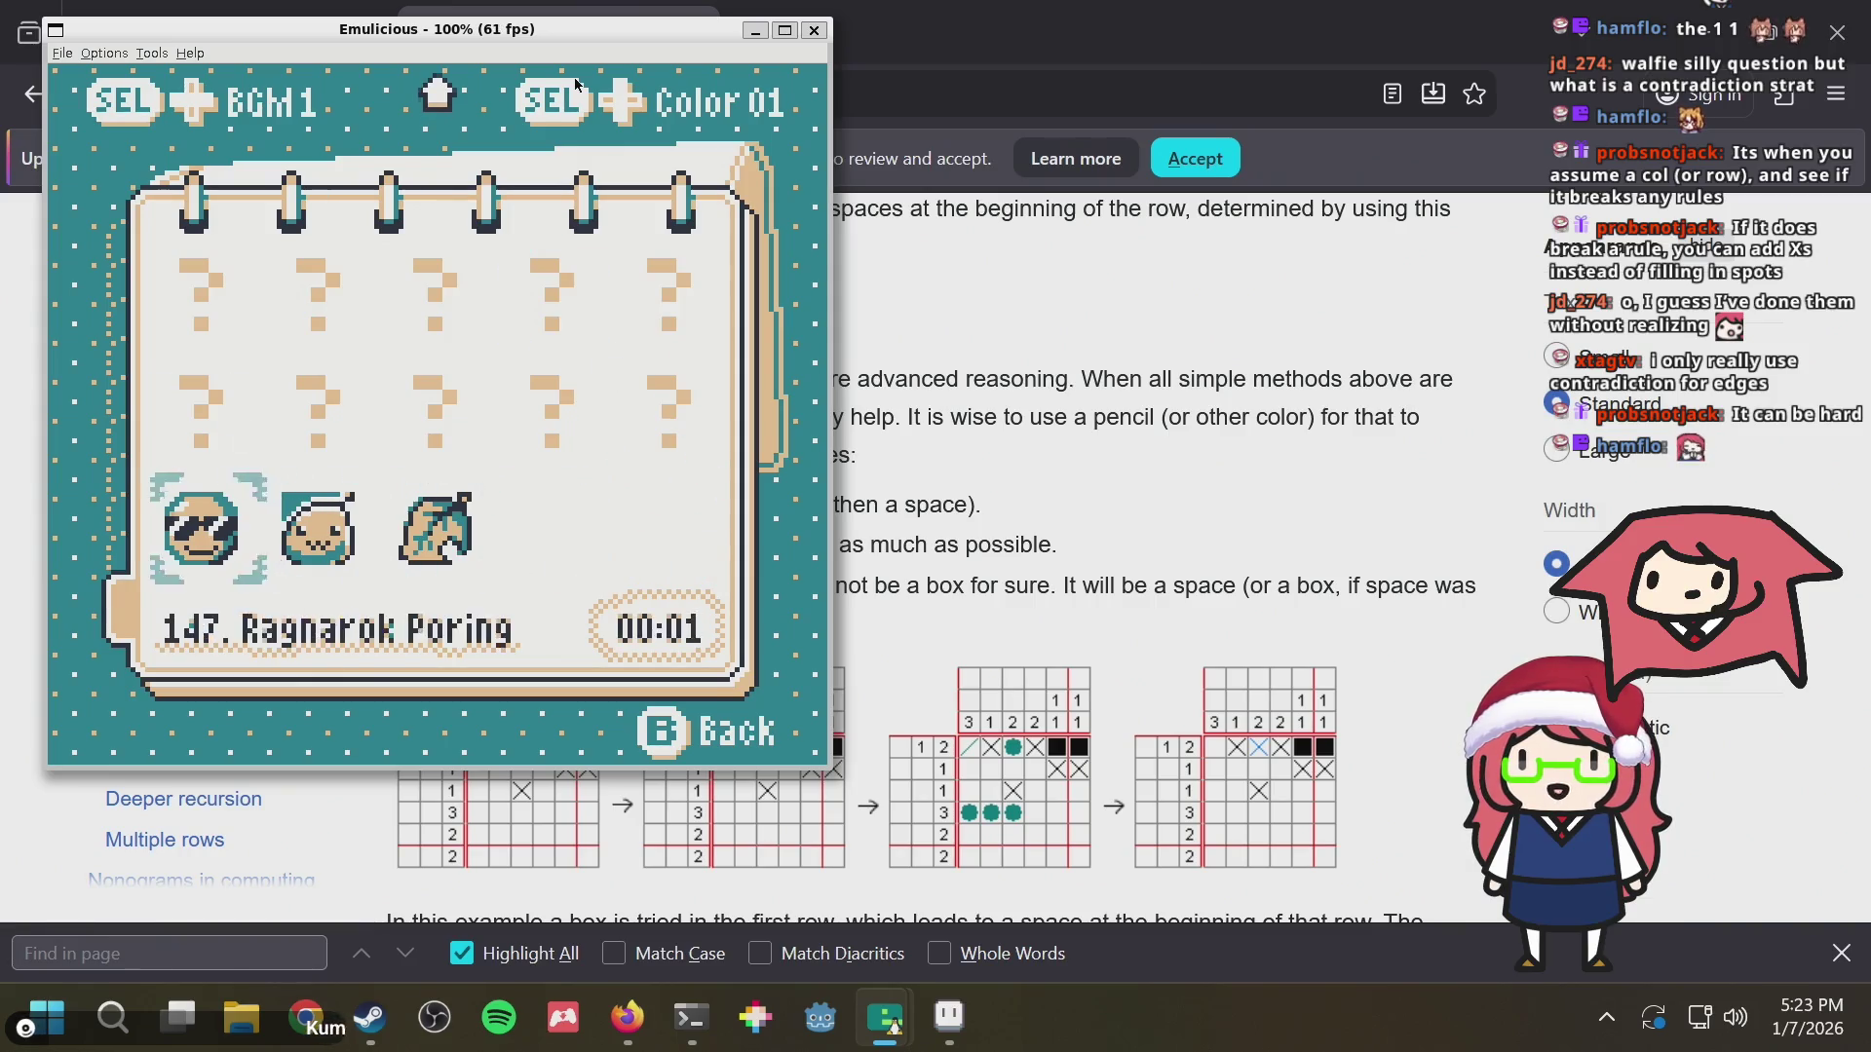
key("Up")
key("Up")
key("Right")
key("Right")
key("x")
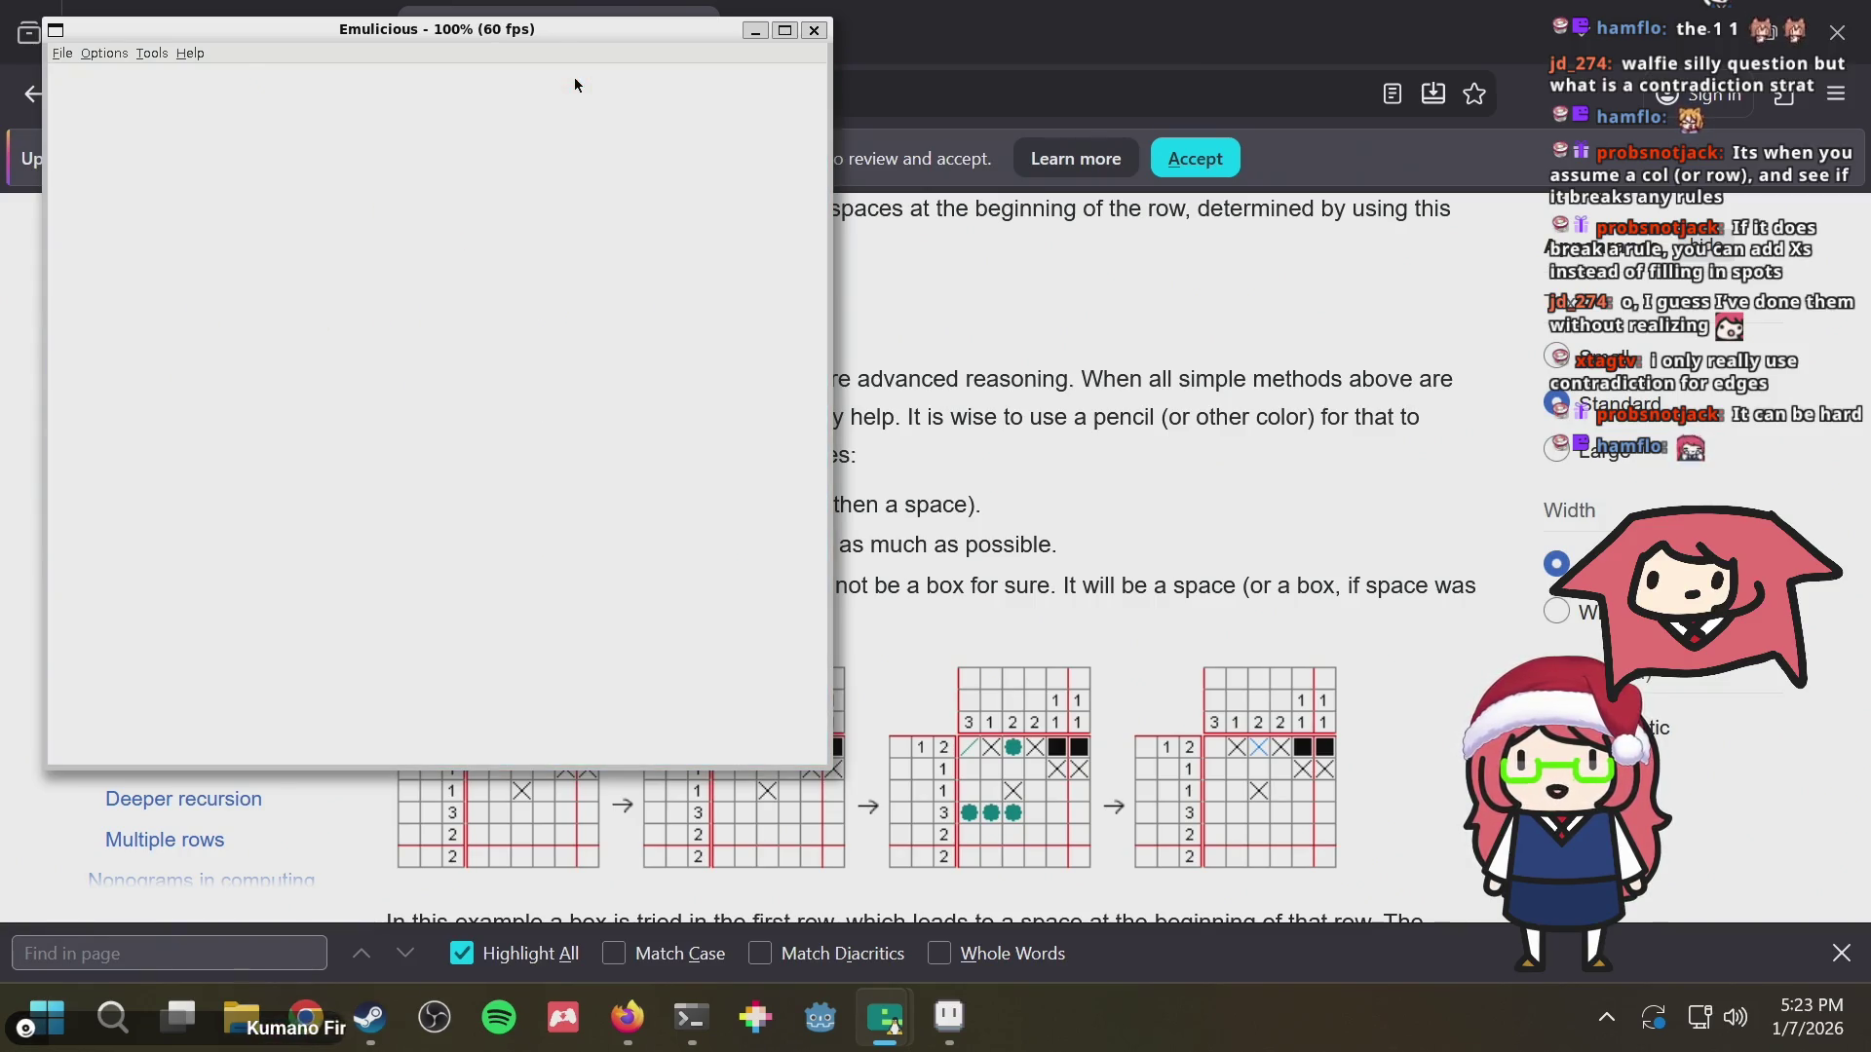
key("Right")
key("Right")
key("Right")
key("Right")
key("Right")
key("Right")
key("Left")
key("Left")
key("Left")
key("Left")
key("Left")
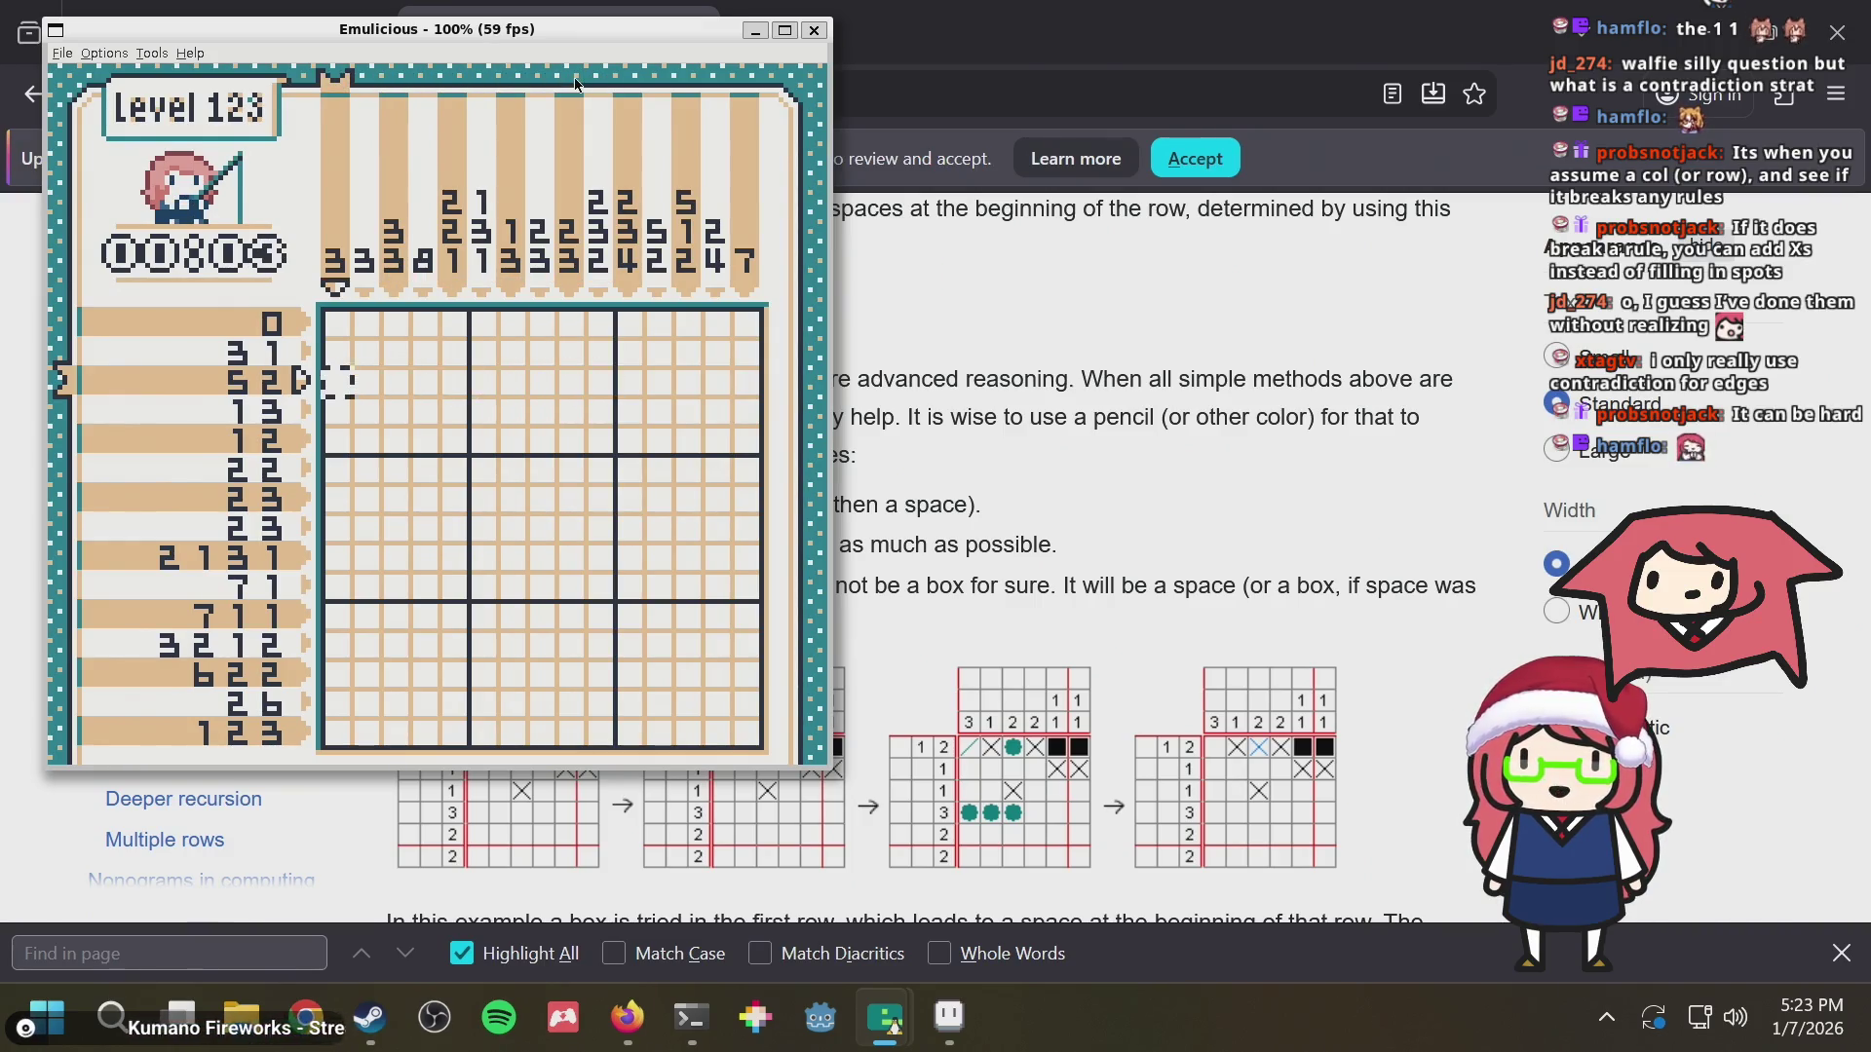
key("Right")
key("Right")
key("Right")
key("Right")
key("Right")
key("Right")
key("Right")
key("Left")
key("Left")
key("Left")
key("Left")
key("Up")
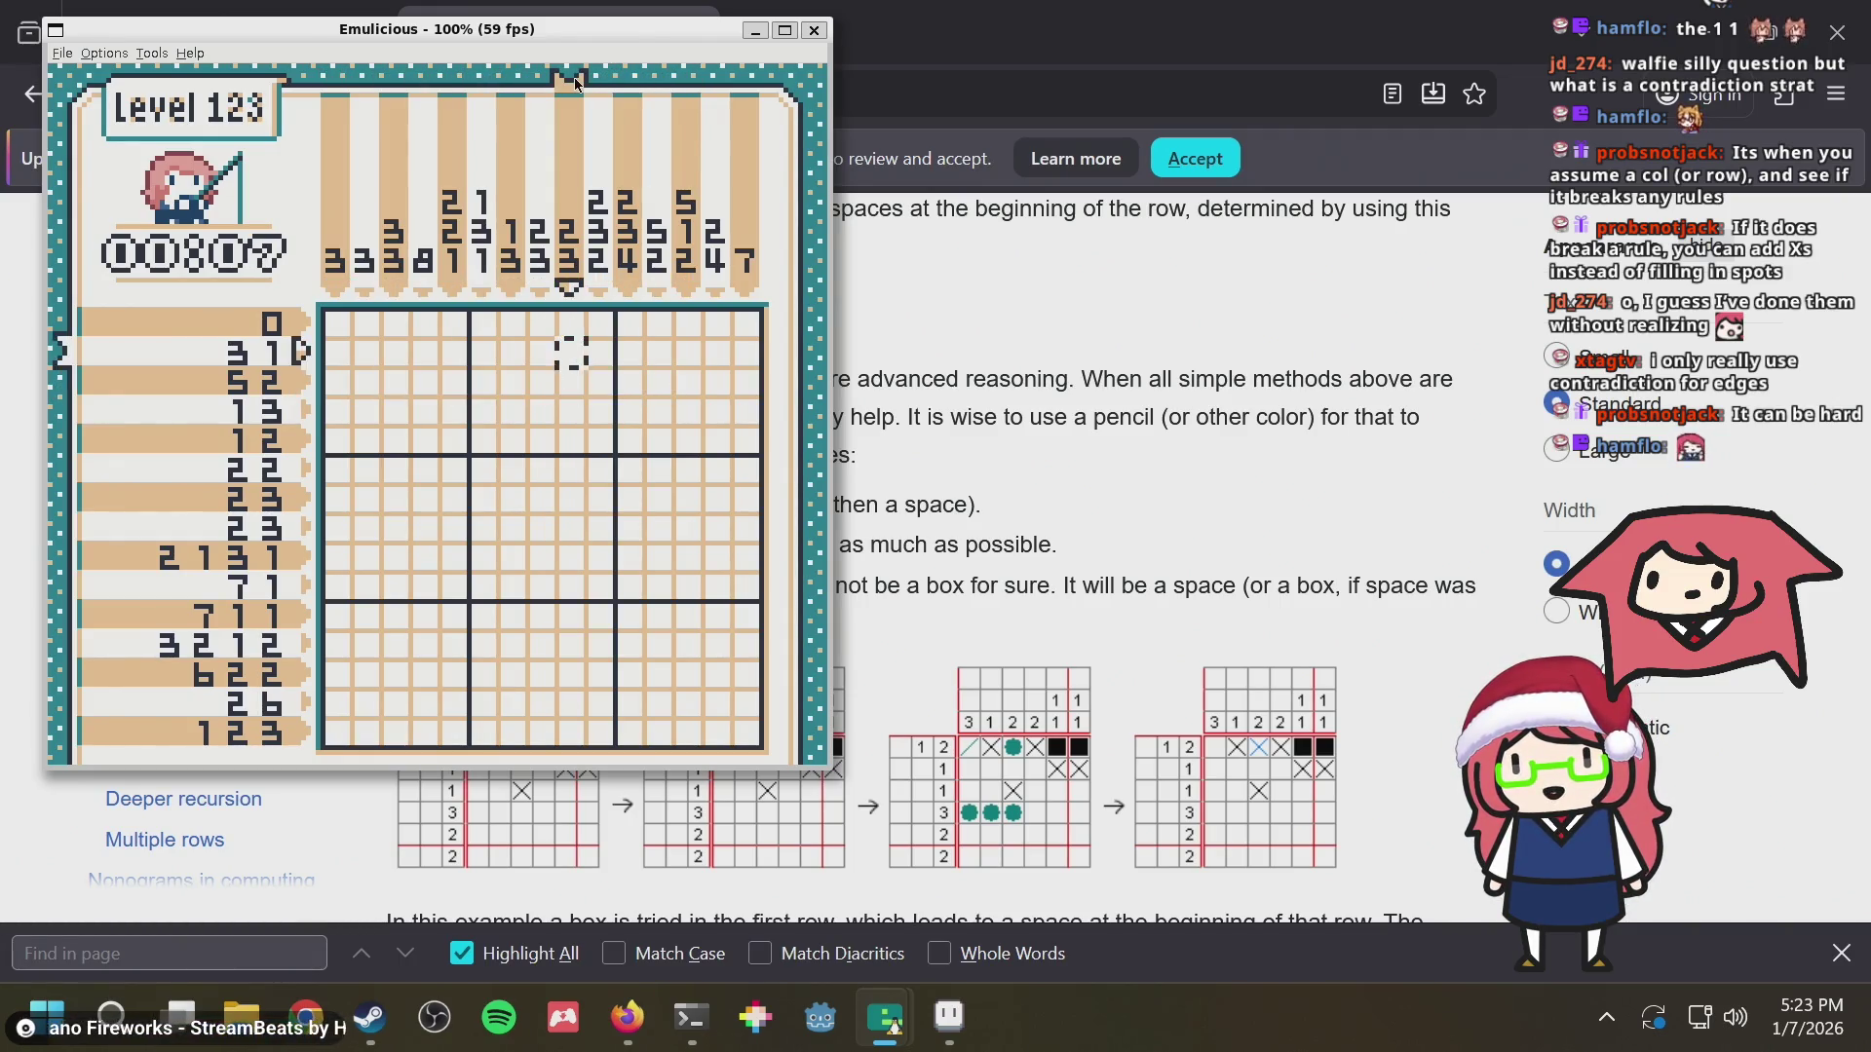
key("Up")
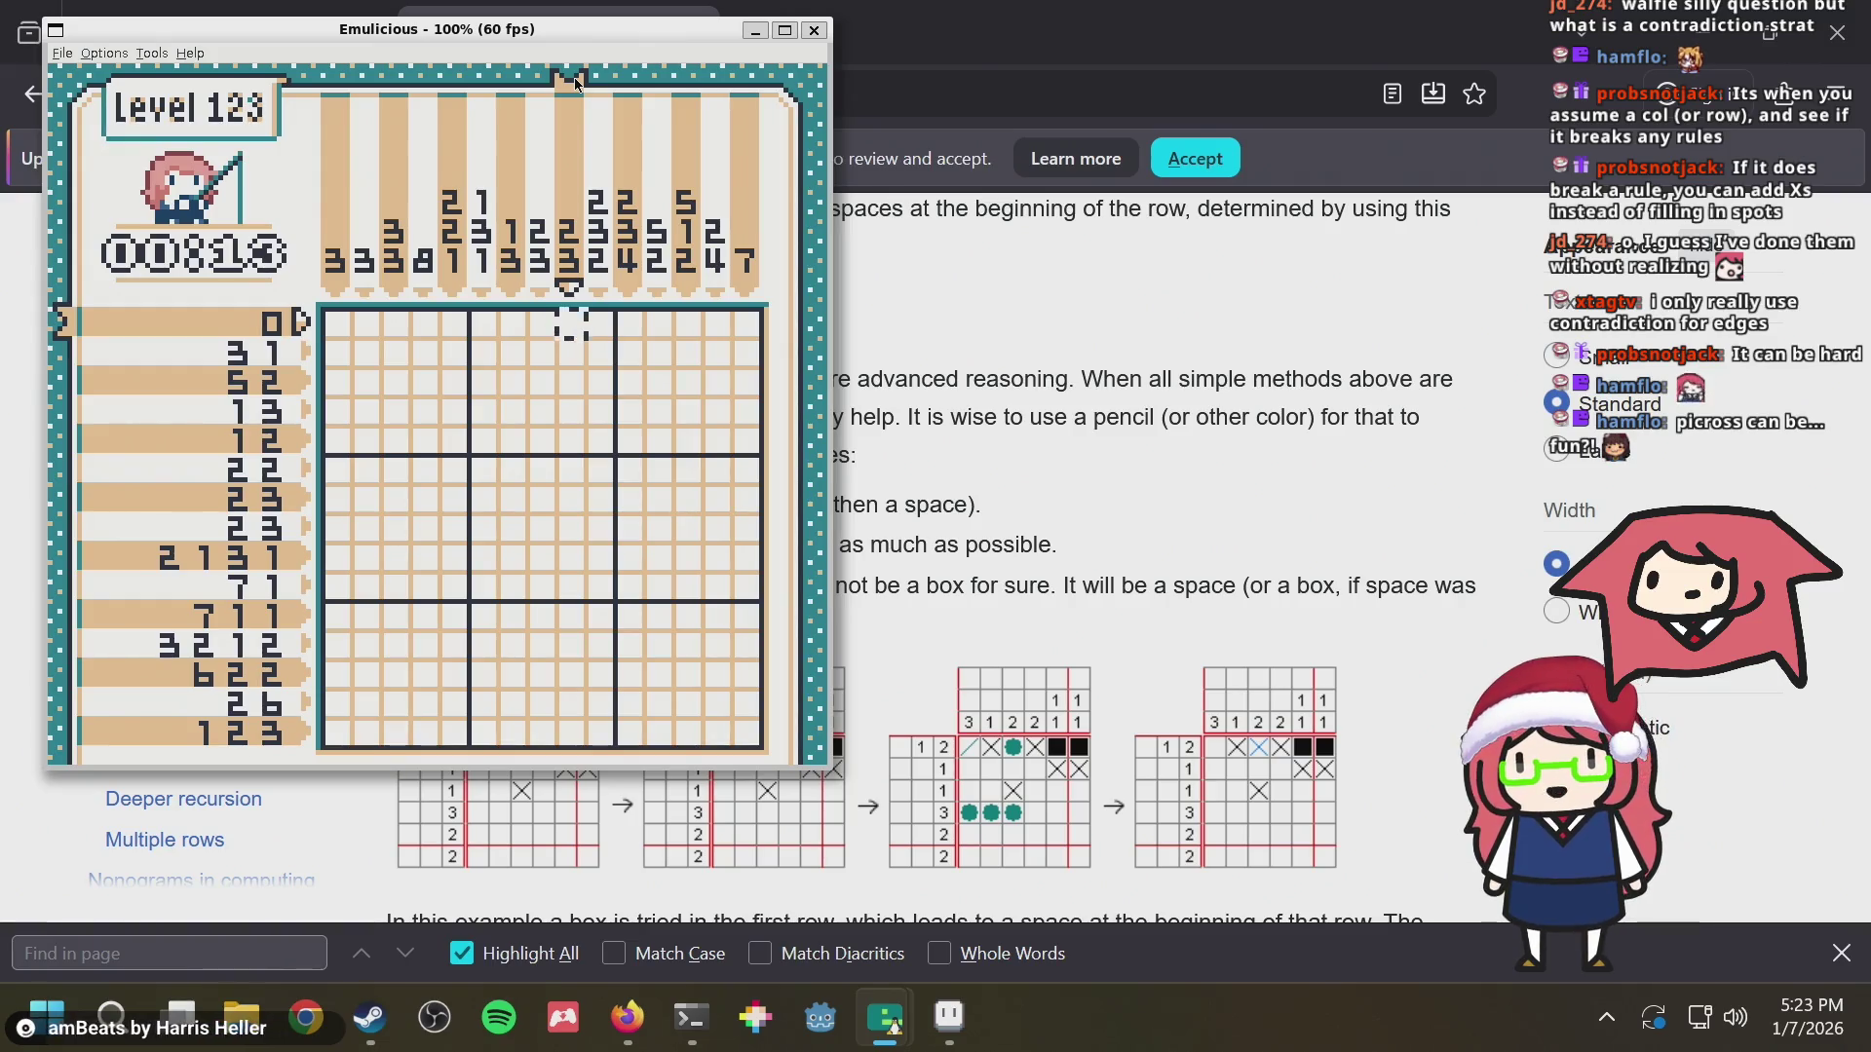
key("Down")
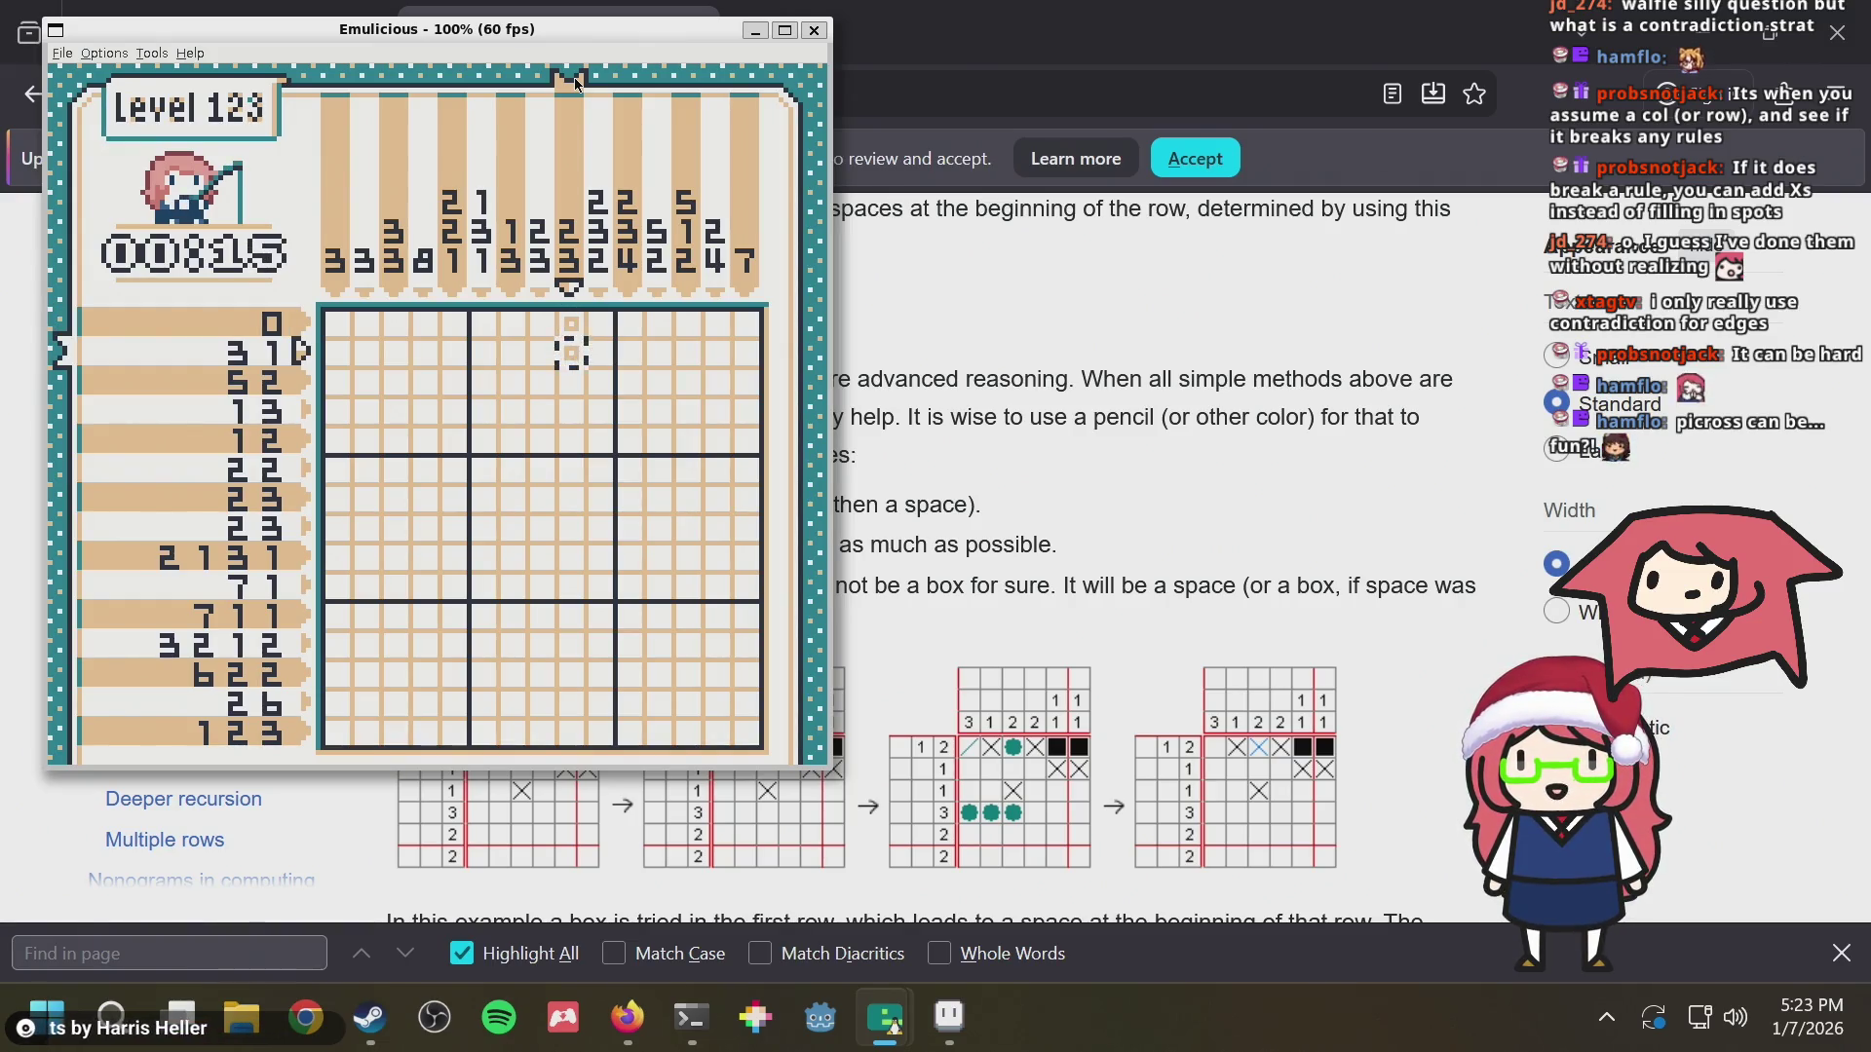
key("Up")
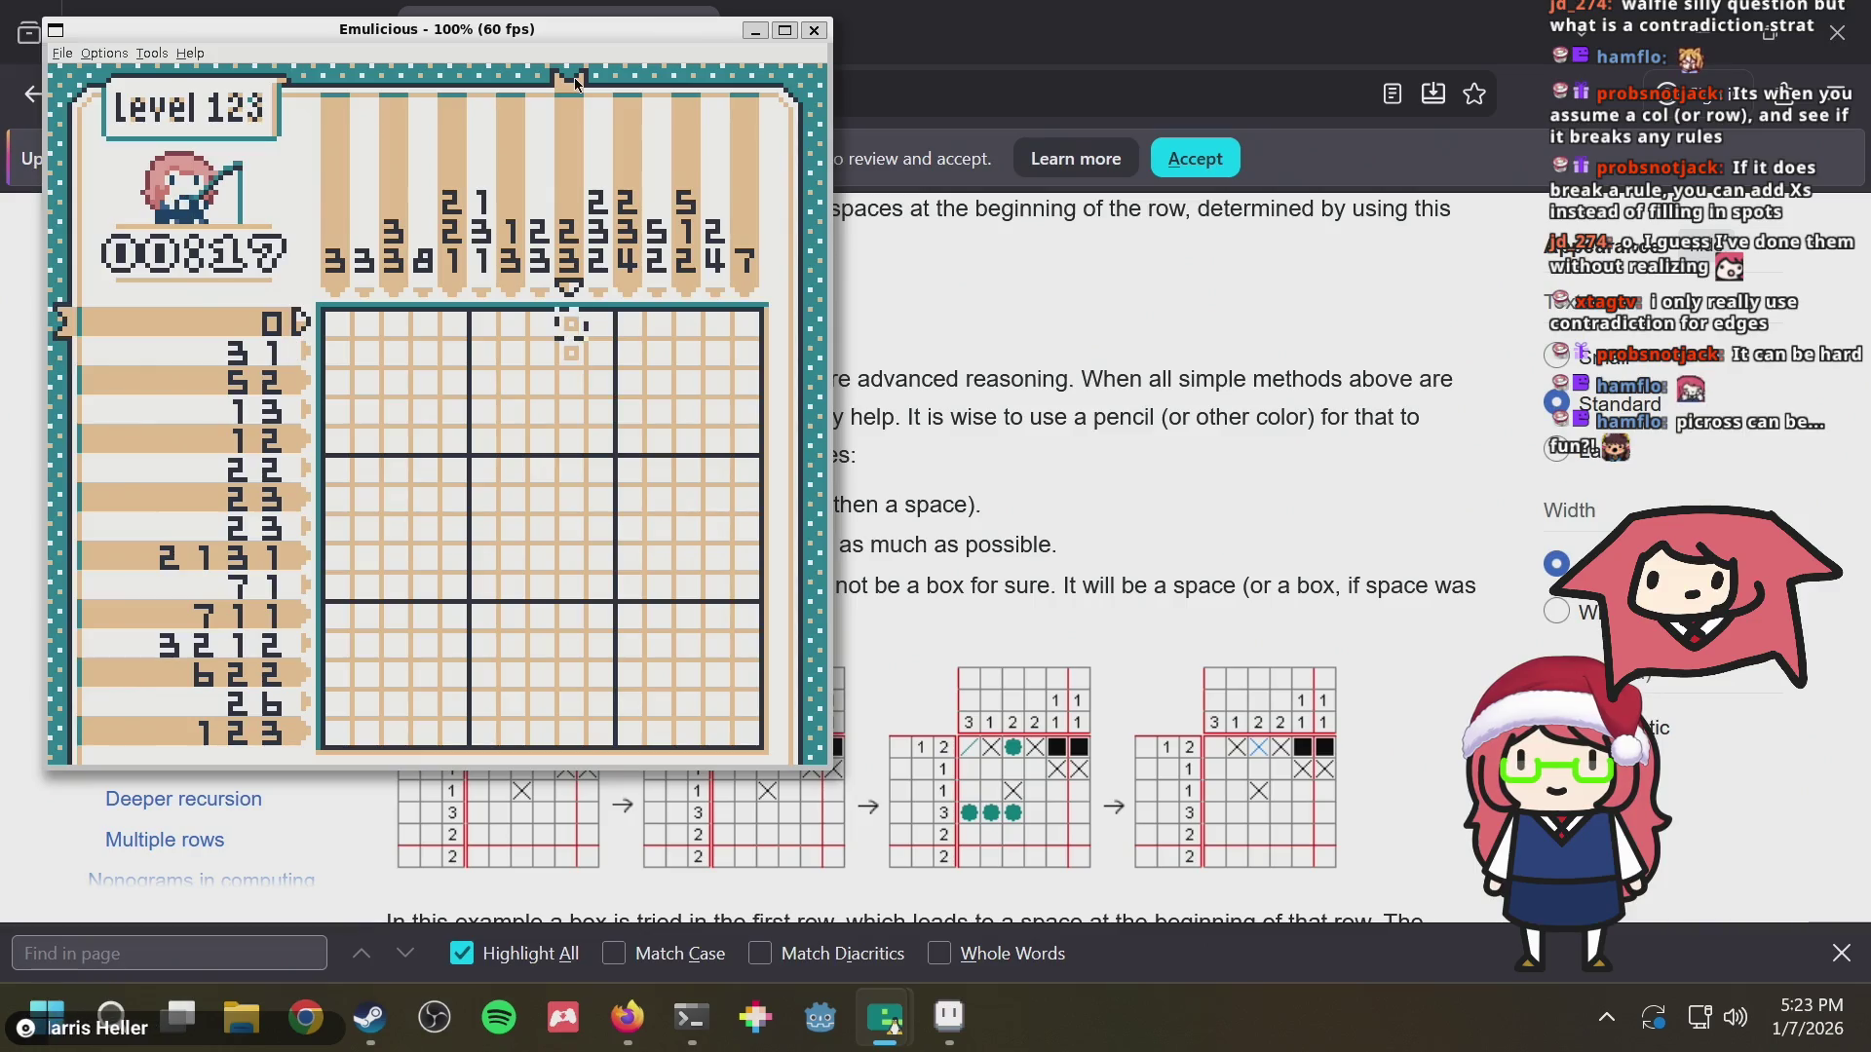
key("Down")
key("Down")
key("Up")
key("Up")
key("Up")
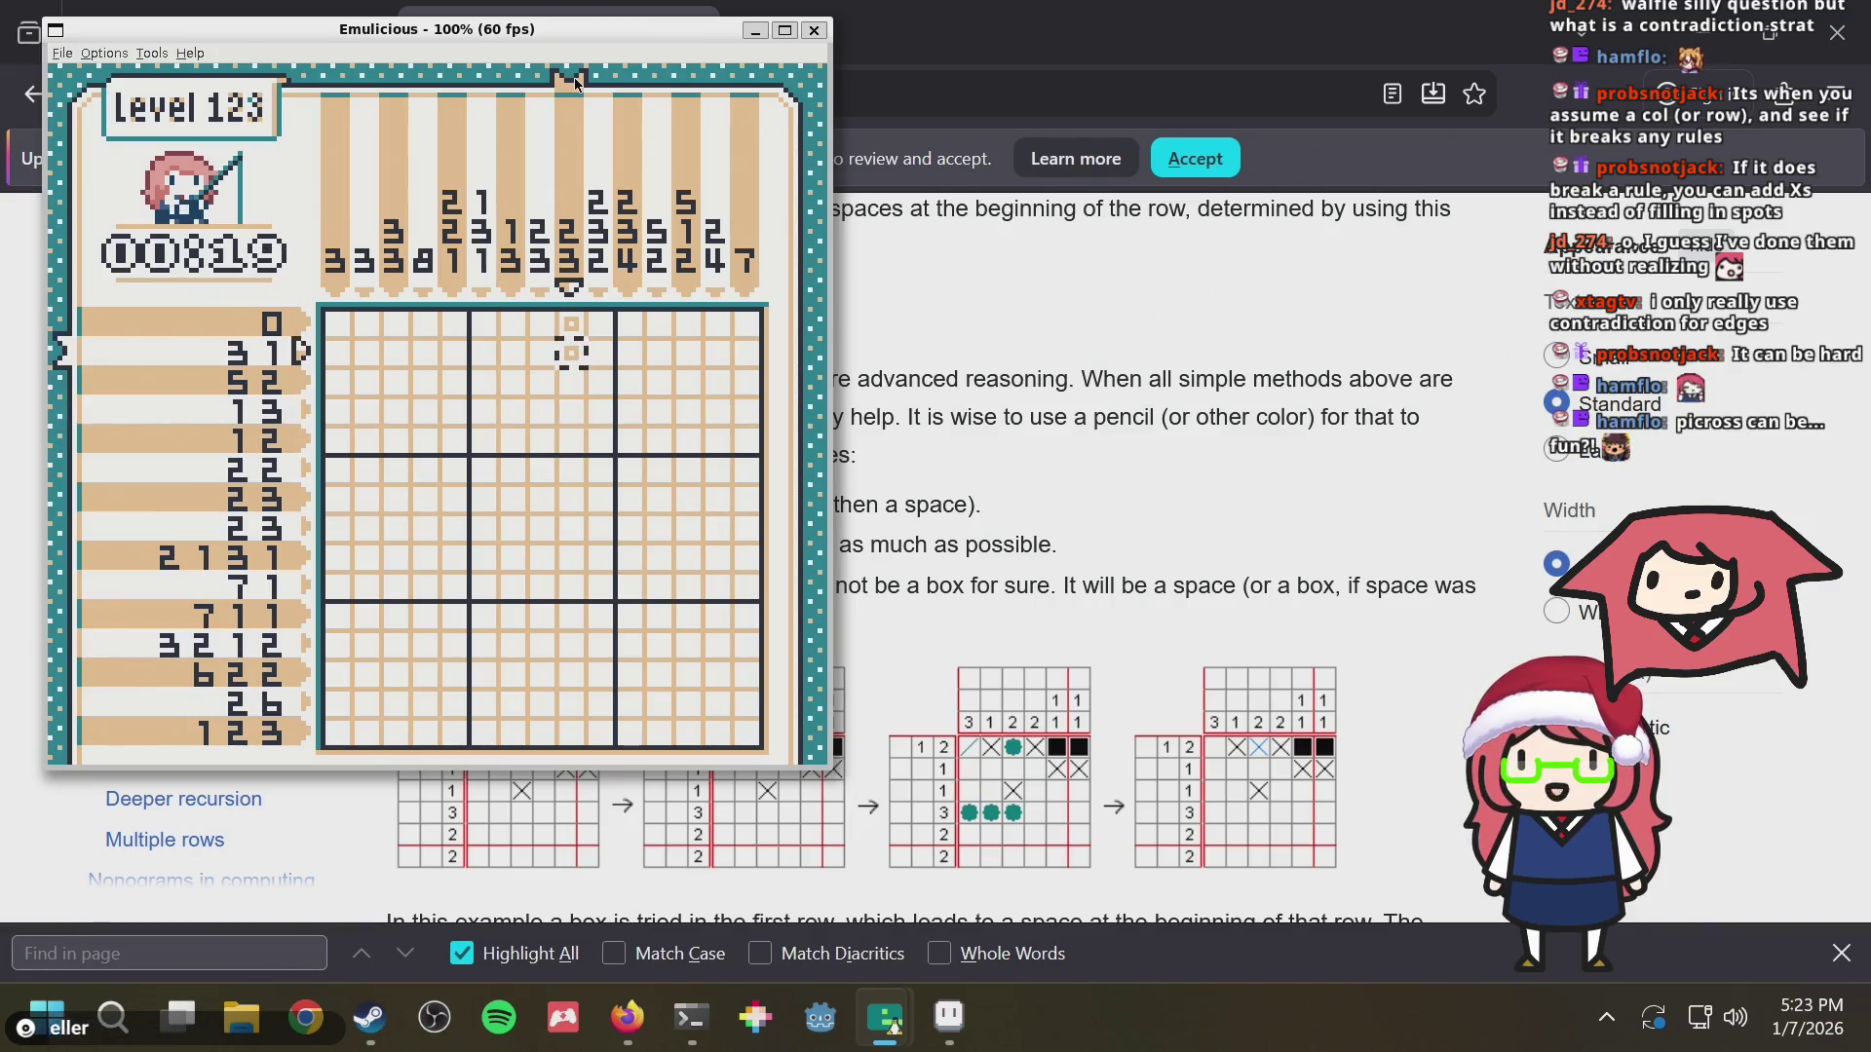
key("Up")
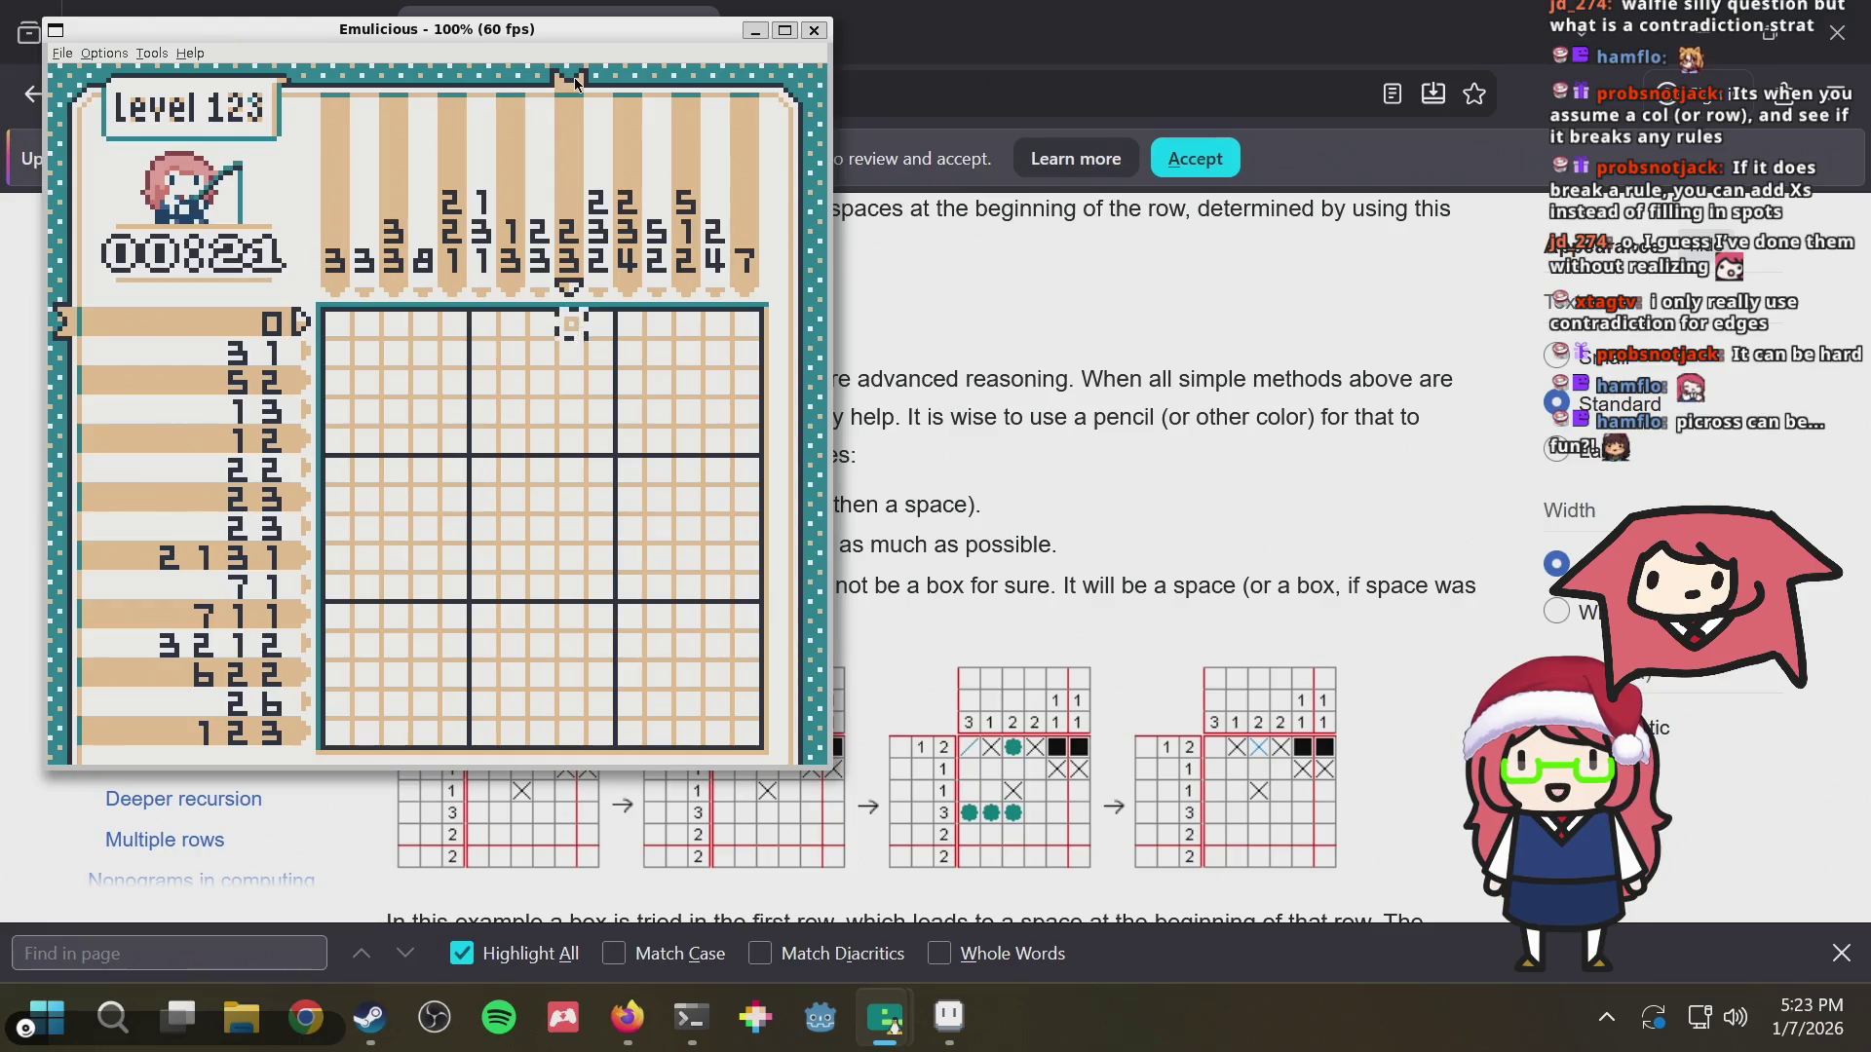
key("Down")
key("Down")
key("Down")
key("Down")
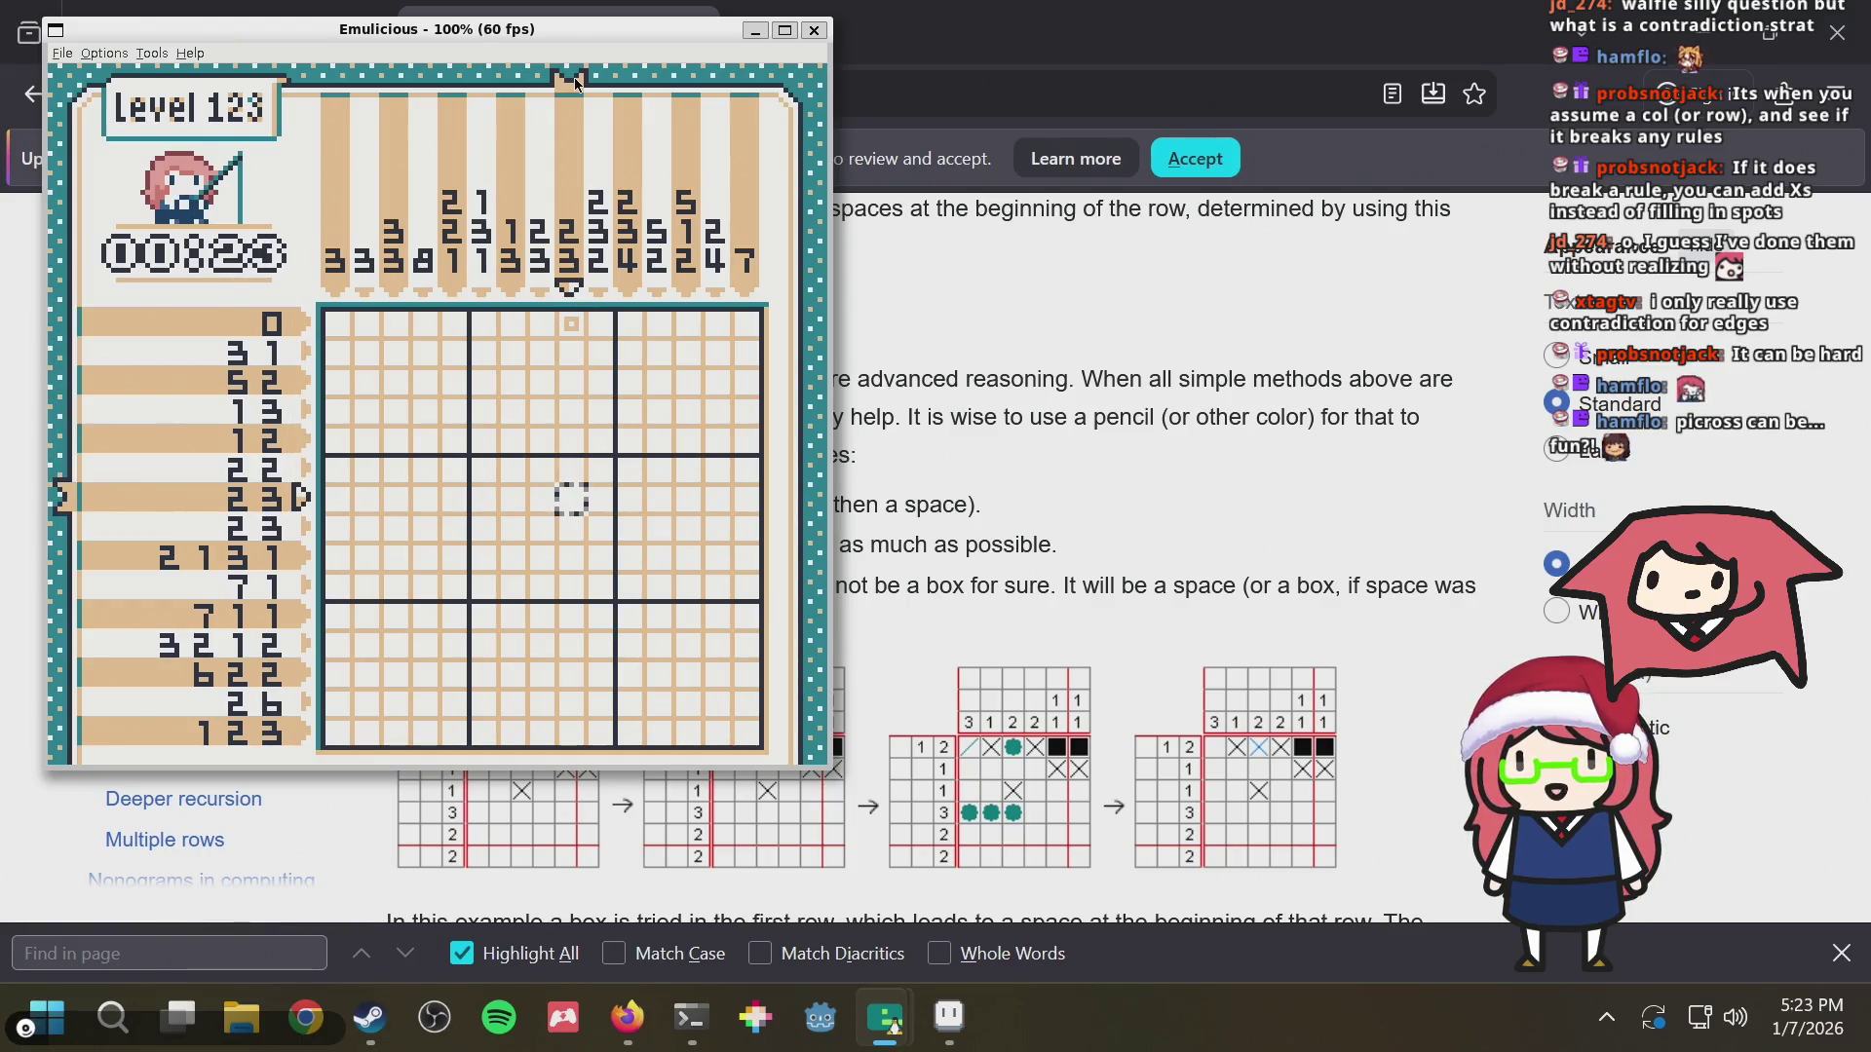
key("Down")
key("Down")
key("Down")
key("Down")
key("Down")
key("Down")
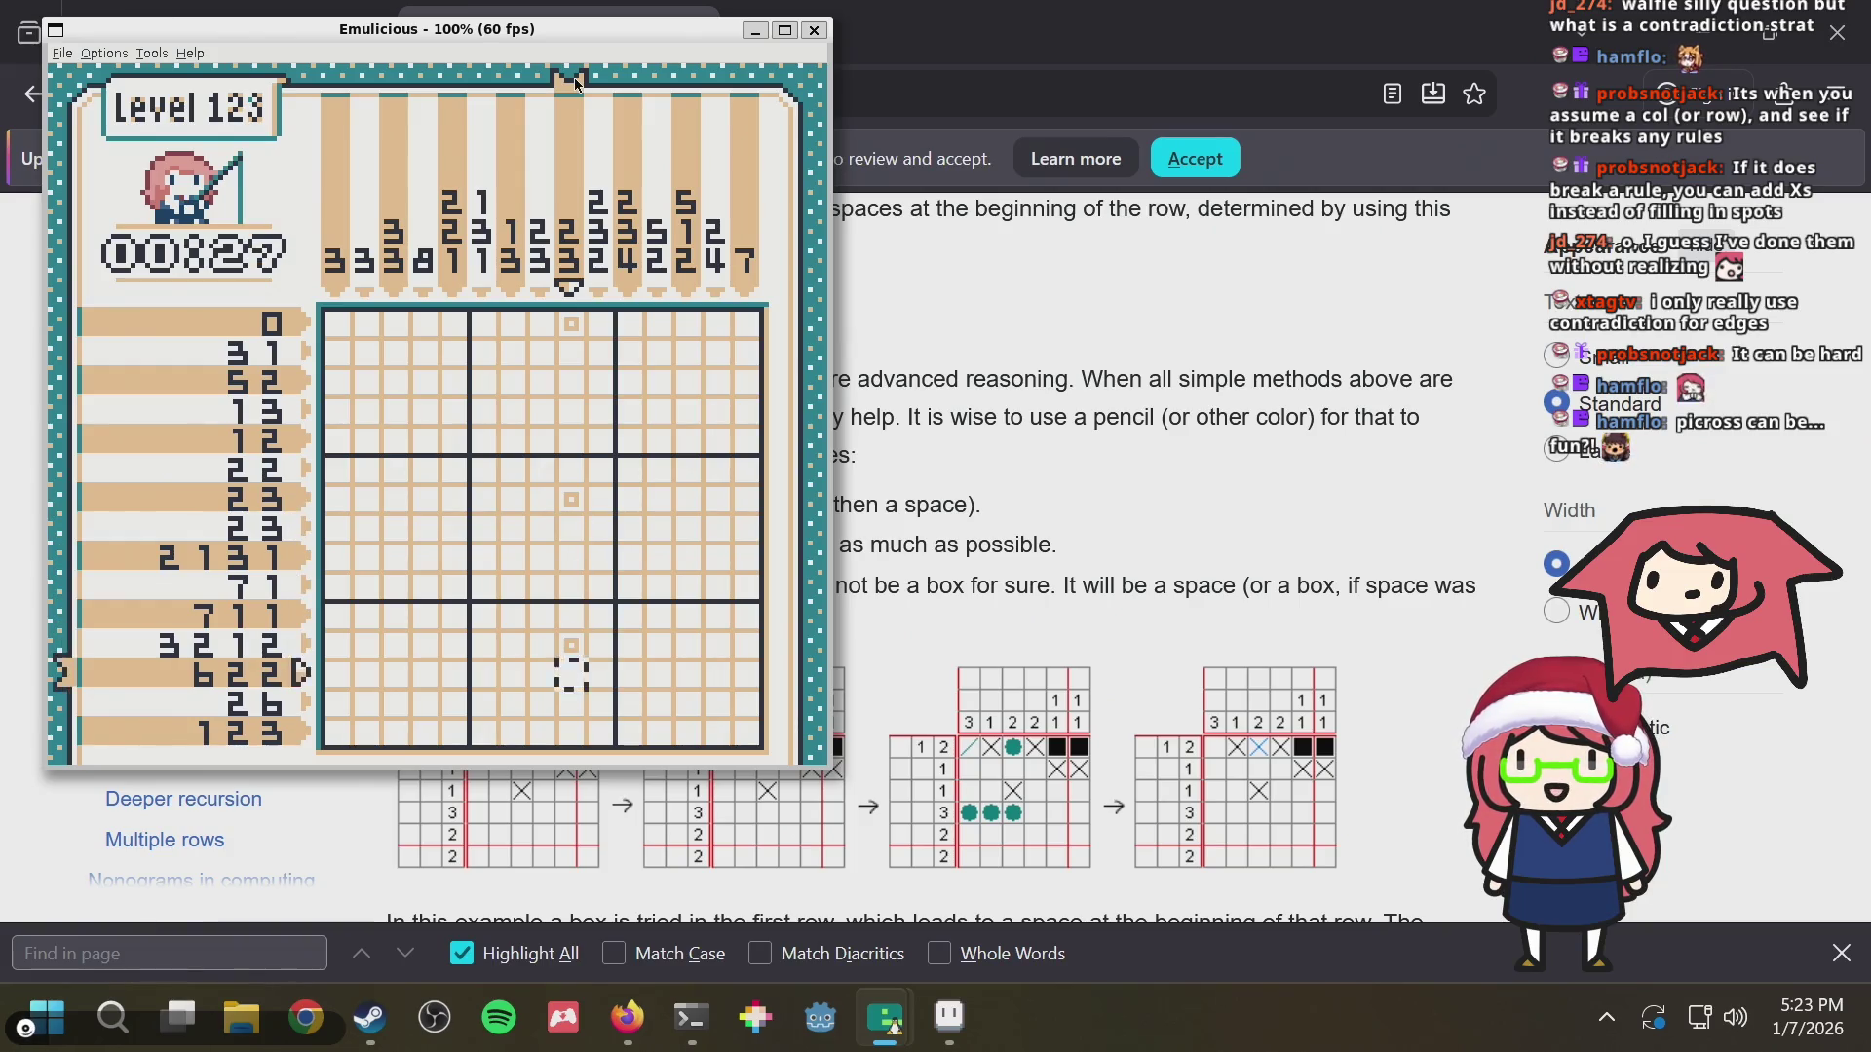
key("Down")
key("Down")
key("Right")
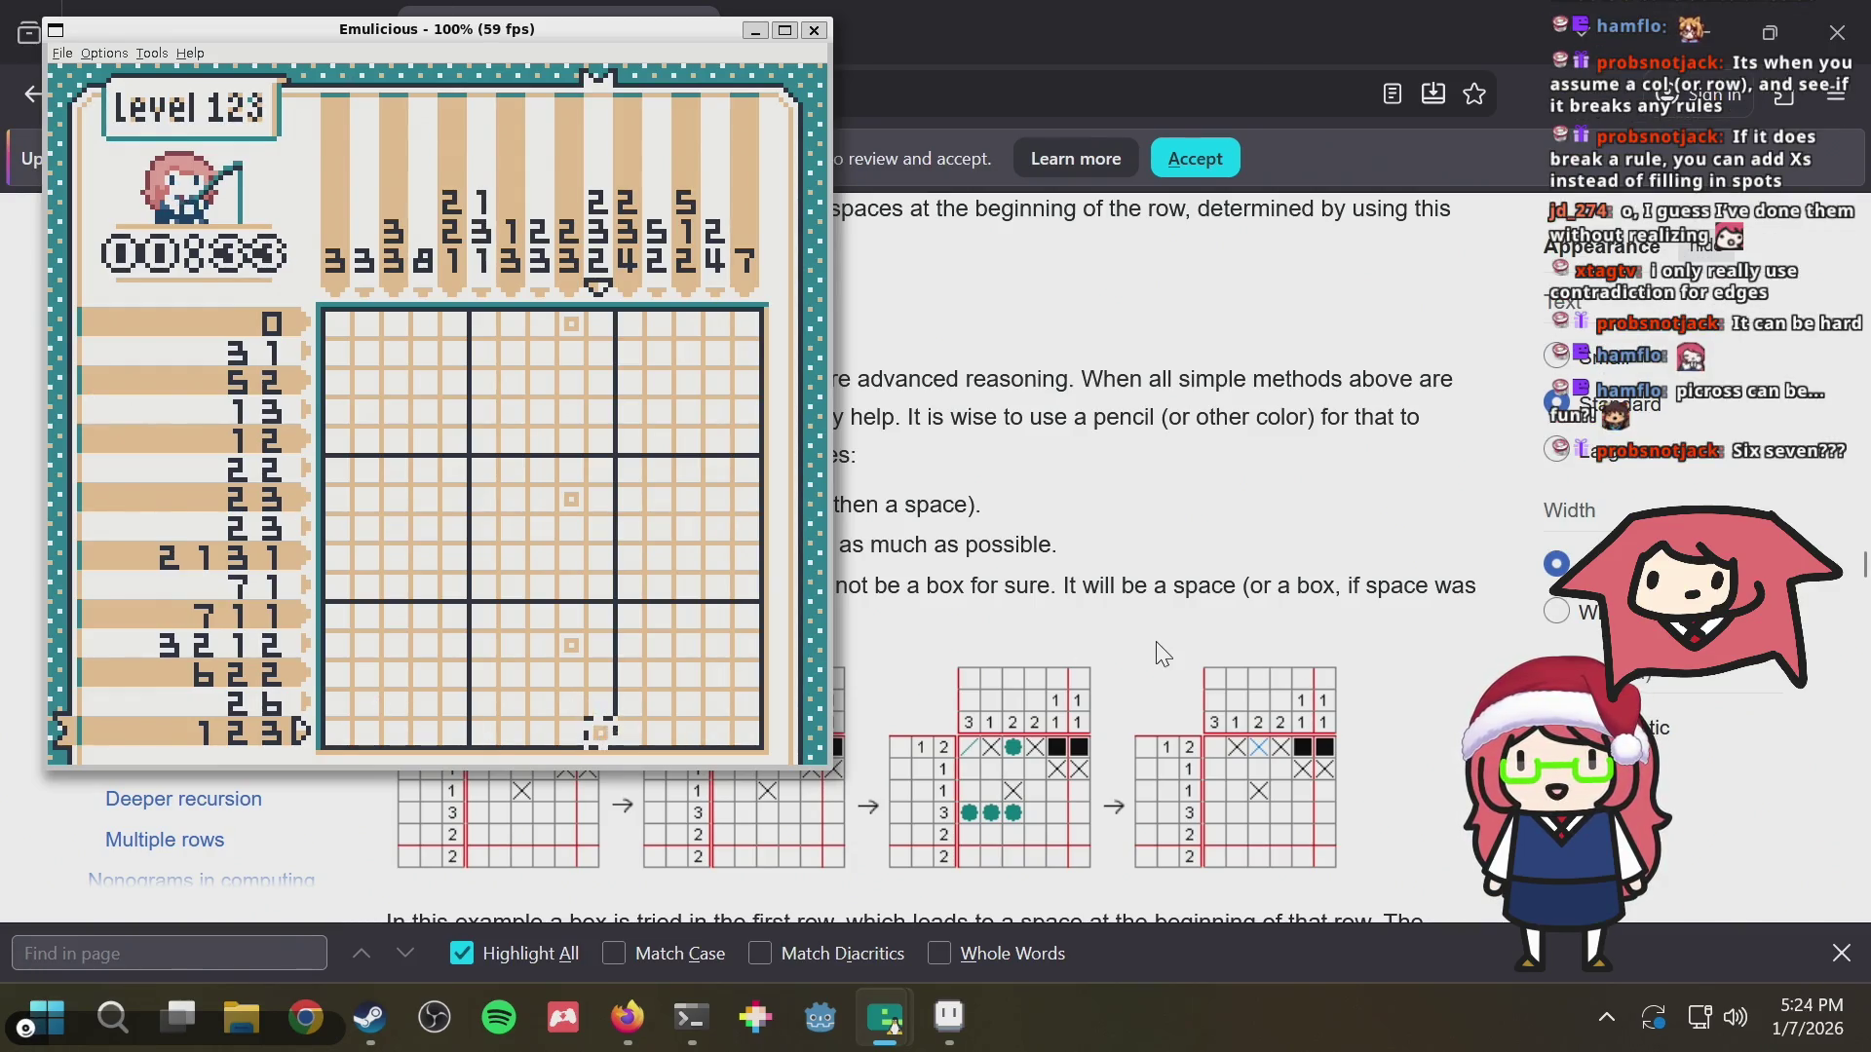
key("Up")
key("Up")
key("Up")
key("Up")
key("Up")
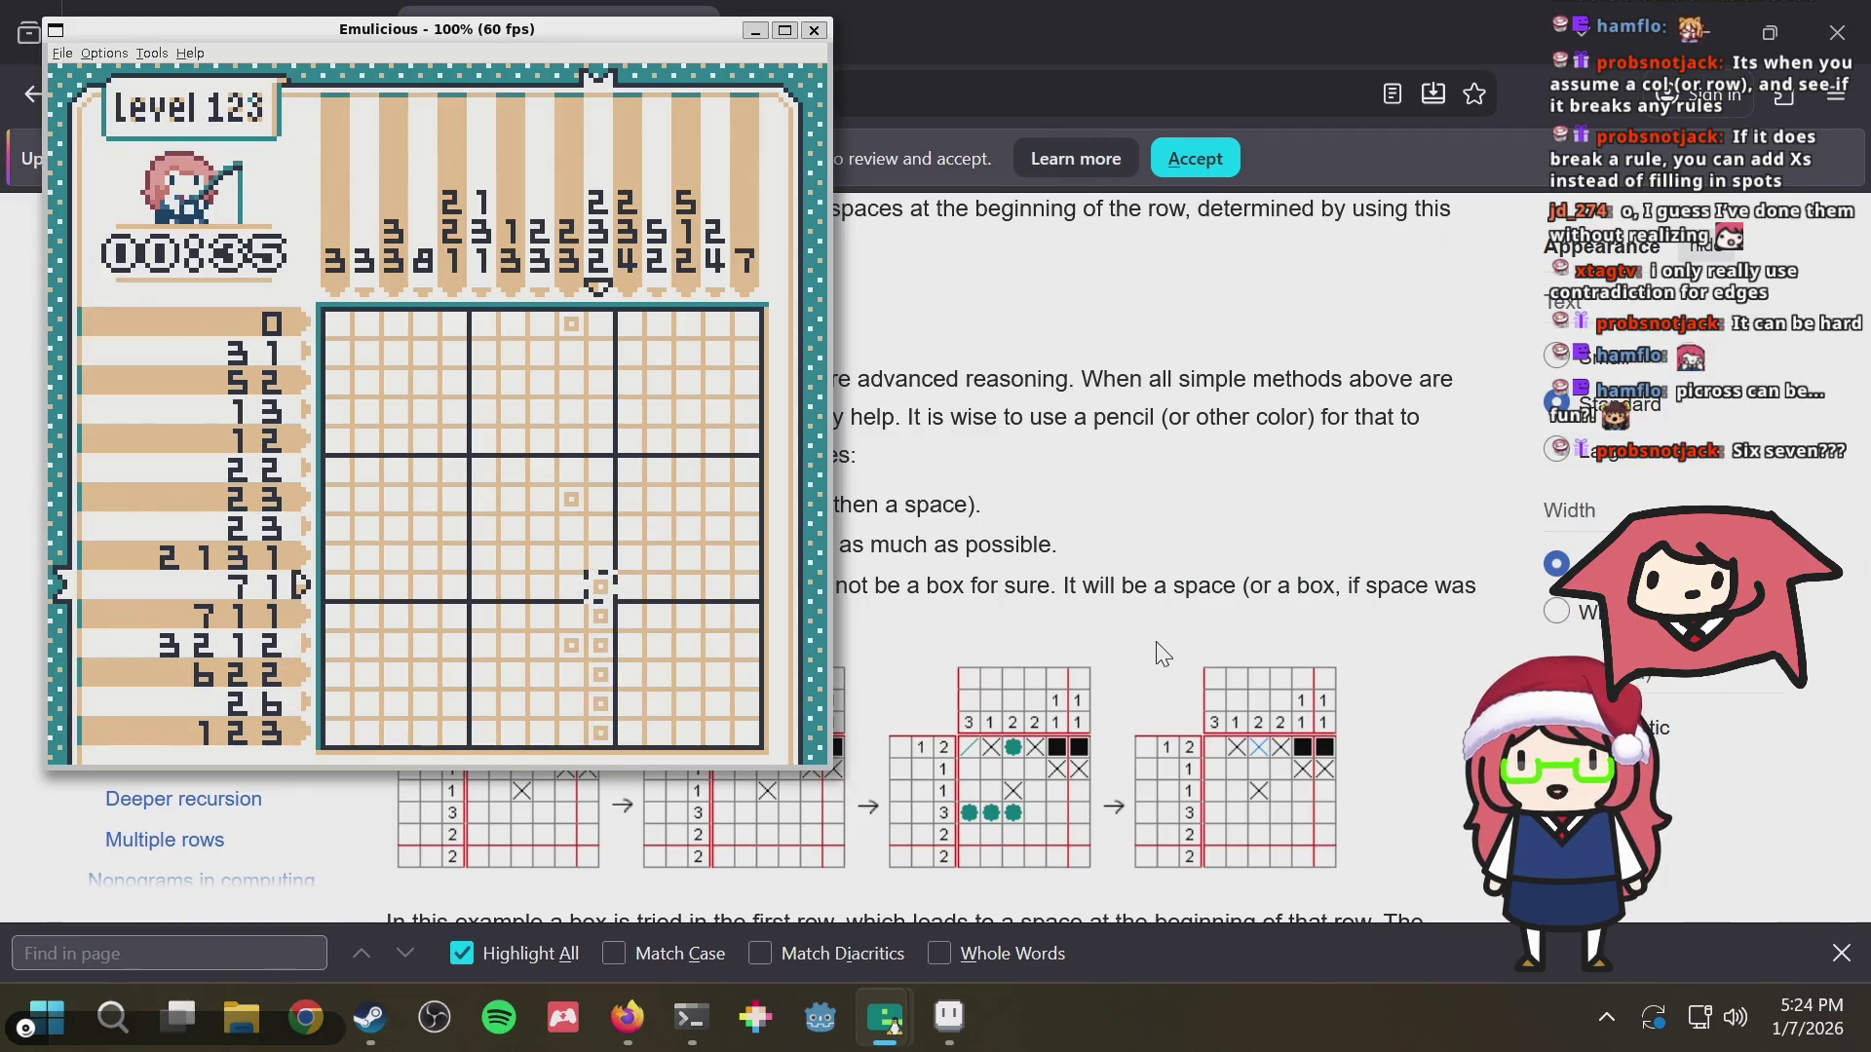
key("x")
key("Down")
key("Down")
key("Down")
key("Down")
key("Down")
key("z")
key("Up")
key("Up")
key("Up")
key("Up")
key("Up")
key("Up")
key("Down")
key("Down")
key("Down")
key("Down")
key("Down")
key("Down")
key("Left")
key("Left")
key("Left")
key("Right")
key("Right")
key("Up")
key("Up")
key("z")
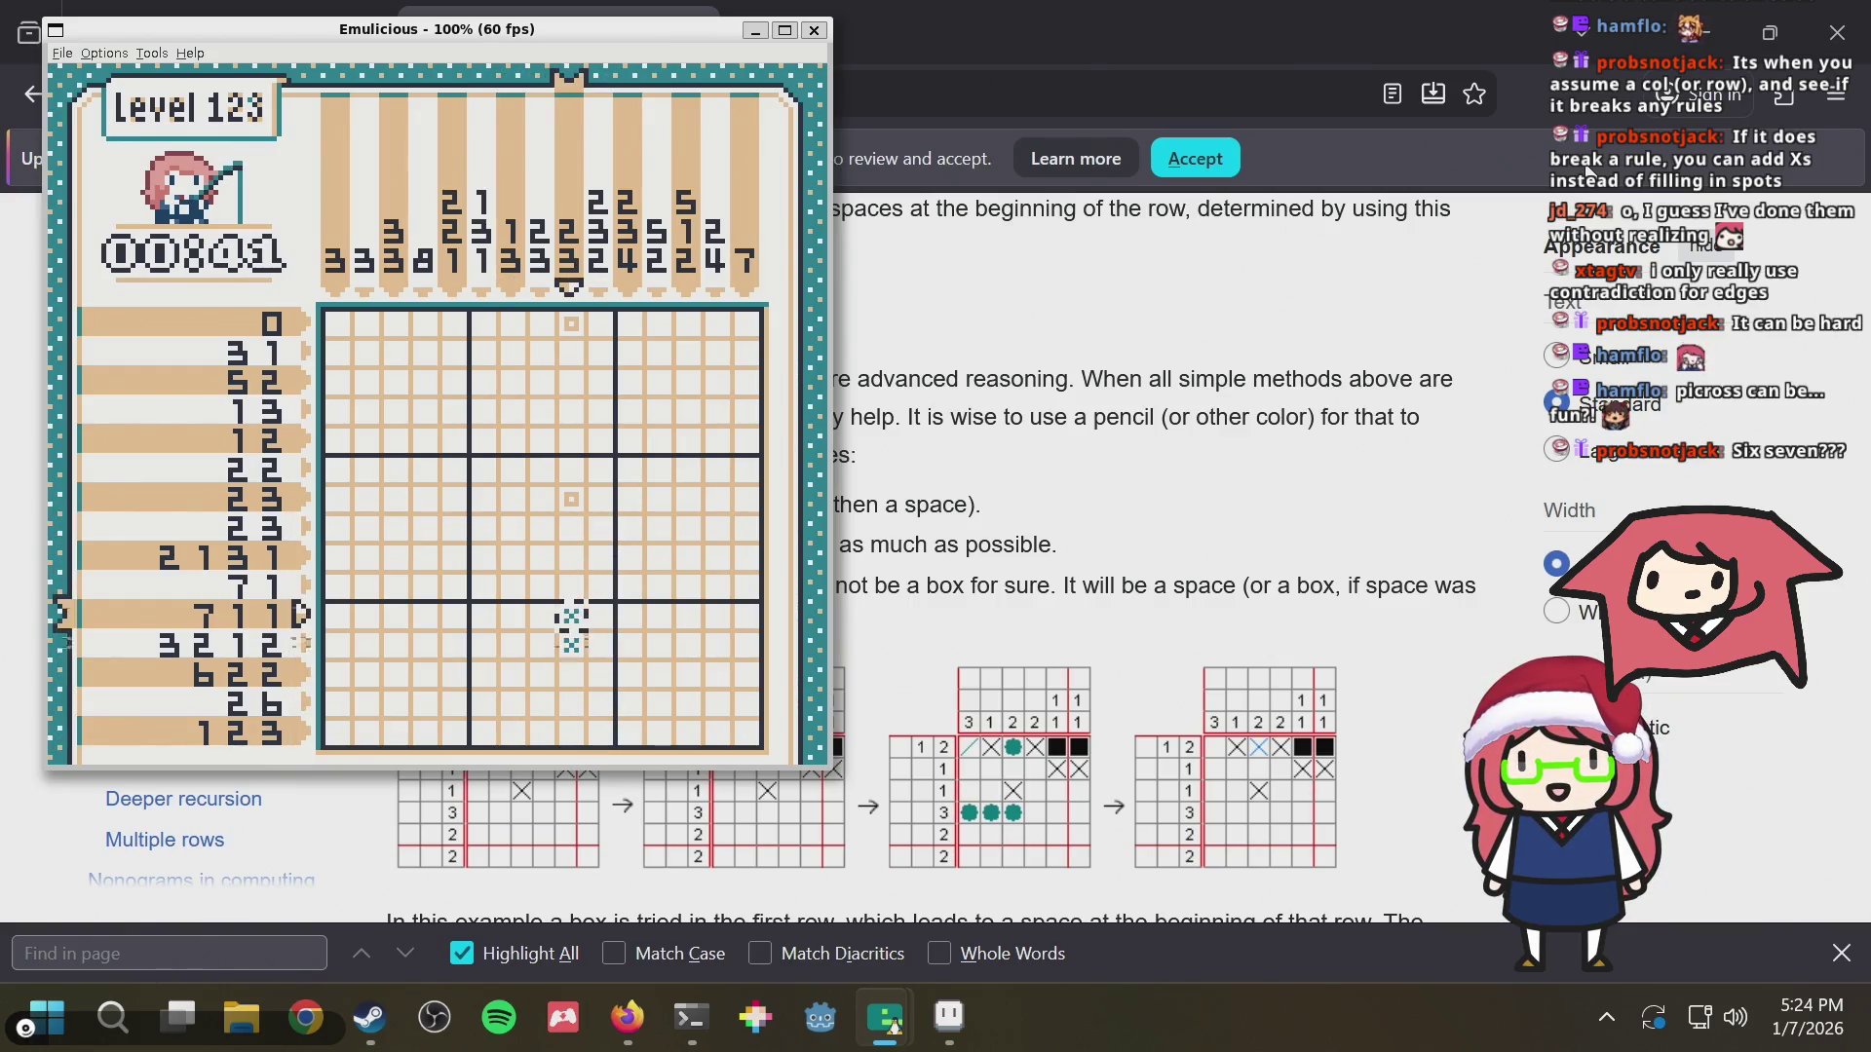
key("Up")
key("Up")
key("Up")
key("Up")
key("Up")
key("Up")
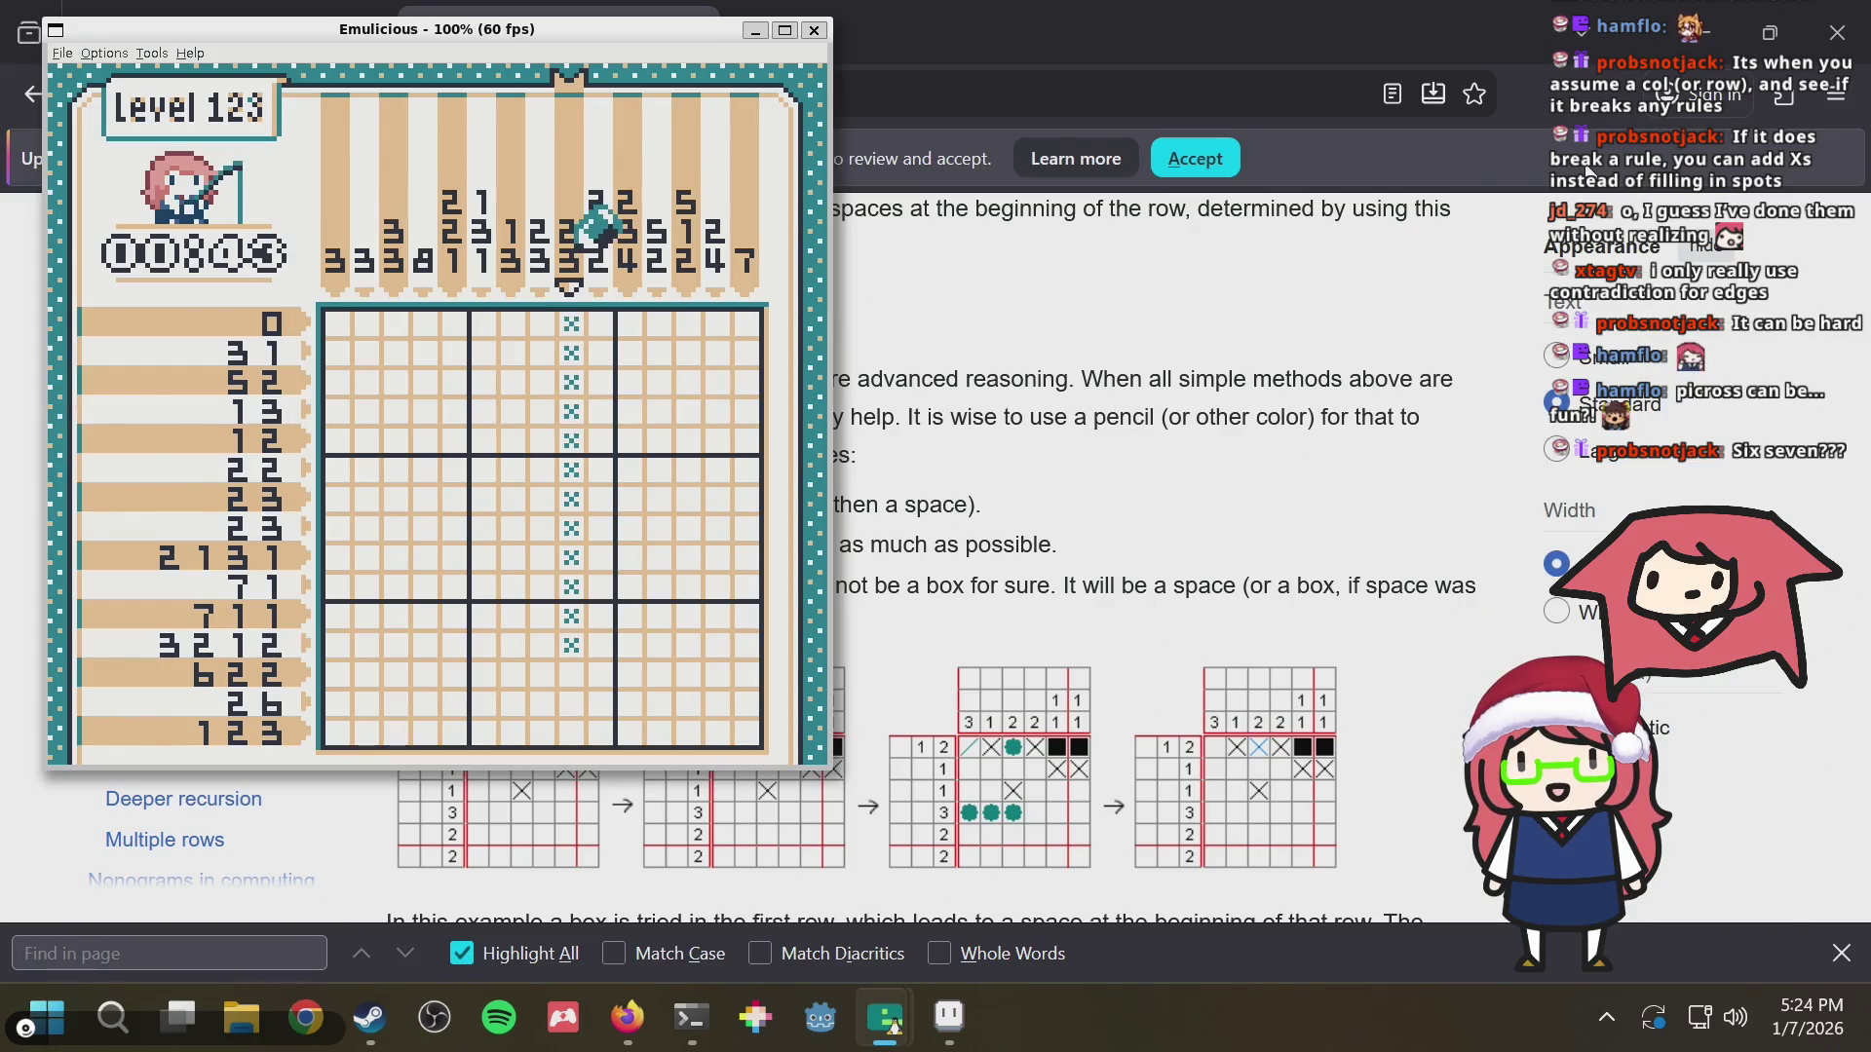
key("Down")
key("z")
key("Down")
key("Down")
key("Down")
key("Down")
key("Down")
key("Down")
key("Down")
key("Left")
key("Left")
key("Left")
key("Left")
key("Up")
key("Up")
key("Right")
key("Right")
key("Up")
key("Up")
key("Up")
key("Right")
key("Right")
key("Right")
key("Up")
key("Up")
key("Up")
key("Right")
key("Down")
key("Down")
key("Down")
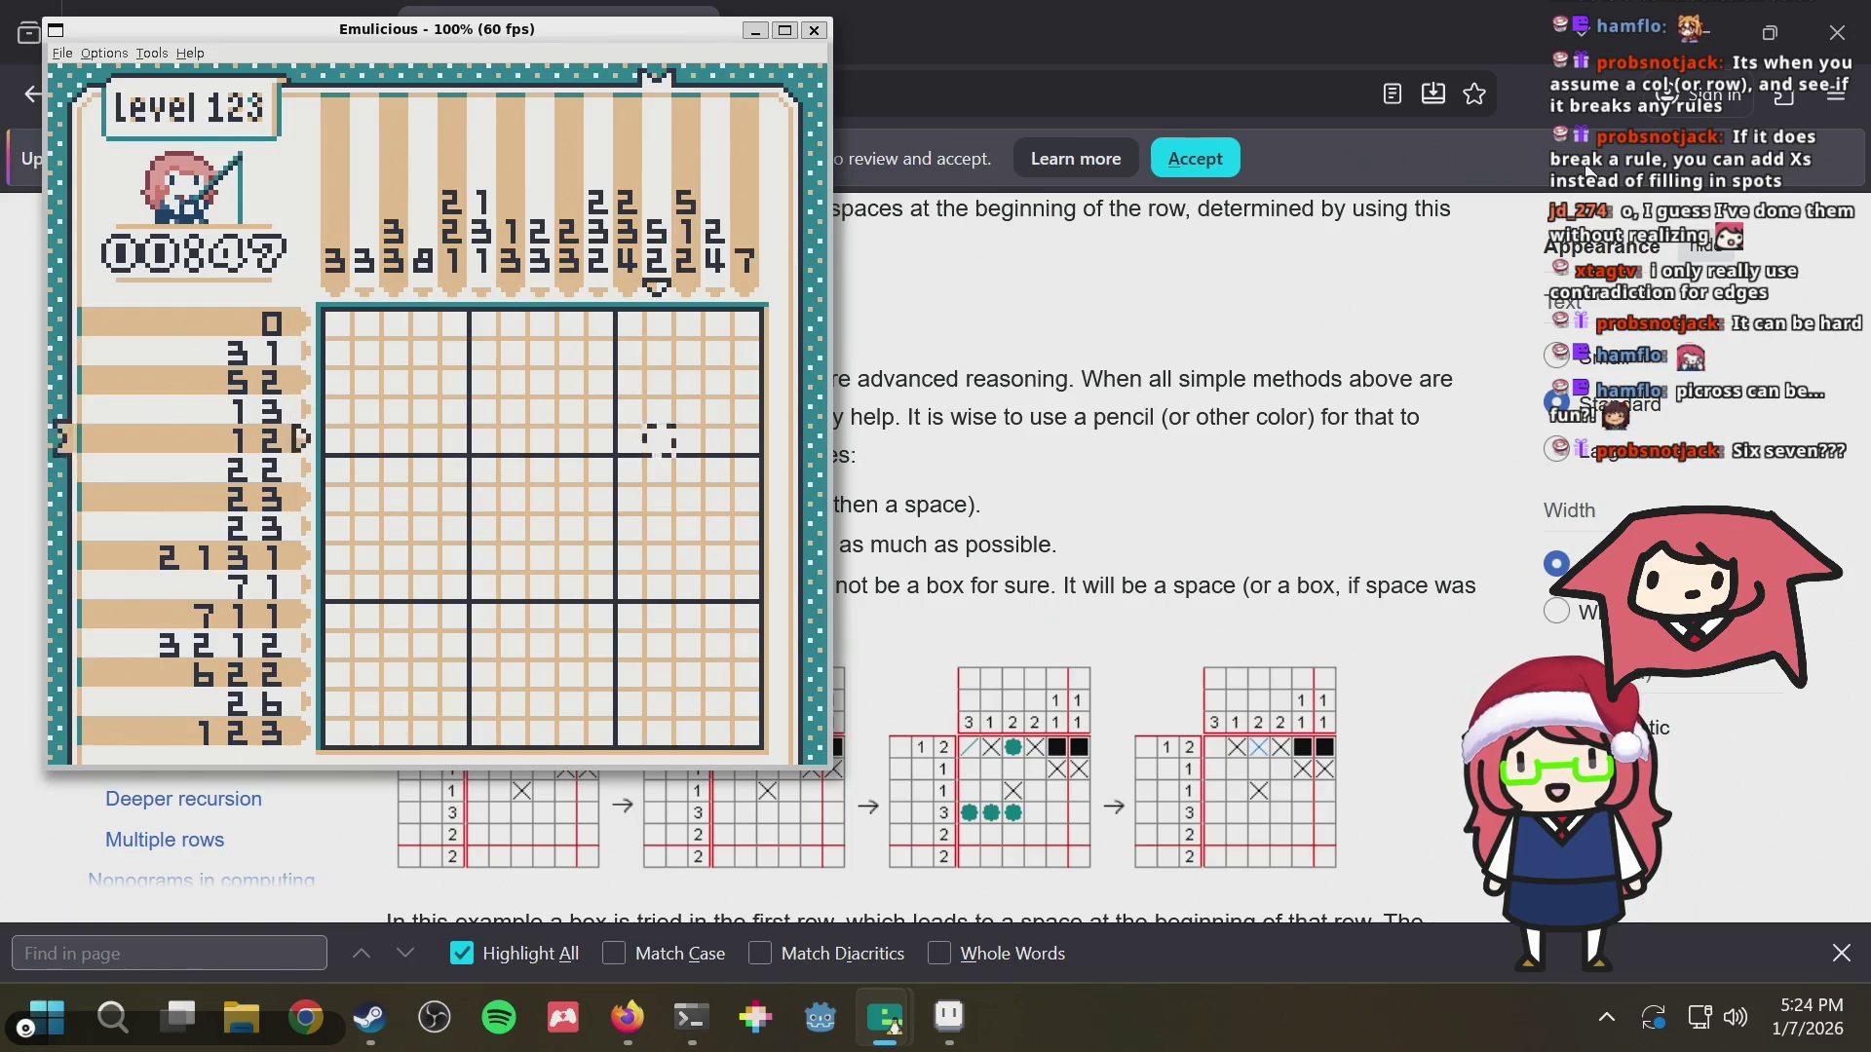
key("Down")
key("Down")
key("Down")
key("Right")
key("Right")
key("Down")
key("Down")
key("Right")
key("Left")
key("Left")
key("Left")
key("Left")
key("Left")
key("Left")
key("Up")
key("Up")
key("Up")
key("Up")
key("Up")
key("Up")
key("Left")
key("Left")
key("Left")
key("Down")
key("Down")
key("Right")
key("Right")
key("Right")
key("Right")
key("Right")
key("Right")
key("Up")
key("Up")
key("Up")
key("Right")
key("Right")
key("Right")
key("Up")
key("Up")
key("Left")
key("Left")
key("Left")
key("Left")
key("Left")
key("Left")
key("Left")
key("Left")
key("Left")
key("Down")
key("Down")
key("Down")
key("Down")
key("Down")
key("Down")
key("Right")
key("Right")
key("Right")
key("Right")
key("Right")
key("Up")
key("Up")
key("Up")
key("Up")
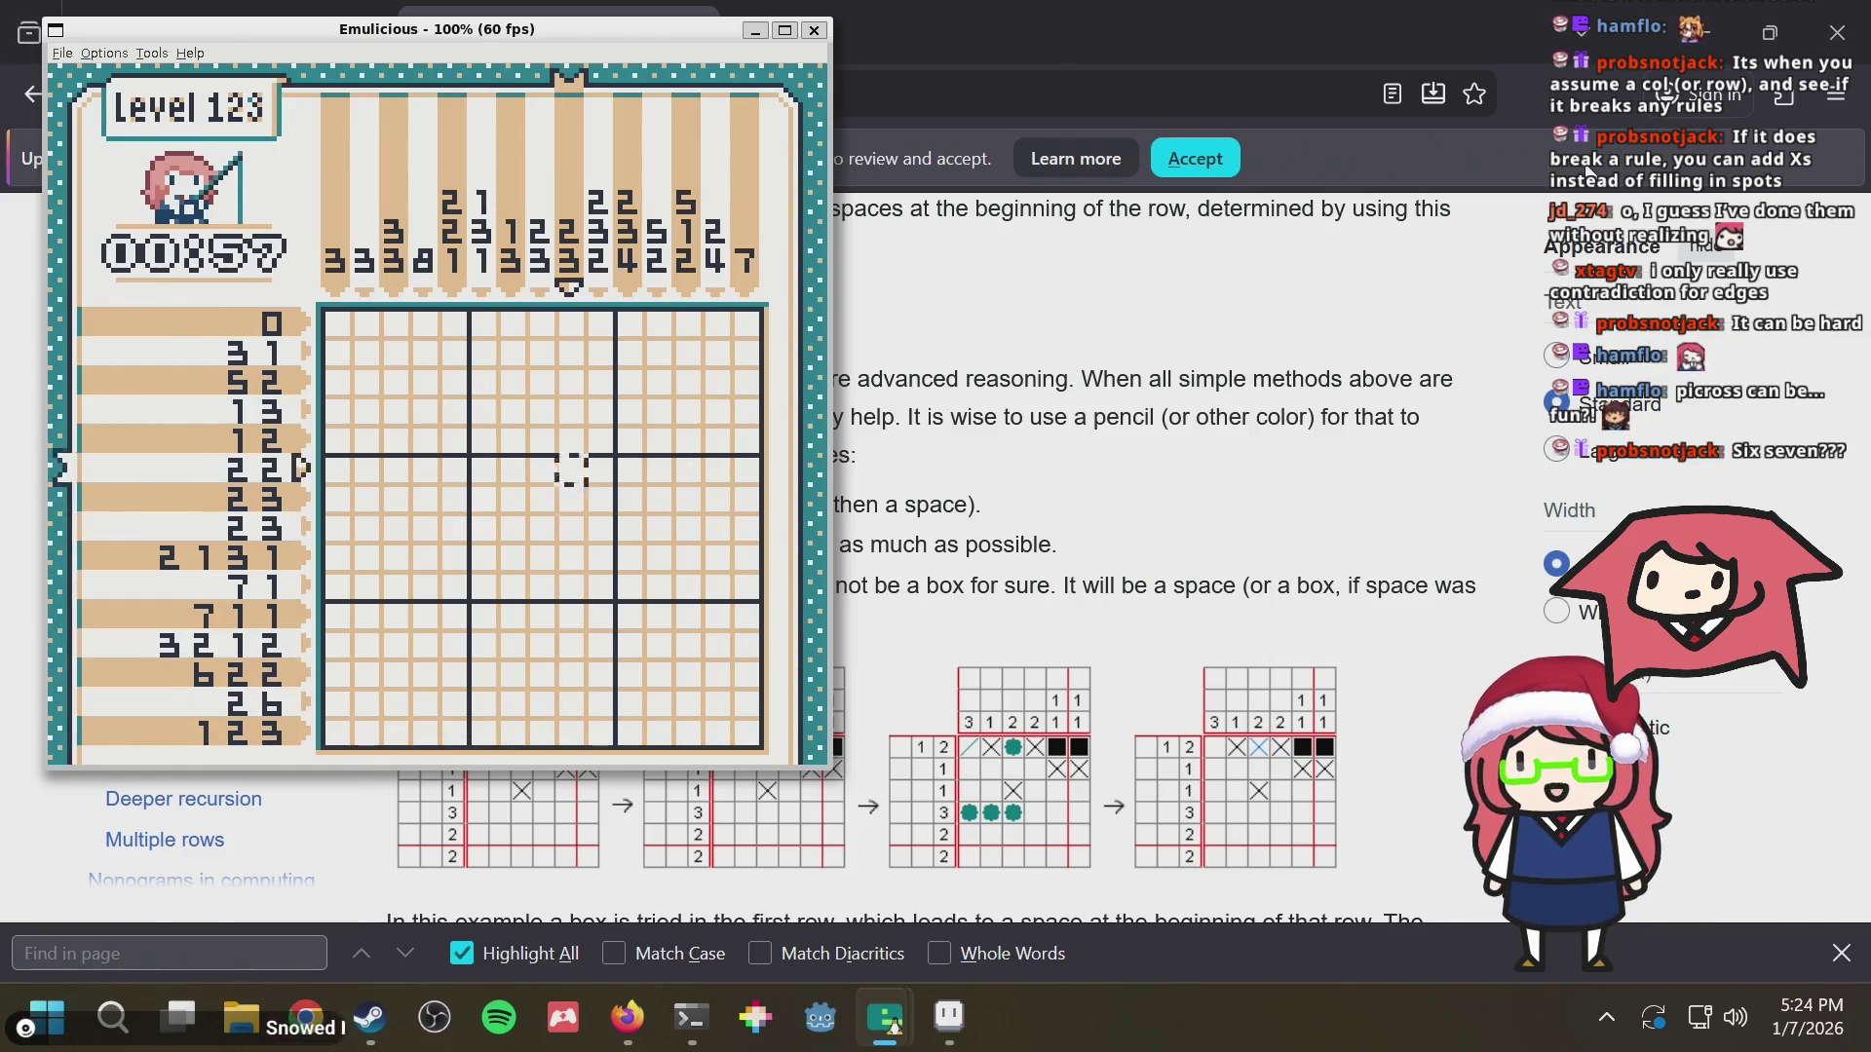
key("Up")
key("Up")
key("Up")
key("Up")
key("Right")
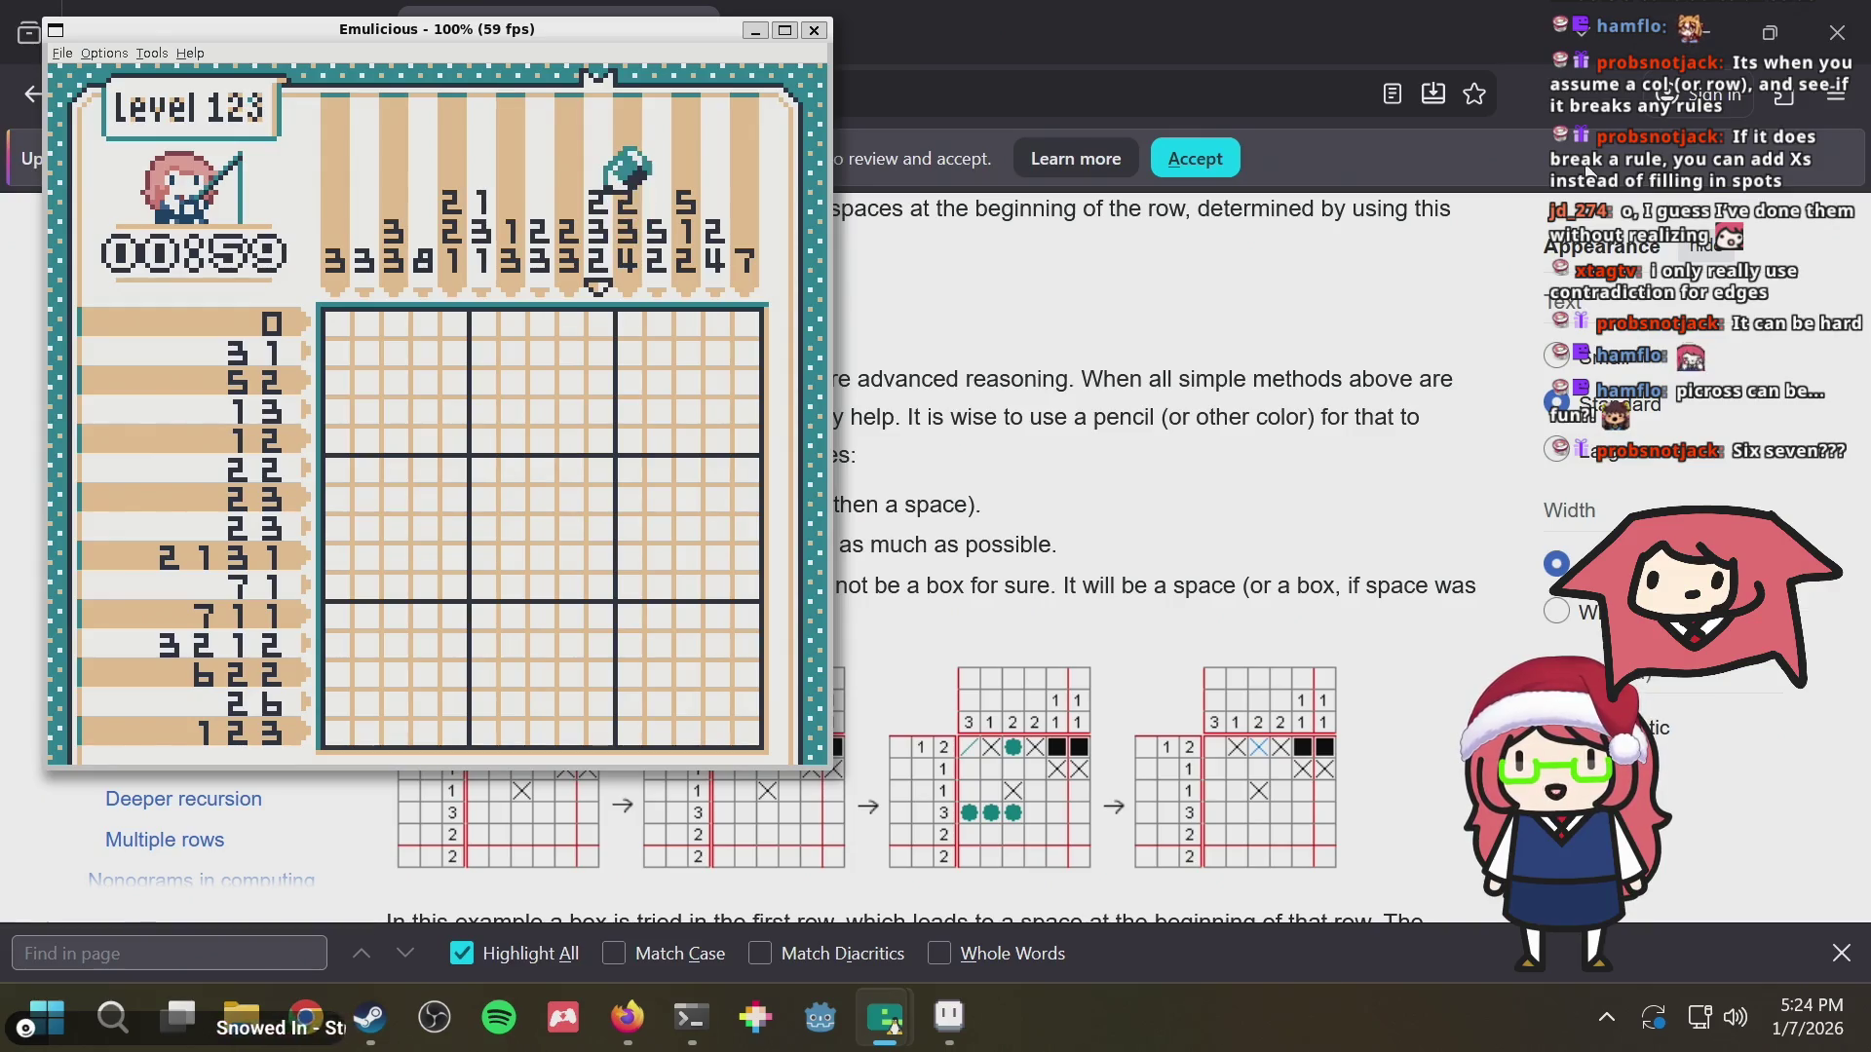
key("Down")
key("Down")
key("Up")
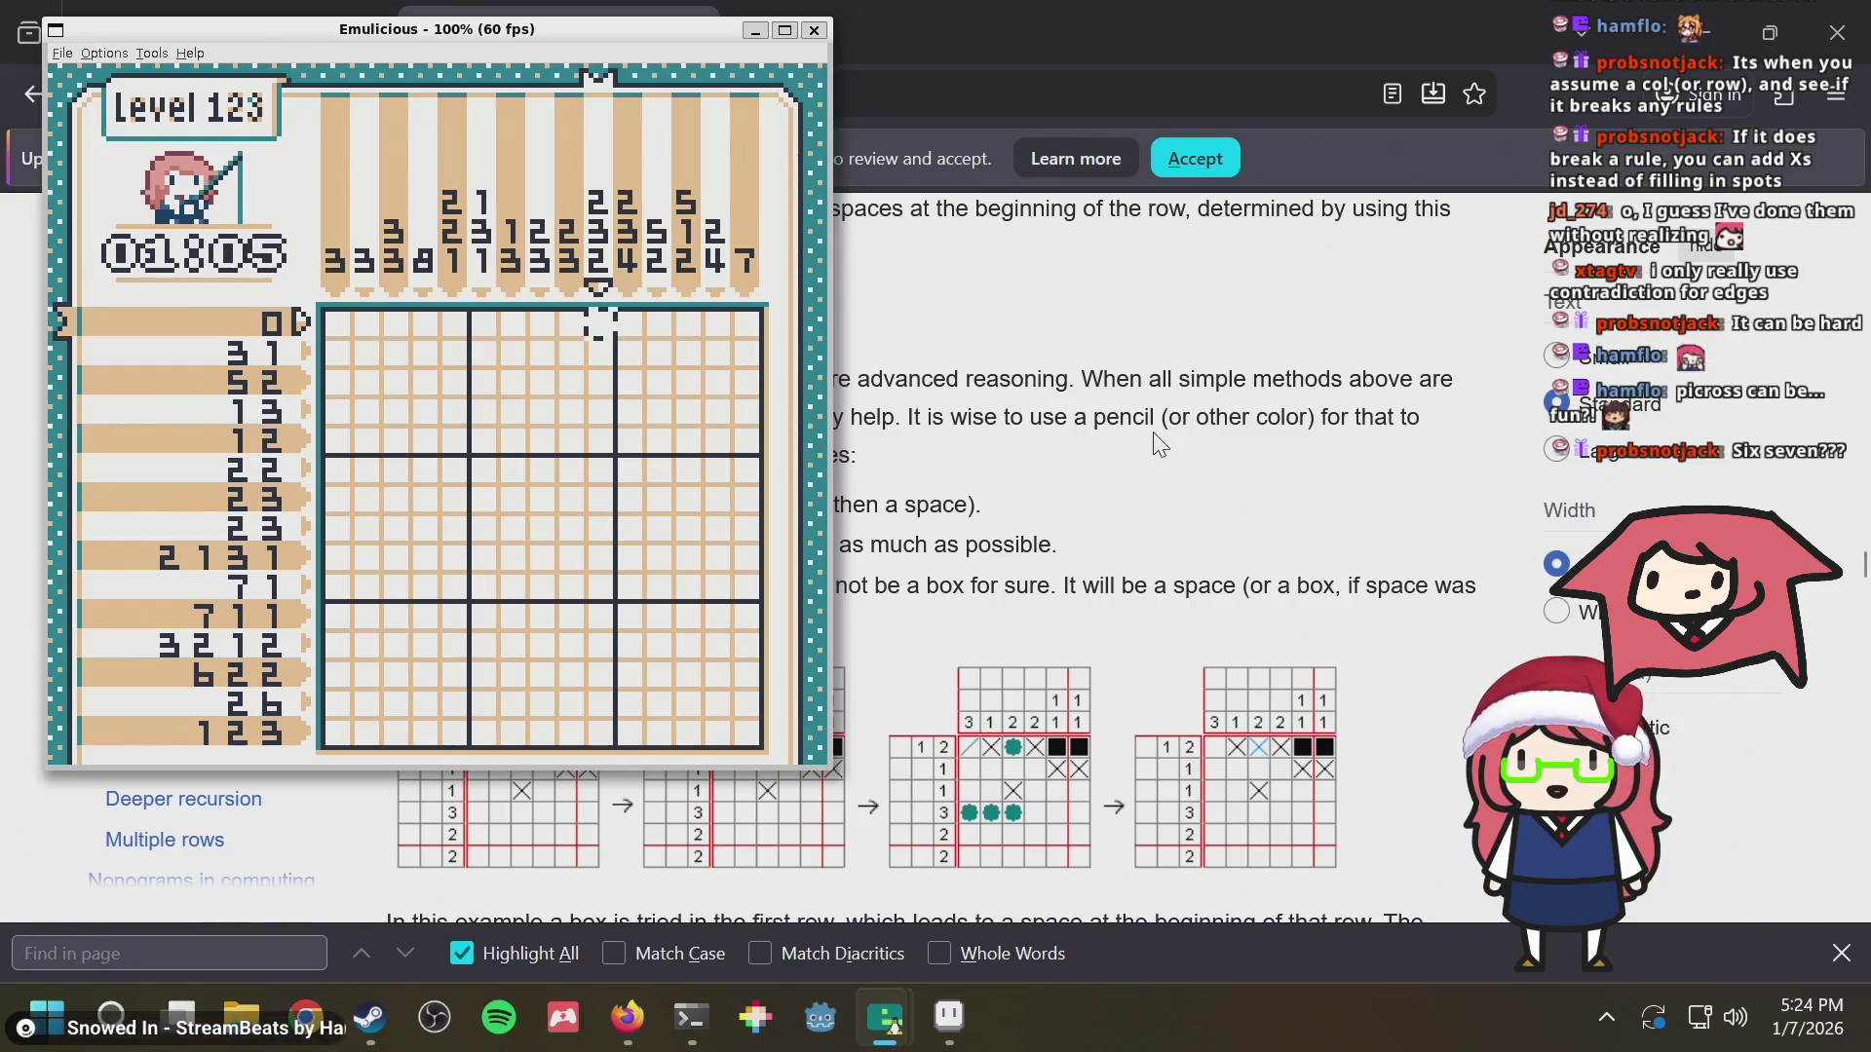
key("Up")
key("Down")
key("Down")
key("Down")
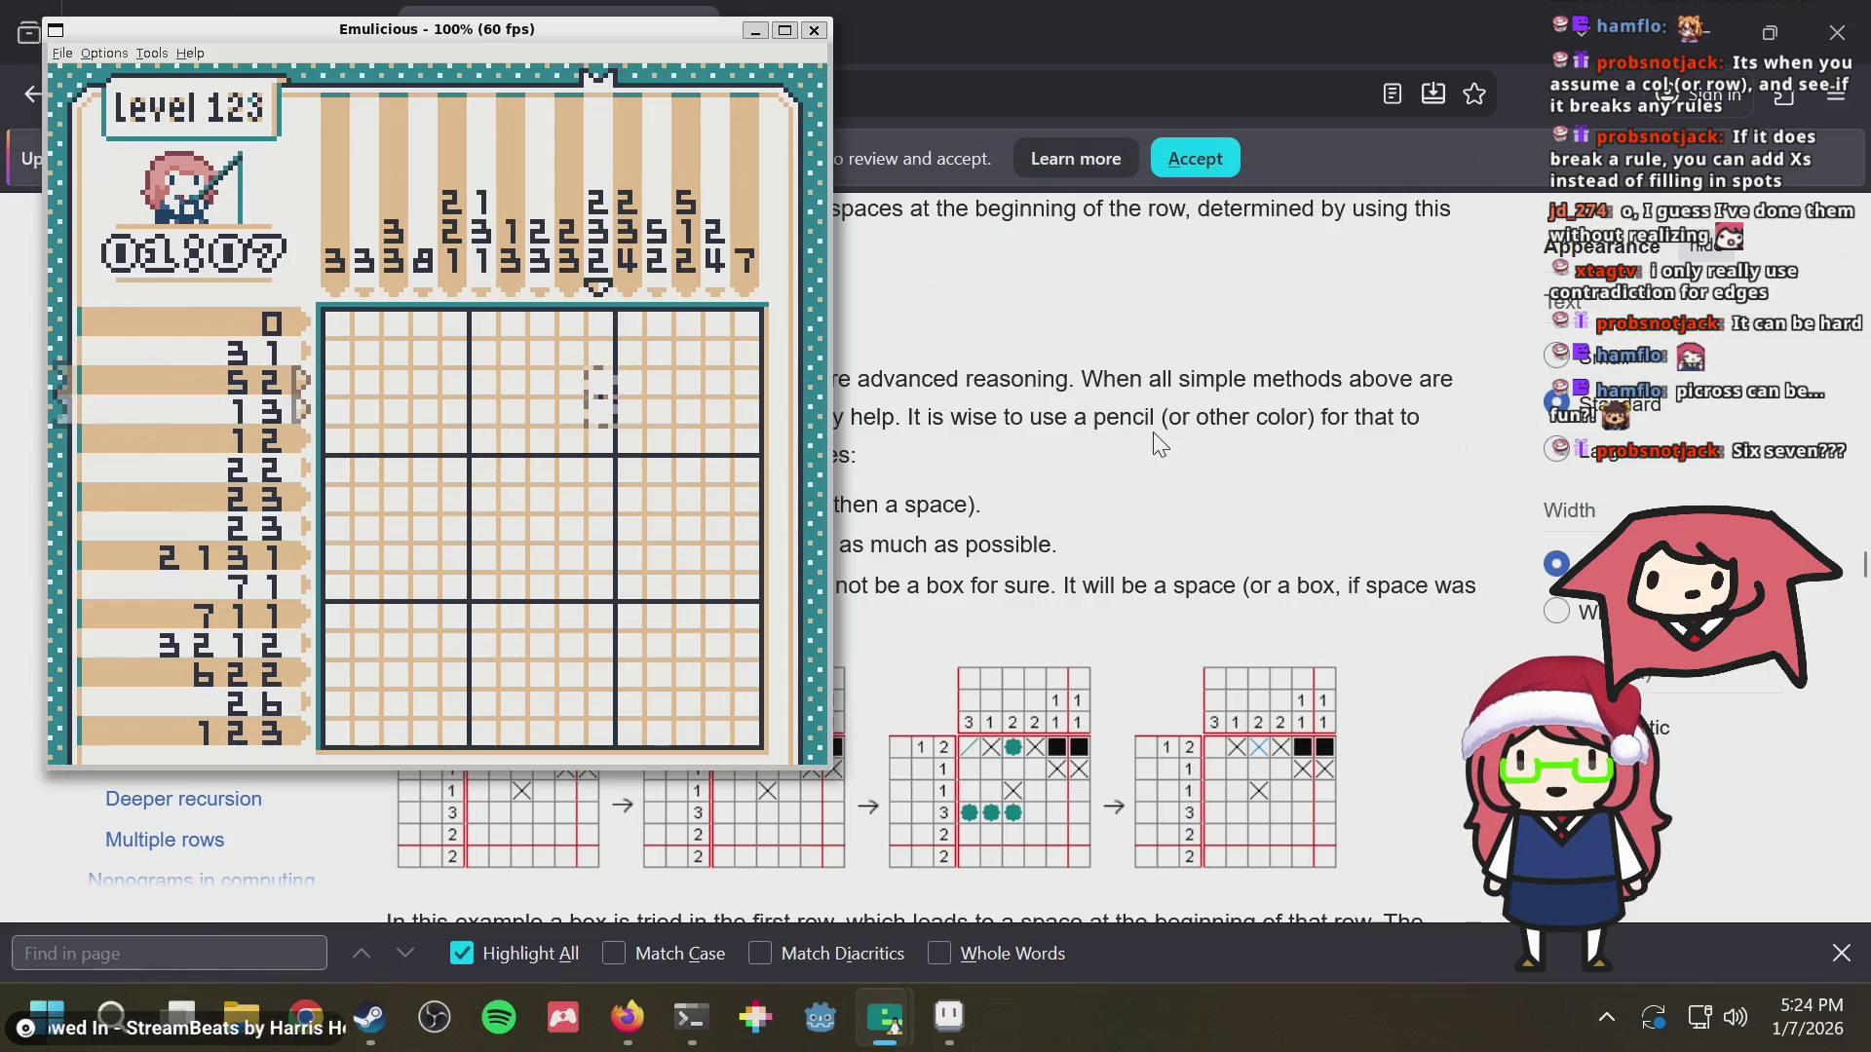
key("Down")
key("Down")
key("Down")
key("Up")
key("Up")
key("Up")
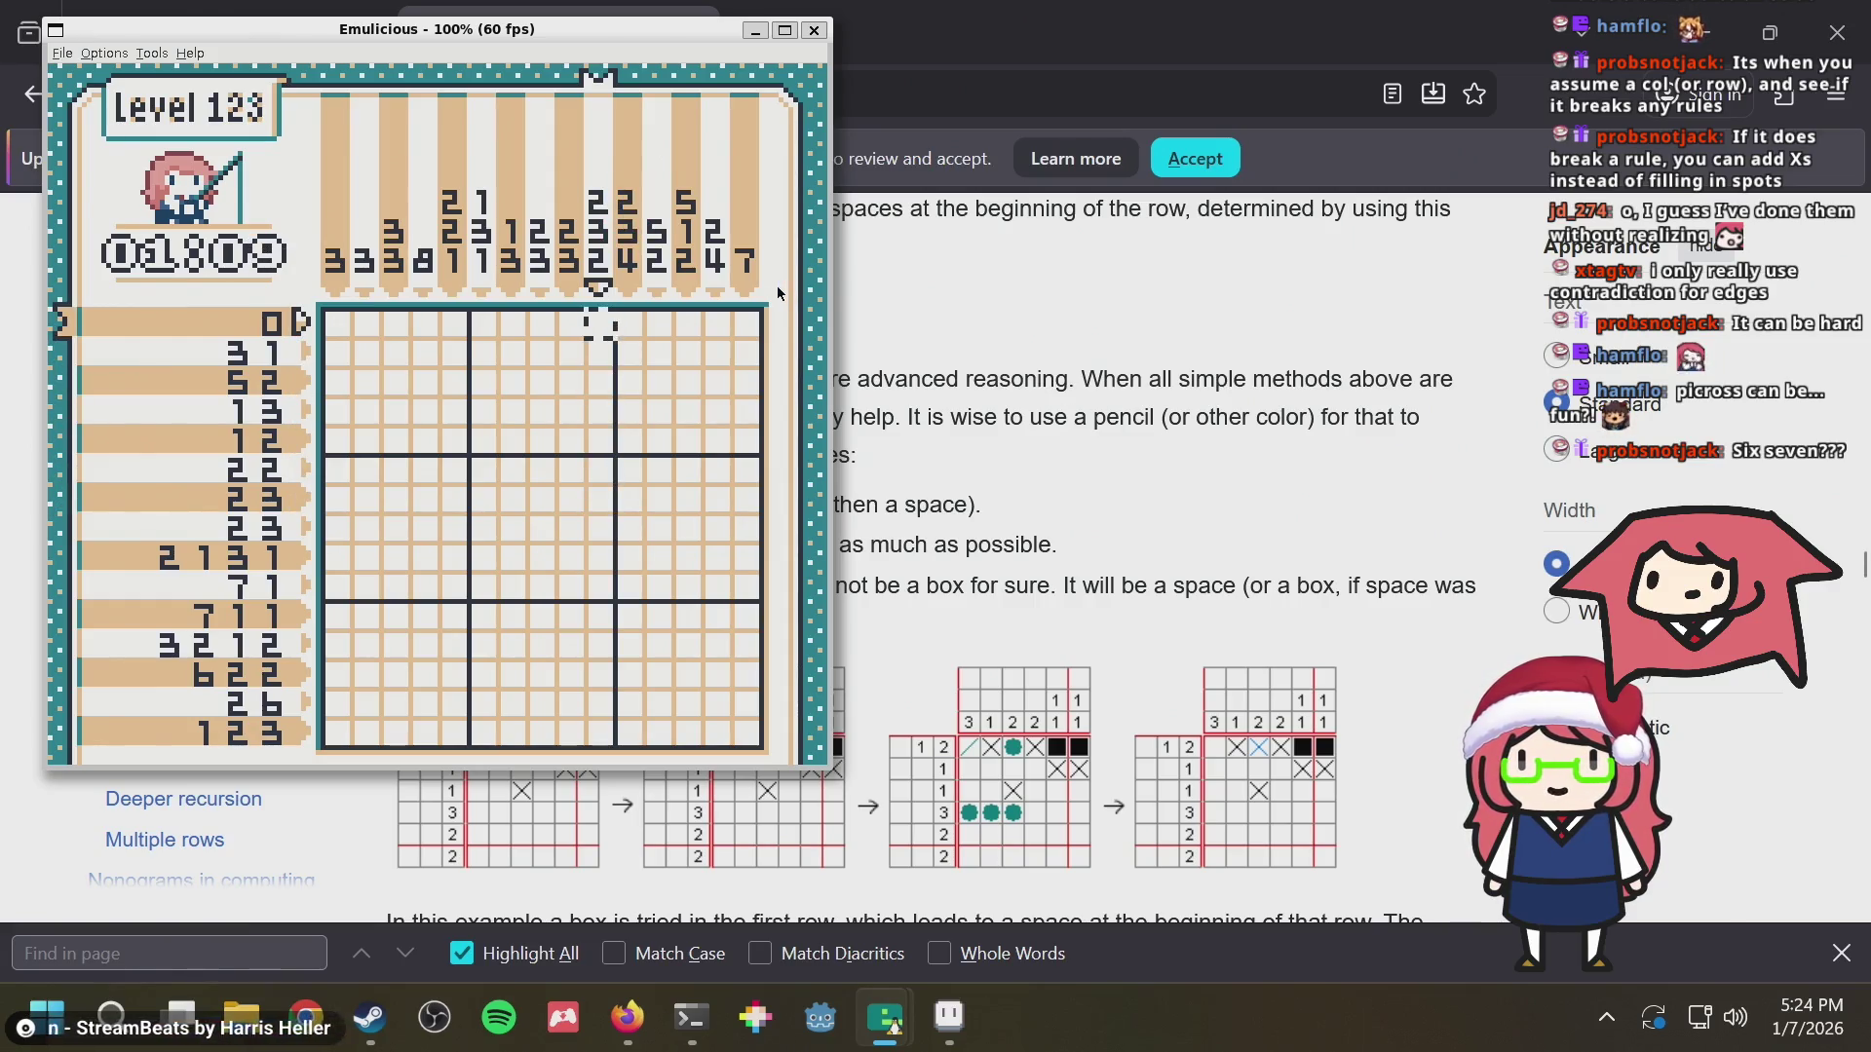
key("Right")
key("Right")
key("Right")
key("Right")
key("Down")
key("Down")
key("Down")
key("Down")
key("Down")
key("Down")
key("Down")
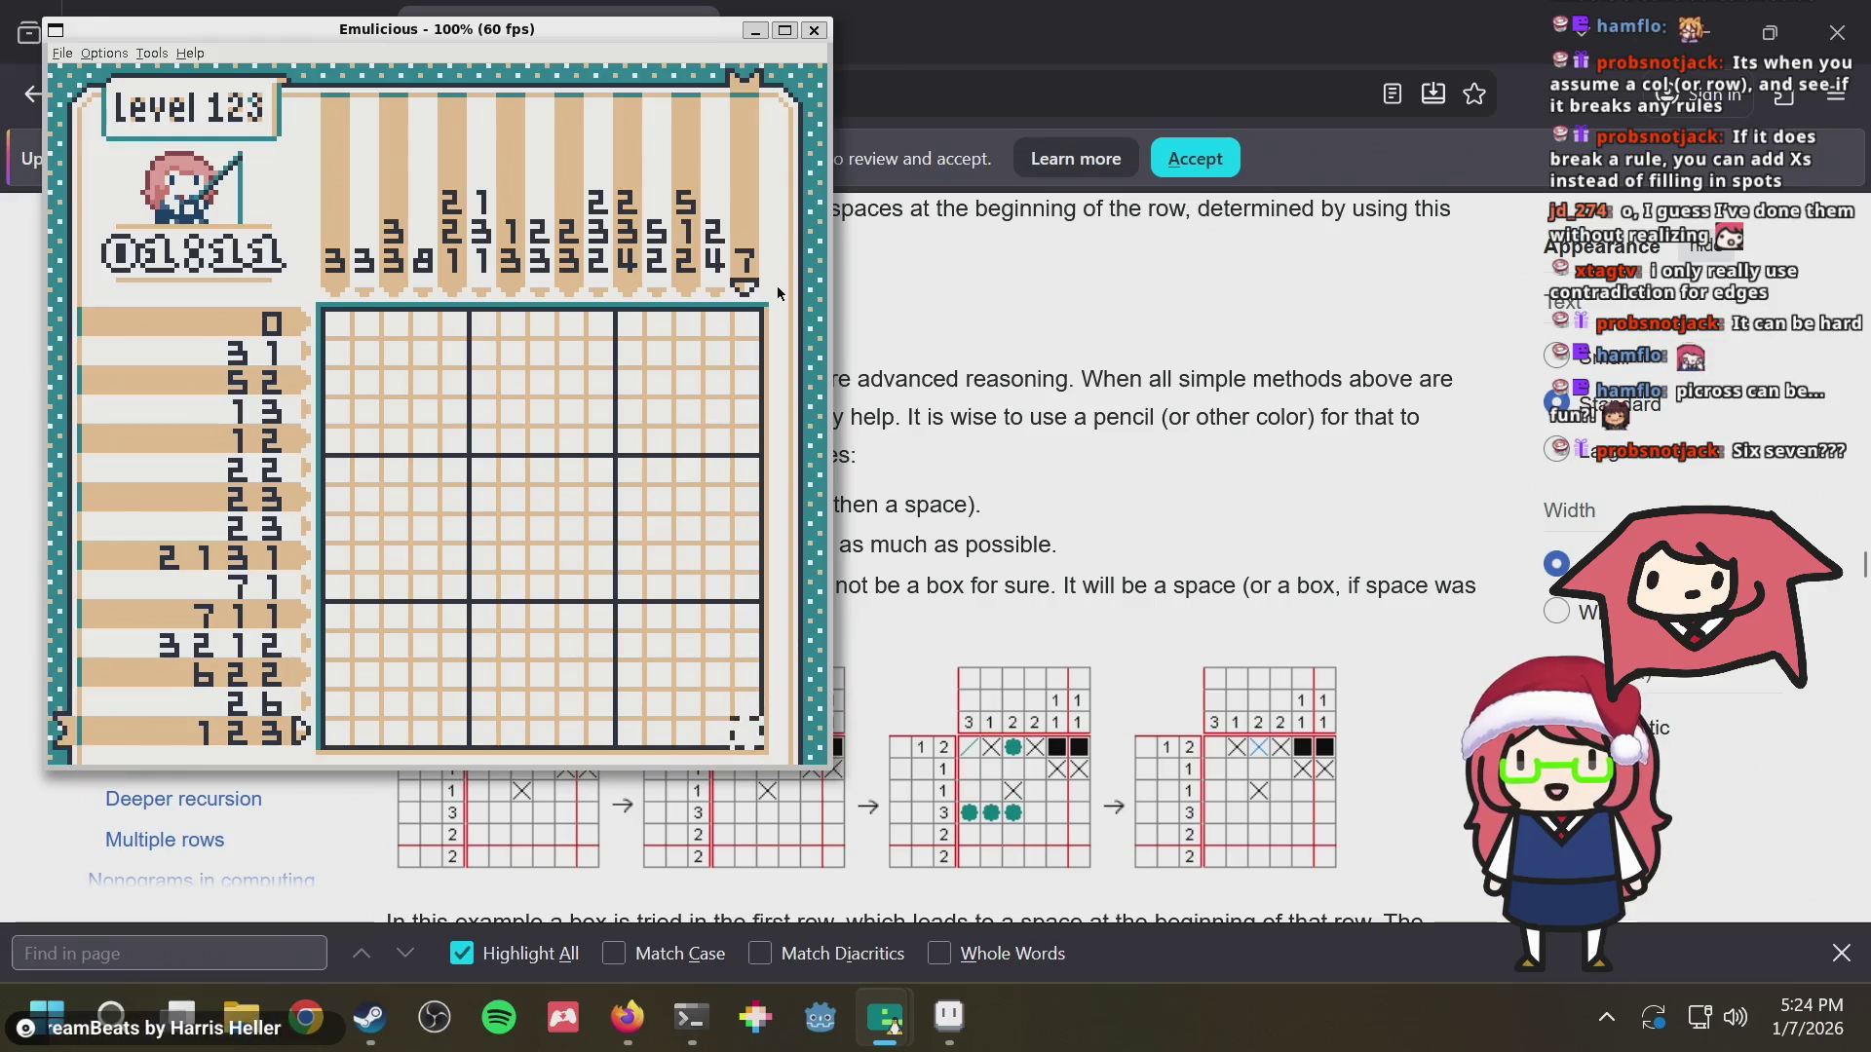
key("Down")
key("Down")
key("Down")
key("Down")
key("Down")
key("Down")
key("Down")
key("Up")
key("Up")
key("Up")
key("Up")
key("Up")
key("Up")
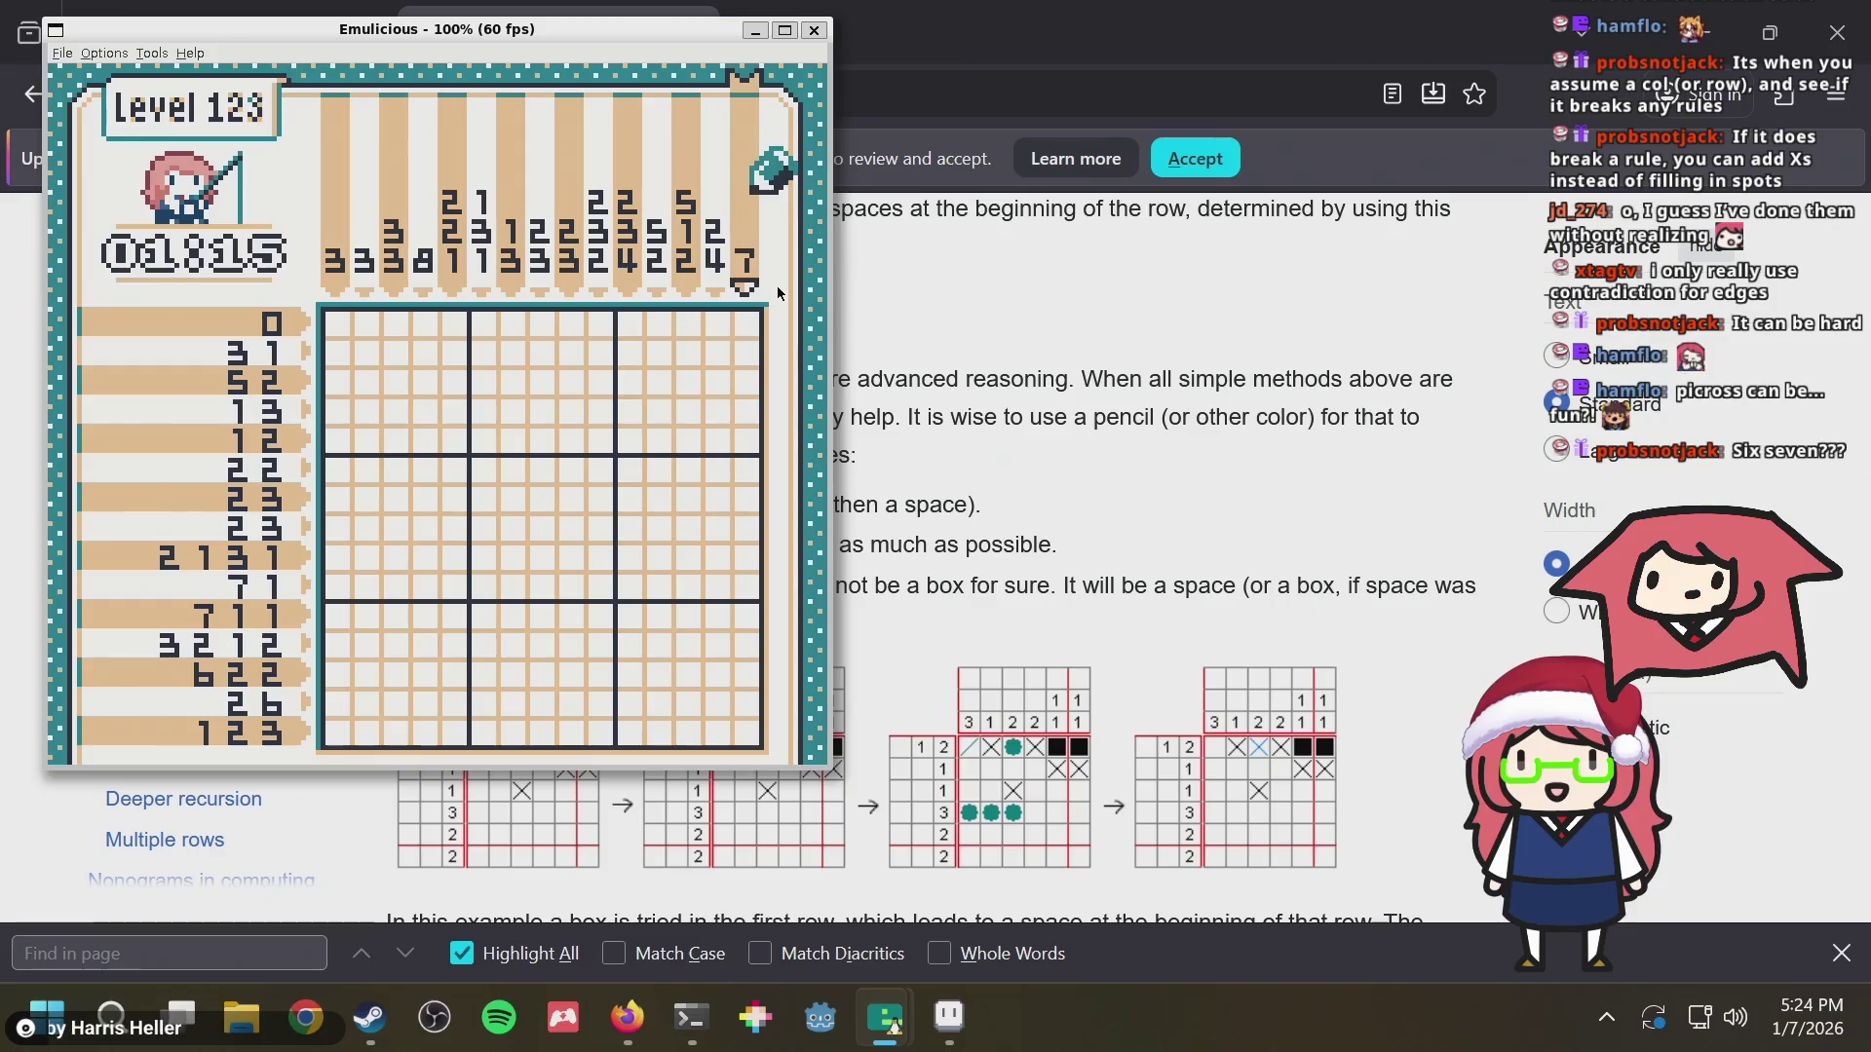
key("Down")
key("Left")
key("Left")
key("Down")
key("Down")
key("Down")
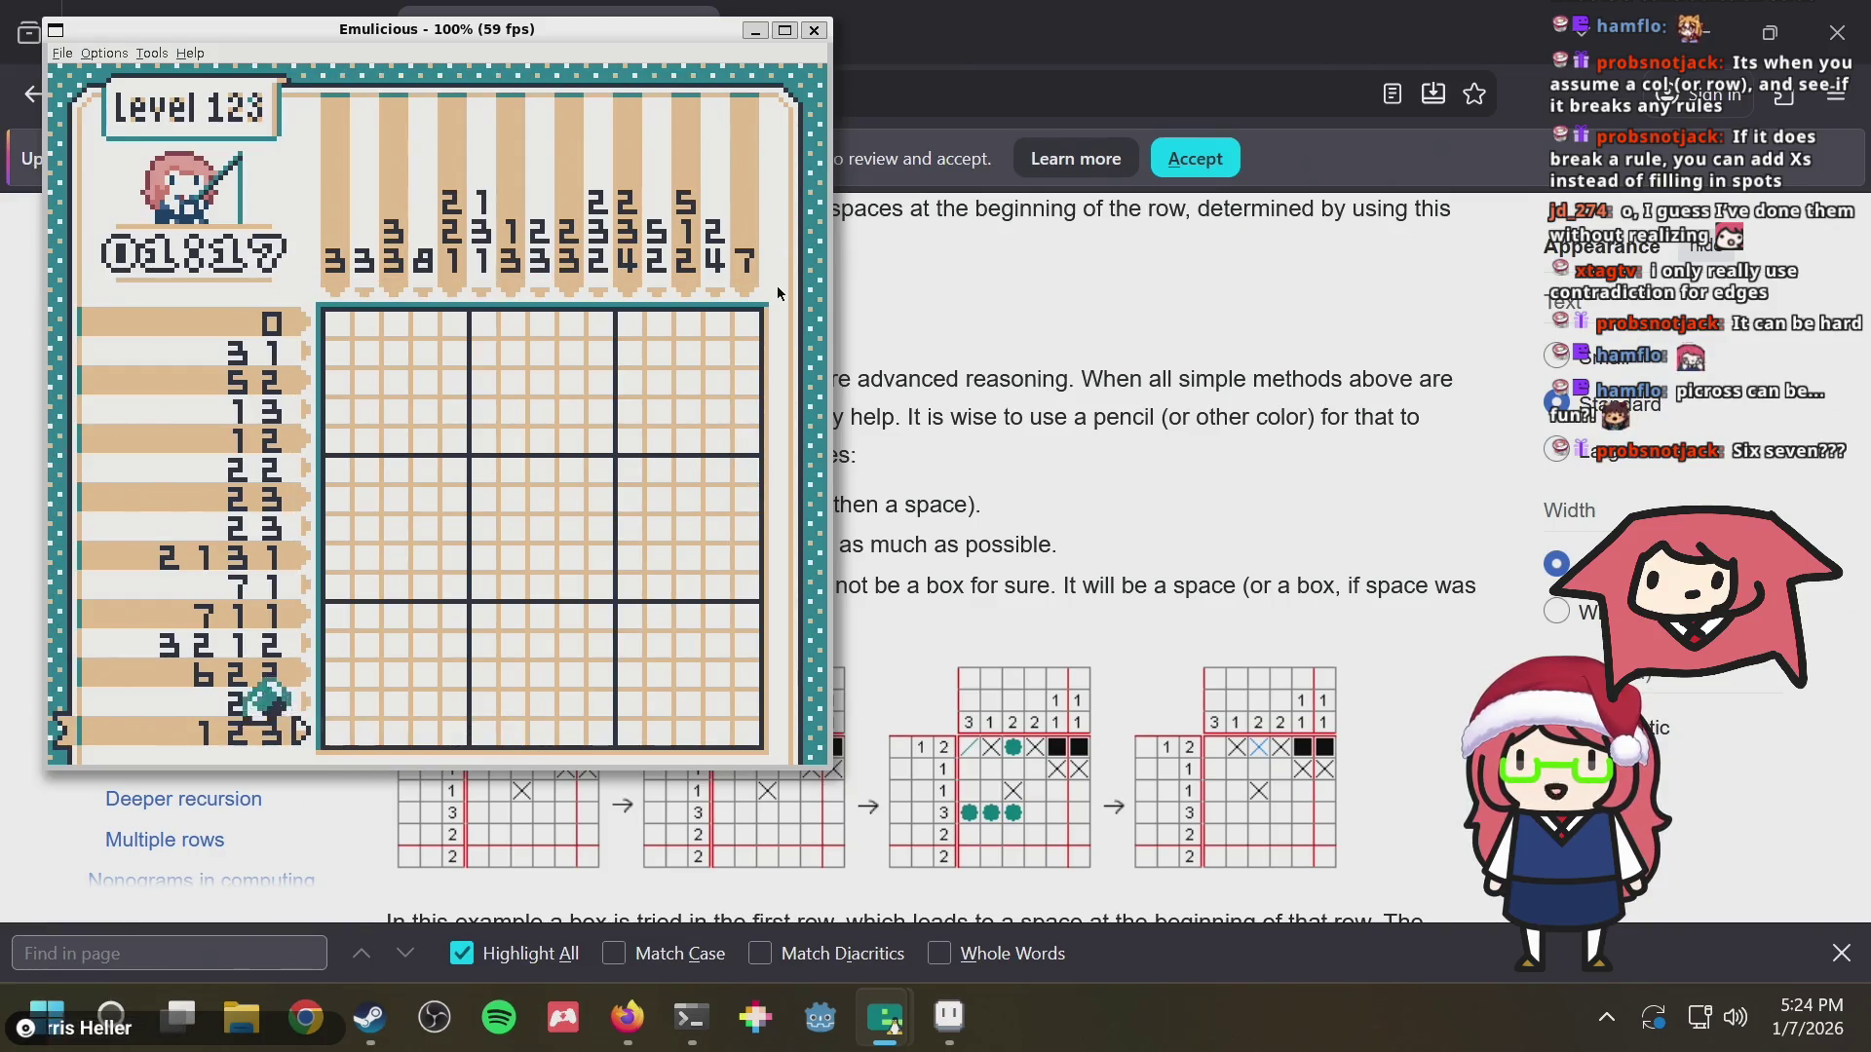
key("Right")
key("Right")
key("Return")
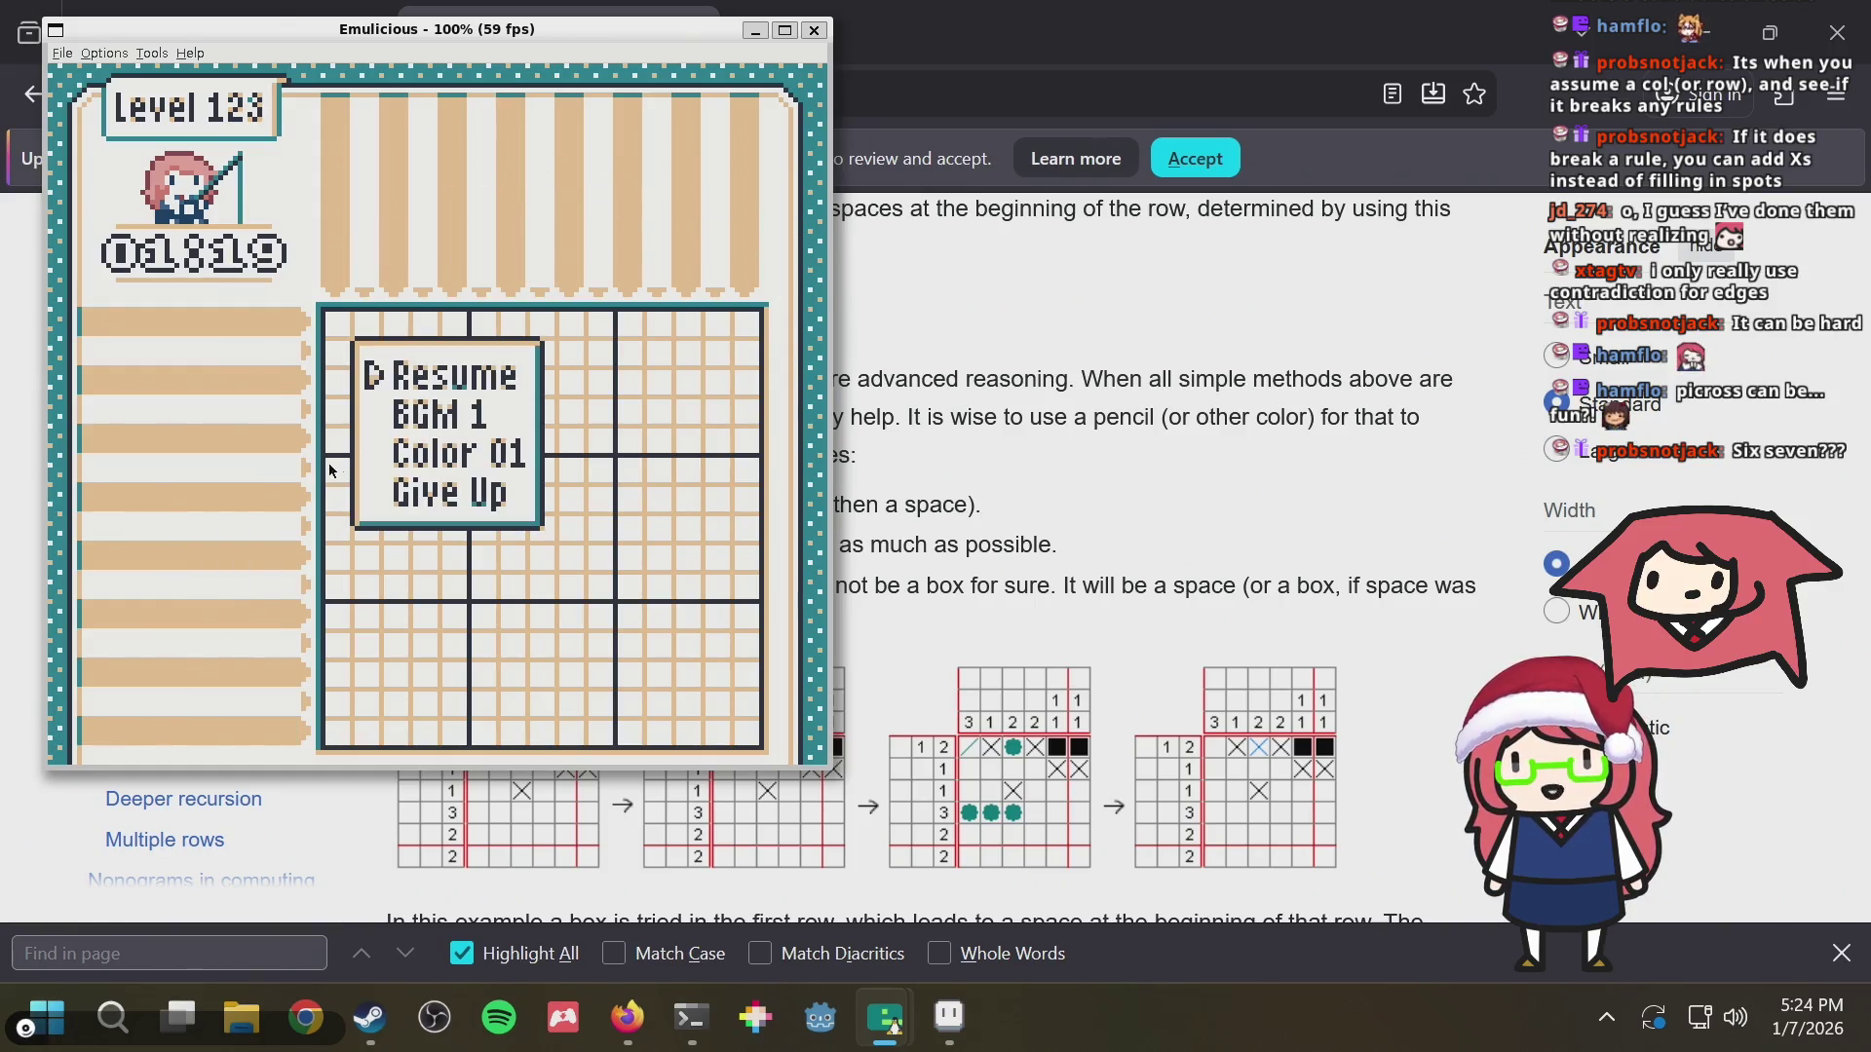
key("Return")
key("Up")
key("Up")
key("Up")
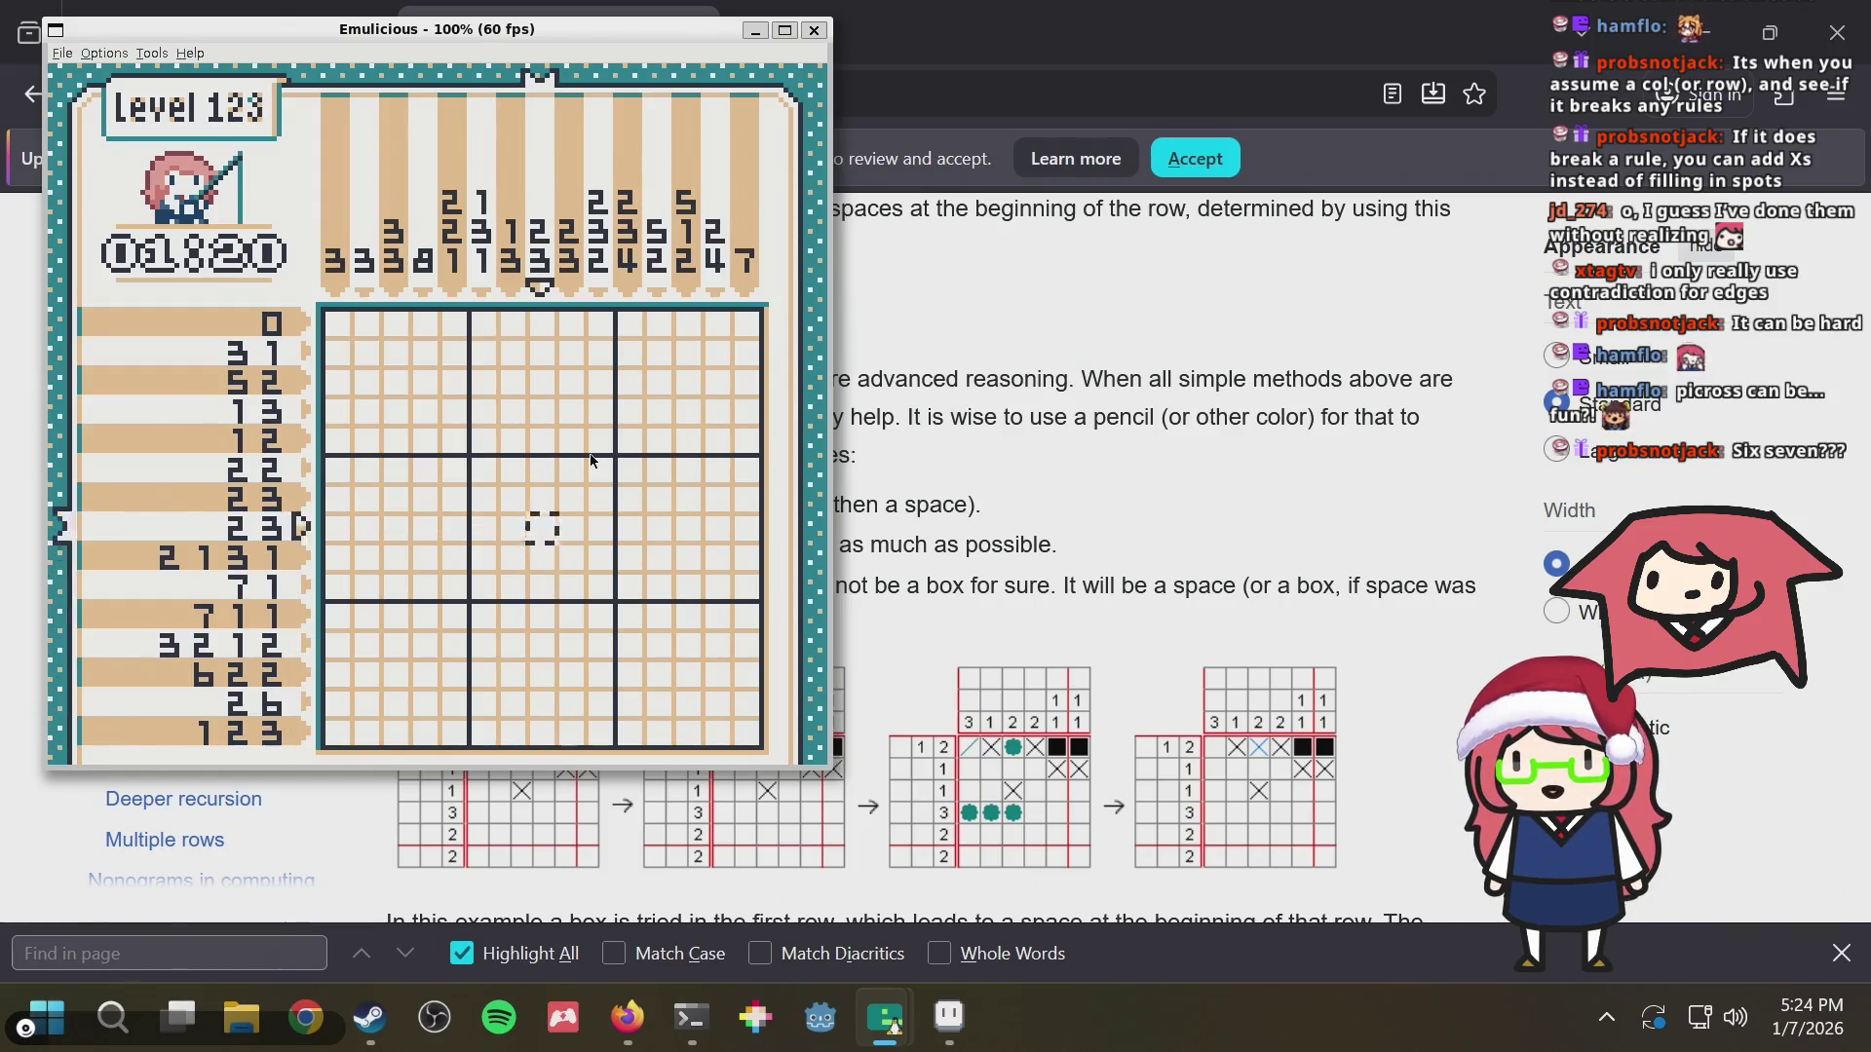
Resume Level 123 and move the cursor up to the column clues, sweeping left and back to the last column
key("Up")
key("Up")
key("Up")
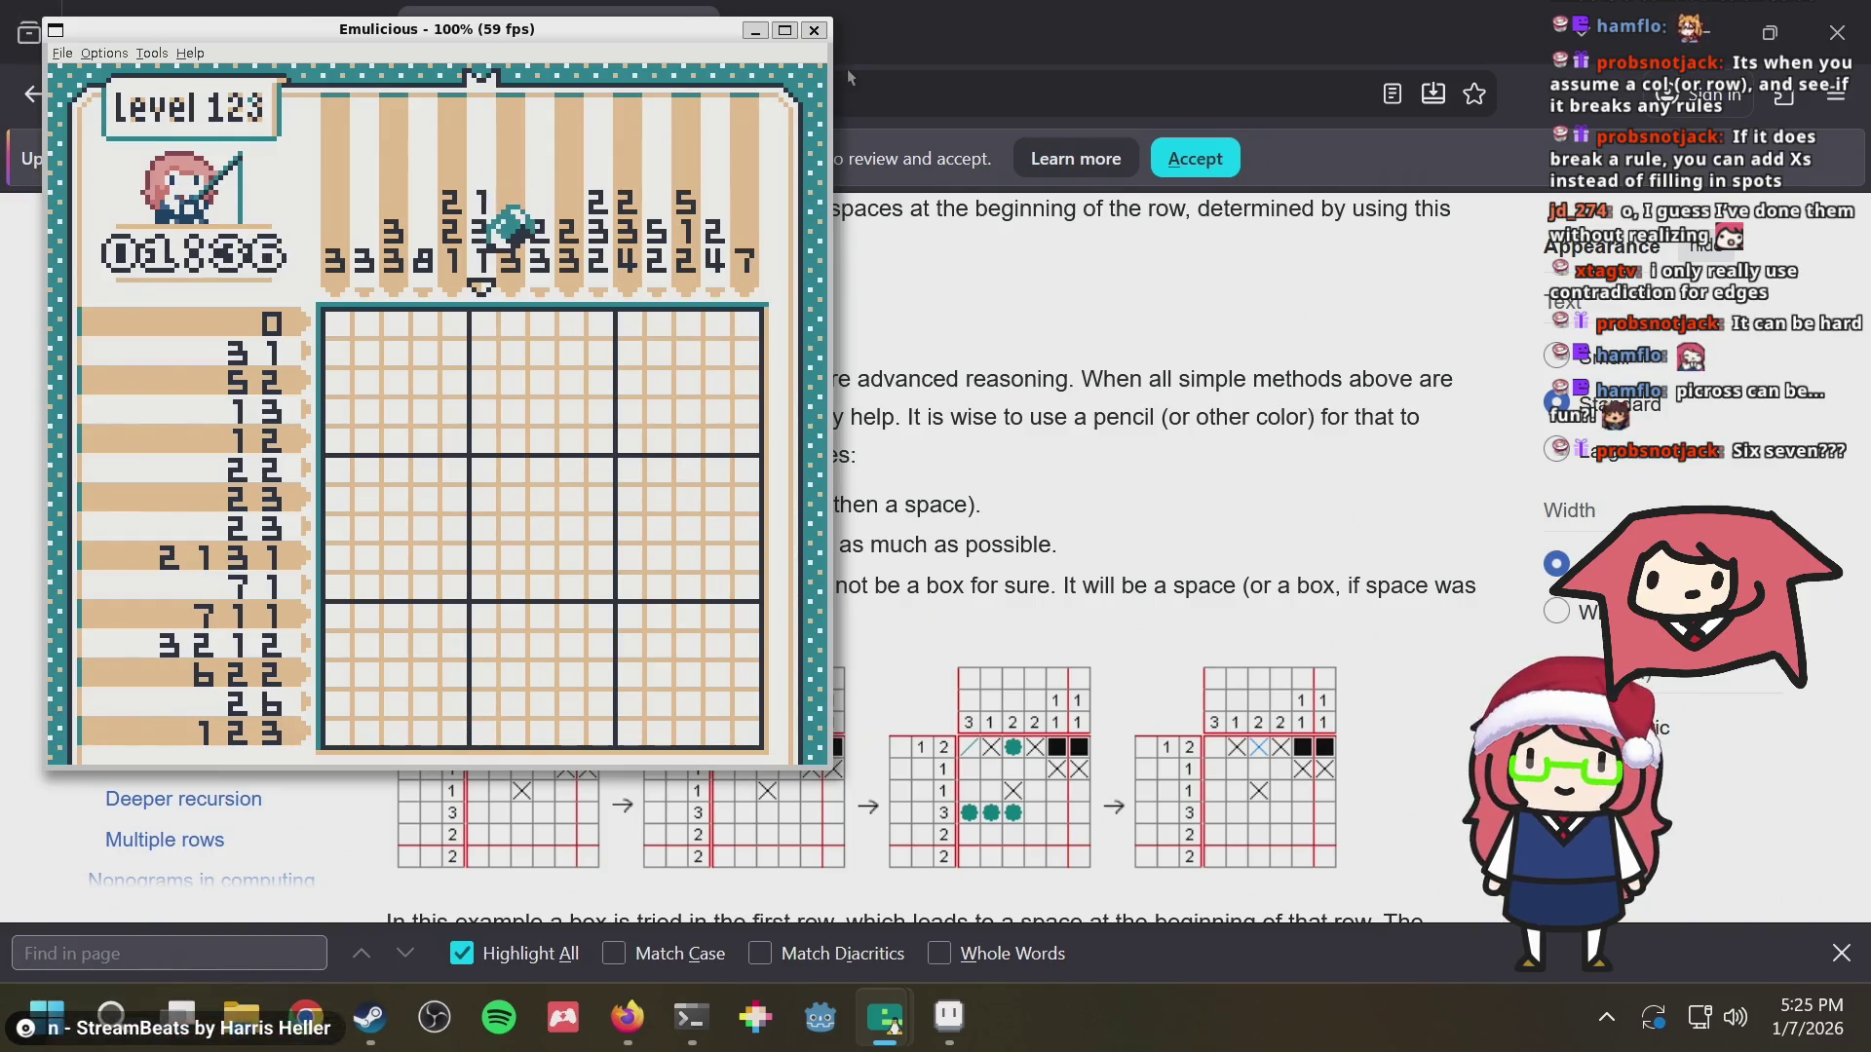
key("Down")
key("Left")
key("Left")
key("Left")
key("Right")
key("Right")
key("Right")
key("Up")
key("Up")
key("Up")
key("Right")
key("Right")
key("Right")
key("Up")
key("Up")
key("Up")
key("Up")
key("Up")
key("Up")
key("Up")
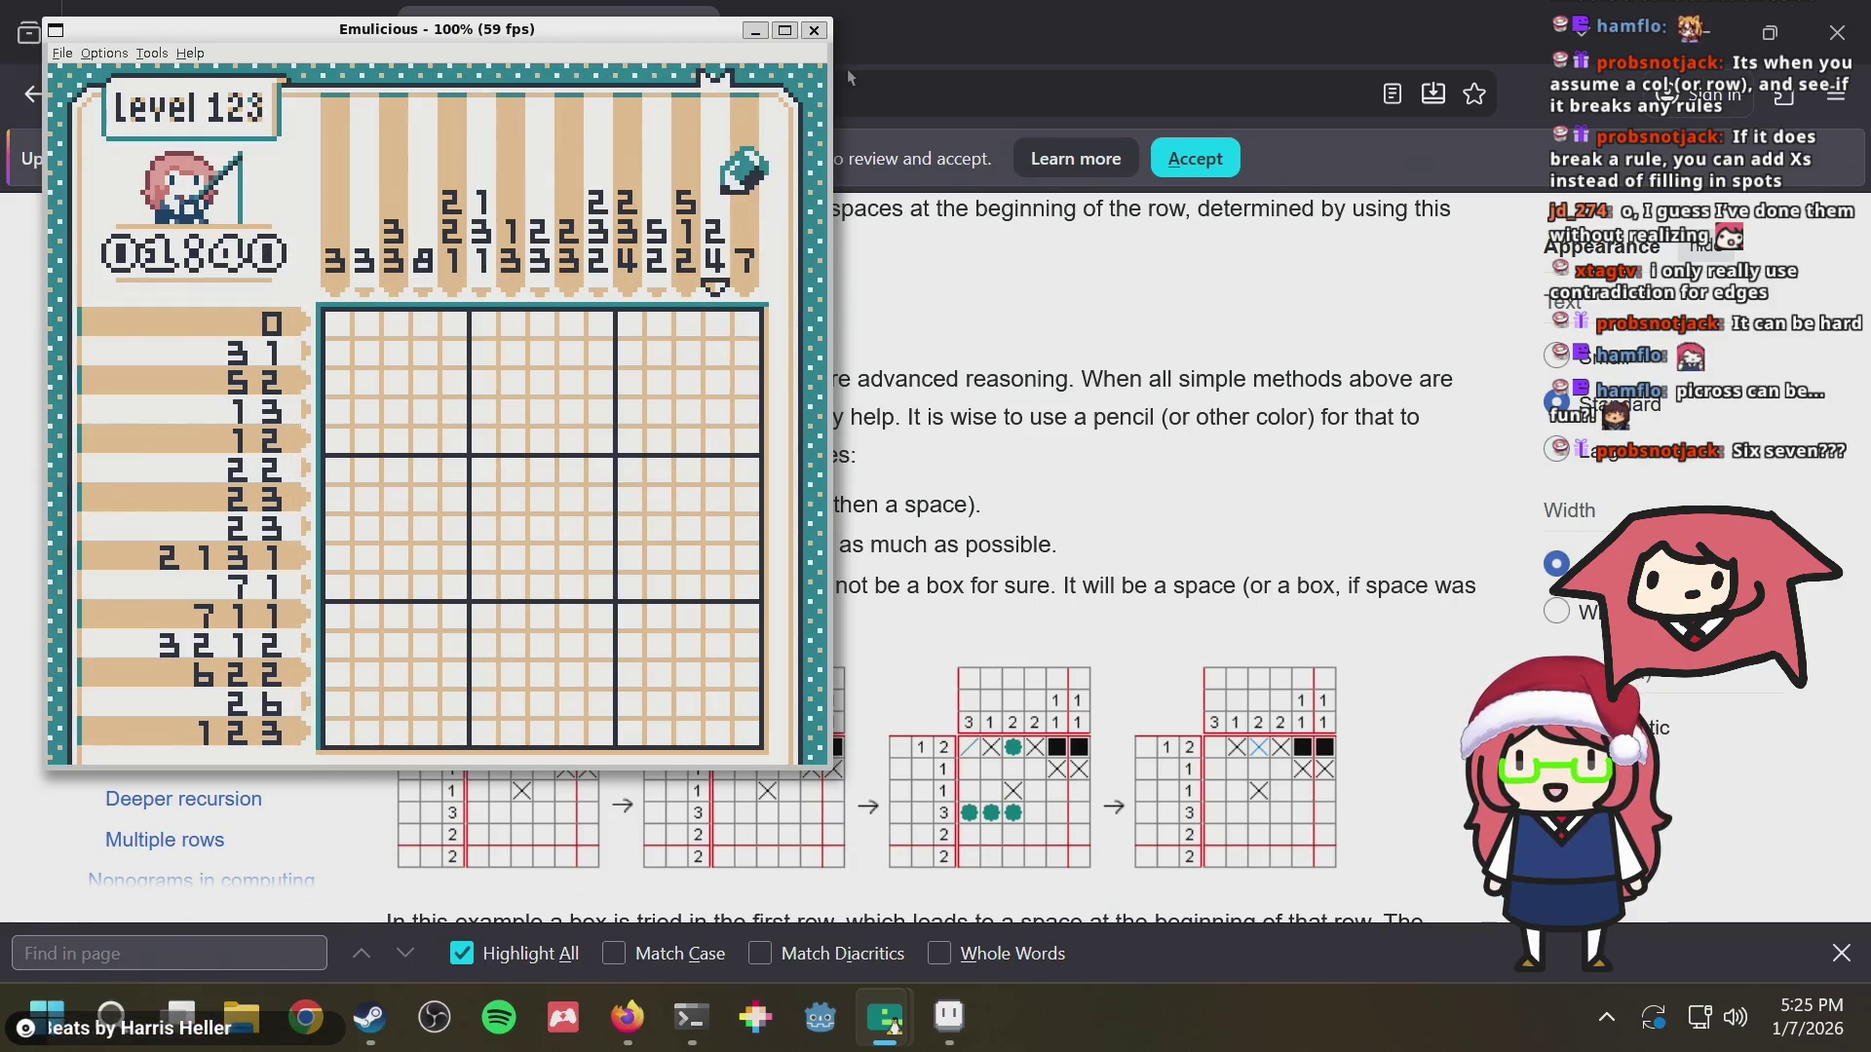
key("Left")
key("Left")
key("Left")
key("Right")
key("Right")
key("Right")
key("Left")
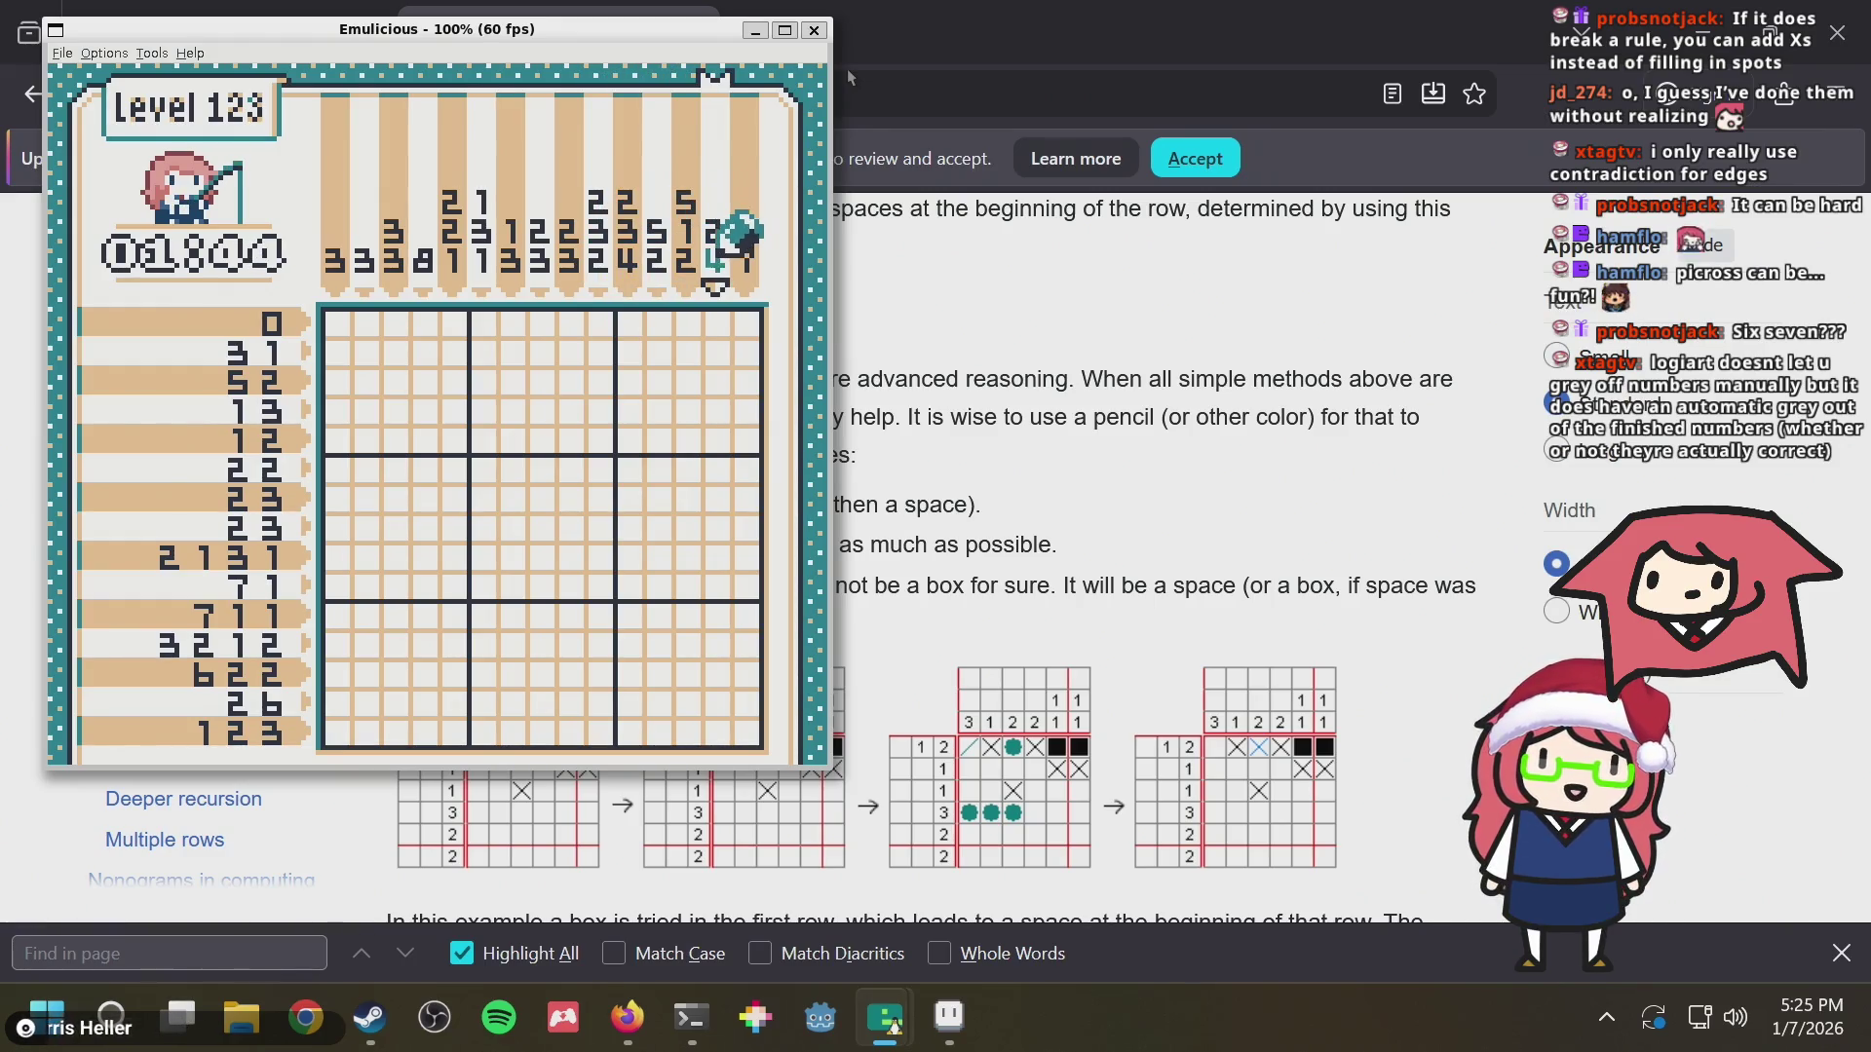
key("Left")
key("Left")
key("Left")
key("Left")
key("Left")
key("Right")
key("Right")
key("Right")
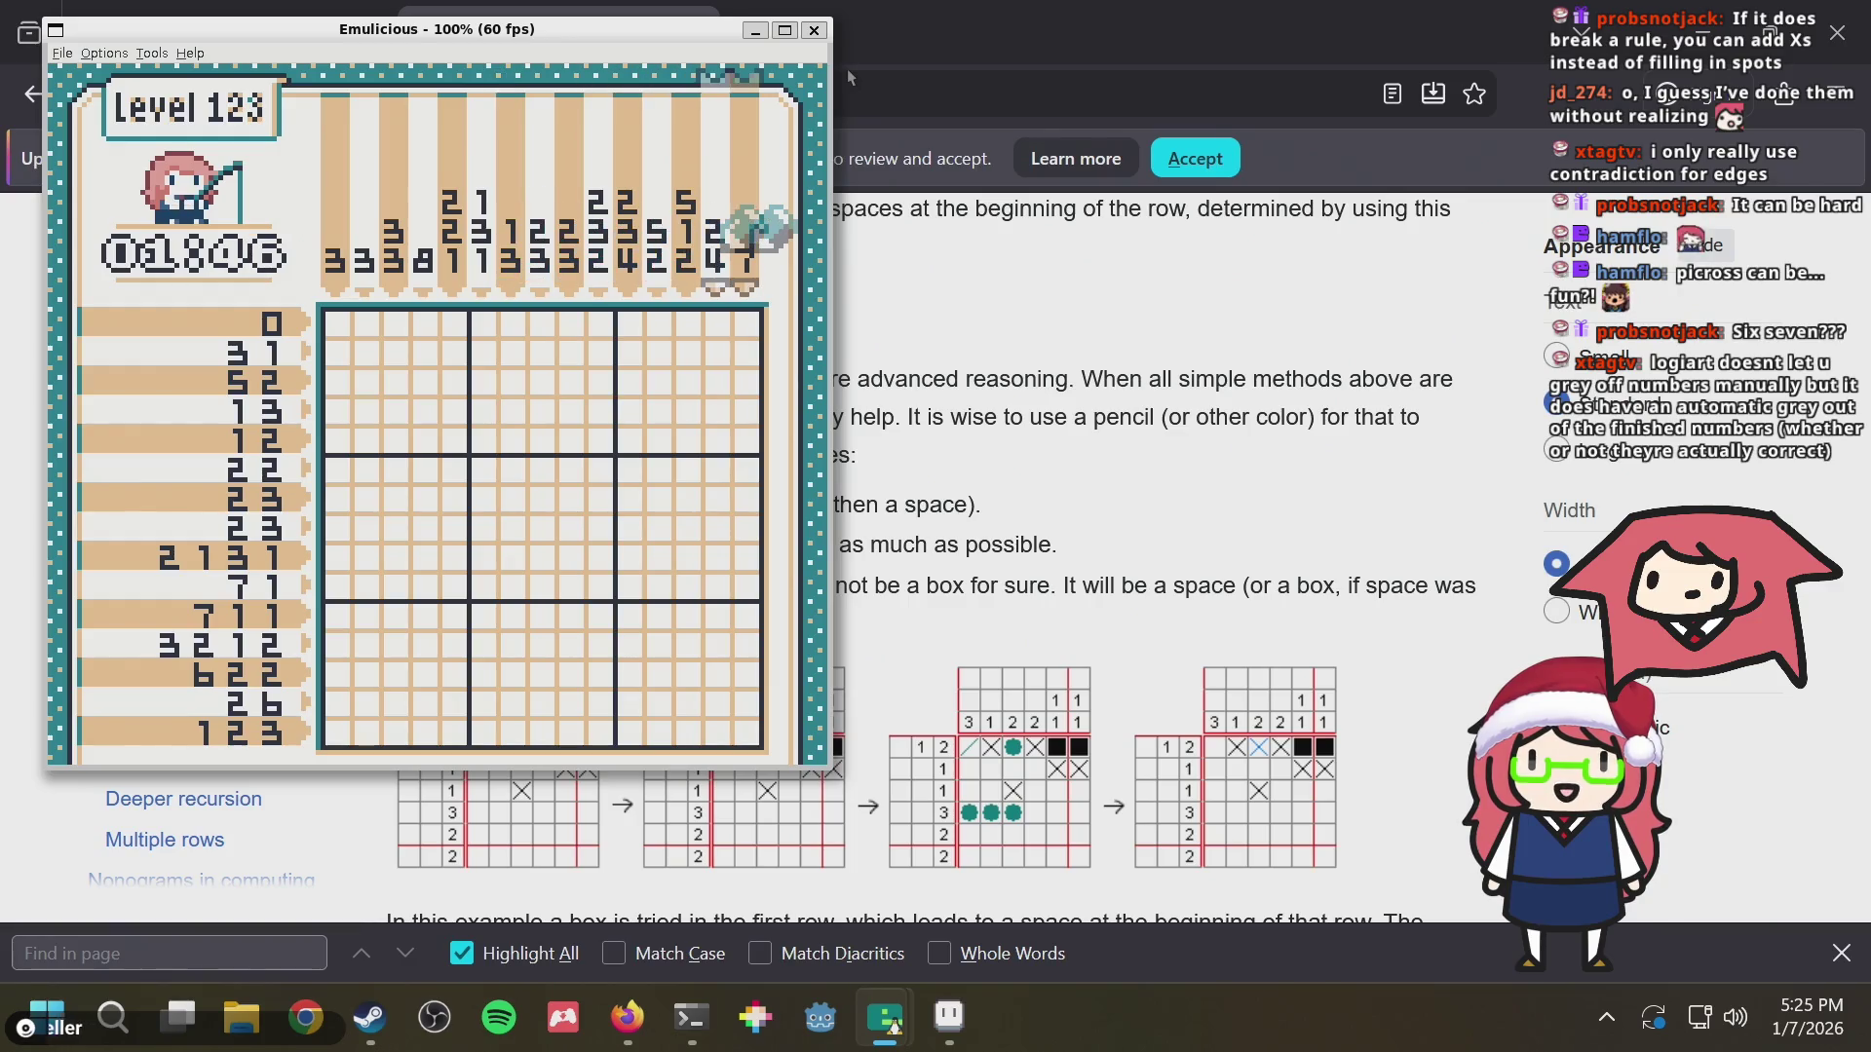
Review the column clues back and forth between column 1 and columns 13-14
key("Left")
key("Left")
key("Left")
key("Left")
key("Right")
key("Right")
key("Right")
key("Right")
key("Right")
key("Left")
key("Left")
key("Left")
key("Left")
key("Left")
key("Right")
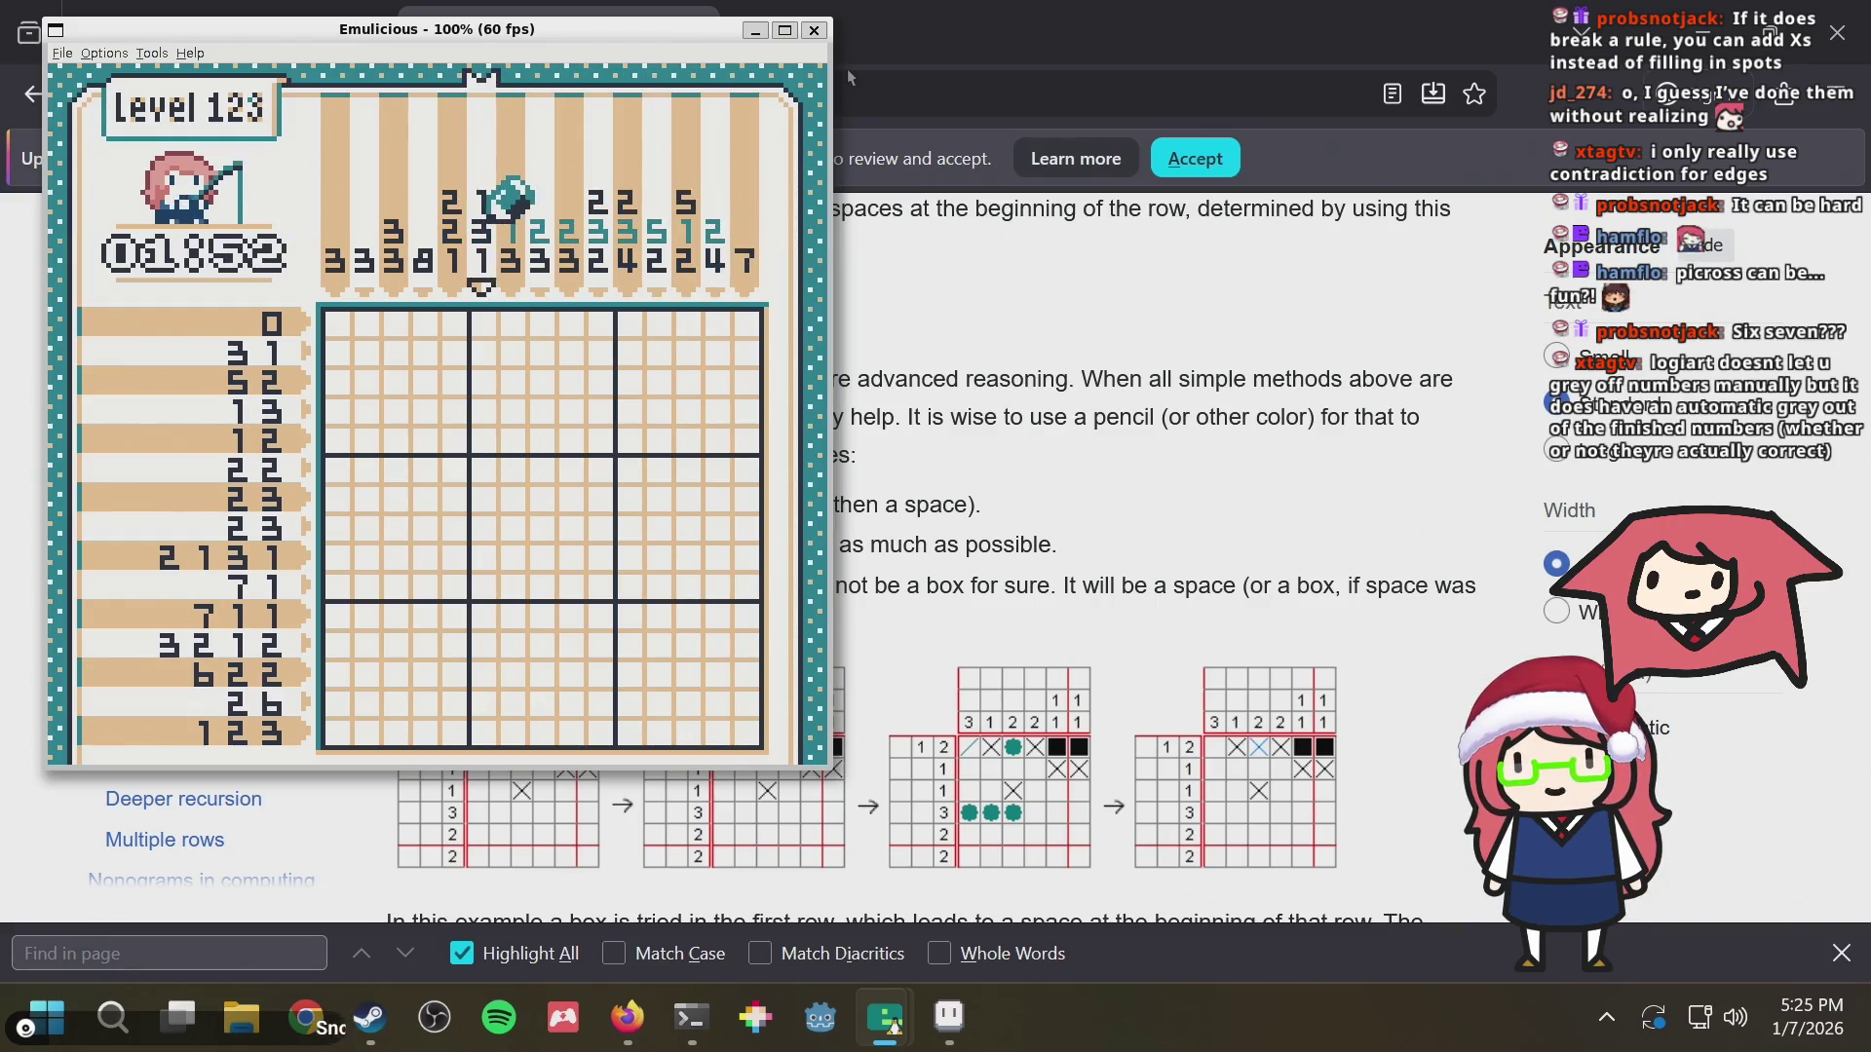
key("Right")
key("Right")
key("Right")
key("Right")
key("Left")
key("Left")
key("Left")
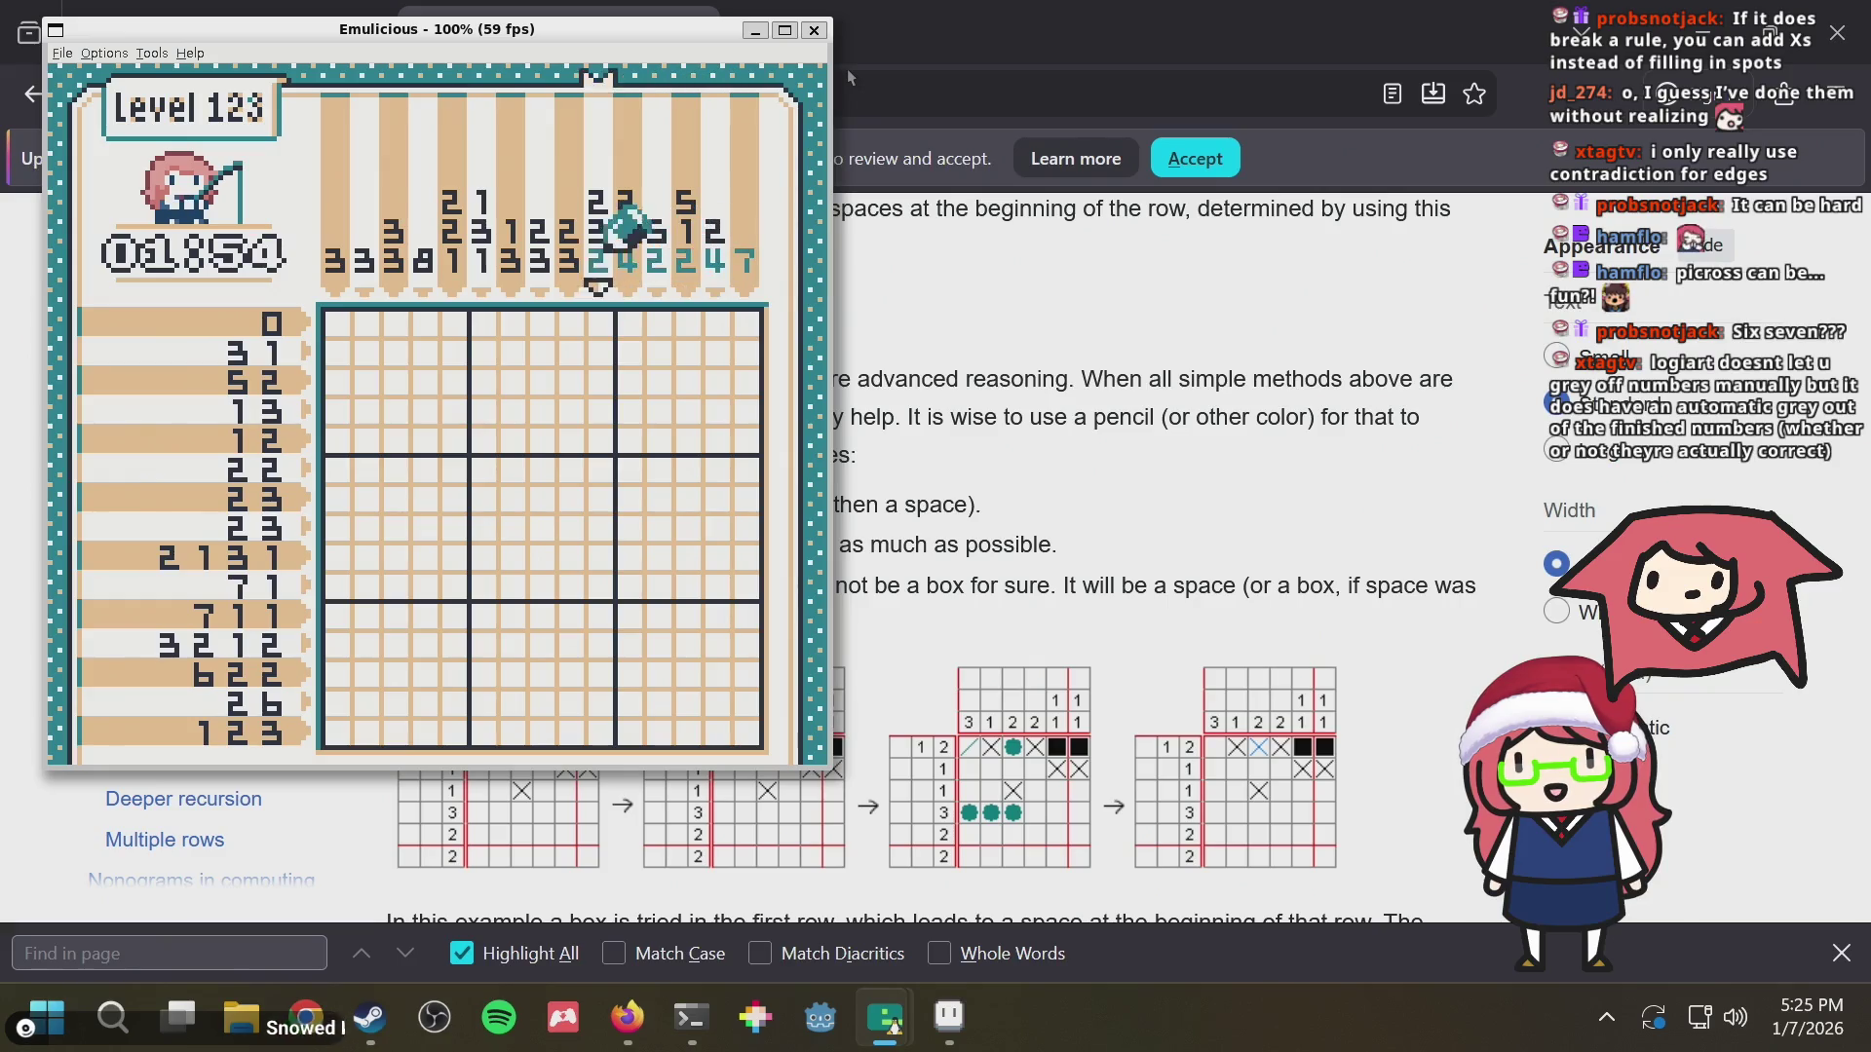
key("Left")
key("Left")
key("Left")
key("Left")
key("Right")
key("Right")
key("Right")
key("Right")
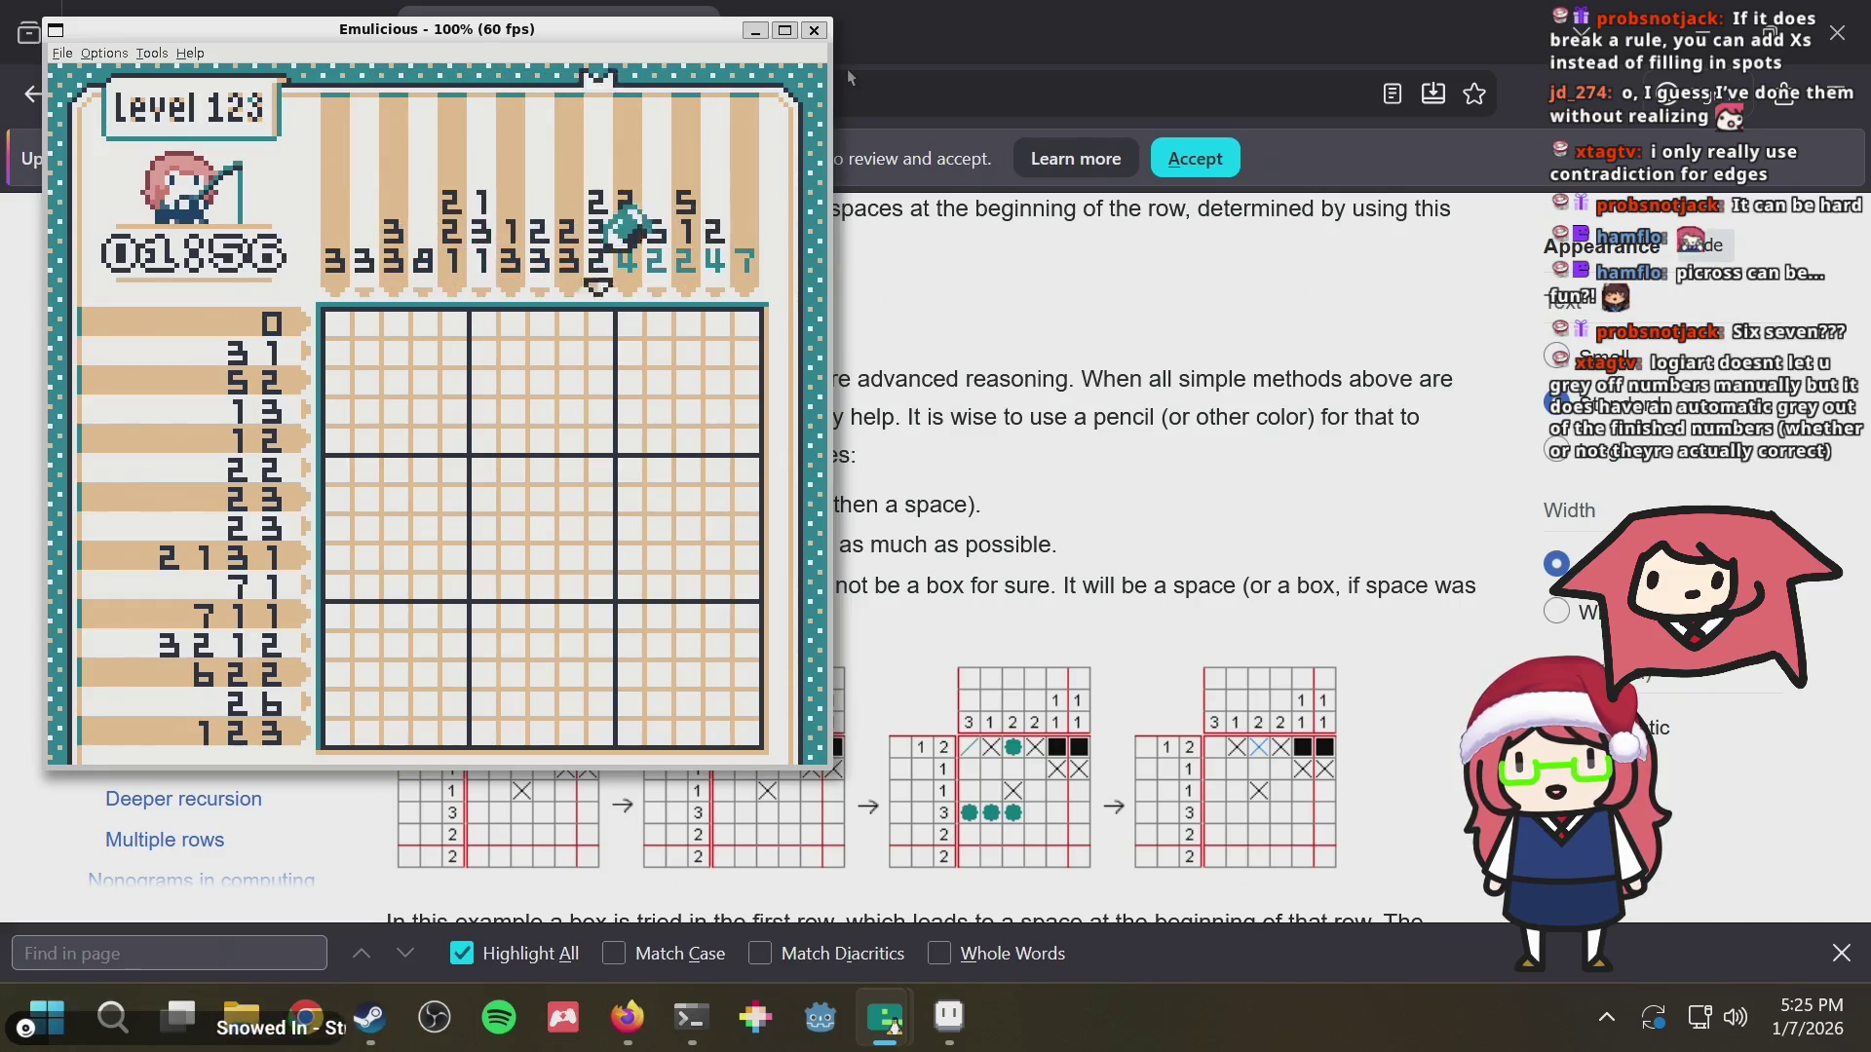
key("Right")
key("Right")
key("Right")
key("Left")
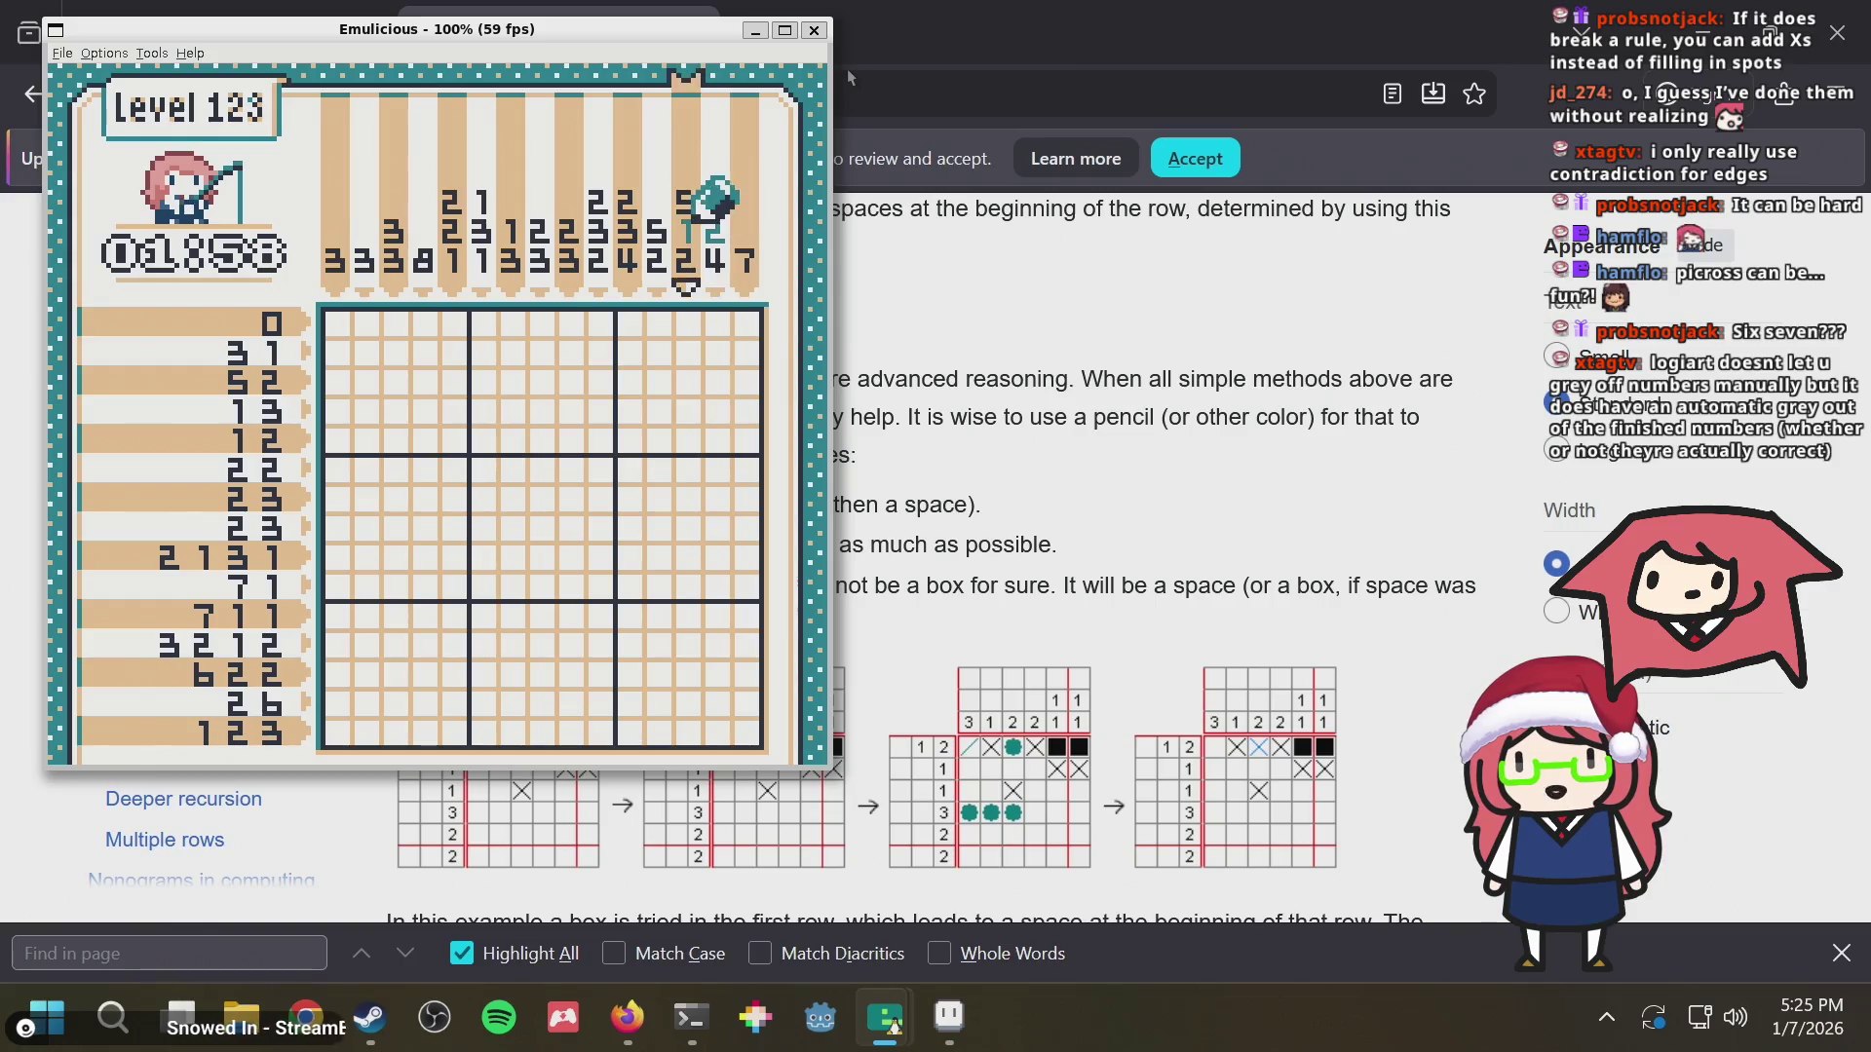
key("Left")
key("Left")
key("Left")
key("Left")
key("Left")
key("Left")
key("Right")
key("Right")
key("Right")
key("Right")
key("Right")
key("Right")
key("Right")
key("Right")
key("Right")
key("Right")
key("Left")
key("Left")
key("Left")
key("Left")
key("Left")
key("Right")
key("Right")
key("Right")
key("Left")
key("Left")
key("Left")
key("Left")
key("Left")
key("Left")
key("Left")
key("Right")
key("Right")
key("Right")
key("Right")
key("Right")
key("Right")
key("Right")
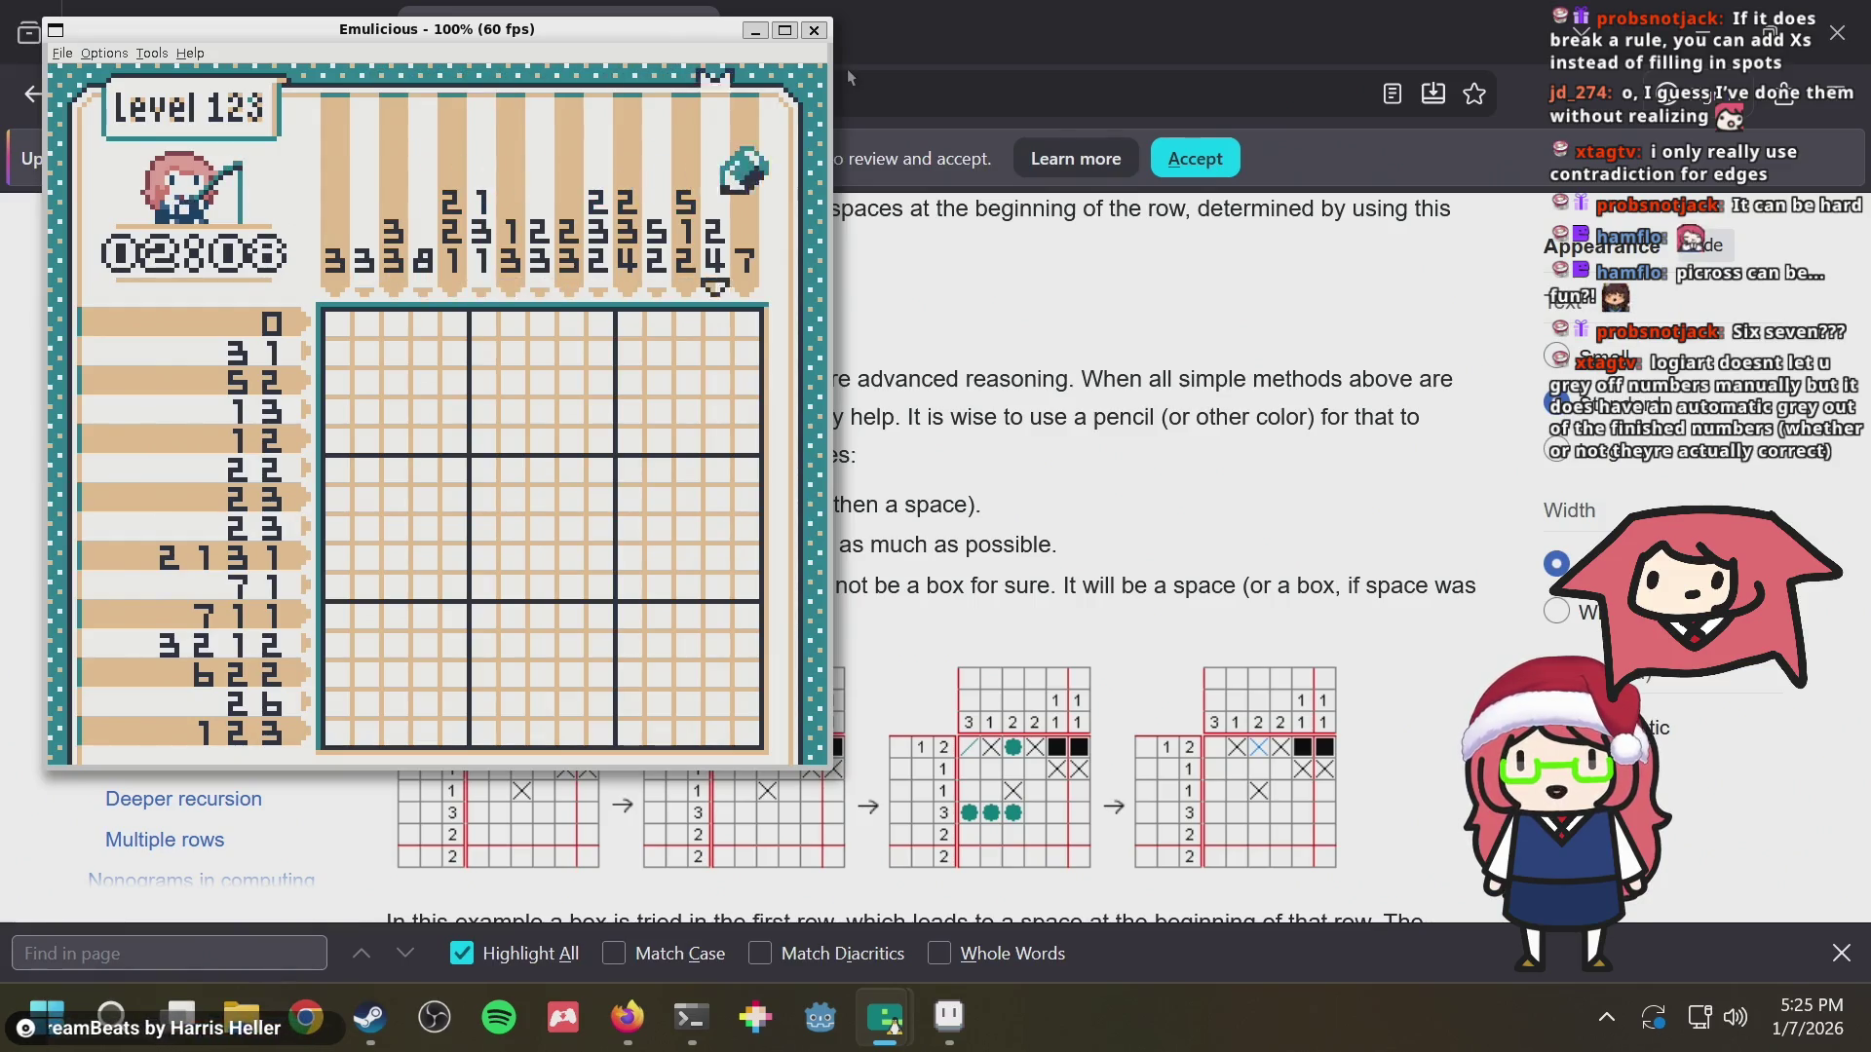
Mark the 4 in a column clue as checked, then inspect the bottom row's cells and clue
key("x")
key("Left")
key("Left")
key("Left")
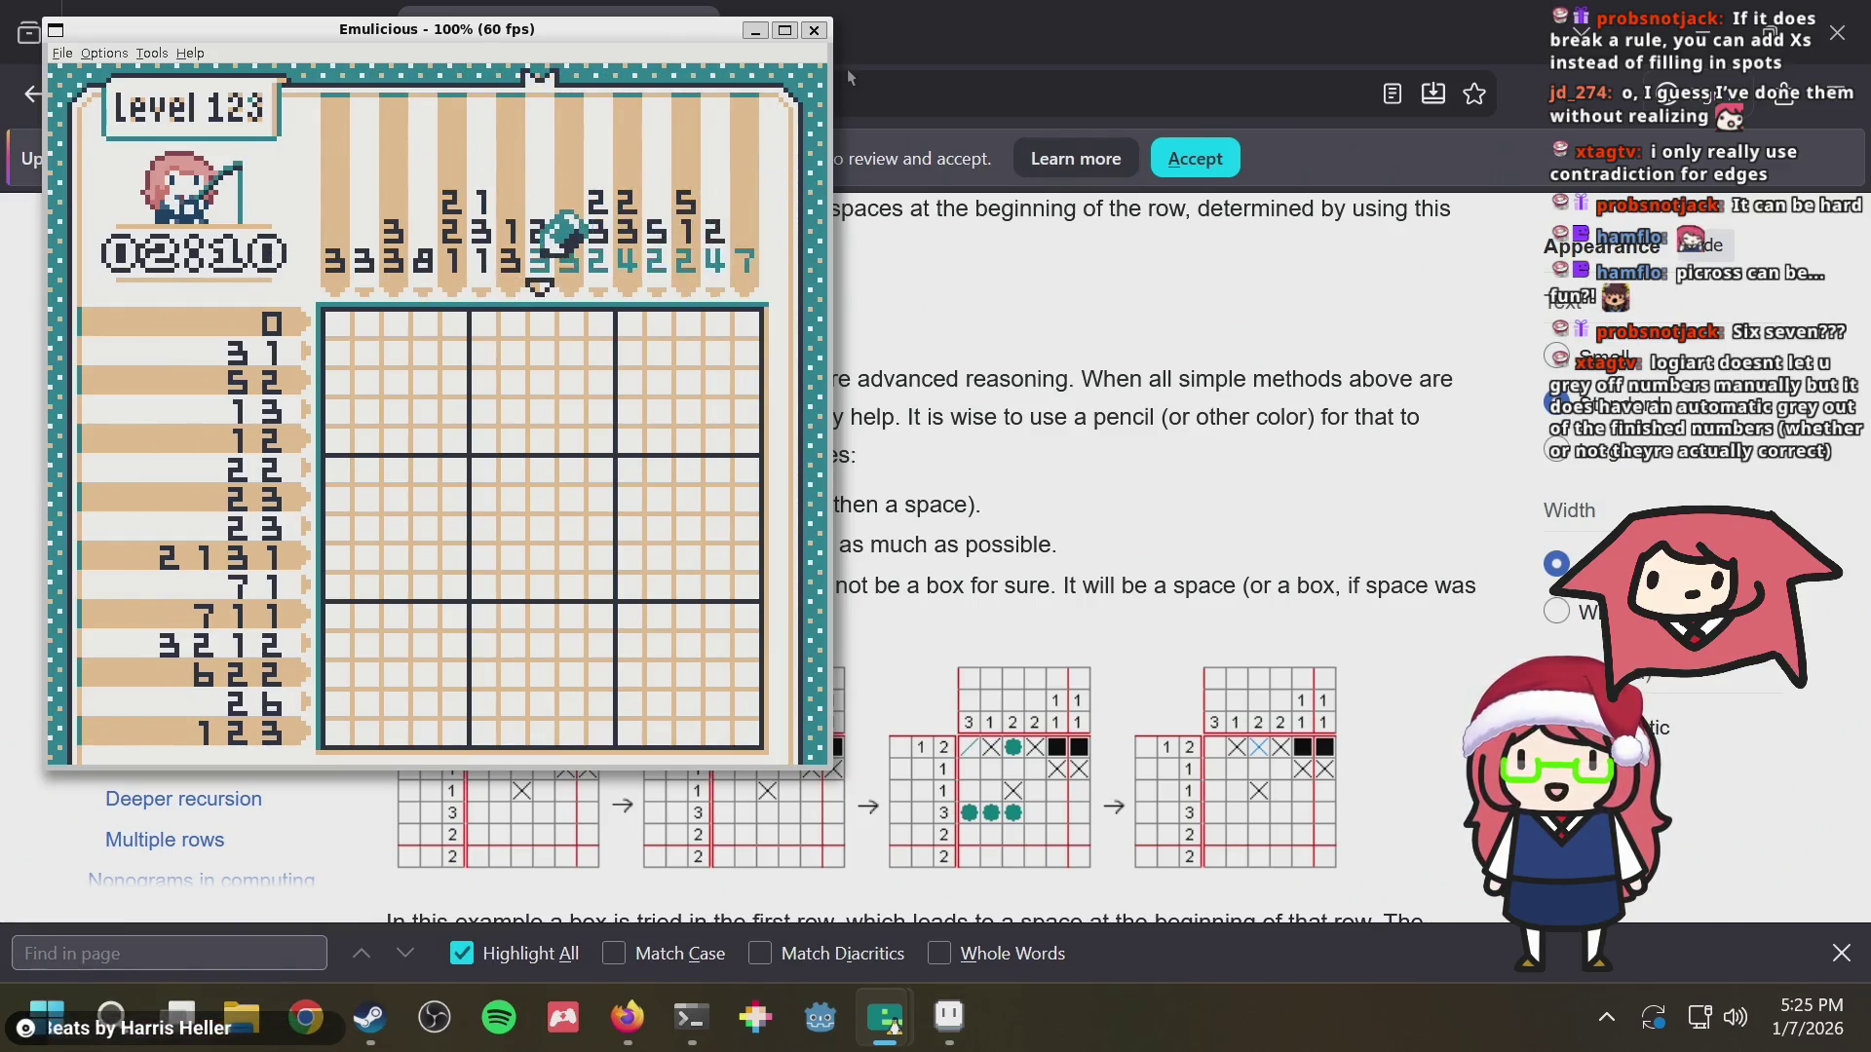
key("Right")
key("Right")
key("Right")
key("Right")
key("Right")
key("Right")
key("Down")
key("Down")
key("Down")
key("Down")
key("Down")
key("Down")
key("Down")
key("Down")
key("Down")
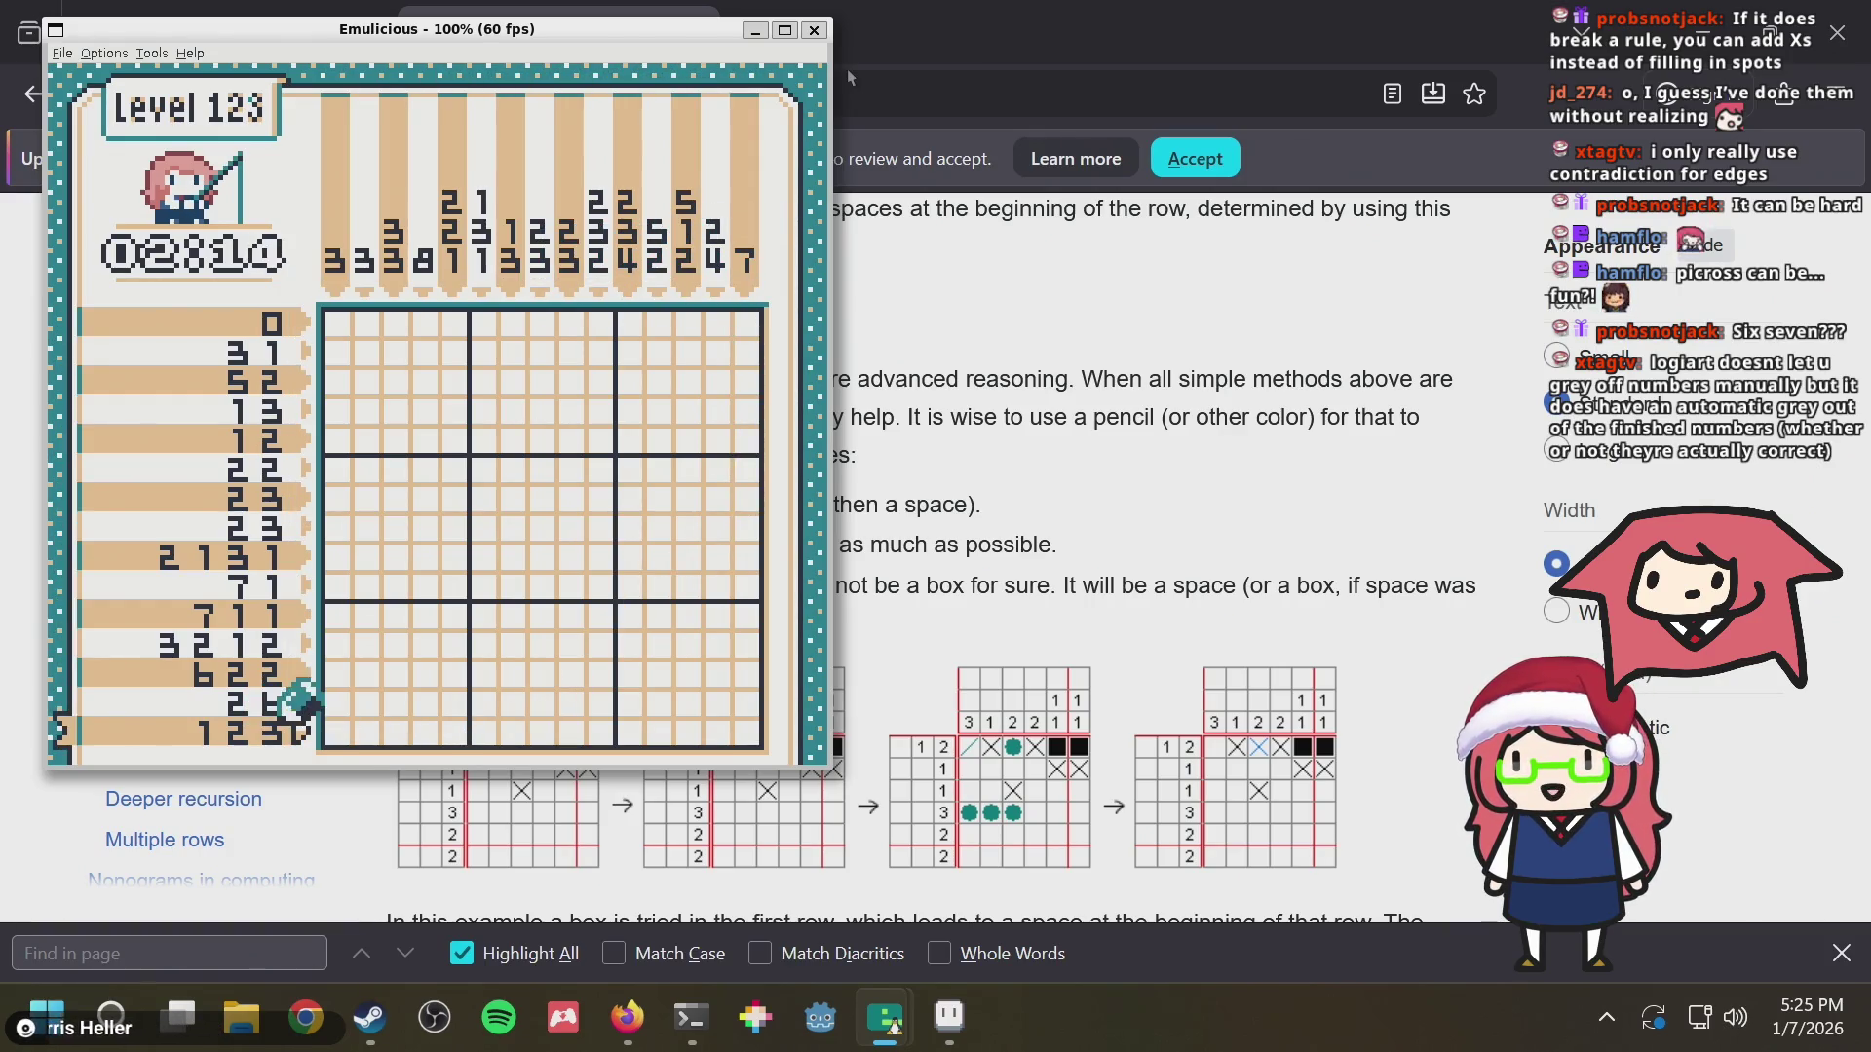
key("Right")
key("Right")
key("Right")
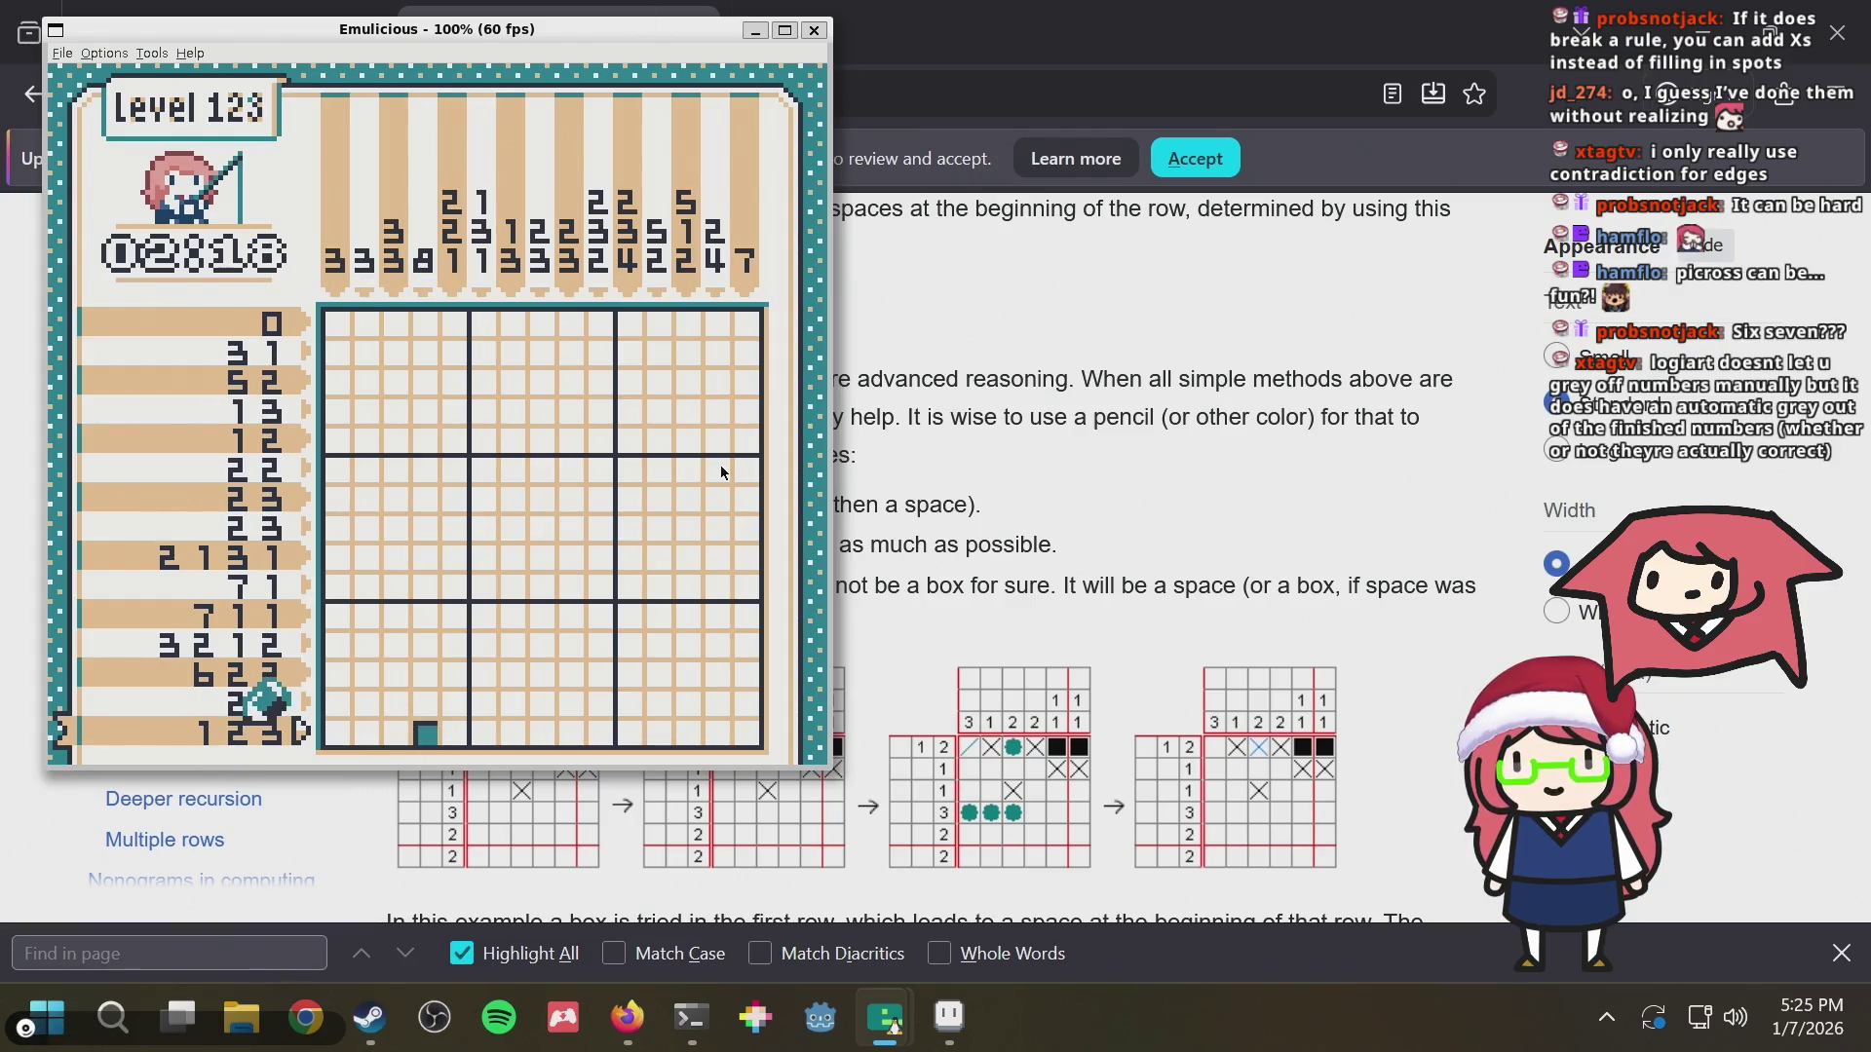
key("Right")
key("Left")
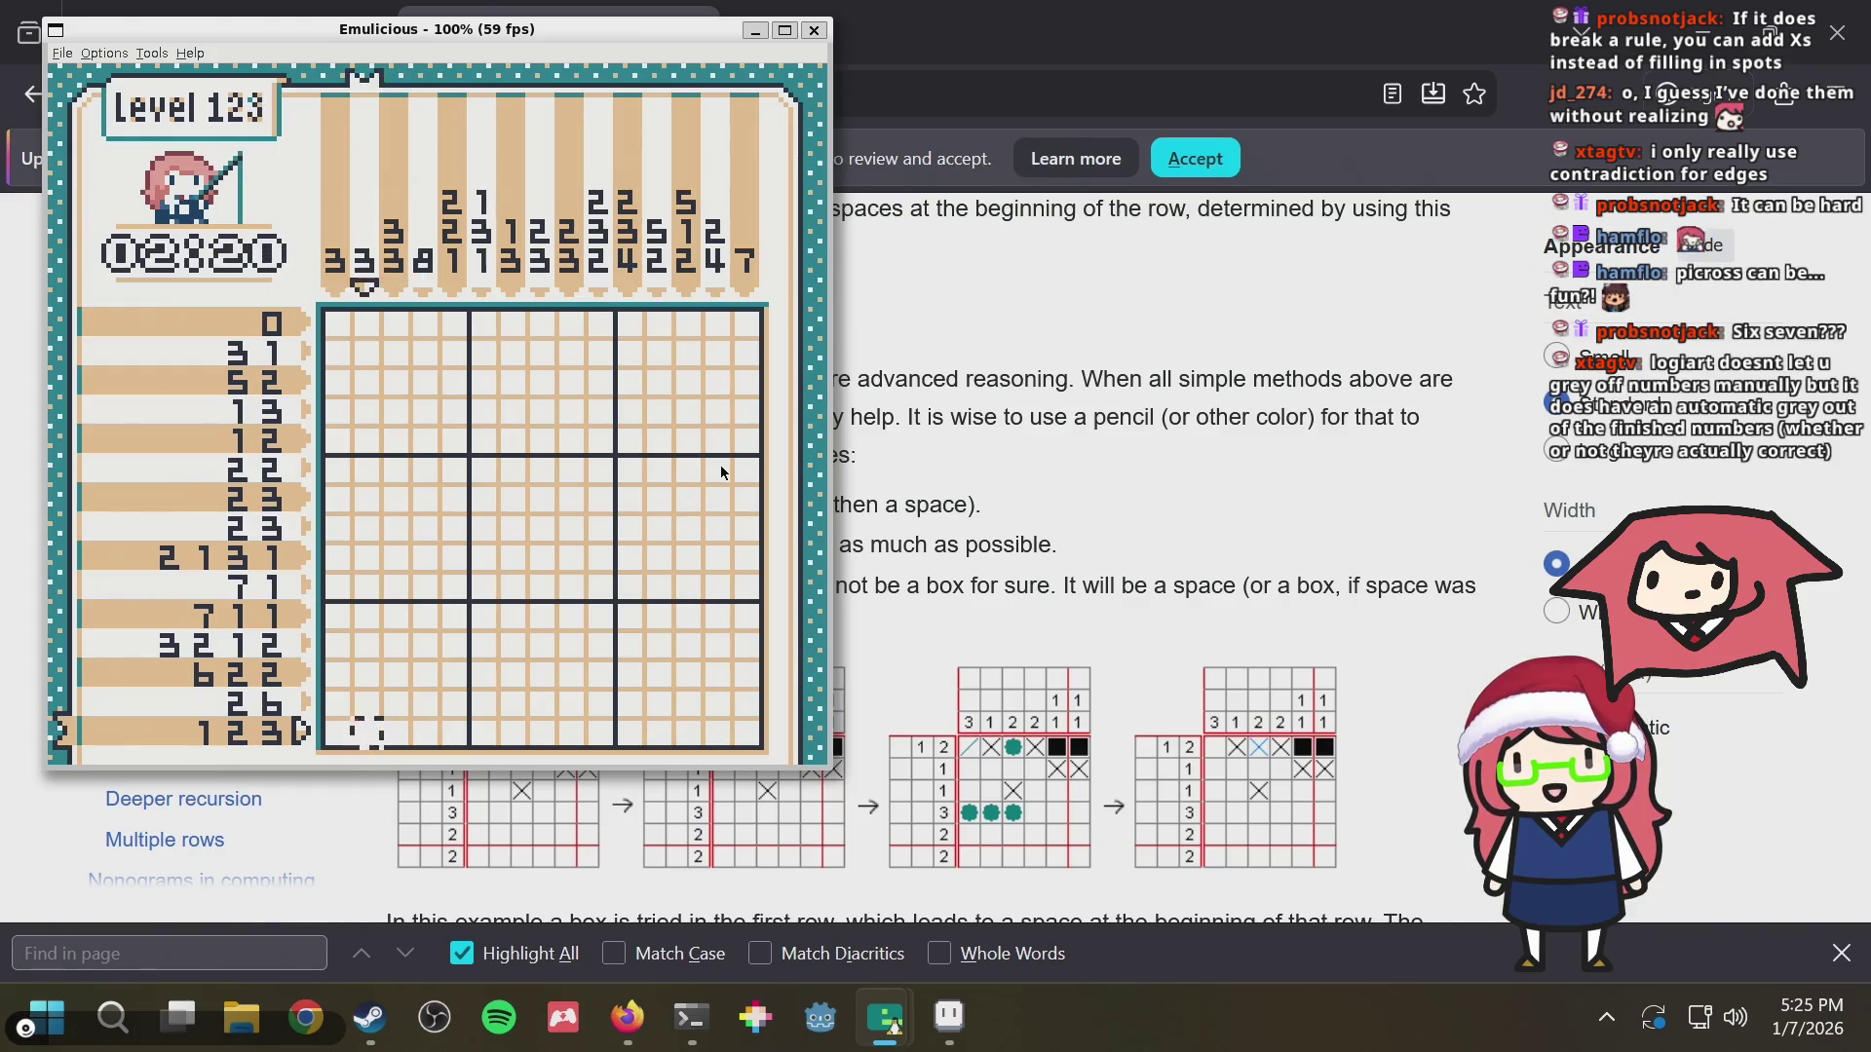
key("Left")
key("Right")
key("Right")
key("Right")
key("Right")
key("Right")
key("Right")
key("Left")
key("Left")
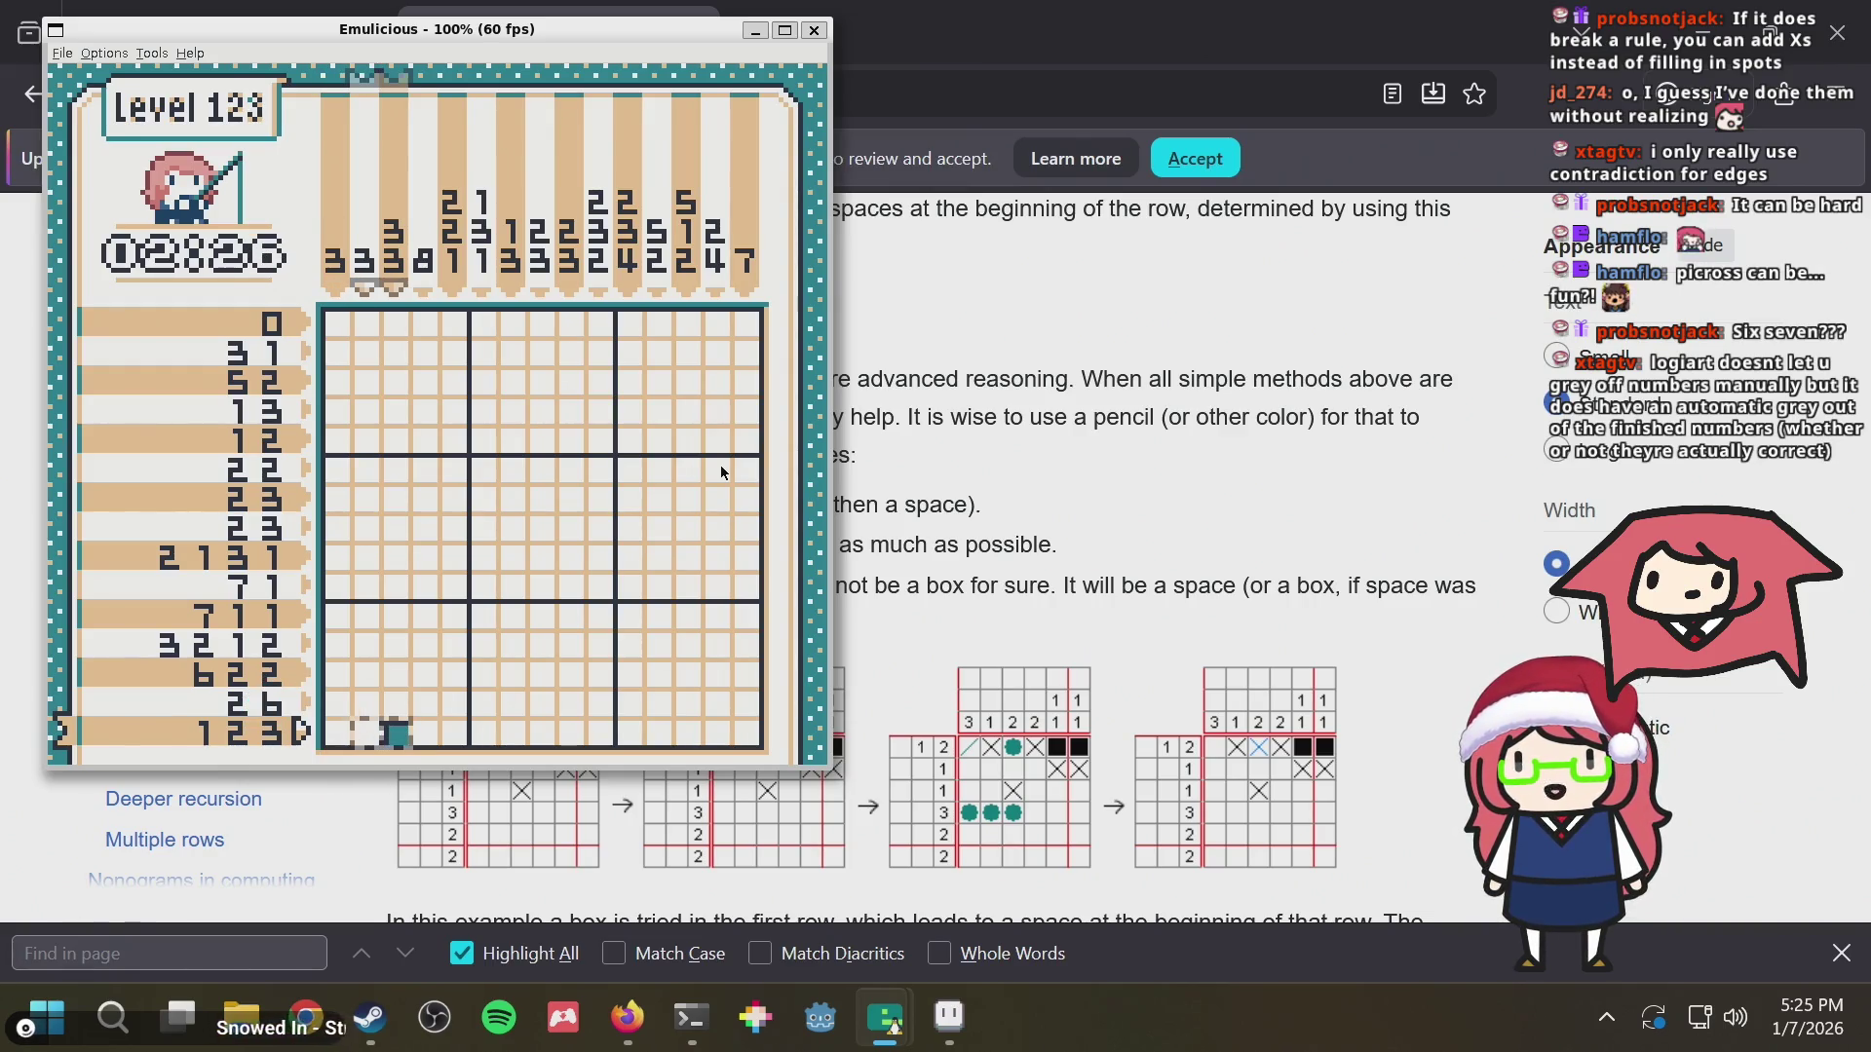
key("Left")
key("Up")
key("Up")
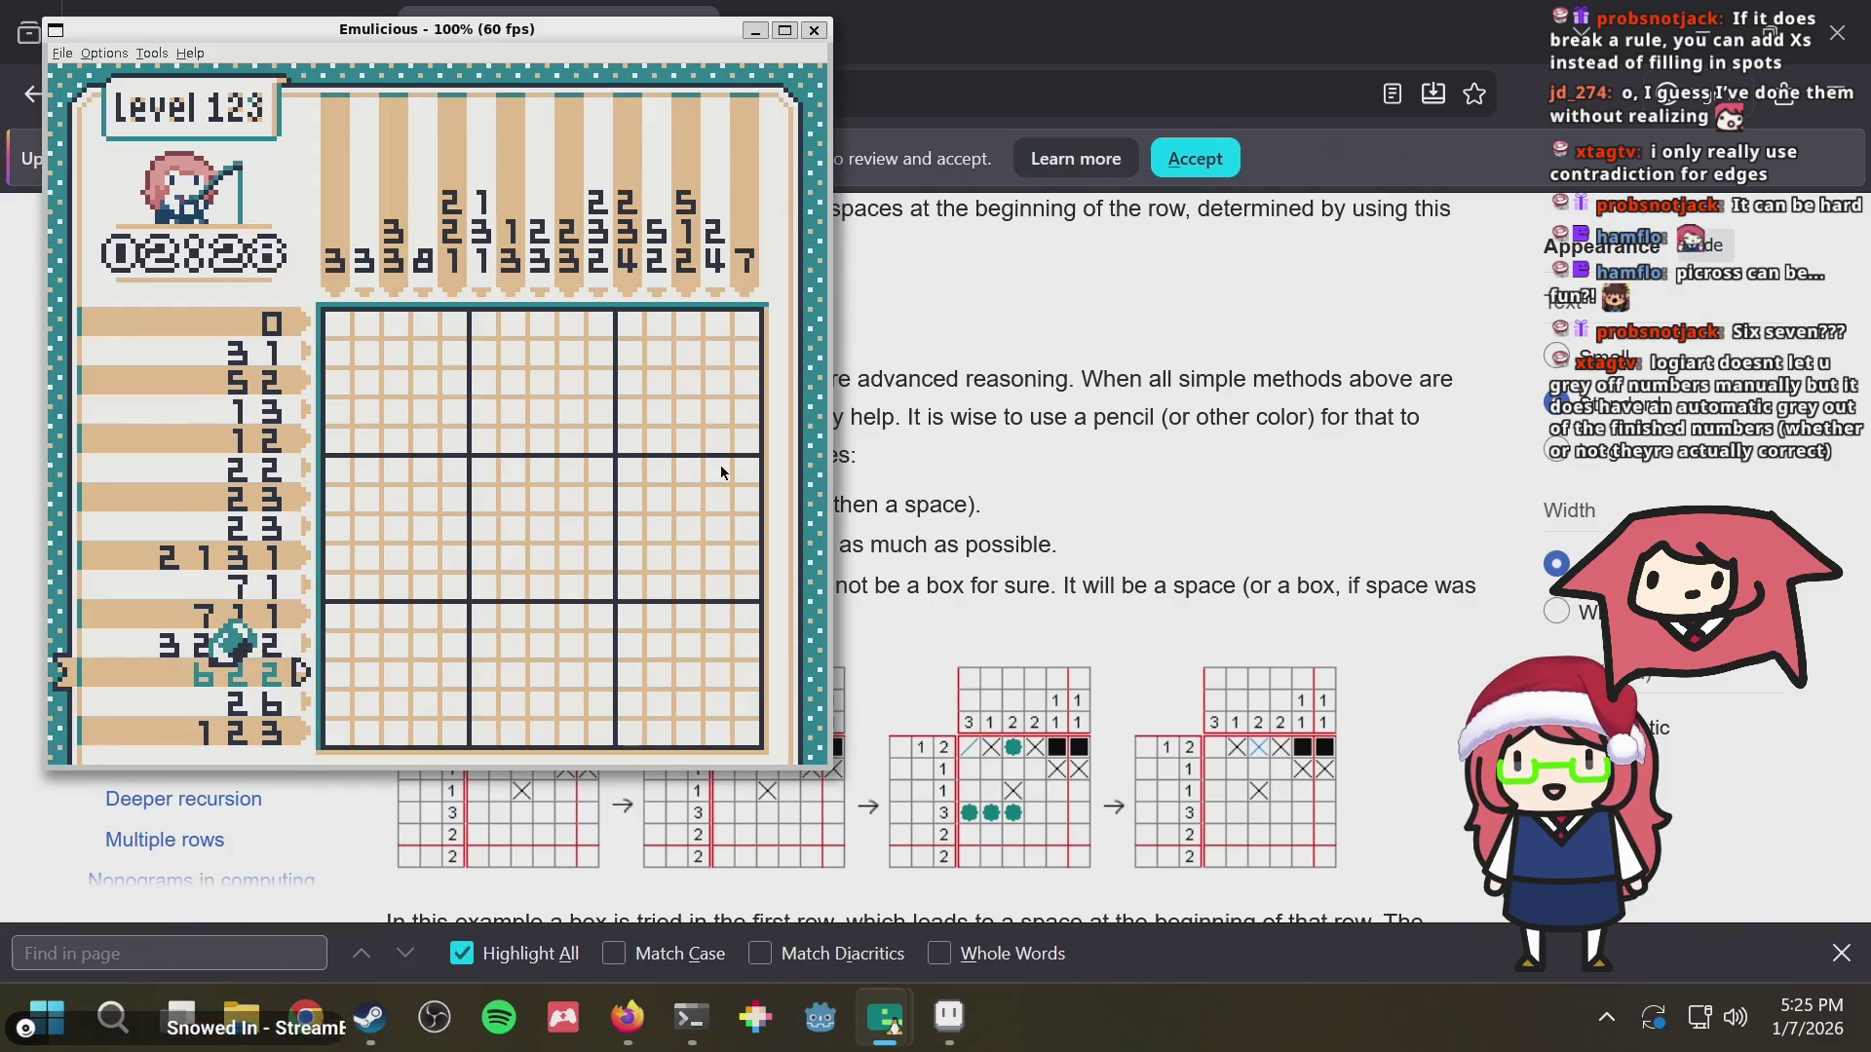
Walk the row clues from row 2 down to the bottom row and step into the grid on the 2 6 row
key("Right")
key("Left")
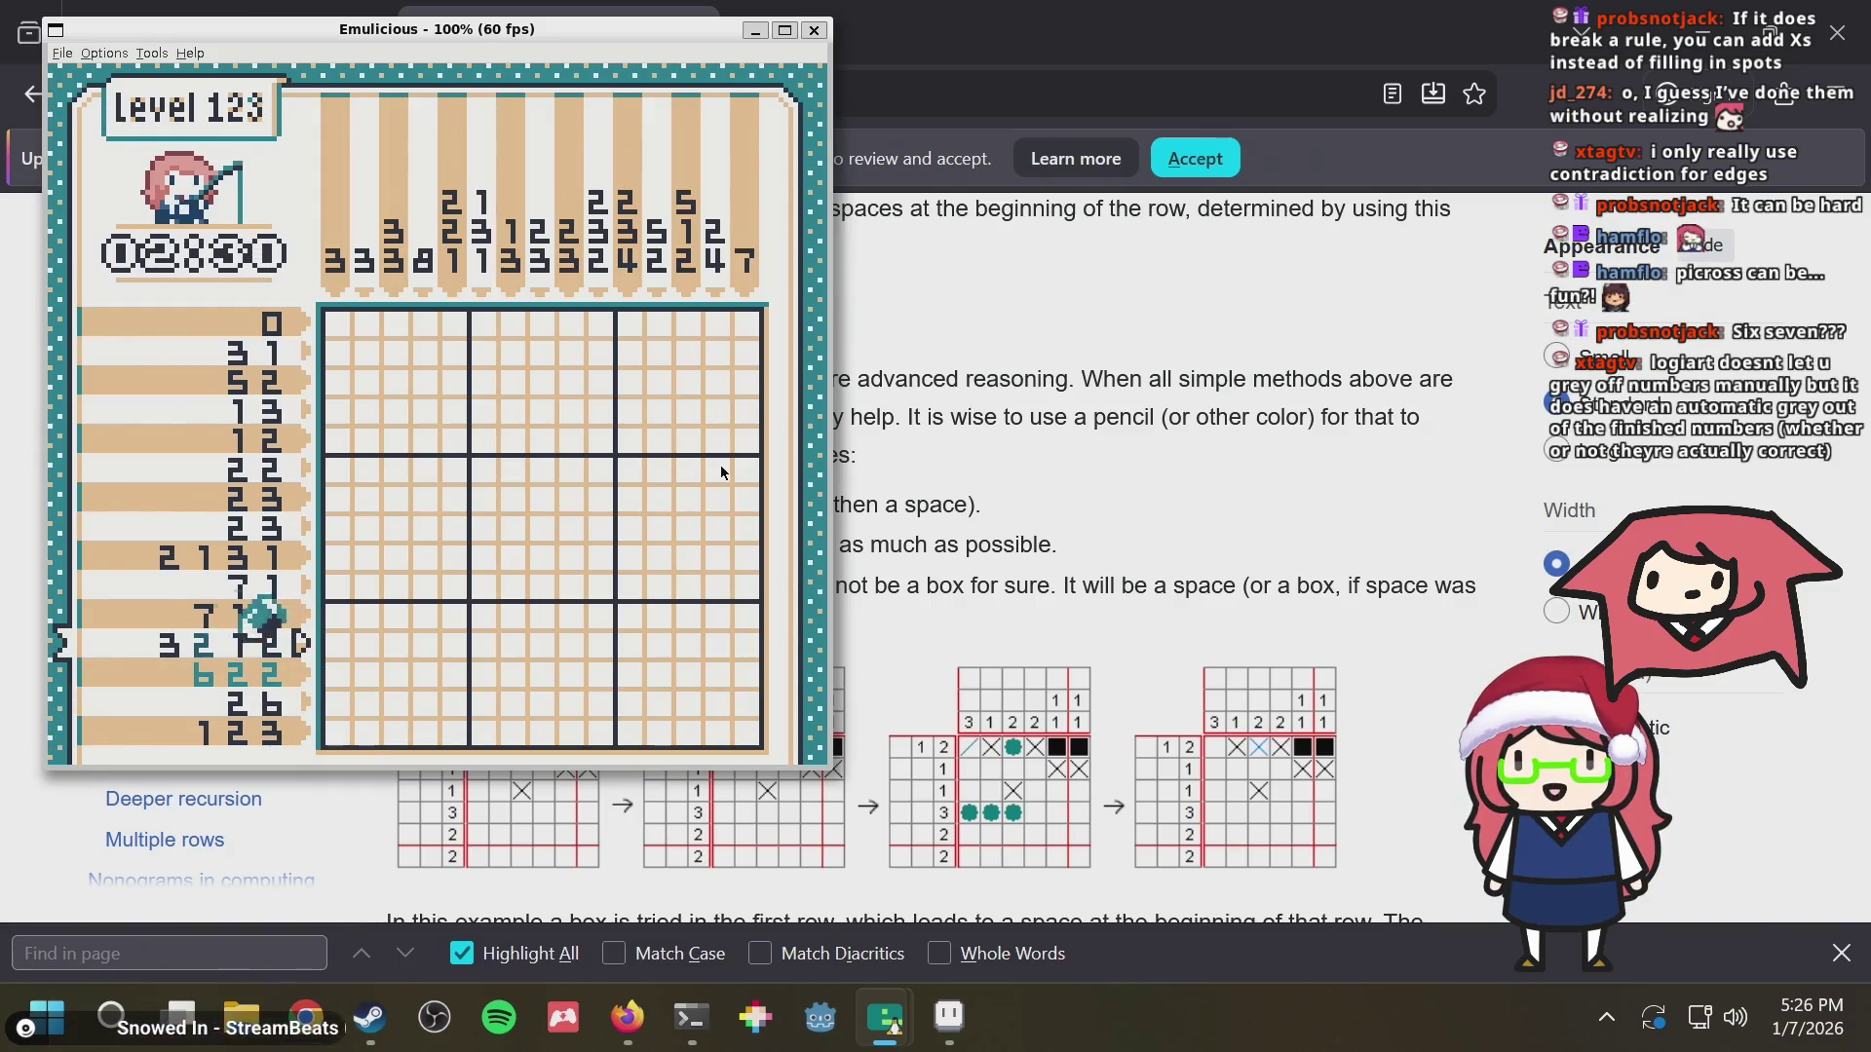
key("Up")
key("Up")
key("Up")
key("Up")
key("Up")
key("Up")
key("Up")
key("Up")
key("Right")
key("Down")
key("Down")
key("Down")
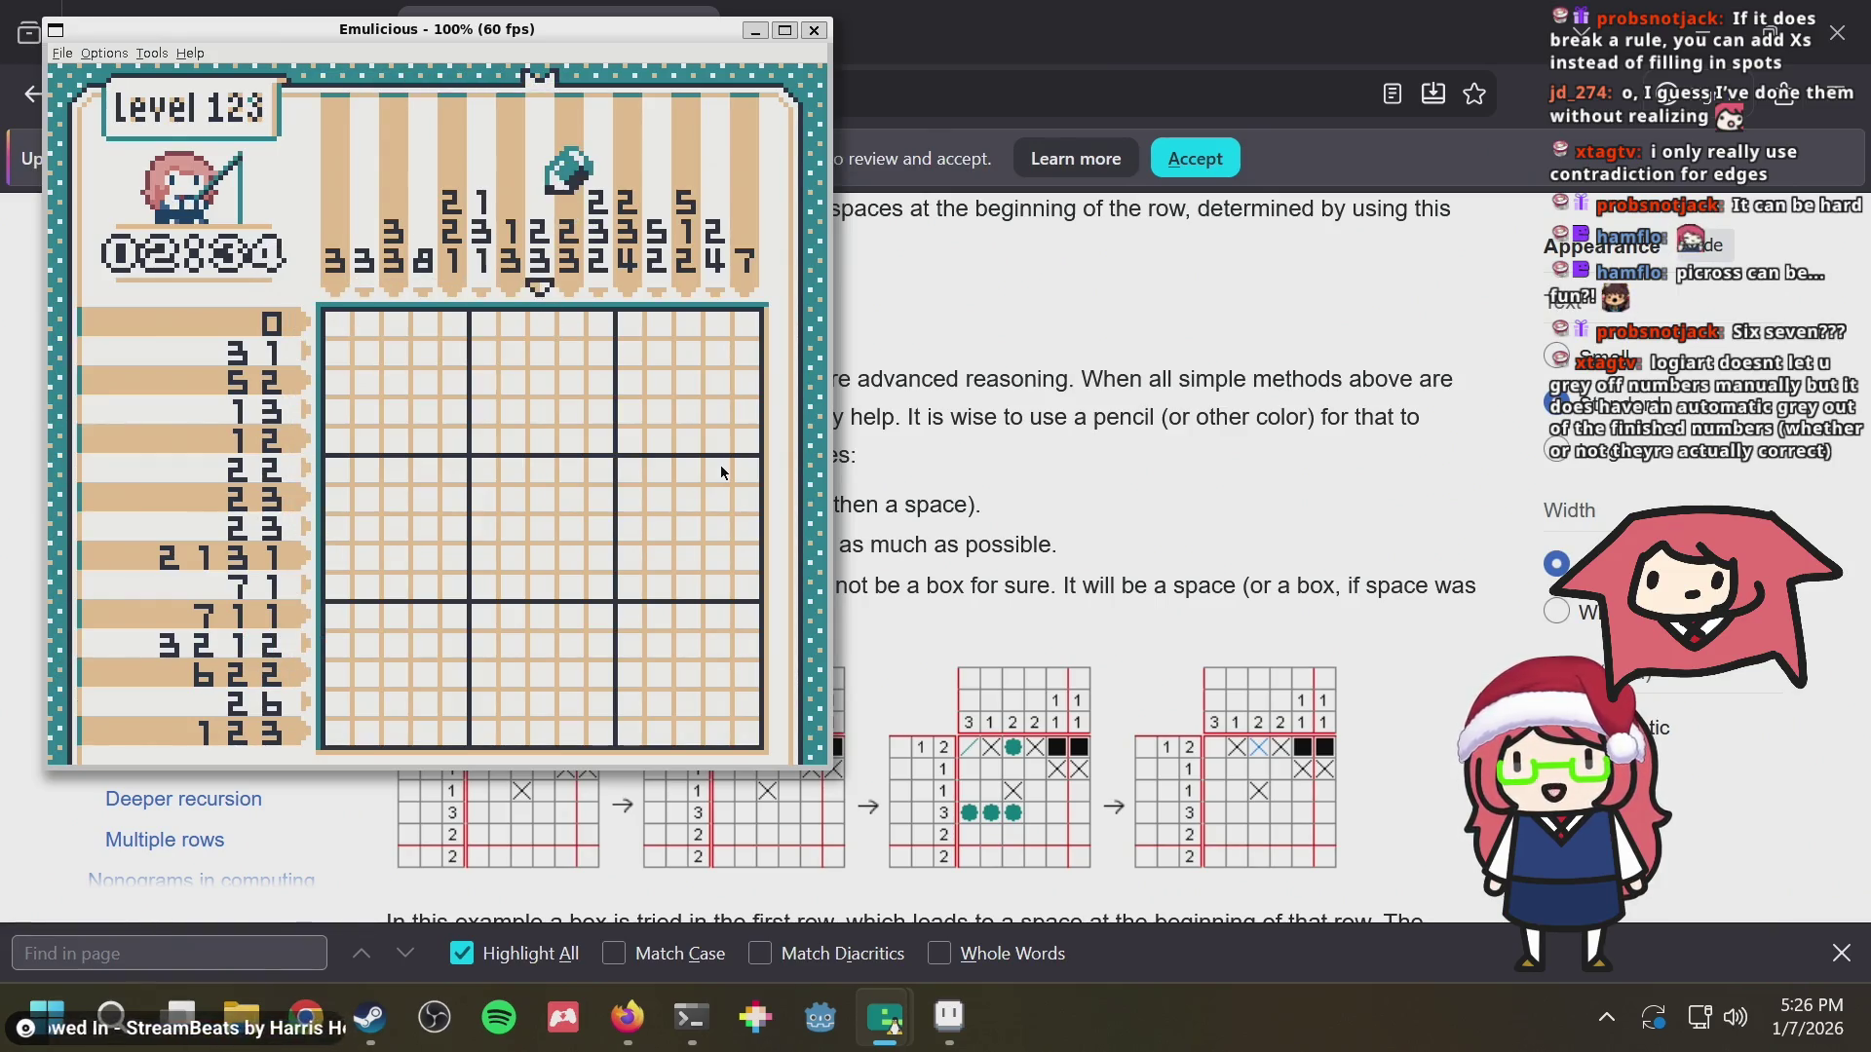
key("Down")
key("Down")
key("Down")
key("Down")
key("Right")
key("Right")
key("Right")
key("Right")
key("Right")
key("Right")
key("Left")
key("Left")
key("Left")
key("Left")
key("Left")
key("Left")
key("Left")
key("Left")
key("Left")
key("Up")
key("Up")
key("Right")
key("Right")
key("Right")
key("Right")
key("Right")
key("Right")
key("Down")
key("Down")
key("Down")
key("Down")
key("Down")
key("Down")
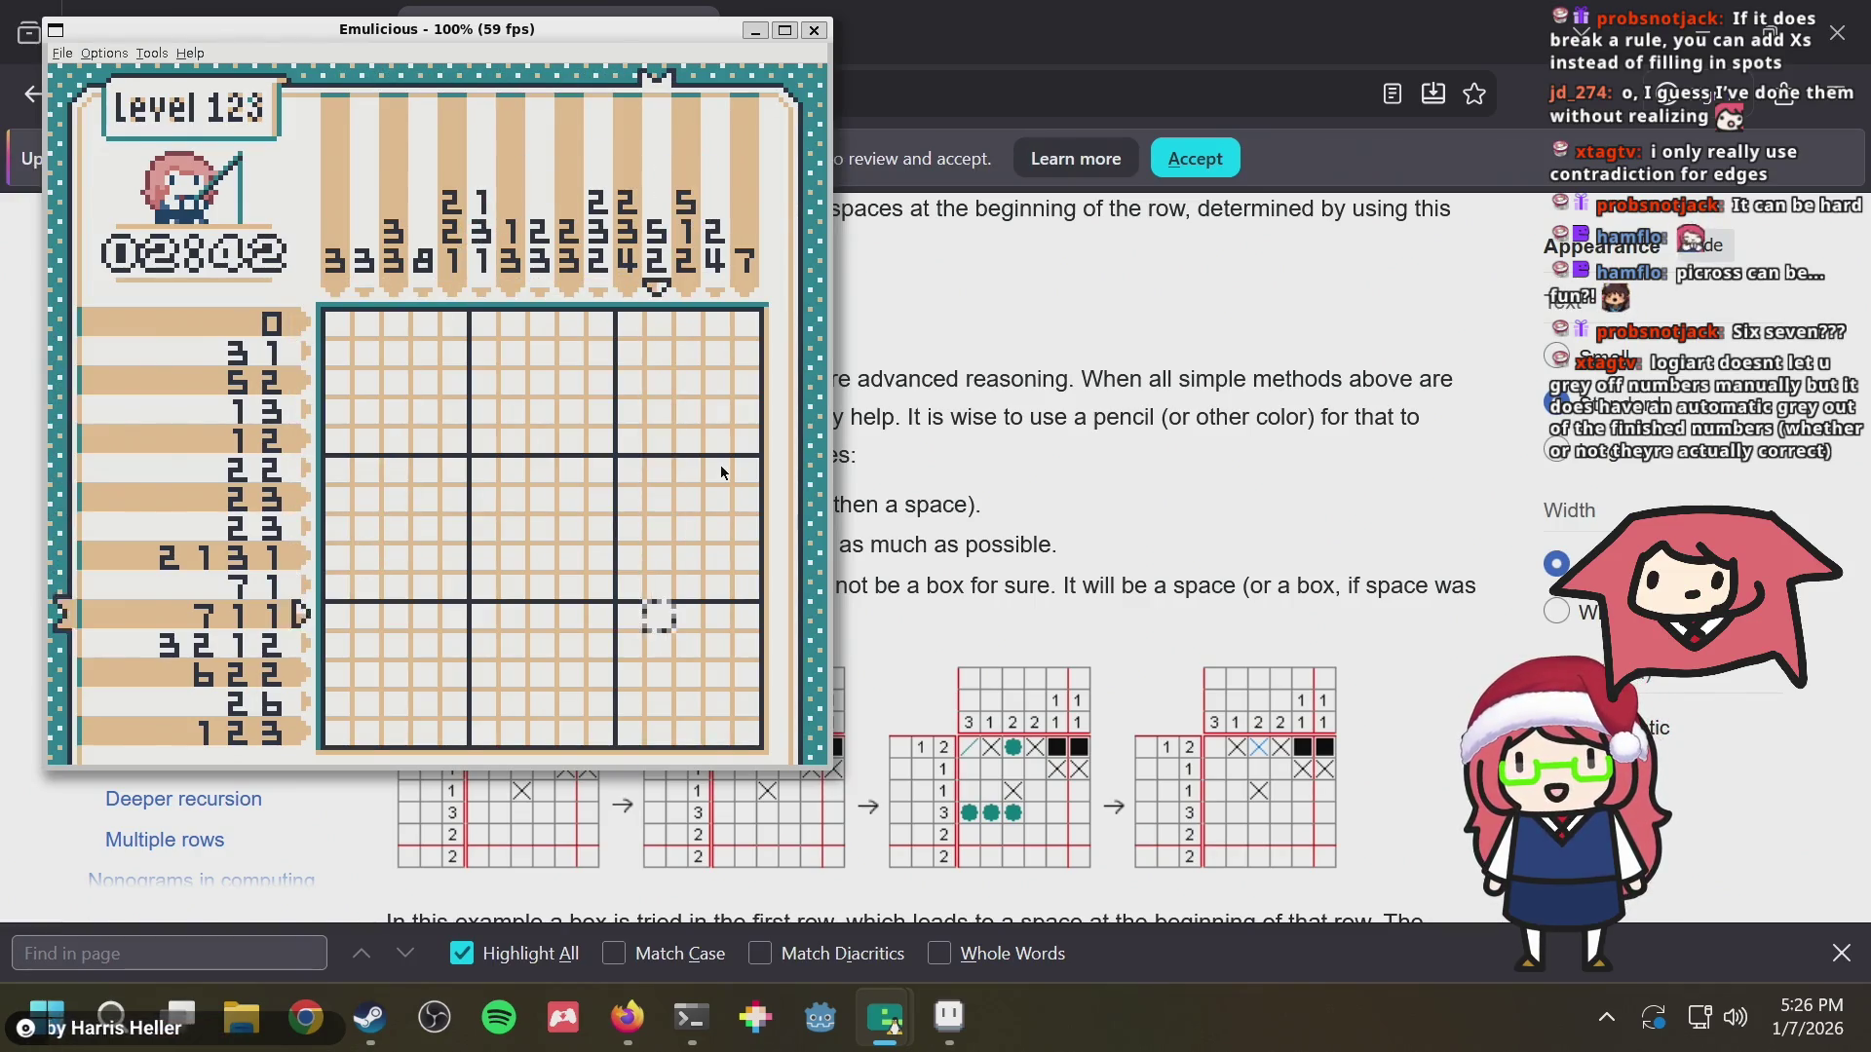
key("Down")
key("Down")
key("Down")
key("Left")
key("Left")
key("Left")
key("Left")
key("Left")
key("Left")
key("Left")
key("Right")
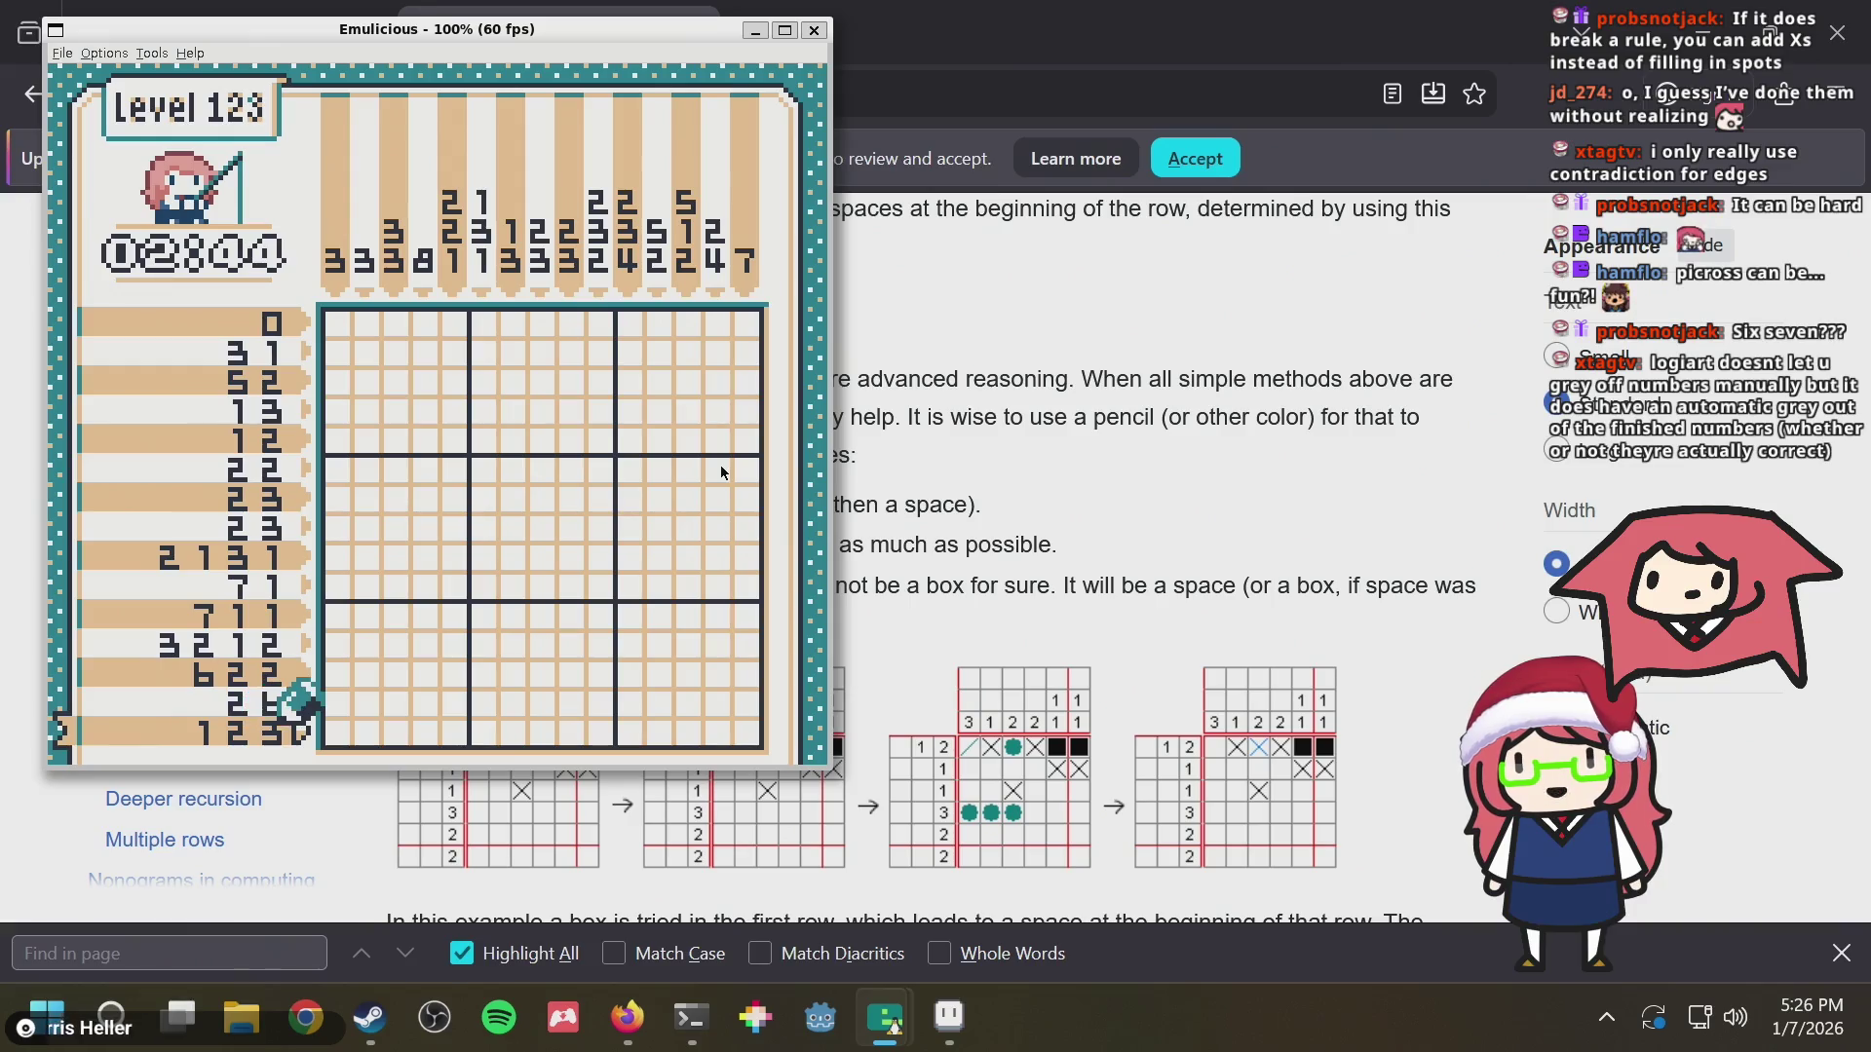
key("Up")
key("Up")
key("Up")
key("Up")
key("Up")
key("Up")
key("Up")
key("Up")
key("Up")
key("Down")
key("Down")
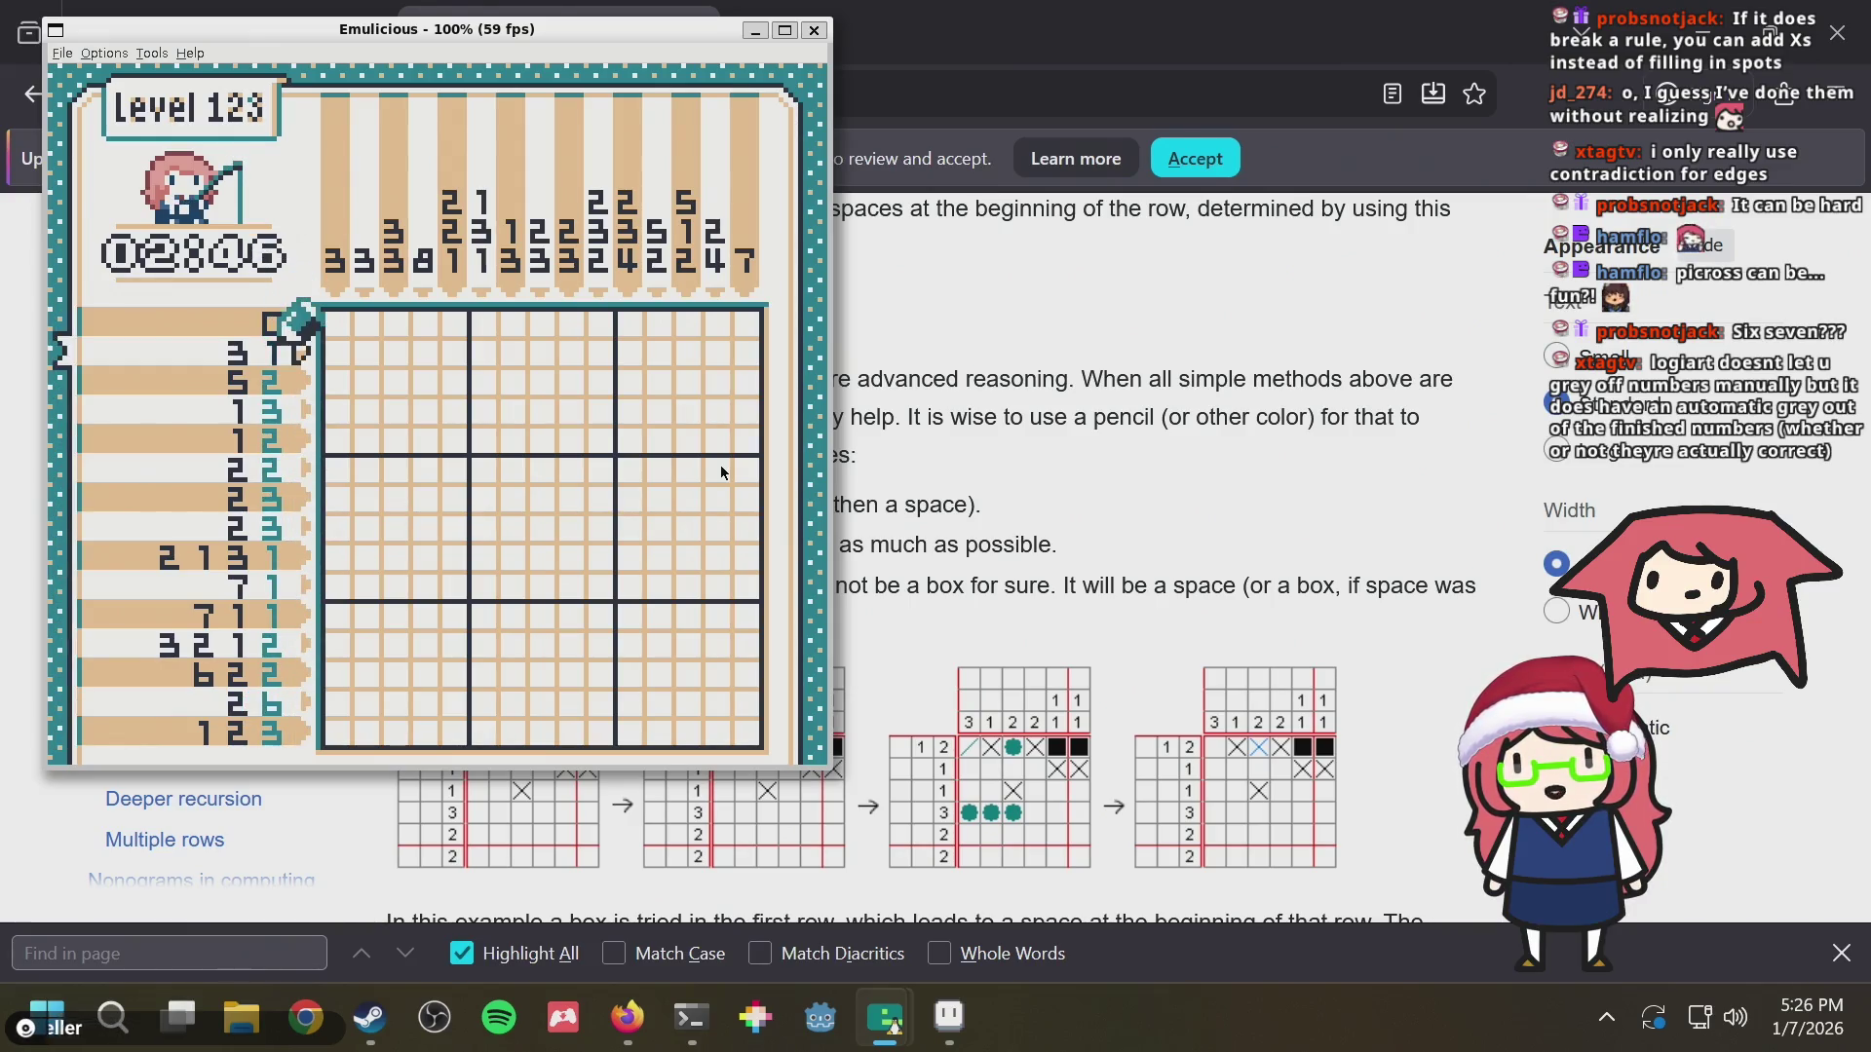
key("Down")
key("Down")
key("Down")
key("Down")
key("Down")
key("Down")
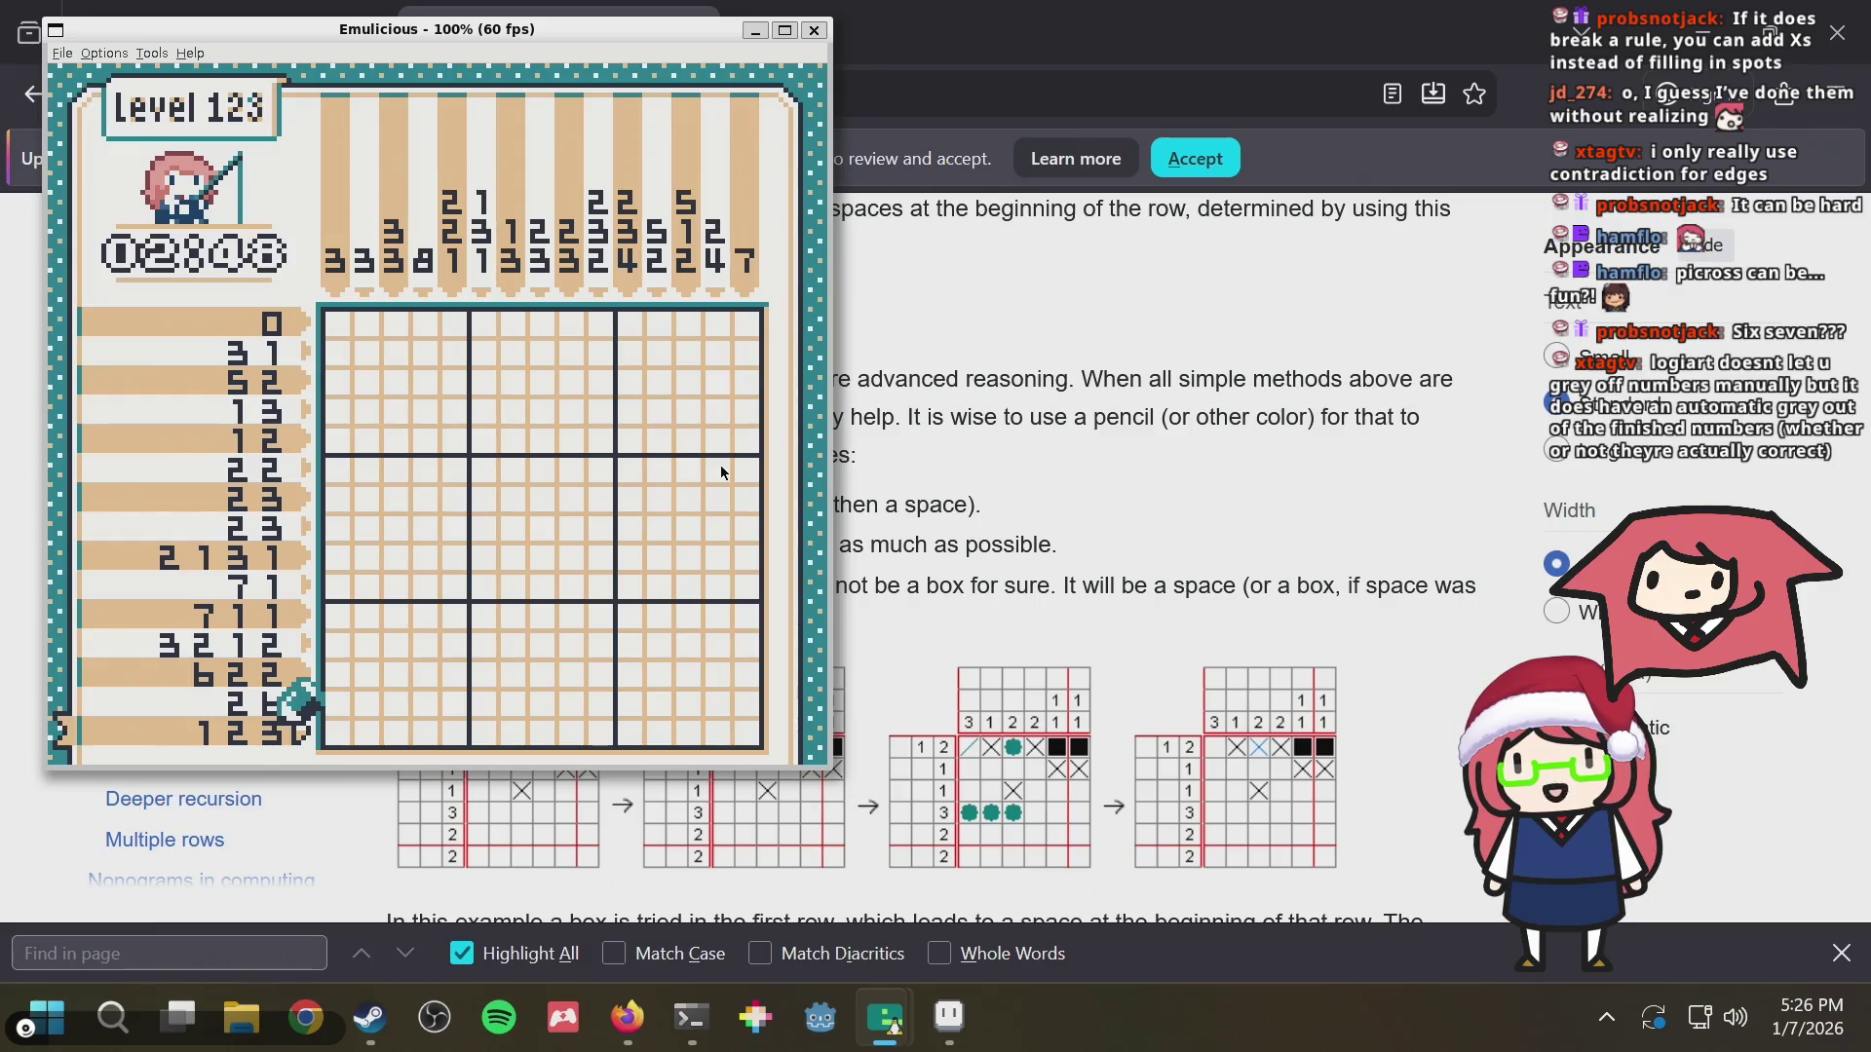
key("Right")
Fill cells in the 2 6 row, clearing wrong ones and ending with six filled cells around columns 5-9
key("Down")
key("x")
key("Right")
key("Right")
key("Right")
key("Right")
key("x")
key("Left")
key("Left")
key("Left")
key("Left")
key("Right")
key("Right")
key("Right")
key("x")
key("Right")
key("Right")
key("Right")
key("Right")
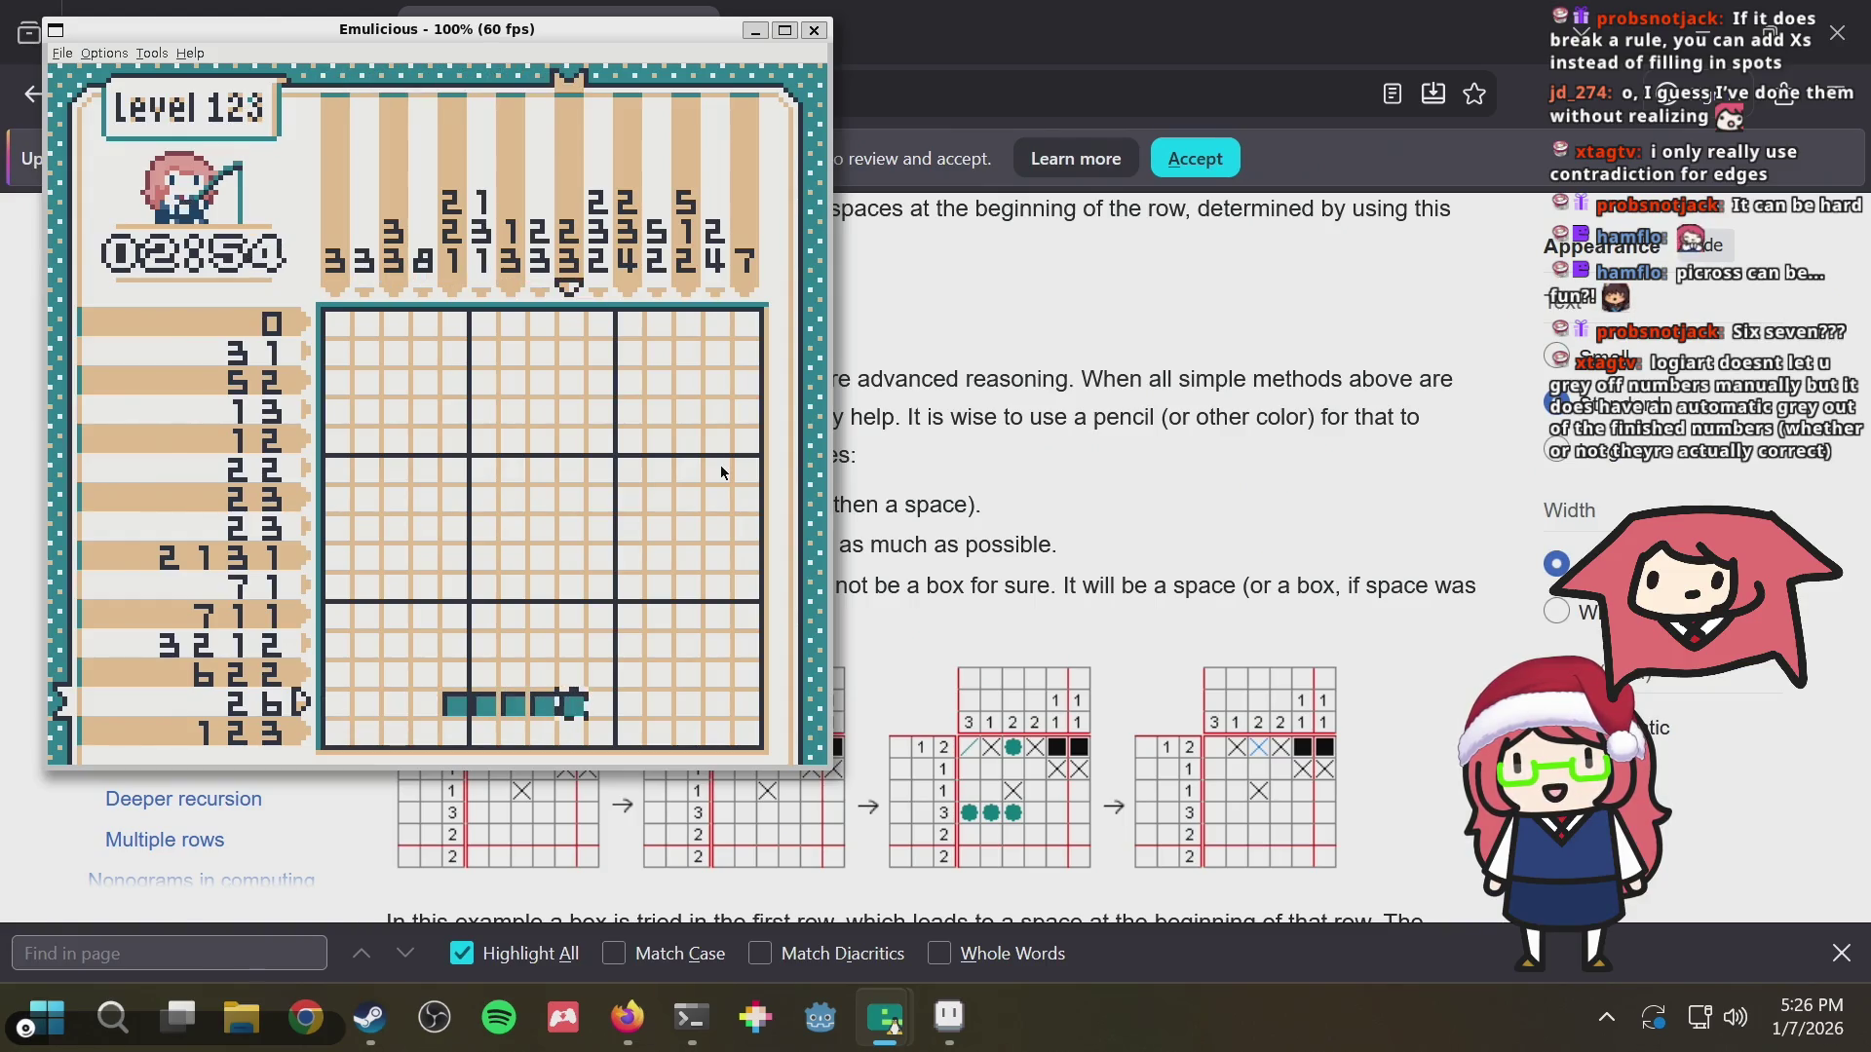
key("Left")
key("Left")
key("Right")
key("Right")
key("Right")
key("Right")
key("x")
key("x")
key("Left")
key("Left")
key("Left")
key("Left")
key("Left")
key("Left")
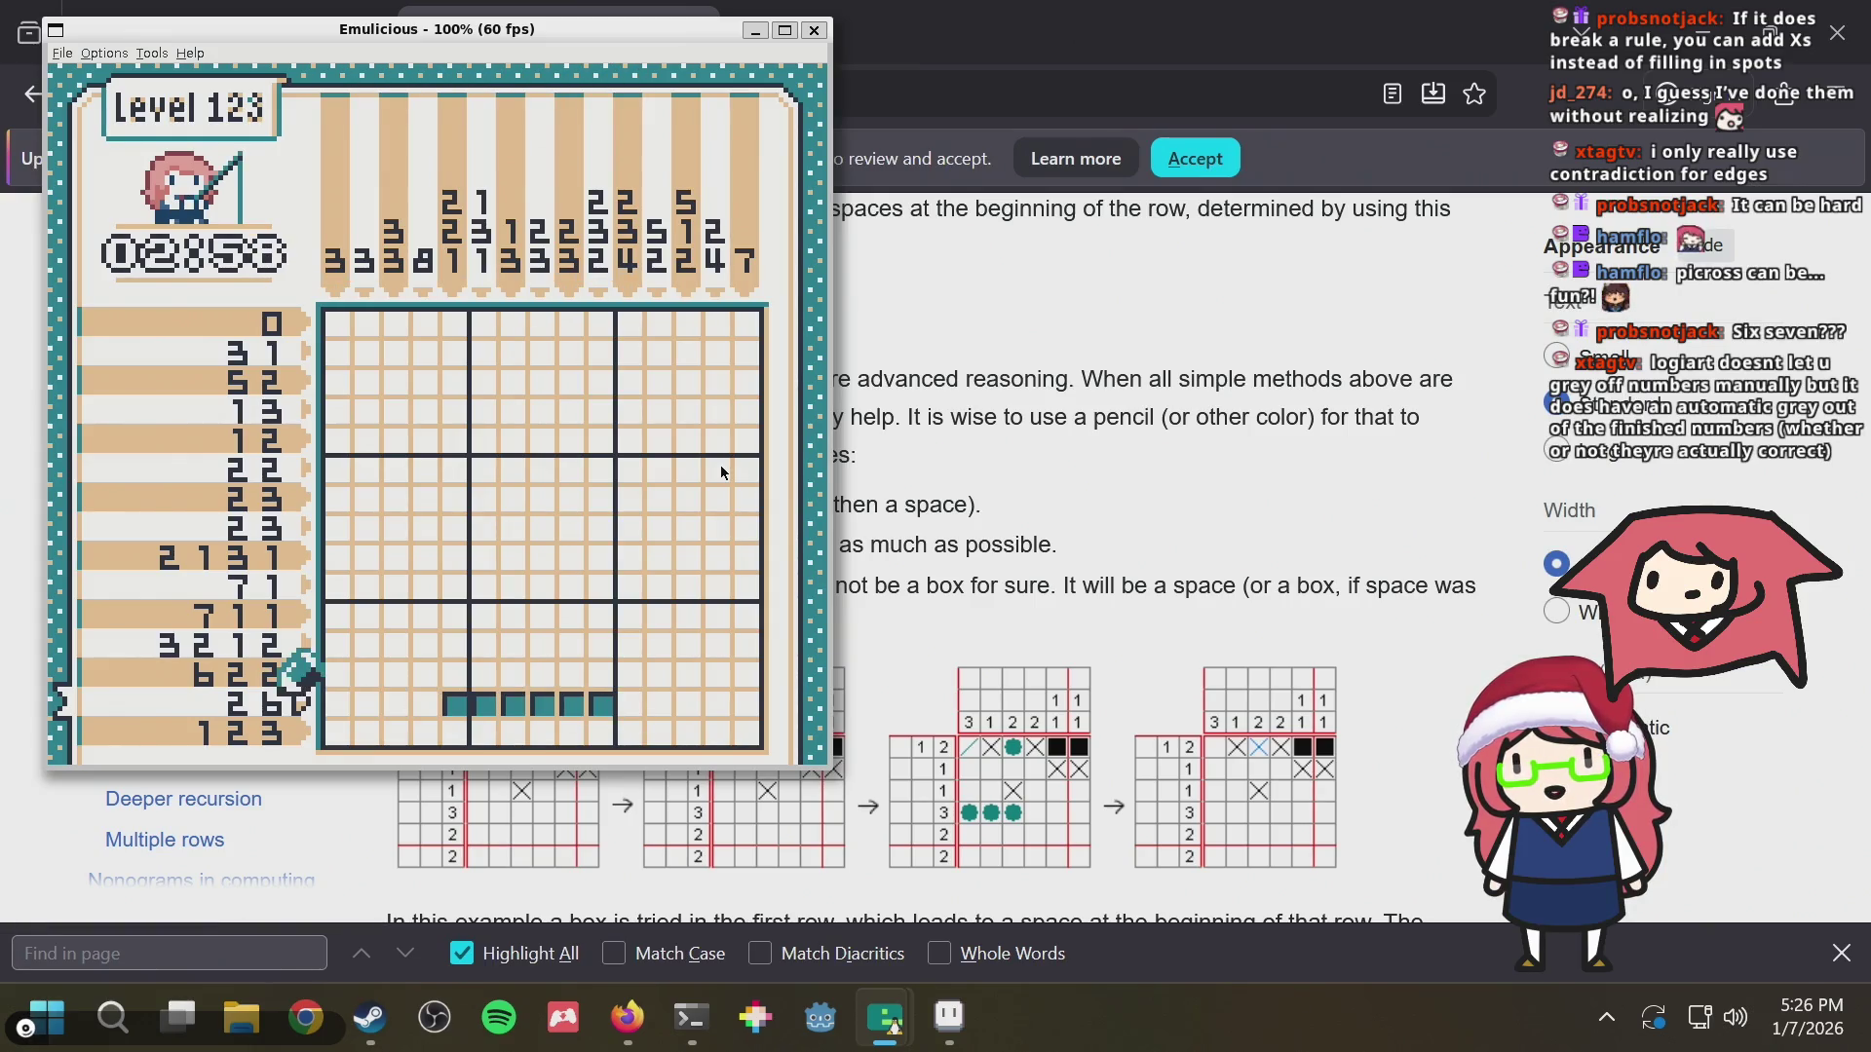
Cross out and then clear cells at the 2 6 row's right end, moving up to the 3 1 row
key("Right")
key("Right")
key("Right")
key("Right")
key("Right")
key("Left")
key("Left")
key("Left")
key("Left")
key("Left")
key("Left")
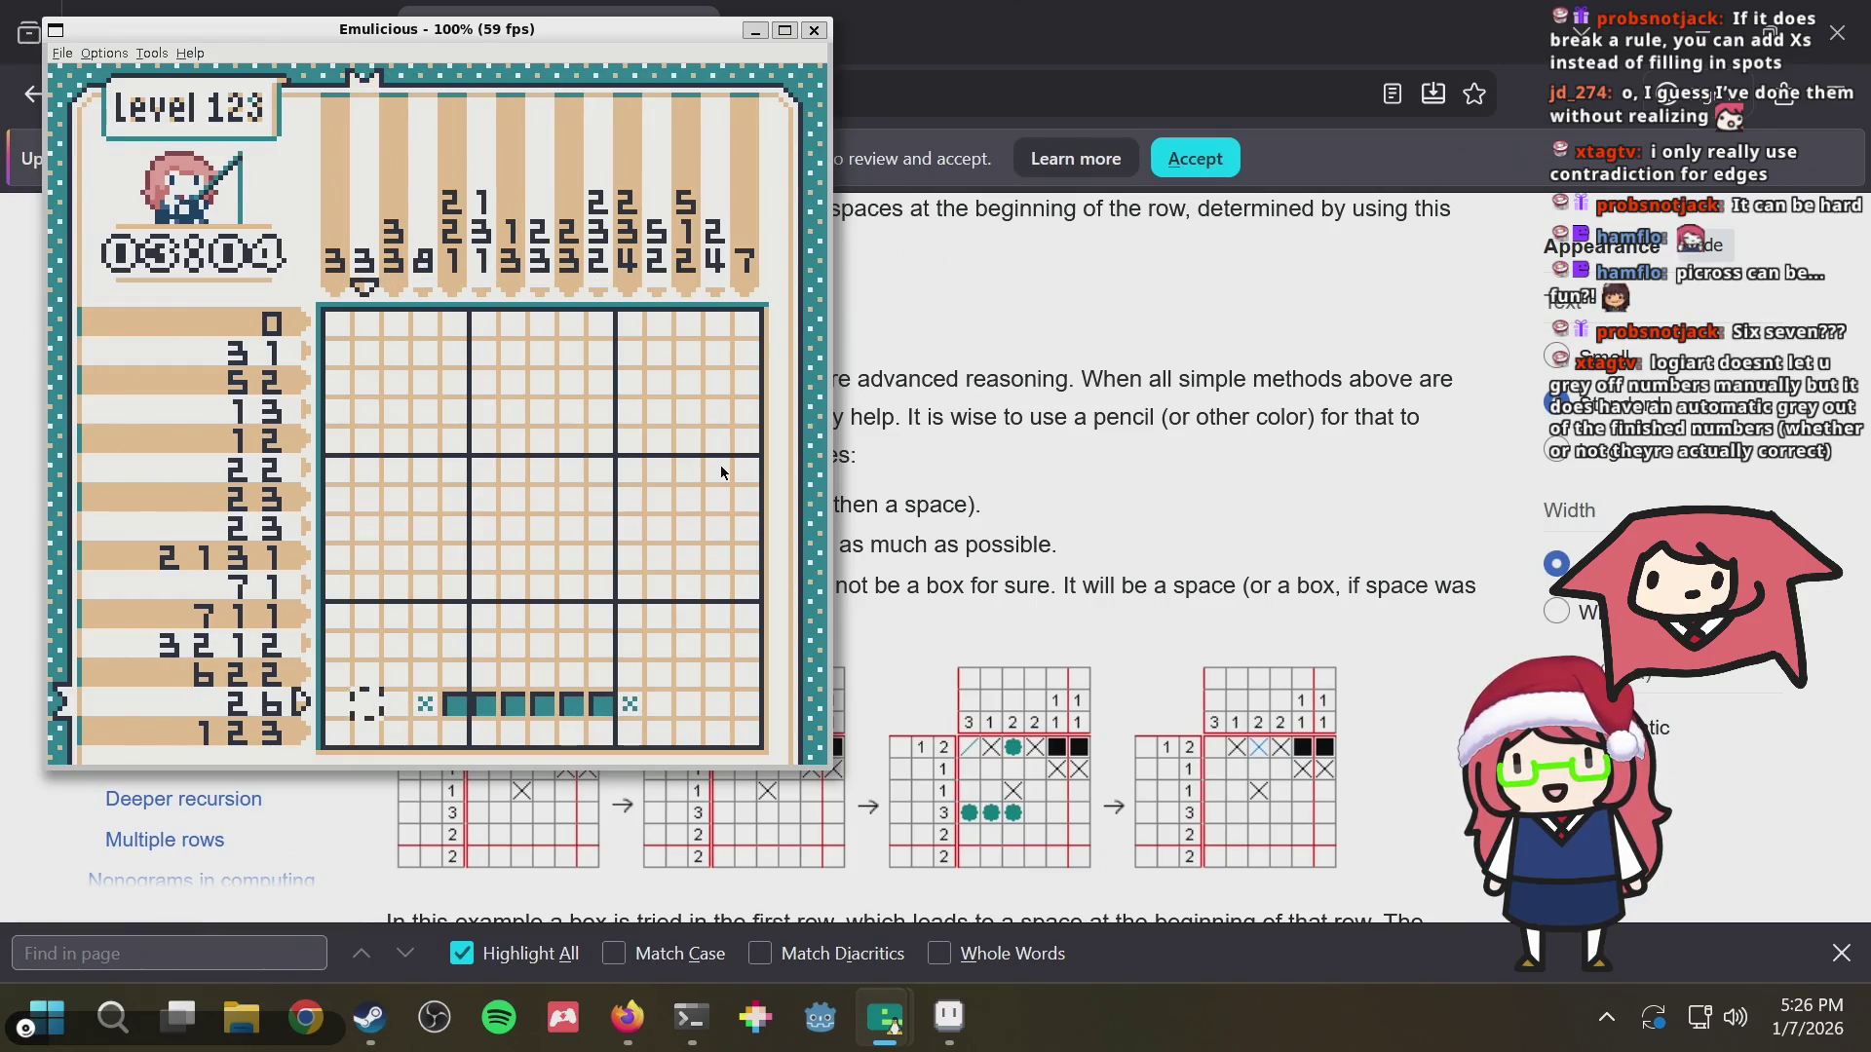
key("Right")
key("Right")
key("Right")
key("Right")
key("Right")
key("Right")
key("Right")
key("Right")
key("Right")
key("Left")
key("Left")
key("Left")
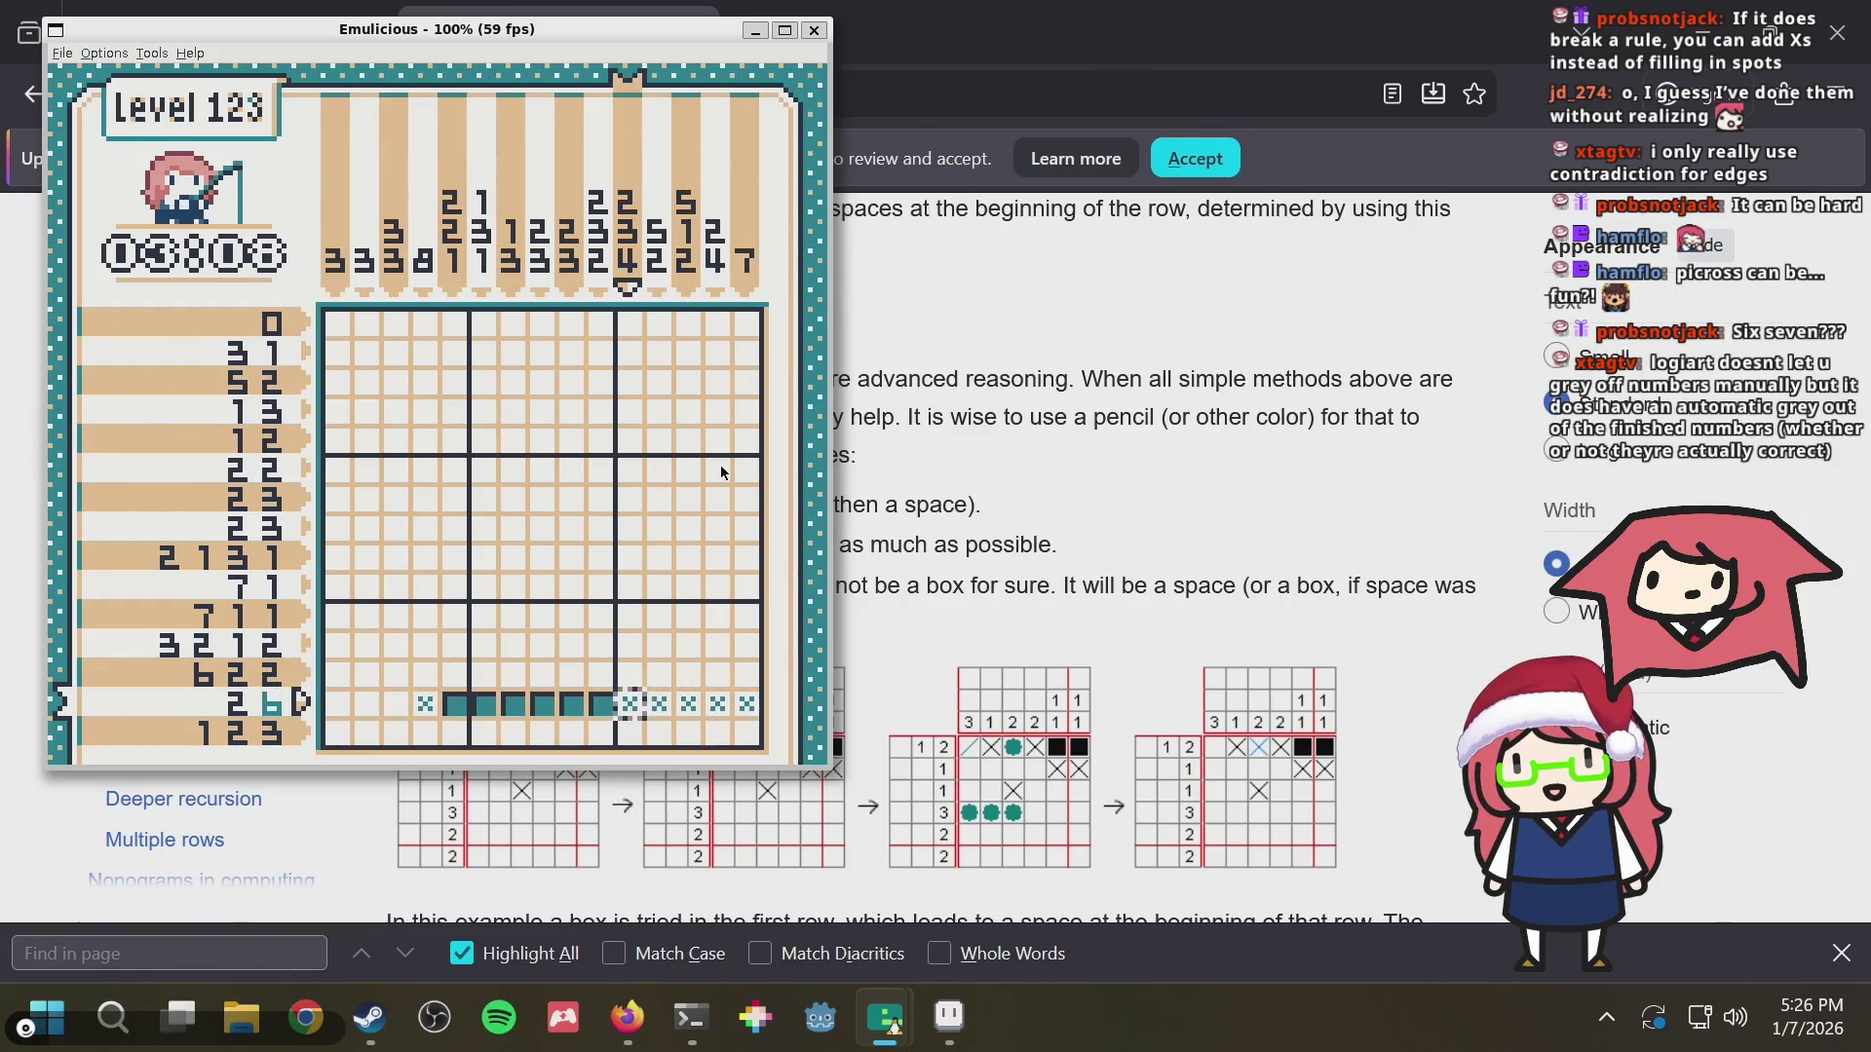
key("Right")
key("Right")
key("Right")
key("Right")
key("Left")
key("Left")
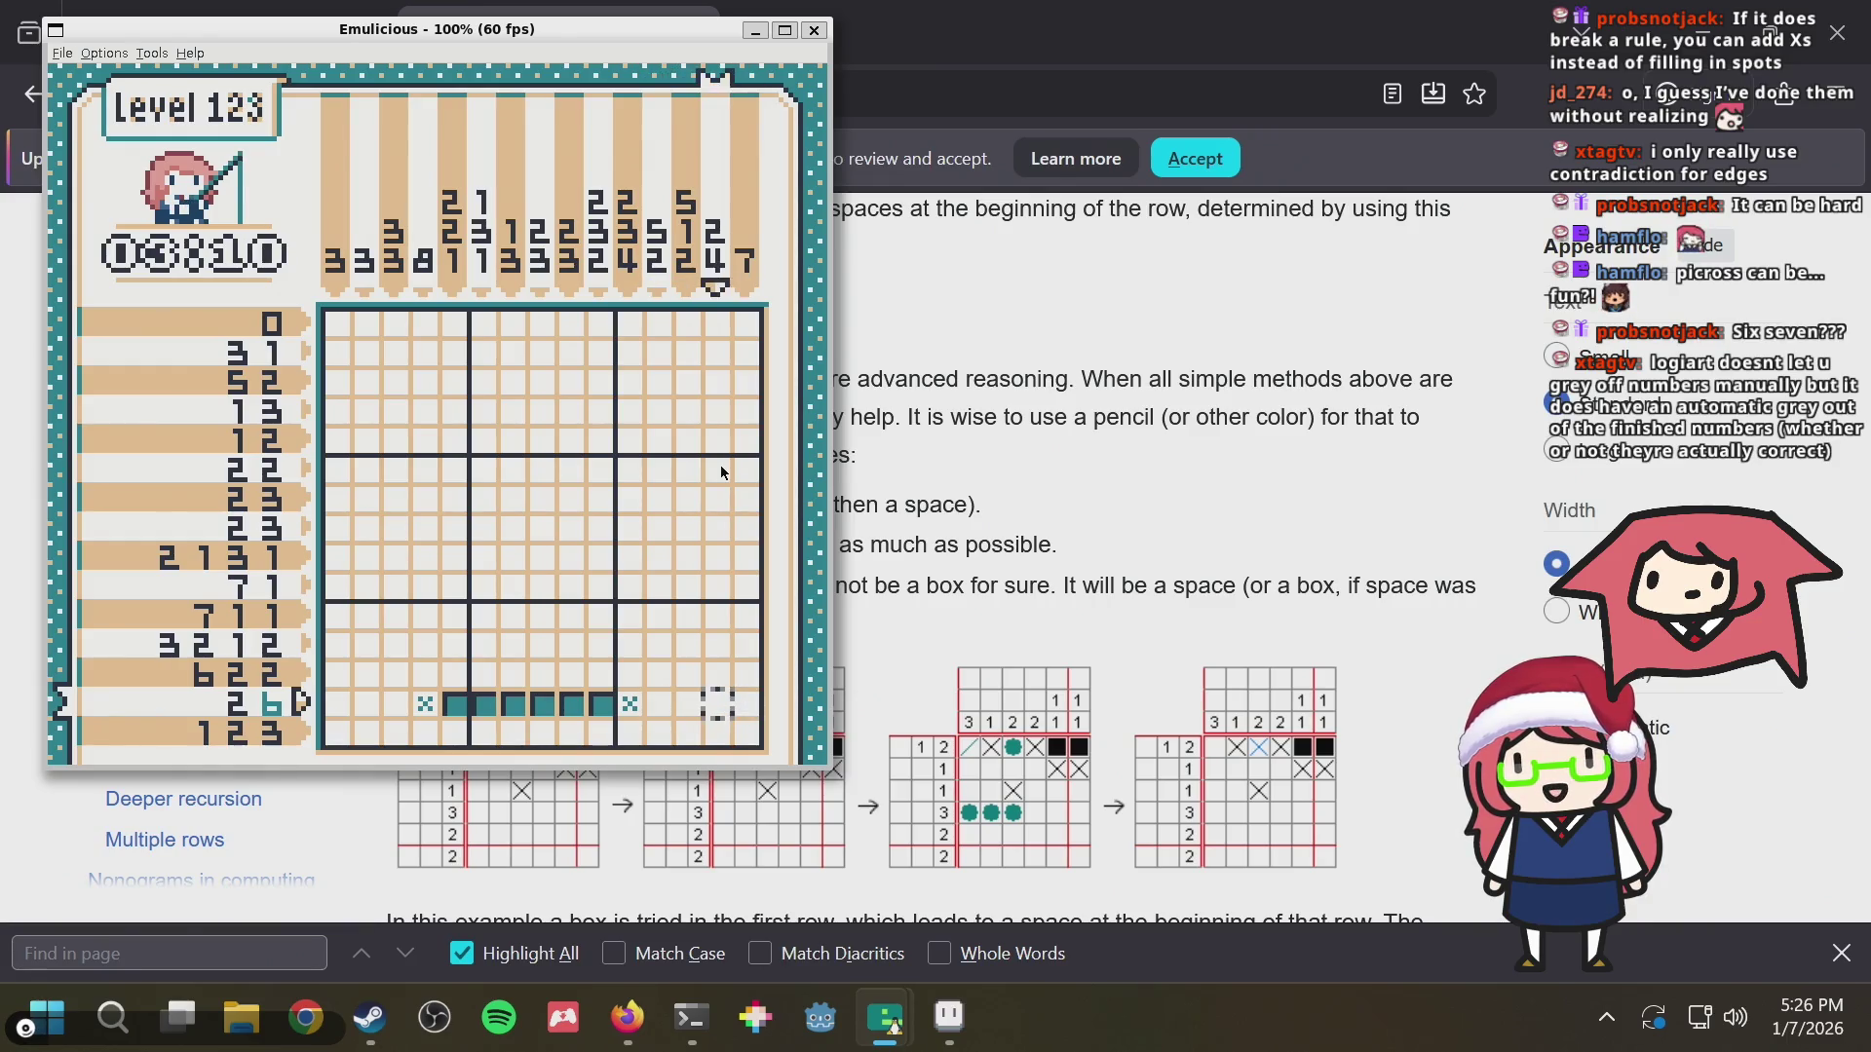
key("Left")
key("Left")
key("Left")
key("Left")
key("Left")
key("Left")
key("Left")
key("Left")
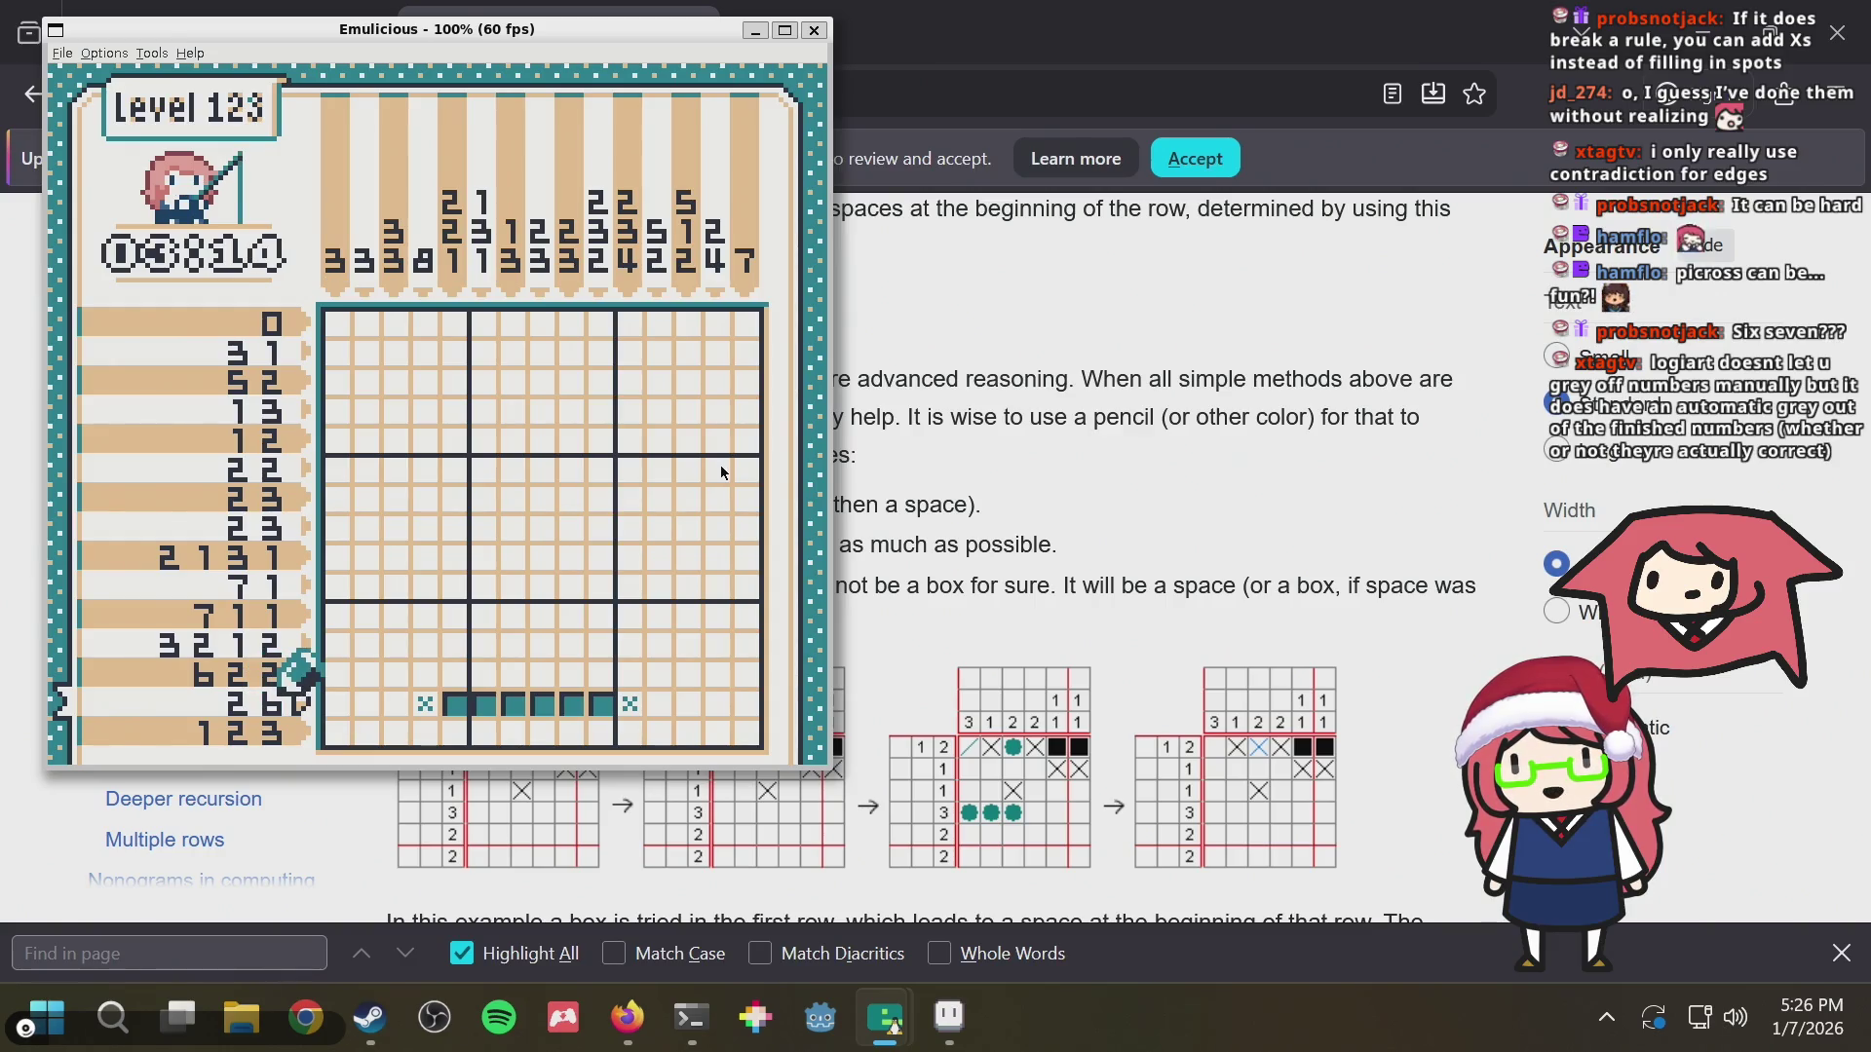
key("Left")
key("Left")
key("Up")
key("Up")
key("Up")
key("Up")
key("Up")
key("Up")
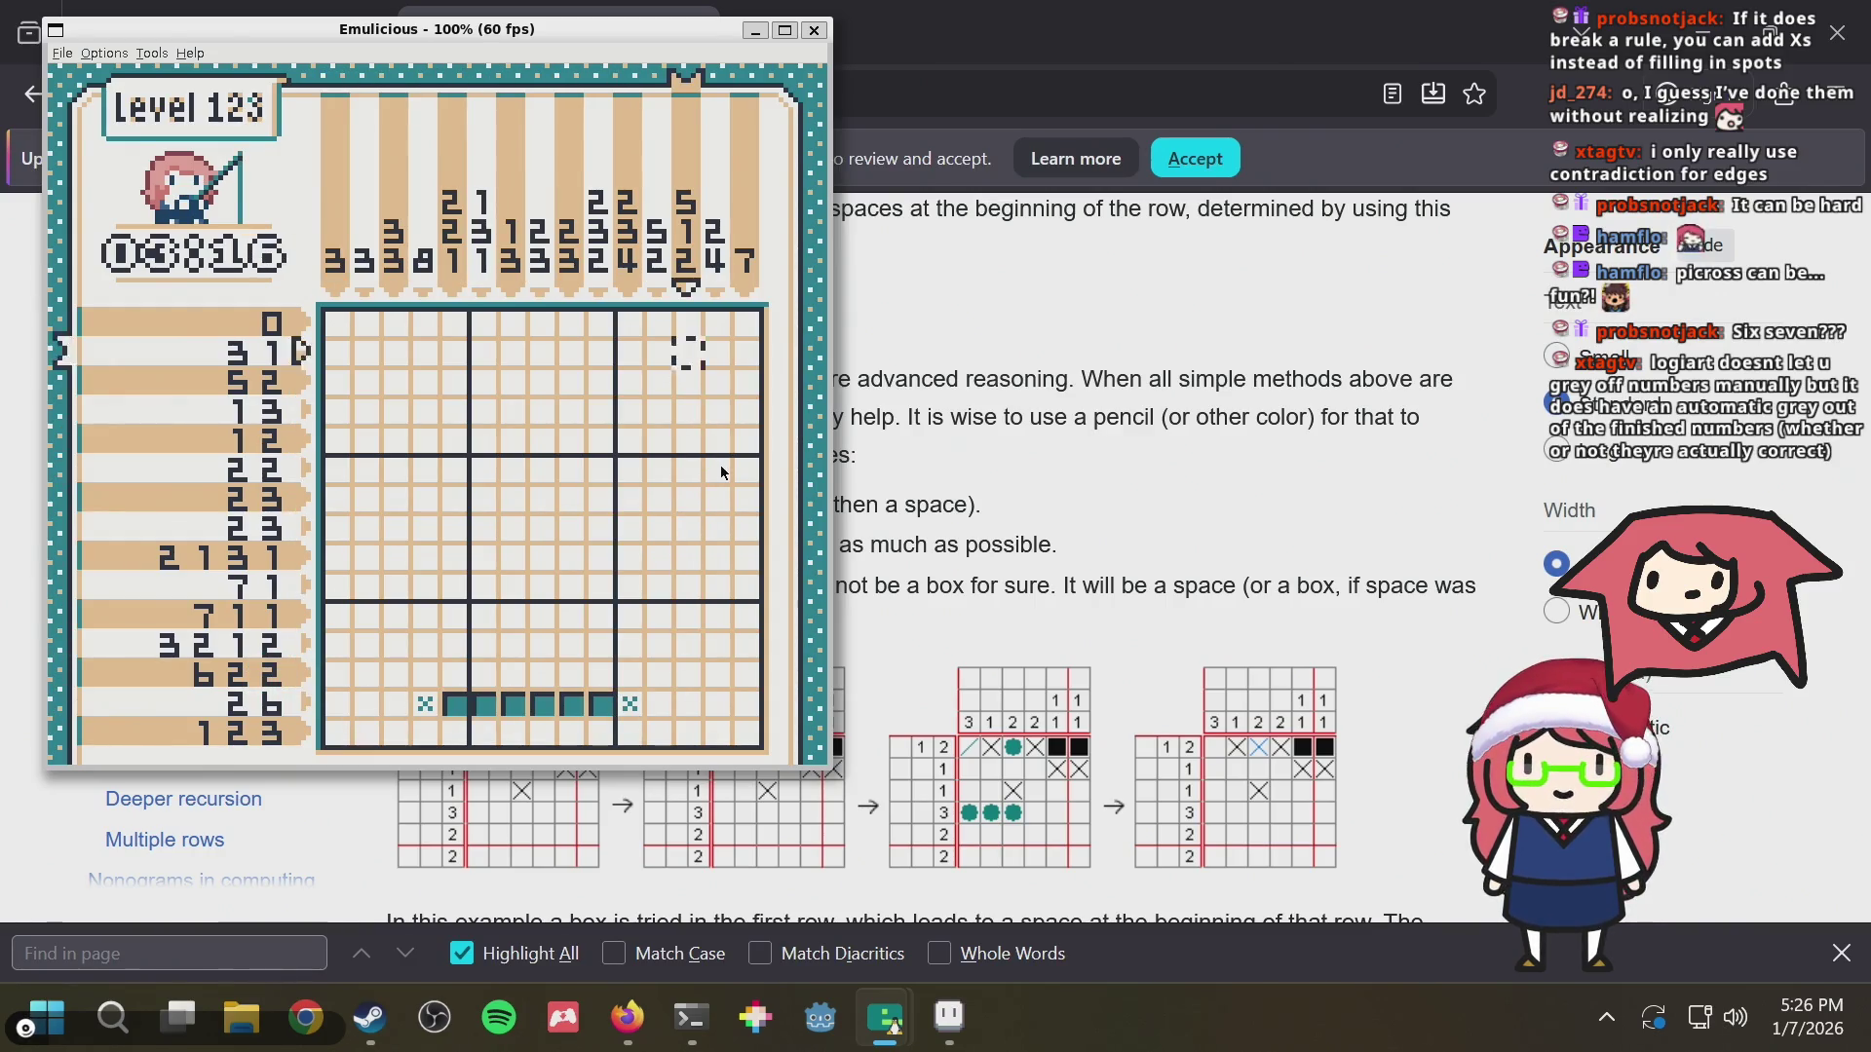
Give up on Level 123 from the pause menu, confirming Yes to return to the puzzle collection
key("Return")
key("Down")
key("Down")
key("Down")
key("x")
key("x")
key("Down")
key("Down")
key("Down")
key("Down")
key("Down")
key("Left")
key("Left")
Browse the collection pages around puzzle 143 and the earlier completed puzzles
key("Up")
key("Right")
key("Up")
key("Left")
key("Left")
key("Down")
key("Right")
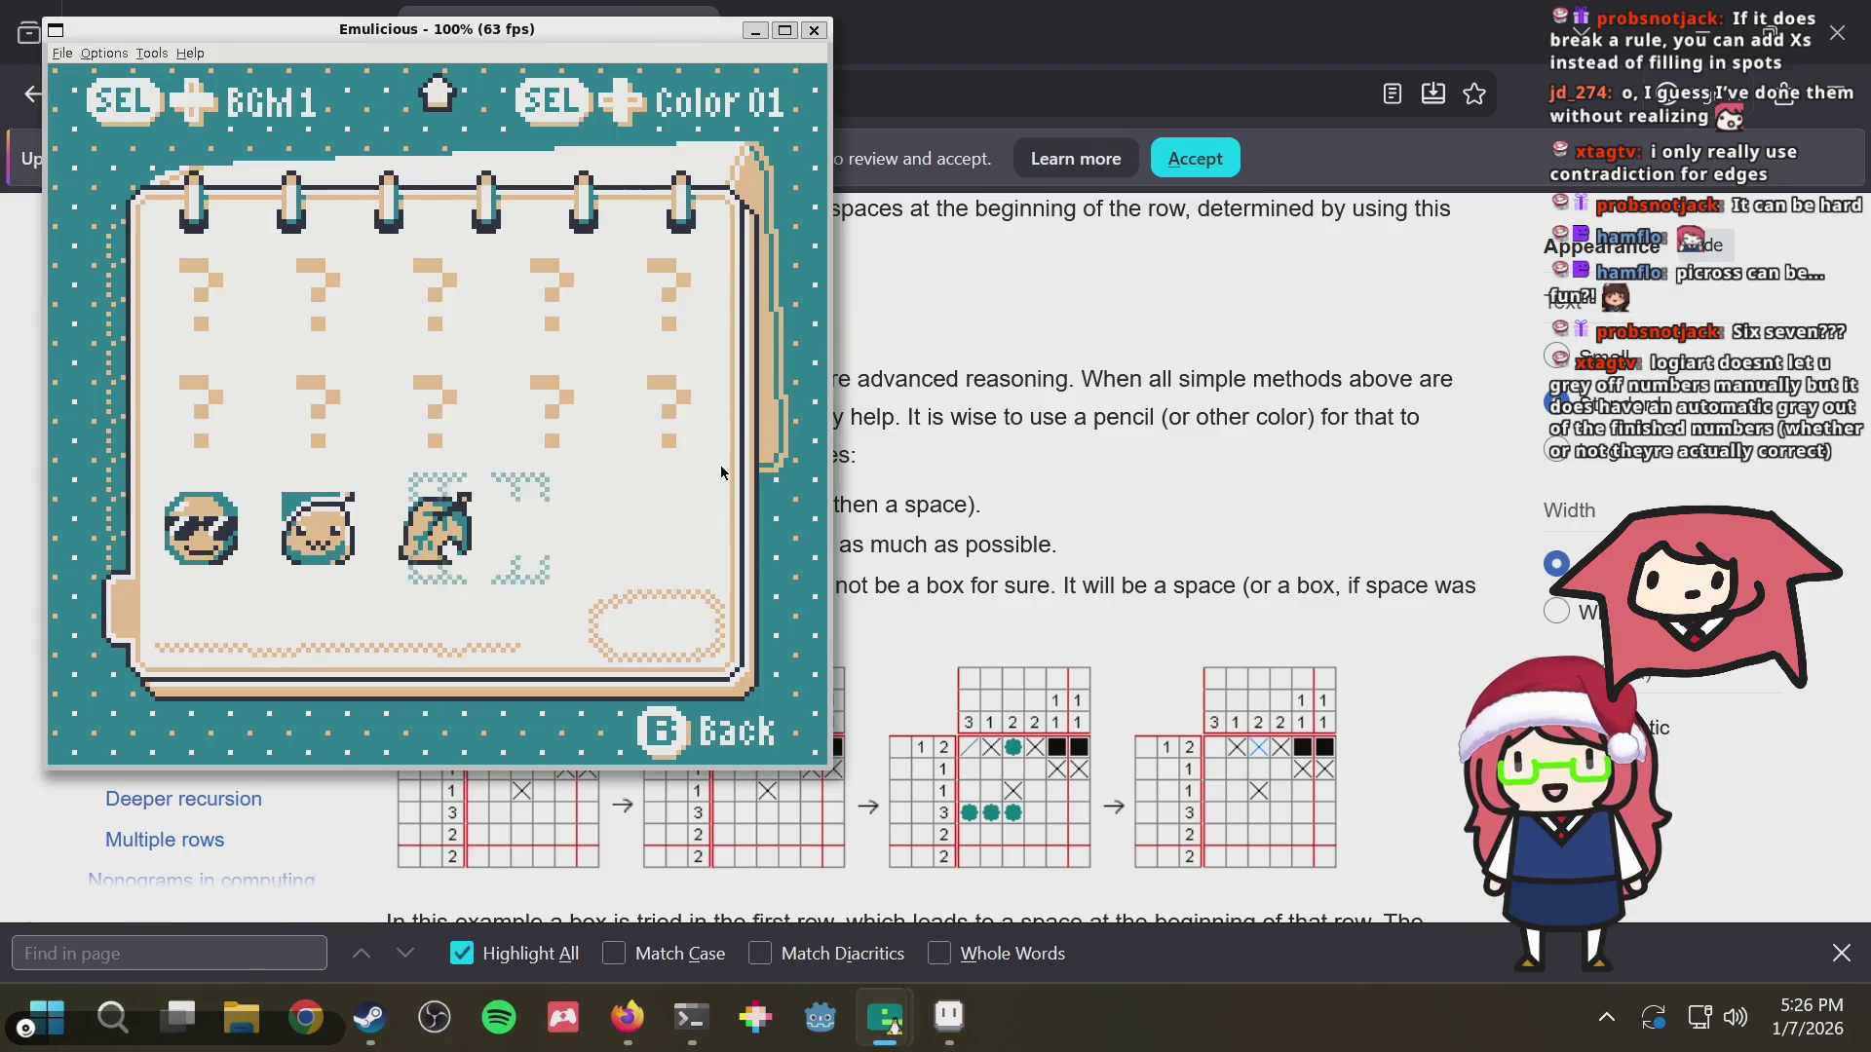
key("Left")
key("Left")
key("Right")
key("Up")
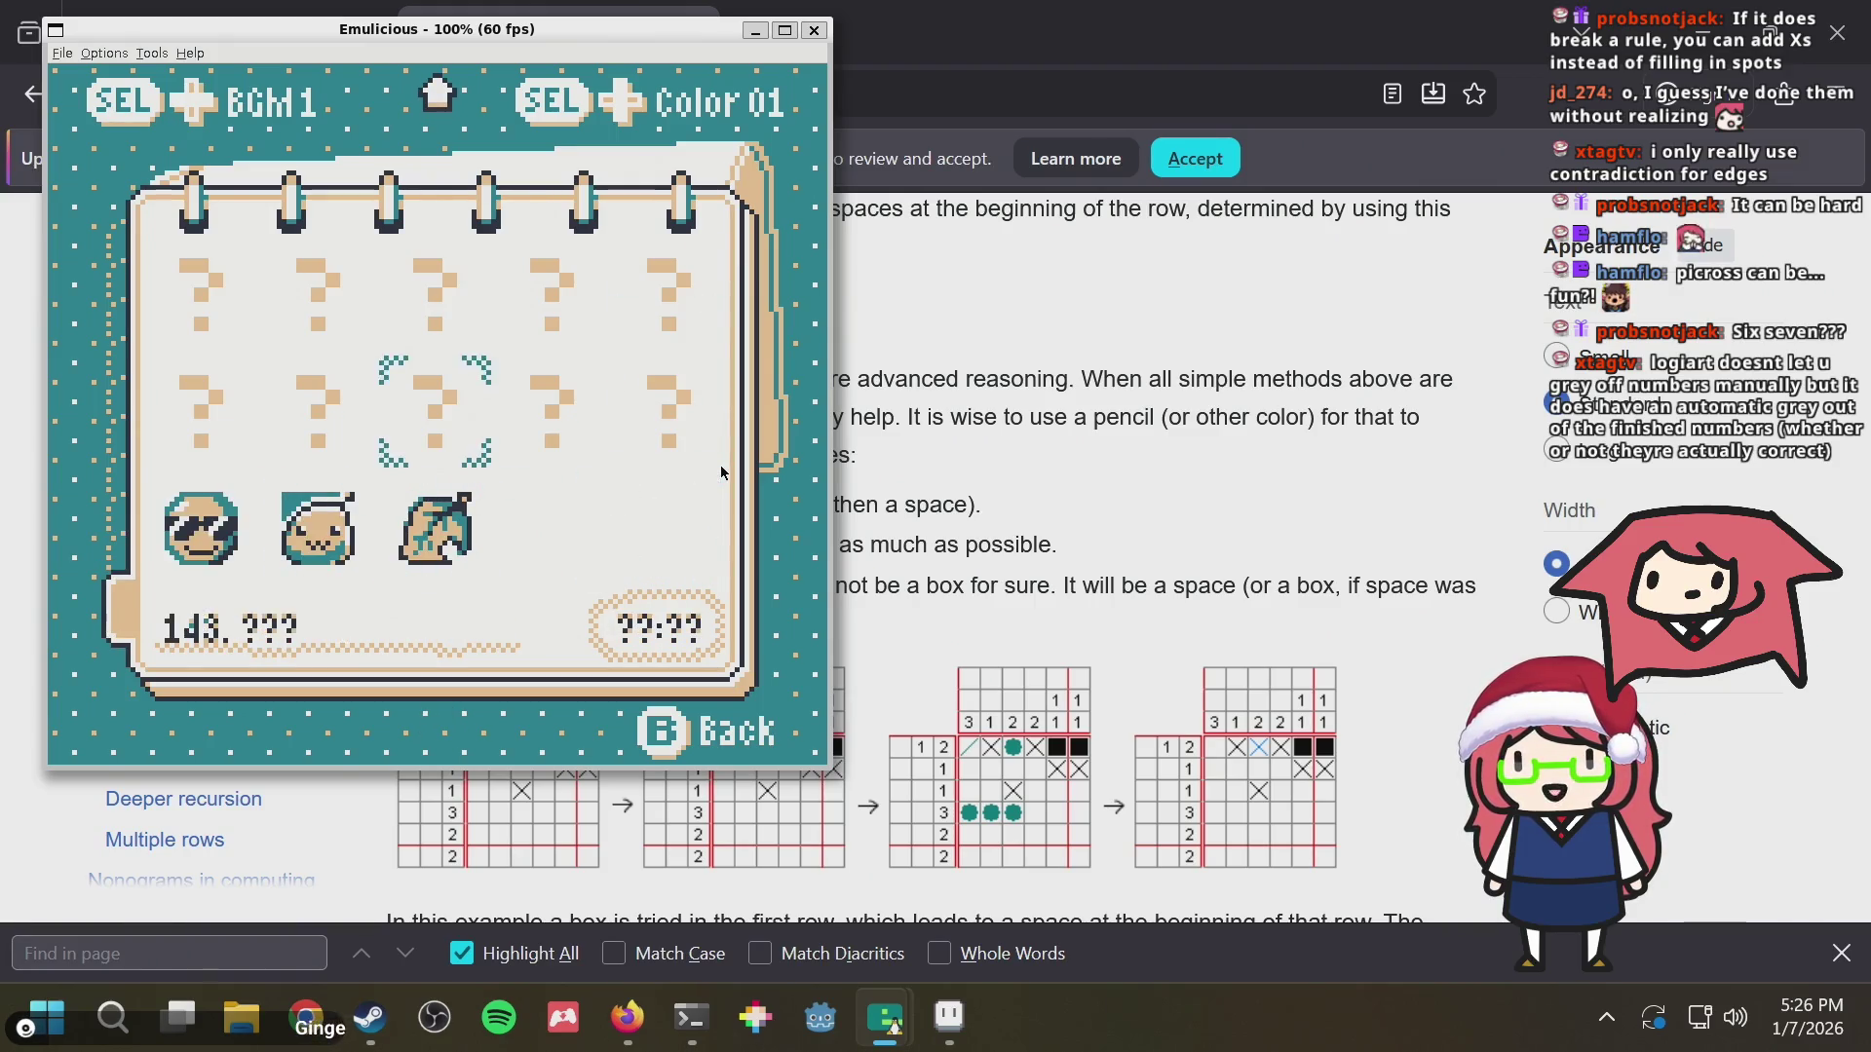
key("Up")
key("Up")
key("Up")
key("Up")
key("Up")
key("Up")
key("Up")
key("Up")
key("Up")
key("Up")
key("Up")
key("Up")
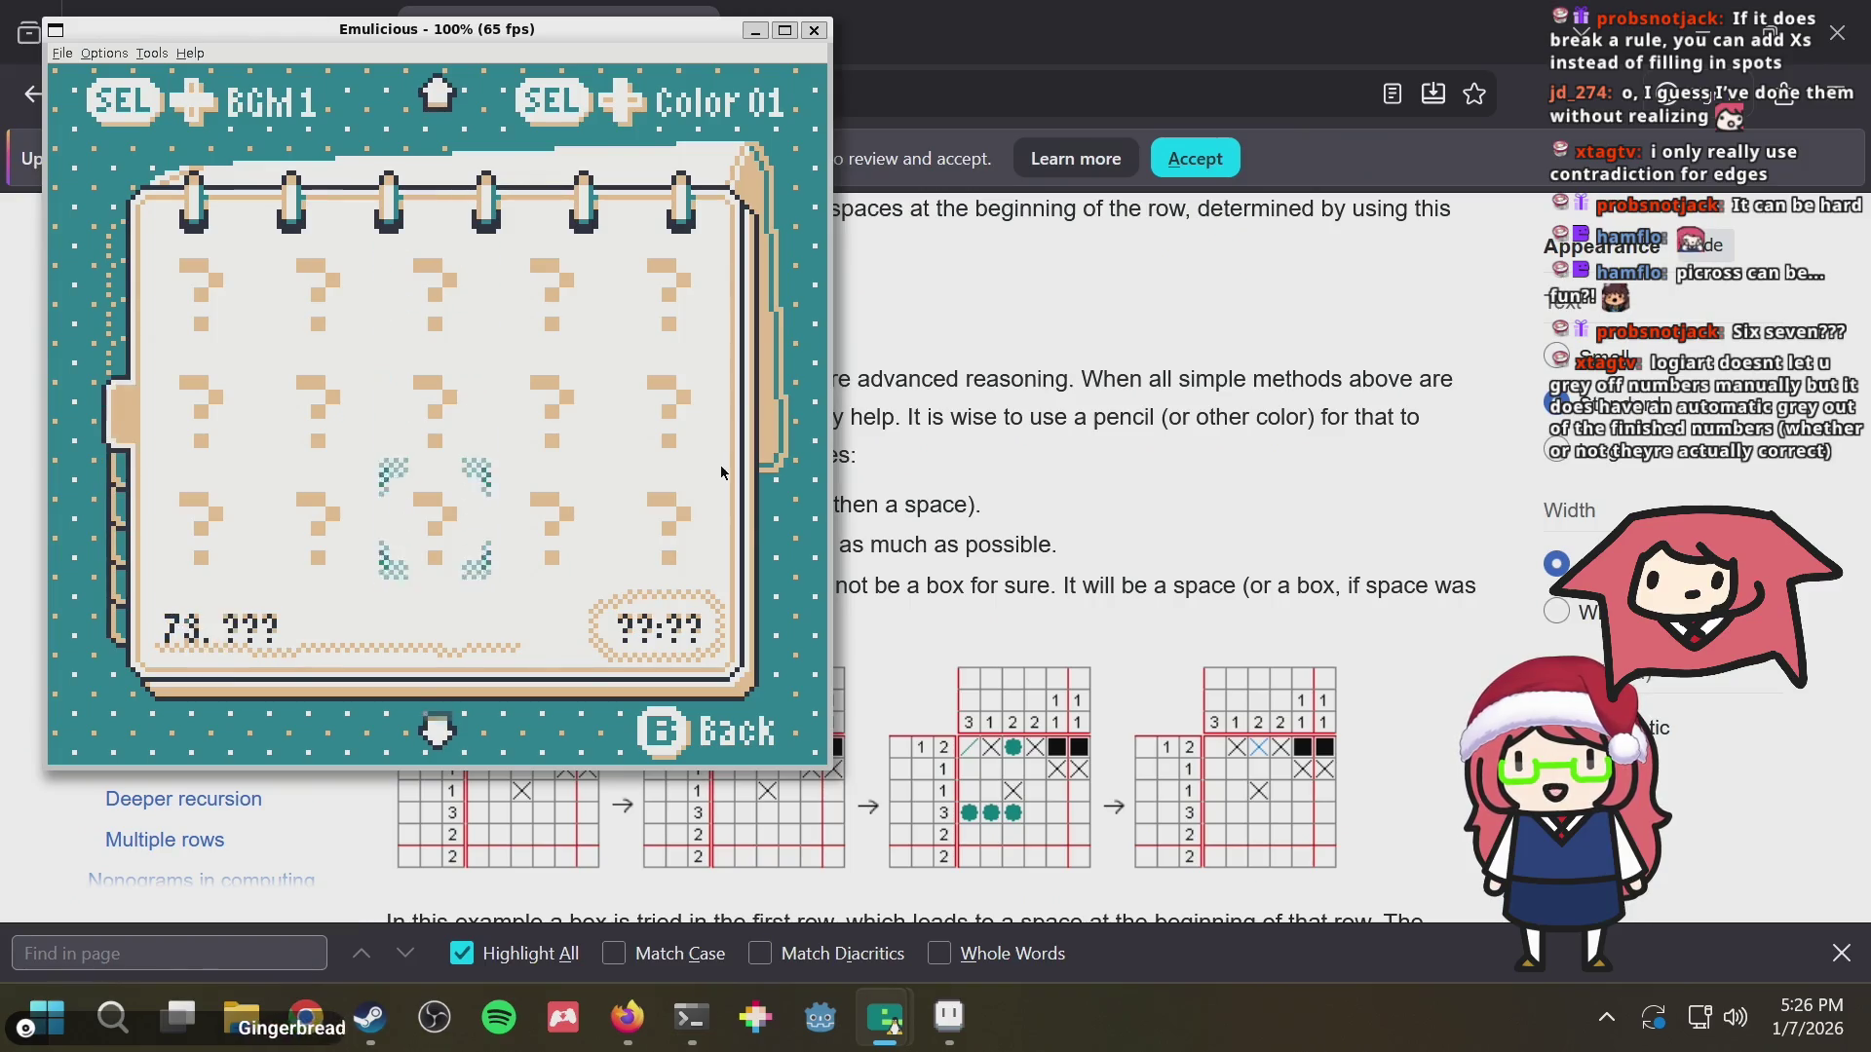
key("Up")
key("Up")
key("Up")
key("Up")
key("Up")
key("Down")
key("Down")
key("Down")
key("Down")
key("Down")
key("Down")
key("Down")
key("Down")
key("Down")
key("Down")
key("Down")
key("Down")
key("Down")
key("Down")
key("Down")
key("Down")
key("Down")
key("Down")
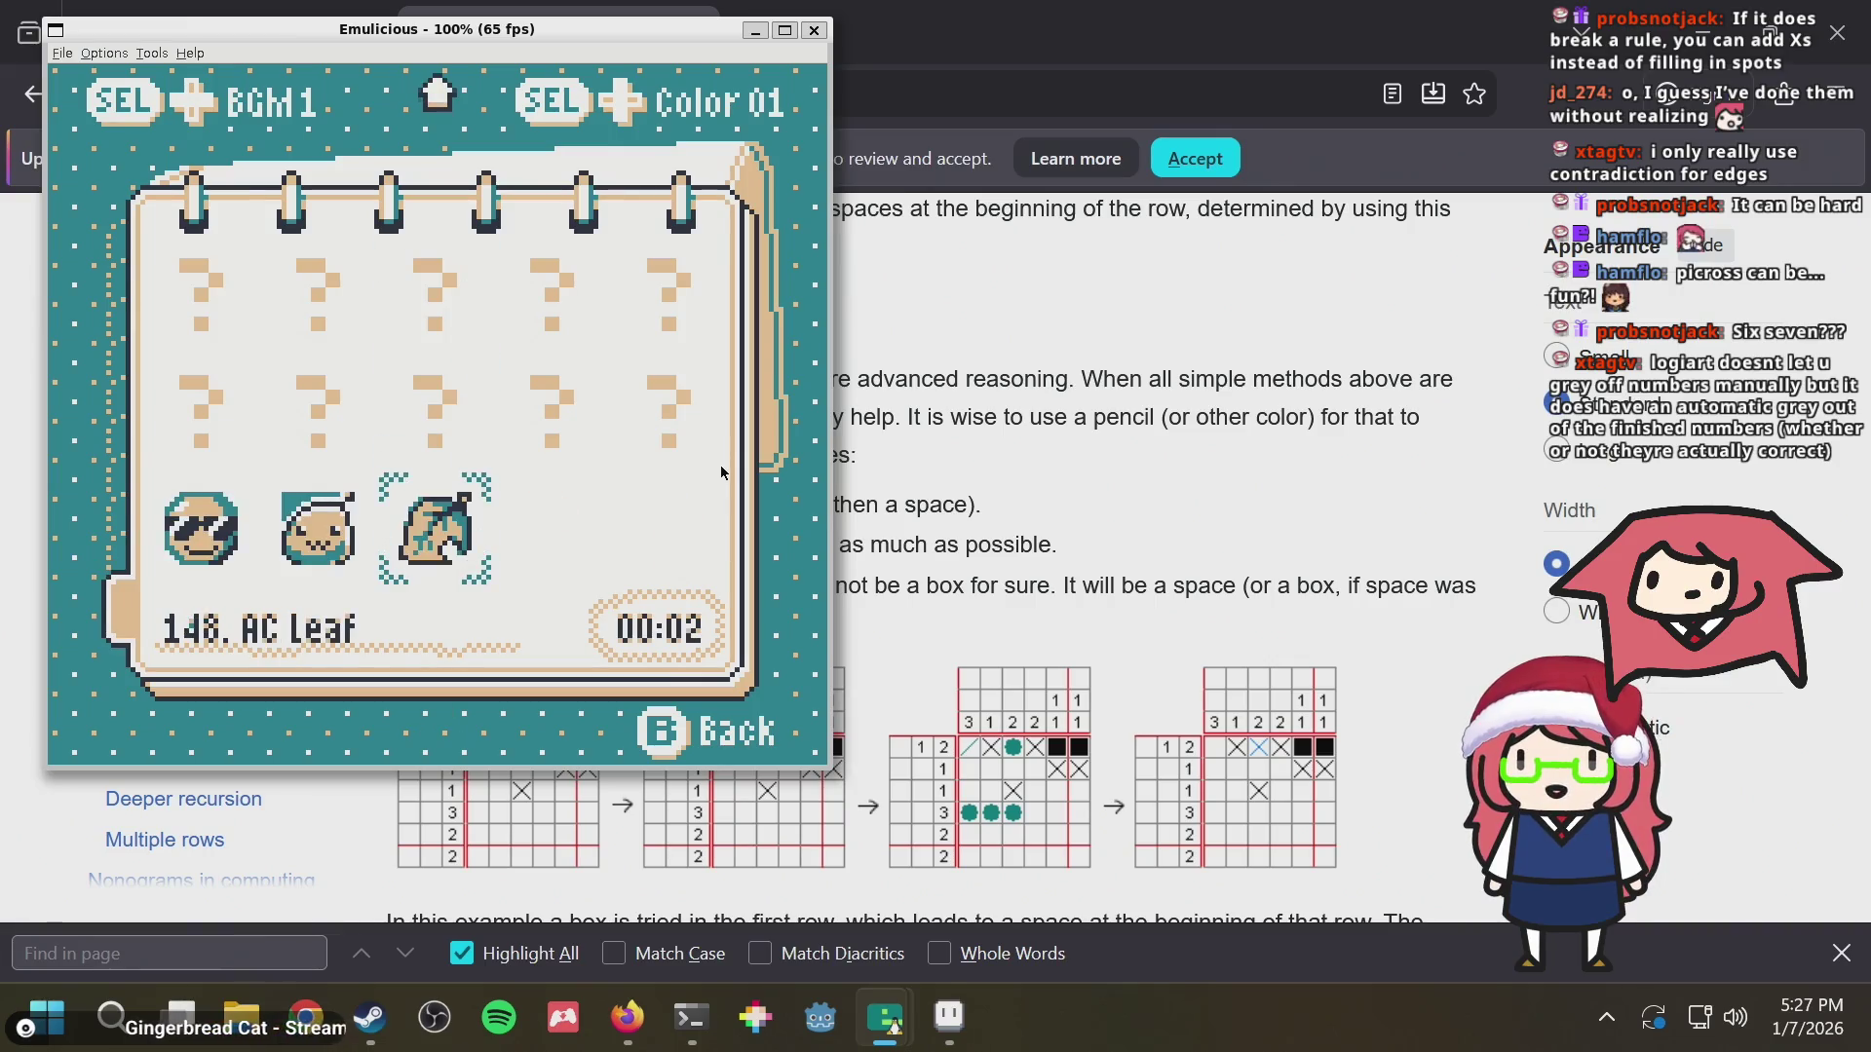
Glance at the completed Cool Sunglasses entry, return to puzzle 143 and start Level 143
key("Left")
key("Left")
key("Left")
key("Right")
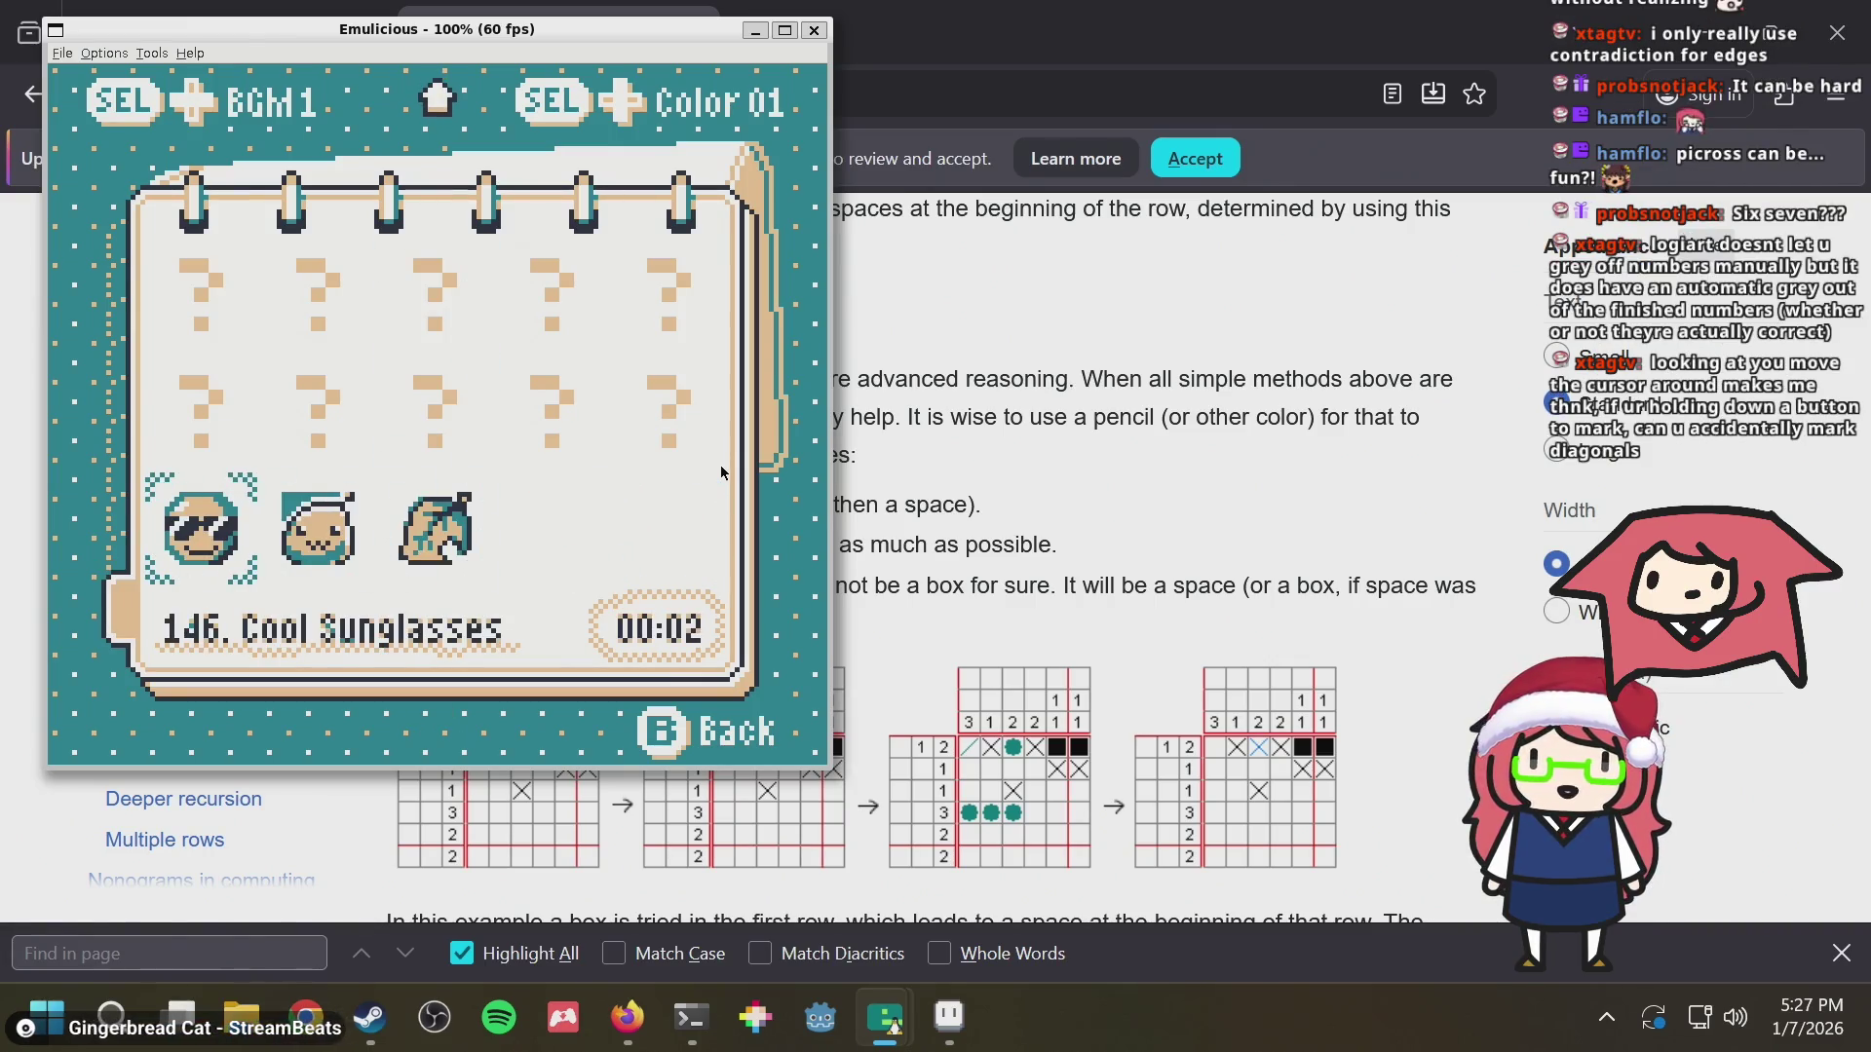
key("Right")
key("Right")
key("Right")
key("Up")
key("Up")
key("Up")
key("Left")
key("Down")
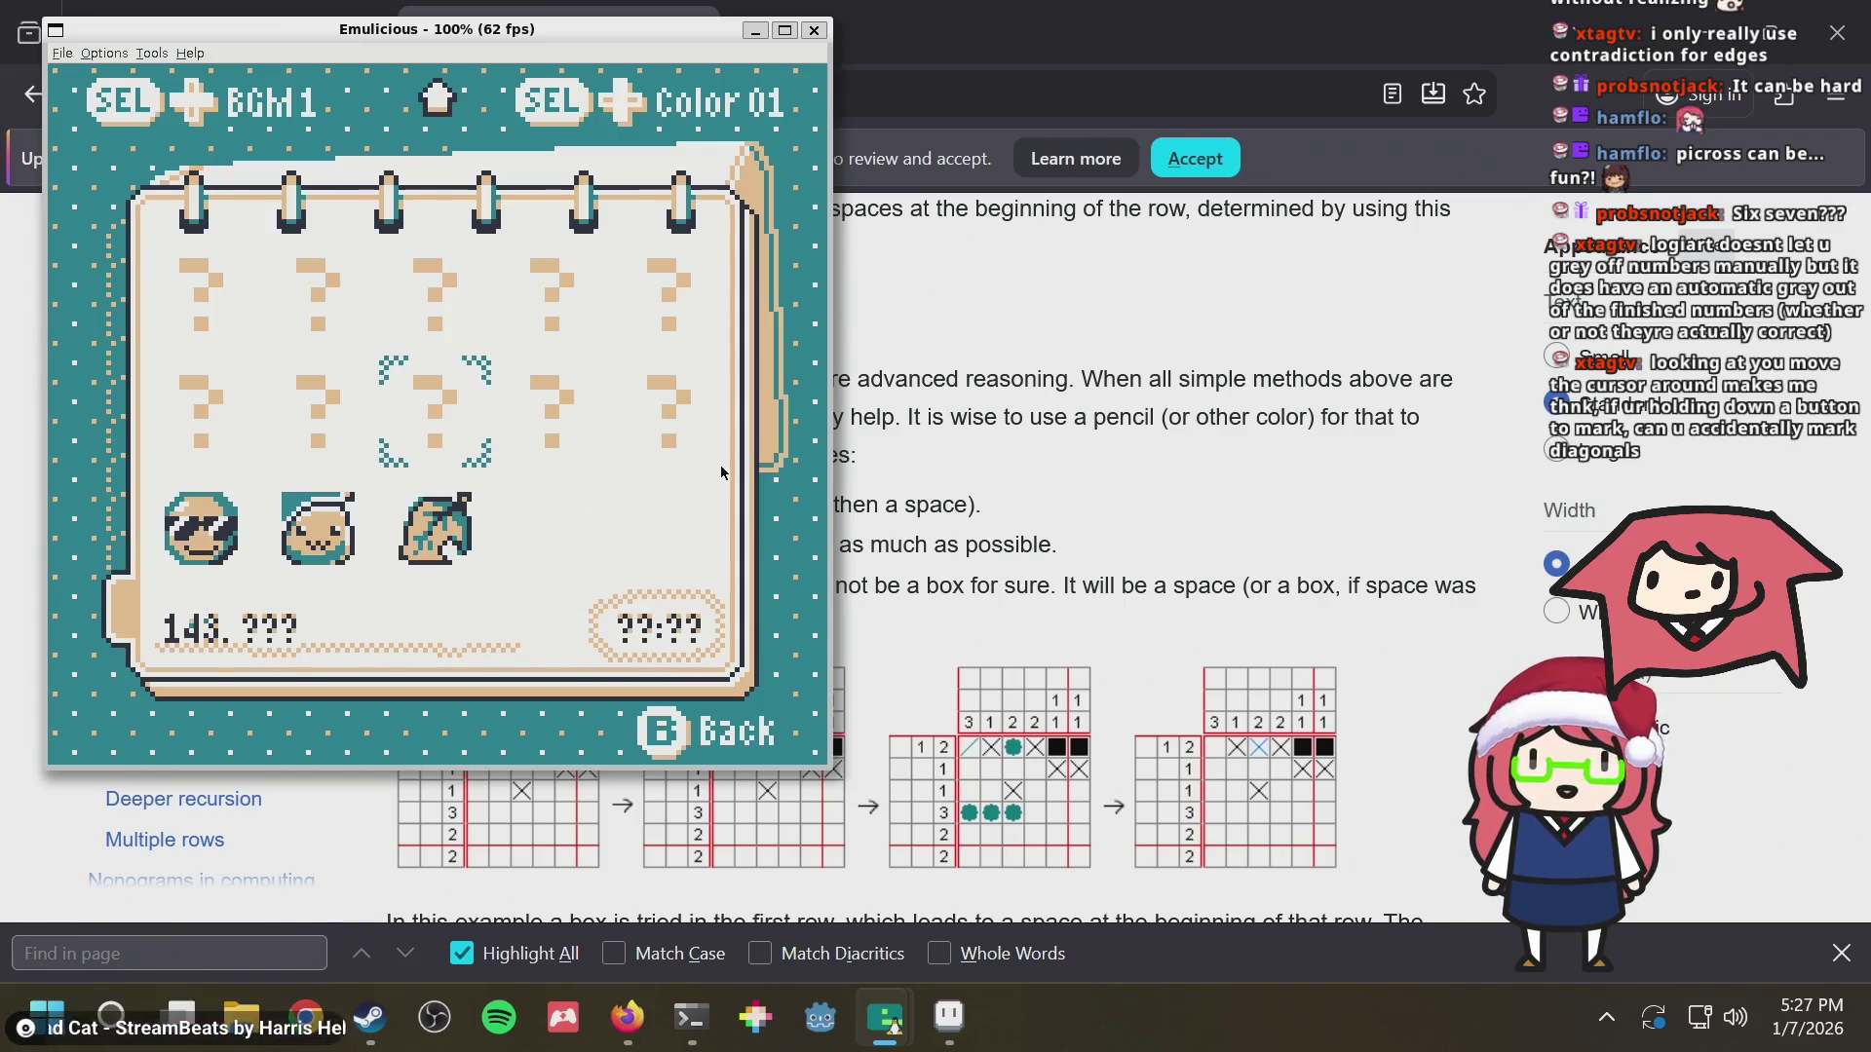
key("a")
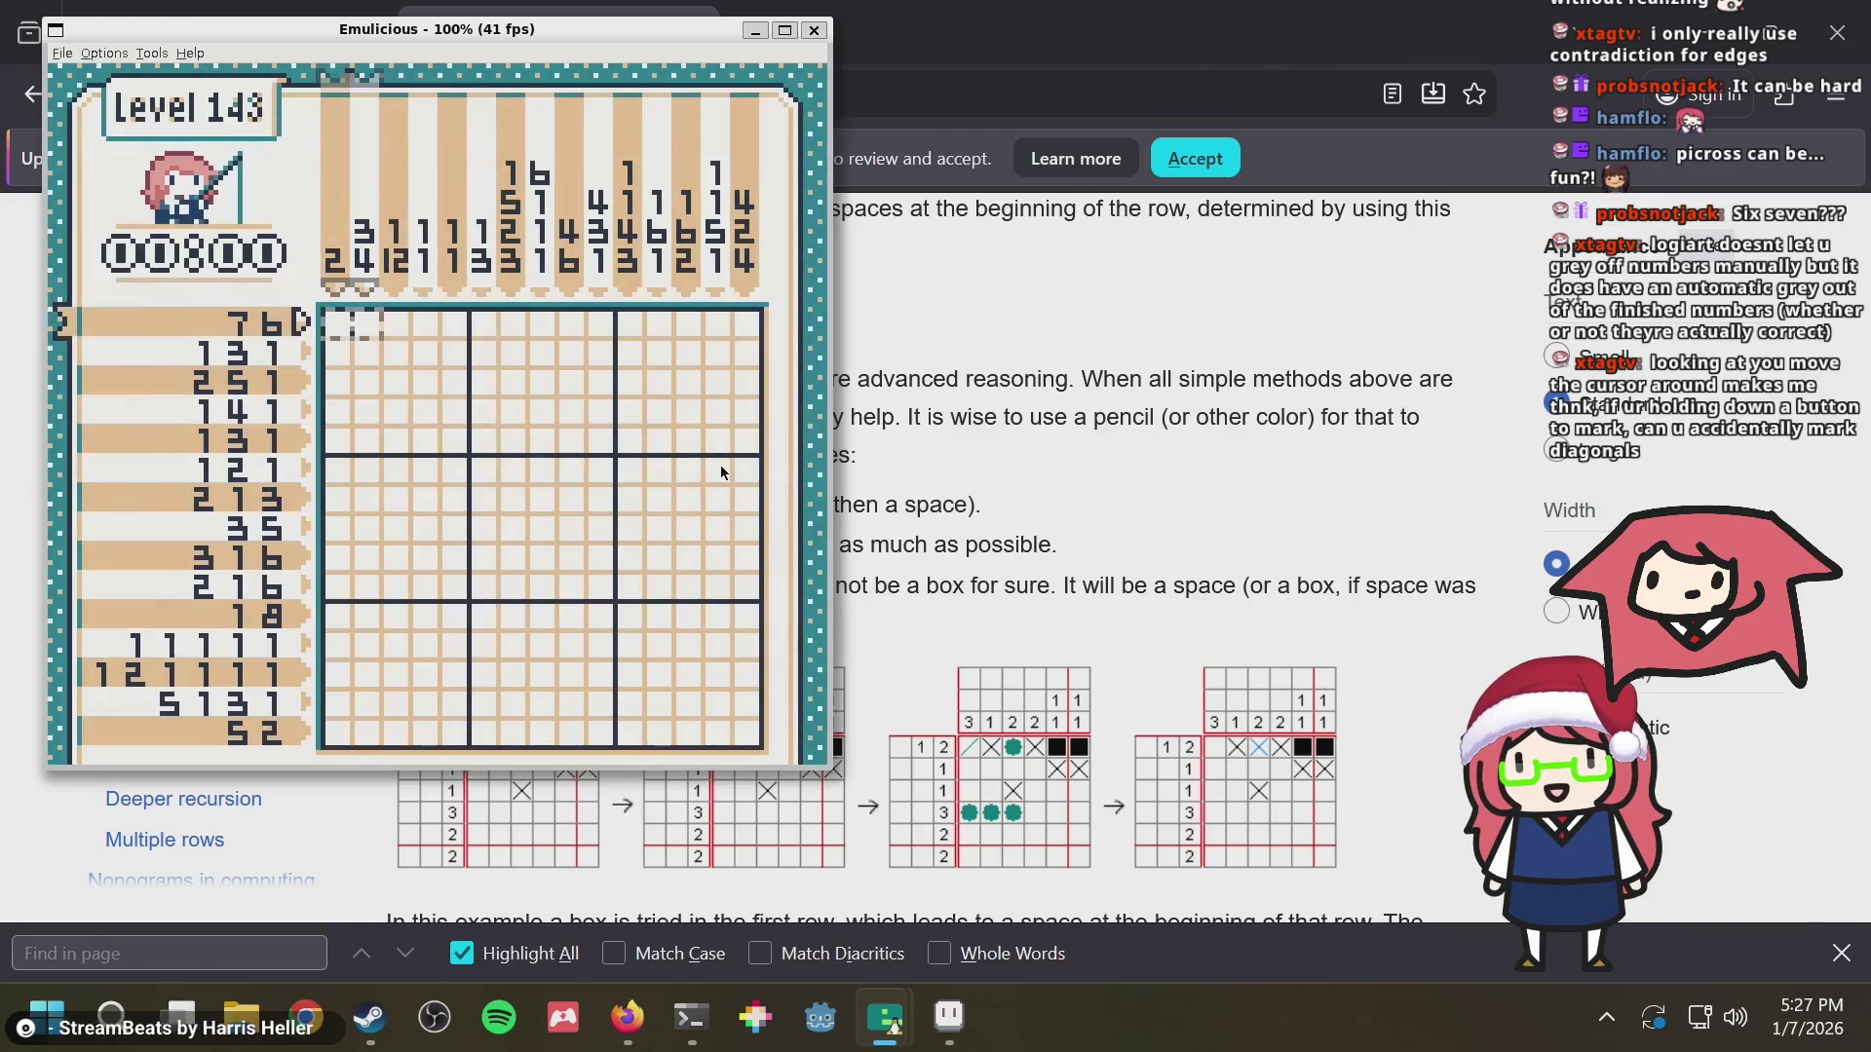
Fill column 4, the bottom row, the rightmost column and row 2 across columns 8–15
key("a")
key("Down")
key("Down")
key("Down")
key("Down")
key("Down")
key("Down")
key("Right")
key("Right")
key("Right")
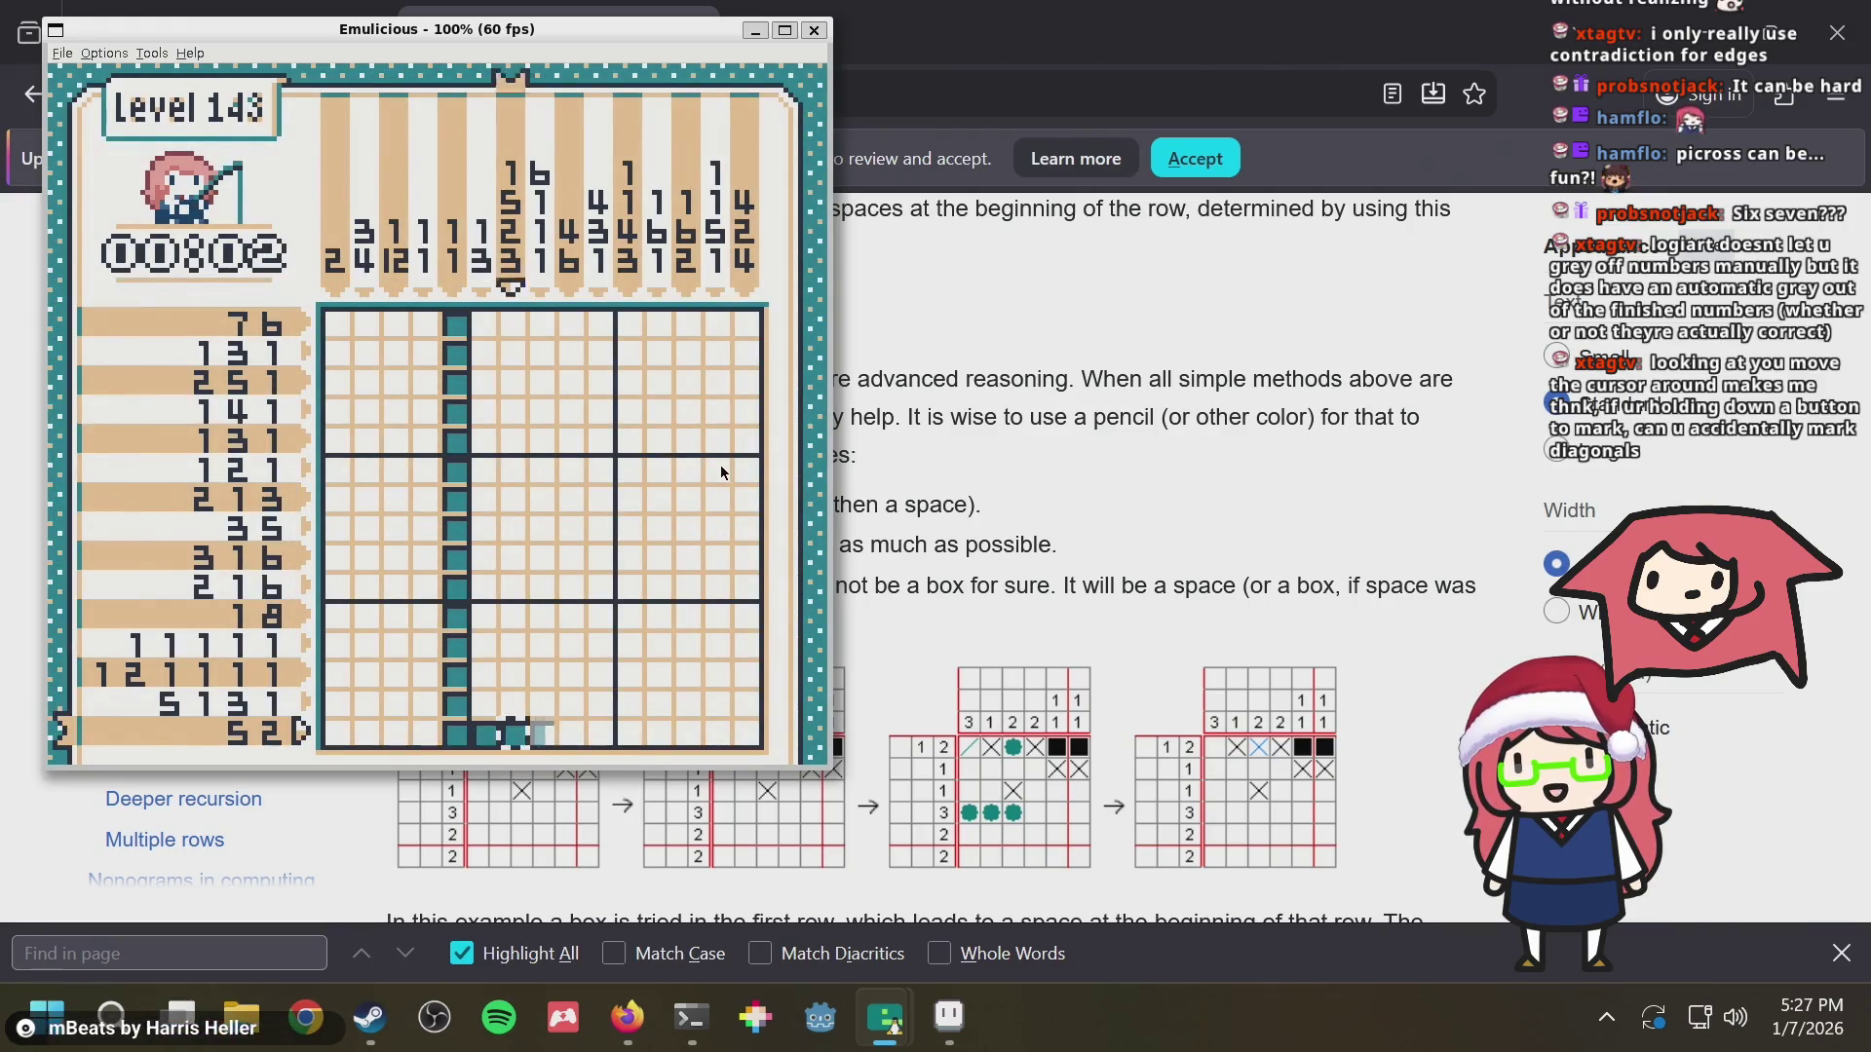
key("Right")
key("Right")
key("Right")
key("Up")
key("Up")
key("Up")
key("Up")
key("Up")
key("Up")
key("Up")
key("Up")
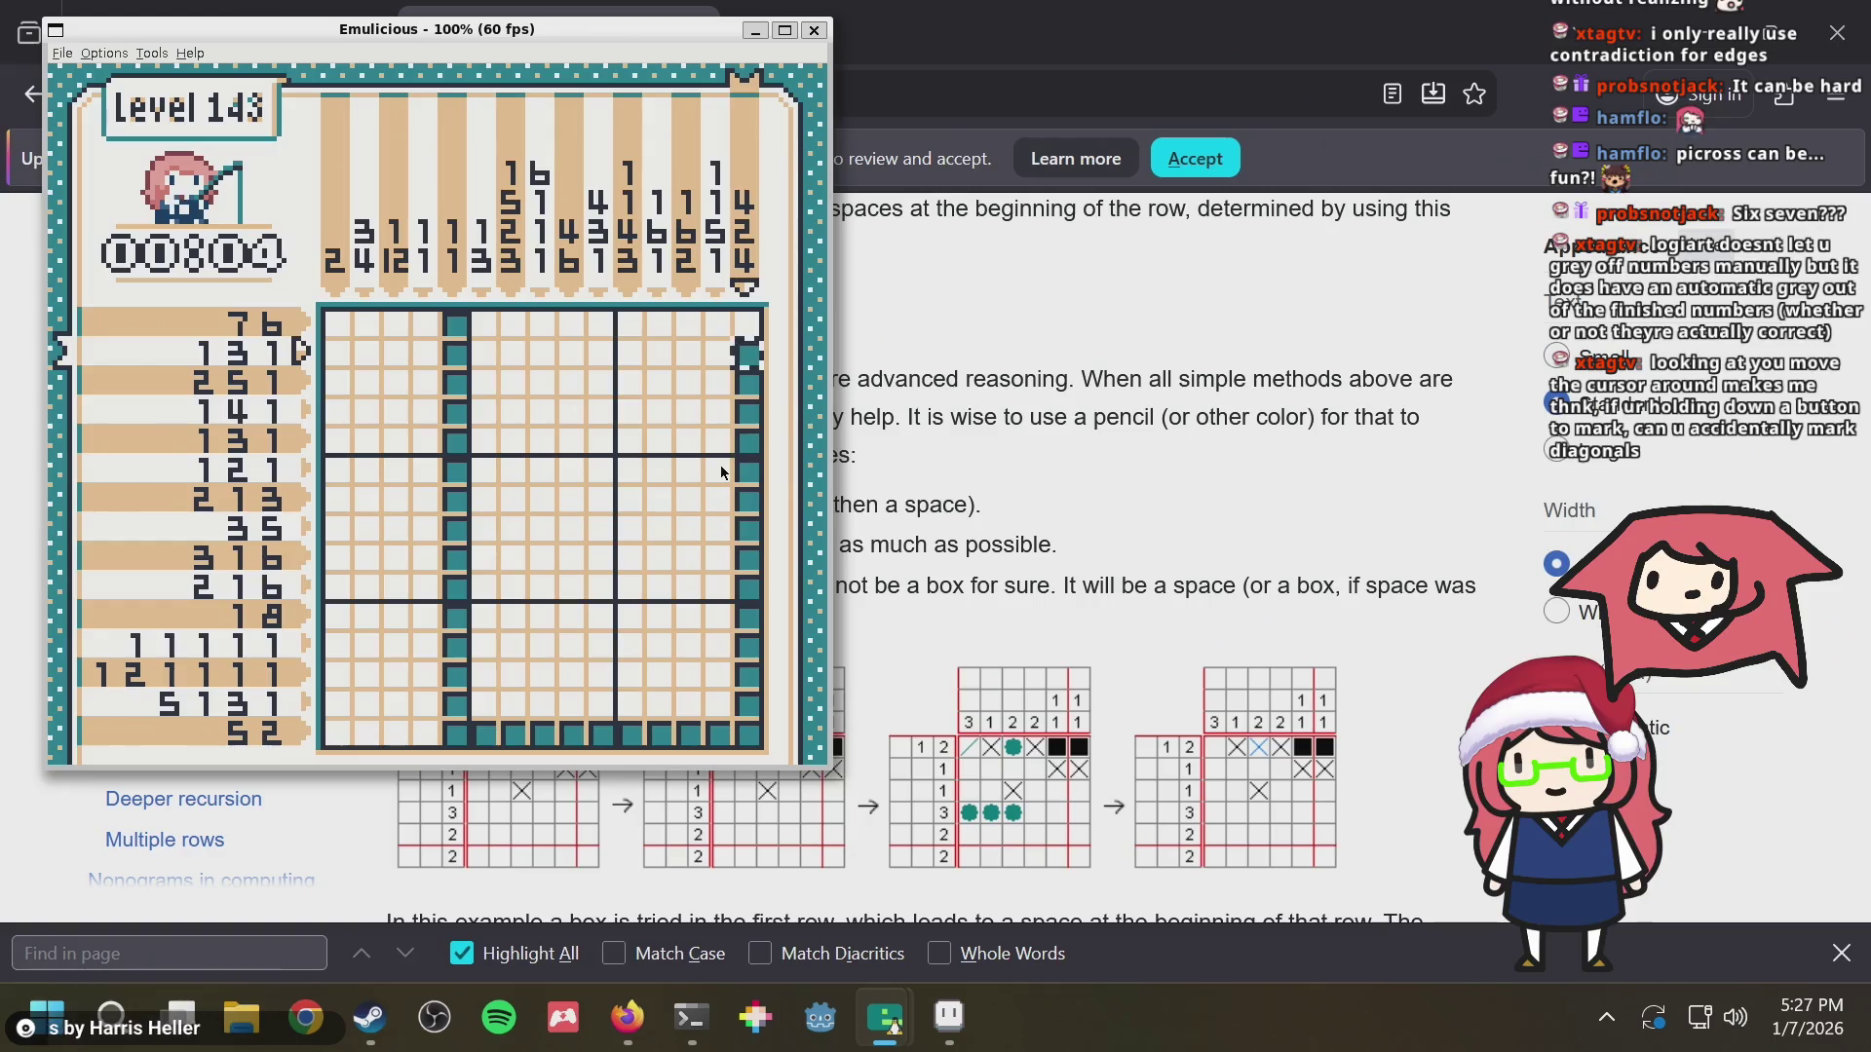
key("Left")
key("Left")
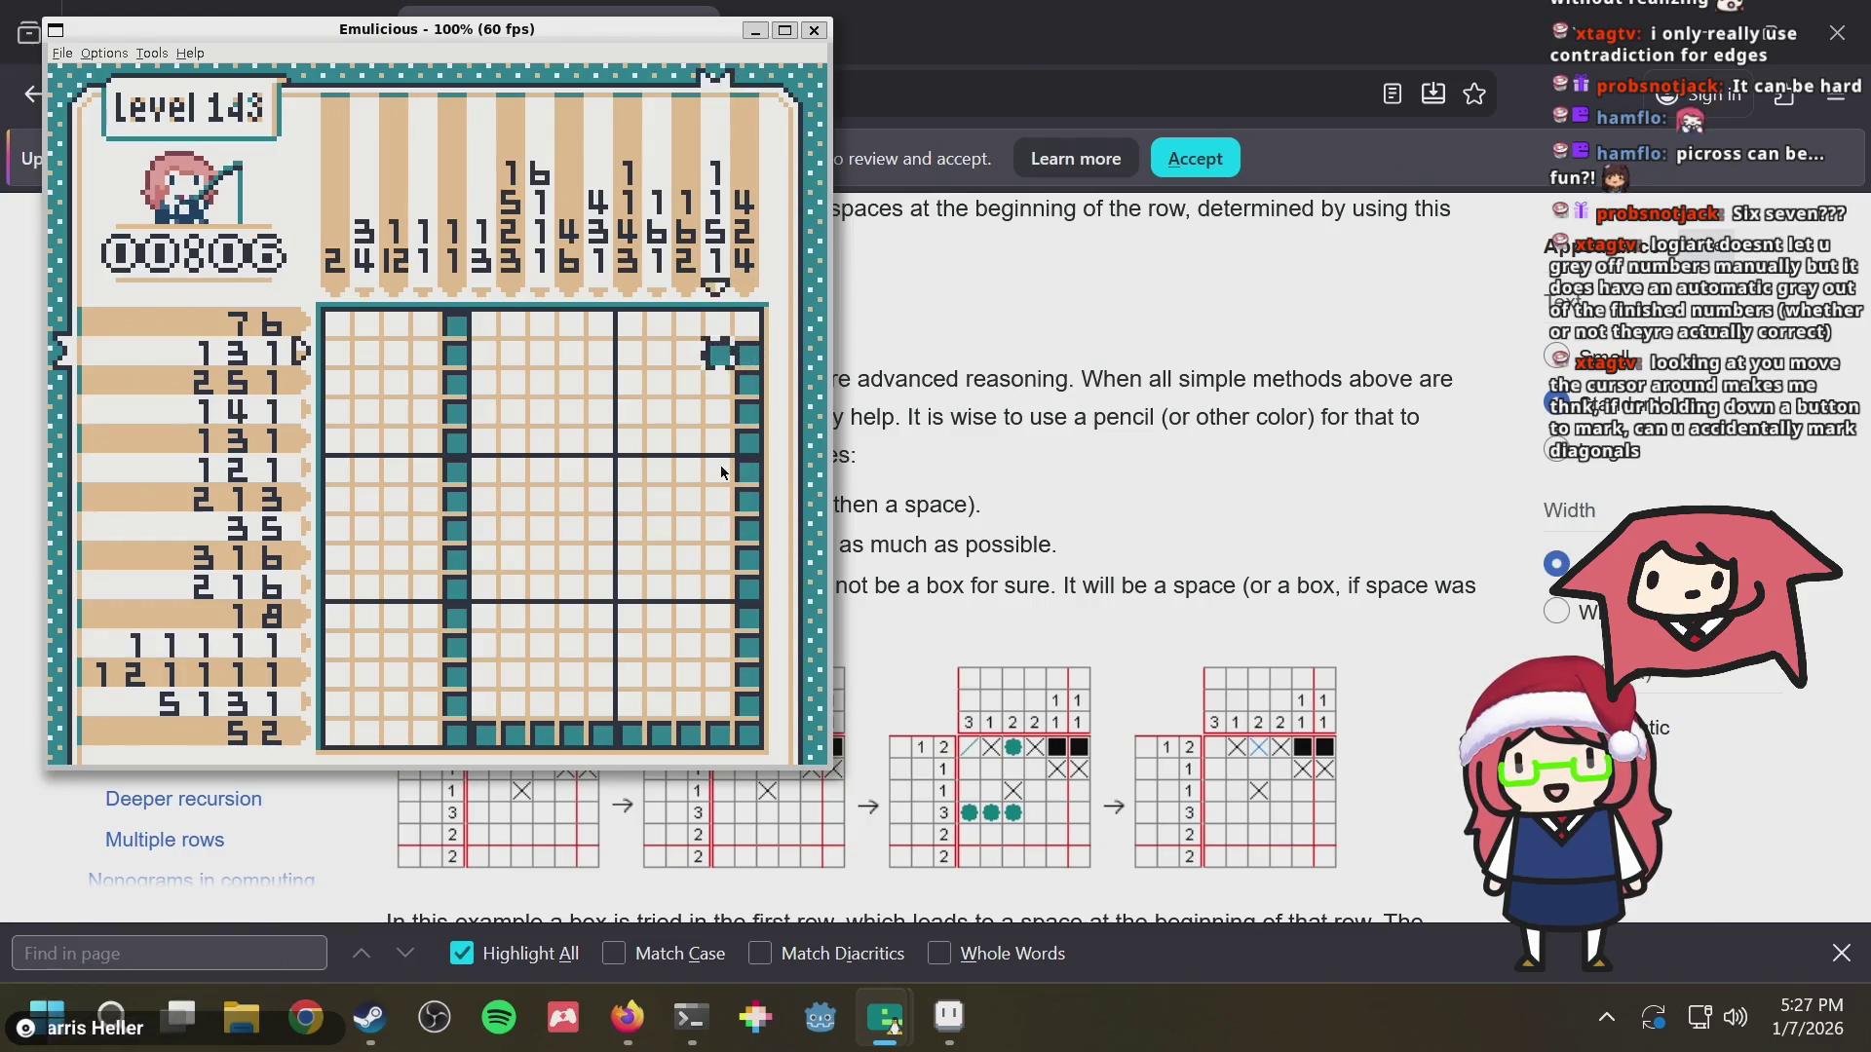
key("Left")
key("Left")
key("Left")
key("Down")
key("Down")
key("Down")
key("Down")
Fill column 8 downward, two cells in row 5, and column 10 from row 13 up to the top
key("Down")
key("Down")
key("Down")
key("Up")
key("Up")
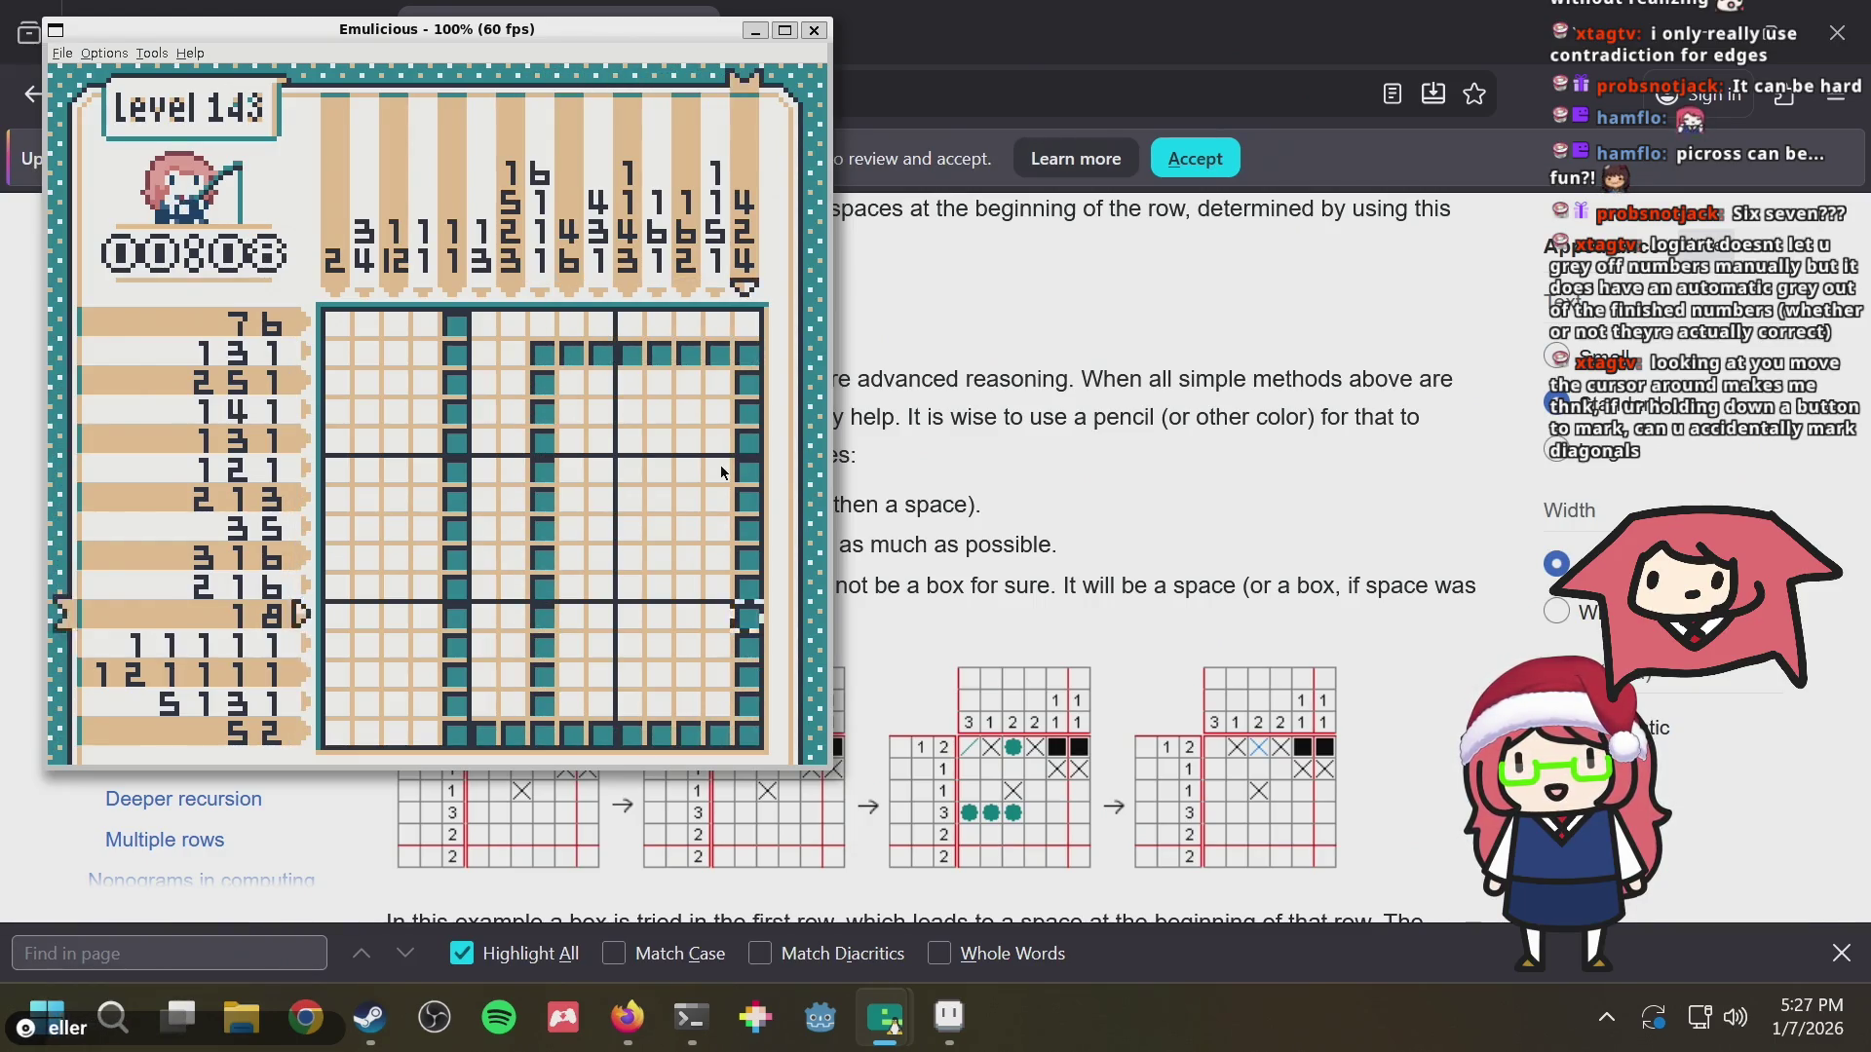
key("Up")
key("Up")
key("Up")
key("Right")
key("Right")
key("Right")
key("Left")
key("Left")
key("Left")
key("Left")
key("Left")
key("Left")
key("Down")
key("Down")
key("Down")
key("Down")
key("Down")
key("Down")
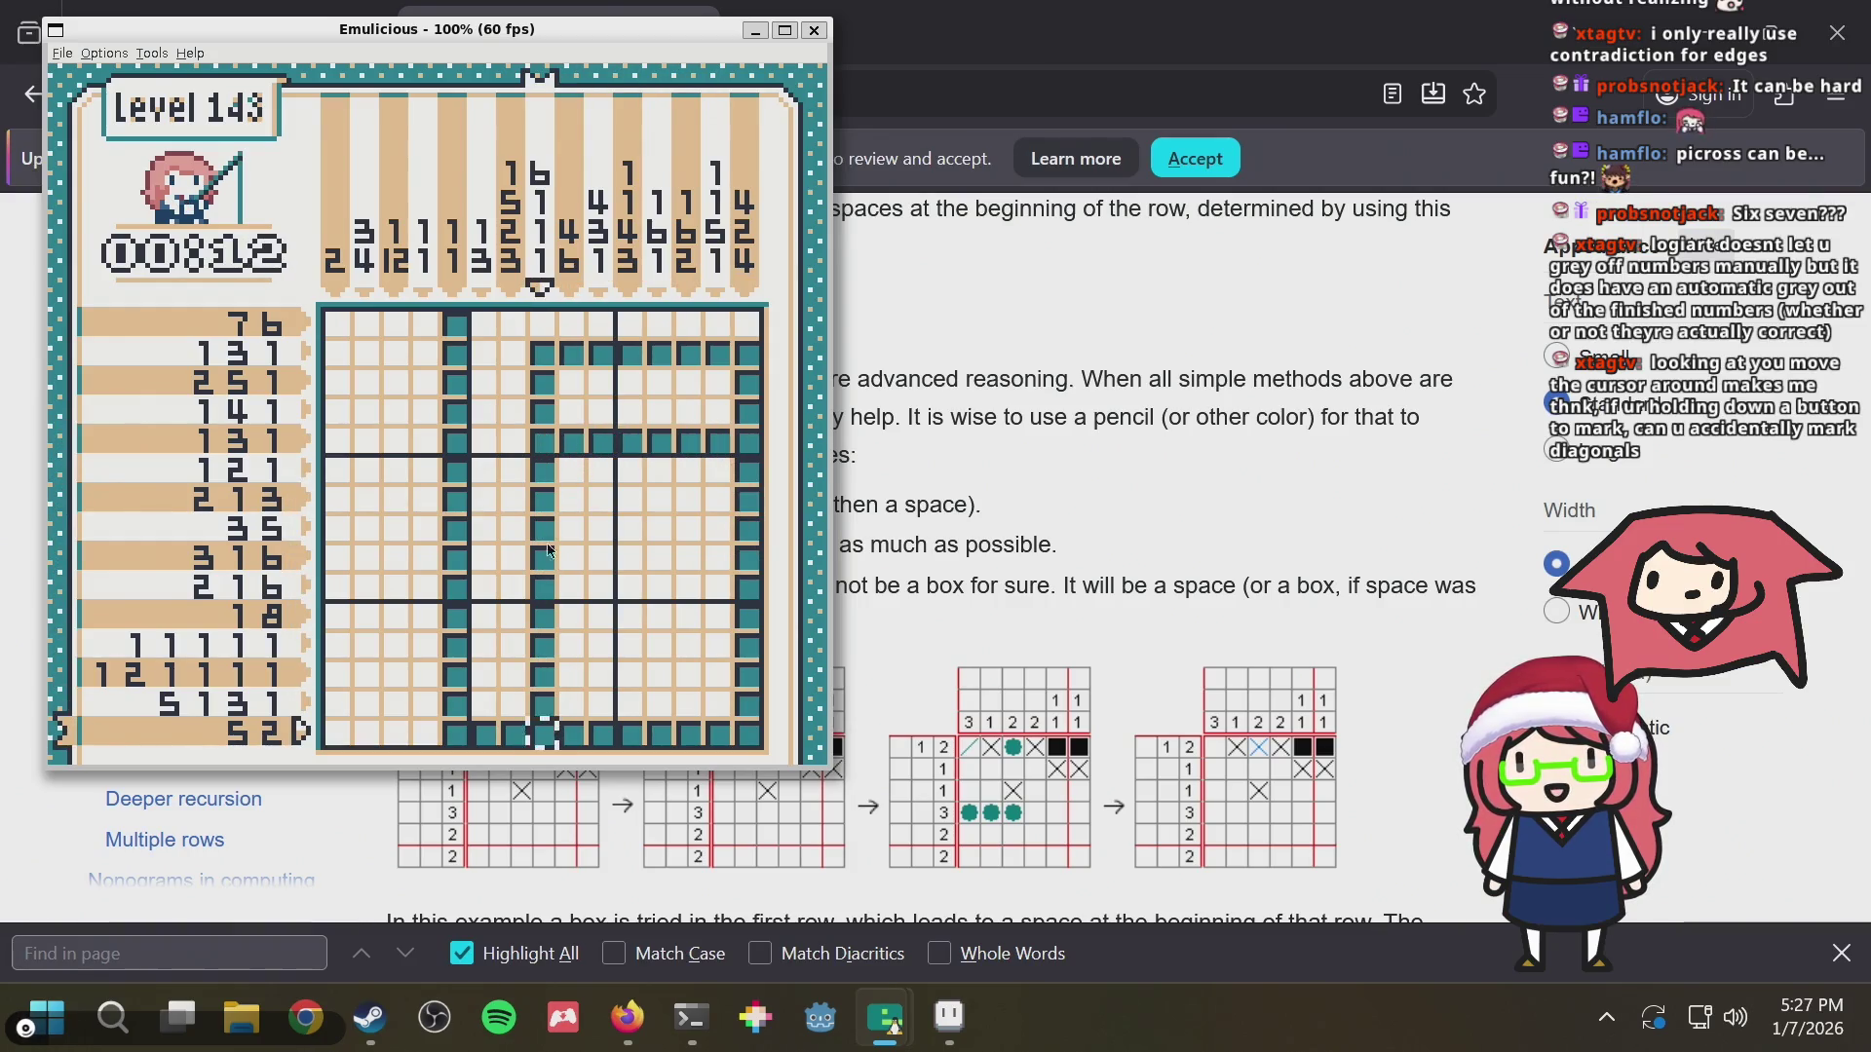
key("Right")
key("Right")
key("Up")
key("Up")
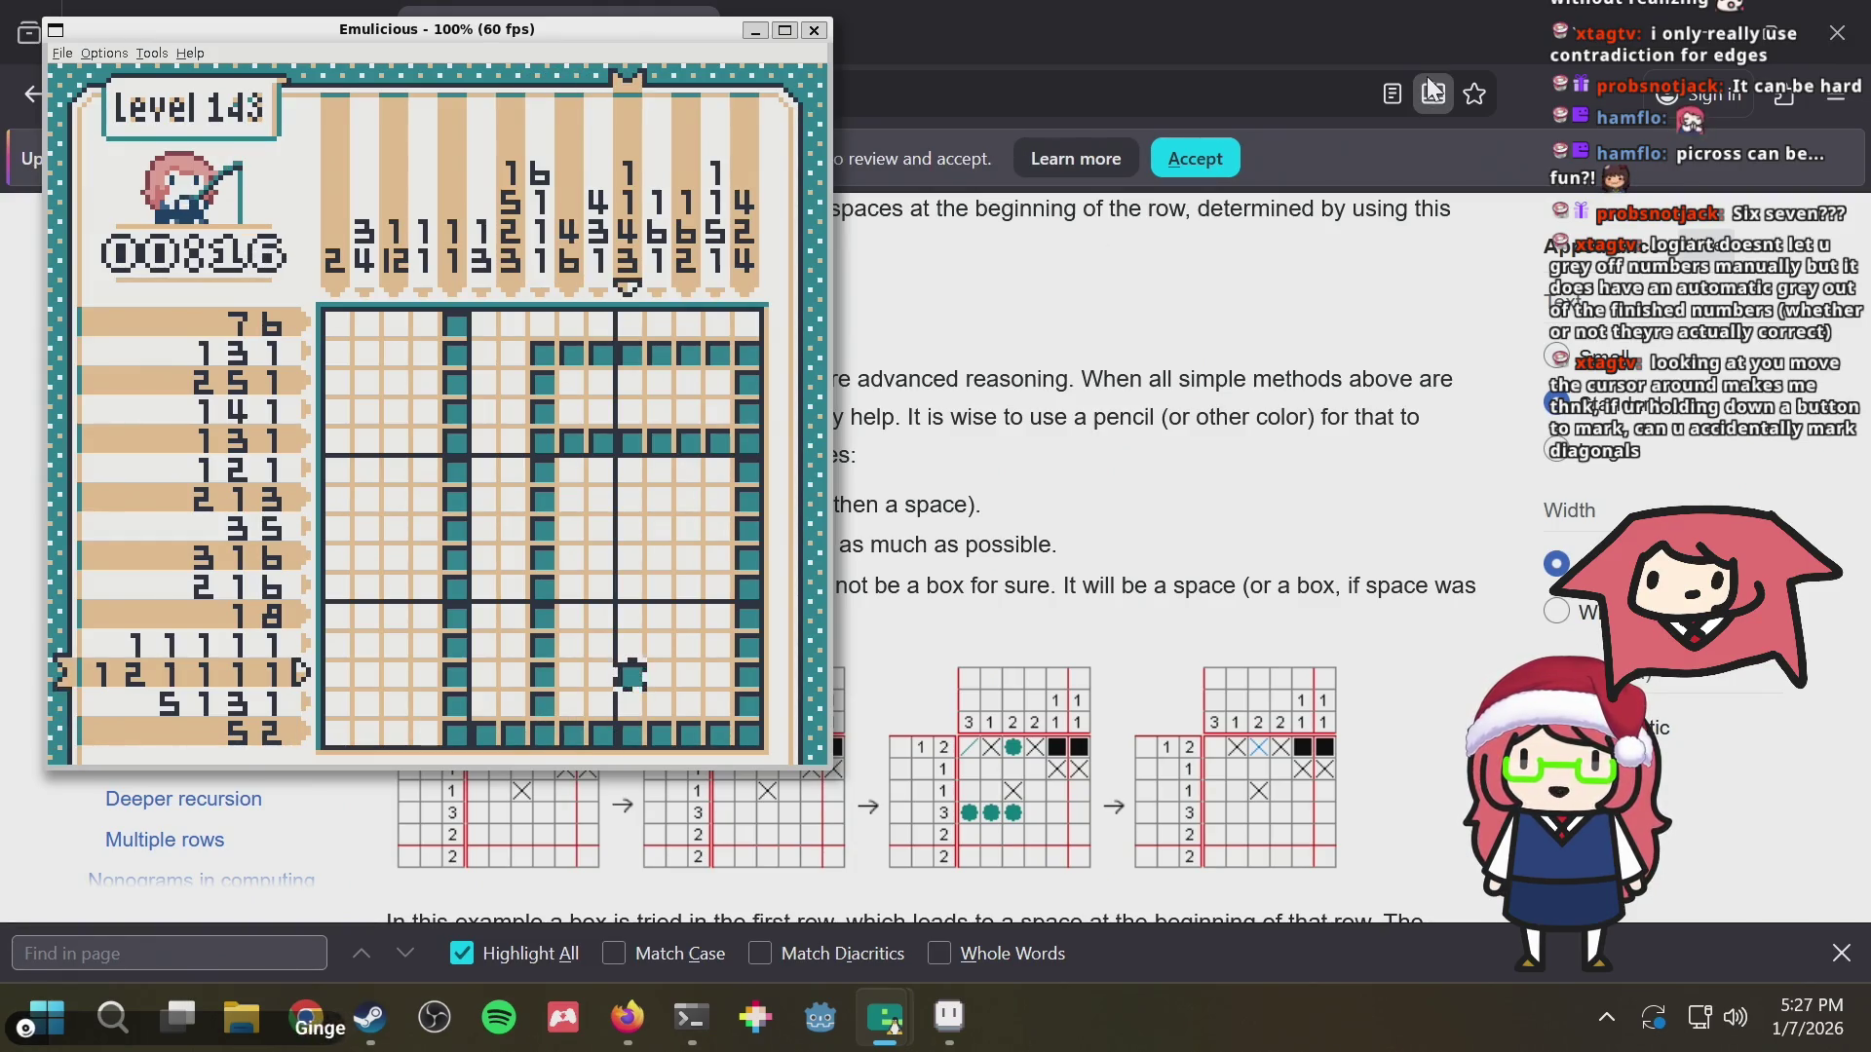
key("Up")
key("Up")
key("Up")
key("Up")
key("Up")
key("Up")
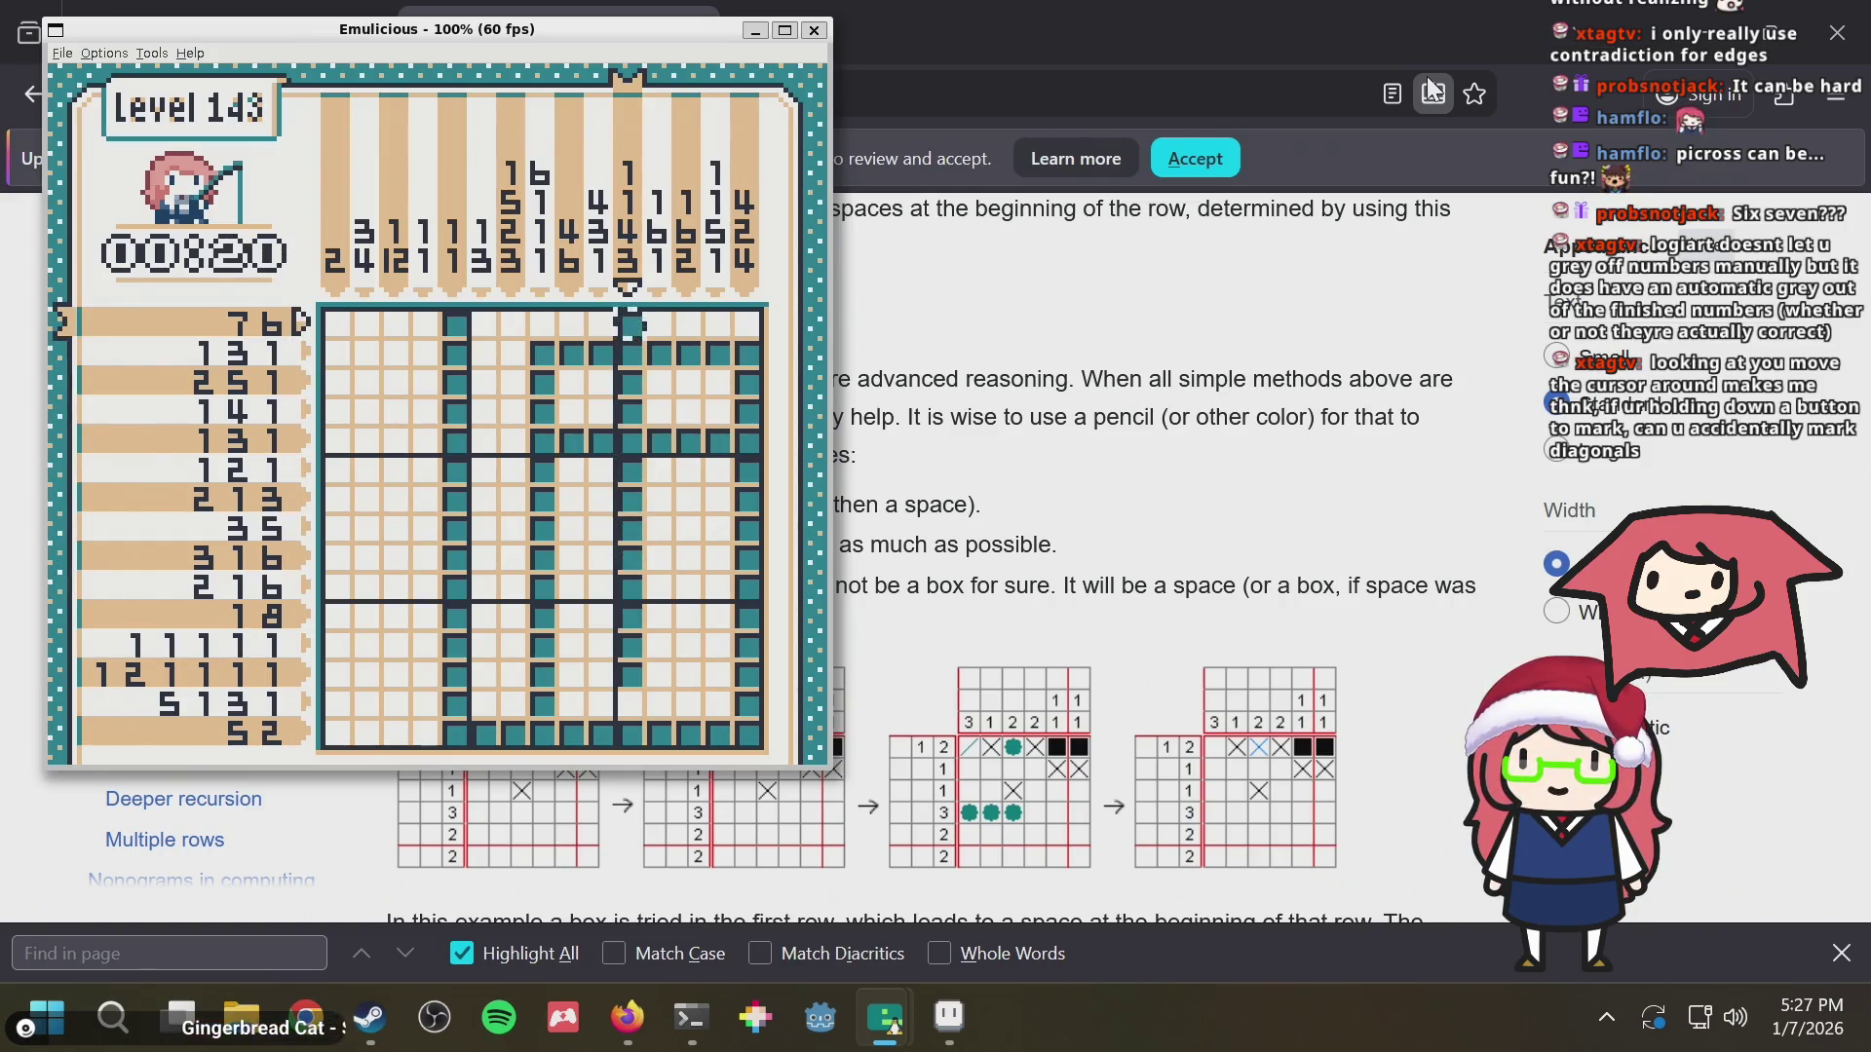
Fill more outline cells of the picture and the cells along row 6
key("Left")
key("Left")
key("Left")
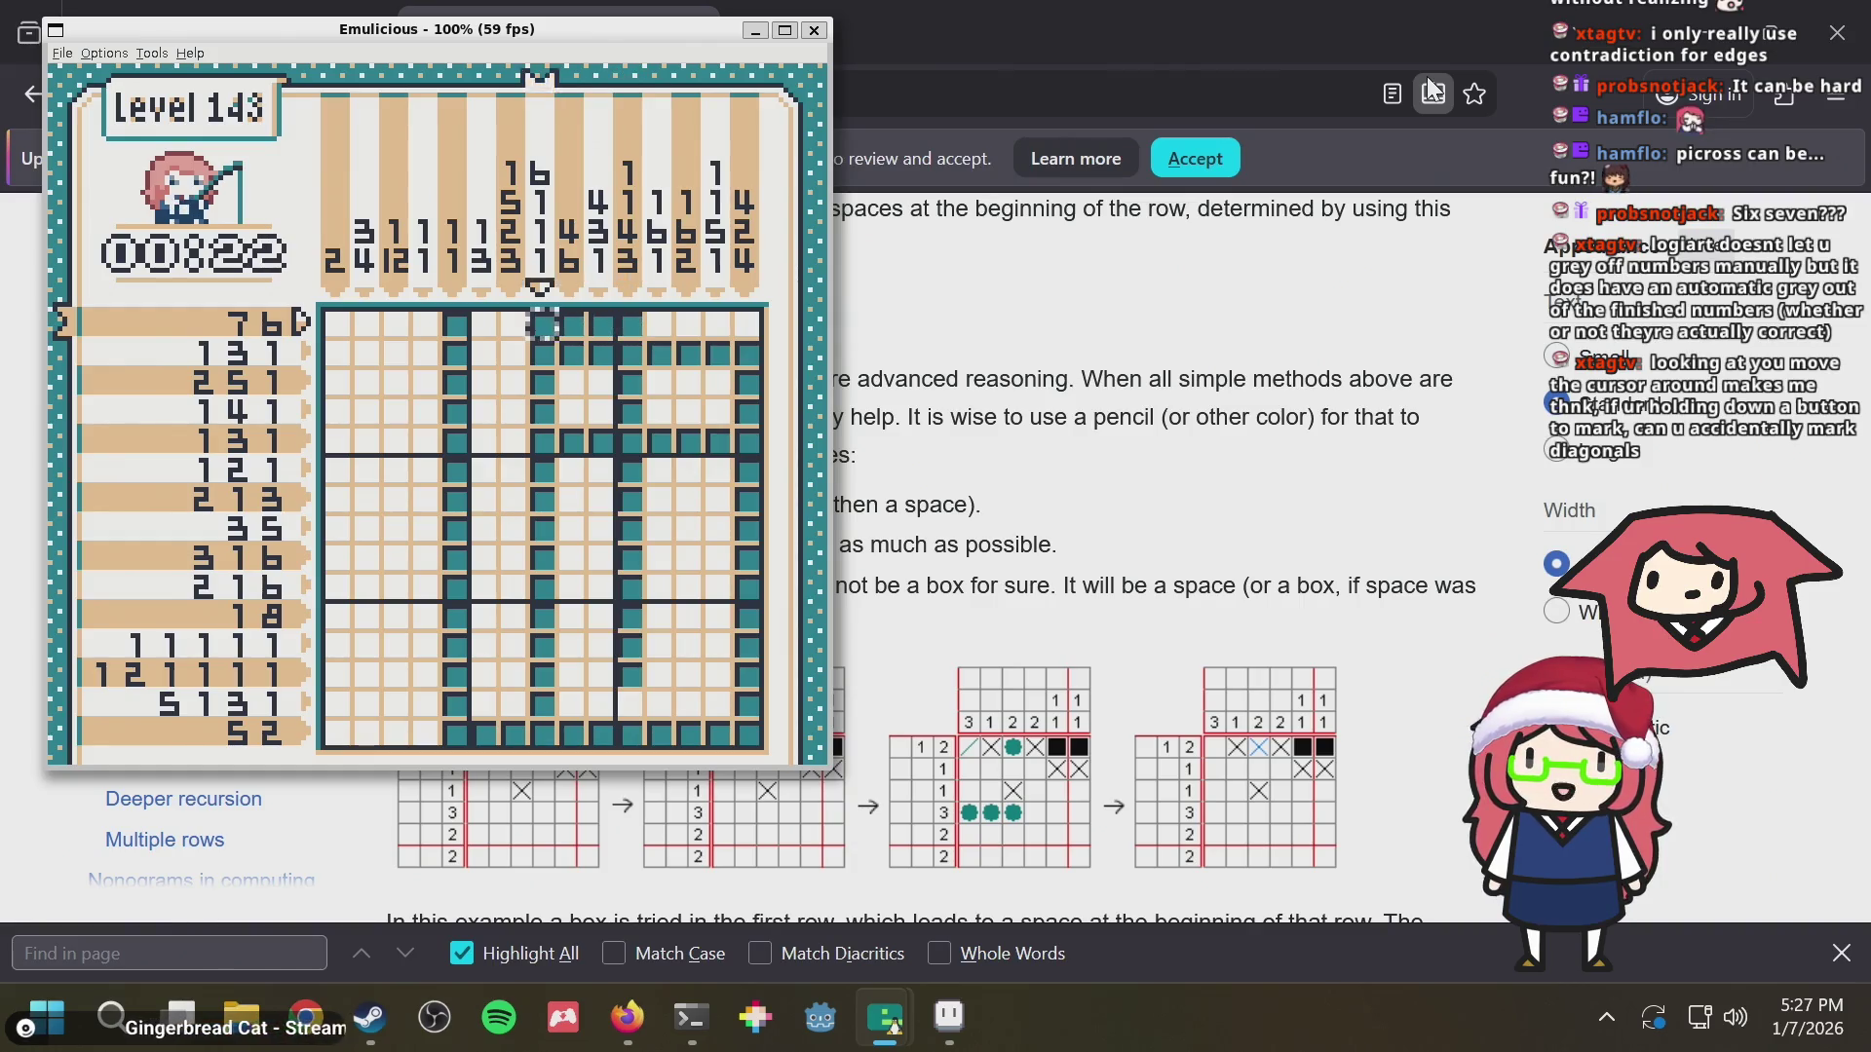
key("Left")
key("Left")
key("Left")
key("Down")
key("Down")
key("Down")
key("Down")
key("Down")
key("Down")
key("Right")
key("Right")
key("Right")
key("Right")
key("Right")
key("Right")
key("Up")
key("Up")
key("Up")
key("Up")
key("Up")
key("Up")
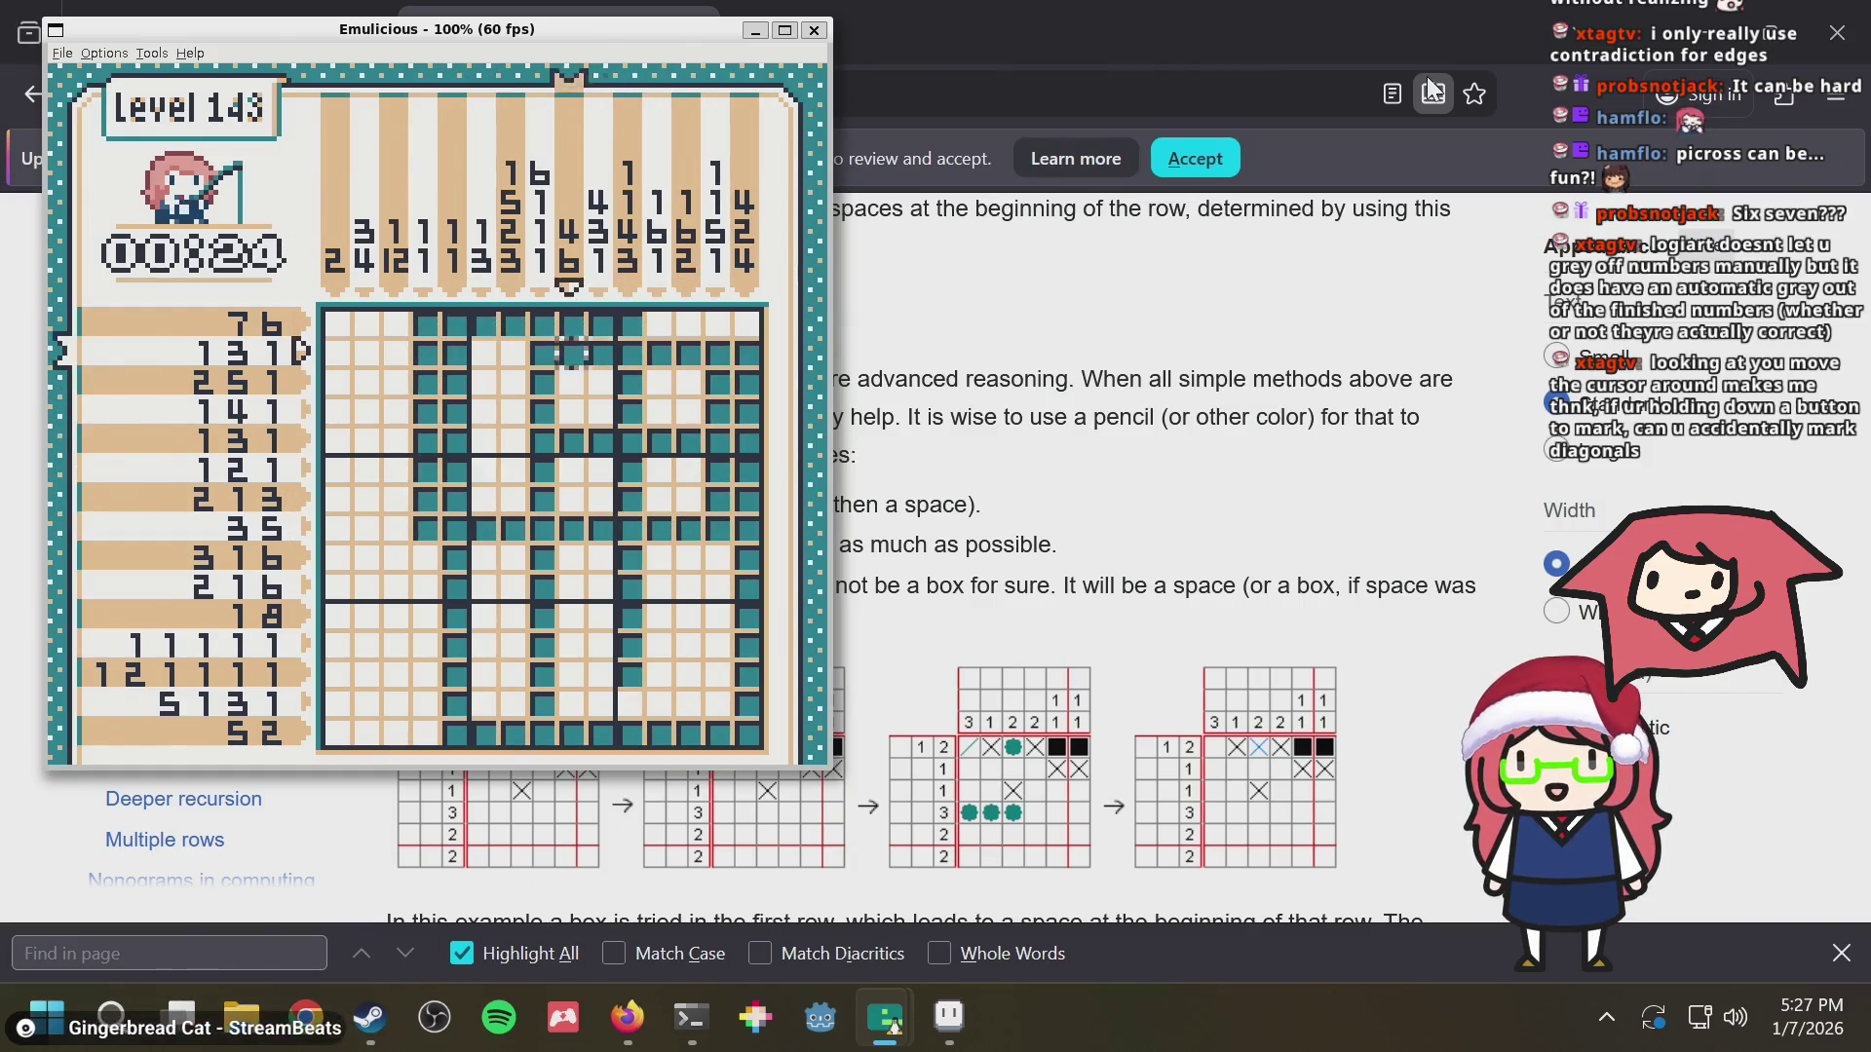
key("Left")
key("Left")
key("Left")
key("Down")
key("Down")
key("Down")
key("Down")
key("Right")
key("Right")
key("Right")
key("Up")
key("Up")
key("Up")
key("Up")
key("Left")
key("Left")
key("Left")
Fill cells between rows 2 and 5, a column down to the bottom, and cells along row 10
key("Down")
key("Right")
key("Right")
key("Right")
key("Right")
key("Down")
key("Left")
key("Left")
key("Left")
key("Down")
key("Down")
key("Down")
key("Down")
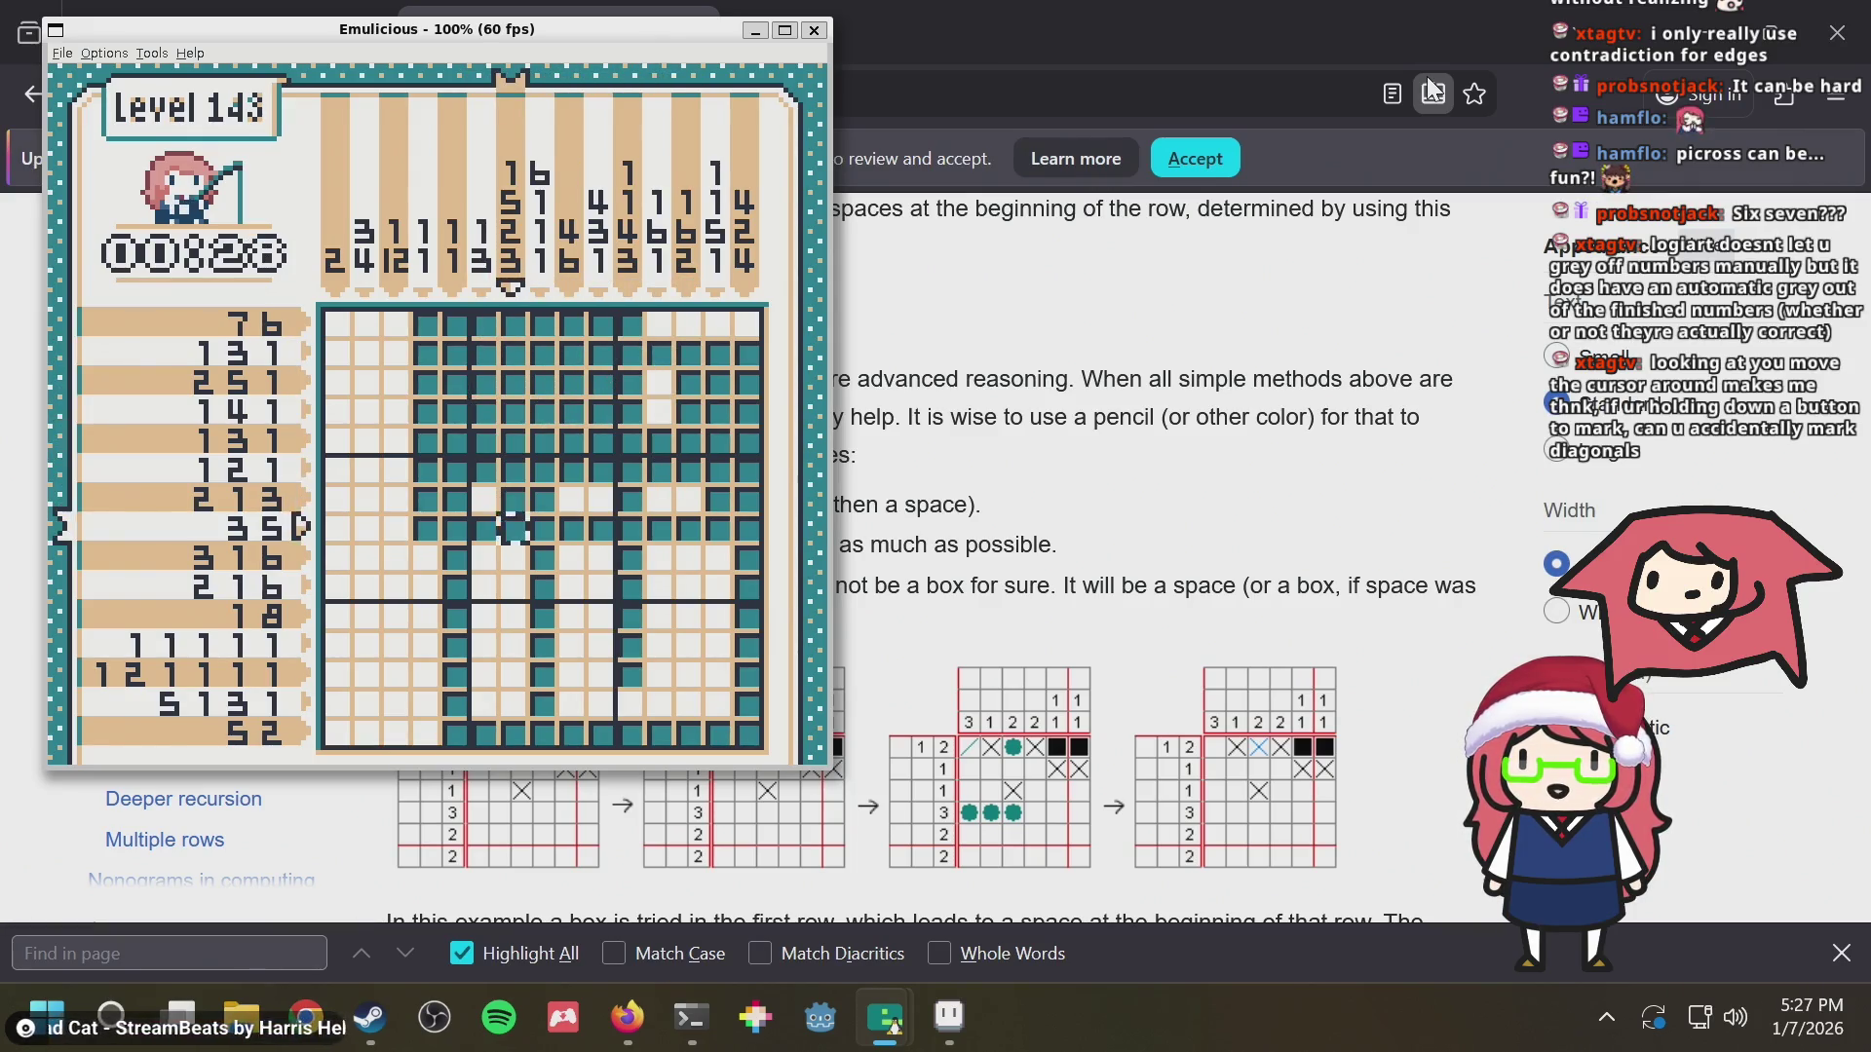
key("Down")
key("Down")
key("Down")
key("Down")
key("Down")
key("Right")
key("Up")
key("Right")
key("Right")
key("Right")
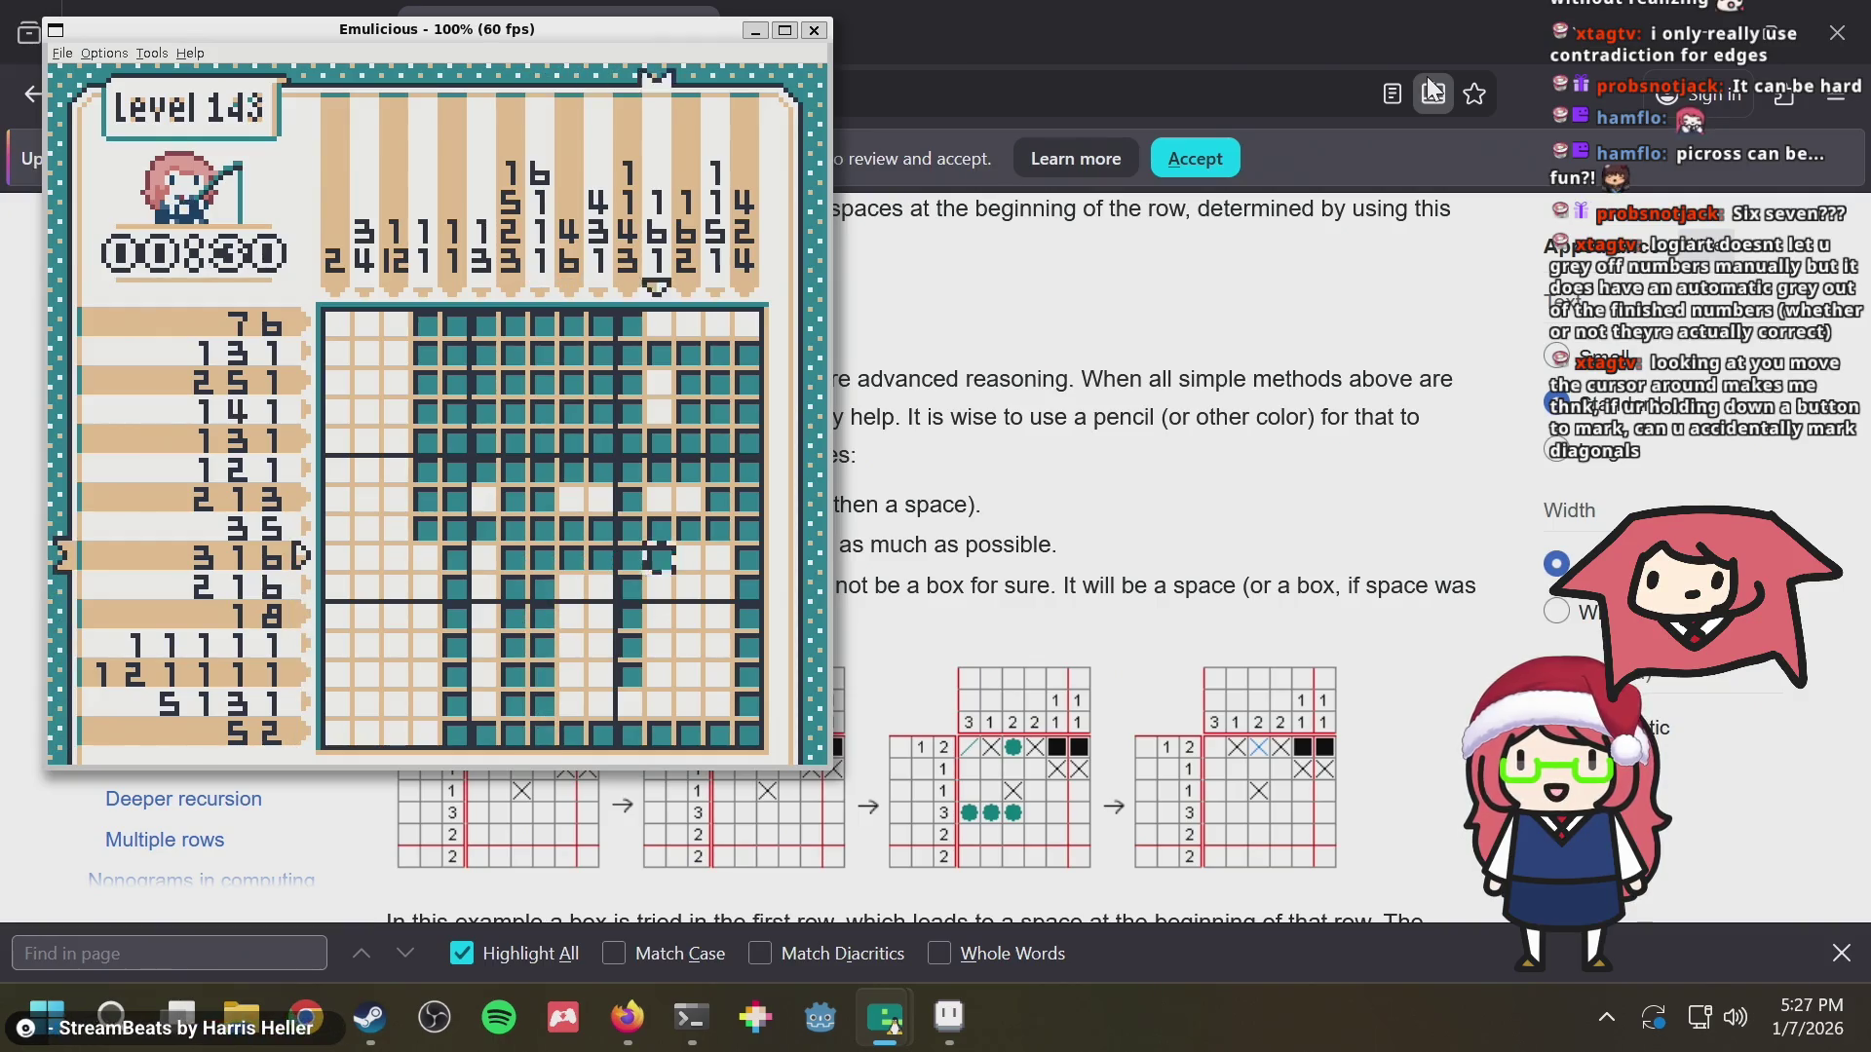
key("Right")
key("Right")
key("Right")
key("Down")
key("Left")
key("Left")
key("Left")
key("Left")
key("Left")
key("Left")
Fill row 11 from left to right and row 13 out to the left edge
key("Down")
key("Left")
key("Left")
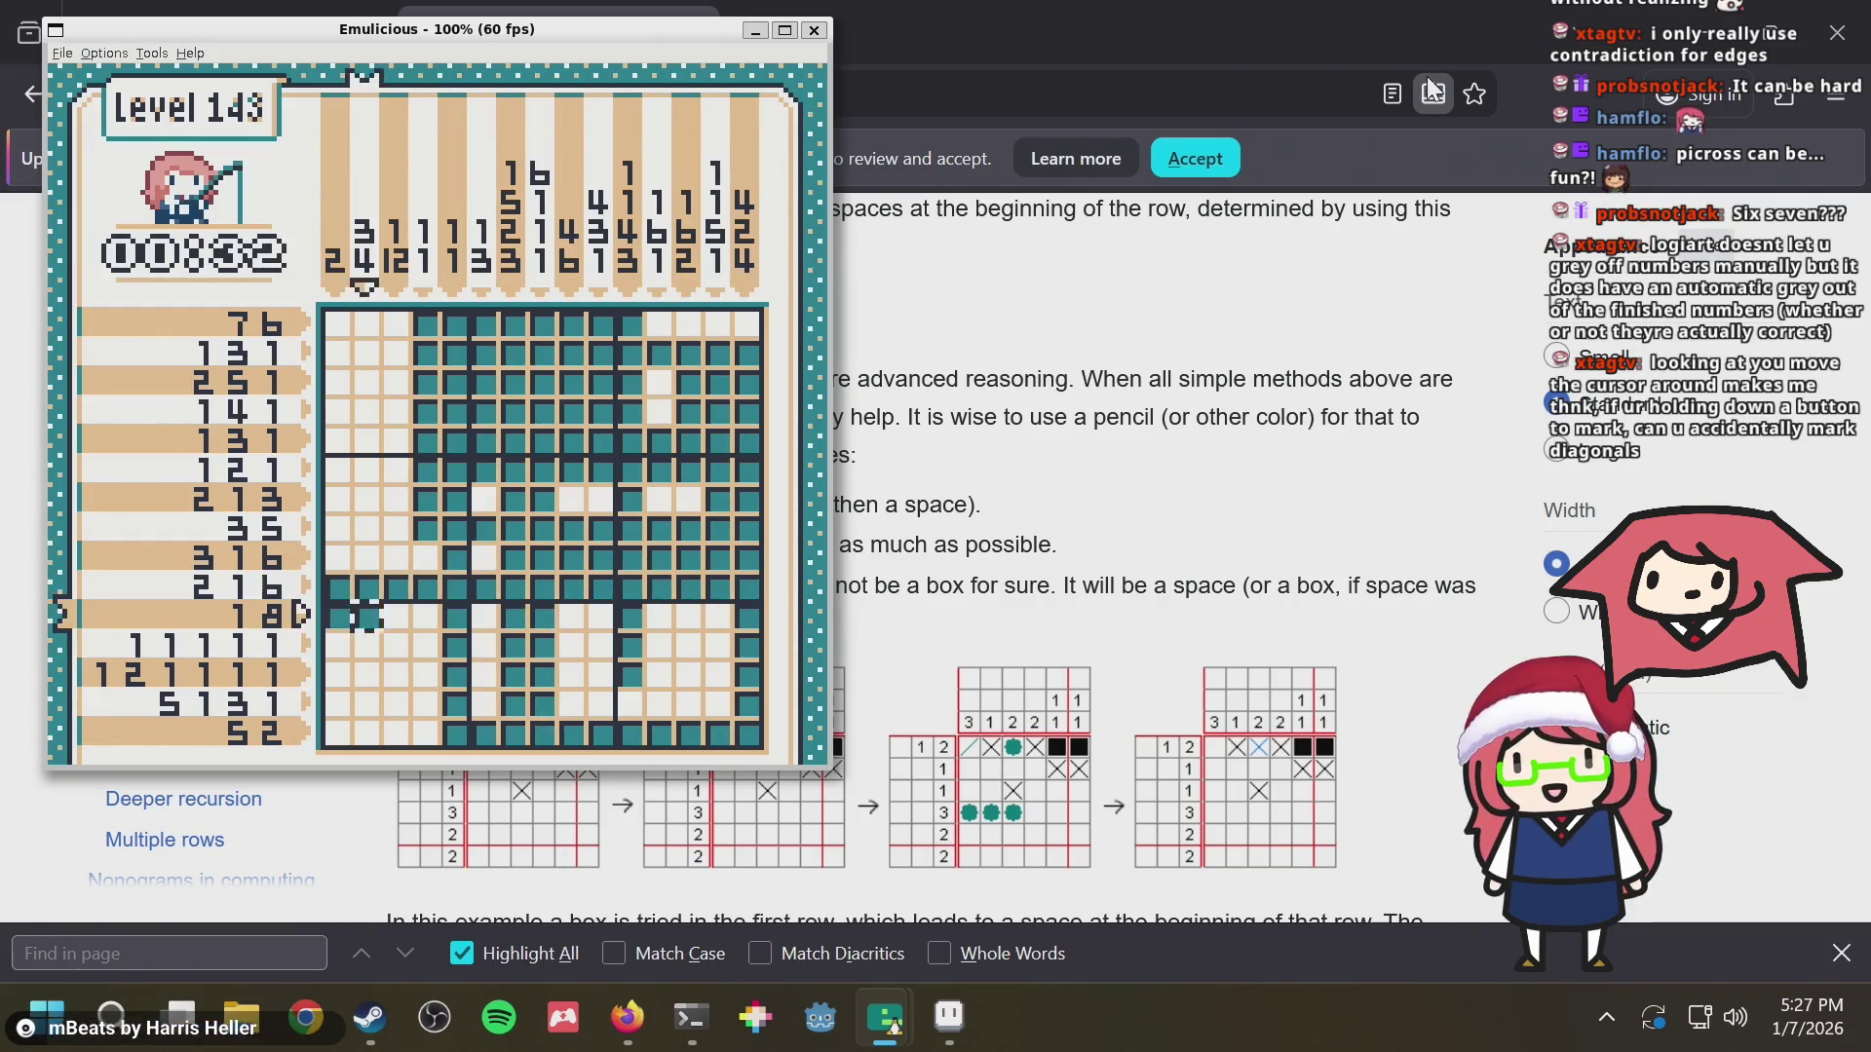
key("Right")
key("Right")
key("Right")
key("Right")
key("Right")
key("Right")
key("Down")
key("Left")
key("Left")
key("Left")
key("Left")
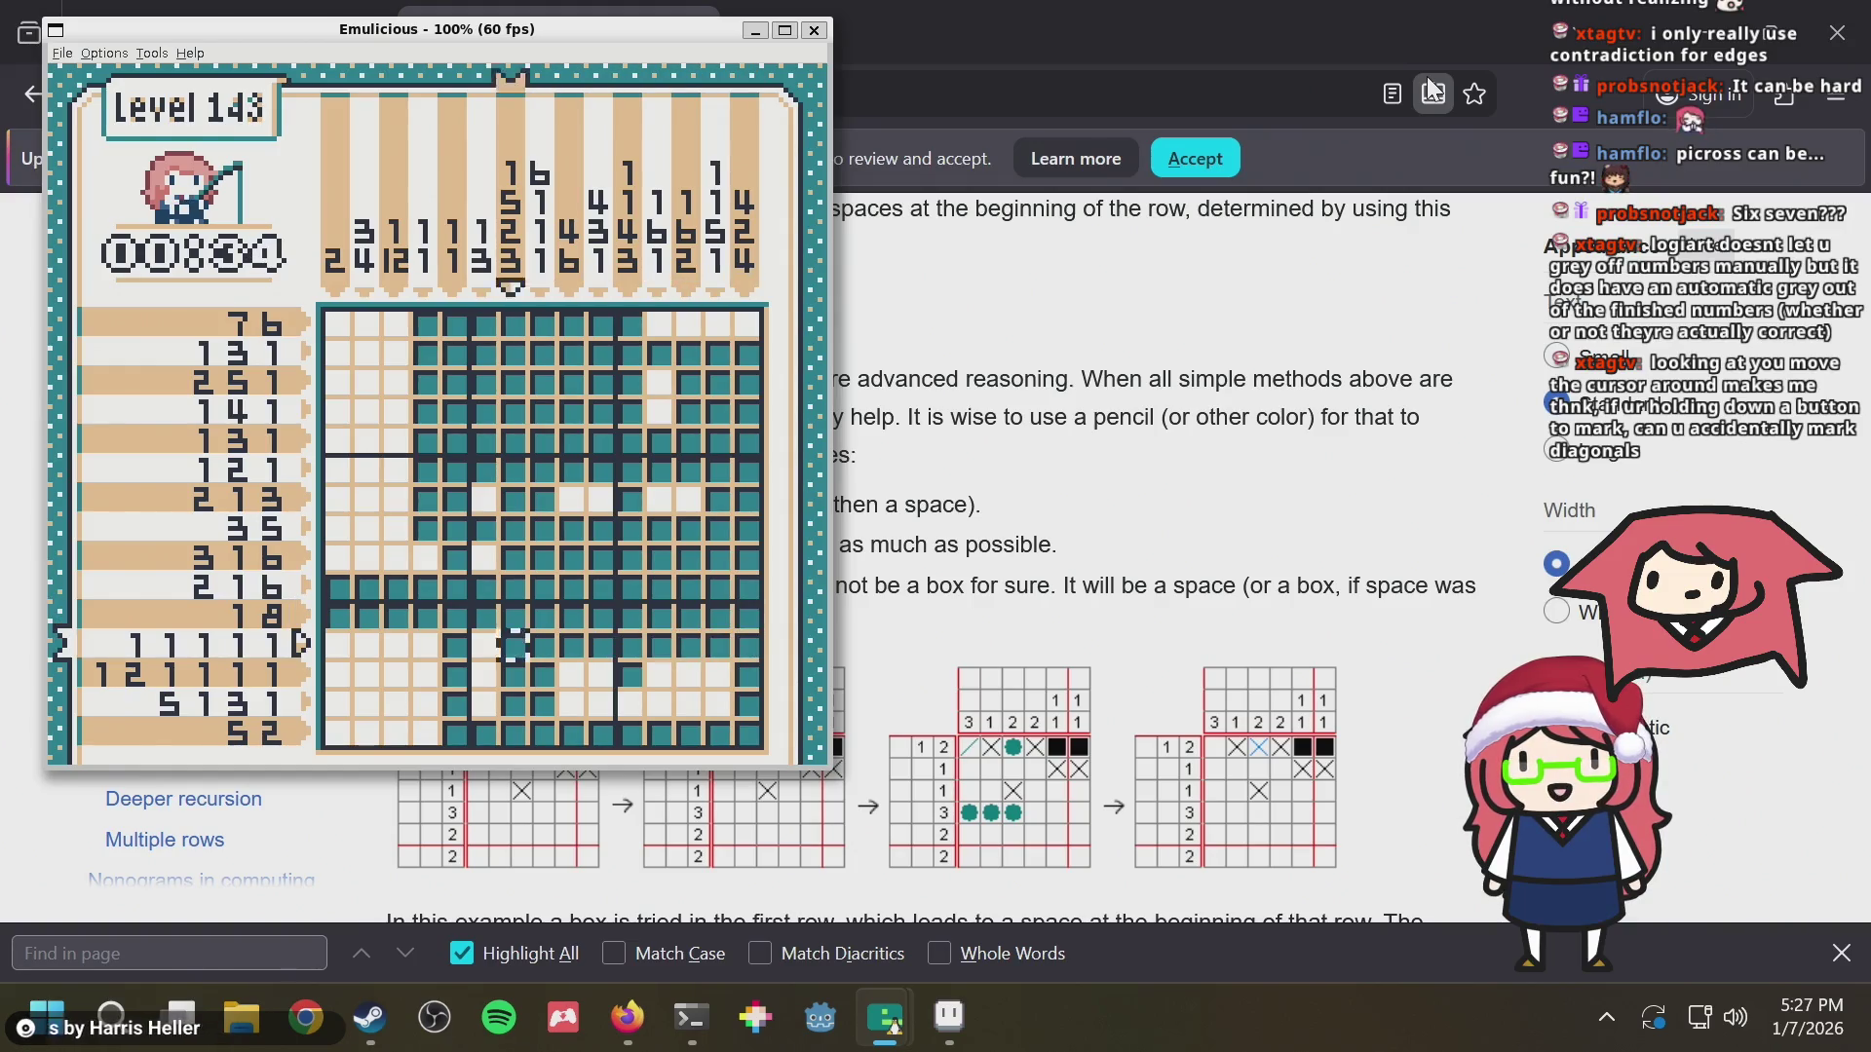
key("Left")
key("Left")
key("Left")
key("Down")
key("Right")
key("Right")
key("Right")
key("Right")
key("Right")
key("Right")
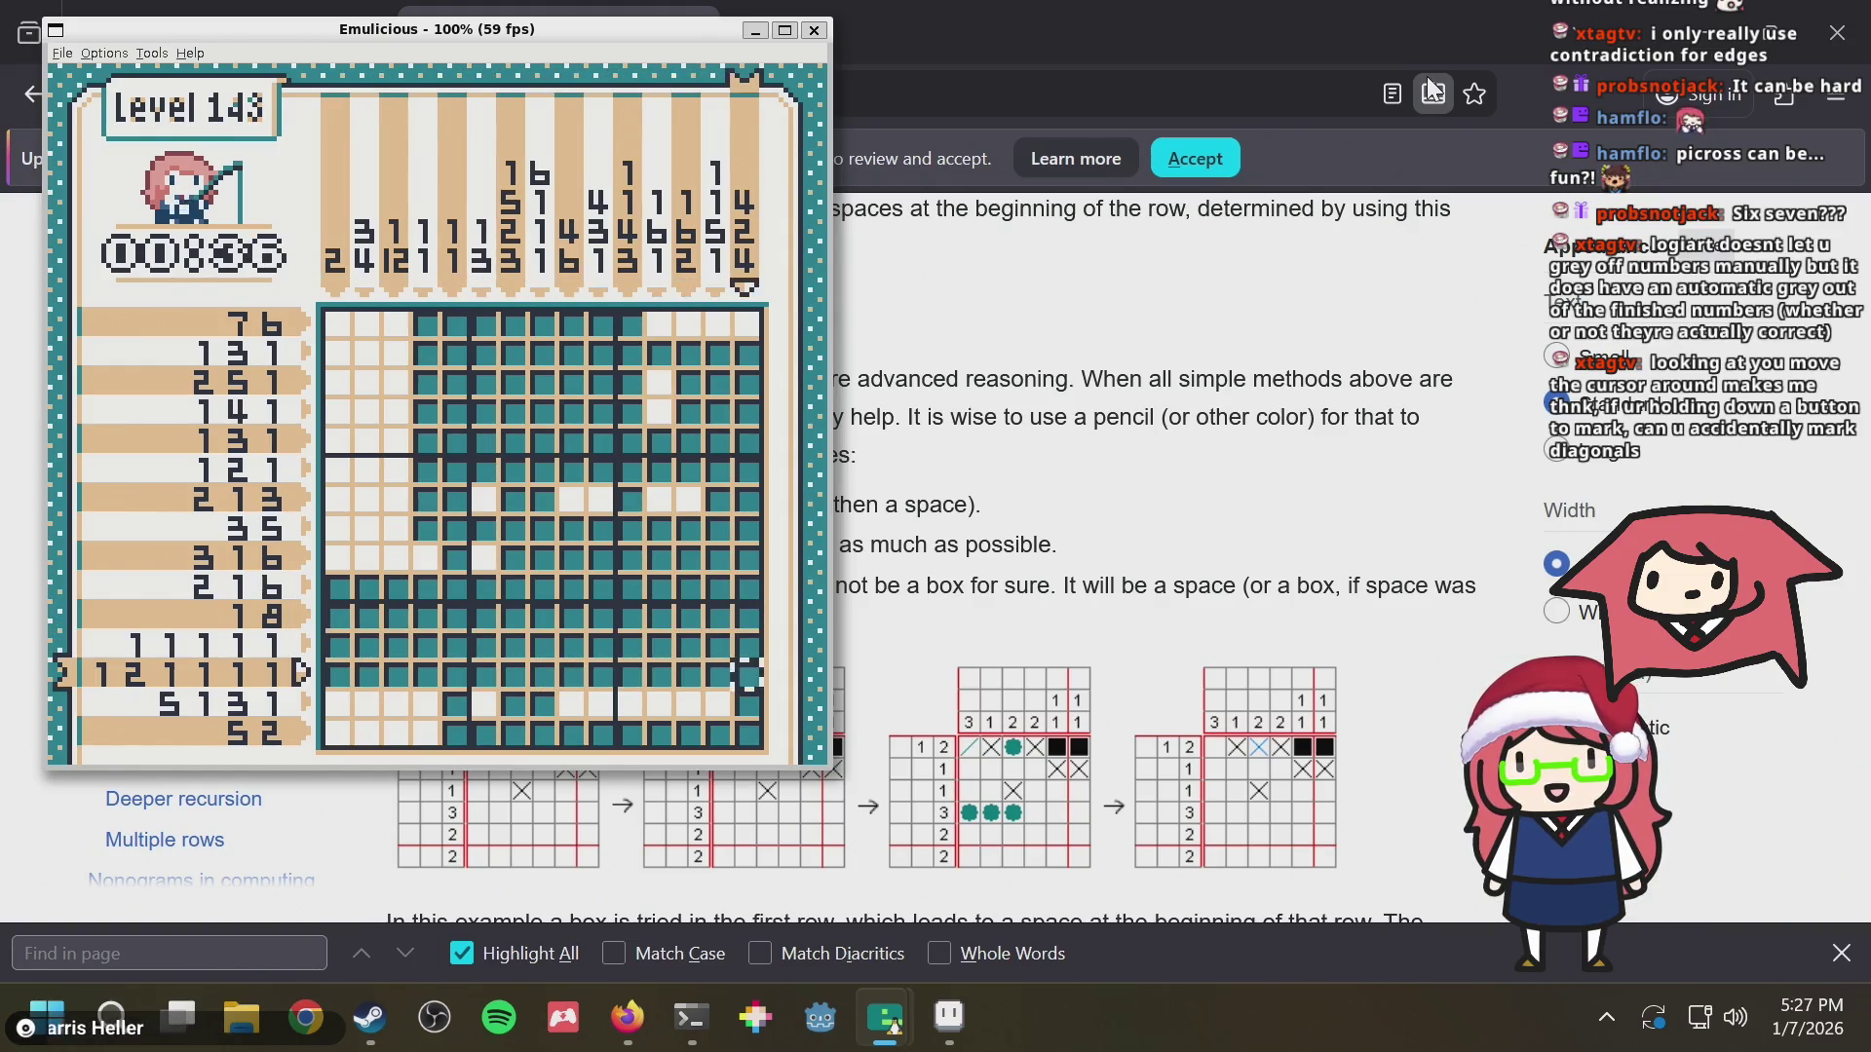
Cross out the empty cells in row 3 and down column 14
key("Up")
key("Up")
key("Up")
key("Up")
key("Left")
key("Up")
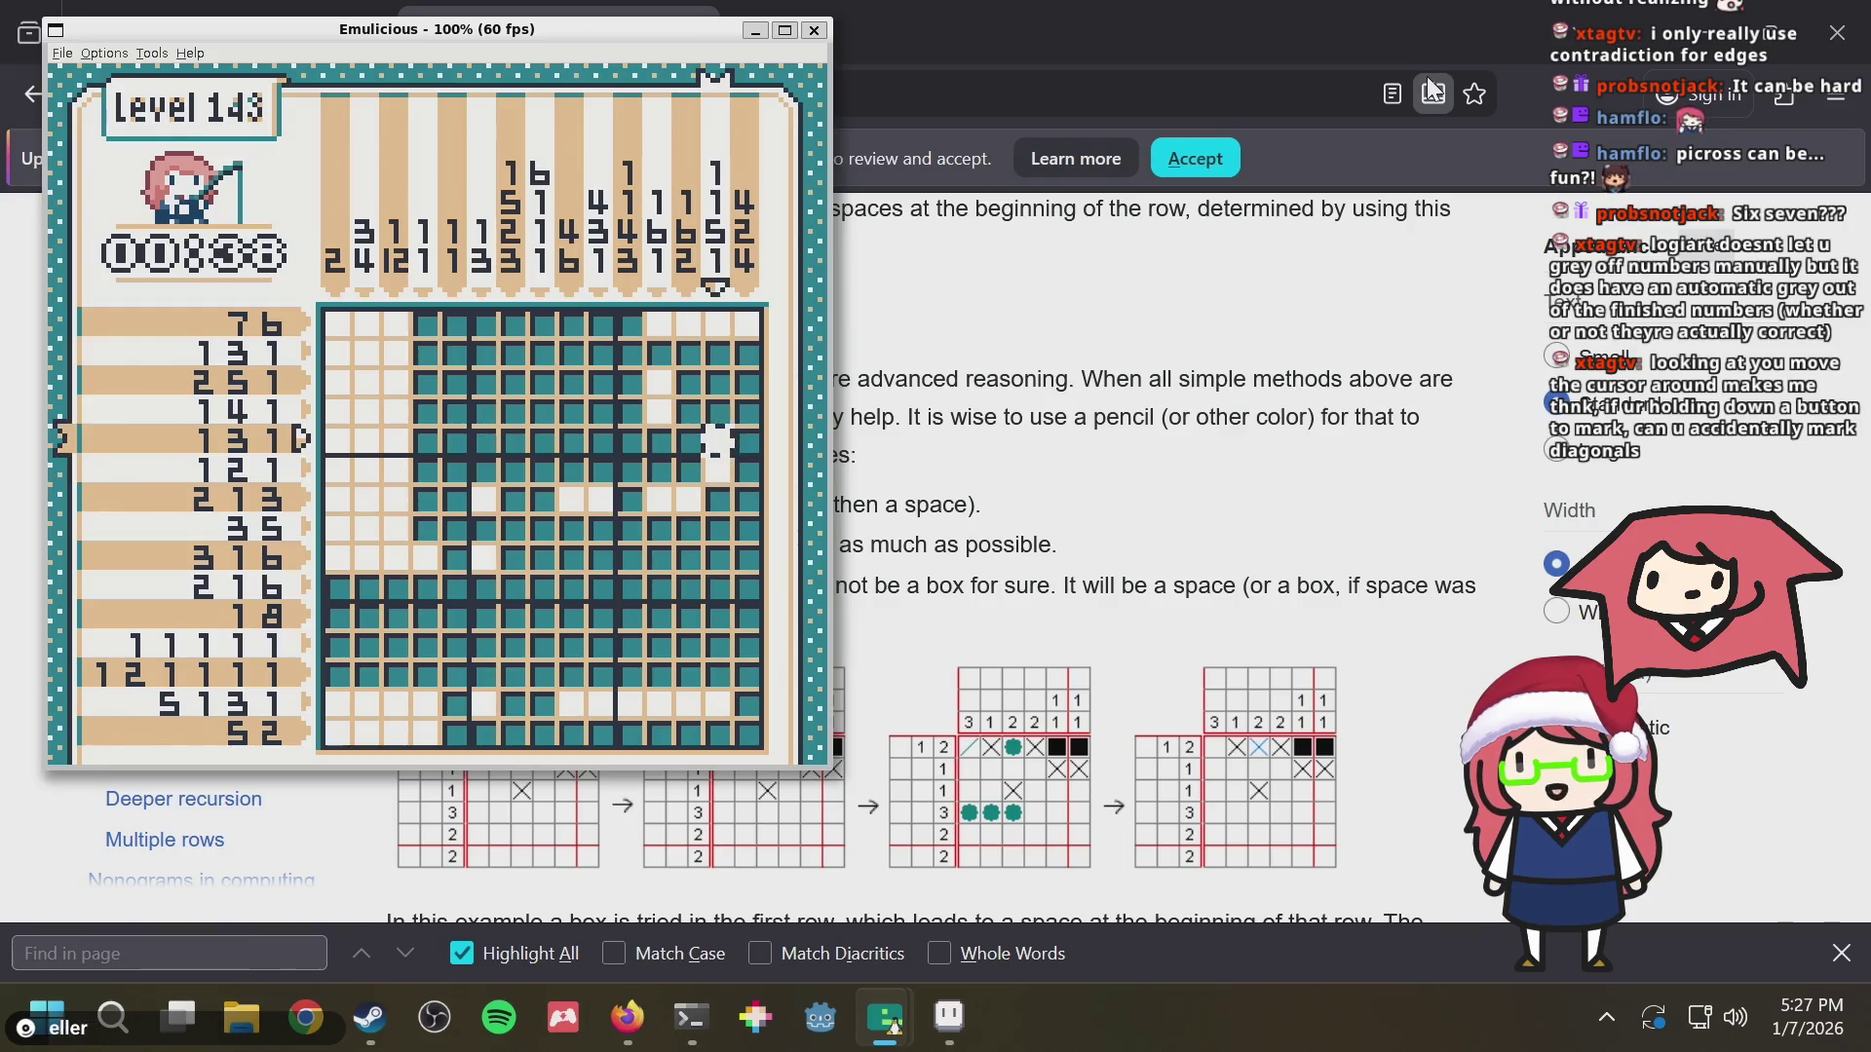
key("Left")
key("Left")
key("Left")
key("Left")
key("Left")
key("Left")
key("Right")
key("Right")
key("Right")
key("Right")
key("Right")
key("Right")
key("Down")
key("Down")
key("Down")
key("Down")
key("Down")
key("Down")
Cross out the remaining empty cells in row 14 and in row 3
key("Up")
key("Left")
key("Left")
key("Left")
key("Left")
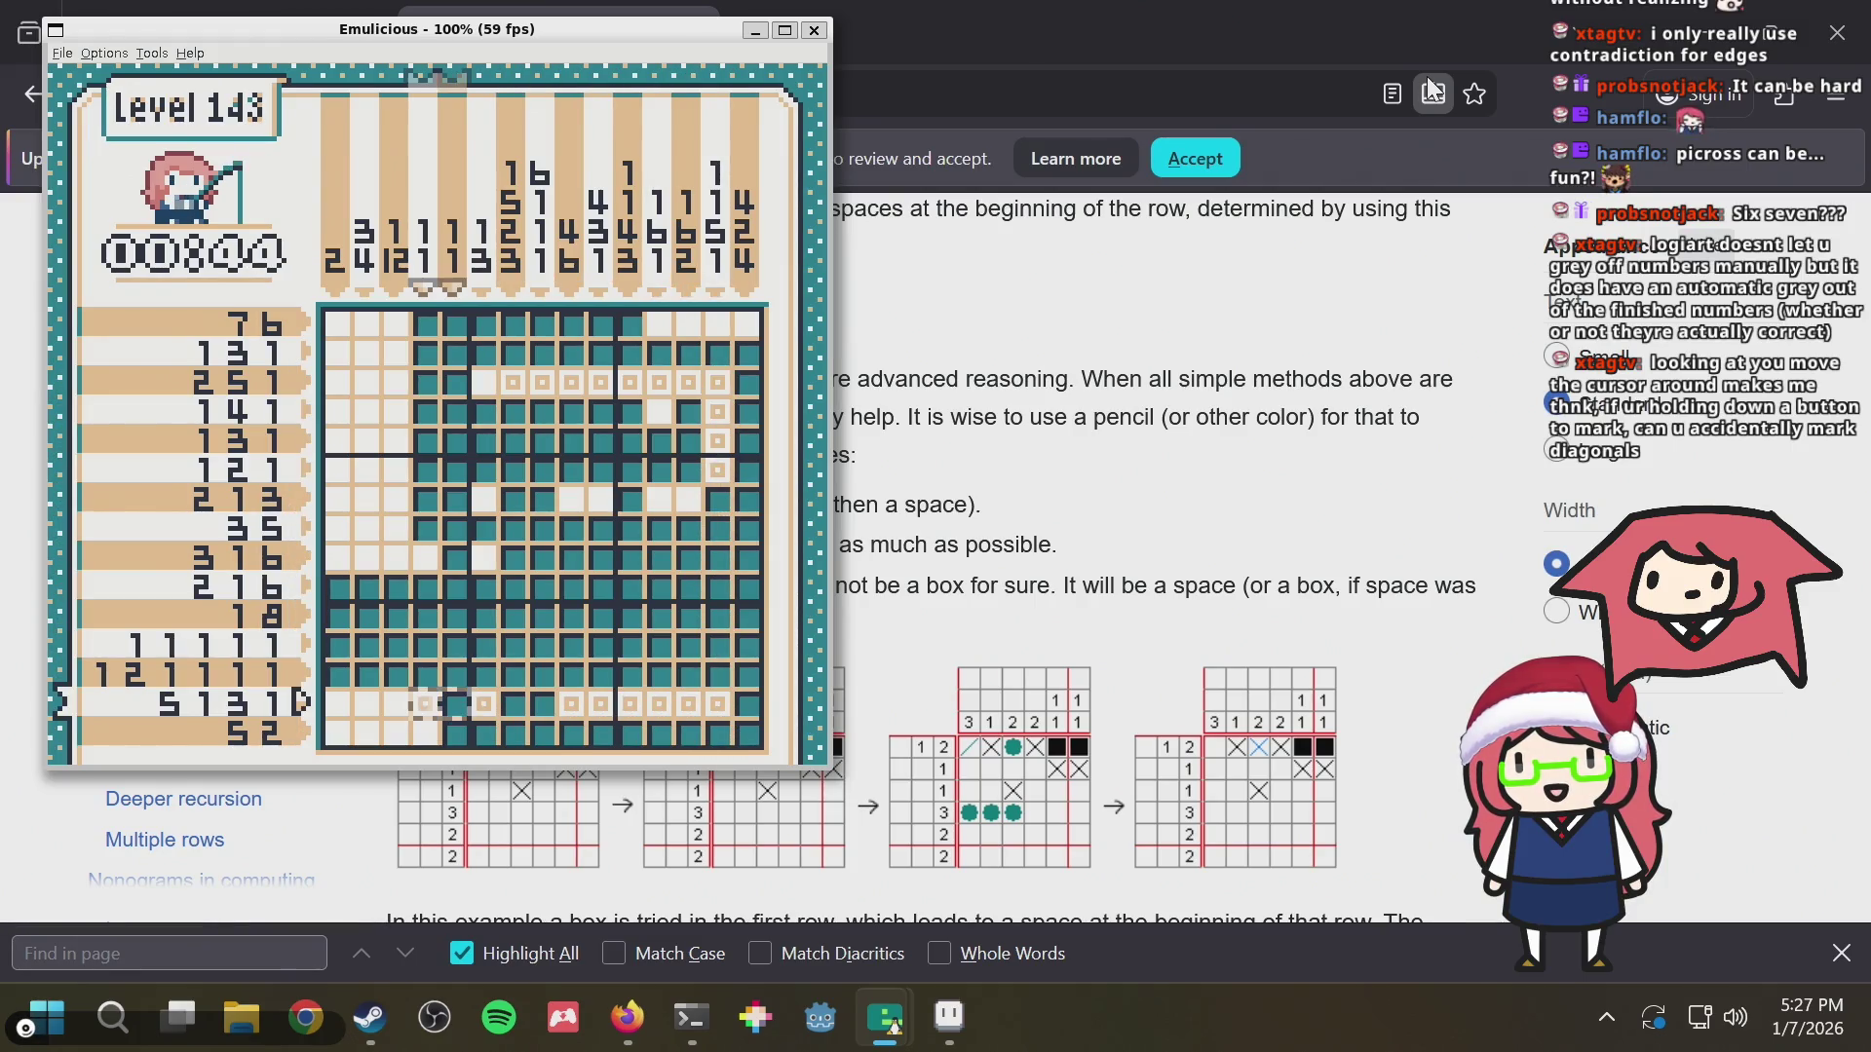
key("Right")
key("Right")
key("Right")
key("Right")
key("Right")
key("Right")
key("Right")
key("Right")
key("Up")
key("Up")
key("Up")
key("Up")
key("Up")
key("Up")
key("Left")
key("Left")
key("Left")
key("Left")
key("Left")
key("Left")
key("Right")
key("Right")
key("Right")
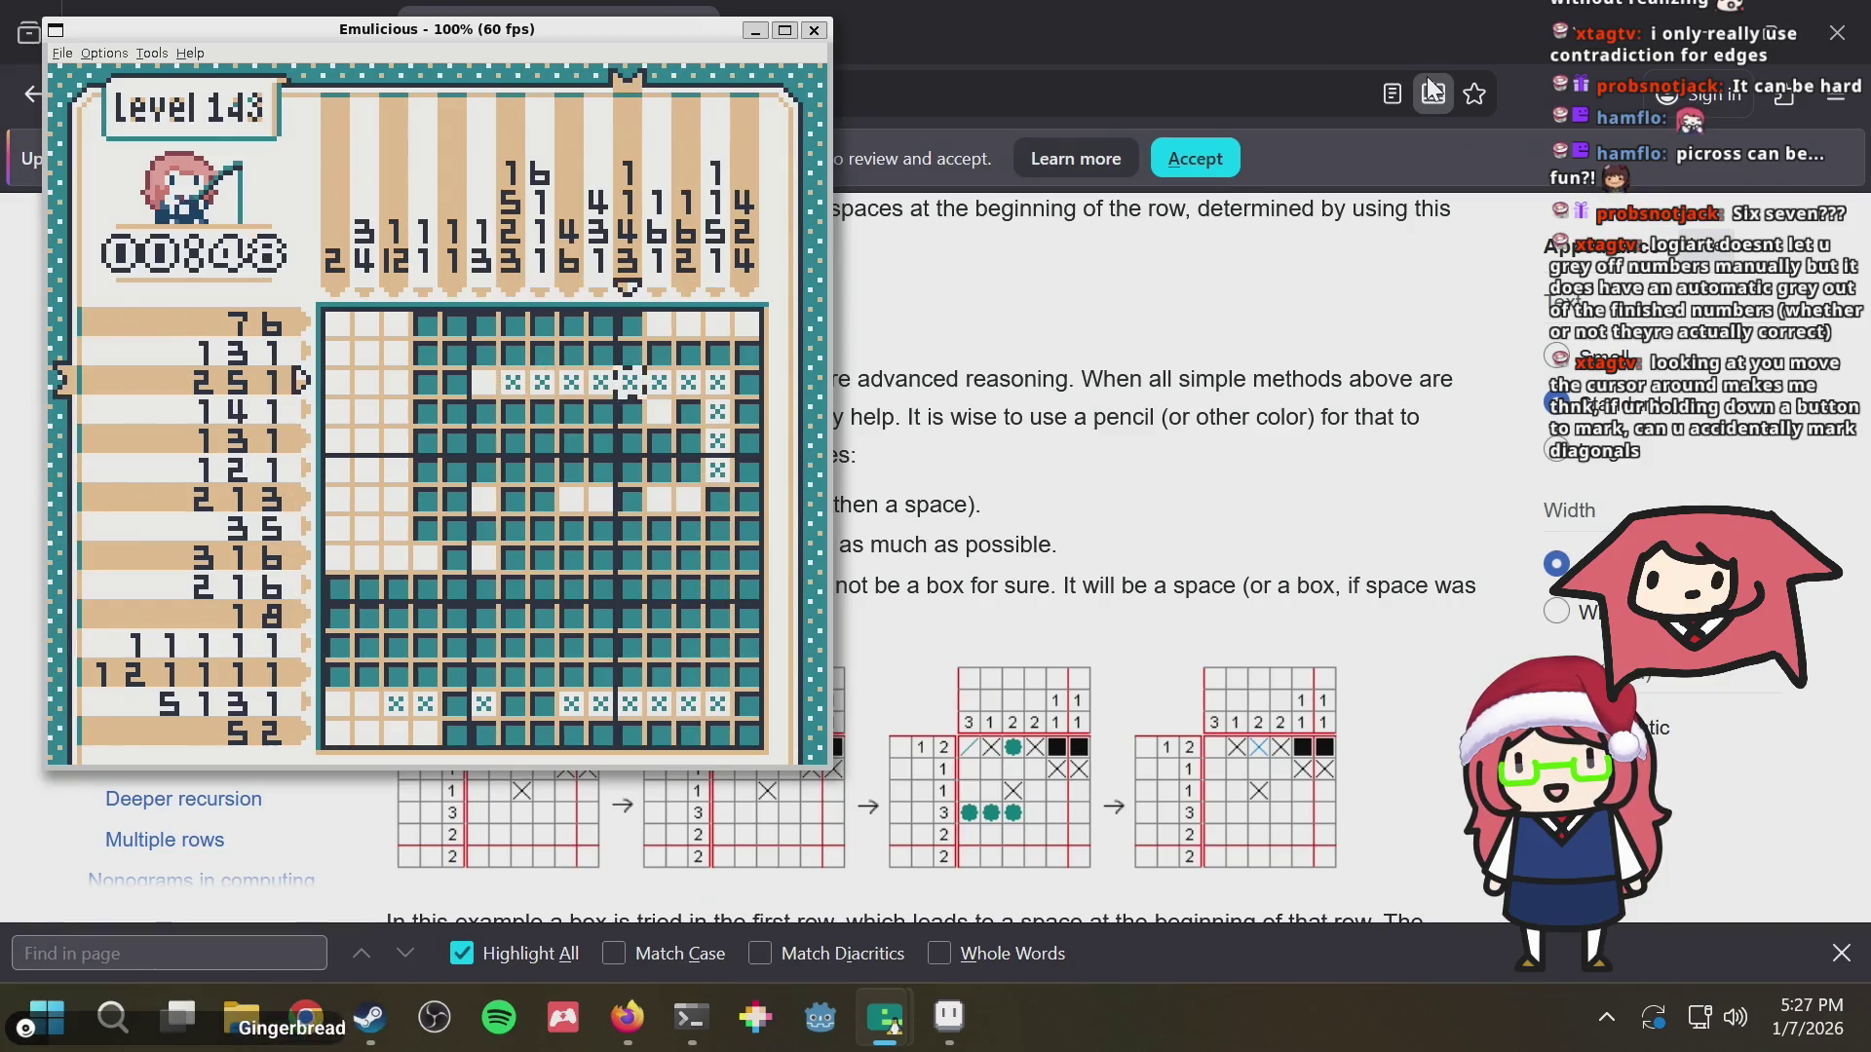
key("Left")
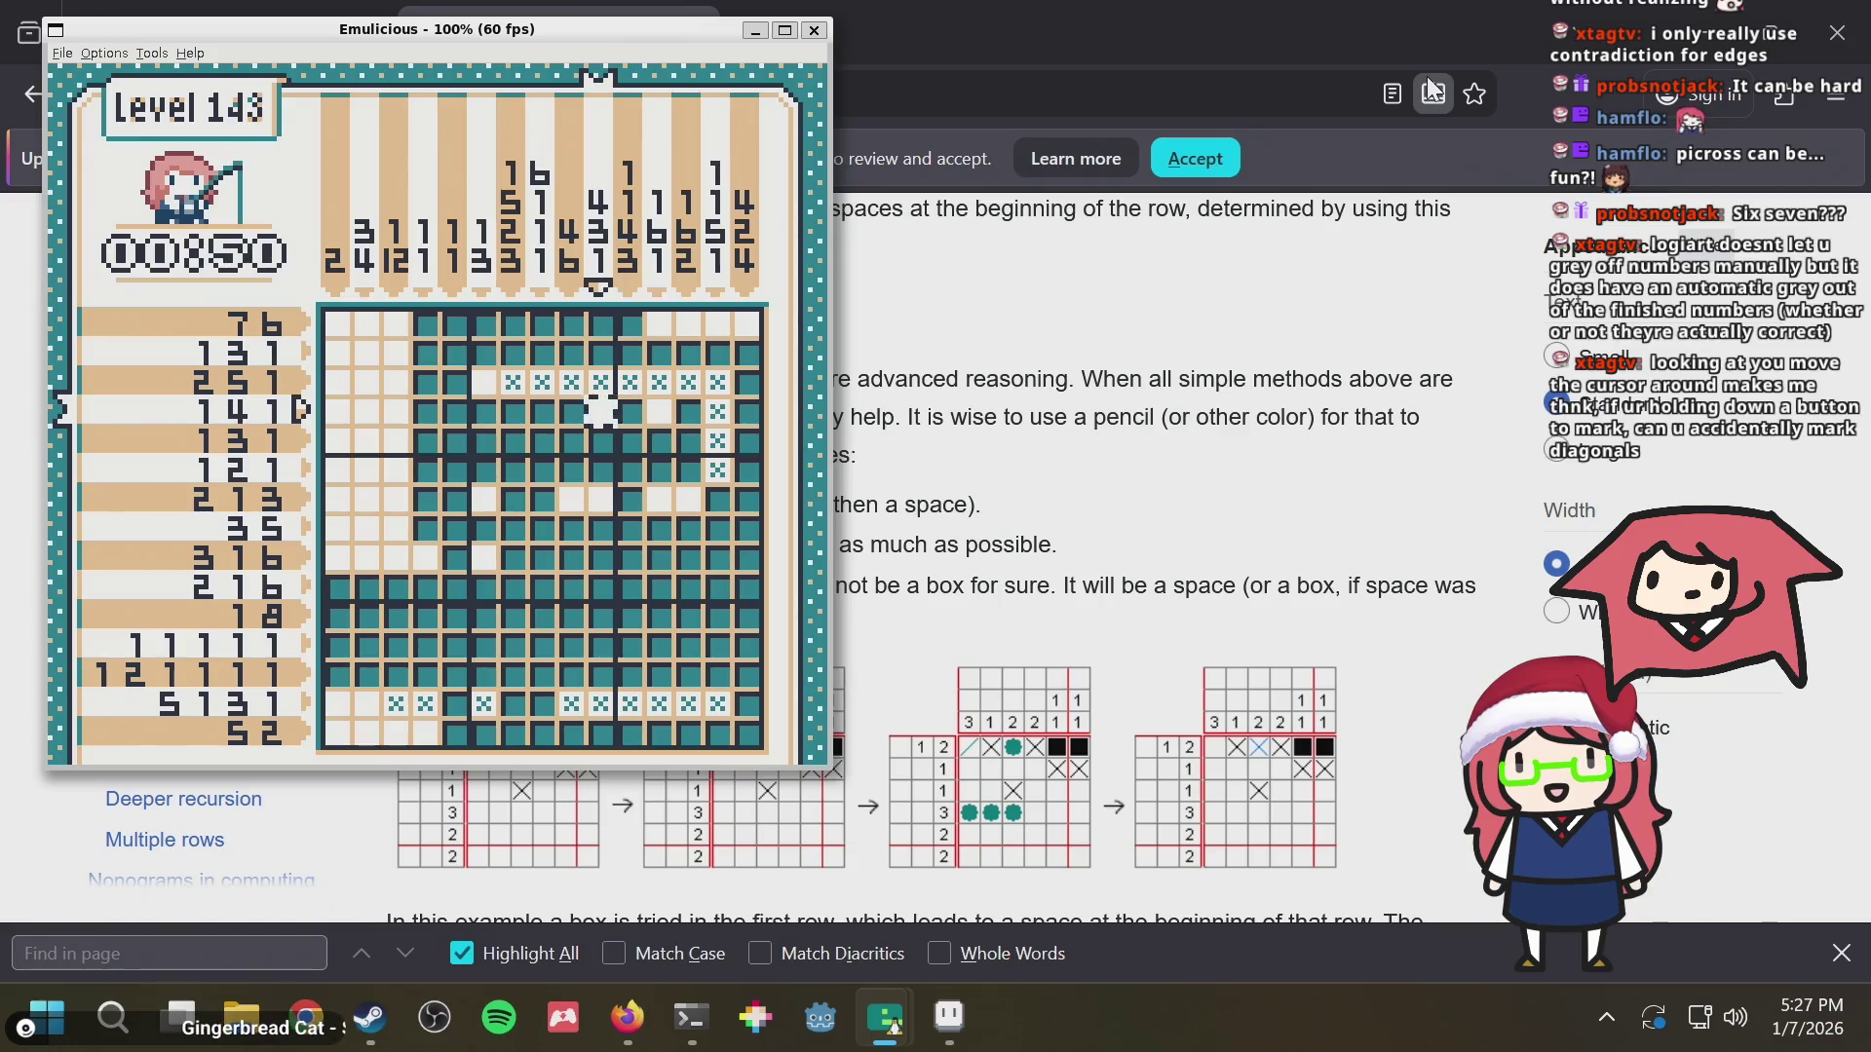
Fill more cells on the way to row 9, then return to row 3 near column 10
key("Up")
key("Up")
key("Right")
key("Right")
key("Right")
key("Right")
key("Down")
key("Down")
key("Down")
key("Down")
key("Down")
key("Down")
key("Left")
key("Left")
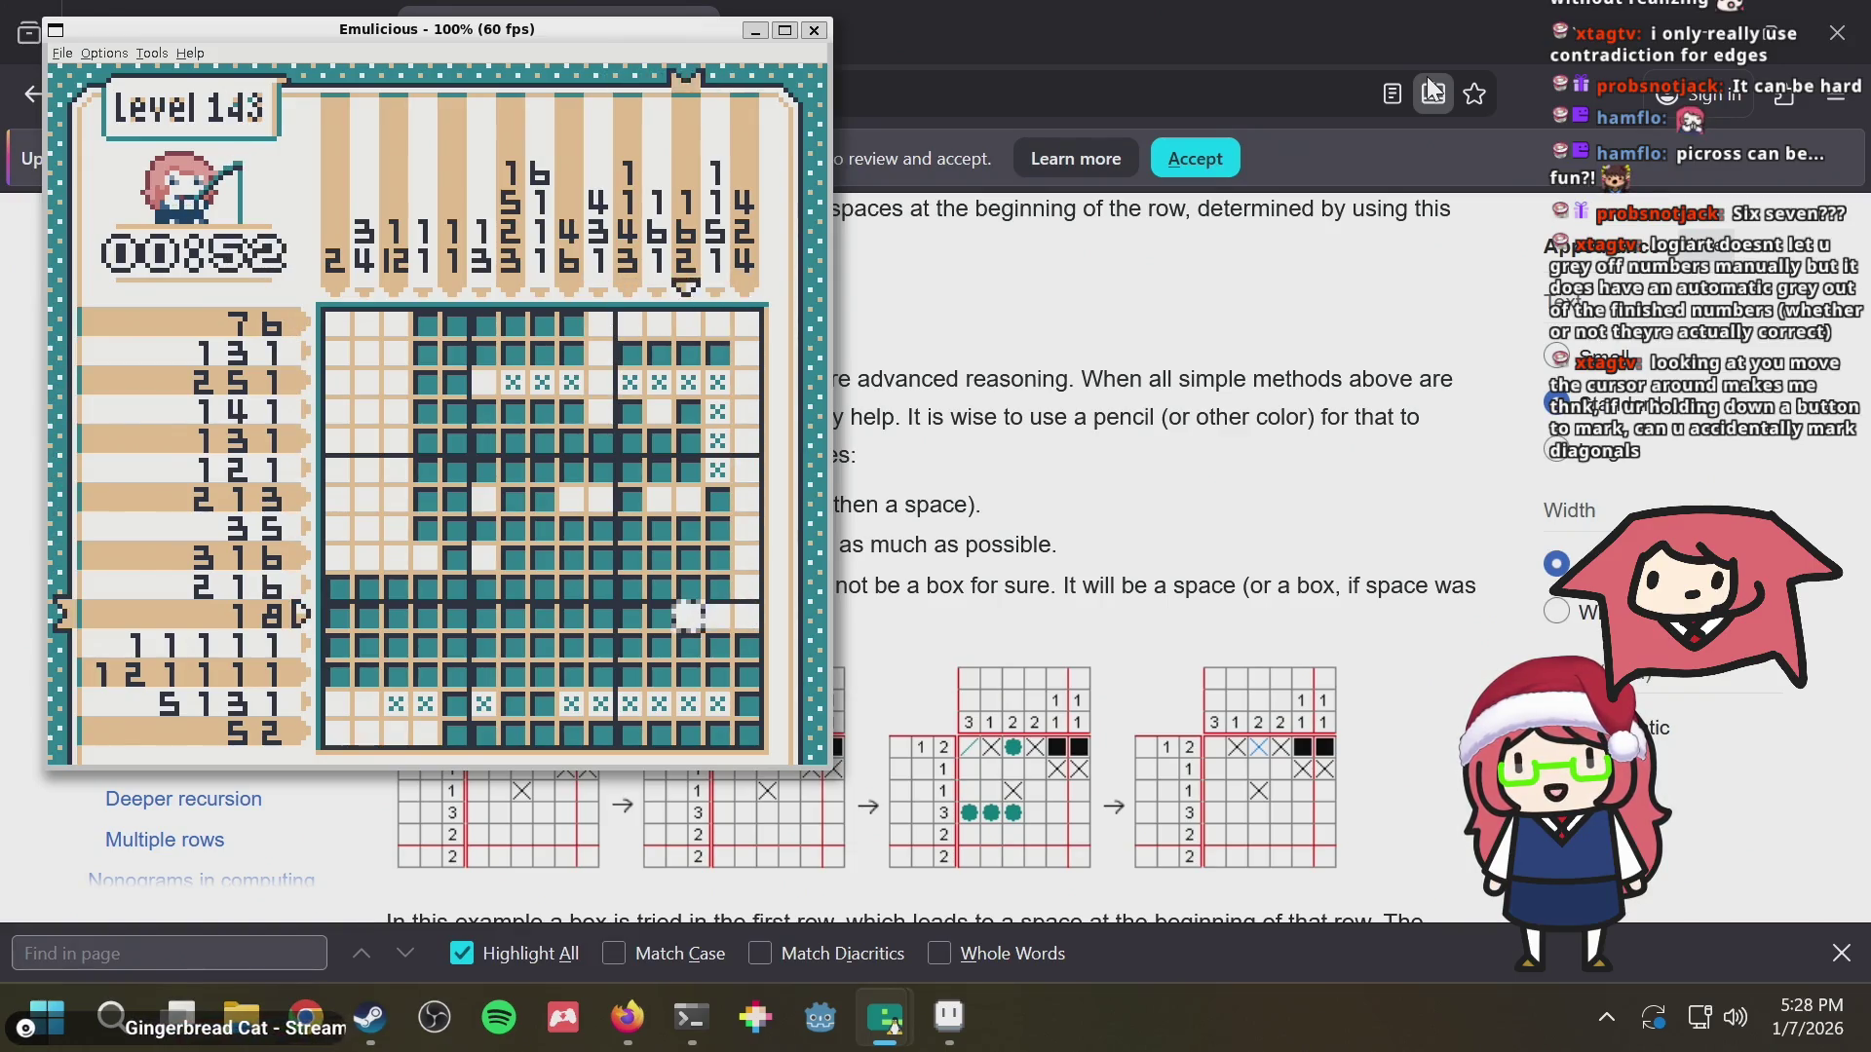
key("Left")
key("Left")
key("Left")
key("Up")
key("Up")
key("Up")
key("Up")
key("Up")
key("Right")
key("Right")
key("Right")
key("Left")
key("Left")
key("Left")
key("Left")
key("Left")
key("Right")
key("Right")
key("Right")
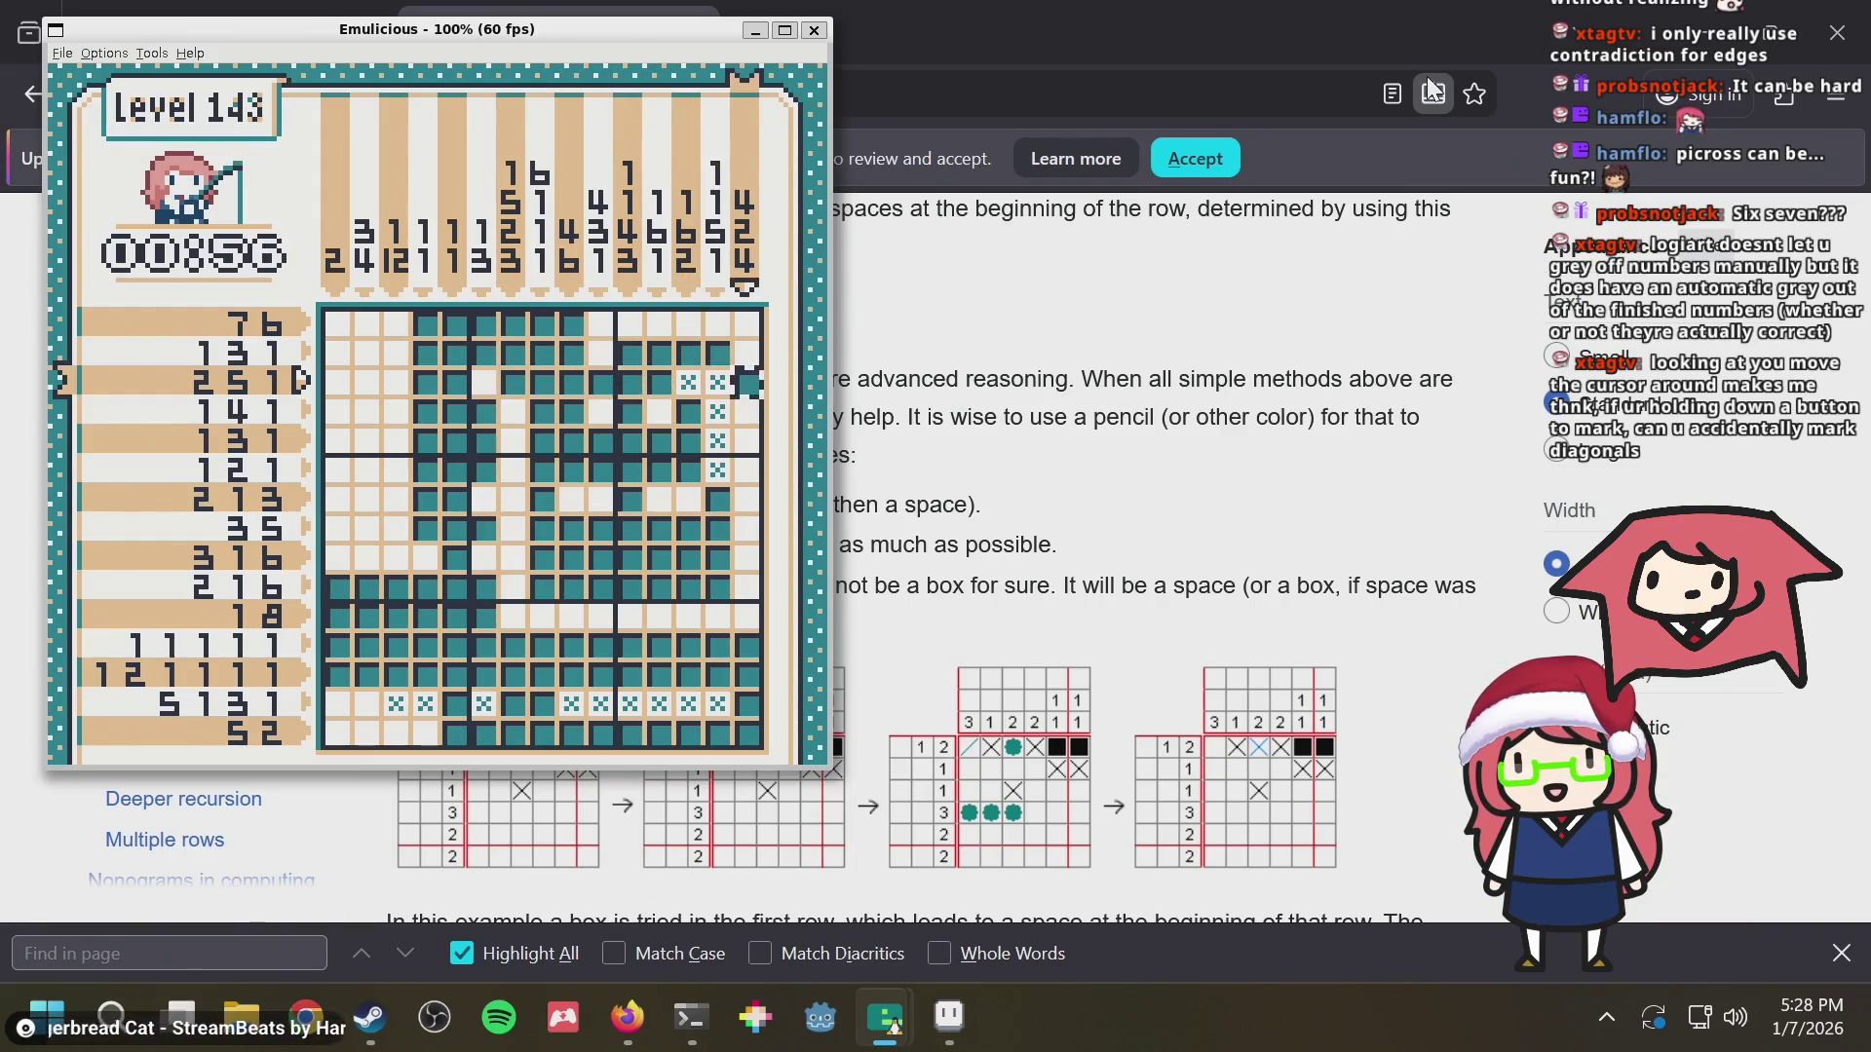
Mark an empty cell in row 7 and cross out the empty cells across row 1
key("Down")
key("Down")
key("Down")
key("Left")
key("Left")
key("Left")
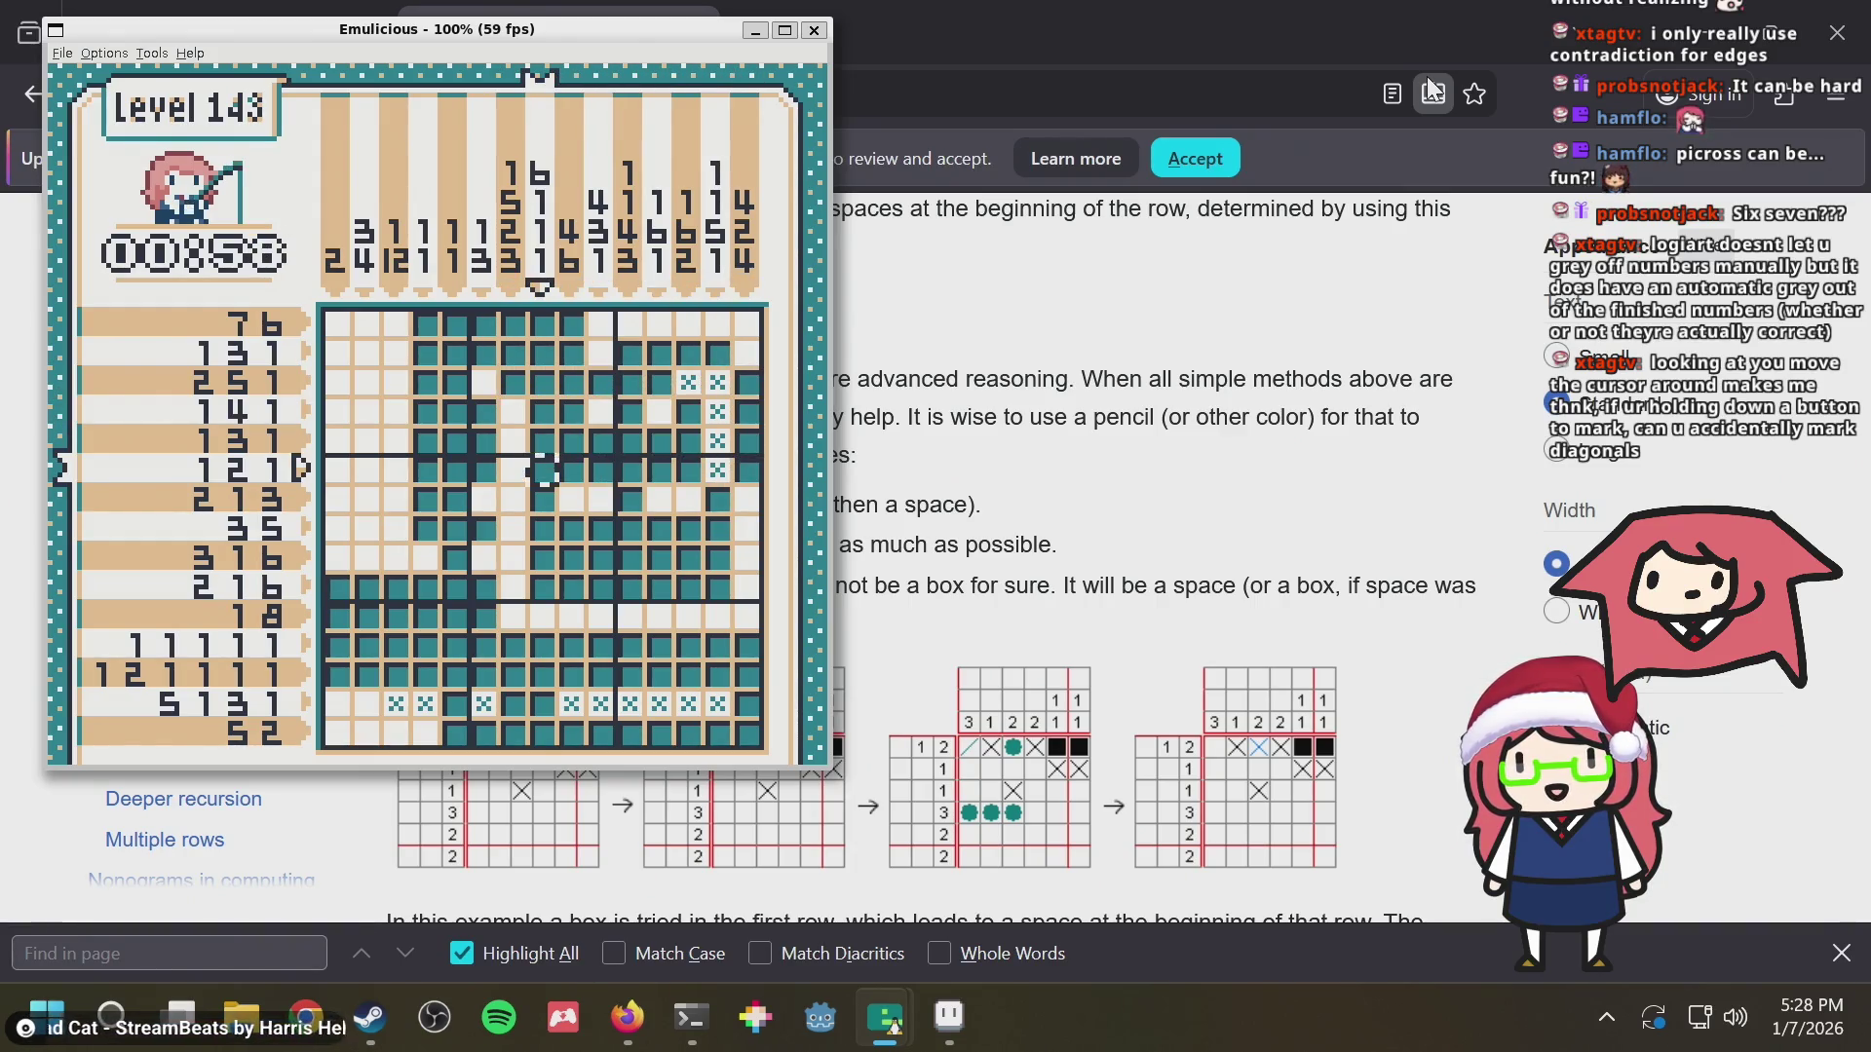
key("Down")
key("Right")
key("s")
key("Up")
key("Up")
key("Up")
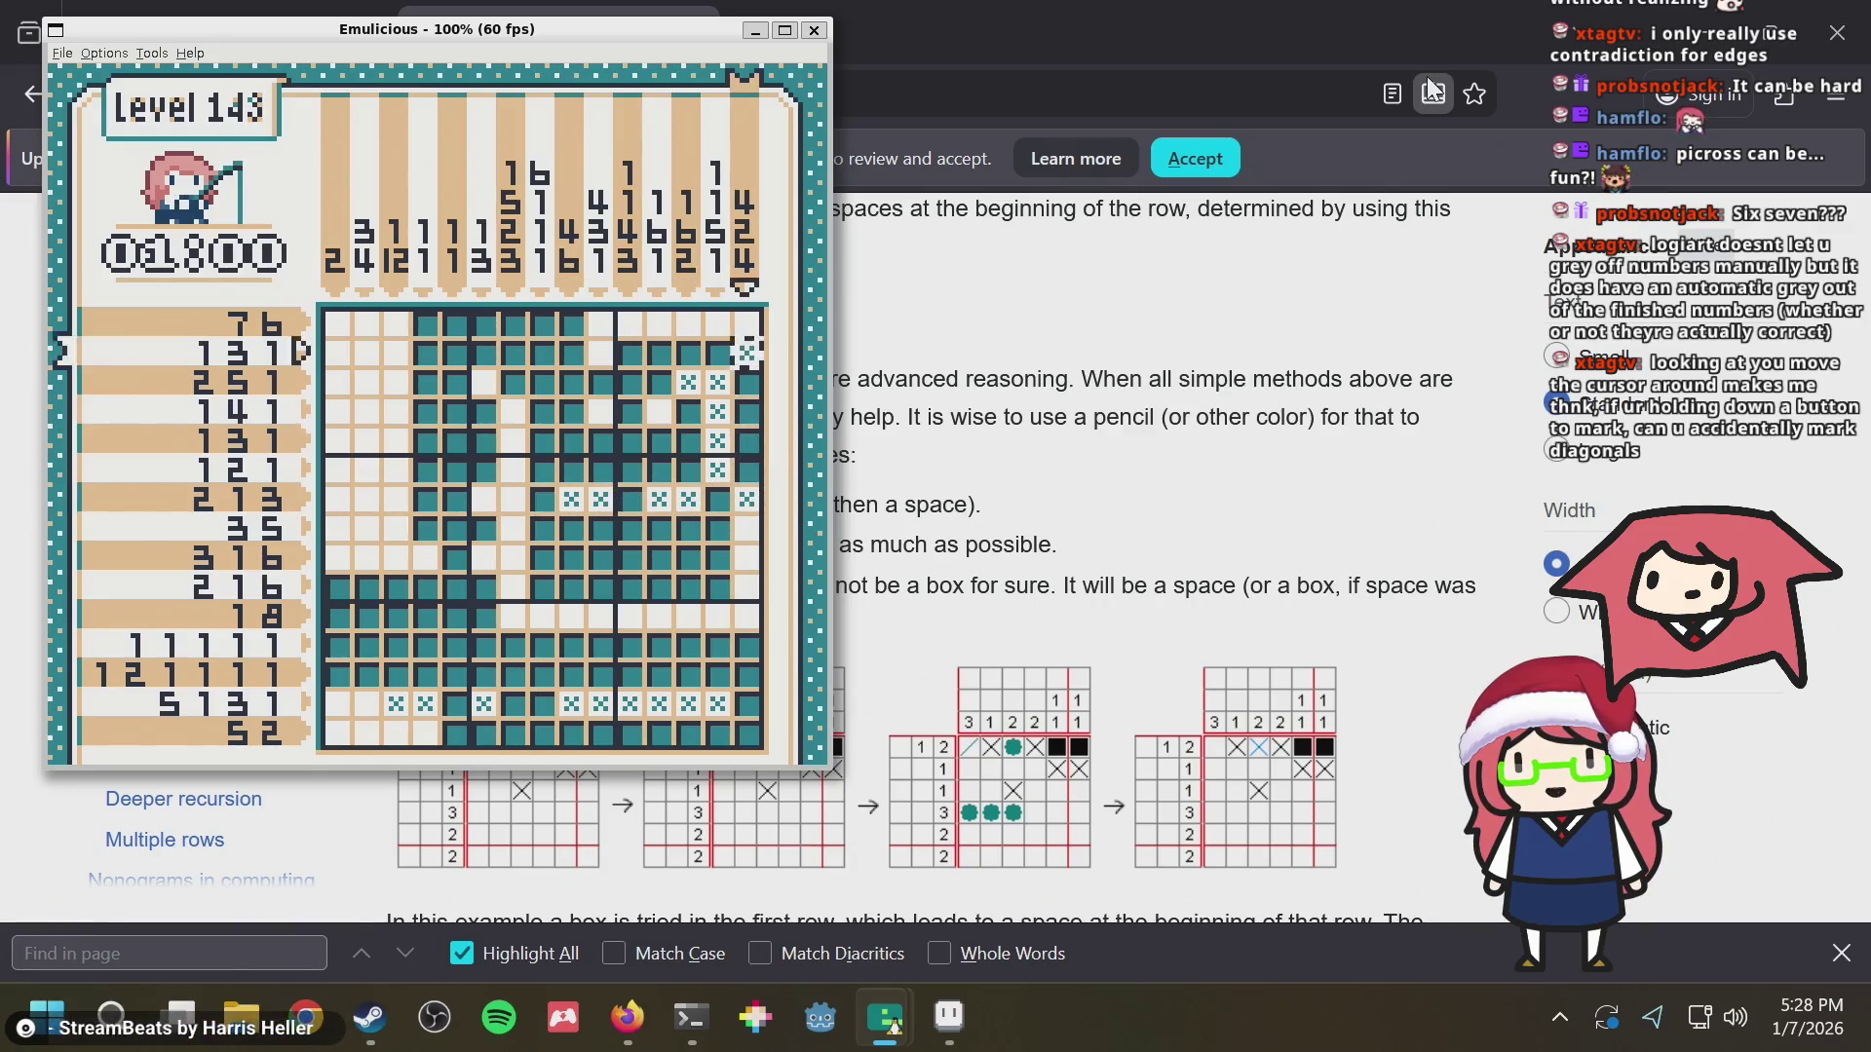
key("Right")
key("Right")
key("Right")
key("s")
key("Left")
key("Left")
key("Left")
key("Down")
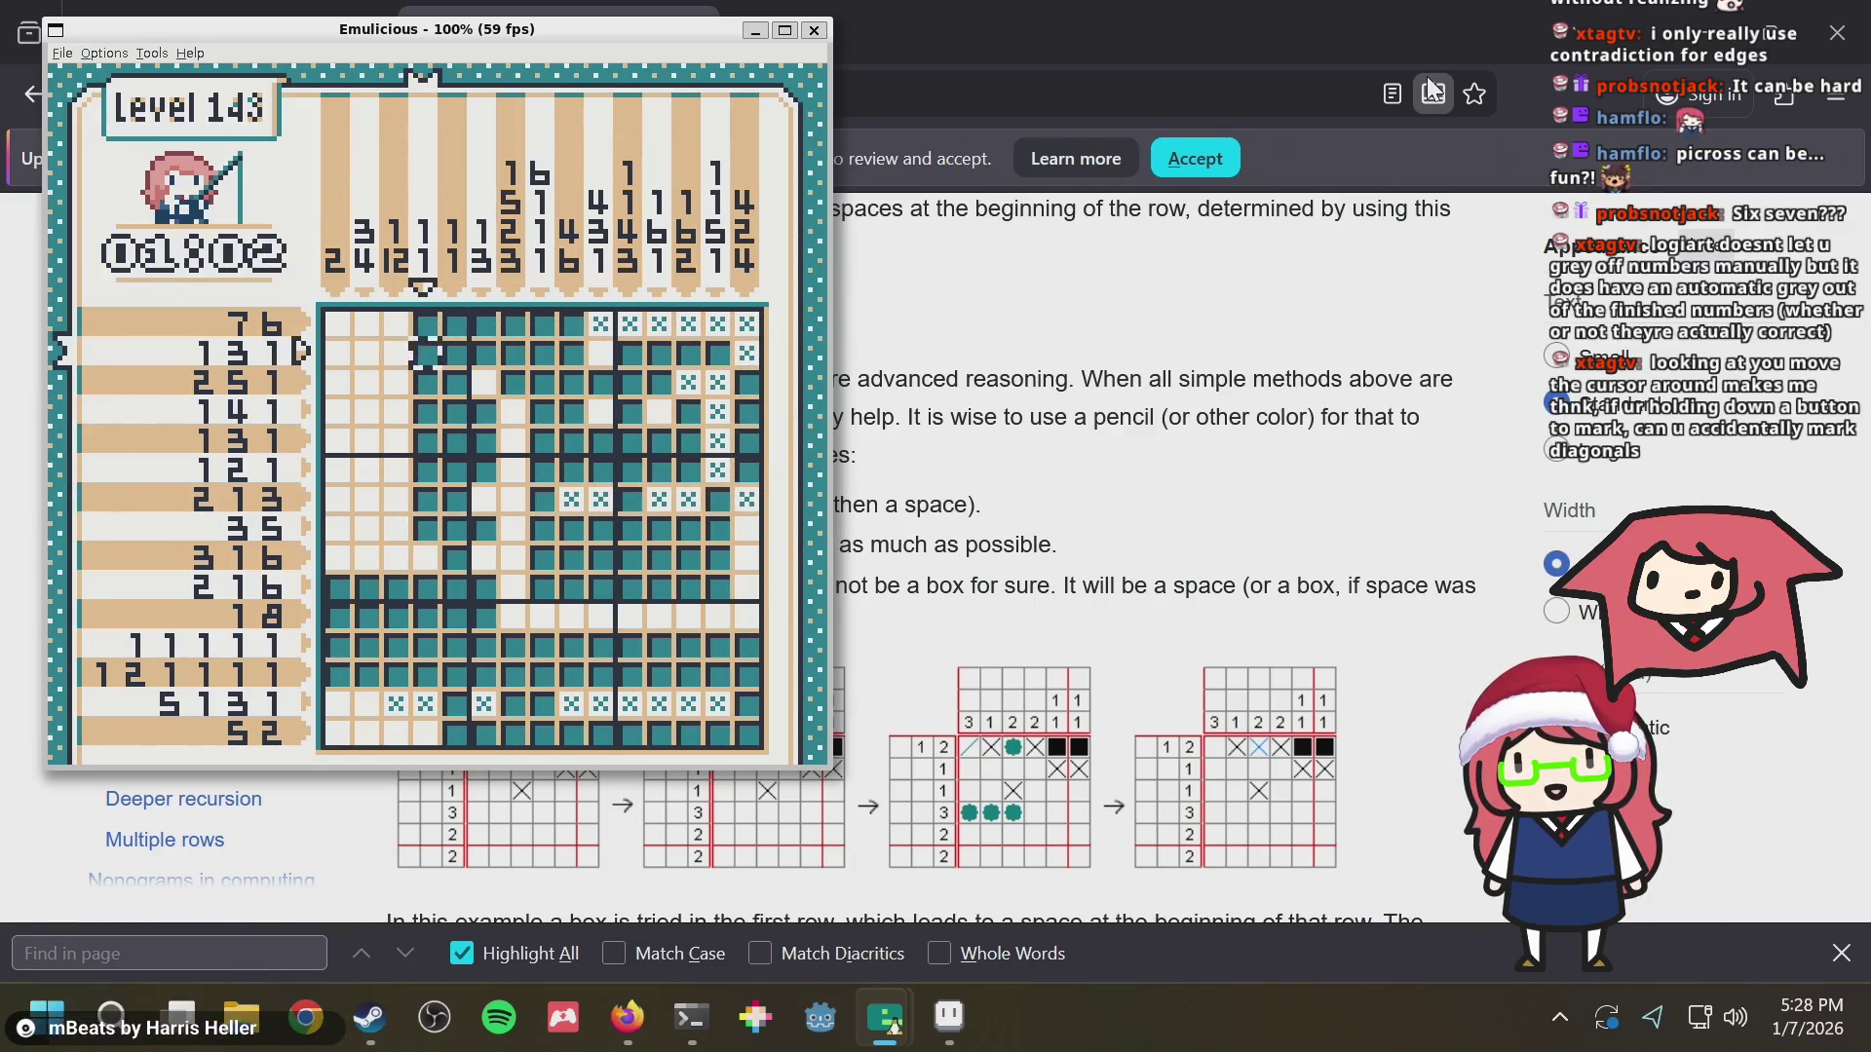
Mark a cell in row 2 as a guess, move around rows 1–2, then pause the puzzle
key("Left")
key("a")
key("Right")
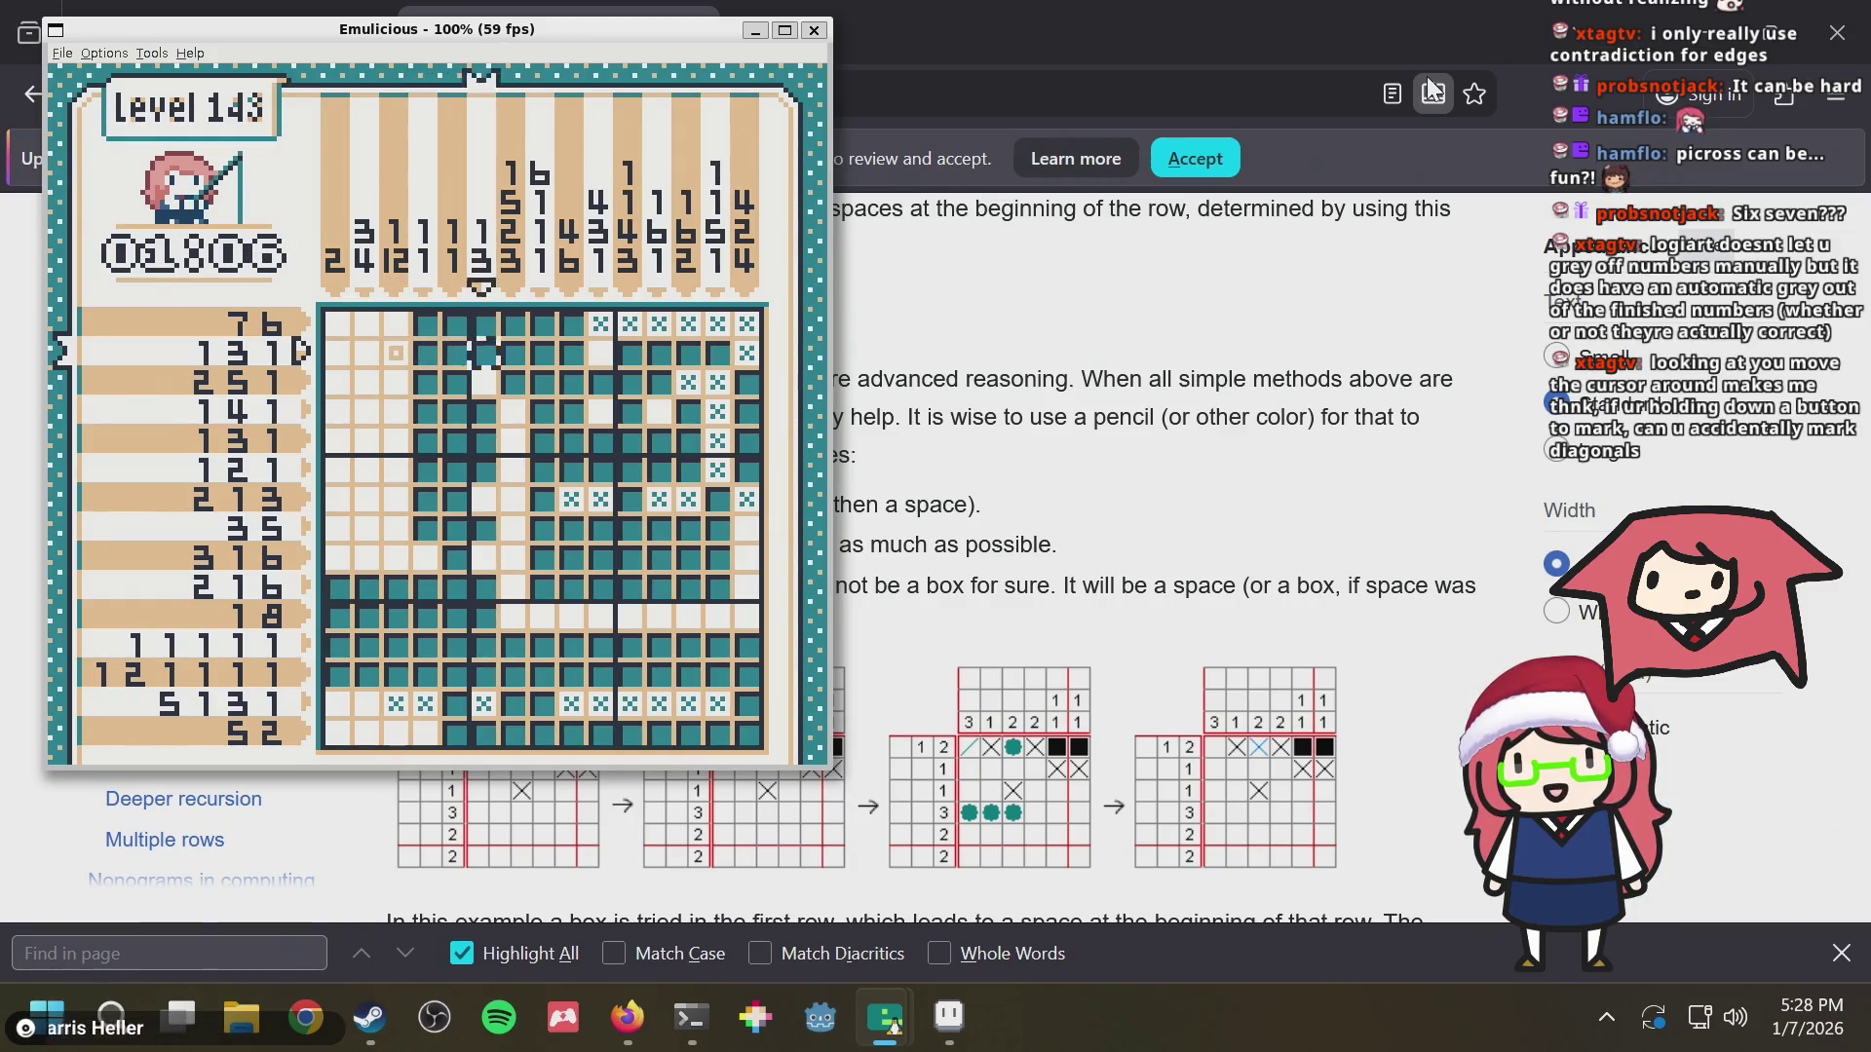
key("Right")
key("Right")
key("Right")
key("Up")
key("Left")
key("Left")
key("Left")
key("Down")
key("Left")
key("Left")
key("Left")
key("Left")
key("Right")
key("Right")
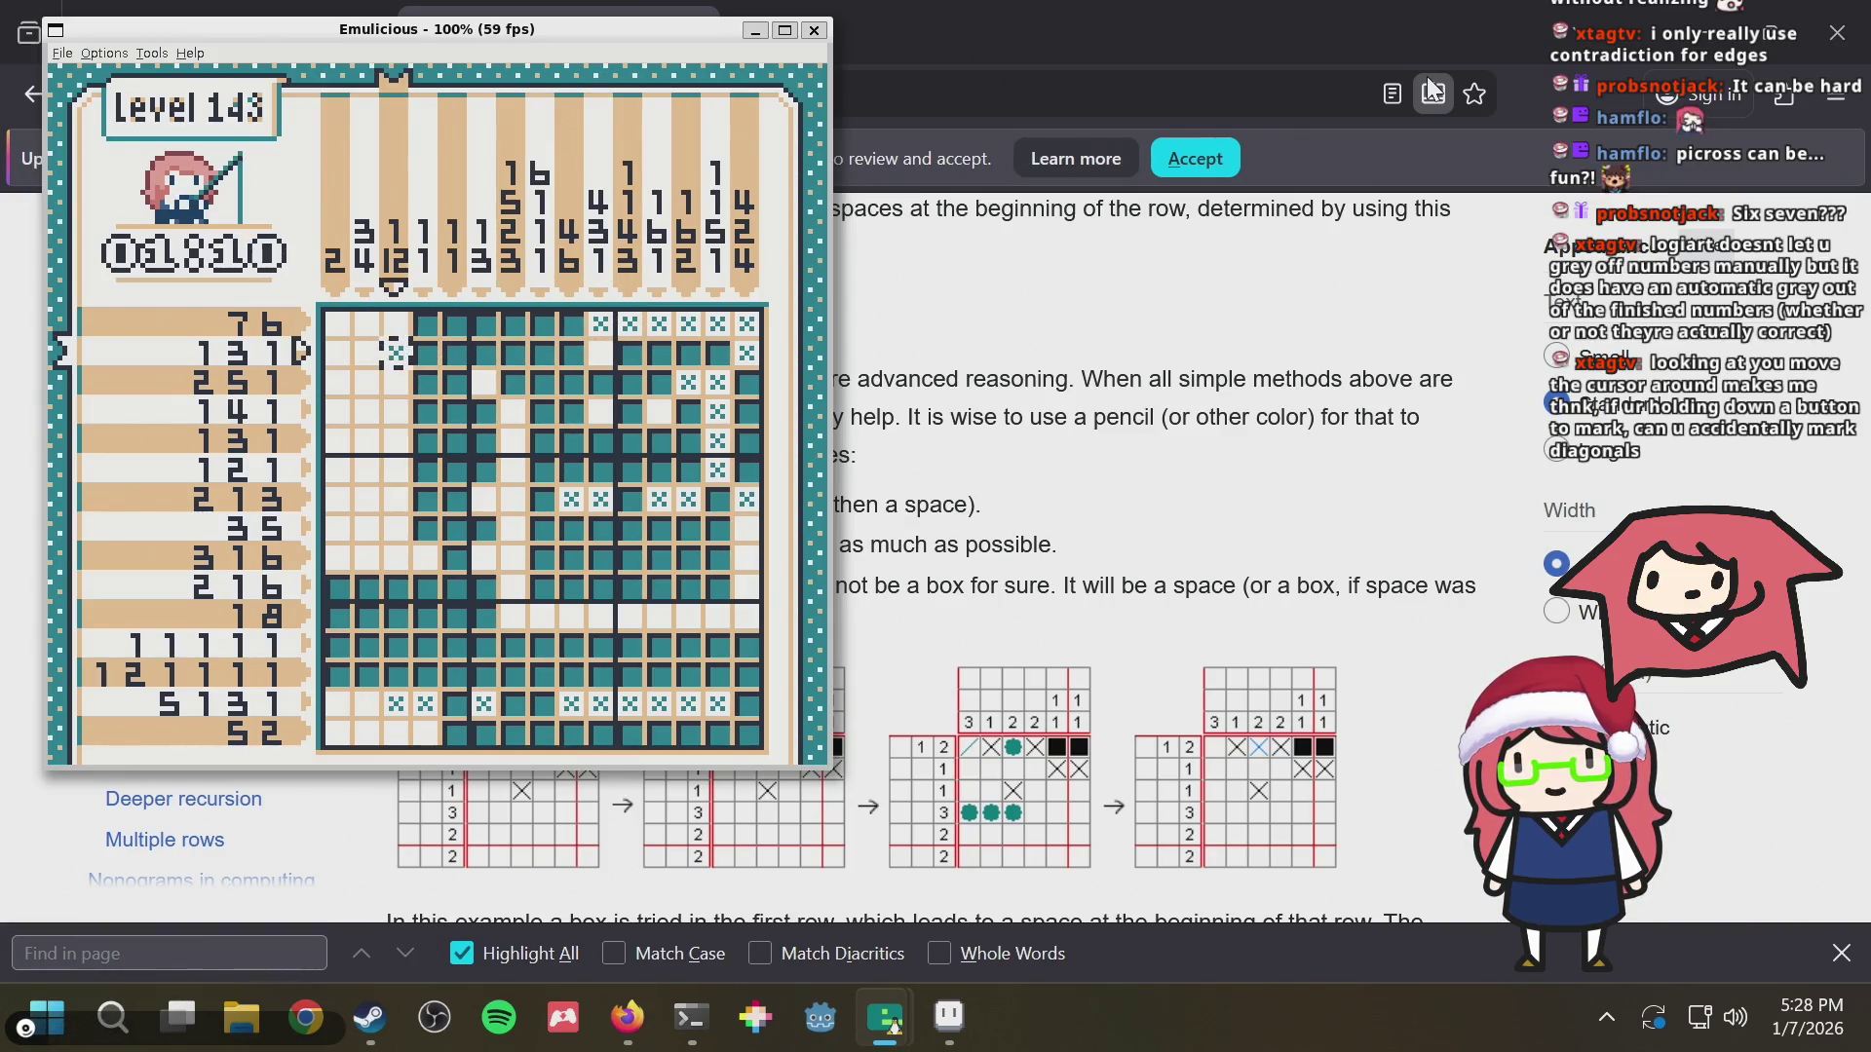
key("Return")
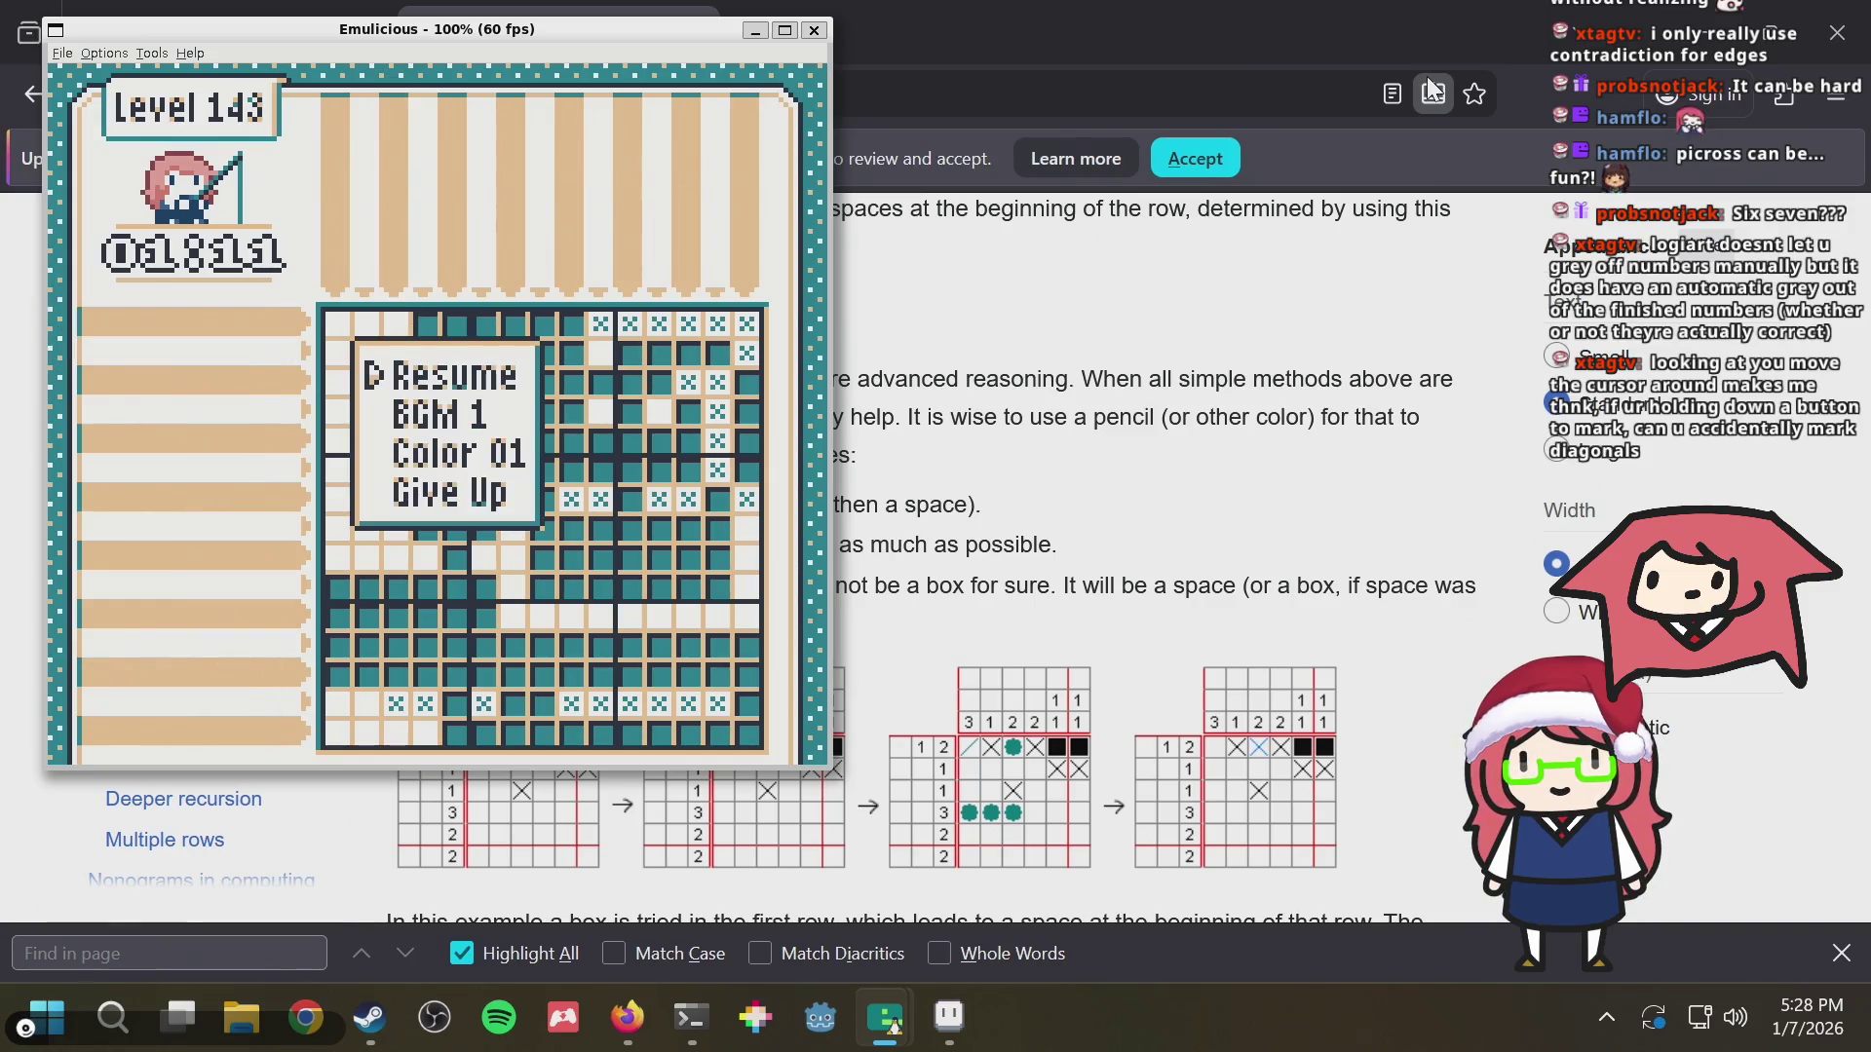
Move down the pause menu options and resume the Level 143 puzzle
key("Down")
key("Down")
key("Down")
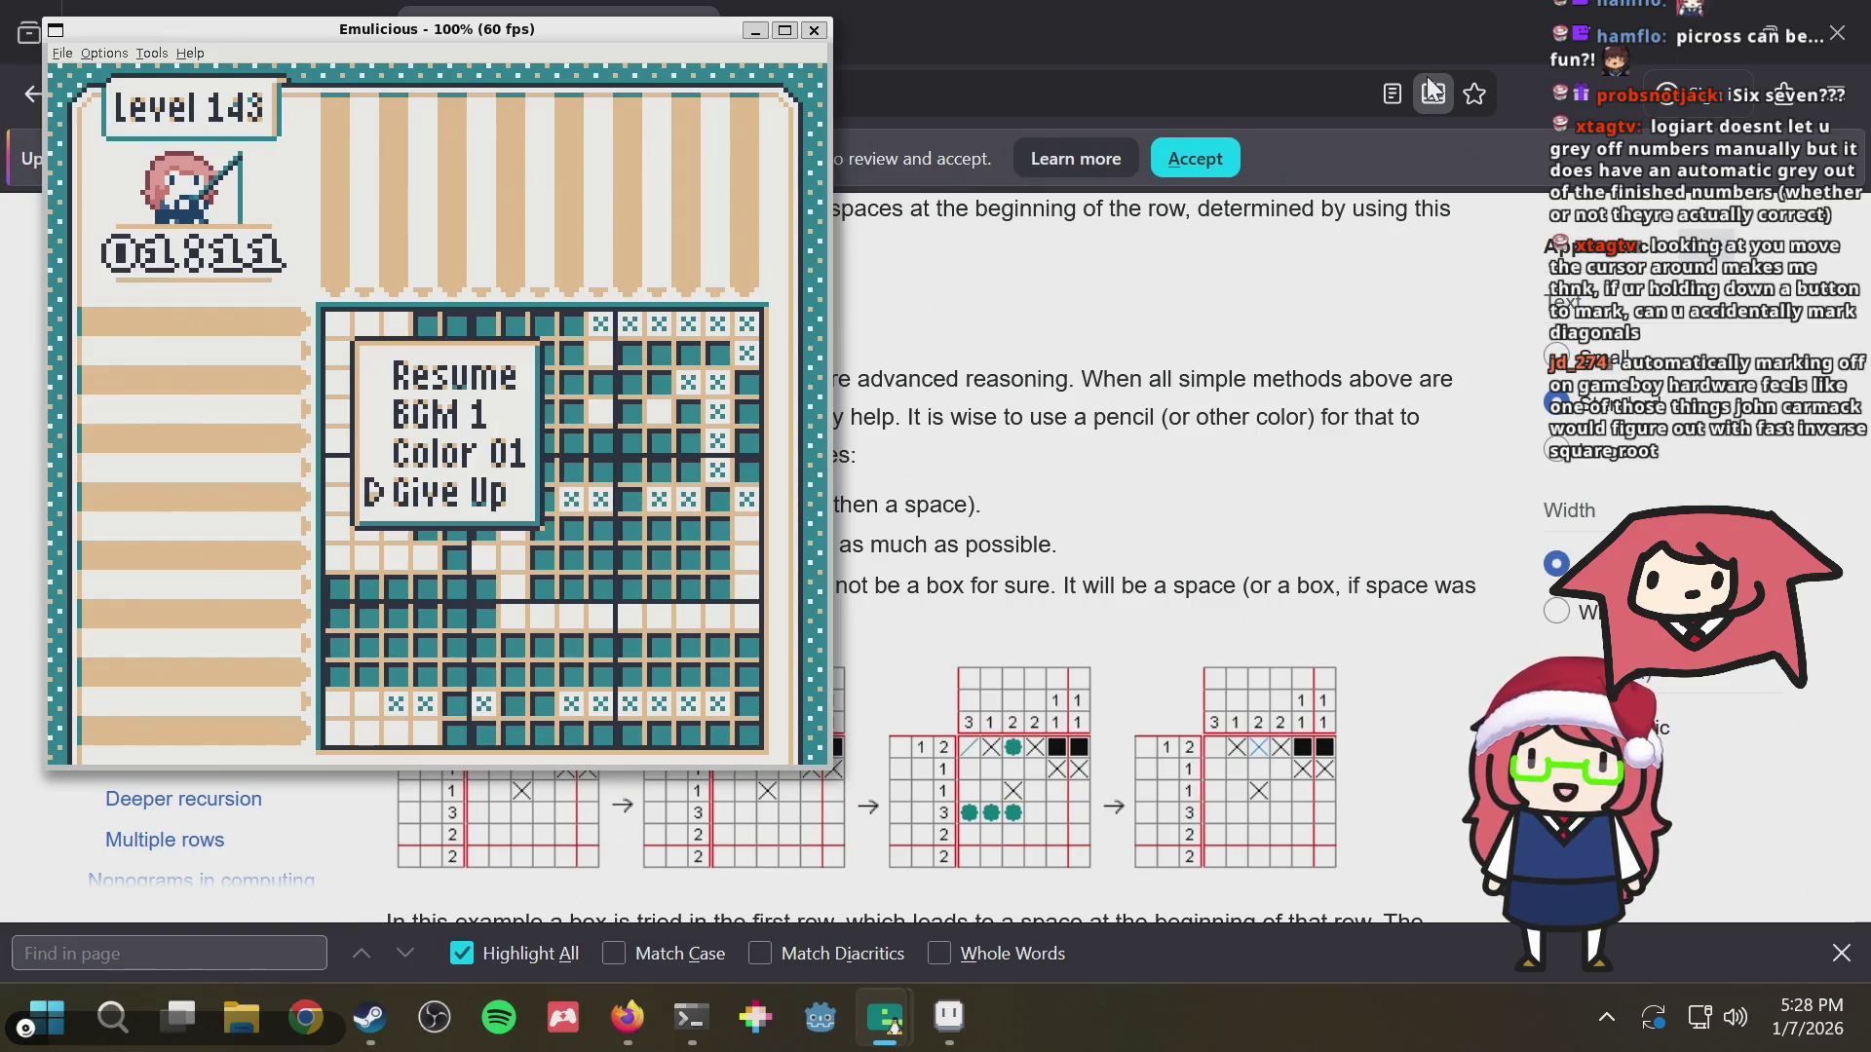
key("Return")
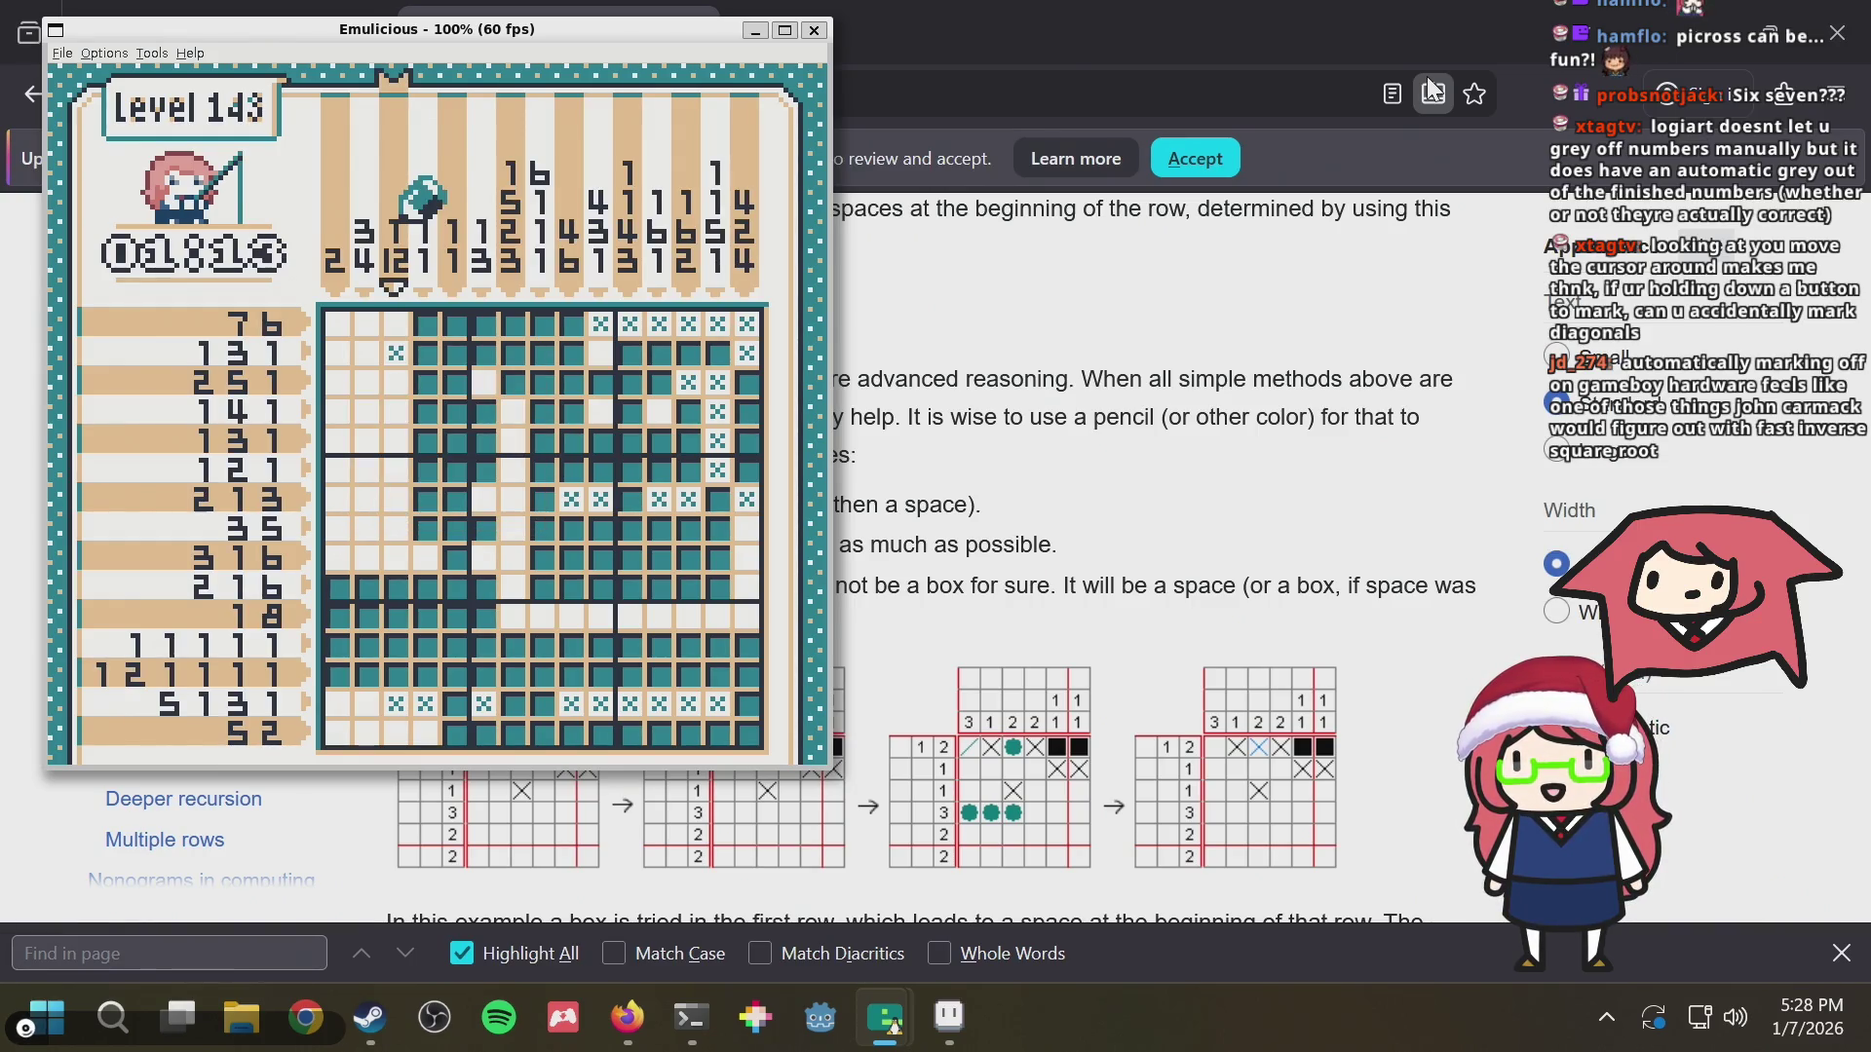
Wander the cursor along the top row, down to the bottom row and back up
key("Right")
key("Right")
key("Right")
key("Right")
key("Right")
key("Right")
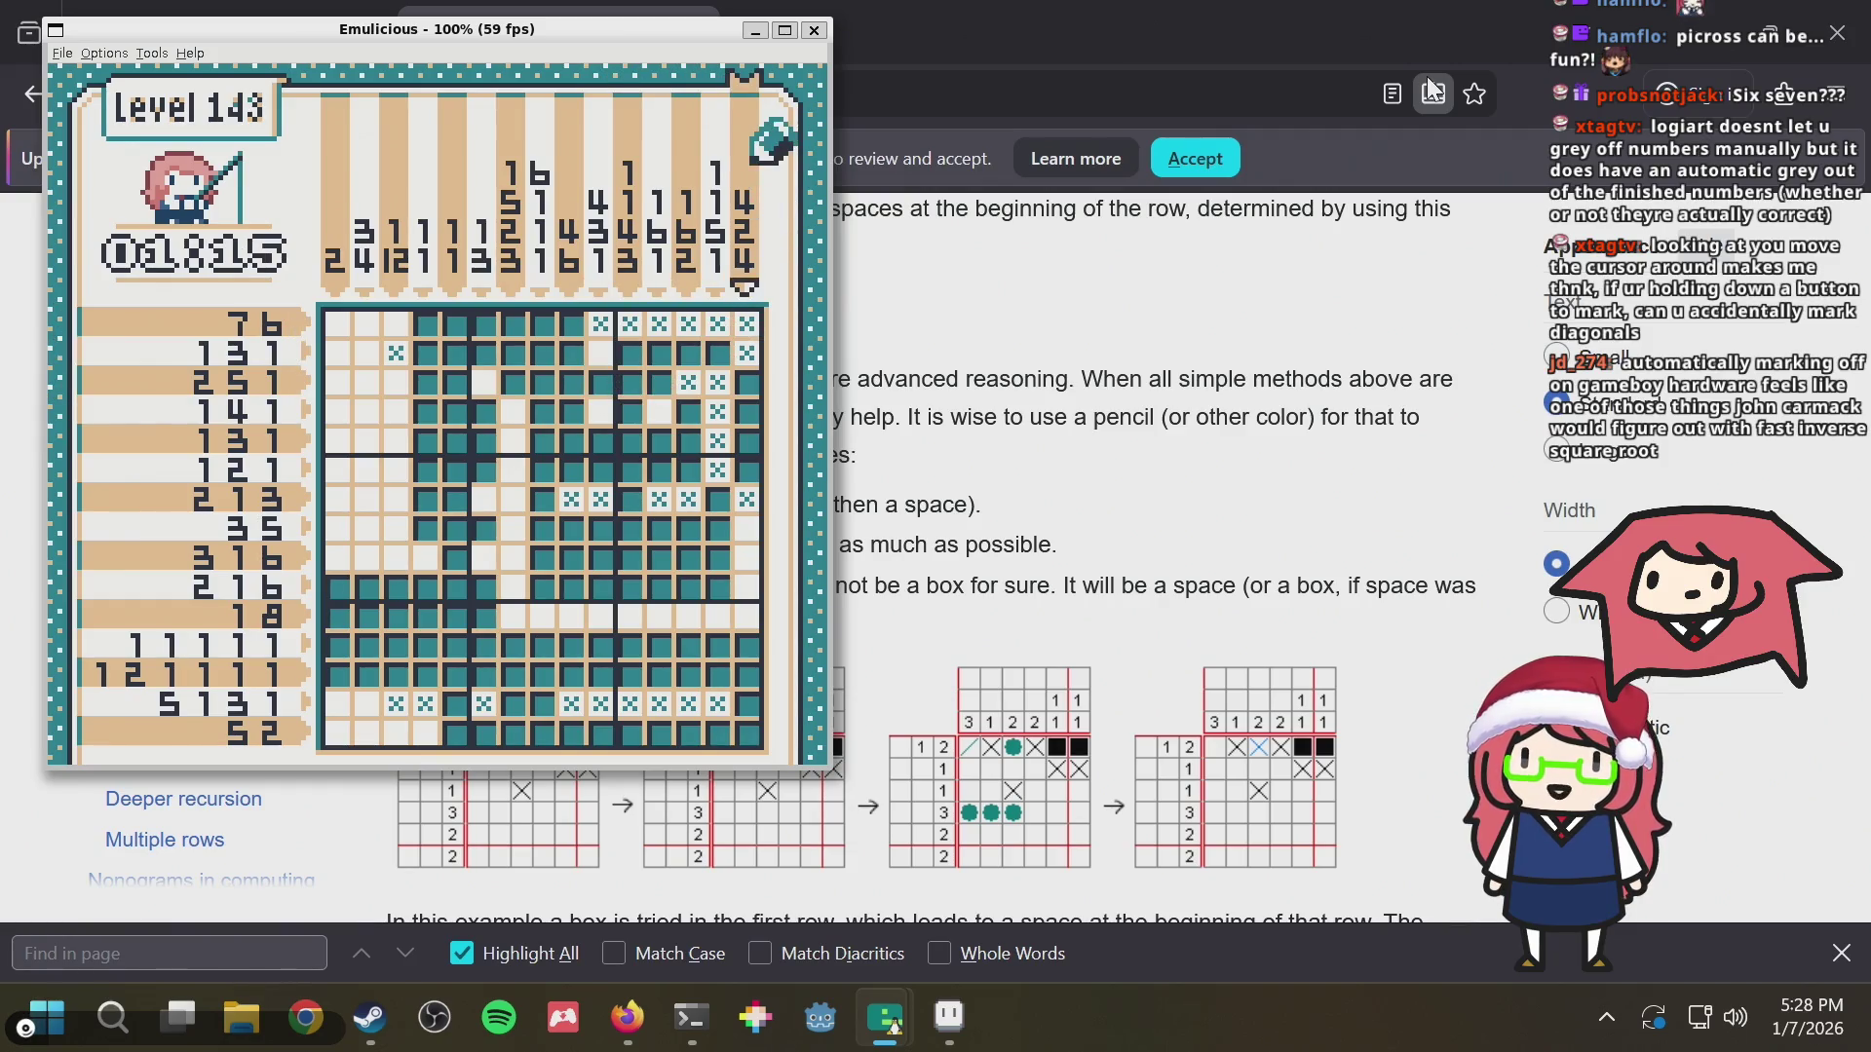
key("Down")
key("Down")
key("Down")
key("Left")
key("Left")
key("Left")
key("Down")
key("Down")
key("Down")
key("Left")
key("Left")
key("Left")
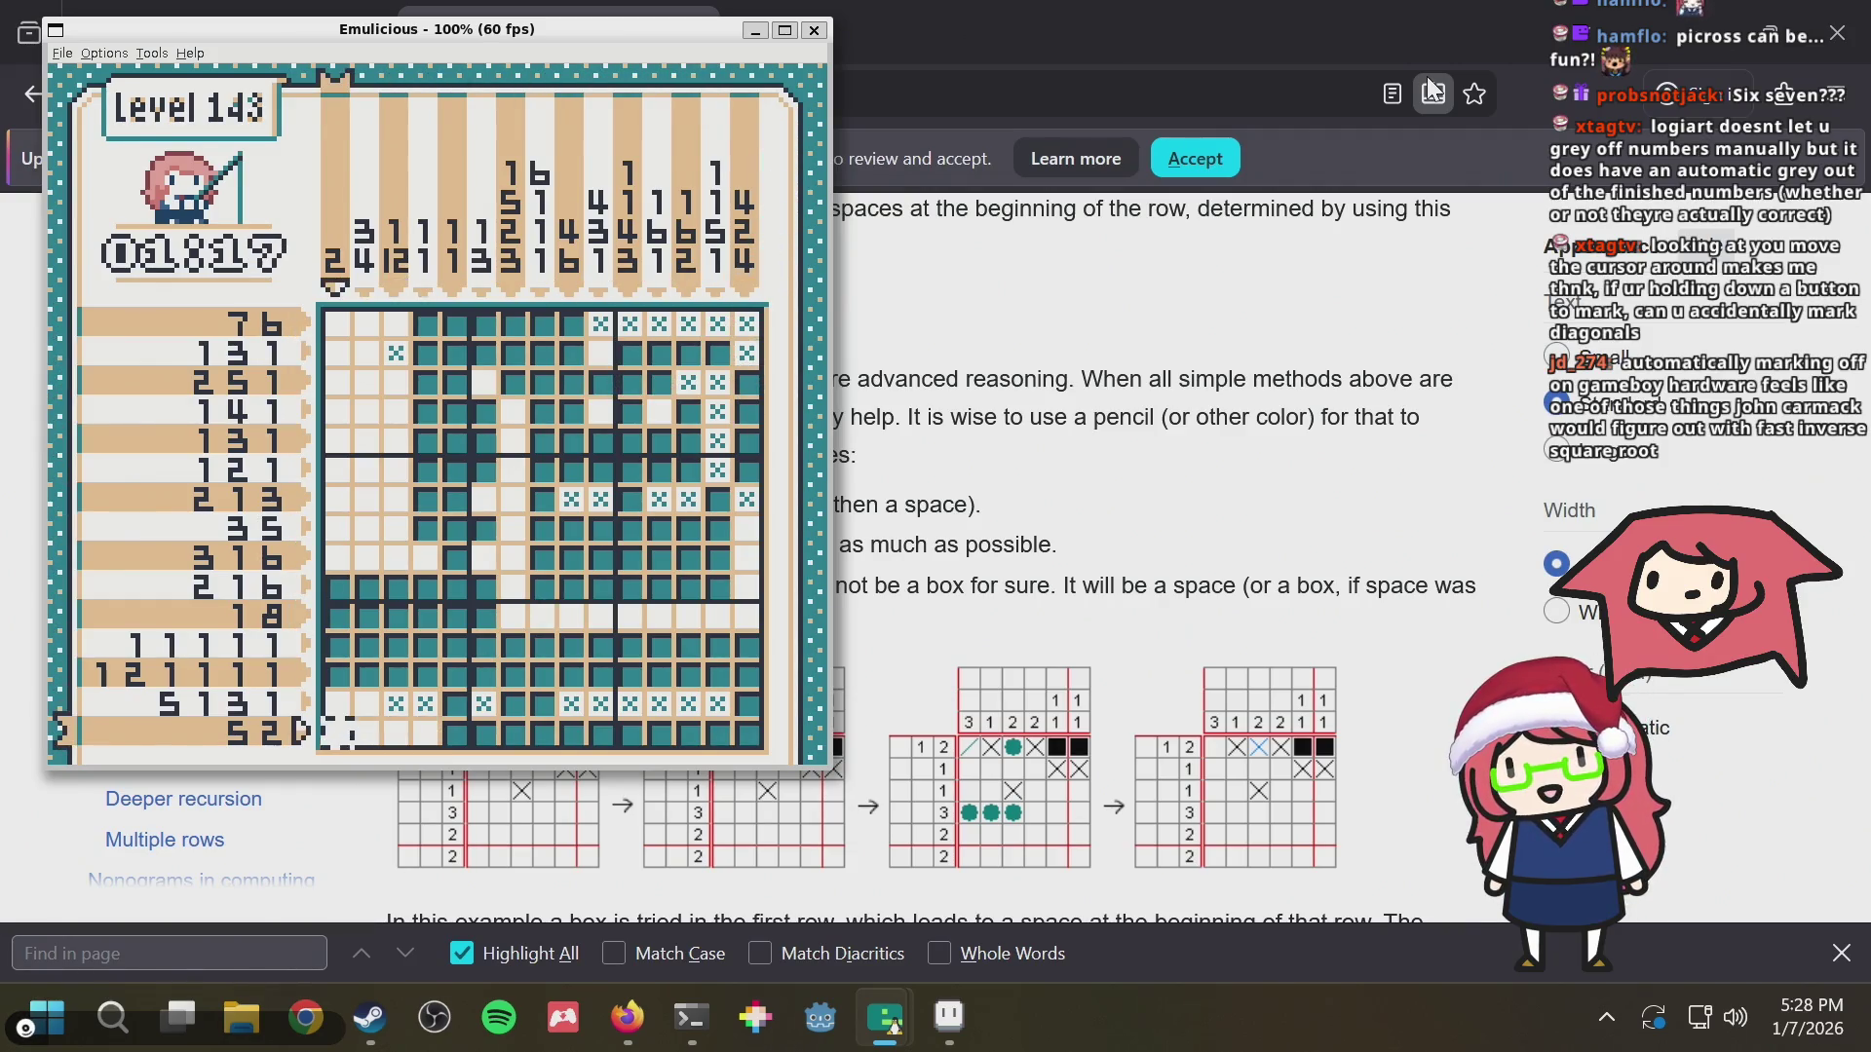
key("Up")
key("Up")
key("Up")
key("Up")
key("Up")
key("Up")
key("Left")
key("Left")
key("Right")
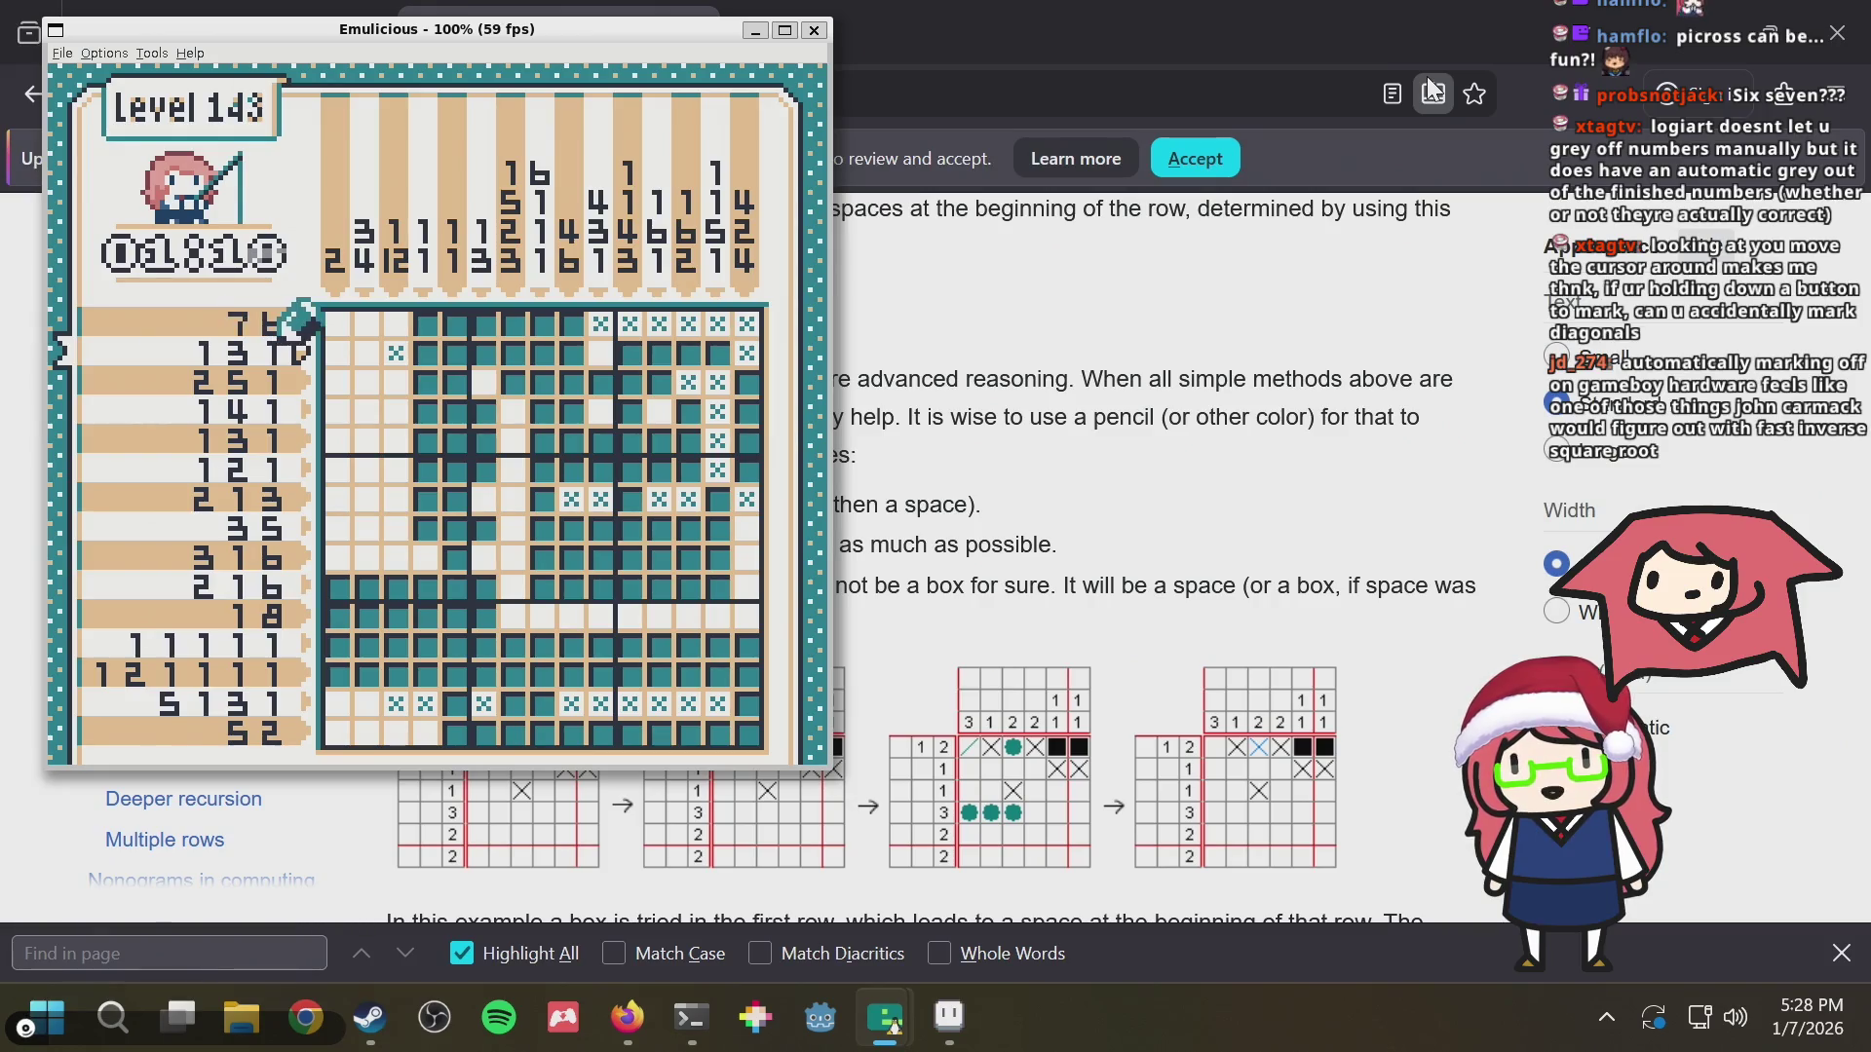
Move over column 5's clues and back into the grid, pause, and choose Give Up
key("Right")
key("Right")
key("Right")
key("Up")
key("Right")
key("Right")
key("Right")
key("Right")
key("Right")
key("Down")
key("Down")
key("Down")
key("Down")
key("Down")
key("Down")
key("Left")
key("Left")
key("Down")
key("Down")
key("Down")
key("Left")
key("Left")
key("Left")
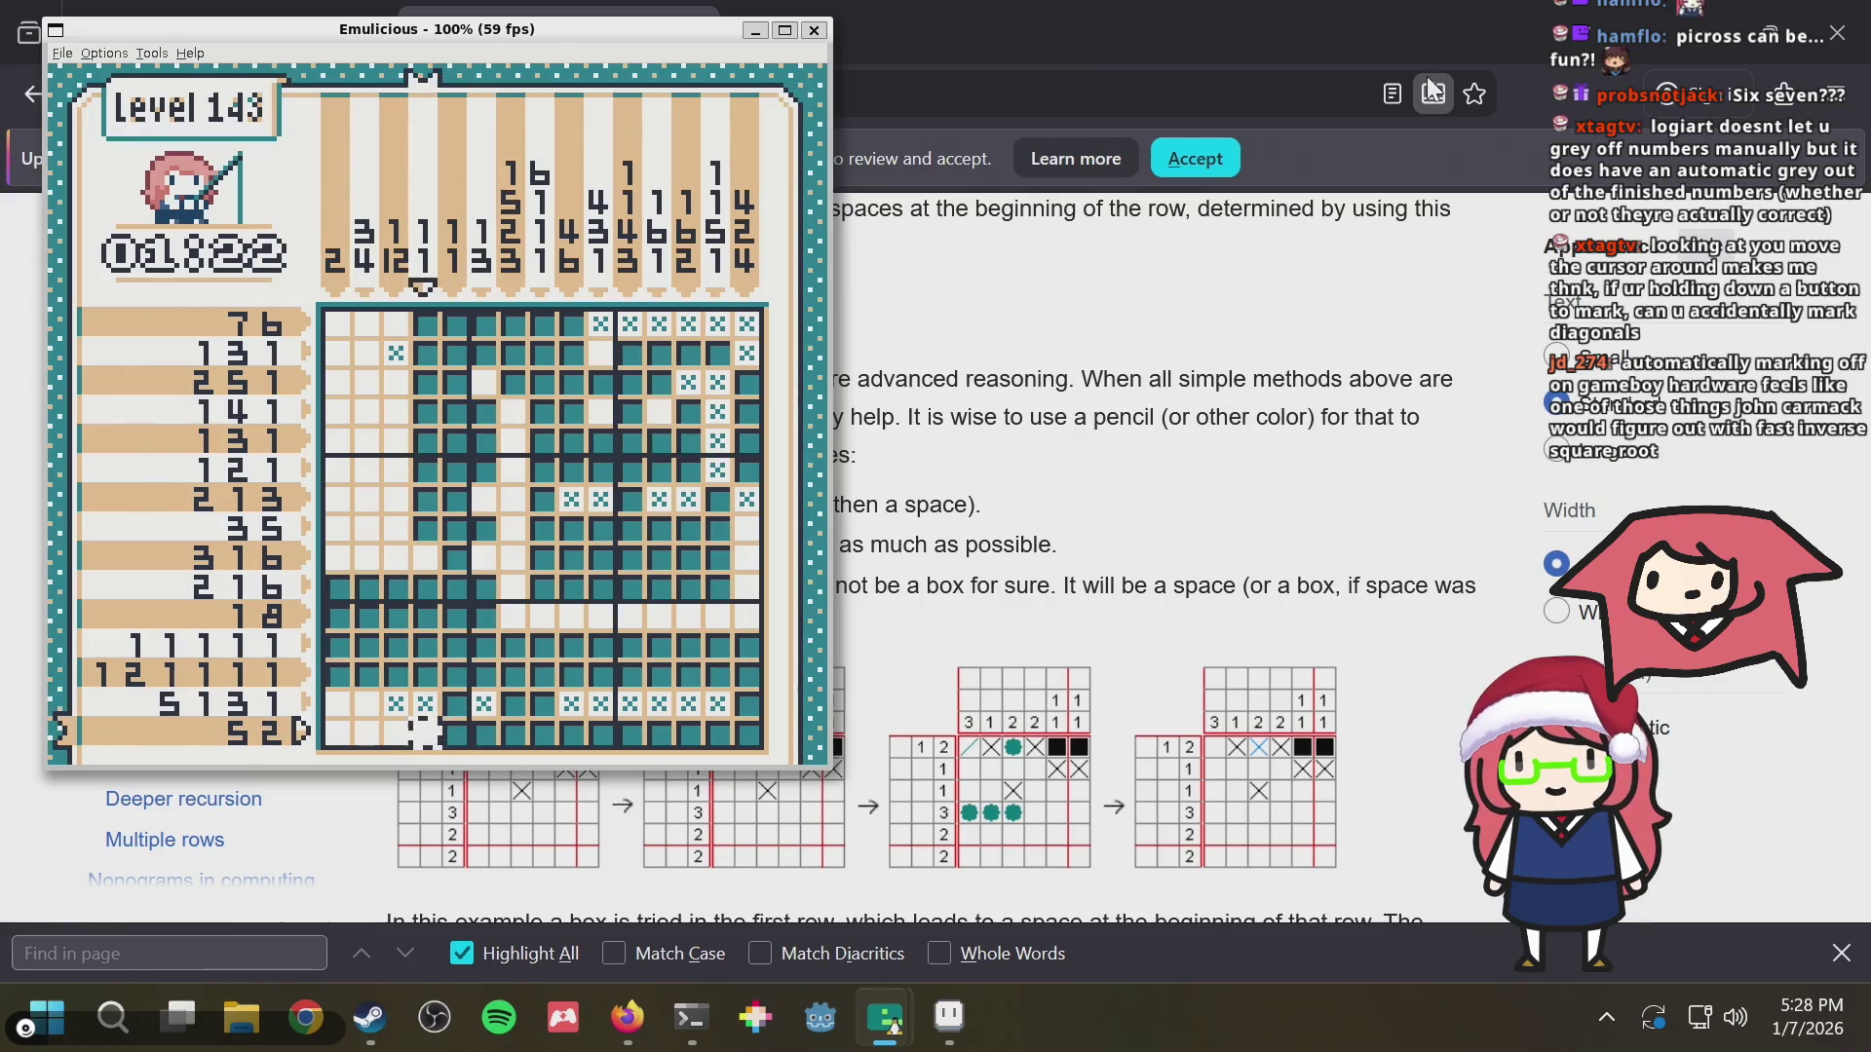
key("Return")
key("x")
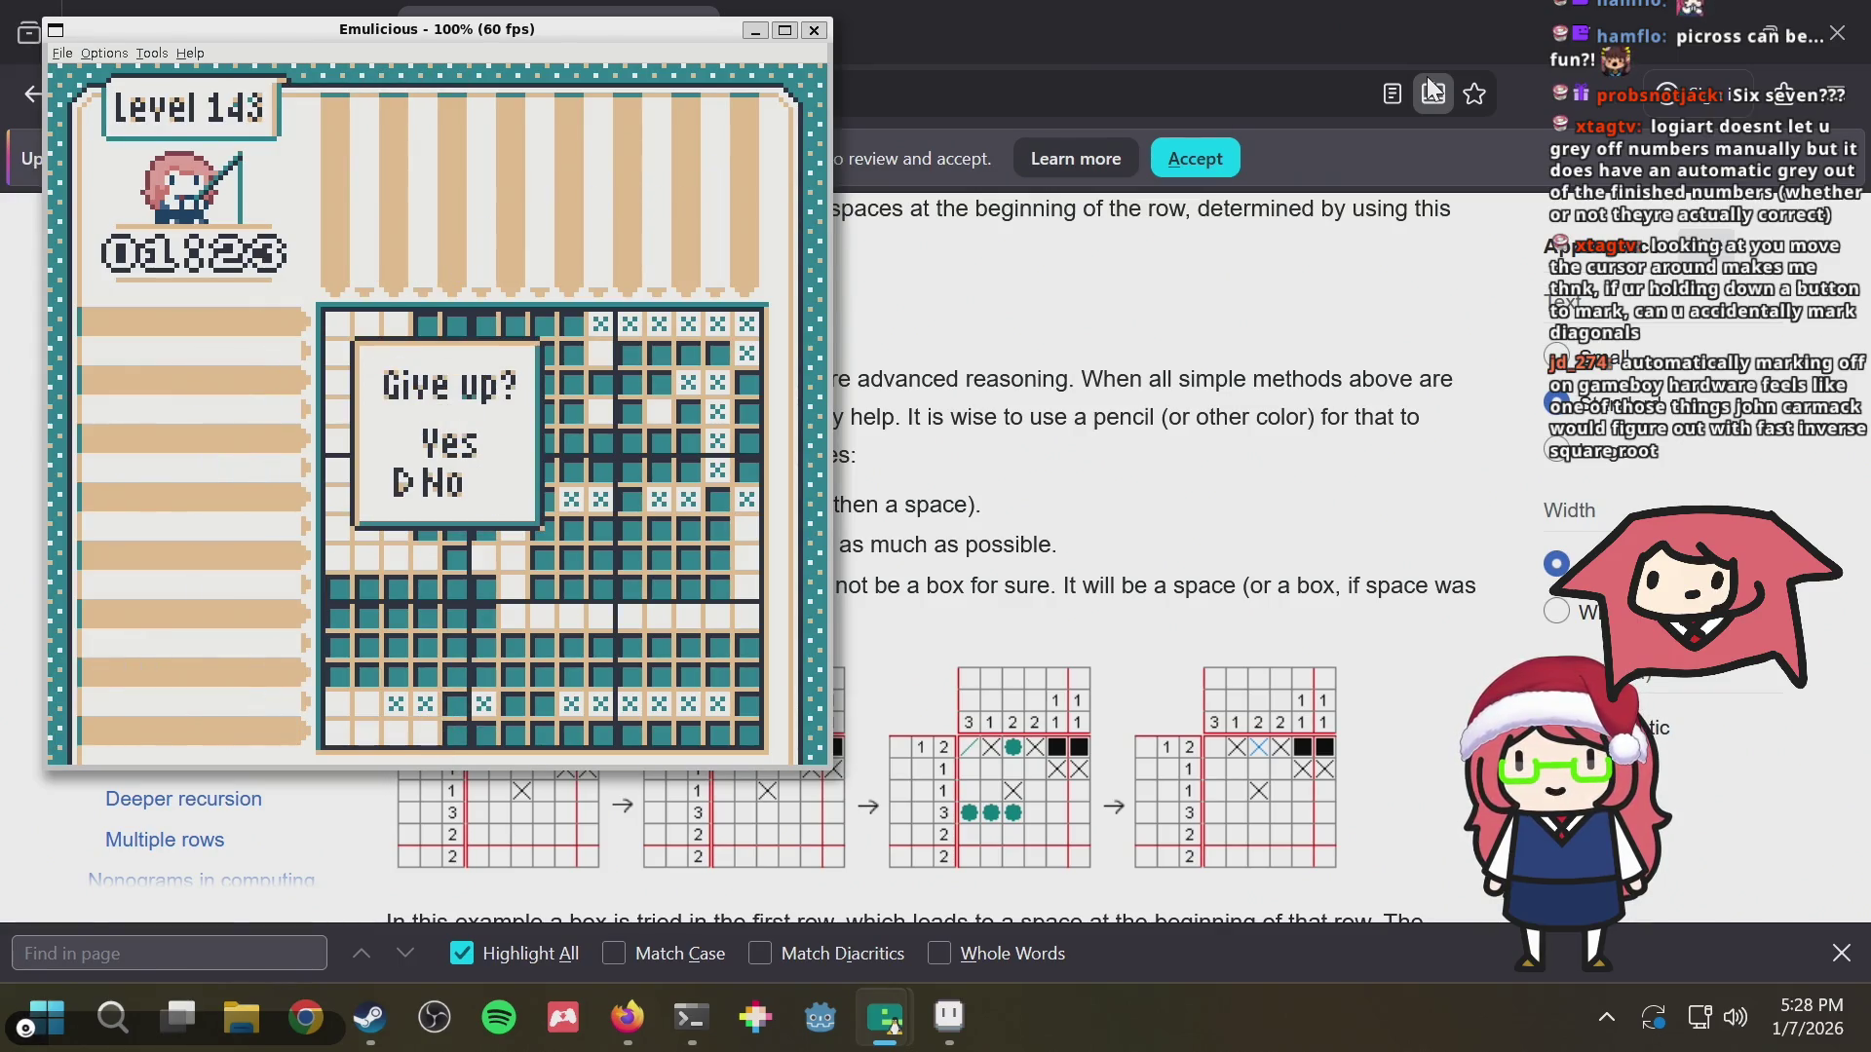
Confirm giving up on Level 143 and browse the puzzle collection from puzzle 1 toward the end
key("x")
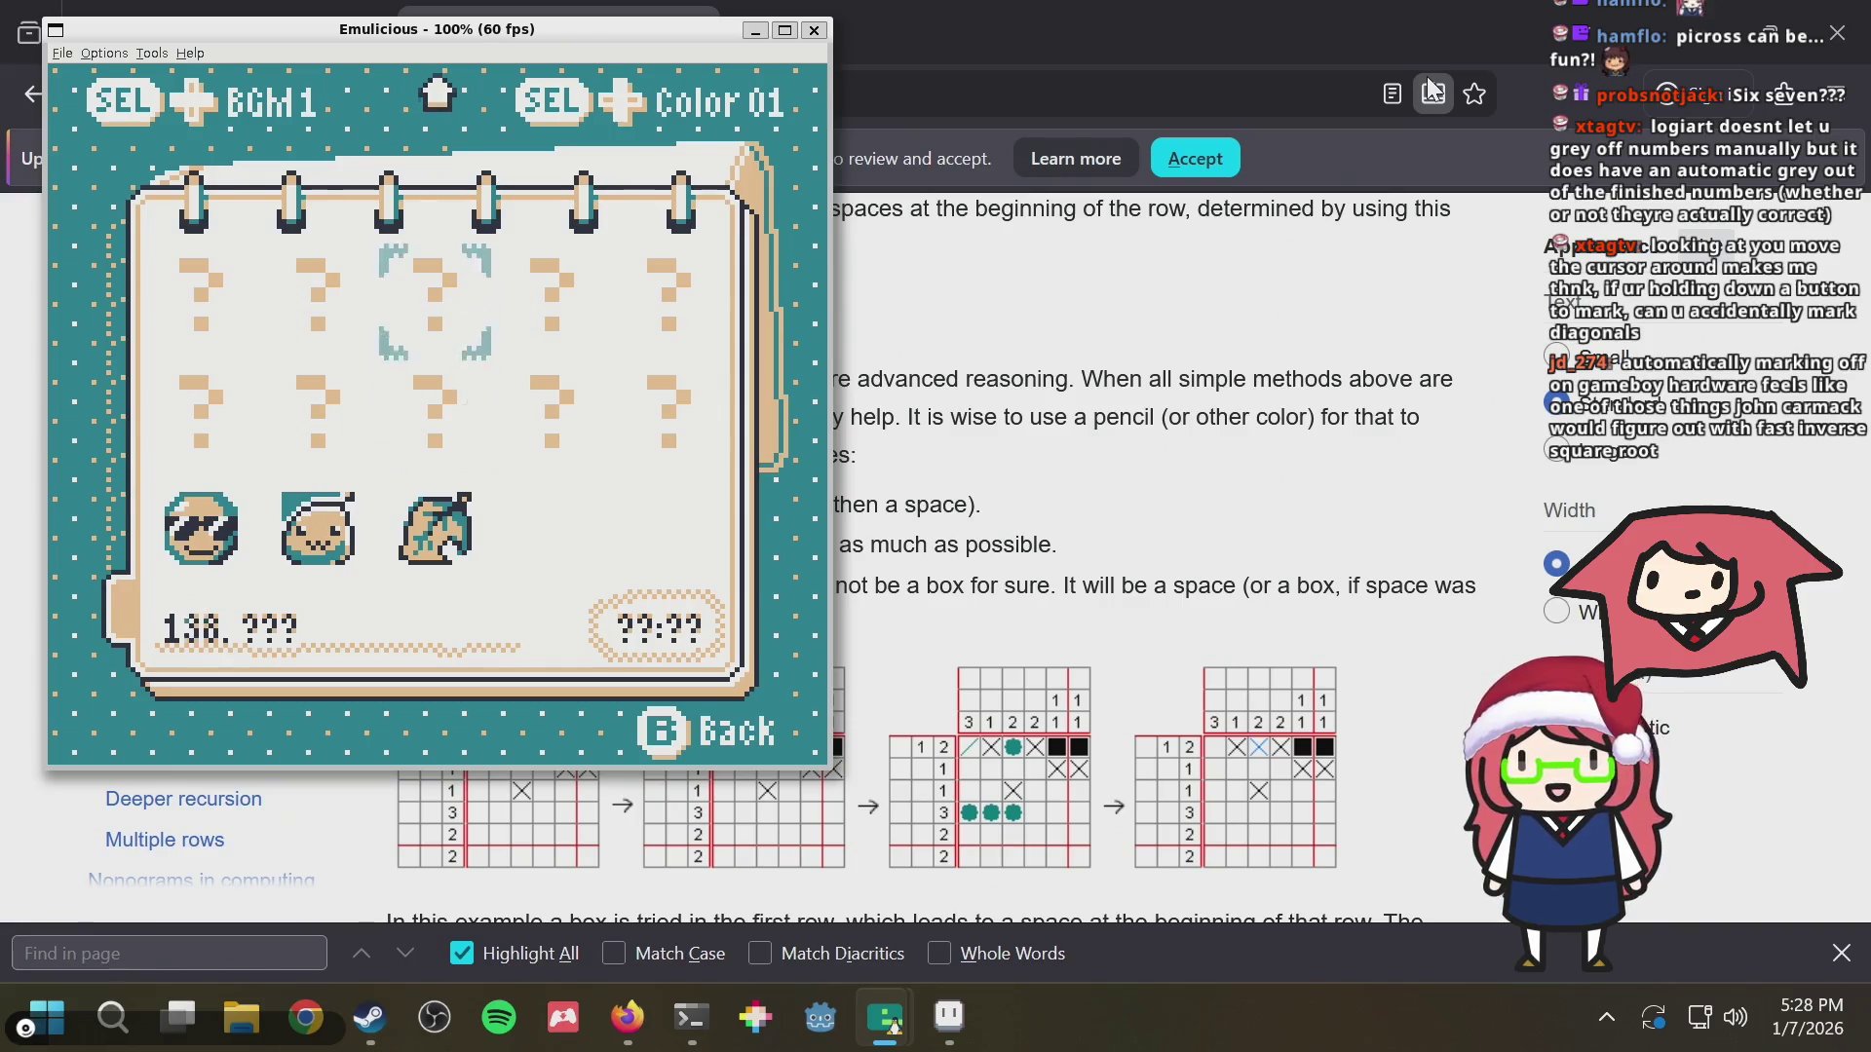
key("Up")
key("Up")
key("Up")
key("Up")
key("Up")
key("Up")
key("Up")
key("Left")
key("Left")
key("Up")
key("Up")
key("Up")
key("Up")
key("Up")
key("Up")
key("Up")
key("Up")
key("Up")
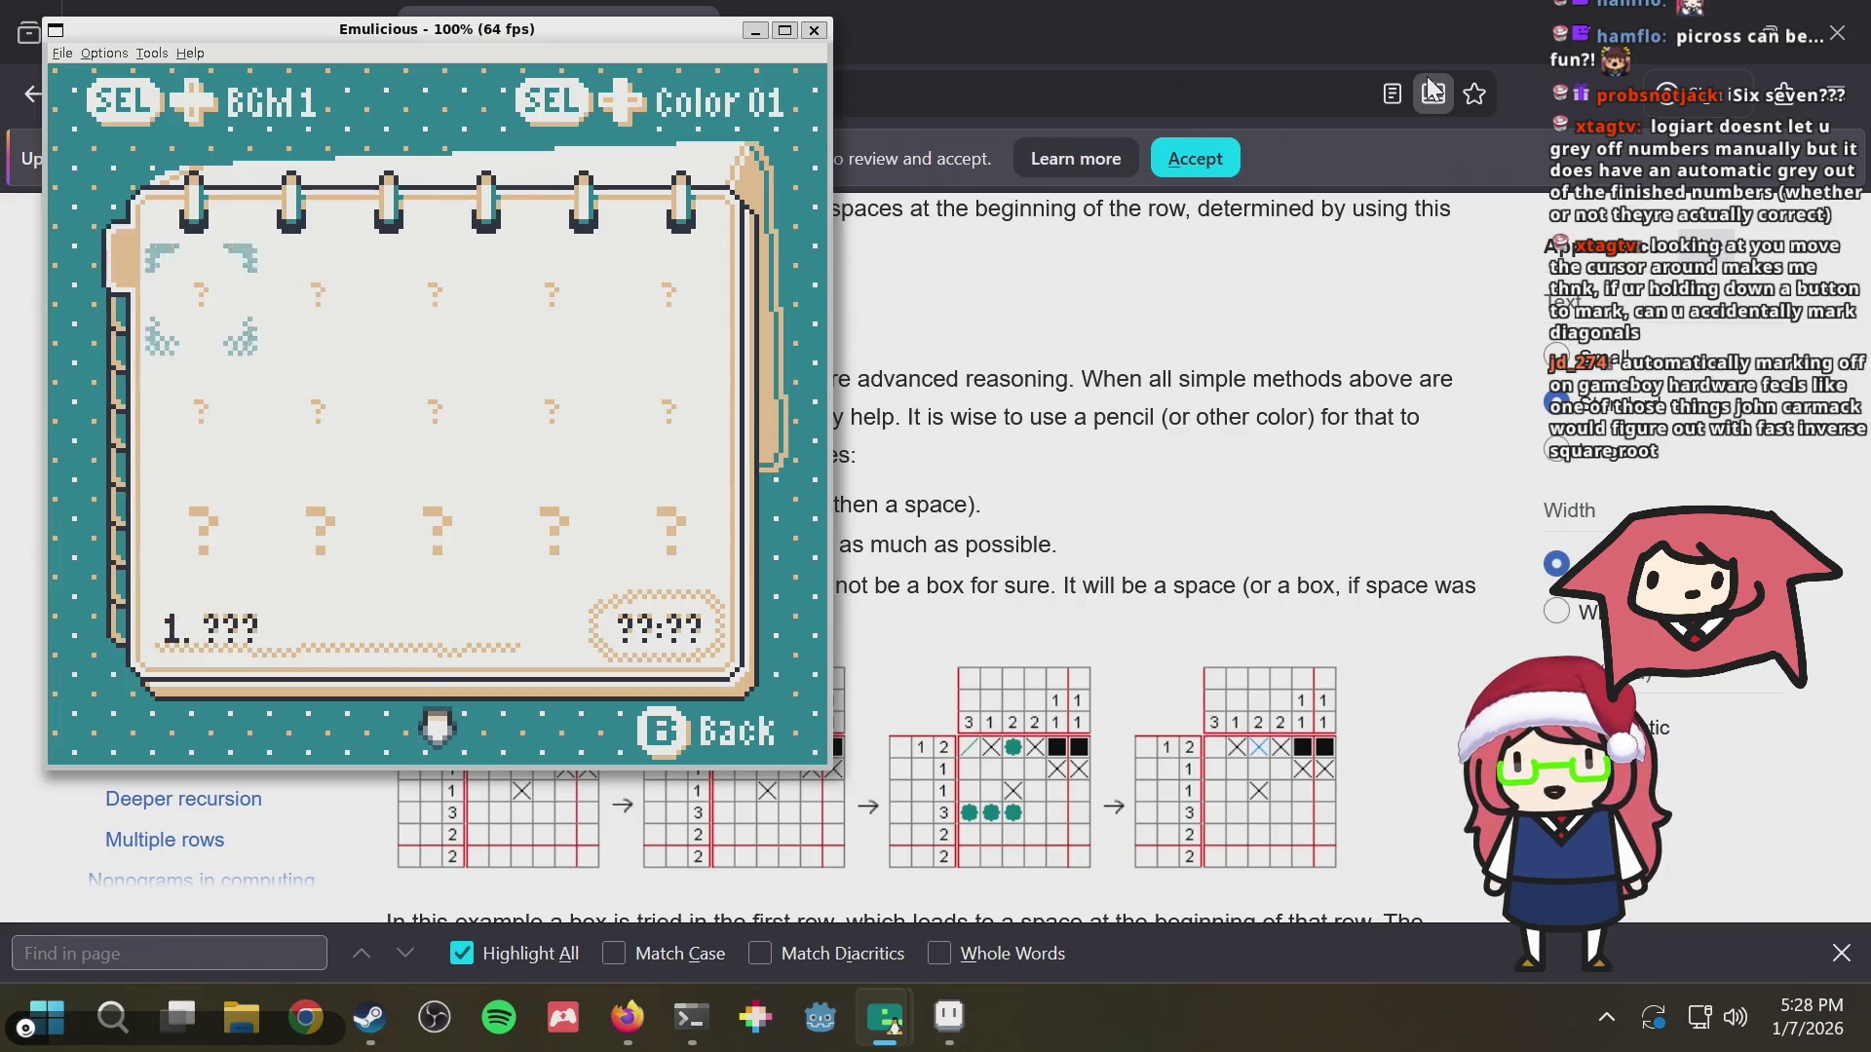
key("Right")
key("Right")
key("Right")
key("Down")
key("Down")
key("Down")
key("Down")
key("Down")
key("Down")
key("Down")
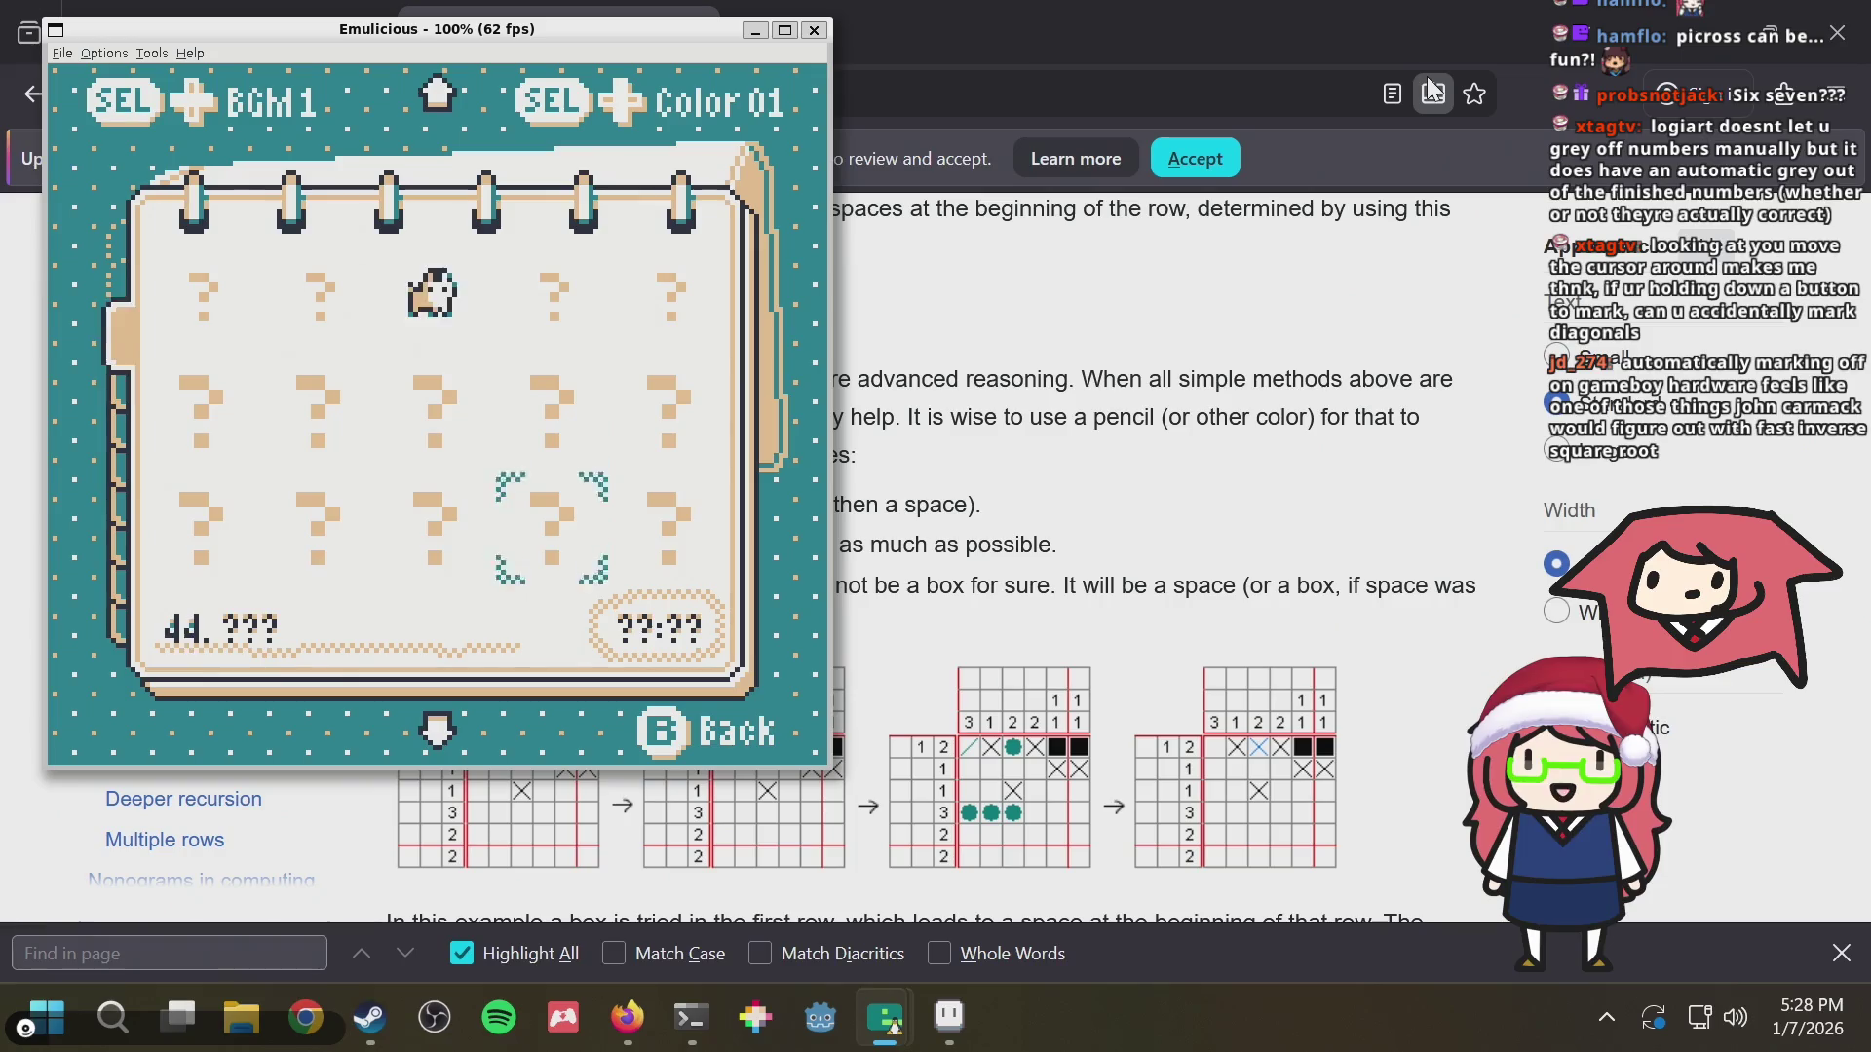
key("Down")
key("Down")
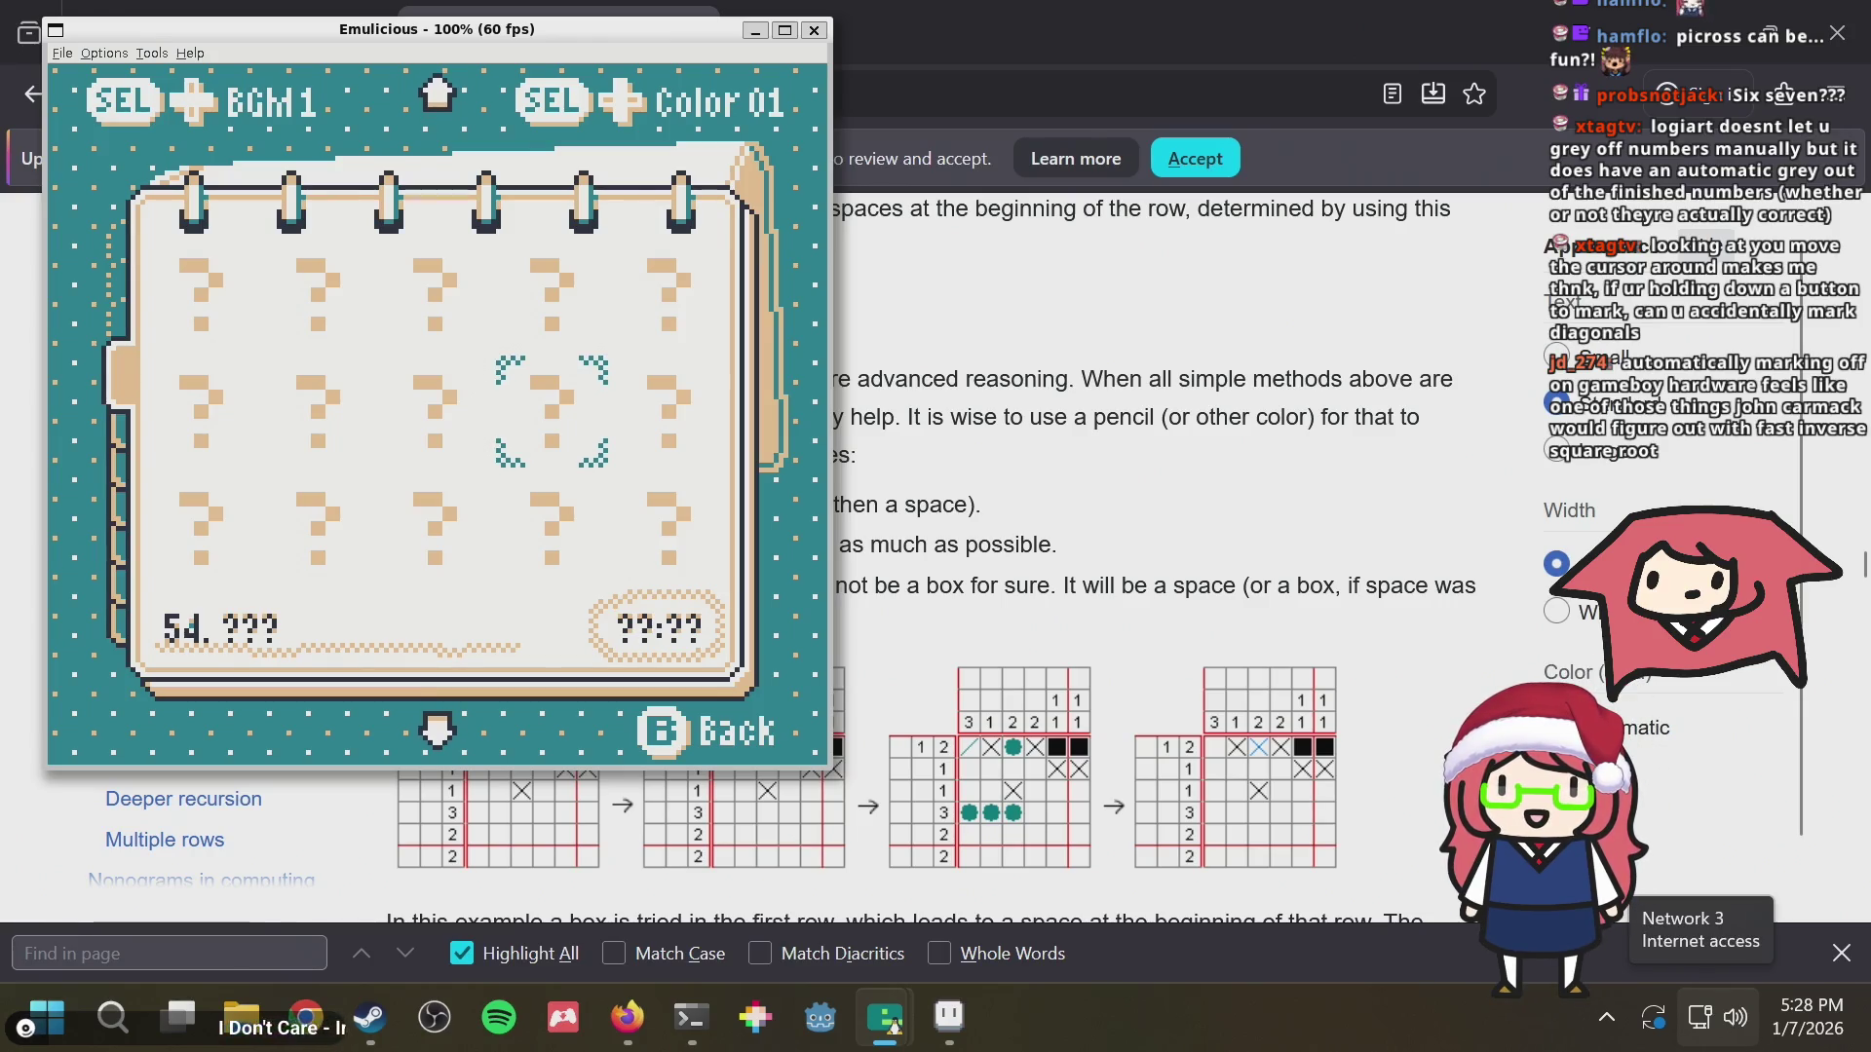
key("Down")
key("Down")
key("Down")
key("Down")
key("Down")
key("Down")
key("Down")
key("Down")
key("Up")
key("Up")
key("Up")
key("Up")
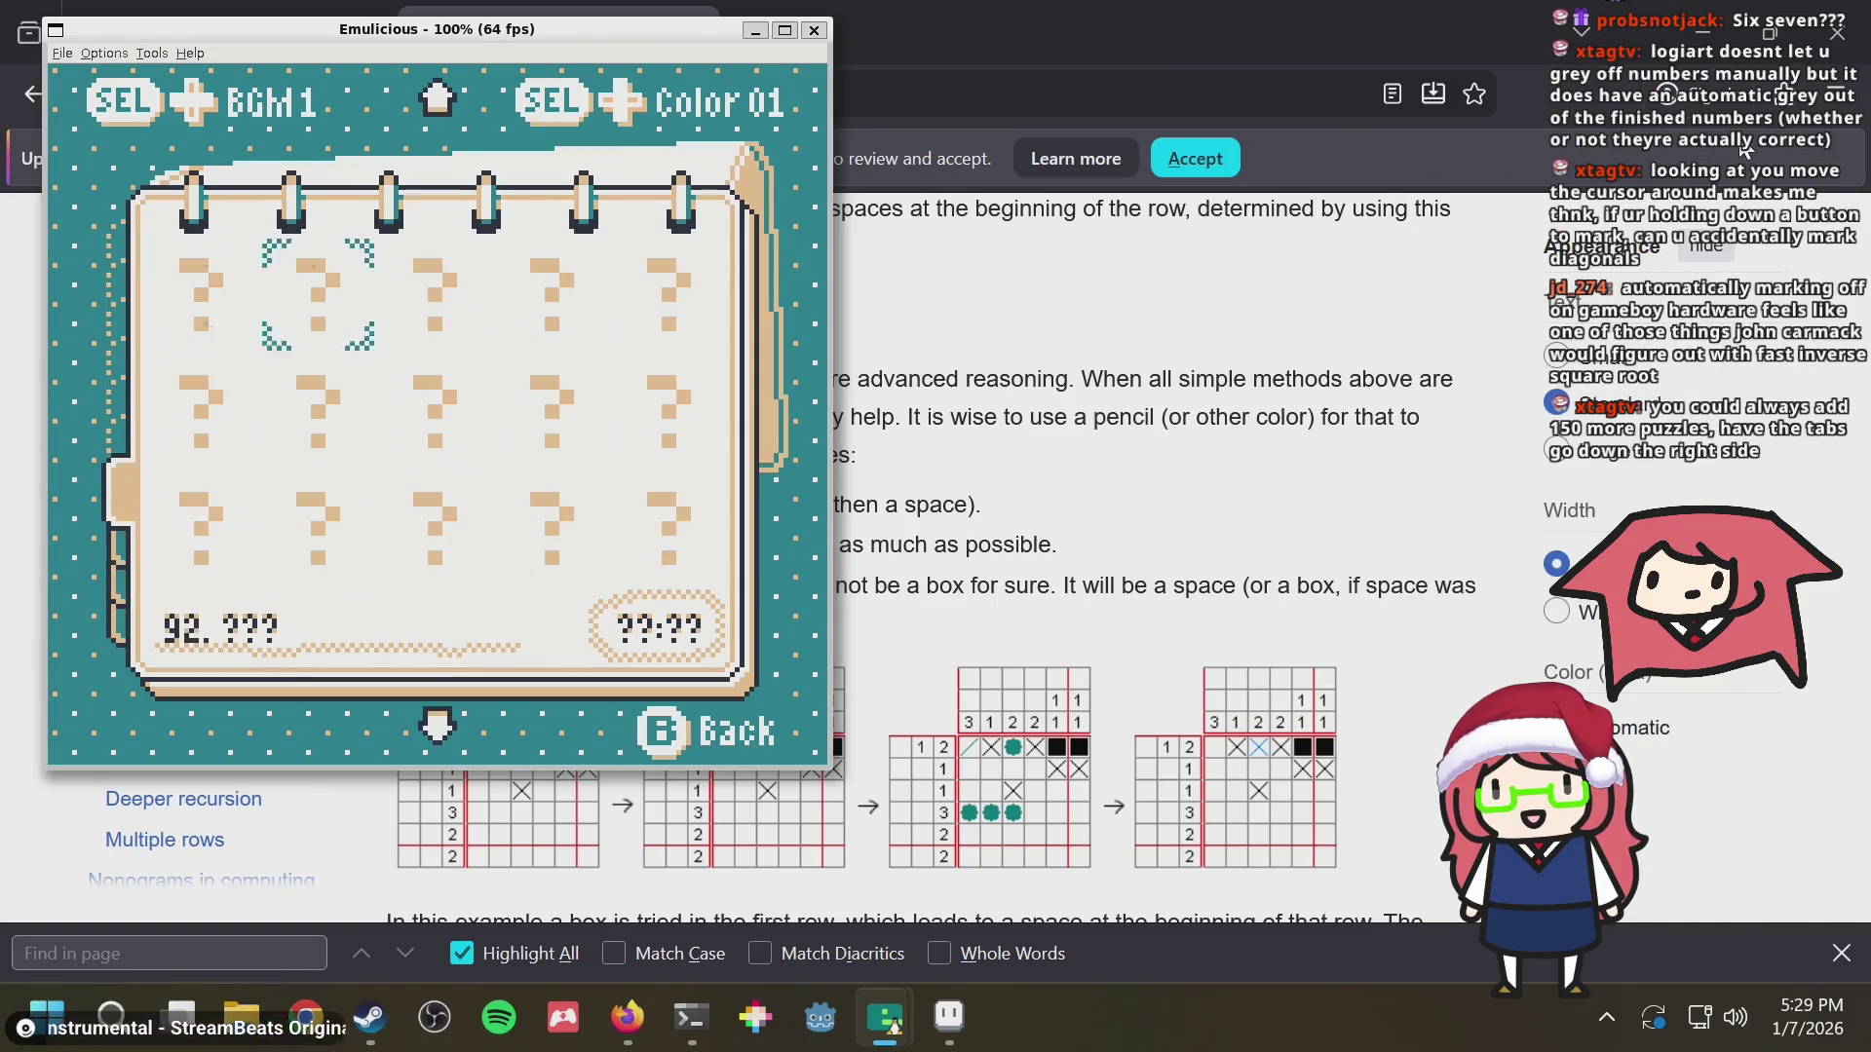
key("Up")
key("Up")
key("Left")
key("Down")
key("Down")
key("Down")
key("Down")
key("Down")
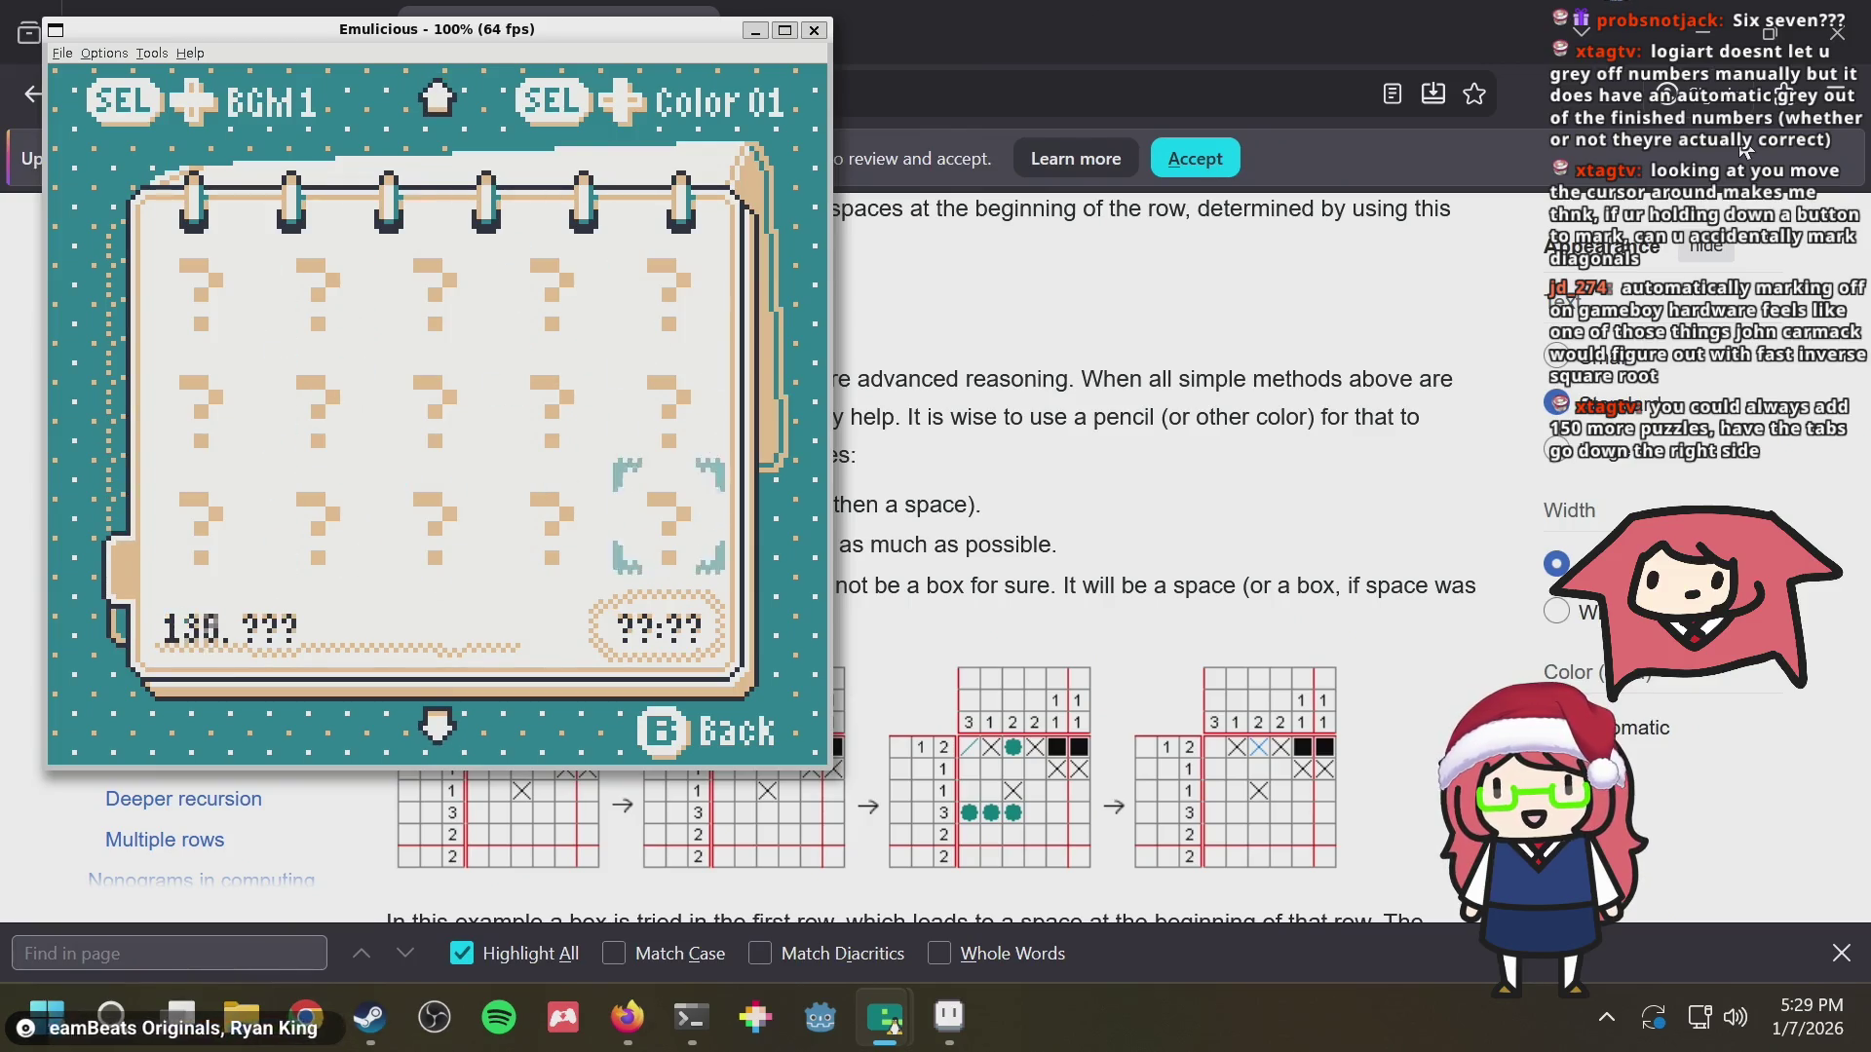
key("Down")
Look over the solved puzzles, including the Cool Sunglasses entry, back to the first puzzles
key("Left")
key("Left")
key("Left")
key("Left")
key("Left")
key("Up")
key("Left")
key("Left")
key("Left")
key("Left")
key("Left")
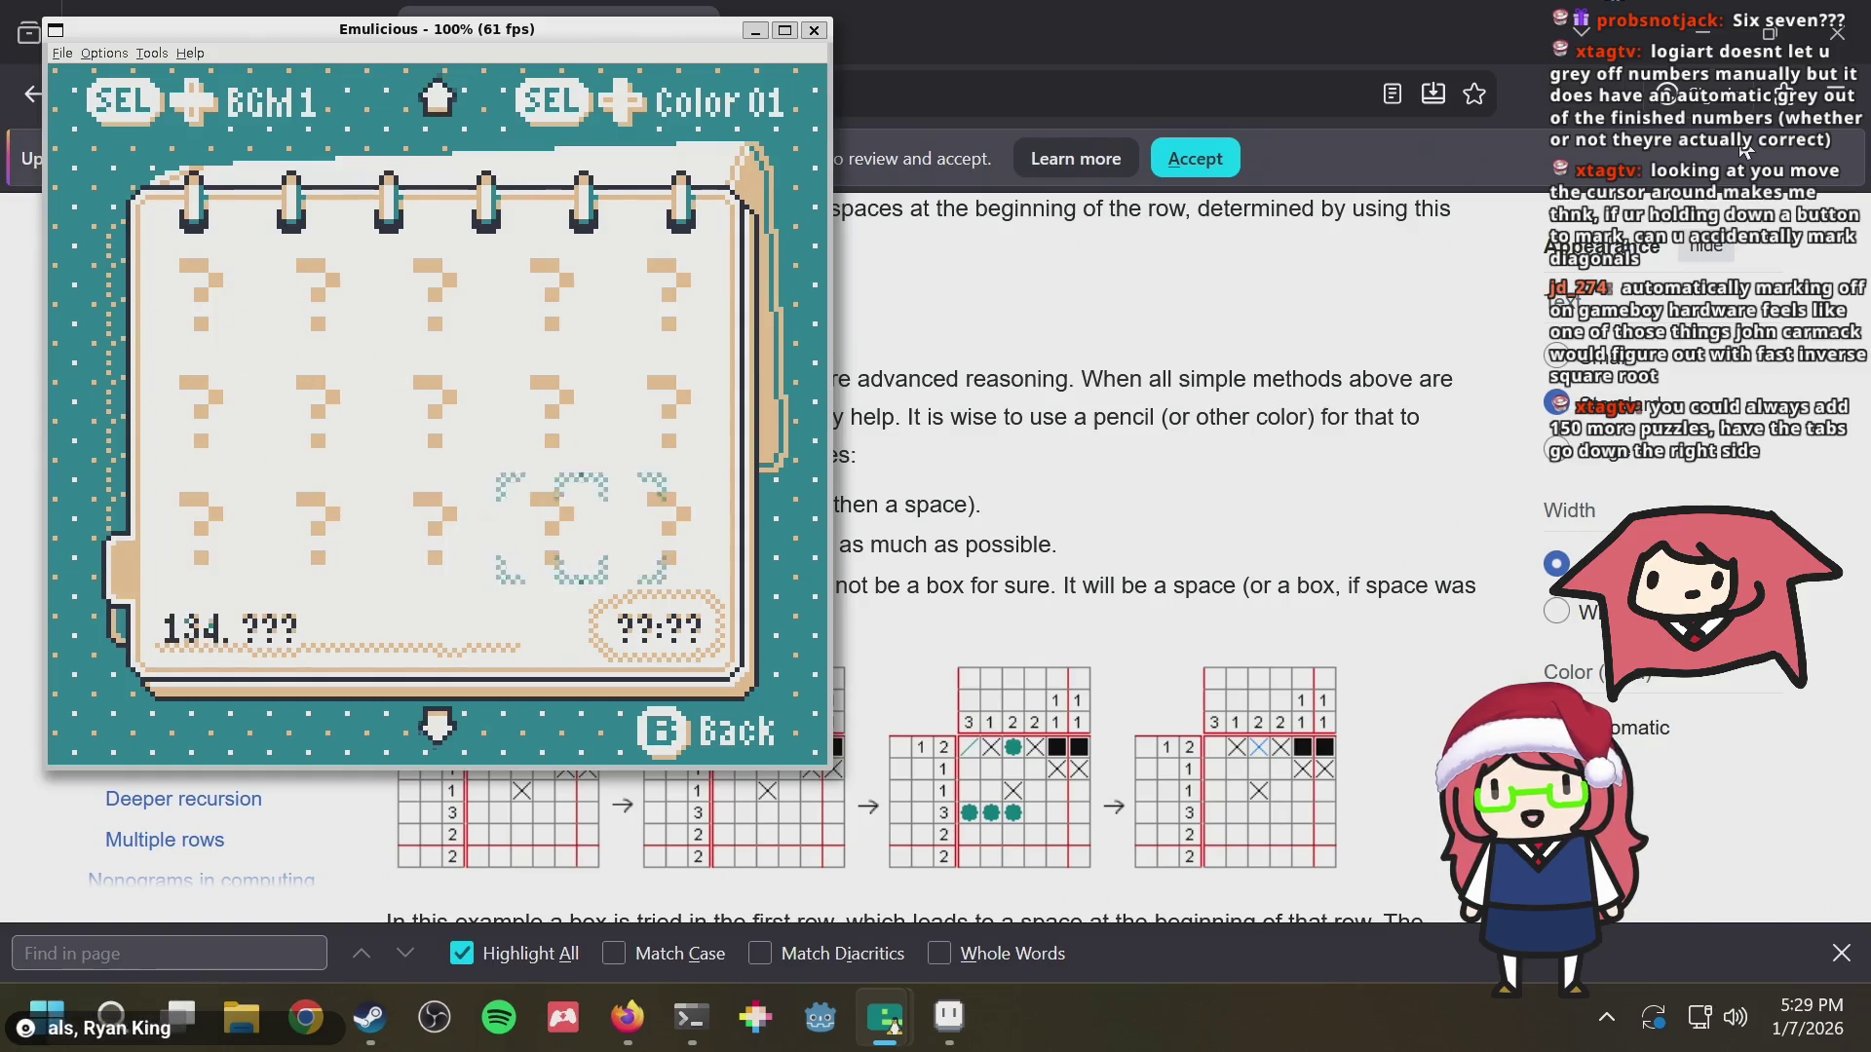
key("Right")
key("Down")
key("Left")
key("Left")
key("Left")
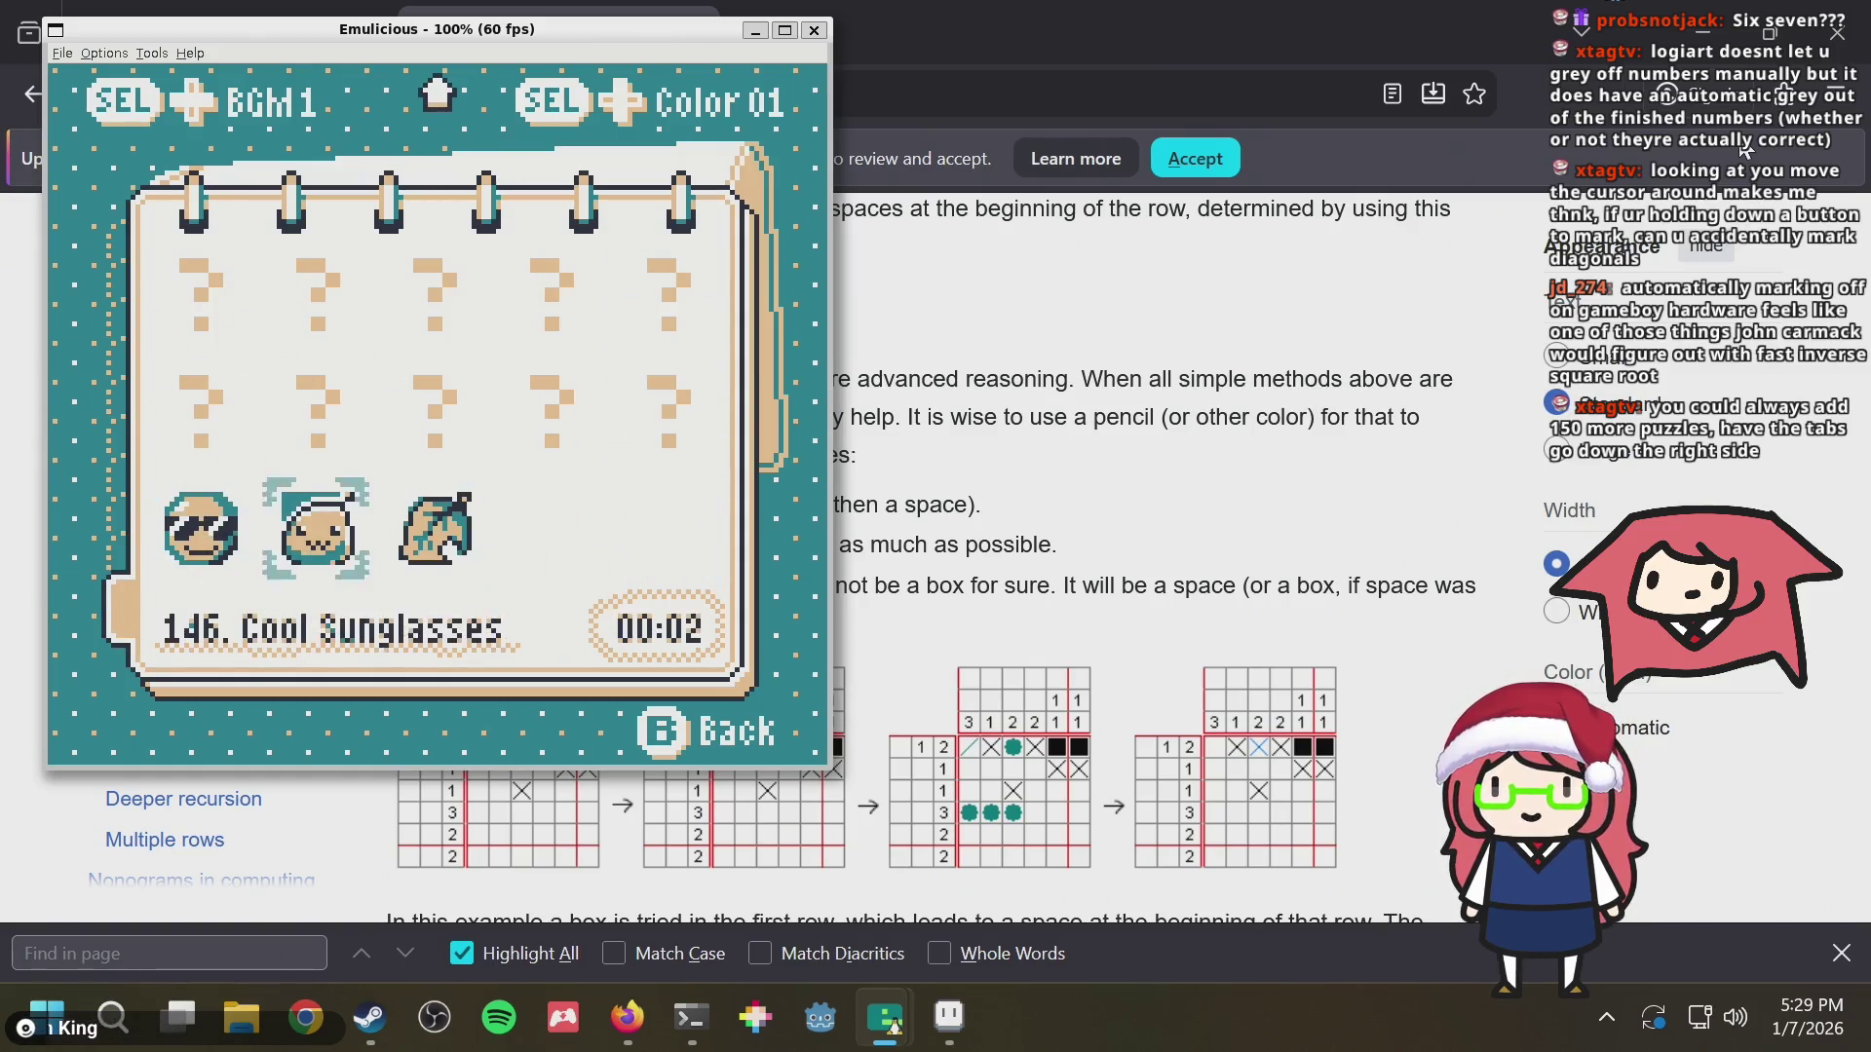
key("Right")
key("Right")
key("Right")
key("Left")
key("Up")
key("Left")
key("Up")
key("Up")
key("Up")
key("Up")
key("Up")
key("Up")
key("Up")
key("Up")
key("Up")
key("Up")
key("Up")
key("Up")
key("Up")
key("Up")
key("Up")
key("Up")
key("Up")
key("Up")
key("Up")
key("Up")
key("Right")
Page forward past puzzles 131, 141 and AC Leaf to highlight 143 and start it again
key("Down")
key("Left")
key("Down")
key("Down")
key("Down")
key("Left")
key("Left")
key("Down")
key("Down")
key("Down")
key("Down")
key("Down")
key("Down")
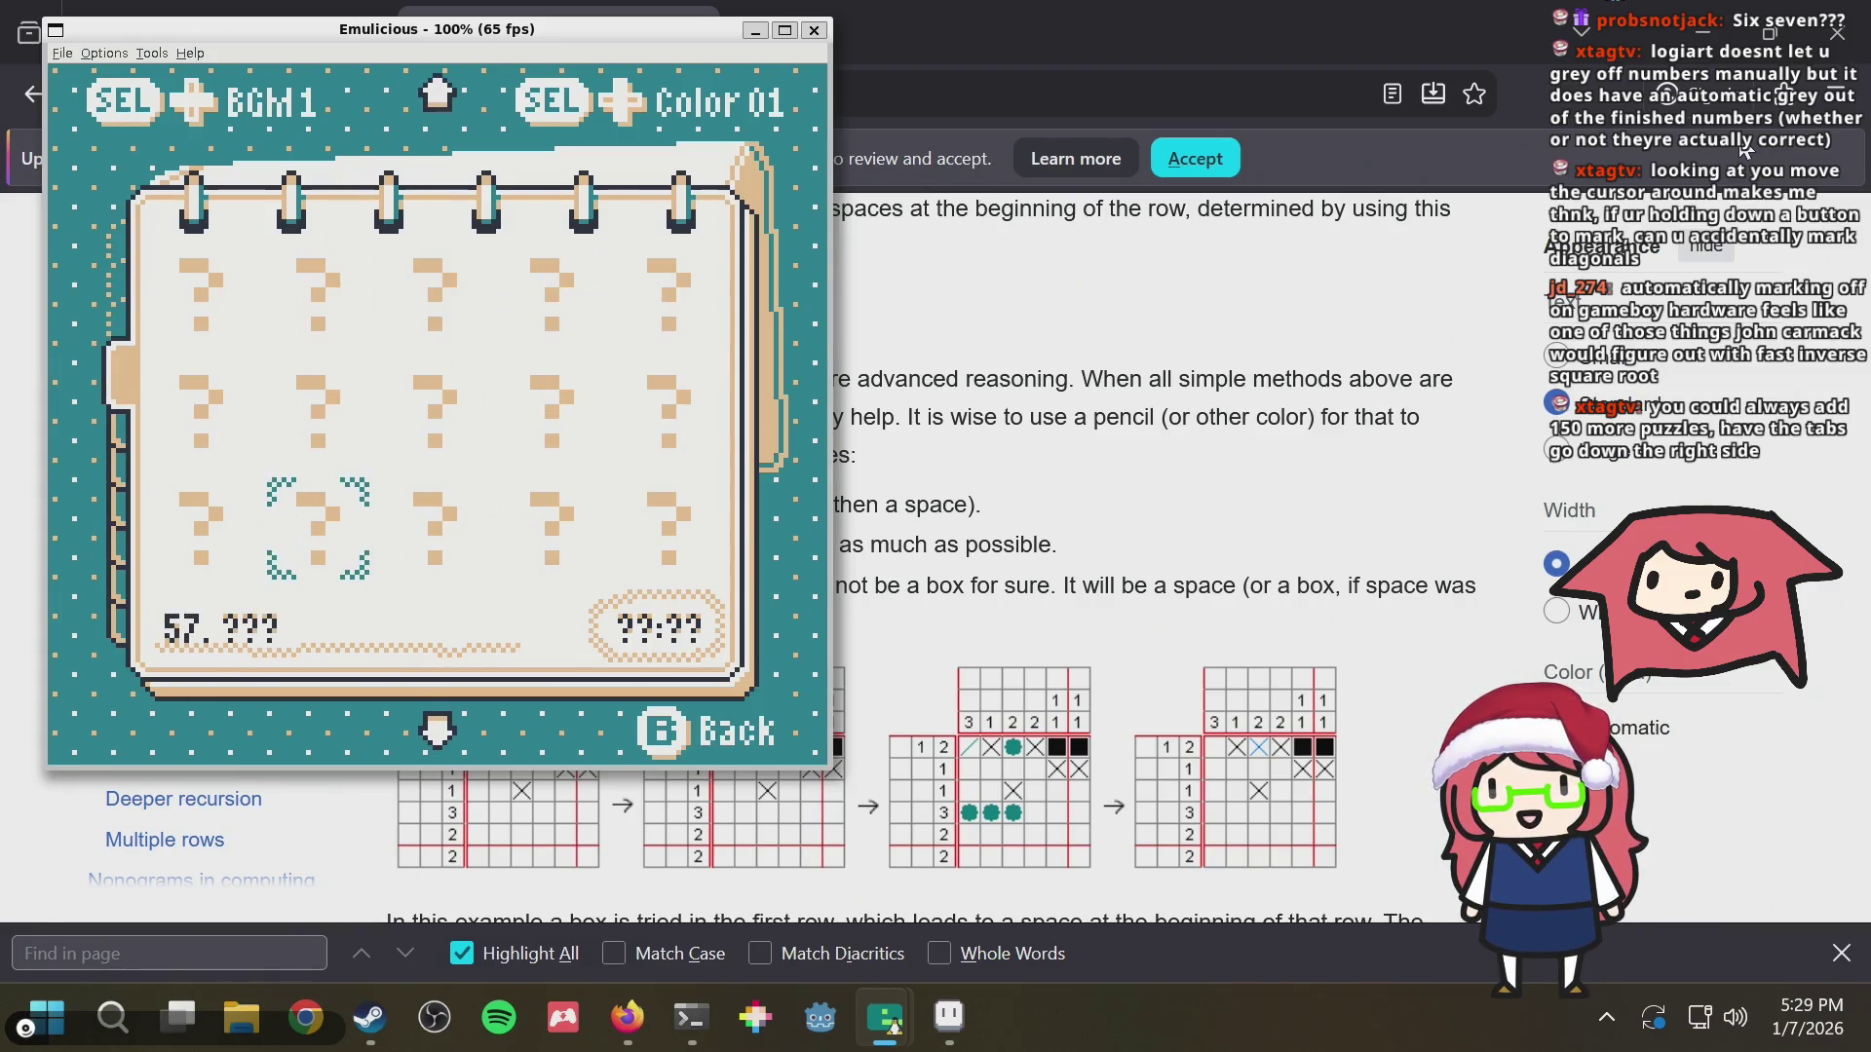
key("Up")
key("Up")
key("Up")
key("Up")
key("Up")
key("Up")
key("Up")
key("Up")
key("Up")
key("Up")
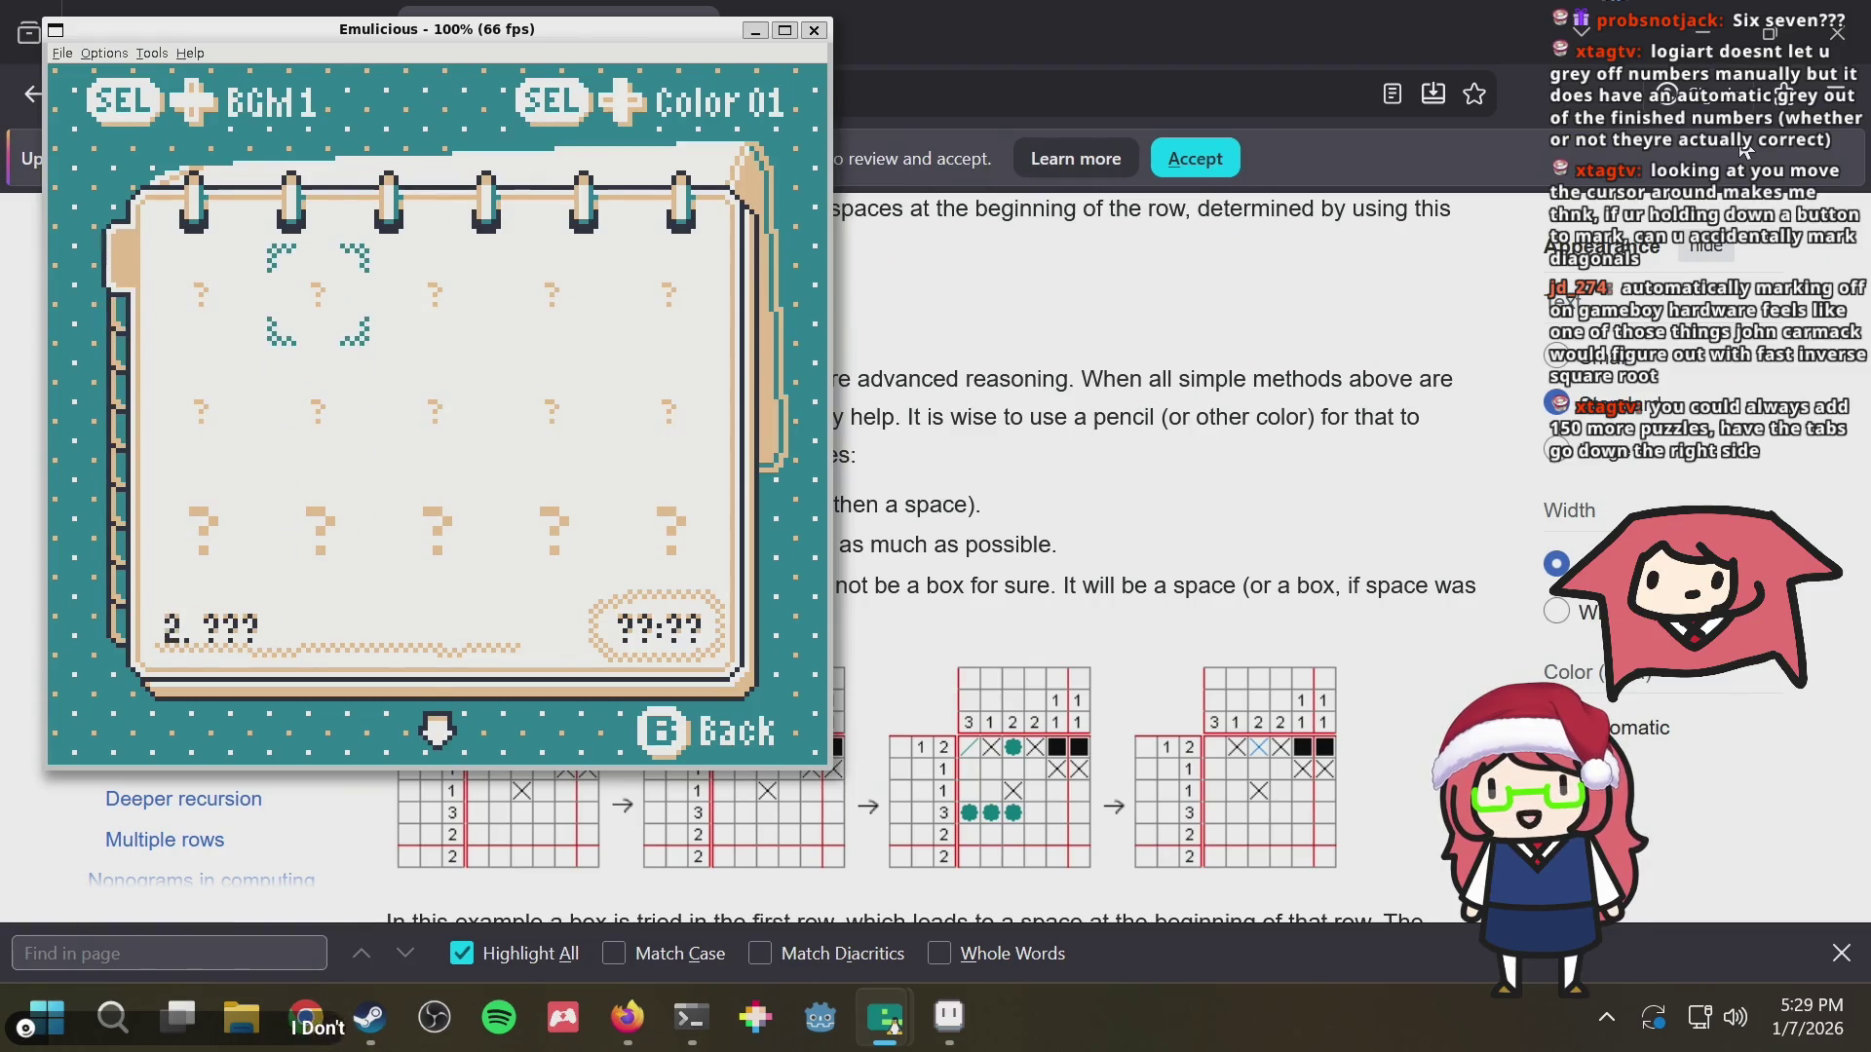
key("Down")
key("Down")
key("Down")
key("Down")
key("Down")
key("Down")
key("Down")
key("Down")
key("Down")
key("Down")
key("Down")
key("Down")
key("Down")
key("Down")
key("Down")
key("Down")
key("Down")
key("Down")
key("Down")
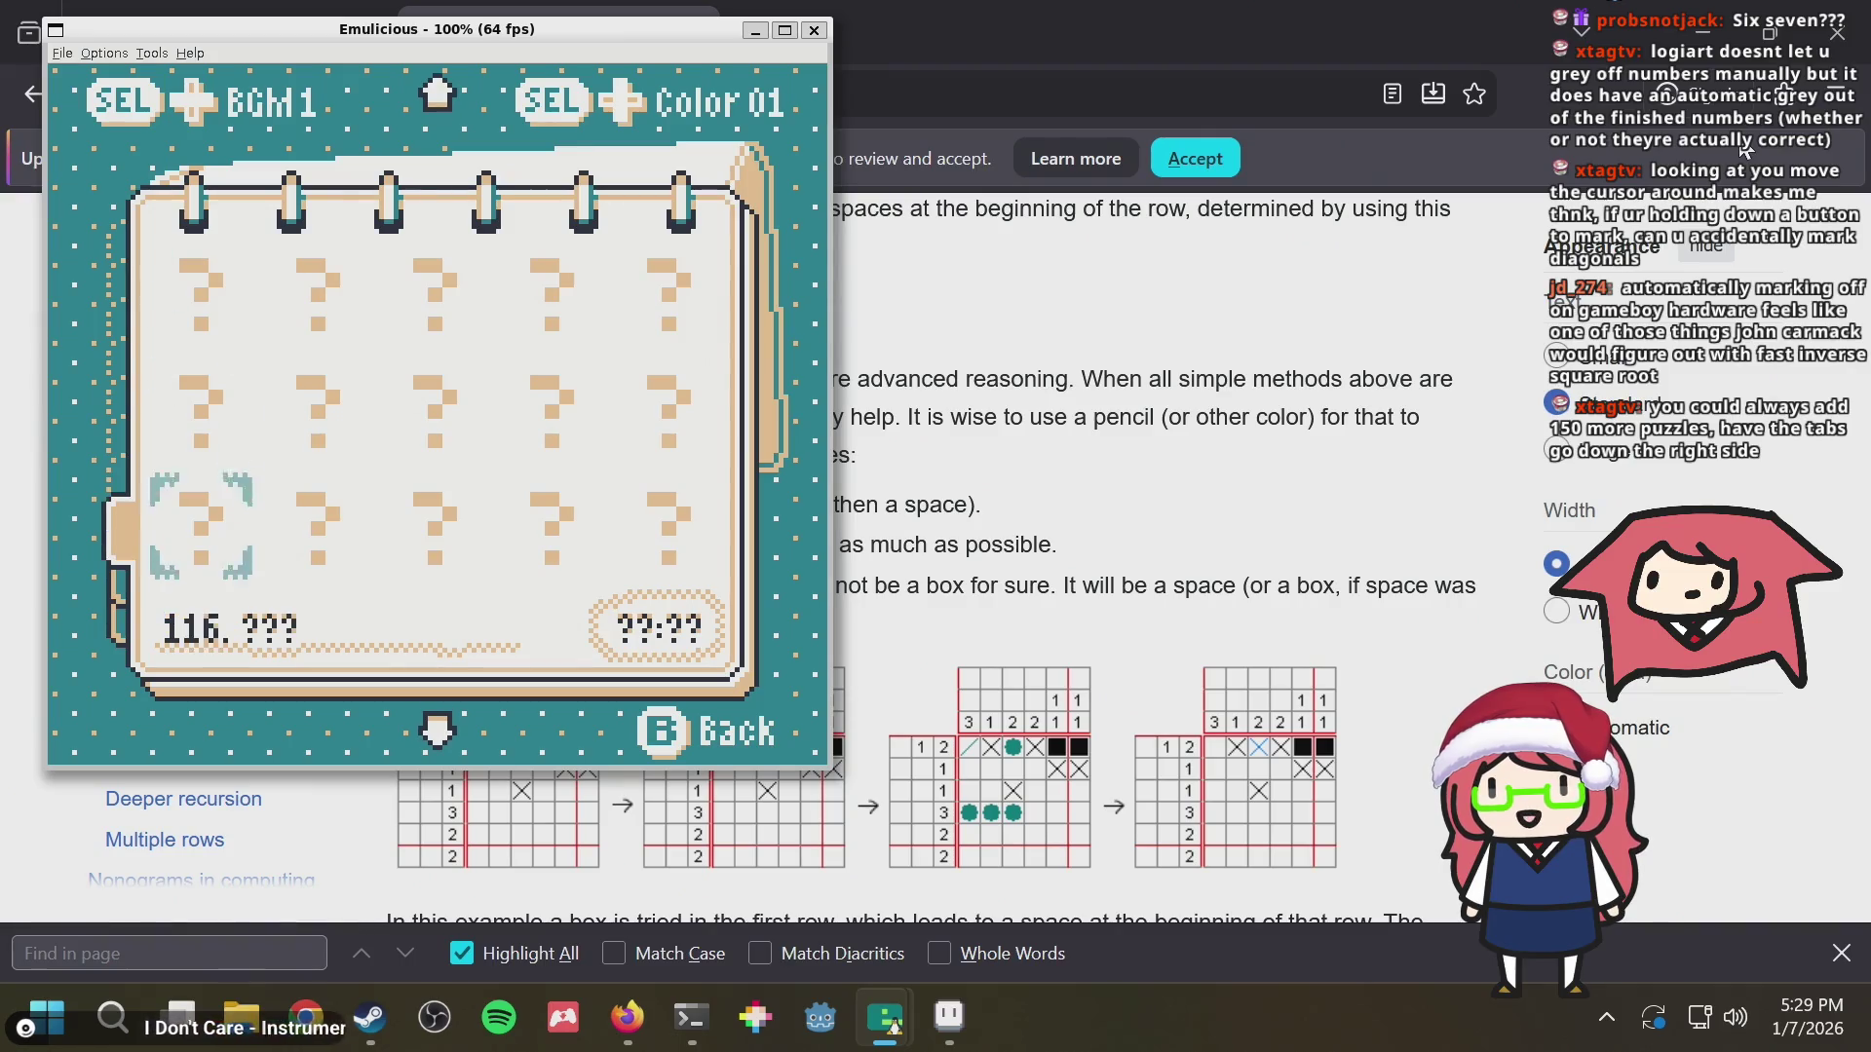
key("Down")
key("Down")
key("Down")
key("Down")
key("Down")
key("Down")
key("Right")
key("Right")
key("Right")
key("Left")
key("Left")
key("Left")
key("Up")
key("Right")
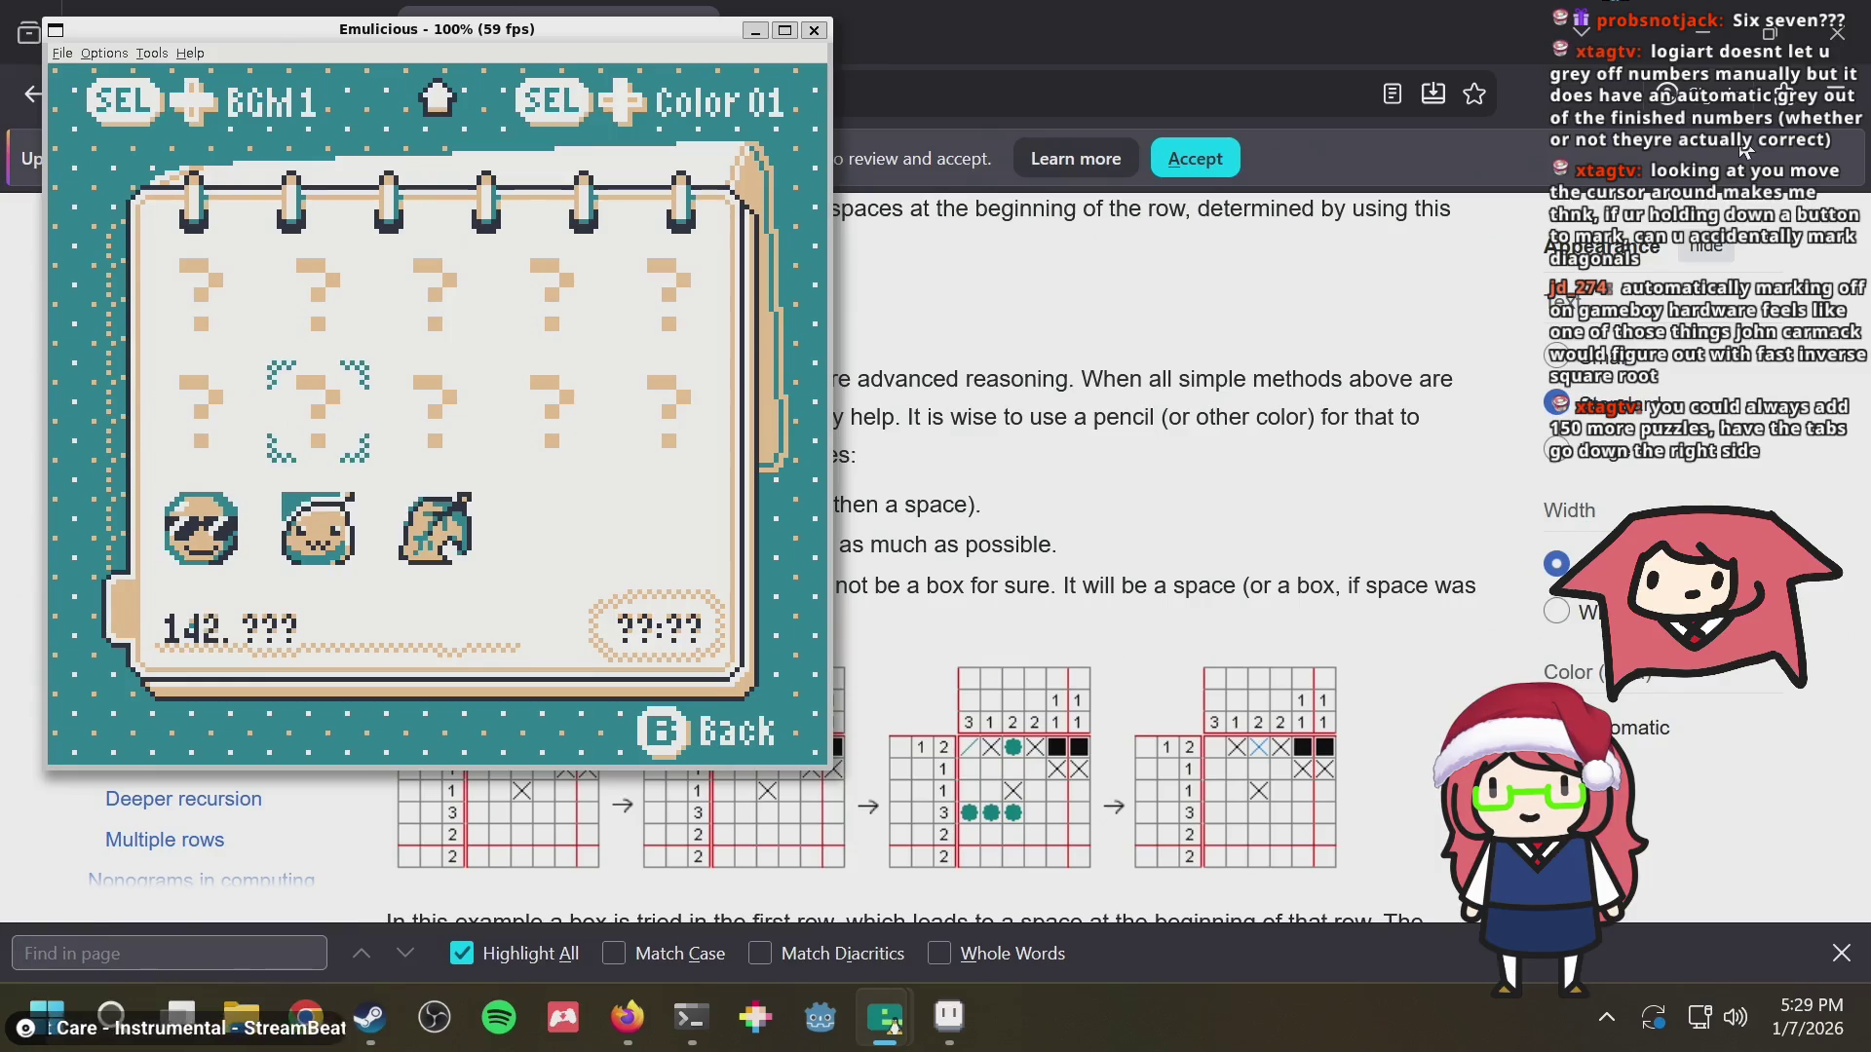
key("Down")
key("Right")
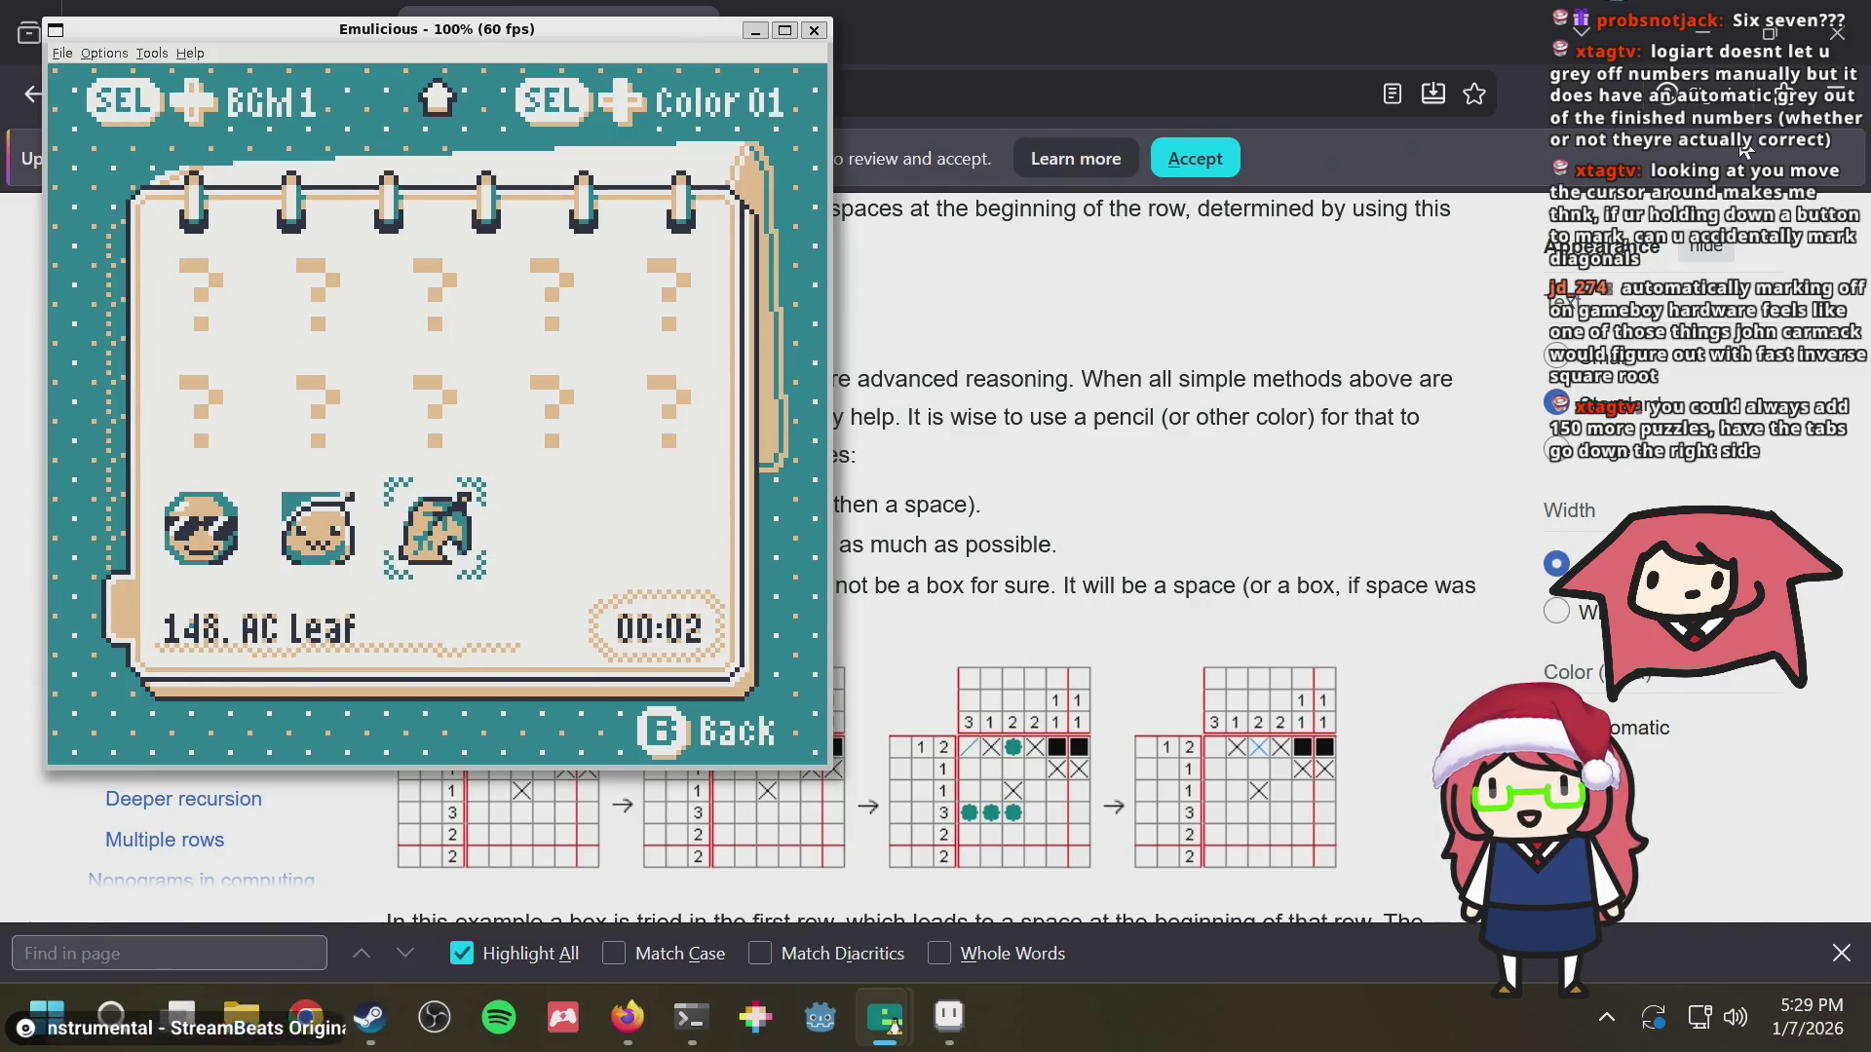
key("Up")
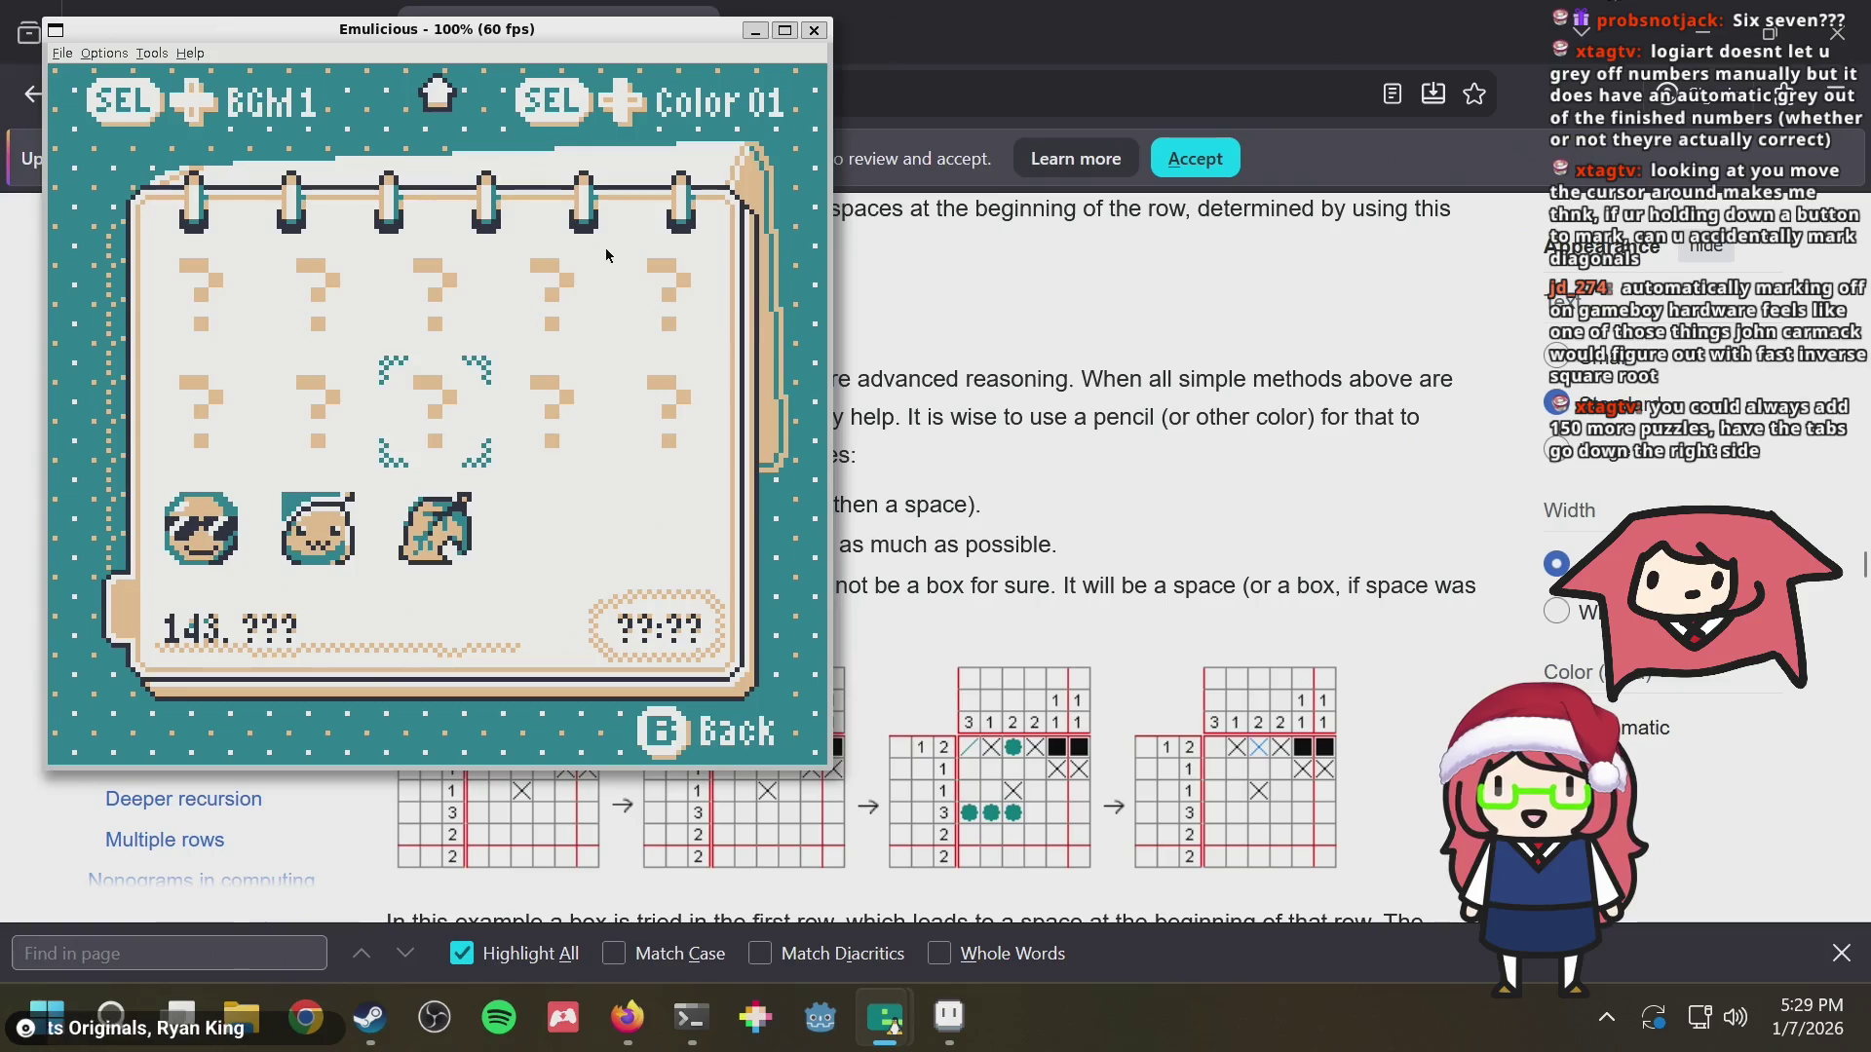
key("a")
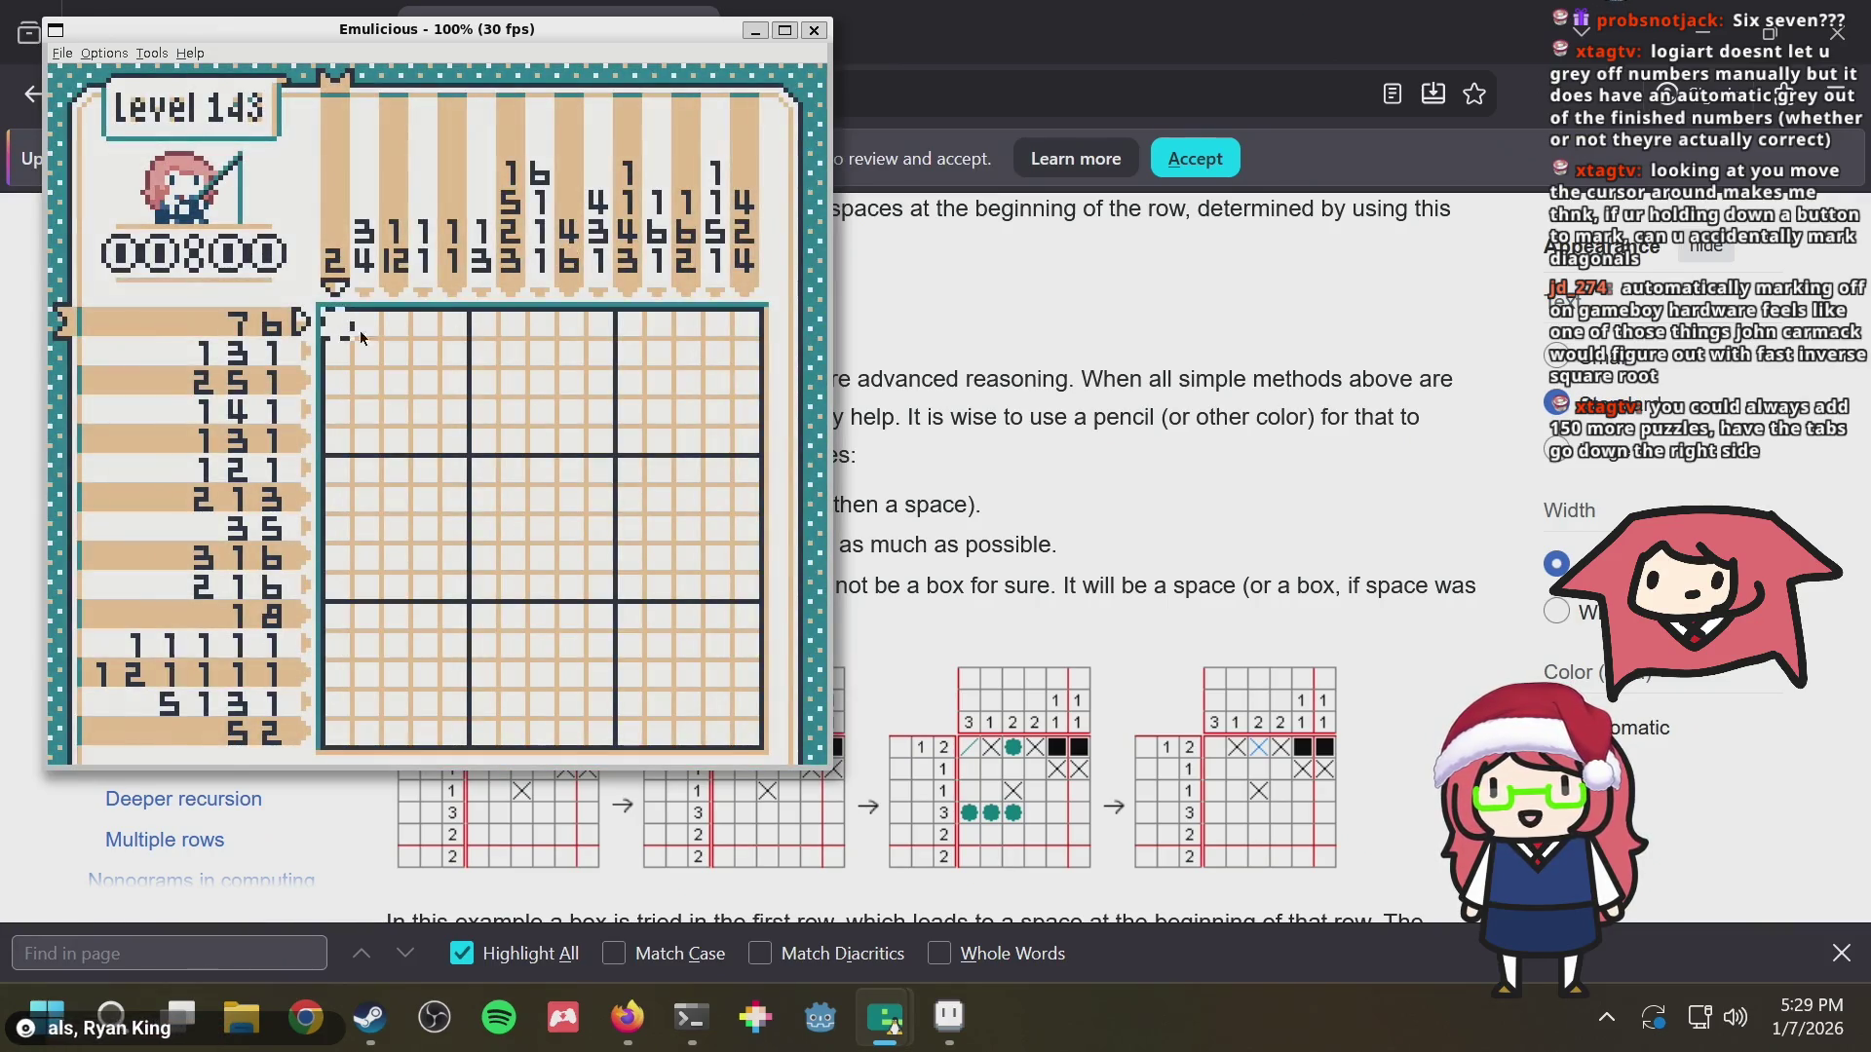
Fill the first cells of the top row, briefly pausing and resuming the puzzle
key("a")
key("Right")
key("a")
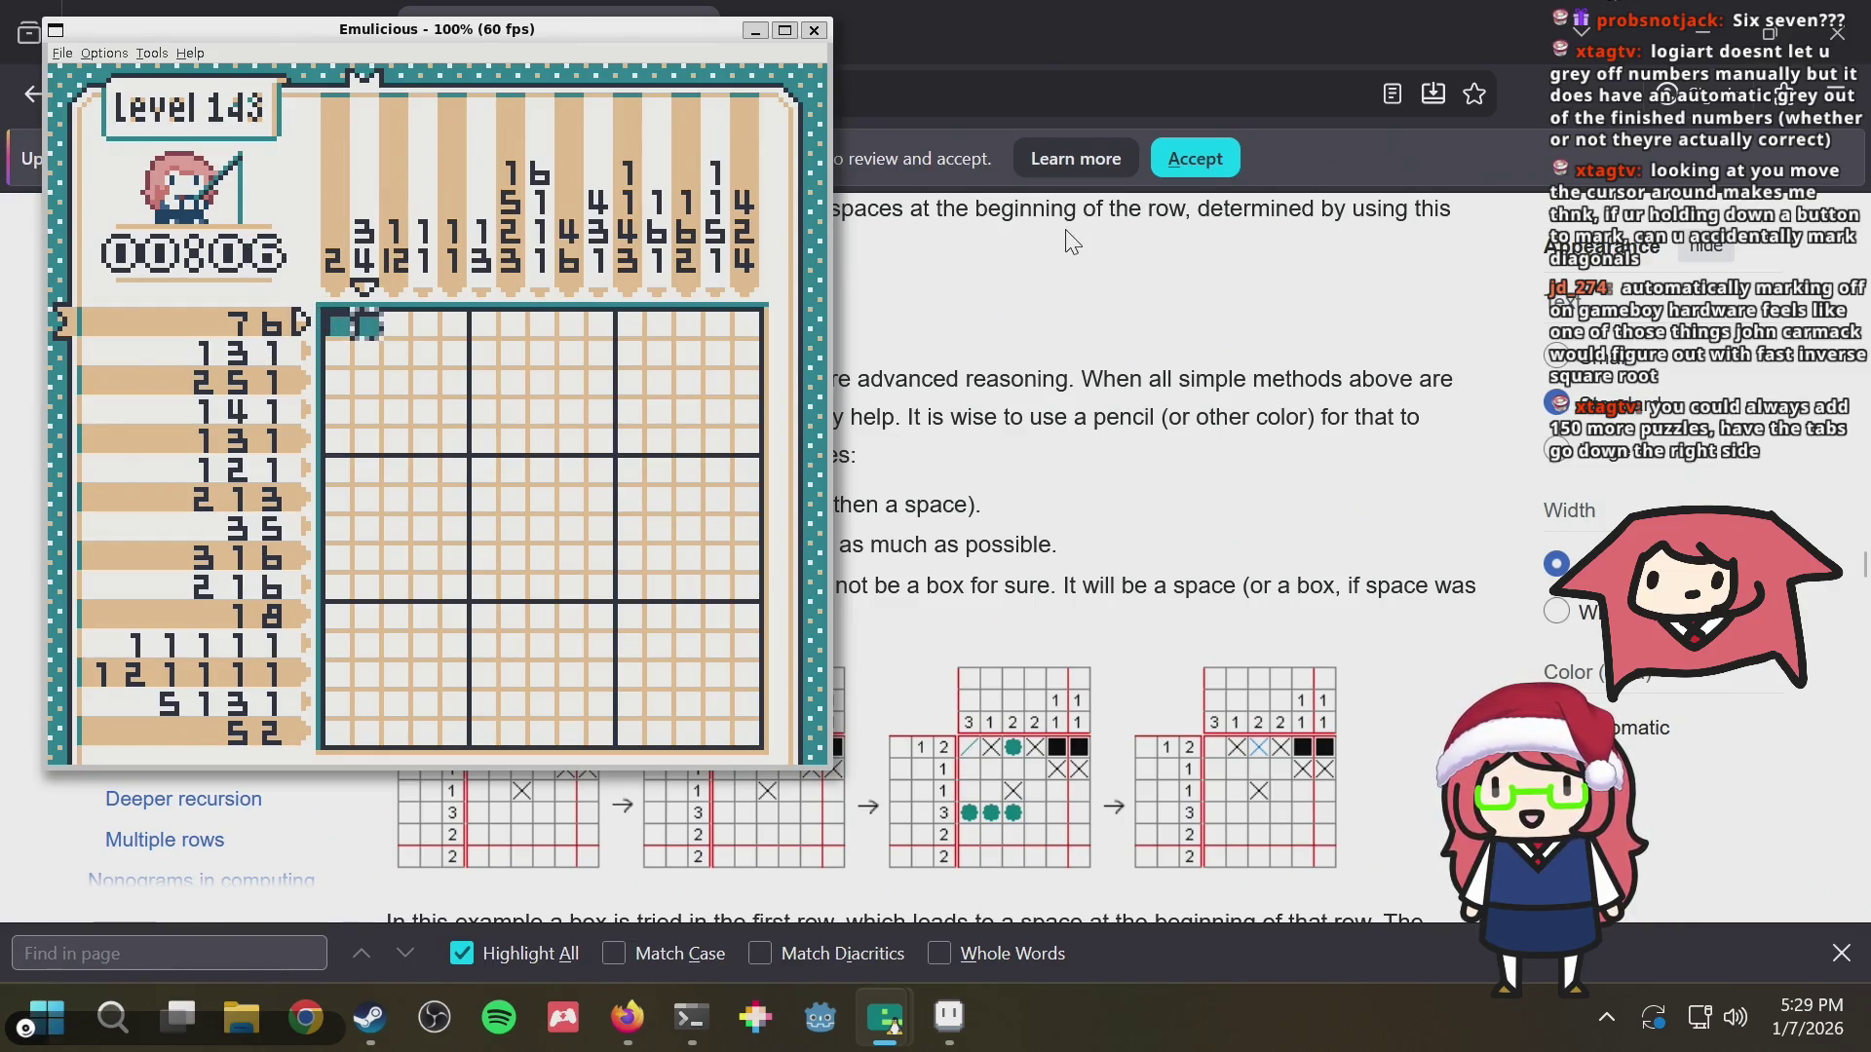
key("Return")
key("Return")
key("Return")
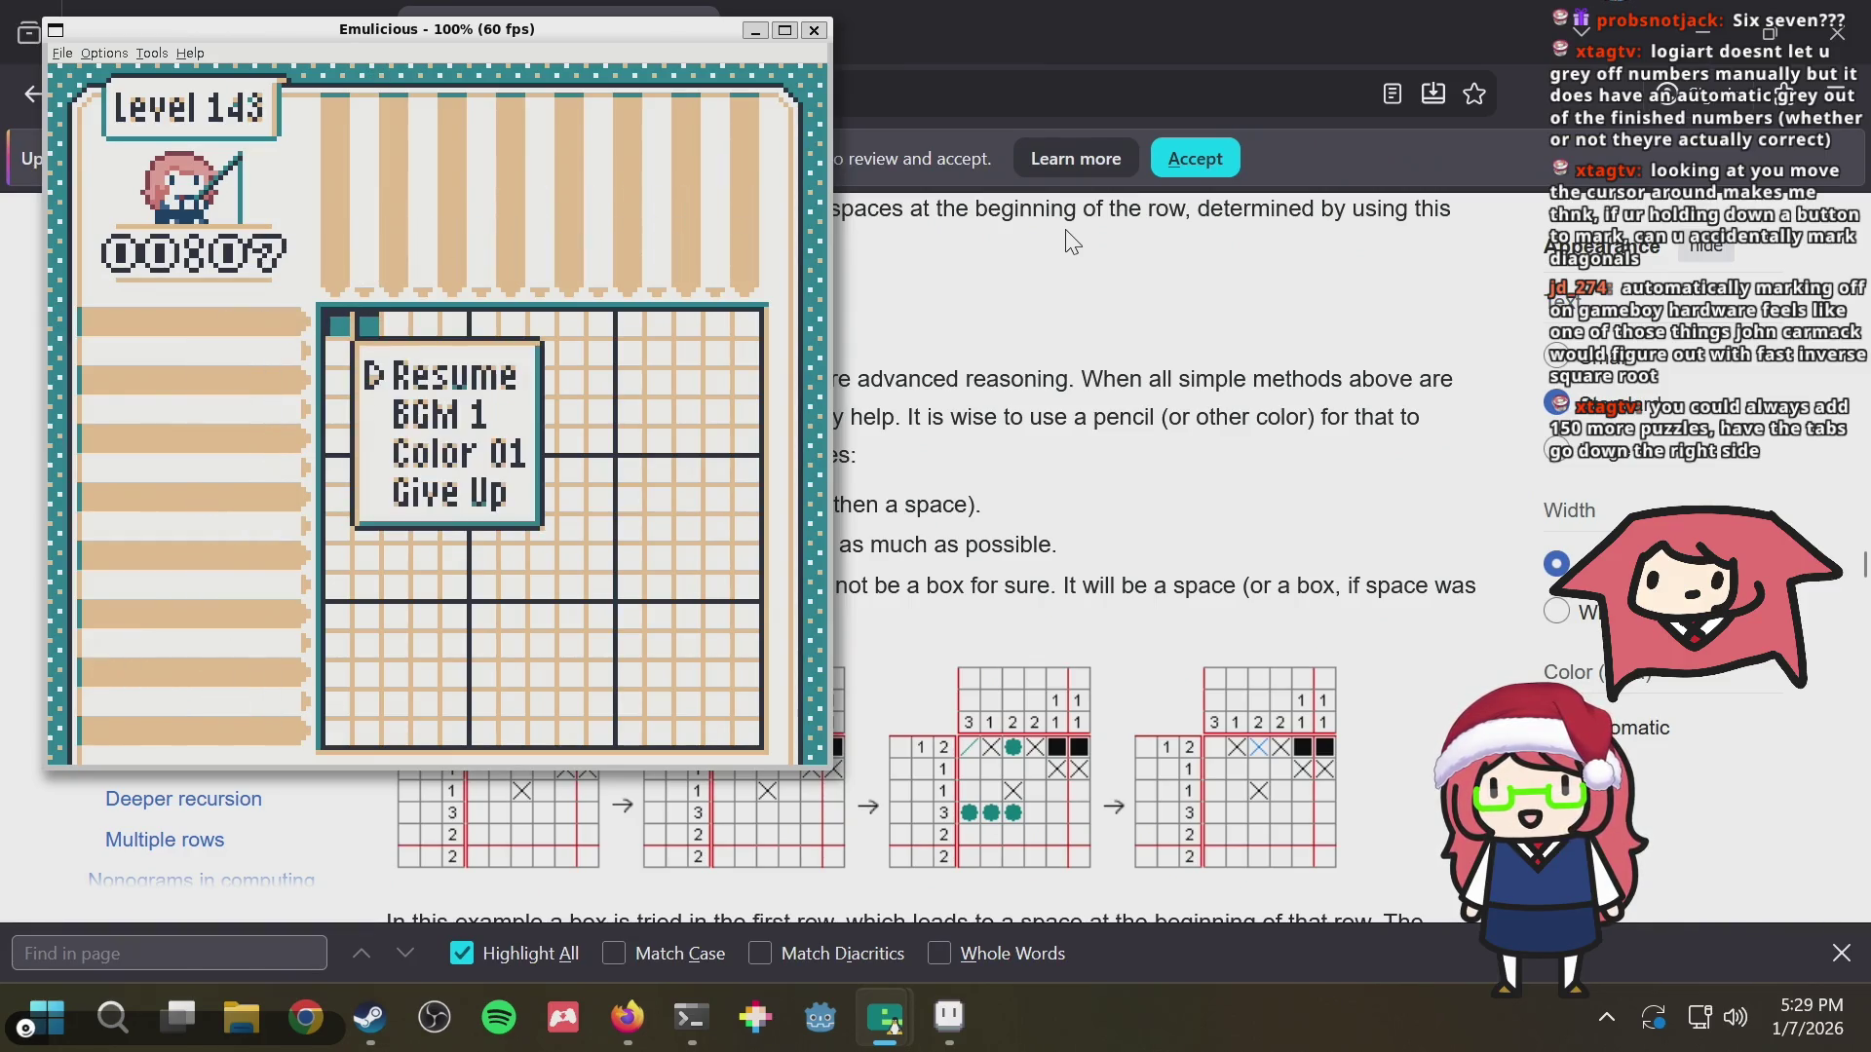
key("Return")
key("Return")
key("Return")
key("Return")
key("Return")
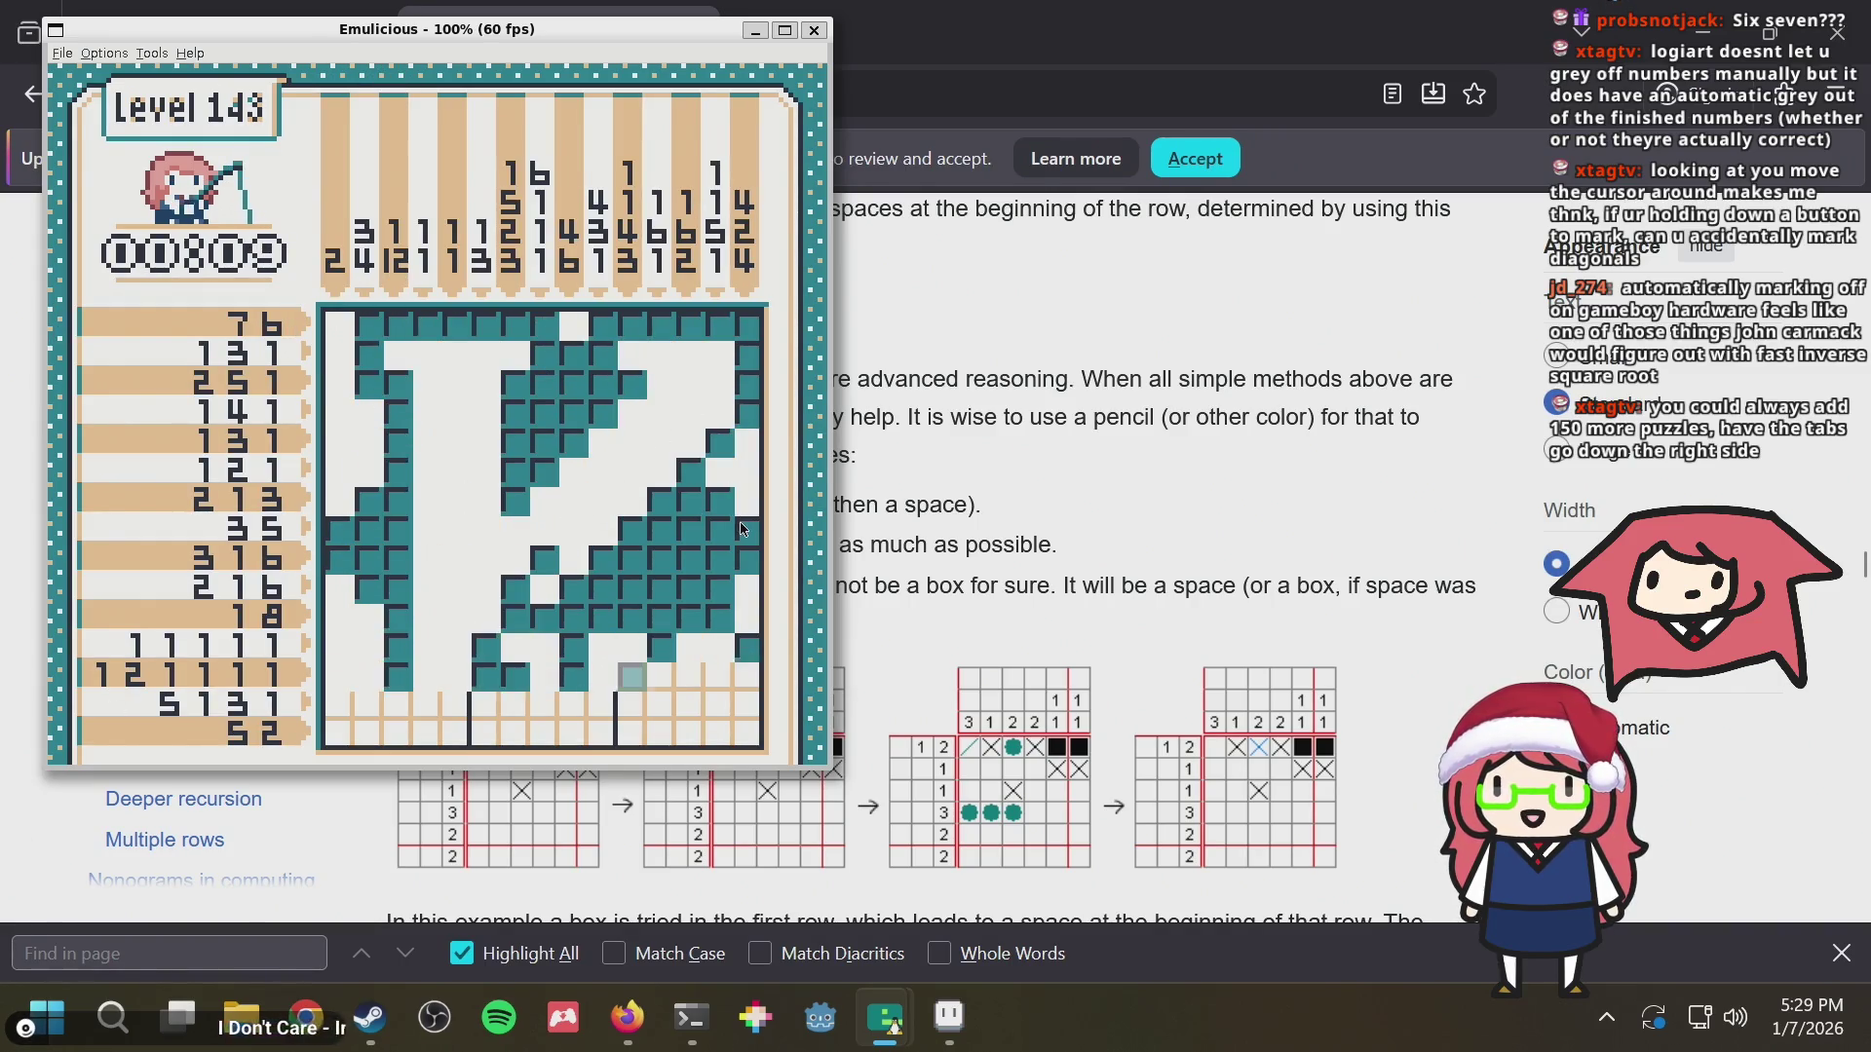
Move up-left across the grid and complete Level 143 to reveal the Vim Logo
key("Up")
key("Left")
key("Up")
key("Left")
key("Up")
key("Left")
key("Up")
key("Left")
key("Up")
key("Left")
key("Up")
key("Left")
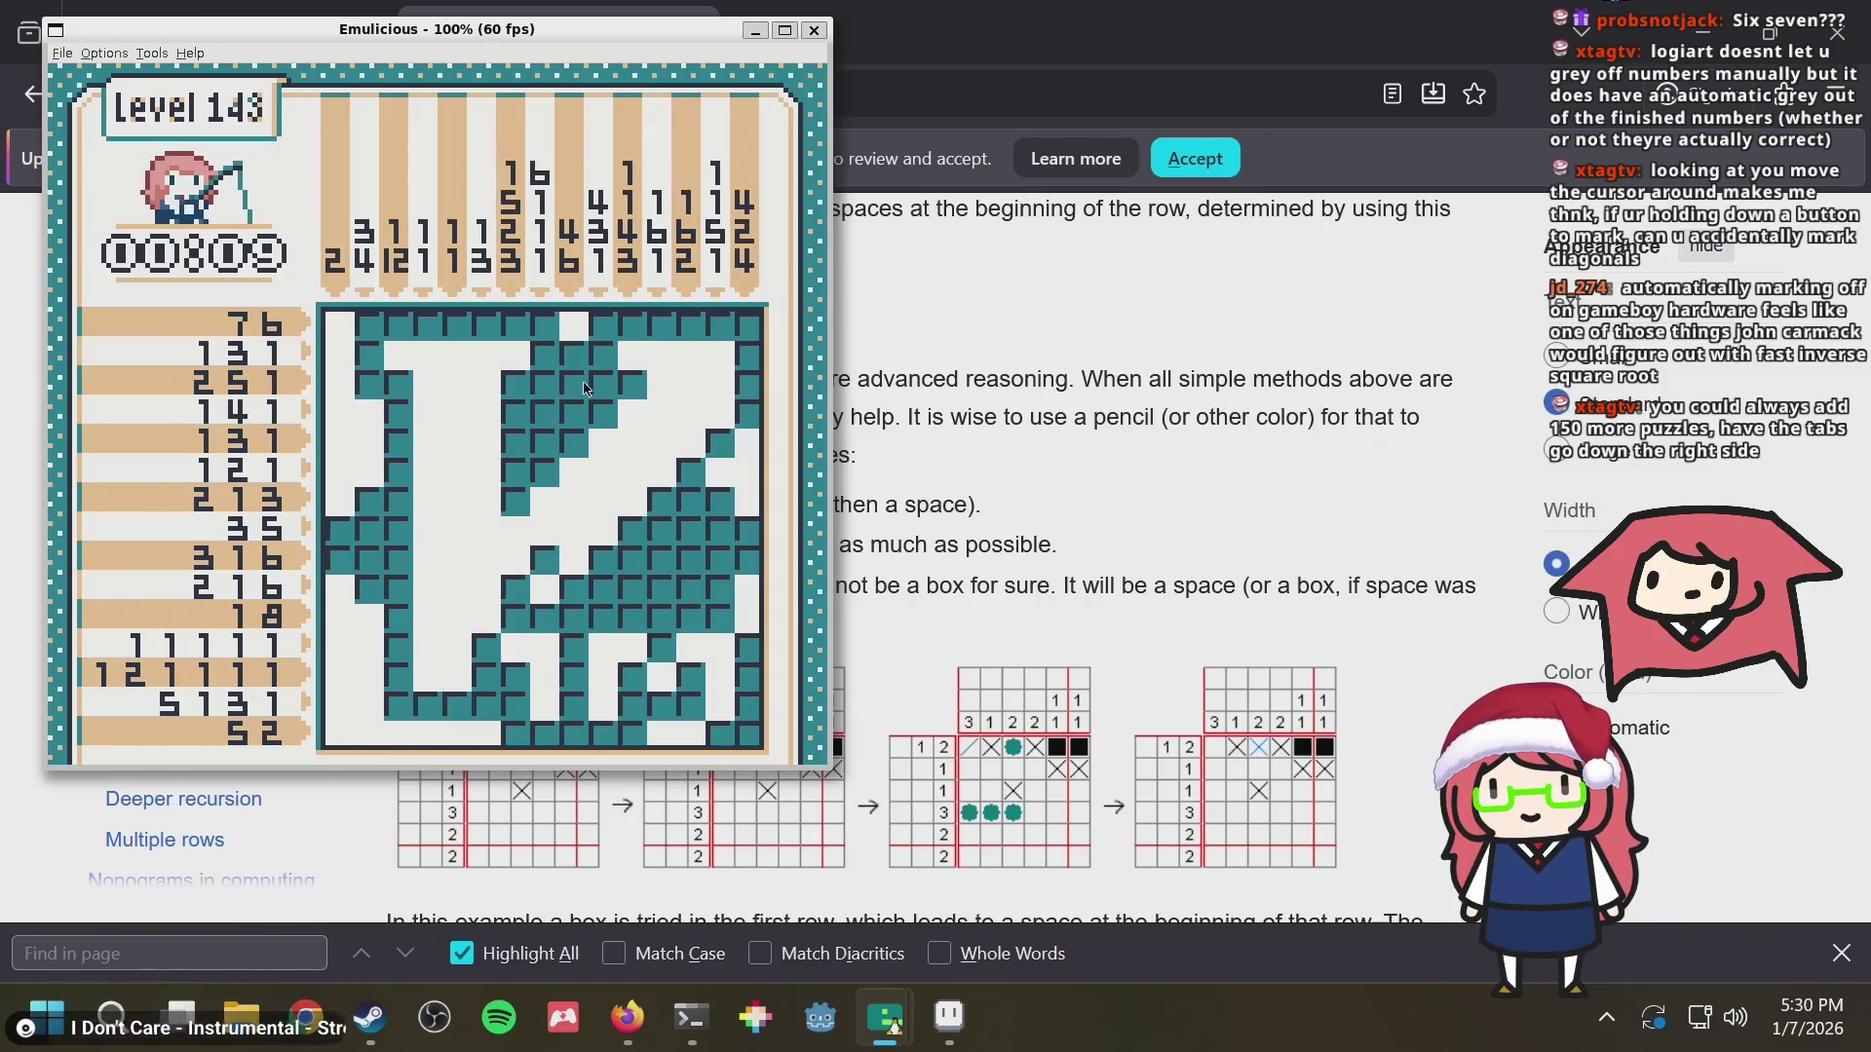
key("Return")
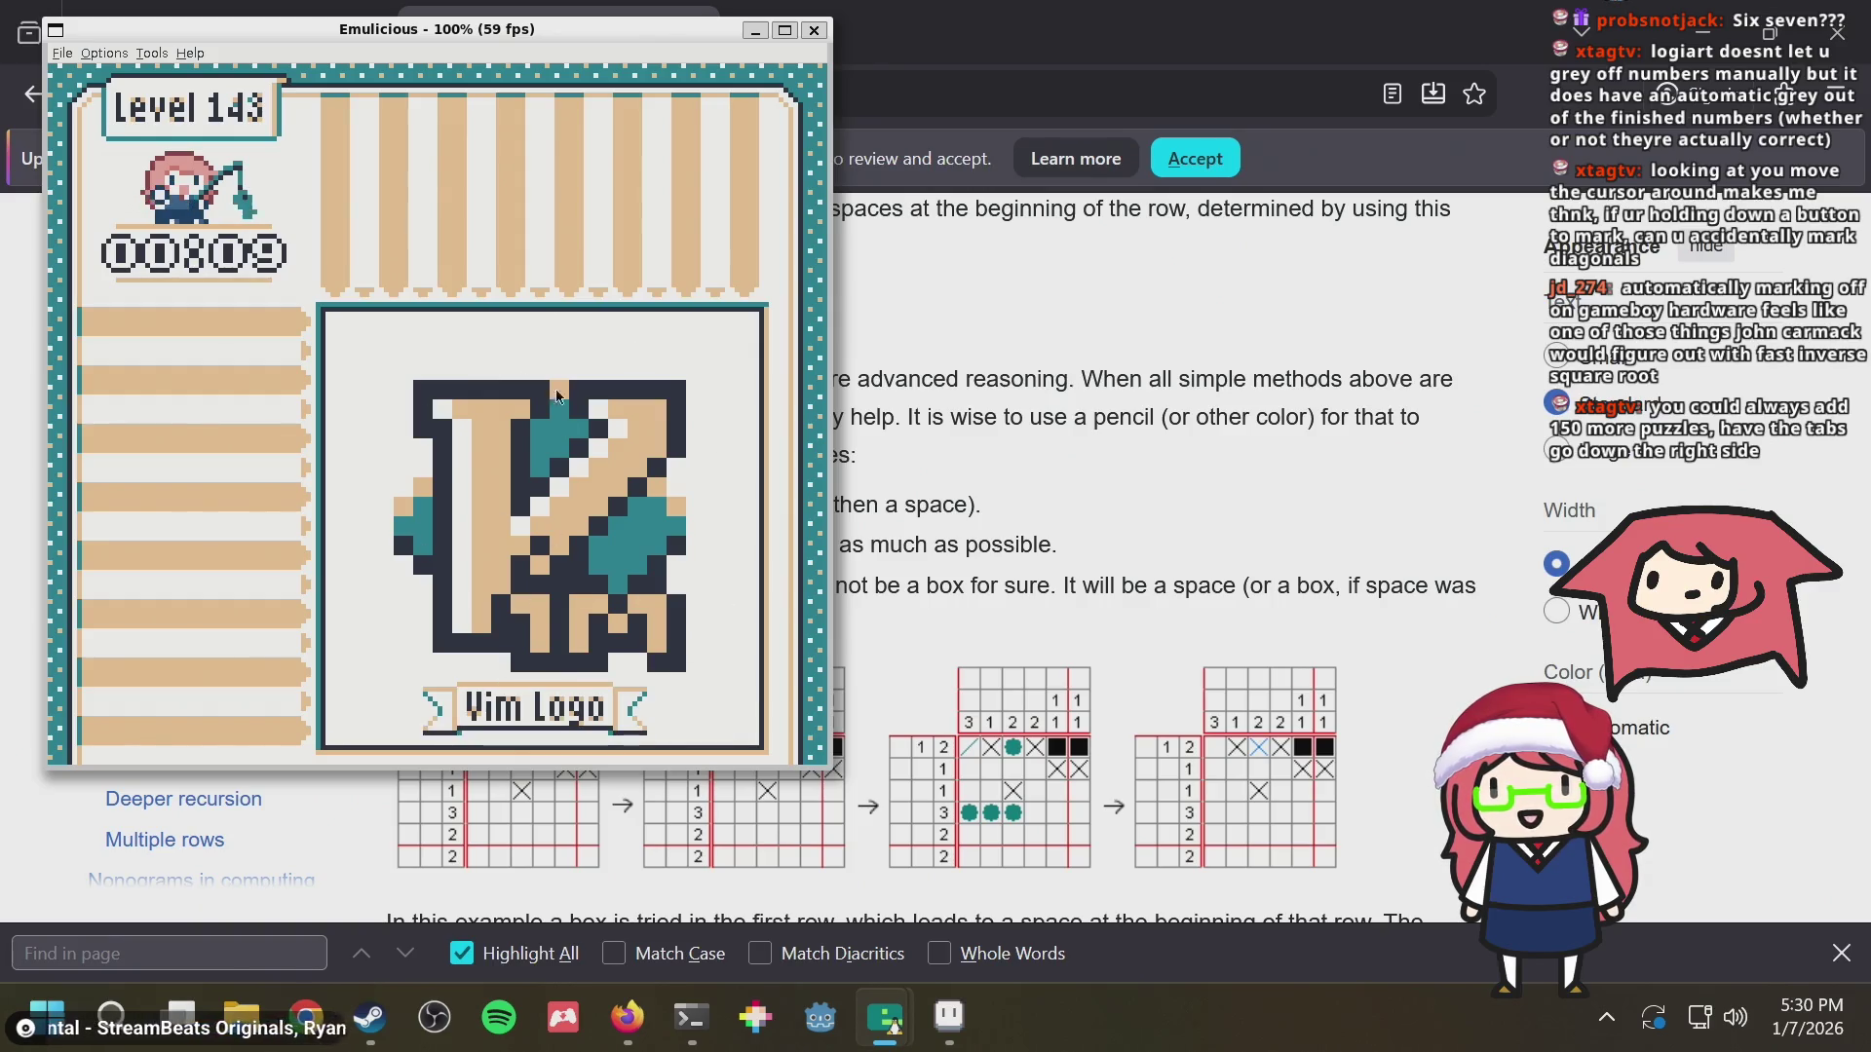
Leave the Vim Logo picture and browse back through the puzzle collection
key("x")
key("Up")
key("Up")
key("Up")
key("Up")
key("Up")
key("Up")
key("Up")
key("Up")
key("Up")
key("Up")
key("Up")
key("Up")
key("Up")
key("Up")
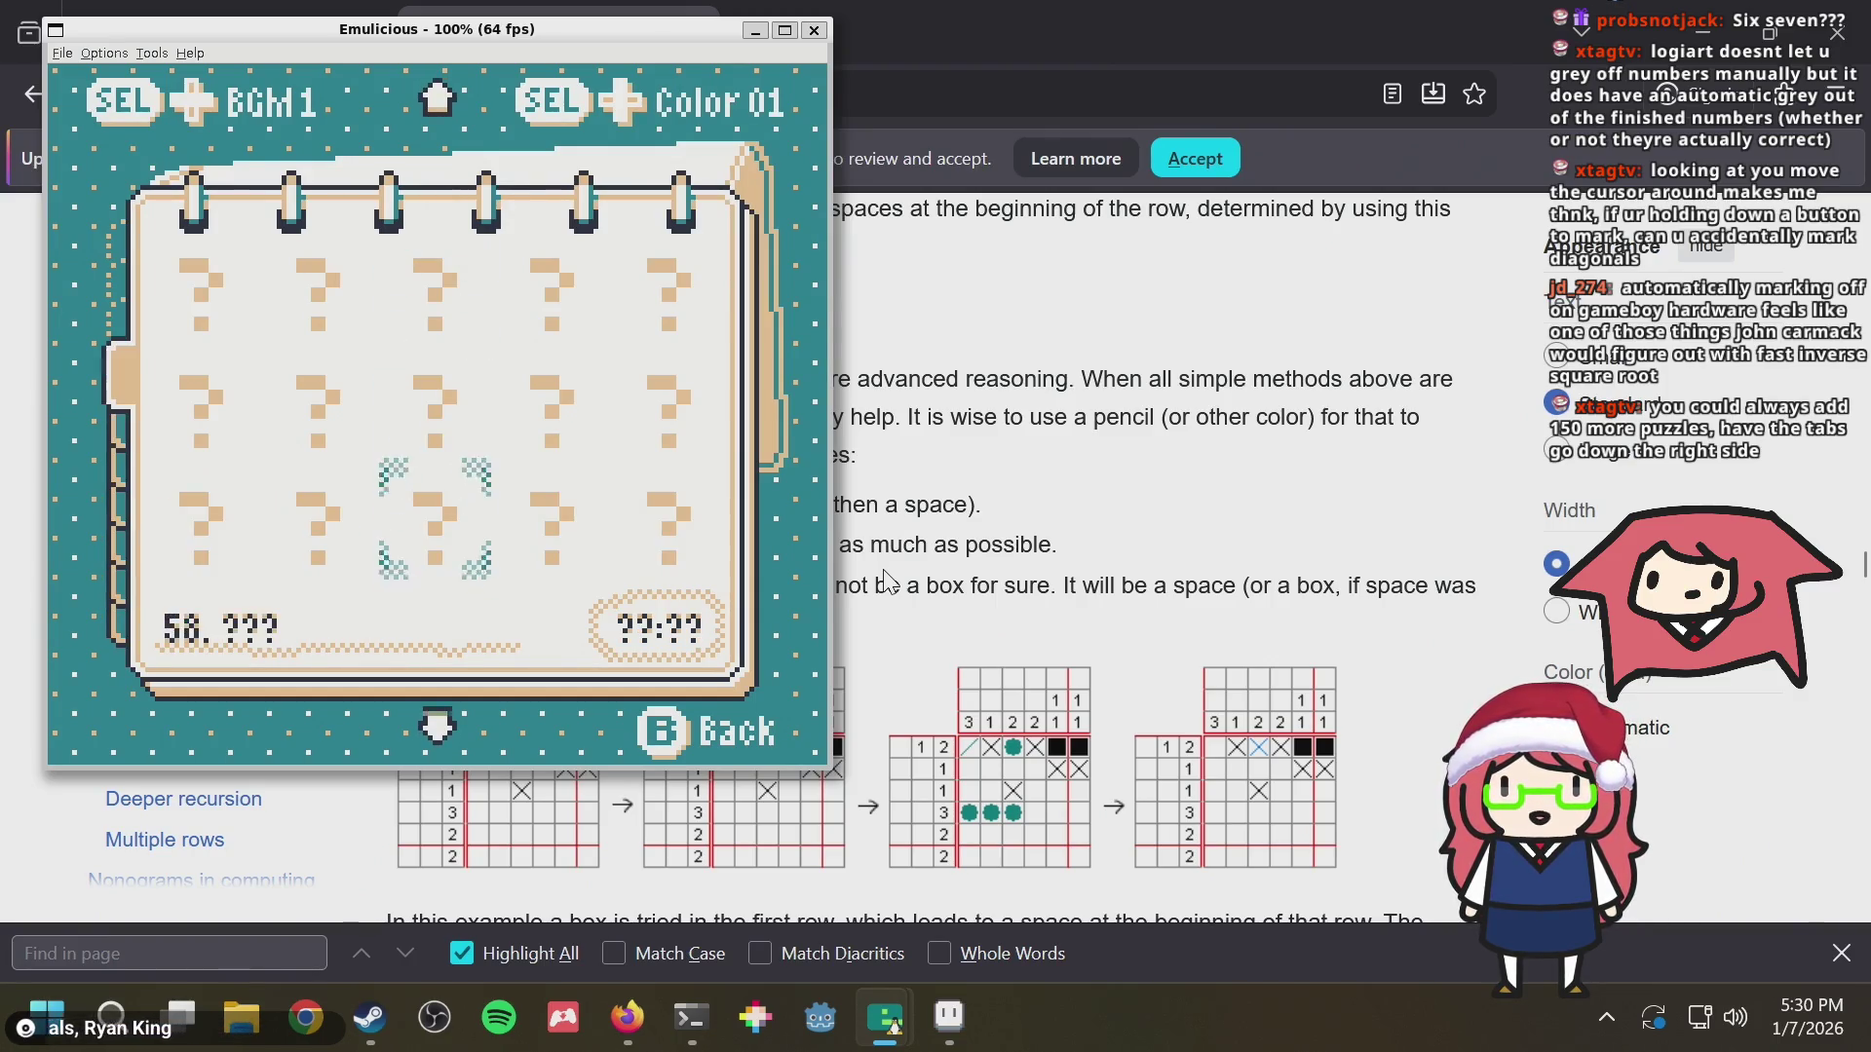
key("Up")
key("Up")
key("Up")
key("Up")
key("Up")
key("Up")
Return to the first puzzle and page forward through the collection
key("Right")
key("Right")
key("Up")
key("Up")
key("Up")
key("Up")
key("Up")
key("Left")
key("Left")
key("Left")
key("Left")
key("Down")
key("Down")
key("Down")
key("Right")
key("Right")
key("Down")
key("Down")
key("Left")
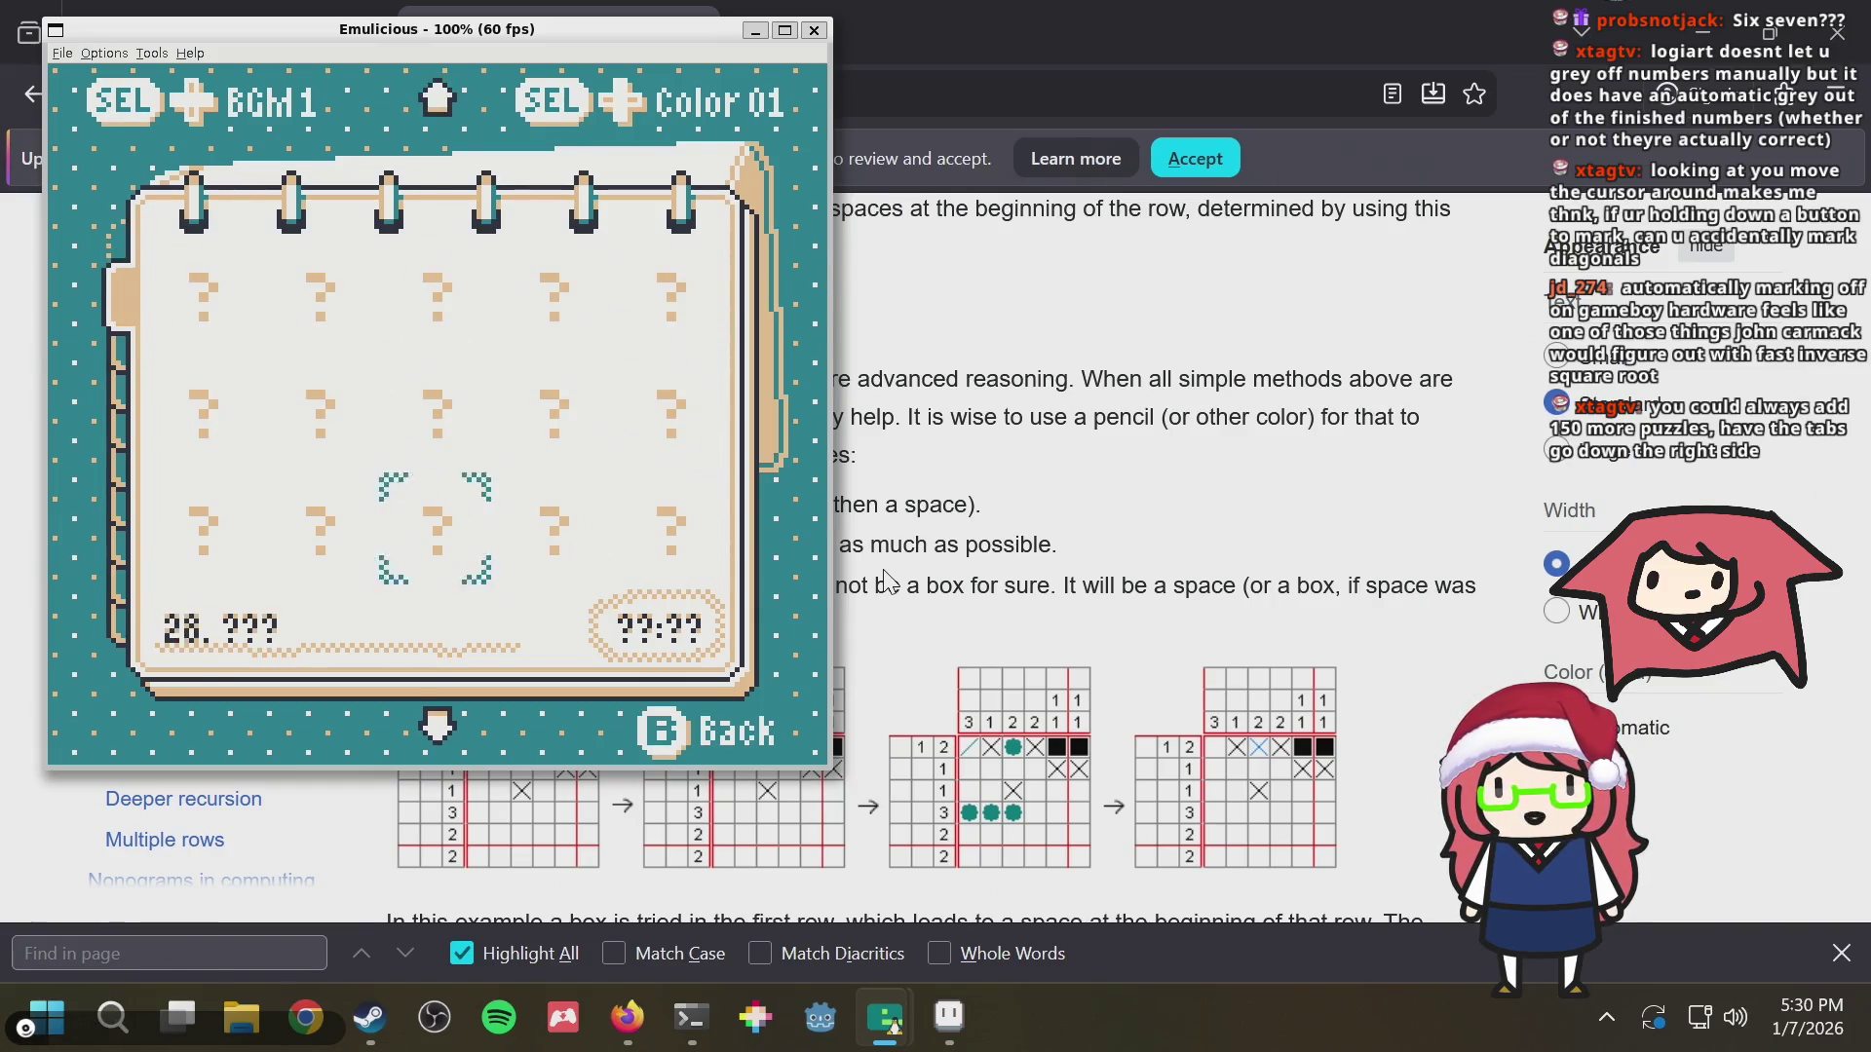
key("Down")
key("Down")
key("Down")
key("Left")
key("Left")
key("Down")
key("Down")
key("Down")
key("Right")
key("Right")
Page further forward to puzzle 121 and browse the later puzzles
key("Down")
key("Down")
key("Down")
key("Right")
key("Right")
key("Down")
key("Down")
key("Down")
key("Down")
key("Down")
key("Left")
key("Left")
key("Down")
key("Down")
key("Down")
key("Left")
key("Left")
key("Down")
key("Down")
key("Down")
key("Right")
key("Right")
key("Down")
key("Down")
key("Left")
key("Up")
key("Up")
key("Up")
key("Up")
key("Up")
key("Up")
key("Up")
key("Up")
key("Up")
key("Up")
key("Up")
key("Up")
key("Up")
key("Up")
key("Up")
Move back to the early puzzles, highlight puzzle 37 and start it
key("Up")
key("Up")
key("Up")
key("Up")
key("Up")
key("Up")
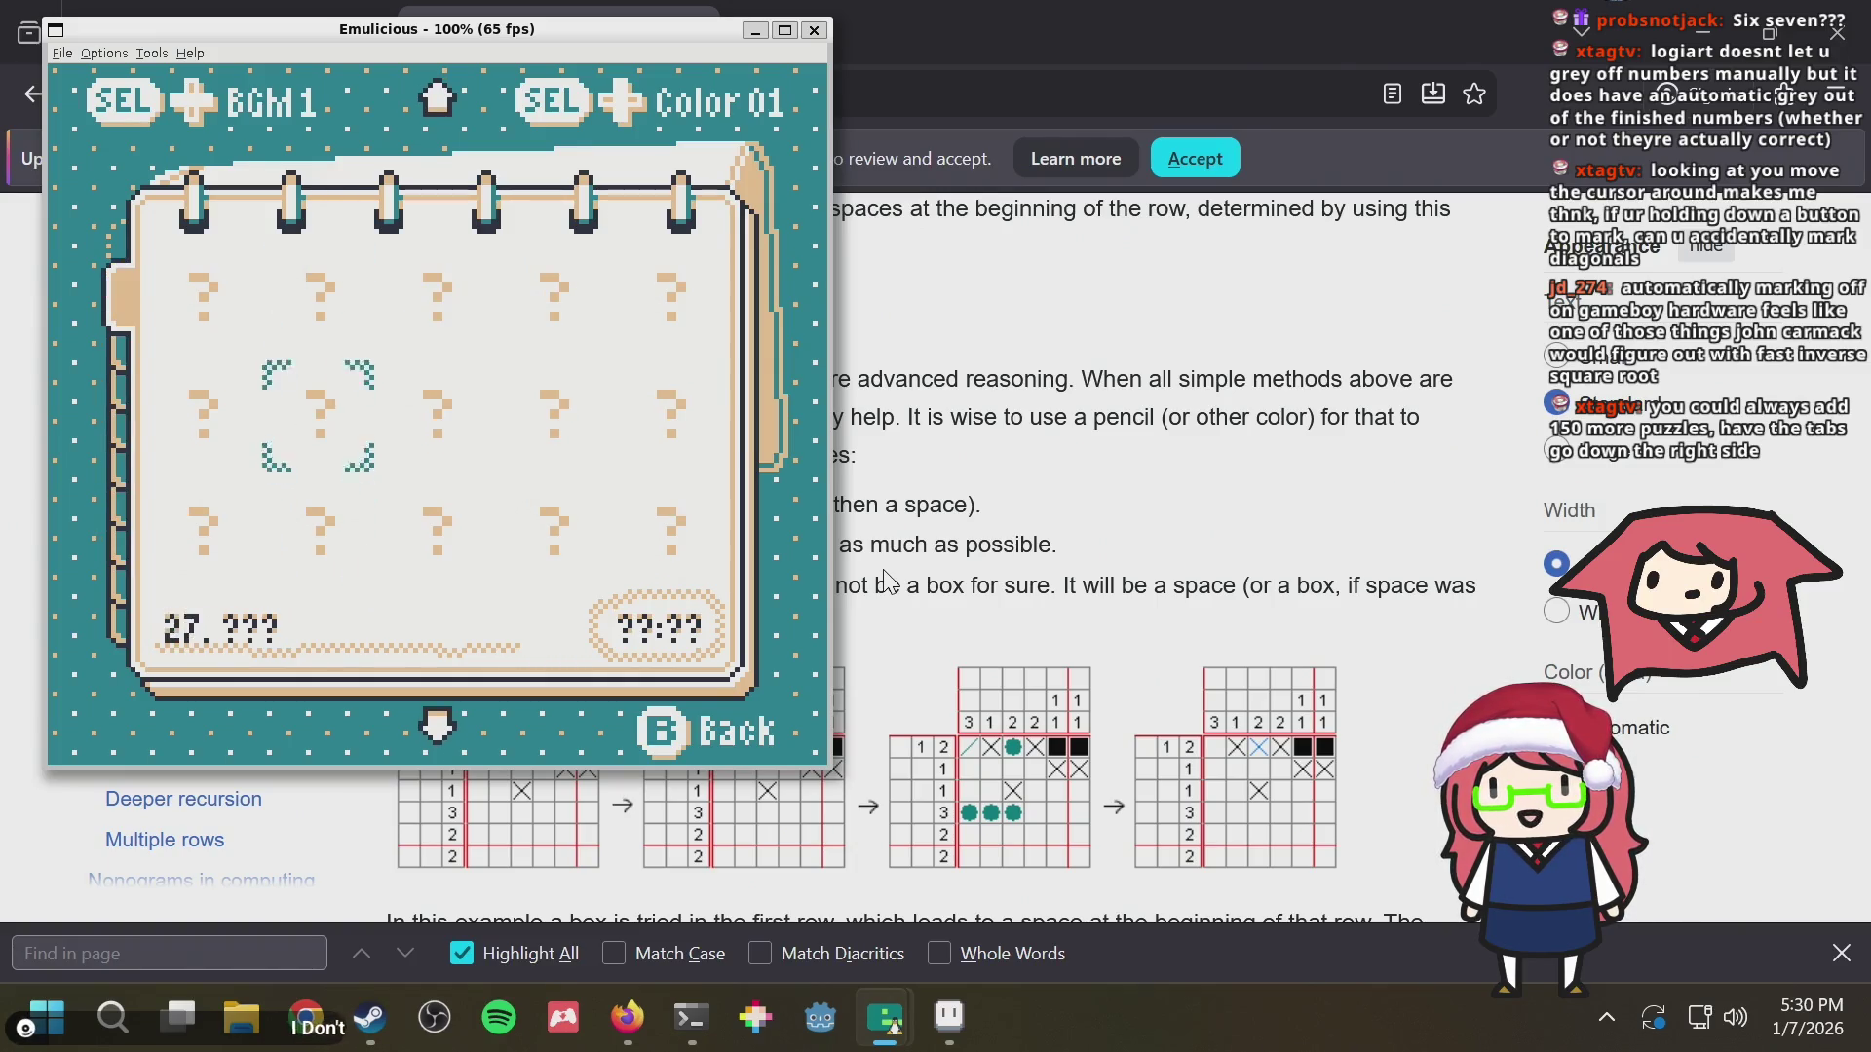
key("Left")
key("Up")
key("Up")
key("Up")
key("Right")
key("Right")
key("Right")
key("Down")
key("Down")
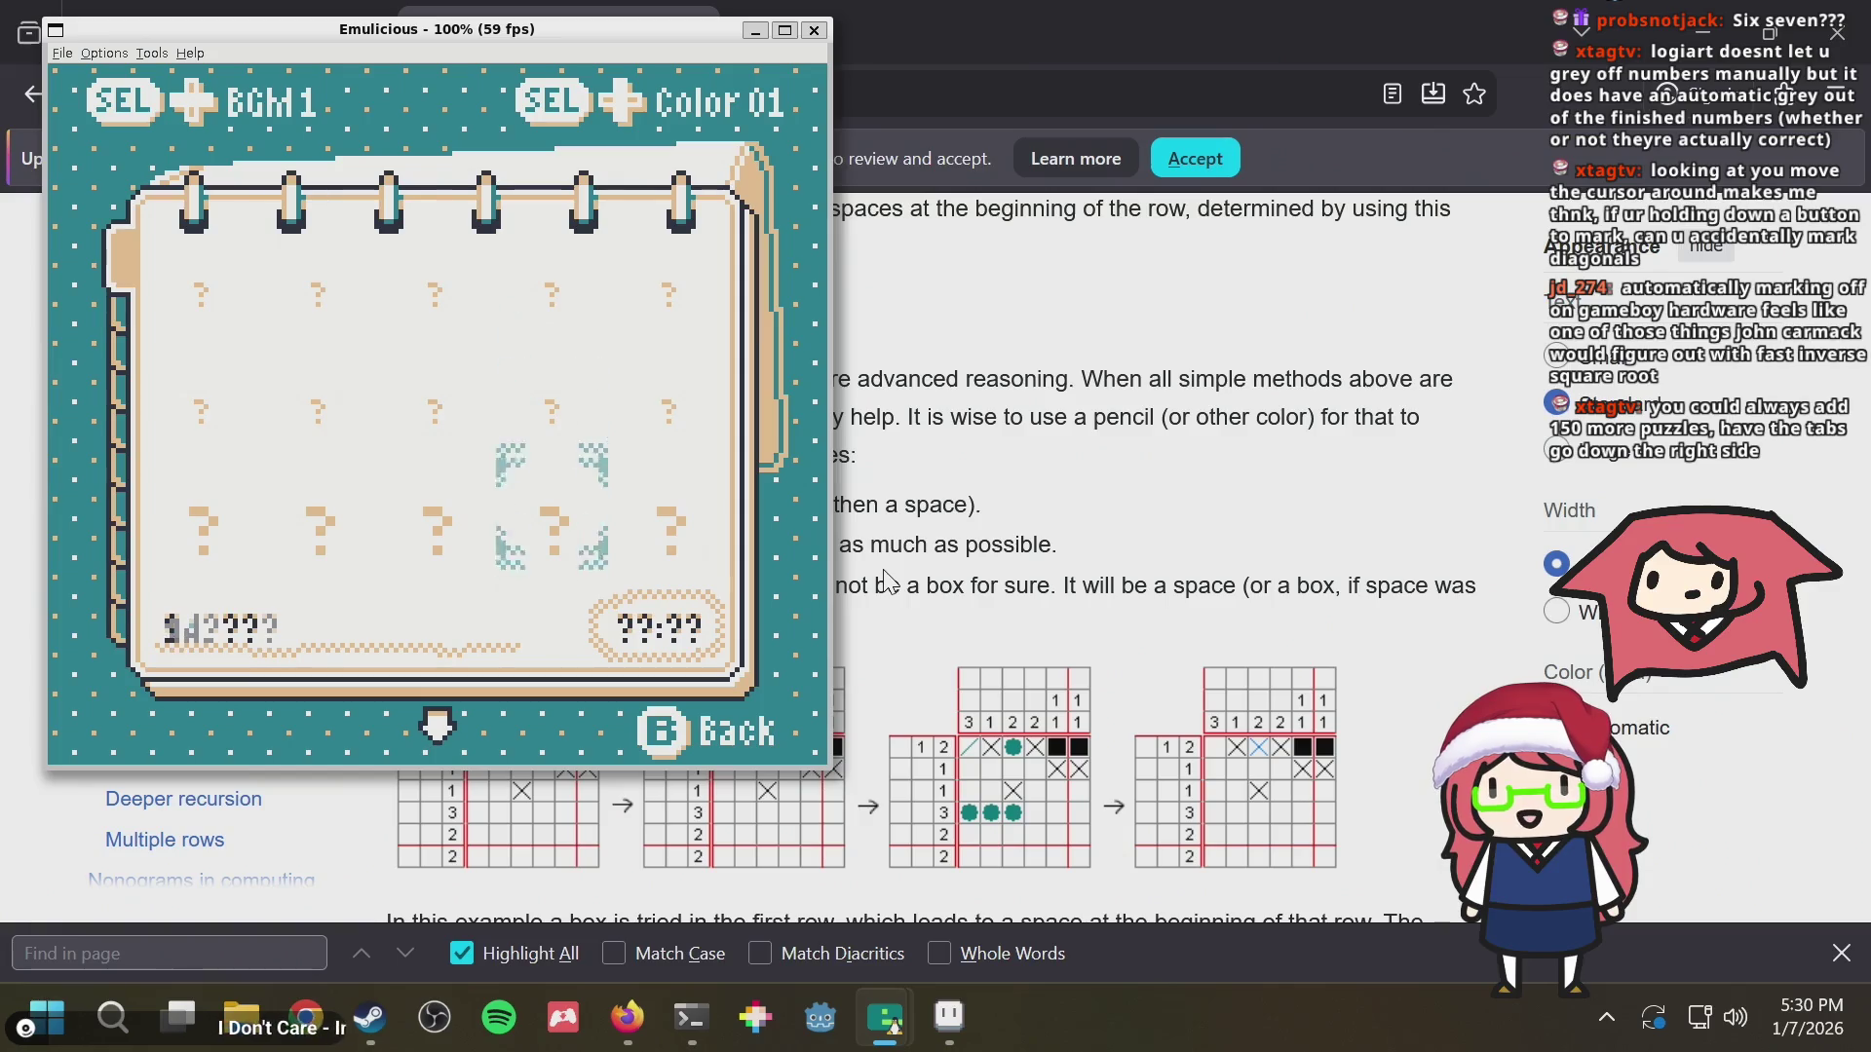
key("Down")
key("Down")
key("Down")
key("Down")
key("Down")
key("Left")
key("Left")
key("x")
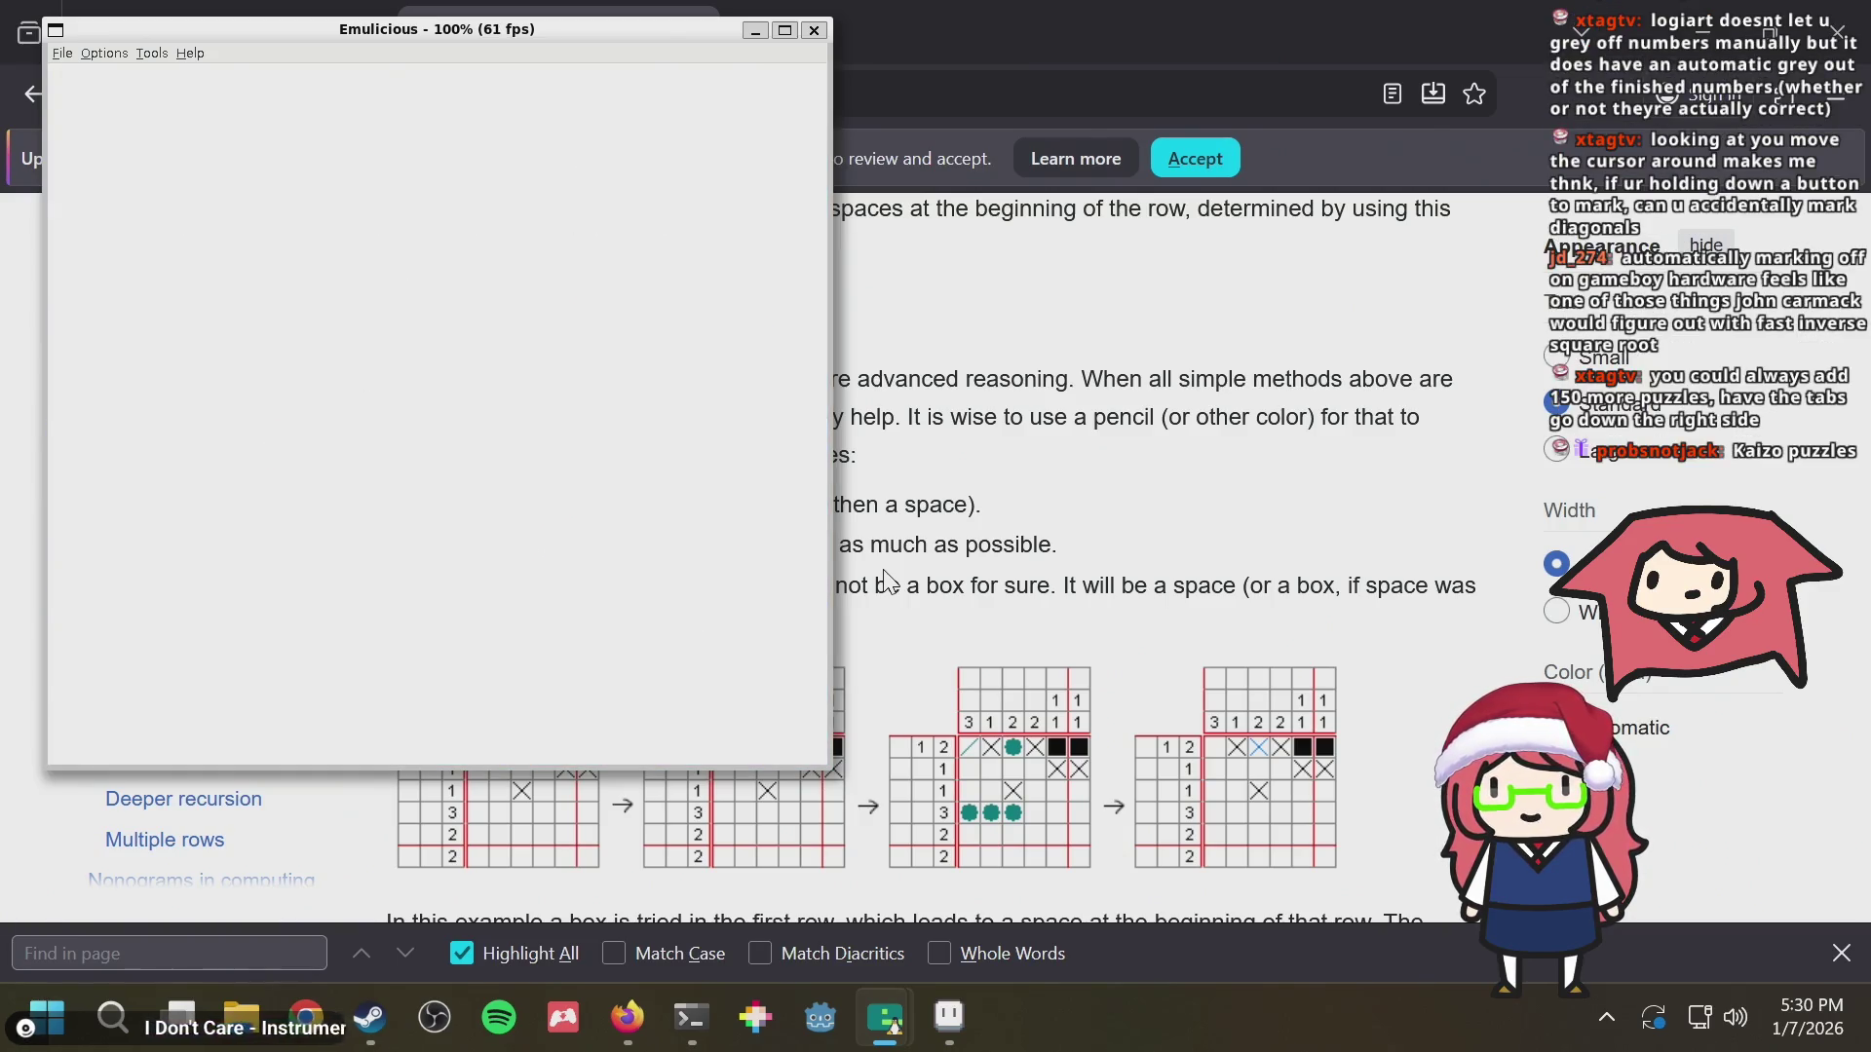
Move the cursor around the Level 37 grid and up over to column 1
key("Down")
key("Down")
key("Down")
key("Left")
key("Left")
key("Left")
key("Left")
key("Left")
key("Left")
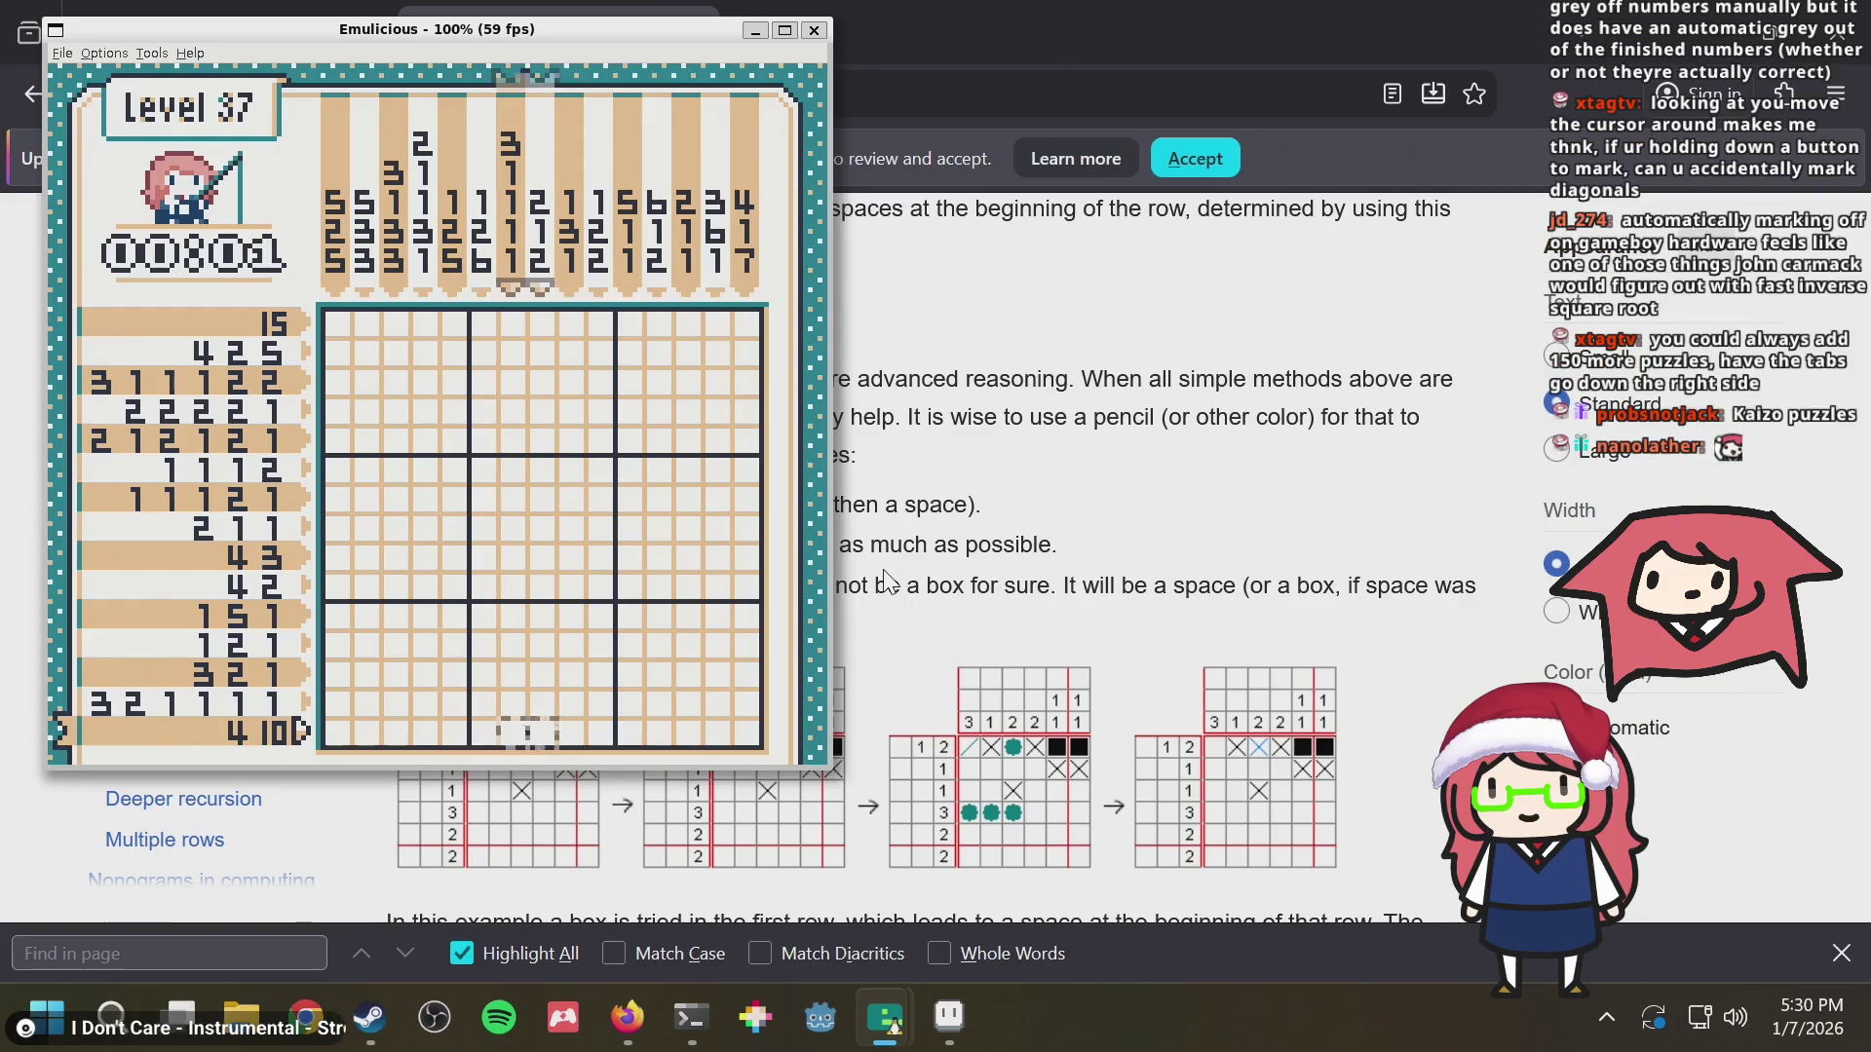
key("Right")
key("Right")
key("Right")
key("Up")
key("Up")
key("Up")
key("Left")
key("Left")
key("Left")
key("Left")
key("Left")
key("Left")
key("Up")
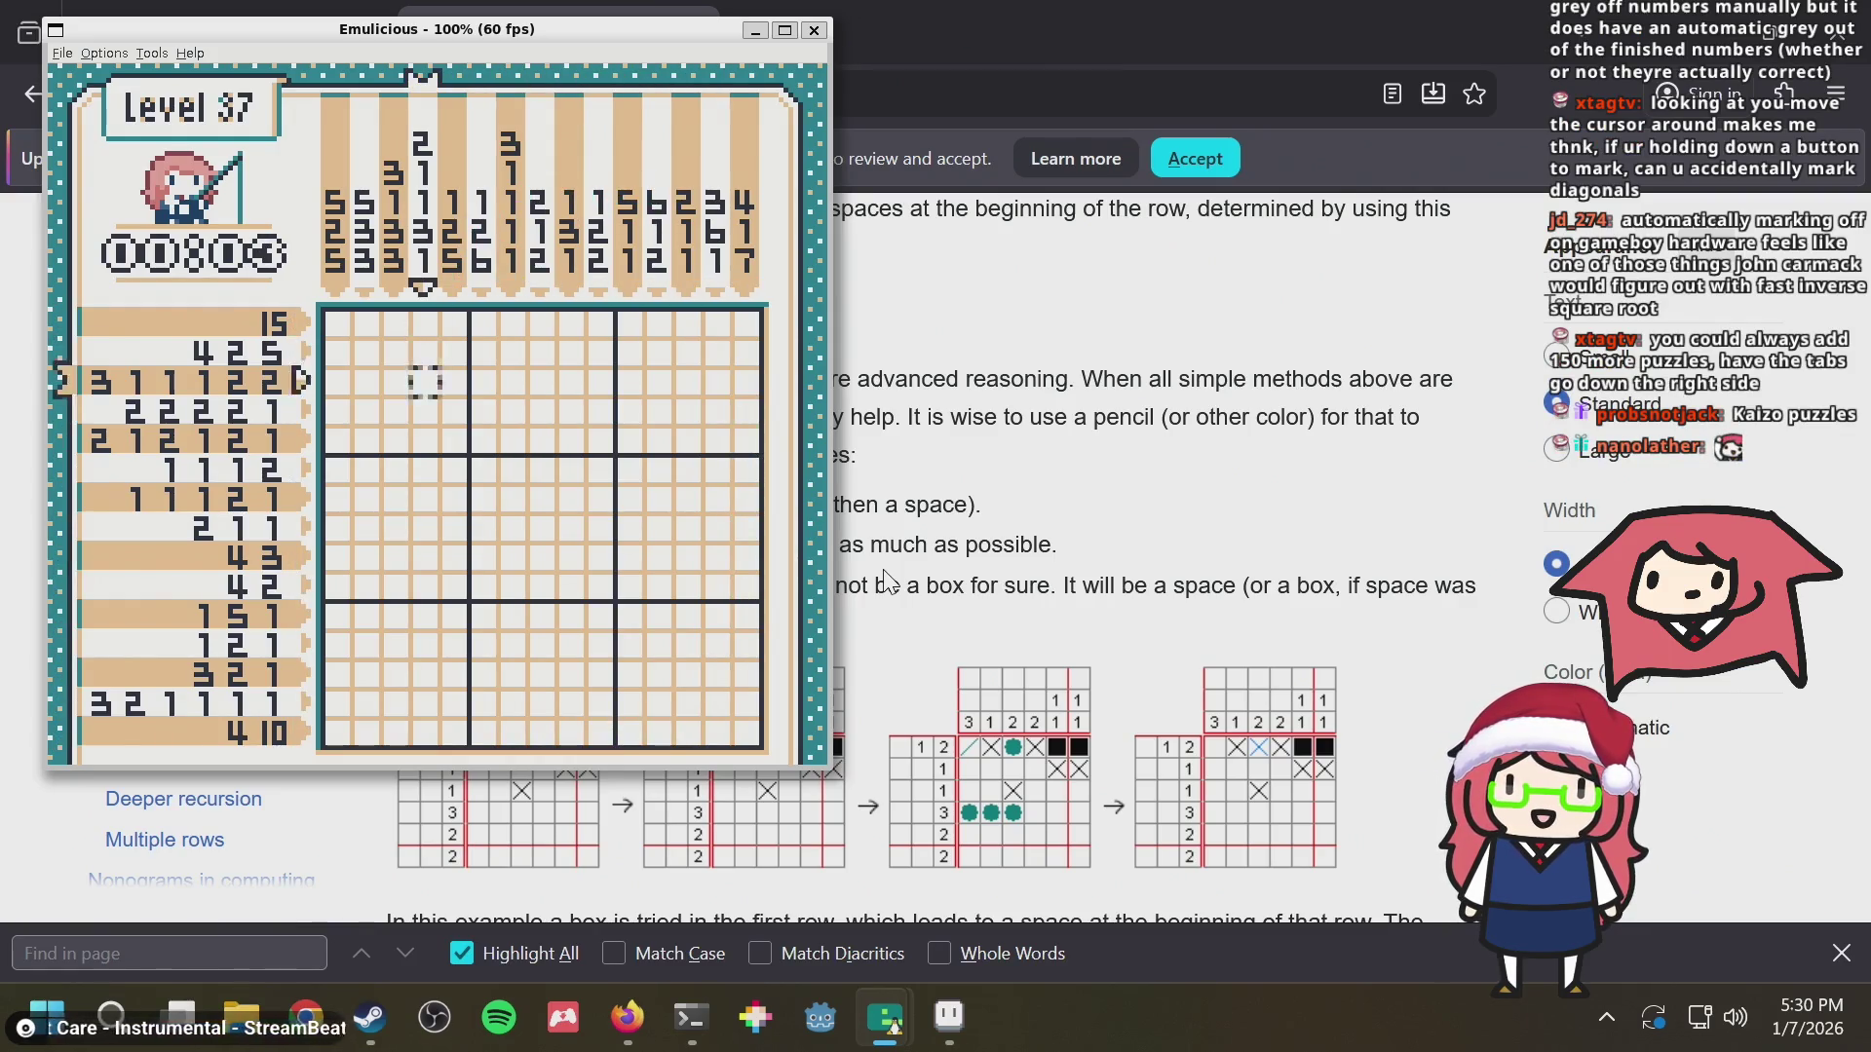
key("Down")
key("Down")
key("Down")
key("Right")
key("Right")
key("Right")
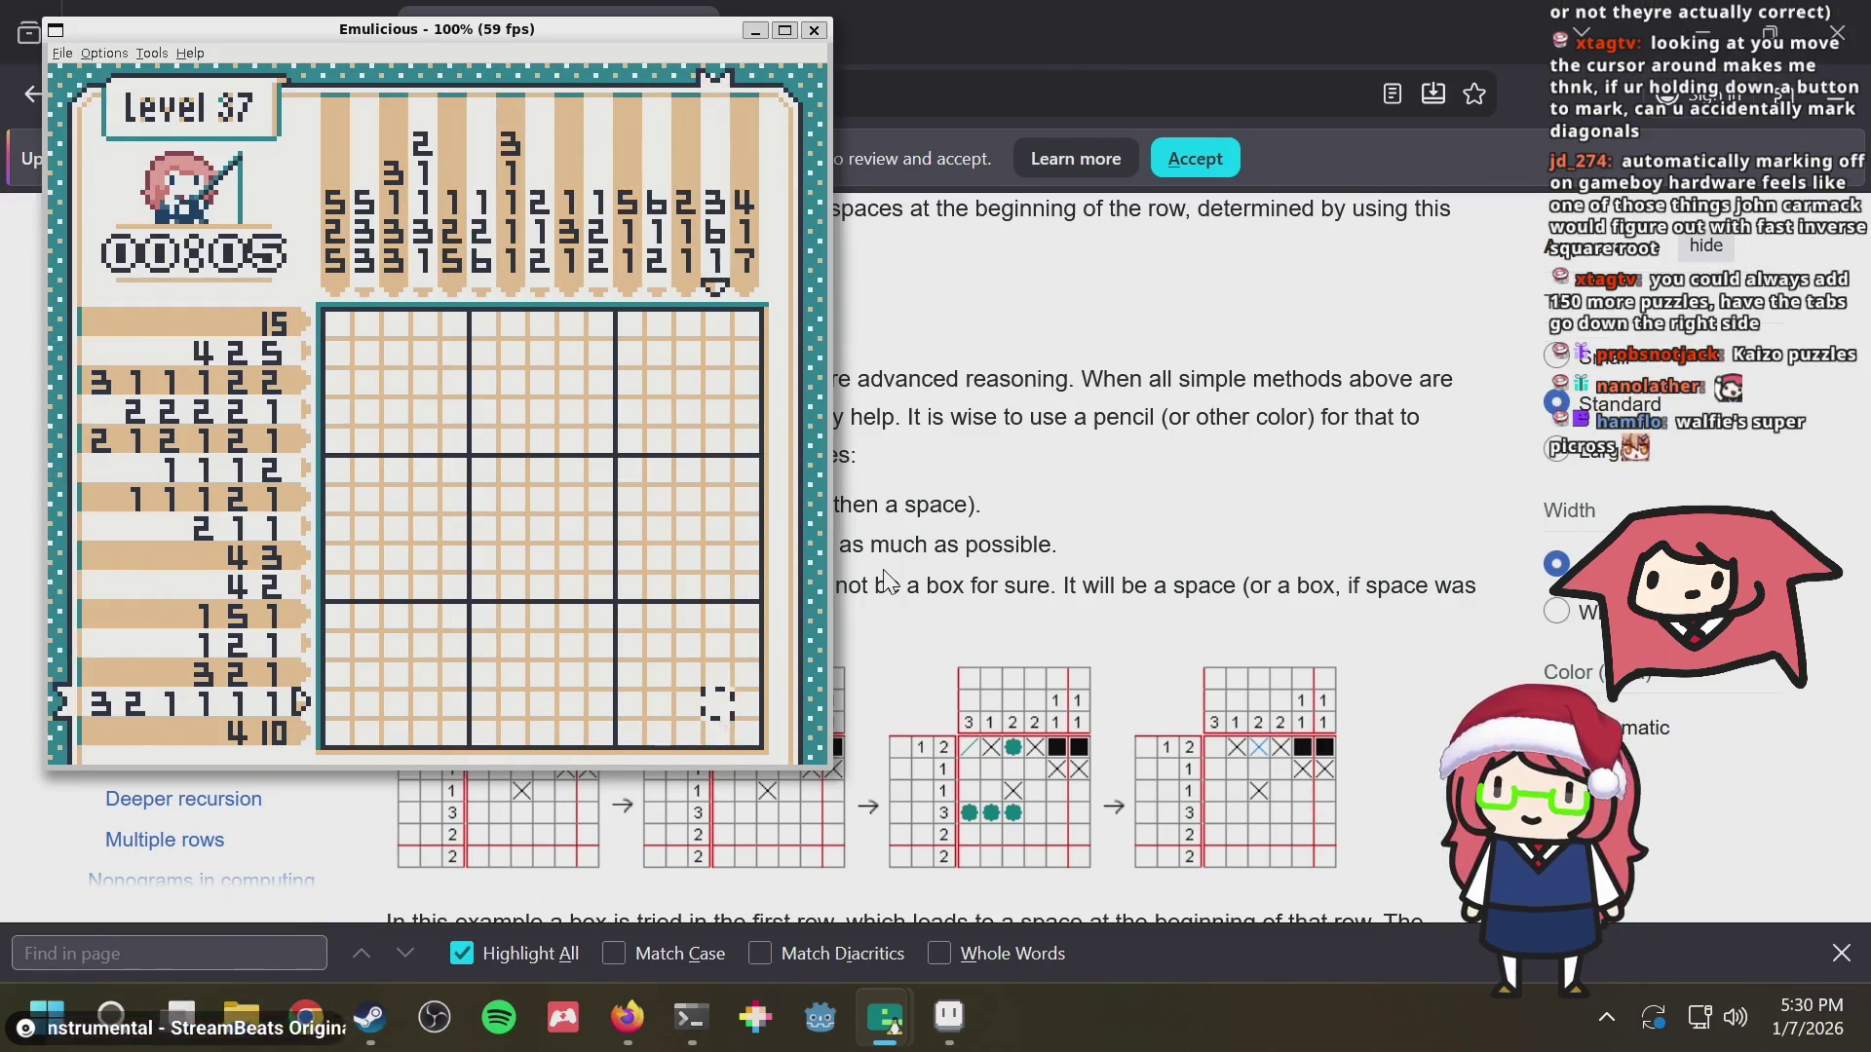
key("Up")
key("Up")
key("Up")
key("Up")
key("Up")
key("Up")
key("Left")
key("Left")
key("Left")
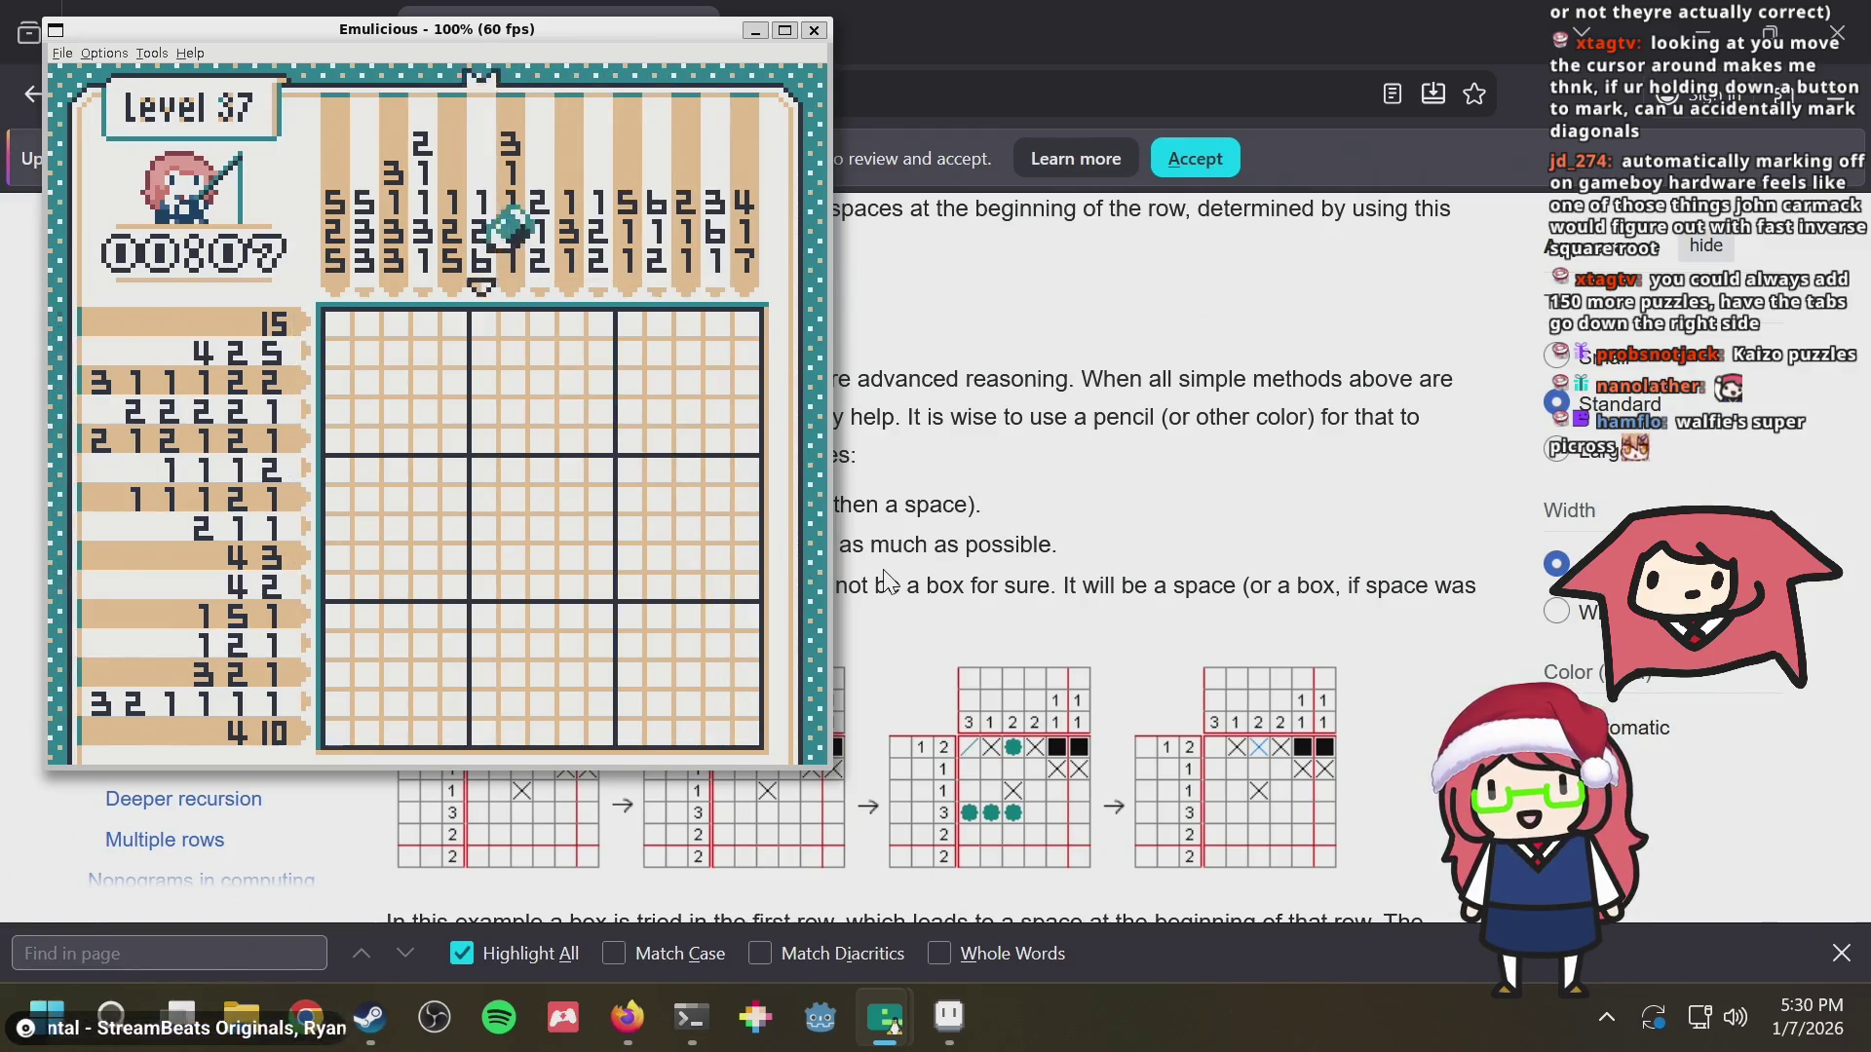
key("Left")
key("Left")
key("Left")
key("Up")
key("Up")
Move to the top row's right end and fill the top row
key("Right")
key("Right")
key("Right")
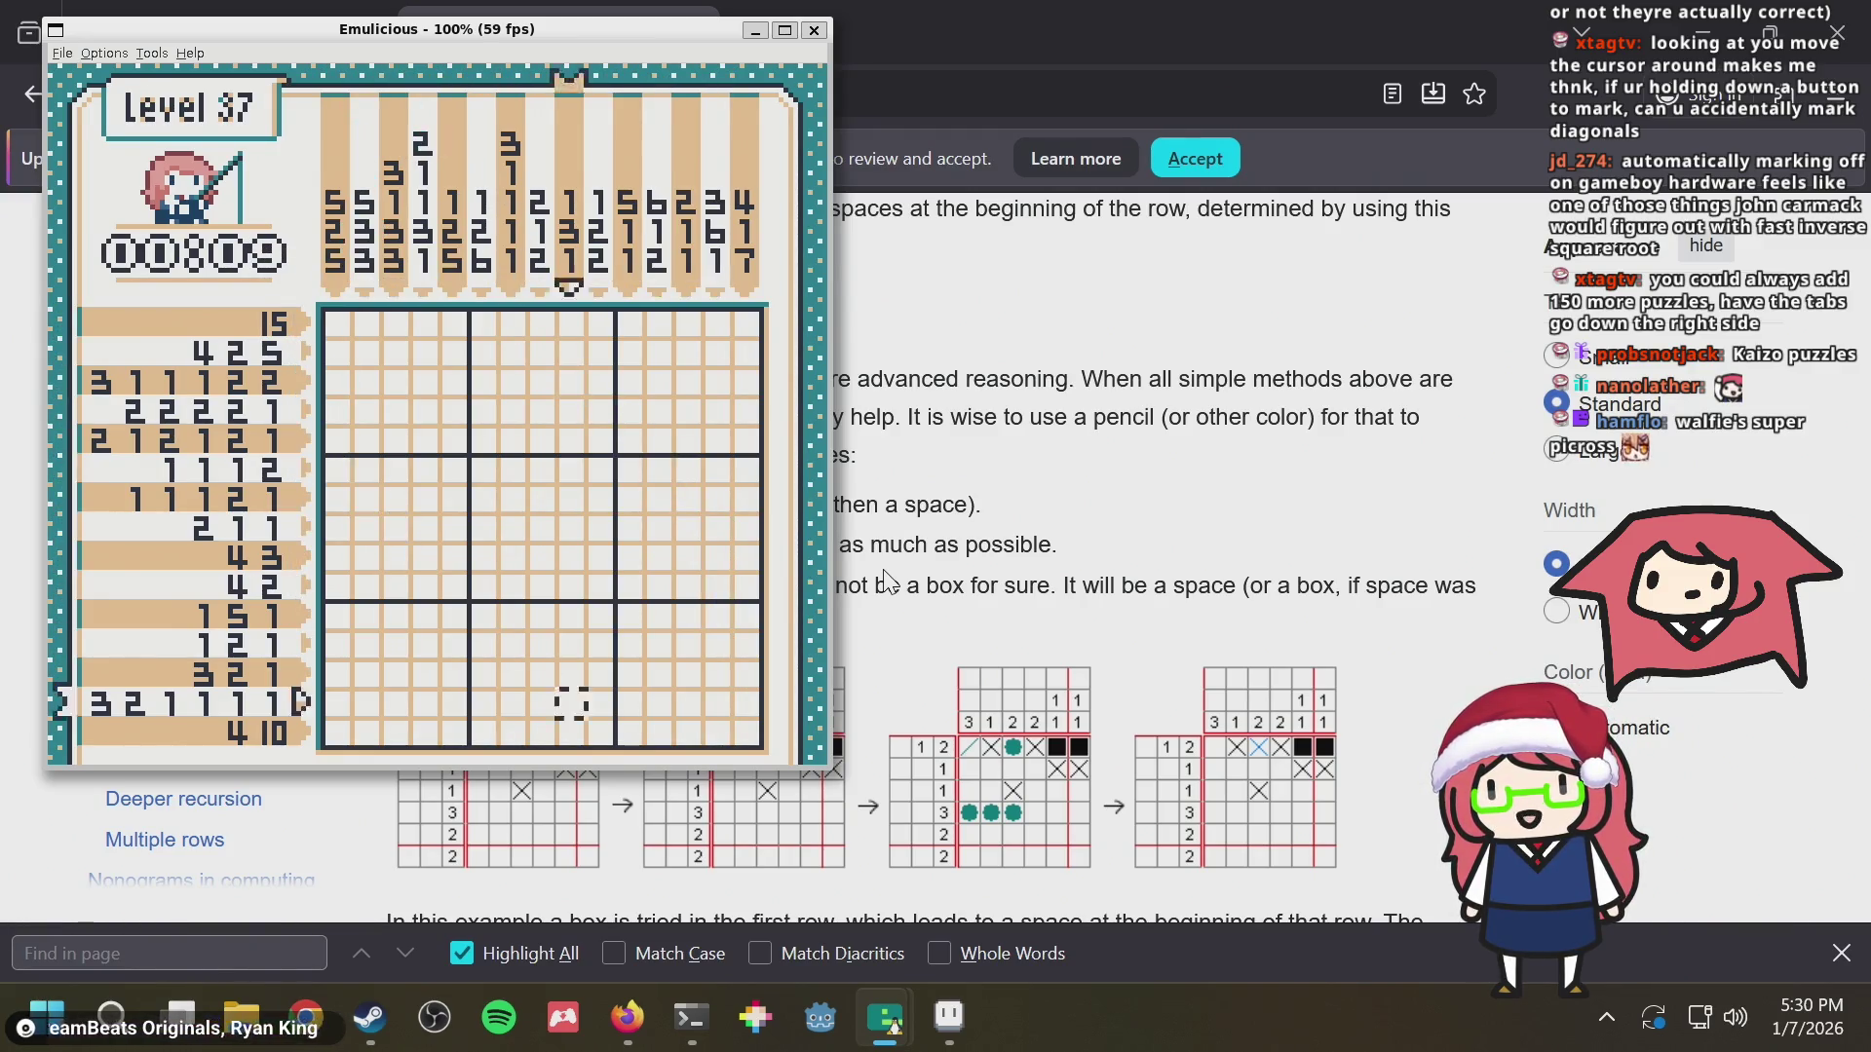
key("Down")
key("Down")
key("Down")
key("Right")
key("Right")
key("Right")
key("Up")
key("Up")
key("Up")
key("Up")
key("Up")
key("Up")
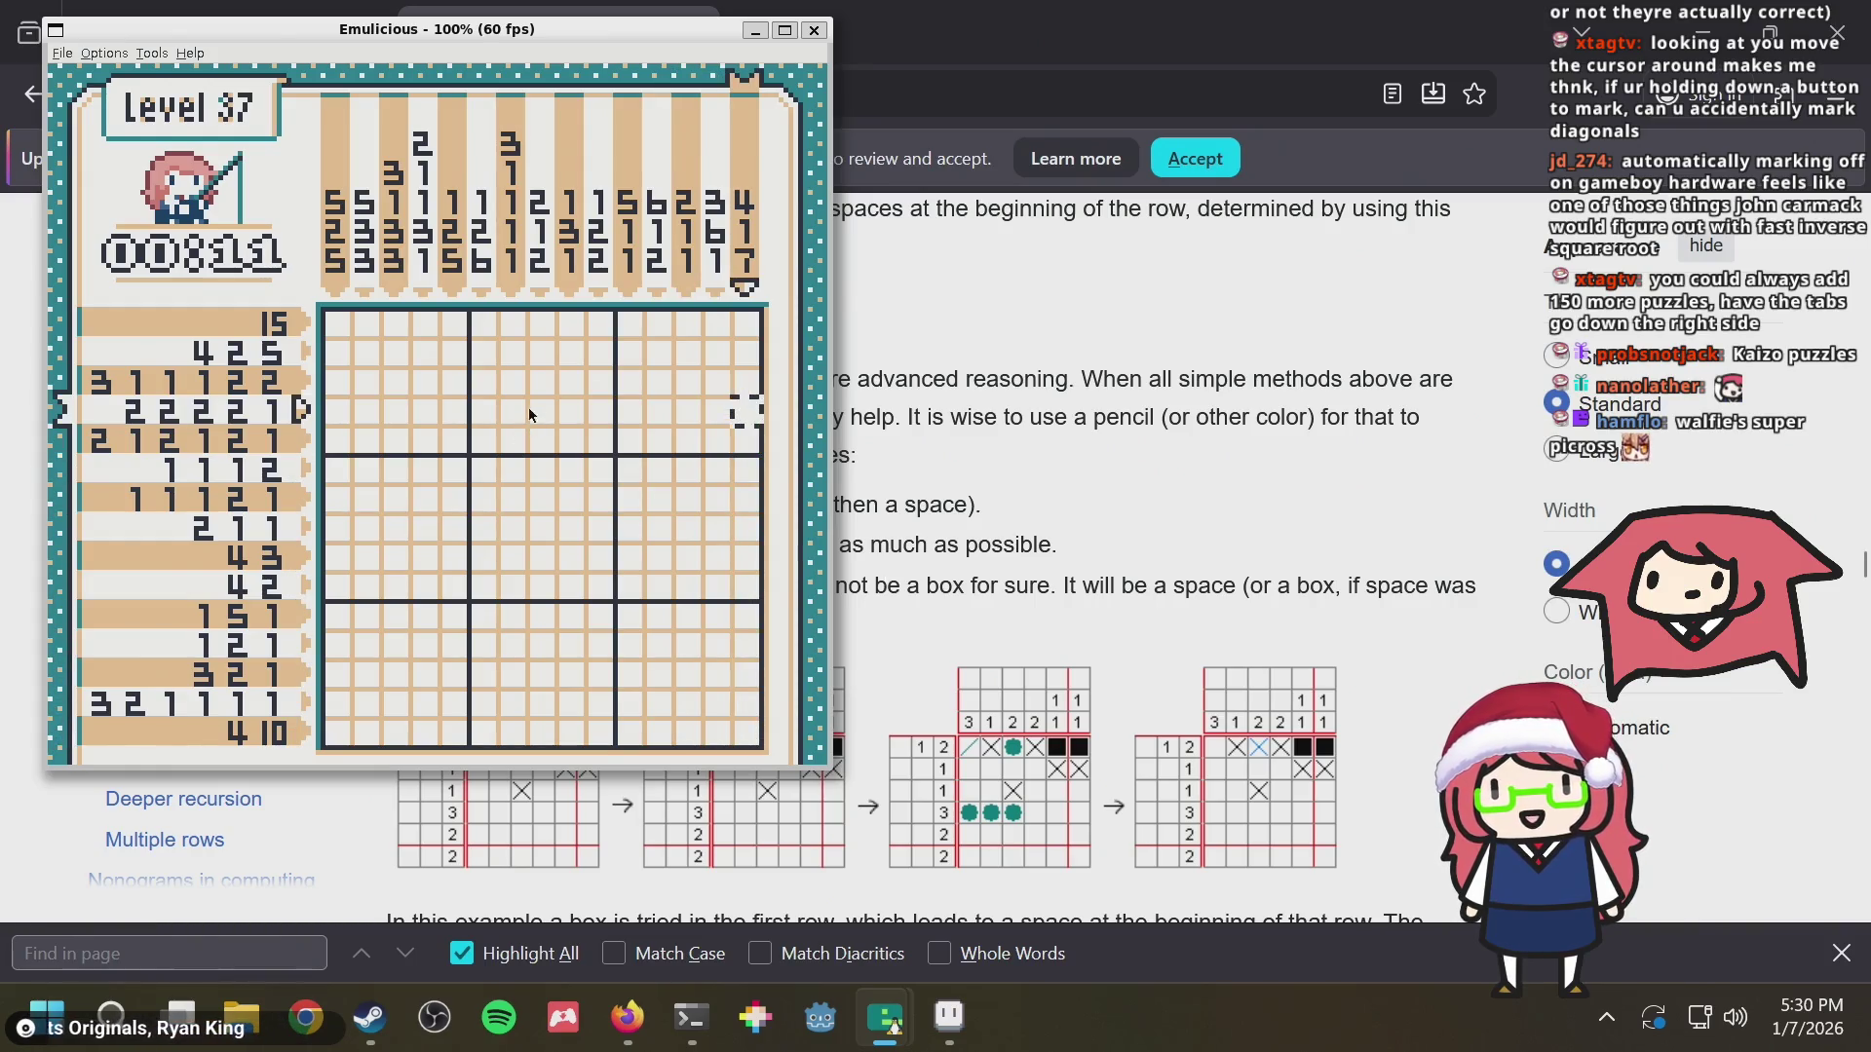
key("Up")
key("Up")
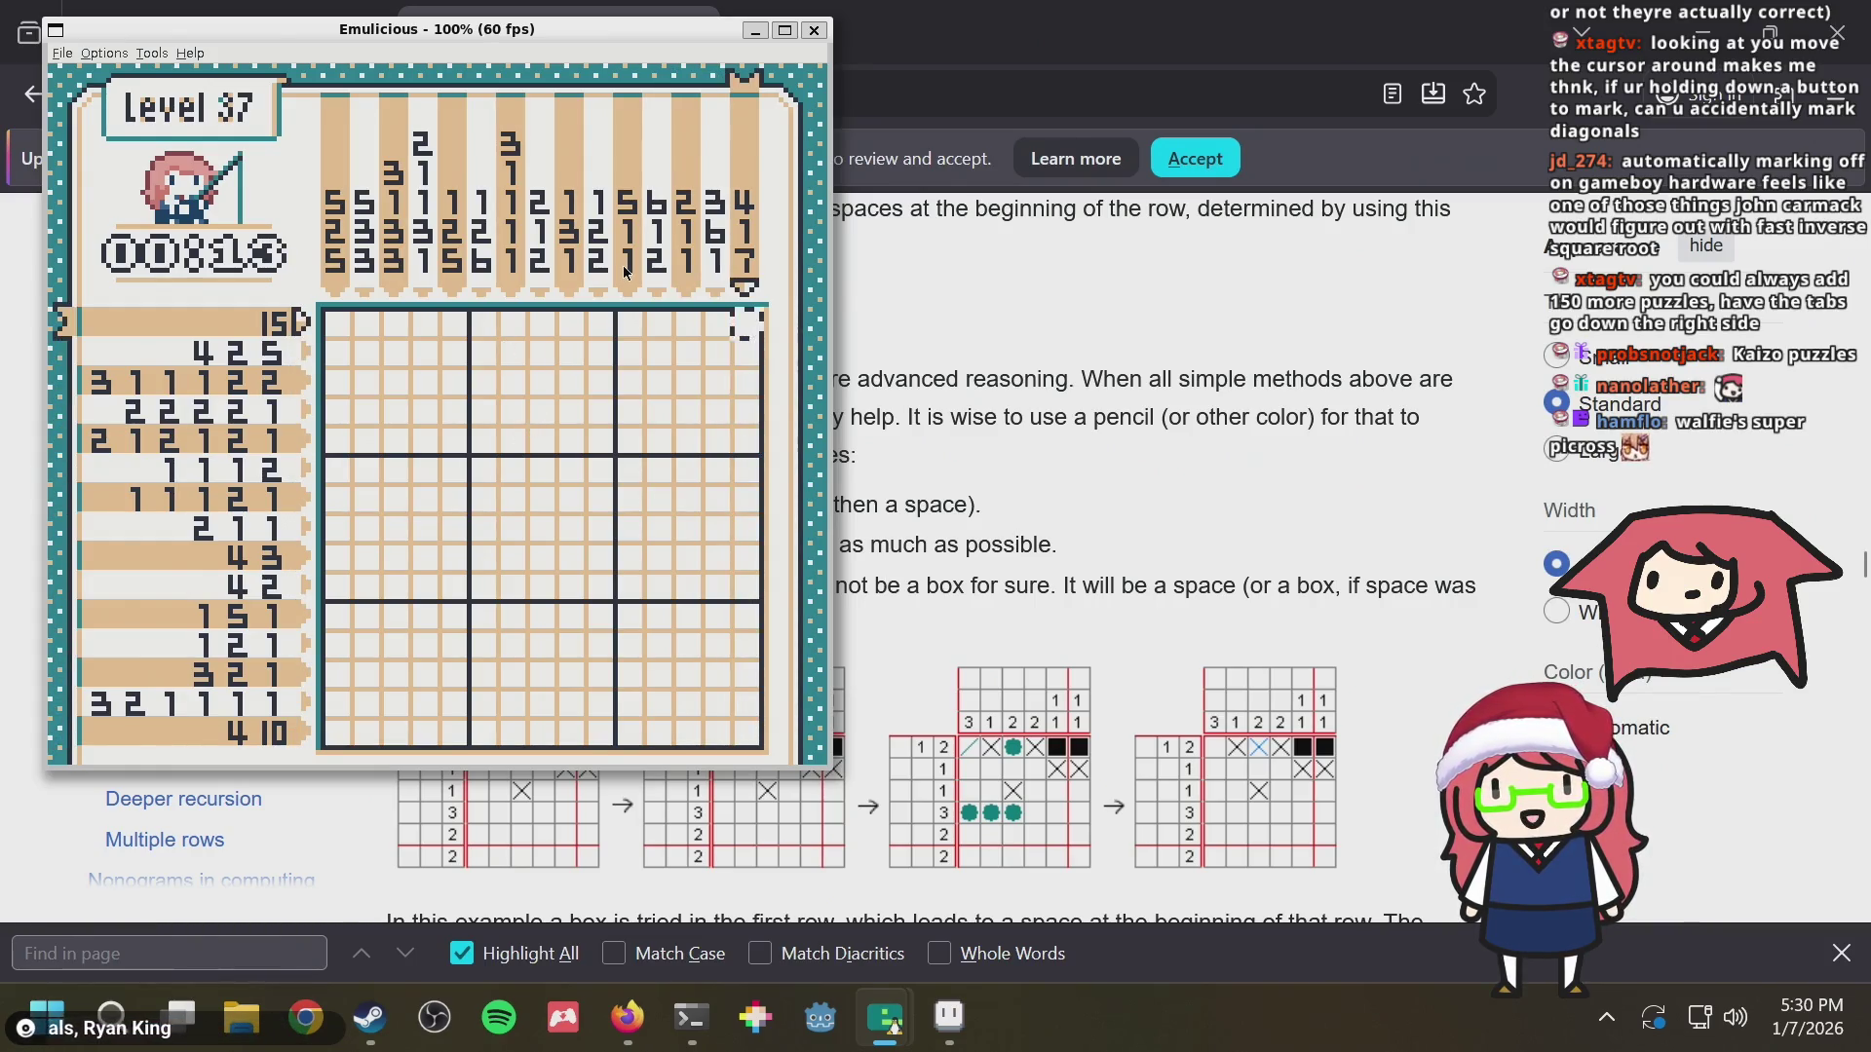
key("Up")
key("x")
key("Left")
key("Left")
key("Left")
key("Left")
key("Left")
key("Left")
key("Left")
key("Left")
Pause, give up on Level 37 with Yes, and move back through the early puzzles
key("Down")
key("Down")
key("Down")
key("Down")
key("Return")
key("Down")
key("Down")
key("Down")
key("x")
key("Up")
key("x")
key("Left")
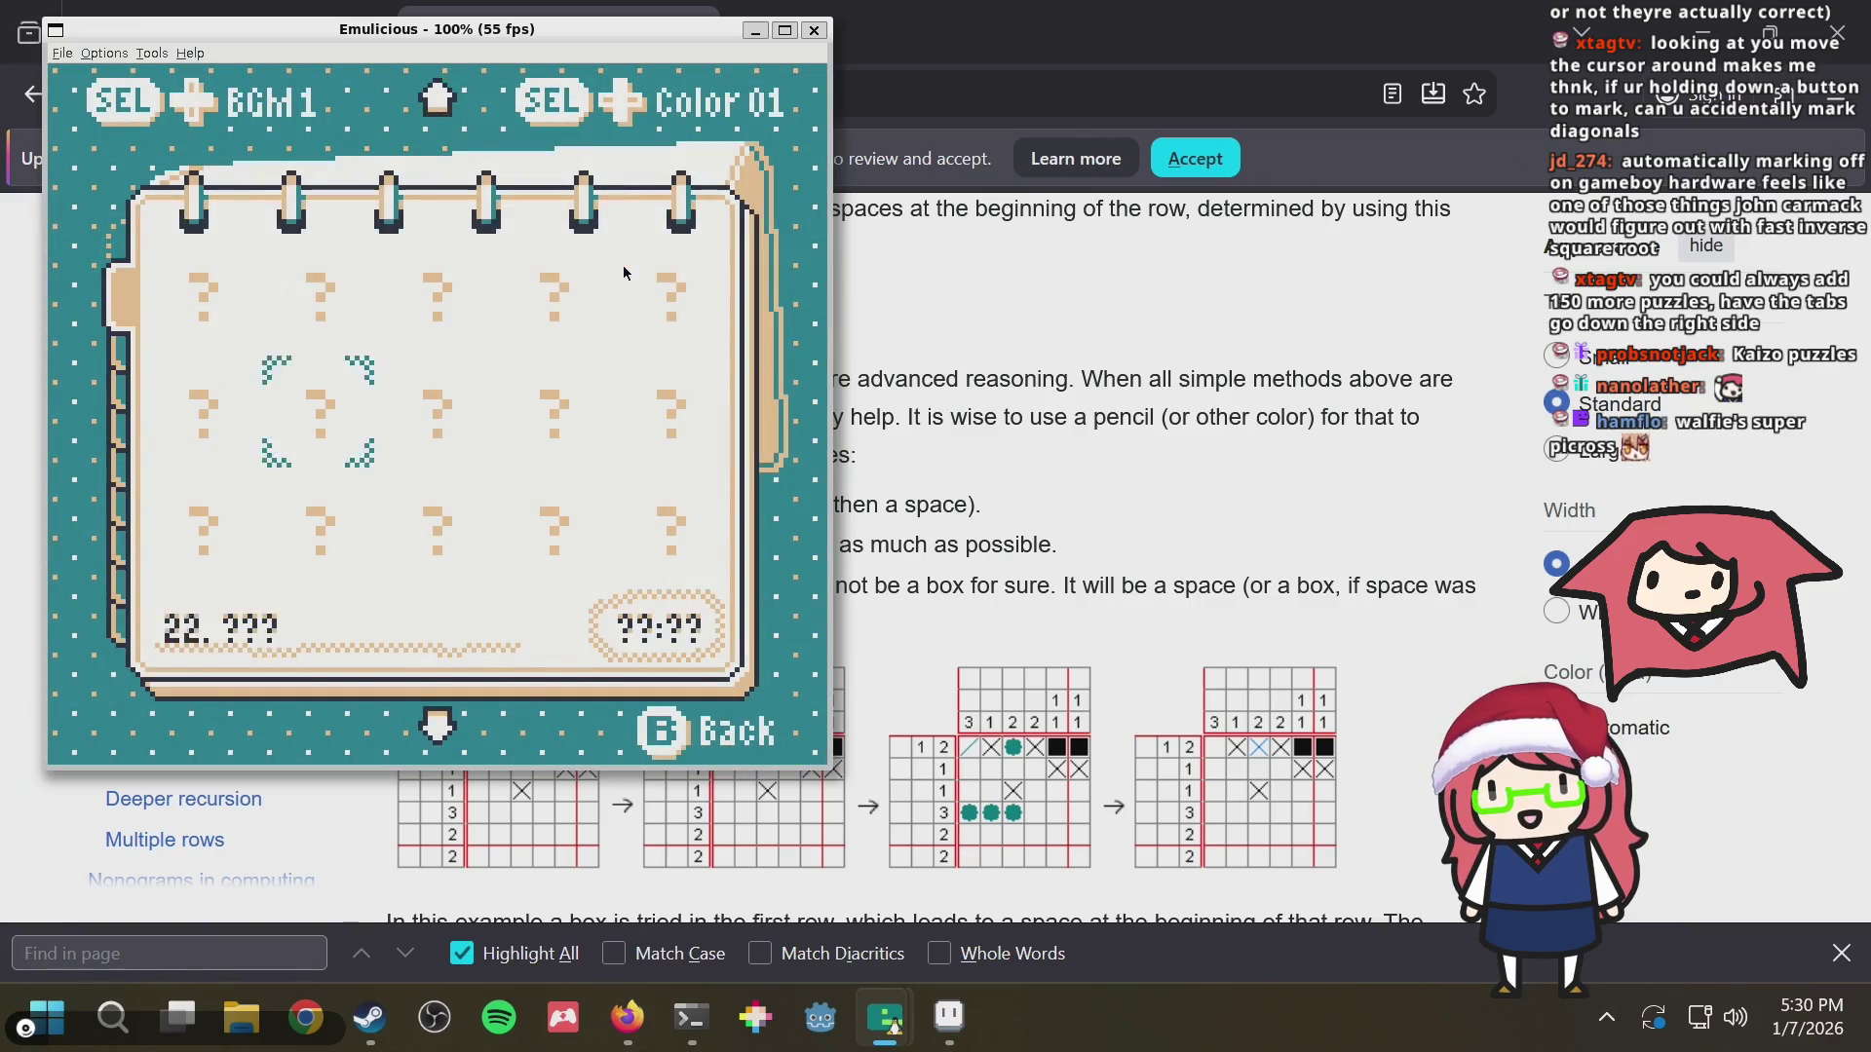
key("Left")
Page forward through the puzzle-select notebook starting from the early puzzles
key("Up")
key("Right")
key("Down")
key("Down")
key("Right")
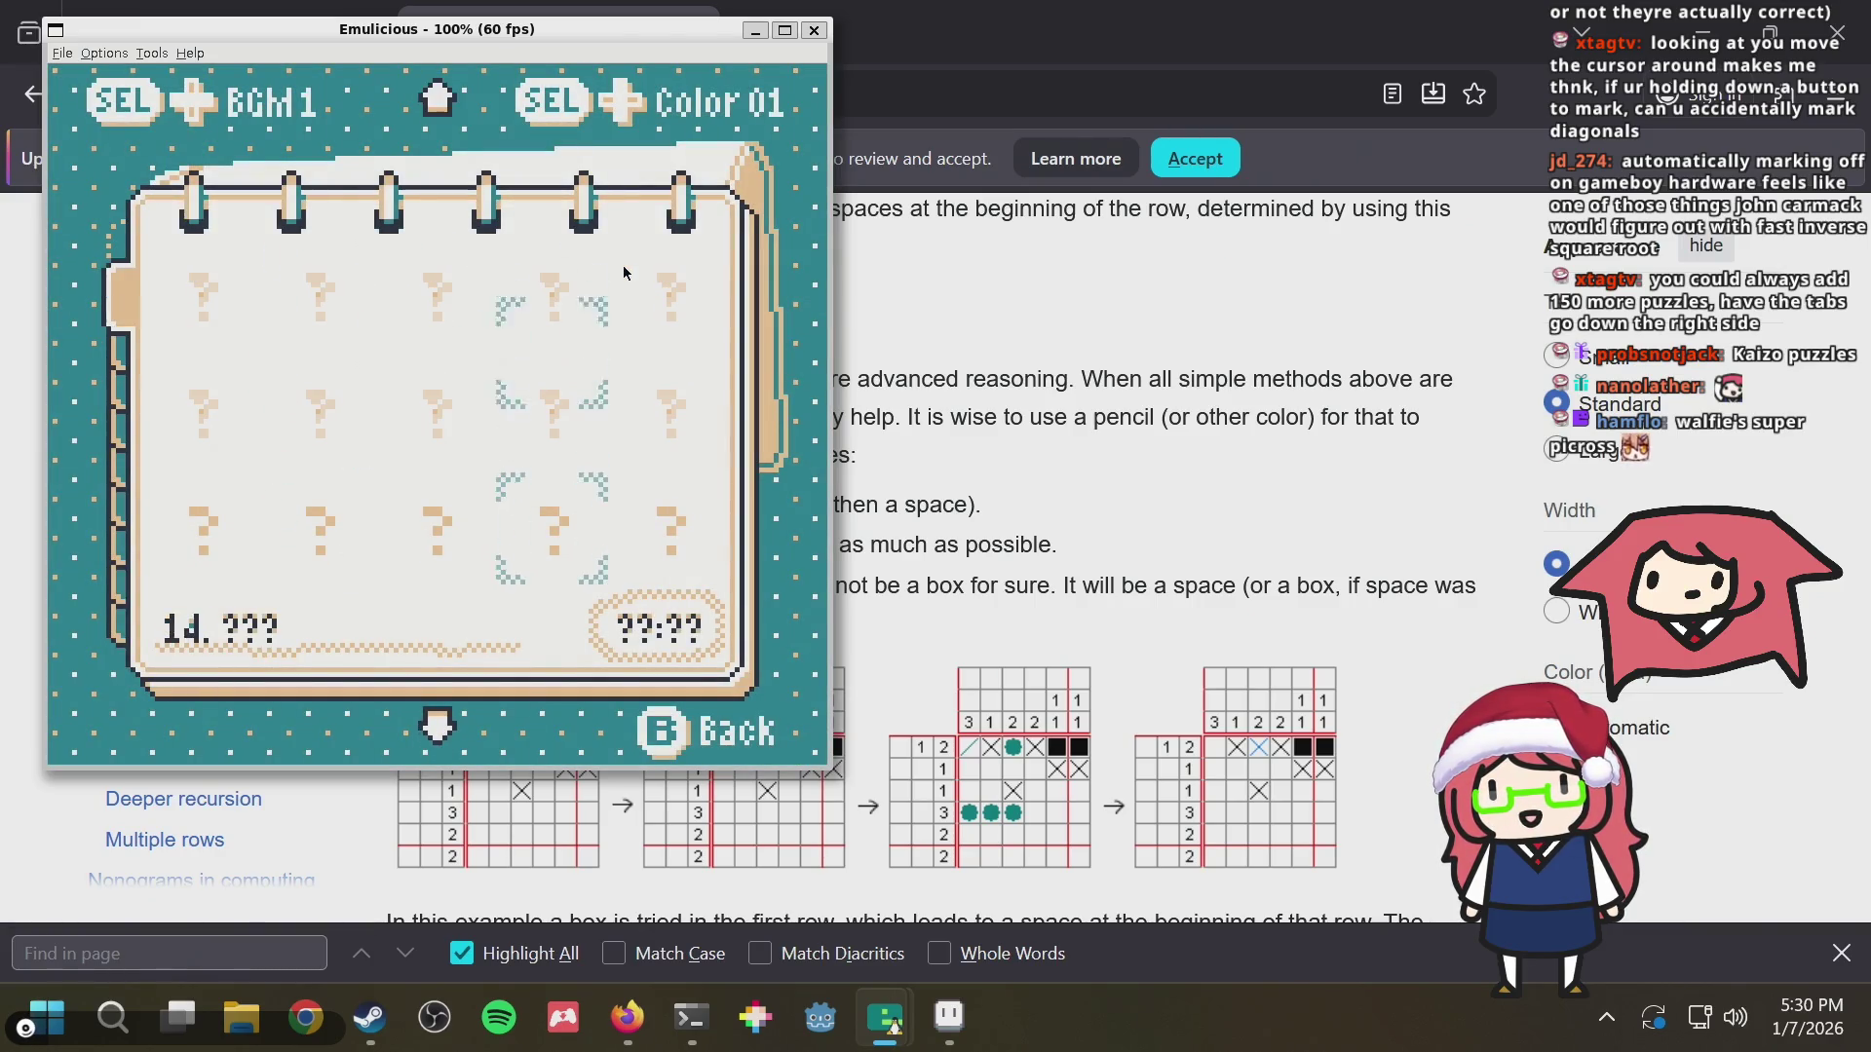
key("Right")
key("Up")
key("Up")
key("Left")
key("Down")
key("Down")
key("Down")
key("Left")
key("Down")
key("Down")
key("Down")
key("Down")
key("Down")
key("Right")
key("Right")
key("Down")
key("Down")
key("Left")
Reach the last page of puzzles, then navigate back to the first puzzles
key("Down")
key("Down")
key("Down")
key("Left")
key("Left")
key("Left")
key("Down")
key("Down")
key("Down")
key("Down")
key("Down")
key("Down")
key("Right")
key("Right")
key("Right")
key("Down")
key("Down")
key("Right")
key("Up")
key("Up")
key("Up")
key("Up")
key("Up")
key("Up")
key("Up")
key("Up")
key("Up")
key("Up")
key("Up")
key("Up")
key("Up")
key("Up")
key("Up")
key("Up")
key("Up")
key("Up")
key("Up")
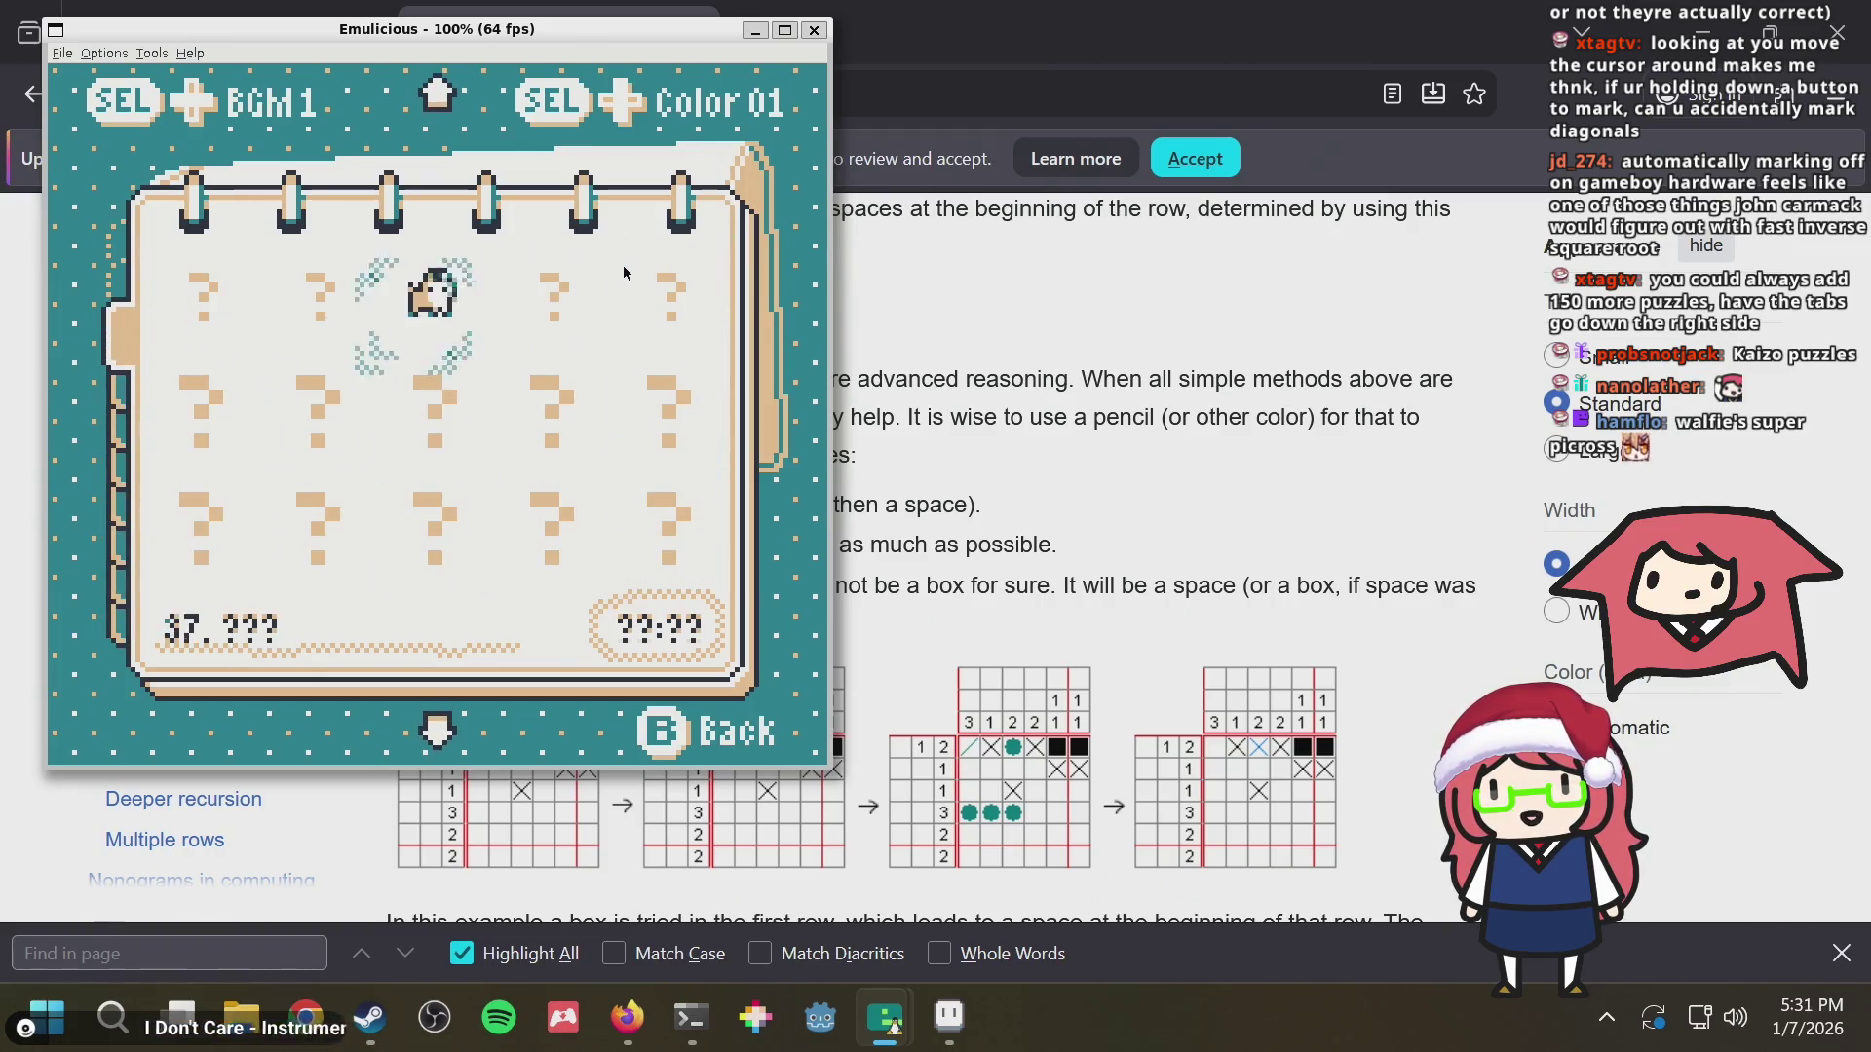
key("Up")
key("Up")
key("Up")
key("Up")
key("Up")
key("Up")
key("Left")
key("Down")
key("Down")
key("Left")
key("Up")
key("Left")
key("Up")
key("Right")
key("Right")
key("Right")
Page forward through the whole collection again to the last page
key("Down")
key("Down")
key("Down")
key("Down")
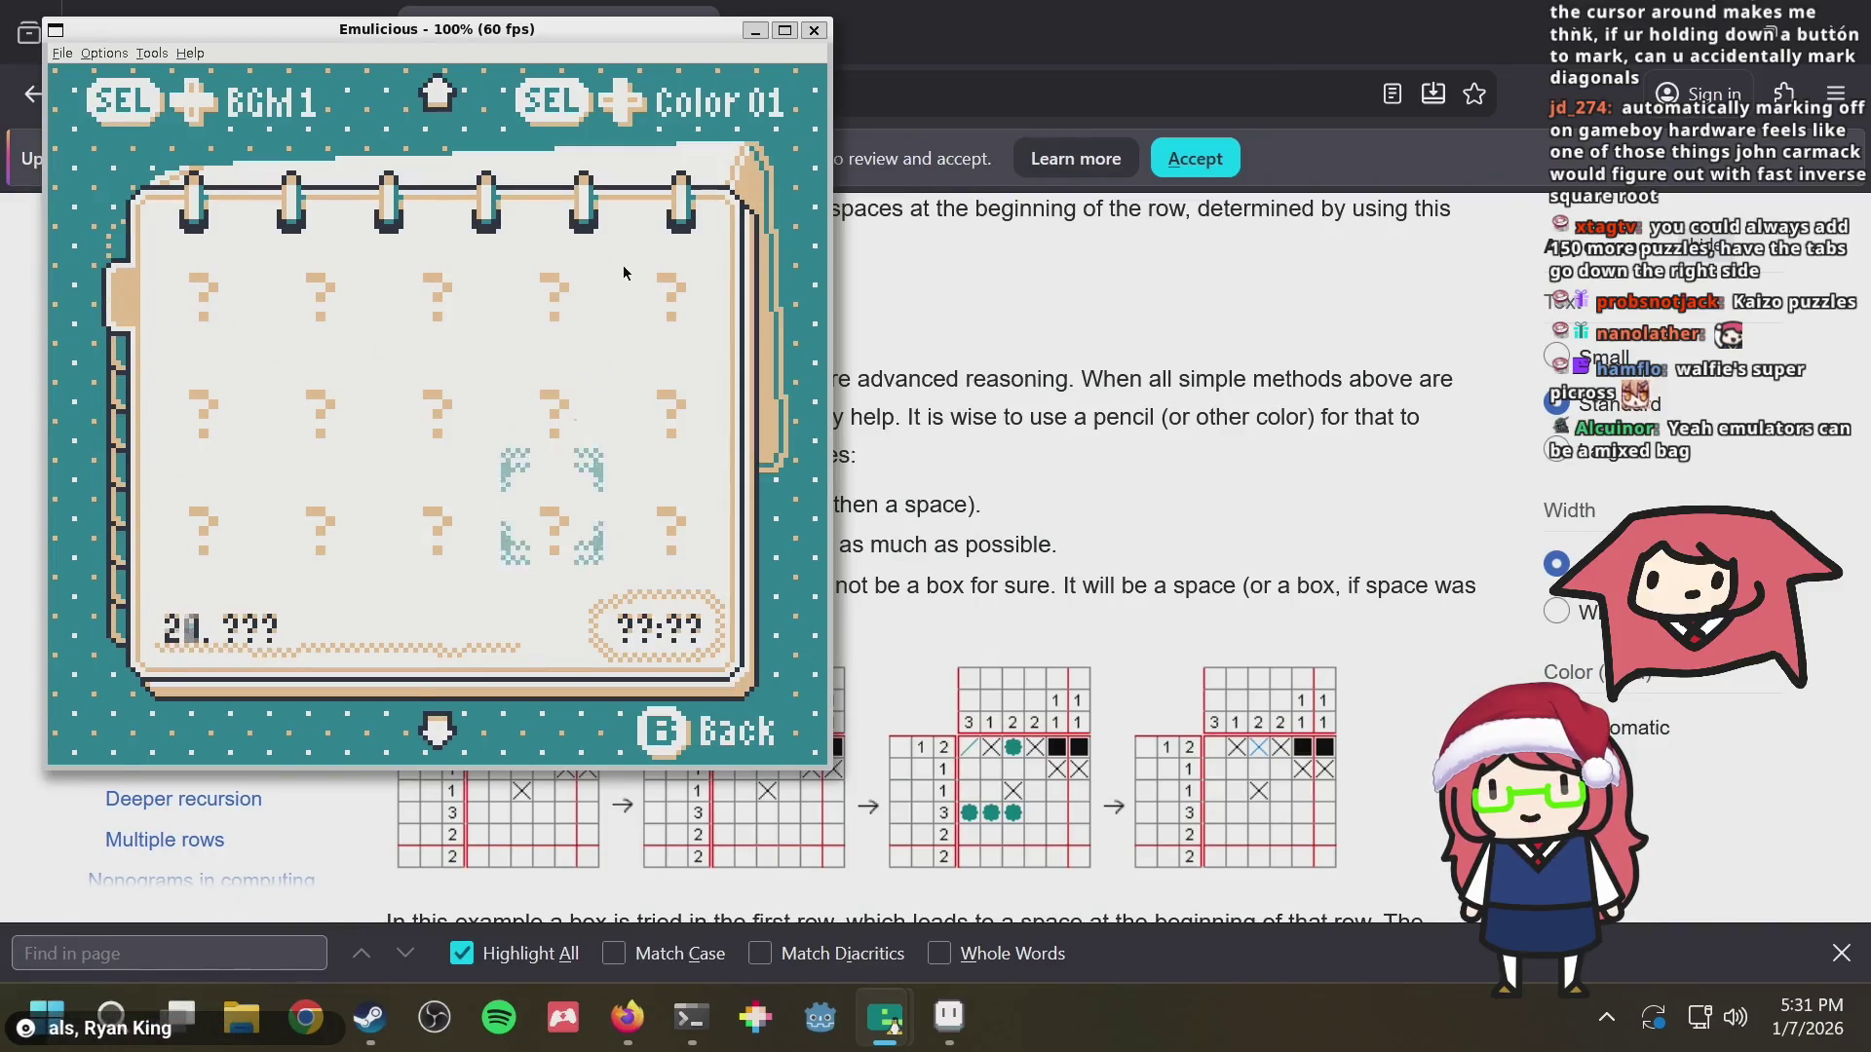
key("Down")
key("Down")
key("Down")
key("Down")
key("Down")
key("Down")
key("Down")
key("Down")
key("Down")
key("Down")
key("Down")
key("Down")
key("Left")
key("Left")
key("Down")
key("Down")
key("Down")
key("Left")
key("Down")
key("Down")
key("Right")
key("Right")
key("Down")
key("Down")
key("Down")
key("Right")
key("Right")
key("Down")
key("Down")
key("Left")
key("Left")
key("Left")
key("Left")
Look over the 130s puzzles and land on puzzle 143, the Vim Logo
key("Up")
key("Up")
key("Right")
key("Right")
key("Down")
key("Down")
key("Down")
key("Down")
key("Down")
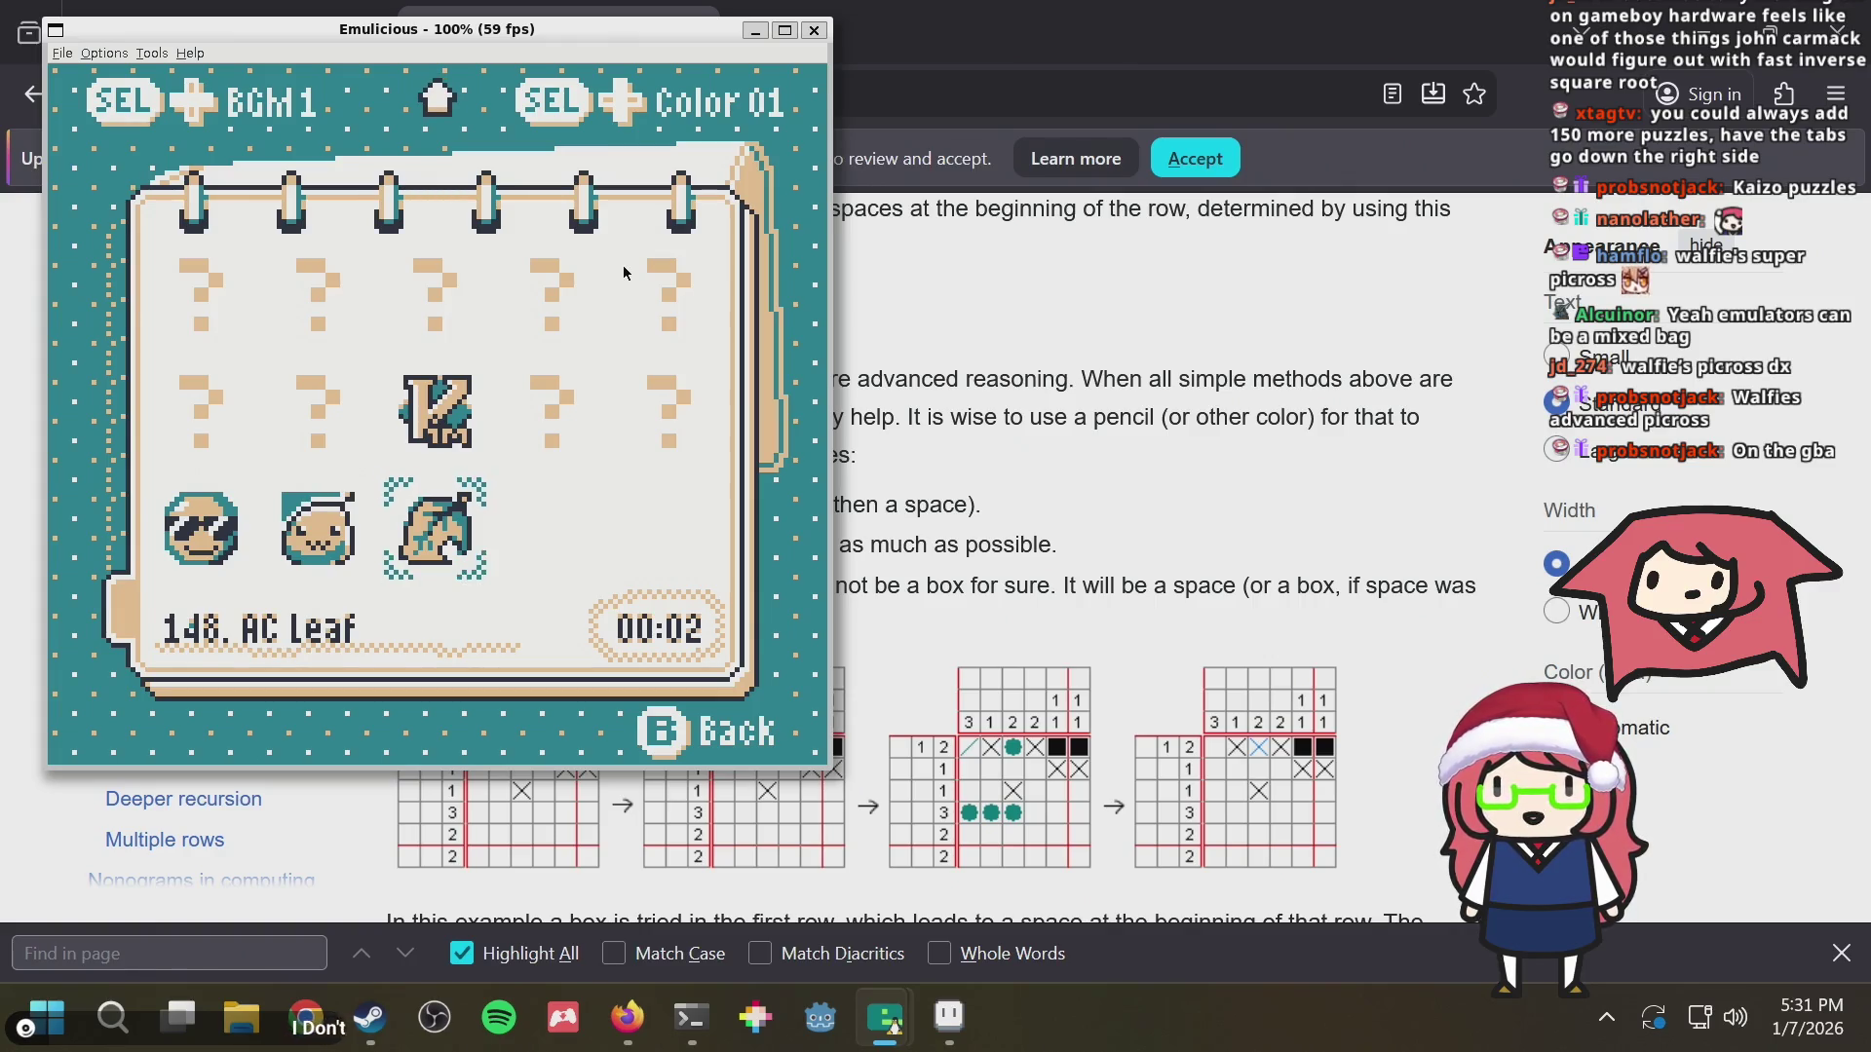
key("Right")
key("Right")
key("Up")
key("Left")
key("Left")
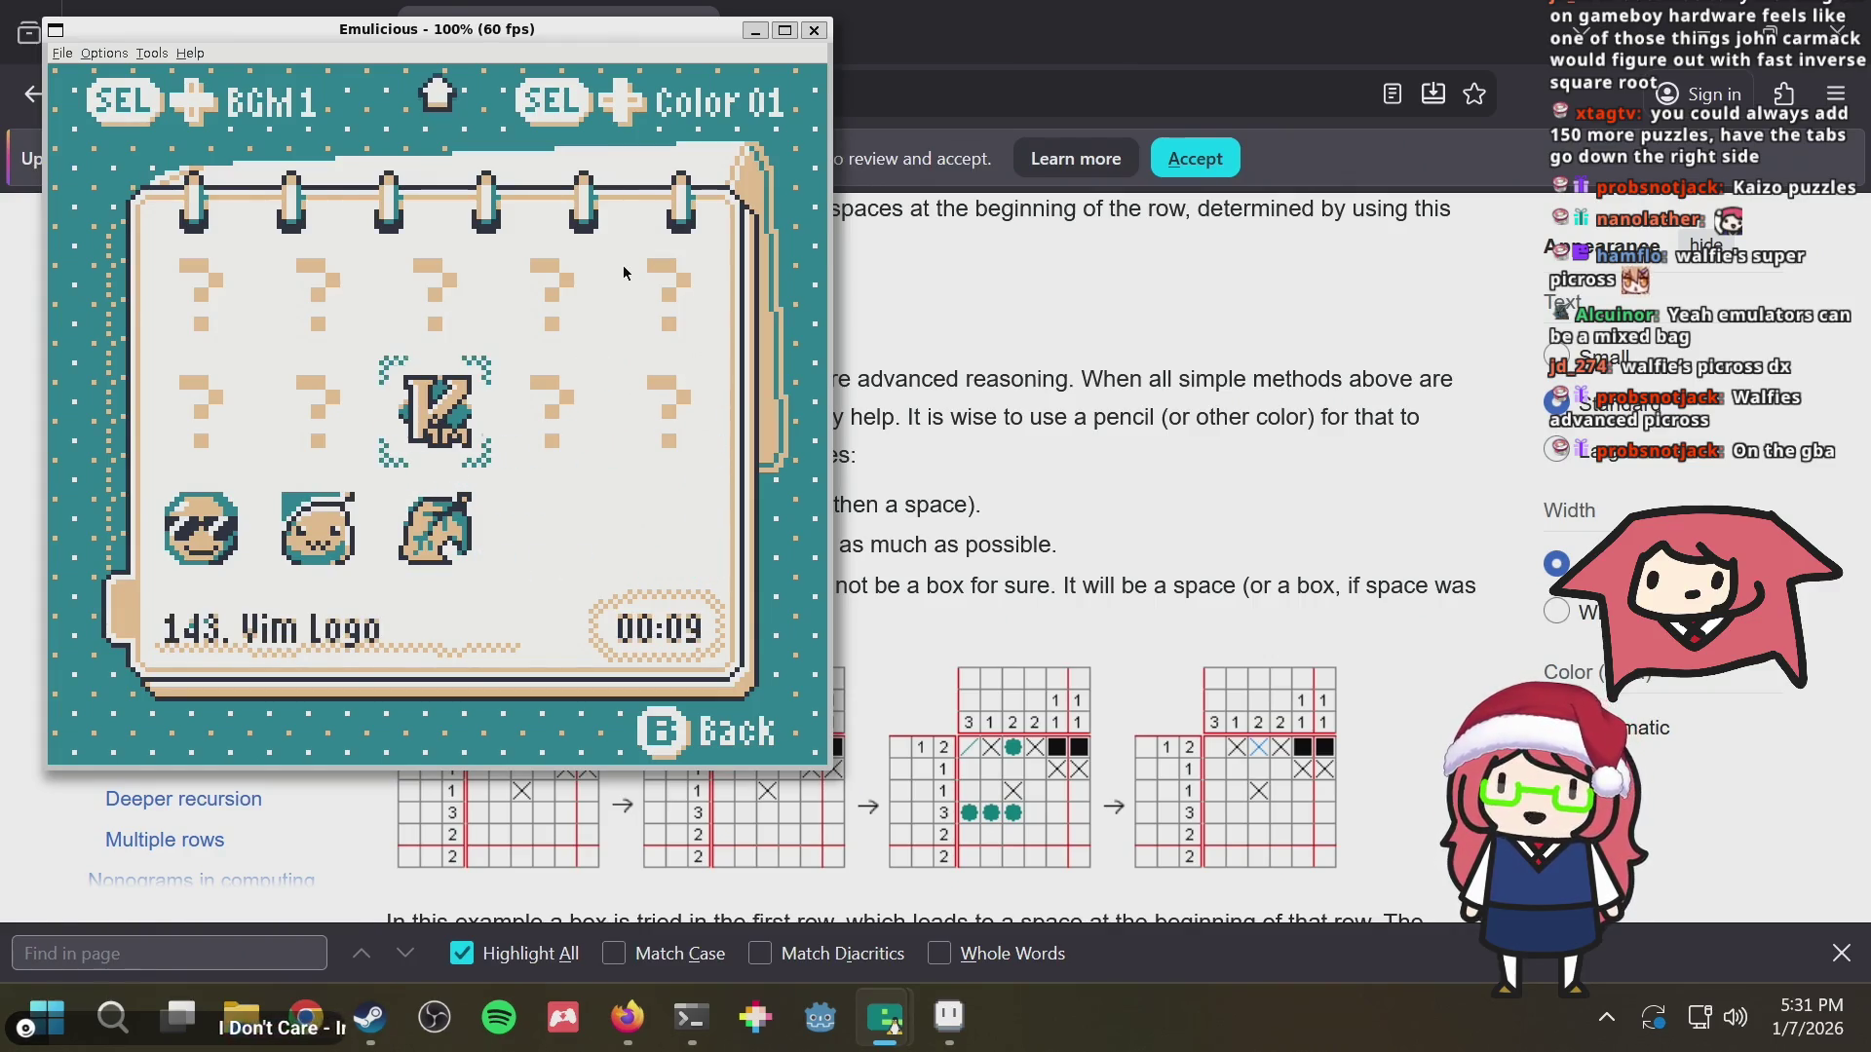
Move on to puzzle 147 and the last slot on that page
key("Right")
key("Right")
key("Up")
key("Up")
key("Up")
key("Up")
key("Up")
key("Up")
key("Left")
key("Left")
key("Left")
key("Up")
key("Up")
key("Down")
key("Down")
key("Down")
key("Down")
key("Down")
key("Down")
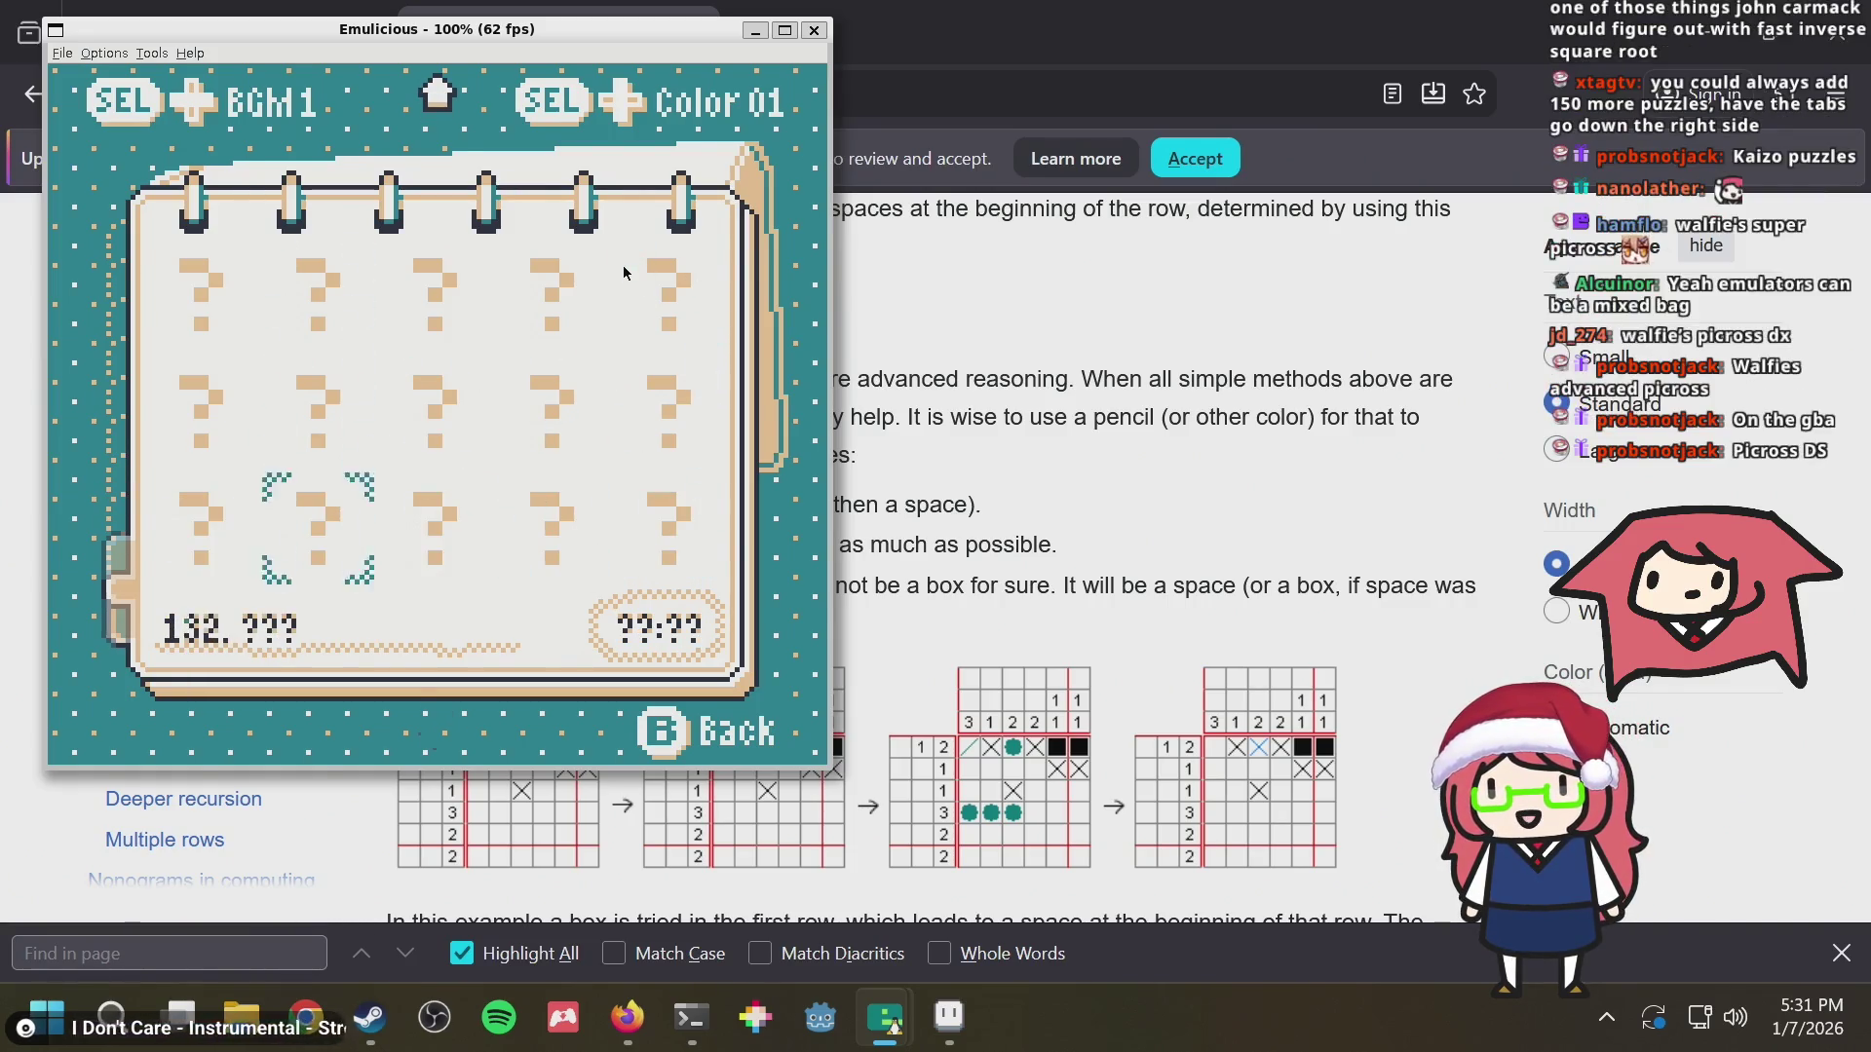
key("Down")
key("Down")
key("Down")
key("Right")
key("Left")
key("Left")
key("Left")
key("Left")
key("Down")
key("Down")
key("Right")
key("Right")
key("Right")
key("Right")
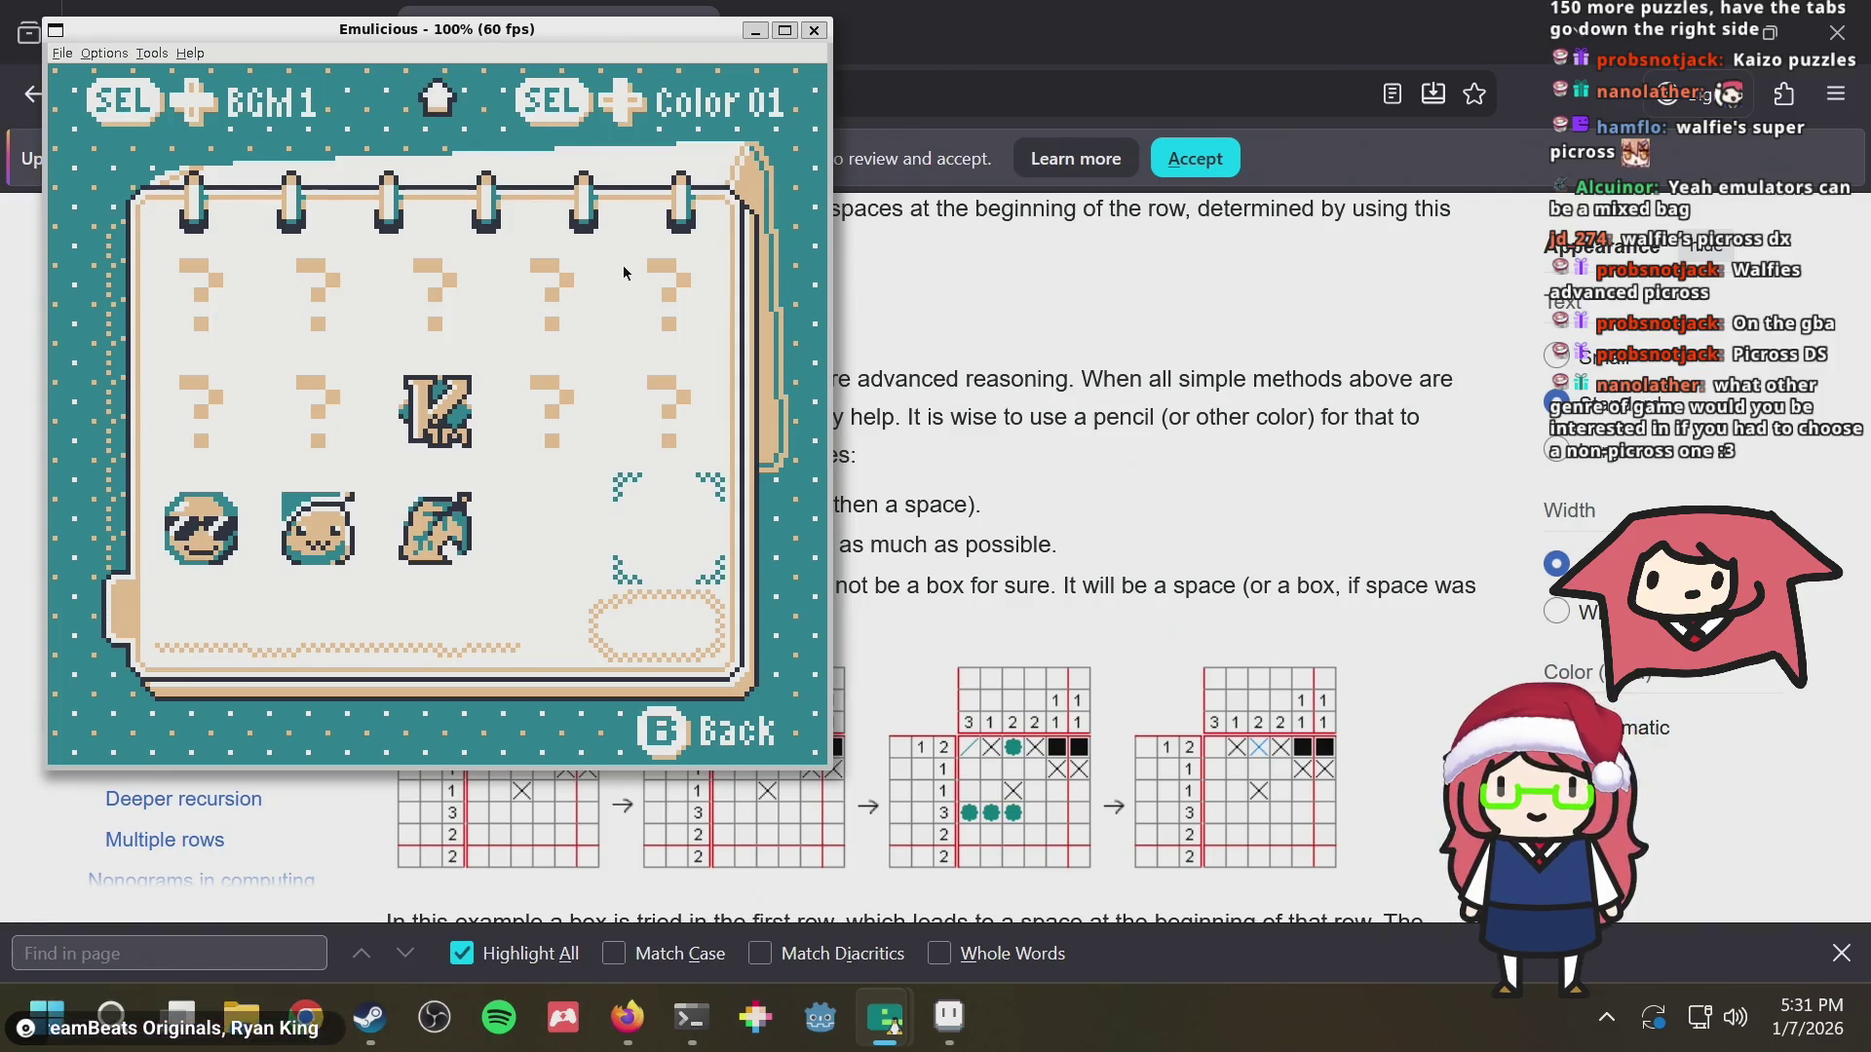
Review the solved puzzle icons on the final pages, then return to the Walfie's Nonograms title screen
key("Up")
key("Up")
key("Up")
key("Left")
key("Right")
key("Down")
key("Right")
key("Down")
key("Left")
key("Left")
key("Left")
key("Left")
key("Right")
key("Right")
key("Right")
key("Right")
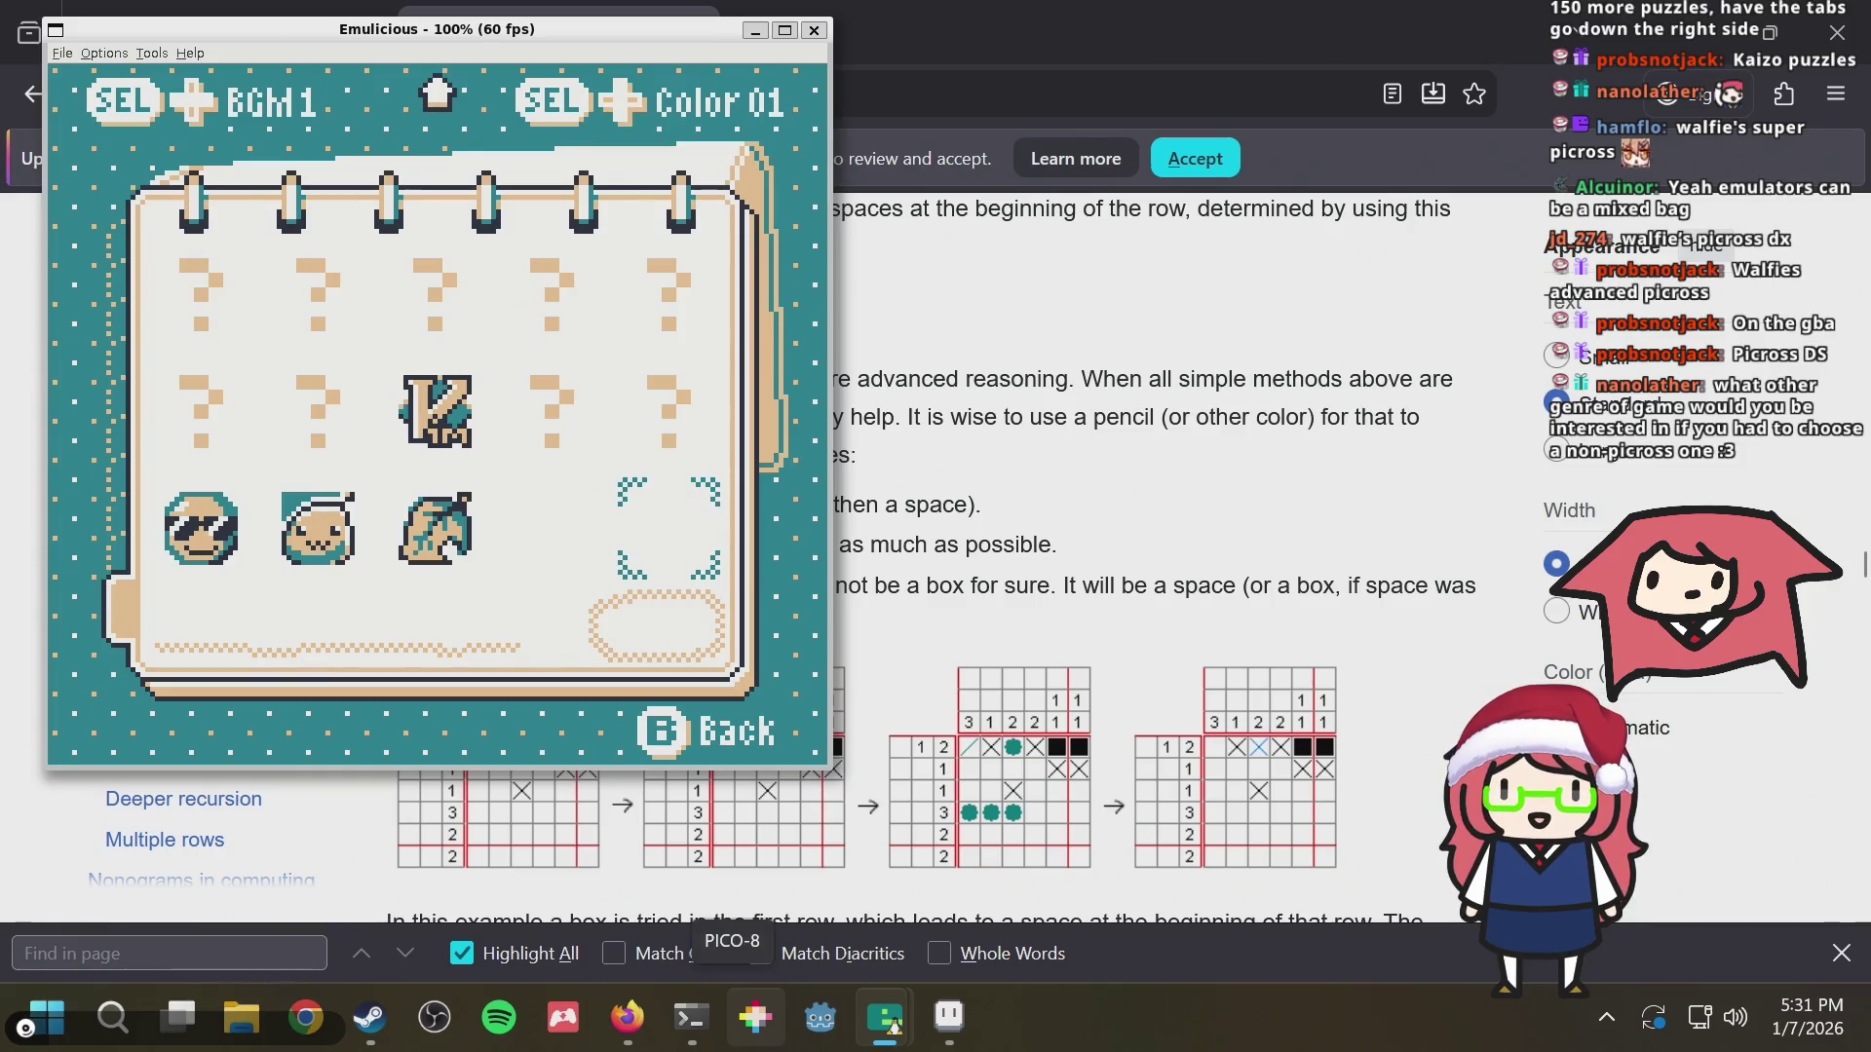
key("z")
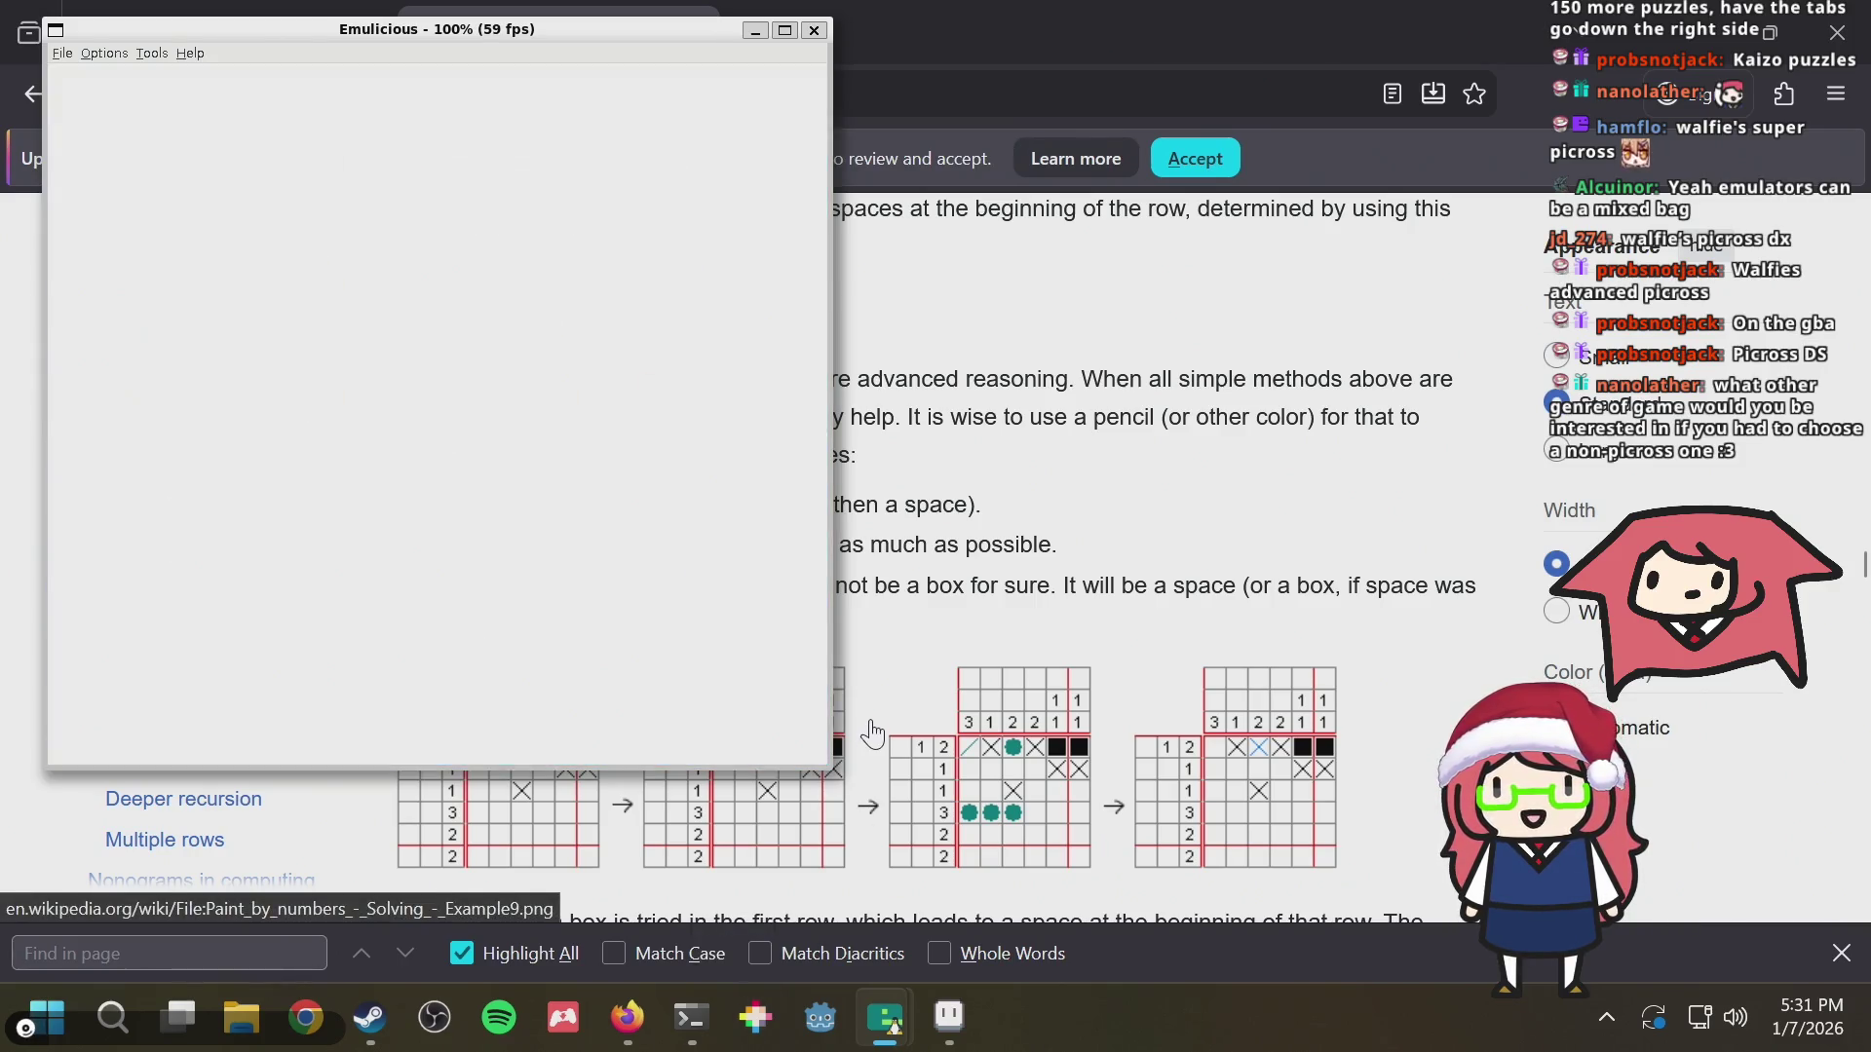
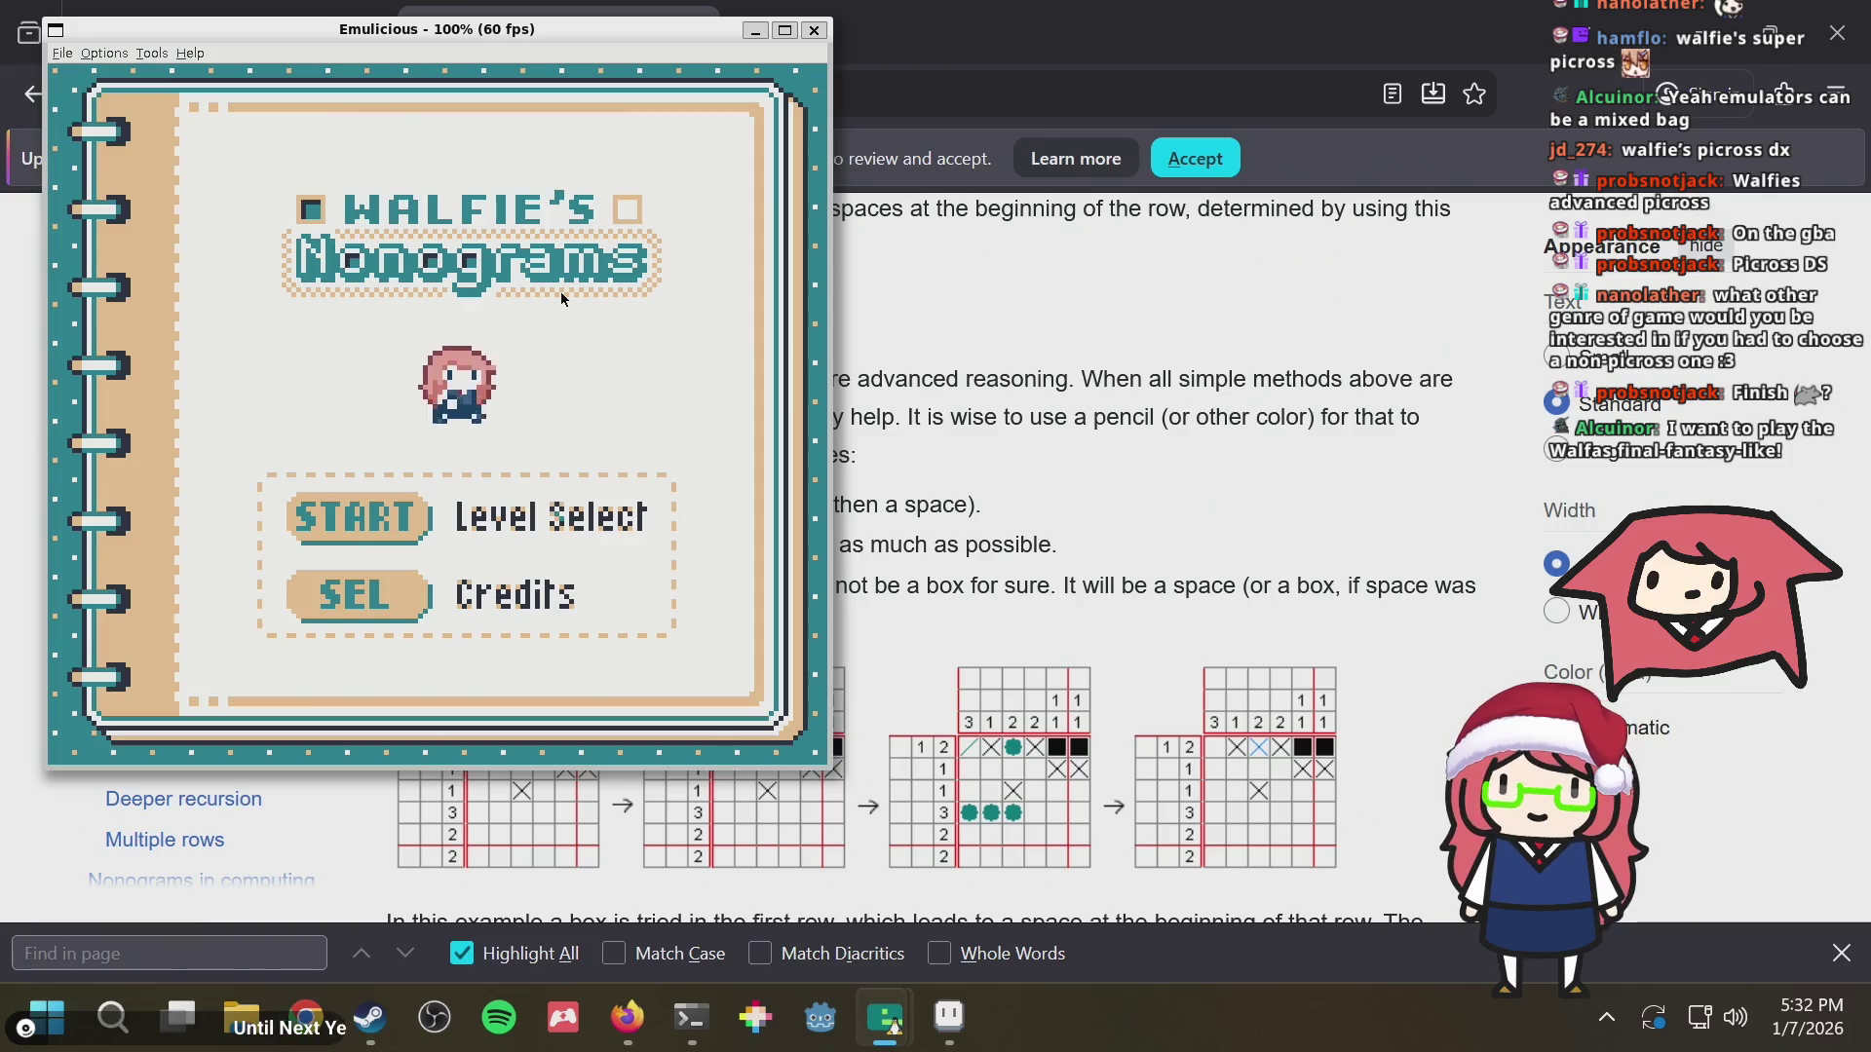
Leave the title screen for Level Select and move down through the grid toward level 147
key("Return")
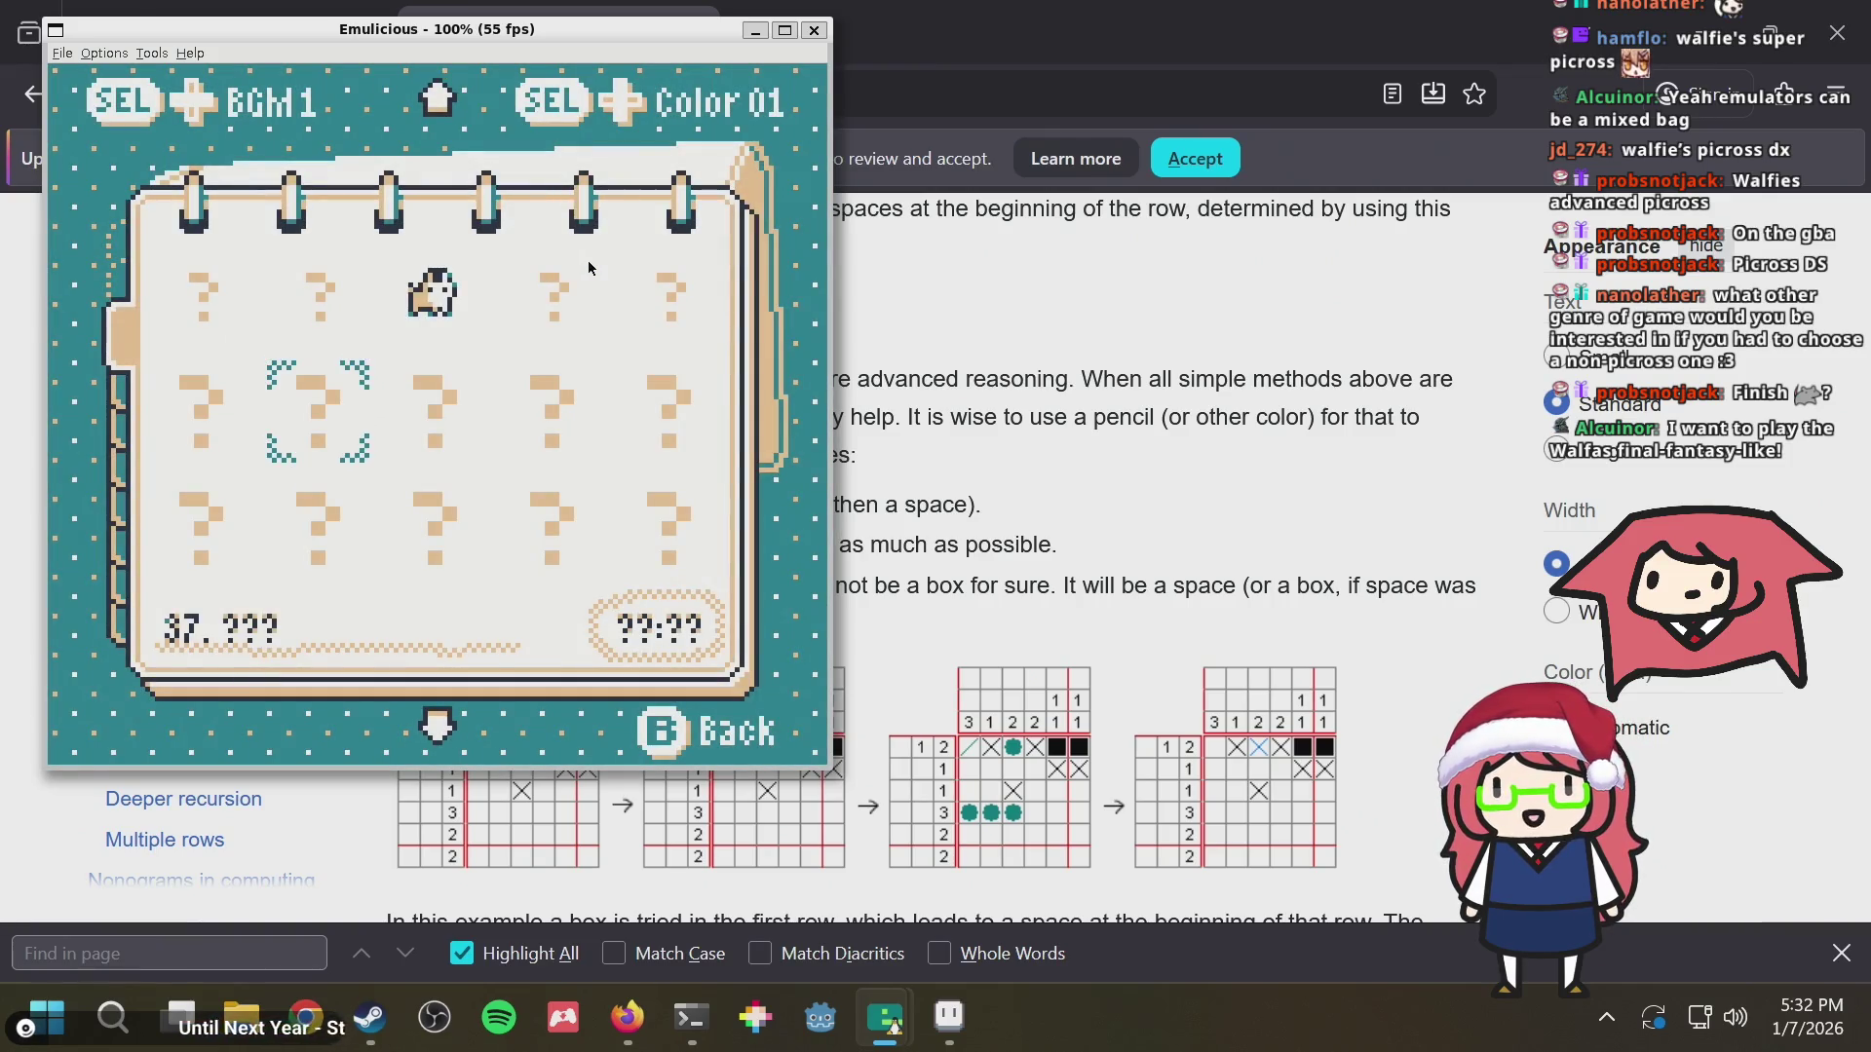
key("Up")
key("Up")
key("Up")
key("Up")
key("Up")
key("Up")
key("Up")
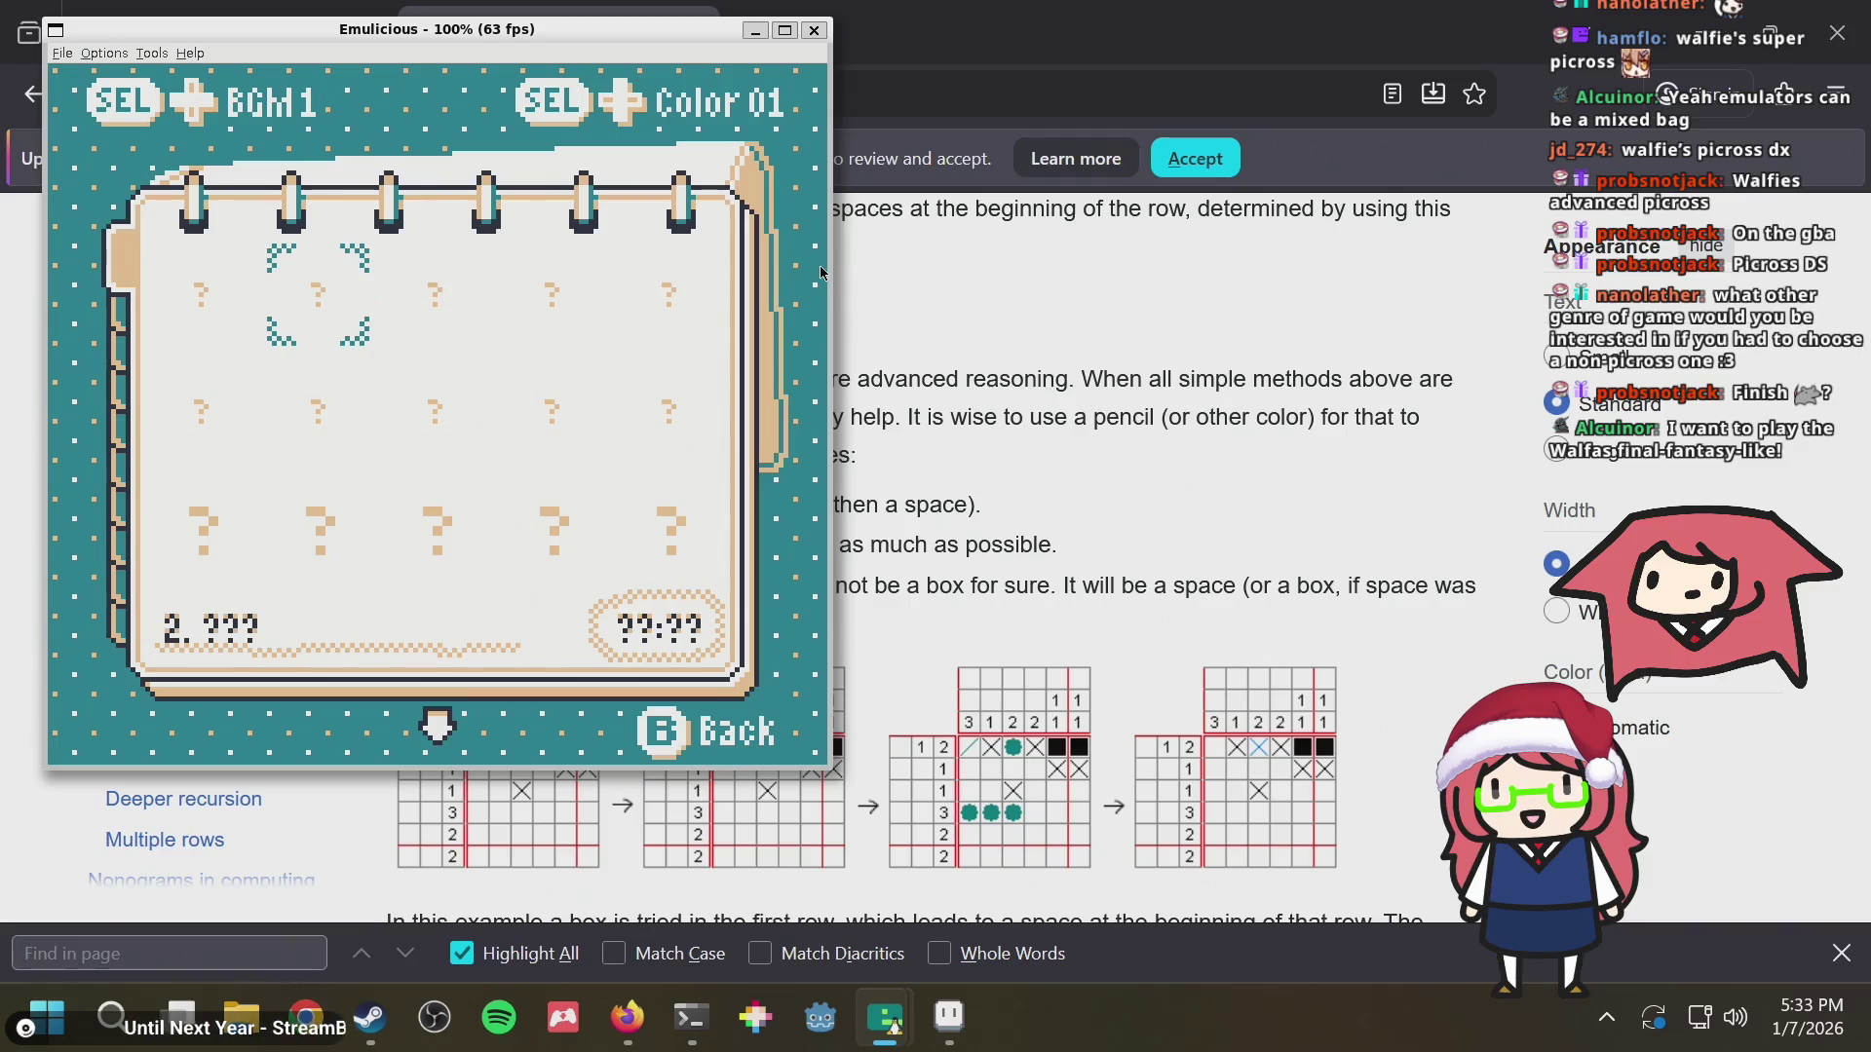
key("Down")
key("Down")
key("Down")
key("Down")
key("Down")
key("Down")
key("Down")
key("Down")
key("Down")
key("Down")
key("Right")
key("Right")
key("Right")
key("Down")
key("Down")
key("Down")
key("Down")
key("Down")
key("Down")
key("Left")
key("Down")
key("Down")
key("Down")
key("Left")
key("Left")
key("Down")
key("Down")
key("Down")
key("Down")
key("Down")
key("Down")
key("Down")
key("Down")
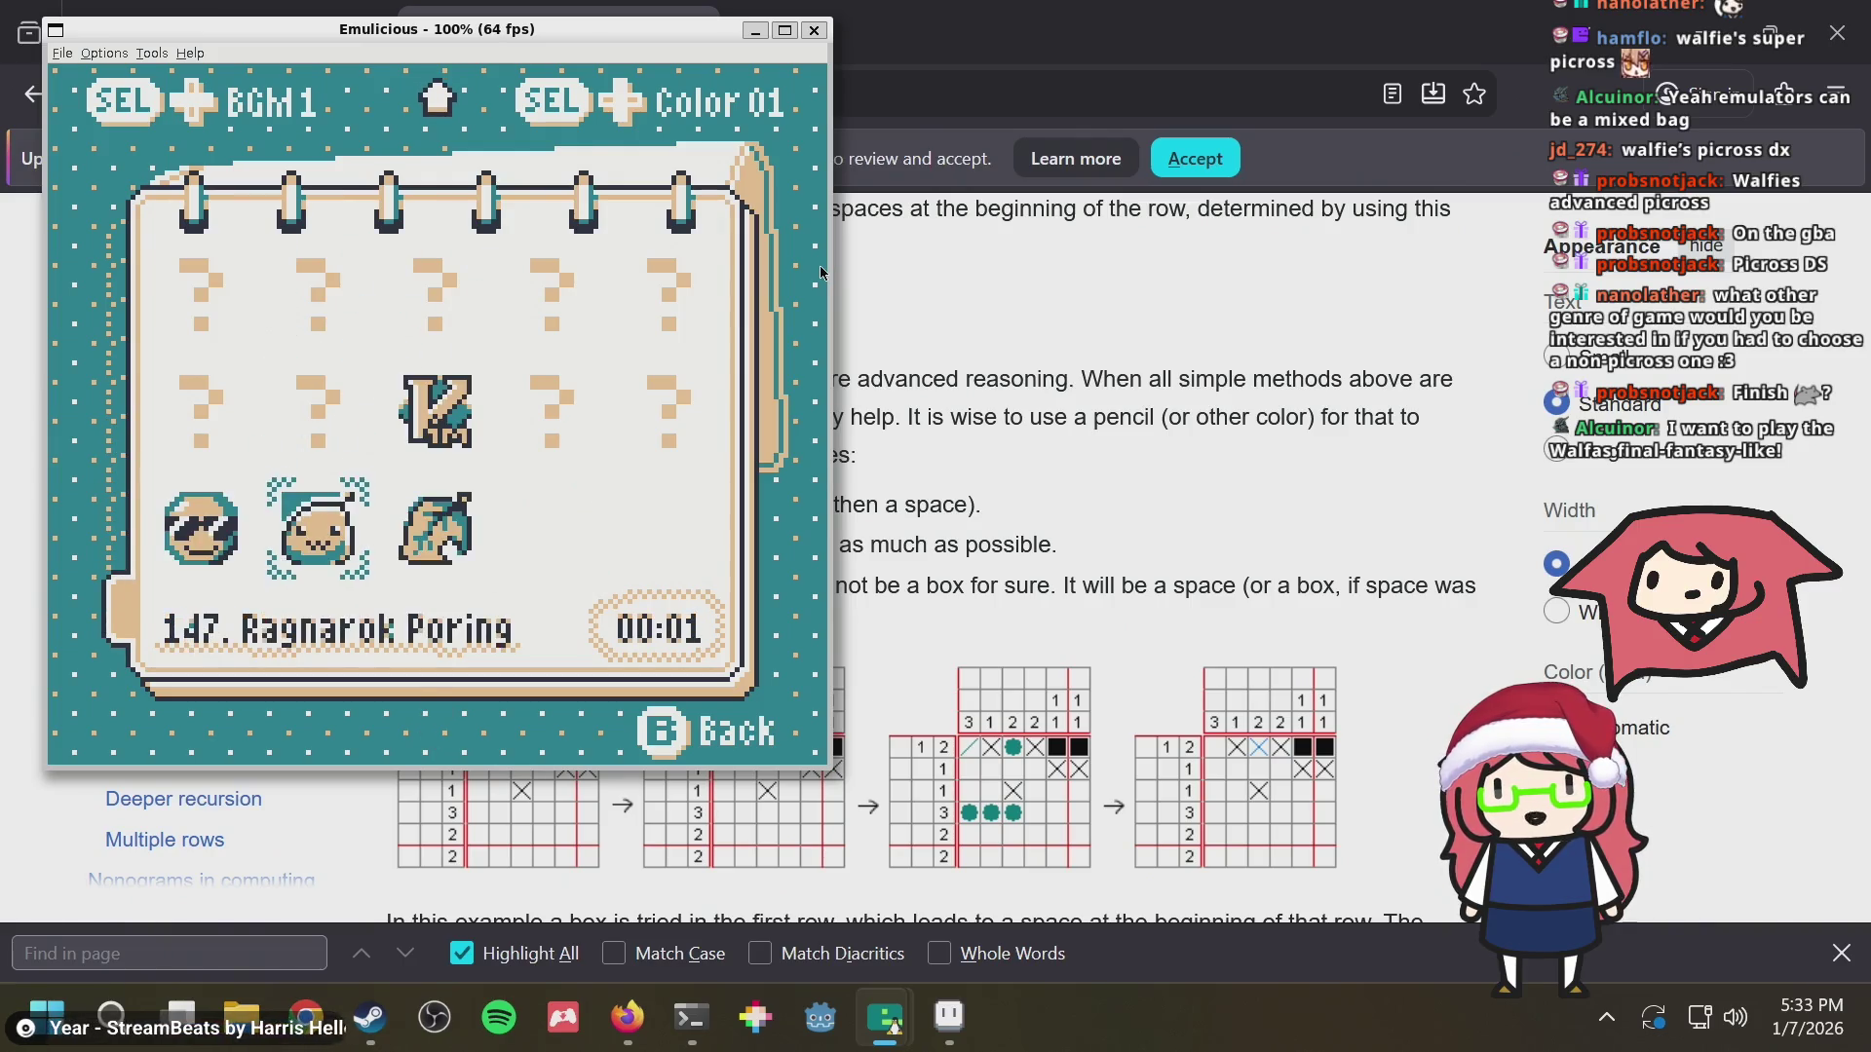
Wander back up and across the level grid, ending around level 61
key("Up")
key("Up")
key("Up")
key("Up")
key("Up")
key("Right")
key("Up")
key("Up")
key("Up")
key("Right")
key("Up")
key("Up")
key("Up")
key("Up")
key("Up")
key("Down")
key("Down")
key("Down")
key("Down")
key("Down")
key("Down")
key("Left")
key("Down")
key("Down")
key("Down")
key("Left")
key("Left")
key("Down")
key("Down")
key("Down")
key("Down")
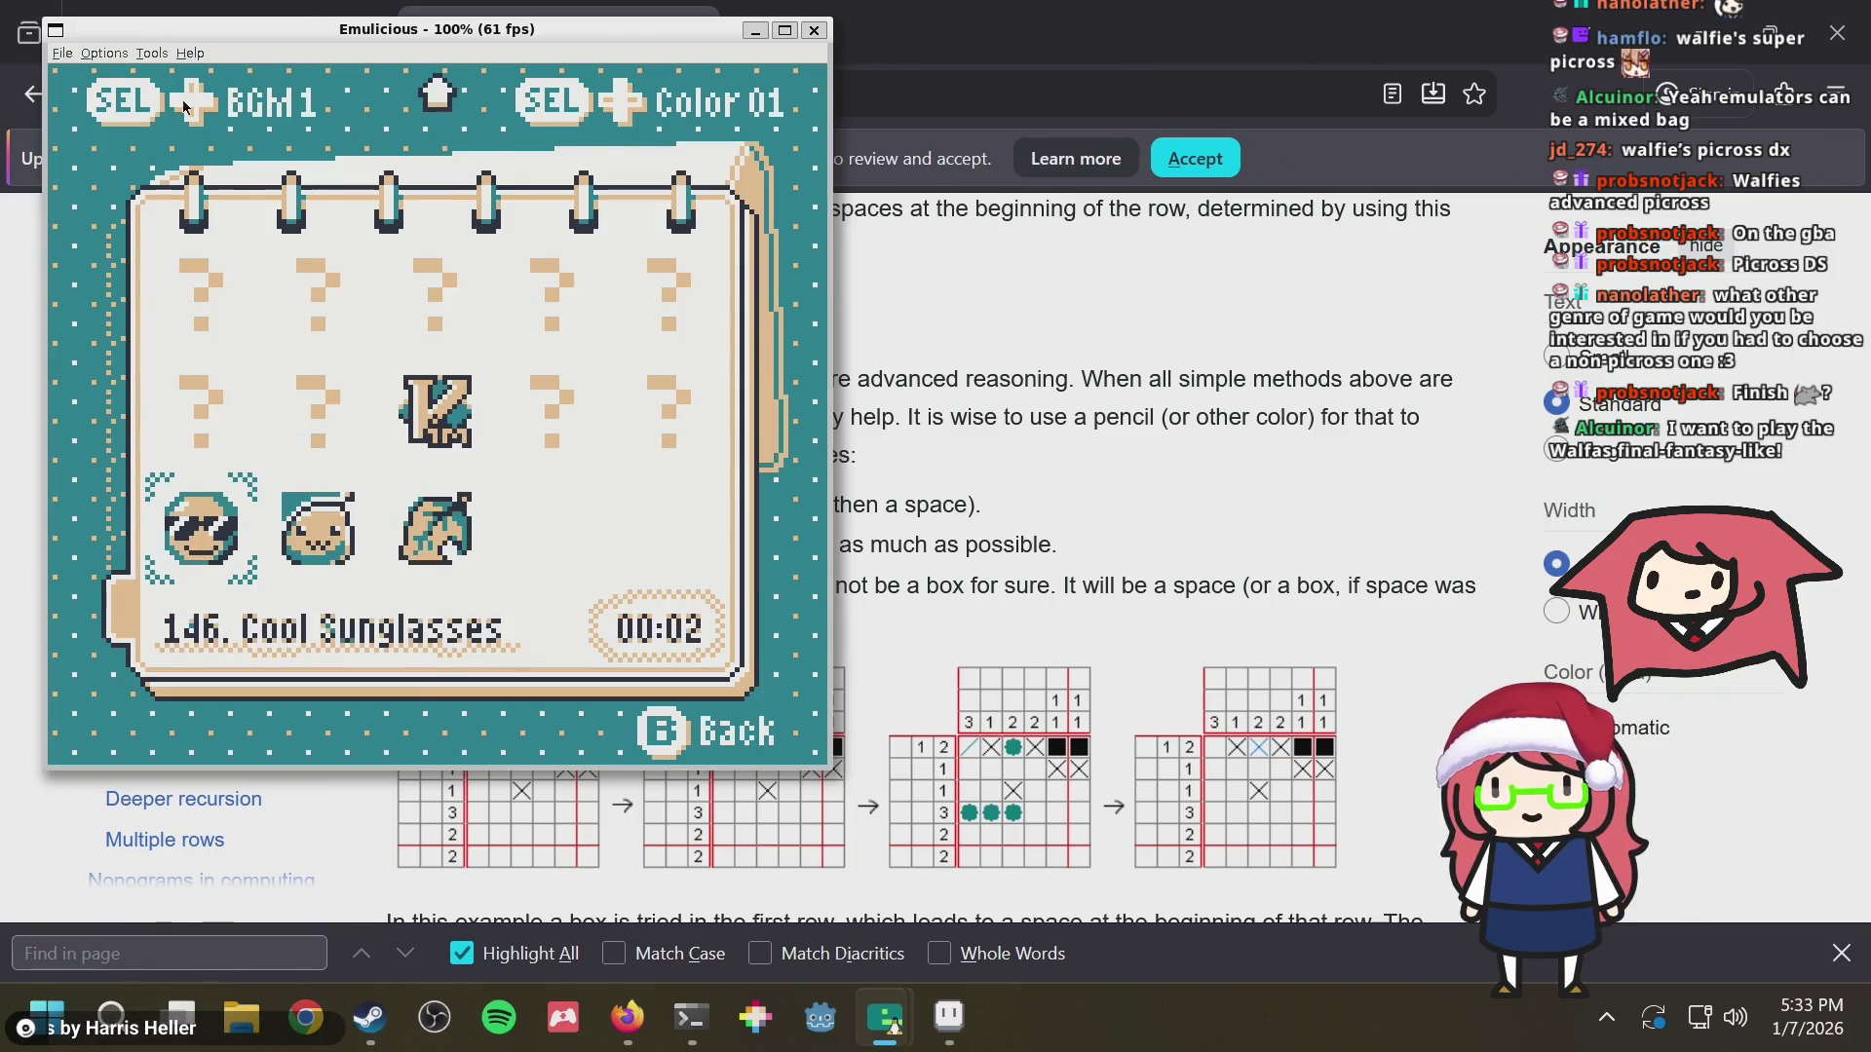
key("Up")
key("Up")
key("Up")
key("Up")
key("Up")
key("Up")
key("Up")
key("Up")
key("Up")
key("Up")
key("Up")
key("Up")
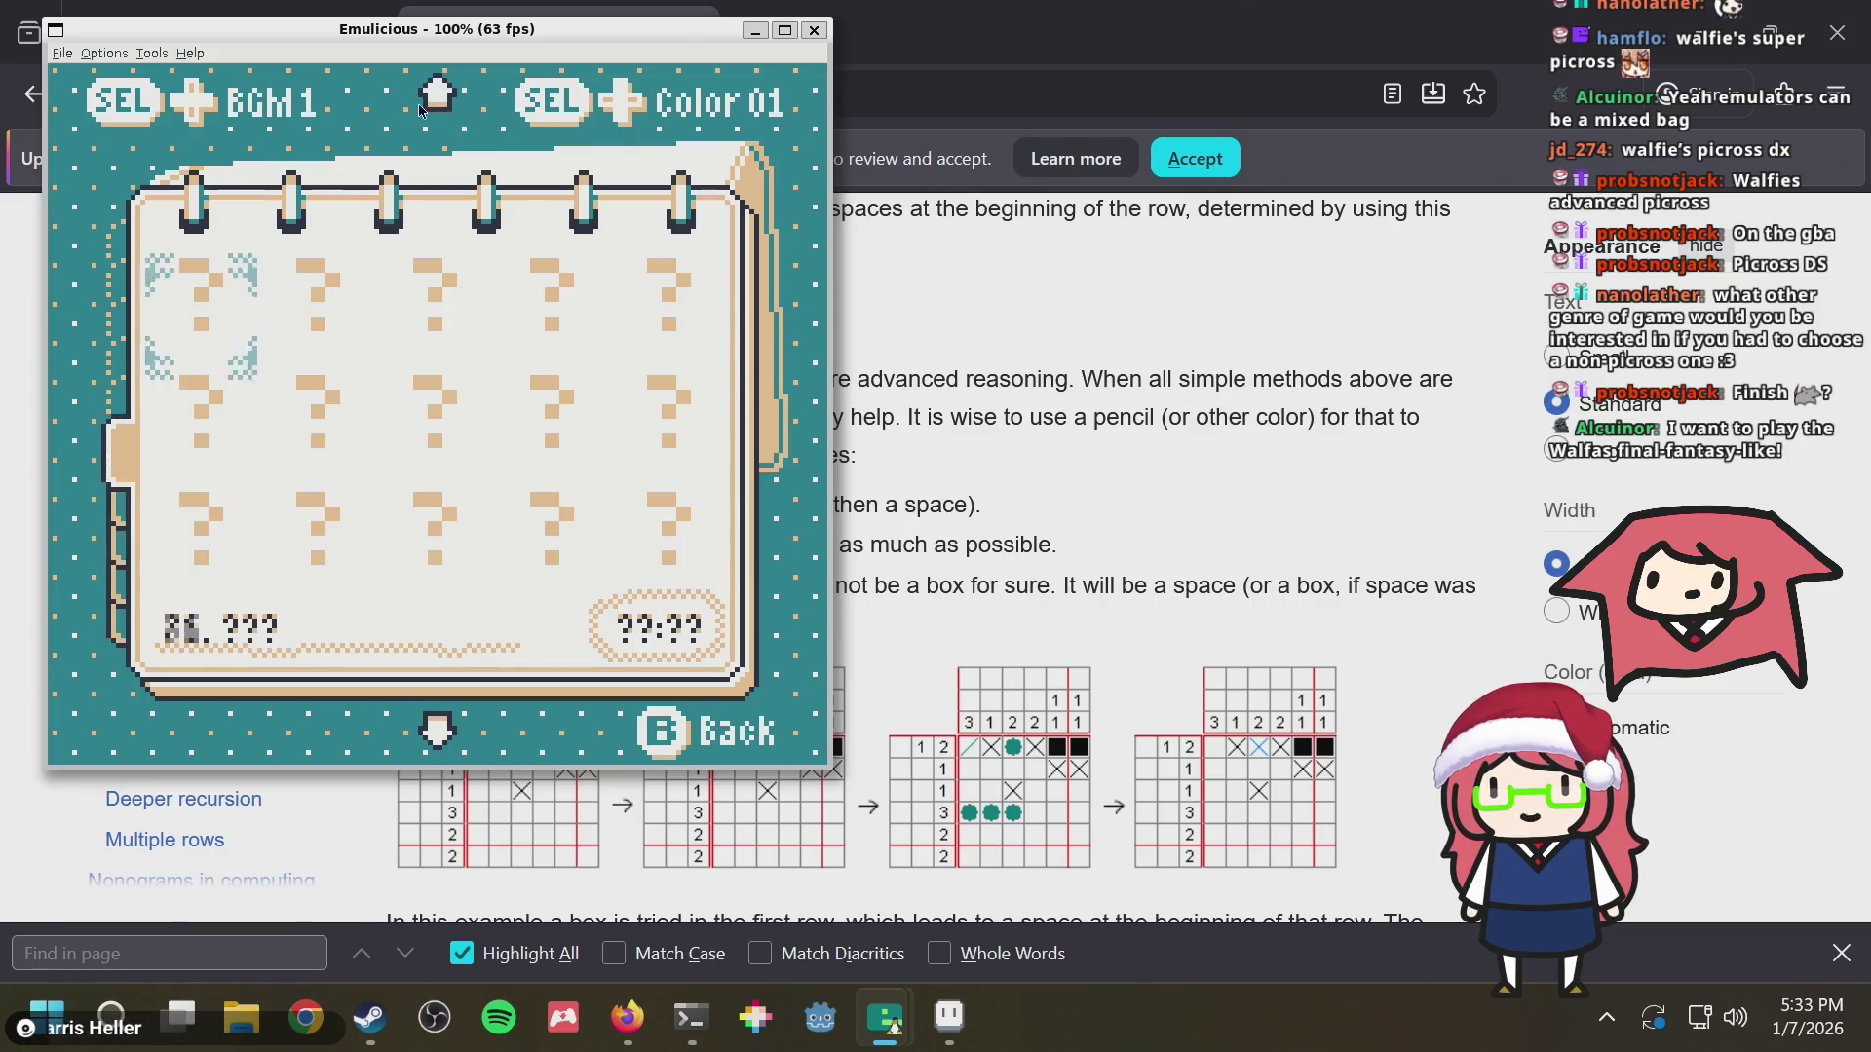
key("Up")
key("Up")
key("Up")
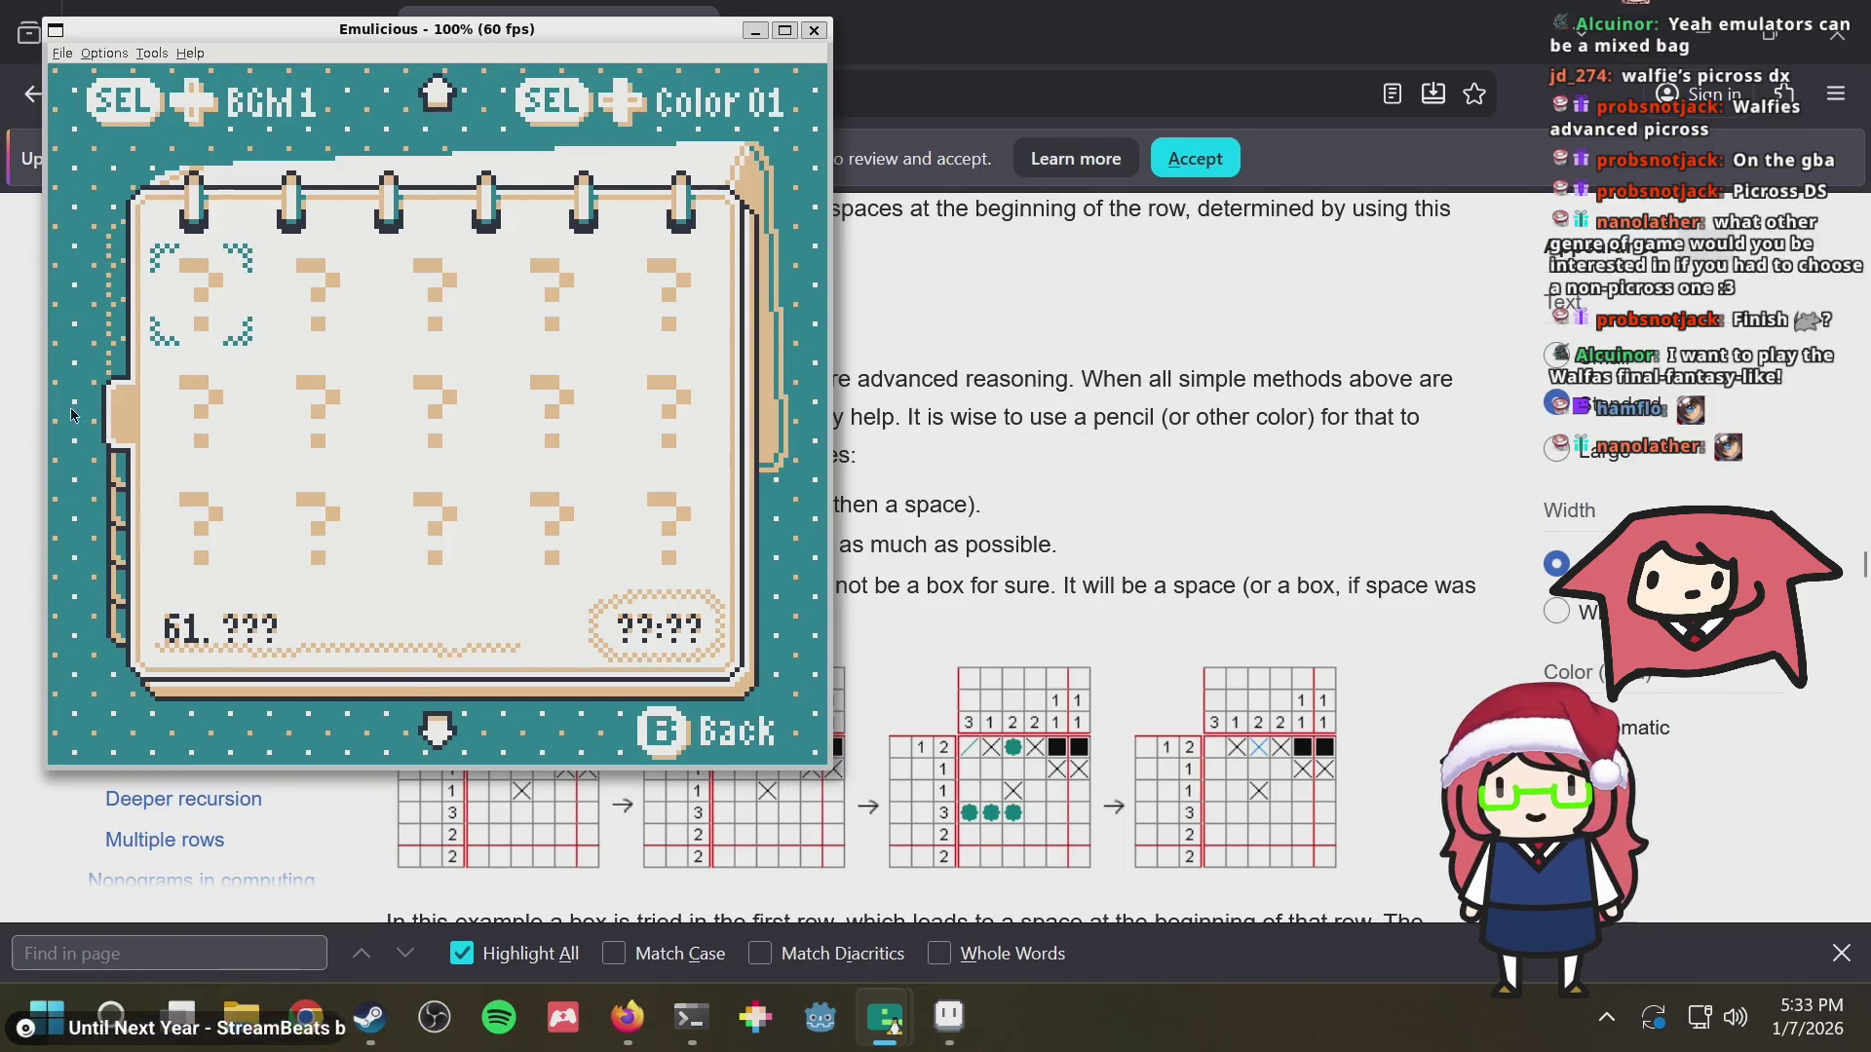
Browse the puzzle rows up and down, passing the Cool Sunglasses puzzle and puzzle 11
key("Down")
key("Down")
key("Down")
key("Down")
key("Down")
key("Down")
key("Down")
key("Down")
key("Down")
key("Down")
key("Down")
key("Down")
key("Up")
key("Up")
key("Up")
key("Up")
key("Up")
key("Up")
key("Up")
key("Up")
key("Up")
key("Up")
key("Up")
key("Up")
key("Up")
key("Up")
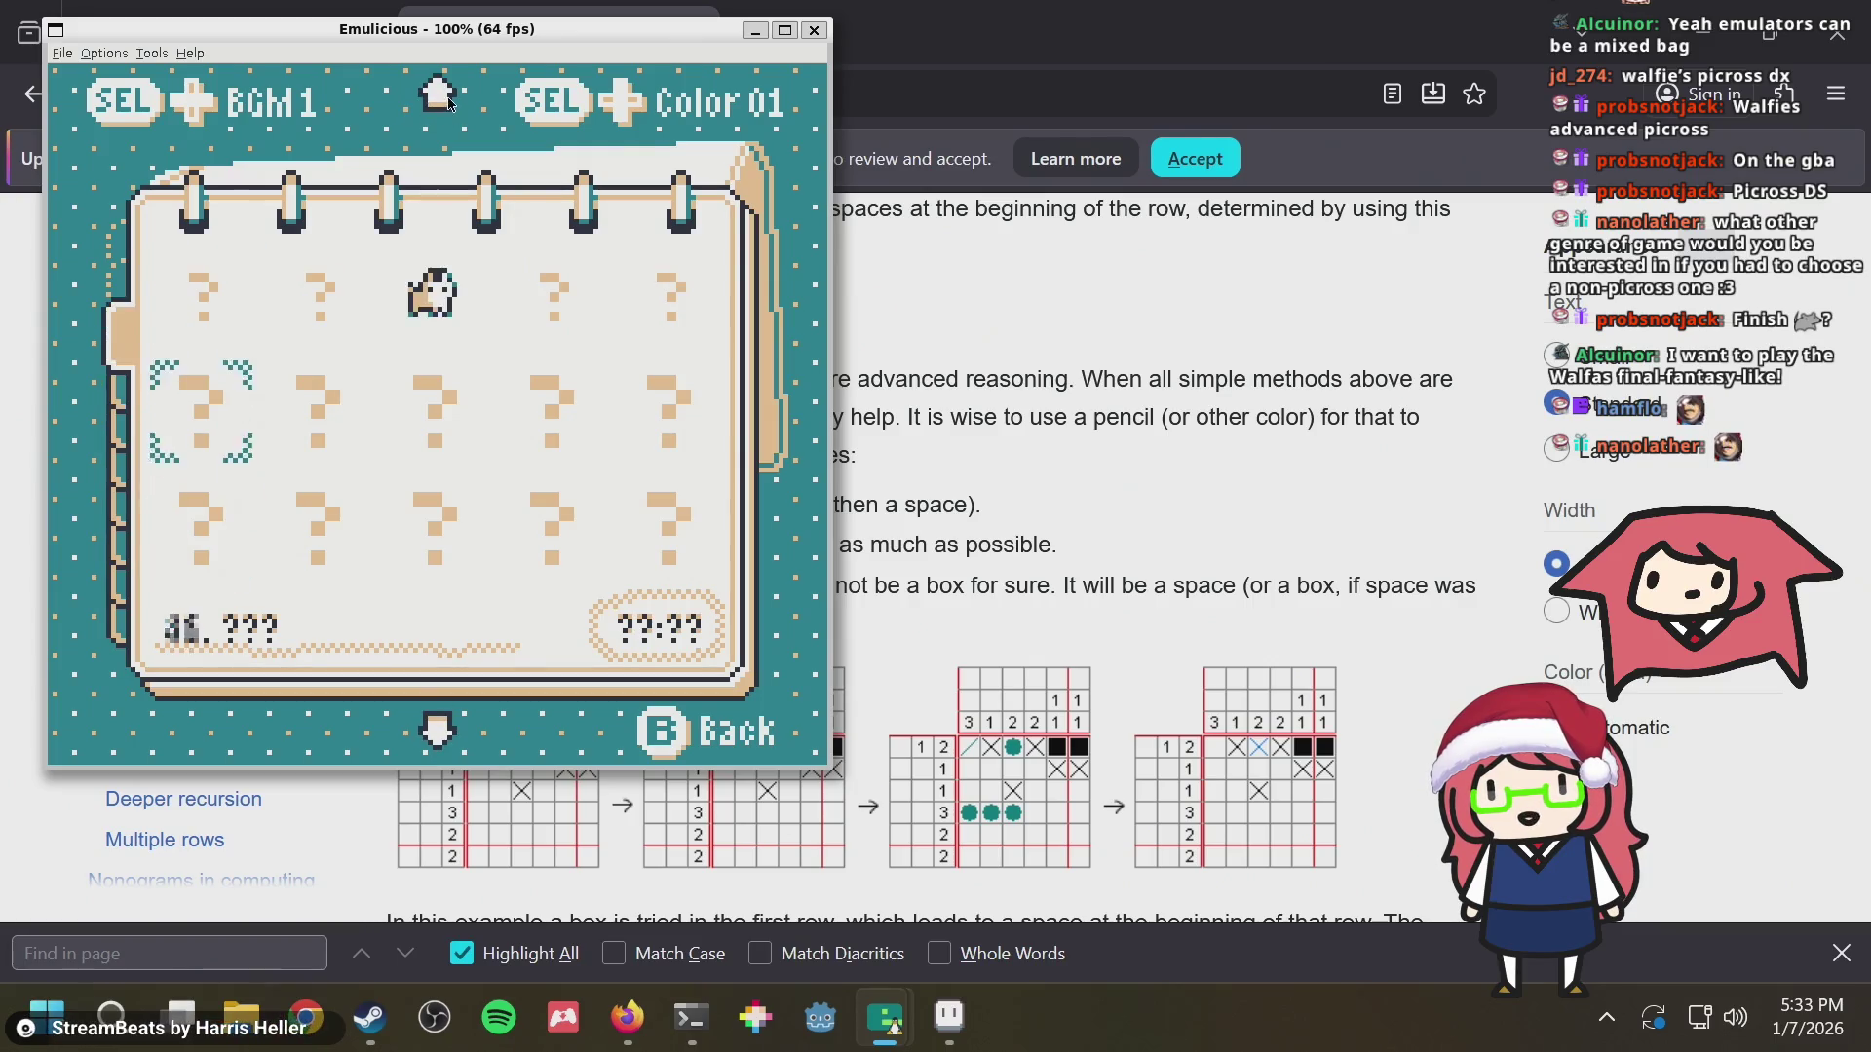
key("Up")
key("Up")
key("Up")
key("Up")
key("Up")
key("Up")
key("Down")
key("Down")
key("Down")
key("Down")
key("Down")
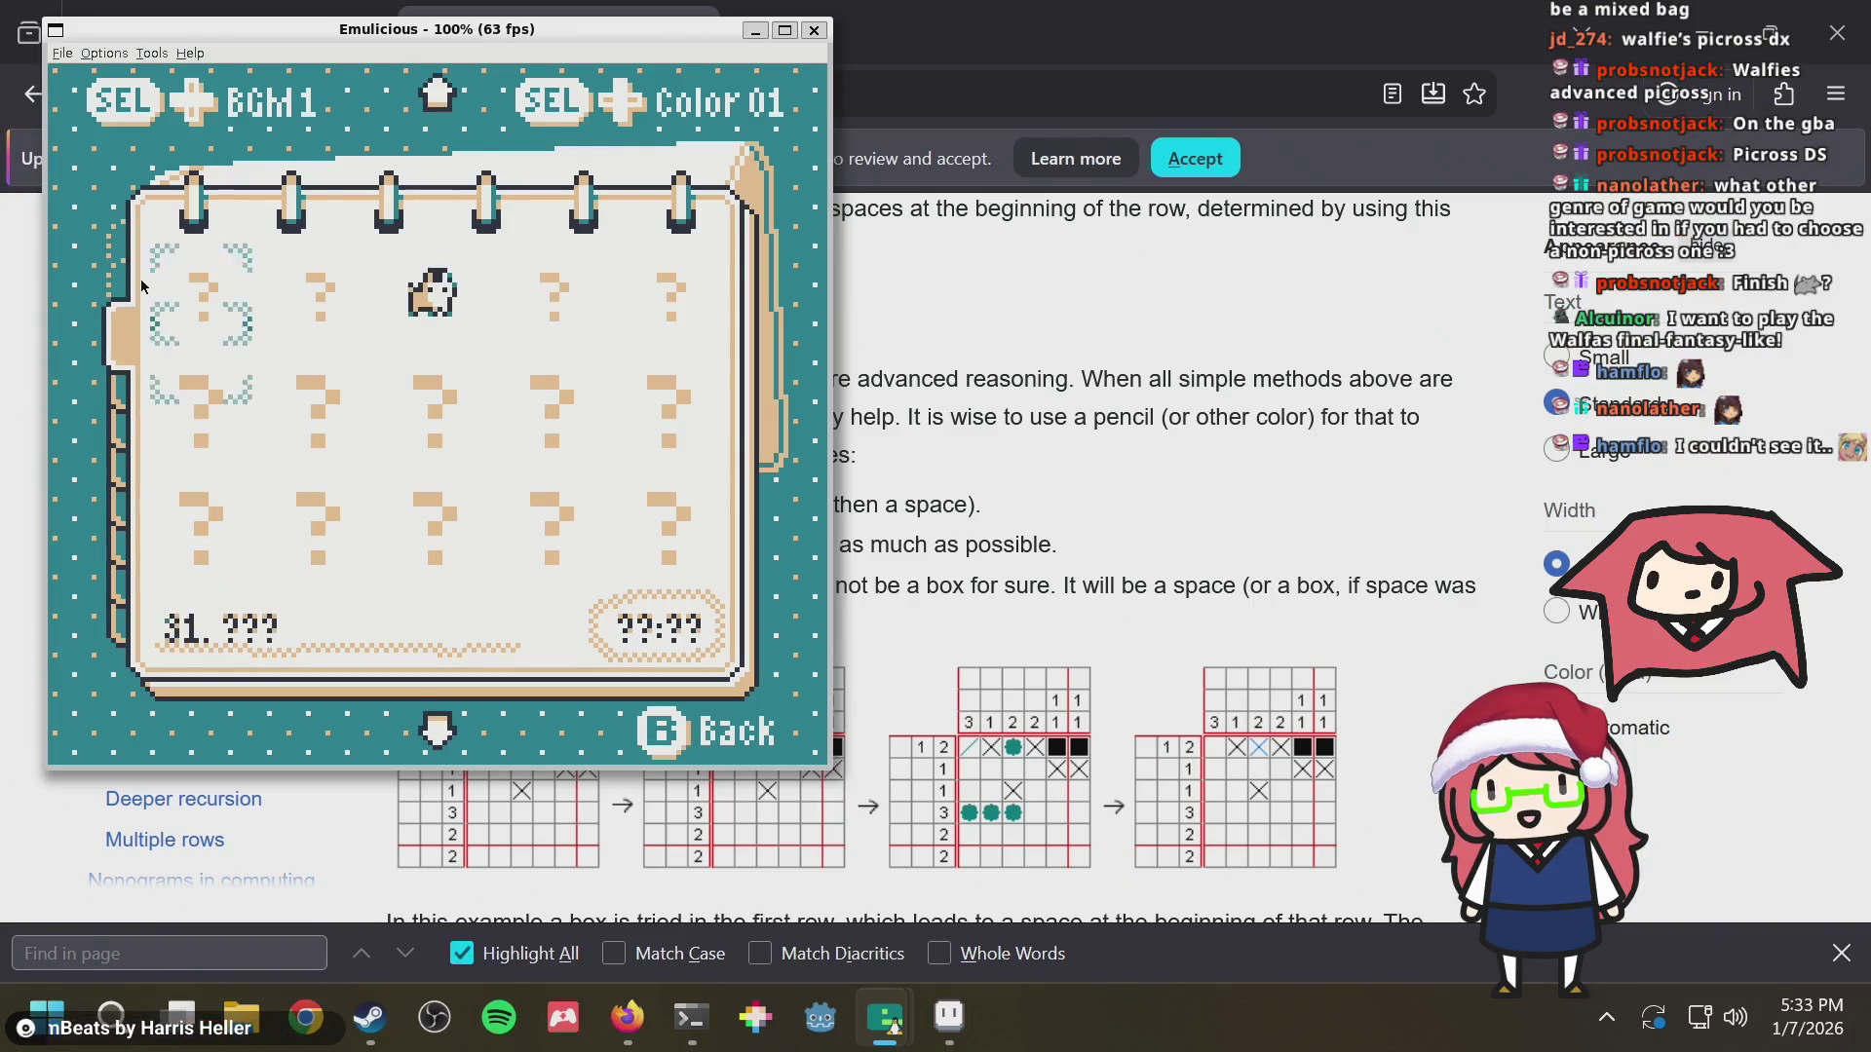
key("Down")
key("Down")
key("Down")
key("Down")
key("Down")
key("Down")
key("Down")
key("Down")
key("Down")
key("Down")
key("Down")
key("Down")
key("Down")
key("Down")
key("Down")
key("Down")
key("Down")
key("Down")
key("Down")
key("Down")
key("Up")
key("Up")
key("Up")
key("Up")
key("Up")
key("Up")
key("Up")
key("Up")
key("Up")
key("Up")
key("Up")
key("Up")
key("Up")
key("Up")
key("Down")
key("Down")
key("Down")
key("Down")
key("Down")
key("Down")
key("Down")
key("Down")
key("Down")
key("Down")
key("Down")
key("Down")
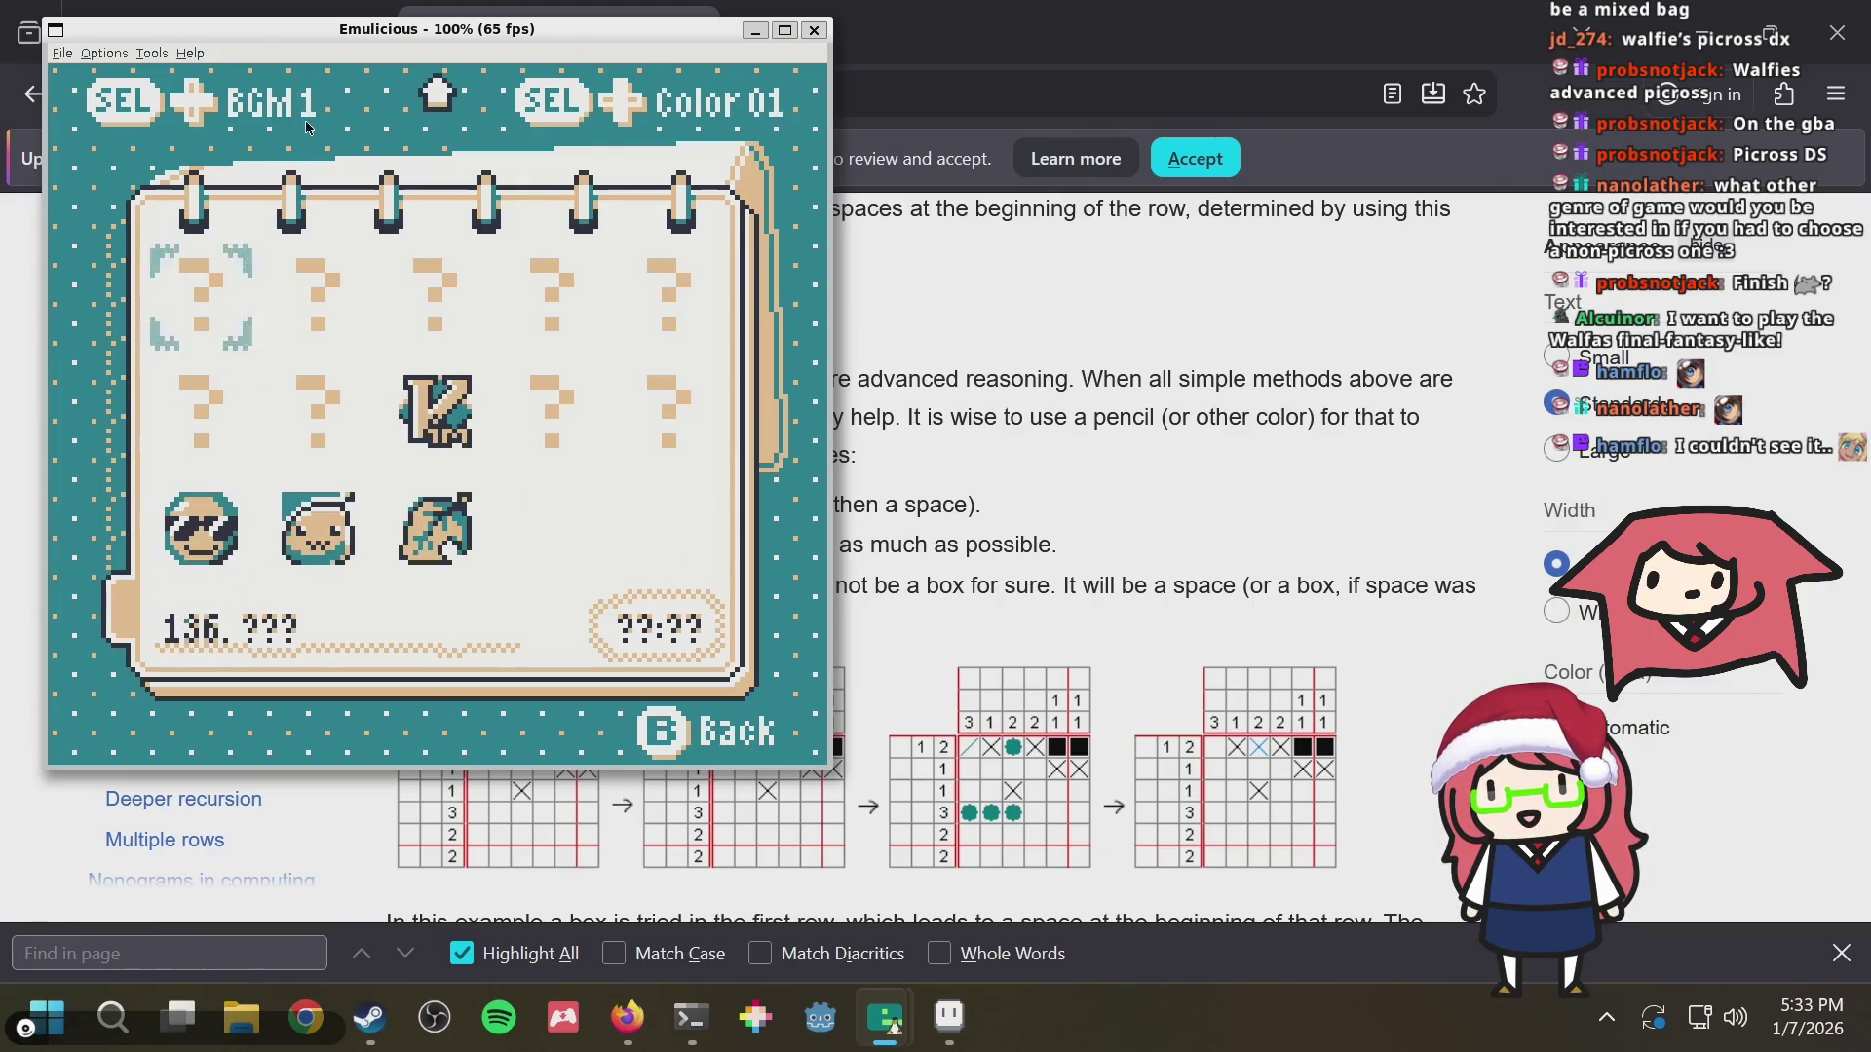
key("Down")
key("Down")
key("Up")
key("Up")
key("Up")
key("Up")
key("Up")
key("Up")
key("Up")
key("Up")
key("Up")
key("Up")
key("Up")
key("Up")
key("Up")
key("Up")
key("Up")
key("Up")
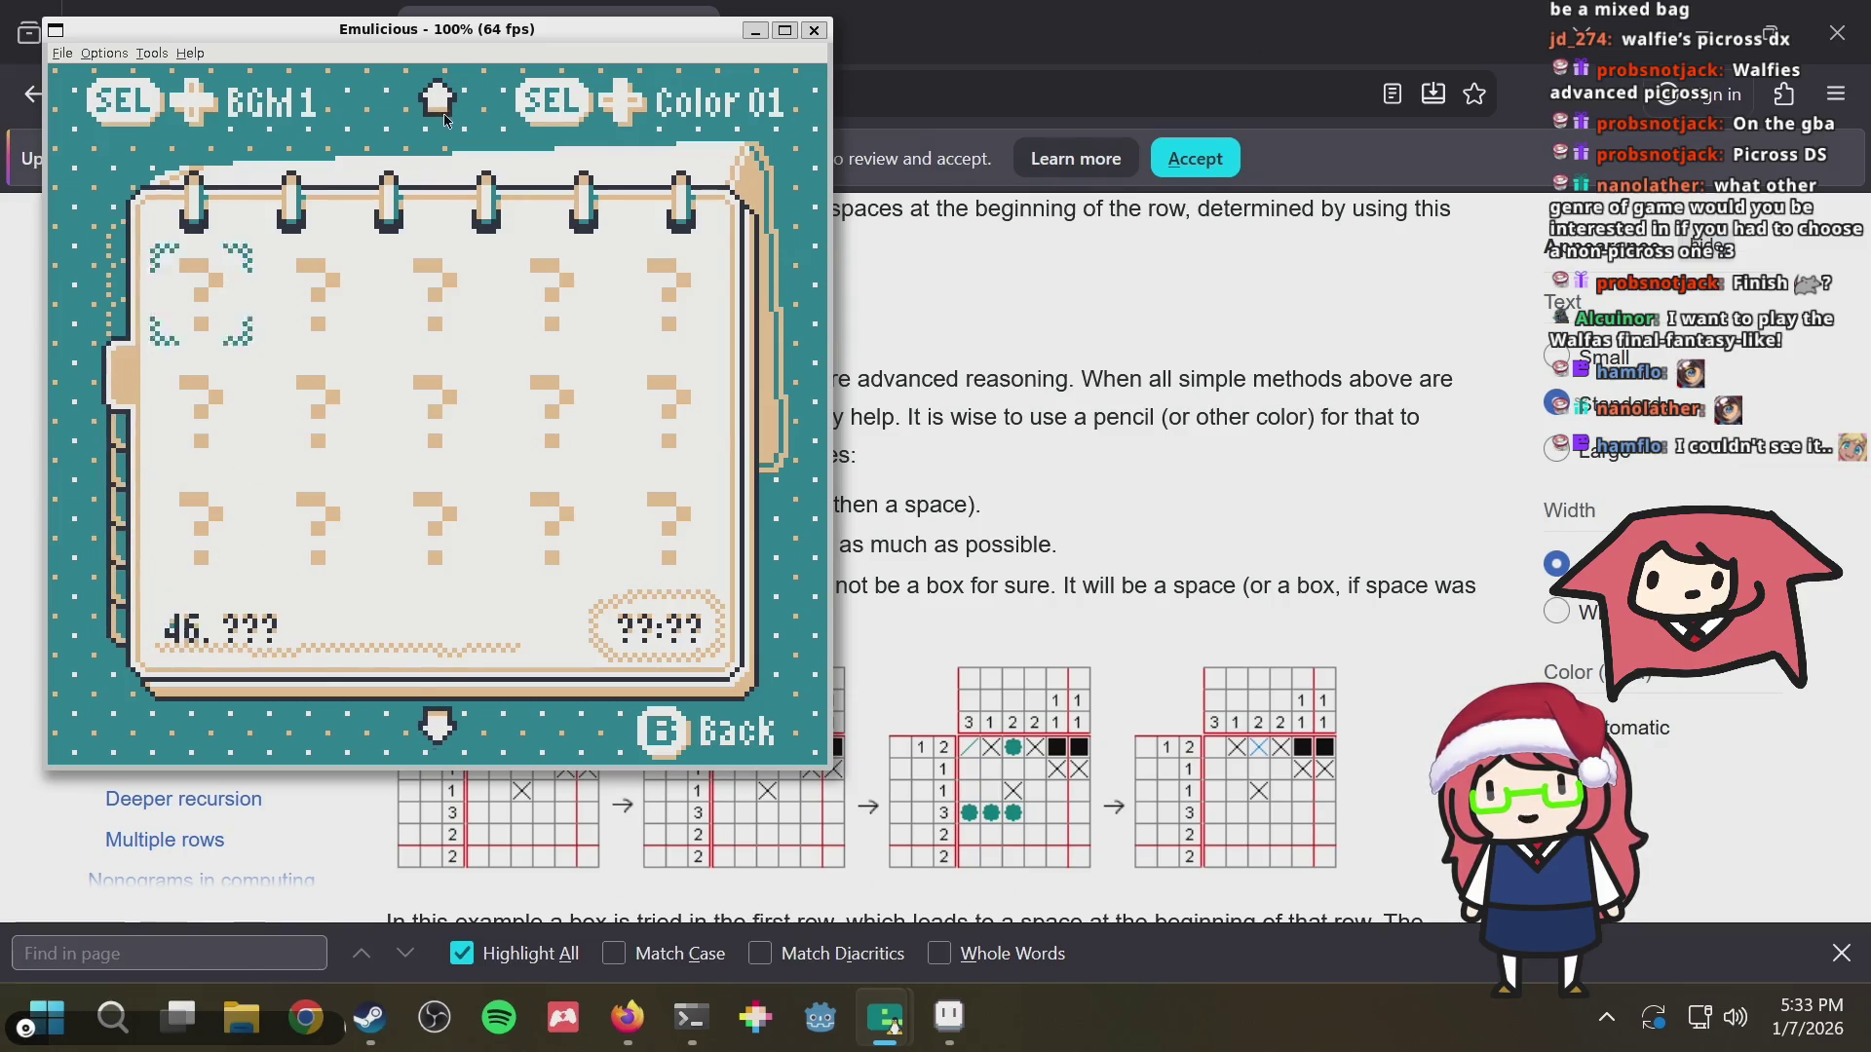
key("Up")
key("Up")
key("Up")
key("Up")
key("Up")
key("Up")
Scan down to the last puzzle 148 and back up the grid to puzzle 98
key("Down")
key("Down")
key("Down")
key("Down")
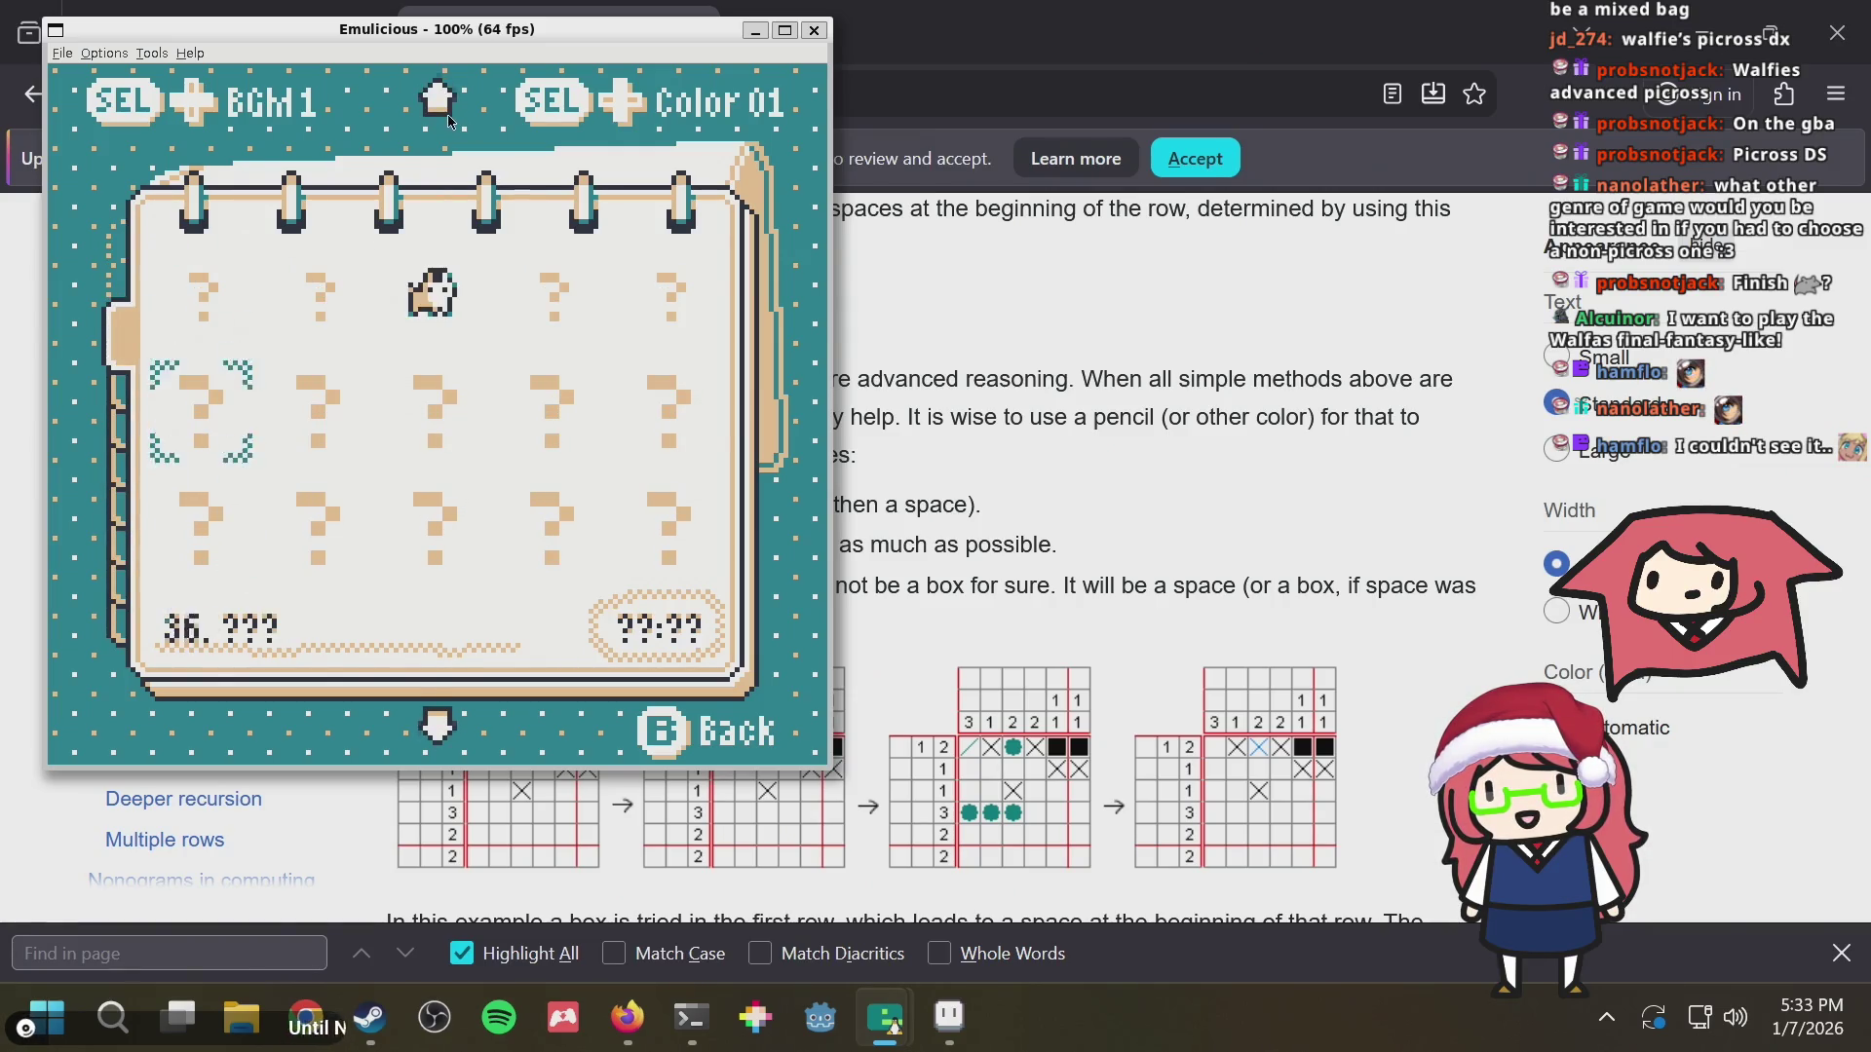
key("Down")
key("Down")
key("Down")
key("Down")
key("Down")
key("Down")
key("Down")
key("Down")
key("Down")
key("Down")
key("Down")
key("Down")
key("Down")
key("Down")
key("Down")
key("Down")
key("Down")
key("Down")
key("Down")
key("Right")
key("Right")
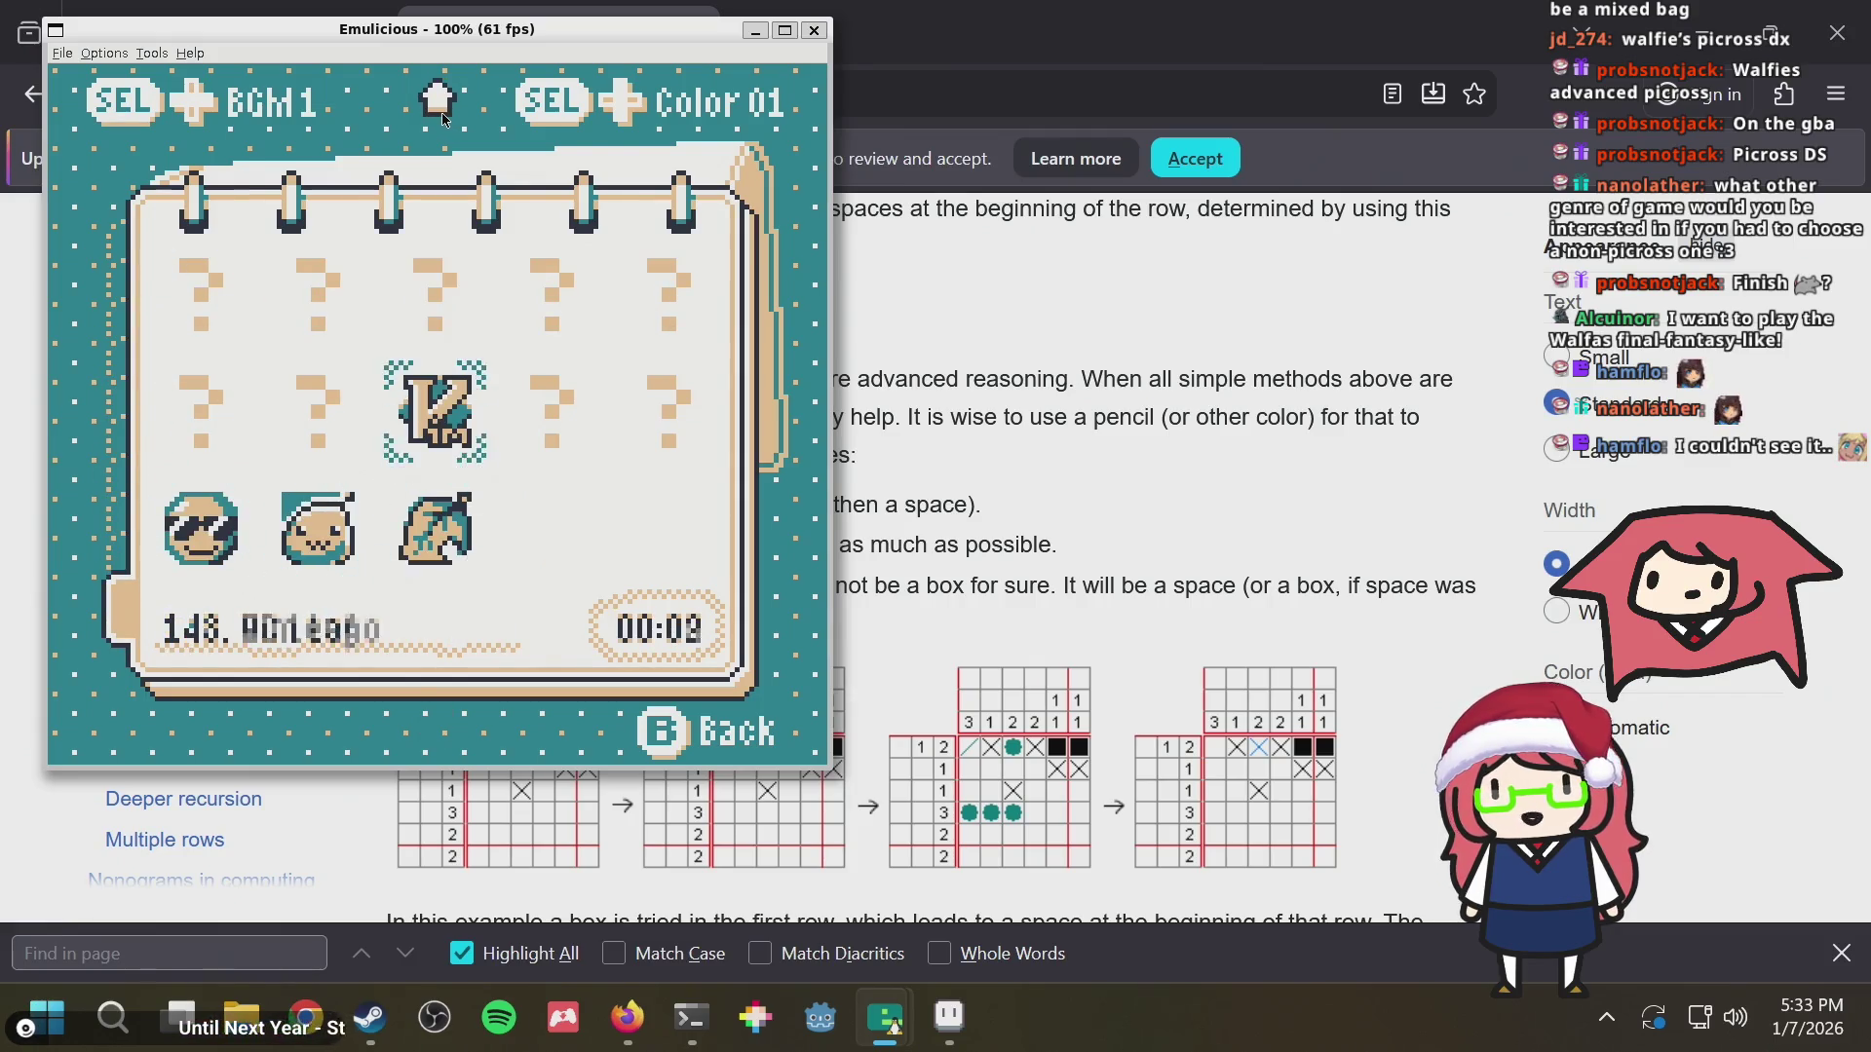
key("Up")
key("Up")
key("Up")
key("Up")
key("Up")
key("Up")
key("Up")
key("Up")
key("Up")
key("Up")
key("Up")
key("Up")
key("Up")
key("Up")
key("Up")
key("Up")
key("Up")
key("Up")
key("Up")
key("Up")
key("Down")
key("Down")
key("Down")
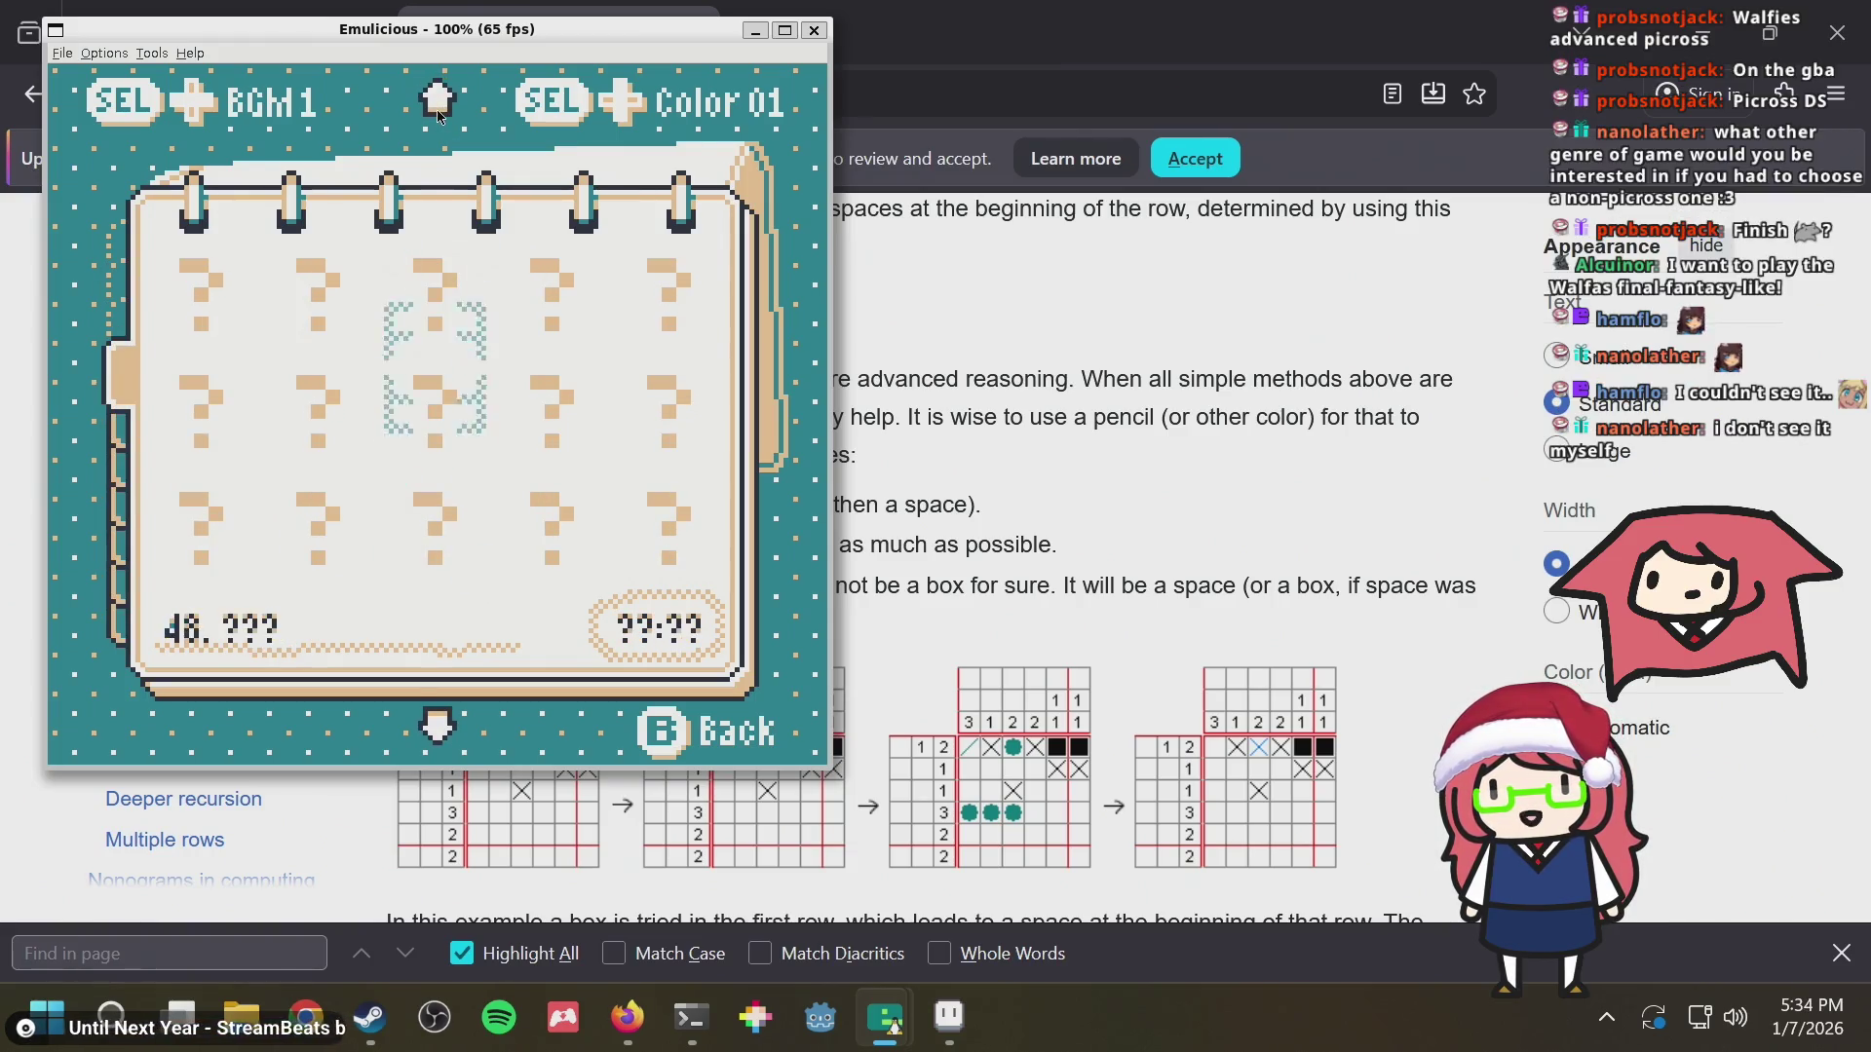
key("Down")
key("Down")
key("Down")
key("Down")
key("Down")
key("Down")
key("Down")
key("Down")
key("Down")
key("Down")
key("Down")
key("Down")
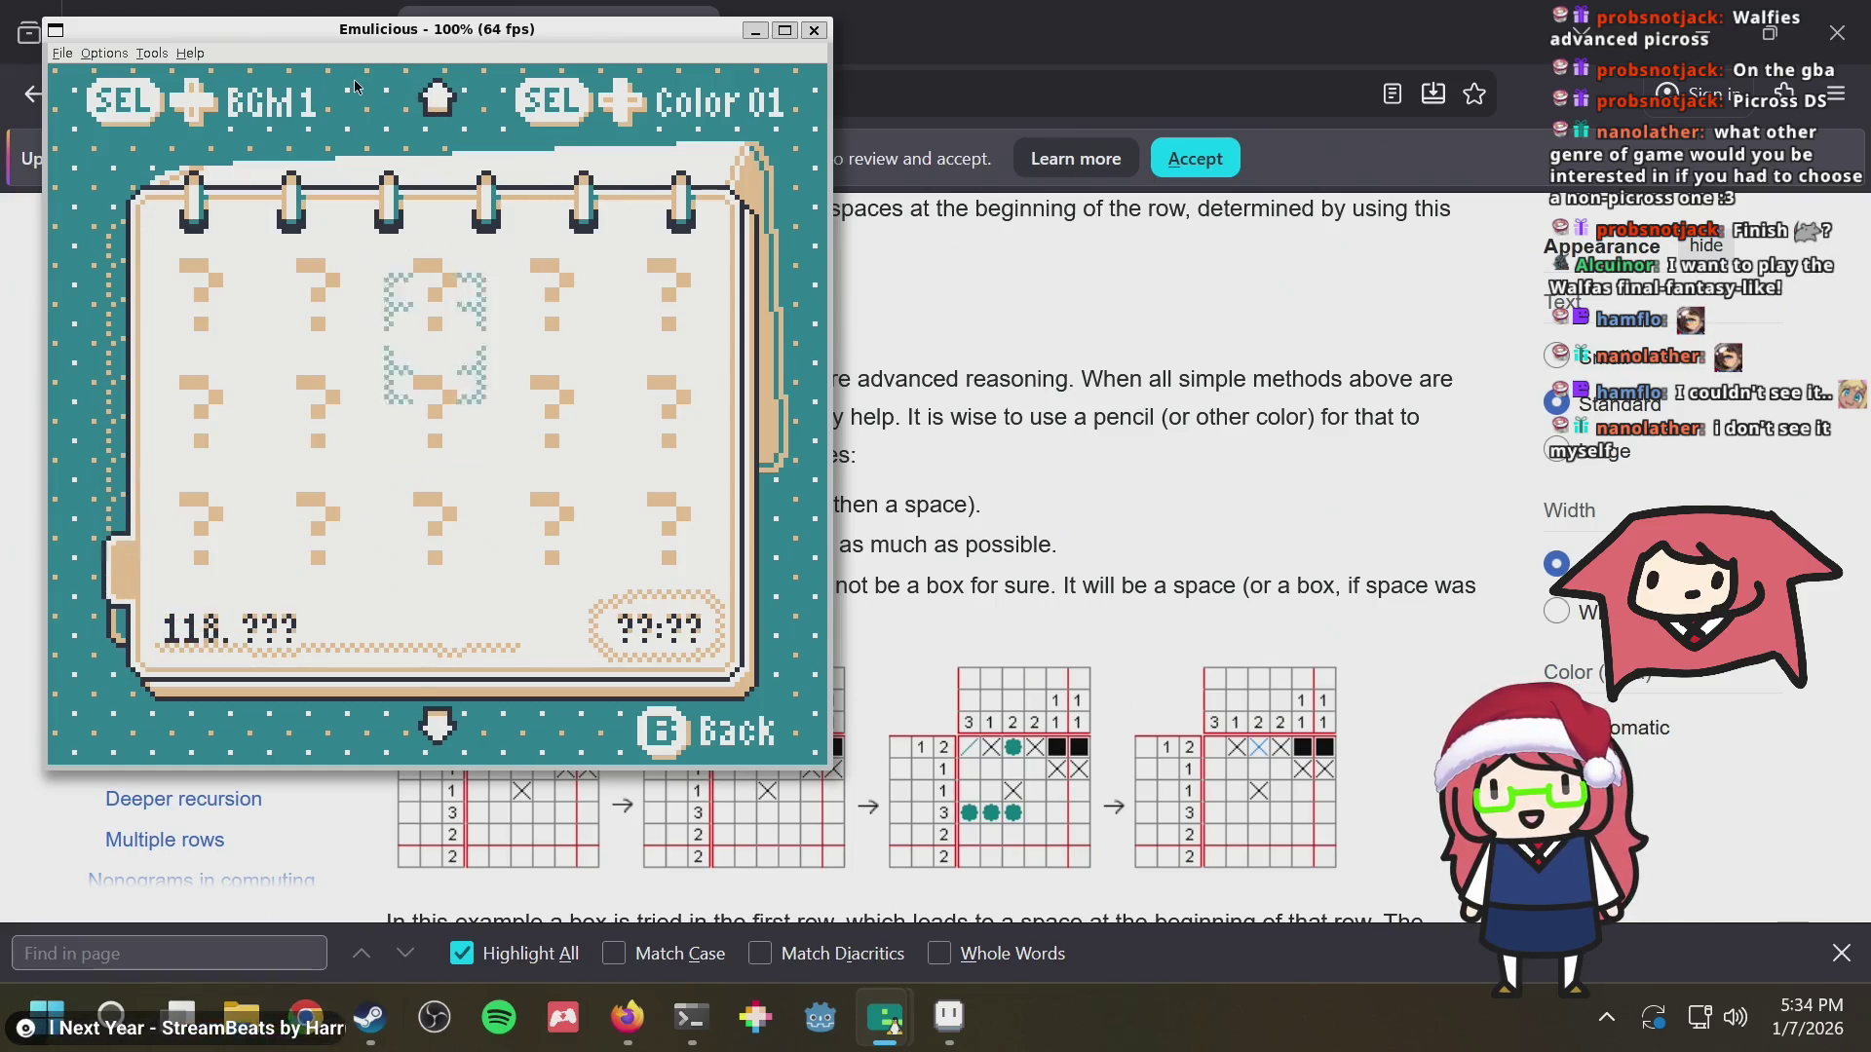
key("Down")
key("Down")
key("Down")
key("Down")
key("Down")
key("Up")
key("Up")
key("Up")
key("Up")
key("Up")
key("Up")
key("Up")
key("Up")
key("Up")
left_click_drag(172, 42, 166, 44)
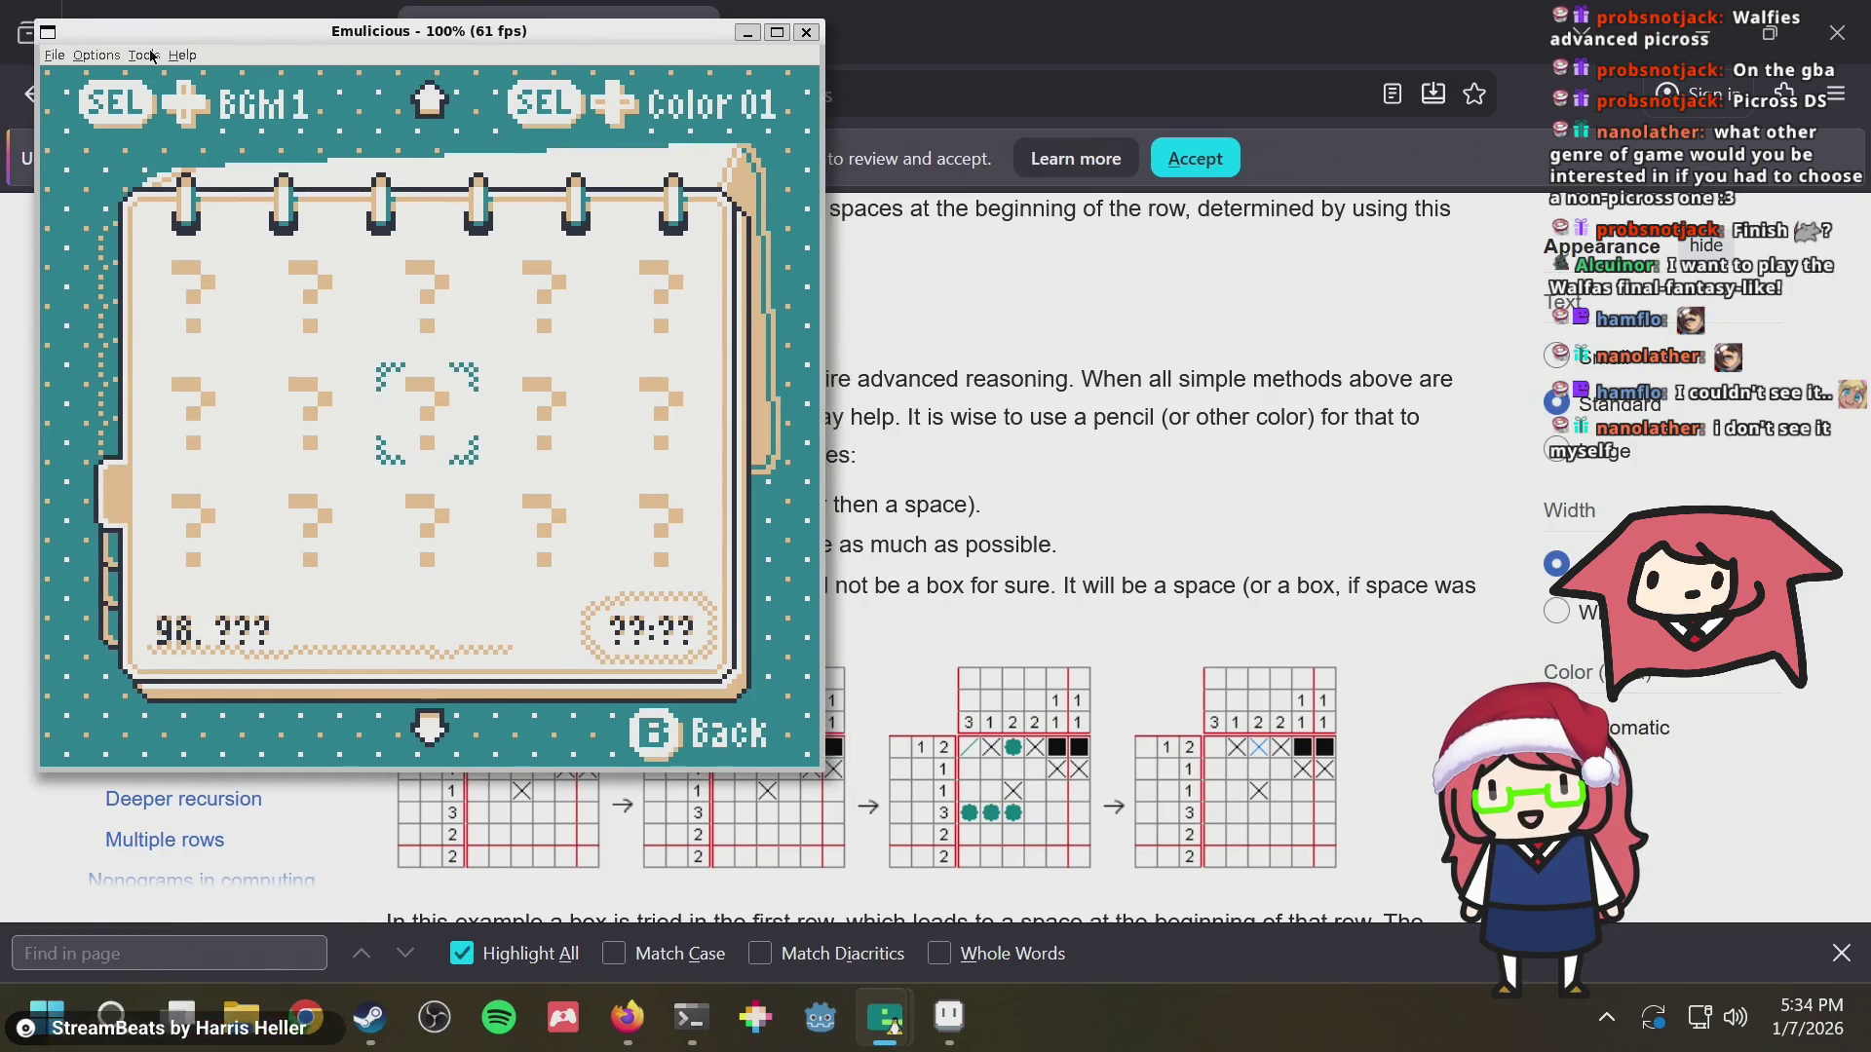
Lower the emulation throttle one step to 90% from the Options > Speed menu
left_click(146, 54)
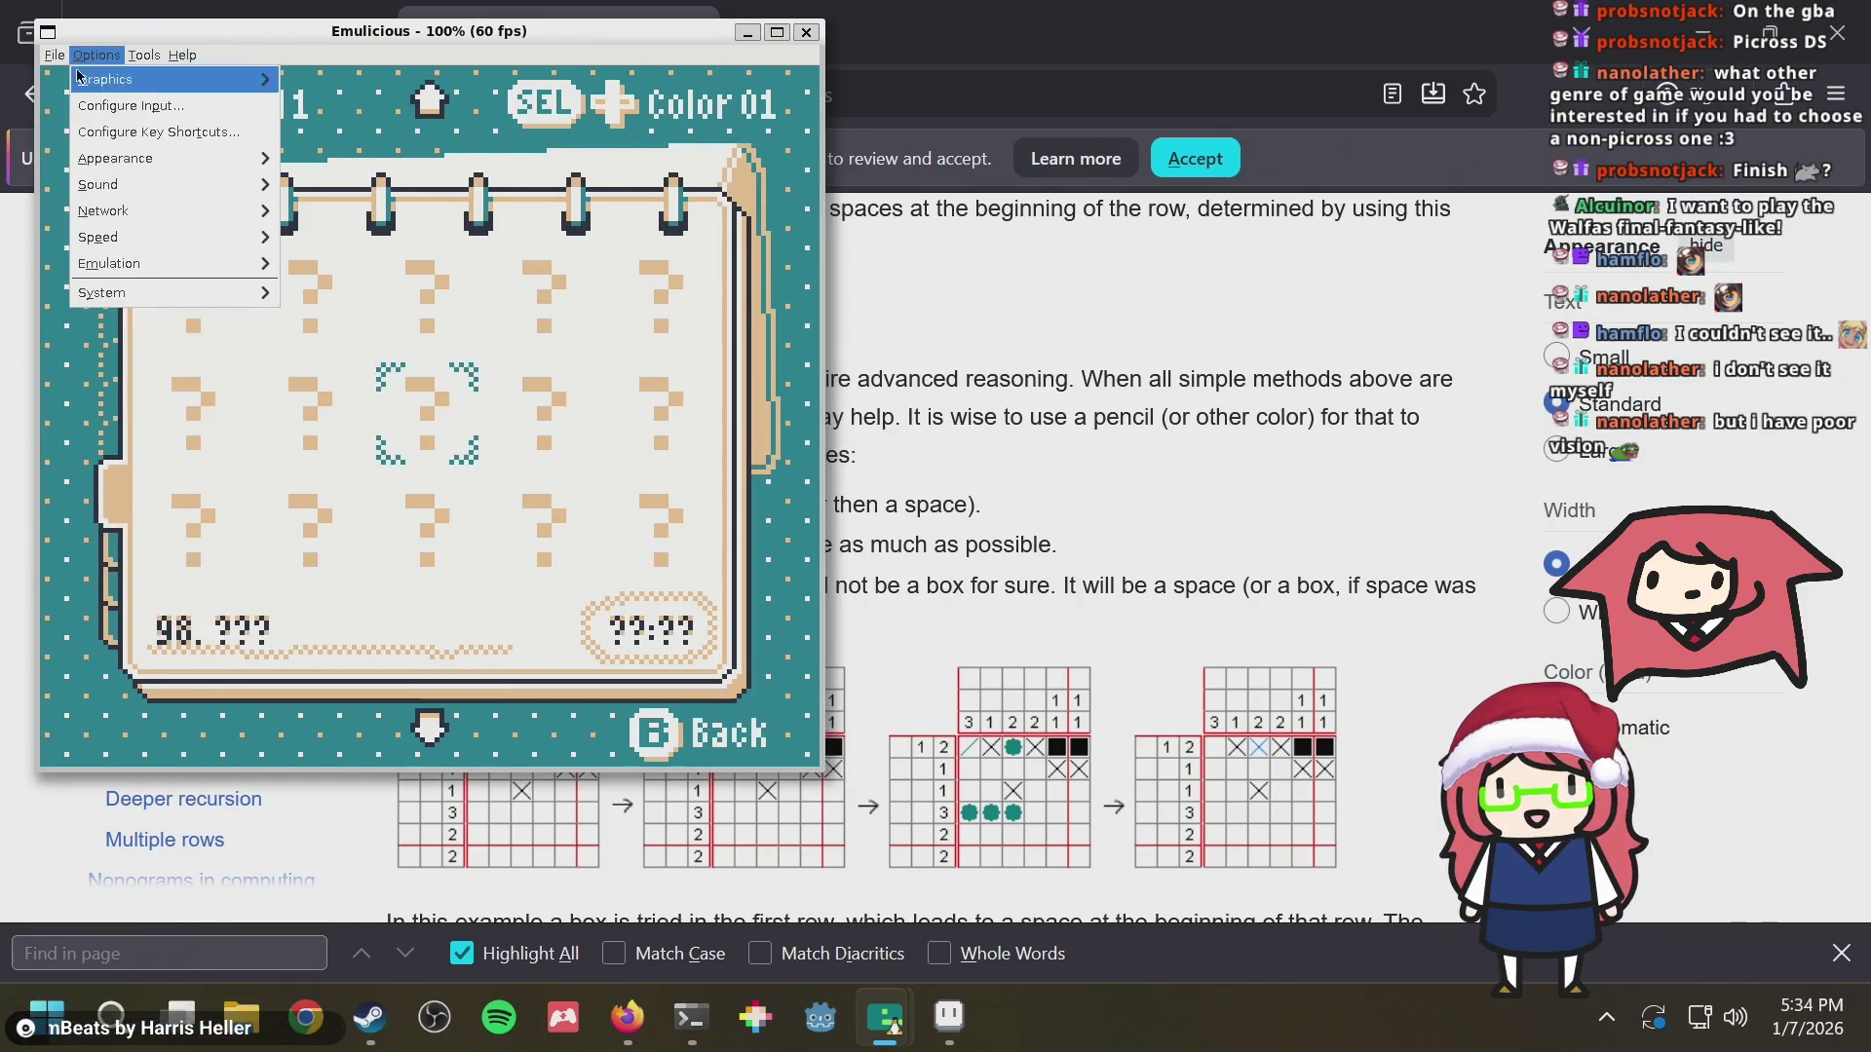
mouse_move(168, 236)
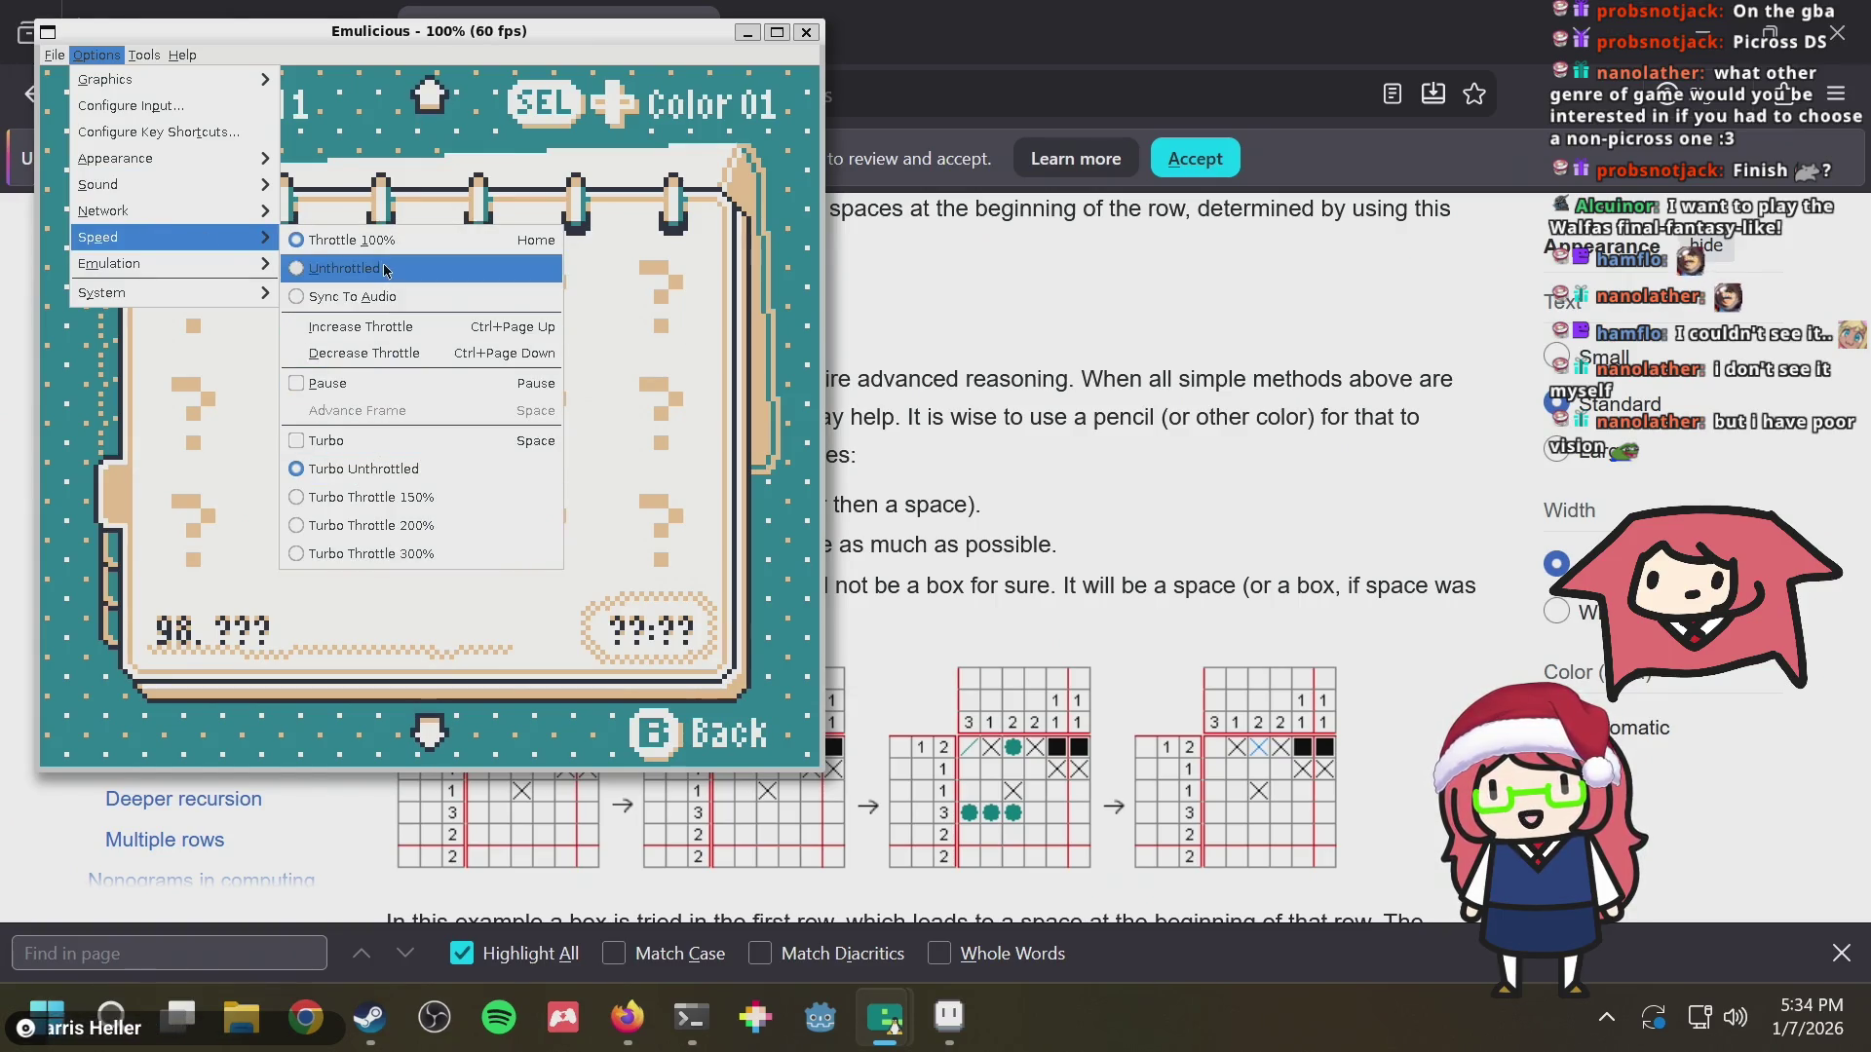
left_click(406, 364)
left_click(96, 55)
mouse_move(110, 264)
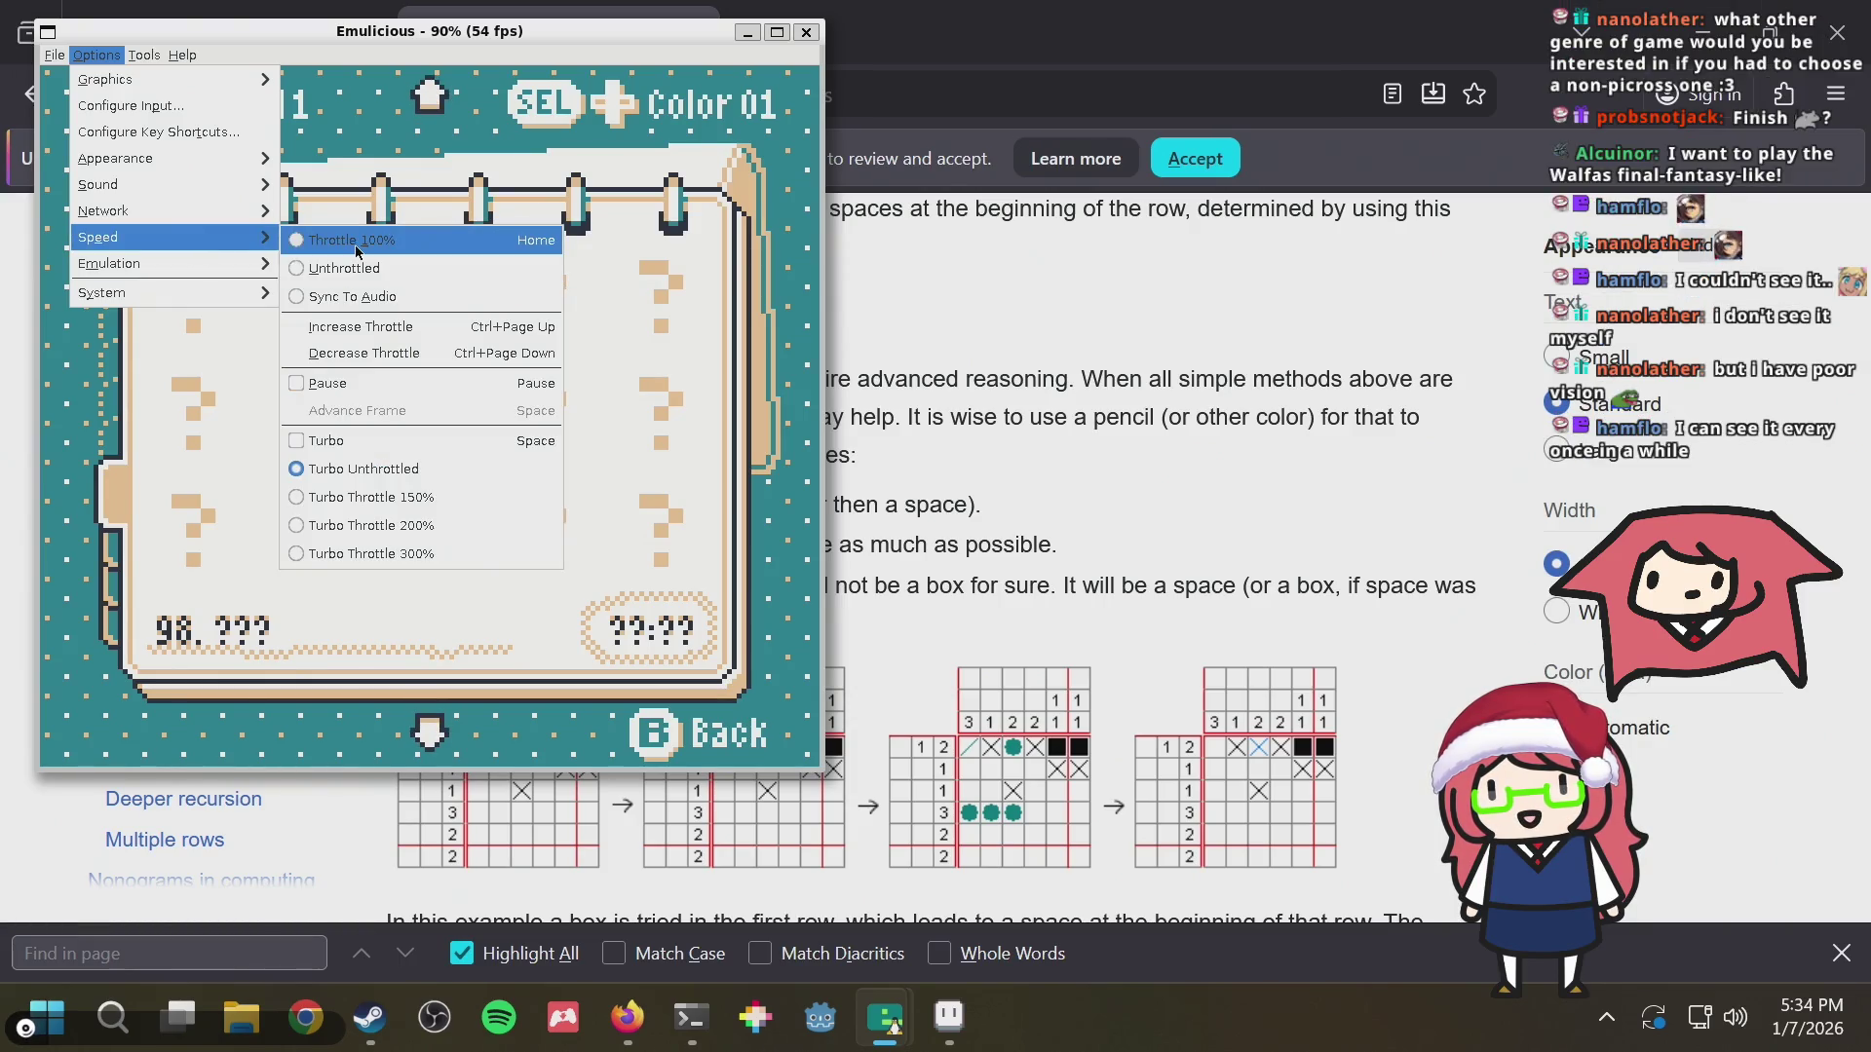
left_click(704, 309)
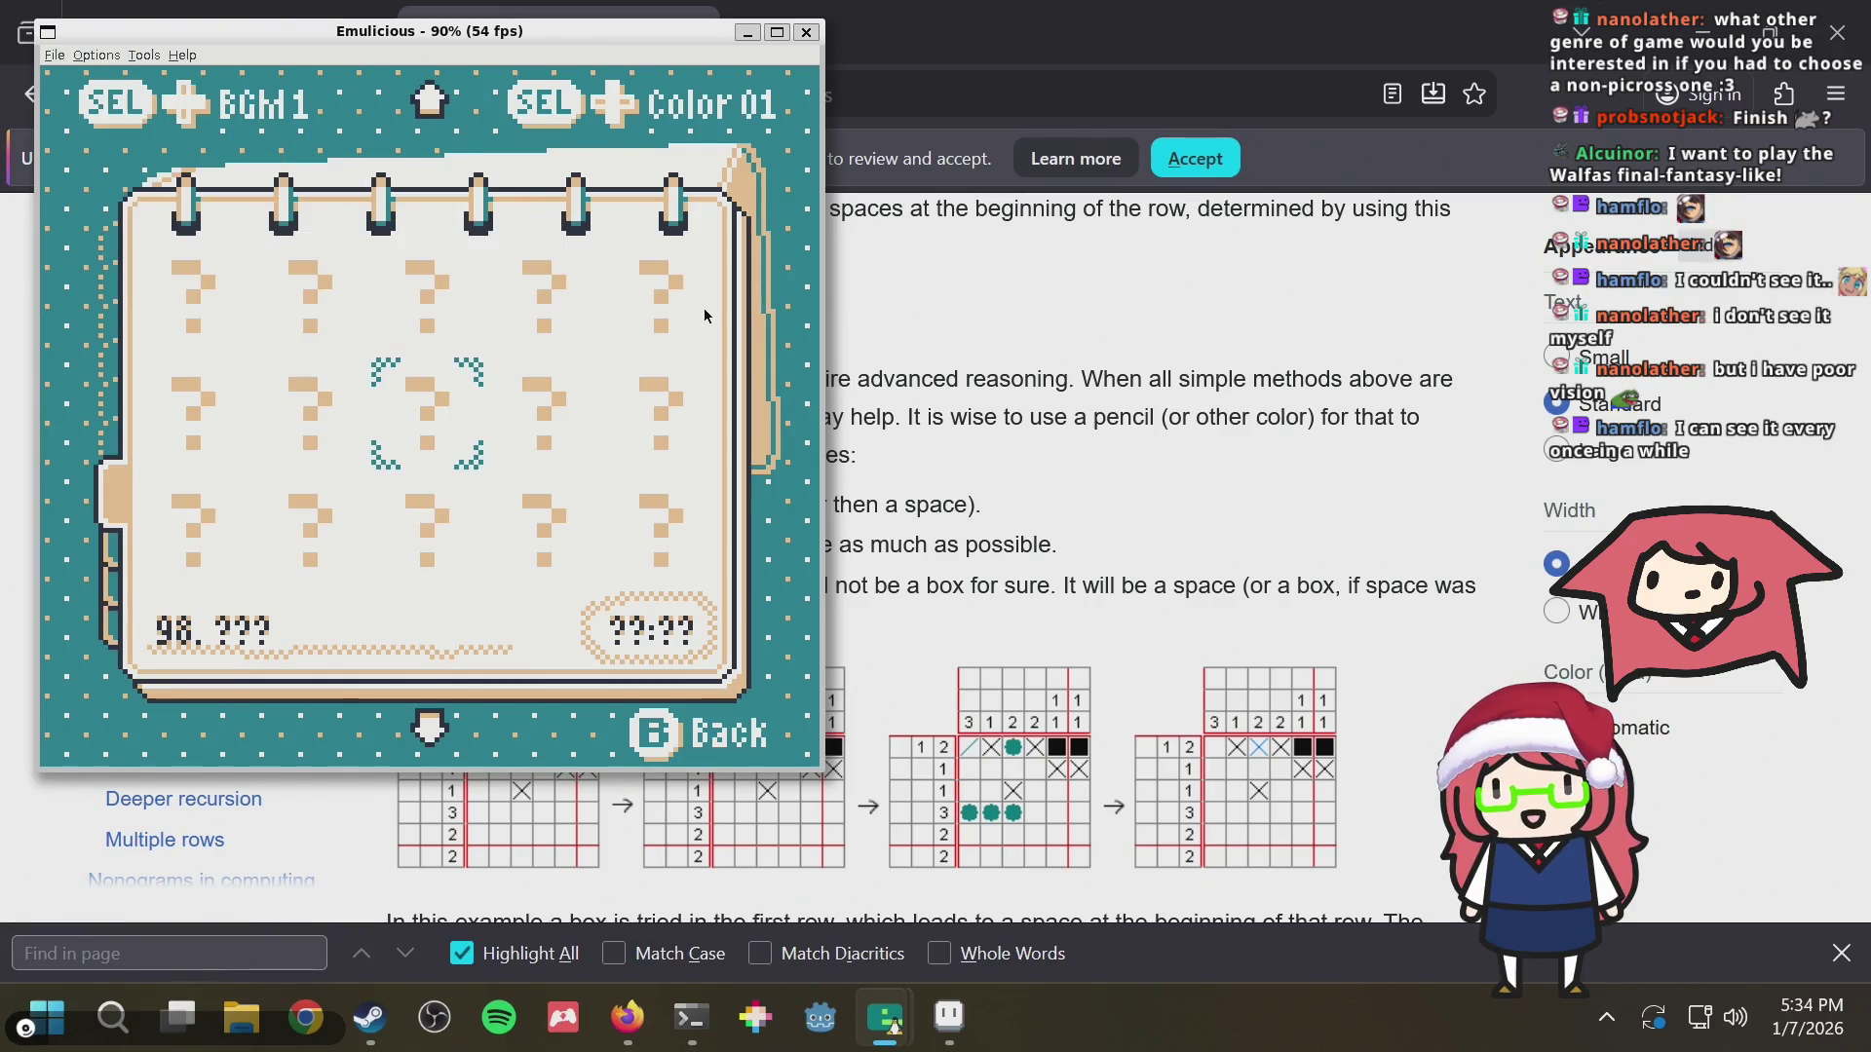
Drop the throttle to 40% and step slowly through the puzzle rows down to 93
key("Down")
key("Down")
key("Down")
key("Down")
key("Down")
key("Down")
key("Down")
key("Down")
key("Down")
key("Down")
key("Down")
key("Down")
key("Up")
key("Up")
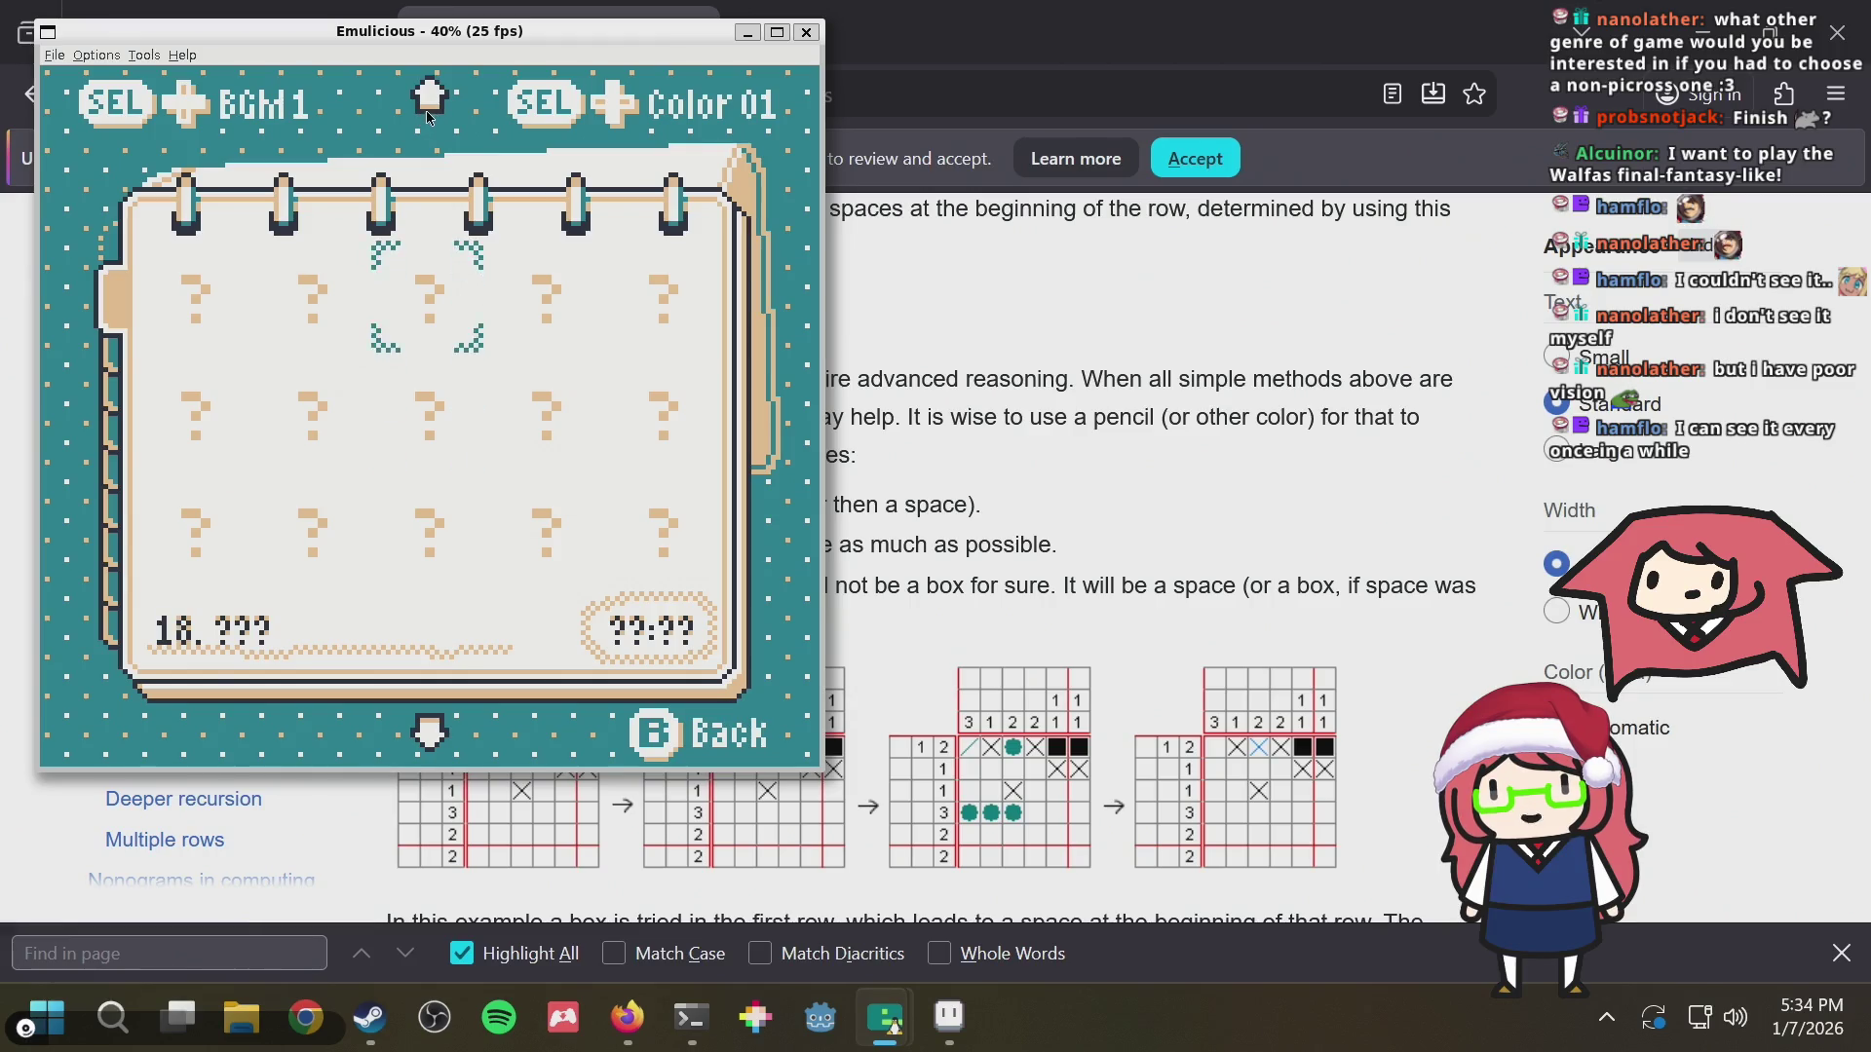
key("Up")
key("Up")
key("Up")
key("Down")
key("Down")
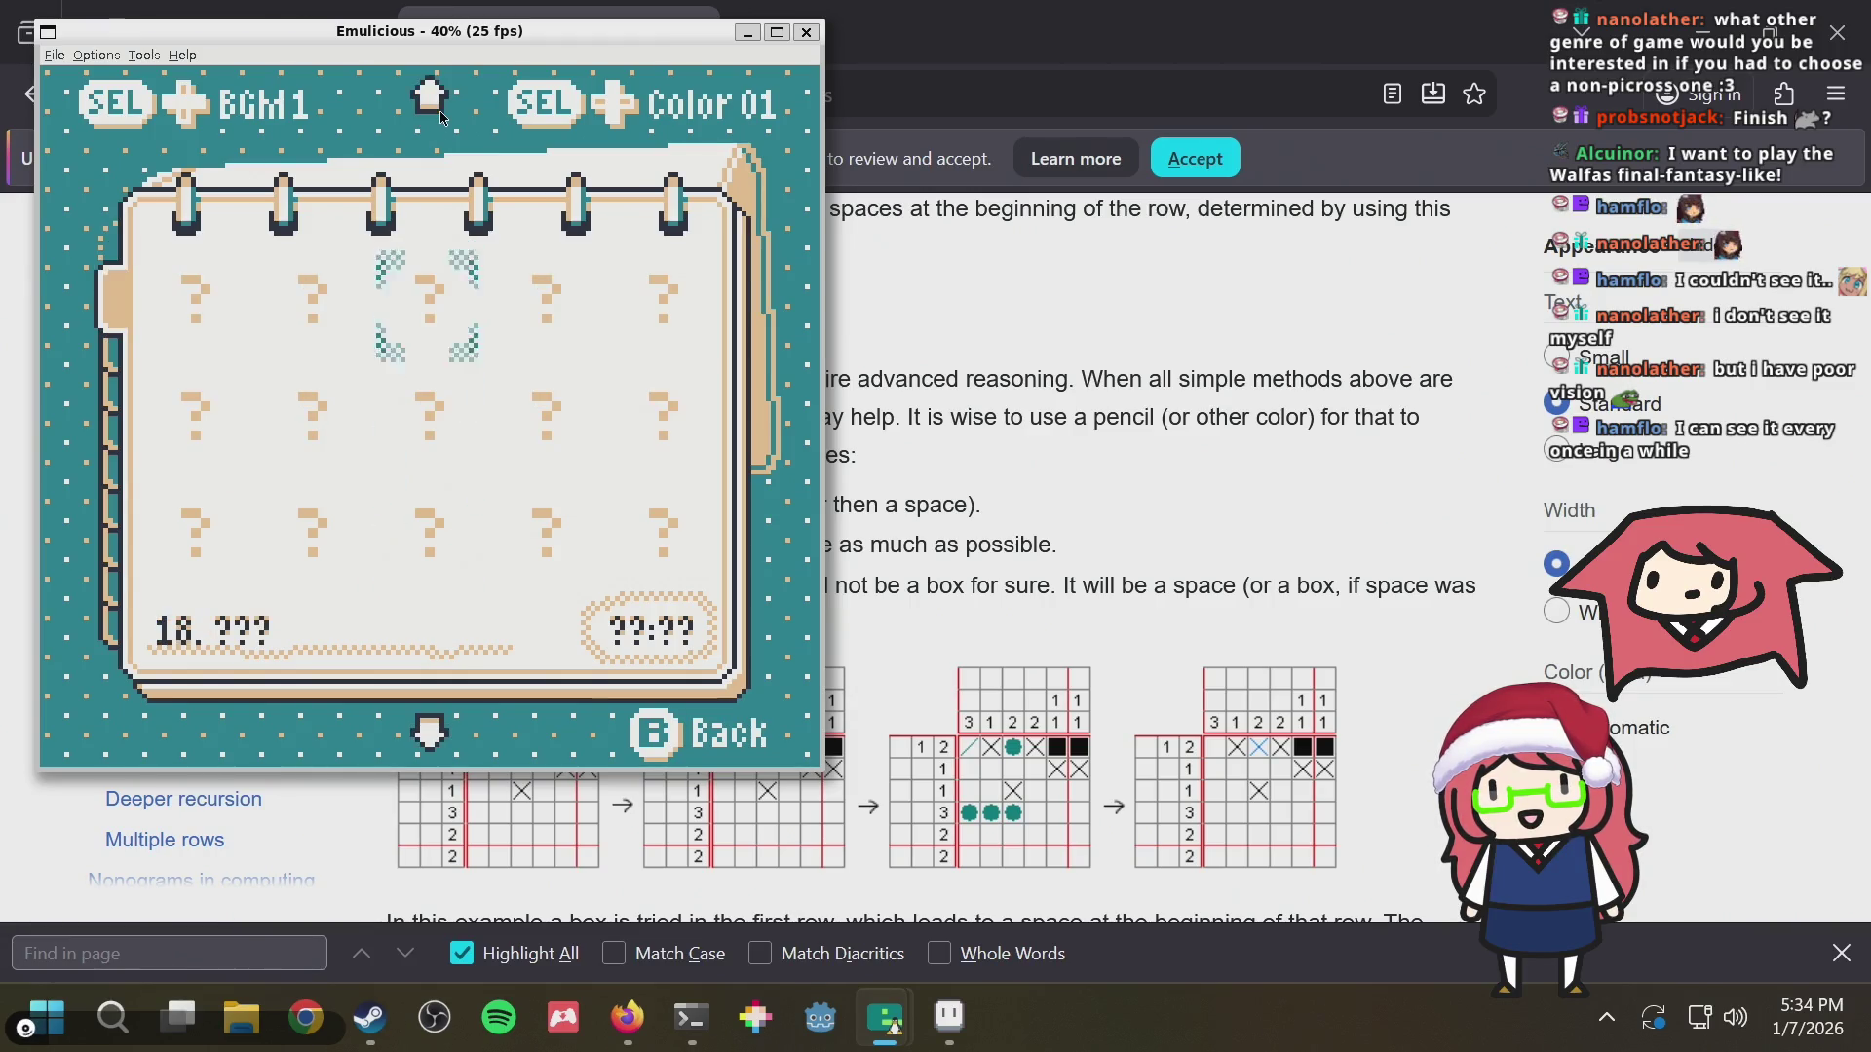
key("Down")
key("Down")
key("Down")
key("Down")
key("Down")
key("Down")
key("Down")
key("Down")
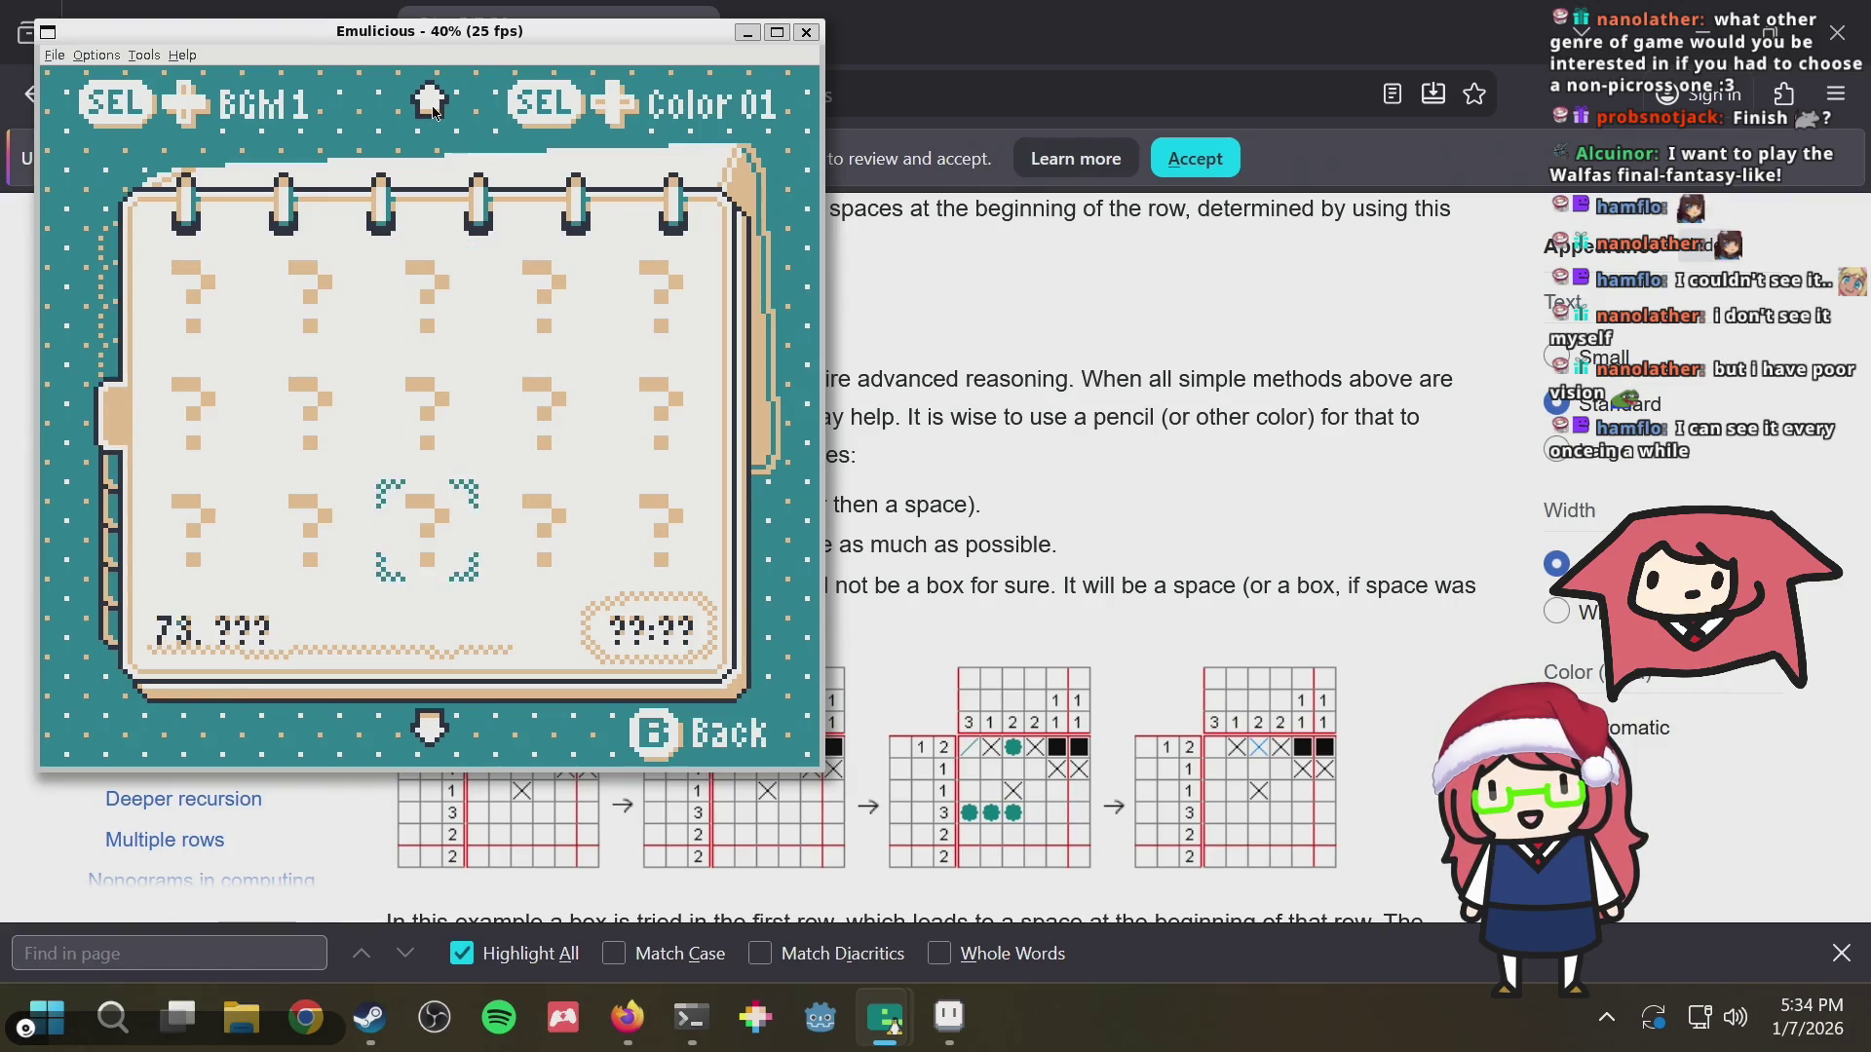
key("Down")
key("Down")
key("Down")
key("Down")
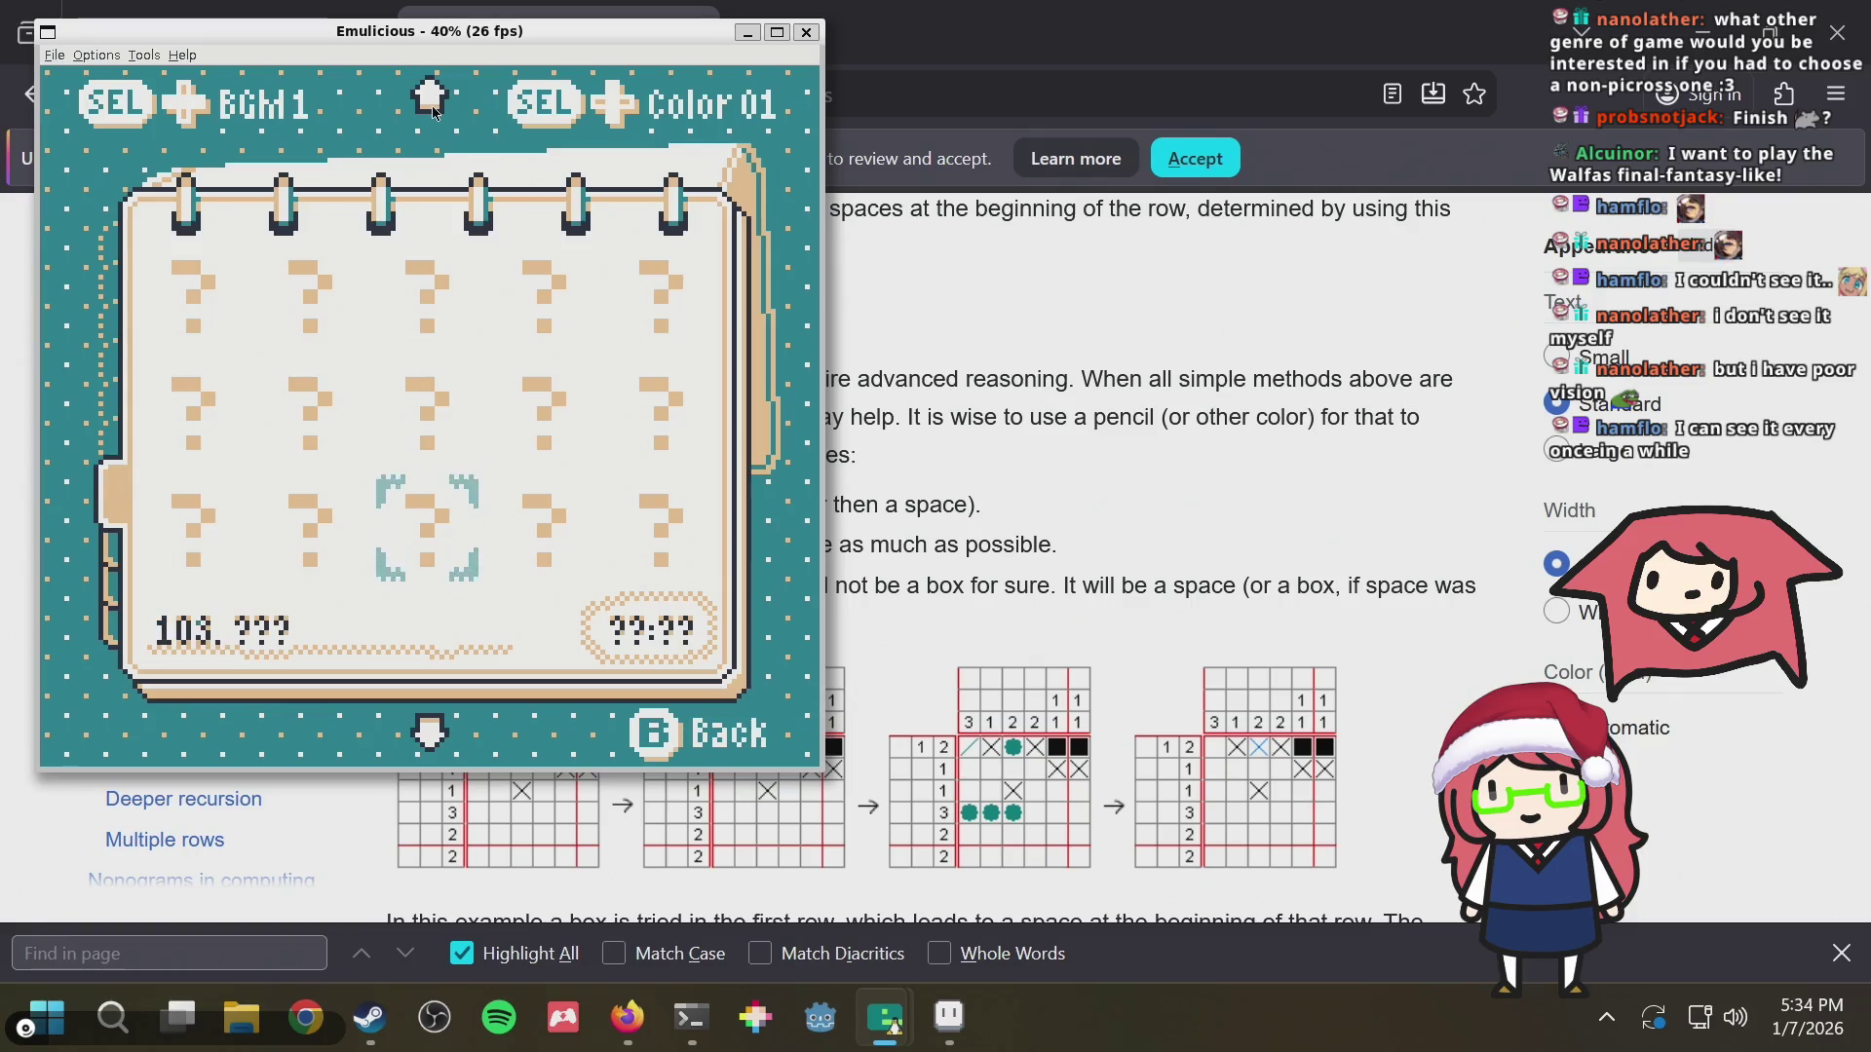
key("Down")
Continue to puzzle 123, peek at the last puzzles, and settle back around puzzle 93
key("Down")
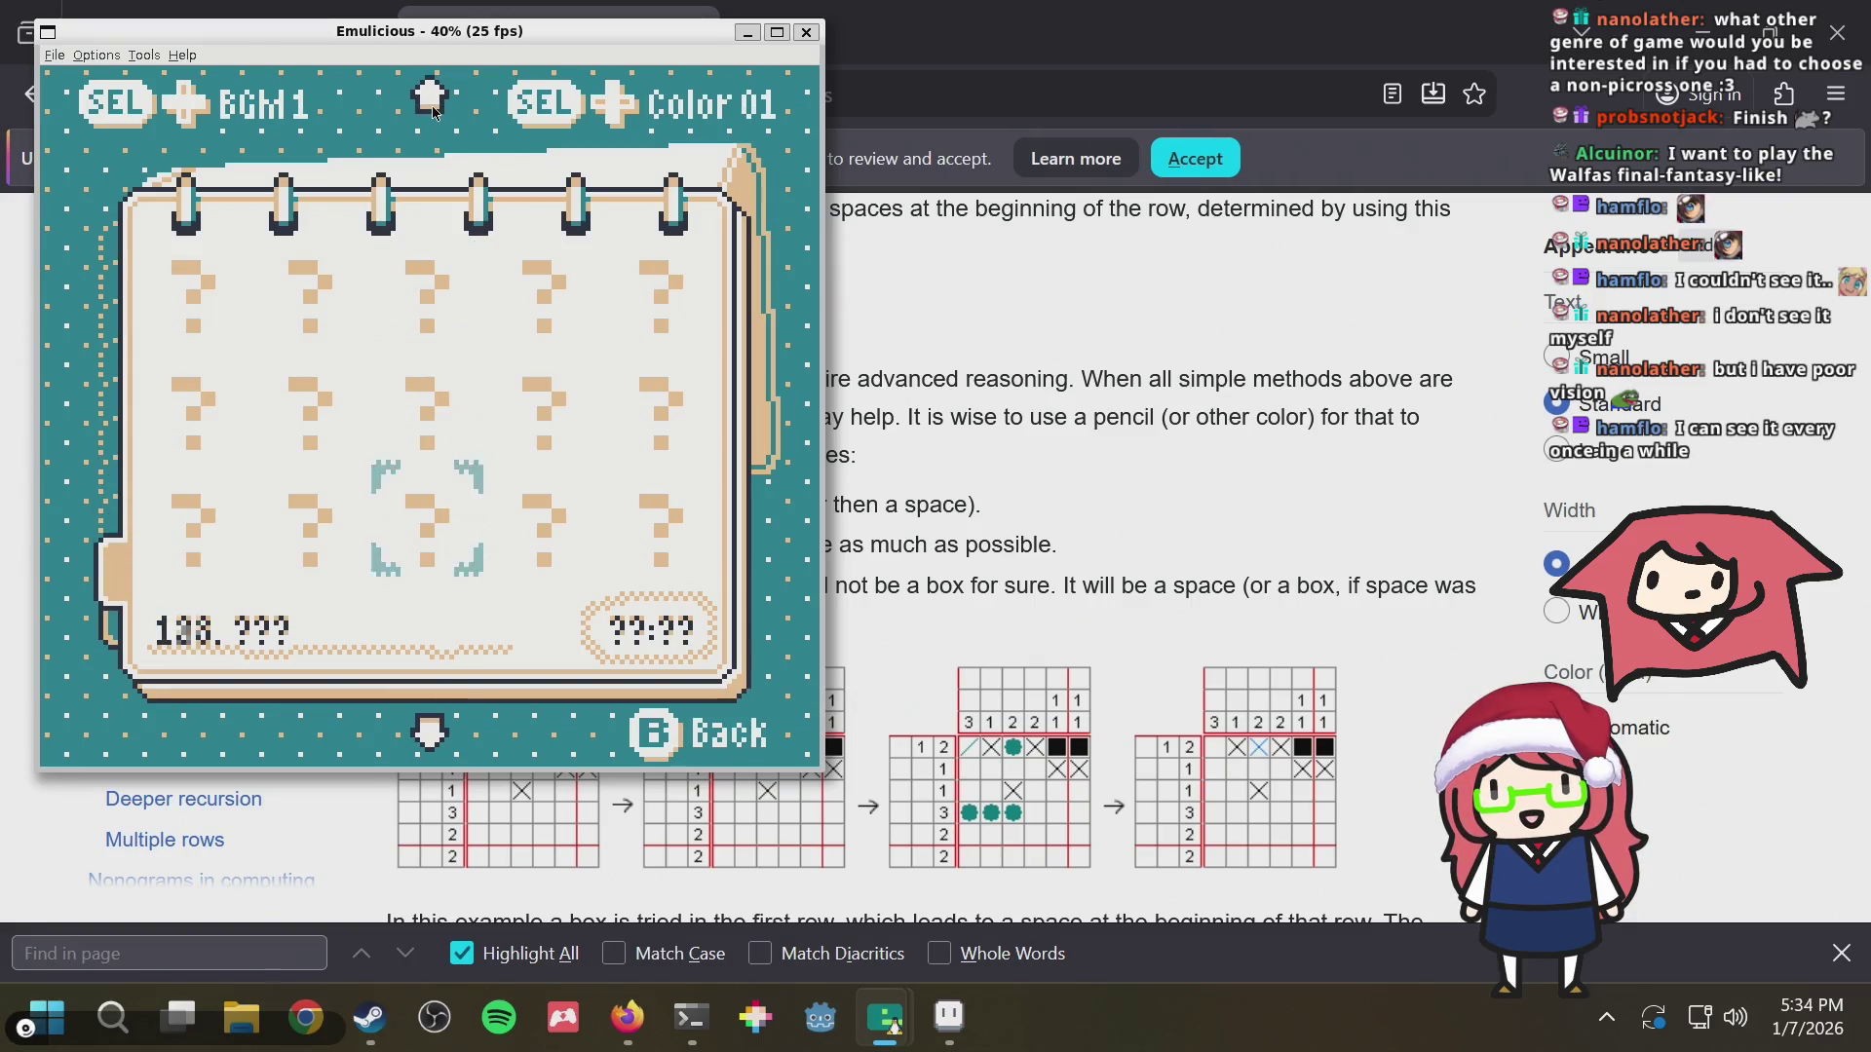
key("Down")
key("Down")
key("Up")
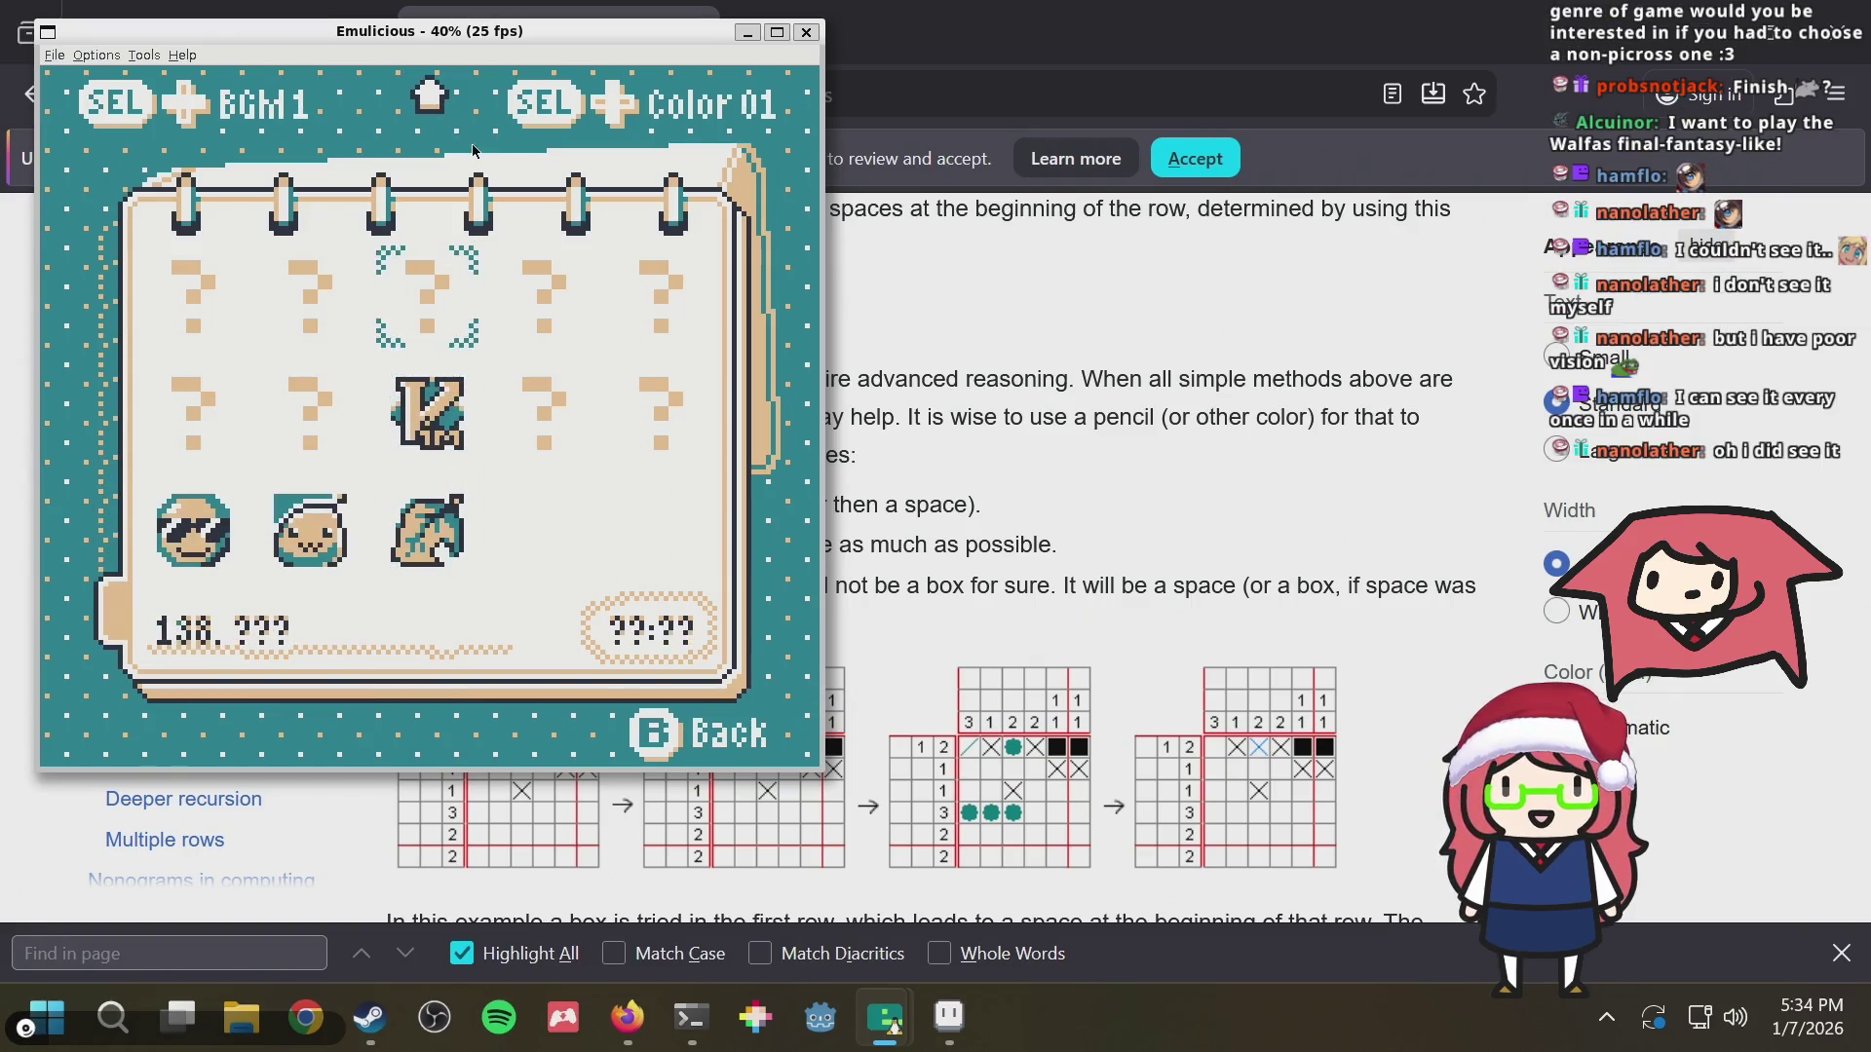
key("Up")
key("Up")
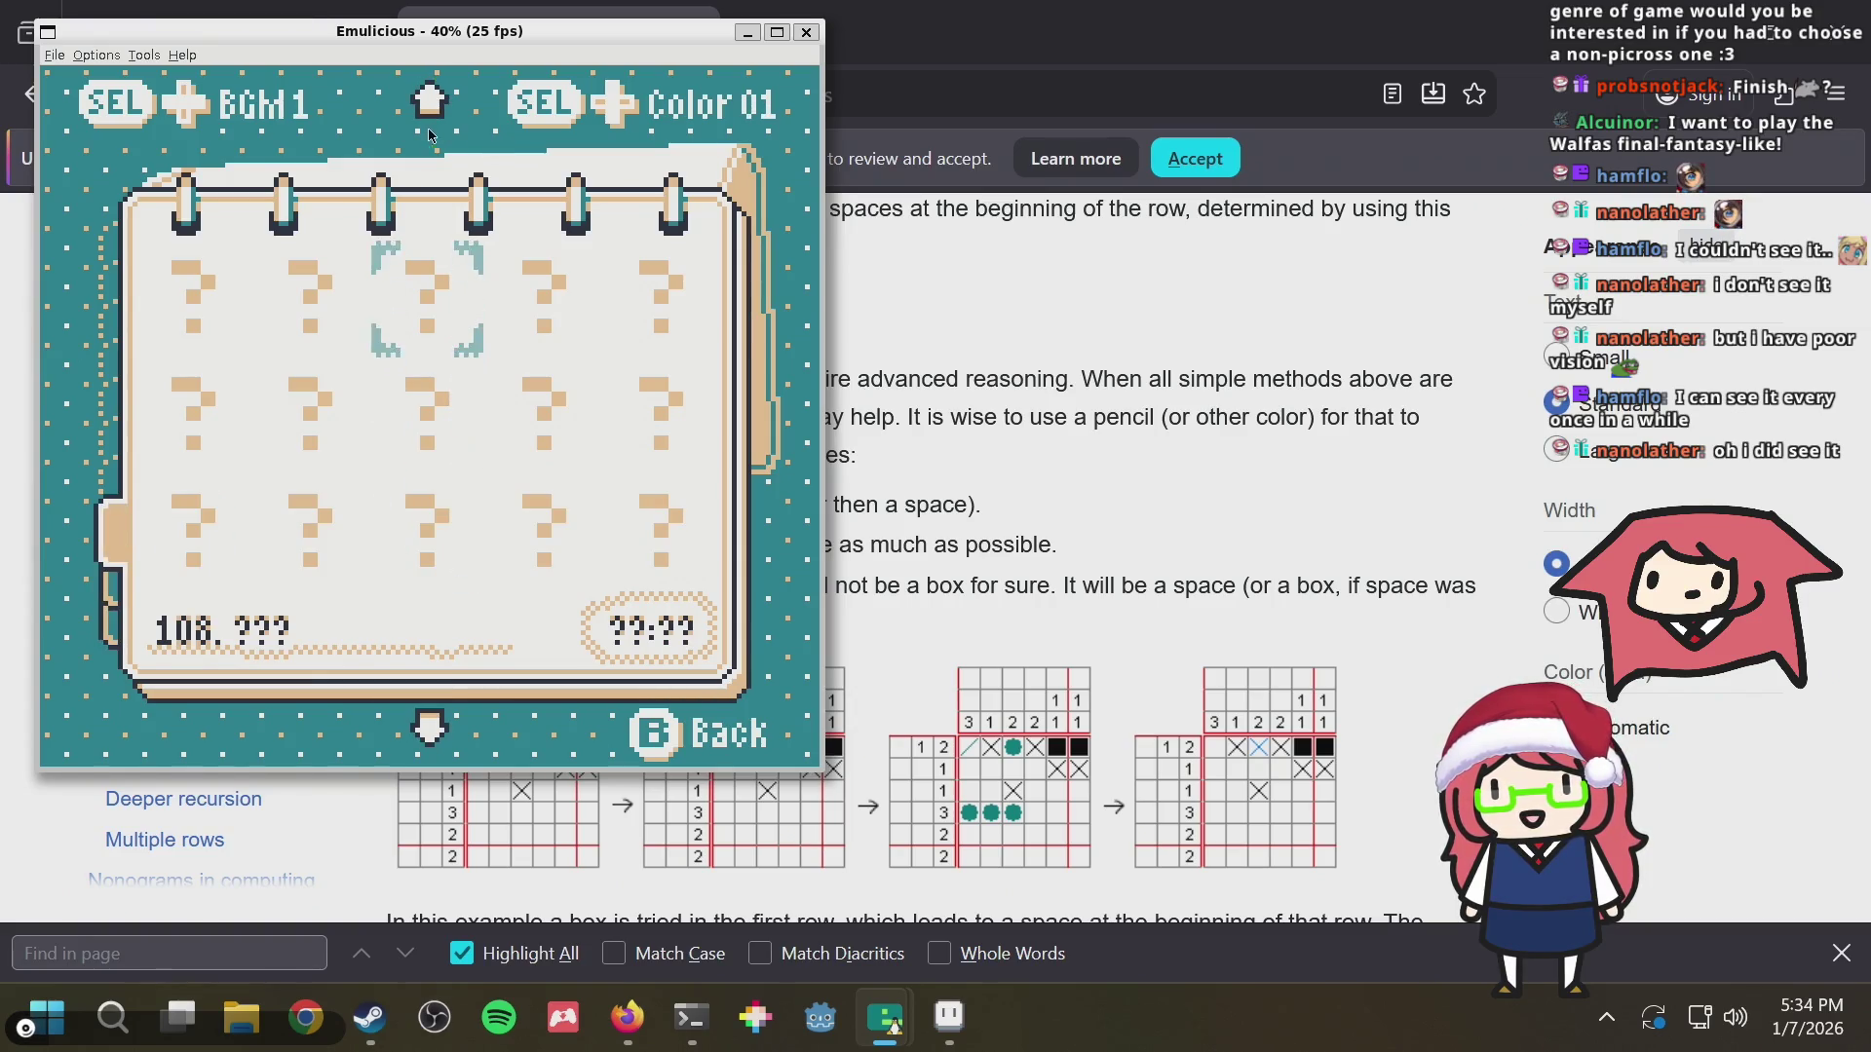
key("Up")
key("Up")
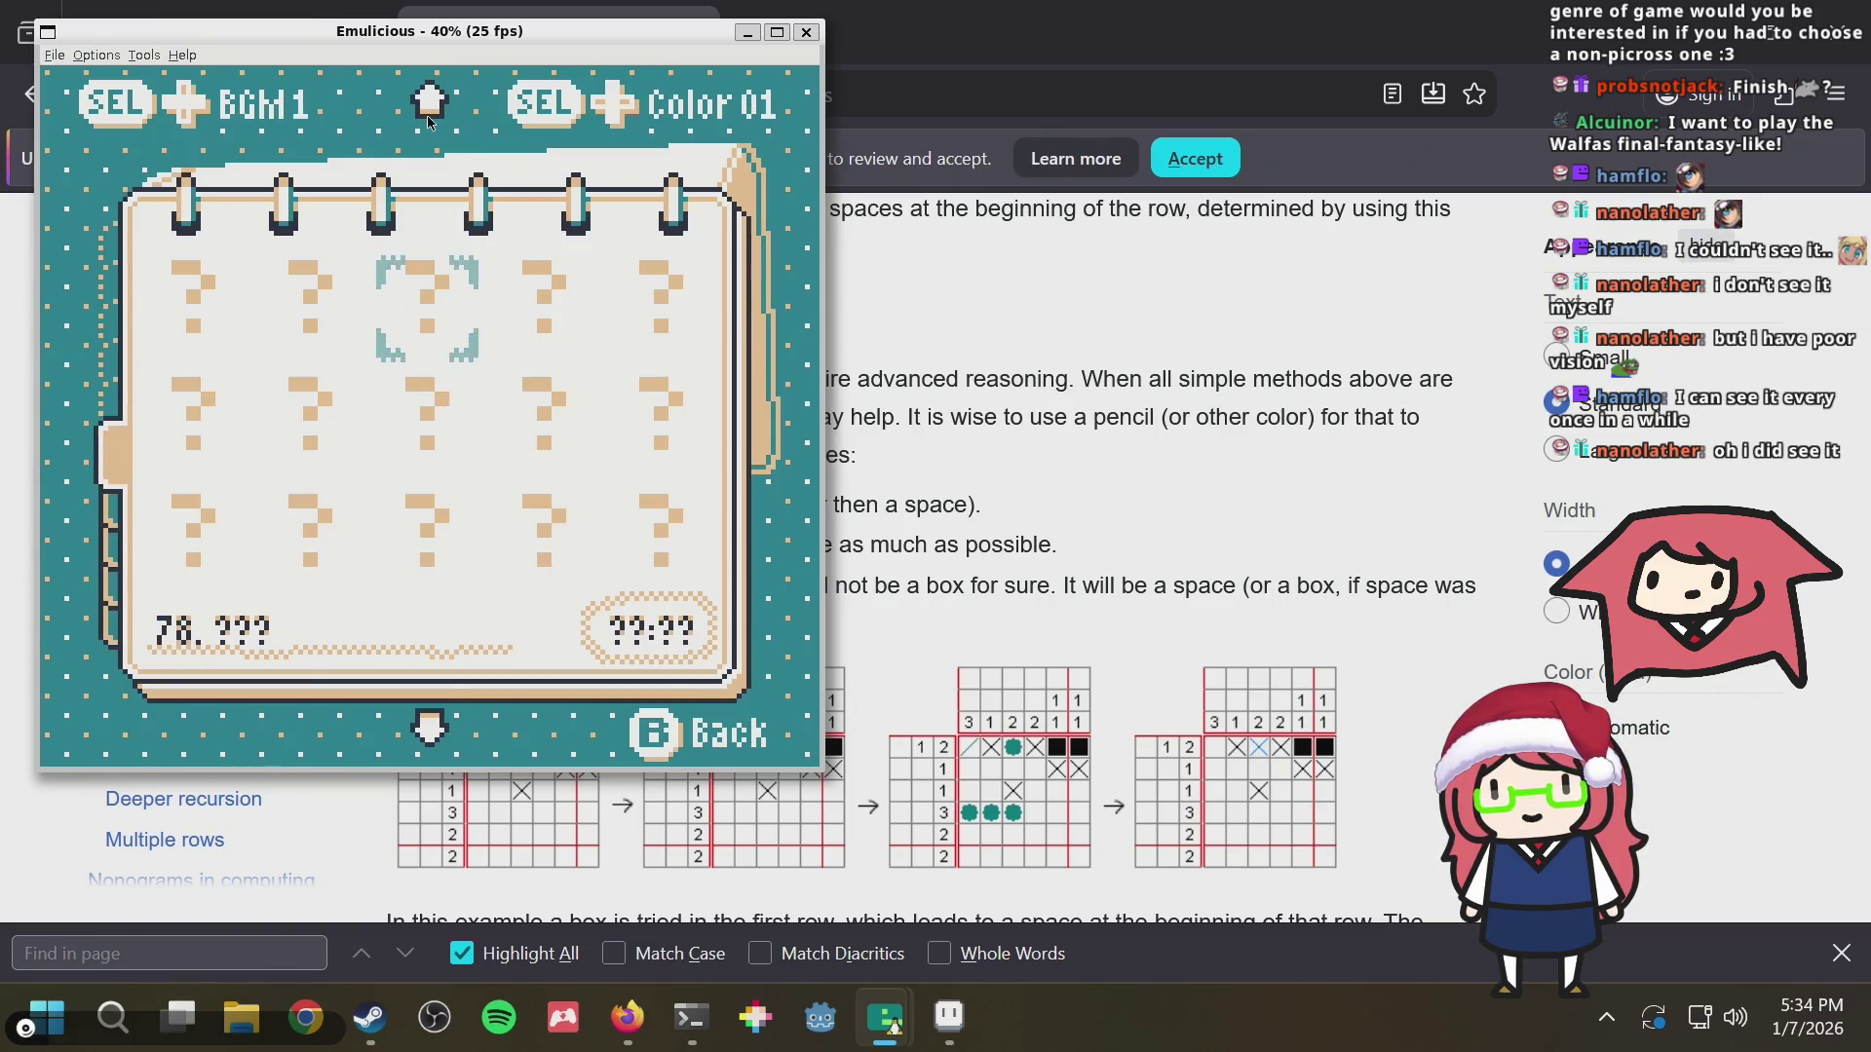
key("Up")
key("Up")
key("Down")
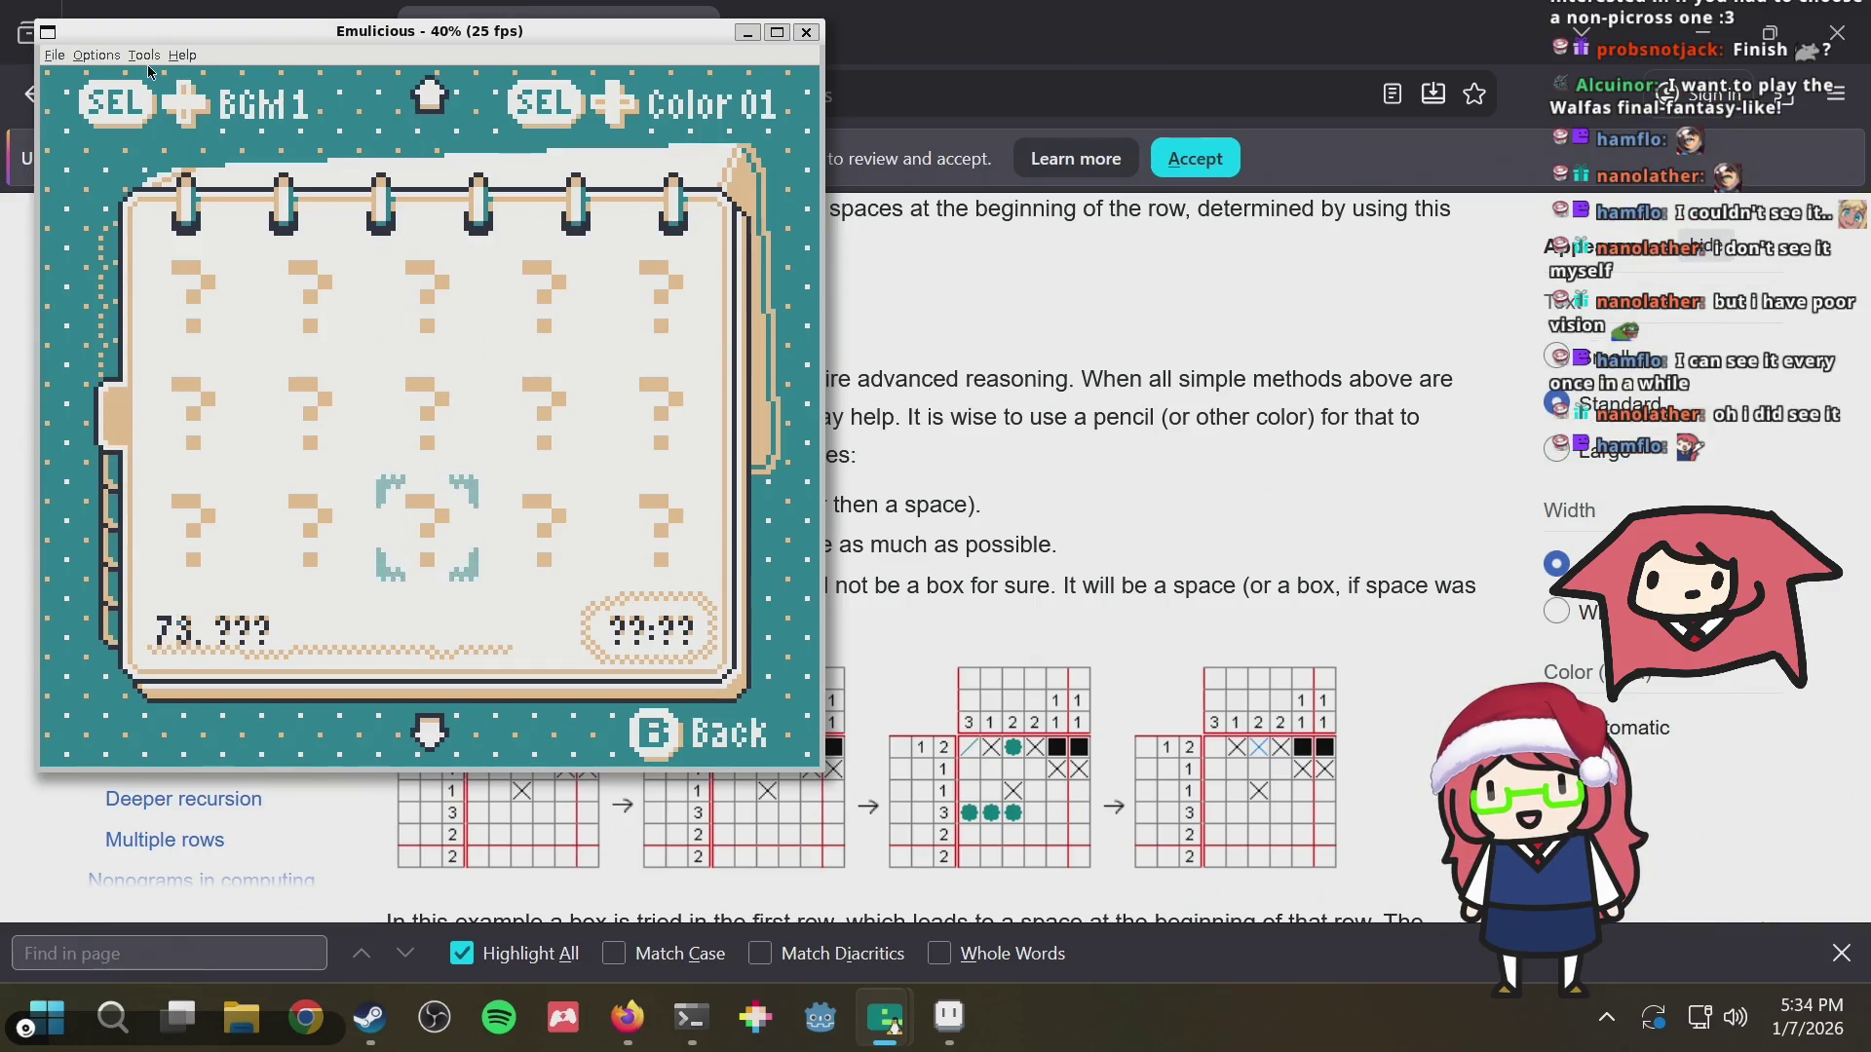
key("Down")
key("Down")
key("Down")
key("Down")
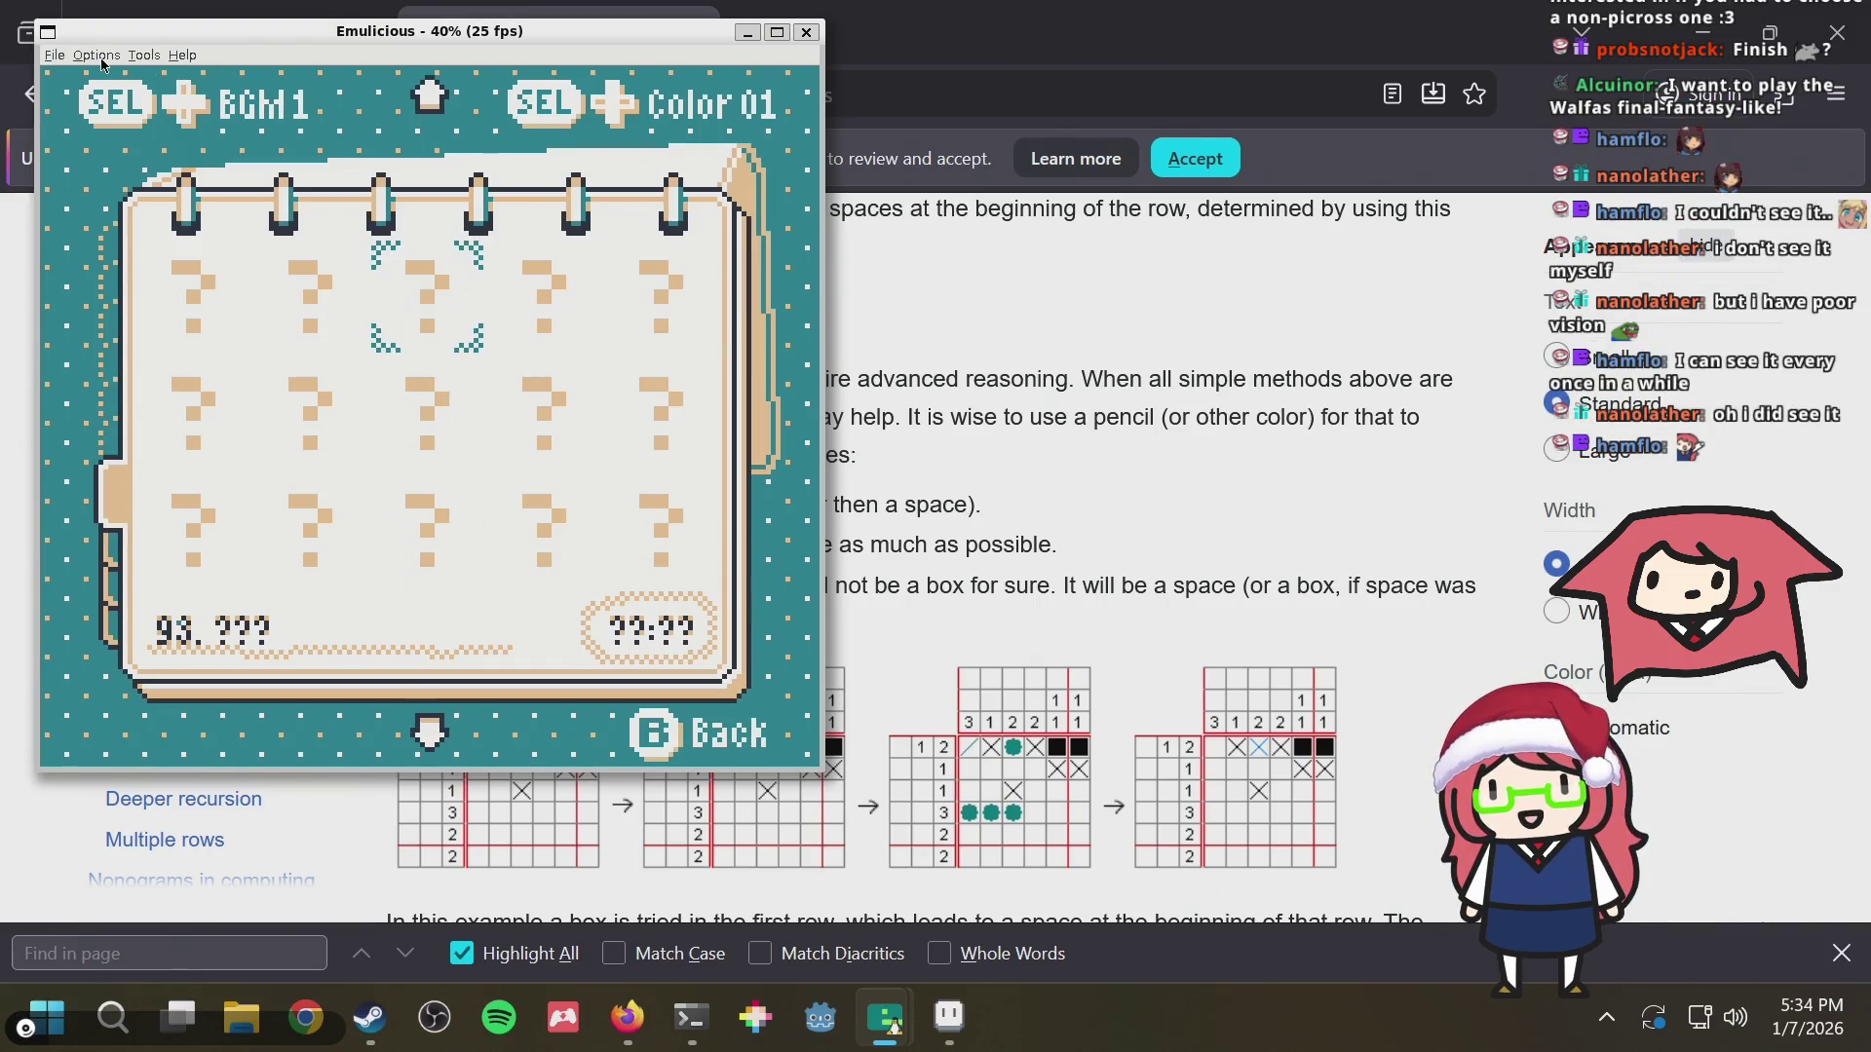
Restore full emulation speed, move the level choice to level 23 and start that puzzle
left_click(101, 62)
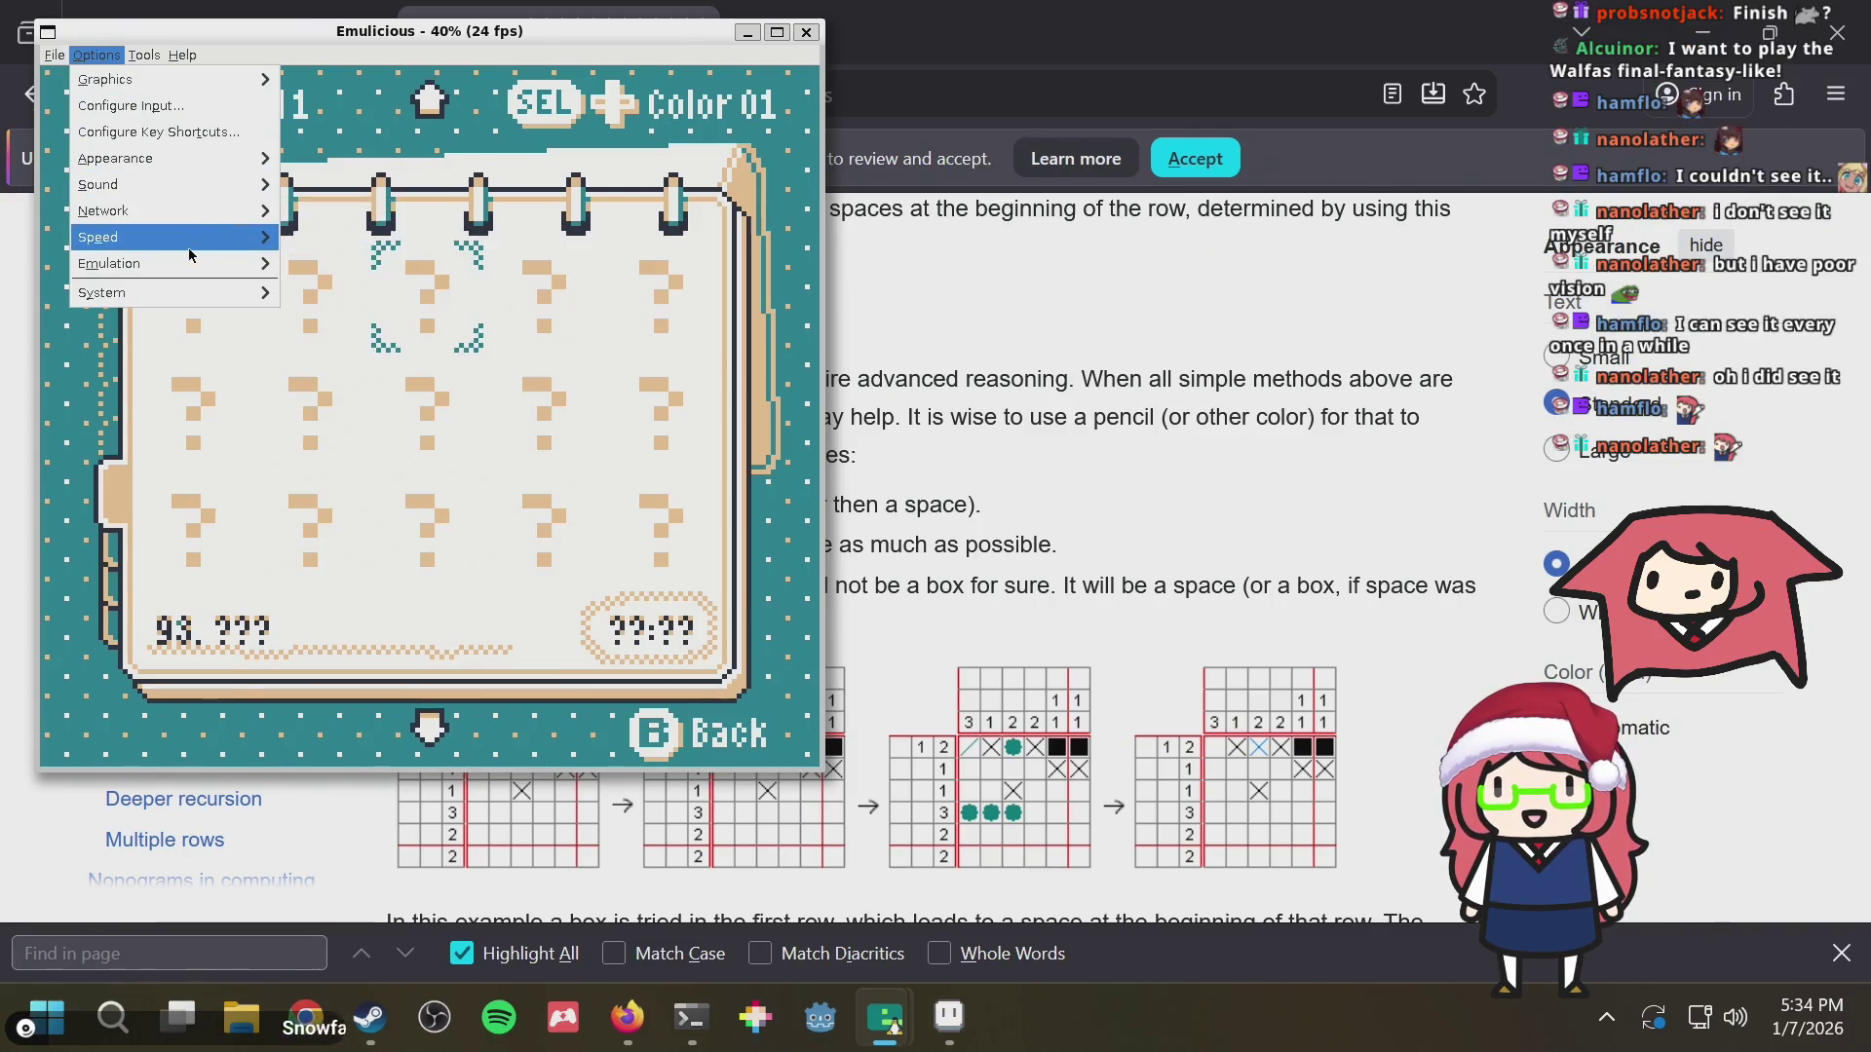
mouse_move(118, 237)
left_click(315, 241)
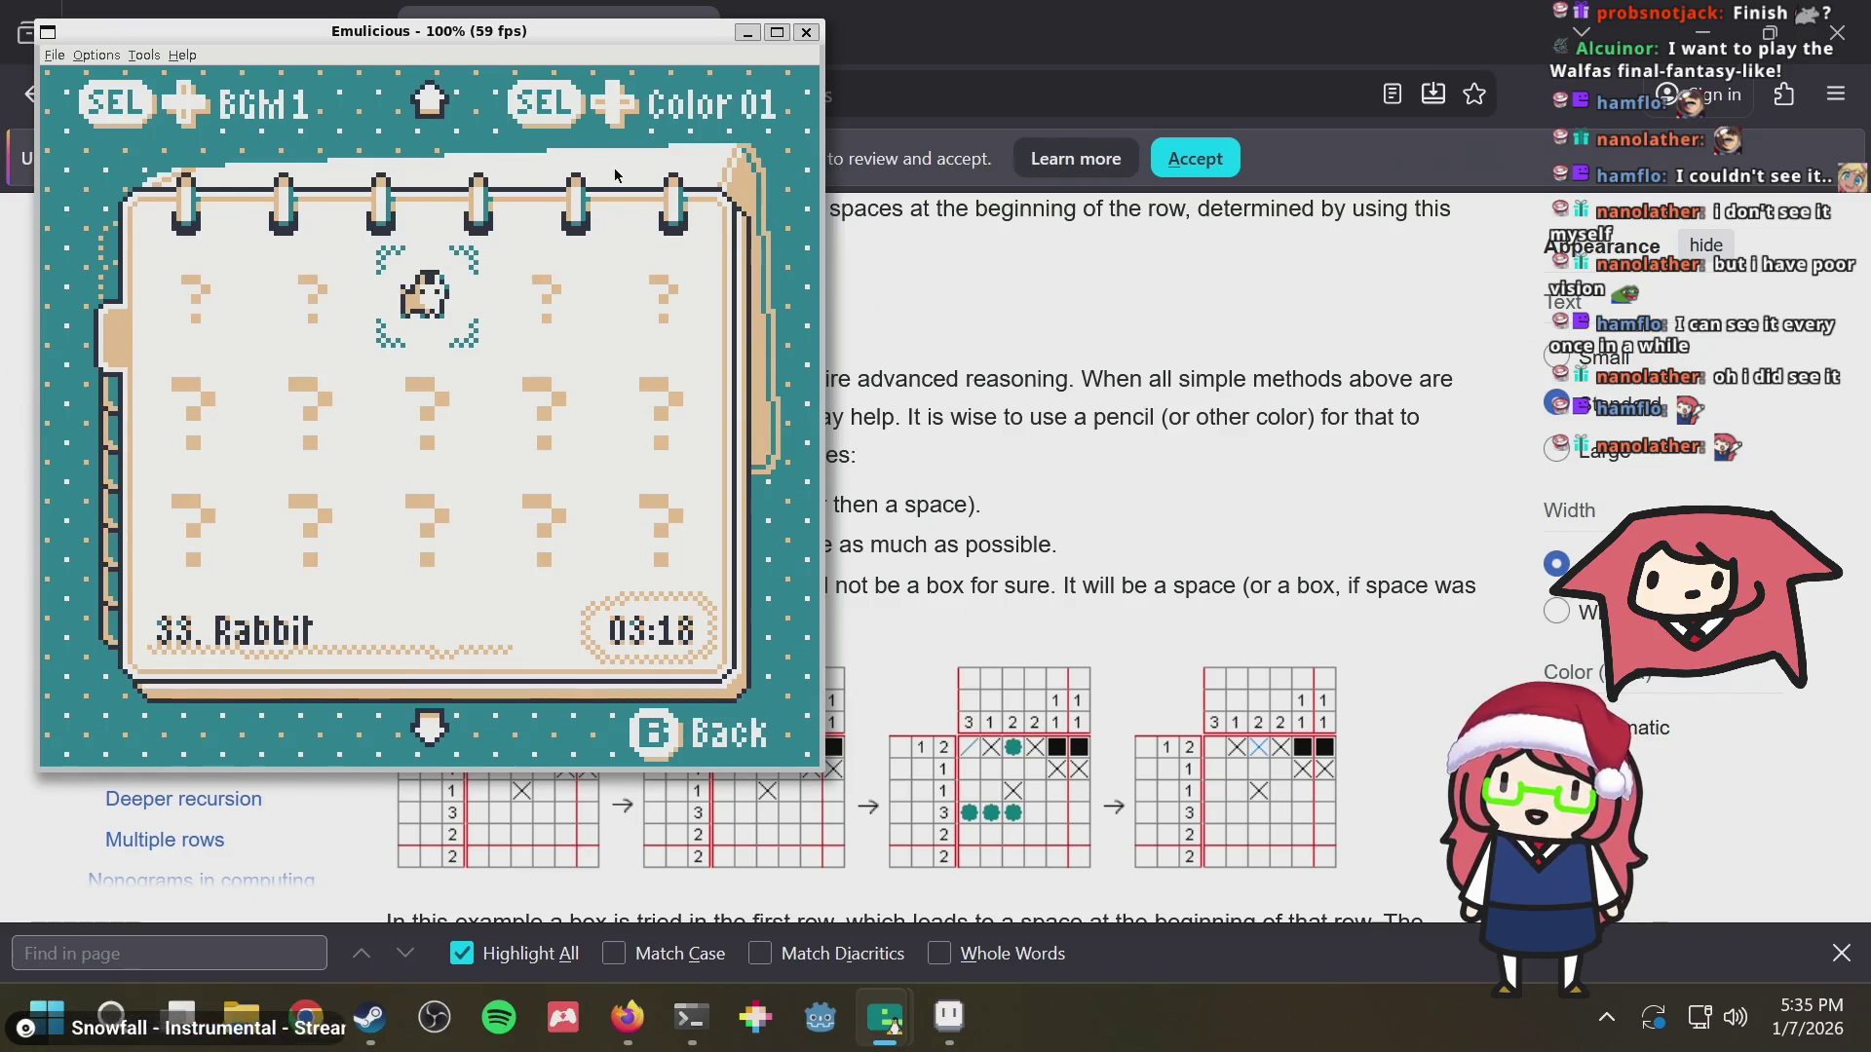
key("Down")
key("Down")
key("Right")
key("Left")
key("Right")
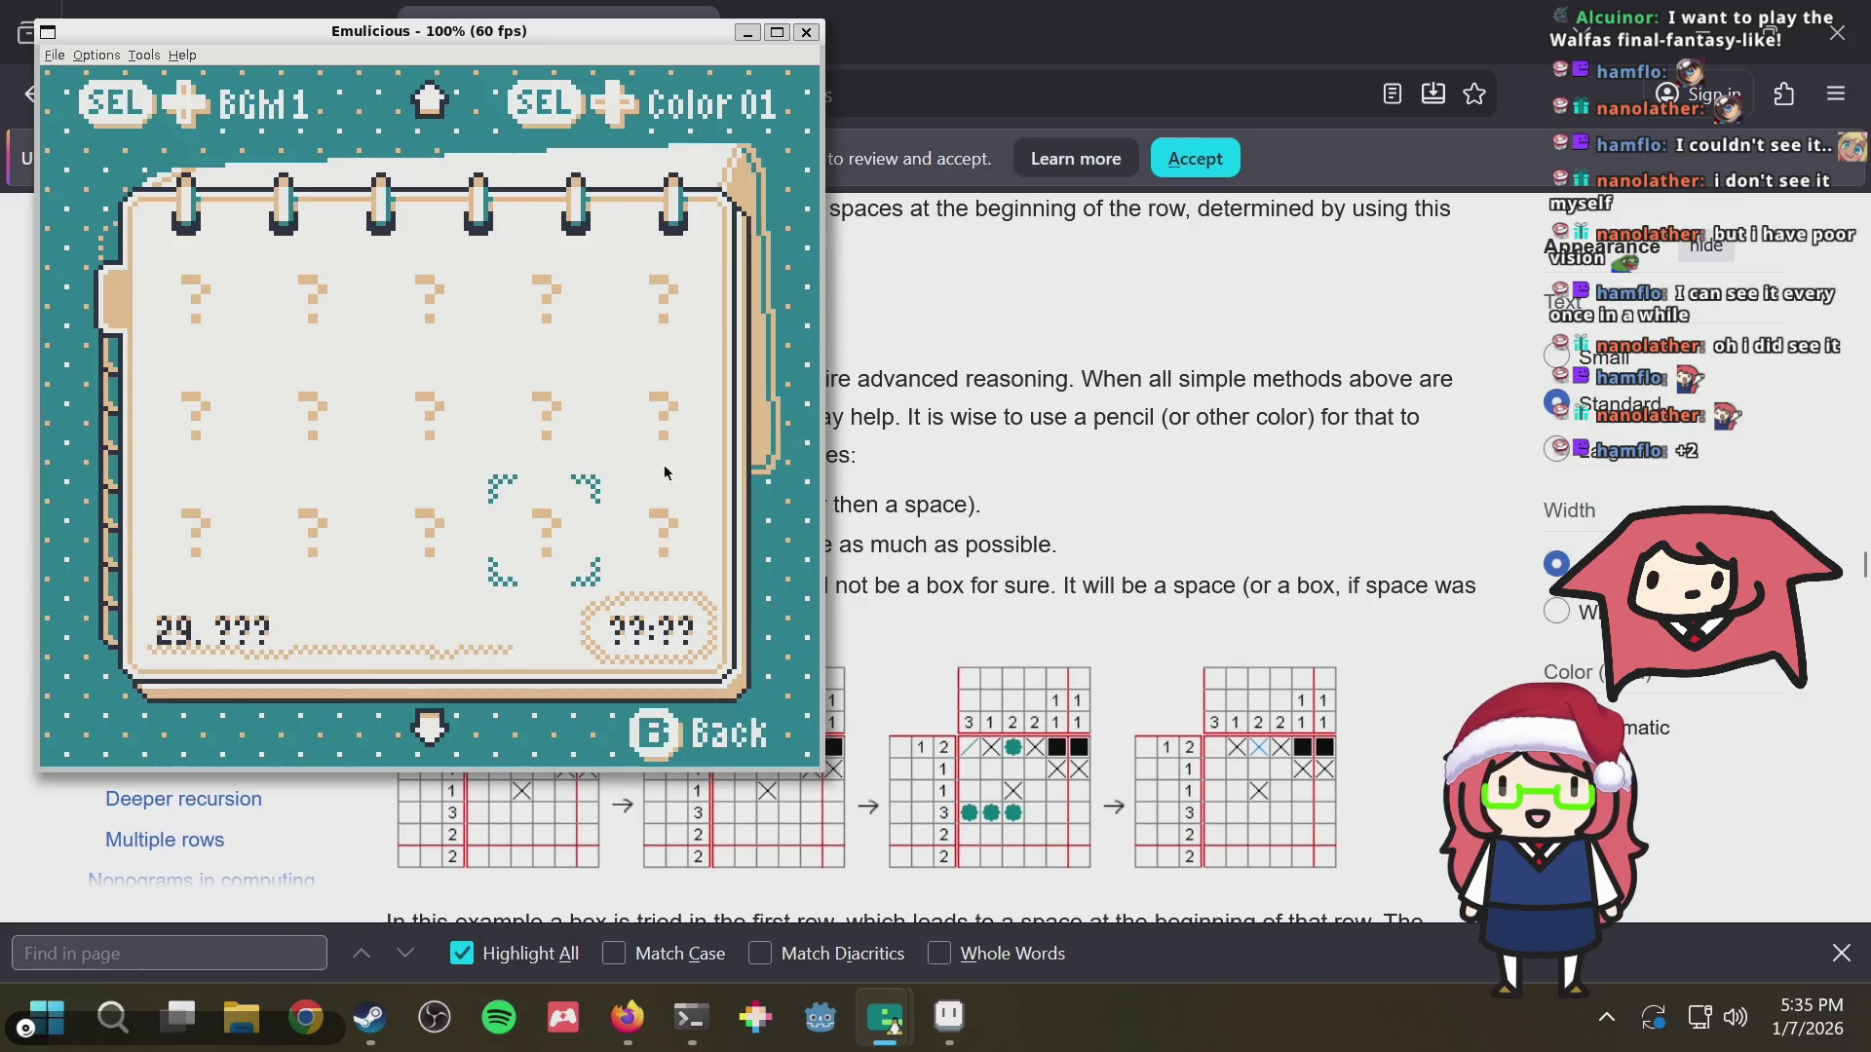
key("Up")
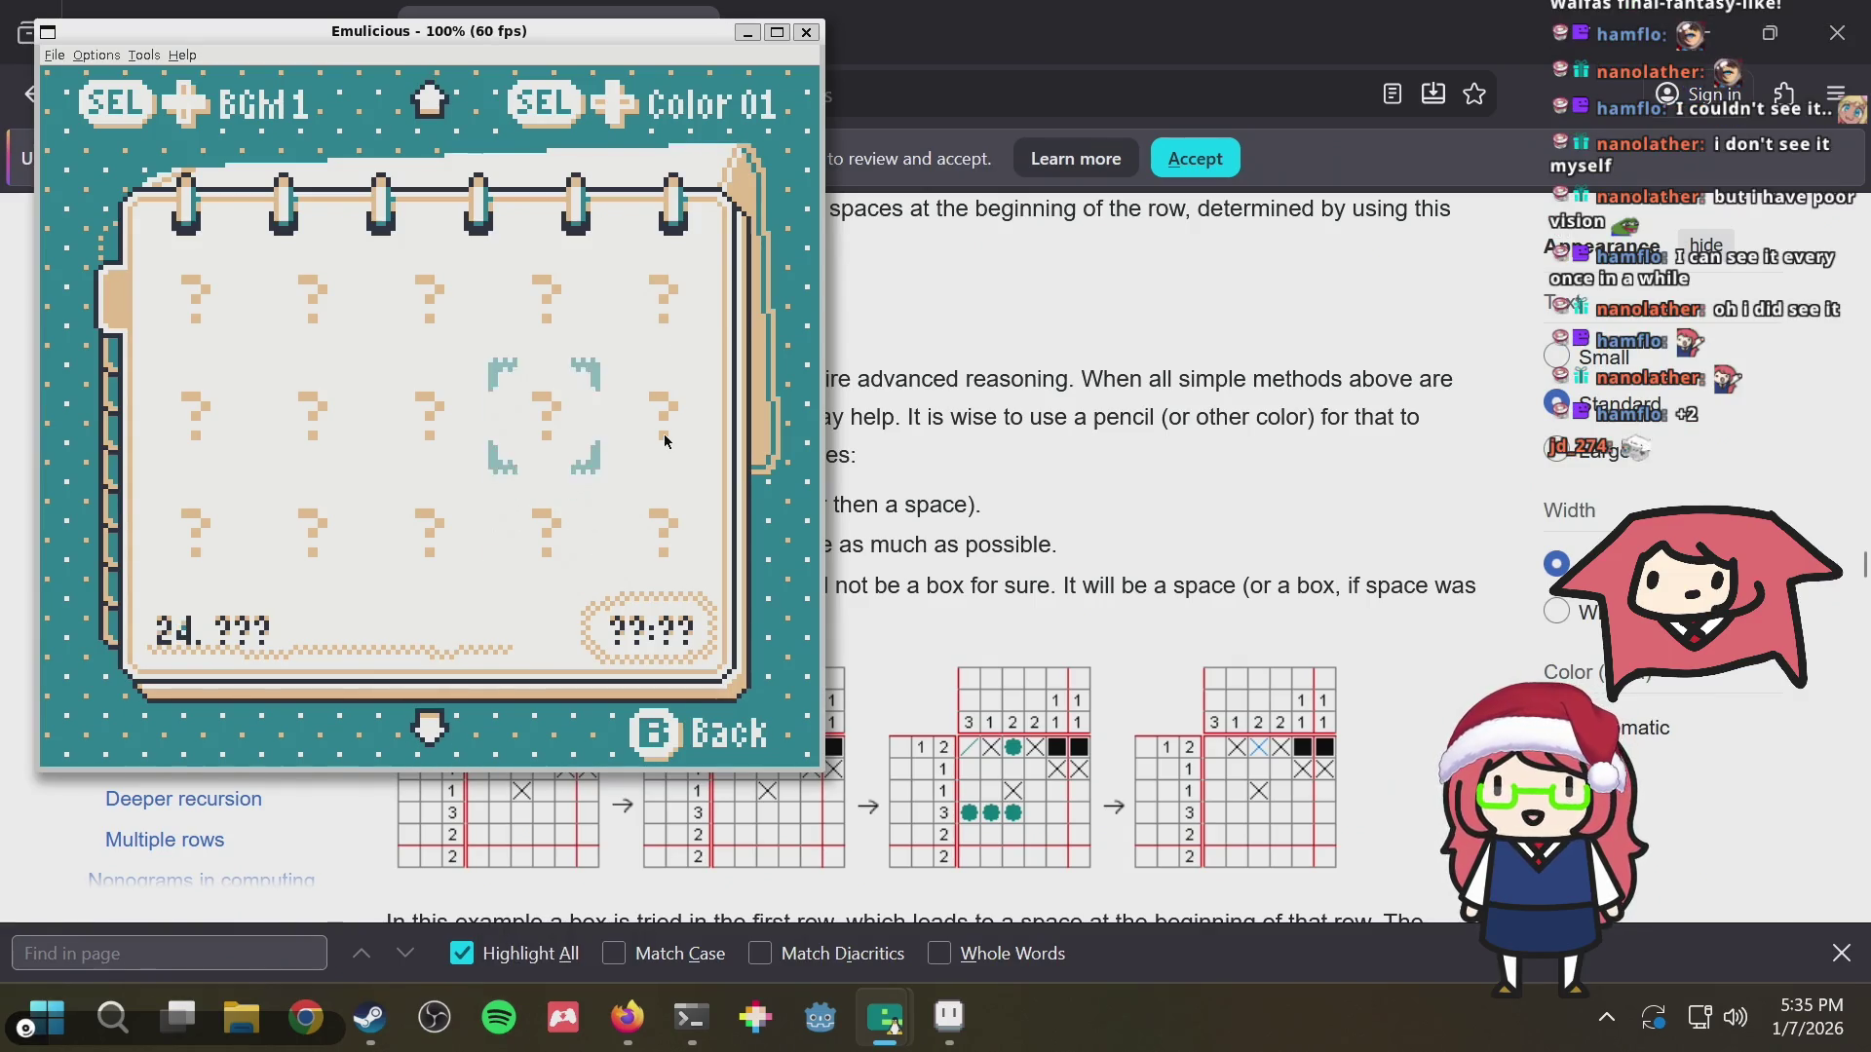
key("a")
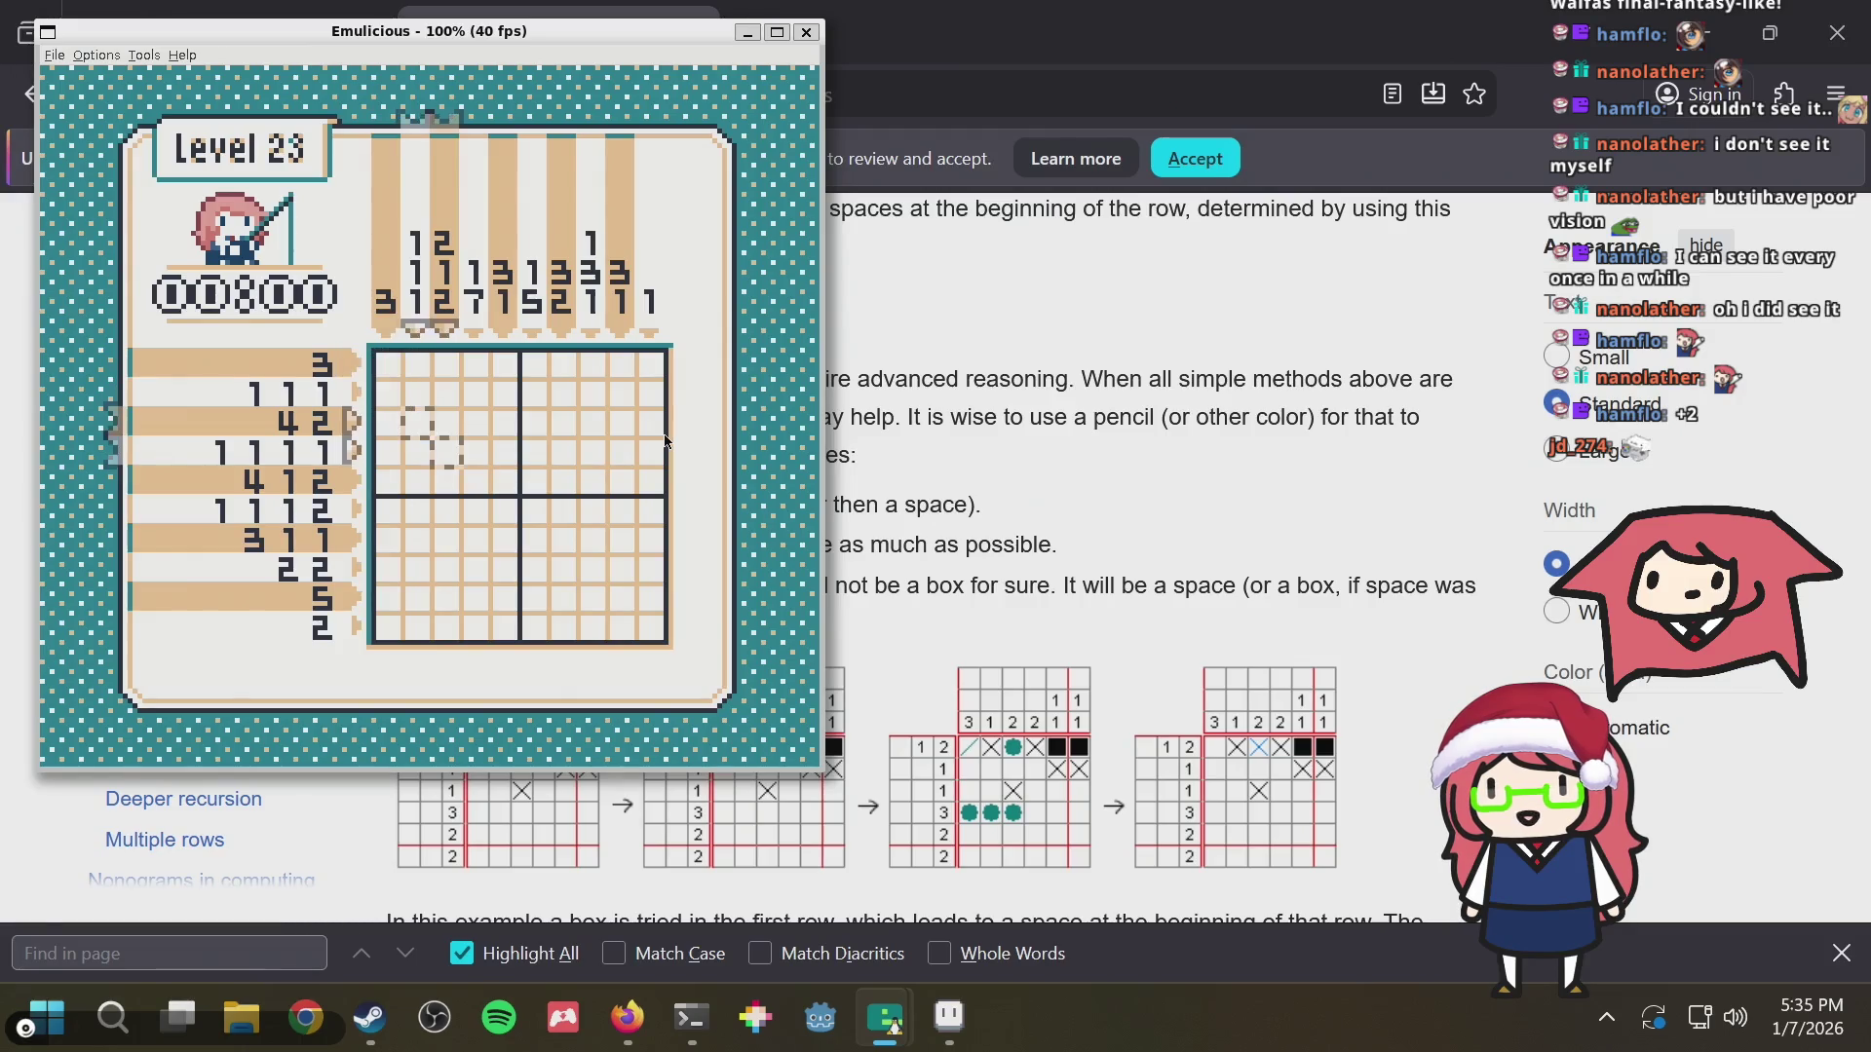
key("Return")
key("a")
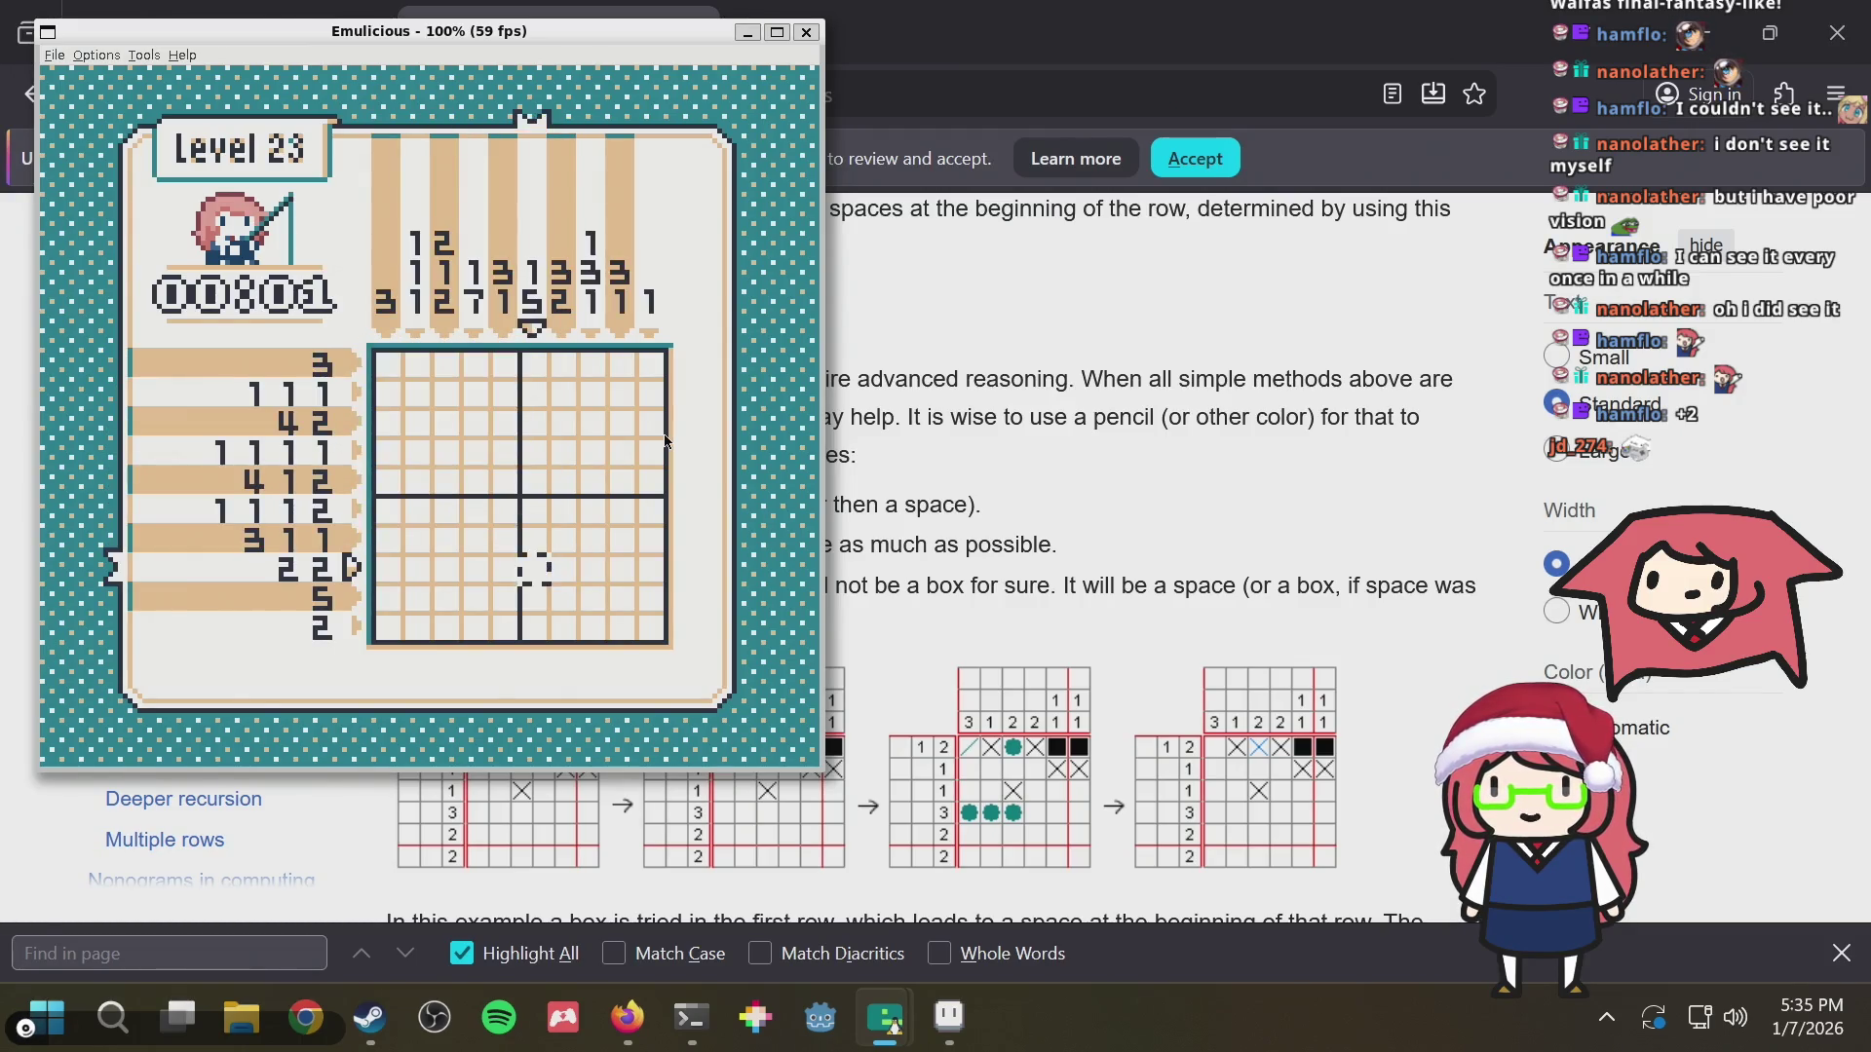
key("Left")
key("Left")
key("Up")
key("Up")
key("Up")
key("Up")
key("Up")
key("Left")
key("Left")
key("Left")
key("Right")
key("Right")
key("Right")
key("Right")
key("Right")
key("Right")
key("Down")
key("Down")
key("Down")
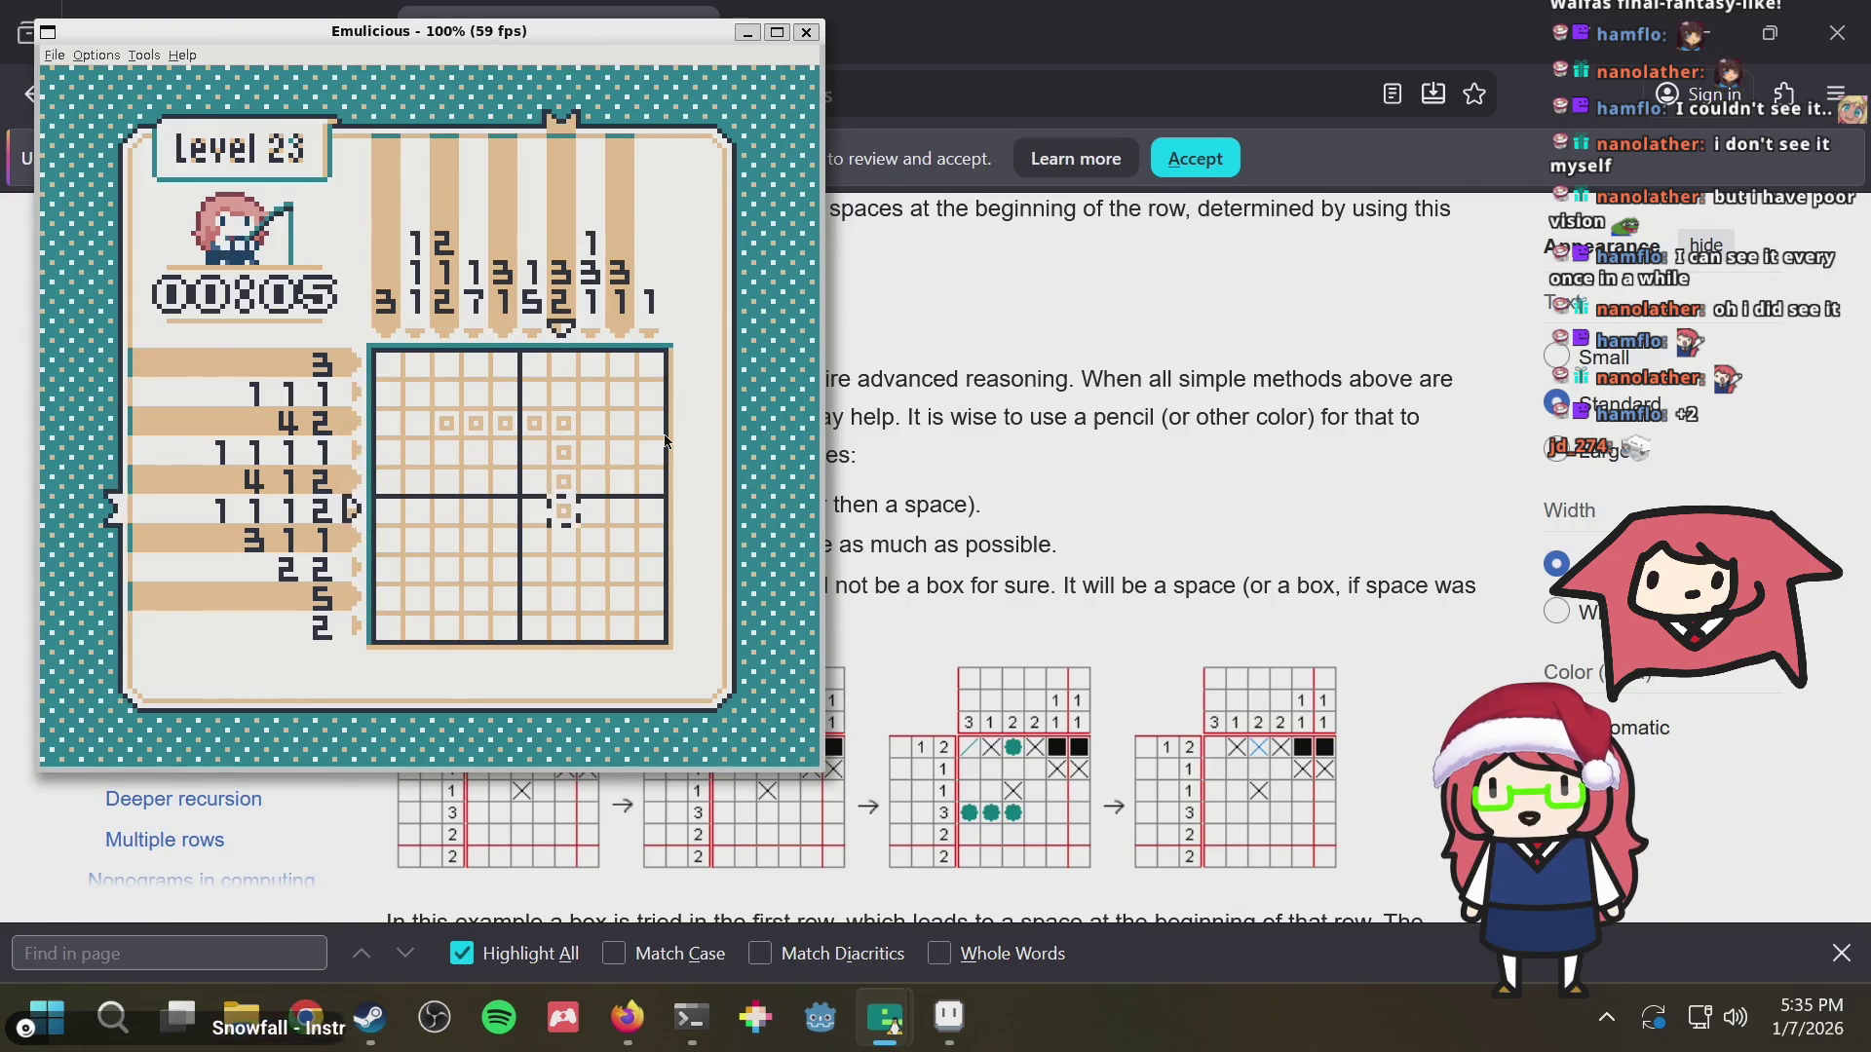
key("Down")
key("Down")
key("Left")
key("Up")
key("Up")
key("Up")
key("Left")
key("Down")
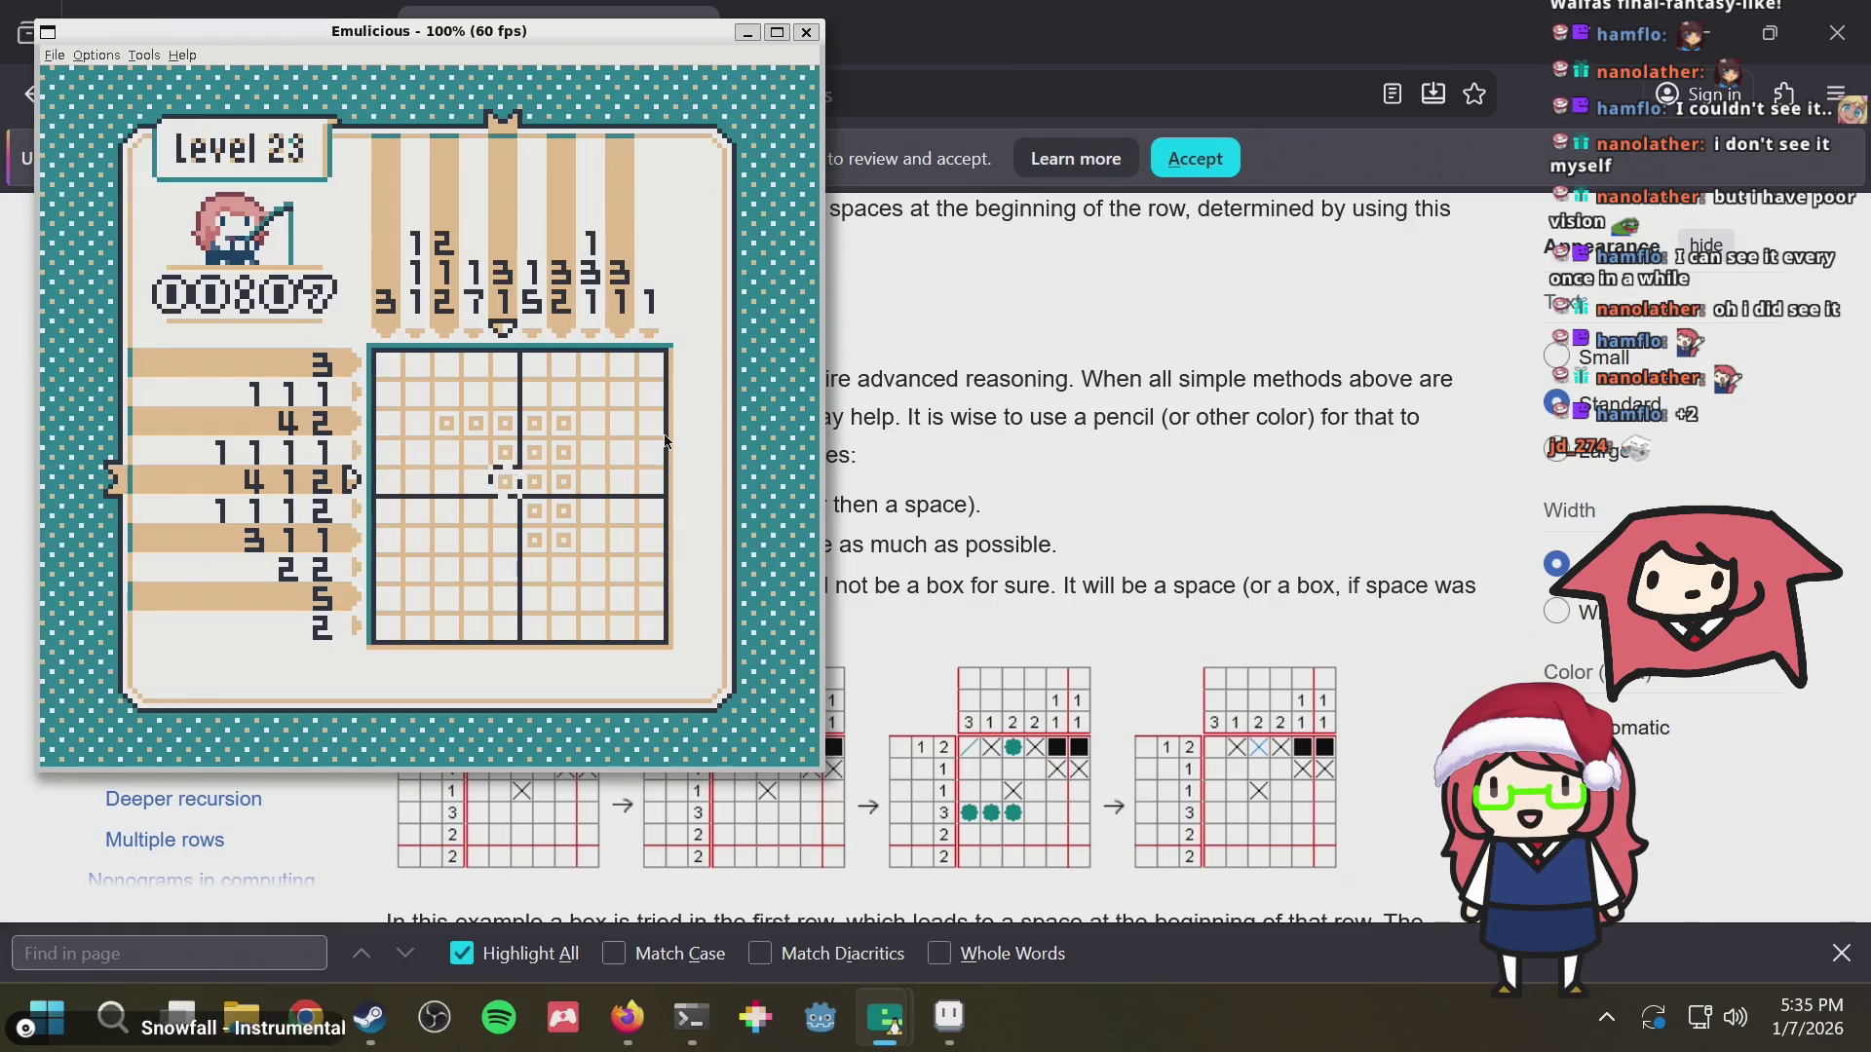
key("Left")
key("Left")
key("Right")
key("Down")
key("Right")
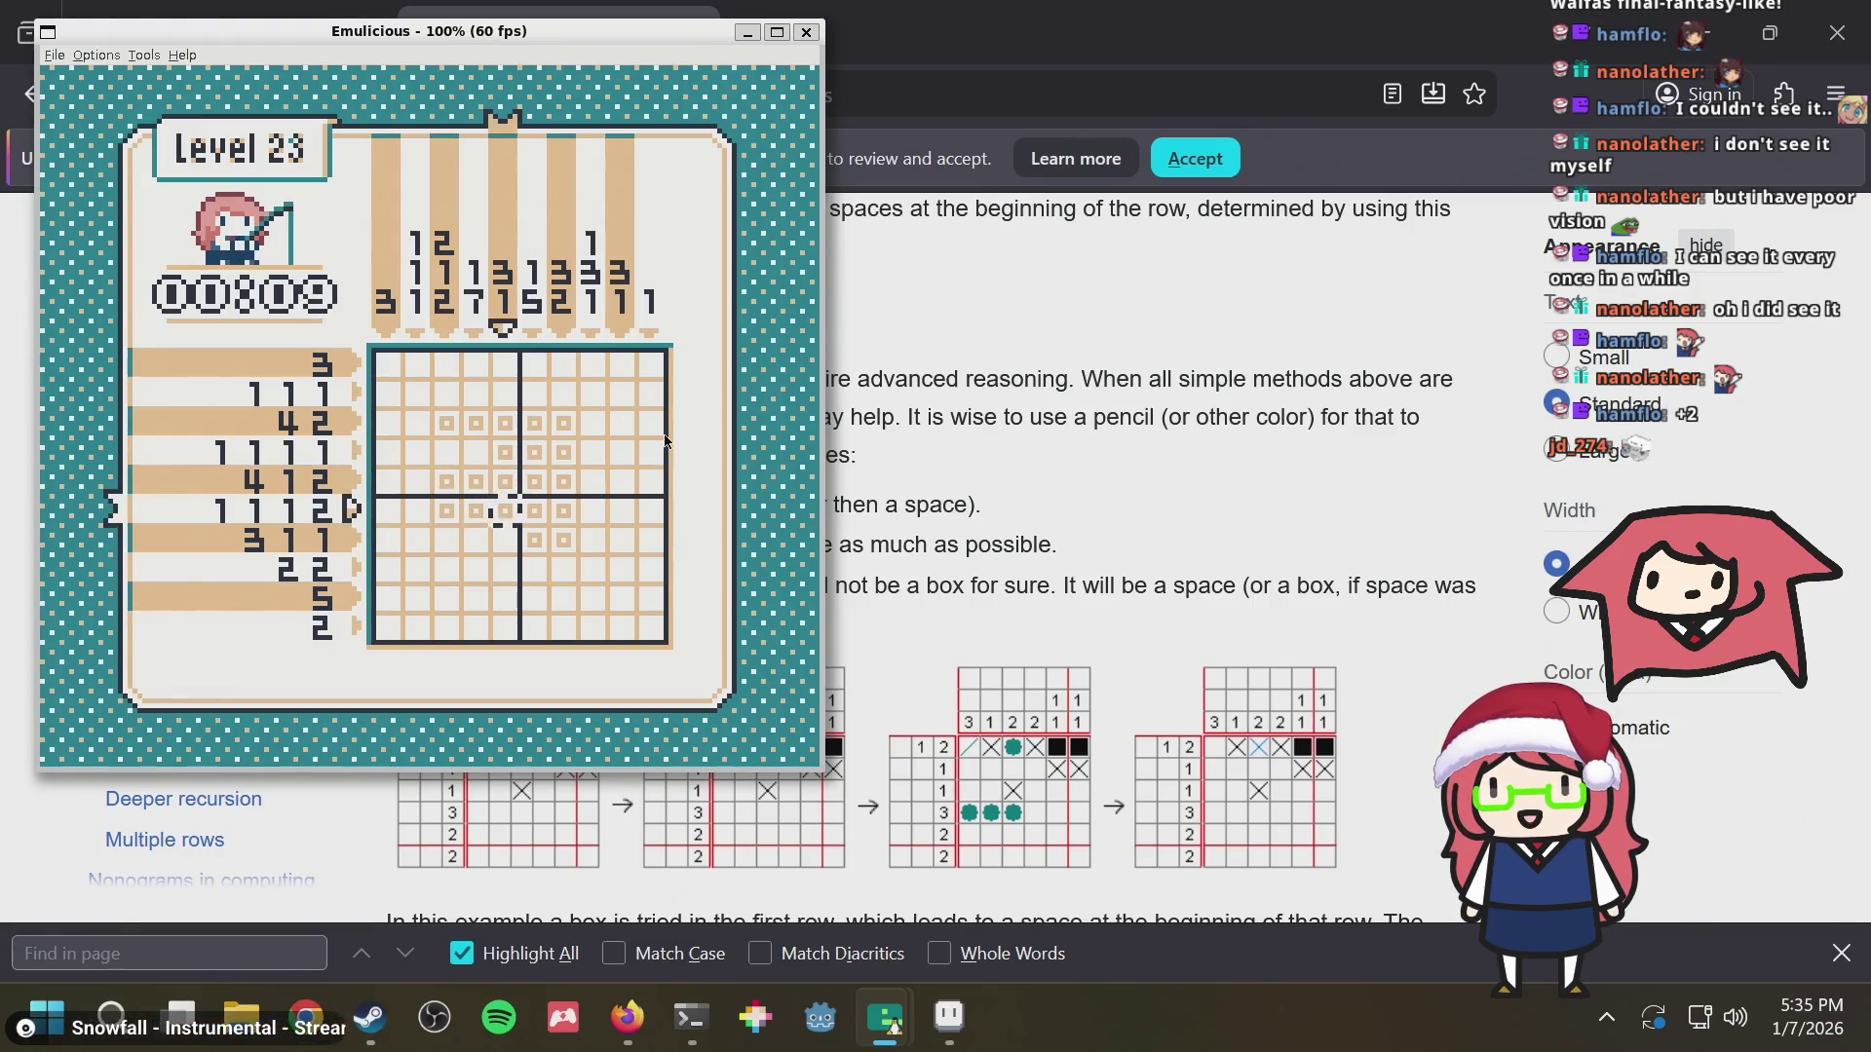
key("Down")
key("Left")
key("Left")
key("Up")
key("Up")
key("Up")
key("Right")
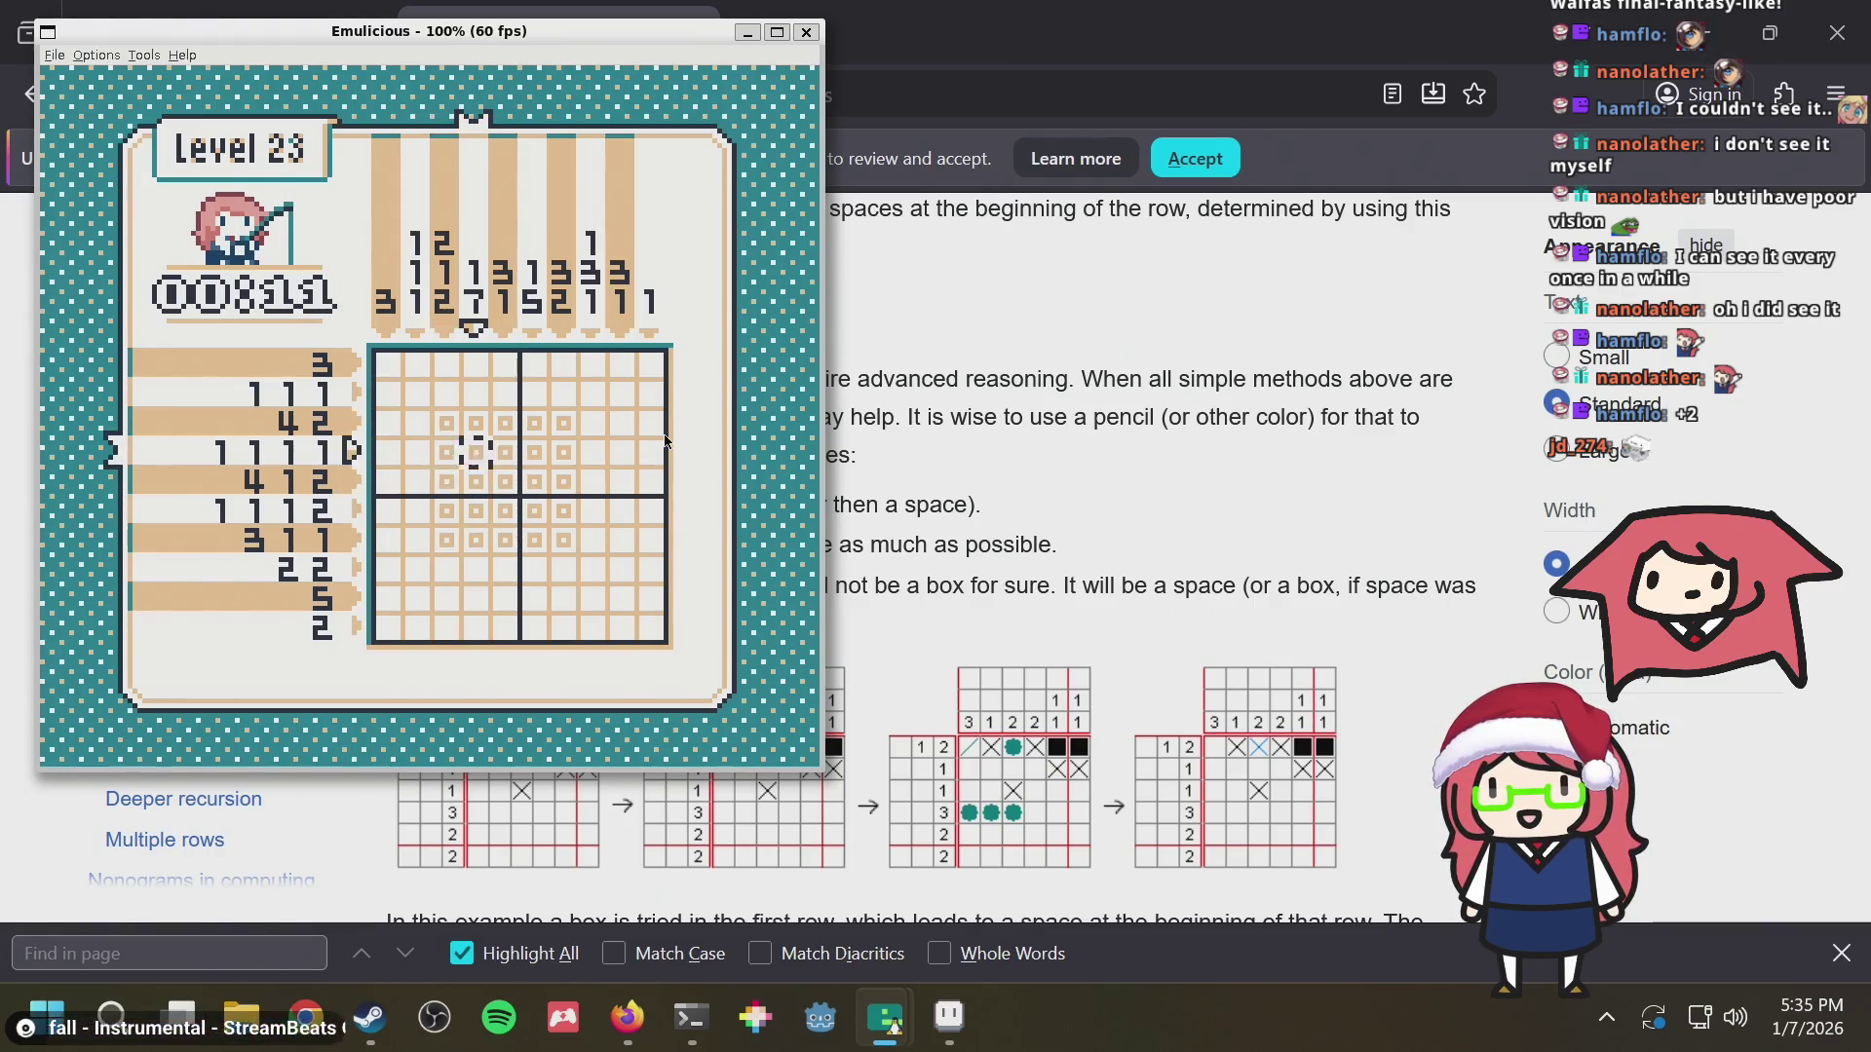
key("Down")
key("Down")
key("Down")
key("Down")
key("Left")
key("Right")
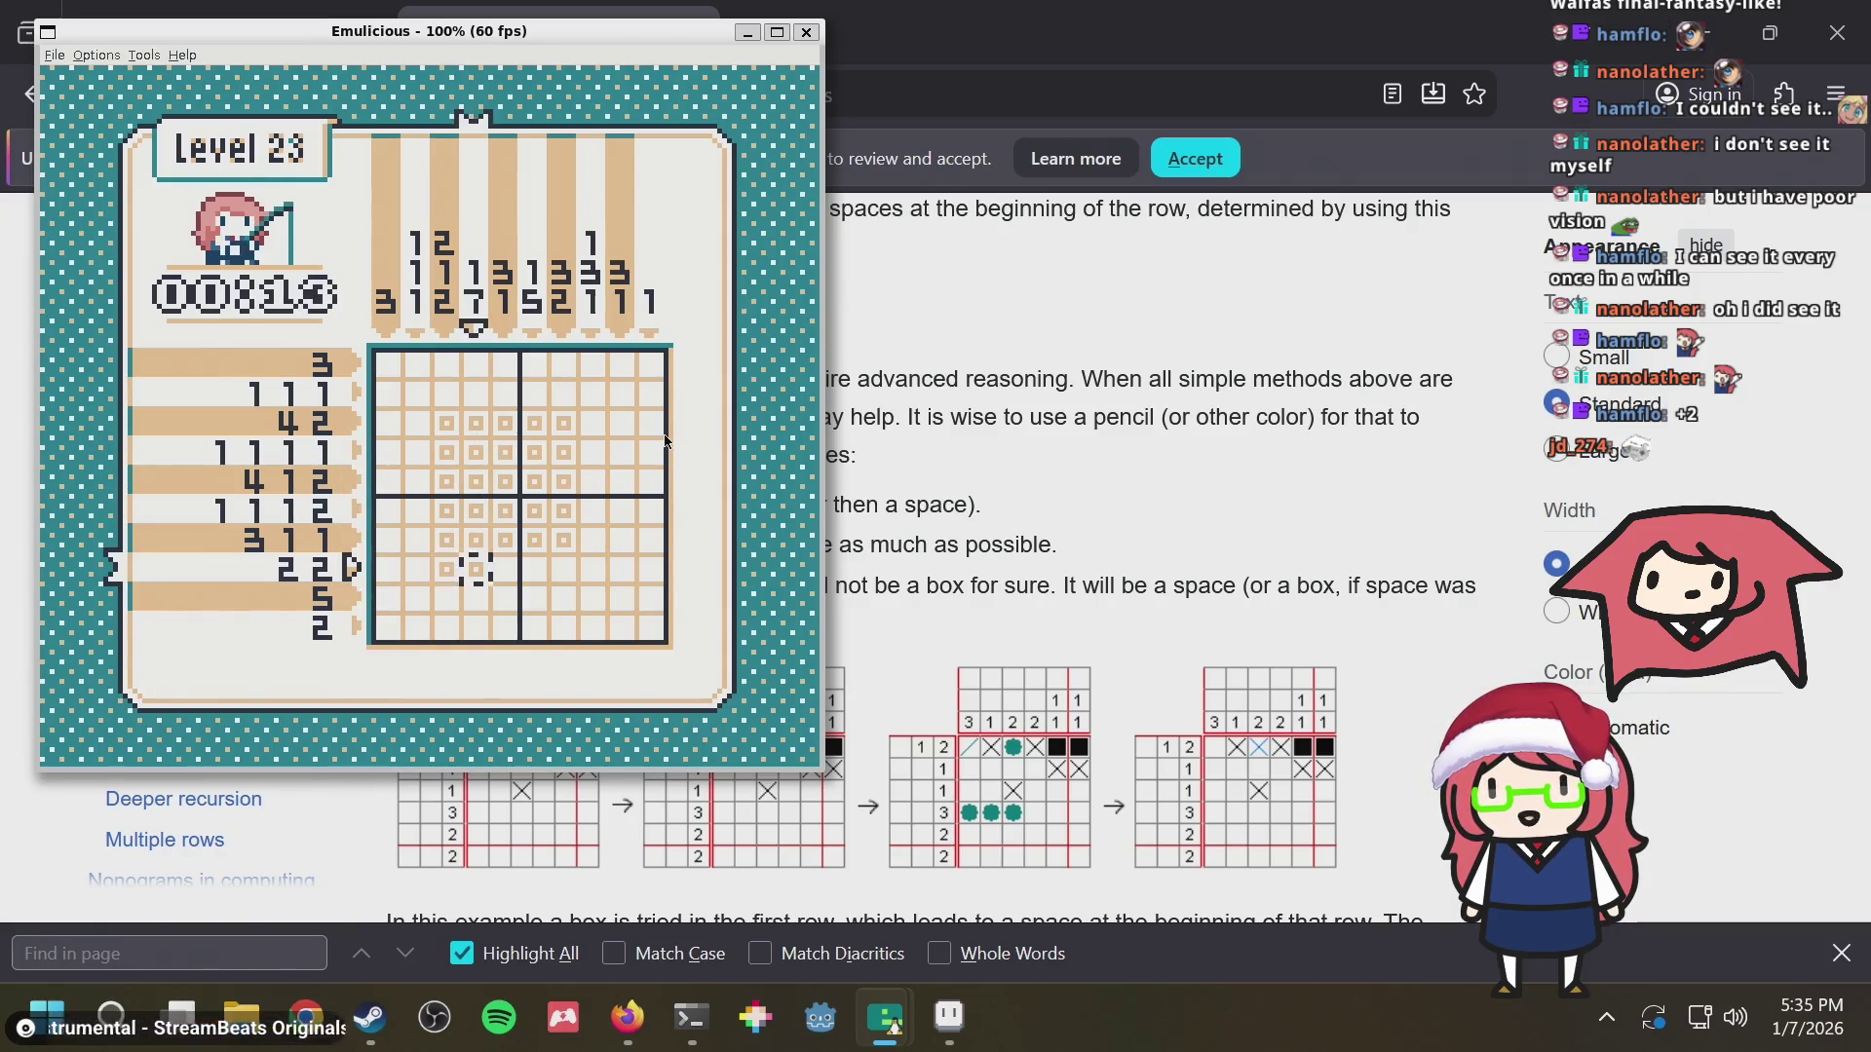
key("Right")
key("Right")
key("Right")
key("Right")
key("Up")
key("Up")
key("Up")
key("Up")
key("Up")
key("Down")
key("Left")
key("Left")
key("Left")
key("Down")
key("Down")
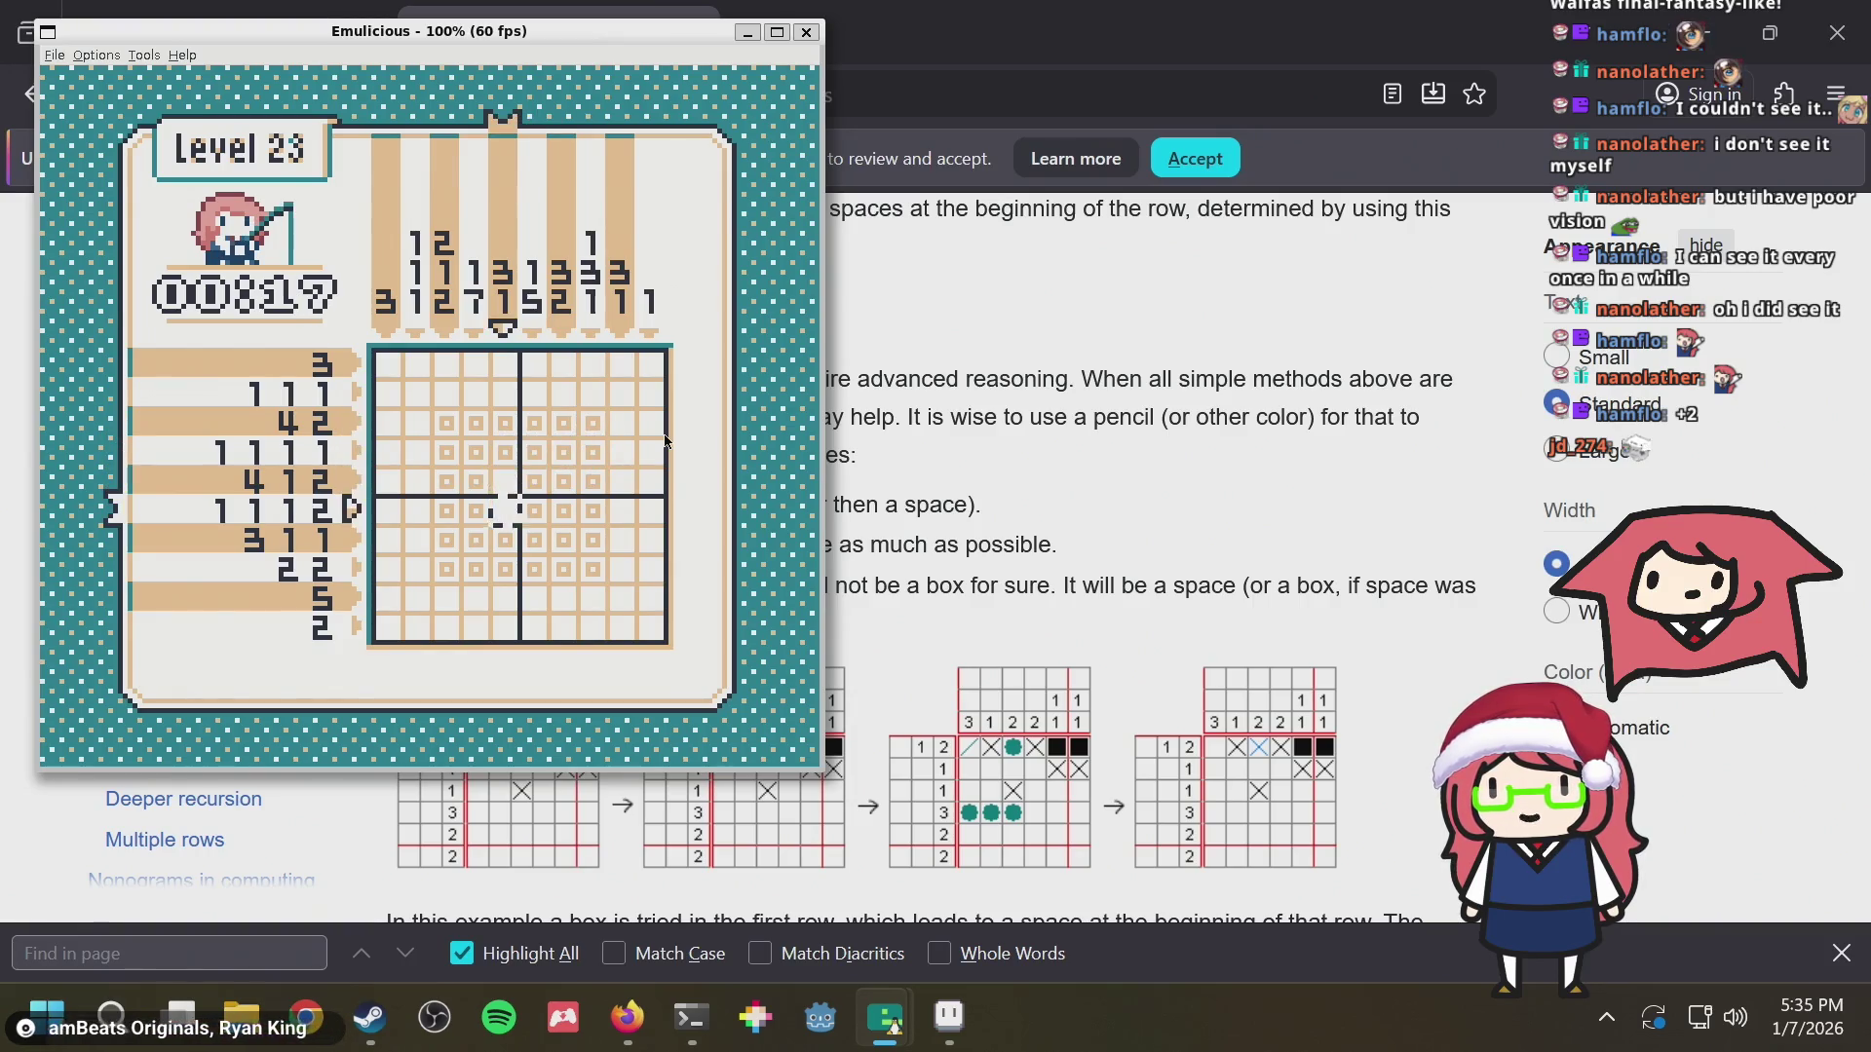
key("Right")
key("Up")
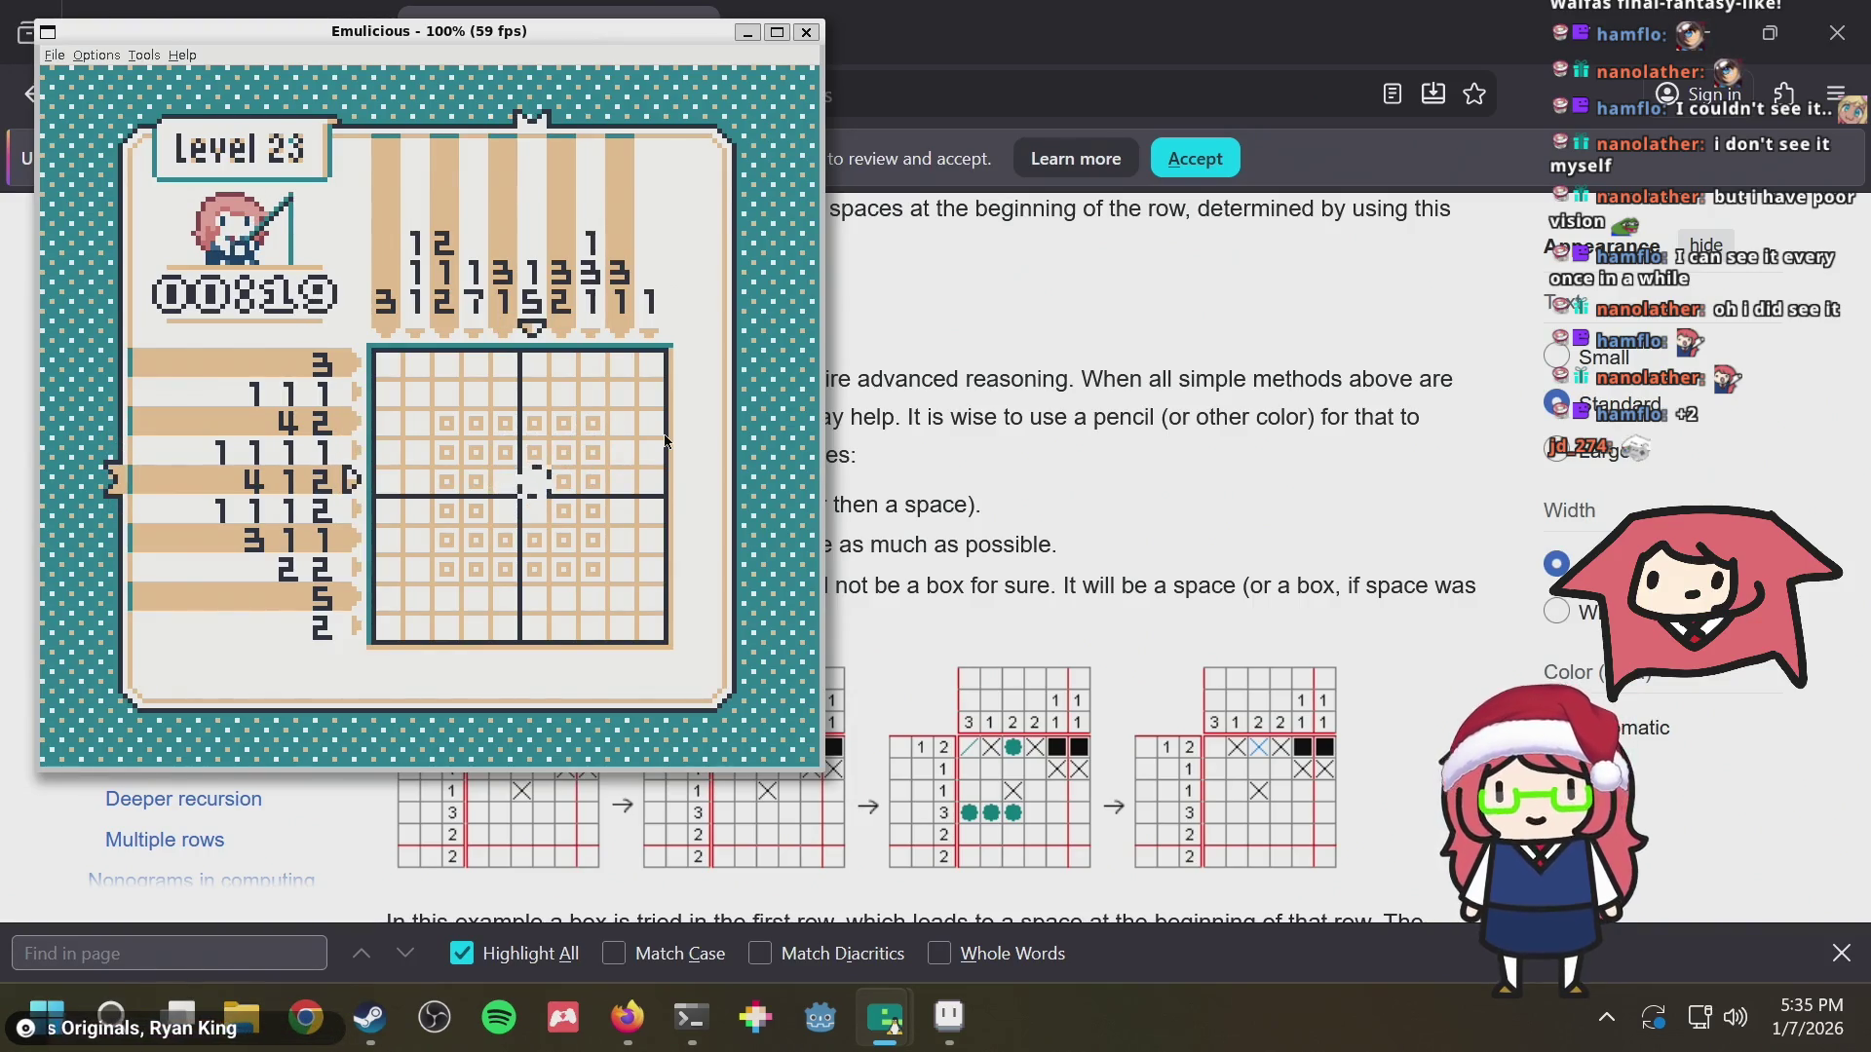
key("Down")
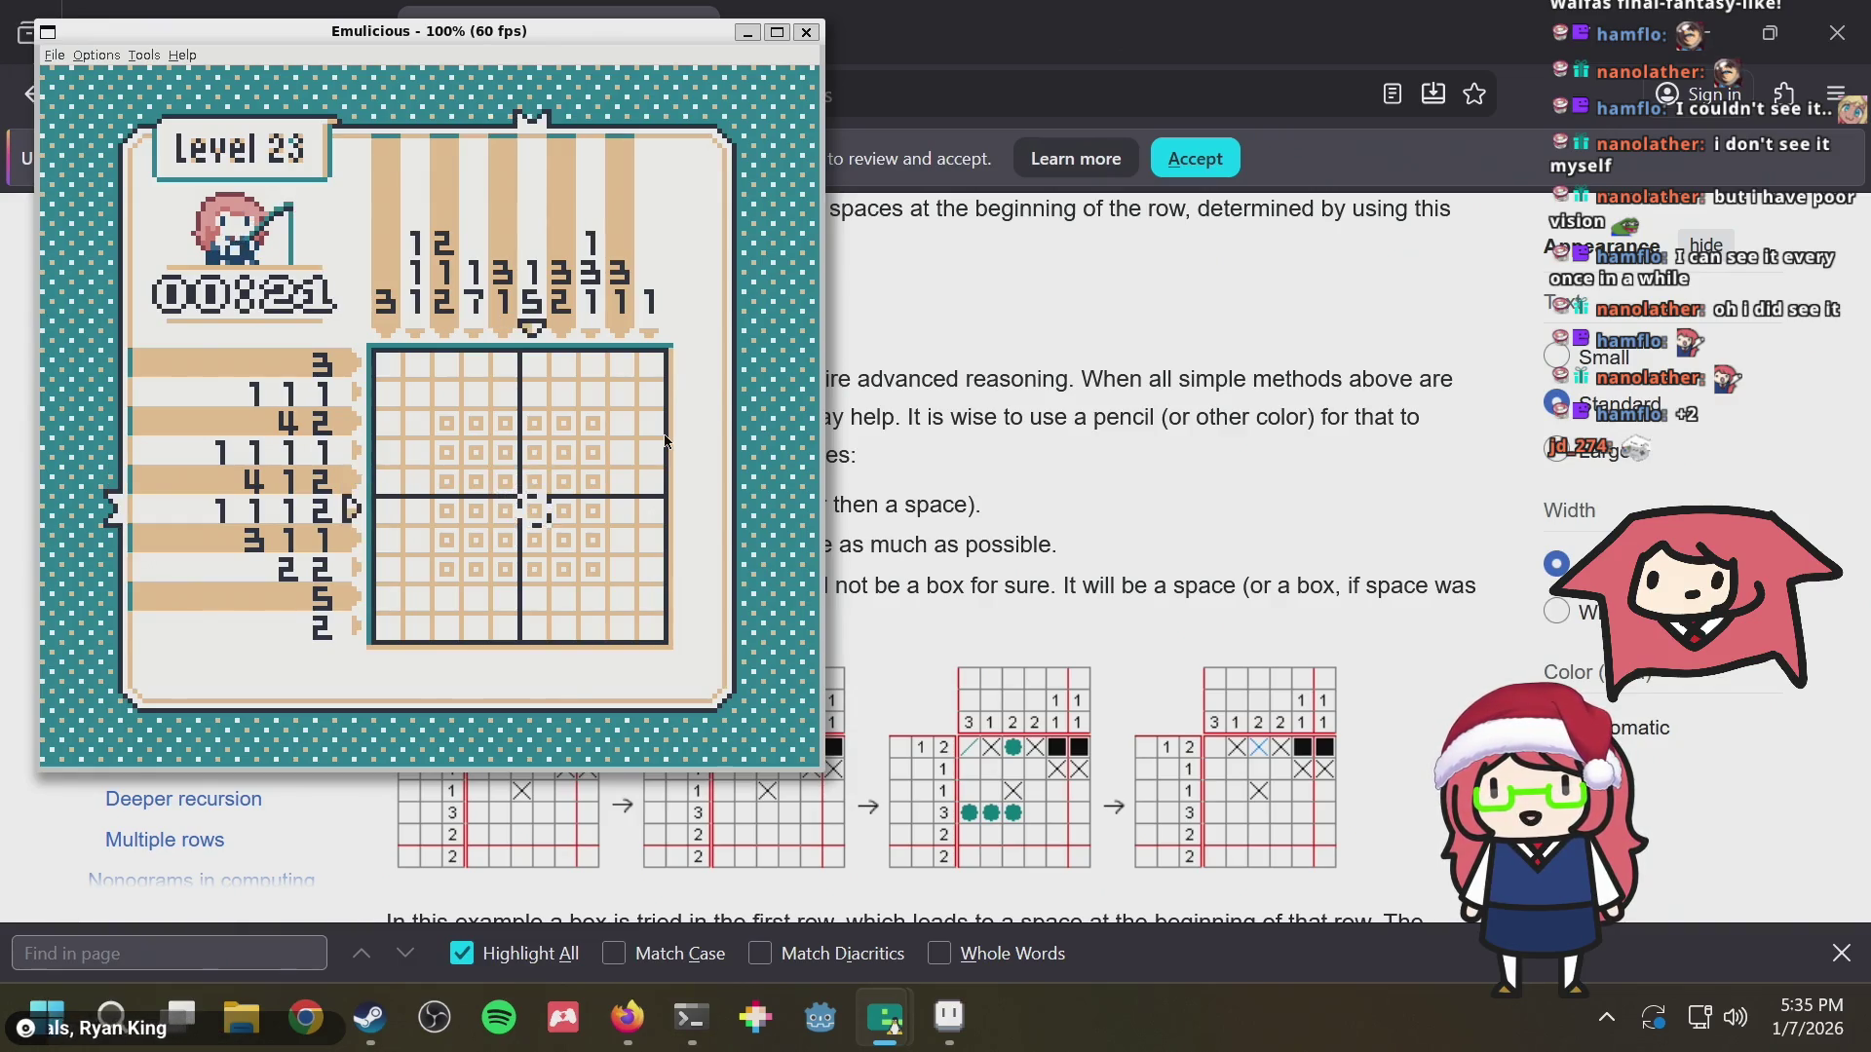
key("Up")
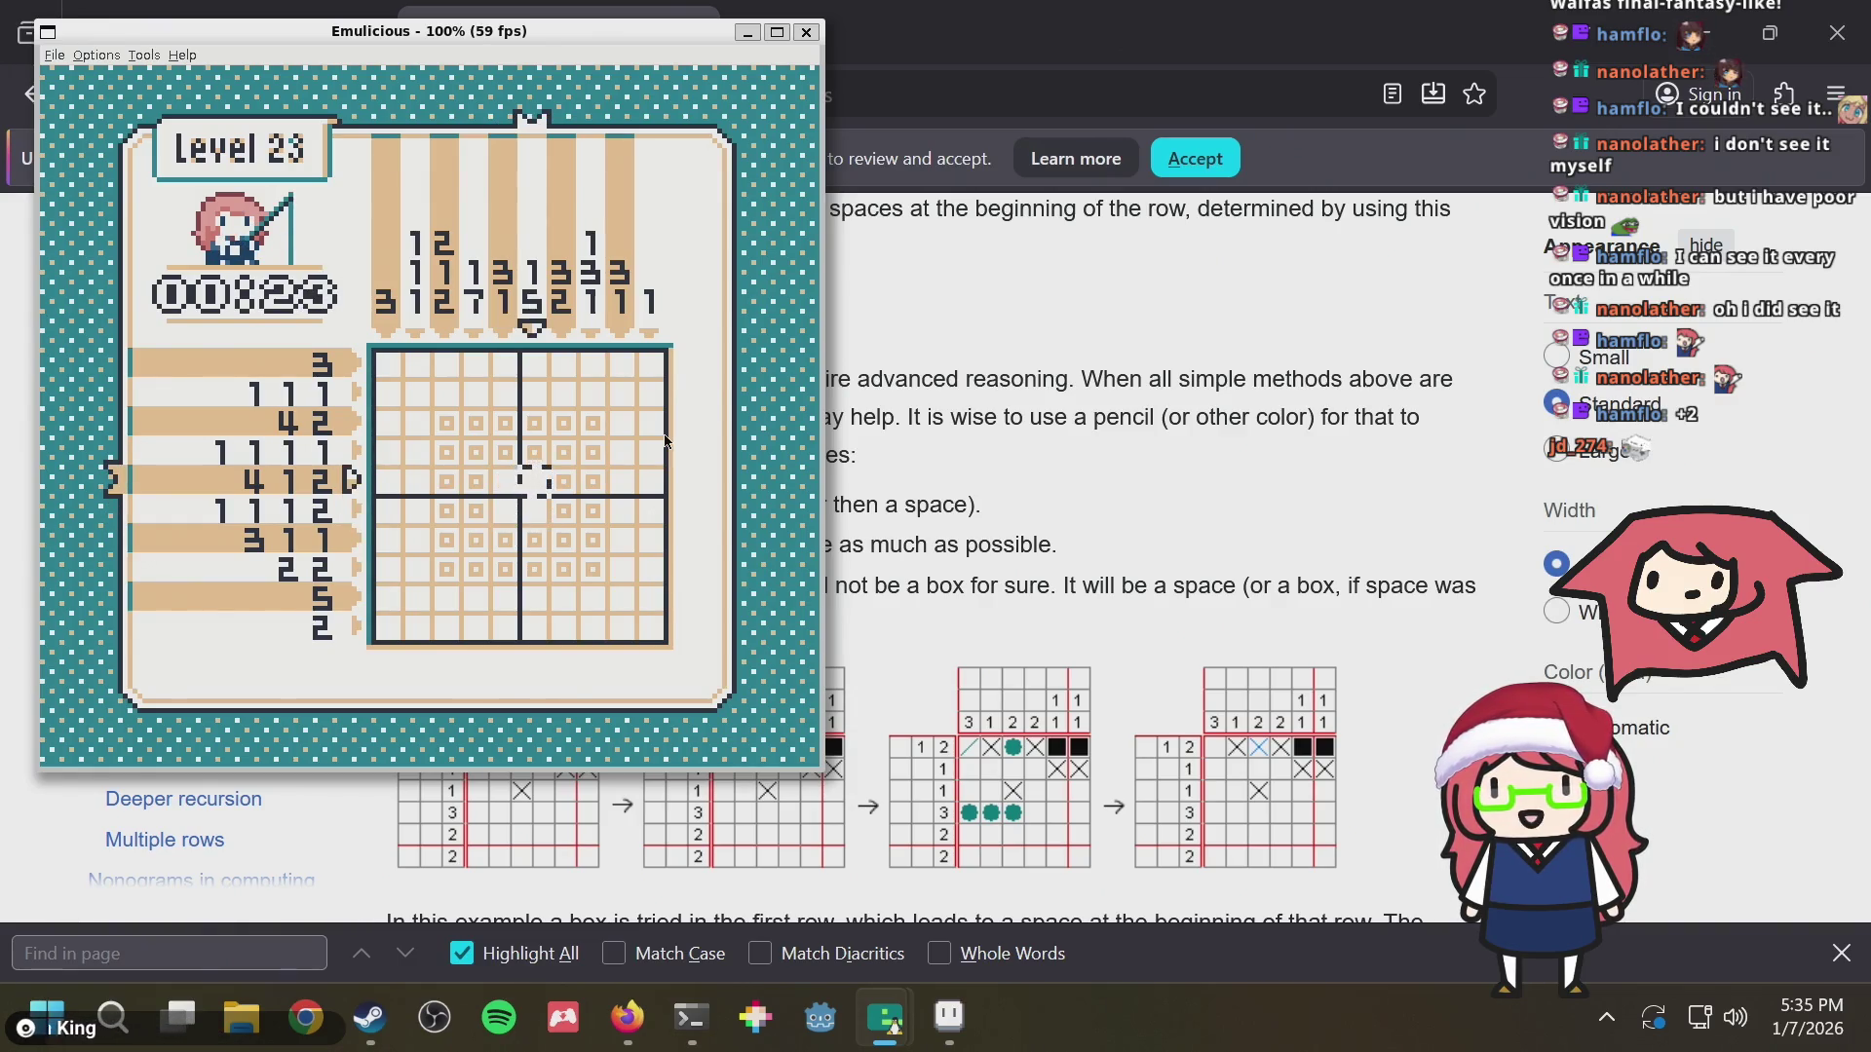
key("Up")
key("Up")
key("Right")
key("Left")
key("Left")
key("Left")
key("Down")
key("Down")
key("Down")
key("Down")
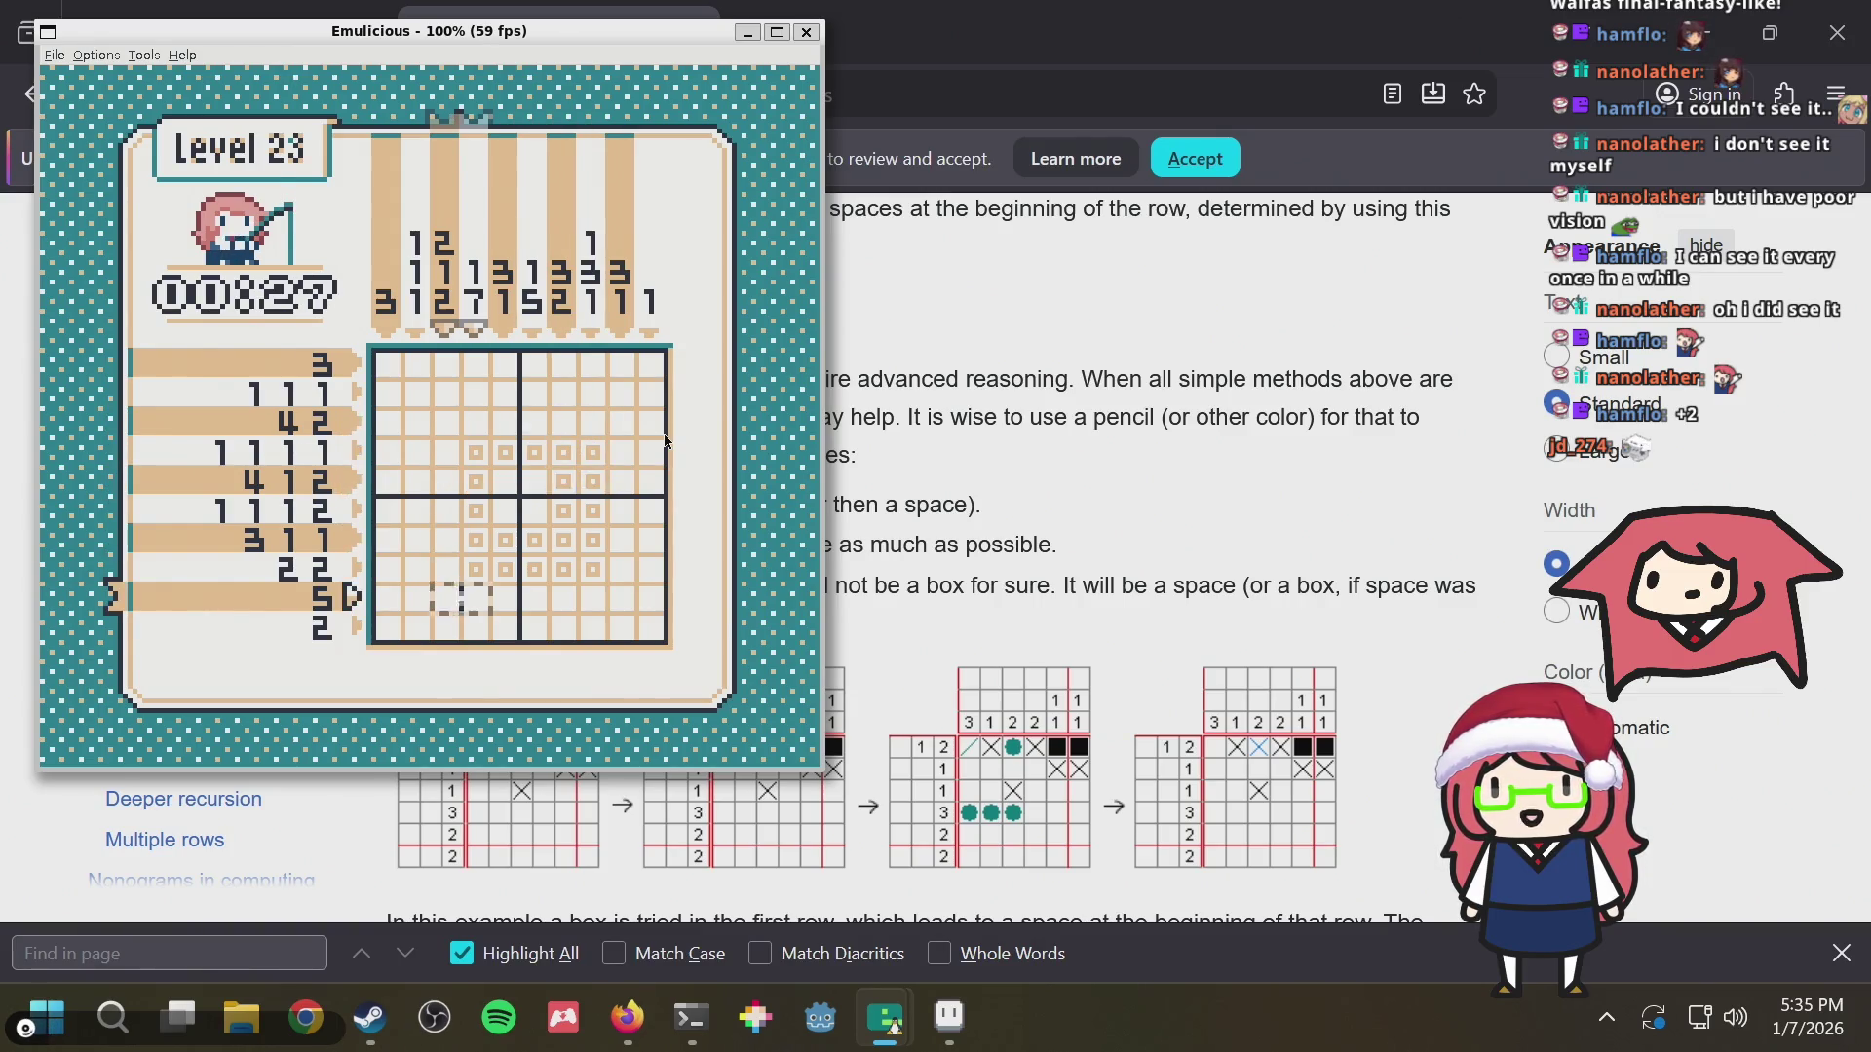
key("Right")
key("Right")
key("Right")
key("Right")
key("Up")
key("Up")
key("Up")
key("Left")
key("Down")
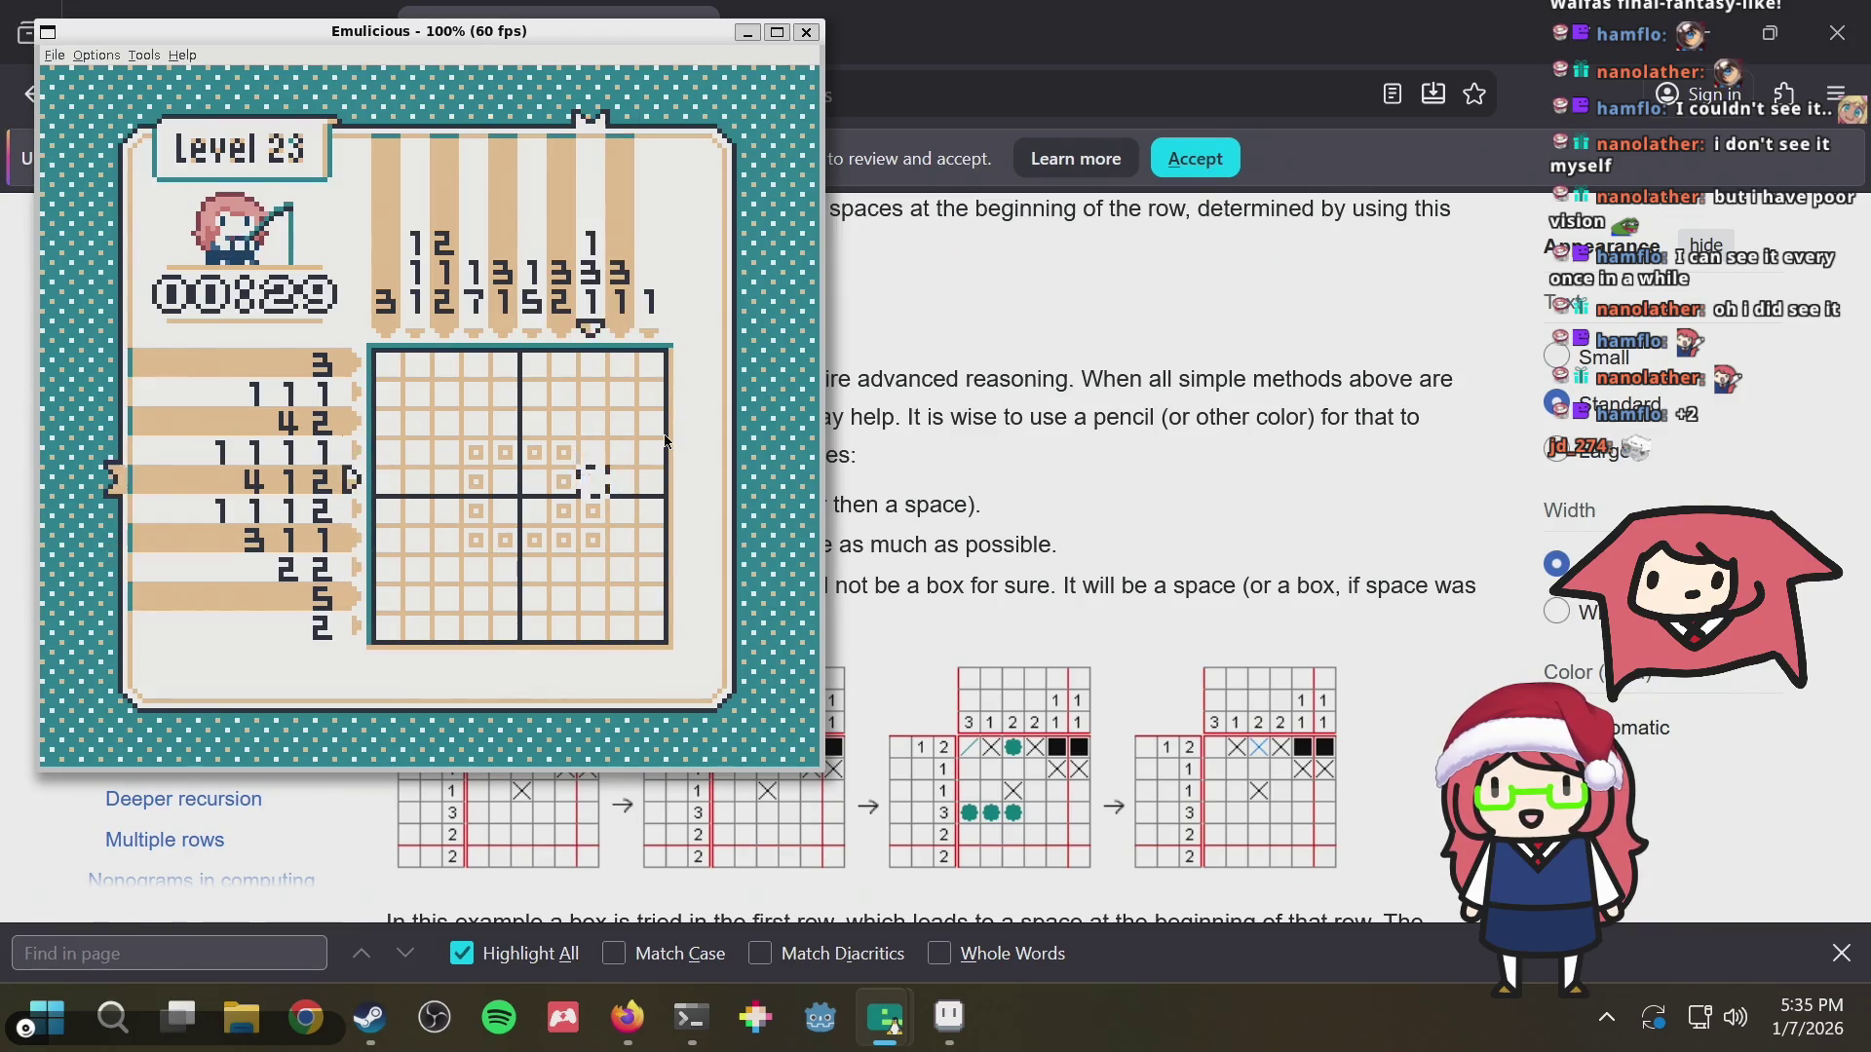
key("Down")
key("Down")
key("Left")
key("Left")
key("Left")
key("Up")
key("Up")
key("Up")
key("Right")
key("Right")
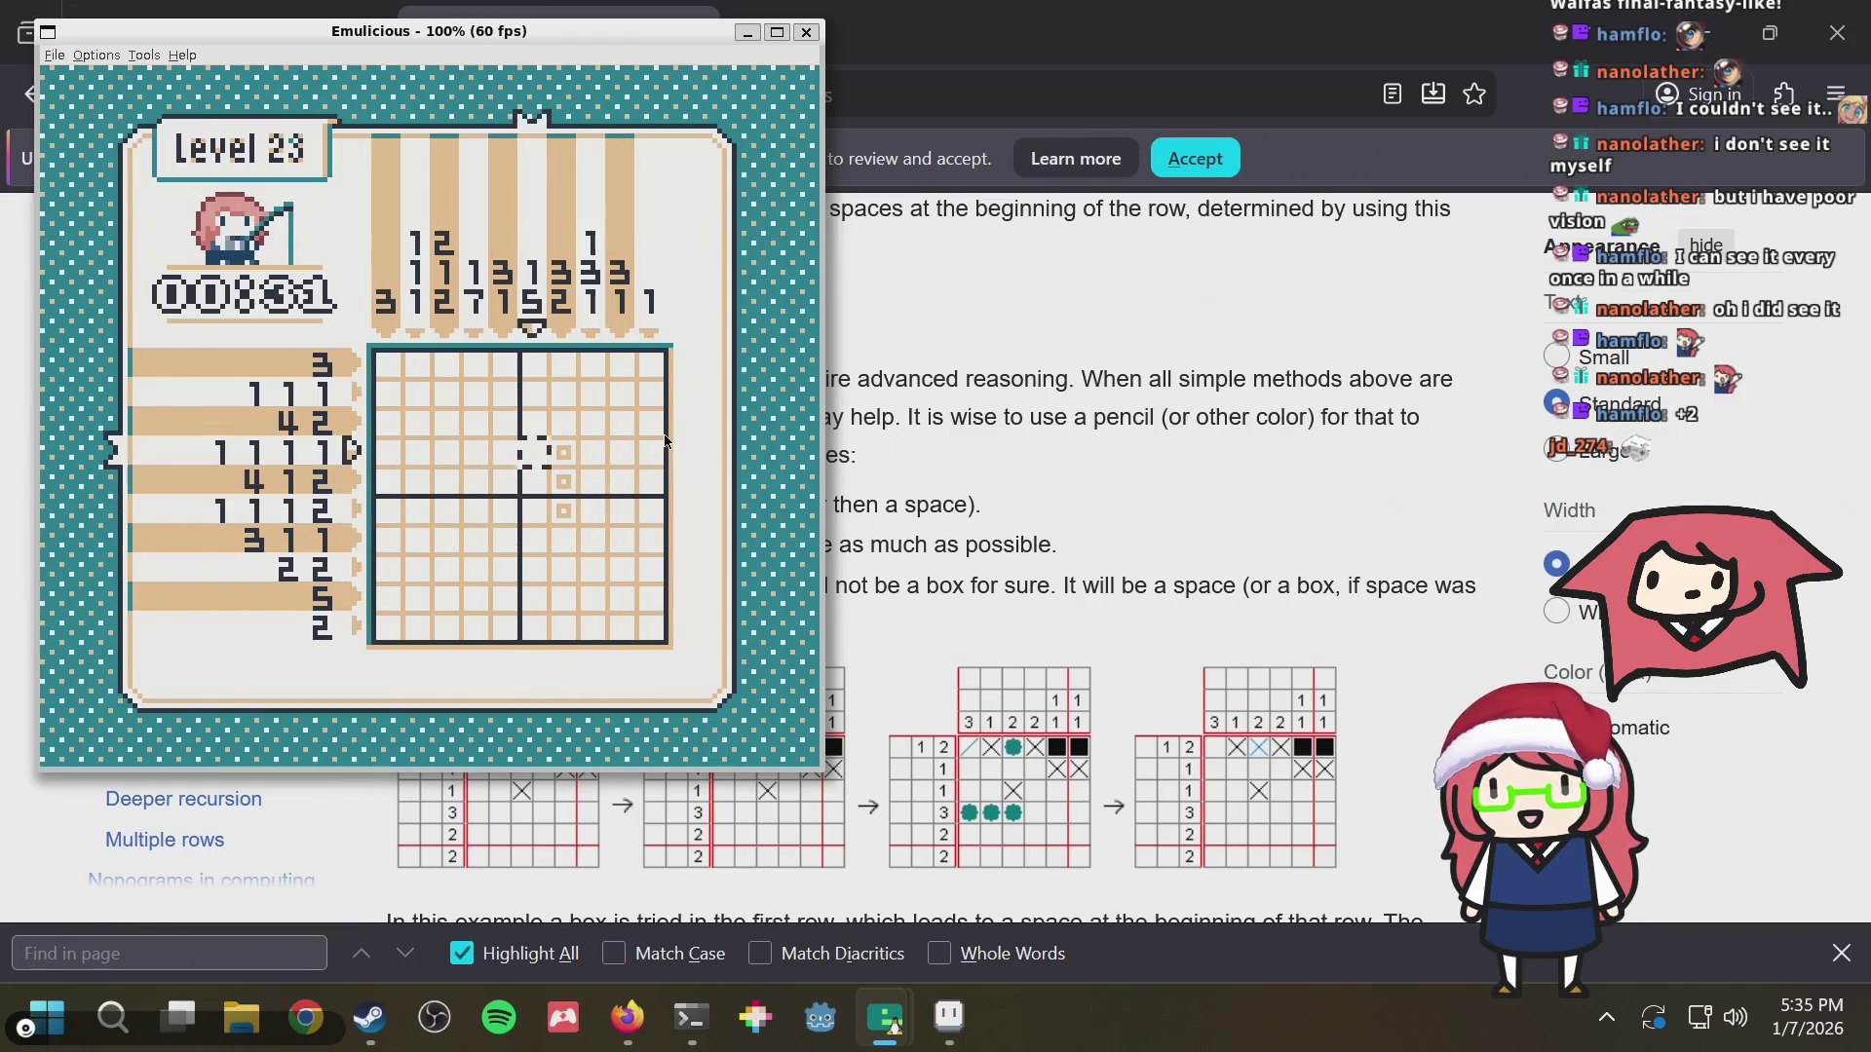
key("Right")
key("Down")
key("Down")
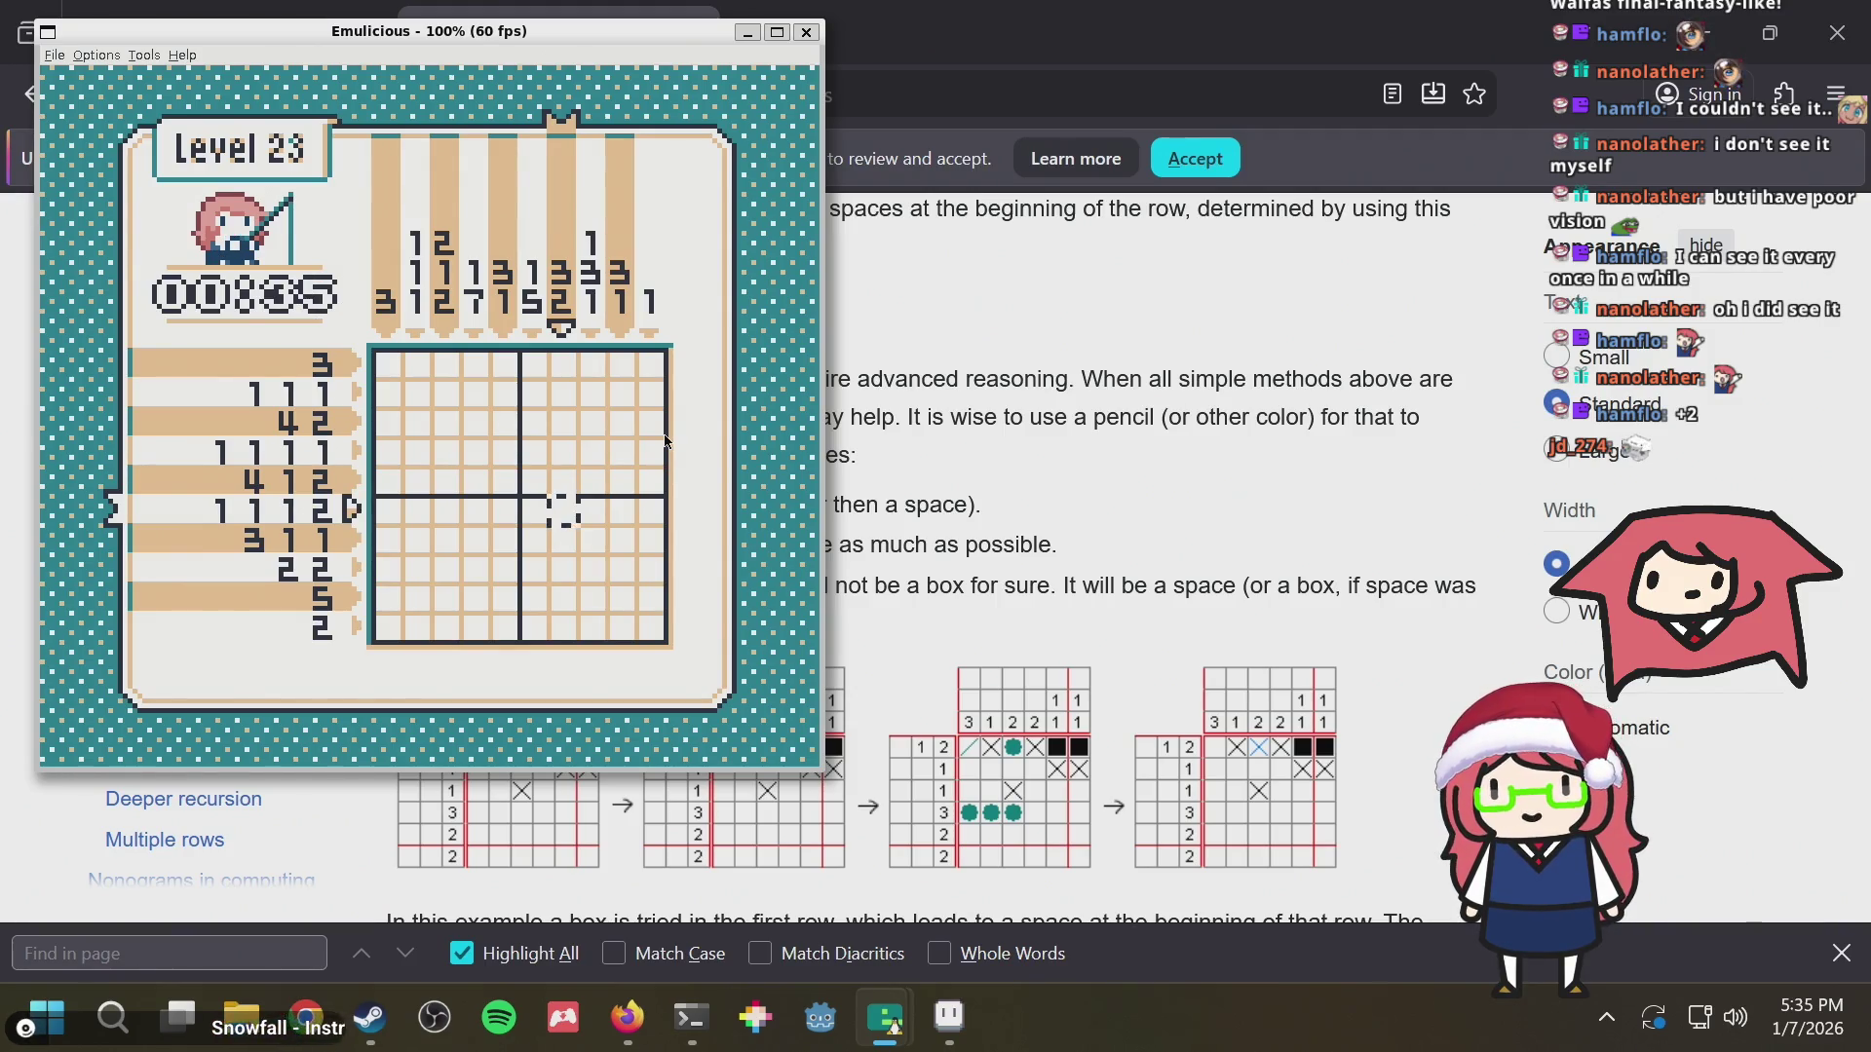
key("Up")
key("Up")
key("Up")
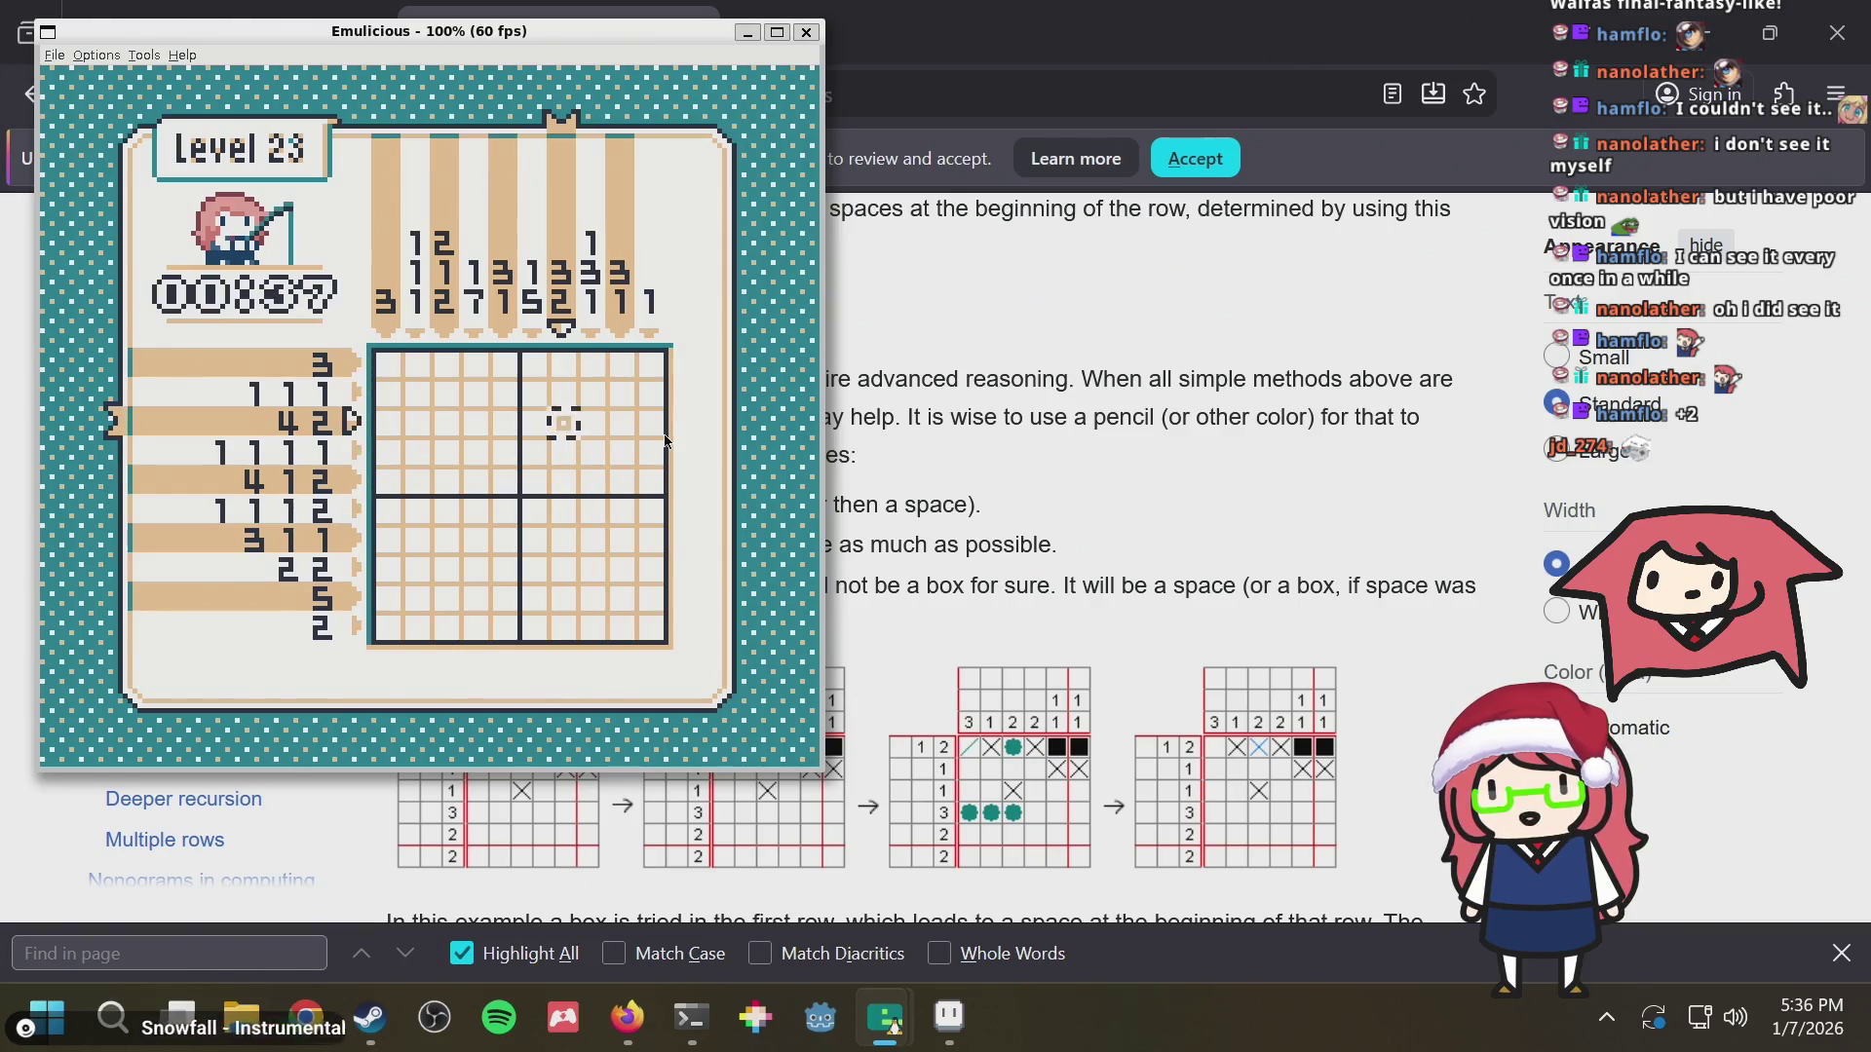
key("Left")
key("Left")
key("Left")
key("Left")
key("Down")
key("Down")
key("Down")
key("Down")
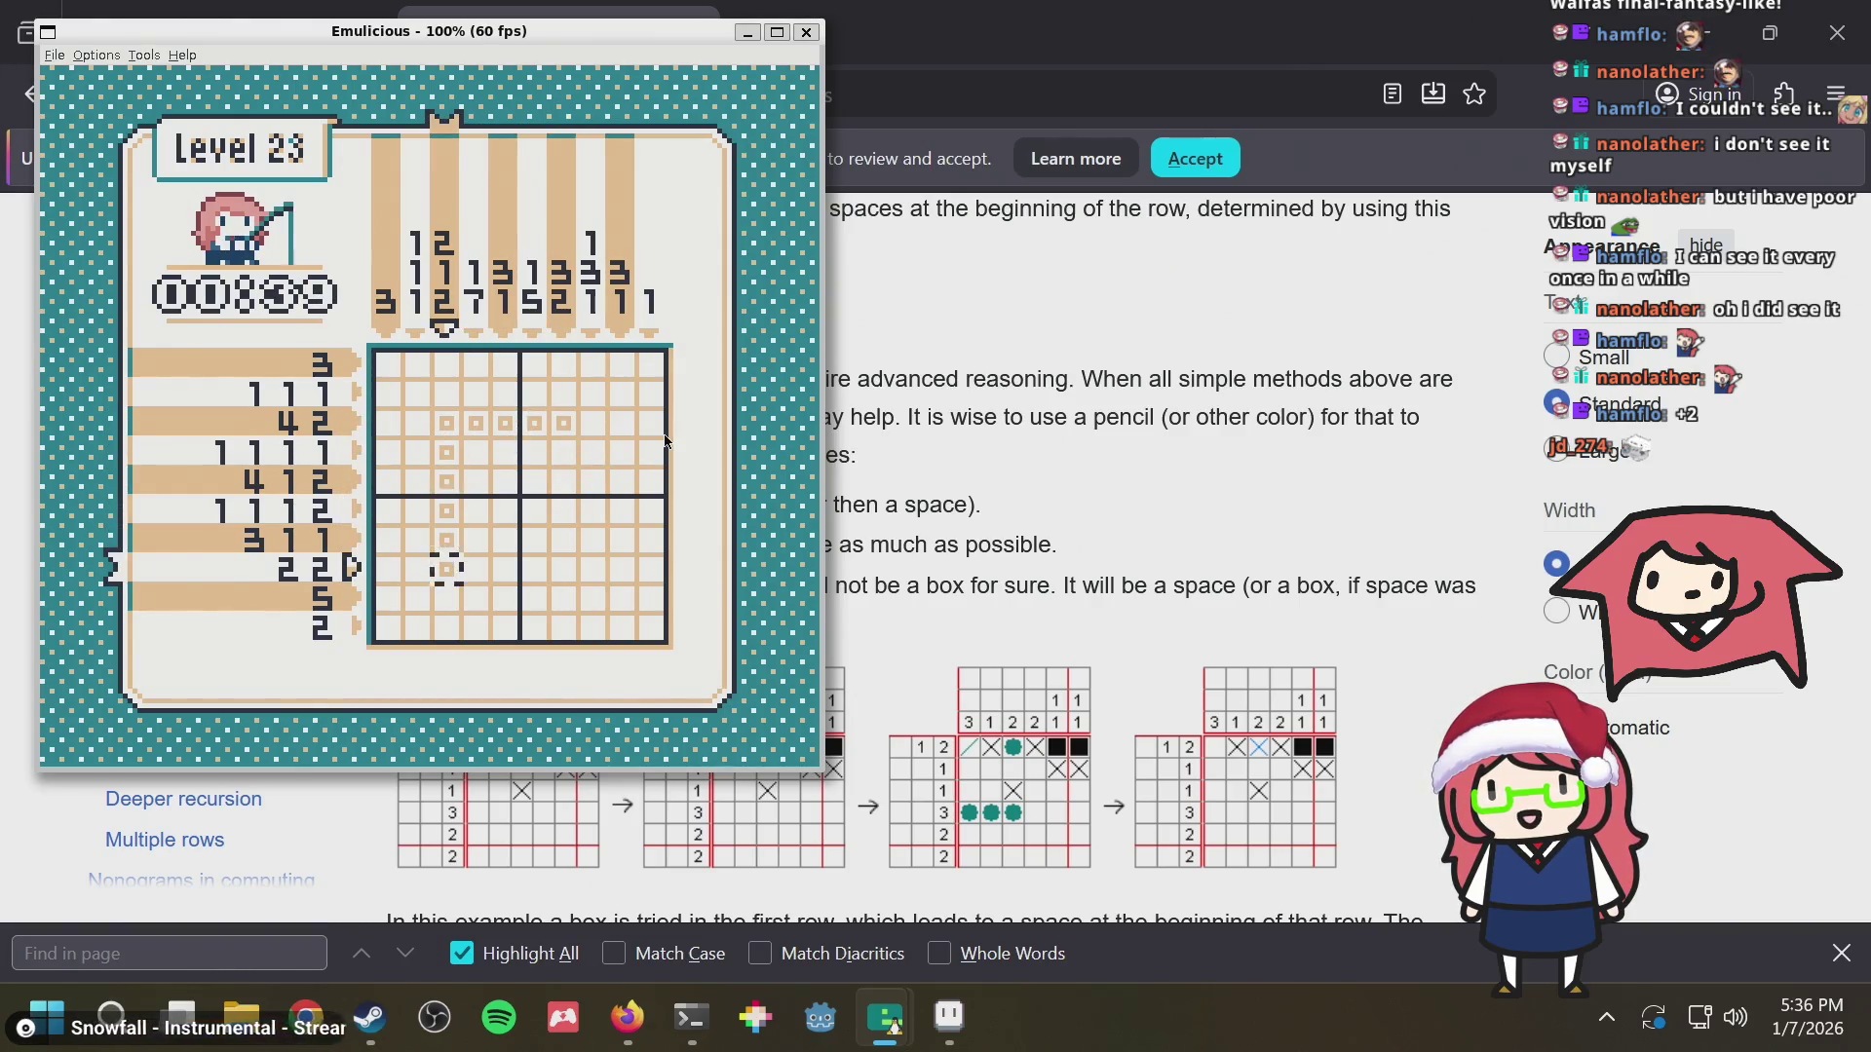
key("Right")
key("Right")
key("Right")
key("Right")
key("Up")
key("Up")
key("Up")
key("Up")
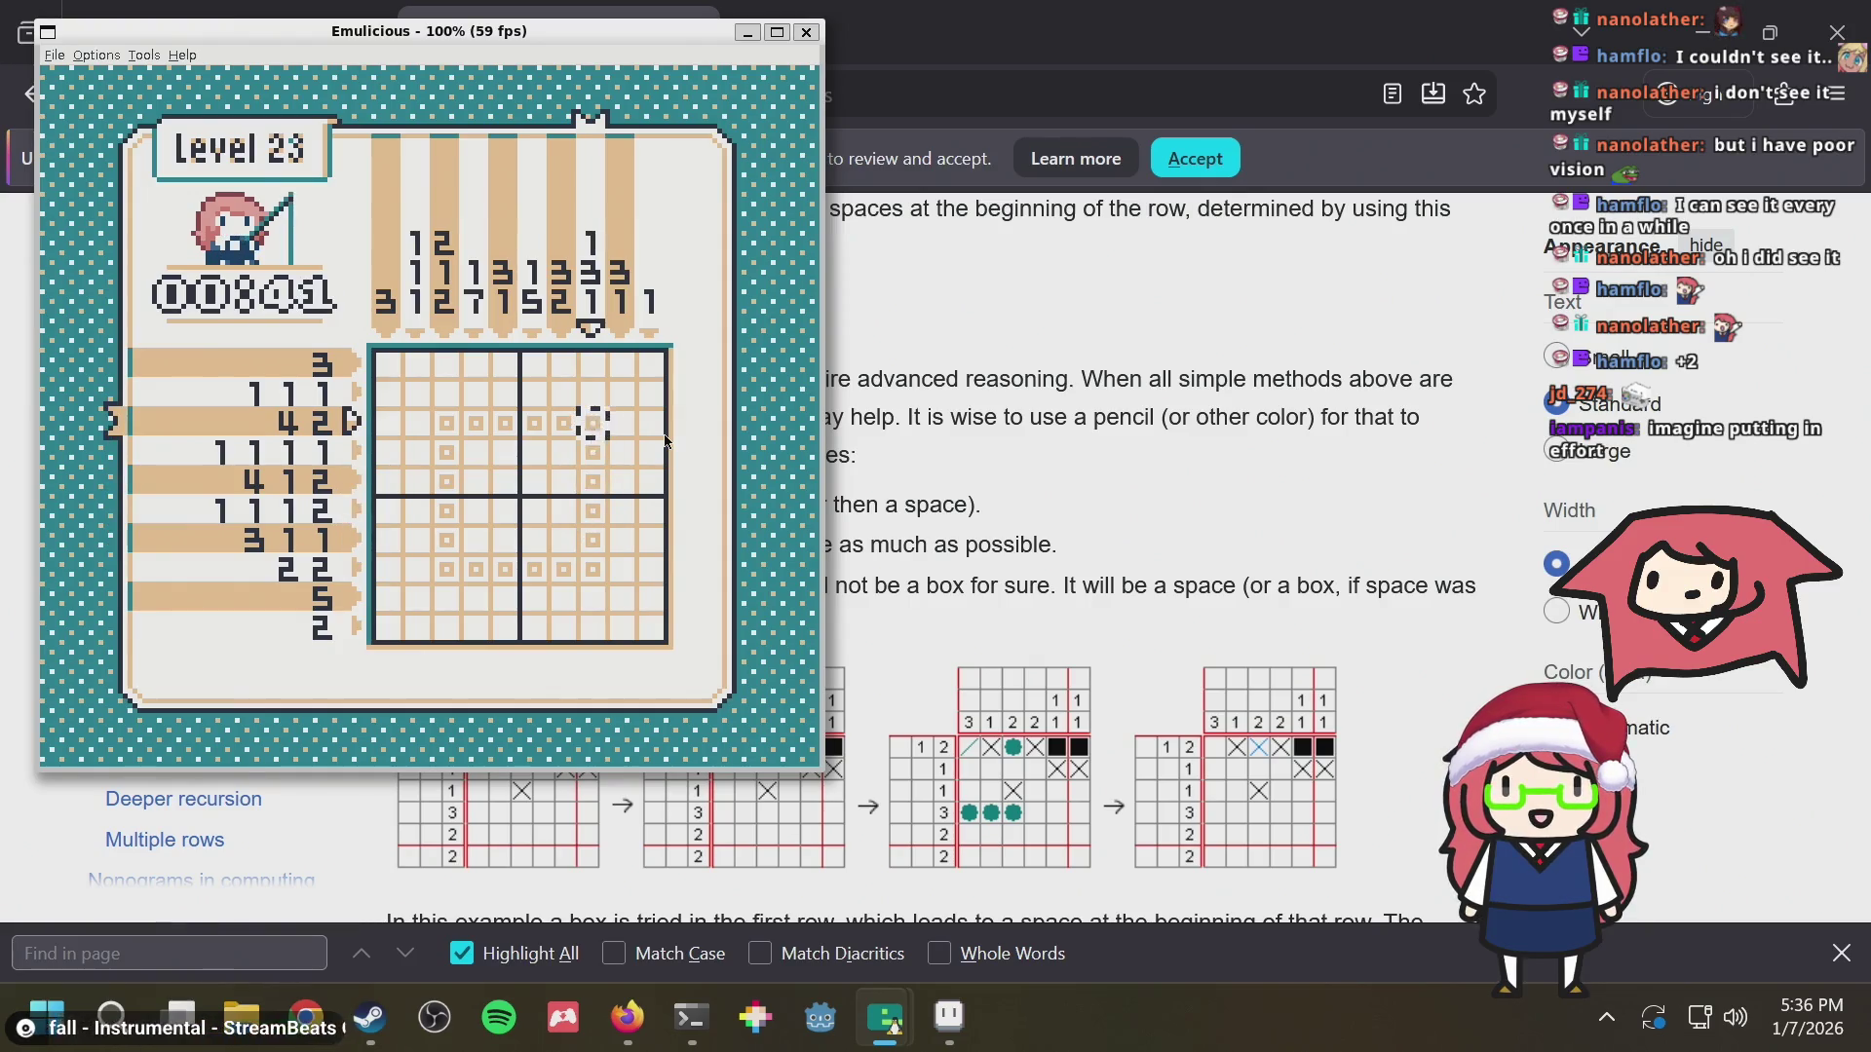
key("Left")
key("Left")
key("Left")
key("Left")
key("Left")
key("Down")
key("Down")
key("Down")
key("Down")
key("Right")
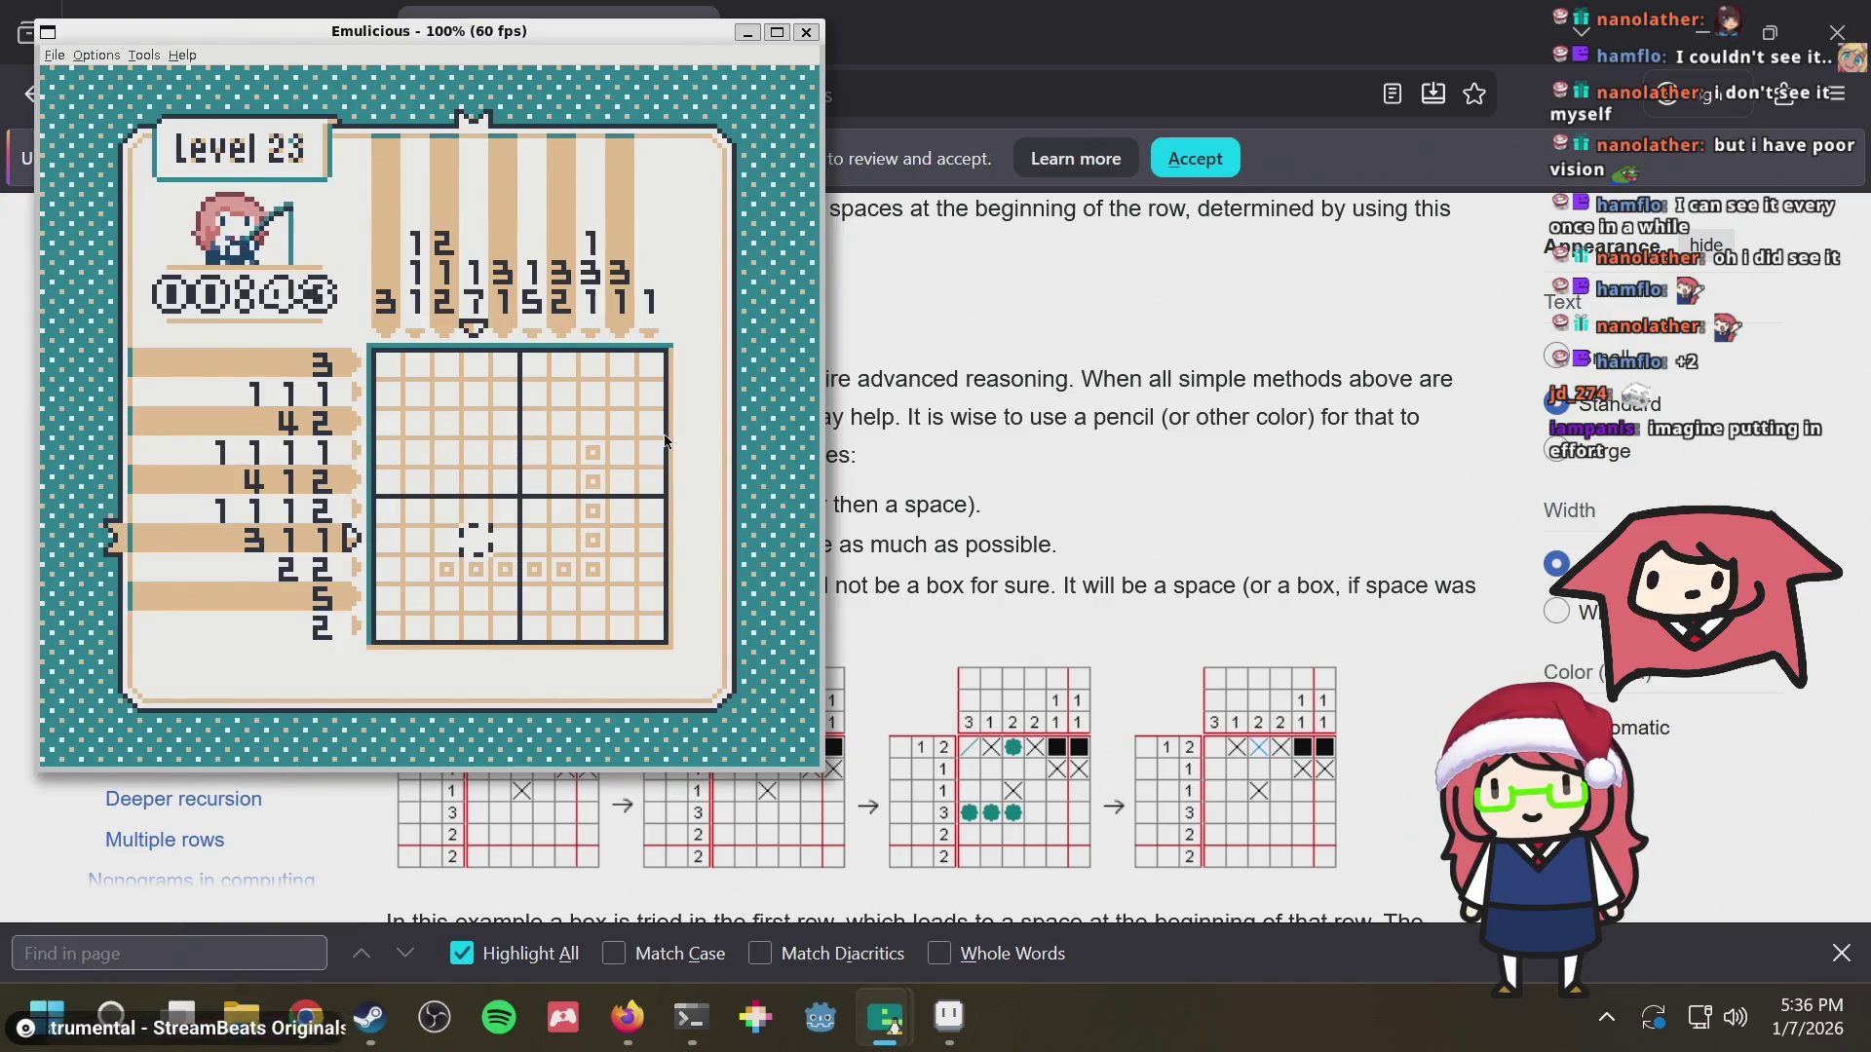
key("Down")
key("Right")
key("Right")
key("Right")
key("Up")
key("Up")
key("Up")
key("Up")
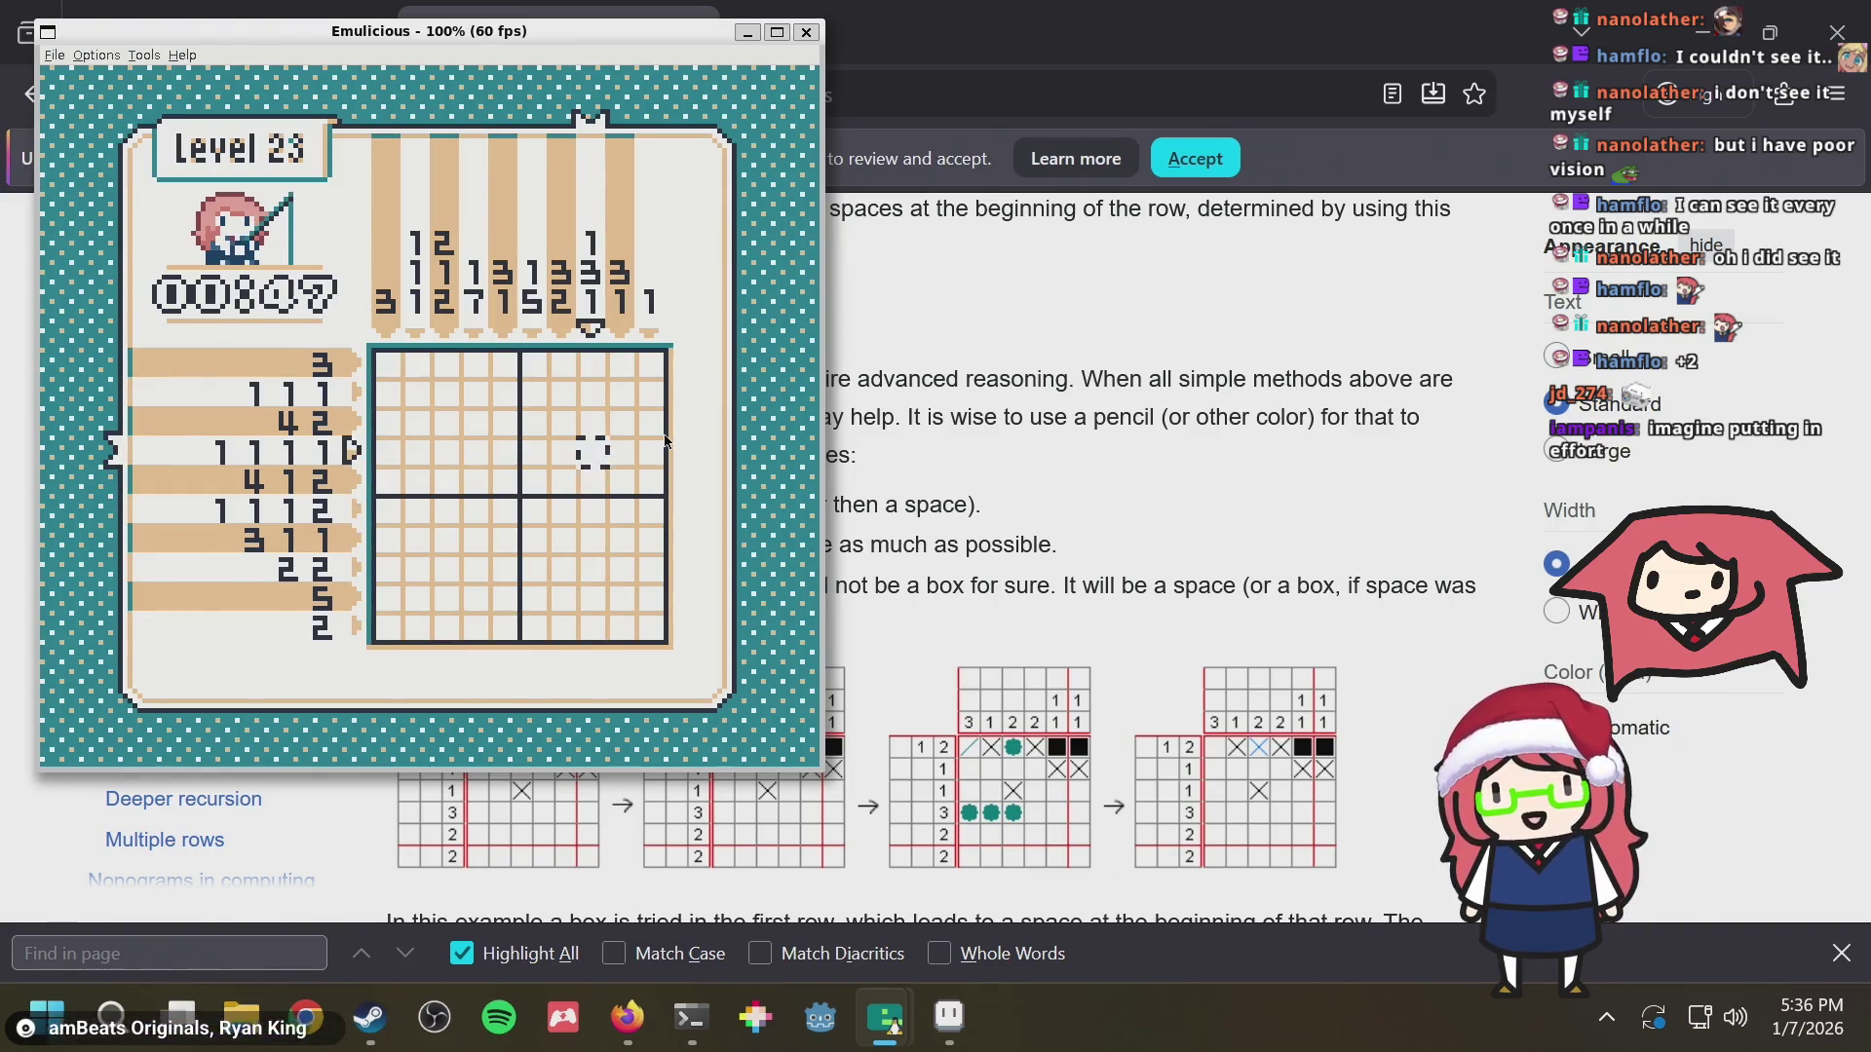
key("Left")
key("Left")
key("Left")
key("Left")
key("Left")
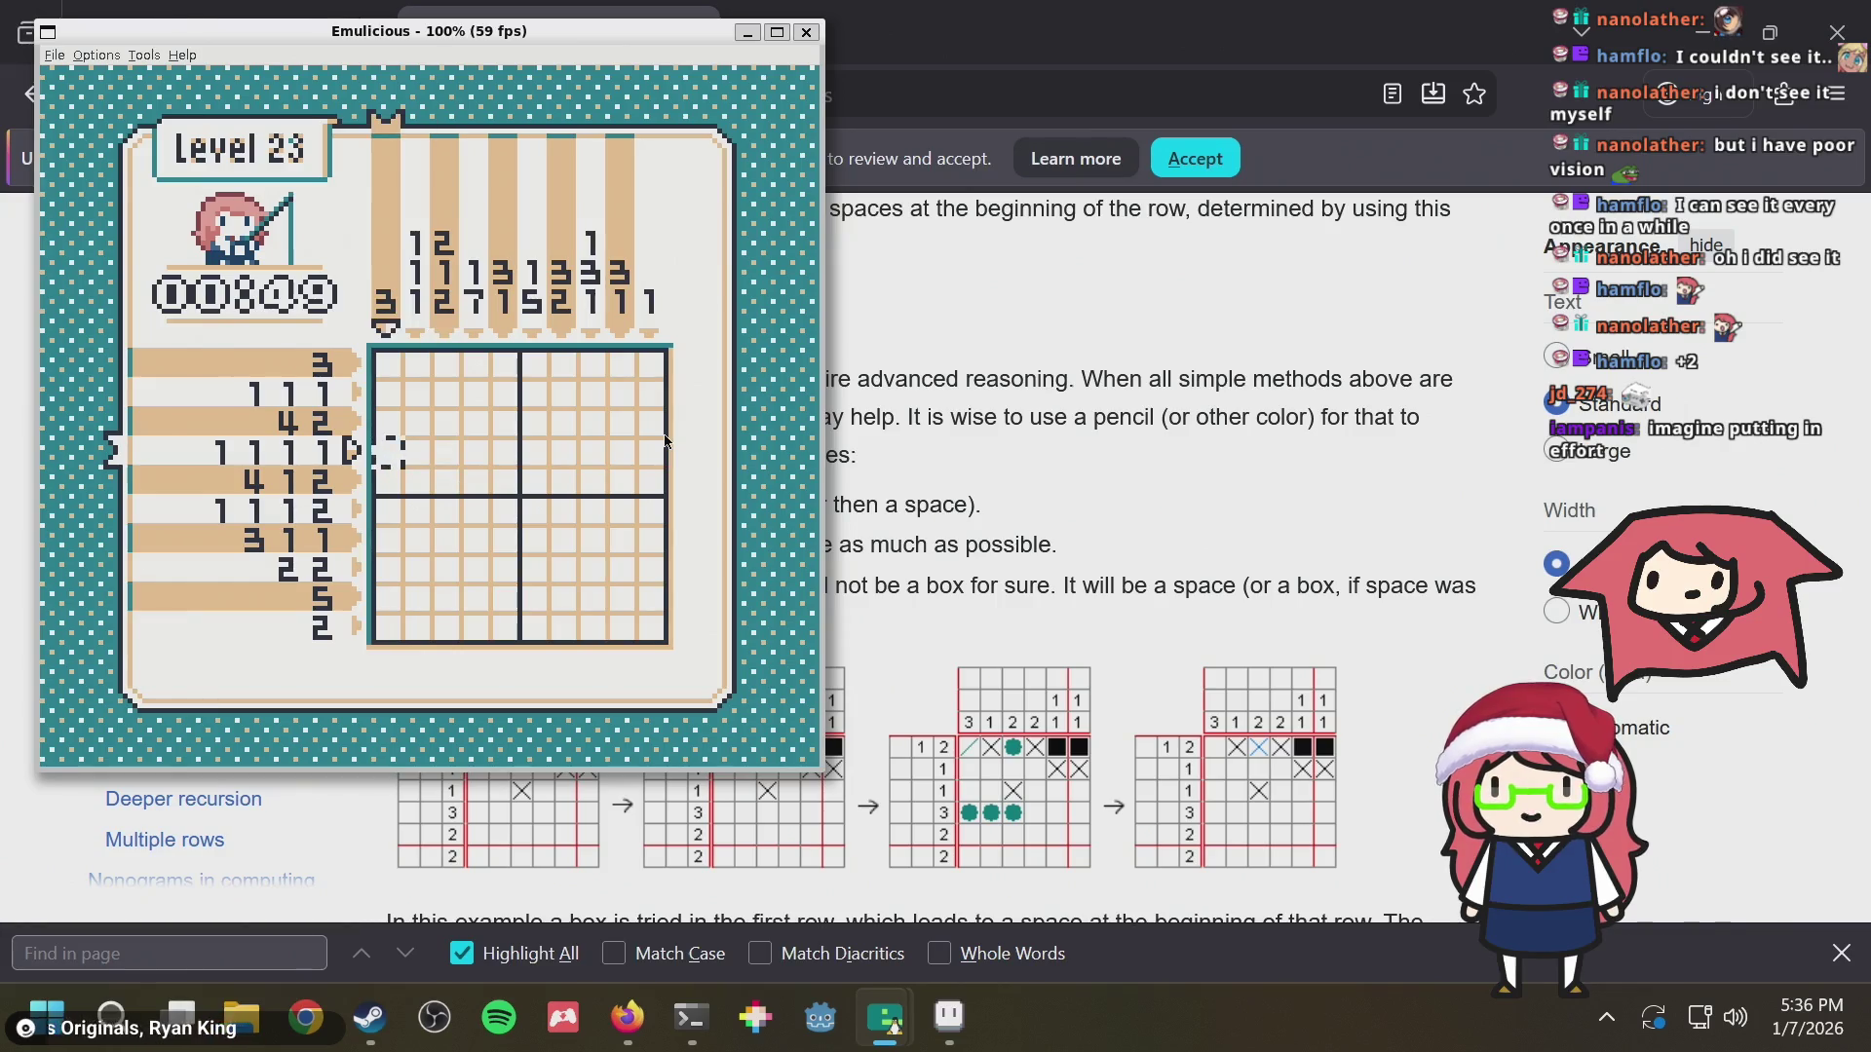
key("Right")
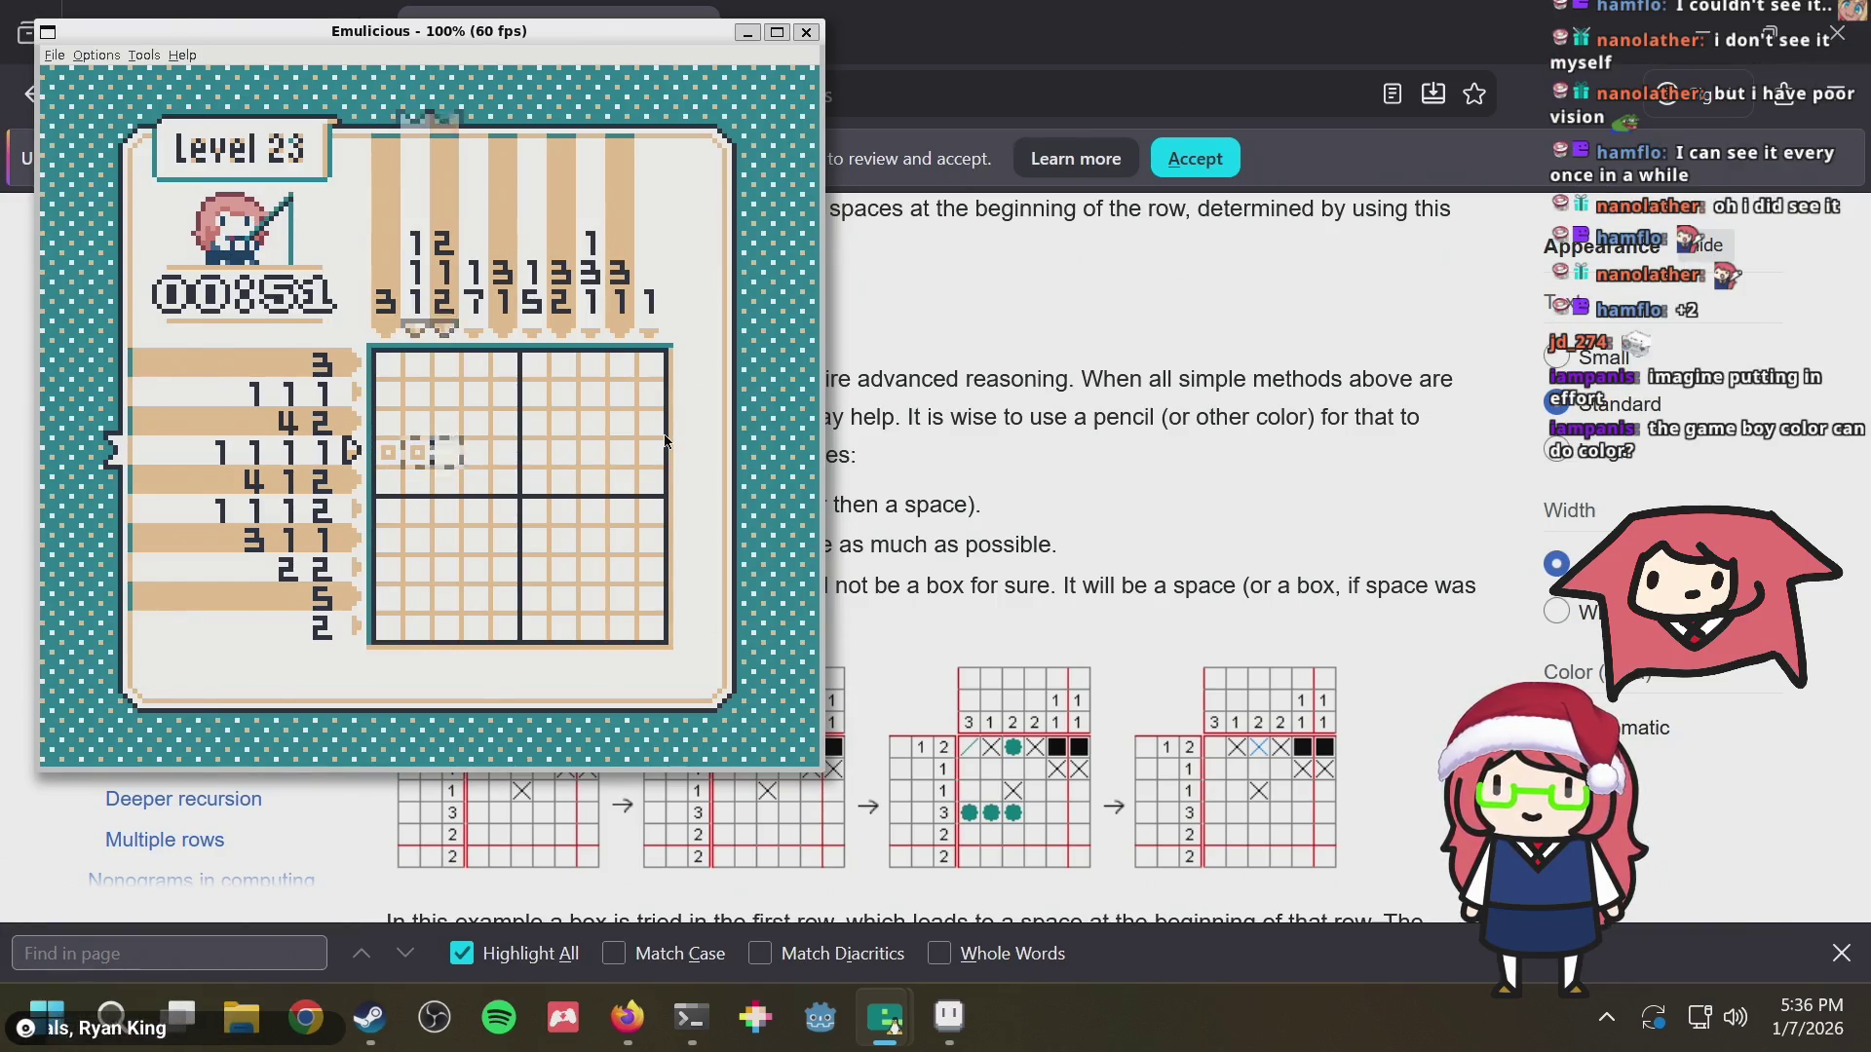
key("Left")
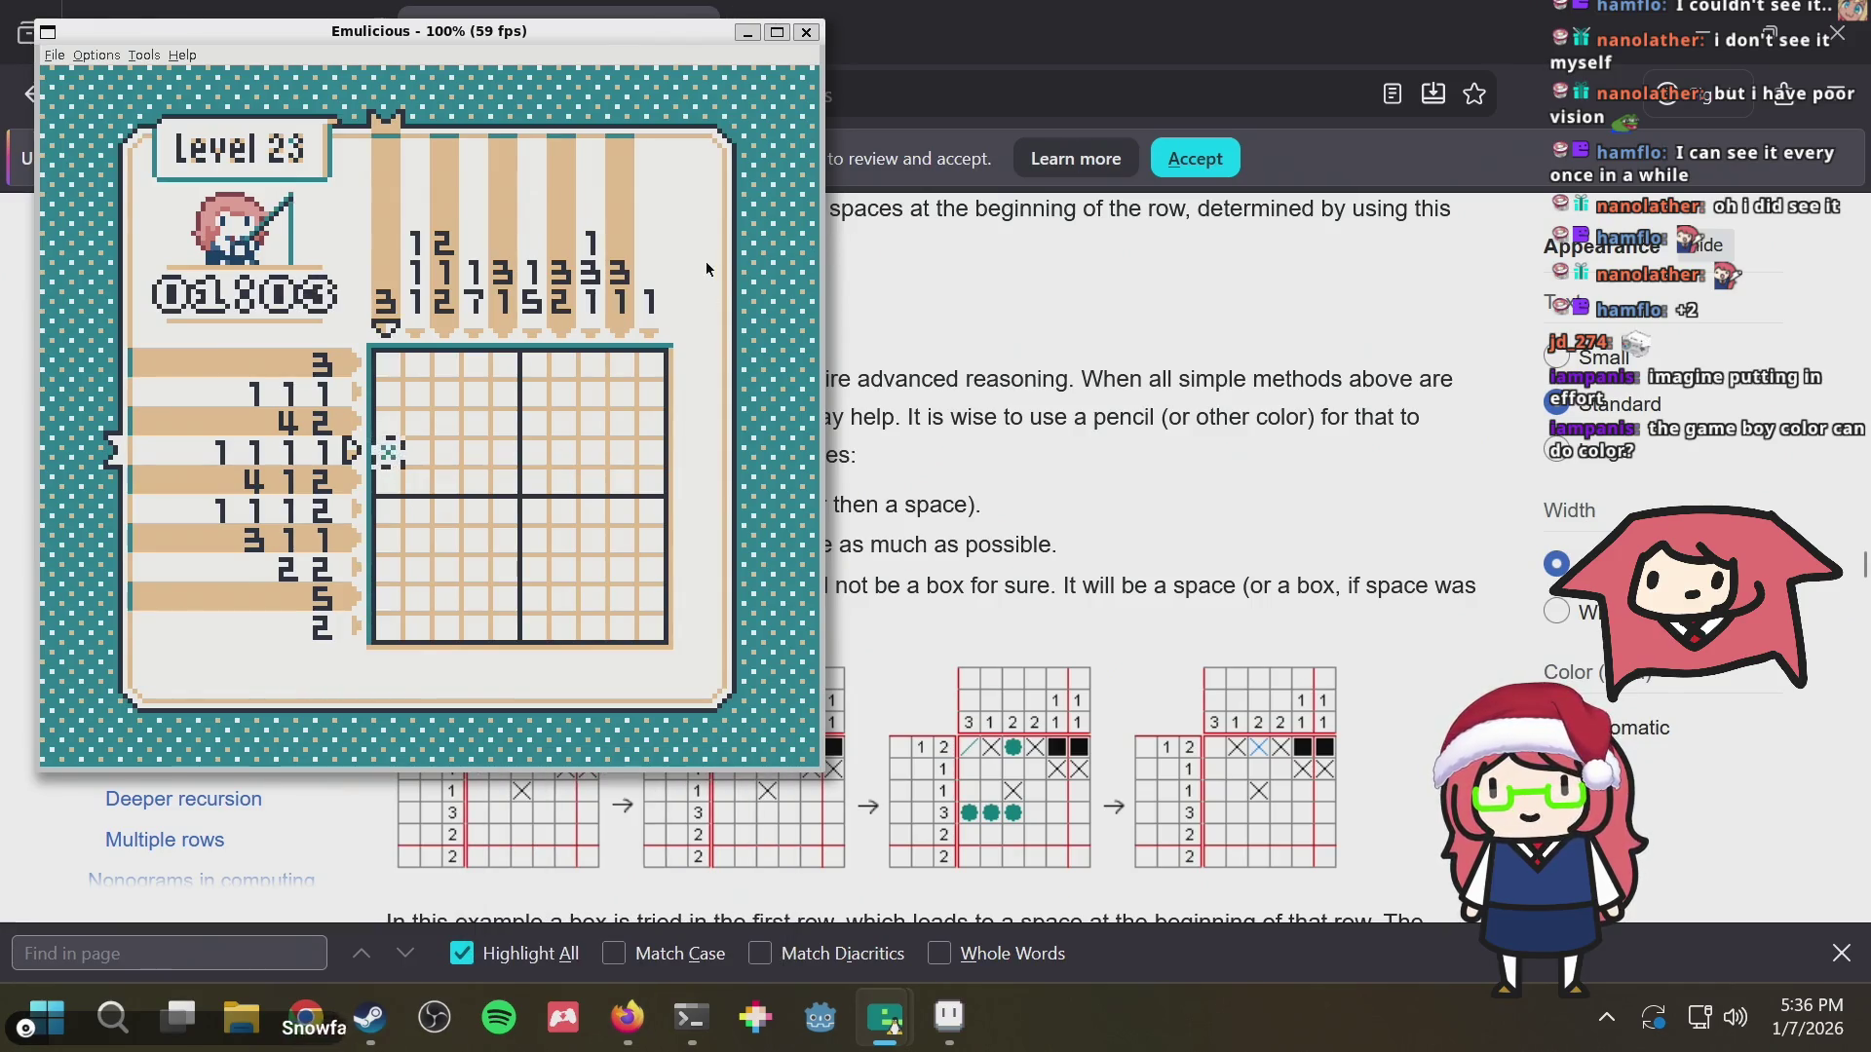
key("Return")
Give up level 23 and return Walfie's Nonograms to its title screen
key("x")
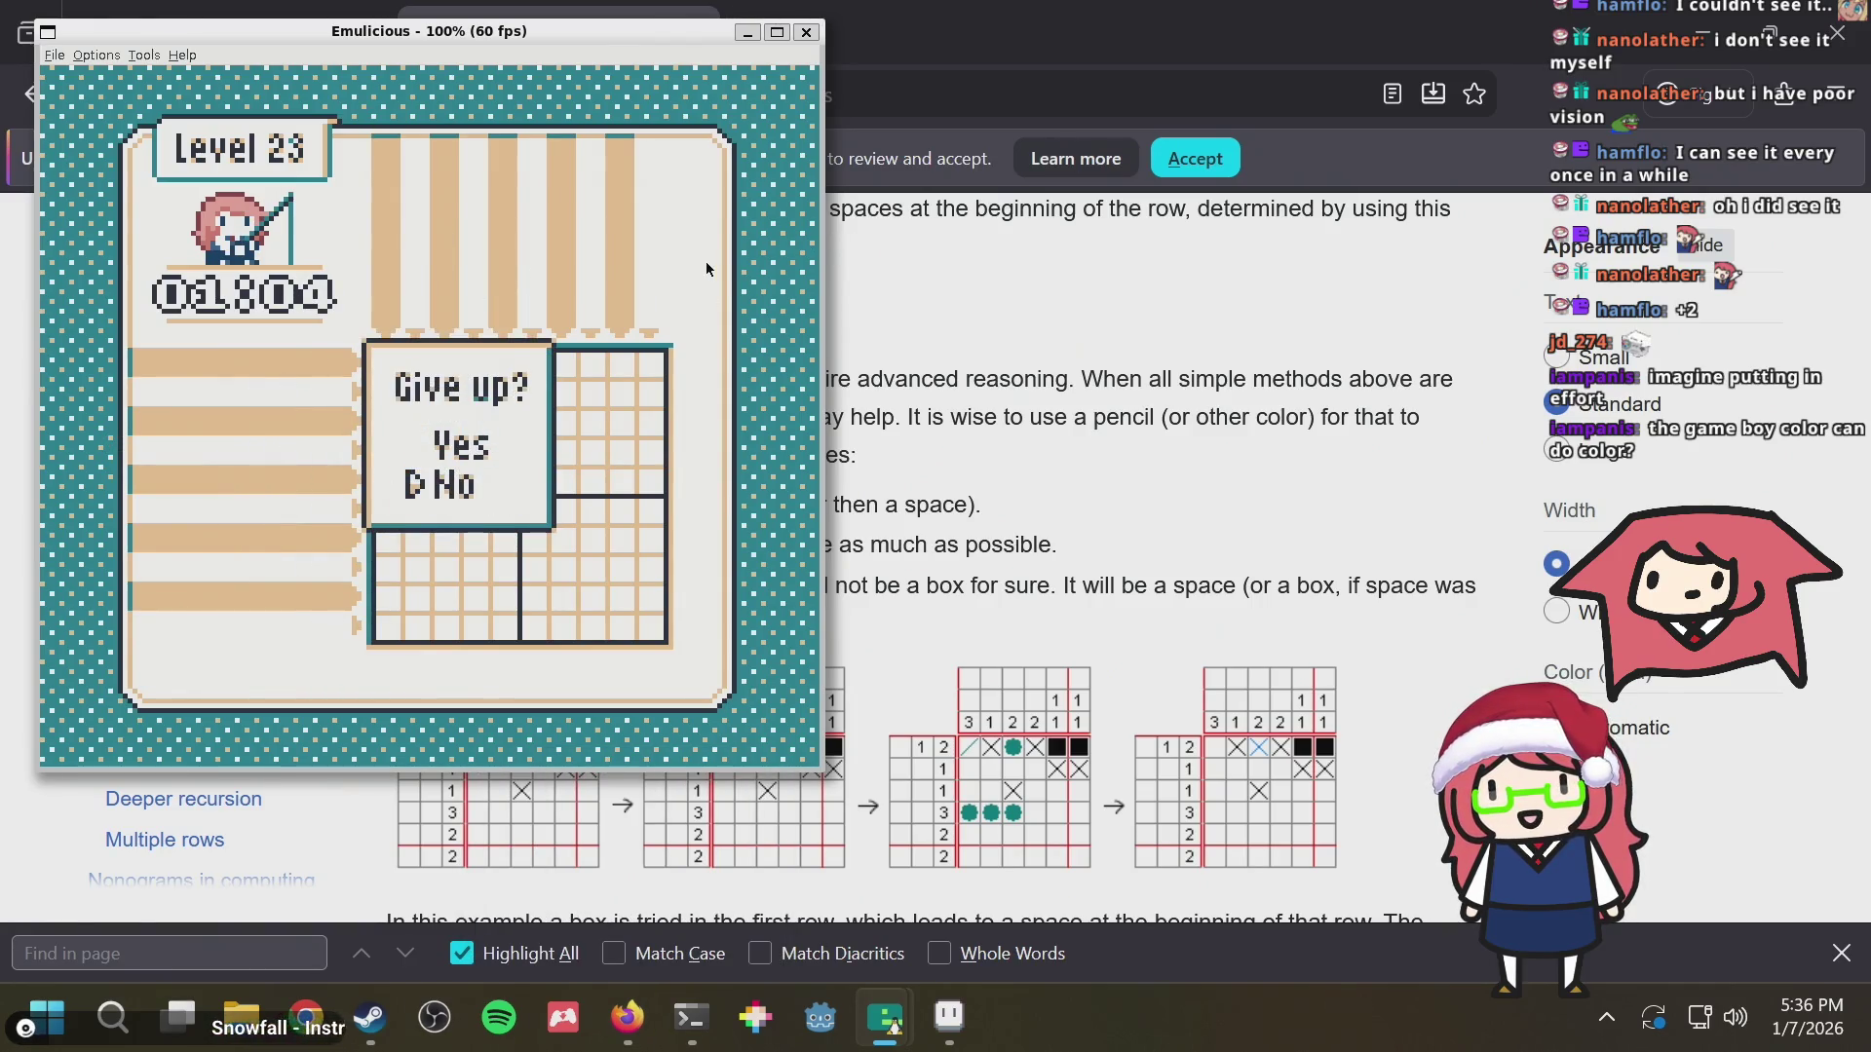
key("x")
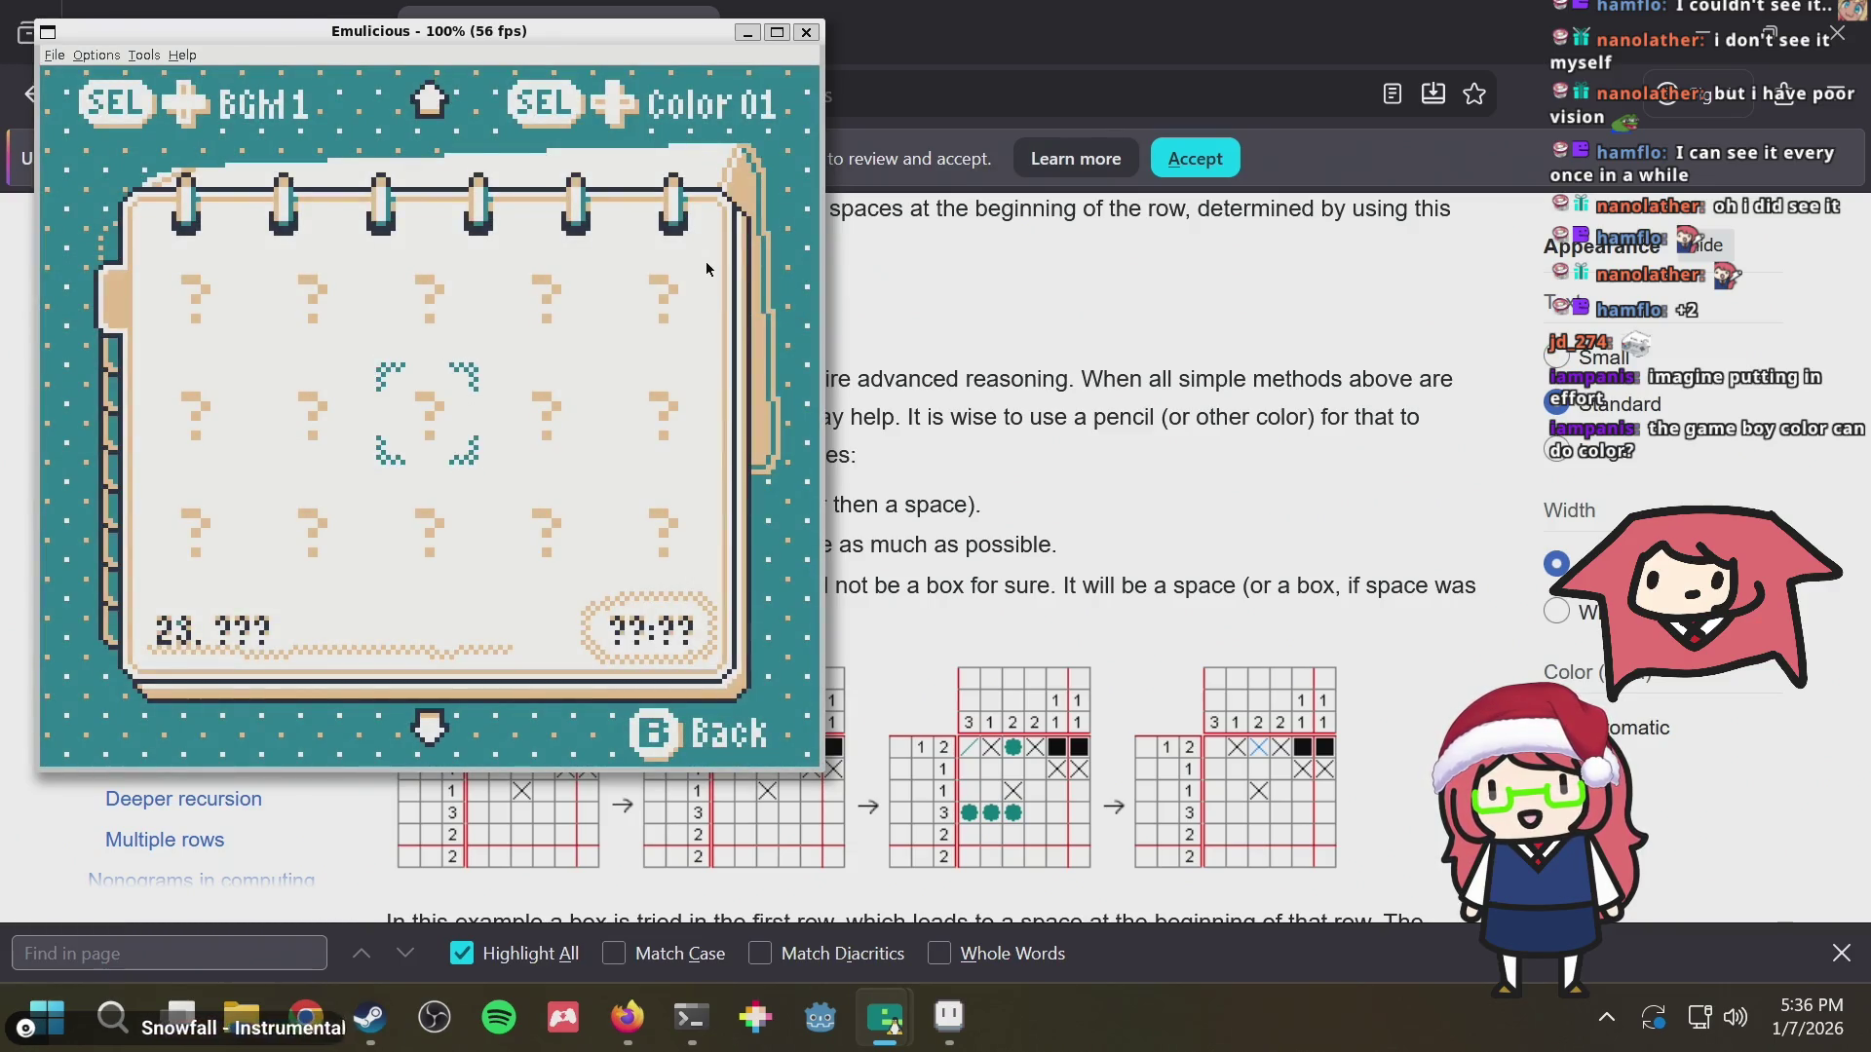
key("z")
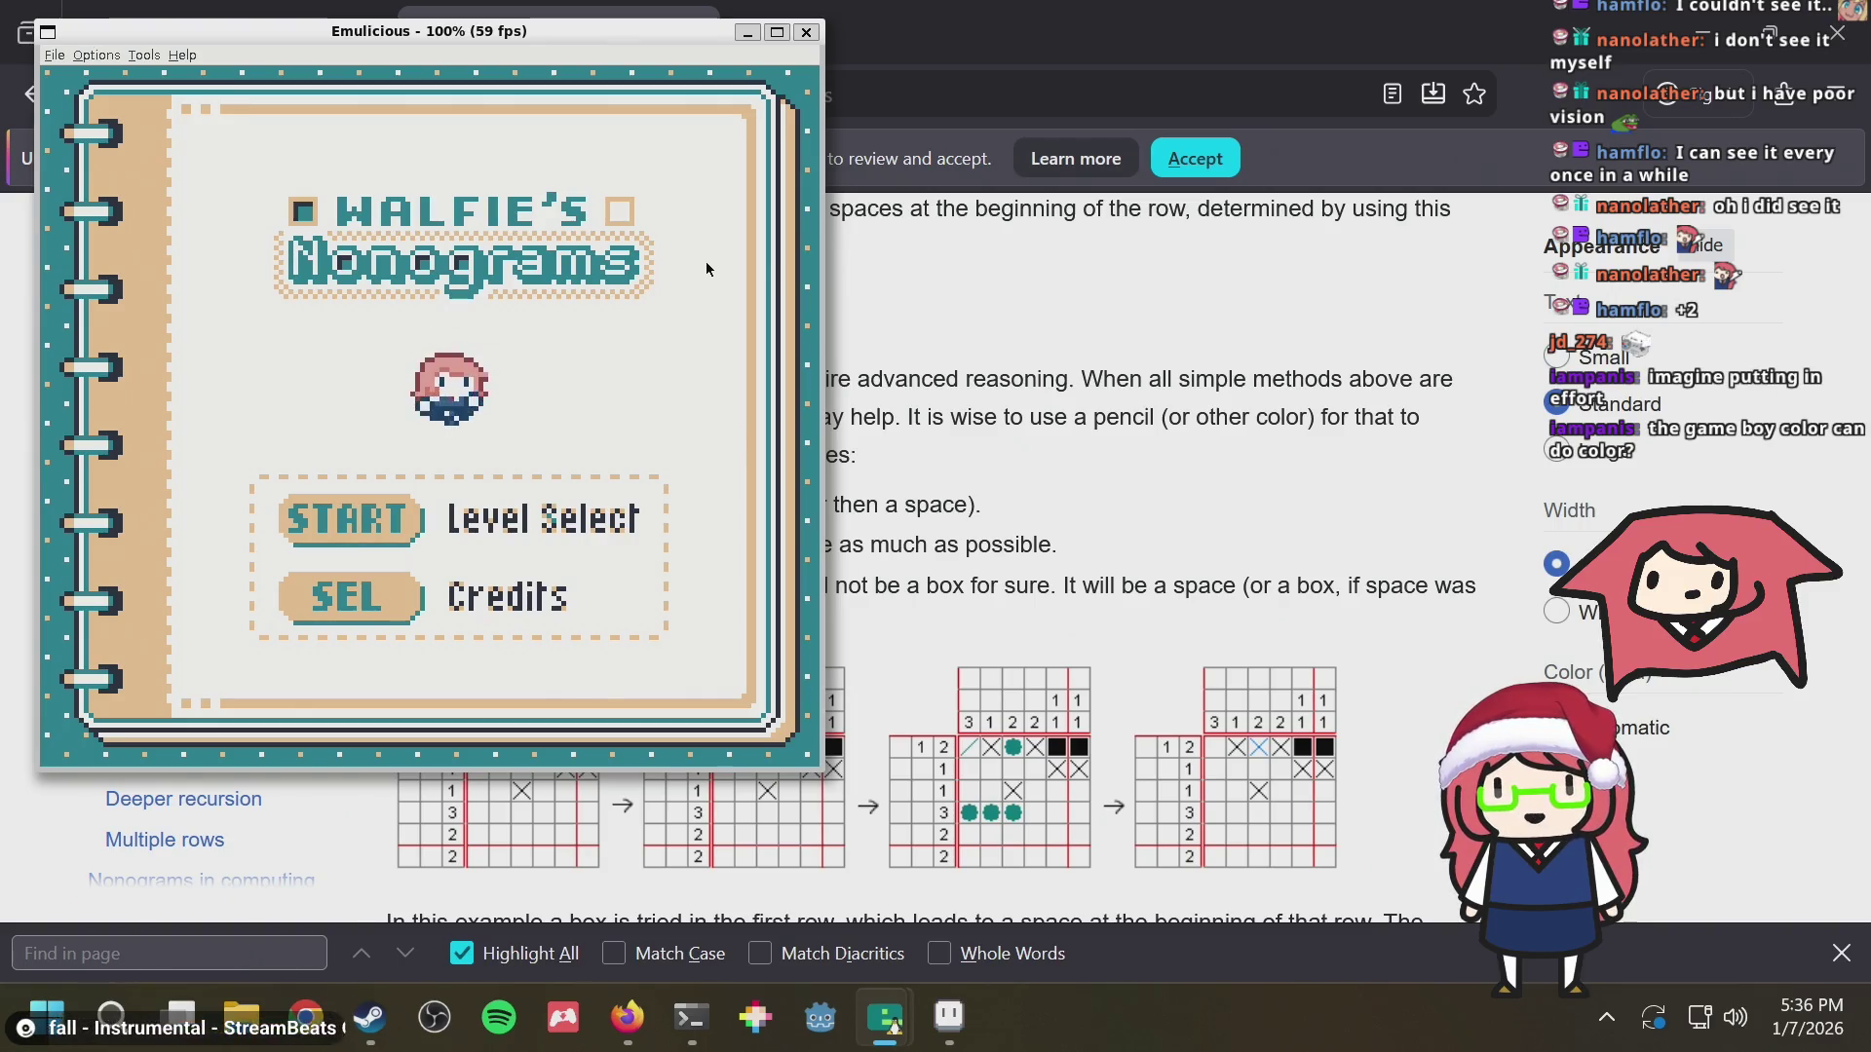
left_click(1140, 456)
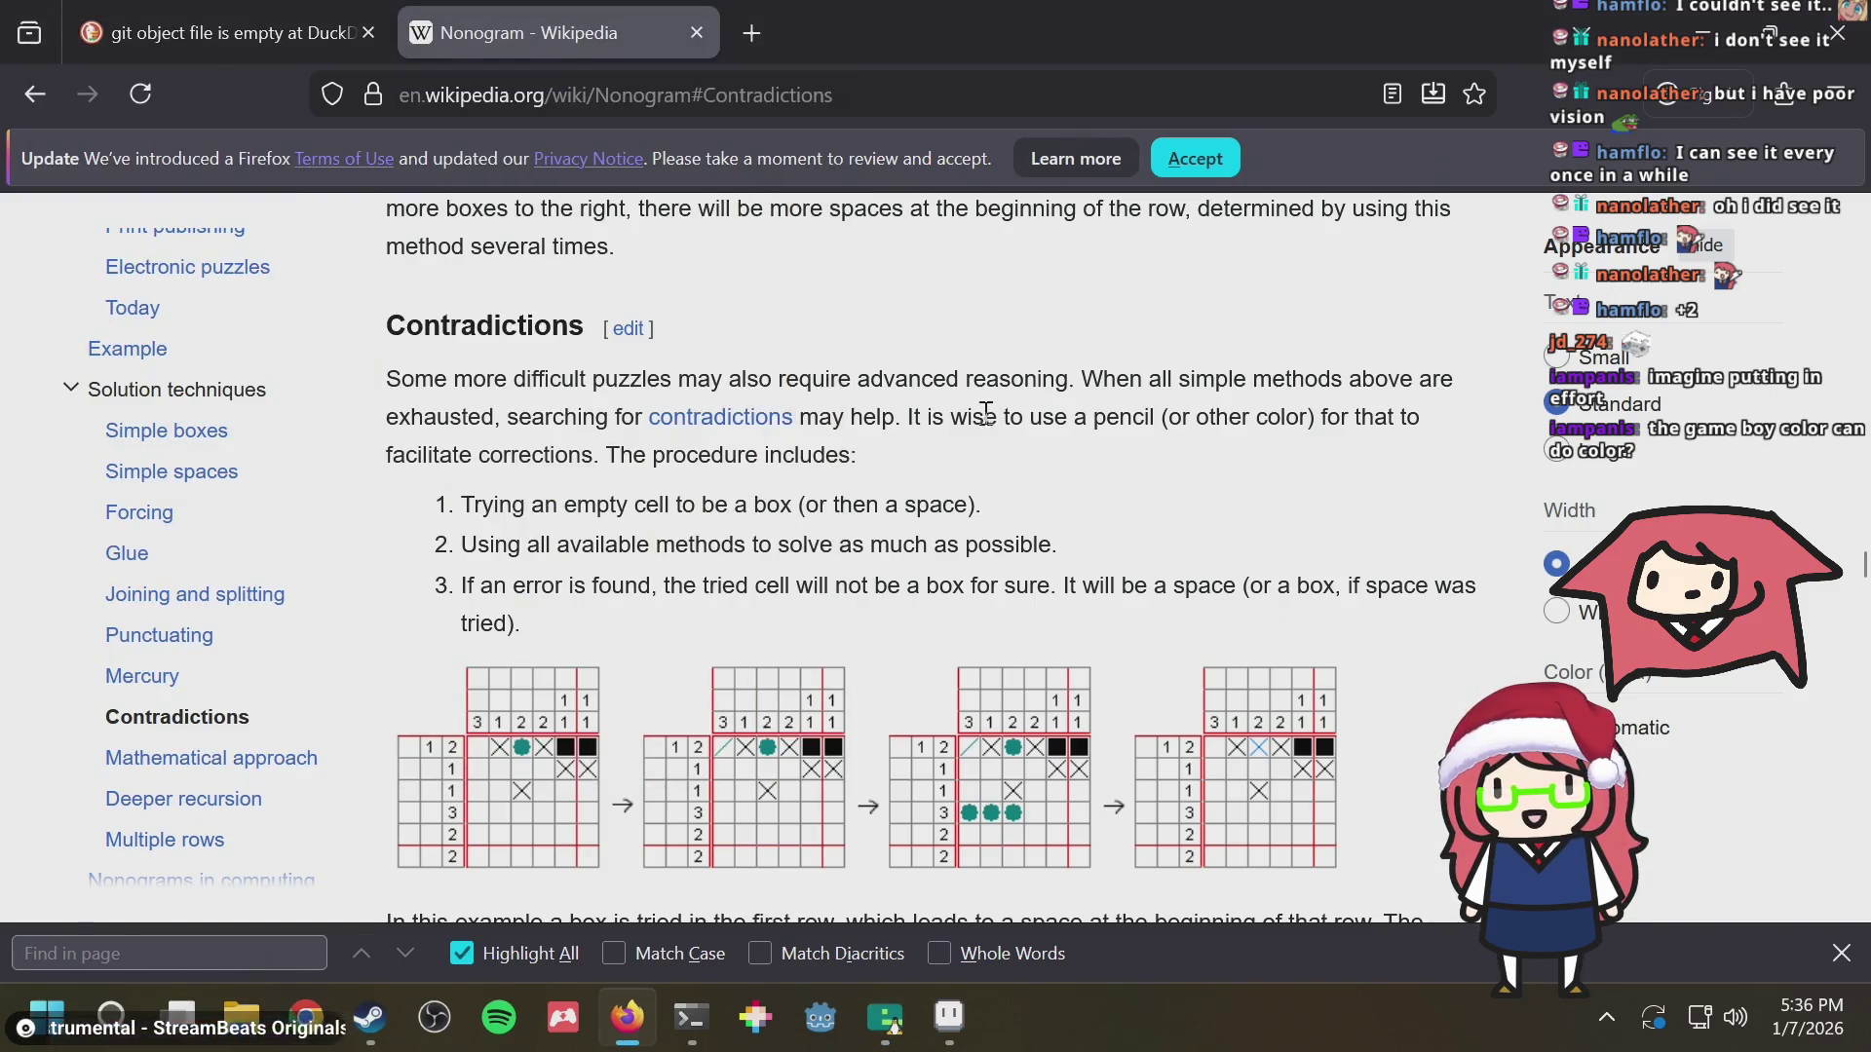
scroll(983, 426, "up", 5)
key("alt+Tab")
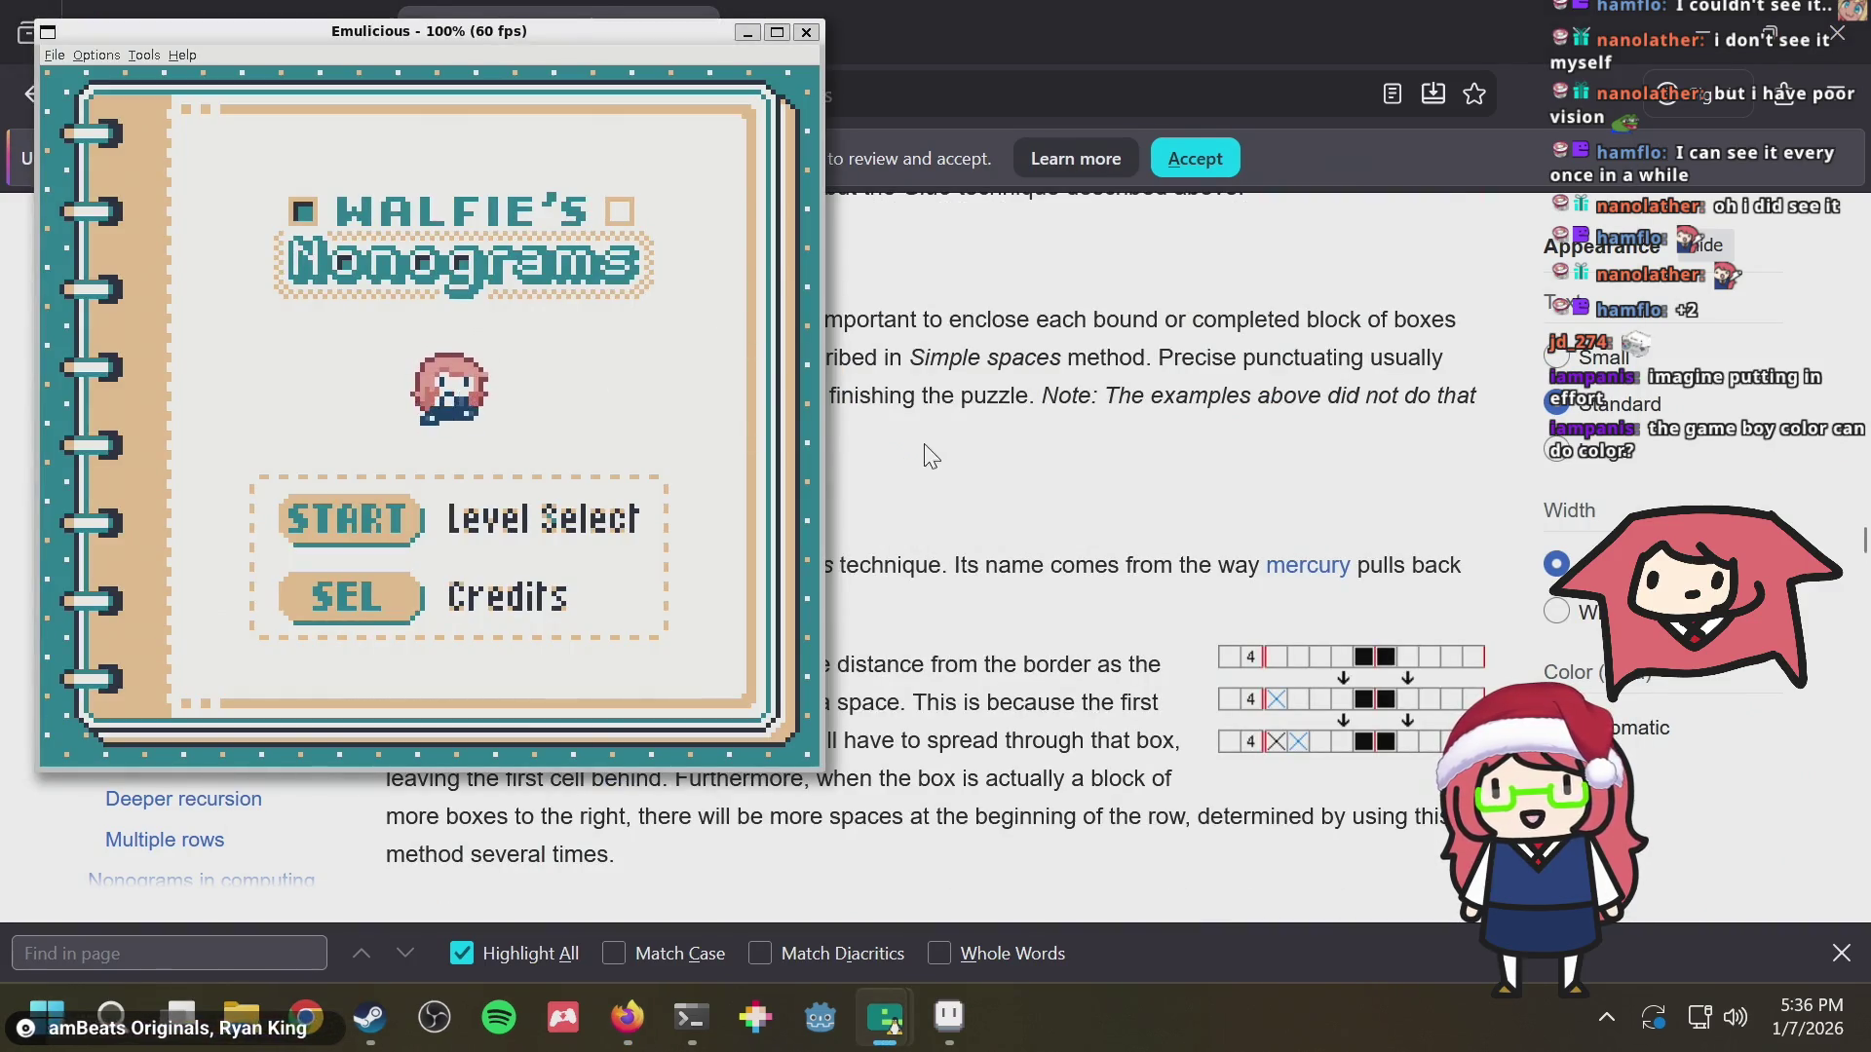
Briefly open level select, back out to the title, and switch to the Wikipedia nonogram article
left_click(971, 496)
left_click(569, 417)
key("Return")
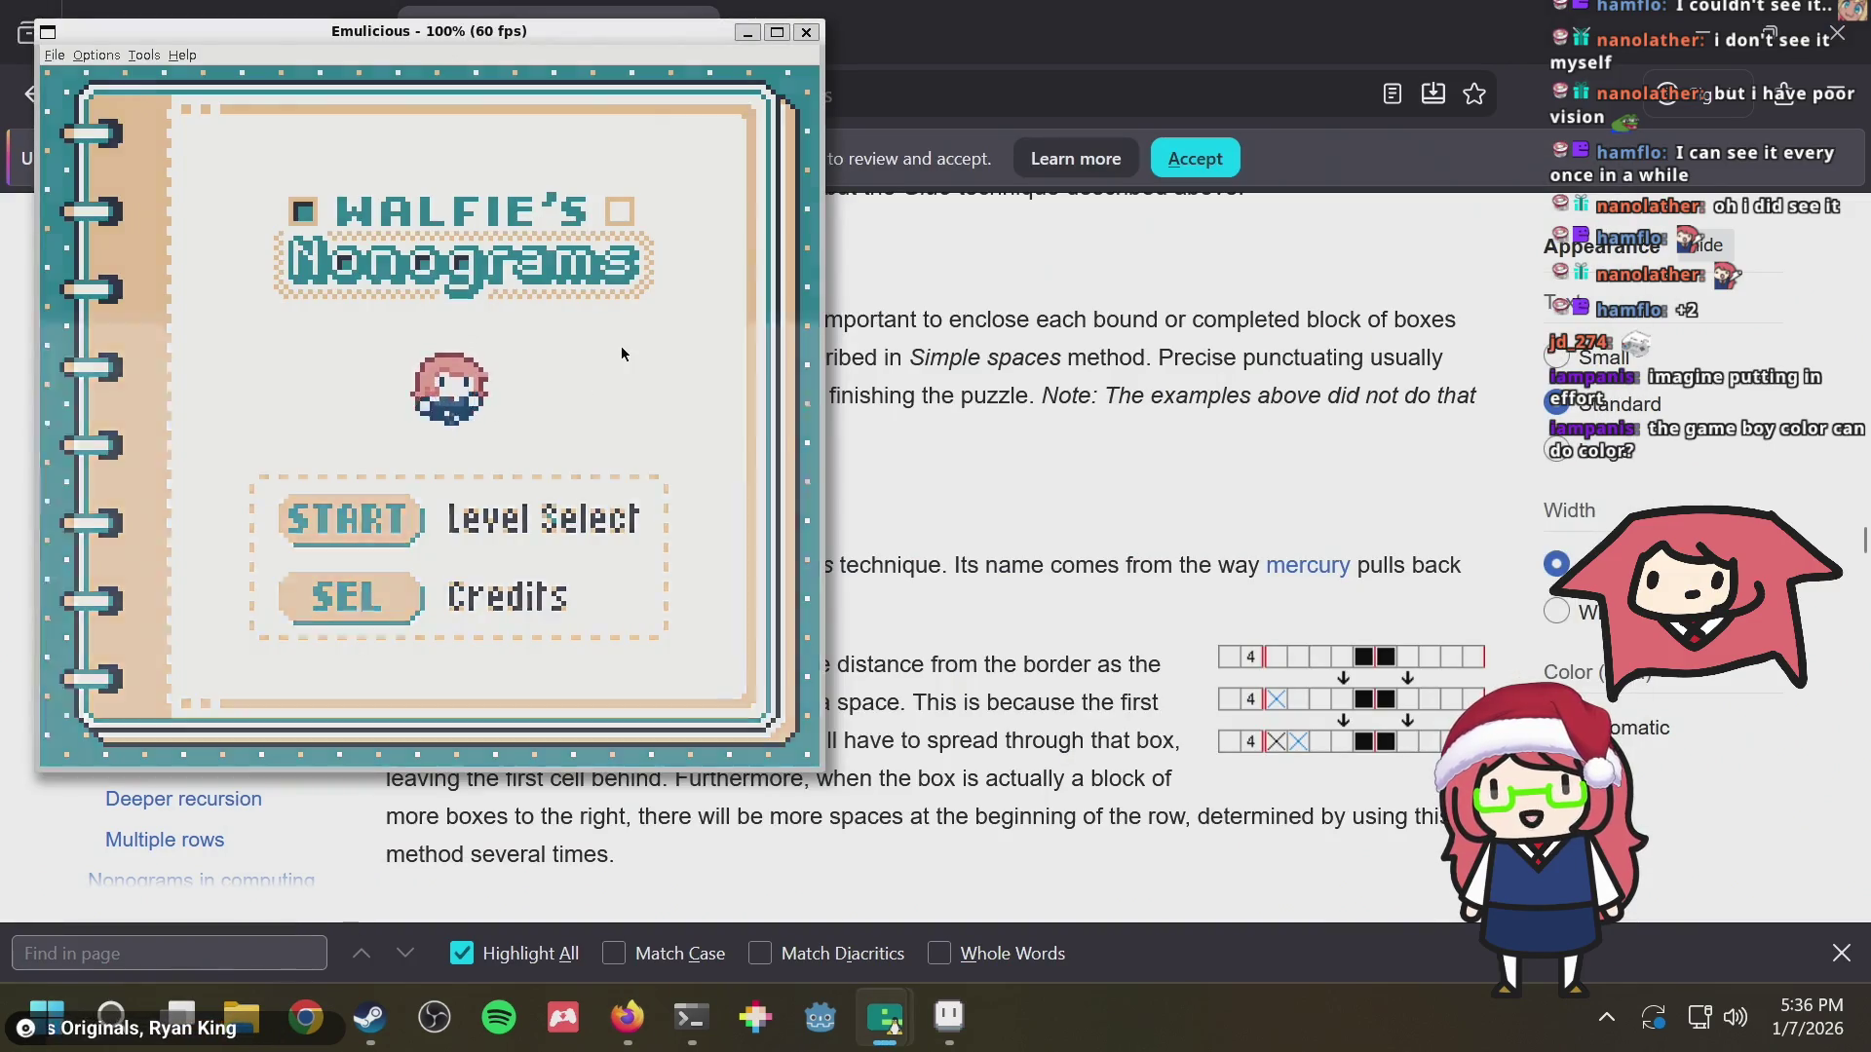
key("s")
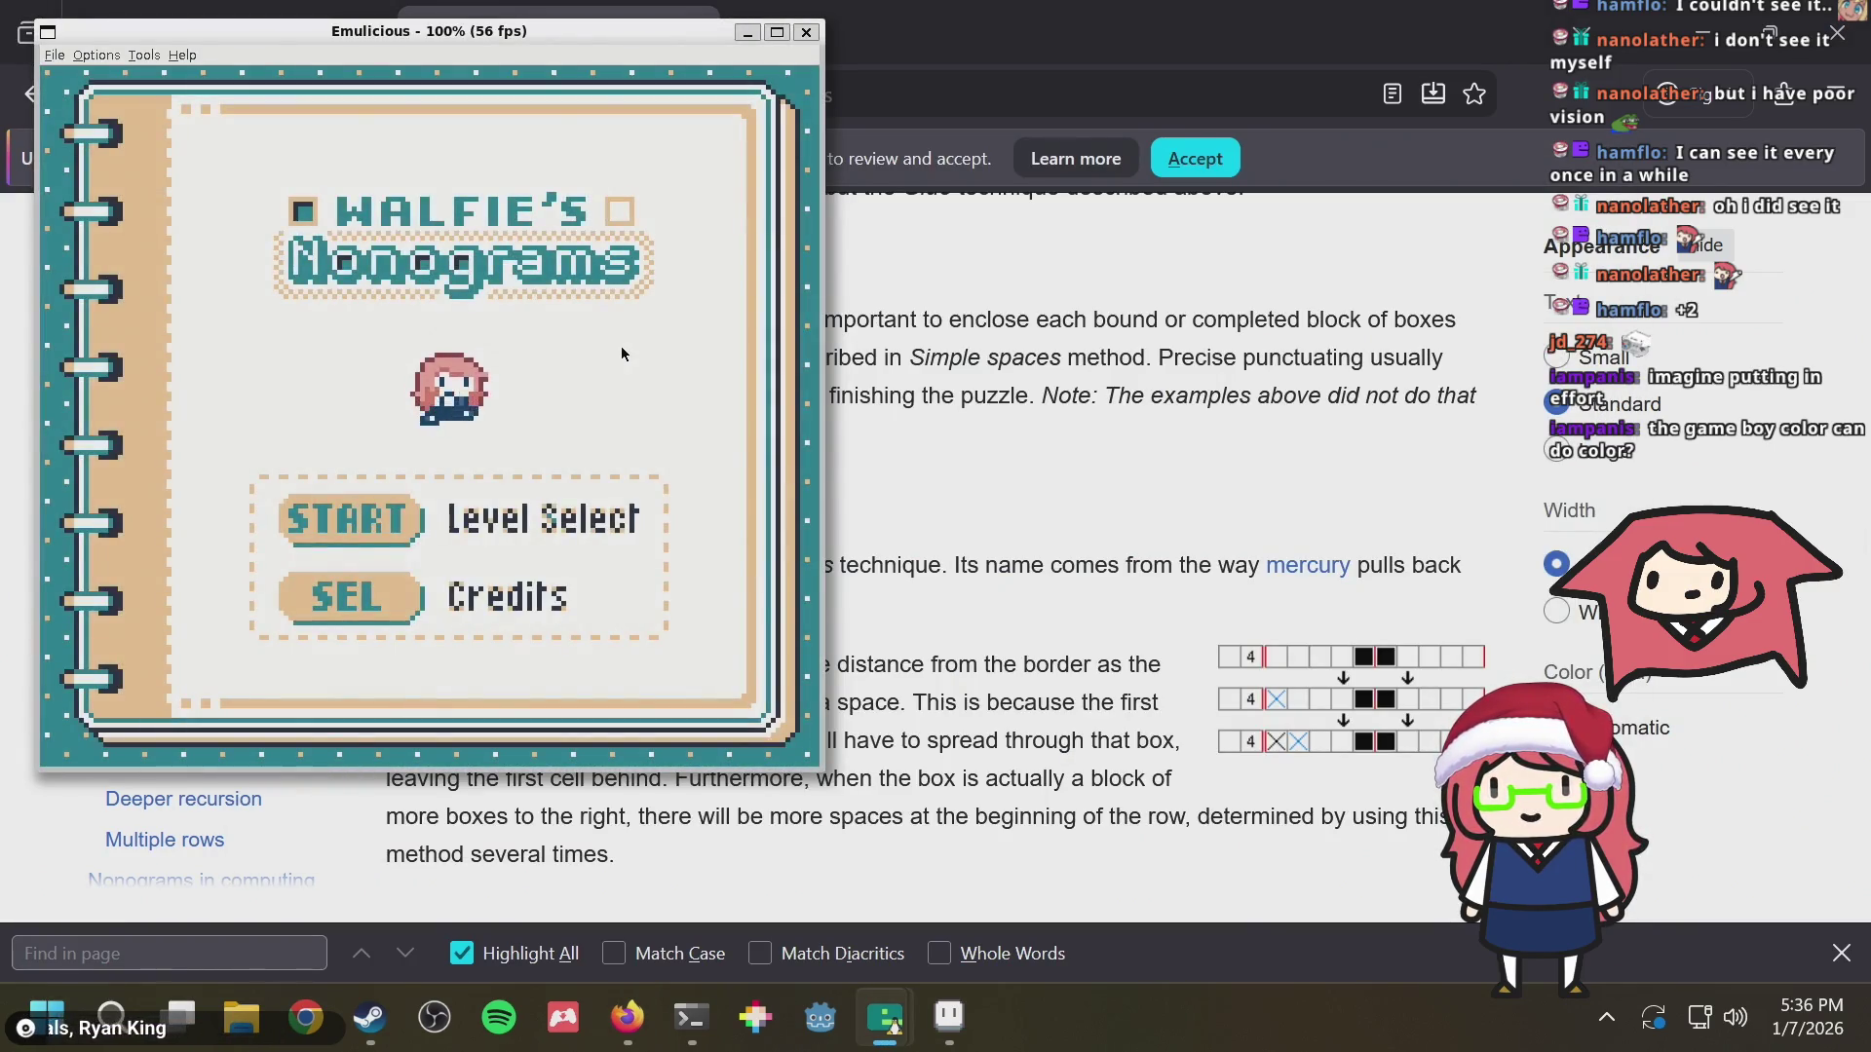
key("alt+Tab")
scroll(794, 606, "up", 5)
scroll(797, 603, "up", 5)
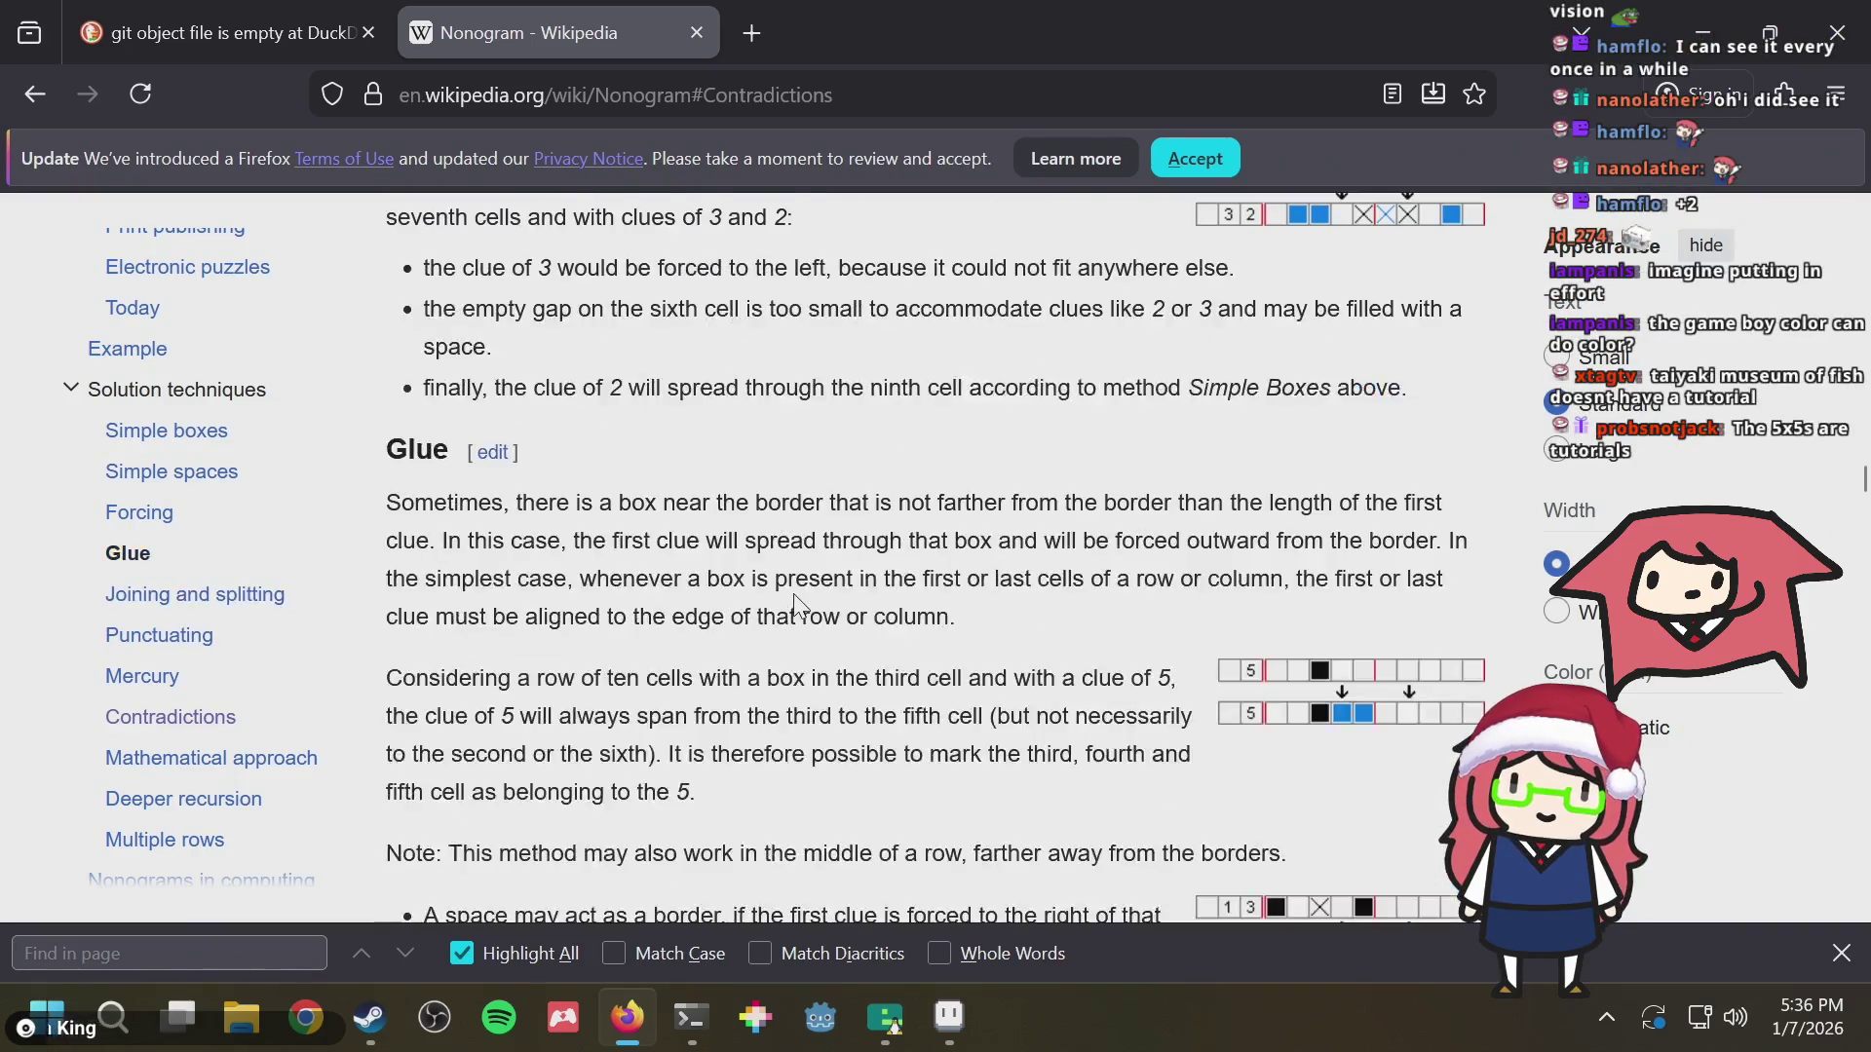
Open the Taiyaki Fabulous Museum of Fish itch.io page in a new tab and launch the game
key("ctrl+t")
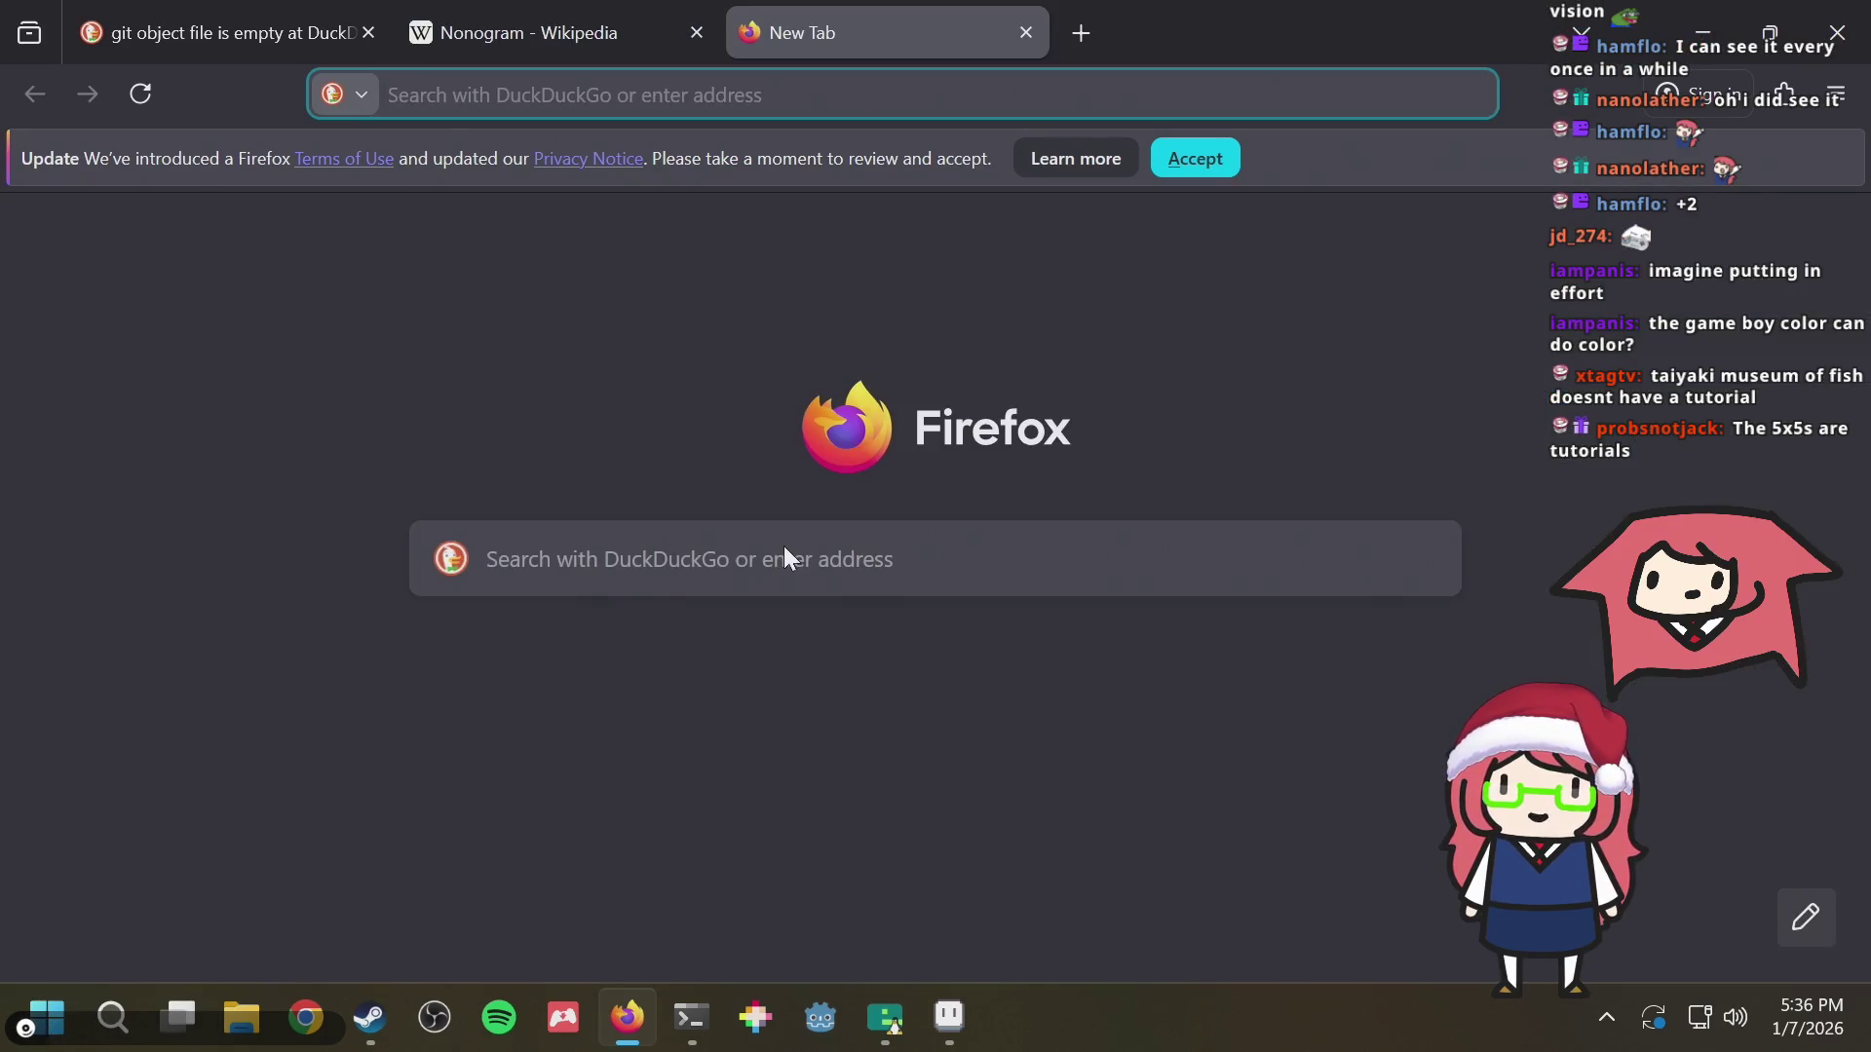
type("ti")
key("BackSpace")
key("BackSpace")
key("BackSpace")
type("ti")
key("BackSpace")
key("BackSpace")
type("aiya")
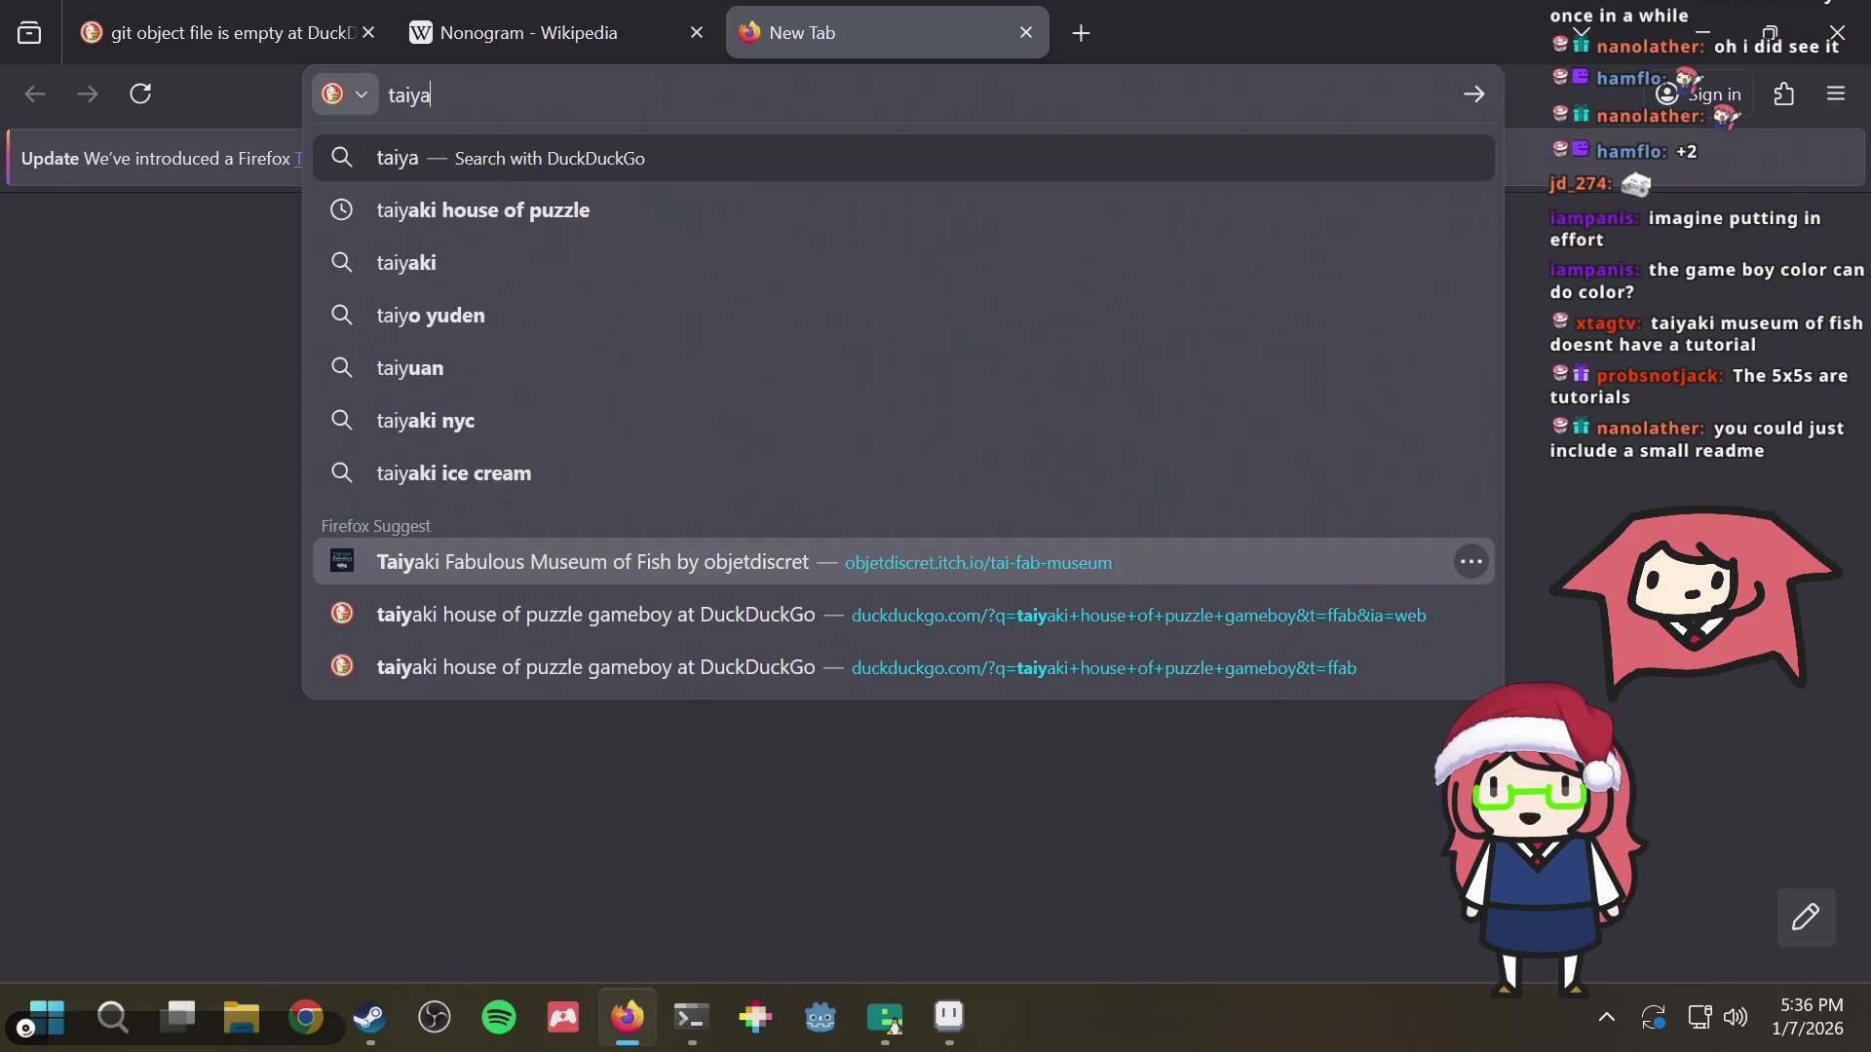
type("ki")
left_click(932, 564)
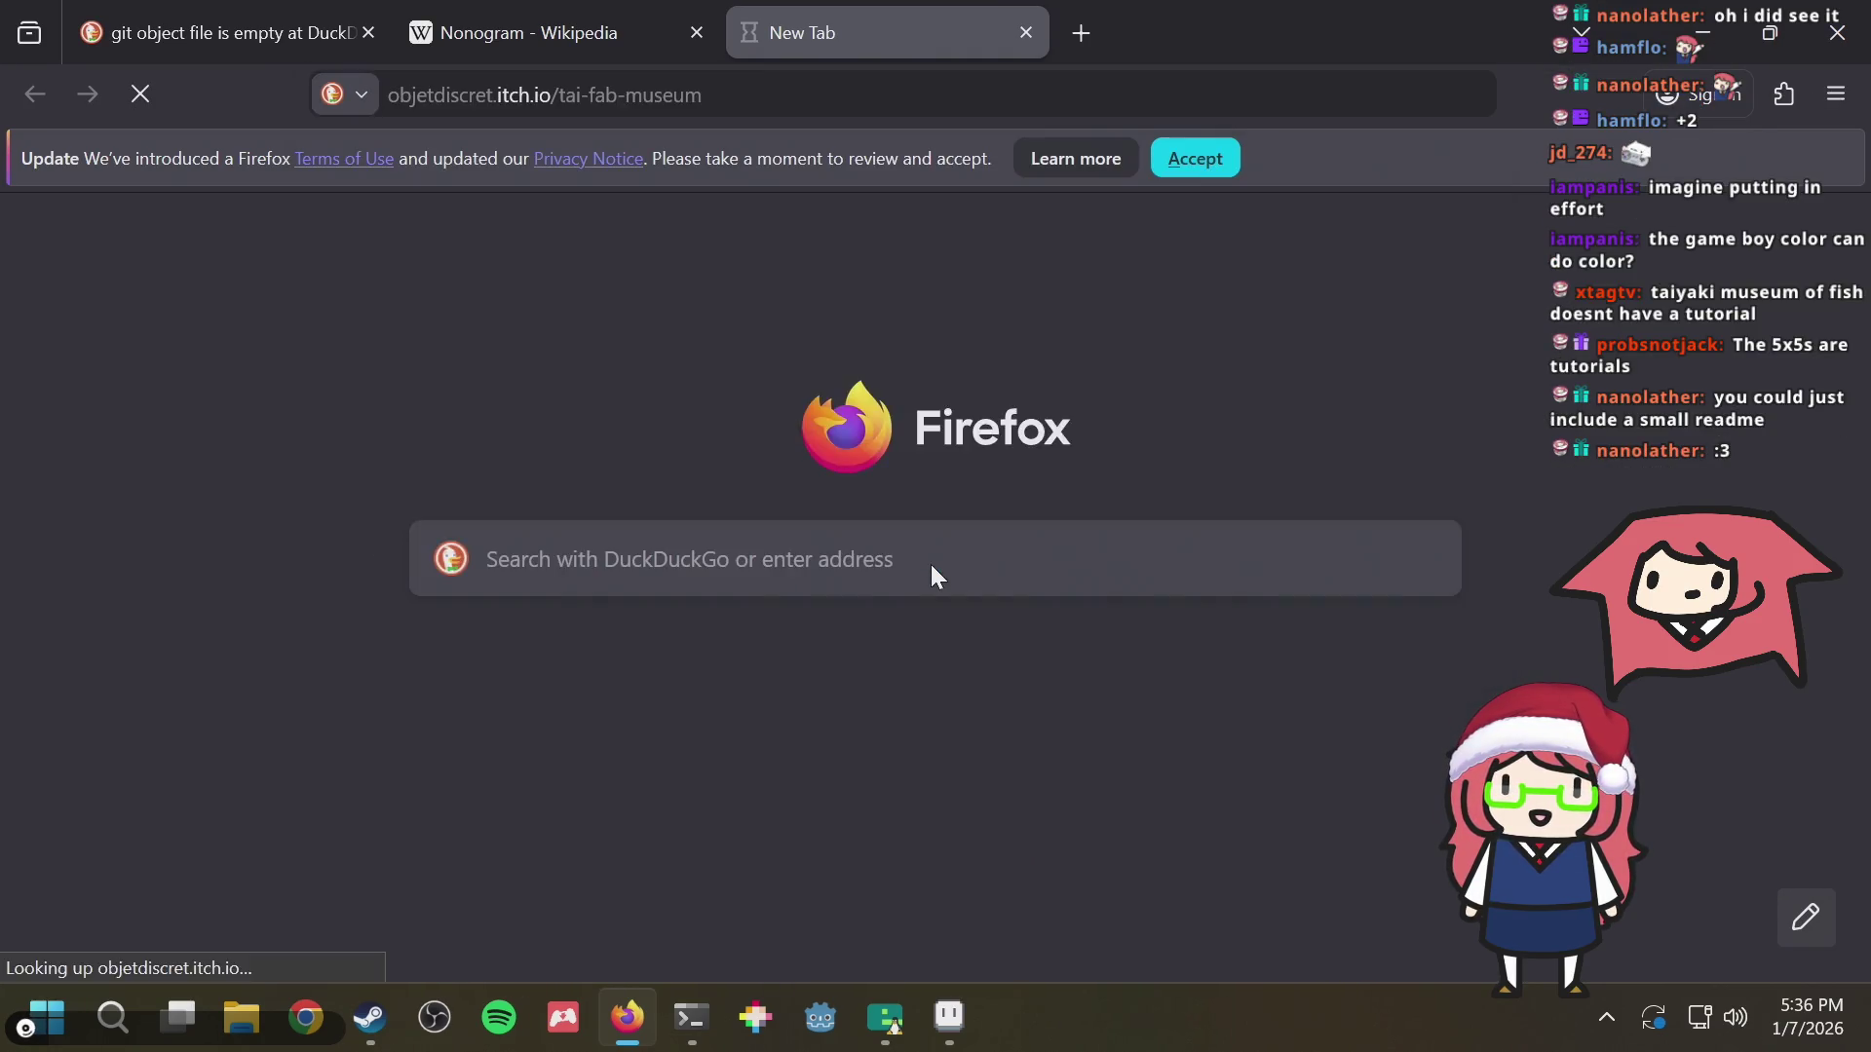
scroll(1110, 571, "down", 5)
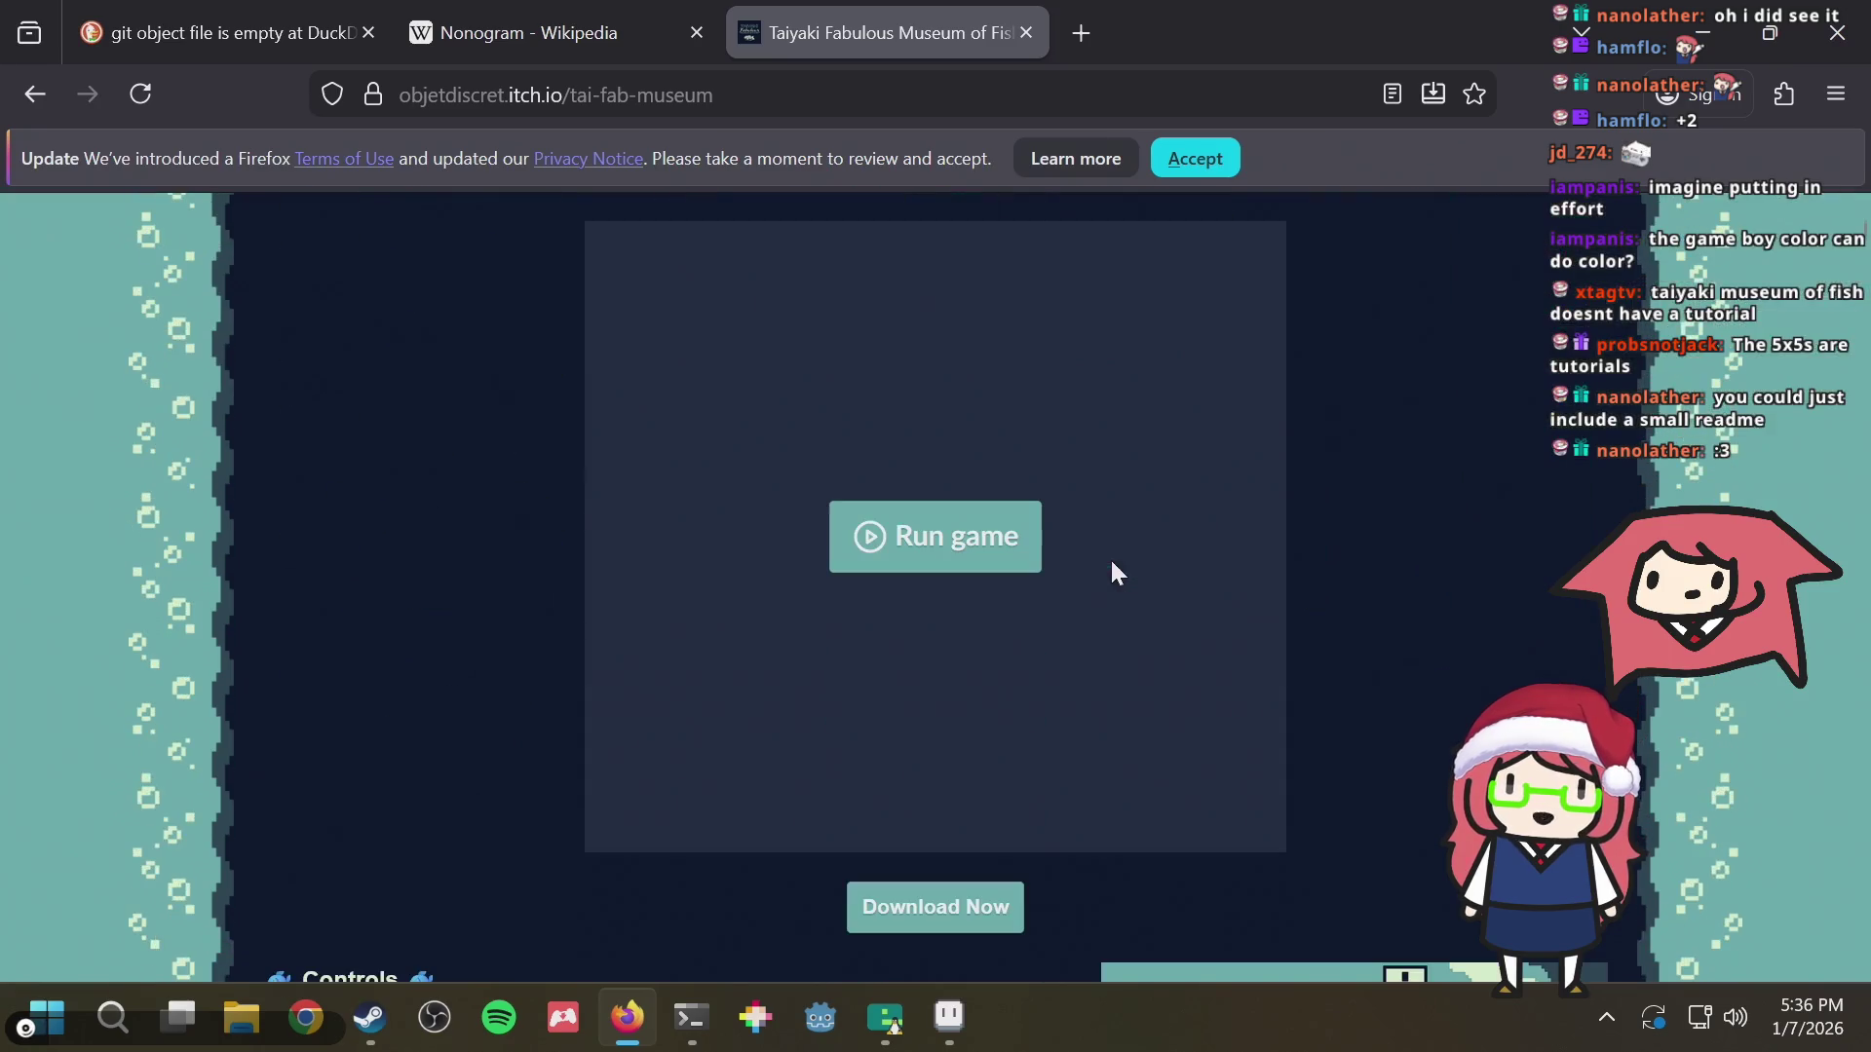
left_click(950, 542)
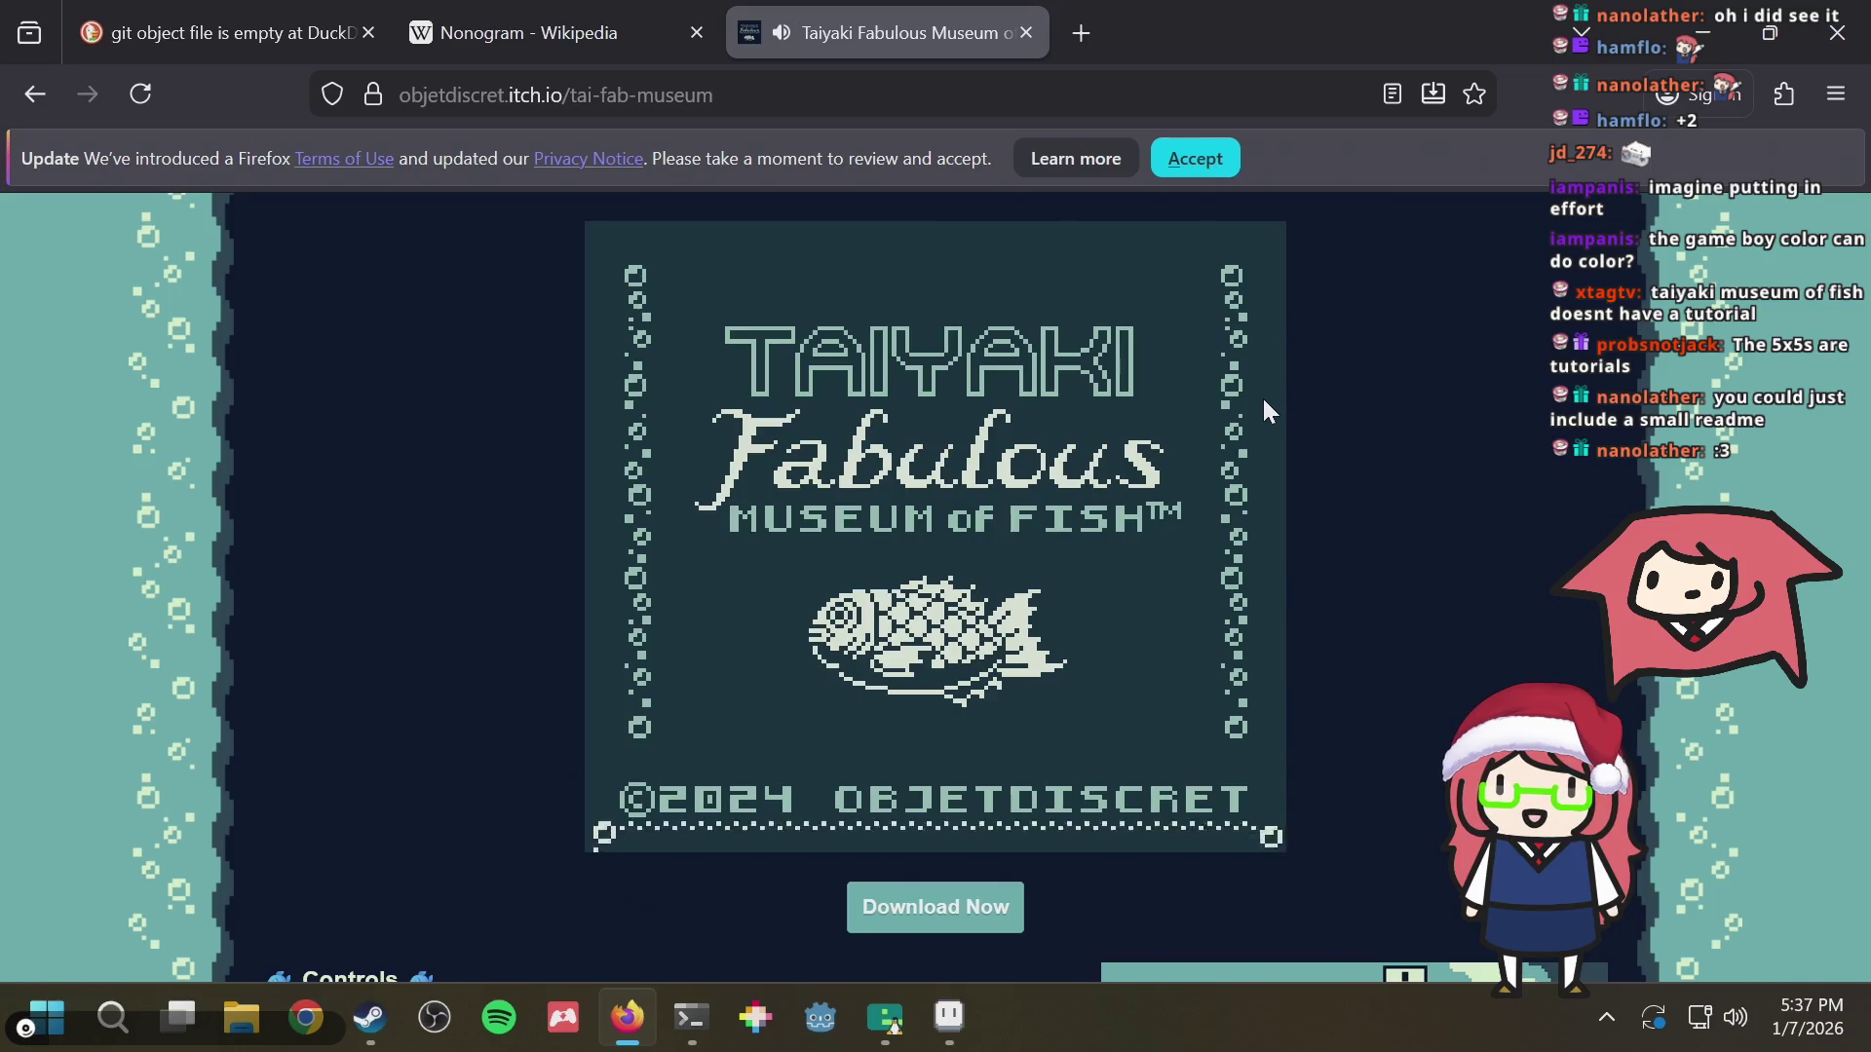
Choose Tutorial from the Taiyaki title menu and read through its first explanation page
key("Down")
key("z")
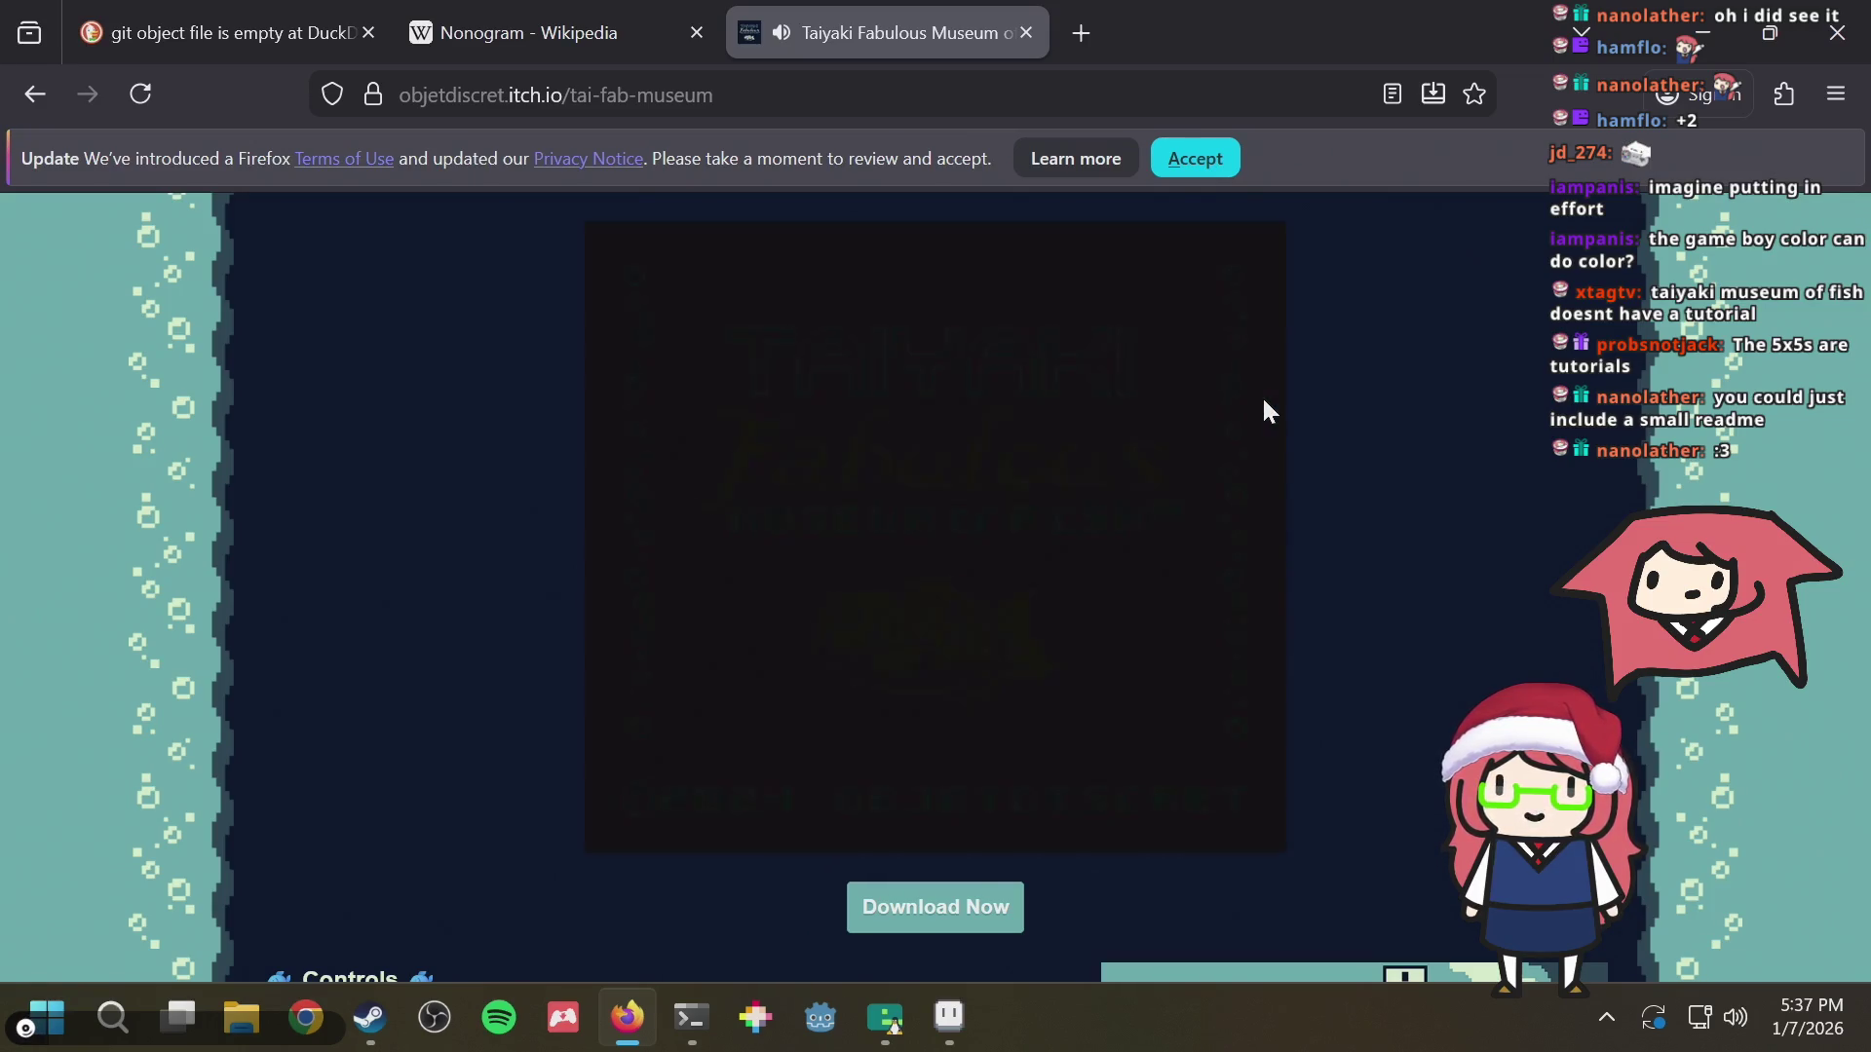
key("z")
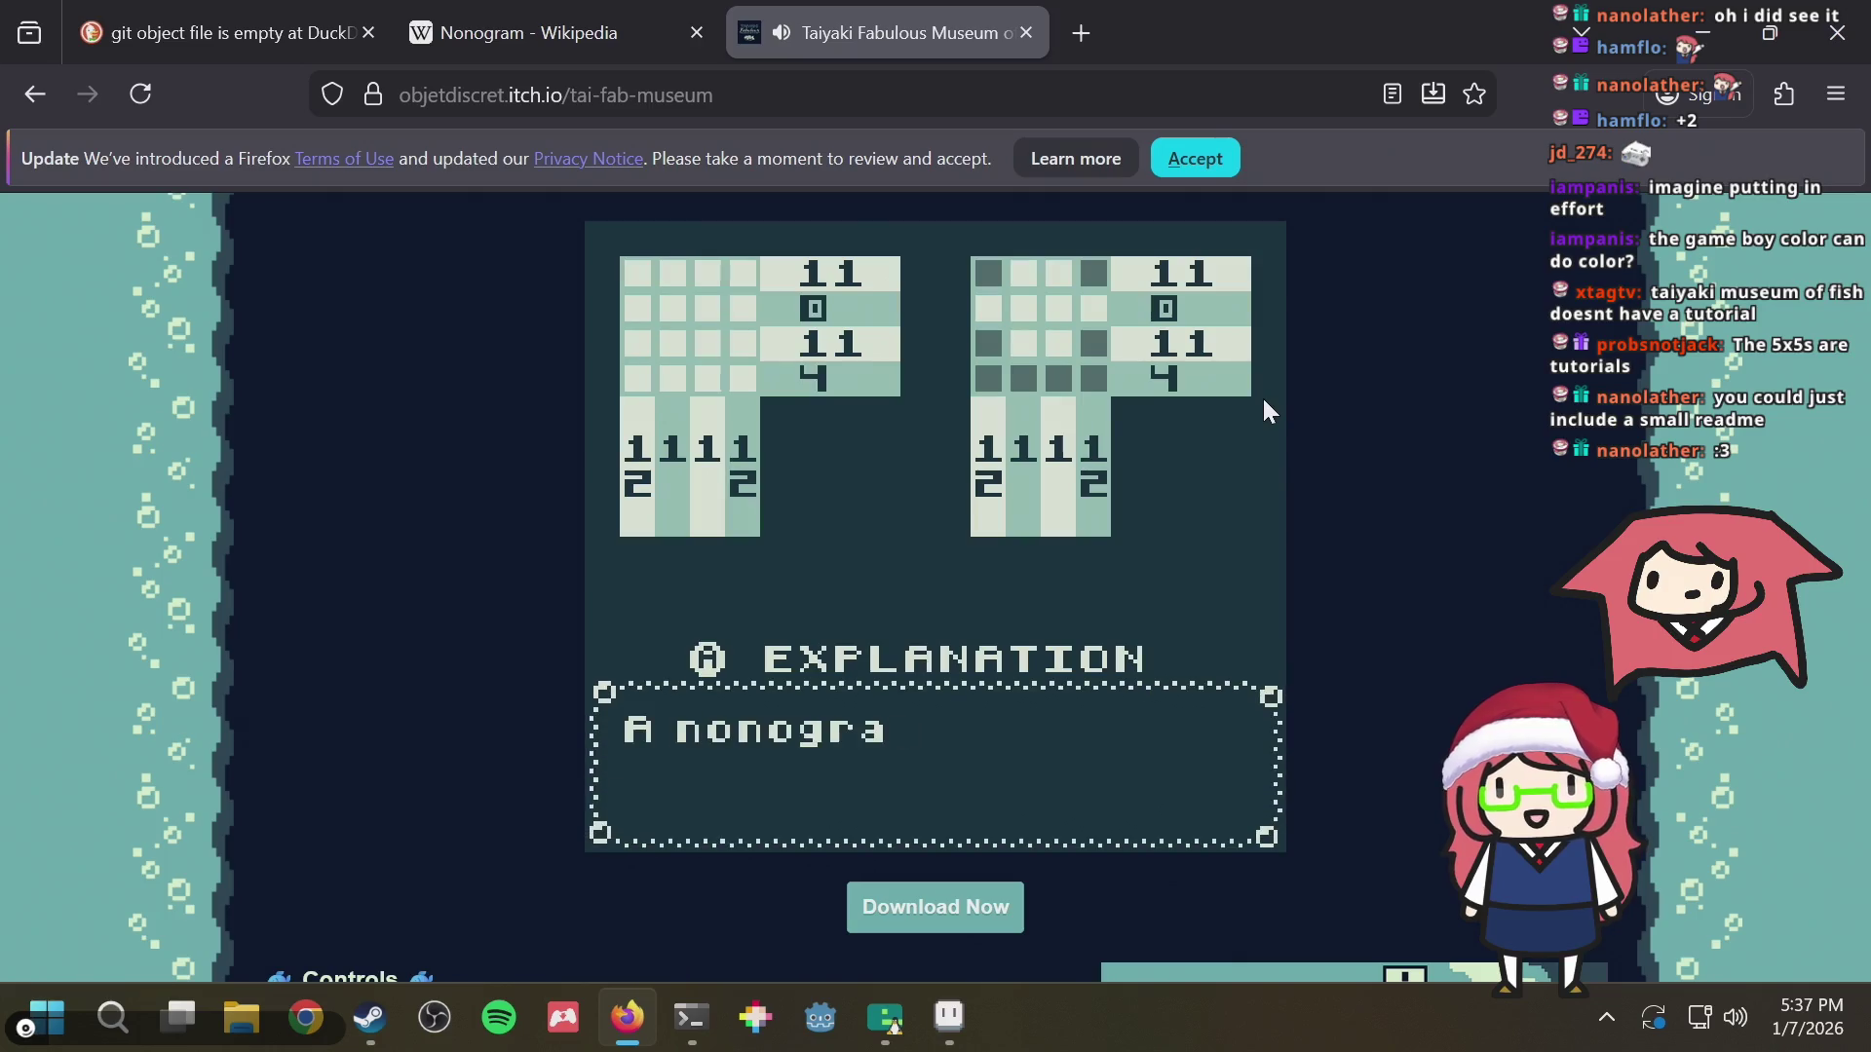
key("z")
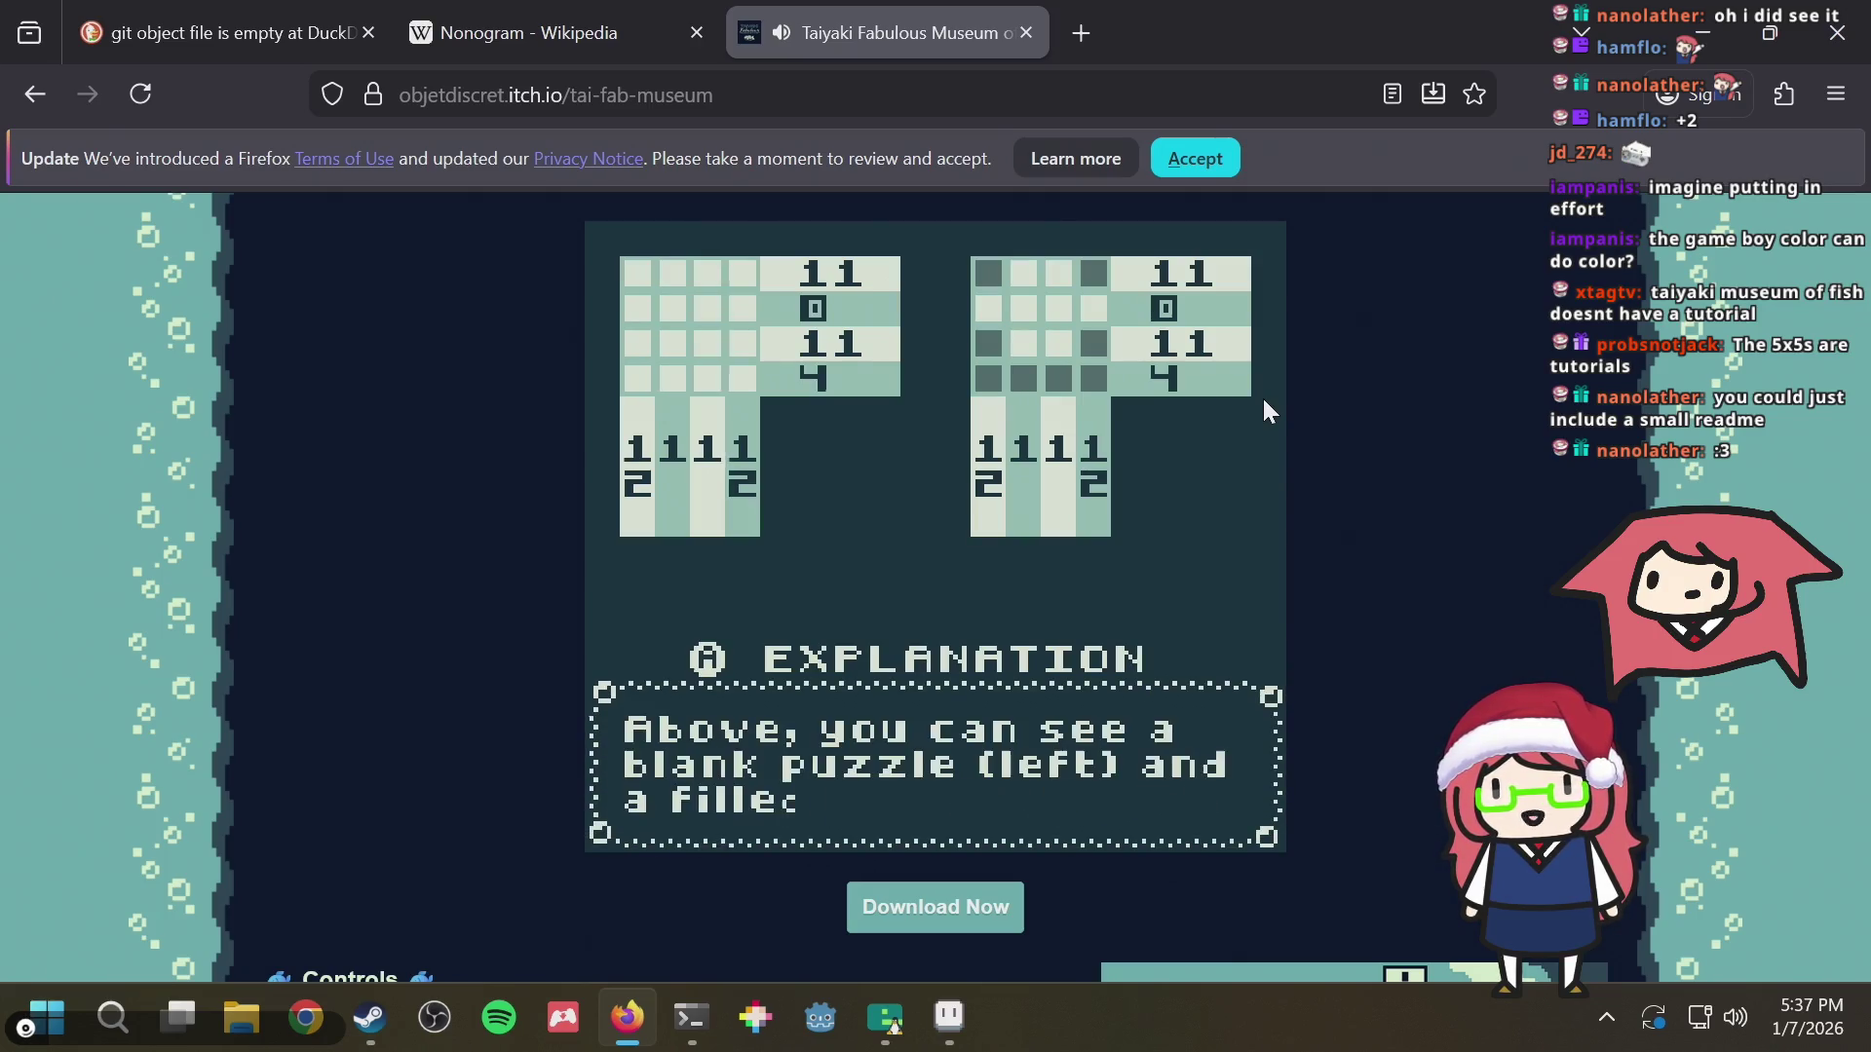
key("z")
Page through the remaining tutorial explanations, then close the game tab
key("Right")
key("z")
key("z")
key("z")
key("z")
key("z")
key("Right")
key("z")
key("z")
key("z")
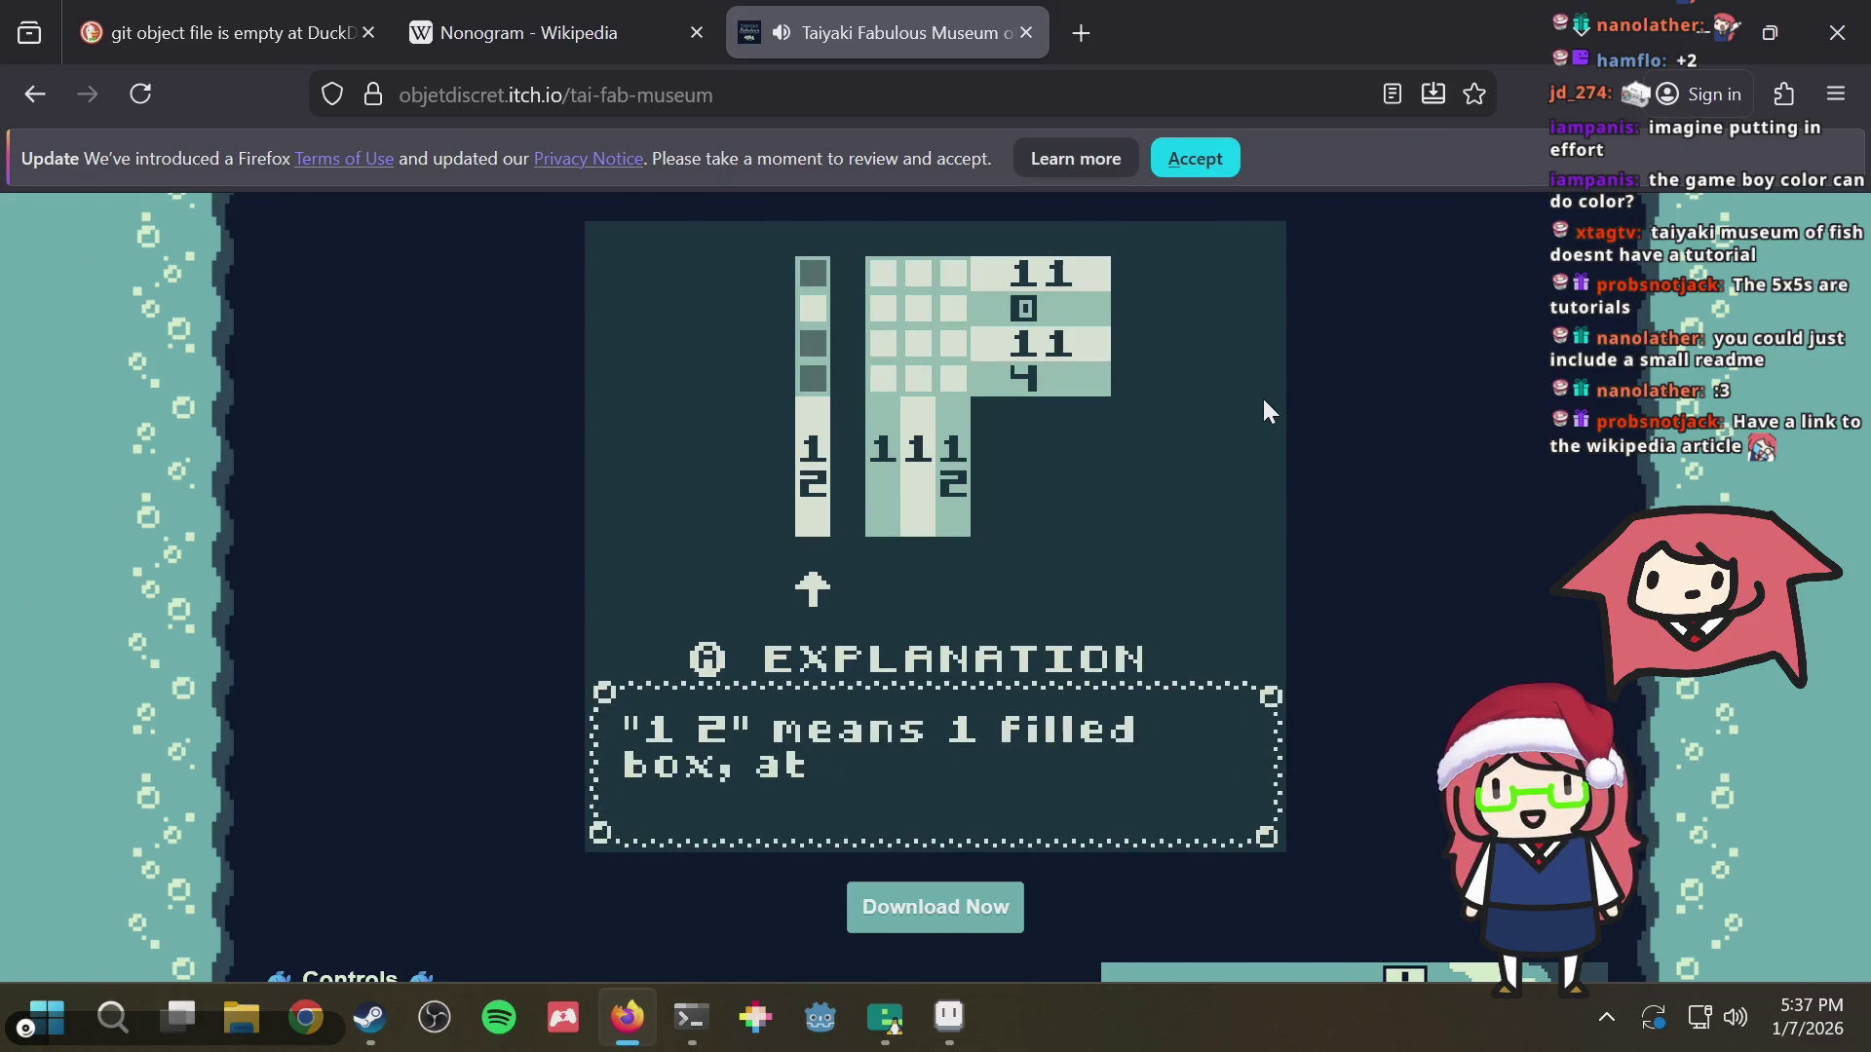
key("ctrl+w")
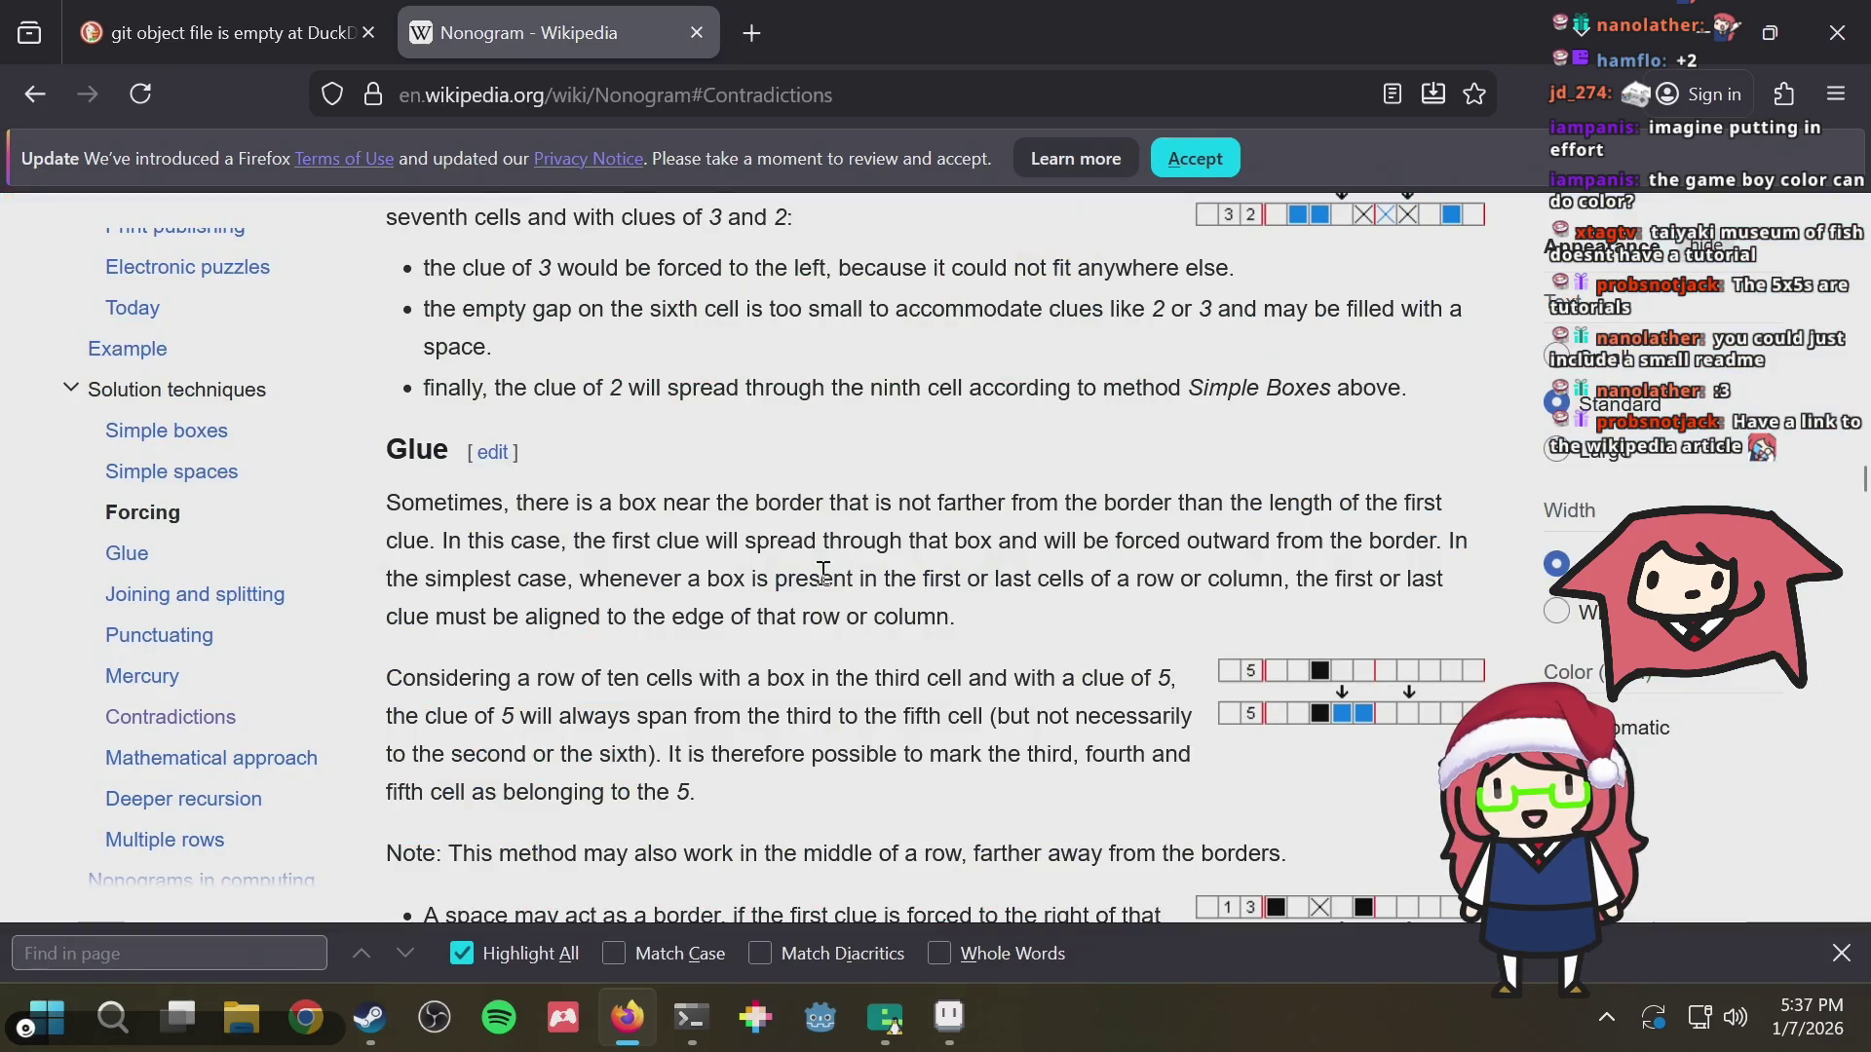
Dismiss find-in-page on the Nonogram article and bring the Emulicious window forward
key("ctrl+f")
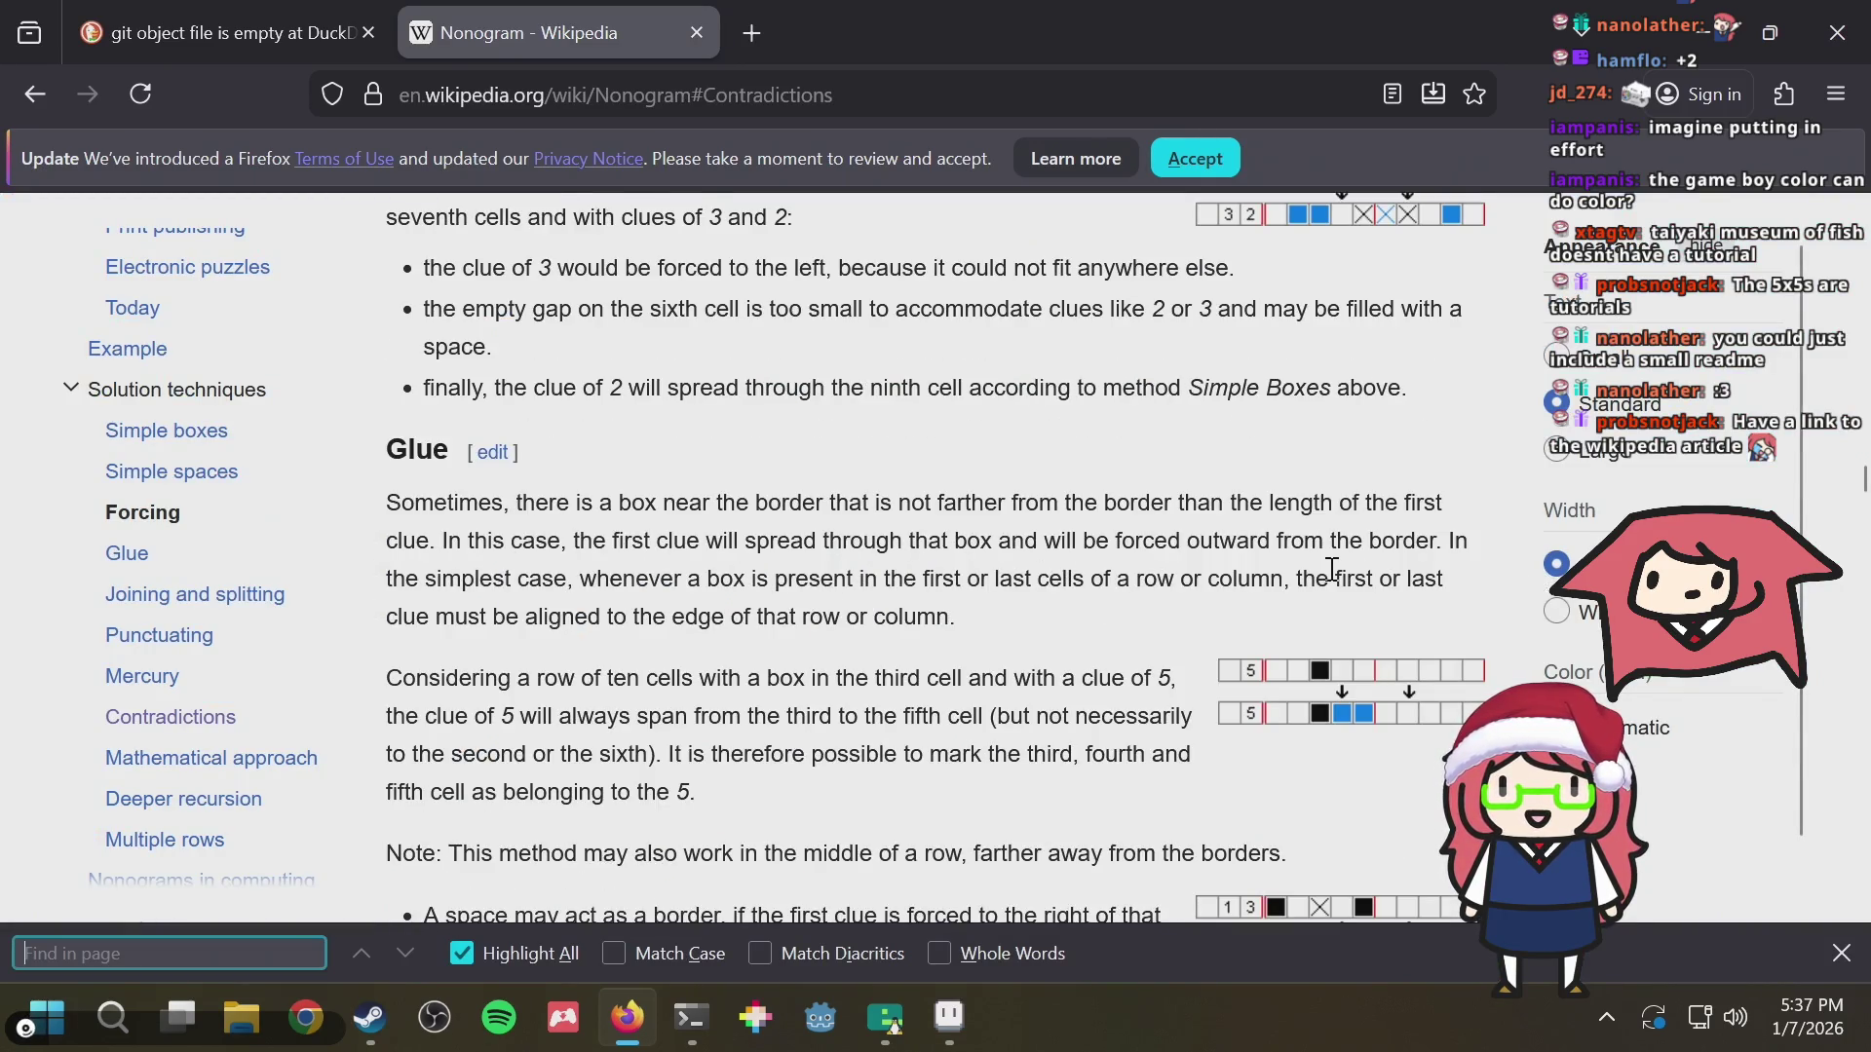
key("Escape")
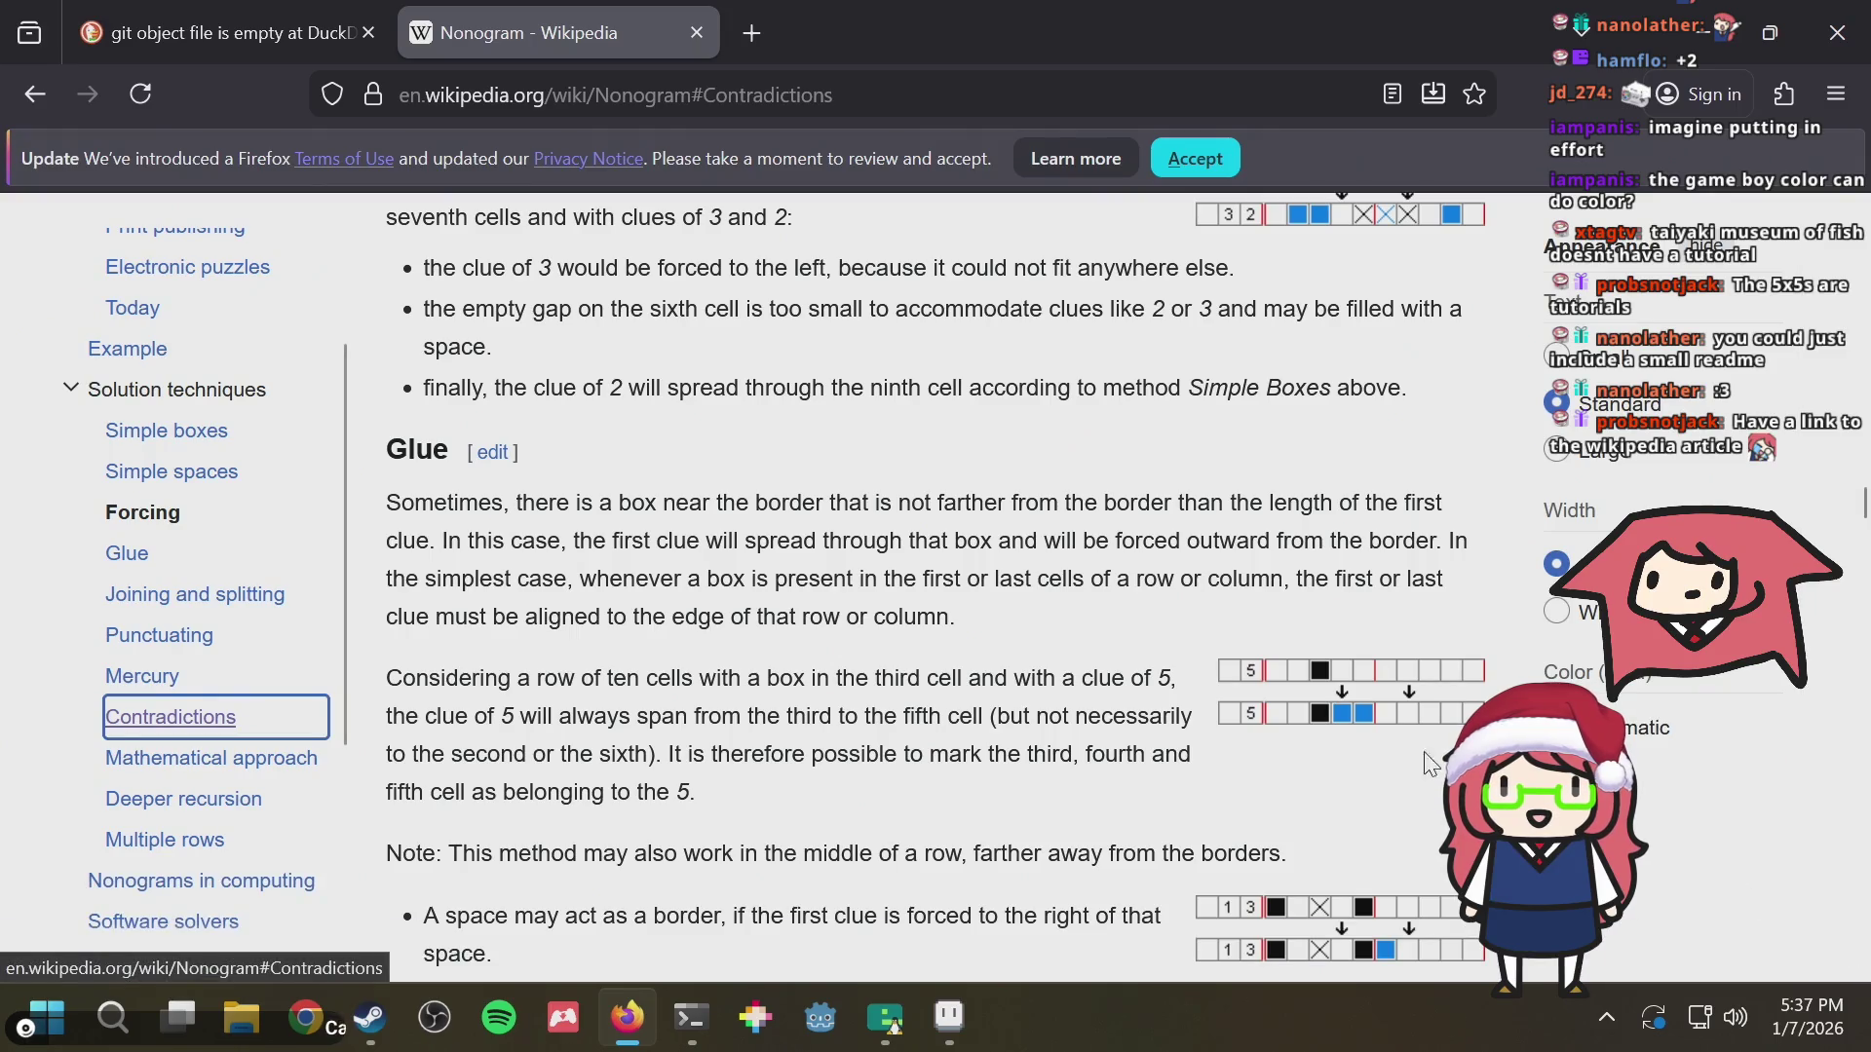
scroll(656, 614, "up", 3)
scroll(657, 615, "up", 2)
scroll(889, 596, "up", 4)
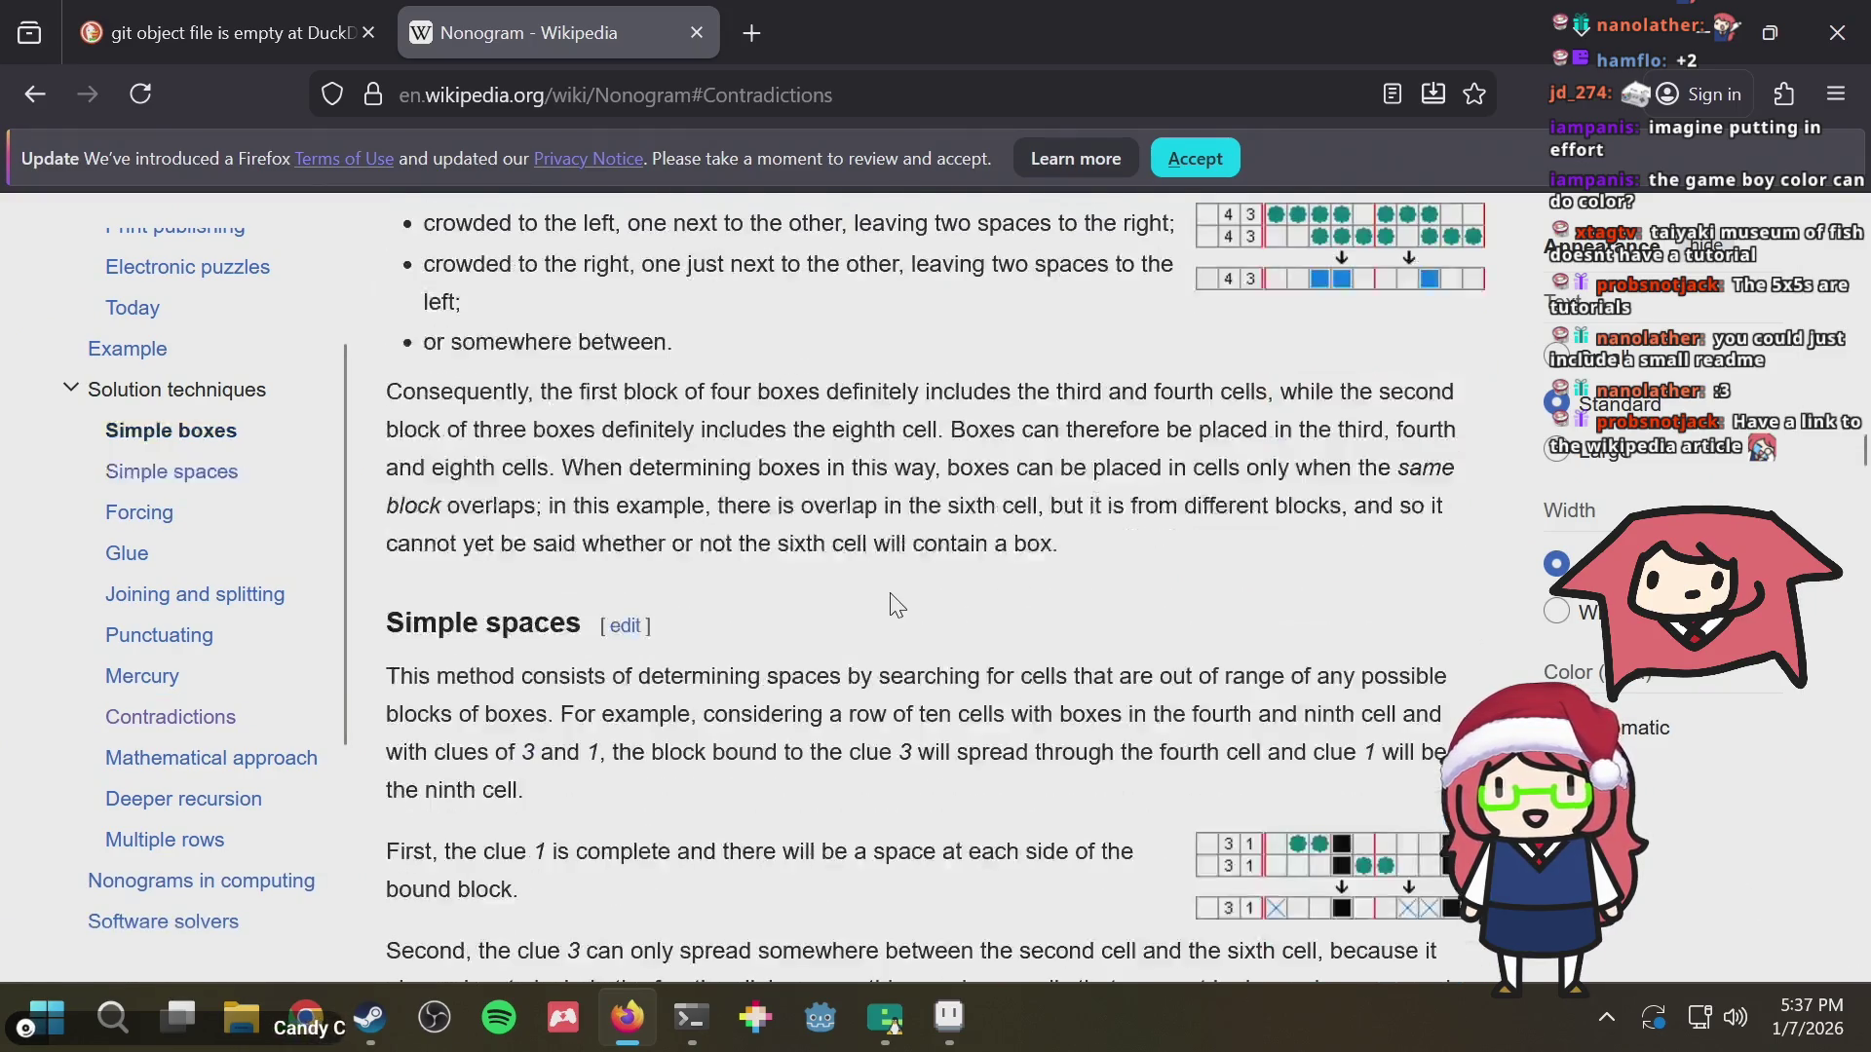
scroll(891, 594, "up", 2)
scroll(892, 594, "up", 4)
scroll(892, 596, "down", 2)
scroll(892, 596, "down", 6)
scroll(891, 596, "up", 4)
scroll(894, 601, "up", 6)
scroll(896, 602, "down", 2)
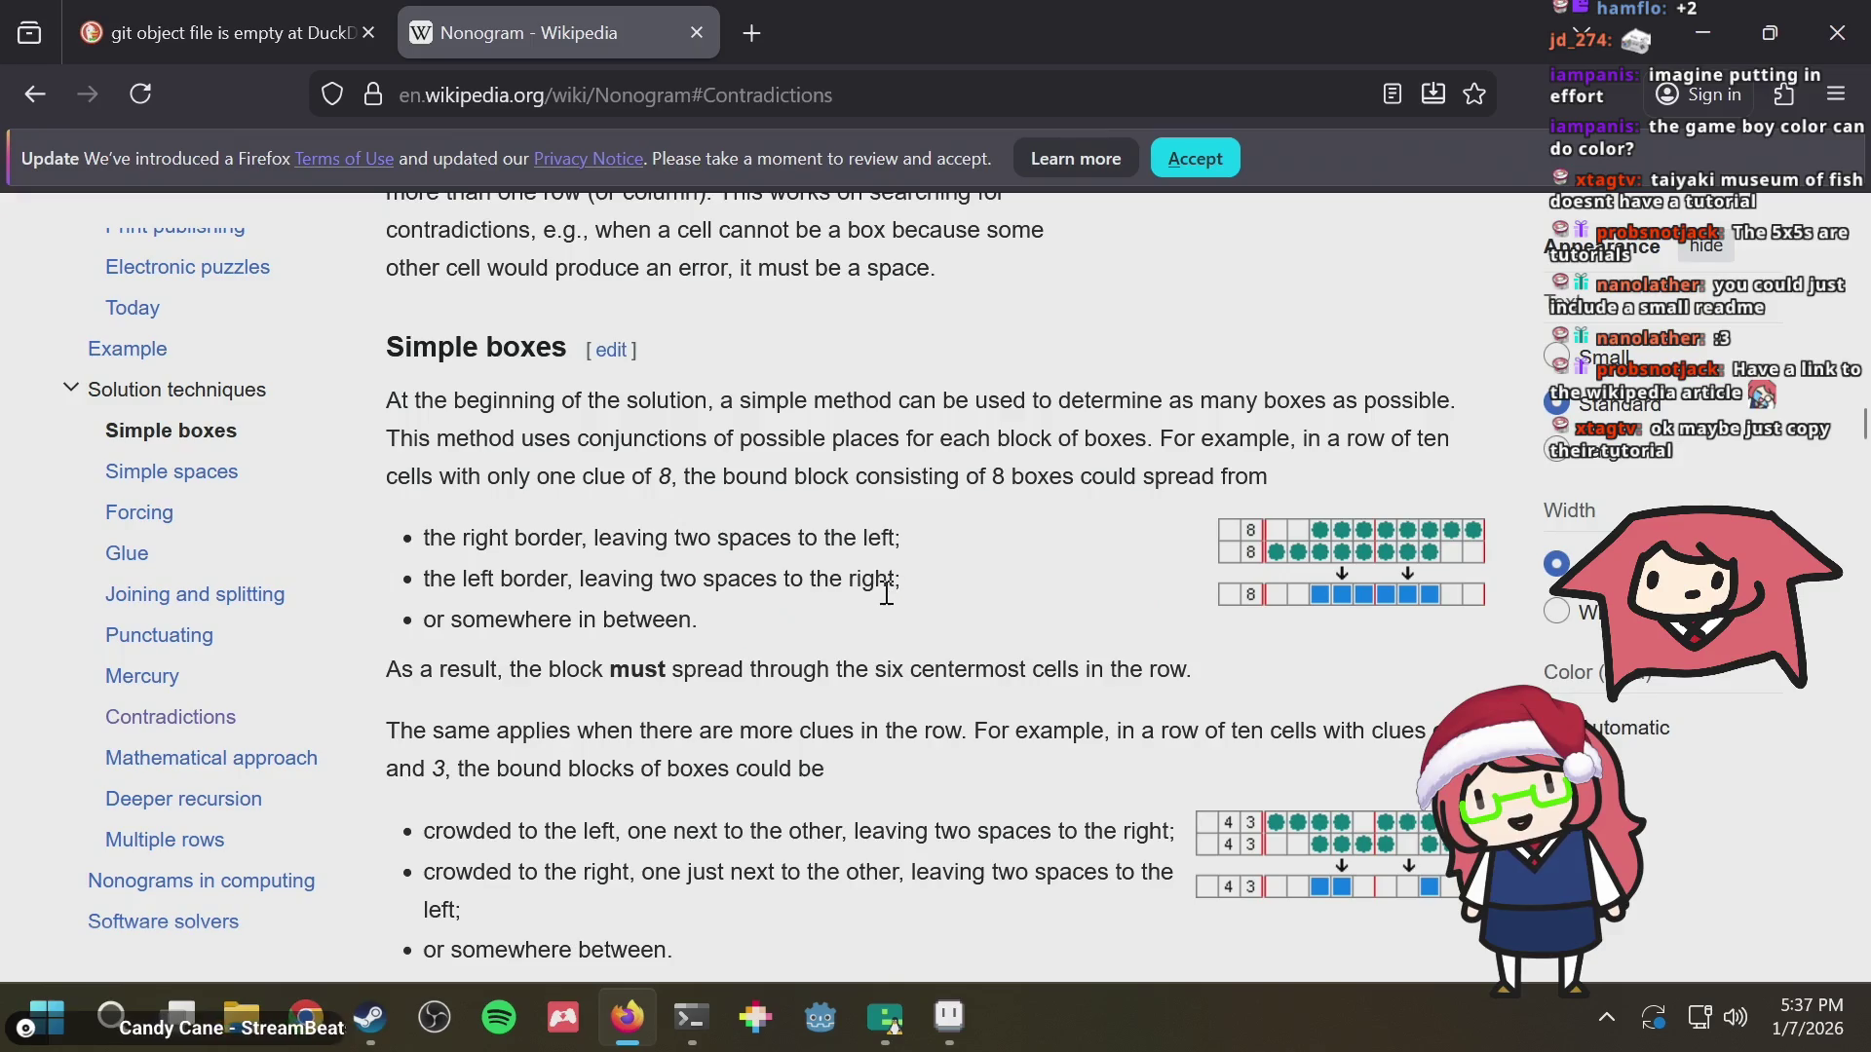
scroll(886, 594, "up", 2)
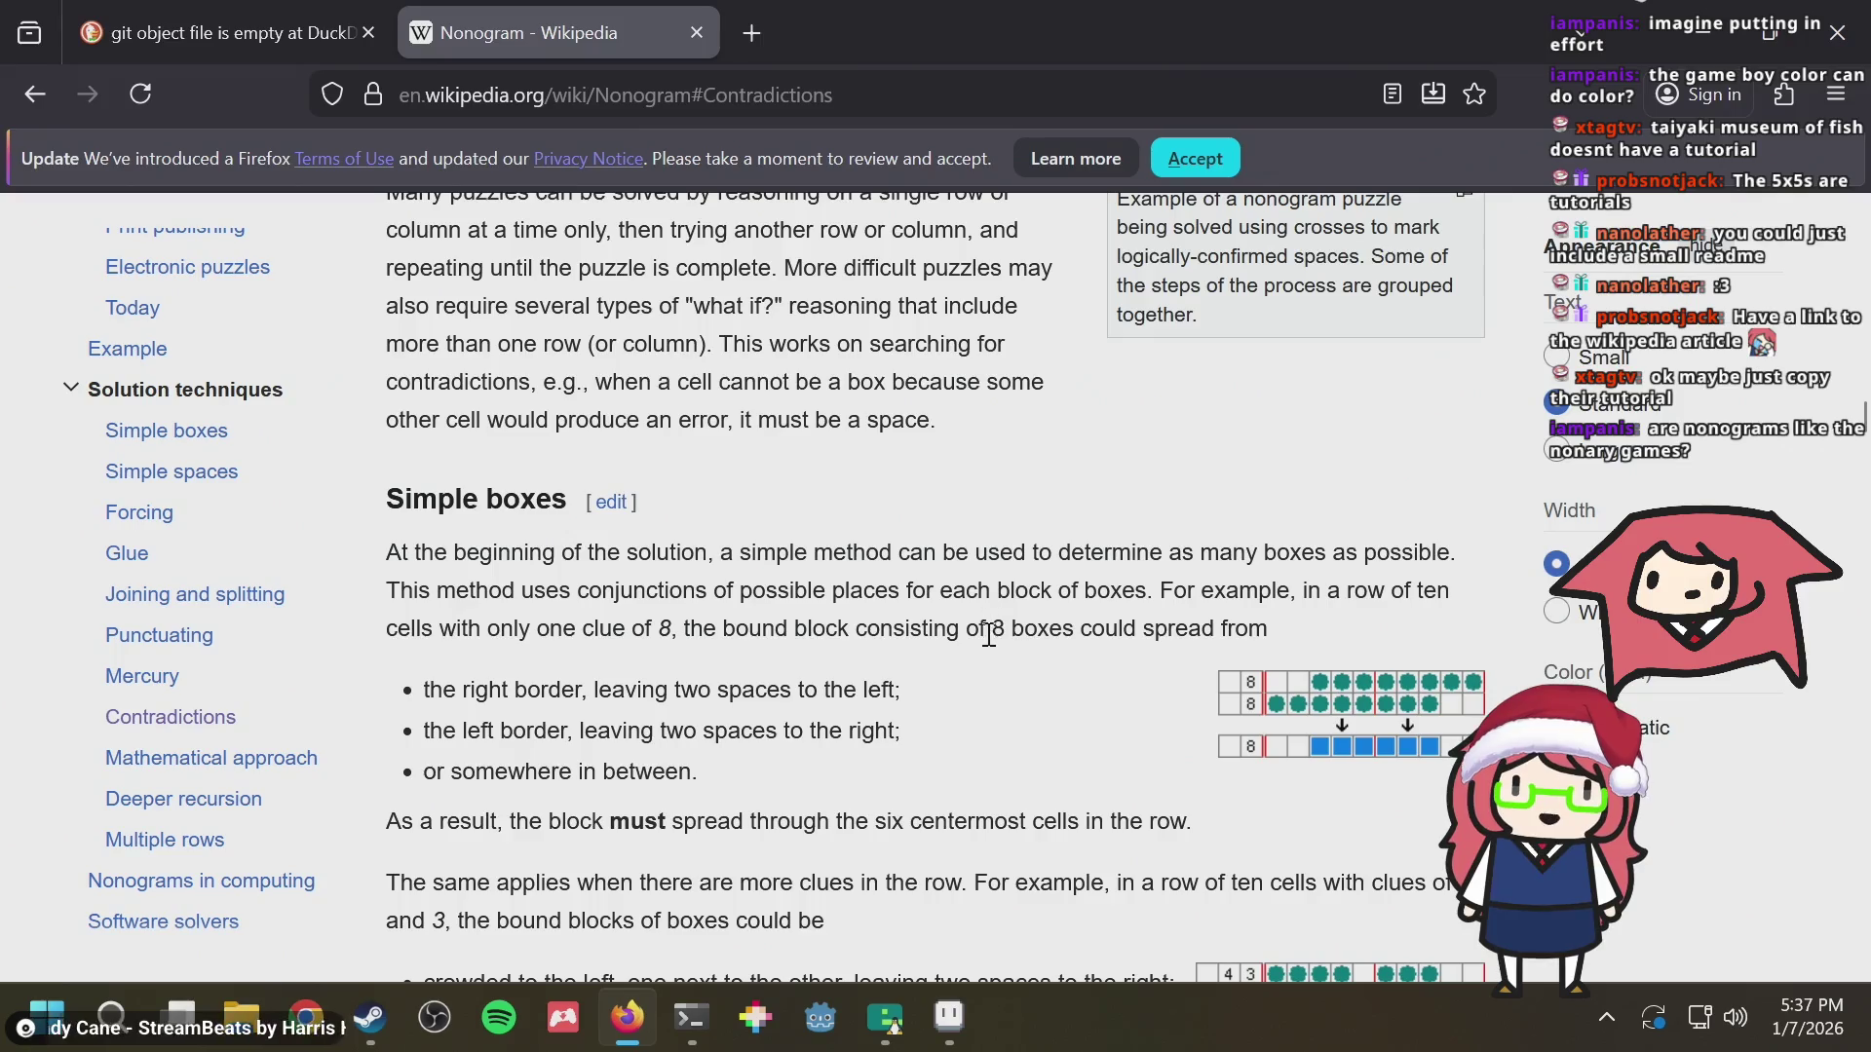
scroll(986, 653, "up", 2)
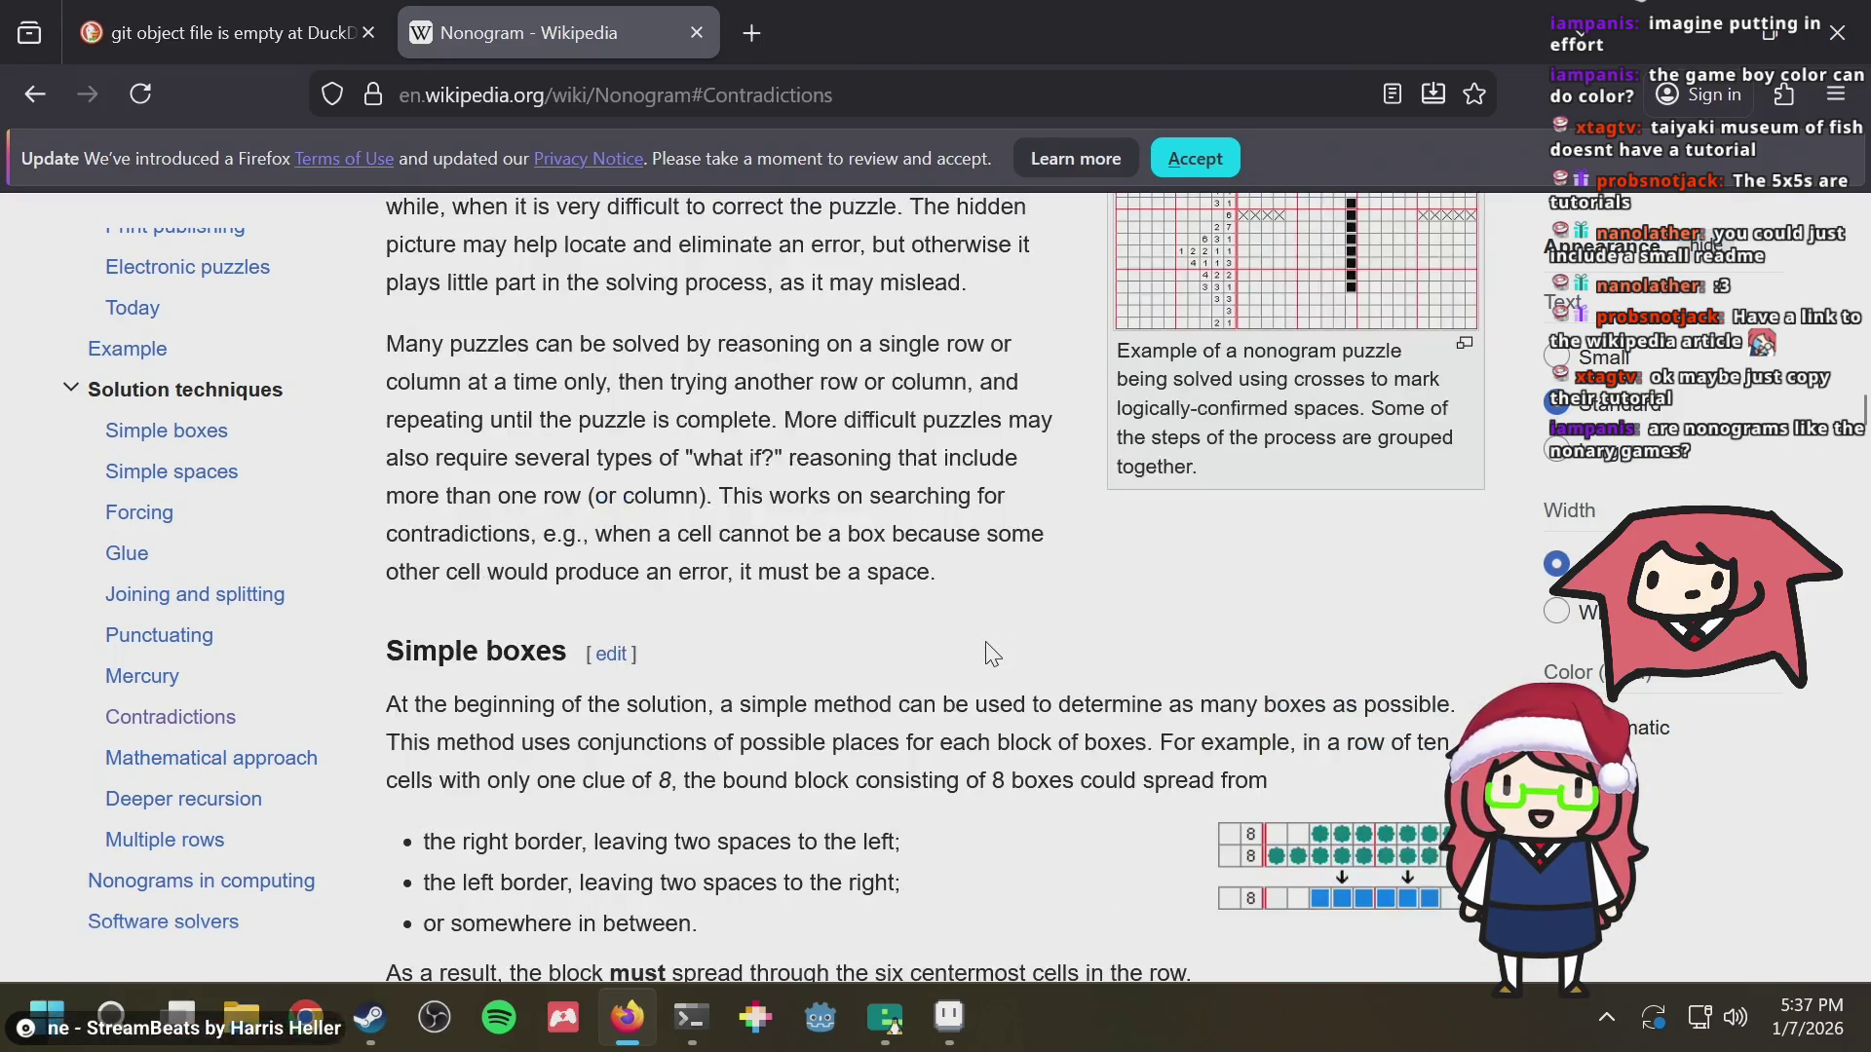
scroll(987, 647, "up", 4)
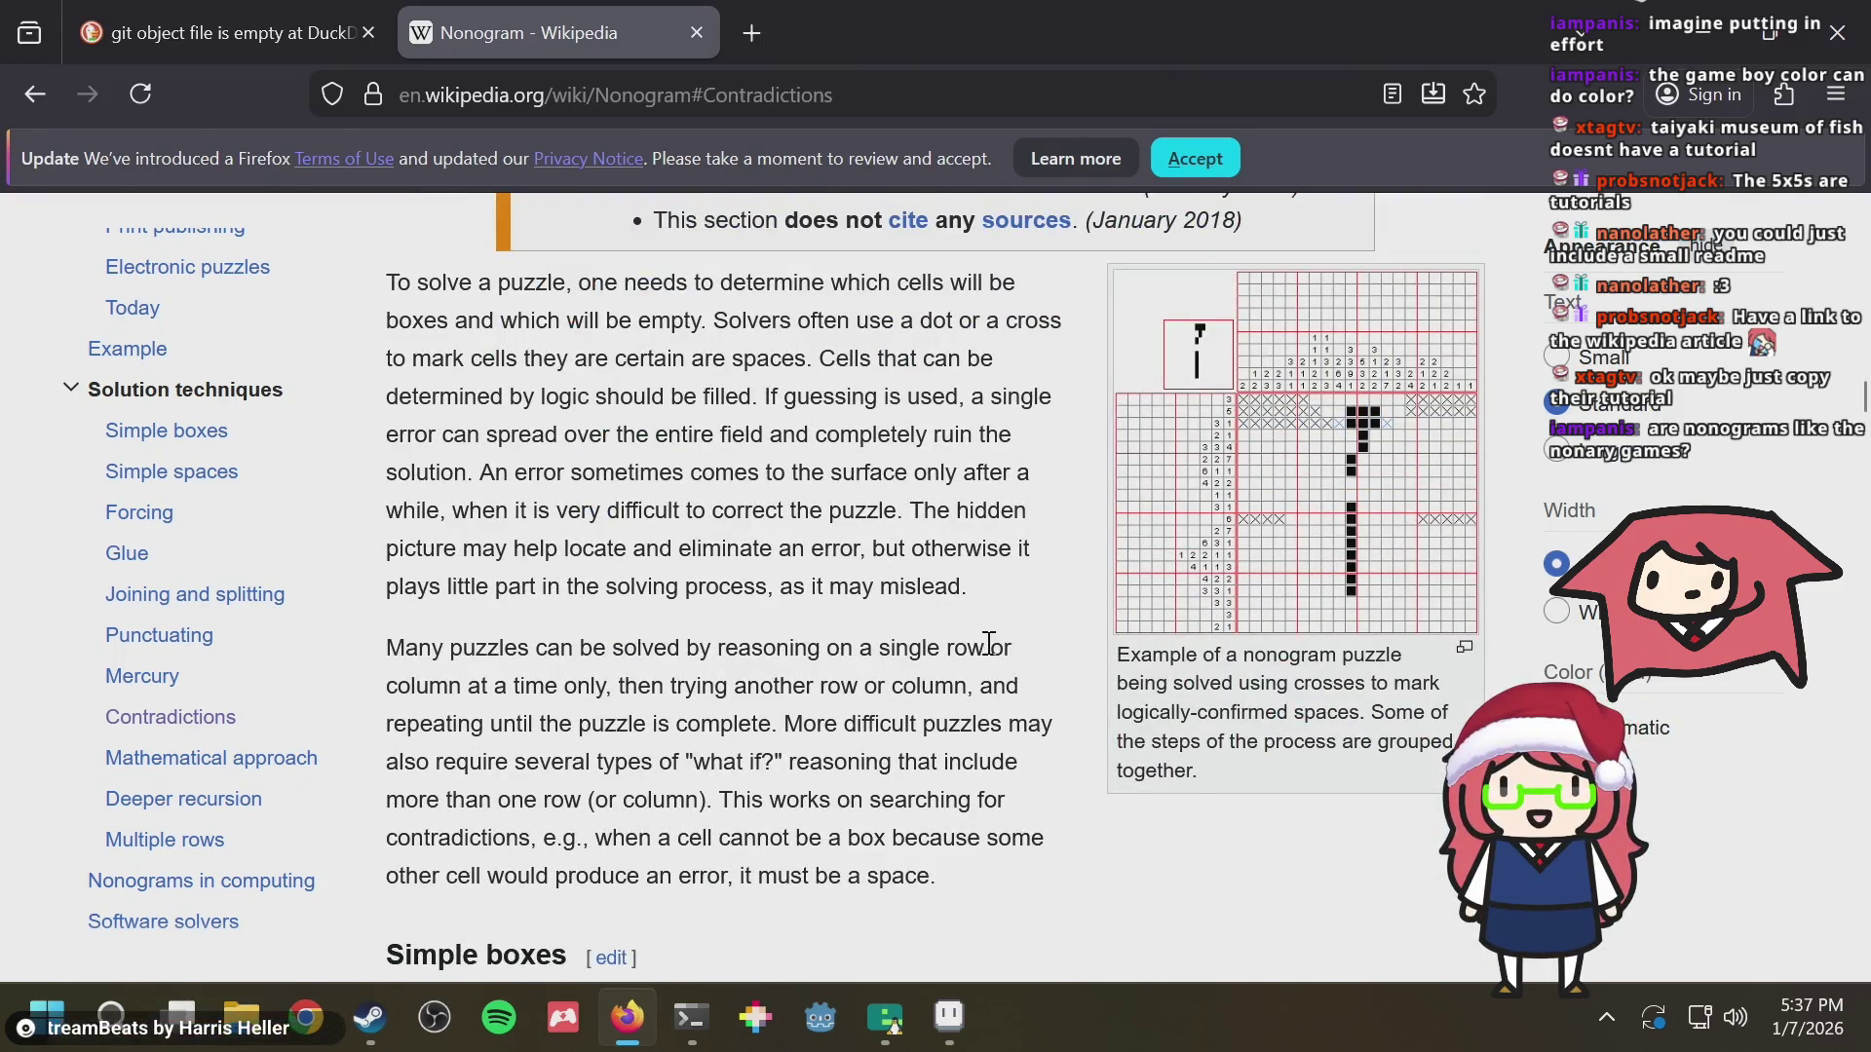
scroll(988, 645, "up", 5)
scroll(985, 615, "up", 5)
scroll(983, 607, "up", 2)
scroll(979, 603, "down", 3)
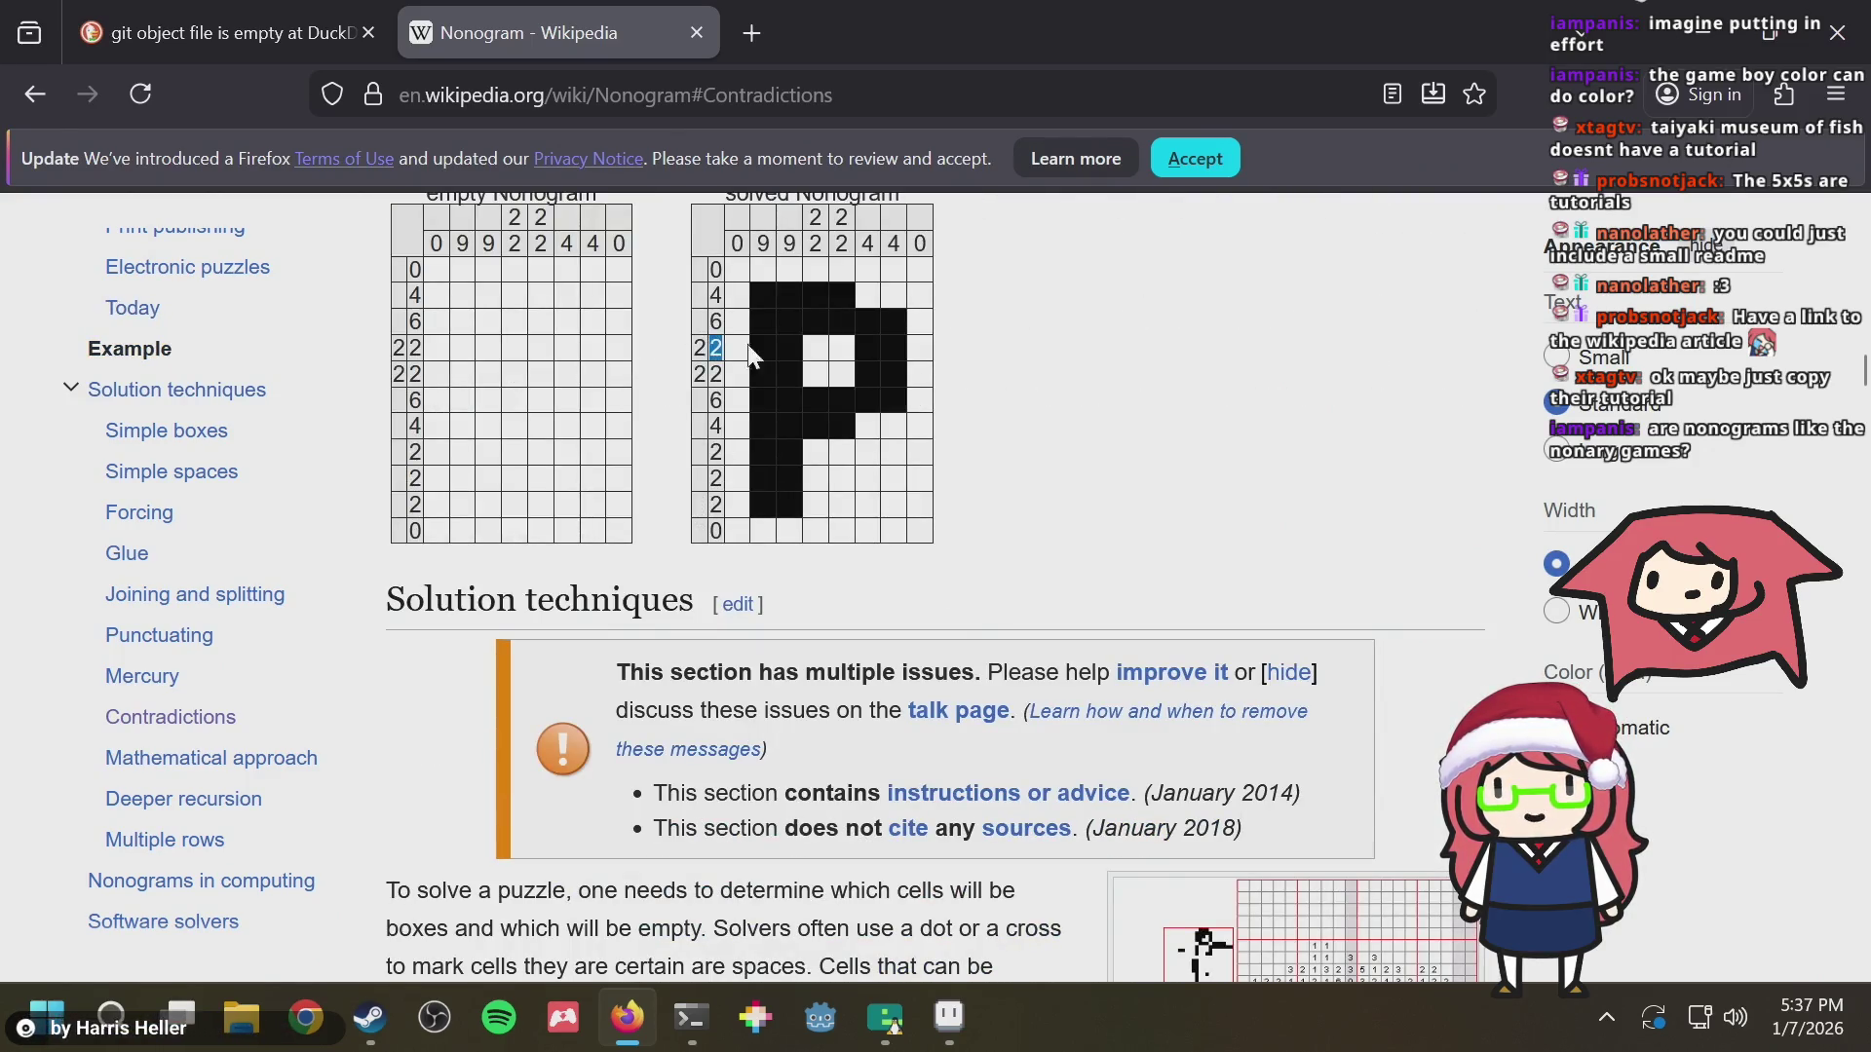
scroll(746, 299, "up", 4)
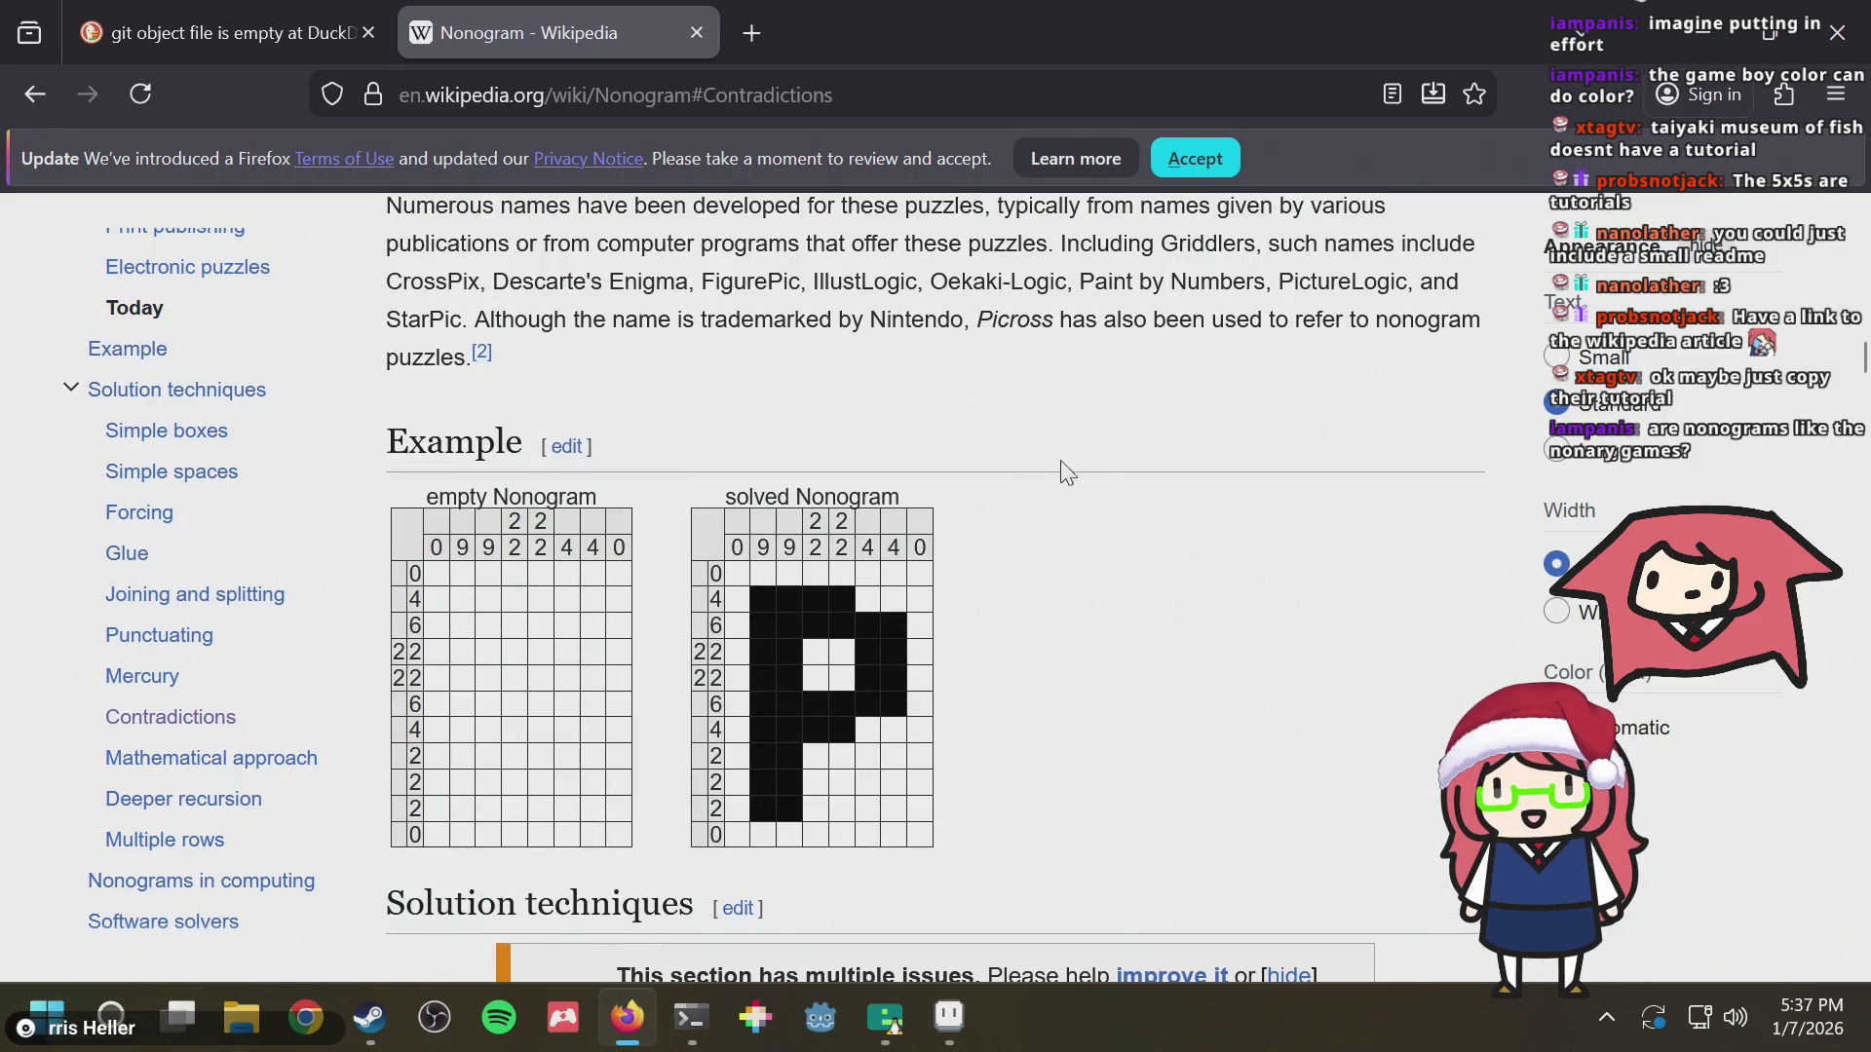
scroll(1146, 493, "down", 4)
scroll(1148, 493, "down", 8)
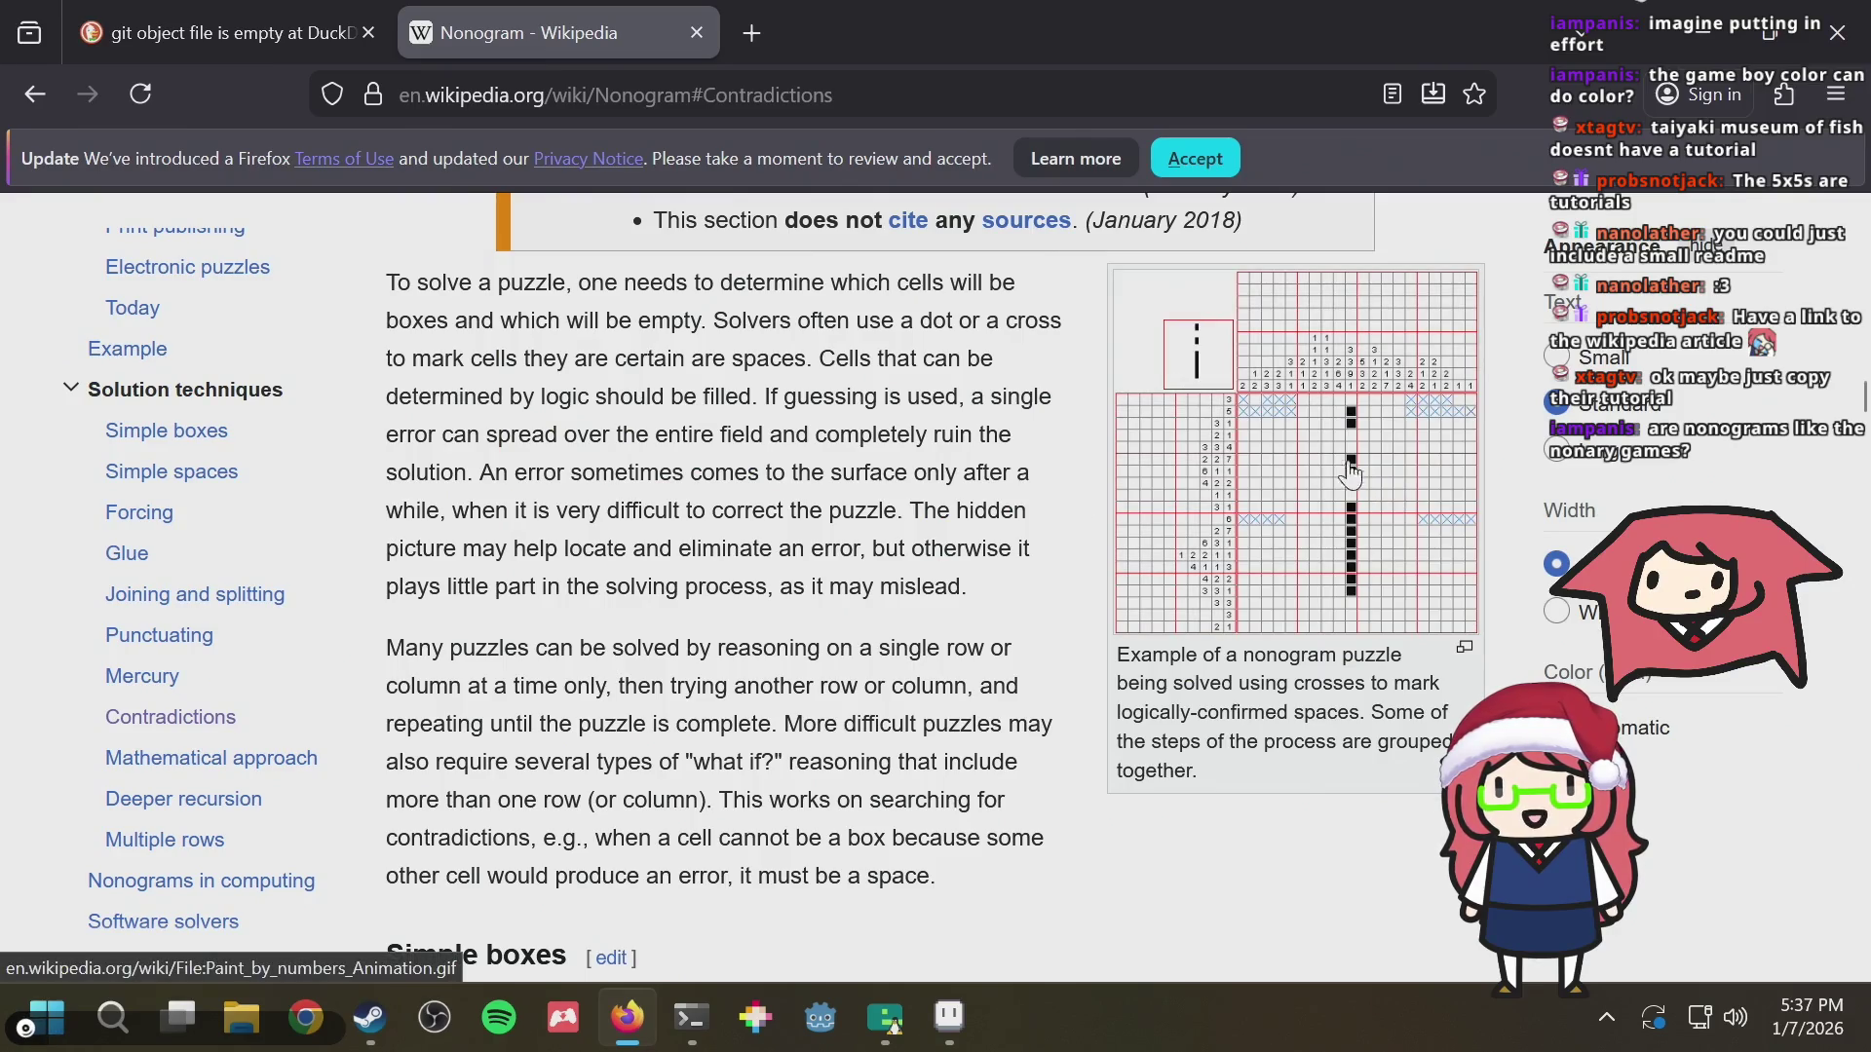
scroll(947, 587, "up", 2)
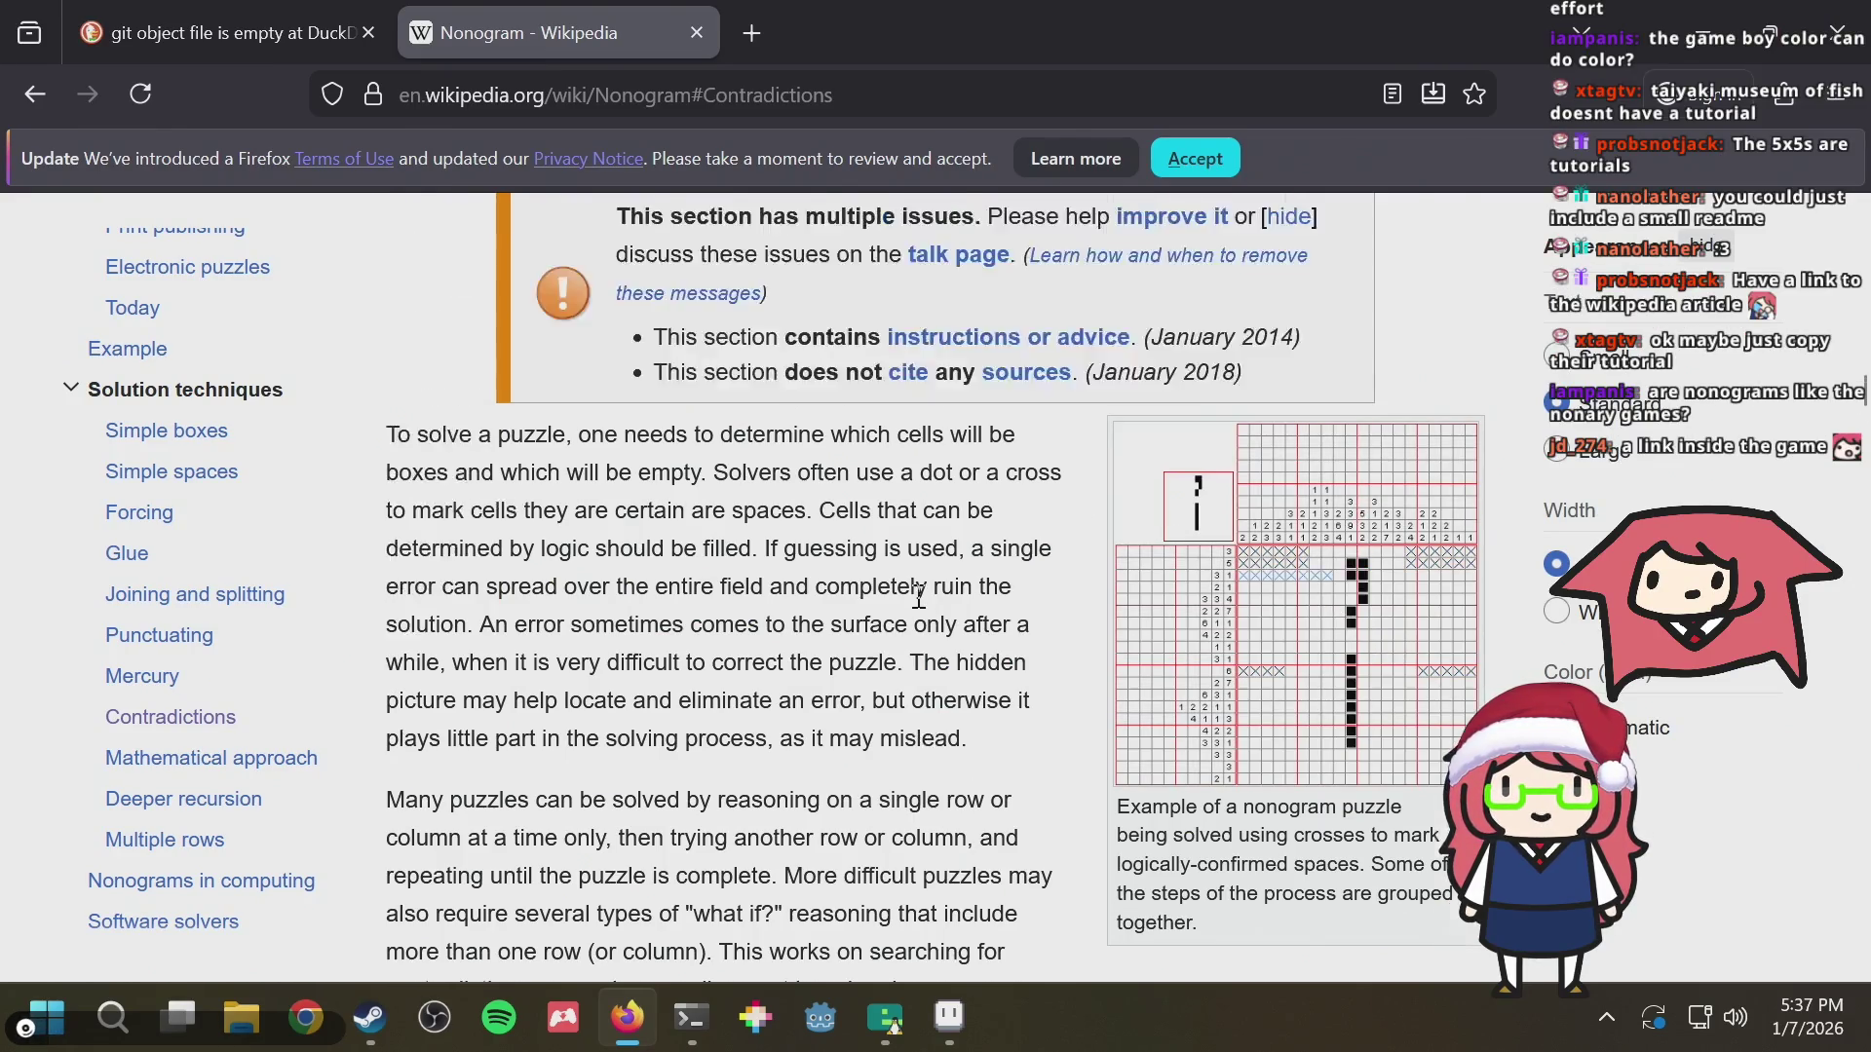
scroll(921, 607, "down", 8)
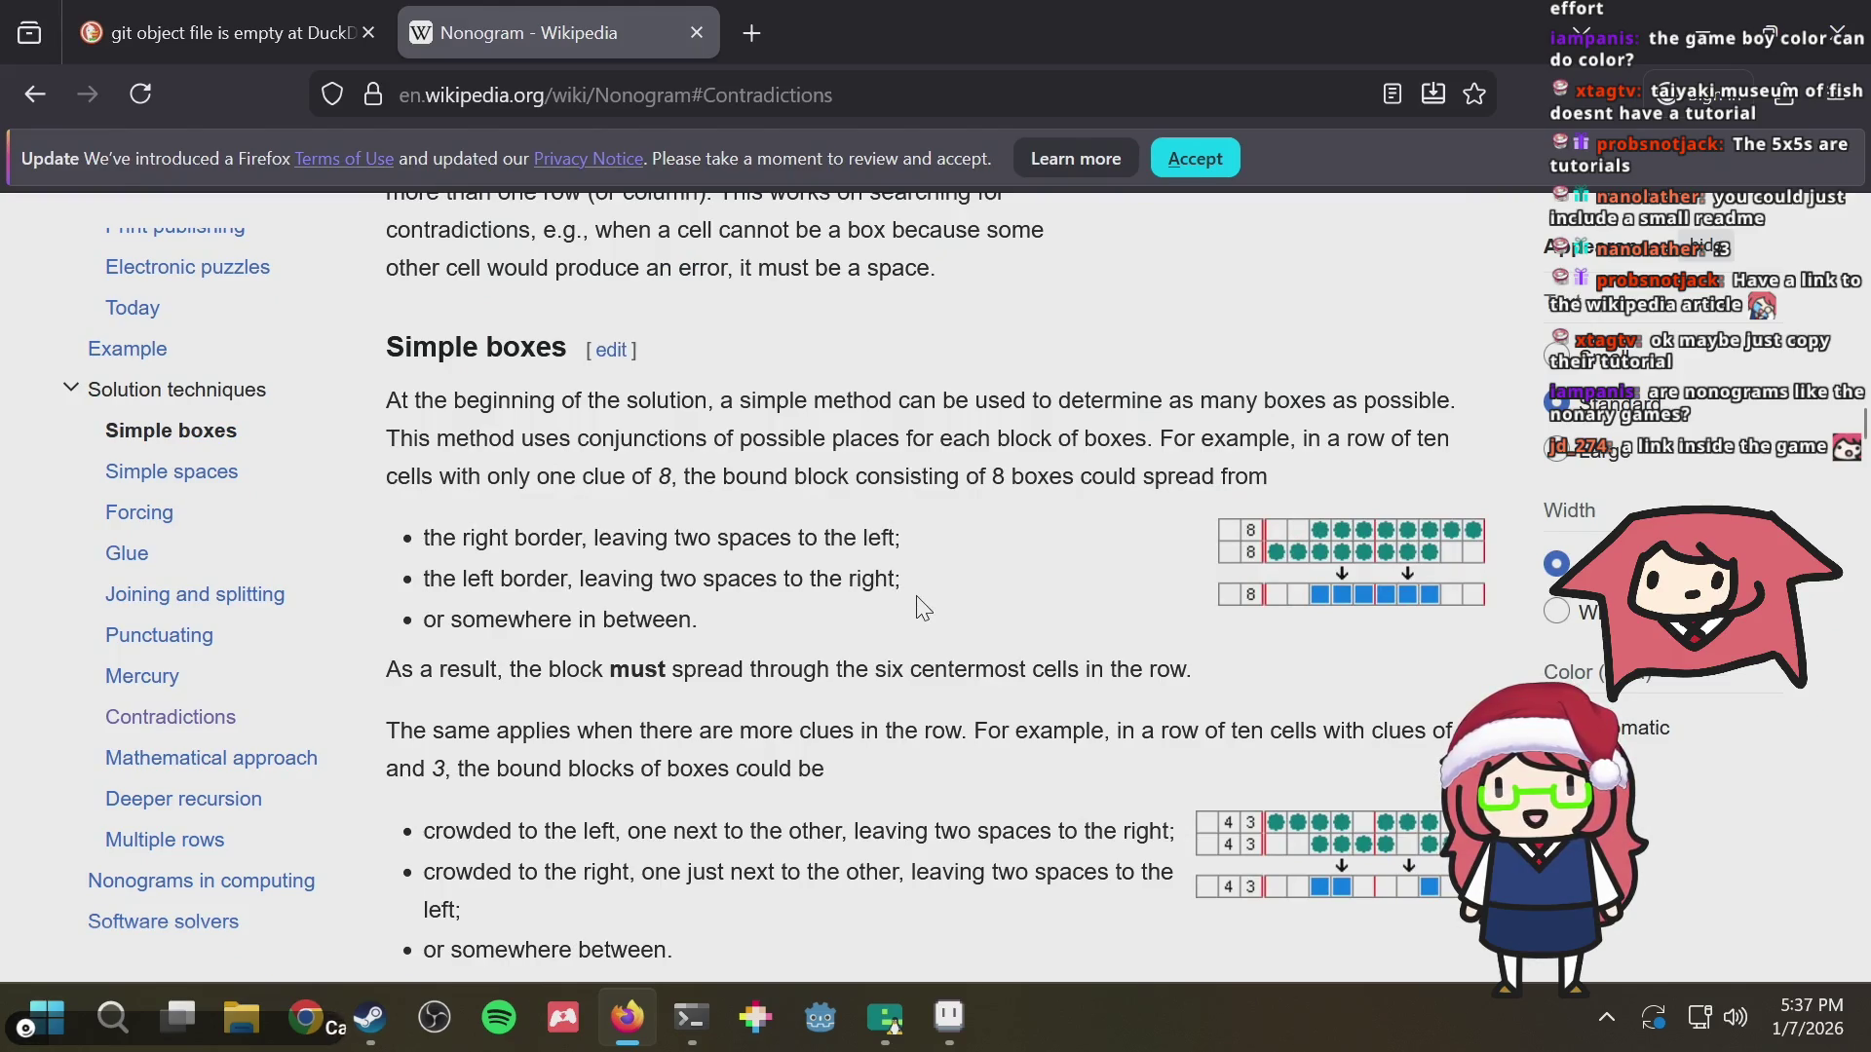
scroll(921, 607, "down", 2)
scroll(920, 607, "down", 5)
scroll(876, 556, "down", 6)
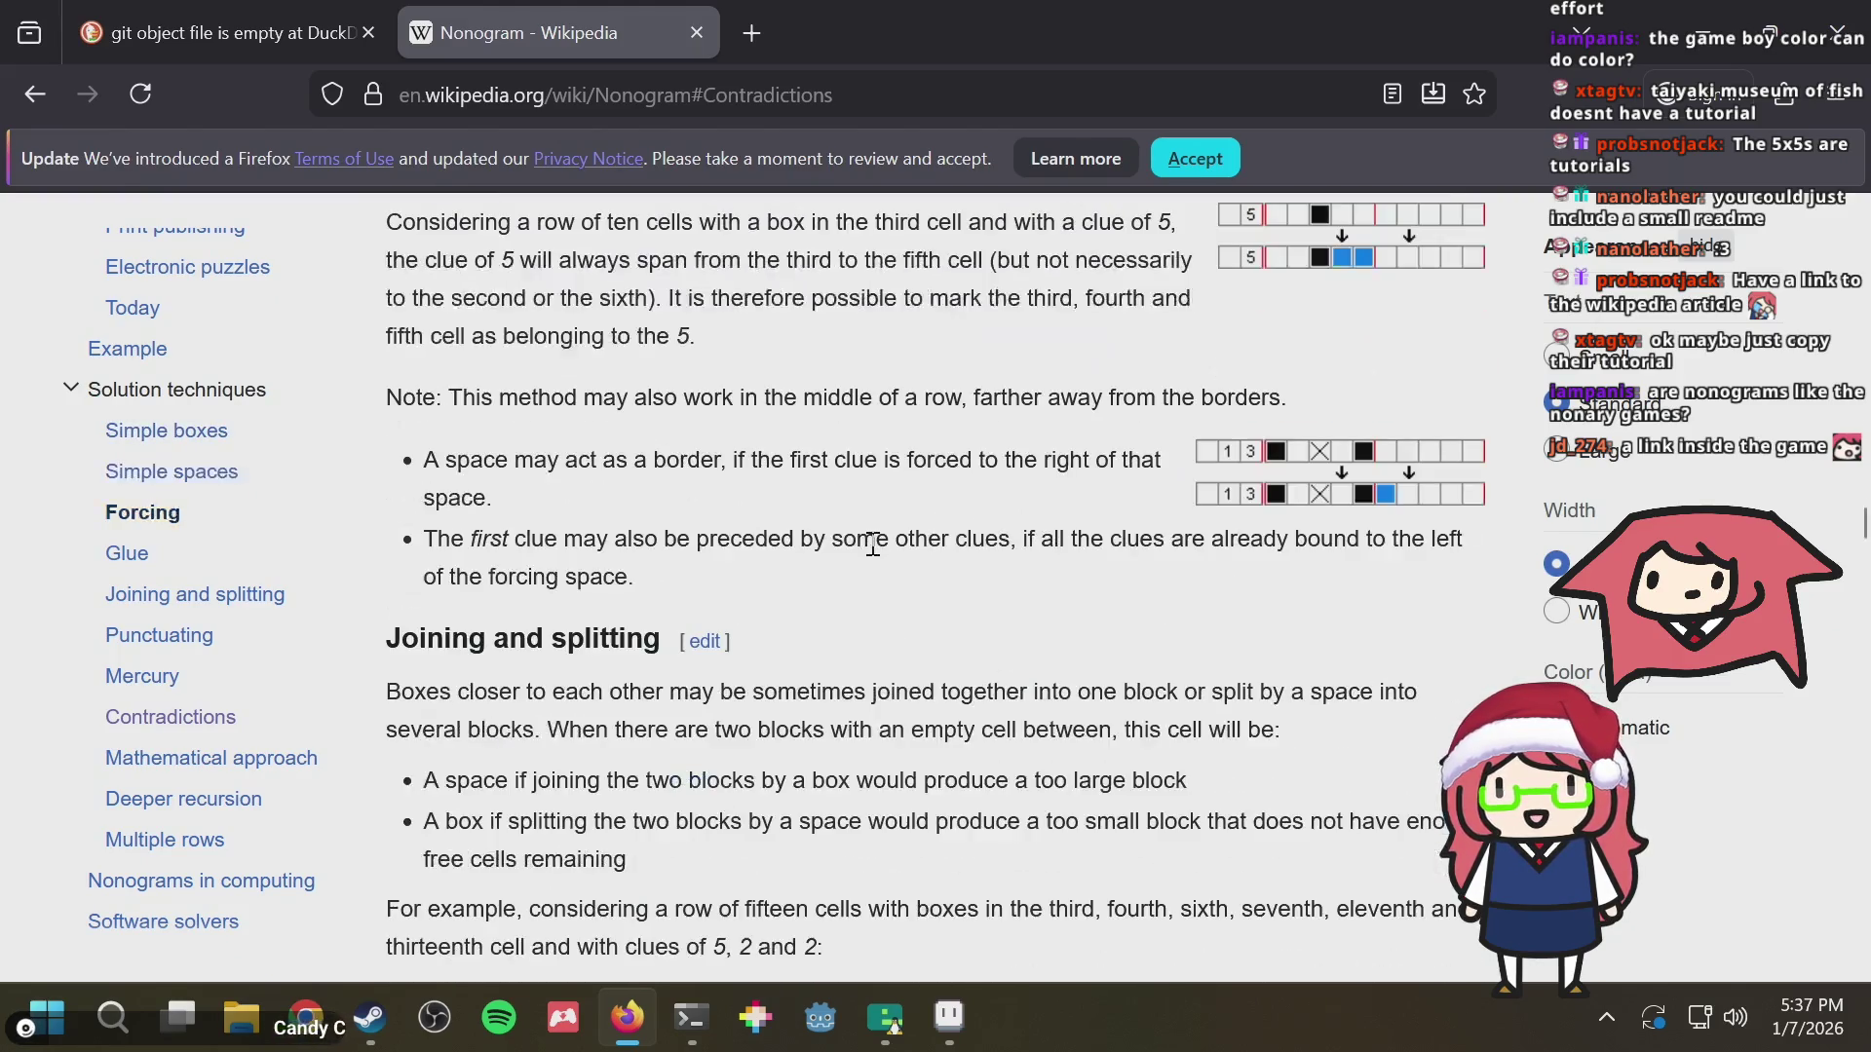
scroll(873, 544, "down", 10)
scroll(872, 545, "down", 8)
scroll(872, 544, "down", 2)
scroll(872, 544, "down", 5)
scroll(873, 544, "down", 5)
scroll(873, 543, "down", 1)
scroll(873, 544, "down", 7)
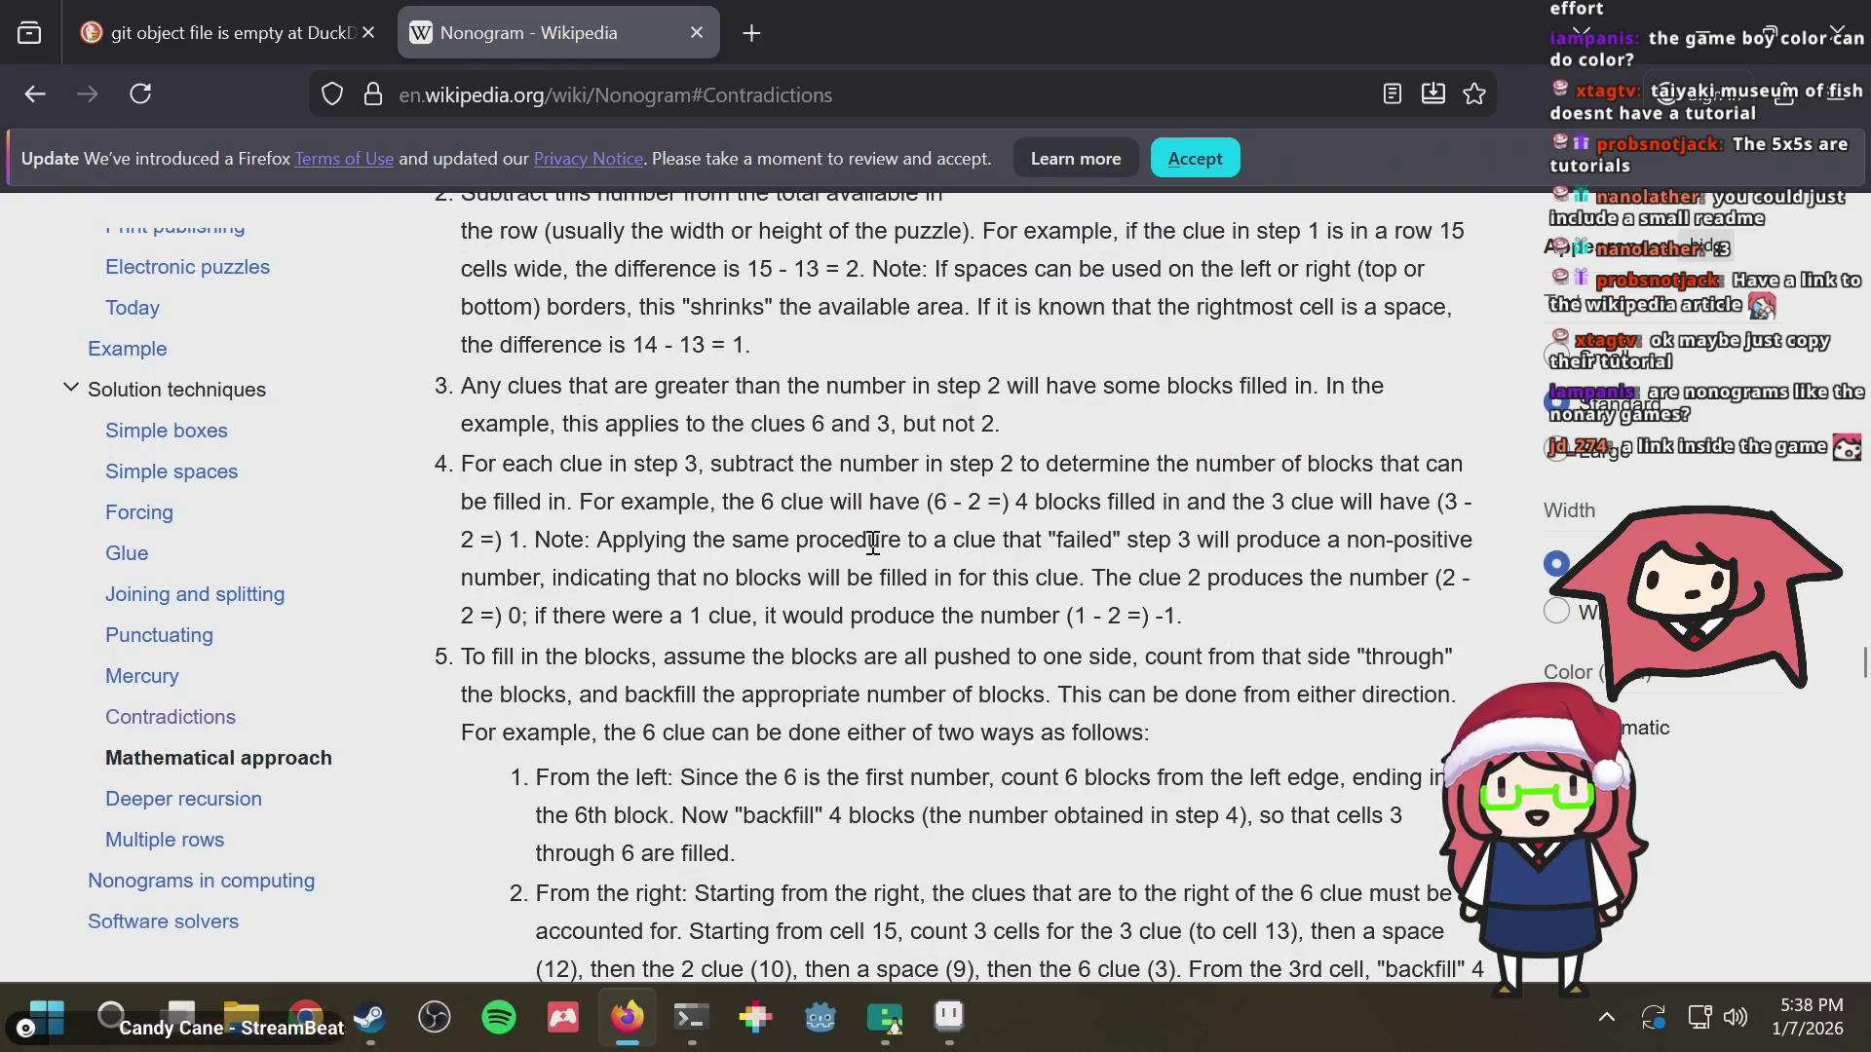
scroll(873, 542, "up", 2)
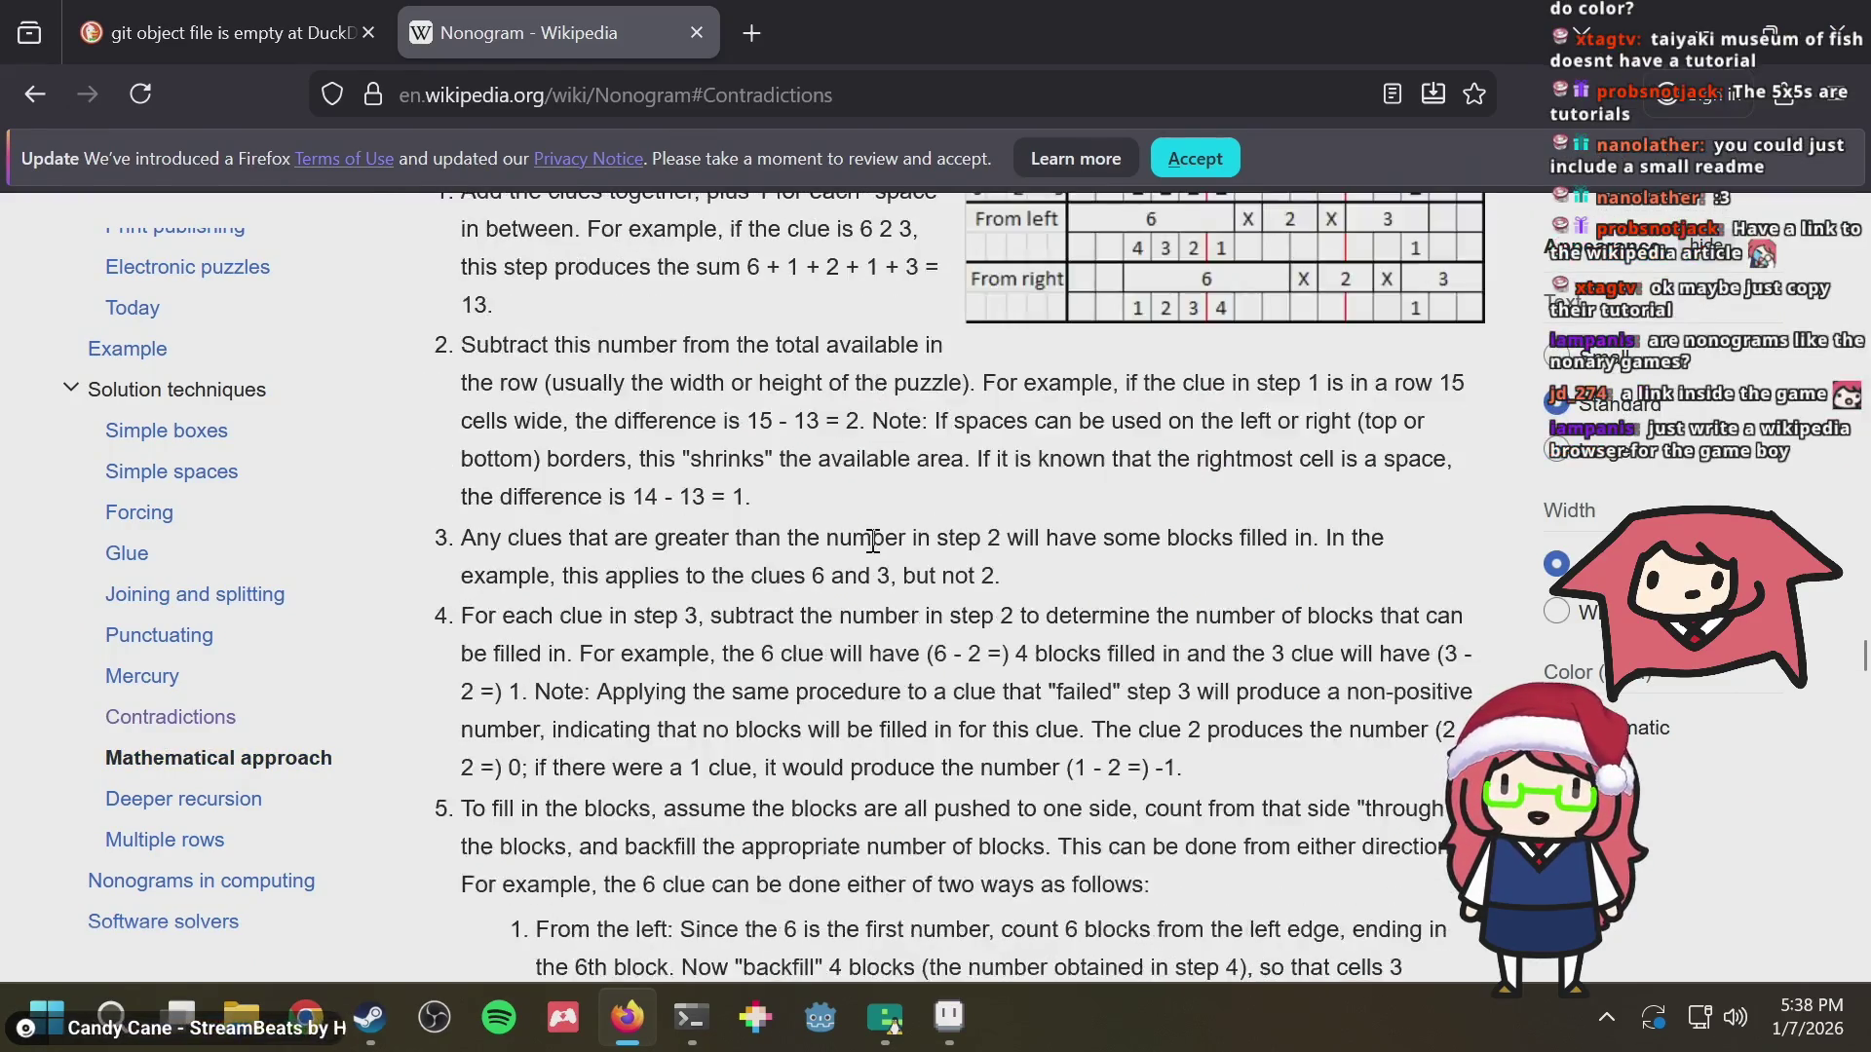
scroll(873, 542, "up", 3)
scroll(873, 541, "up", 5)
scroll(865, 535, "up", 3)
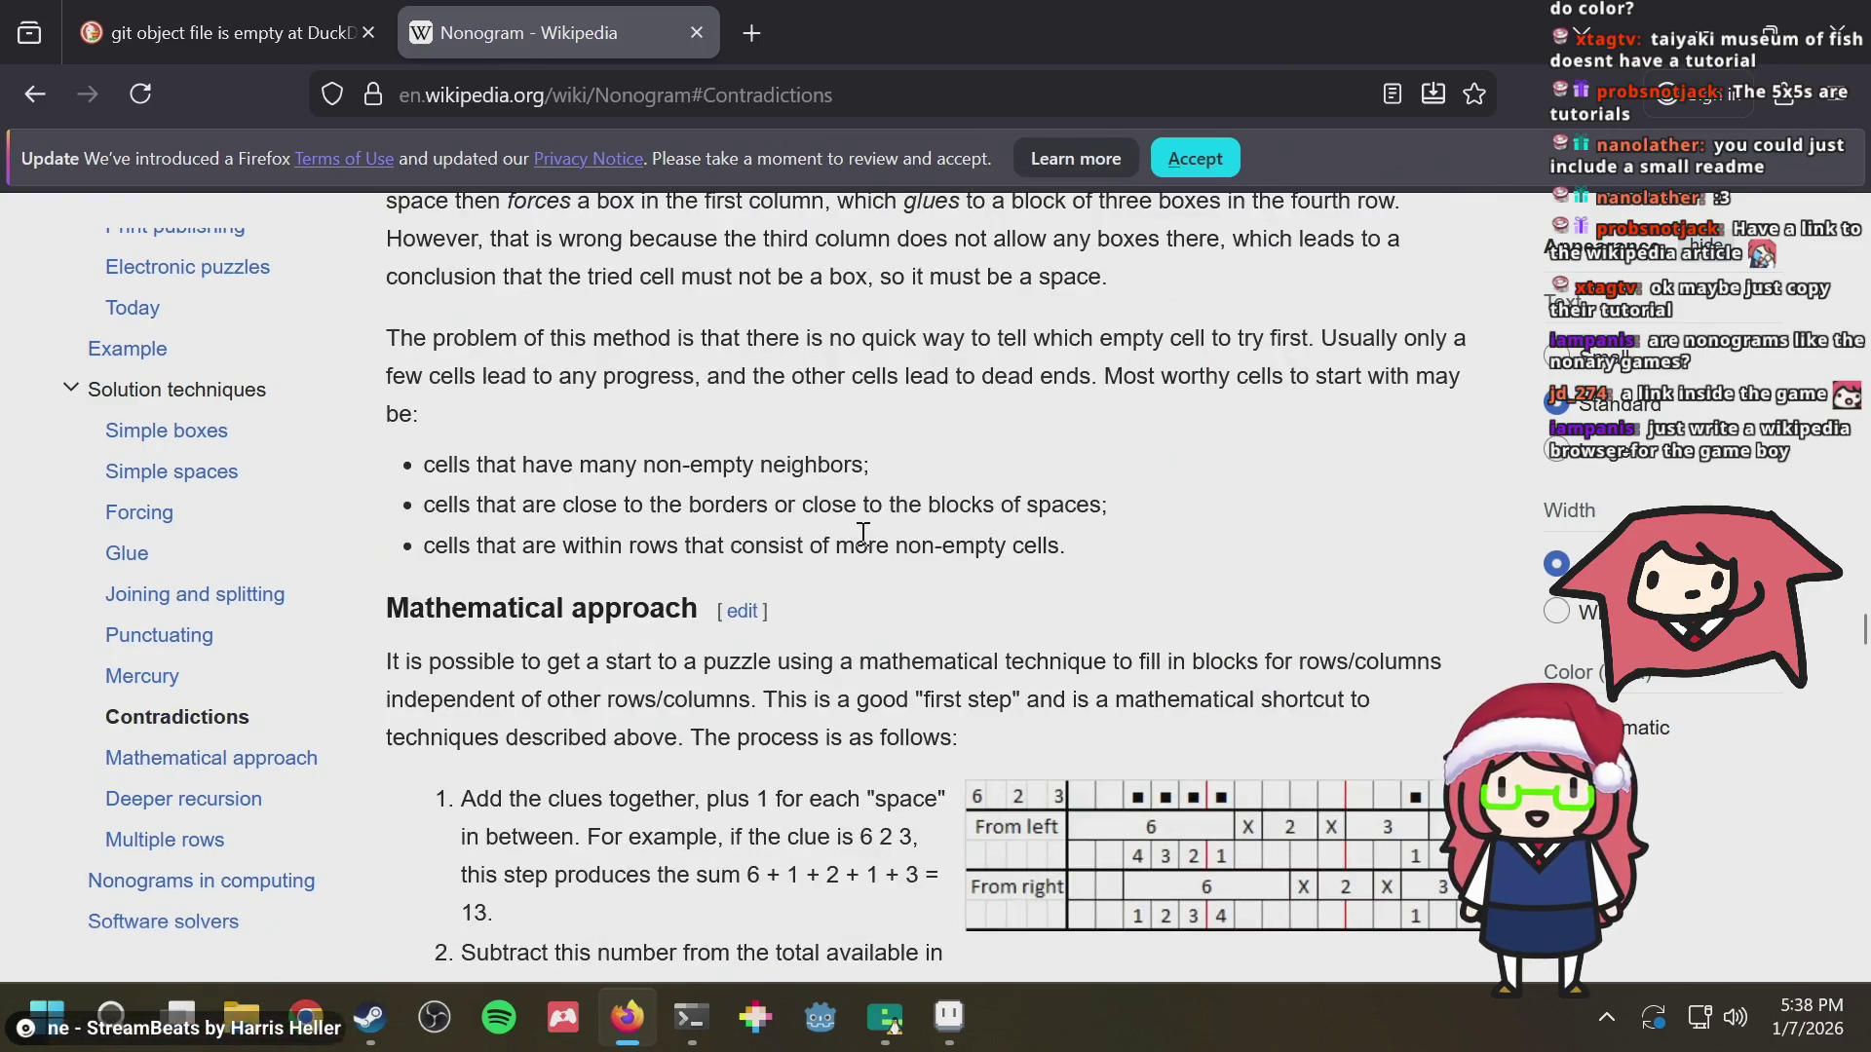
scroll(862, 533, "down", 4)
scroll(862, 535, "up", 8)
scroll(864, 538, "up", 6)
scroll(865, 545, "up", 6)
scroll(862, 538, "up", 6)
scroll(856, 535, "up", 4)
scroll(766, 248, "up", 5)
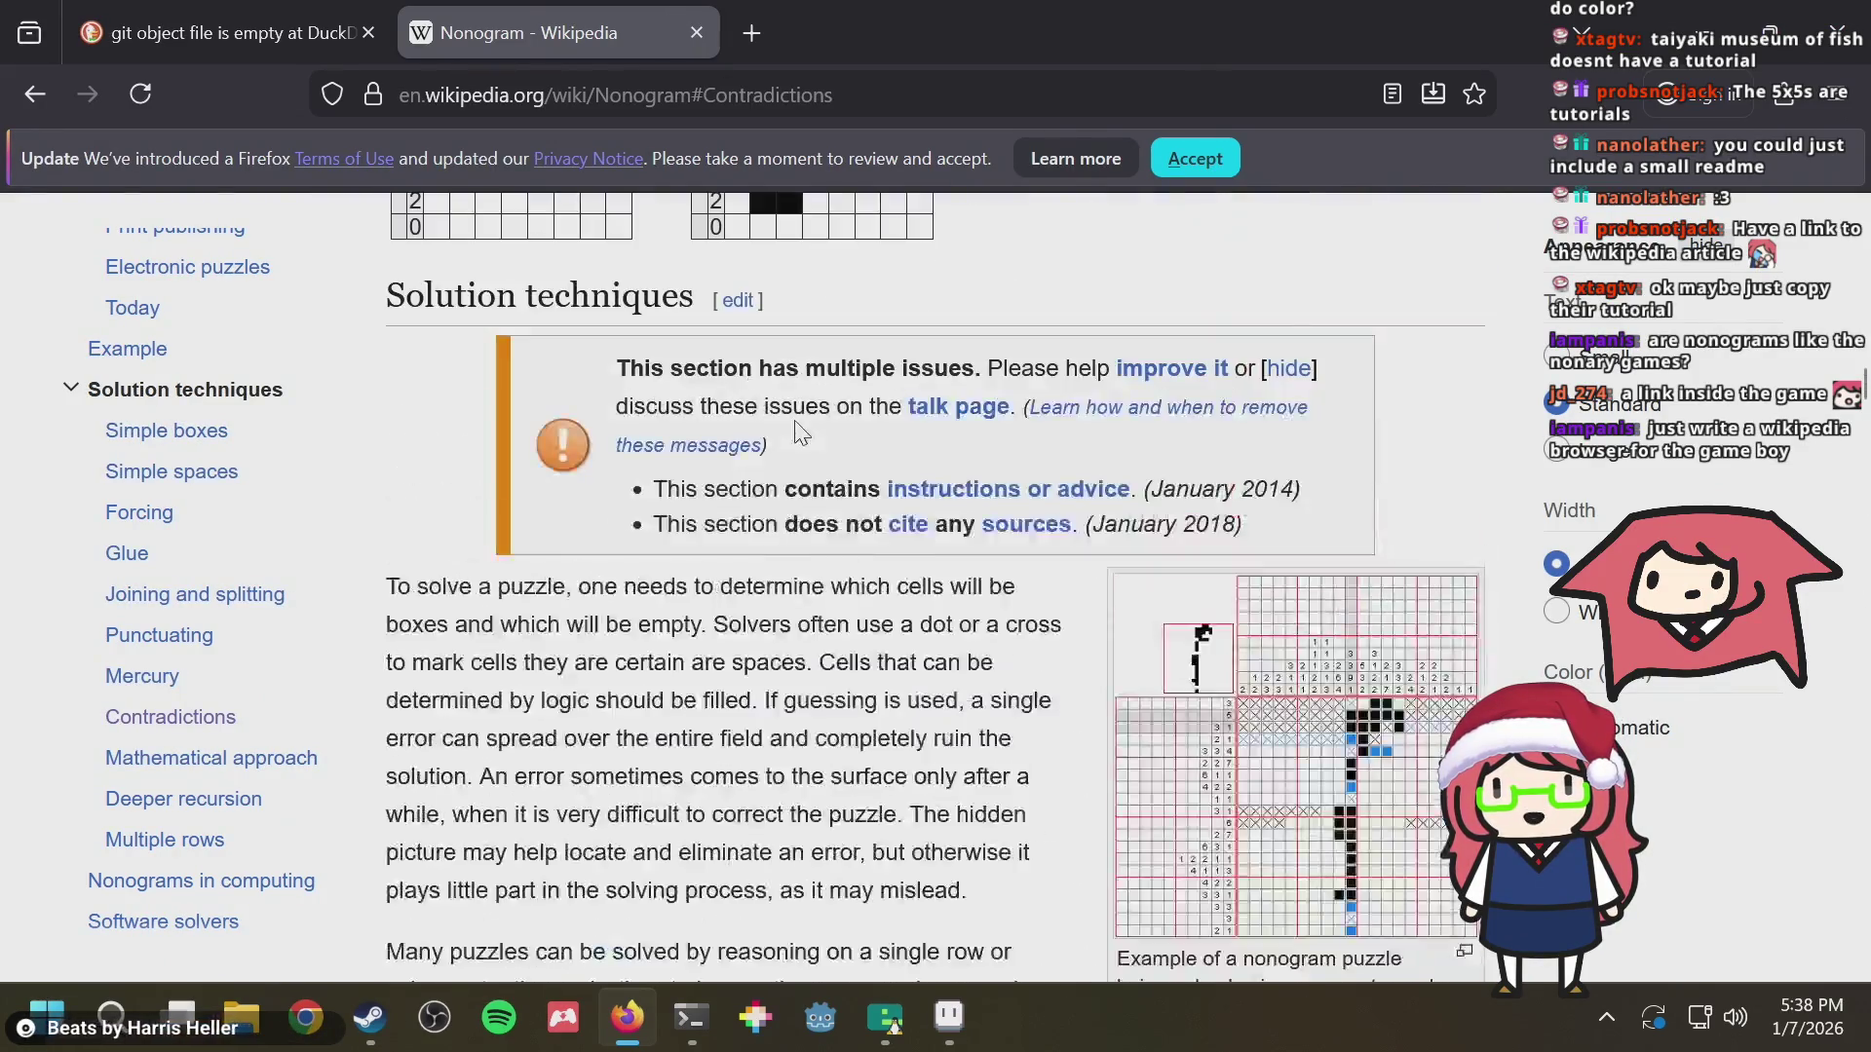
scroll(766, 247, "up", 7)
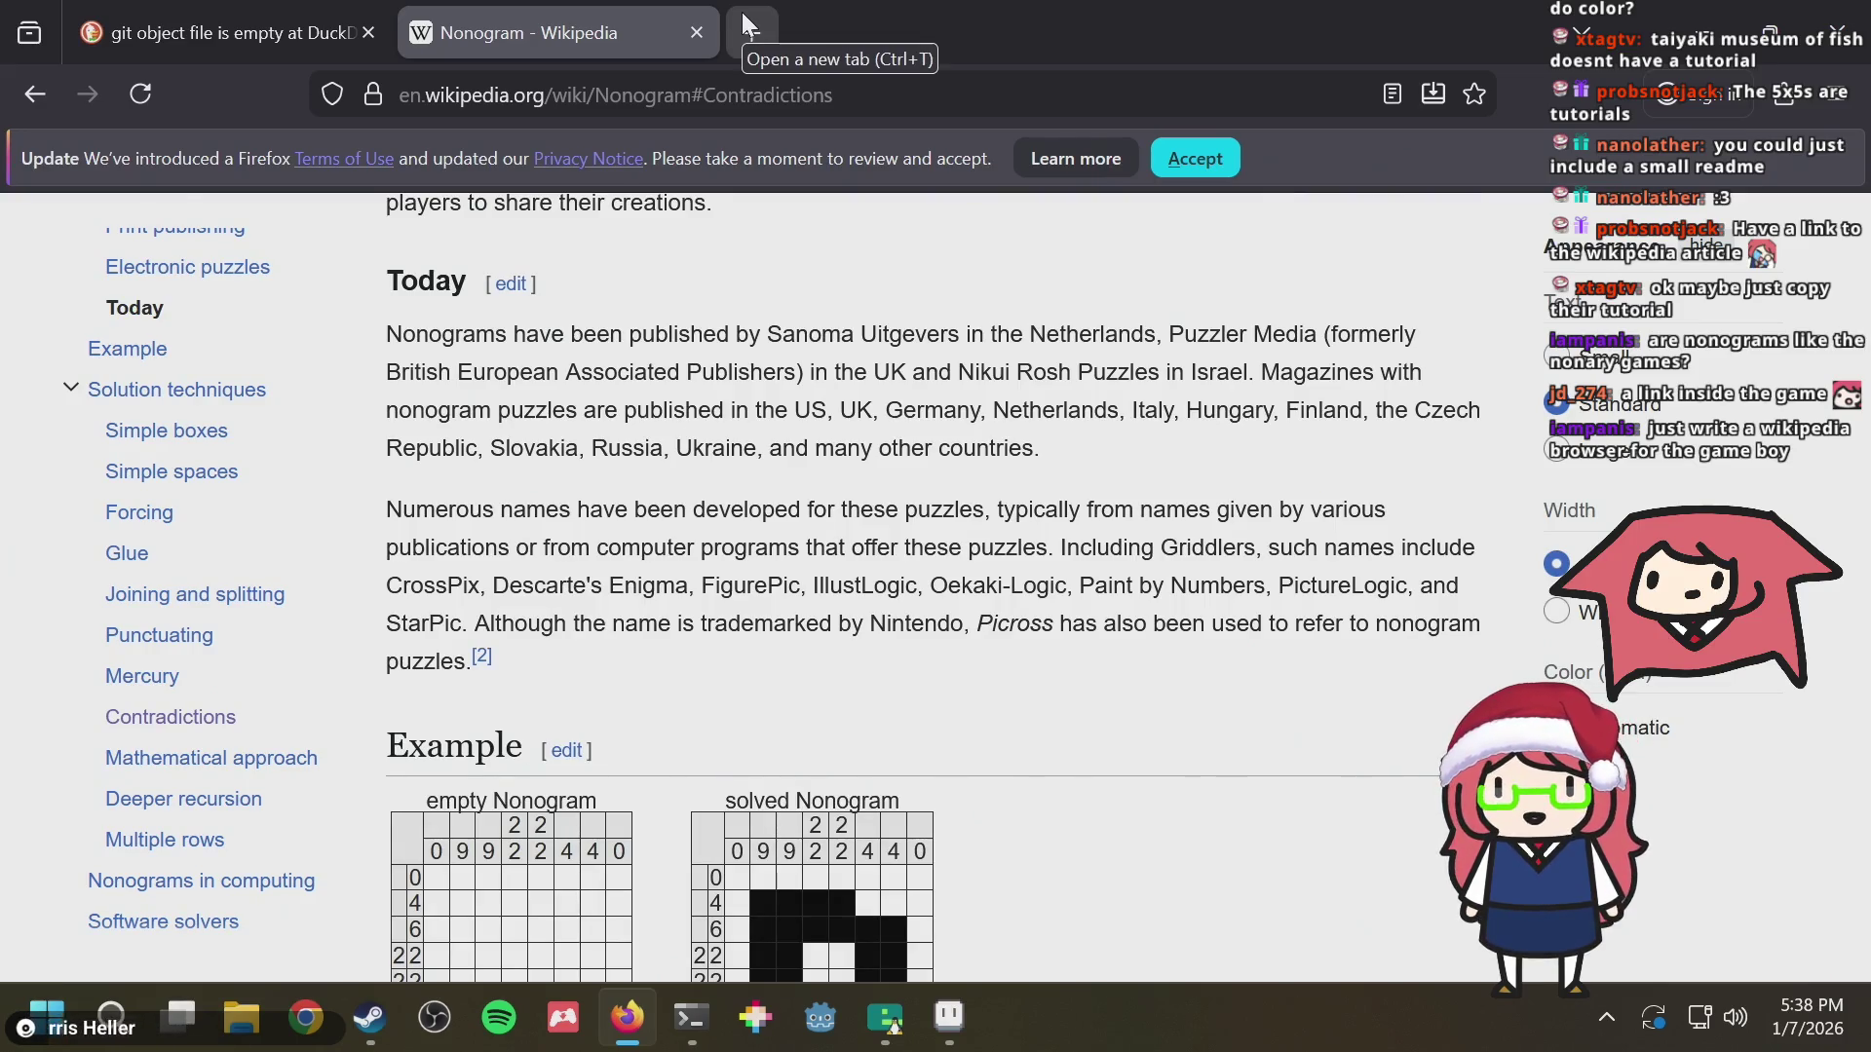
scroll(800, 618, "up", 3)
scroll(801, 617, "up", 2)
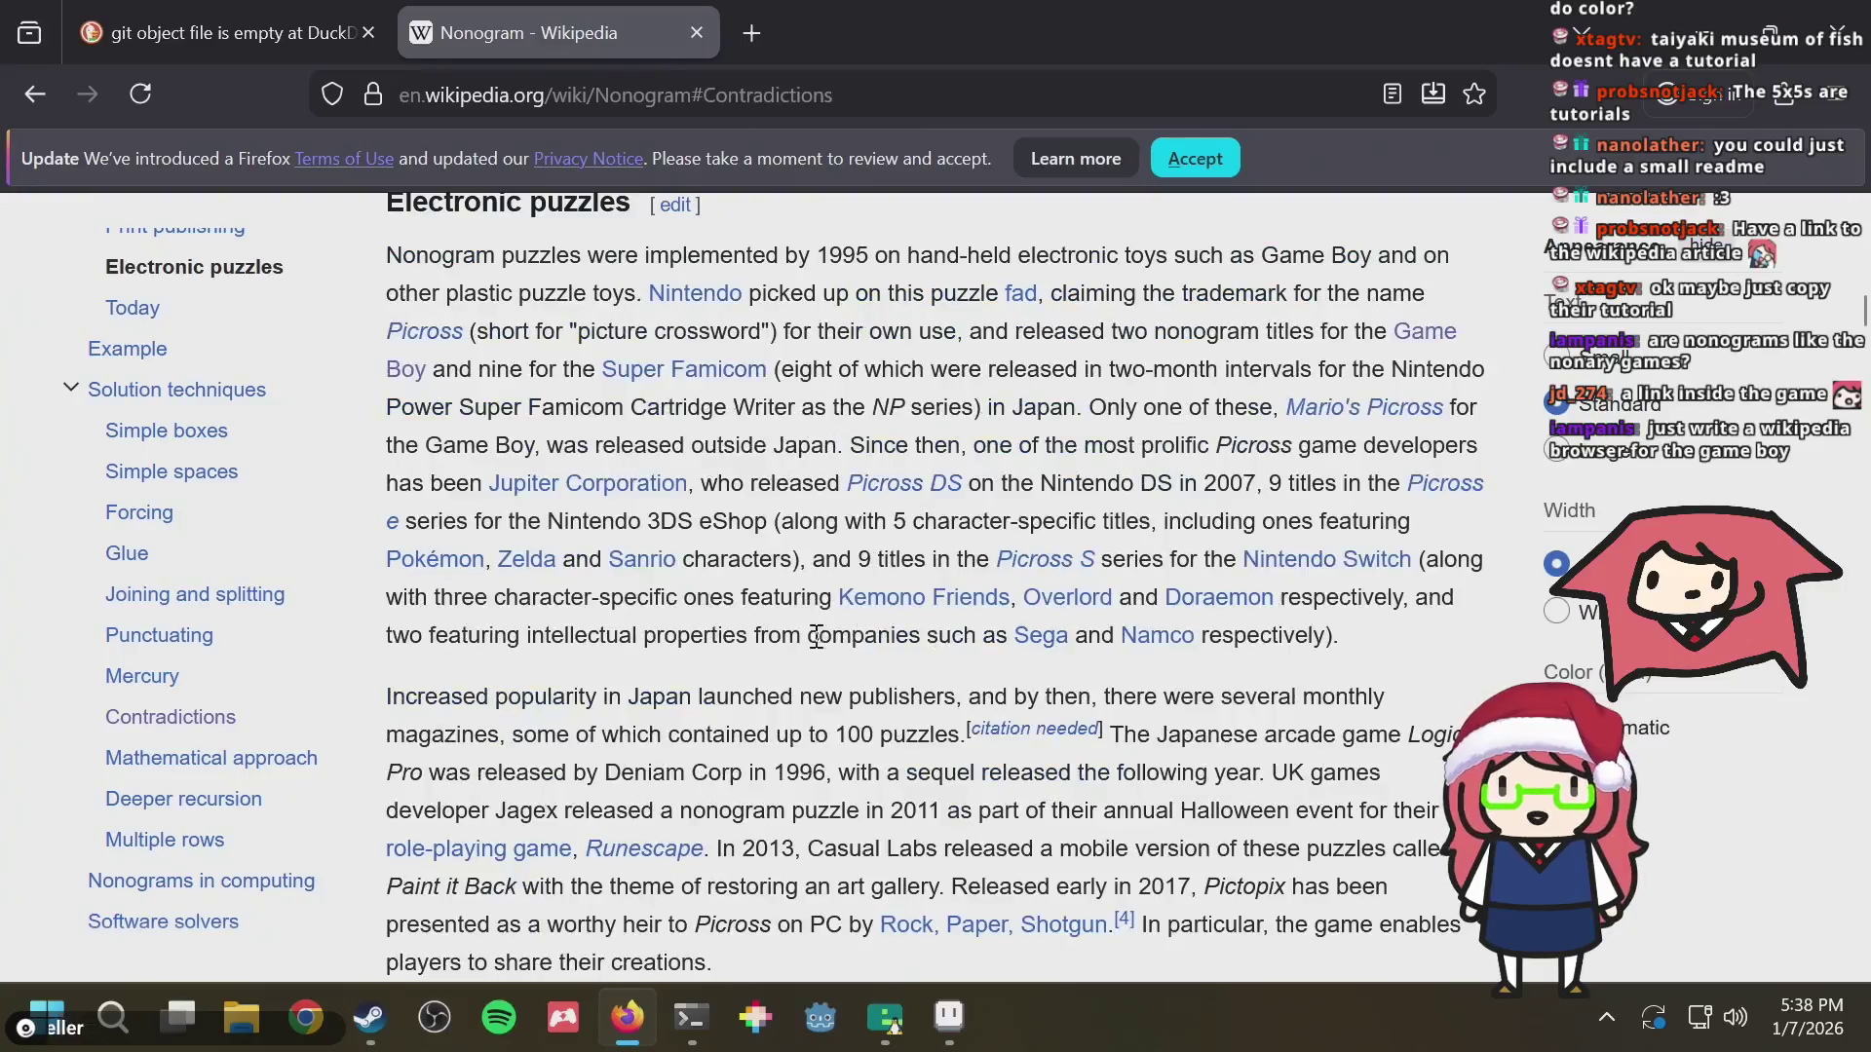
scroll(802, 618, "up", 2)
key("alt+Tab")
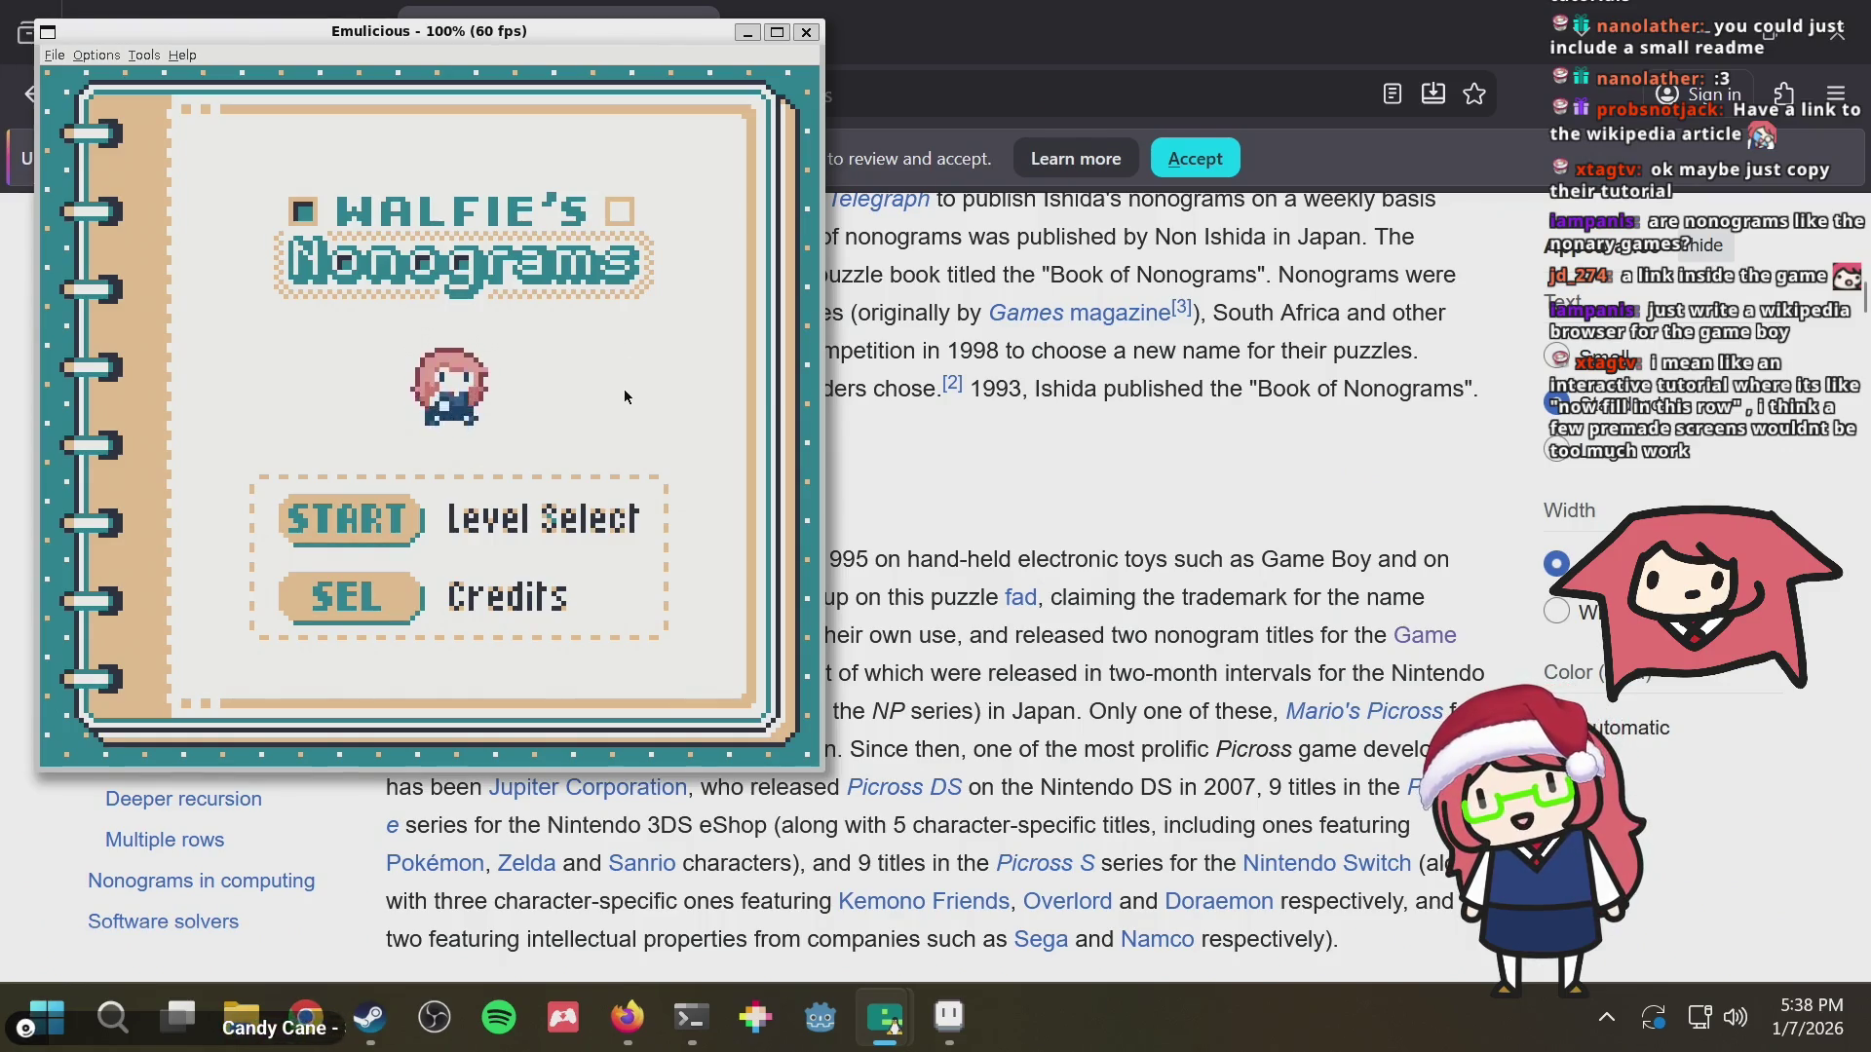
Start level 23 from level select, pause it, and confirm Give Up with Yes
key("Return")
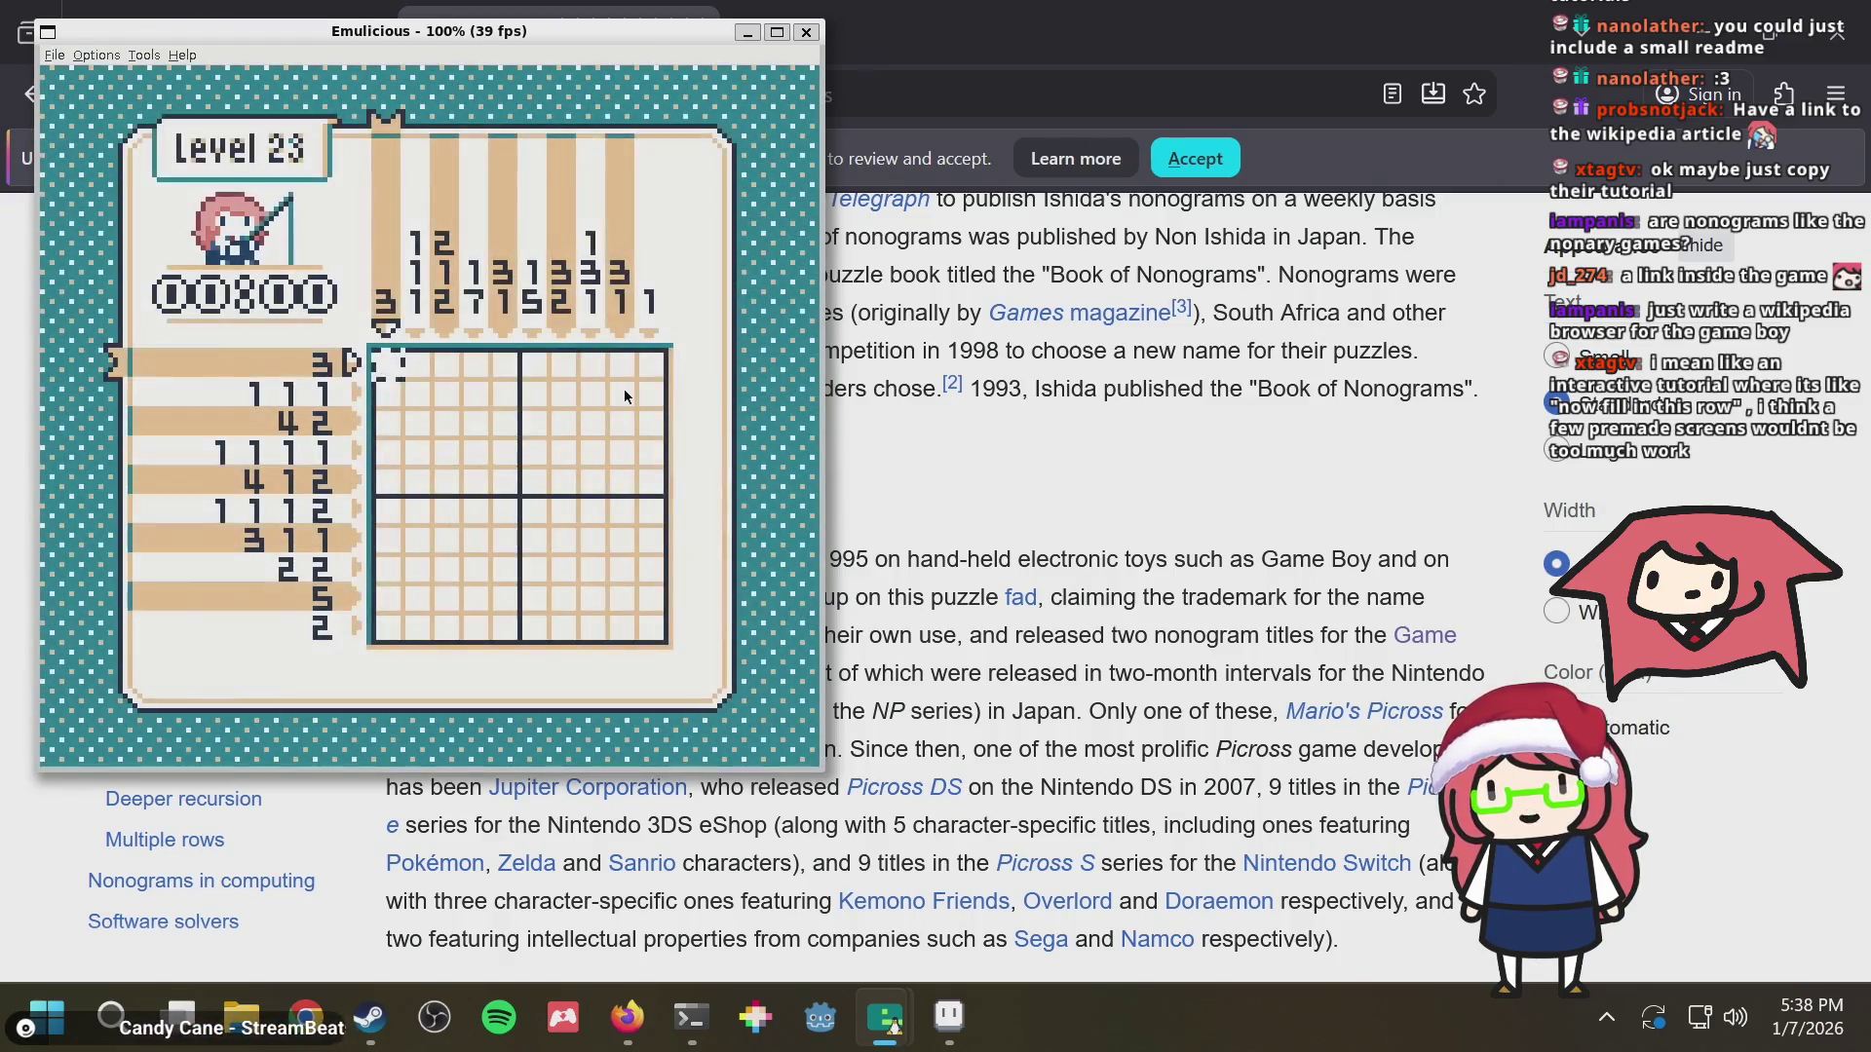
key("Return")
key("Down")
key("Down")
key("Down")
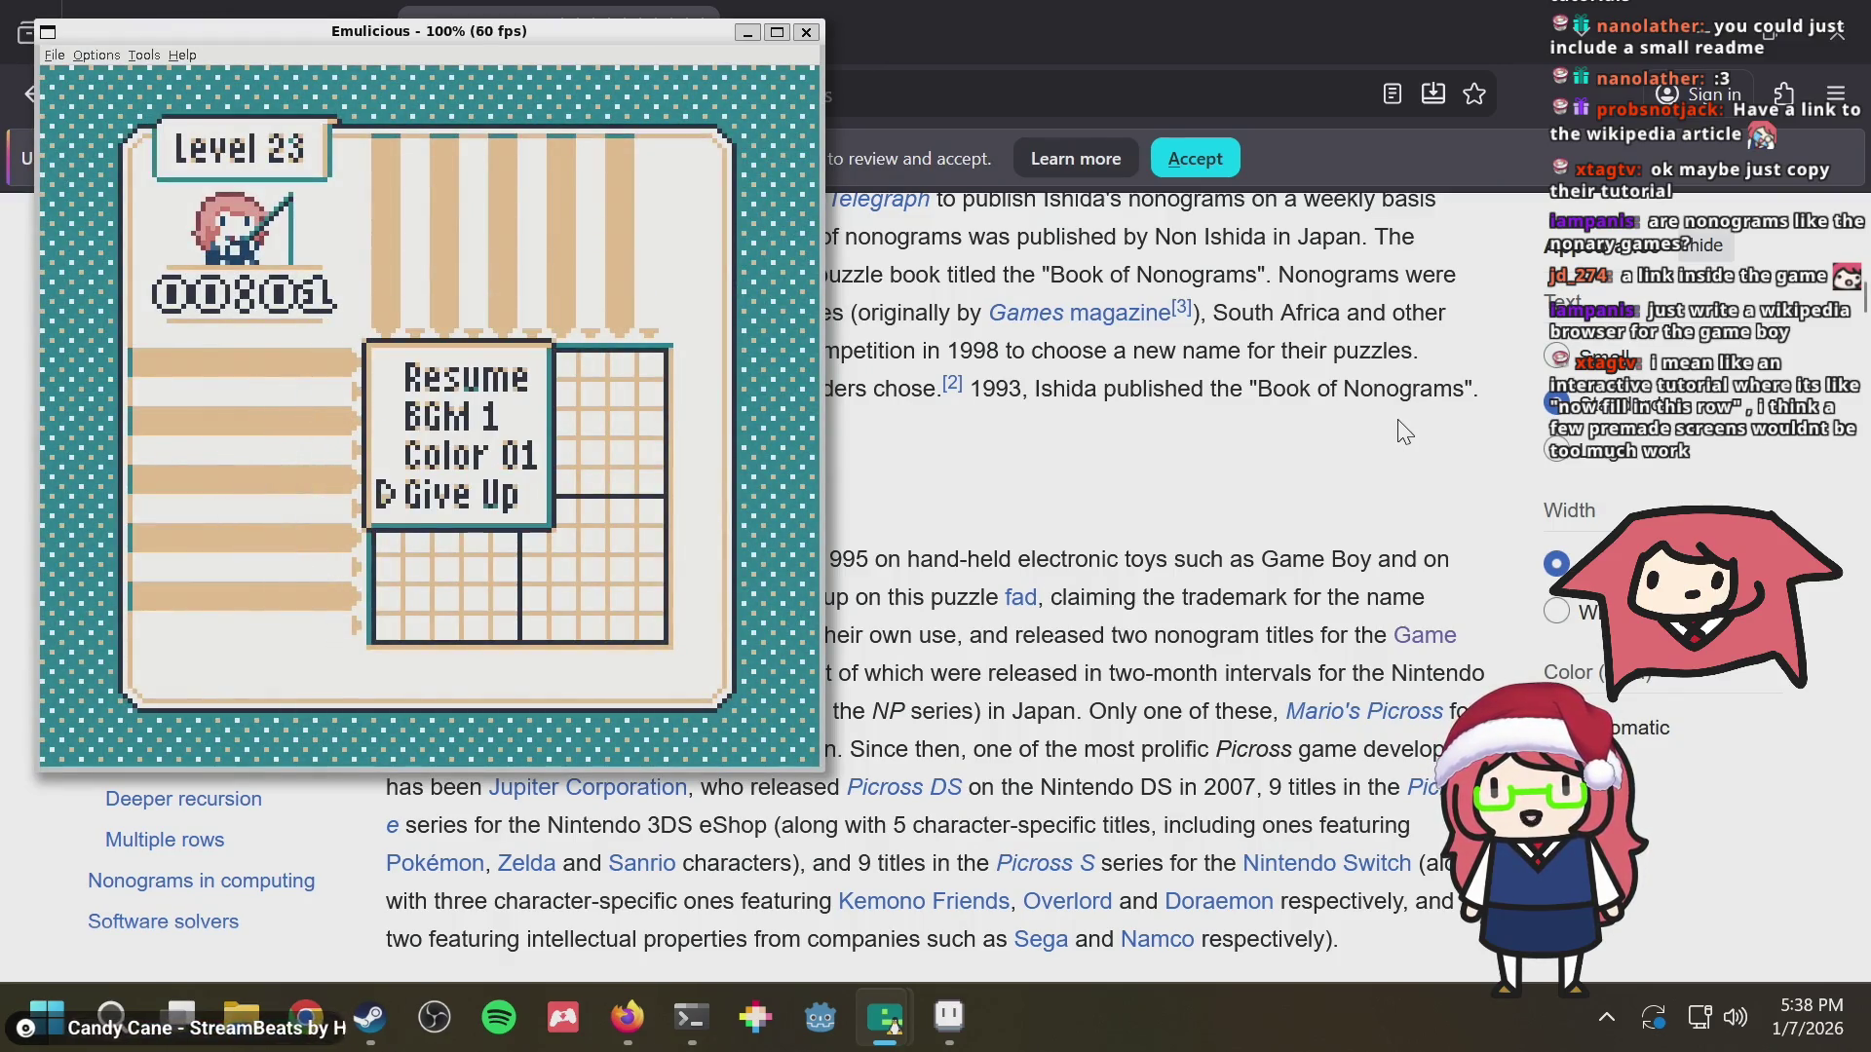
key("Return")
key("Up")
key("Return")
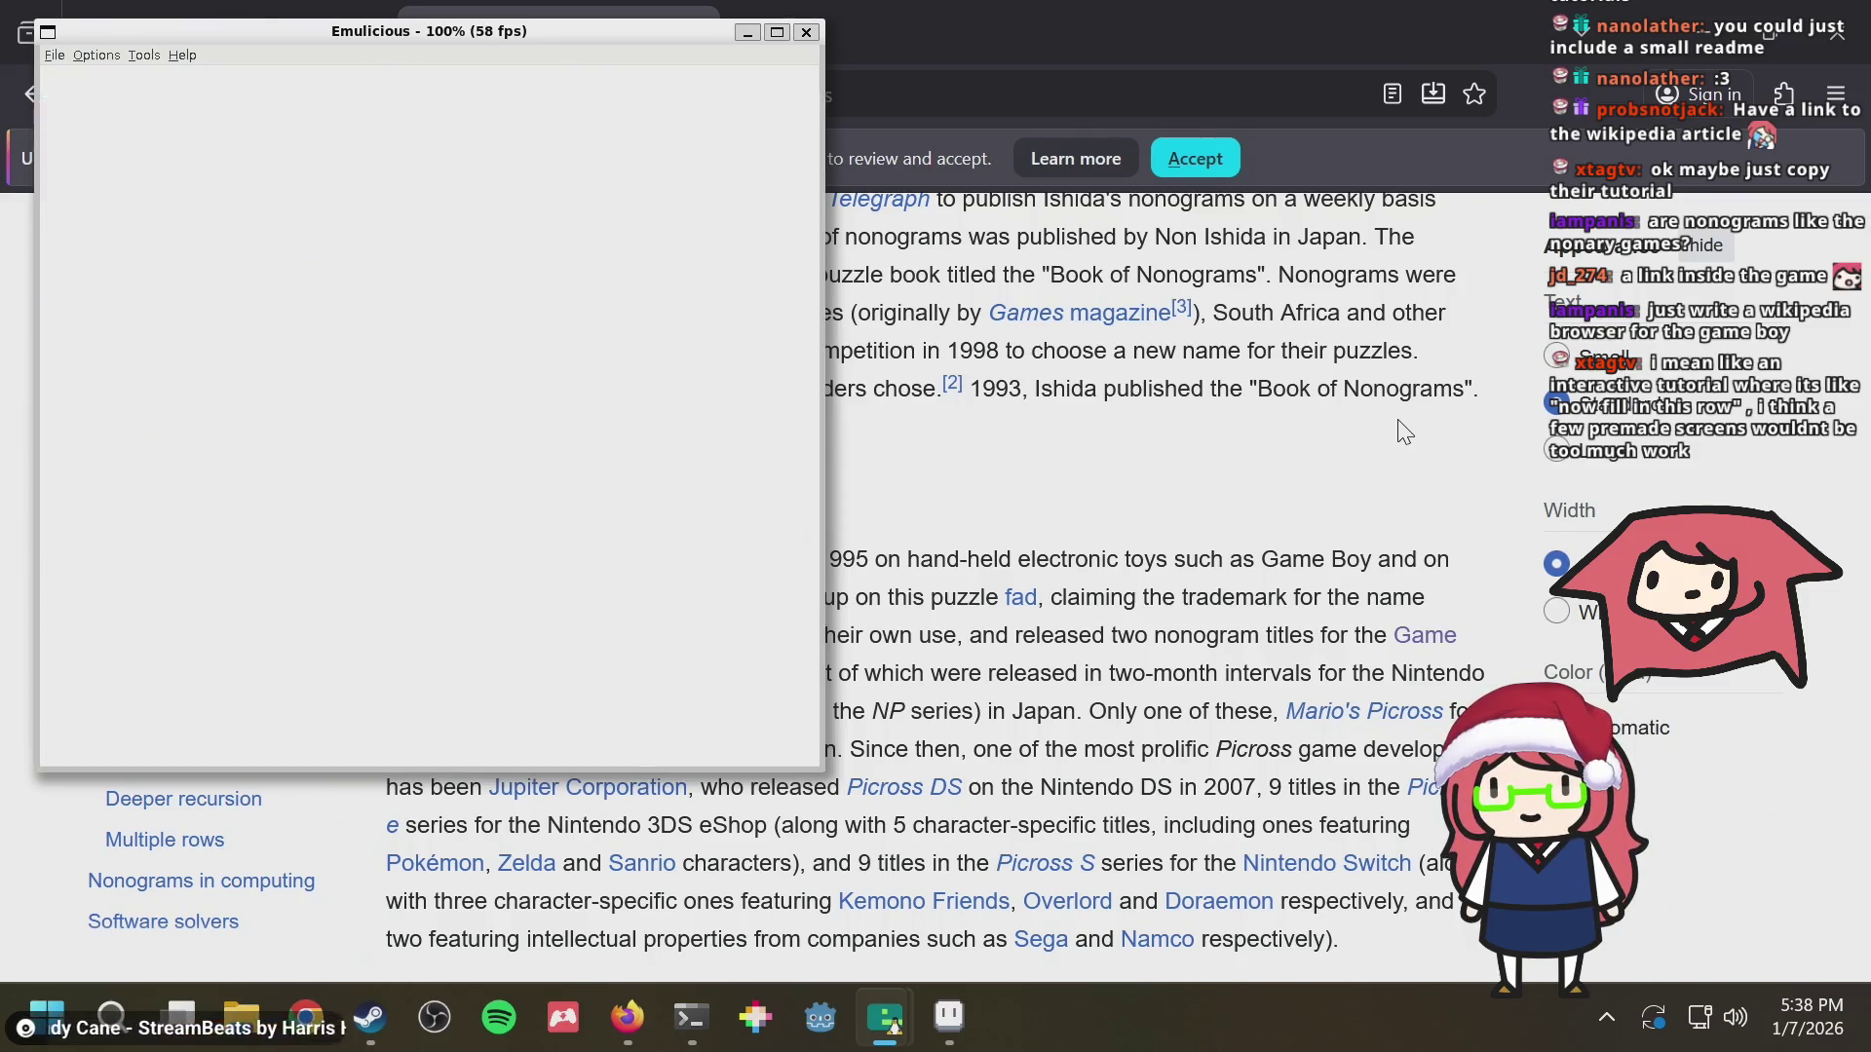
Return to the title, reopen level select and browse down then back up the level pages
key("s")
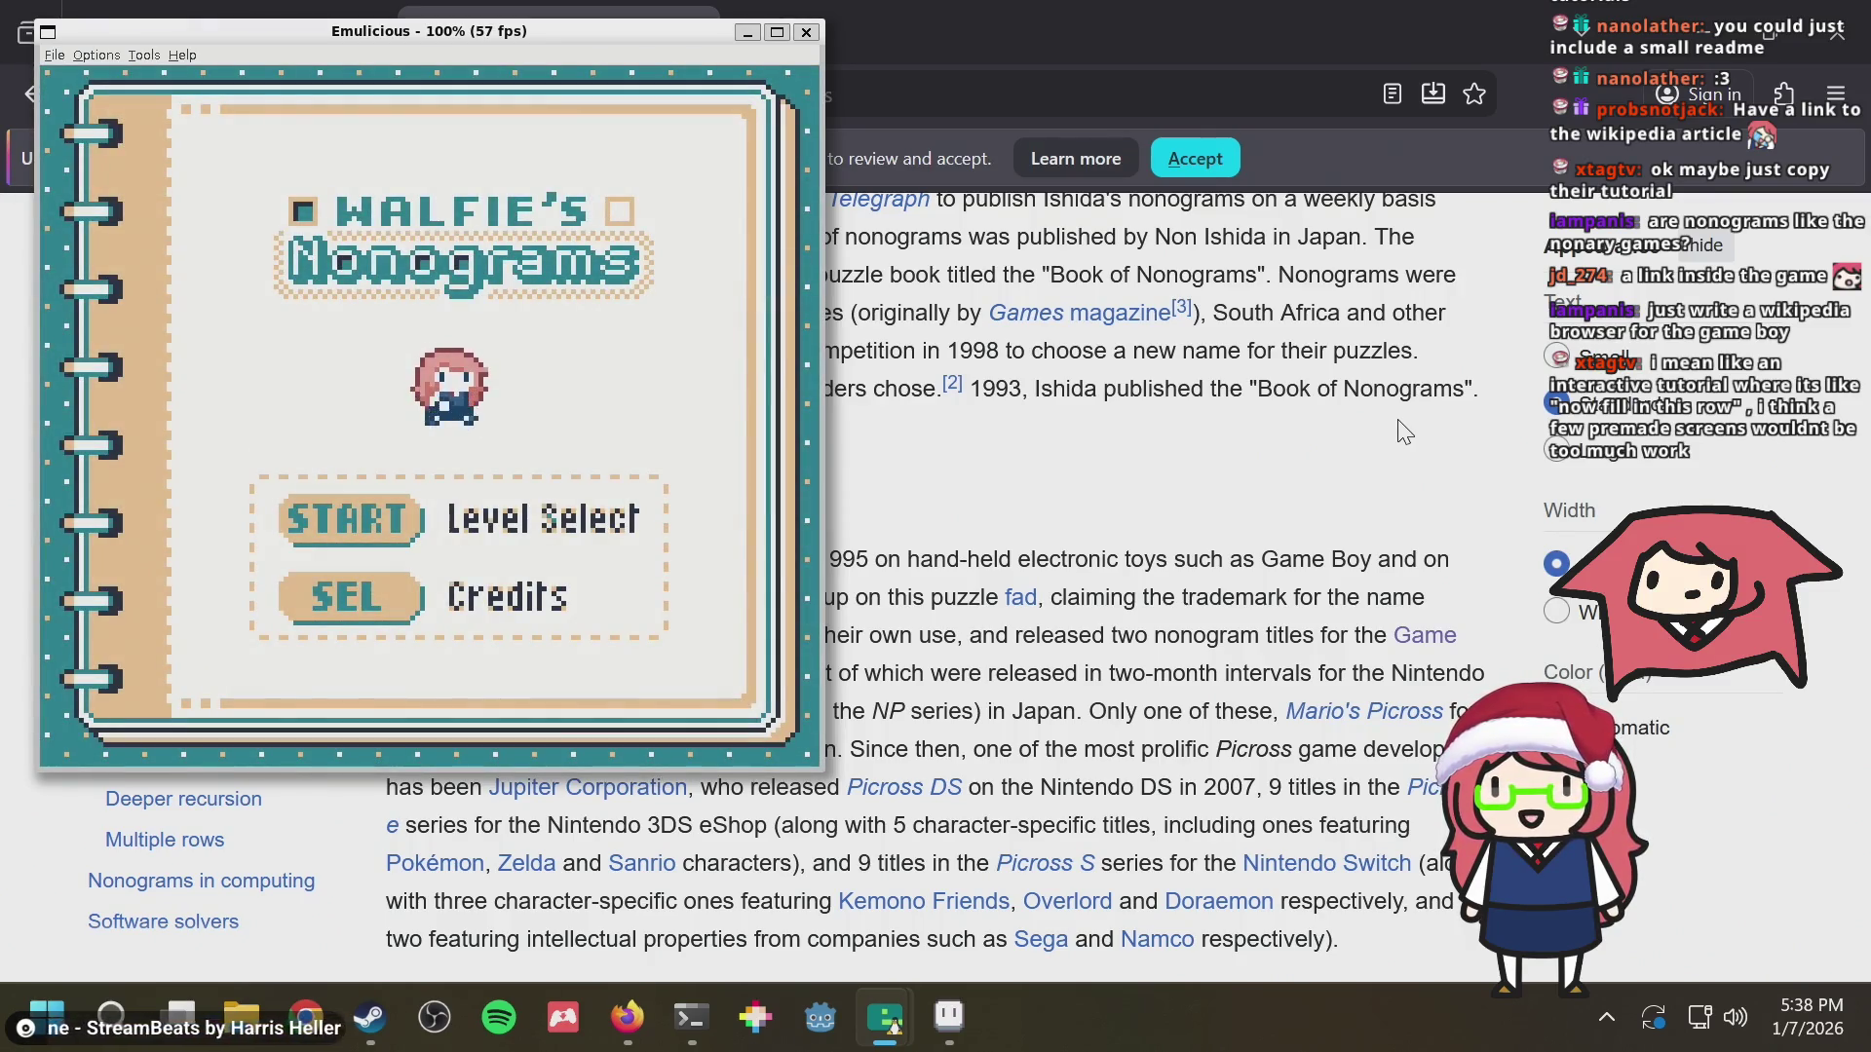
key("Return")
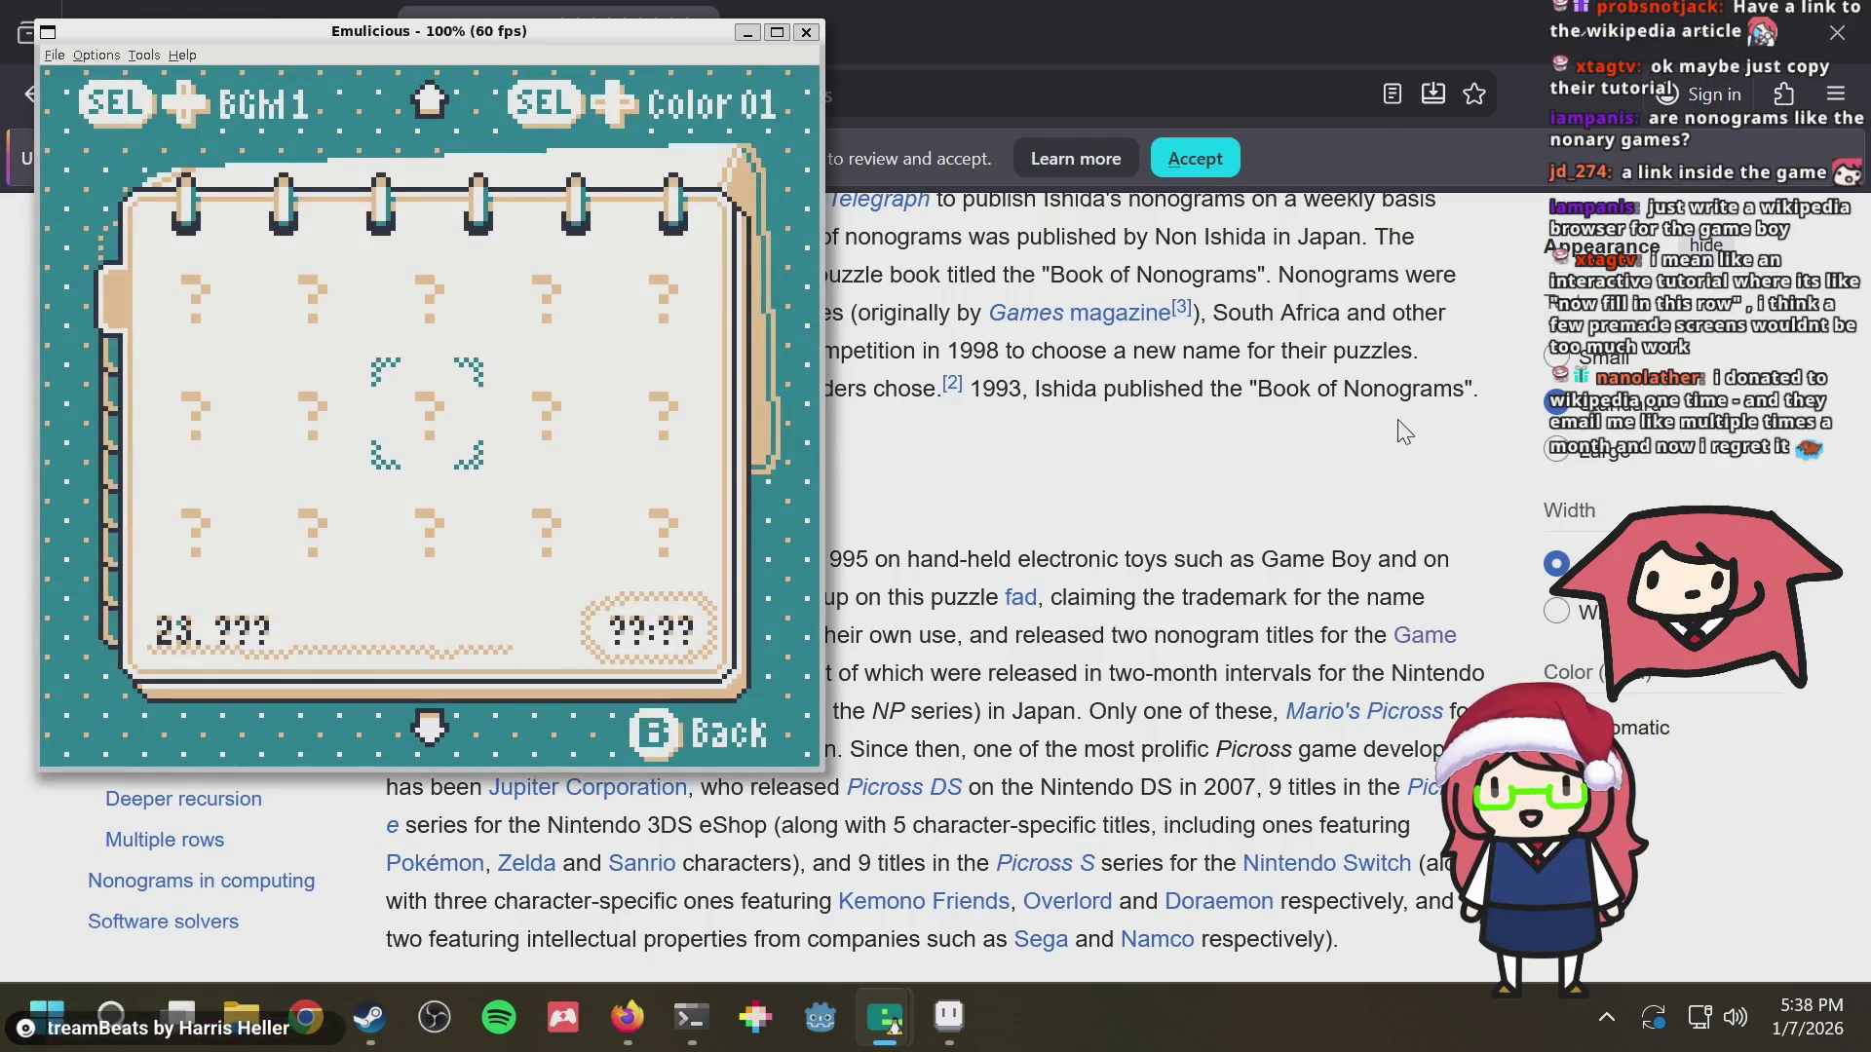
key("Down")
key("Right")
key("Right")
key("Down")
key("Down")
key("Down")
key("Left")
key("Left")
key("Left")
key("Left")
key("Up")
key("Up")
key("Up")
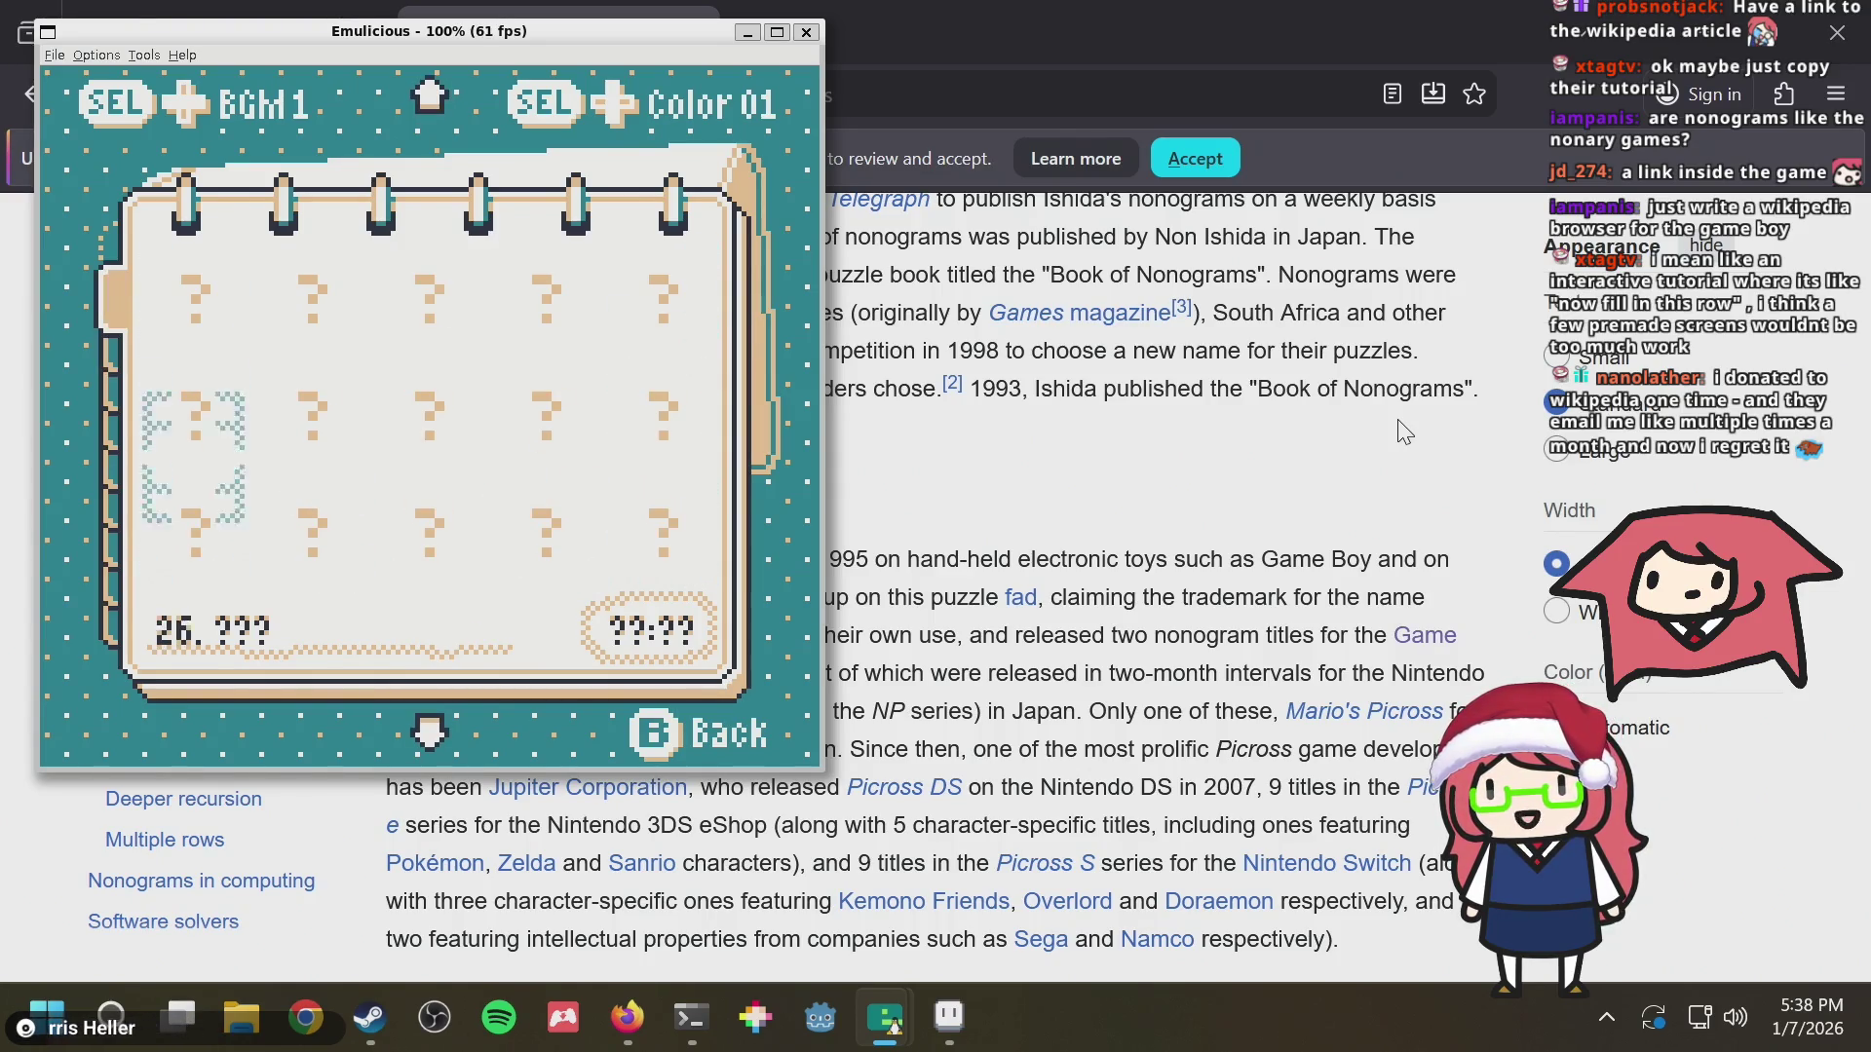
key("Up")
key("Up")
key("Up")
Move through the early levels to level 43 and start it
key("Right")
key("Right")
key("Up")
key("Up")
key("Right")
key("Left")
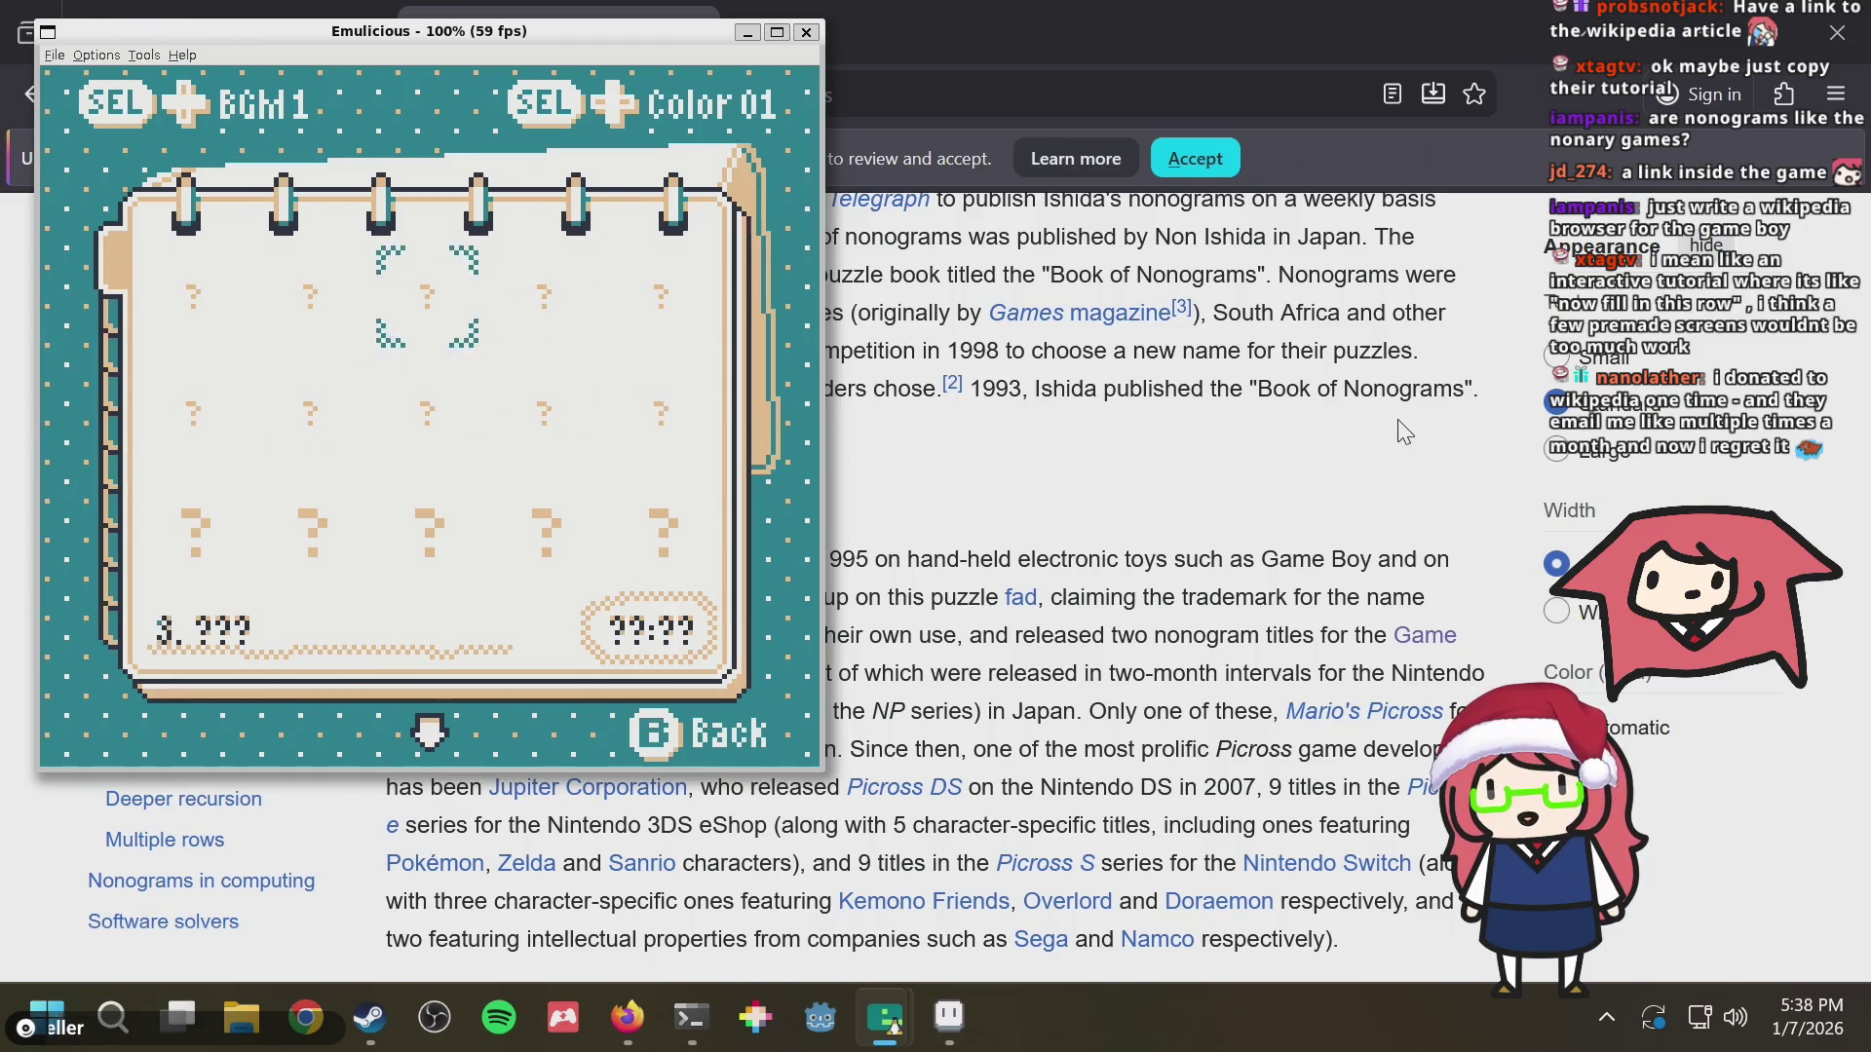
key("Down")
key("Down")
key("Down")
key("Down")
key("Down")
key("Down")
key("x")
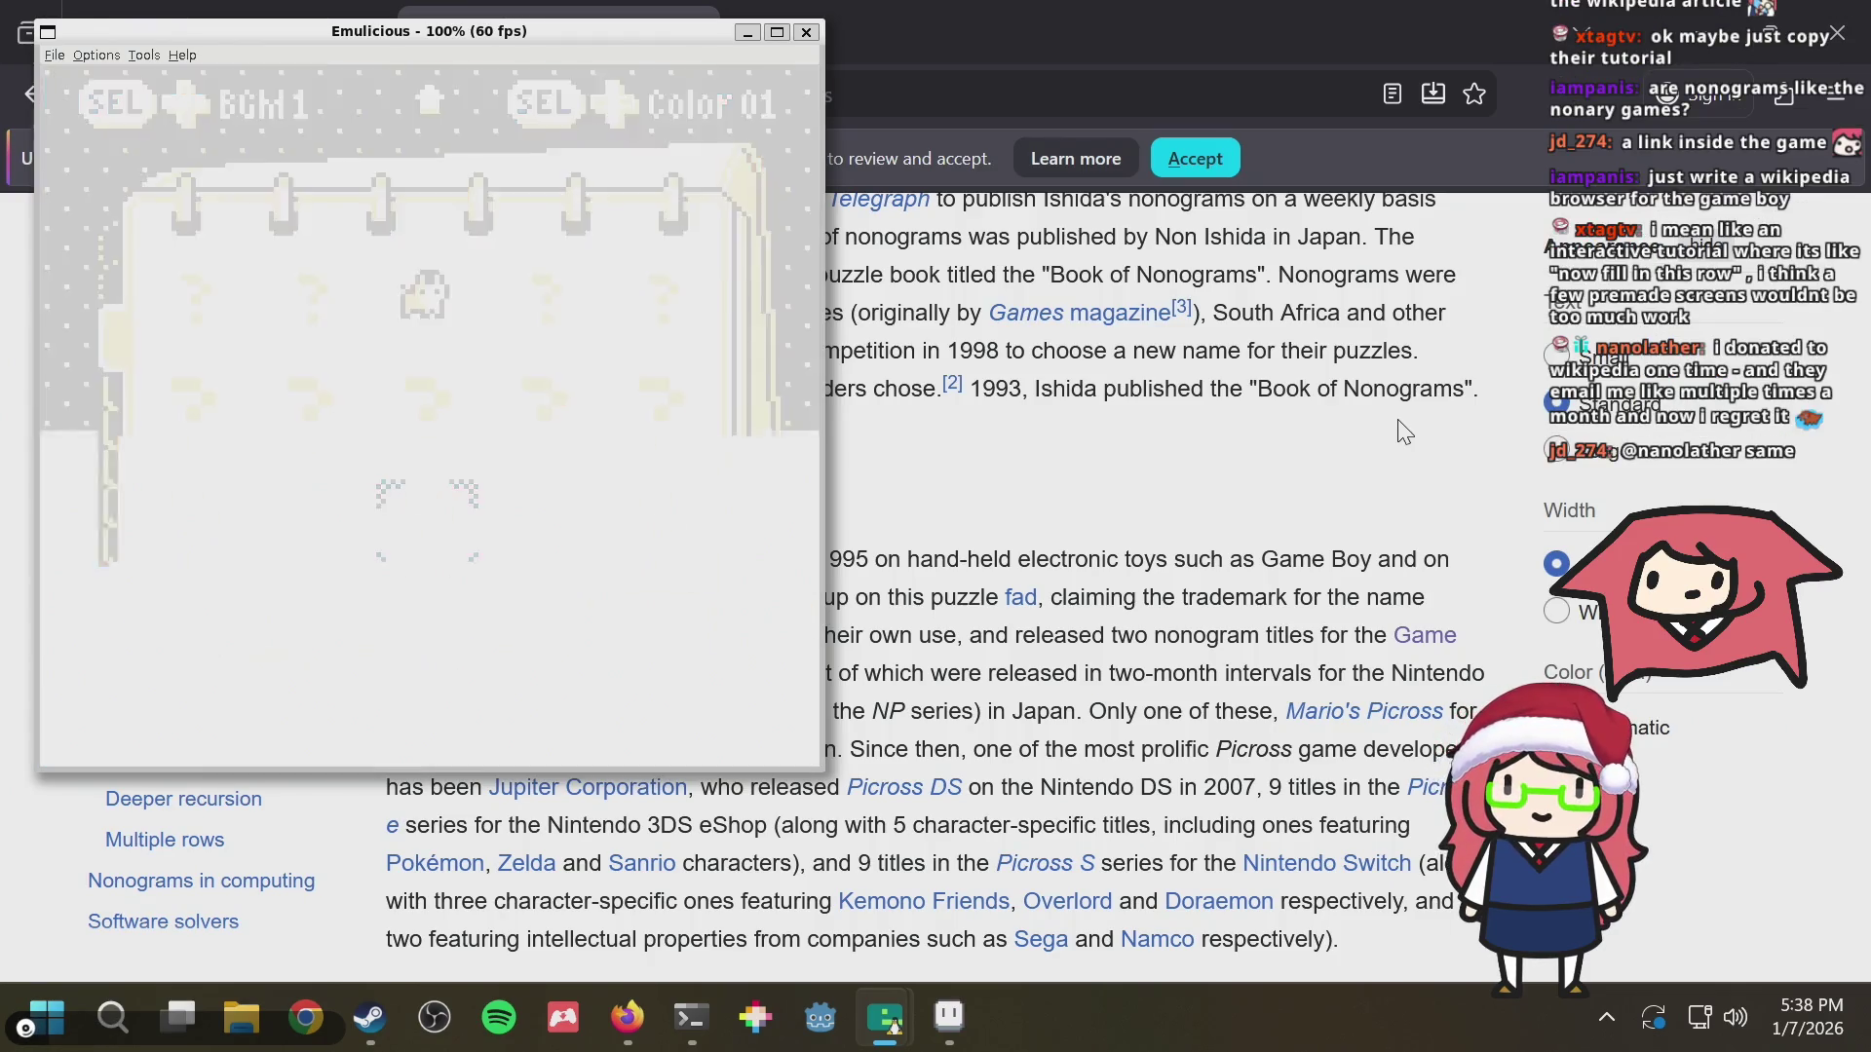
Pause level 43, choose Give Up, answer Yes and return to level select
key("Return")
key("Down")
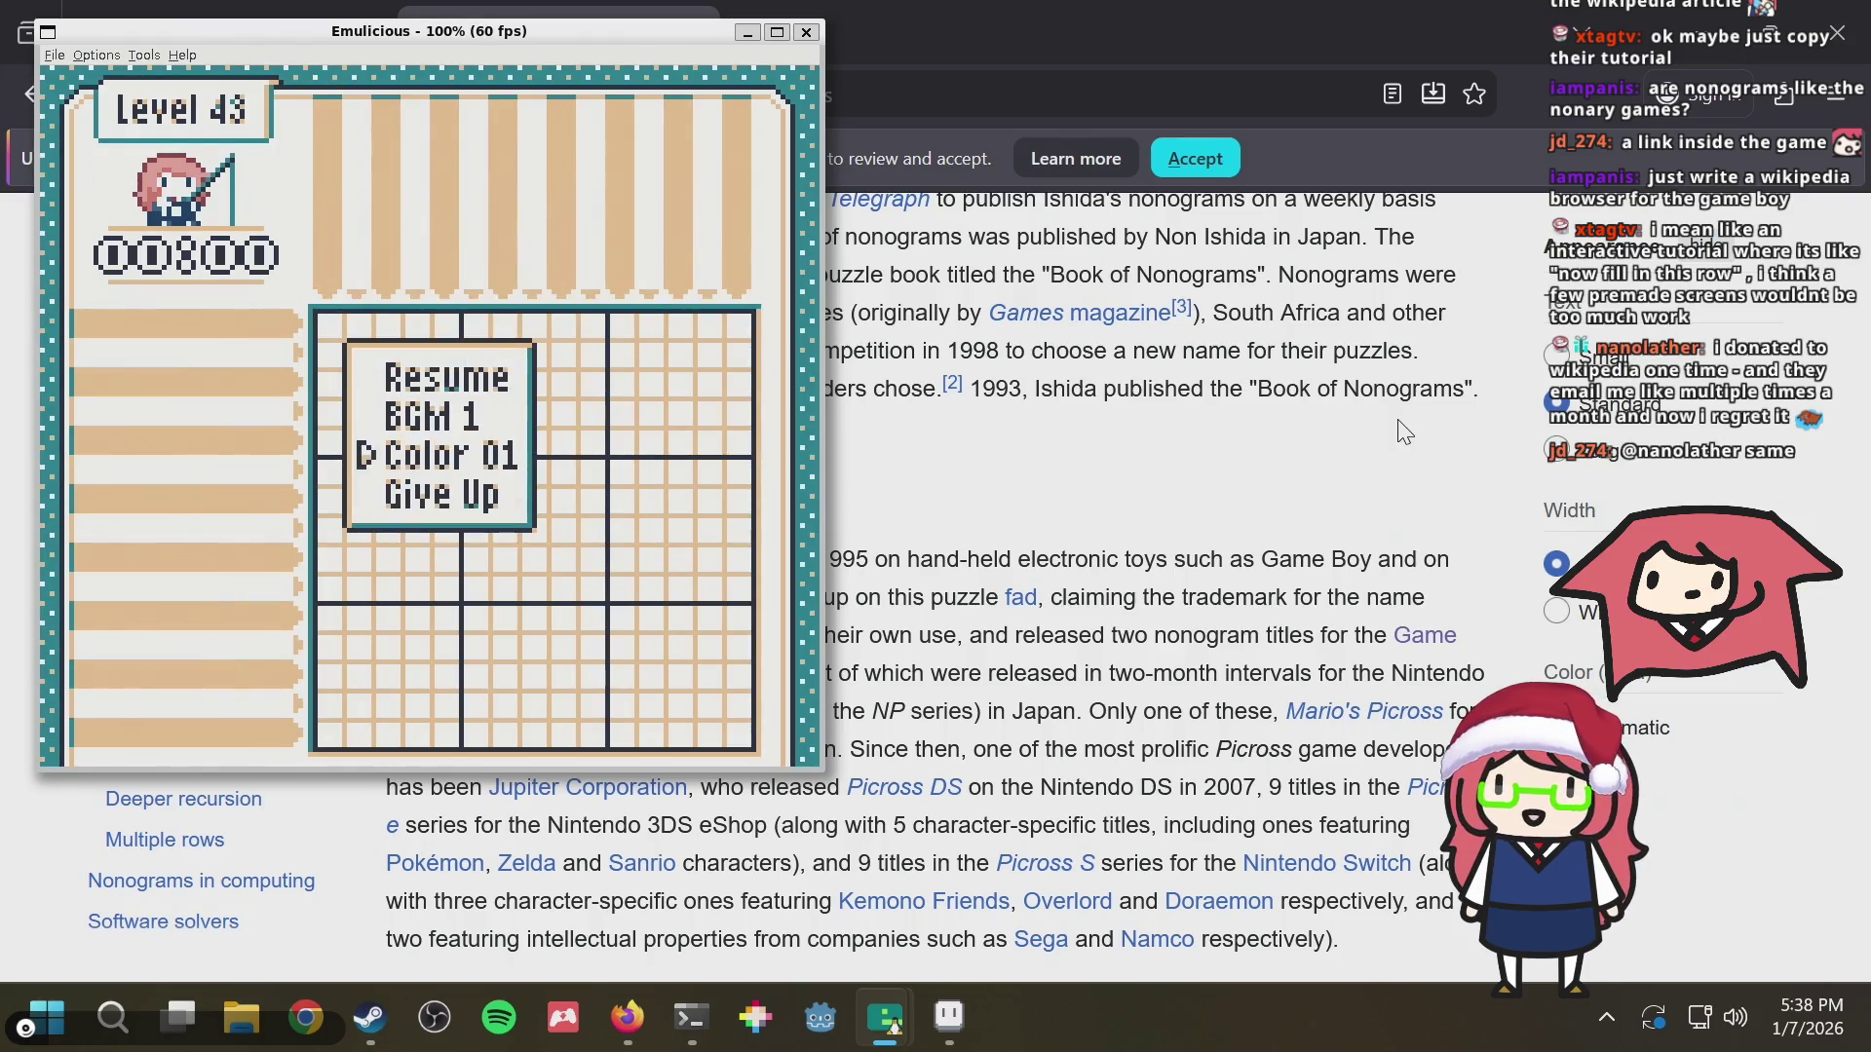
key("Down")
key("Down")
key("x")
key("Up")
key("x")
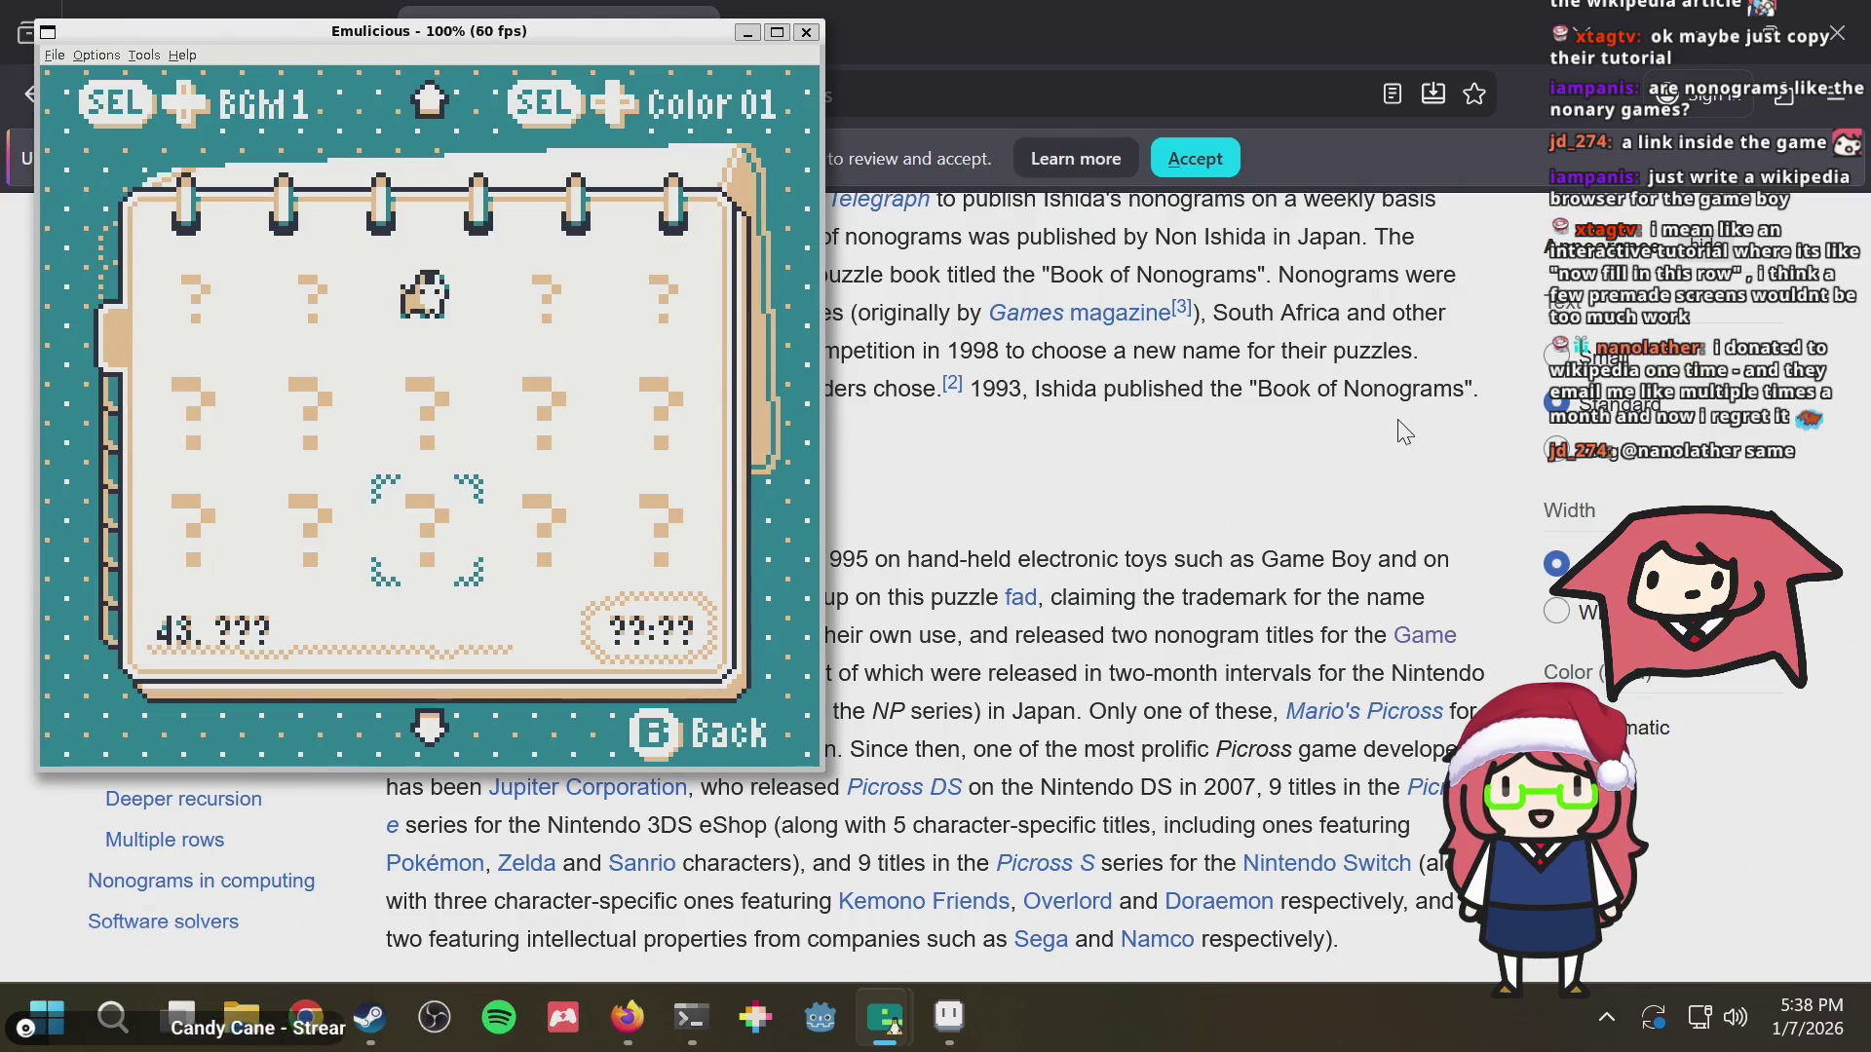
Bring the Nonogram article forward and read down the solving techniques to the Contradictions section
left_click(1246, 464)
scroll(1039, 558, "up", 5)
scroll(1038, 558, "up", 4)
scroll(1038, 558, "down", 2)
scroll(1037, 559, "down", 10)
scroll(1038, 556, "down", 4)
scroll(1039, 557, "down", 3)
scroll(1033, 547, "down", 5)
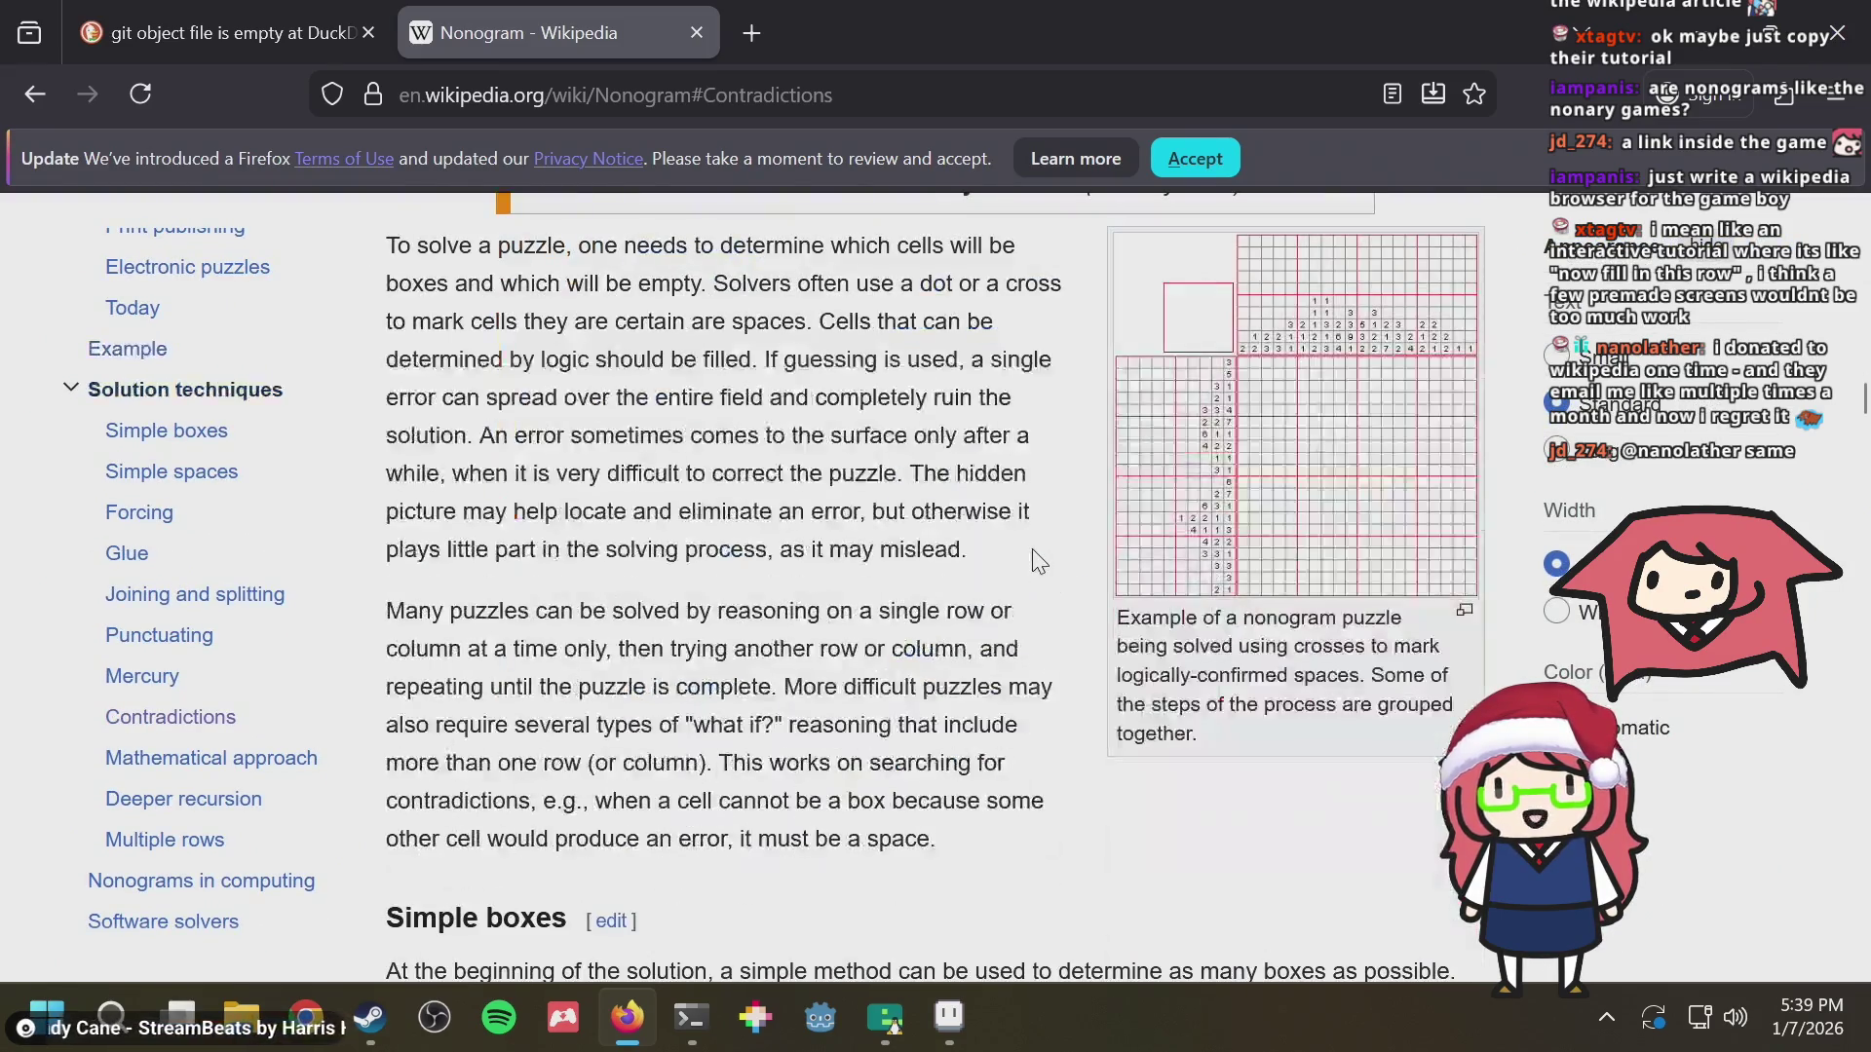
scroll(1032, 549, "down", 3)
scroll(1026, 564, "down", 2)
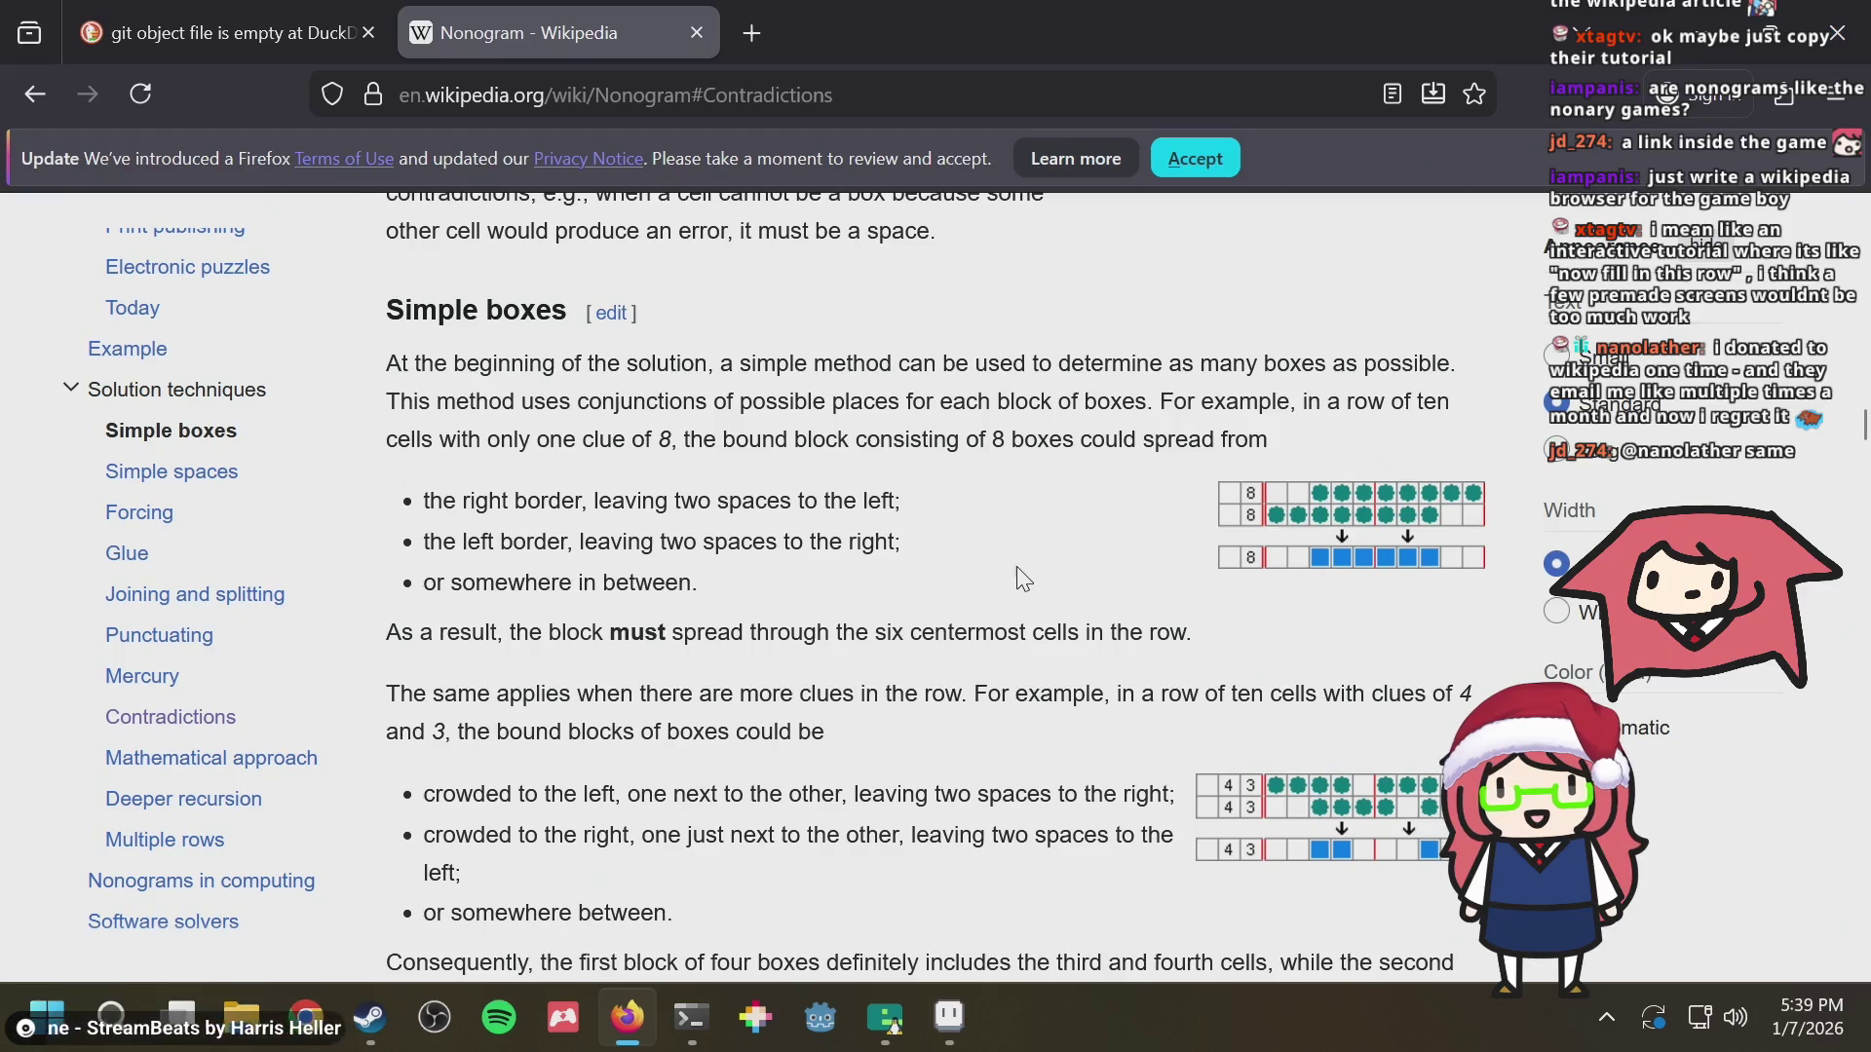
scroll(938, 545, "down", 2)
scroll(937, 547, "down", 6)
scroll(935, 549, "down", 7)
scroll(935, 551, "down", 1)
scroll(937, 552, "down", 8)
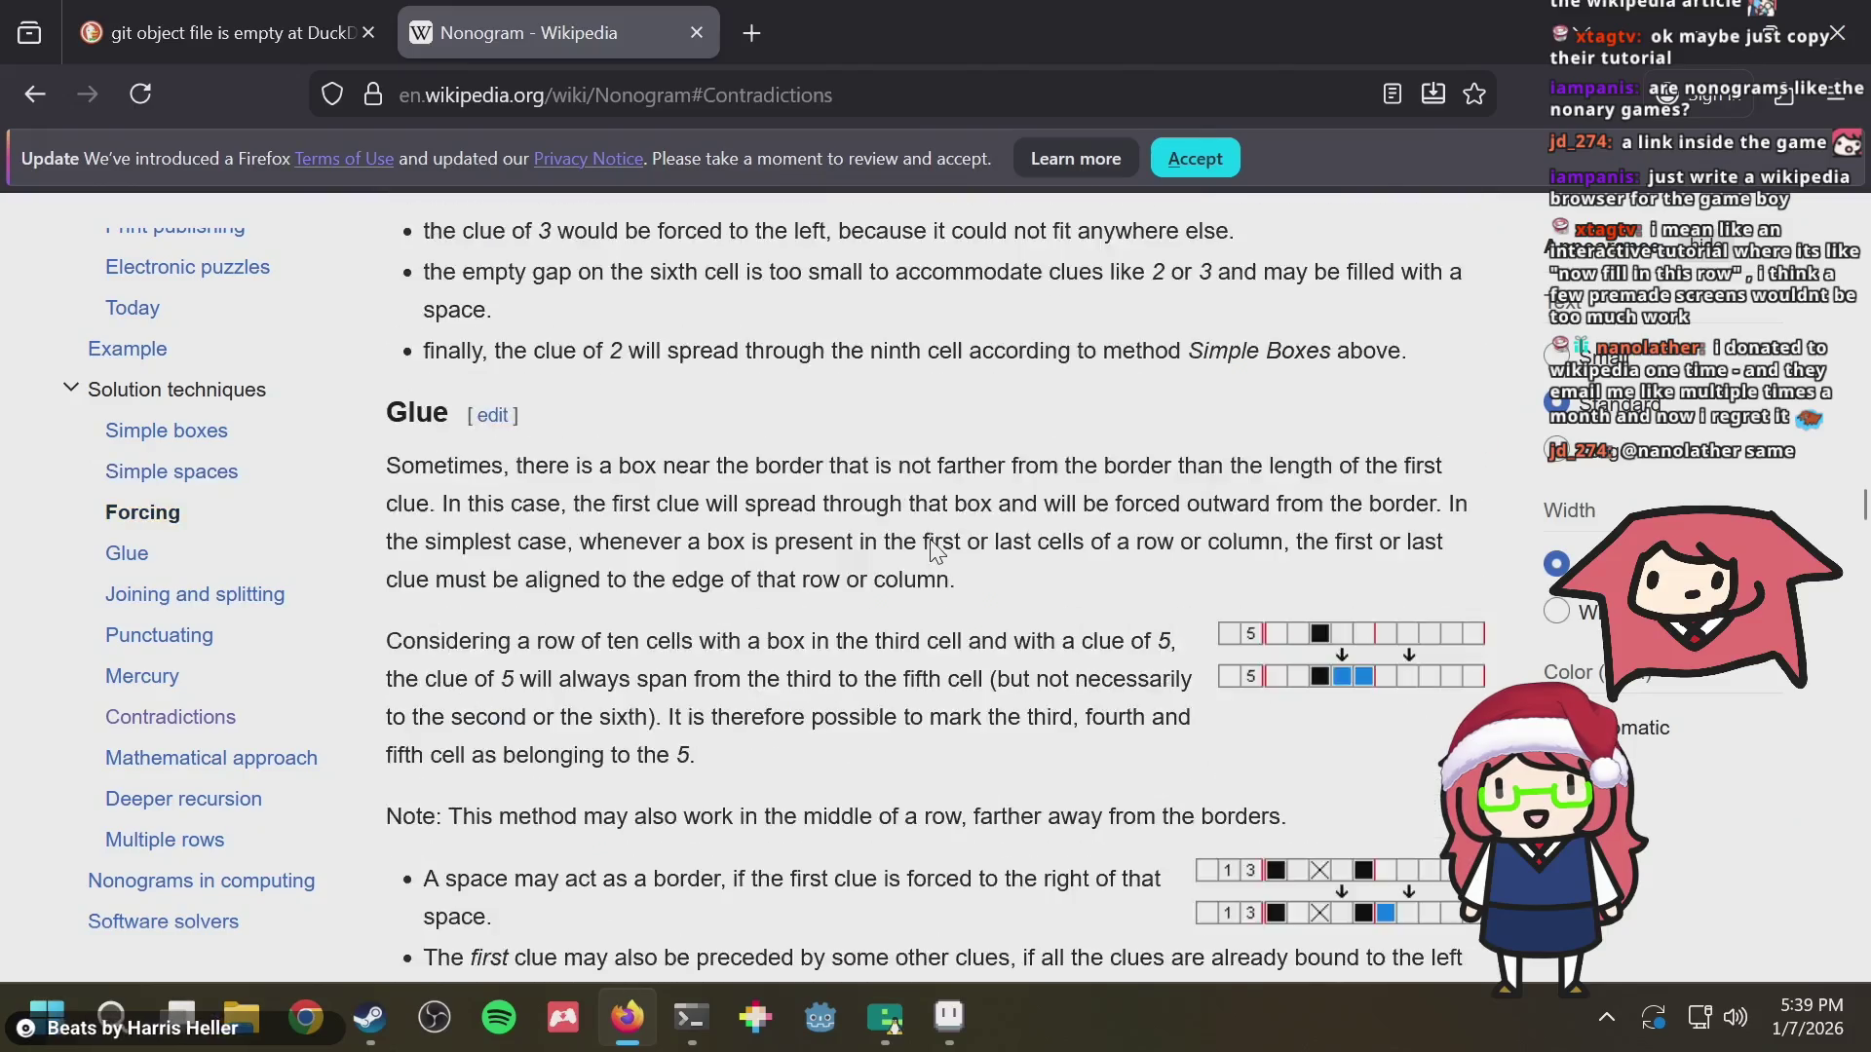
scroll(937, 552, "down", 2)
scroll(935, 550, "up", 4)
scroll(936, 552, "up", 6)
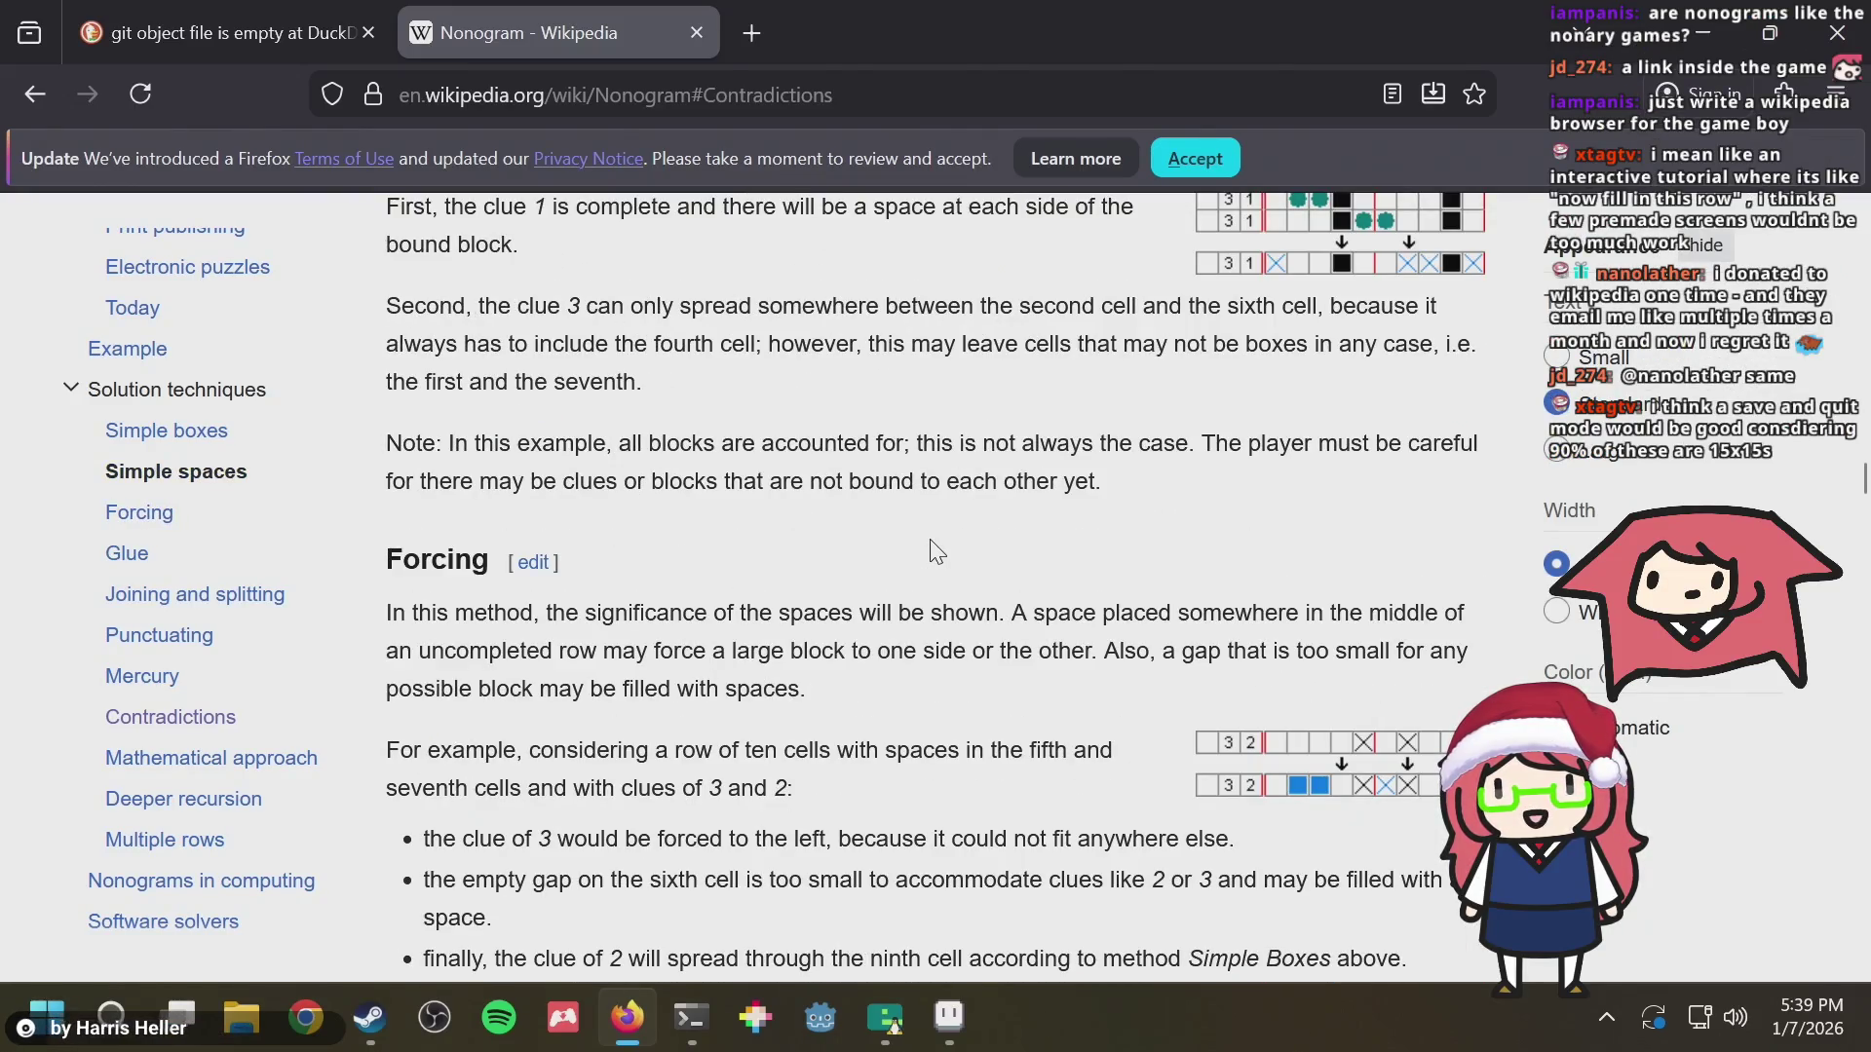
scroll(935, 550, "down", 5)
scroll(936, 551, "down", 2)
scroll(931, 543, "down", 5)
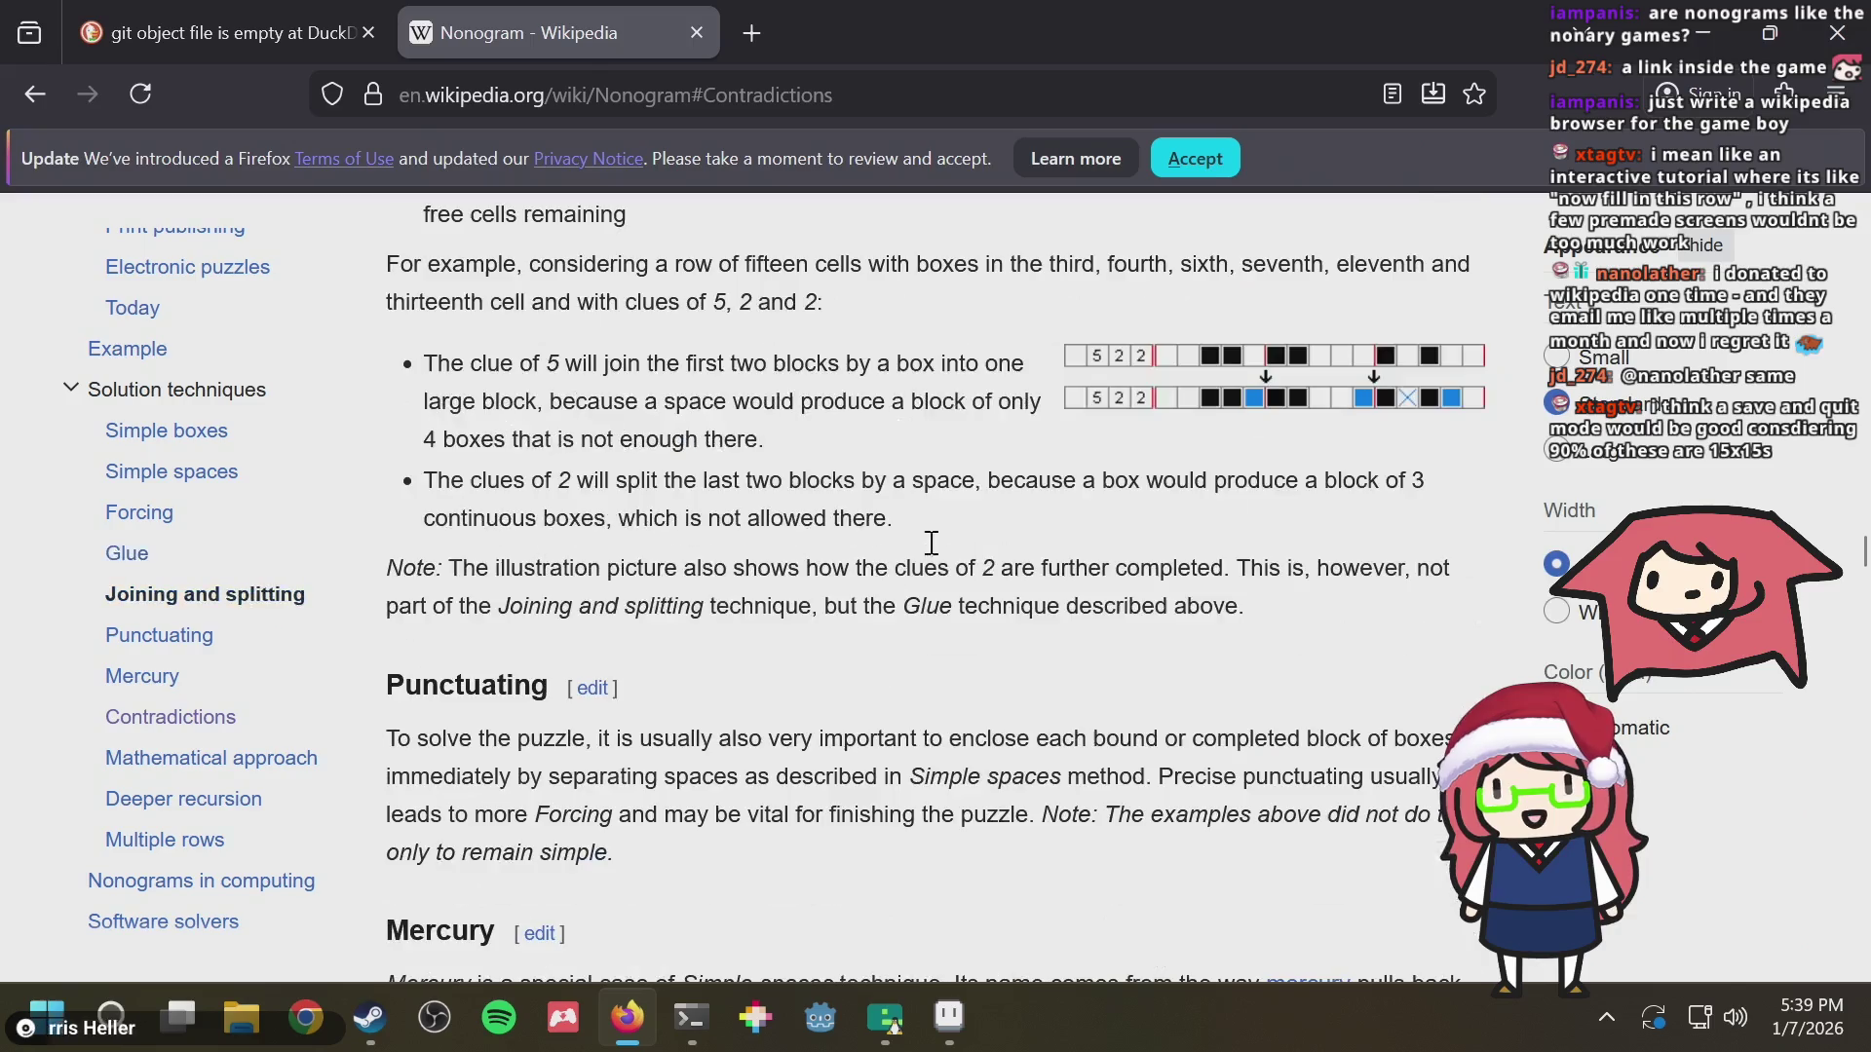
scroll(931, 554, "down", 2)
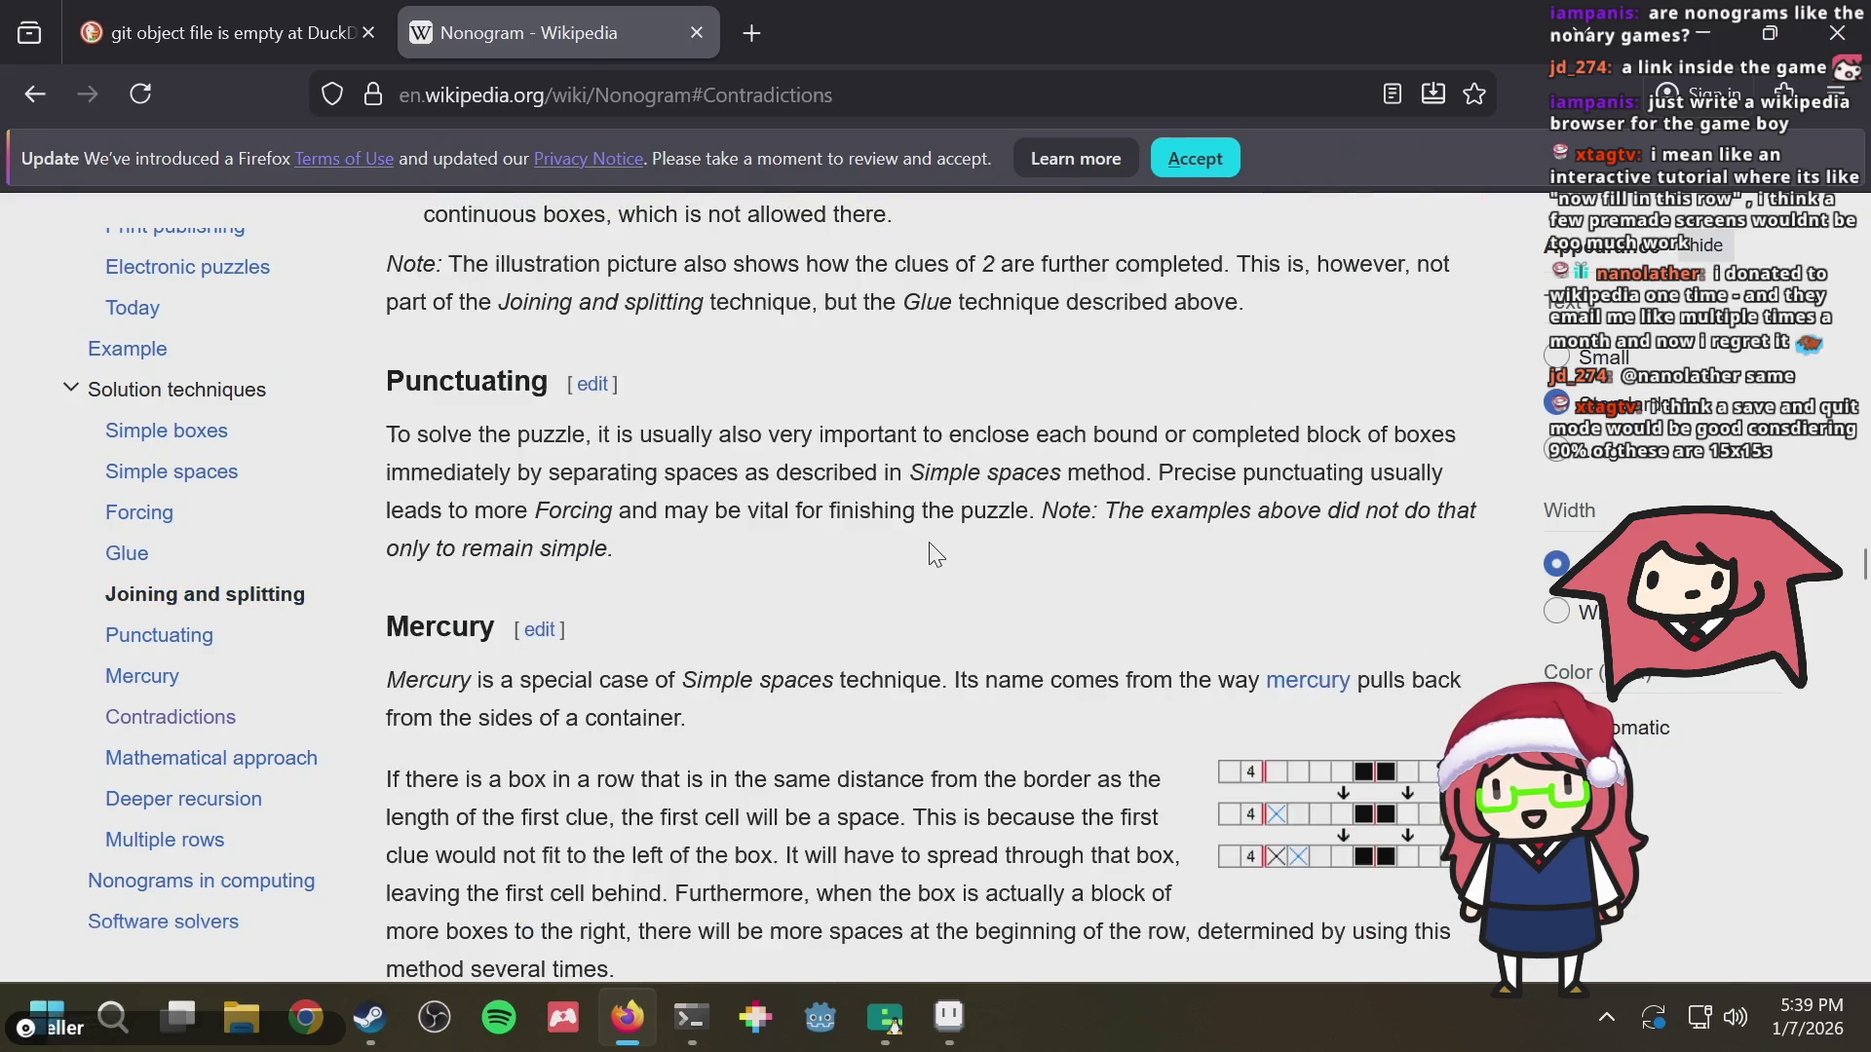
scroll(931, 548, "down", 3)
scroll(931, 545, "down", 3)
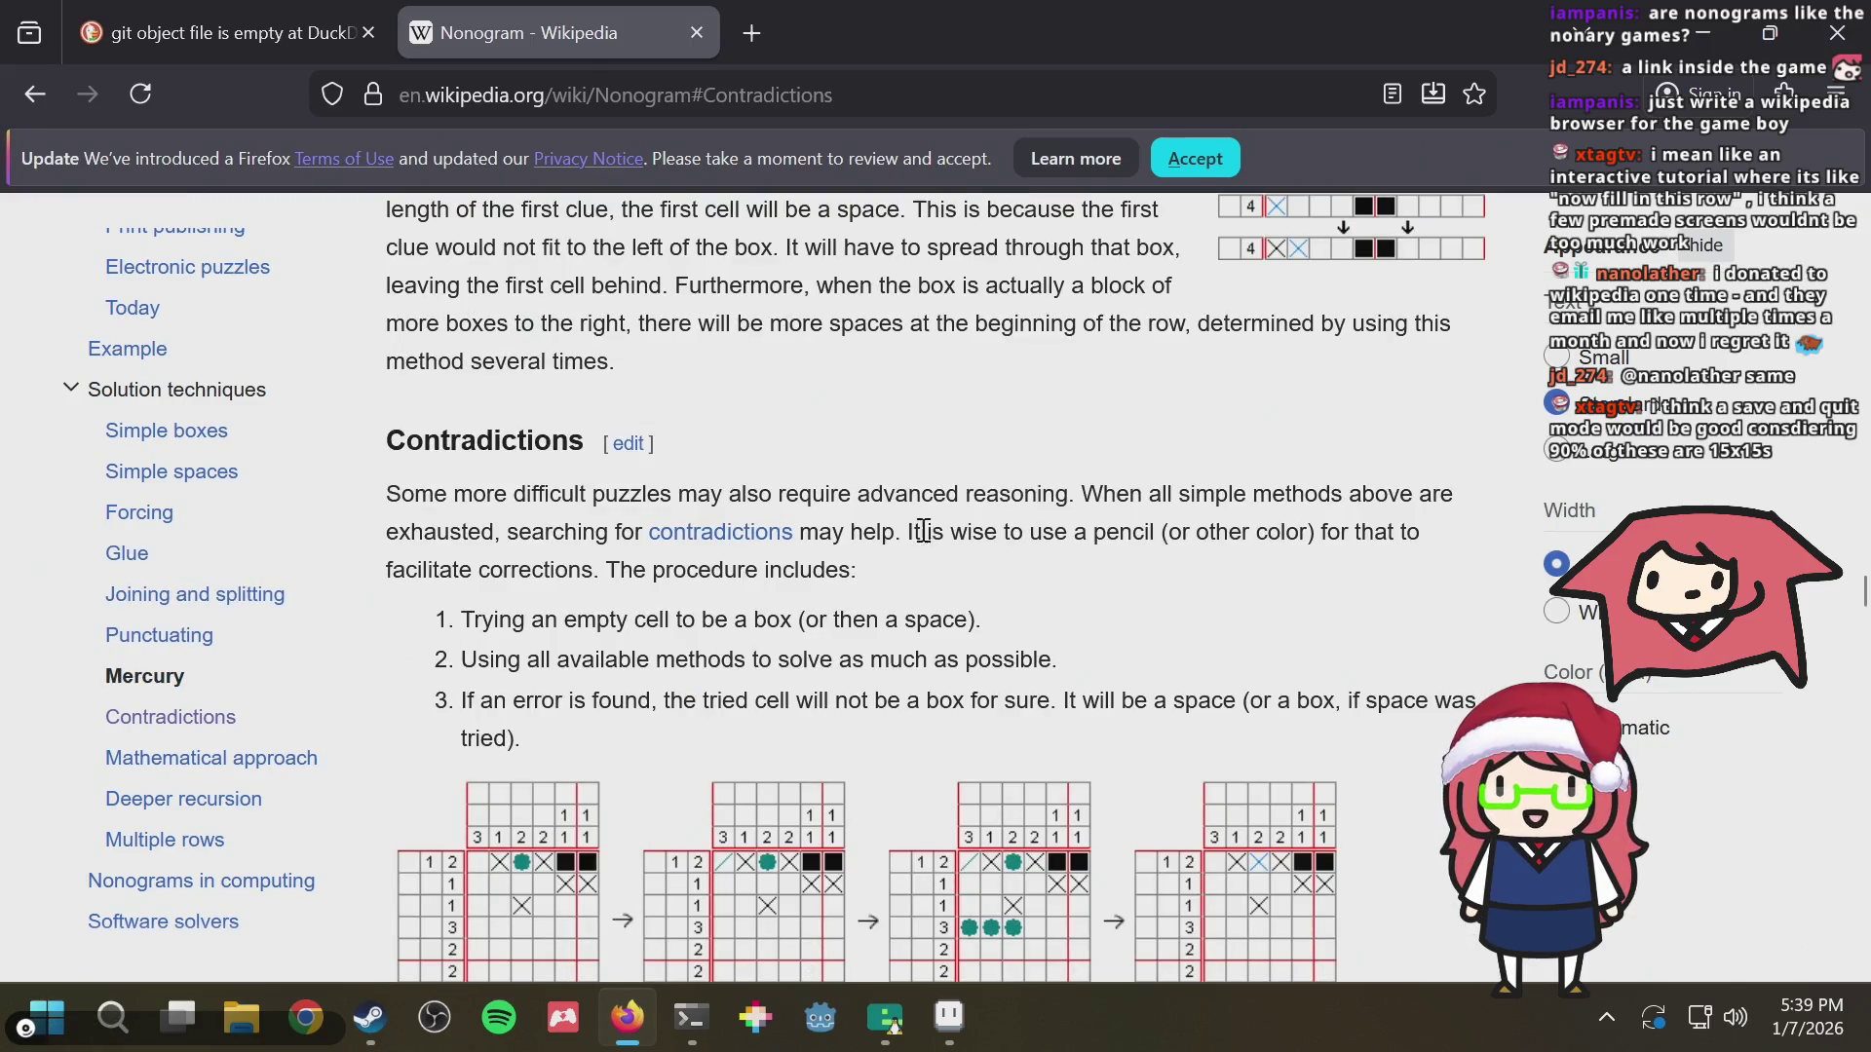
left_click_drag(642, 493, 676, 493)
left_click(825, 483)
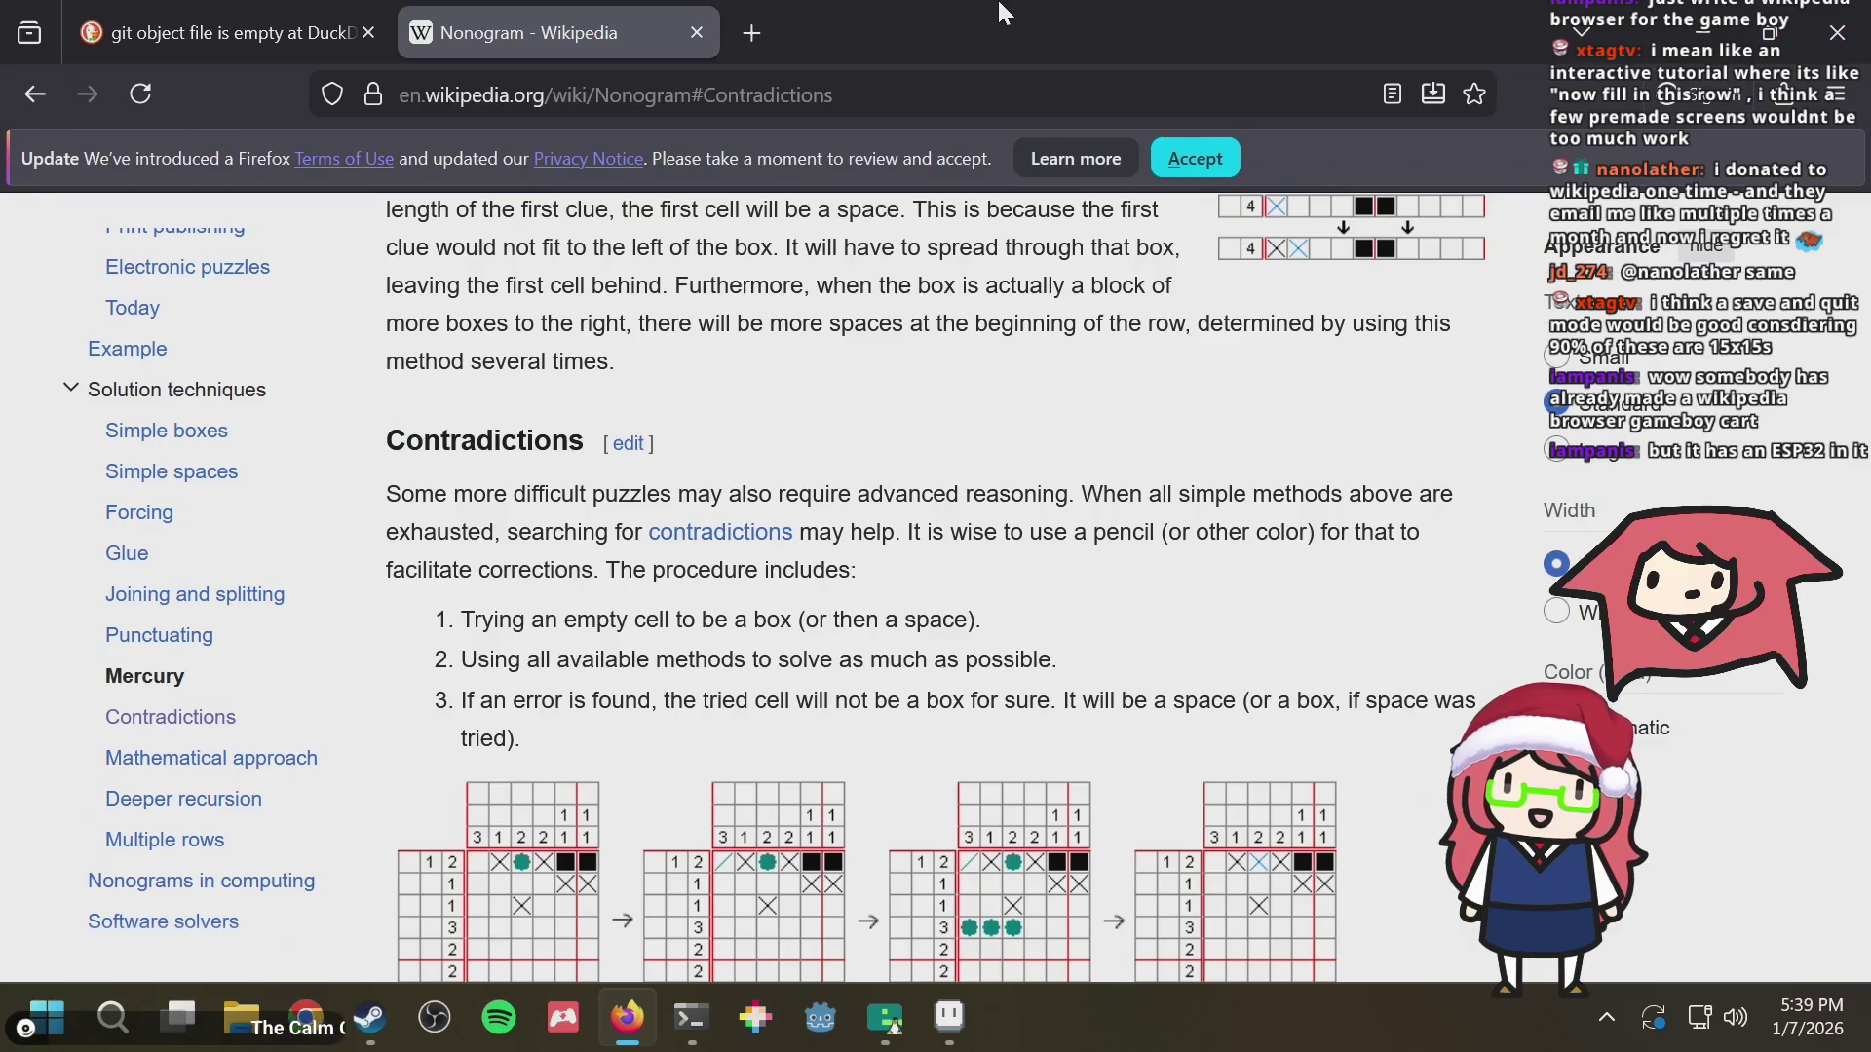
Search the web for "wikipedia browser gameboy" in a new tab and view the Reddit GBA browser image result
key("ctrl+t")
type("wikipedia browser ga")
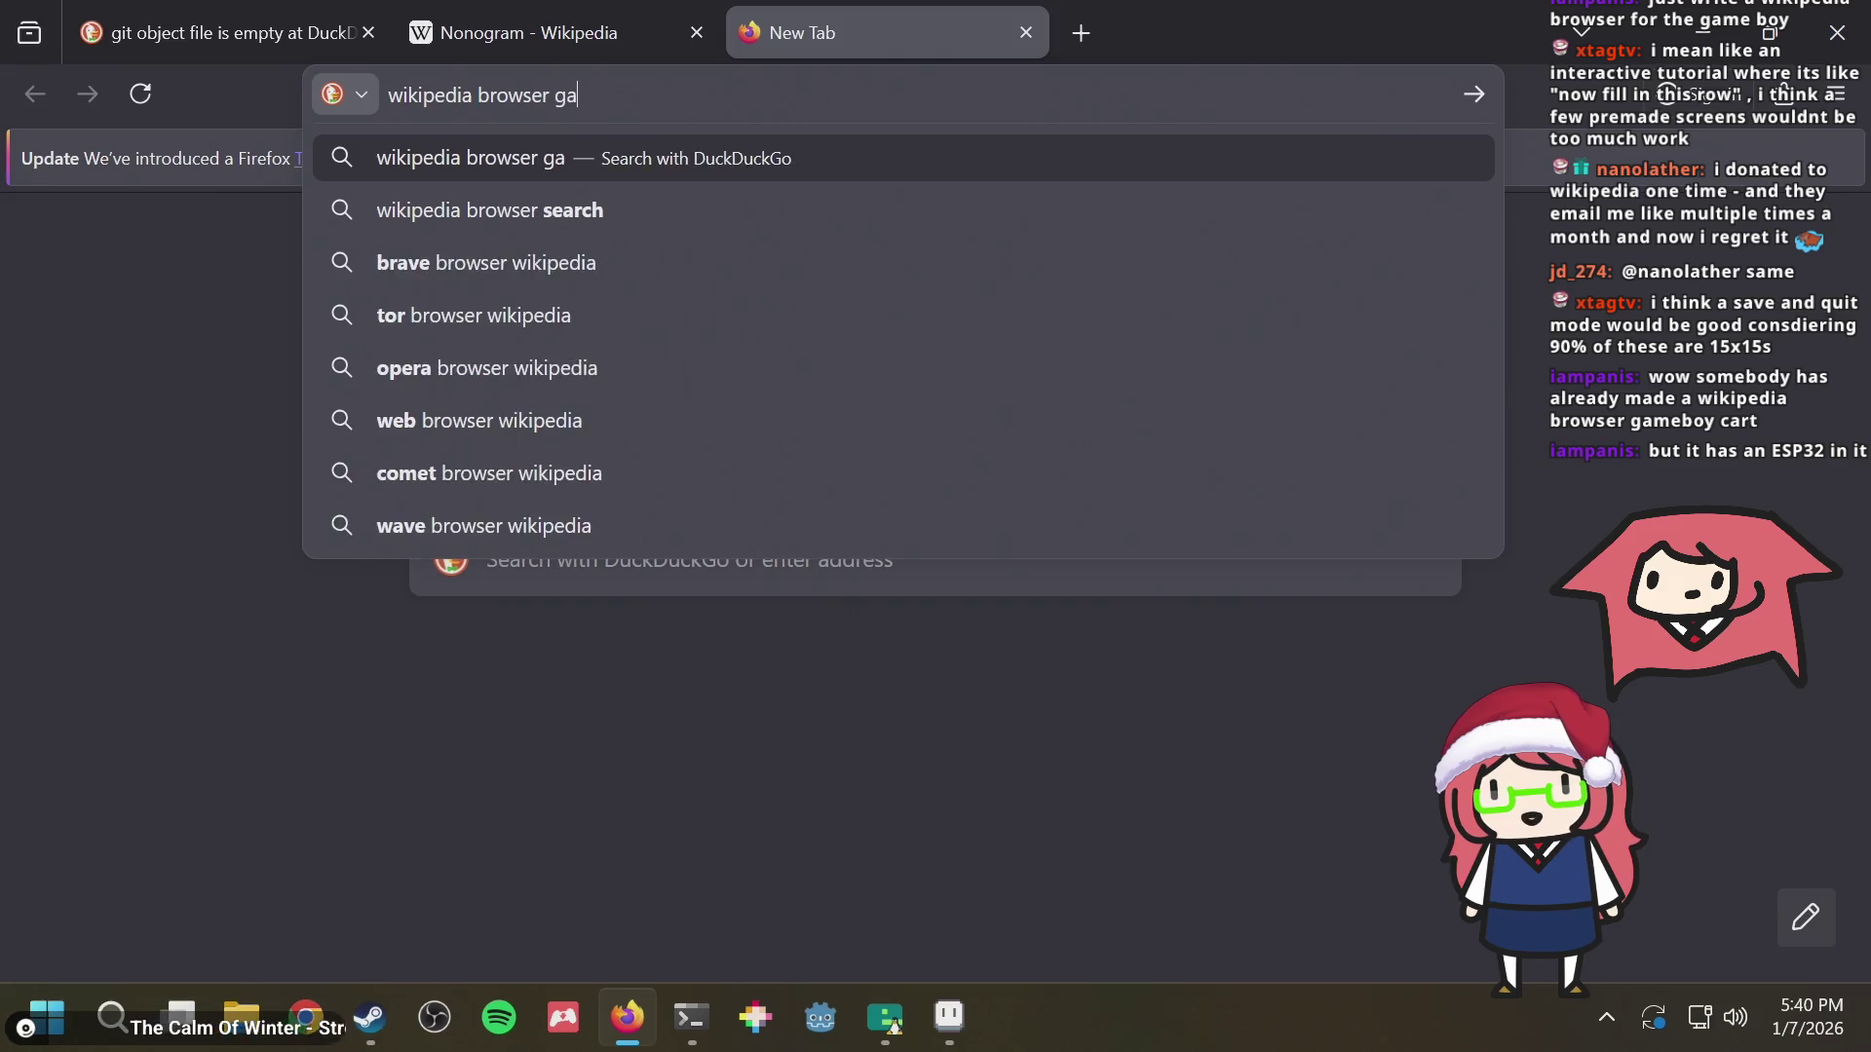
type("meboy")
key("Return")
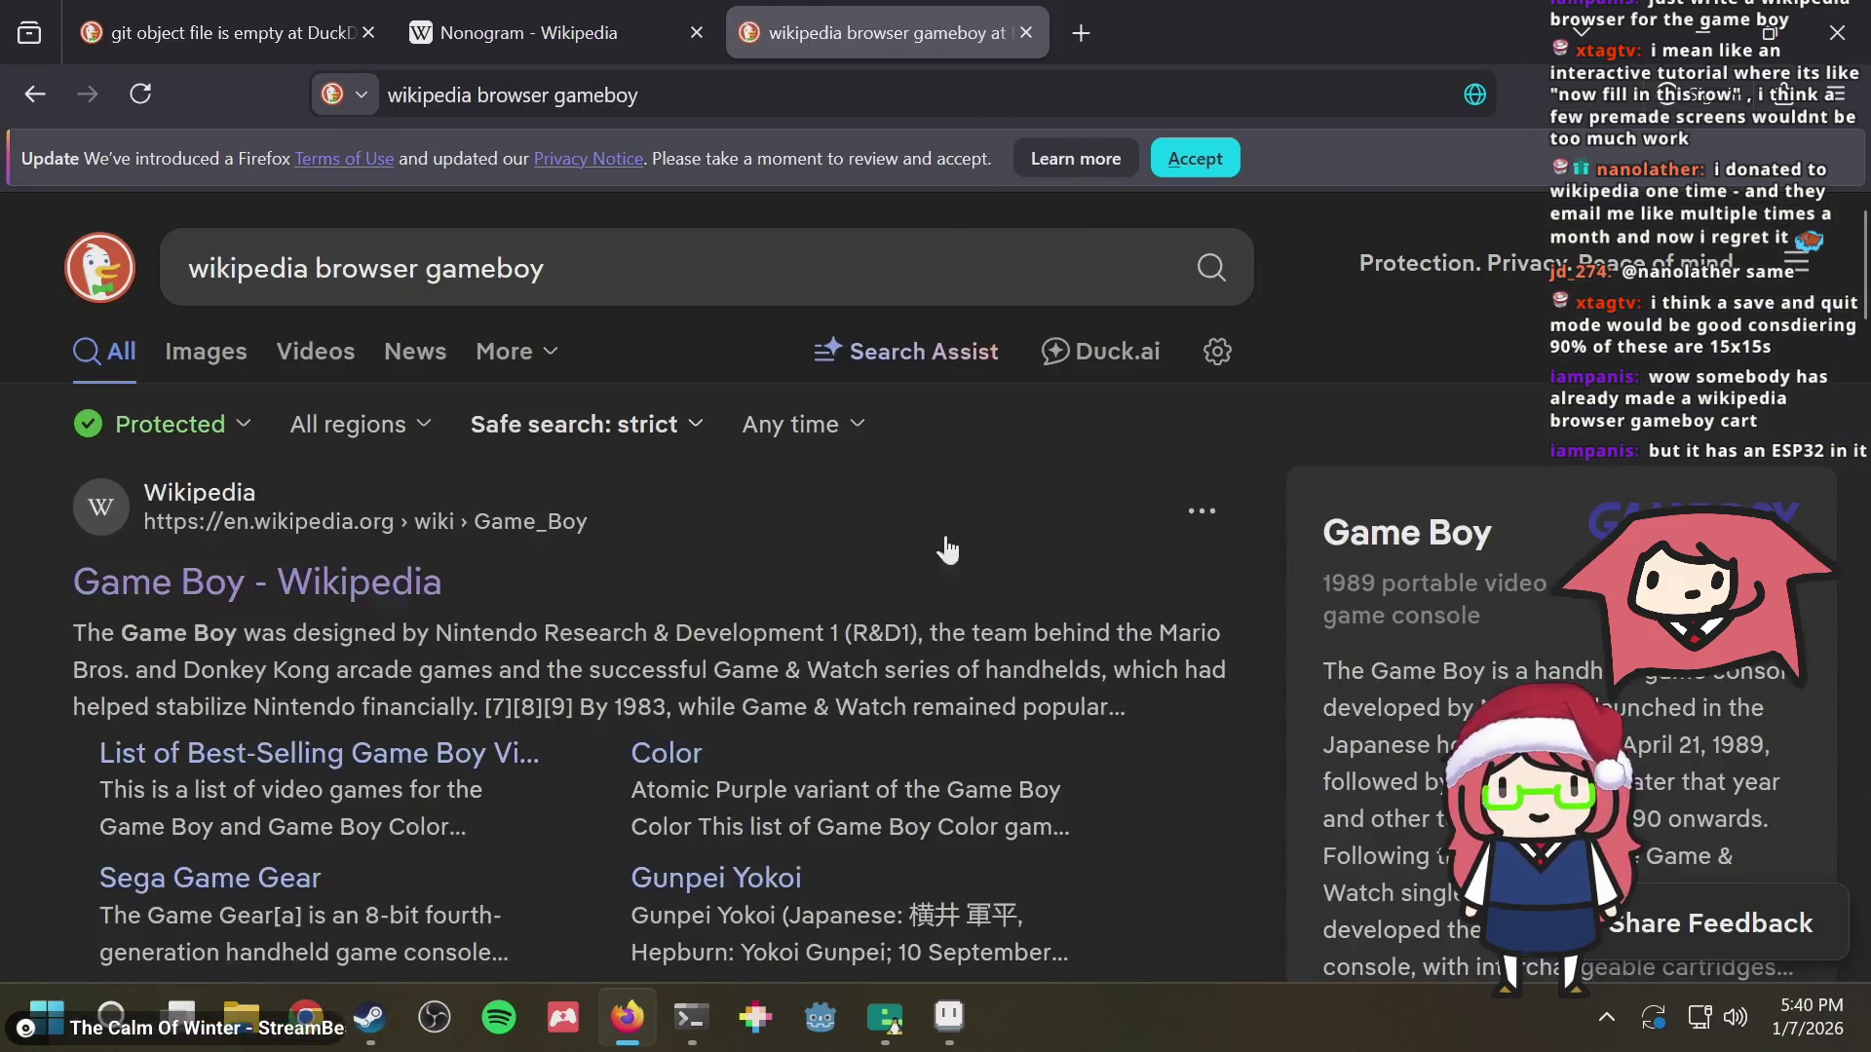
scroll(833, 643, "down", 3)
scroll(844, 641, "down", 3)
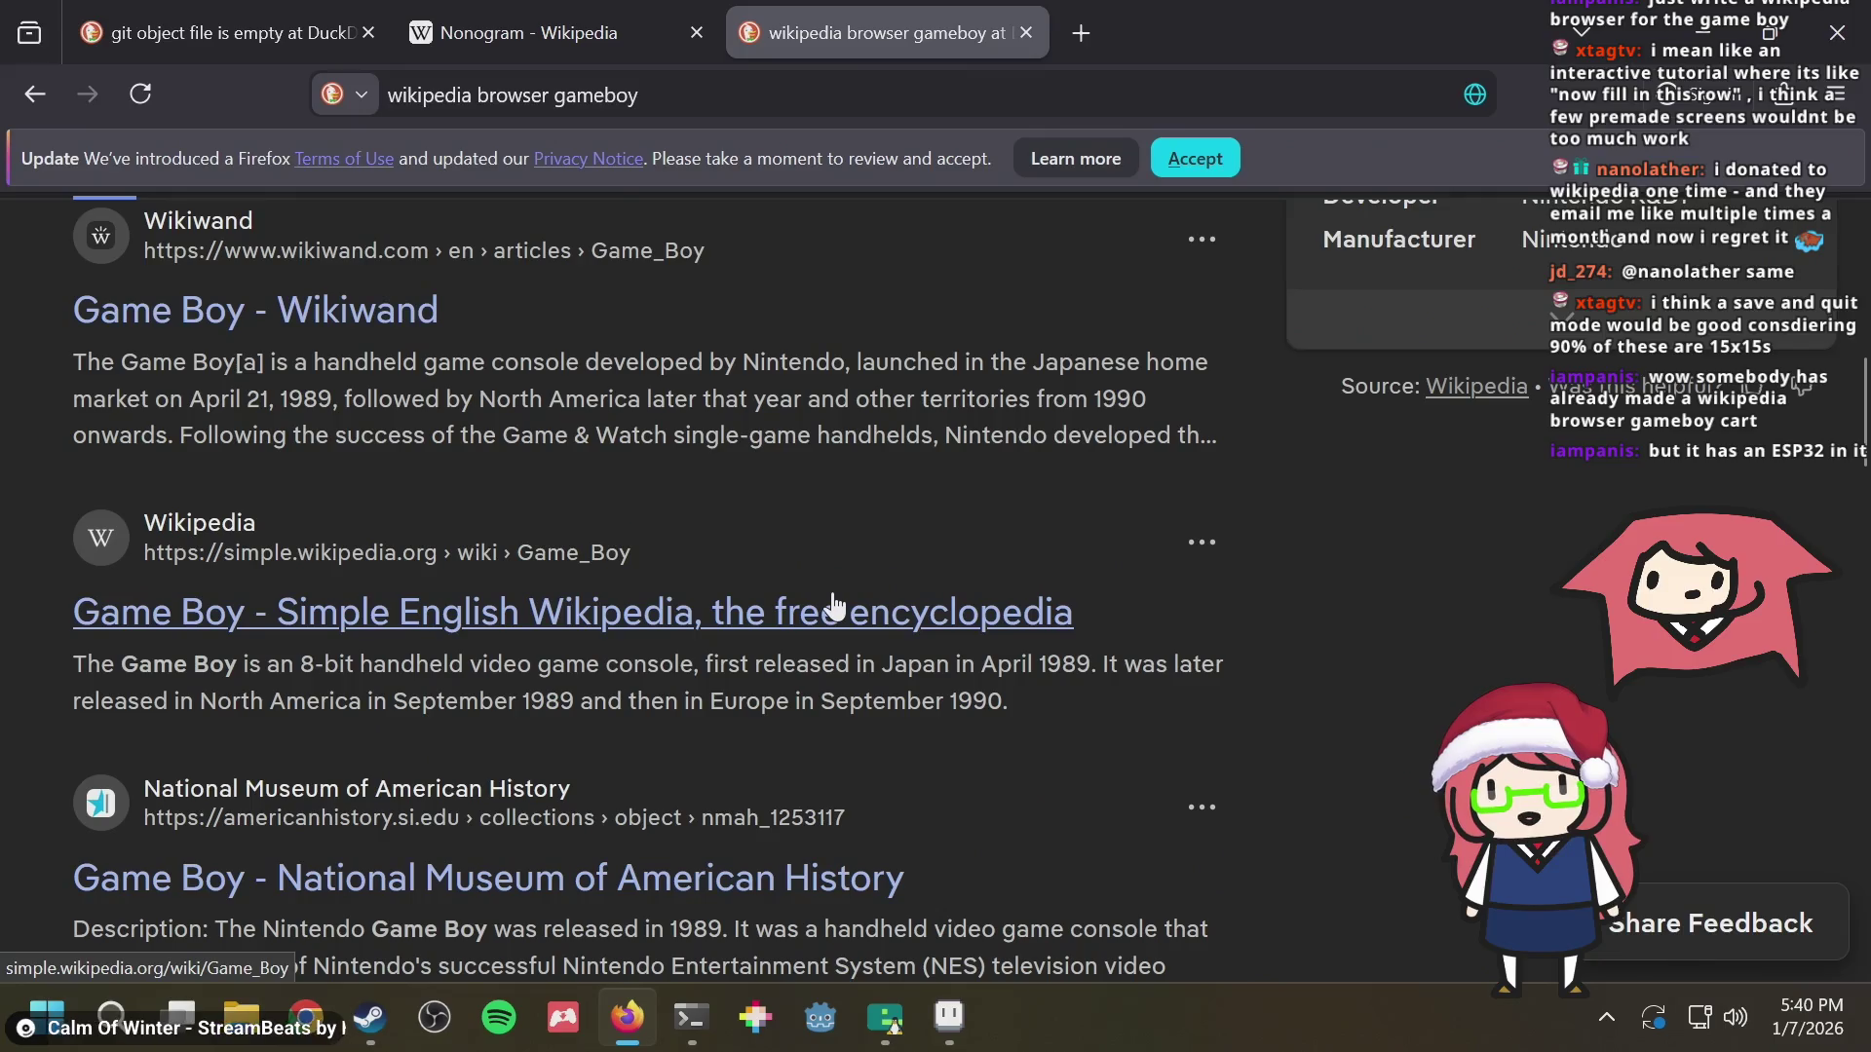
scroll(834, 607, "down", 3)
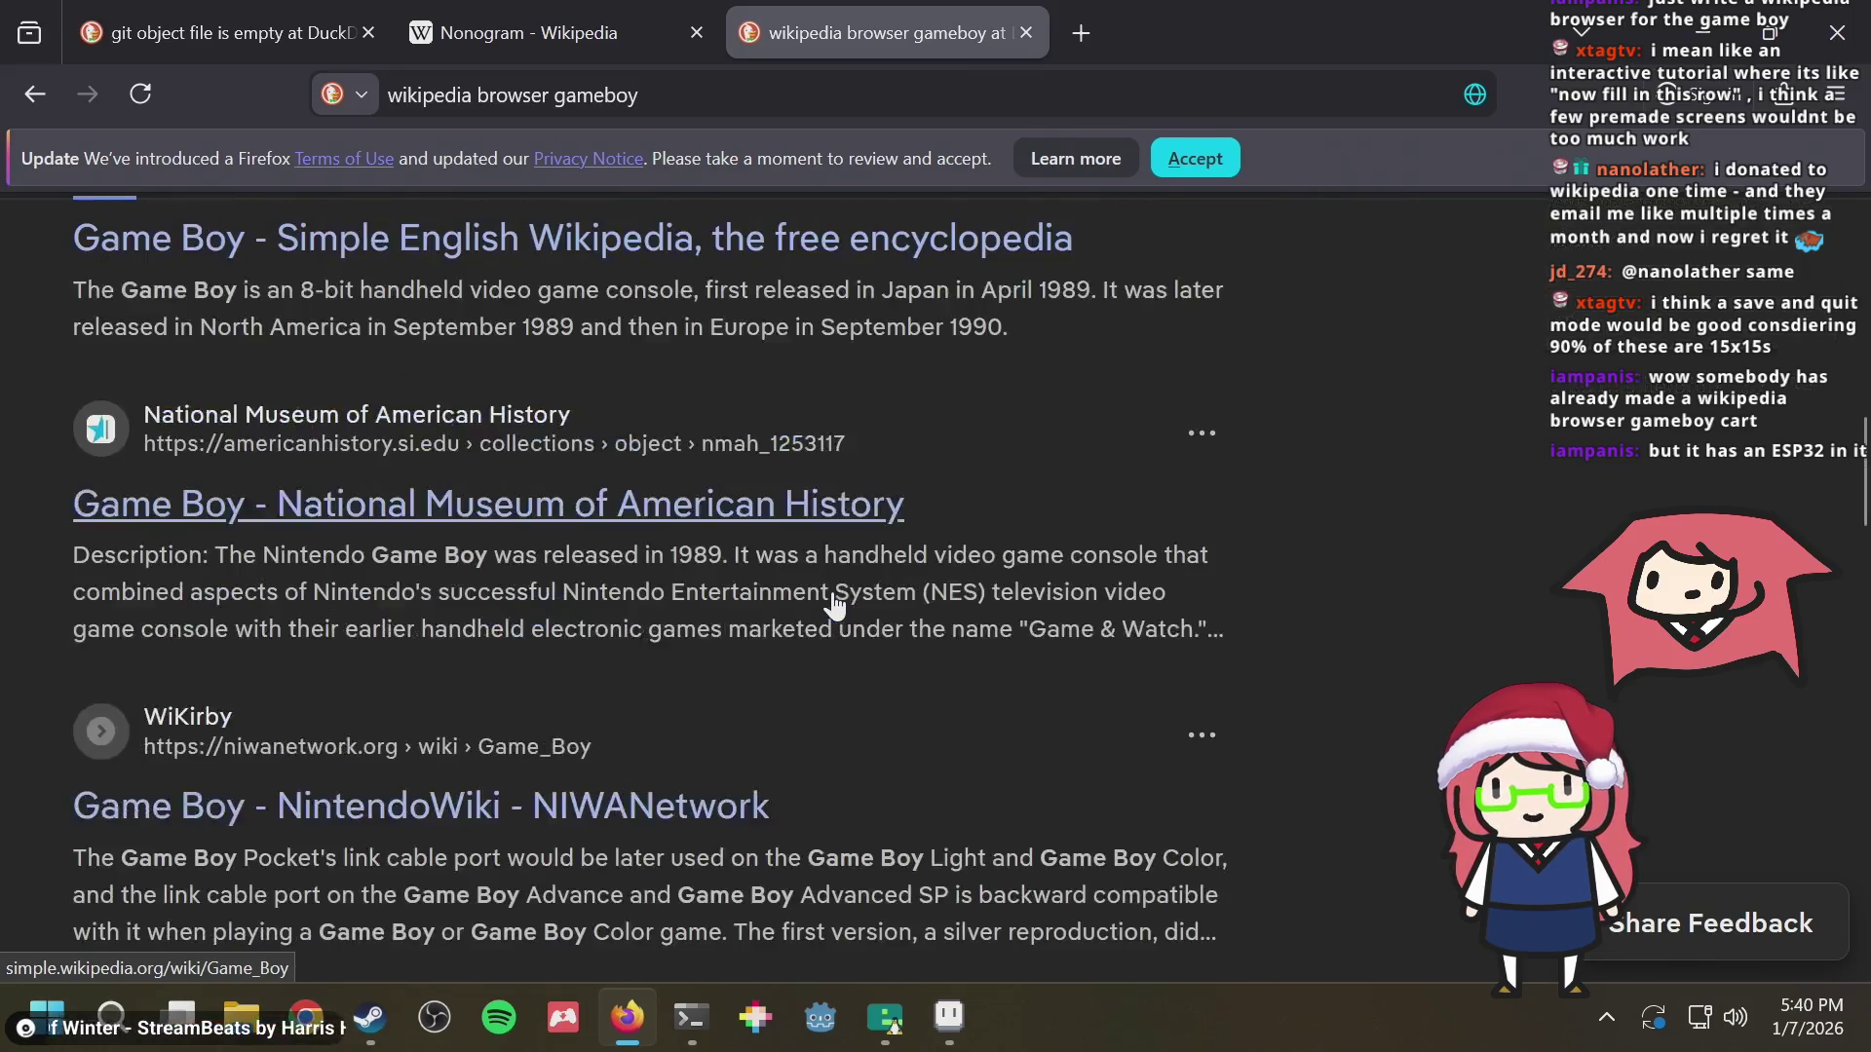
scroll(731, 599, "up", 10)
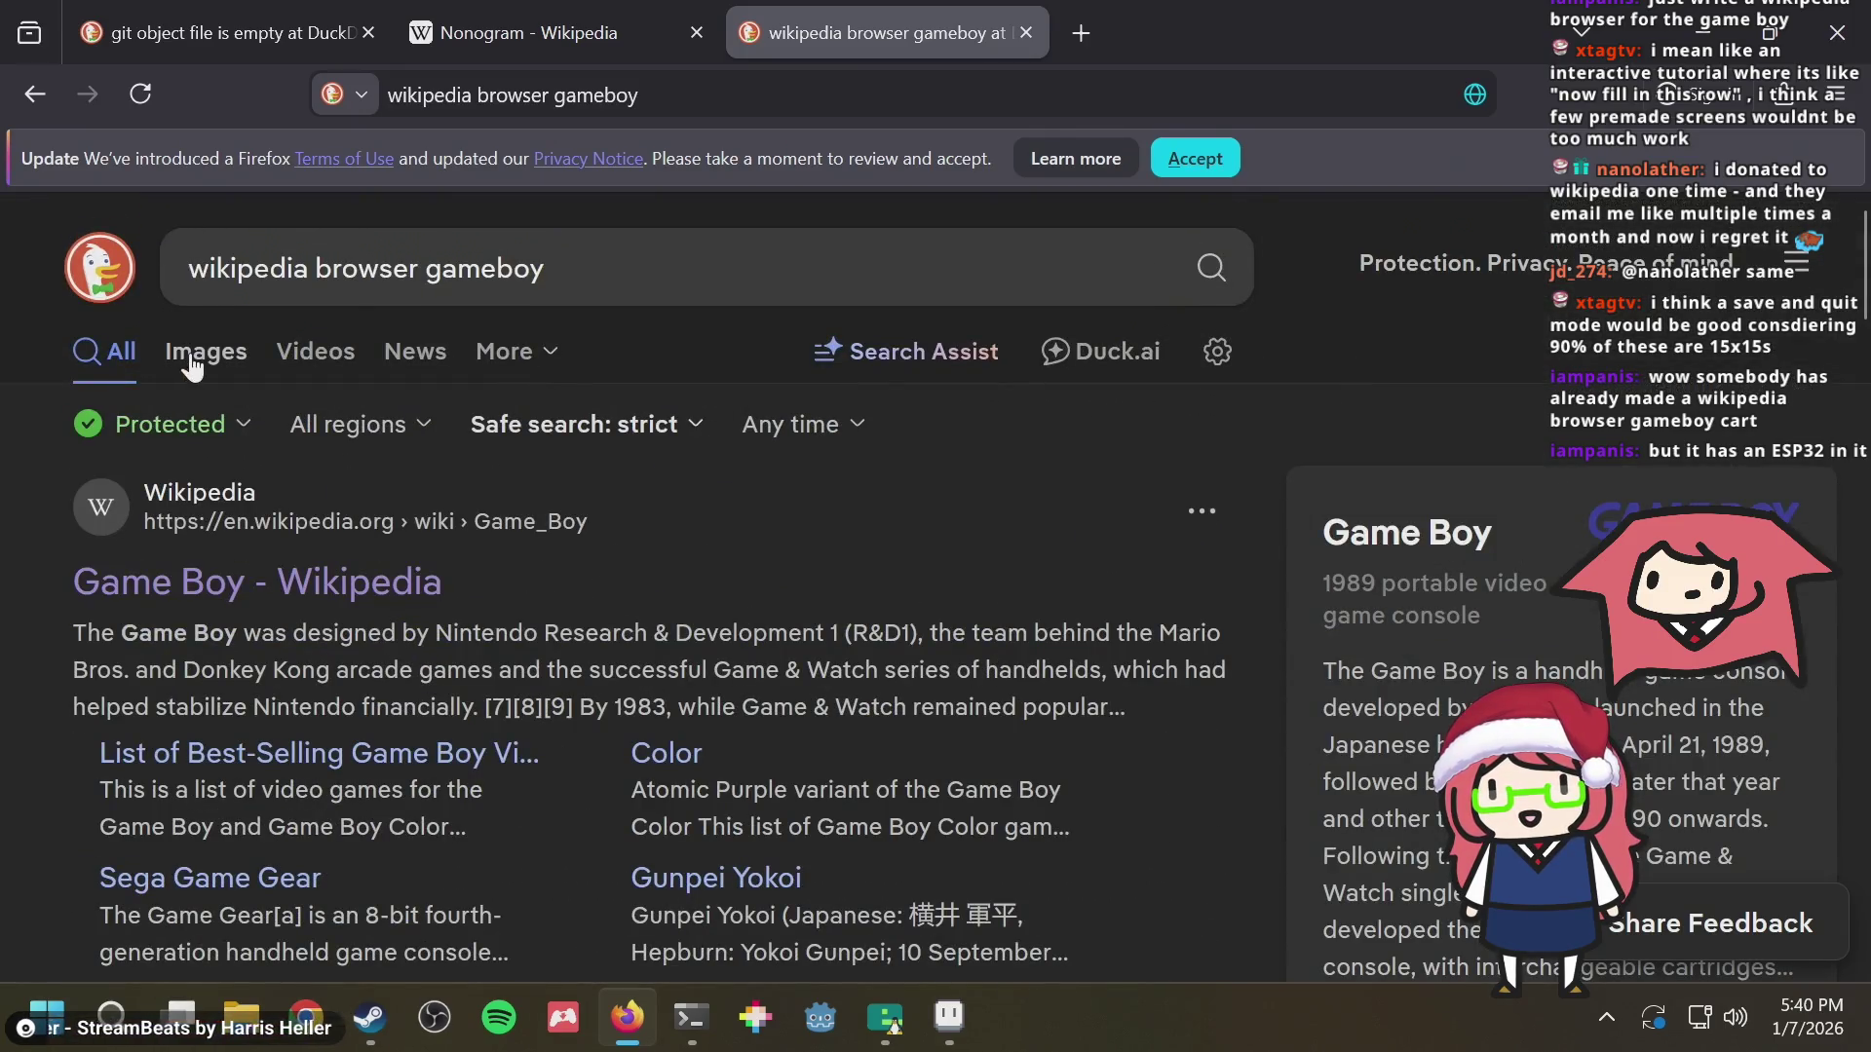
left_click(190, 357)
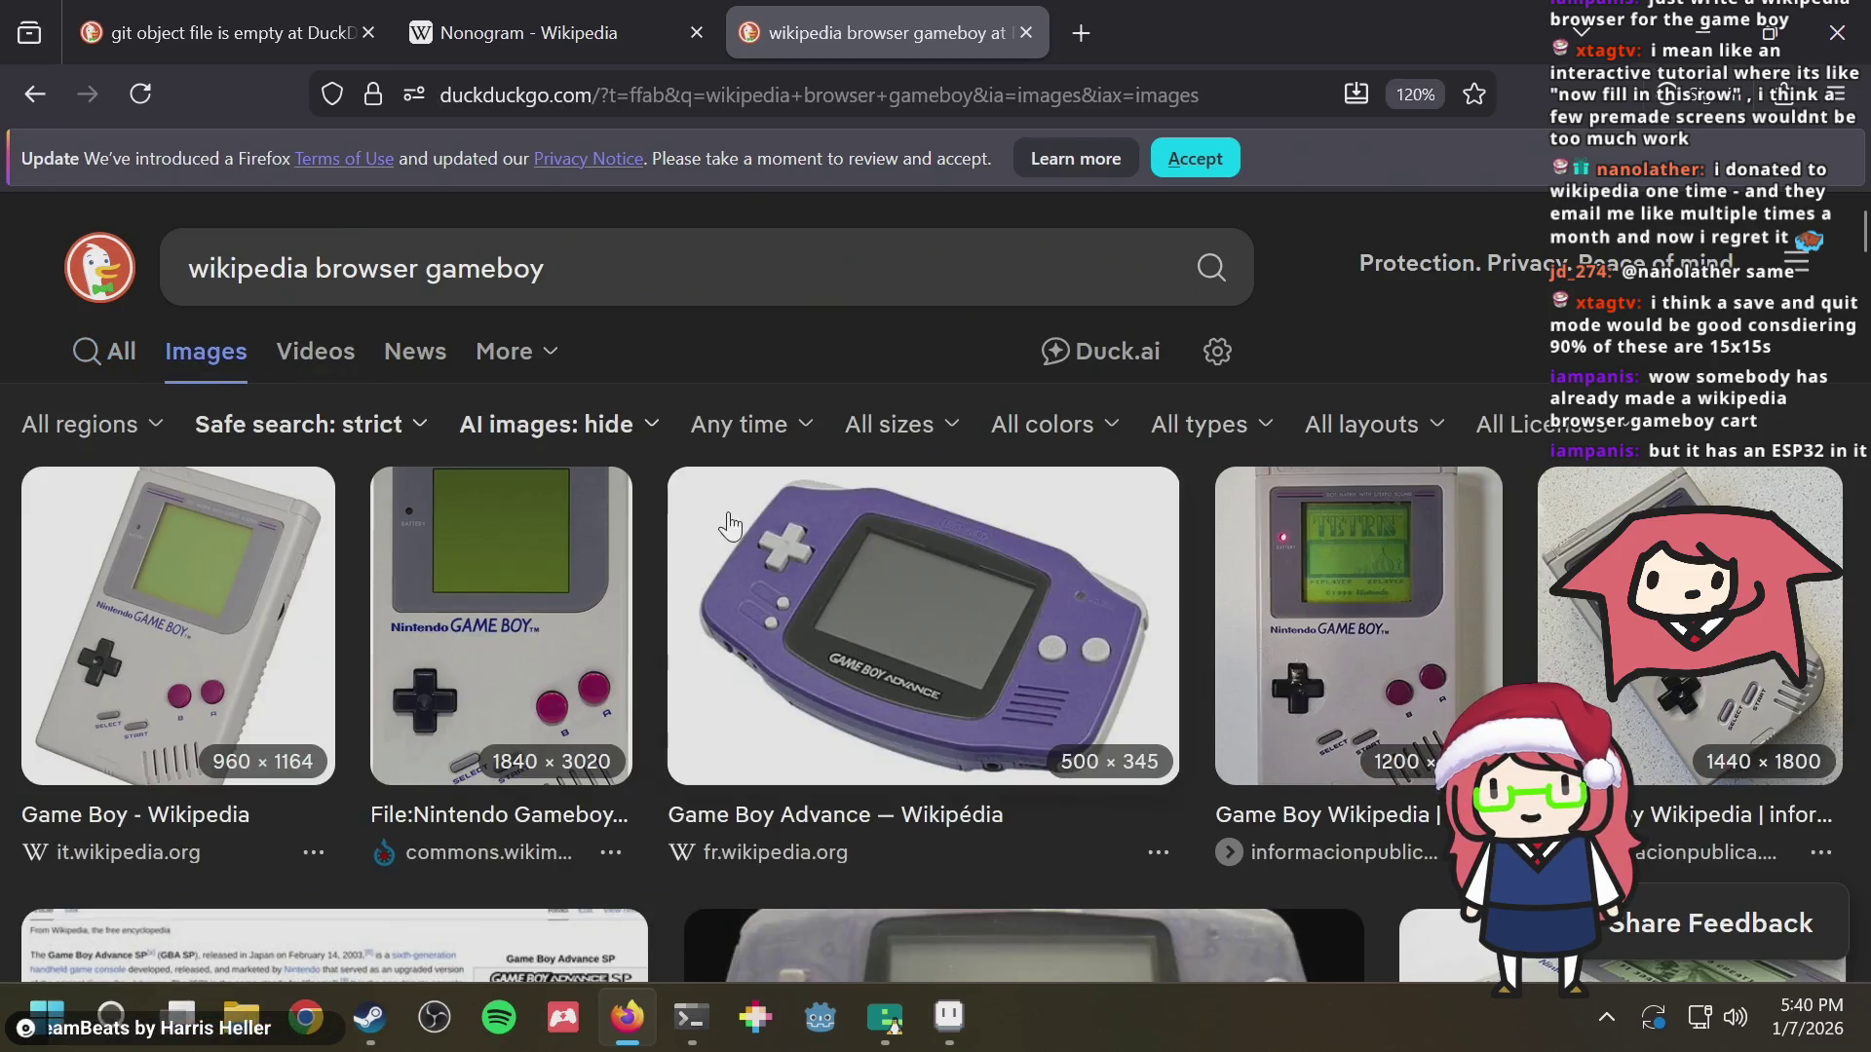
scroll(735, 523, "down", 2)
scroll(731, 507, "down", 3)
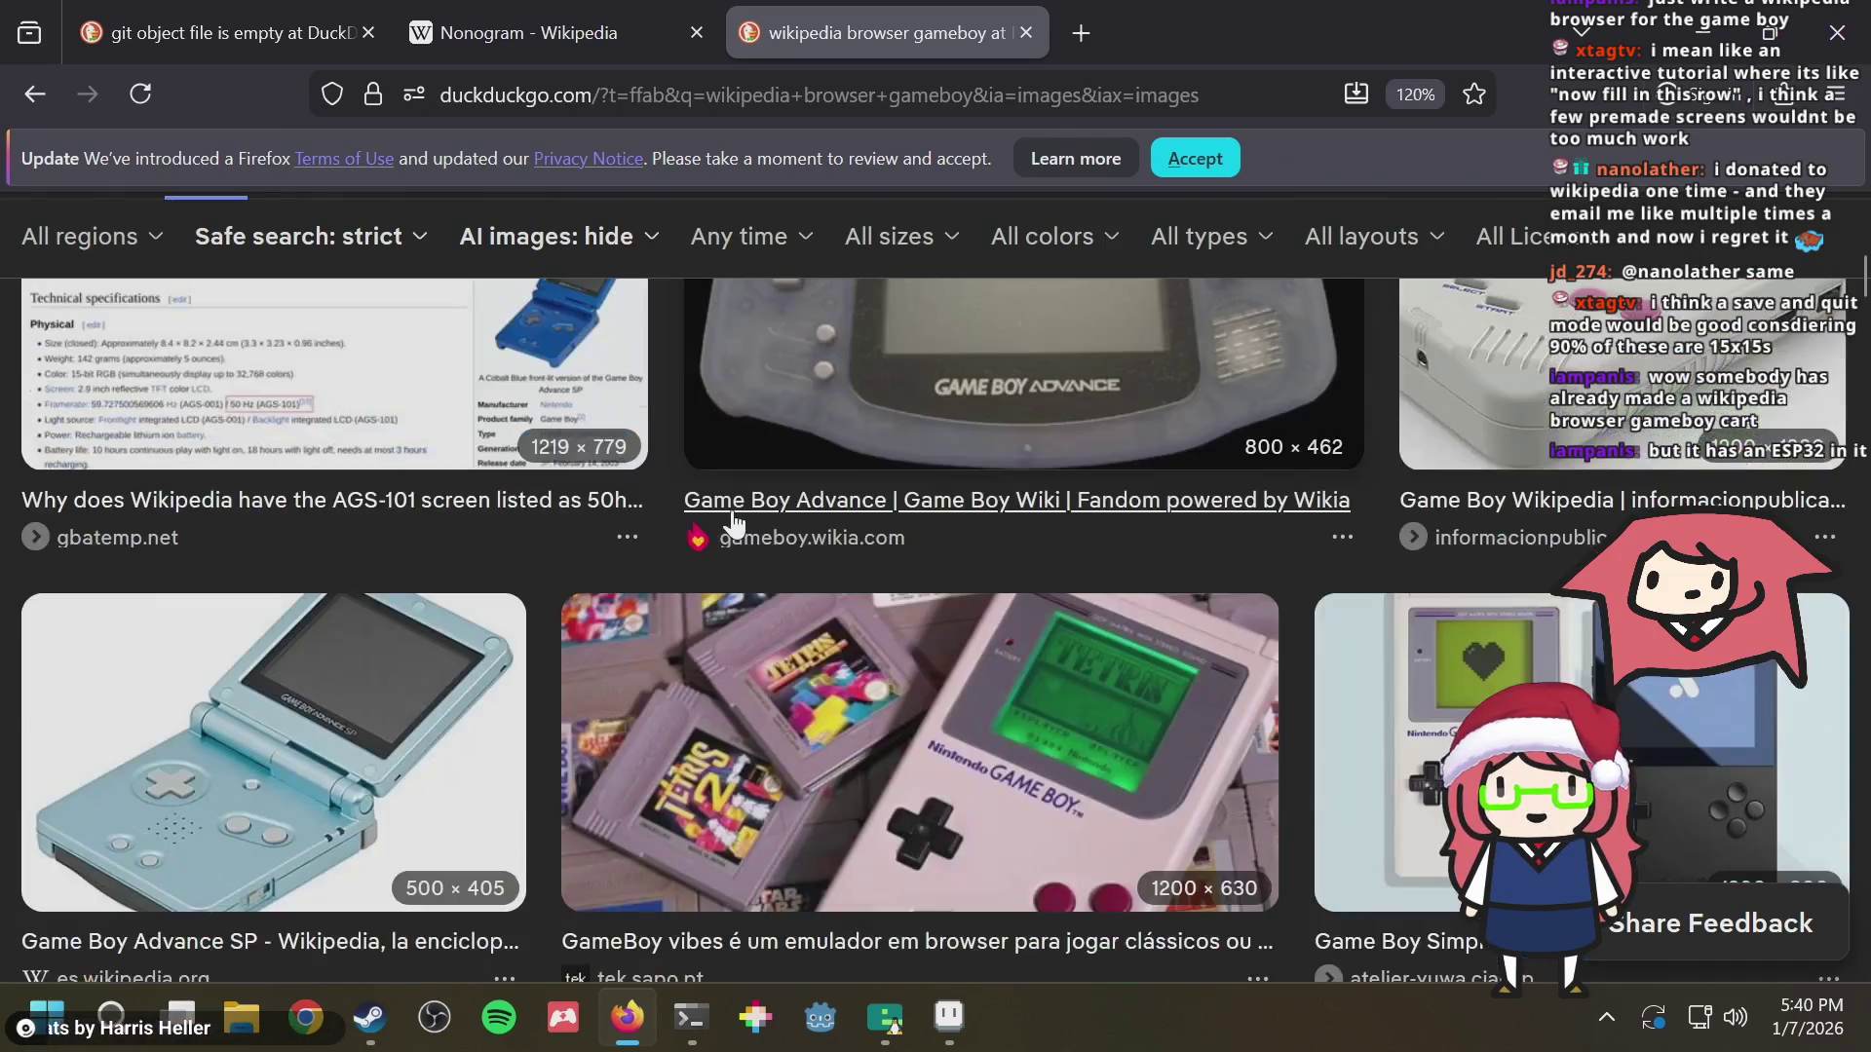
scroll(732, 507, "down", 3)
scroll(735, 522, "down", 3)
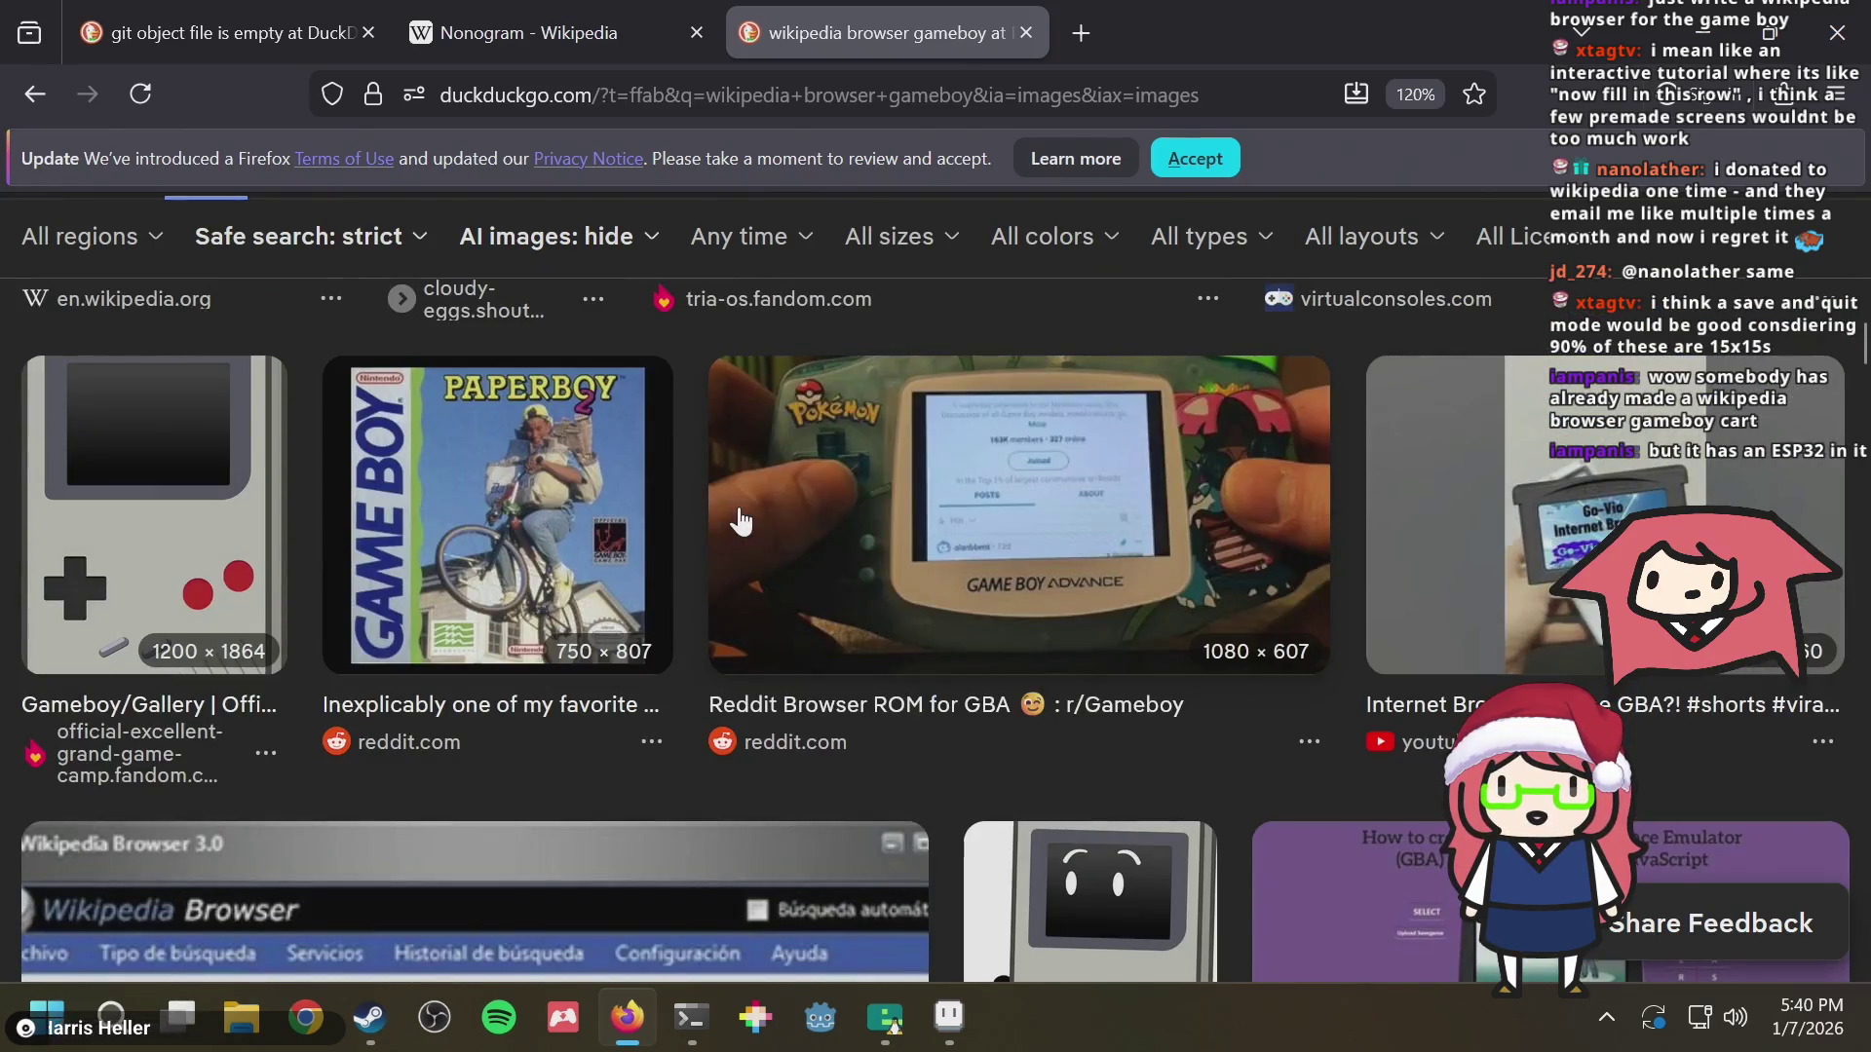
left_click(1026, 511)
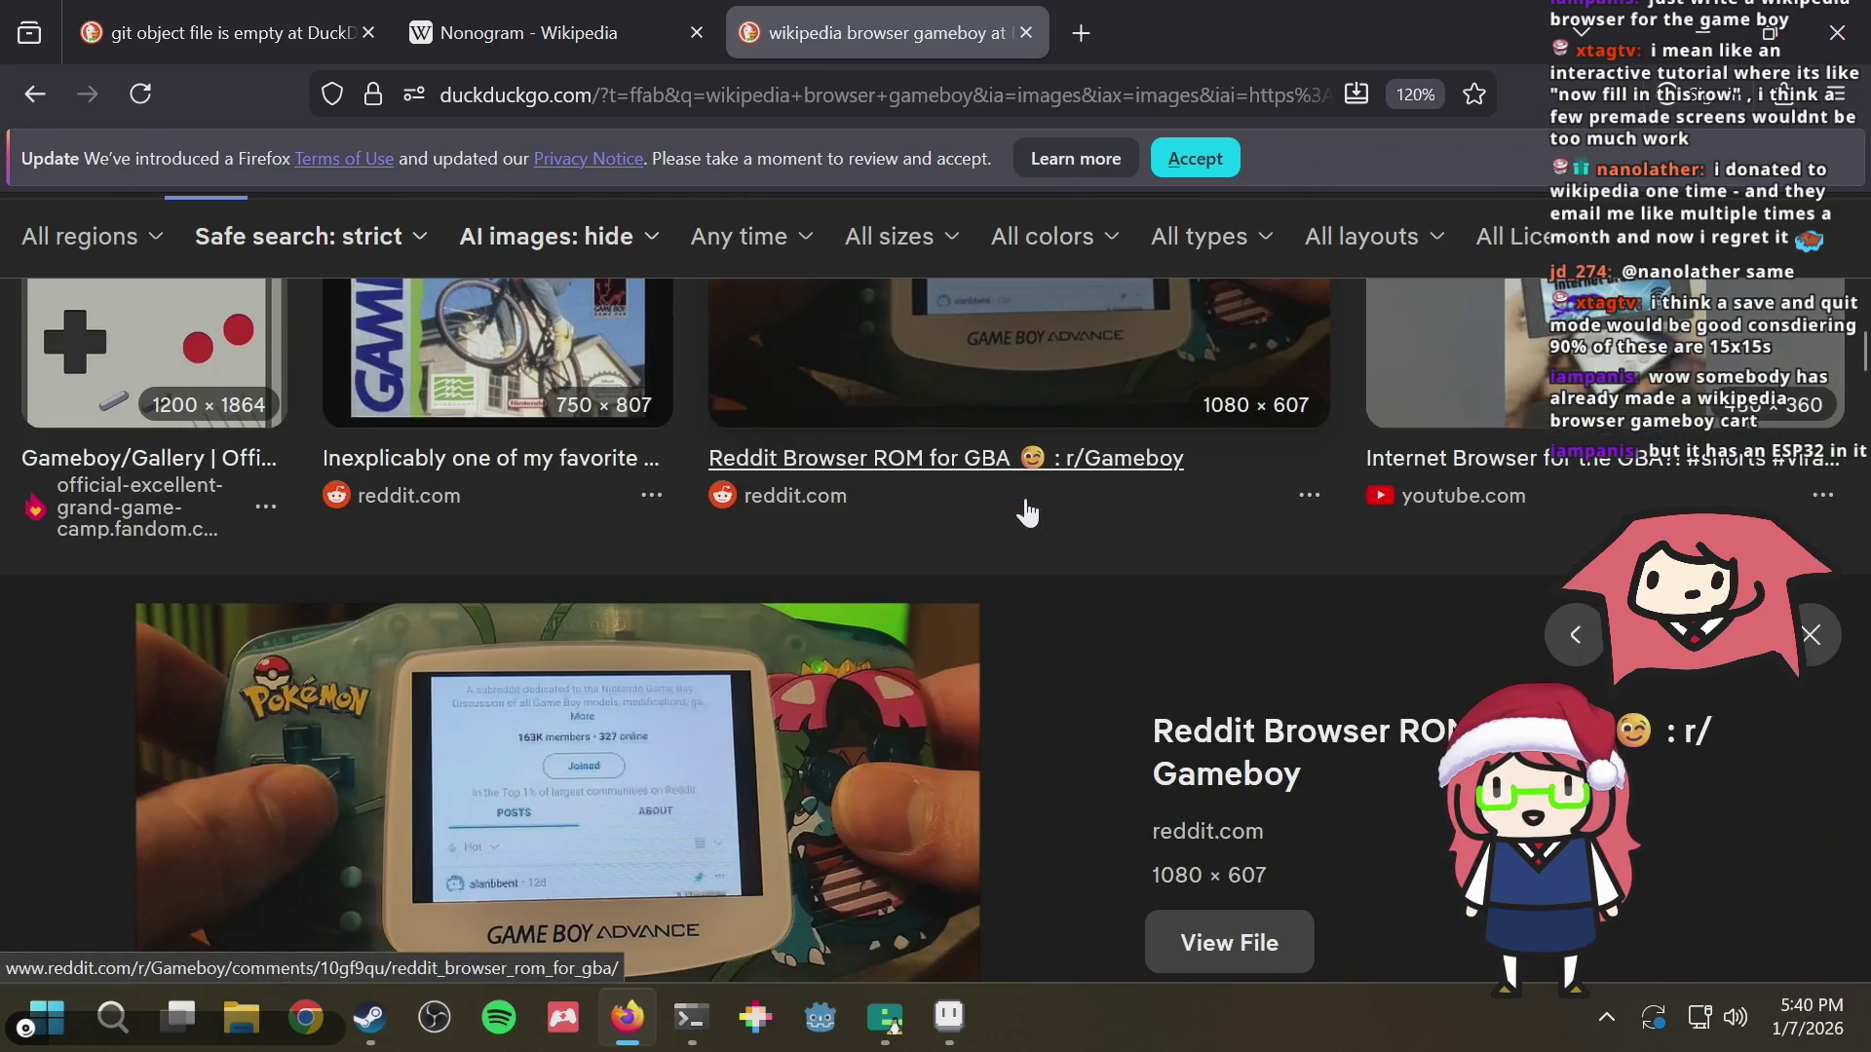
scroll(1026, 510, "down", 2)
scroll(1026, 510, "down", 3)
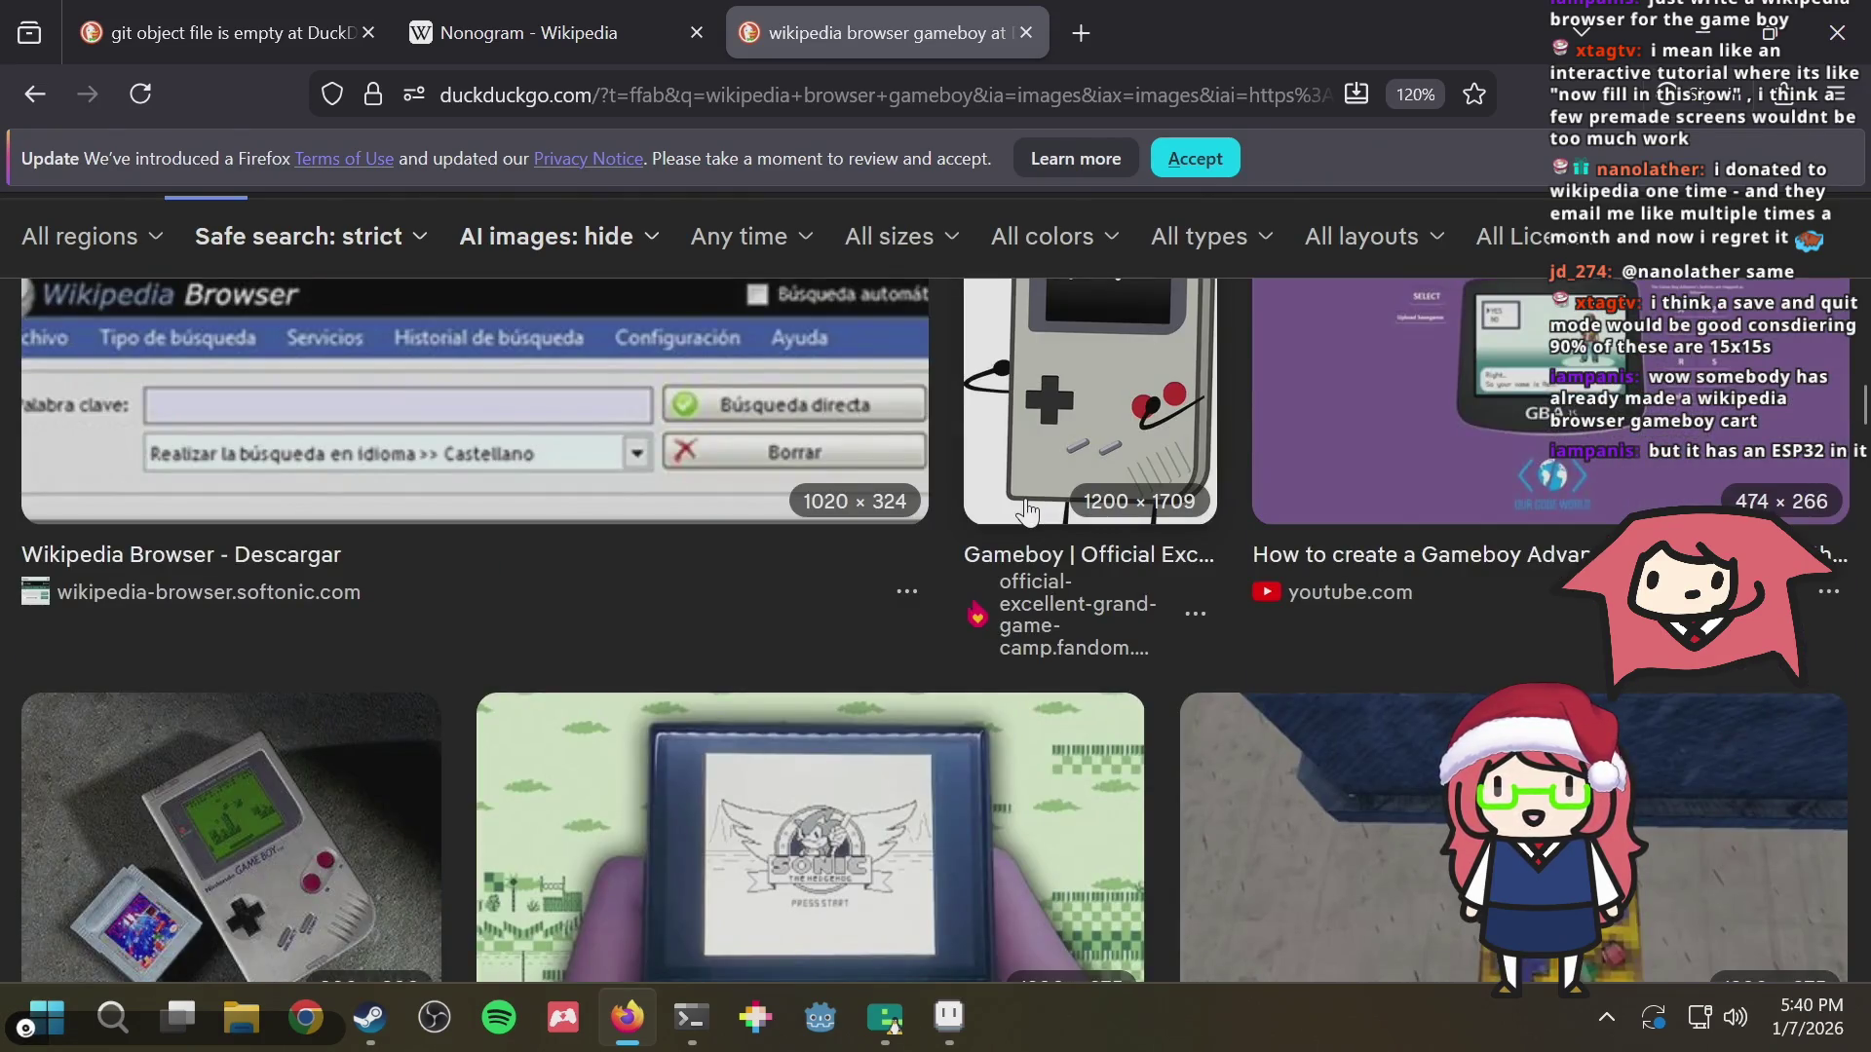
scroll(1027, 510, "down", 1)
scroll(1026, 510, "down", 2)
scroll(1026, 510, "down", 1)
scroll(1025, 511, "down", 3)
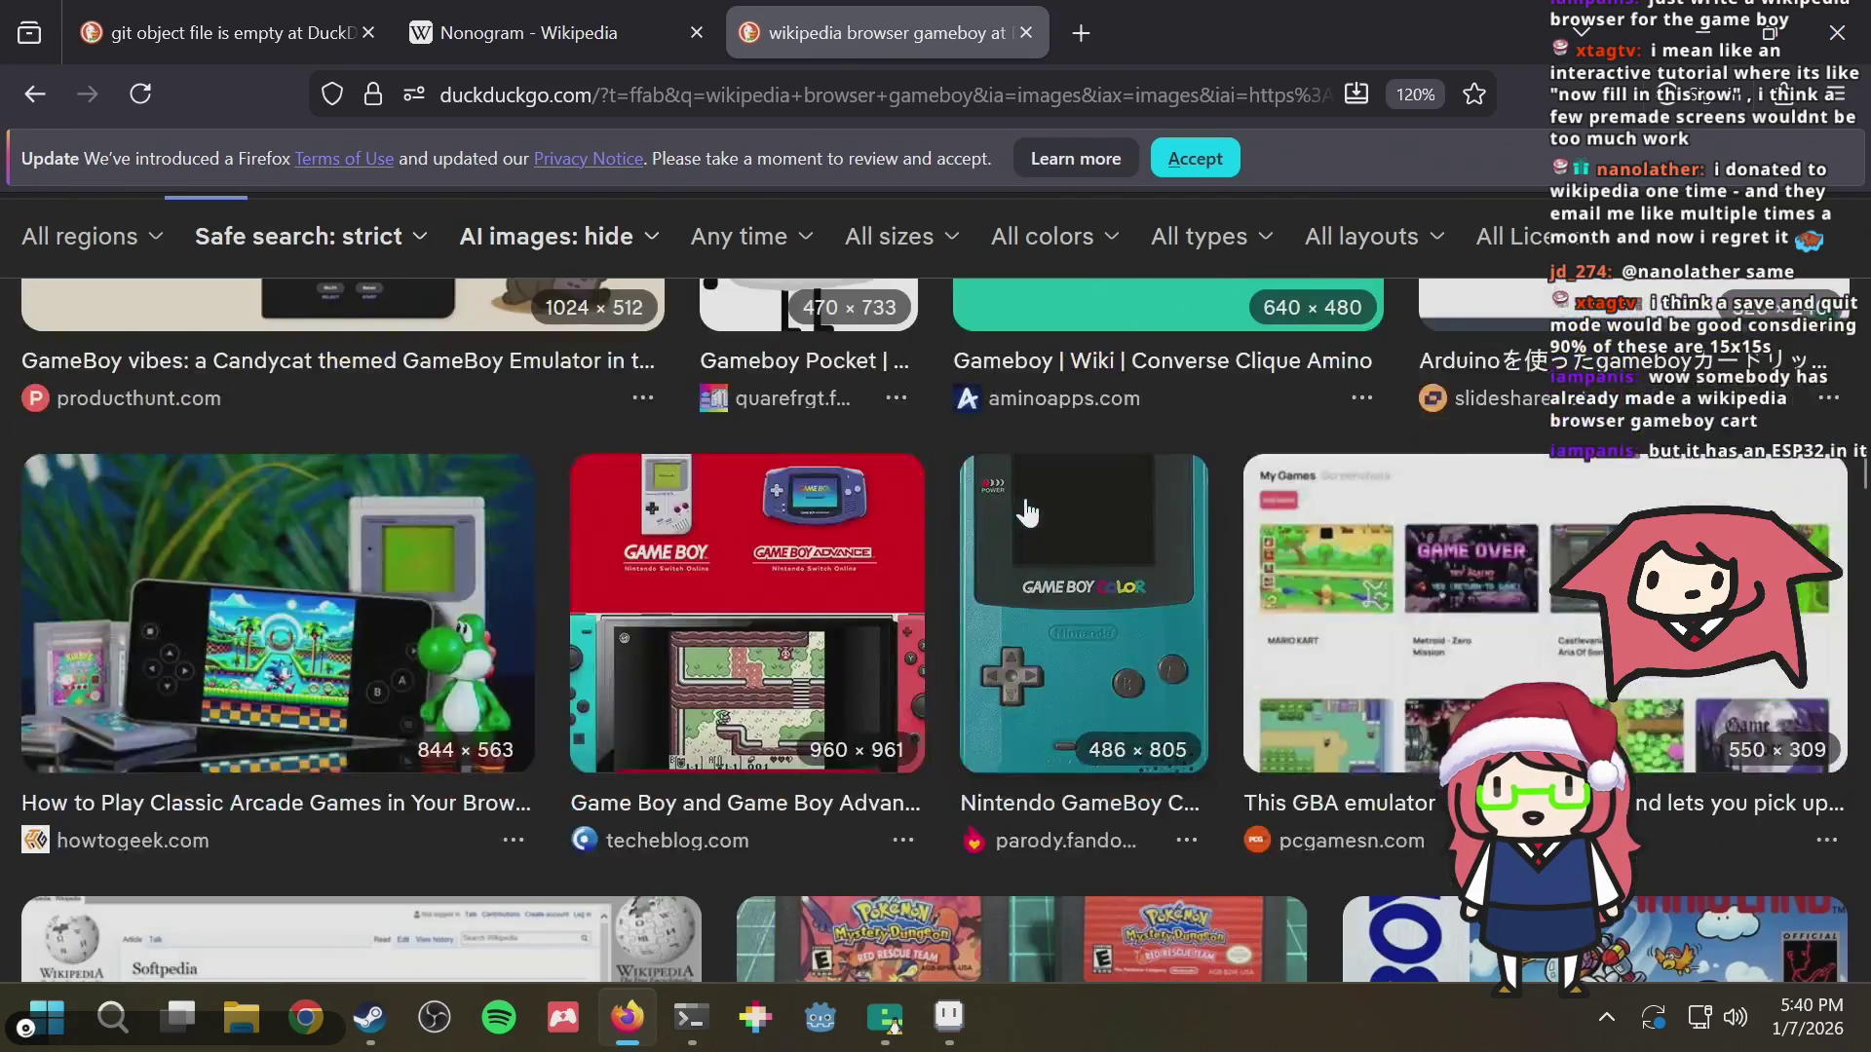
scroll(1026, 510, "up", 2)
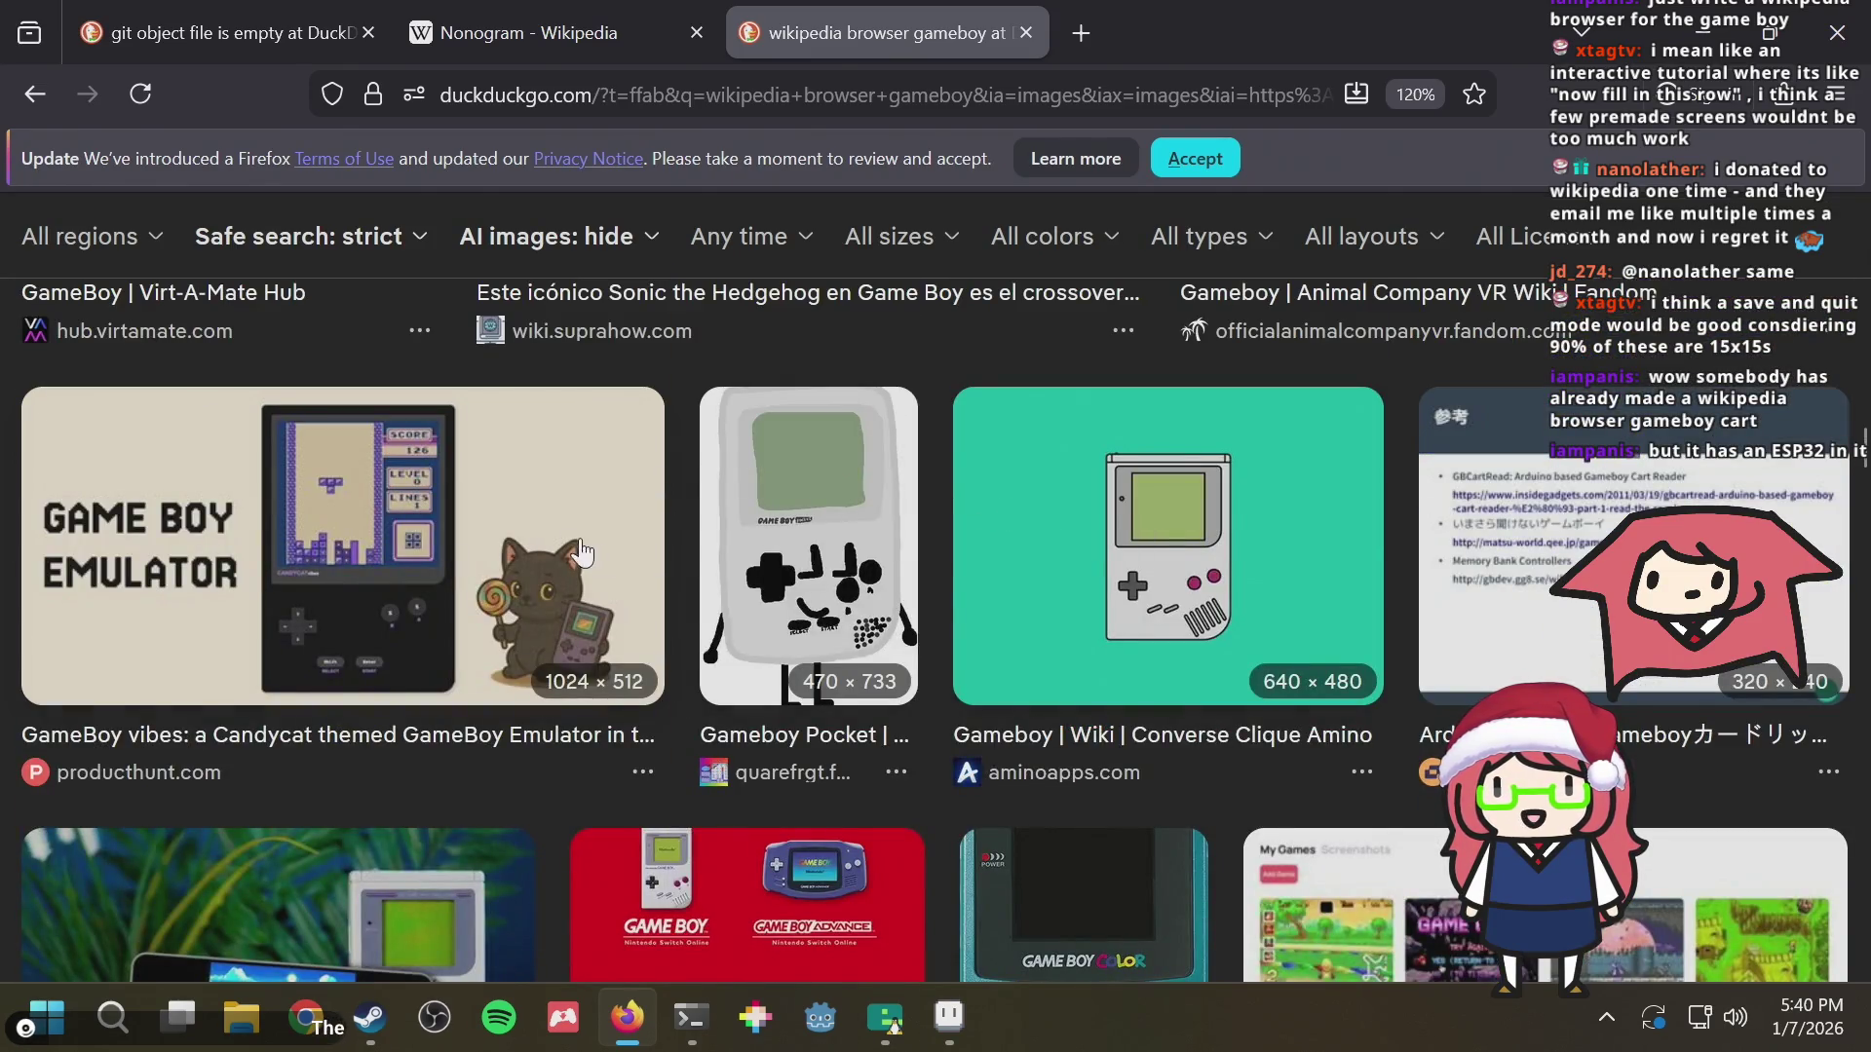
View the GameBoy vibes emulator image, then switch over to the puzzle sprite in Aseprite
left_click(480, 528)
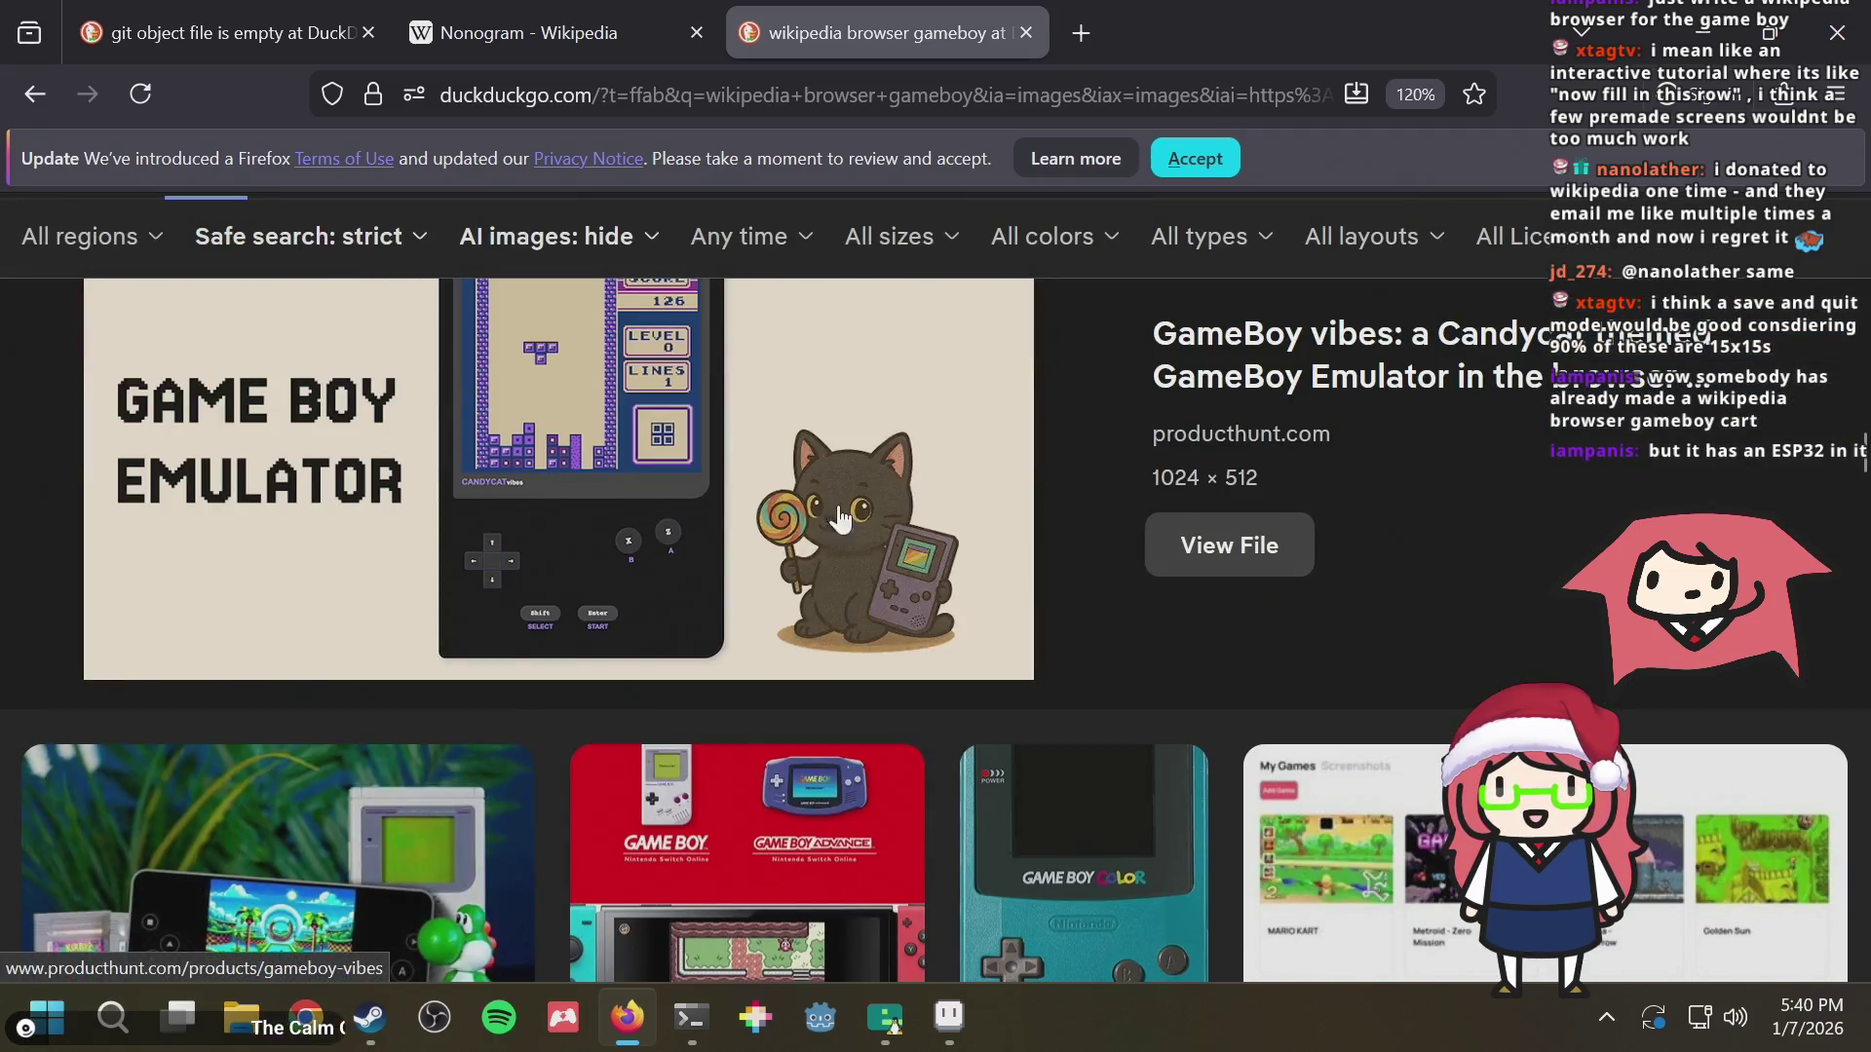
scroll(1065, 534, "up", 2)
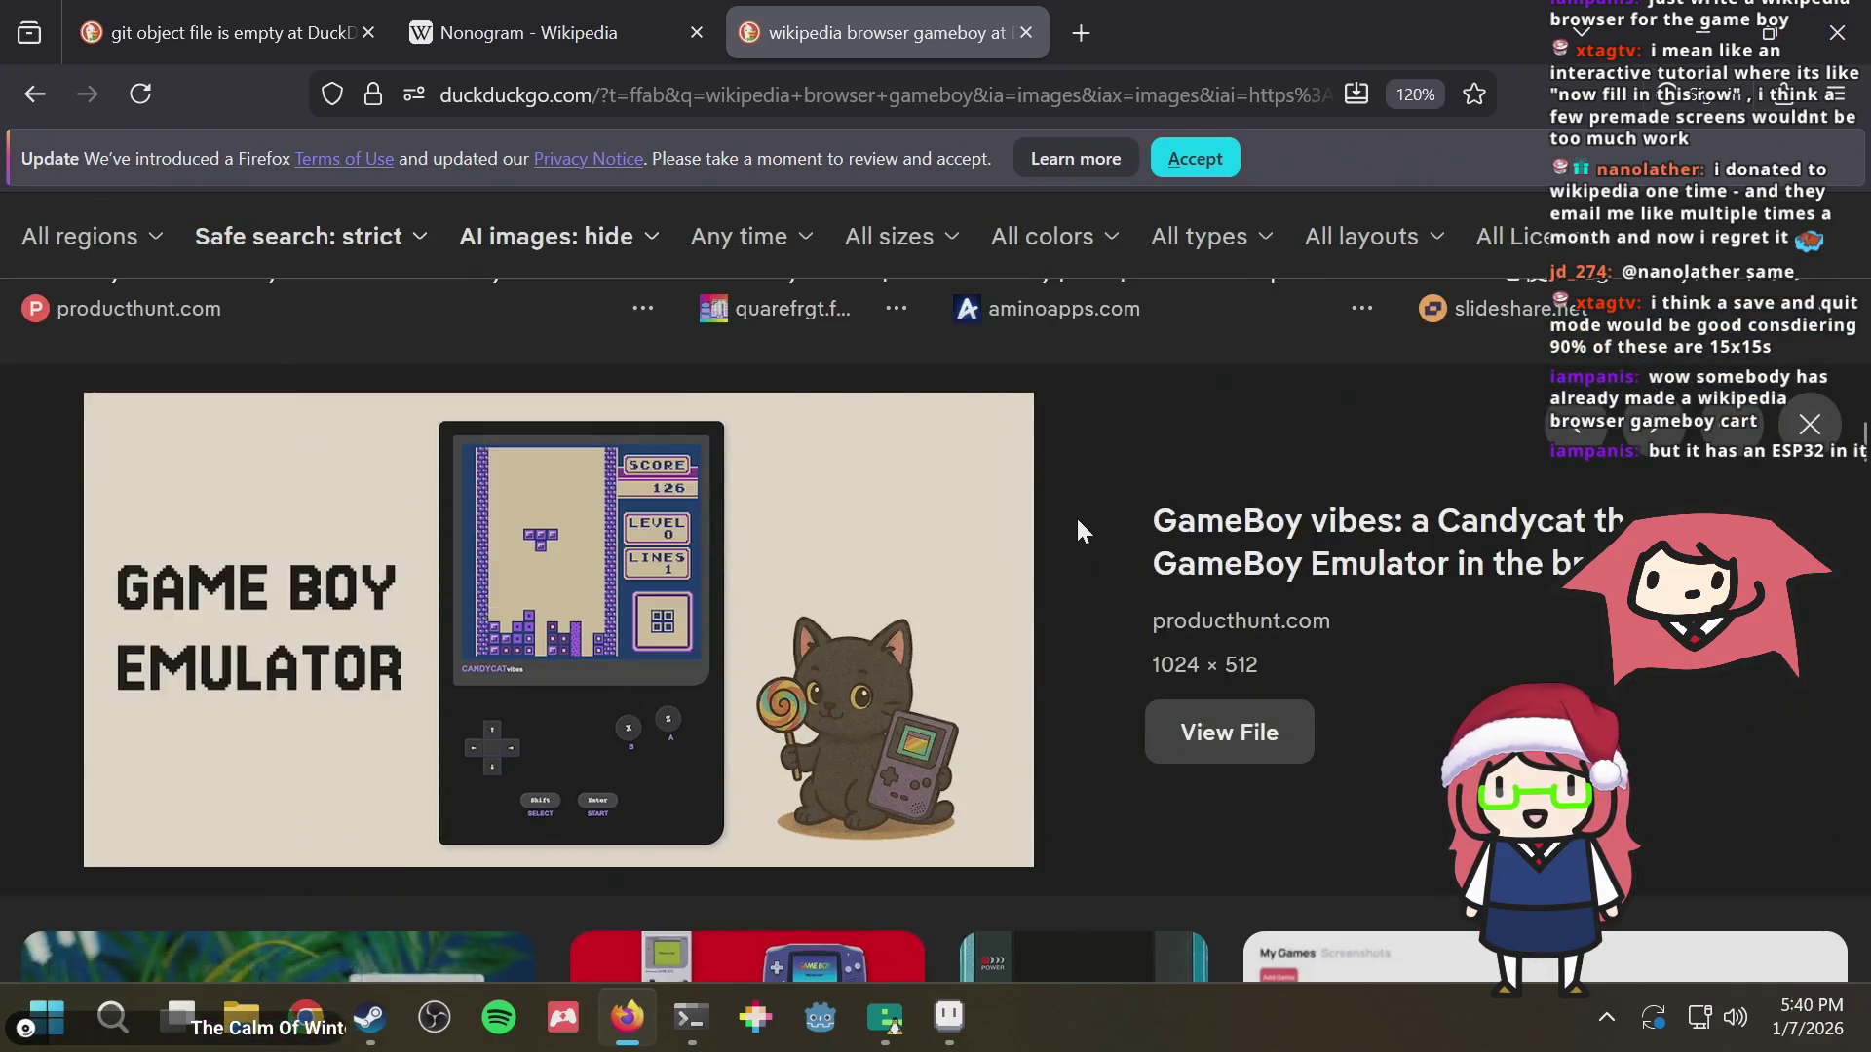
scroll(1076, 534, "up", 2)
scroll(1075, 534, "up", 2)
scroll(1076, 534, "up", 3)
scroll(1075, 533, "up", 2)
key("alt+Tab")
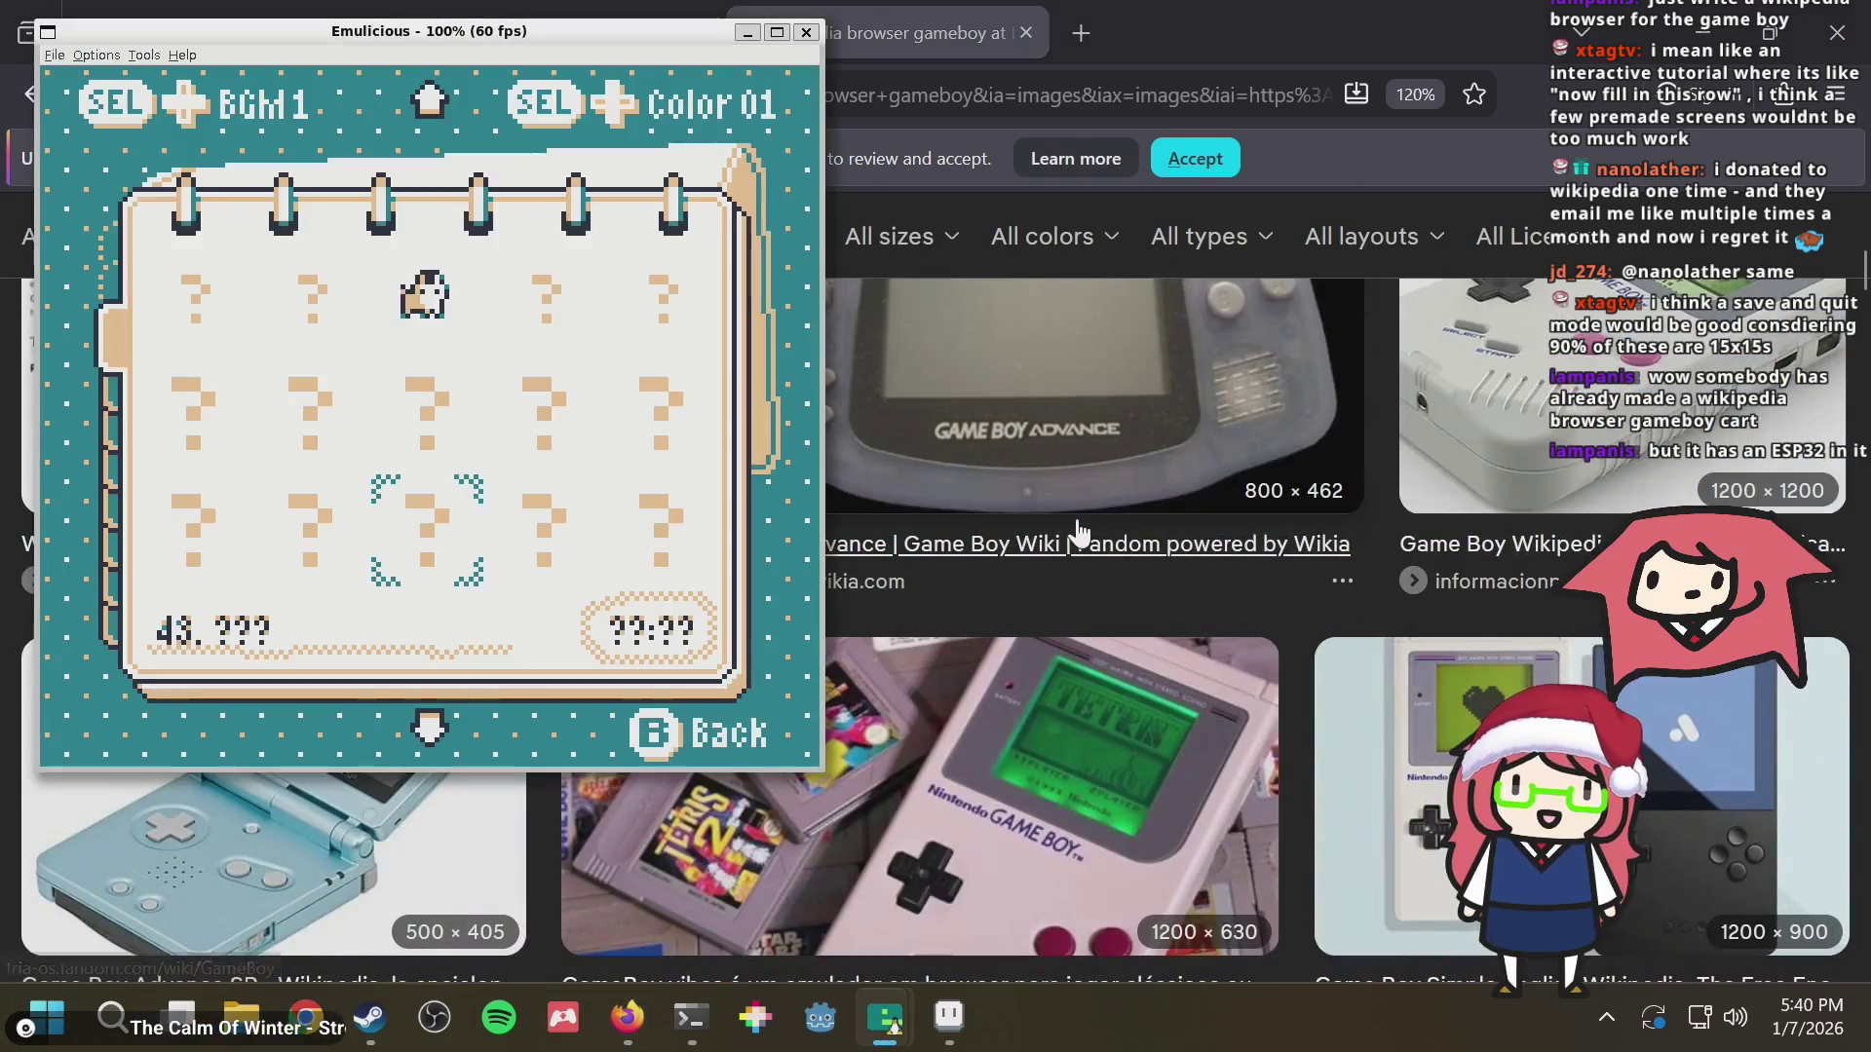
key("alt+Tab")
key("alt+Tab")
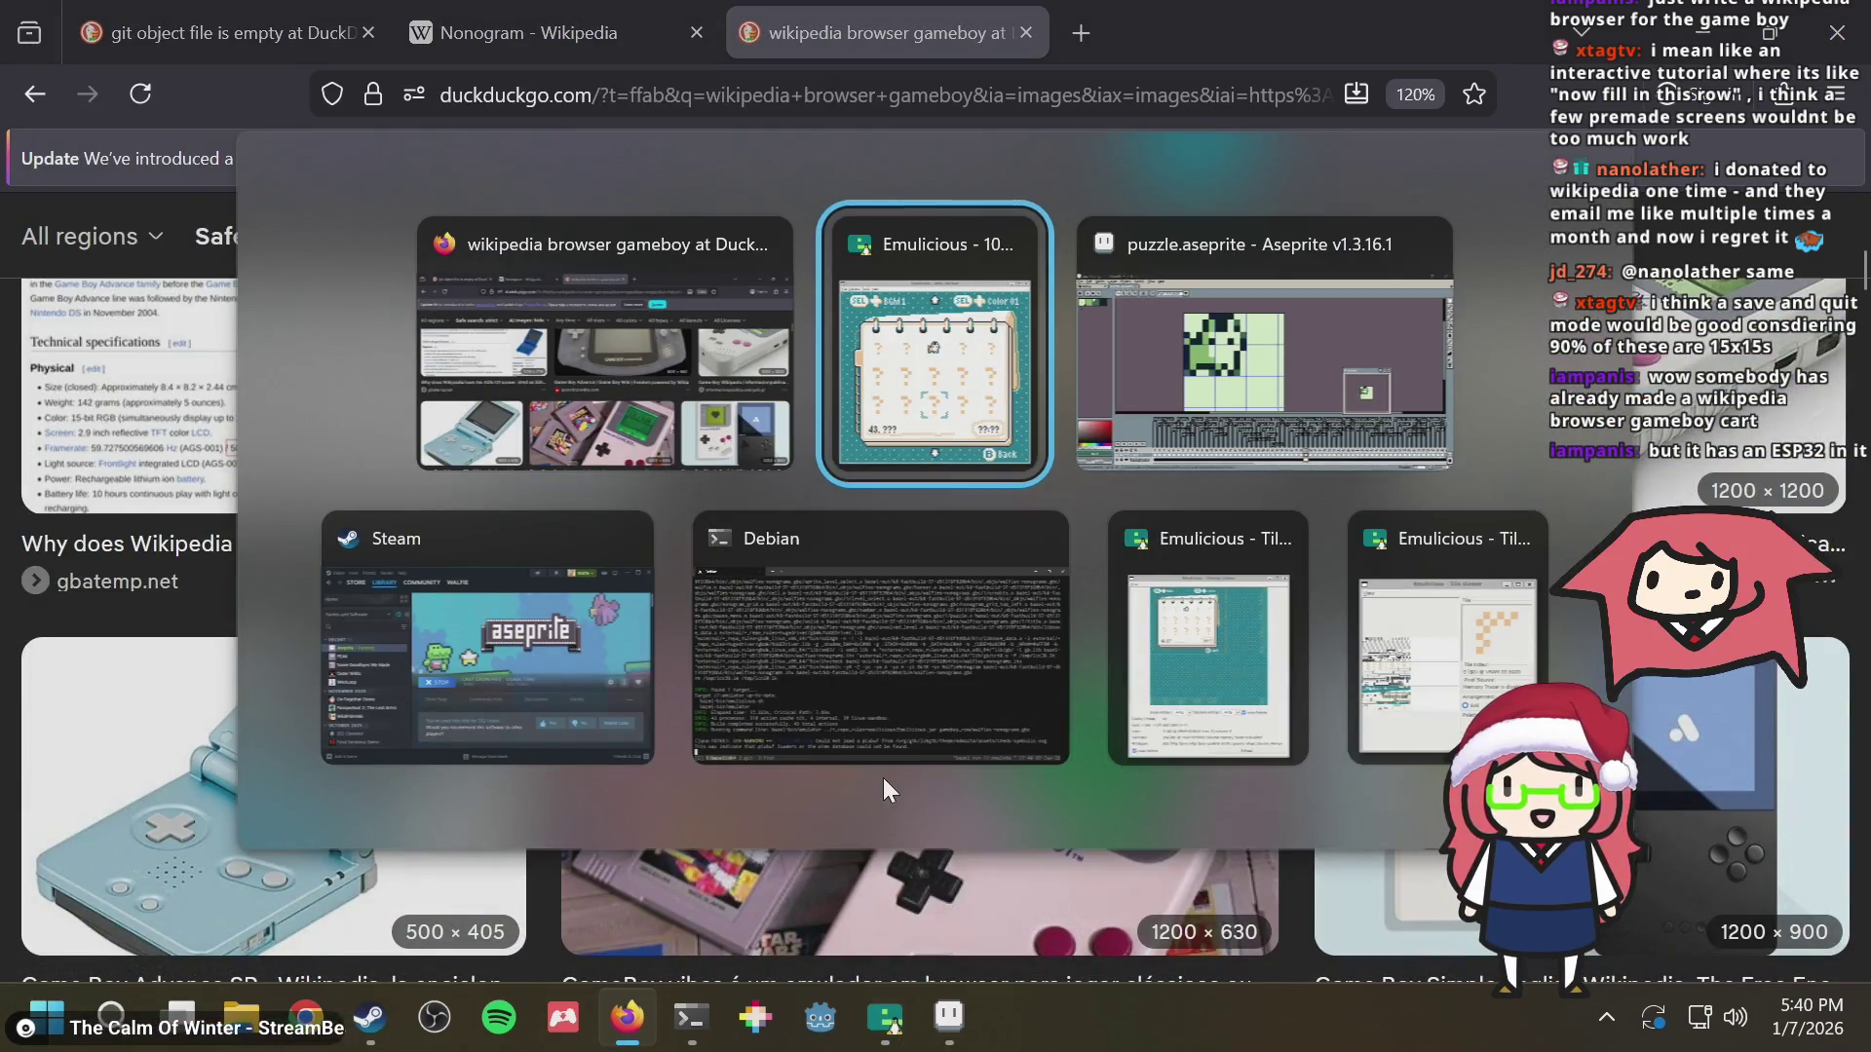
key("alt+Tab")
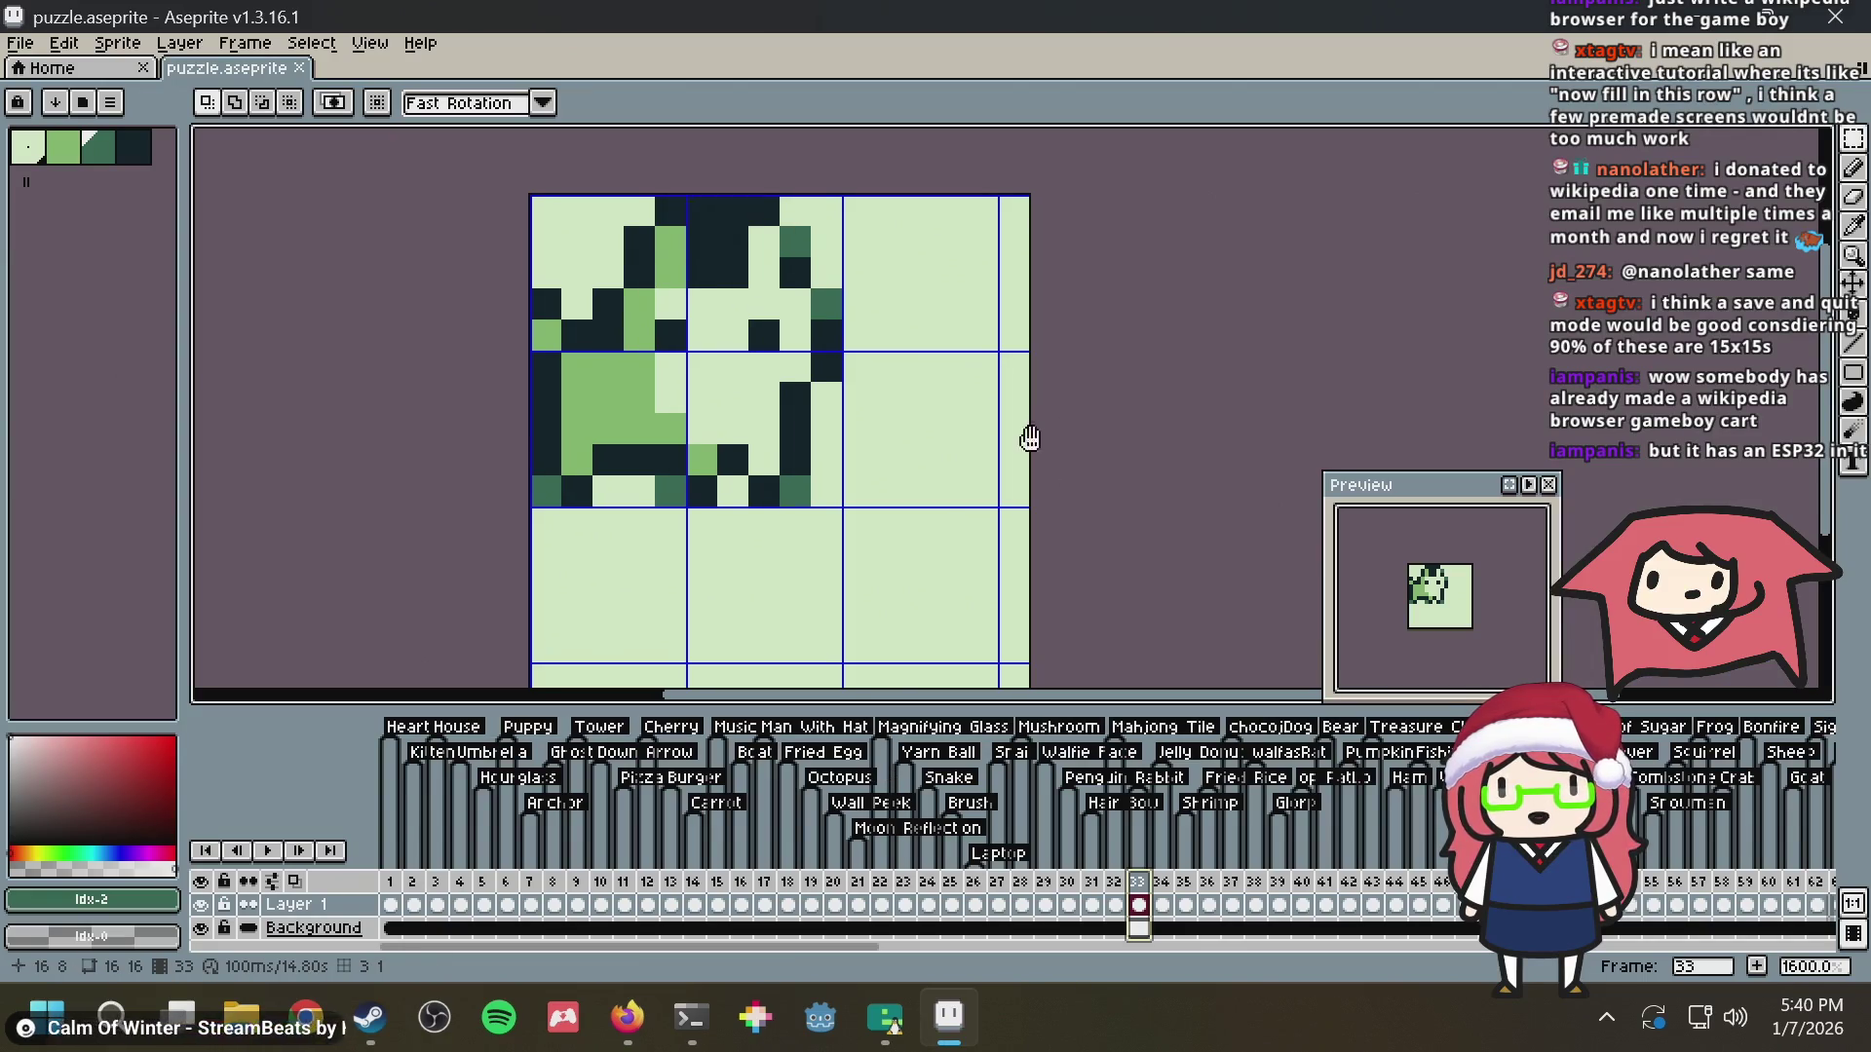
left_click_drag(1019, 475, 952, 400)
scroll(935, 405, "down", 1)
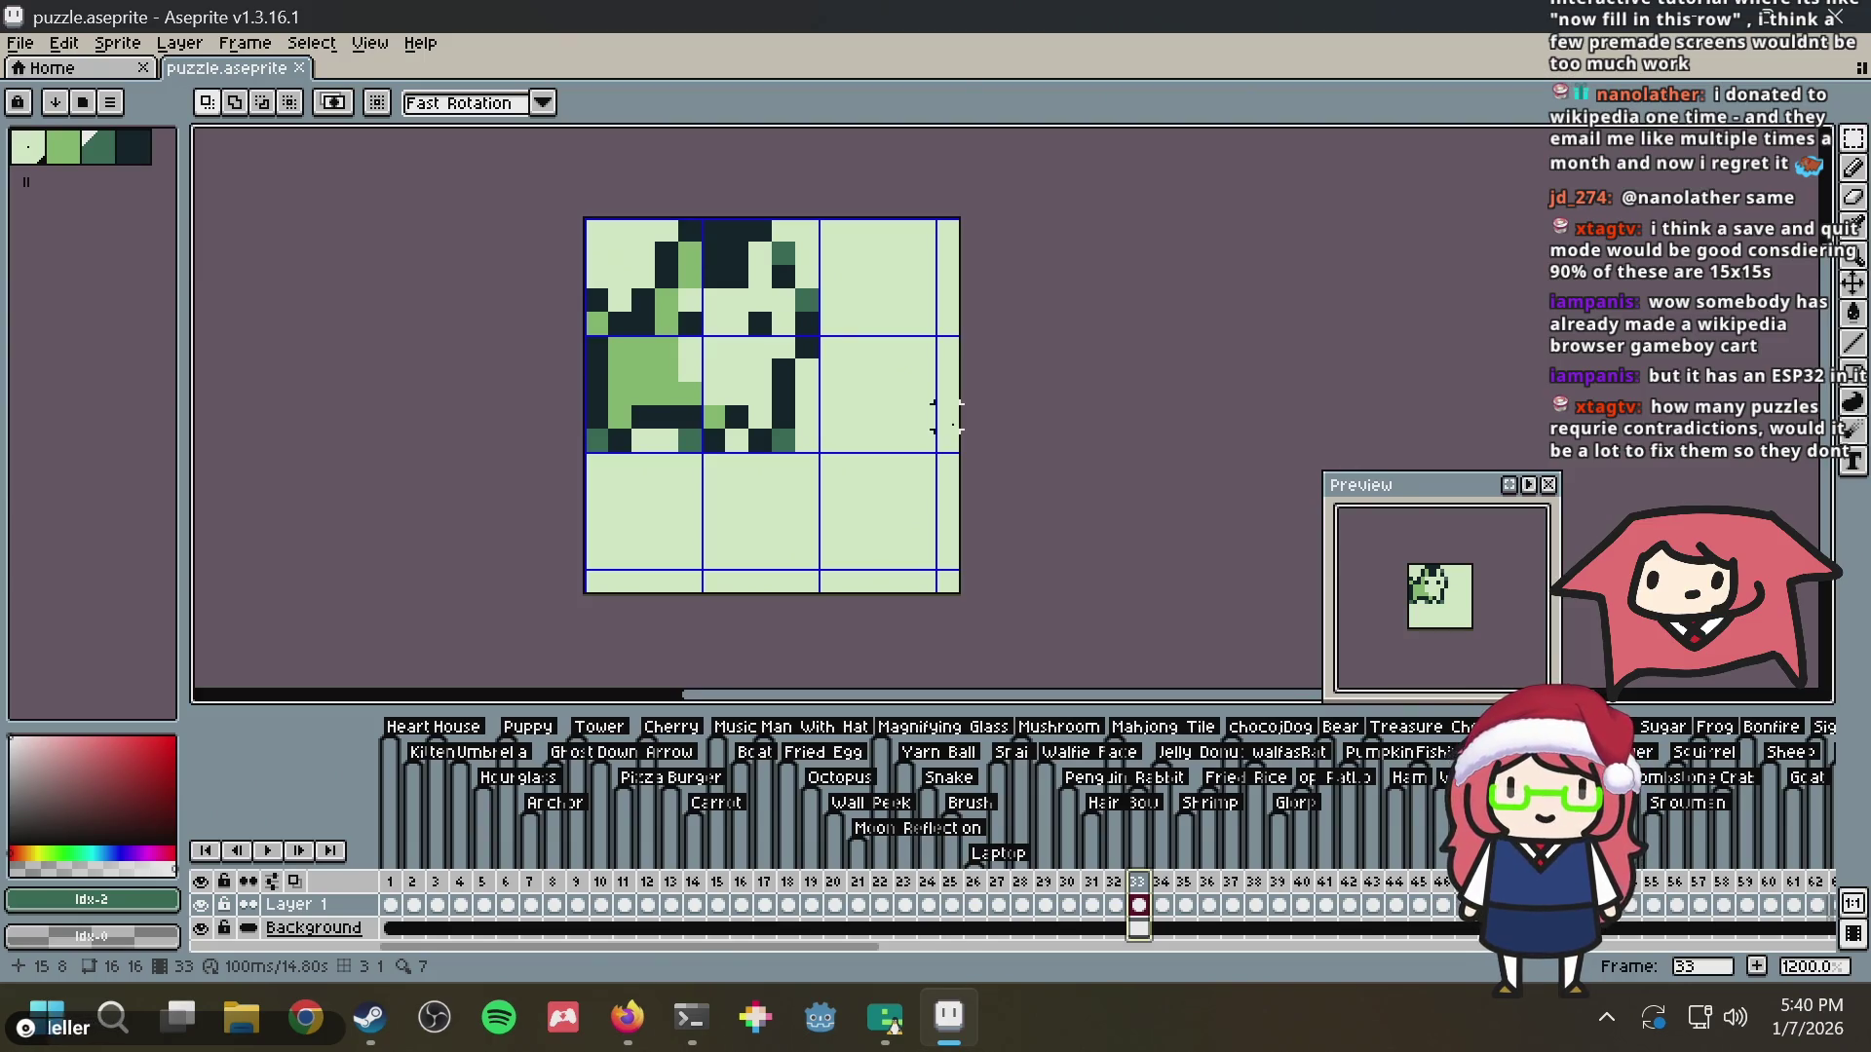
left_click_drag(1054, 367, 907, 383)
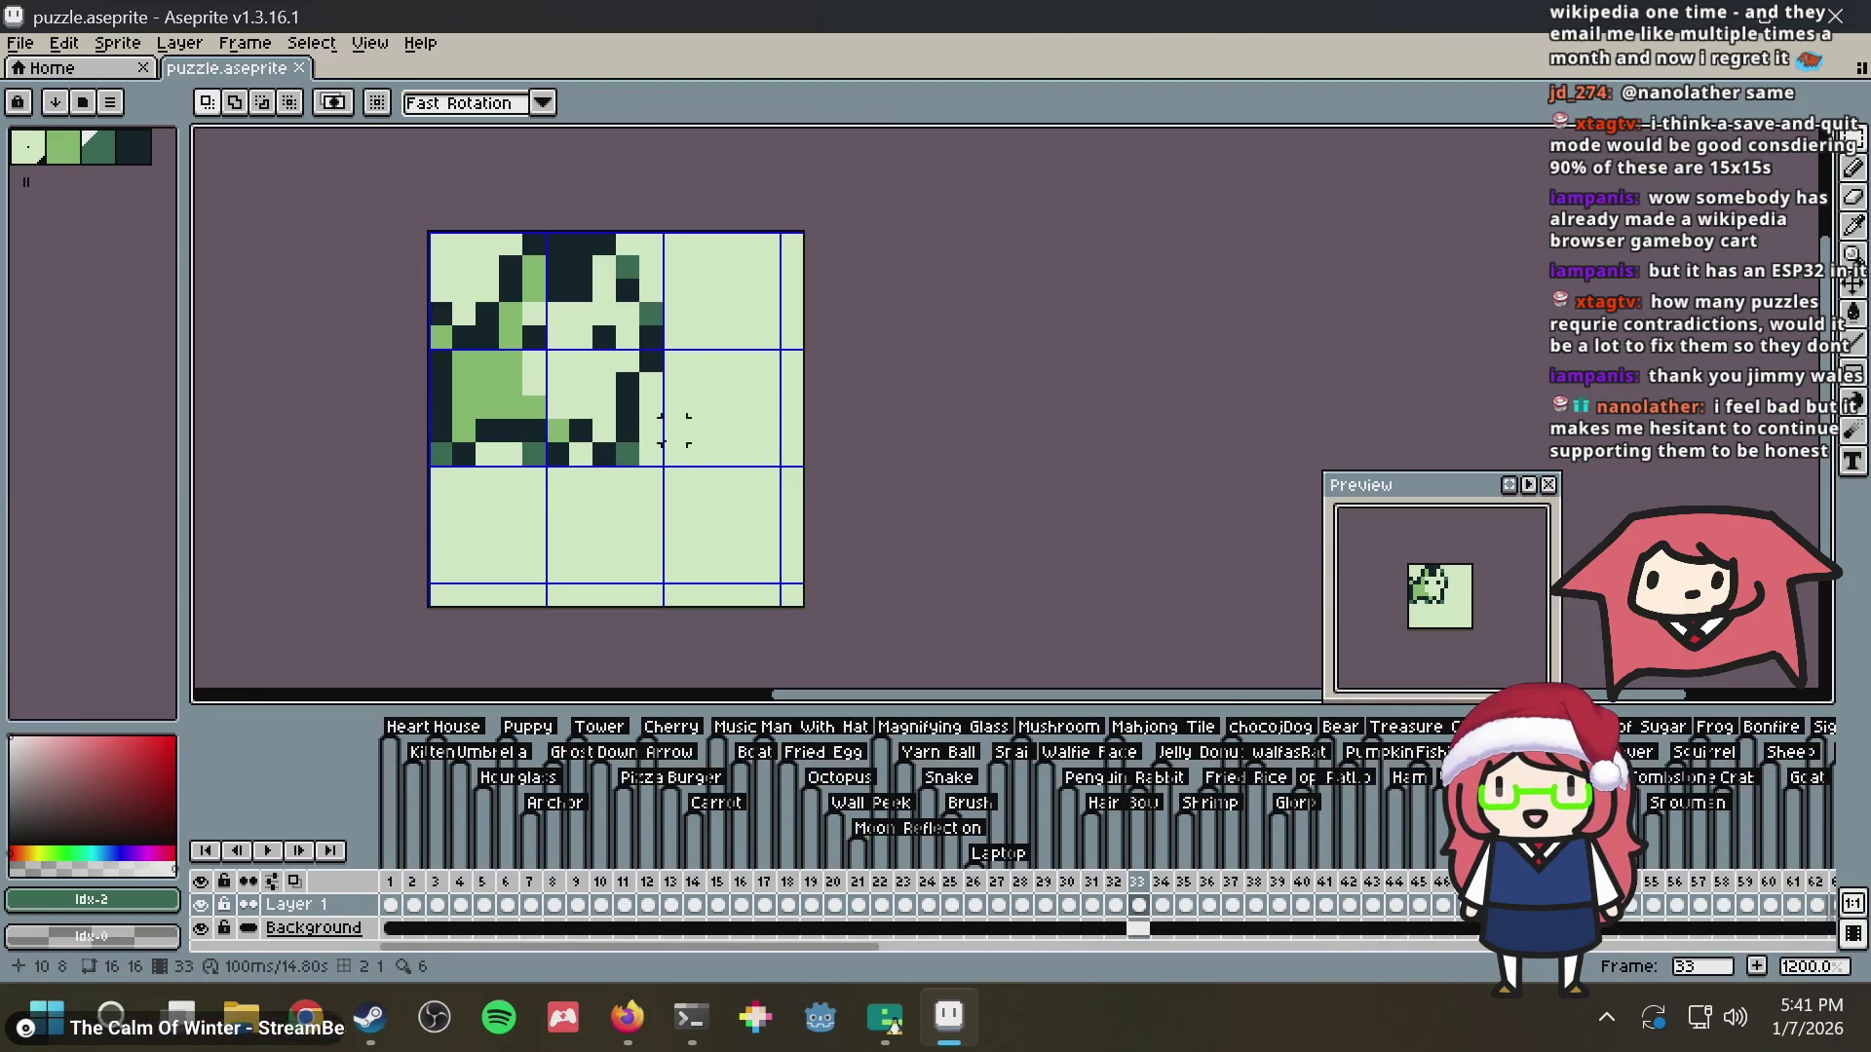
left_click_drag(651, 454, 321, 170)
left_click(1024, 311)
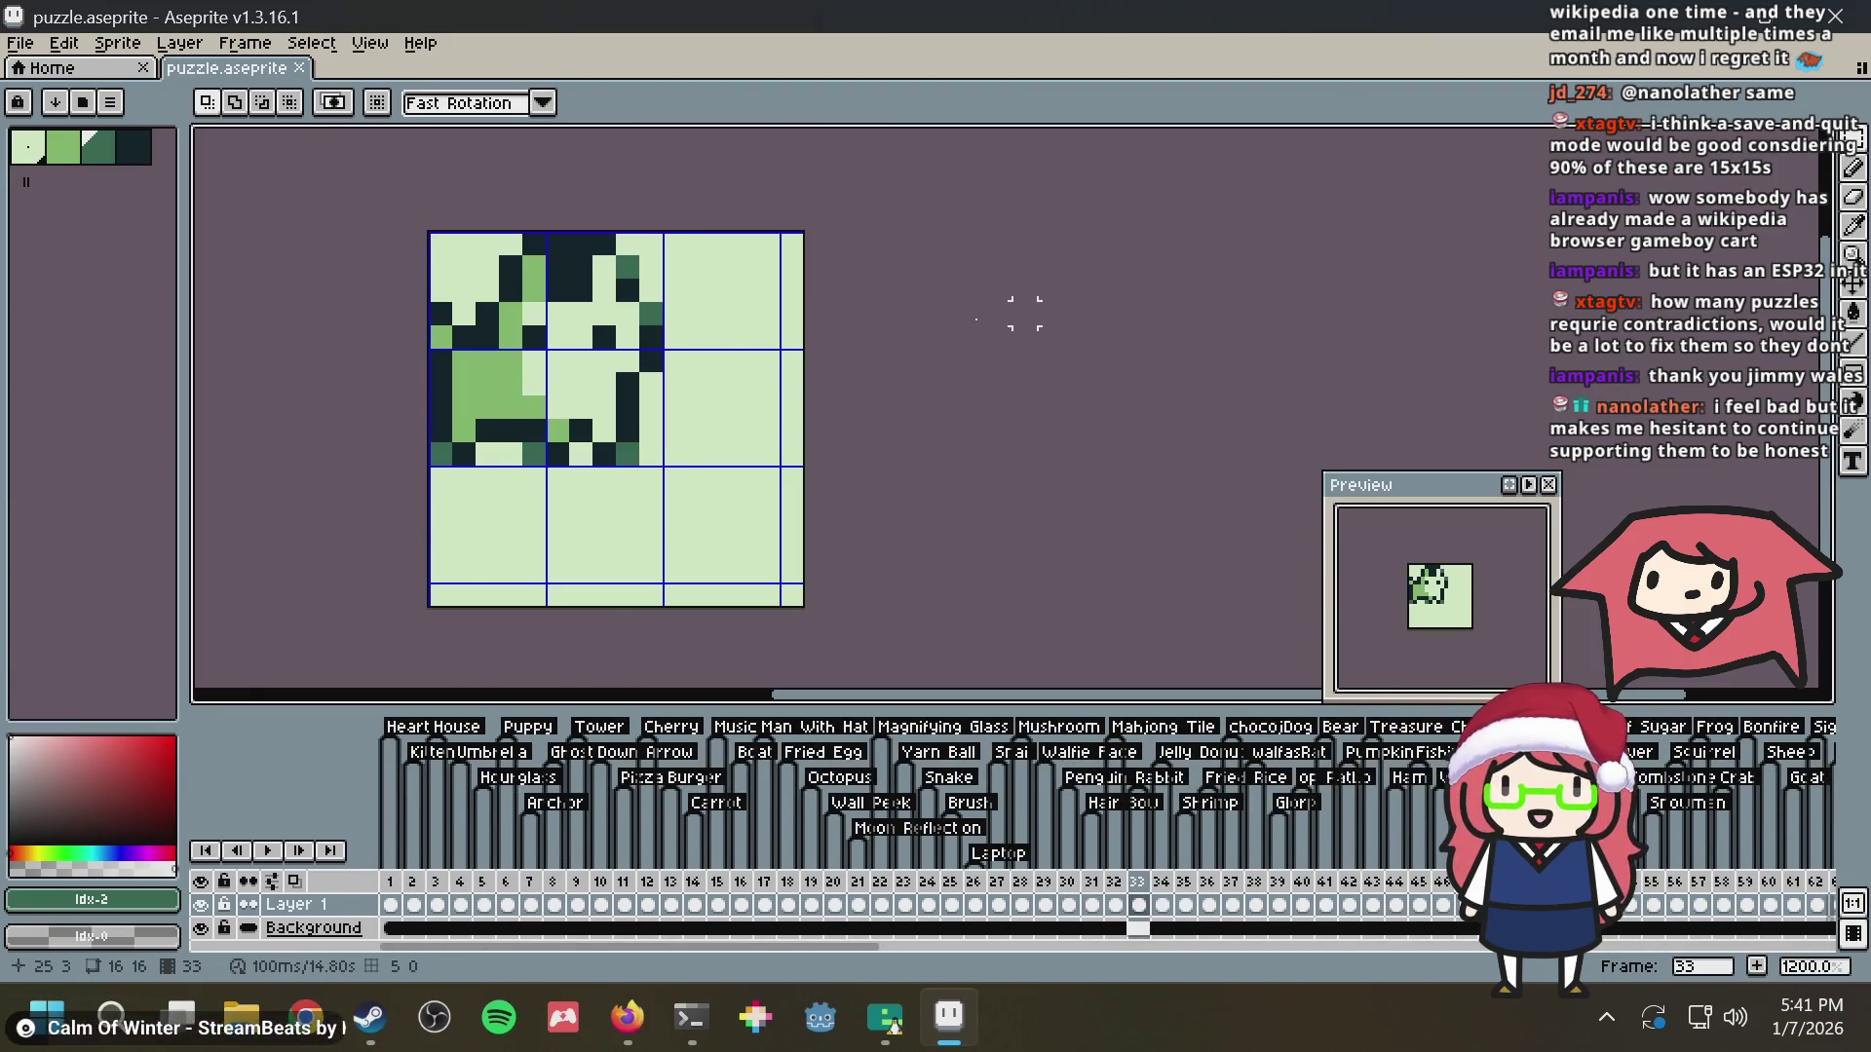
left_click_drag(631, 446, 219, 149)
left_click(1048, 265)
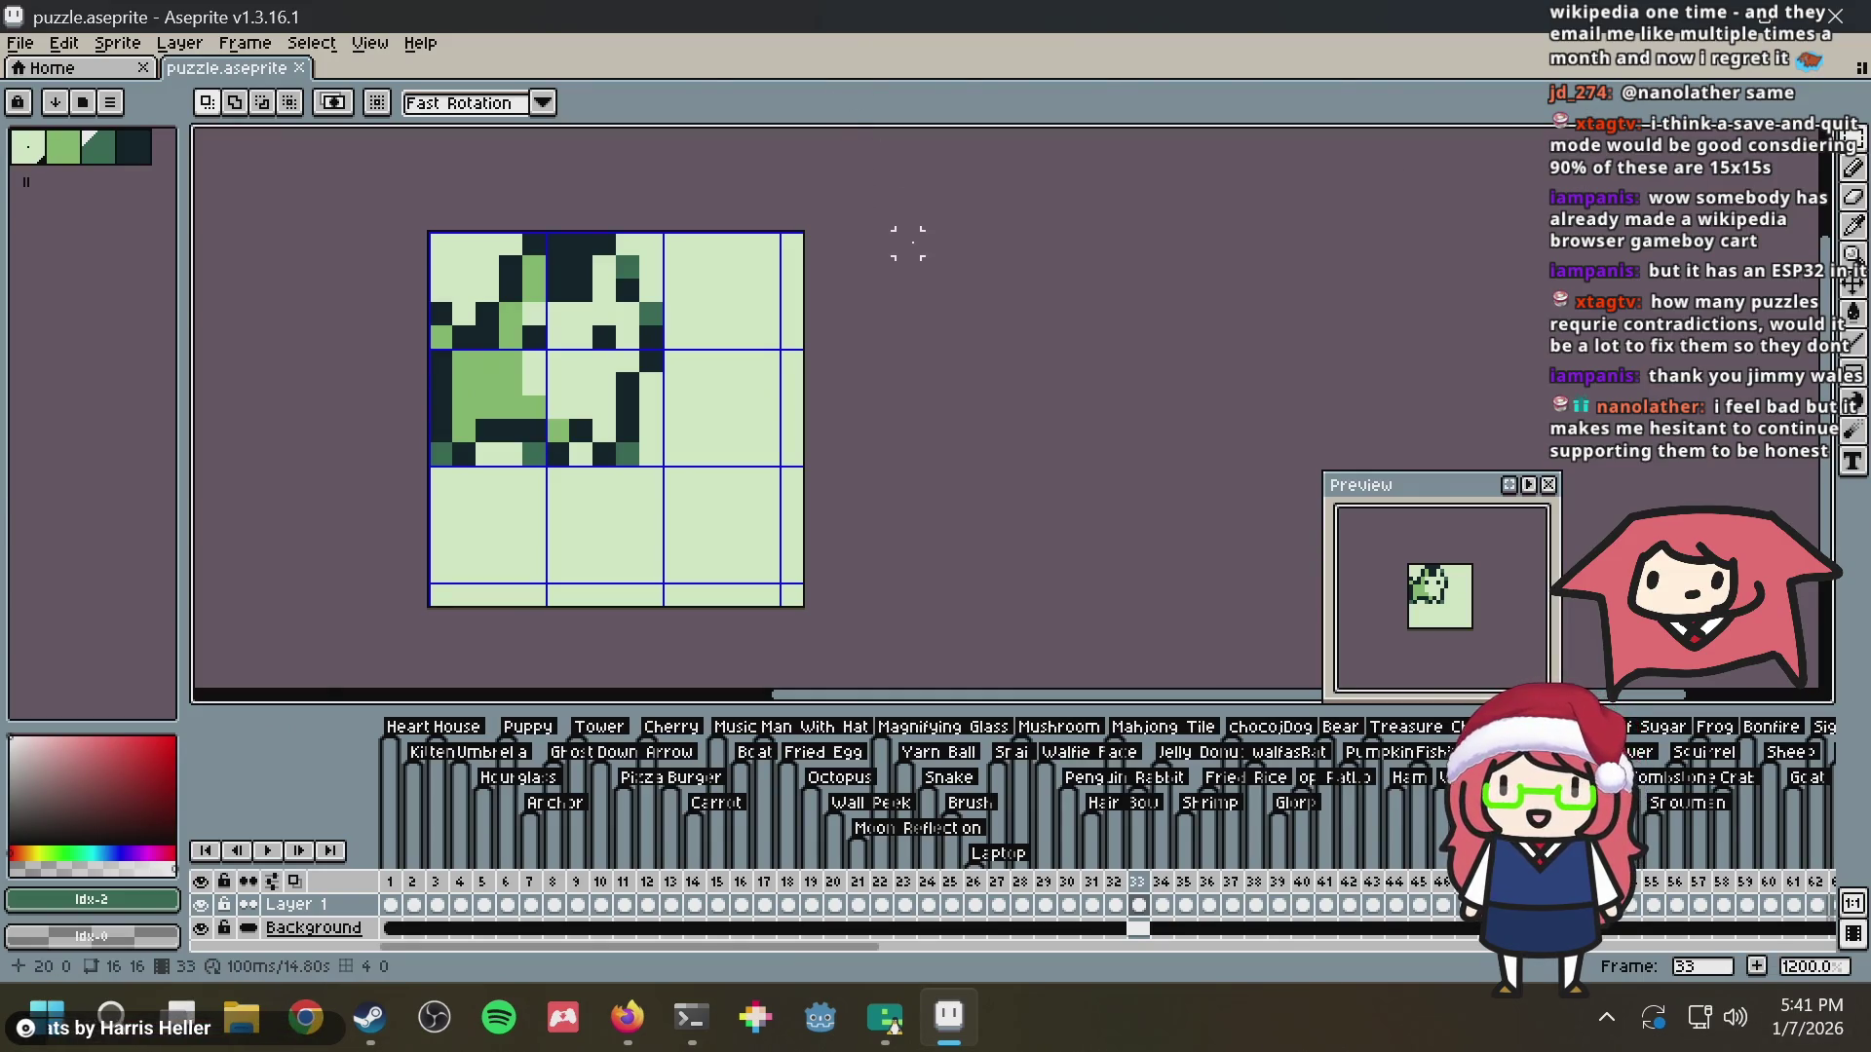
key("alt+Tab")
key("alt+Tab")
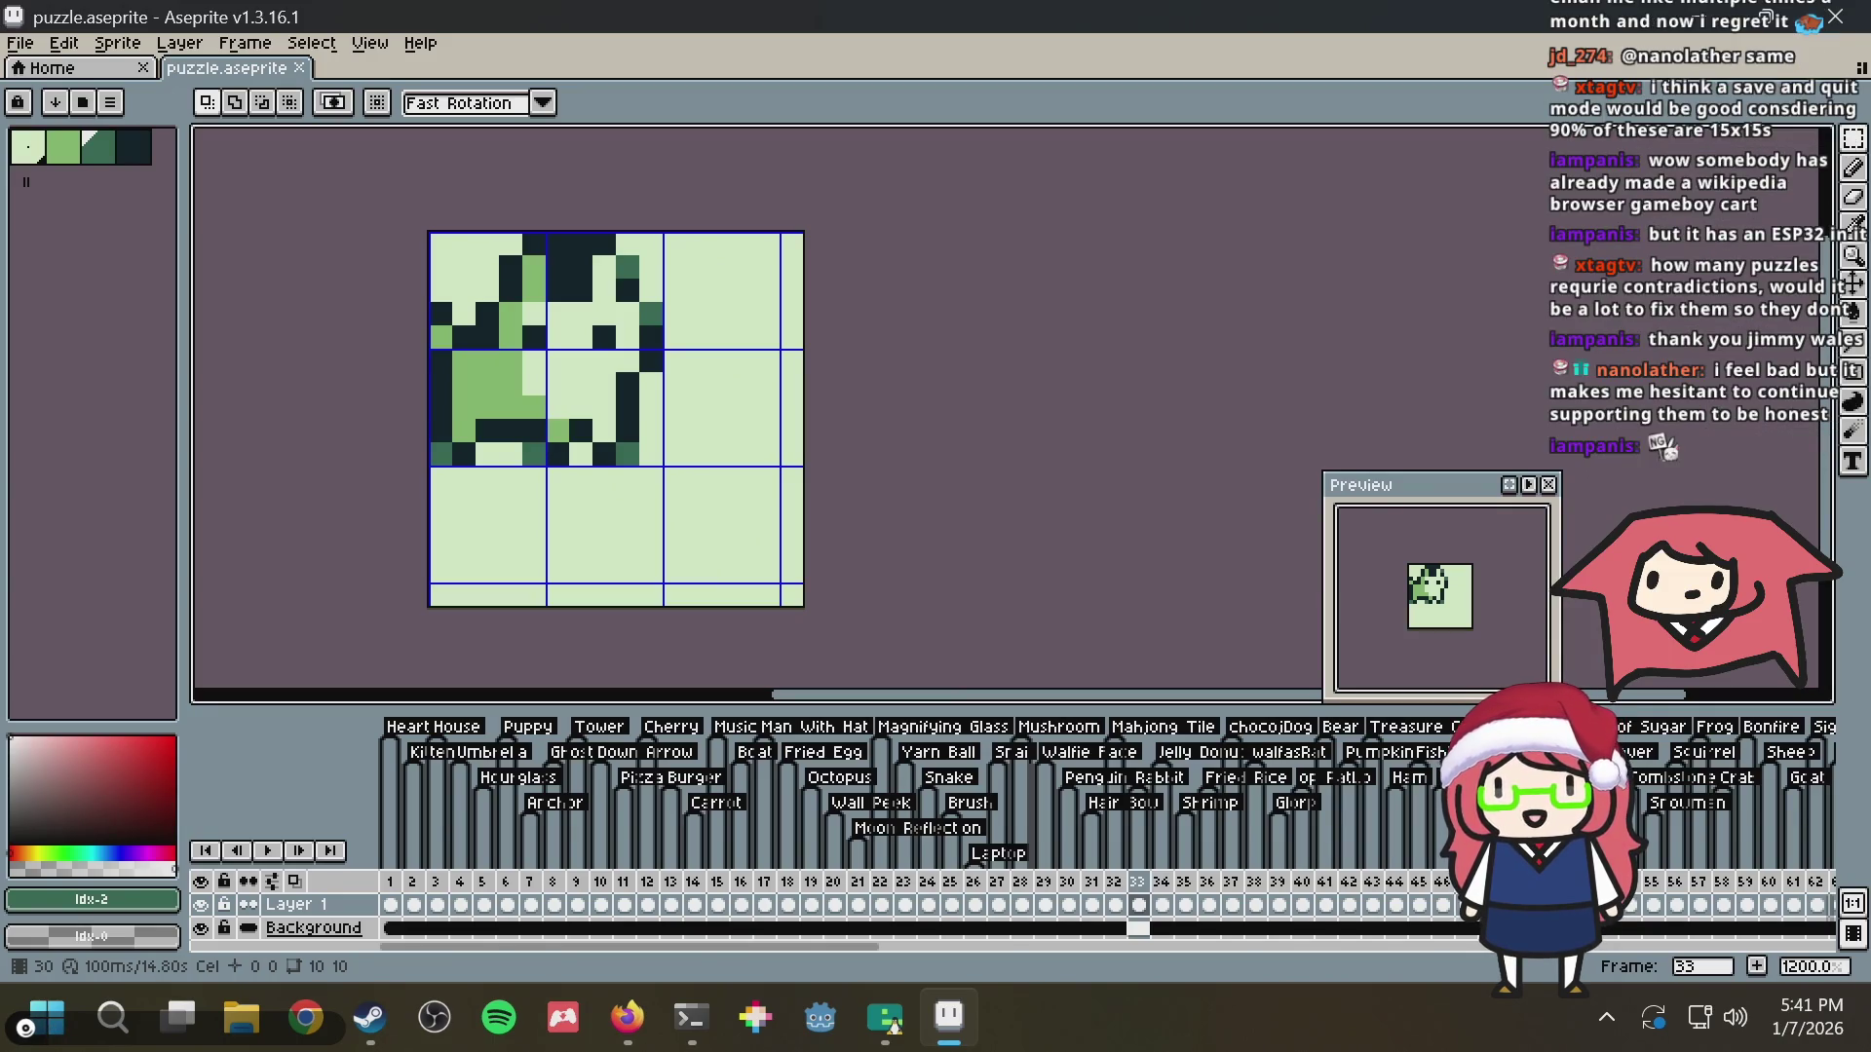
key("alt+Tab")
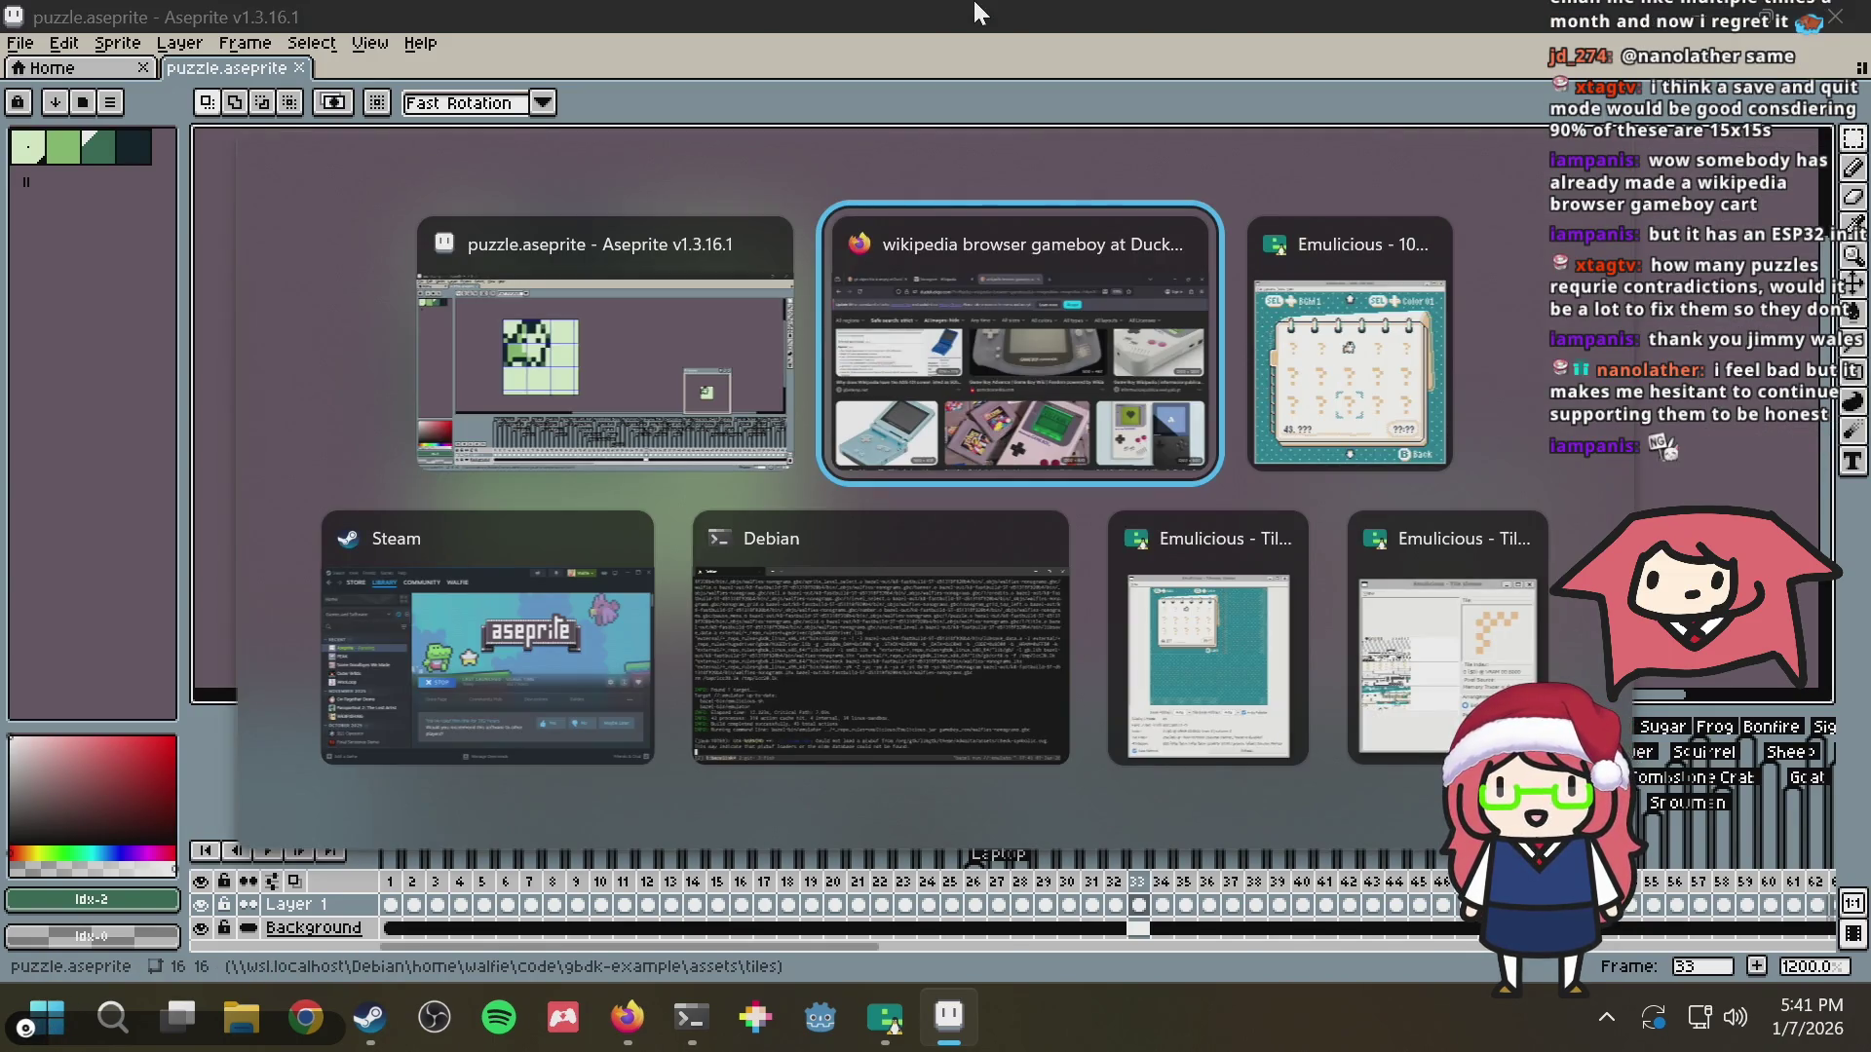
key("Tab")
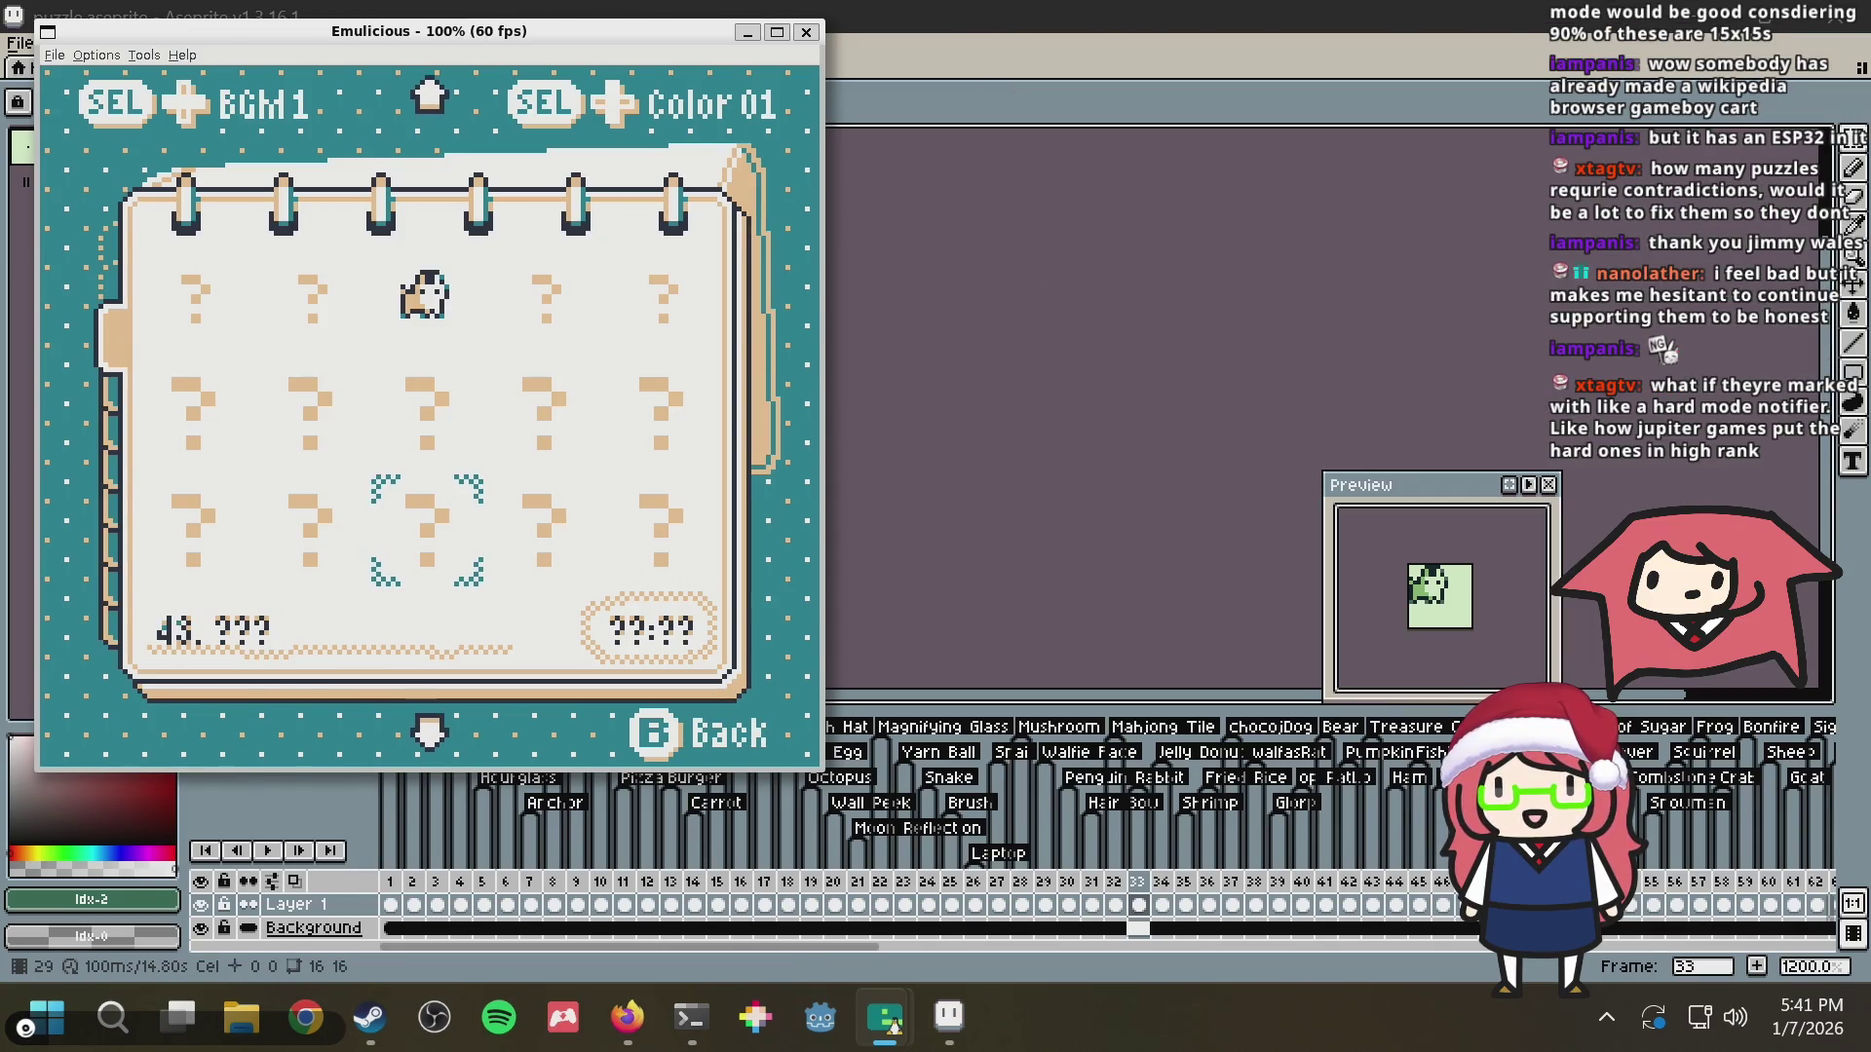
key("alt+Tab")
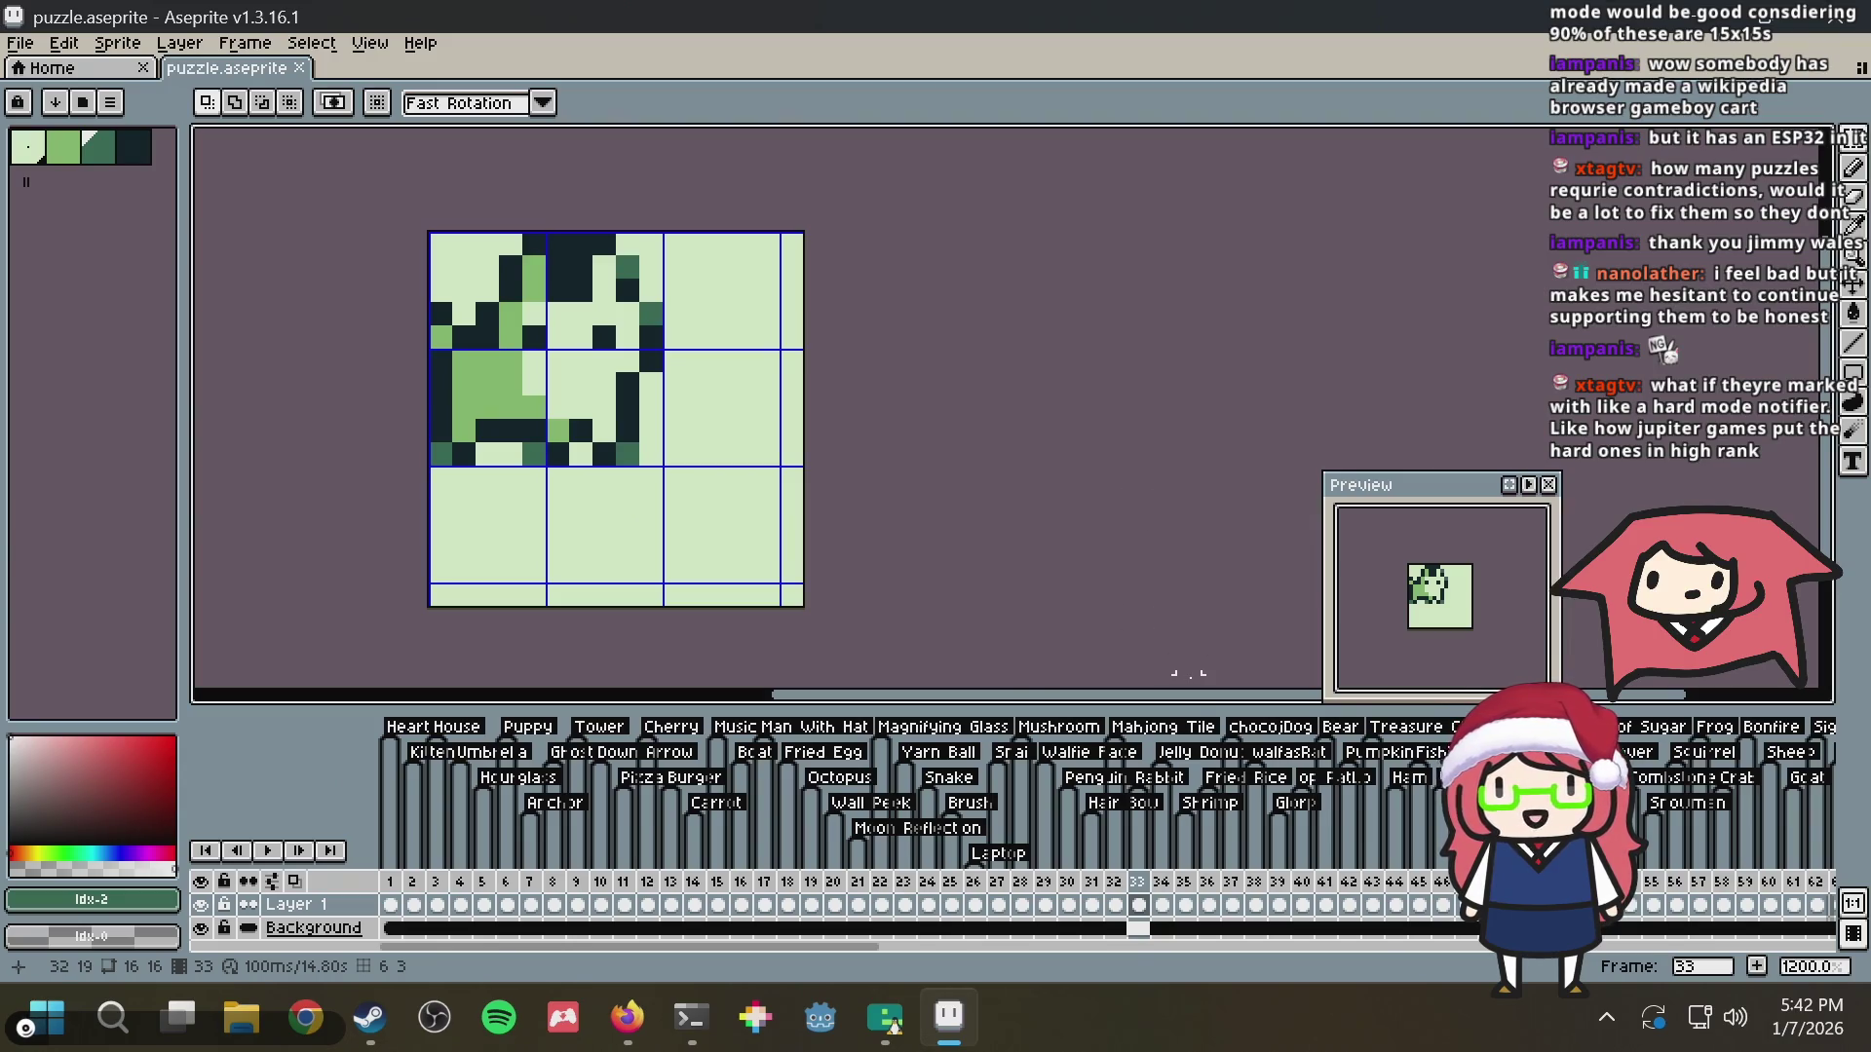
mouse_move(823, 952)
left_mouse_down()
mouse_move(685, 963)
mouse_move(1254, 958)
left_mouse_up()
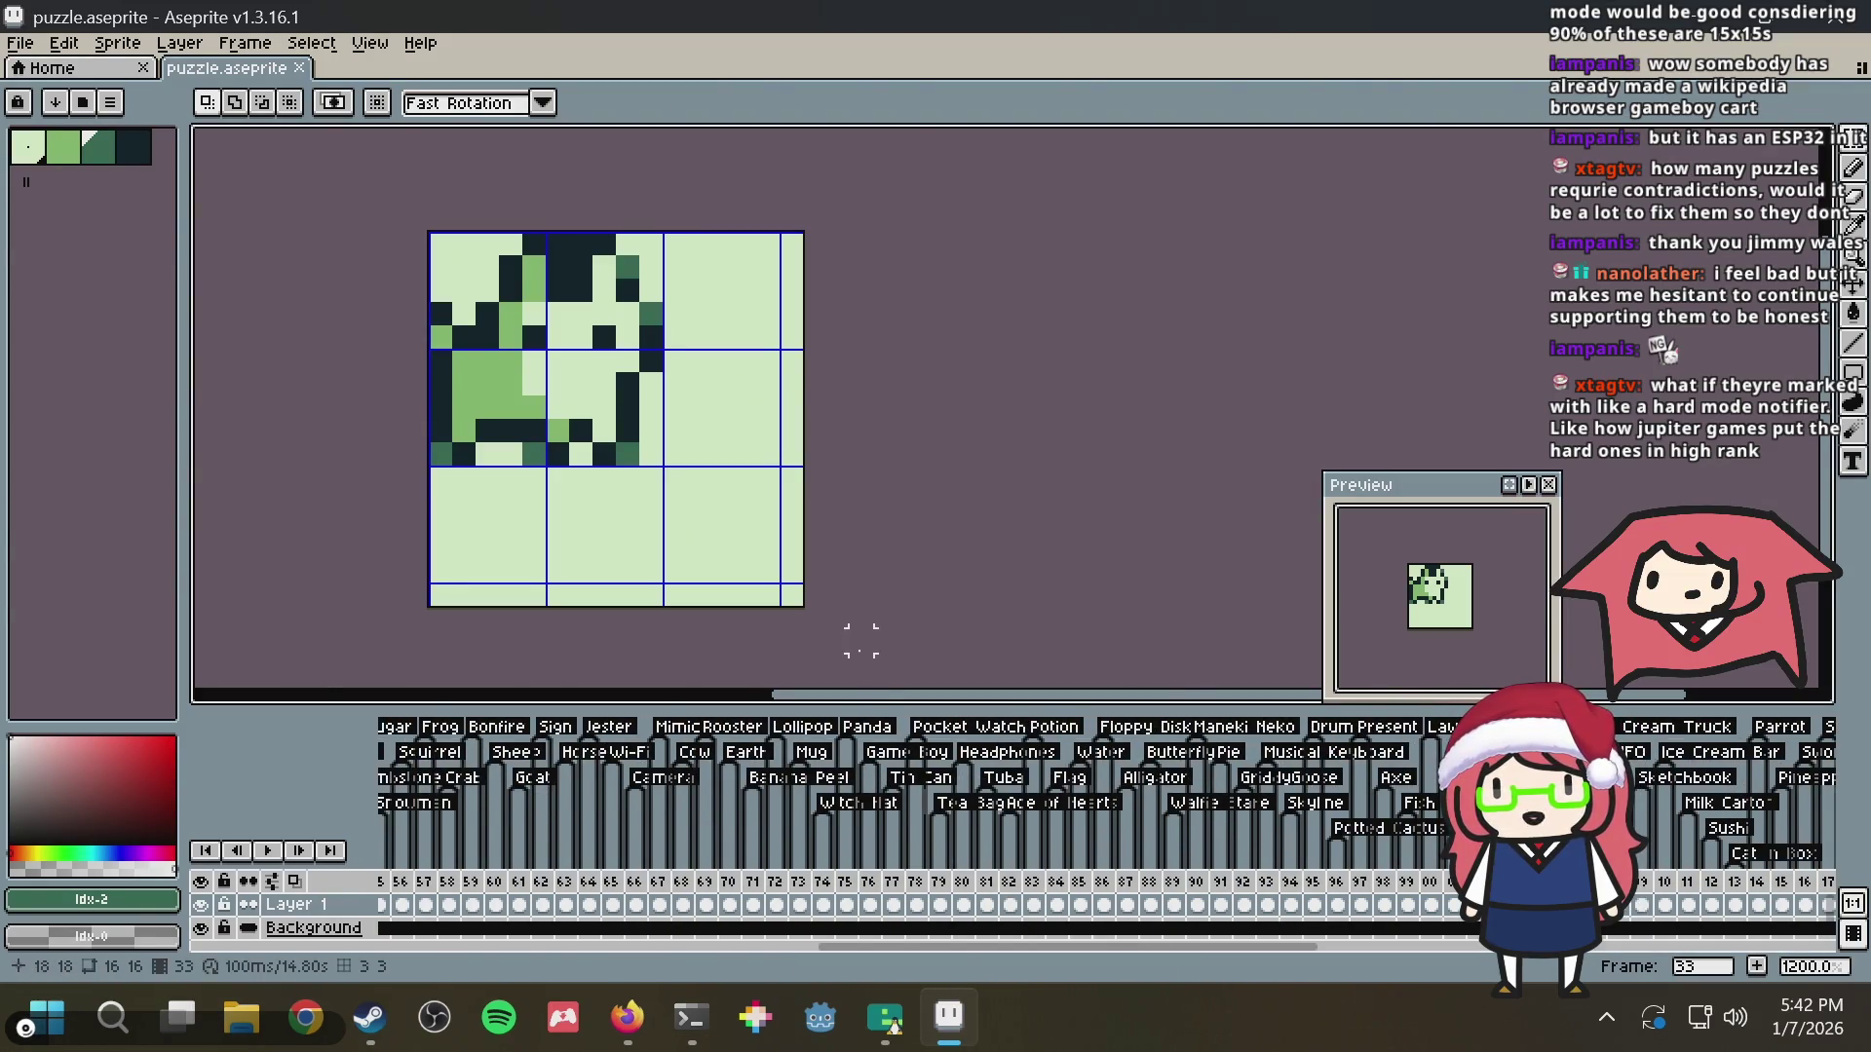
left_click_drag(1004, 952, 544, 977)
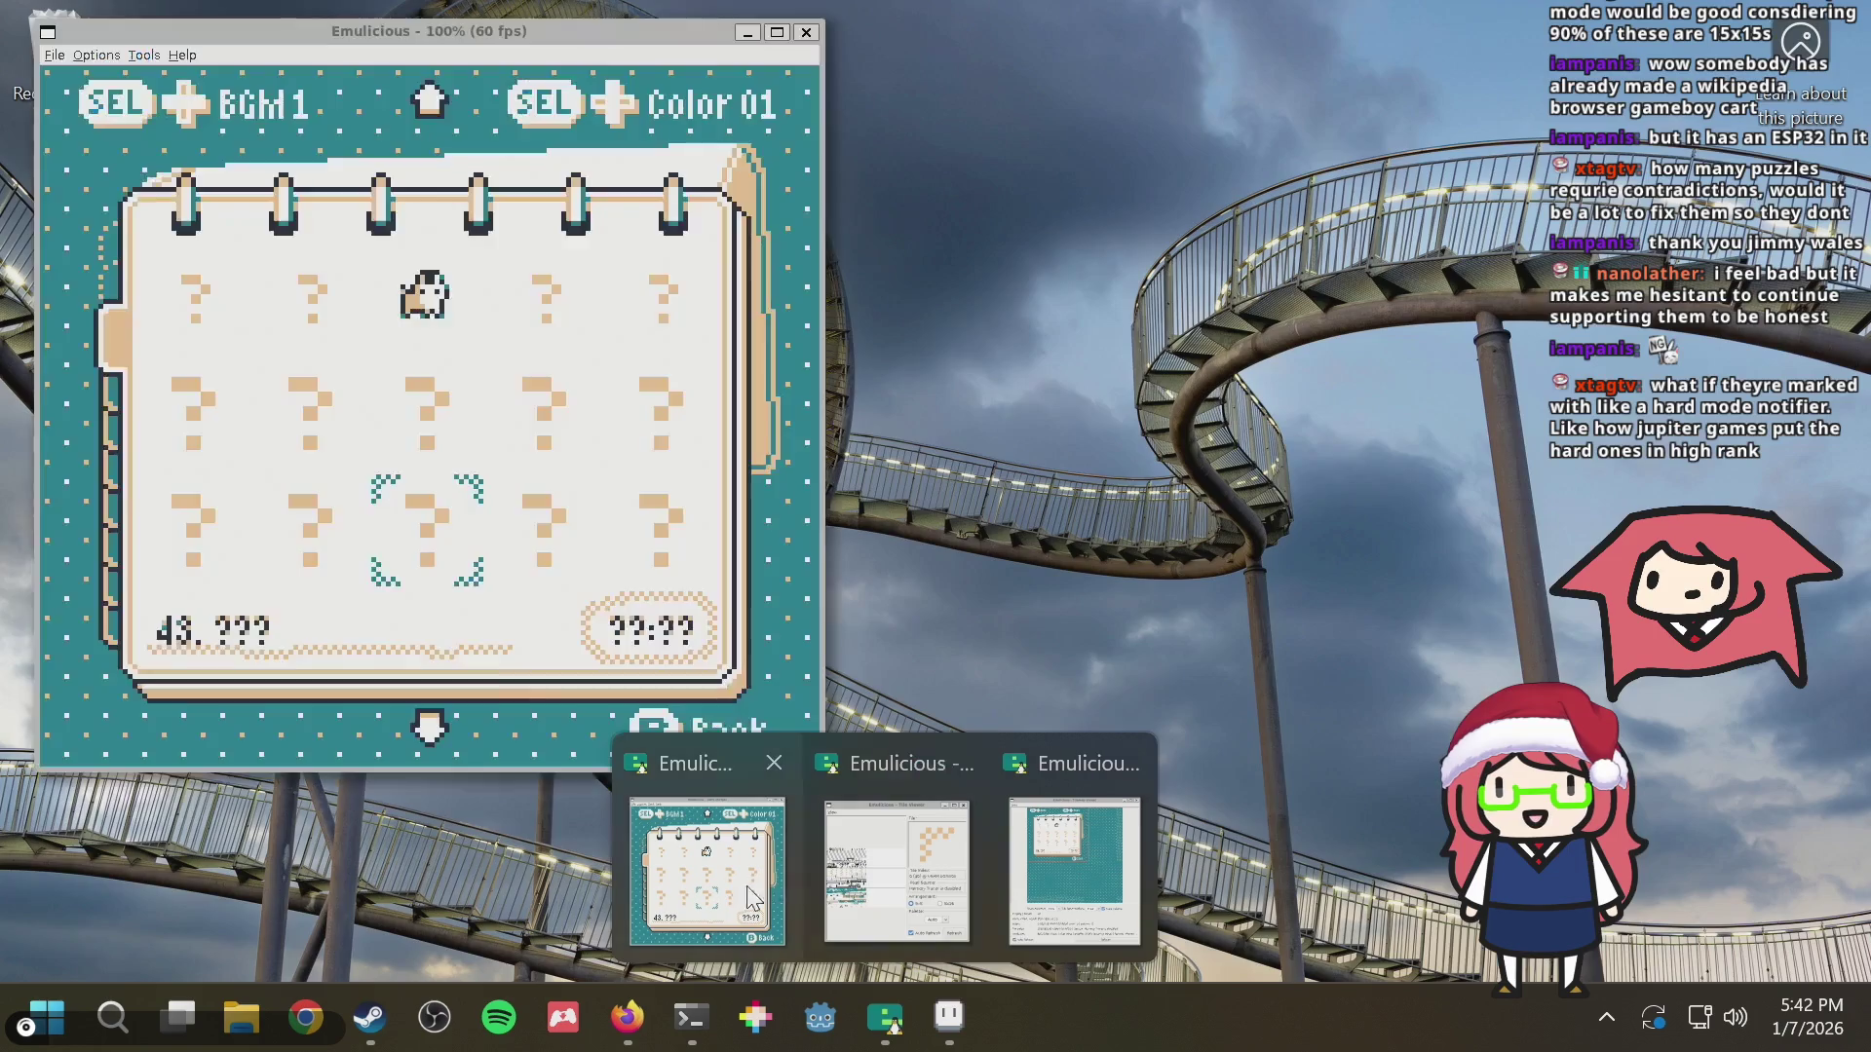
Bring the emulator forward and move the level-select cursor around the grid to the AC Leaf puzzle
mouse_move(884, 1018)
left_click(716, 849)
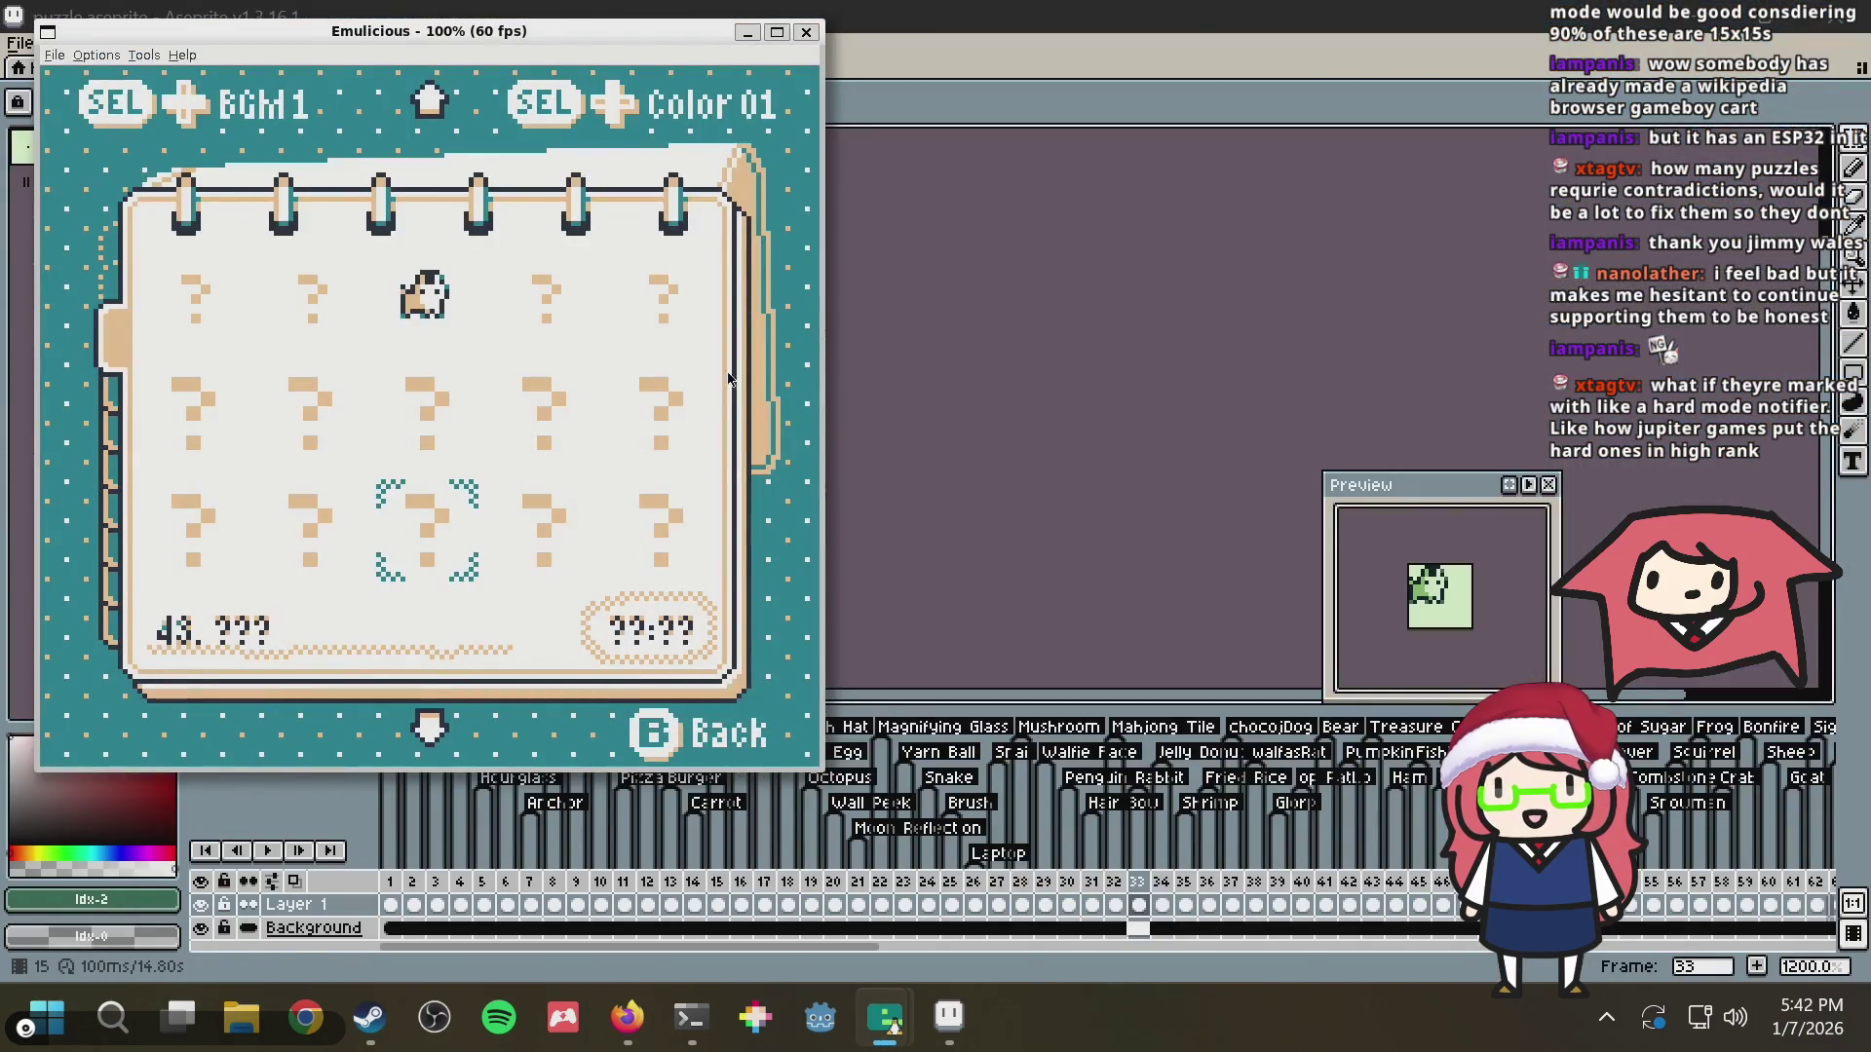
key("Down")
key("Down")
key("Down")
key("Down")
key("Down")
key("Down")
key("Right")
key("Right")
key("Down")
key("Down")
key("Down")
key("Down")
key("Down")
key("Down")
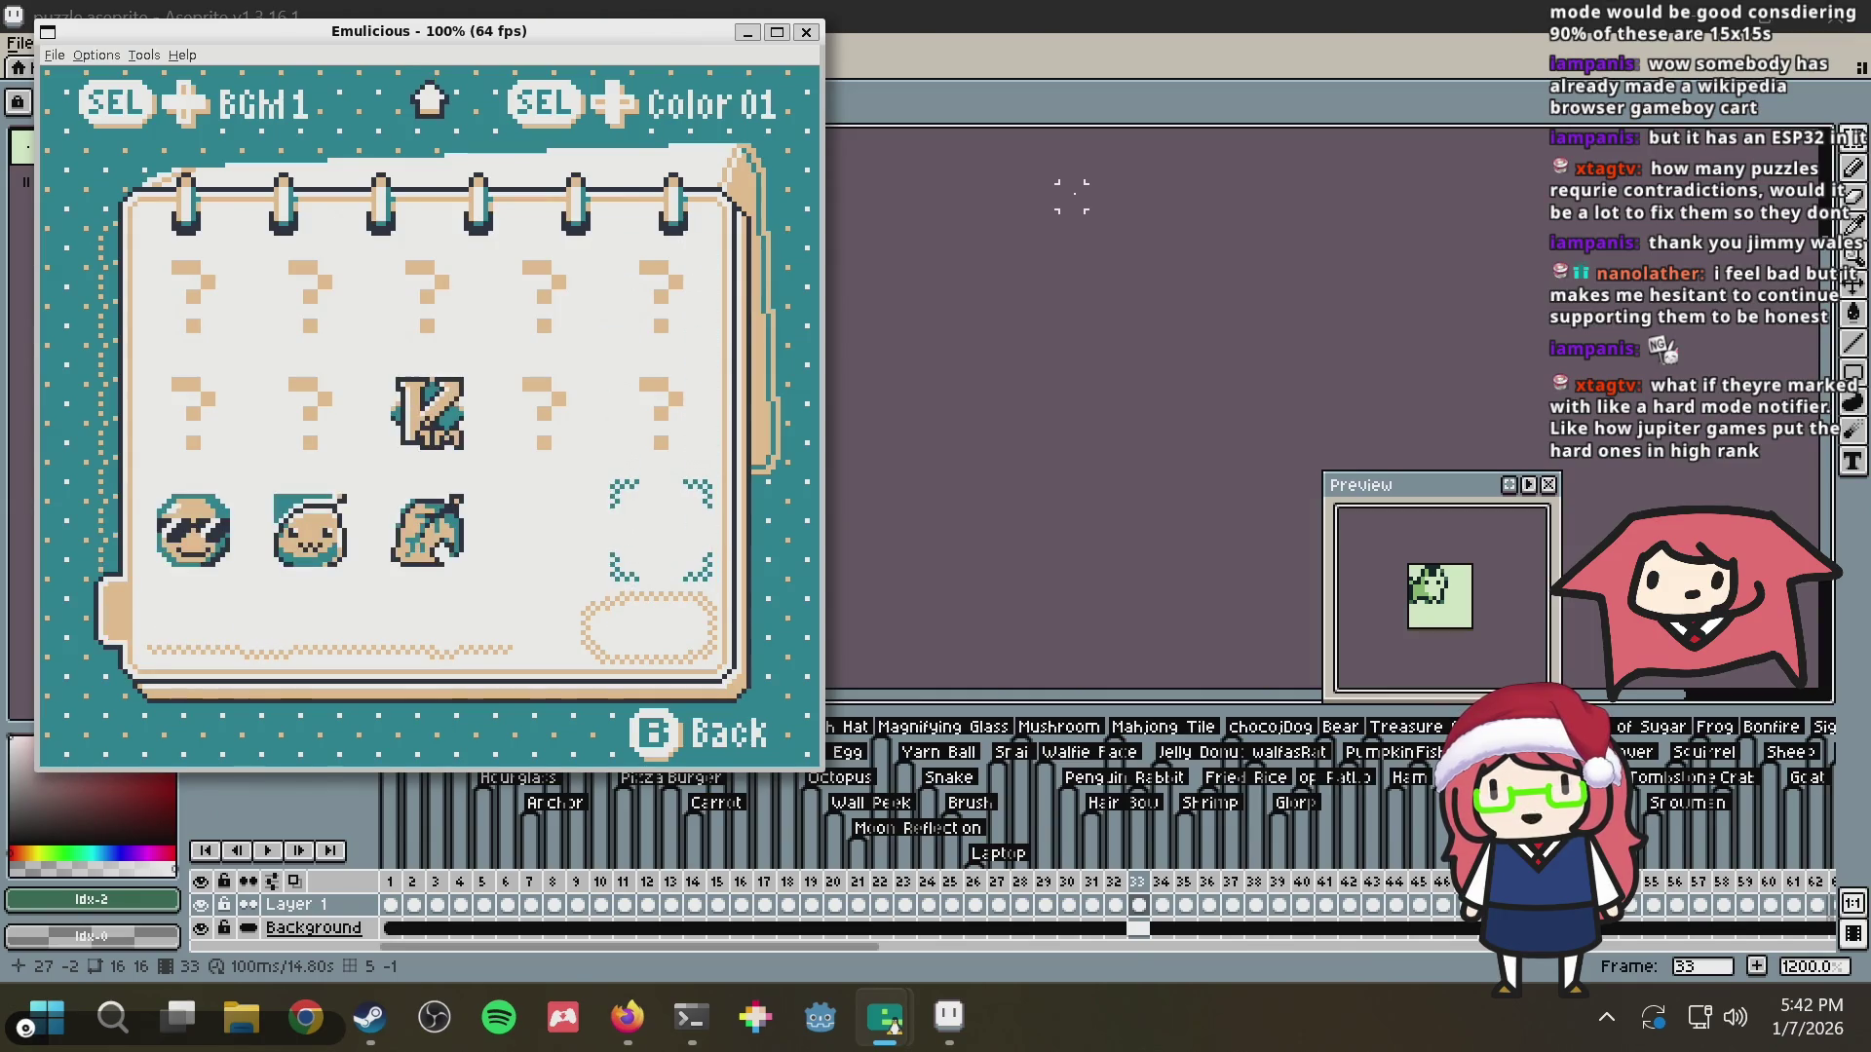
key("Left")
key("Right")
key("Up")
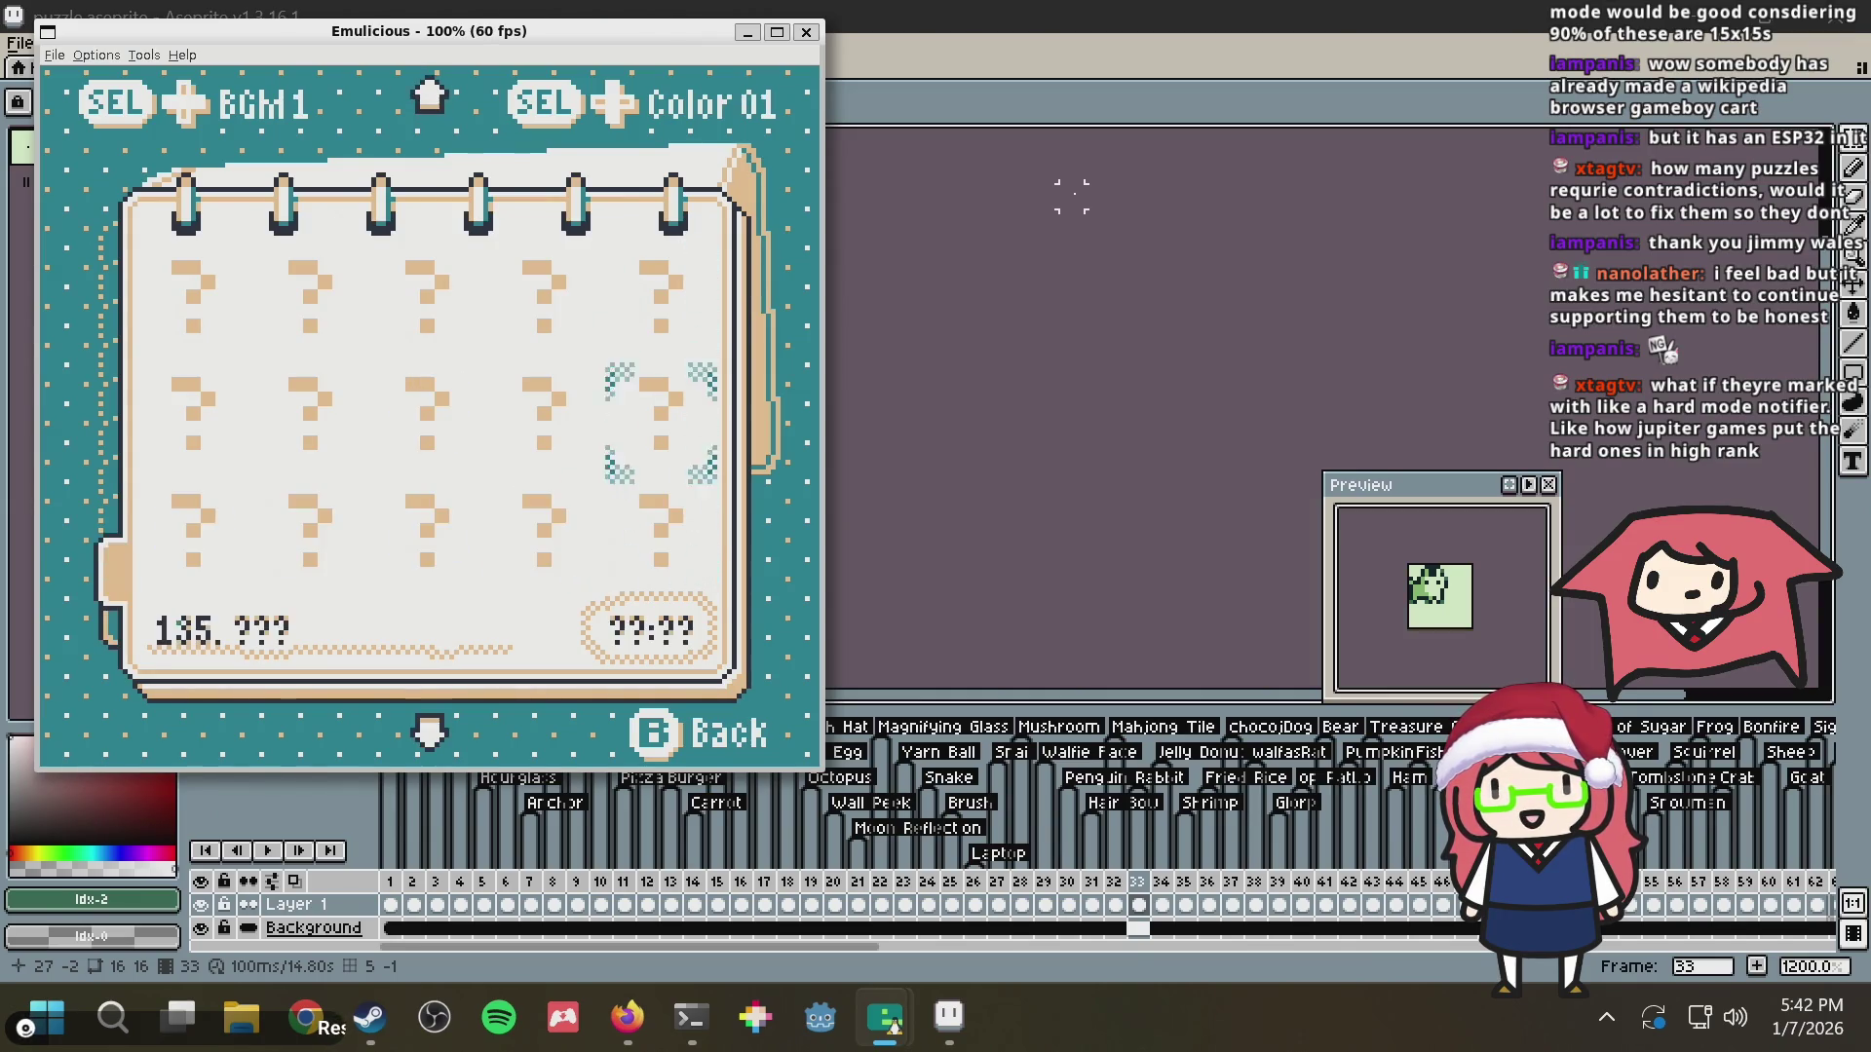
key("Up")
key("Down")
key("Down")
key("Left")
key("Left")
Page up and back down through the puzzle list to the solved icons, then return to Aseprite
key("Right")
key("Up")
key("Up")
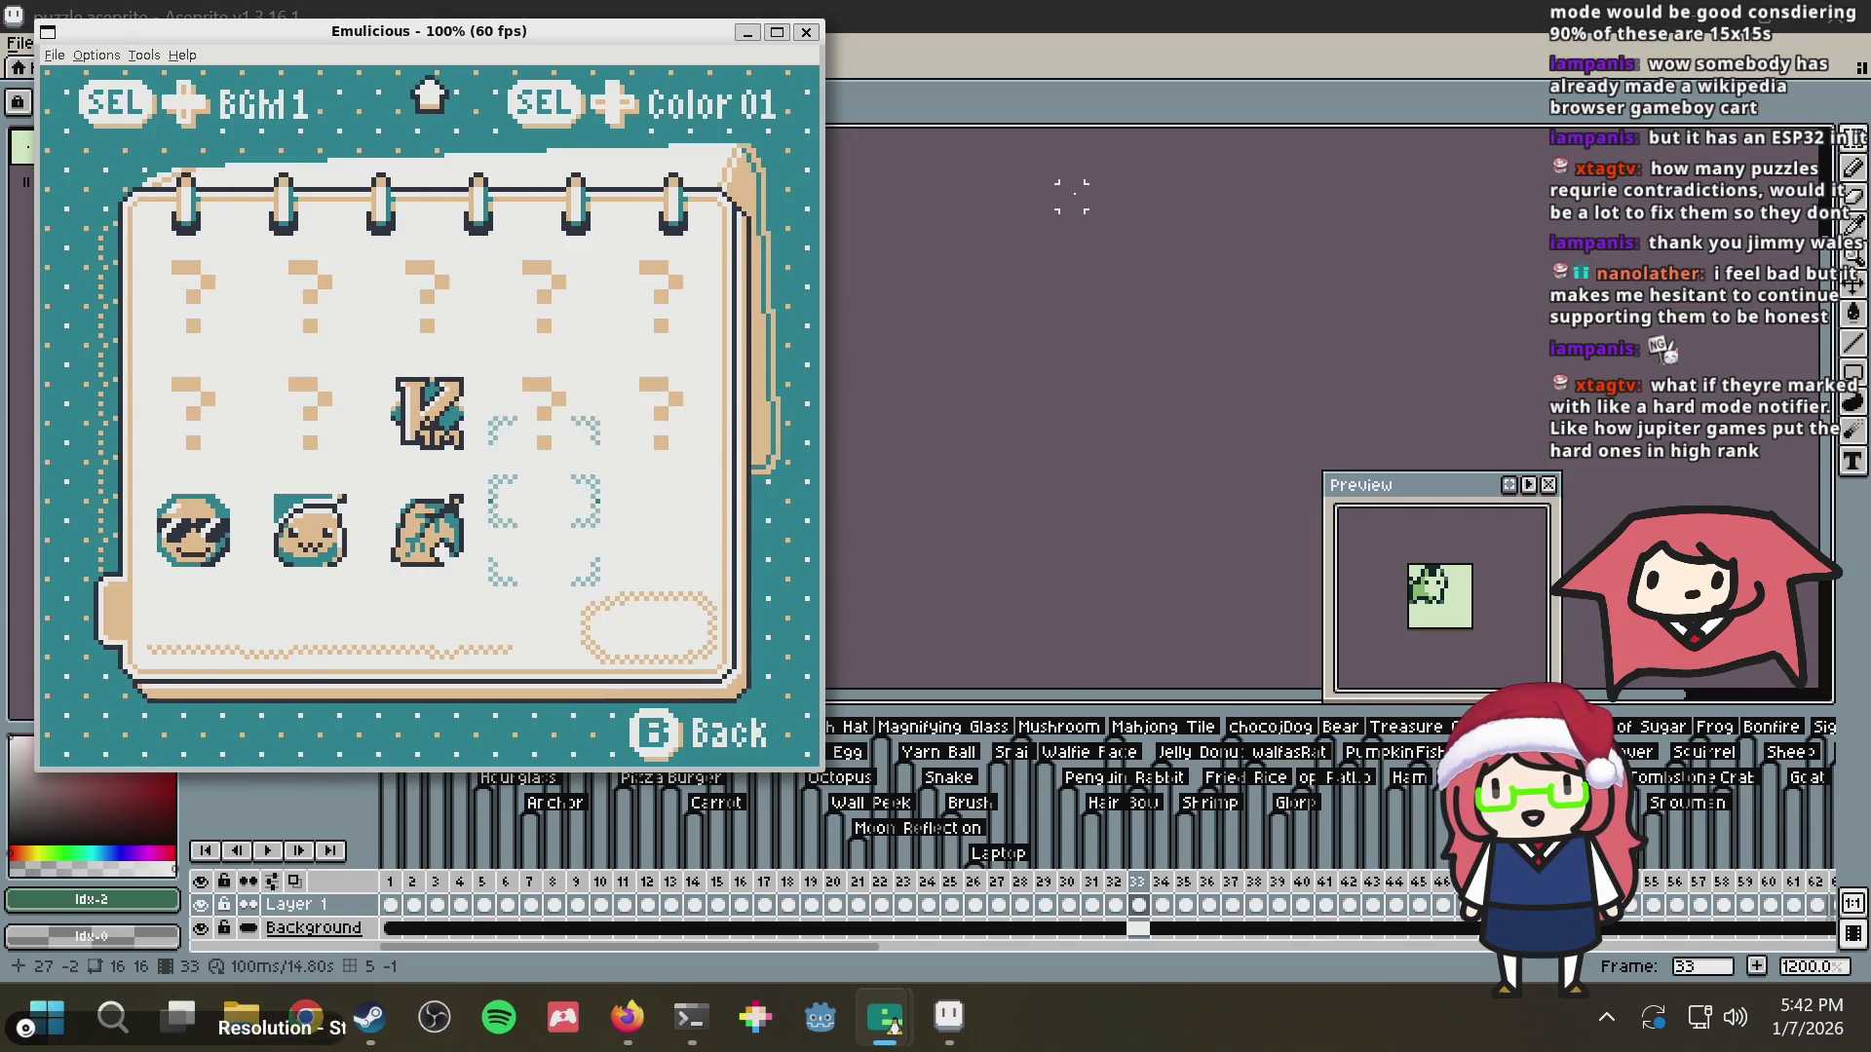
key("Up")
key("Up")
key("Up")
key("Left")
key("Left")
key("Up")
key("Left")
key("Down")
key("Down")
key("Down")
key("Right")
key("Down")
key("Down")
key("Right")
key("Right")
key("Right")
key("alt+Tab")
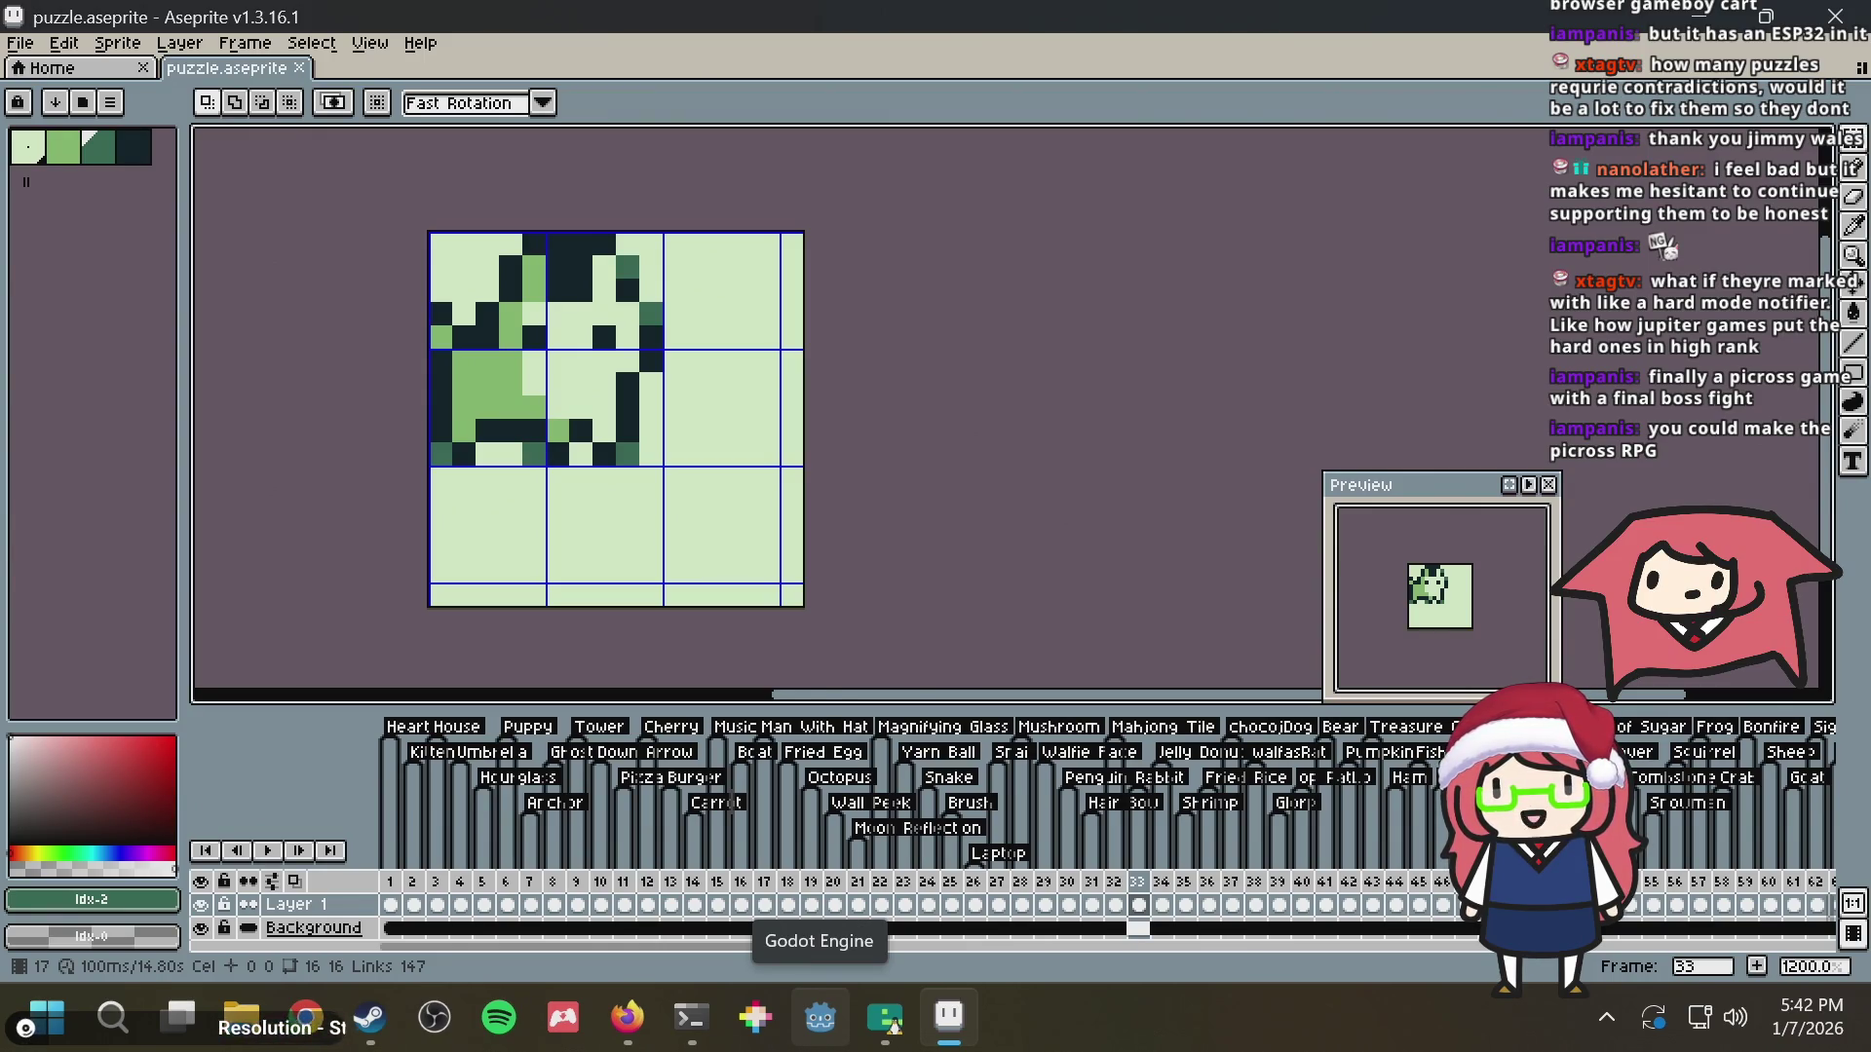
Bring the Nonograms emulator window back in front of Aseprite
key("alt+Tab")
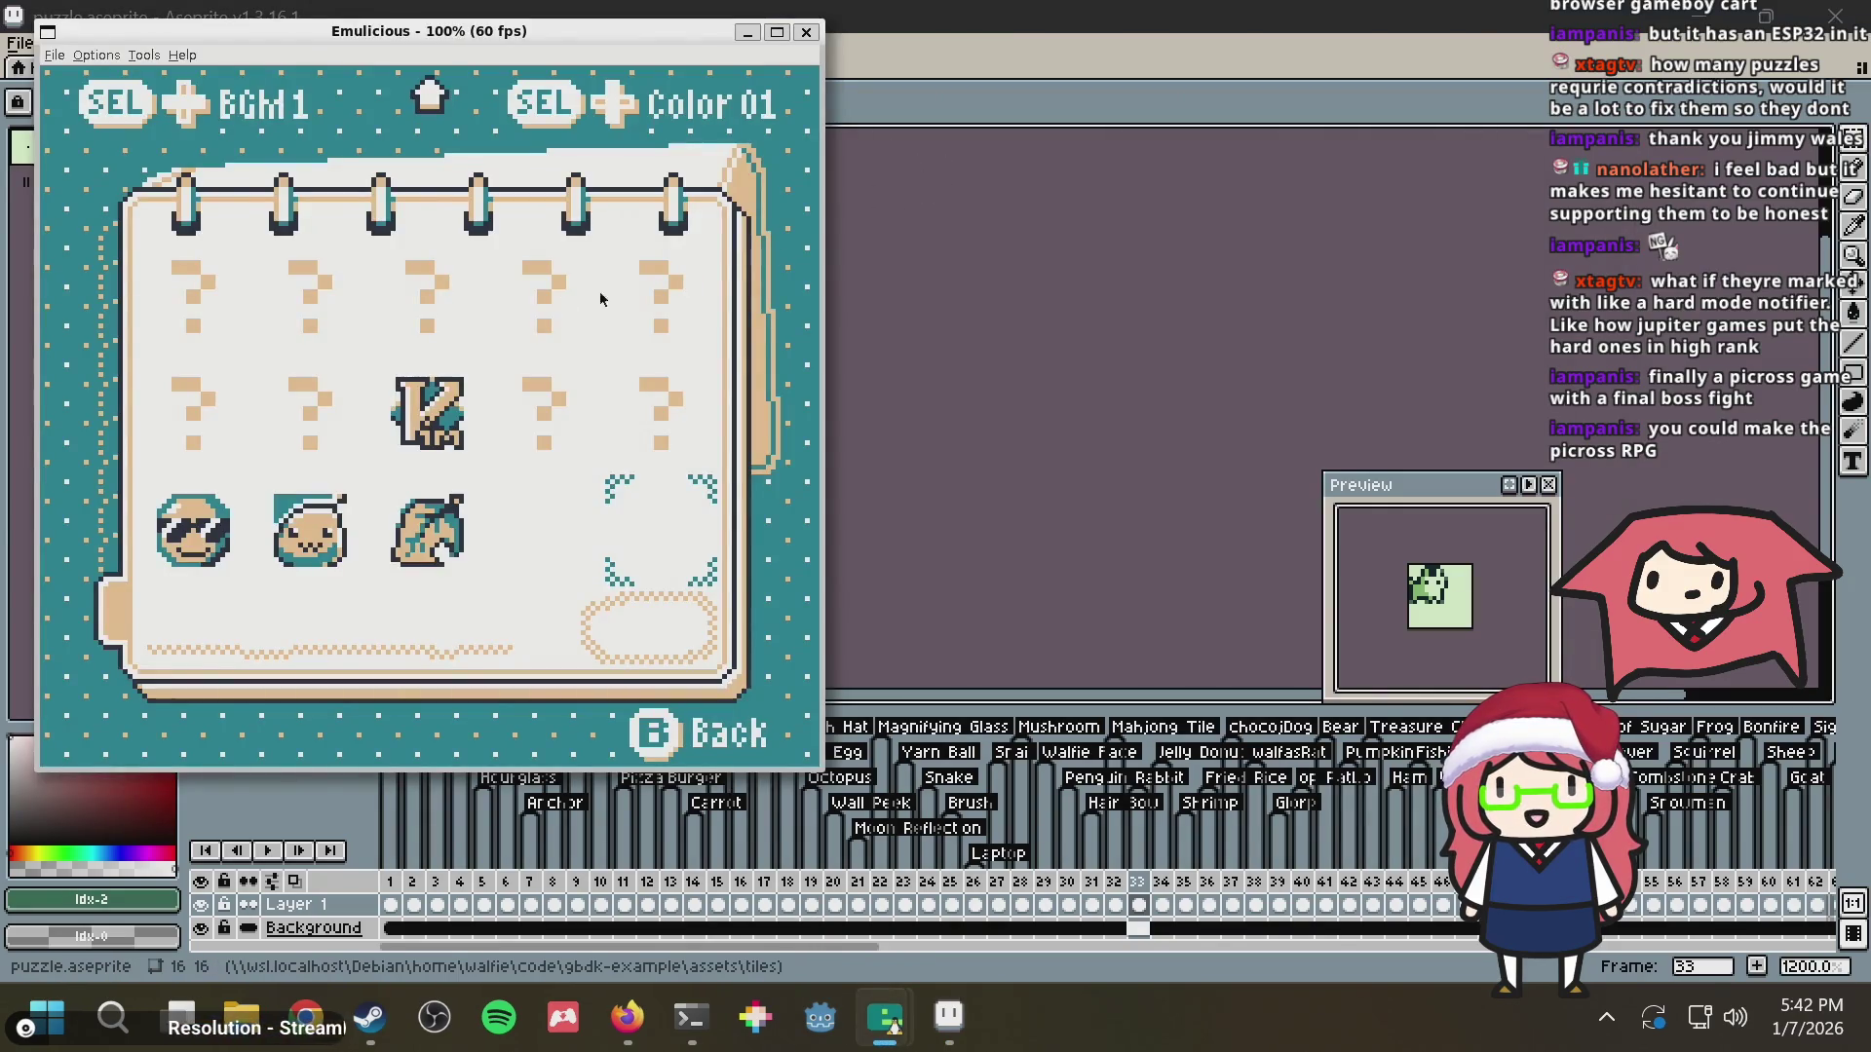
Move the level-select cursor across the pages and along the bottom row to the Ragnarok Poring puzzle
key("Up")
key("Up")
key("Up")
key("Left")
key("Down")
key("Down")
key("Left")
key("Left")
key("Up")
key("Up")
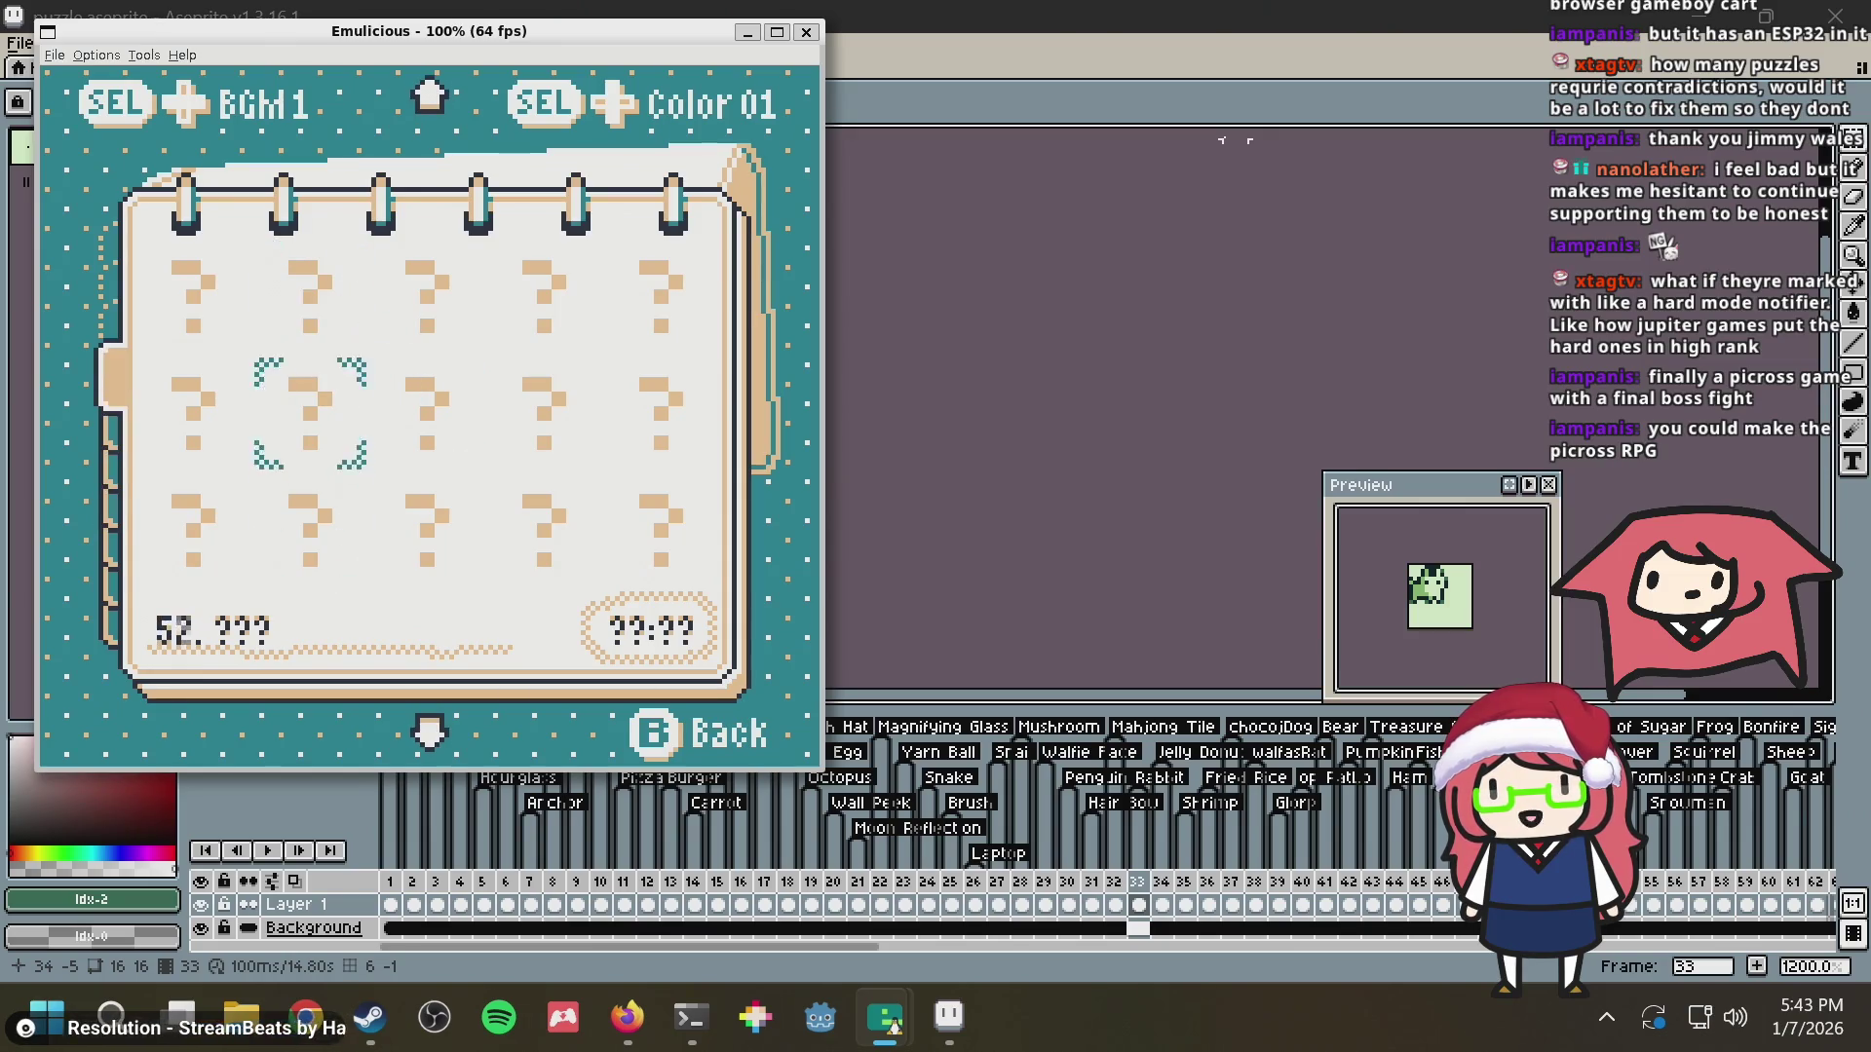
key("Left")
key("Up")
key("Up")
key("Up")
key("Down")
key("Down")
key("Down")
key("Right")
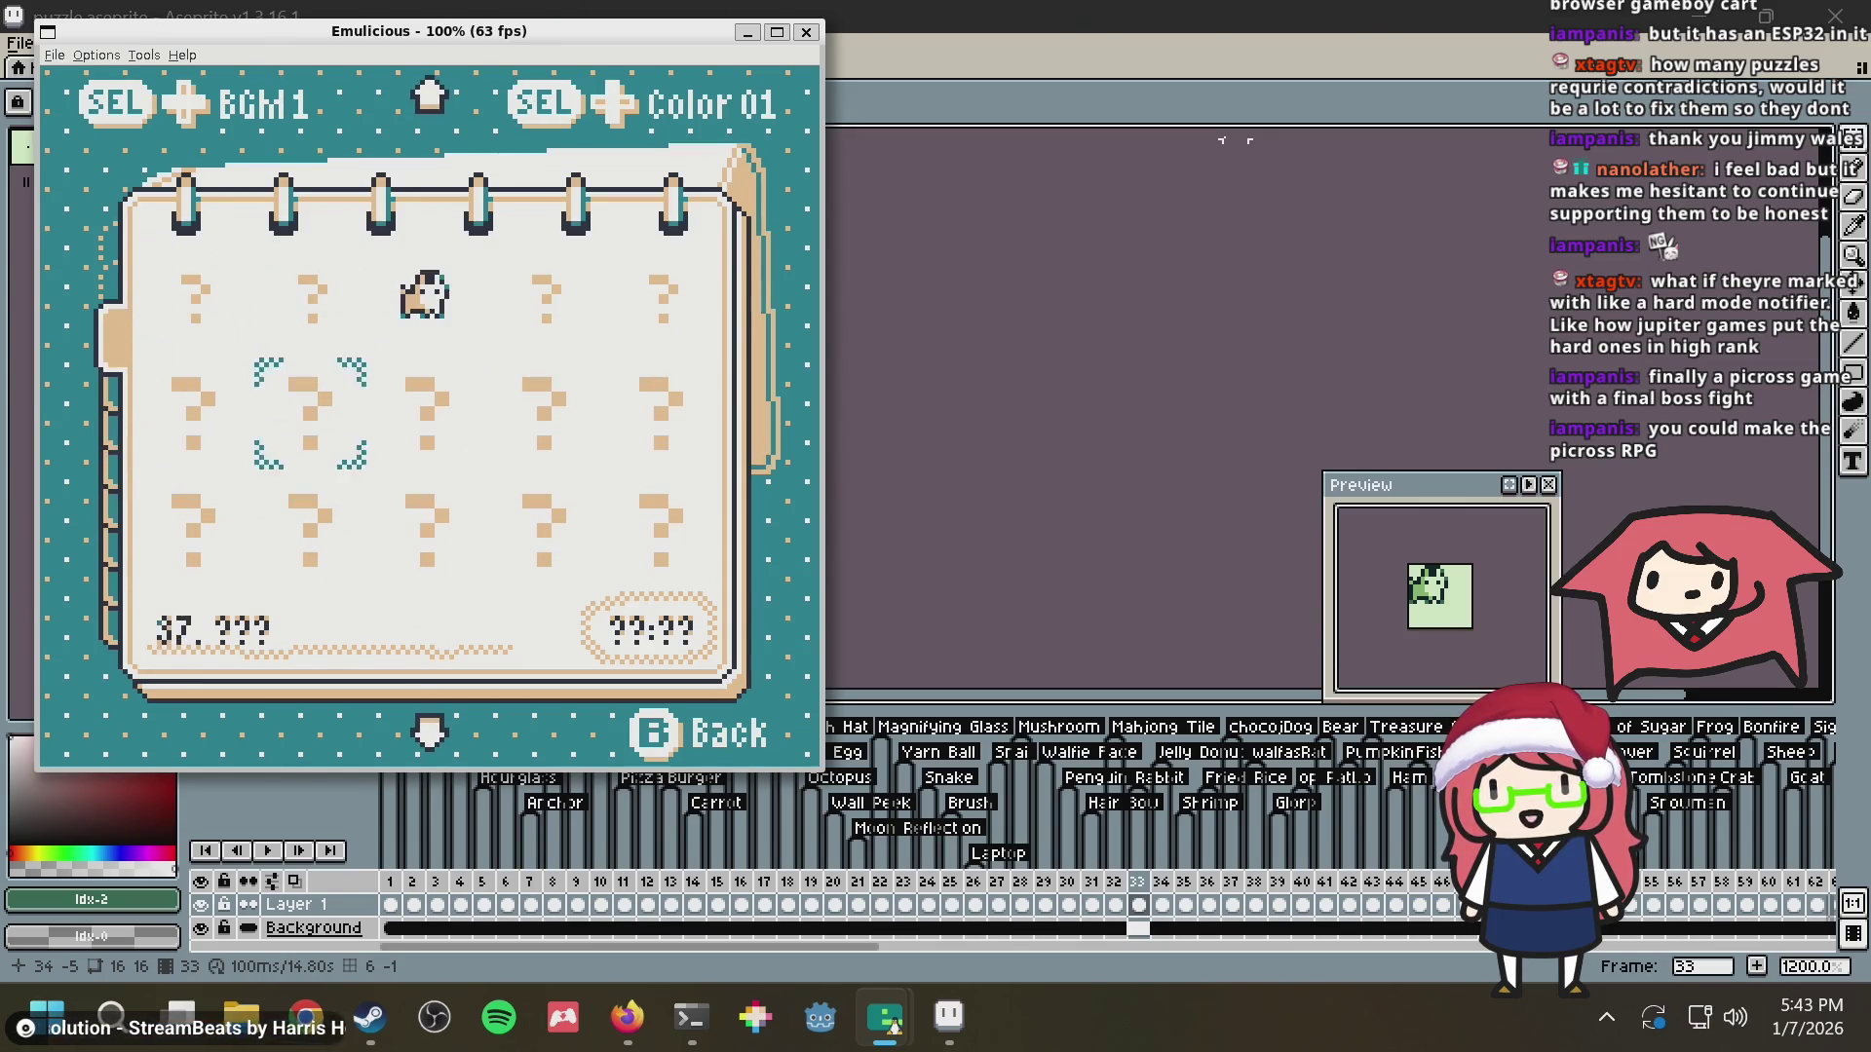
key("Right")
key("Right")
key("Right")
key("Down")
key("Down")
key("Down")
key("Left")
key("Left")
key("Left")
key("Down")
key("Down")
key("Right")
key("Down")
key("Down")
key("Right")
key("Right")
key("Down")
key("Down")
key("Down")
key("Down")
key("Down")
key("Left")
key("Up")
key("Left")
key("Left")
key("Left")
Page up toward the first puzzles and back down, stepping across the solved puzzle icons
key("Up")
key("Up")
key("Up")
key("Up")
key("Up")
key("Up")
key("Up")
key("Up")
key("Up")
key("Up")
key("Up")
key("Up")
key("Left")
key("Up")
key("Up")
key("Up")
key("Up")
key("Up")
key("Up")
key("Up")
key("Up")
key("Up")
key("Up")
key("Up")
key("Down")
key("Down")
key("Down")
key("Down")
key("Down")
key("Down")
key("Down")
key("Down")
key("Down")
key("Down")
key("Down")
key("Down")
key("Down")
key("Down")
key("Down")
key("Down")
key("Down")
key("Down")
key("Down")
key("Down")
key("Down")
key("Down")
key("Down")
key("Left")
key("Left")
key("Left")
key("Right")
key("Right")
key("Right")
key("Up")
key("Left")
key("Left")
key("Left")
key("Left")
key("Left")
key("Left")
key("Right")
key("Right")
key("Up")
key("Up")
key("Up")
key("Left")
key("Down")
key("Left")
key("Left")
key("Down")
key("Right")
key("Down")
key("Right")
key("Right")
key("Right")
key("Down")
key("Up")
key("Up")
key("Down")
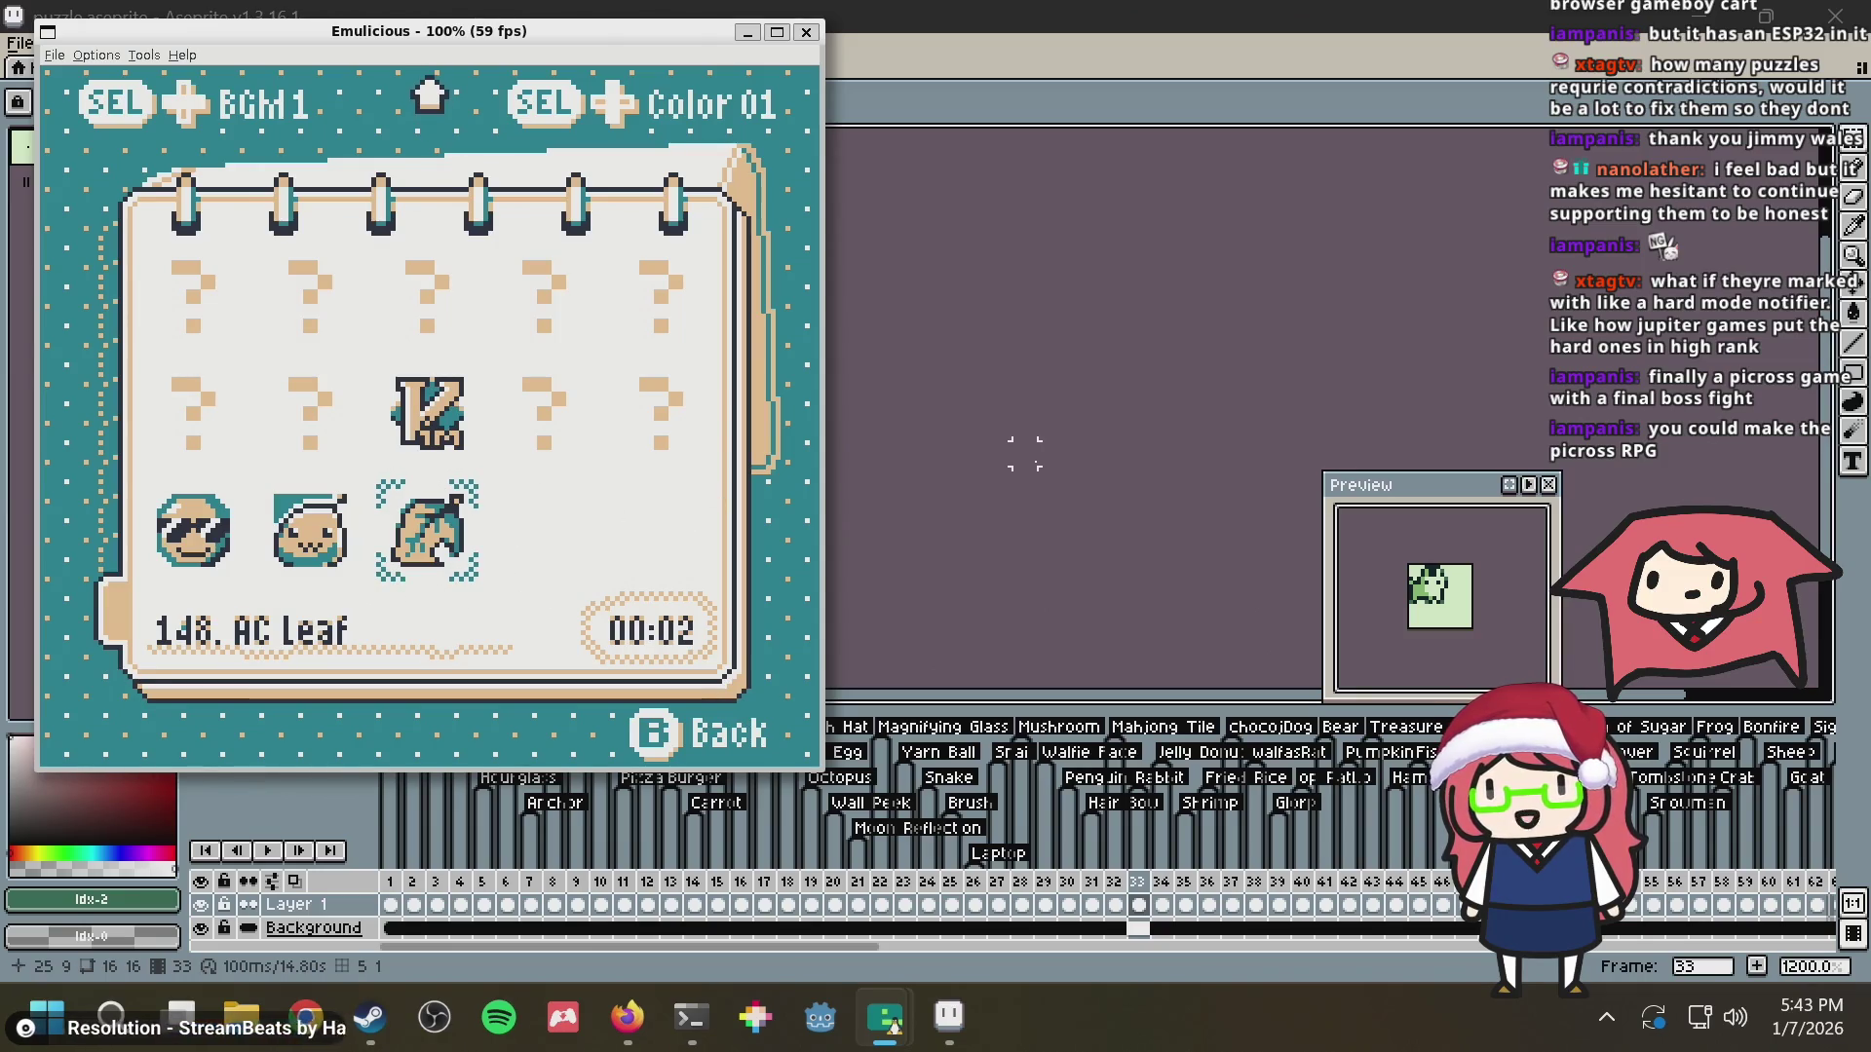
Back out to the Walfie's Nonograms title screen with B, then re-enter level select with Start
key("z")
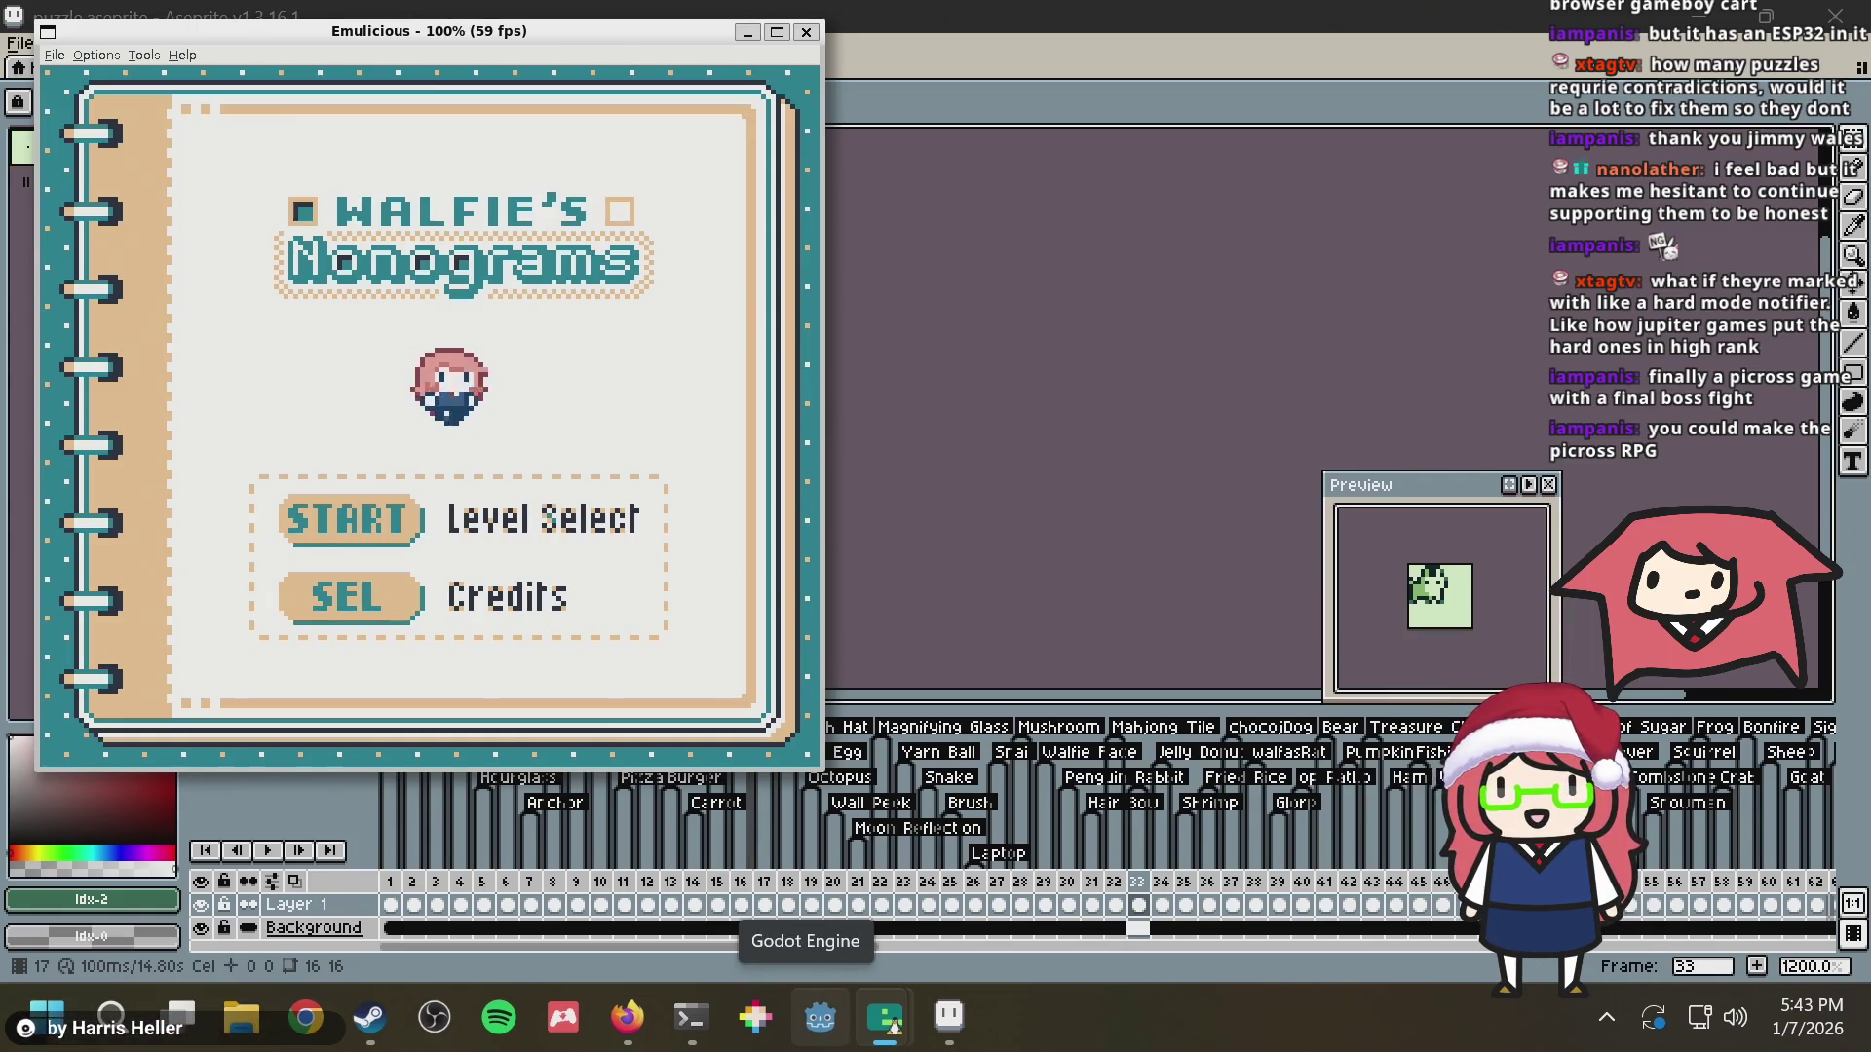
key("Return")
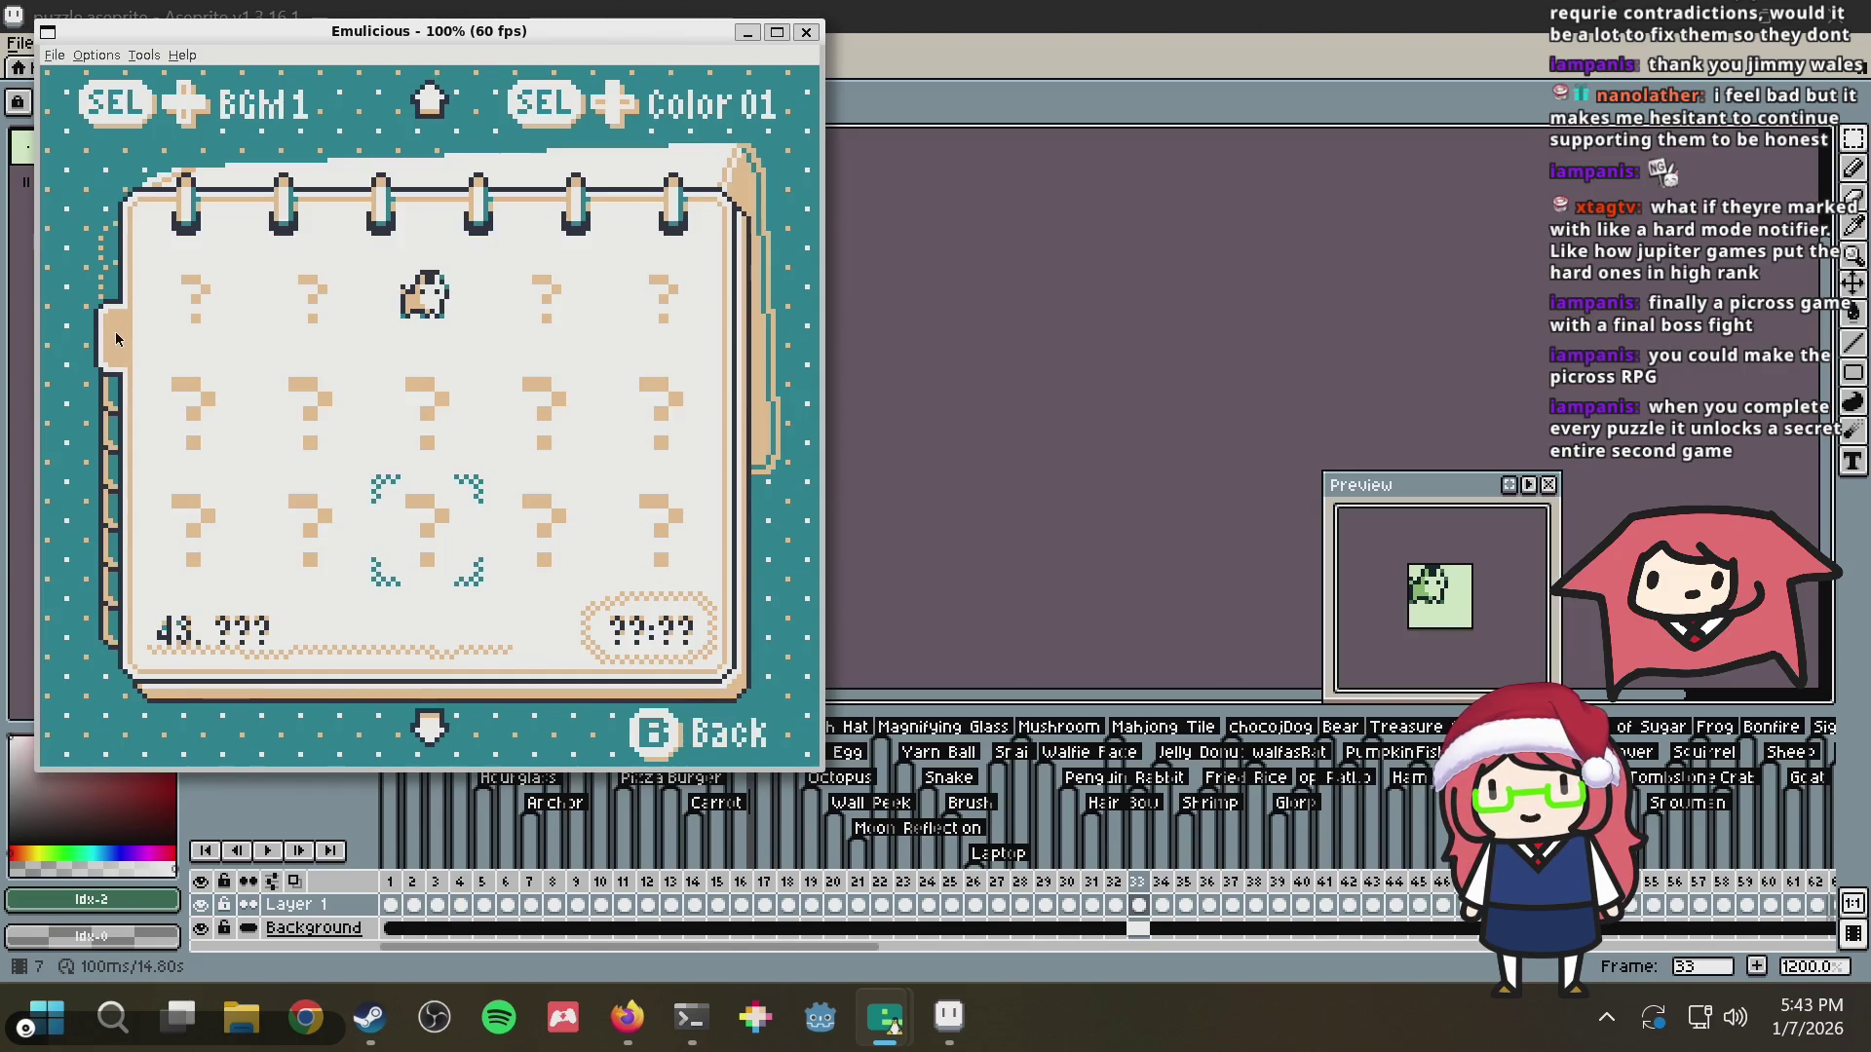
Browse level select down past level 100 to 115, checking the unlocked Vim Logo and AC Leaf levels
key("Up")
key("Up")
key("Up")
key("Up")
key("Up")
key("Up")
key("Up")
key("Down")
key("Down")
key("Down")
key("Down")
key("Down")
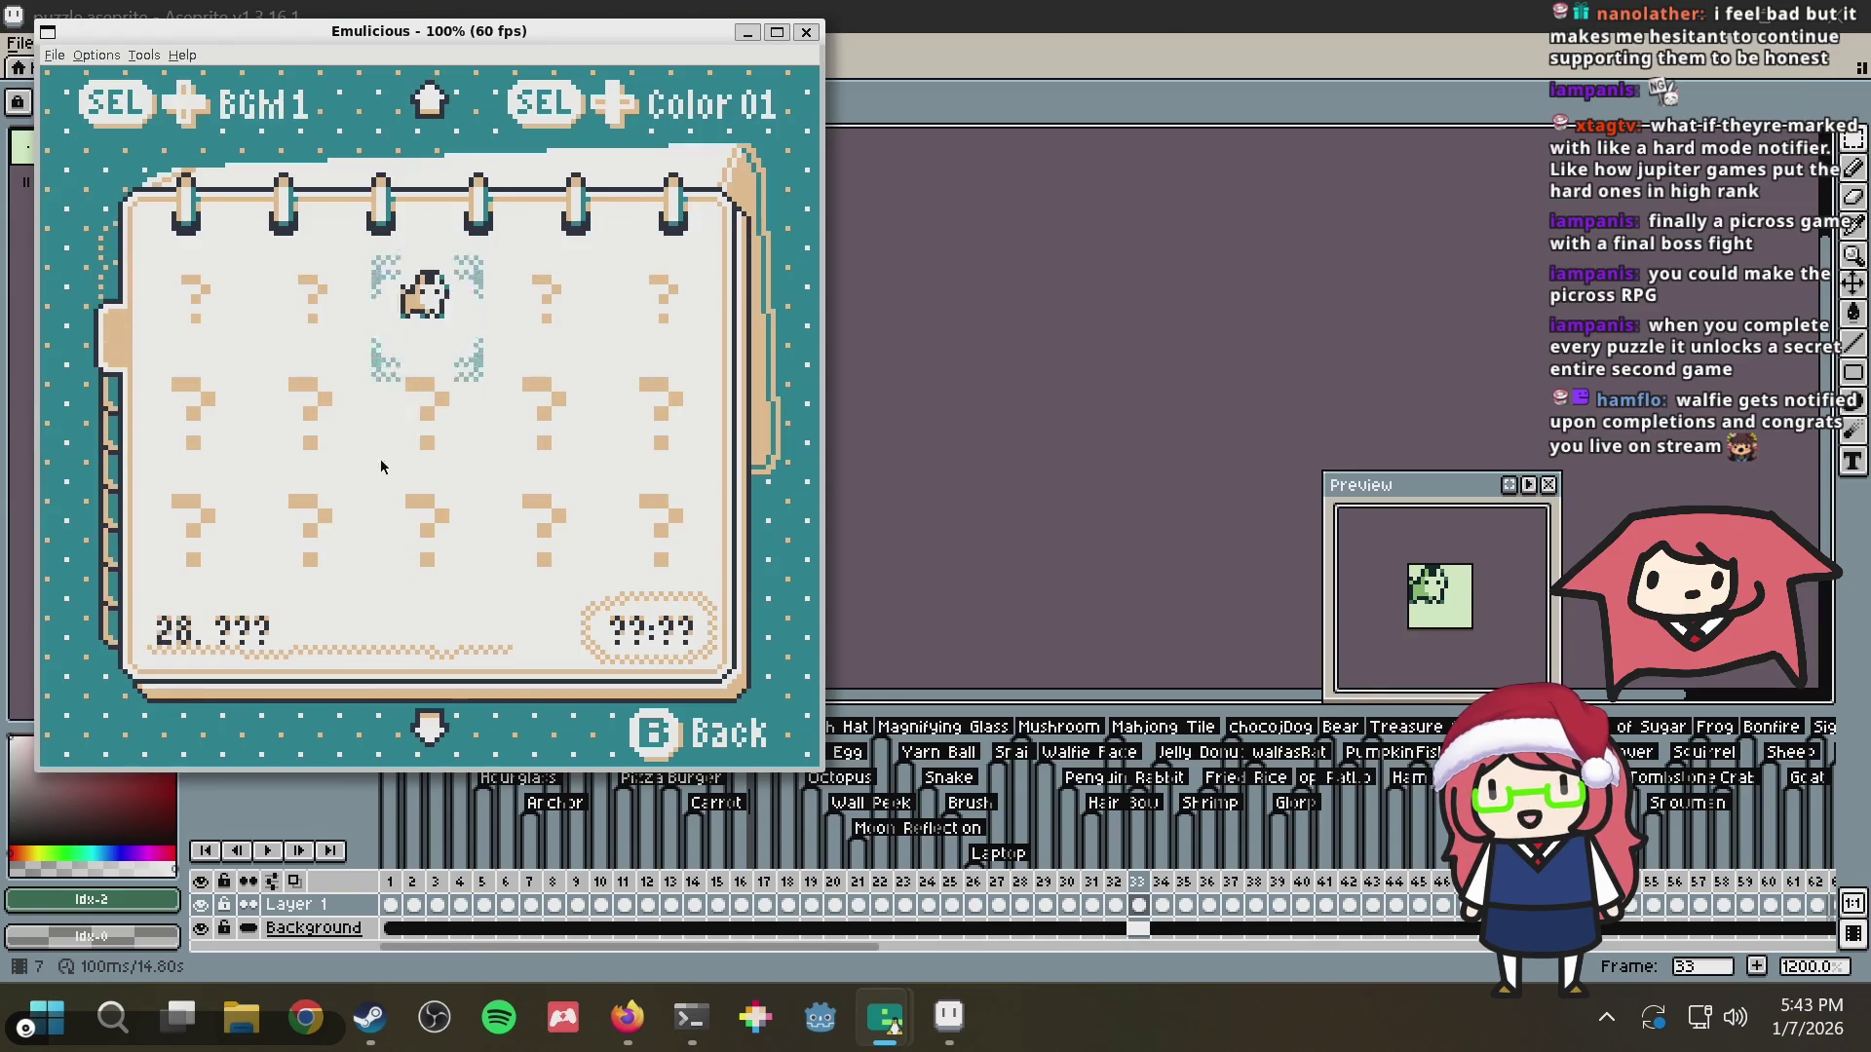
key("Down")
key("Down")
key("Down")
key("Down")
key("Down")
key("Down")
key("Down")
key("Down")
key("Down")
key("Down")
key("Down")
key("Down")
key("Down")
key("Down")
key("Down")
key("Down")
key("Down")
key("Down")
key("Down")
key("Down")
key("Up")
key("Down")
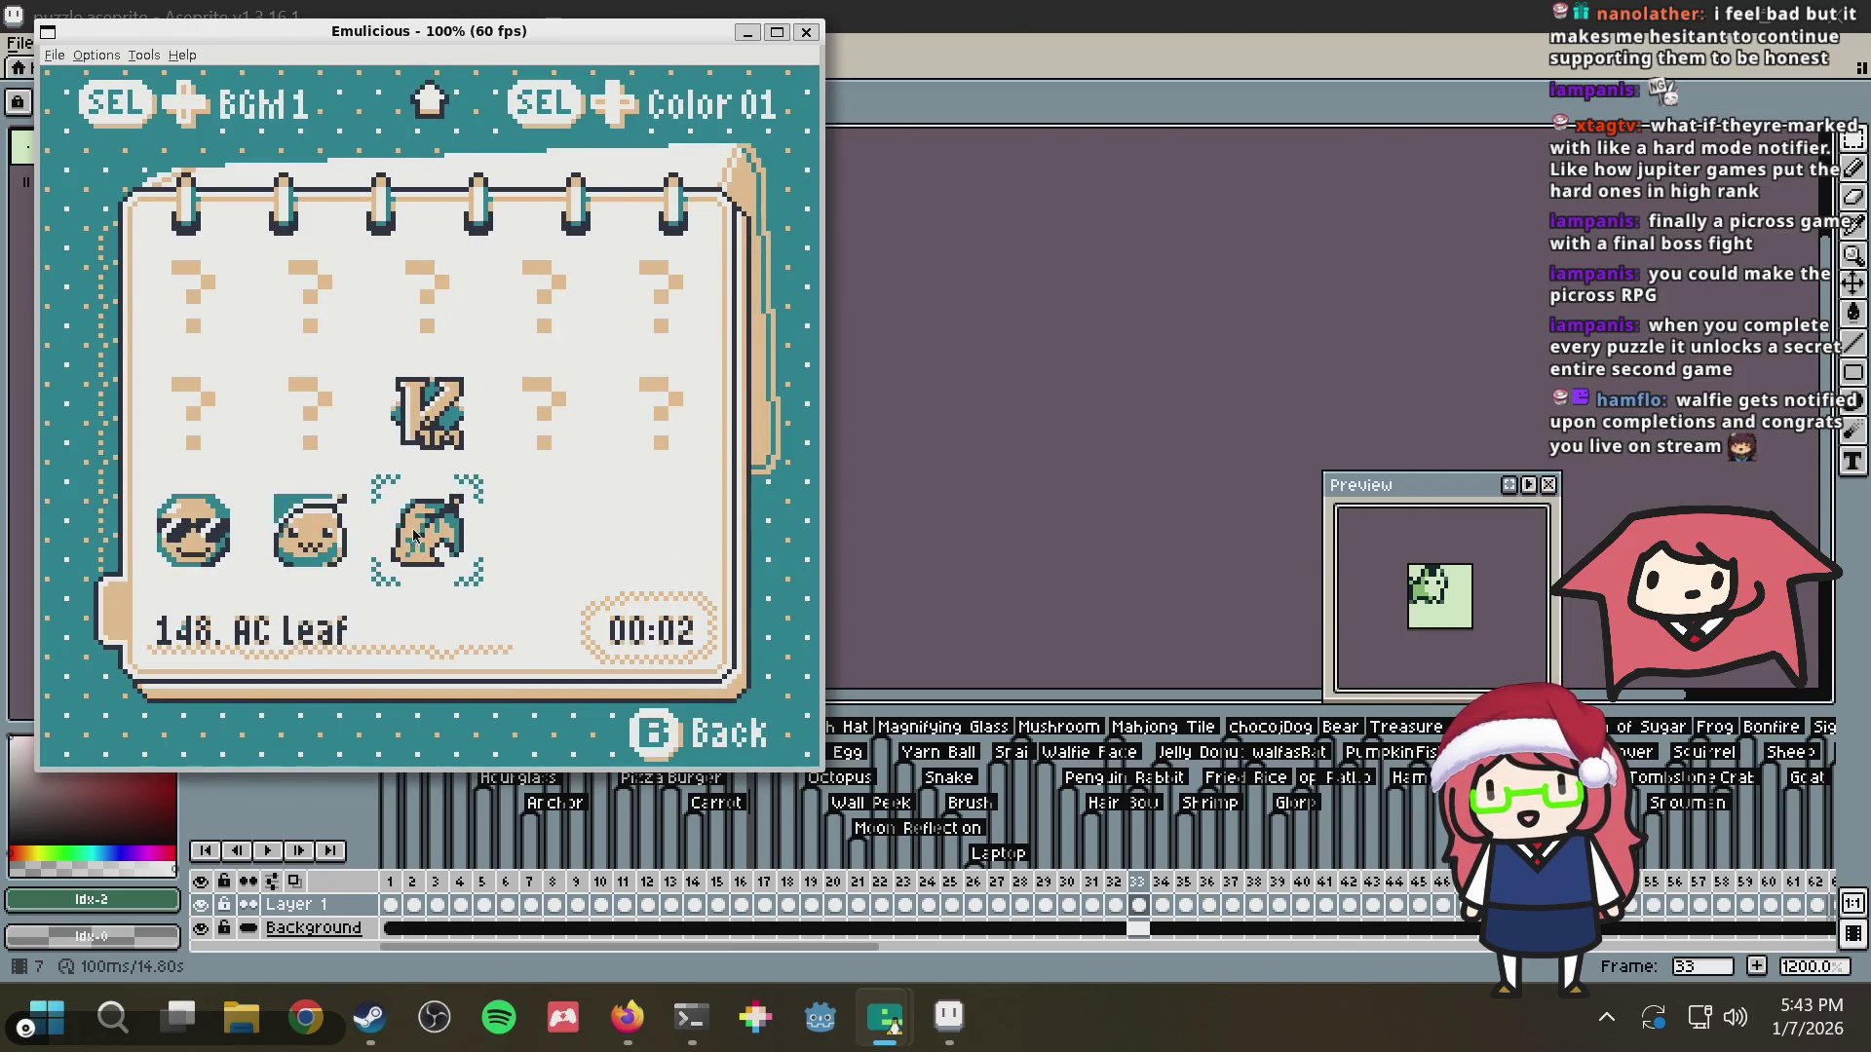
key("Up")
key("Up")
key("Up")
key("Up")
key("Up")
key("Up")
key("Up")
key("Up")
key("Up")
key("Up")
key("Up")
key("Up")
key("Up")
key("Up")
key("Up")
key("Up")
key("Up")
key("Up")
key("Up")
key("Up")
key("Up")
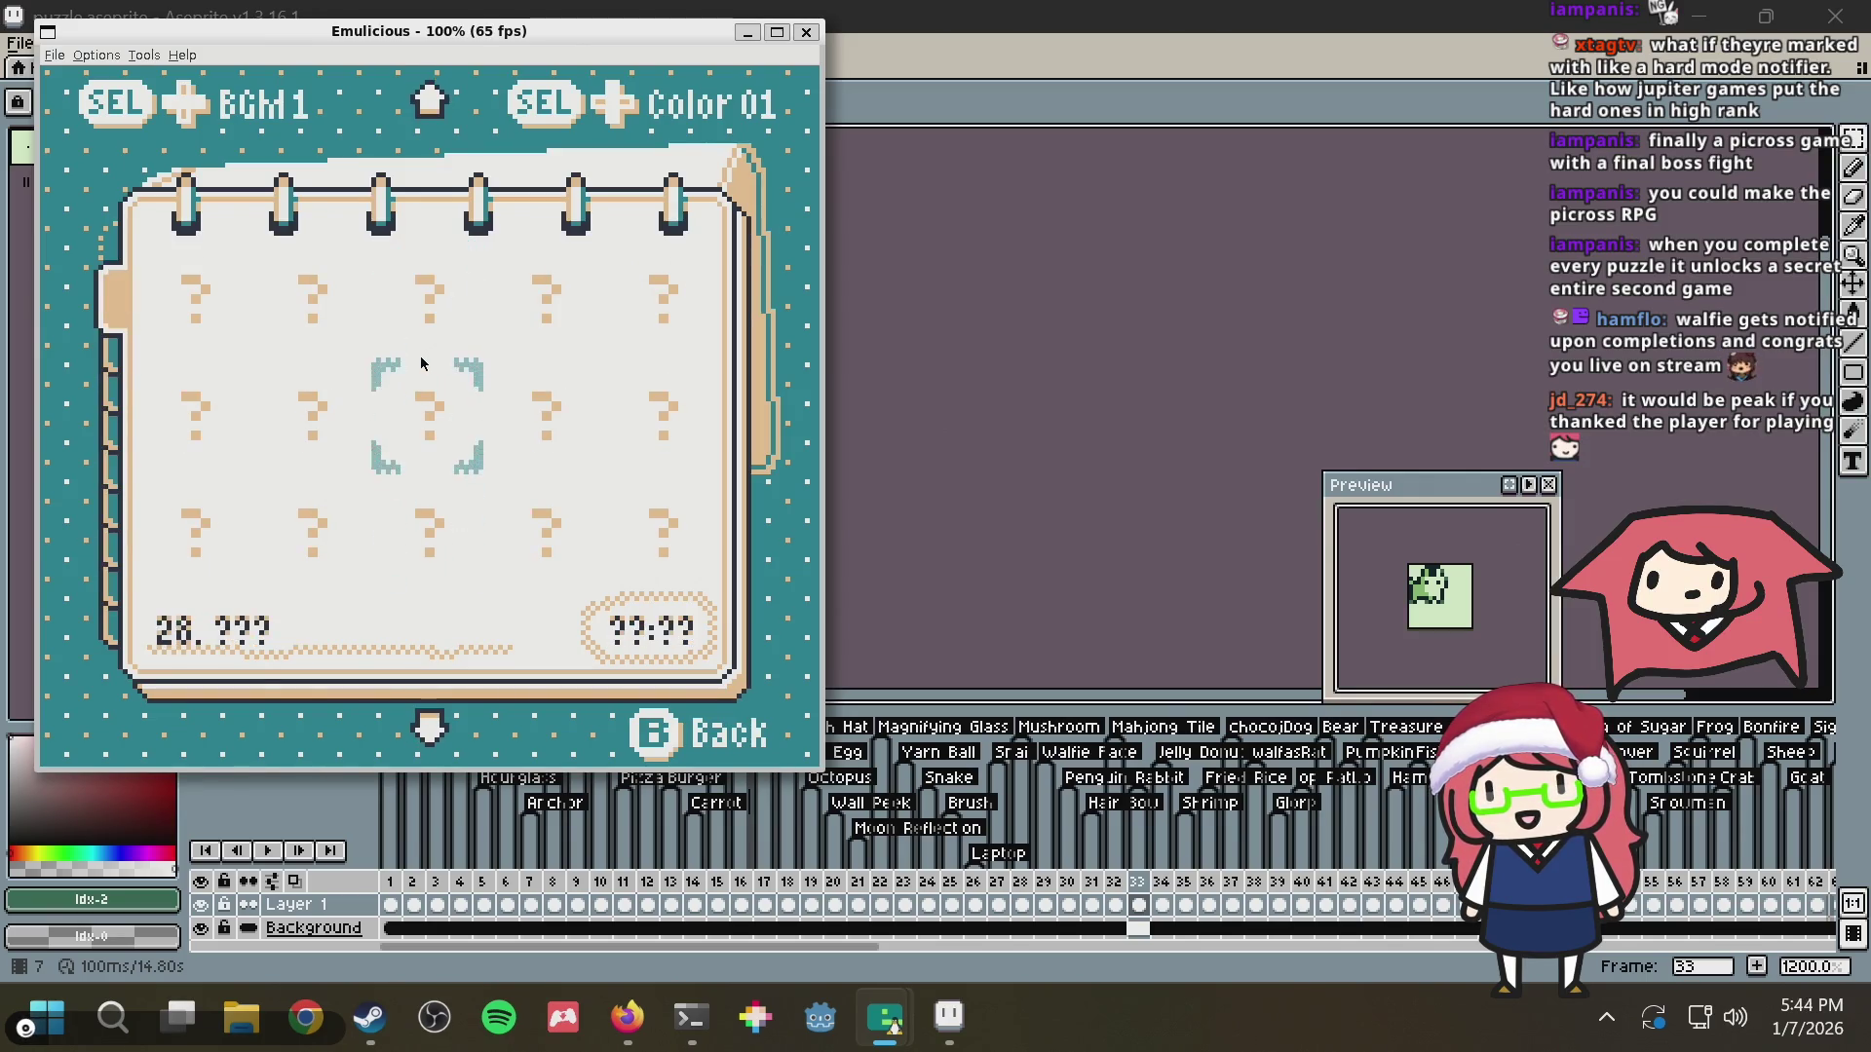
key("Up")
key("Up")
key("Up")
key("Up")
key("Down")
key("Down")
key("Down")
key("Down")
key("Down")
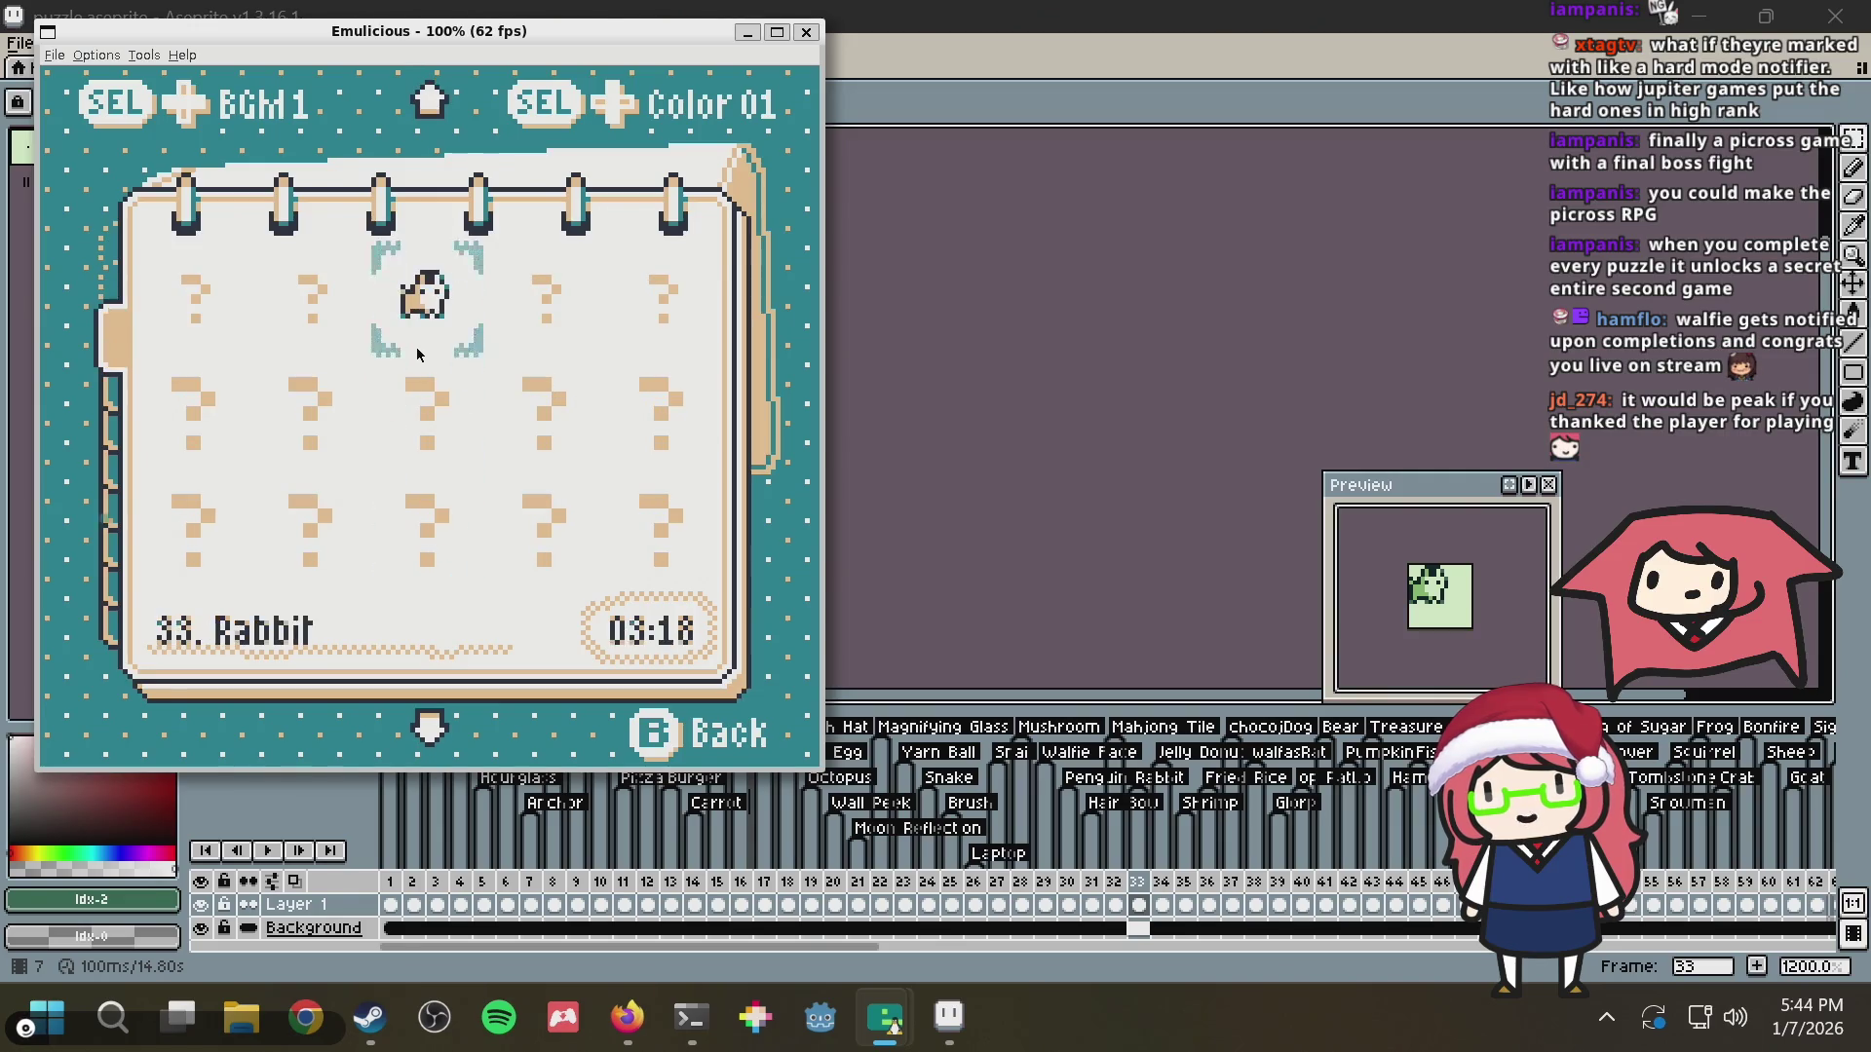
key("Down")
key("Down")
key("Down")
key("Down")
key("Down")
key("Down")
key("Down")
key("Down")
key("Down")
key("Down")
key("Down")
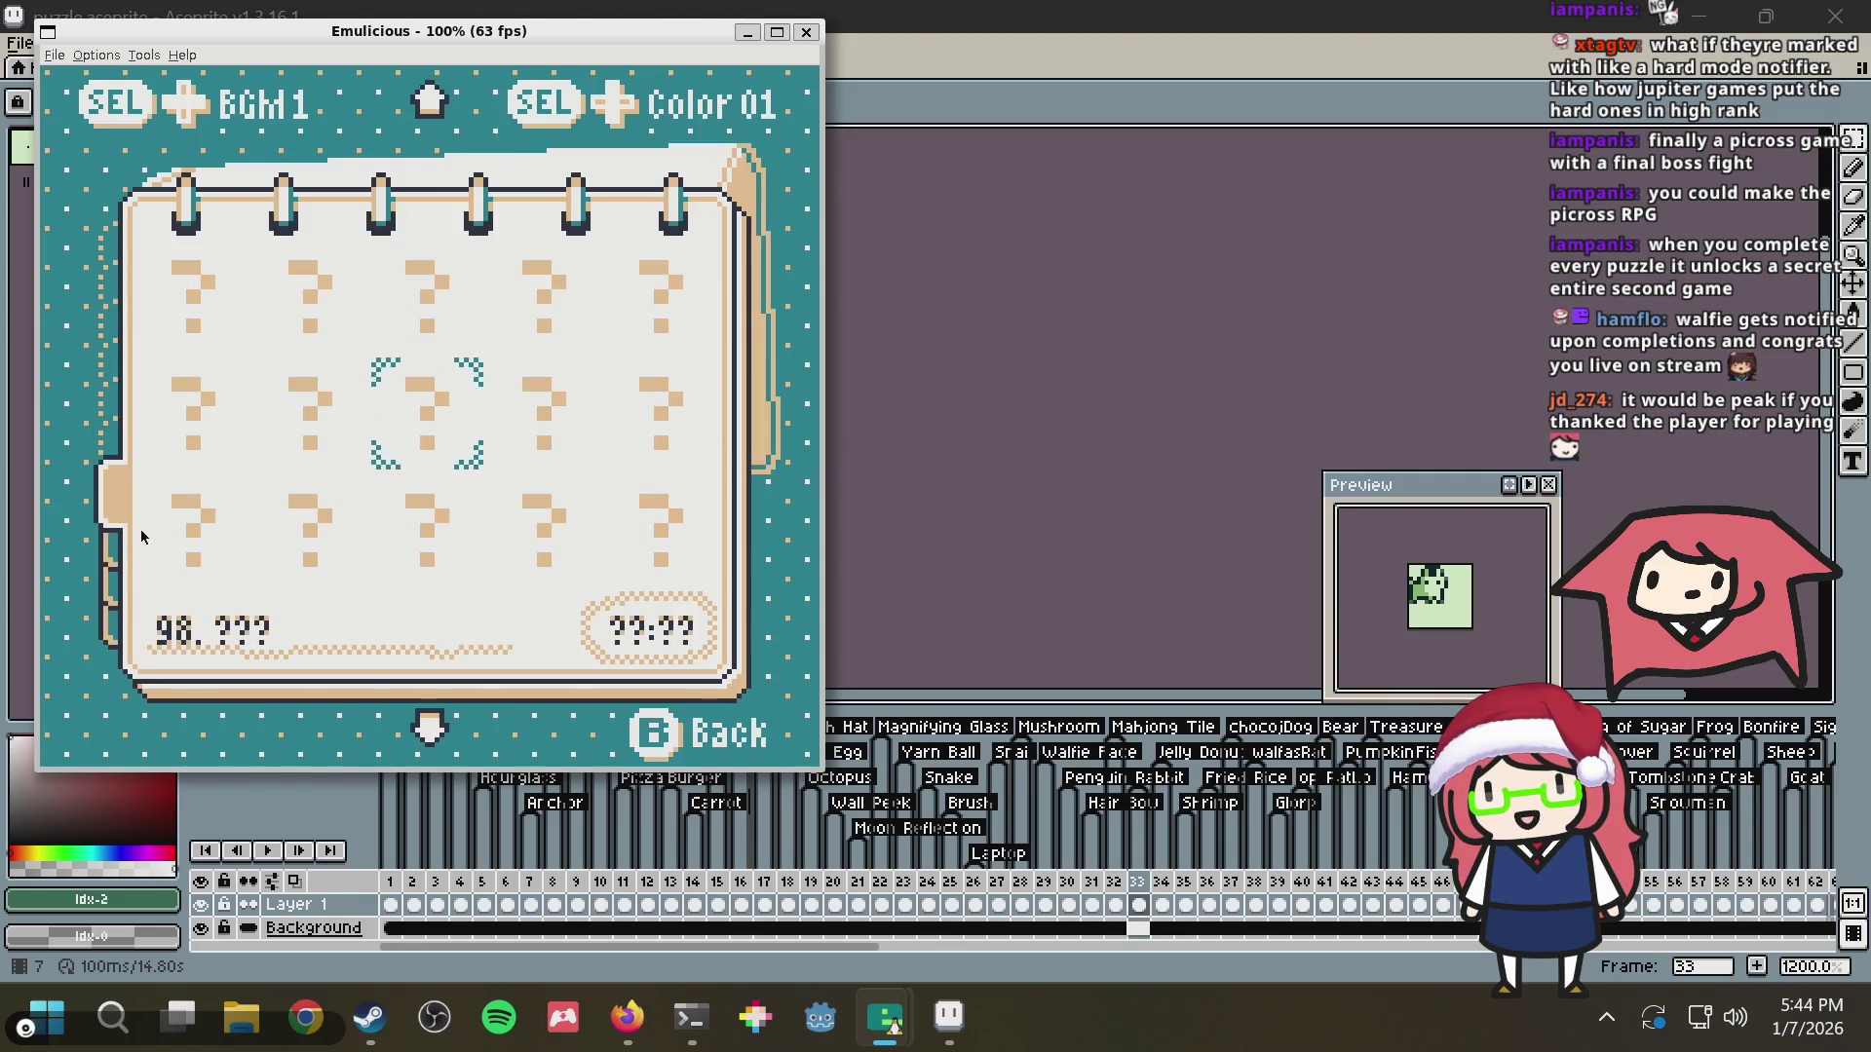
key("Down")
key("Down")
key("Down")
key("Down")
key("Left")
key("Left")
key("Up")
key("Right")
key("Right")
key("Right")
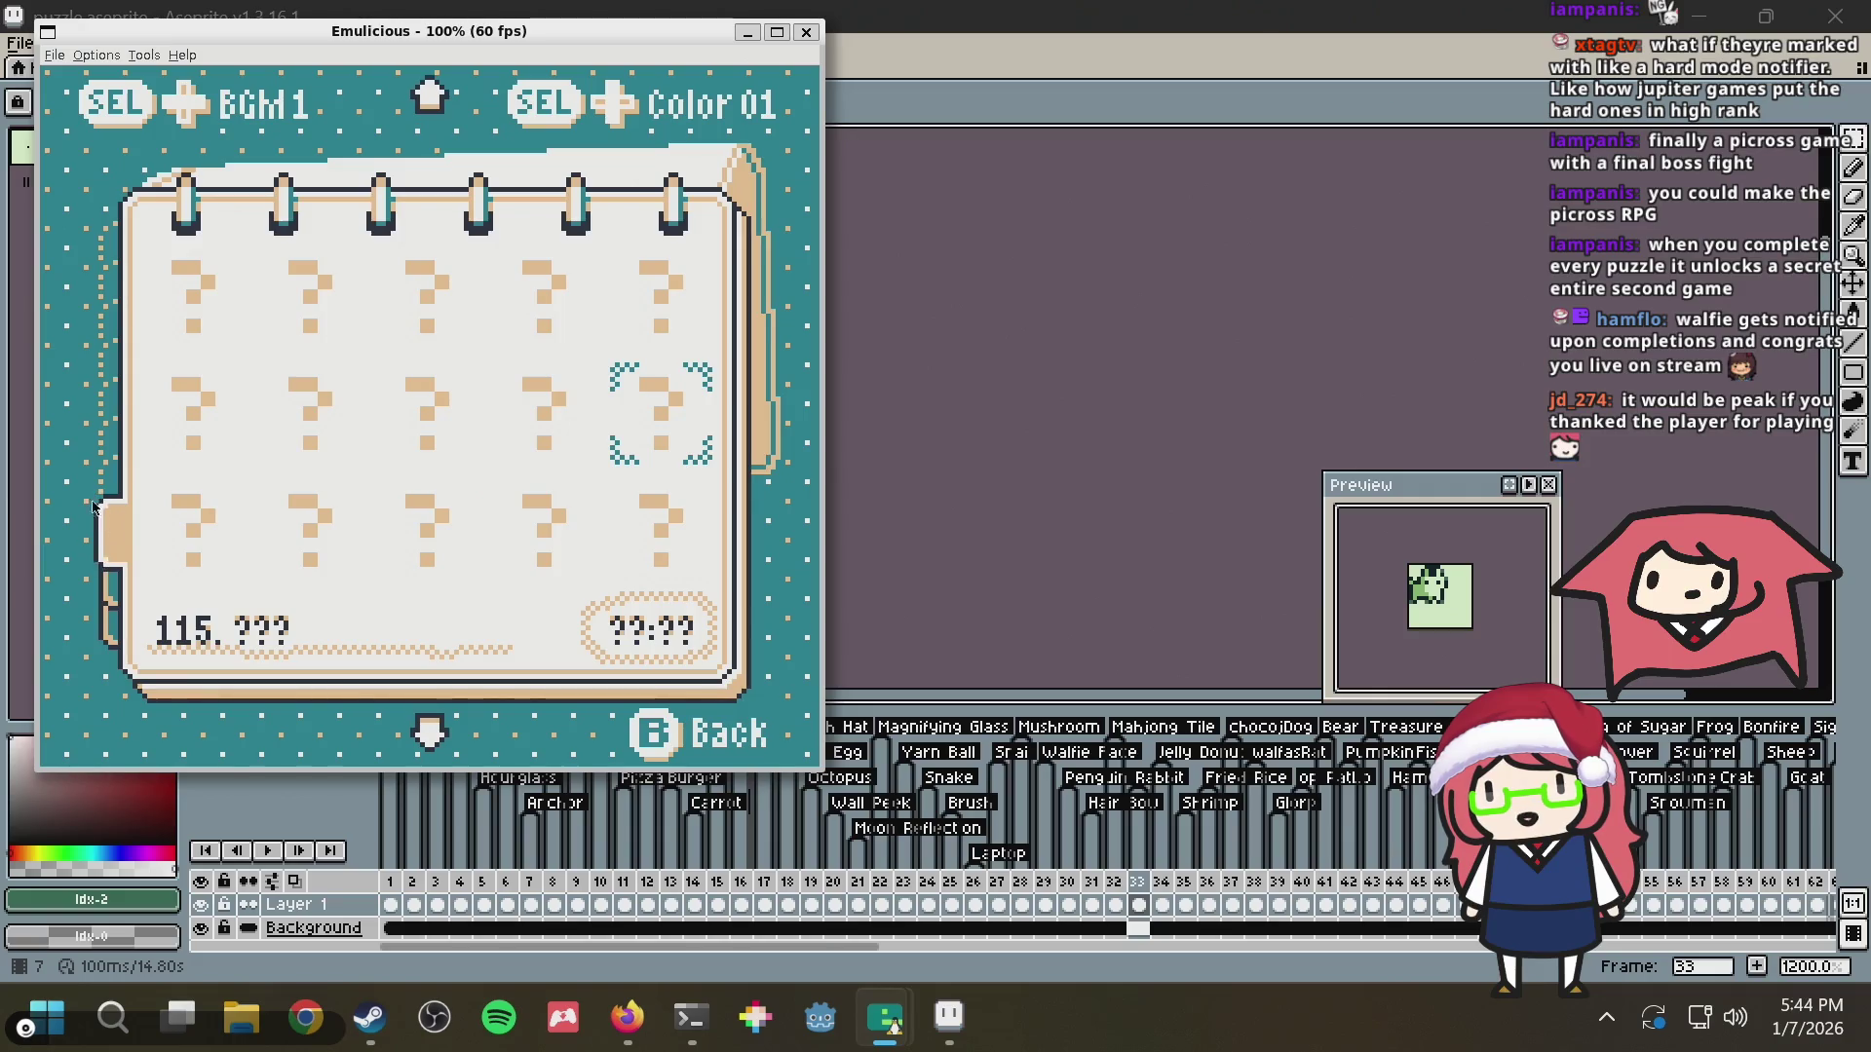
key("Up")
key("Up")
key("Up")
key("Up")
key("Up")
key("Up")
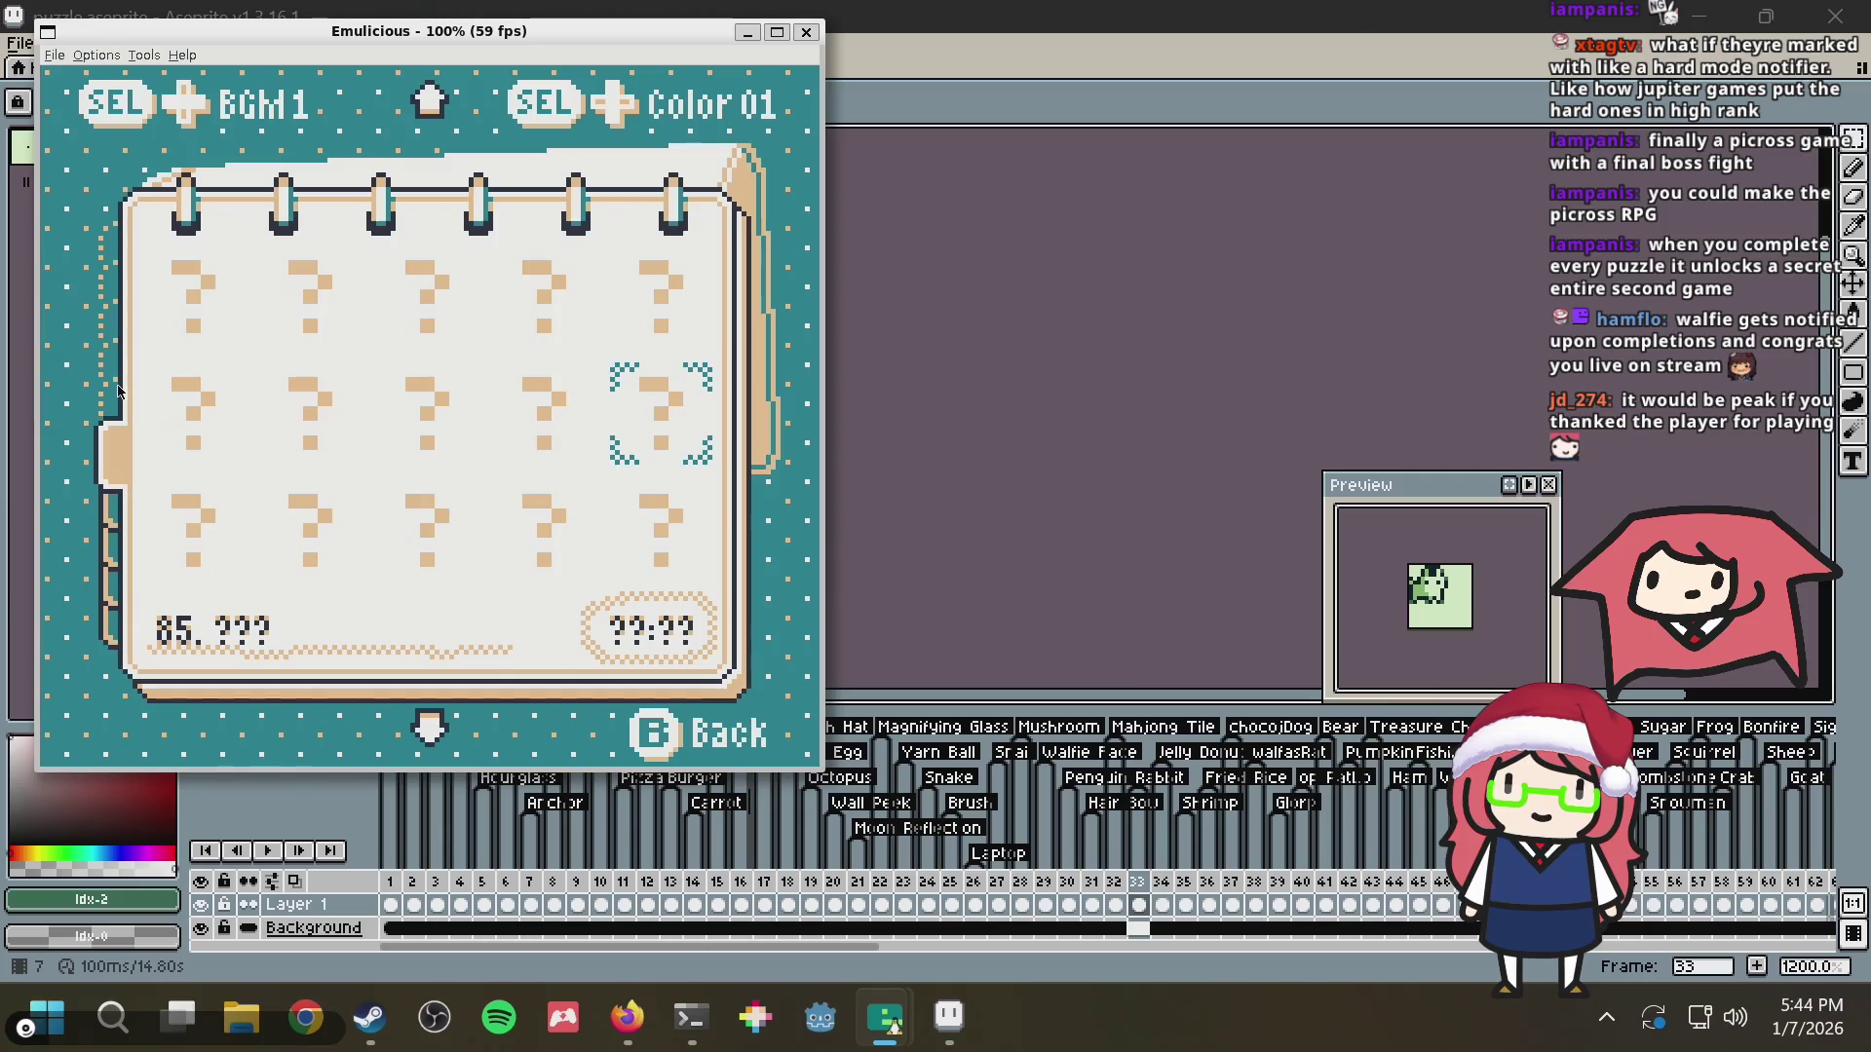
Jump back up to the very first level, then move down again toward level 47
key("Up")
key("Up")
key("Up")
key("Up")
key("Up")
key("Up")
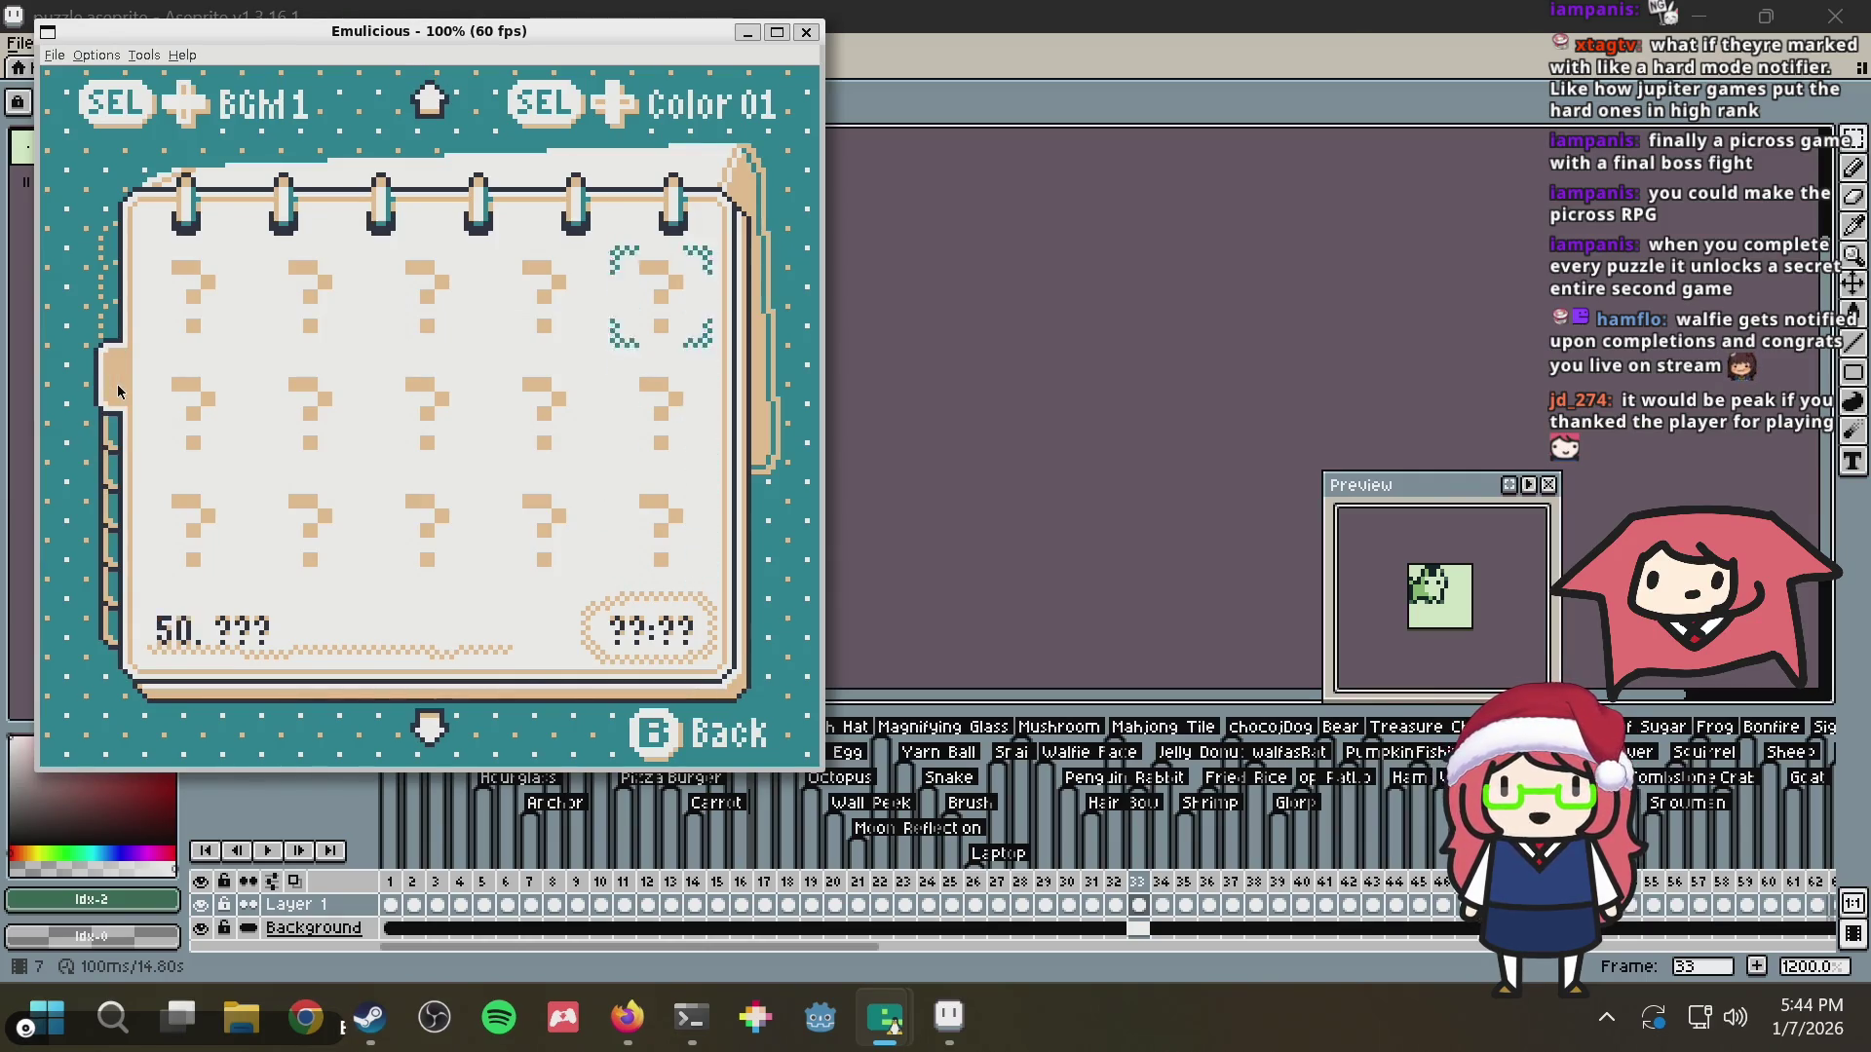
key("Up")
key("Up")
key("Up")
key("Left")
key("Left")
key("Up")
key("Up")
key("Up")
key("Up")
key("Up")
key("Left")
key("Left")
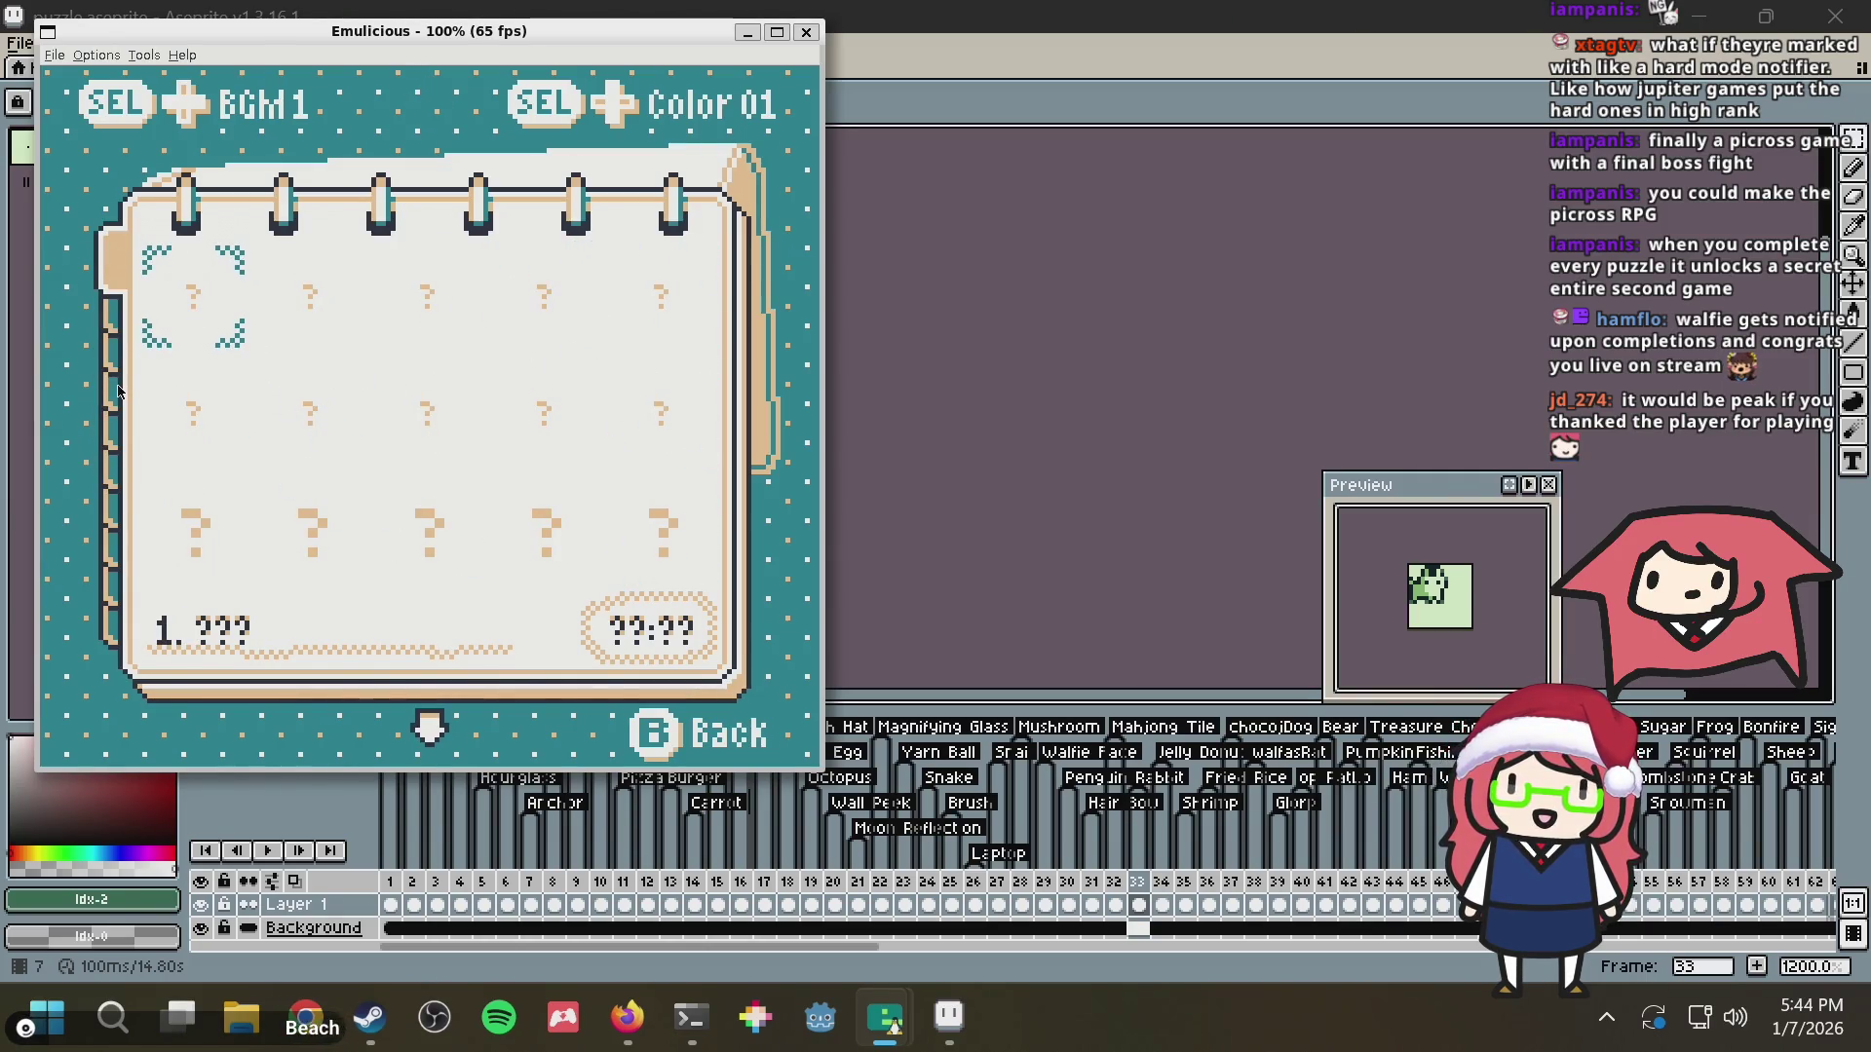
key("Right")
key("Right")
key("Right")
key("Down")
key("Down")
key("Right")
key("Right")
key("Right")
key("Right")
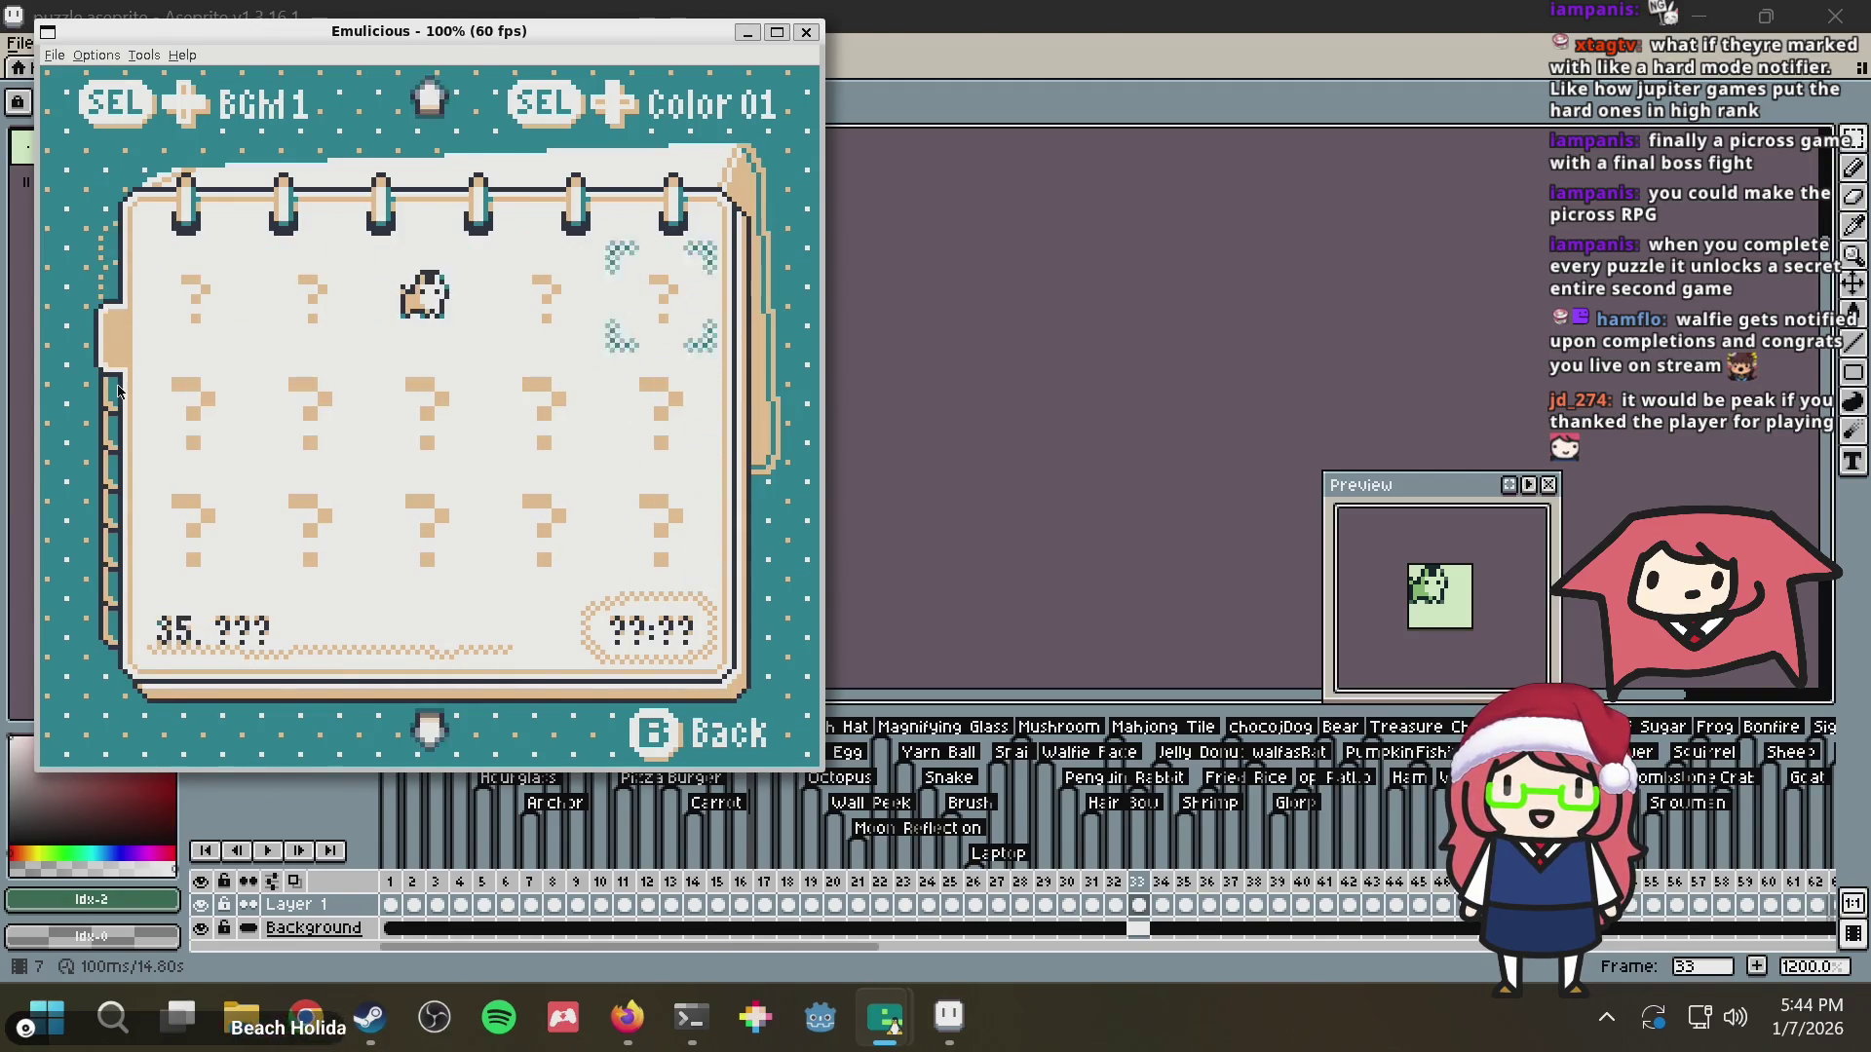
key("Down")
key("Down")
key("Right")
key("Right")
key("Right")
key("Right")
key("Right")
key("Right")
key("Right")
key("Right")
key("Right")
key("Right")
key("Right")
key("Right")
key("Right")
key("Right")
key("Right")
key("Right")
key("Right")
key("Right")
key("Right")
key("Right")
Page back and forth through the later levels, ending on the final page at level 145
key("Down")
key("Down")
key("Right")
key("Right")
key("Left")
key("Left")
key("Left")
key("Left")
key("Left")
key("Left")
key("Left")
key("Left")
key("Left")
key("Left")
key("Left")
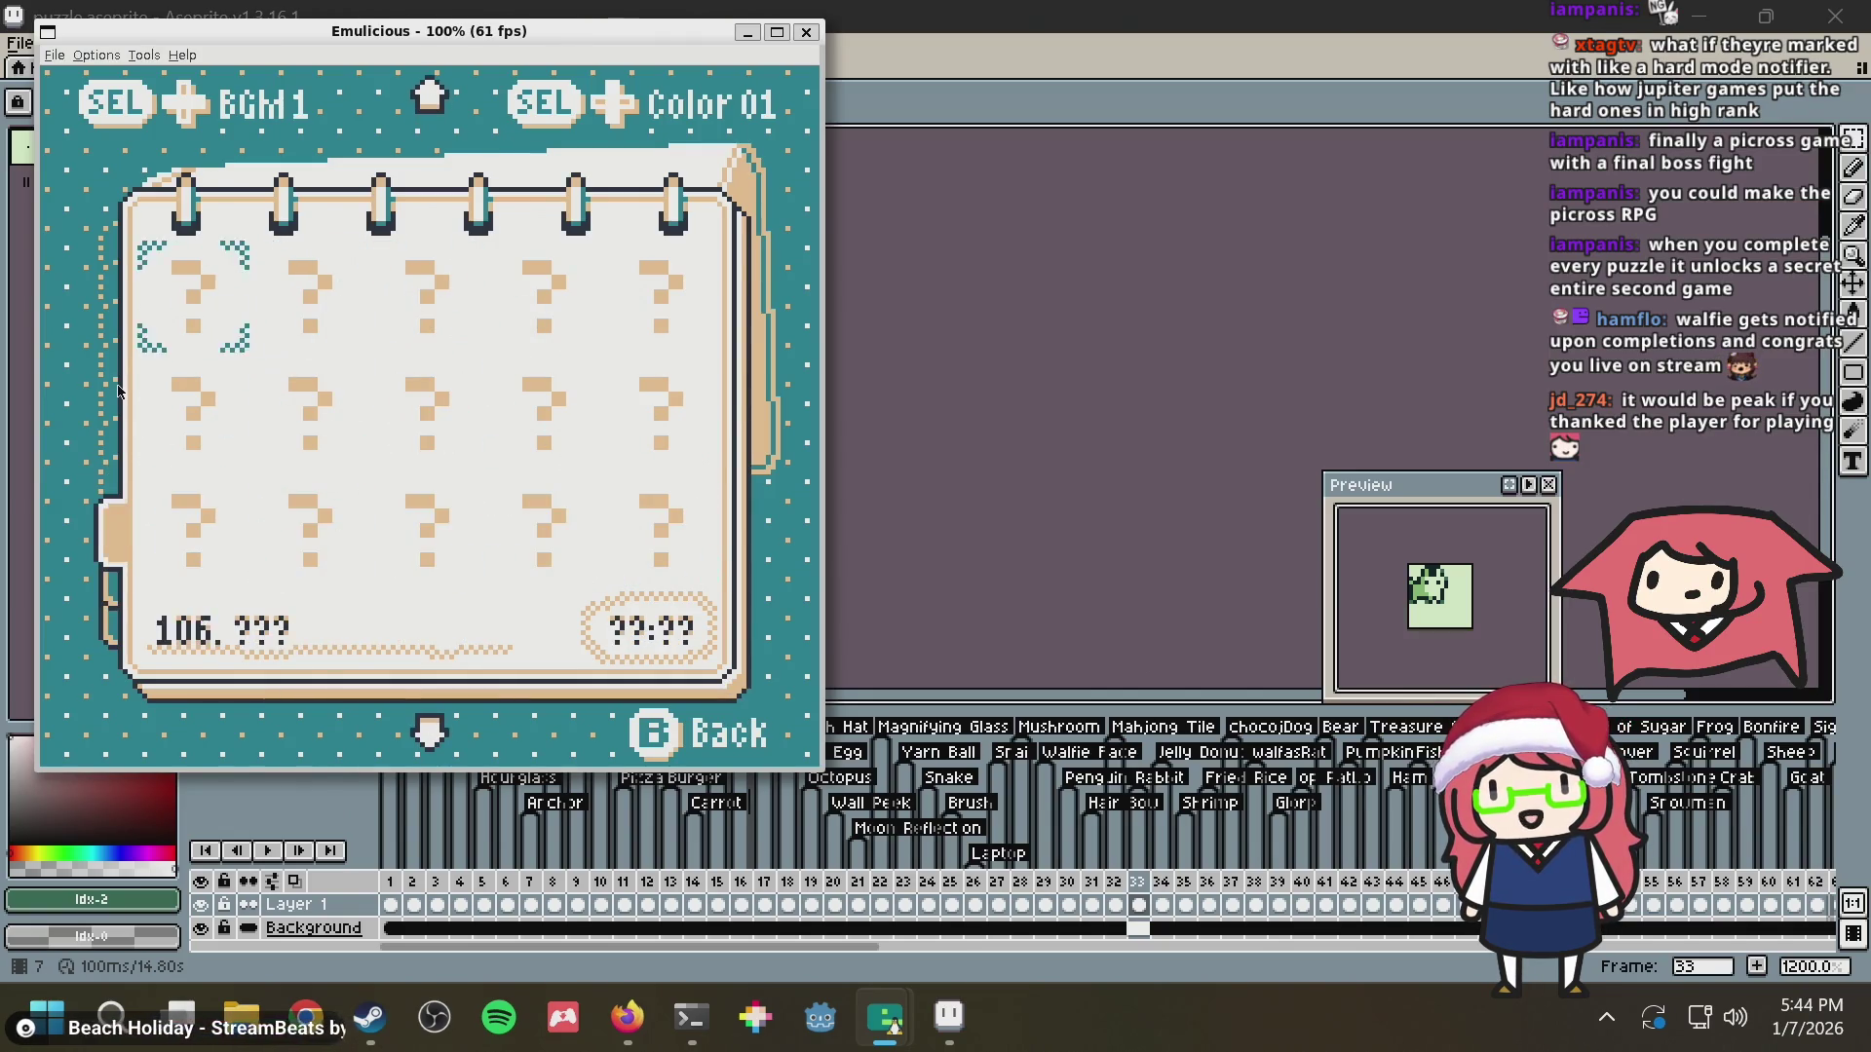
key("Left")
key("Left")
key("Left")
key("Left")
key("Left")
key("Left")
key("Left")
key("Left")
key("Left")
key("Left")
key("Left")
key("Left")
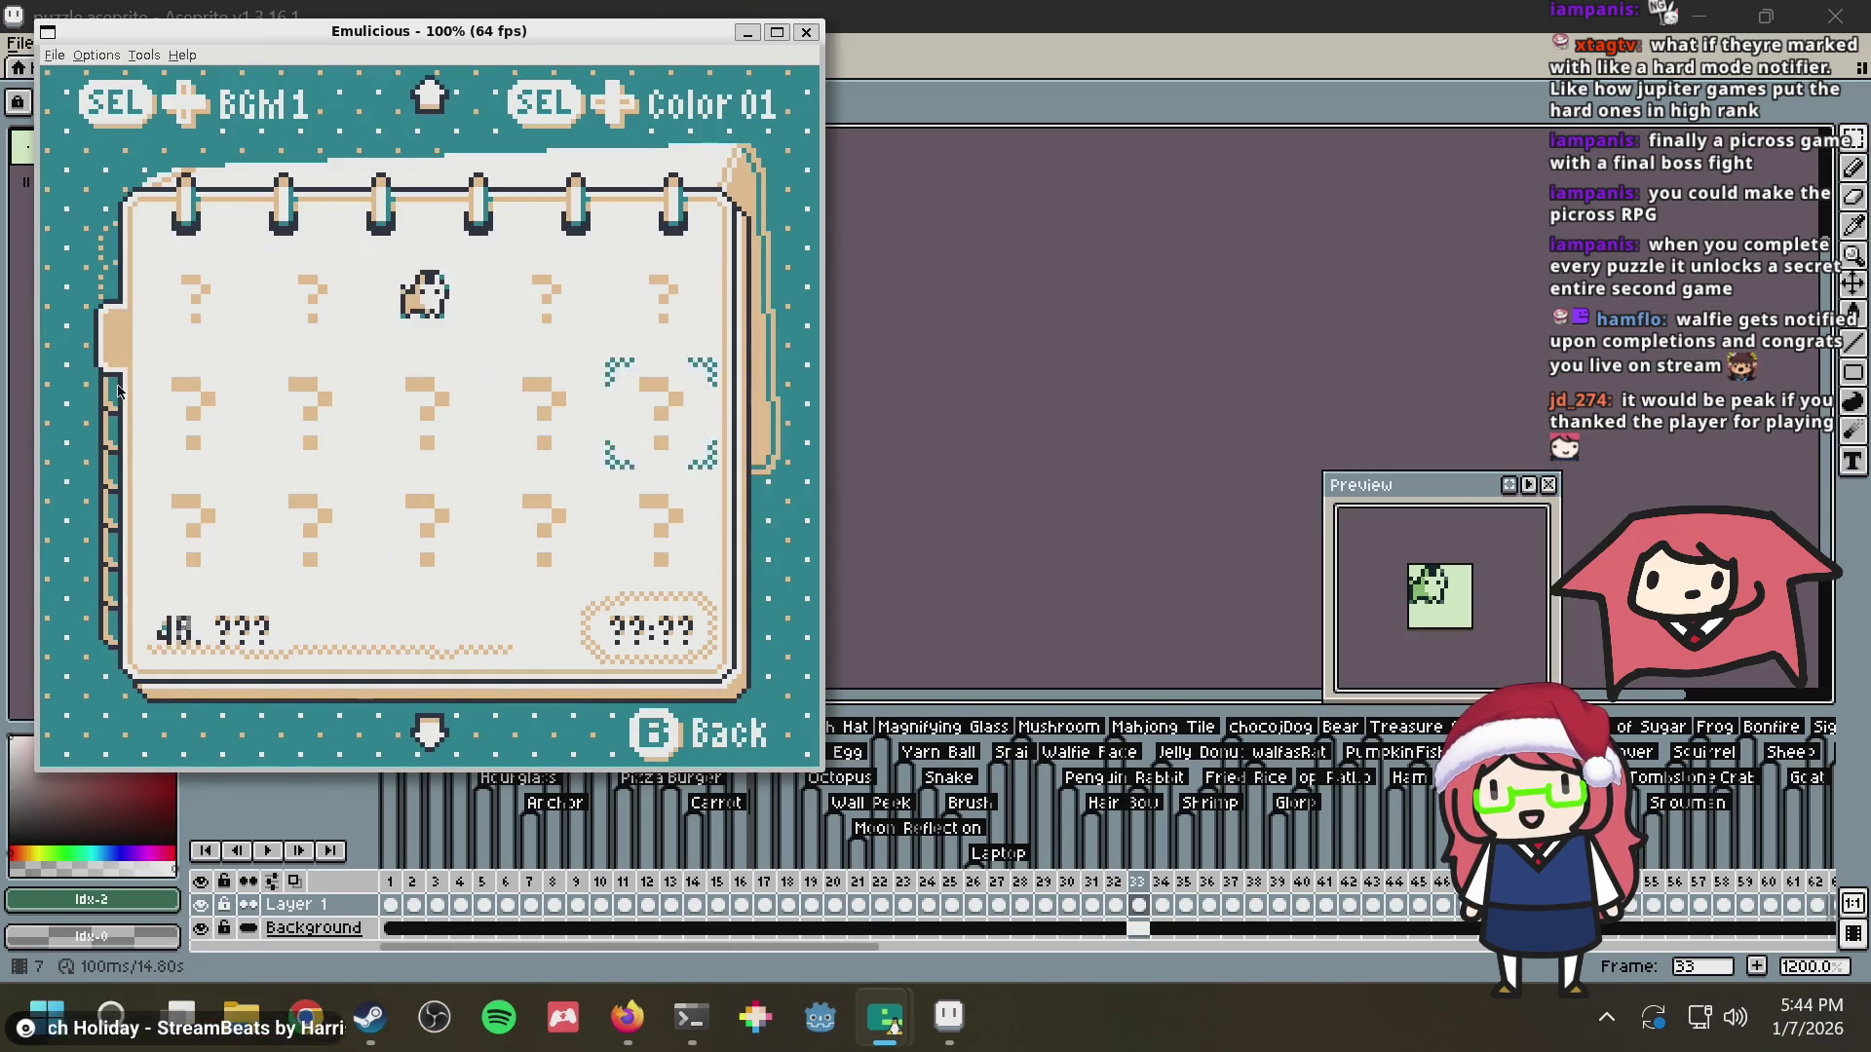
key("Left")
key("Left")
key("Left")
key("Right")
key("Right")
key("Right")
key("Right")
key("Right")
key("Right")
key("Right")
key("Right")
key("Left")
key("Right")
key("Right")
key("Right")
key("Right")
key("Right")
key("Right")
key("Right")
key("Right")
key("Right")
key("Right")
key("Right")
key("Right")
key("Right")
key("Right")
key("Right")
key("Right")
key("Up")
key("Right")
key("Right")
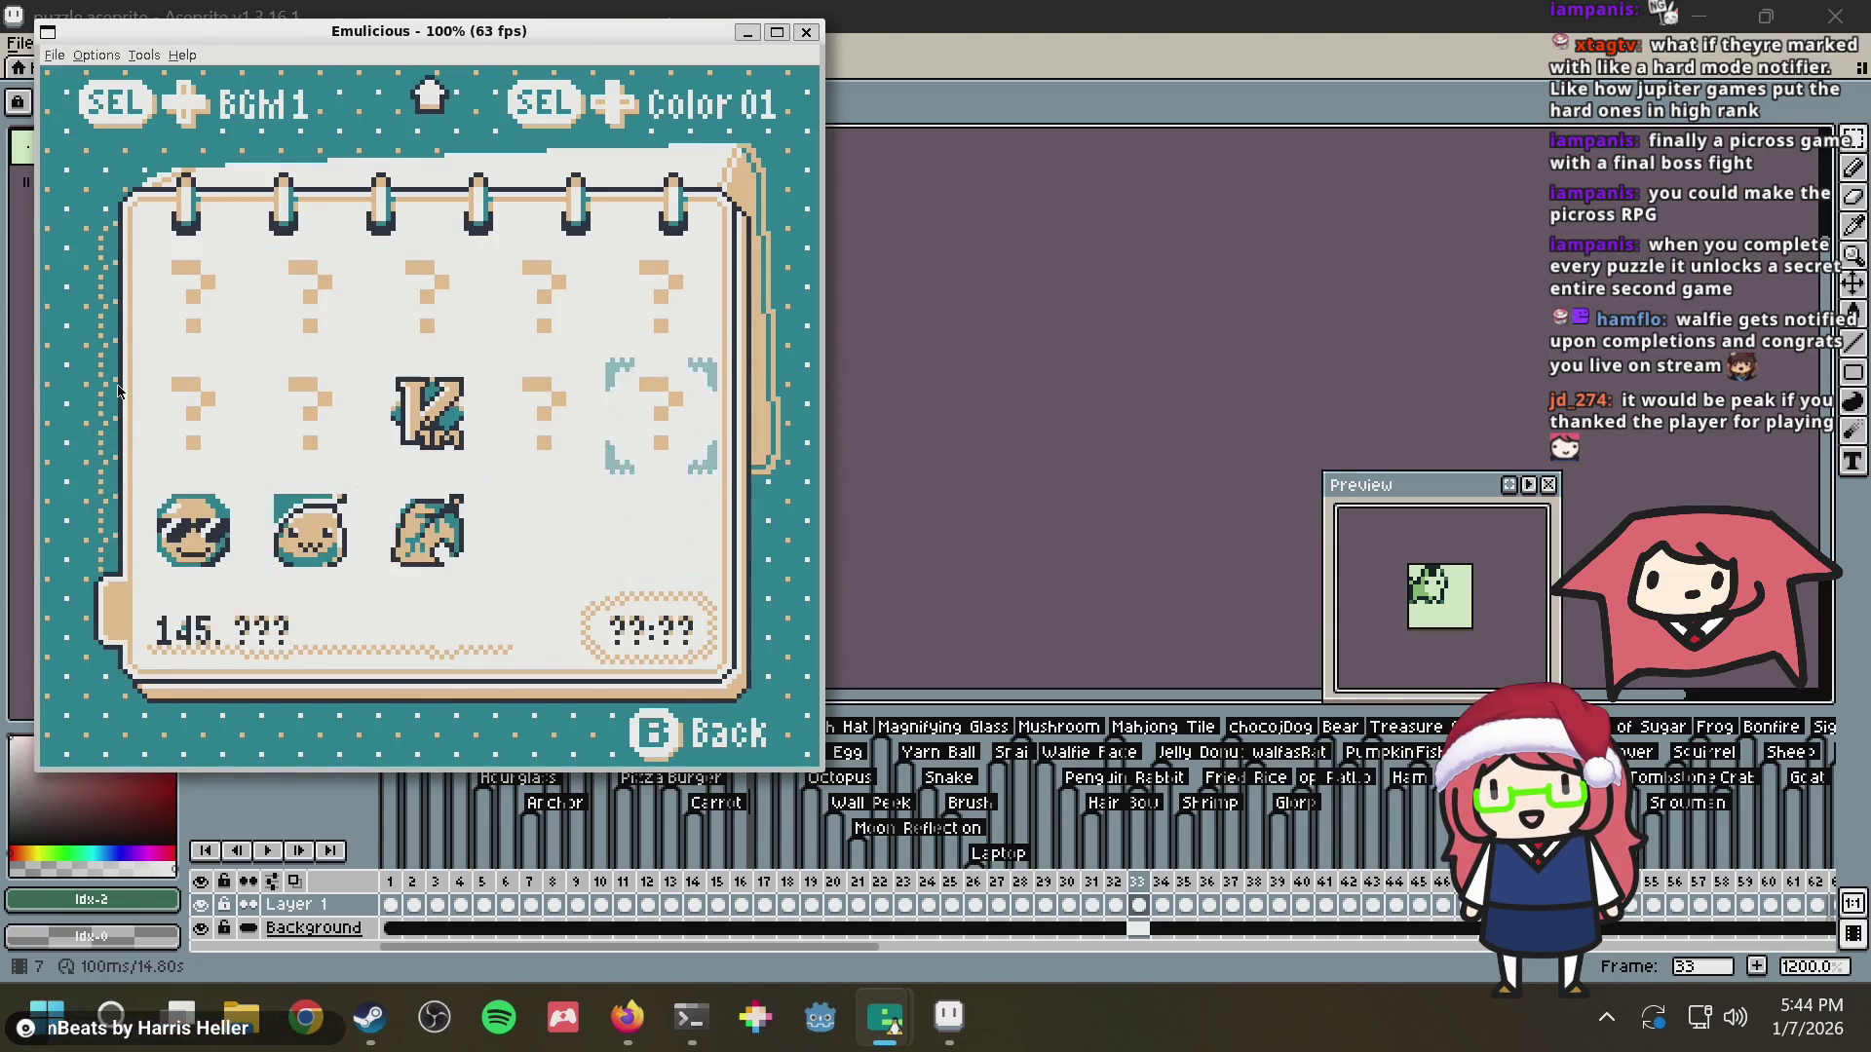
key("Left")
key("Left")
key("Left")
key("Left")
key("Left")
key("Left")
key("Left")
key("Left")
key("Left")
key("Left")
key("Left")
key("Left")
key("Left")
key("Left")
key("Left")
key("Left")
key("Left")
key("Left")
Browse the early level-select rows, then wrap to the last page near level 140
key("Left")
key("Left")
key("Left")
key("Left")
key("Left")
key("Left")
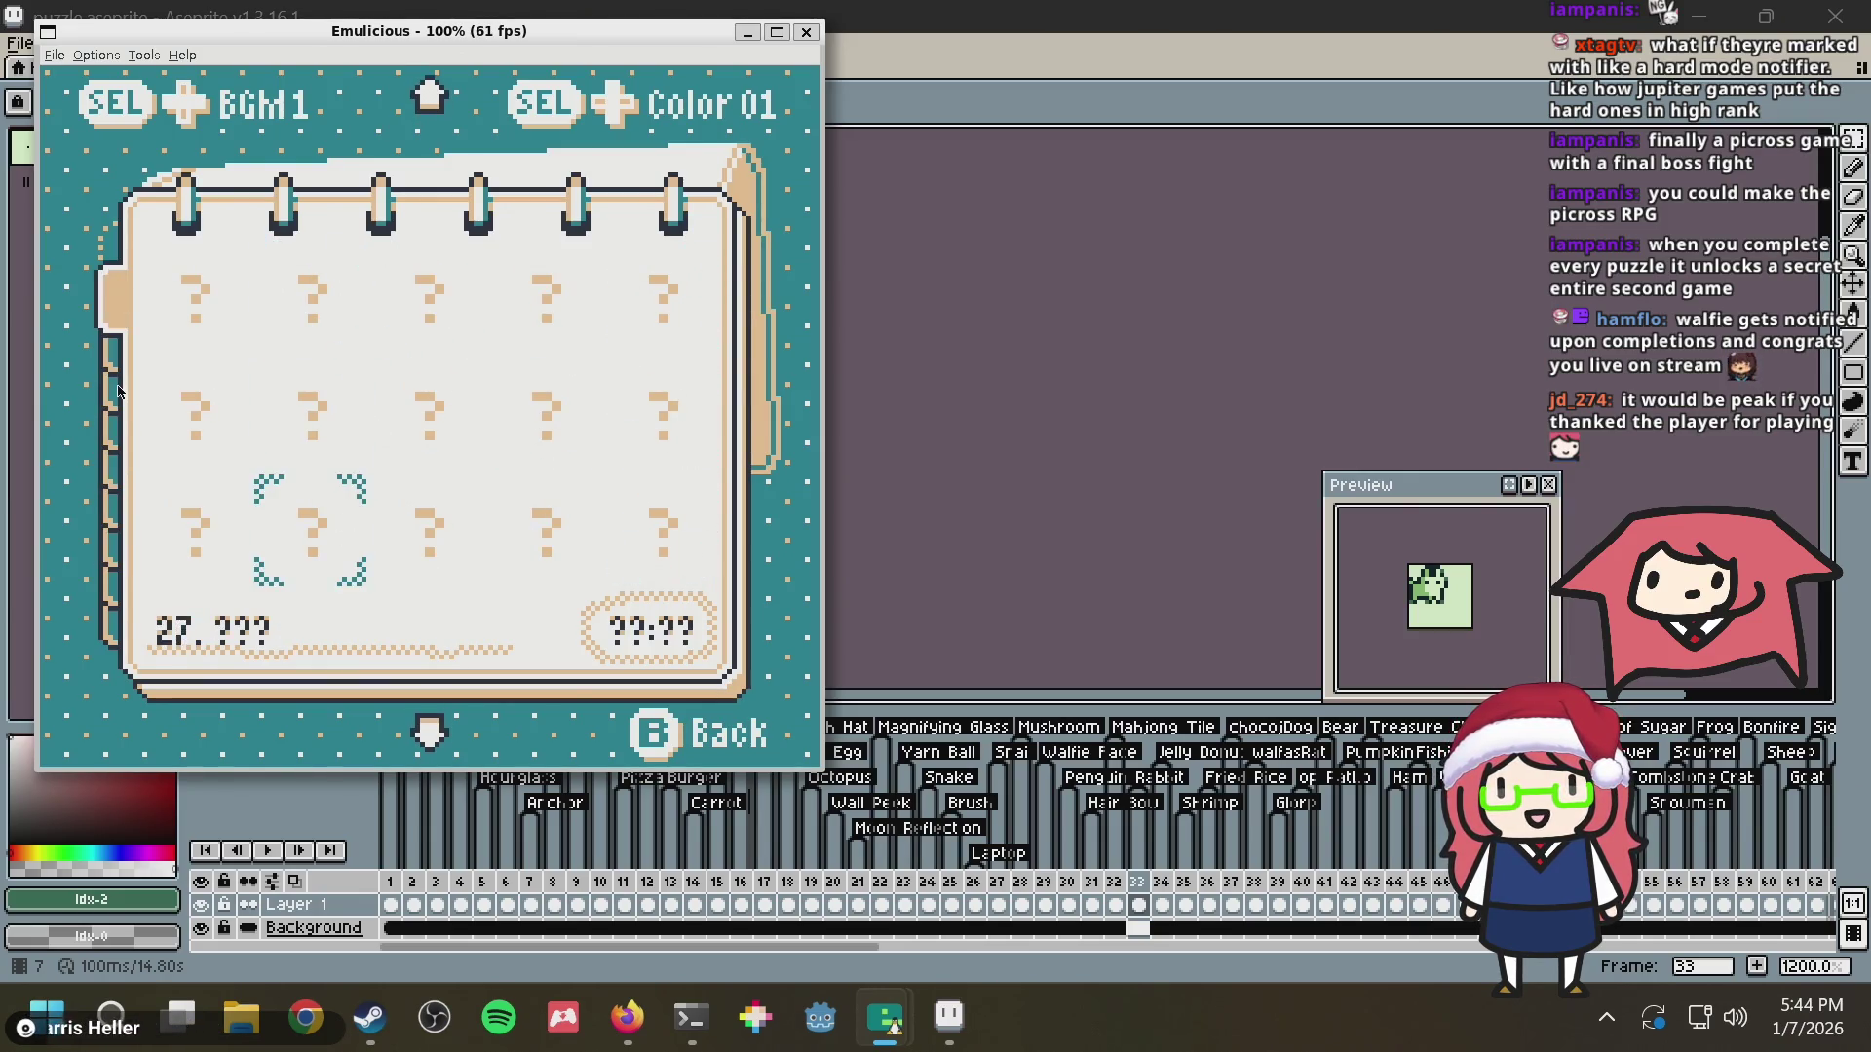
key("Left")
key("Left")
key("Left")
key("Up")
key("Up")
key("Up")
key("Down")
key("Down")
key("Down")
key("Right")
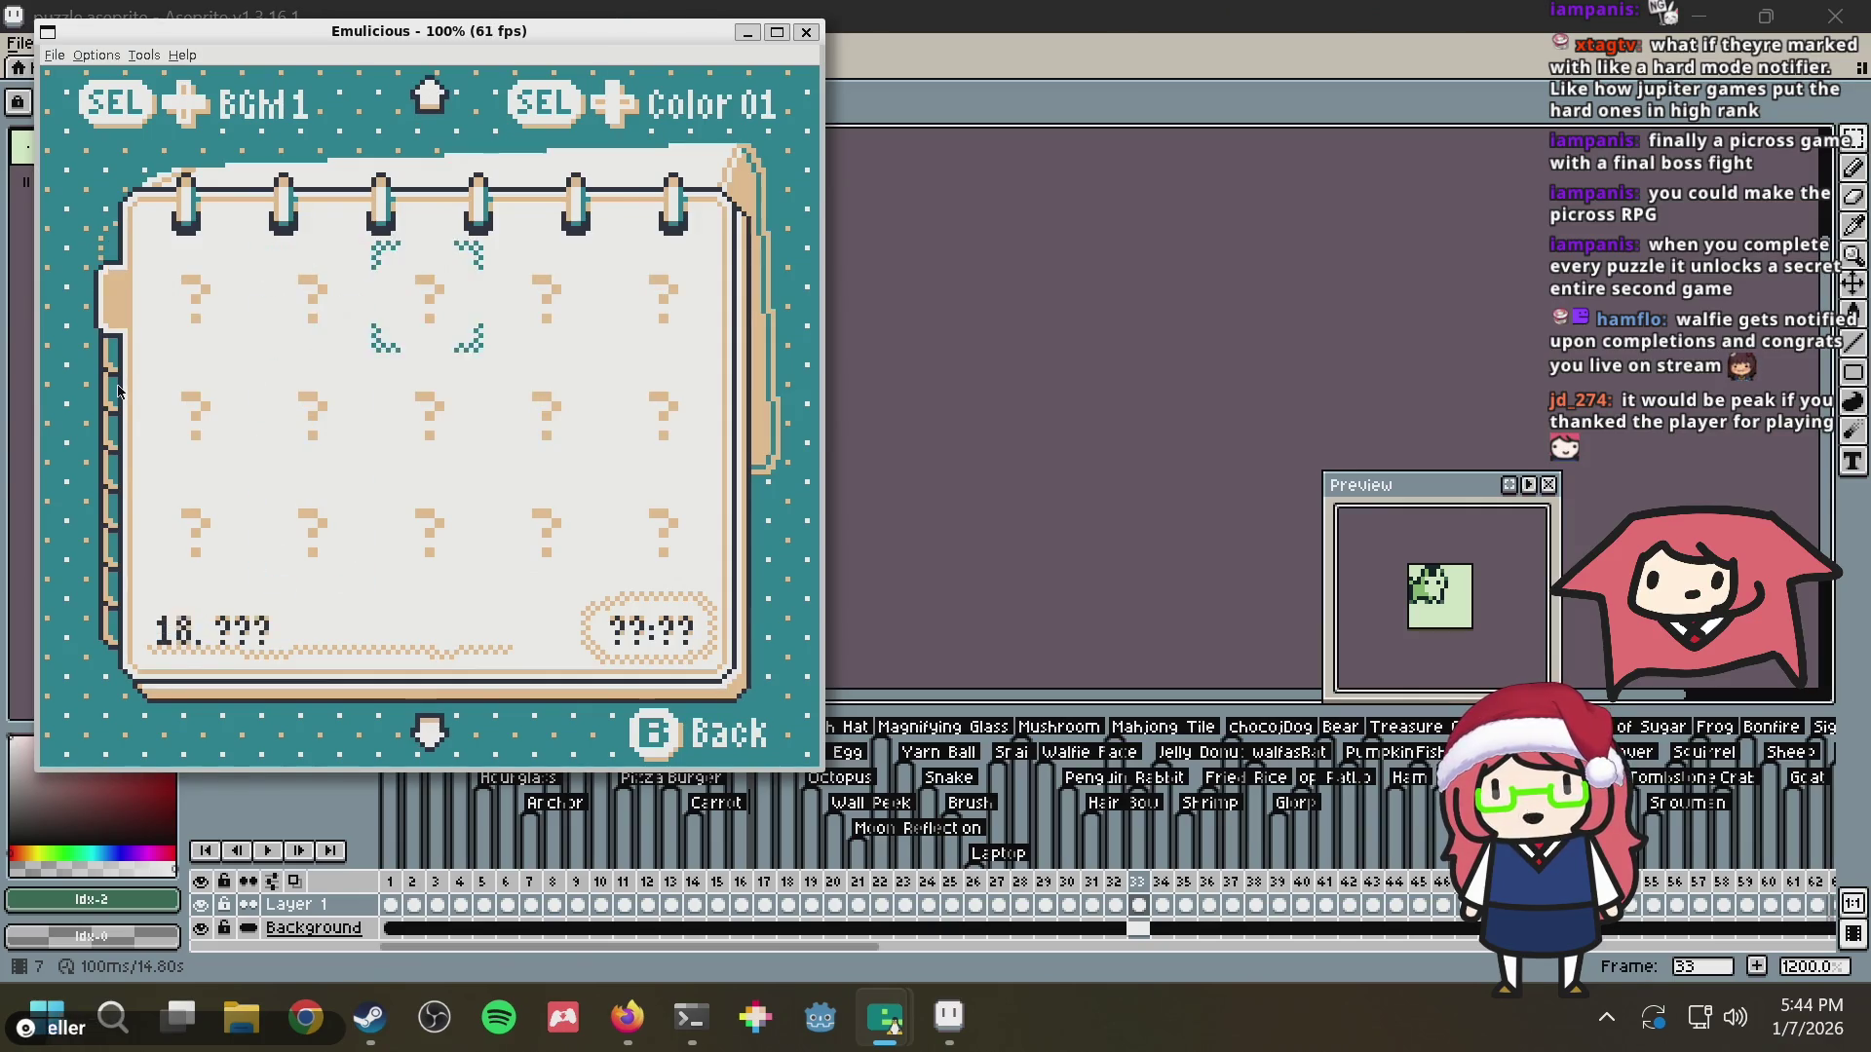
key("Down")
key("Down")
key("Down")
key("Right")
key("Right")
key("Right")
key("Right")
key("Right")
key("Right")
key("Right")
key("Right")
key("Right")
key("Right")
key("Right")
key("Right")
key("Right")
key("Right")
key("Right")
key("Right")
key("Right")
key("Right")
key("Right")
key("Right")
key("Right")
key("Right")
key("Right")
key("Right")
key("Left")
key("Left")
key("Left")
key("Left")
key("Left")
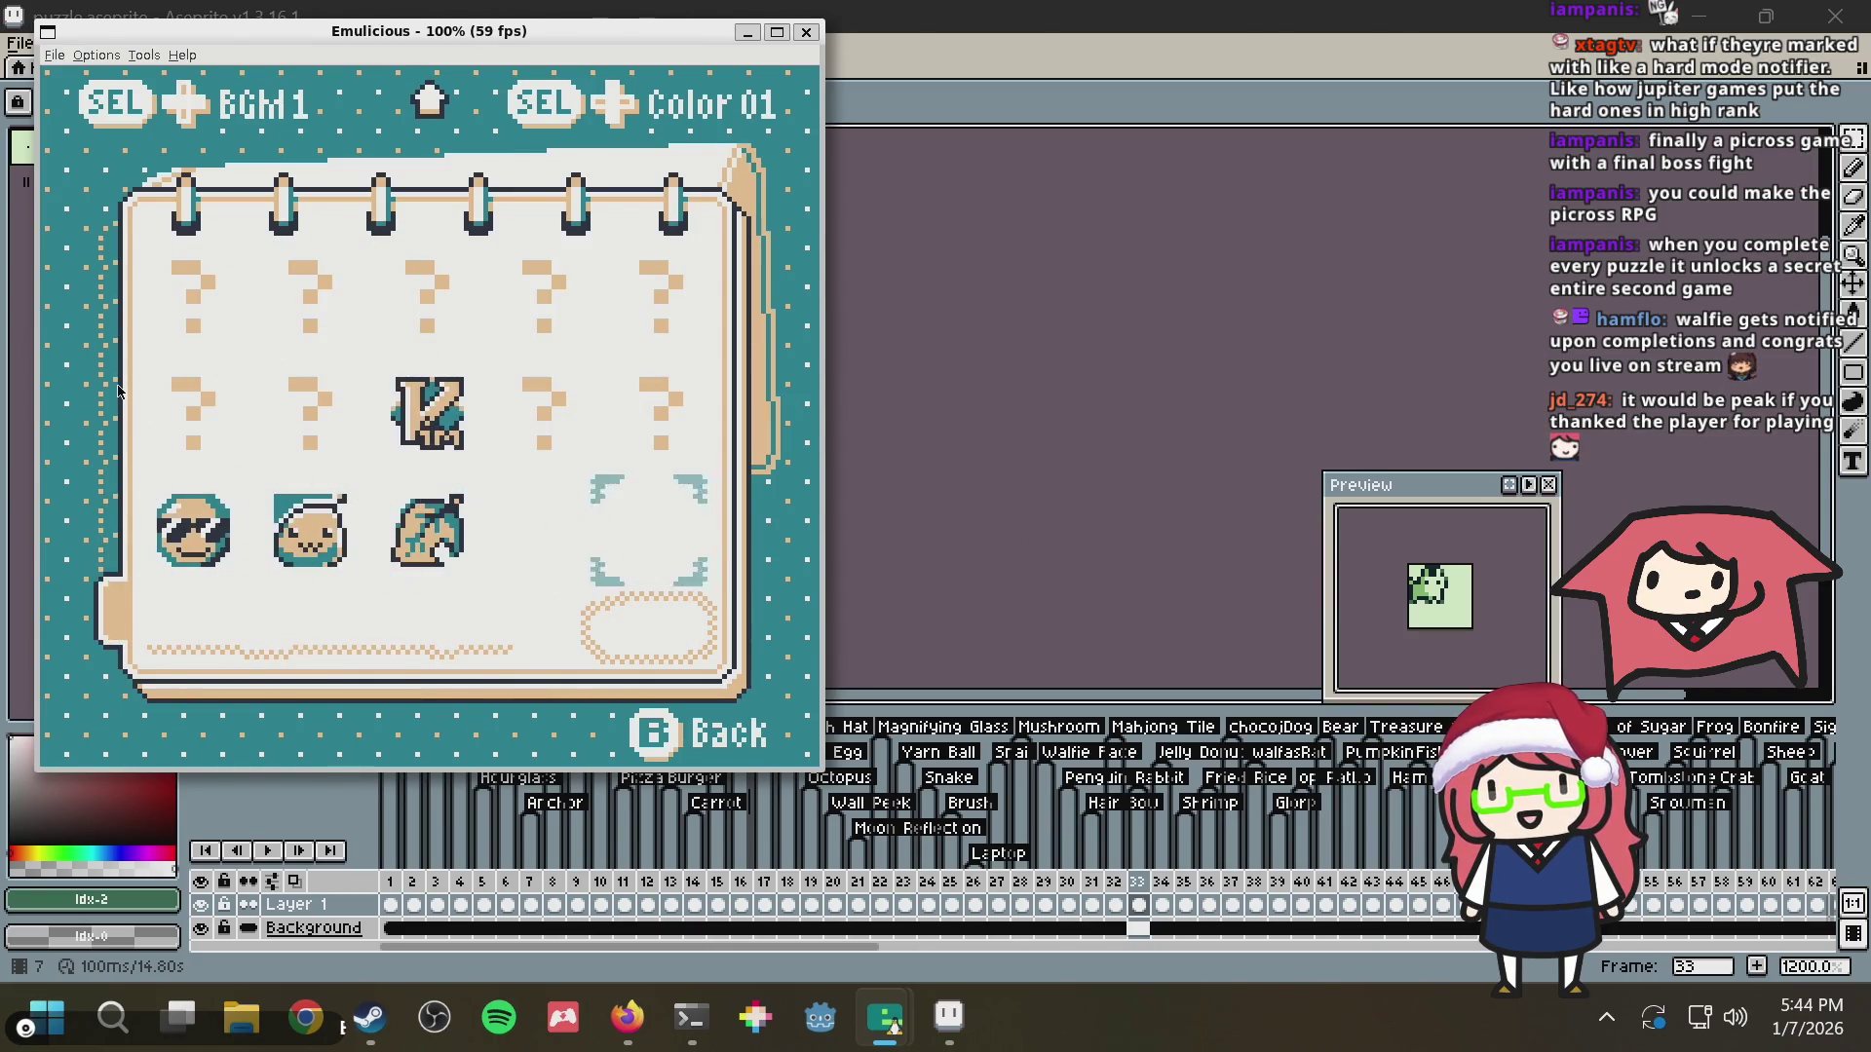
key("Up")
key("Up")
key("Up")
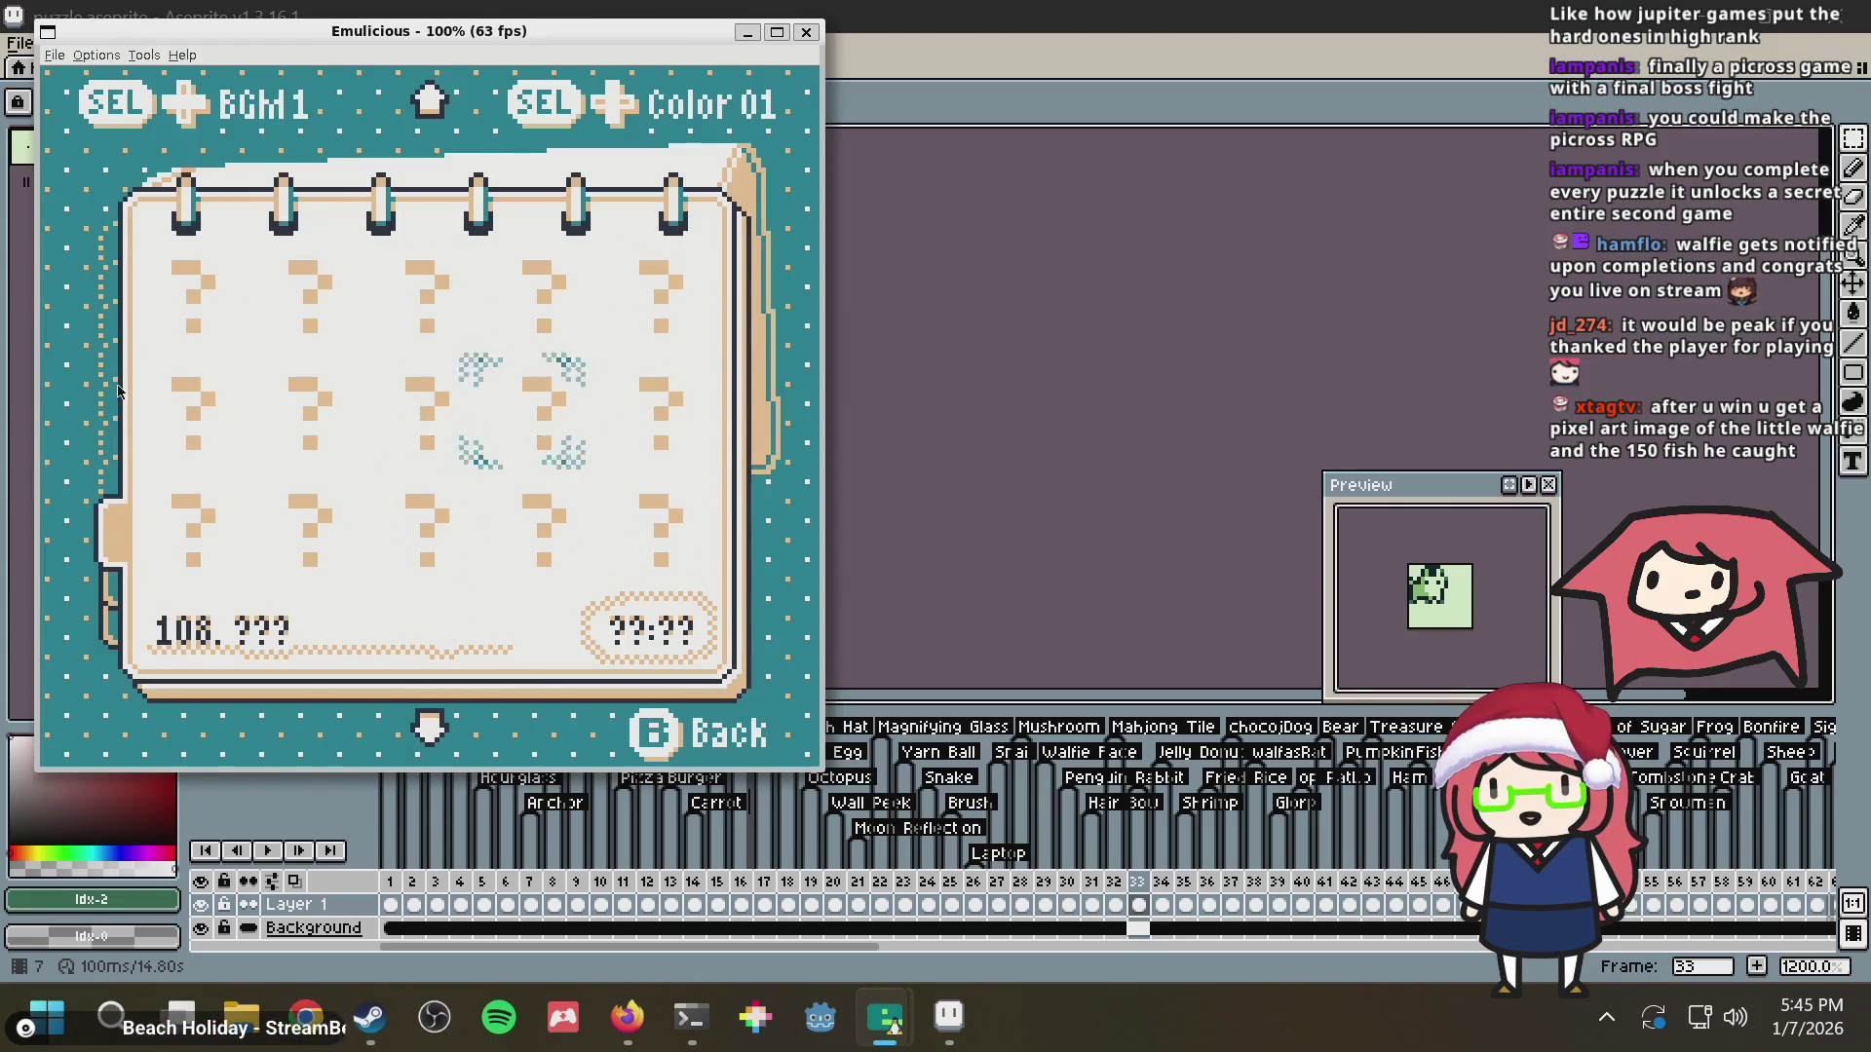
key("Right")
key("Right")
key("Up")
key("Up")
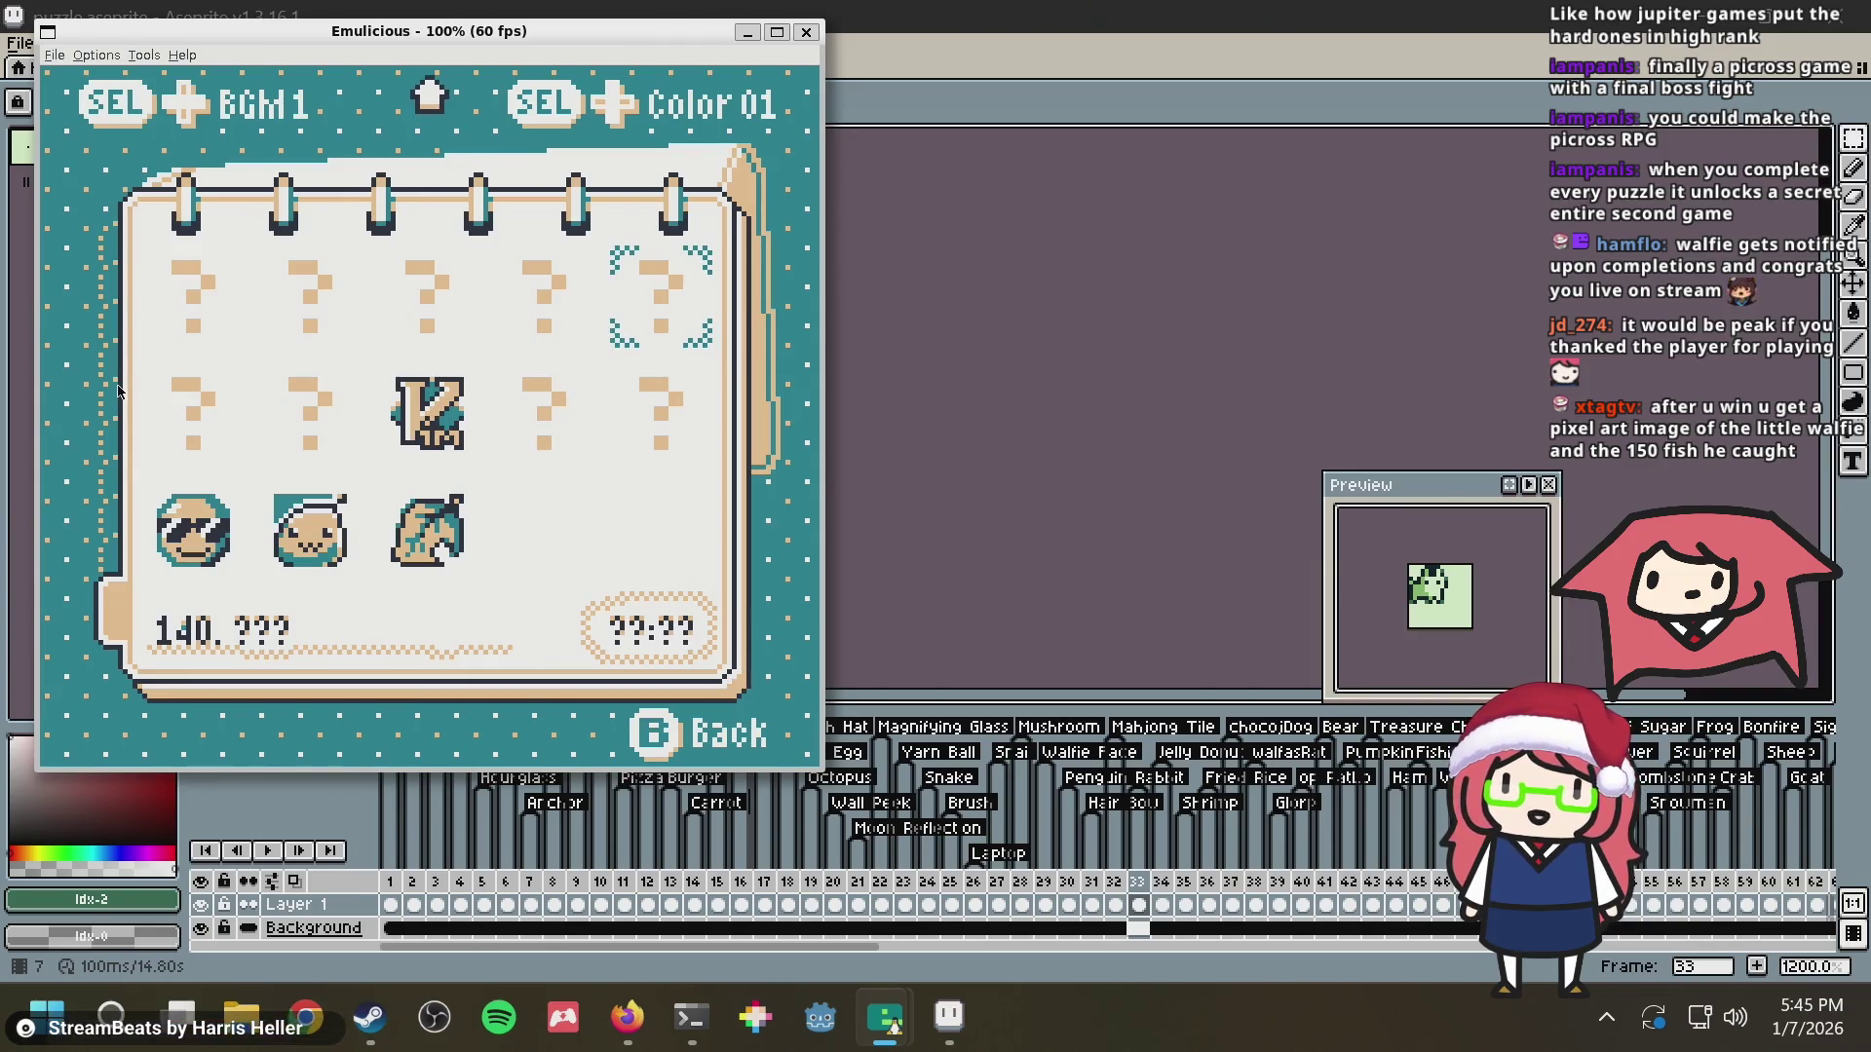
Flip between pages along the top row to reach the unlocked puzzles near level 110
key("Left")
key("Left")
key("Left")
key("Right")
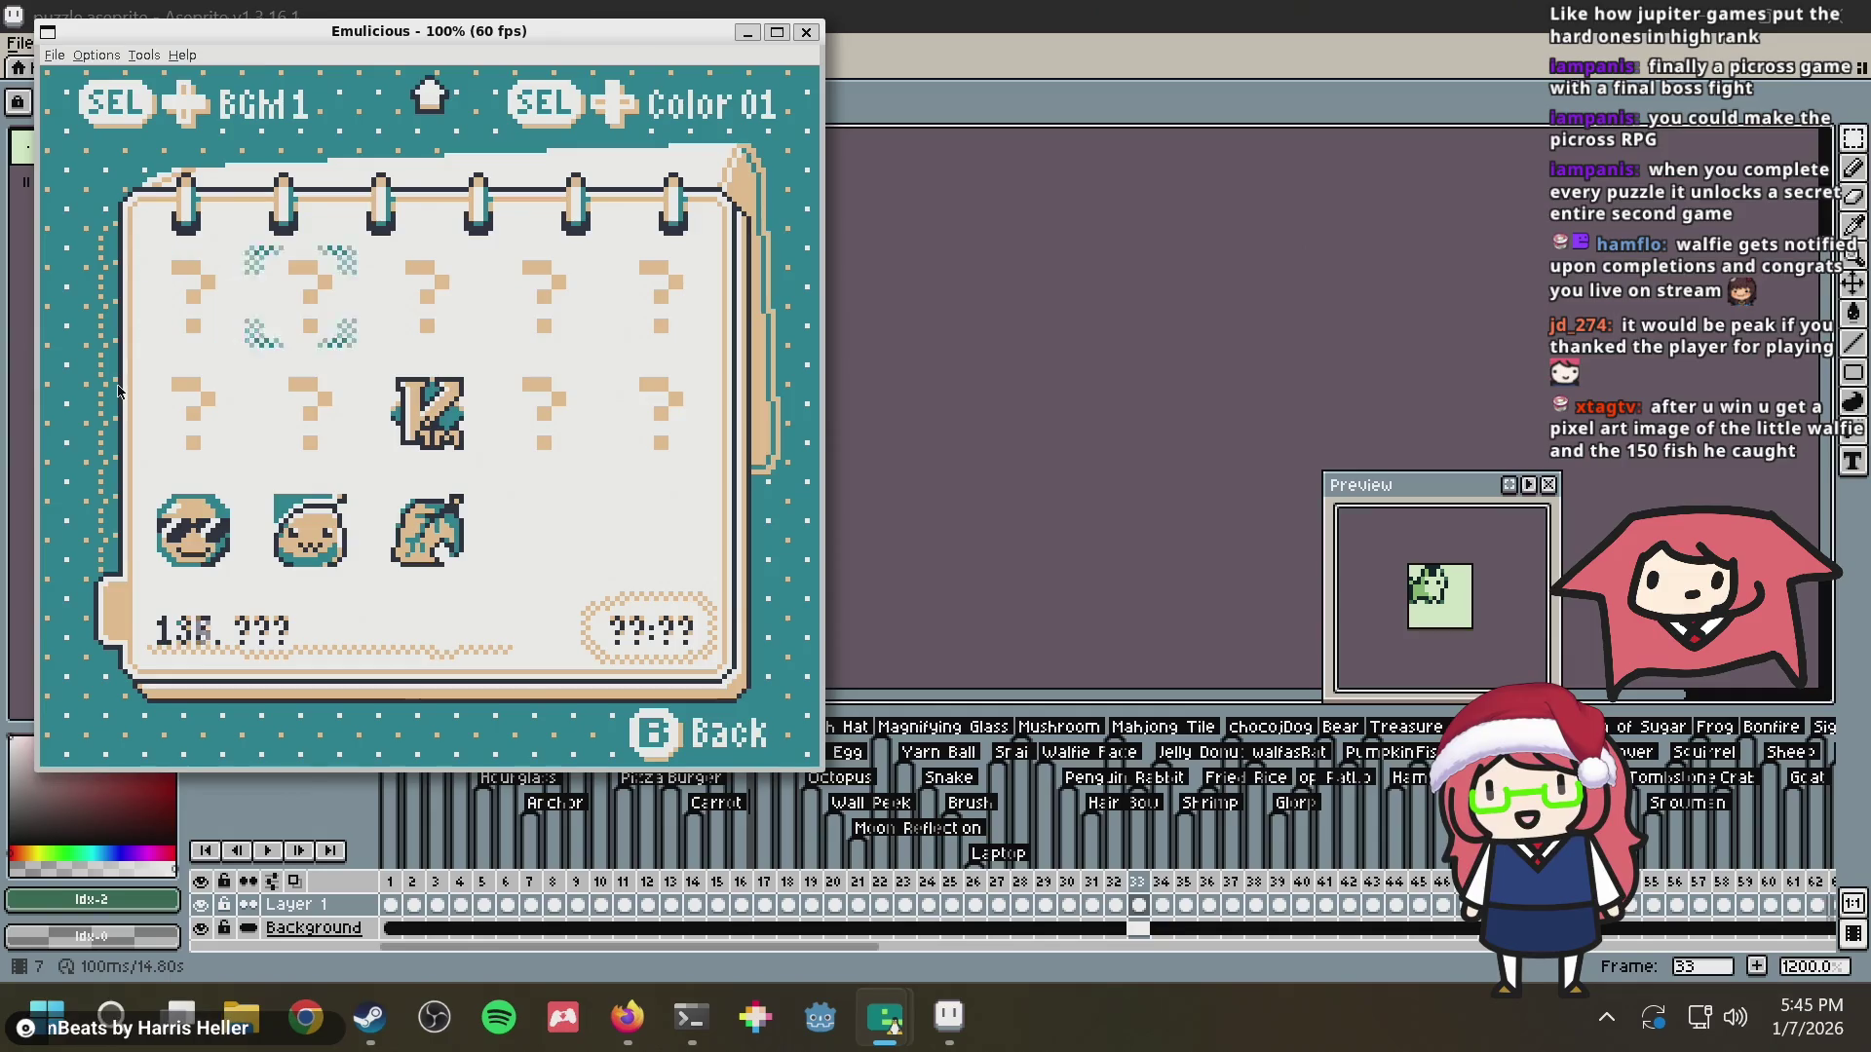
key("Right")
key("Up")
key("Up")
key("Right")
key("Right")
key("Left")
key("Left")
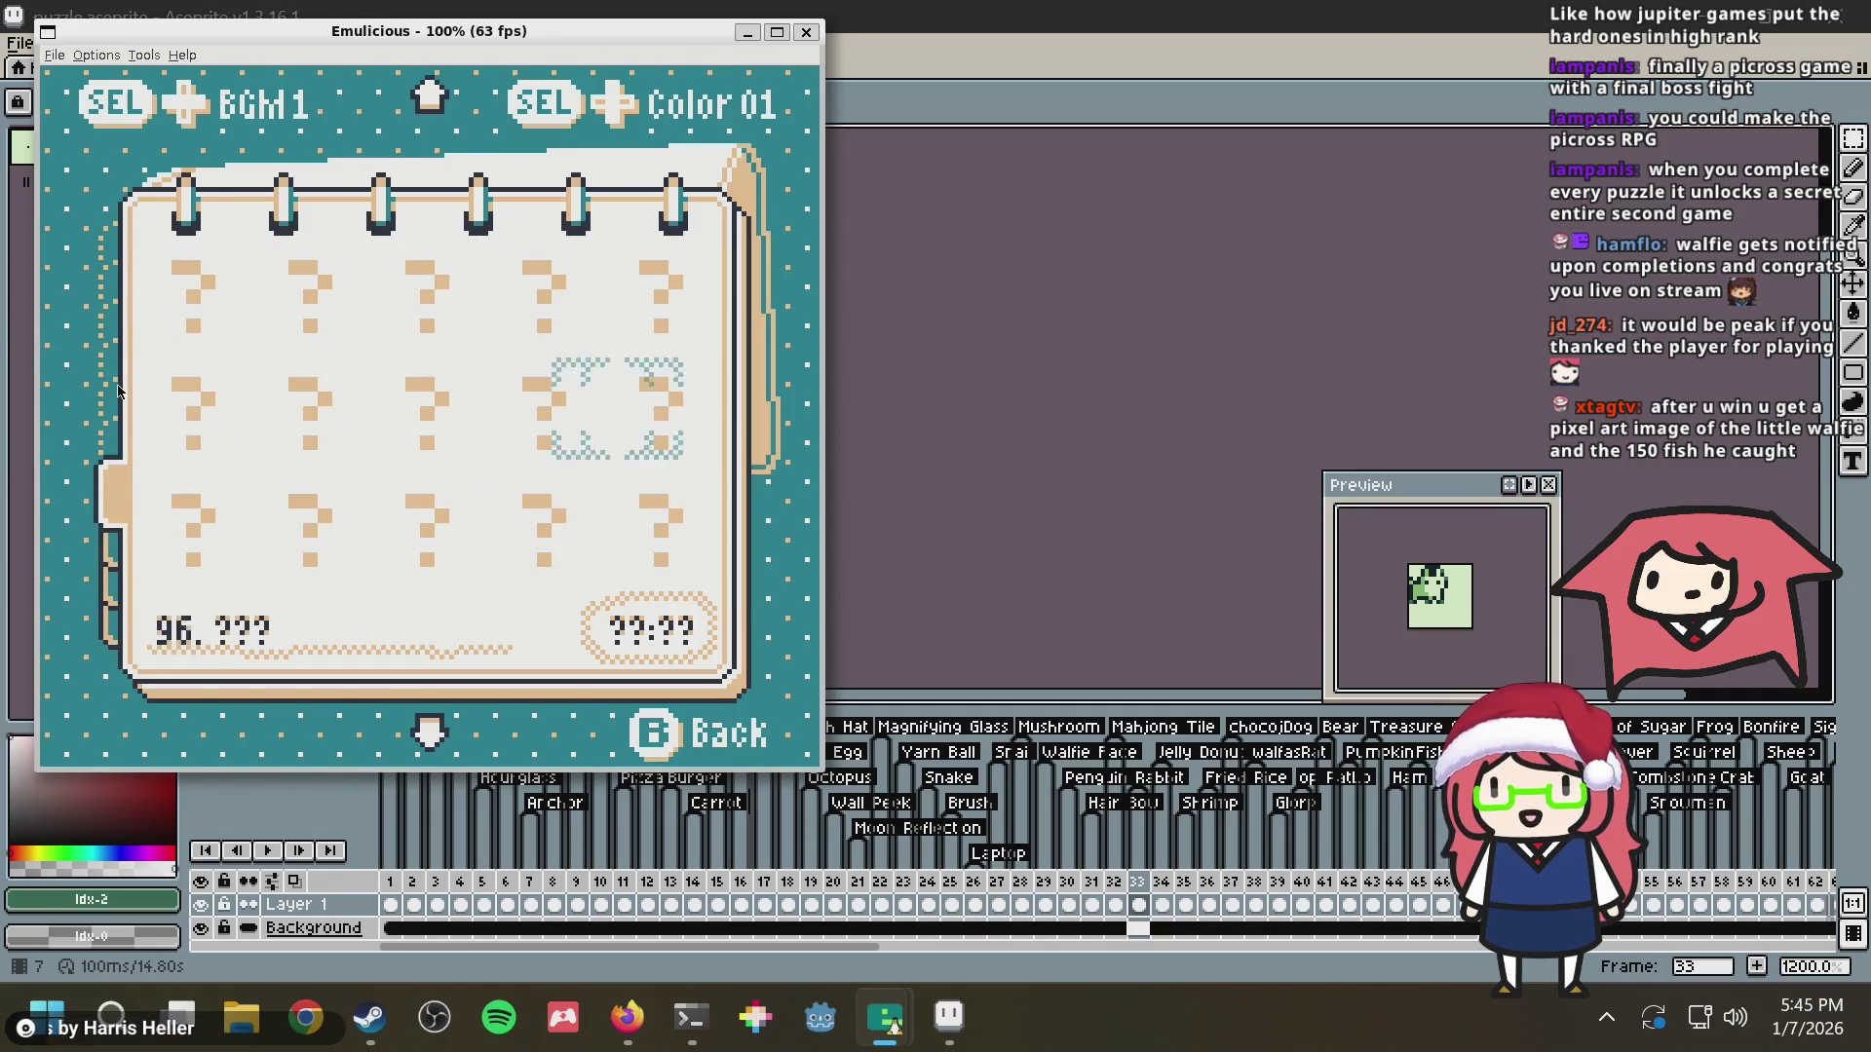
key("Up")
key("Right")
key("Down")
key("Right")
key("Down")
key("Left")
key("Left")
key("Left")
key("Left")
key("Left")
Flip pages between levels 56 and 104 and land on the Cool Sunglasses level
key("Right")
key("Right")
key("Up")
key("Up")
key("Up")
key("Left")
key("Left")
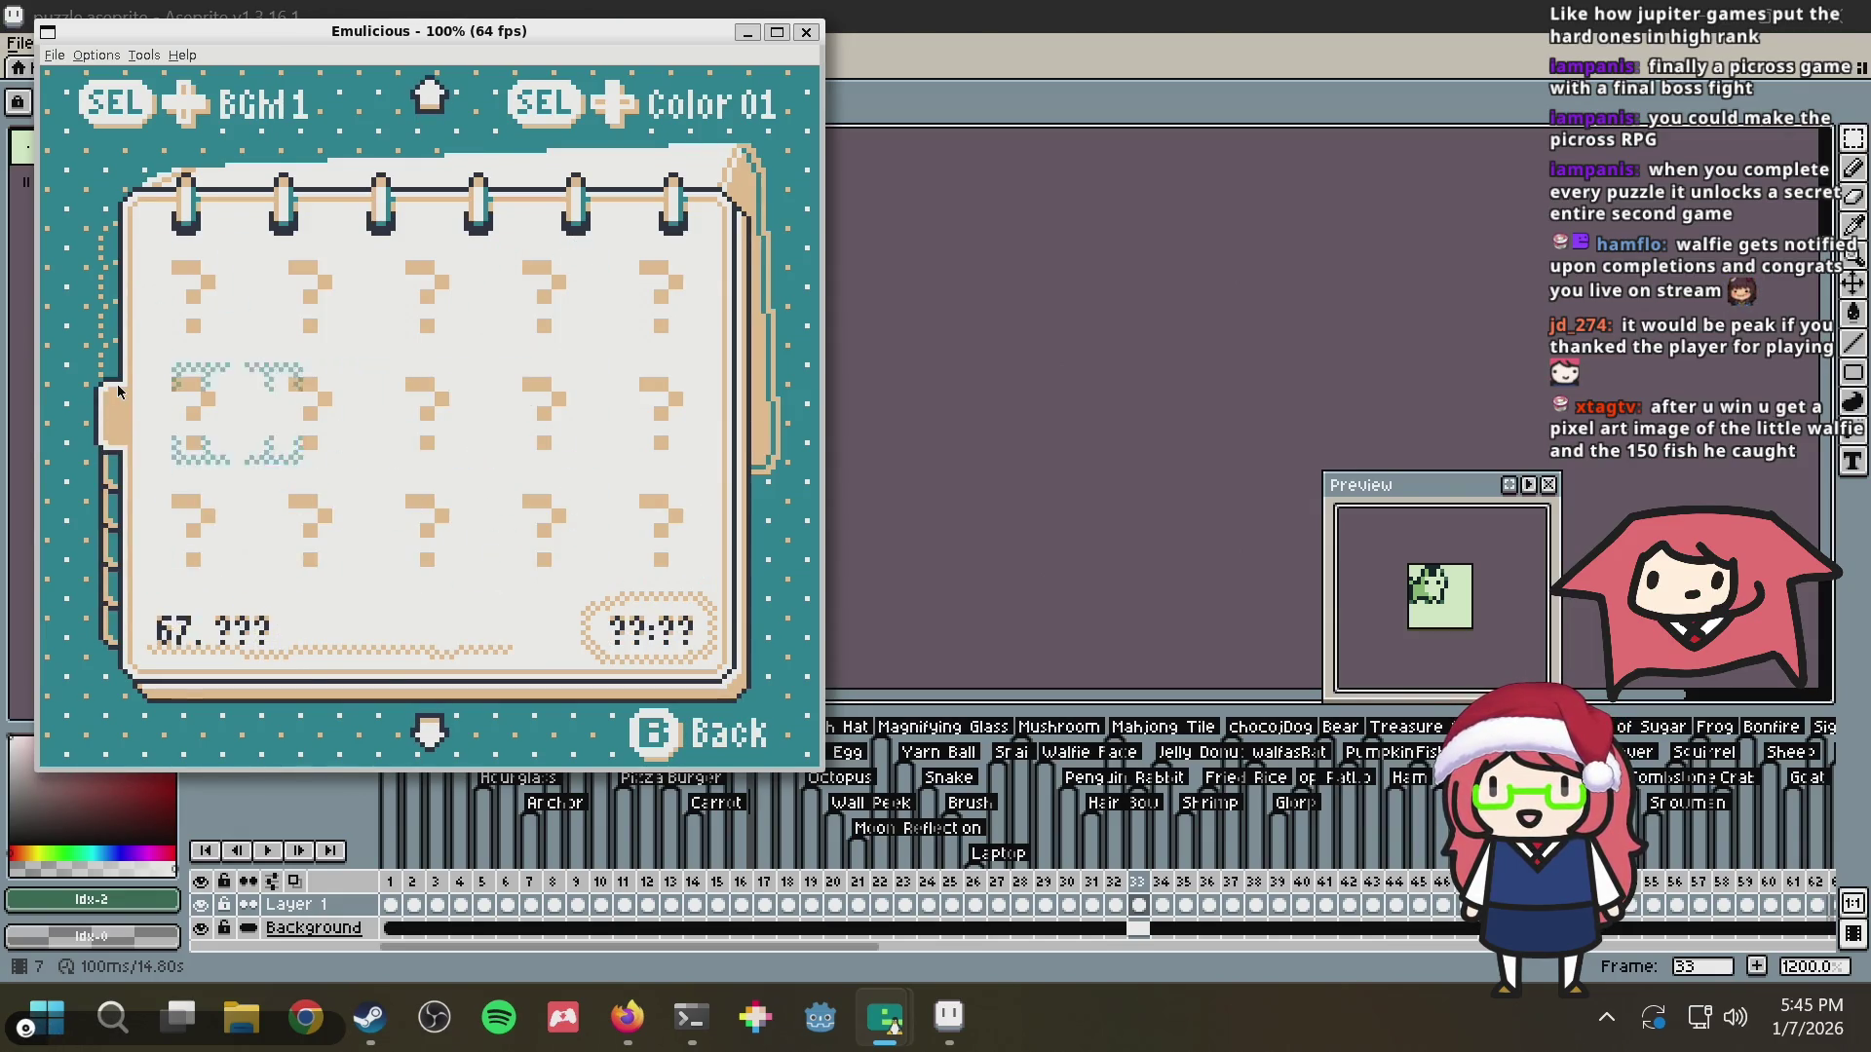
key("Left")
key("Up")
key("Up")
key("Right")
key("Right")
key("Right")
key("Right")
key("Down")
key("Down")
key("Down")
key("Down")
key("Down")
key("Down")
key("Down")
key("Down")
key("Down")
key("Right")
key("Right")
key("Right")
key("Down")
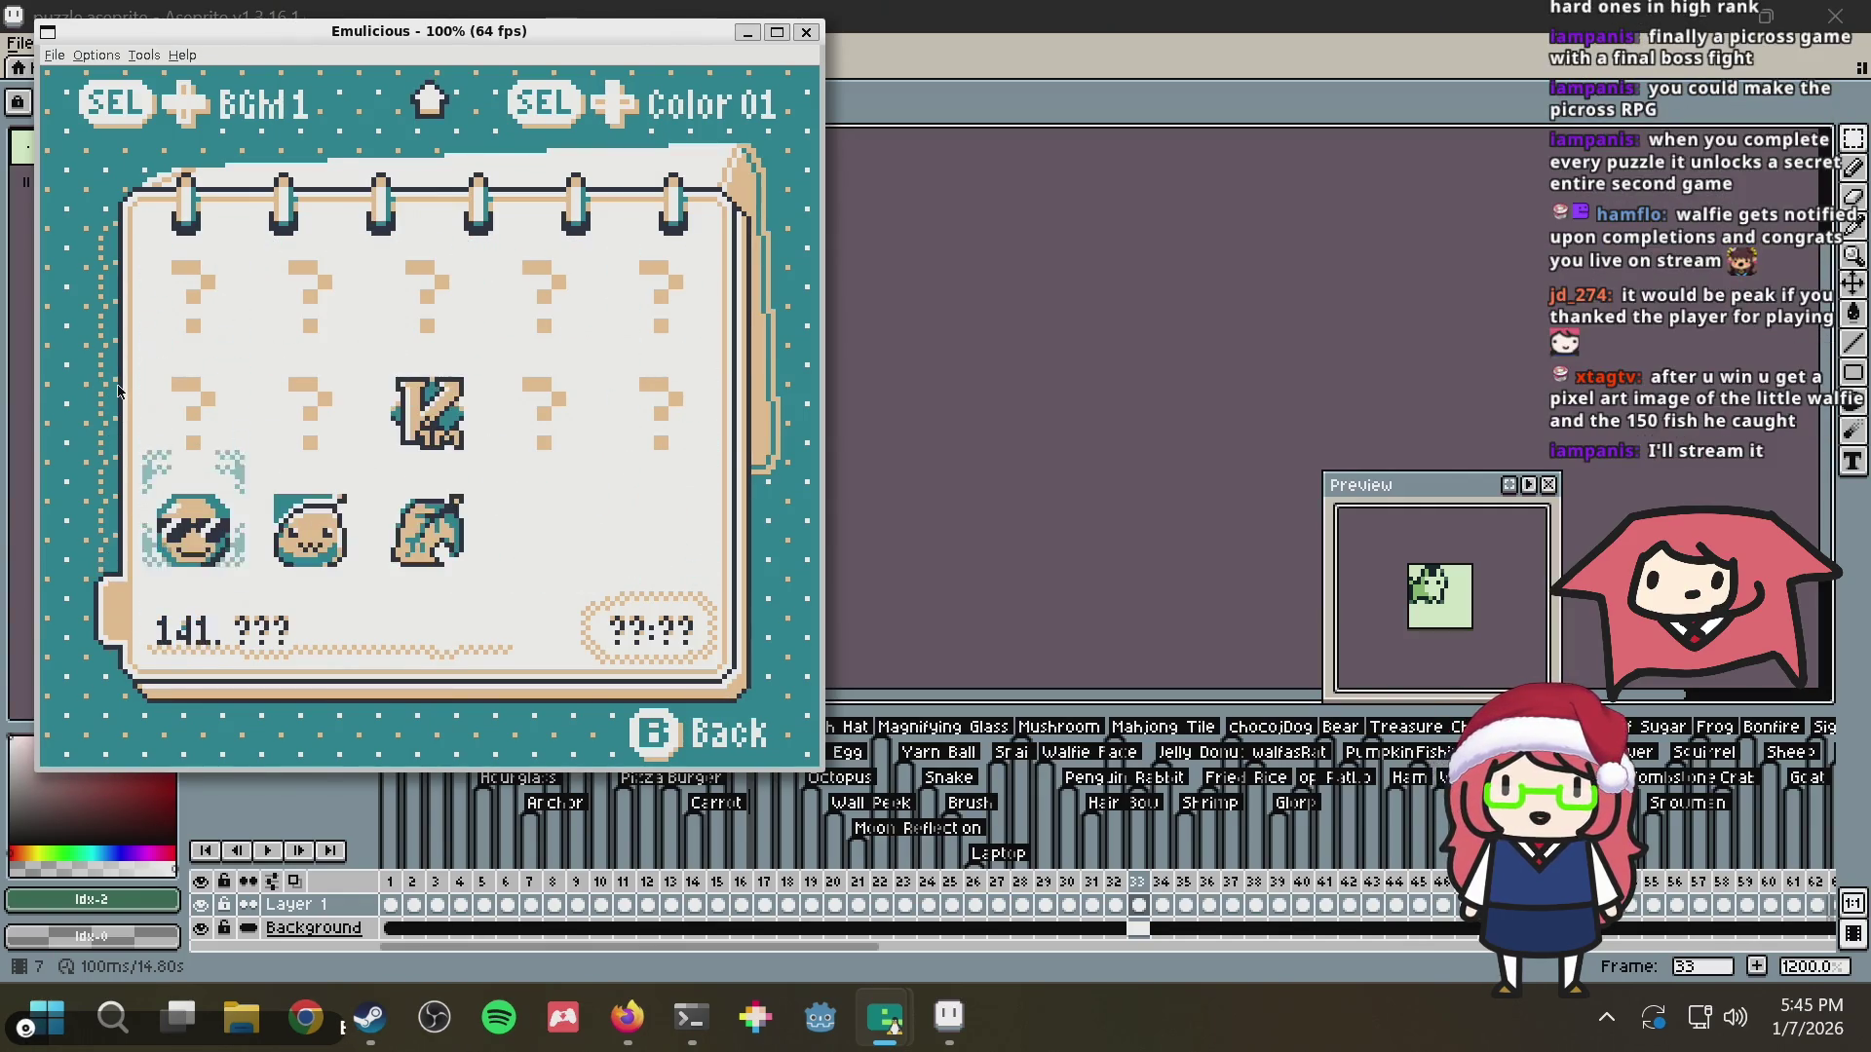
key("Right")
Move between level 130's page and the last page's bottom row
key("Up")
key("Right")
key("Right")
key("Left")
key("Left")
key("Left")
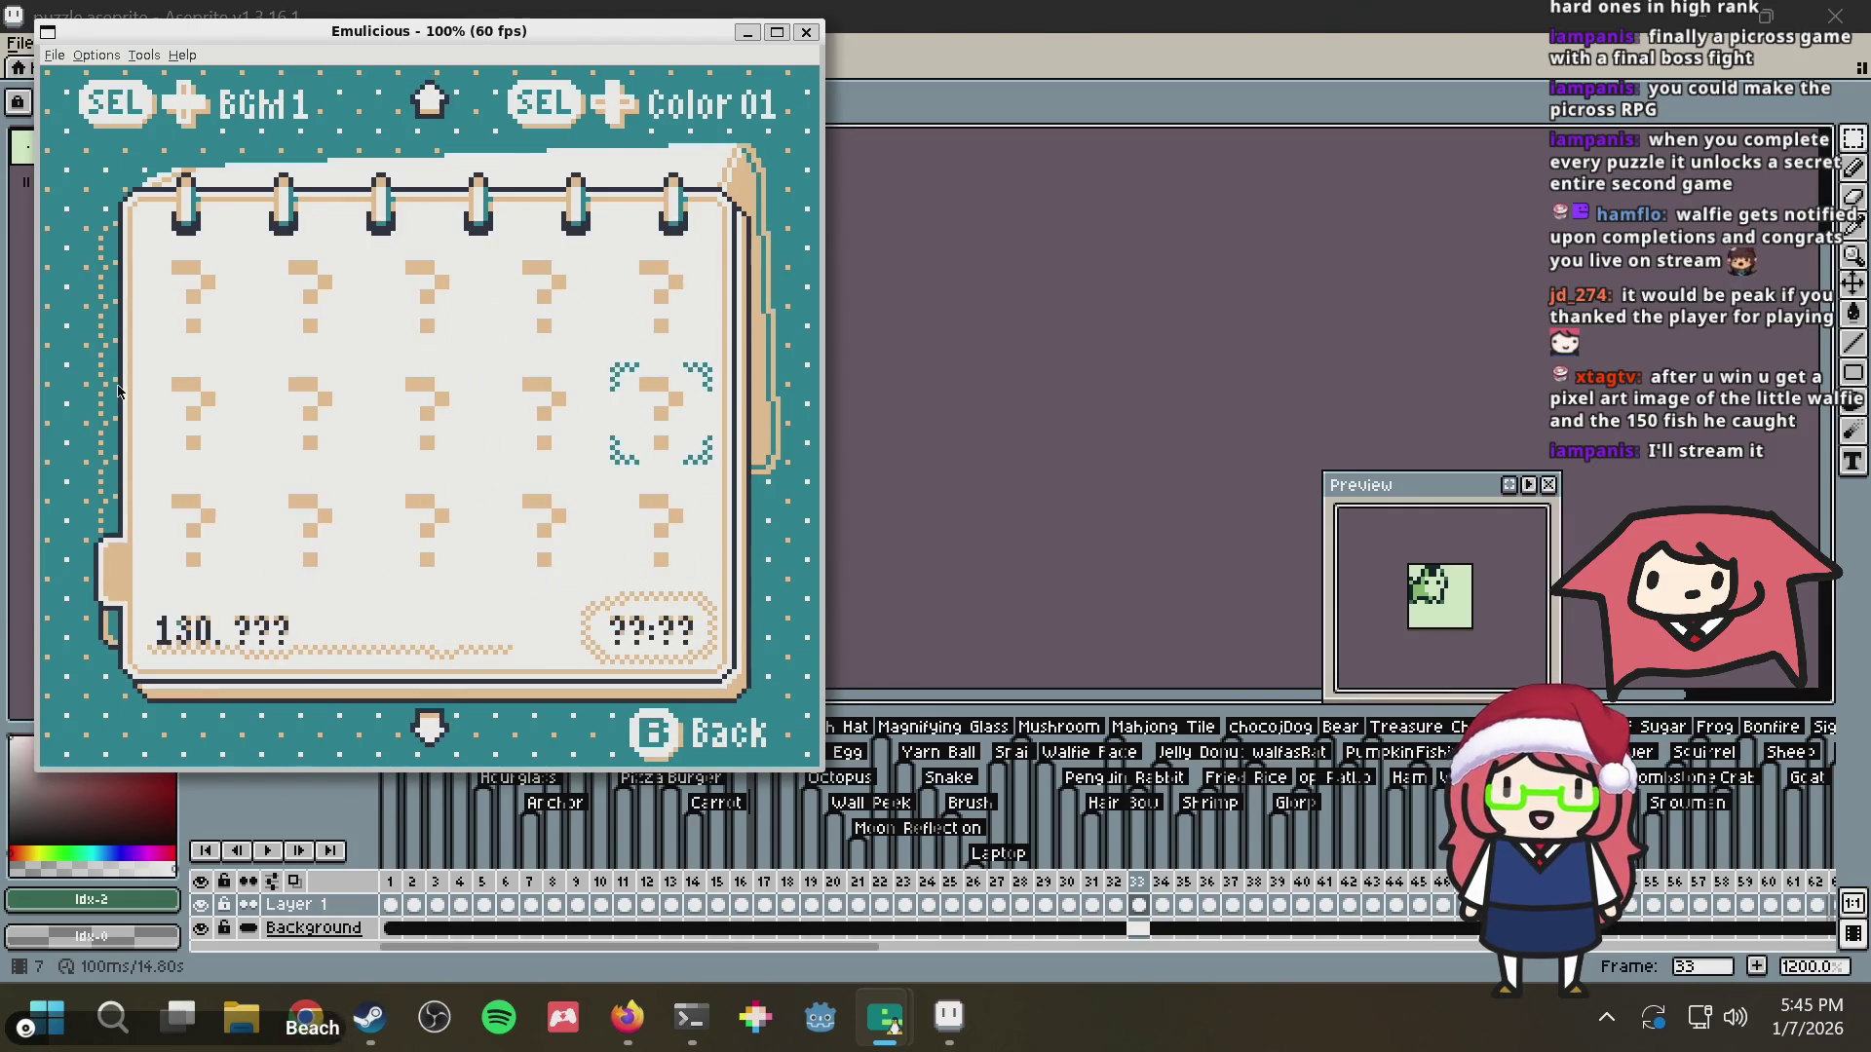
key("Up")
key("Right")
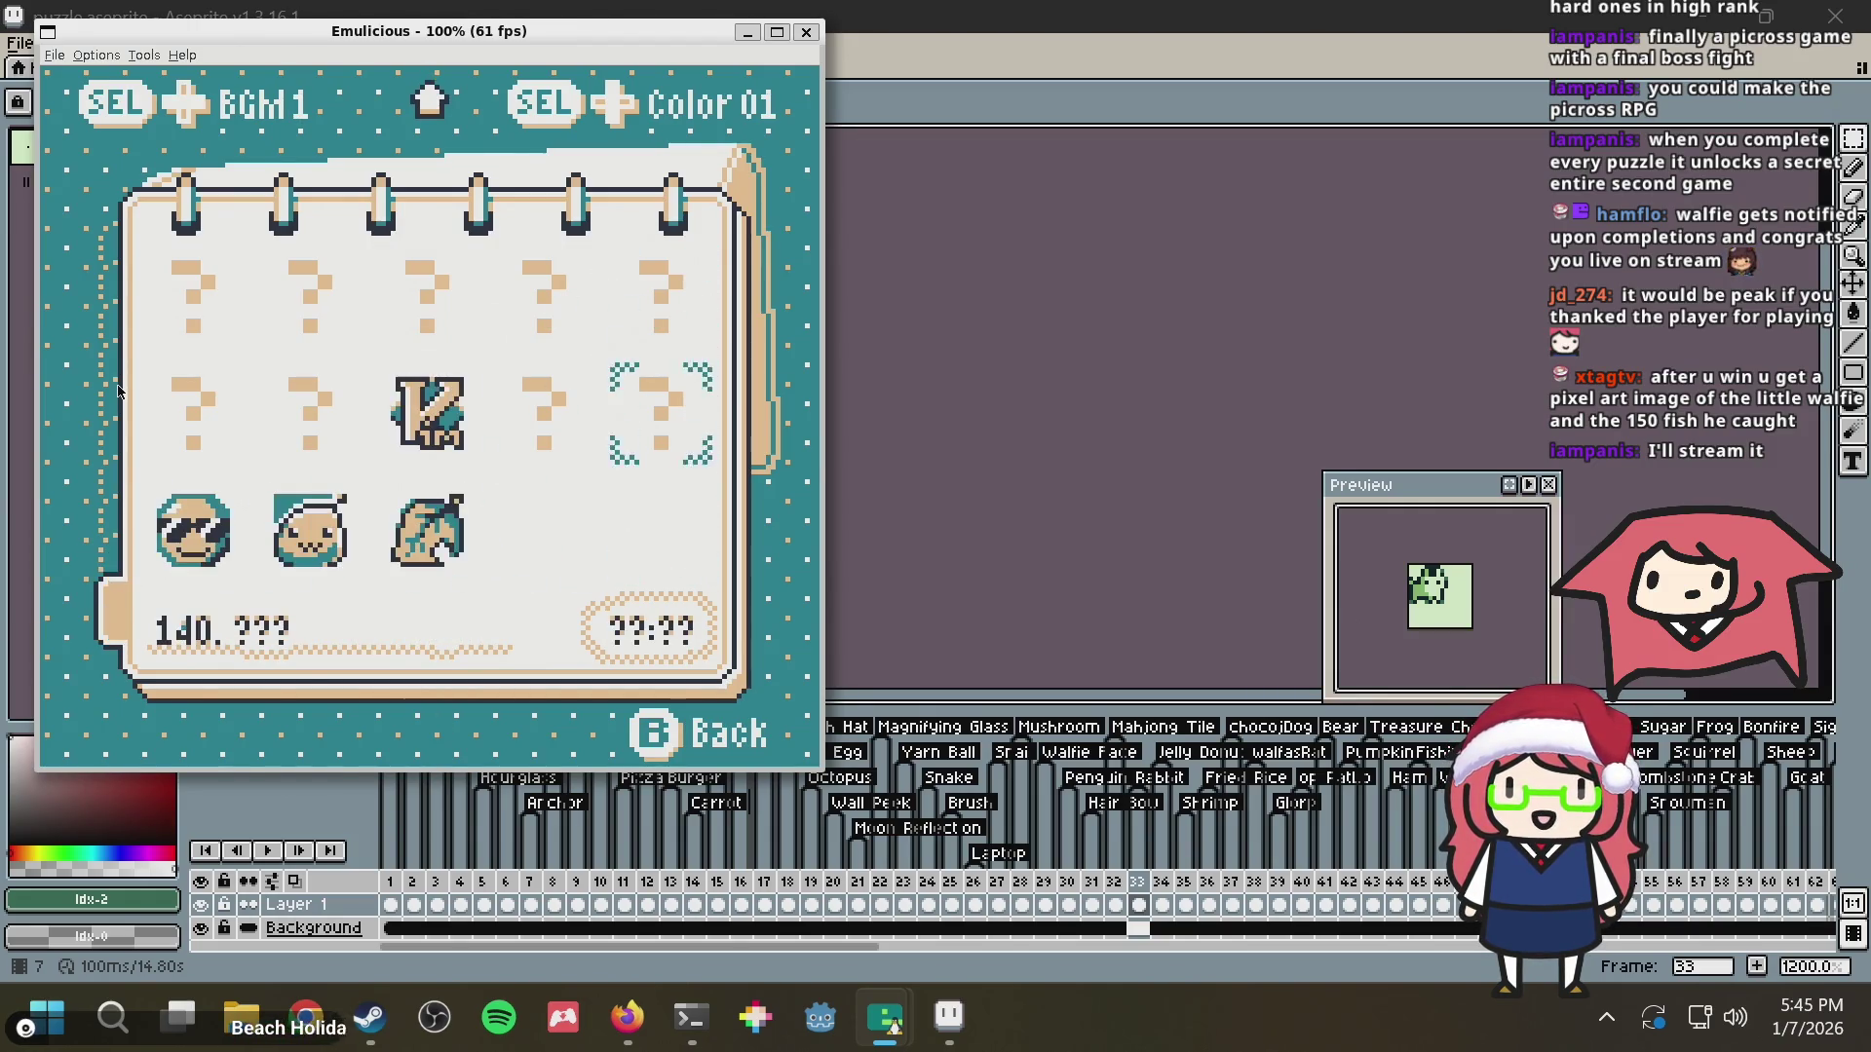
key("Down")
key("Down")
key("Left")
key("Left")
key("Left")
key("Left")
key("Up")
key("Right")
key("Right")
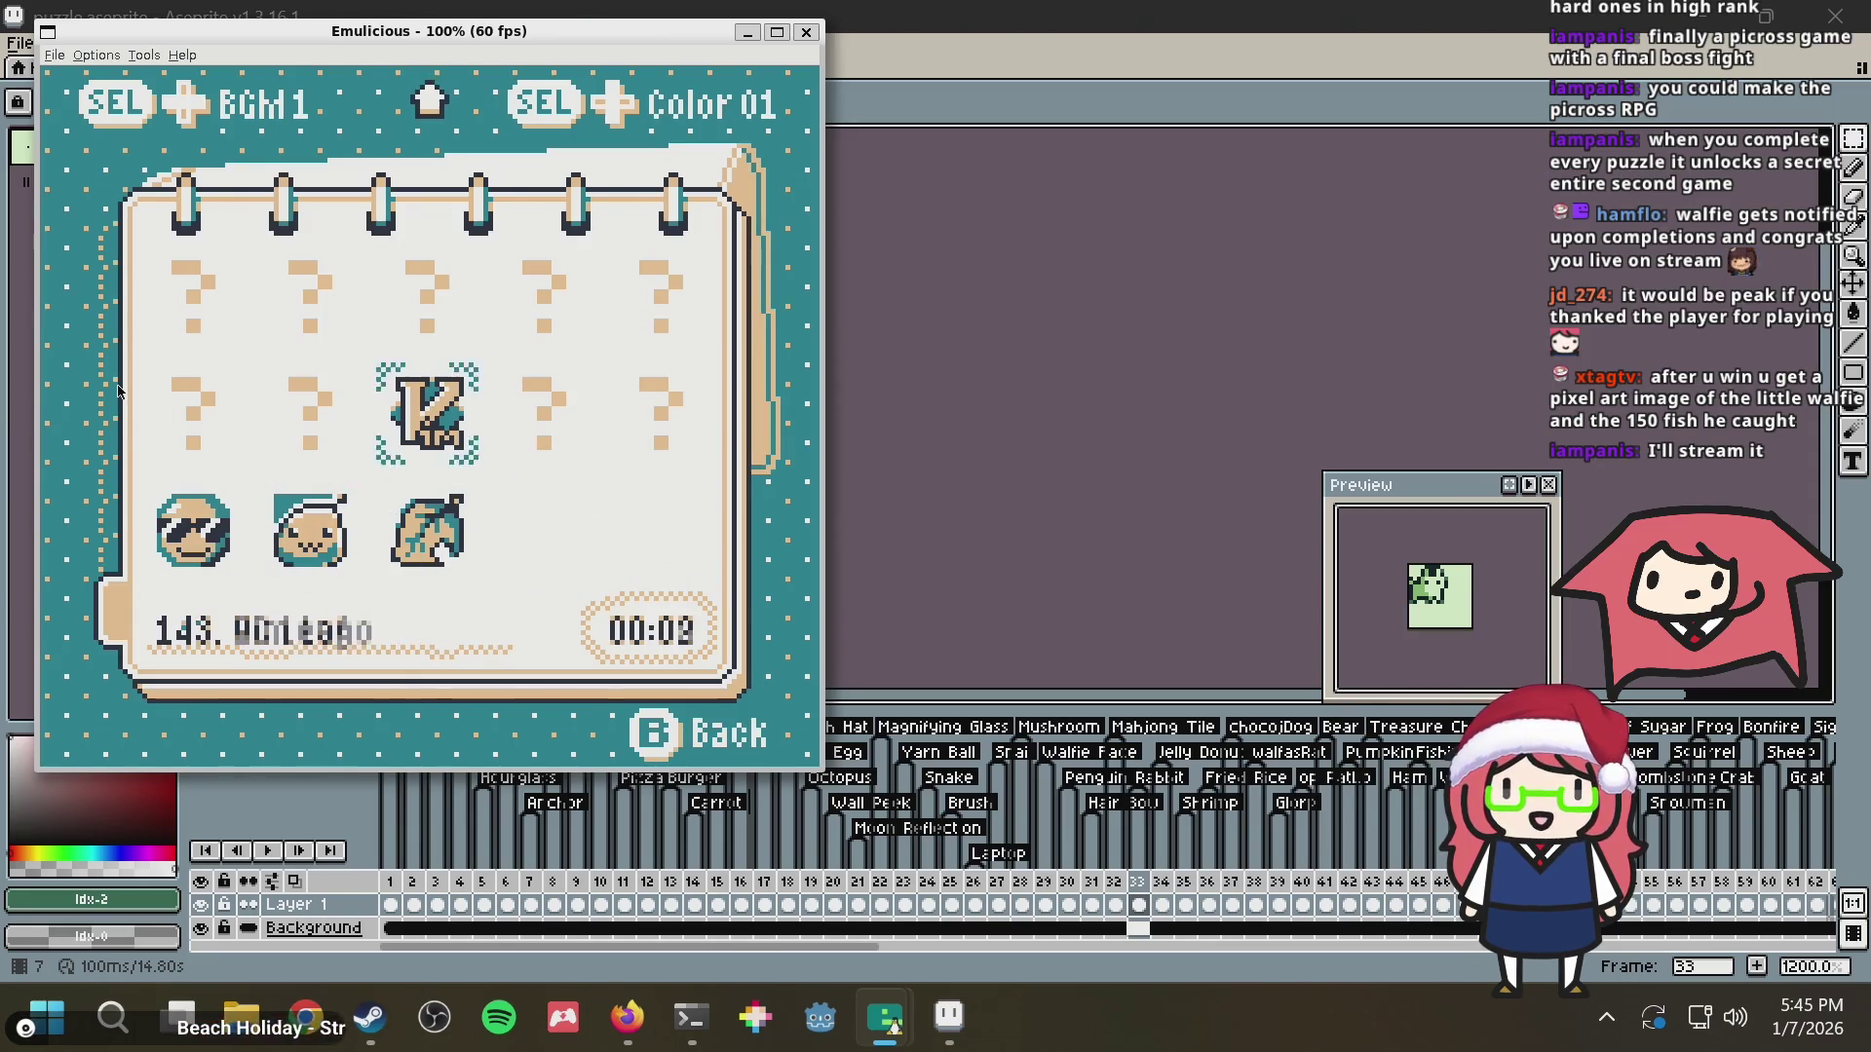
key("Left")
key("Left")
key("Left")
Browse the last page, flip through levels 109-116 and back down to Cool Sunglasses
key("Up")
key("Right")
key("Down")
key("Down")
key("Left")
key("Up")
key("Left")
key("Up")
key("Left")
key("Left")
key("Left")
key("Left")
key("Down")
key("Right")
key("Down")
key("Down")
key("Down")
key("Down")
key("Down")
key("Down")
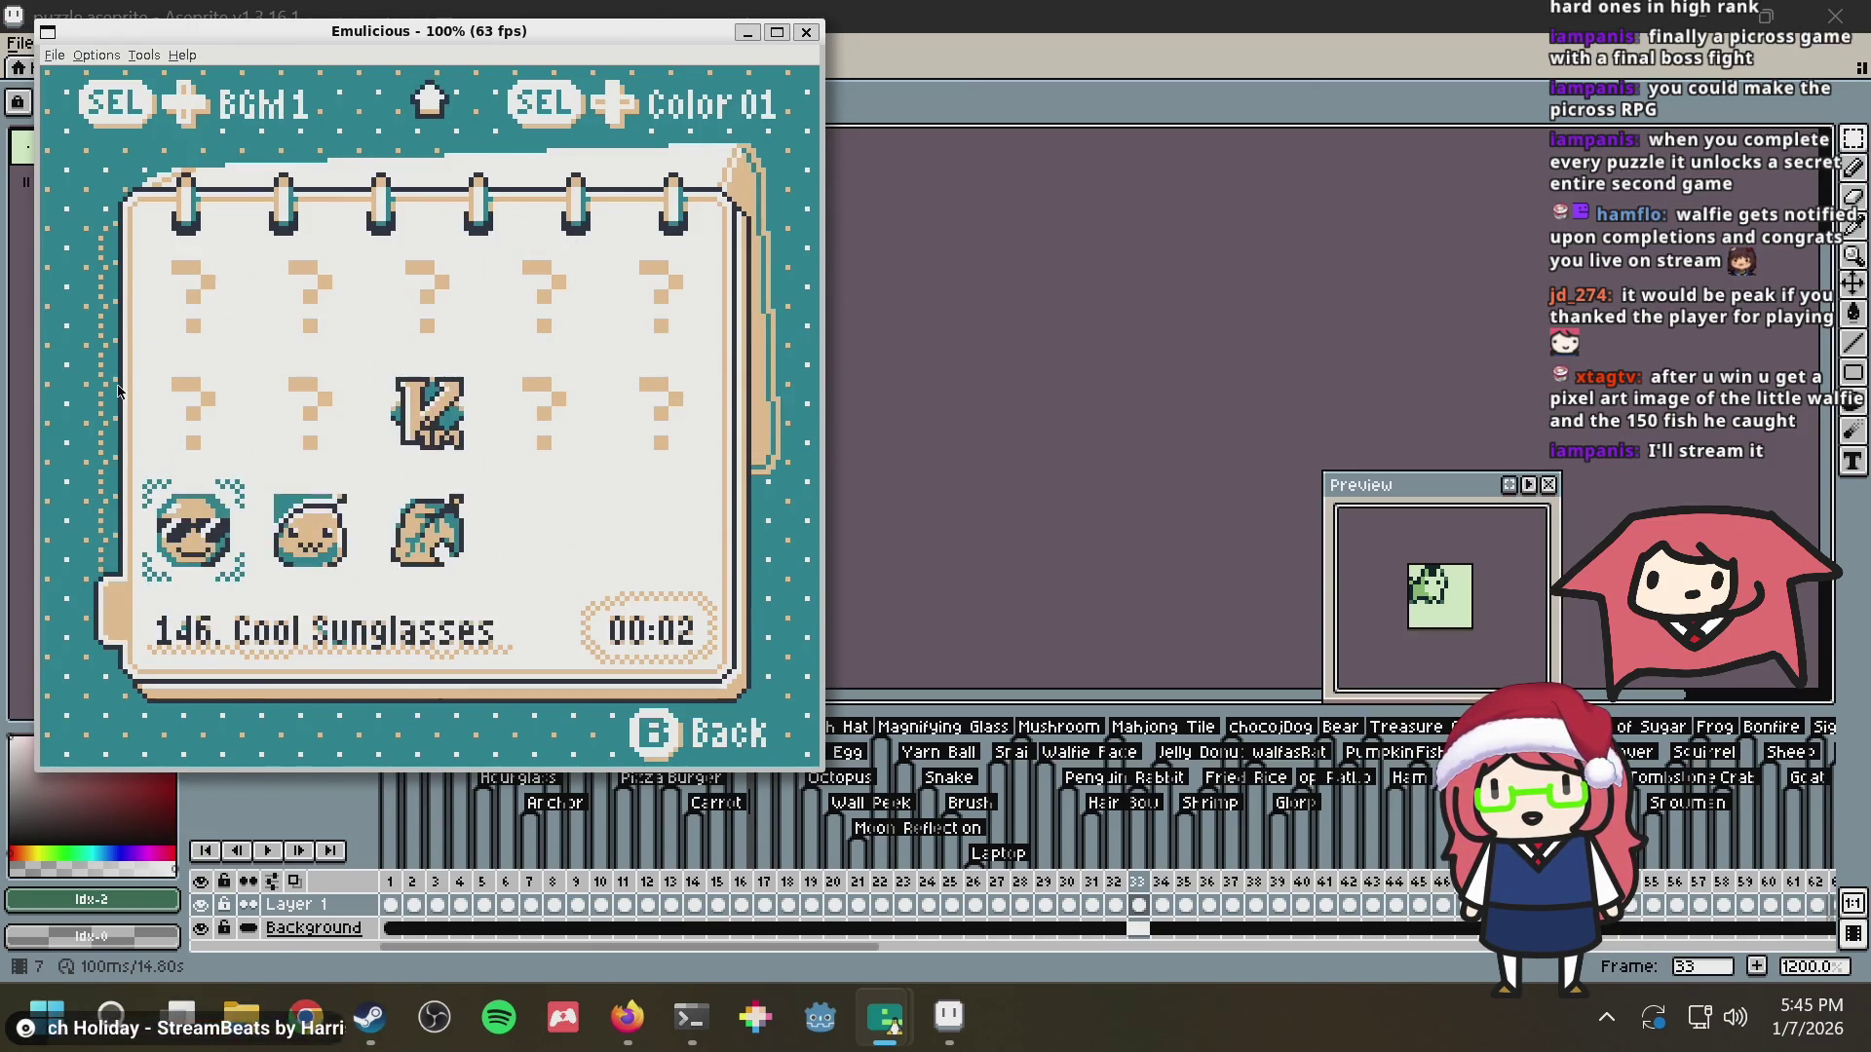
Flip back up the pages toward levels 104 and 50, then forward toward 106
key("Right")
key("Right")
key("Right")
key("Up")
key("Up")
key("Up")
key("Up")
key("Up")
key("Up")
key("Up")
key("Up")
key("Up")
key("Up")
key("Up")
key("Up")
key("Left")
key("Left")
key("Up")
key("Up")
key("Up")
key("Left")
key("Left")
key("Left")
key("Left")
key("Up")
key("Up")
key("Right")
key("Right")
key("Down")
key("Down")
key("Down")
key("Down")
key("Down")
key("Left")
key("Down")
key("Down")
key("Down")
key("Left")
key("Left")
key("Left")
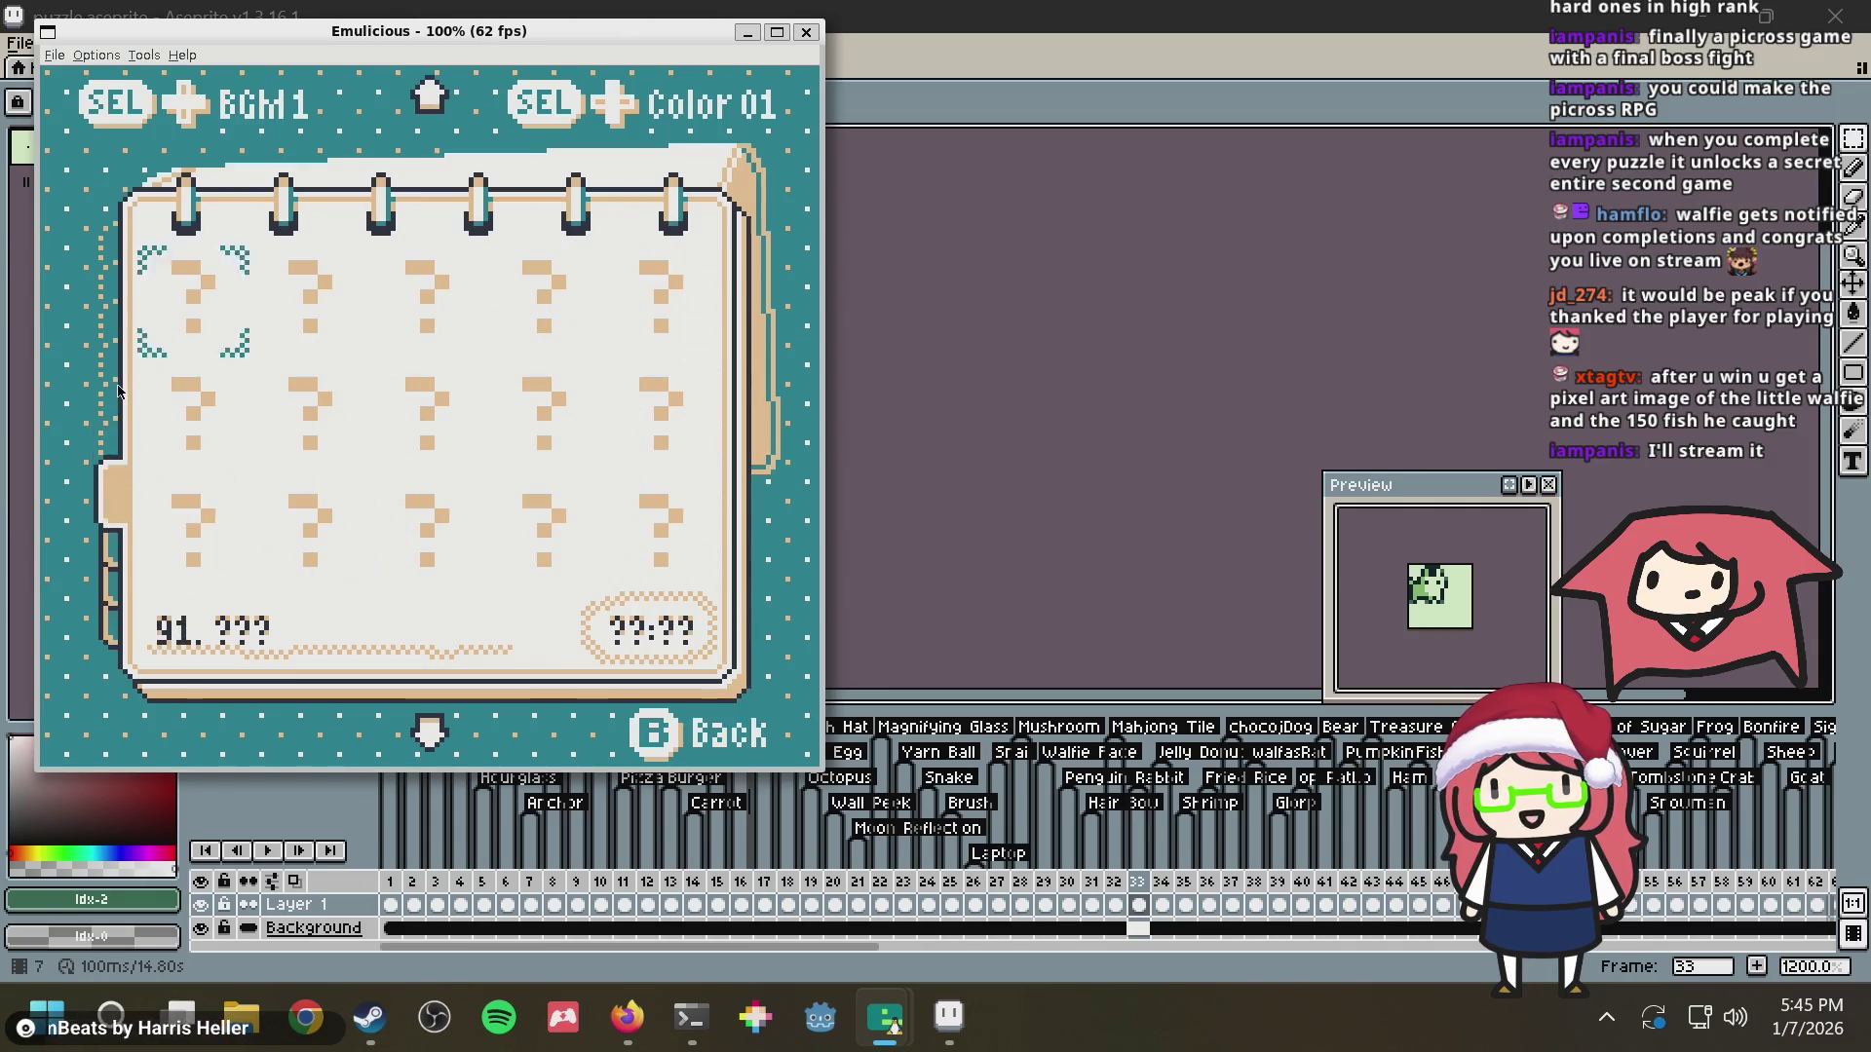
key("Down")
key("Down")
key("Down")
key("Down")
key("Down")
key("Down")
key("Down")
key("Down")
key("Down")
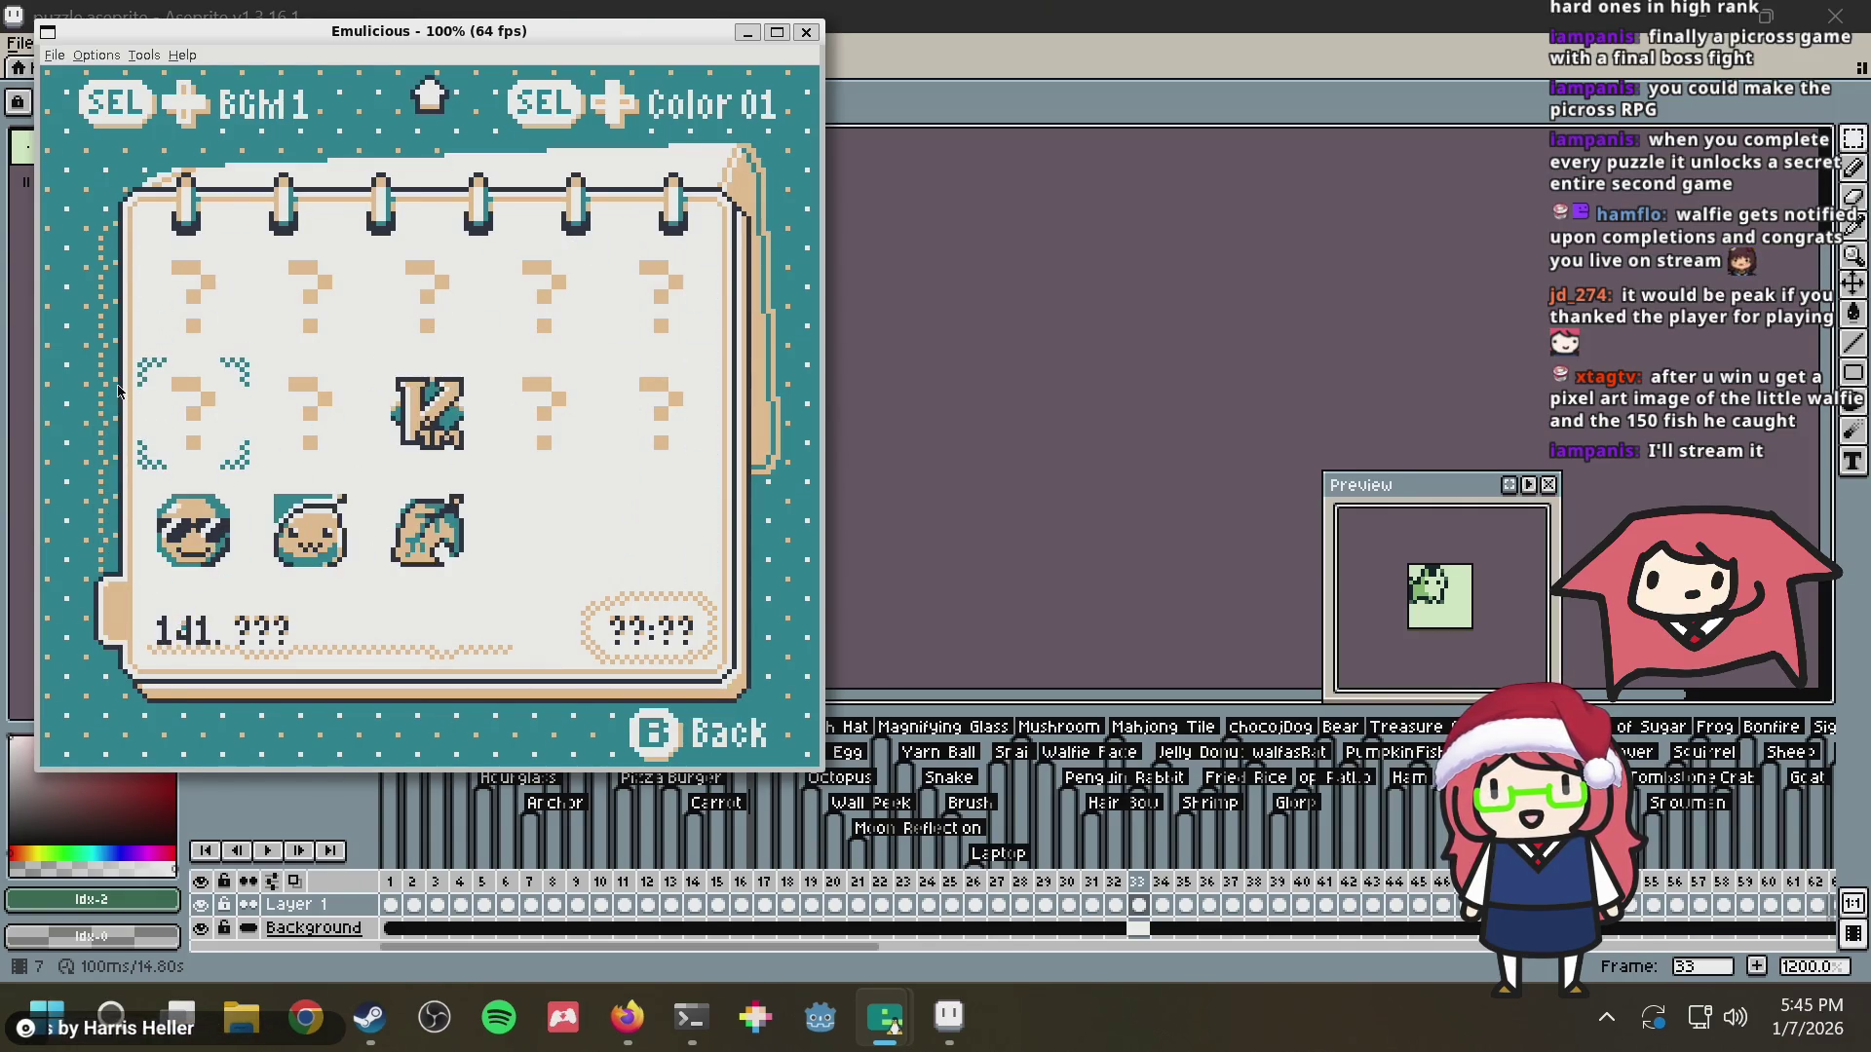
Flip back up through level 89 and 34 to the column near level 9
key("Right")
key("Right")
key("Right")
key("Up")
key("Up")
key("Up")
key("Up")
key("Up")
key("Up")
key("Up")
key("Up")
key("Up")
key("Up")
key("Up")
key("Left")
key("Left")
key("Up")
key("Up")
key("Up")
key("Up")
key("Up")
key("Up")
key("Right")
key("Up")
key("Up")
key("Right")
key("Right")
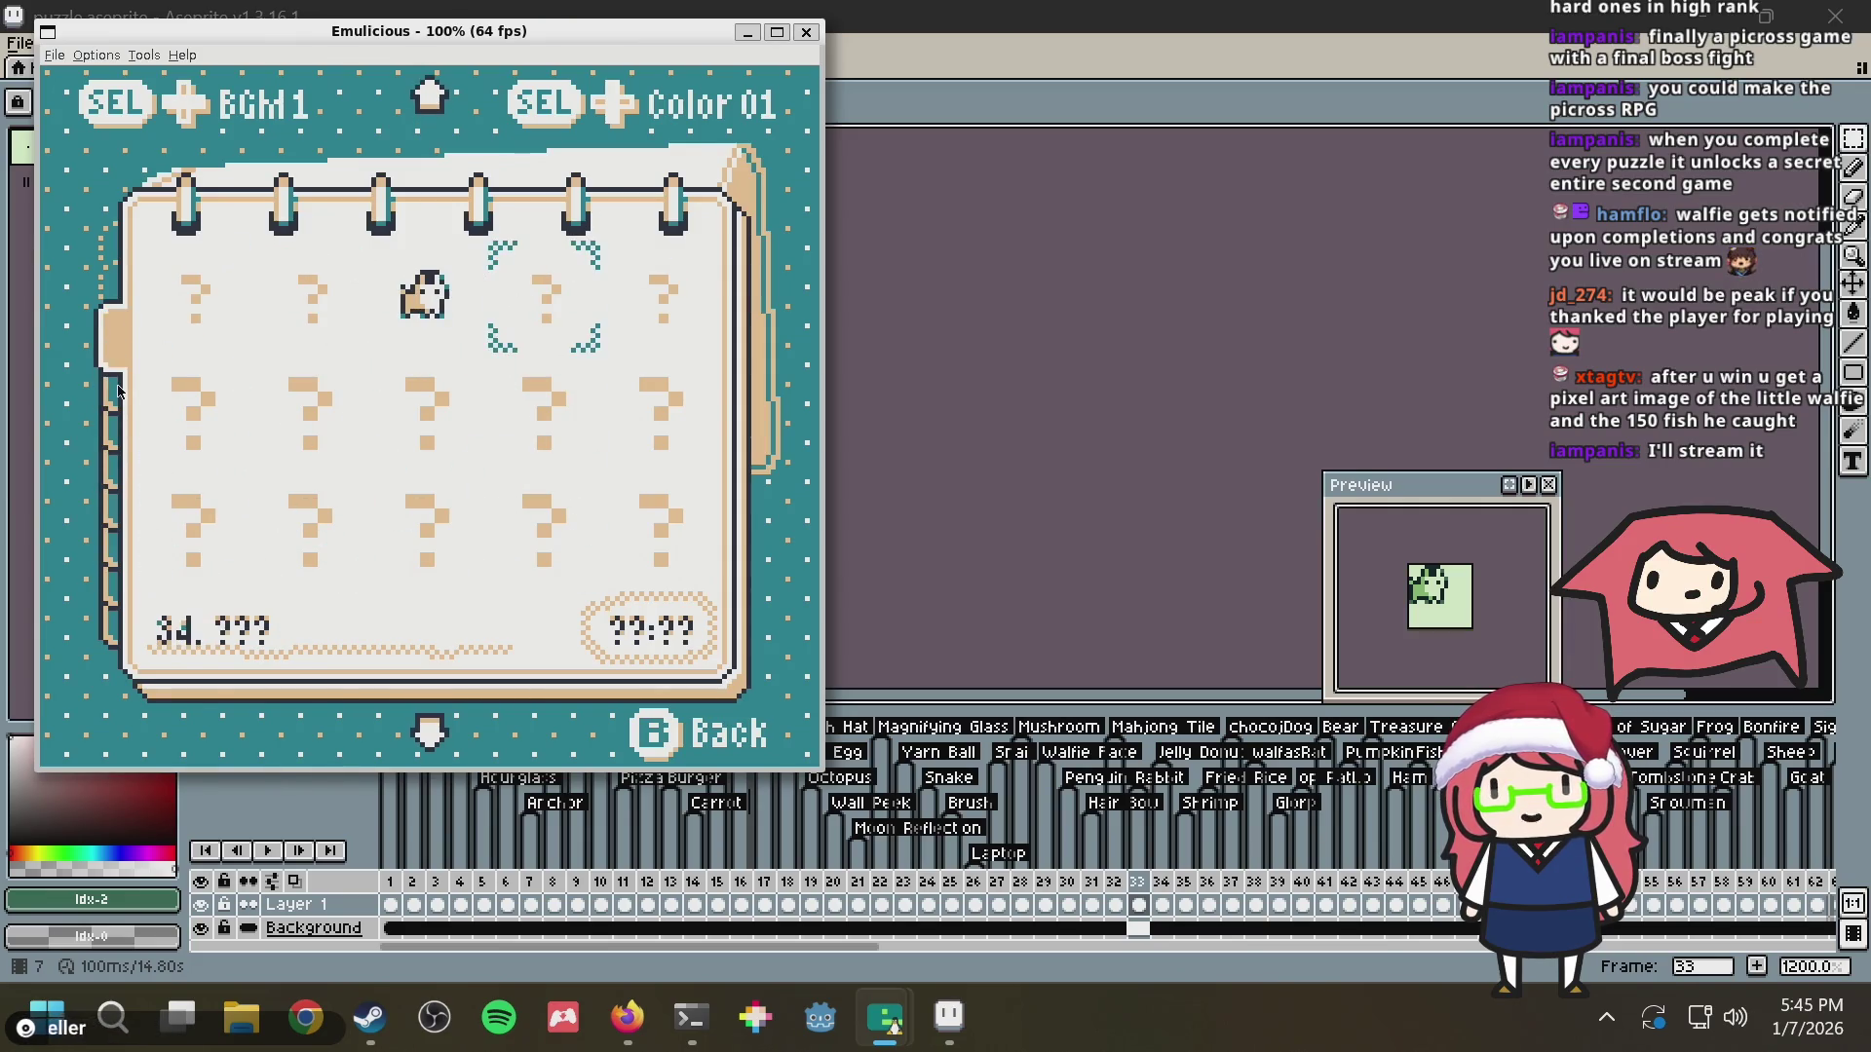
key("Up")
key("Up")
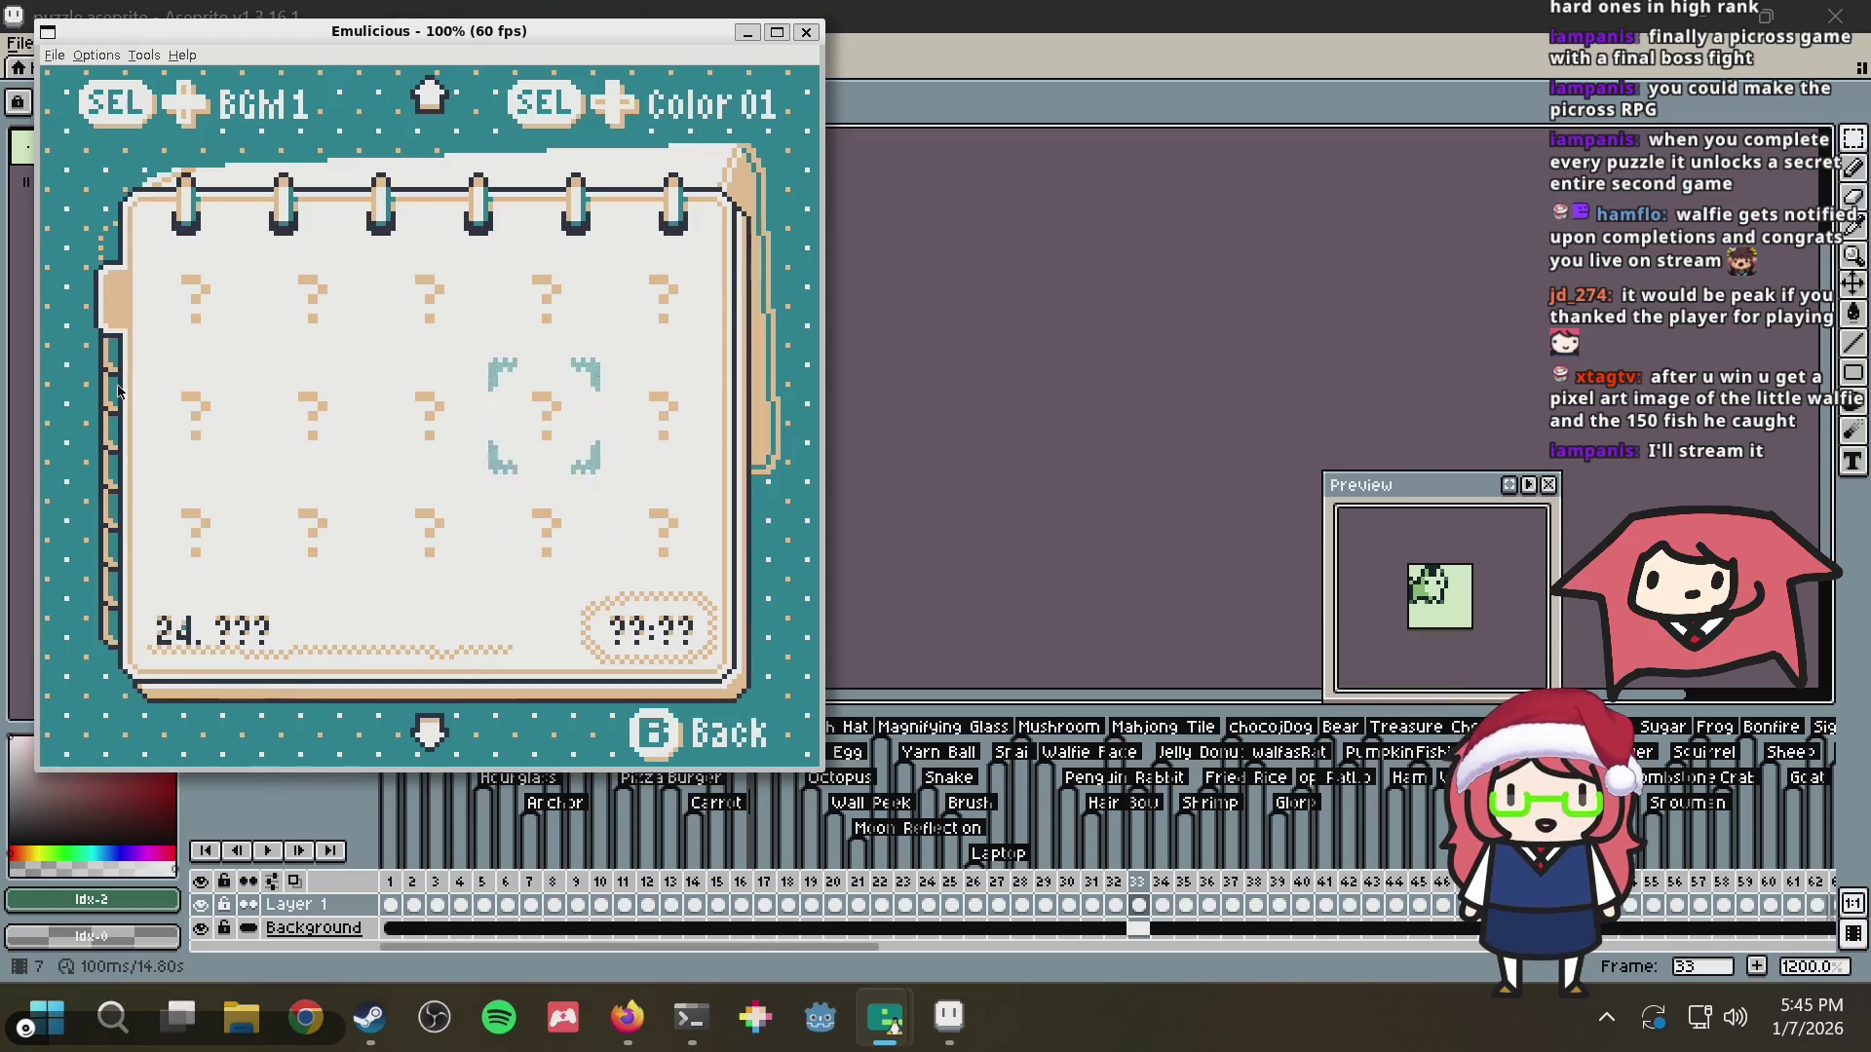
key("Up")
key("Up")
key("Up")
Move down through later puzzles and settle the selection near puzzle 145
key("Down")
key("Down")
key("Down")
key("Down")
key("Down")
key("Down")
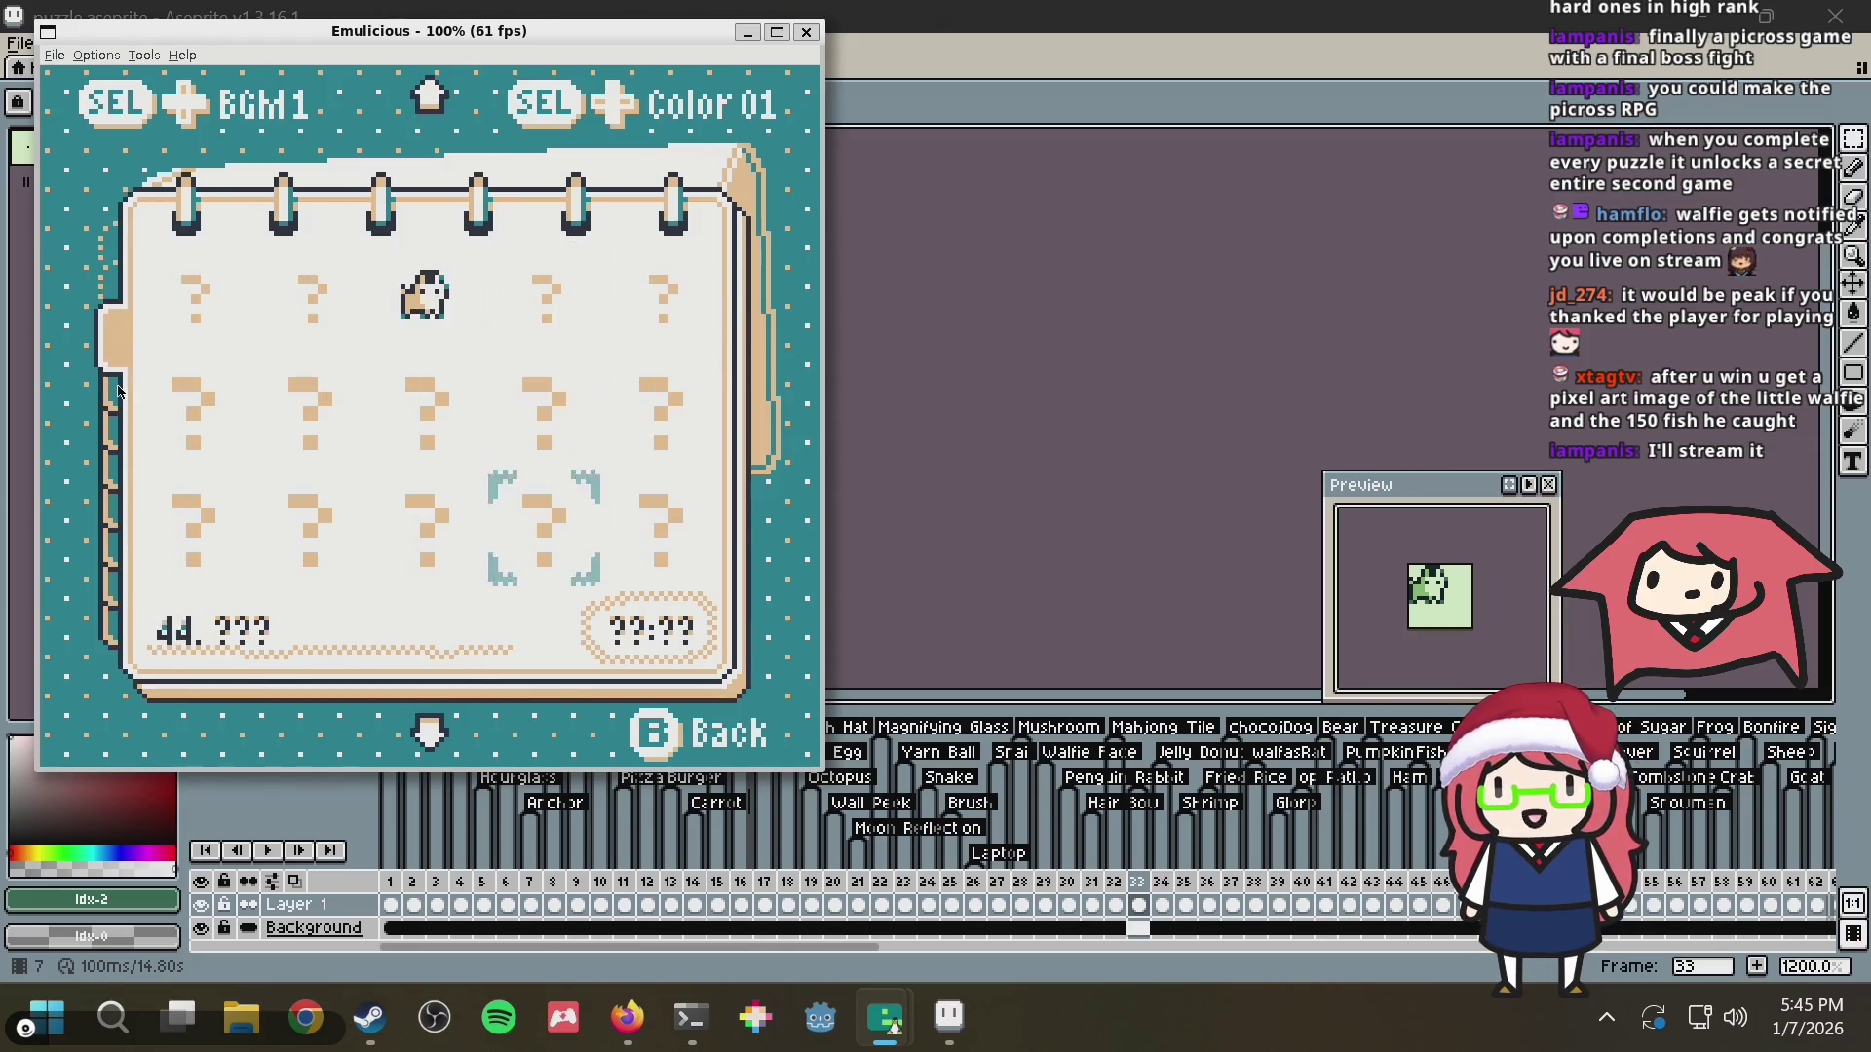
key("Down")
key("Down")
key("Down")
key("Down")
key("Down")
key("Down")
key("Down")
key("Down")
key("Down")
key("Left")
key("Left")
key("Down")
key("Down")
key("Down")
key("Right")
key("Right")
key("Down")
key("Down")
key("Down")
key("Down")
key("Down")
key("Down")
key("Left")
key("Left")
key("Left")
key("Down")
key("Right")
key("Right")
key("Right")
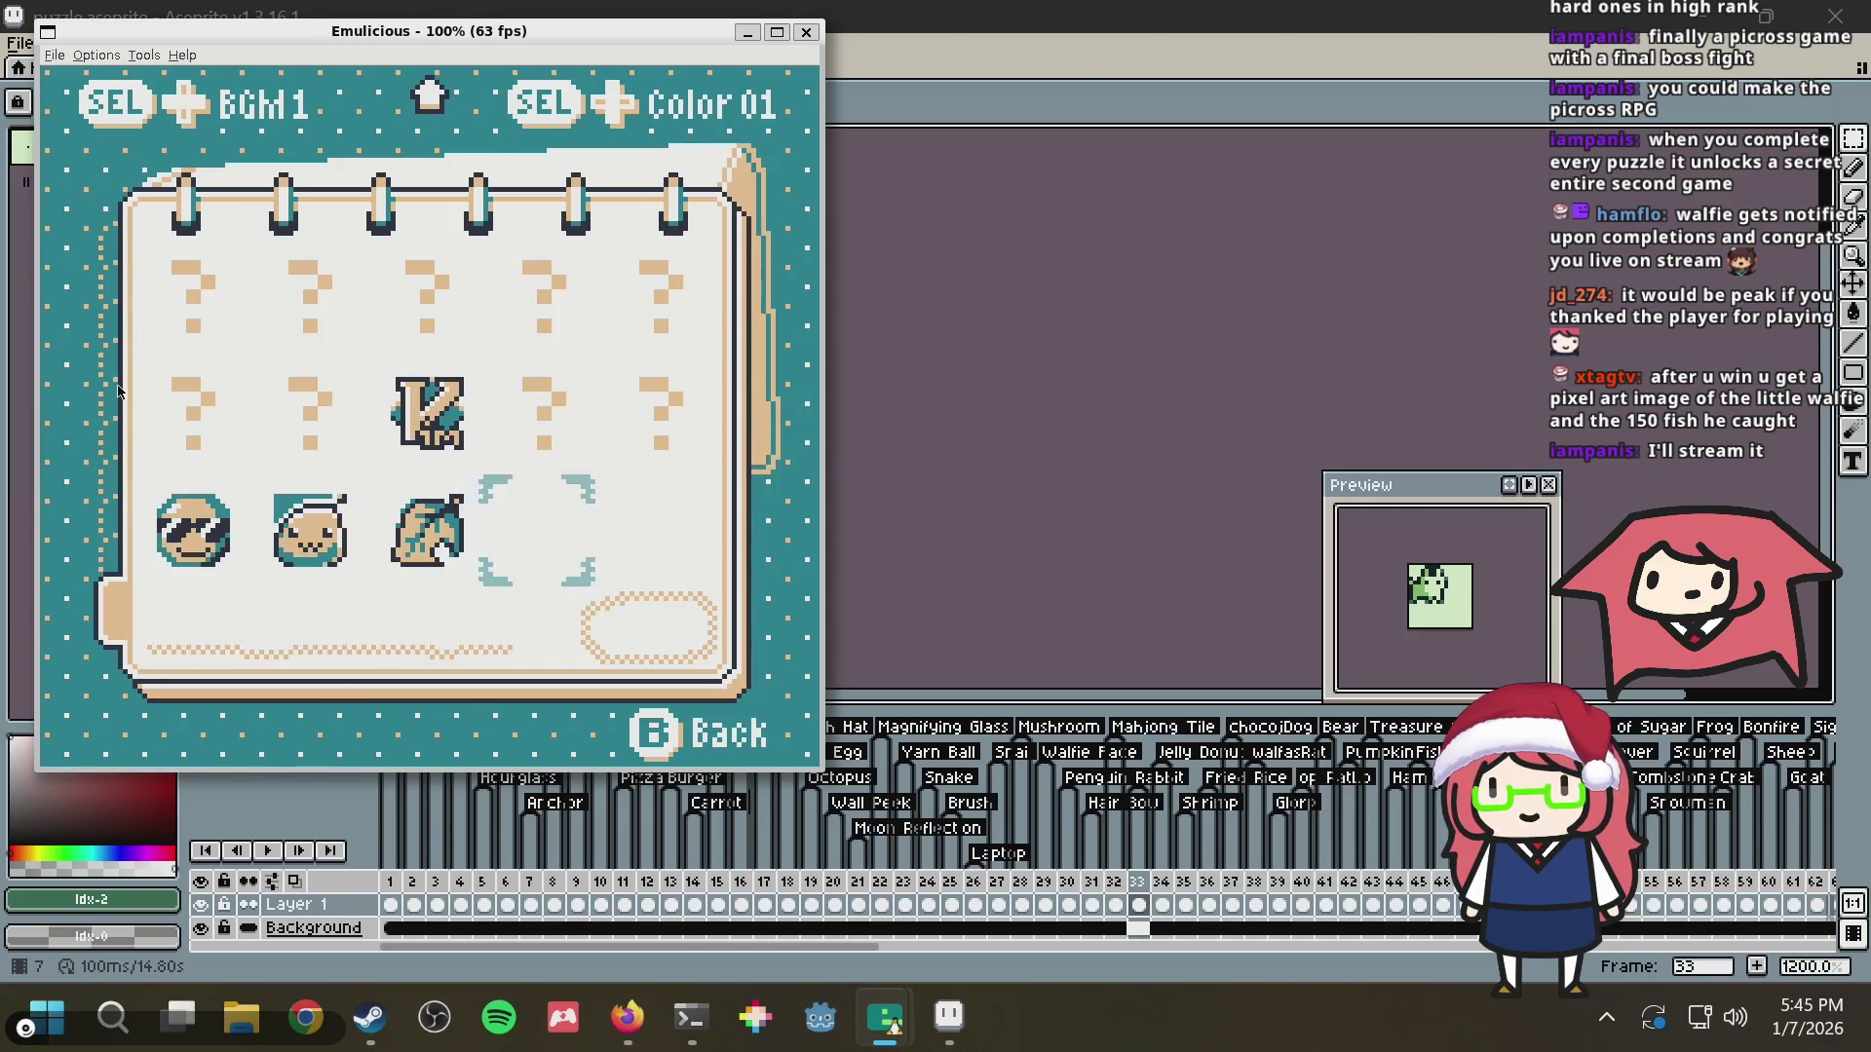
key("Right")
key("Up")
key("Up")
key("Up")
key("Up")
key("Up")
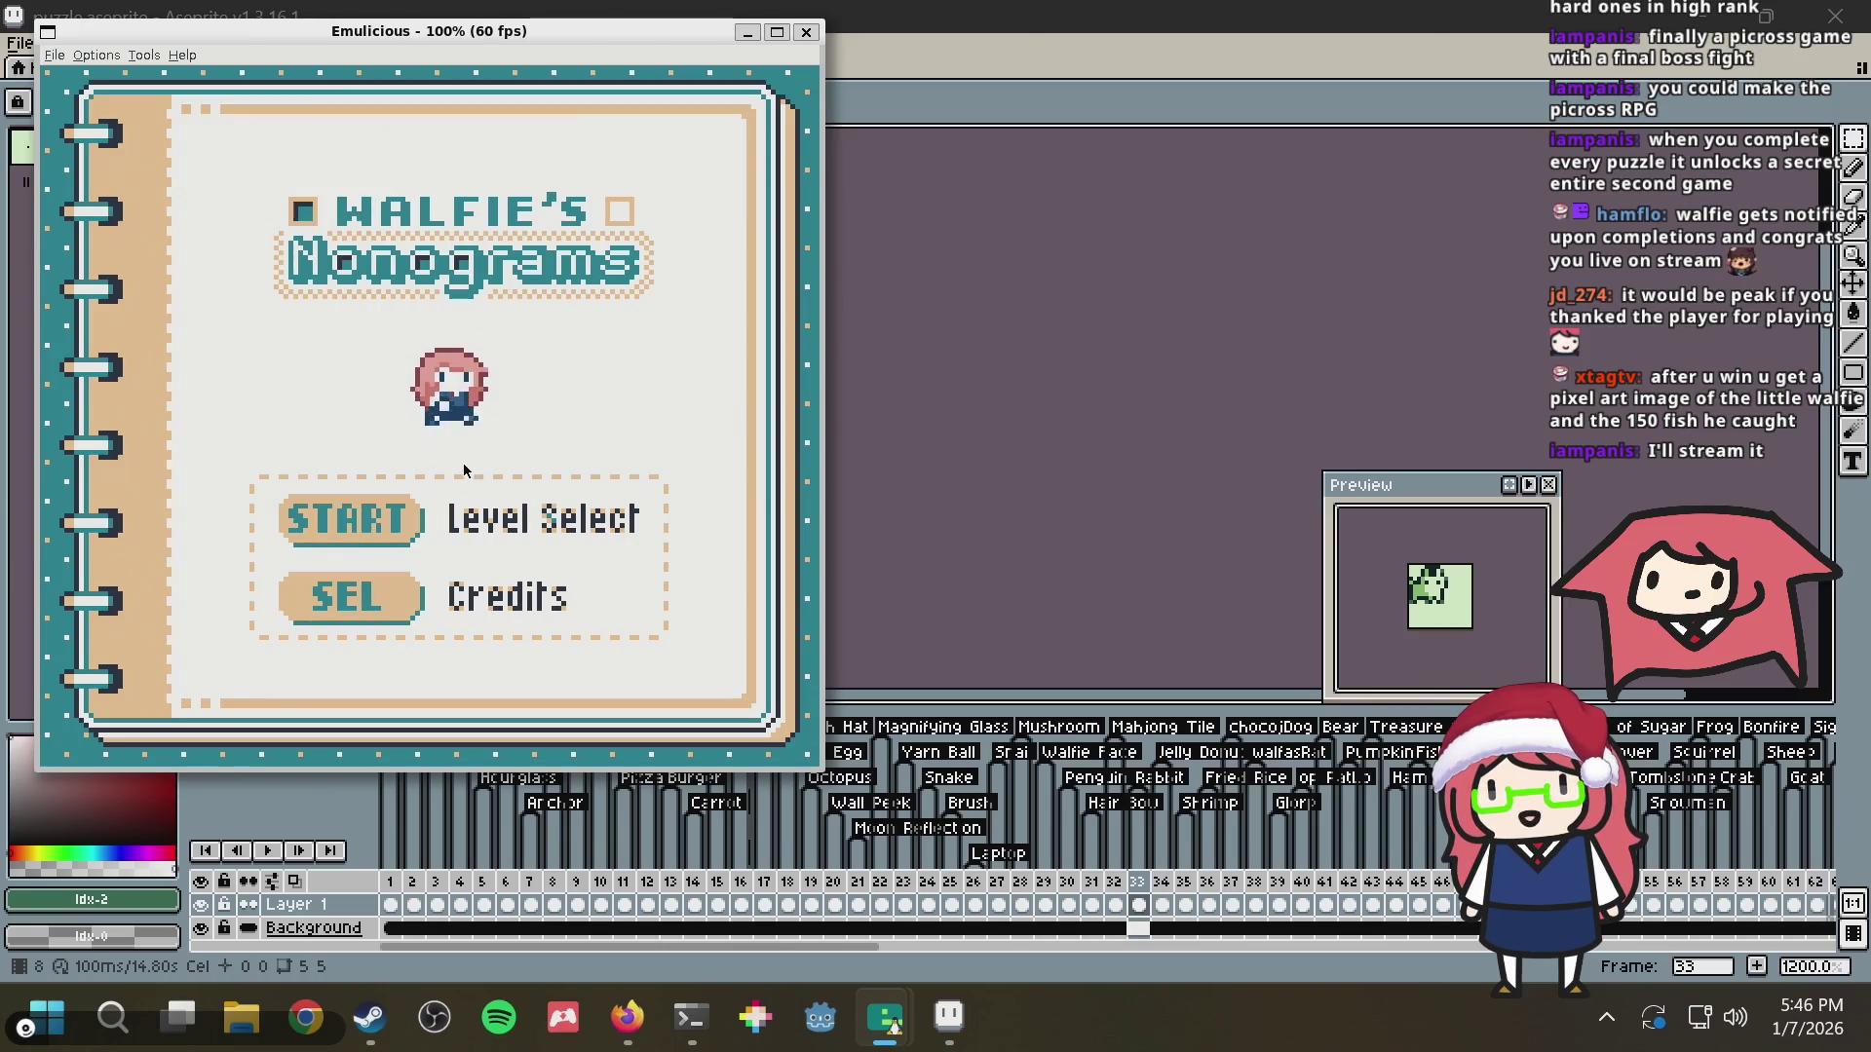
Start from the title screen into the level-select grid
key("Return")
Toggle repeatedly between the title screen and the level-select grid
key("z")
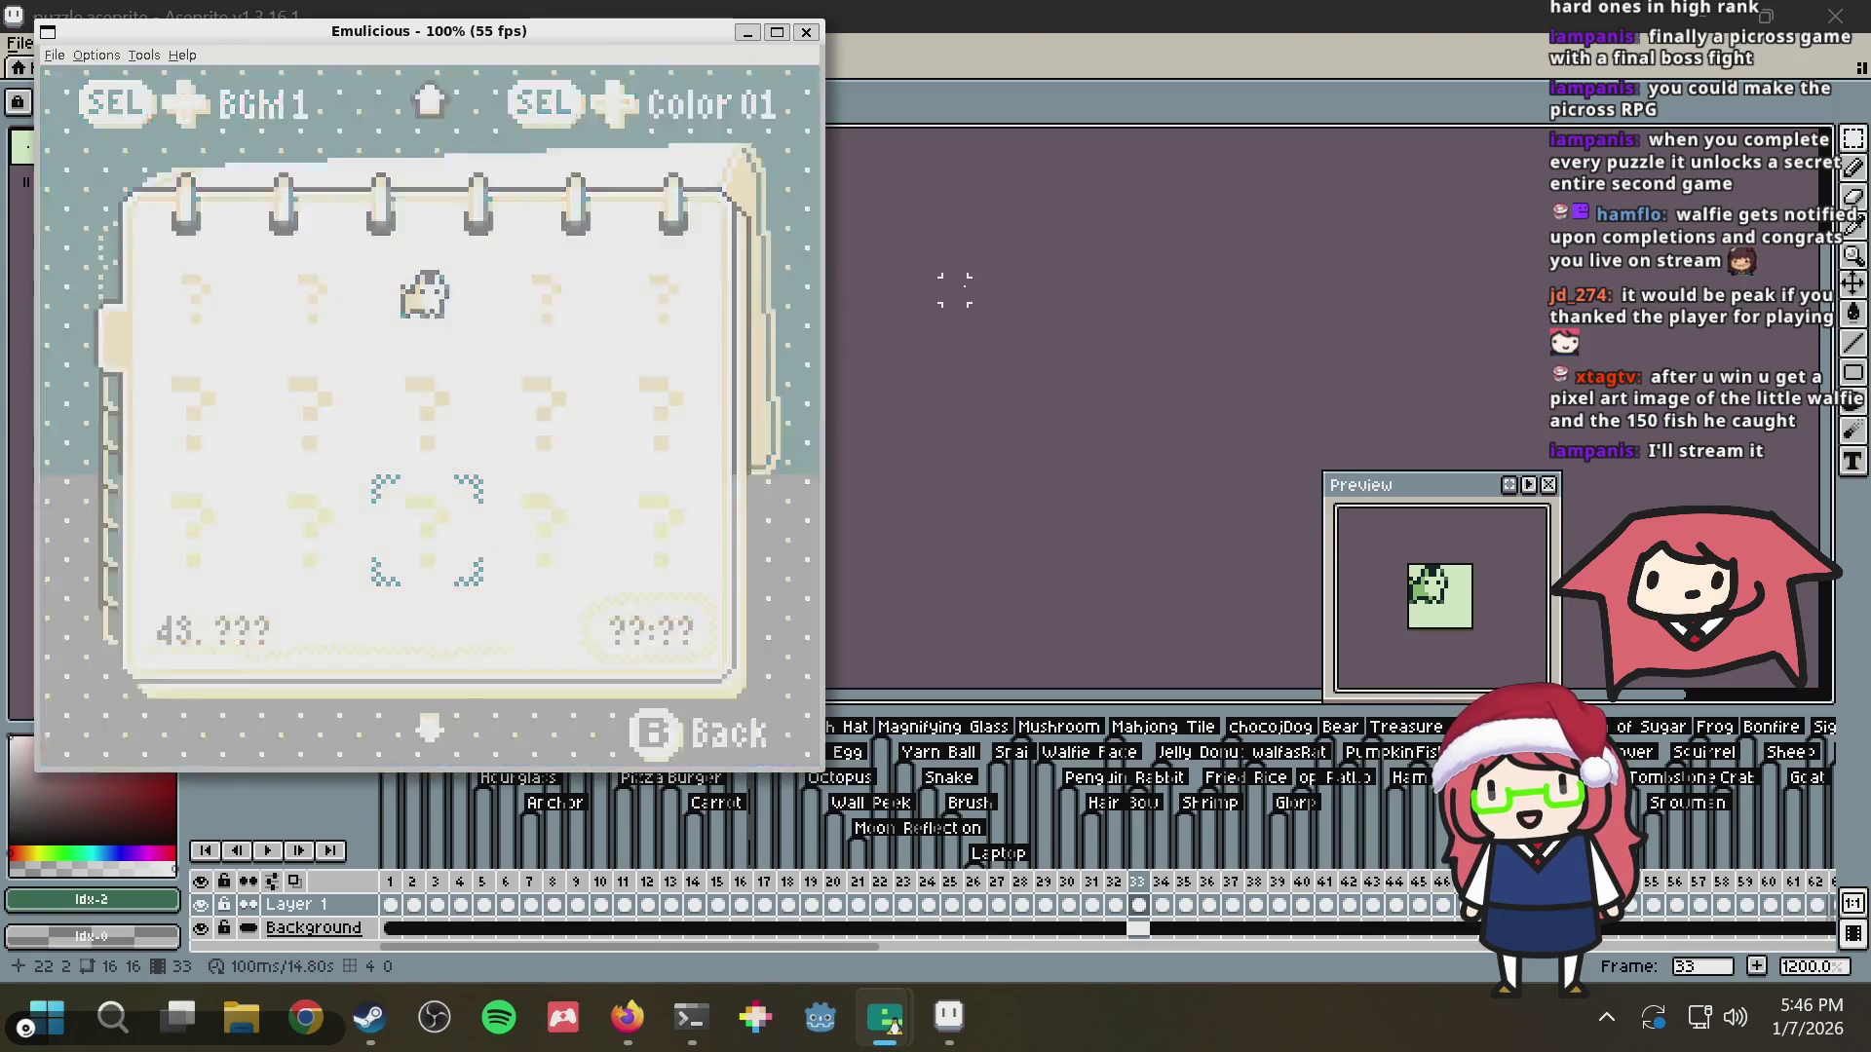
key("Return")
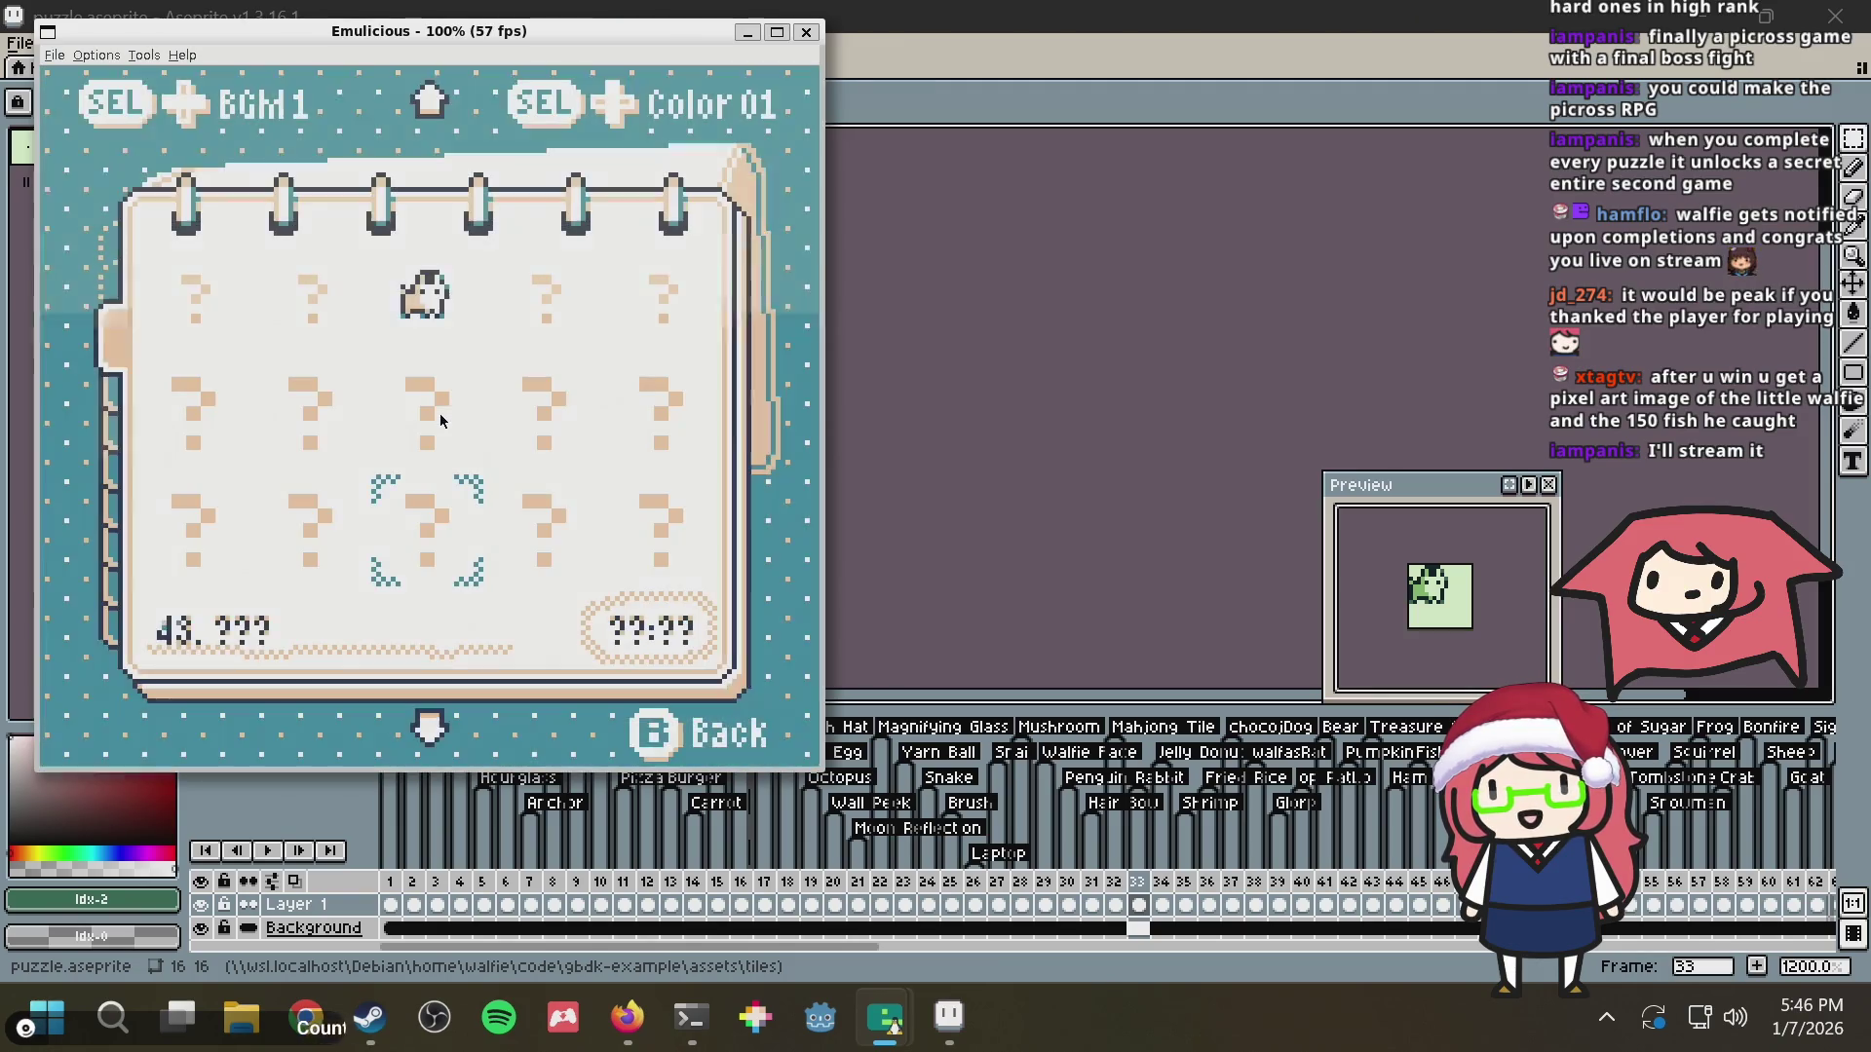
key("z")
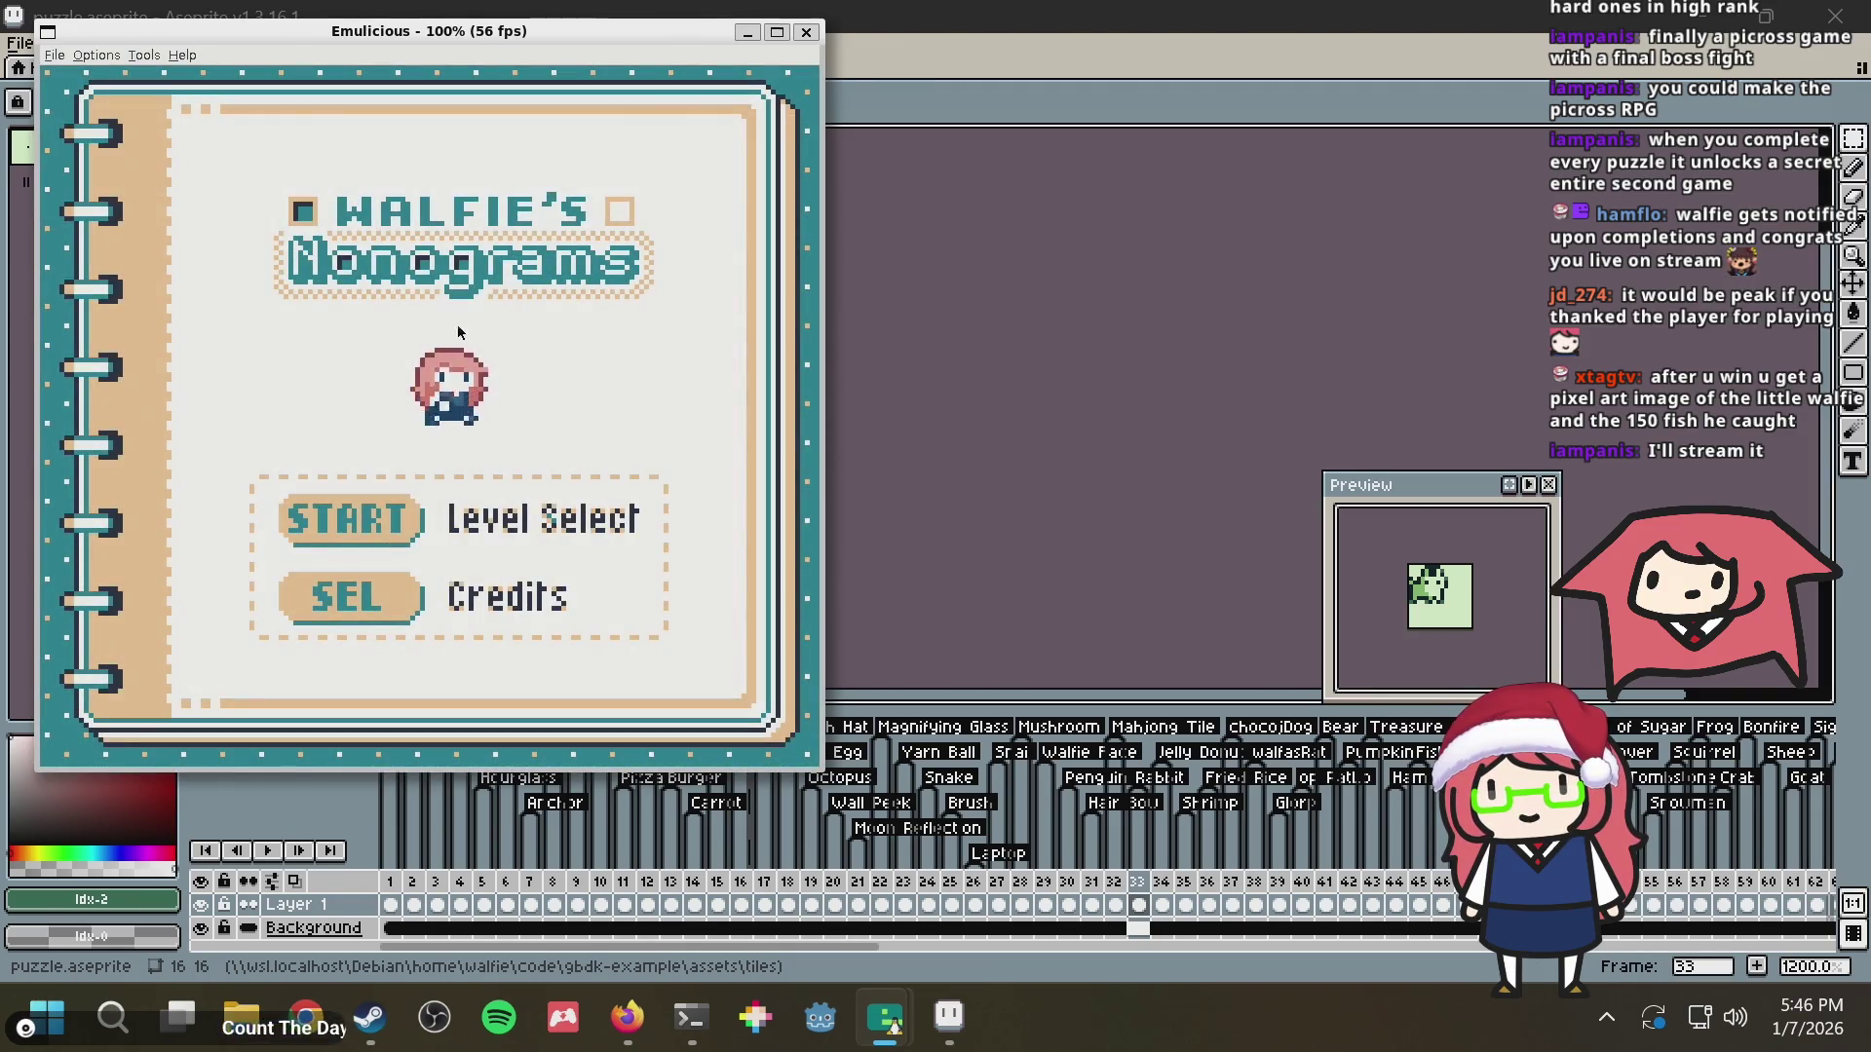
key("Return")
key("z")
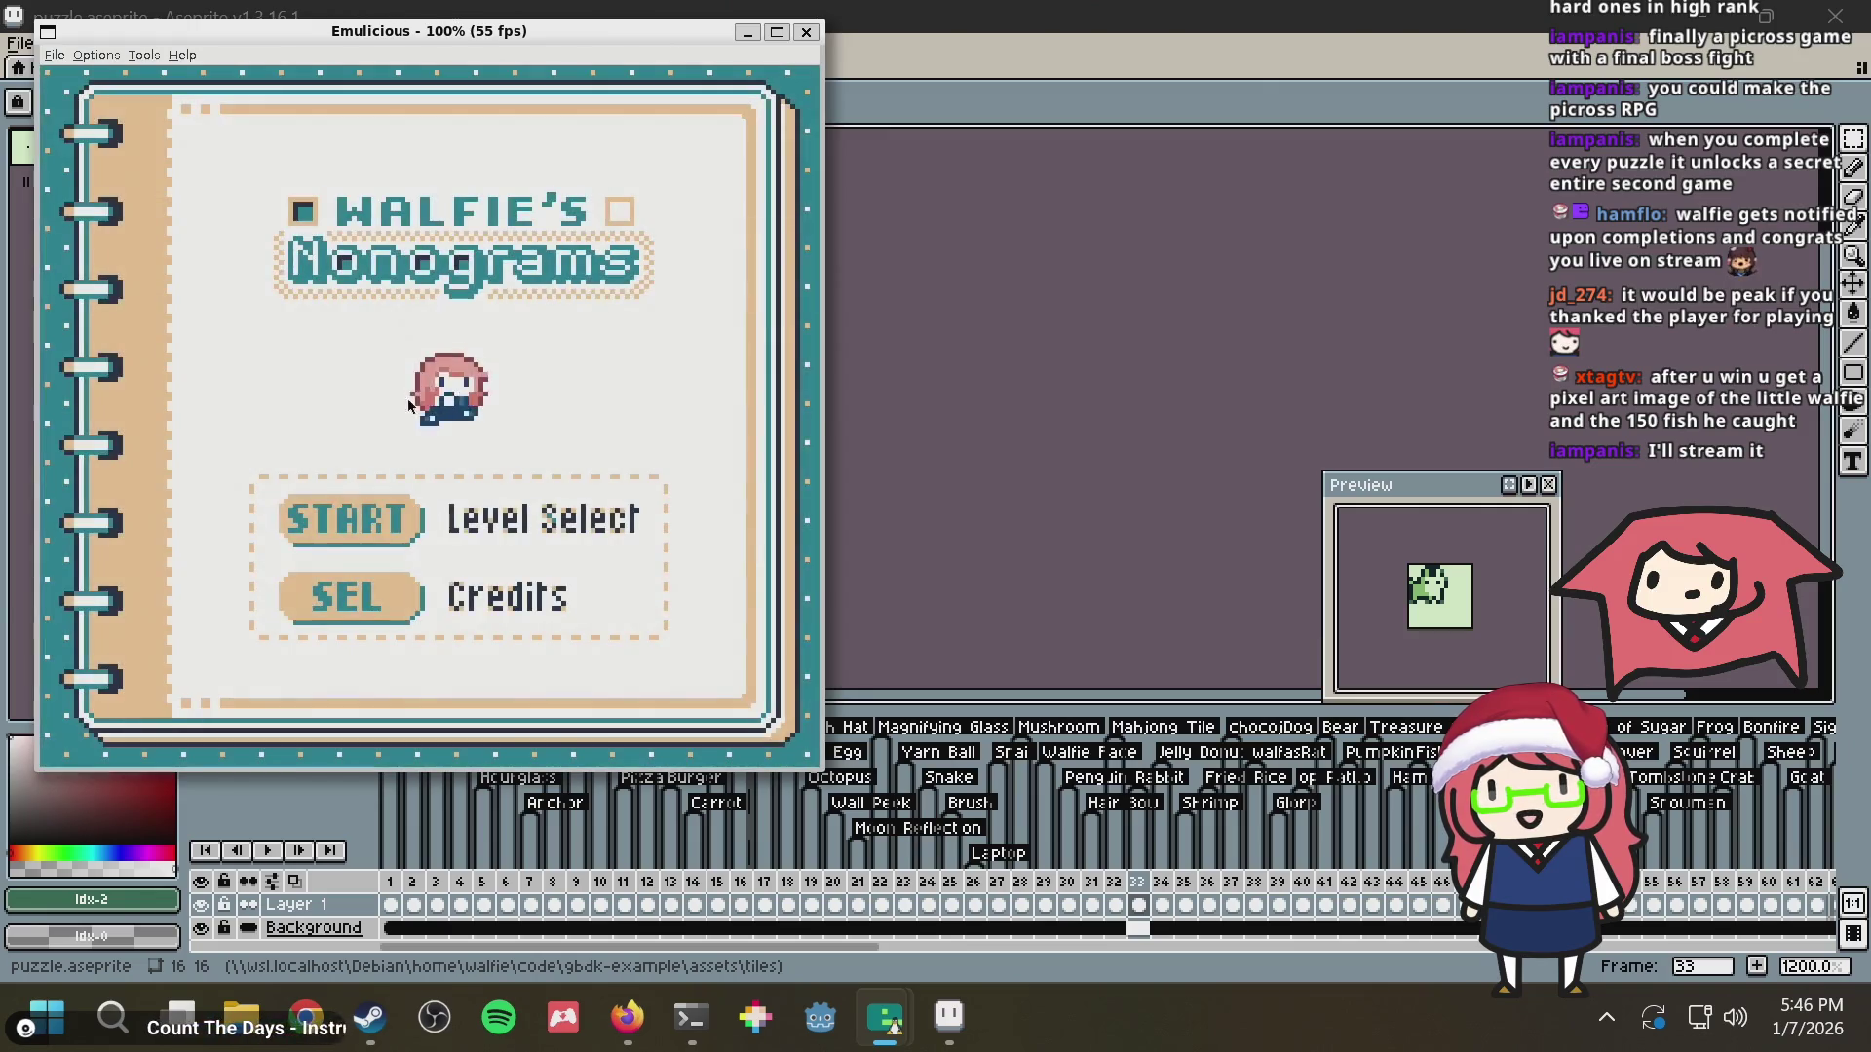
key("Return")
key("z")
key("Return")
key("z")
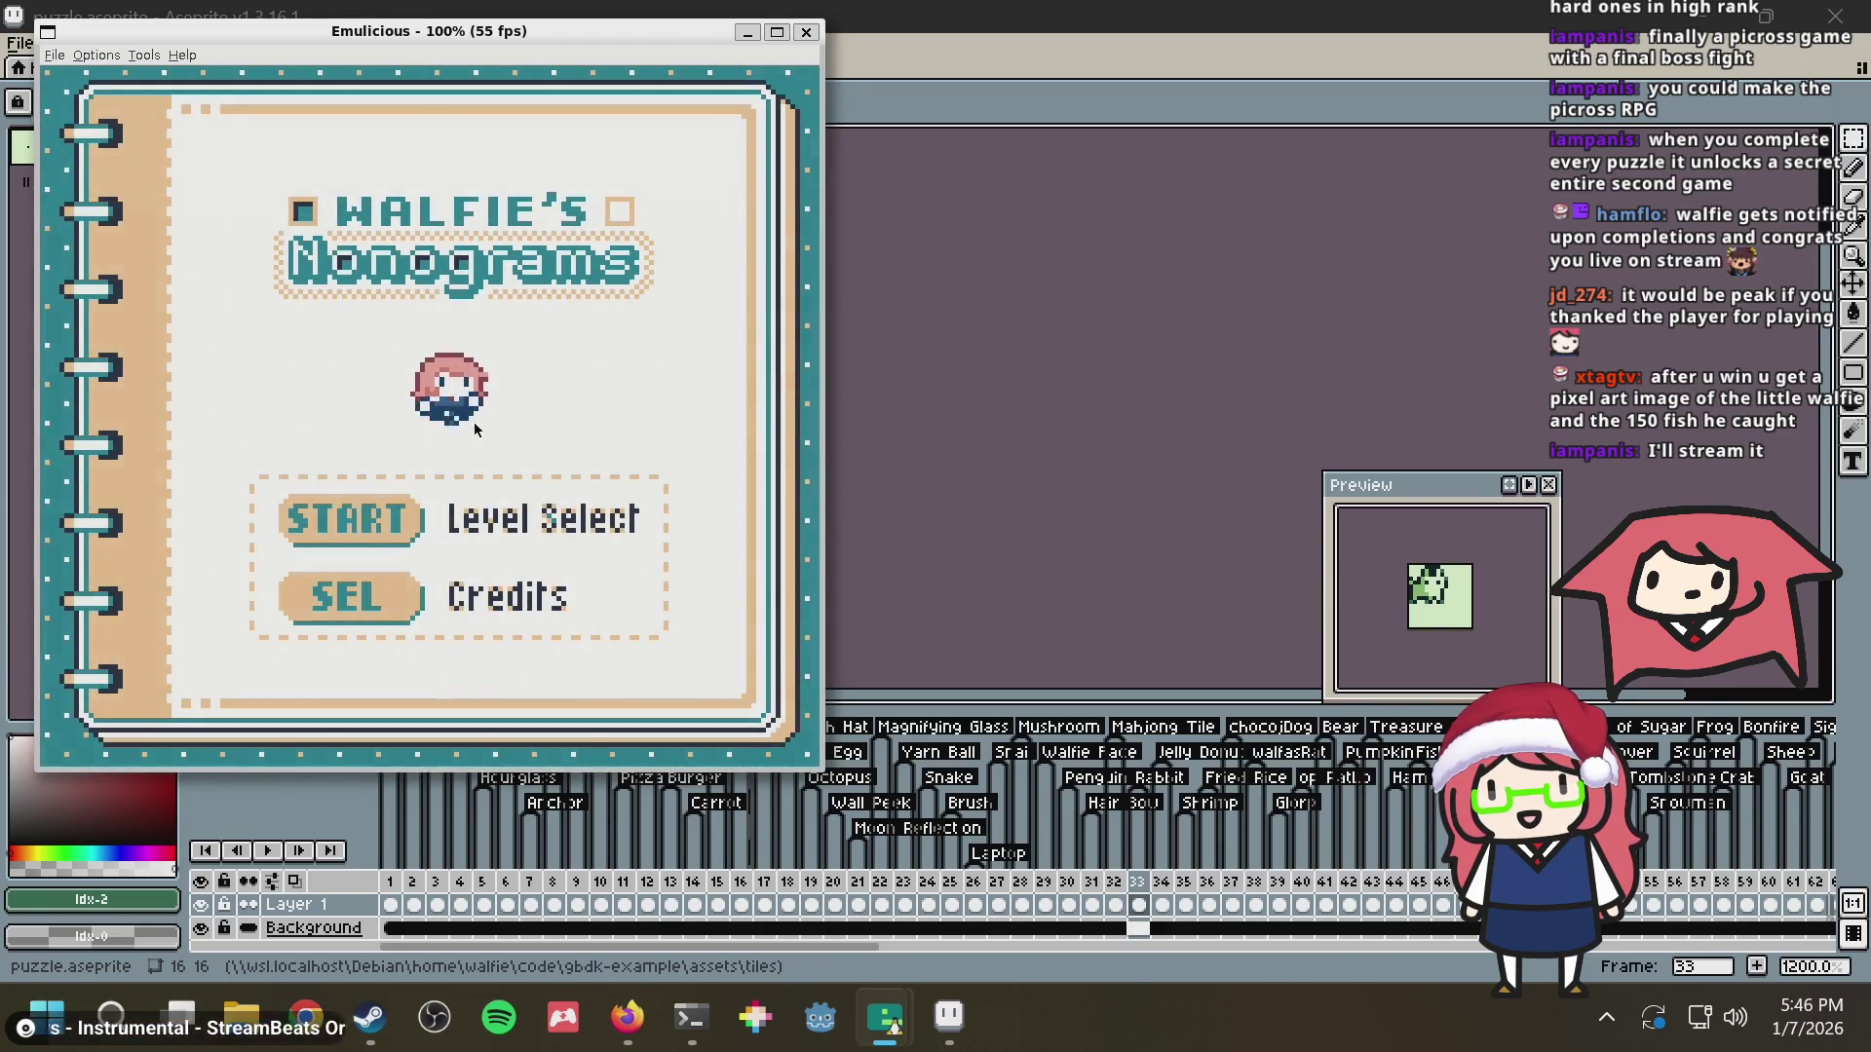
key("Return")
key("z")
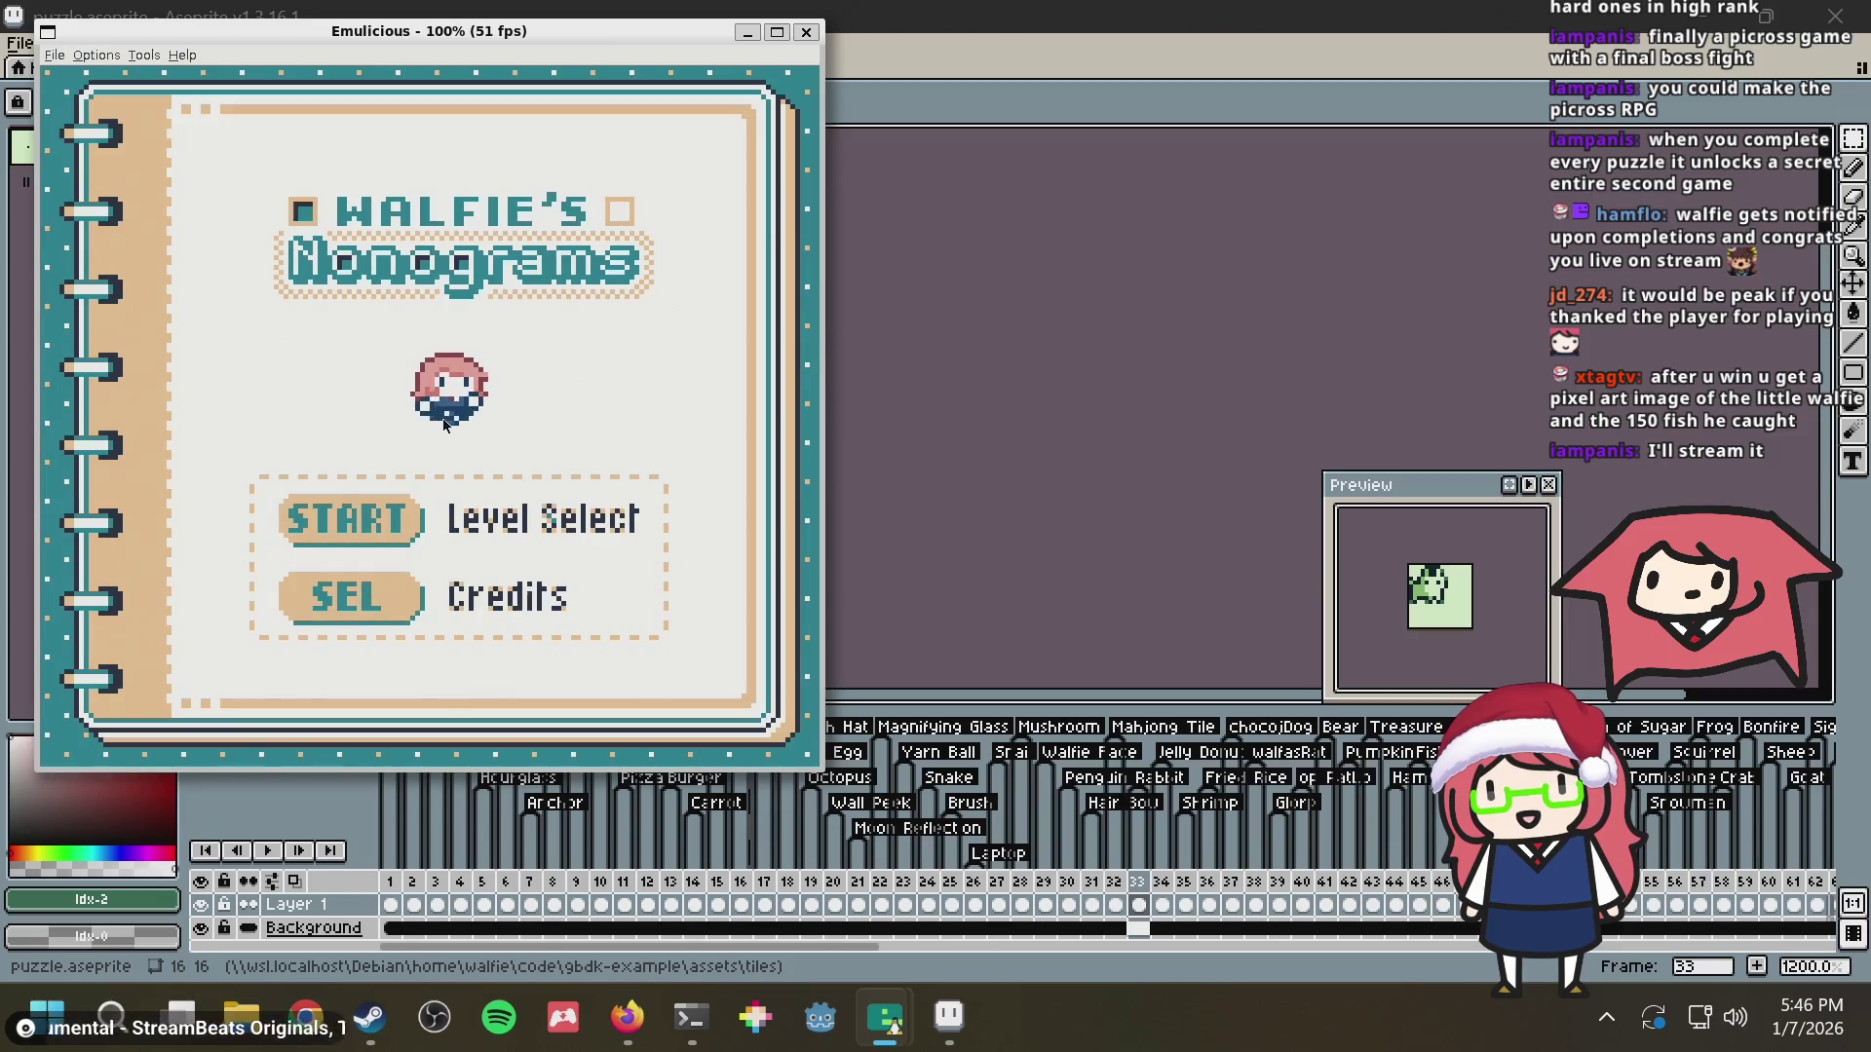
key("Return")
key("z")
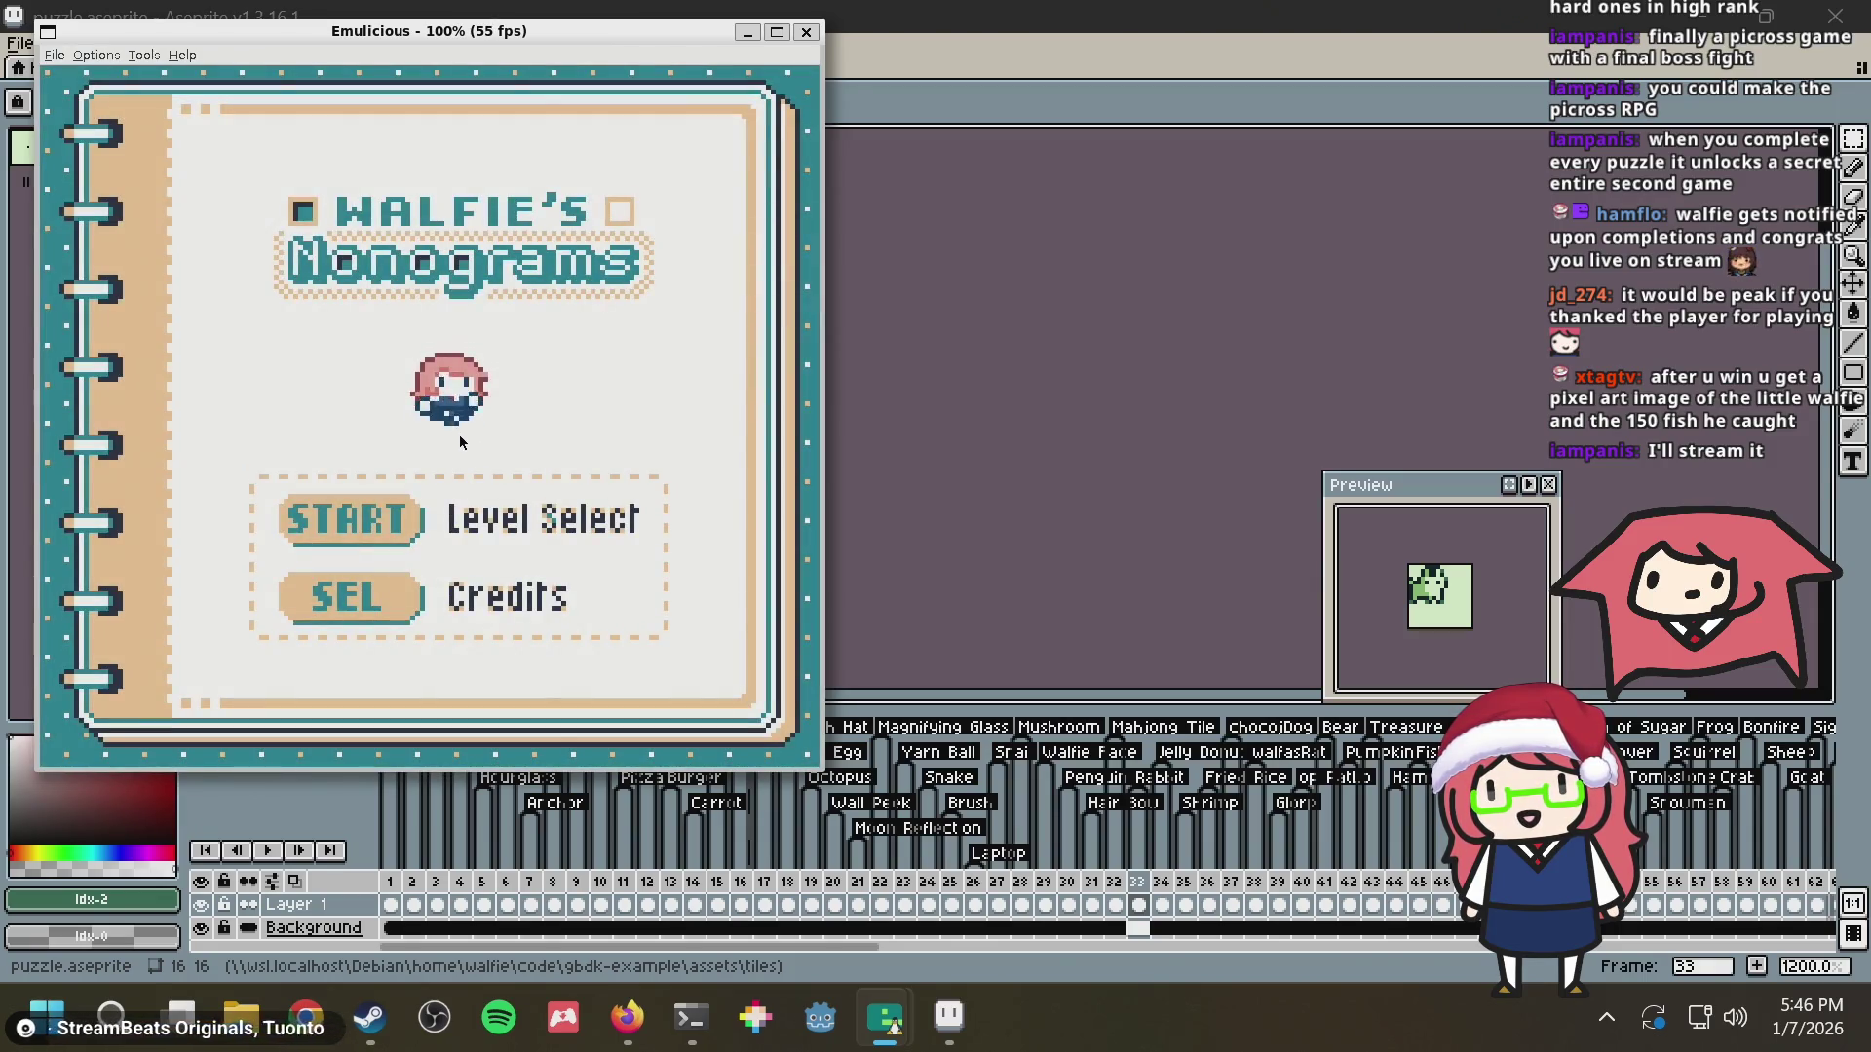
key("Return")
key("z")
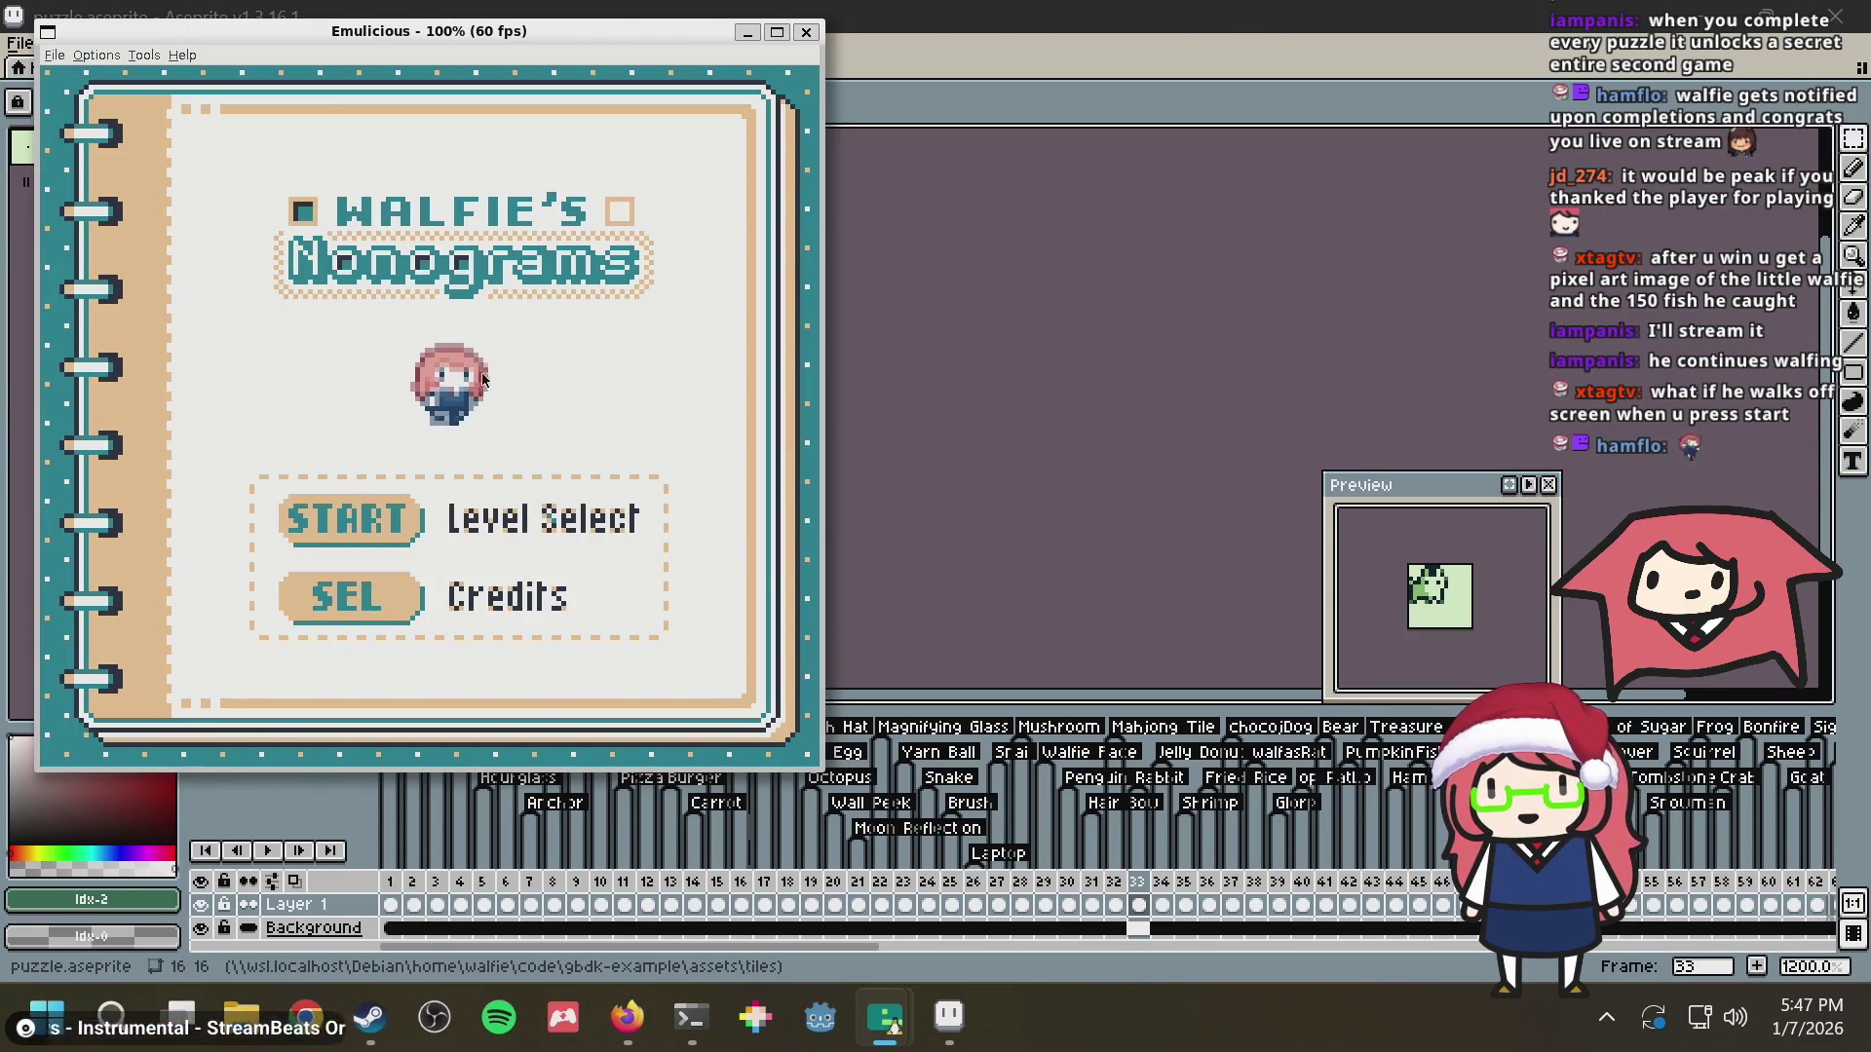
Enter level select and start the level 43 puzzle
key("Return")
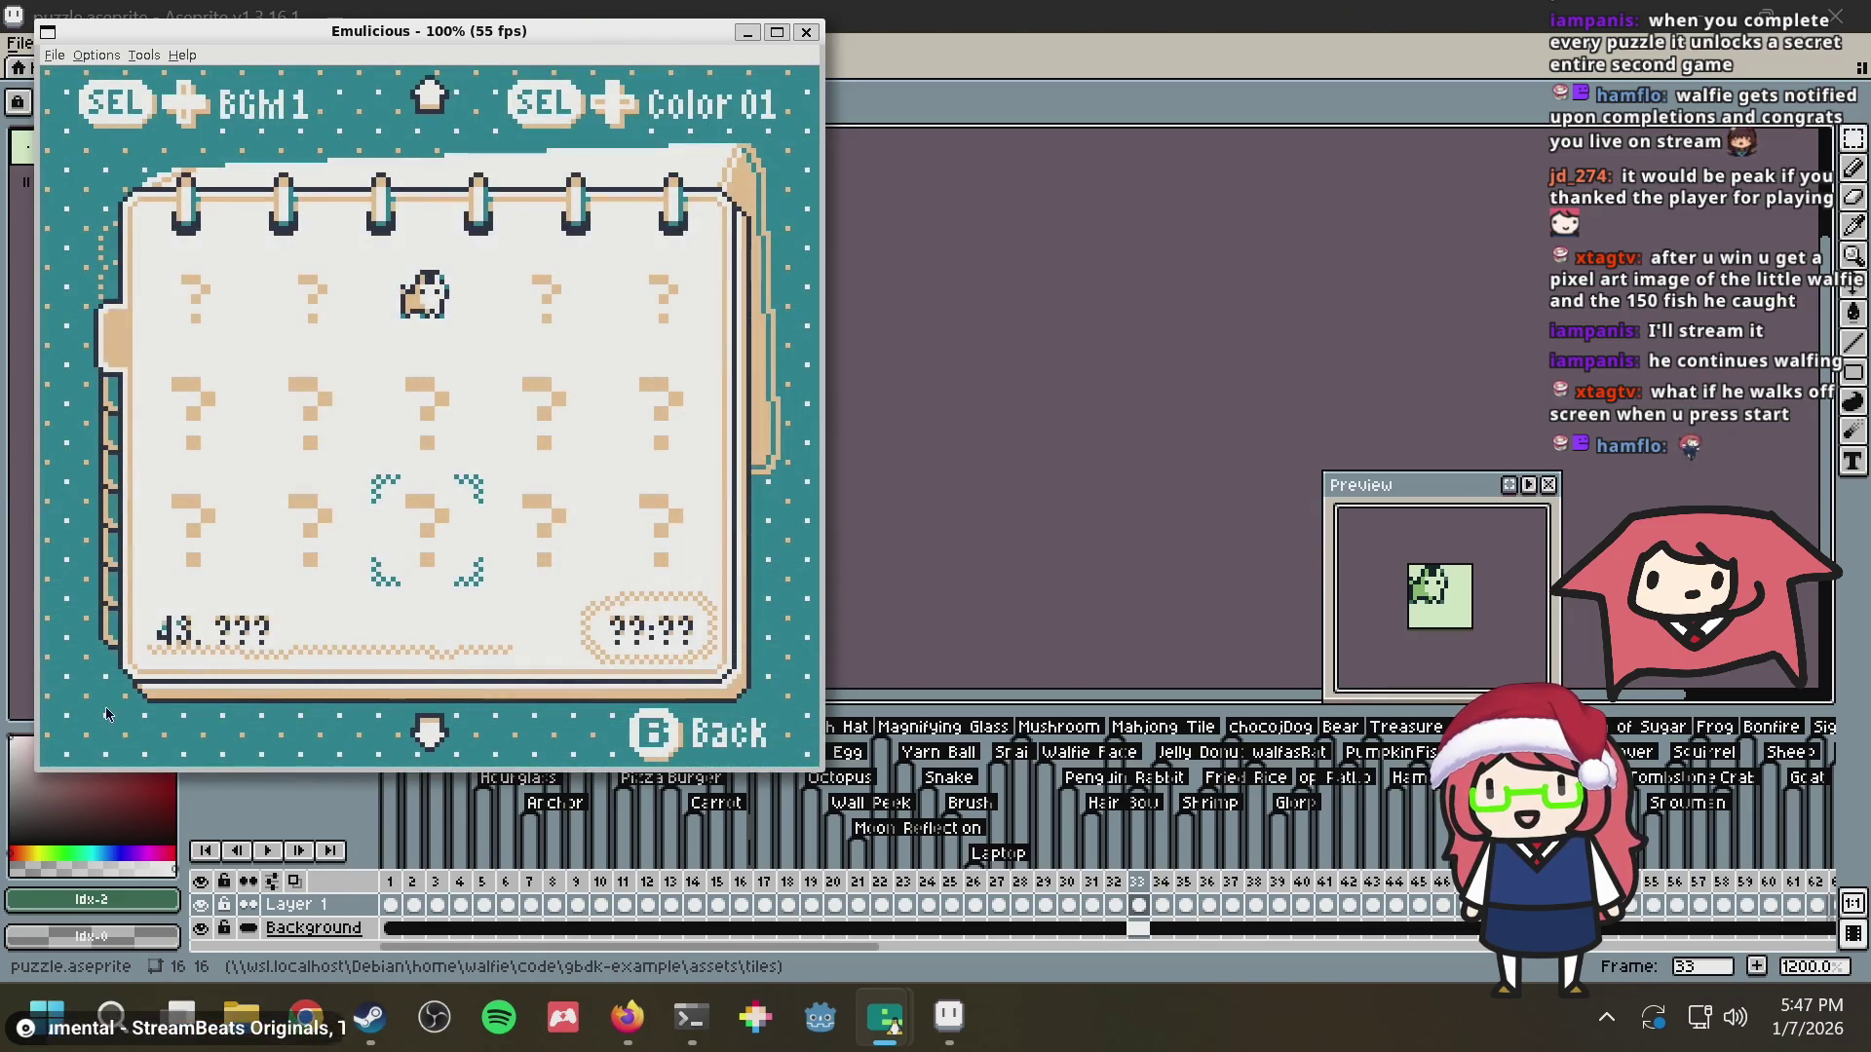
key("Return")
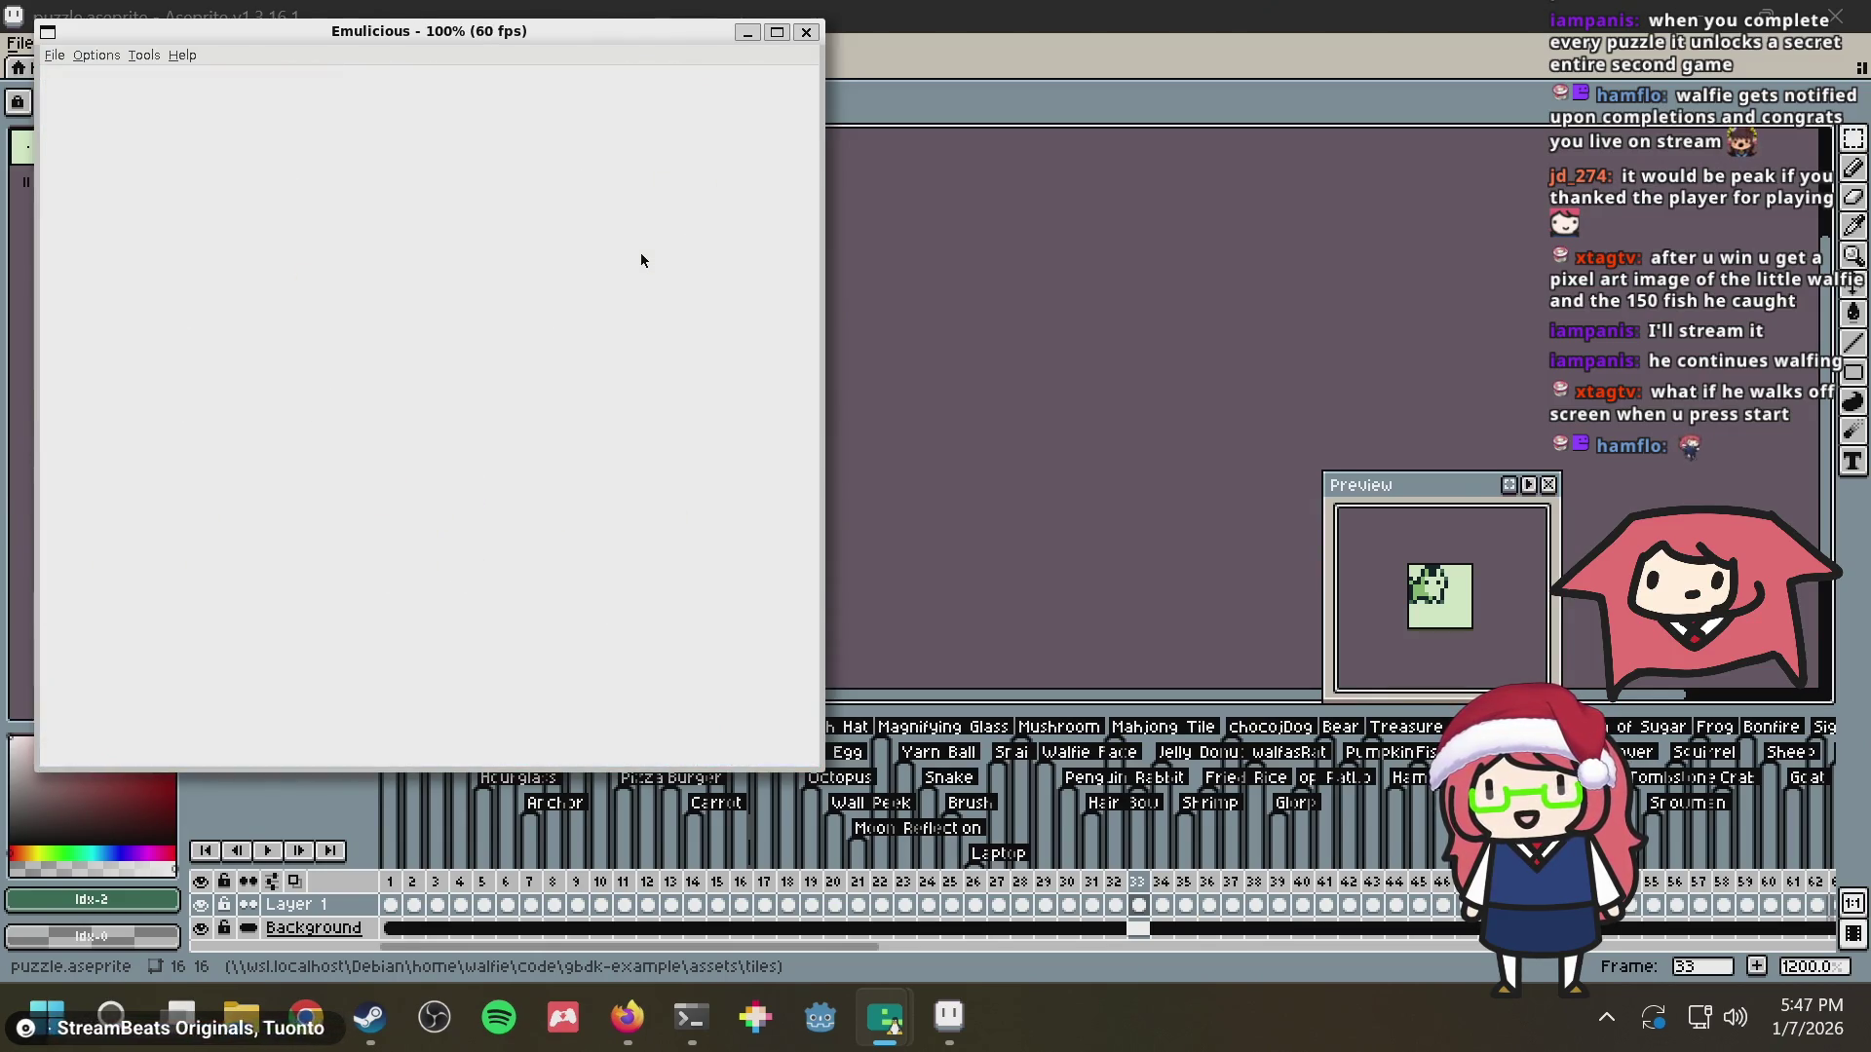
Pause level 43, give up with Yes, and return via the title screen to level select
key("Return")
key("Down")
key("Down")
key("Down")
key("x")
key("Up")
key("x")
key("z")
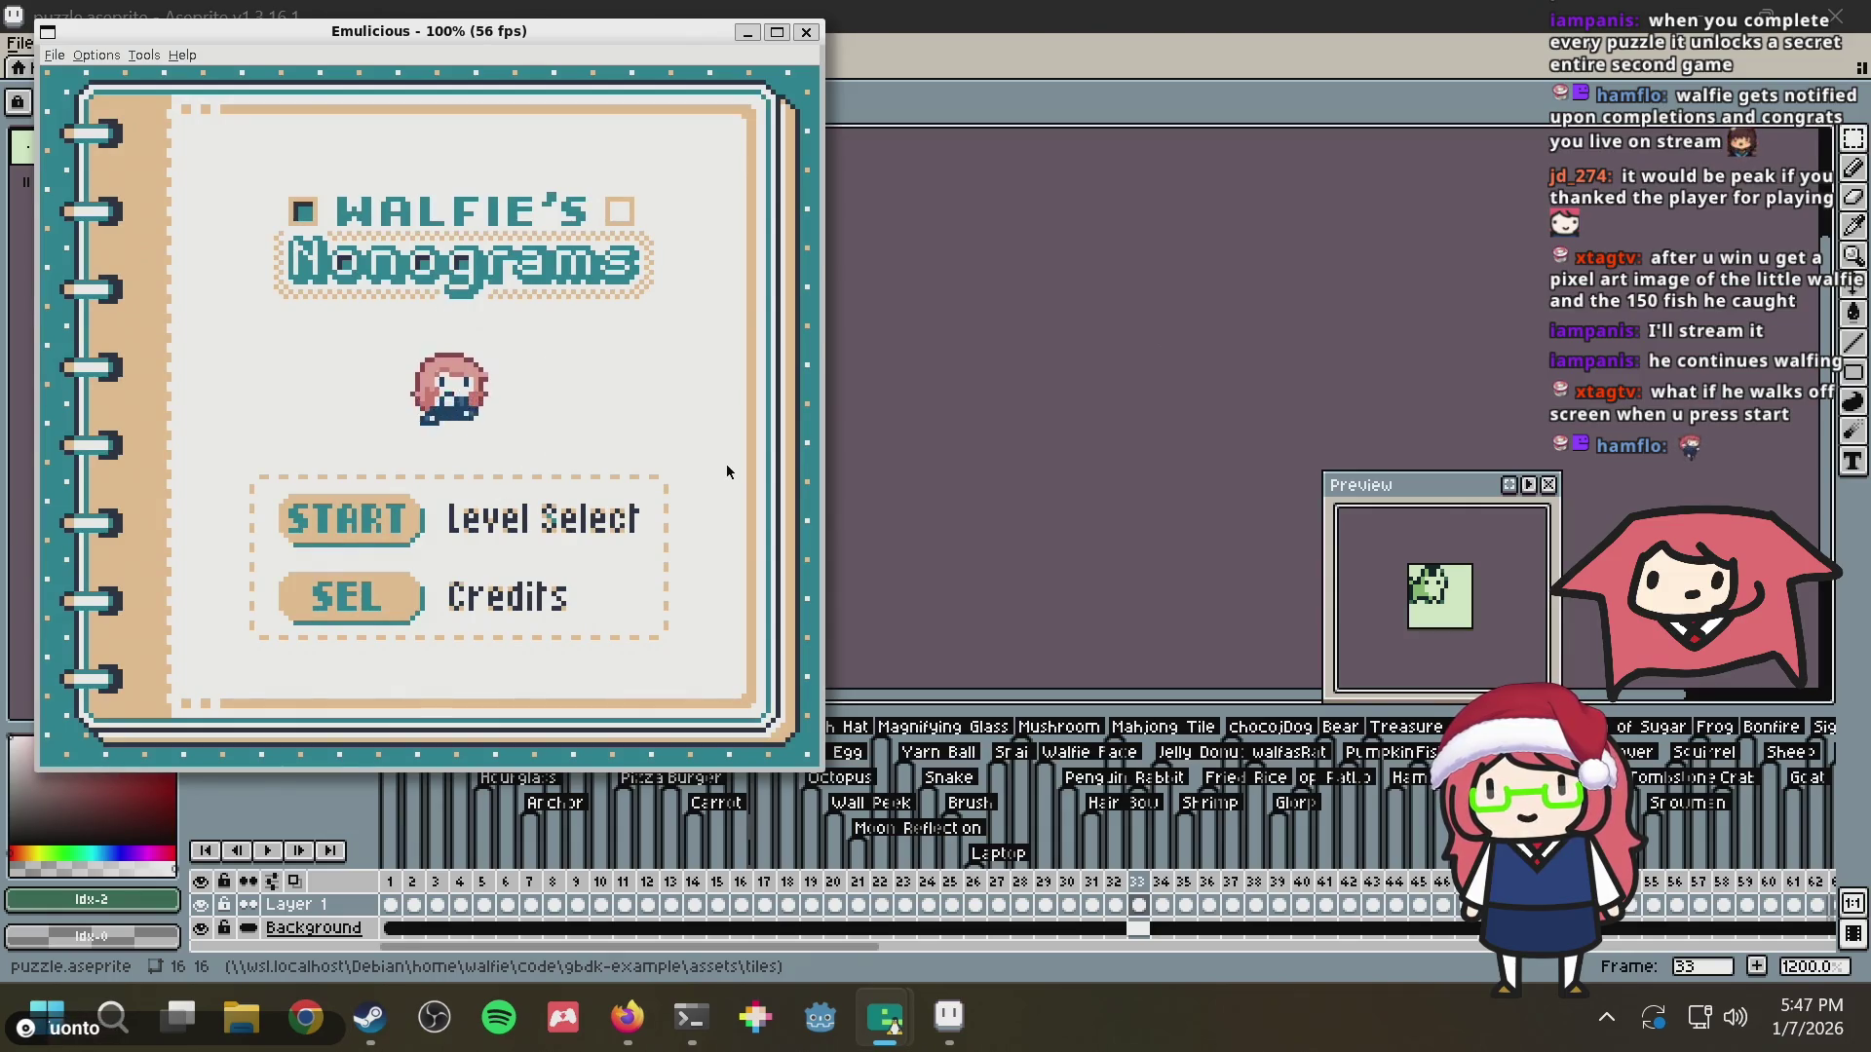
key("Return")
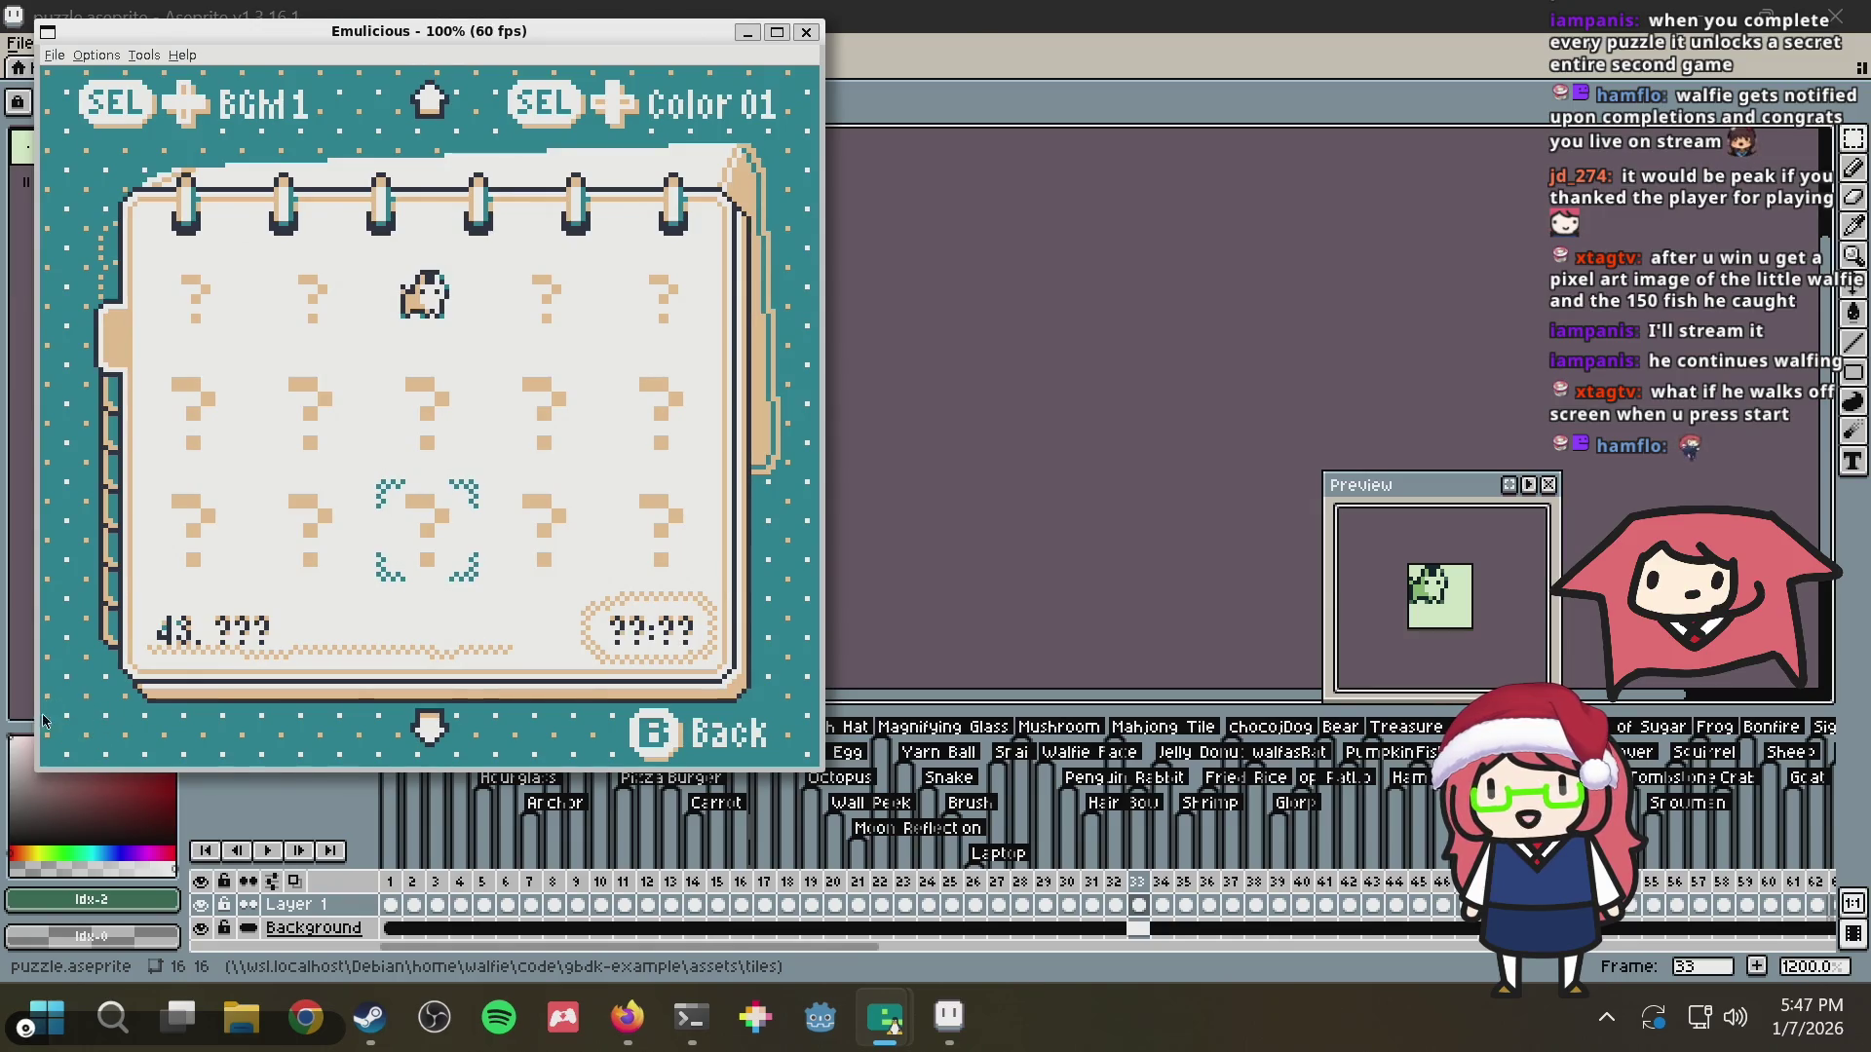
Browse the level-select grid around level 77 and its bottom row
key("Up")
key("Up")
key("Up")
key("Up")
key("Down")
key("Down")
key("Down")
key("Down")
key("Down")
key("Down")
key("Down")
key("Down")
key("Up")
key("Down")
key("Down")
key("Down")
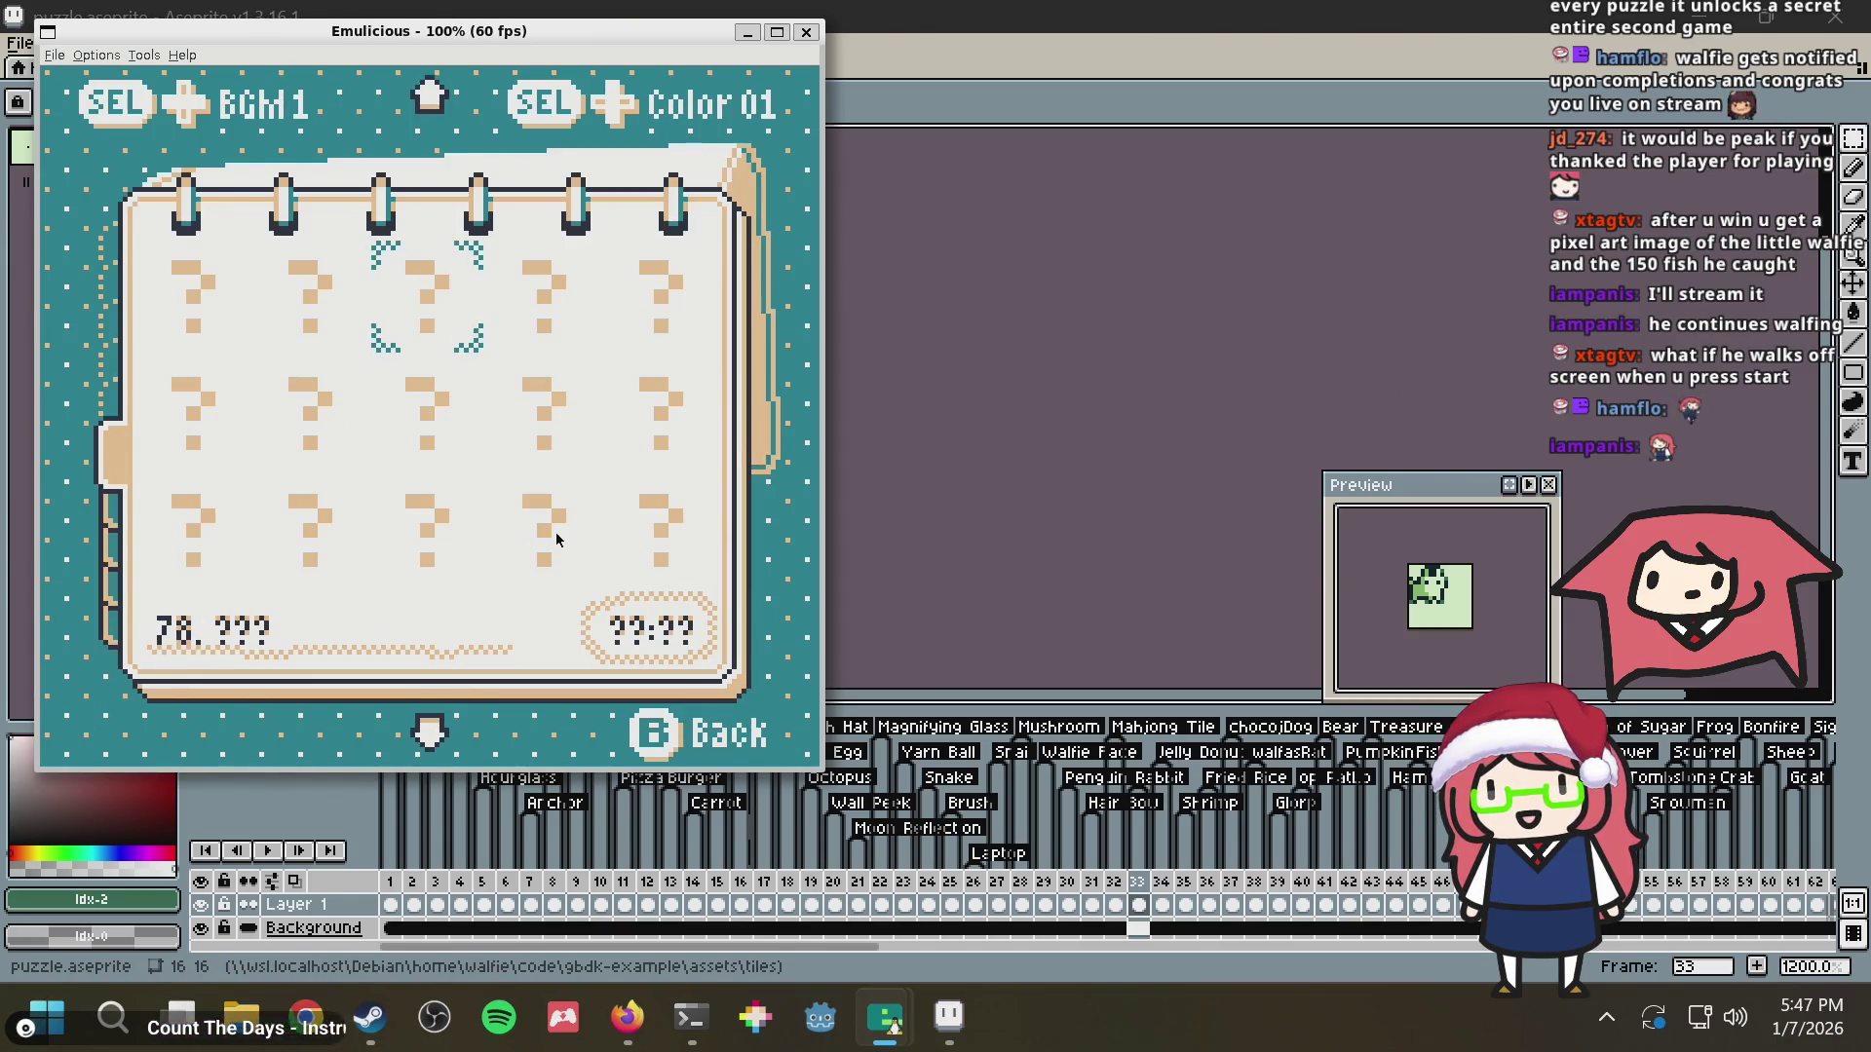
key("Left")
key("Right")
key("Left")
key("Right")
key("Right")
Browse levels 59, 39, 74 and 94, then reset the game to the title screen
key("Up")
key("Up")
key("Up")
key("Up")
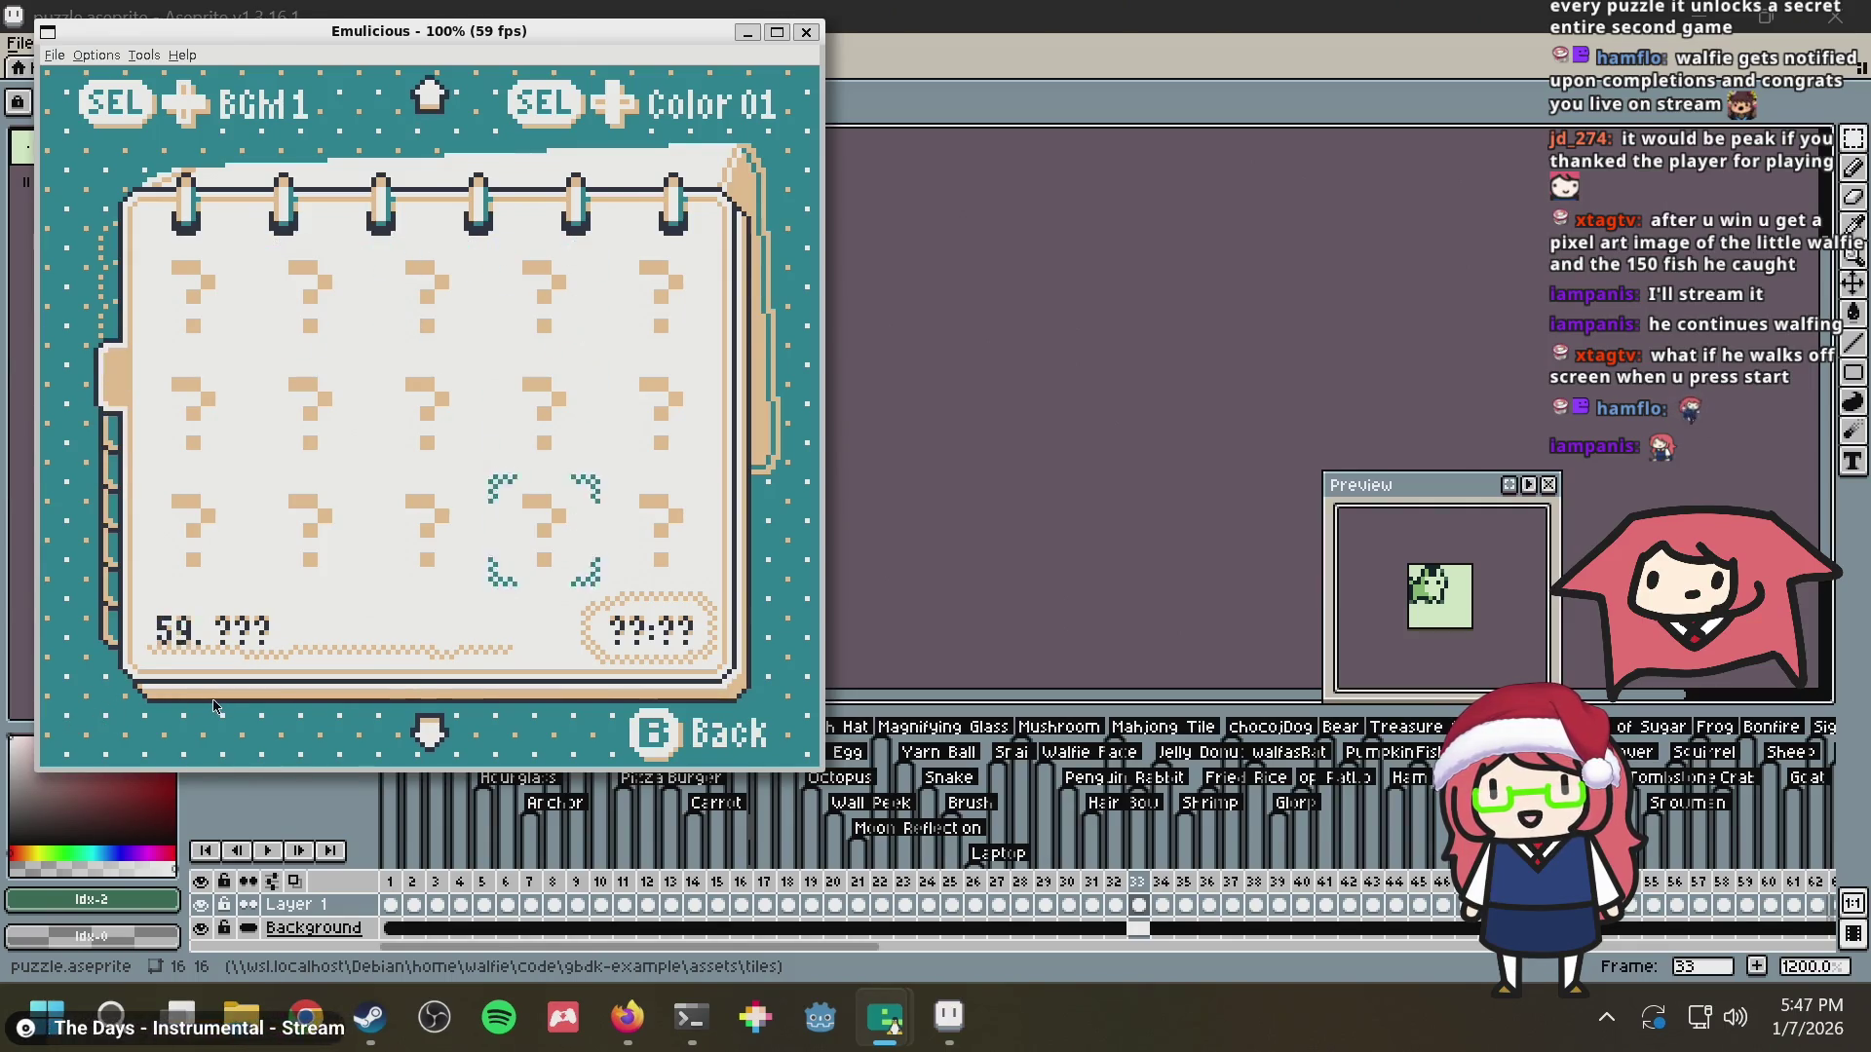
key("Up")
key("Up")
key("Up")
key("Up")
key("Down")
key("Down")
key("Down")
key("Down")
key("Down")
key("Down")
key("Down")
key("Down")
key("Down")
key("Down")
key("Down")
key("Down")
key("Up")
key("Up")
key("Up")
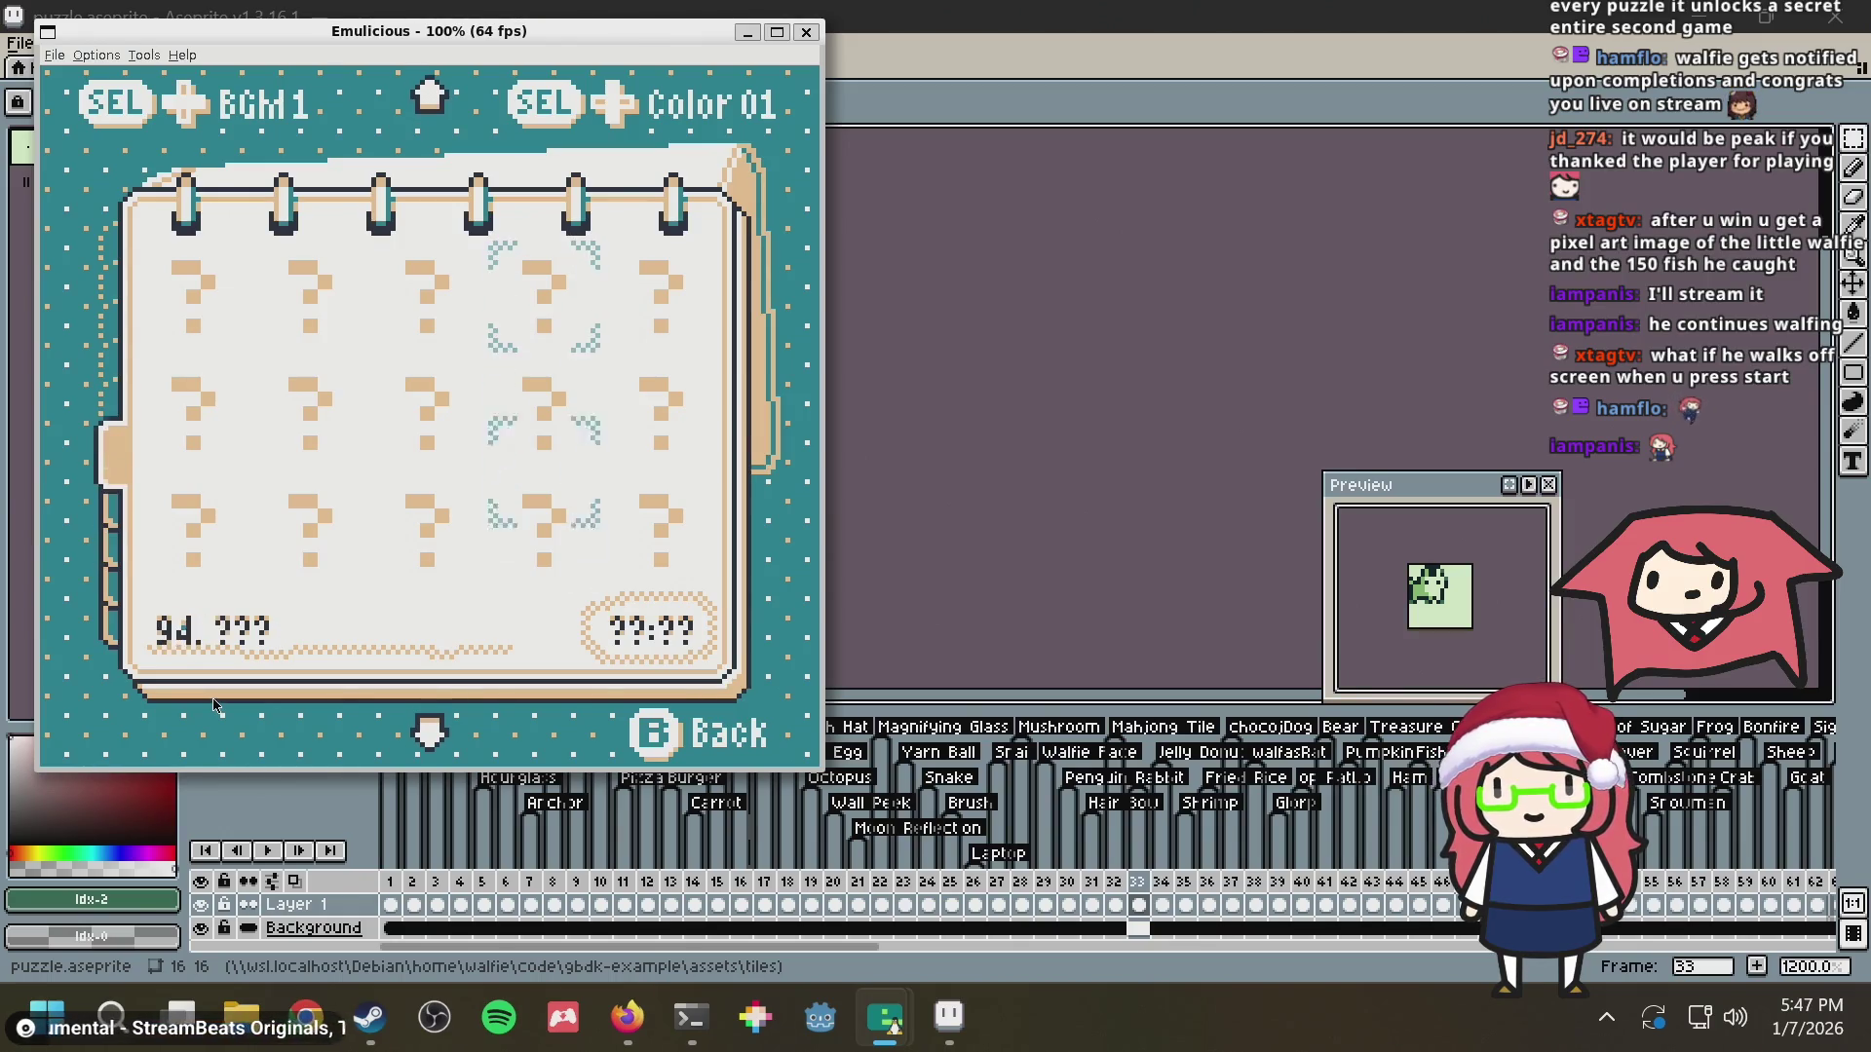
key("Up")
key("Up")
key("Up")
key("Up")
key("Up")
key("Up")
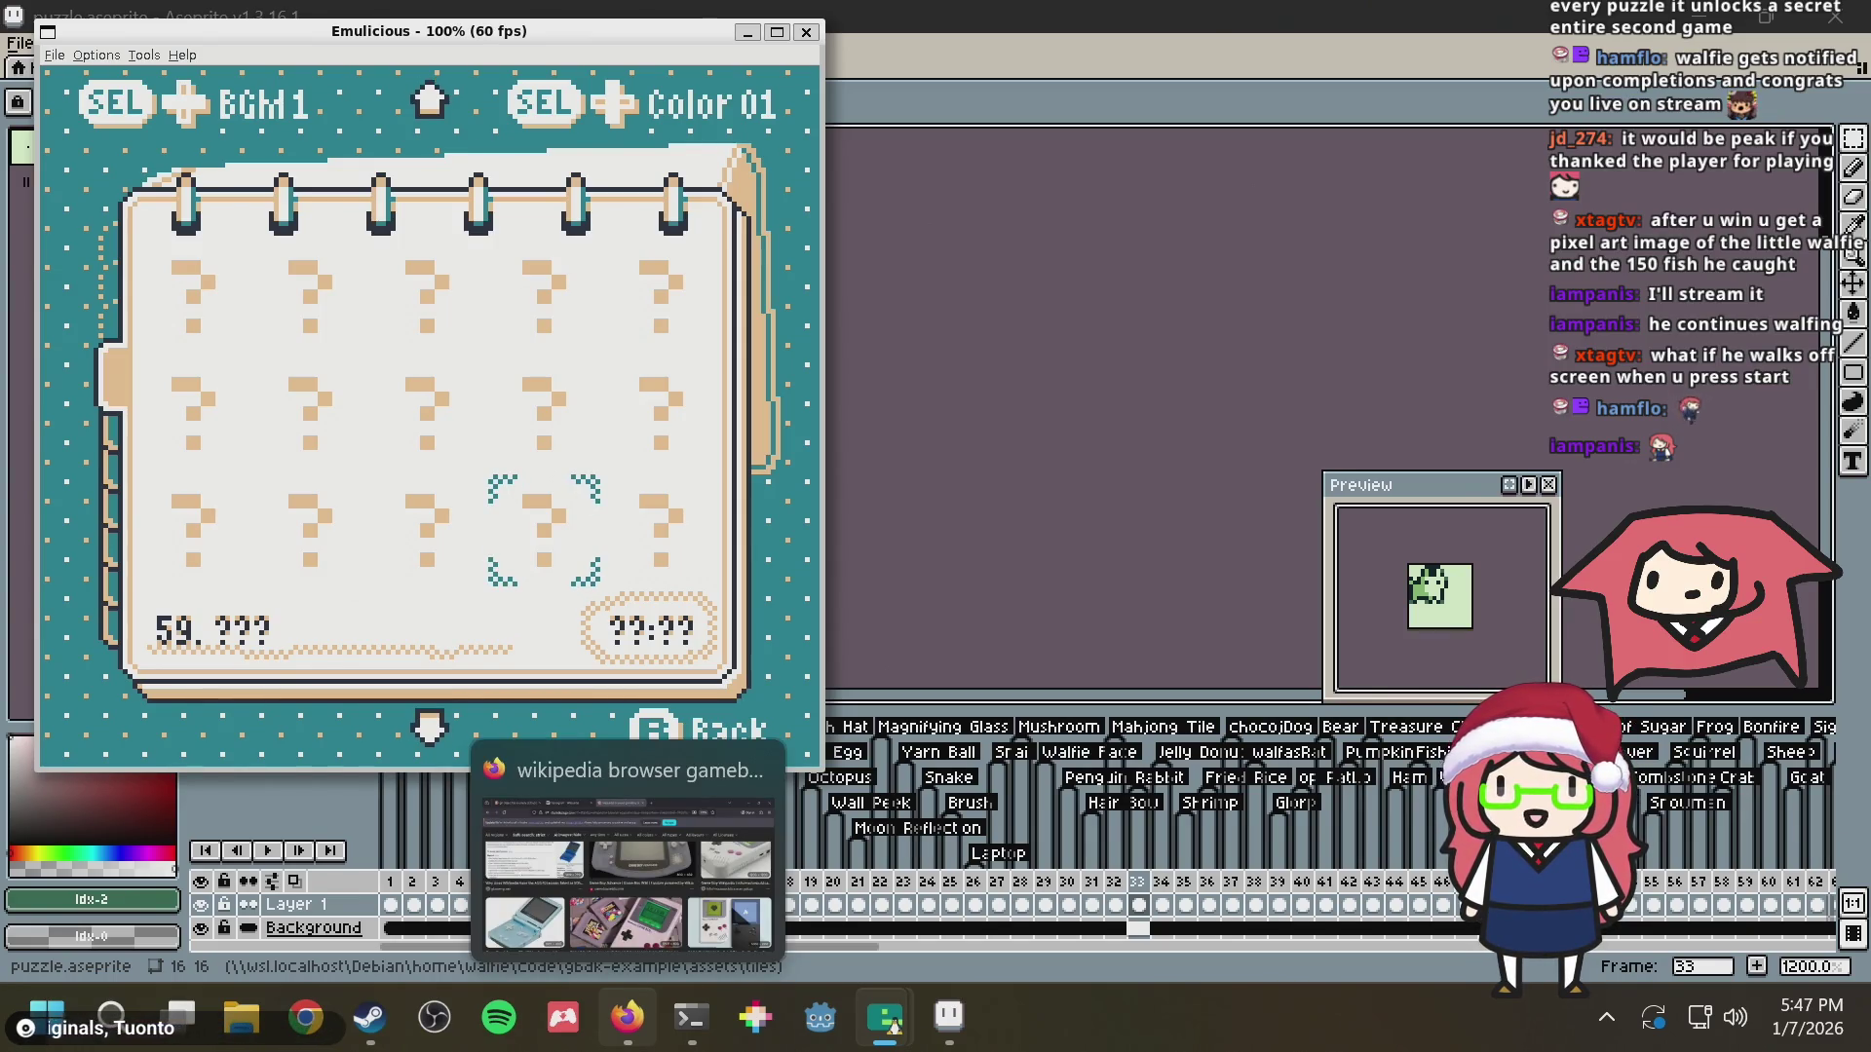
key("Return")
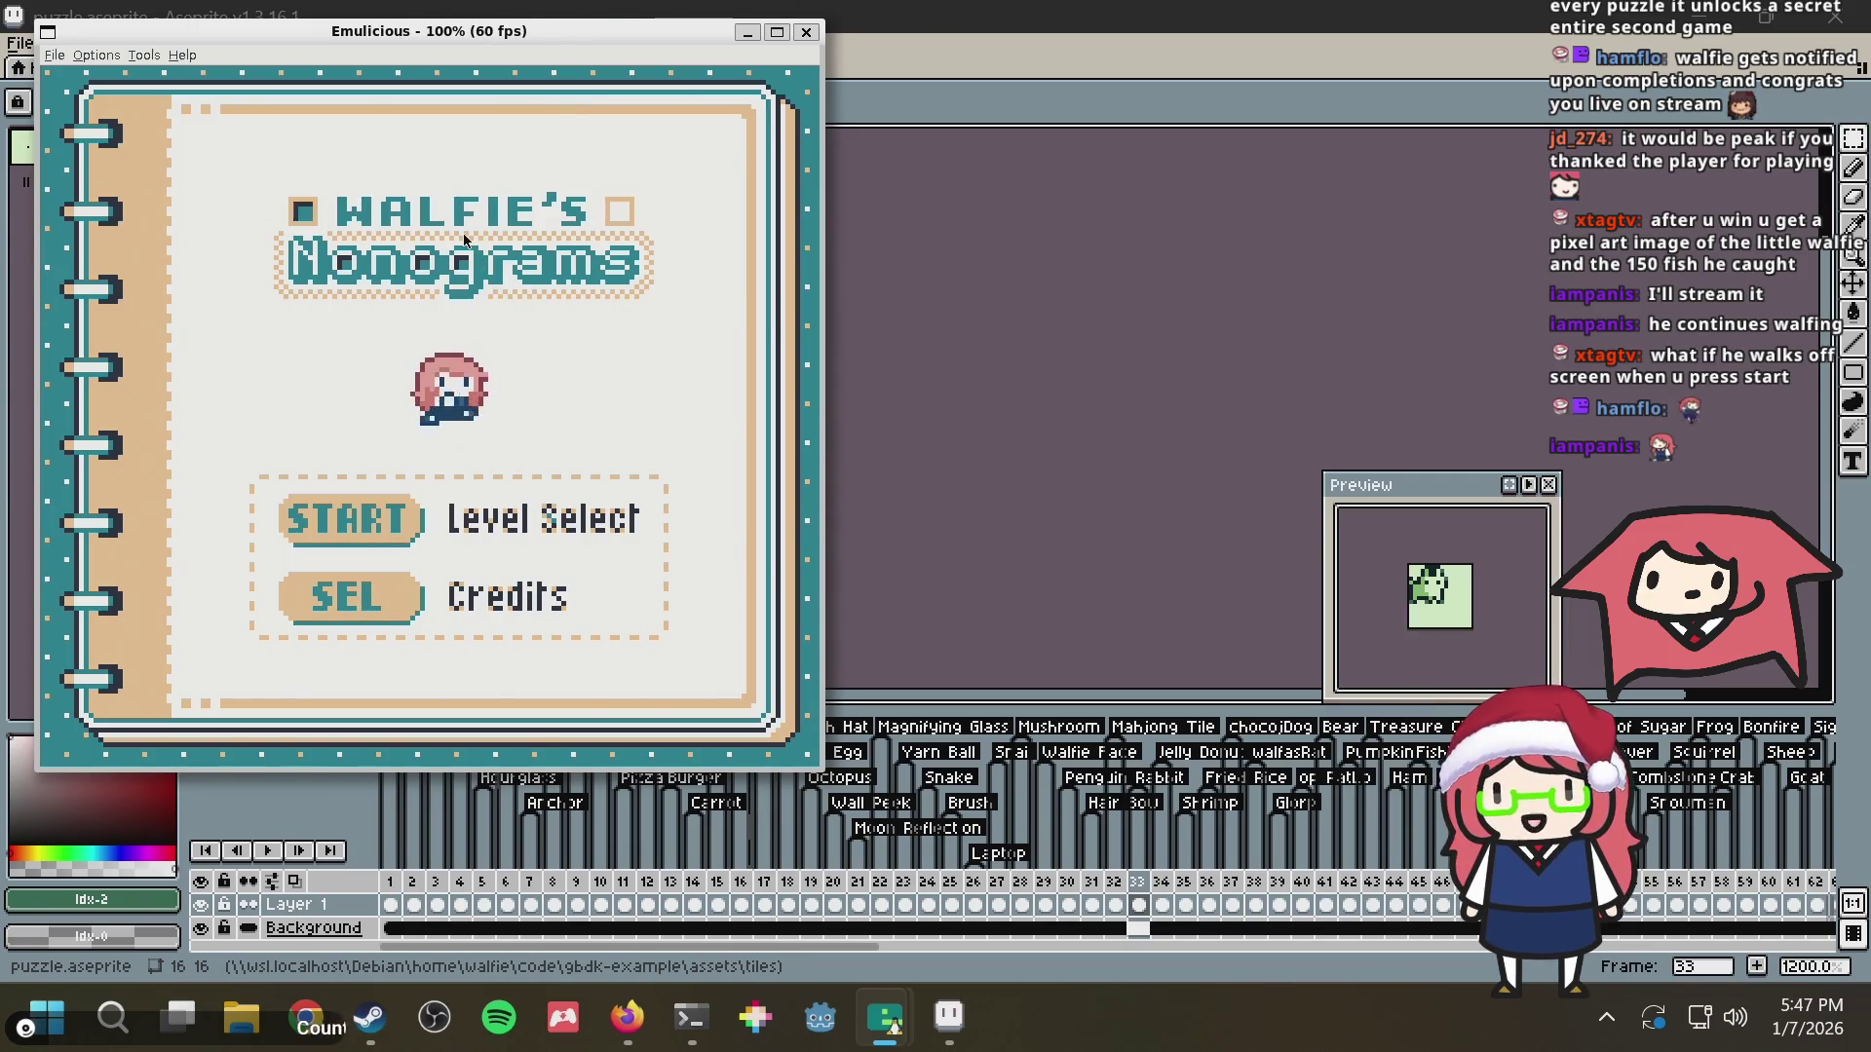
Show the game's credits, then bring Aseprite's puzzle.aseprite to the front
key("shift")
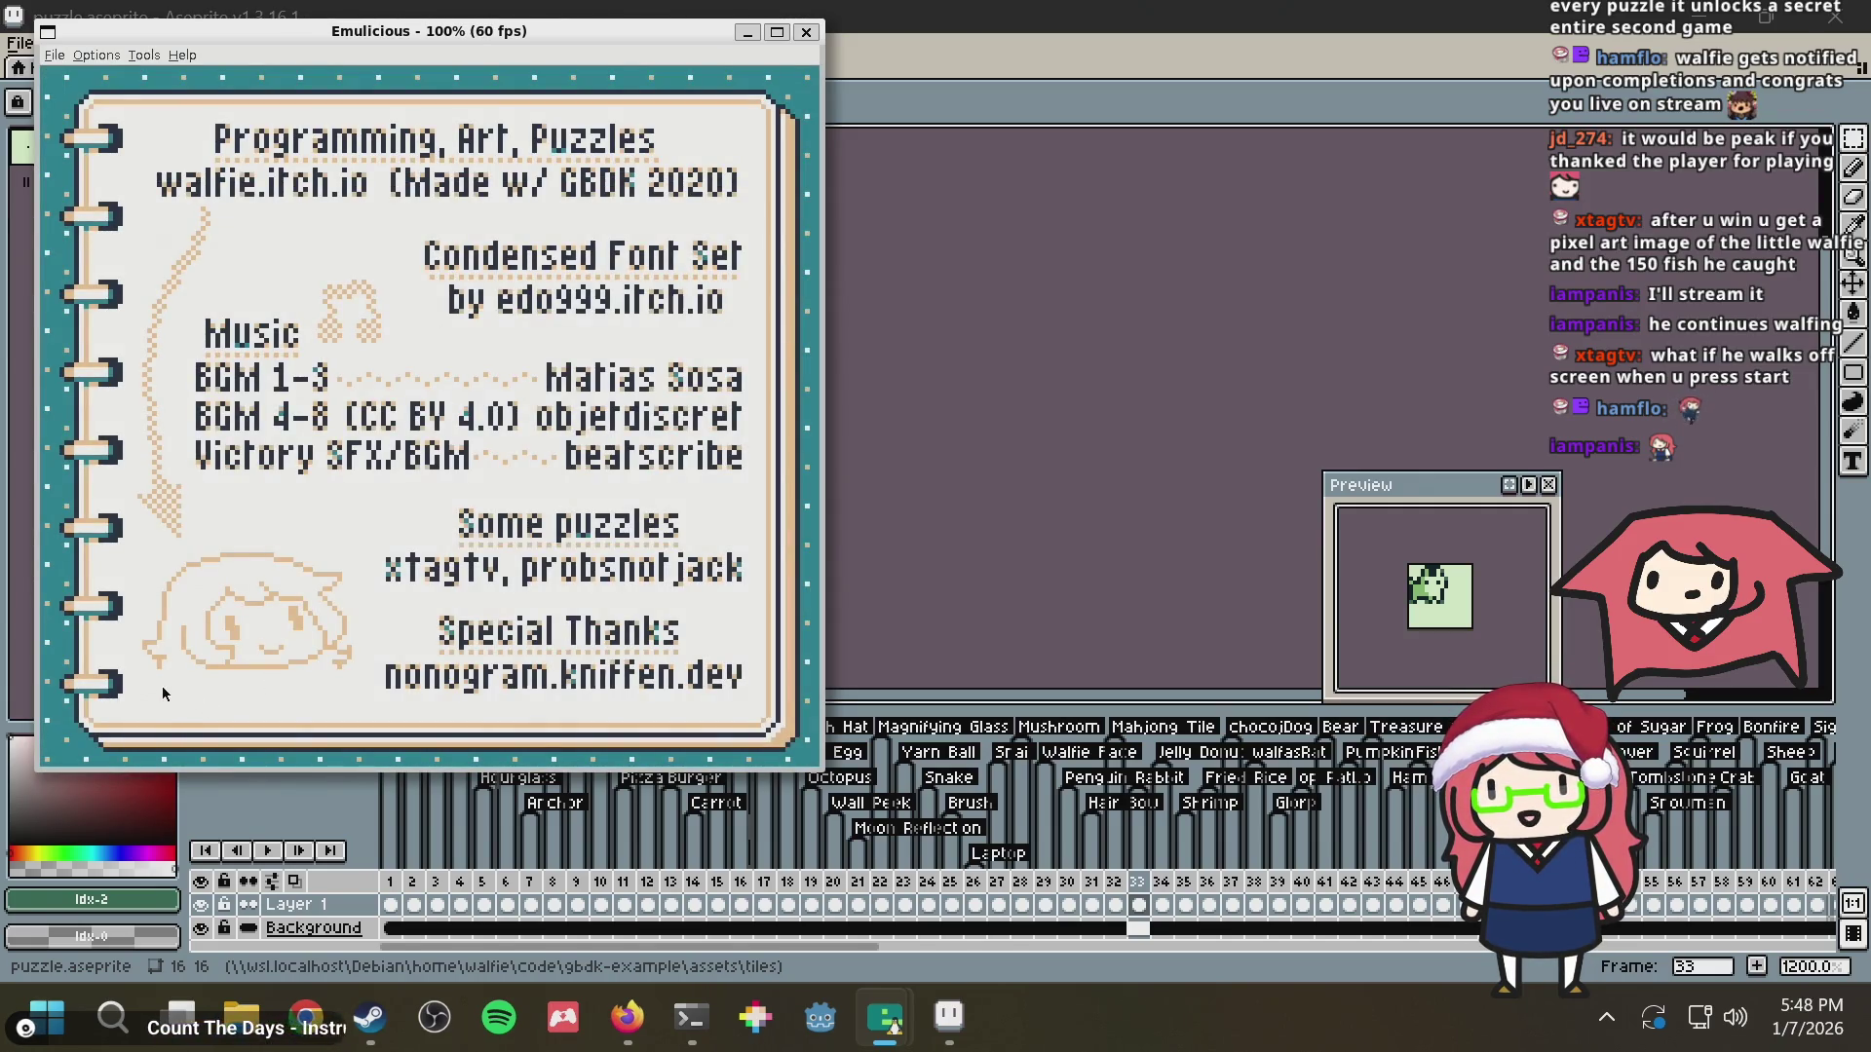
key("alt+Tab")
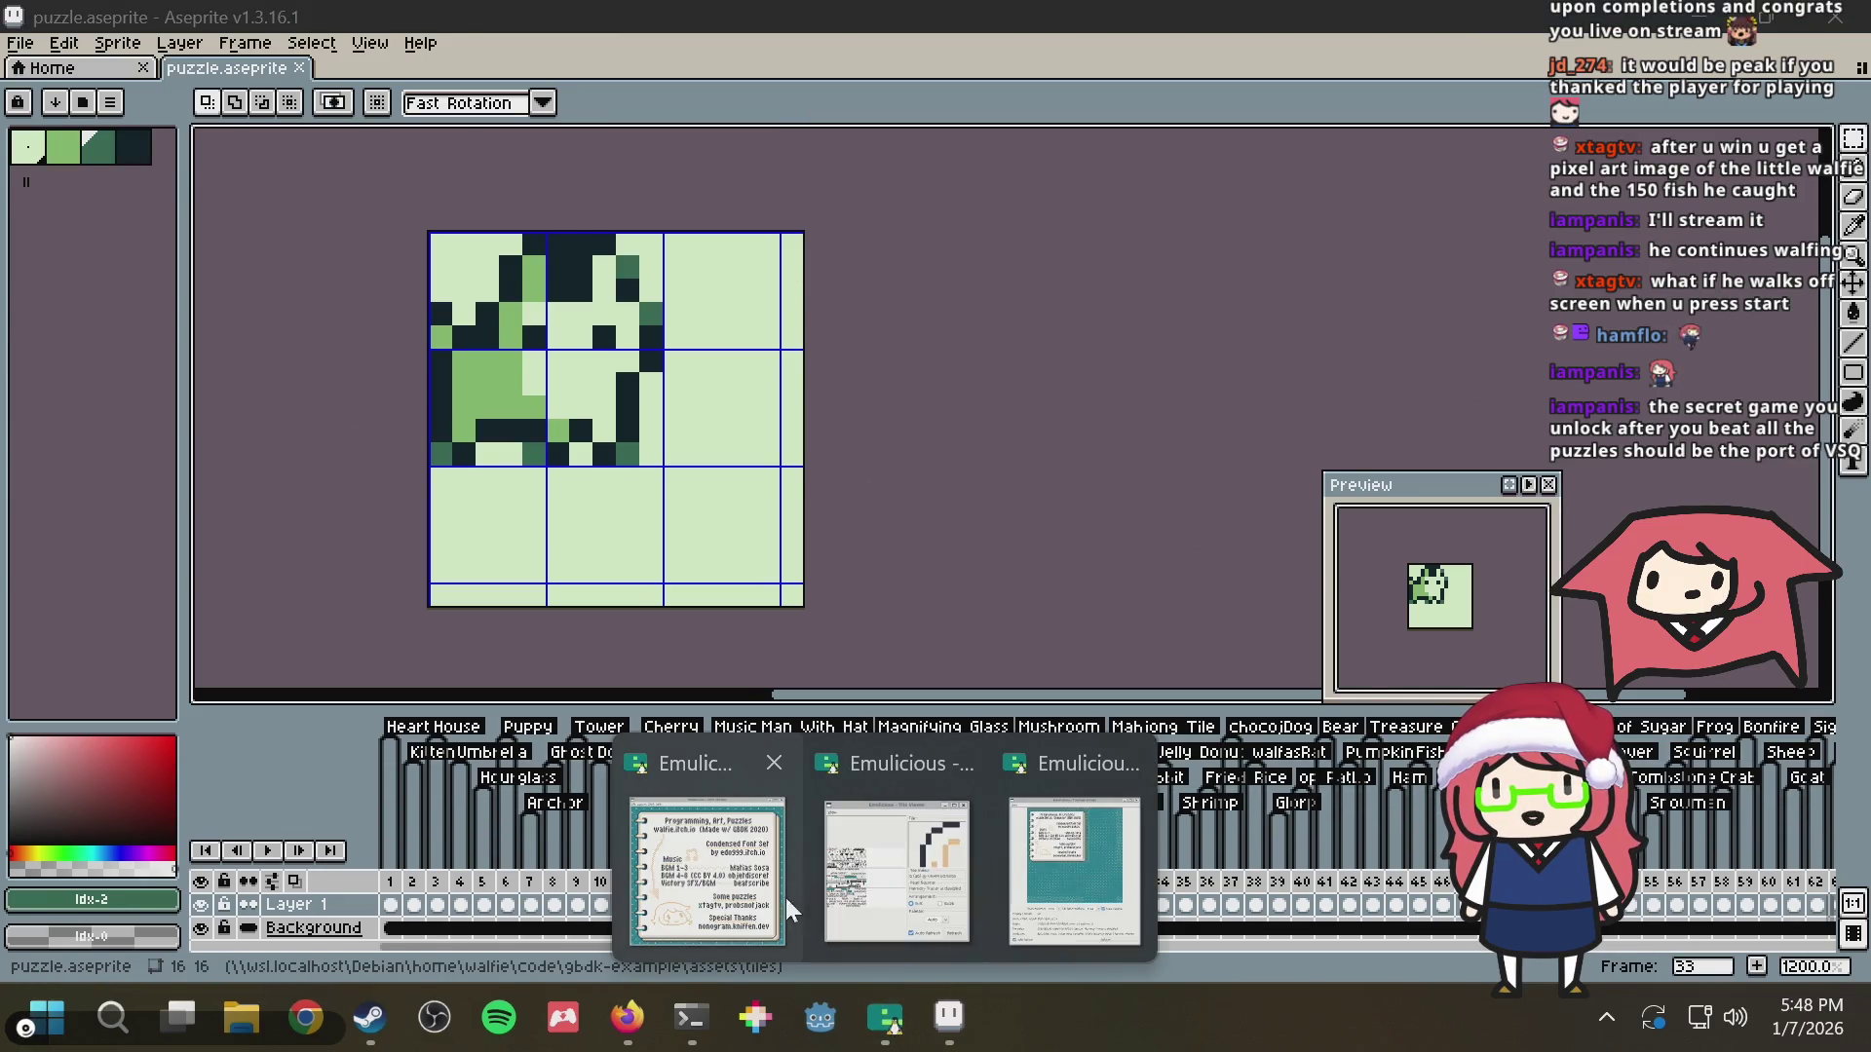
Return to Emulicious, leave the credits, start level 38 and pause it
mouse_move(884, 1018)
left_click(786, 897)
key("Return")
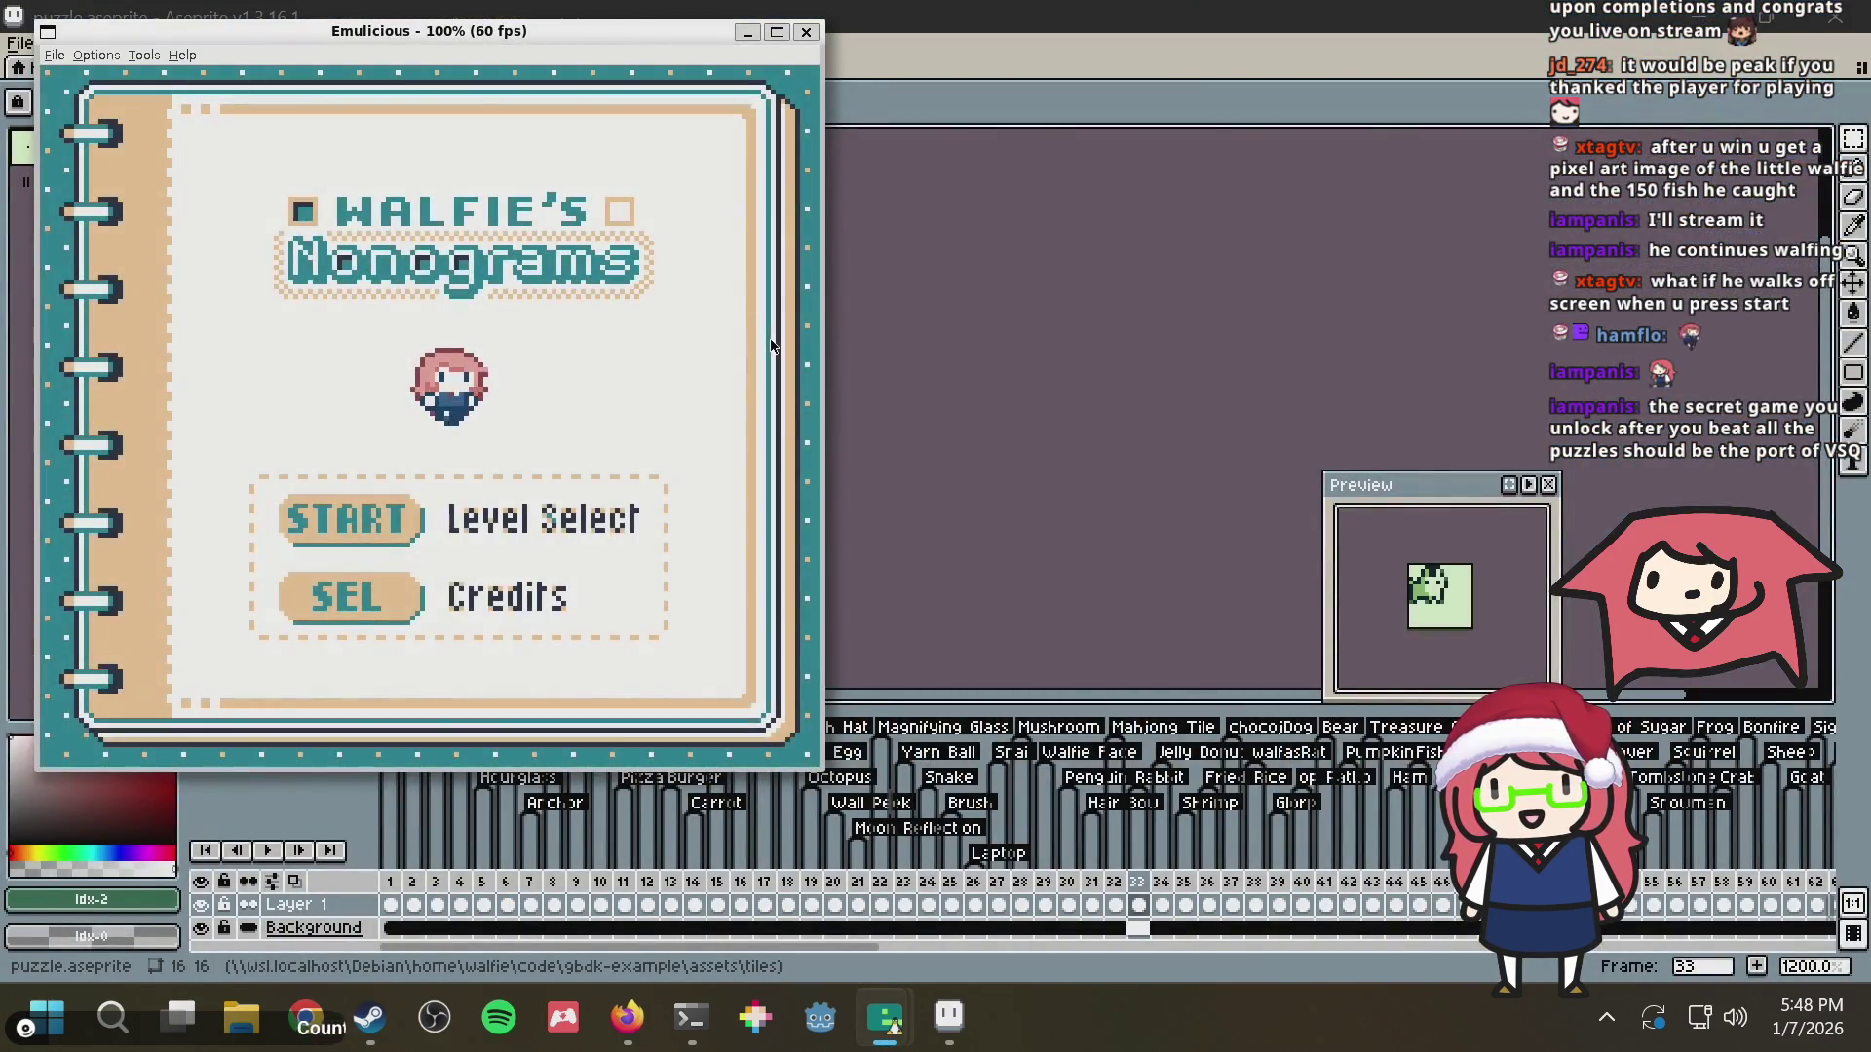
key("Return")
key("Return")
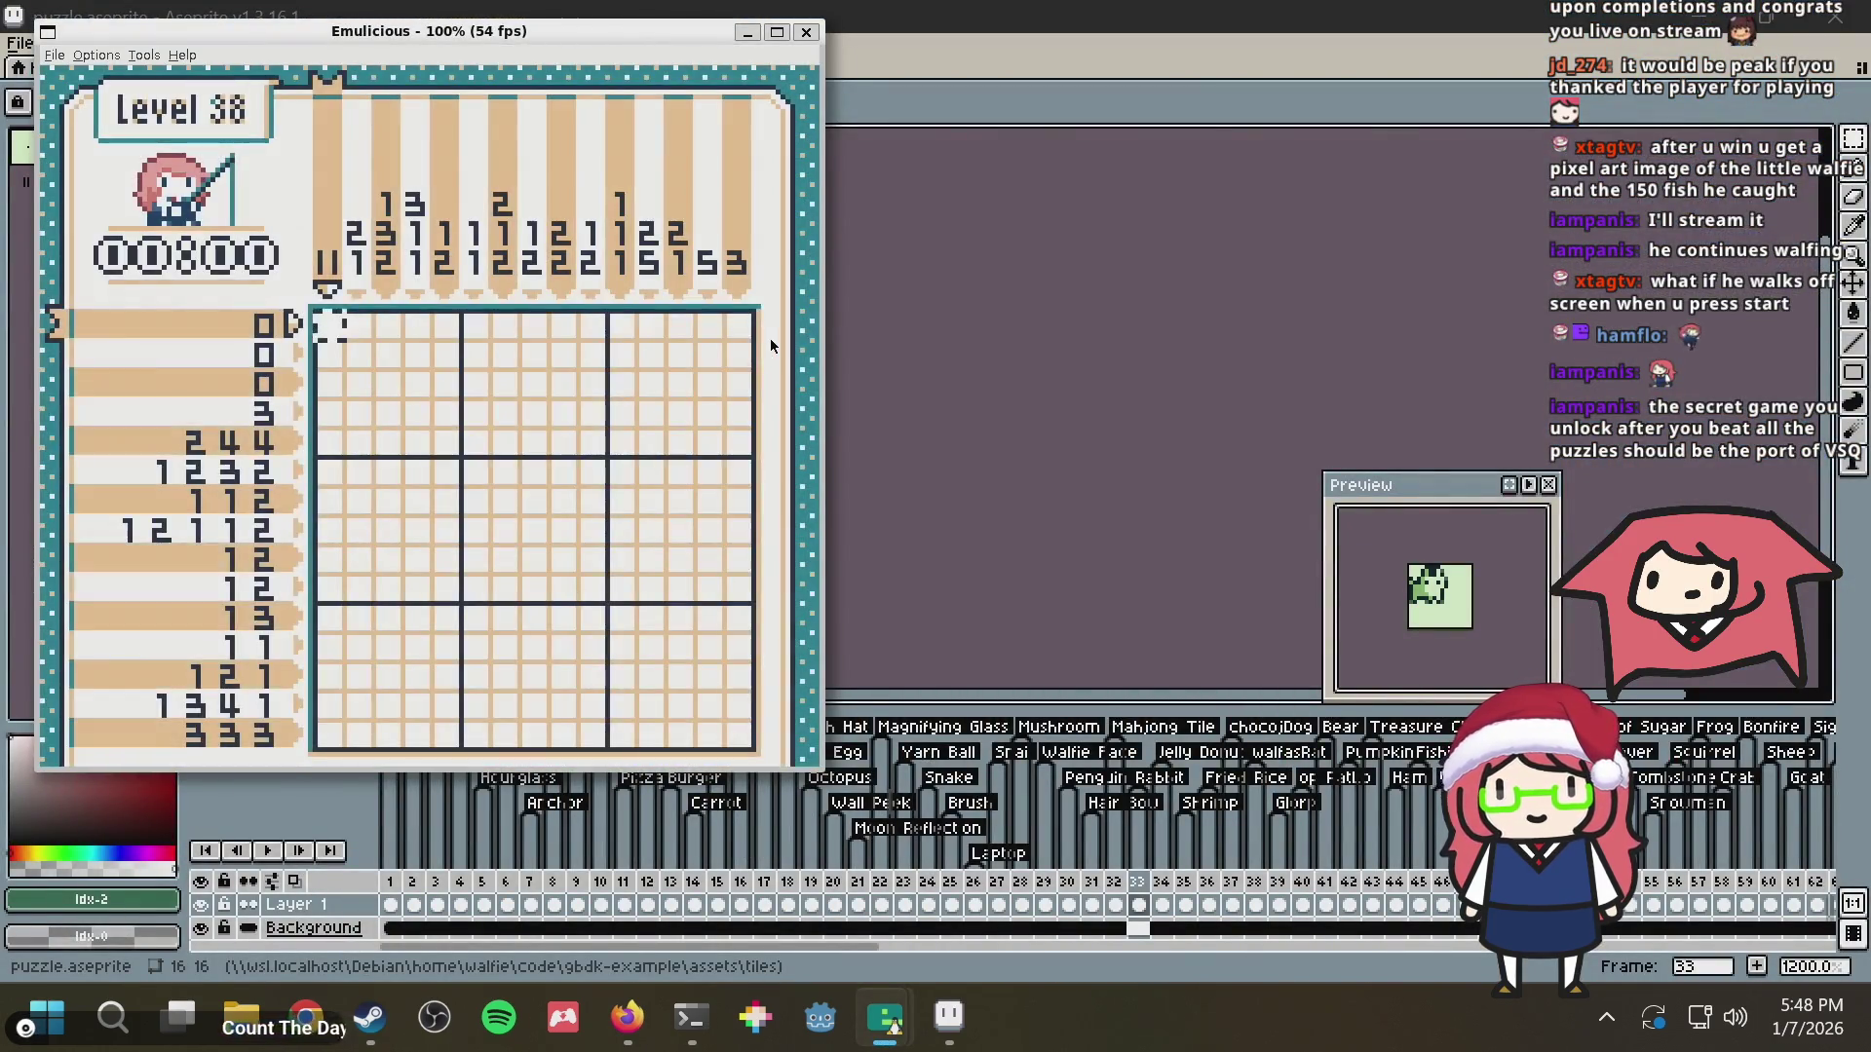
key("Return")
key("Return")
key("Return")
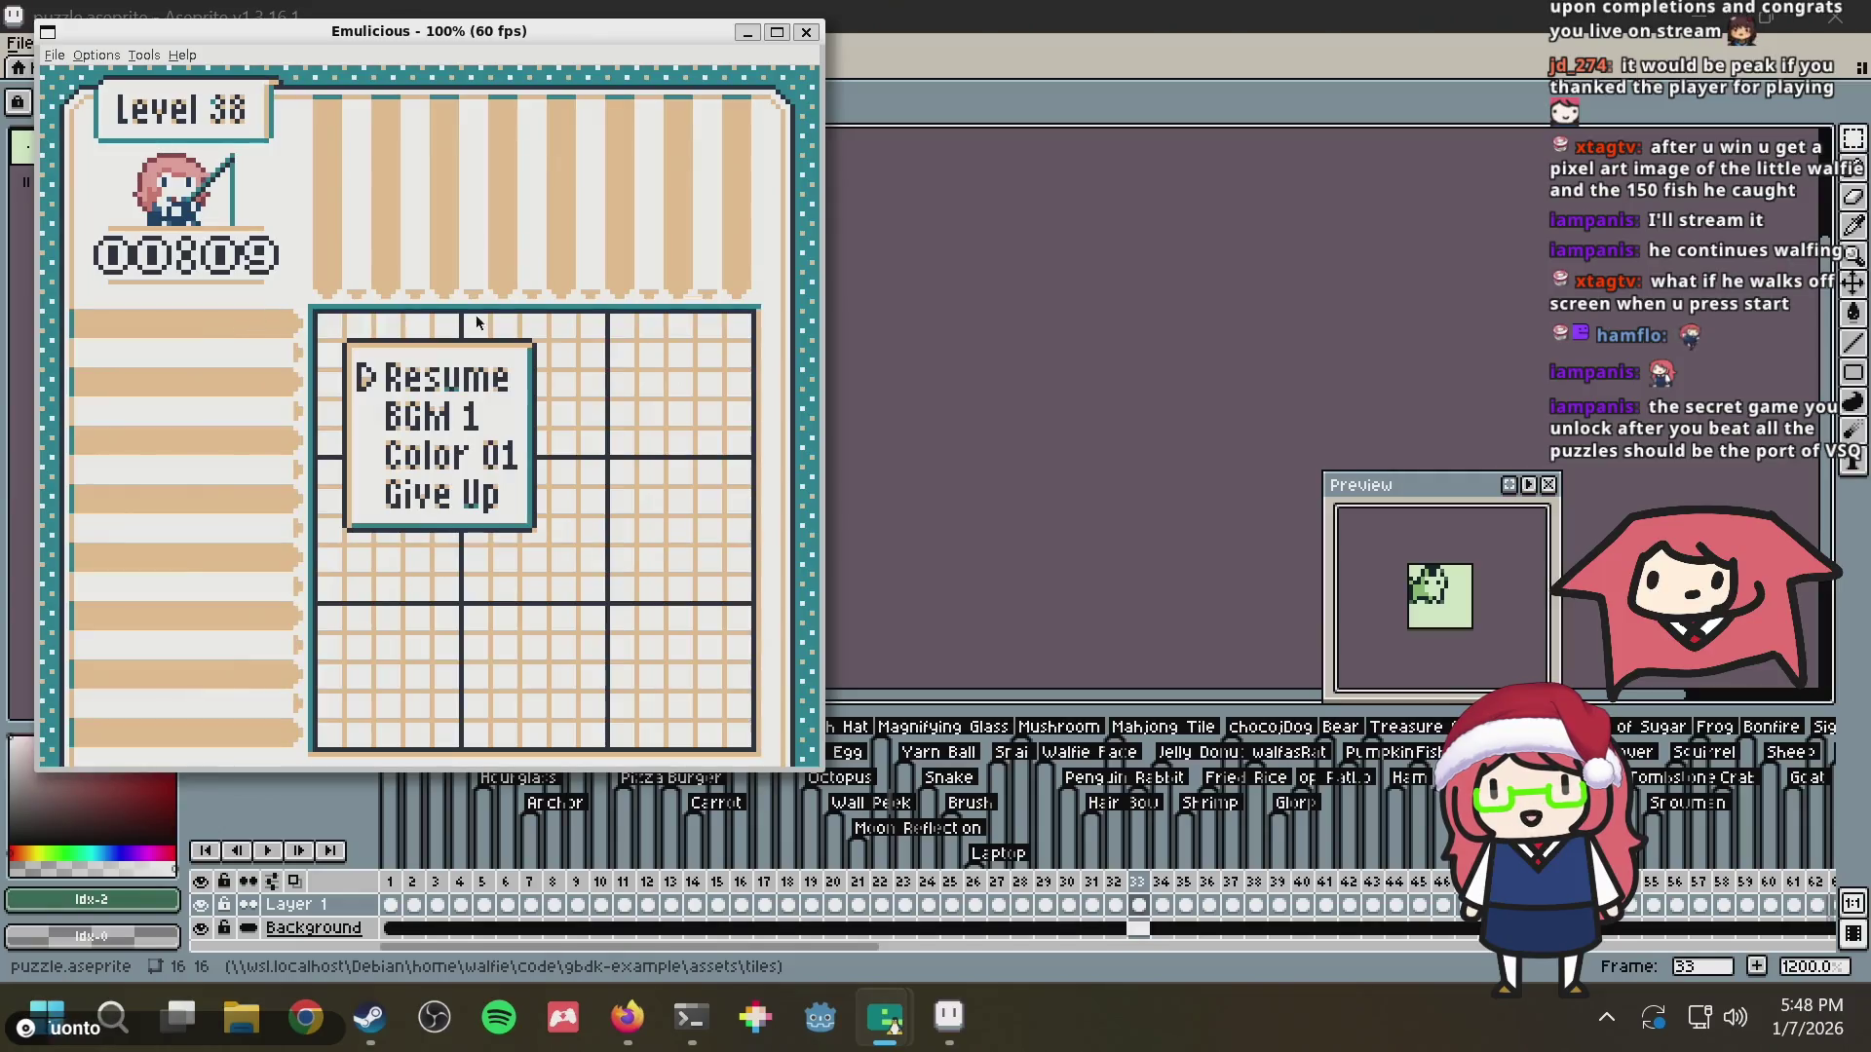
key("Return")
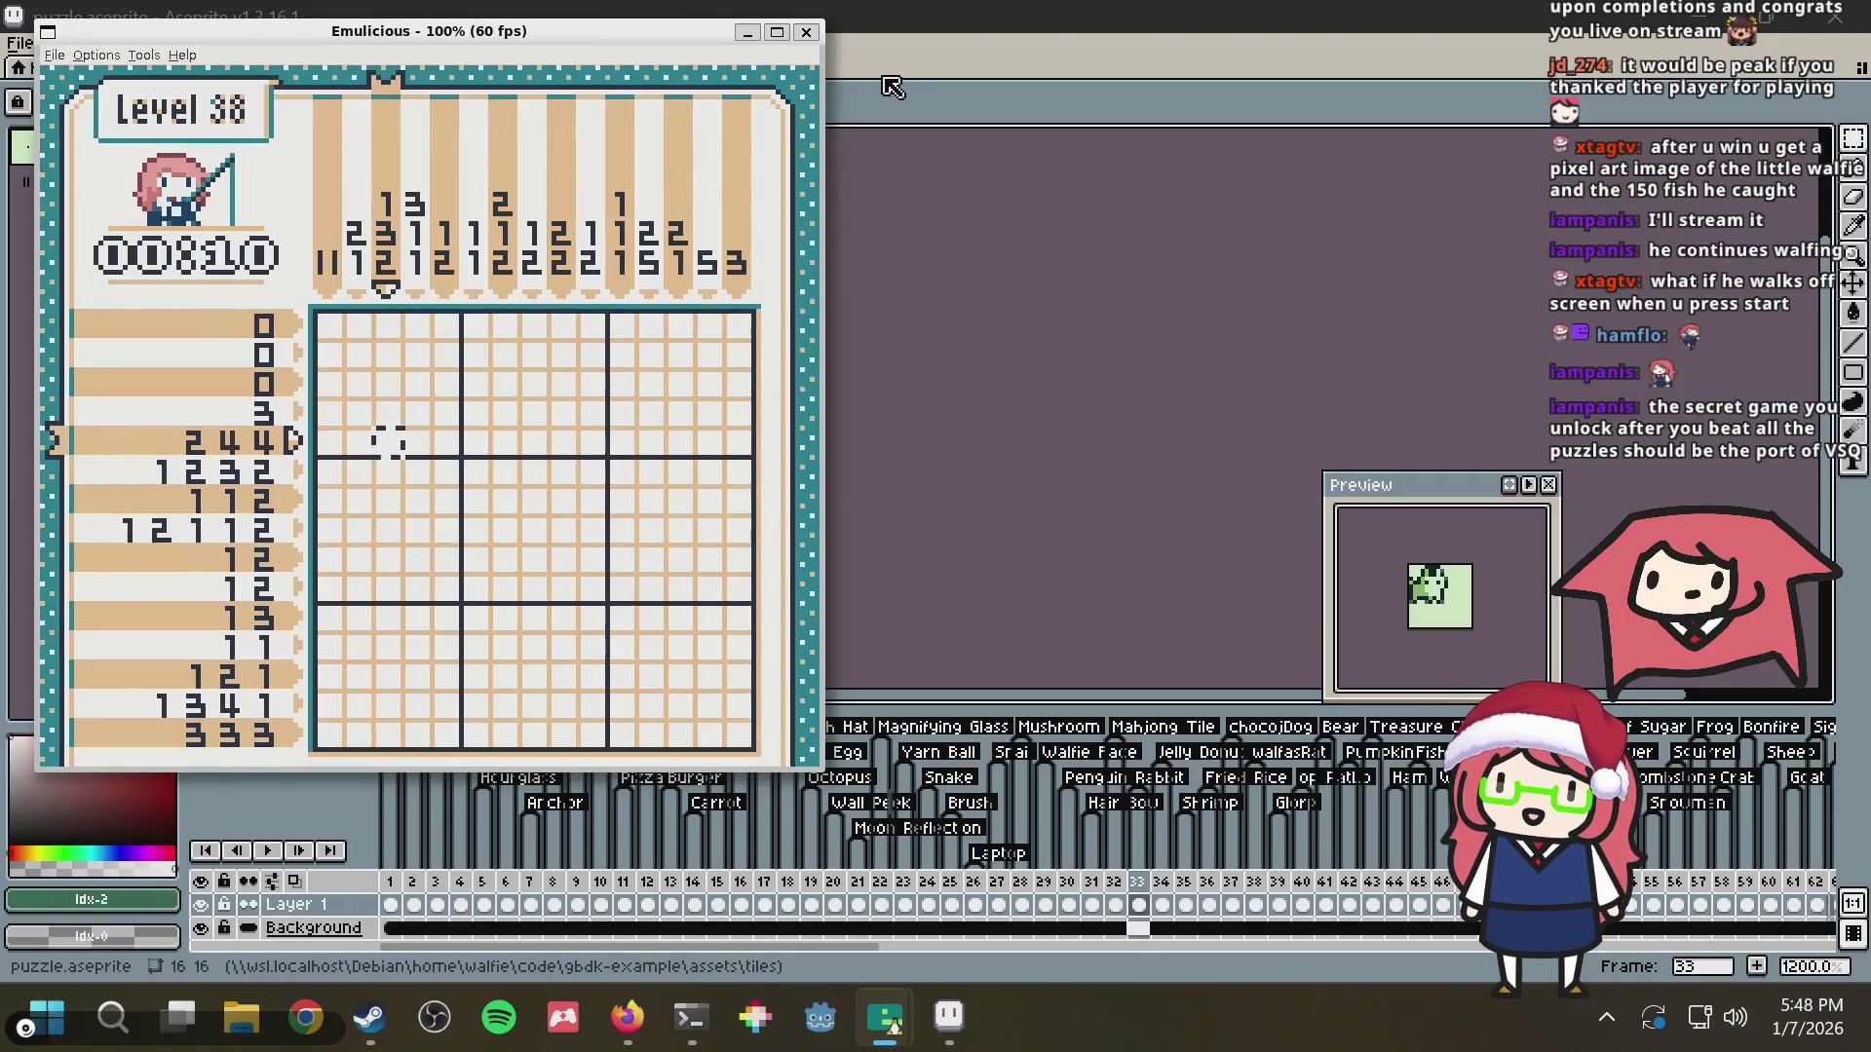
key("Return")
key("Return")
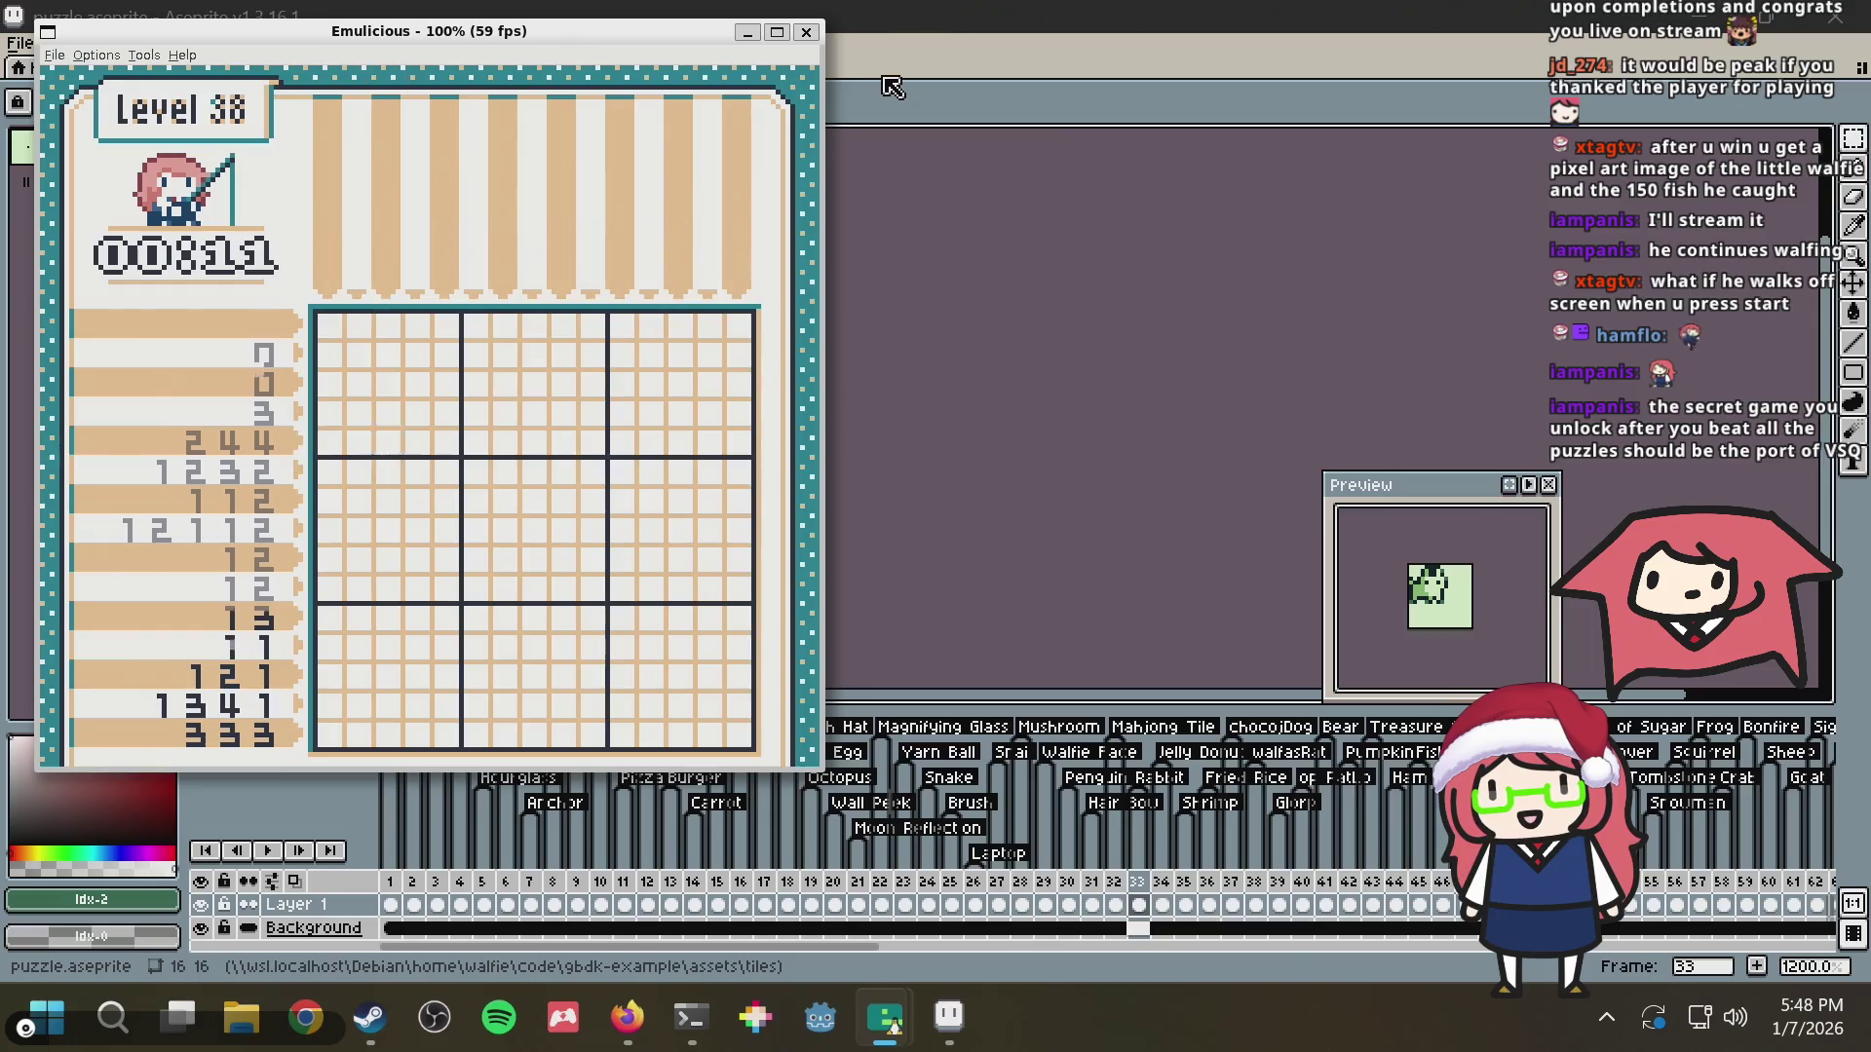
key("Return")
Cycle Color 01 to the green palette and resume the puzzle
key("Down")
key("Down")
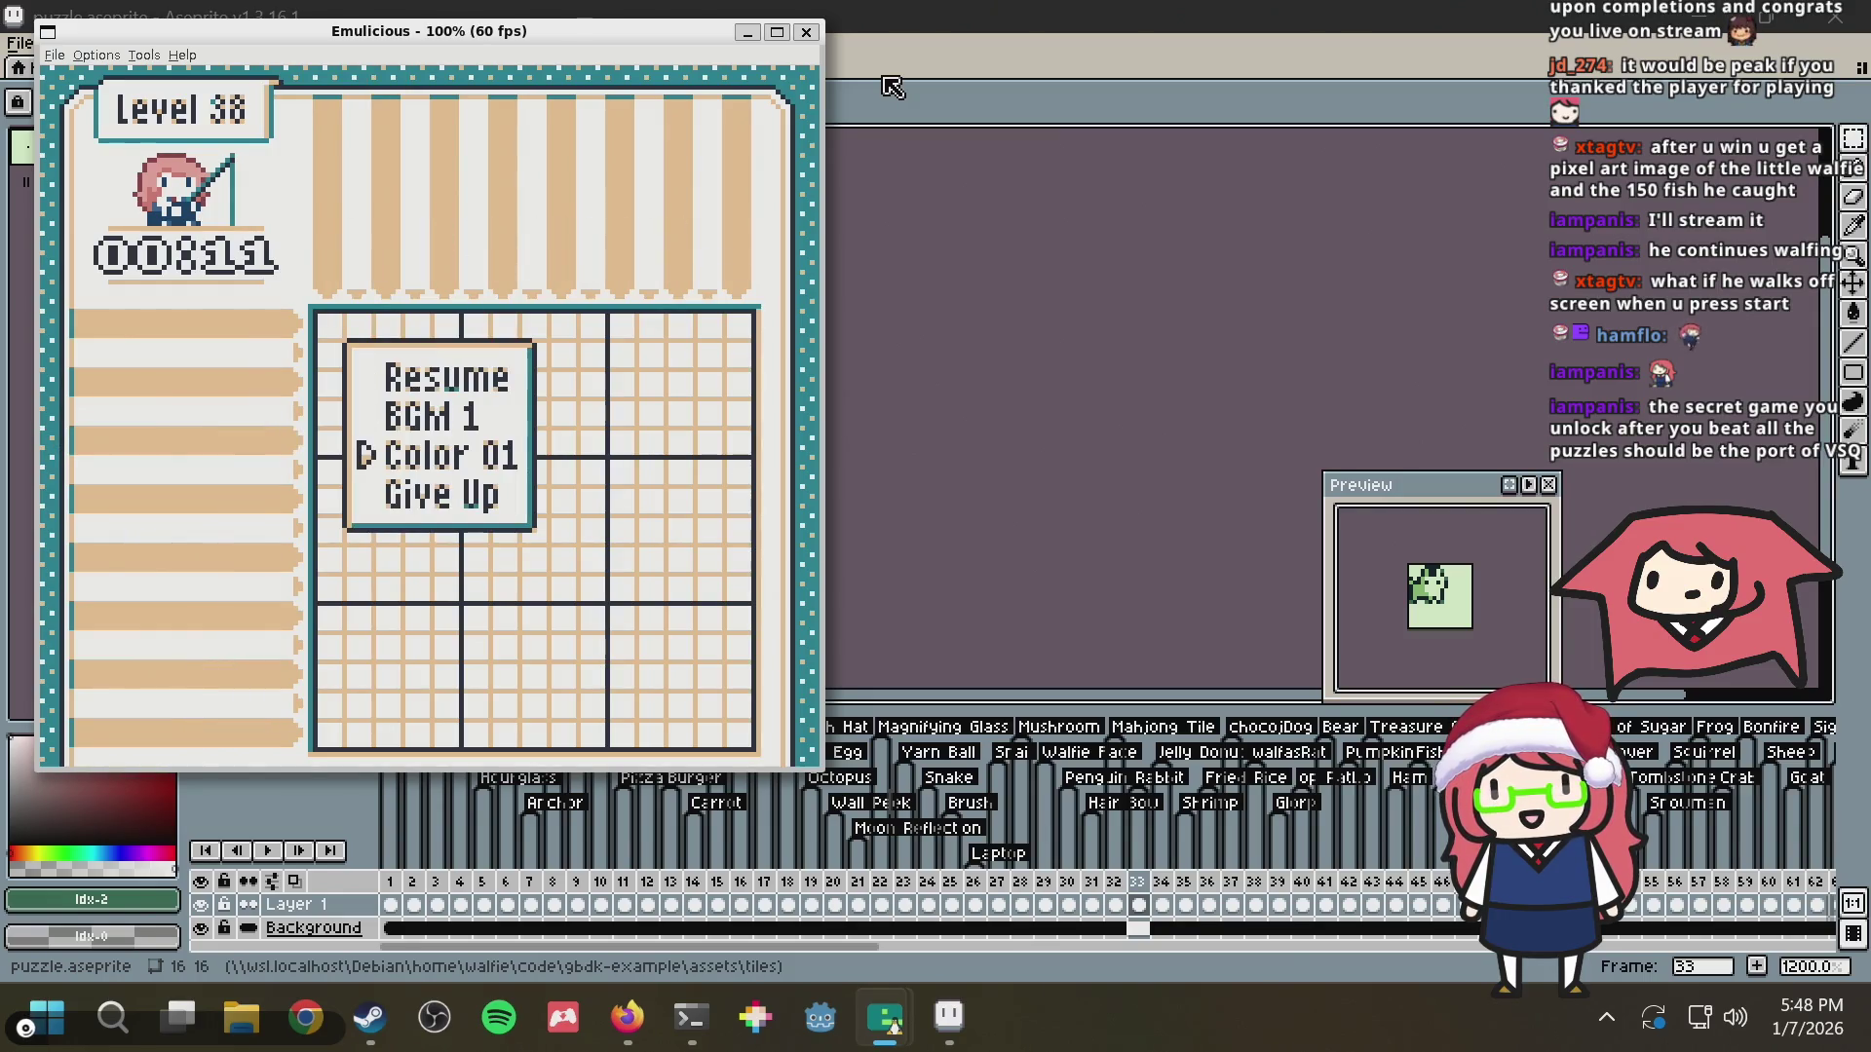
key("Right")
key("Left")
key("Right")
key("Return")
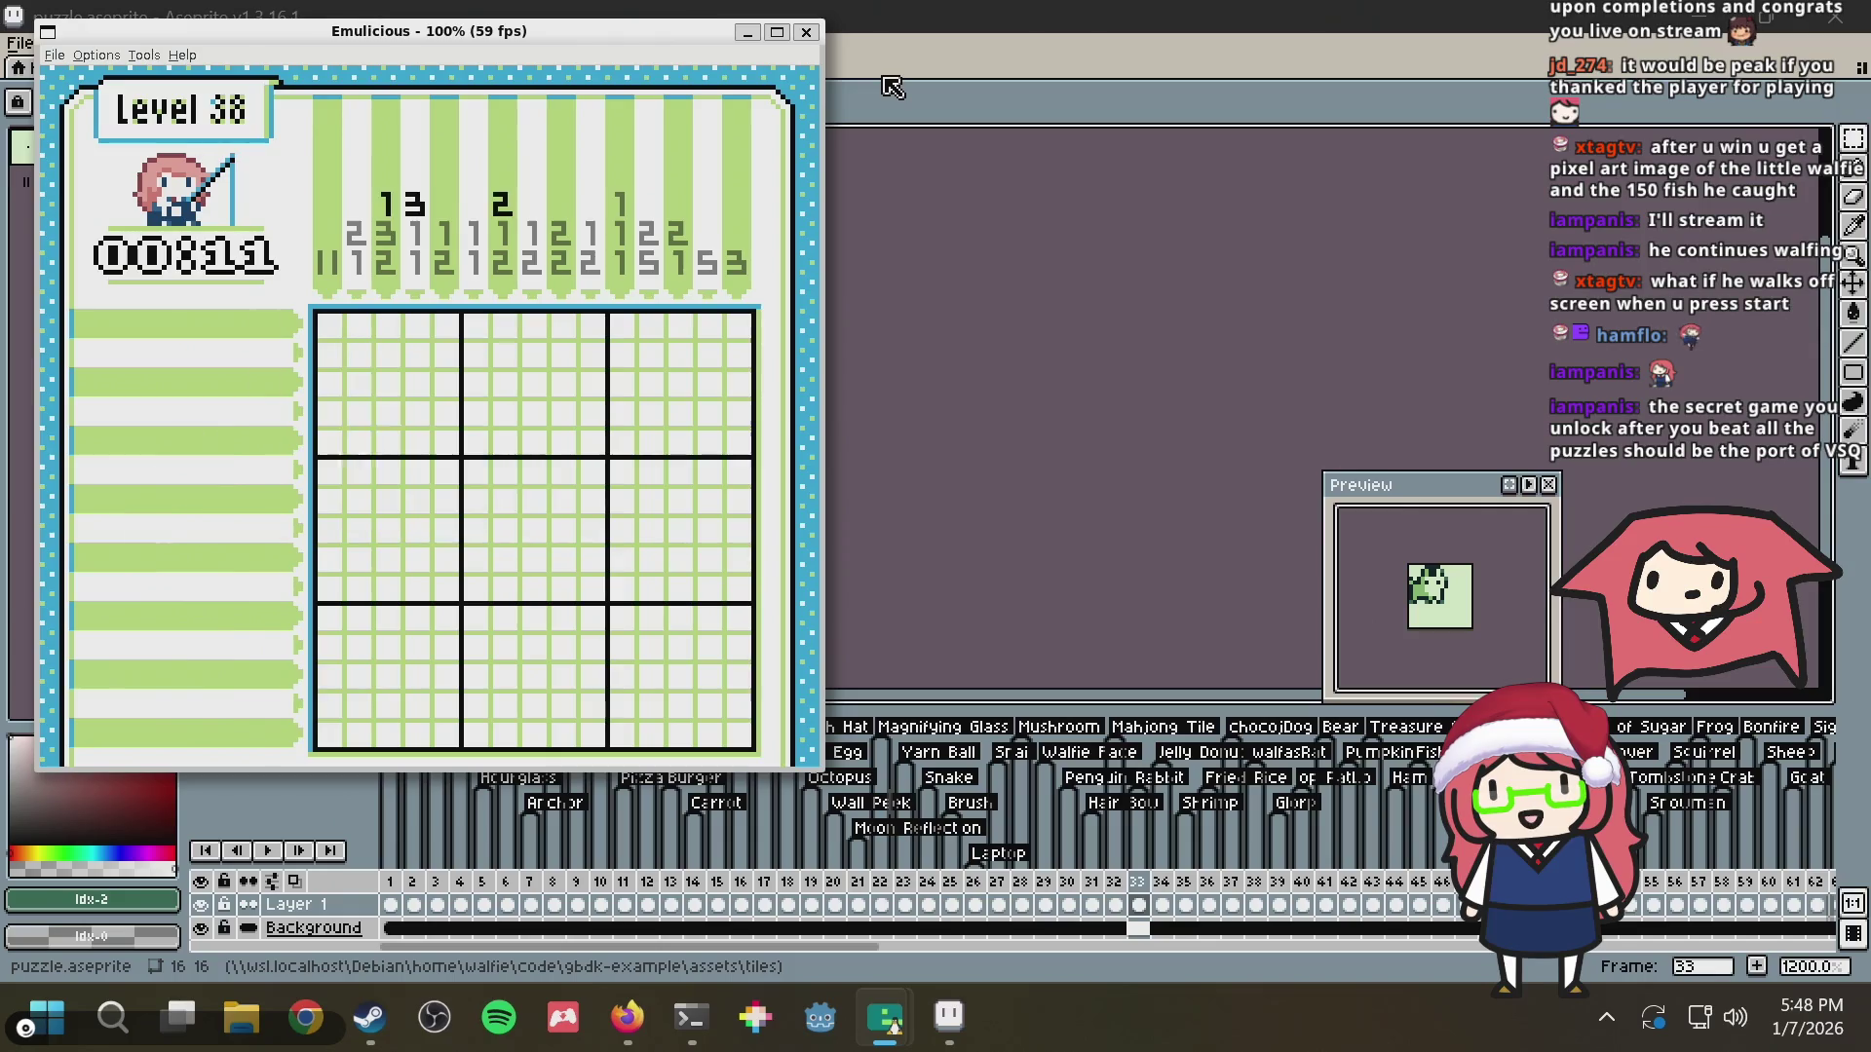
Pause level 38 and step the Color option off 02 to a pink palette
key("Down")
key("Down")
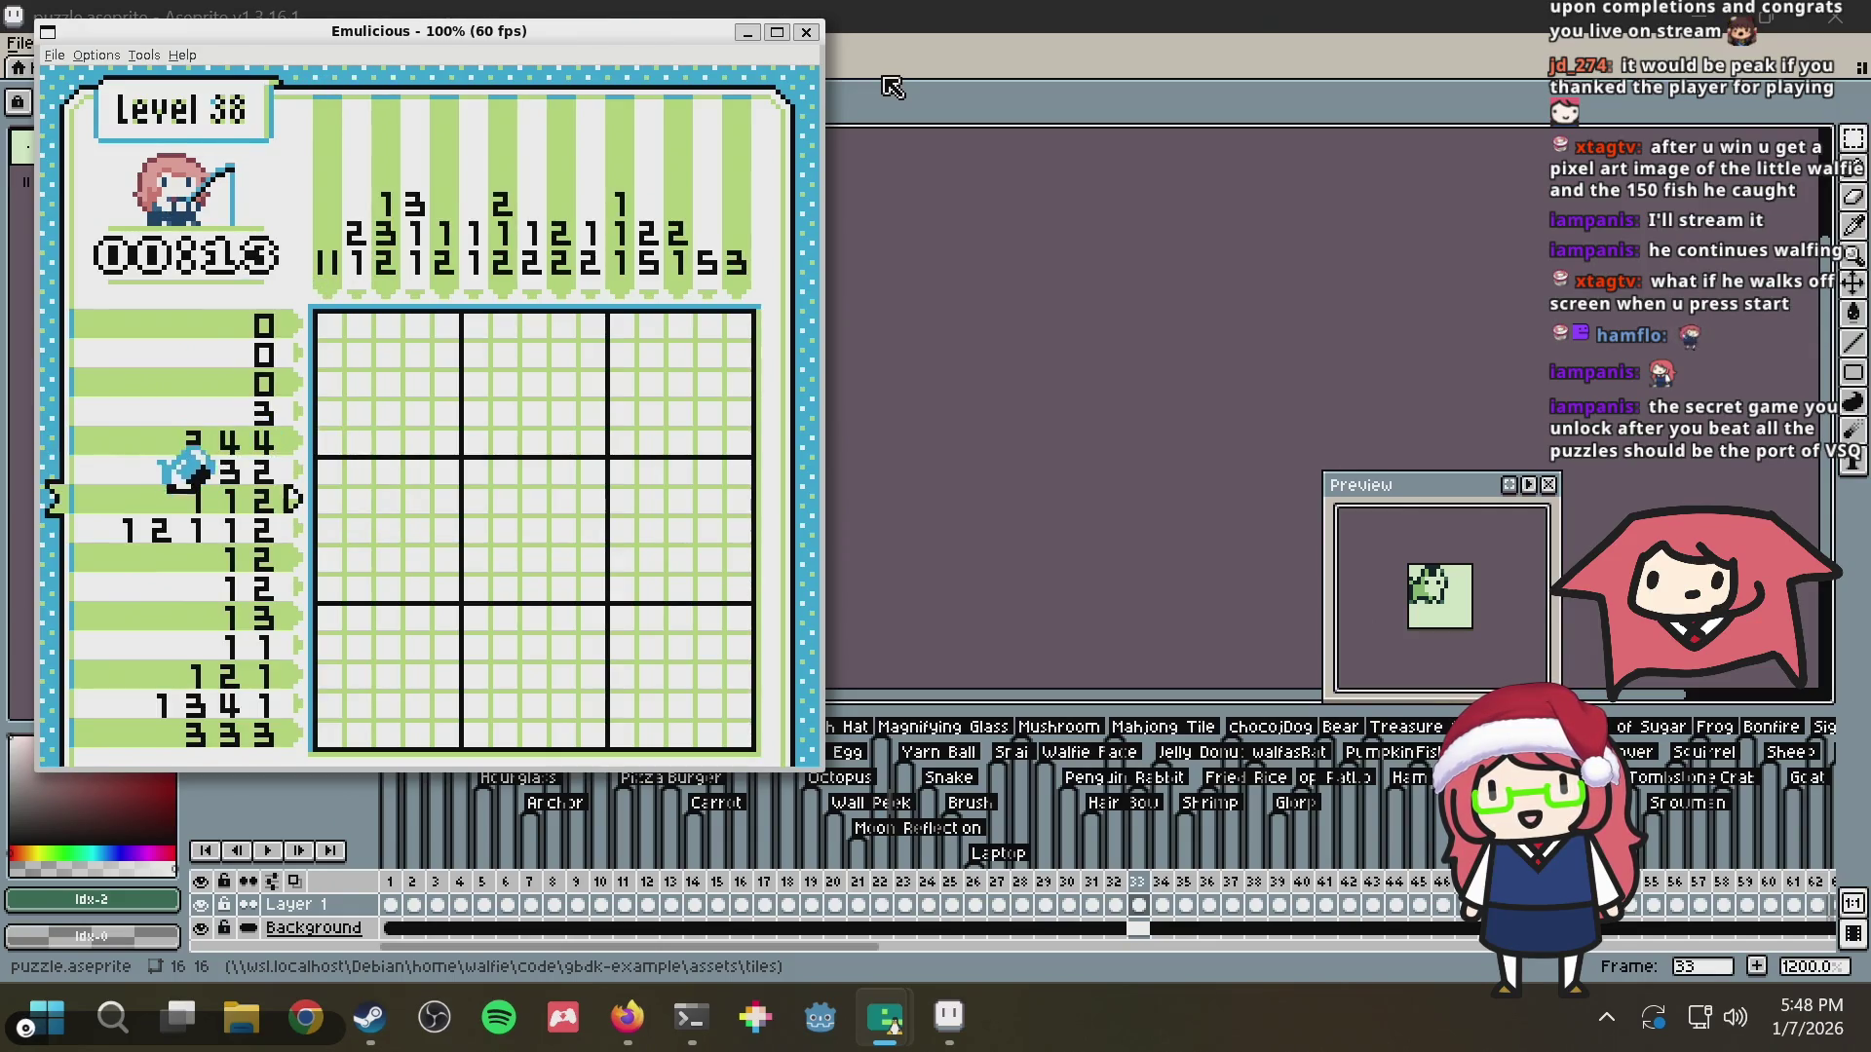
key("Return")
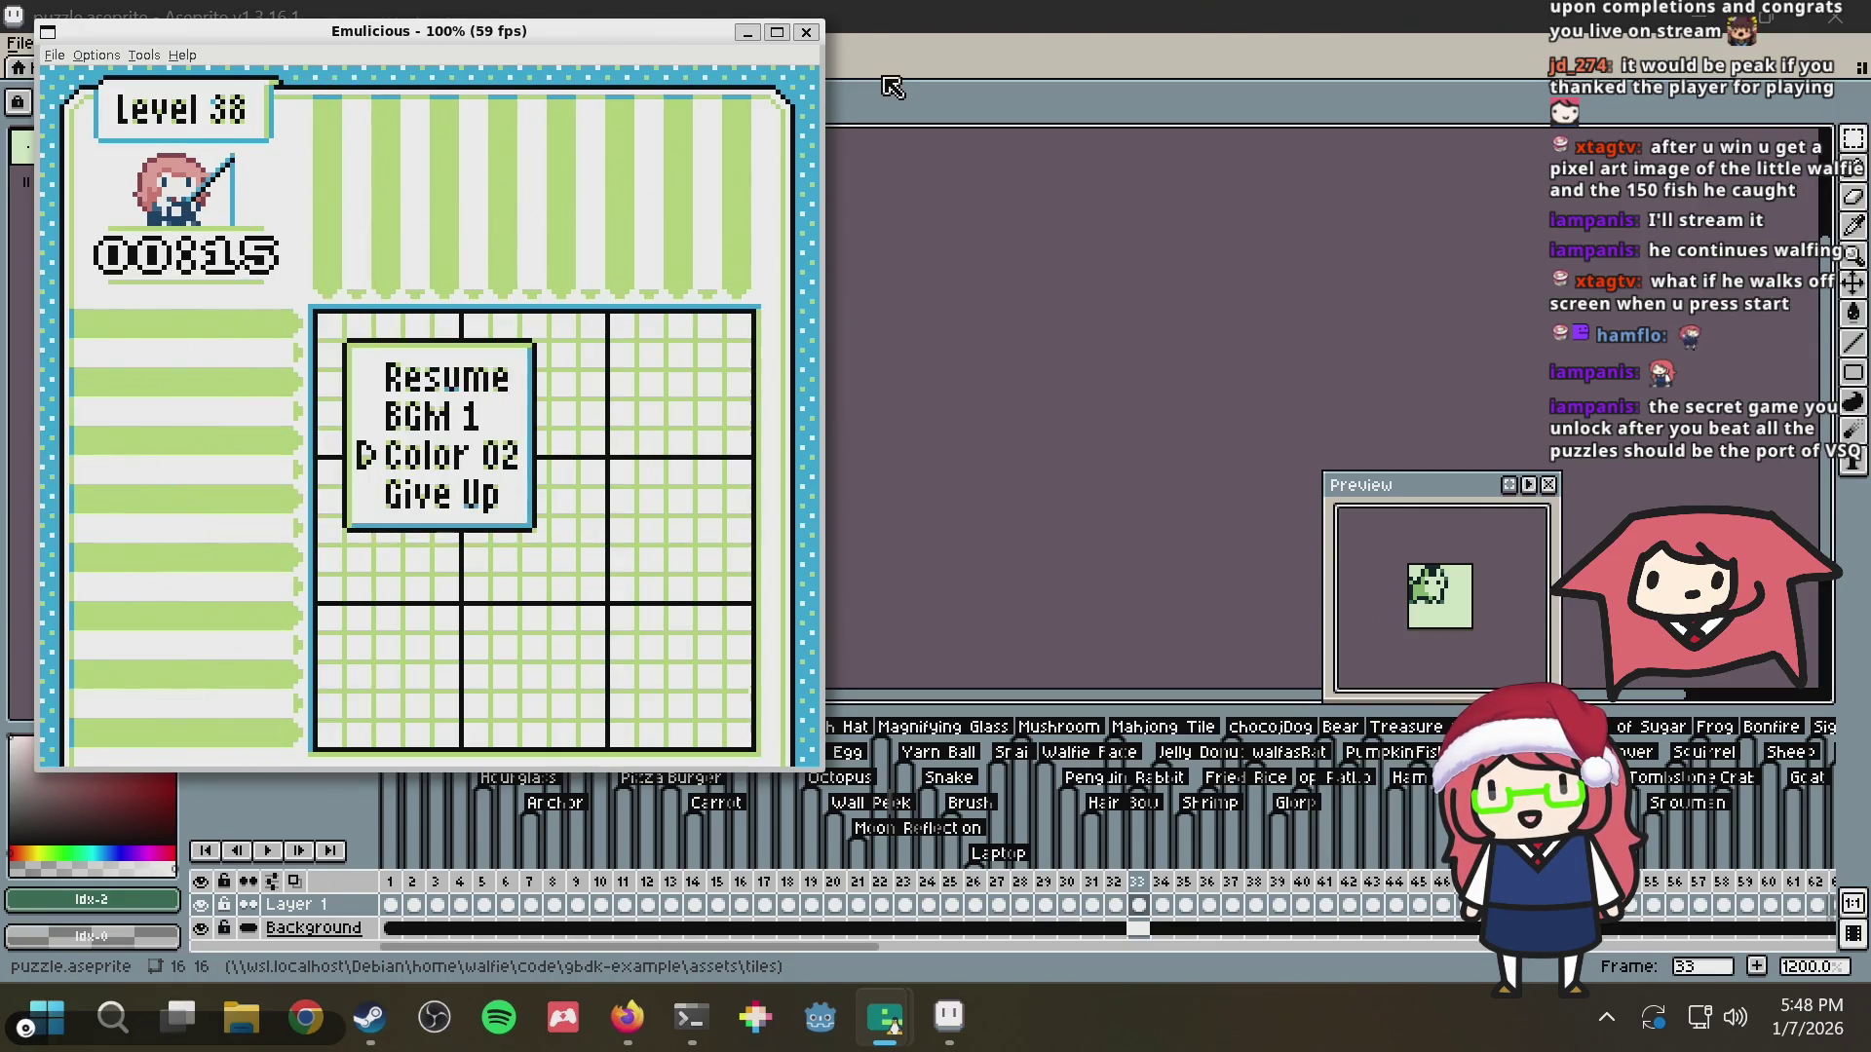
key("Left")
key("Return")
key("Return")
key("Right")
key("Right")
key("Right")
key("Return")
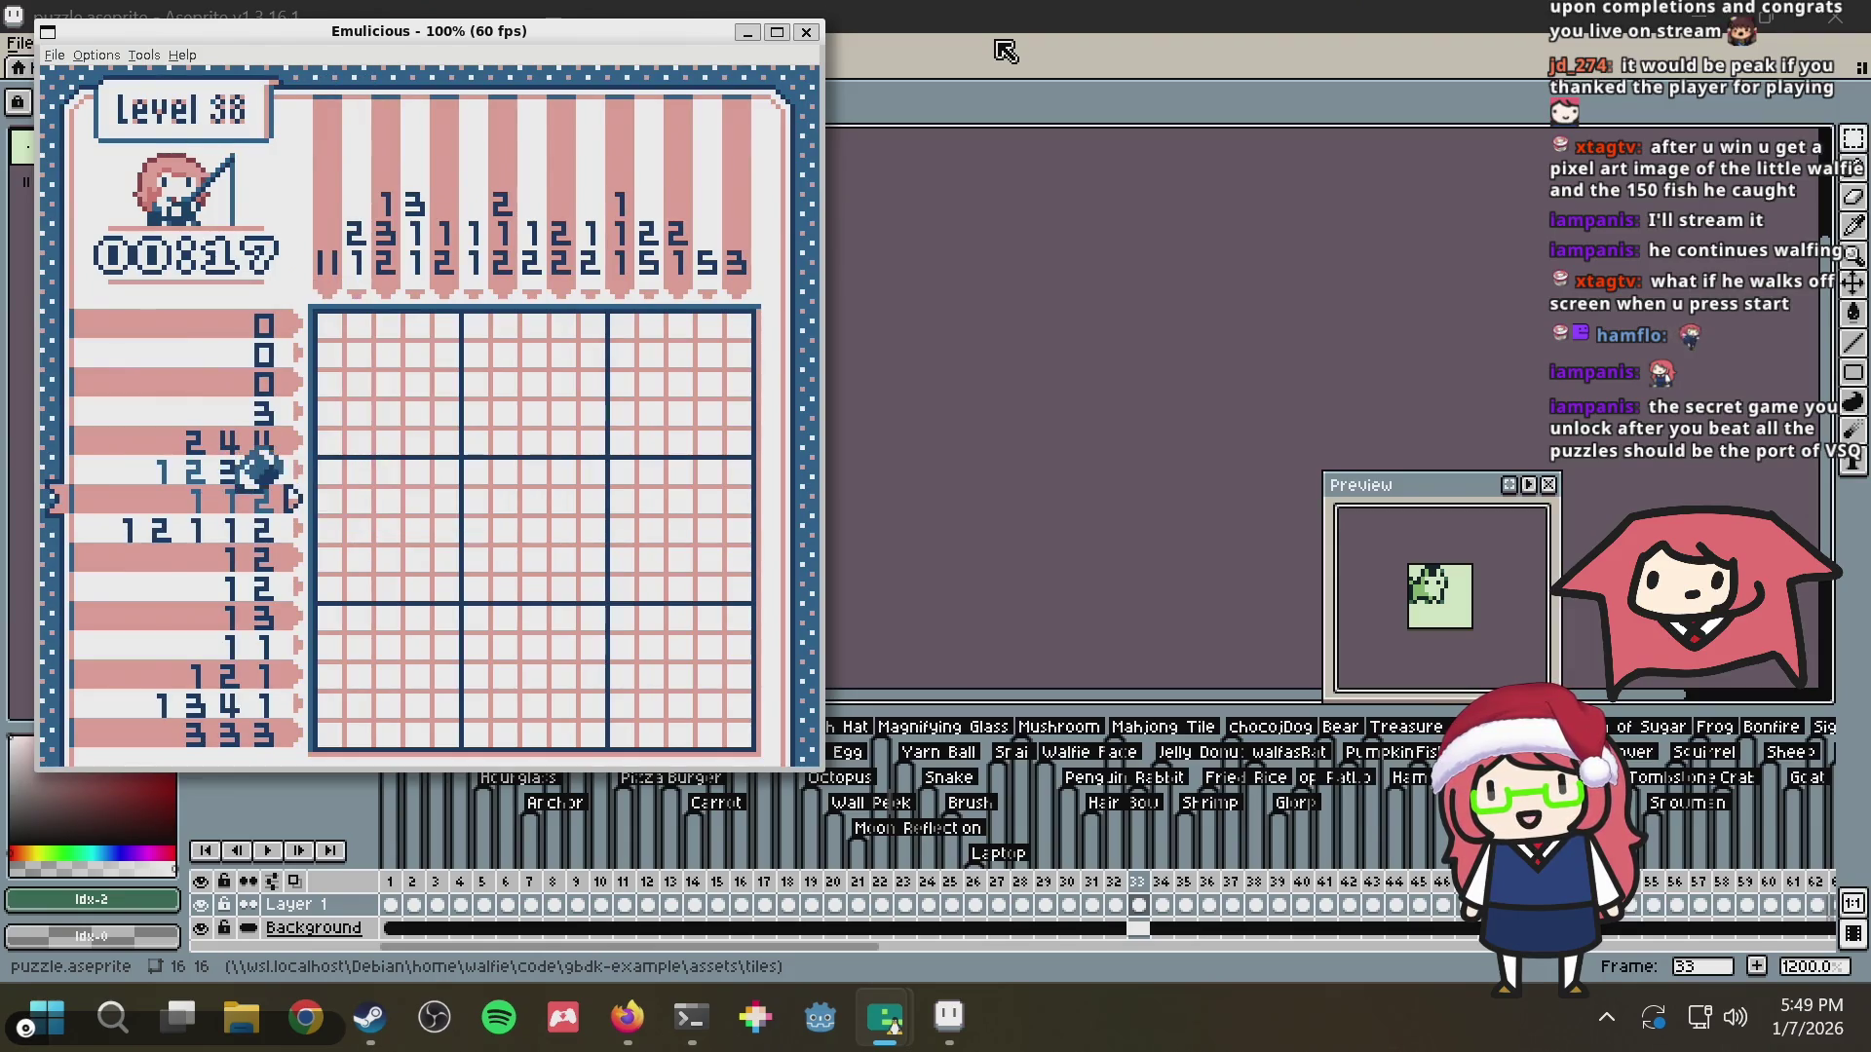
Resume and move the row cursor between the 1 2 3 2 and 1 1 2 rows
key("Down")
key("Up")
key("Return")
key("Return")
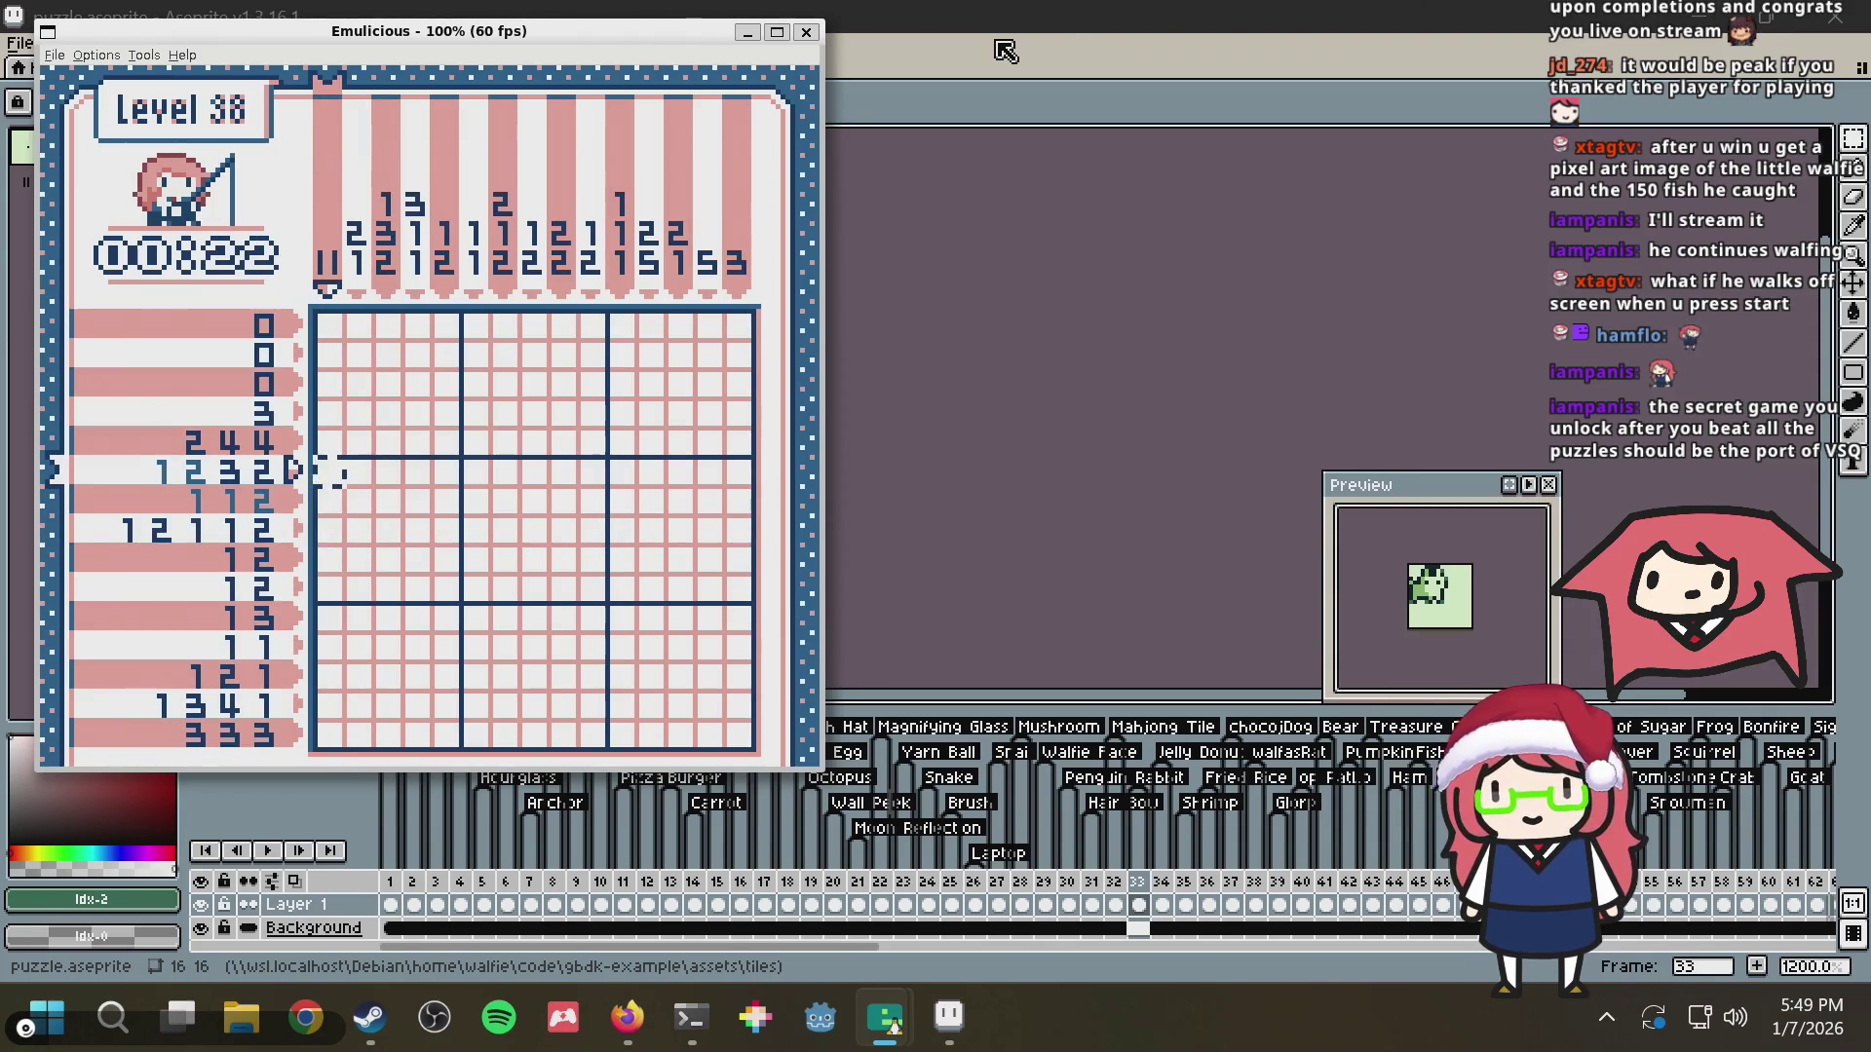
key("Down")
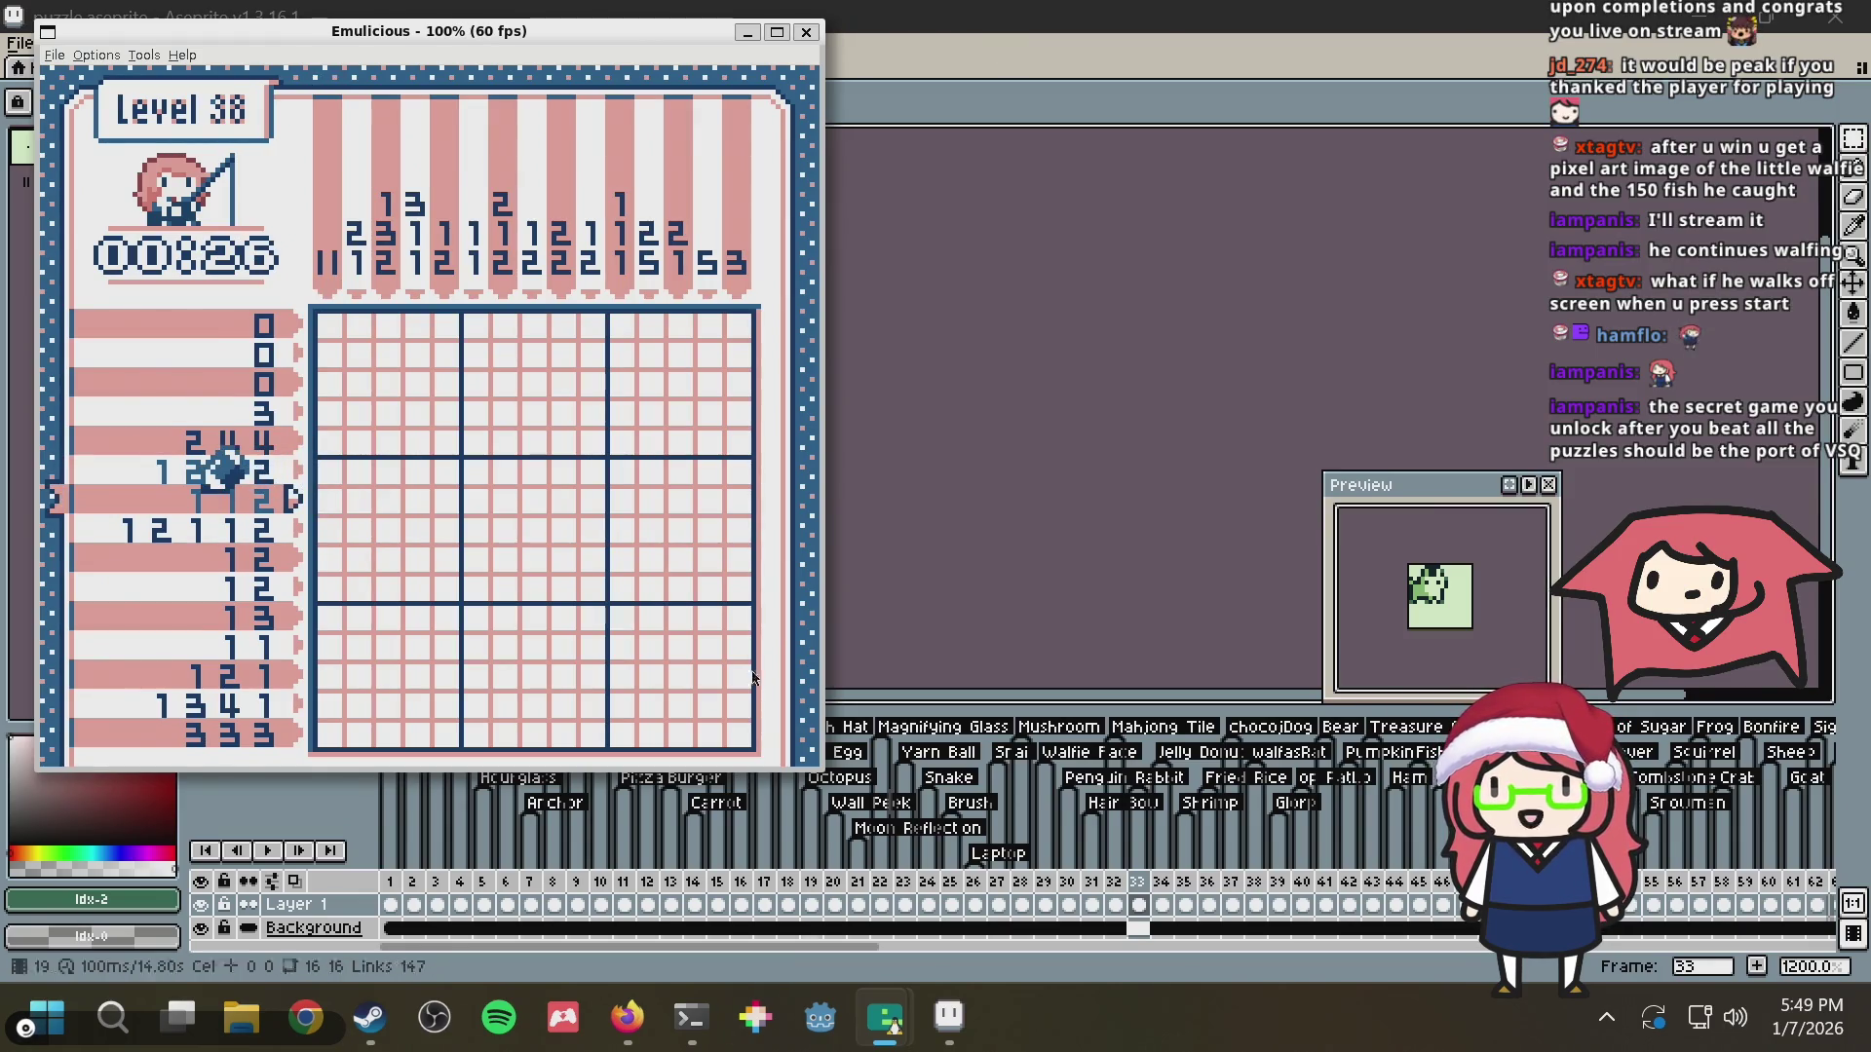
key("Return")
key("Return")
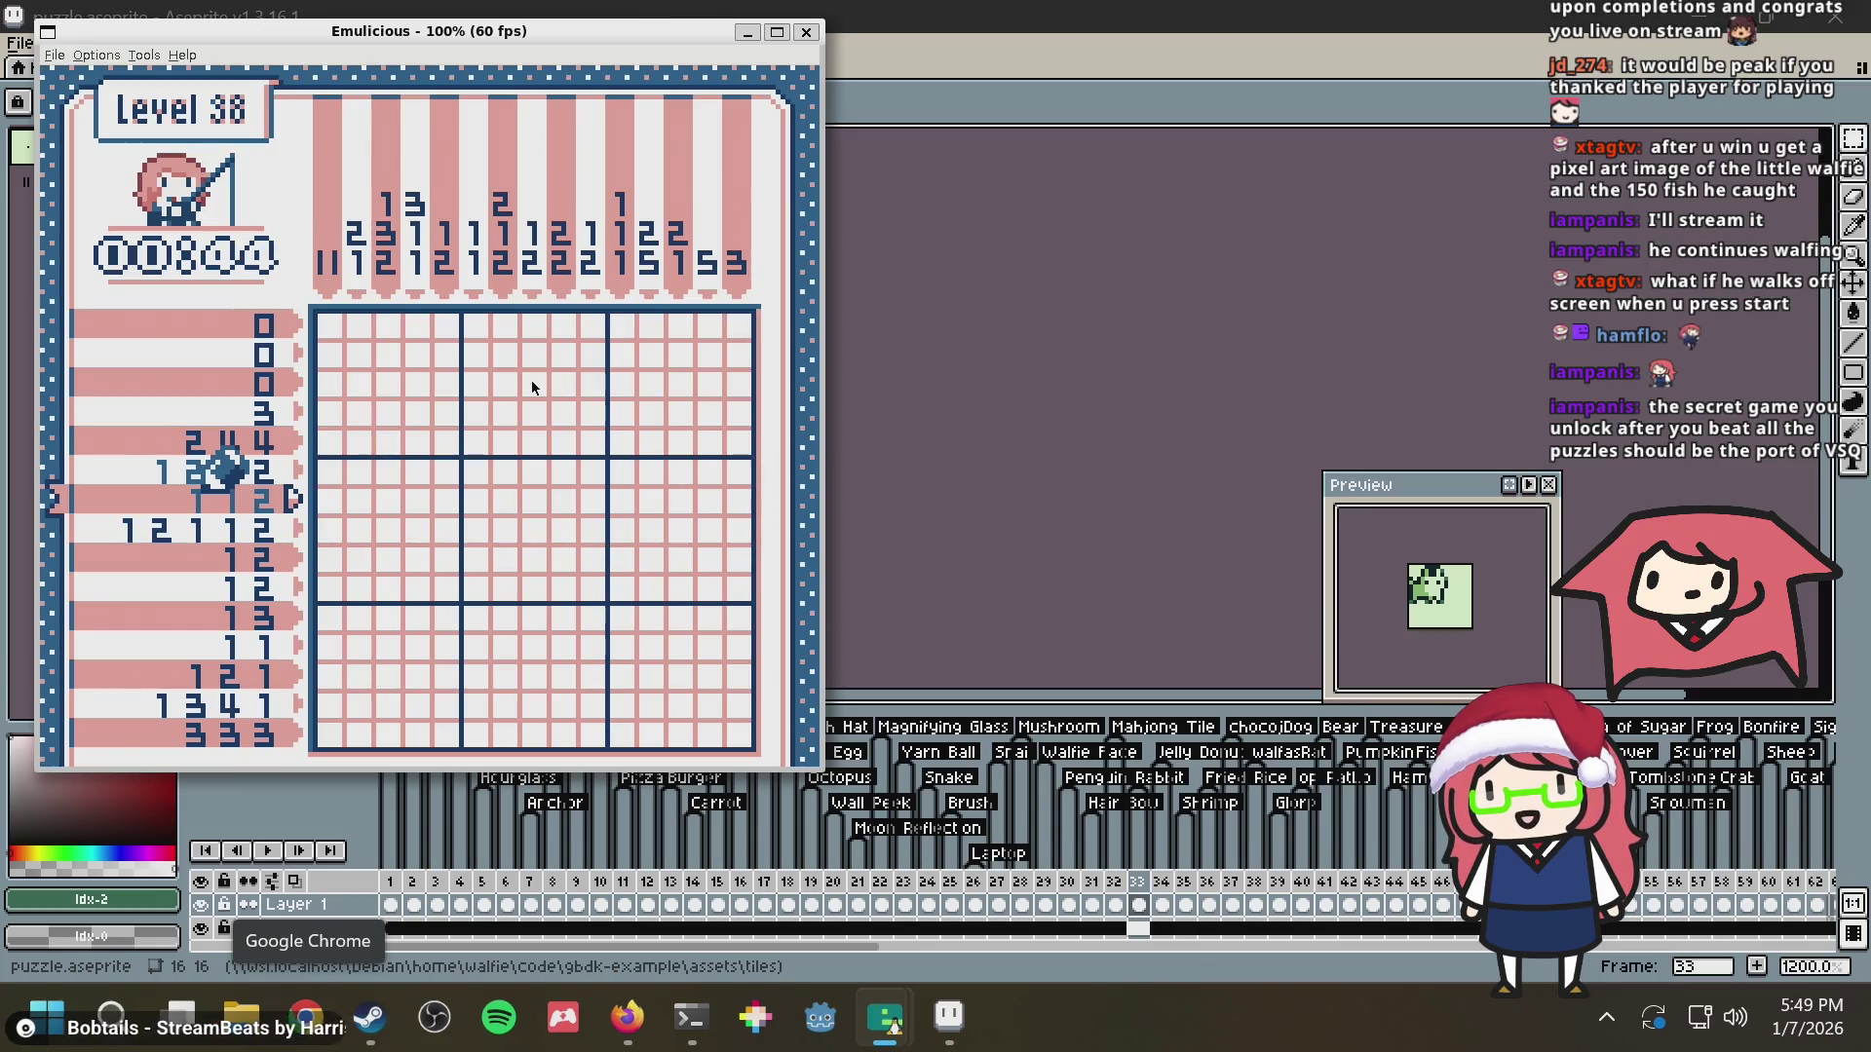
Step level 38 through the teal, 06, orange, blue, red, 15 and 16 palettes
key("Return")
key("x")
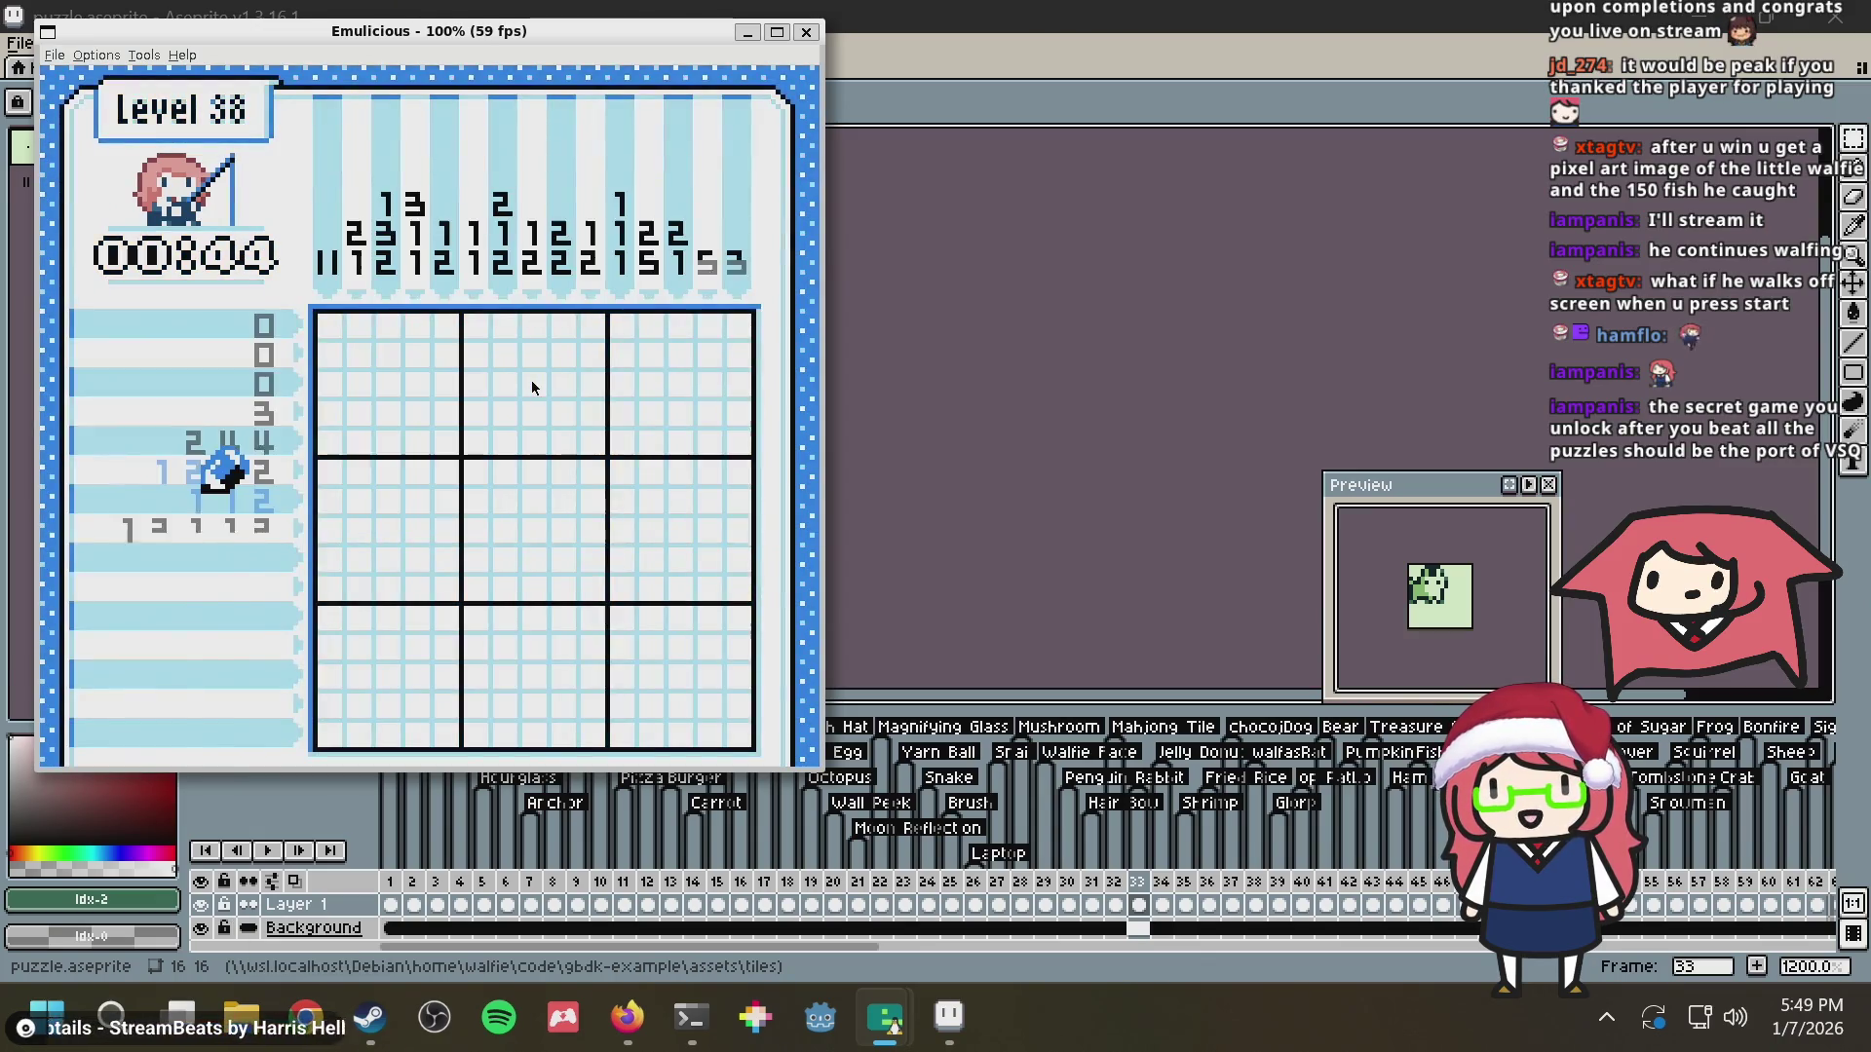
key("Return")
key("Return")
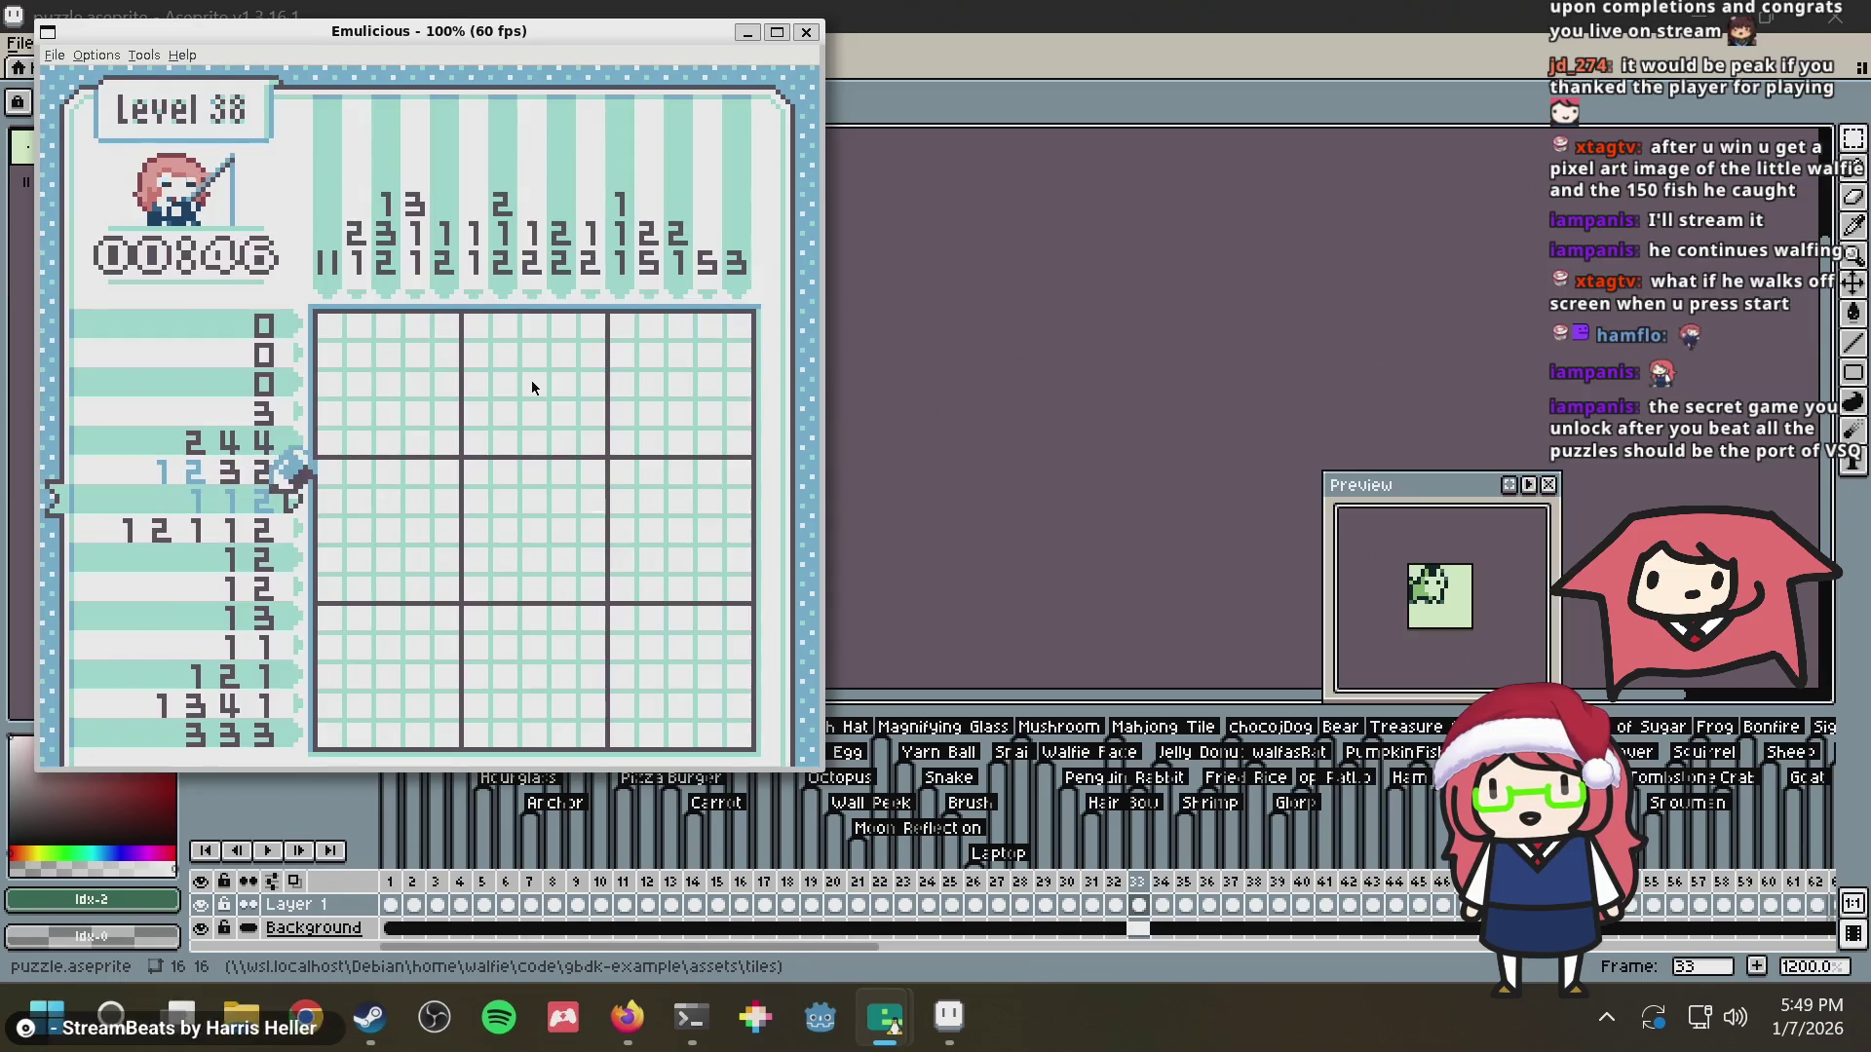
key("Return")
key("Return")
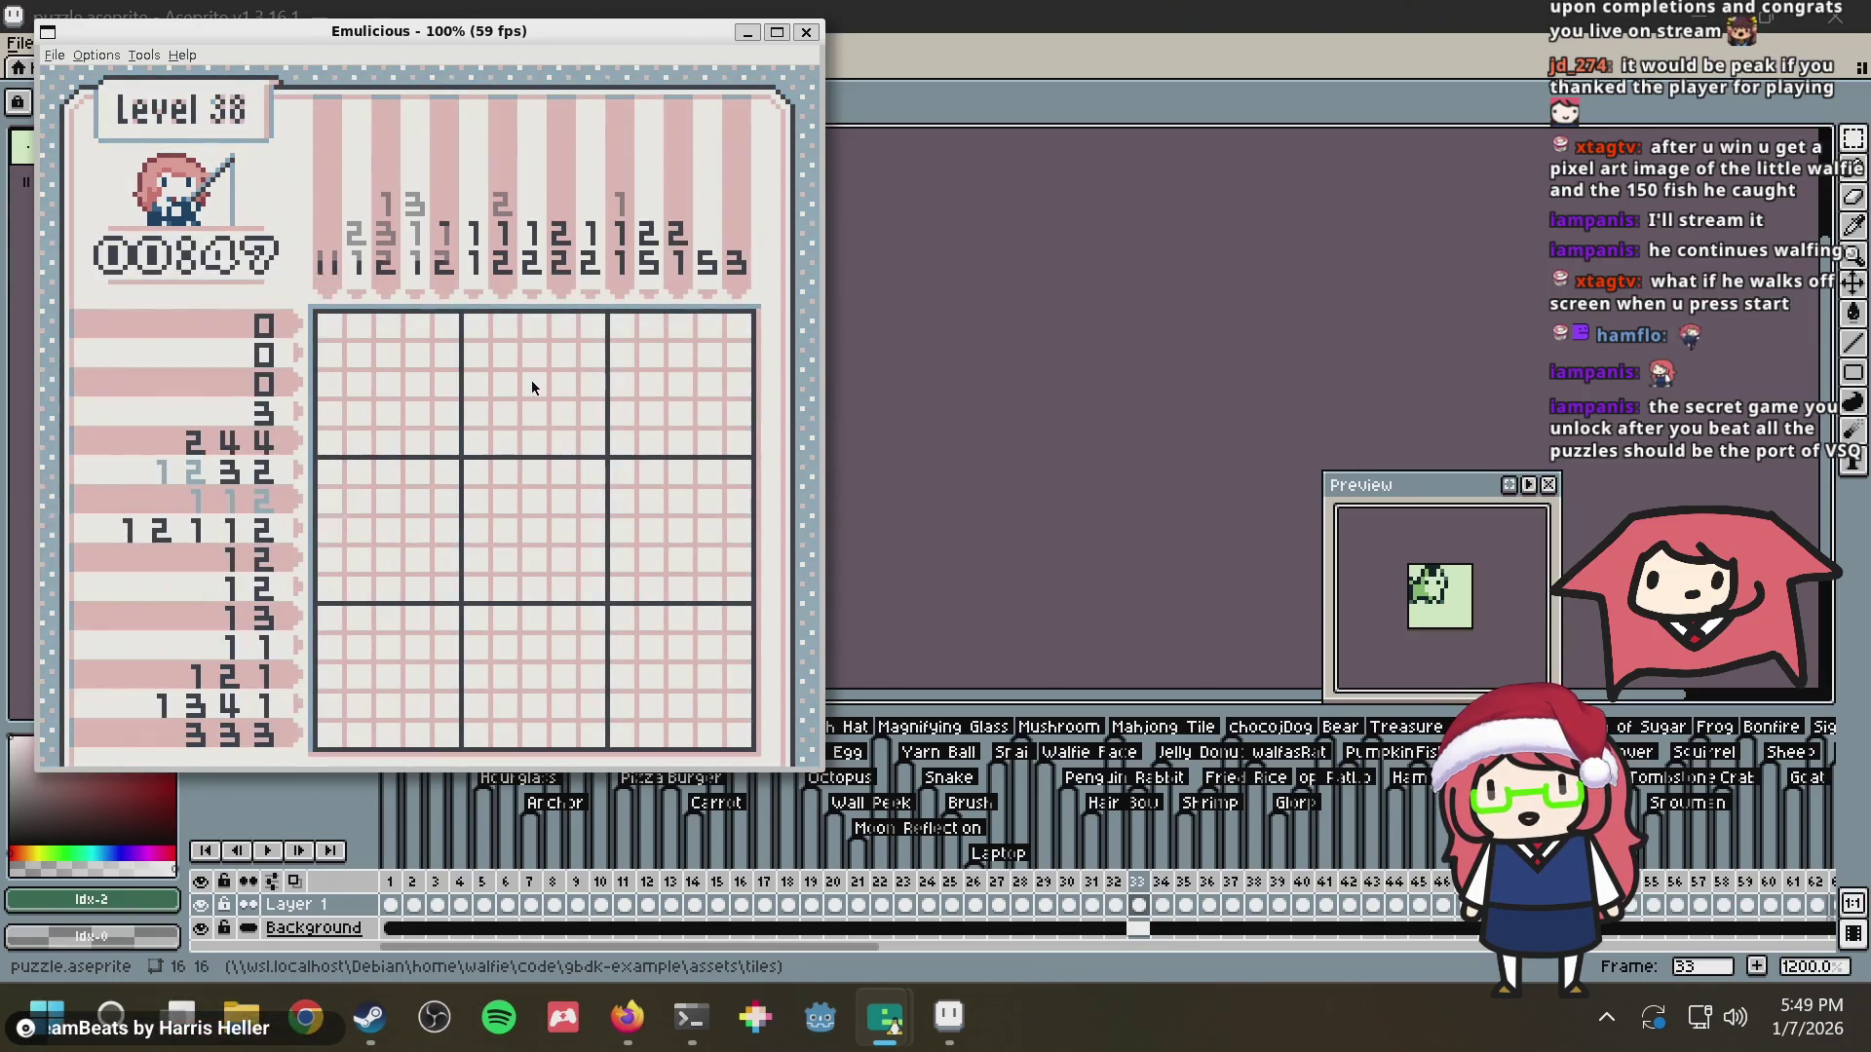
key("Return")
key("Return")
key("Return")
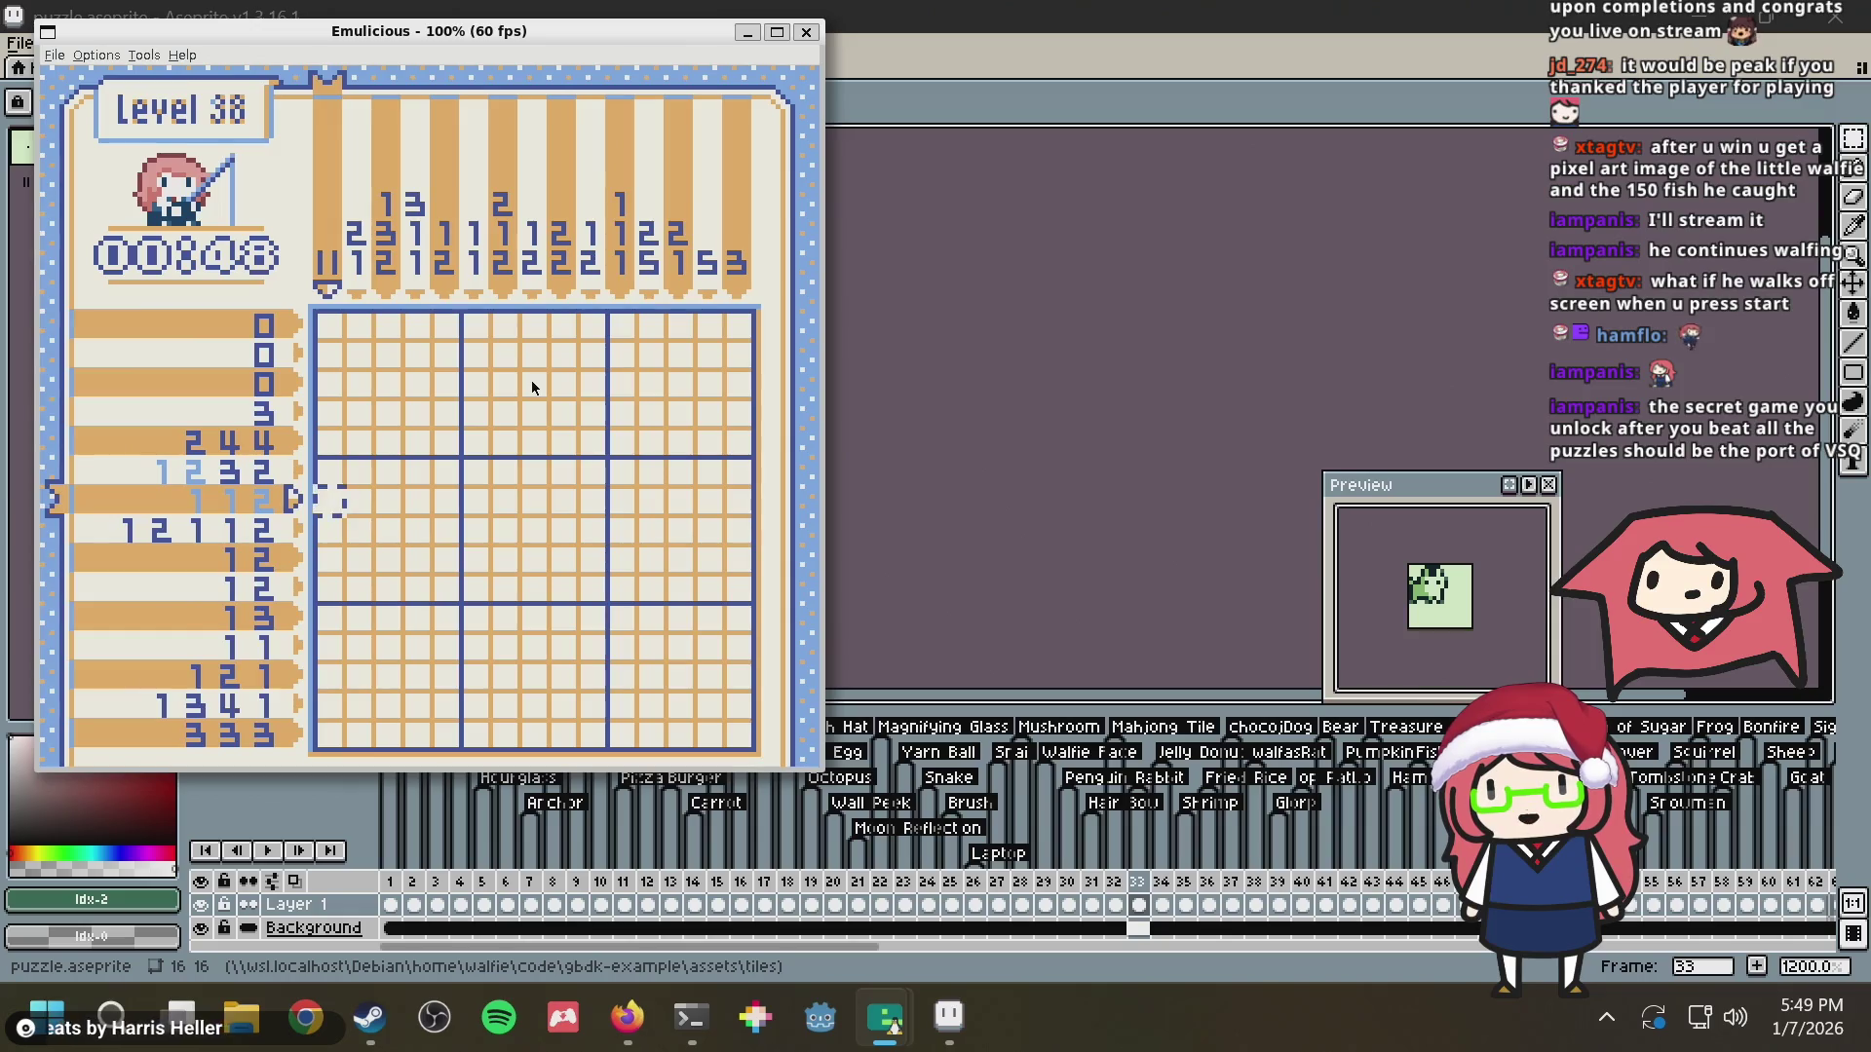
key("Return")
key("Return")
key("Return")
key("Return")
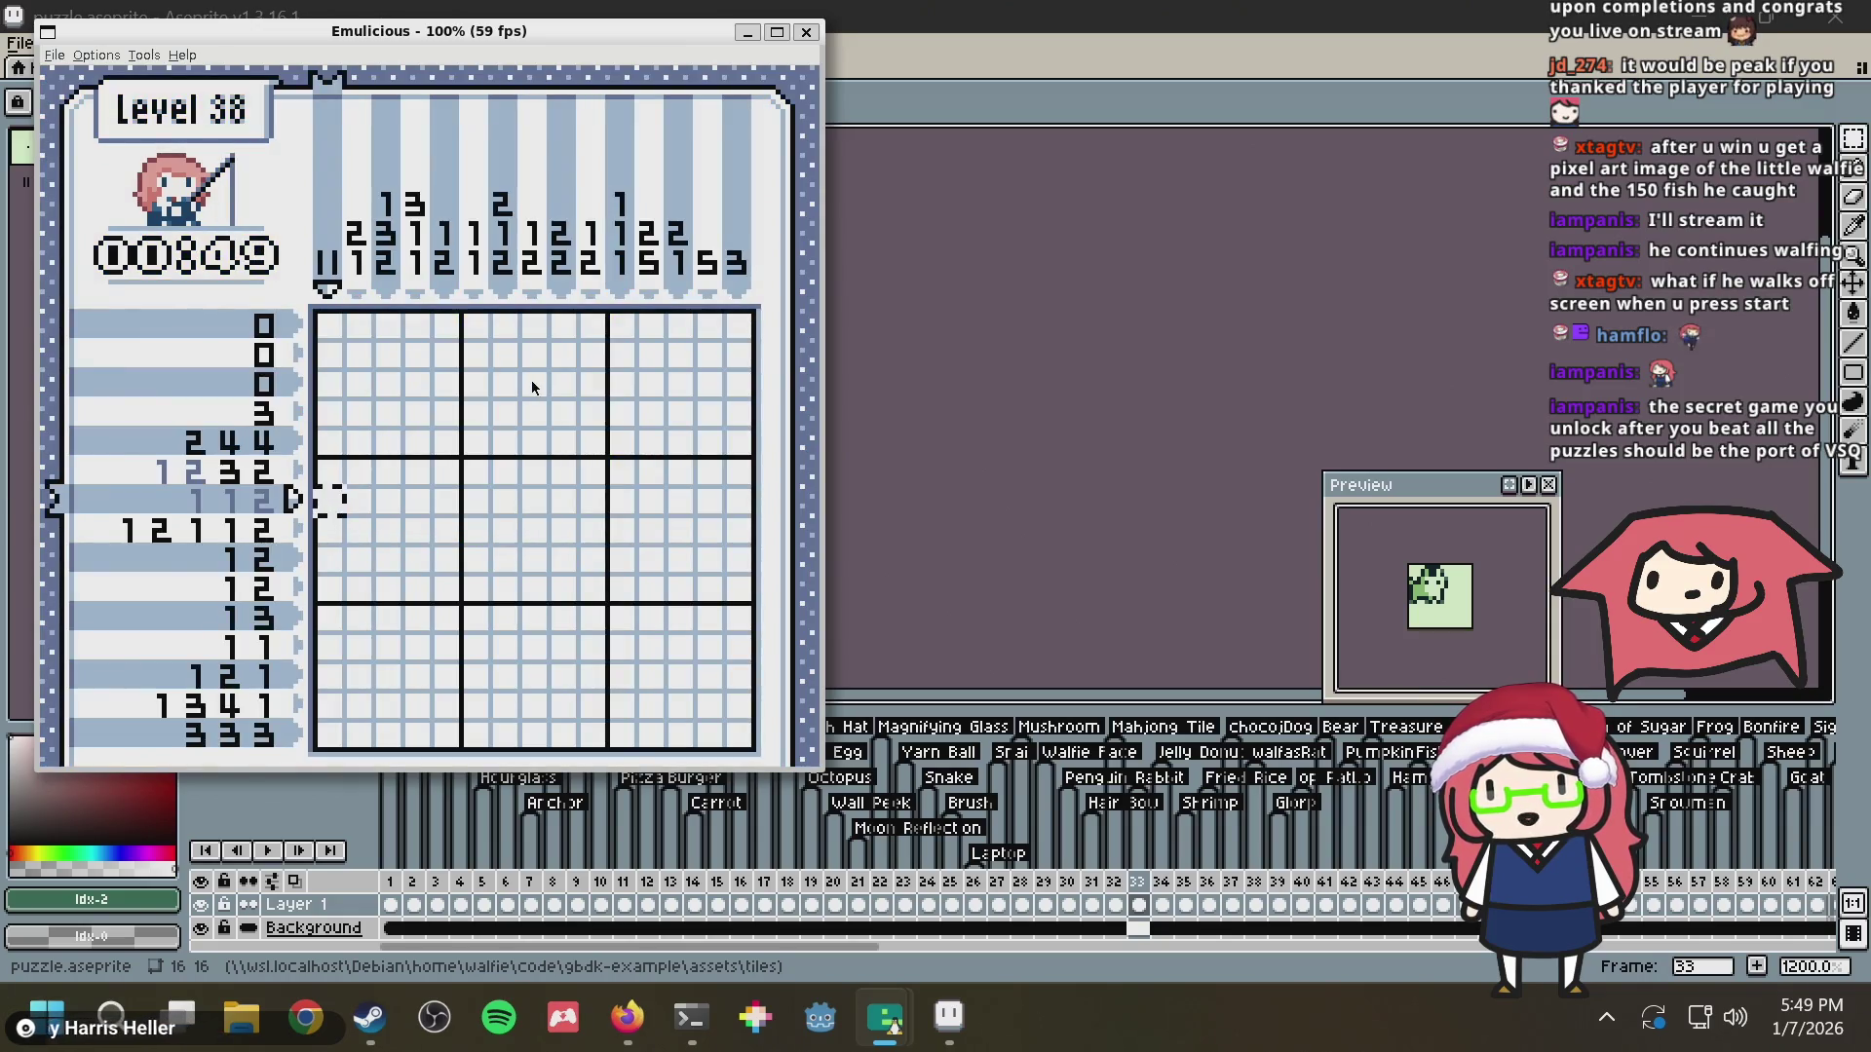
key("Return")
key("Return")
key("Return")
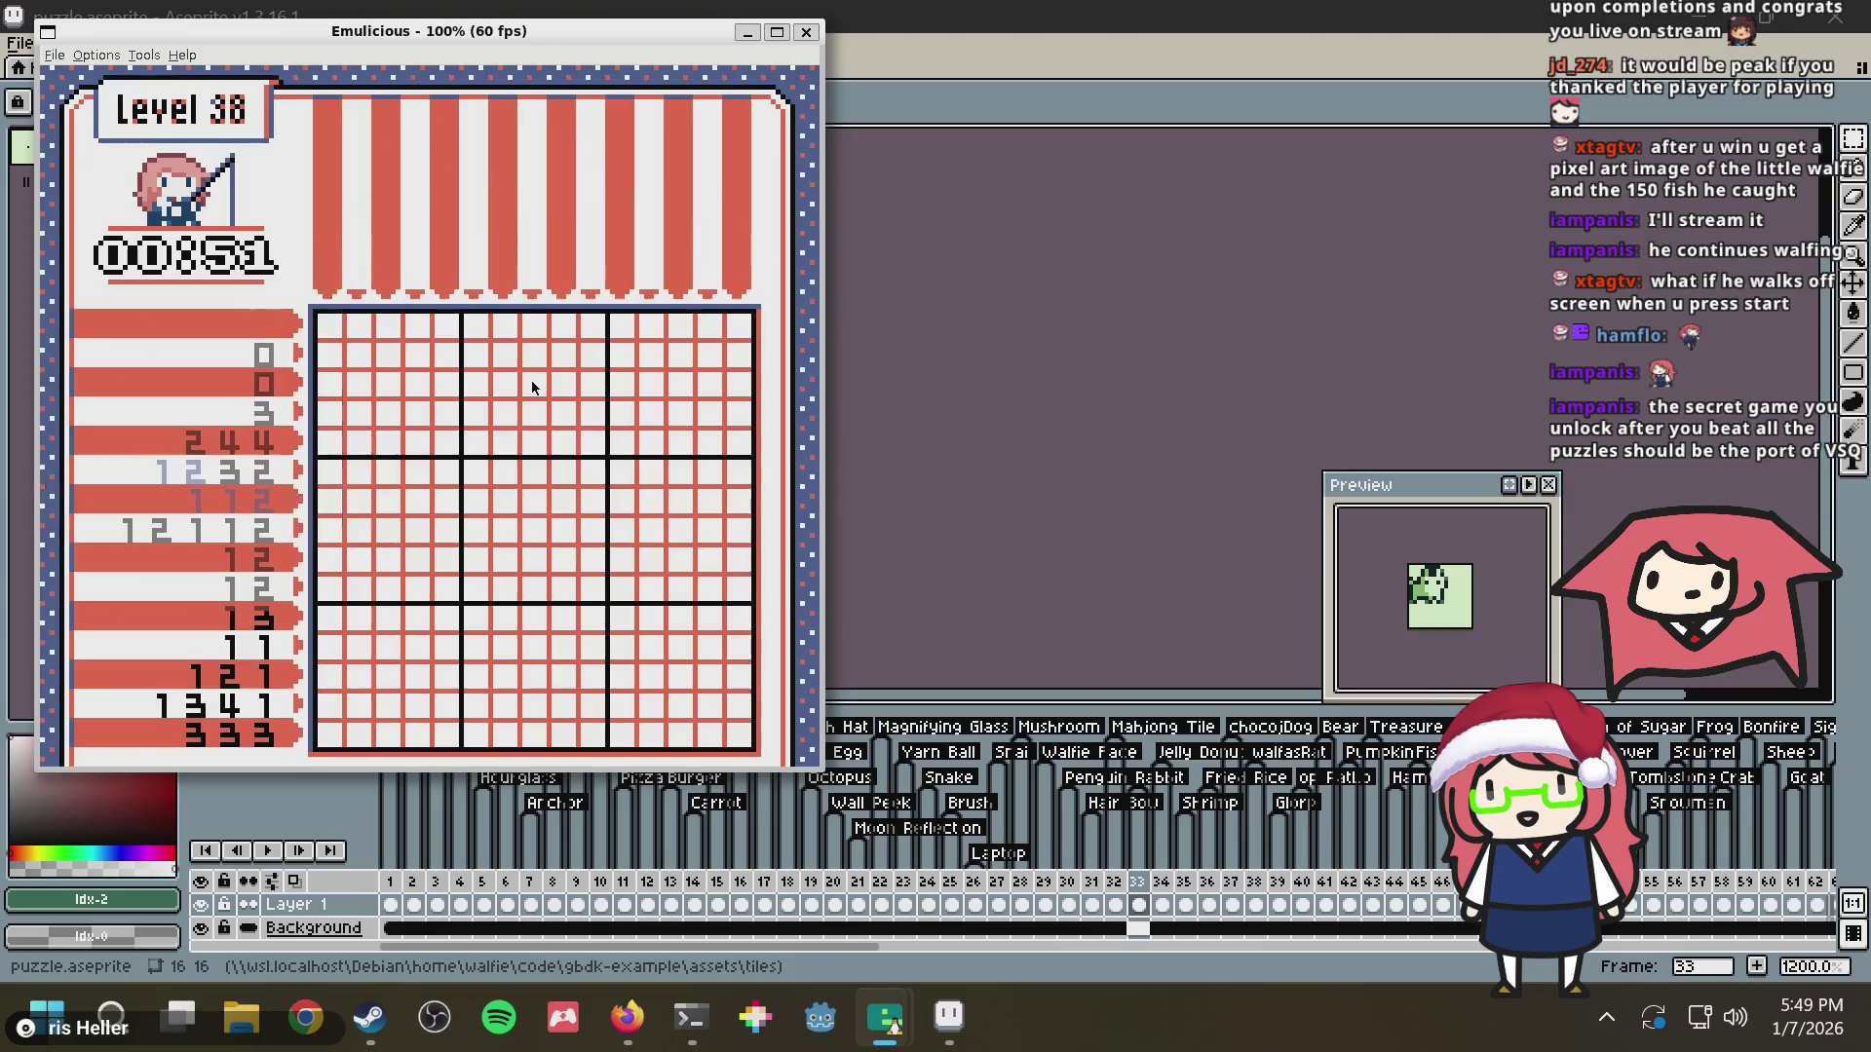
key("Return")
key("Return")
key("Return")
key("Return")
key("Return")
key("Return")
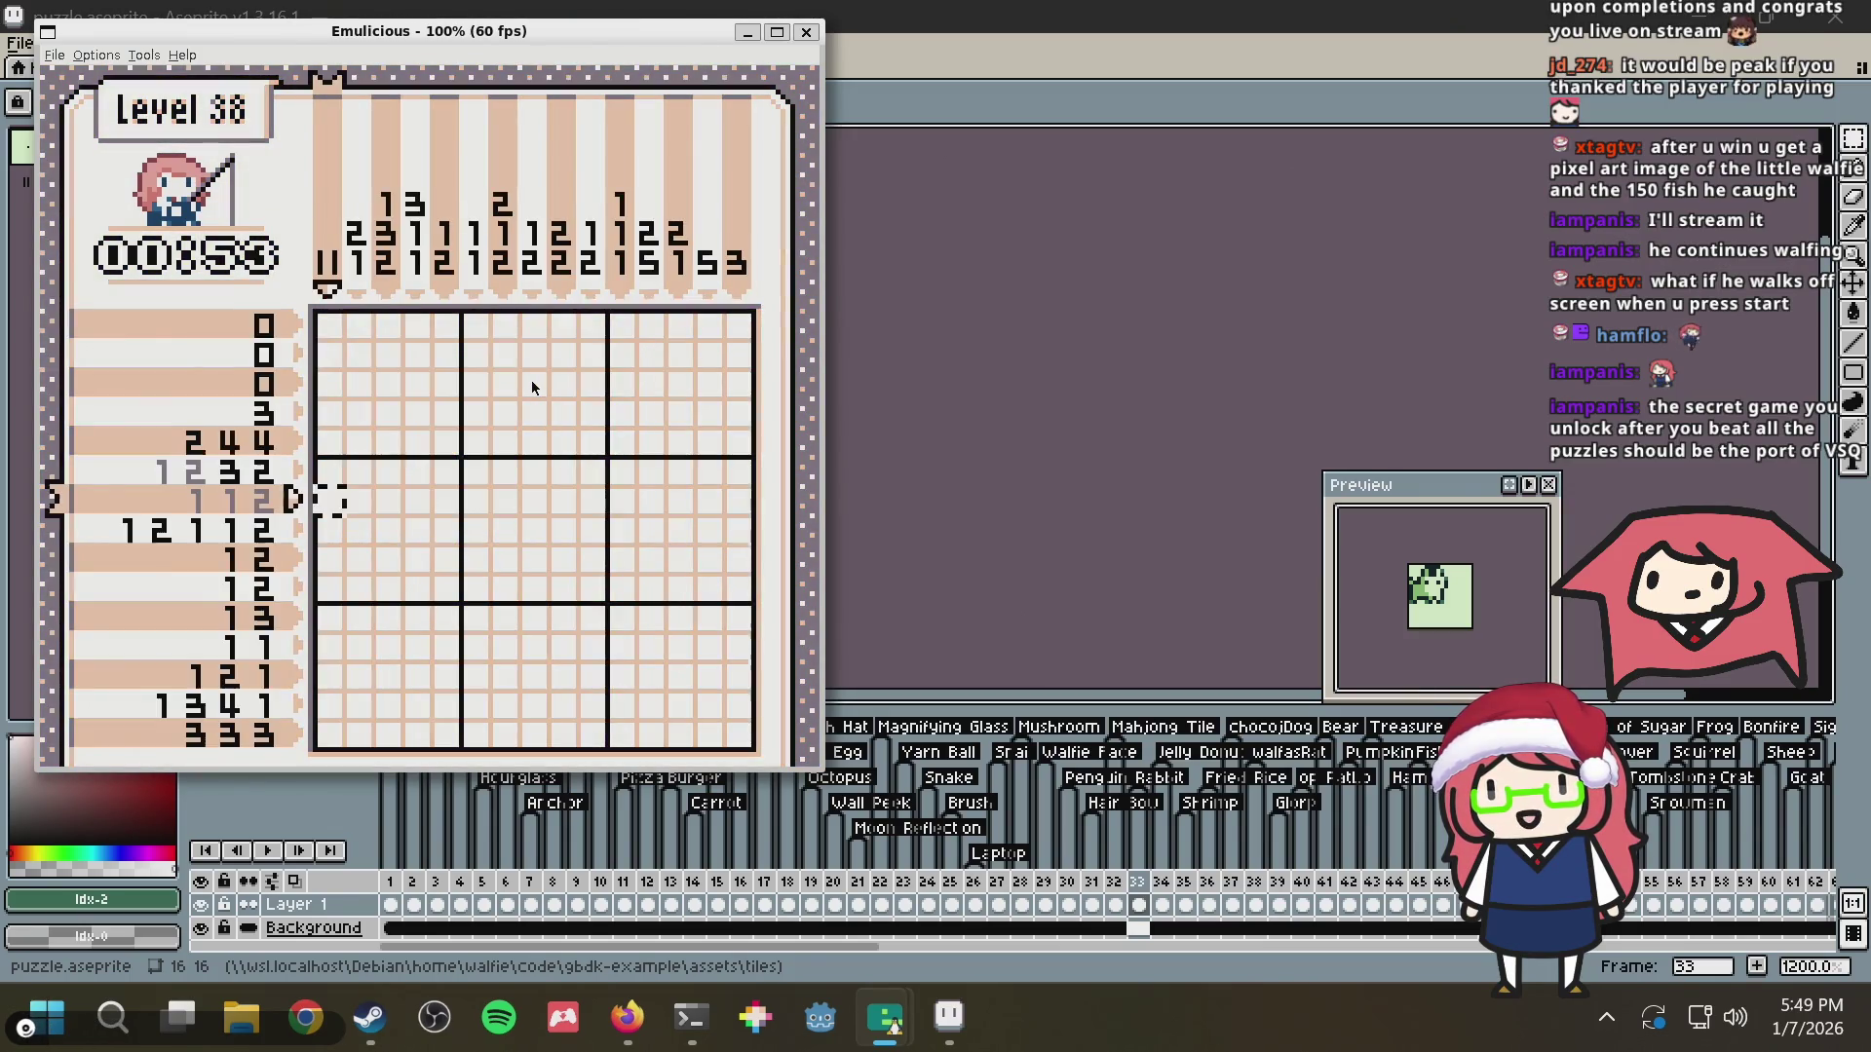
key("Return")
key("Return")
key("Return")
key("Return")
key("Return")
key("Return")
key("Return")
key("Return")
key("Return")
Advance the palette through Color 20, grey 21, green 22 and pink 24
key("Right")
key("Return")
key("Up")
key("Up")
key("Right")
key("Right")
key("Right")
key("Right")
key("Right")
key("Right")
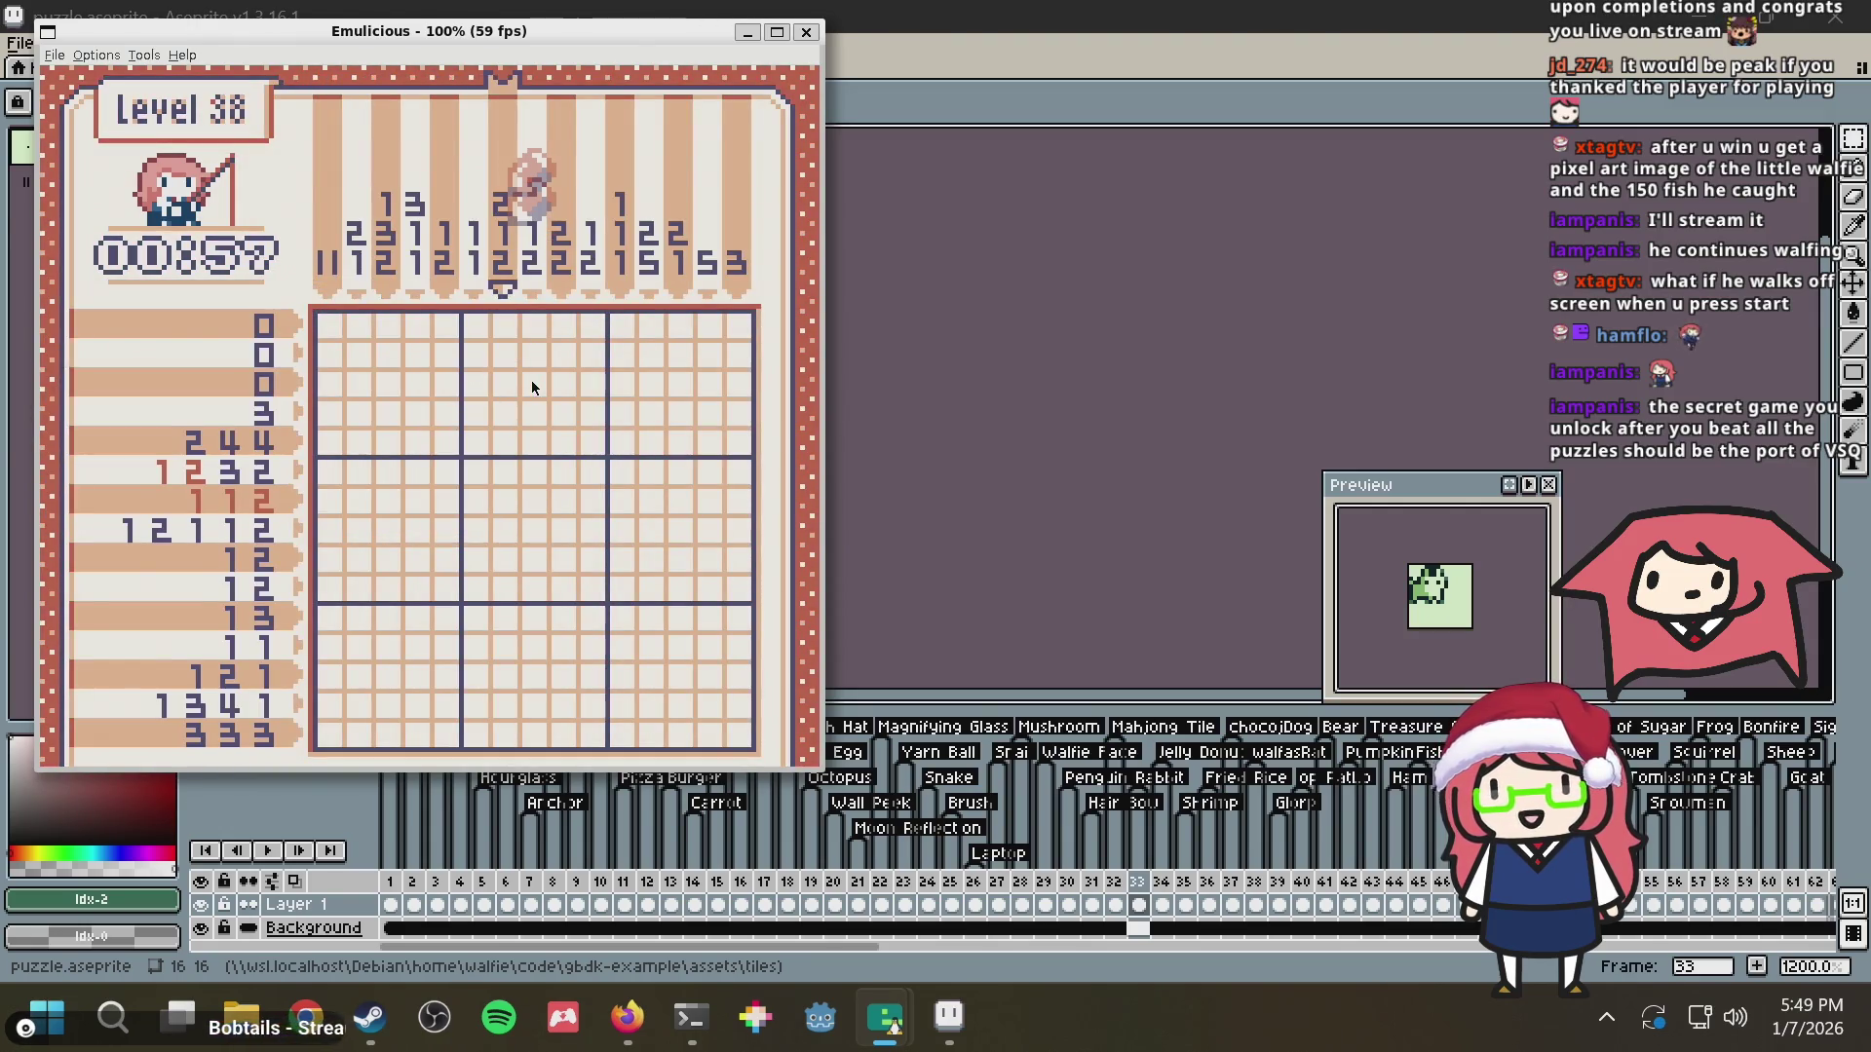
key("Up")
key("Up")
key("Return")
key("Right")
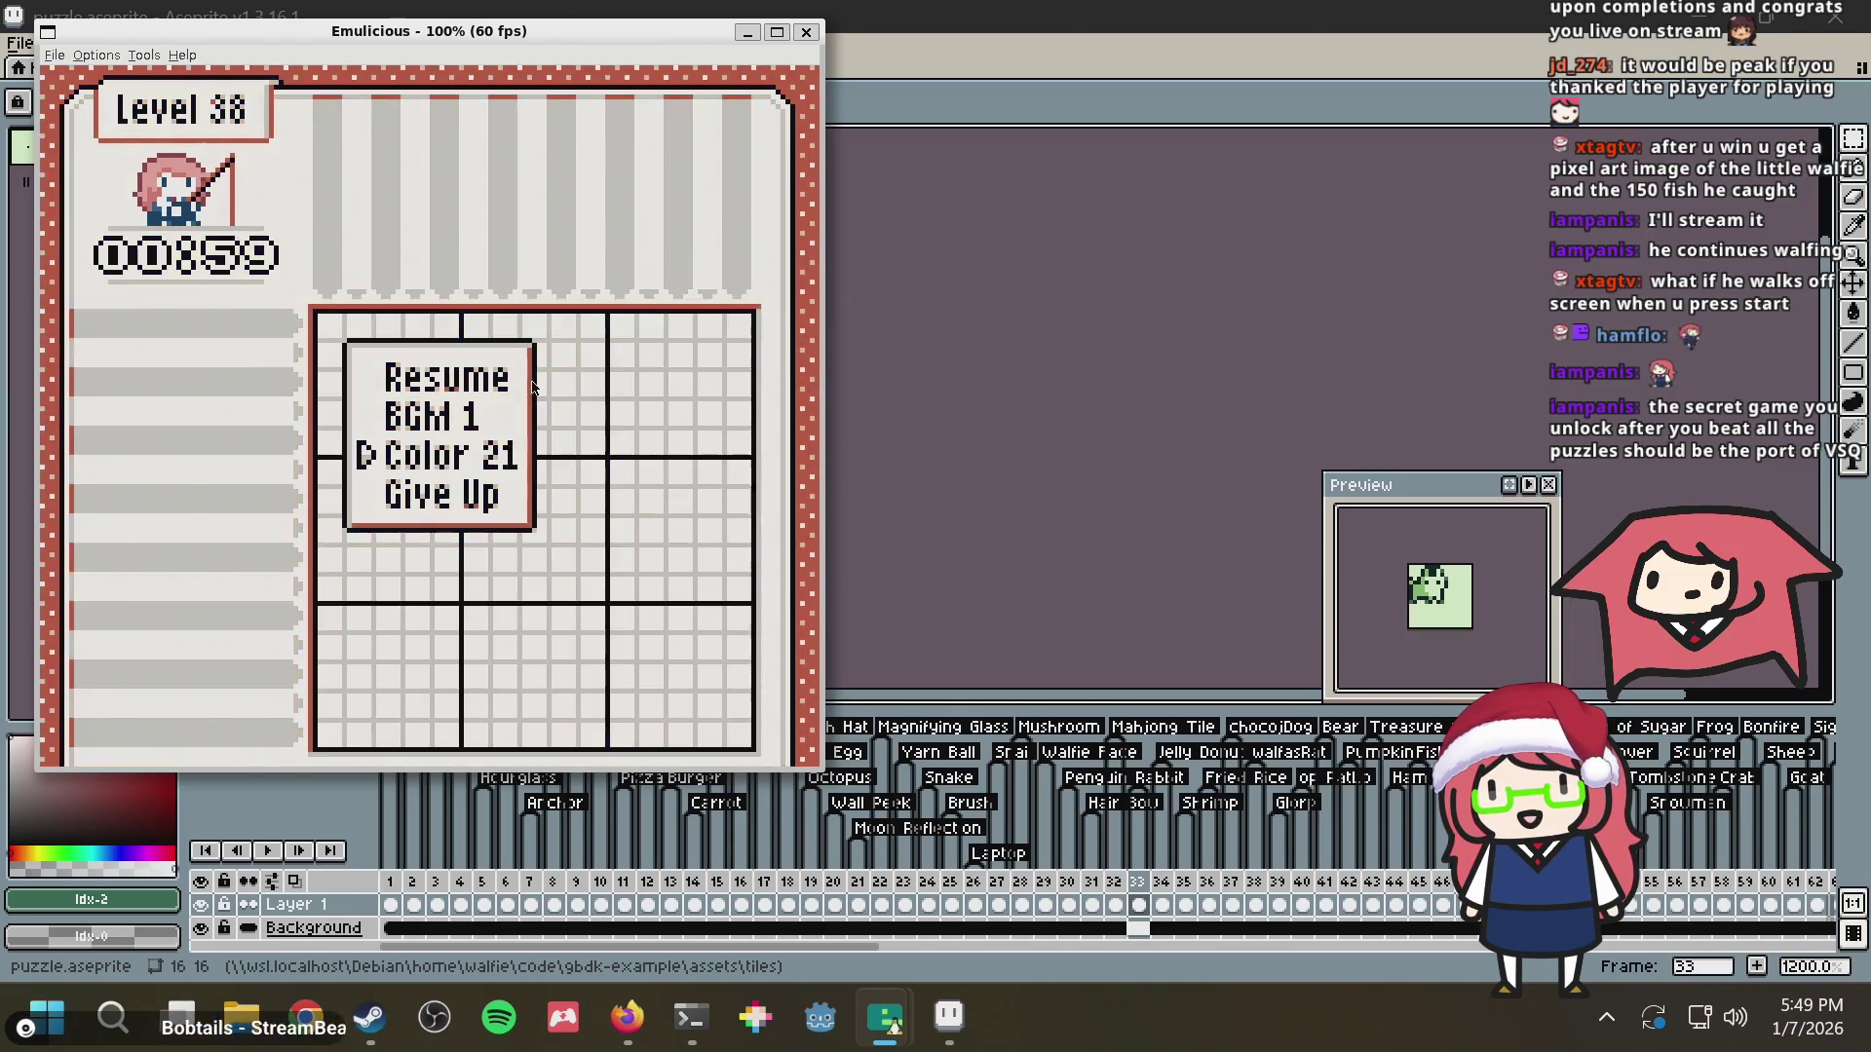
key("Return")
key("Return")
key("Right")
key("Return")
key("Return")
key("Return")
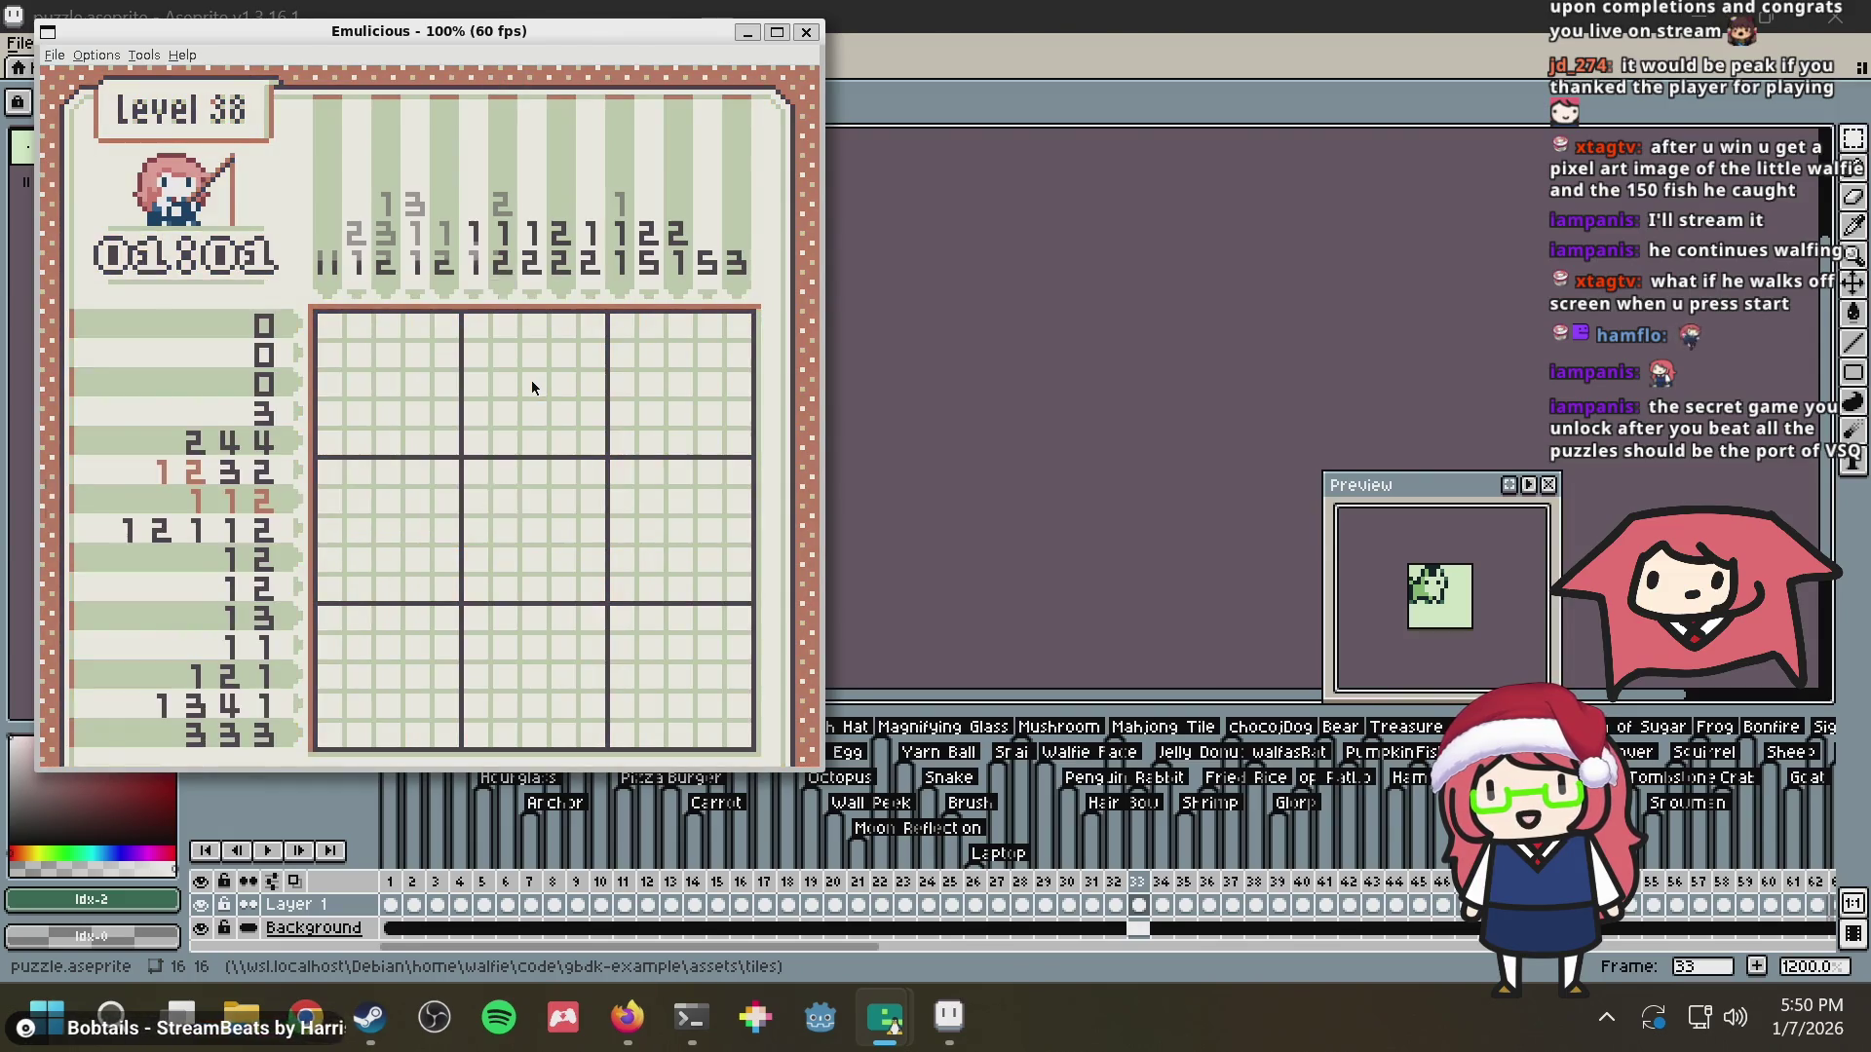
key("Return")
key("Right")
key("Right")
key("Return")
Try the green 26, yellow 27 and Color 28 palettes in turn
key("Return")
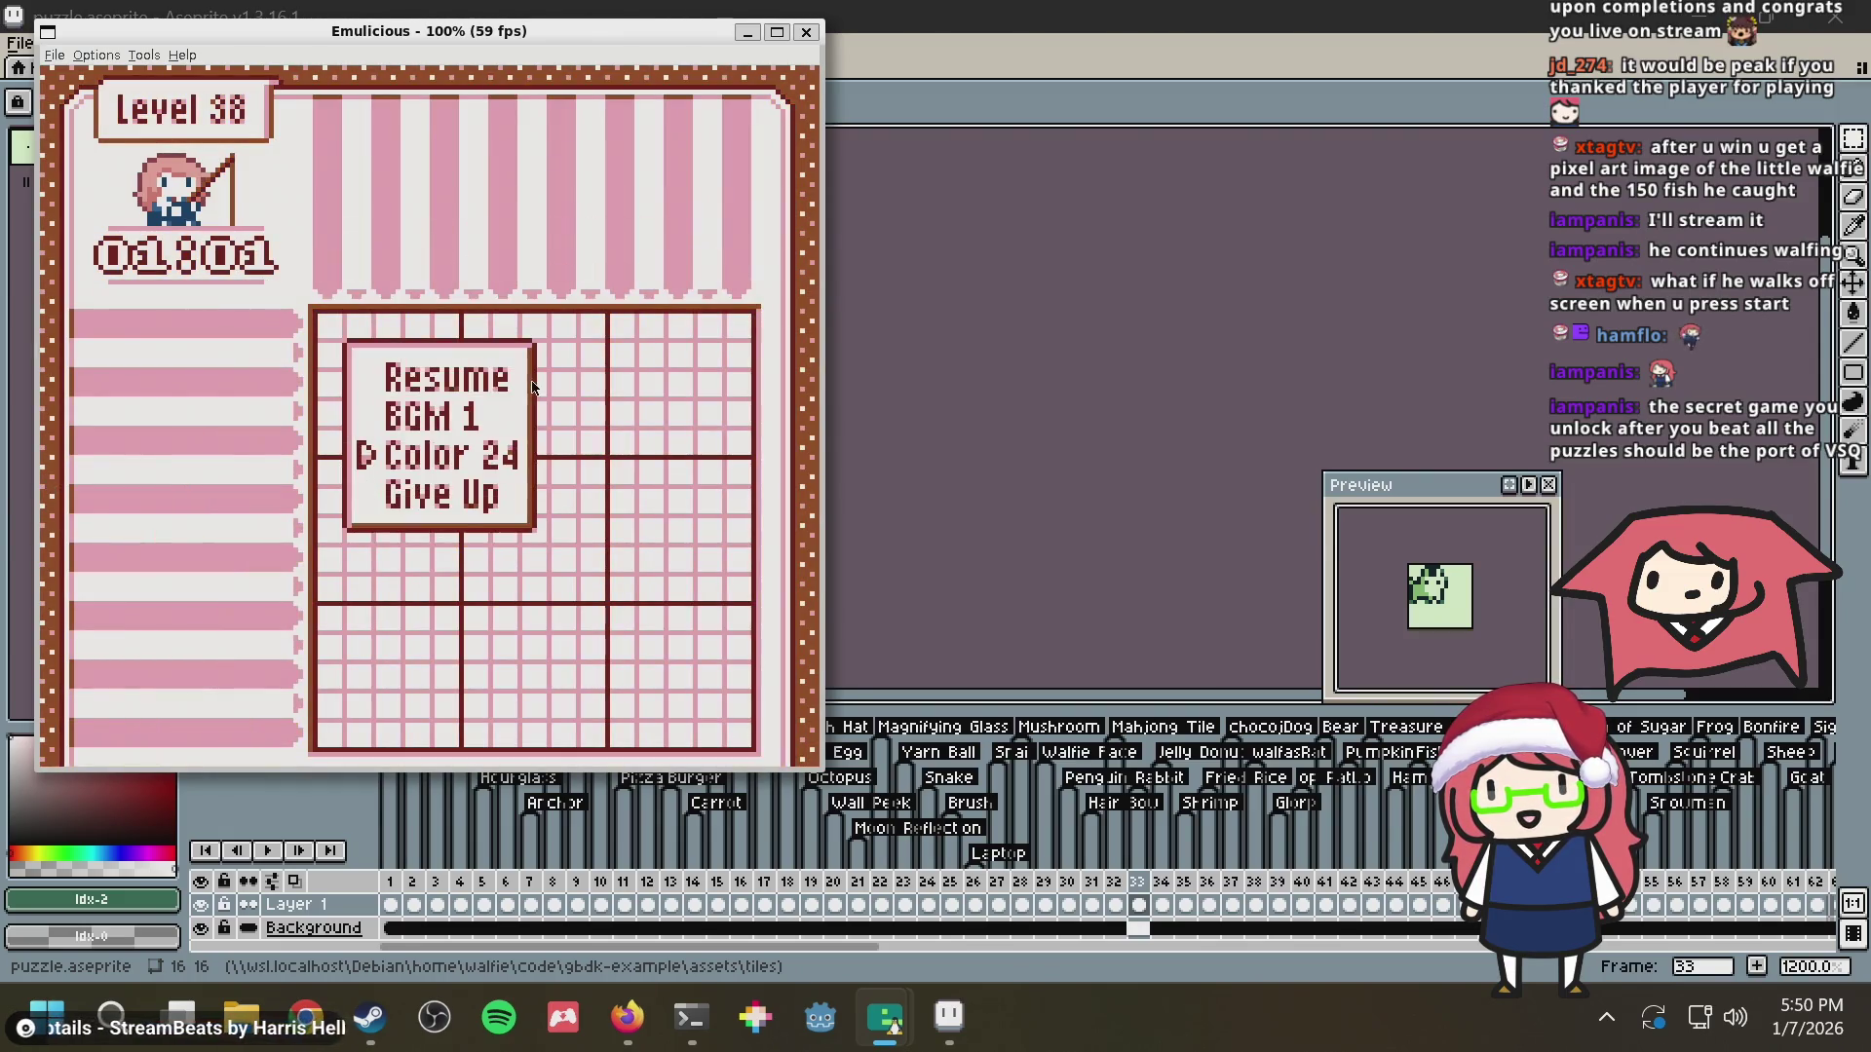
key("Right")
key("Return")
key("Return")
key("Right")
key("Return")
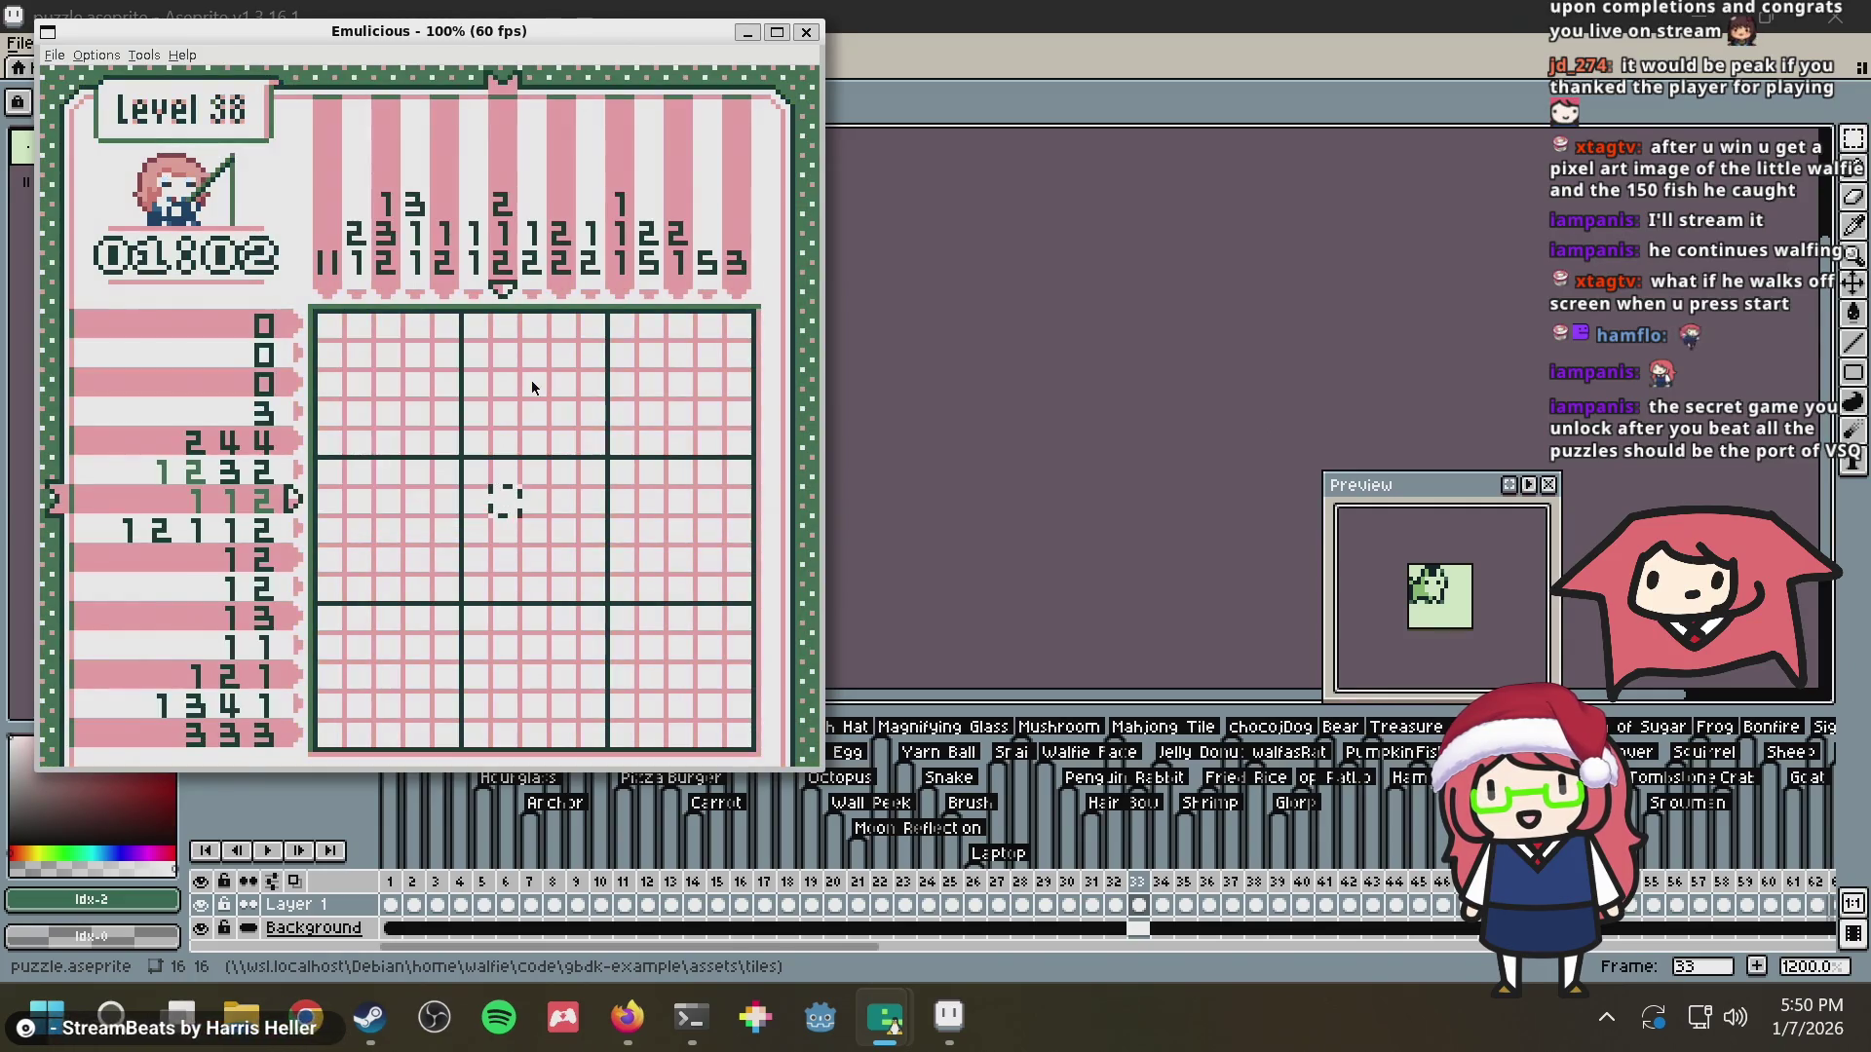
key("Return")
key("Right")
key("Return")
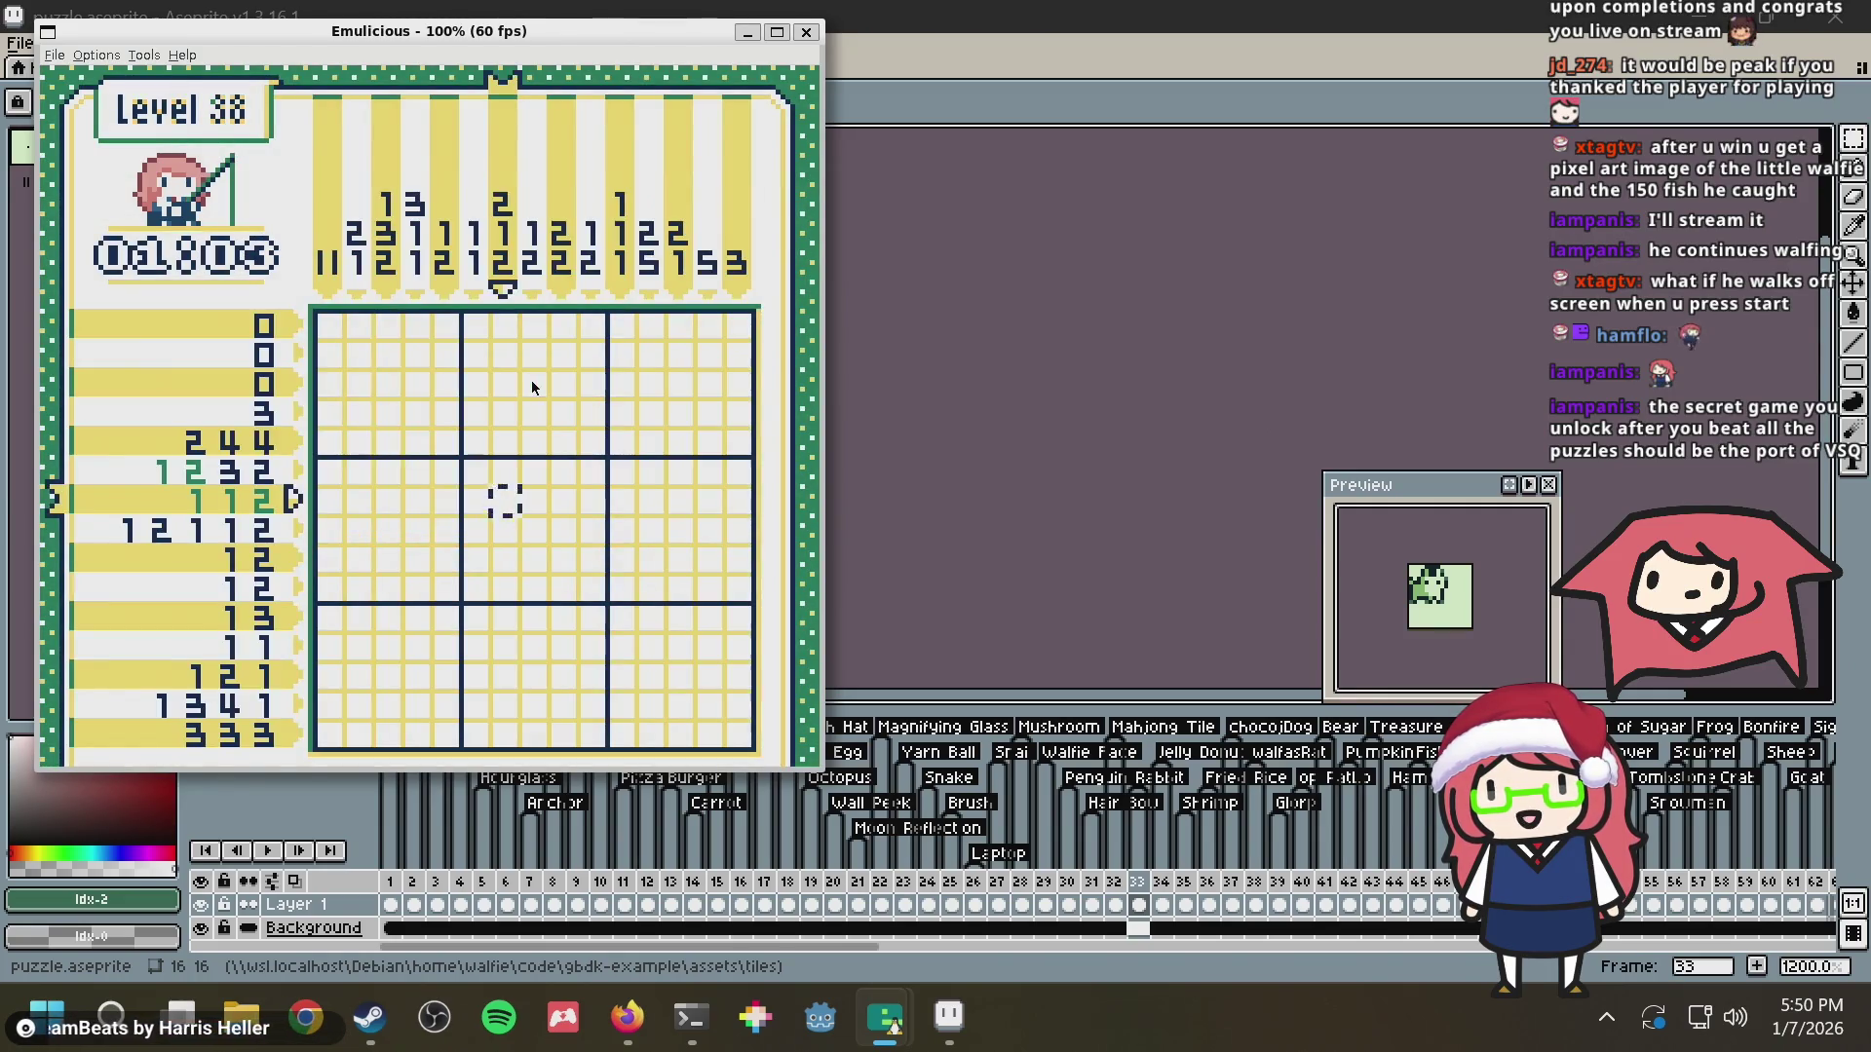
key("Return")
key("Return")
key("Return")
Cycle on to purple Color 30 and wrap the palette back around to 01
key("Right")
key("Return")
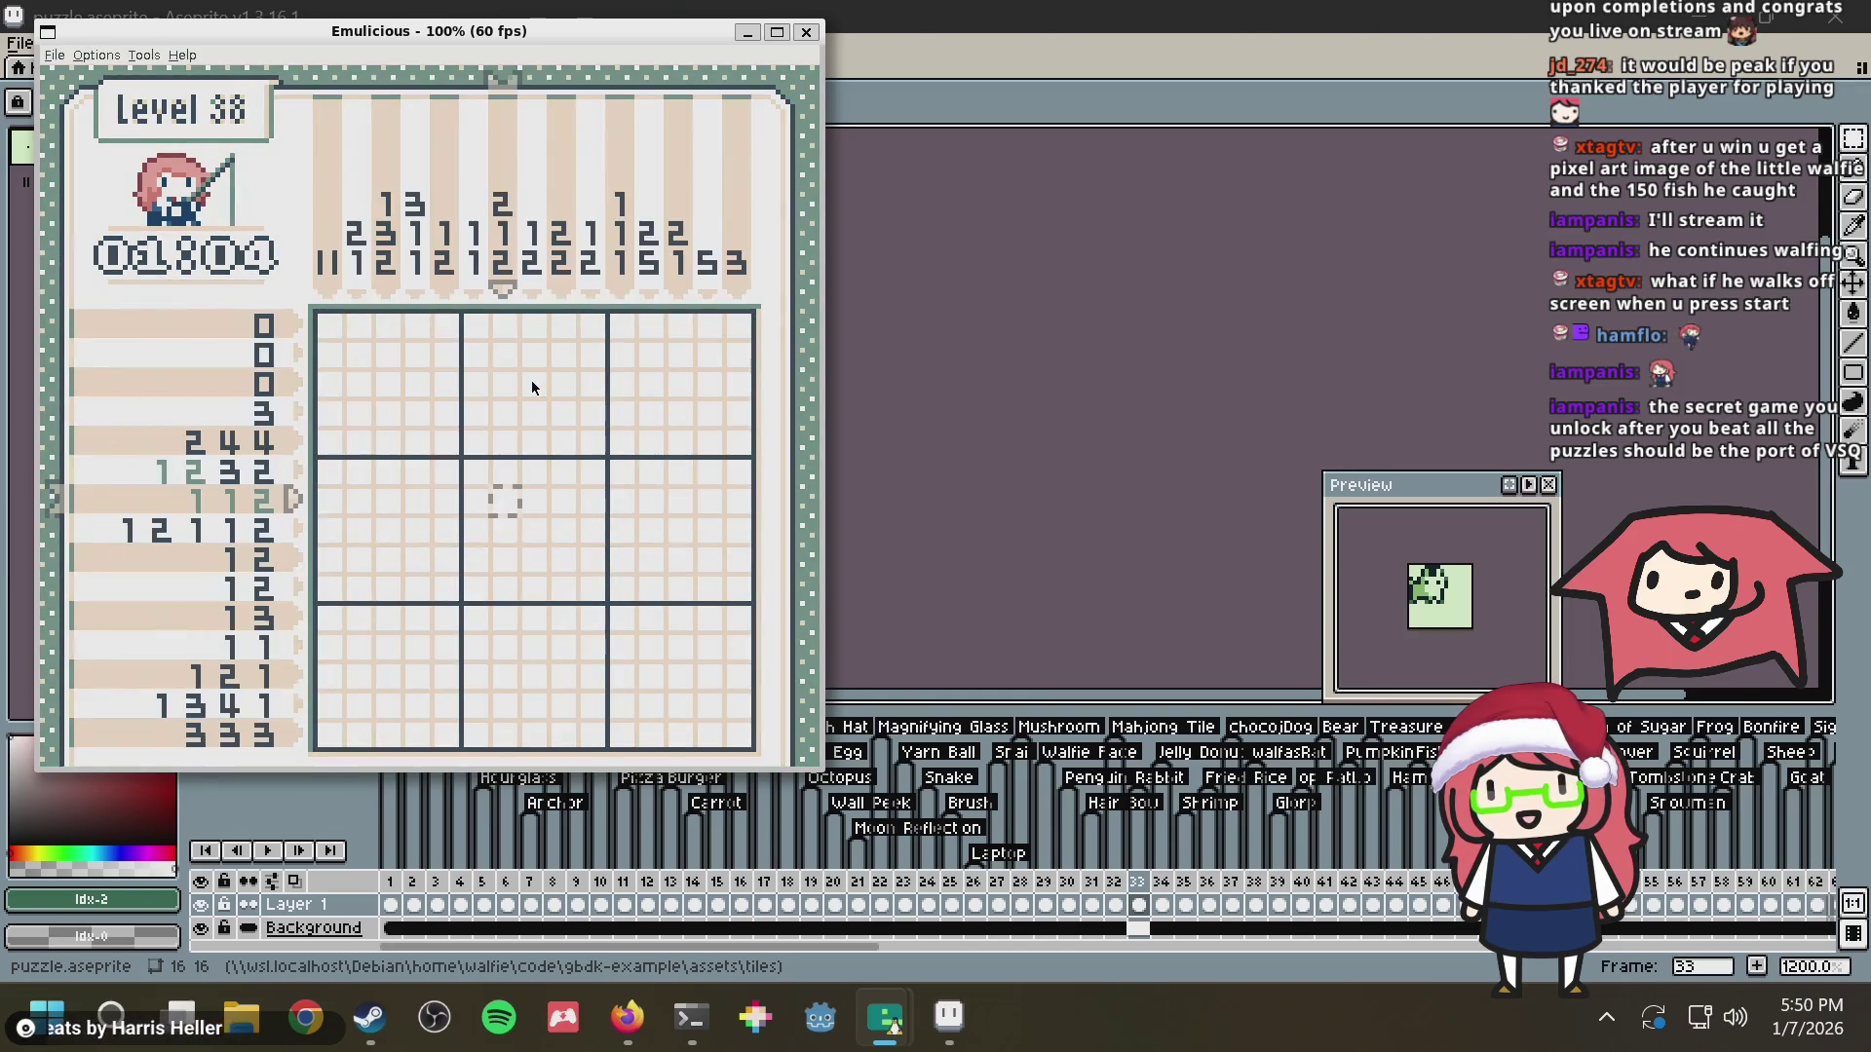
key("Return")
key("Right")
key("Return")
key("Return")
key("Right")
key("Return")
key("Return")
key("Right")
key("Return")
Give Up level 38, return to the title screen and close Emulicious
key("Down")
key("Return")
key("Down")
key("Return")
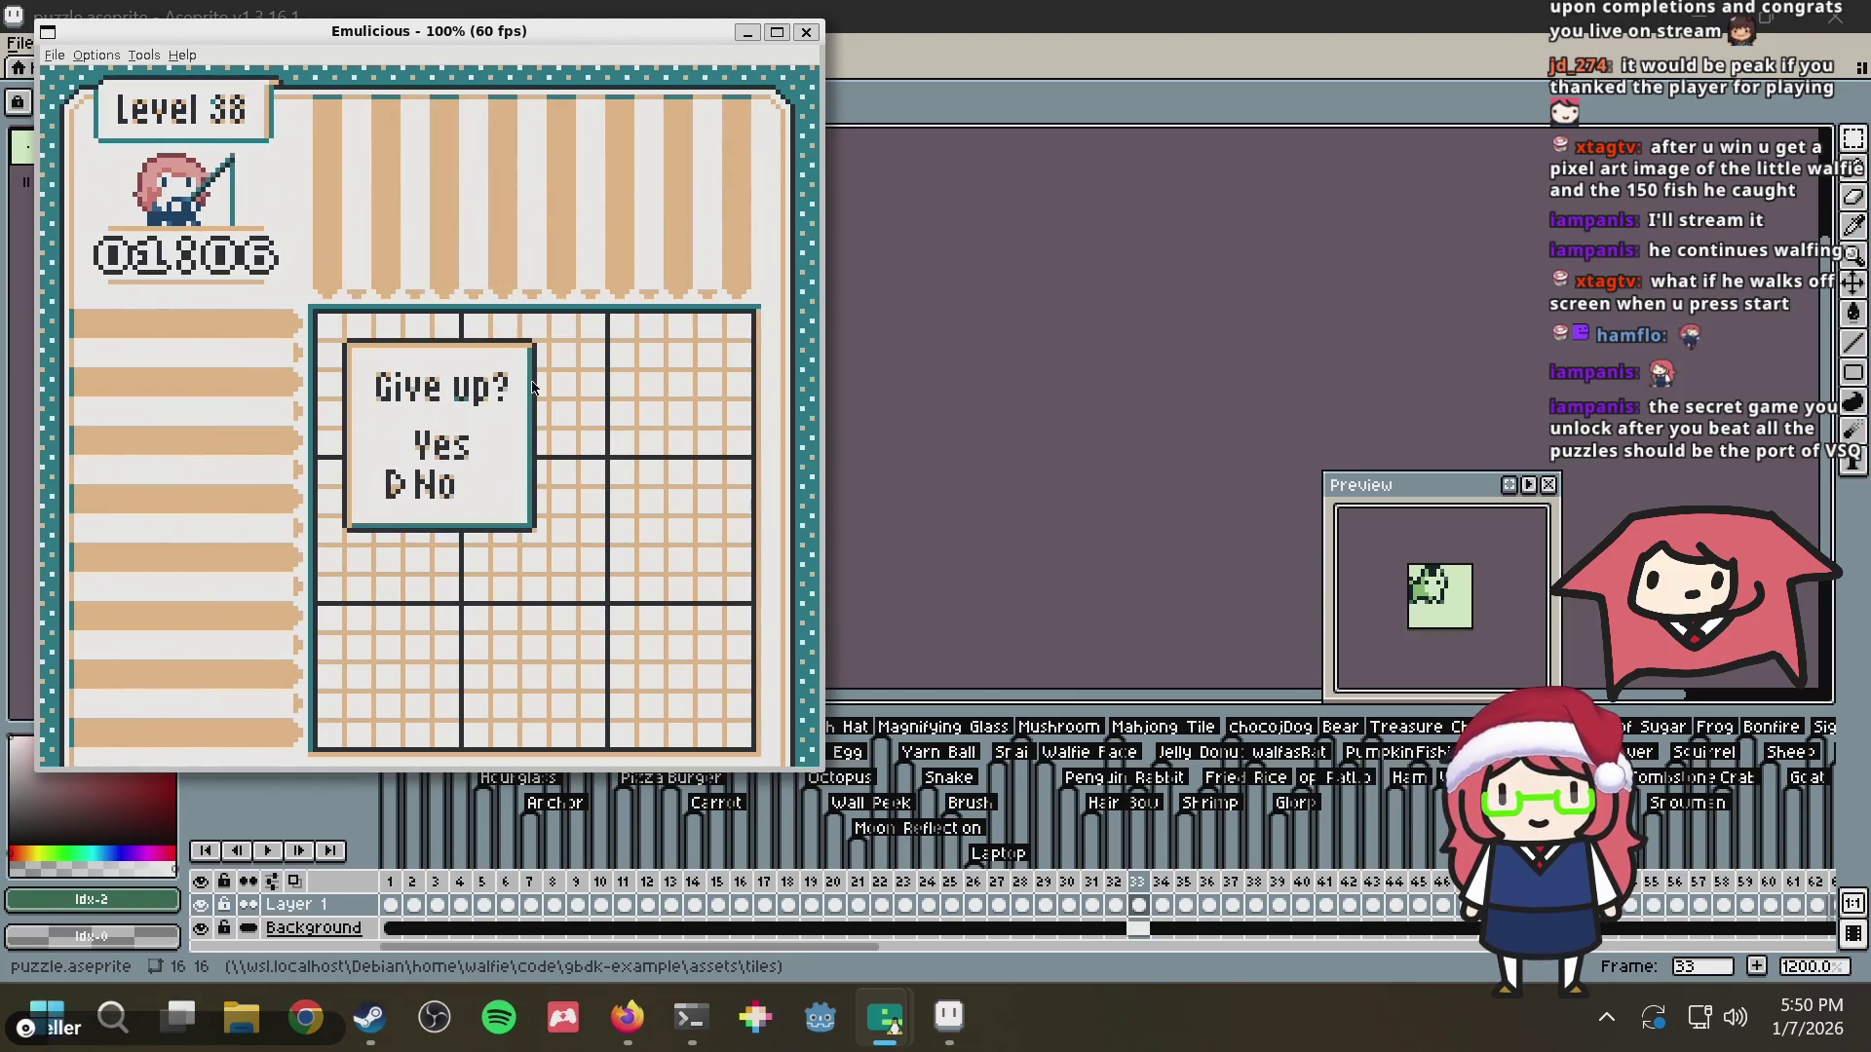
key("Up")
key("Return")
key("s")
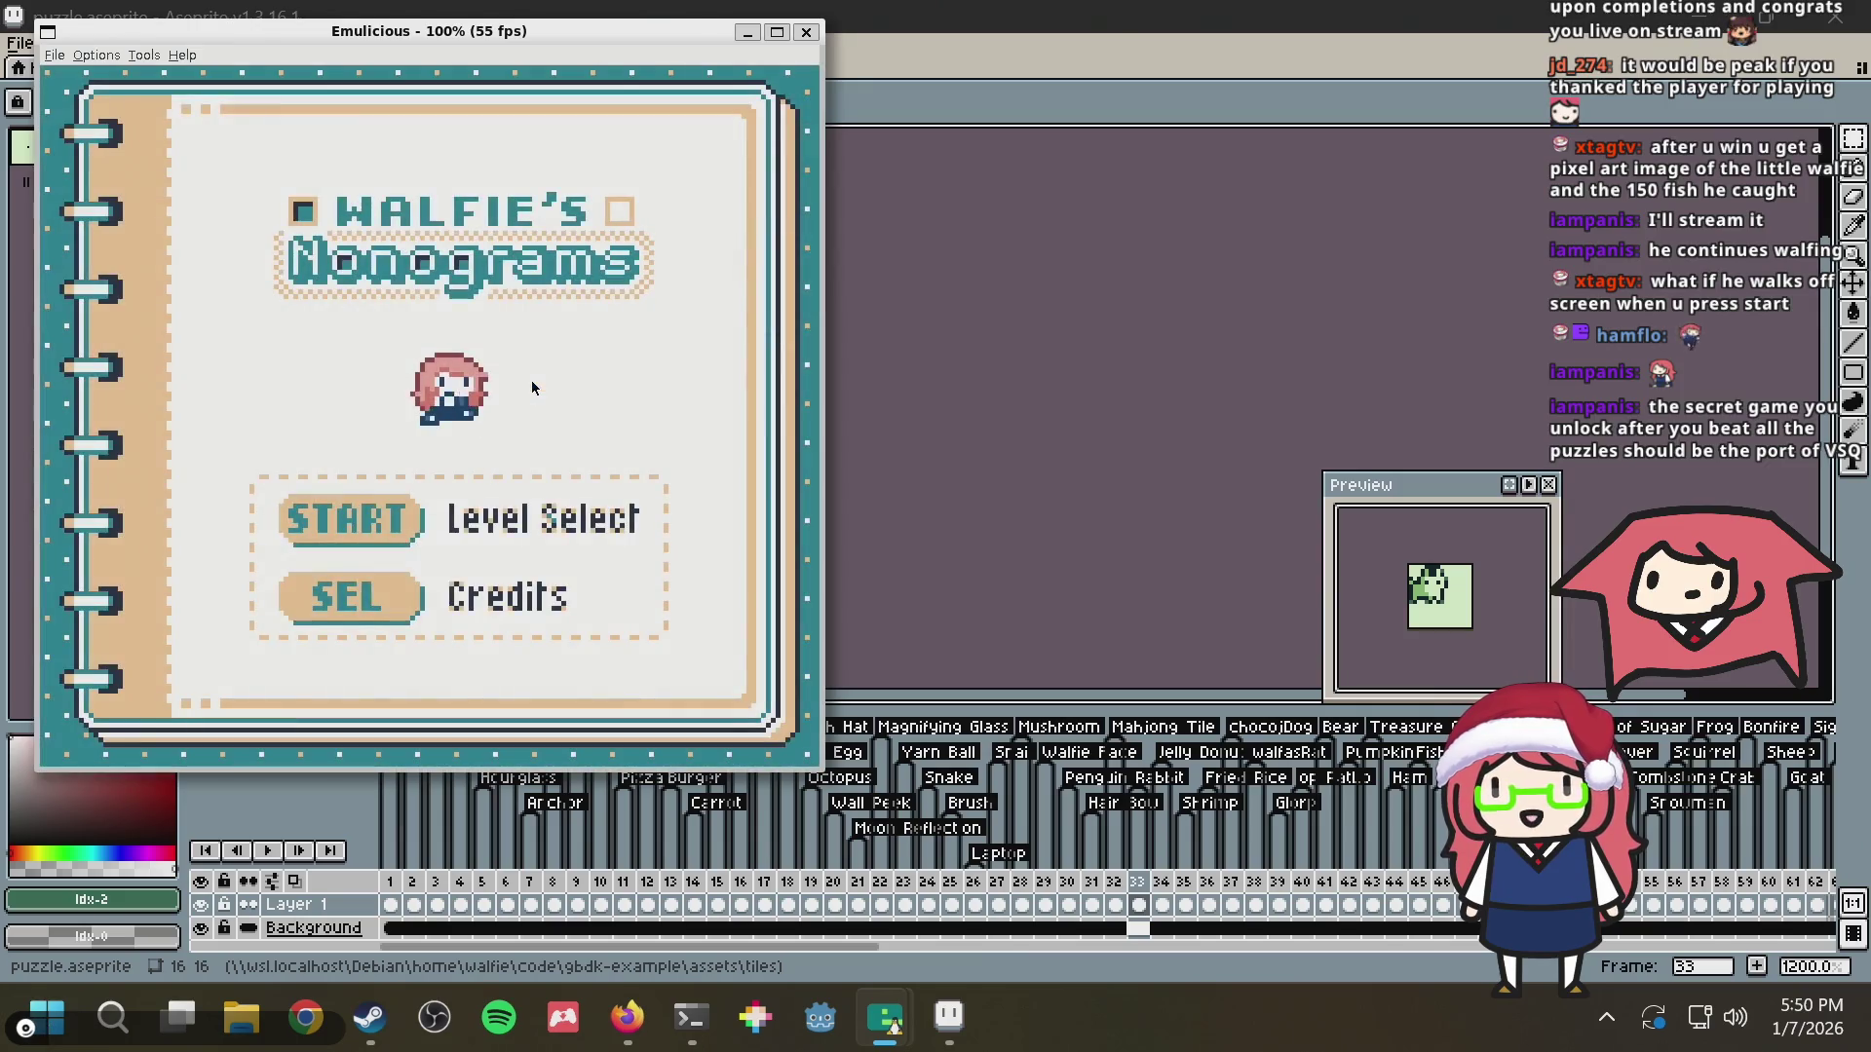
left_click(805, 33)
left_click_drag(770, 947, 1116, 893)
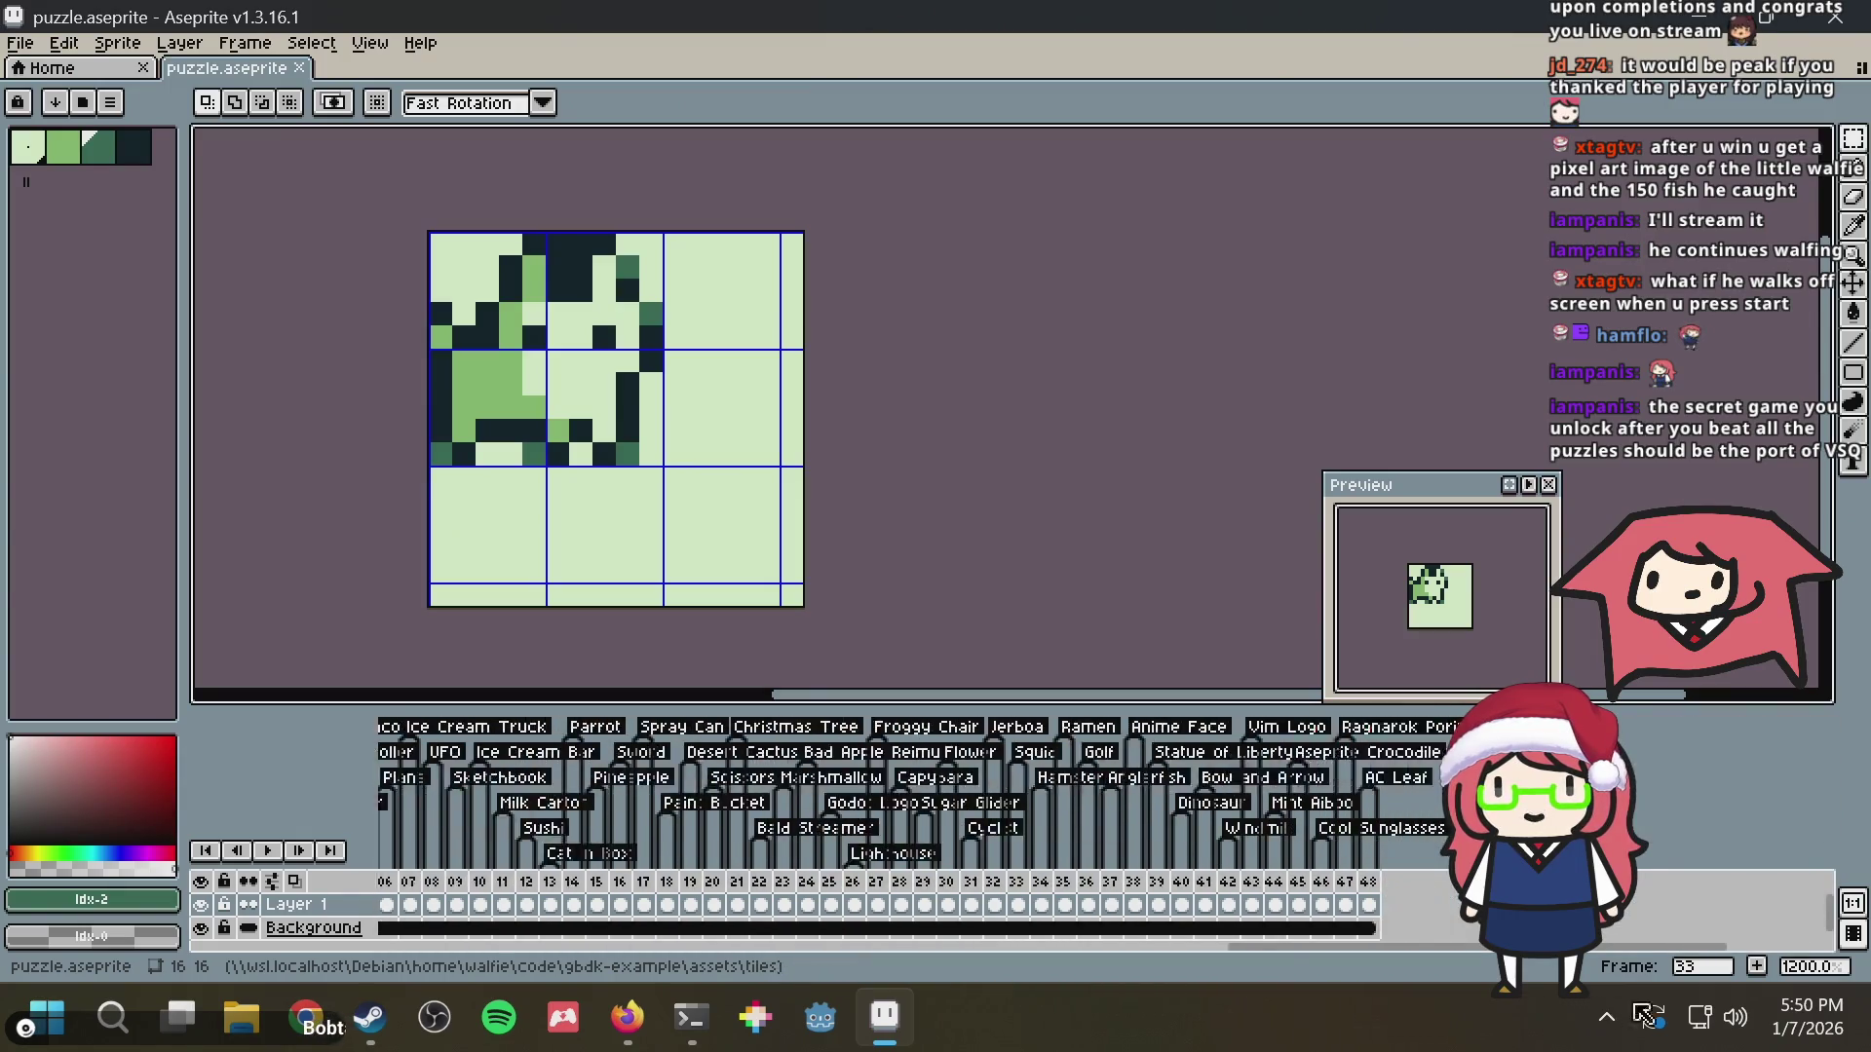
Add a blank frame 149 after leaf frame 148 and save puzzle.aseprite
left_click(1095, 882)
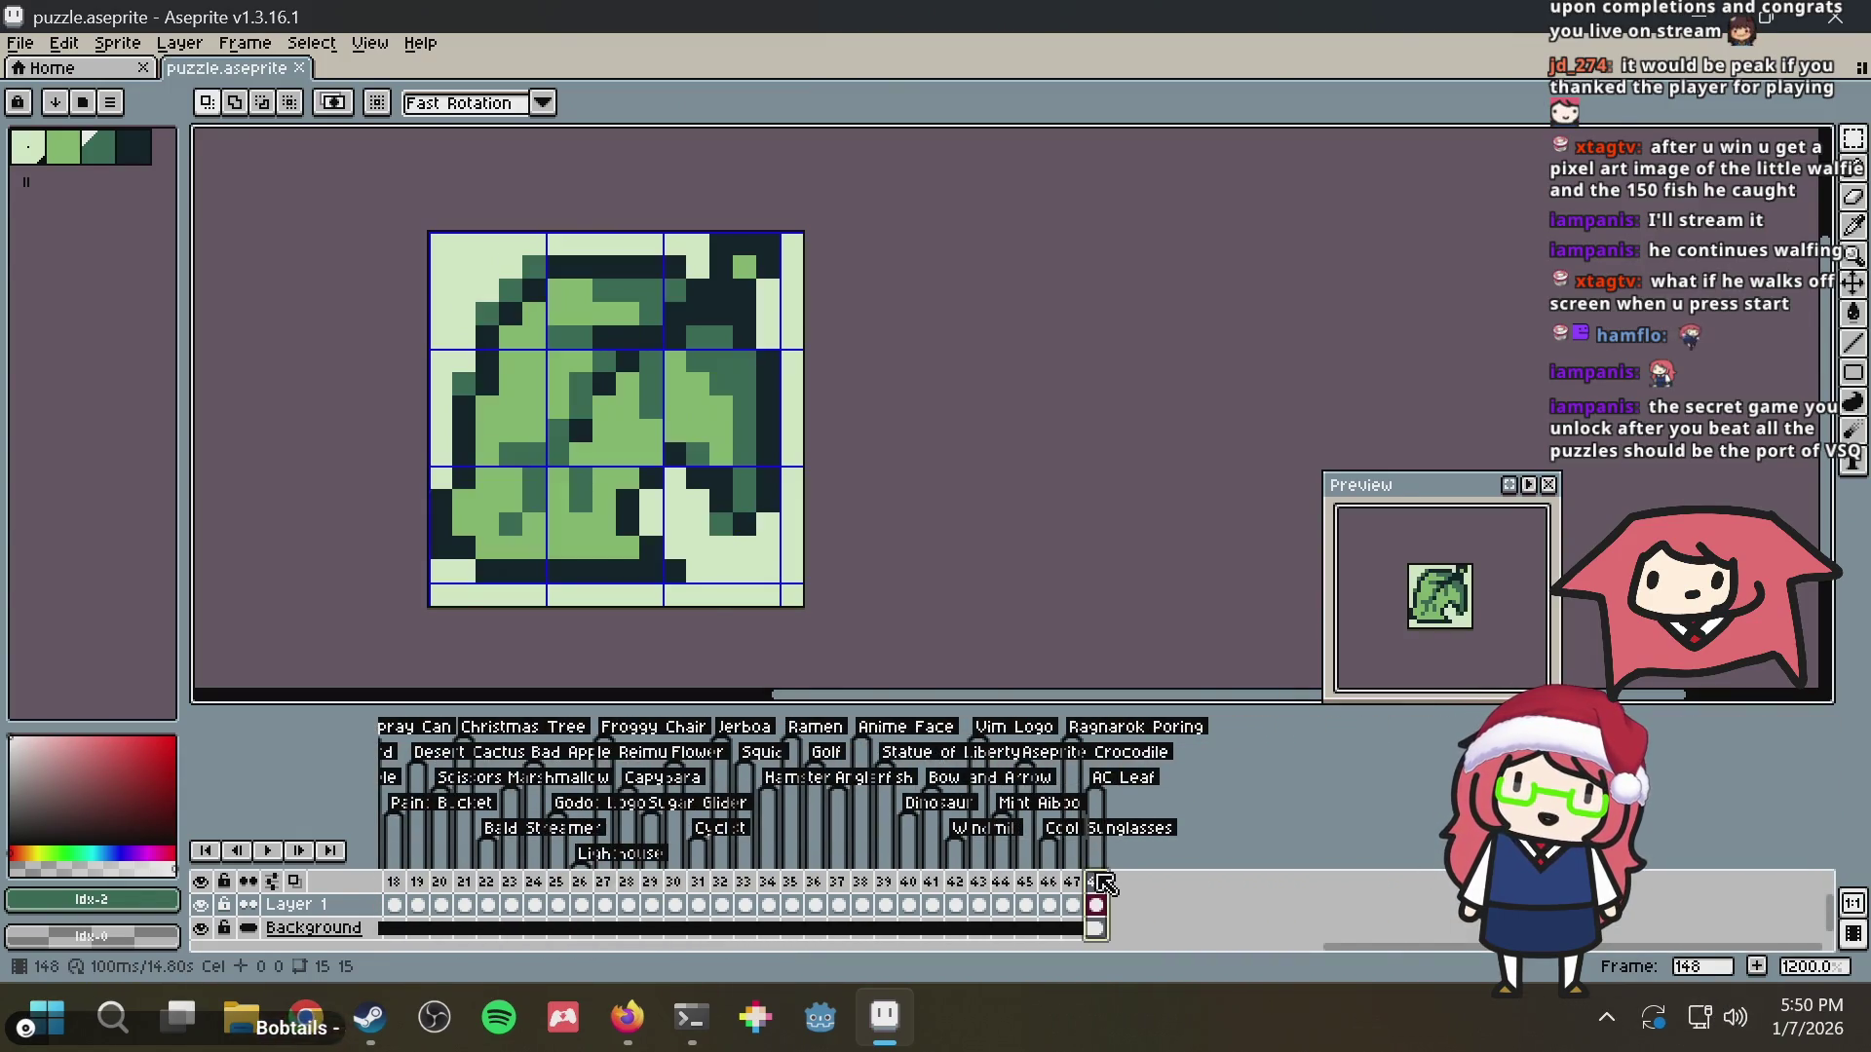
right_click(1095, 881)
left_click(1178, 843)
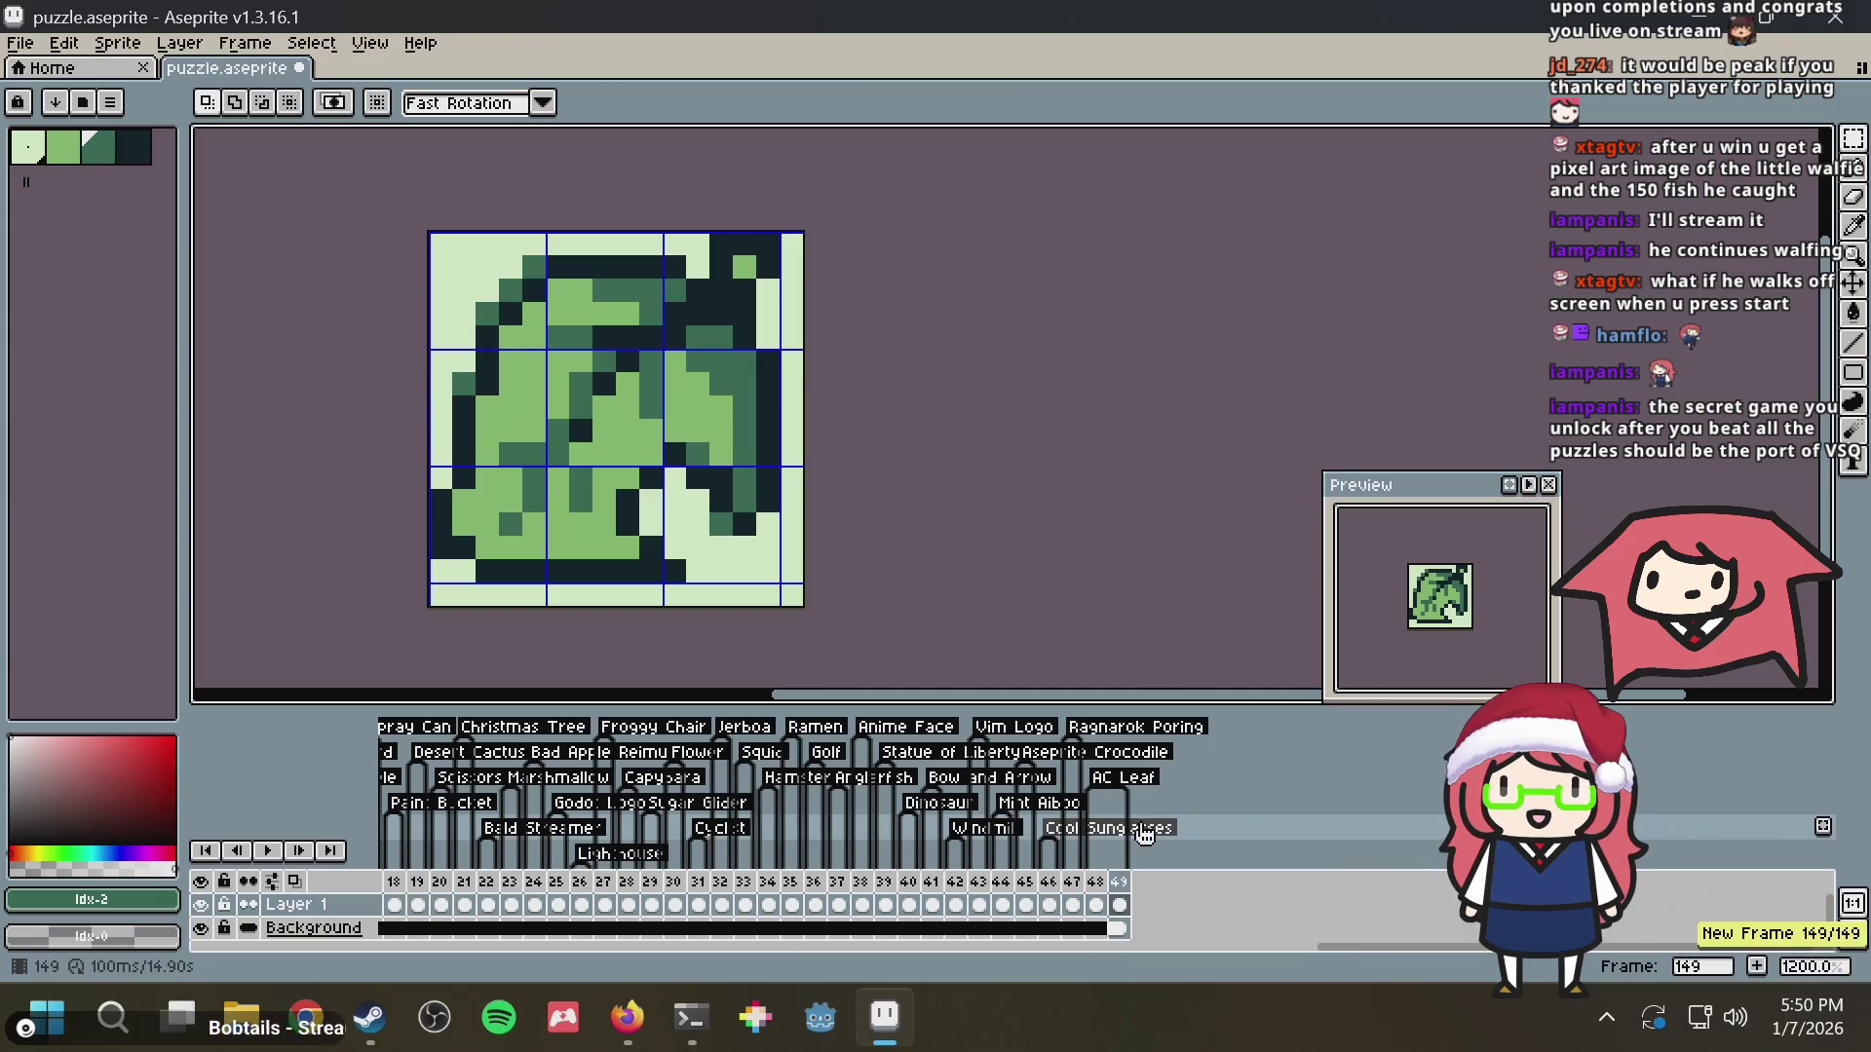
left_click(1121, 911)
key("Delete")
key("ctrl+s")
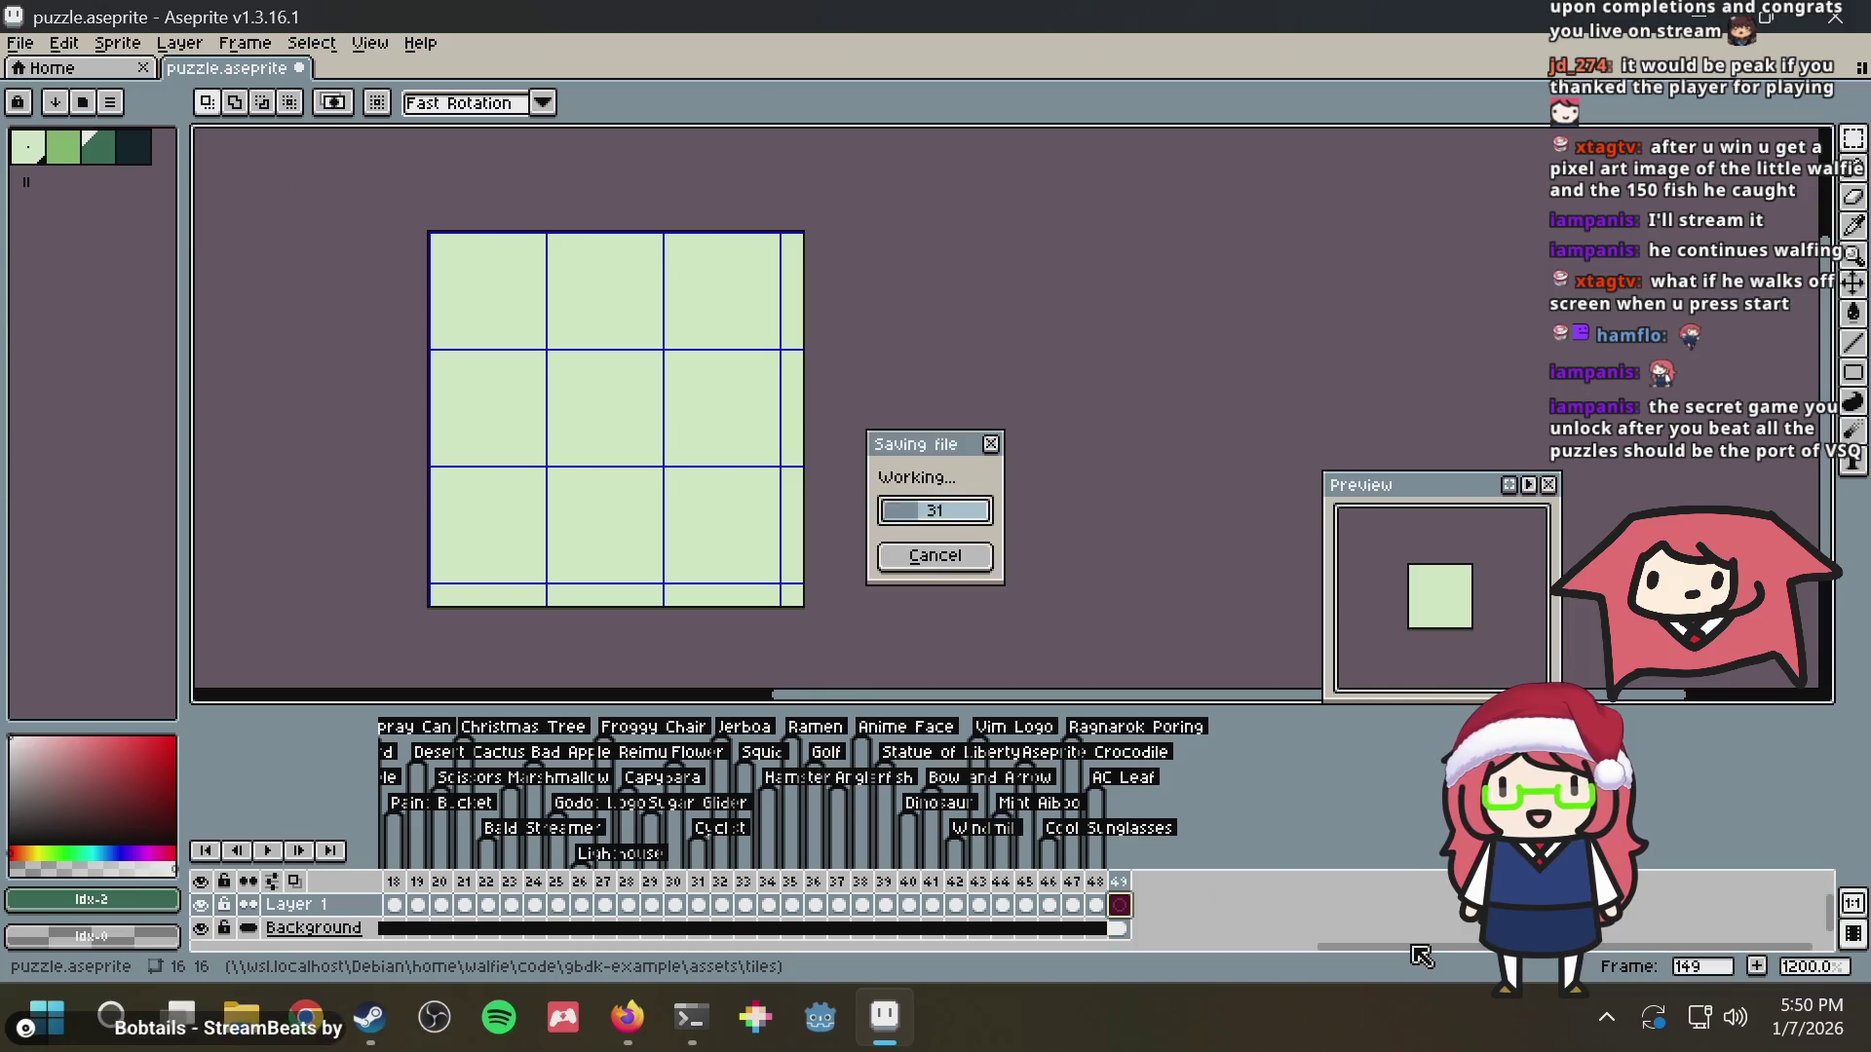
scroll(1410, 961, "up", 3)
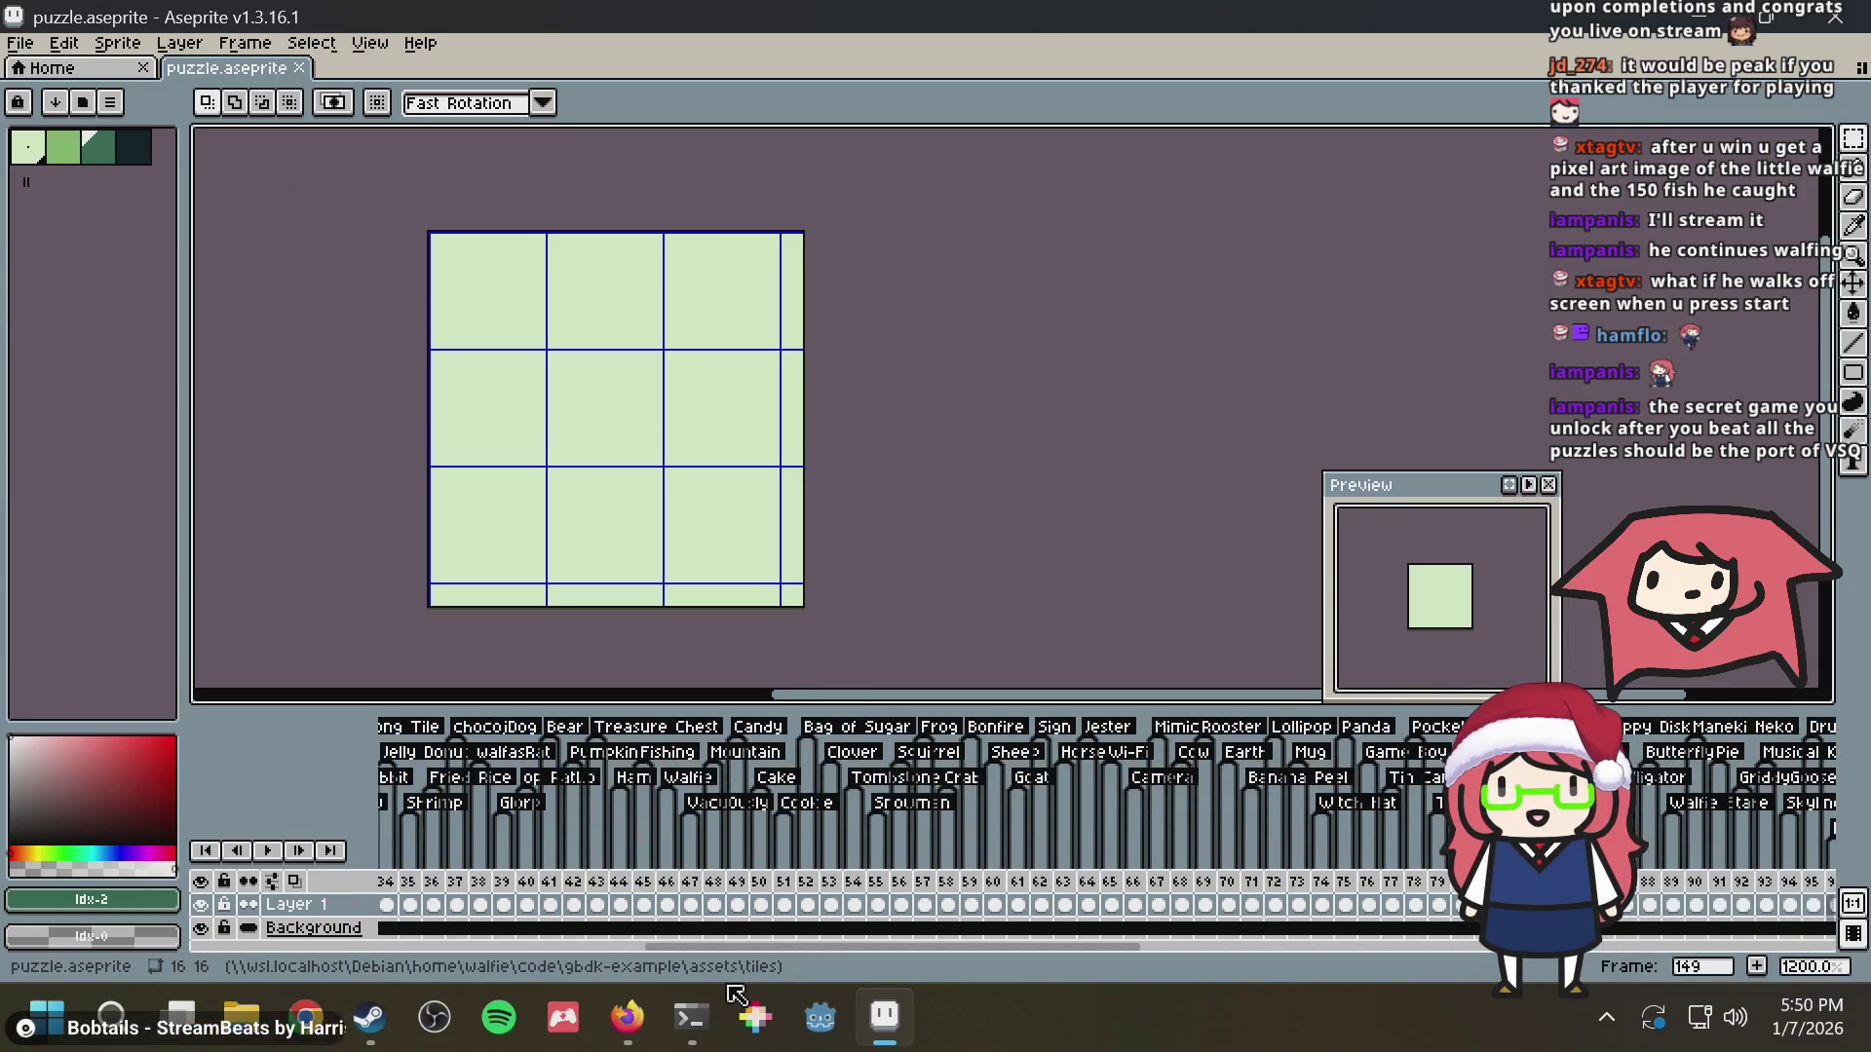
scroll(1425, 994, "down", 2)
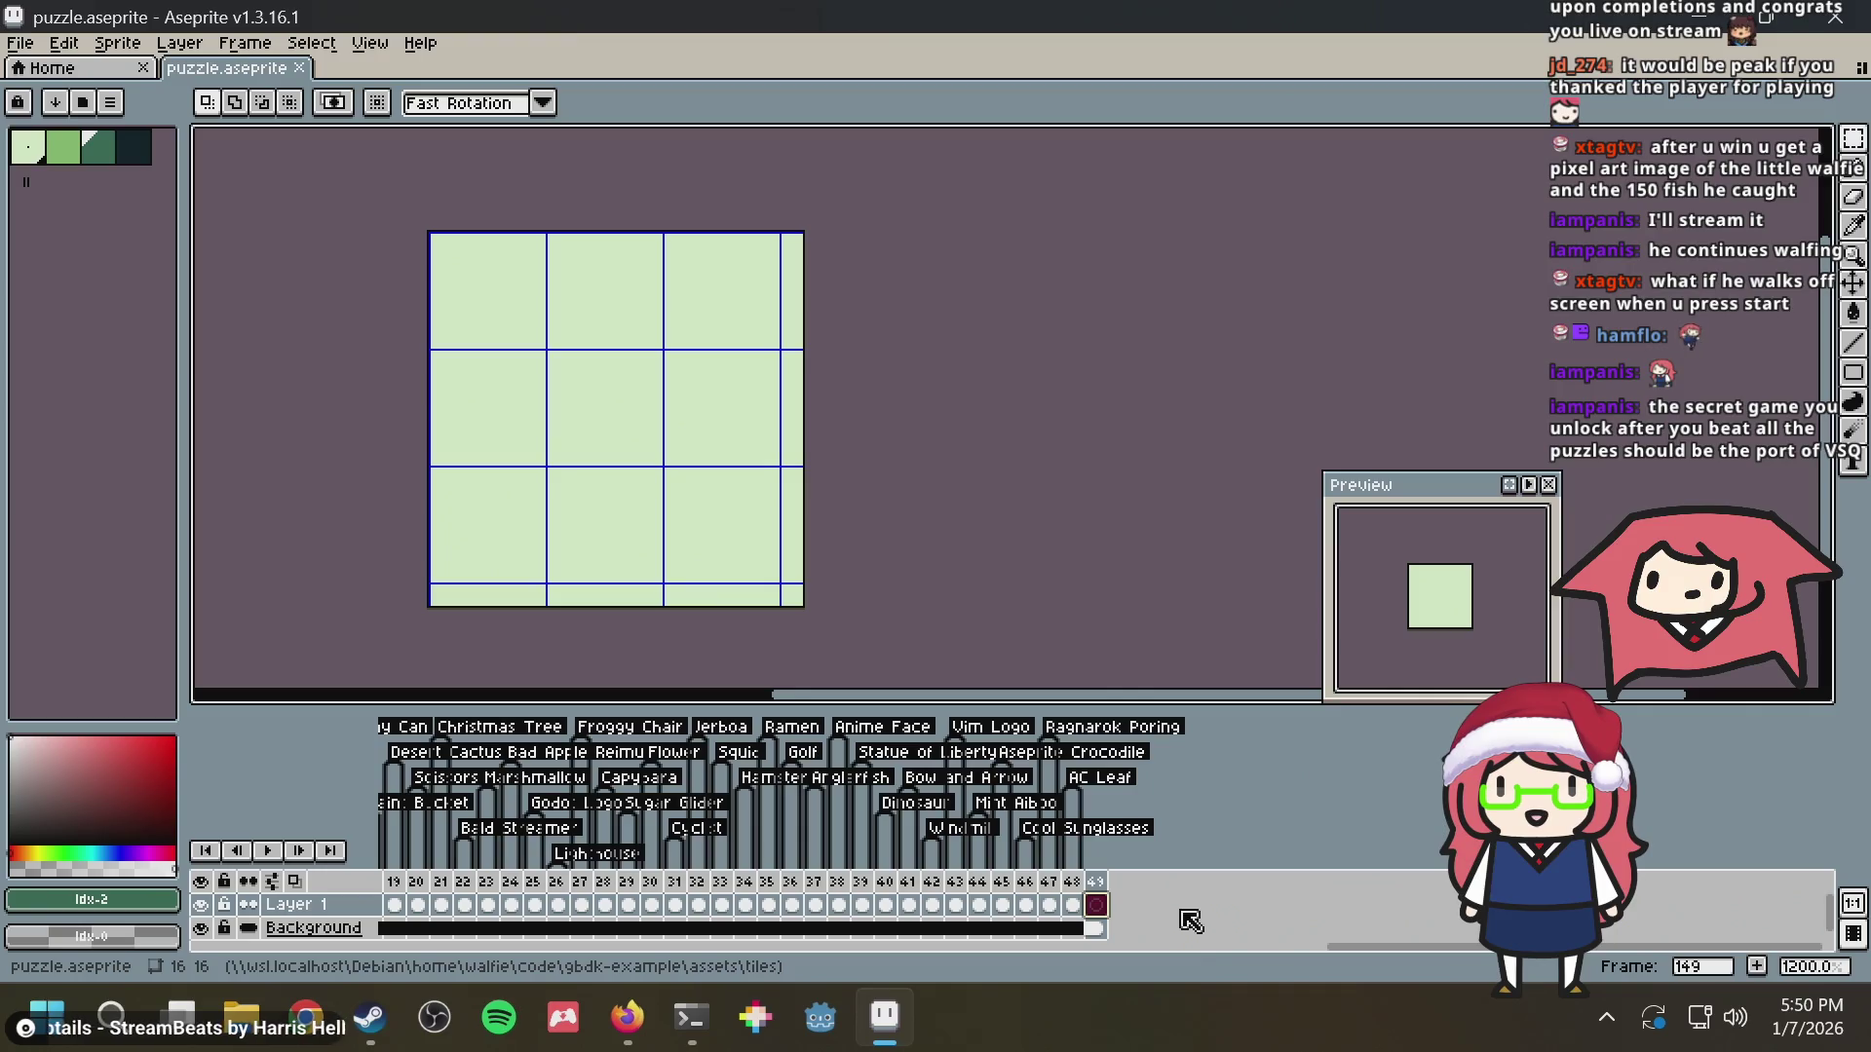
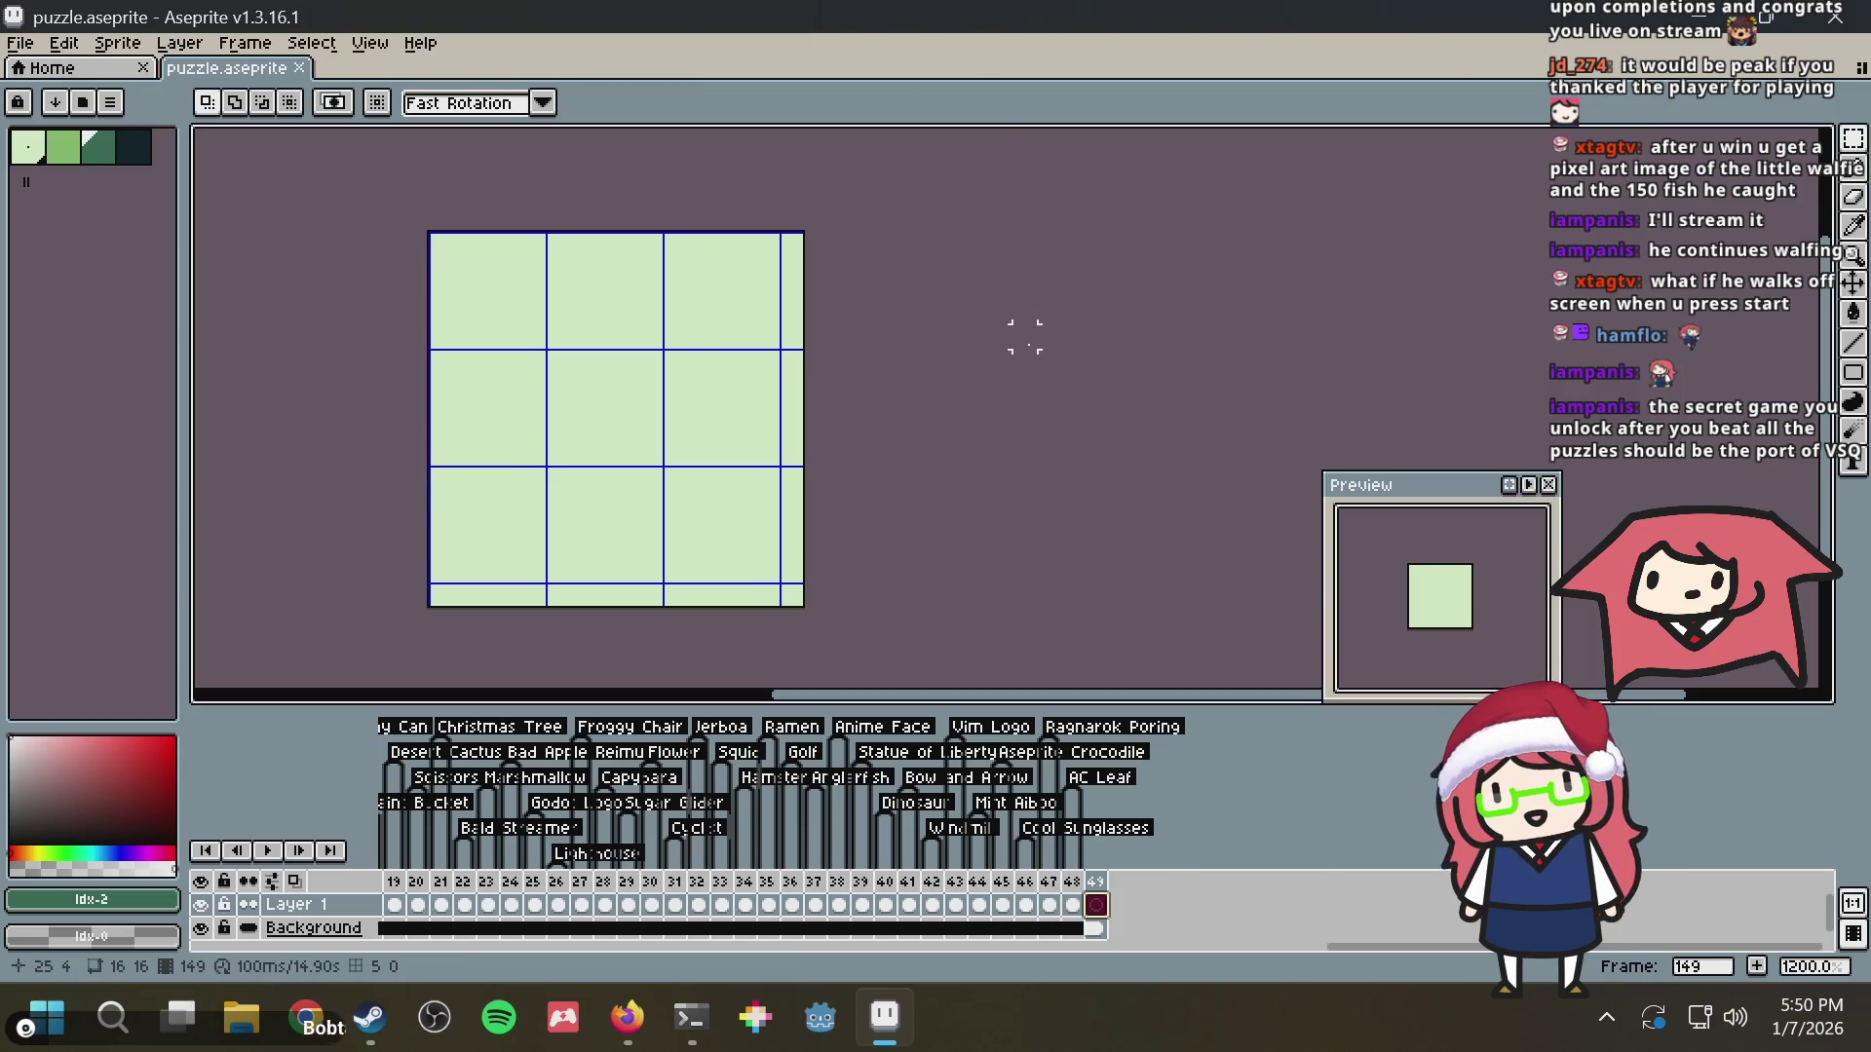
Switch to the Pencil tool and save puzzle.aseprite
key("b")
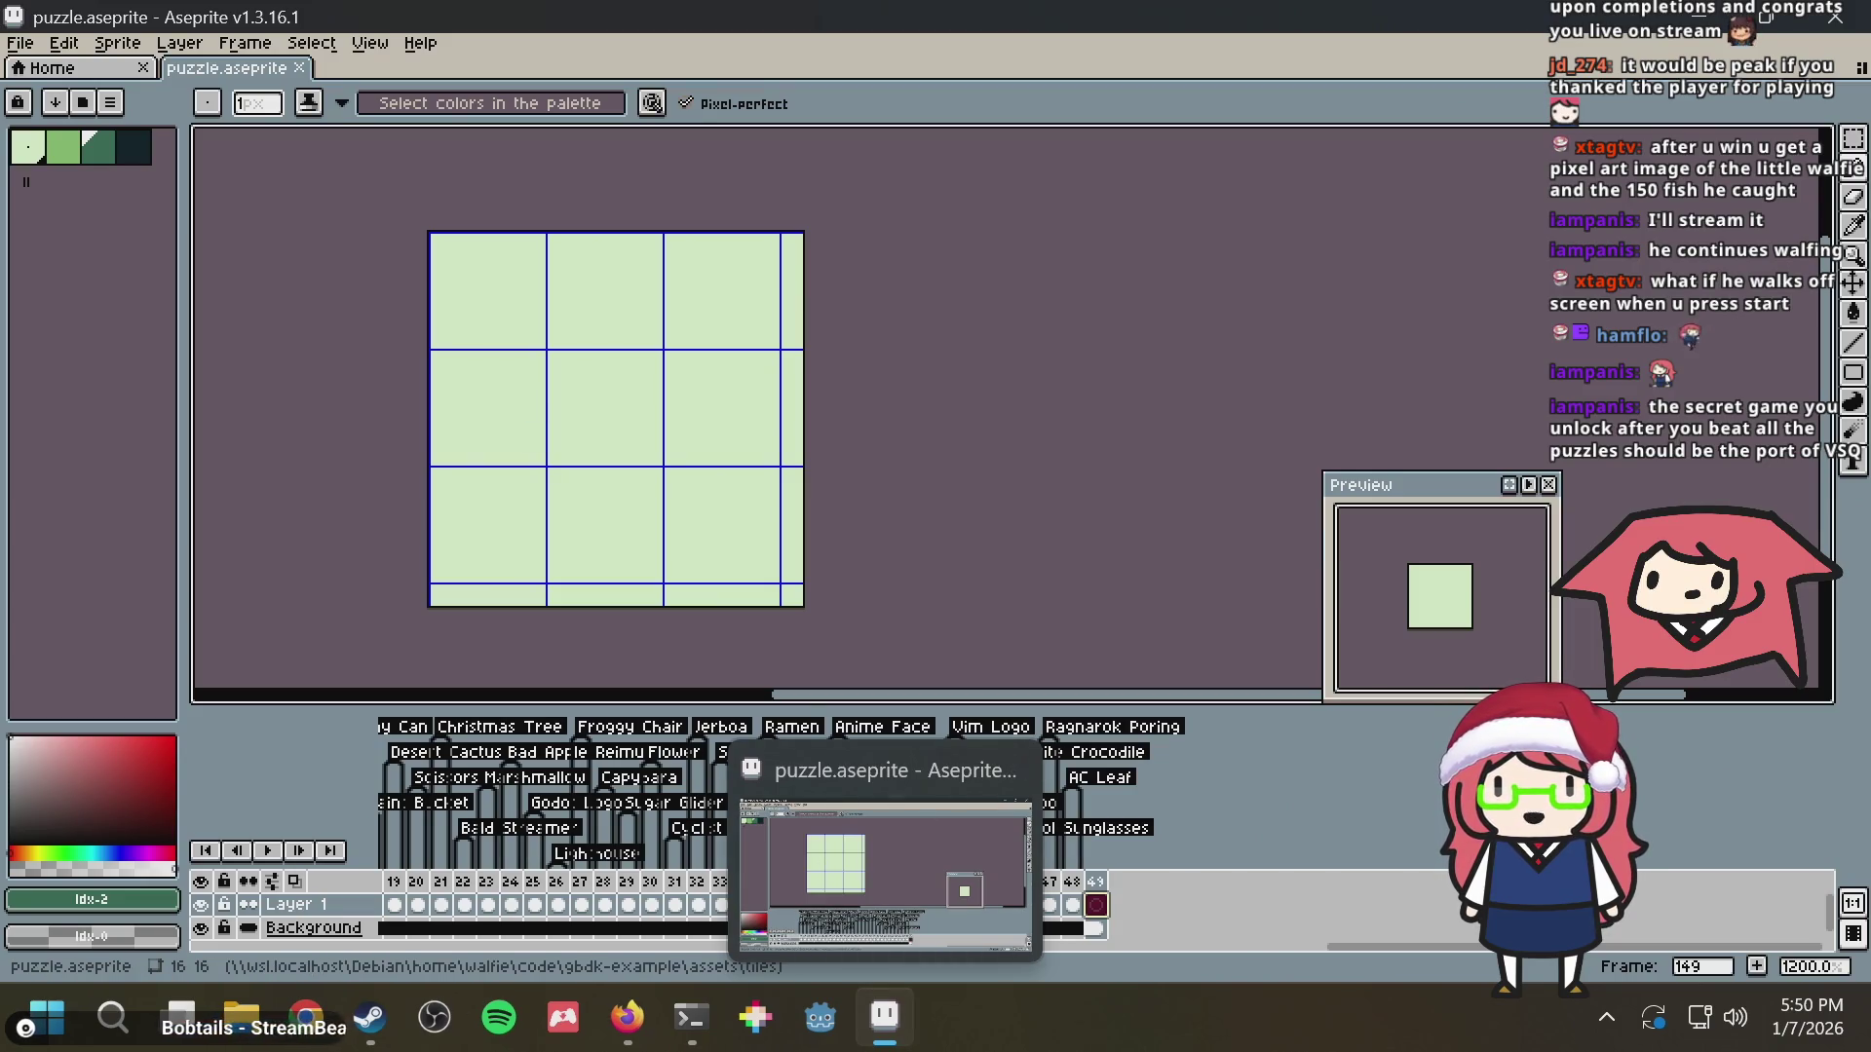
key("ctrl+s")
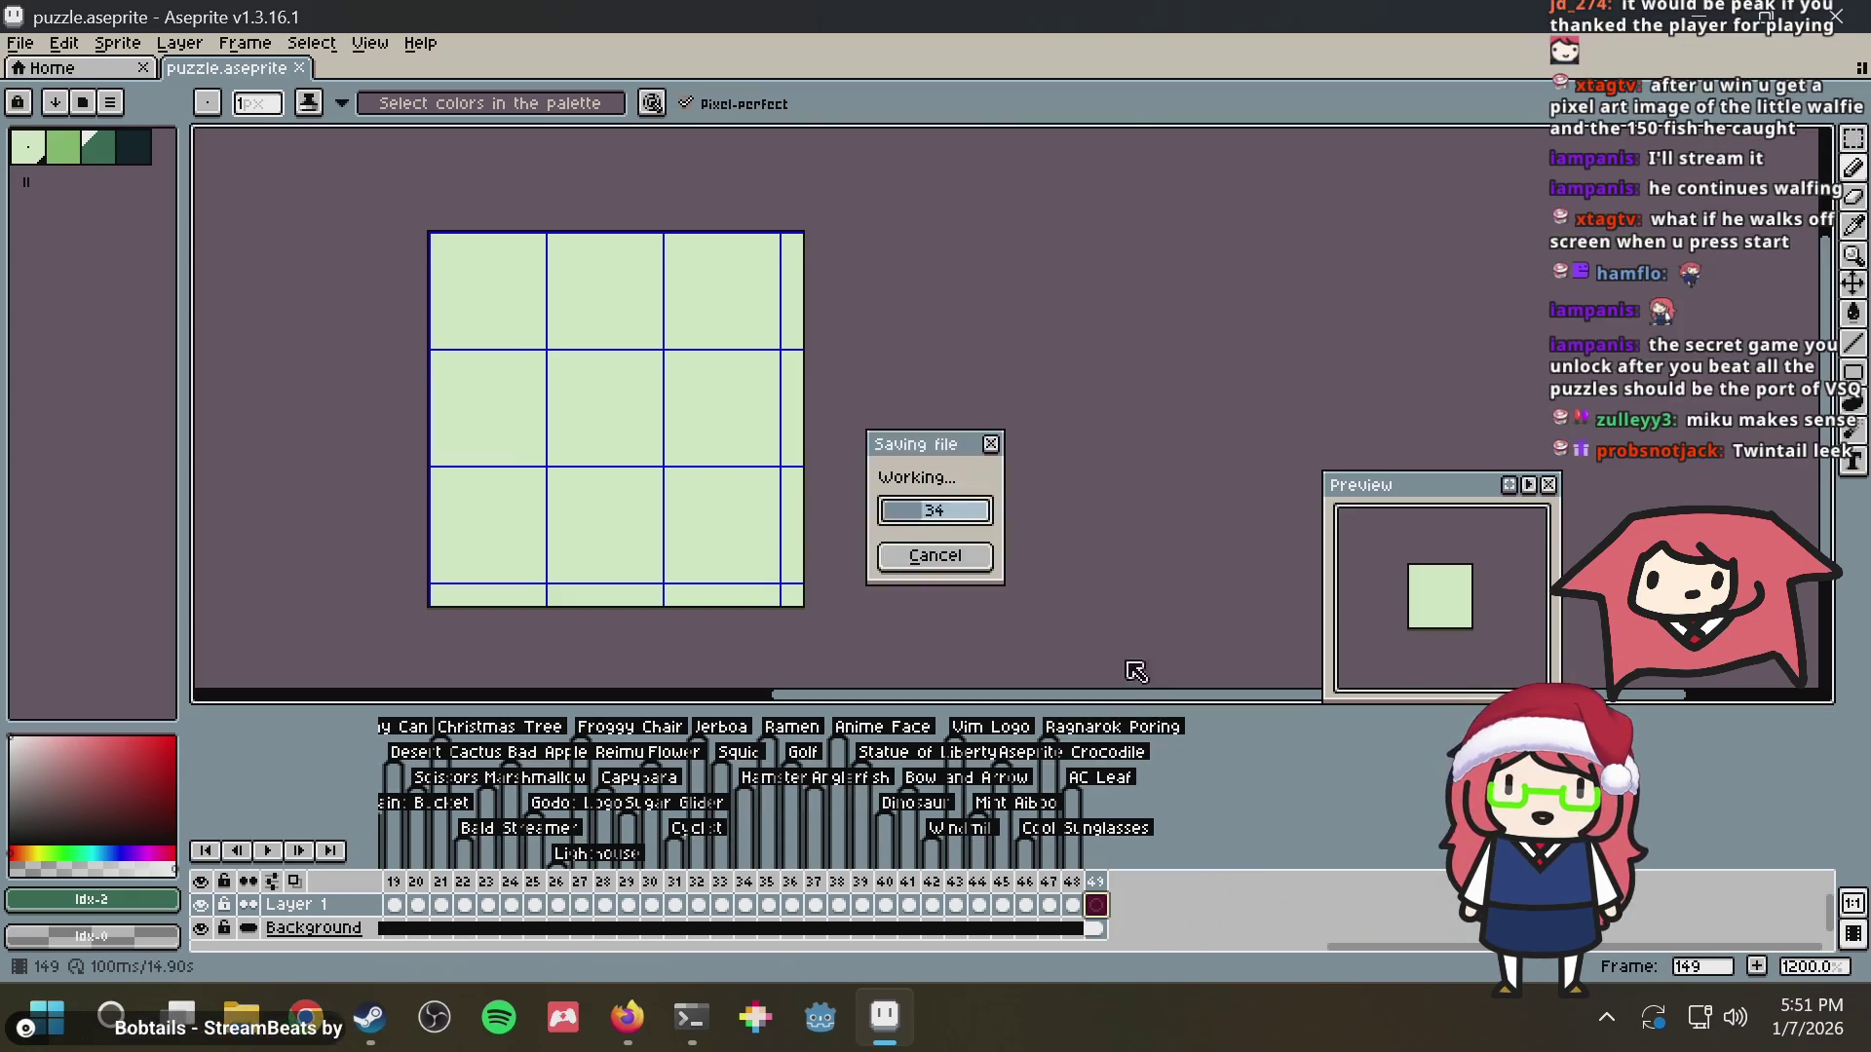
scroll(878, 461, "up", 1)
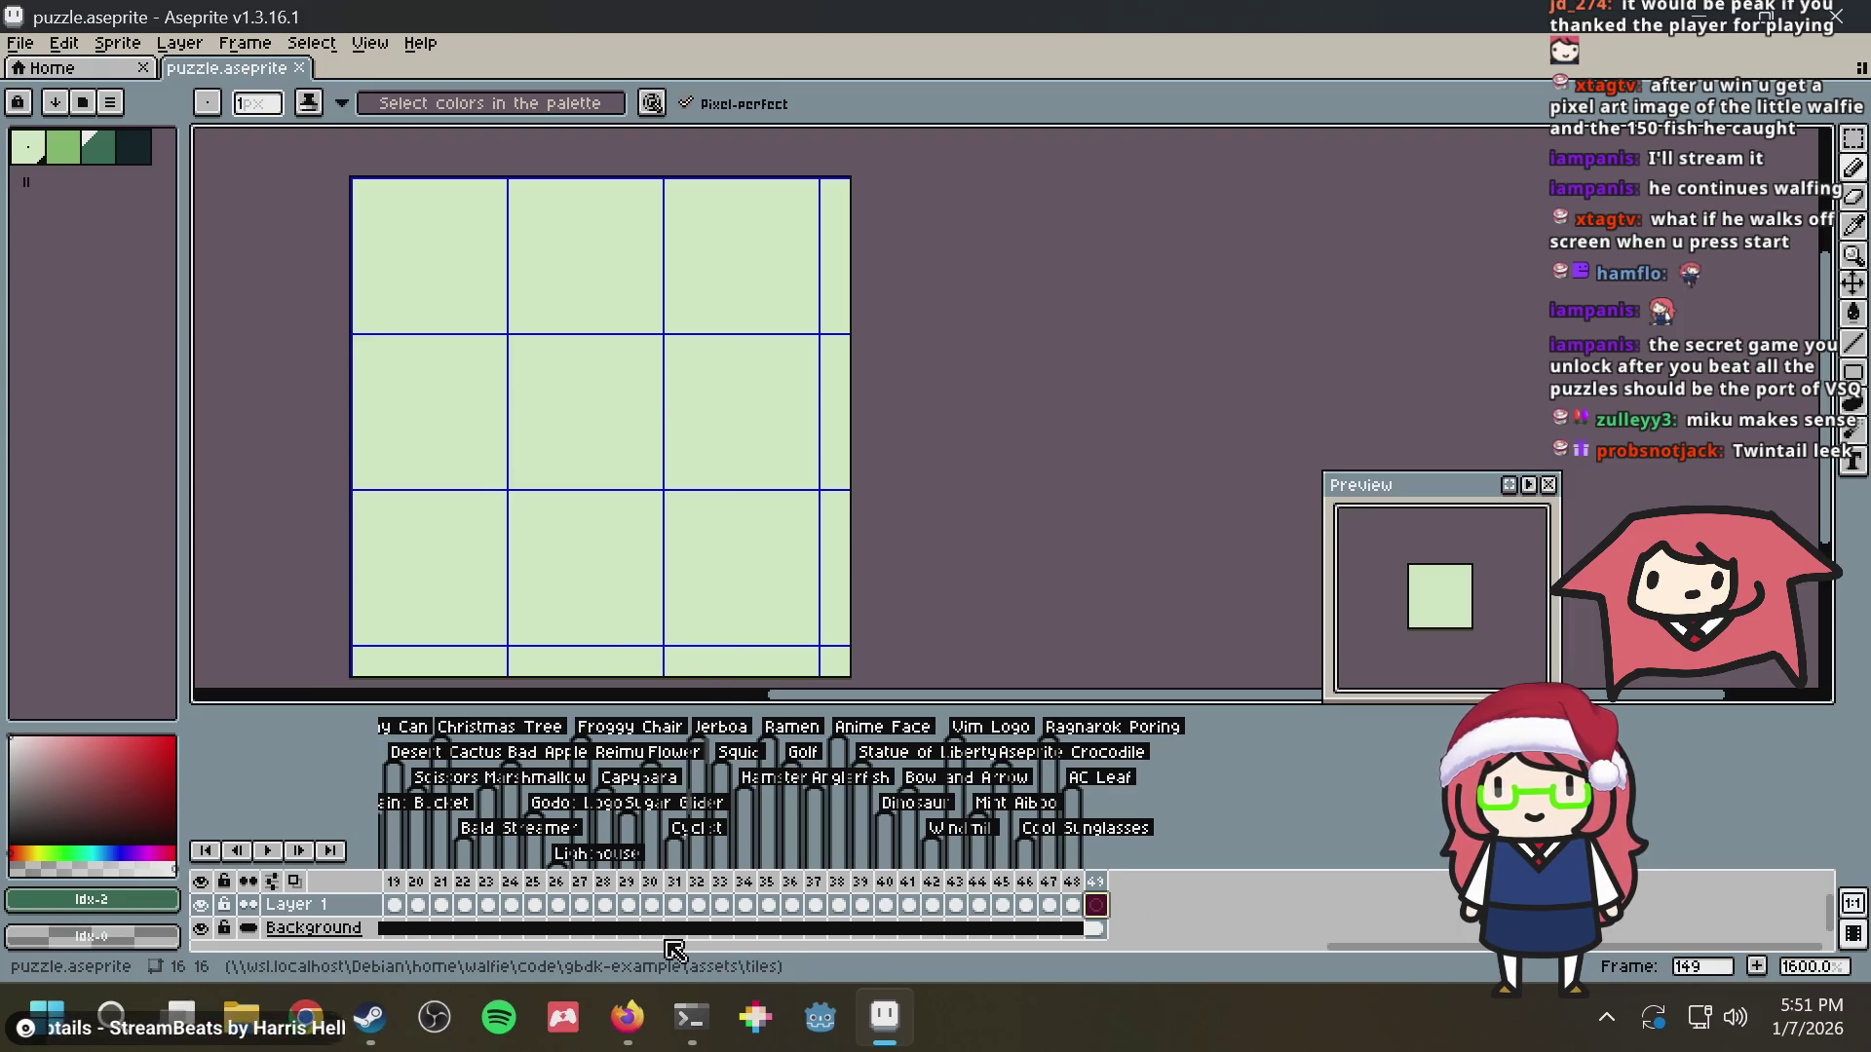
Close the Game Boy image search tab in the browser, then pick the darkest palette colour back in Aseprite
mouse_move(627, 1019)
left_click(716, 813)
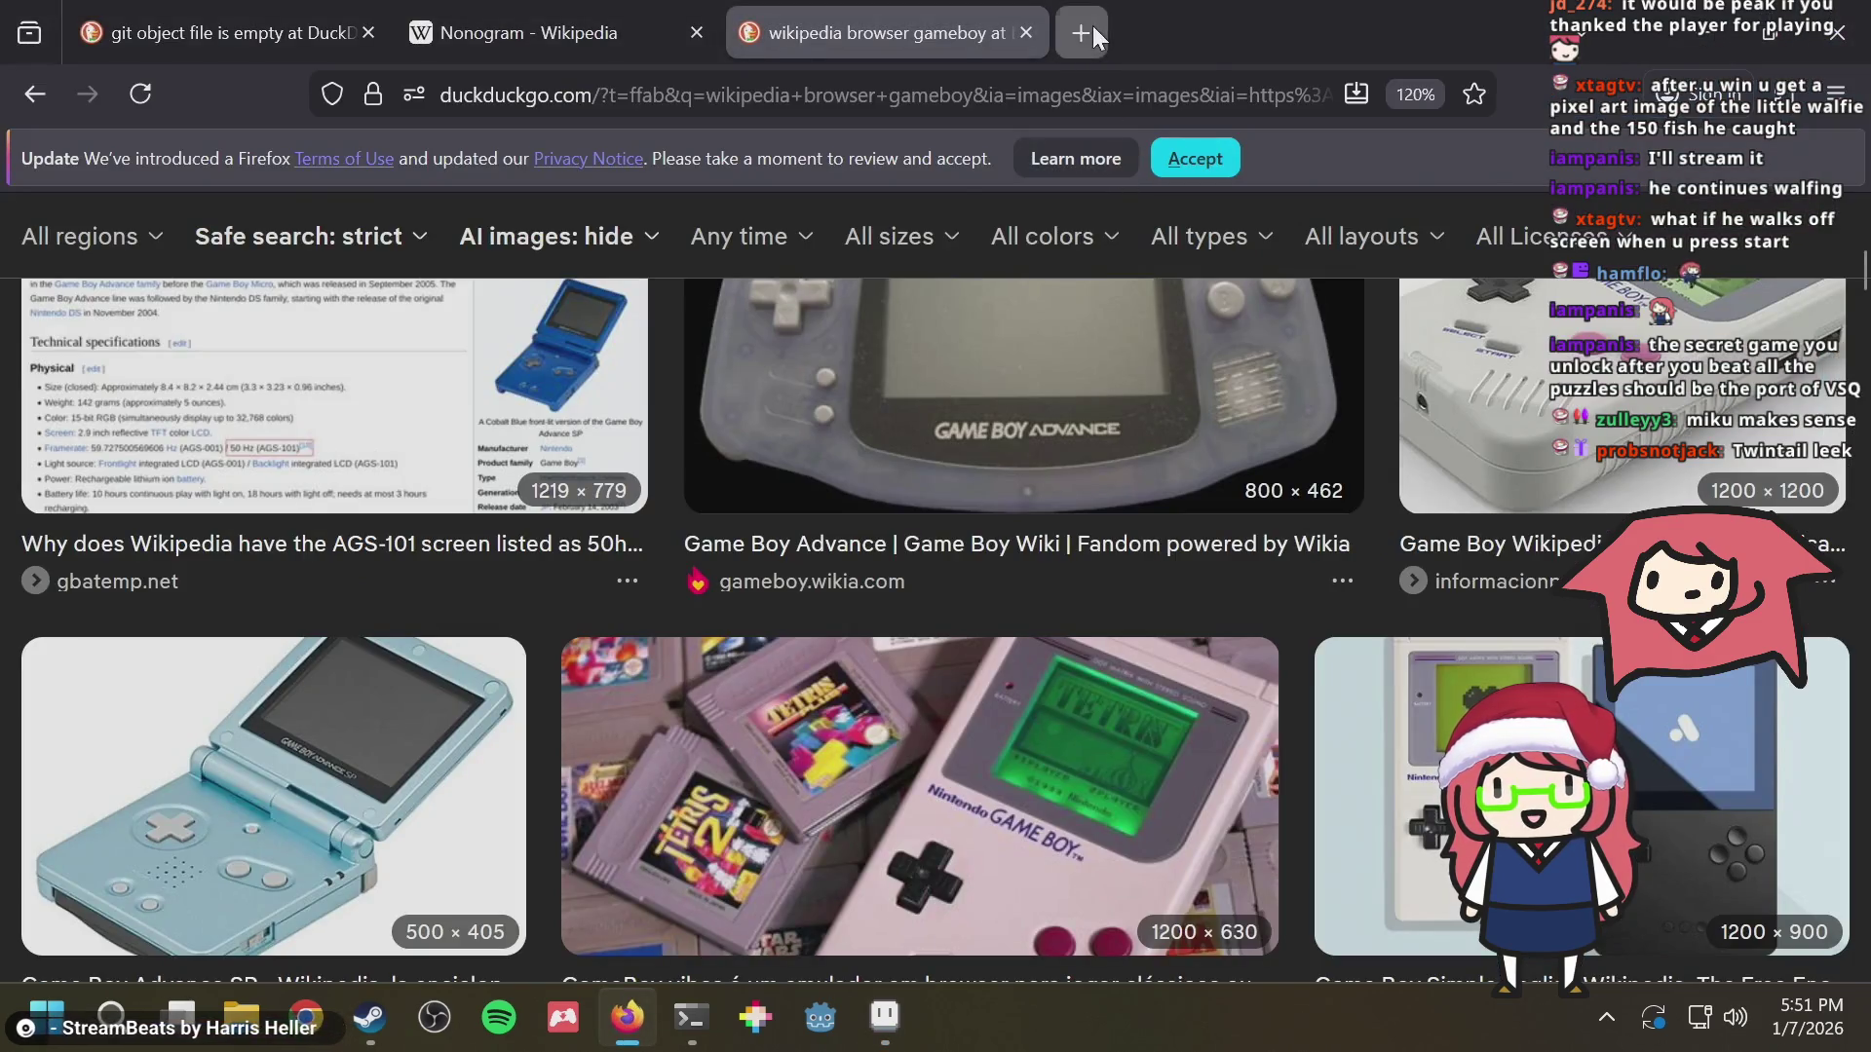
left_click(1090, 28)
left_click(1021, 32)
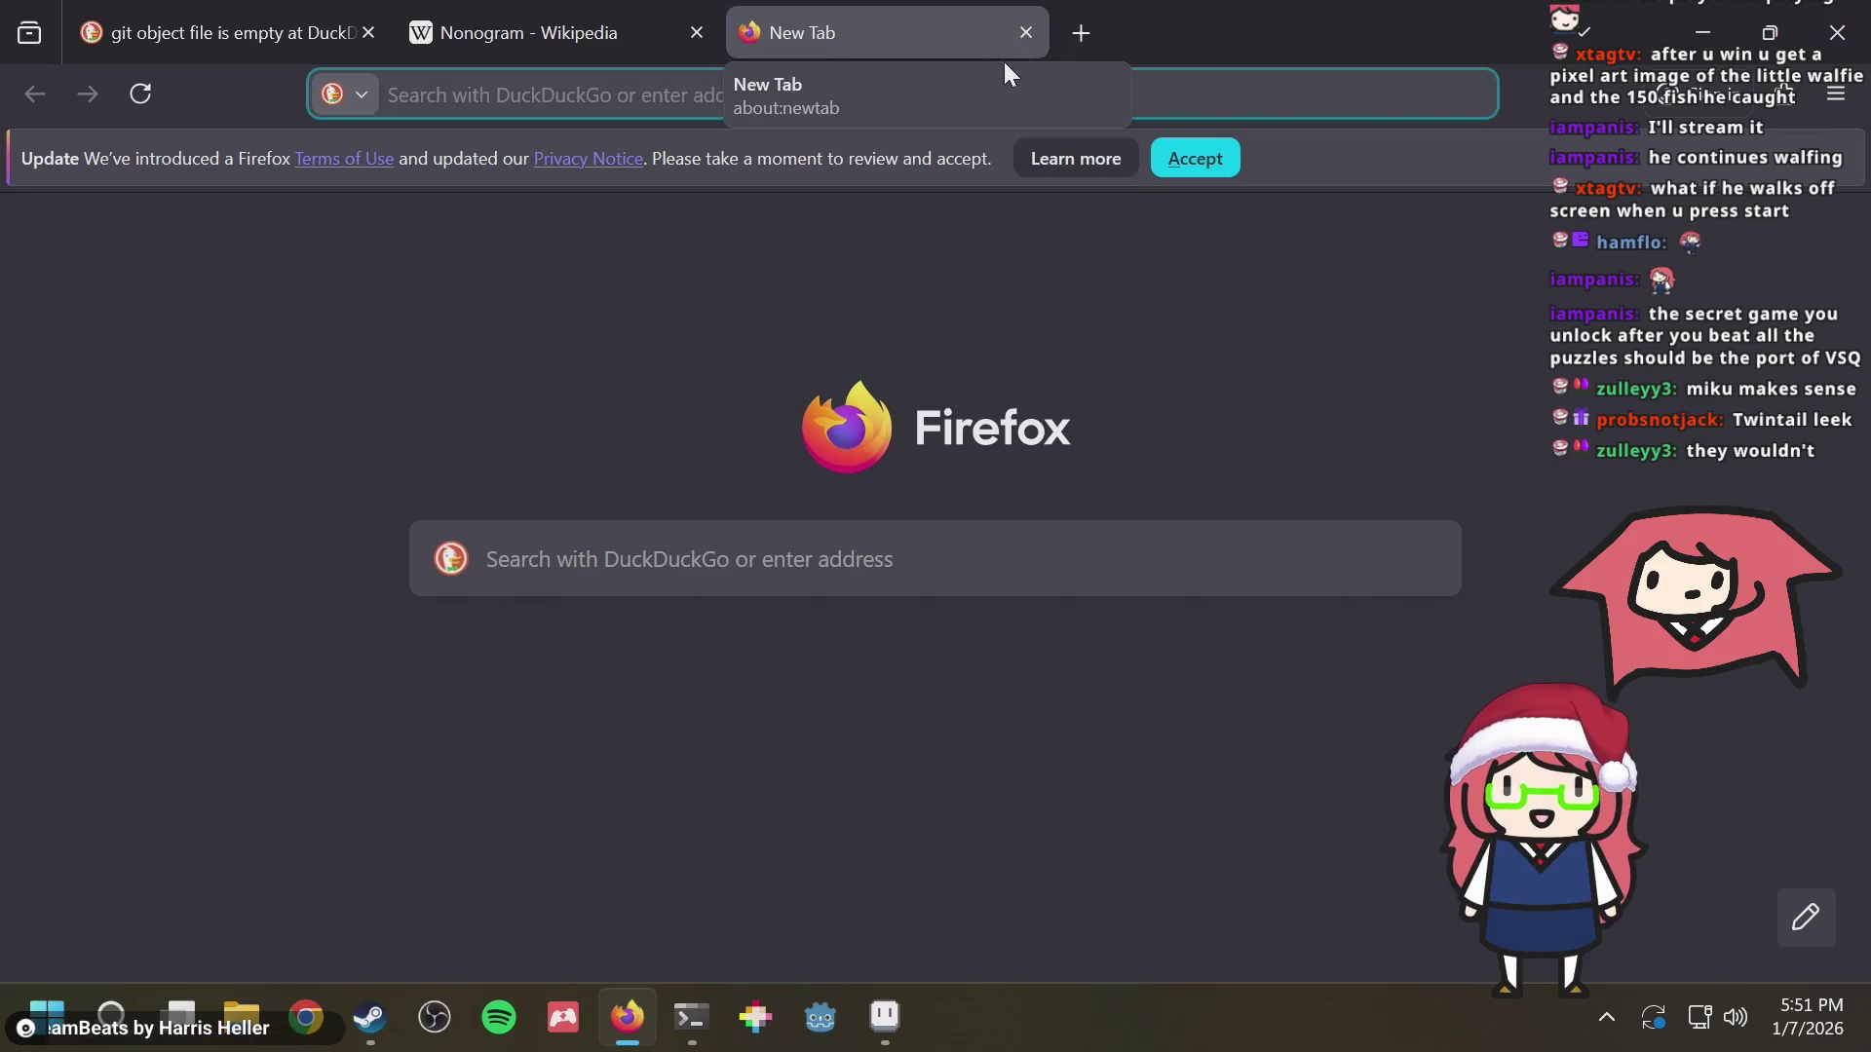
left_click(884, 1017)
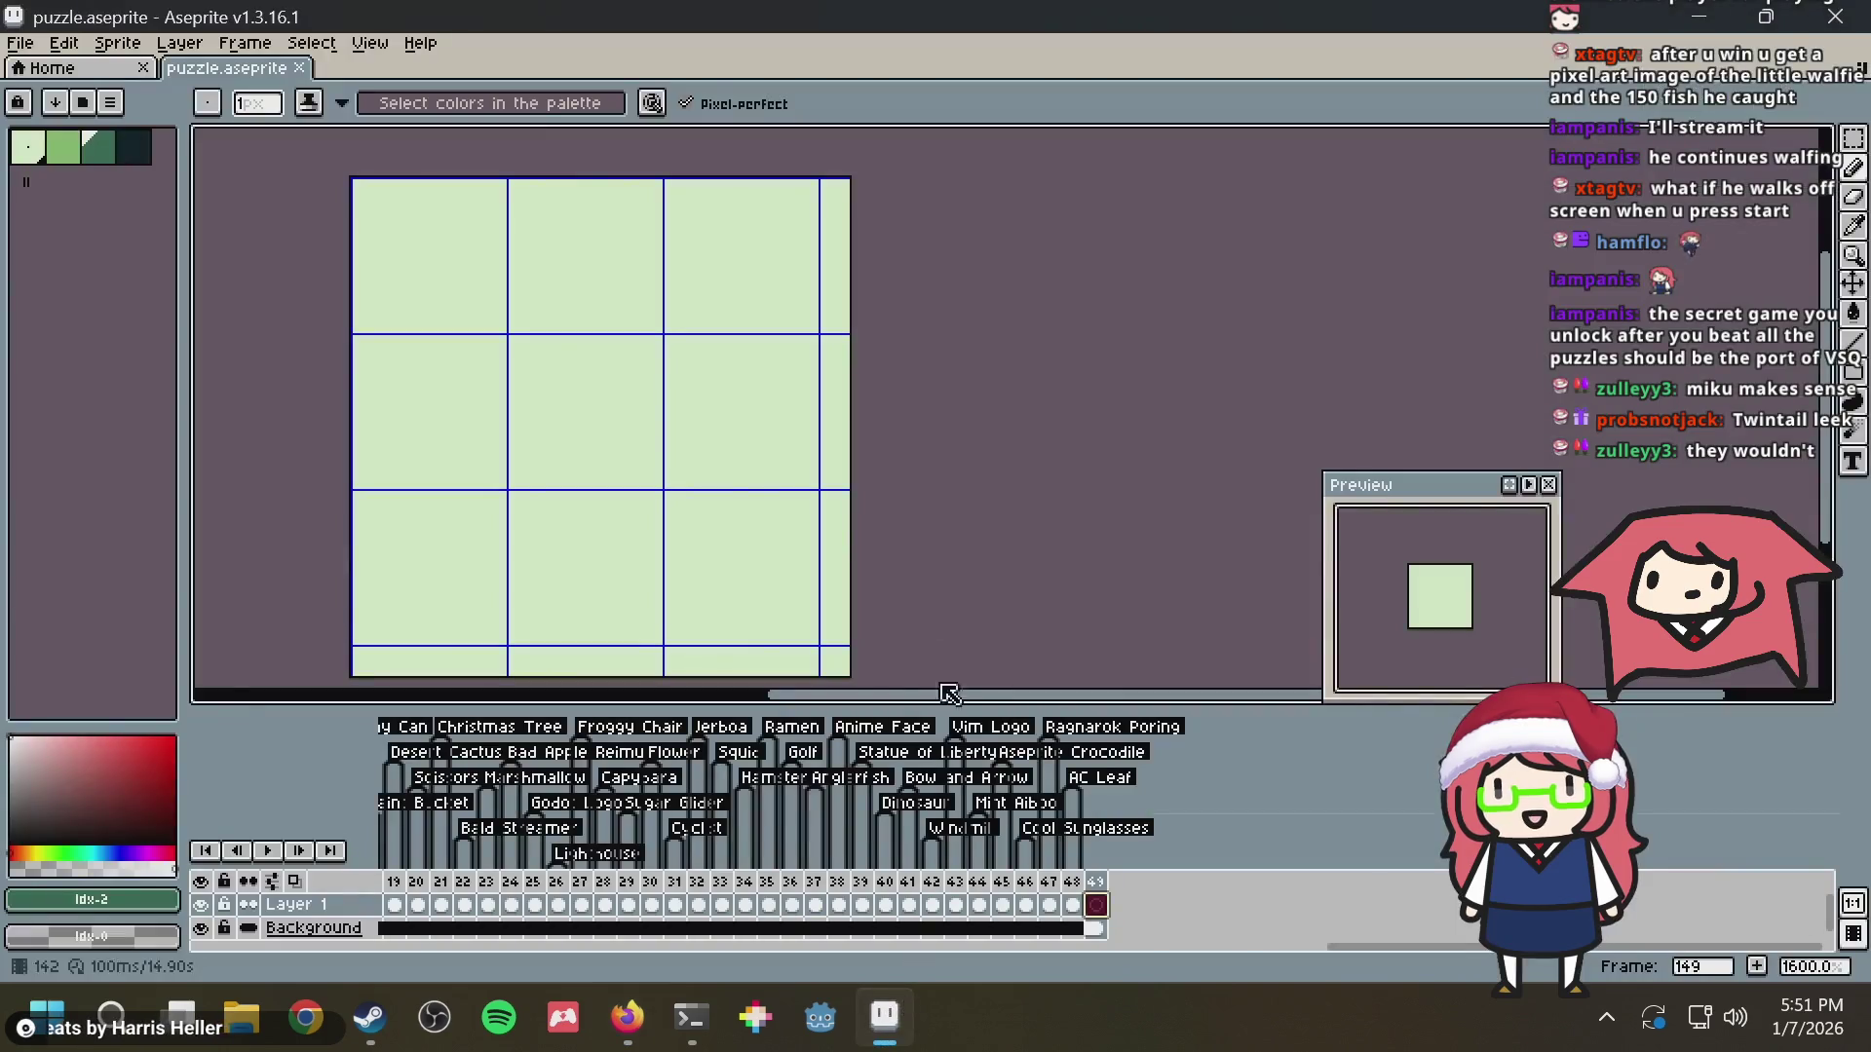
scroll(703, 321, "up", 1)
scroll(680, 351, "down", 1)
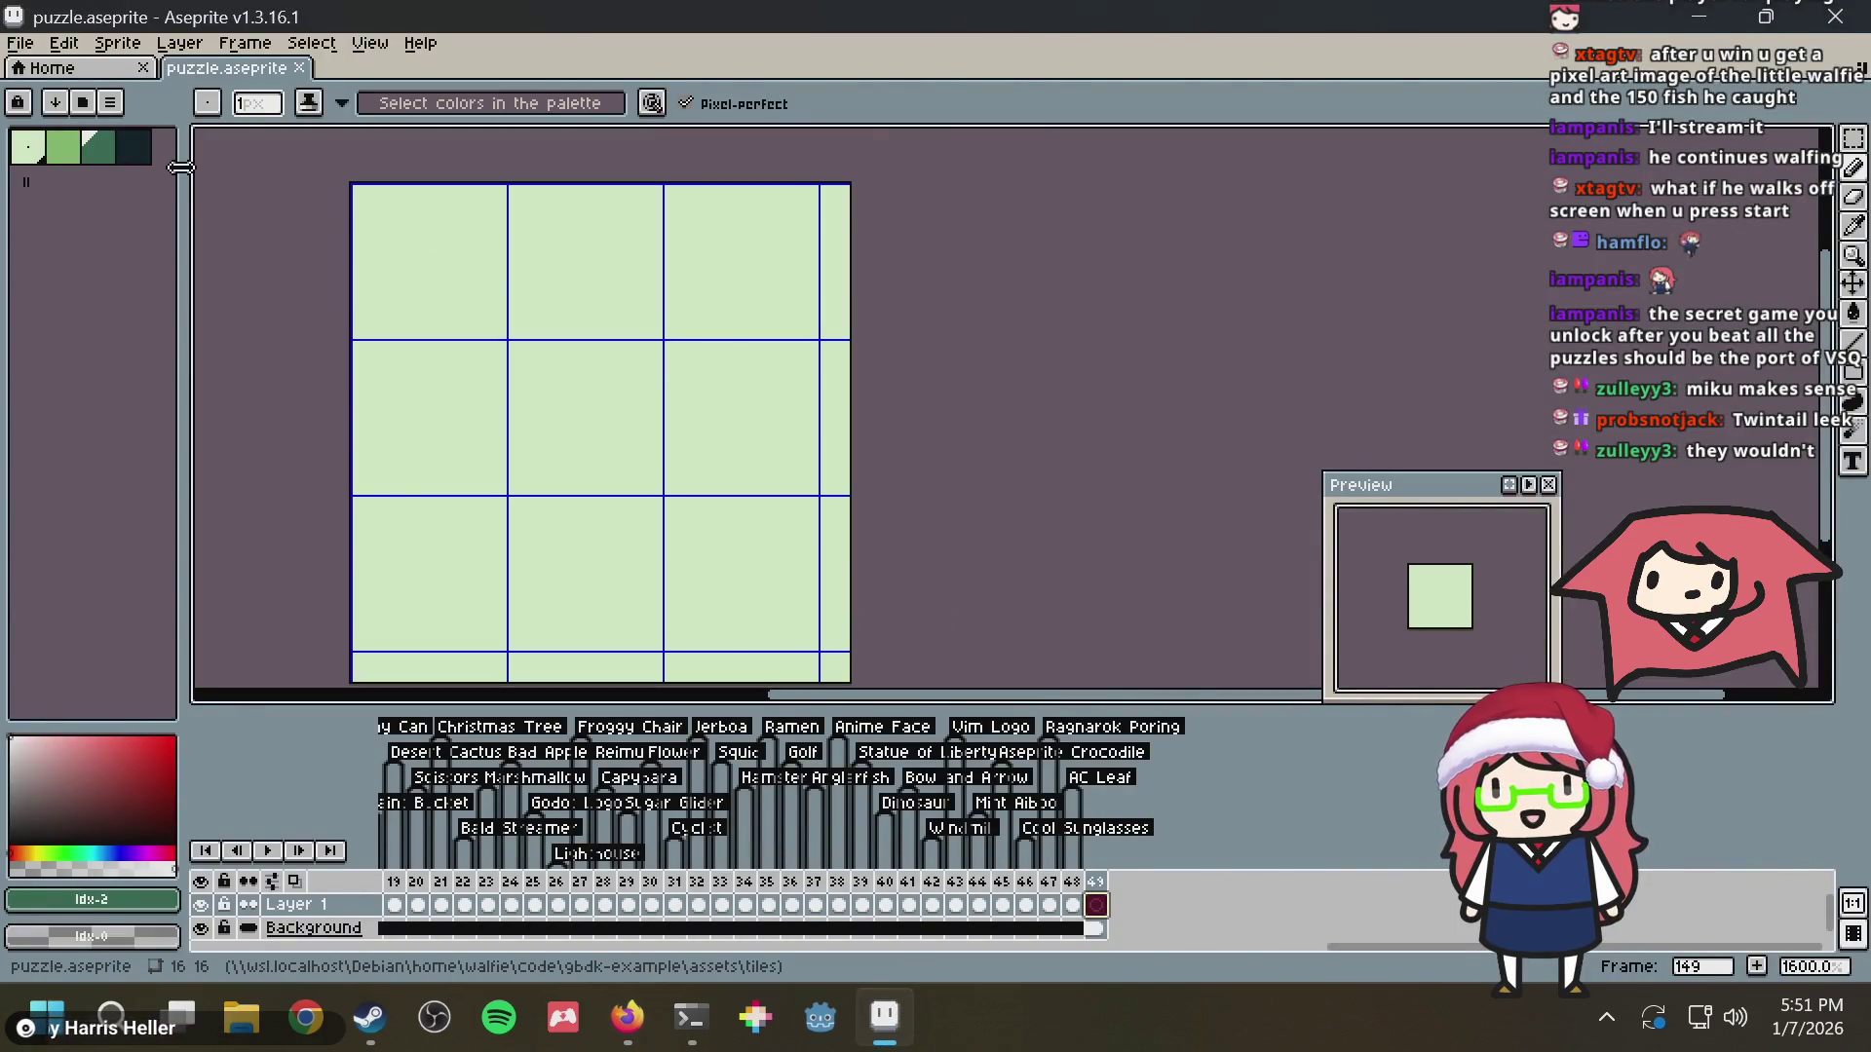
left_click(135, 147)
scroll(570, 358, "down", 1)
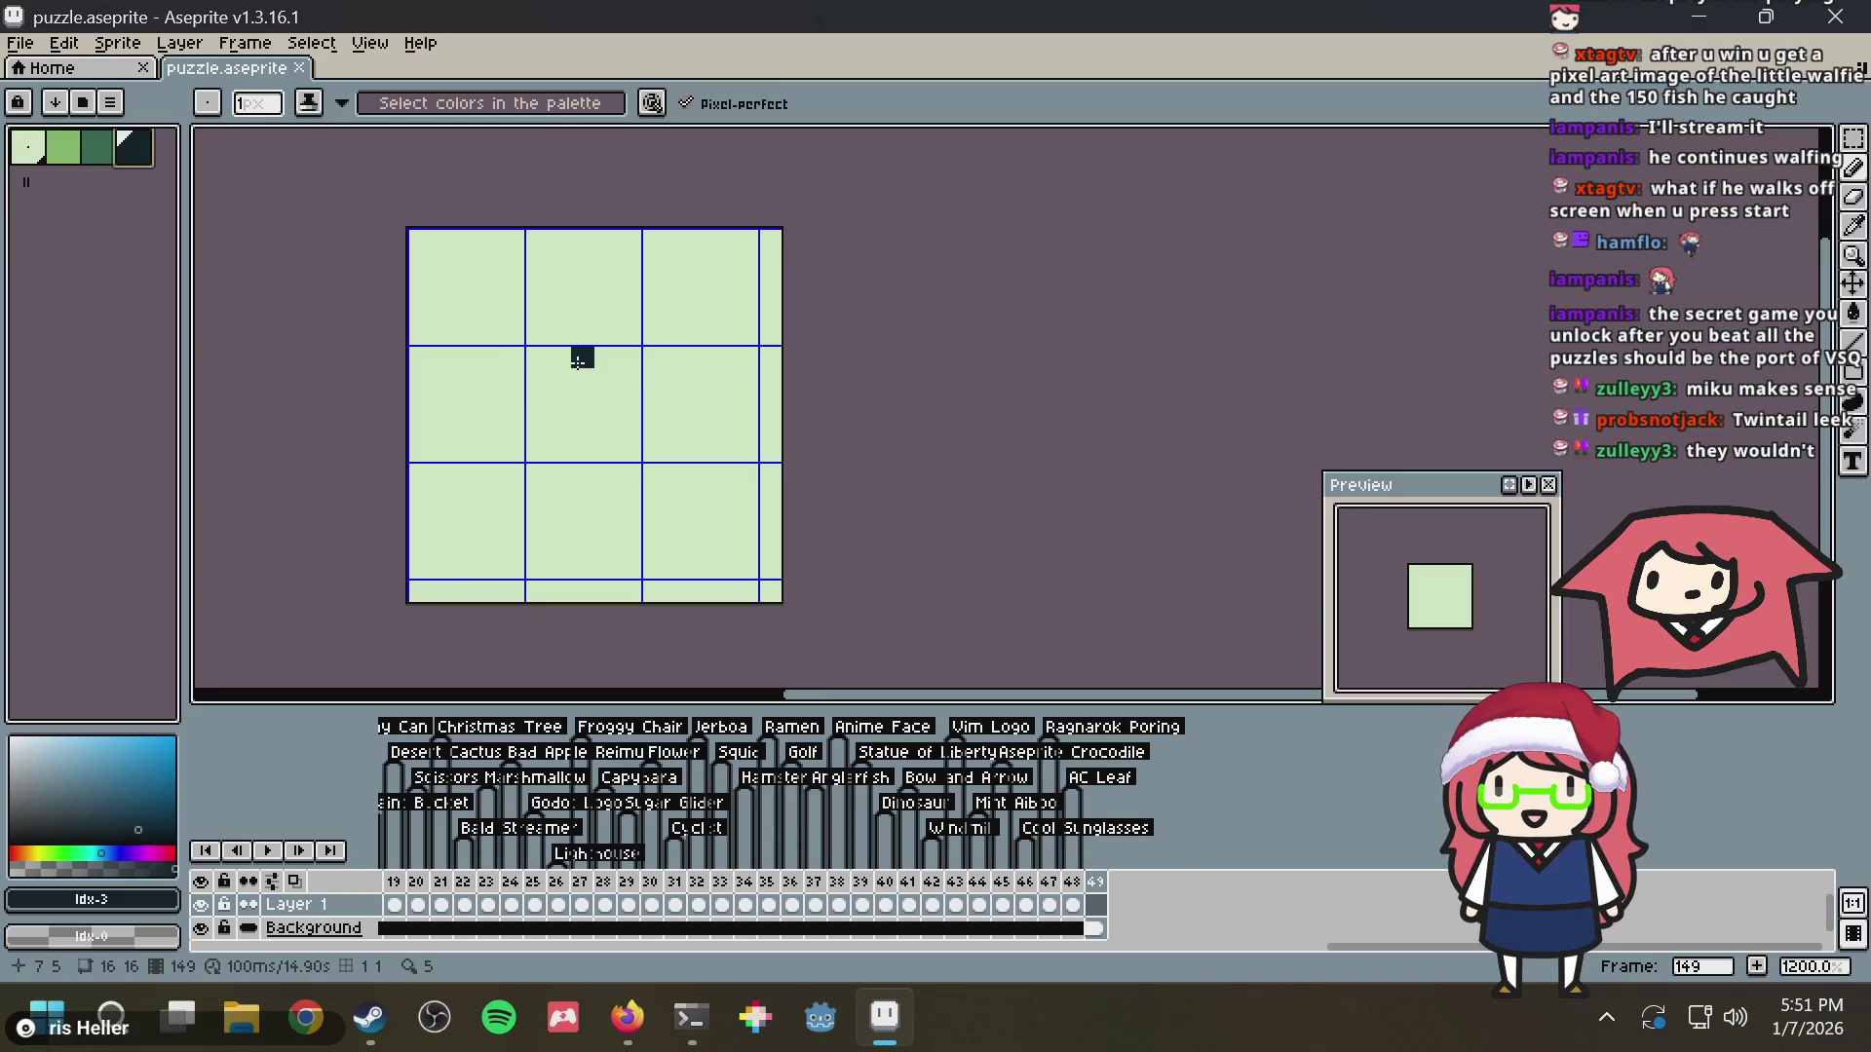
scroll(643, 404, "up", 1)
scroll(619, 446, "up", 1)
scroll(626, 514, "down", 1)
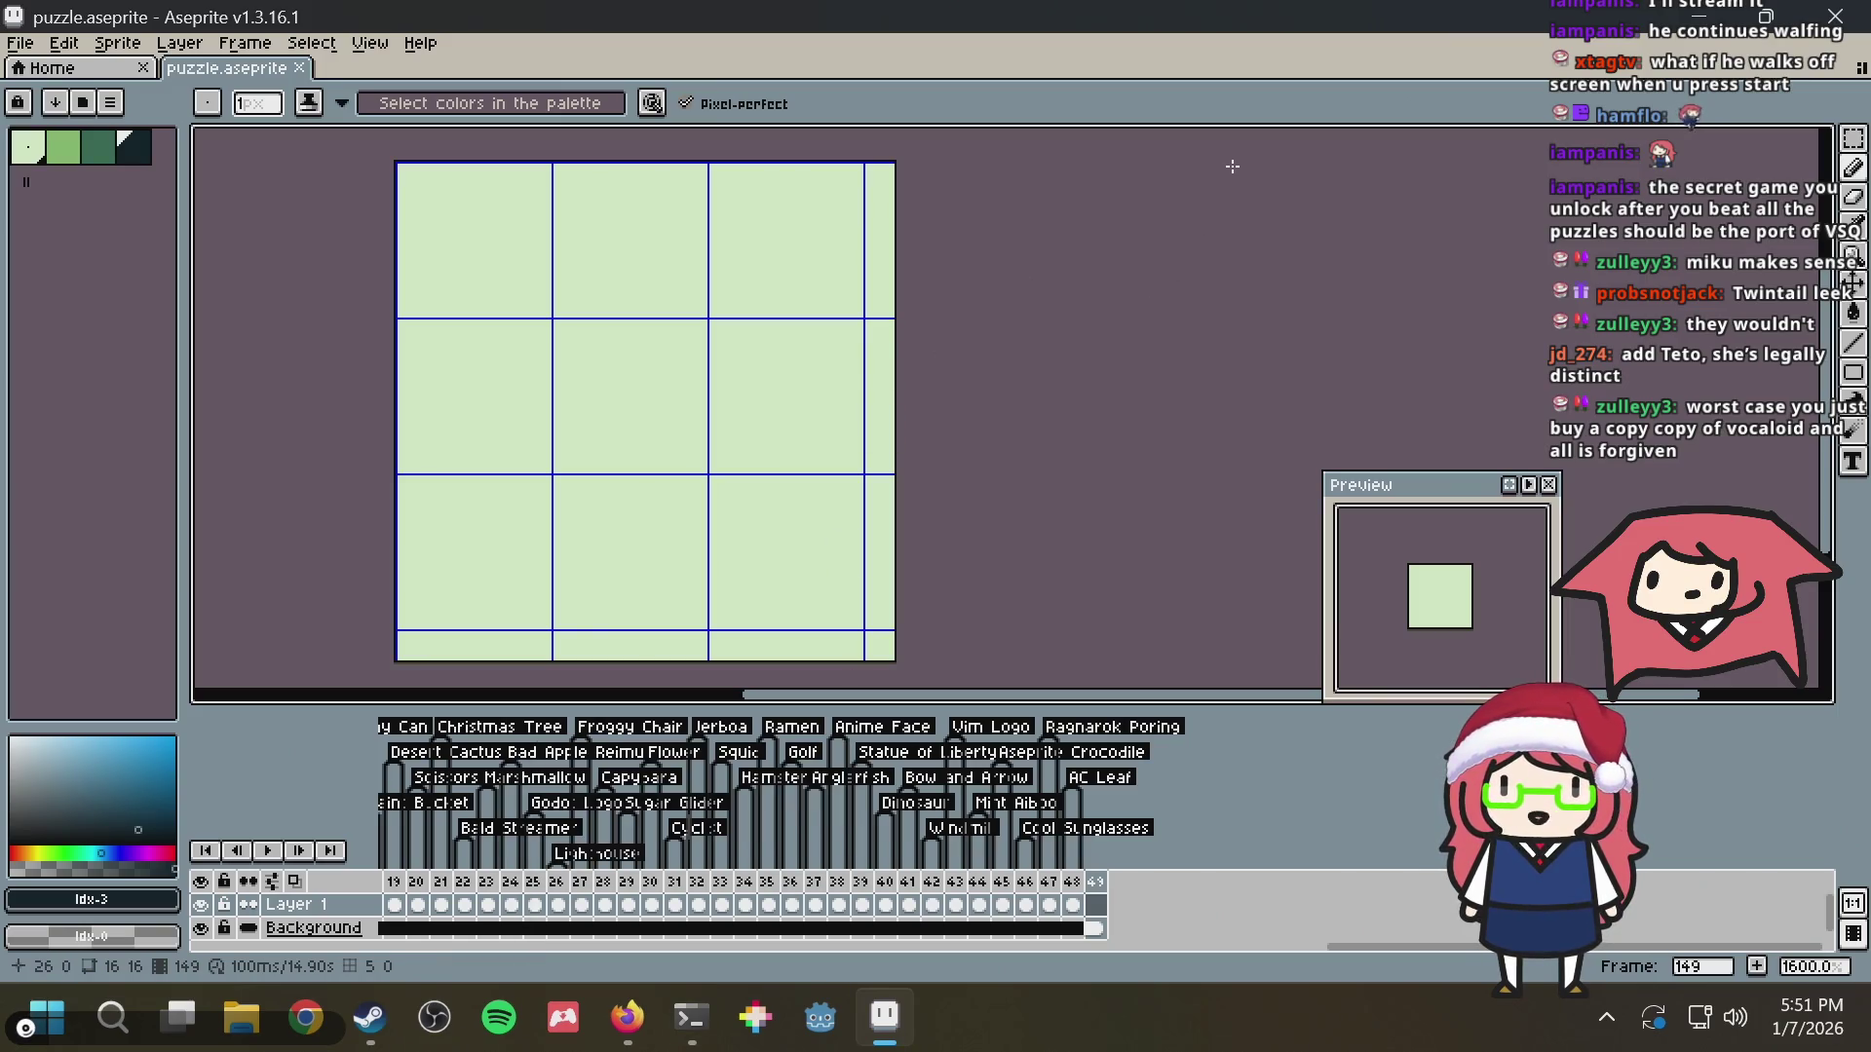
Sketch a bracket-shaped outline and dark strokes in the grid cells of frame 149
left_click_drag(1123, 250, 1139, 297)
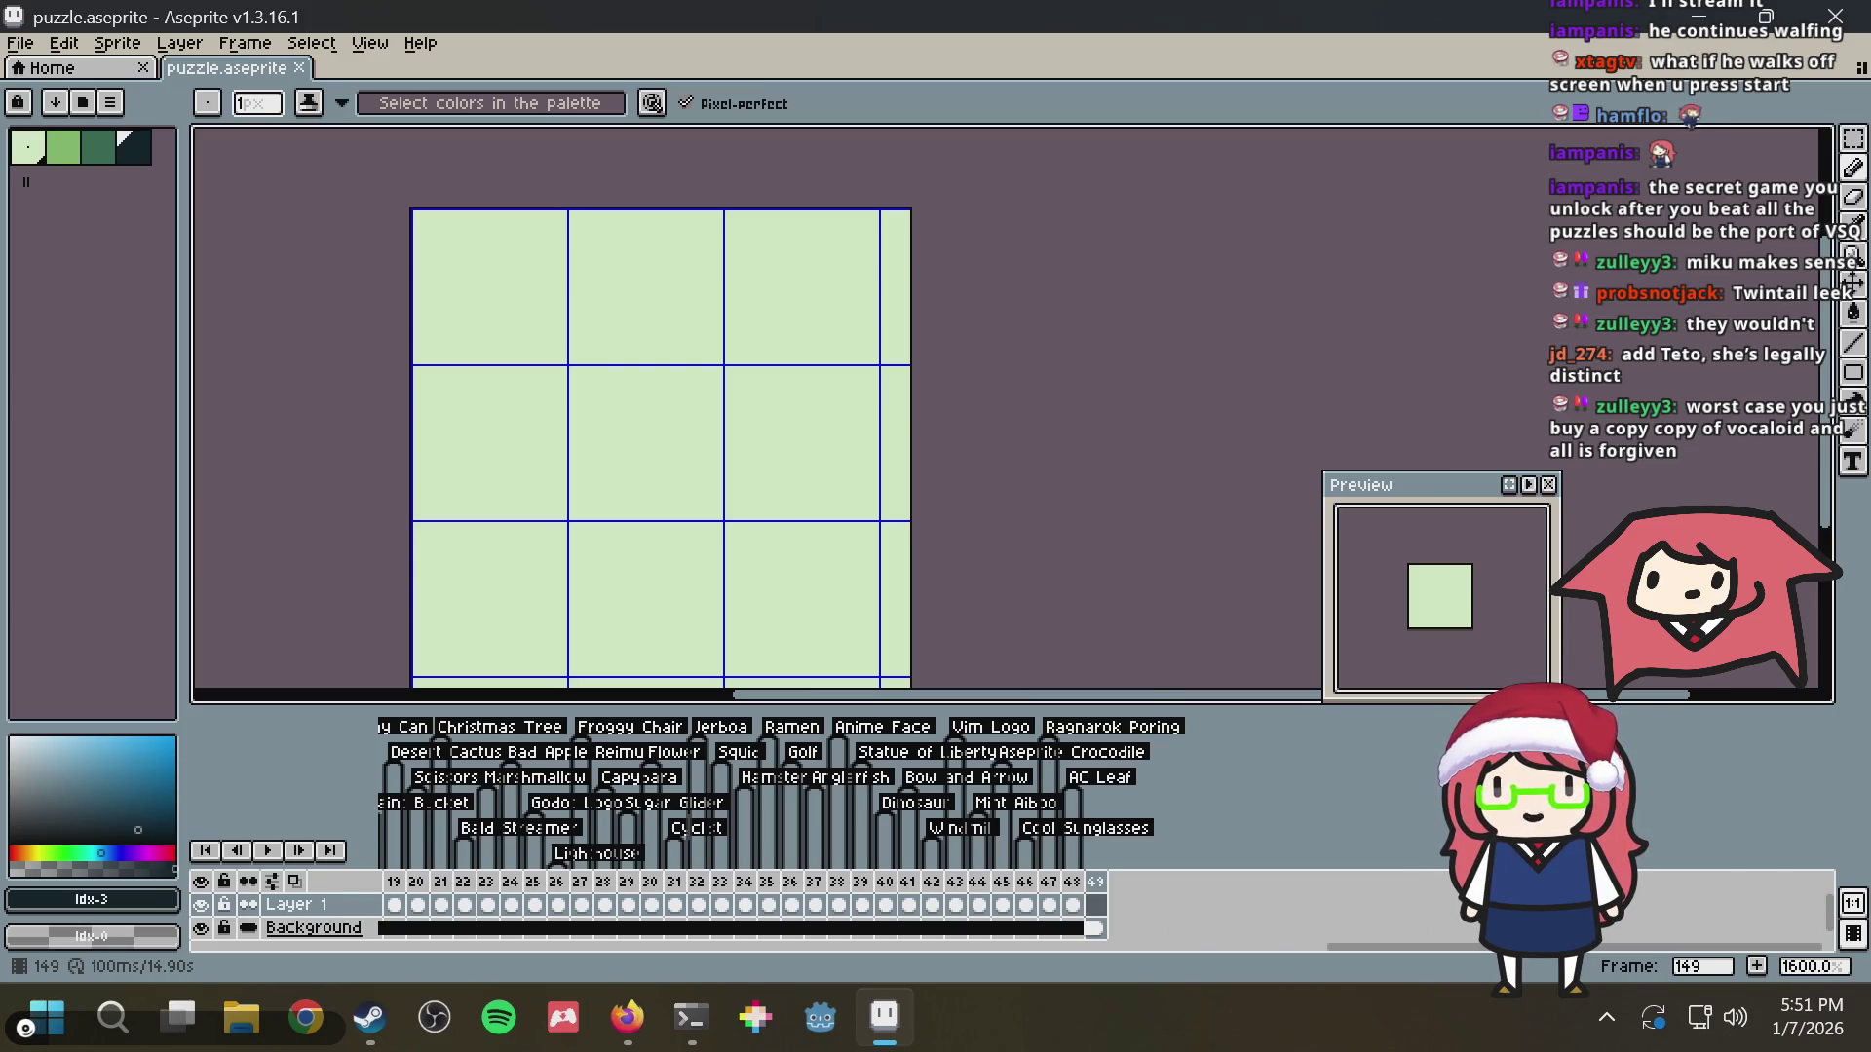
left_click_drag(663, 443, 677, 390)
mouse_move(597, 248)
left_mouse_down()
mouse_move(536, 490)
mouse_move(587, 305)
left_mouse_up()
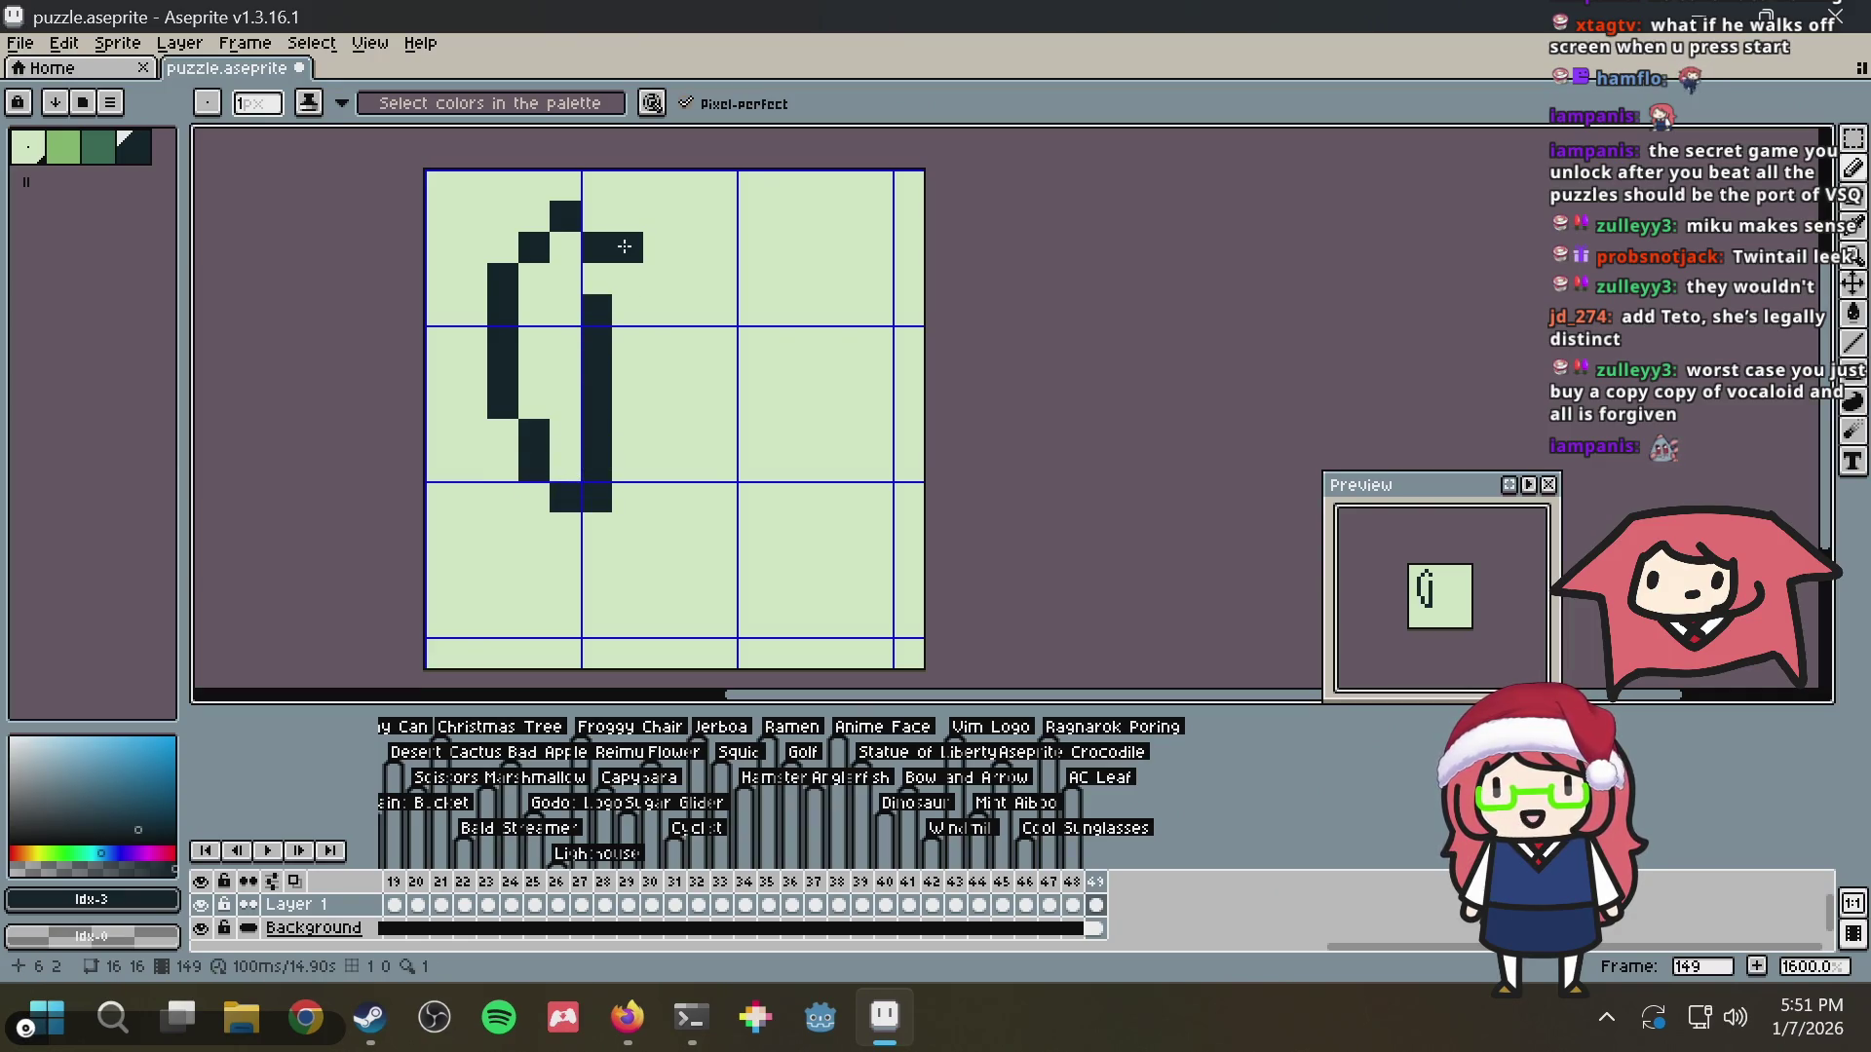
mouse_move(753, 310)
left_mouse_down()
mouse_move(787, 395)
mouse_move(613, 424)
mouse_move(622, 340)
left_mouse_up()
key("ctrl+z")
left_click_drag(784, 310, 611, 404)
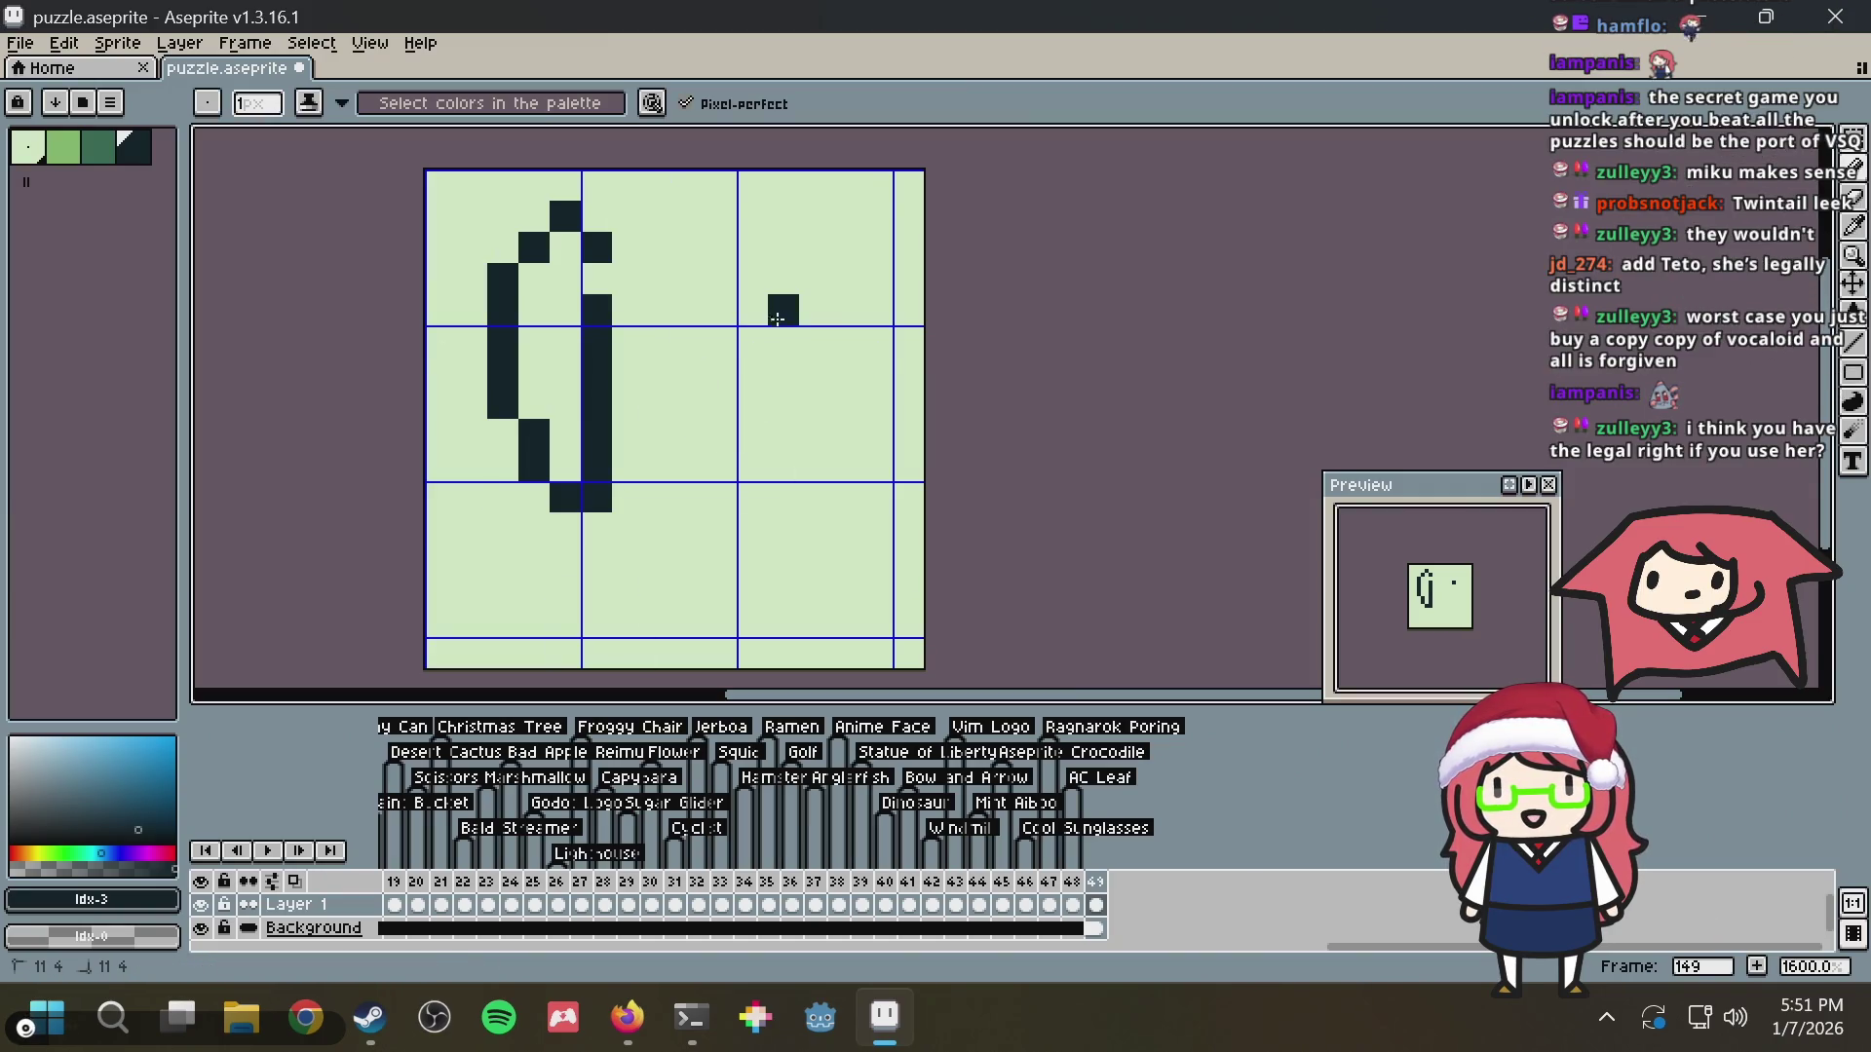
left_click(639, 319)
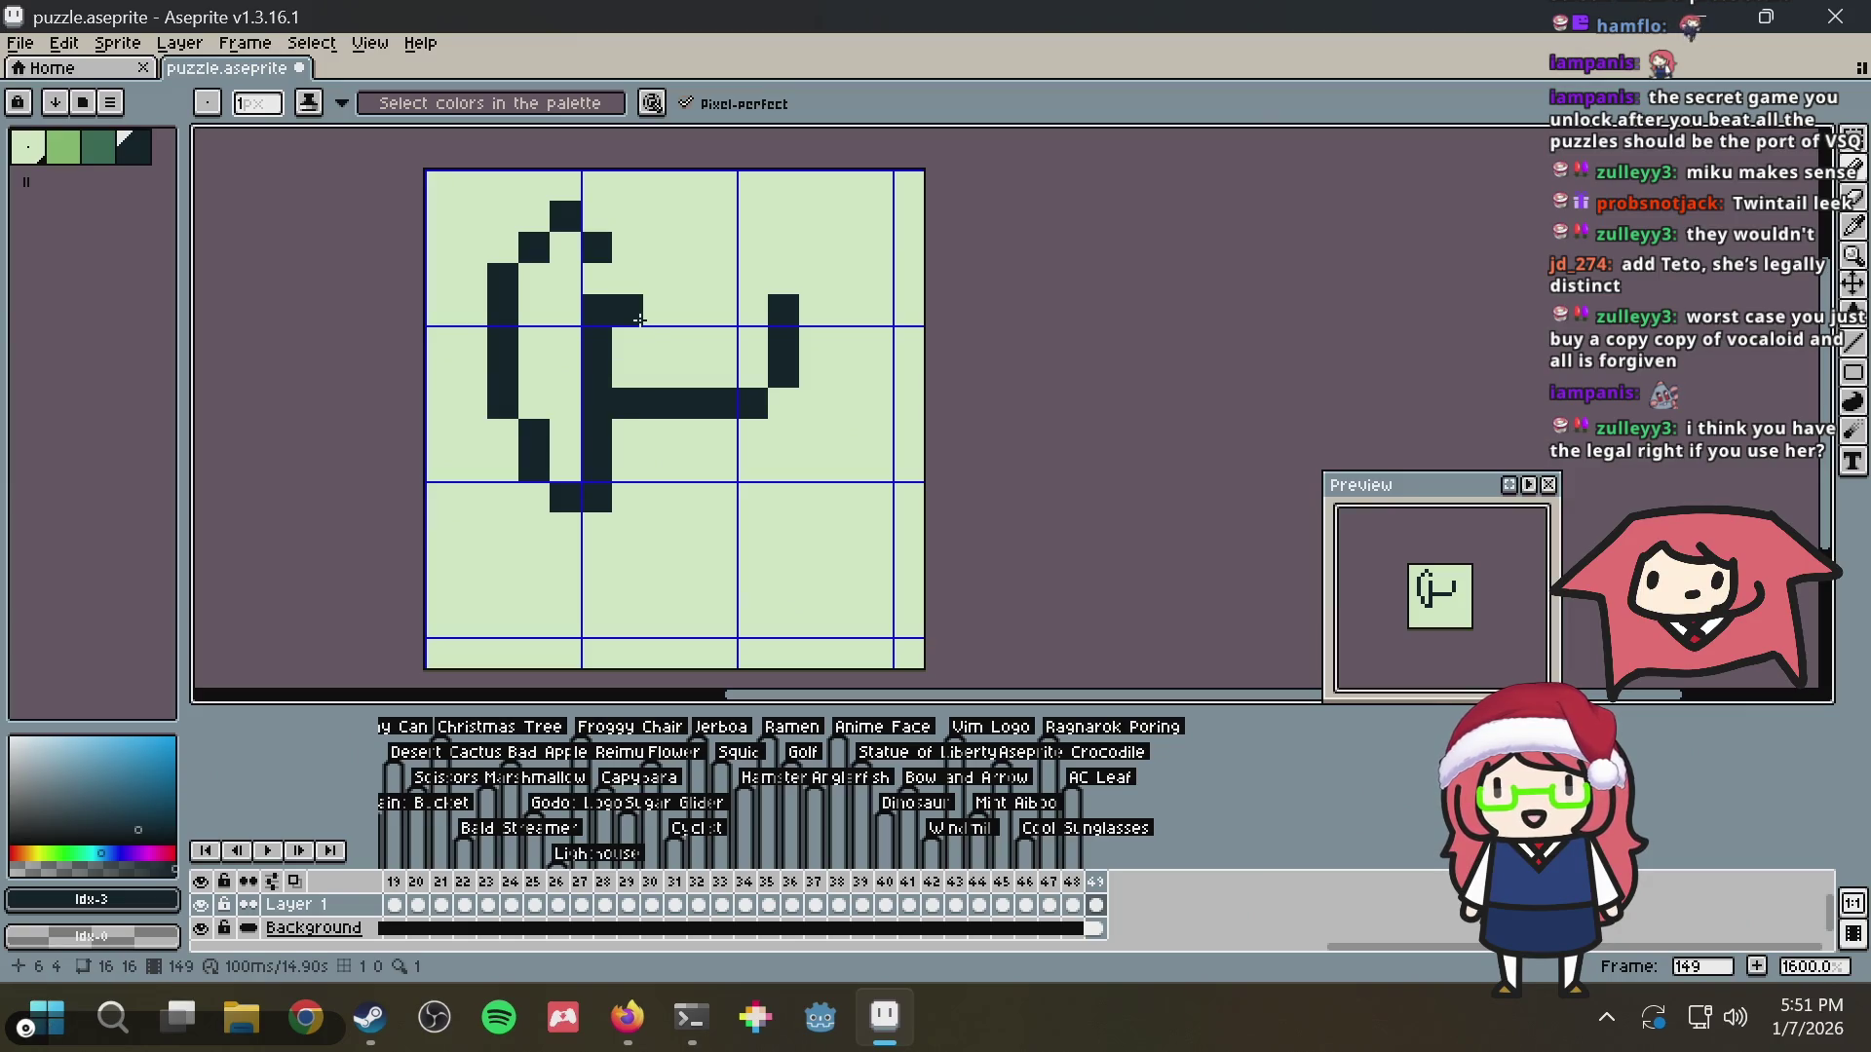
Undo the sketch strokes back to blank and switch over to the browser
key("ctrl+z")
left_click(693, 336)
key("ctrl+z")
key("ctrl+z")
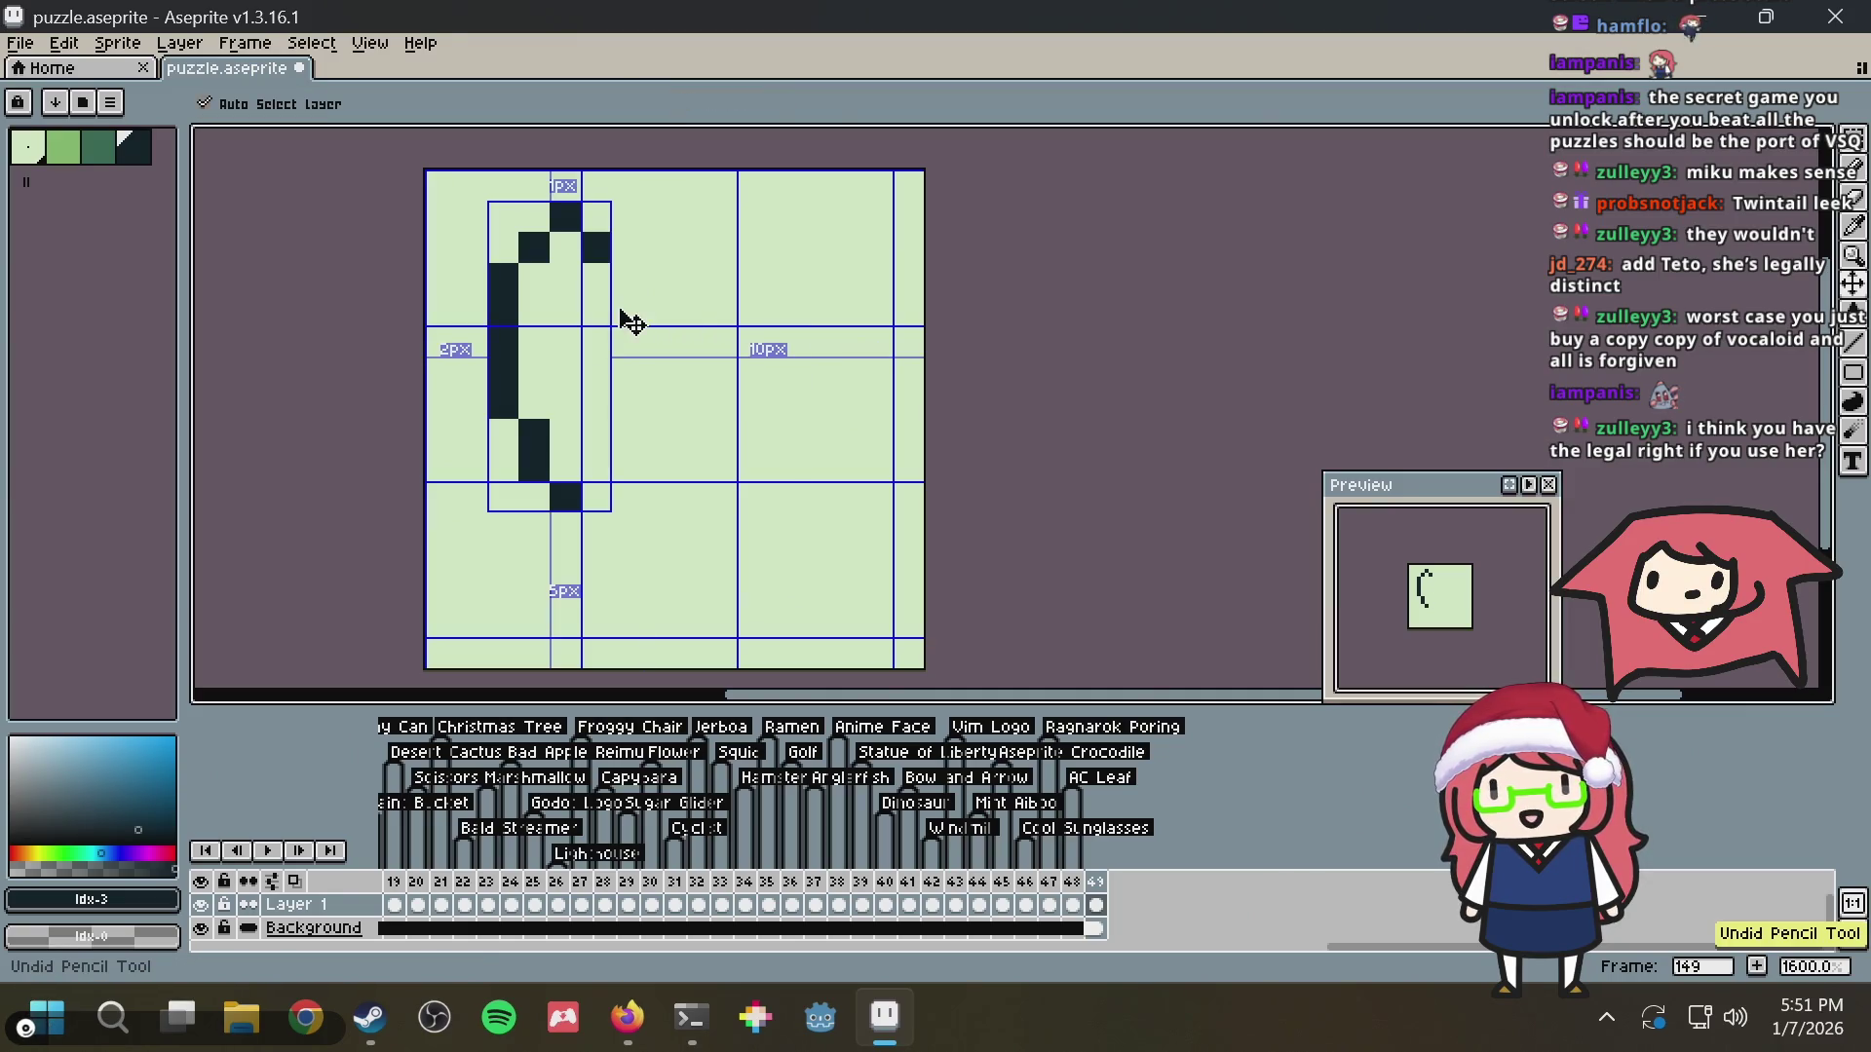
key("ctrl+z")
key("alt+Tab")
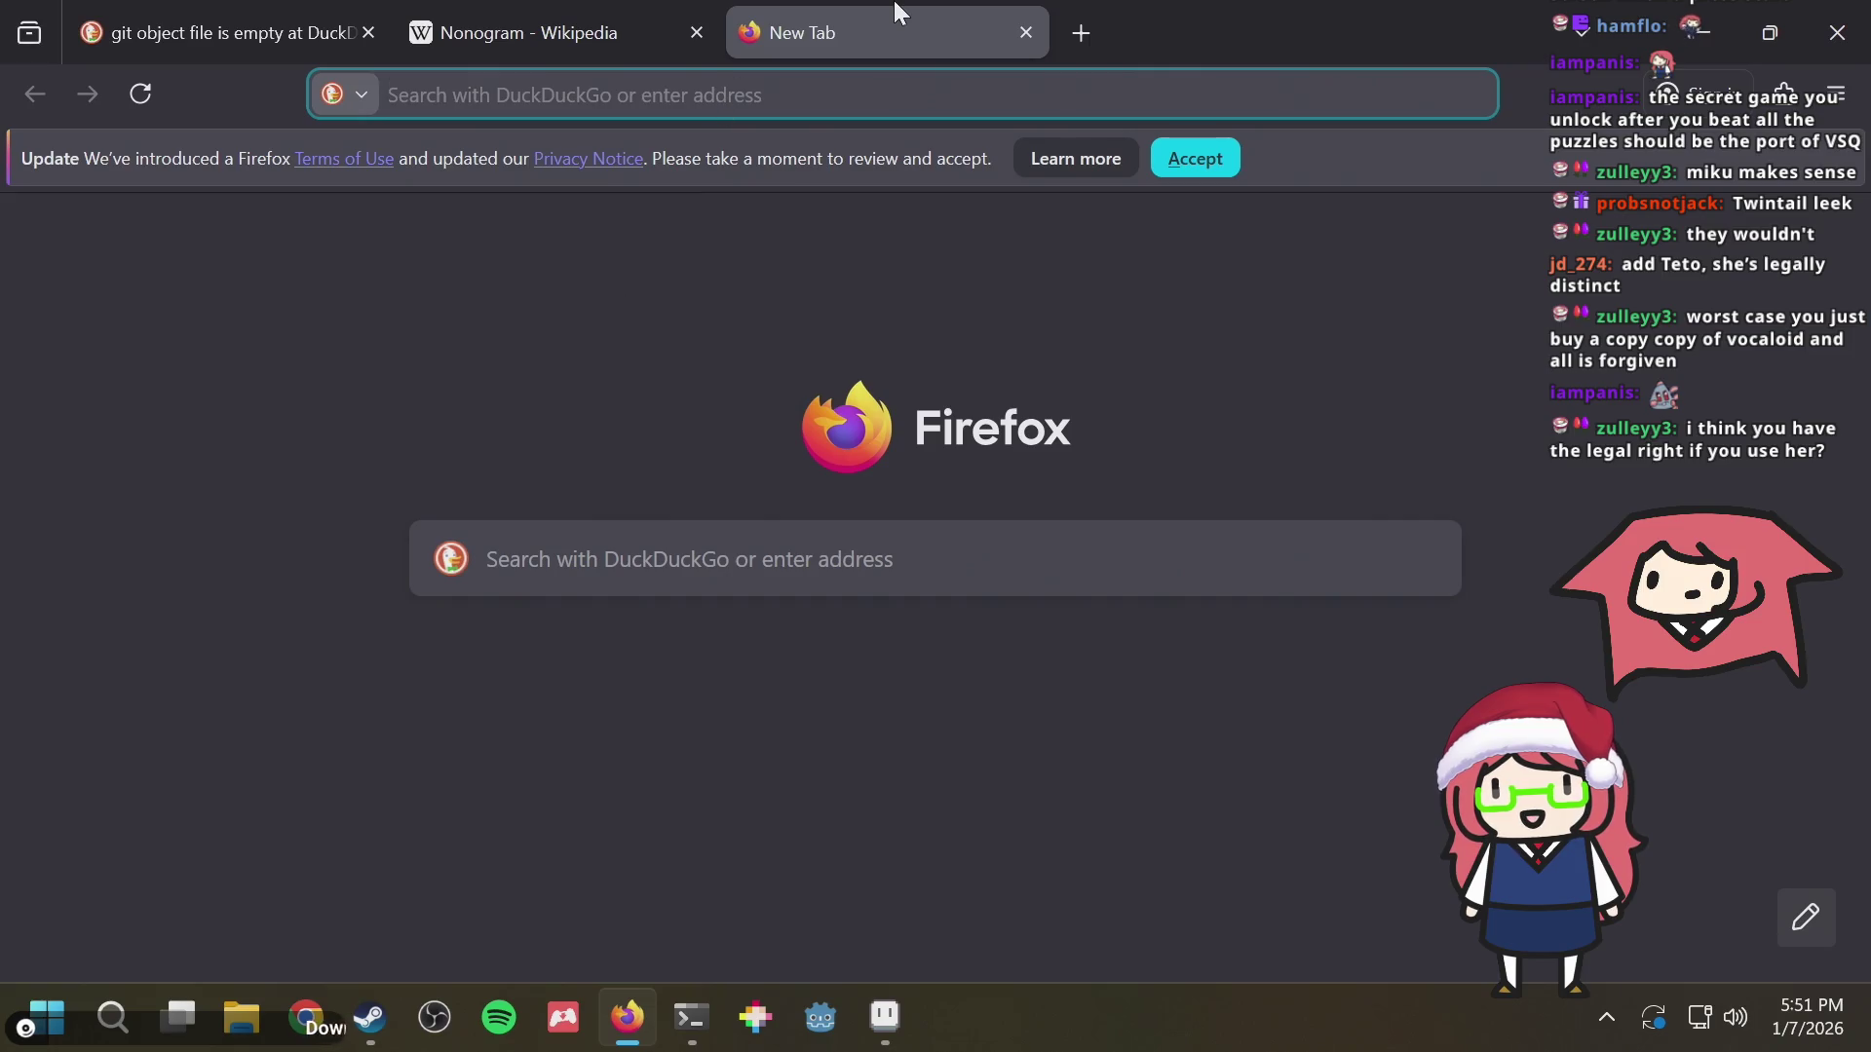
type("miku fan gamers")
Search DuckDuckGo for 'miku fan games', view the itch.io Miku/Vocaloid fangame collection, then close it
key("BackSpace")
key("BackSpace")
type("s")
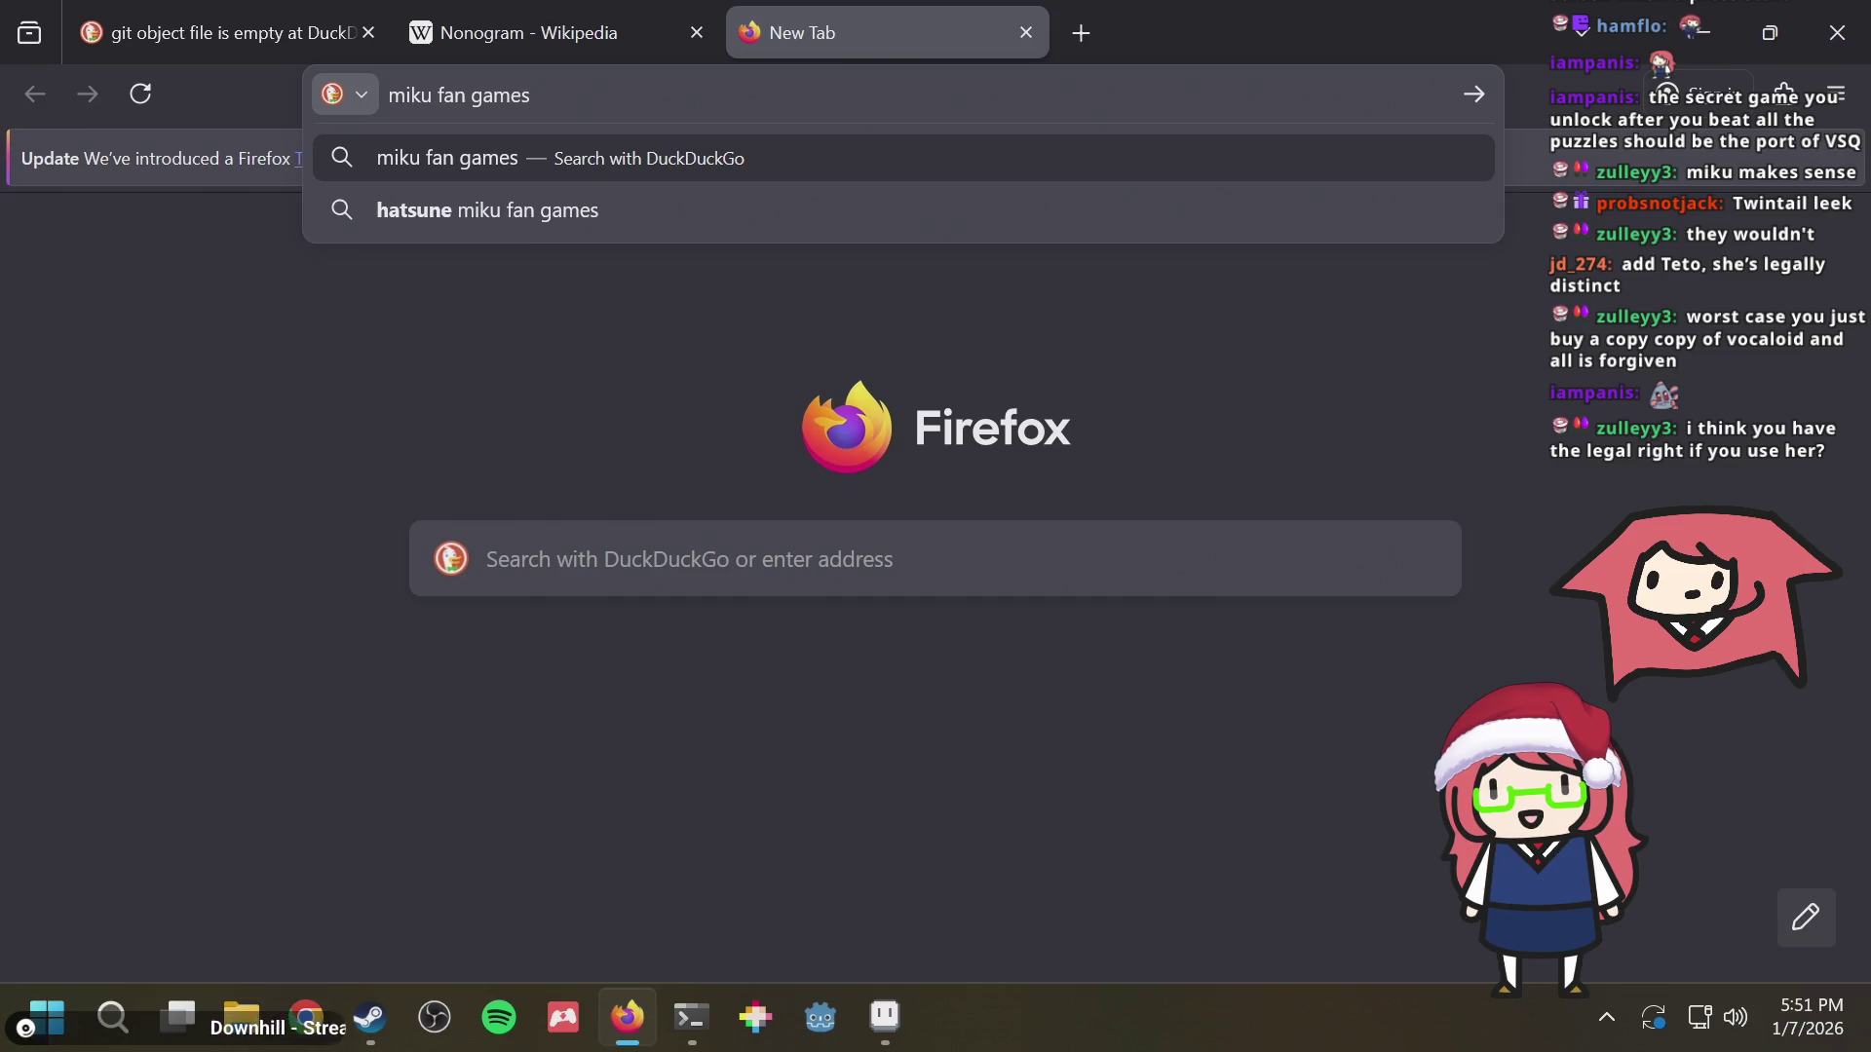
key("Return")
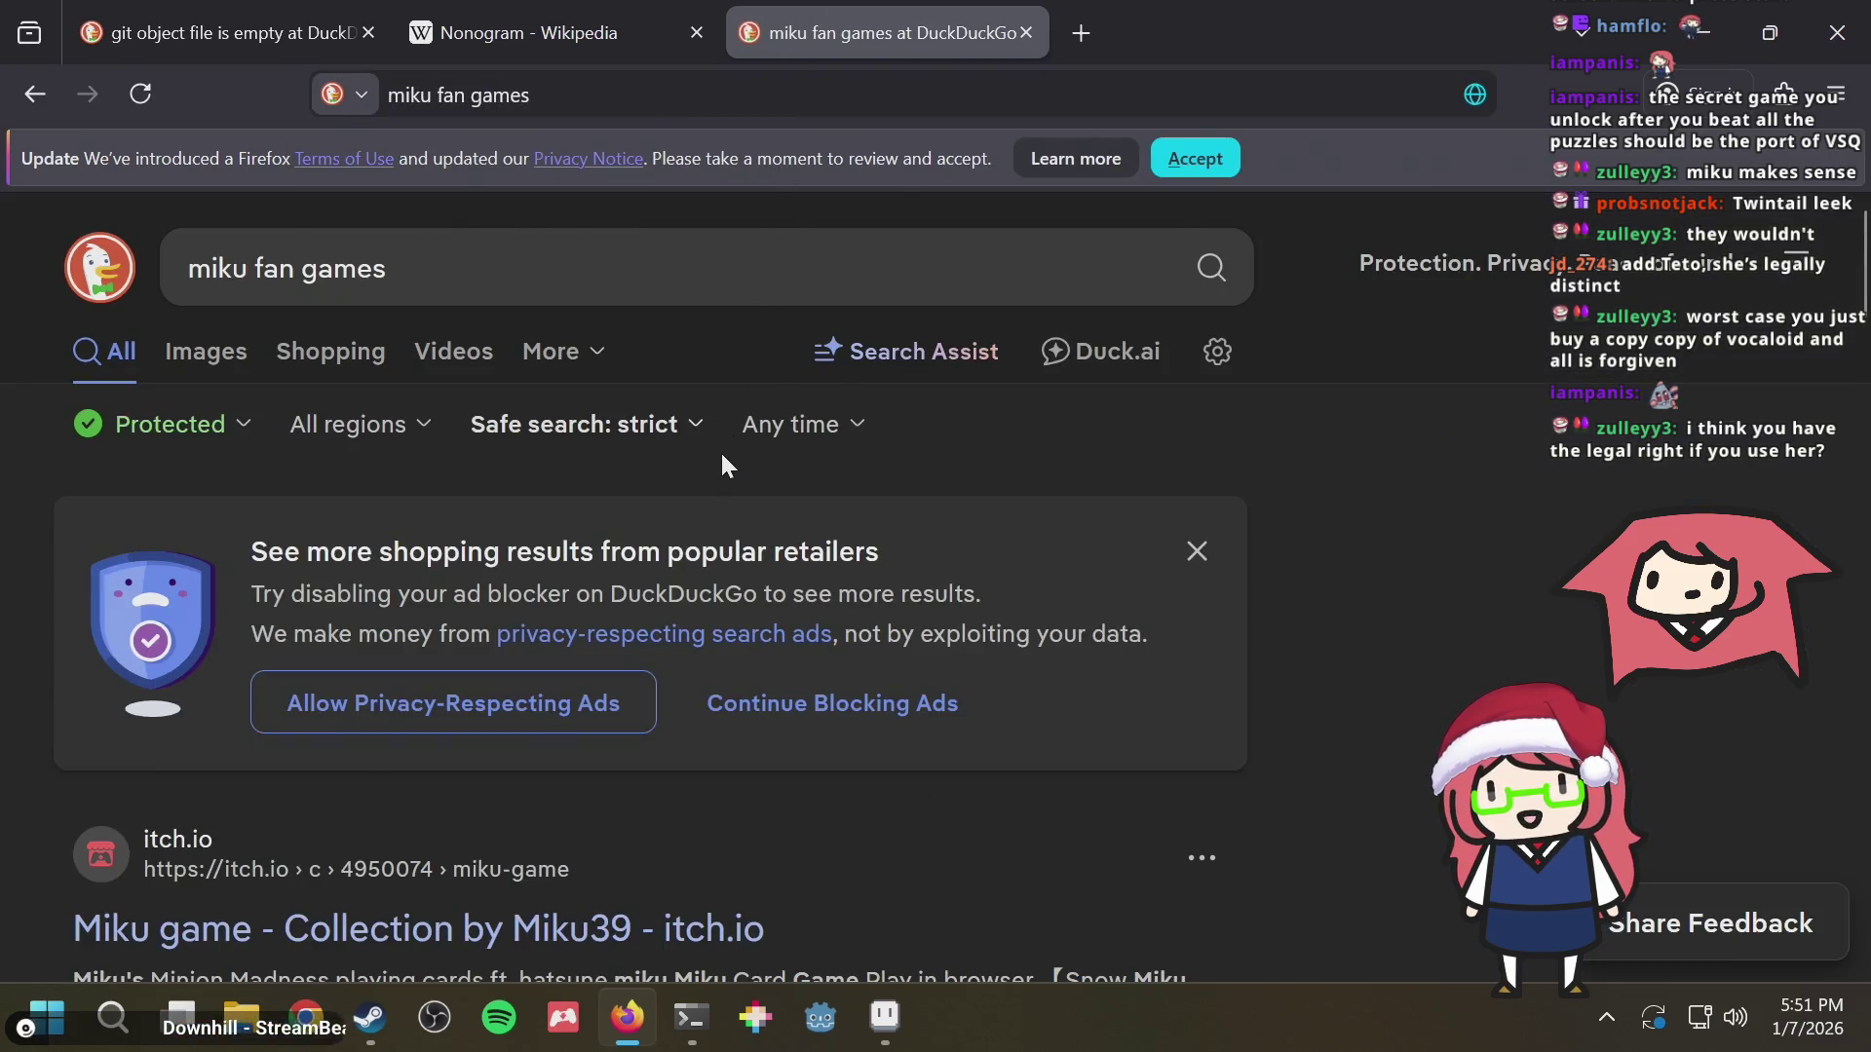
scroll(723, 482, "down", 3)
scroll(744, 555, "down", 3)
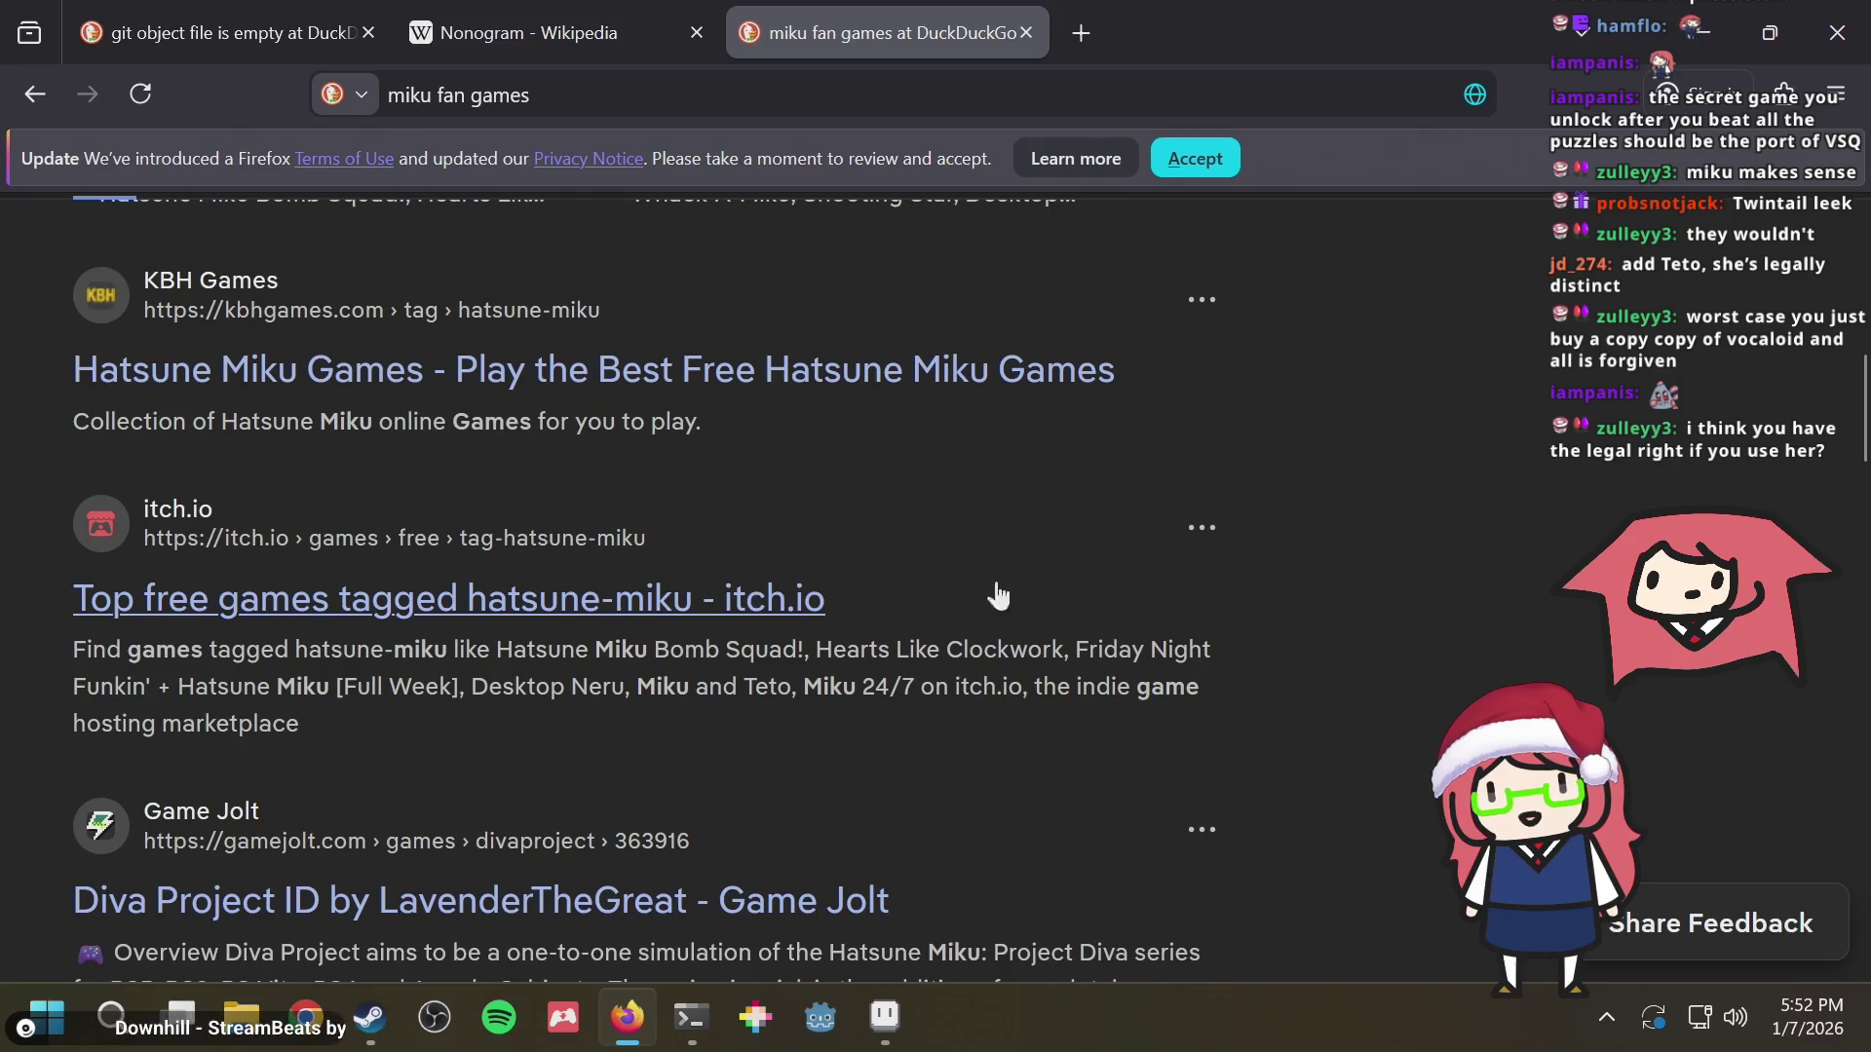
scroll(1384, 593, "down", 3)
scroll(1375, 594, "down", 1)
scroll(1376, 596, "down", 1)
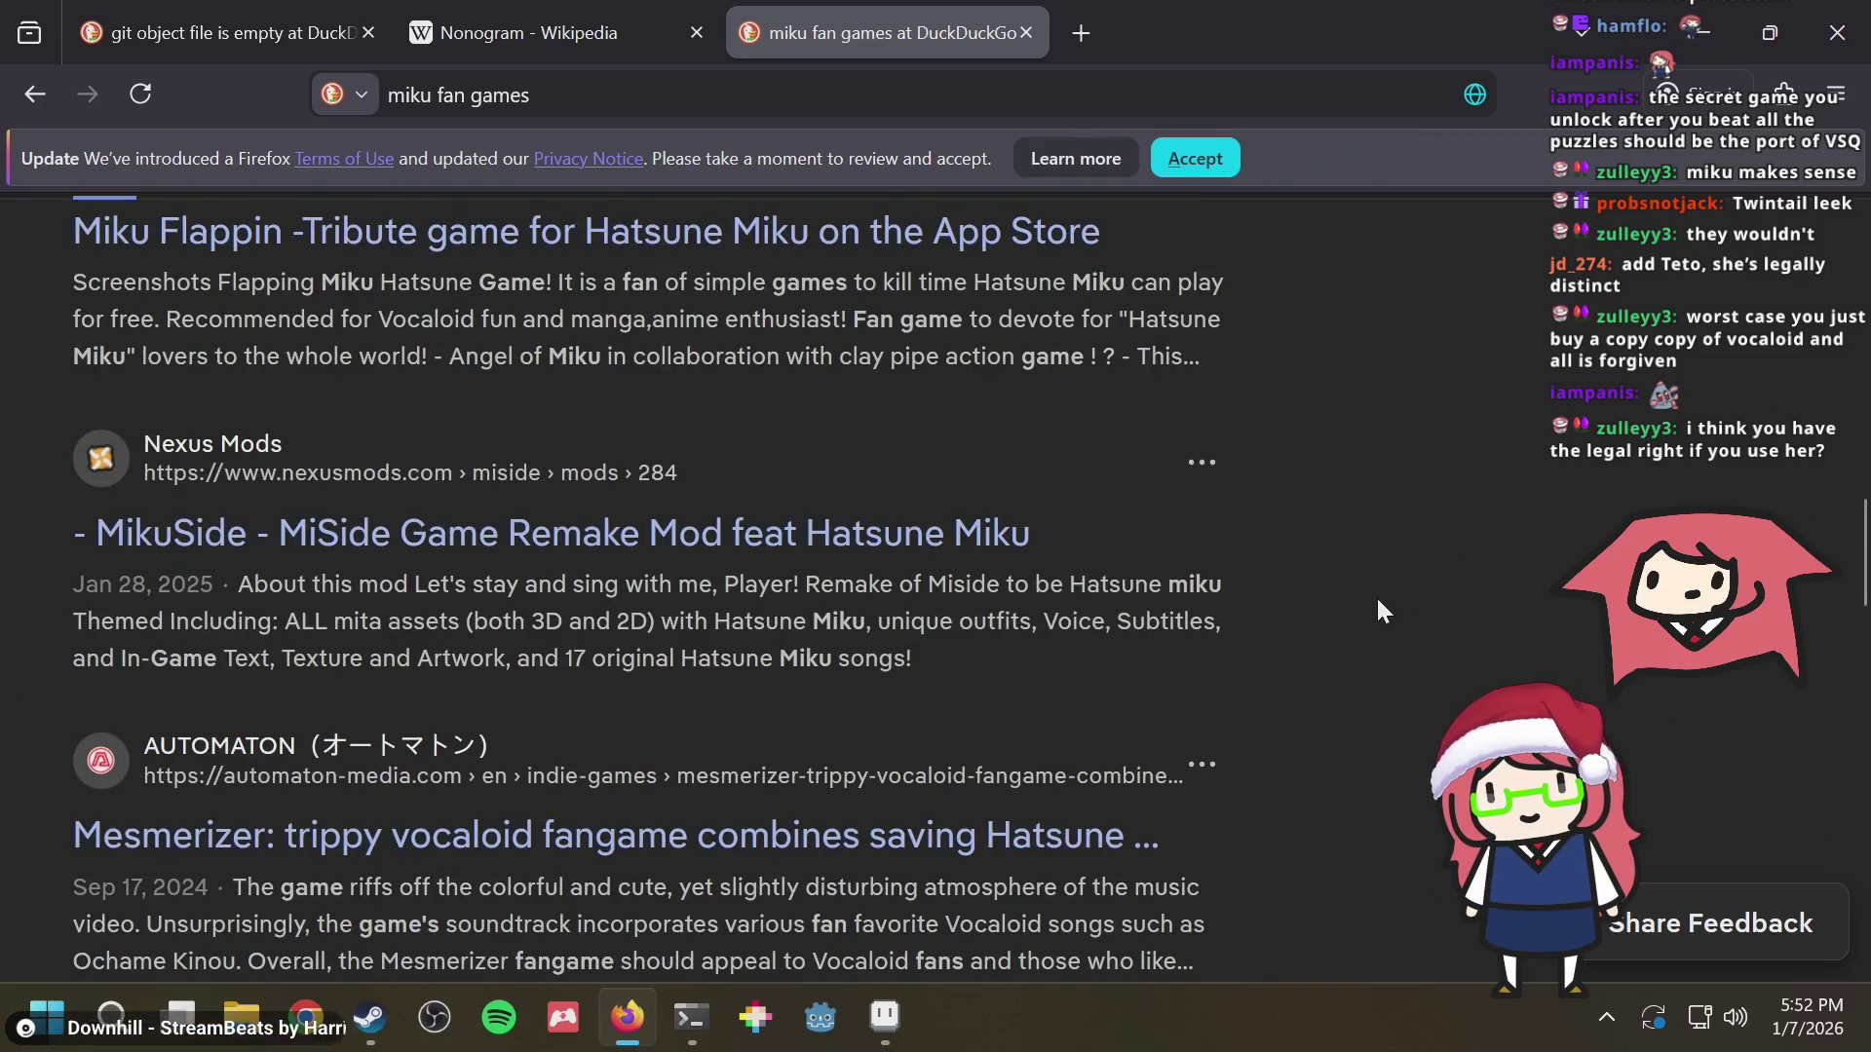
scroll(1376, 596, "down", 2)
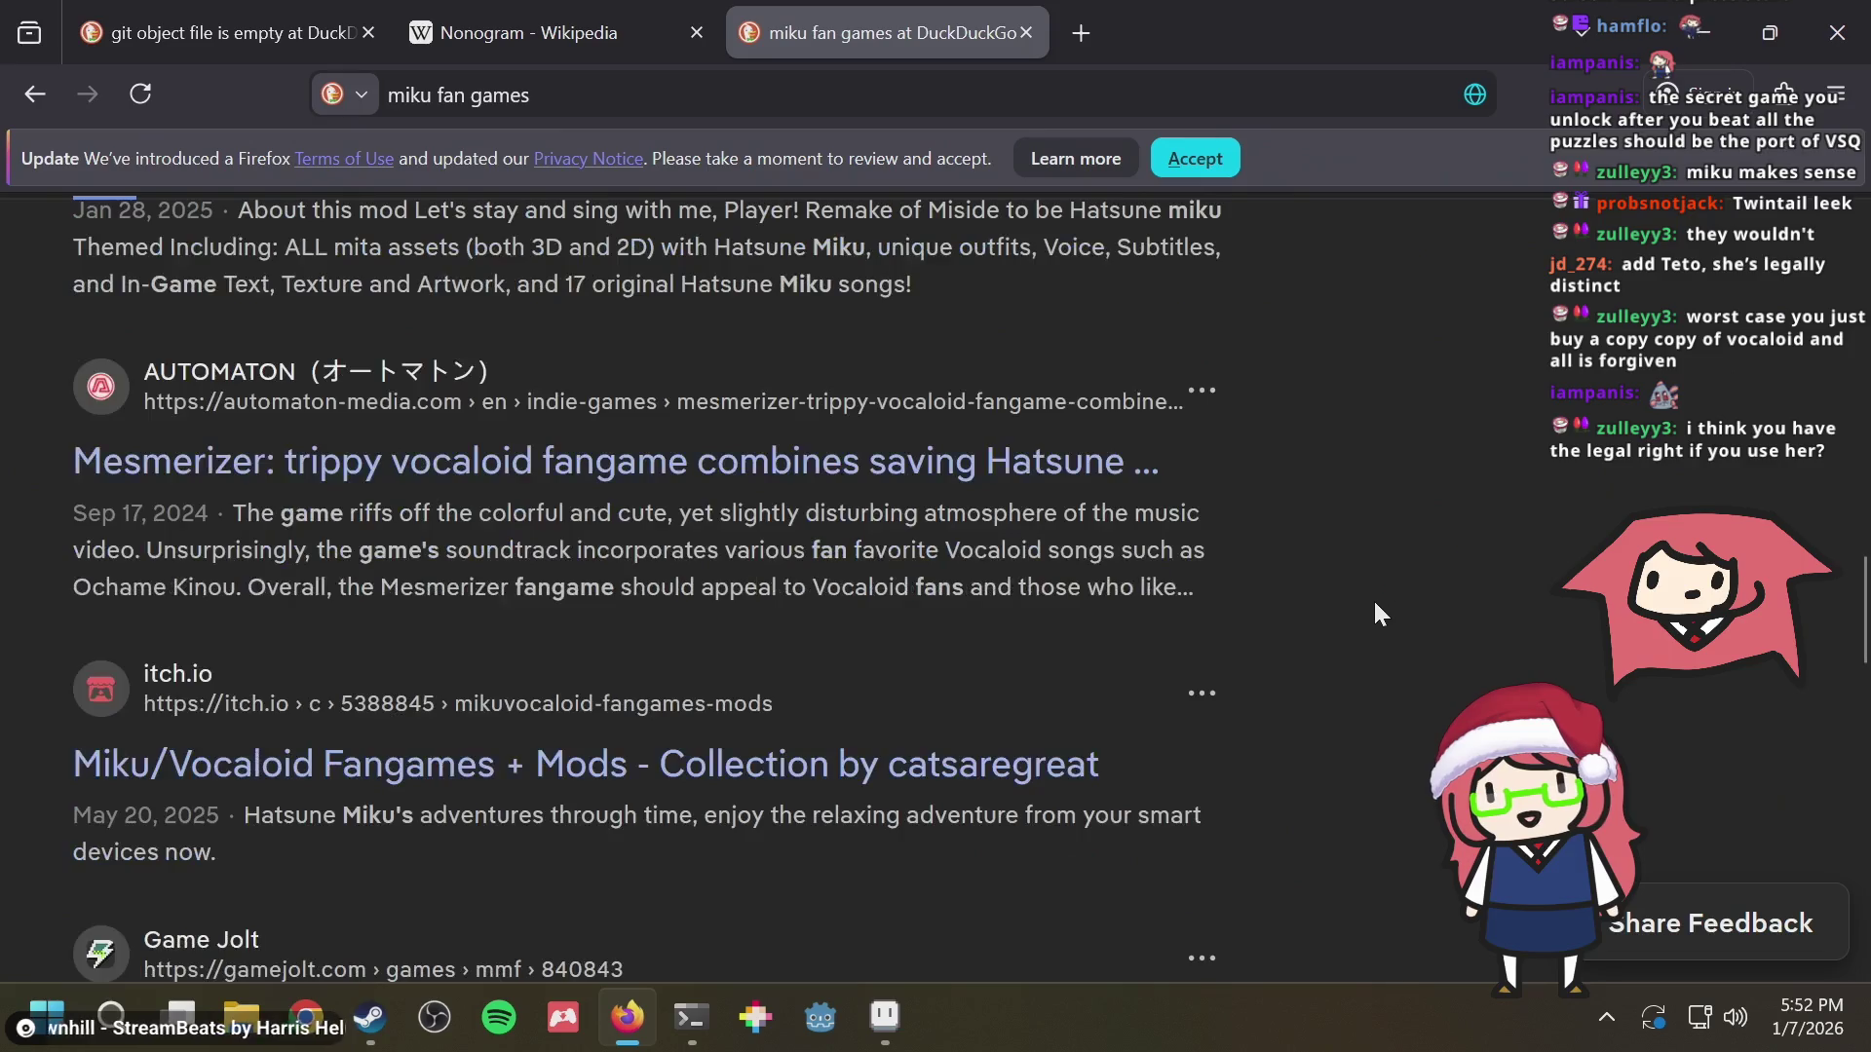
scroll(1369, 597, "down", 1)
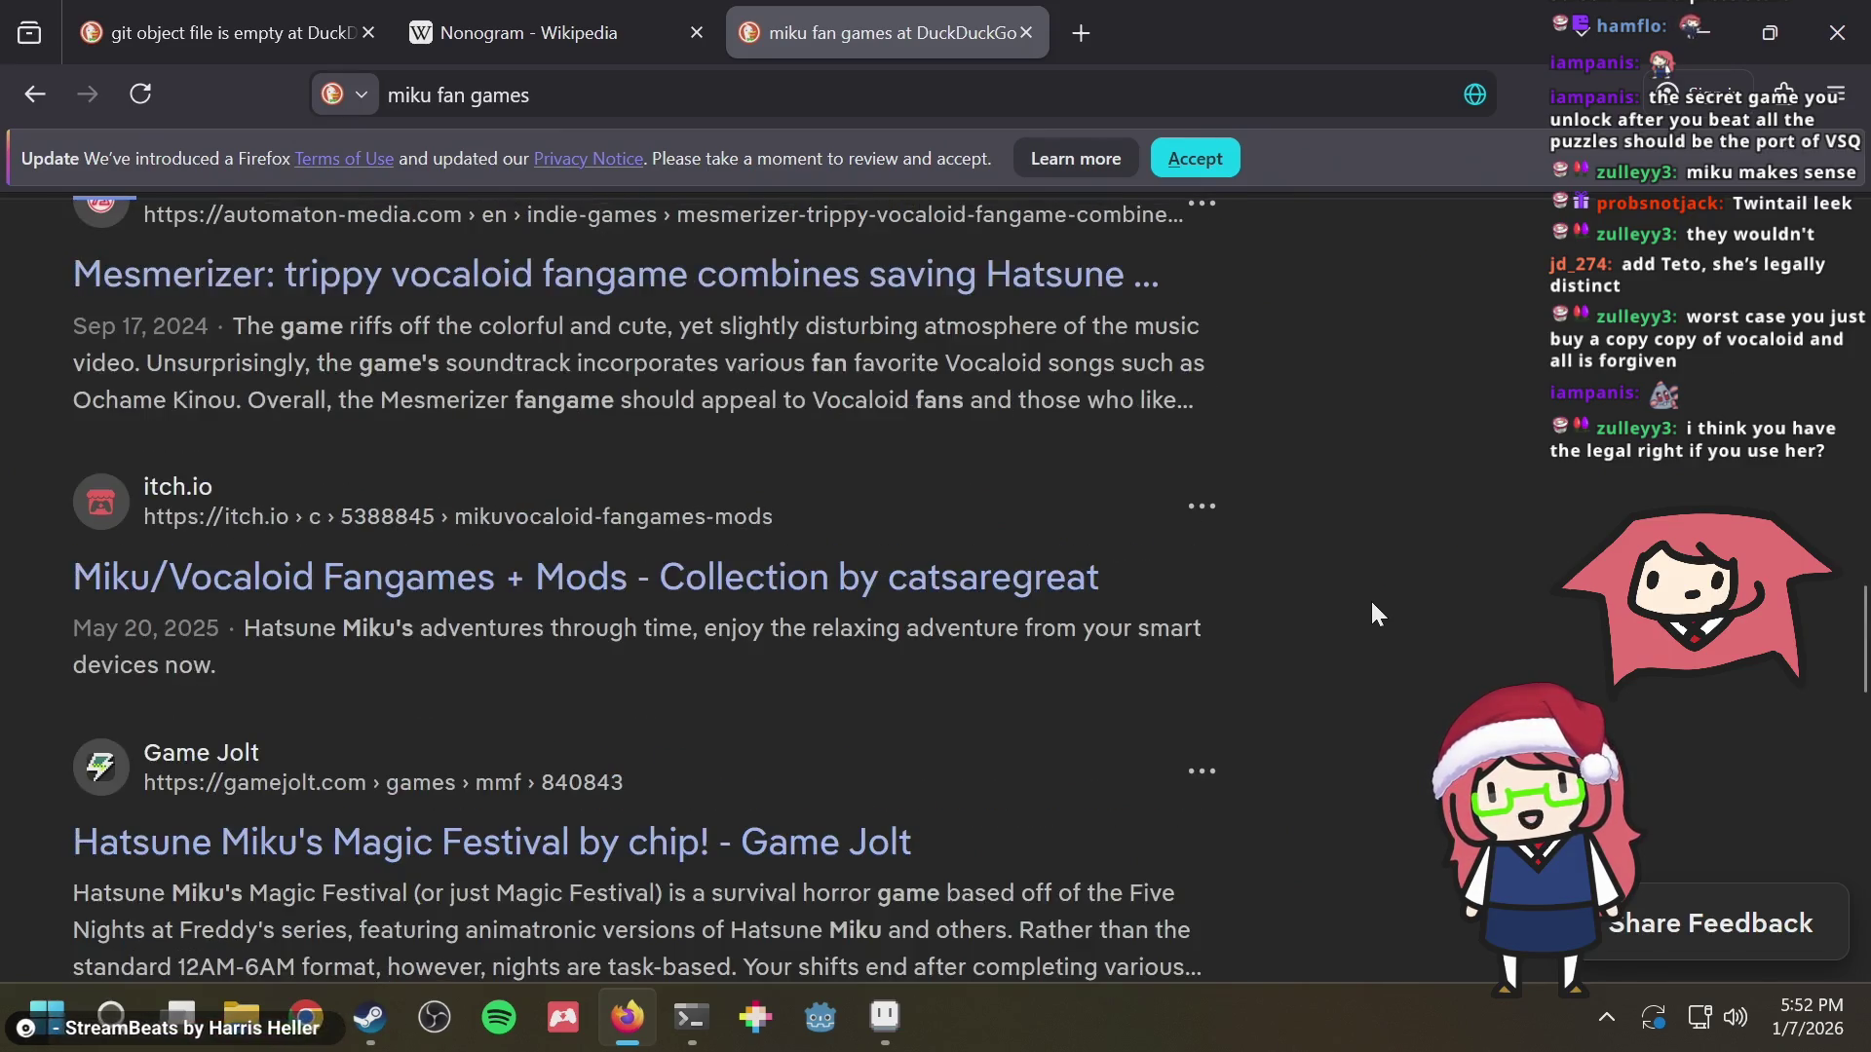
middle_click(286, 591)
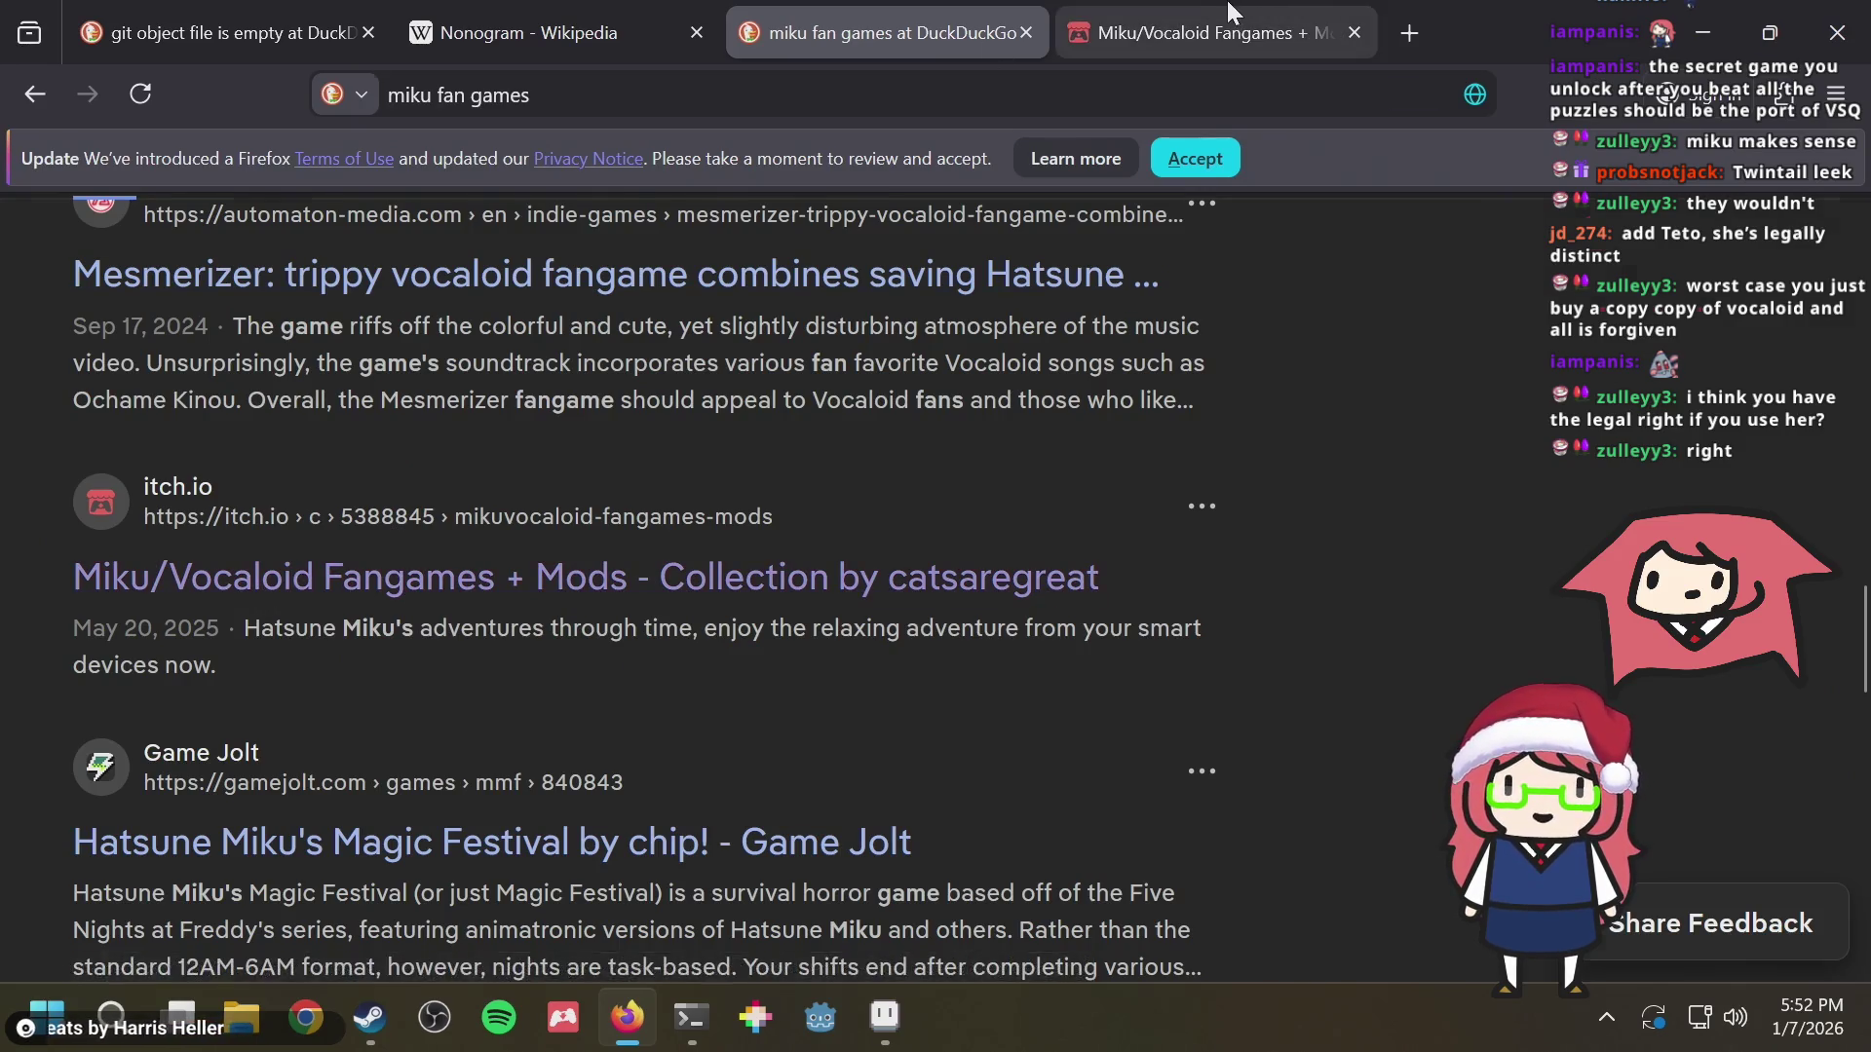
left_click(1228, 12)
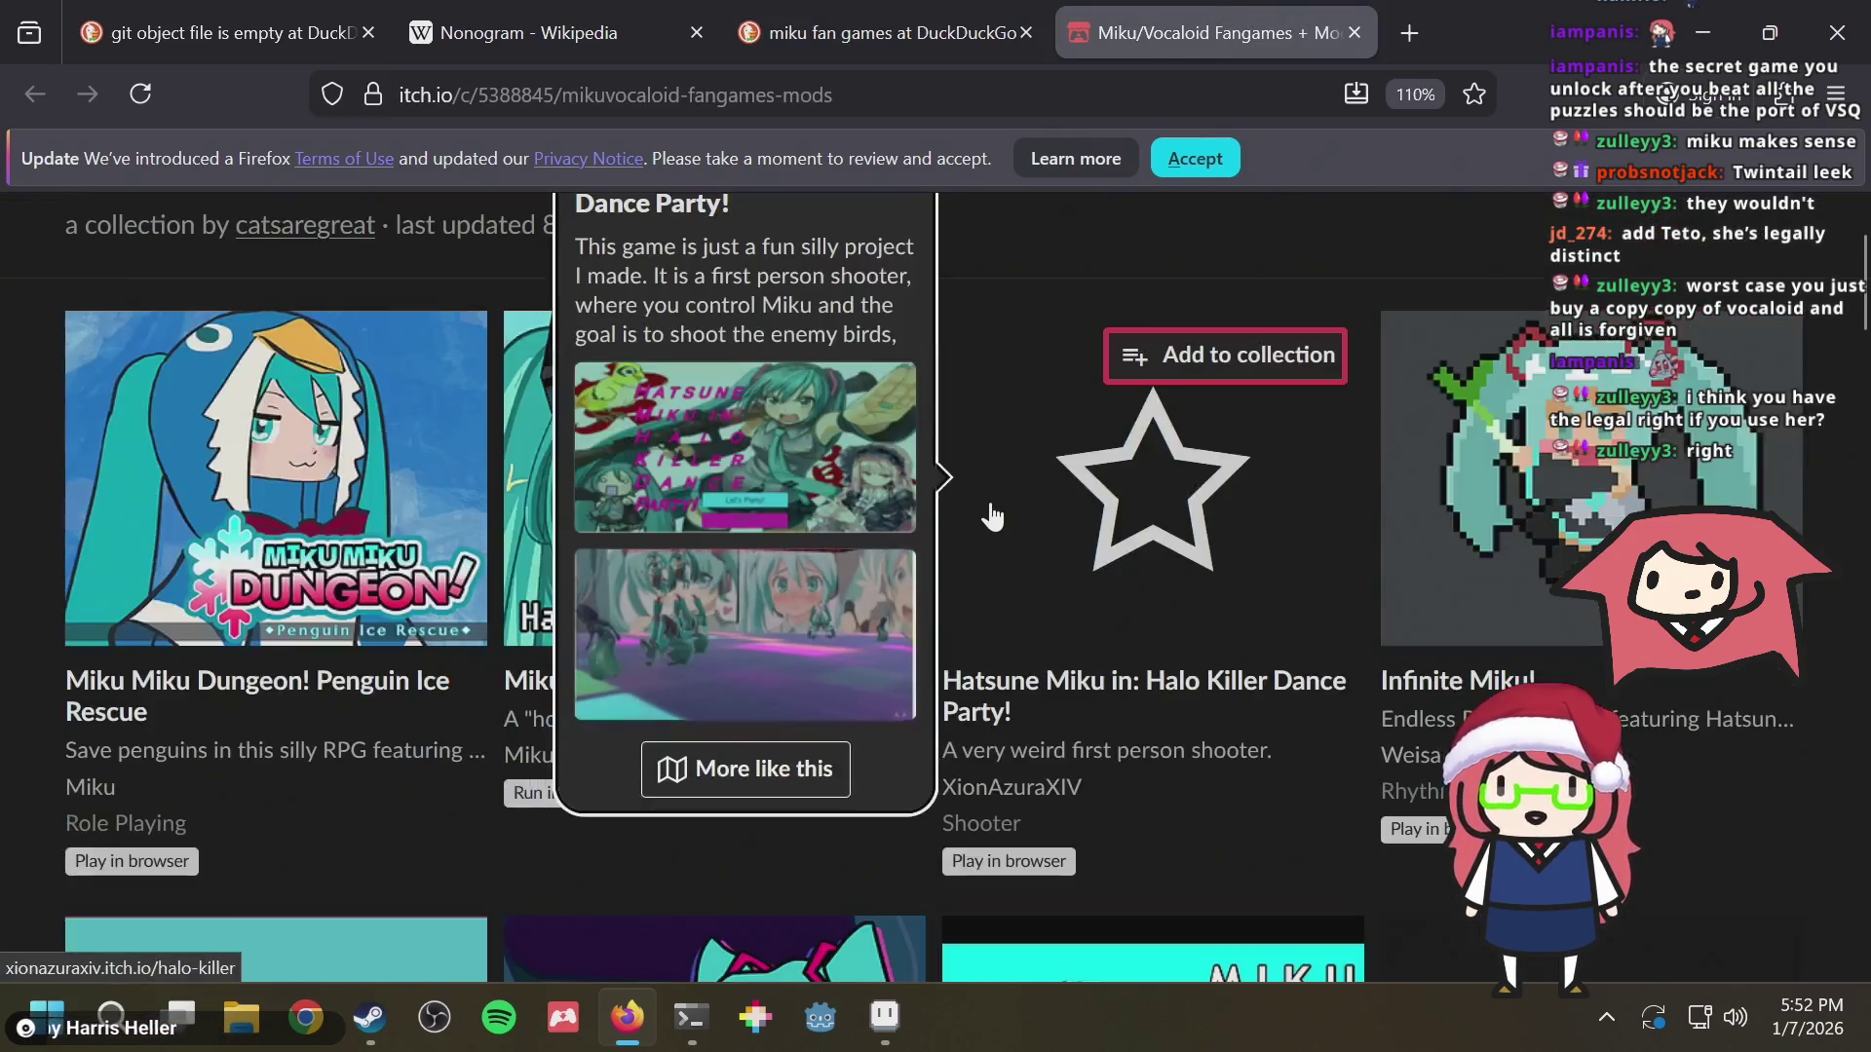
key("ctrl+w")
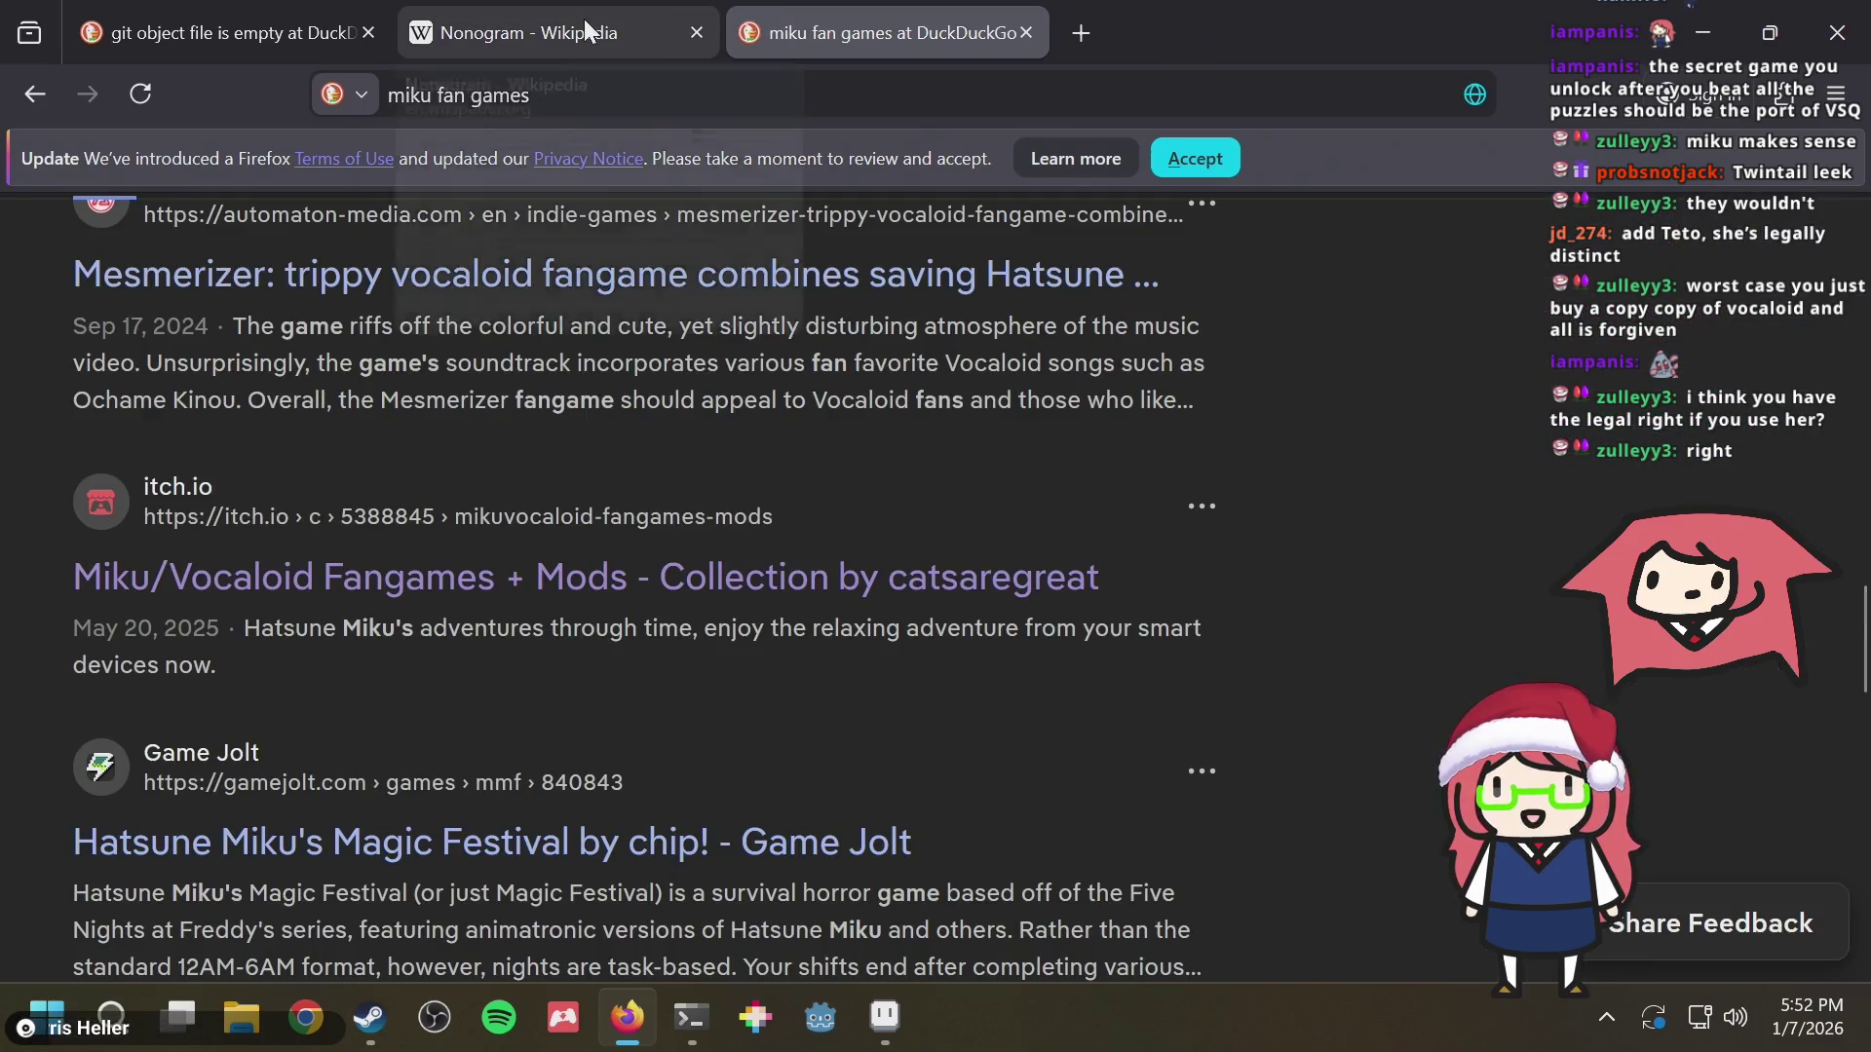
Return to the Nonogram Wikipedia article and start a fresh blank tab
left_click(583, 20)
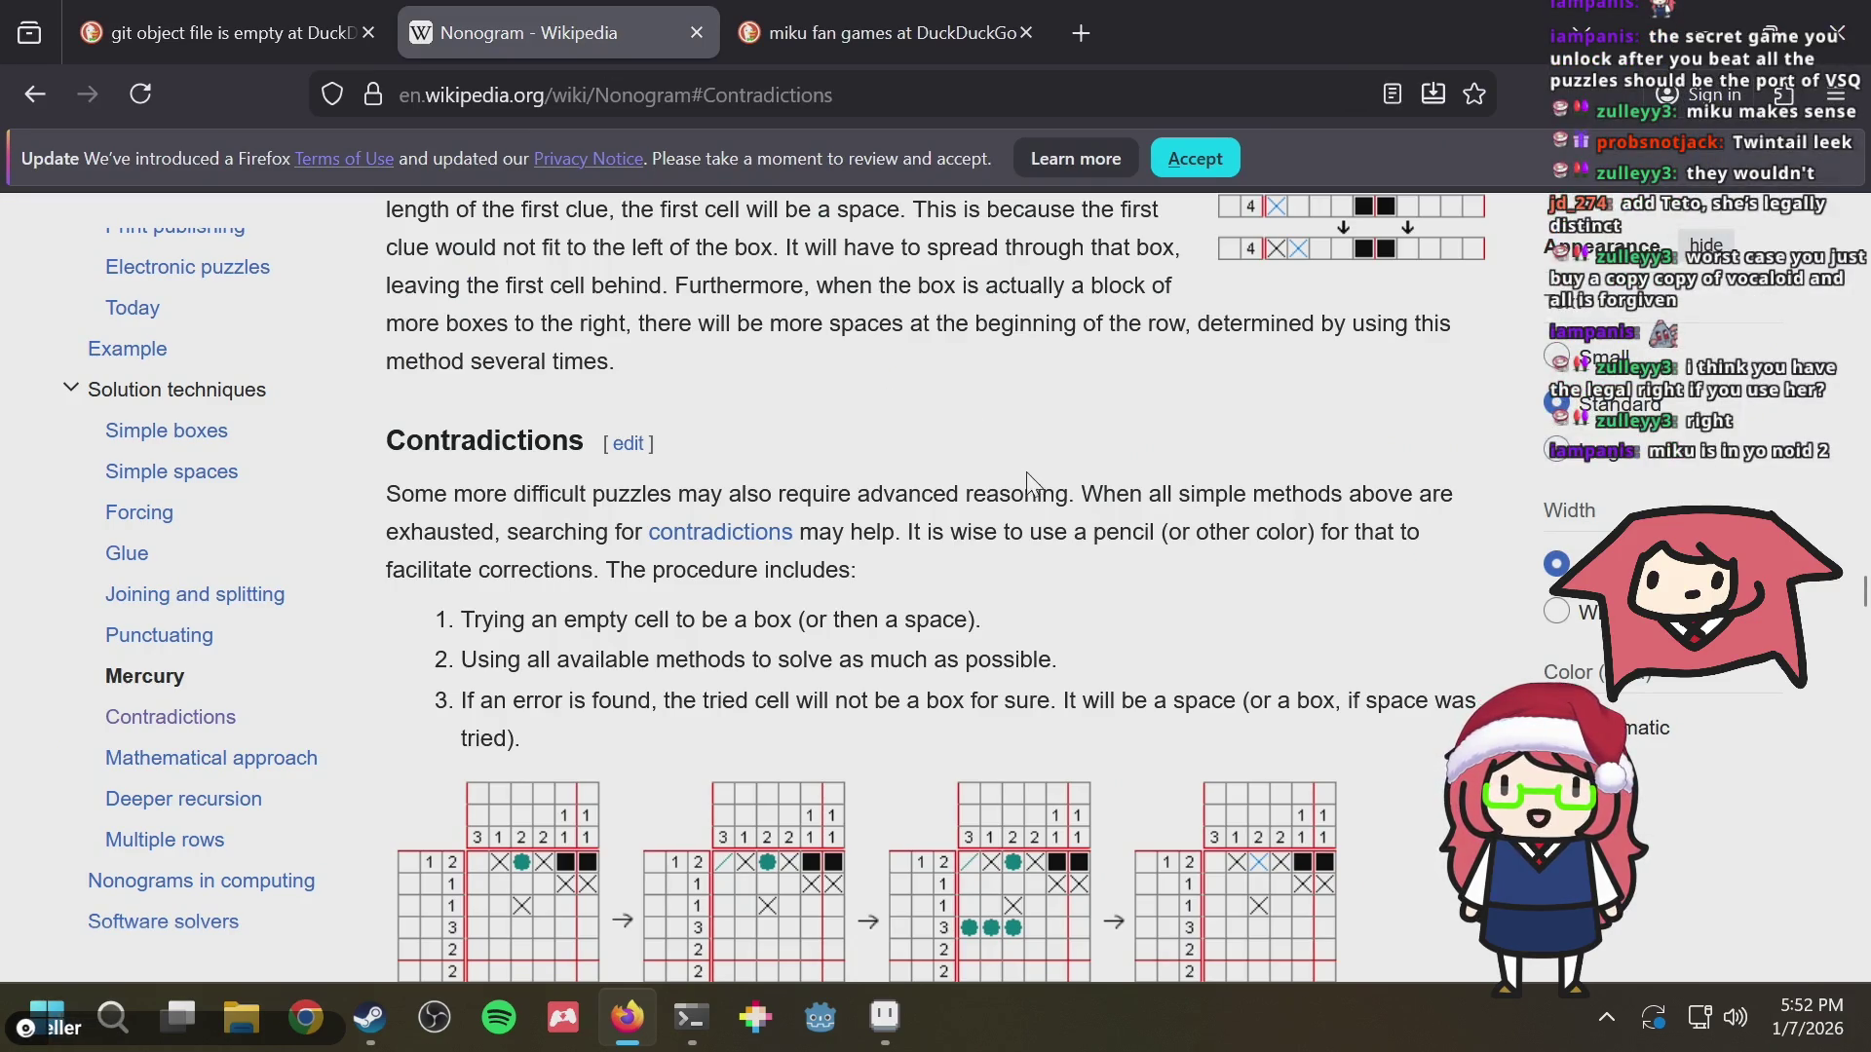
left_click_drag(1023, 494, 1038, 497)
left_click(1129, 487)
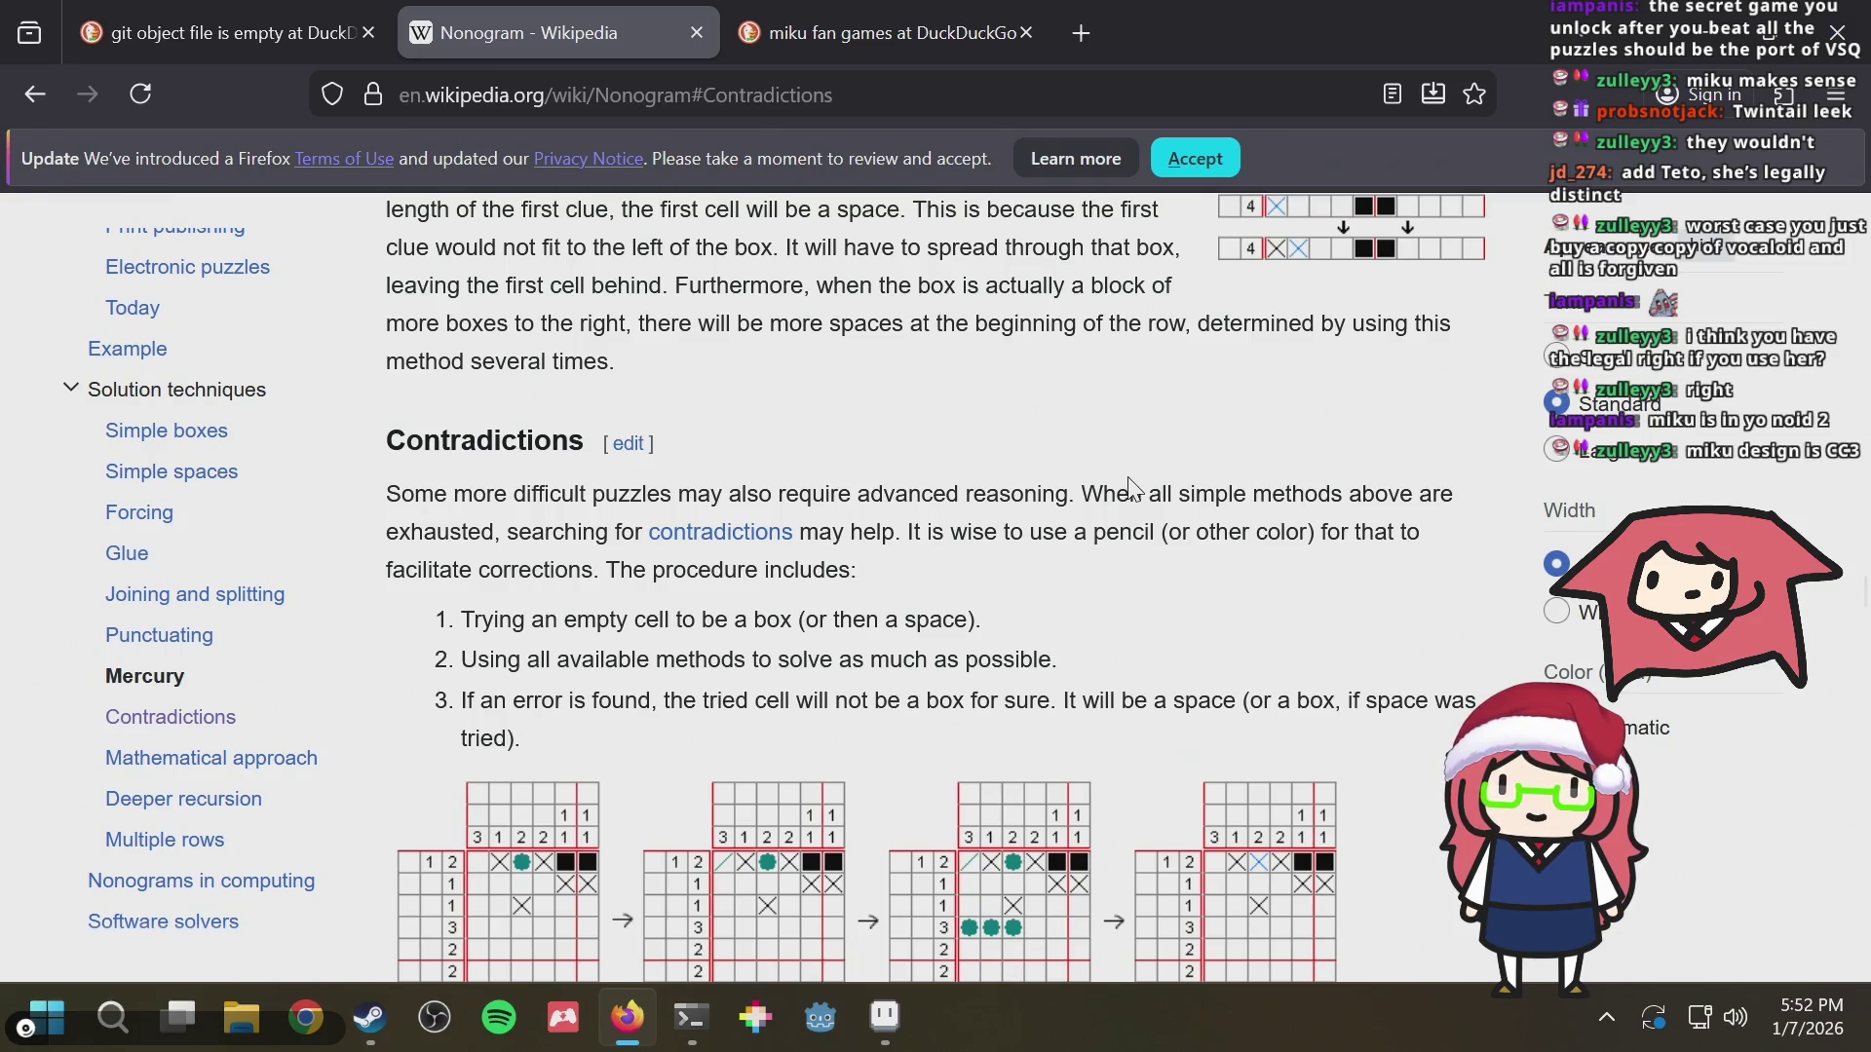
key("ctrl+t")
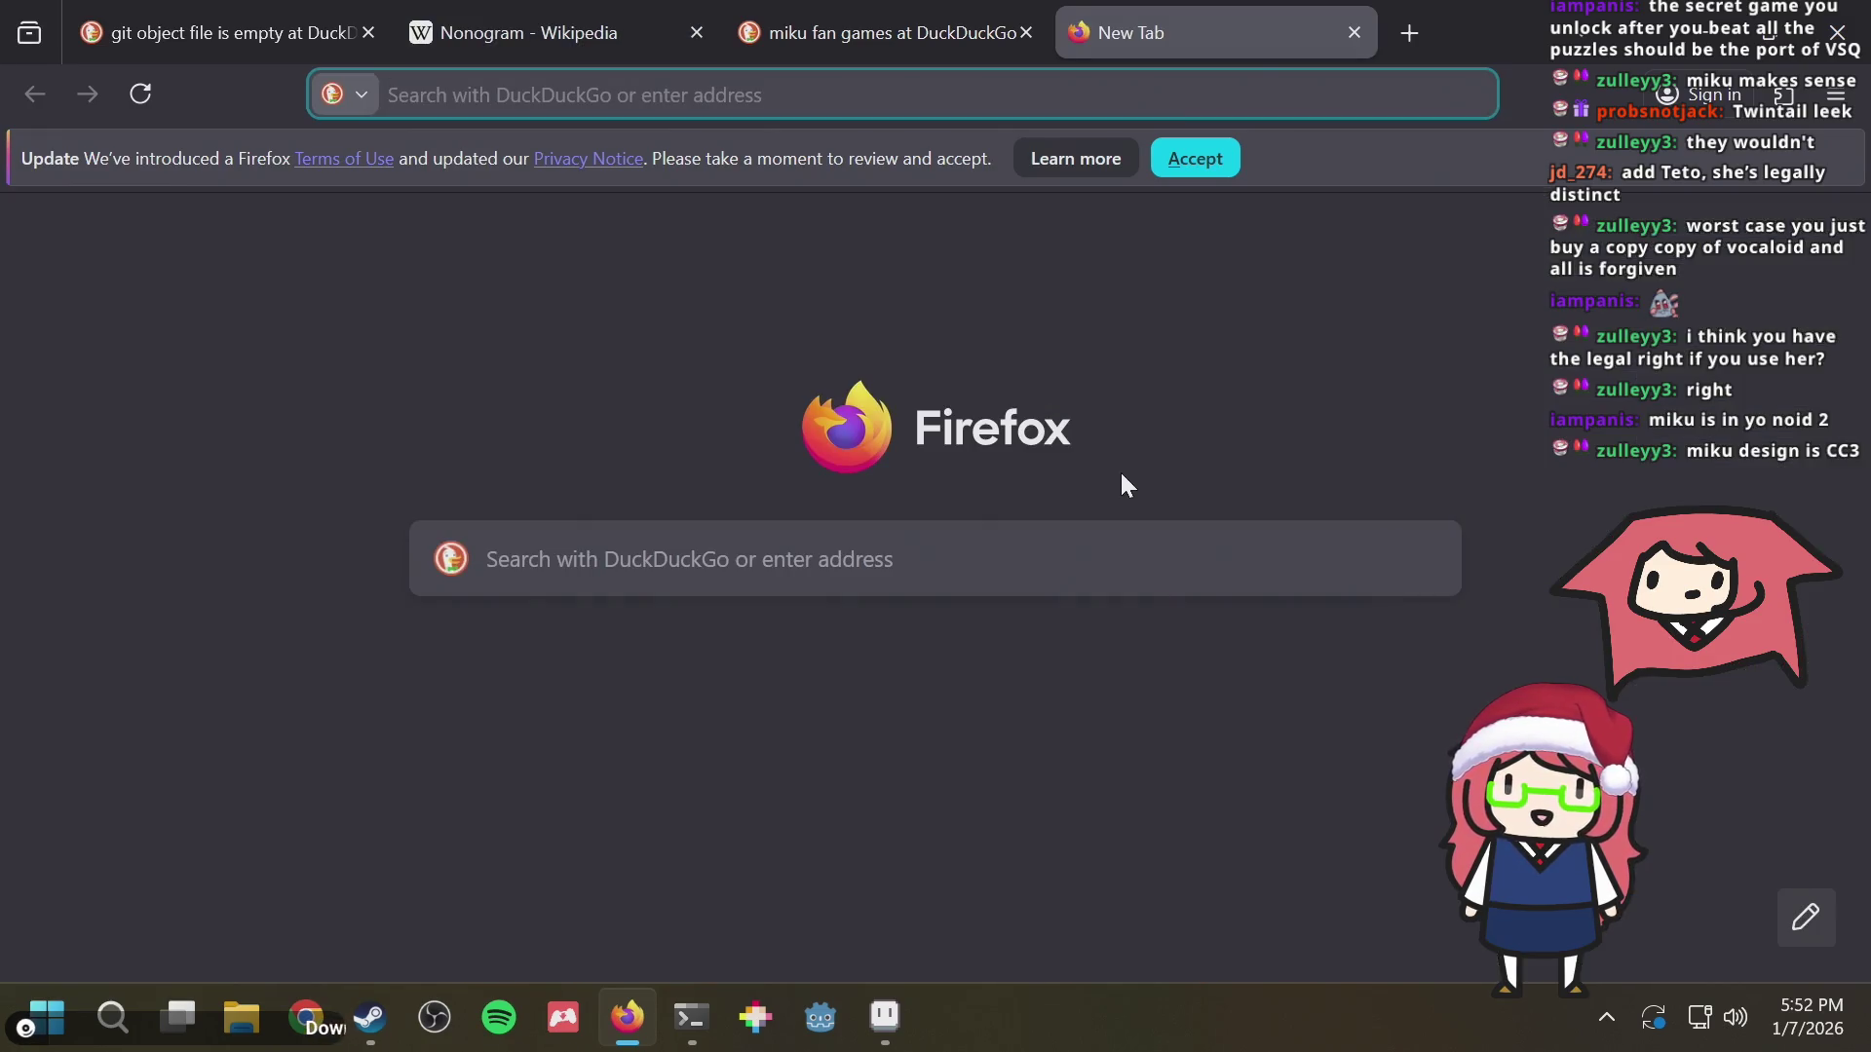
type("m")
Search 'is hatsune miku free to use copyright', then load piapro.net's For Creators page in a new tab
key("BackSpace")
key("BackSpace")
type("is hatsune miku free to use ")
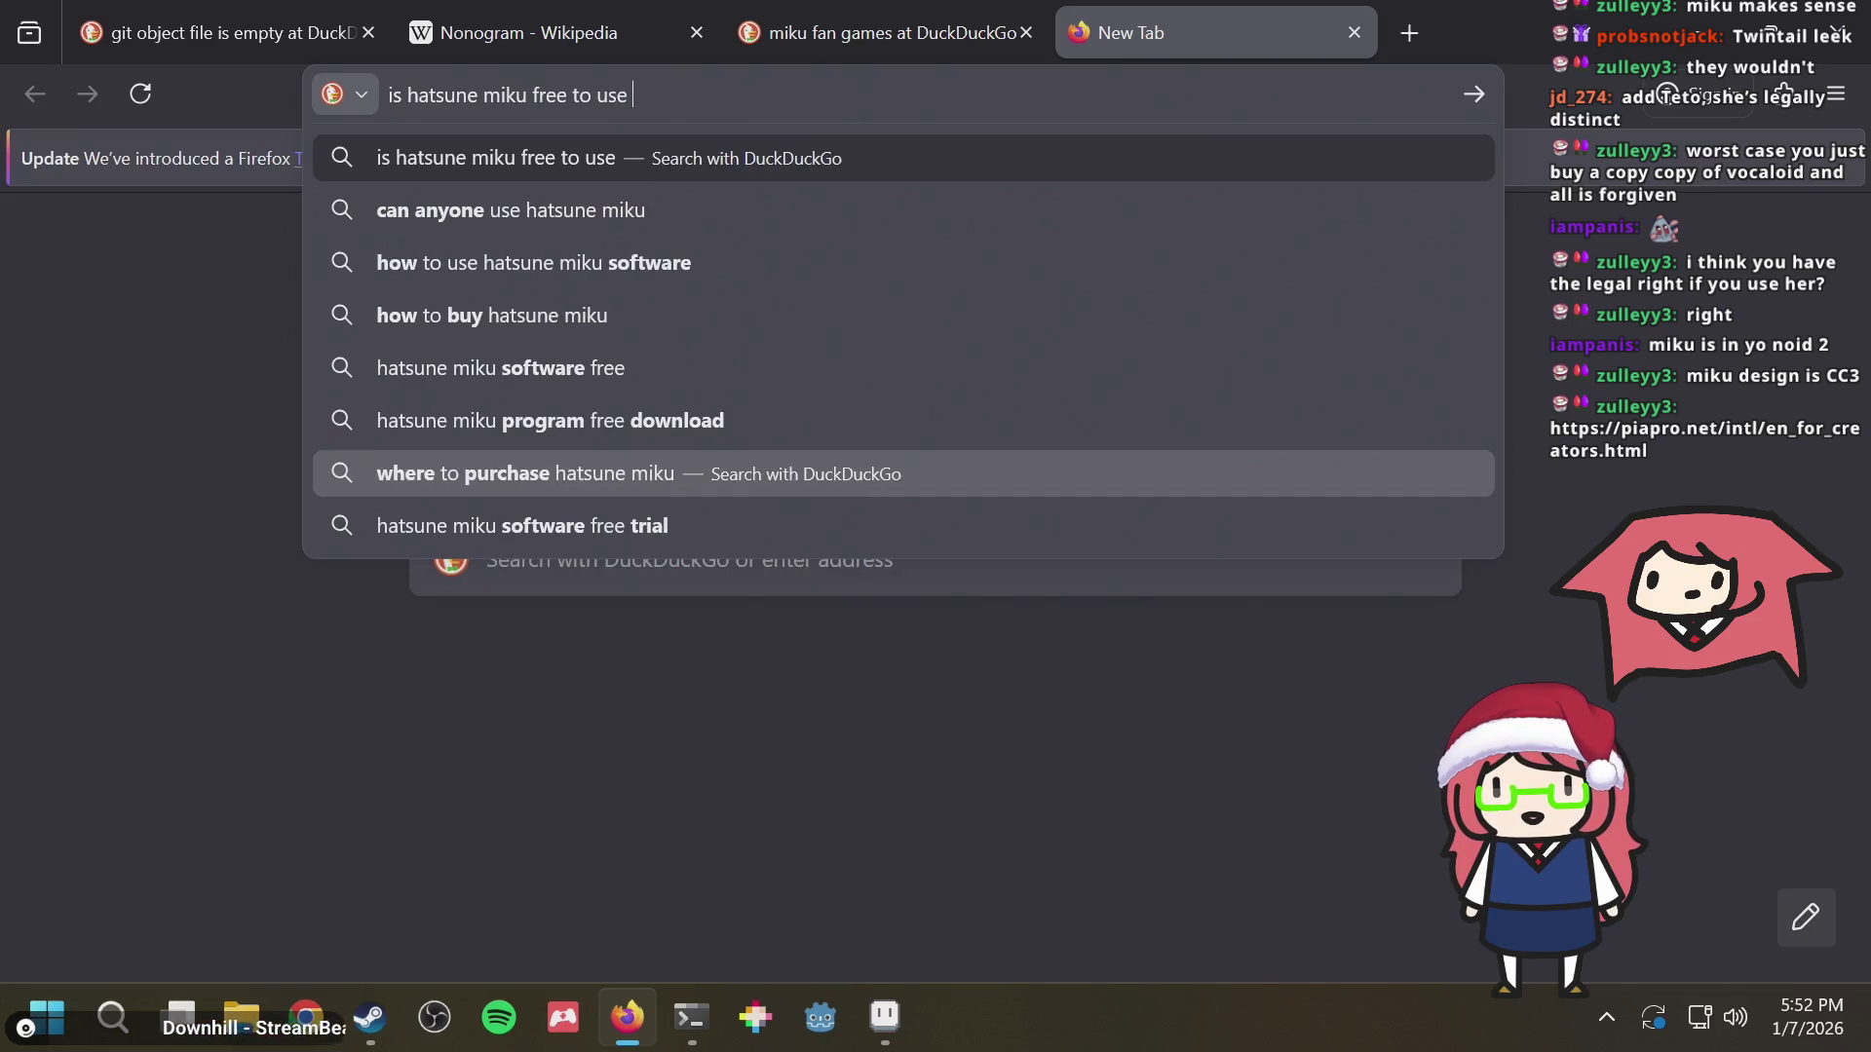
type("copyright")
key("Return")
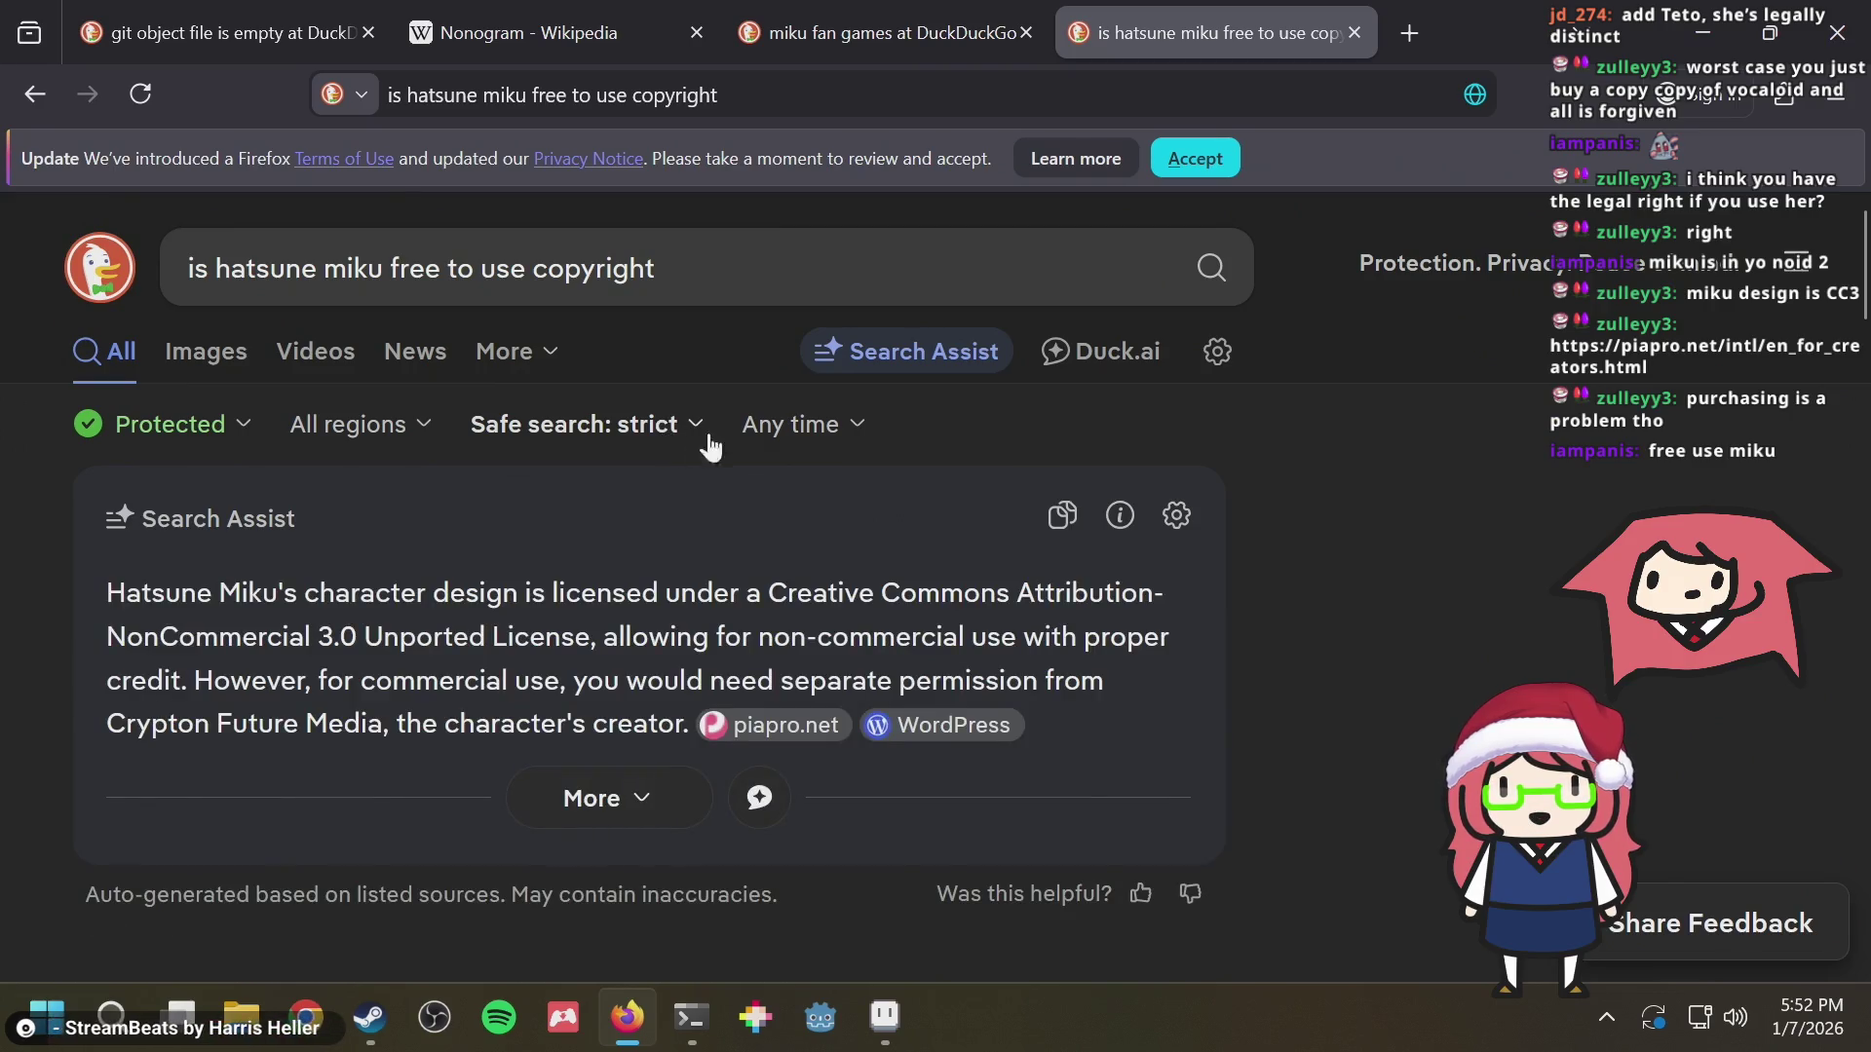
scroll(1035, 648, "down", 5)
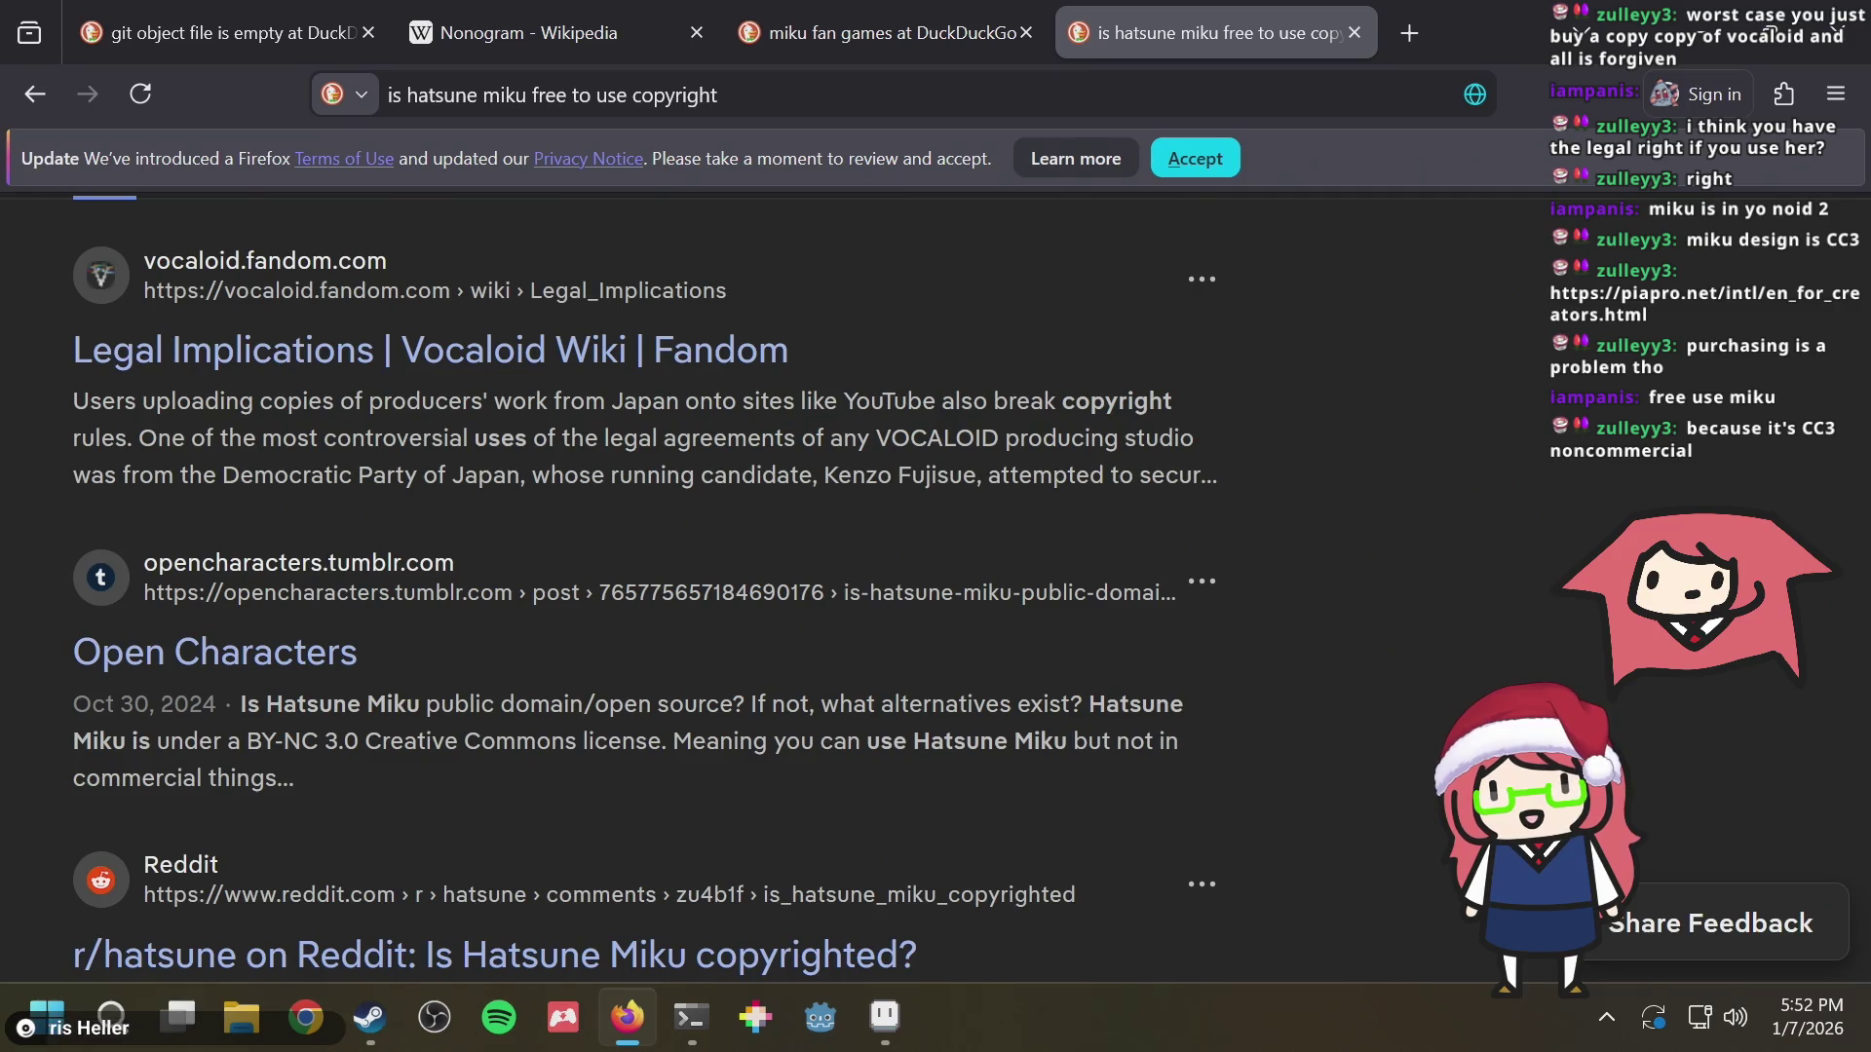
key("ctrl+t")
type("https://piapro.net/intl/en_for_creators.html")
key("Return")
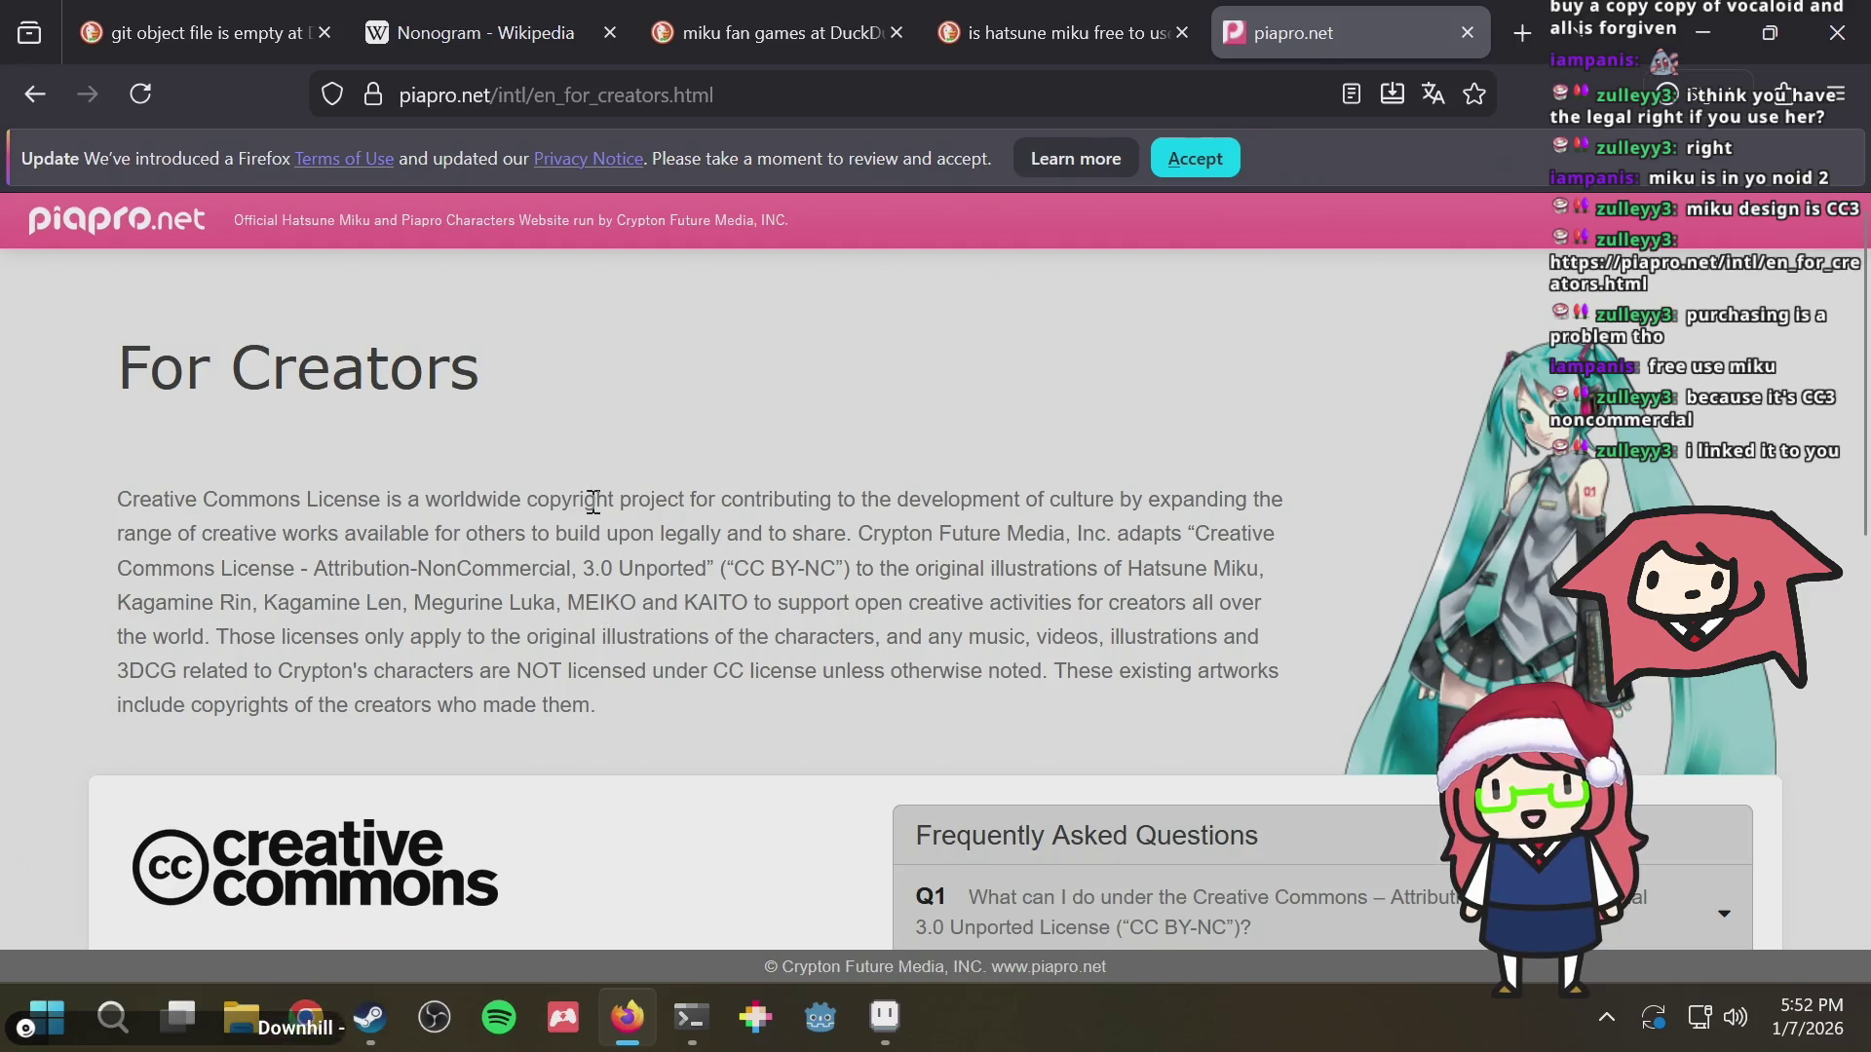
left_click_drag(767, 568, 851, 568)
left_click(906, 571)
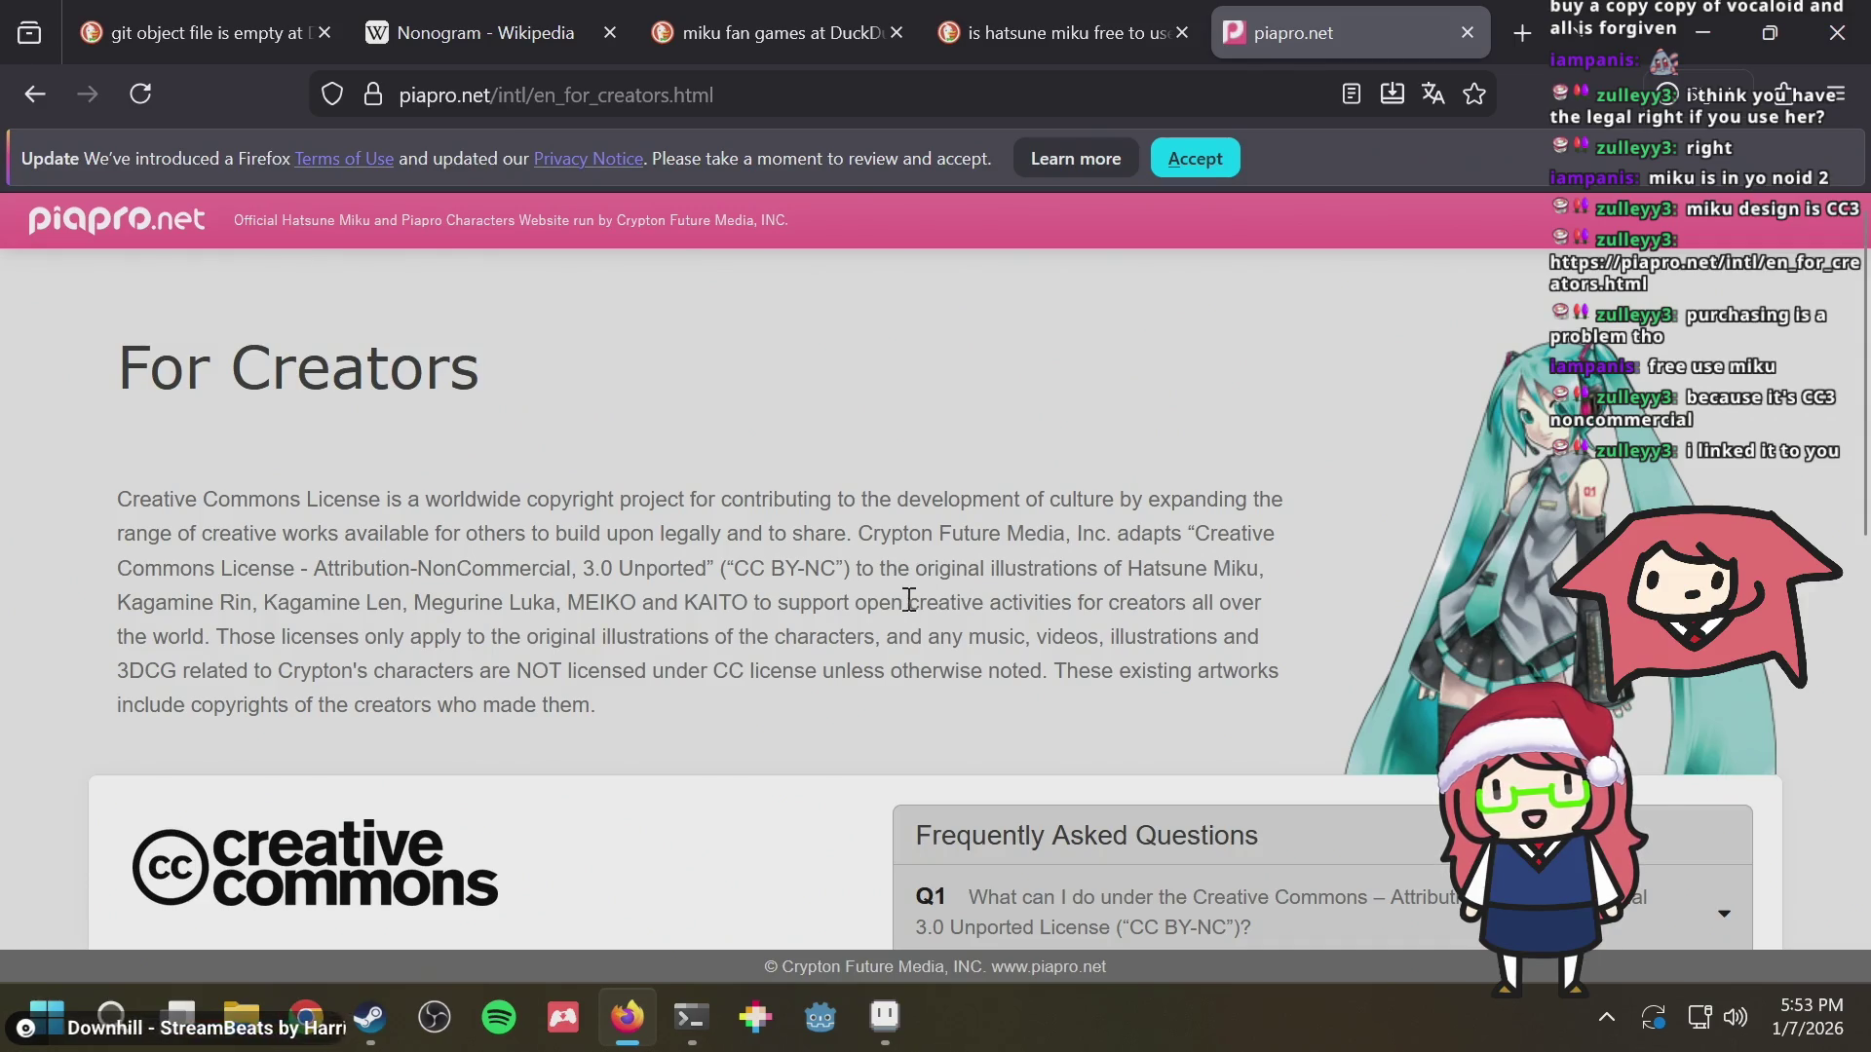
left_click_drag(878, 601, 1006, 600)
left_click(1027, 600)
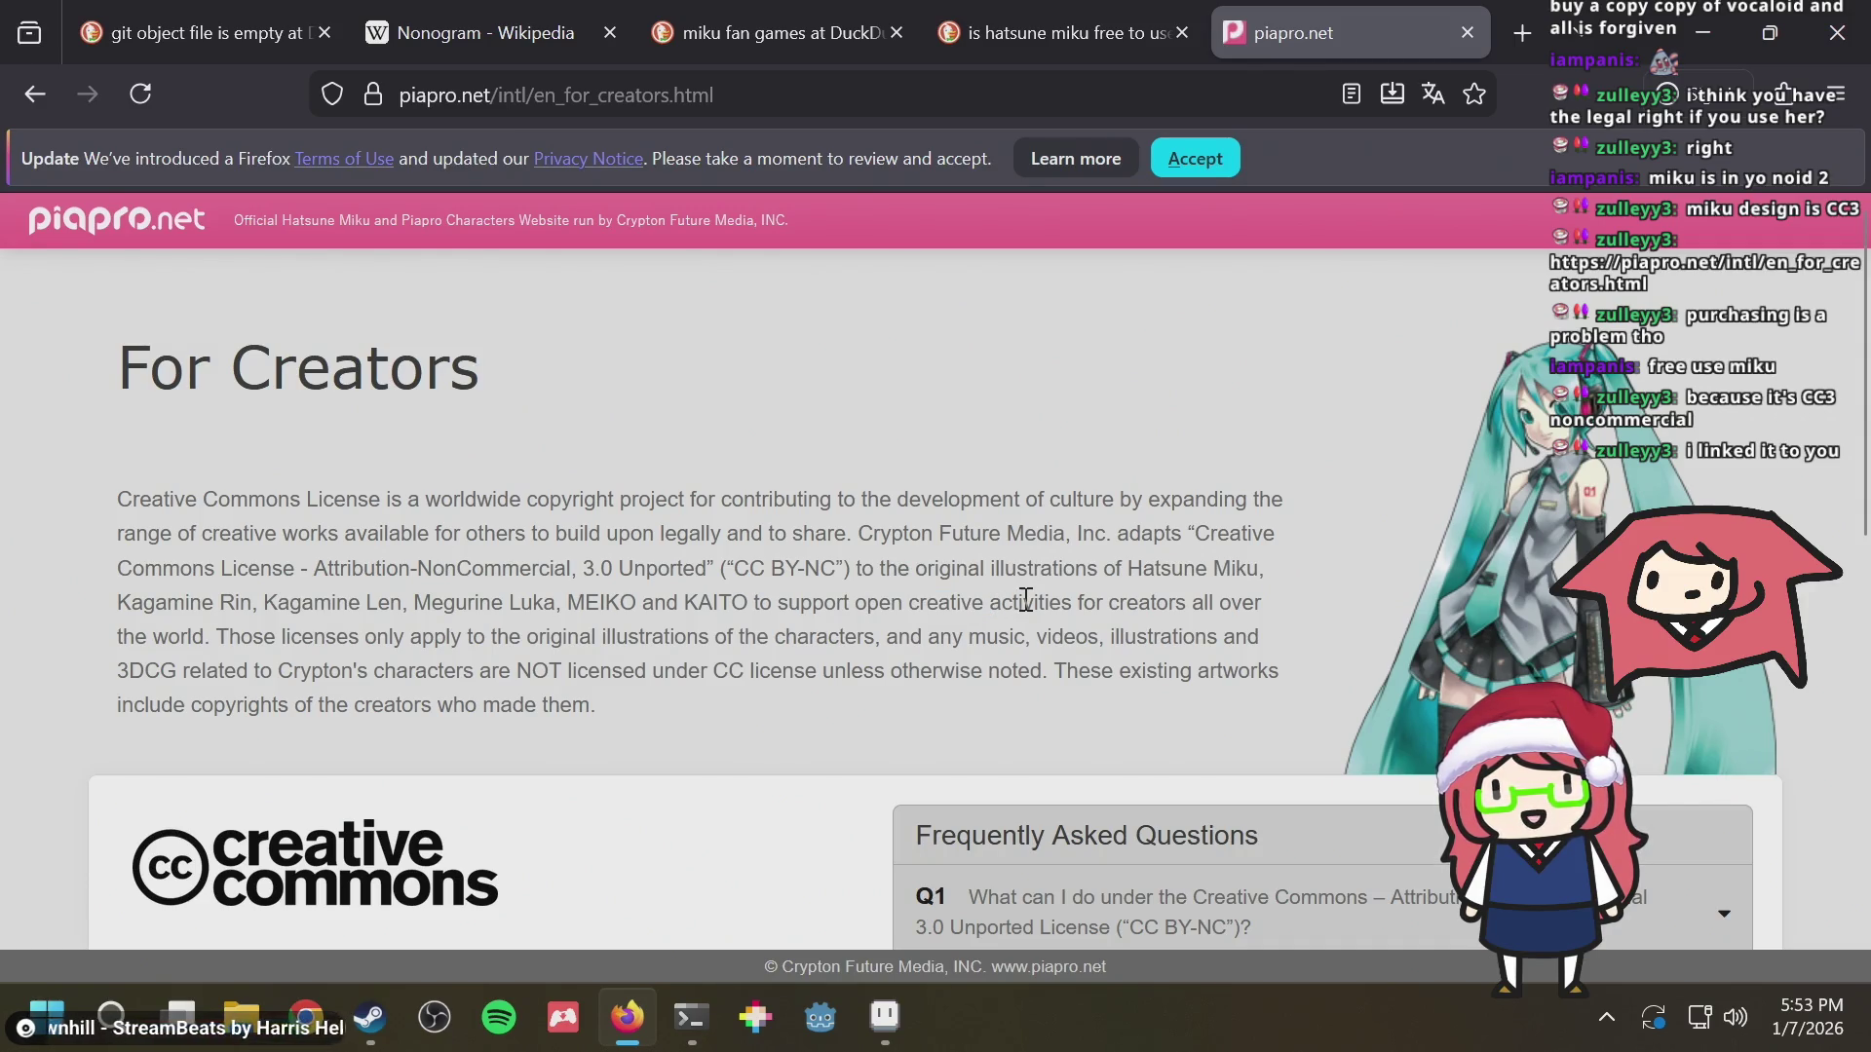
left_click_drag(191, 640, 355, 640)
left_click(500, 636)
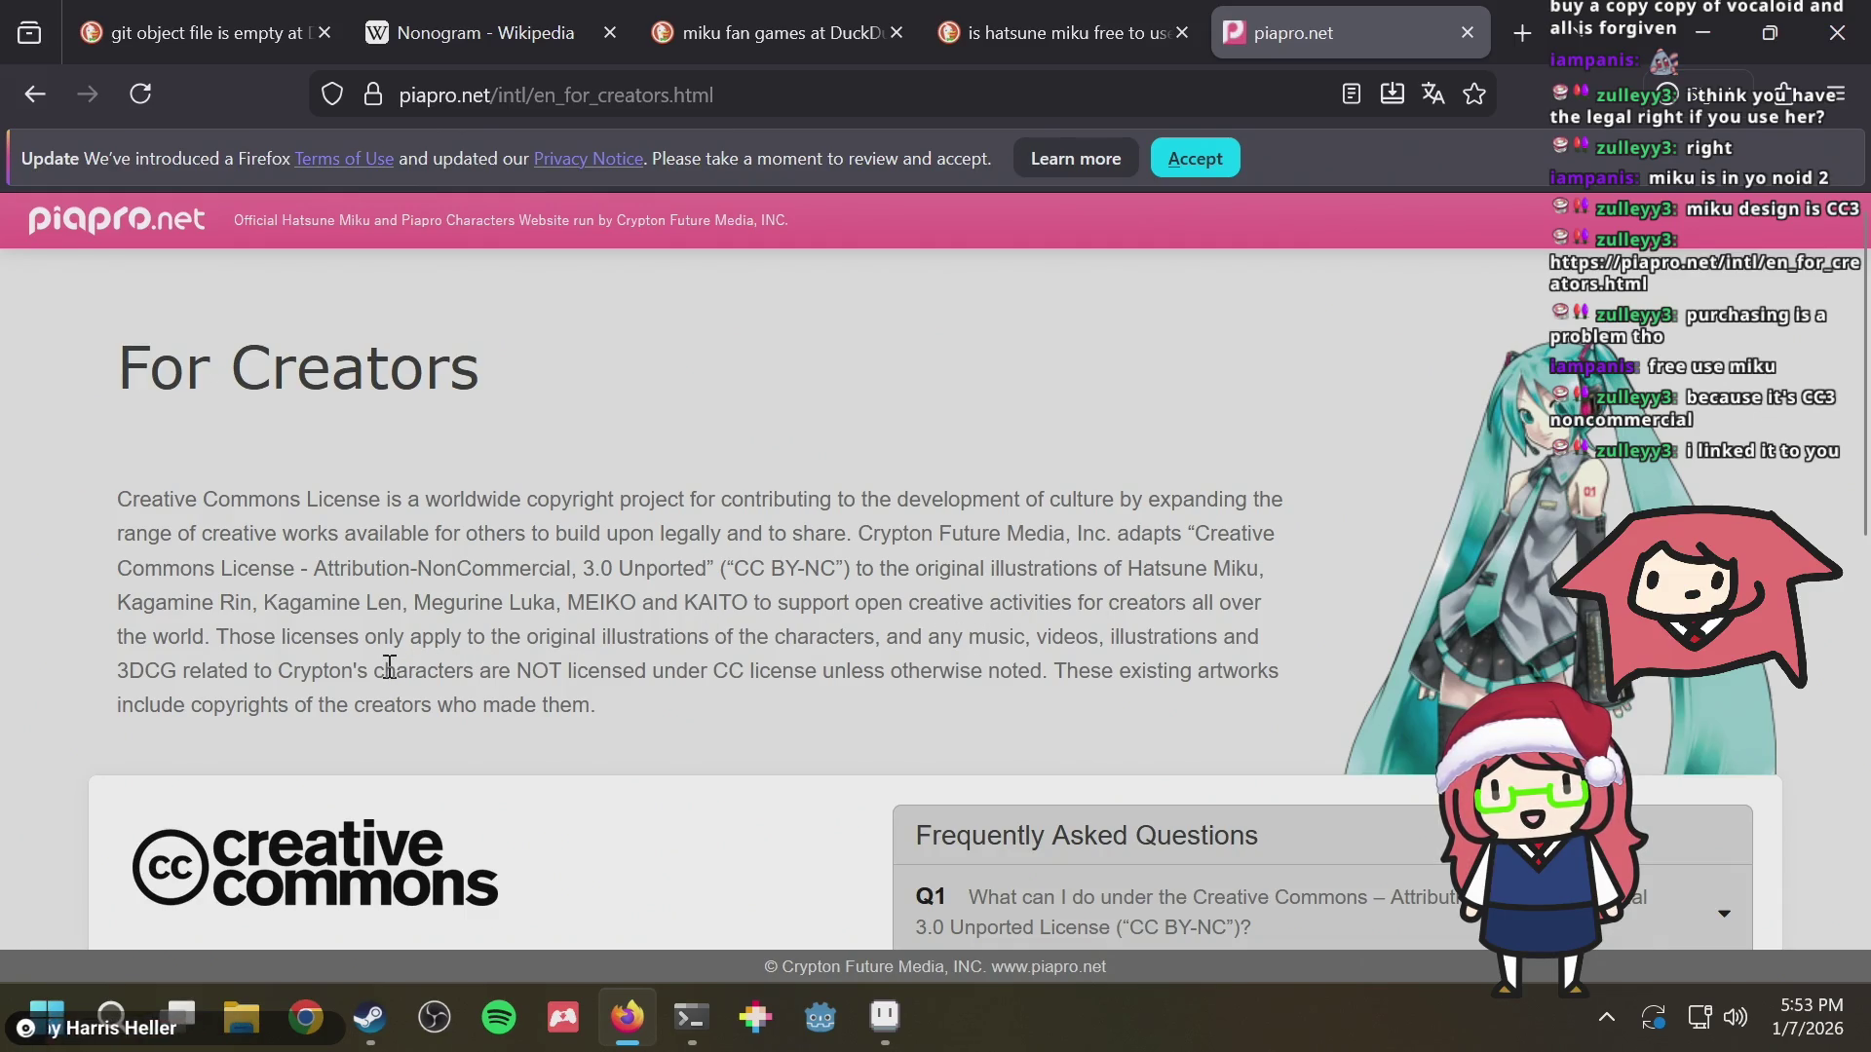
left_click_drag(183, 669, 134, 669)
left_click(132, 668)
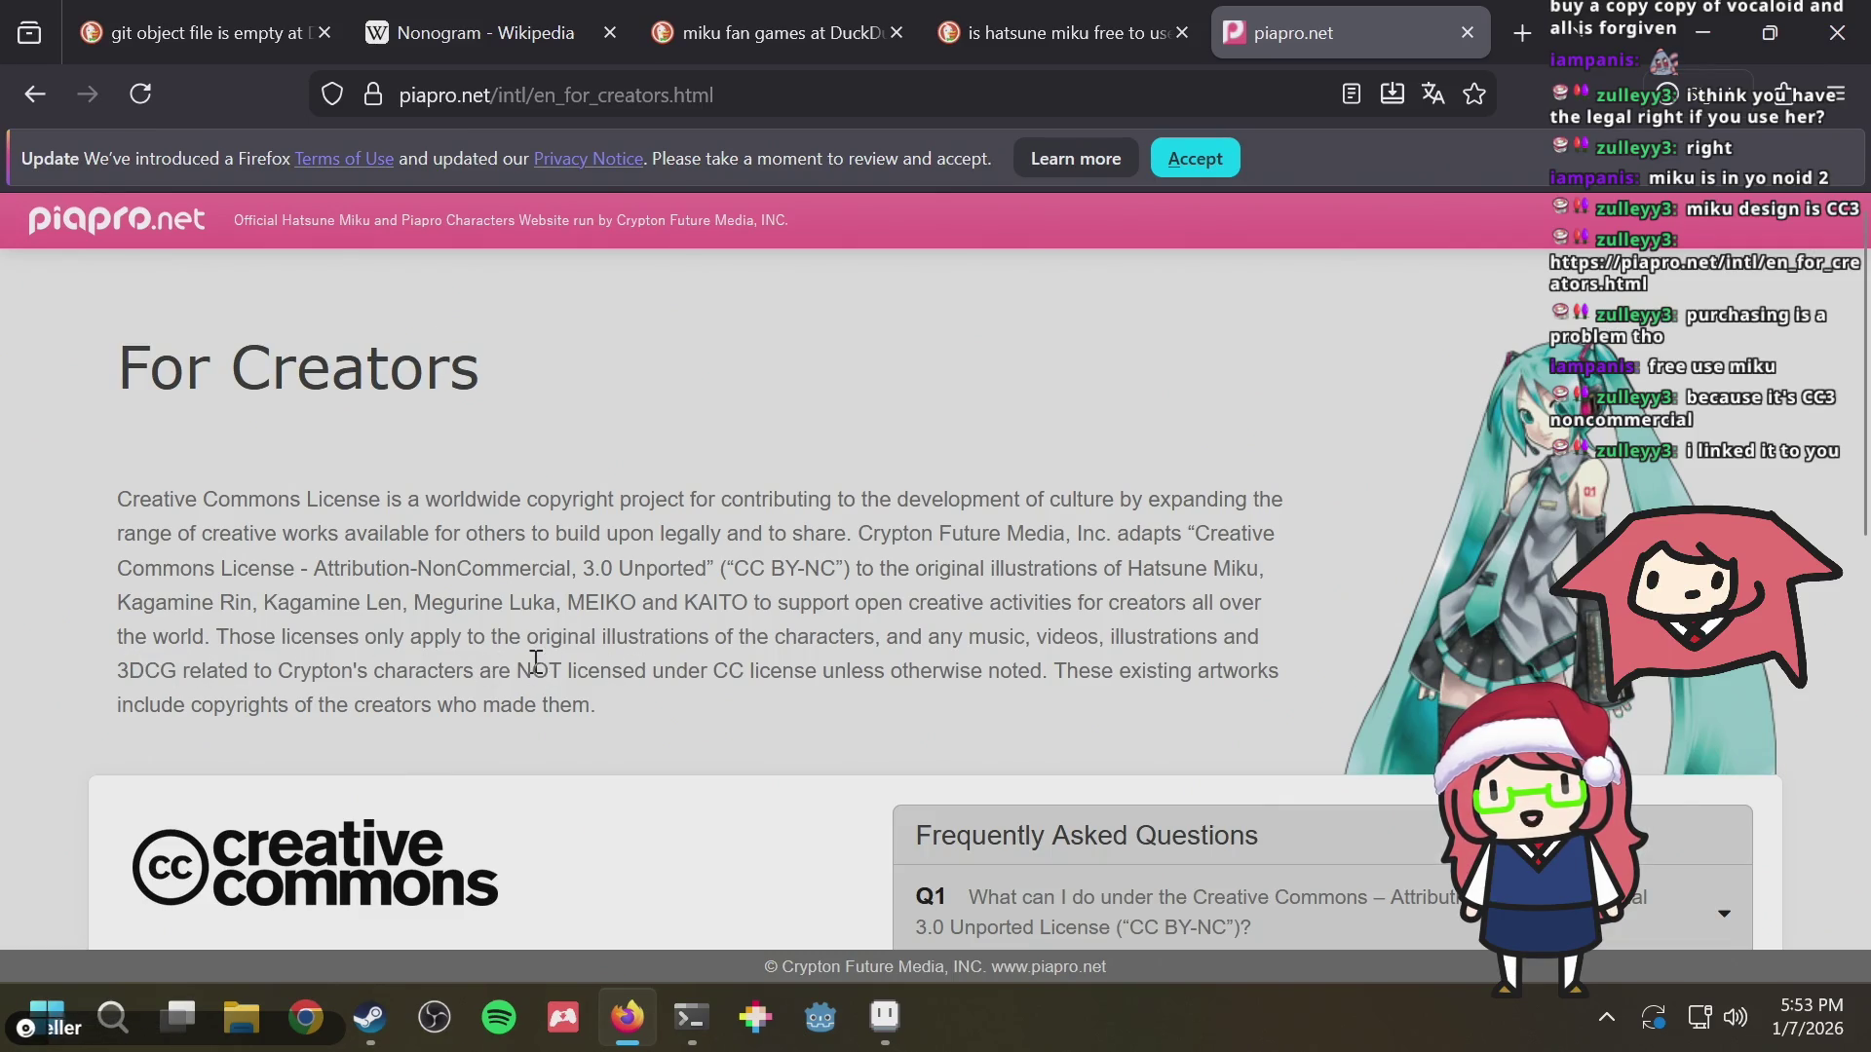
left_click_drag(533, 671, 900, 669)
left_click(899, 669)
scroll(884, 677, "down", 3)
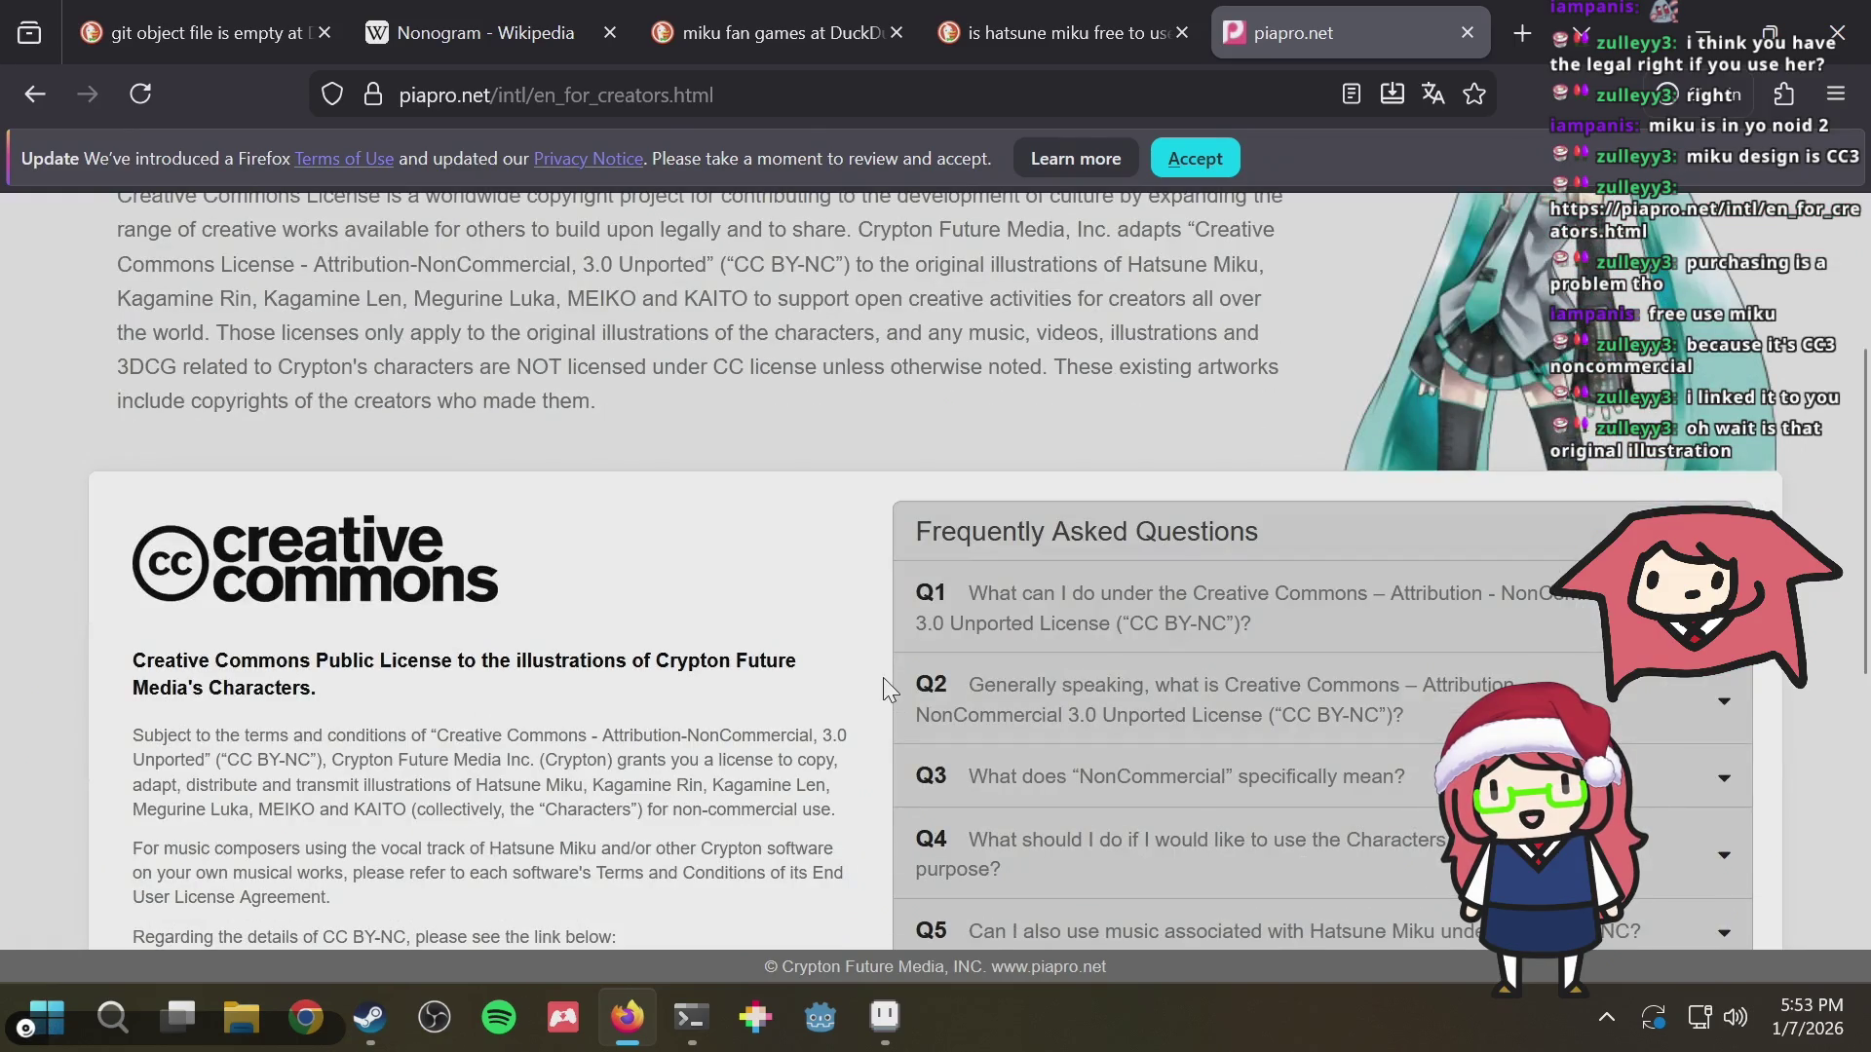
scroll(883, 678, "down", 2)
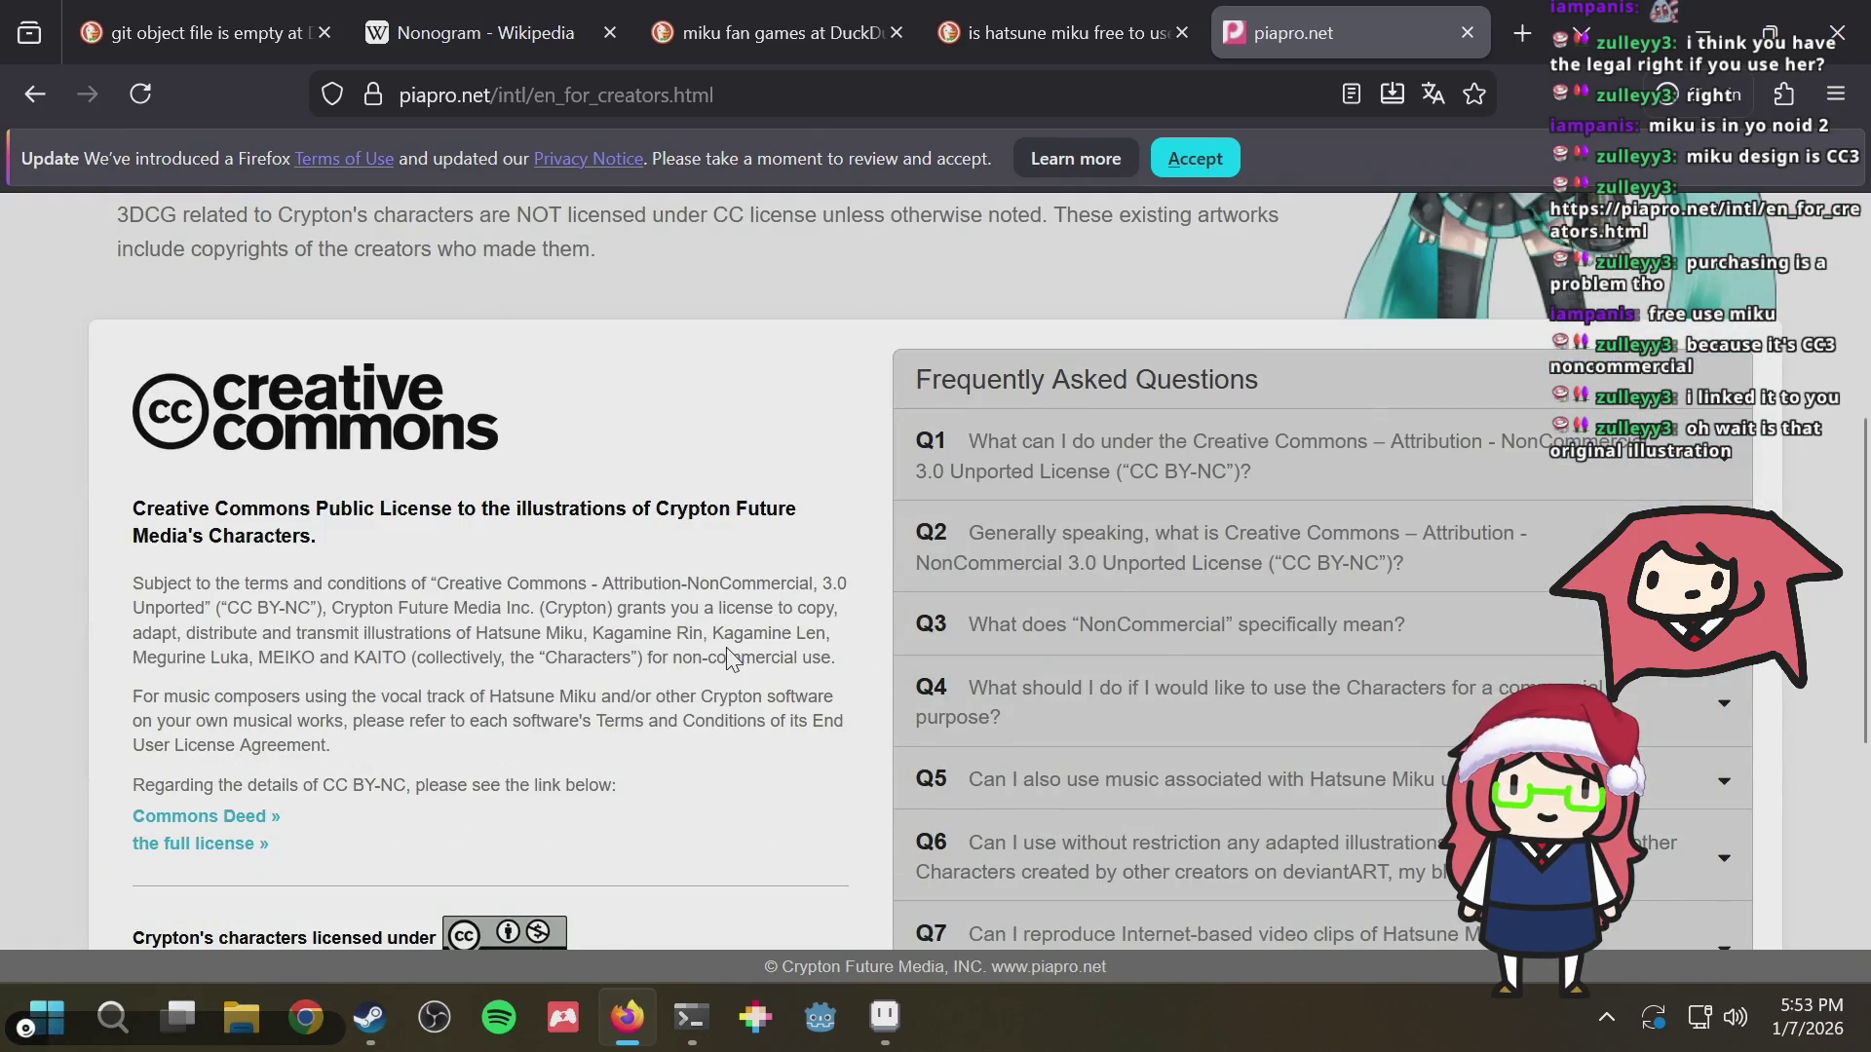
scroll(727, 659, "up", 2)
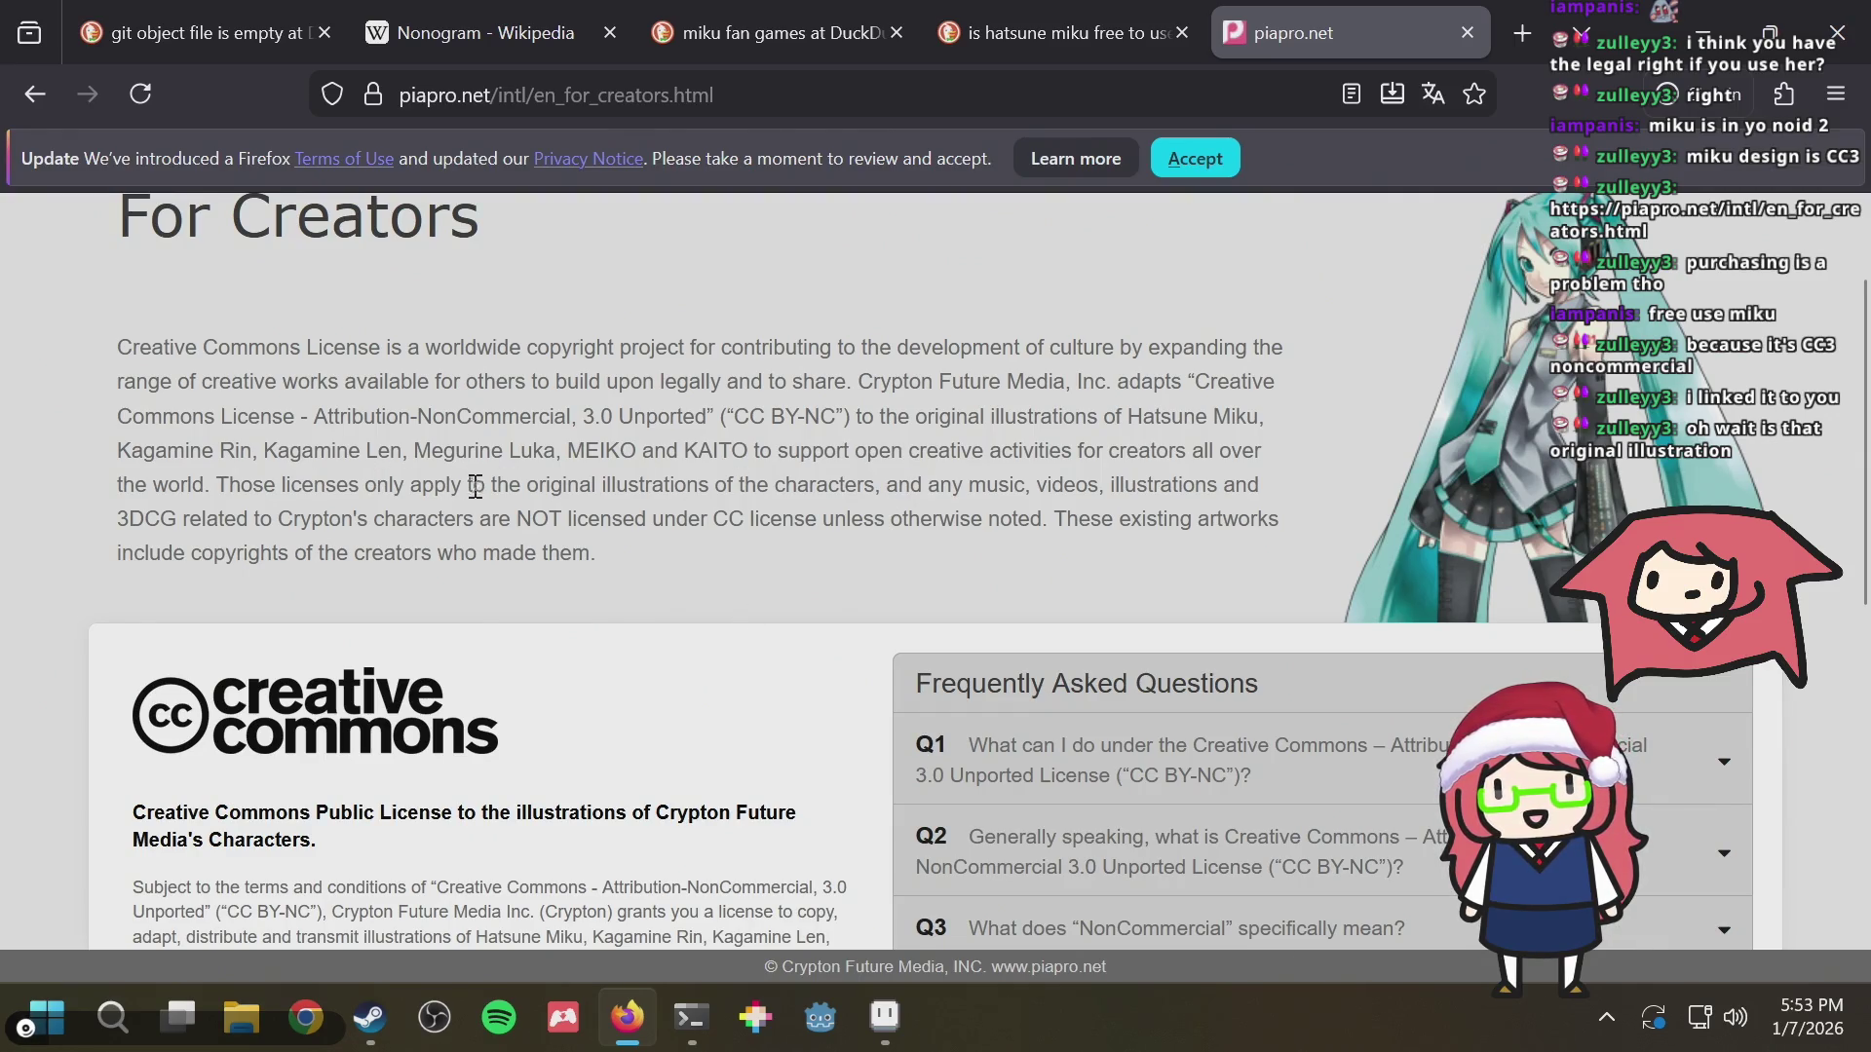
left_click_drag(506, 486, 855, 451)
left_click_drag(117, 346, 1185, 351)
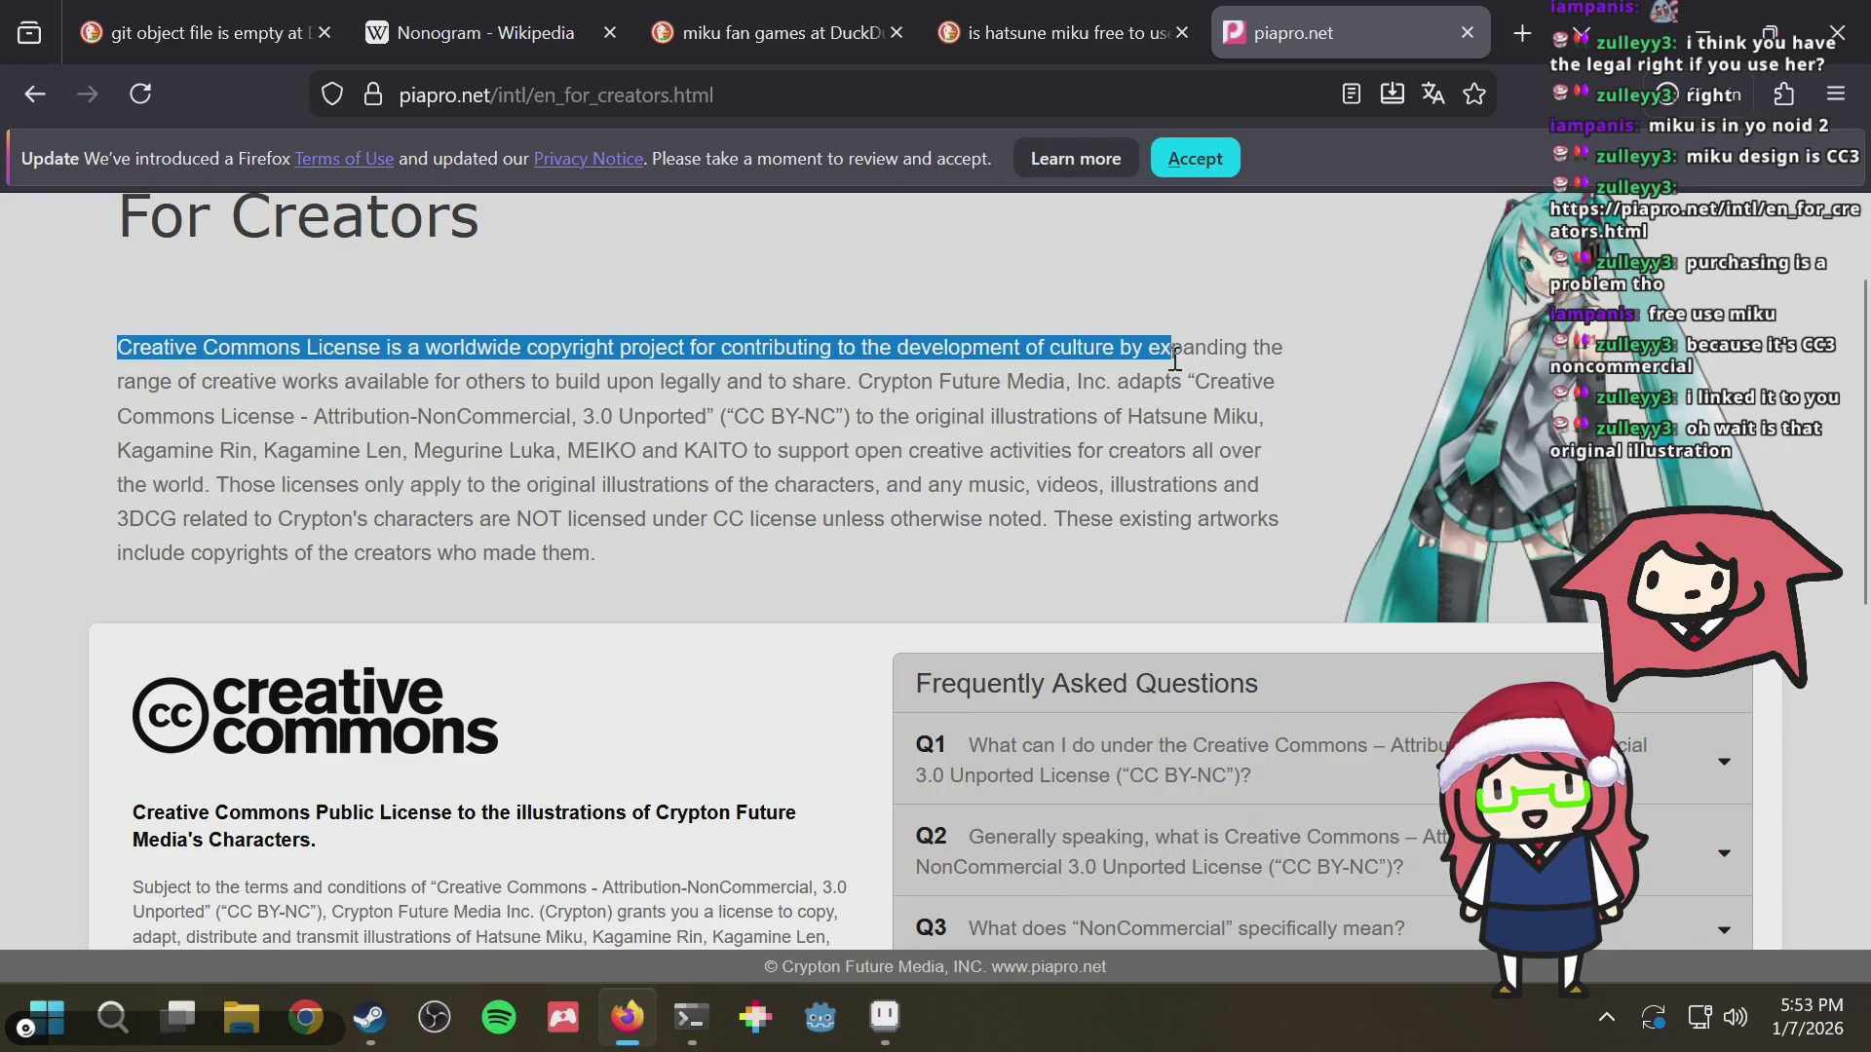
left_click(1536, 319)
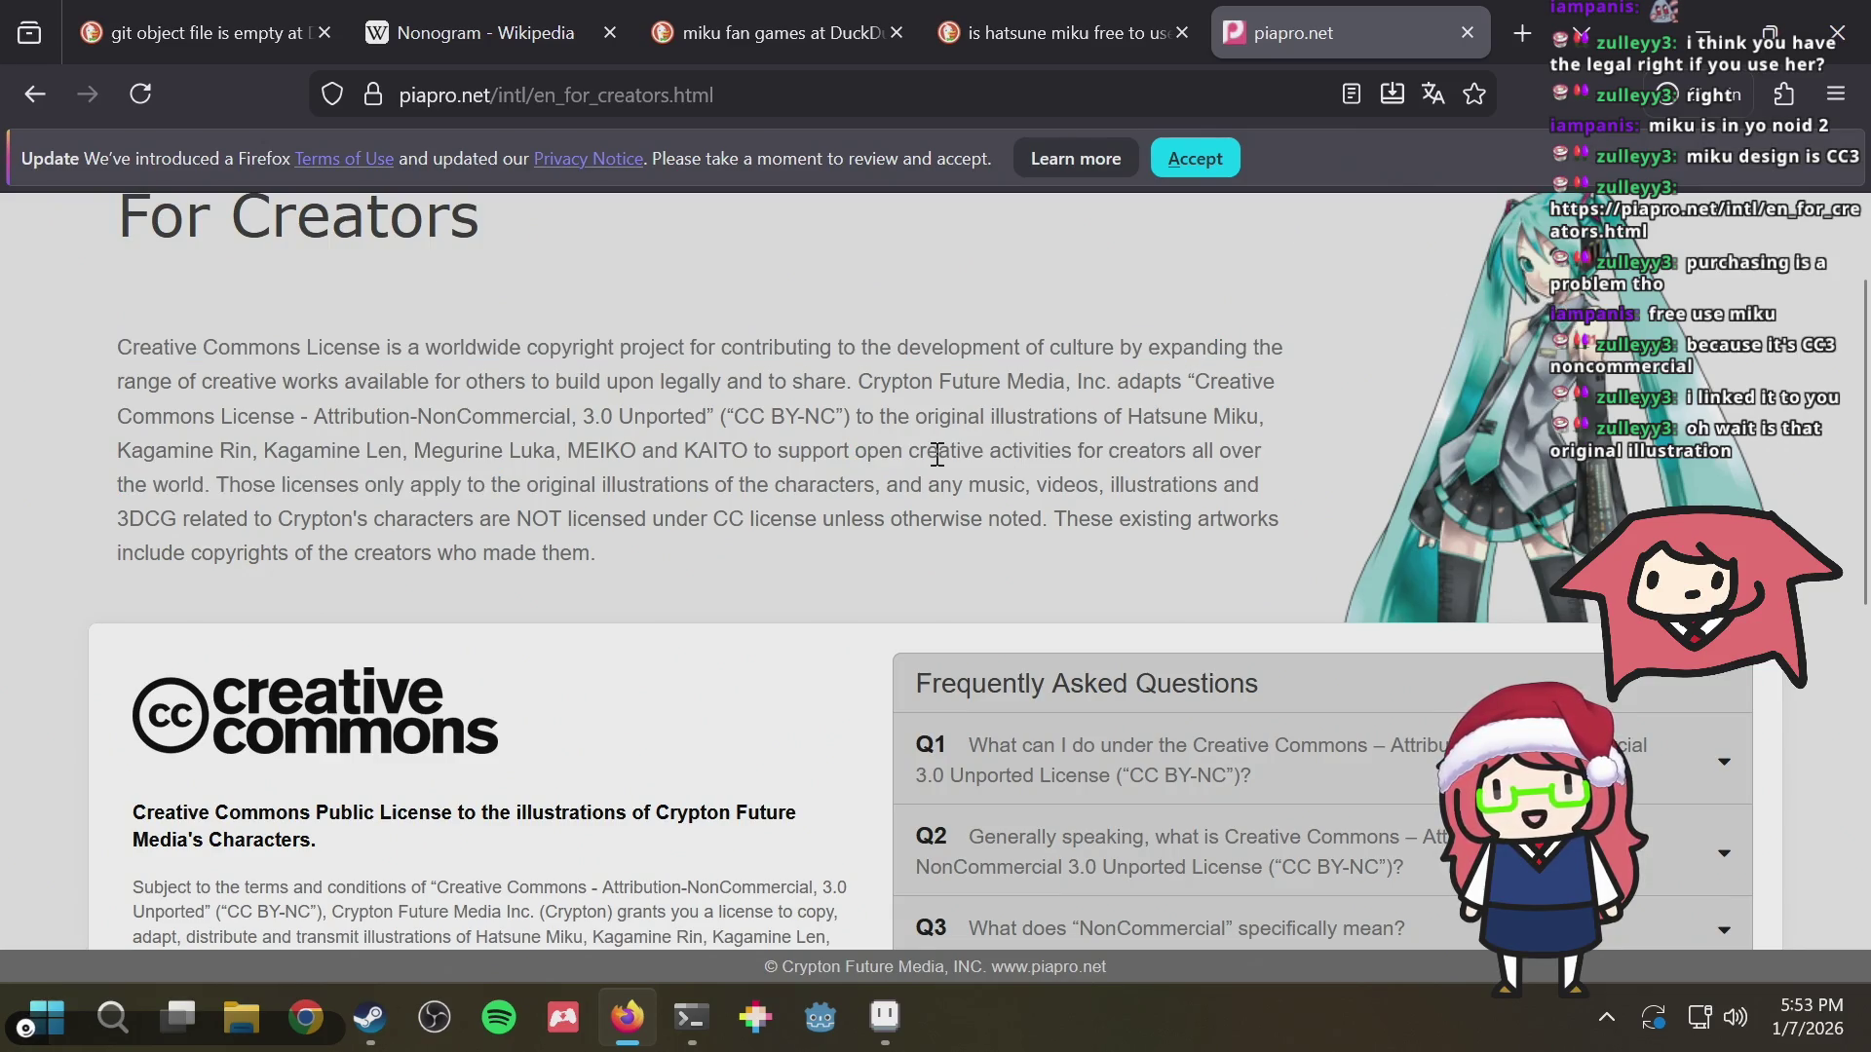
scroll(1610, 465, "up", 2)
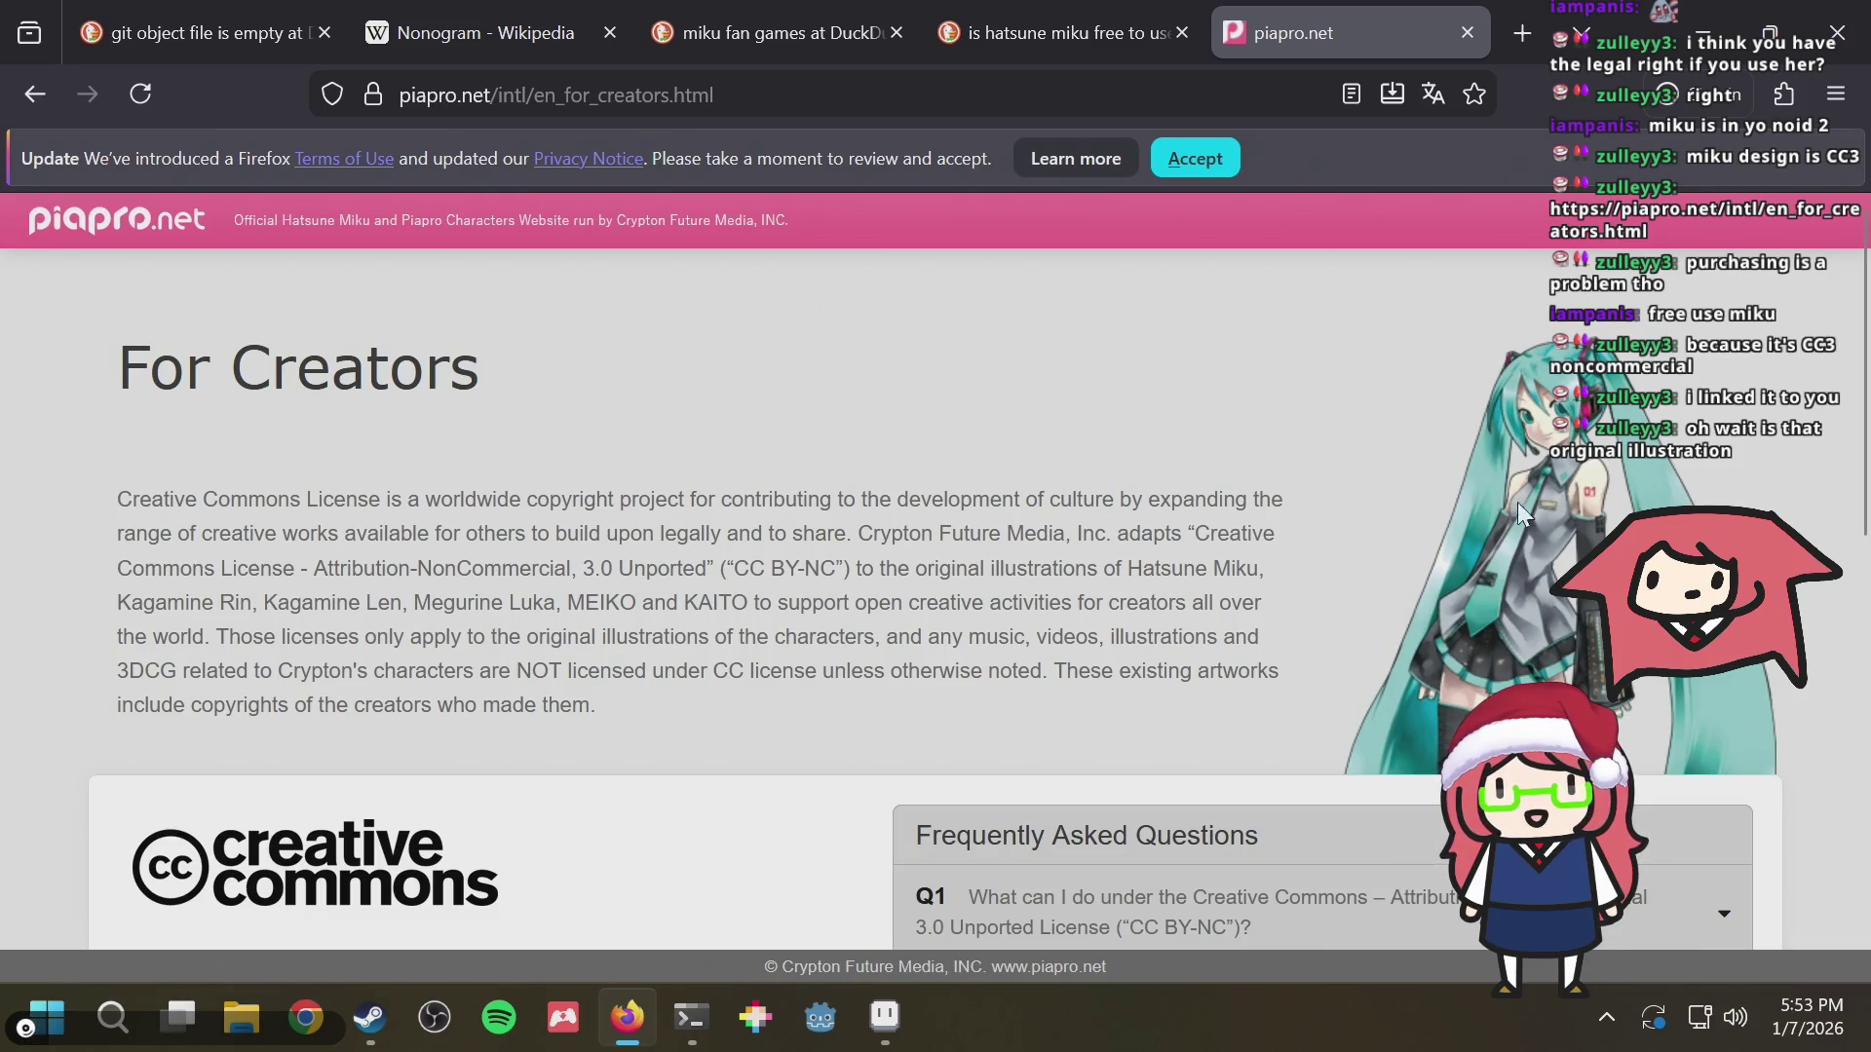
scroll(1432, 327, "down", 2)
scroll(1351, 454, "down", 2)
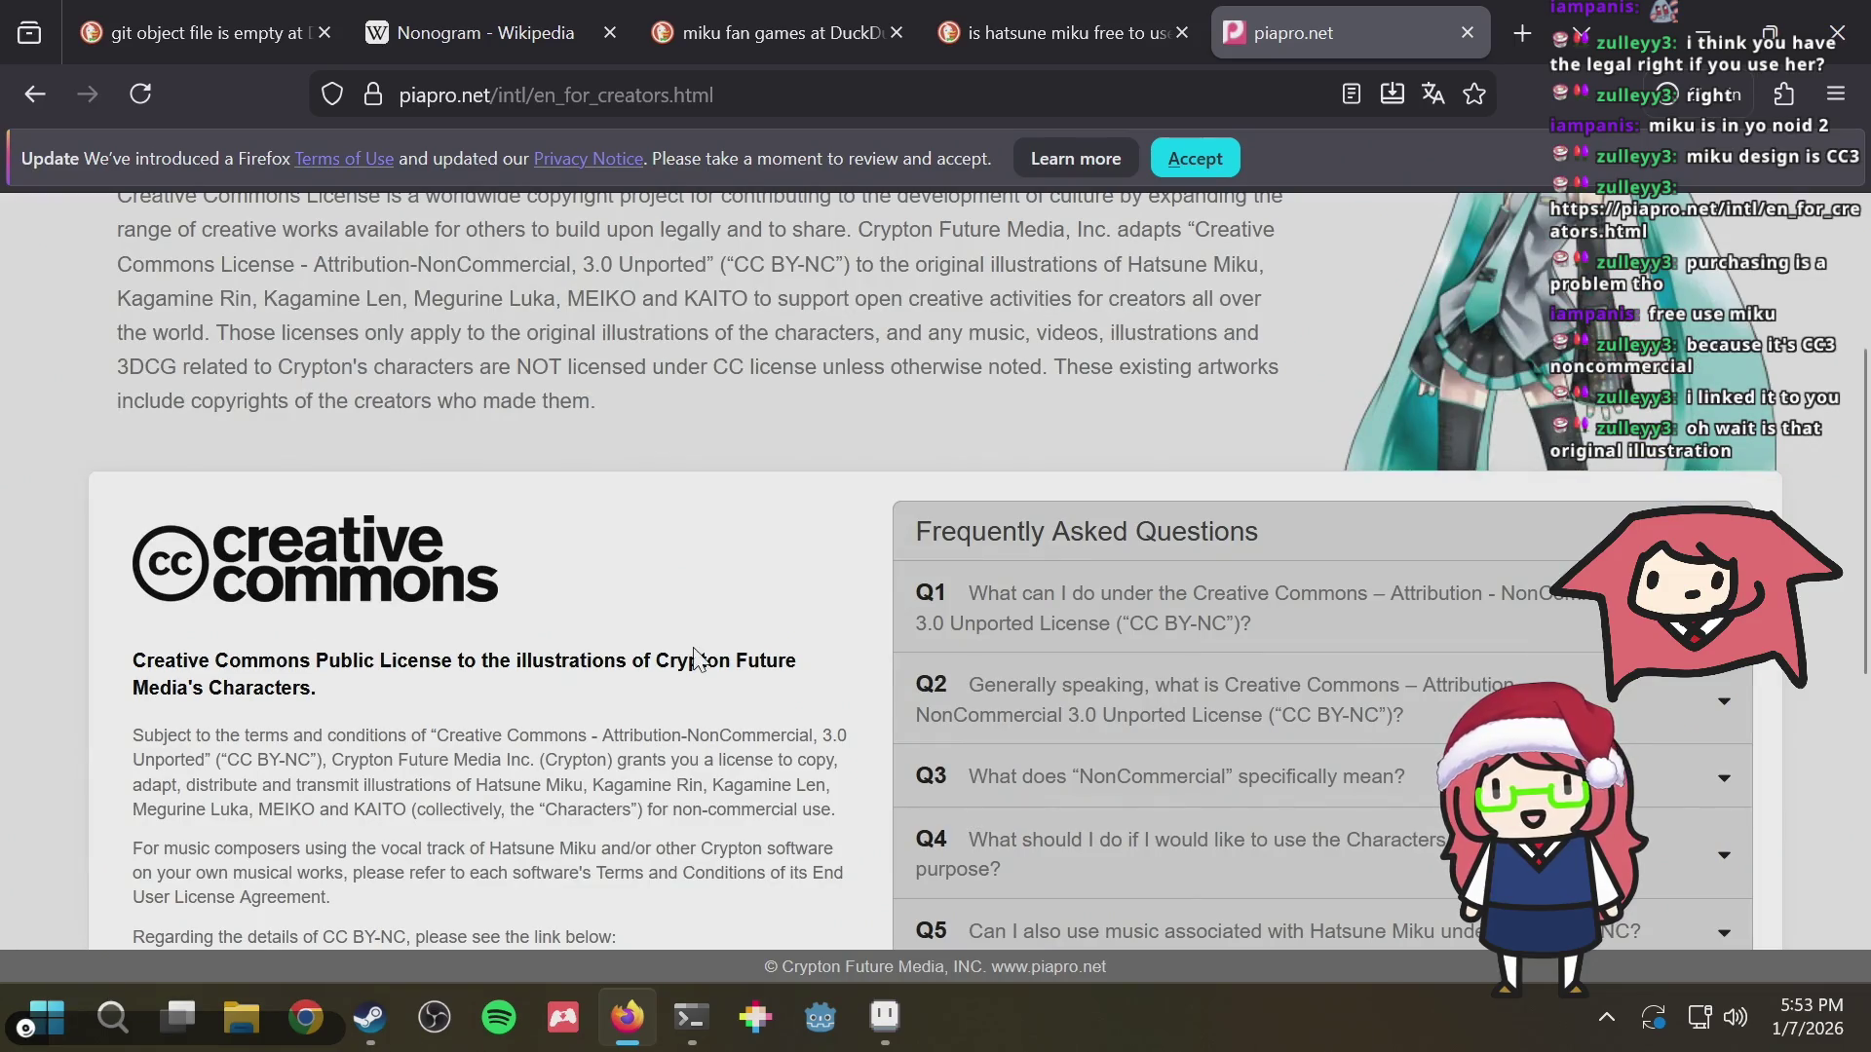
scroll(688, 650, "down", 1)
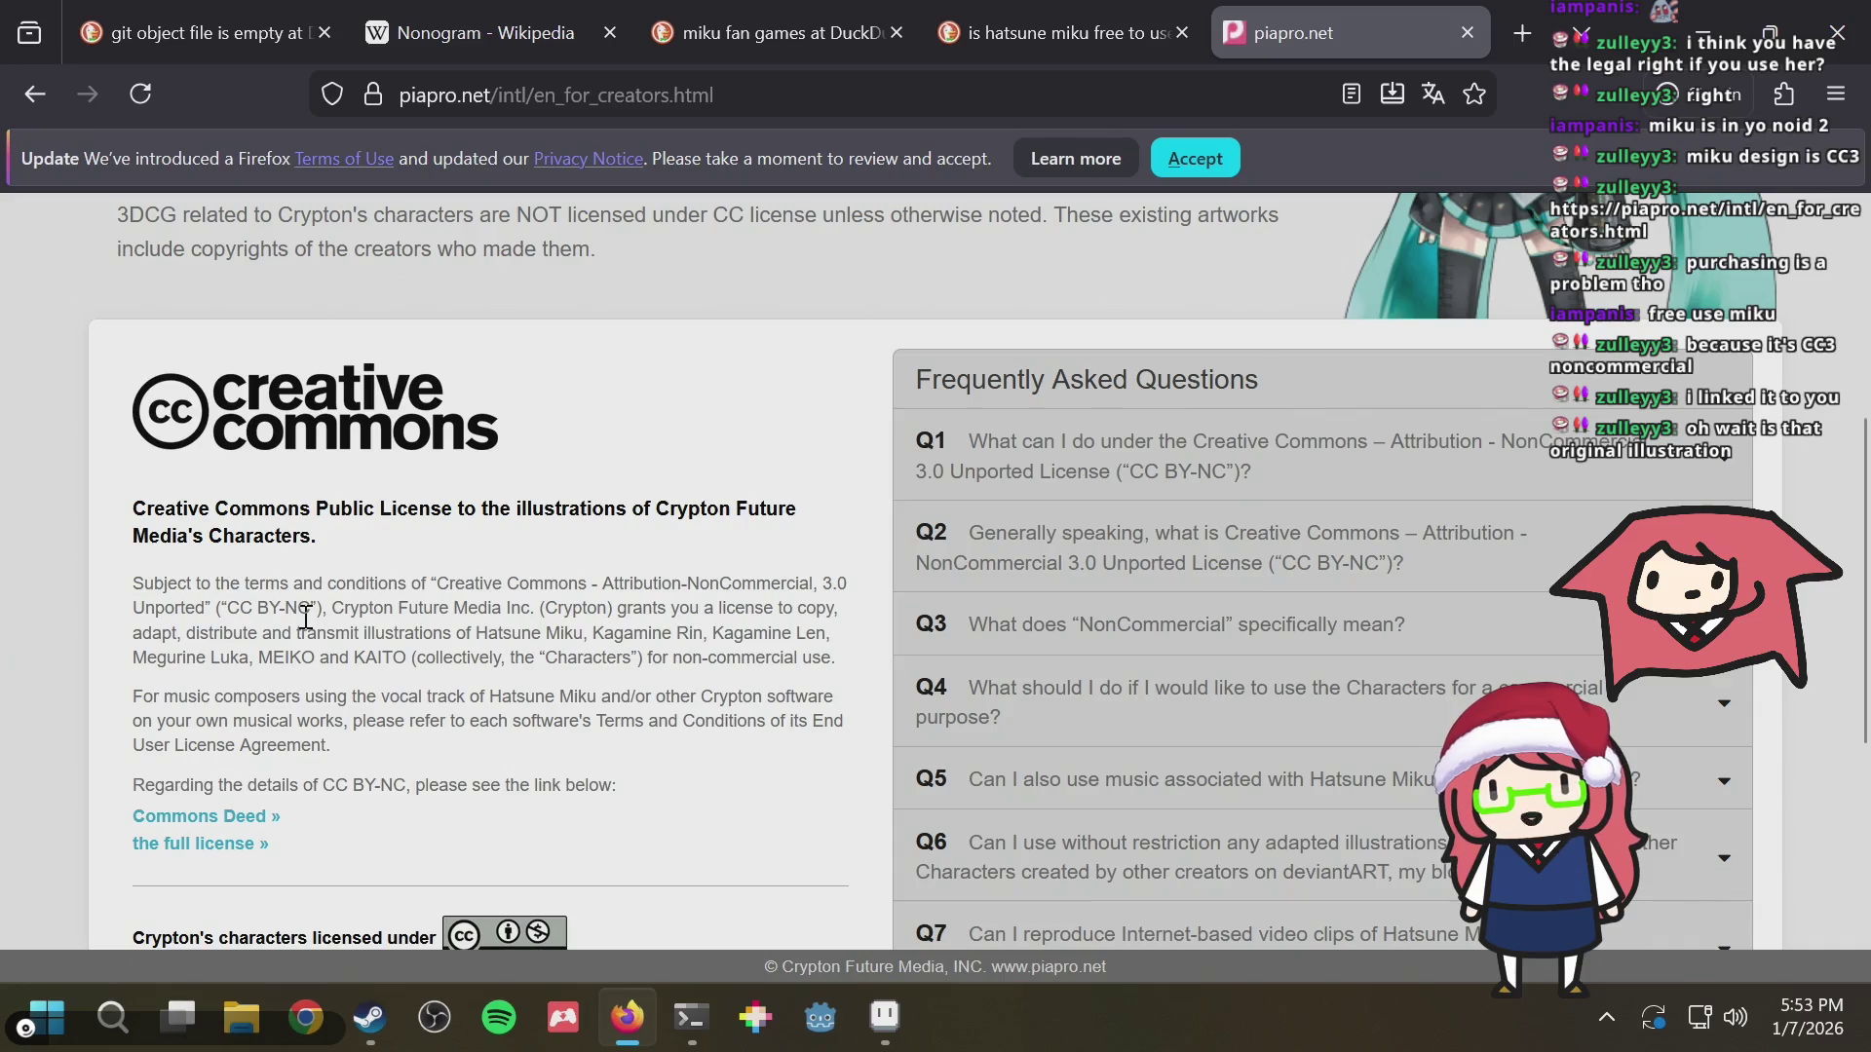
double_click(337, 585)
left_click(471, 606)
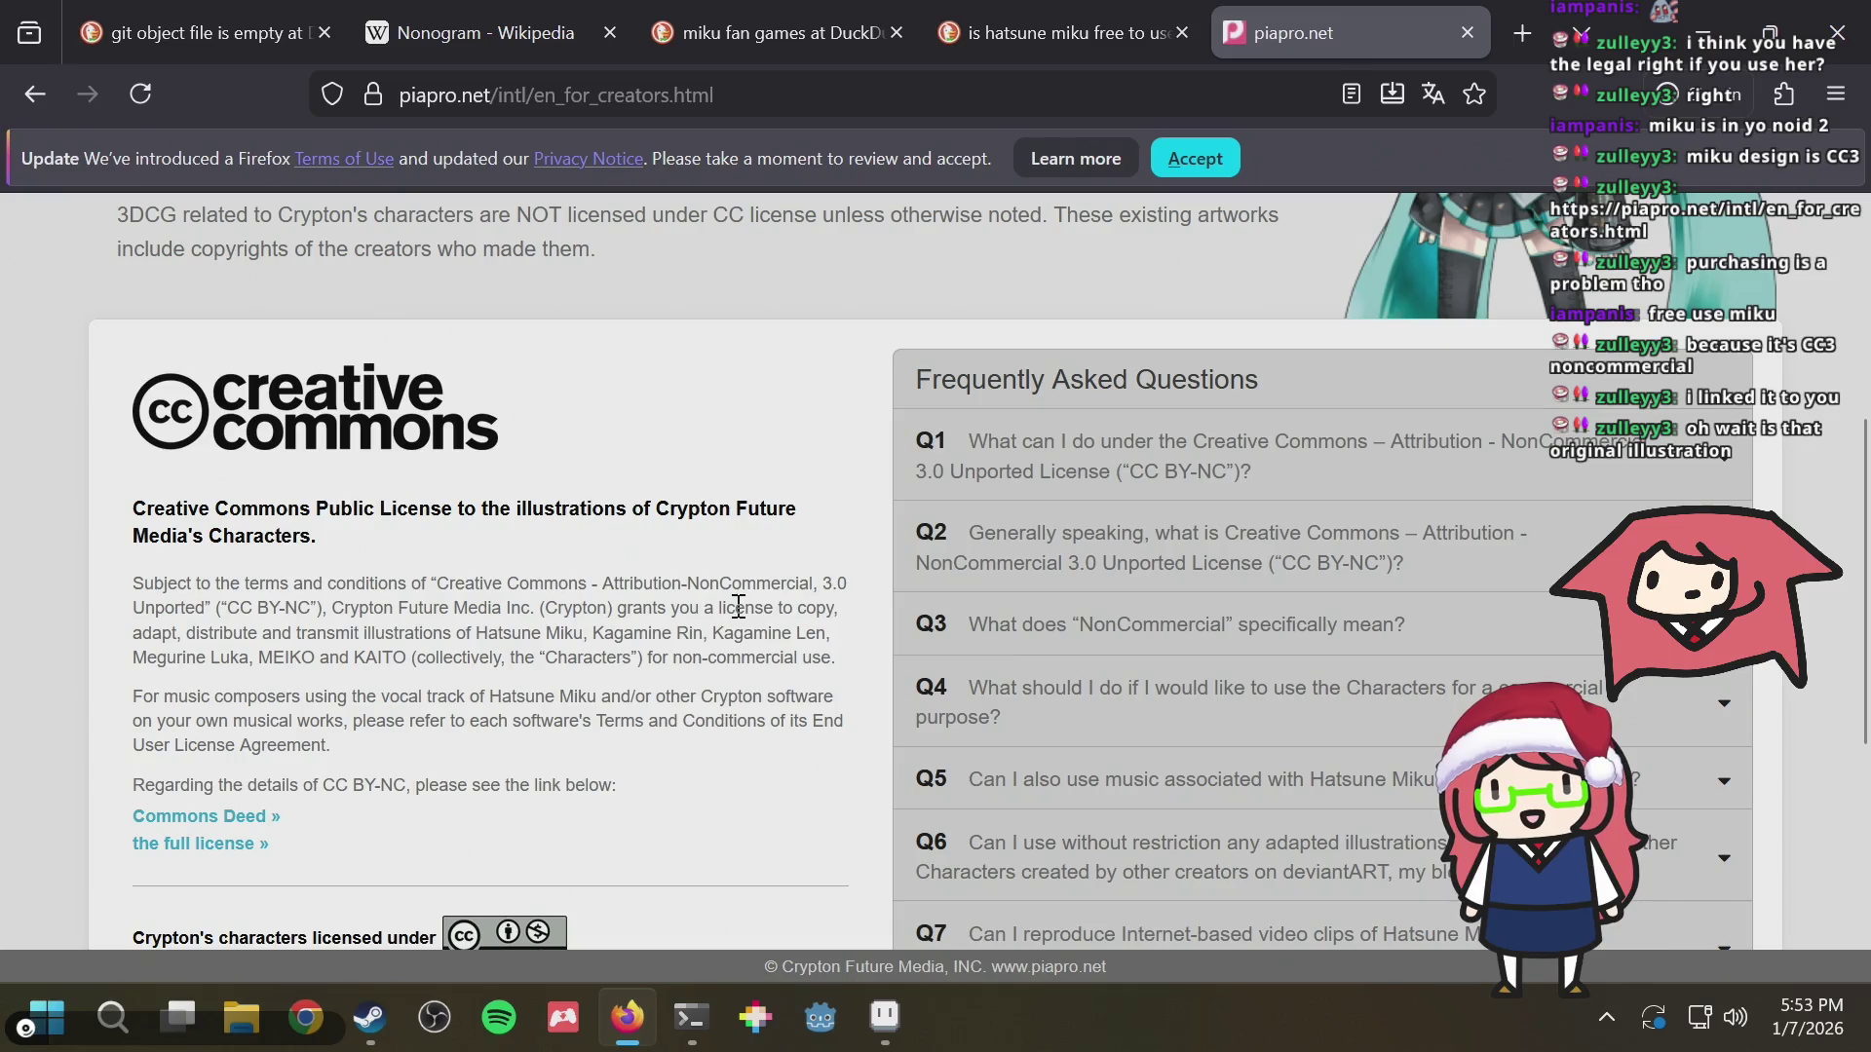
left_click_drag(738, 606, 748, 636)
left_click(512, 657)
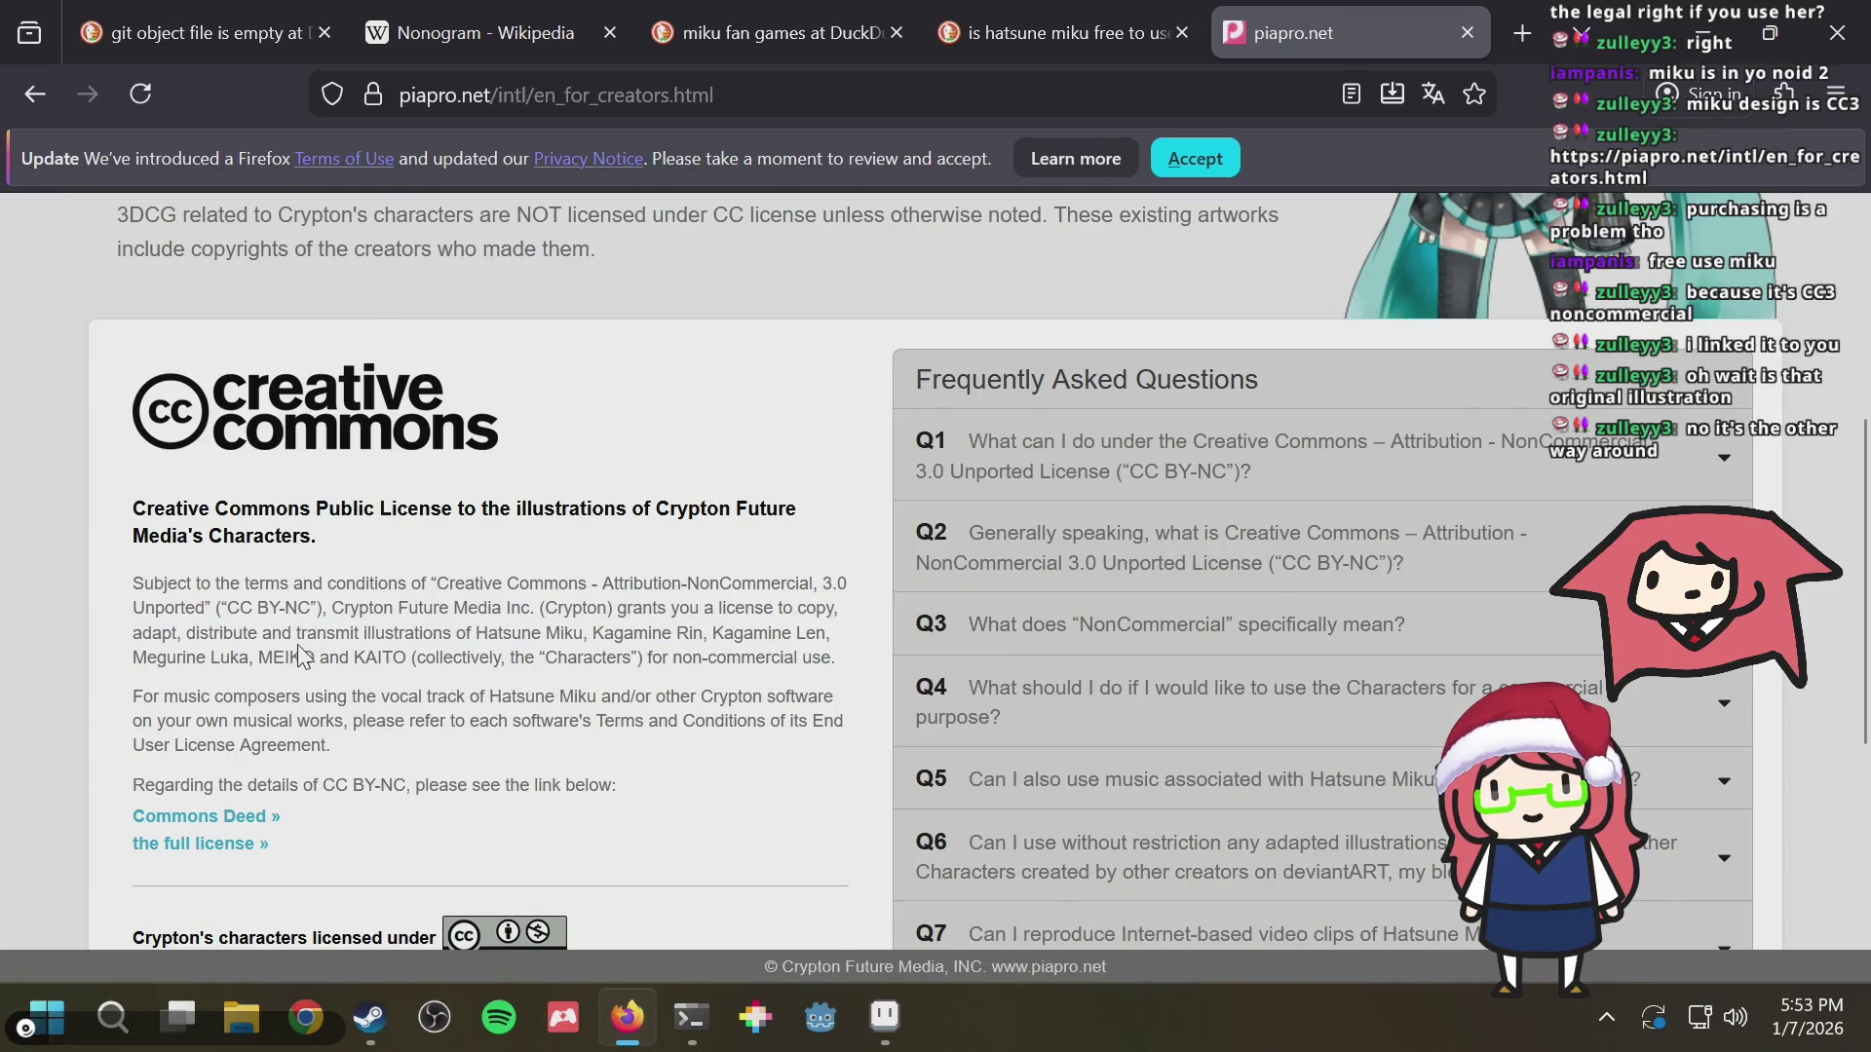
left_click_drag(353, 638, 552, 639)
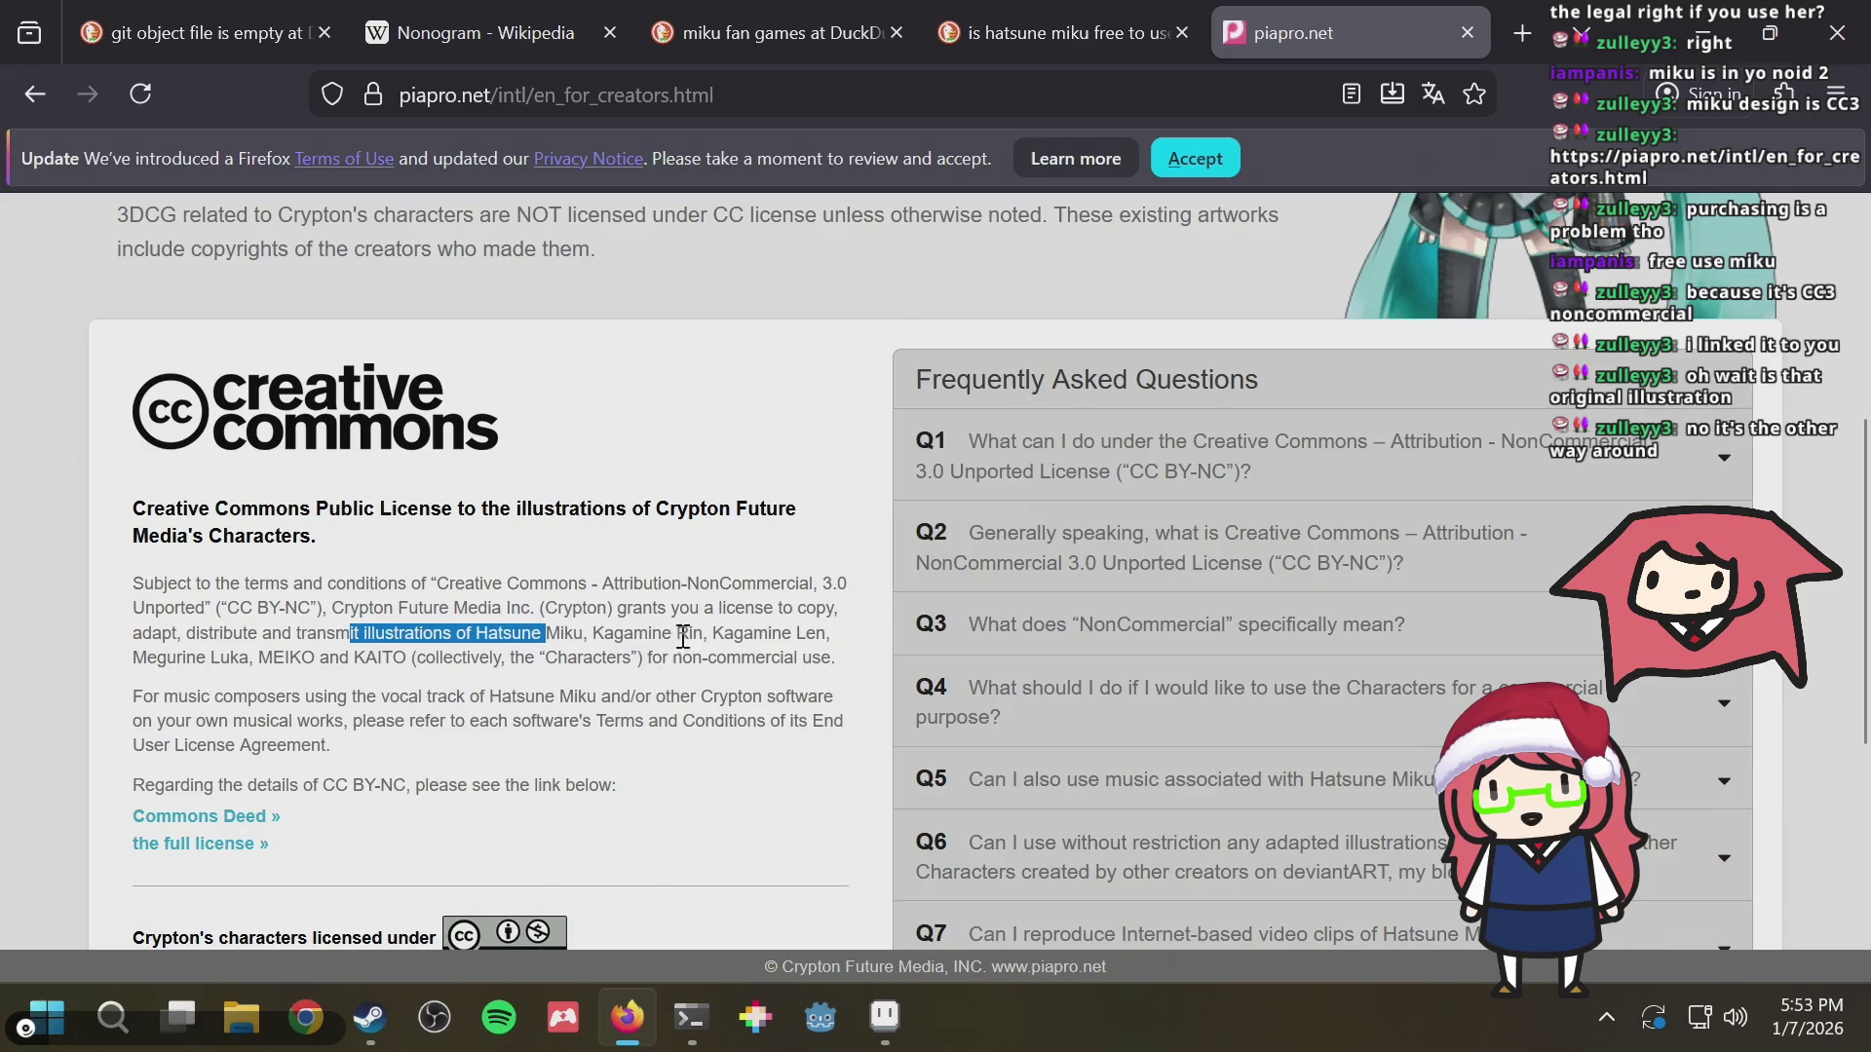
left_click_drag(670, 658, 796, 657)
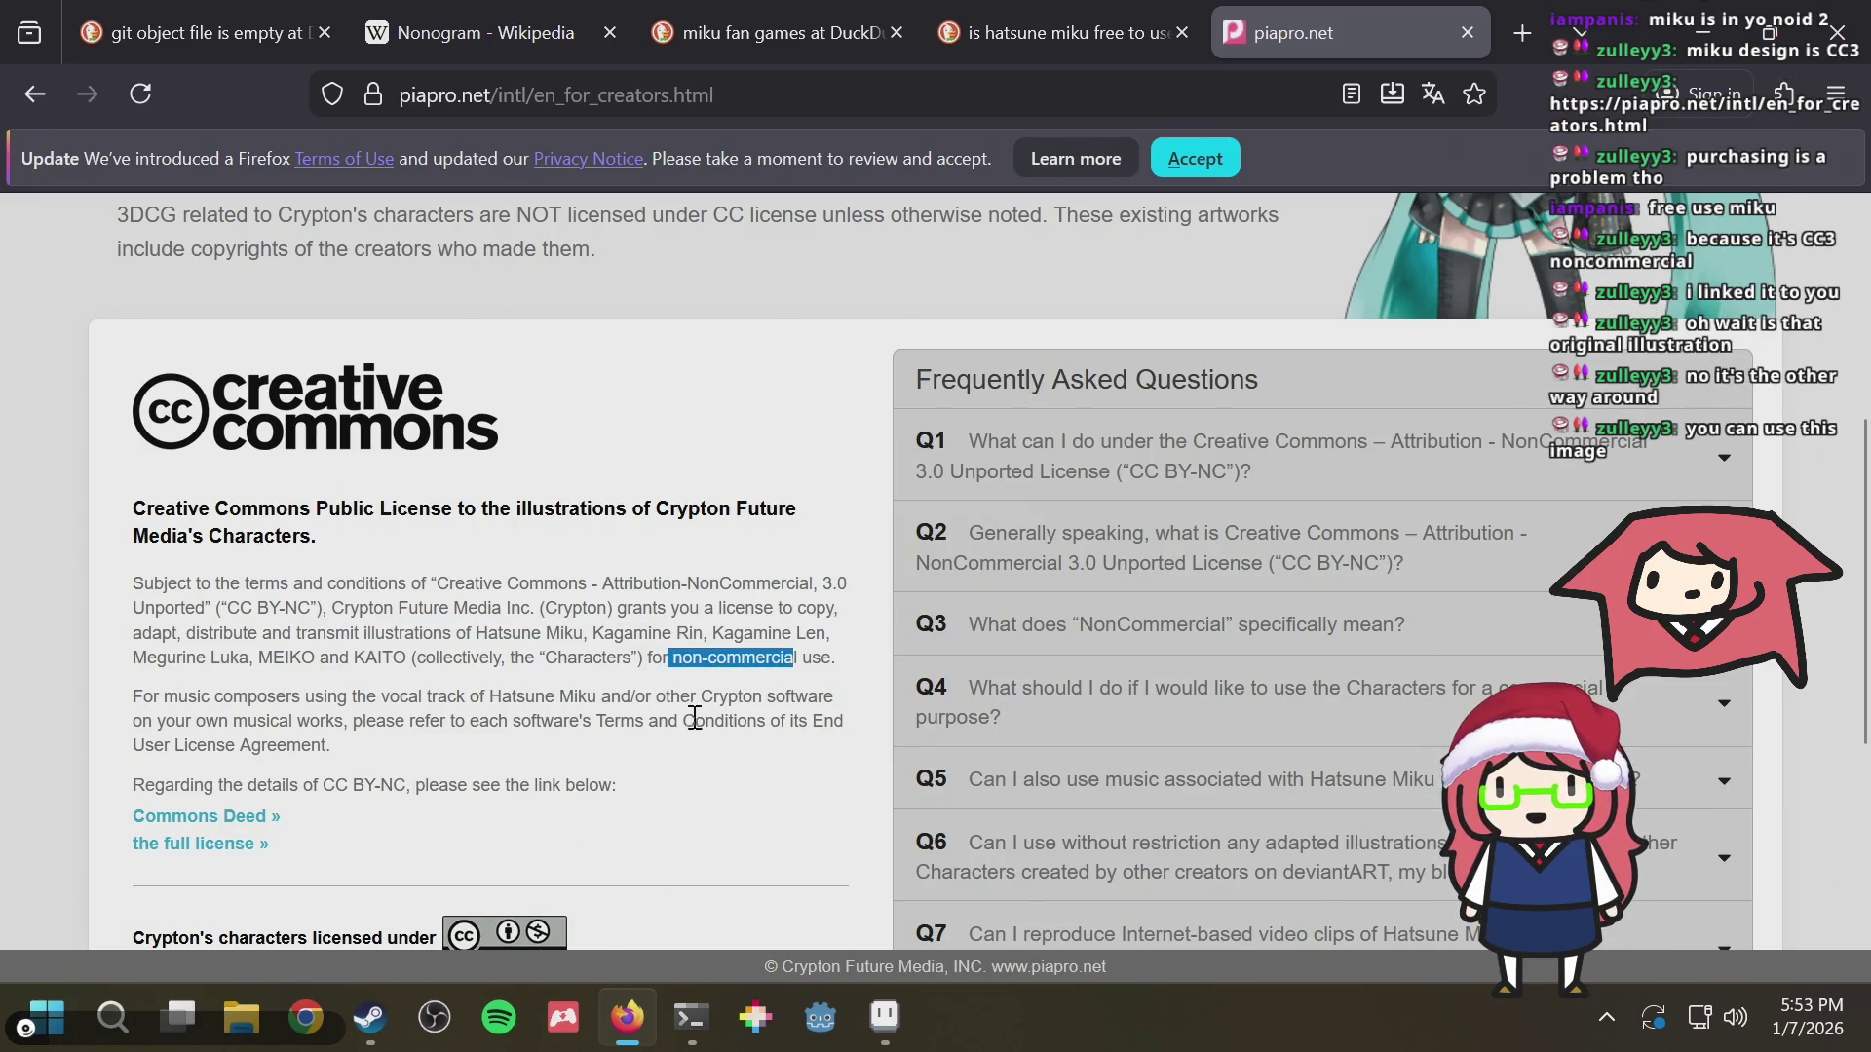
scroll(687, 724, "up", 2)
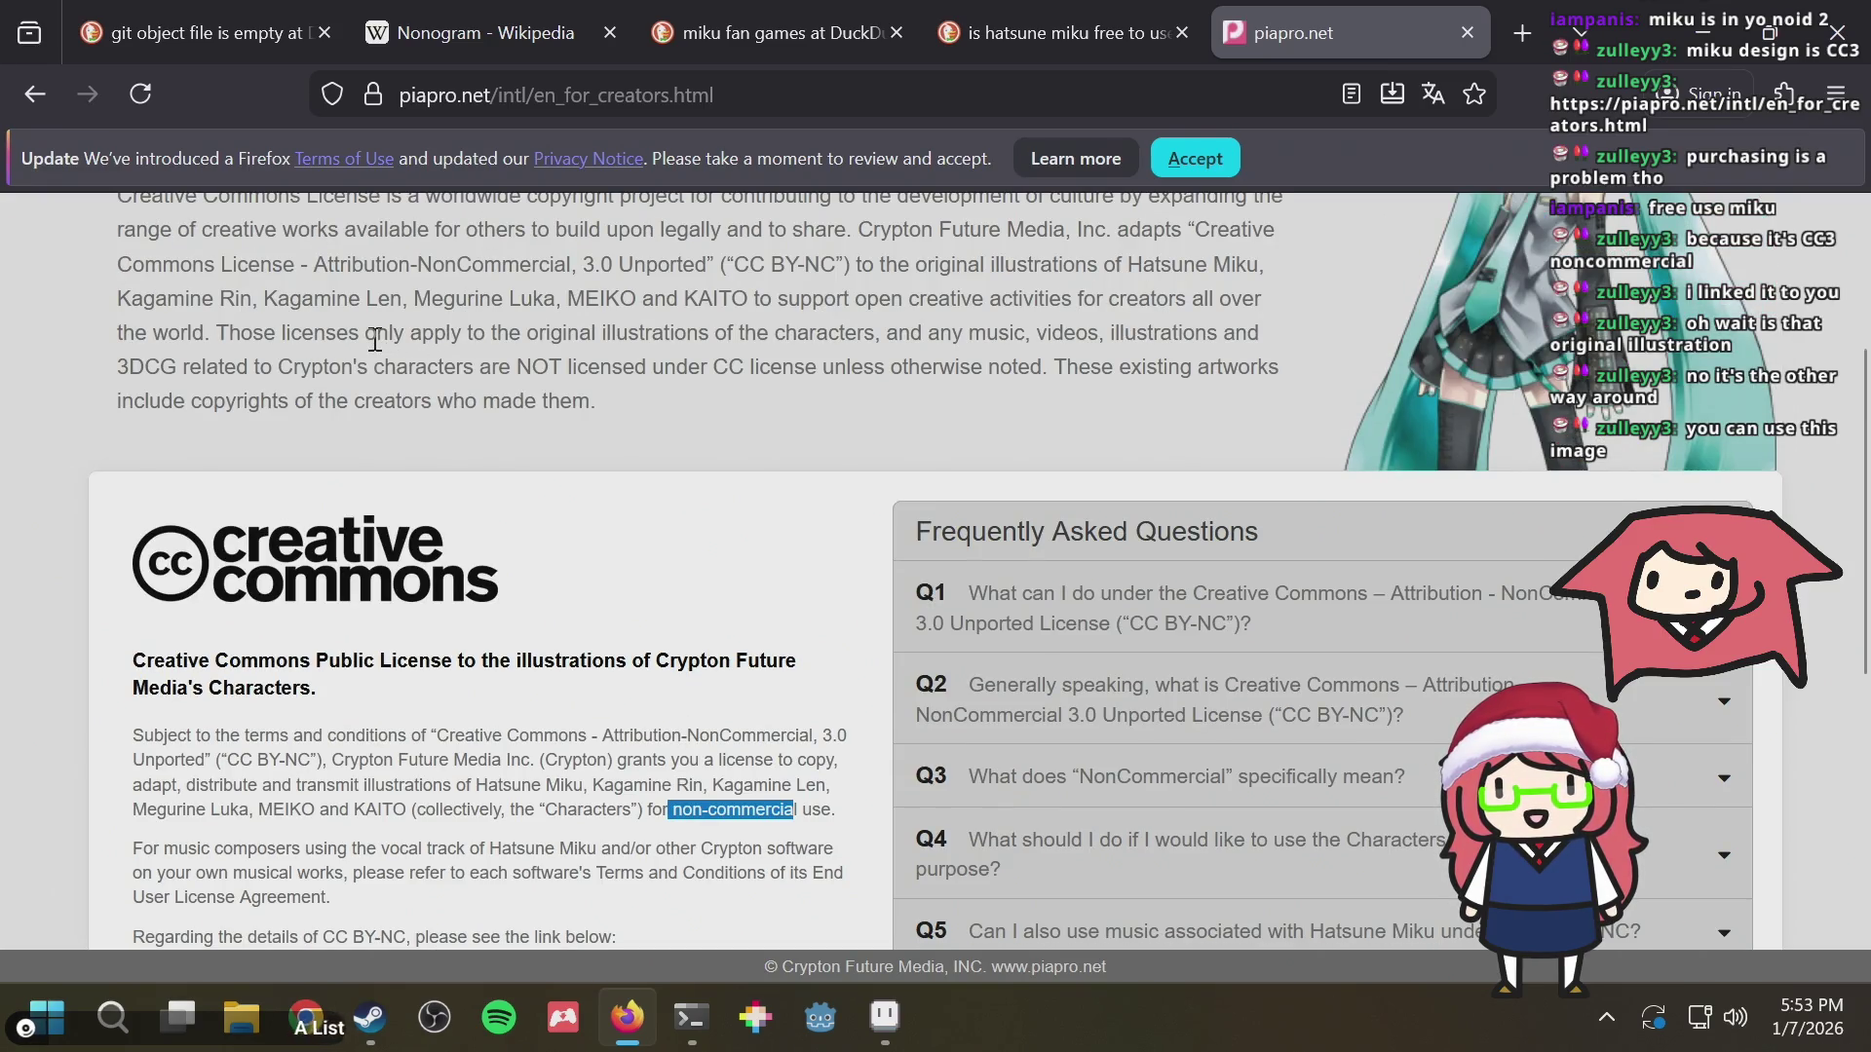
left_click_drag(376, 340, 596, 334)
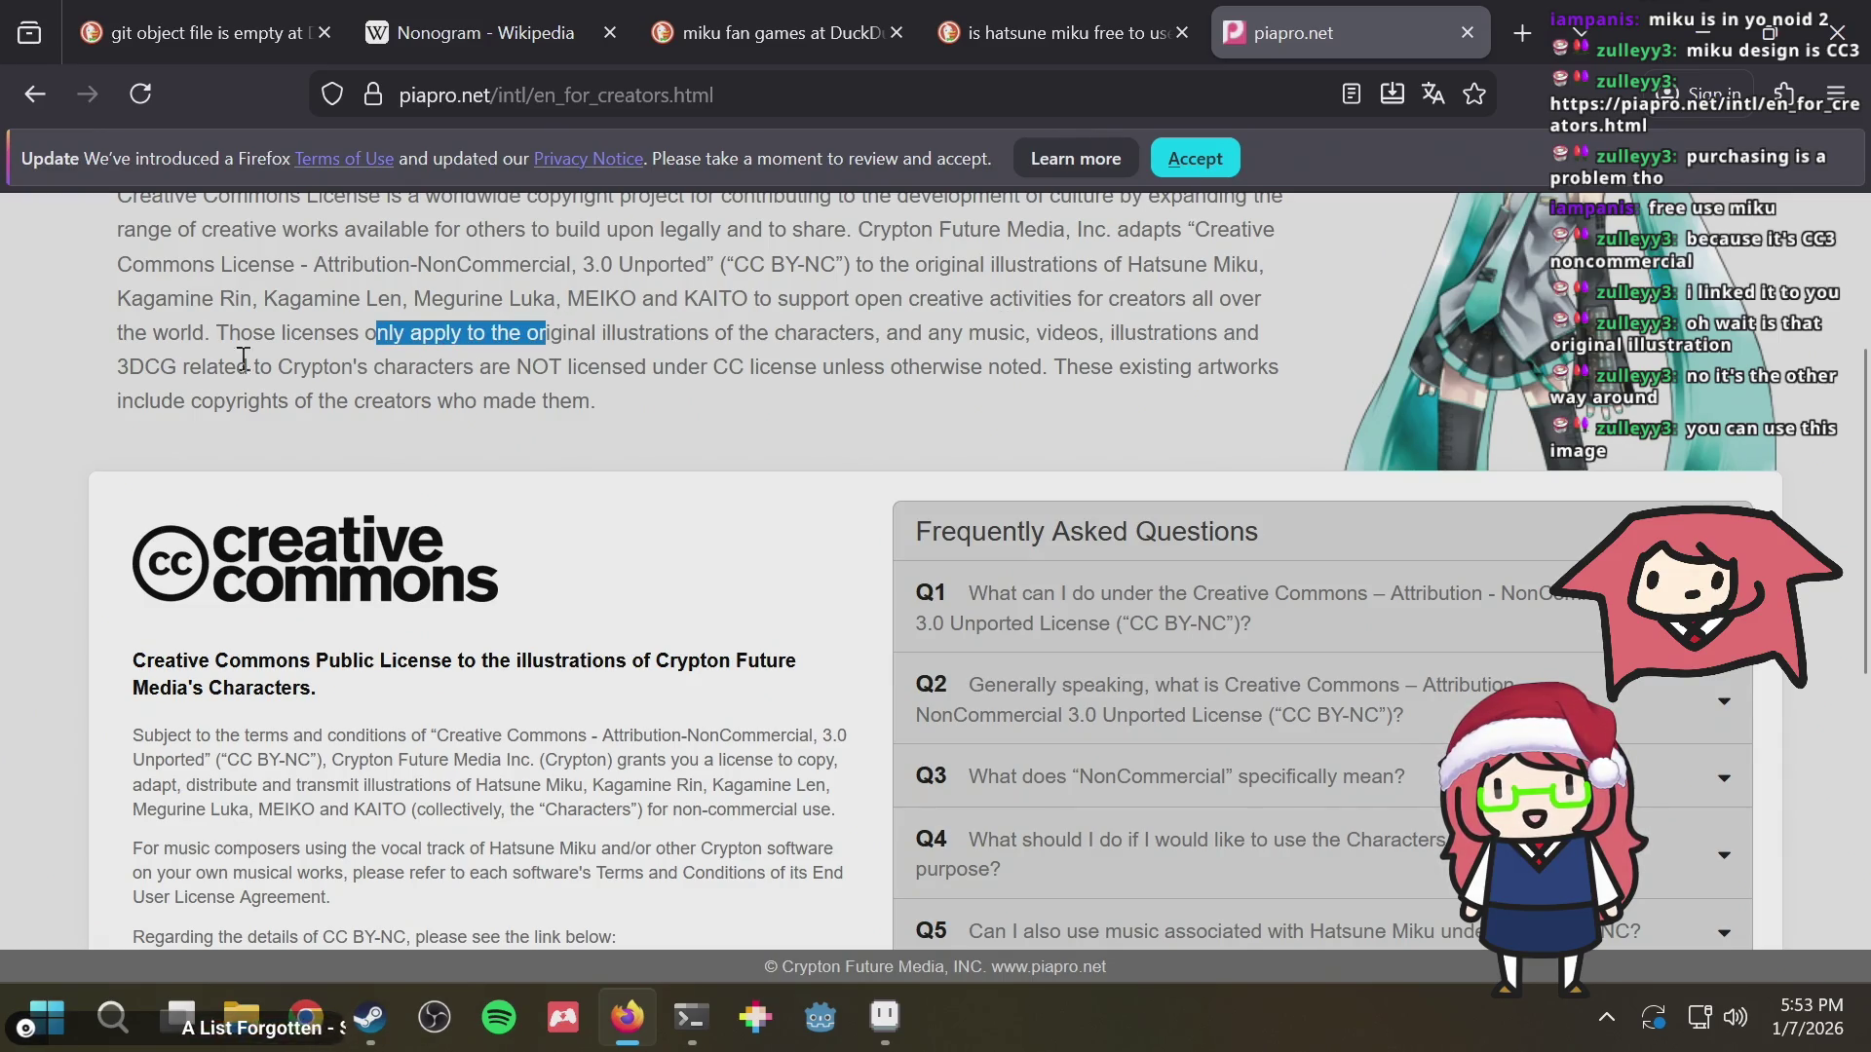
left_click_drag(645, 335, 802, 340)
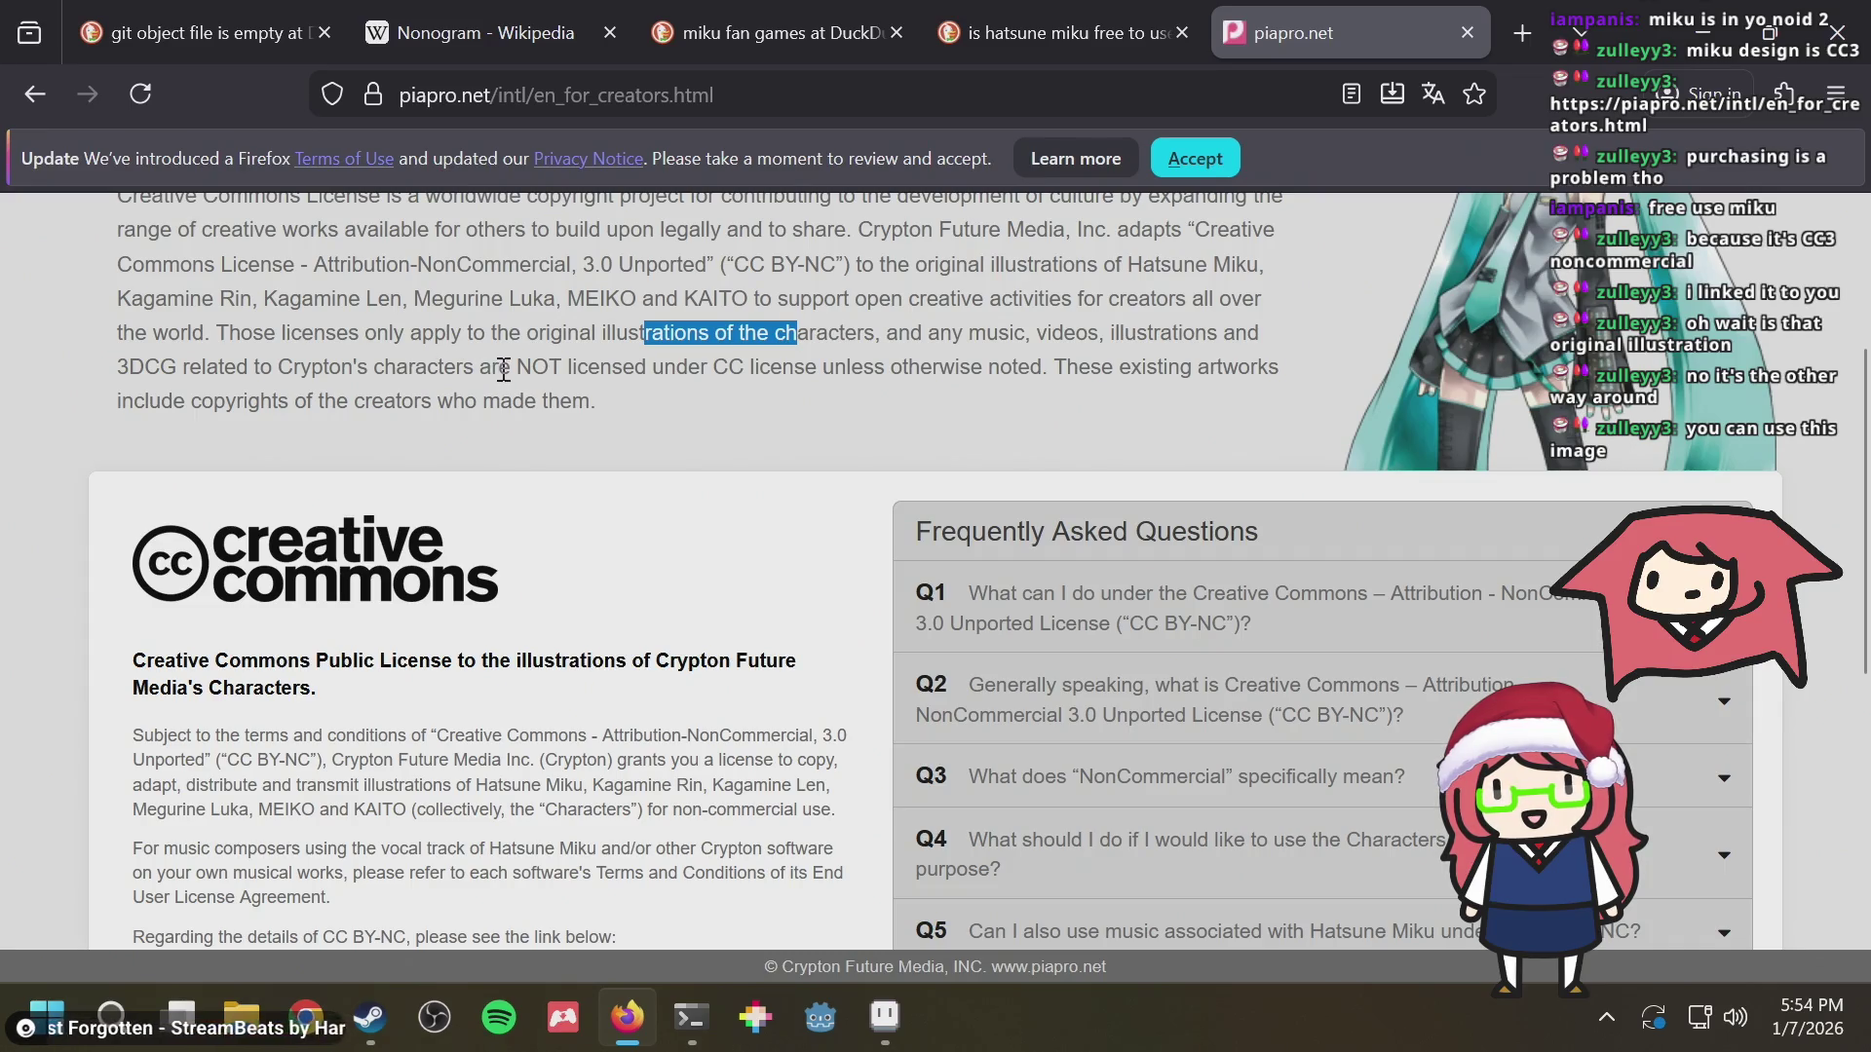
left_click_drag(502, 370, 734, 369)
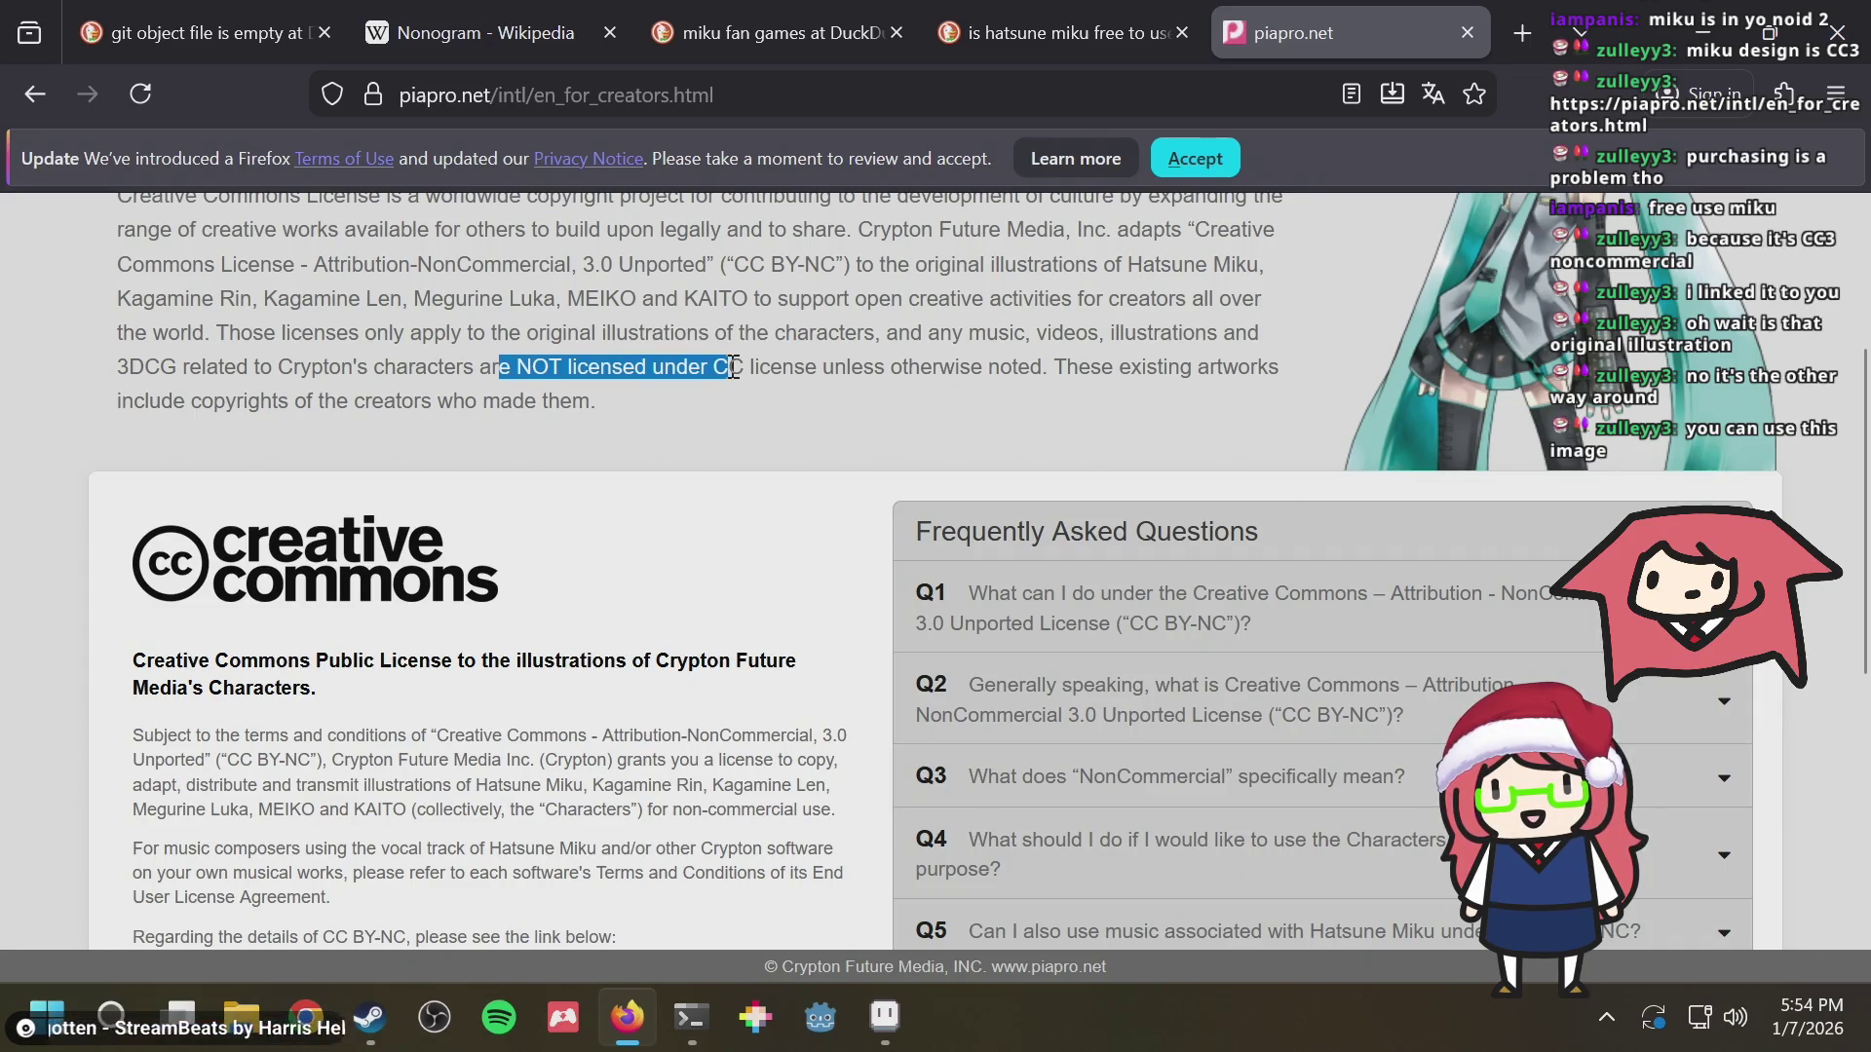
left_click(733, 368)
left_click_drag(371, 333, 467, 333)
mouse_move(240, 334)
left_mouse_down()
mouse_move(981, 331)
mouse_move(880, 341)
mouse_move(835, 374)
mouse_move(680, 378)
left_mouse_up()
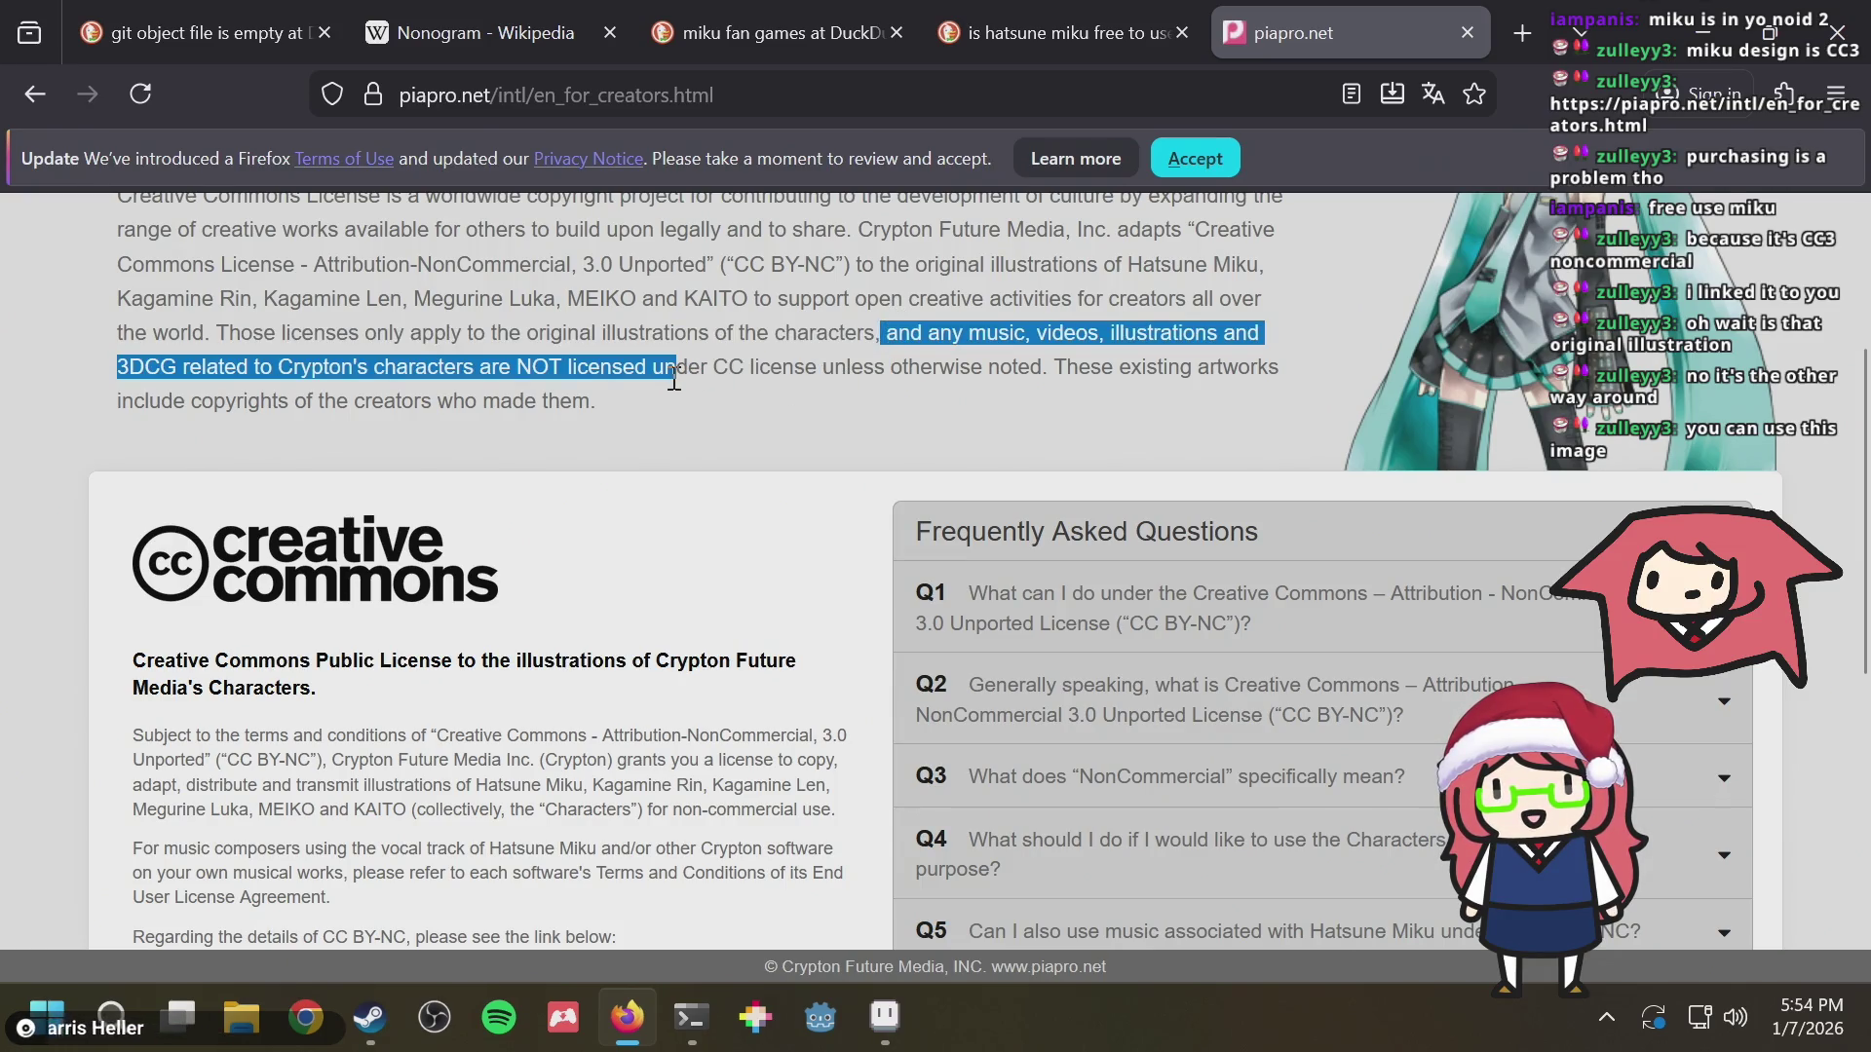
left_click(674, 378)
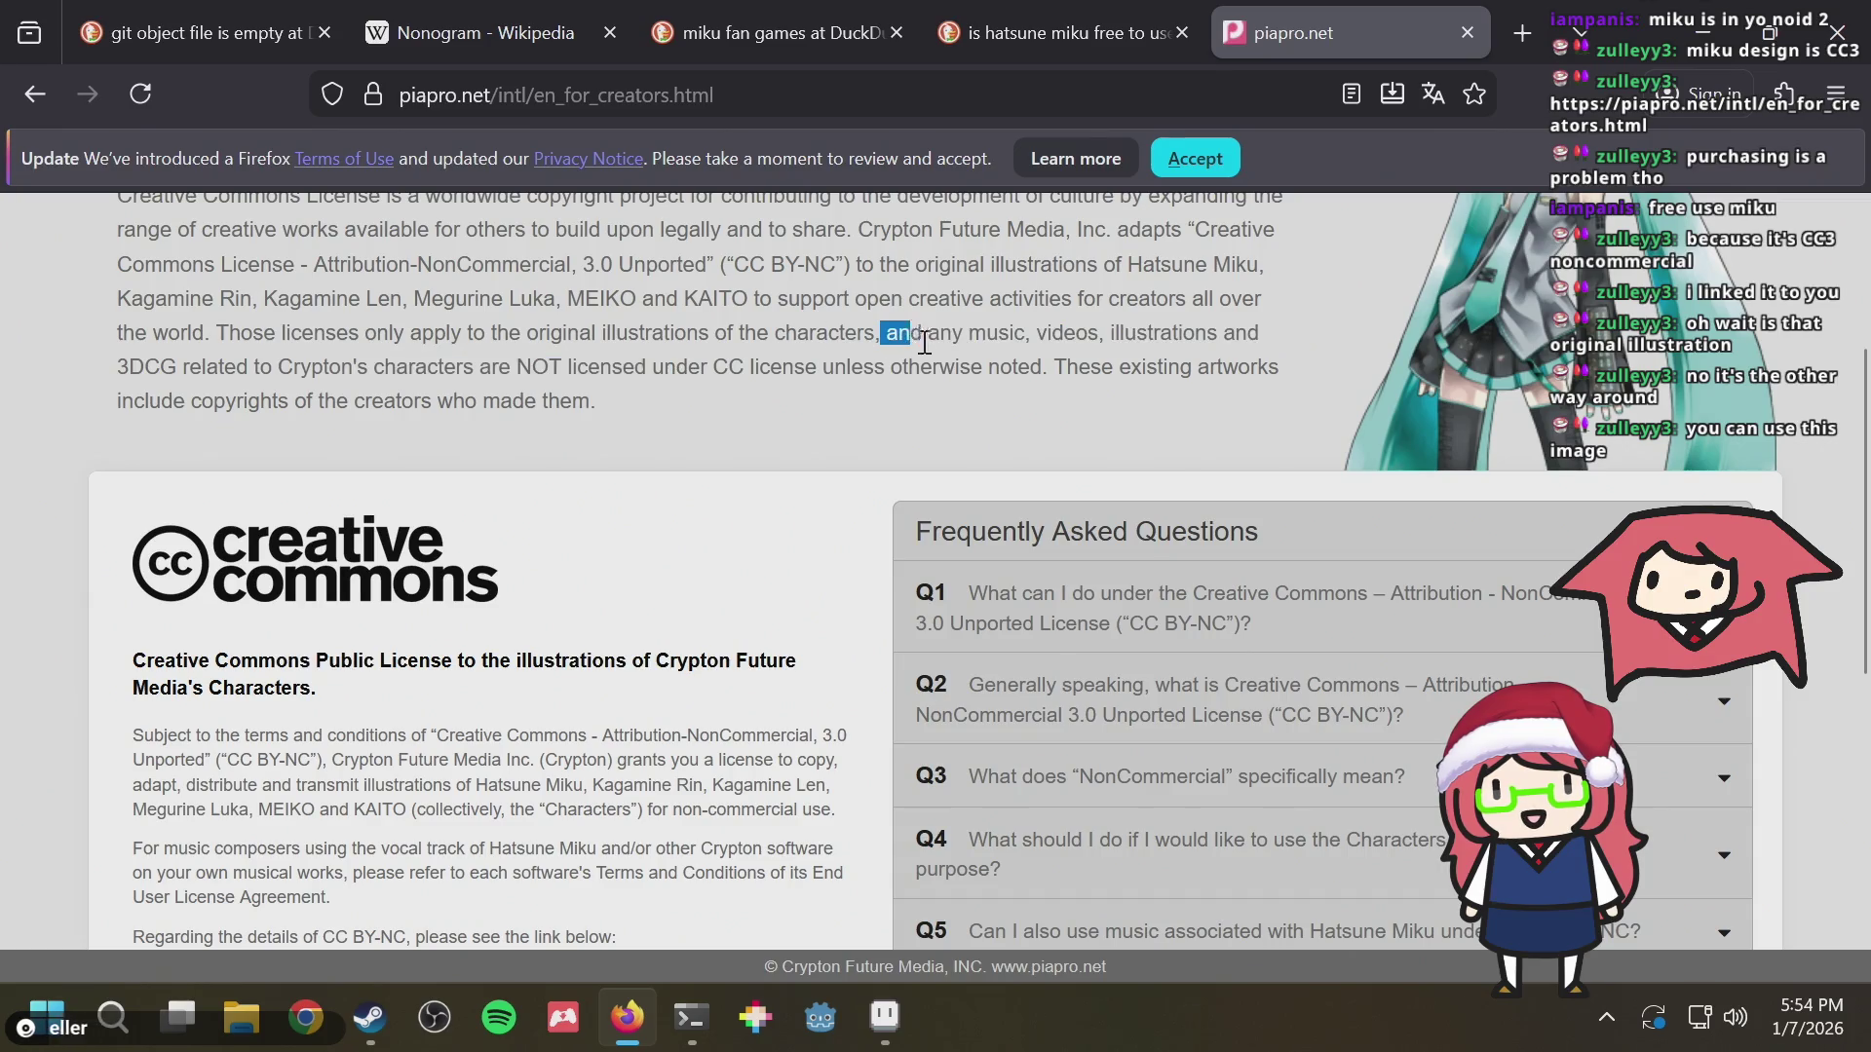
left_click_drag(883, 334, 926, 367)
left_click(927, 367)
scroll(1073, 414, "down", 2)
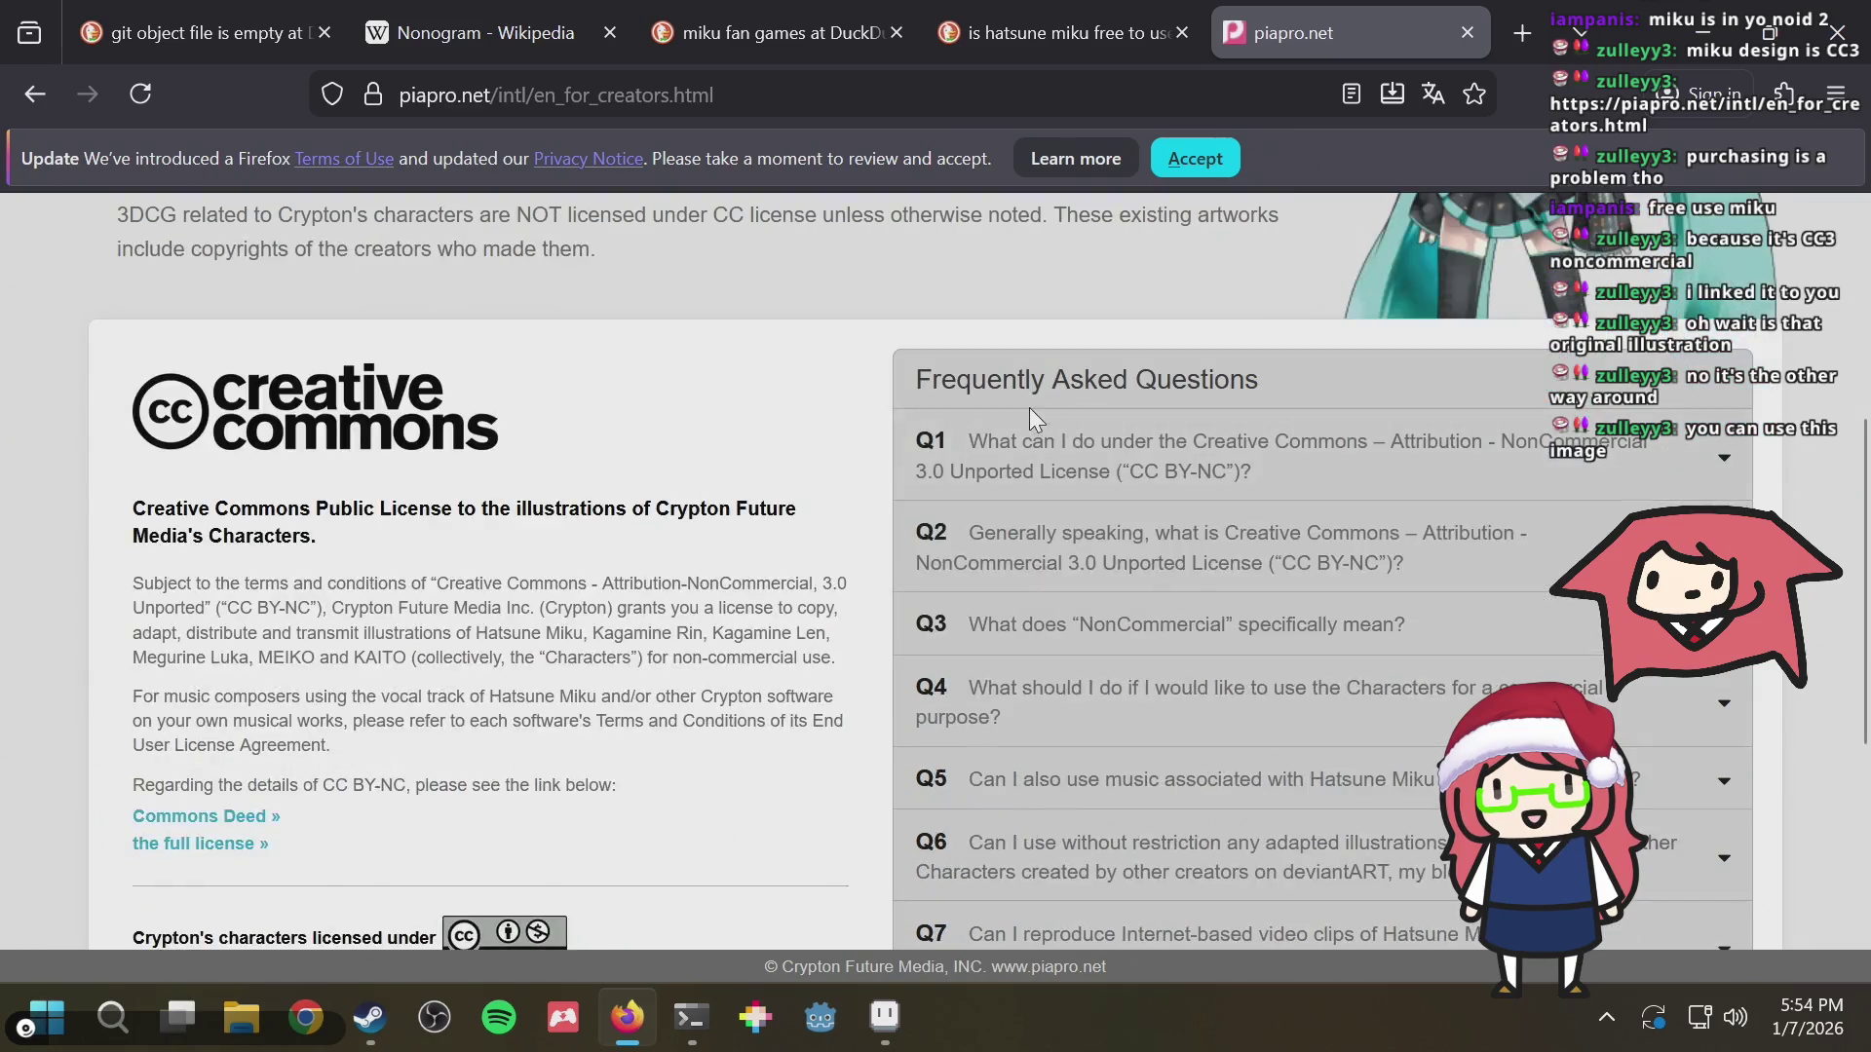
scroll(1030, 408, "down", 4)
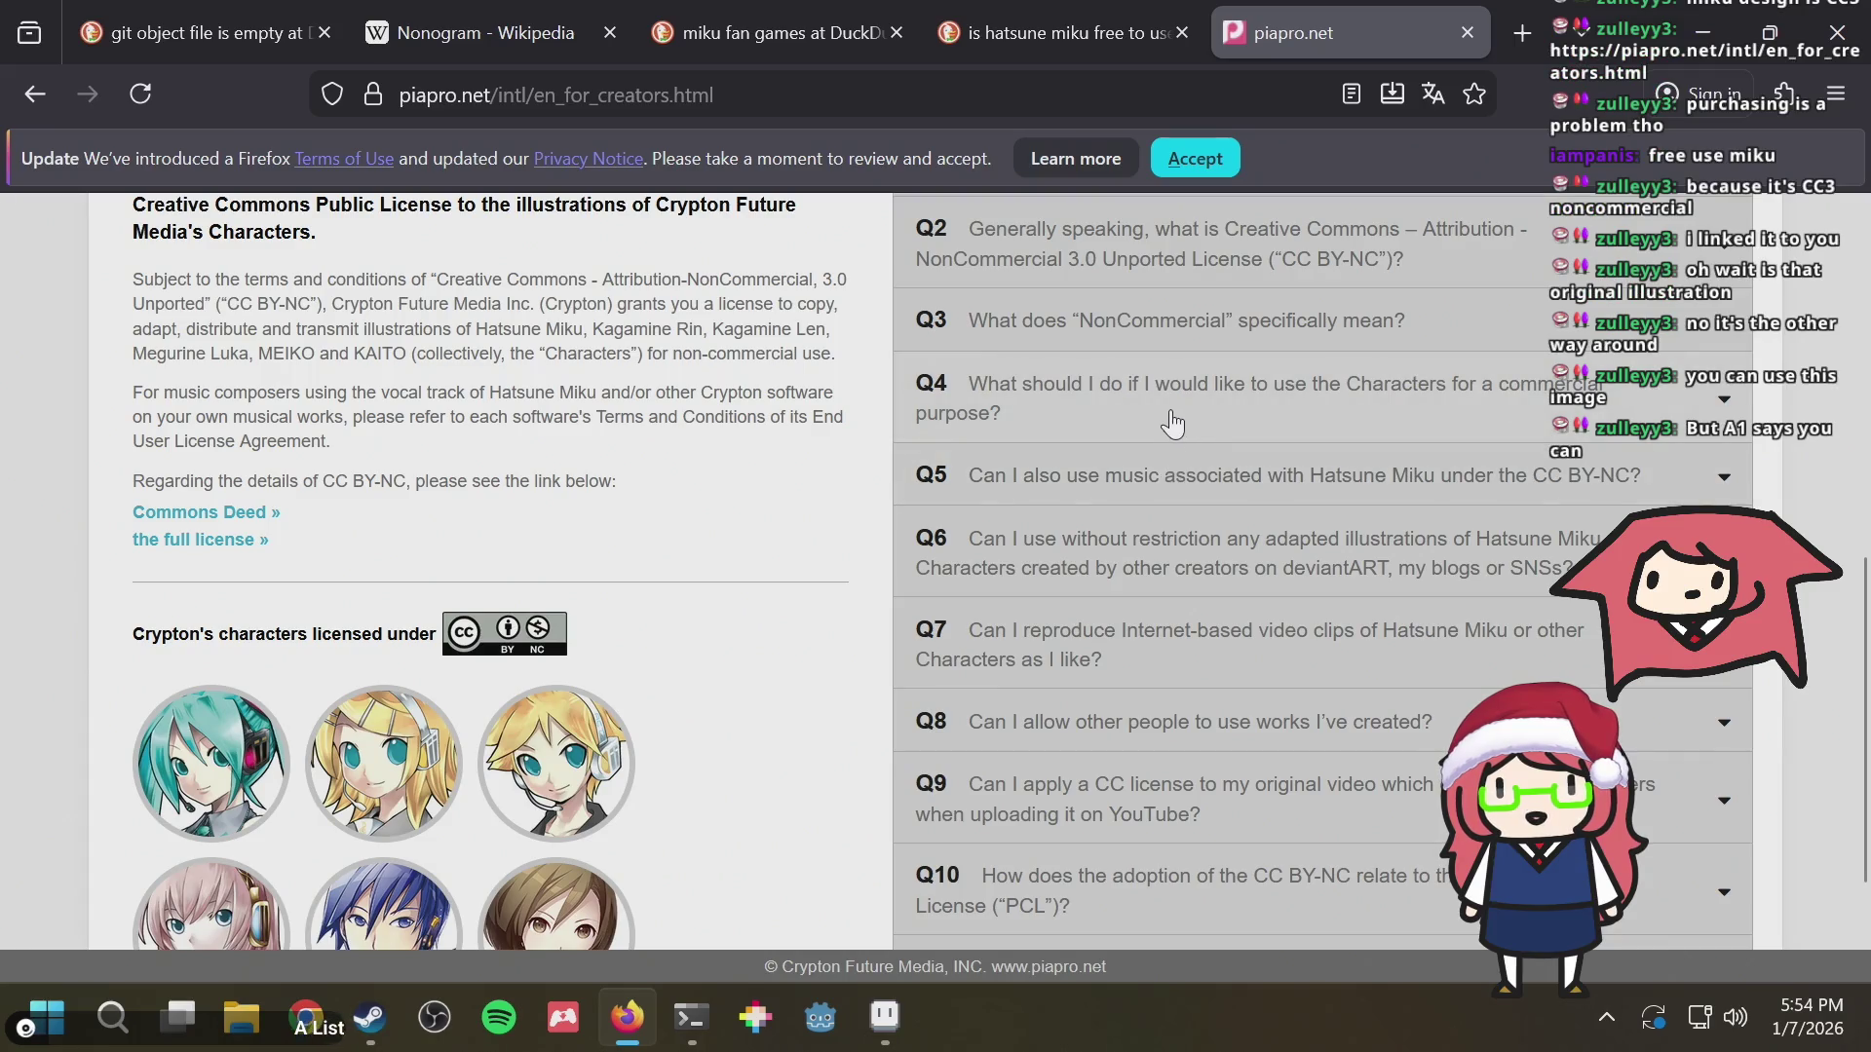
scroll(1171, 421, "up", 2)
scroll(1171, 420, "up", 1)
scroll(1171, 420, "down", 1)
scroll(1171, 419, "down", 4)
scroll(1158, 484, "up", 6)
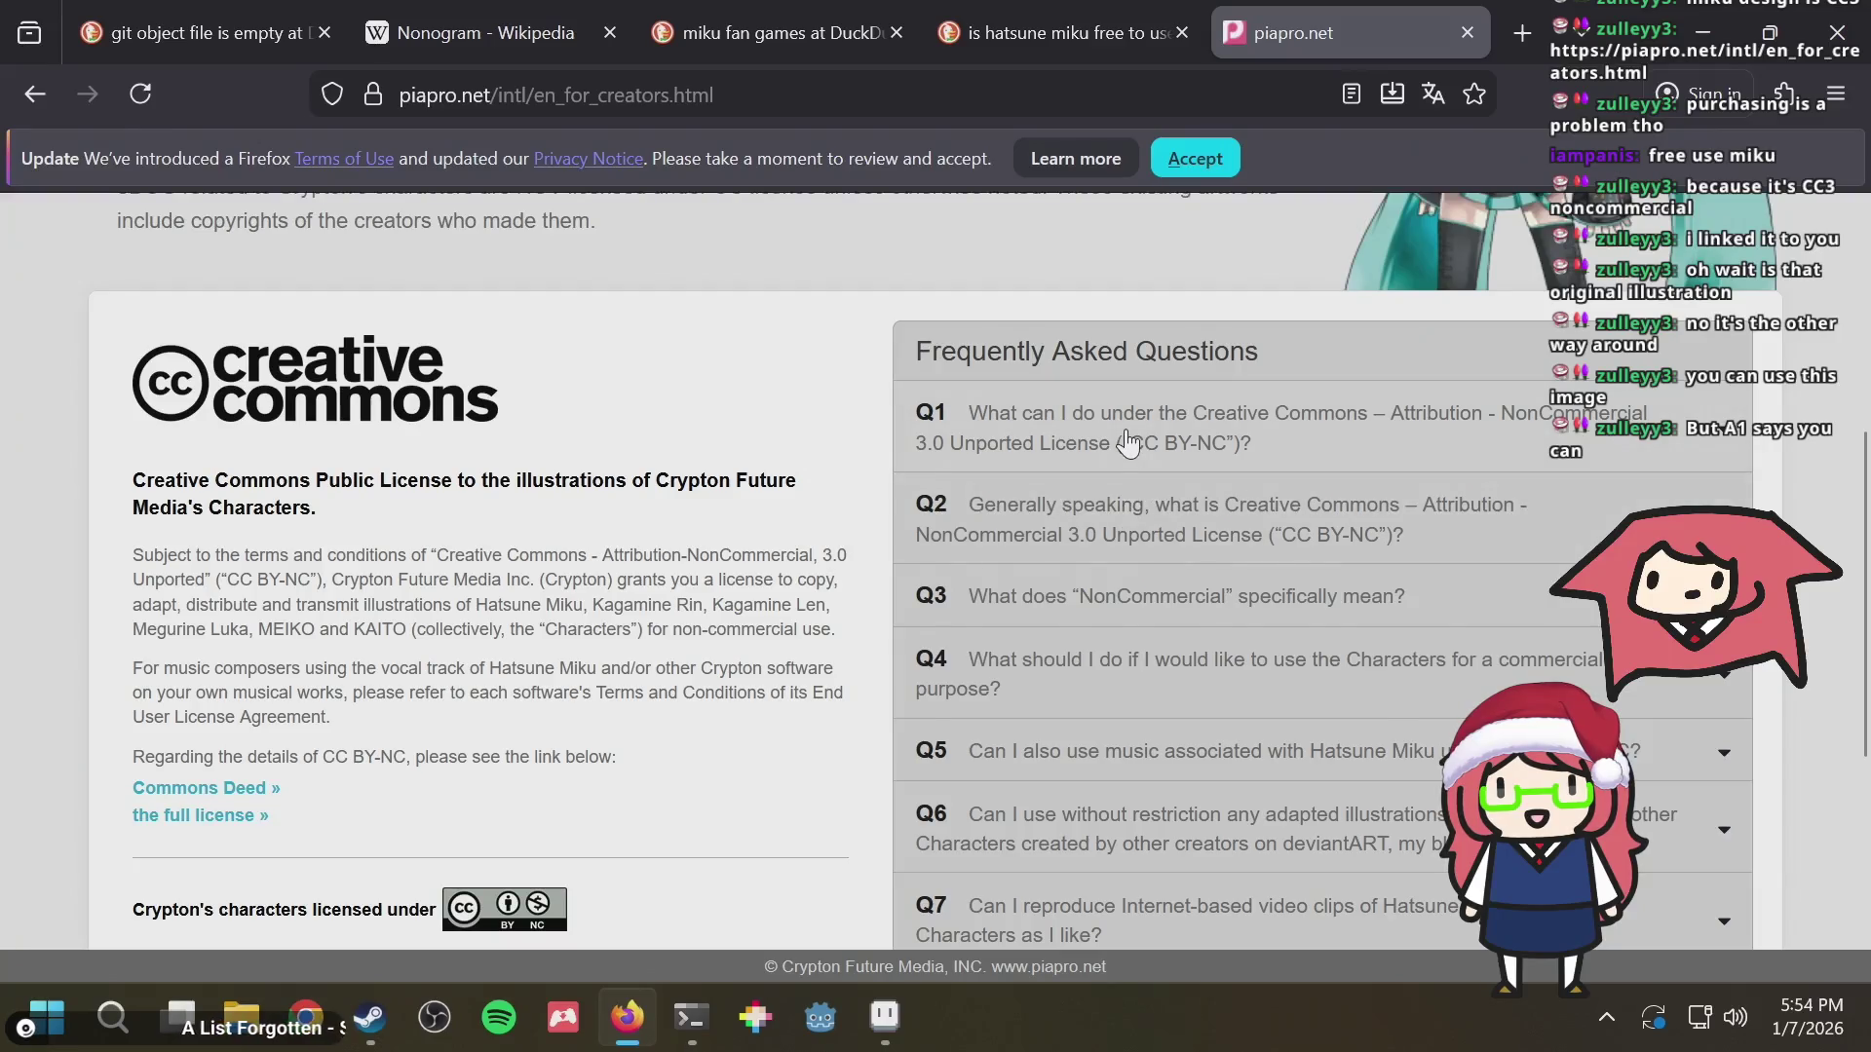
Expand FAQ answer A1 and highlight its 'the Characters' and 'non-commercial use' wording while reading
left_click(1128, 439)
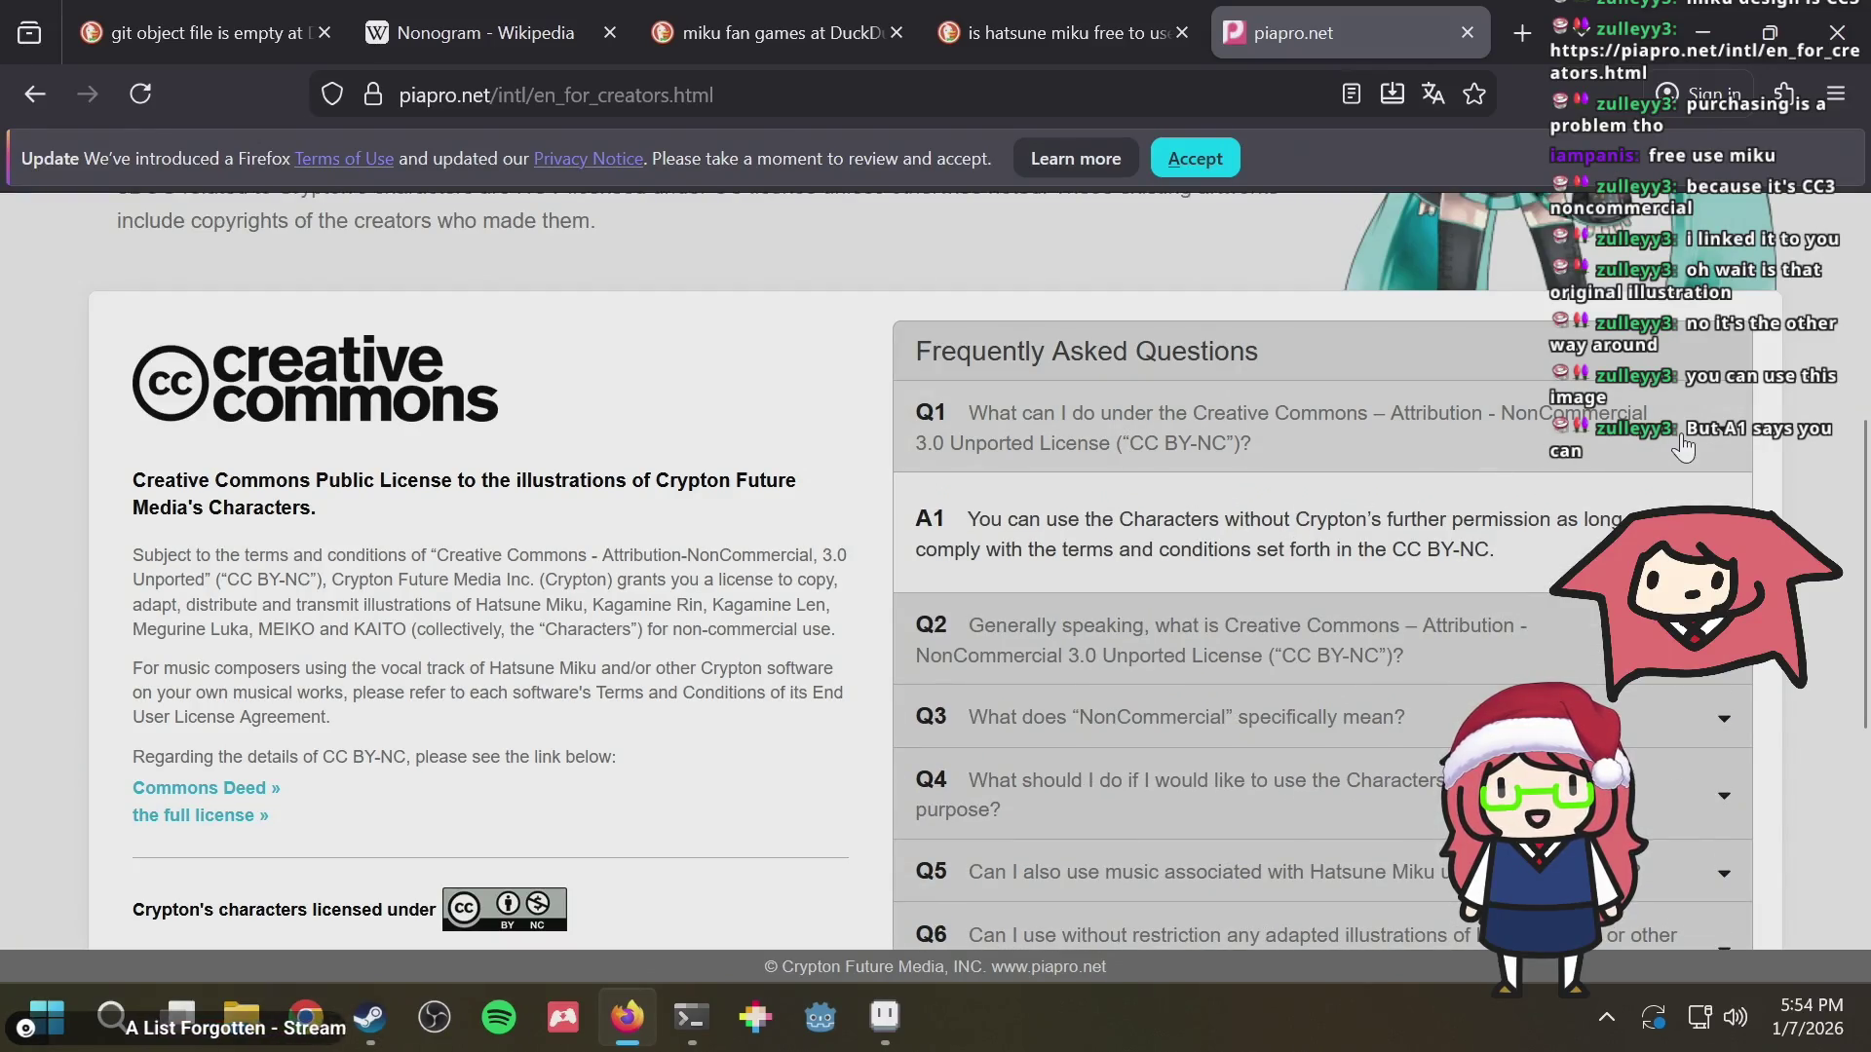
scroll(1868, 444, "down", 4)
scroll(1866, 563, "up", 9)
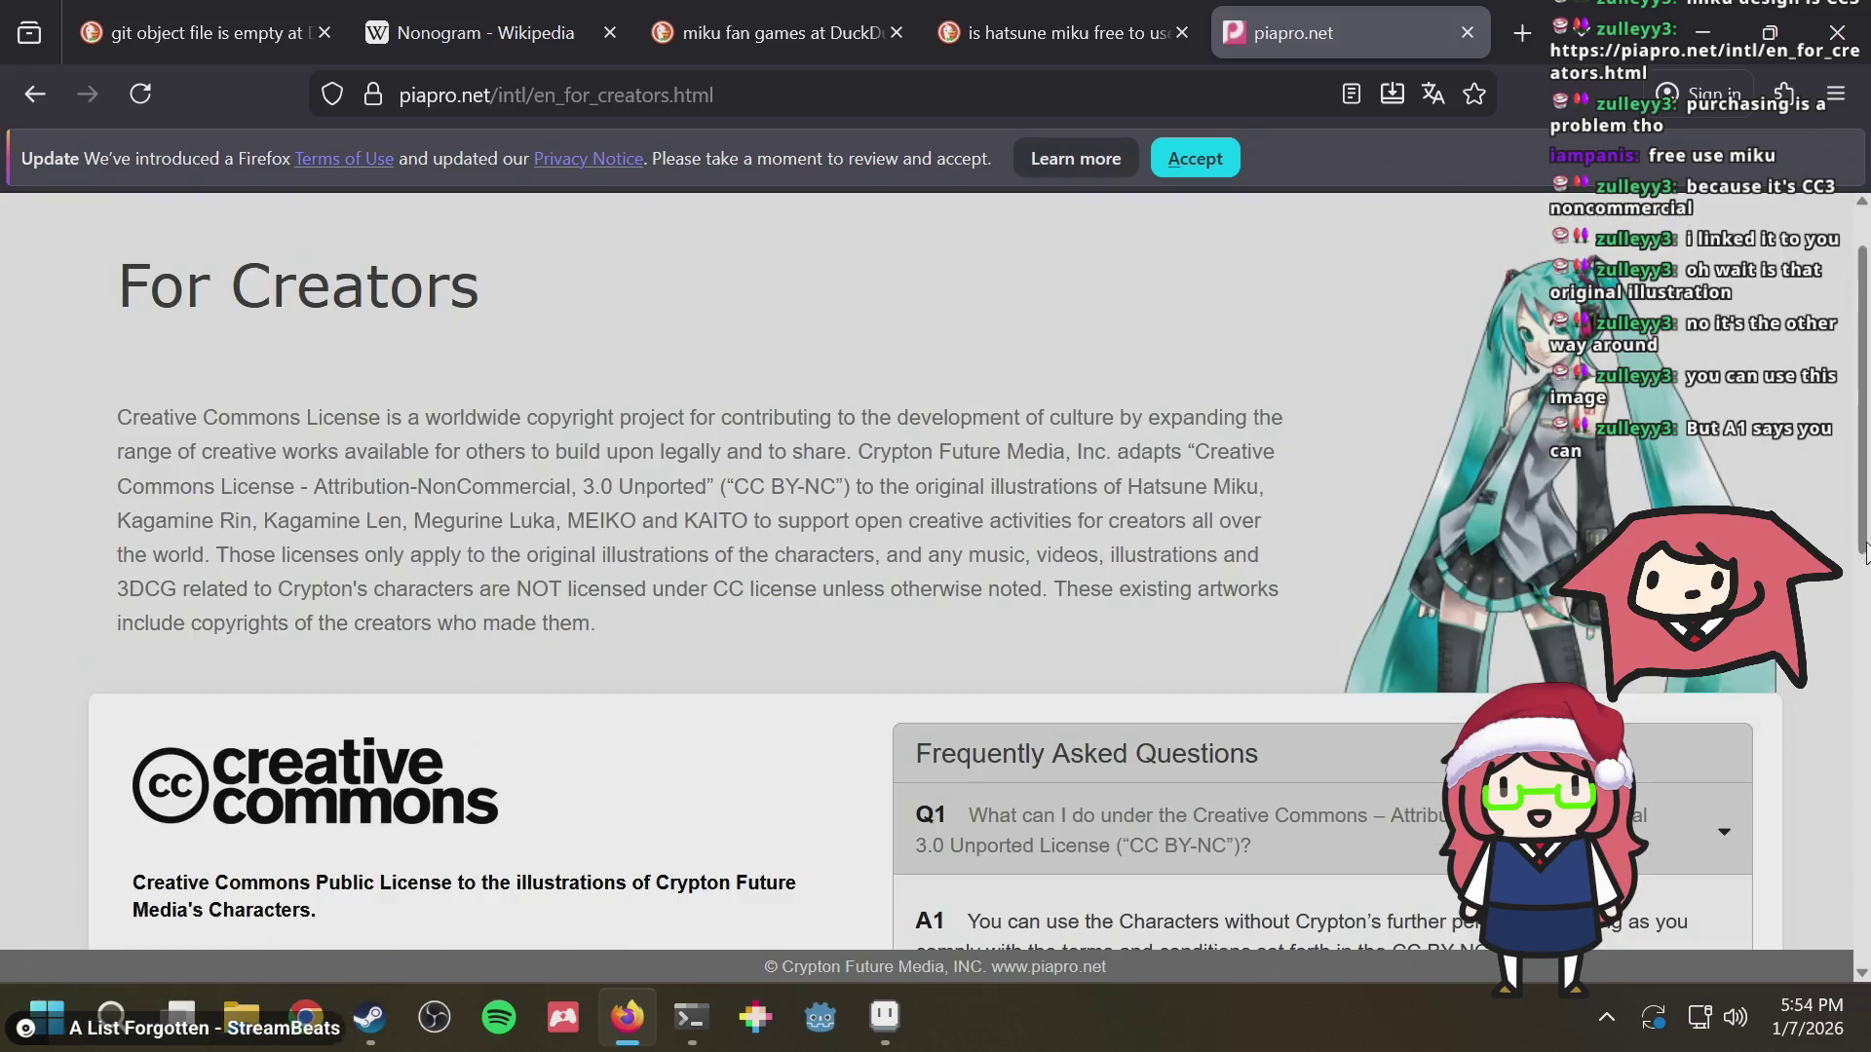
scroll(1826, 472, "down", 4)
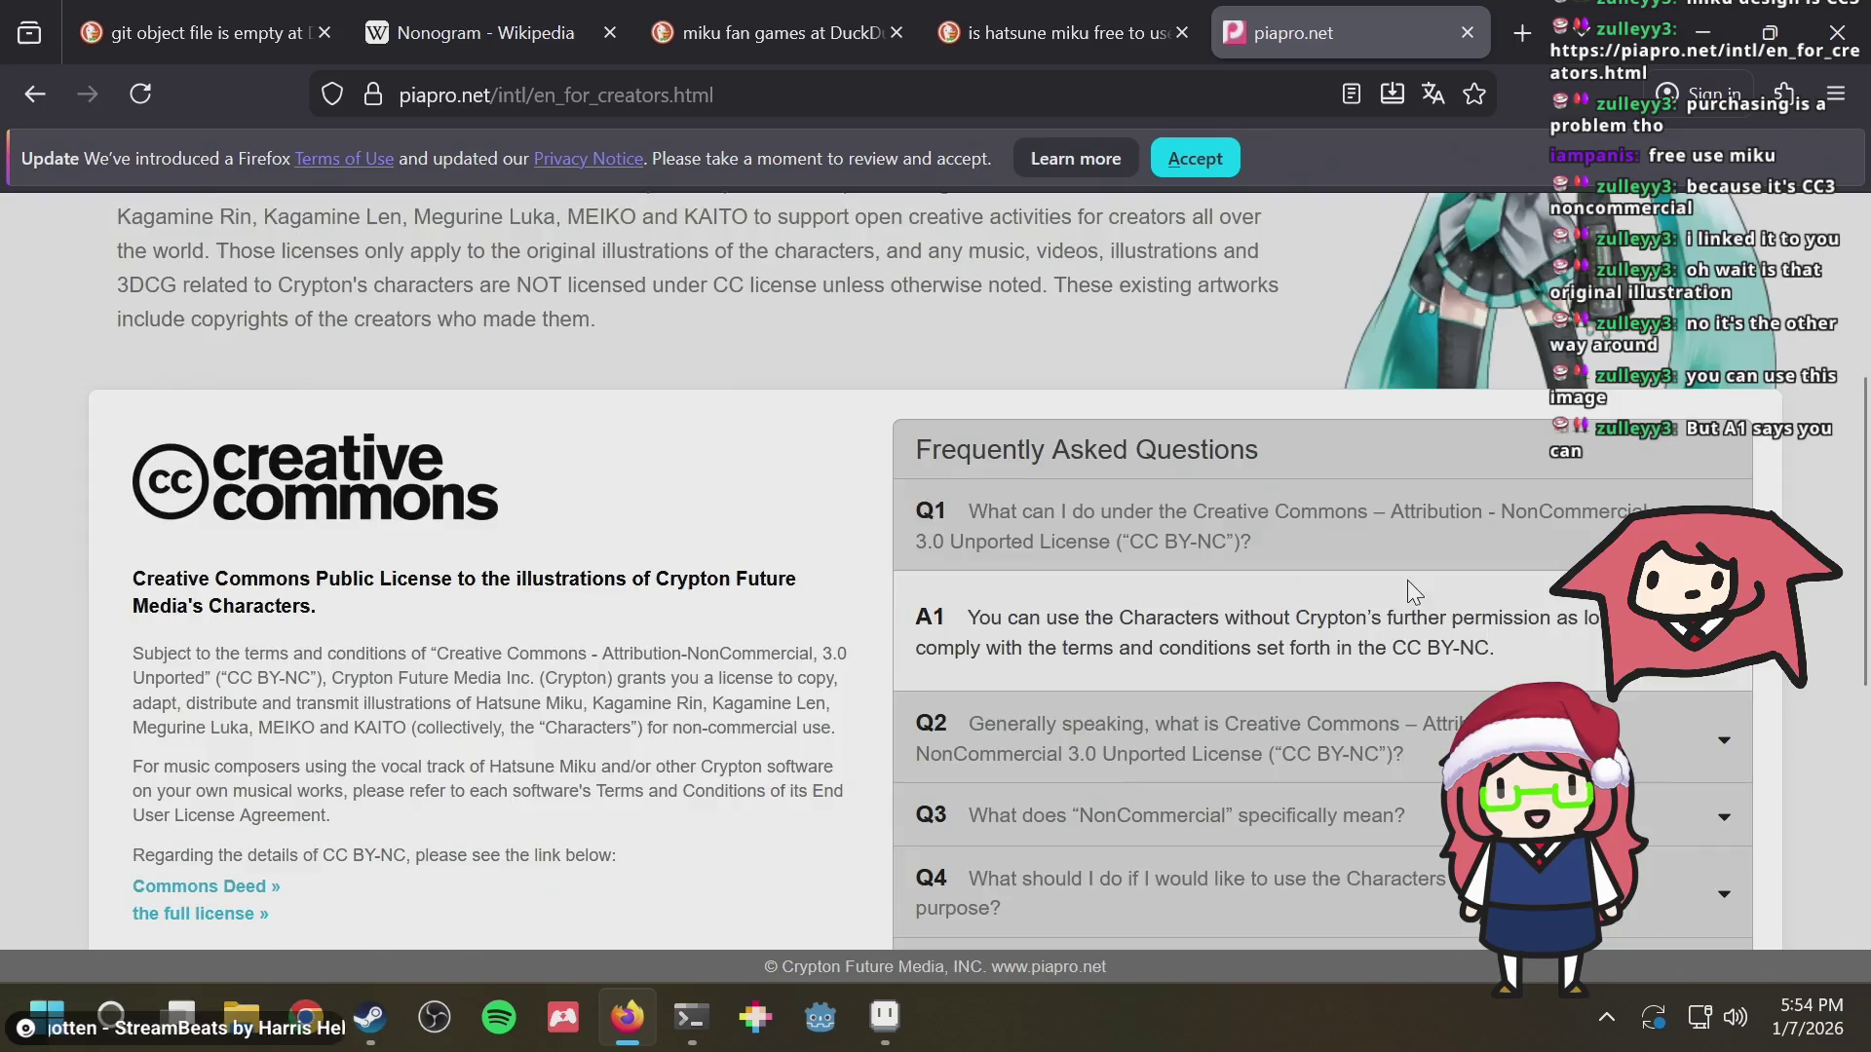
scroll(1407, 580, "down", 4)
scroll(263, 576, "up", 2)
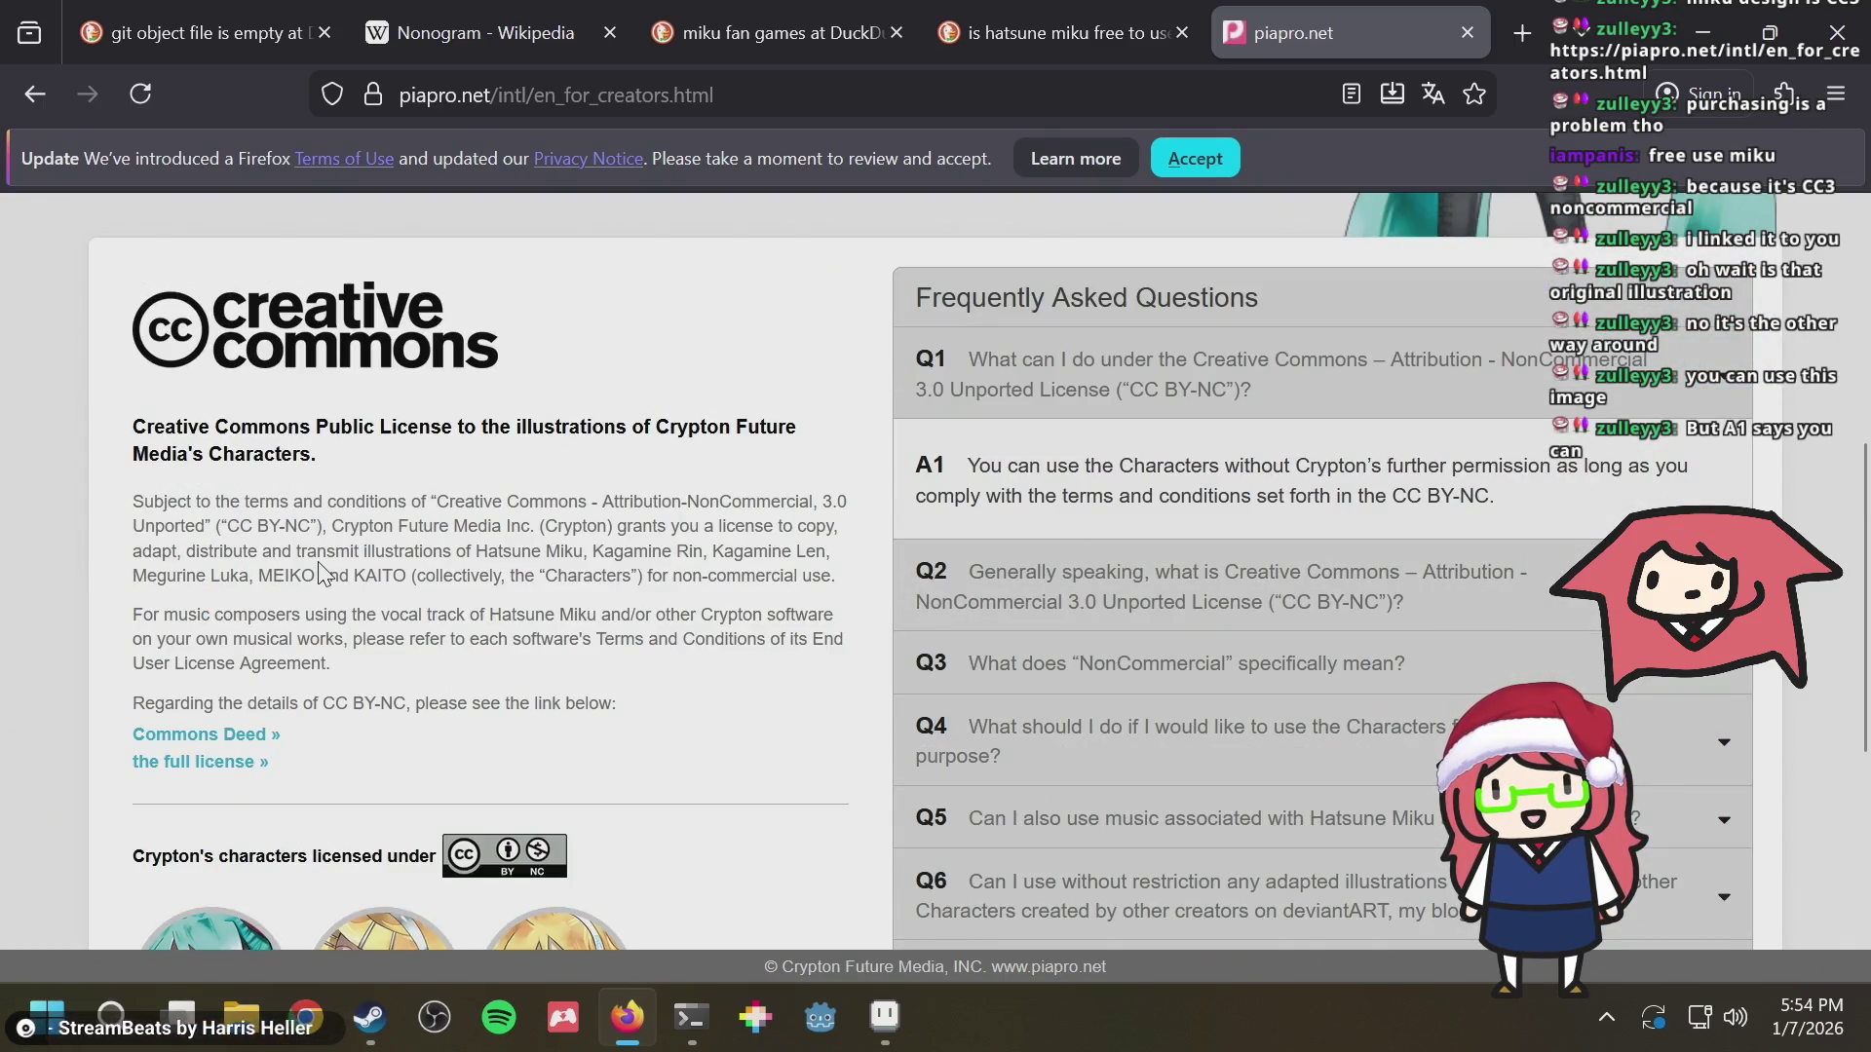
left_click_drag(437, 574, 572, 578)
left_click(688, 568)
left_click_drag(686, 572, 811, 577)
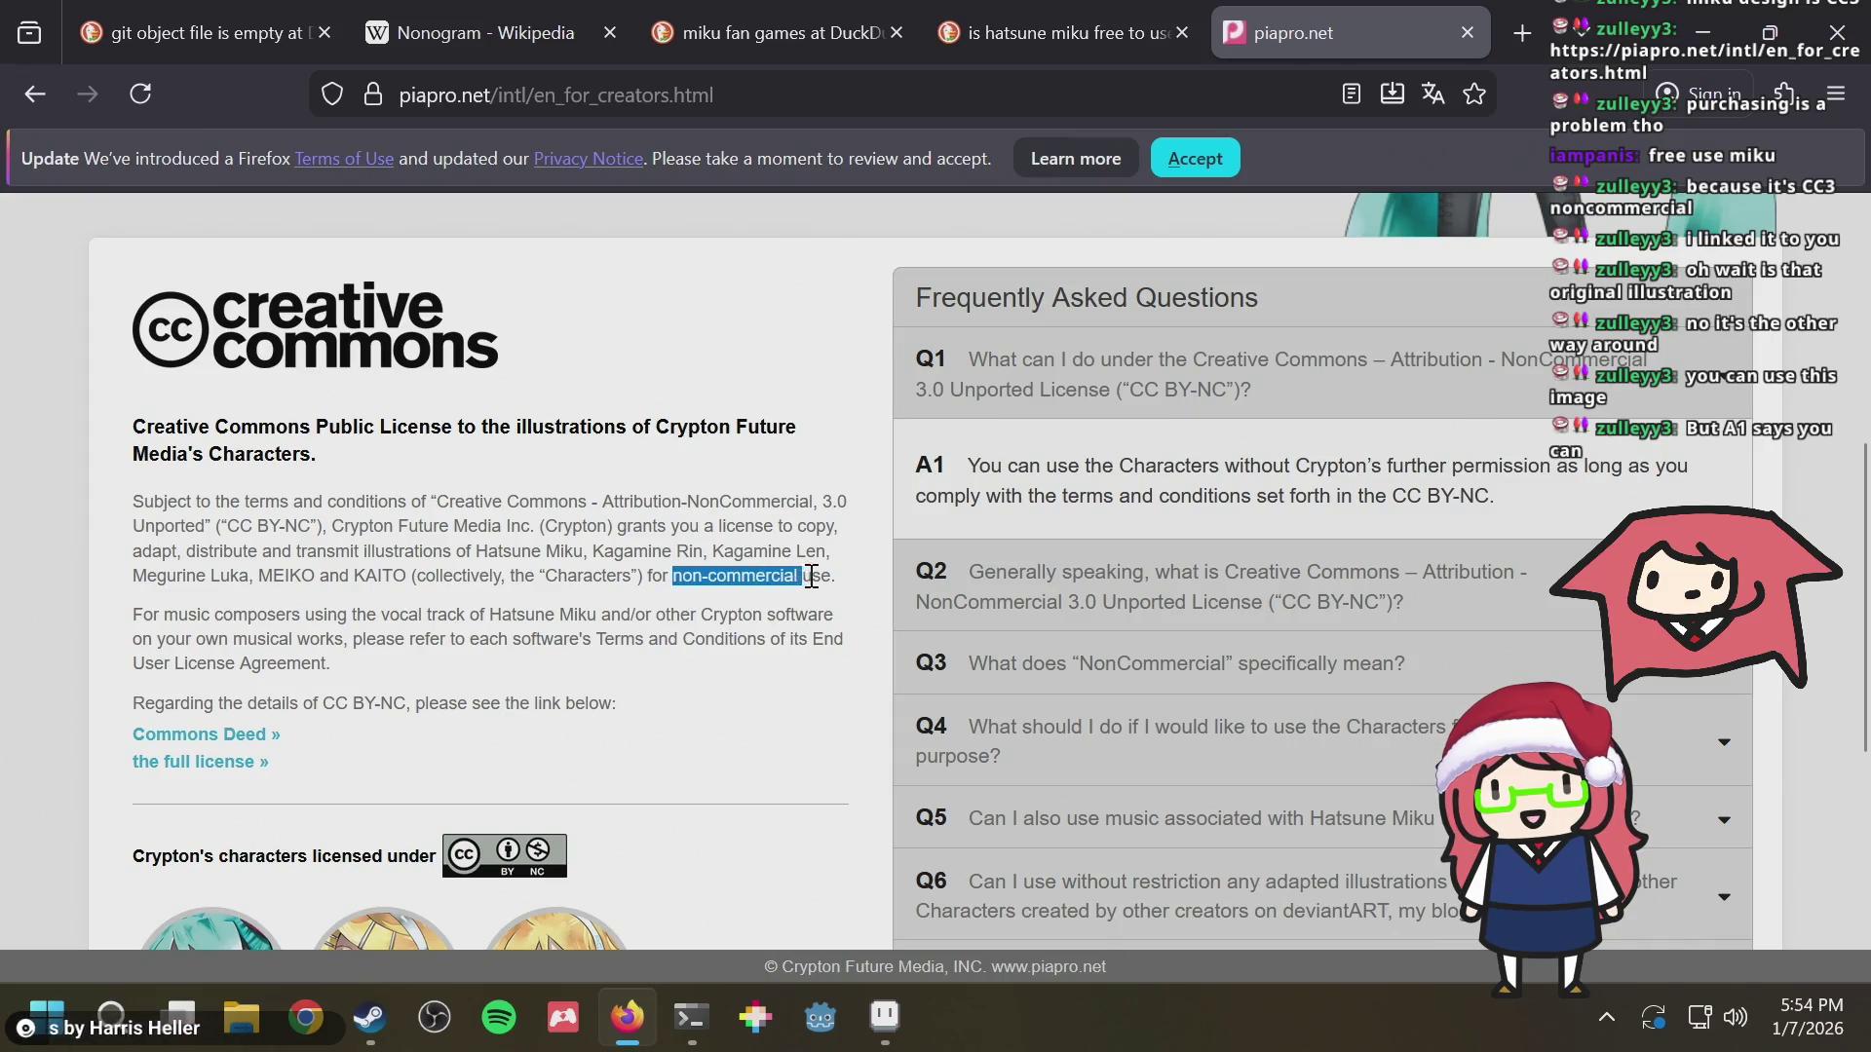
left_click(811, 576)
mouse_move(673, 572)
left_mouse_down()
mouse_move(819, 578)
mouse_move(679, 581)
mouse_move(685, 556)
mouse_move(790, 580)
left_mouse_up()
left_click(815, 578)
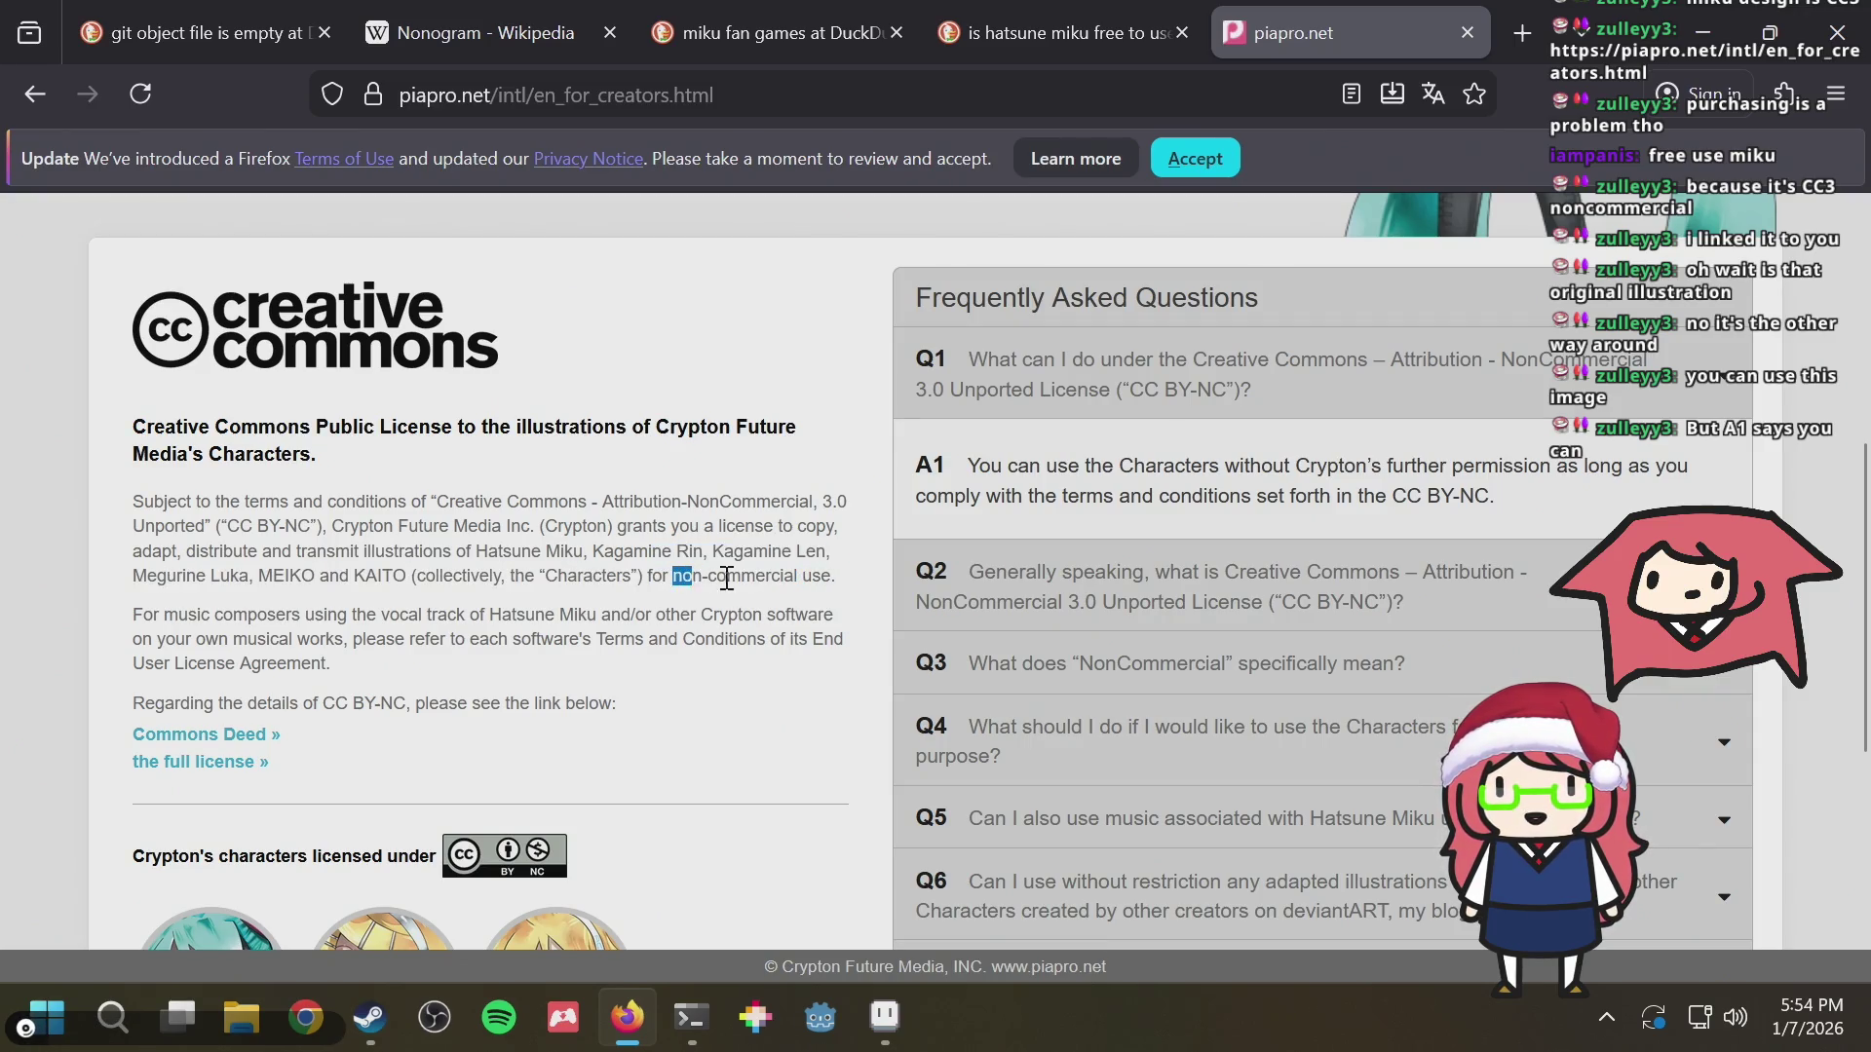
left_click(798, 575)
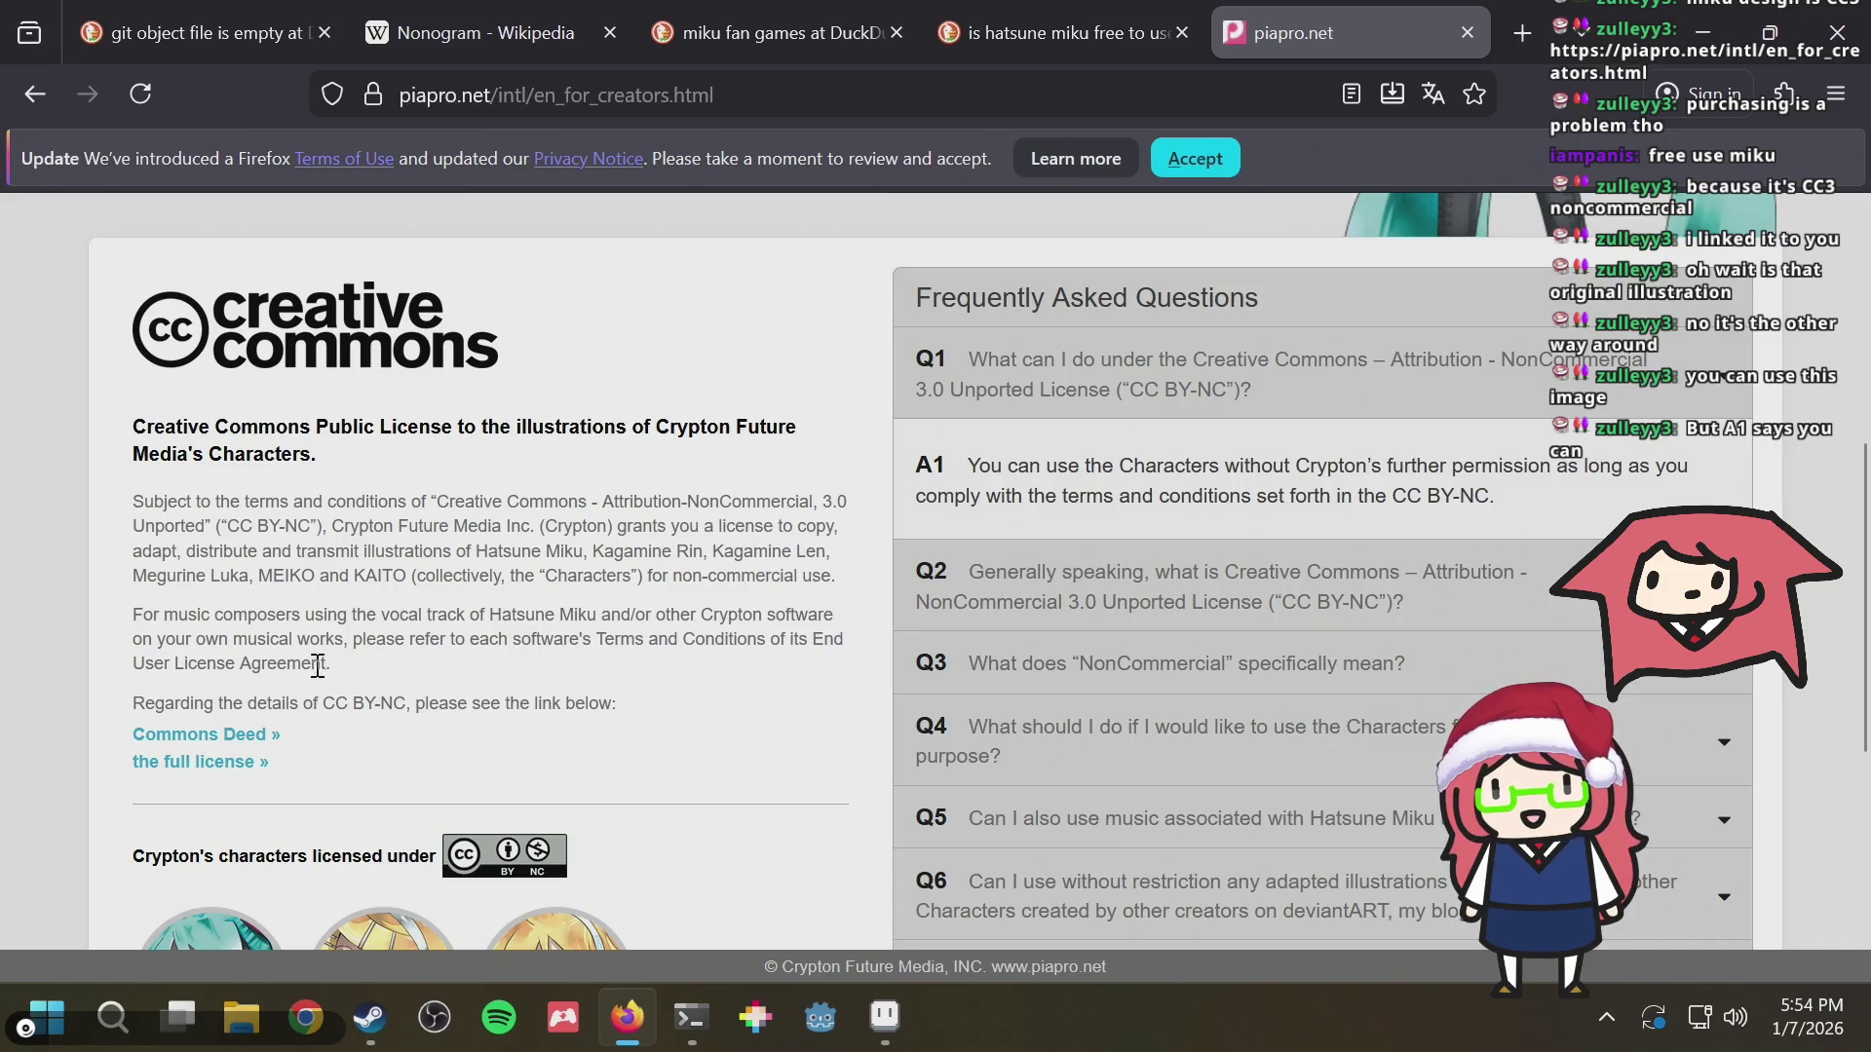
Read through the music composers paragraph, then expand Q3 on what NonCommercial specifically means
left_click_drag(310, 644, 501, 644)
left_click(502, 644)
triple_click(287, 636)
left_click(446, 680)
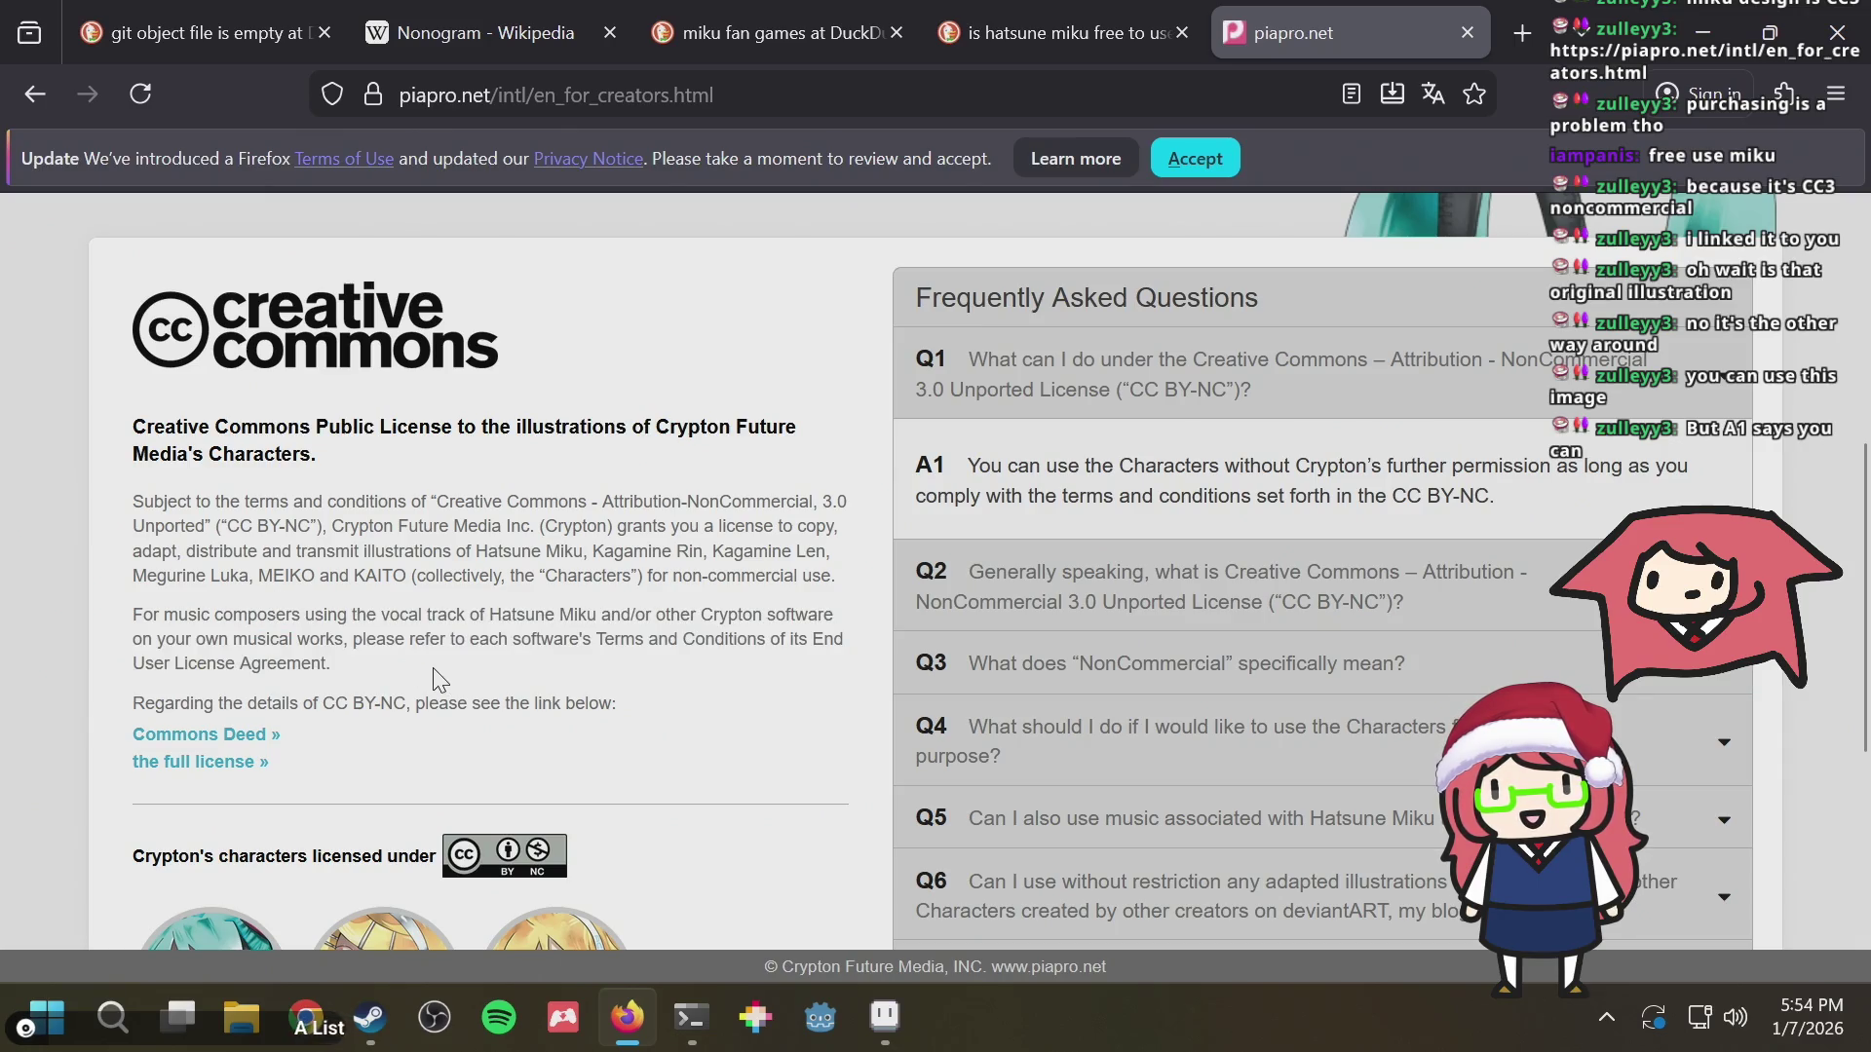
scroll(435, 680, "down", 2)
scroll(794, 609, "down", 5)
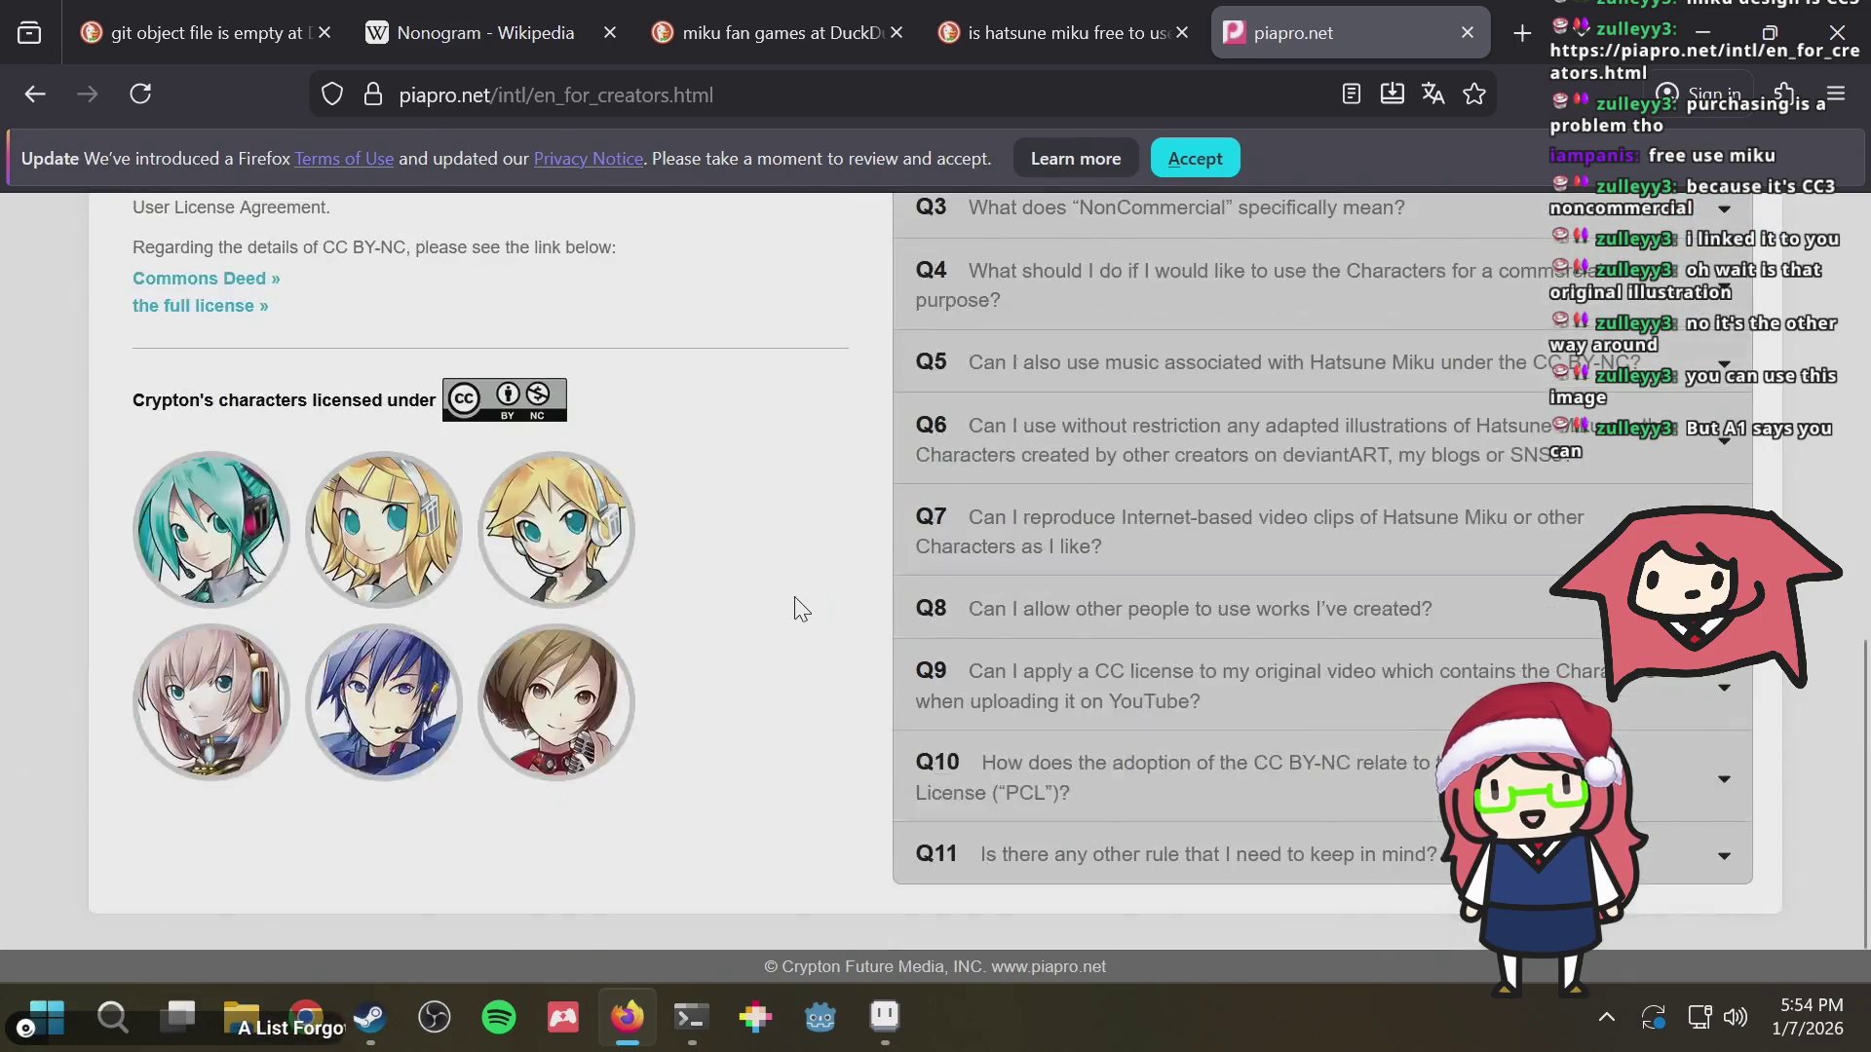
scroll(791, 608, "up", 10)
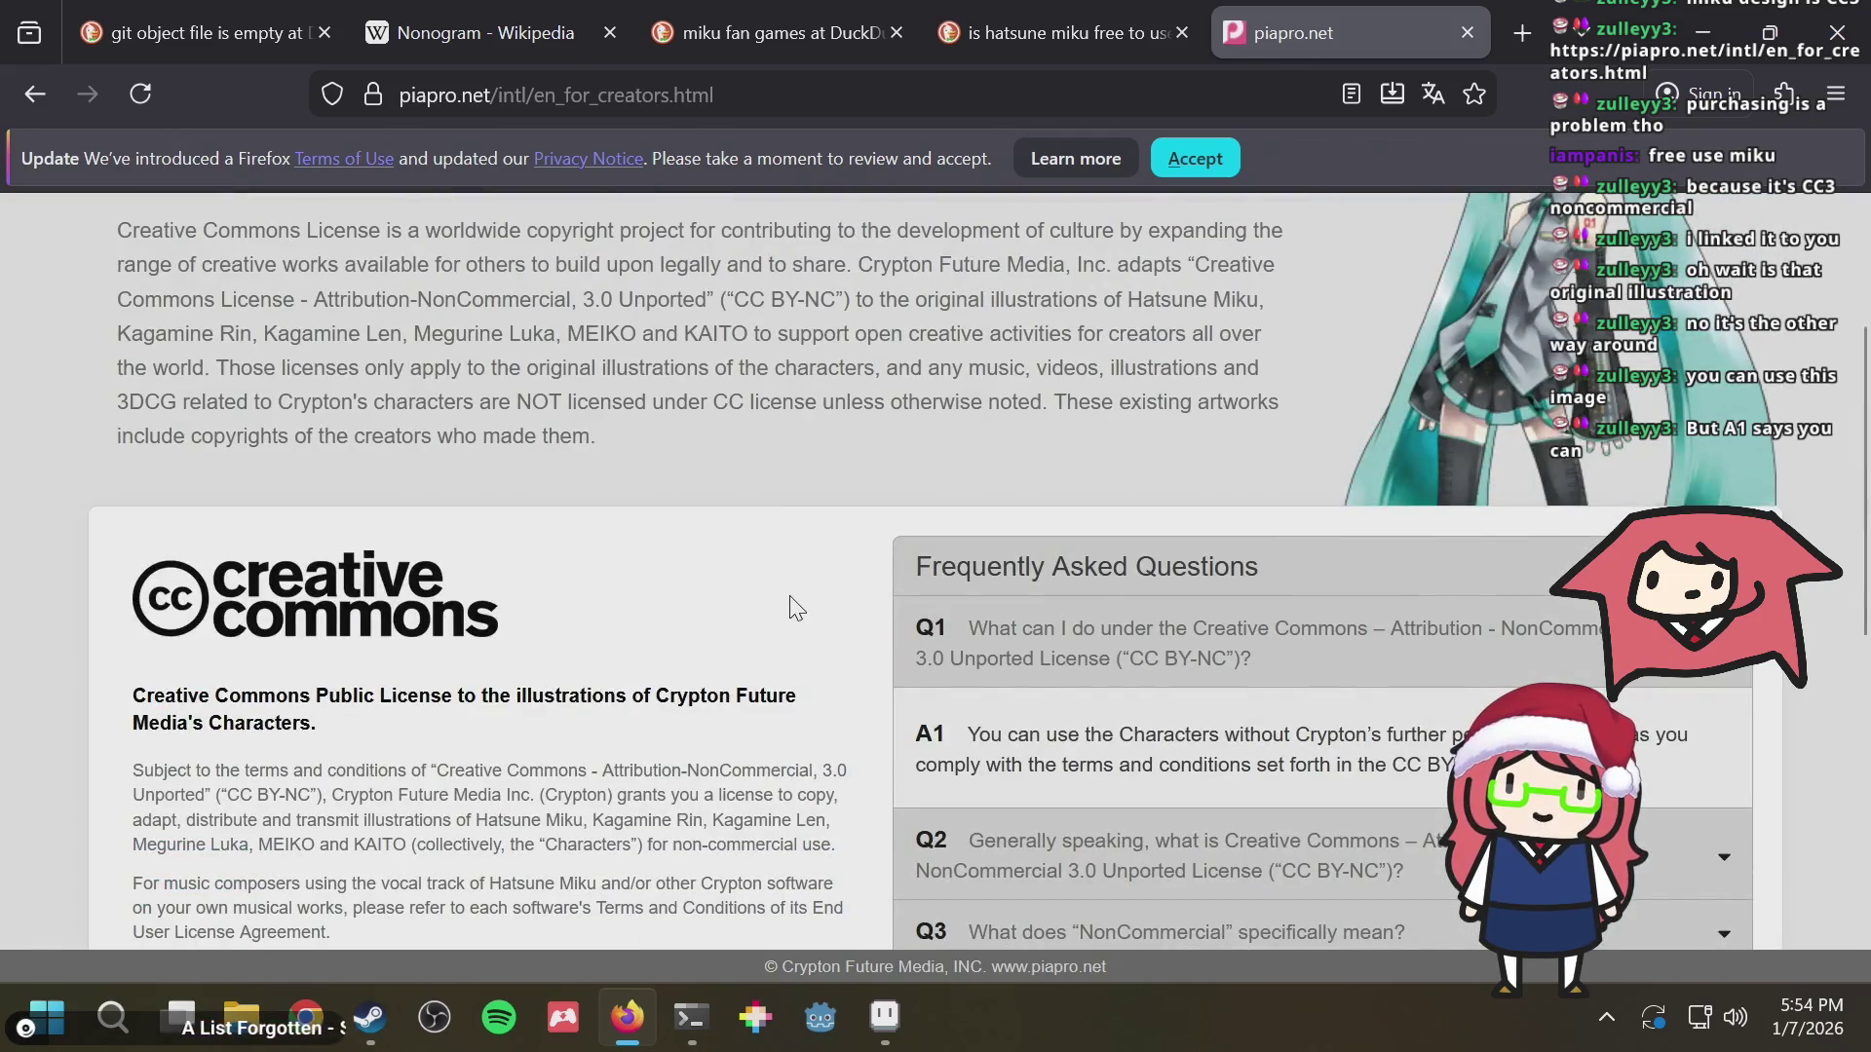
scroll(790, 609, "down", 4)
left_click_drag(633, 575, 711, 604)
left_click(711, 597)
scroll(682, 597, "down", 6)
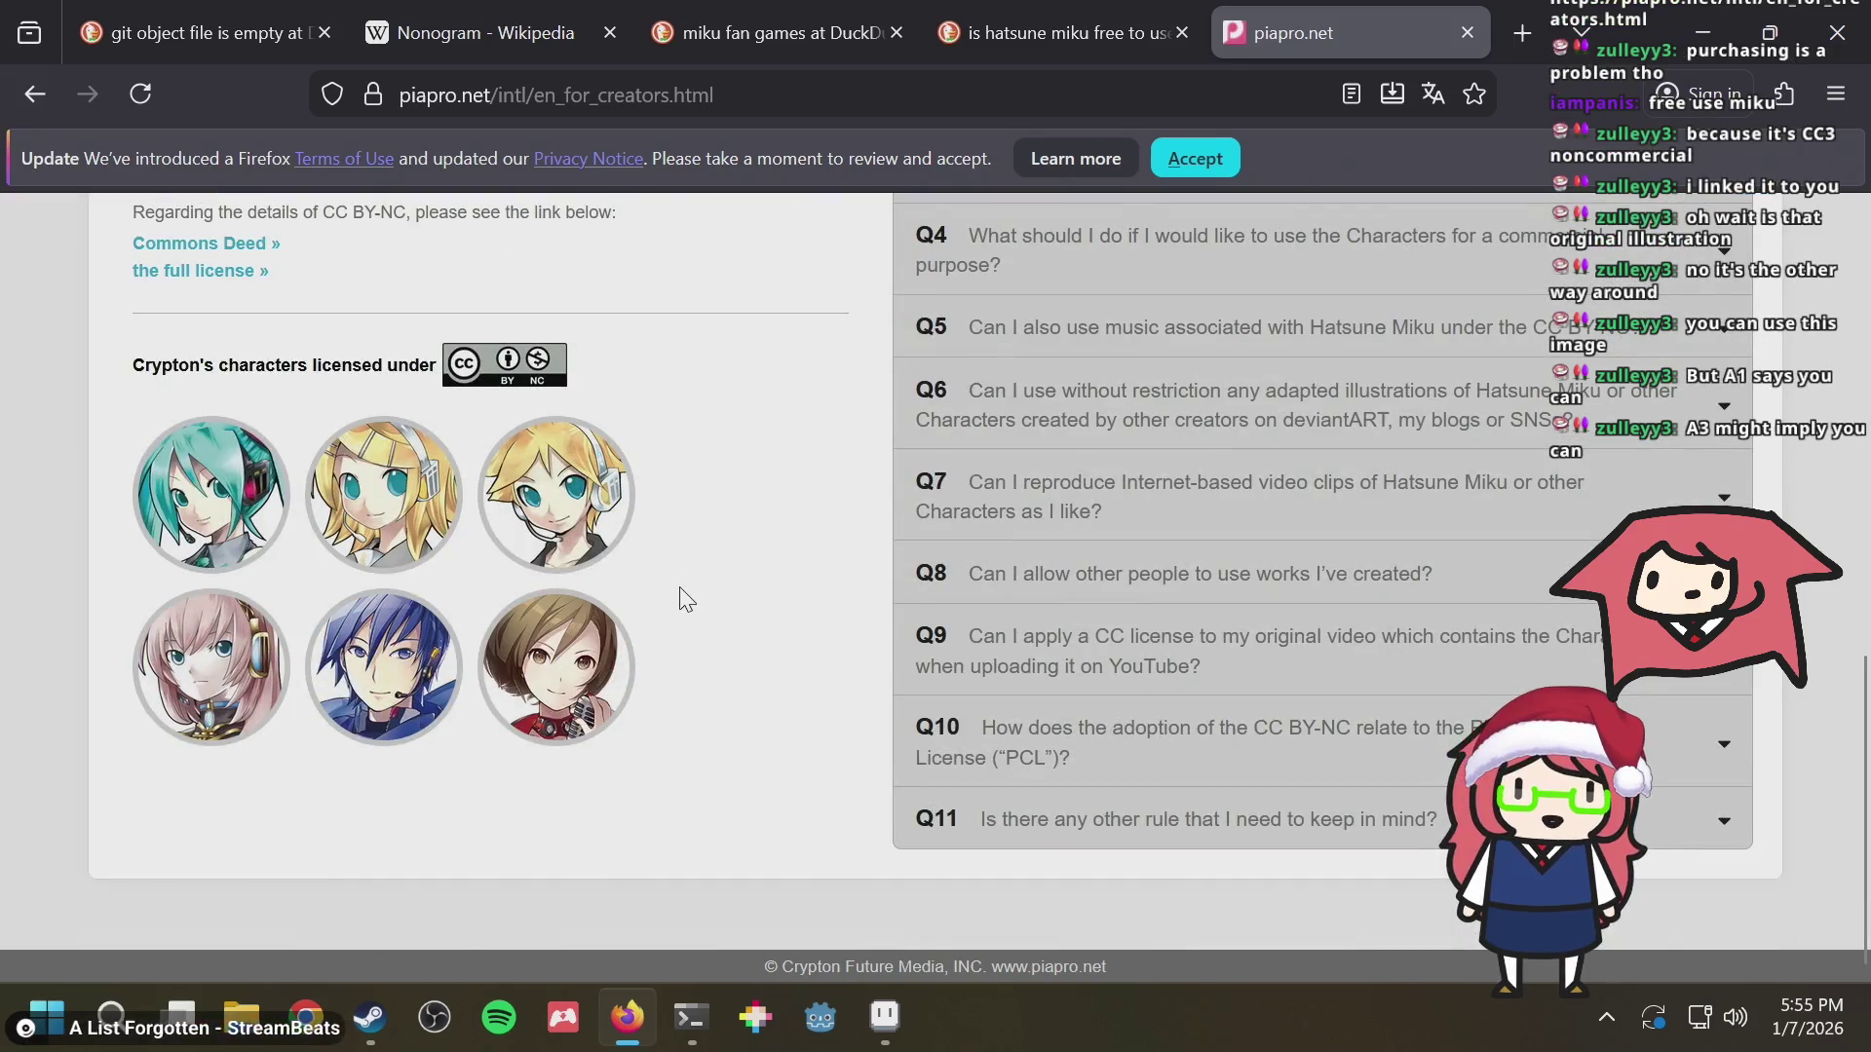
scroll(1005, 487, "up", 4)
scroll(1006, 487, "up", 2)
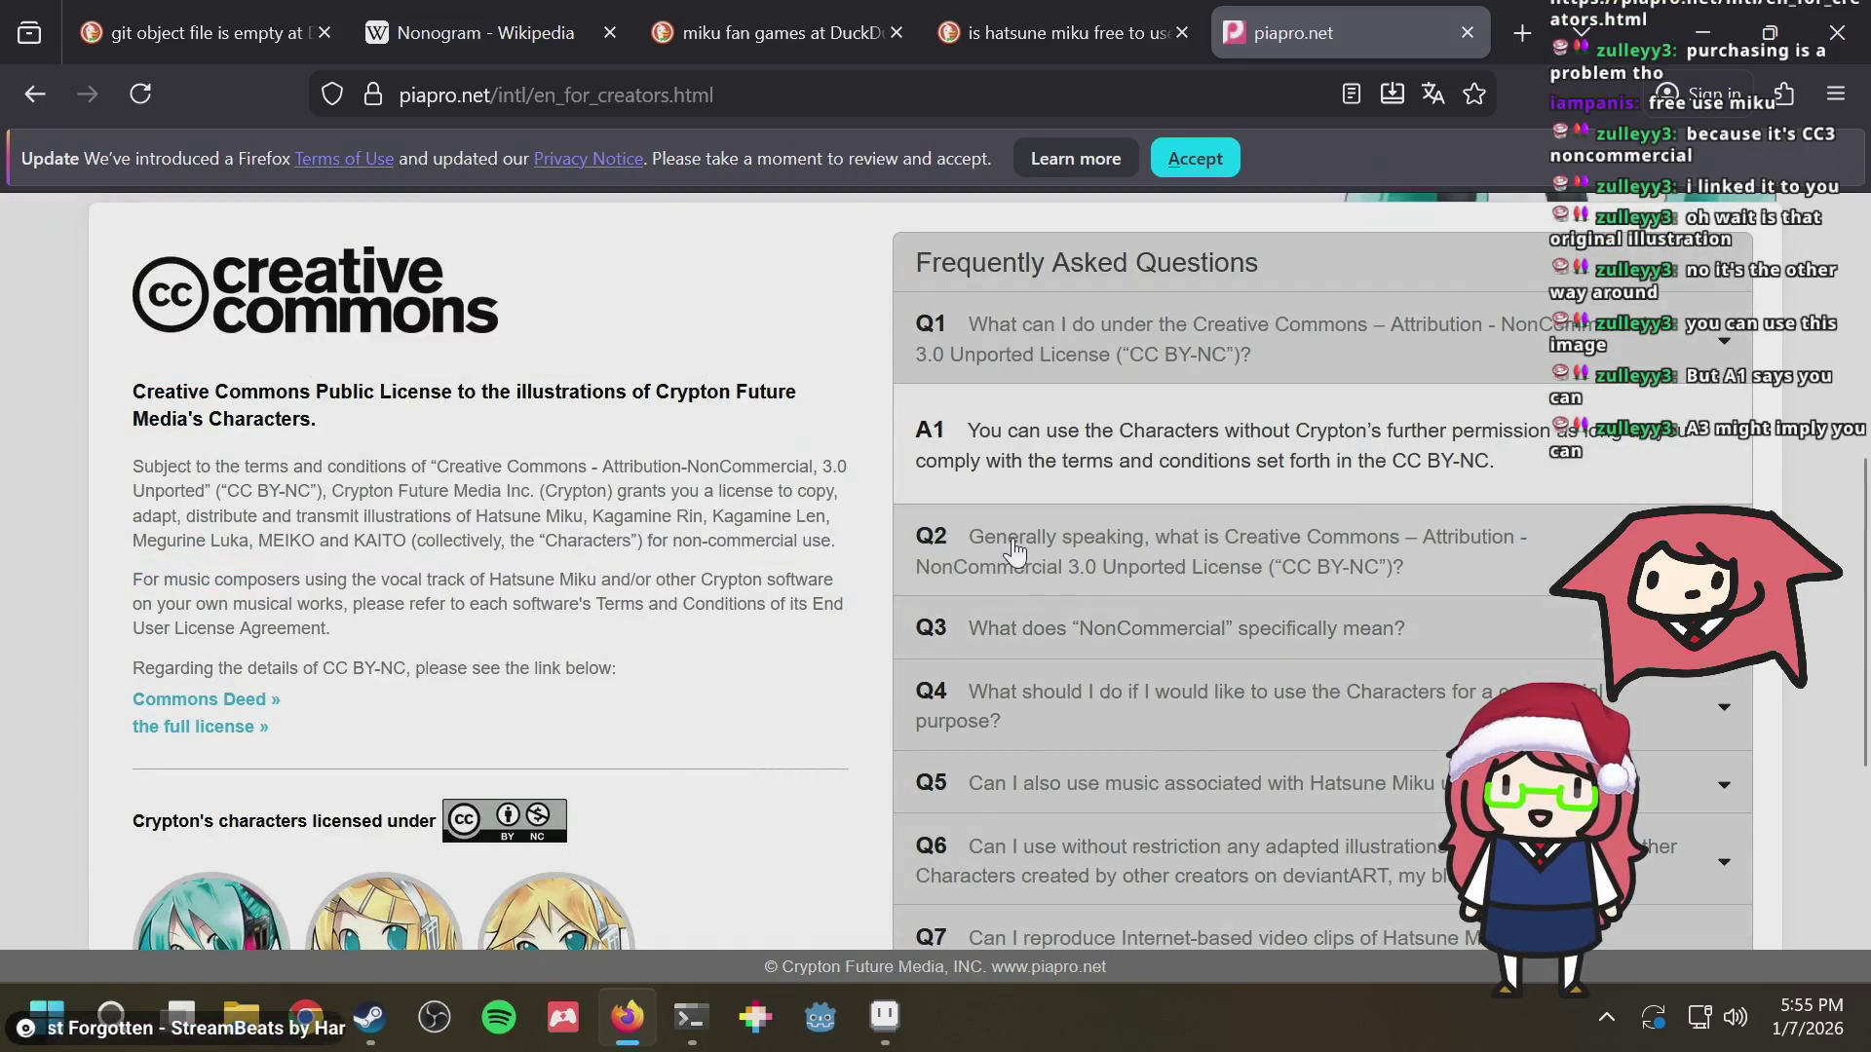
left_click(1006, 614)
scroll(1329, 611, "down", 2)
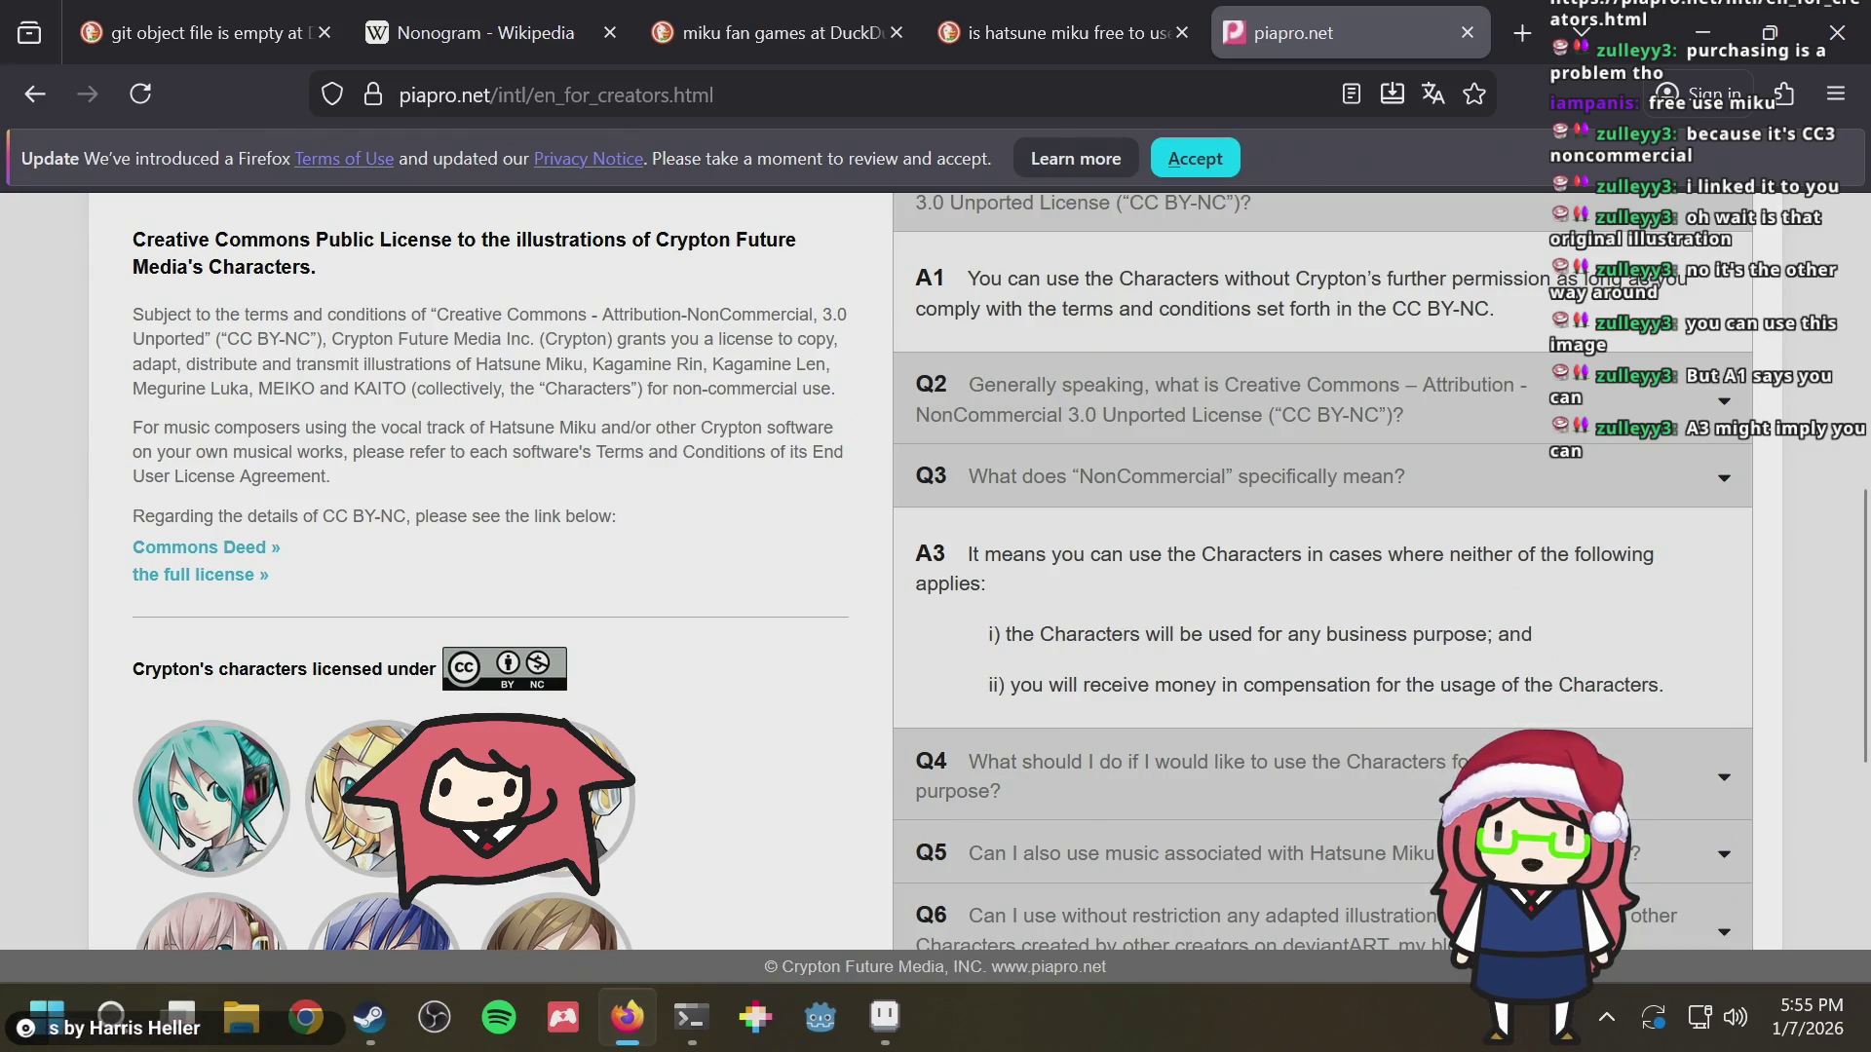
Read answer A3's conditions, highlighting the business purpose and money in compensation clauses
left_click_drag(1322, 557, 1357, 573)
left_click(1355, 583)
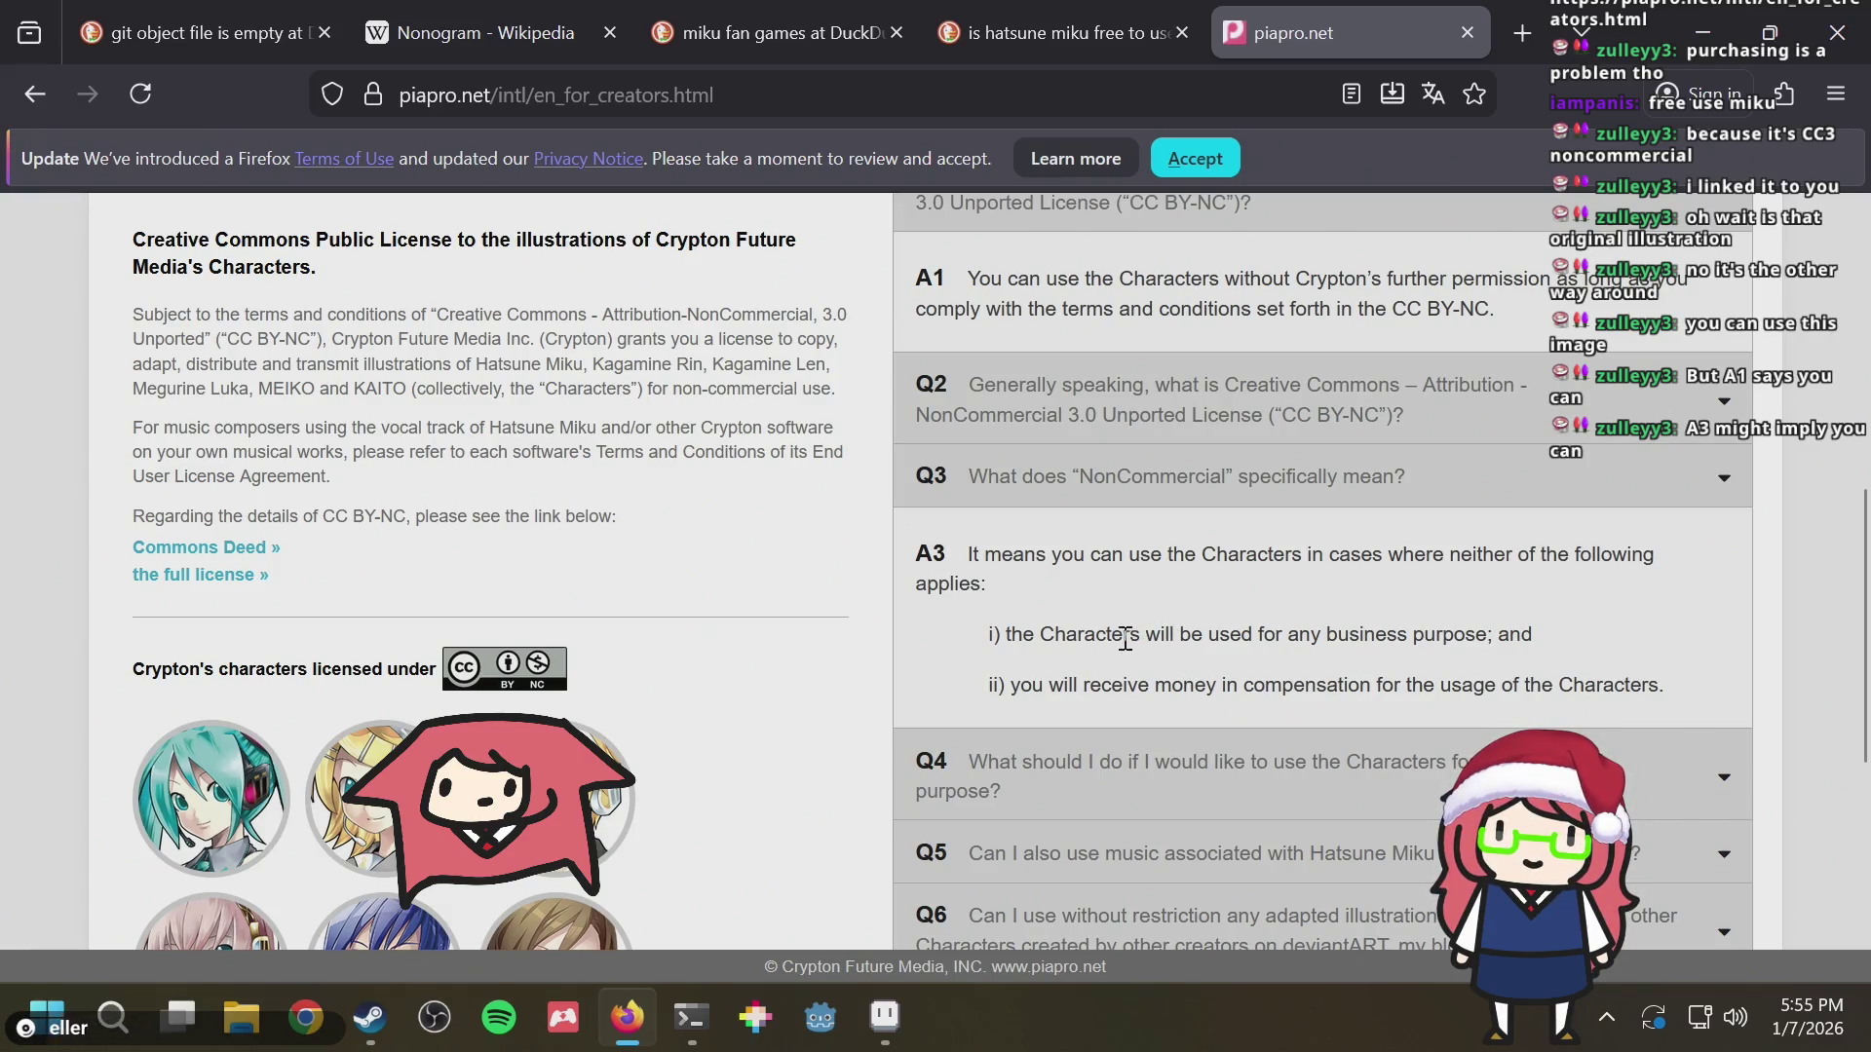
left_click_drag(1035, 635, 1657, 660)
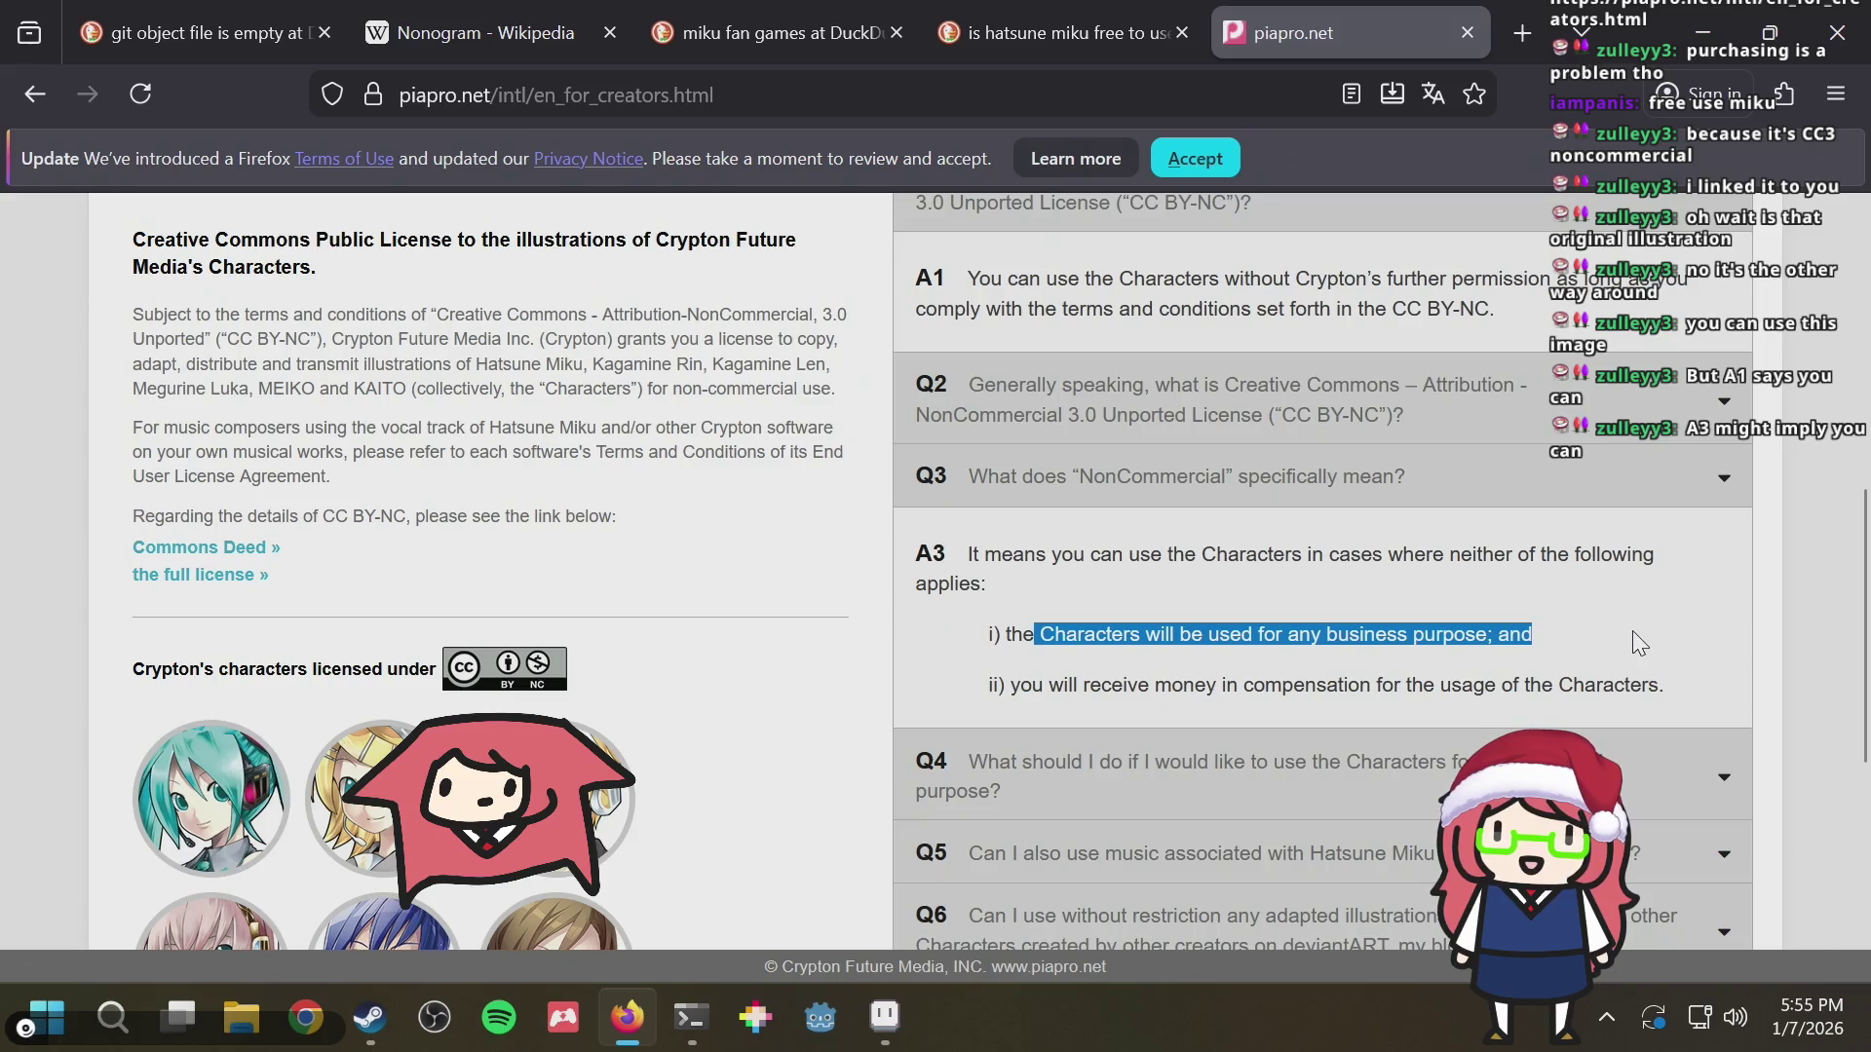
left_click(1326, 663)
mouse_move(1152, 684)
left_mouse_down()
mouse_move(1428, 724)
mouse_move(1572, 672)
left_mouse_up()
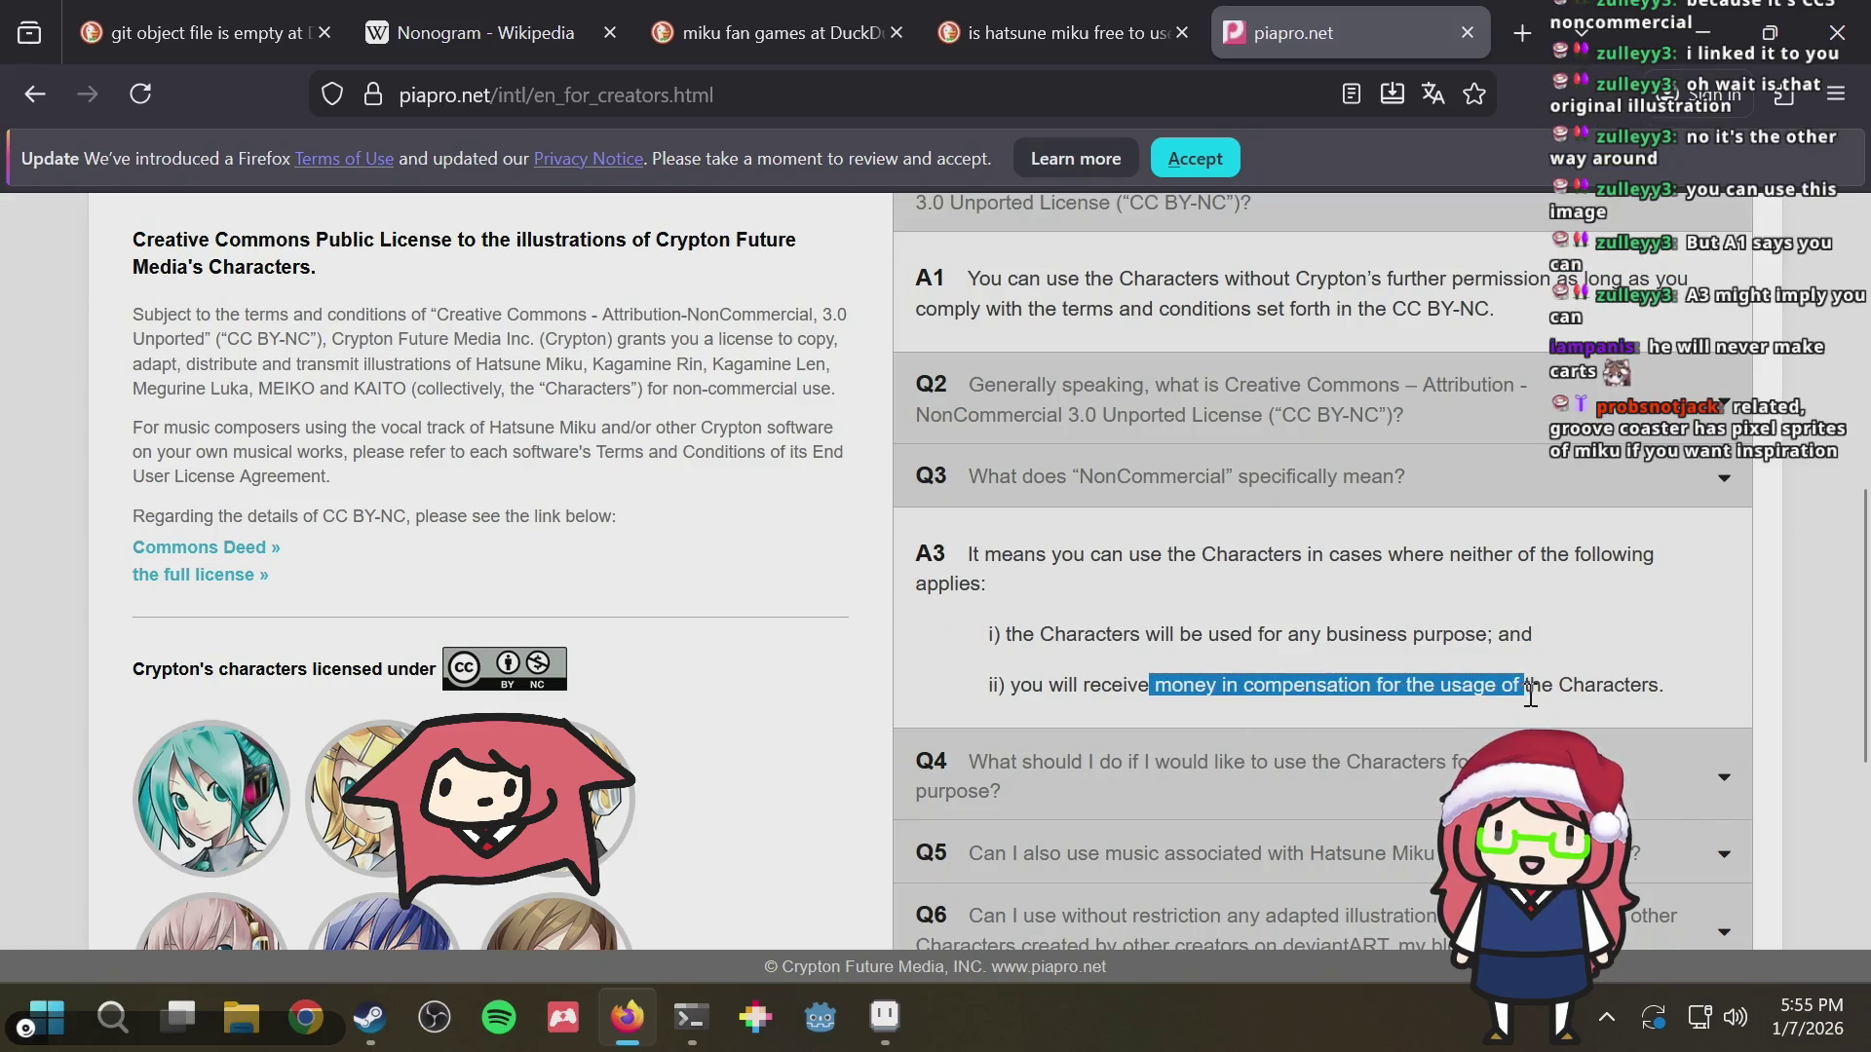
left_click(1572, 672)
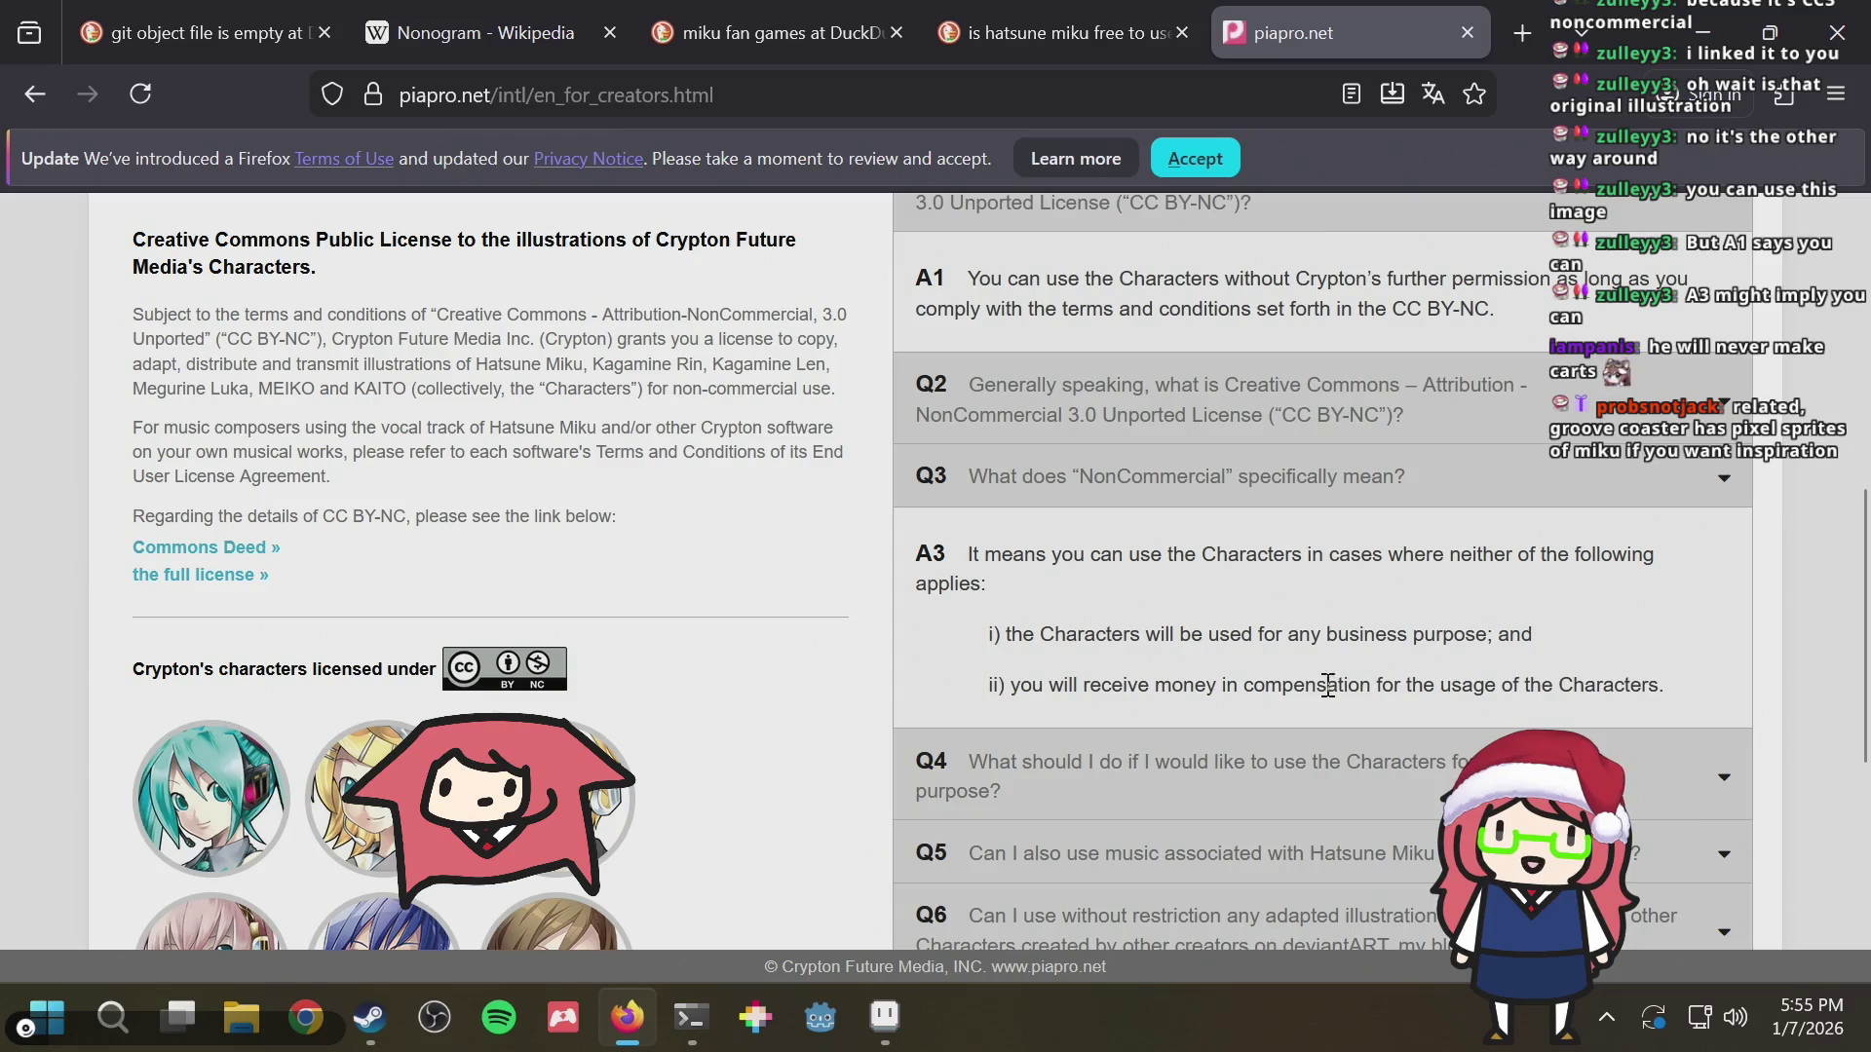
left_click_drag(1340, 684, 988, 684)
left_click(1612, 660)
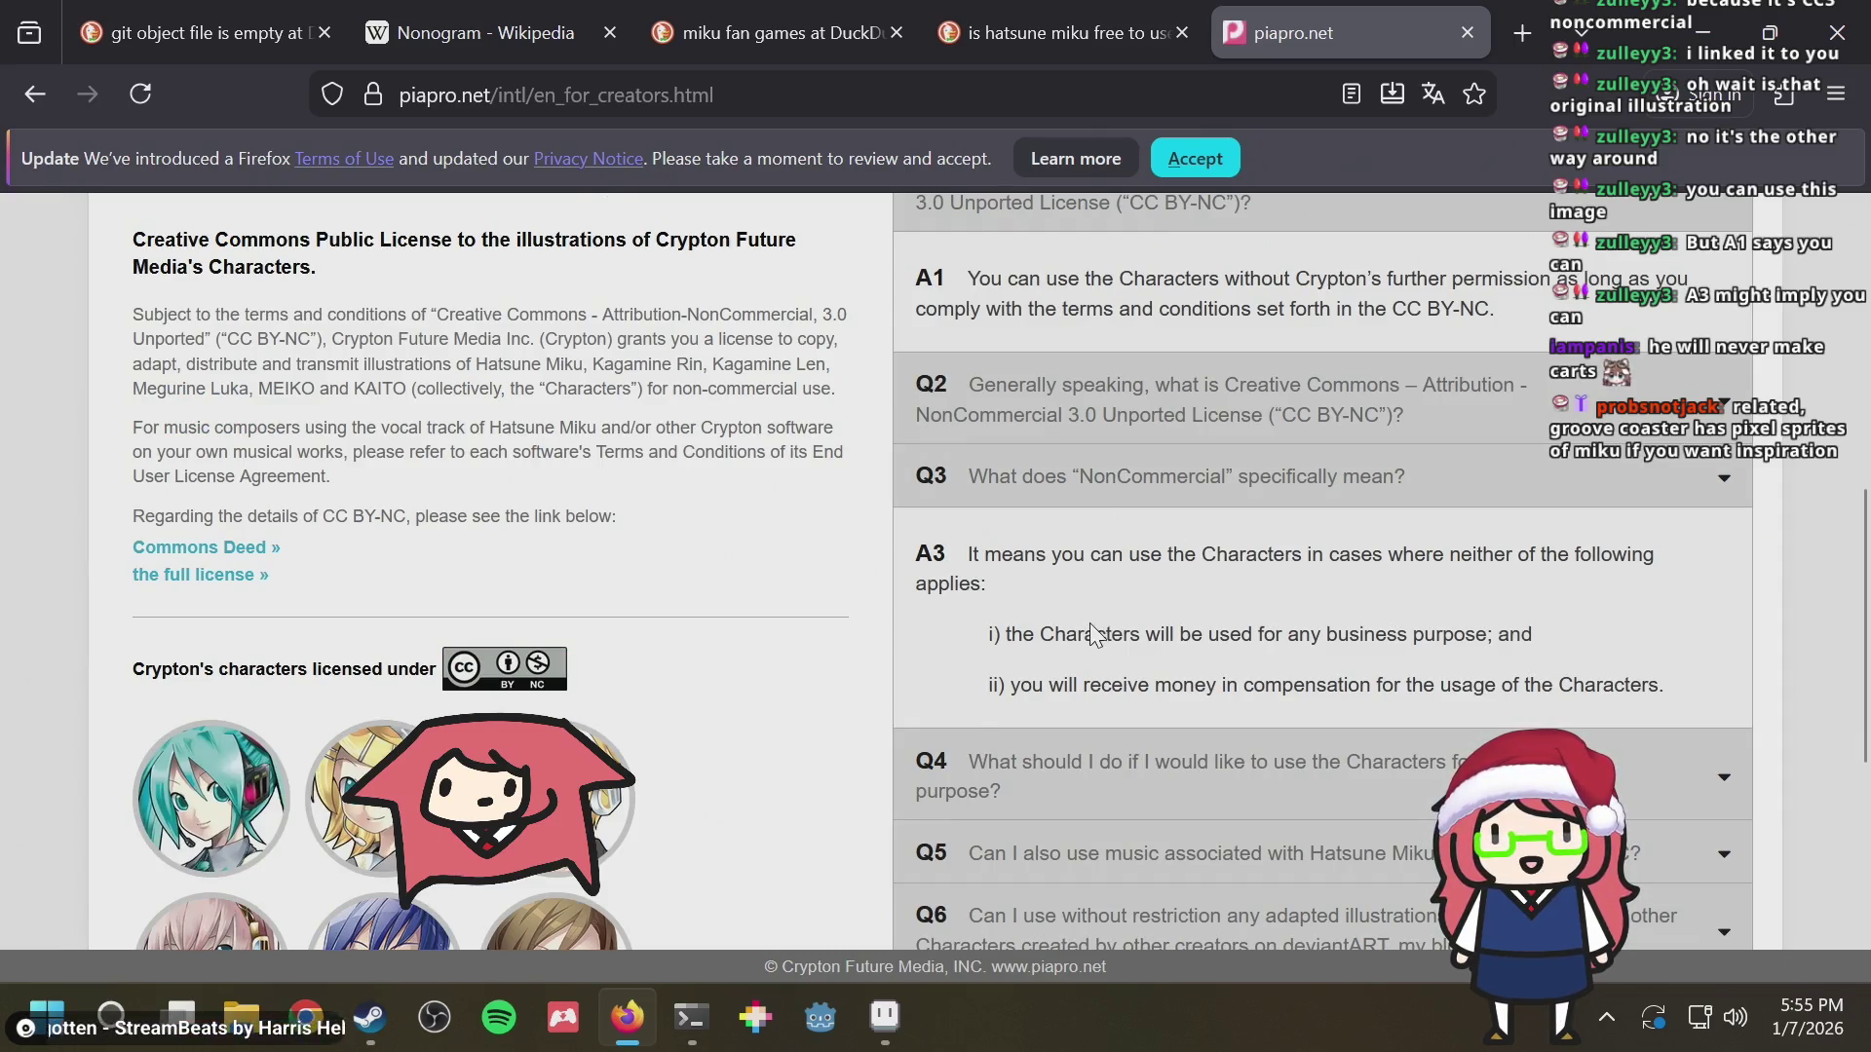
scroll(1090, 632, "down", 2)
left_click_drag(1079, 533, 1119, 529)
left_click(1138, 530)
scroll(1114, 477, "up", 2)
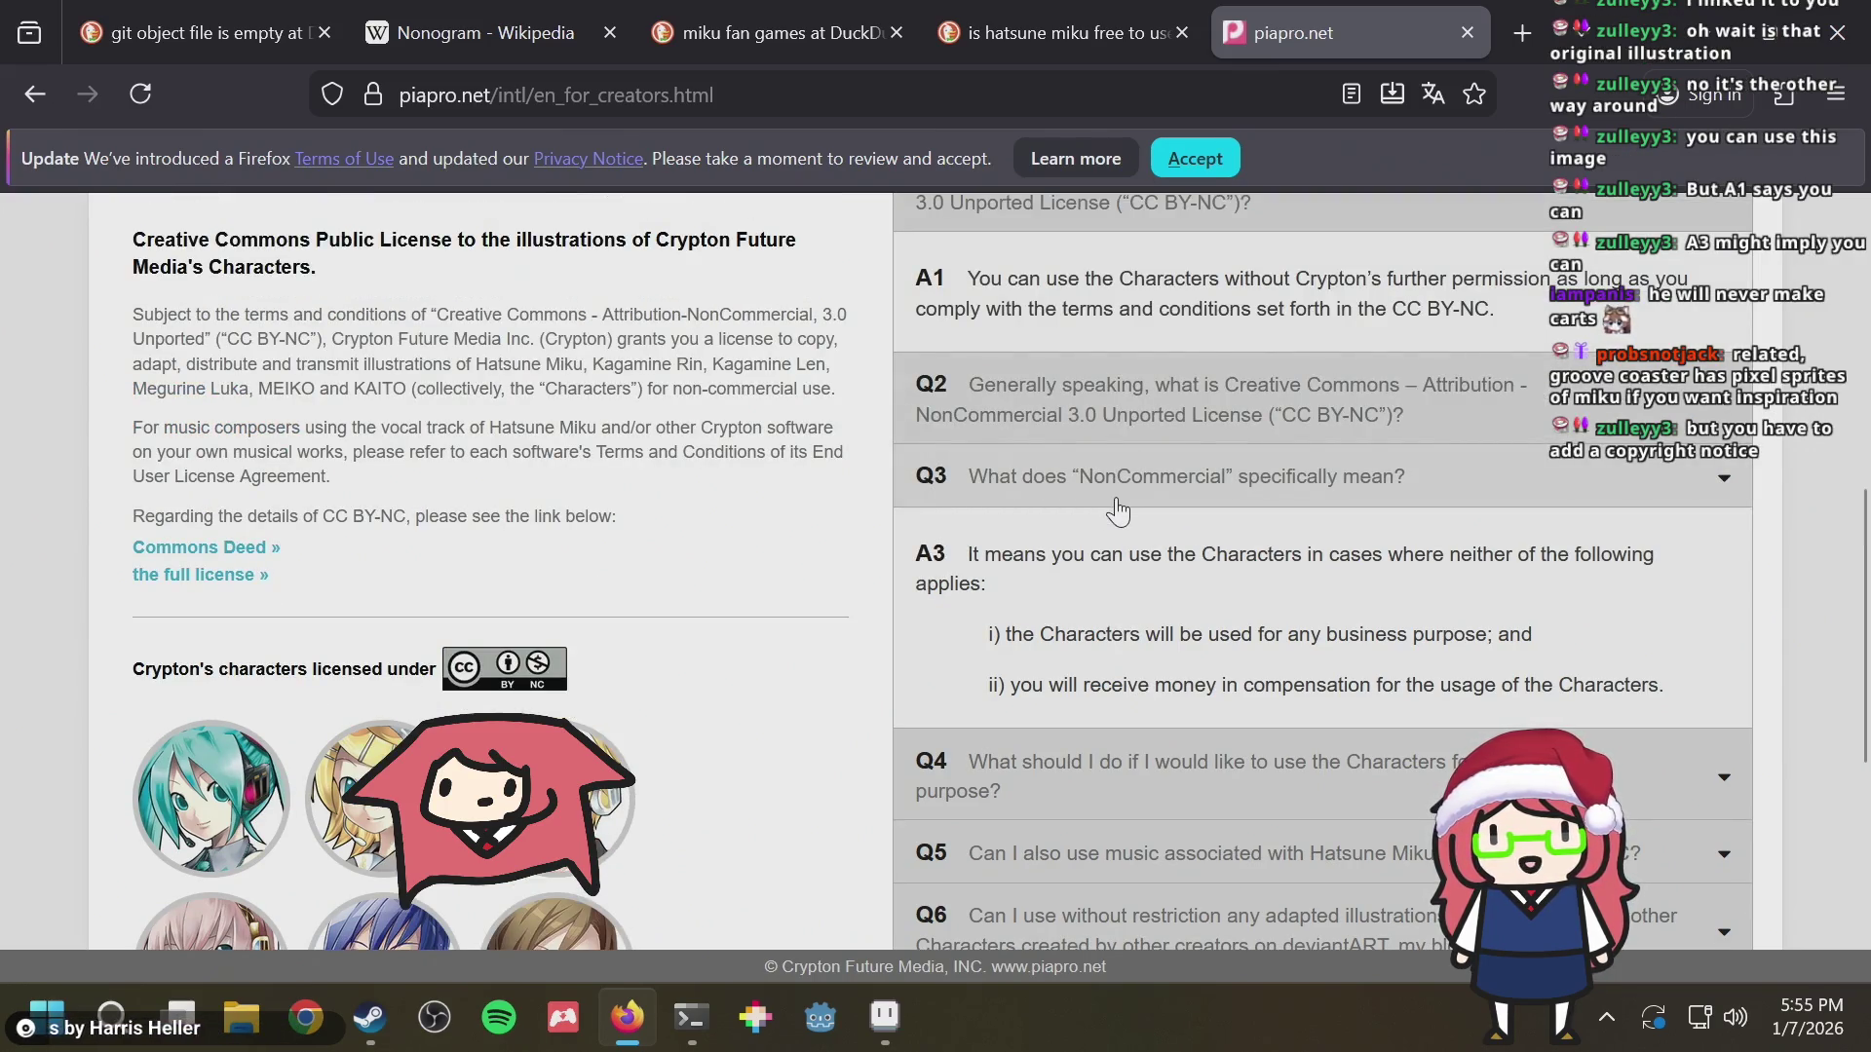
scroll(1115, 507, "up", 2)
Expand Q2's CC BY-NC answer and highlight its copy-or-adapt, noncommercial-only permission
left_click(1130, 541)
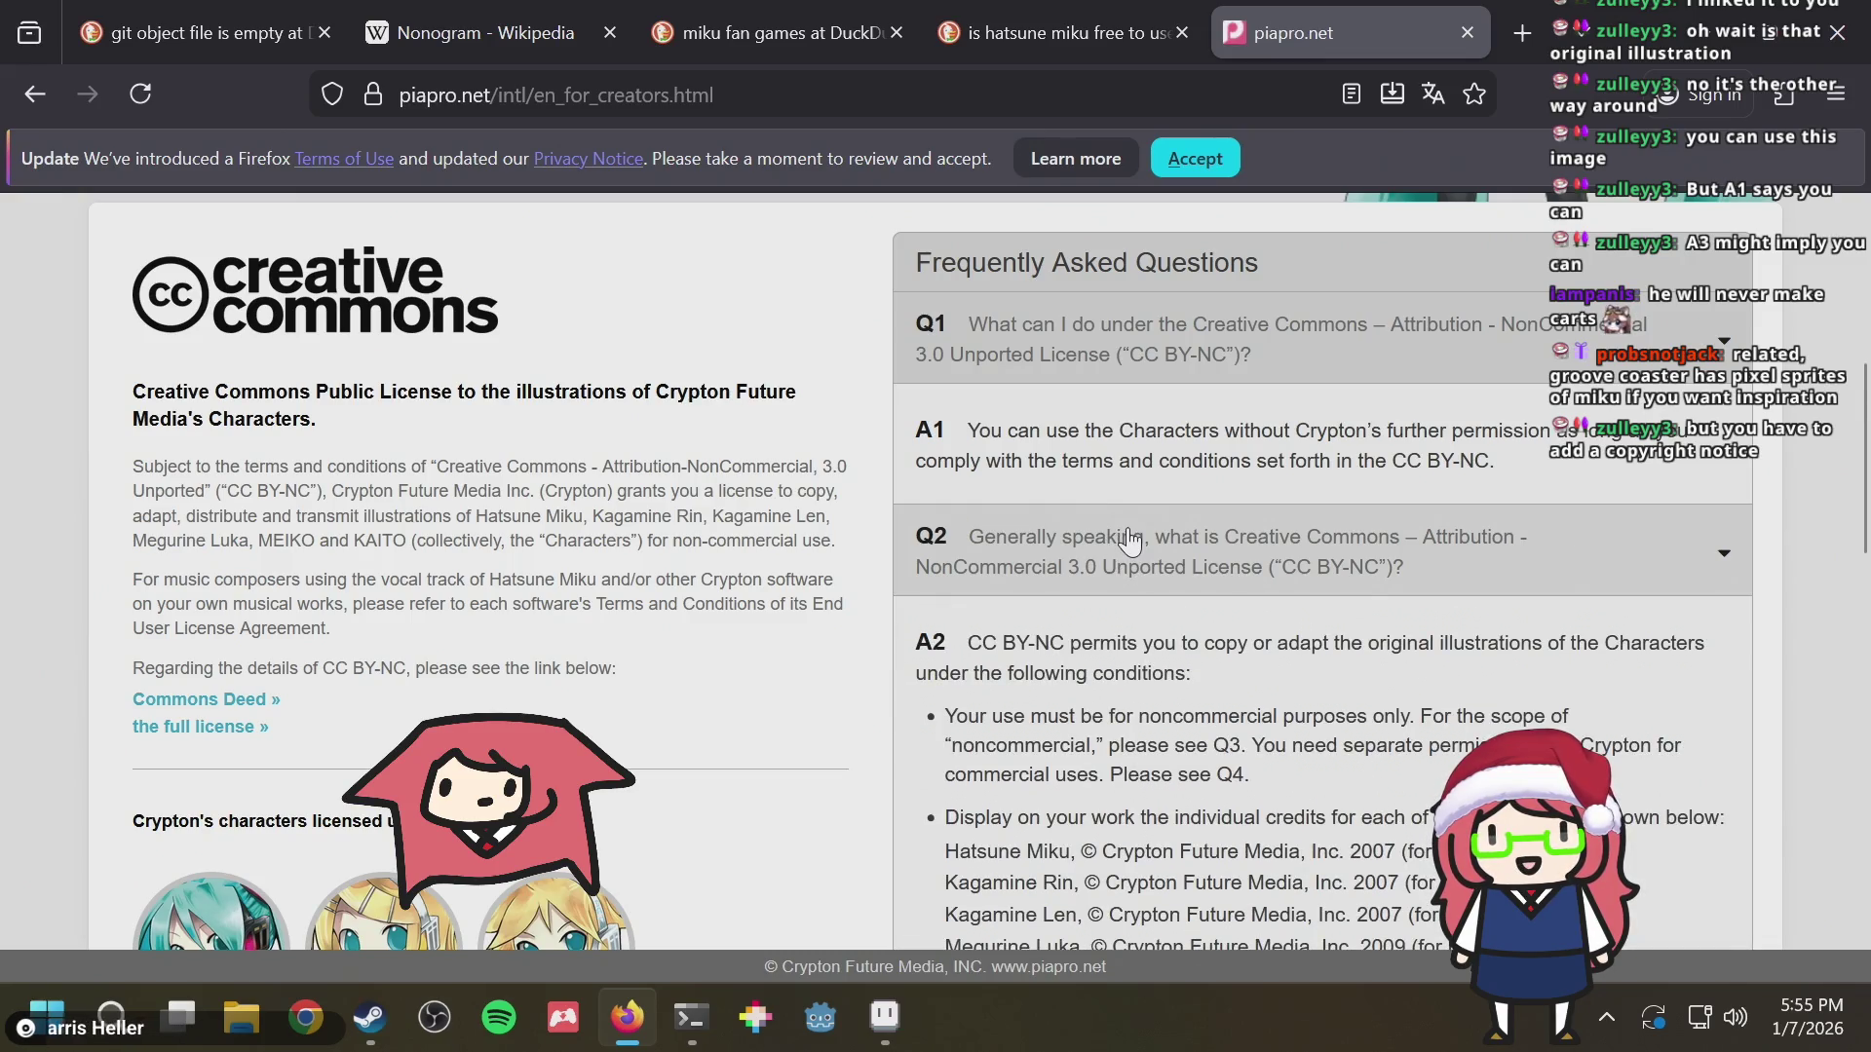
scroll(1129, 541, "down", 2)
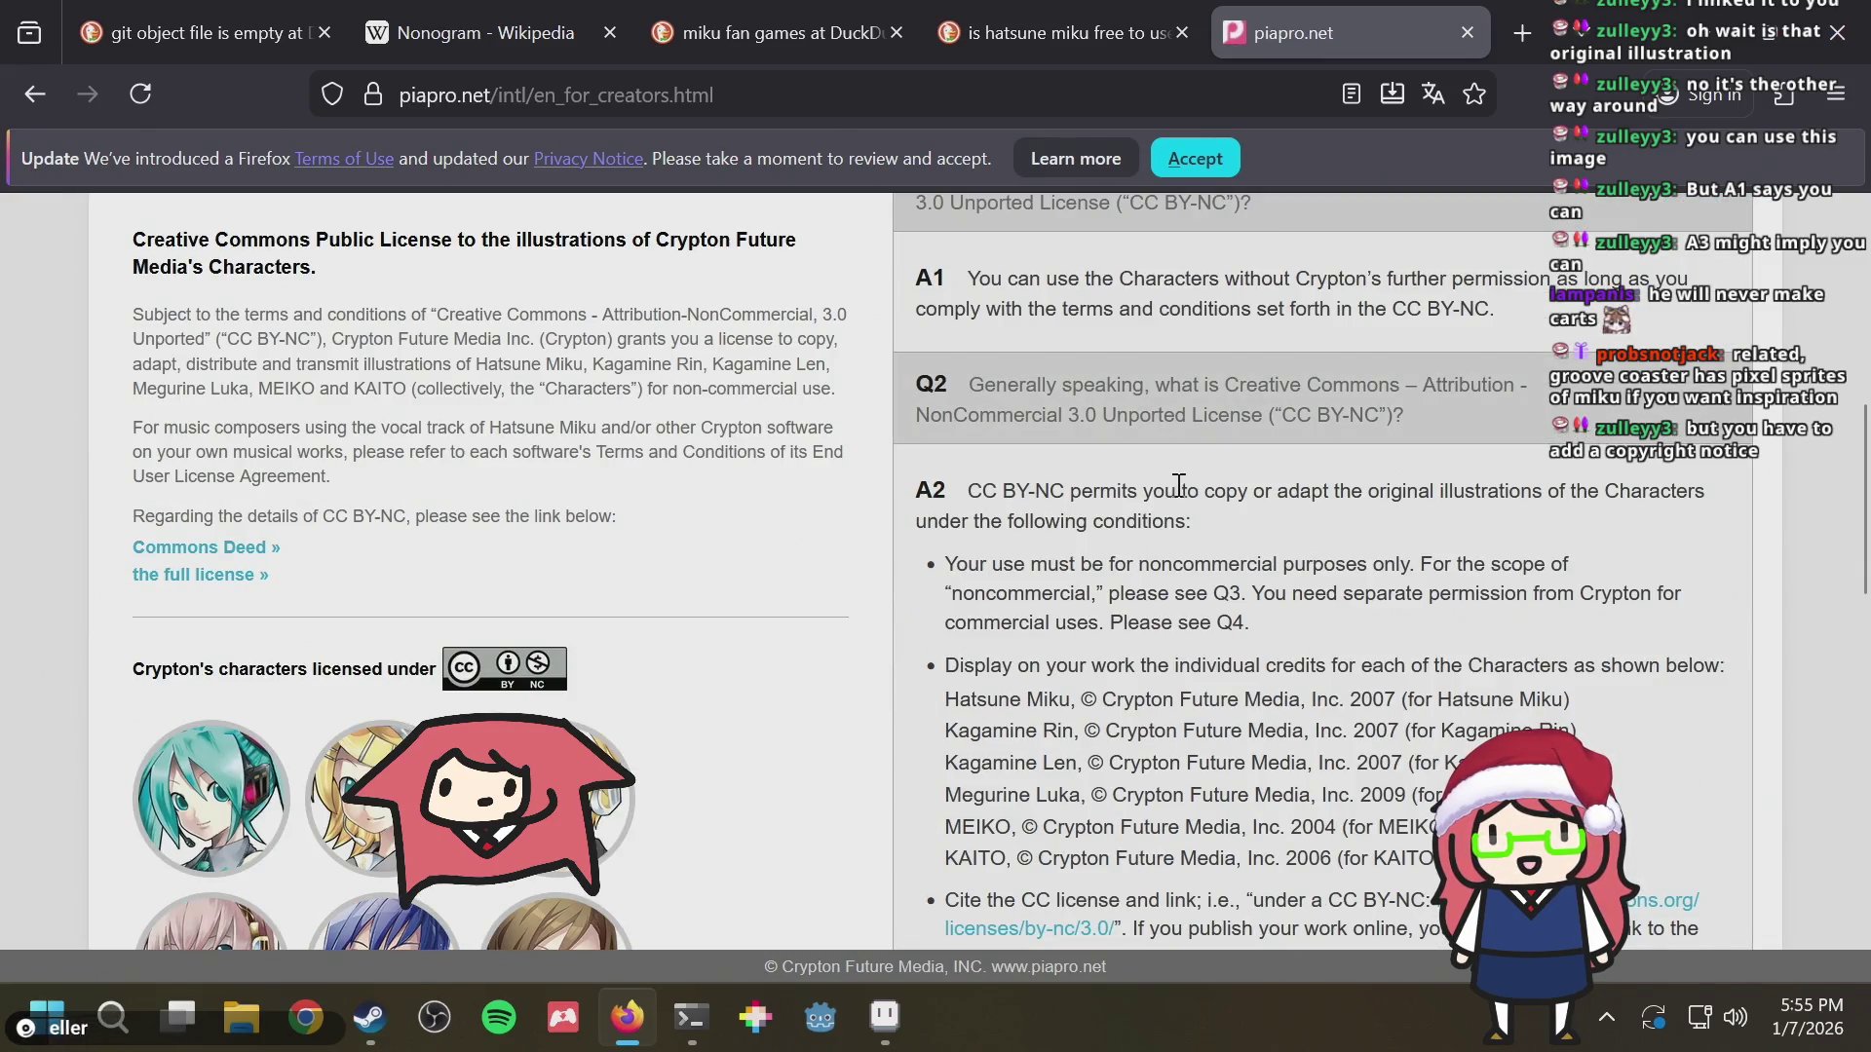
left_click_drag(1199, 497, 1188, 586)
left_click(1211, 554)
left_click(1189, 585)
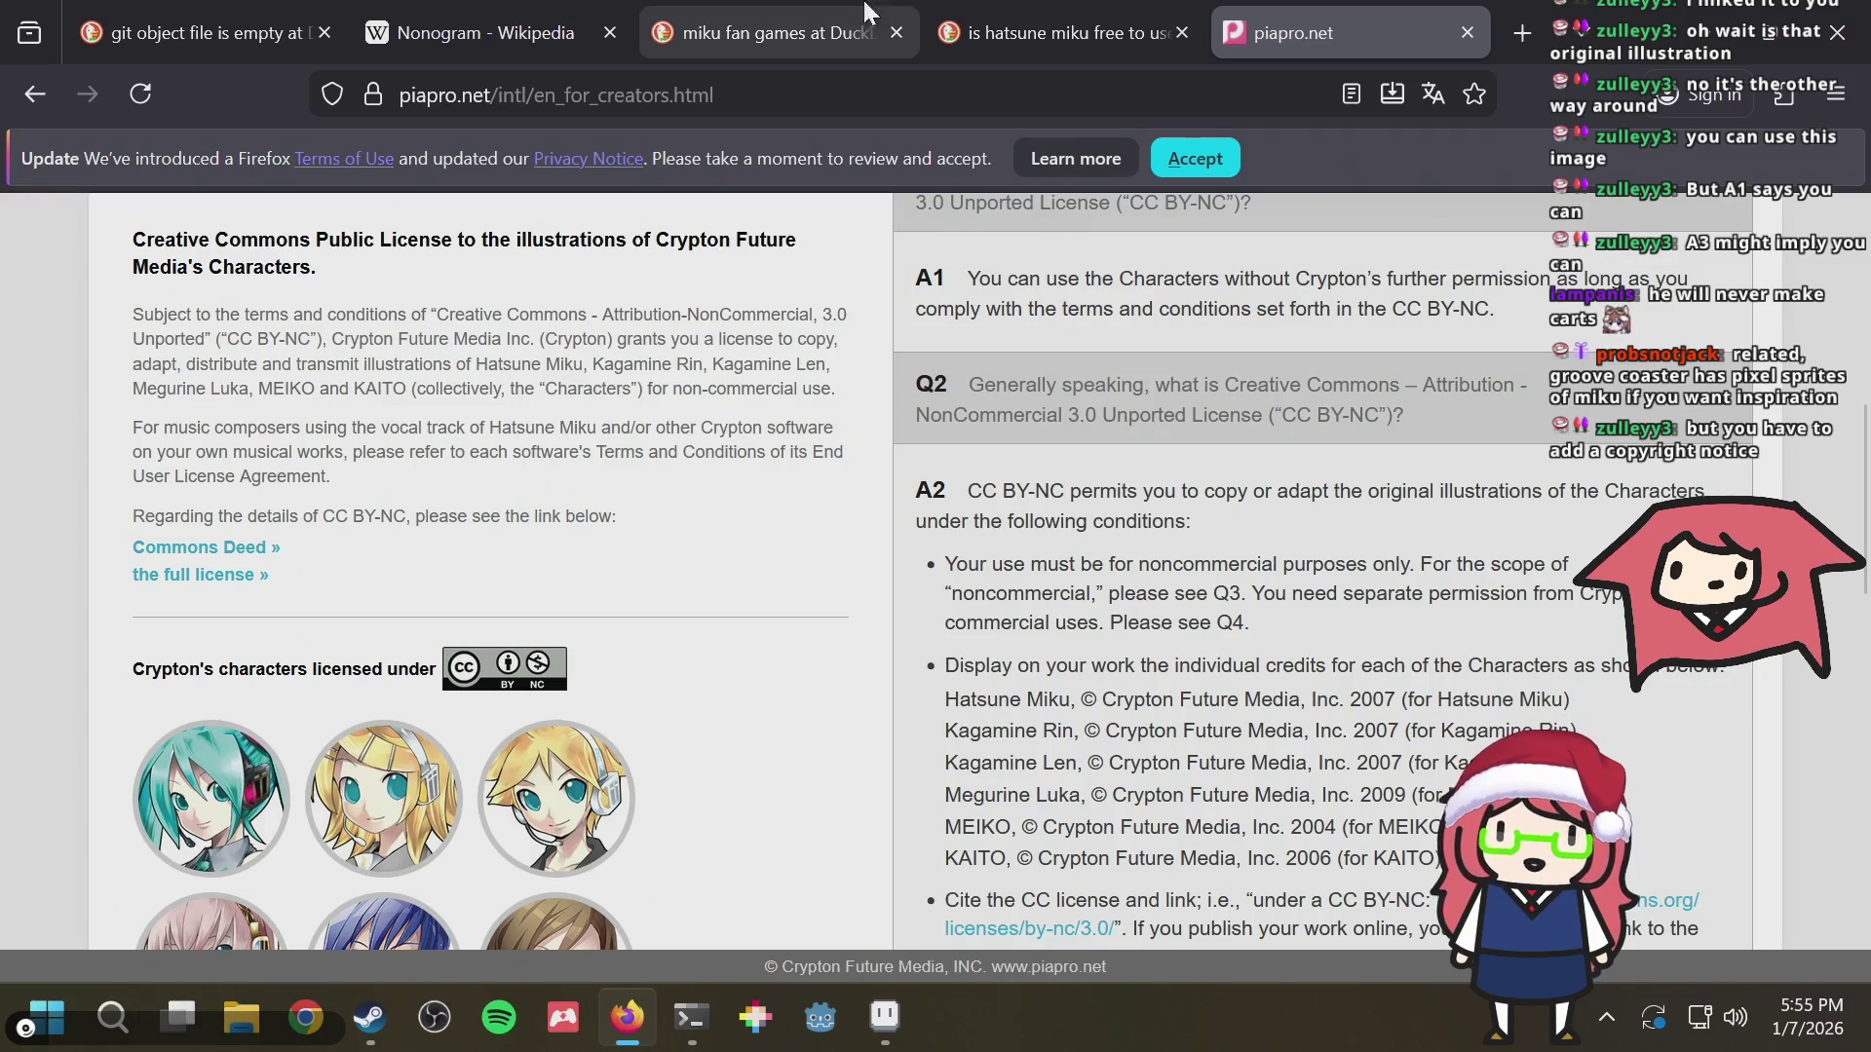
Load homebrew-factory.com in a new tab, pick the Game Boy / Color category, then return to the piapro FAQ
left_click(1541, 45)
type("h")
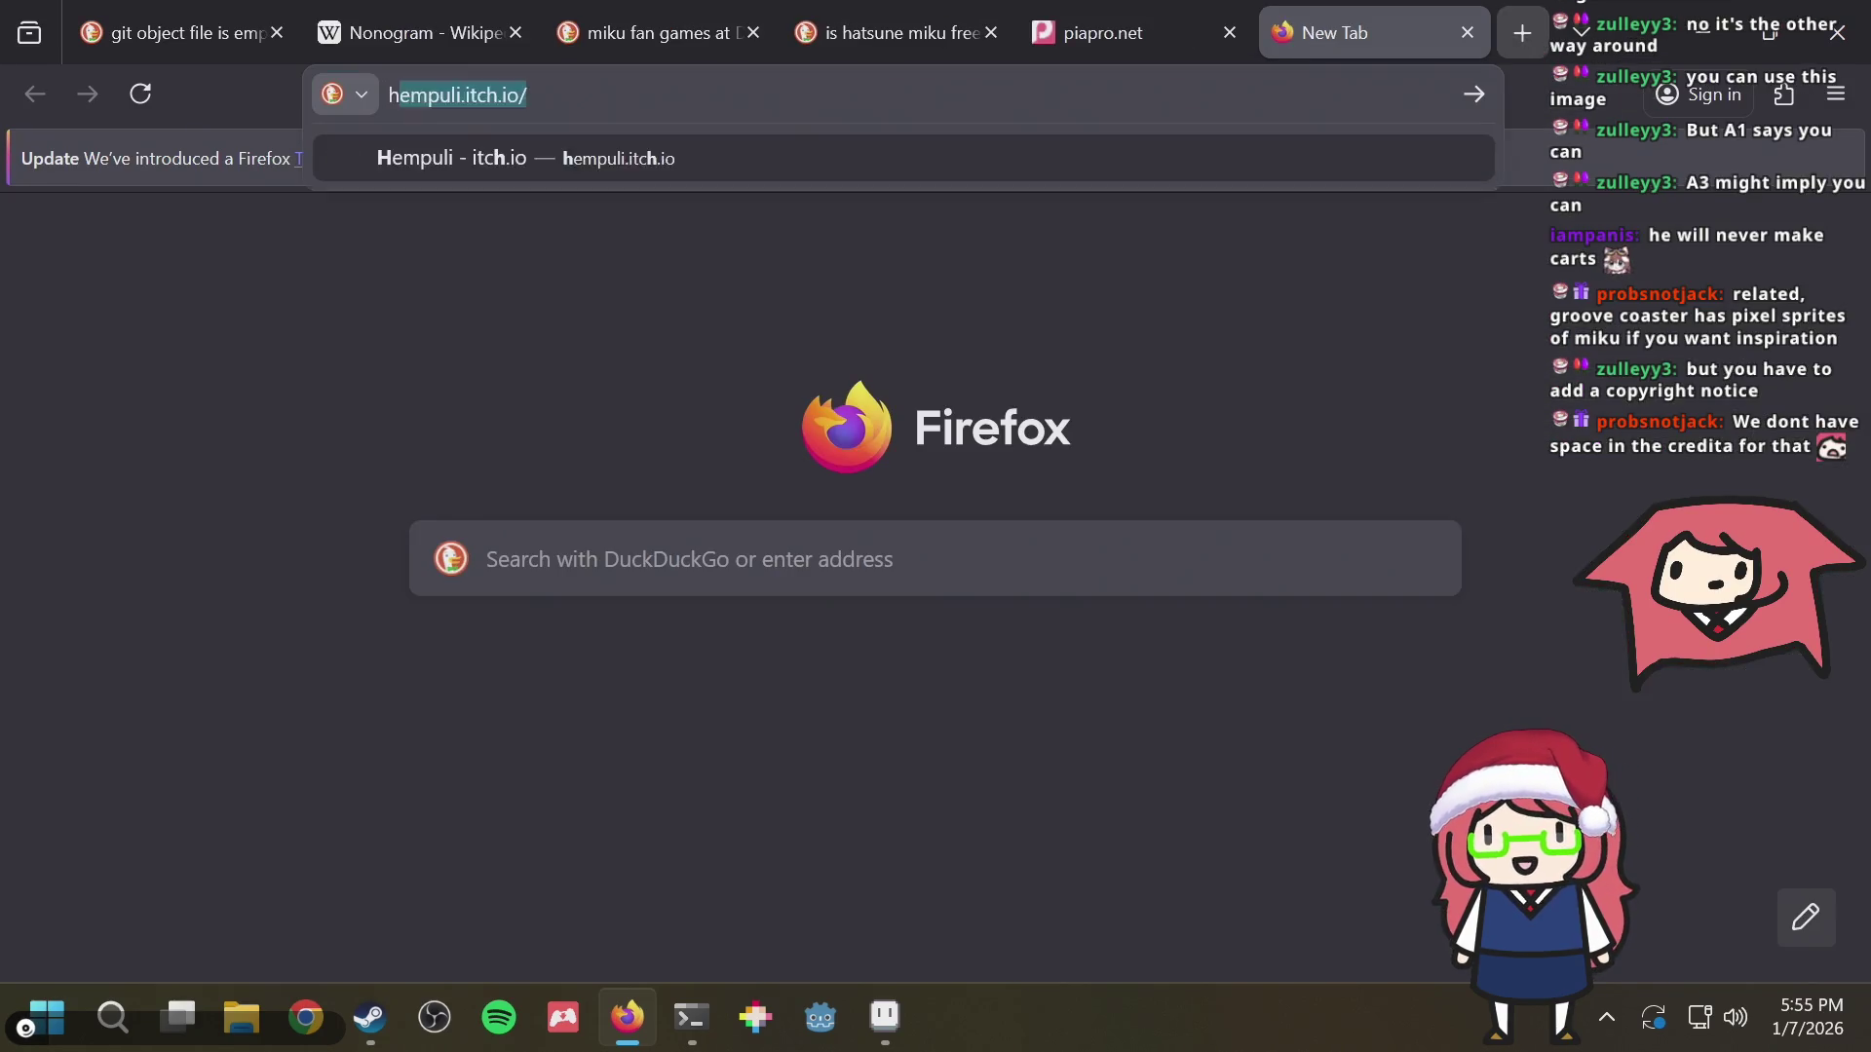
type("omebrew")
key("Up")
key("Up")
key("Down")
key("Return")
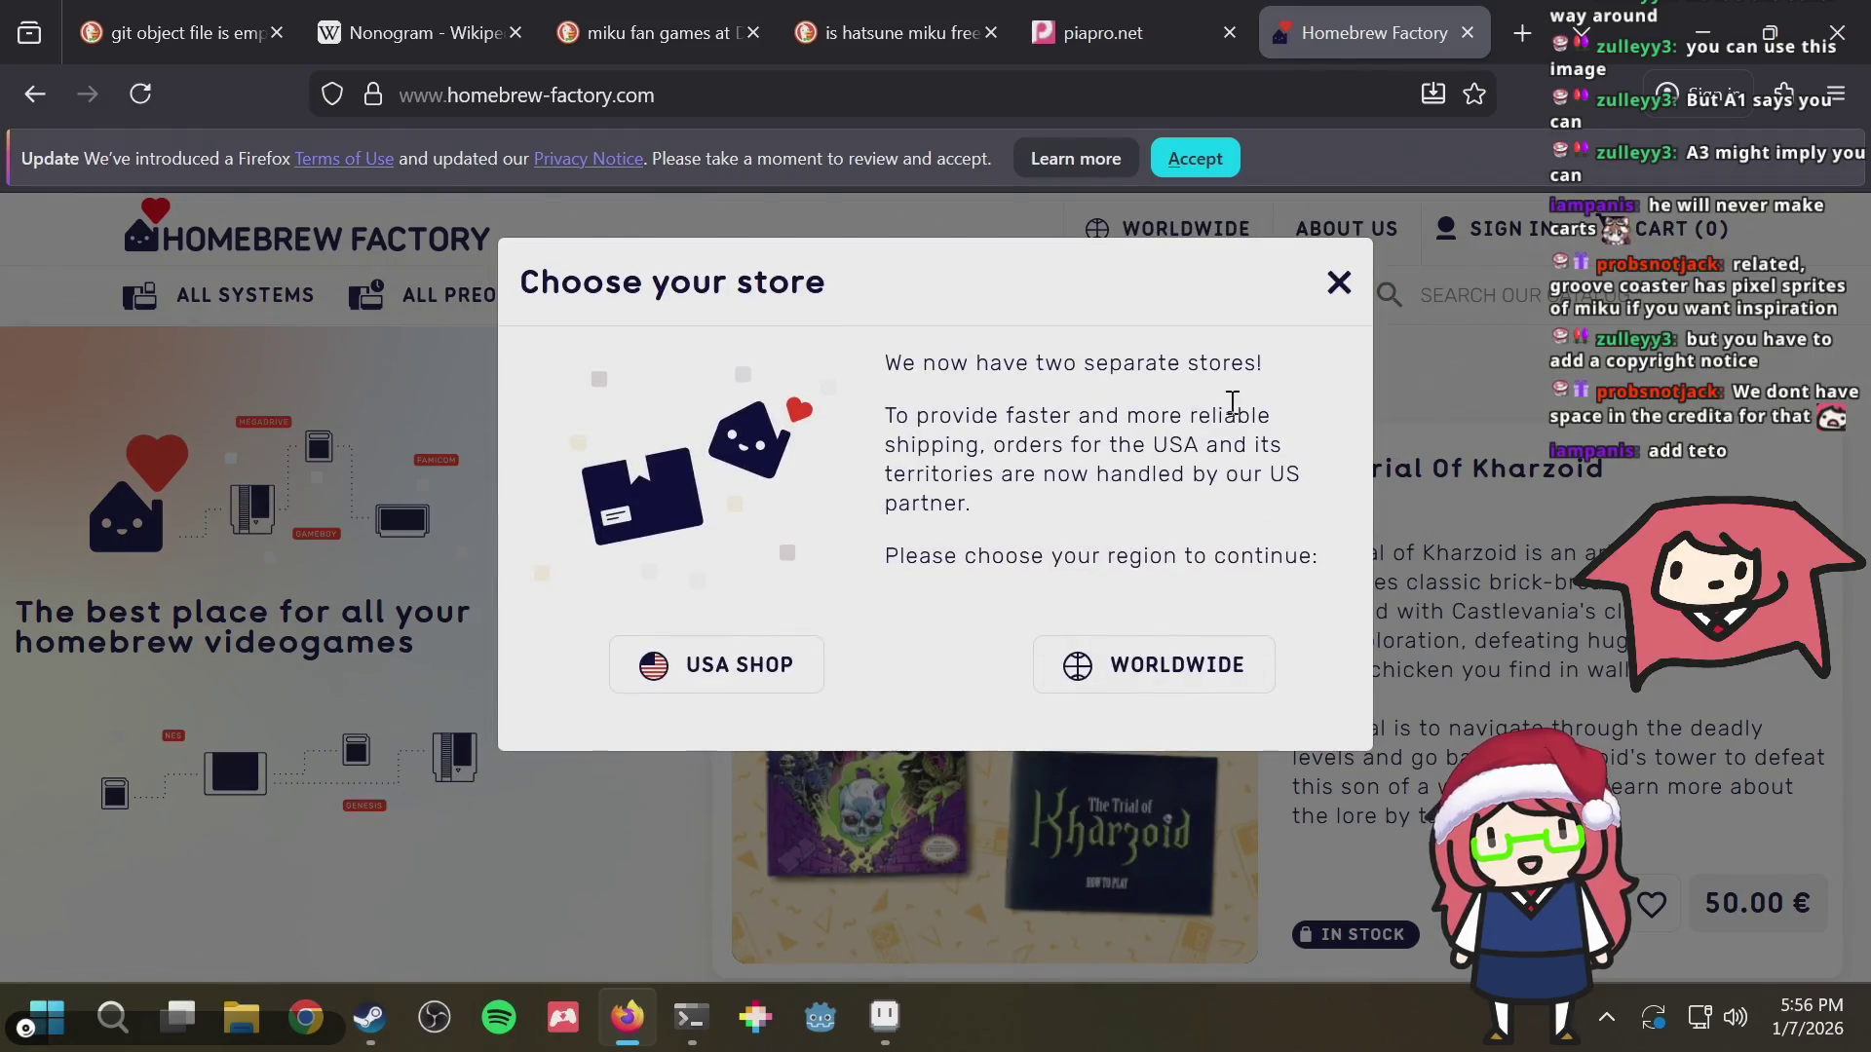
left_click(1337, 283)
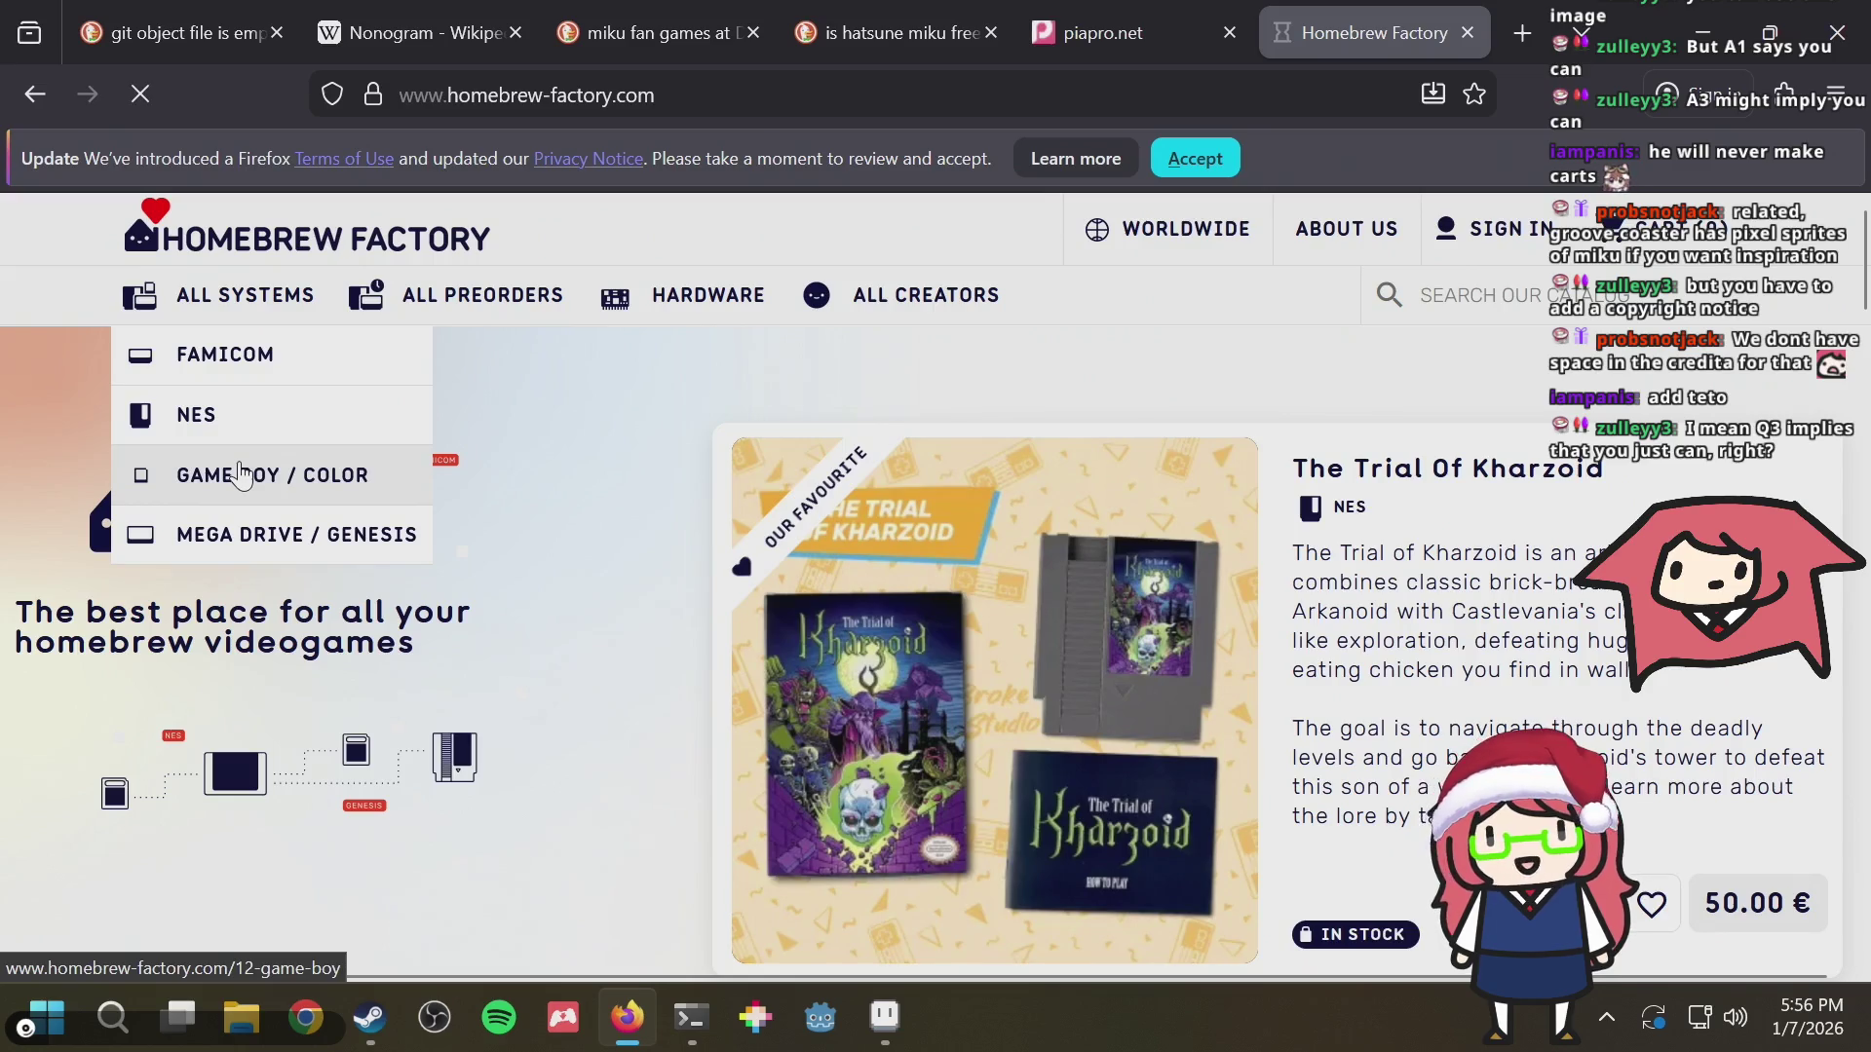
mouse_move(223, 294)
left_click(300, 476)
left_click(1095, 15)
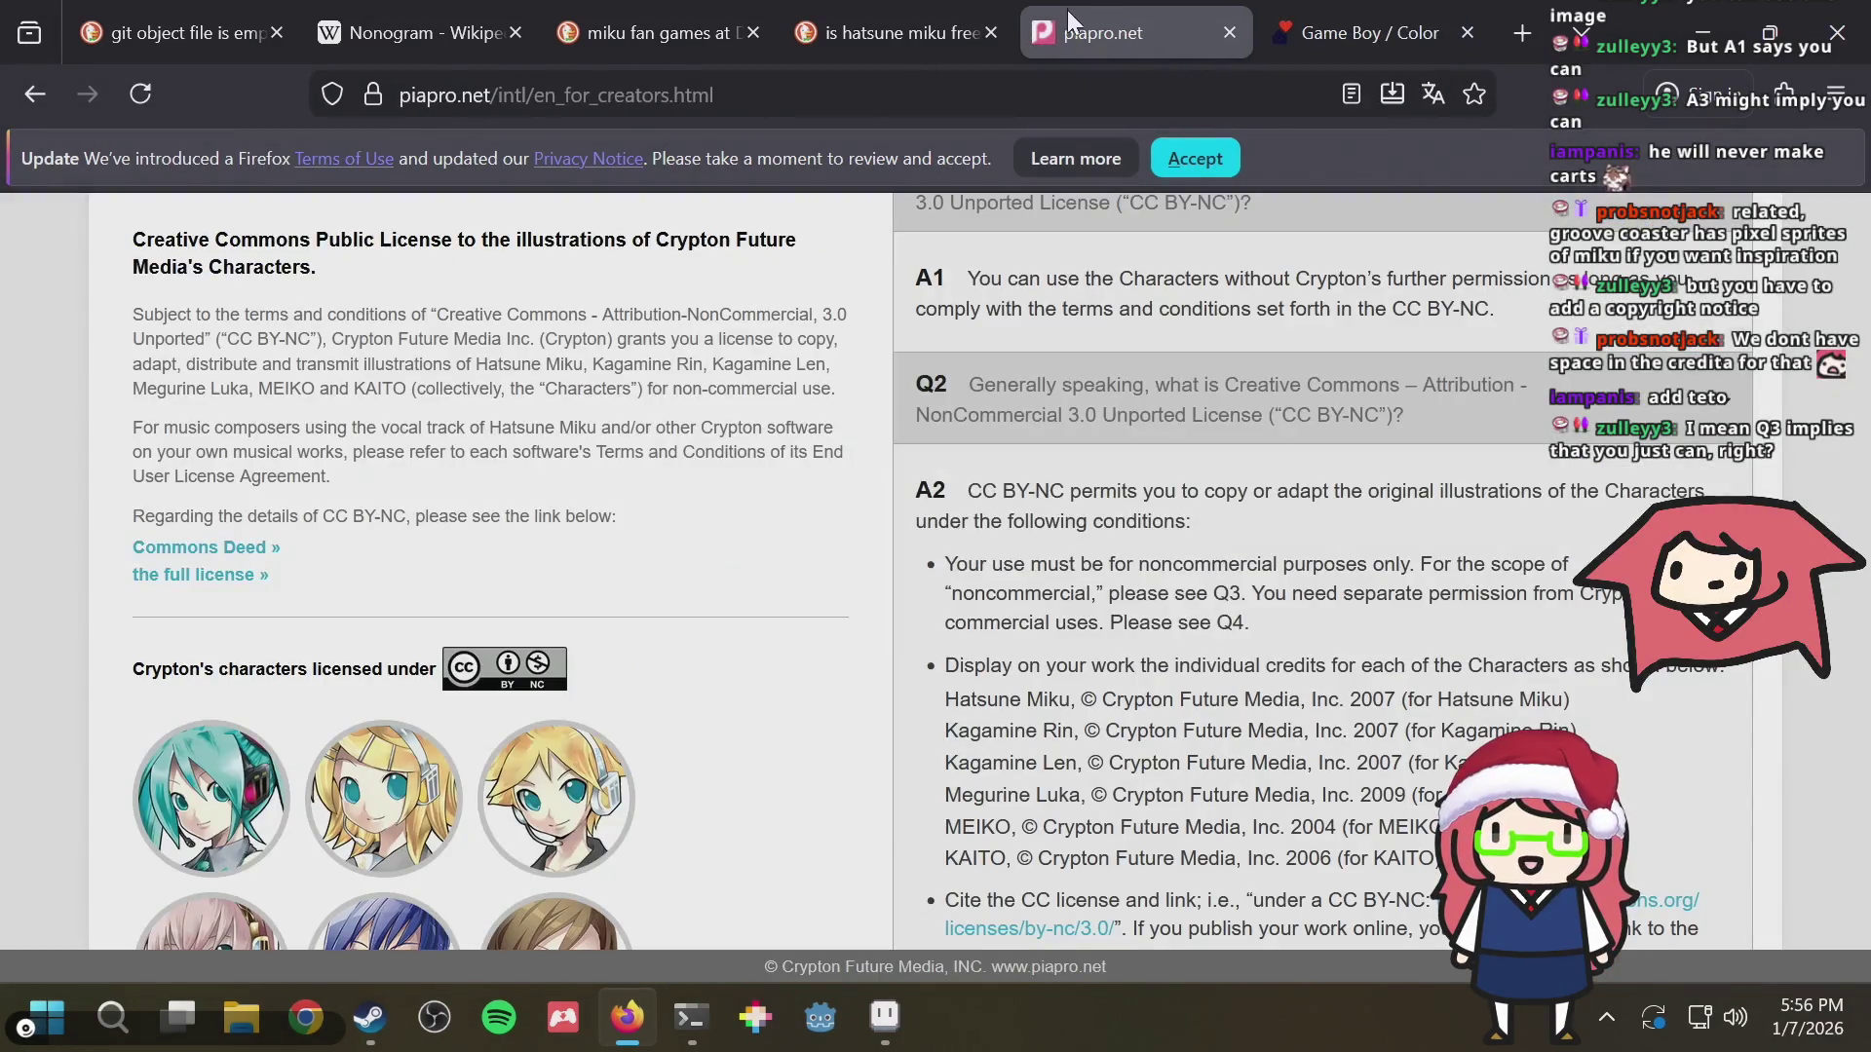
scroll(1143, 414, "down", 3)
scroll(1132, 453, "down", 3)
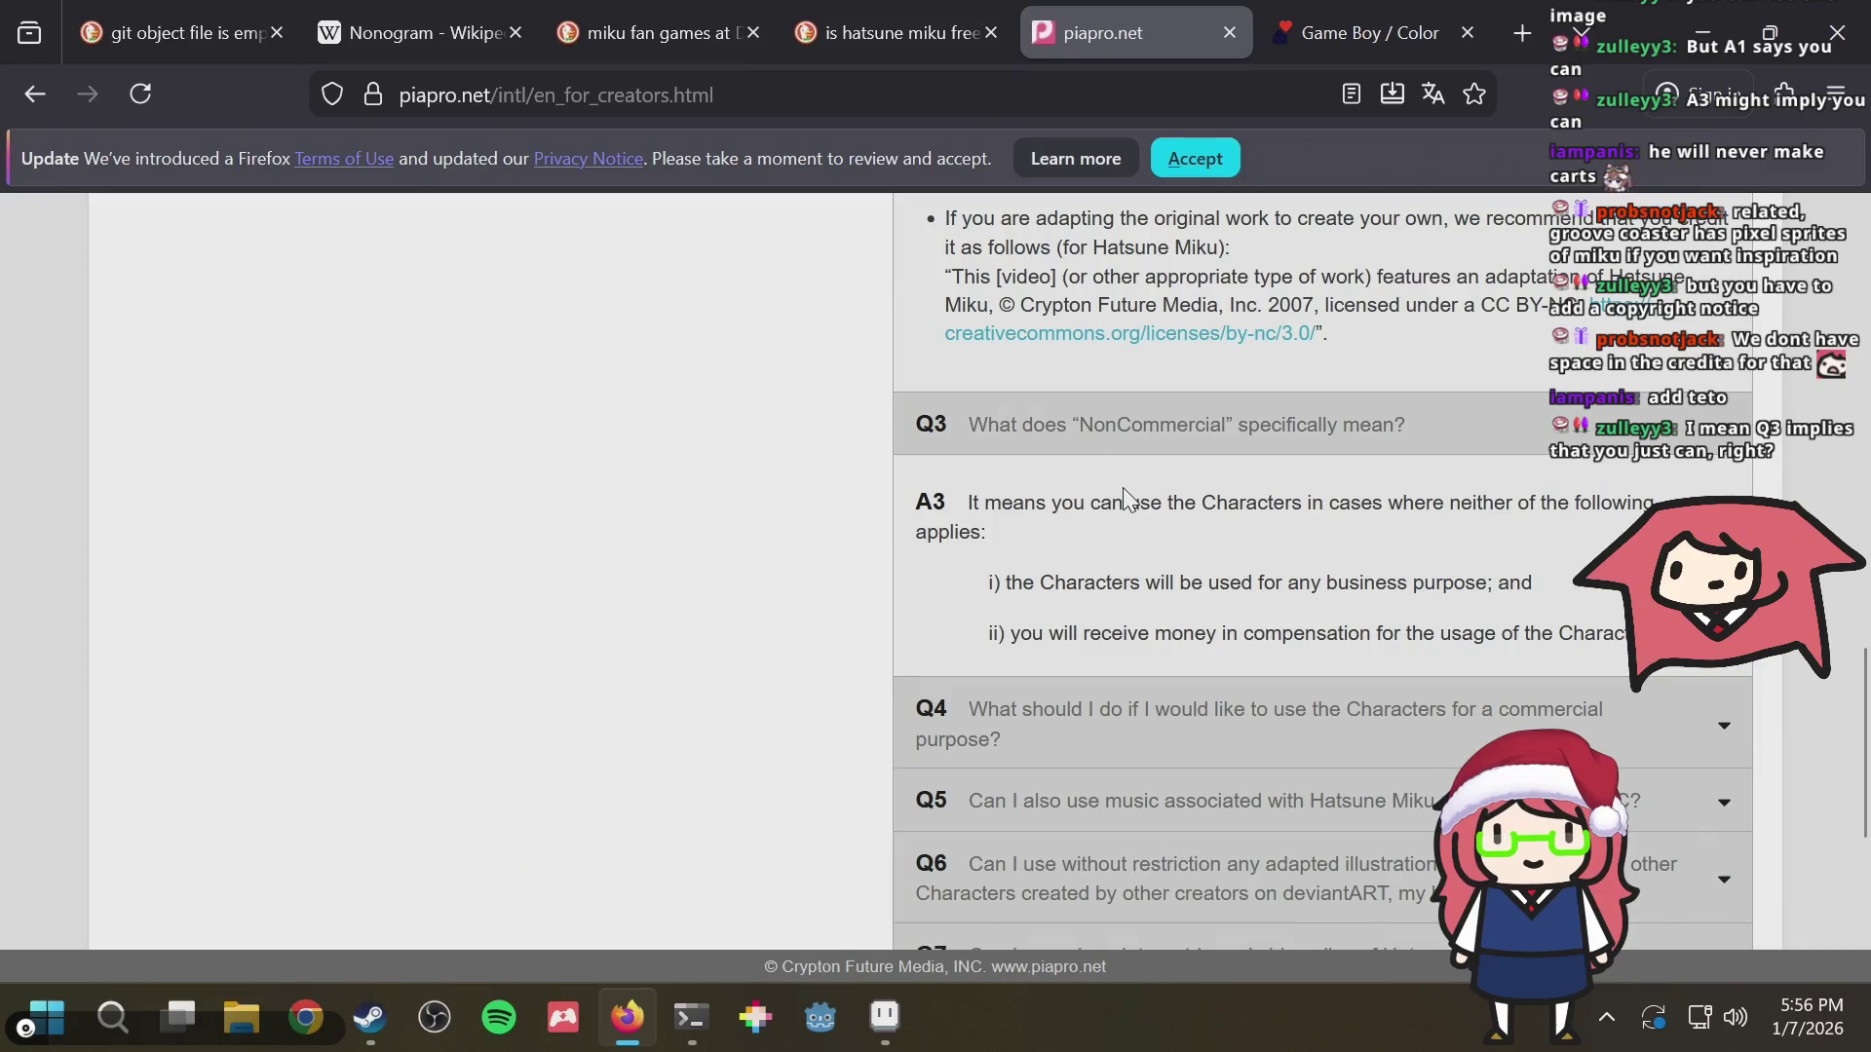
Reread the money in compensation clause, then dismiss the store-choice prompt on the Game Boy / Color page
left_click_drag(1089, 637, 1317, 635)
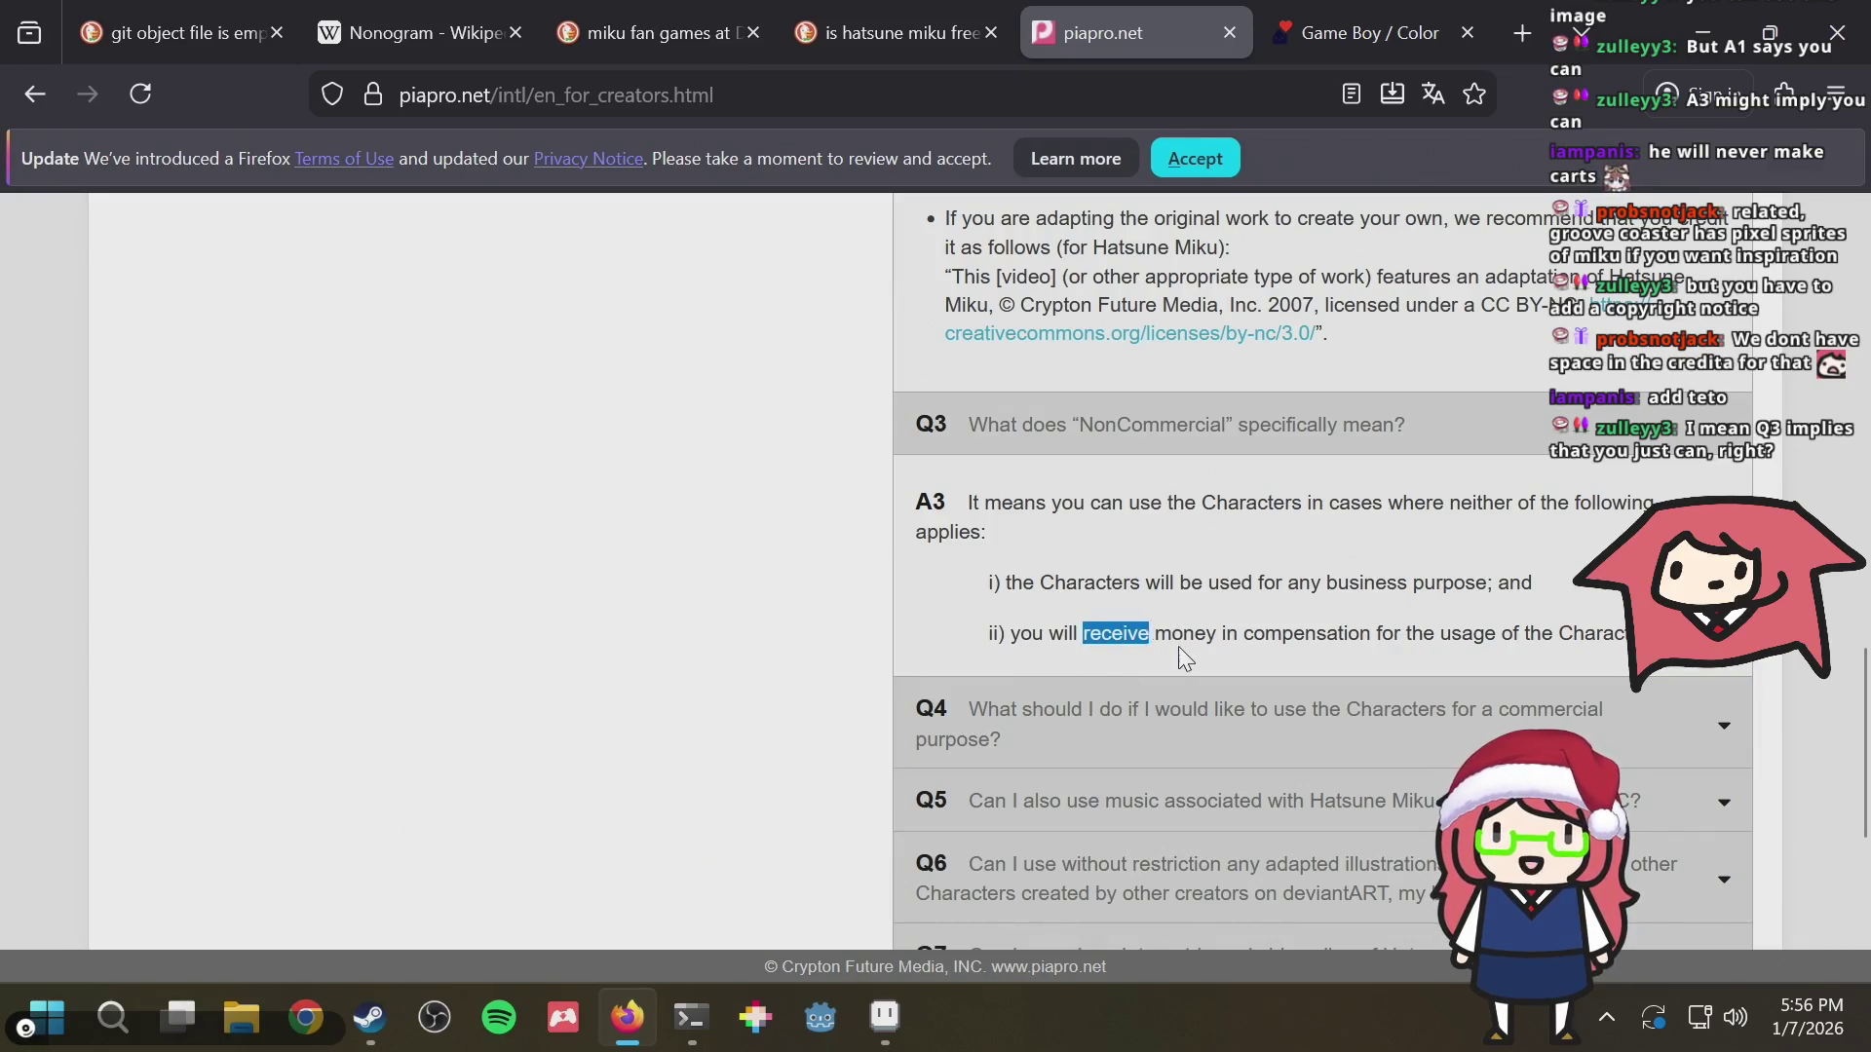
left_click(1352, 632)
mouse_move(1373, 633)
left_mouse_down()
mouse_move(1095, 641)
mouse_move(1139, 658)
left_mouse_up()
left_click(1281, 29)
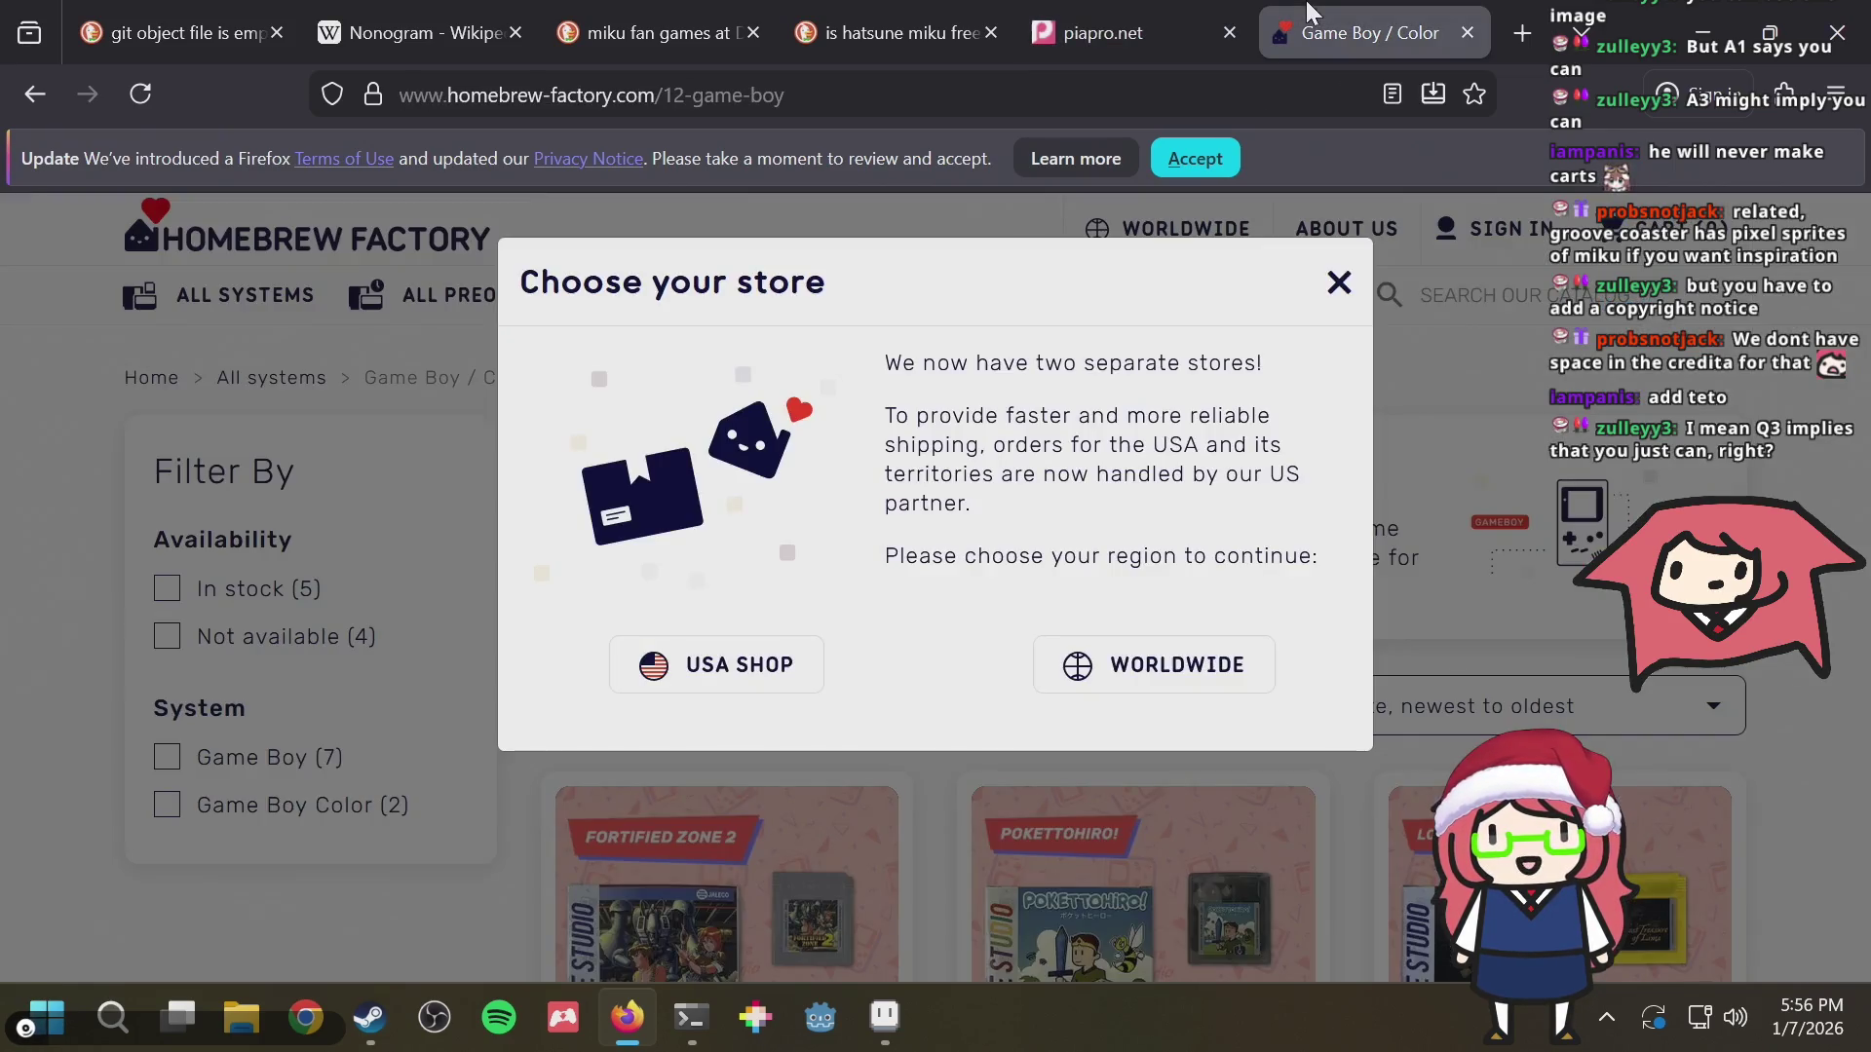
left_click(1339, 284)
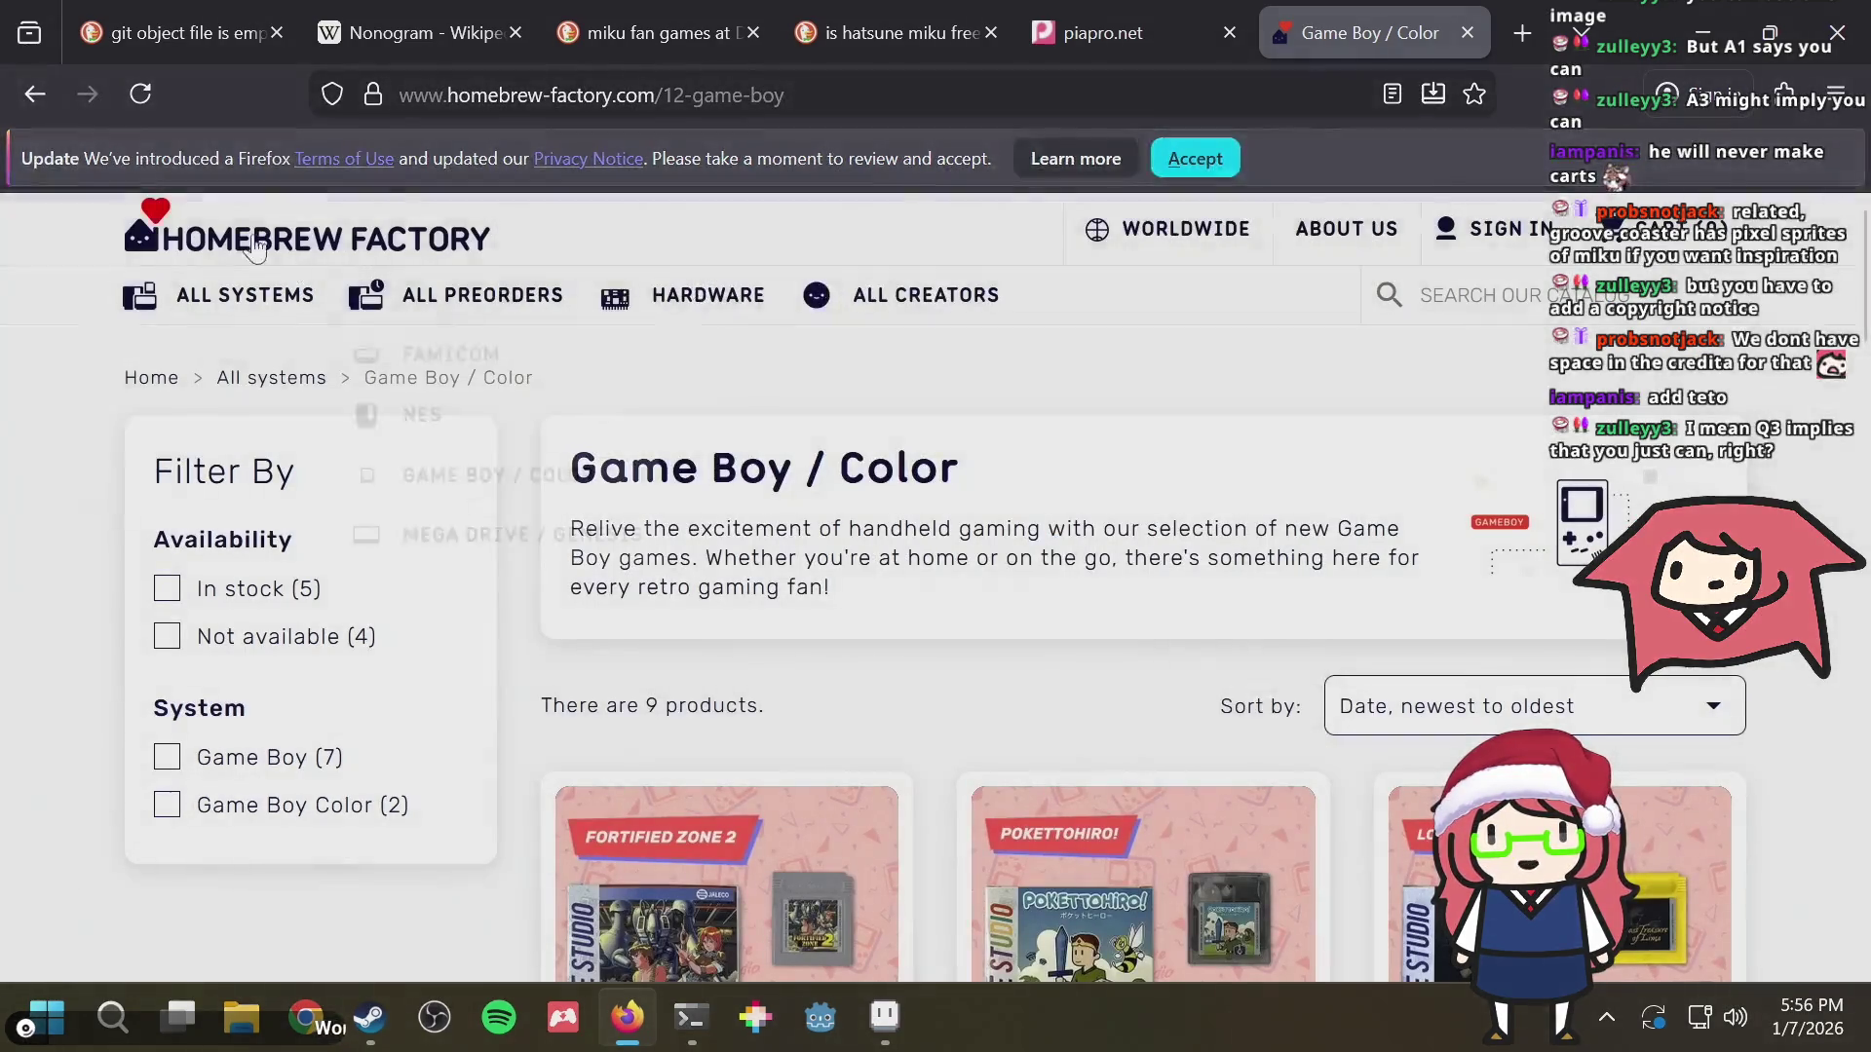
left_click(1085, 17)
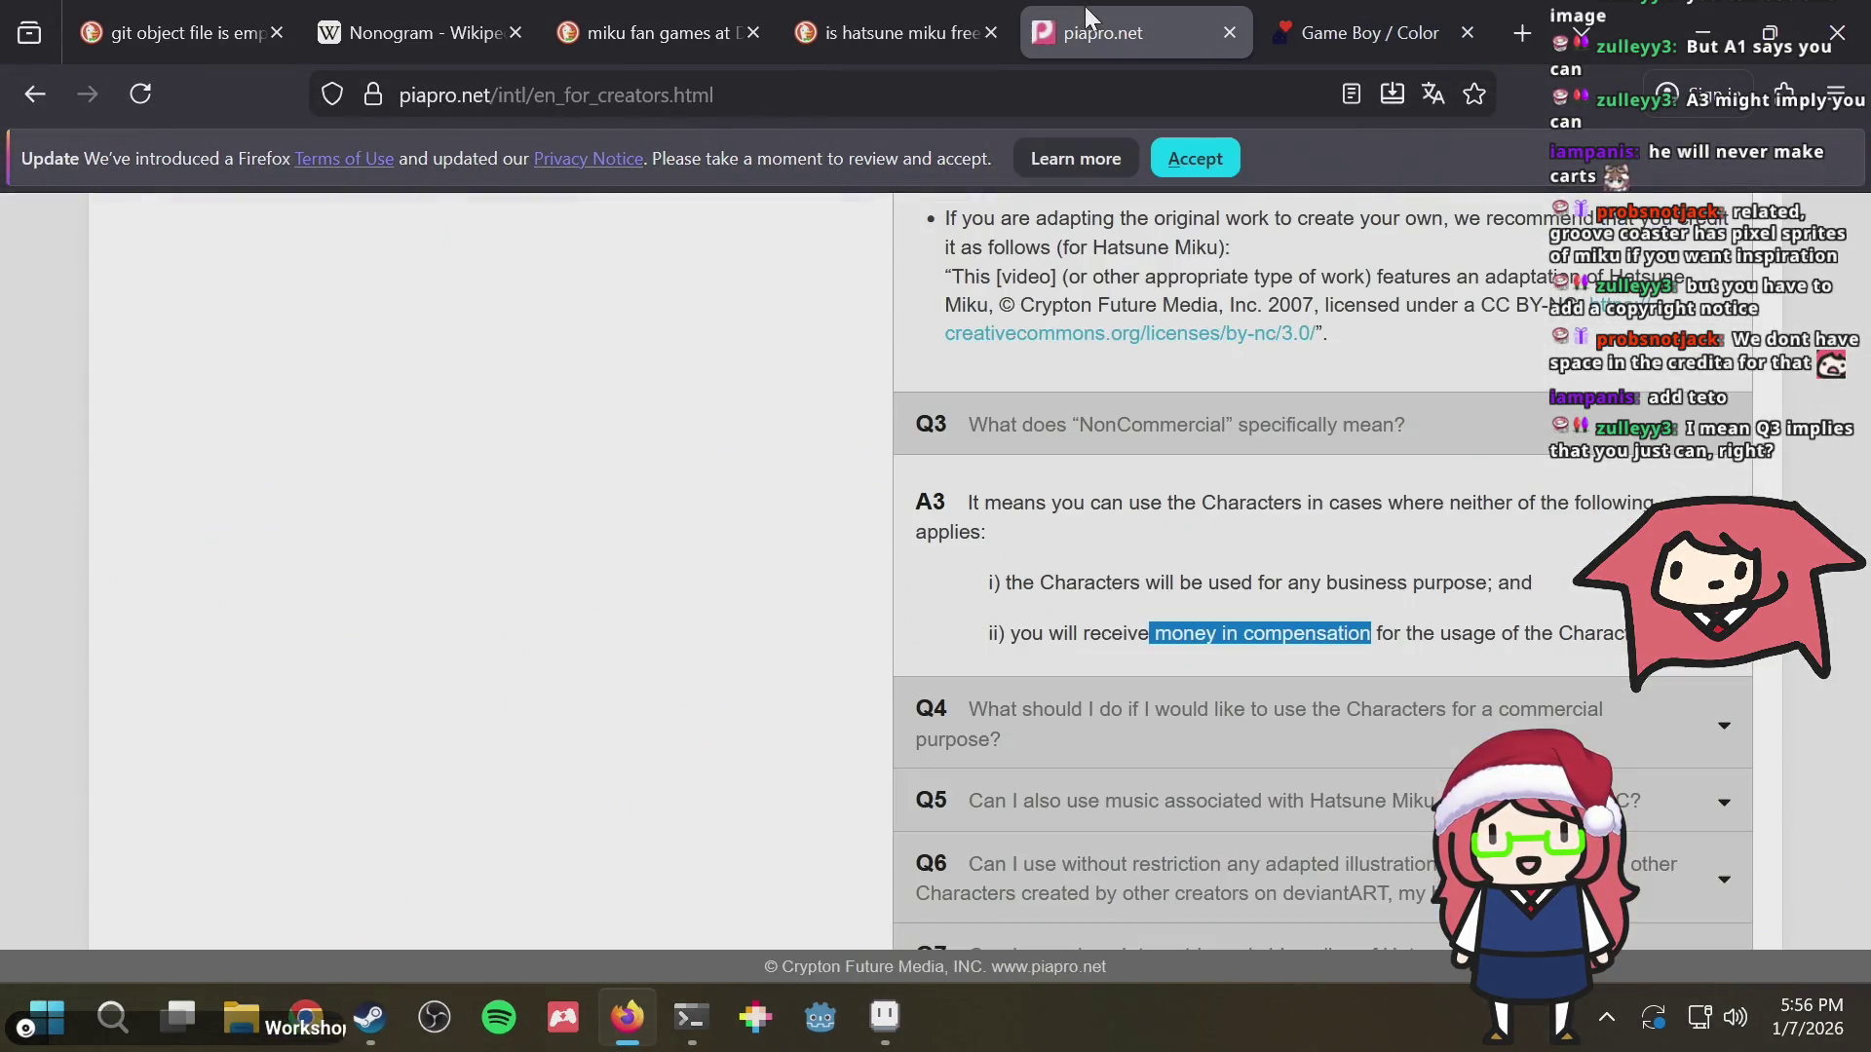
Glance between the piapro FAQ and the store page, then bring puzzle.aseprite forward
left_click(1185, 644)
left_click_drag(1165, 644, 1270, 630)
left_click(1268, 628)
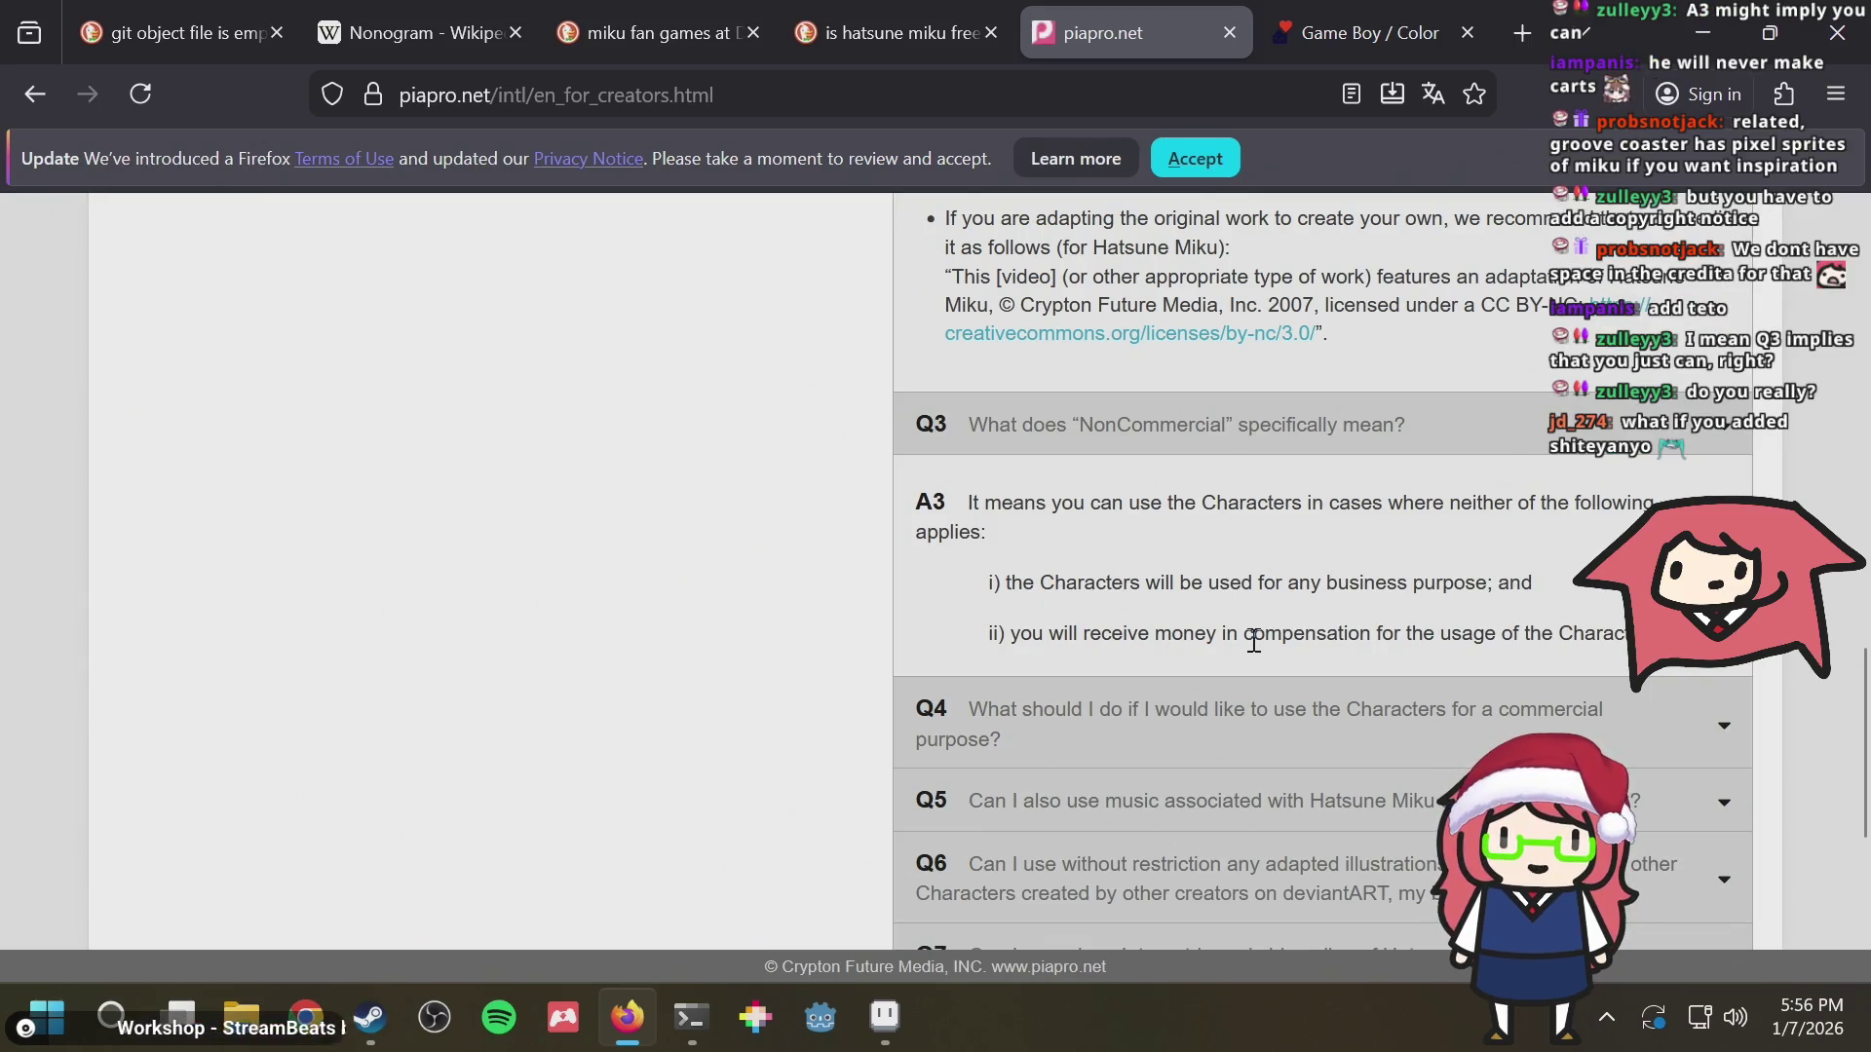
left_click(1286, 8)
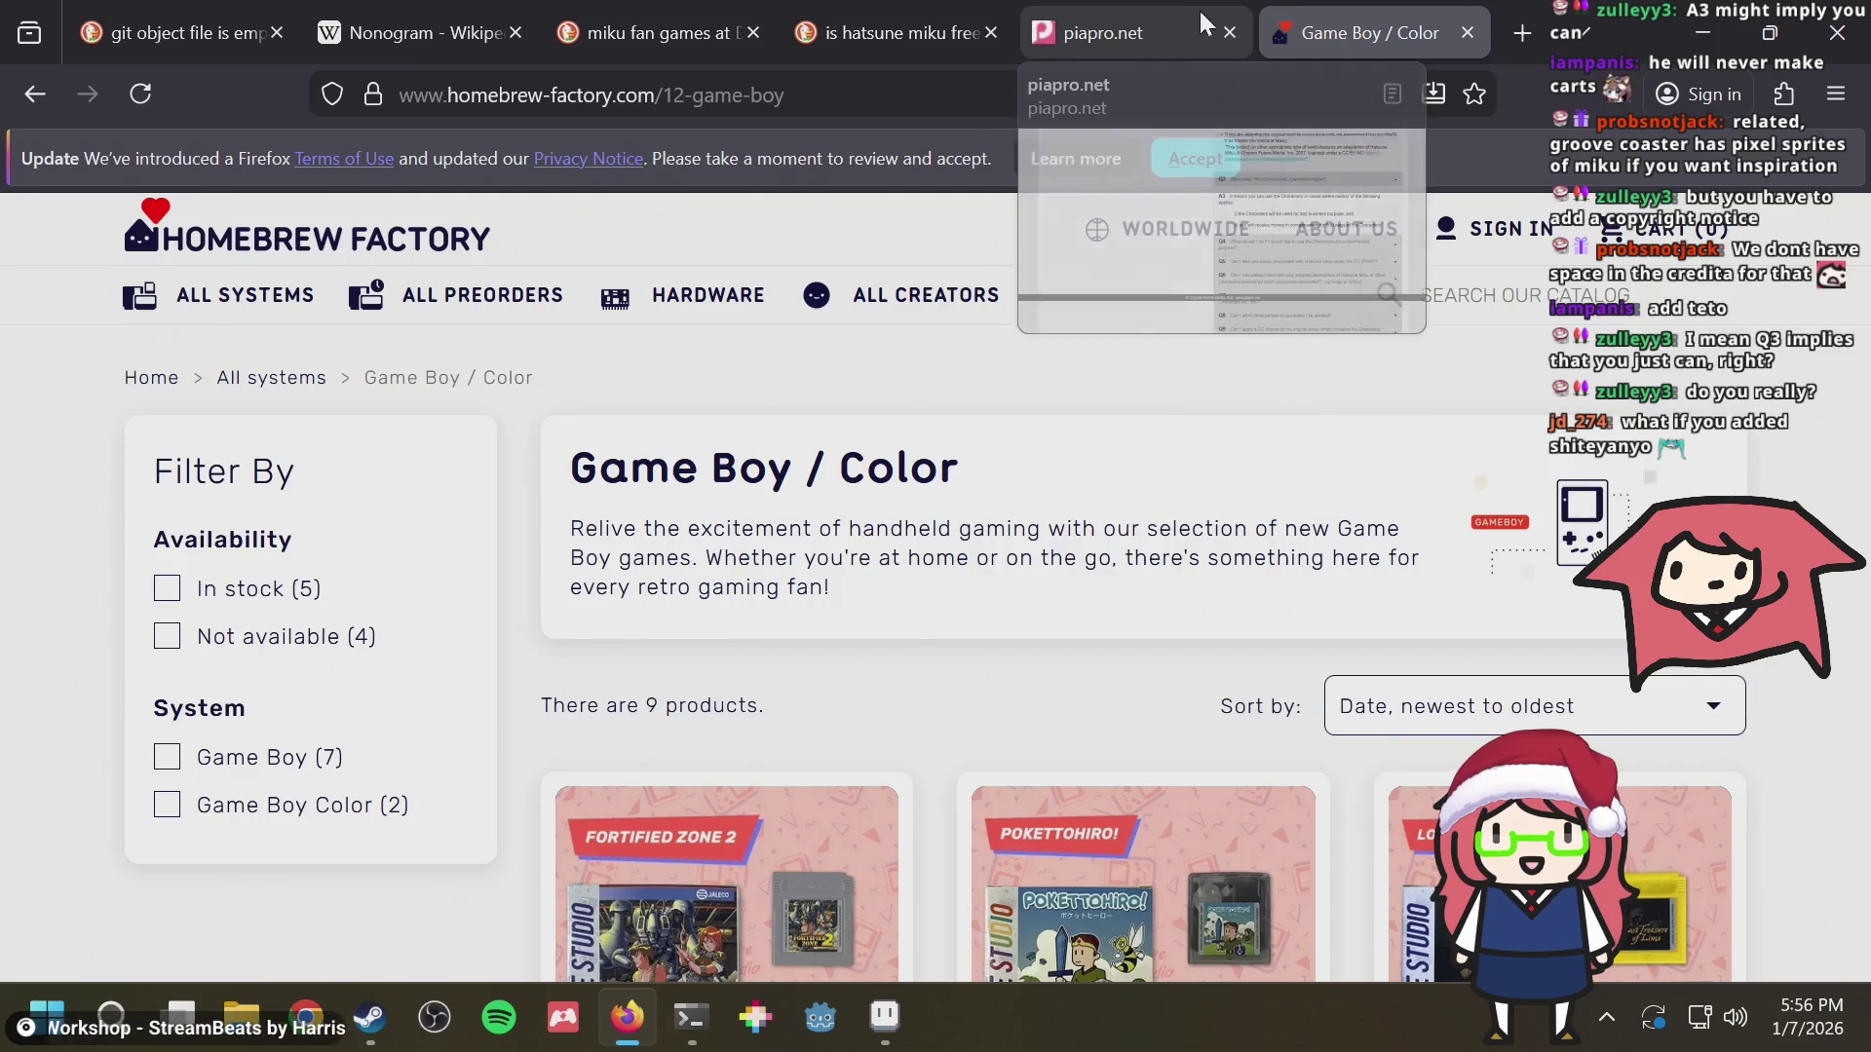
left_click(1110, 12)
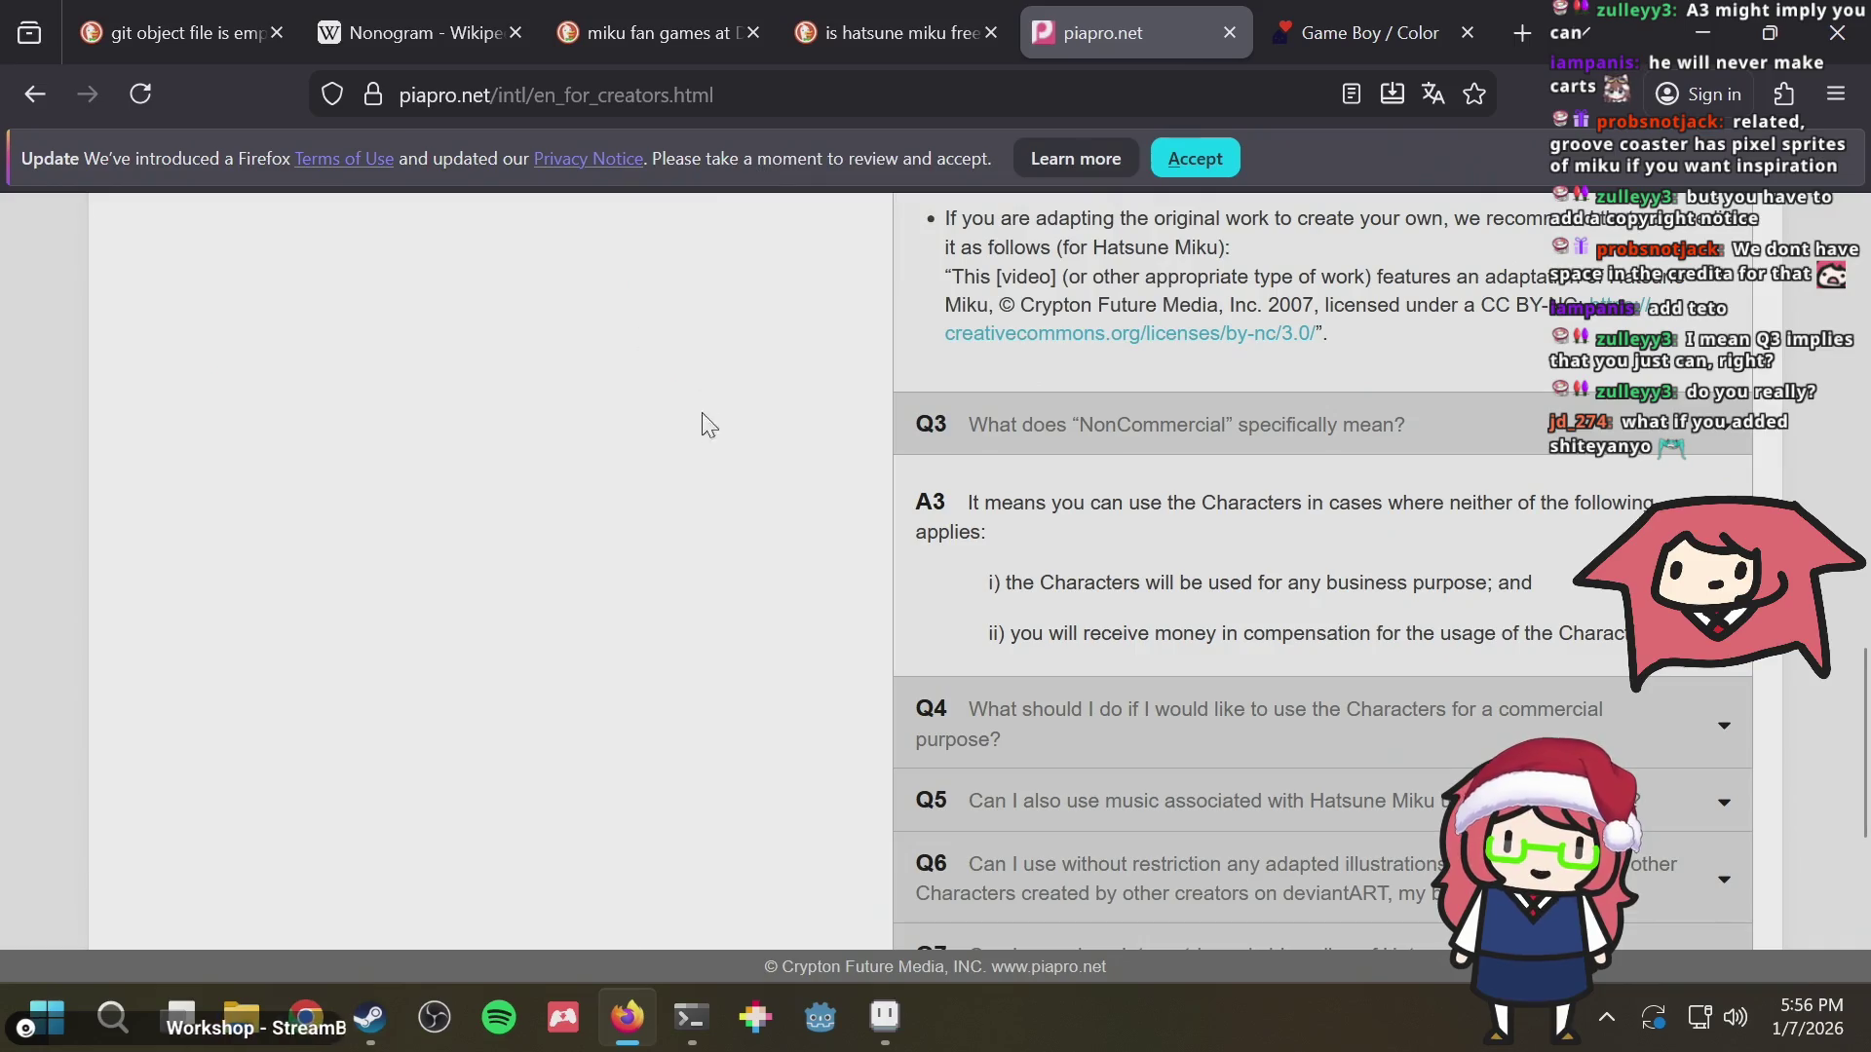
scroll(696, 480, "down", 1)
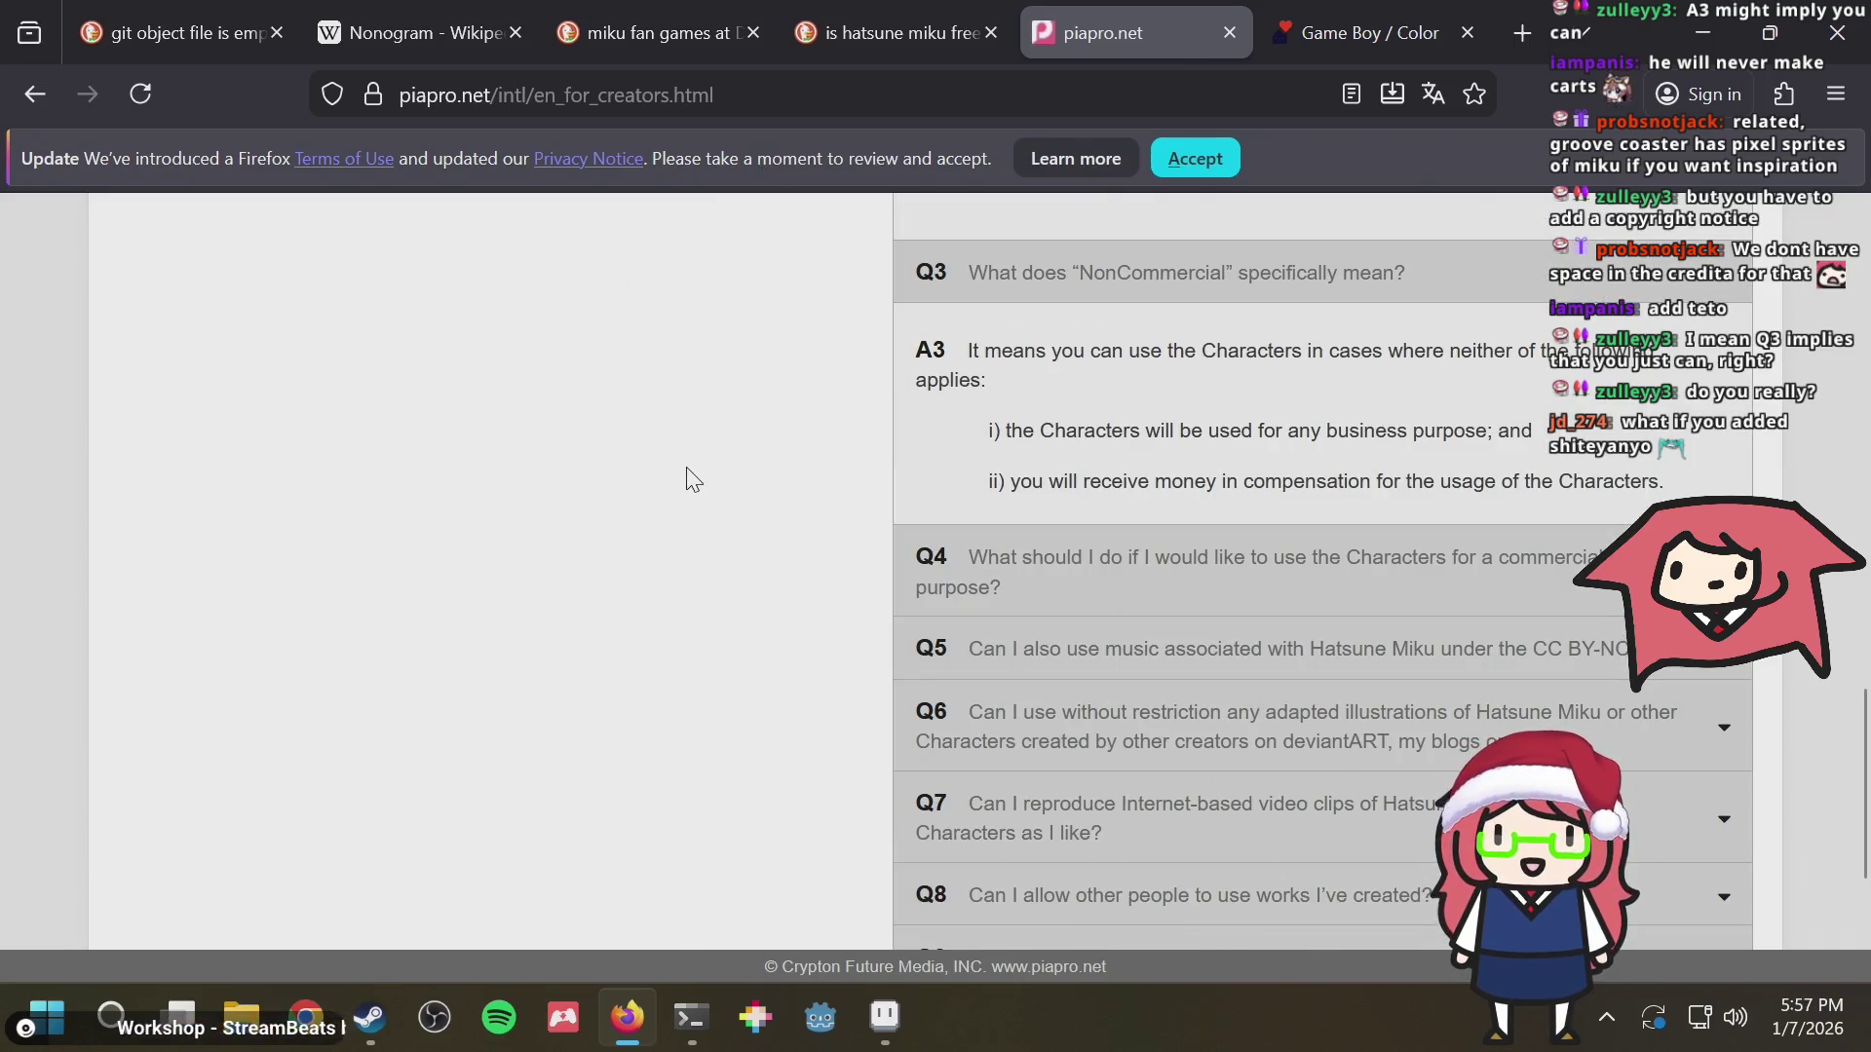
left_click(885, 1017)
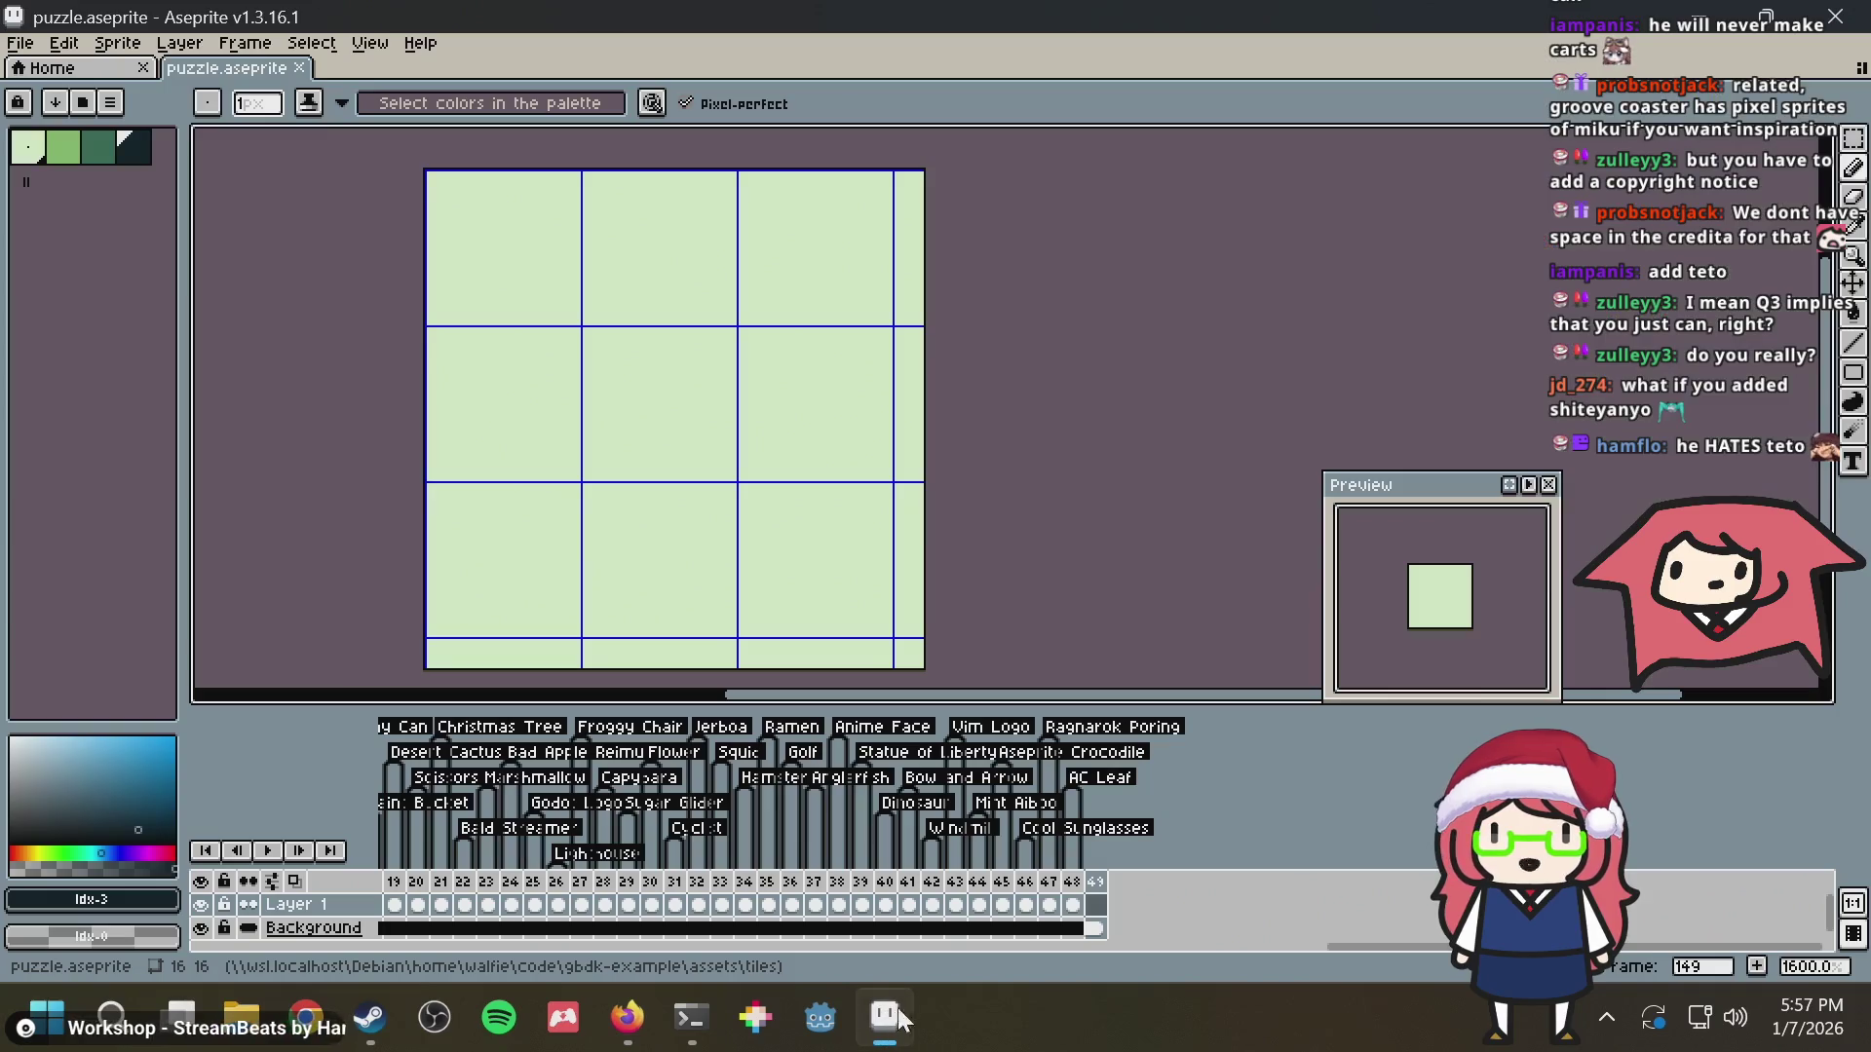
Flip through earlier puzzle frames (143, 139, 135, 132, 130, 126), return to blank frame 149, then switch to the browser
left_click(938, 883)
left_click(957, 901)
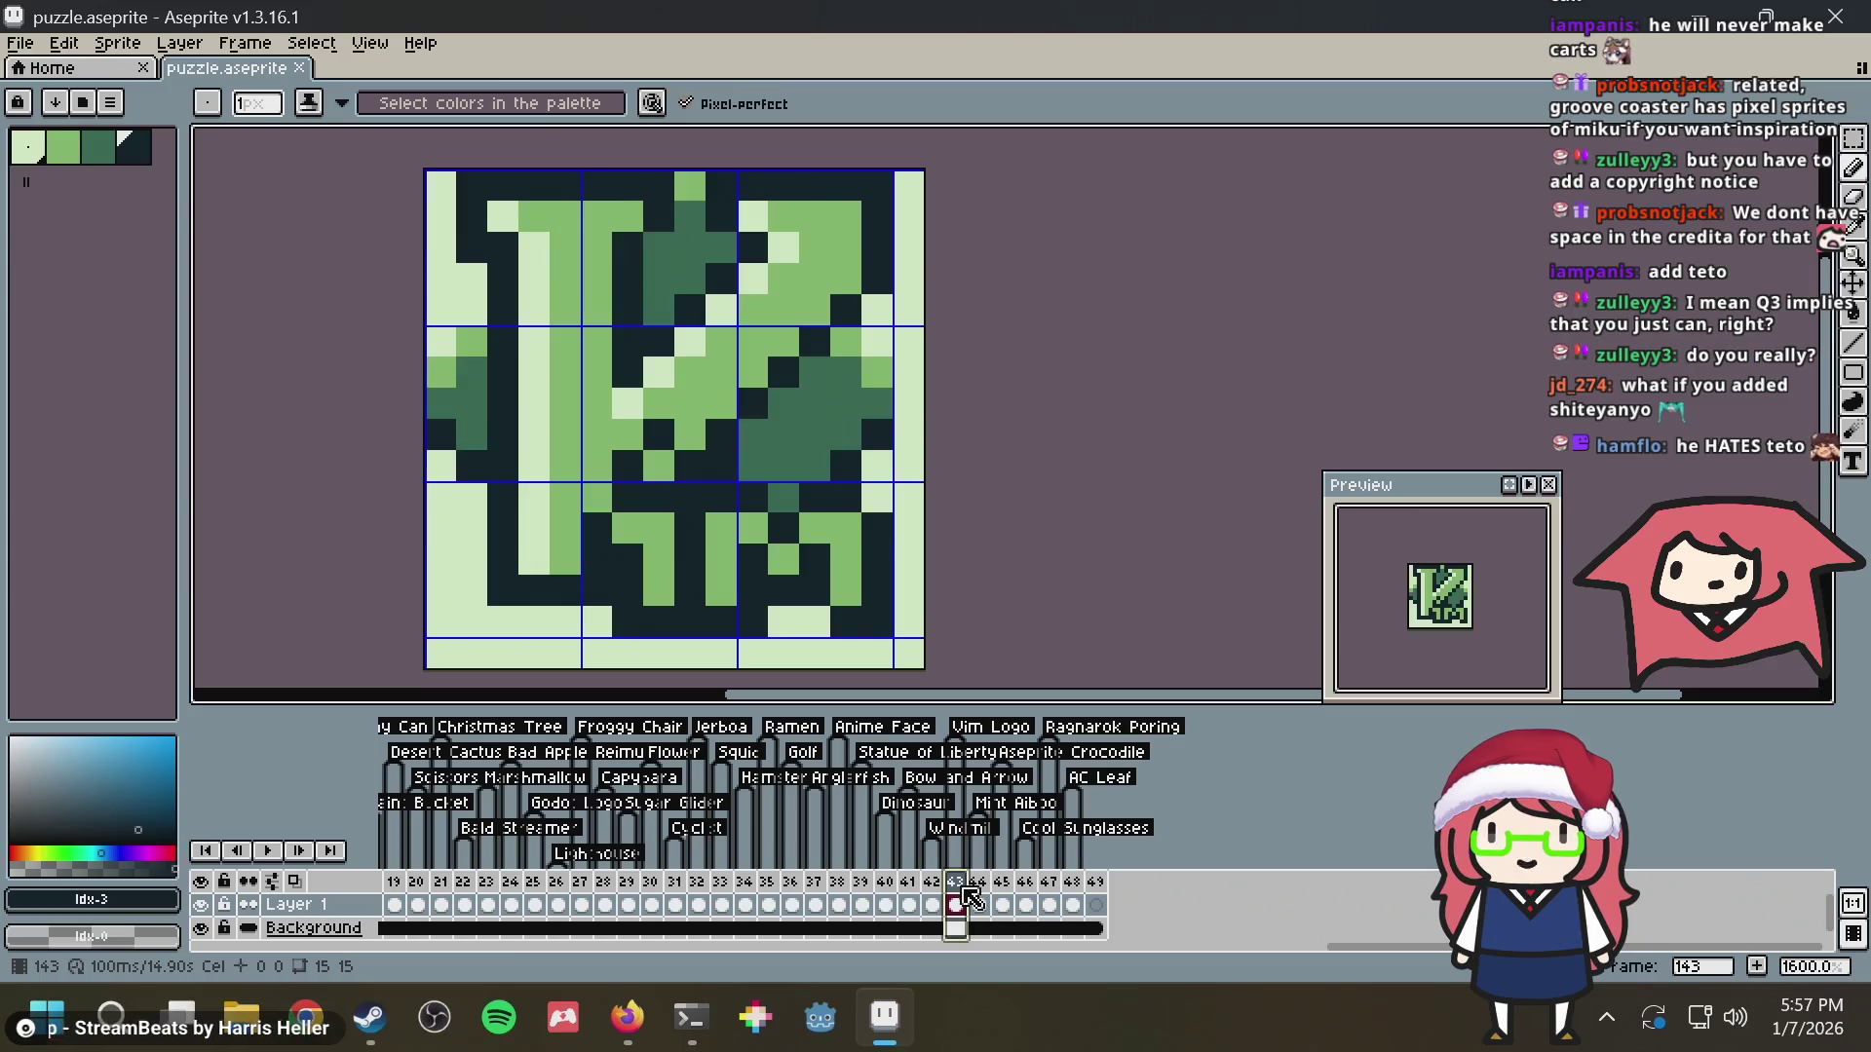
left_click(861, 905)
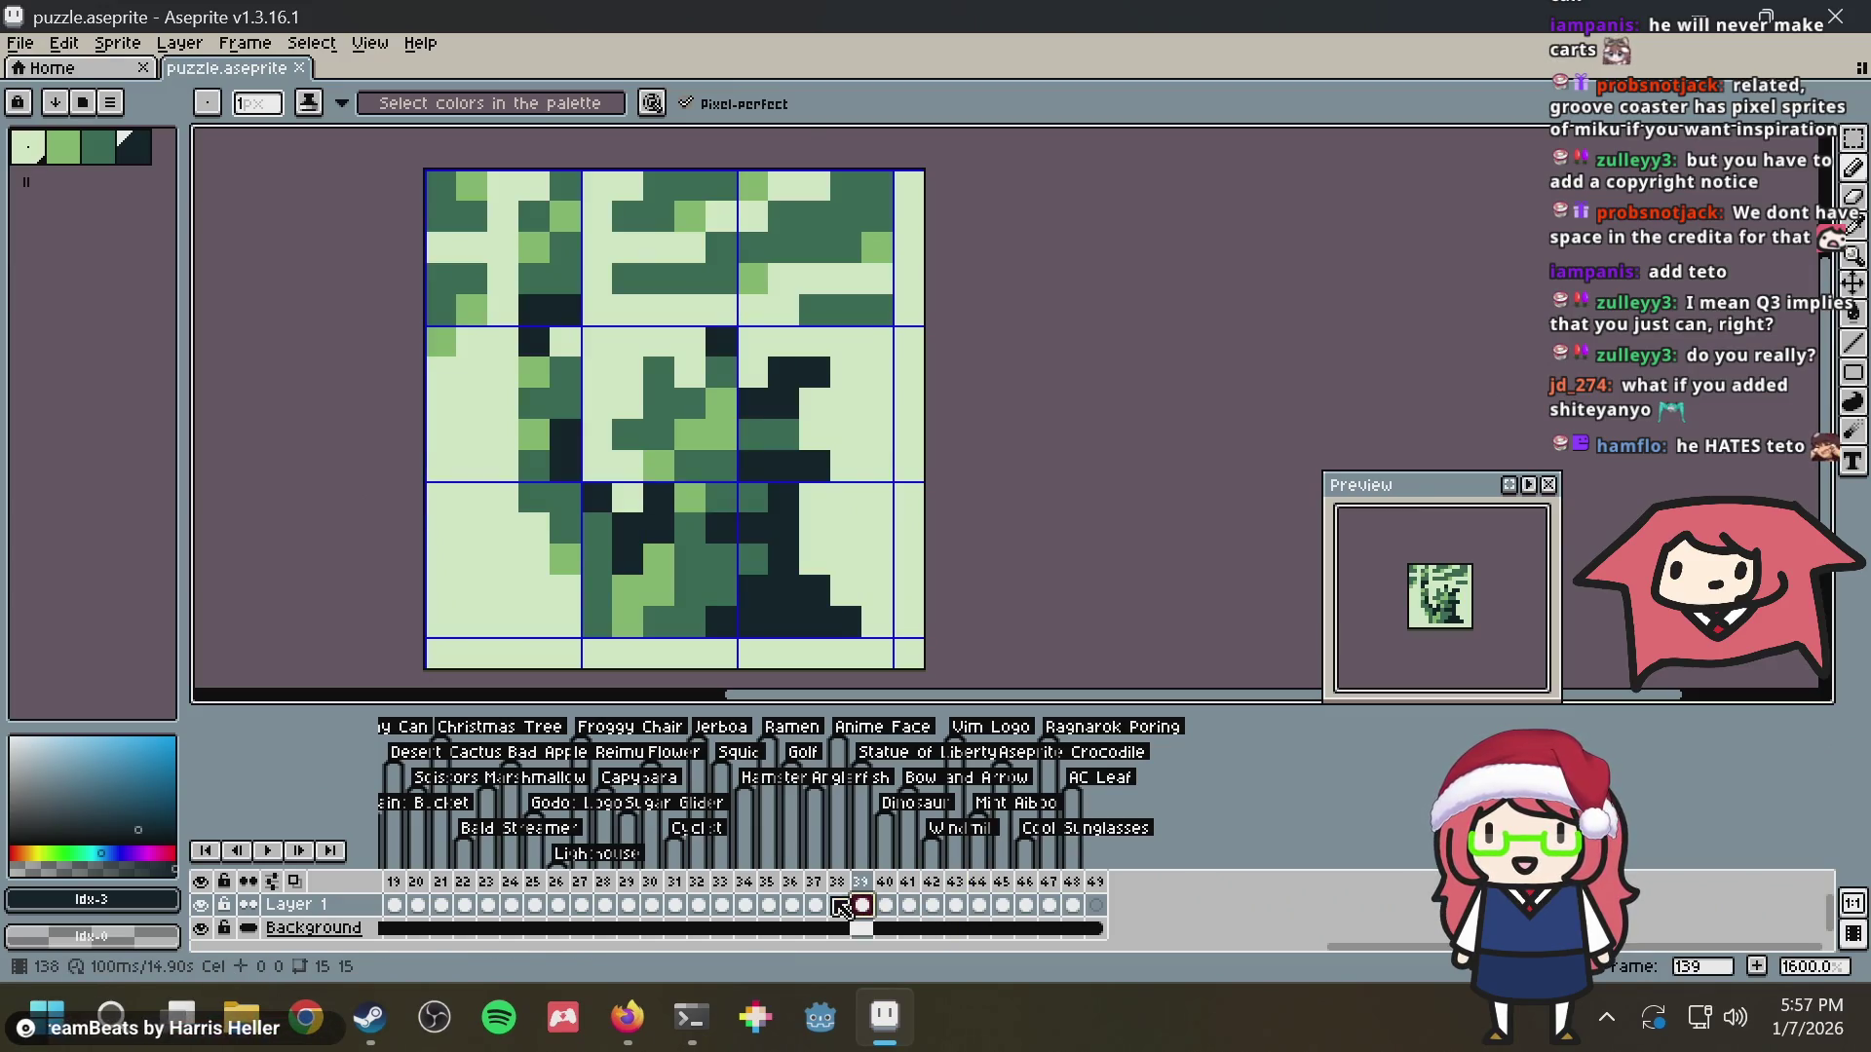
left_click(768, 904)
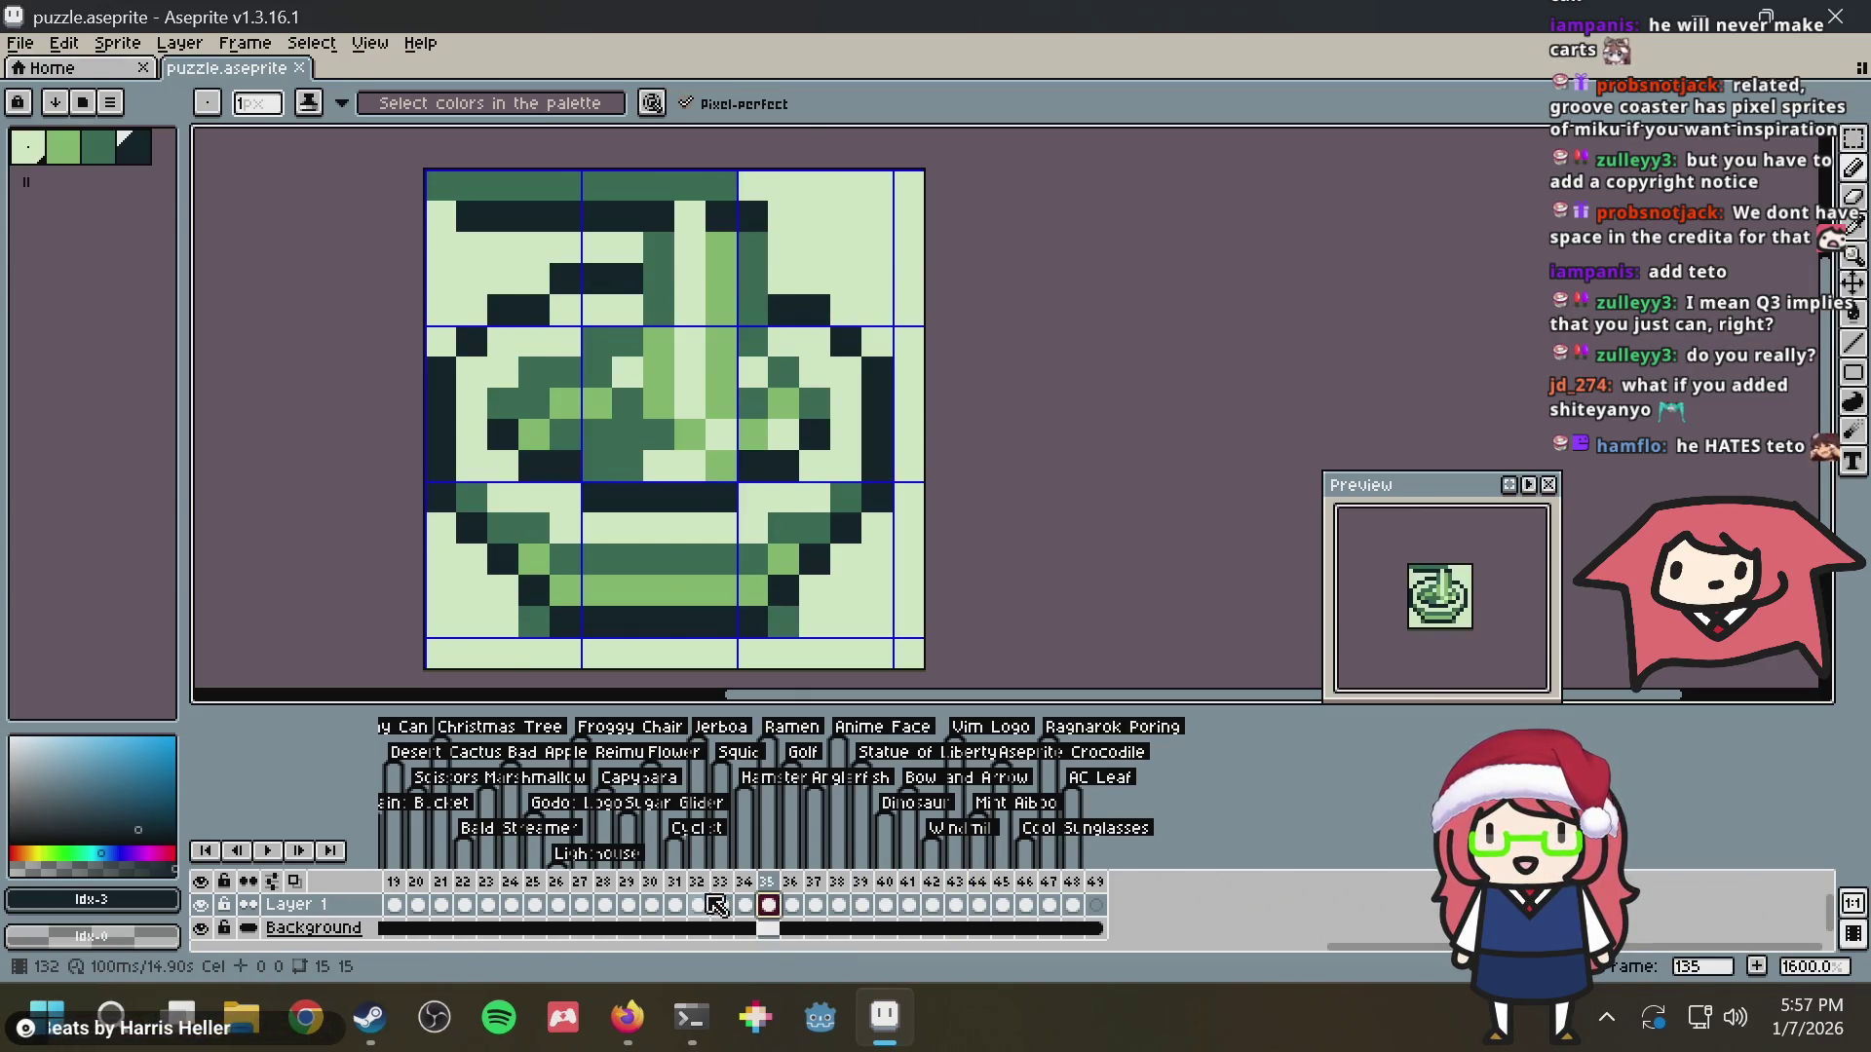
left_click(698, 905)
left_click(651, 905)
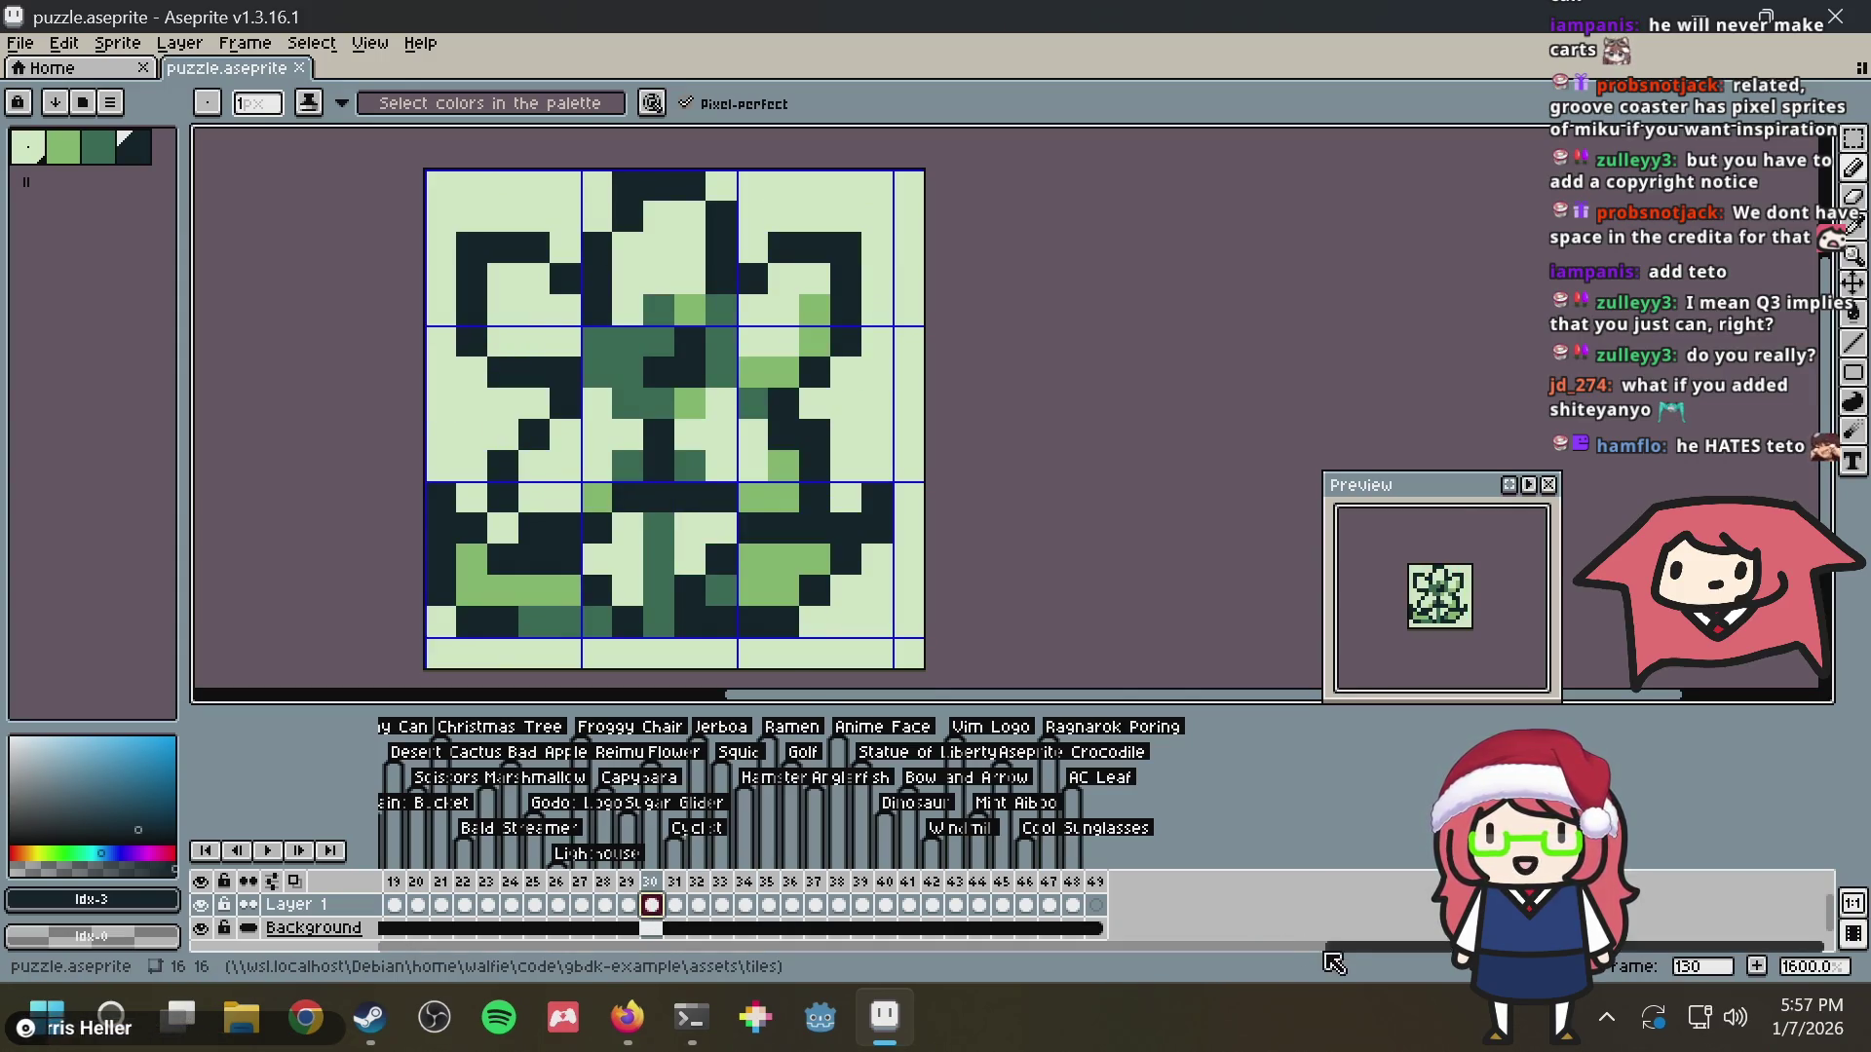
left_click(557, 904)
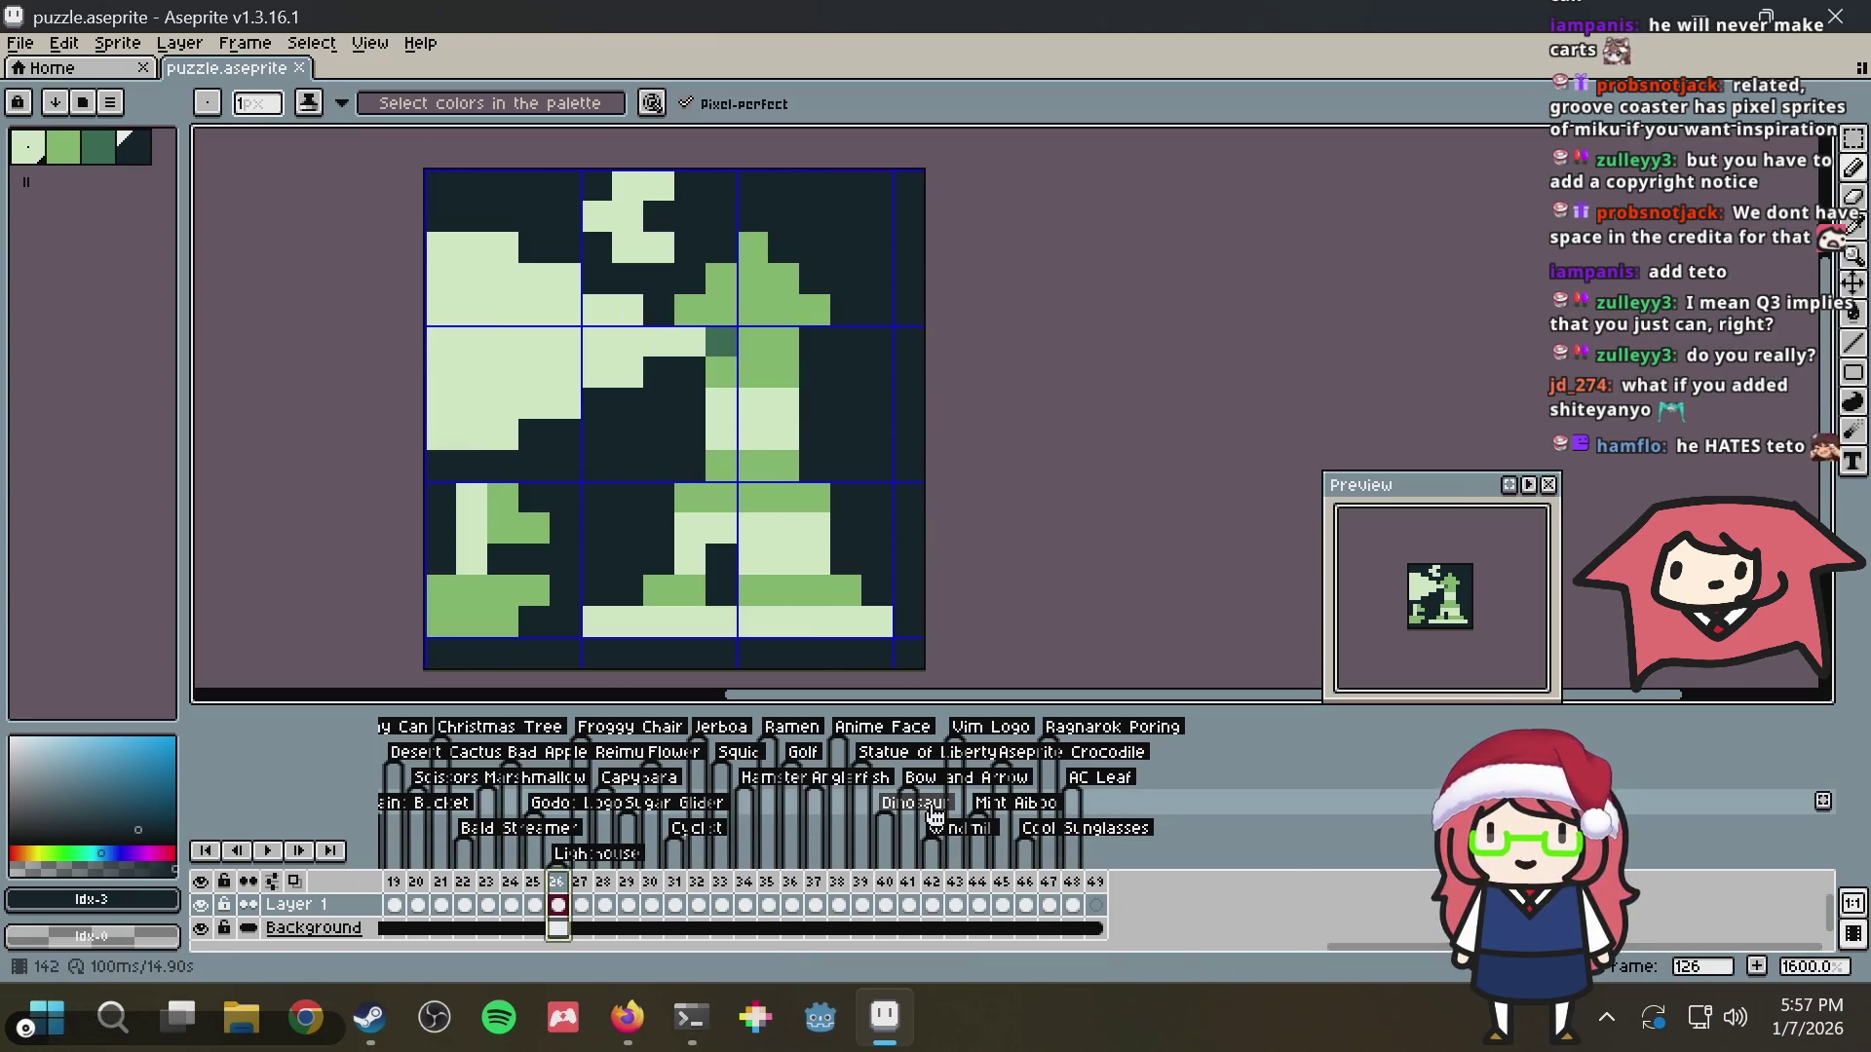
left_click(1097, 906)
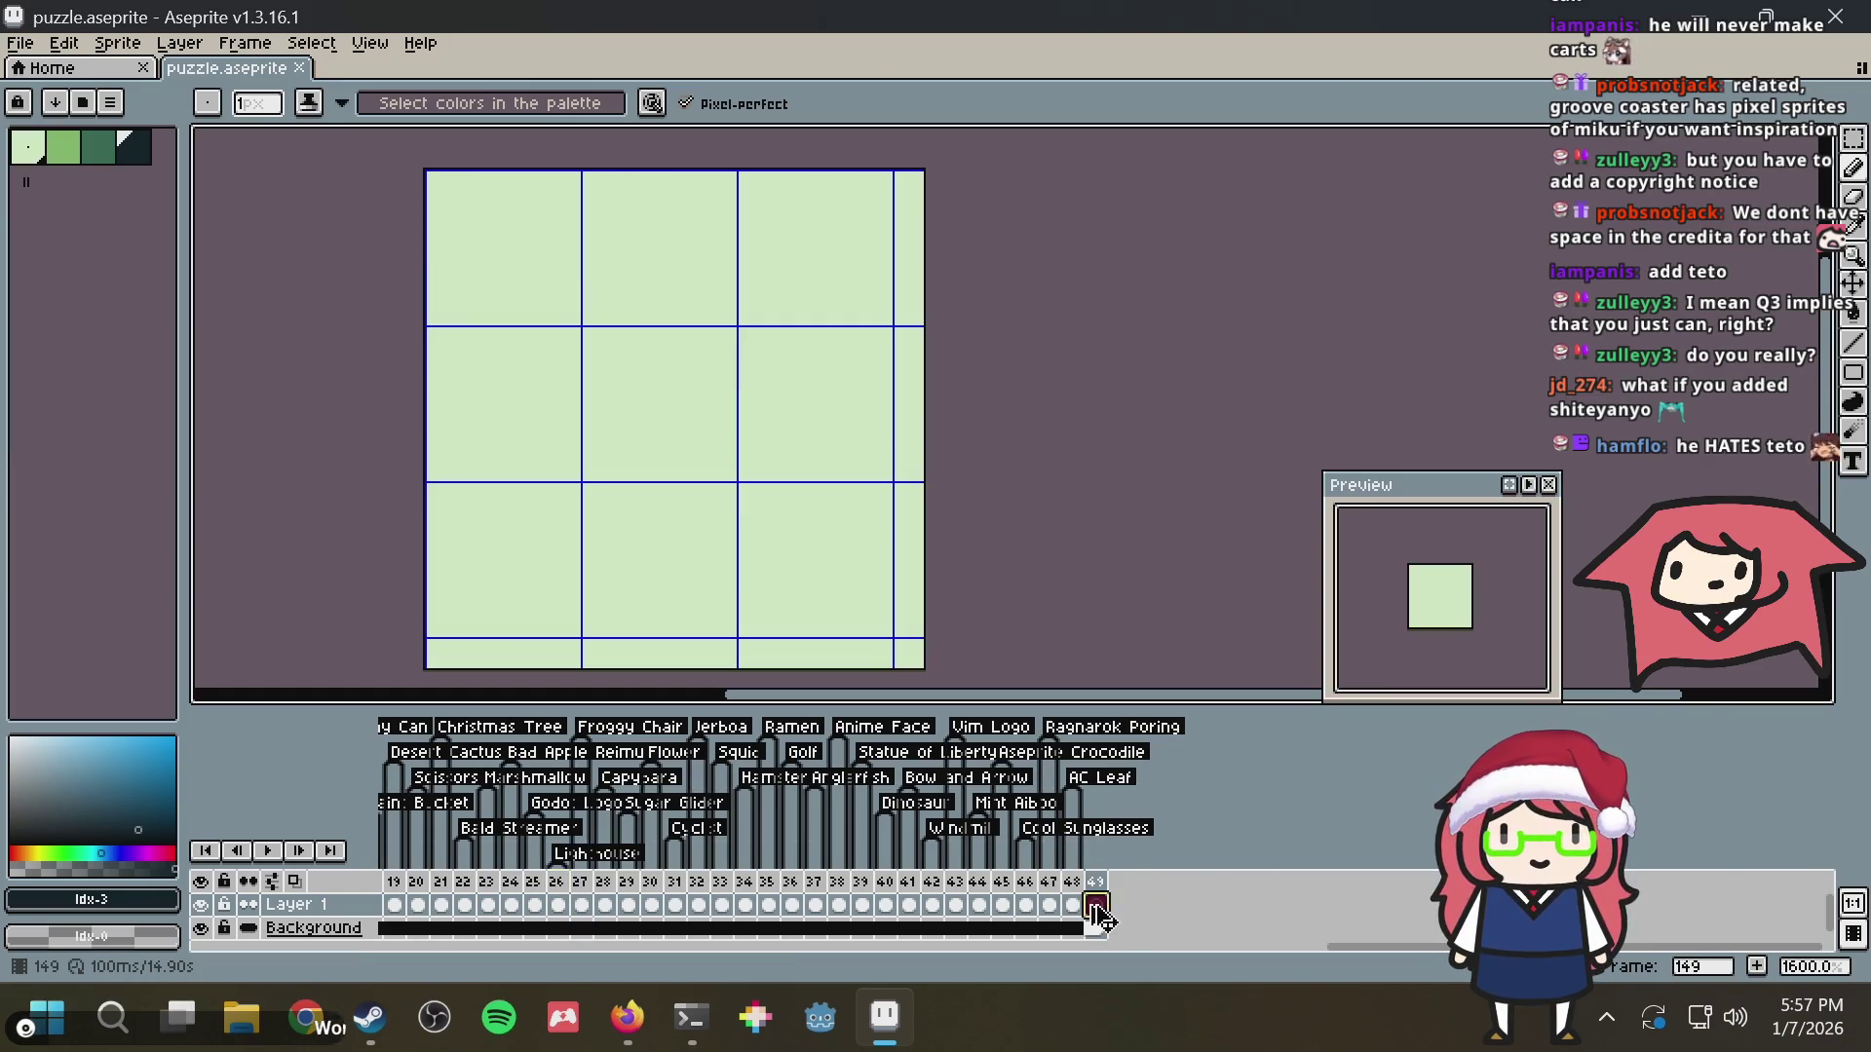
key("alt+Tab")
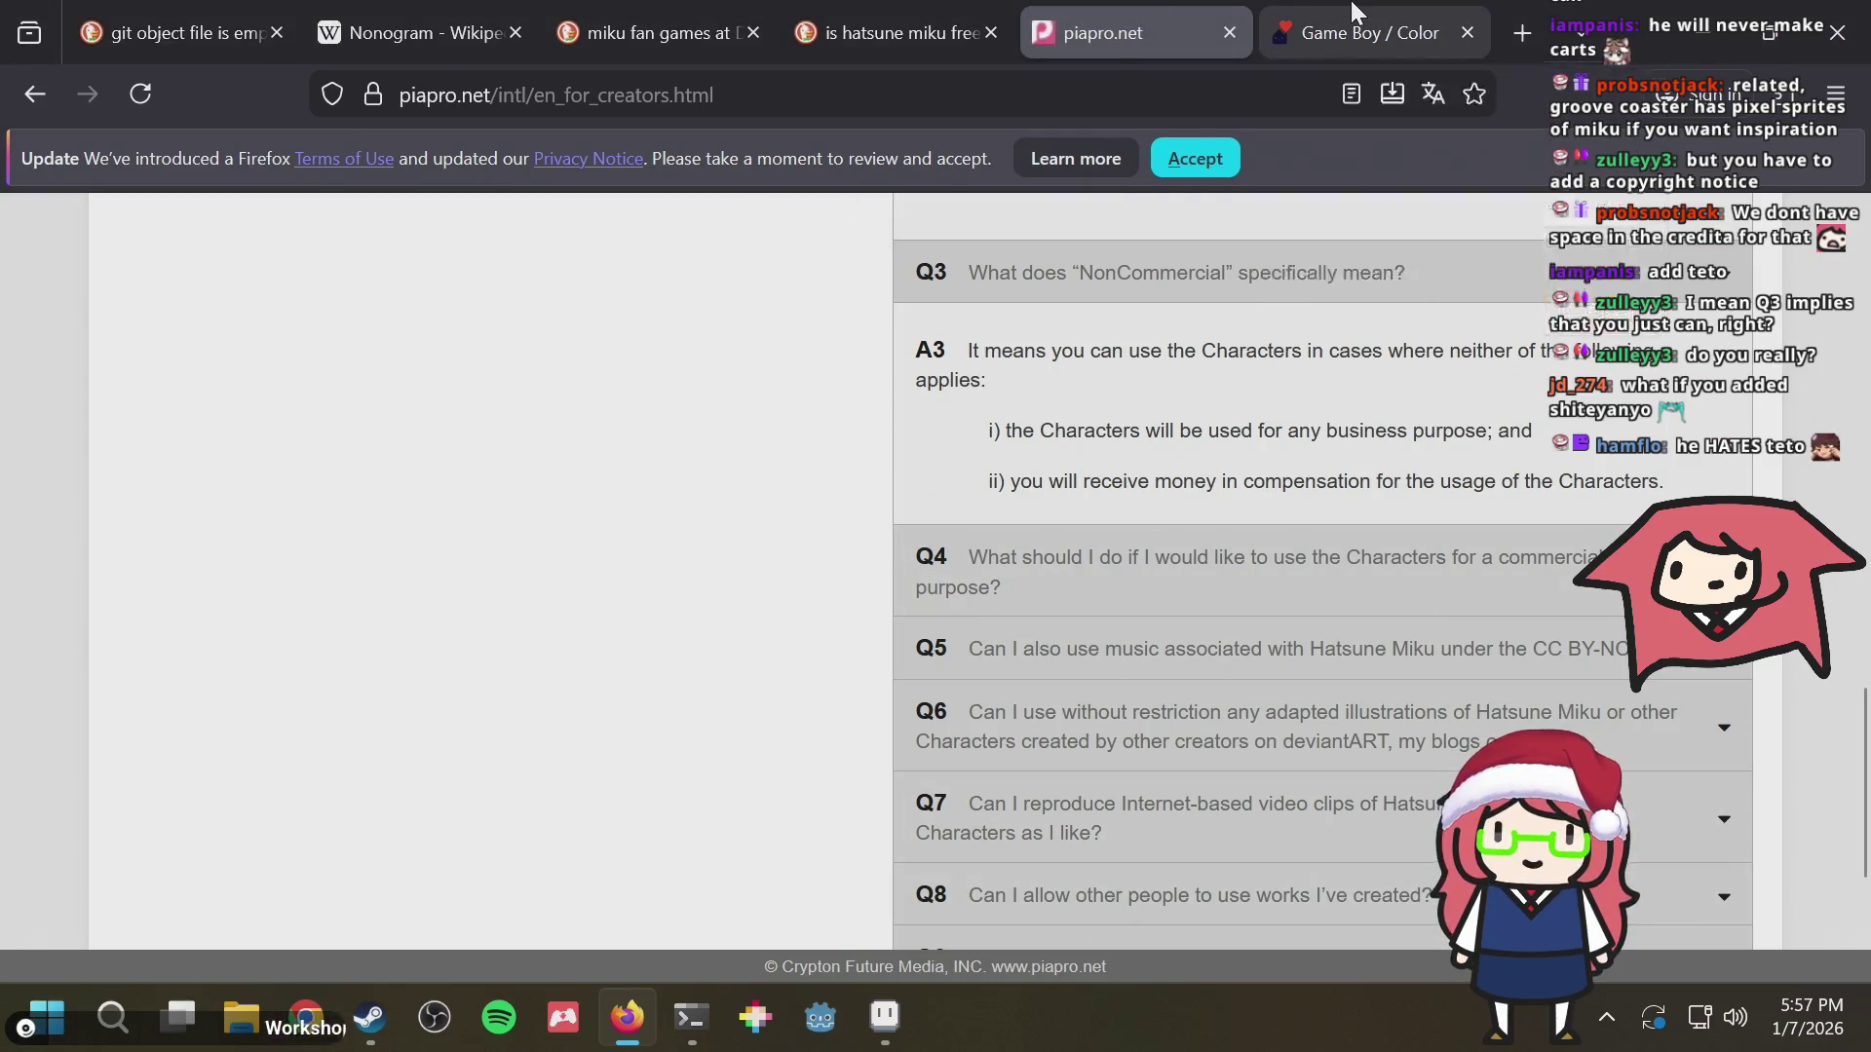
Search 'kasane teto copyright' in a new tab and load the Kasane Teto Wikipedia article
key("ctrl+t")
type("kasane teto copyright")
key("Return")
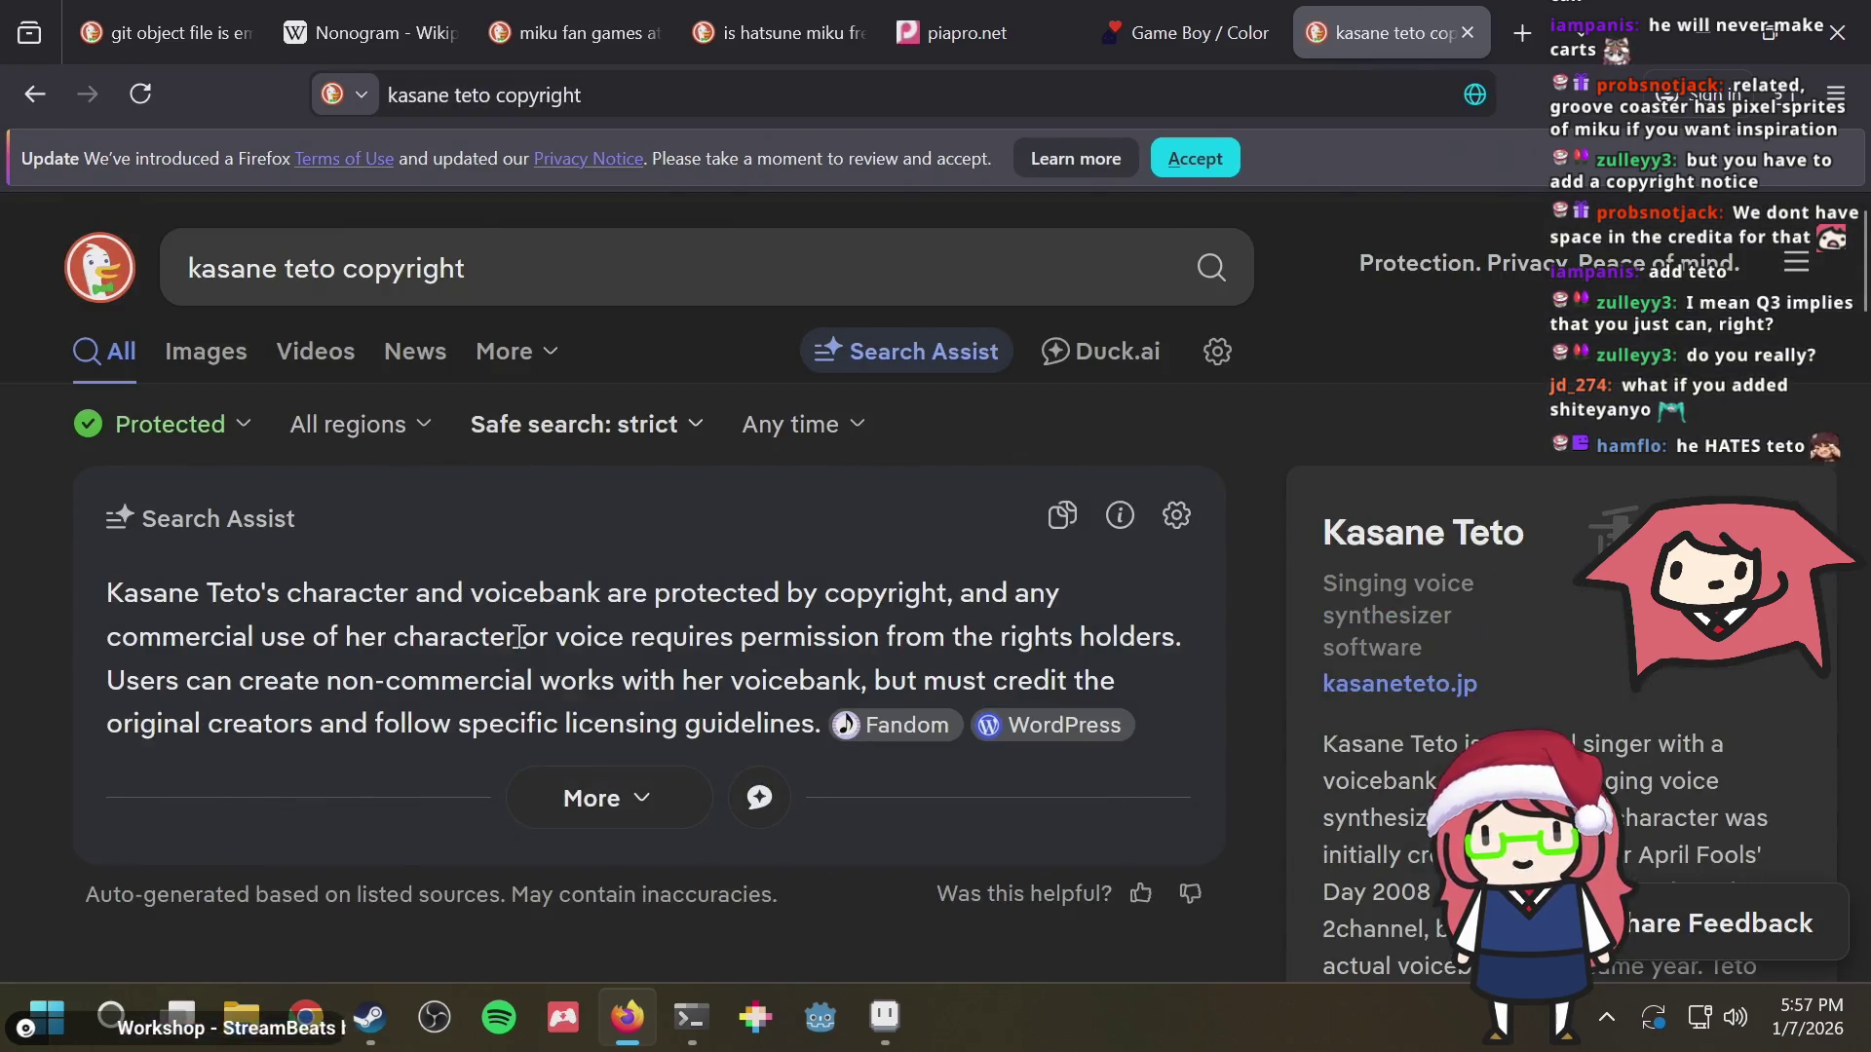
scroll(518, 635, "down", 5)
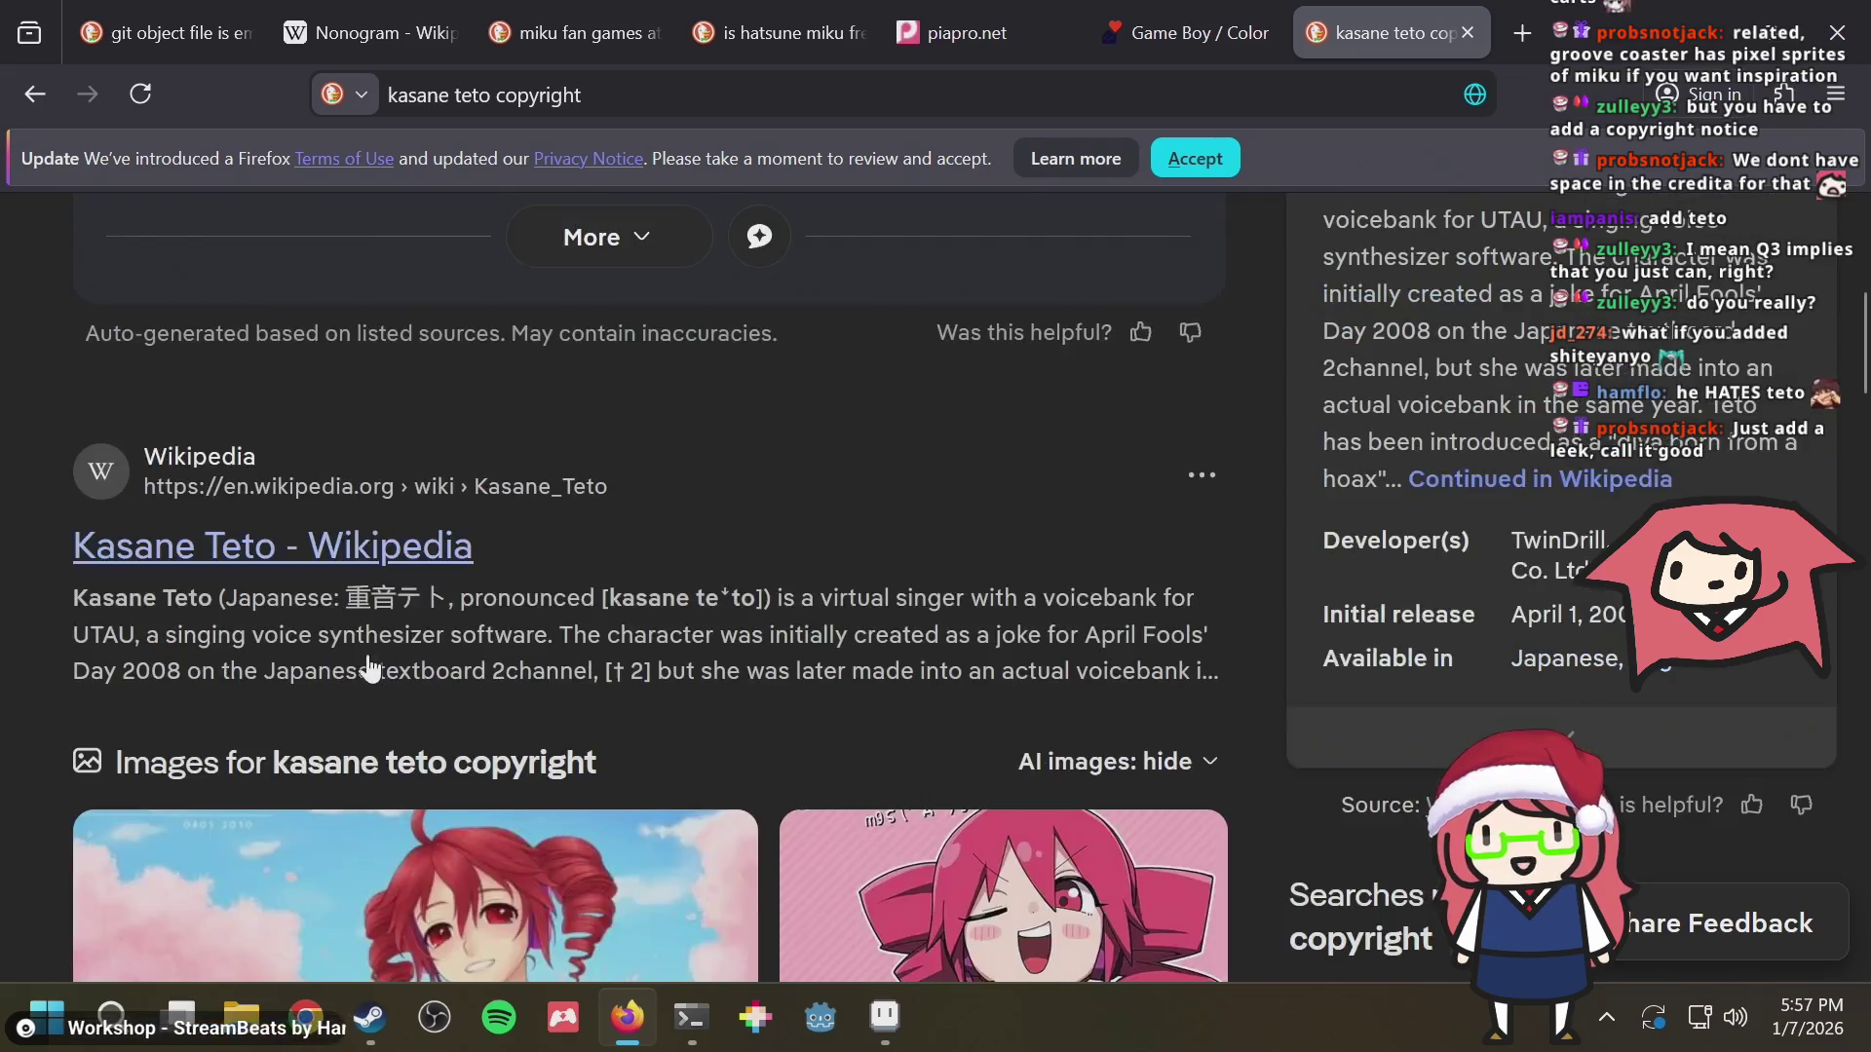
left_click(312, 555)
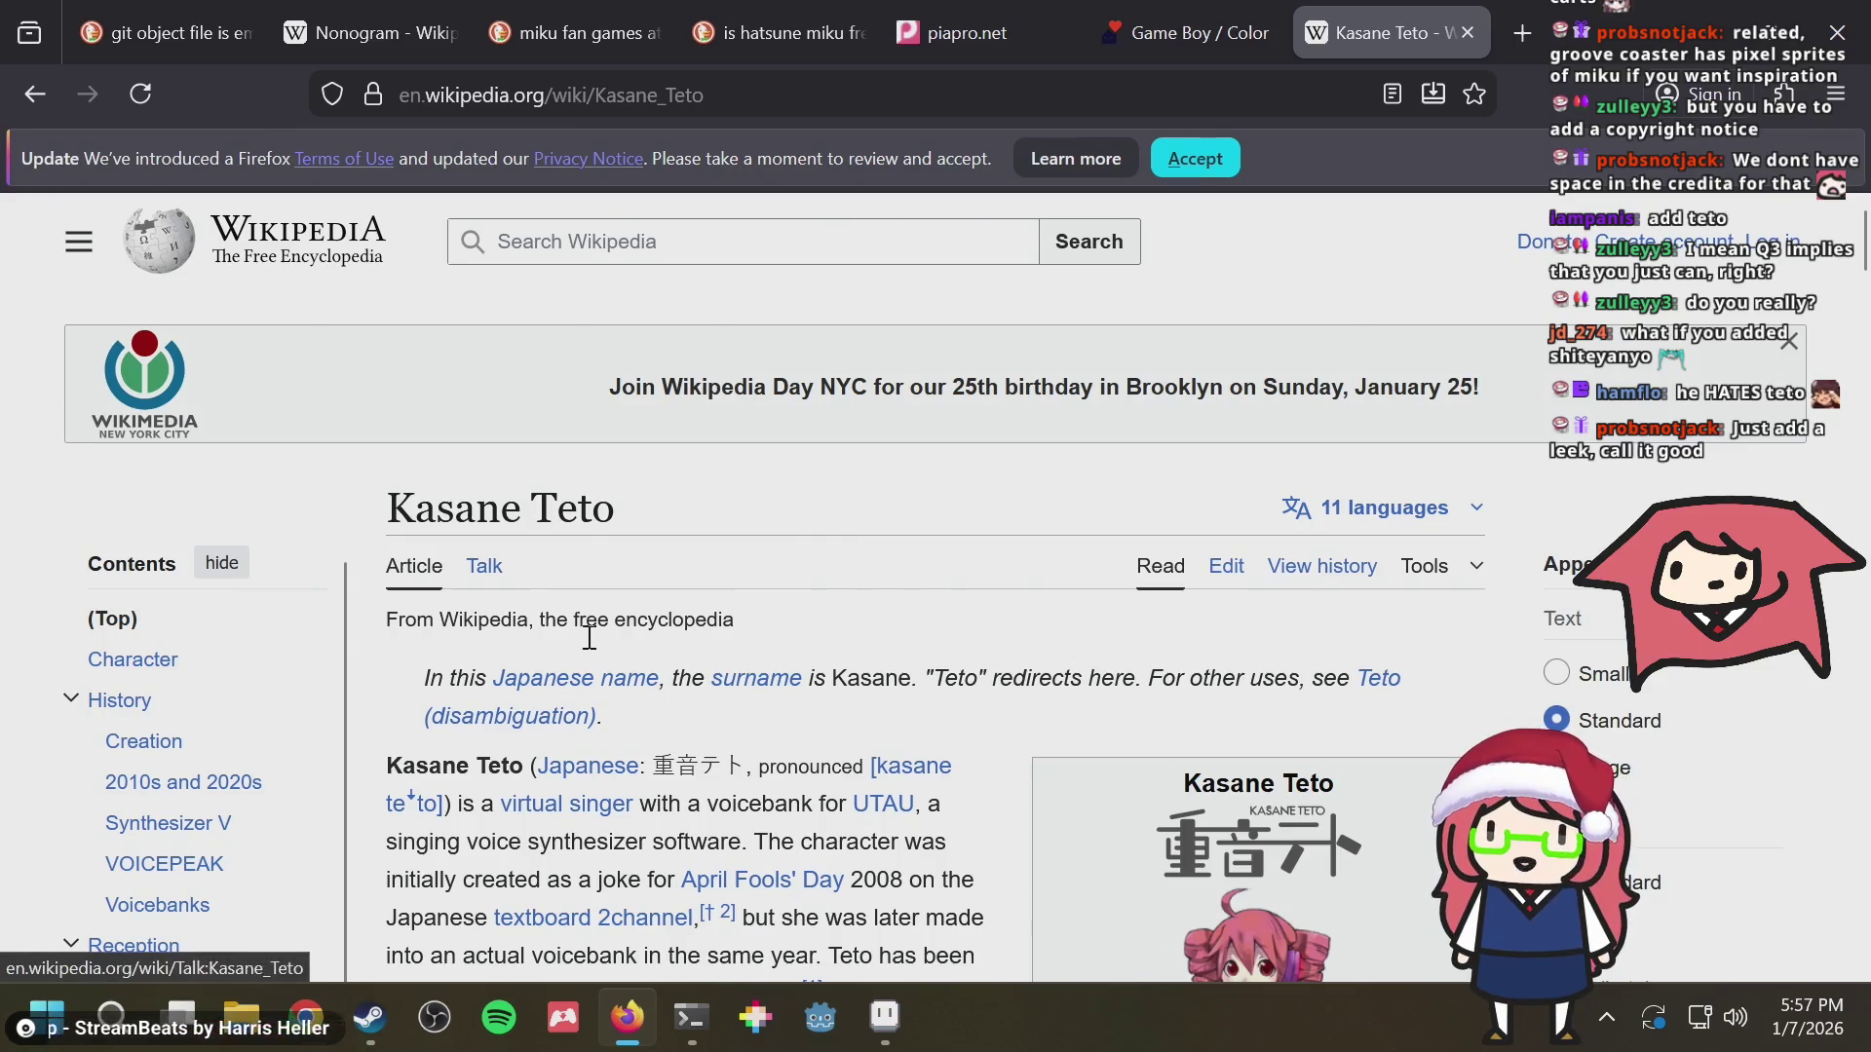
scroll(678, 661, "down", 3)
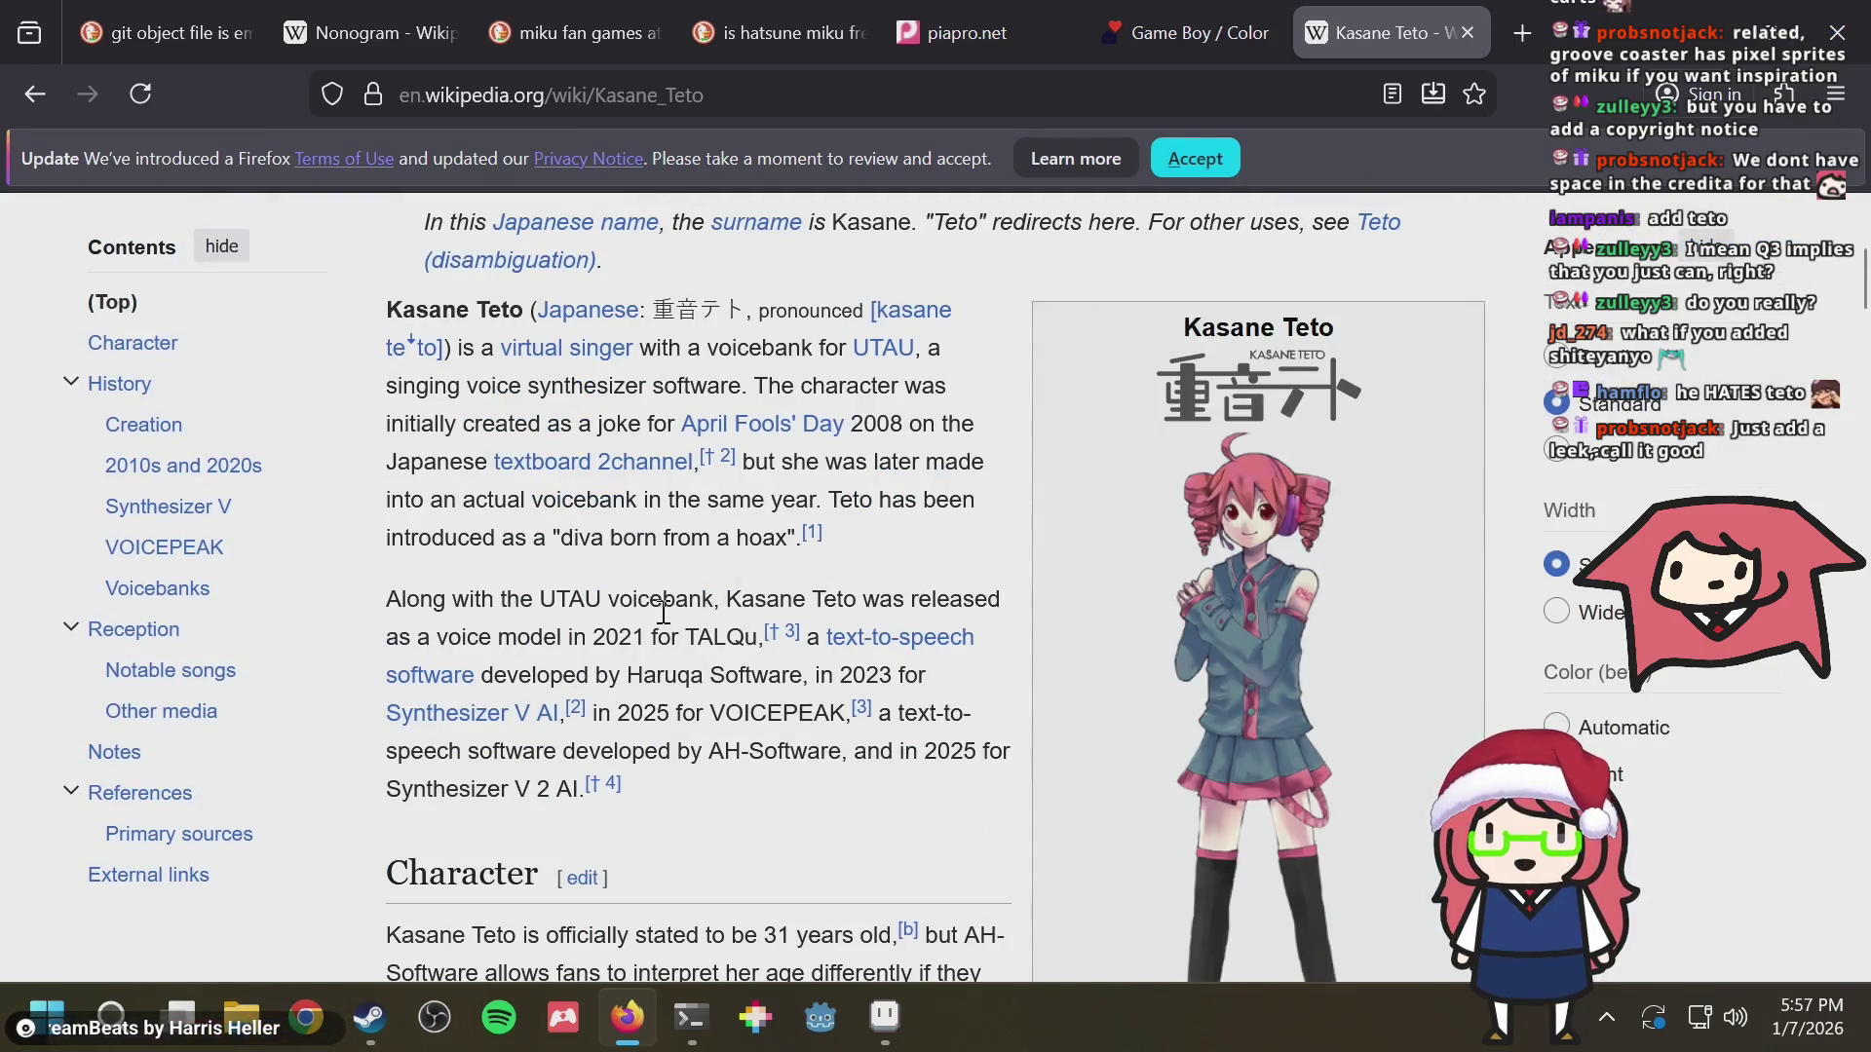
Briefly search the article text for copyright mentions, then return to the piapro.net FAQ tab
key("ctrl+f")
scroll(668, 604, "up", 3)
type("copy")
key("BackSpace")
key("BackSpace")
key("BackSpace")
key("Escape")
scroll(658, 643, "down", 1)
scroll(651, 687, "down", 2)
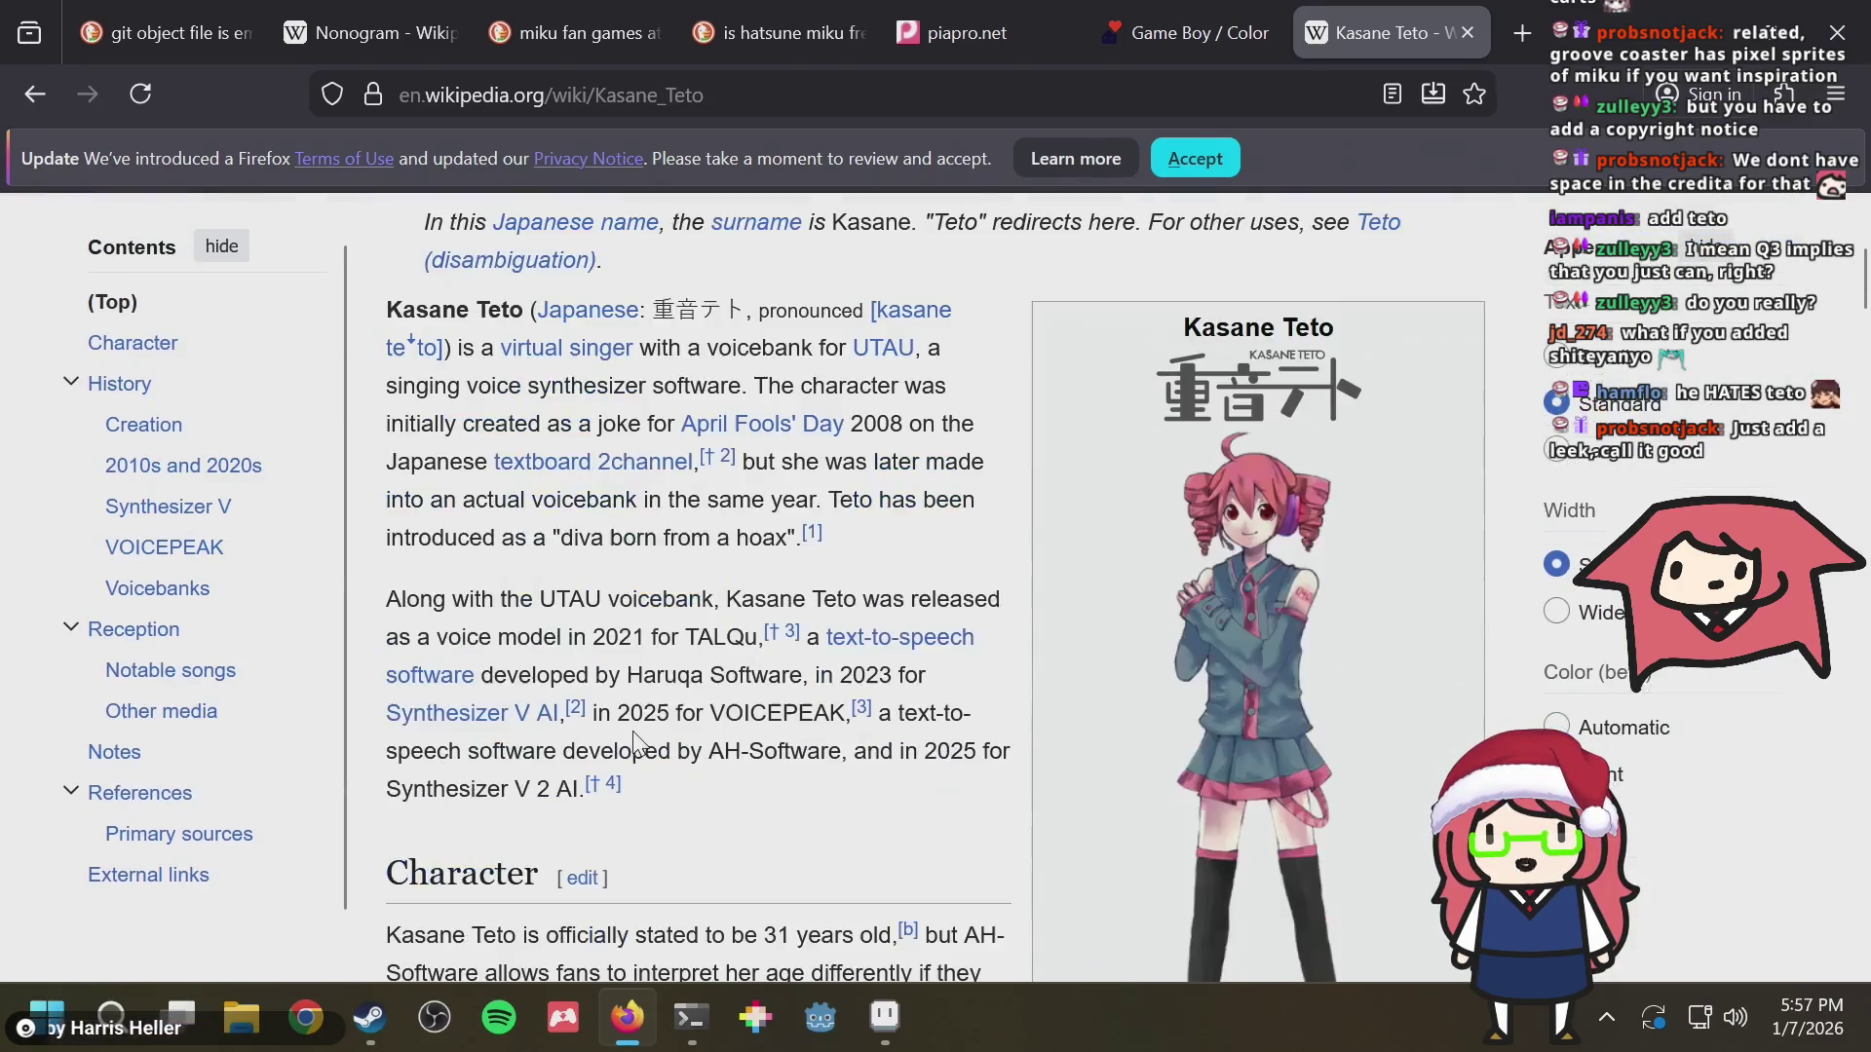
scroll(636, 741, "down", 2)
scroll(636, 741, "down", 1)
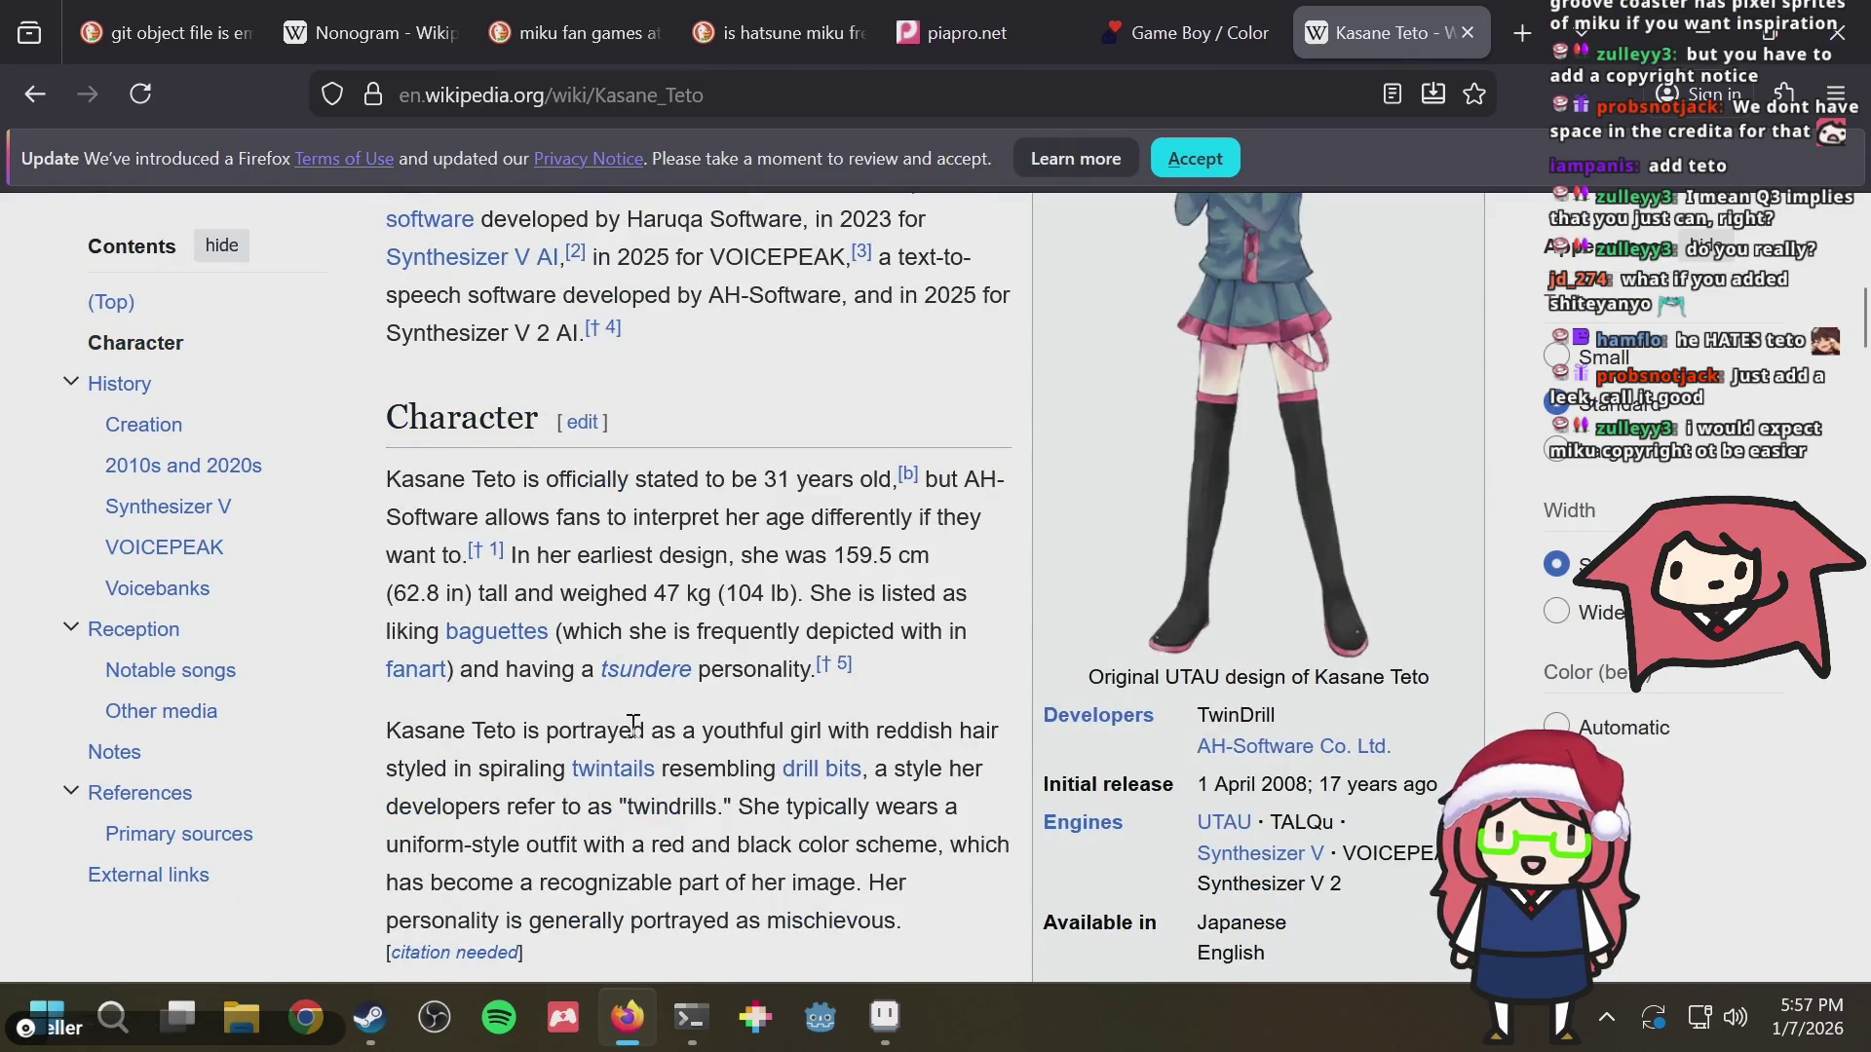
scroll(633, 726, "down", 3)
left_click(971, 32)
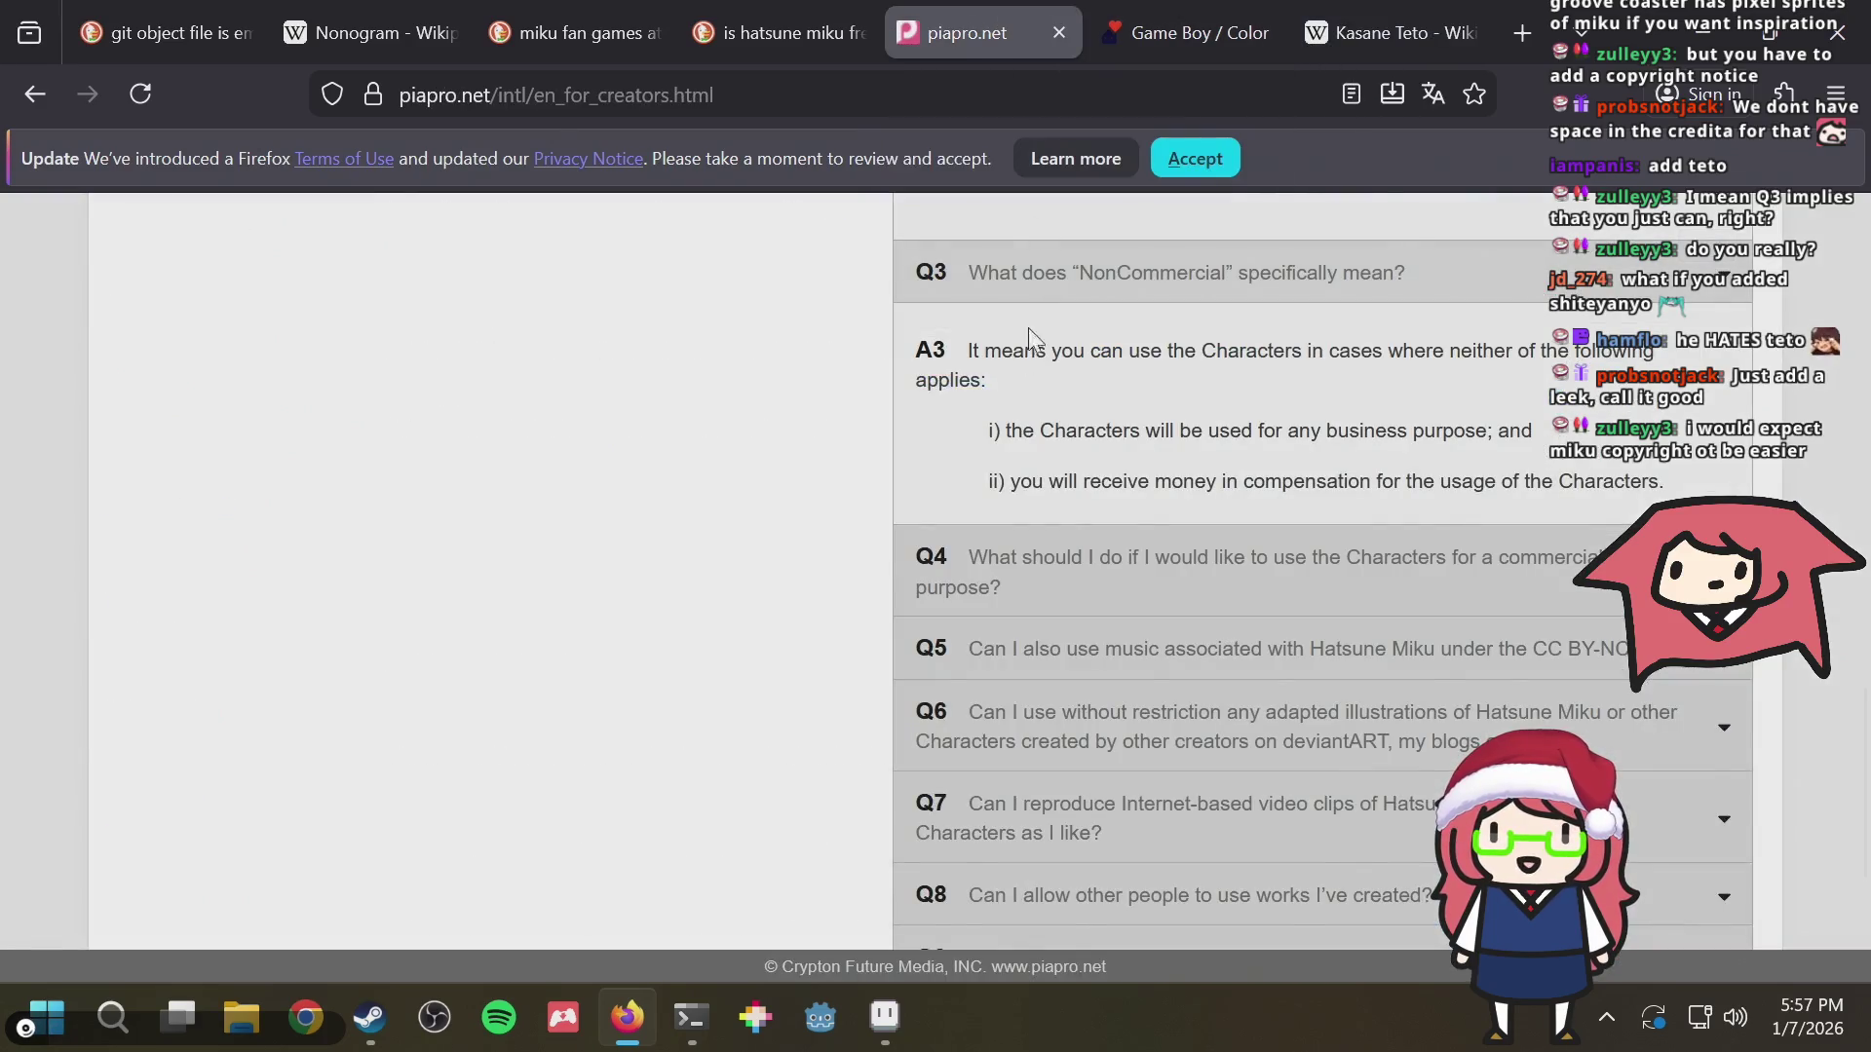
scroll(1107, 475, "up", 1)
left_click_drag(1101, 633, 1374, 632)
Expand the Q4 and Q8 answers and re-read A3's compensation and usage wording
left_click(1374, 633)
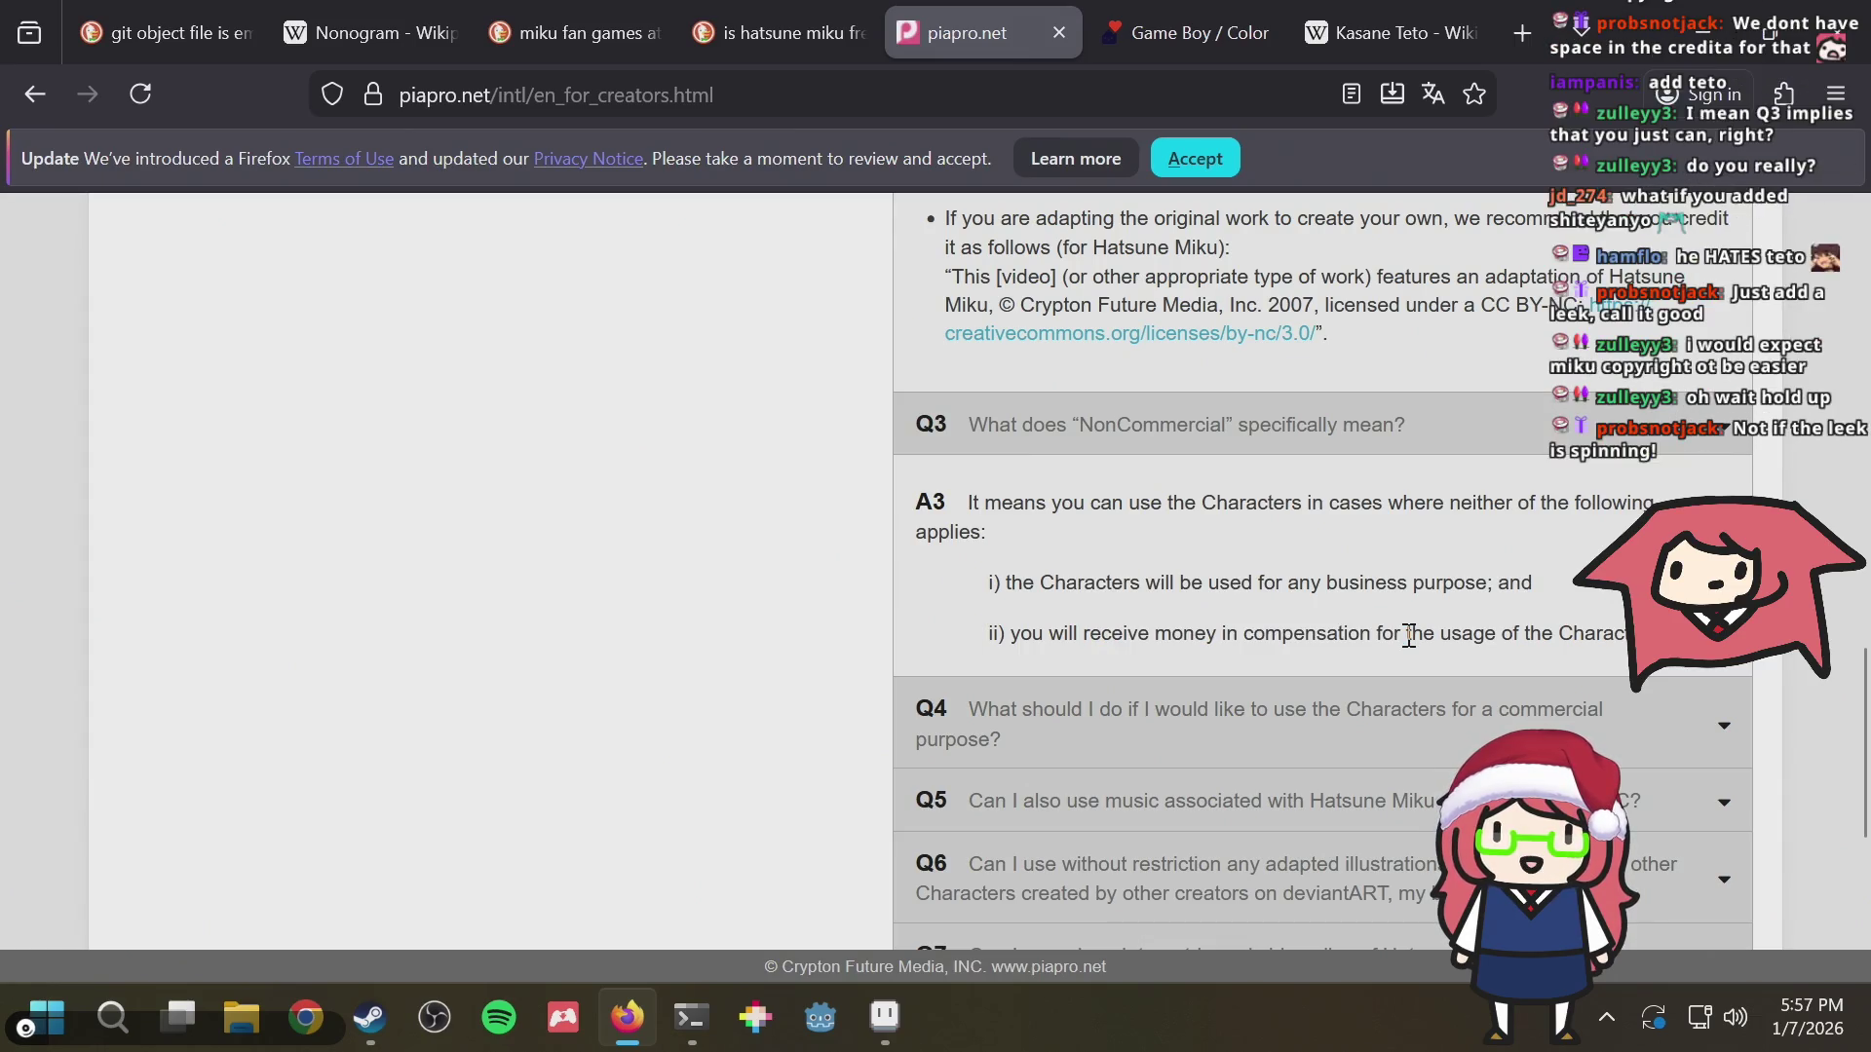
scroll(1398, 647, "down", 1)
scroll(1408, 648, "down", 2)
scroll(1408, 646, "up", 2)
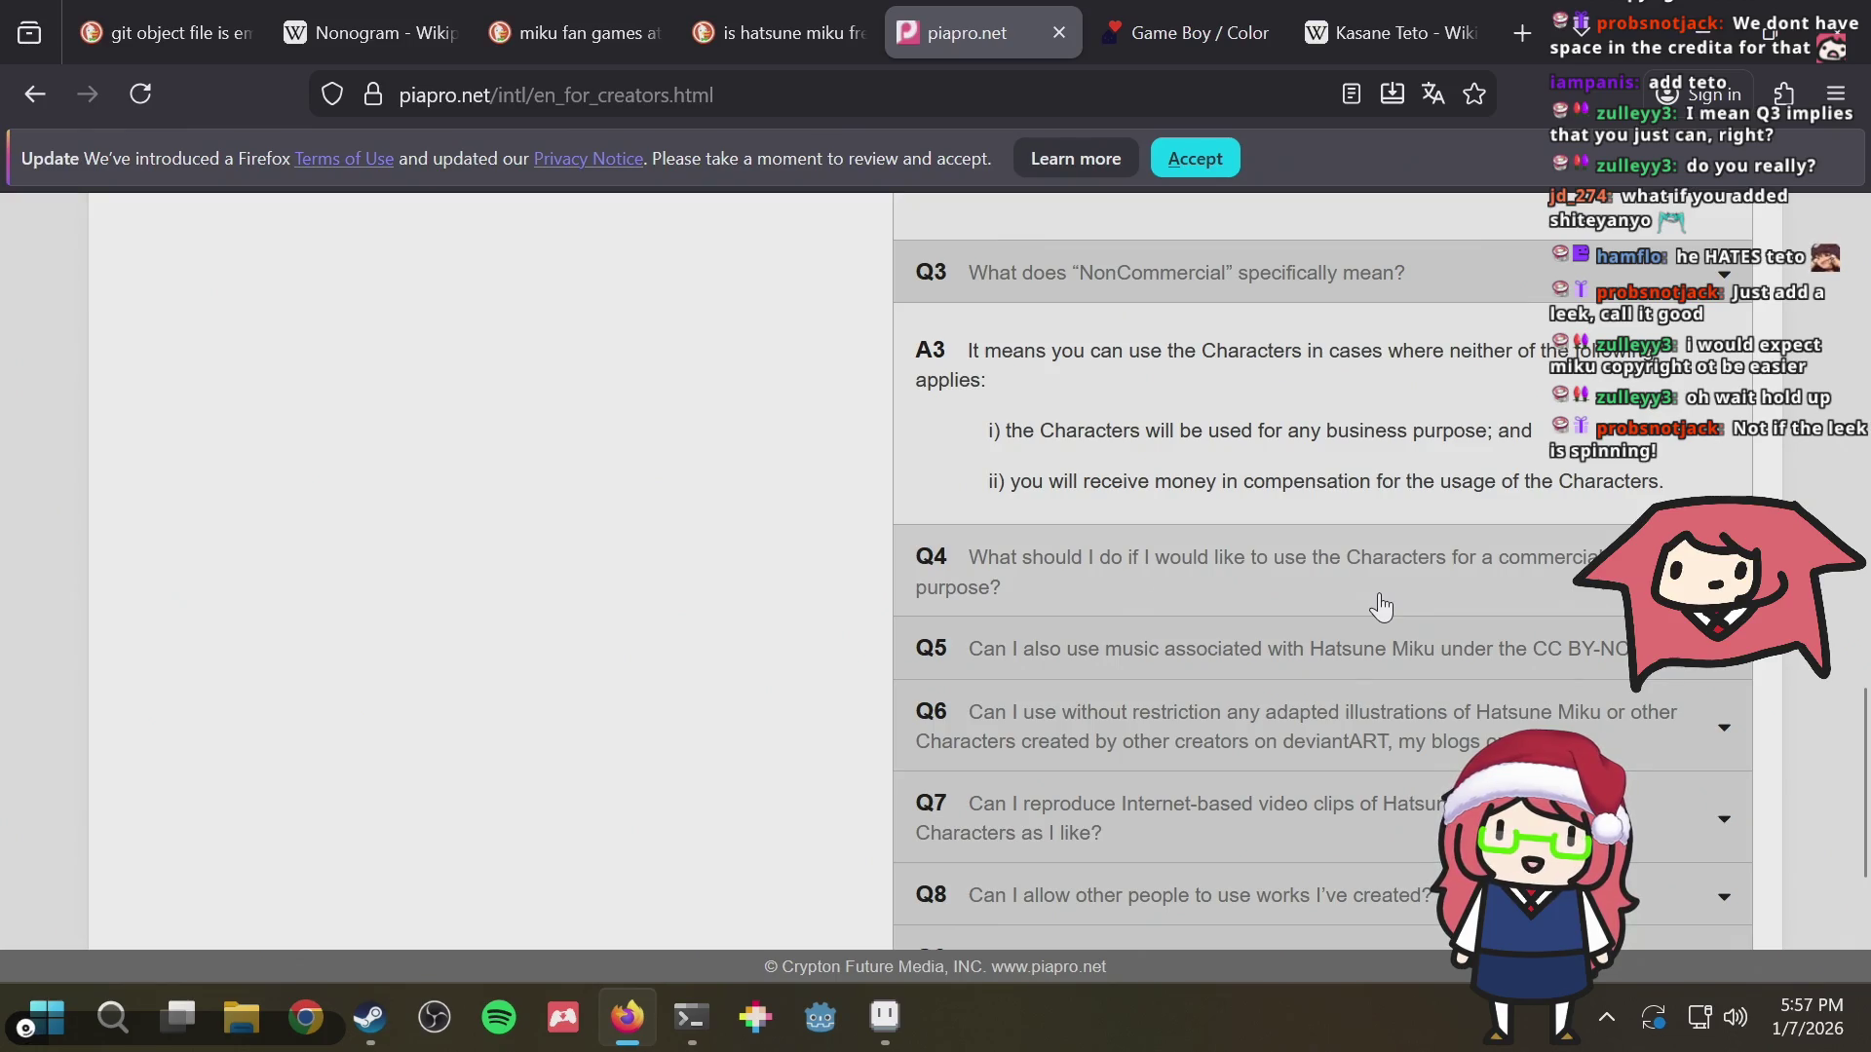
scroll(1379, 606, "down", 1)
scroll(1381, 606, "up", 1)
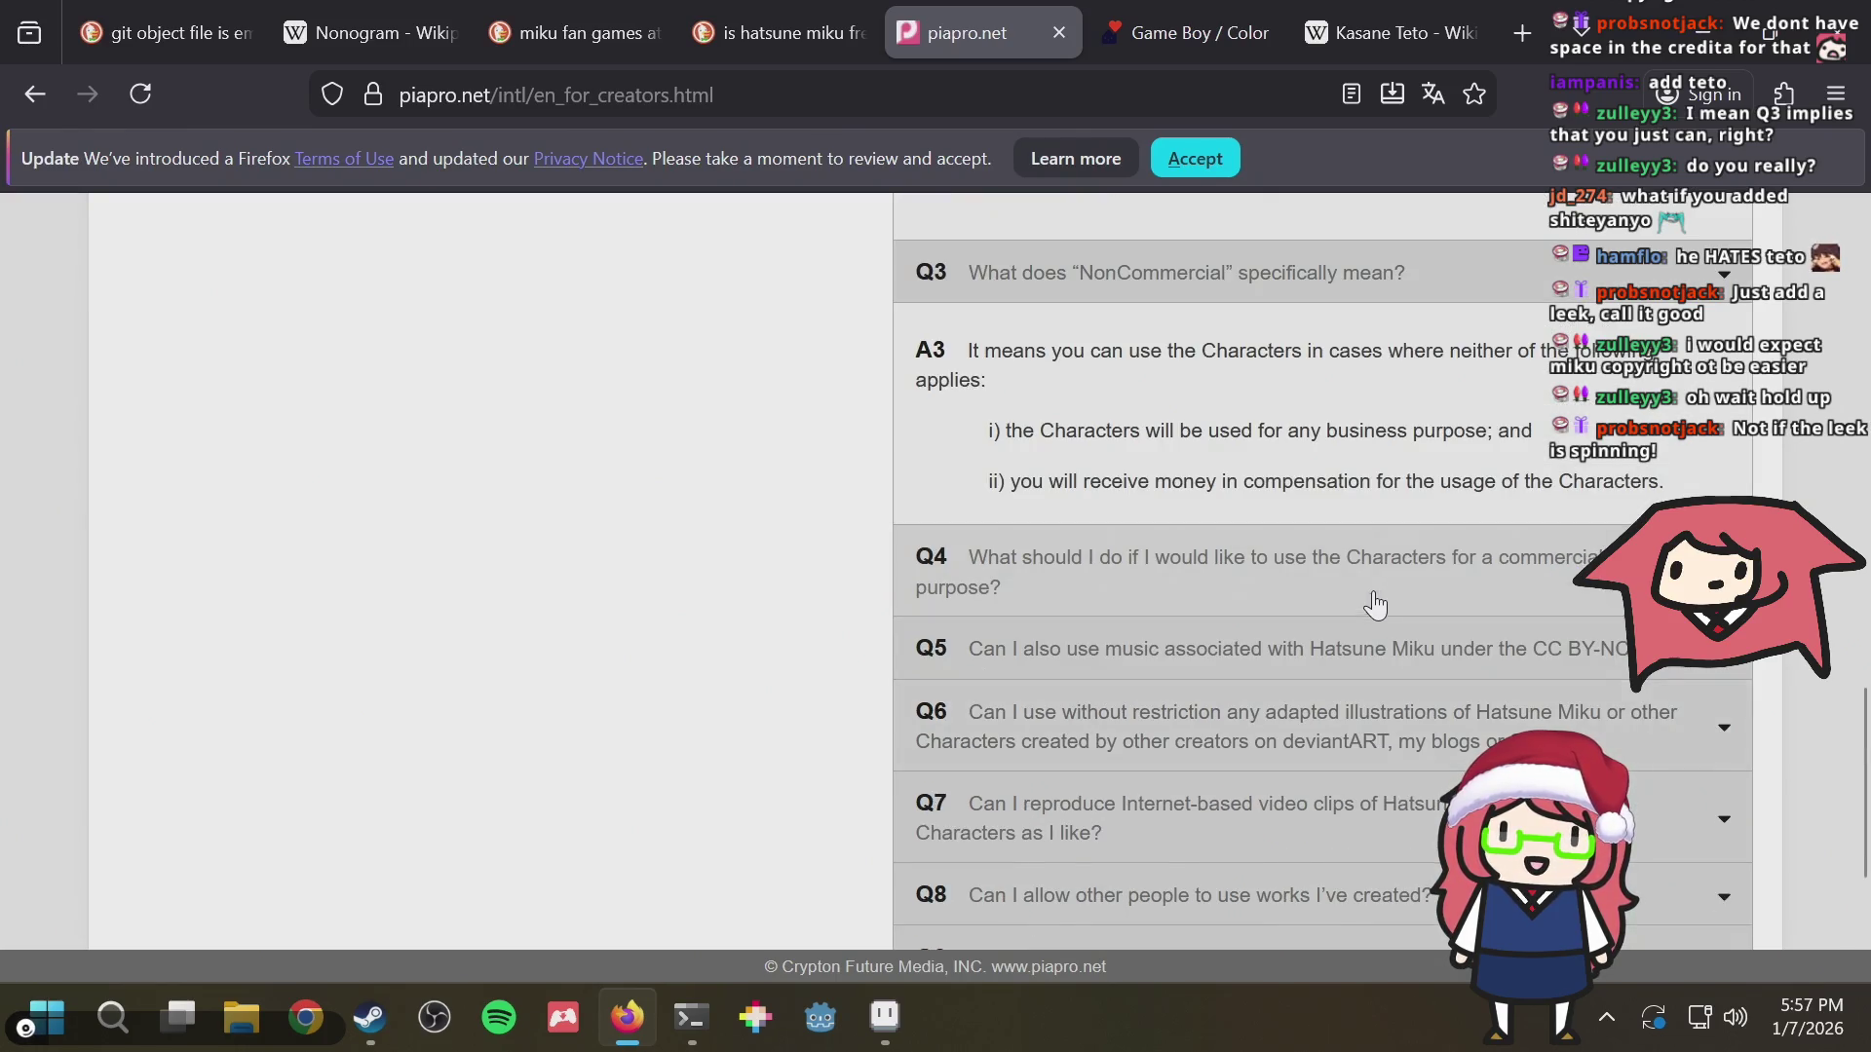
left_click(1276, 578)
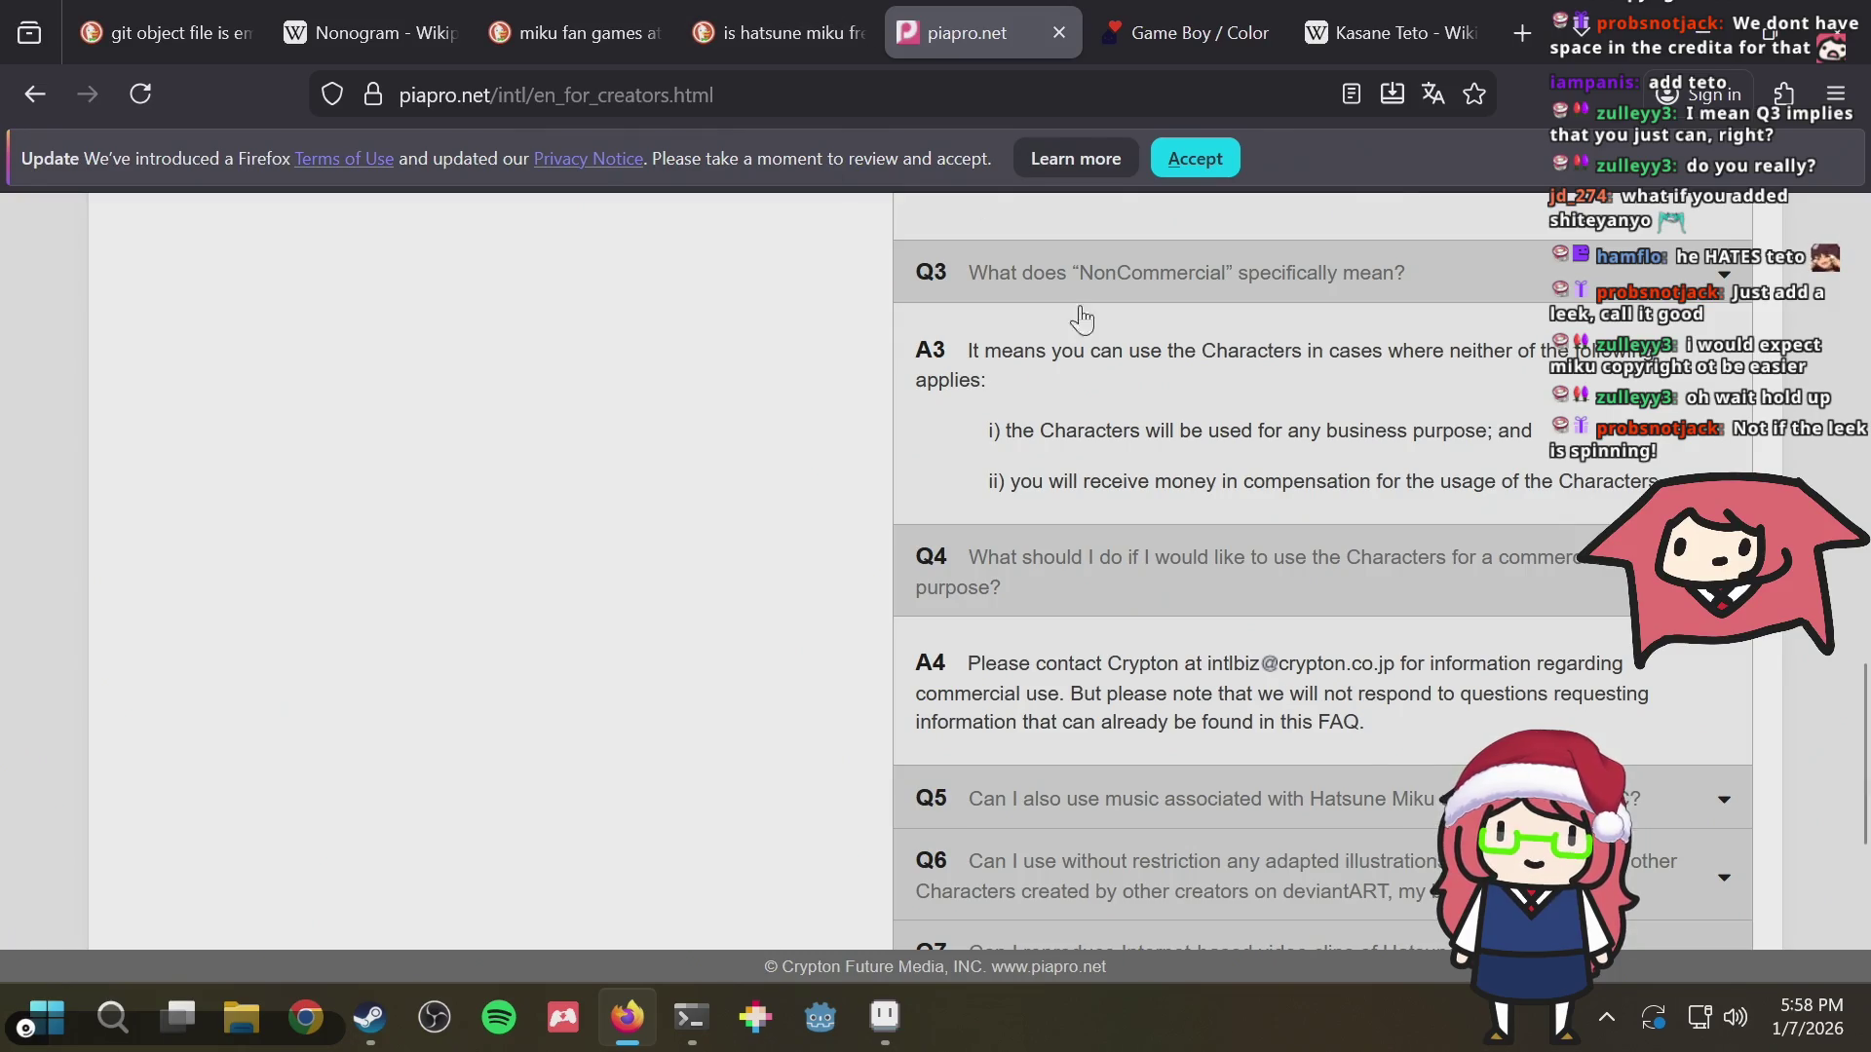
scroll(1166, 398, "down", 1)
scroll(1181, 668, "down", 1)
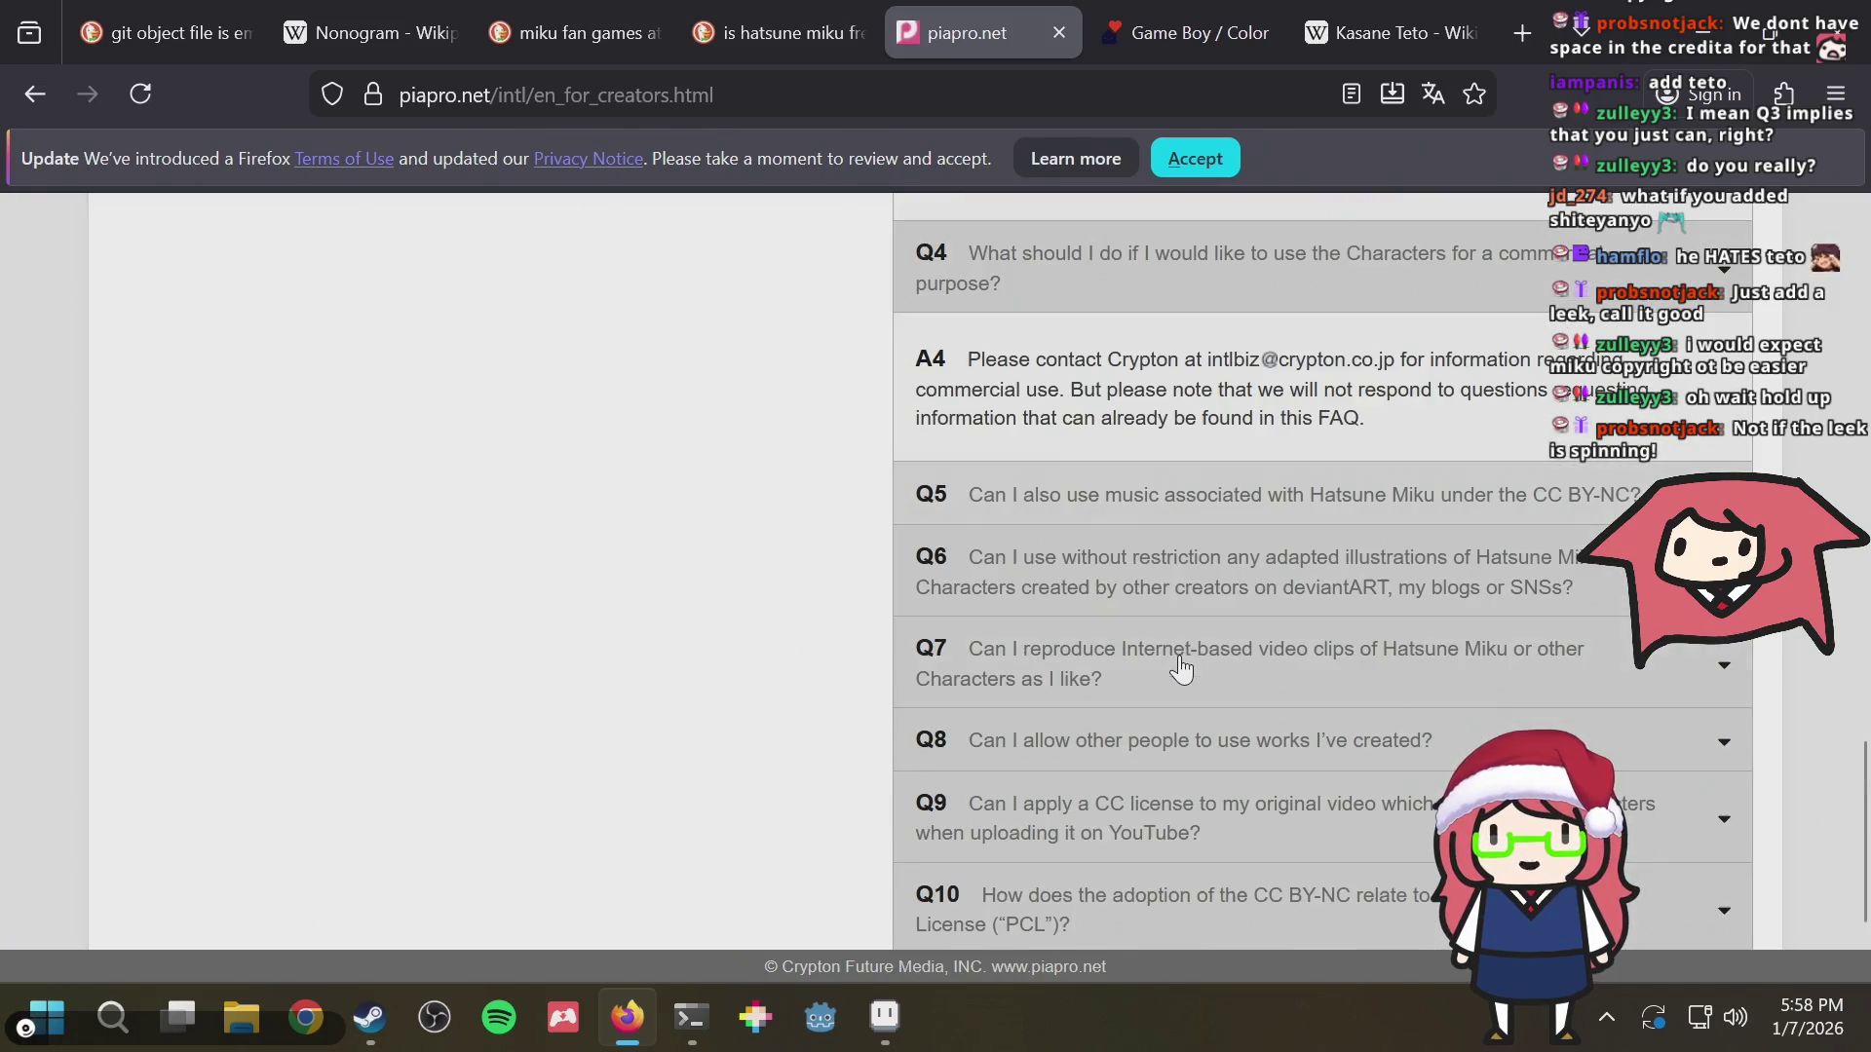
scroll(1182, 674, "down", 1)
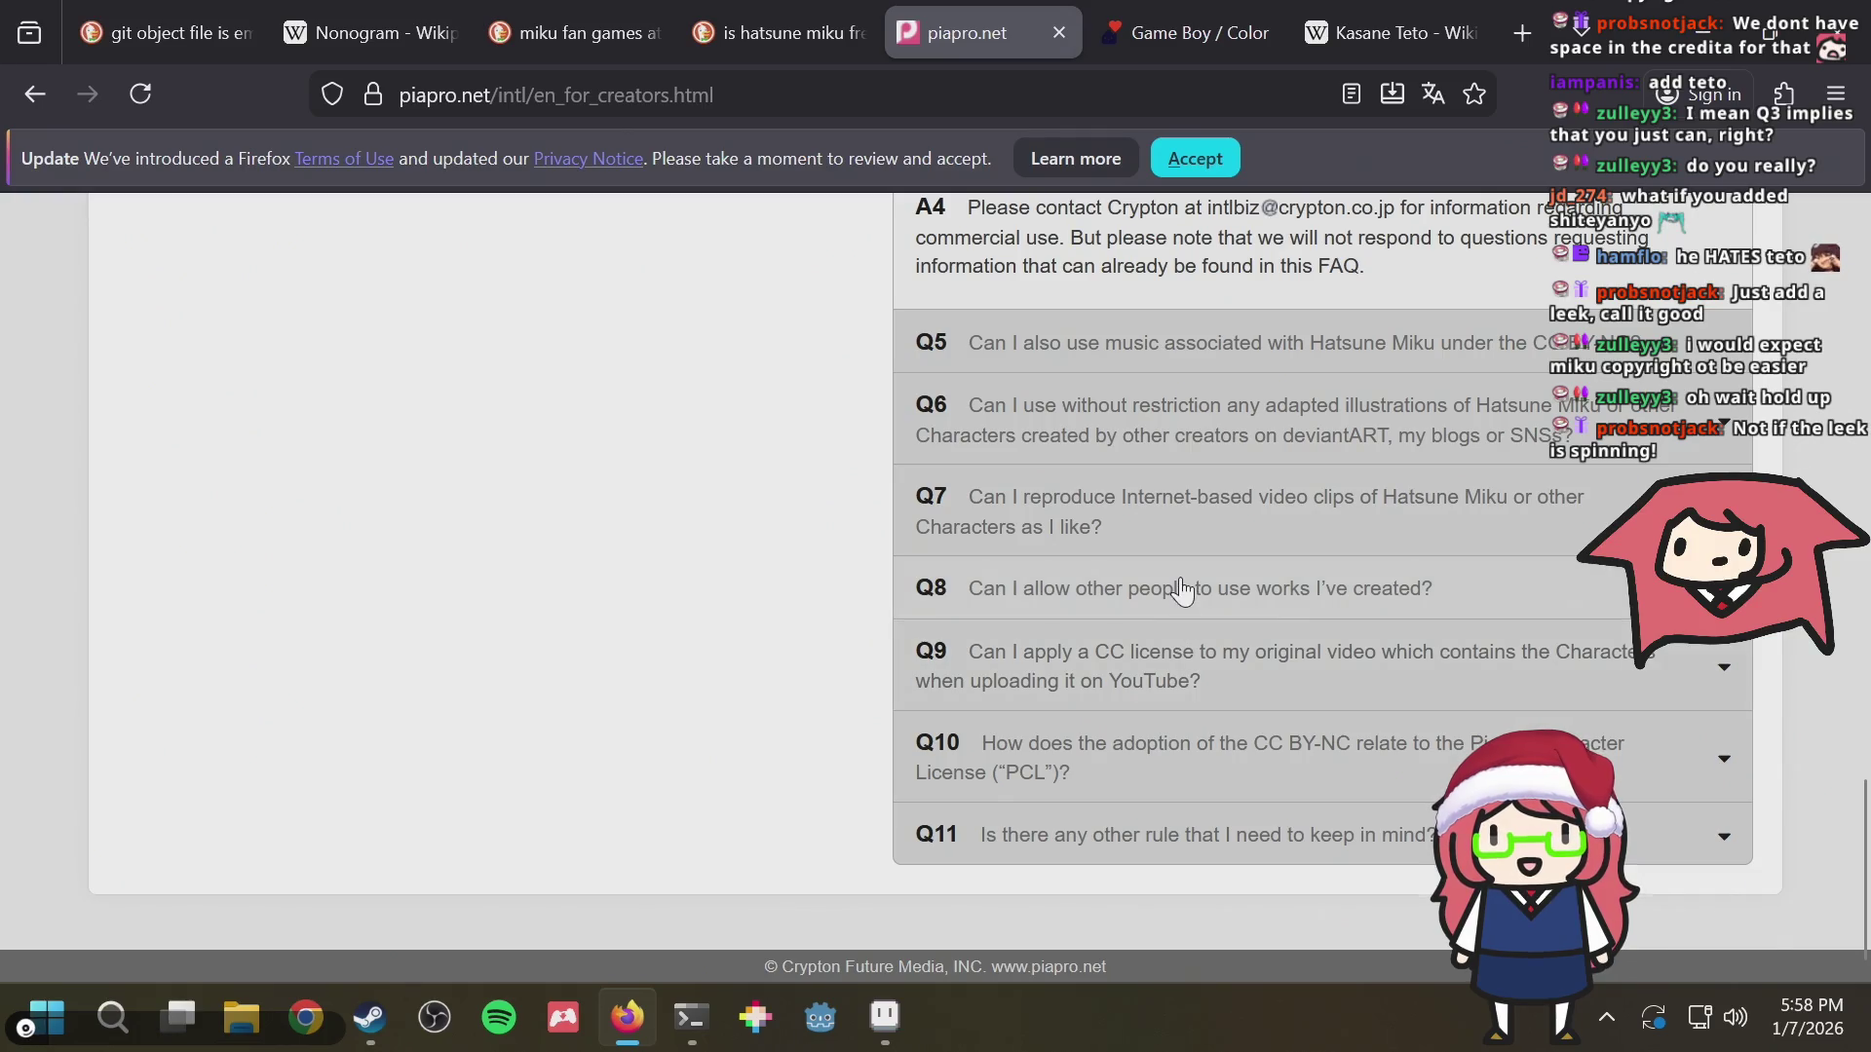
left_click(1180, 590)
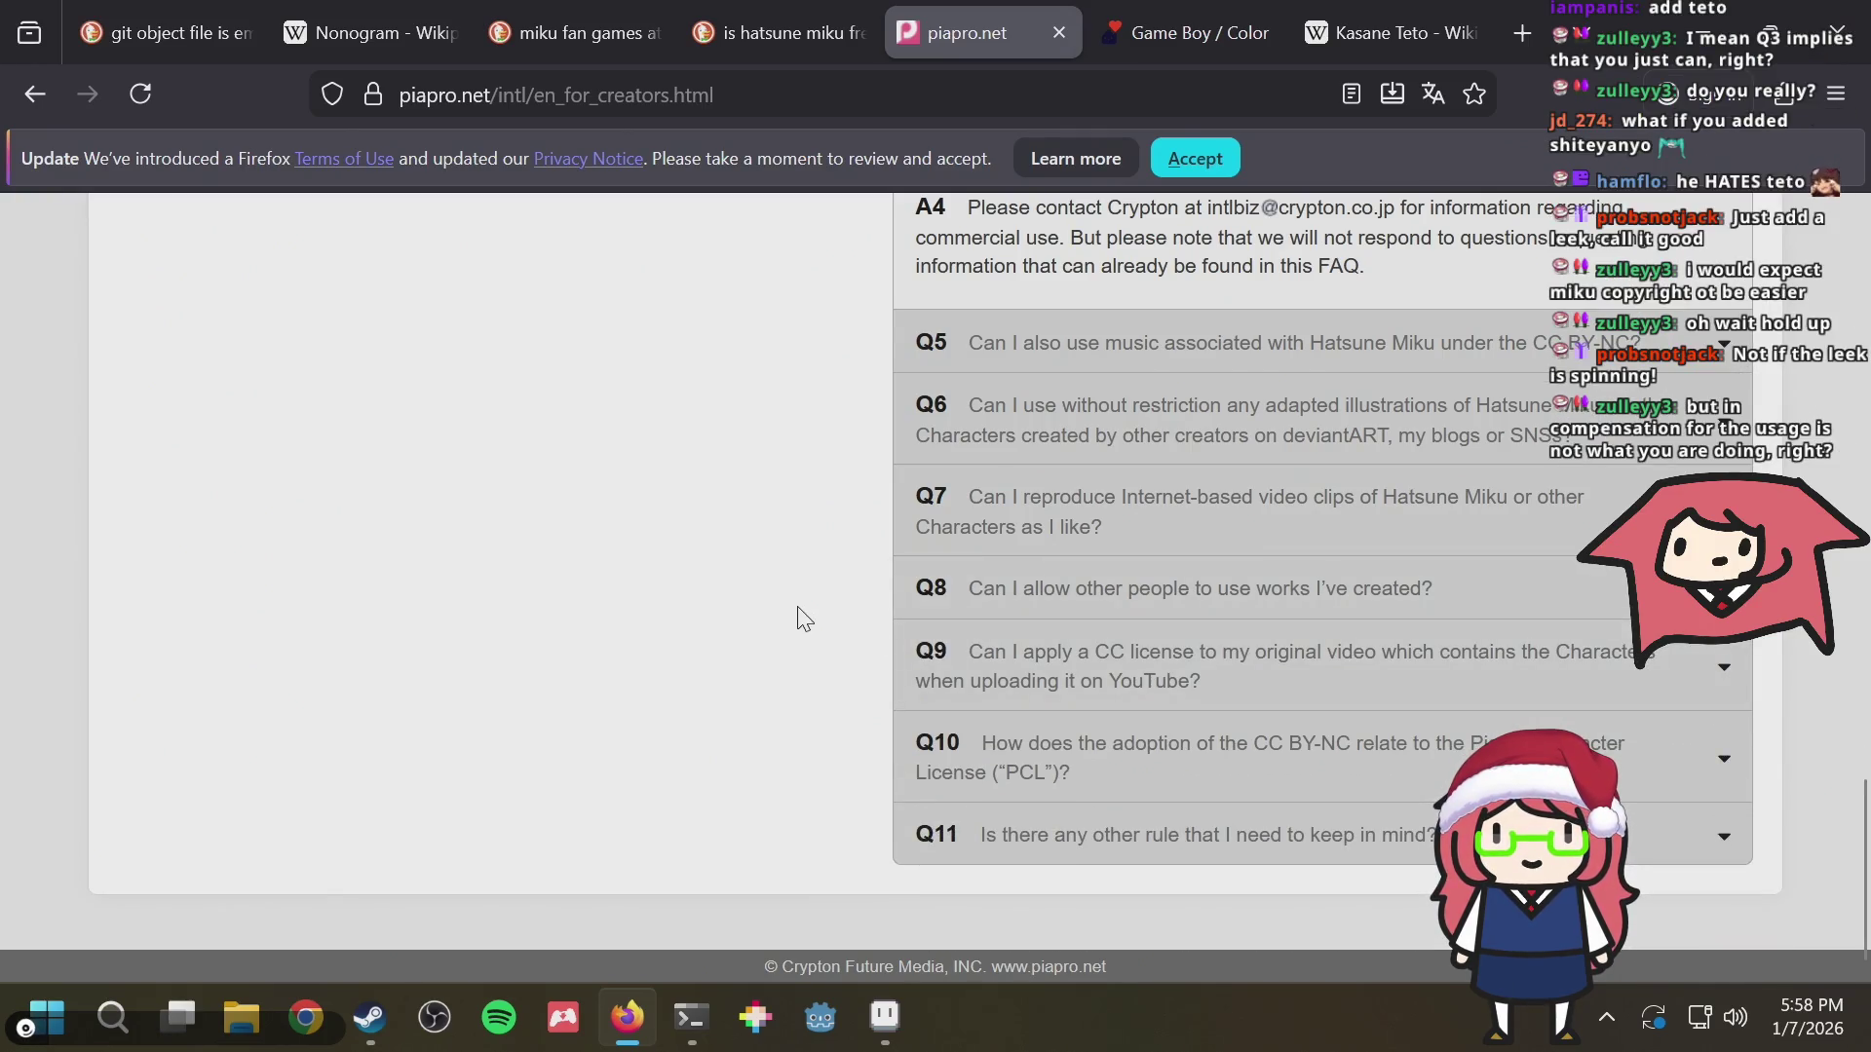
scroll(797, 618, "up", 2)
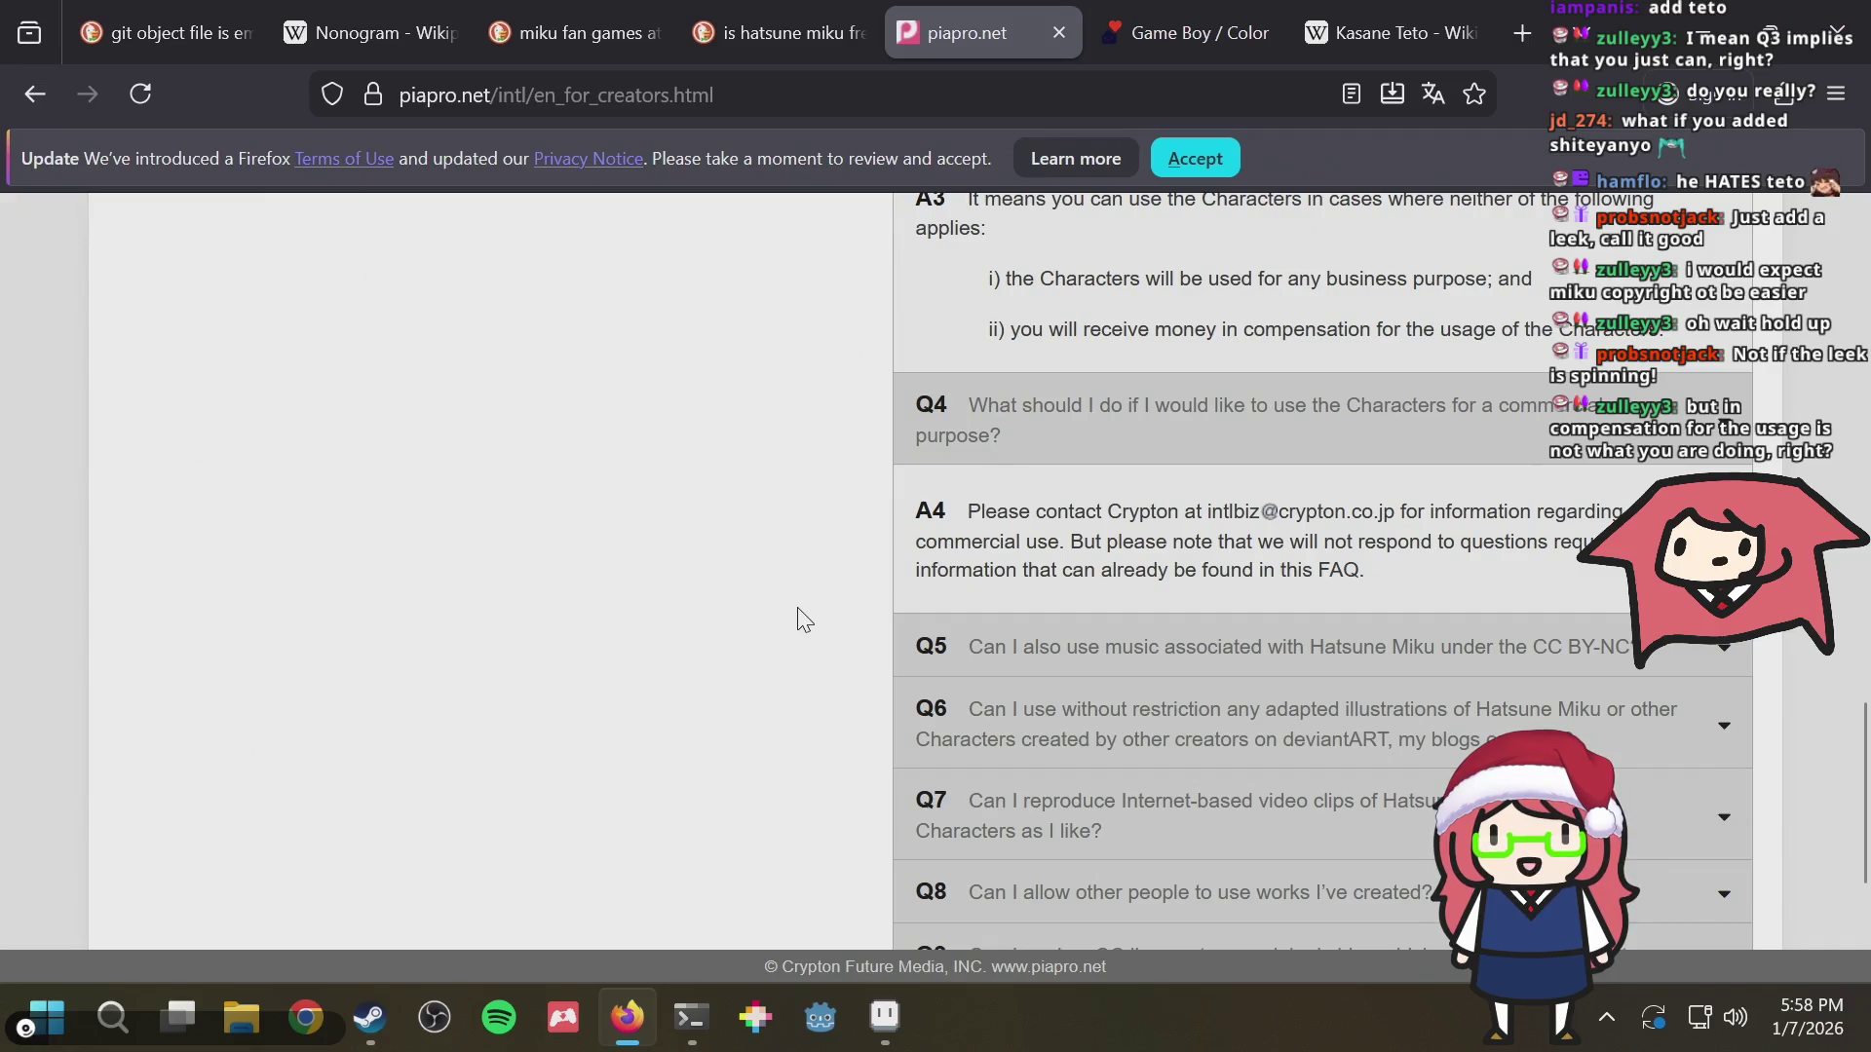
scroll(797, 619, "up", 2)
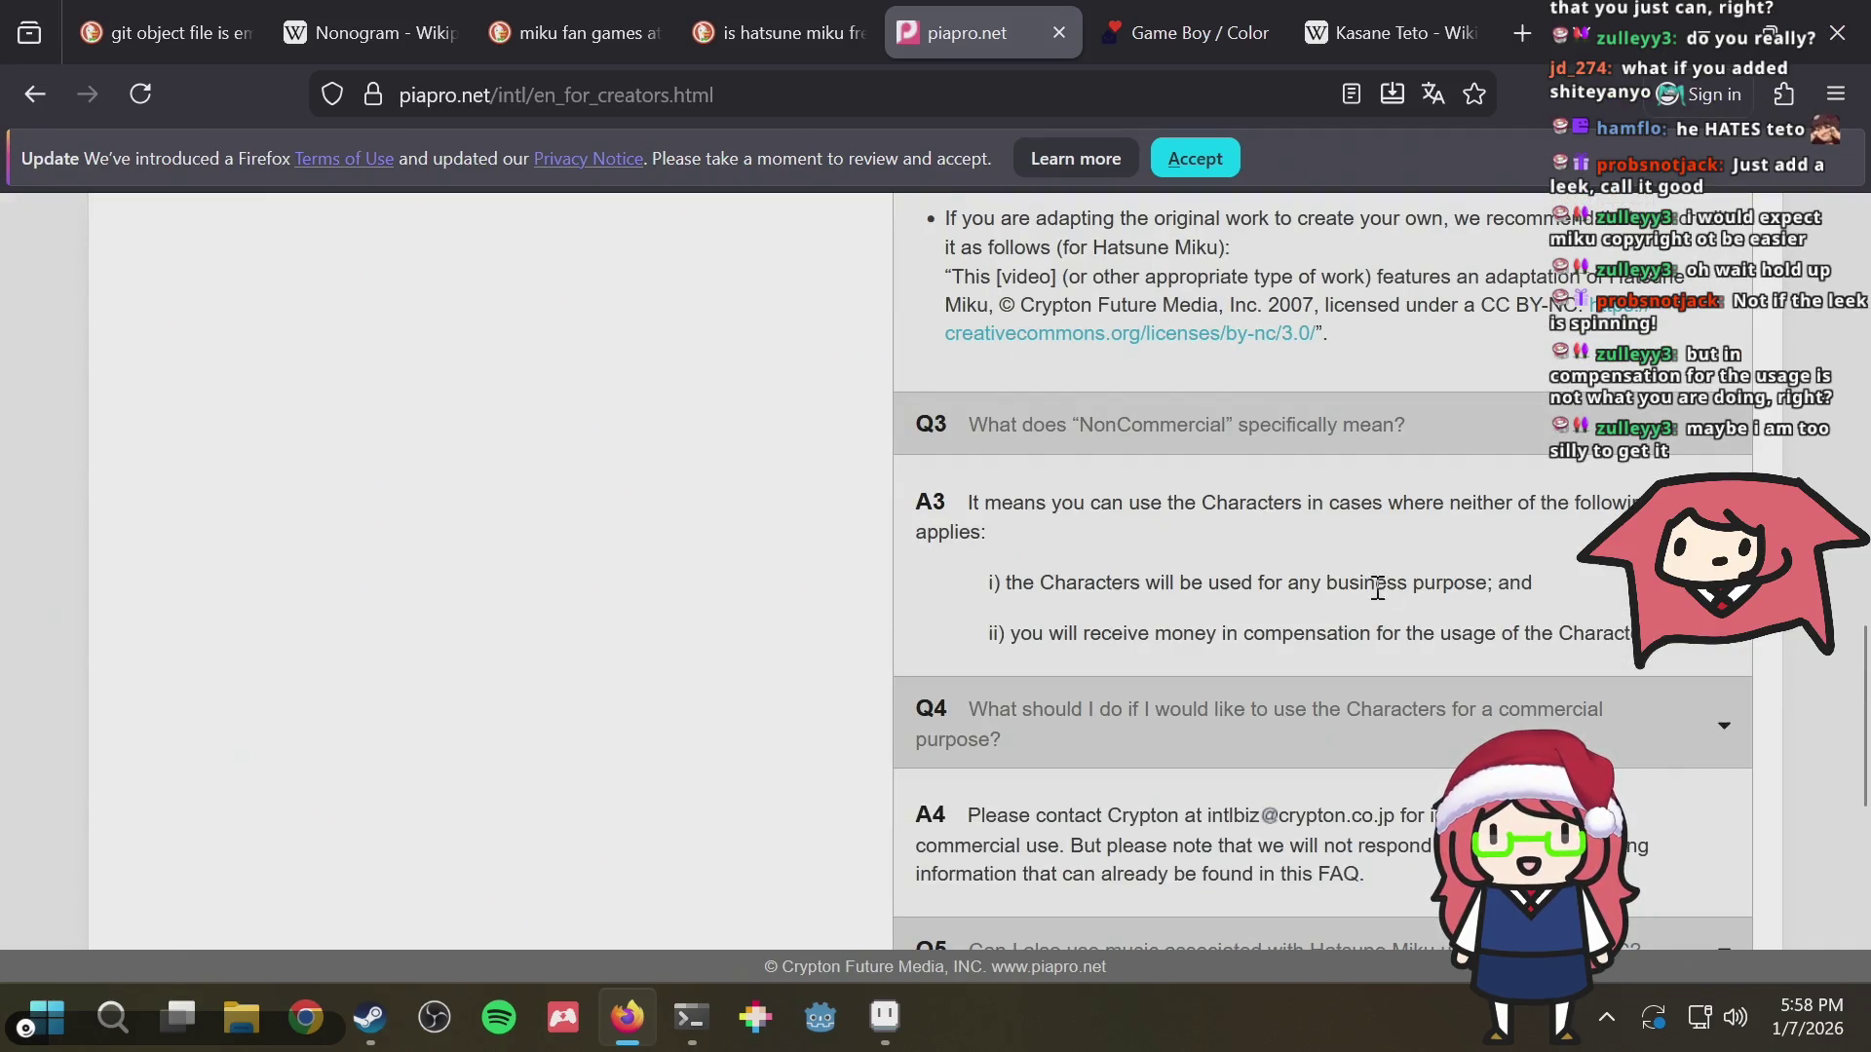
left_click_drag(1238, 644, 1571, 624)
left_click(1571, 624)
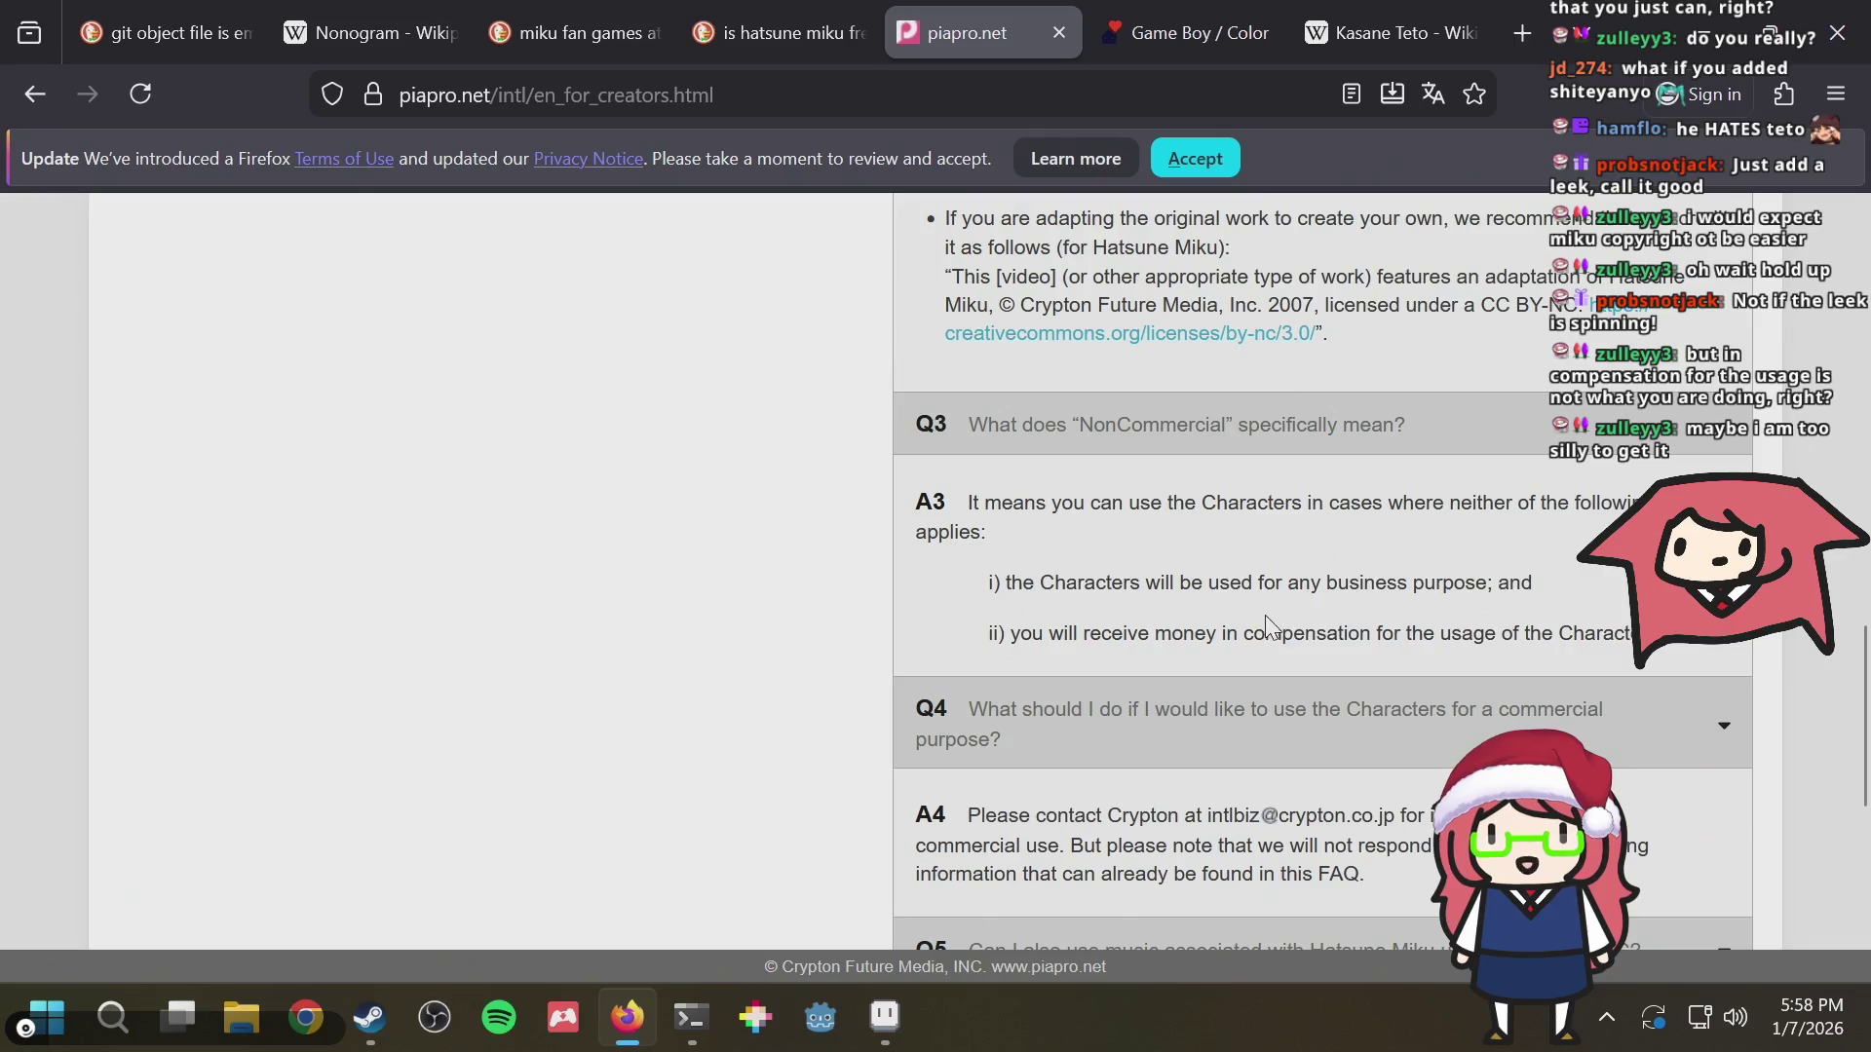
left_click_drag(1423, 633, 1505, 631)
left_click(1515, 627)
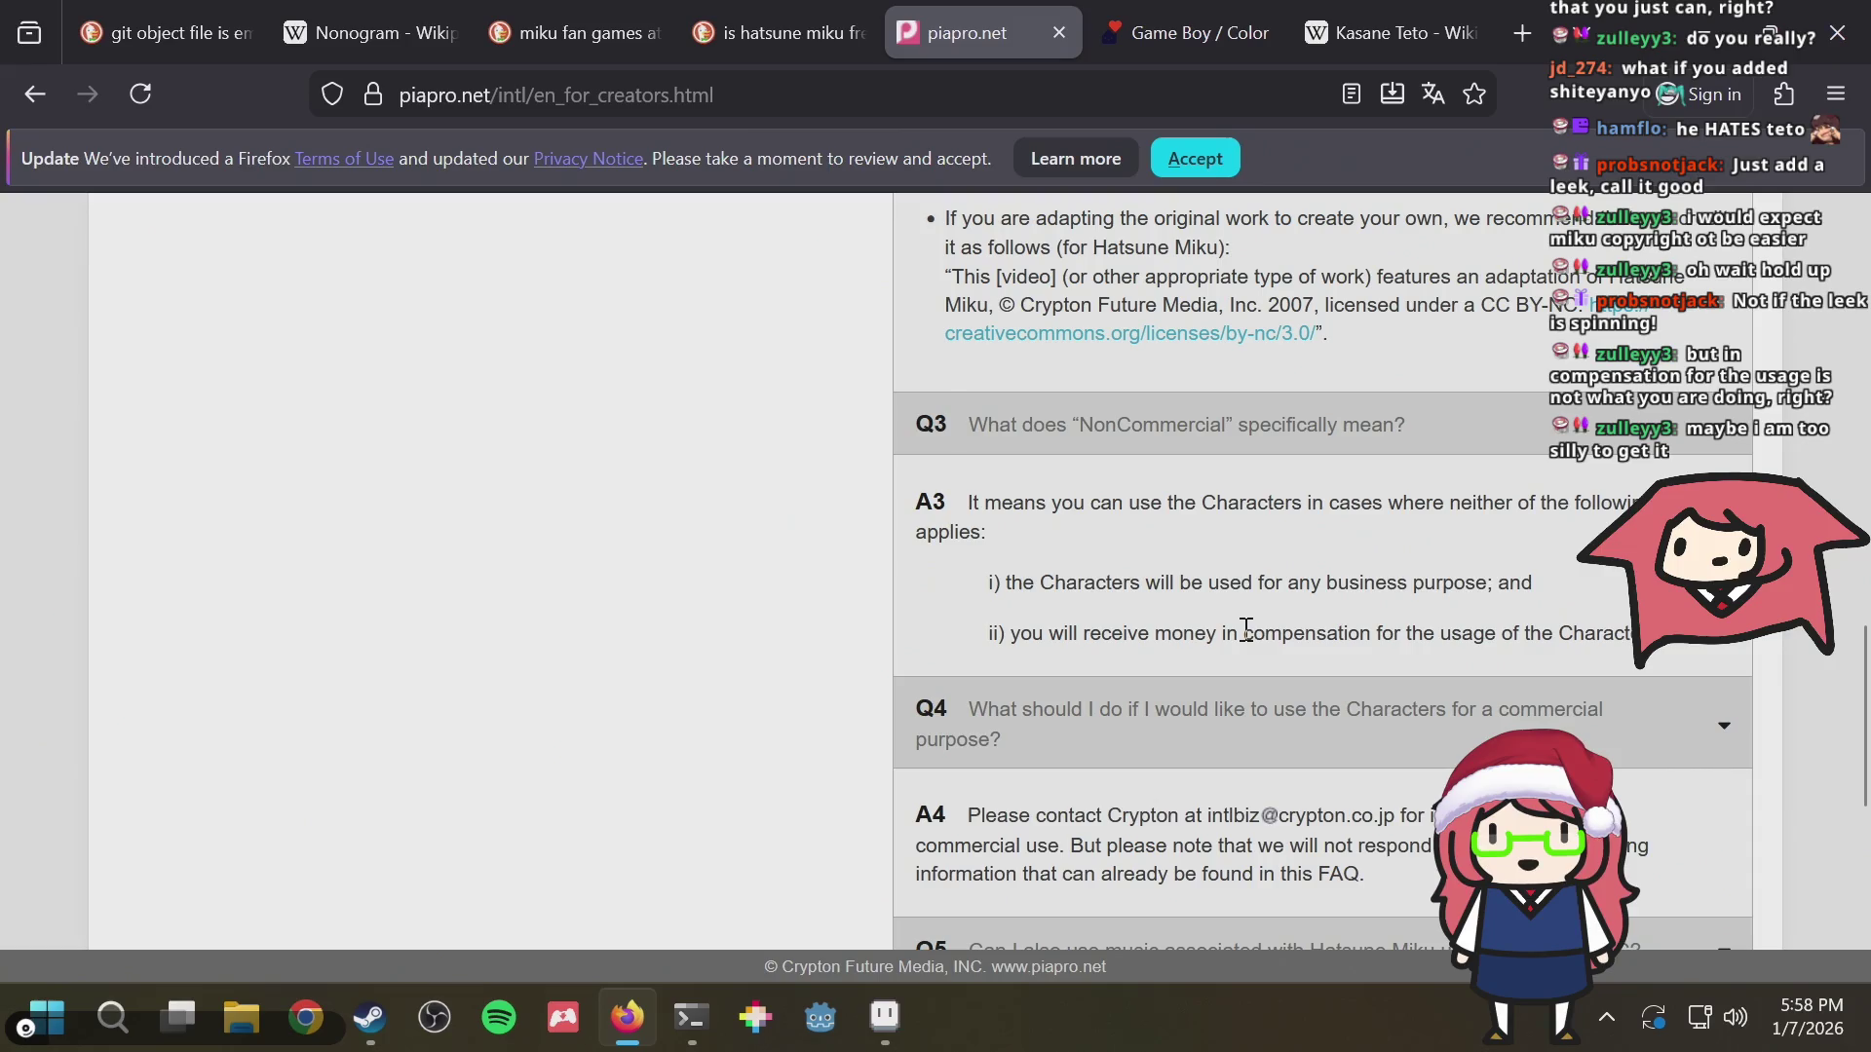
left_click_drag(1246, 628, 1464, 627)
left_click(1469, 627)
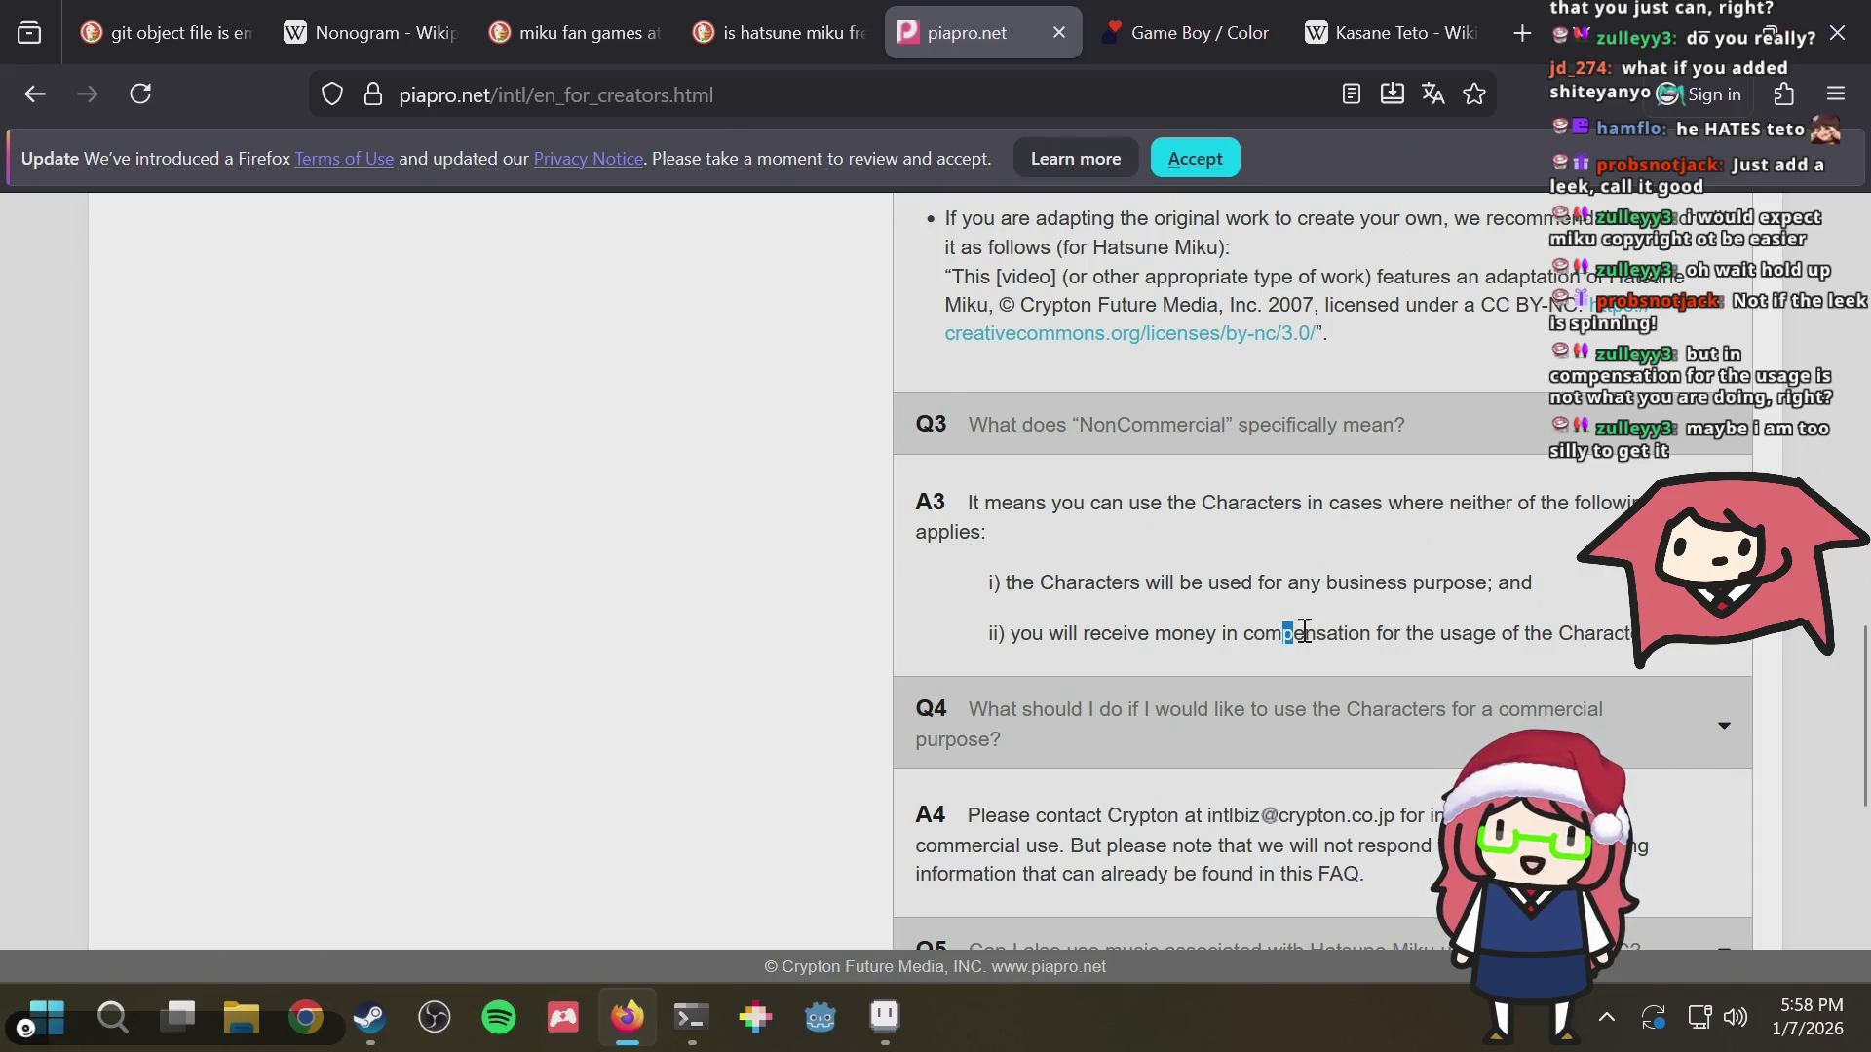
Re-read A3's business-purpose clause and its whole first condition line
left_click_drag(1287, 581, 1489, 576)
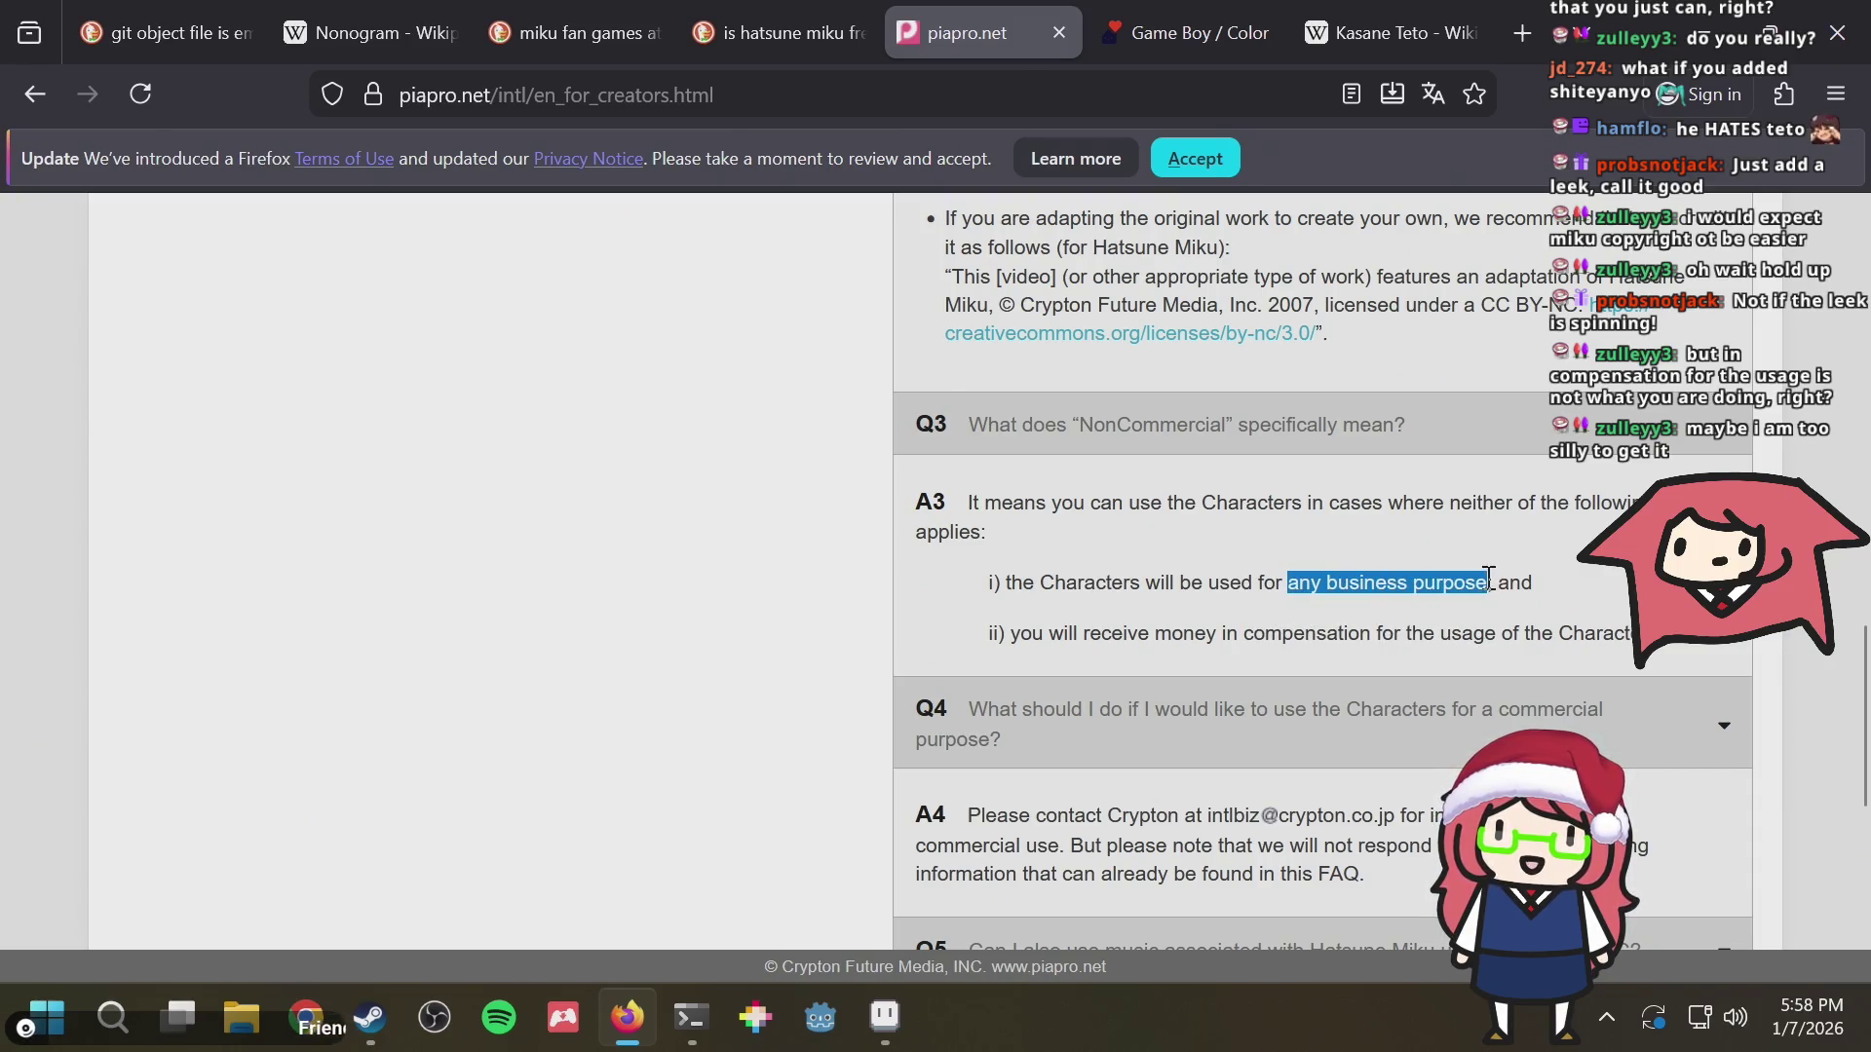
left_click_drag(1169, 634, 1461, 635)
left_click(1465, 632)
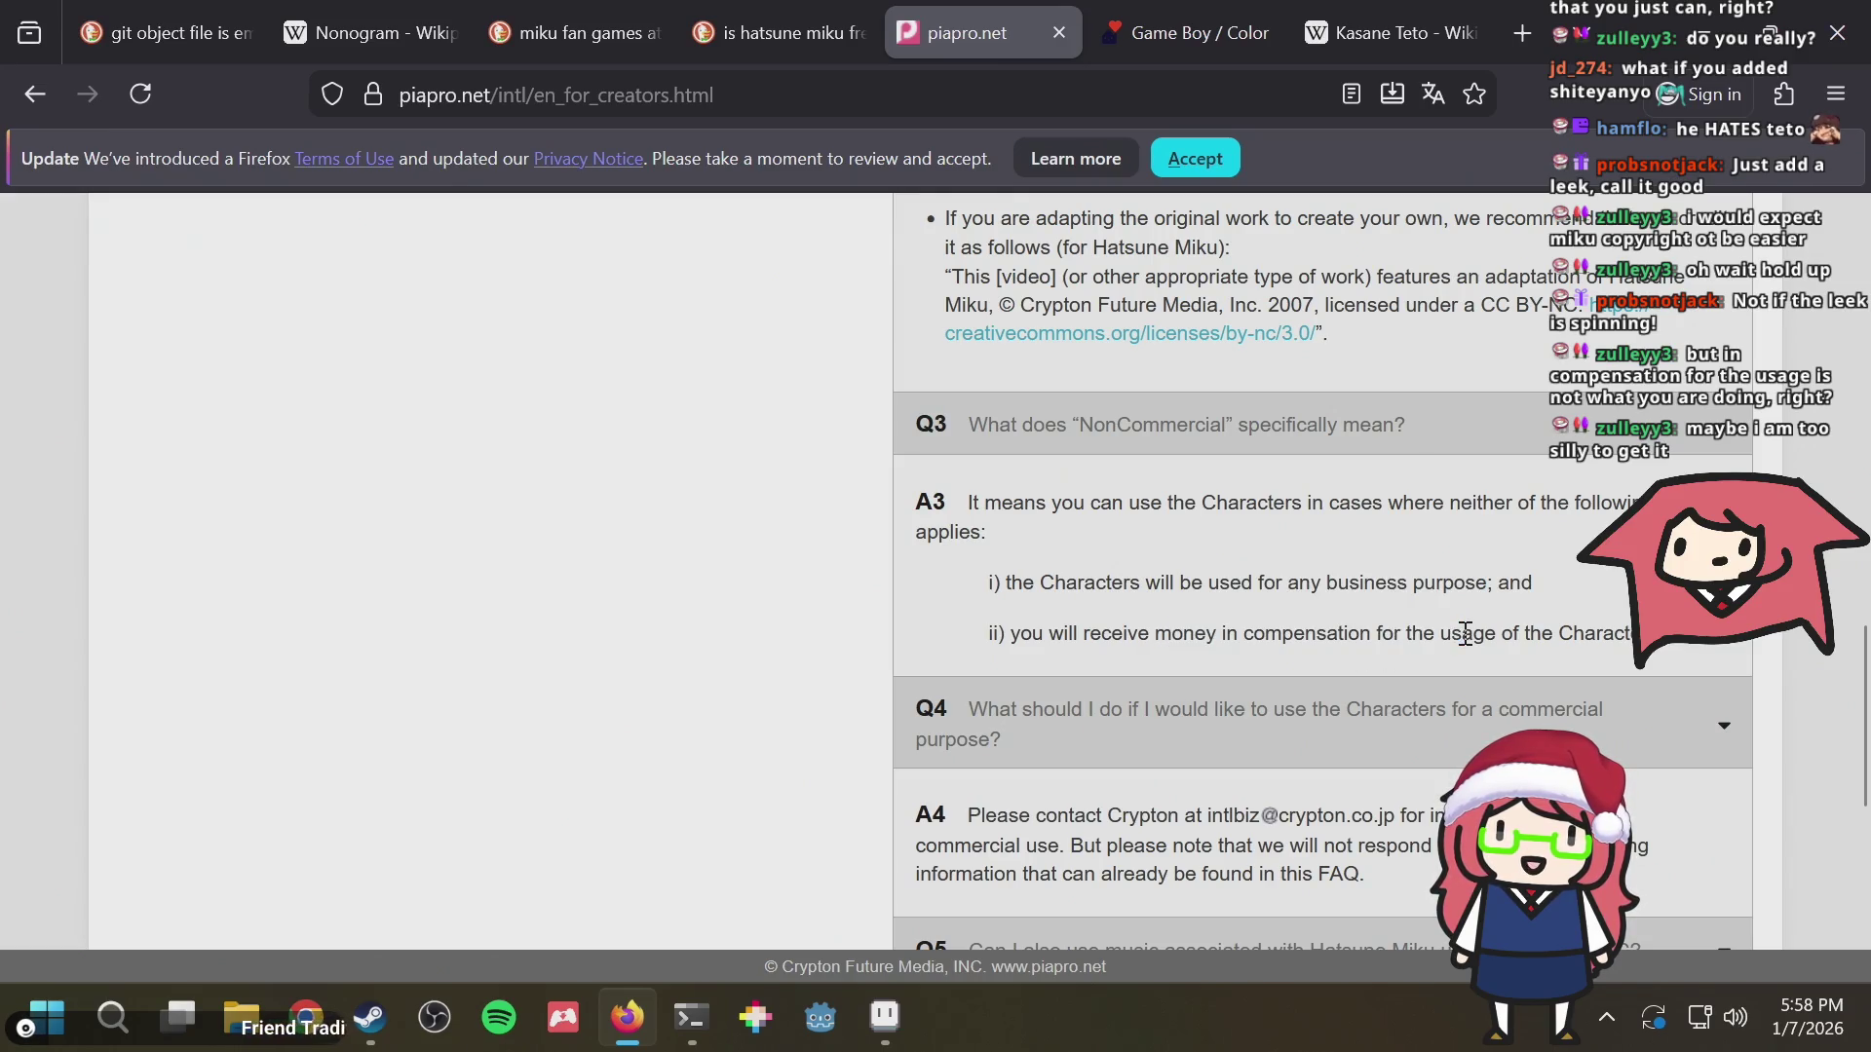
left_click_drag(1326, 582, 1487, 572)
left_click(1499, 579)
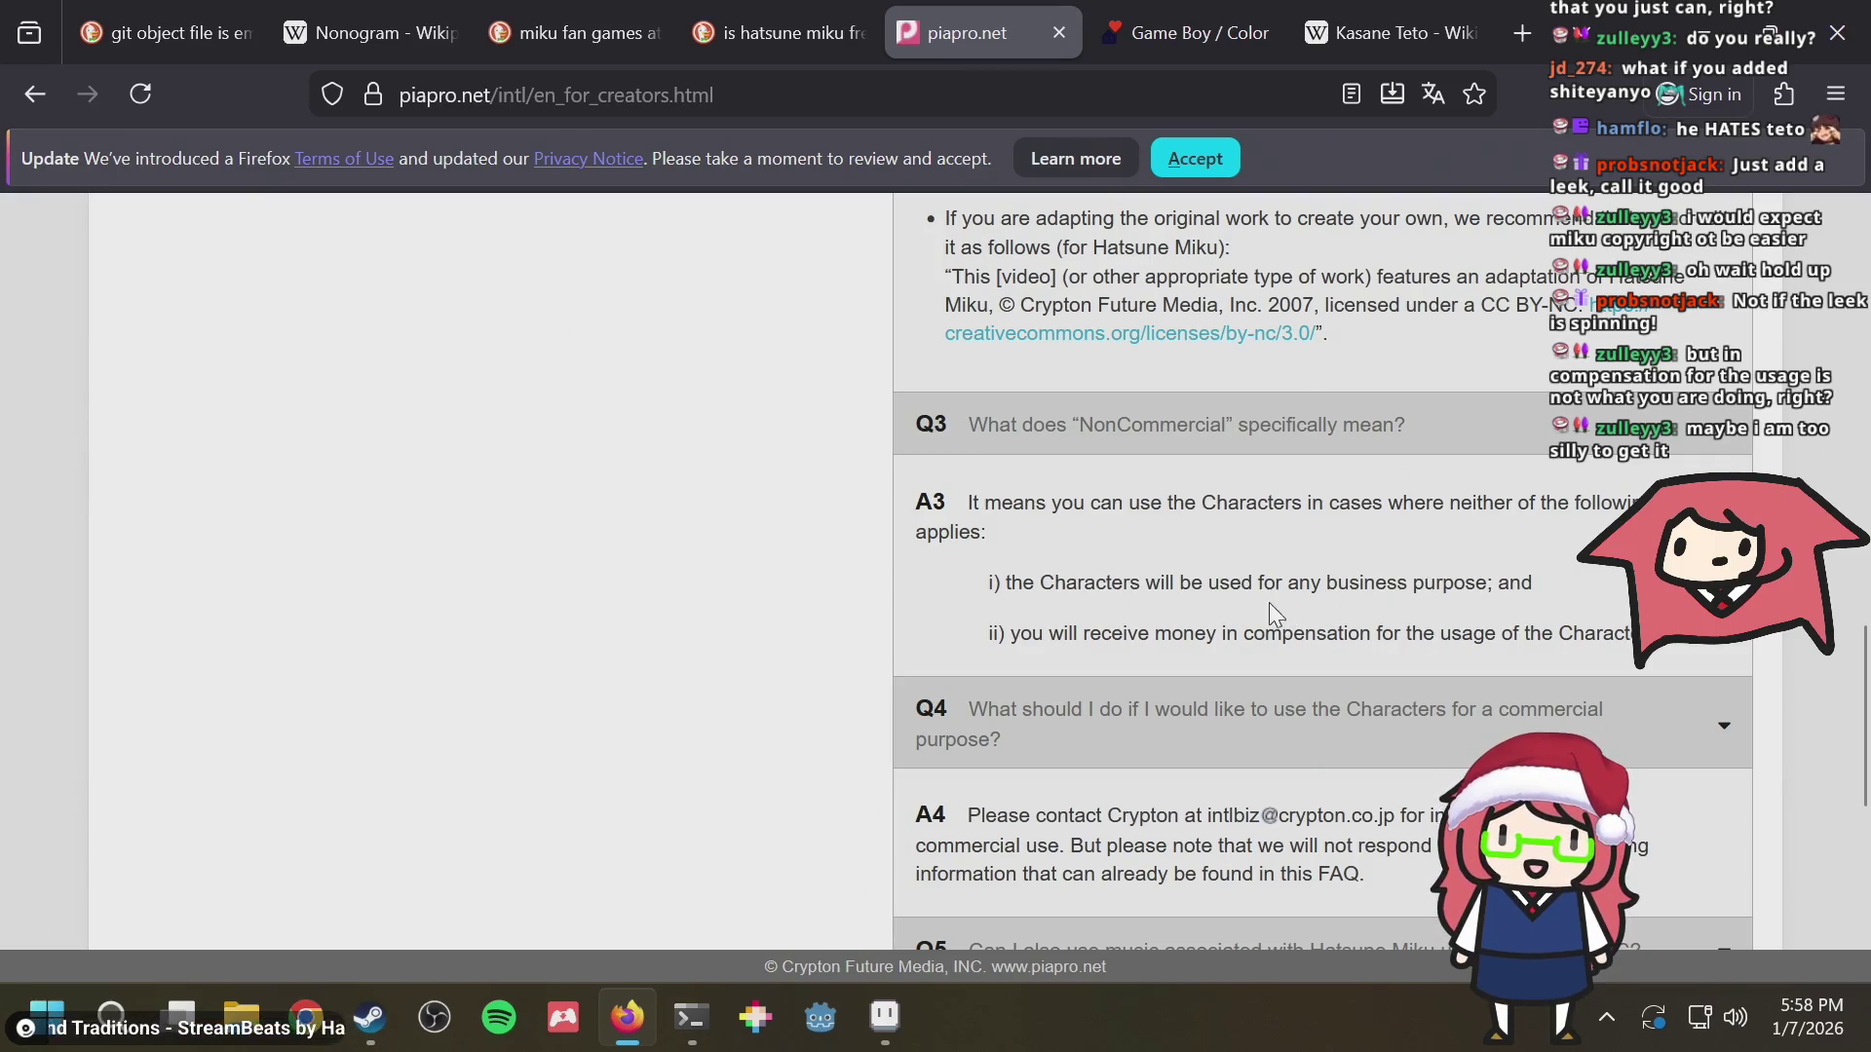
double_click(1218, 582)
left_click(1243, 587)
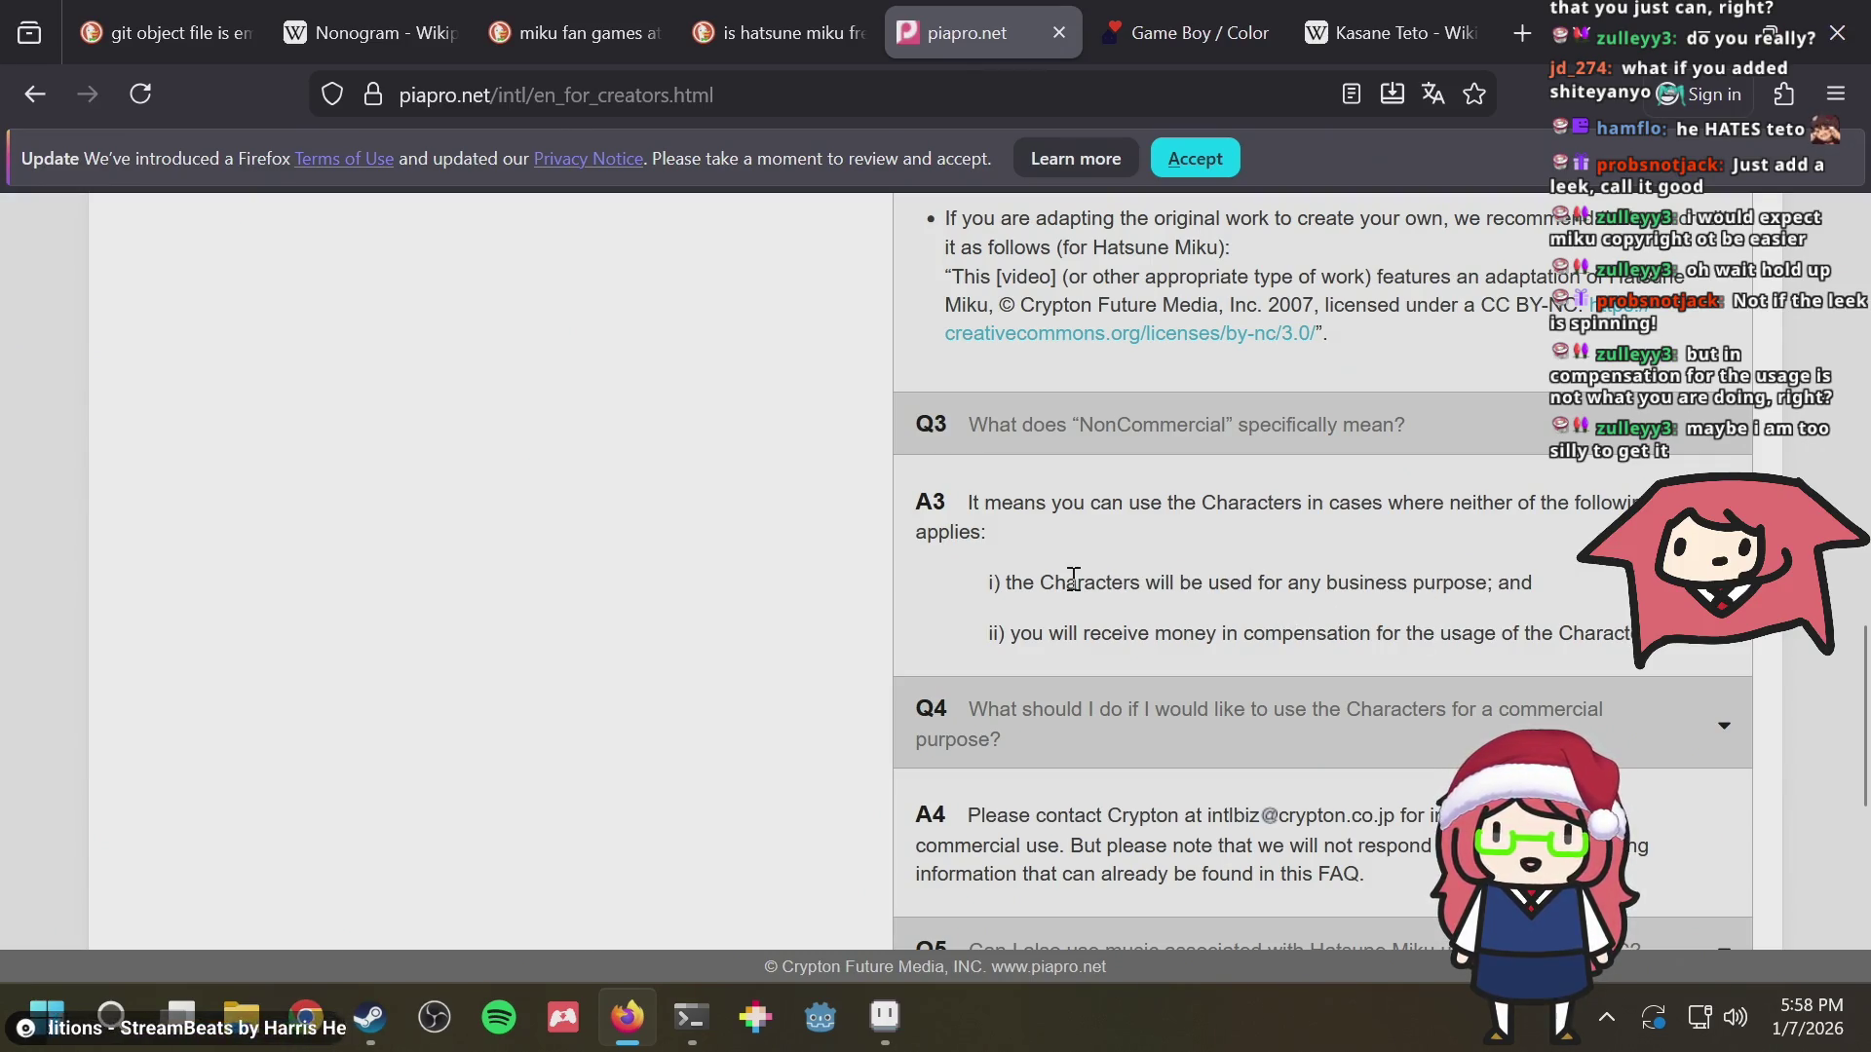
left_click_drag(1035, 581, 1554, 584)
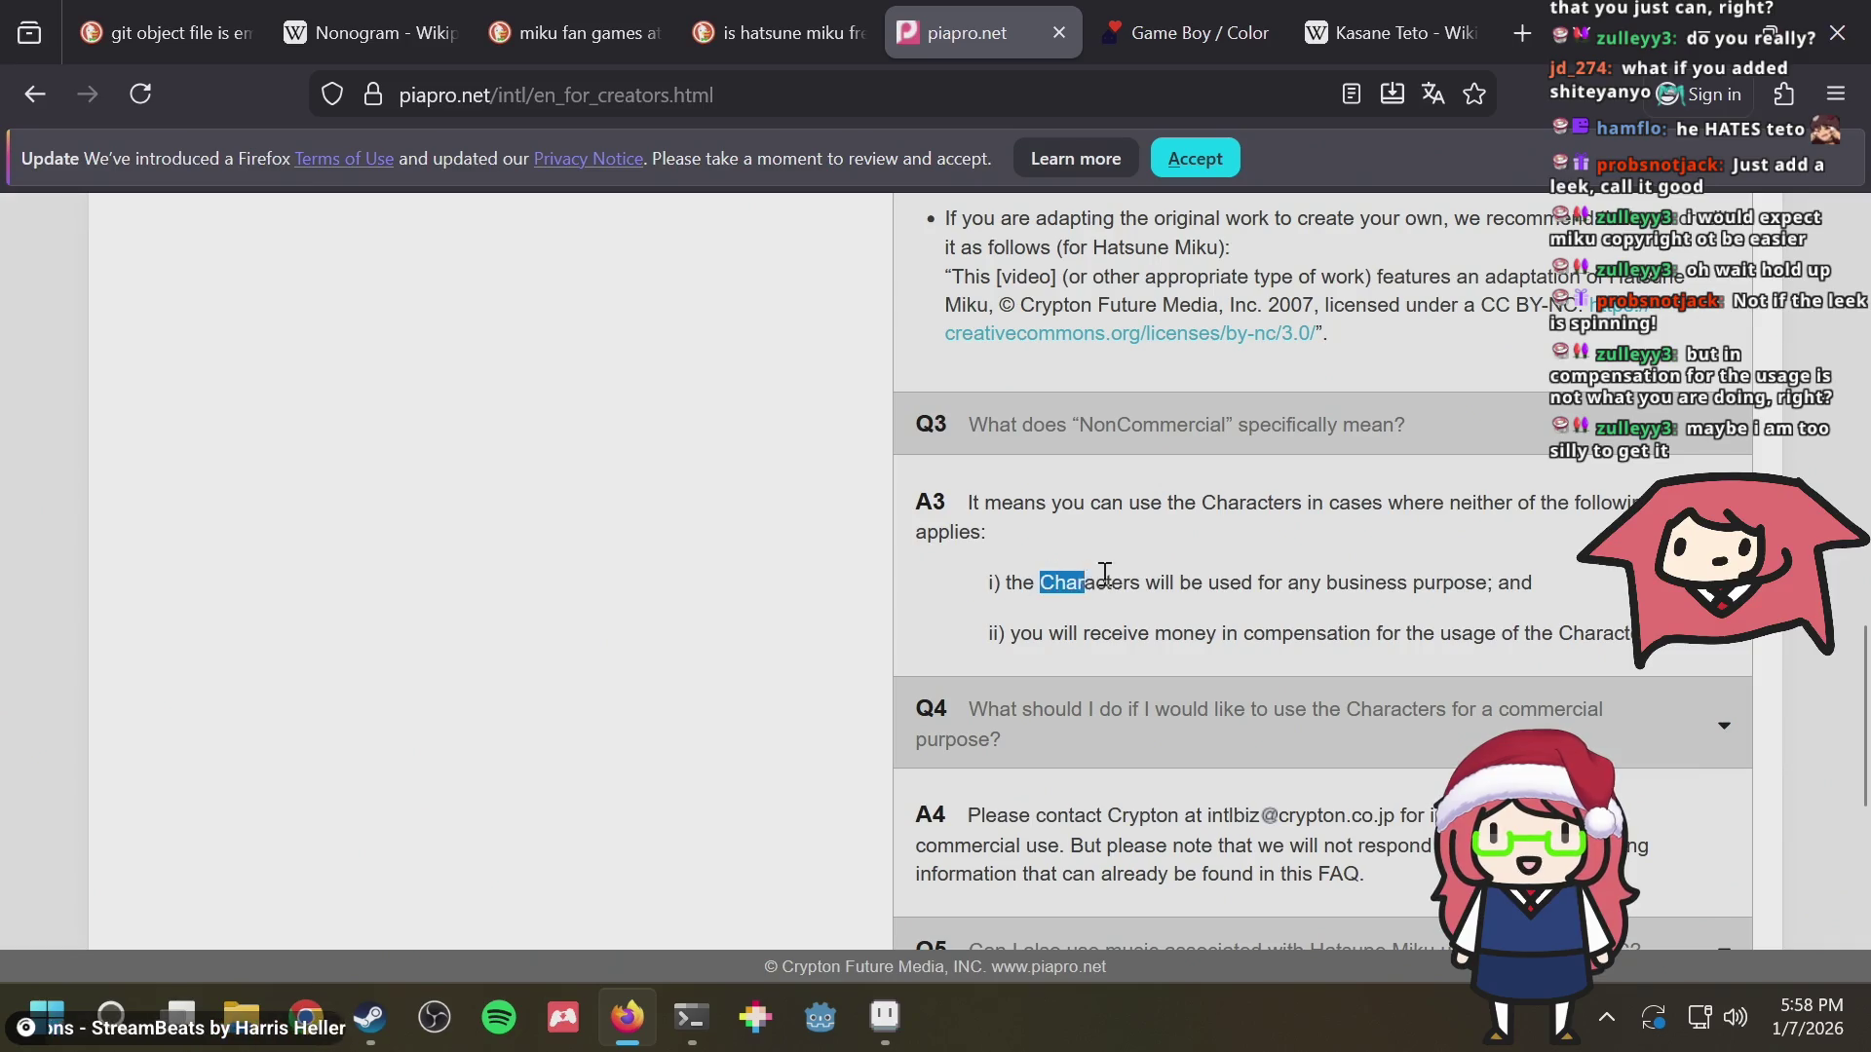
left_click(1554, 585)
left_click(1037, 581, "shift")
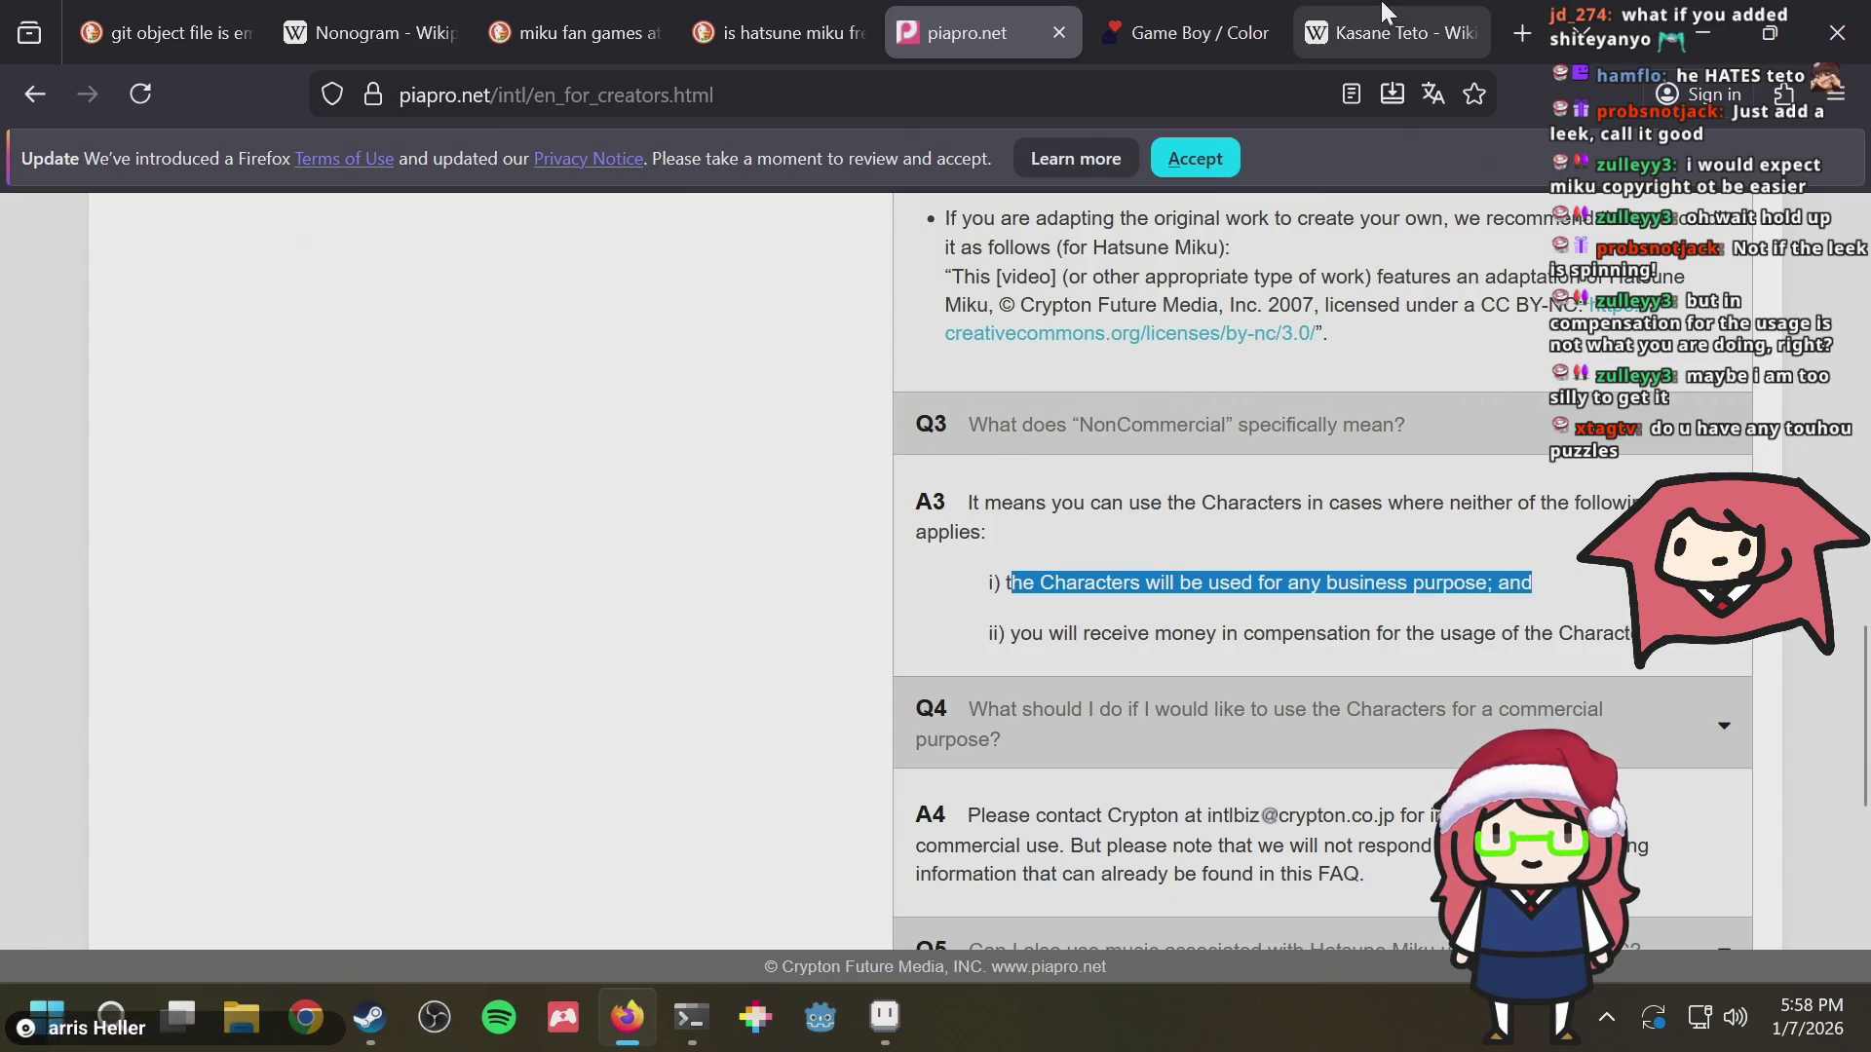
Flip to the Kasane Teto tab and back to piapro.net, then bring Aseprite forward
left_click(1389, 33)
left_click(1179, 89)
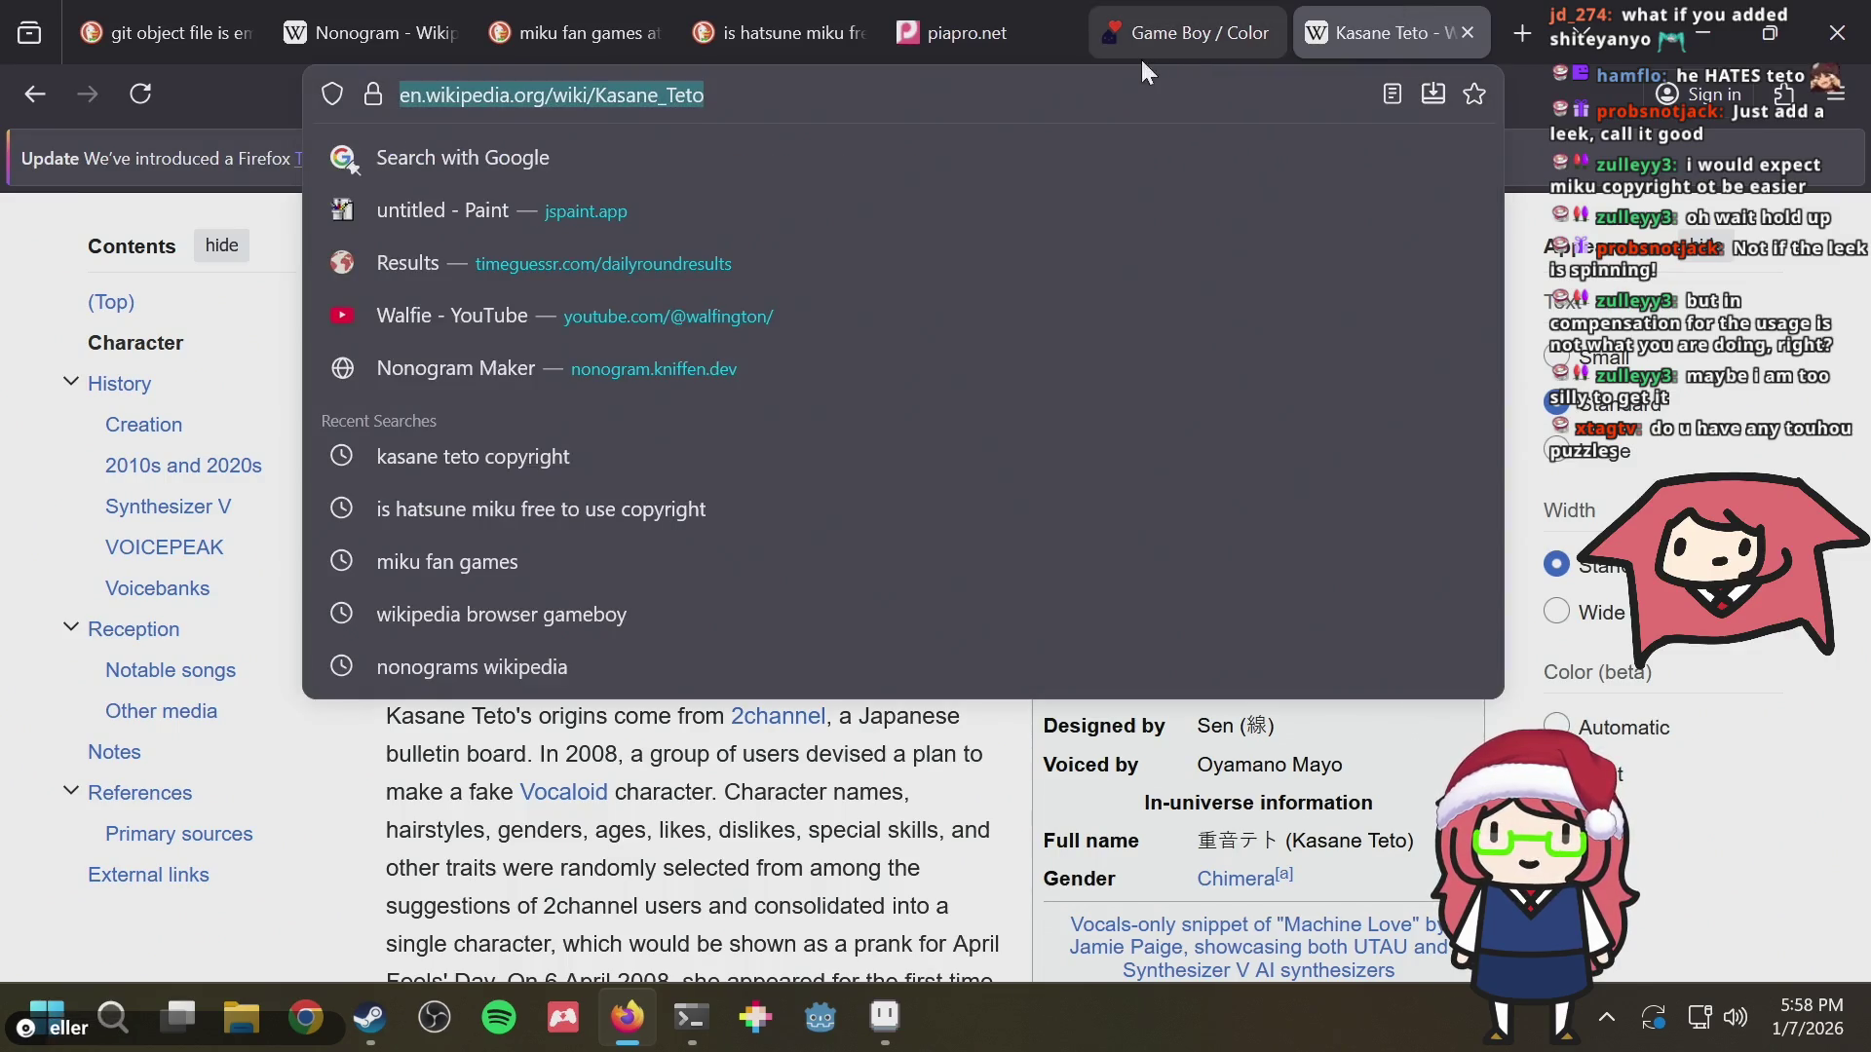
left_click(974, 20)
key("alt+Tab")
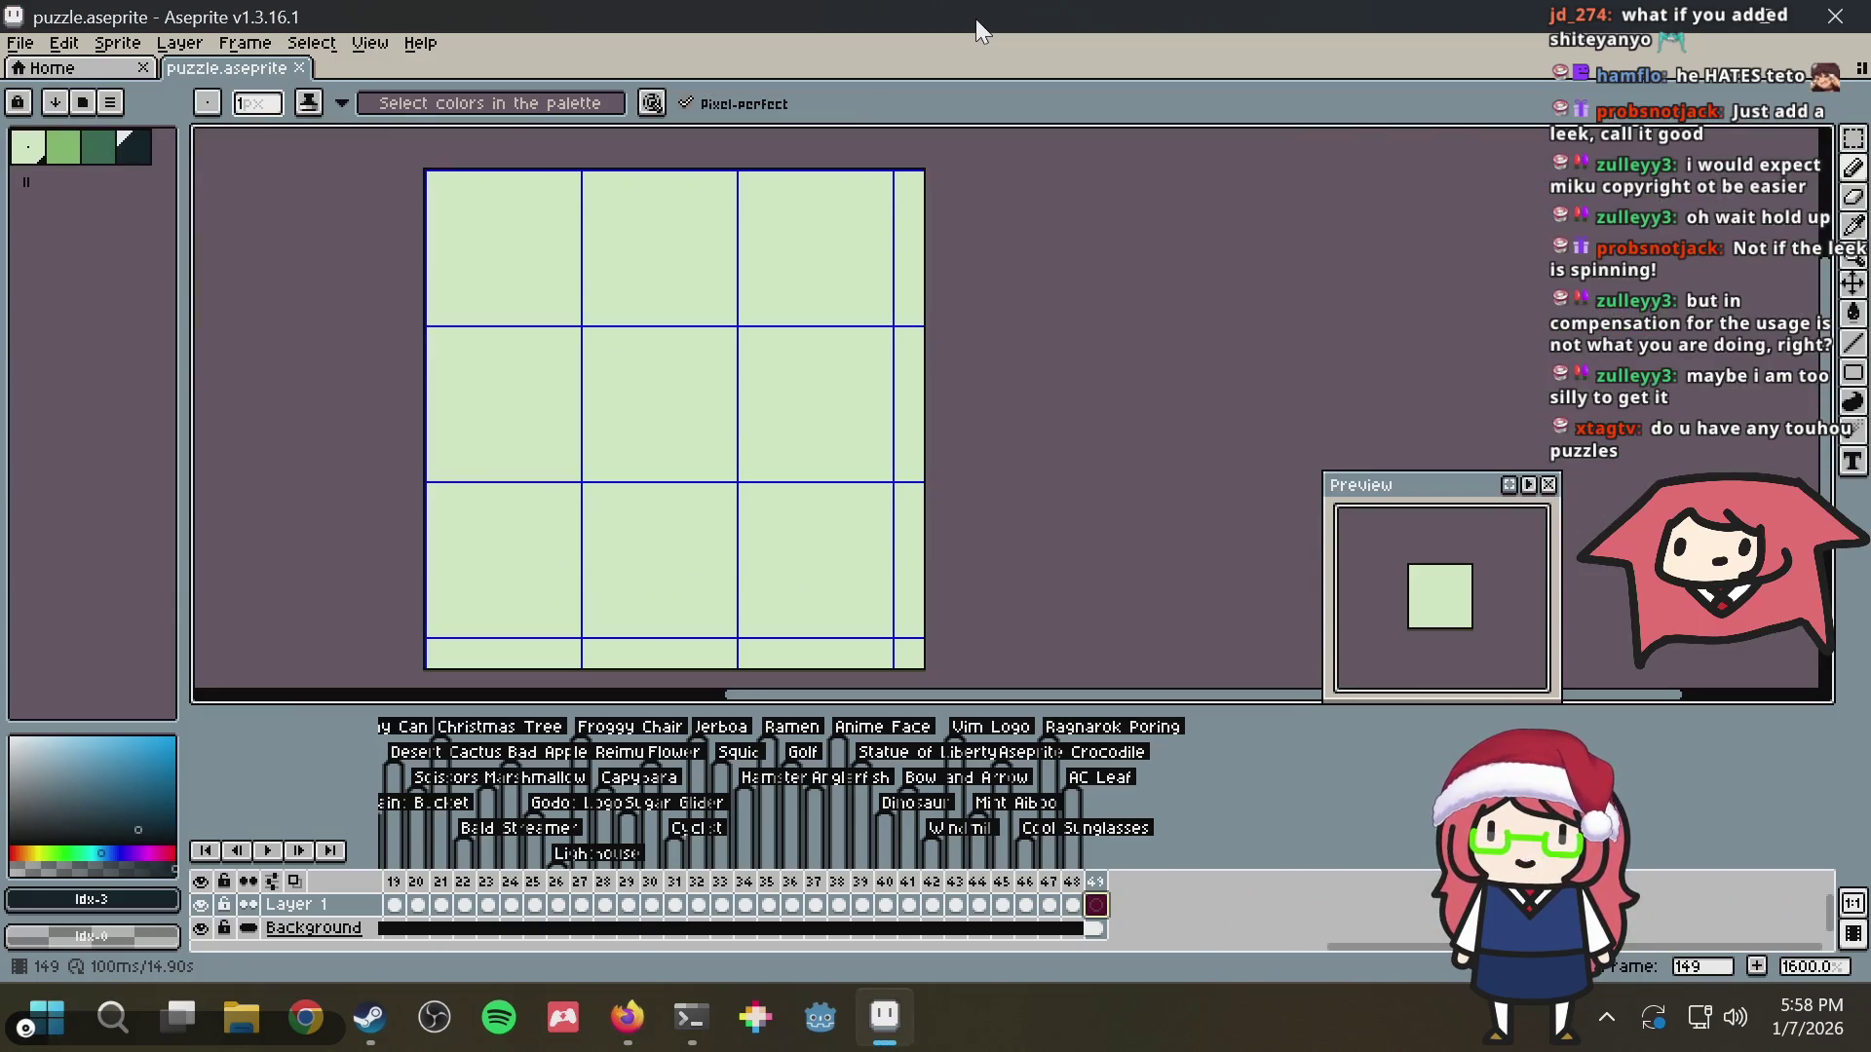
Save puzzle.aseprite, preview two earlier puzzle frame ranges, land on empty frame 149 and return to Firefox
key("ctrl+s")
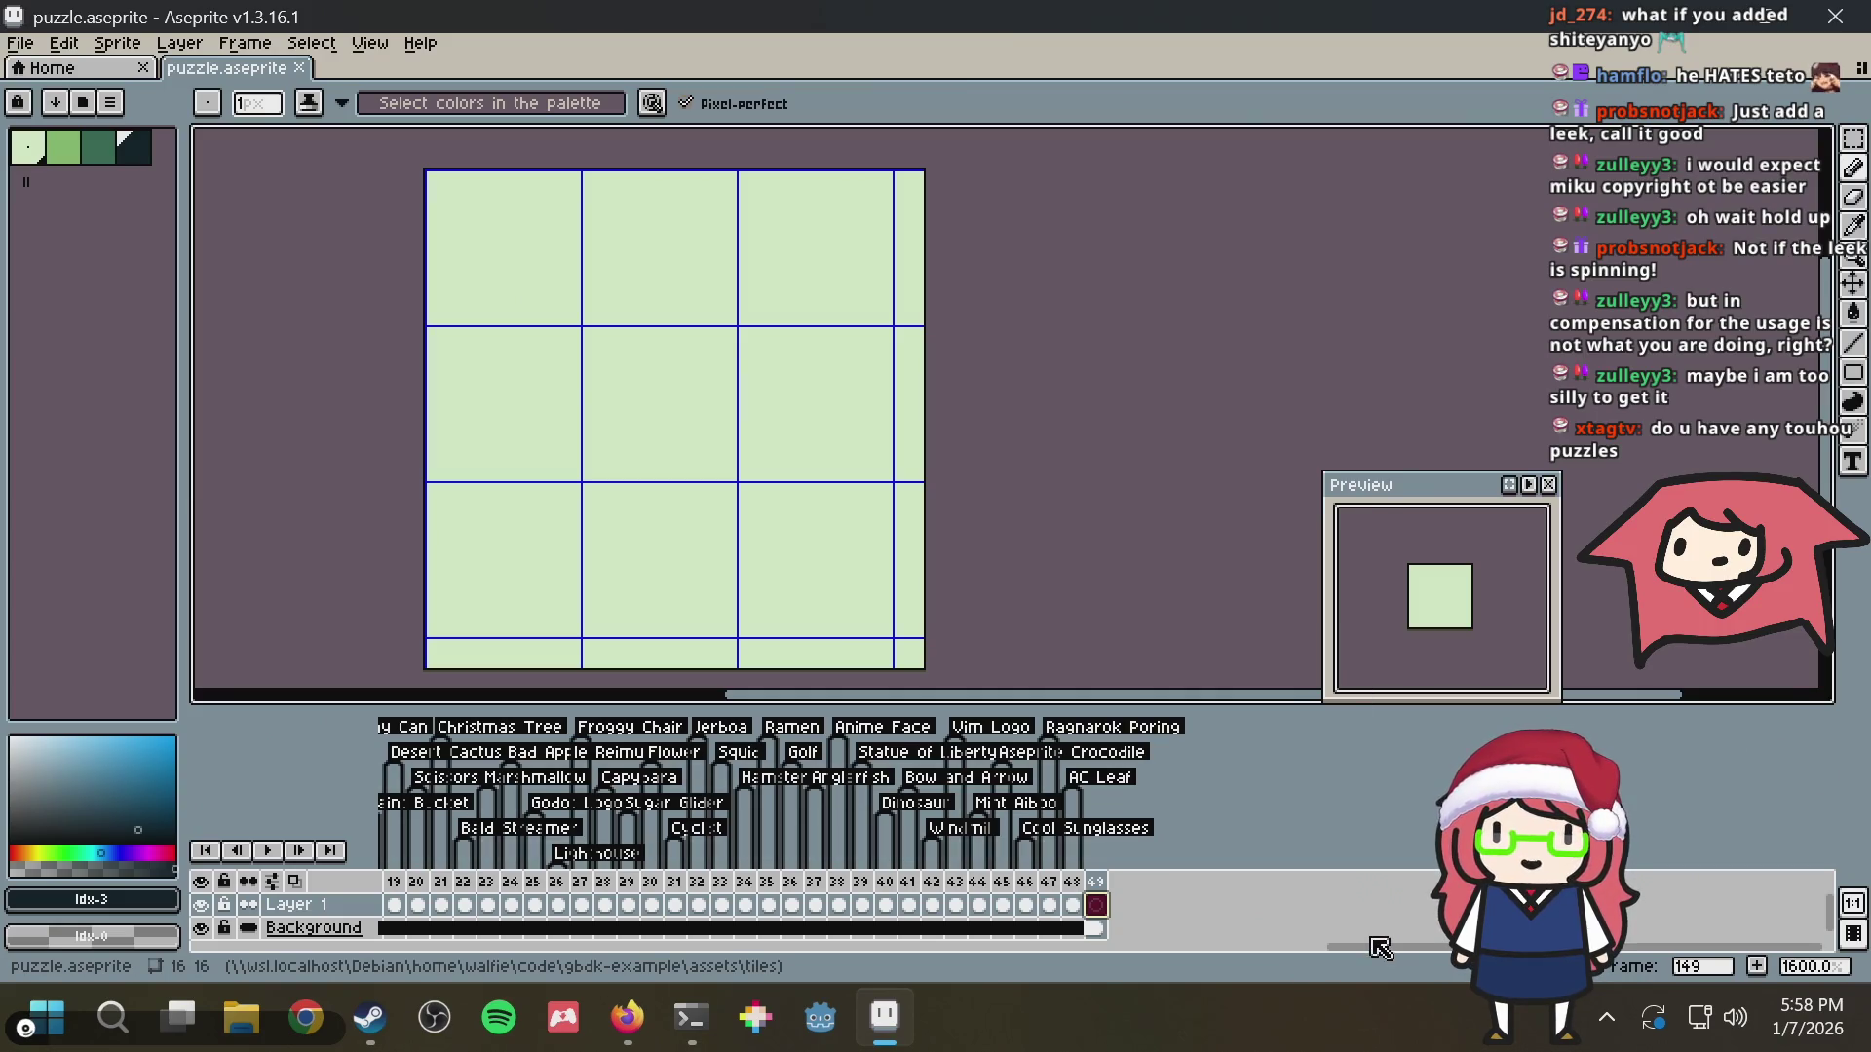
mouse_move(1379, 945)
left_mouse_down()
mouse_move(958, 970)
mouse_move(1463, 950)
left_mouse_up()
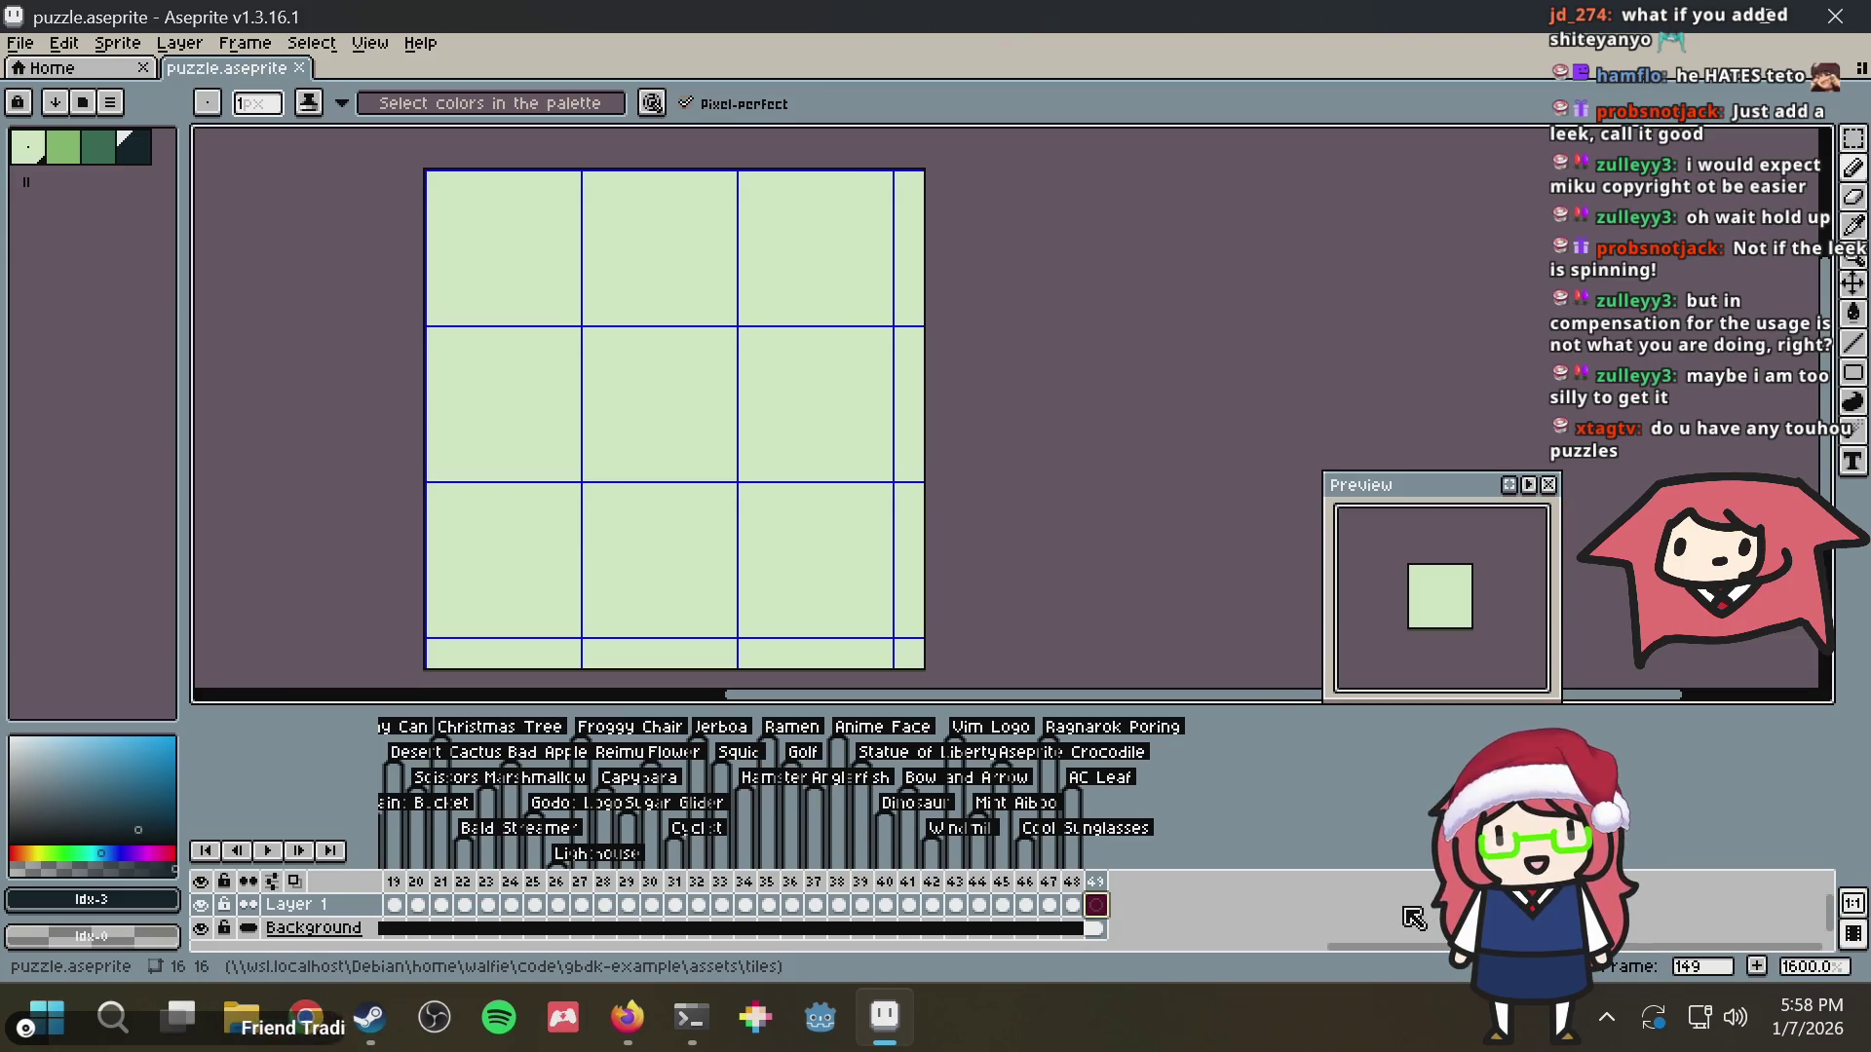
left_click_drag(1388, 946, 1191, 981)
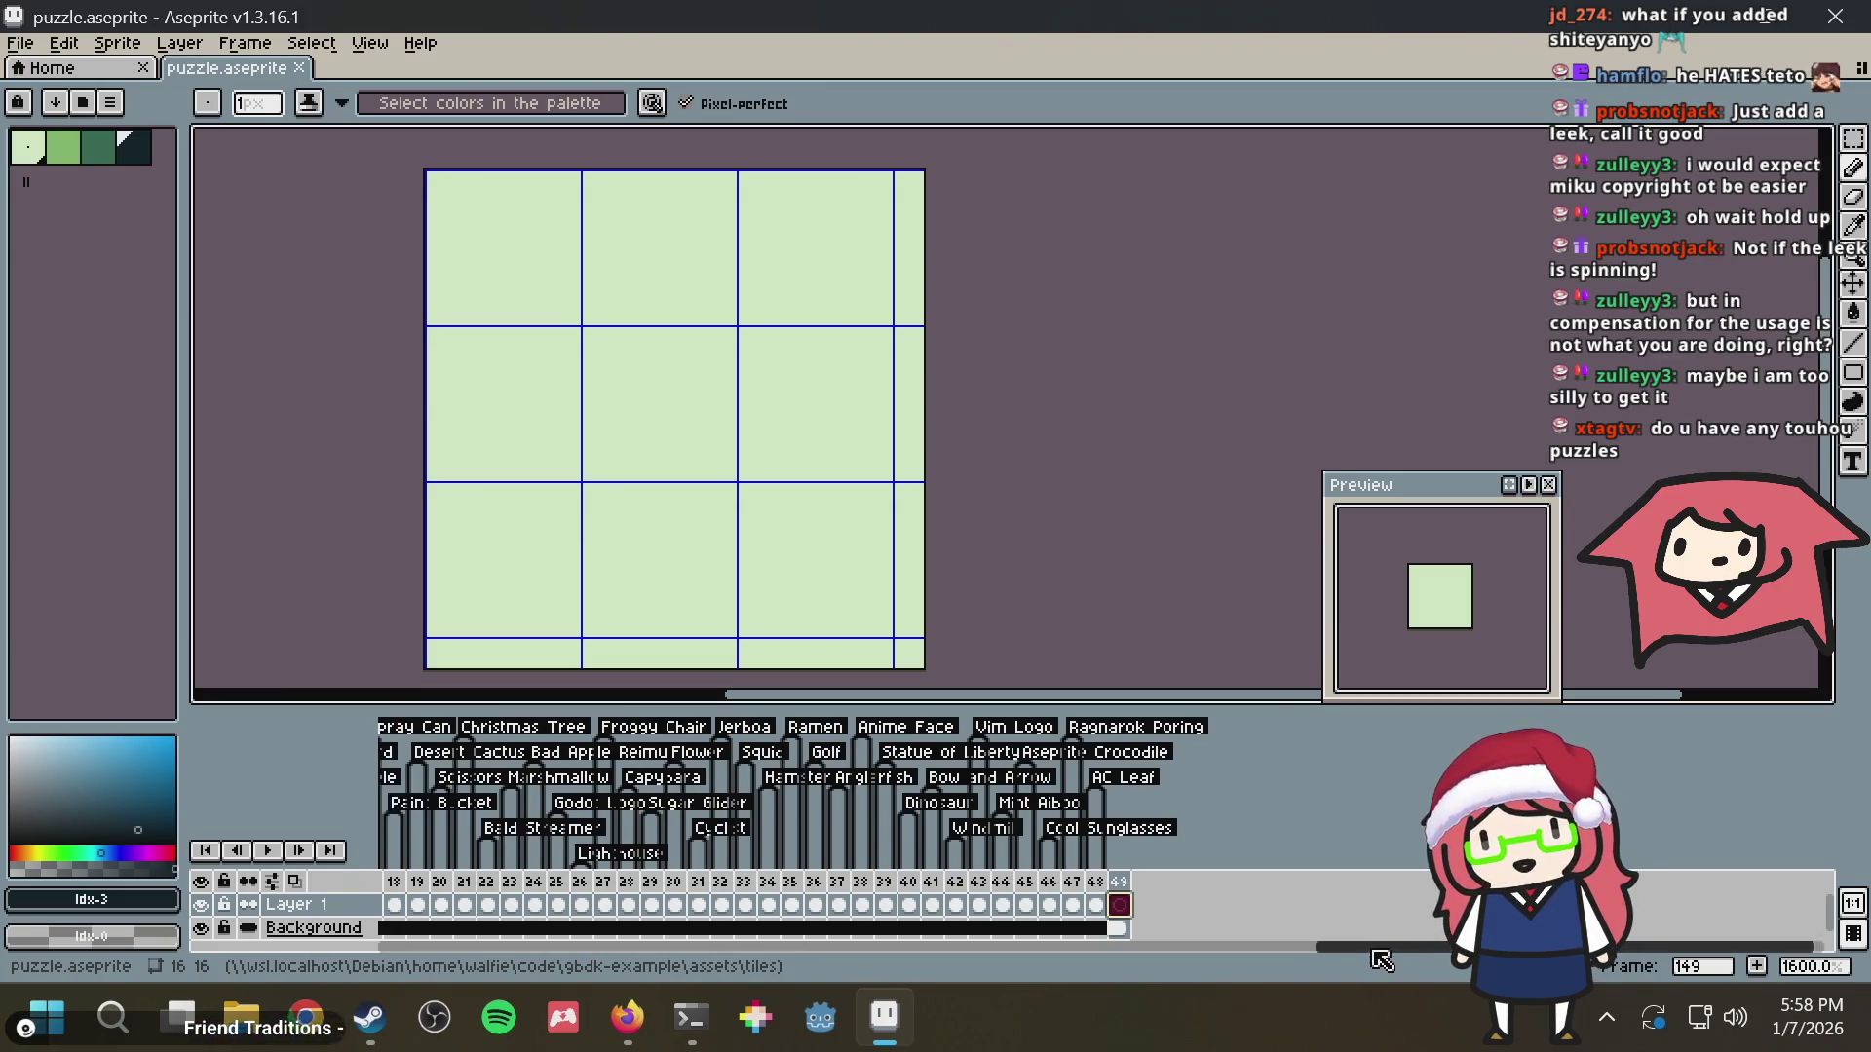
scroll(1089, 882, "right", 2)
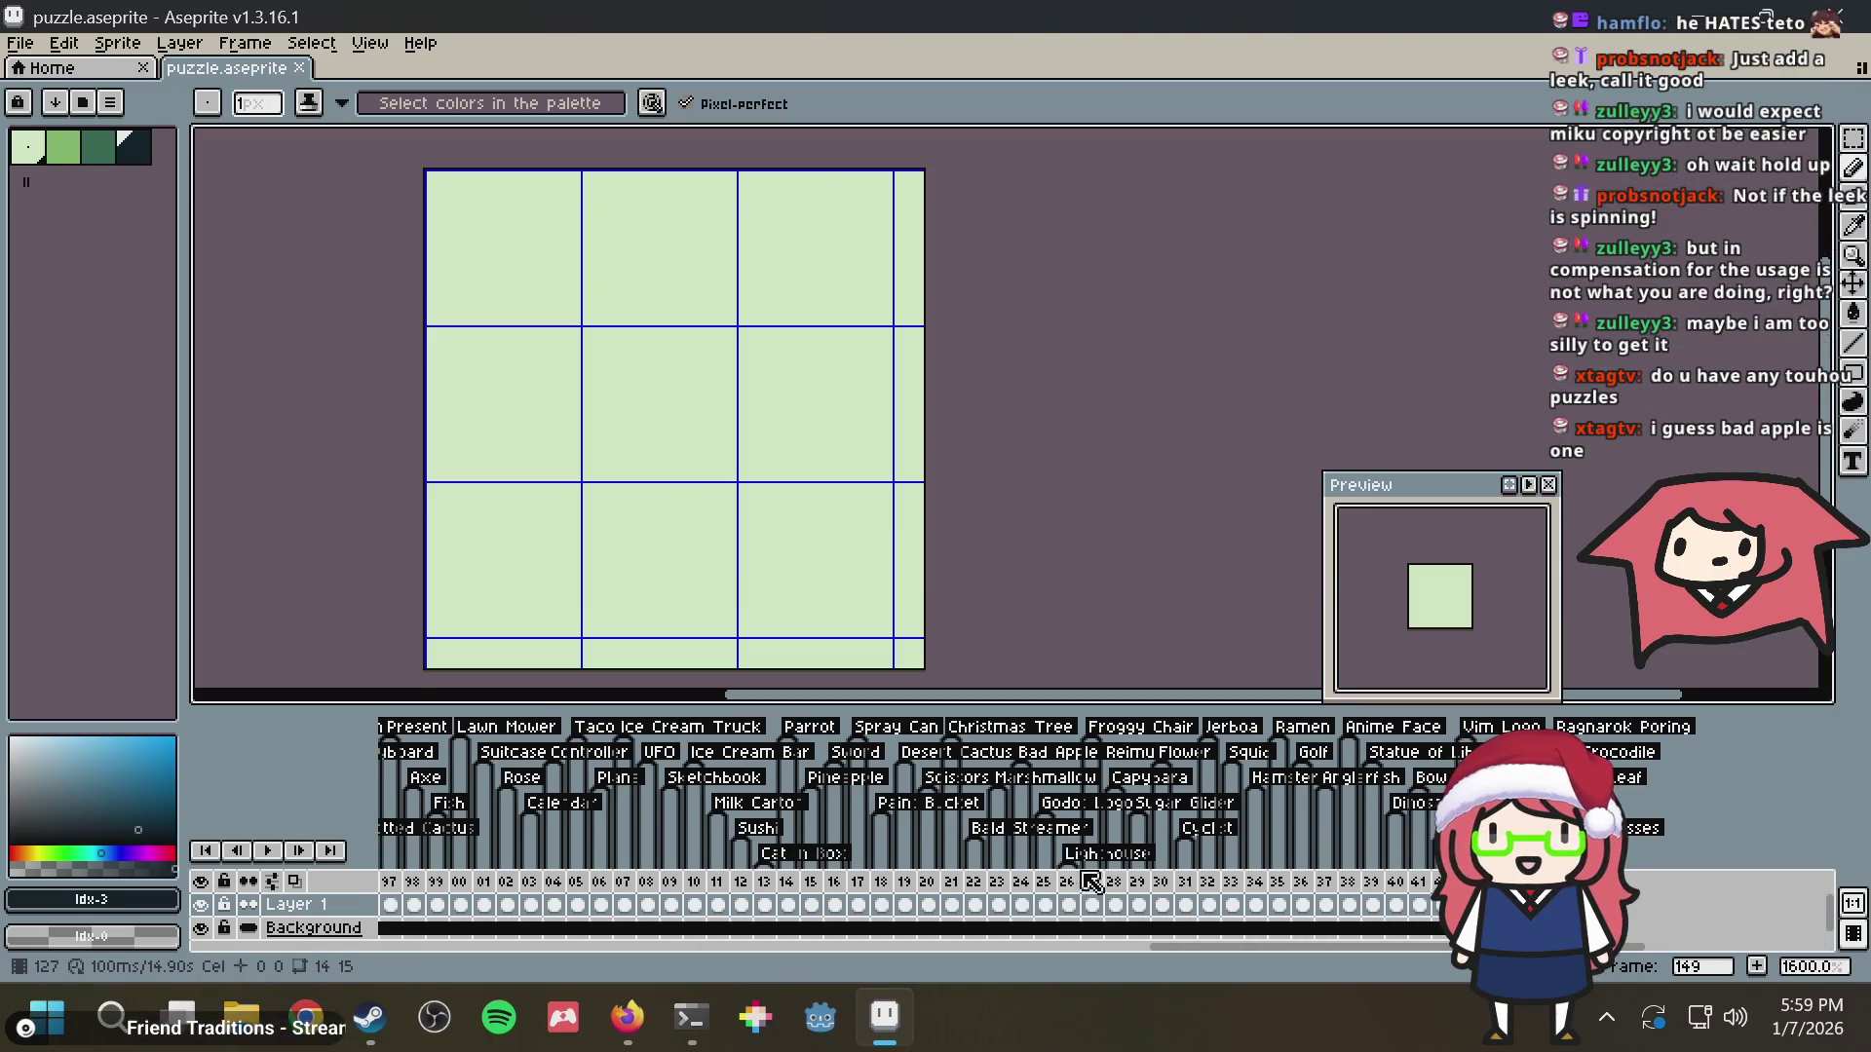
left_click_drag(1043, 885, 1465, 904)
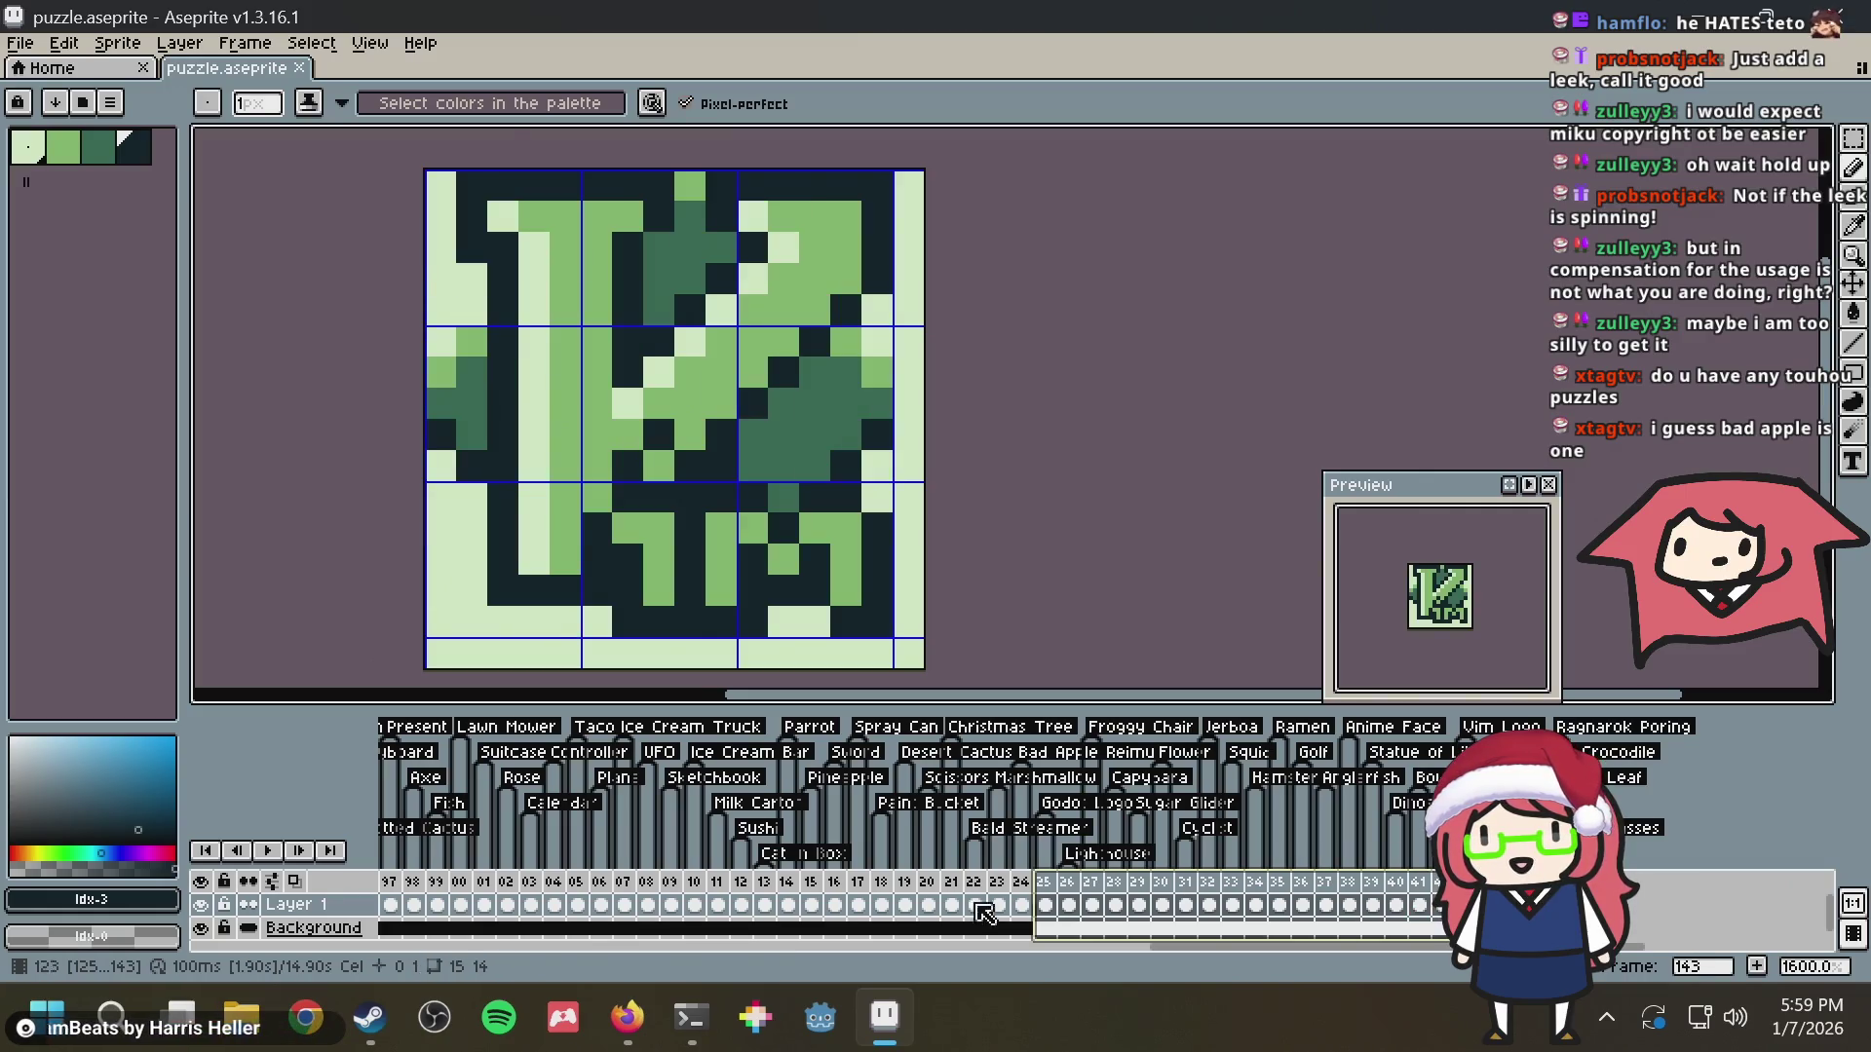
left_click(878, 889)
left_click_drag(971, 889, 635, 895)
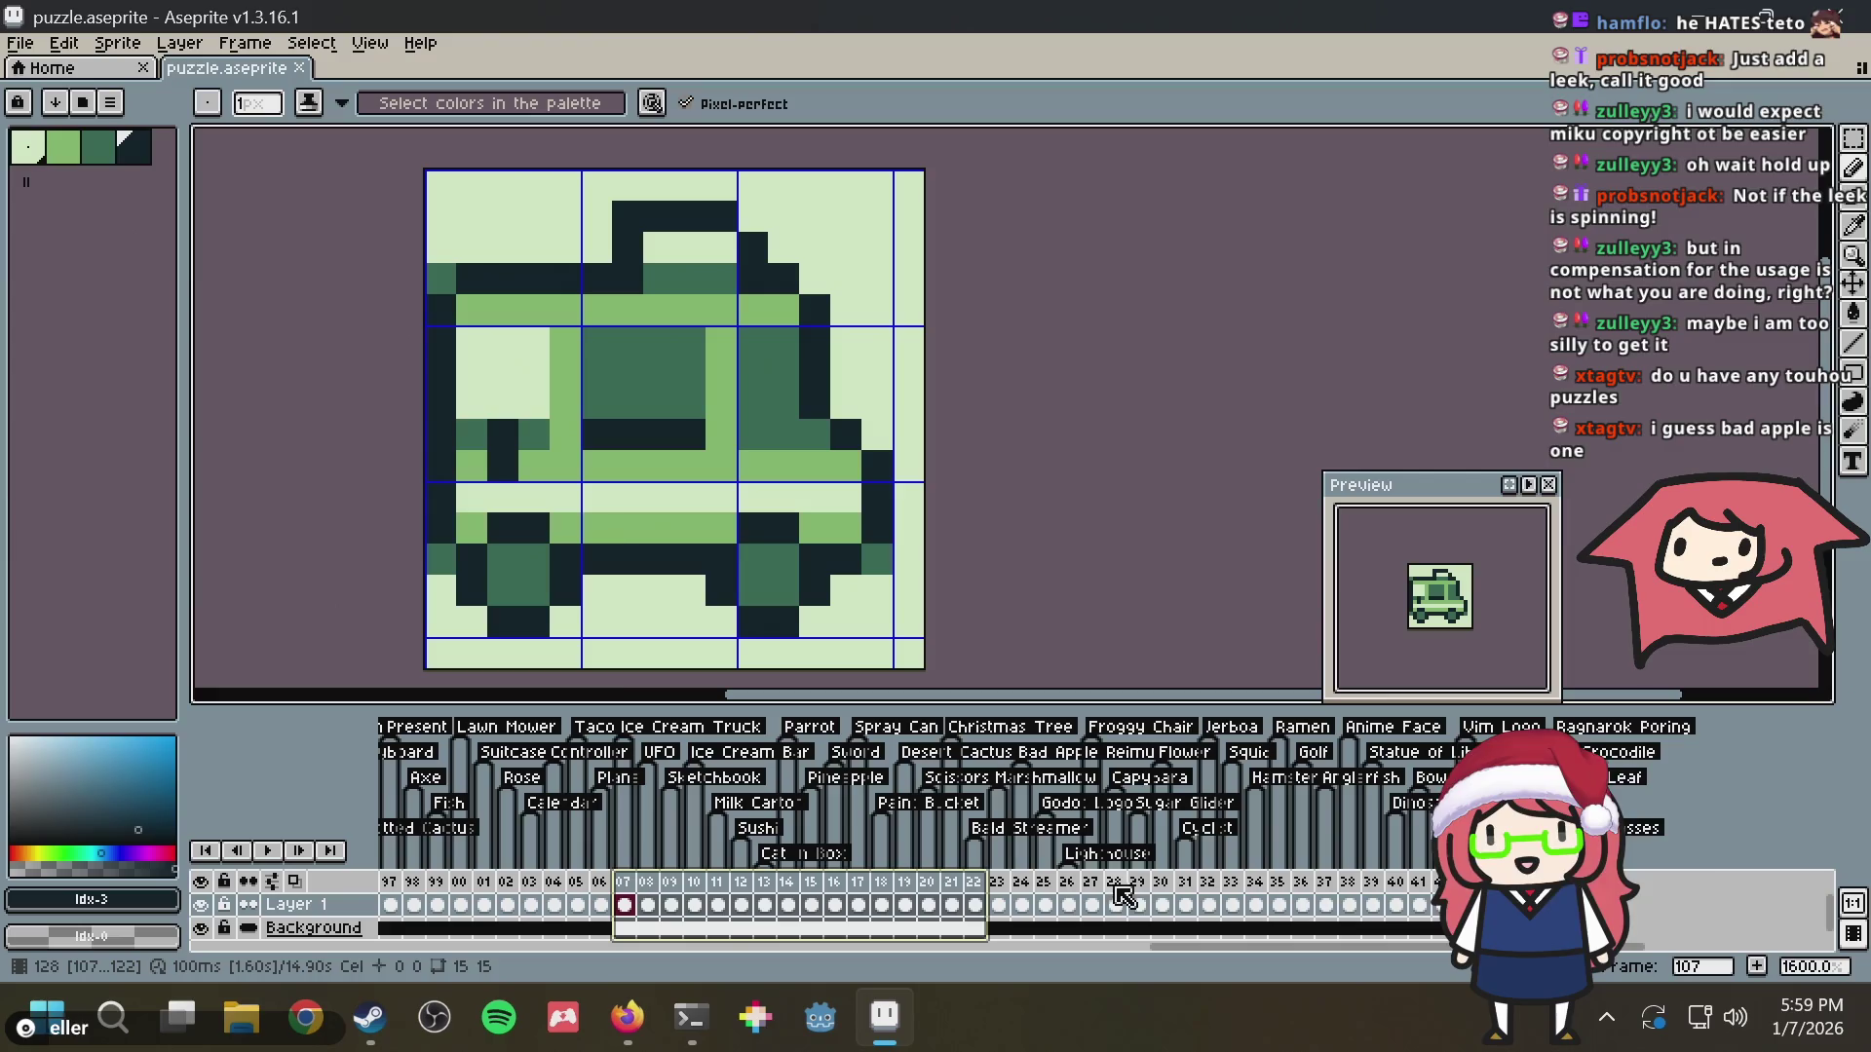
scroll(1156, 890, "right", 3)
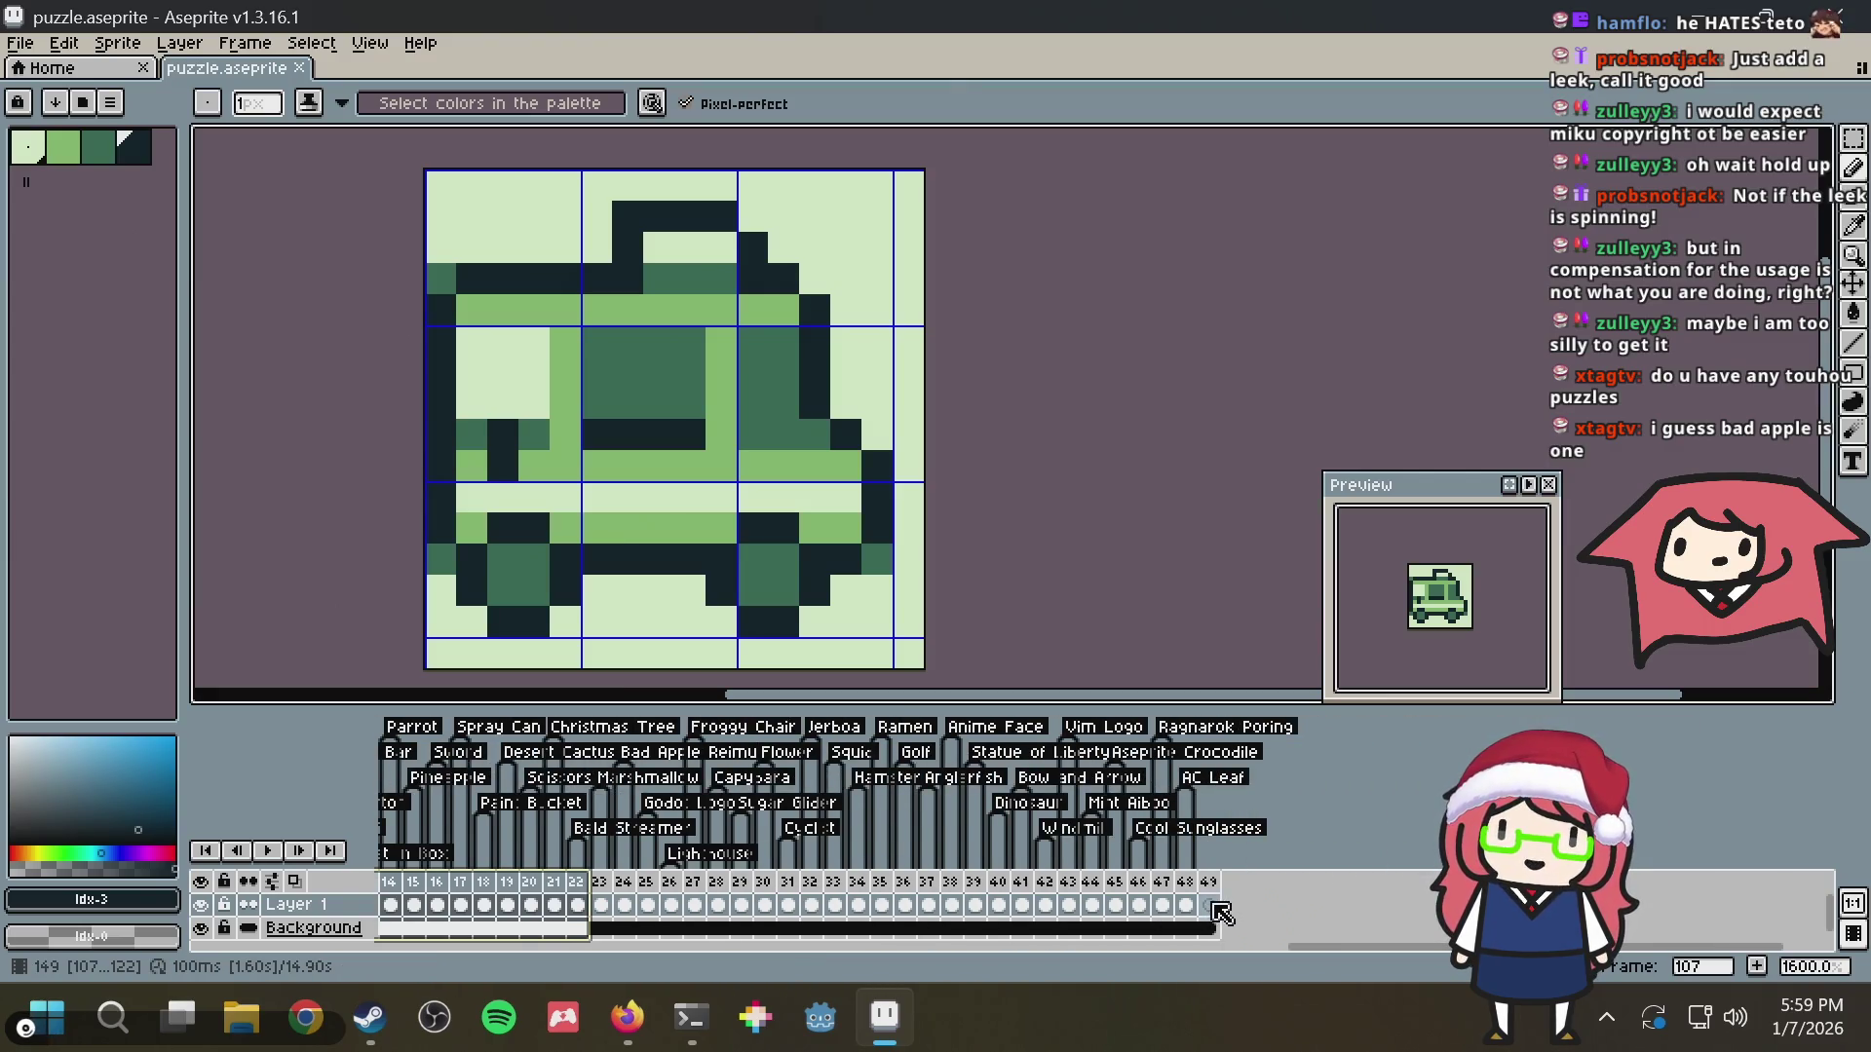
left_click(1219, 907)
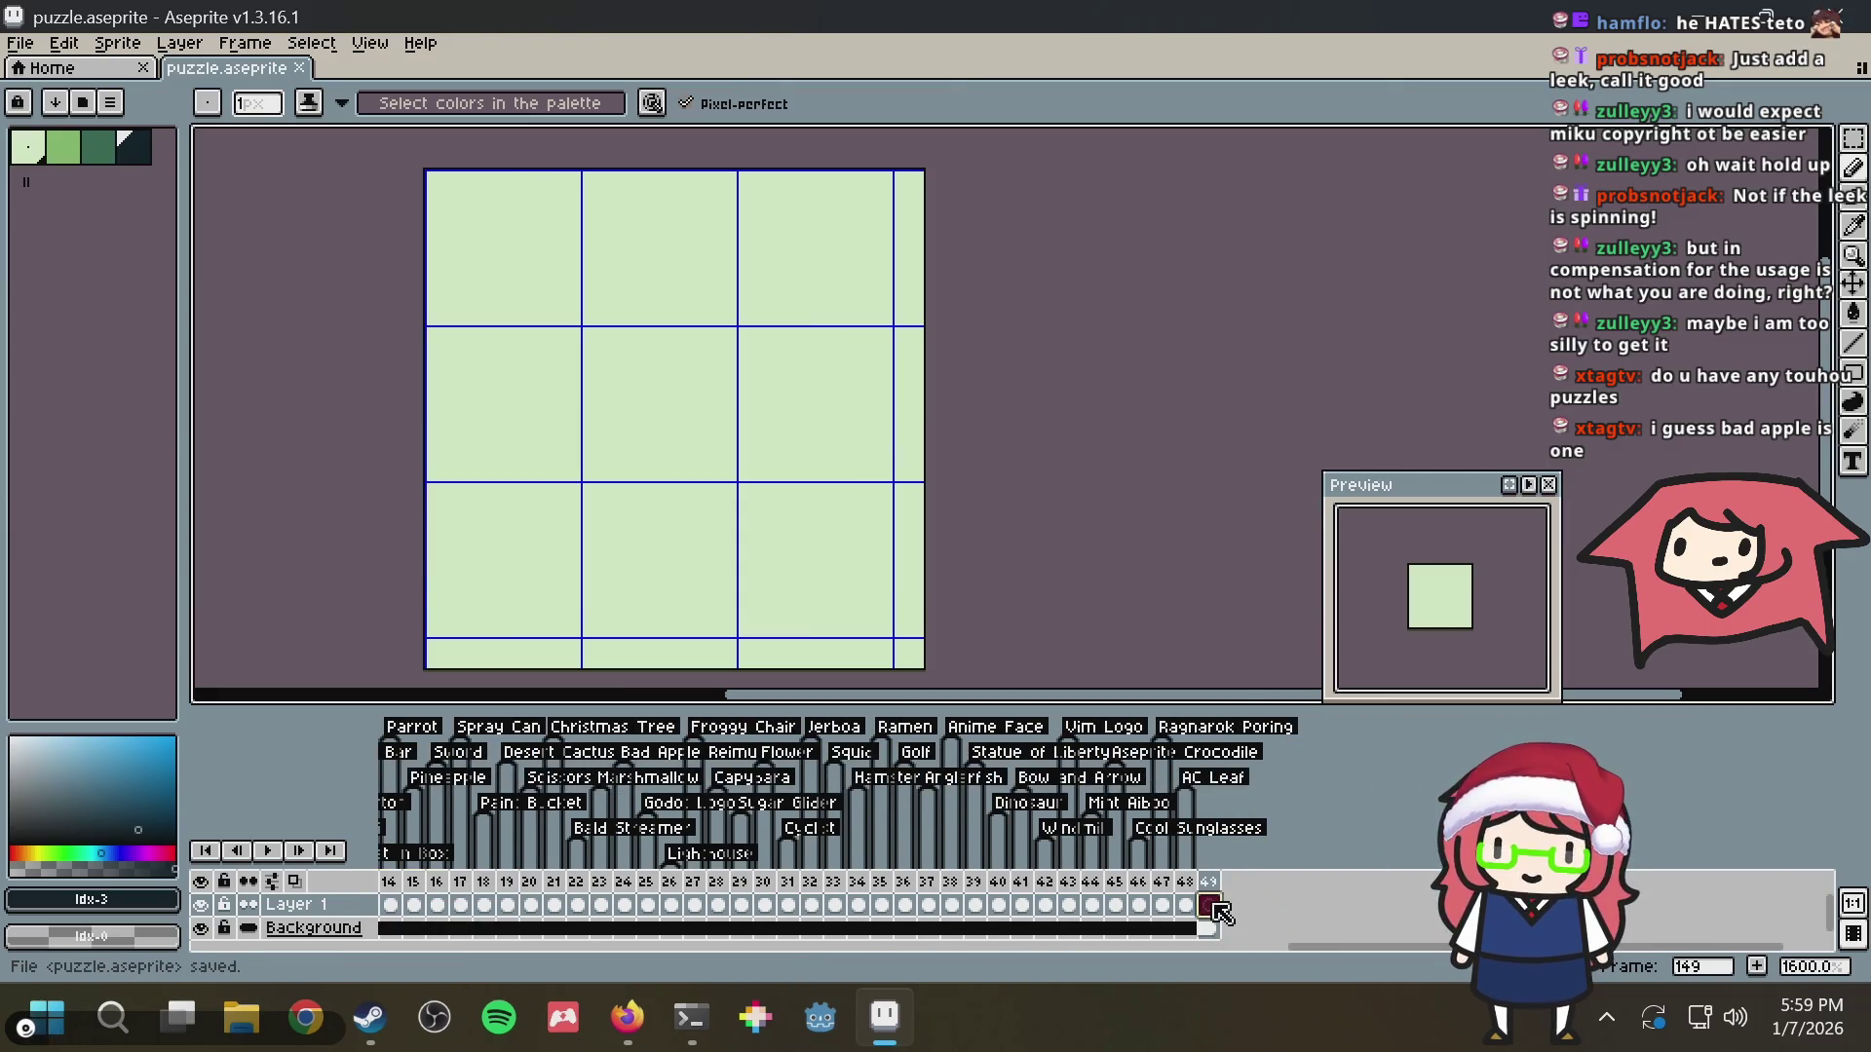
key("alt+Tab")
scroll(965, 567, "down", 4)
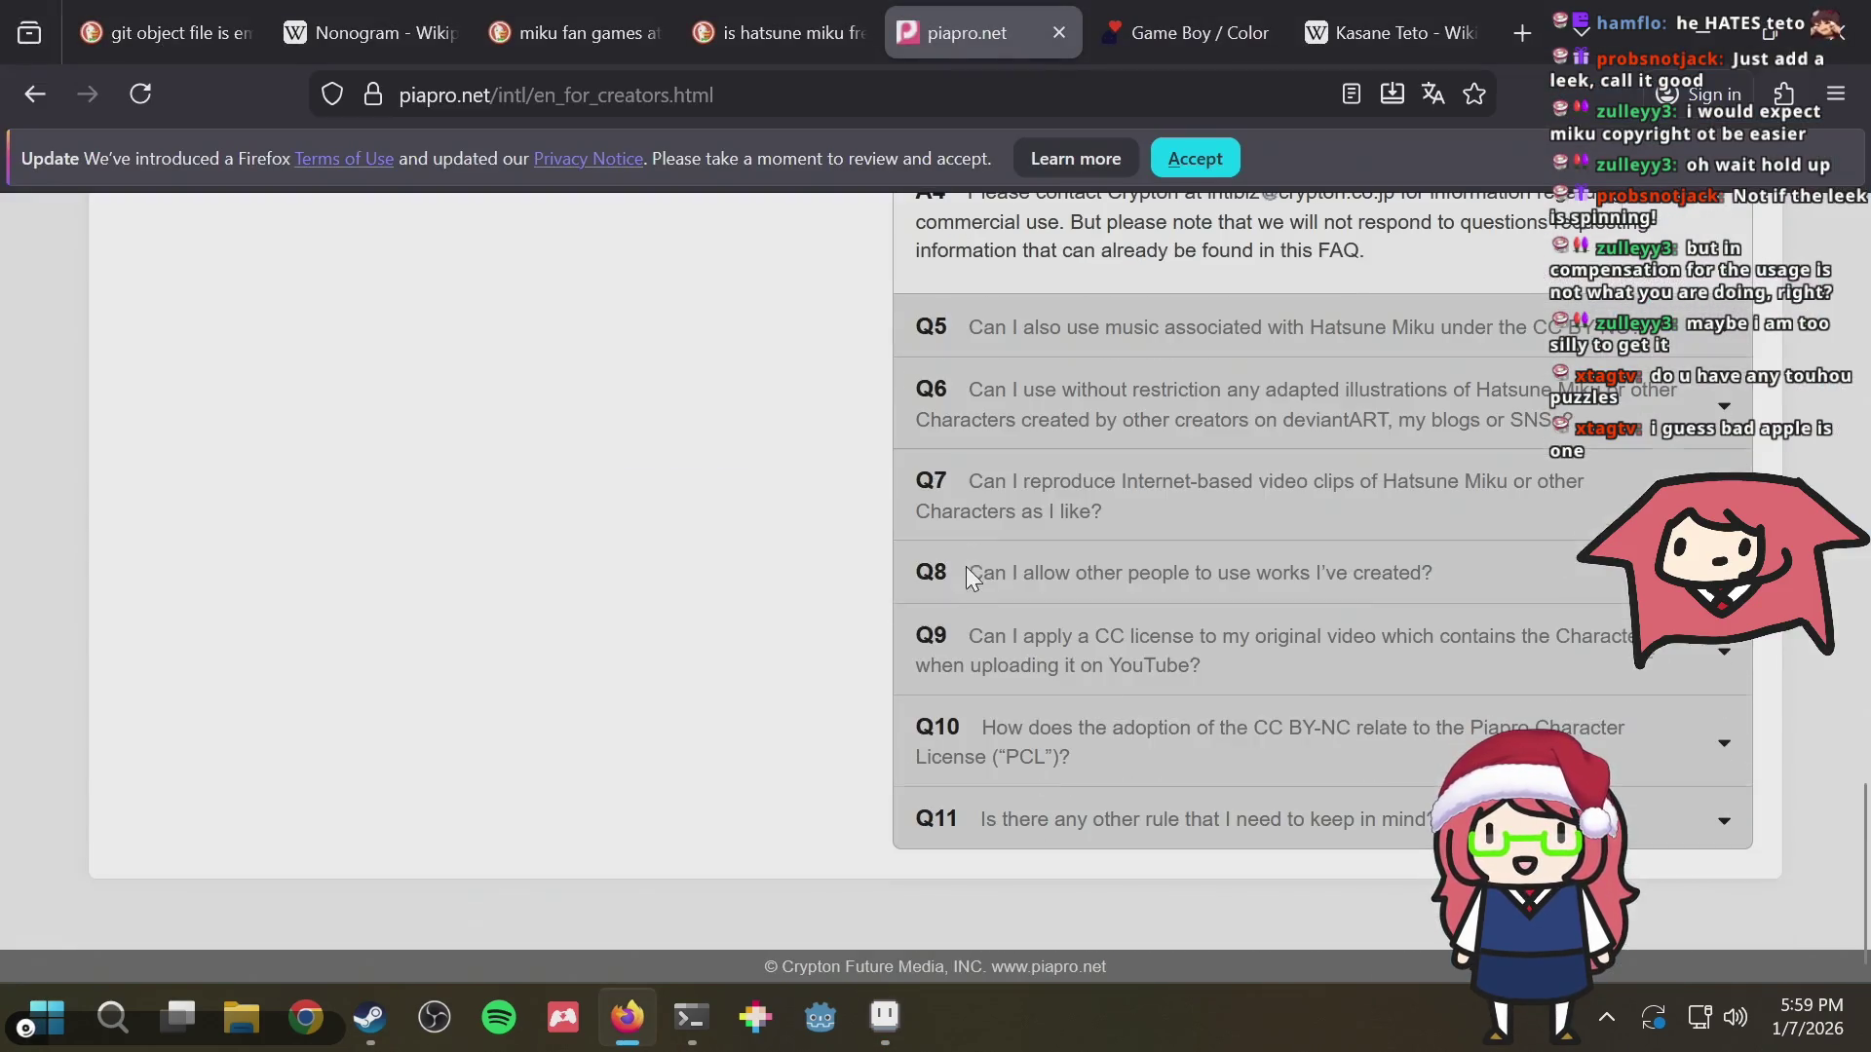
scroll(1119, 559, "up", 3)
scroll(1120, 559, "up", 2)
scroll(1155, 489, "up", 2)
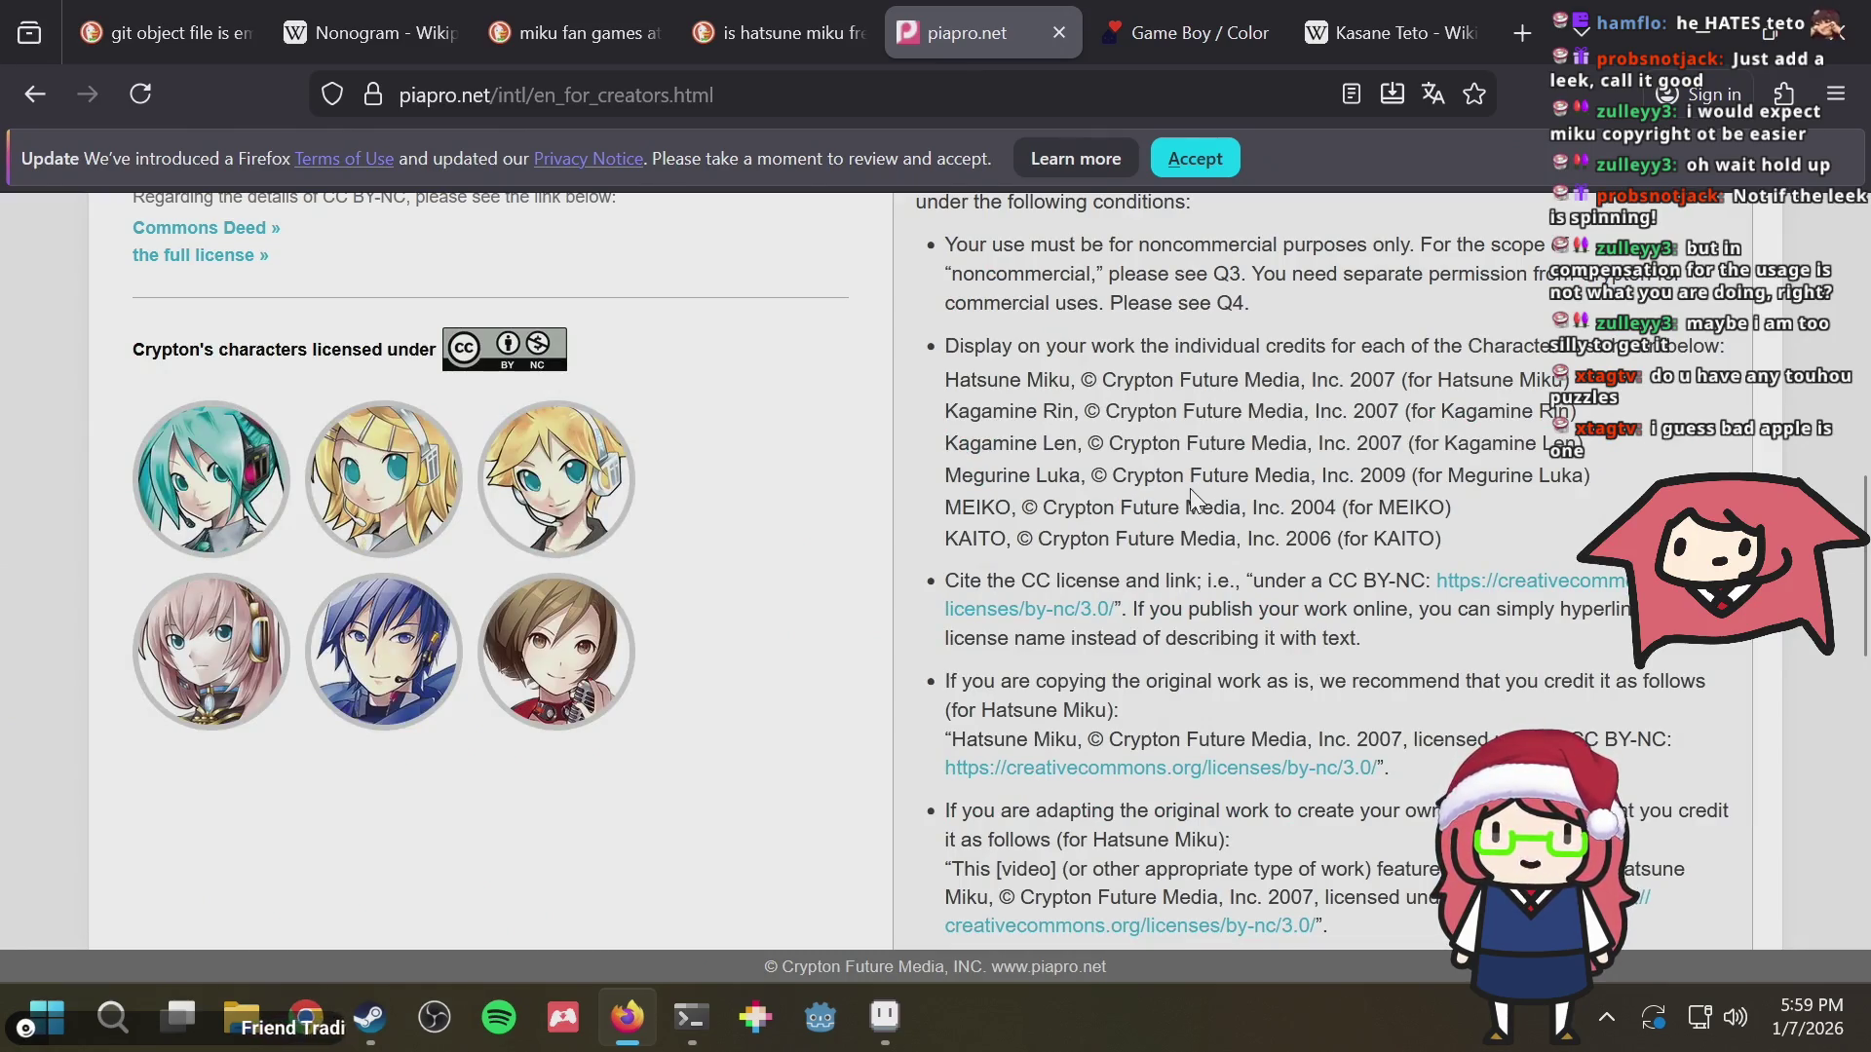
scroll(1194, 499, "up", 5)
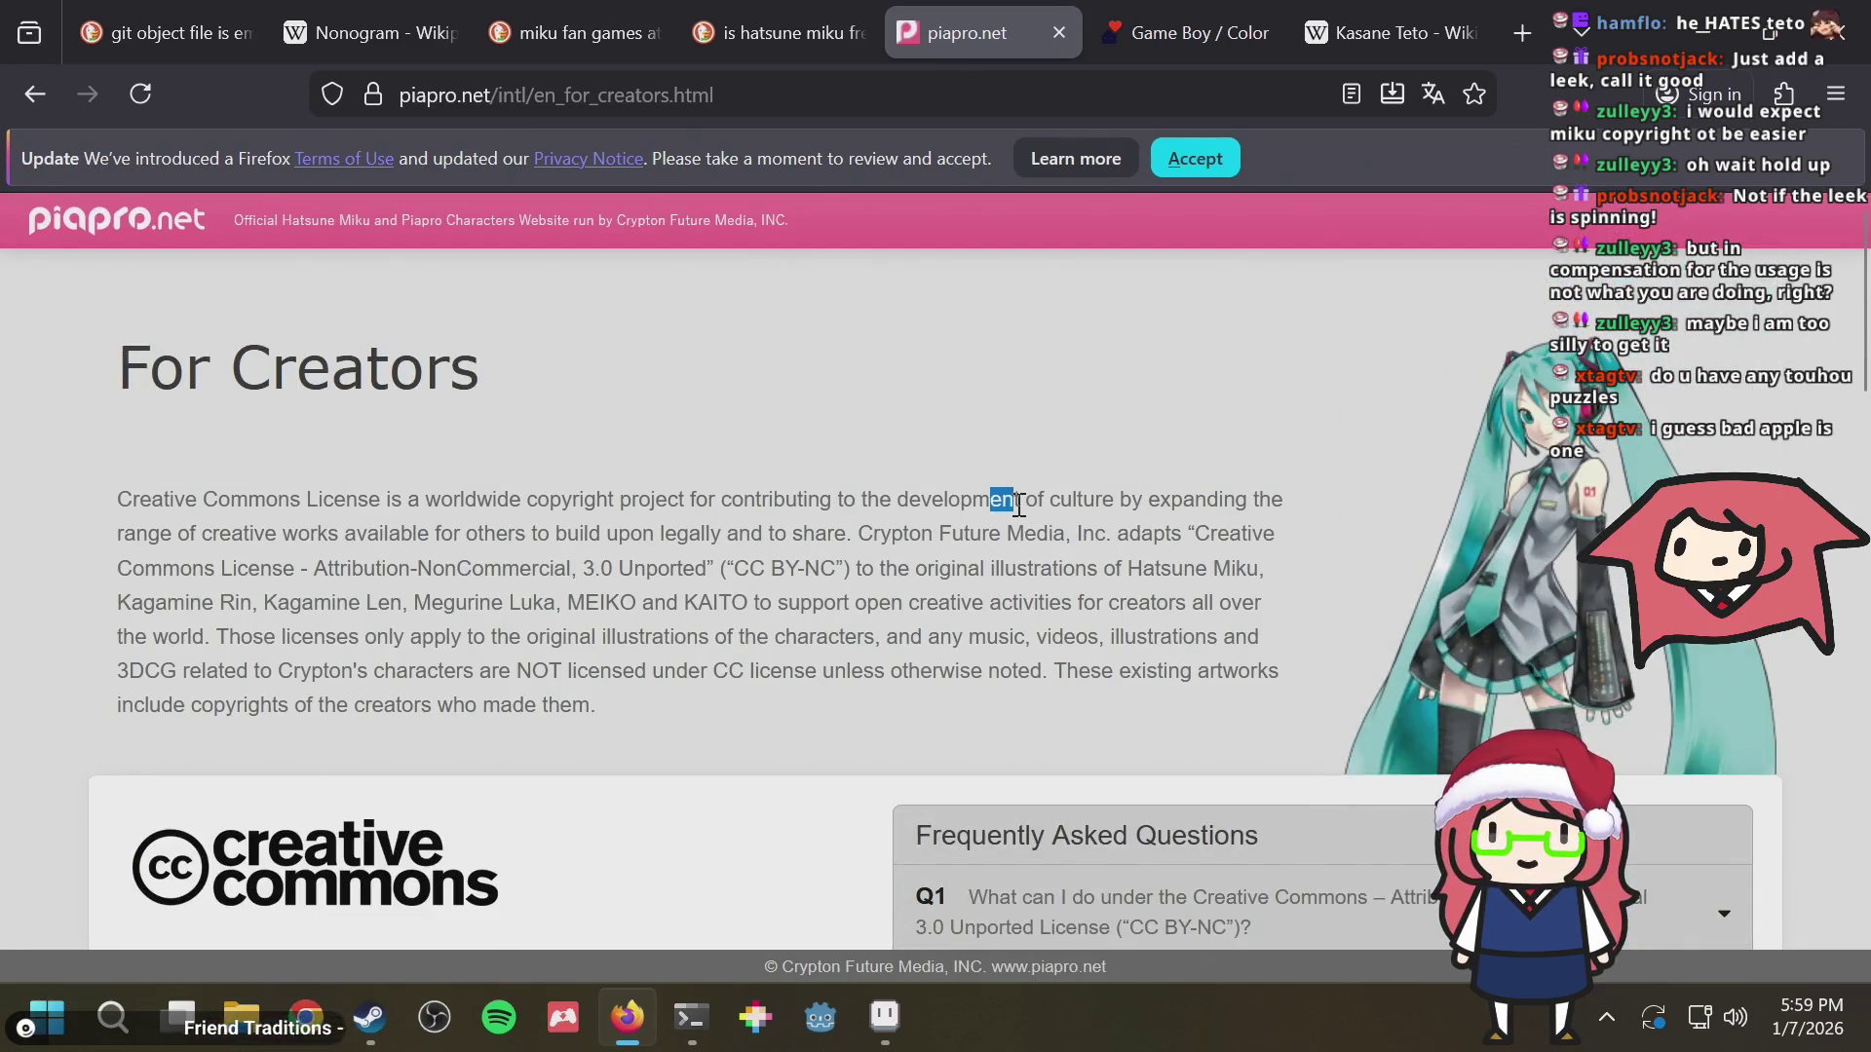
scroll(1073, 498, "down", 5)
scroll(1075, 496, "down", 5)
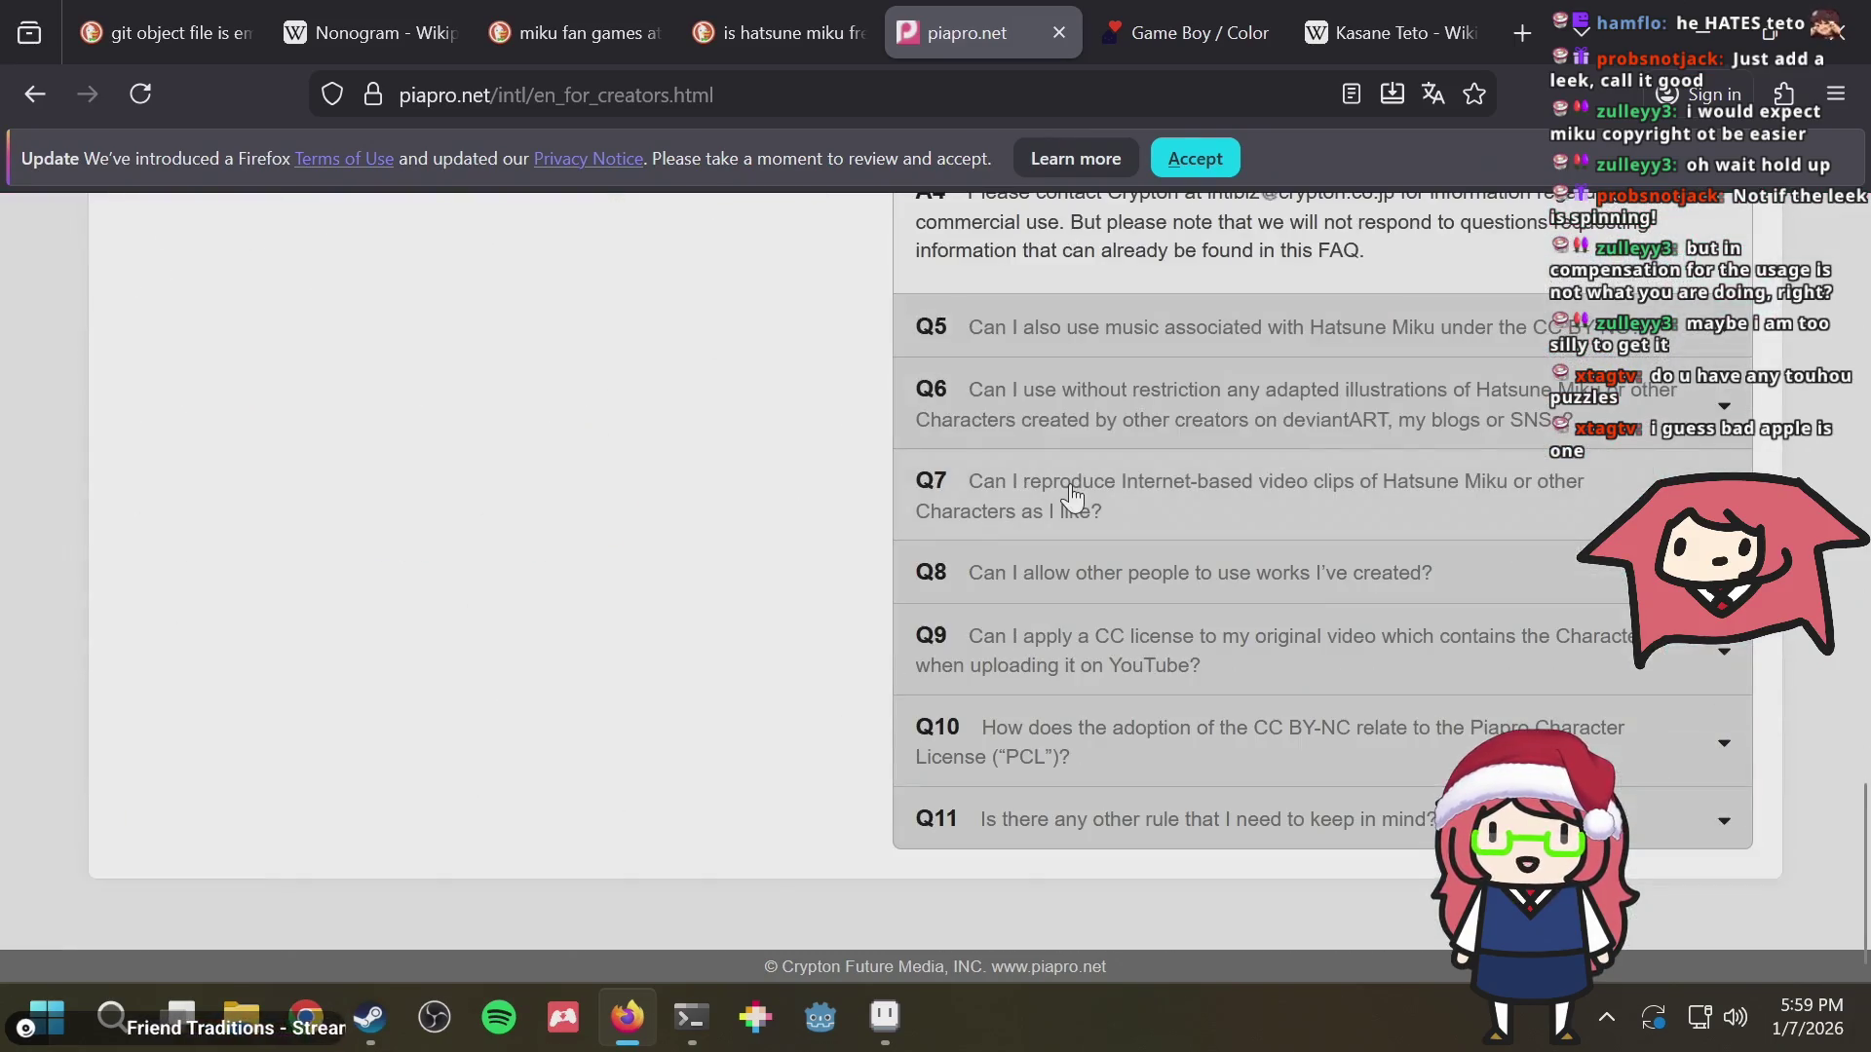
Move to the Game Boy / Color shop tab, then open the Kasane Teto Wikipedia tab
key("ctrl+Tab")
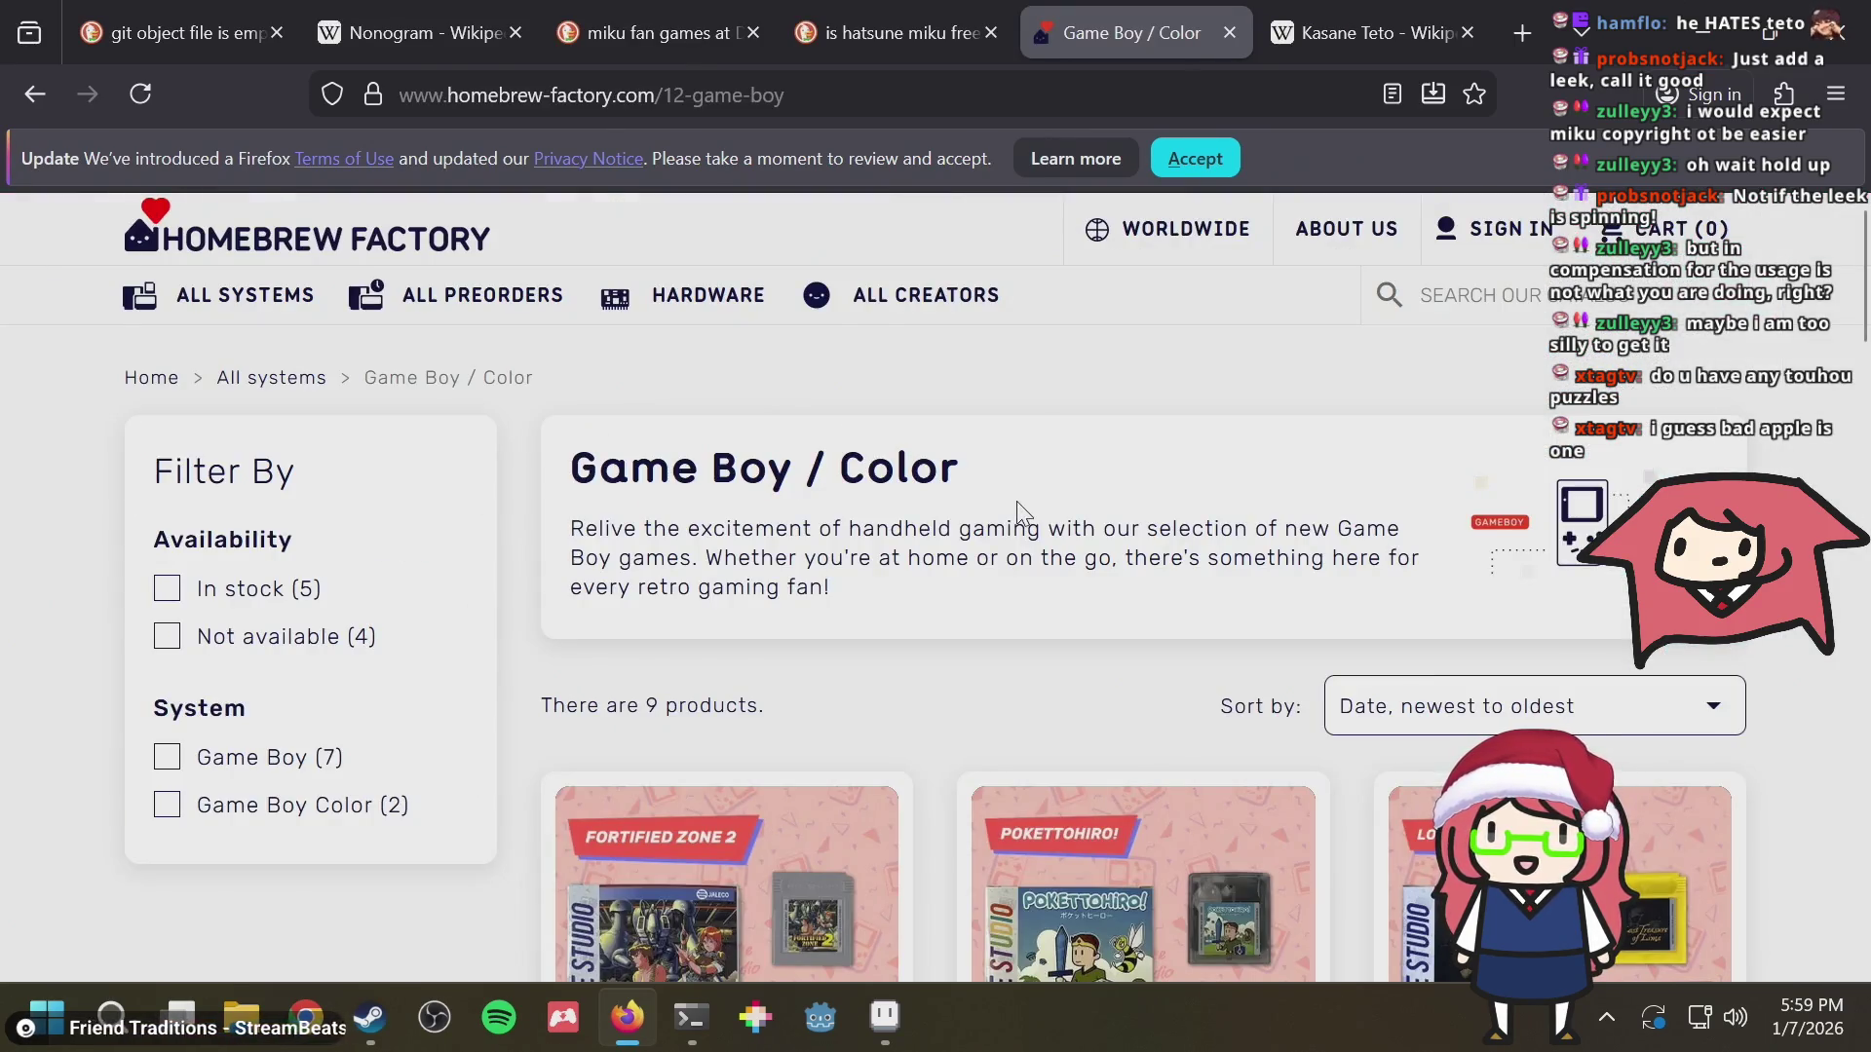
scroll(1019, 507, "down", 2)
scroll(1019, 507, "down", 3)
scroll(1019, 512, "down", 3)
scroll(1018, 512, "up", 3)
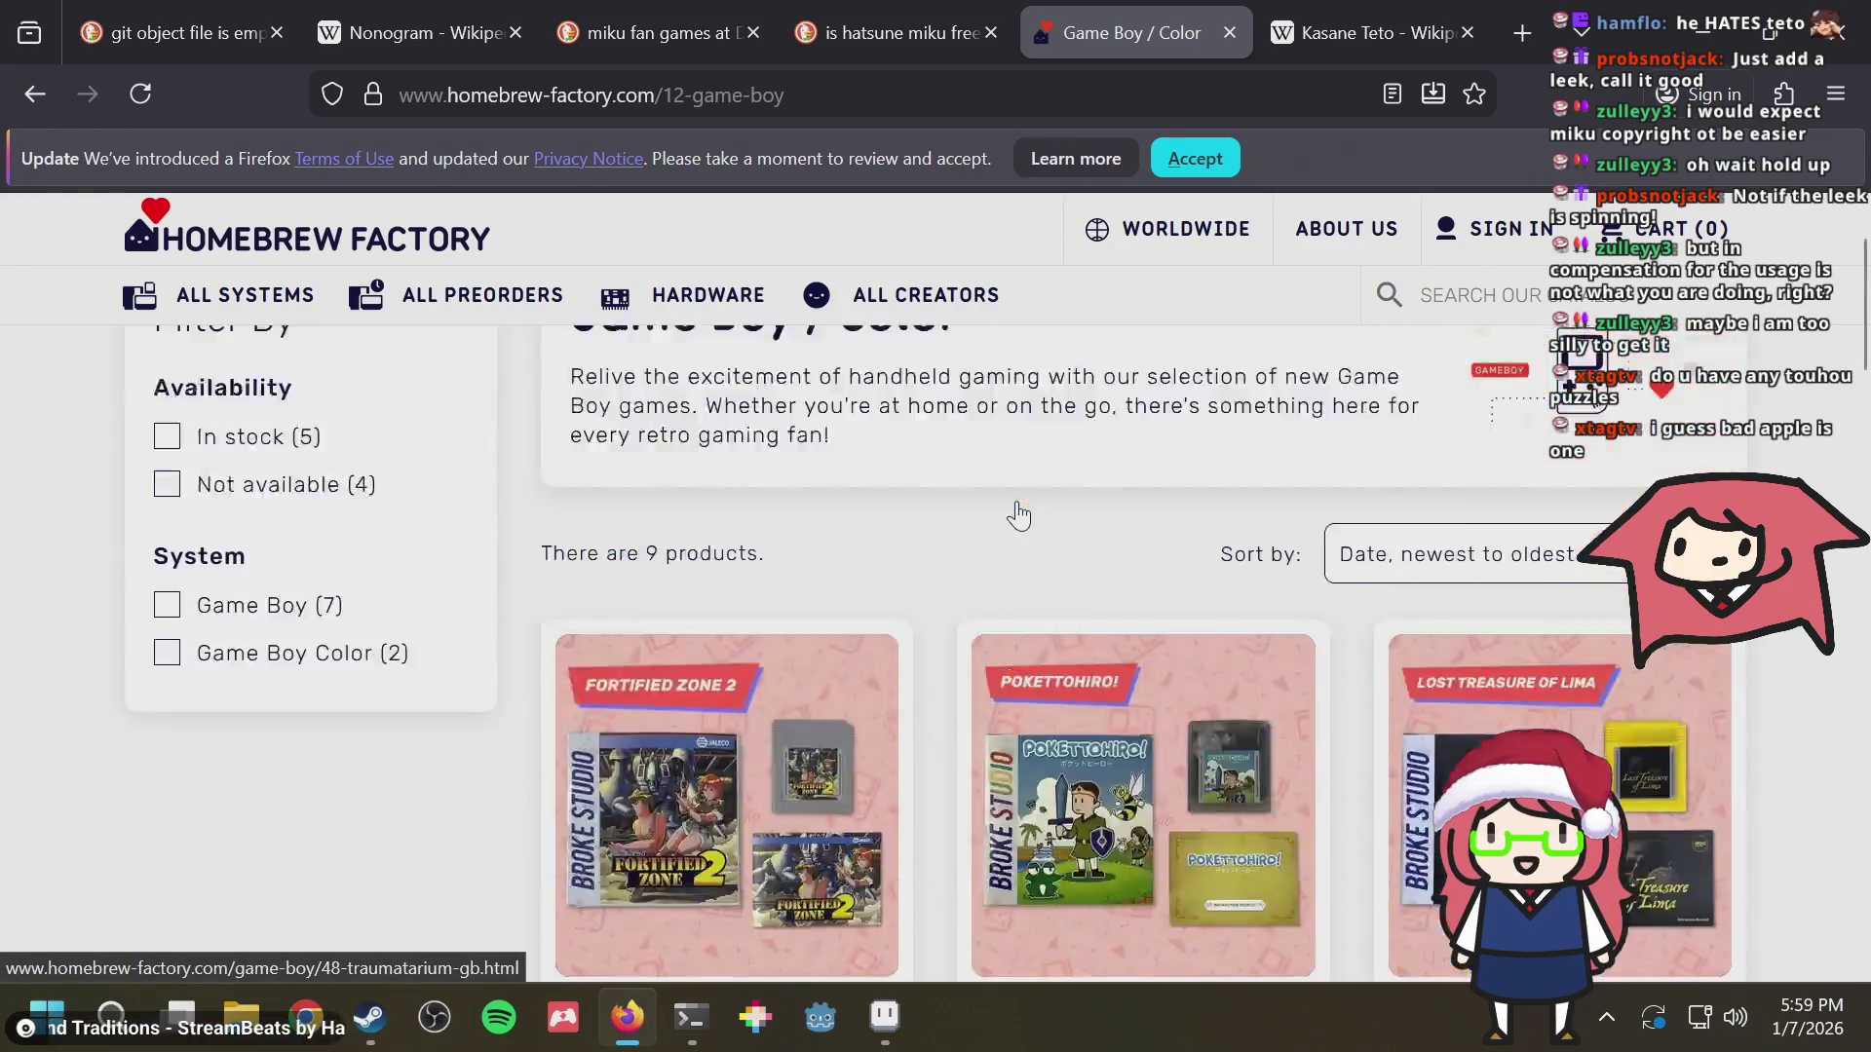
scroll(1009, 520, "up", 2)
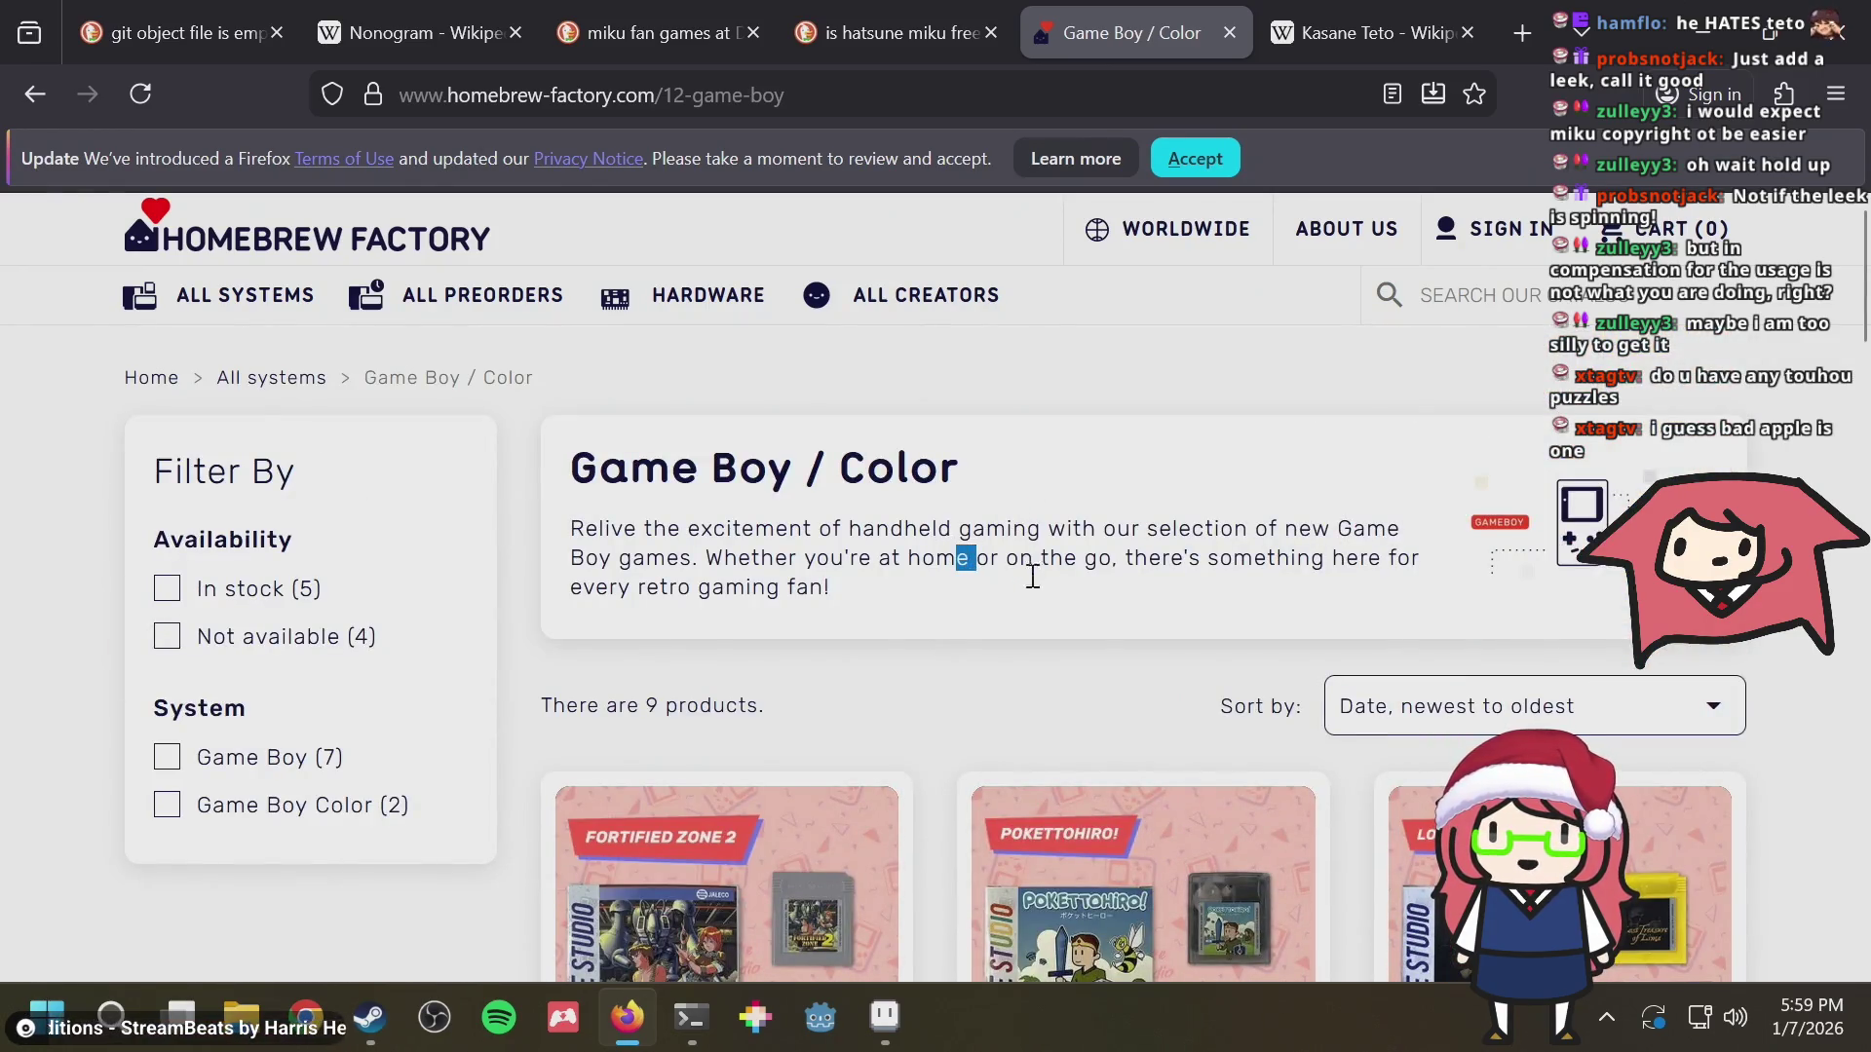
scroll(1036, 585, "down", 3)
scroll(1035, 585, "down", 4)
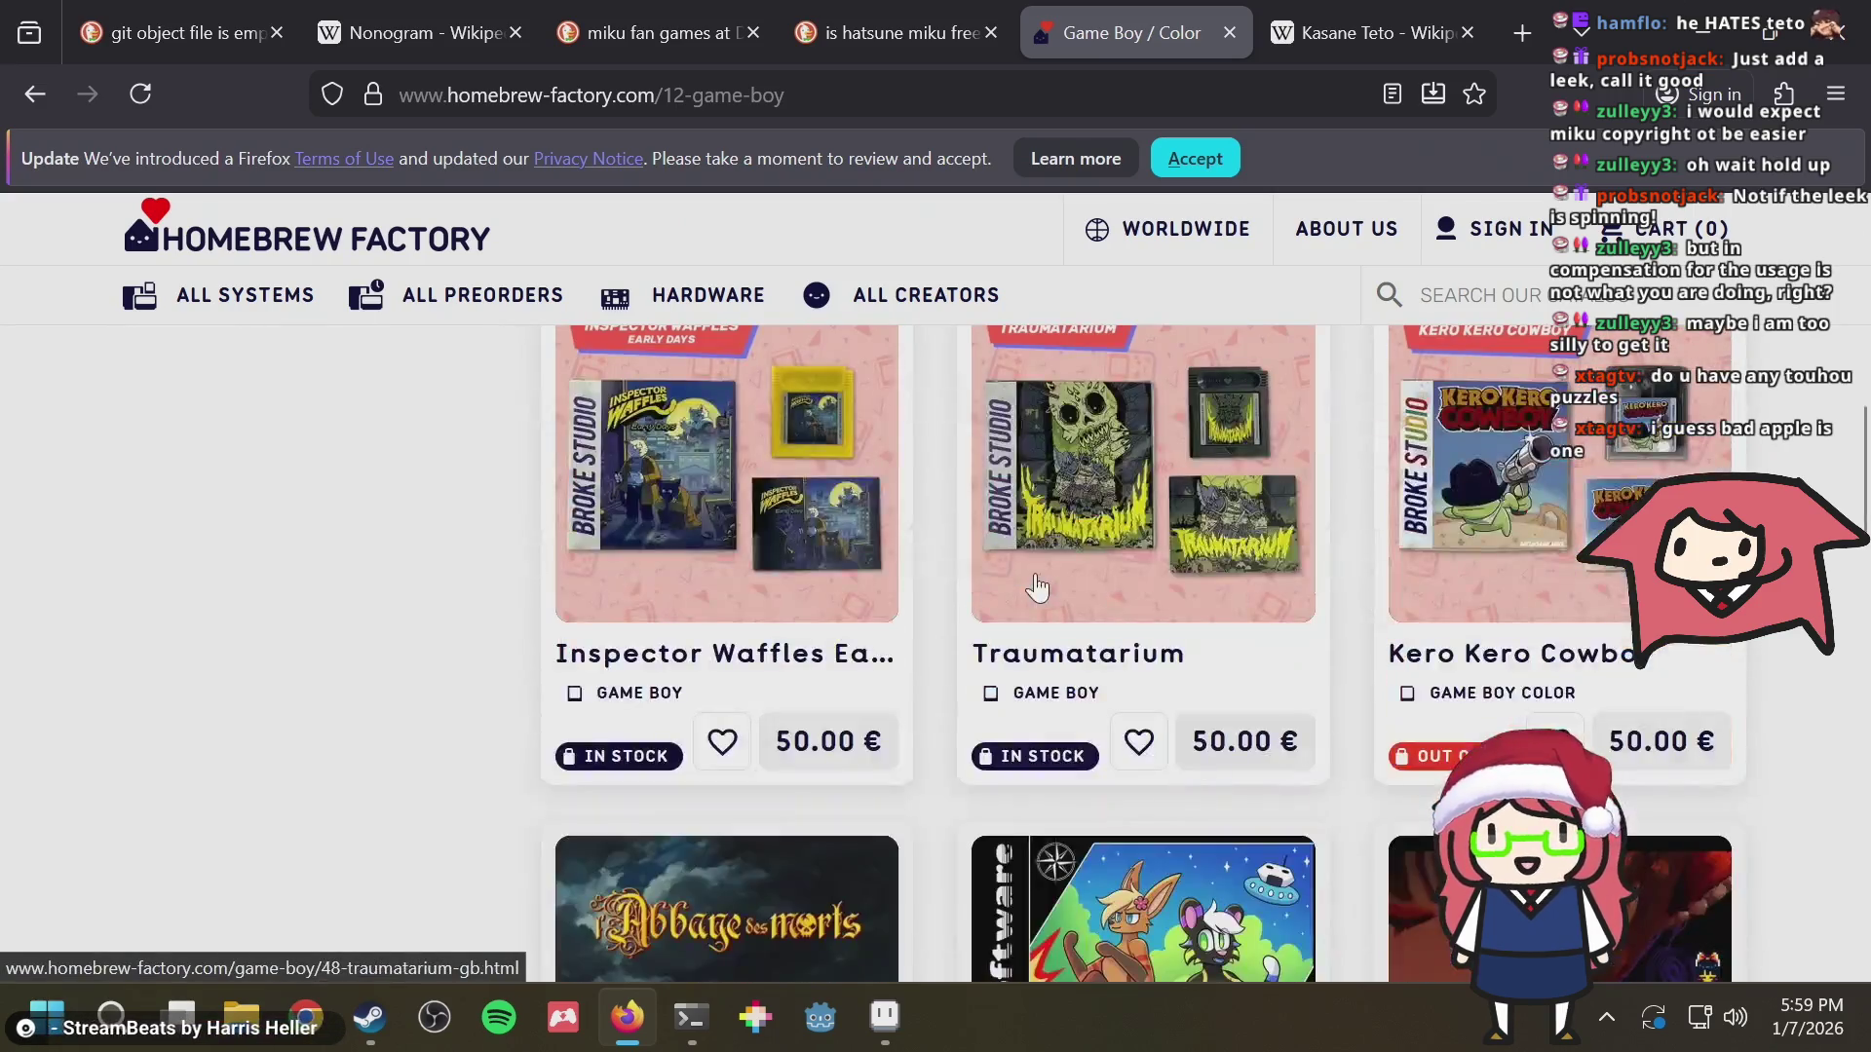
scroll(341, 574, "down", 3)
scroll(341, 574, "down", 1)
scroll(341, 574, "down", 10)
scroll(341, 575, "up", 5)
scroll(342, 574, "up", 4)
scroll(343, 574, "up", 4)
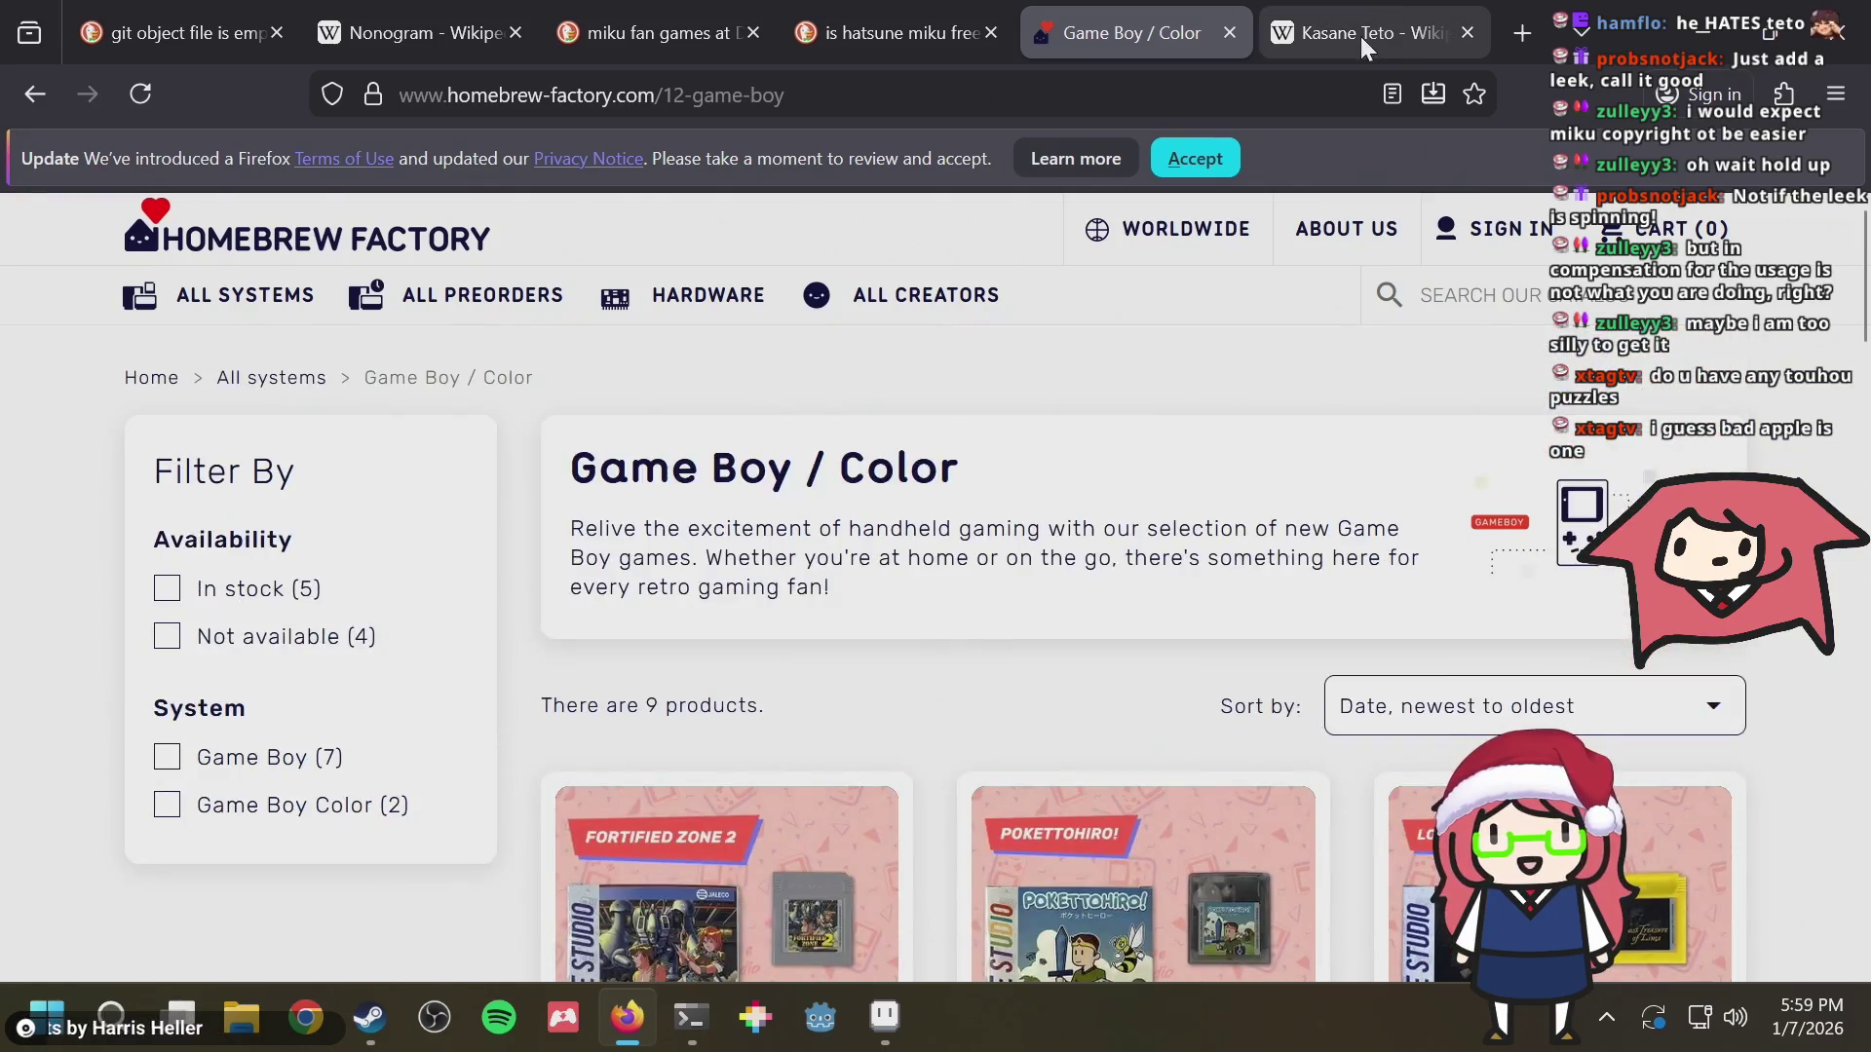
left_click(1360, 32)
Dismiss the search suggestions, skim the Teto article and switch back to Aseprite
left_click_drag(728, 465, 741, 464)
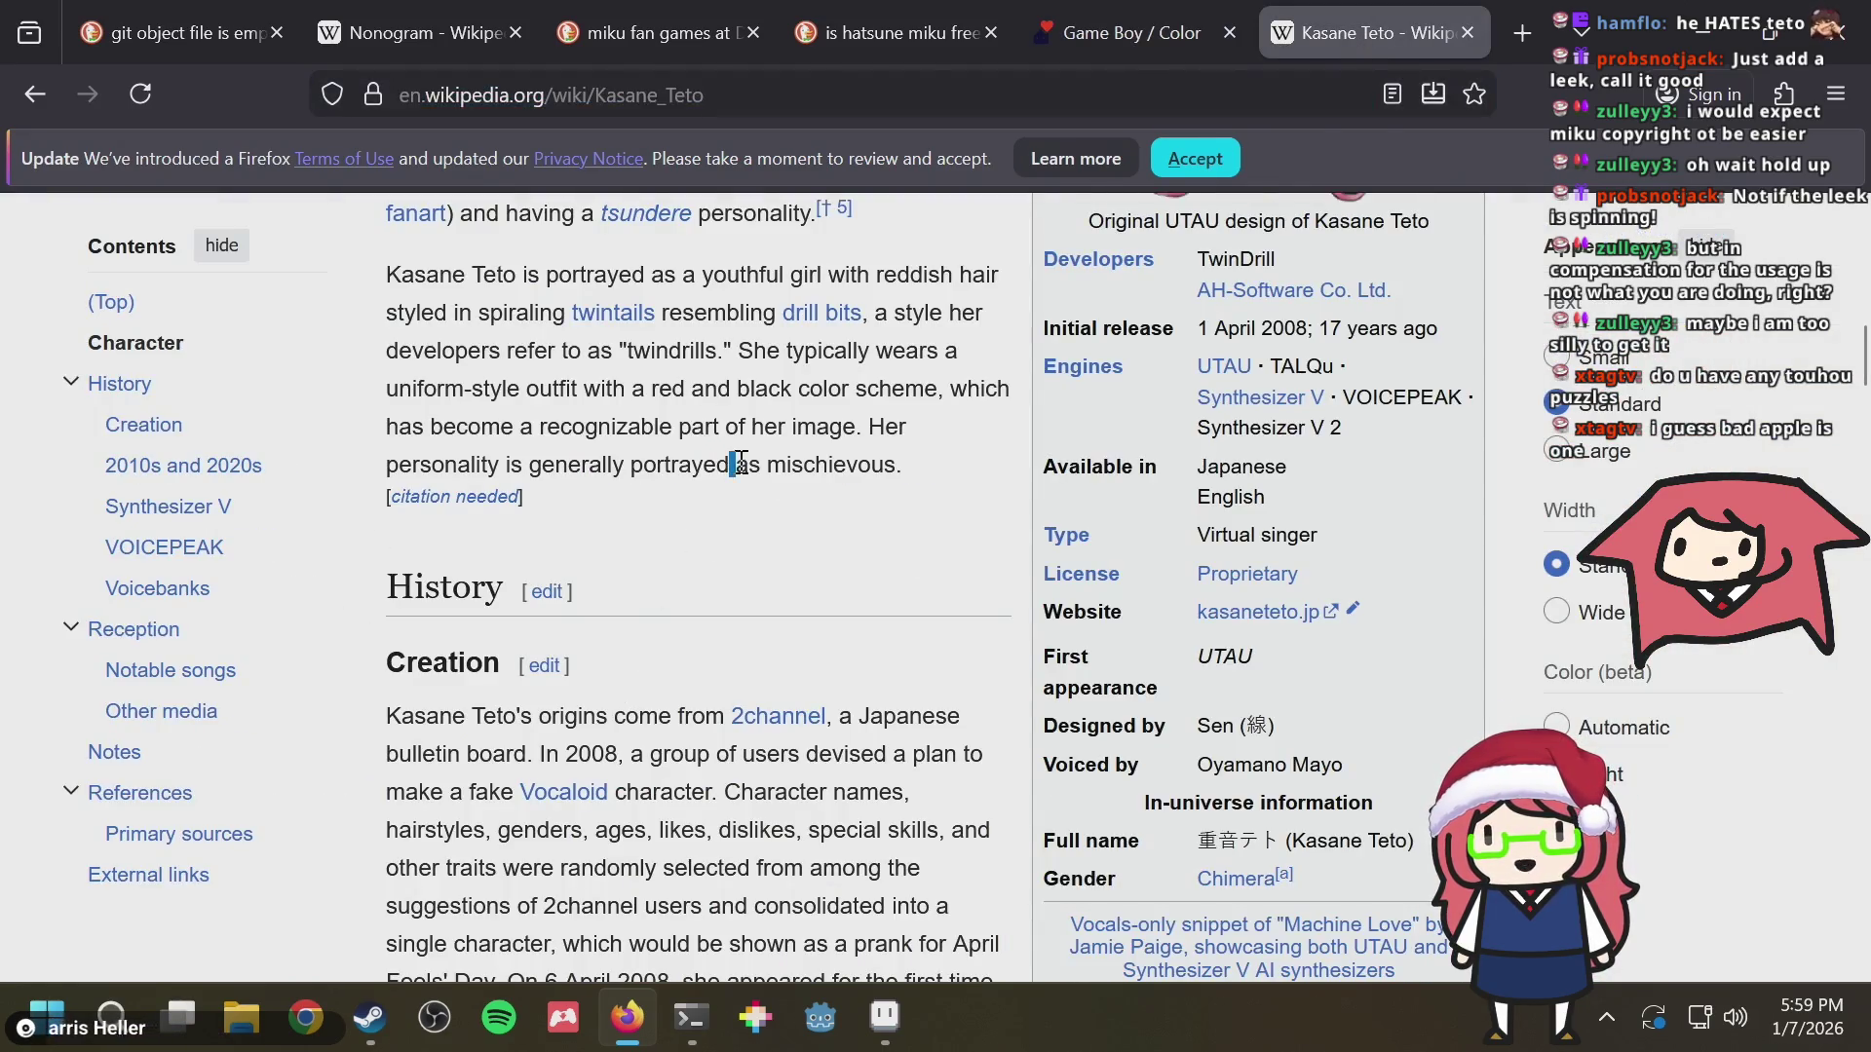
scroll(775, 501, "up", 5)
scroll(768, 490, "down", 8)
scroll(754, 466, "down", 3)
scroll(753, 465, "down", 3)
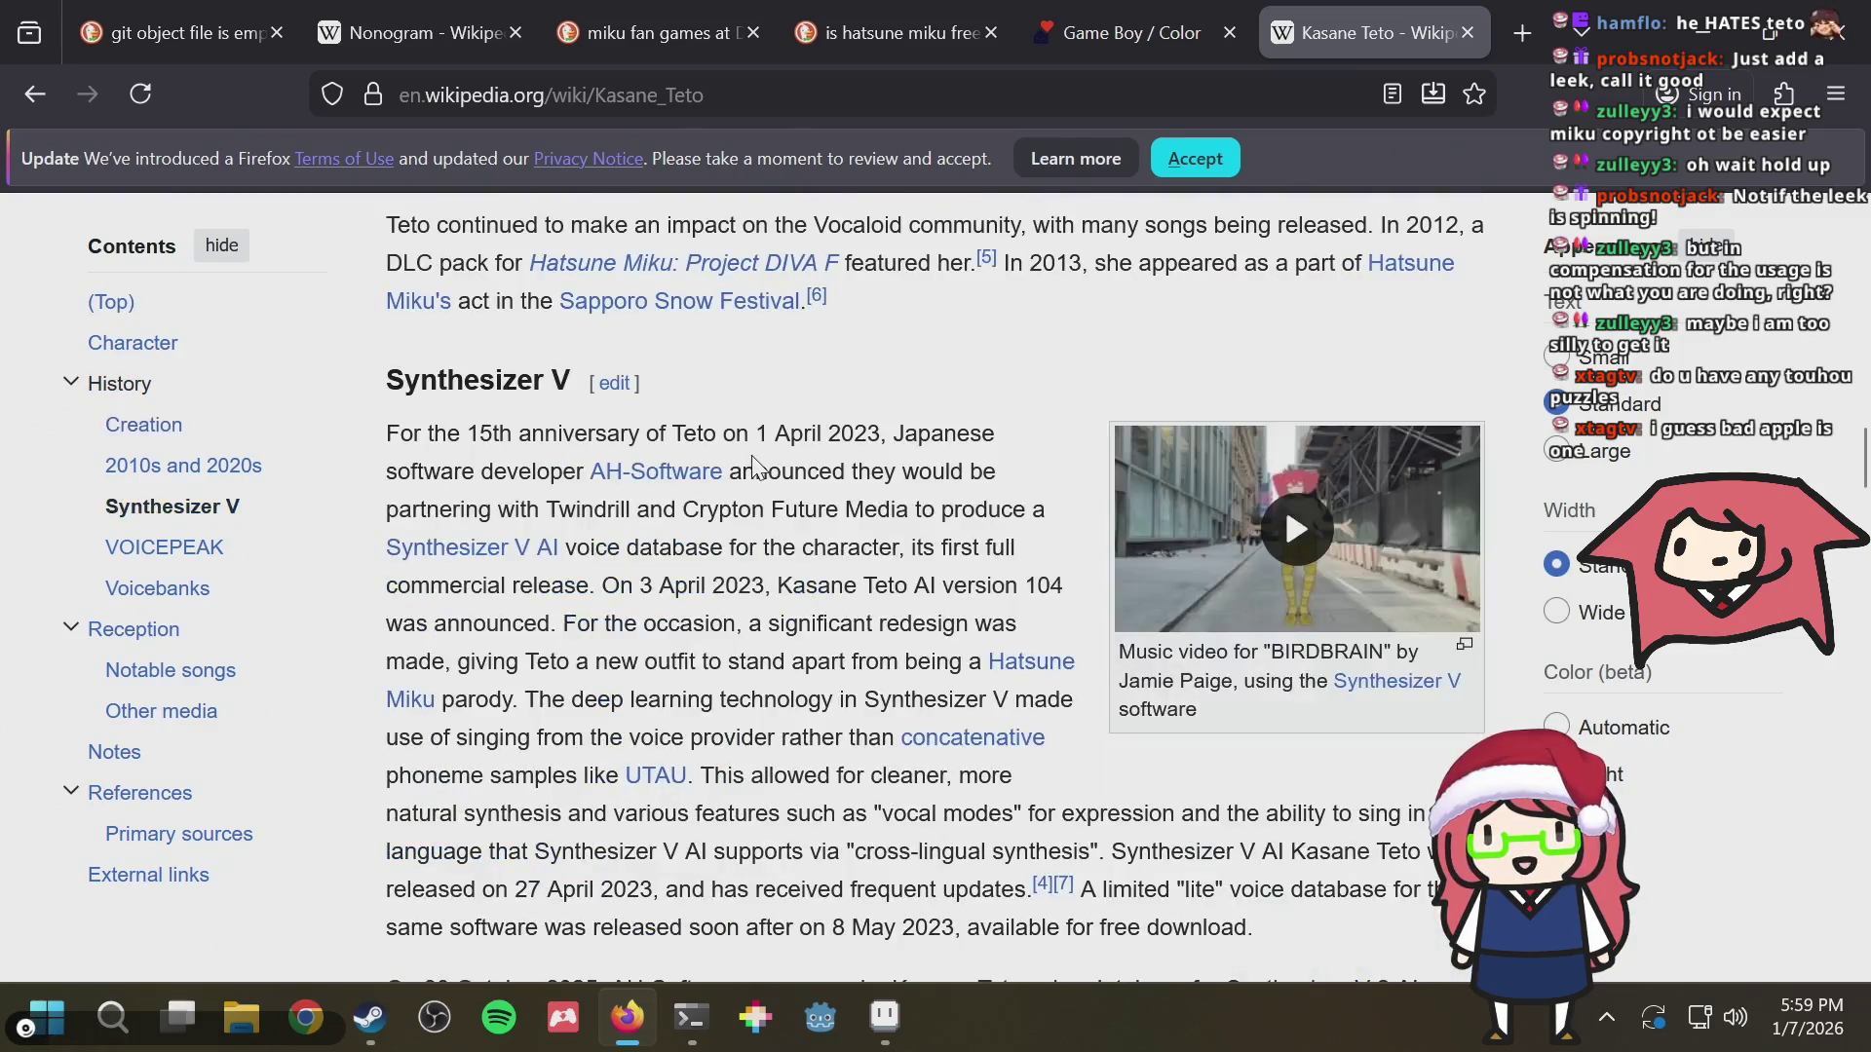
scroll(752, 465, "down", 8)
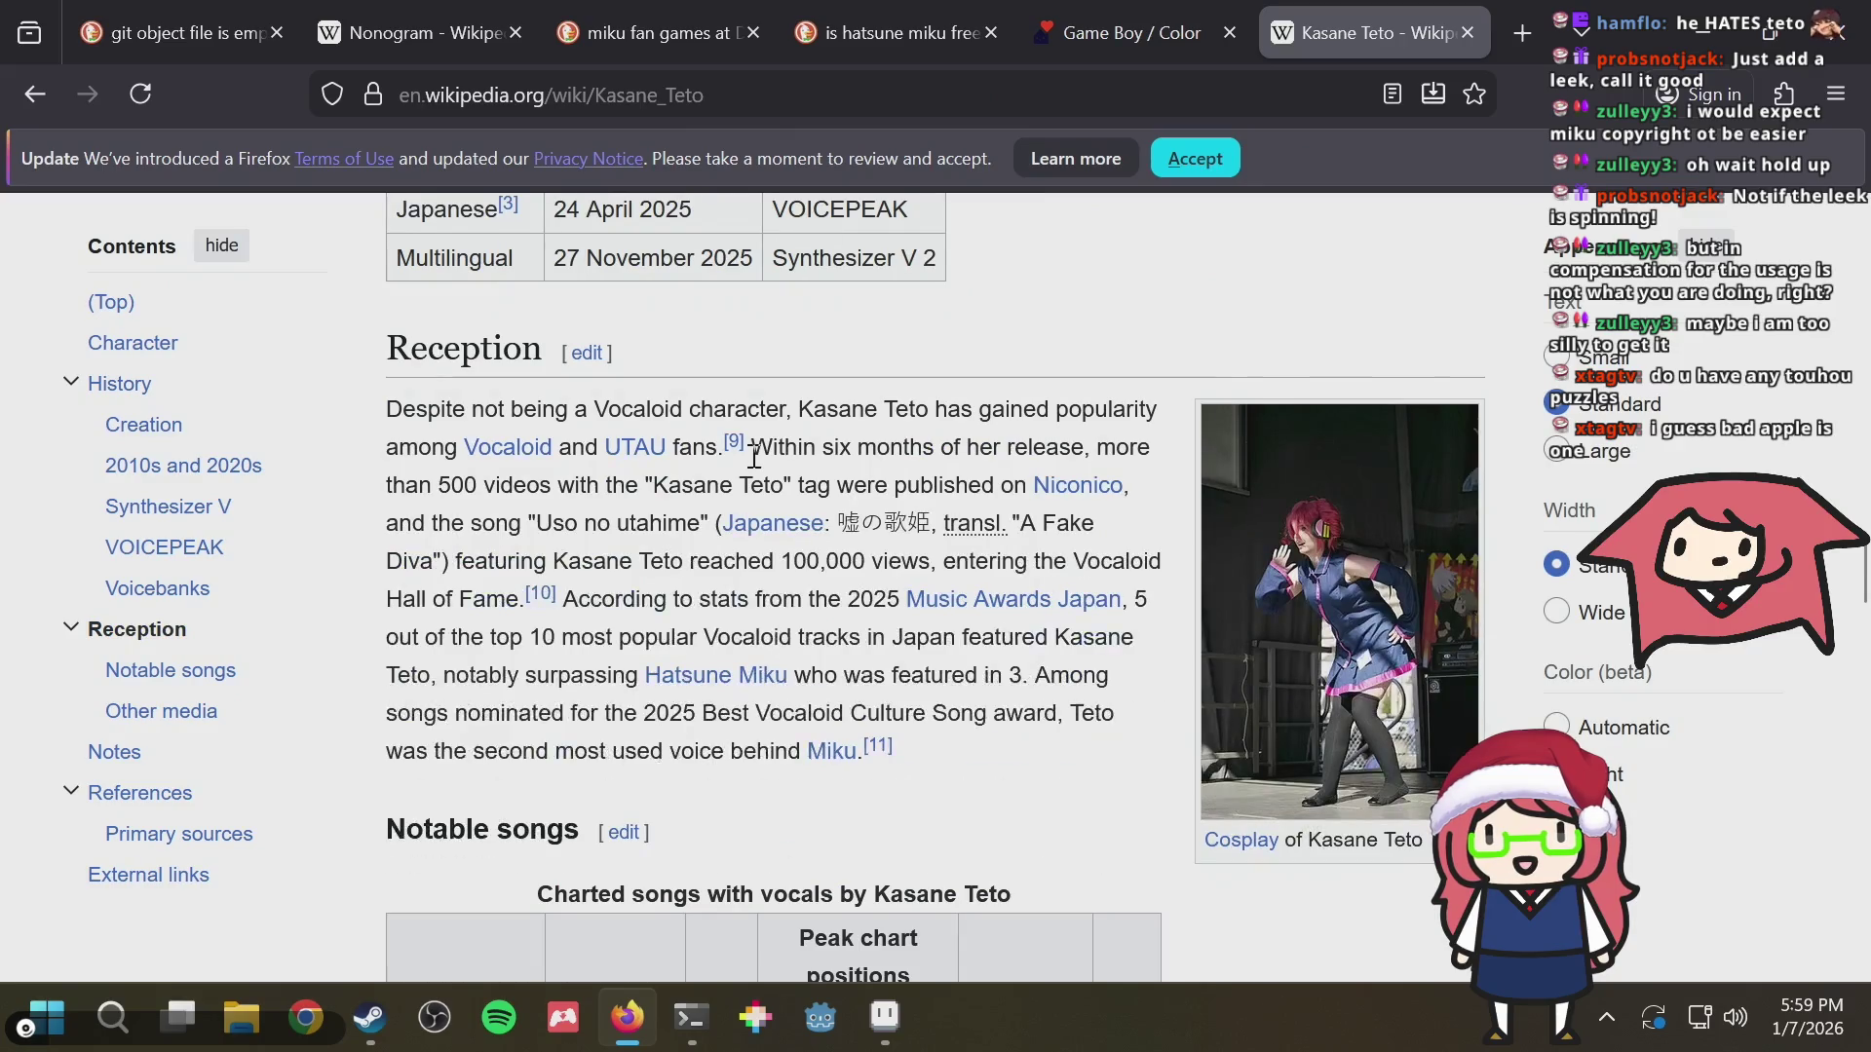
scroll(752, 458, "down", 8)
scroll(753, 461, "down", 5)
scroll(753, 465, "down", 4)
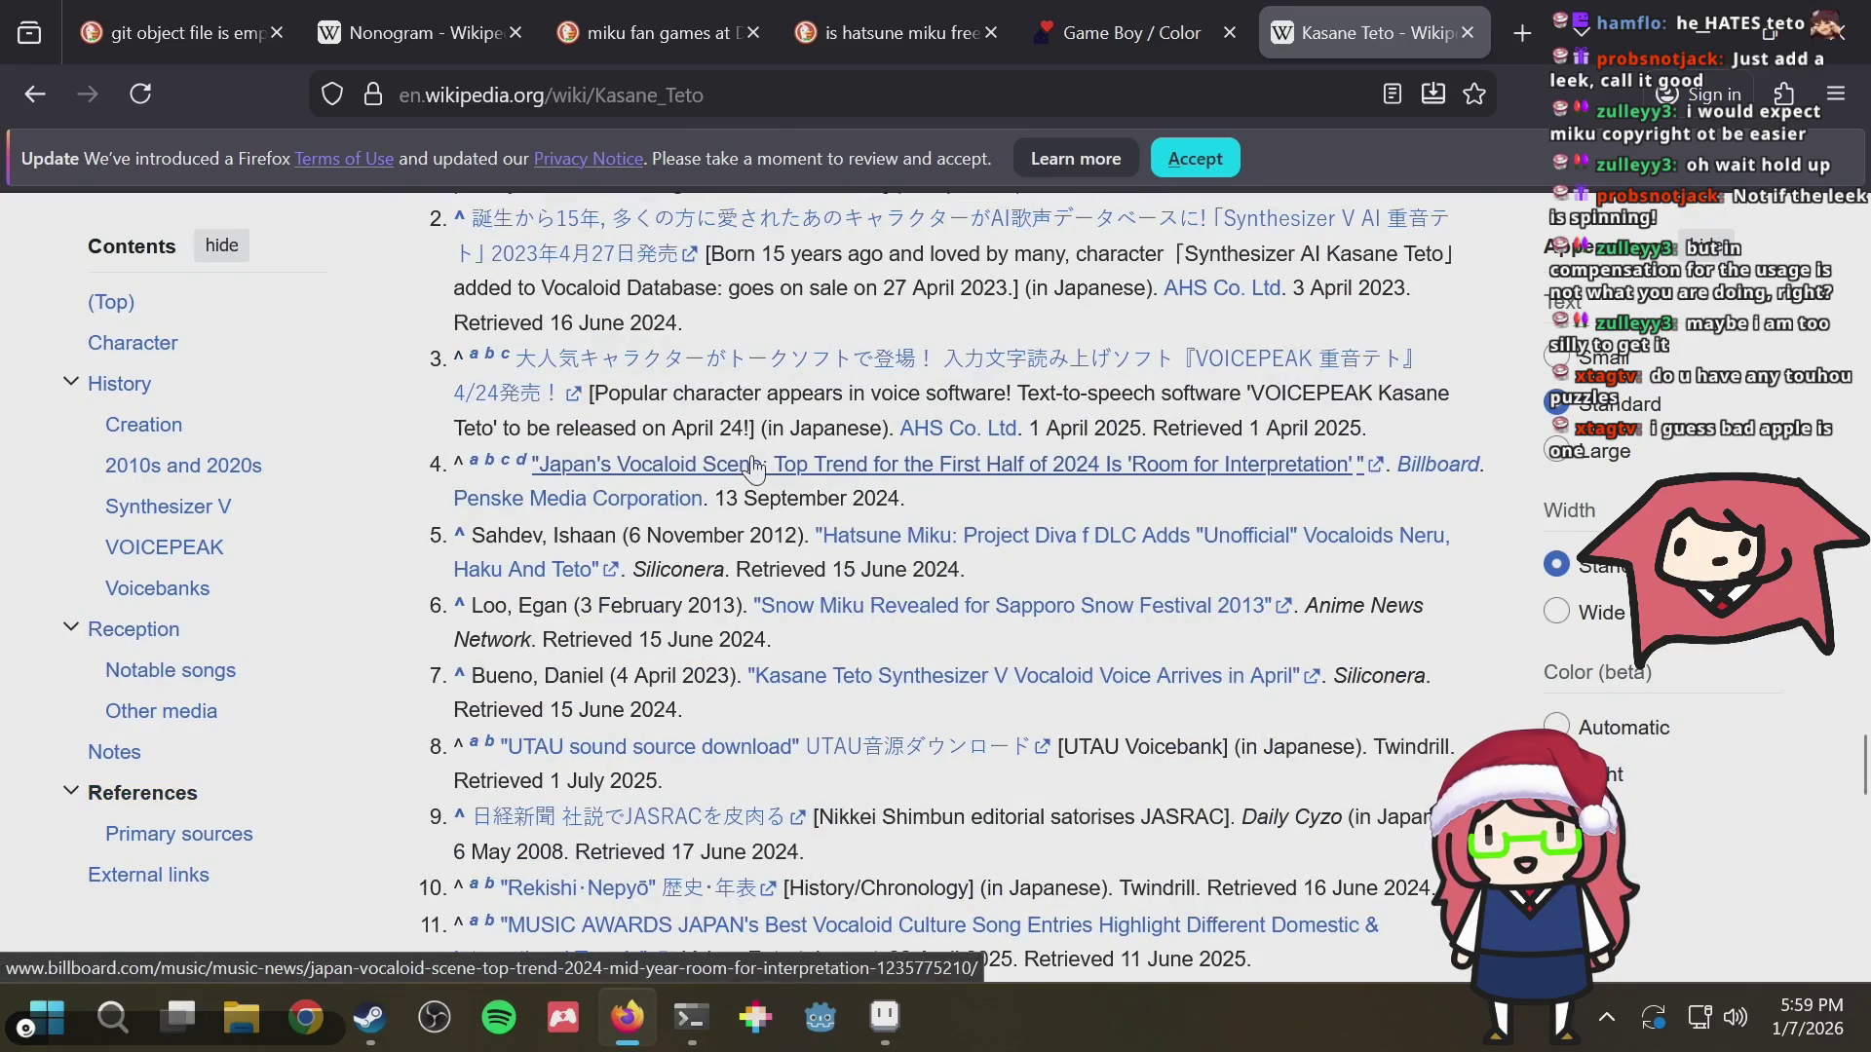
scroll(753, 466, "down", 4)
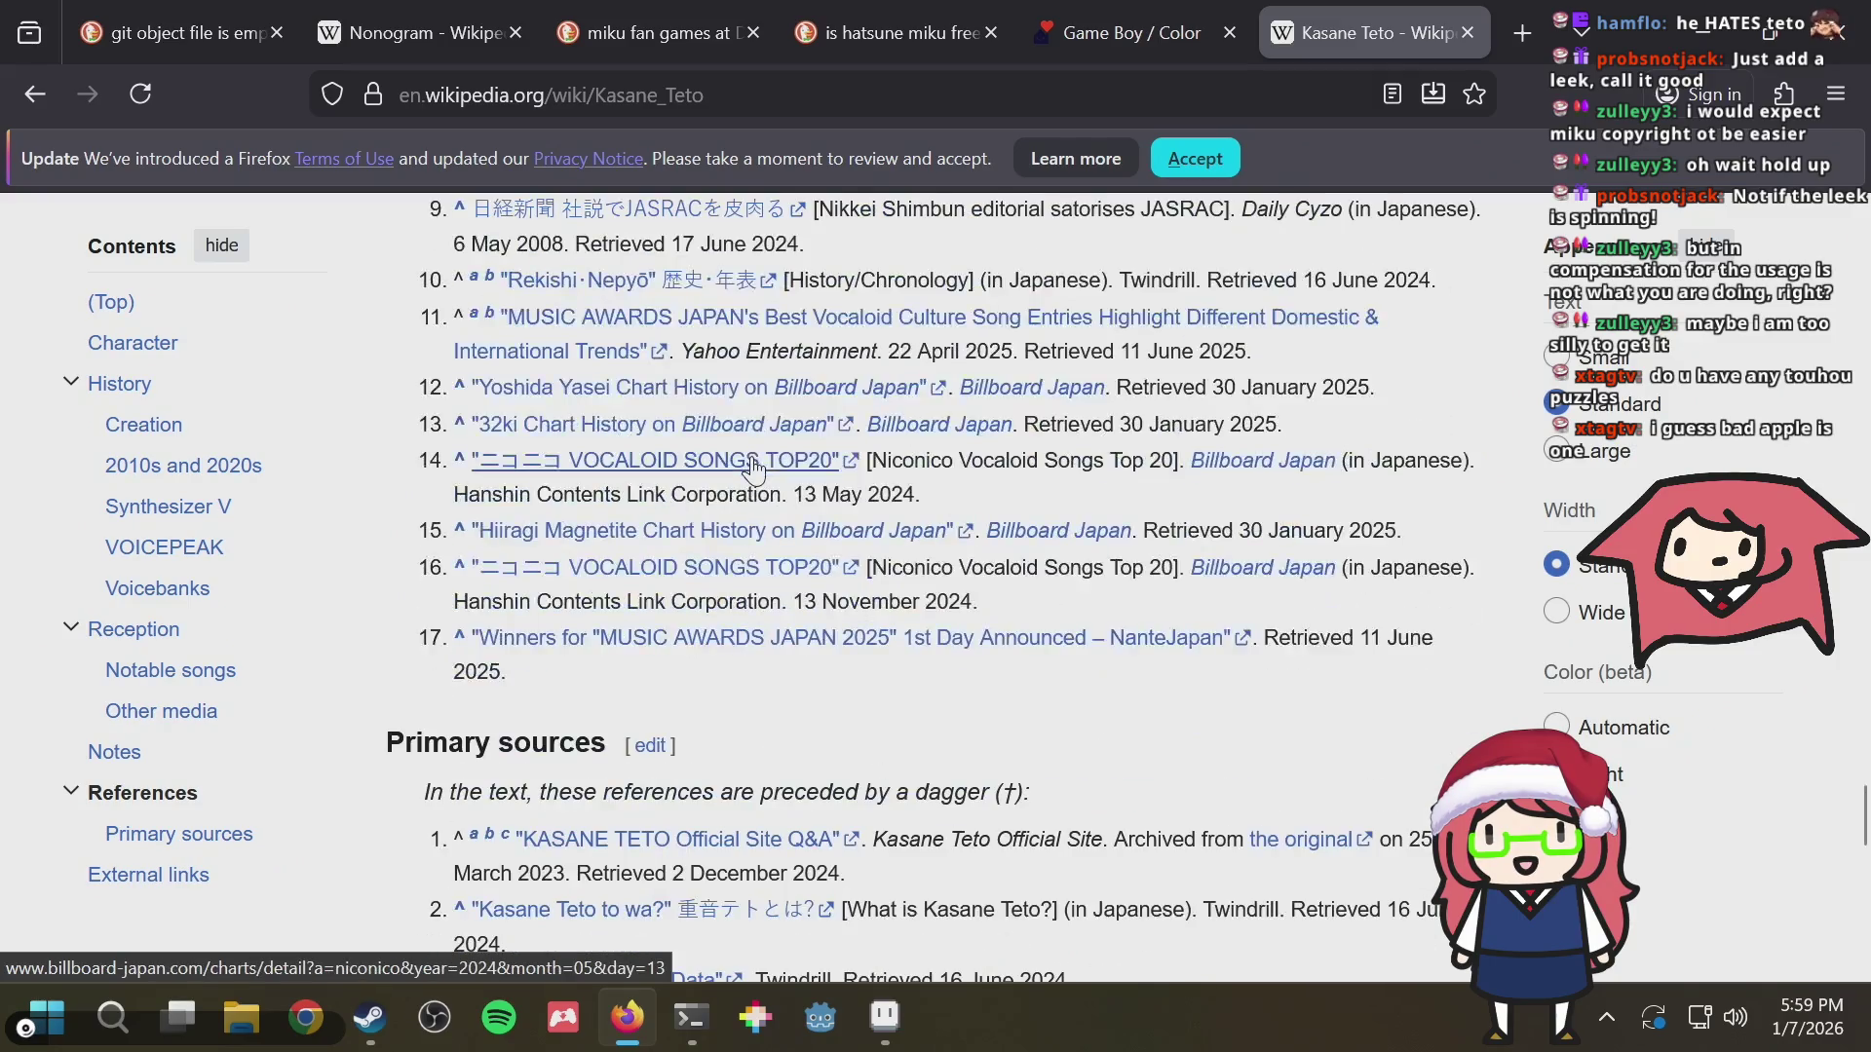
scroll(753, 464, "down", 4)
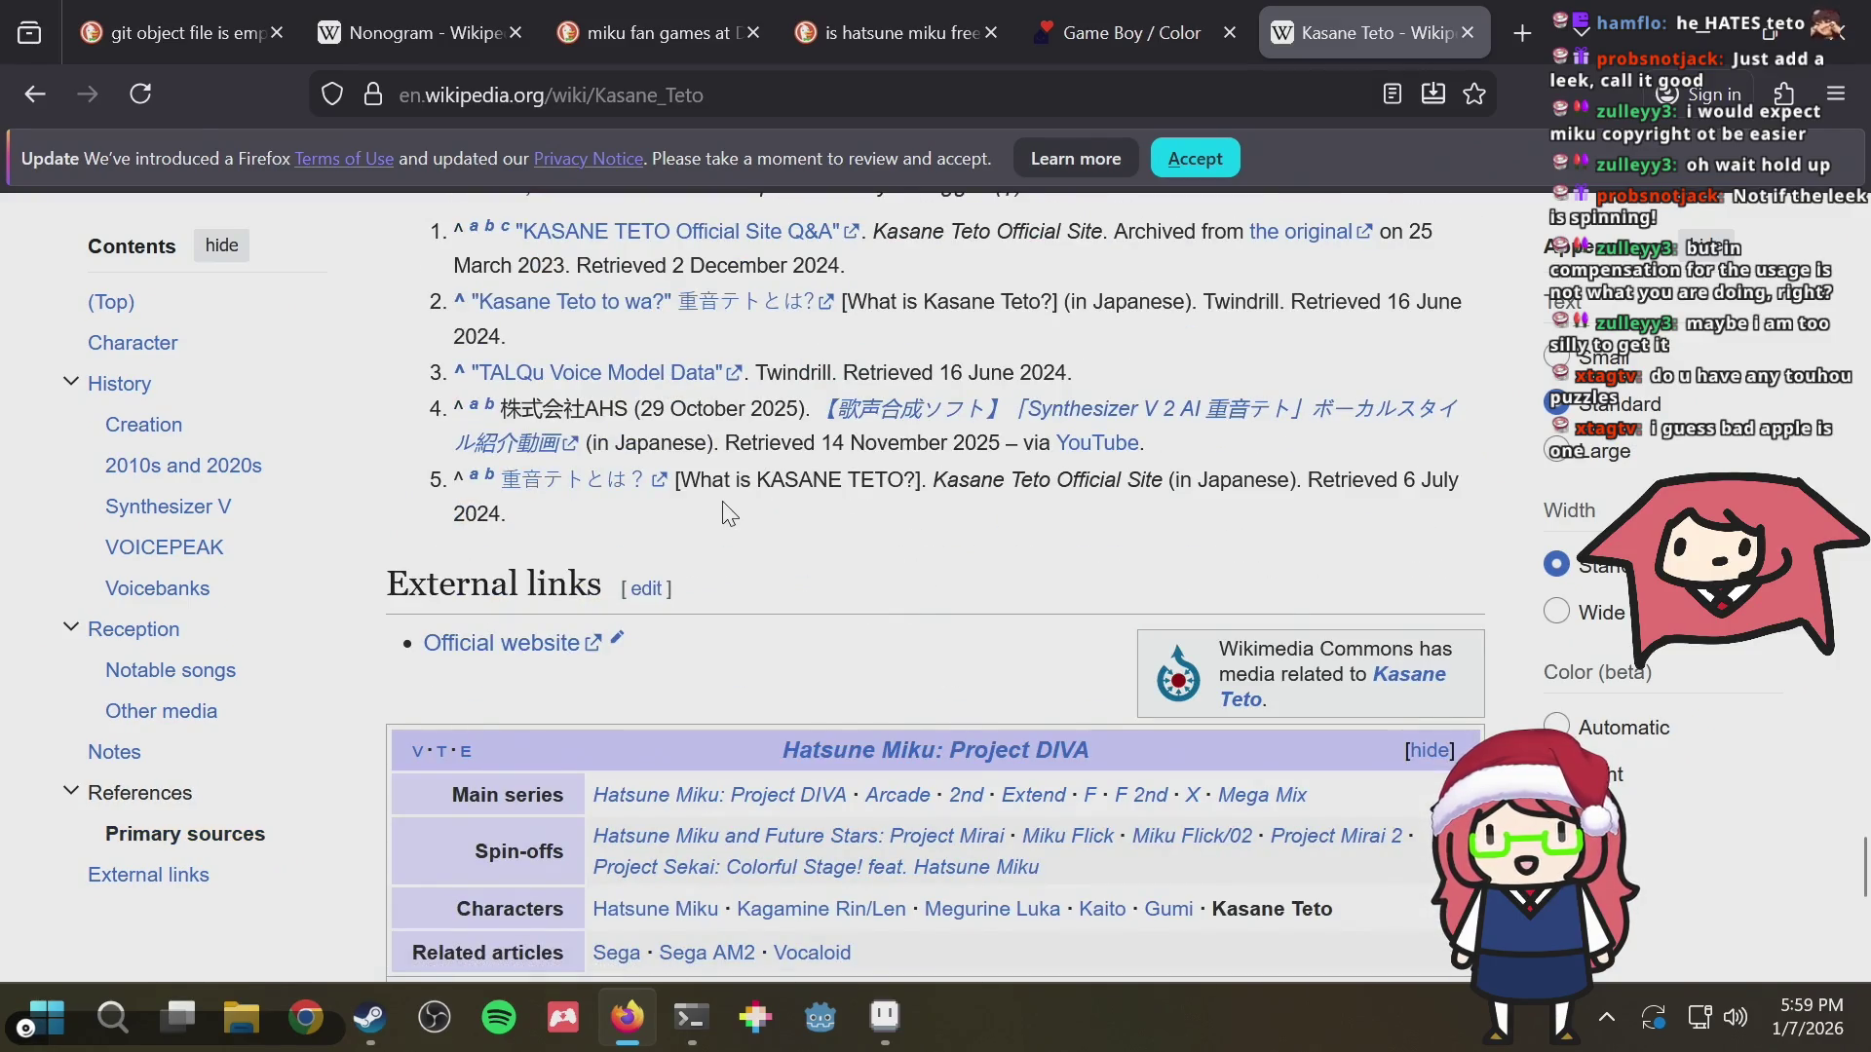
scroll(726, 512, "up", 2)
scroll(723, 511, "up", 5)
scroll(723, 511, "up", 5)
scroll(722, 511, "up", 5)
scroll(721, 512, "up", 5)
scroll(722, 511, "up", 5)
scroll(723, 511, "up", 5)
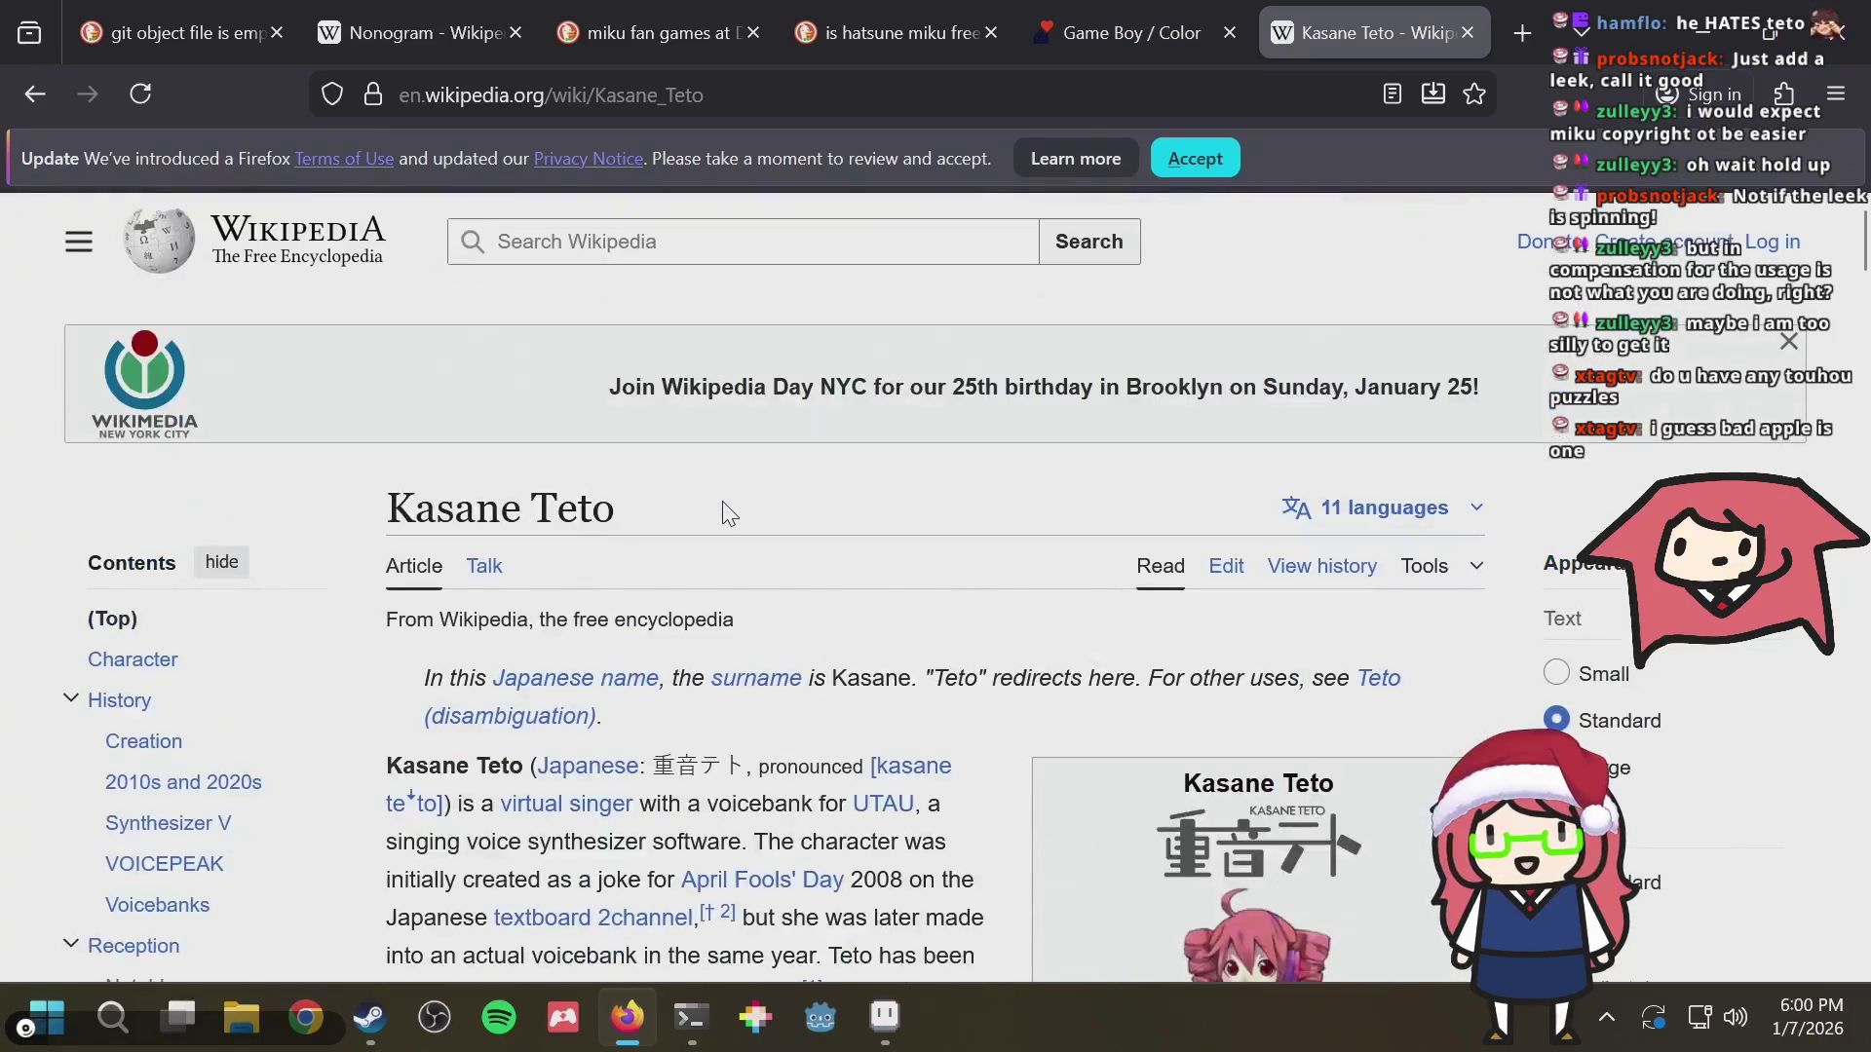
scroll(722, 512, "down", 3)
key("alt+Tab")
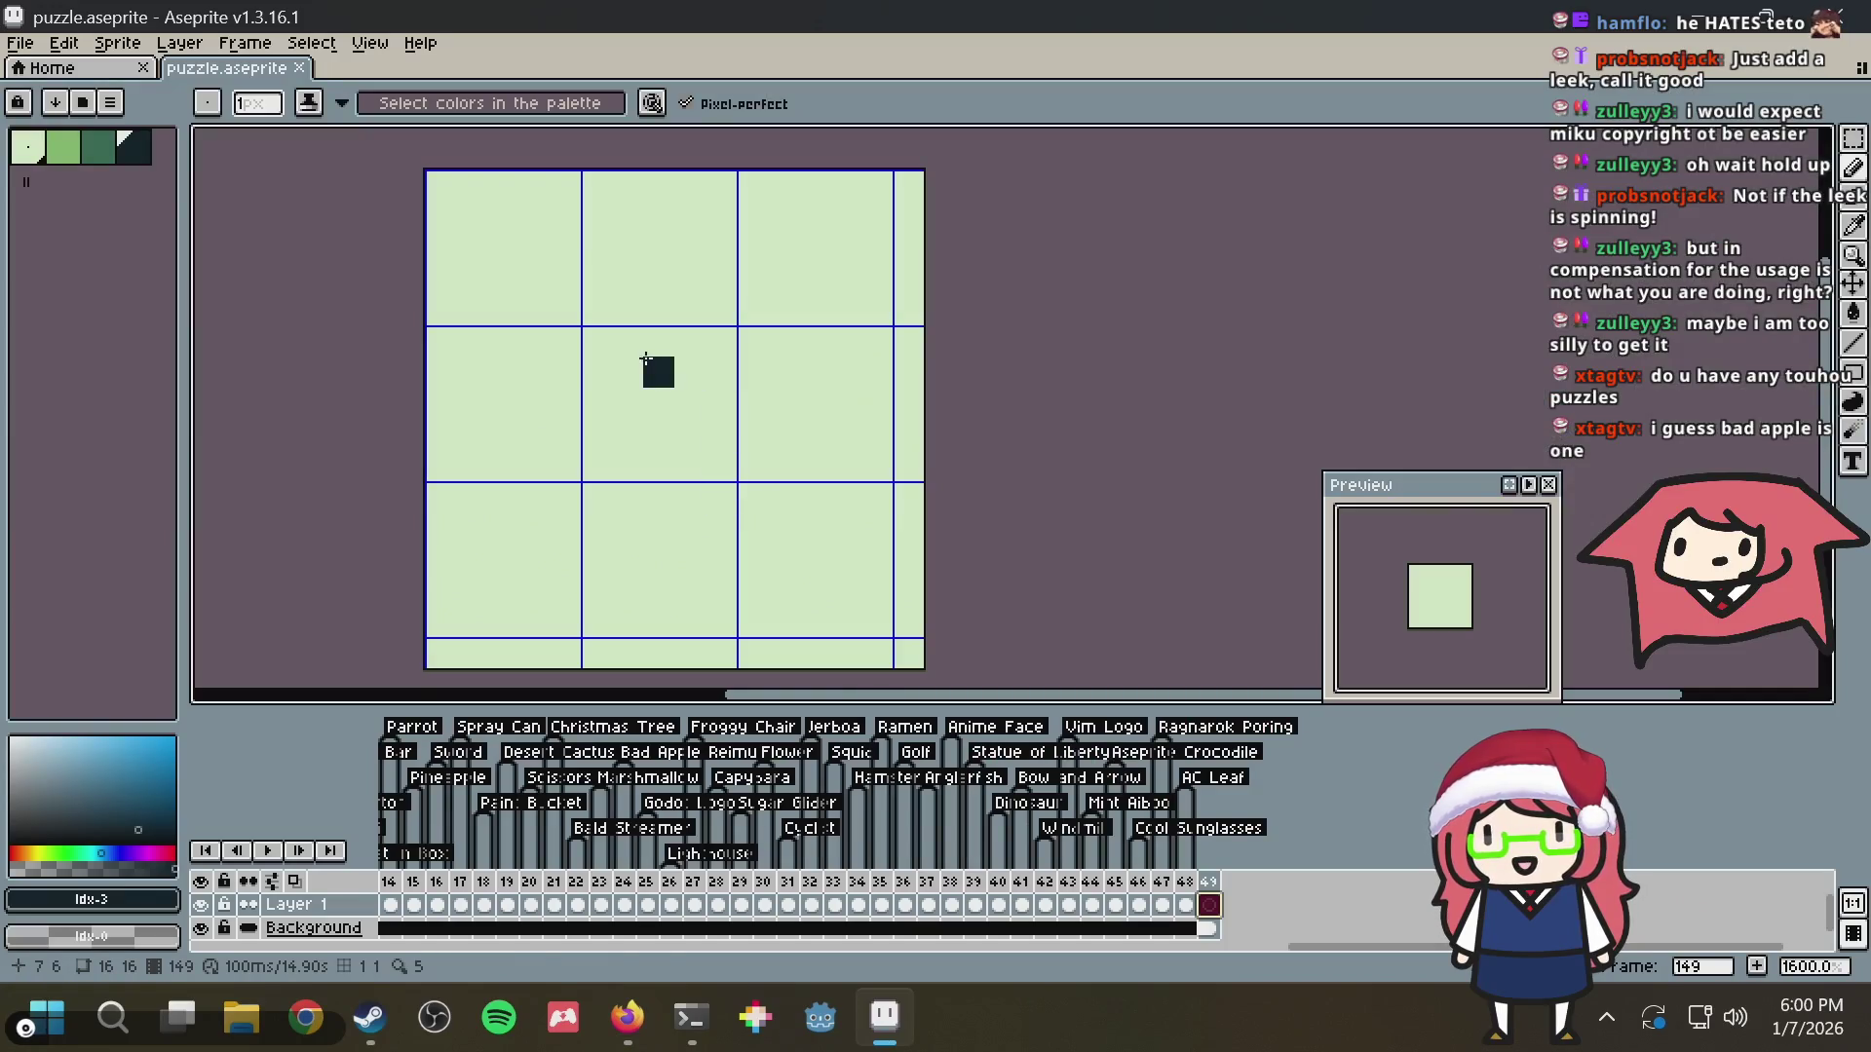
With the darkest colour, place the first top-left pixel, save, and discard two trial curved strokes
left_click(129, 148)
key("b")
left_click(555, 251)
key("ctrl+s")
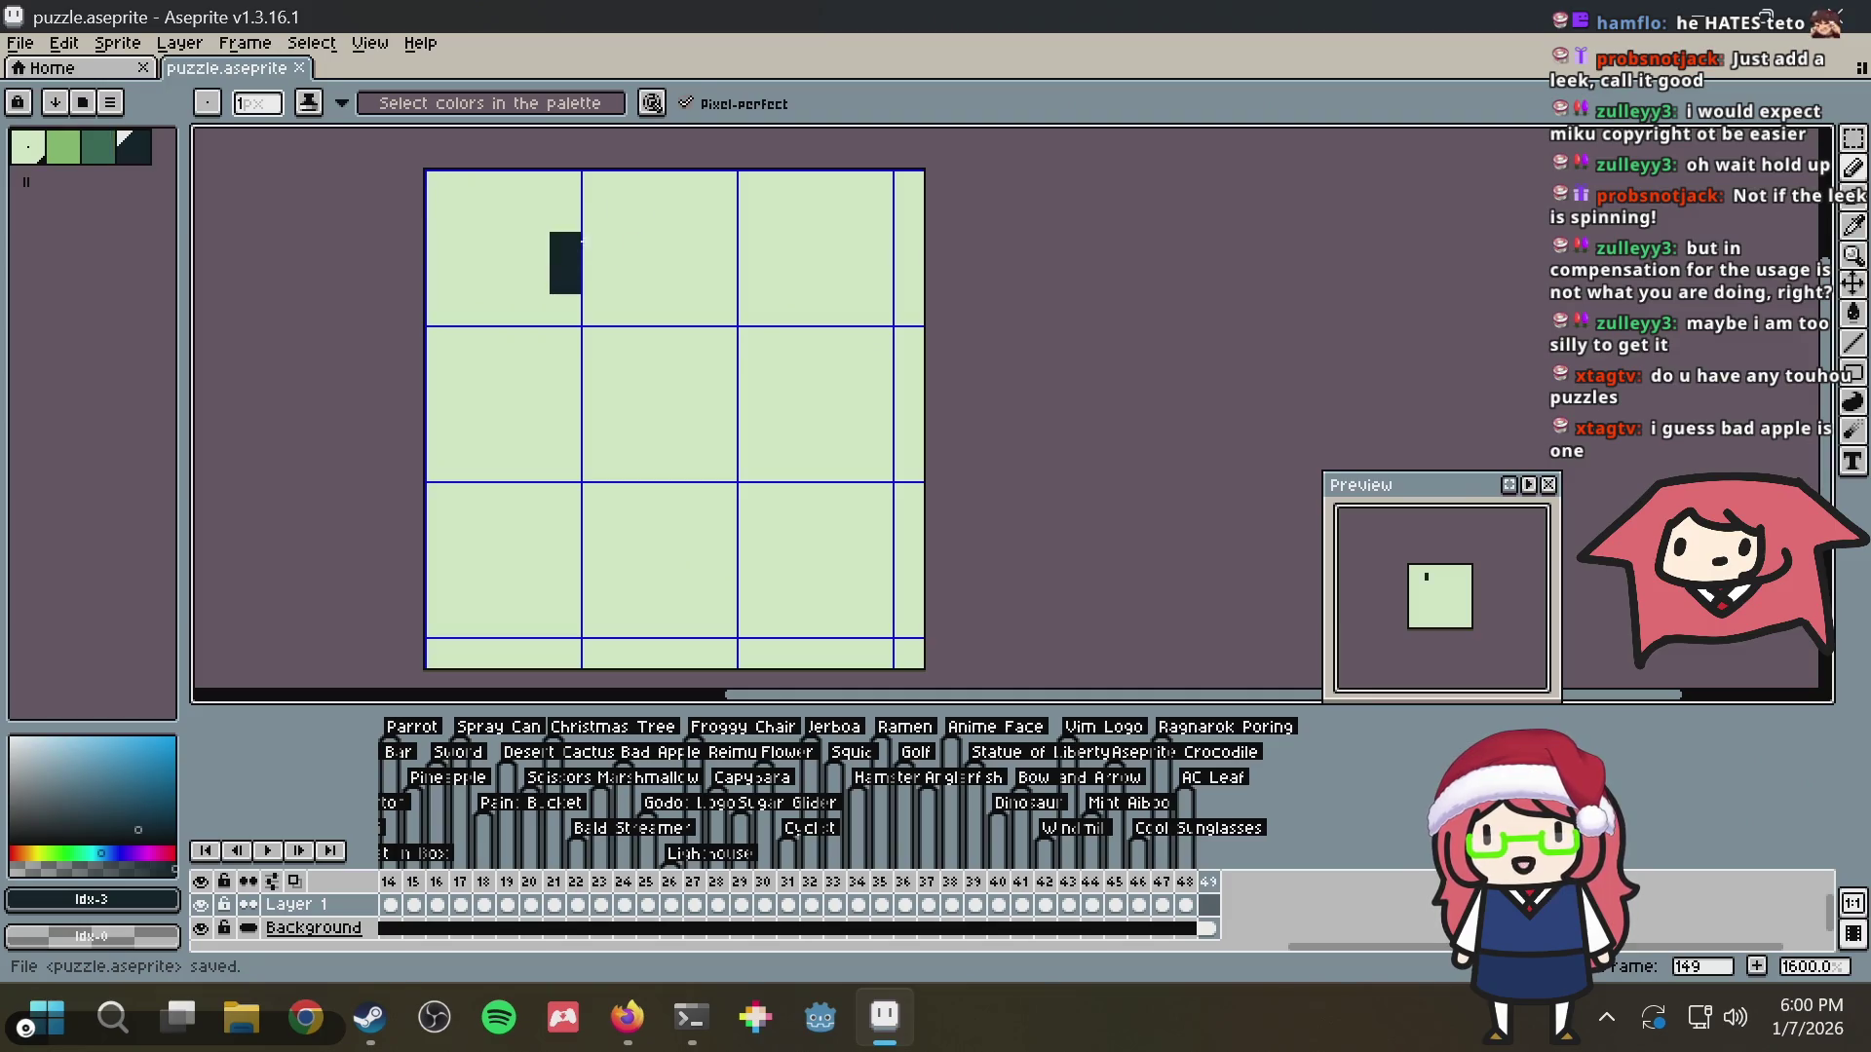
left_click_drag(552, 259, 716, 246)
key("ctrl+z")
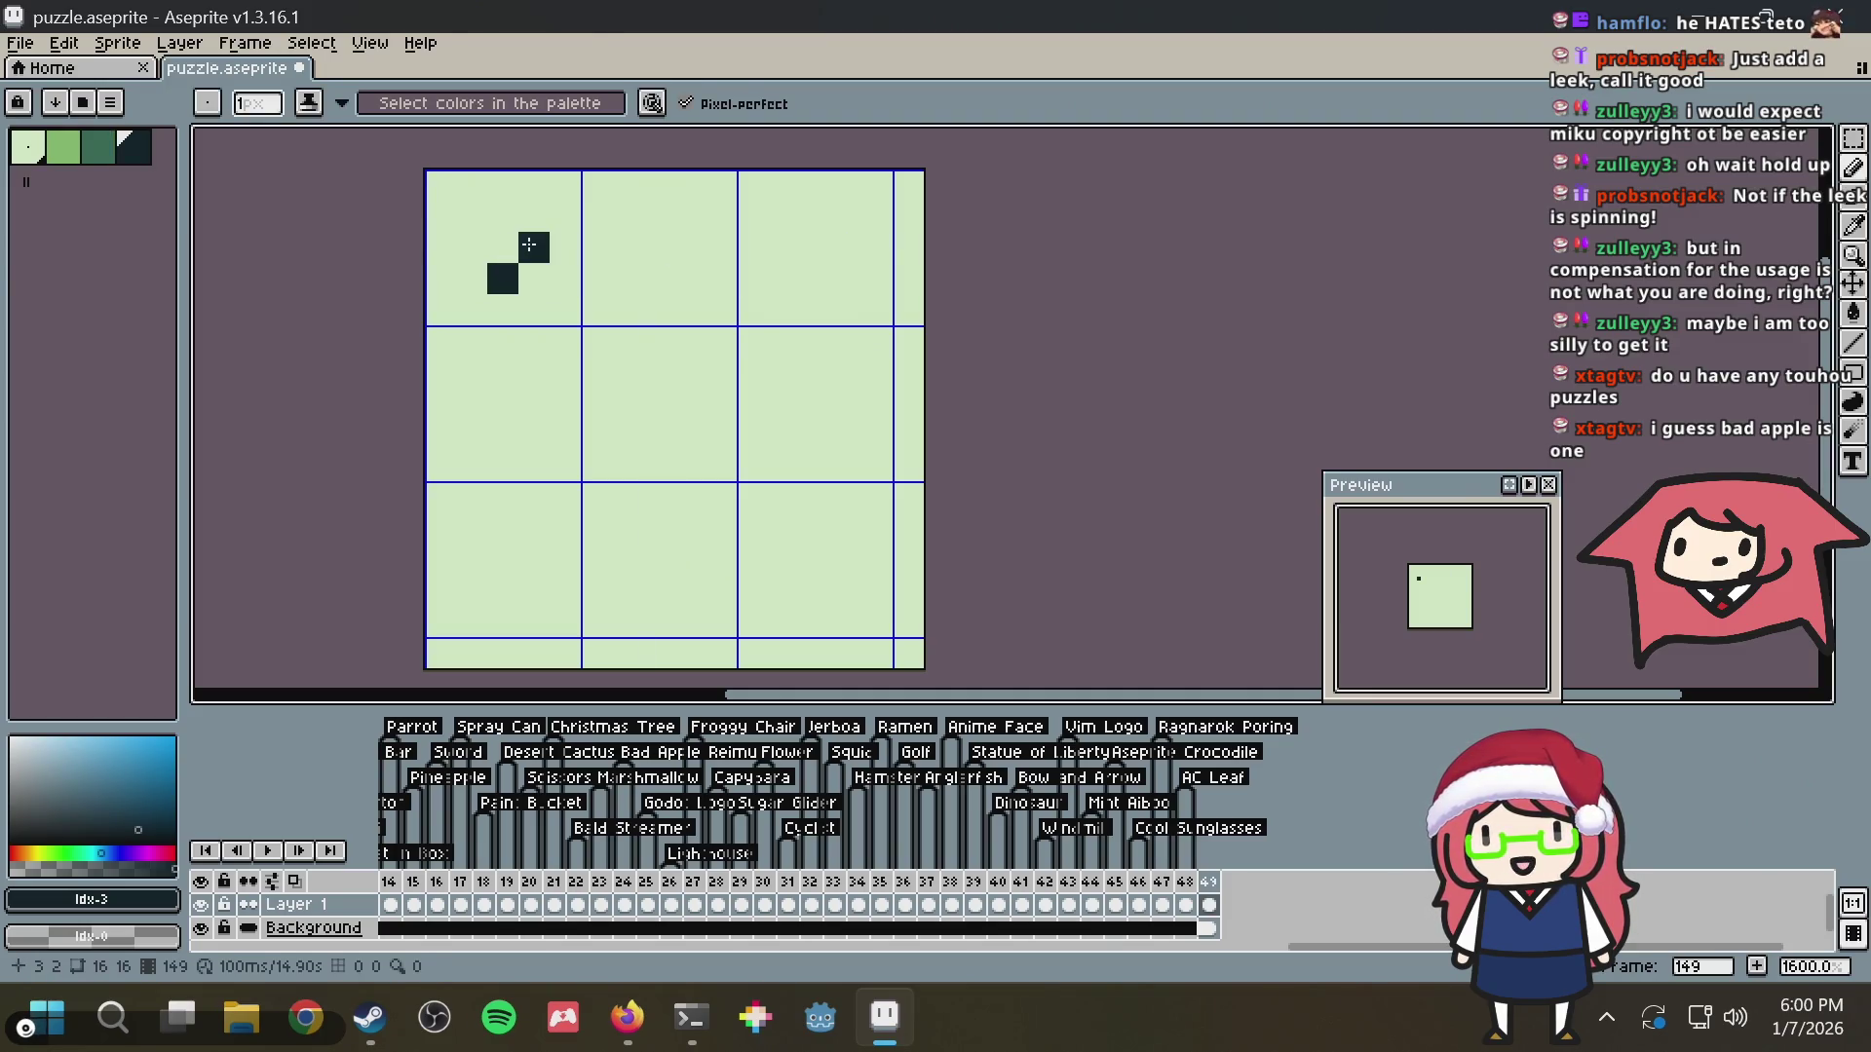
left_click_drag(502, 278, 639, 242)
key("ctrl+z")
After checking the Teto reference, draw the curl's top bar and its dark right-hand column
key("alt+Tab")
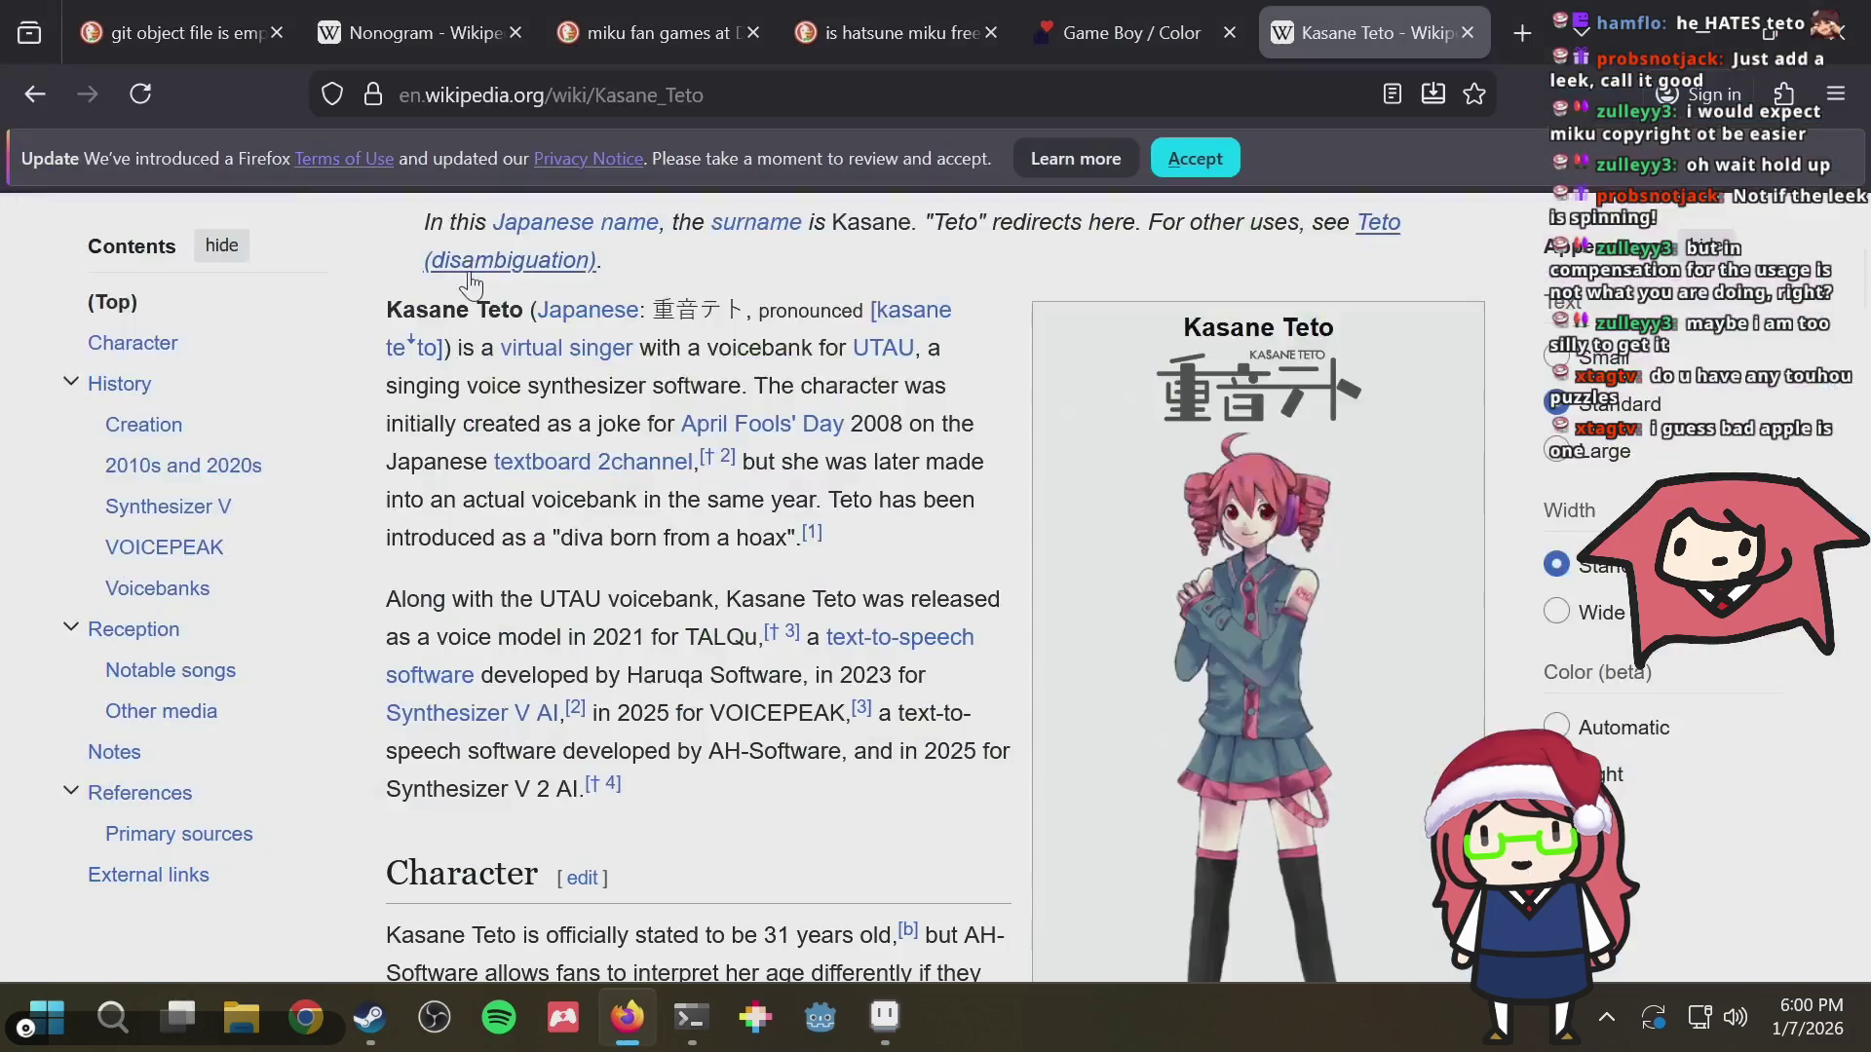
key("alt+Tab")
key("b")
left_click(471, 251)
left_click_drag(462, 238, 497, 234)
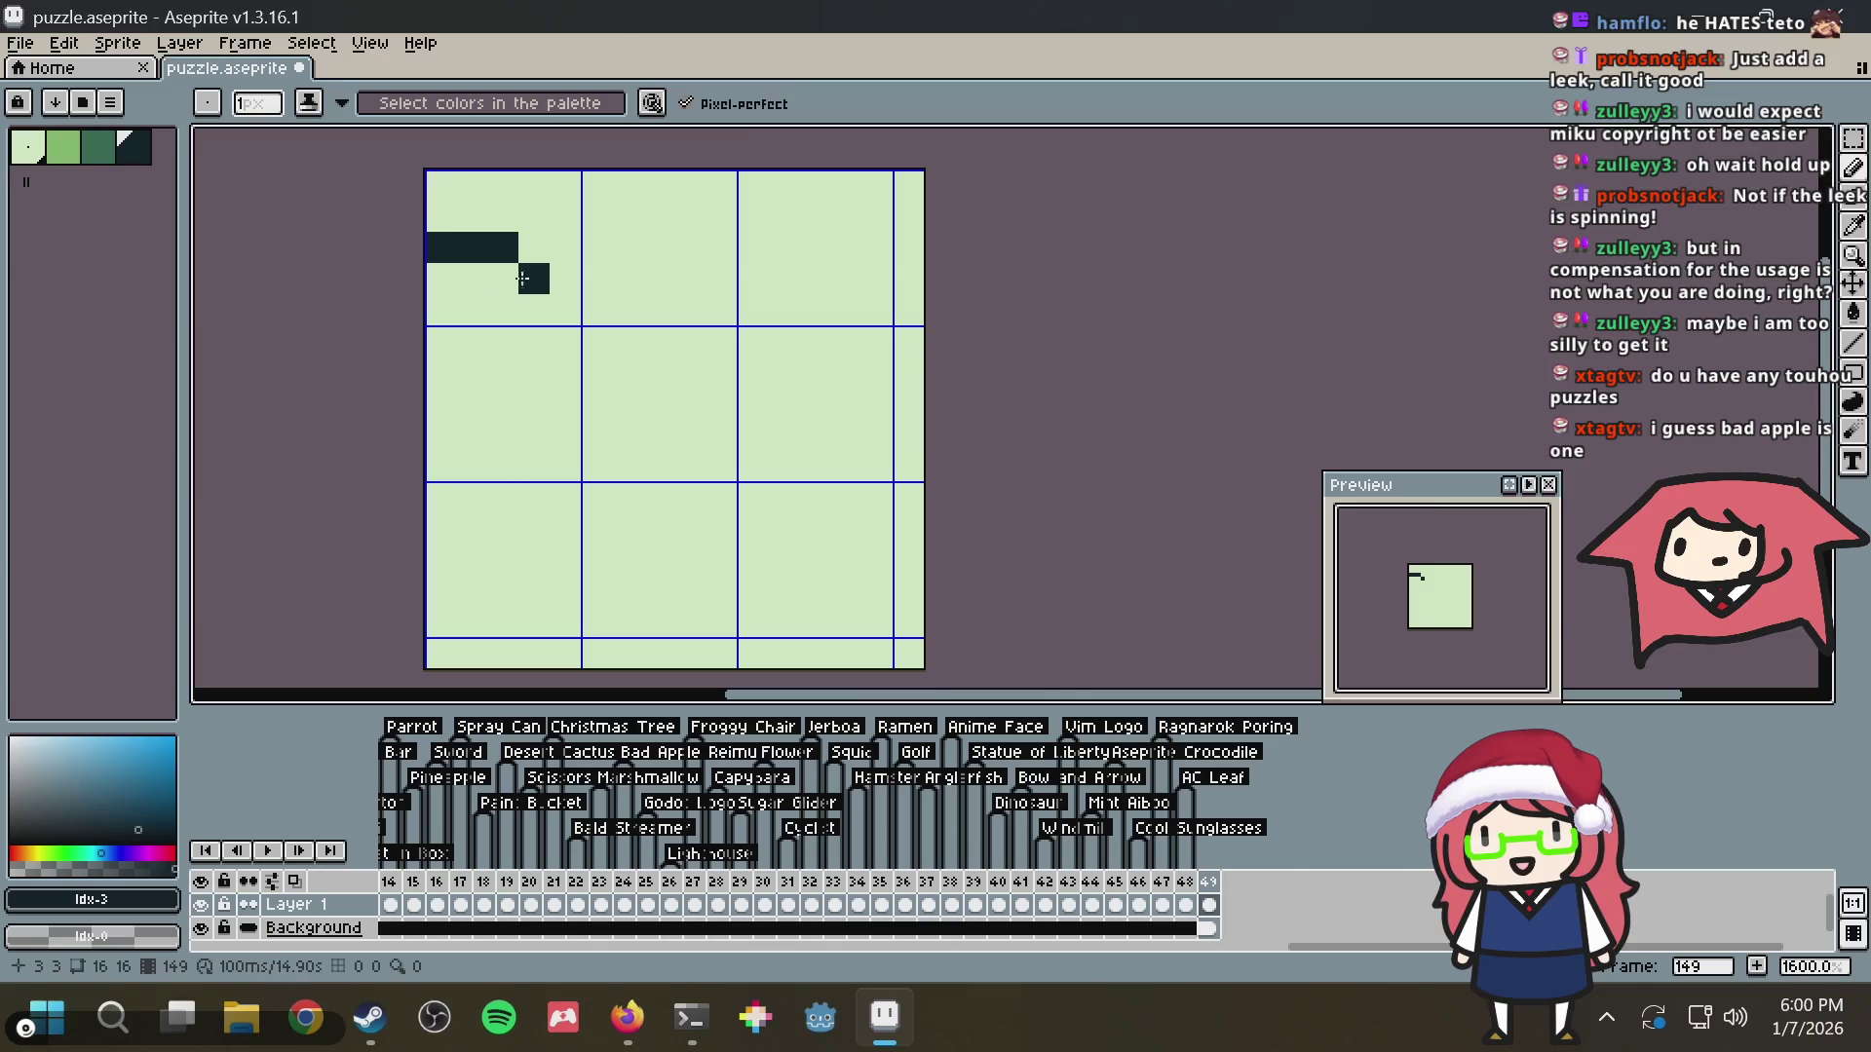
key("ctrl+z")
key("ctrl+z")
left_click_drag(444, 215, 542, 227)
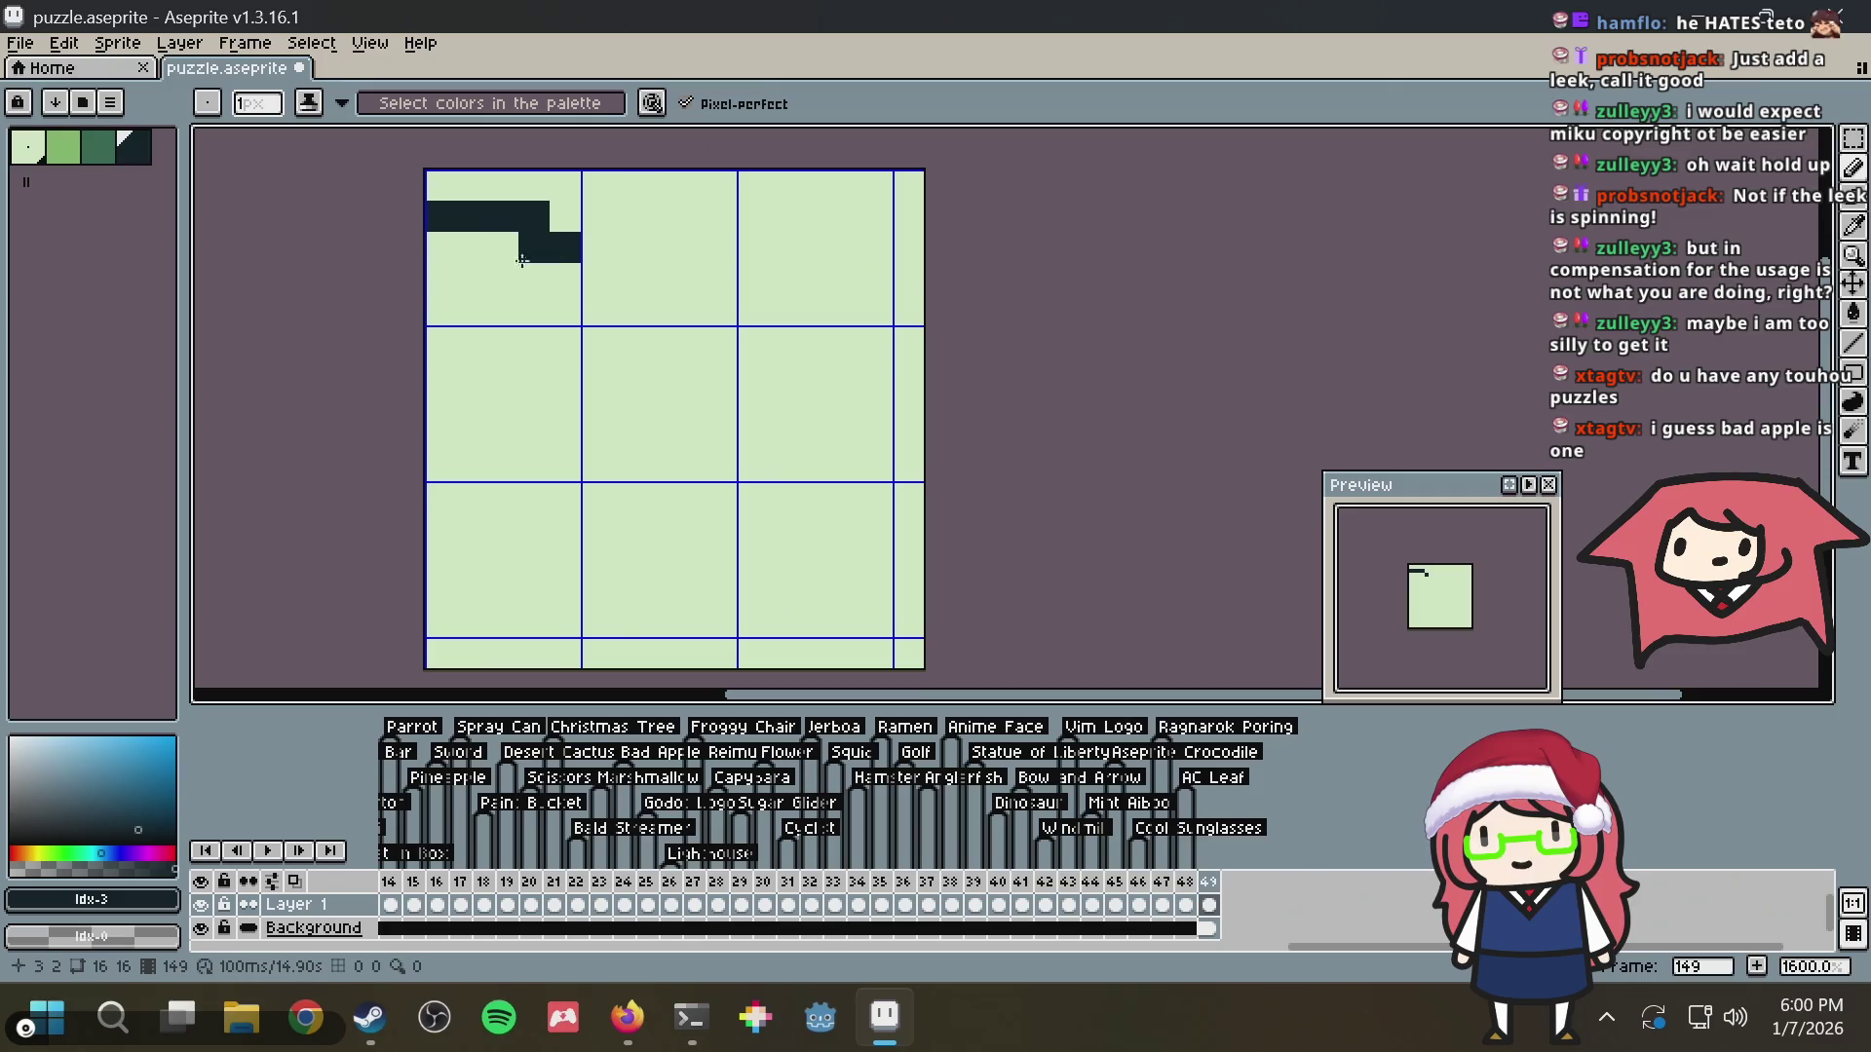
mouse_move(439, 252)
left_mouse_down()
mouse_move(441, 293)
mouse_move(503, 297)
mouse_move(555, 341)
left_mouse_up()
key("ctrl+z")
left_click(536, 342)
left_click_drag(560, 342, 566, 271)
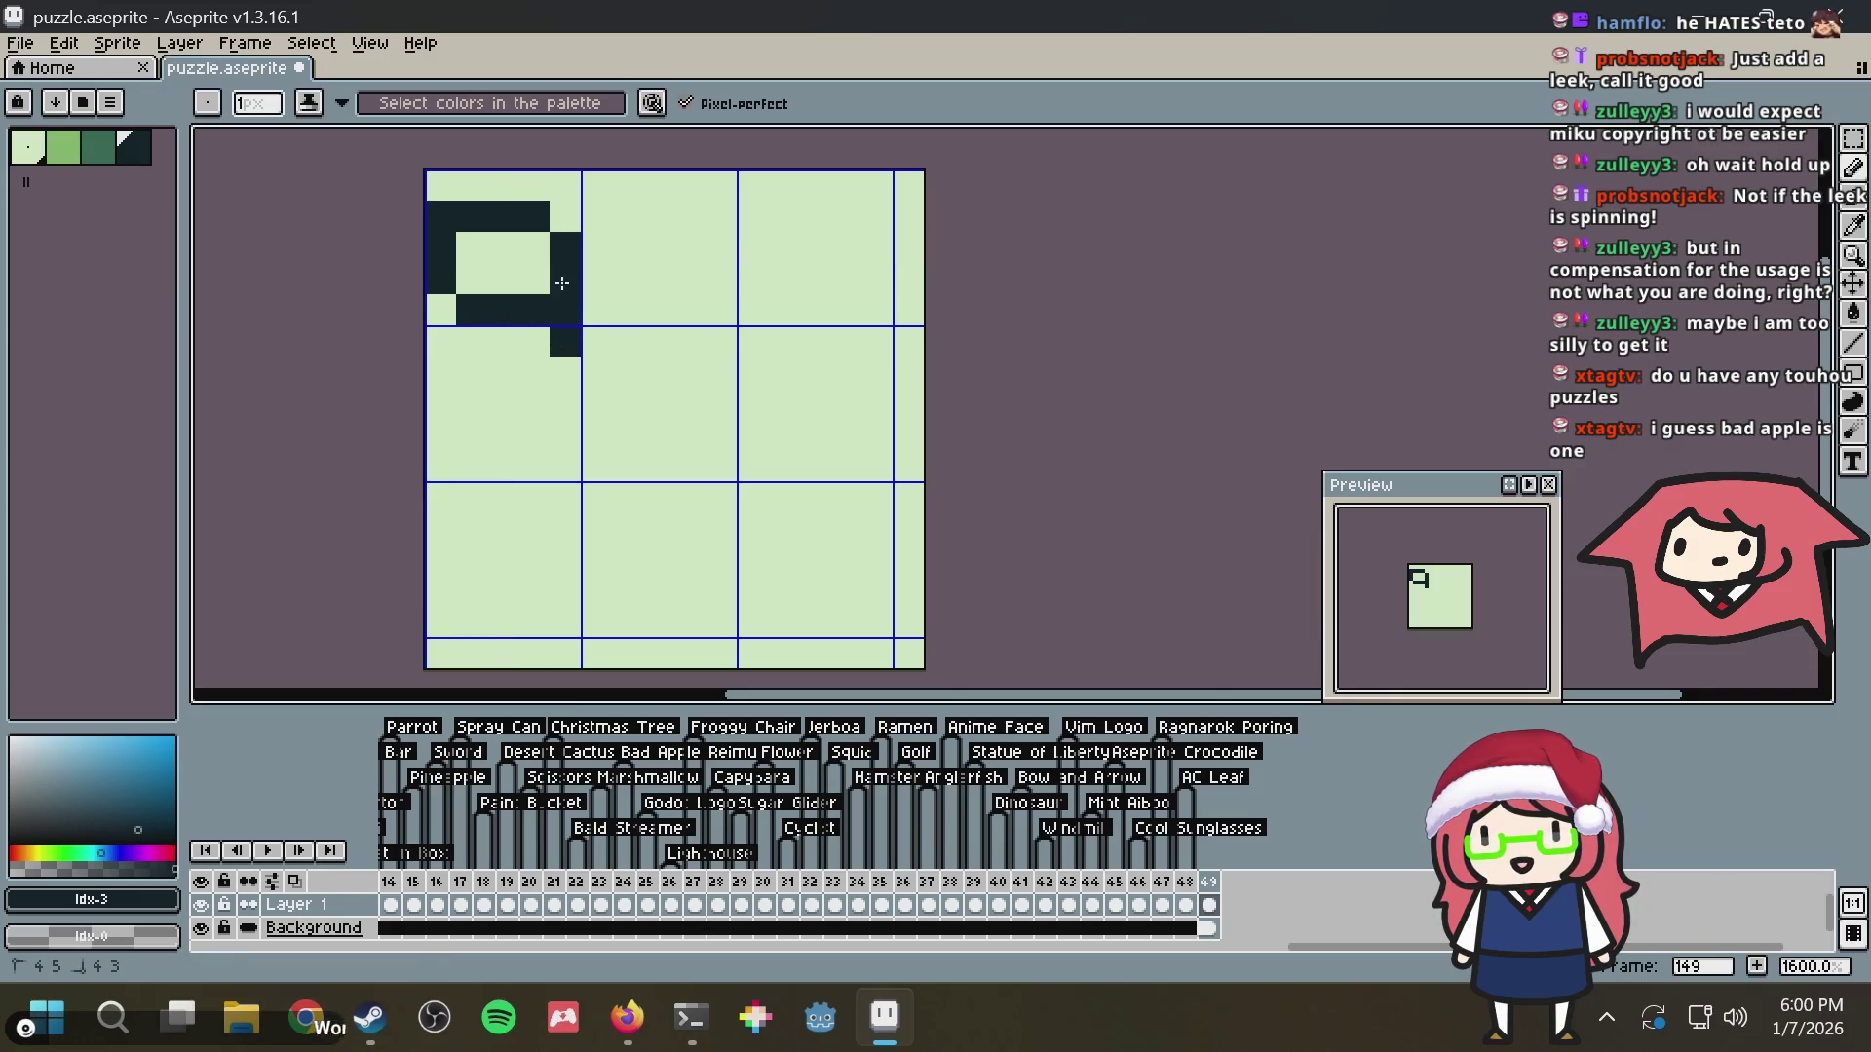
Draw the curl's lower diagonal edge in the top-left block, replacing a left-column stroke
key("alt+Tab")
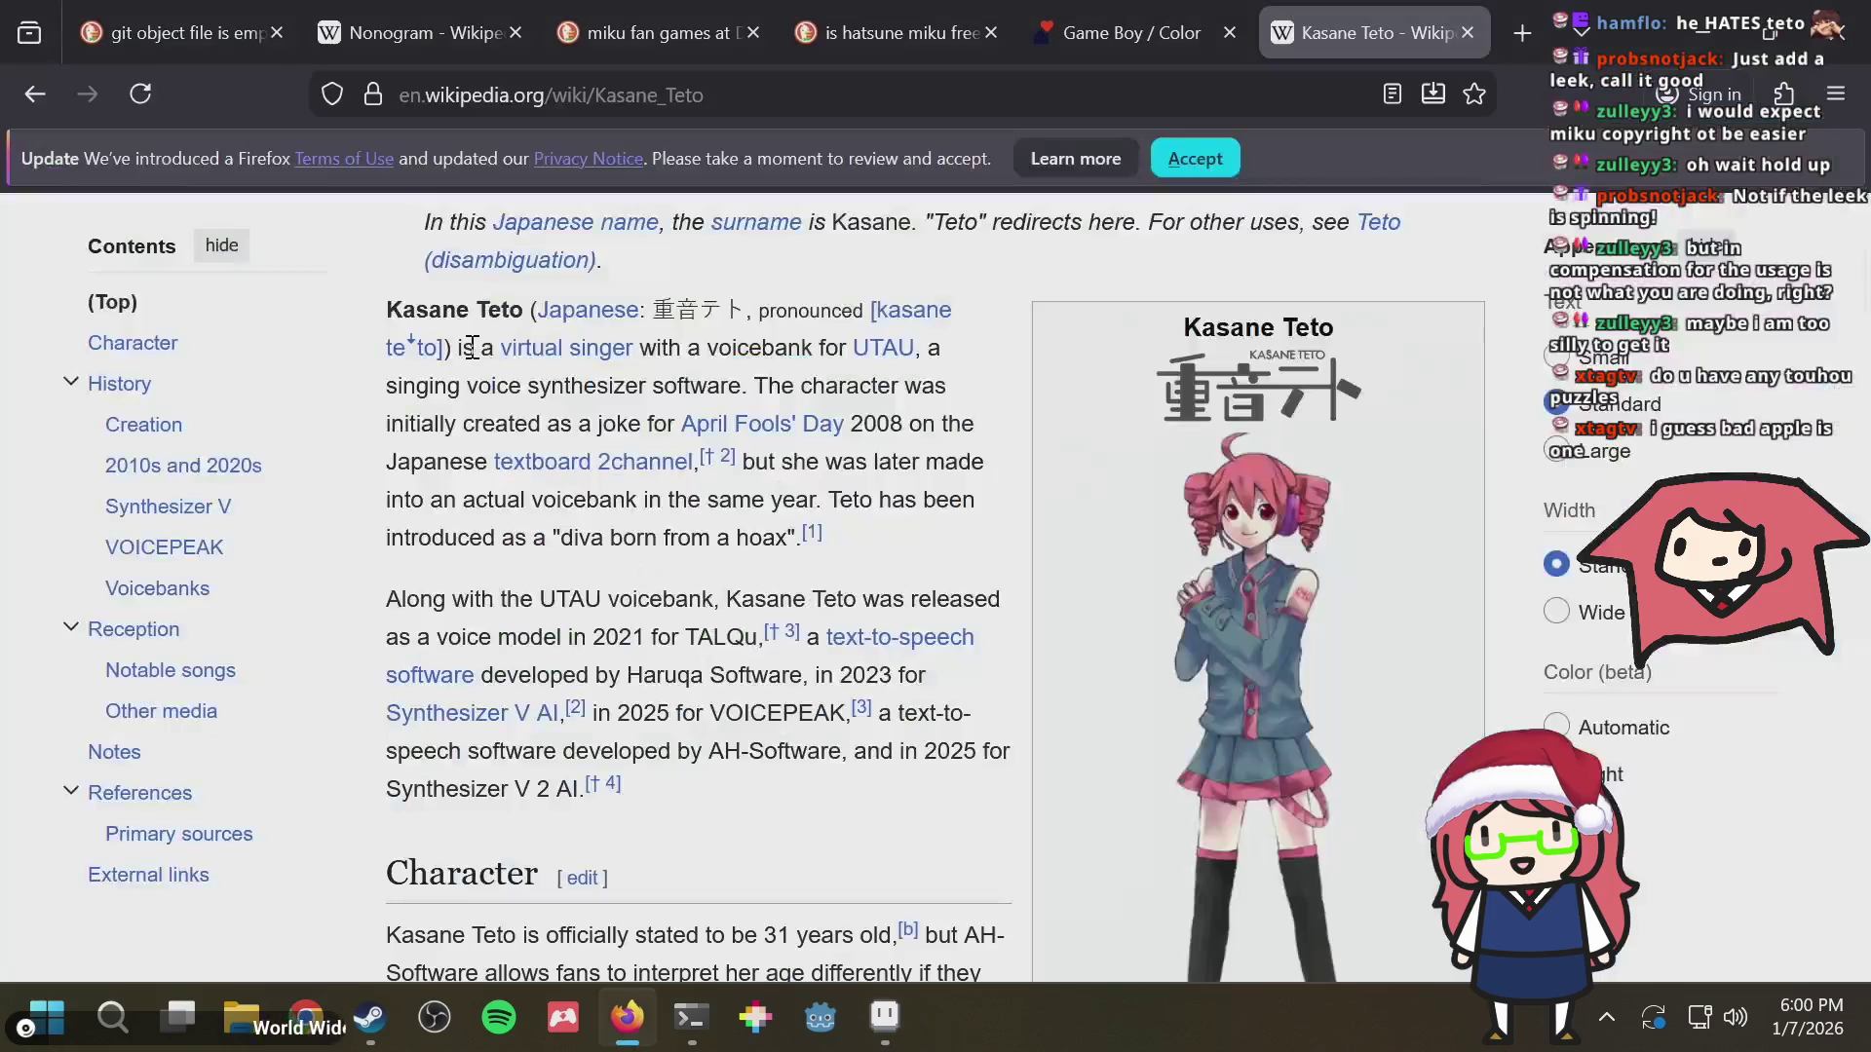
key("alt+Tab")
left_click_drag(442, 346, 441, 416)
key("ctrl+z")
mouse_move(441, 347)
left_mouse_down()
mouse_move(505, 399)
mouse_move(554, 397)
left_mouse_up()
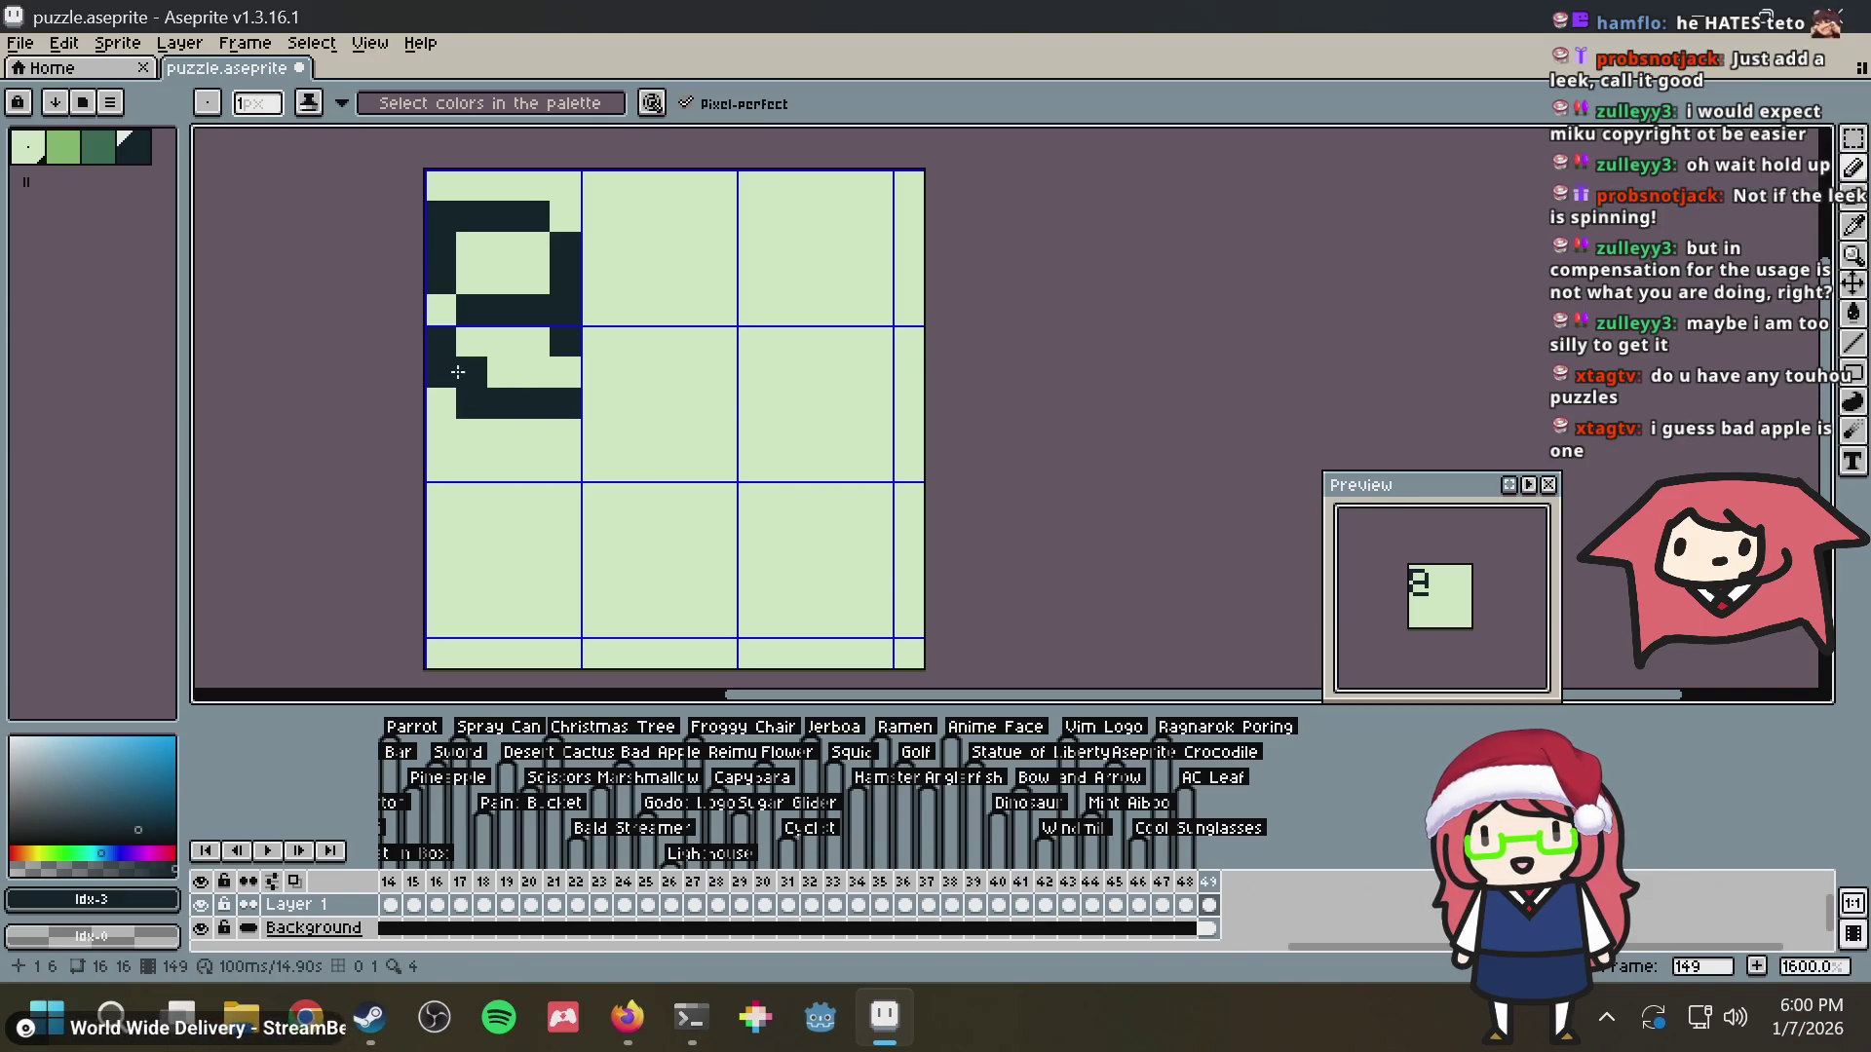
left_click(92, 156)
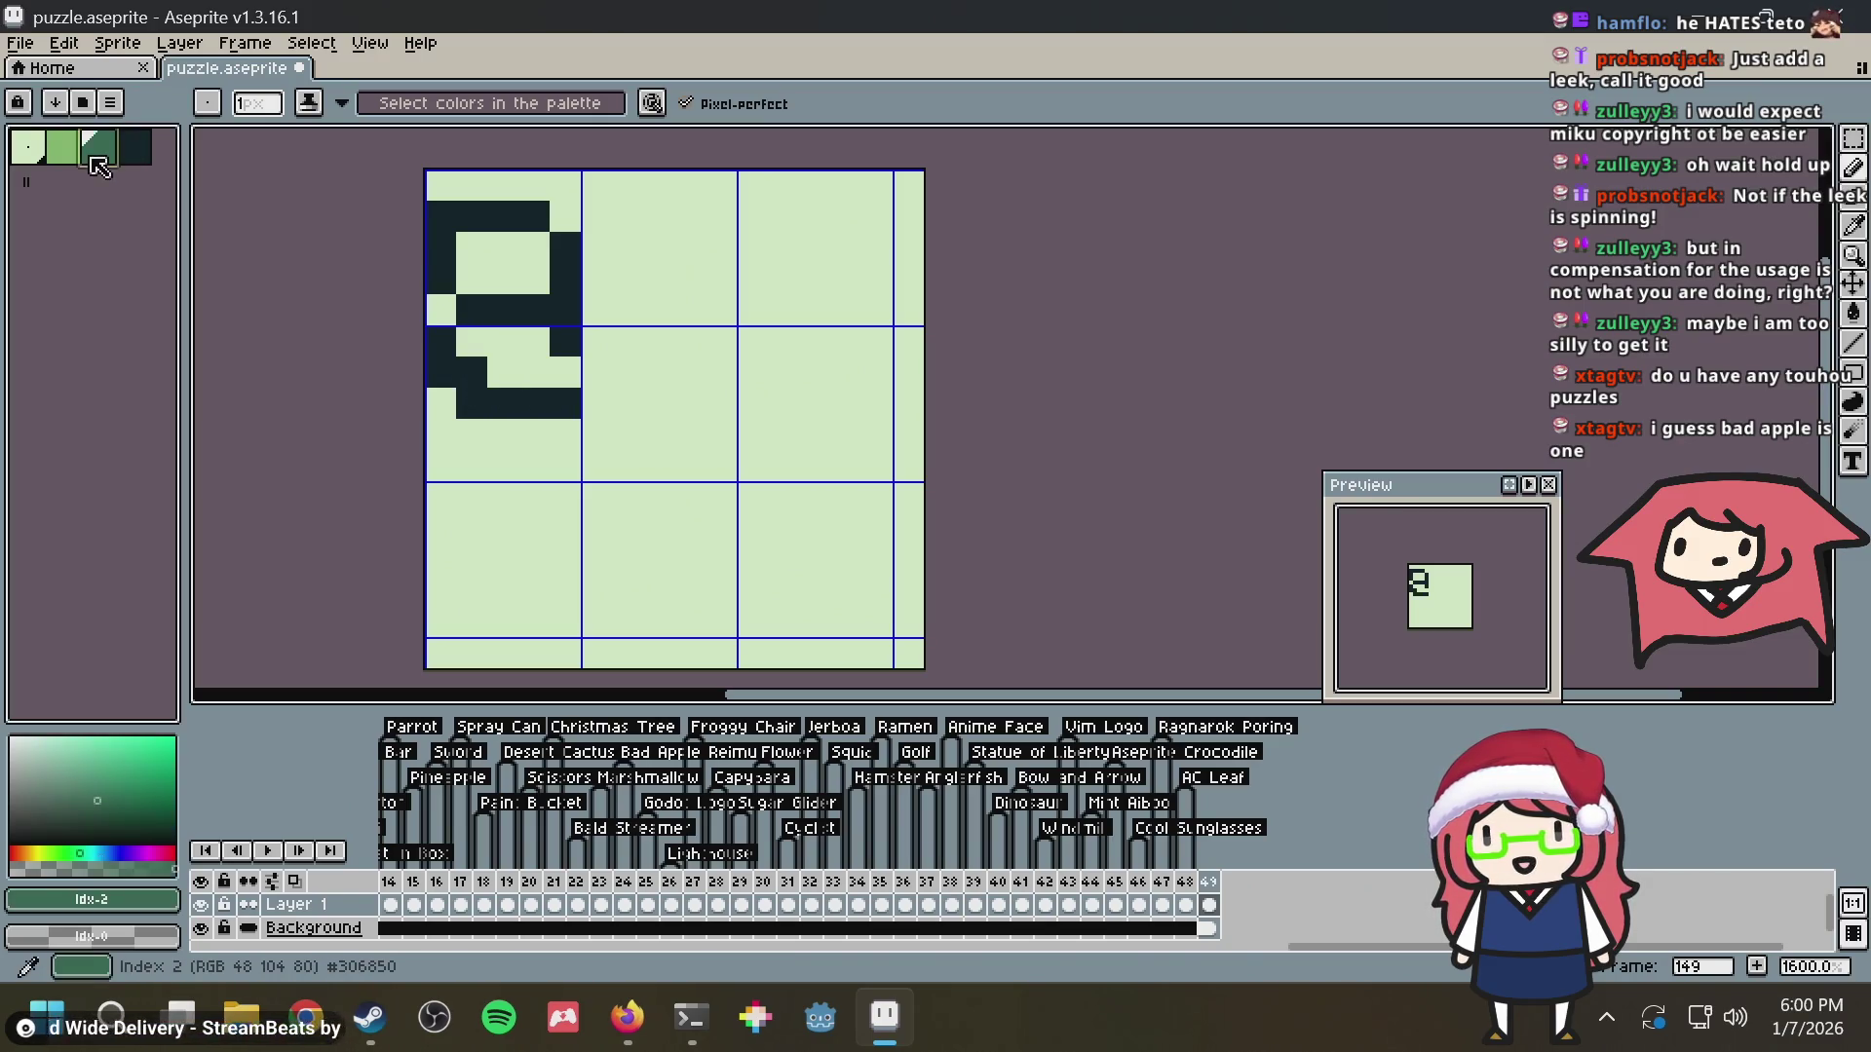
Paint medium-green shading pixels and a green column beside the left curl, erasing strays
left_click(470, 374)
left_click(495, 407)
key("ctrl+z")
right_click(439, 373)
right_click(470, 404)
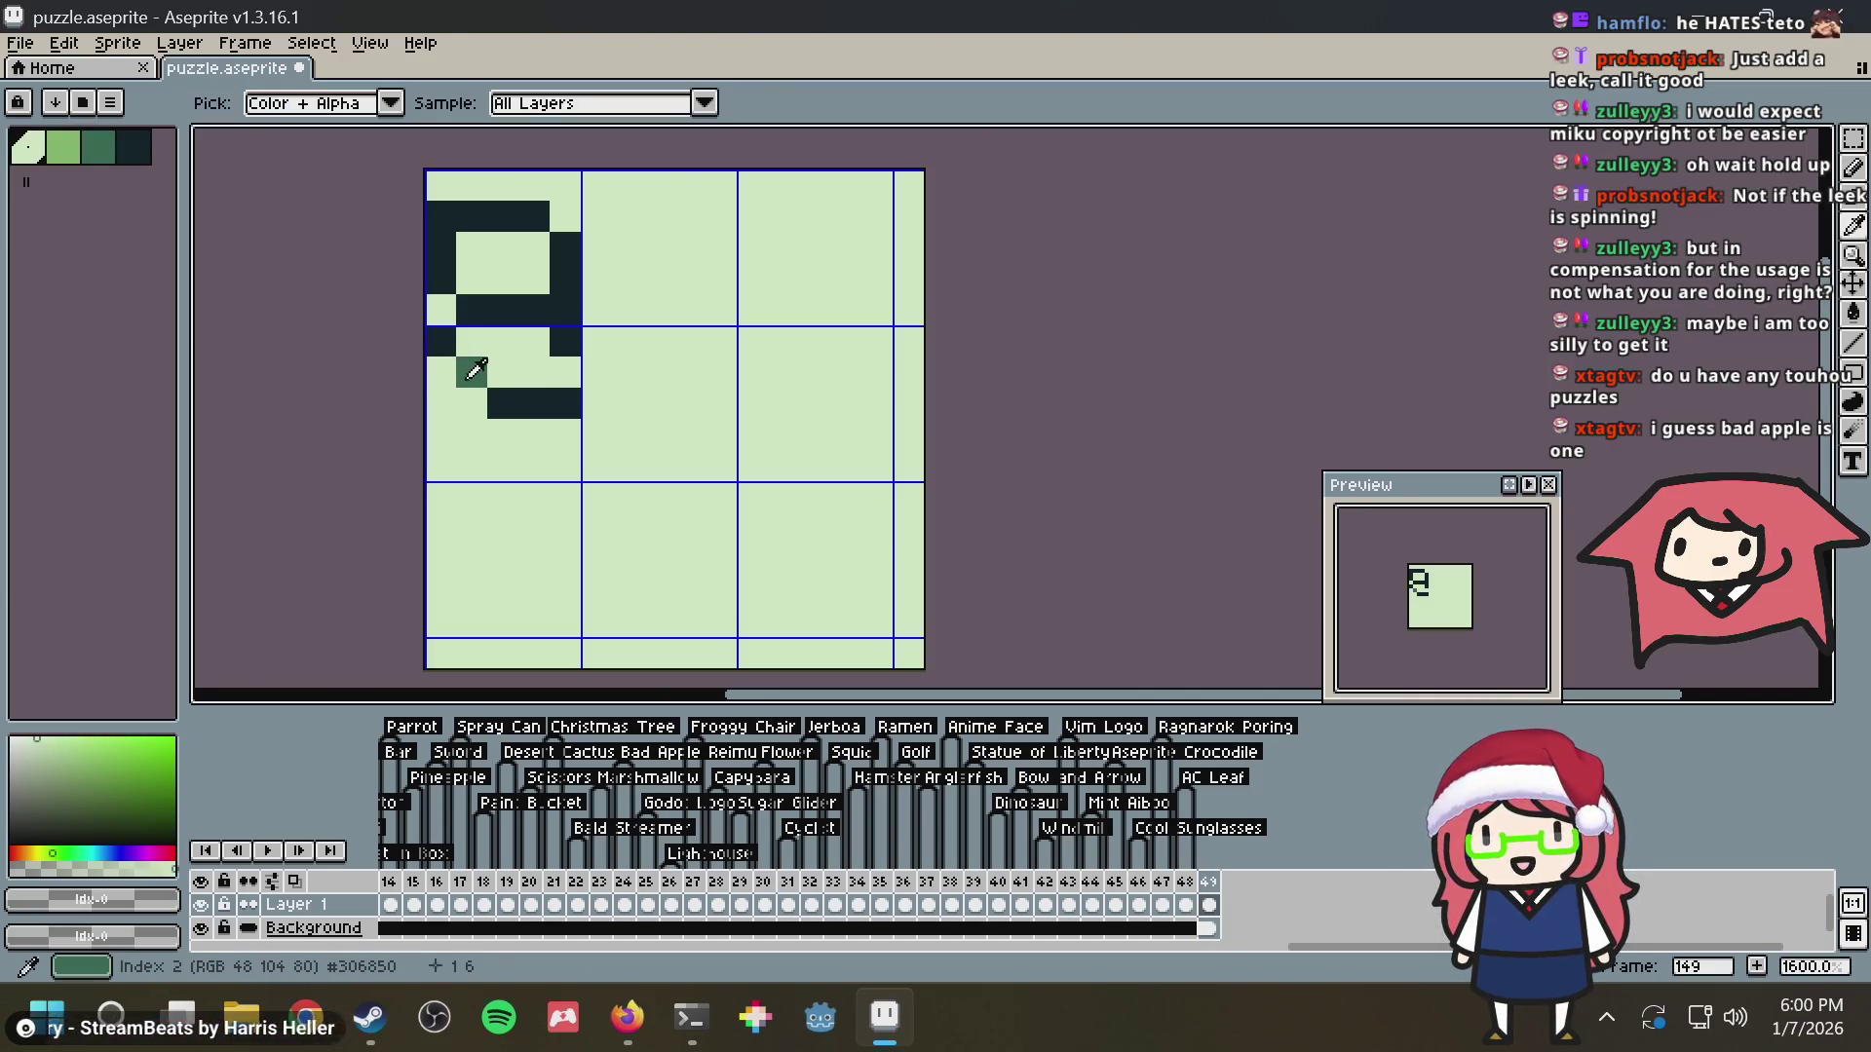
left_click(527, 397, "alt")
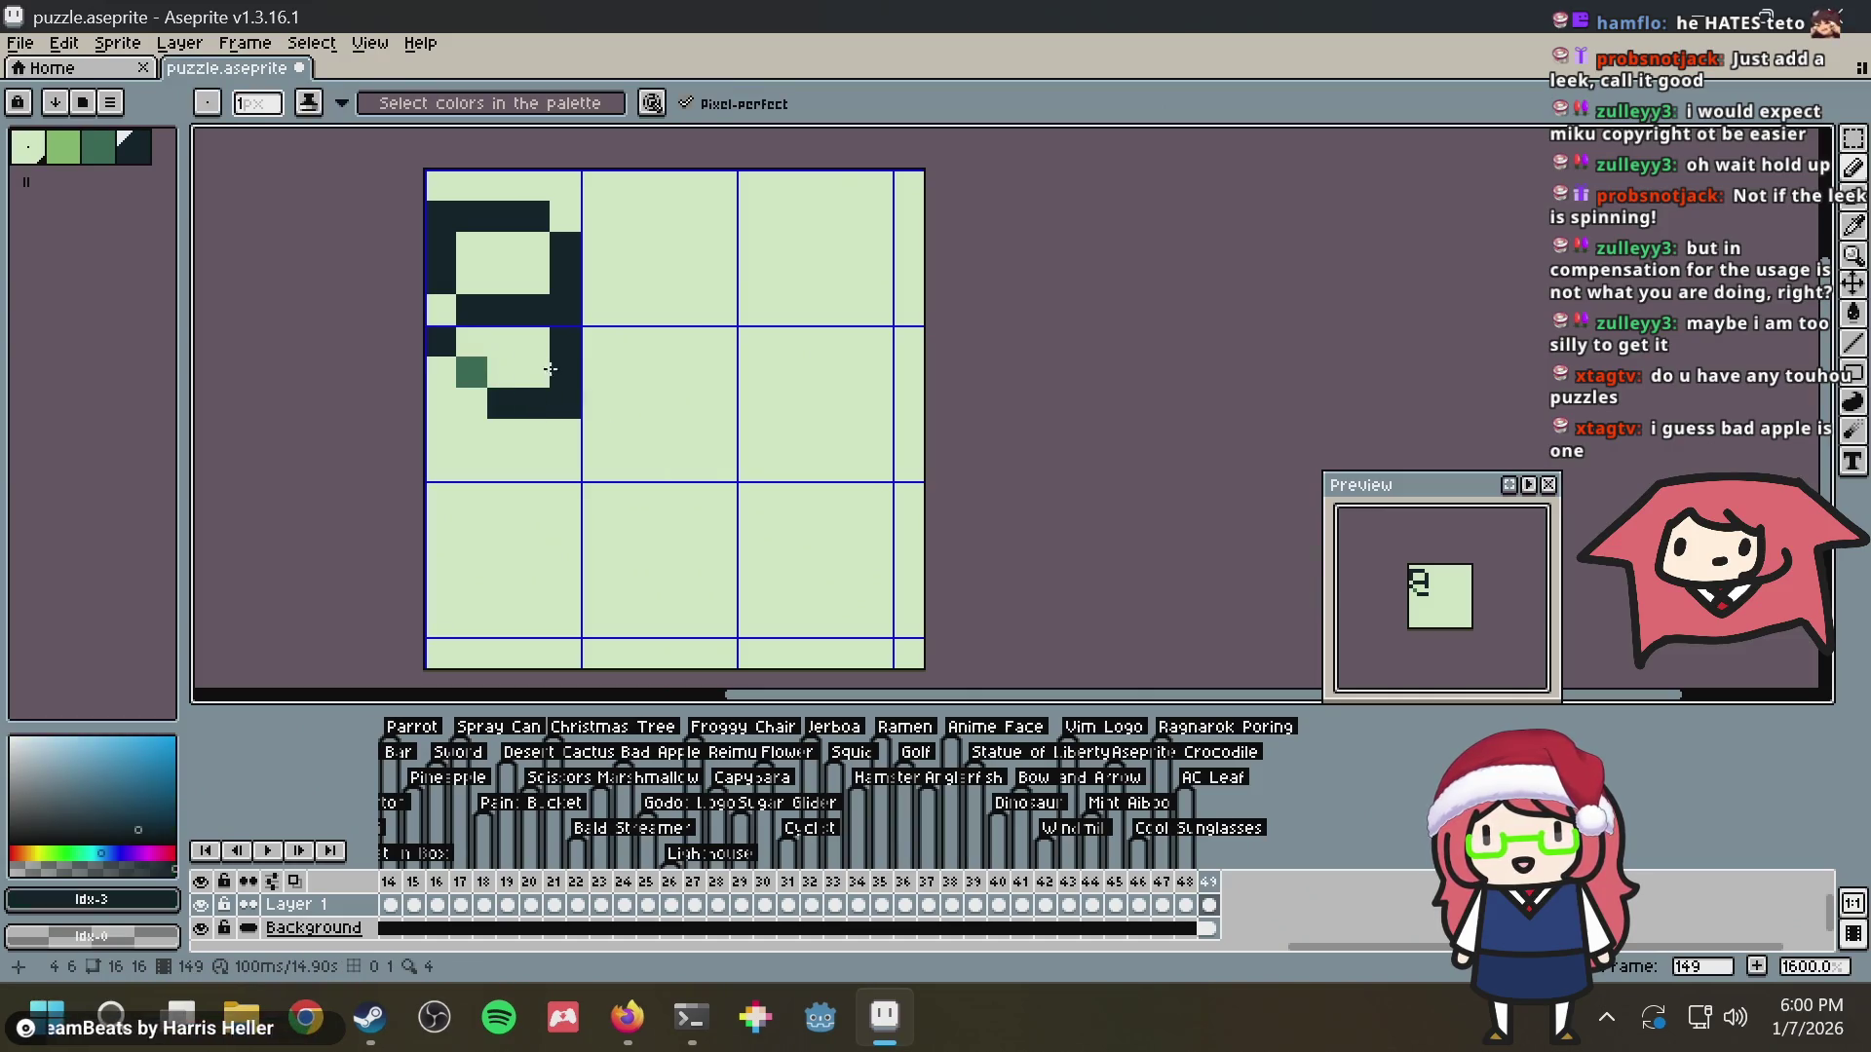
key("ctrl+z")
left_click(470, 373, "alt")
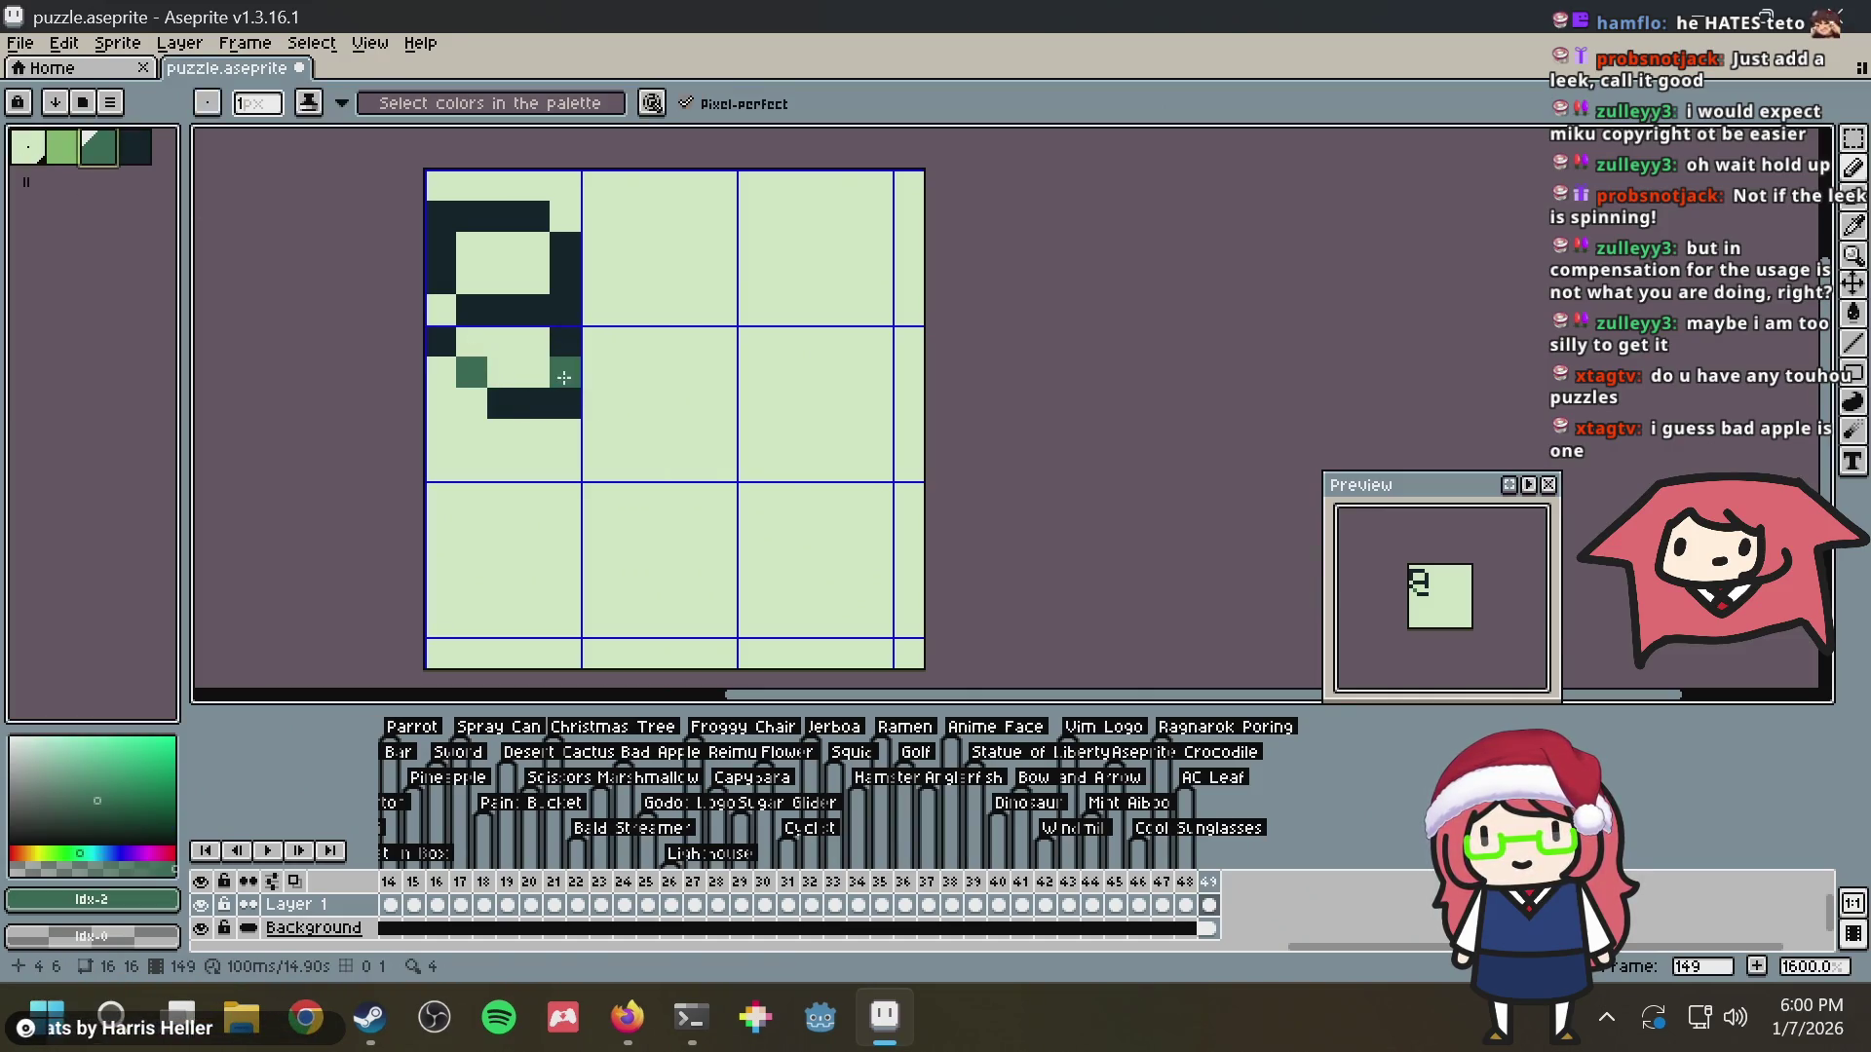
left_click_drag(564, 377, 565, 436)
left_click(564, 342, "alt")
Draw the dark diagonal zigzag across the top and the hooked outline on the right
left_click(658, 246)
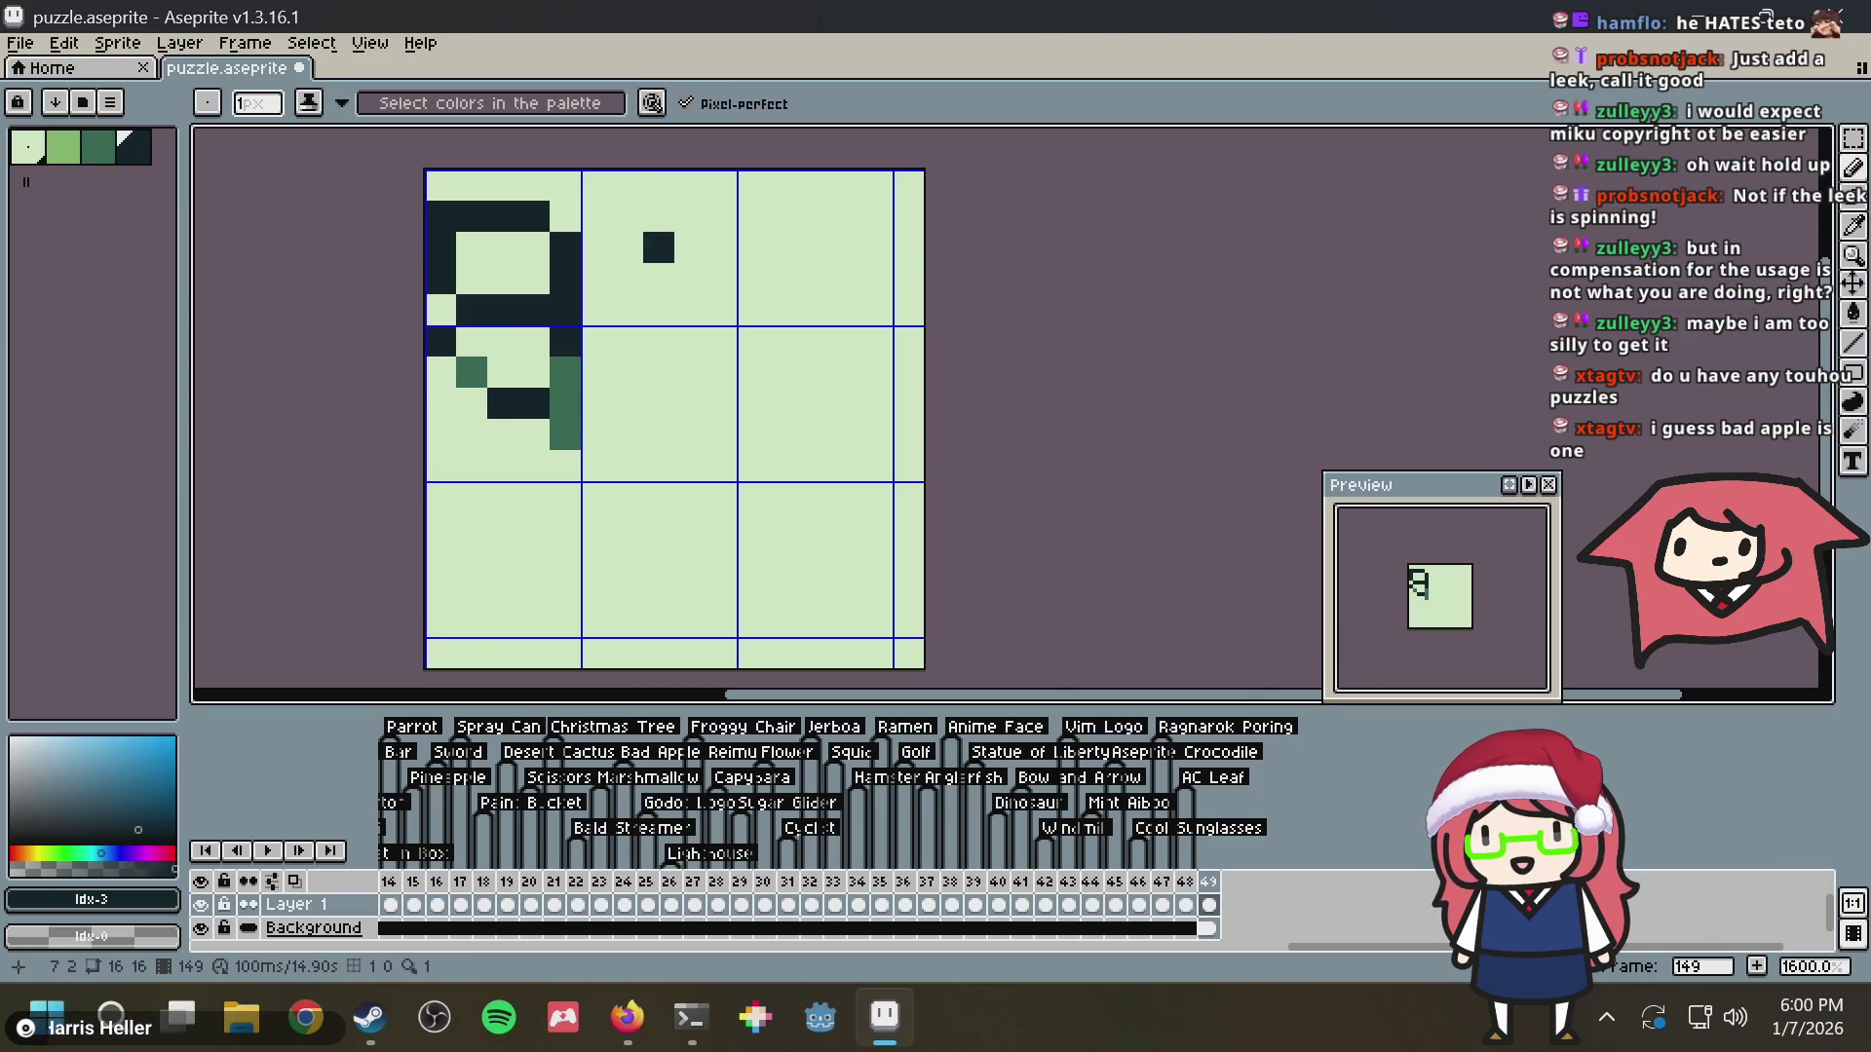
key("alt+Tab")
key("alt+Tab")
left_click_drag(592, 278, 629, 243)
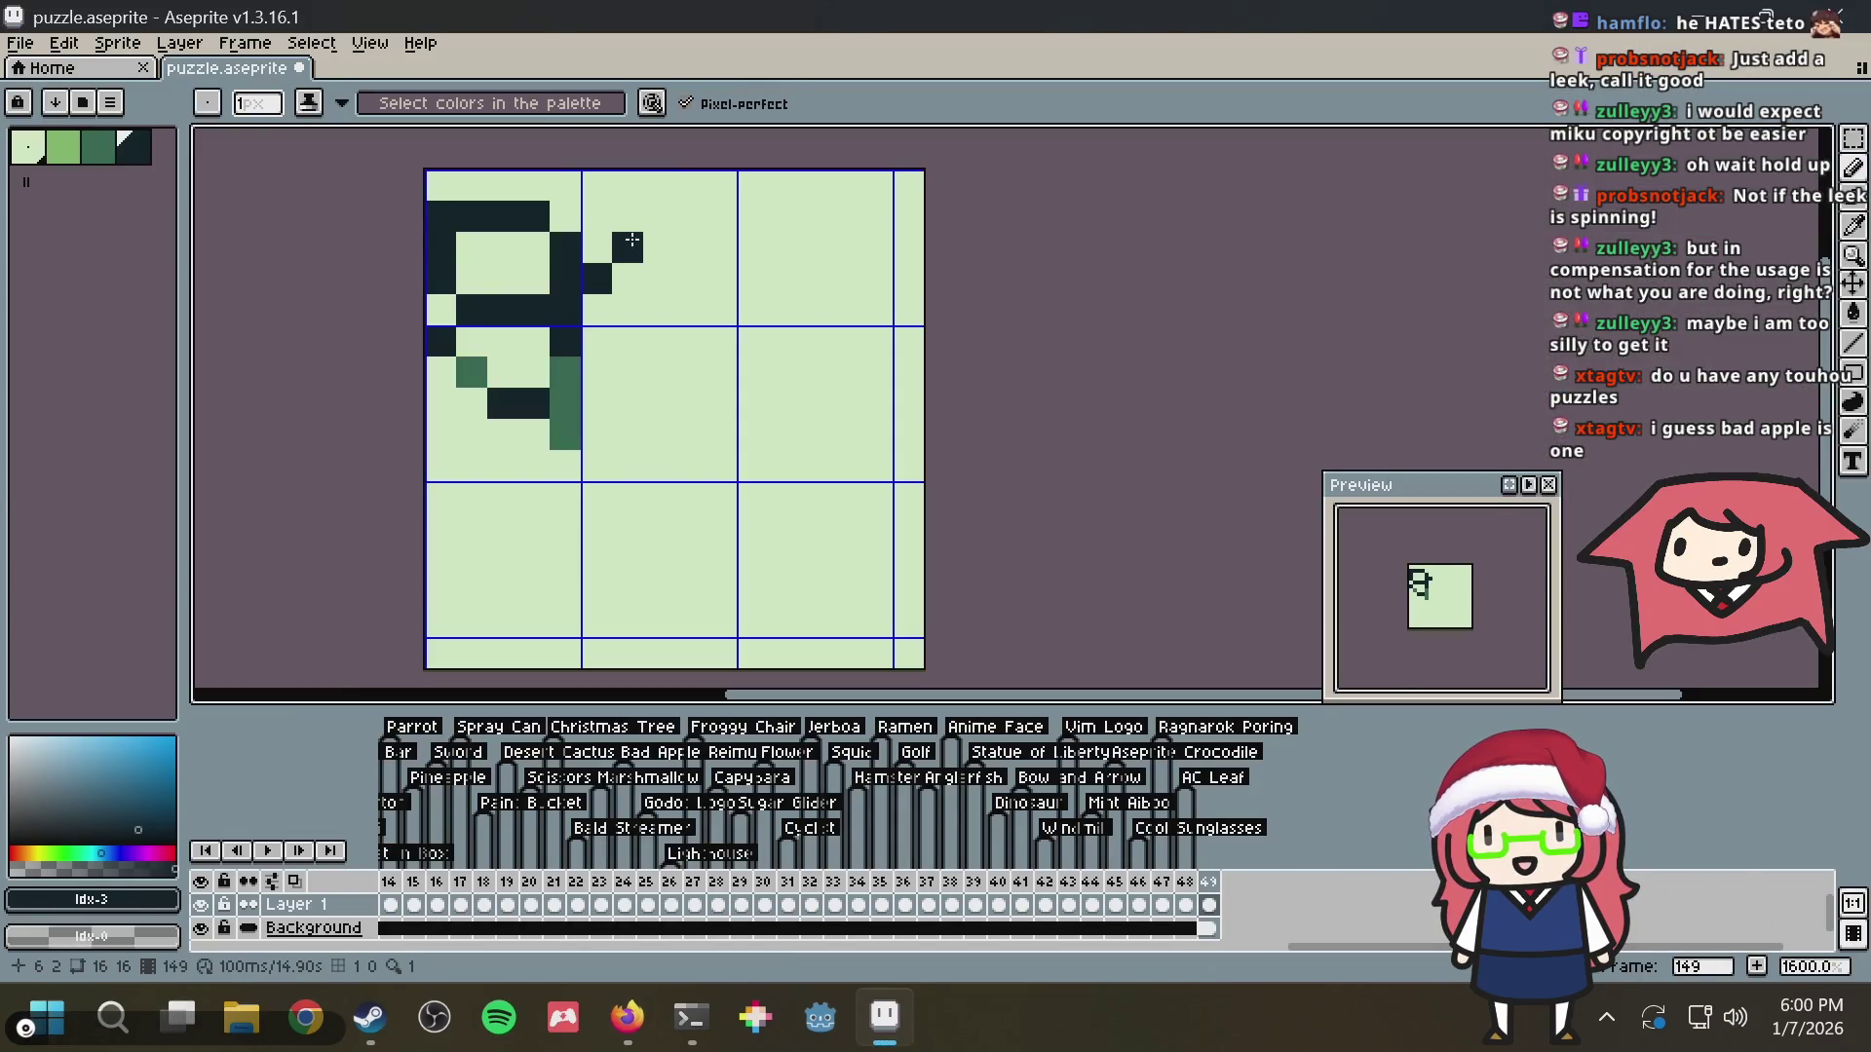
left_click(700, 288)
left_click_drag(749, 339, 753, 246)
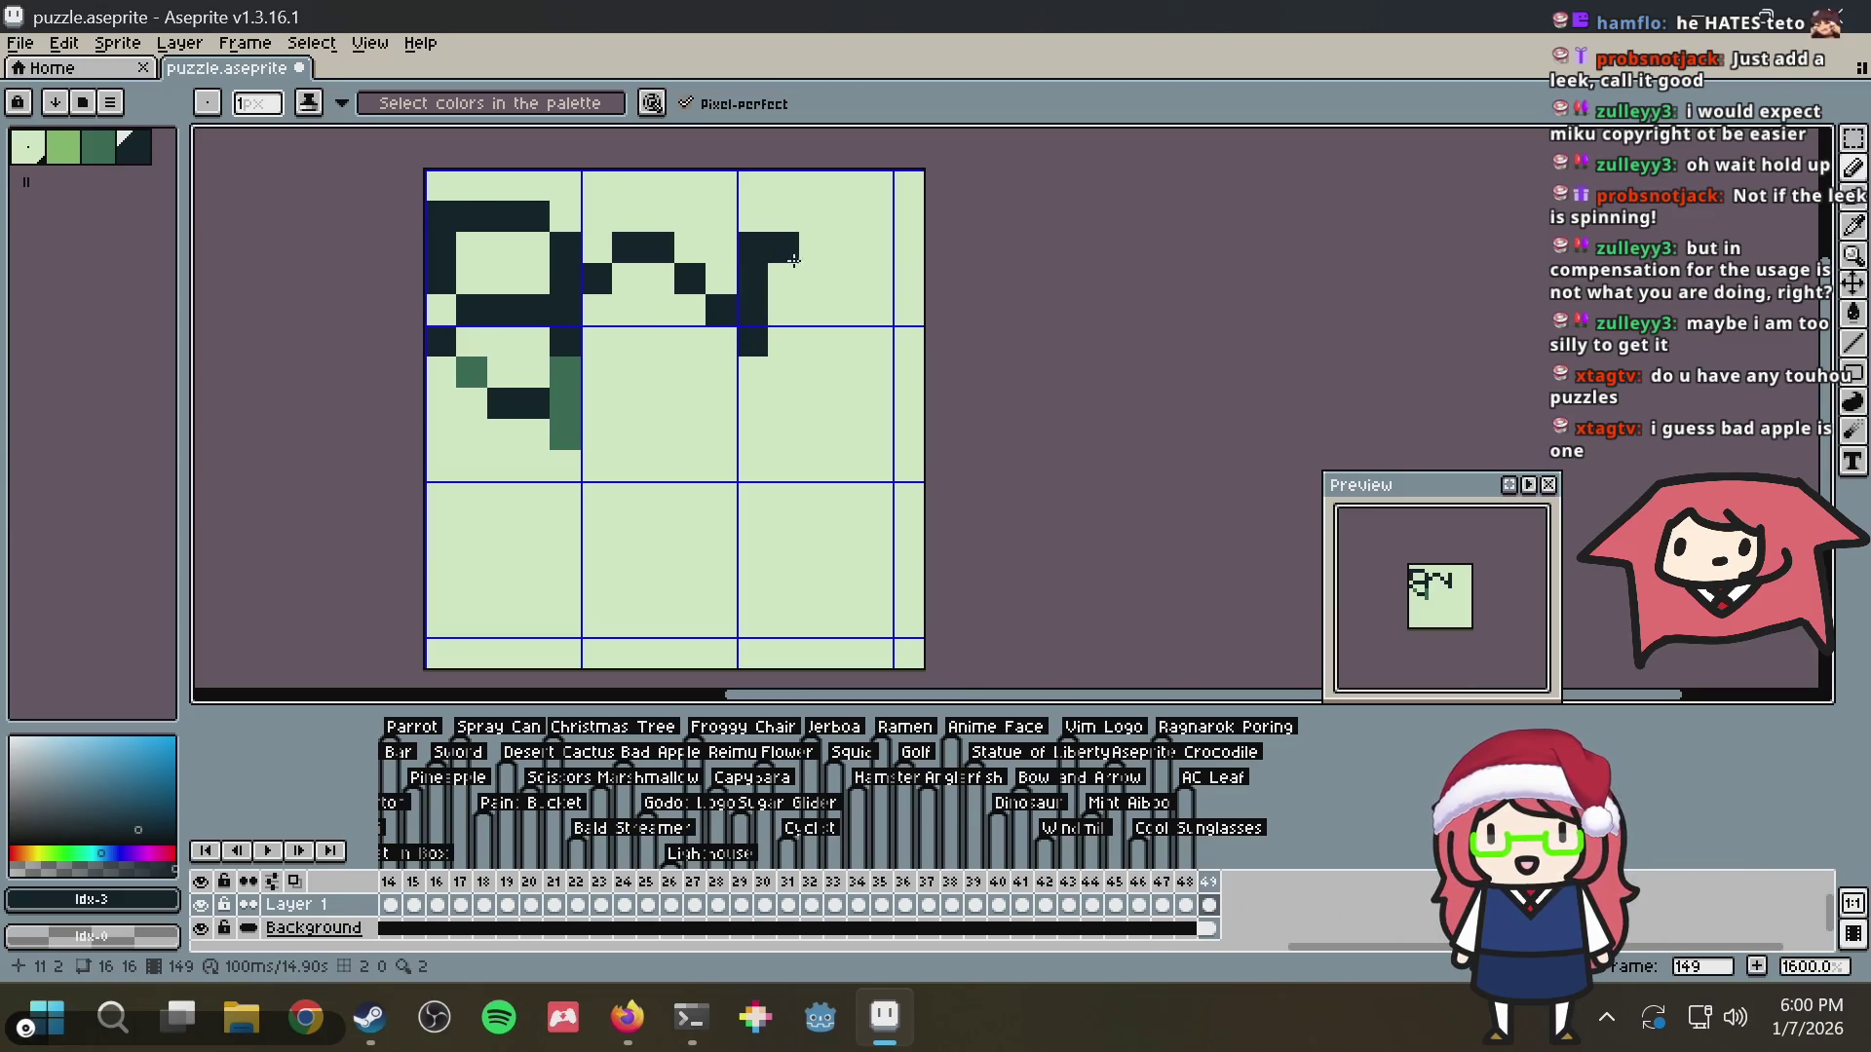
left_click_drag(796, 291, 817, 362)
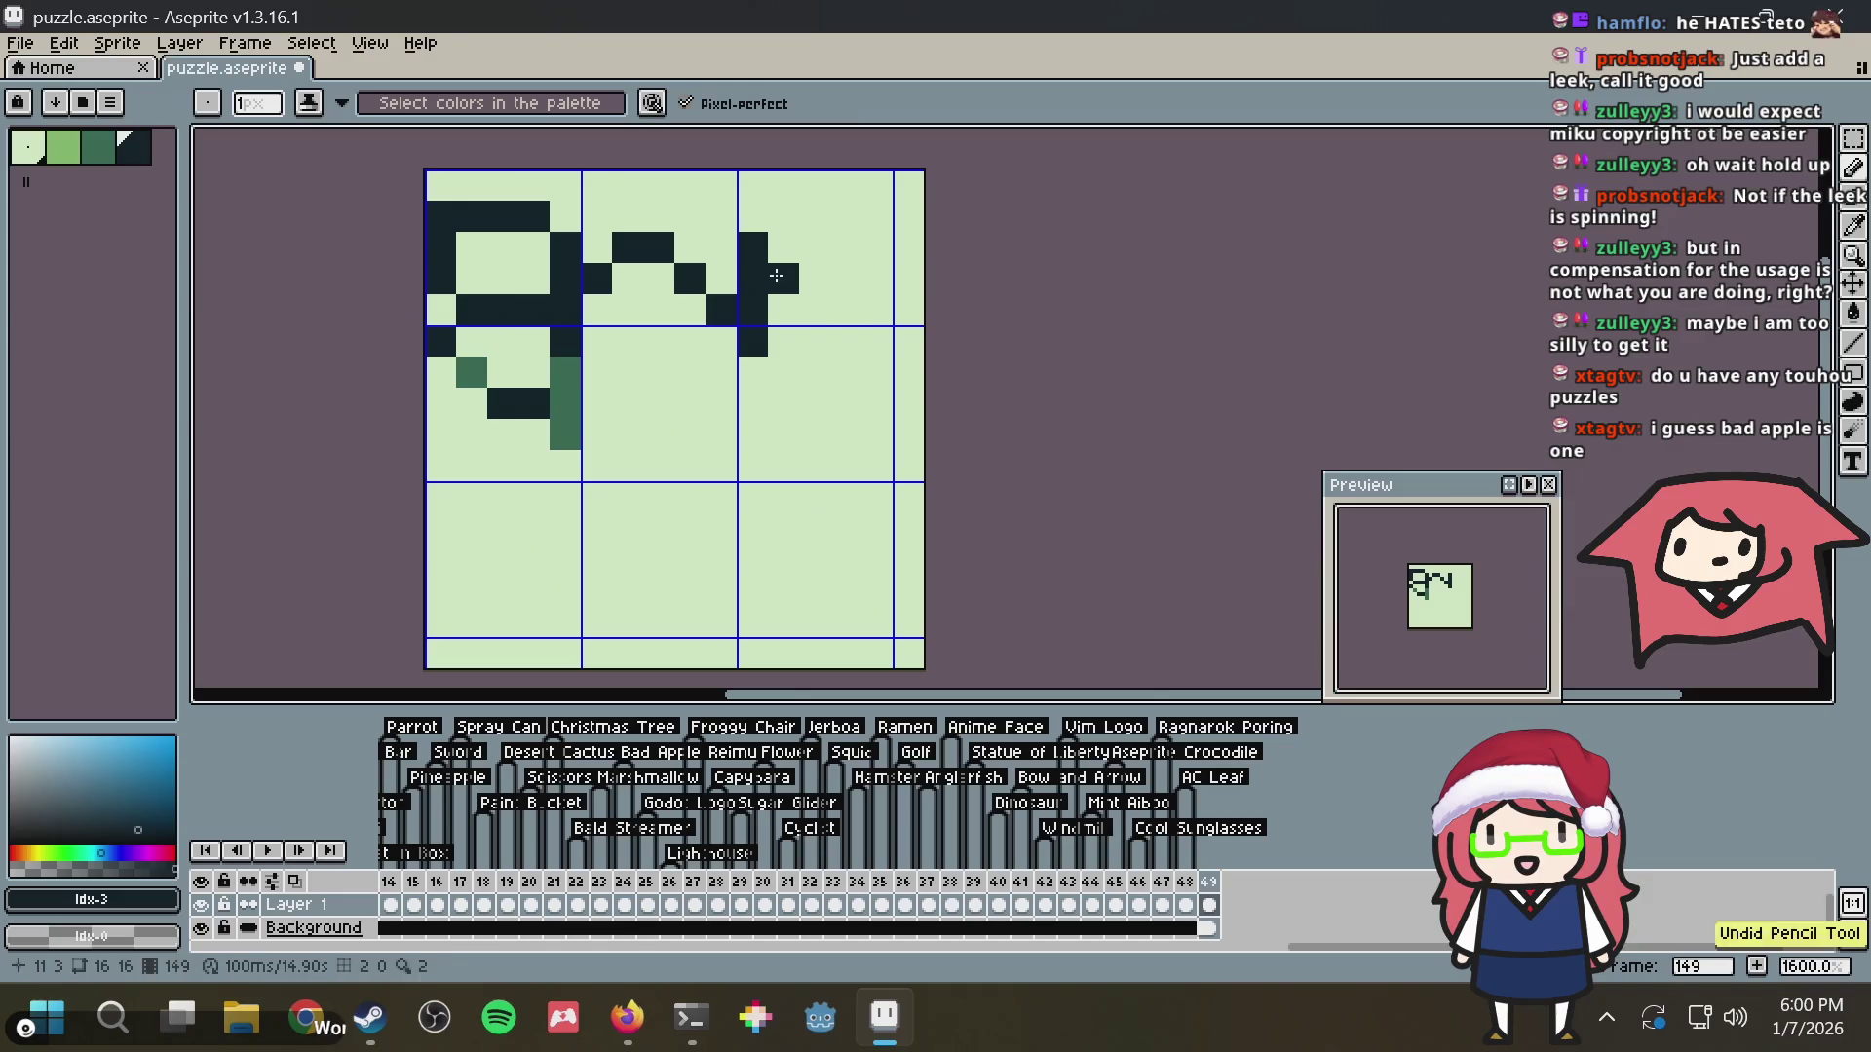
left_click(813, 239)
mouse_move(810, 220)
left_mouse_down()
mouse_move(906, 241)
mouse_move(881, 223)
mouse_move(892, 284)
mouse_move(858, 321)
left_mouse_up()
key("ctrl+z")
key("ctrl+z")
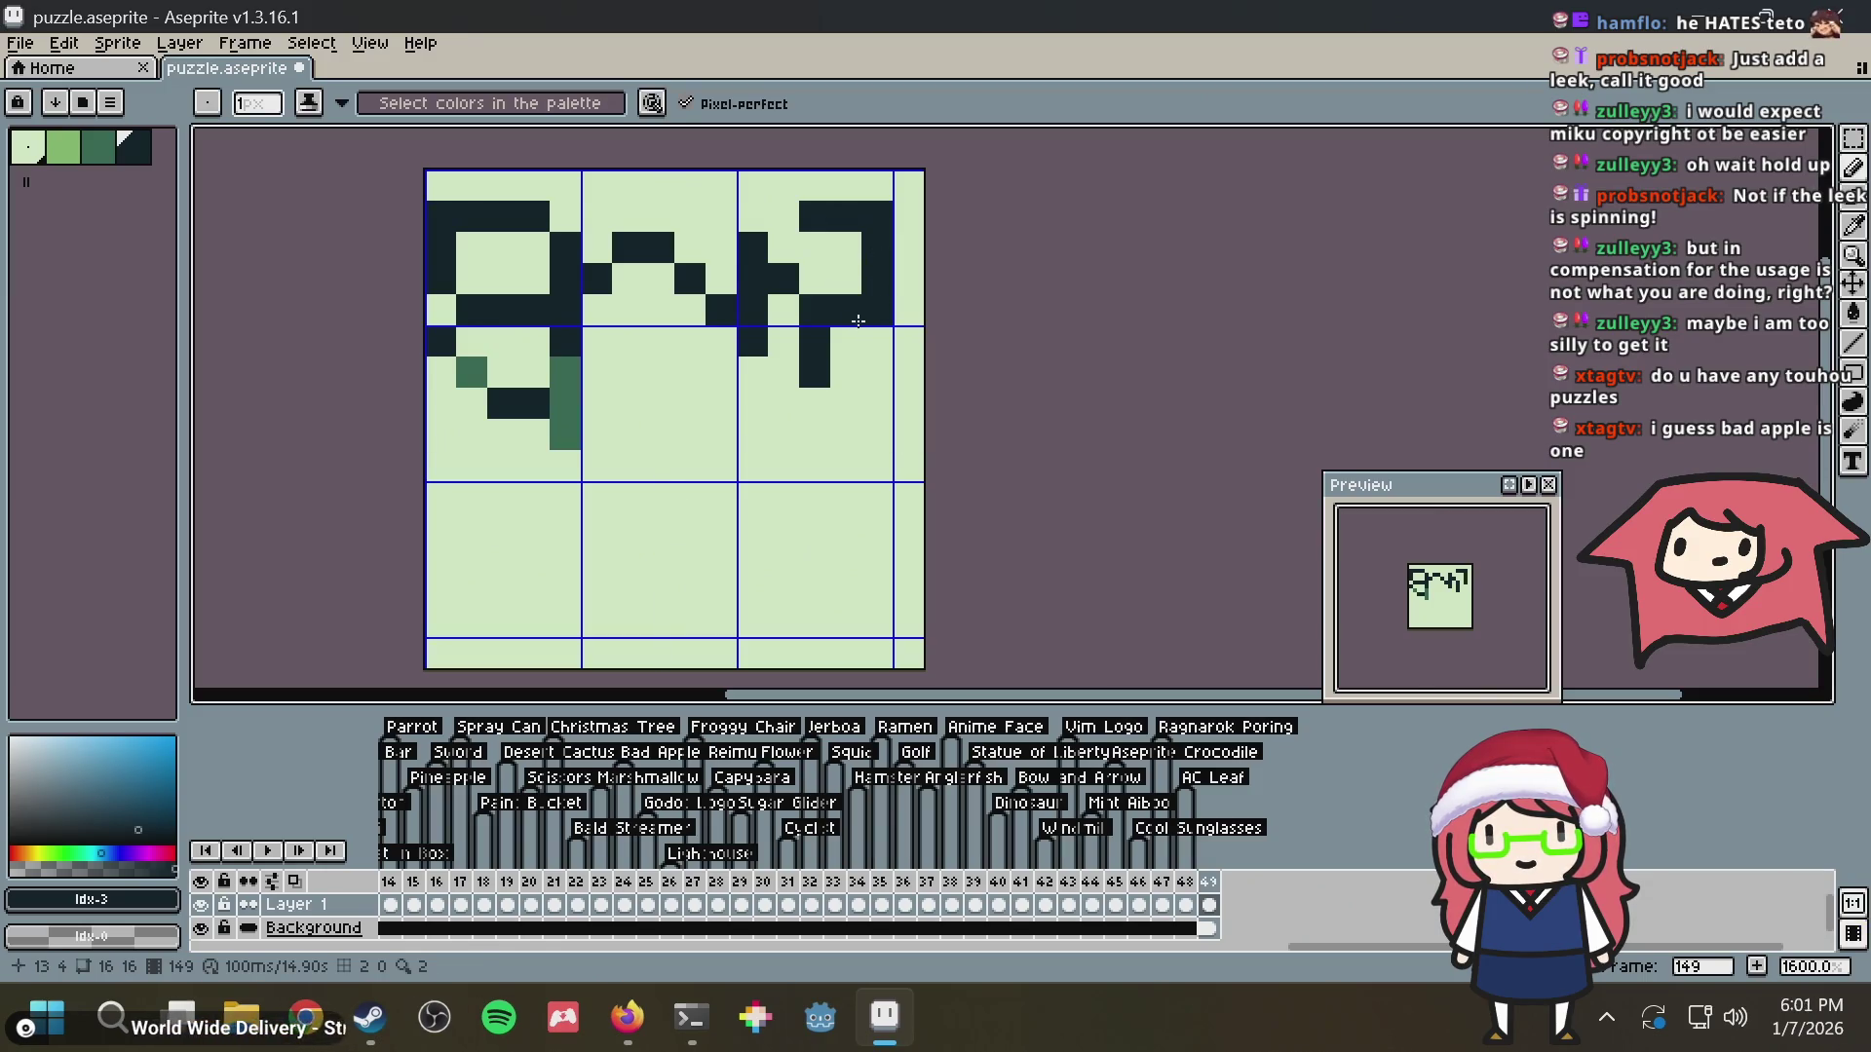
Add a dark top-row pixel and select the whole canvas to reposition the artwork
left_click(597, 182)
key("ctrl+a")
key("alt+Down")
Nudge the whole artwork down one pixel and return to single-pixel drawing
key("alt+Up")
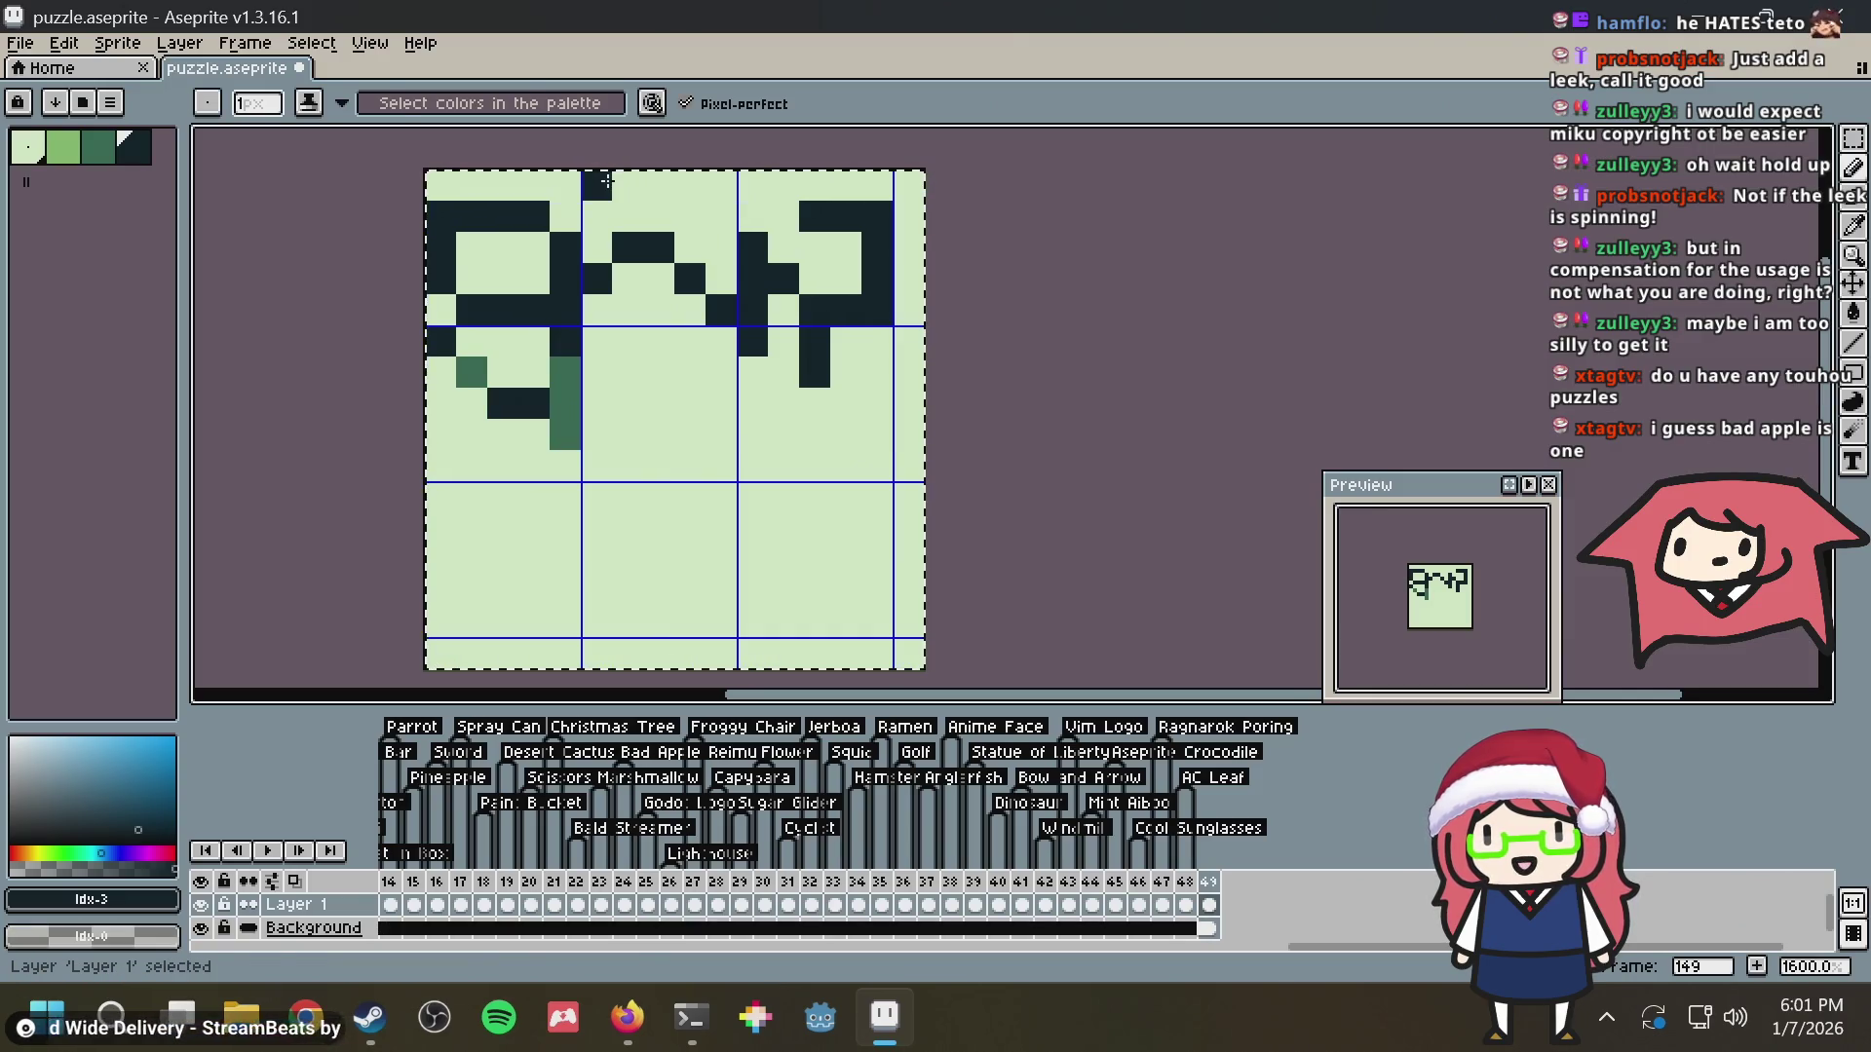
key("Down")
key("Return")
key("b")
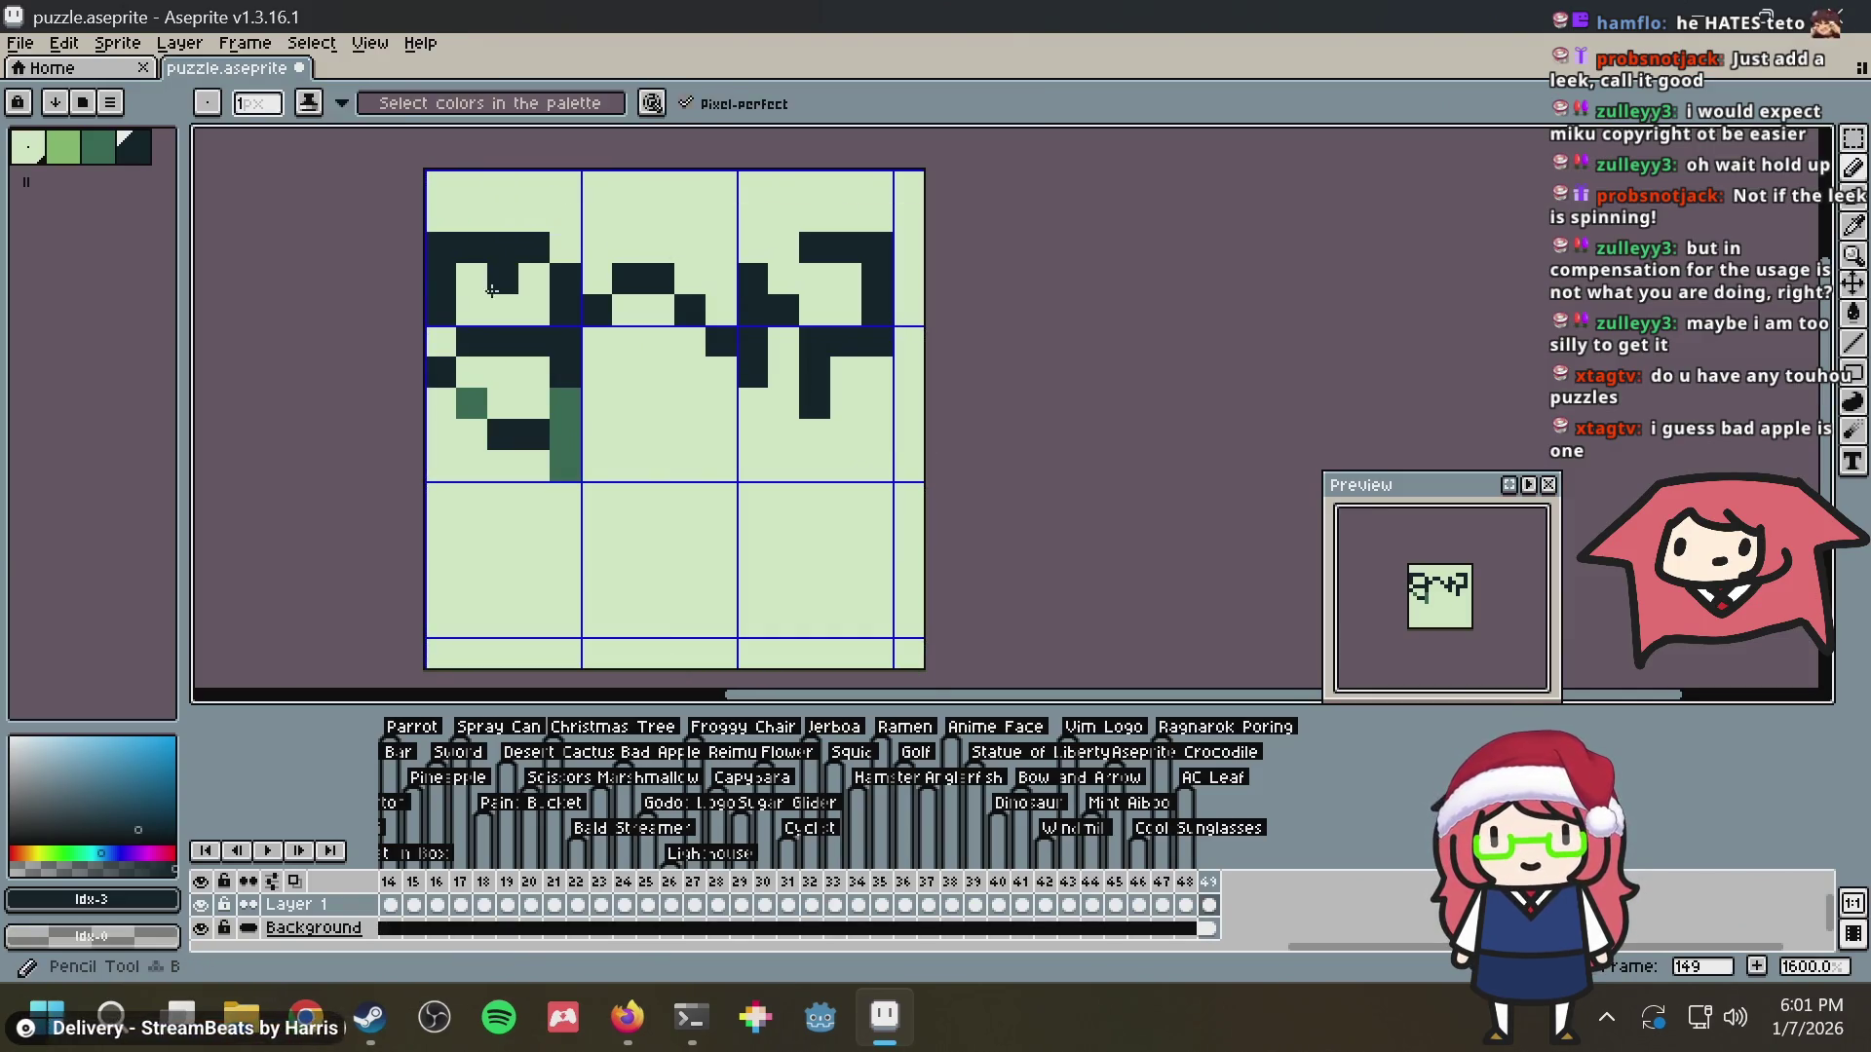
Extend the top-row dark pixels and the right-side diagonal, then check the reference
left_click(533, 214)
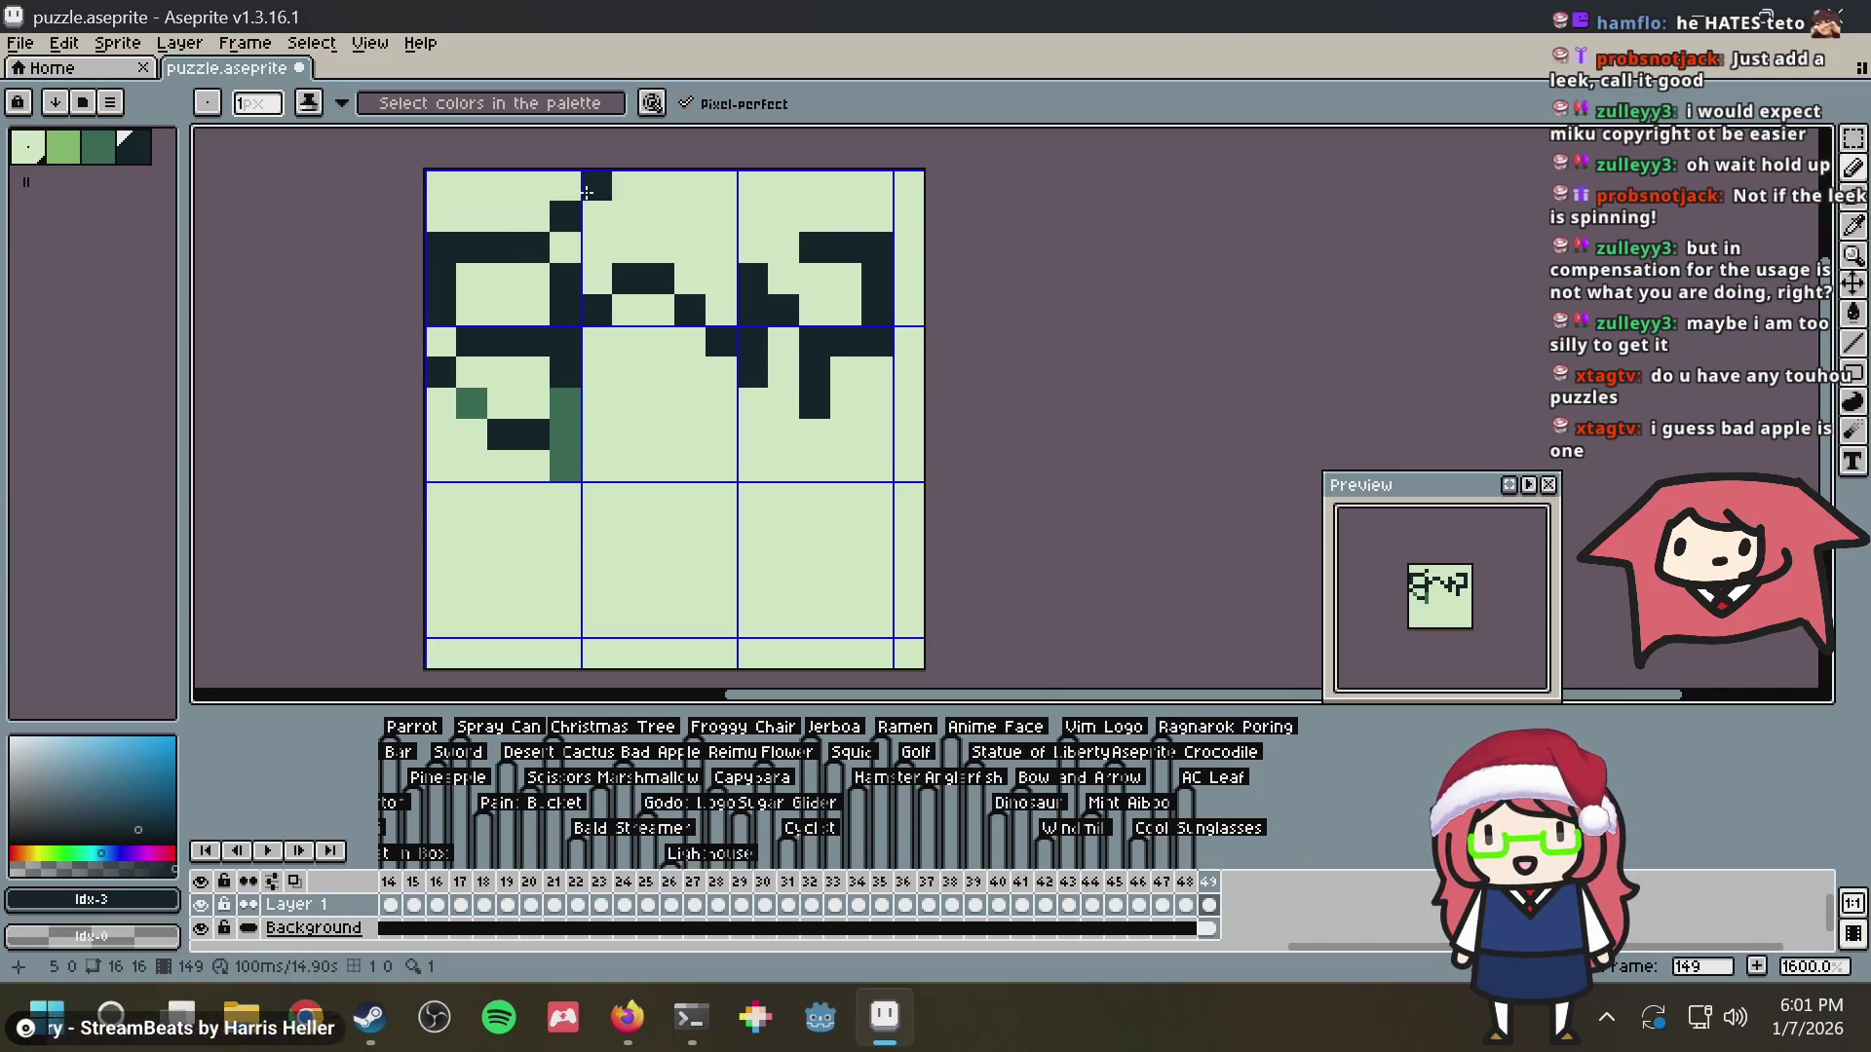
left_click_drag(586, 191, 639, 186)
left_click(752, 216)
left_click(792, 246)
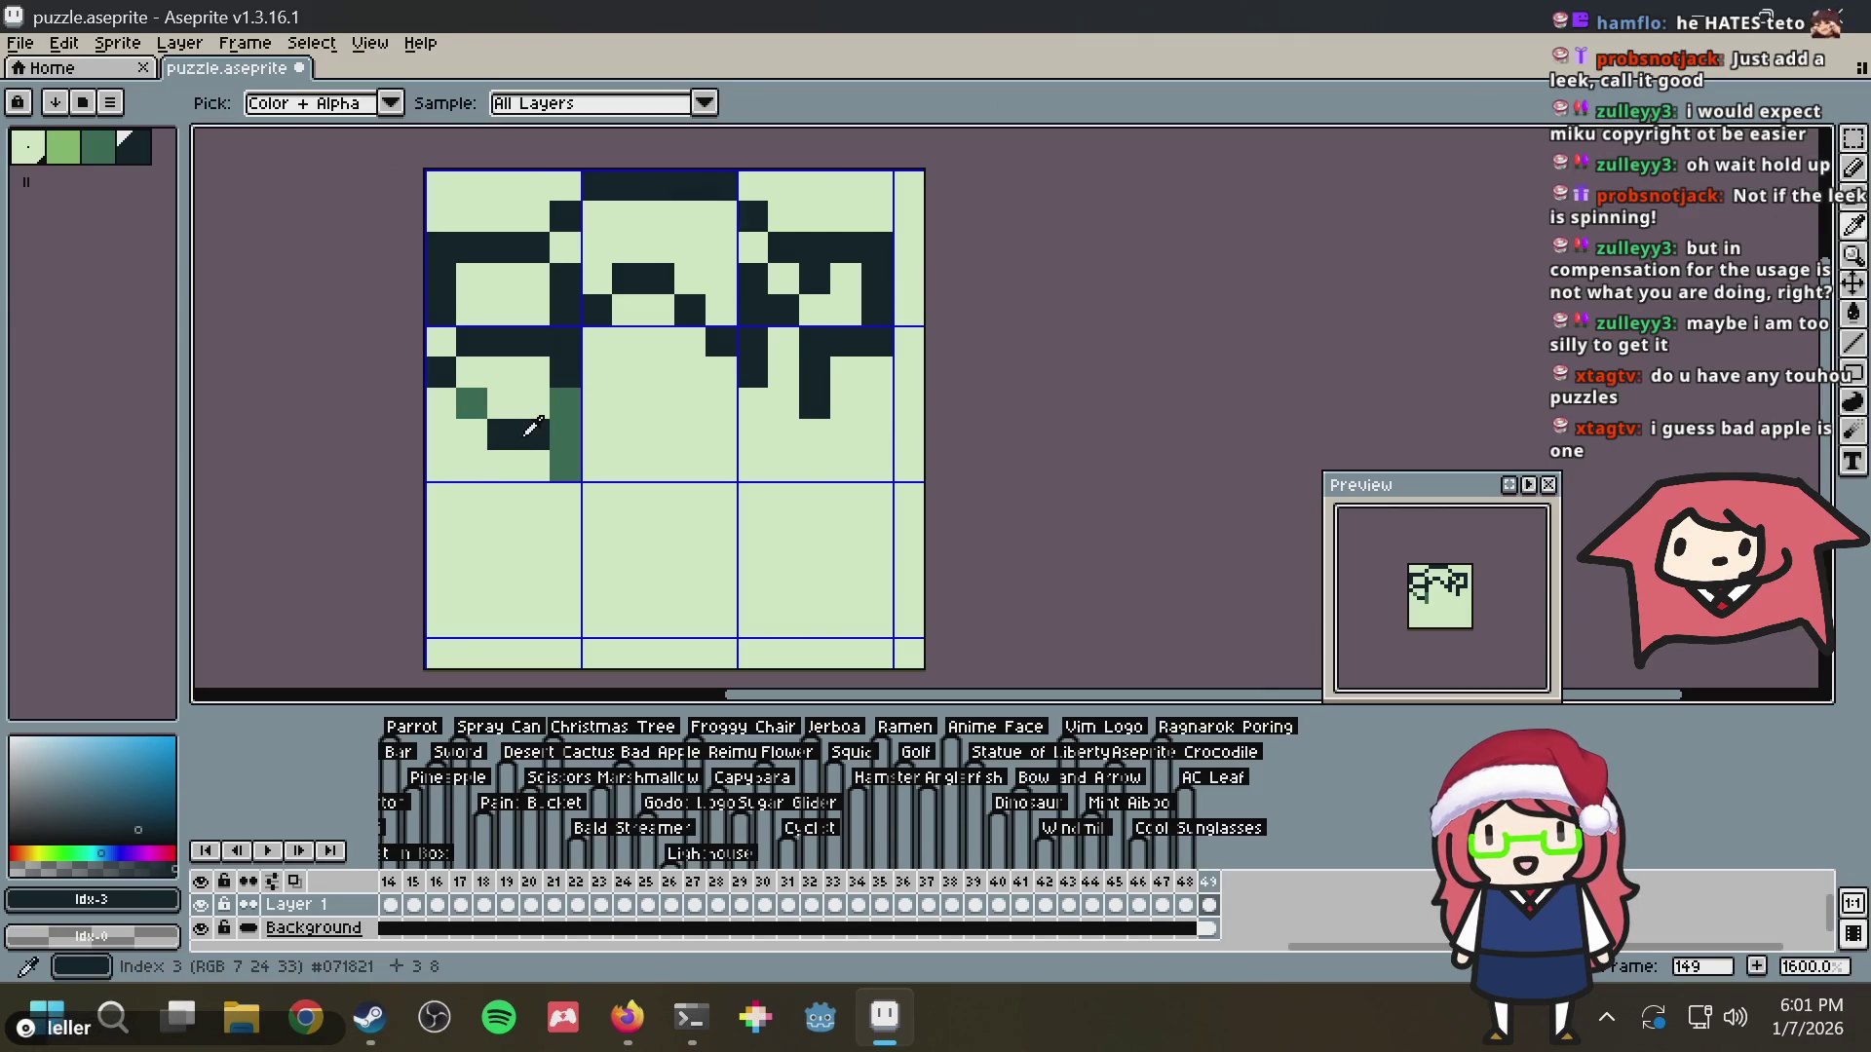
key("alt+Tab")
key("alt+Tab")
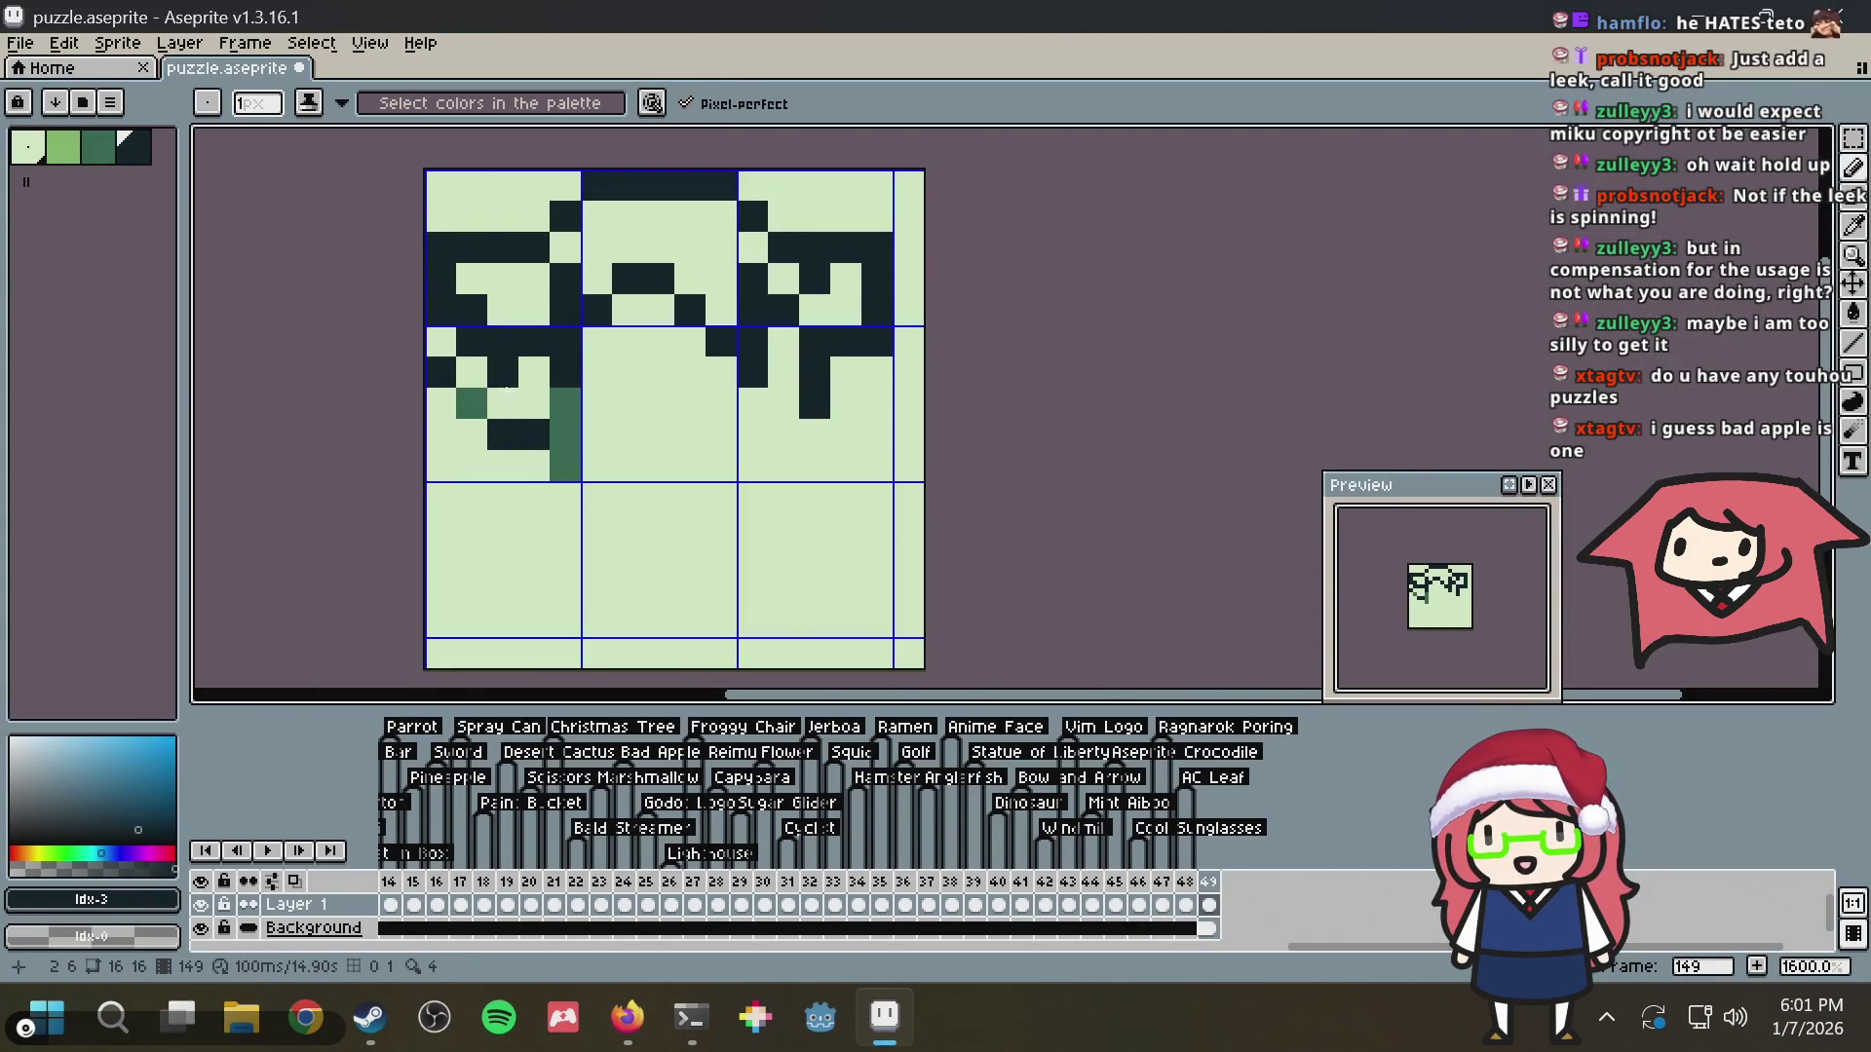
Recolour cells around the left curl between green, light and dark, discarding two green cells
left_click(470, 405, "alt")
left_click(476, 339)
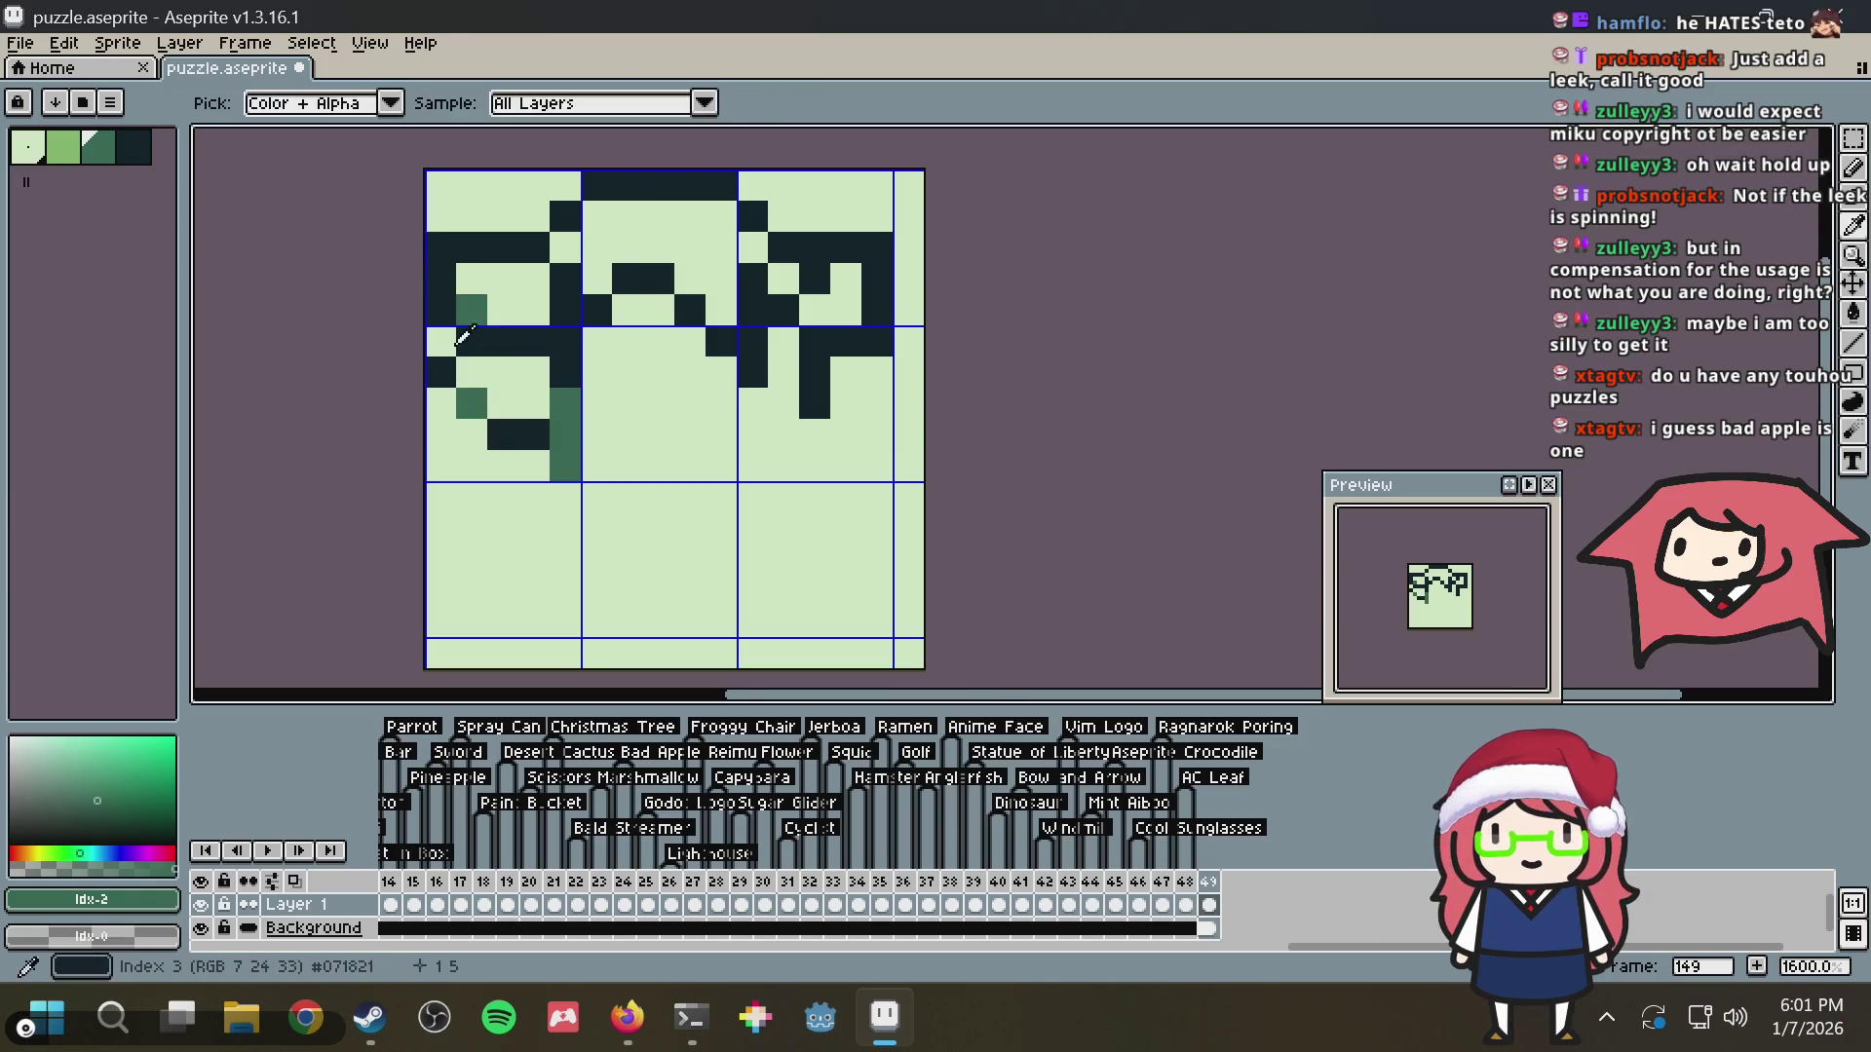
left_click(436, 307, "alt")
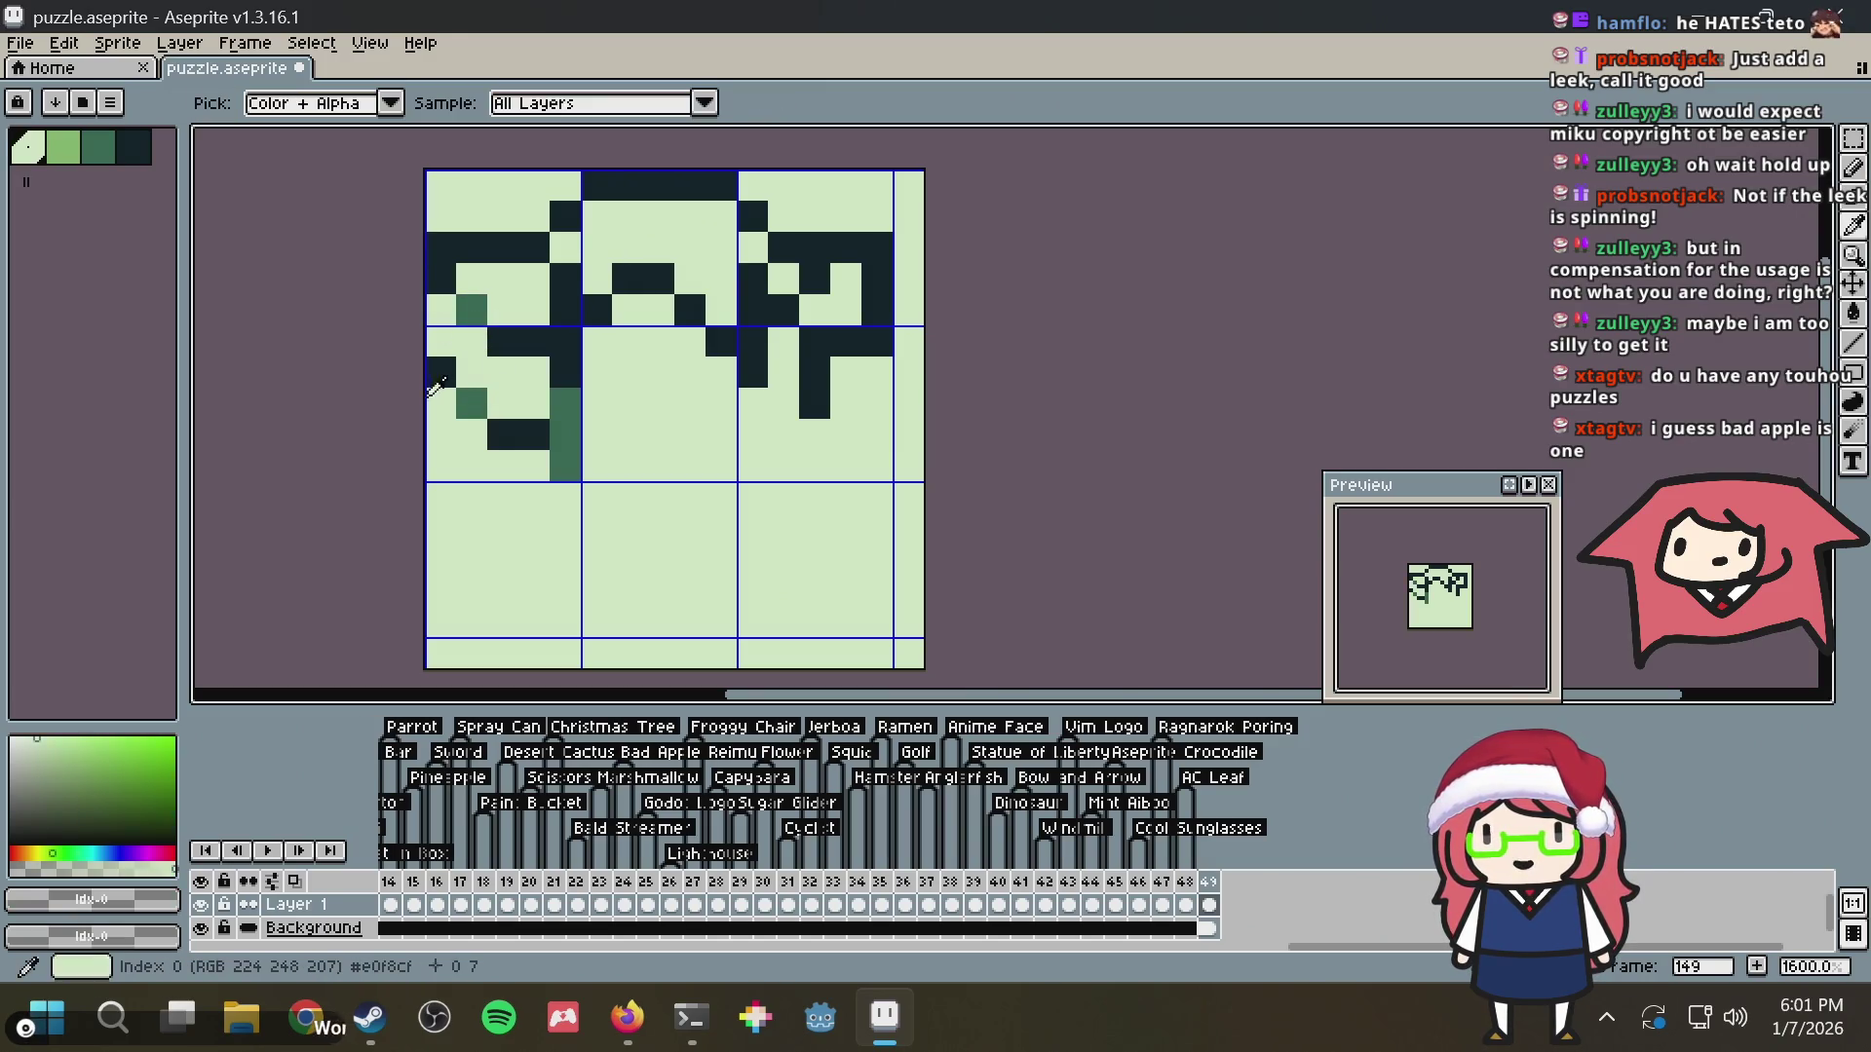
left_click(439, 375, "alt")
left_click(460, 348)
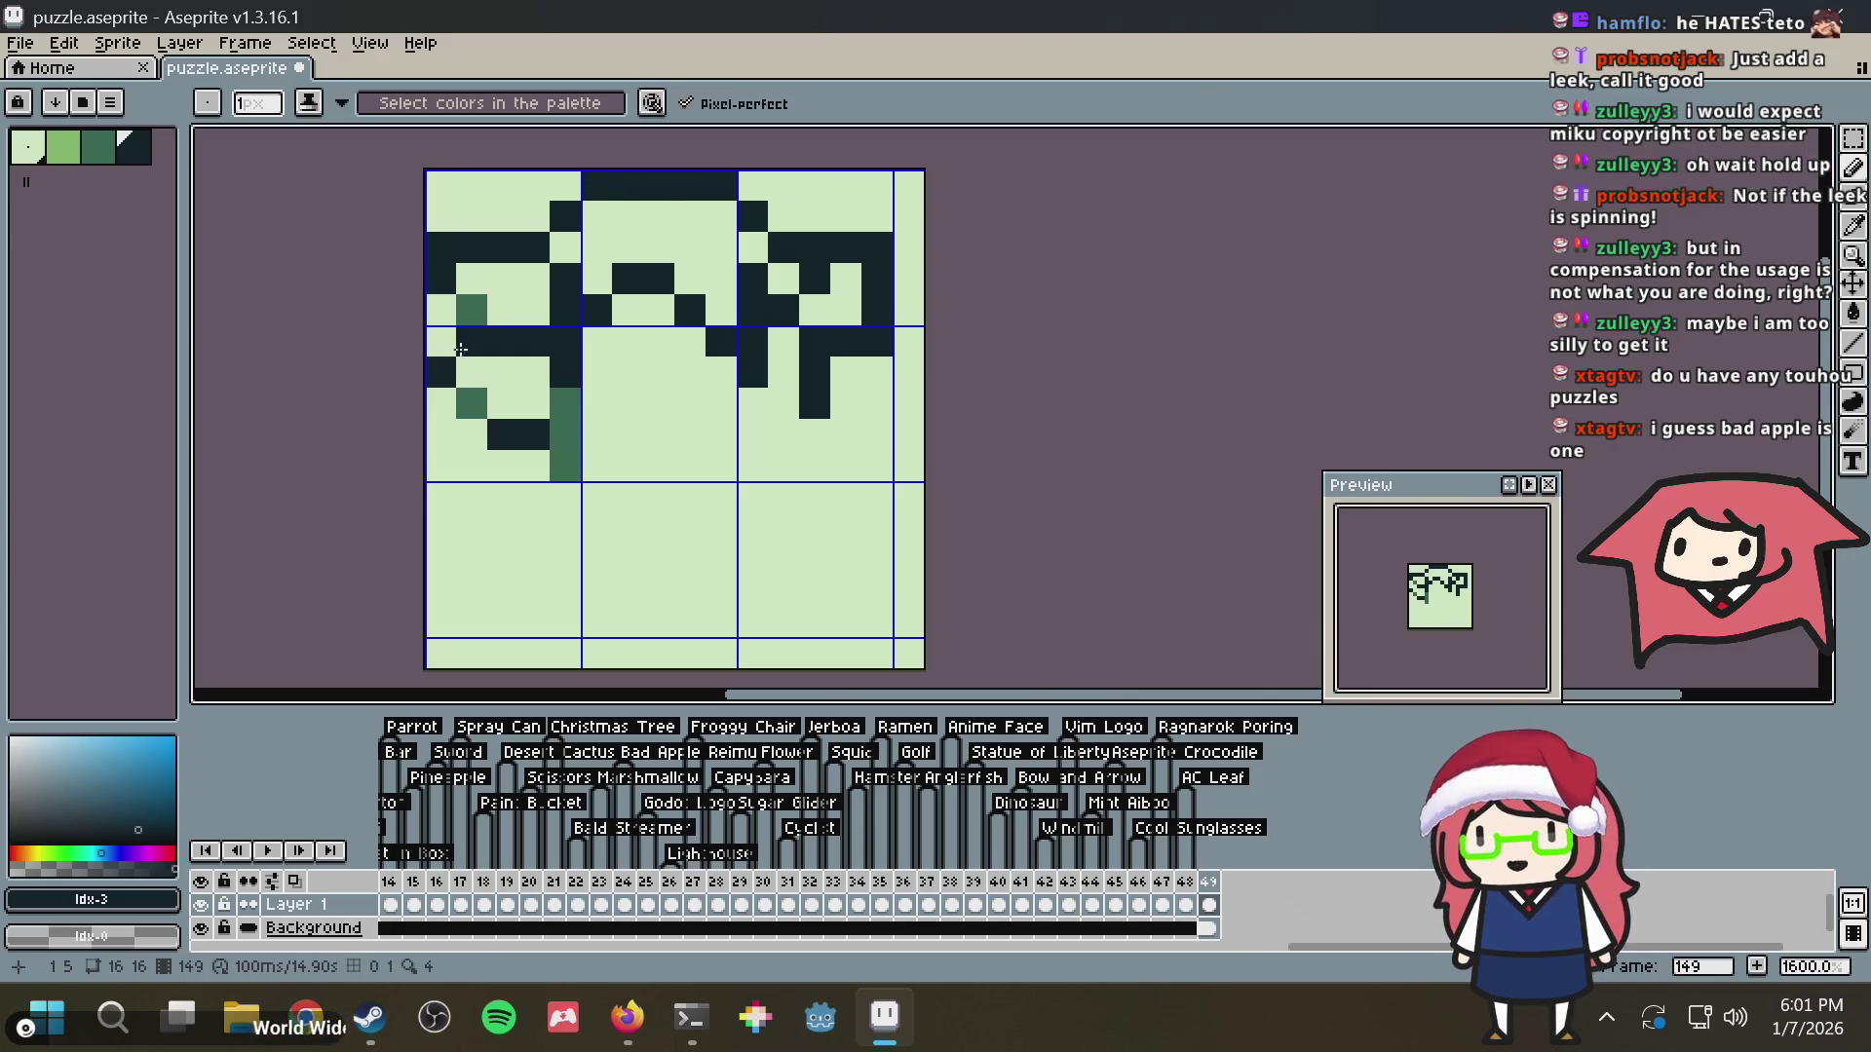
key("alt")
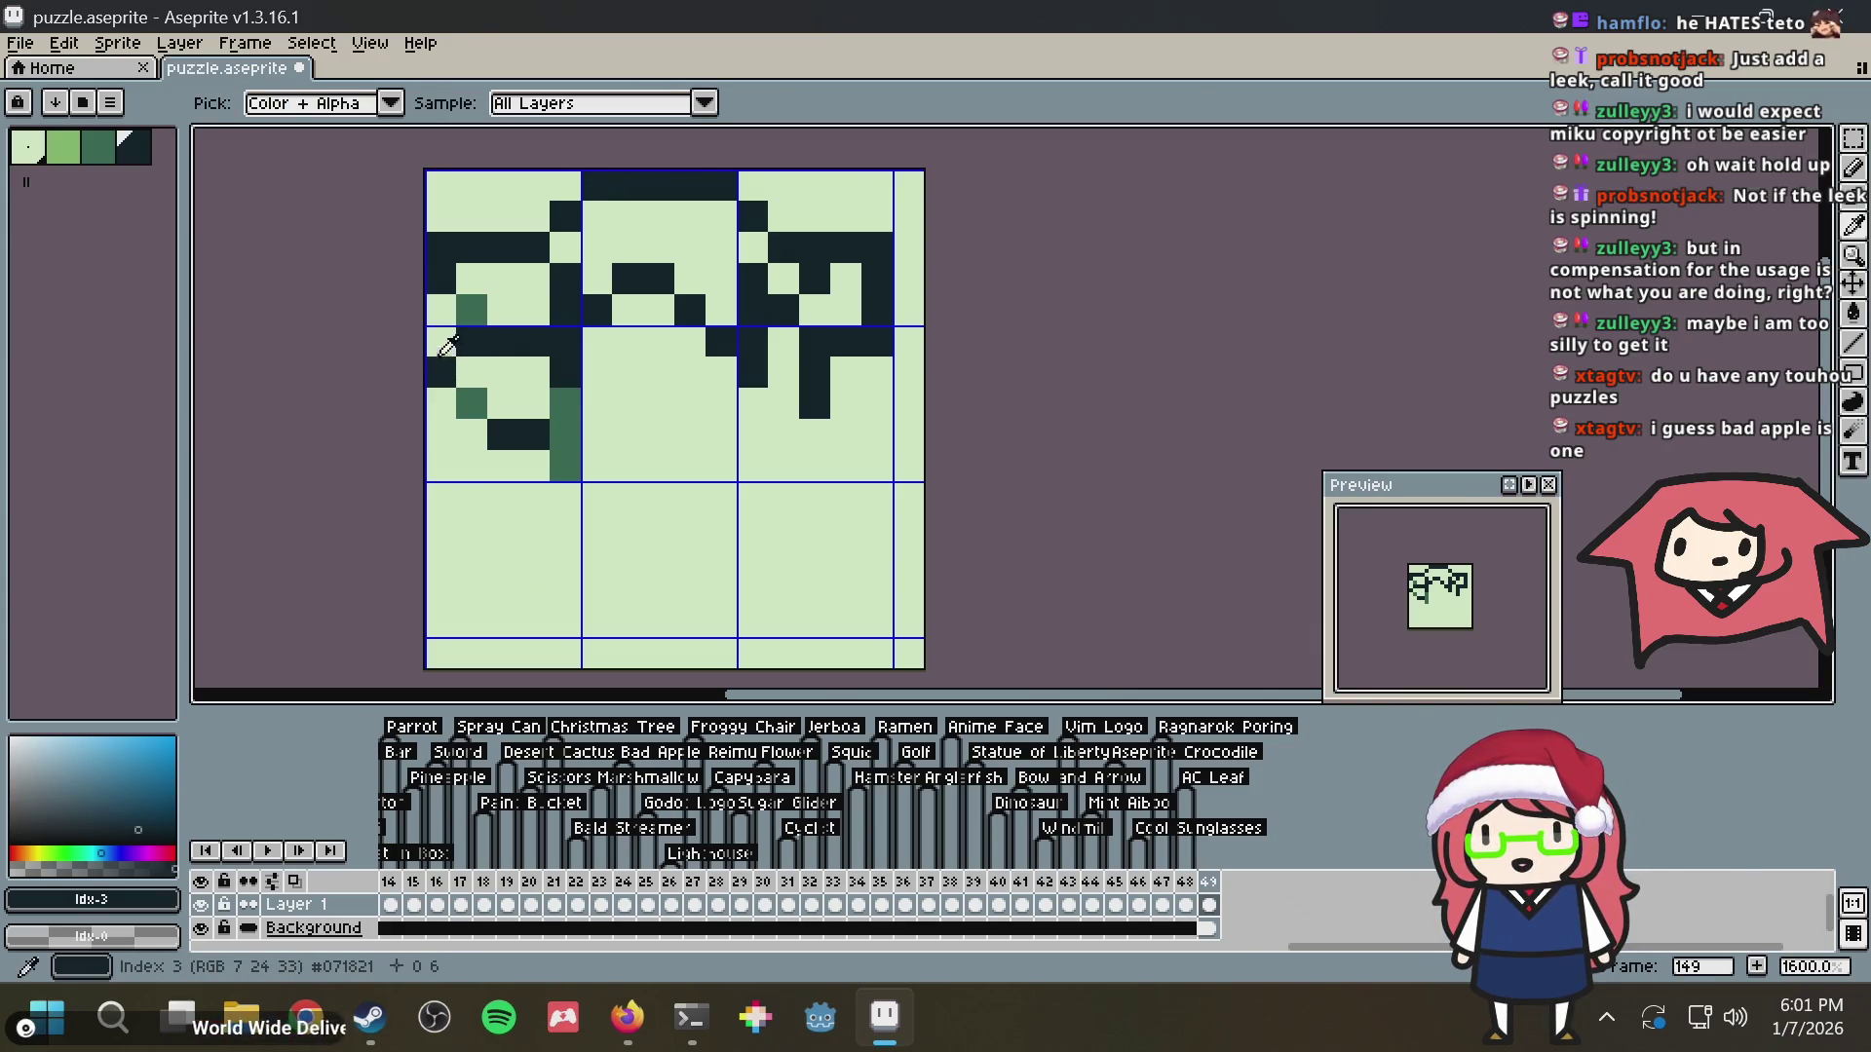
left_click(483, 373, "alt")
left_click(498, 434)
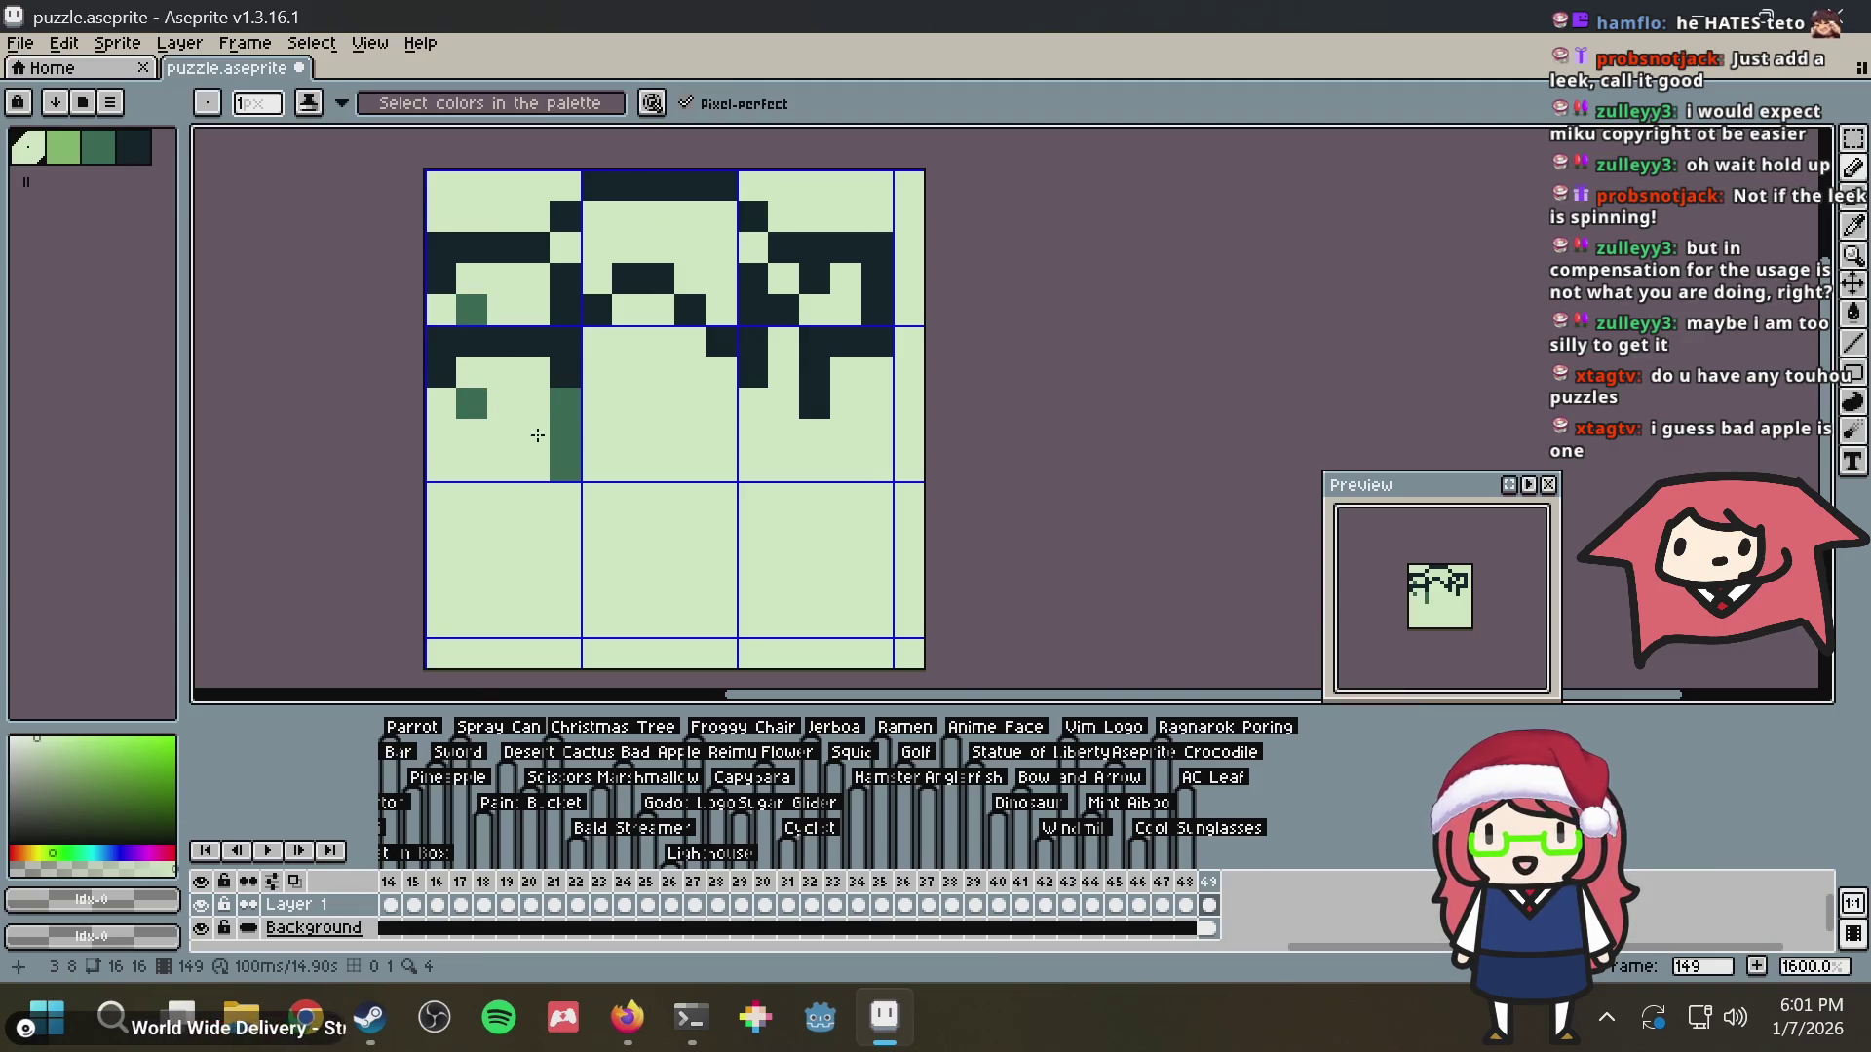
left_click(471, 403, "alt")
left_click_drag(501, 404, 535, 403)
key("ctrl")
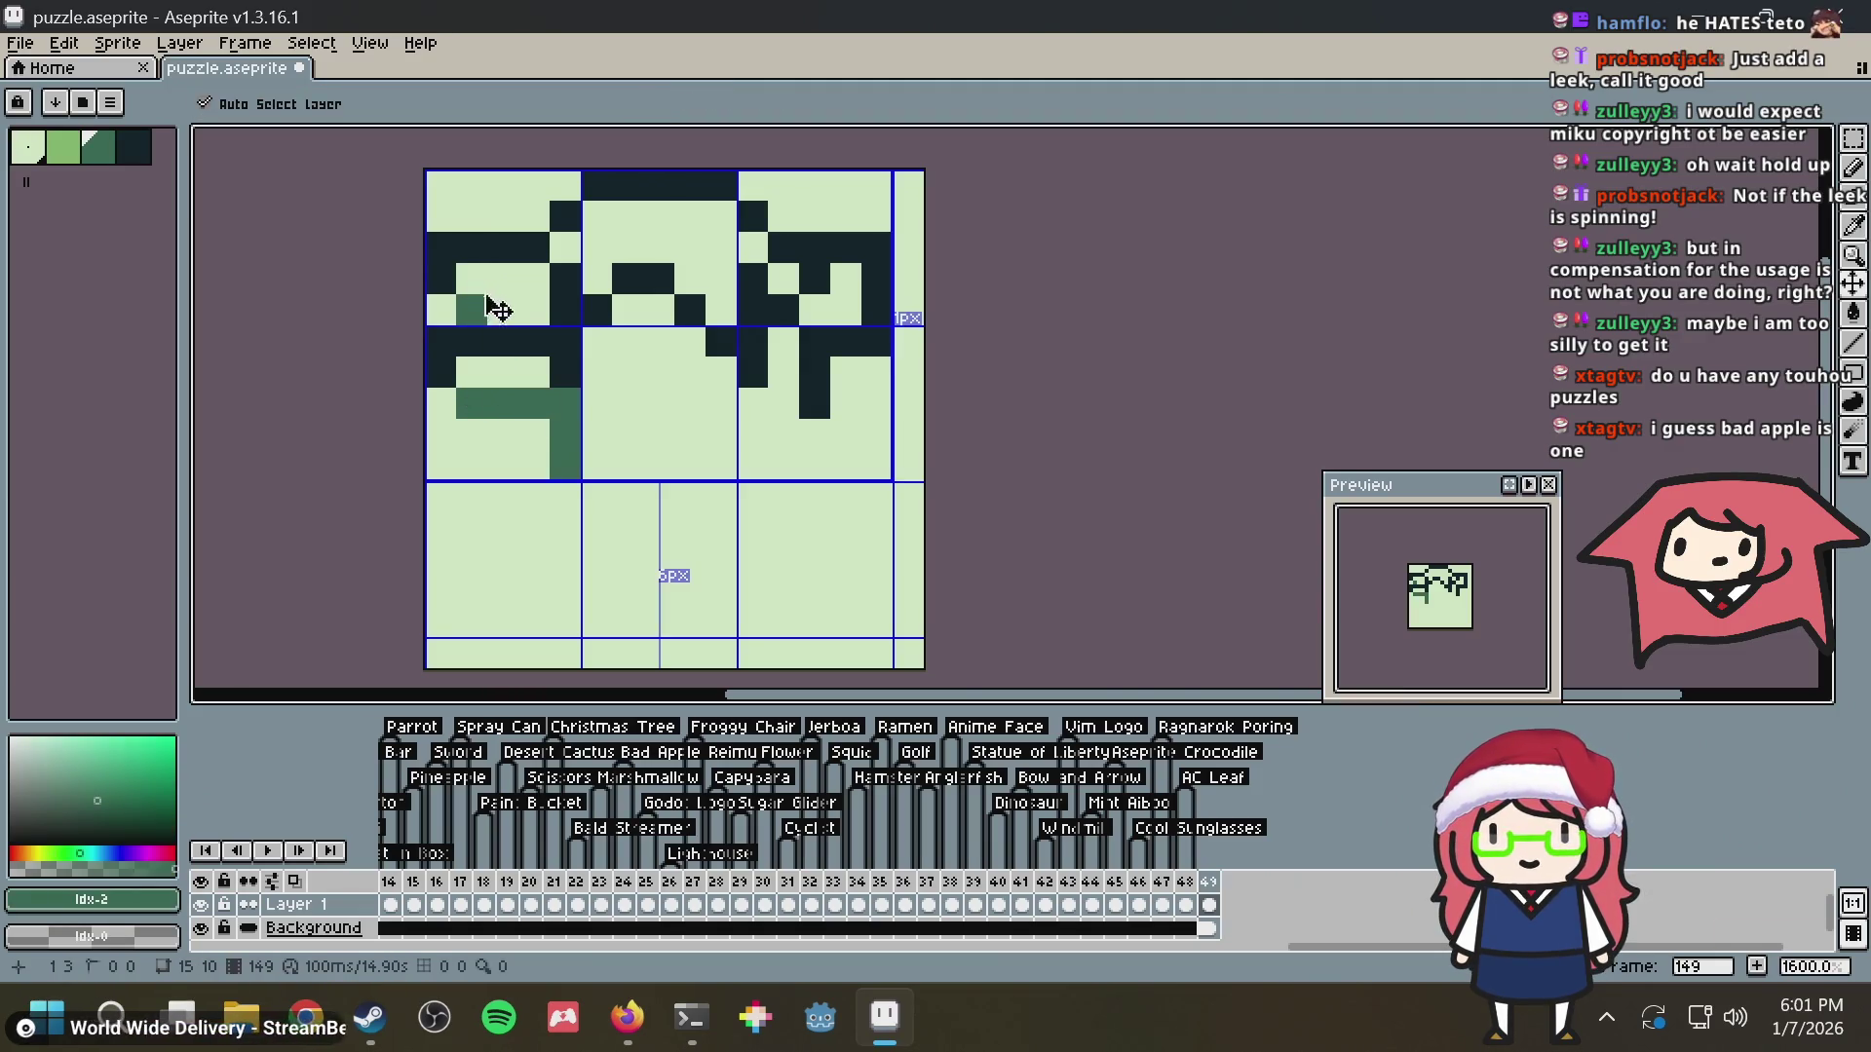
key("ctrl+z")
Darken body cells, clear the old green column to light, and paint green leg pixels below the outline
left_click(470, 345, "alt")
left_click(470, 309)
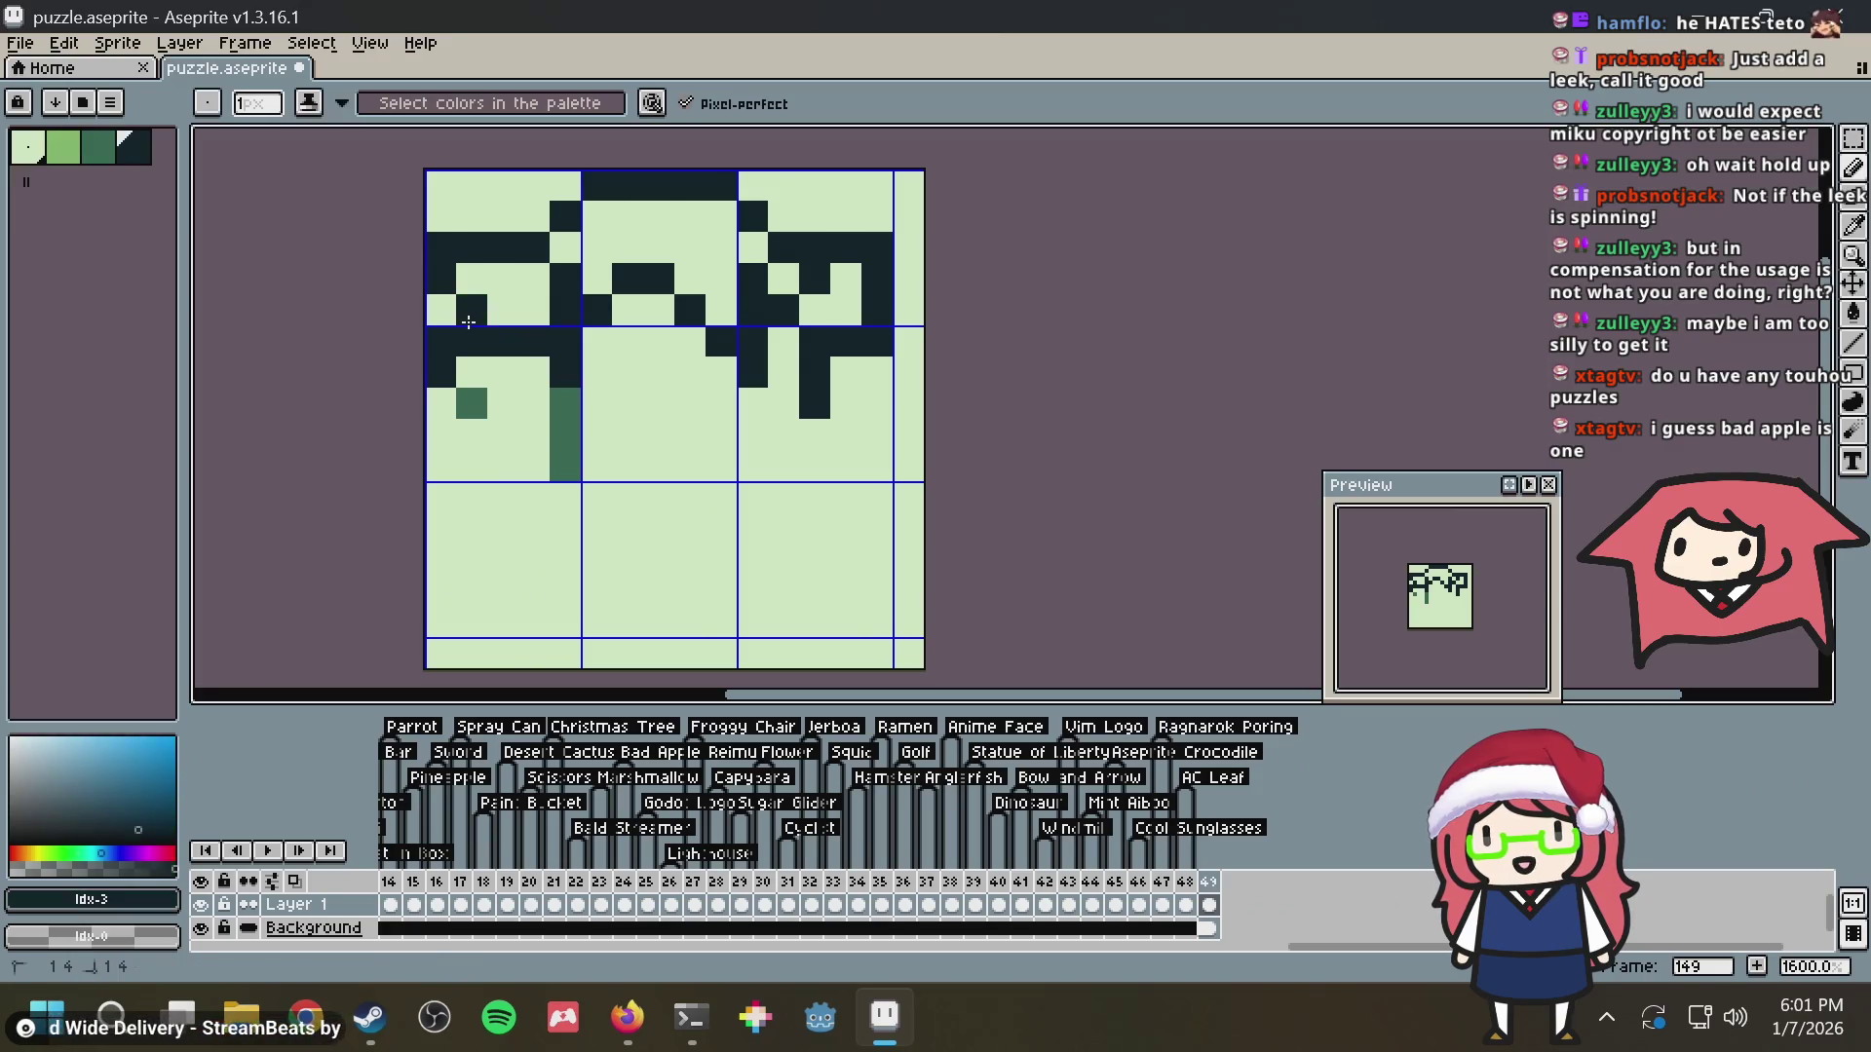
left_click(470, 404)
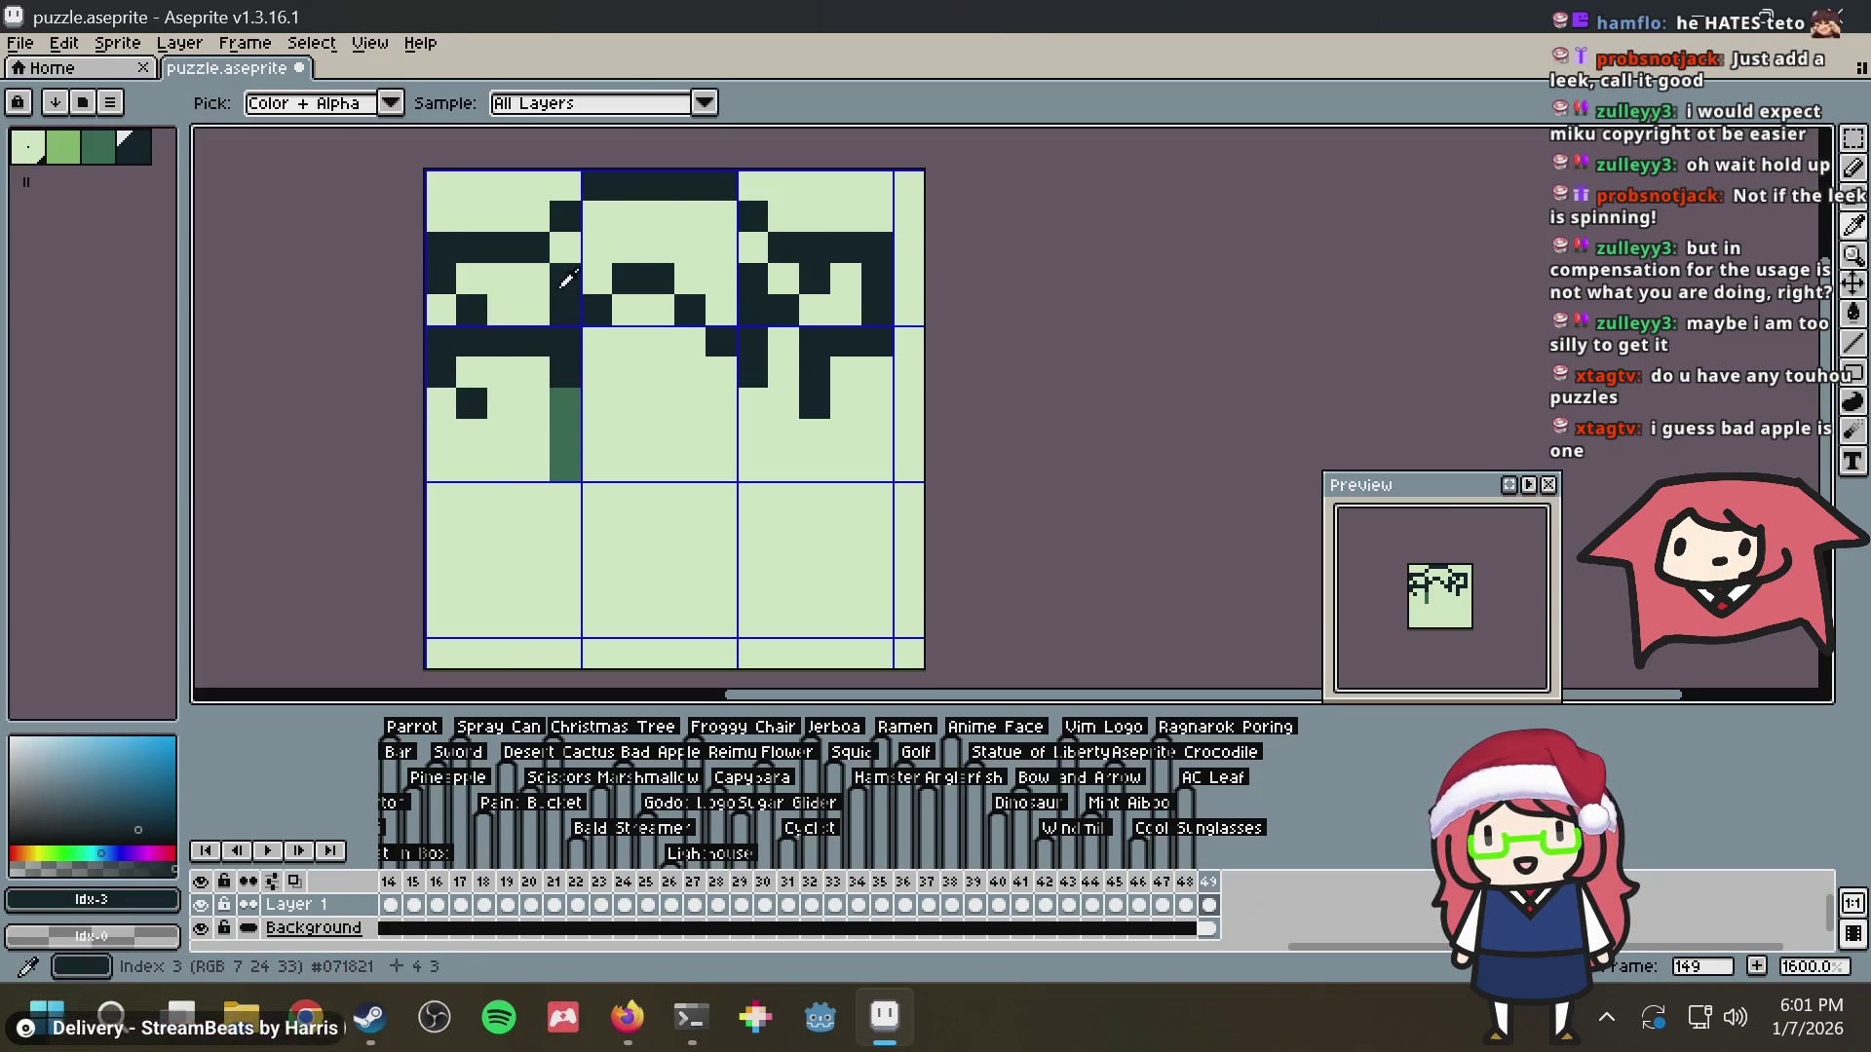
left_click(593, 336, "alt")
left_click_drag(567, 402, 568, 435)
left_click(570, 349)
left_click(570, 465)
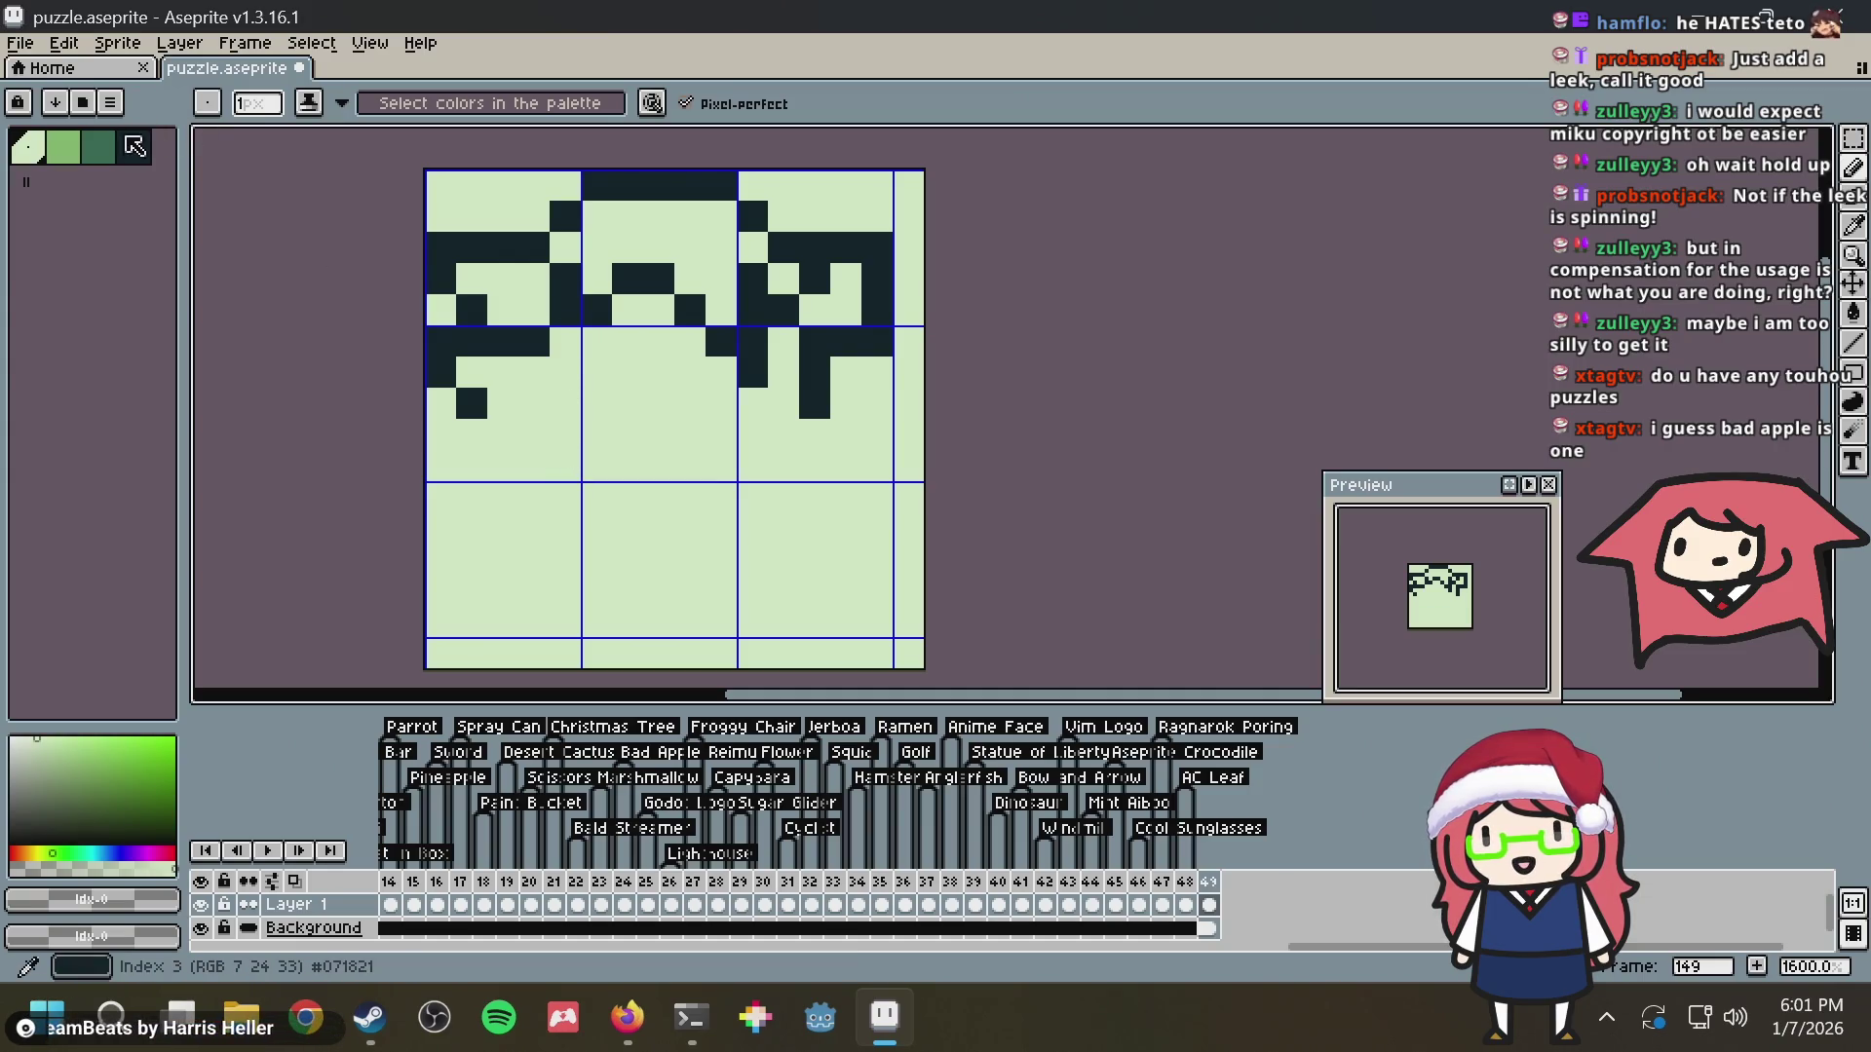
left_click(97, 147)
left_click(471, 370)
left_click(502, 403)
left_click(501, 435)
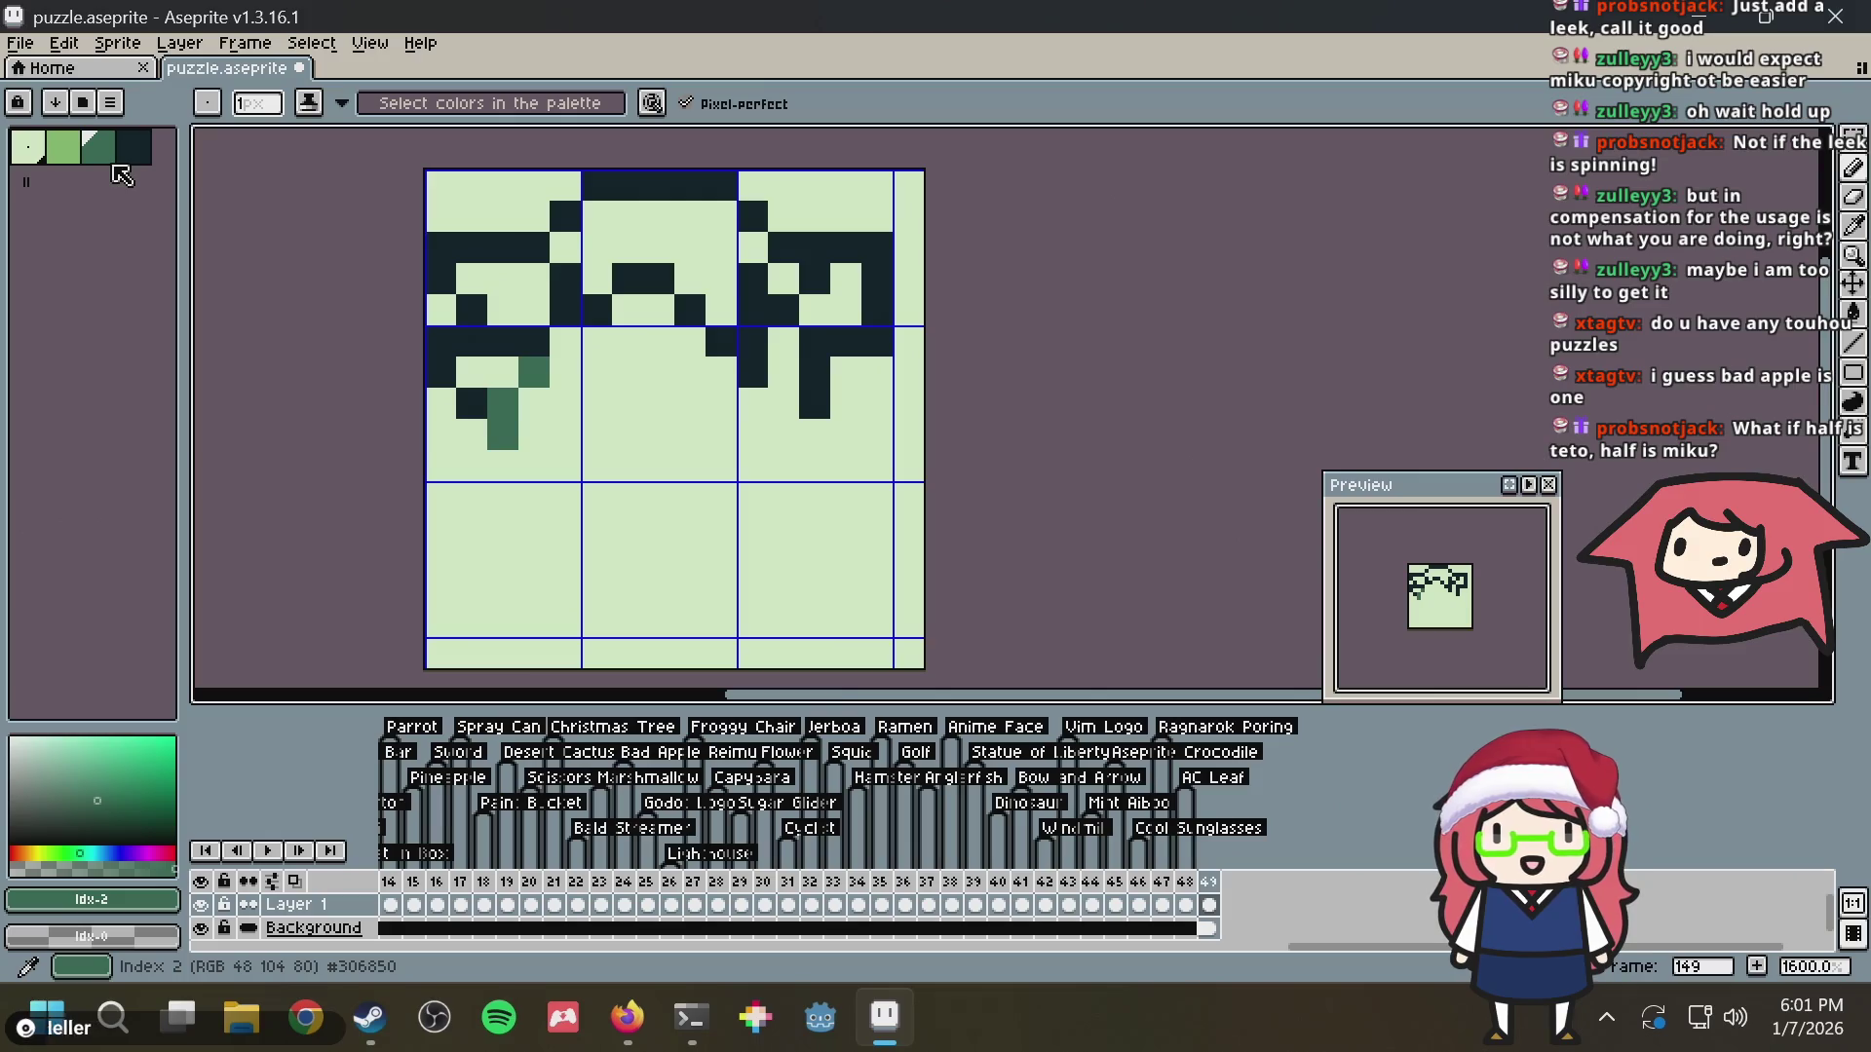
Rework the middle dark pixels into a stepped curve with a green pixel above it
left_click(132, 146)
left_click(568, 366)
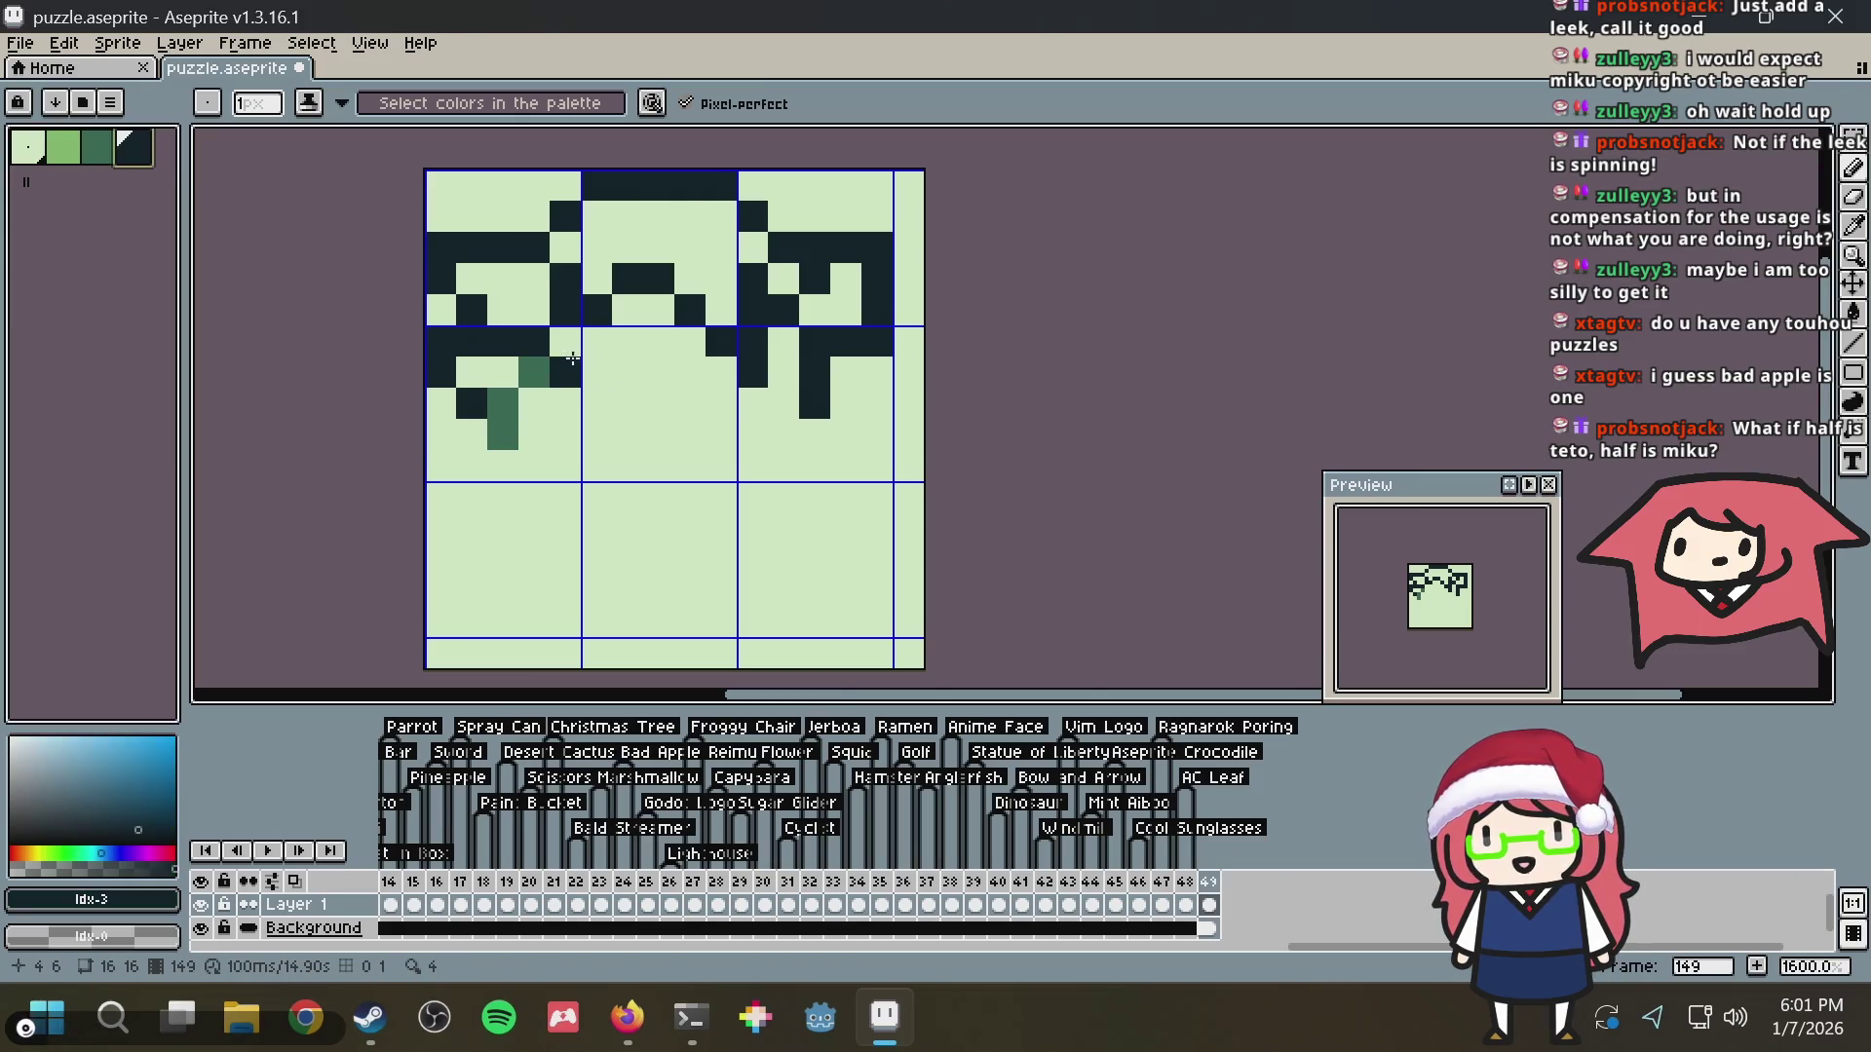
right_click(599, 346)
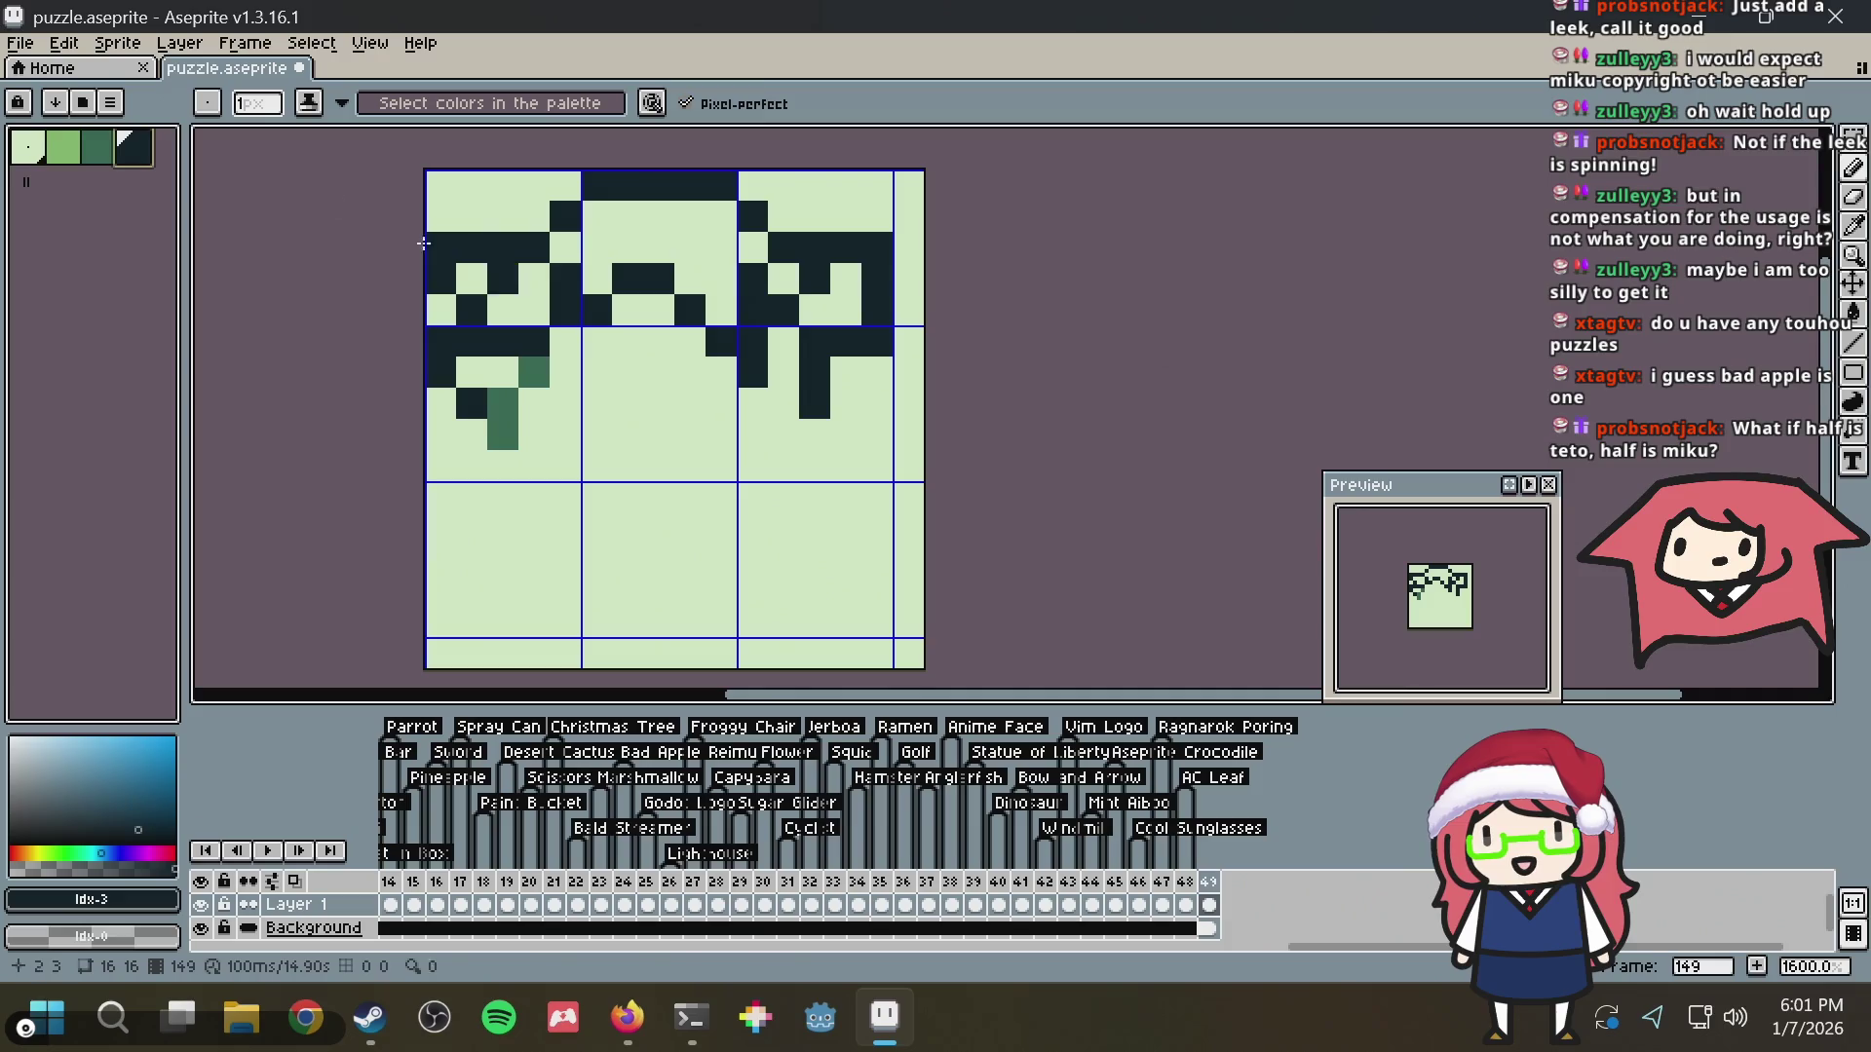
key("[")
left_click(609, 320)
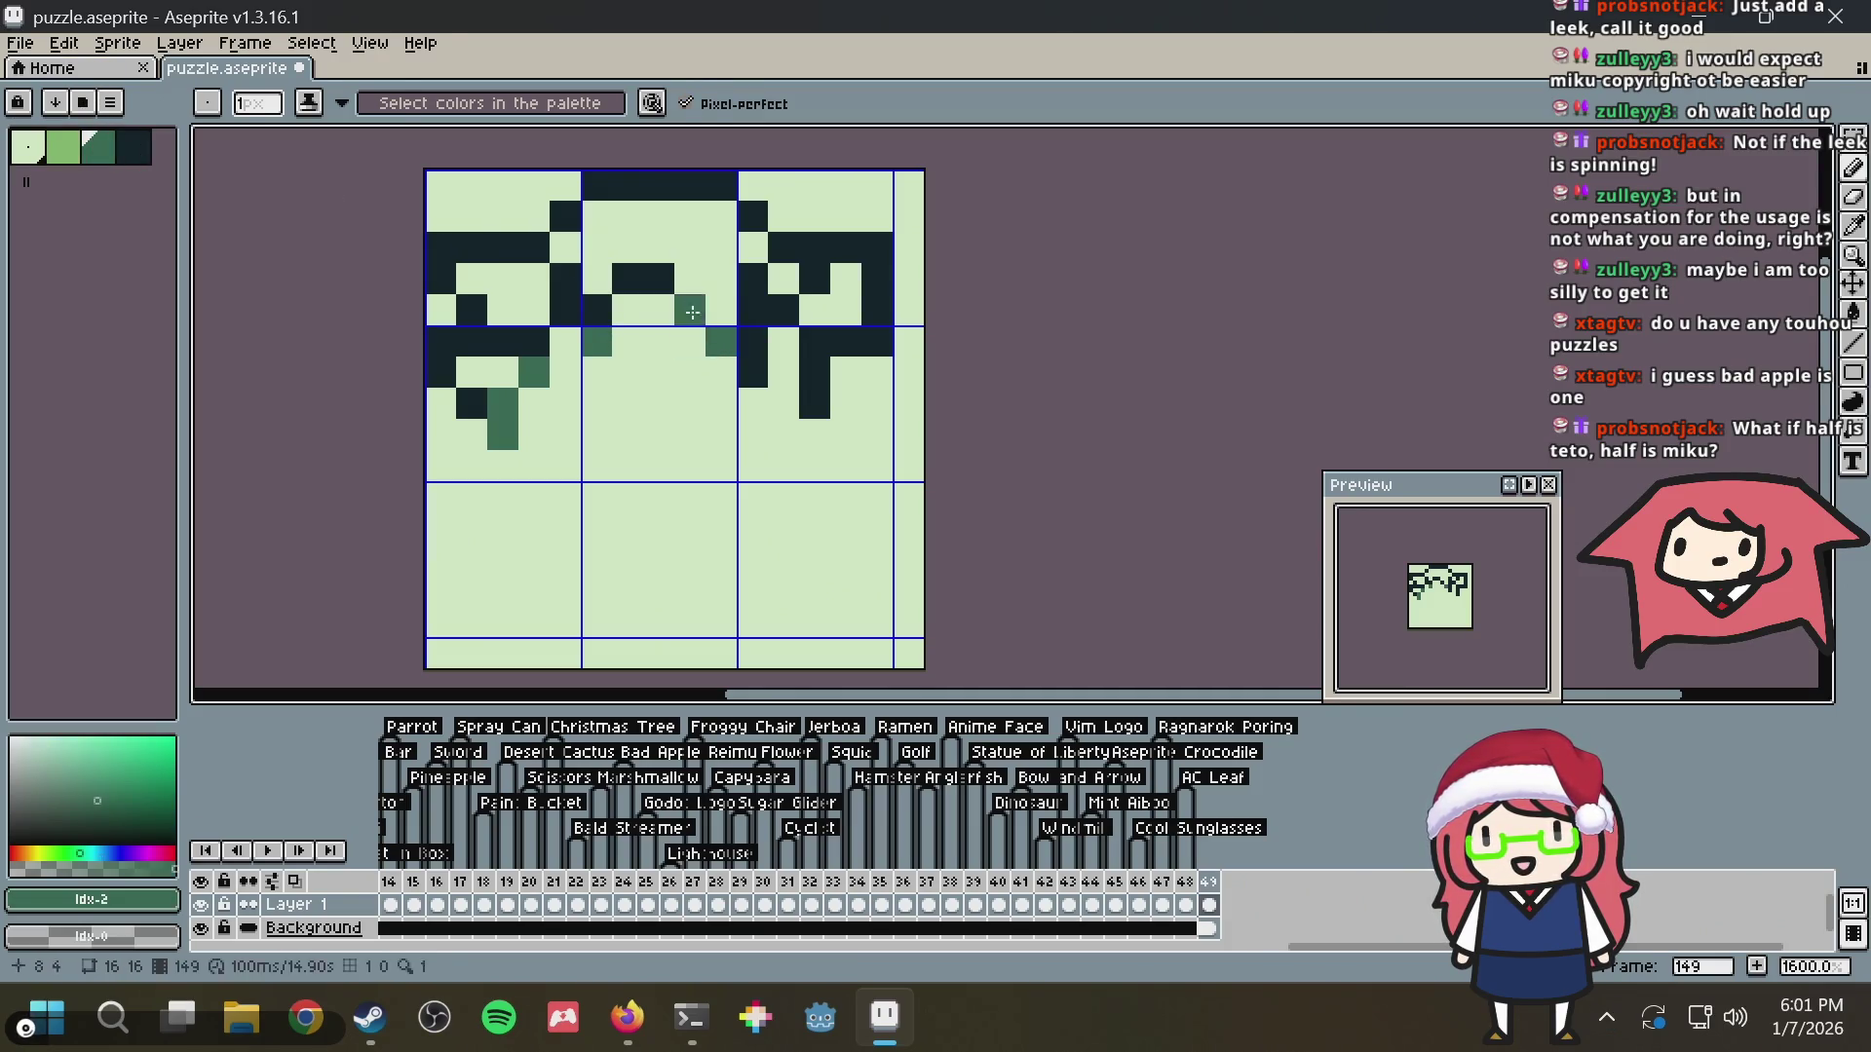
left_click(689, 311, "alt")
left_click(643, 312, "alt")
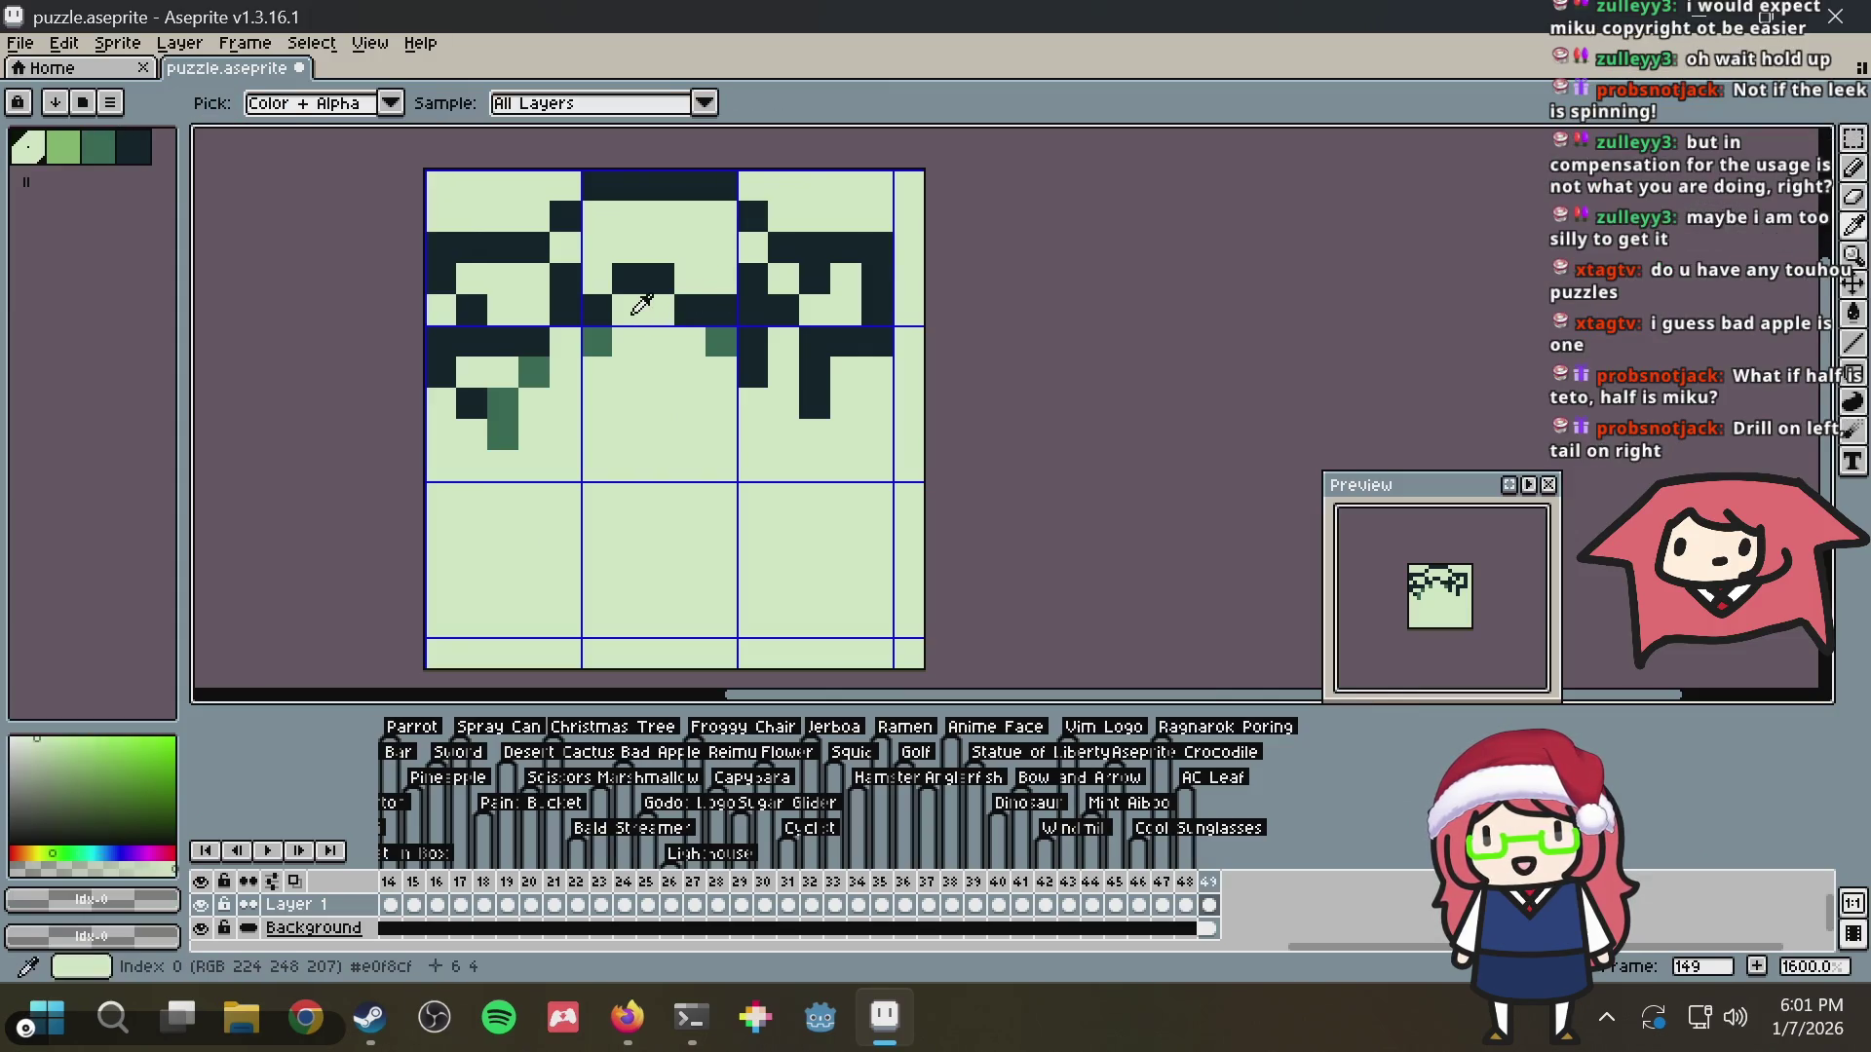
left_click(688, 311)
left_click(644, 269, "alt")
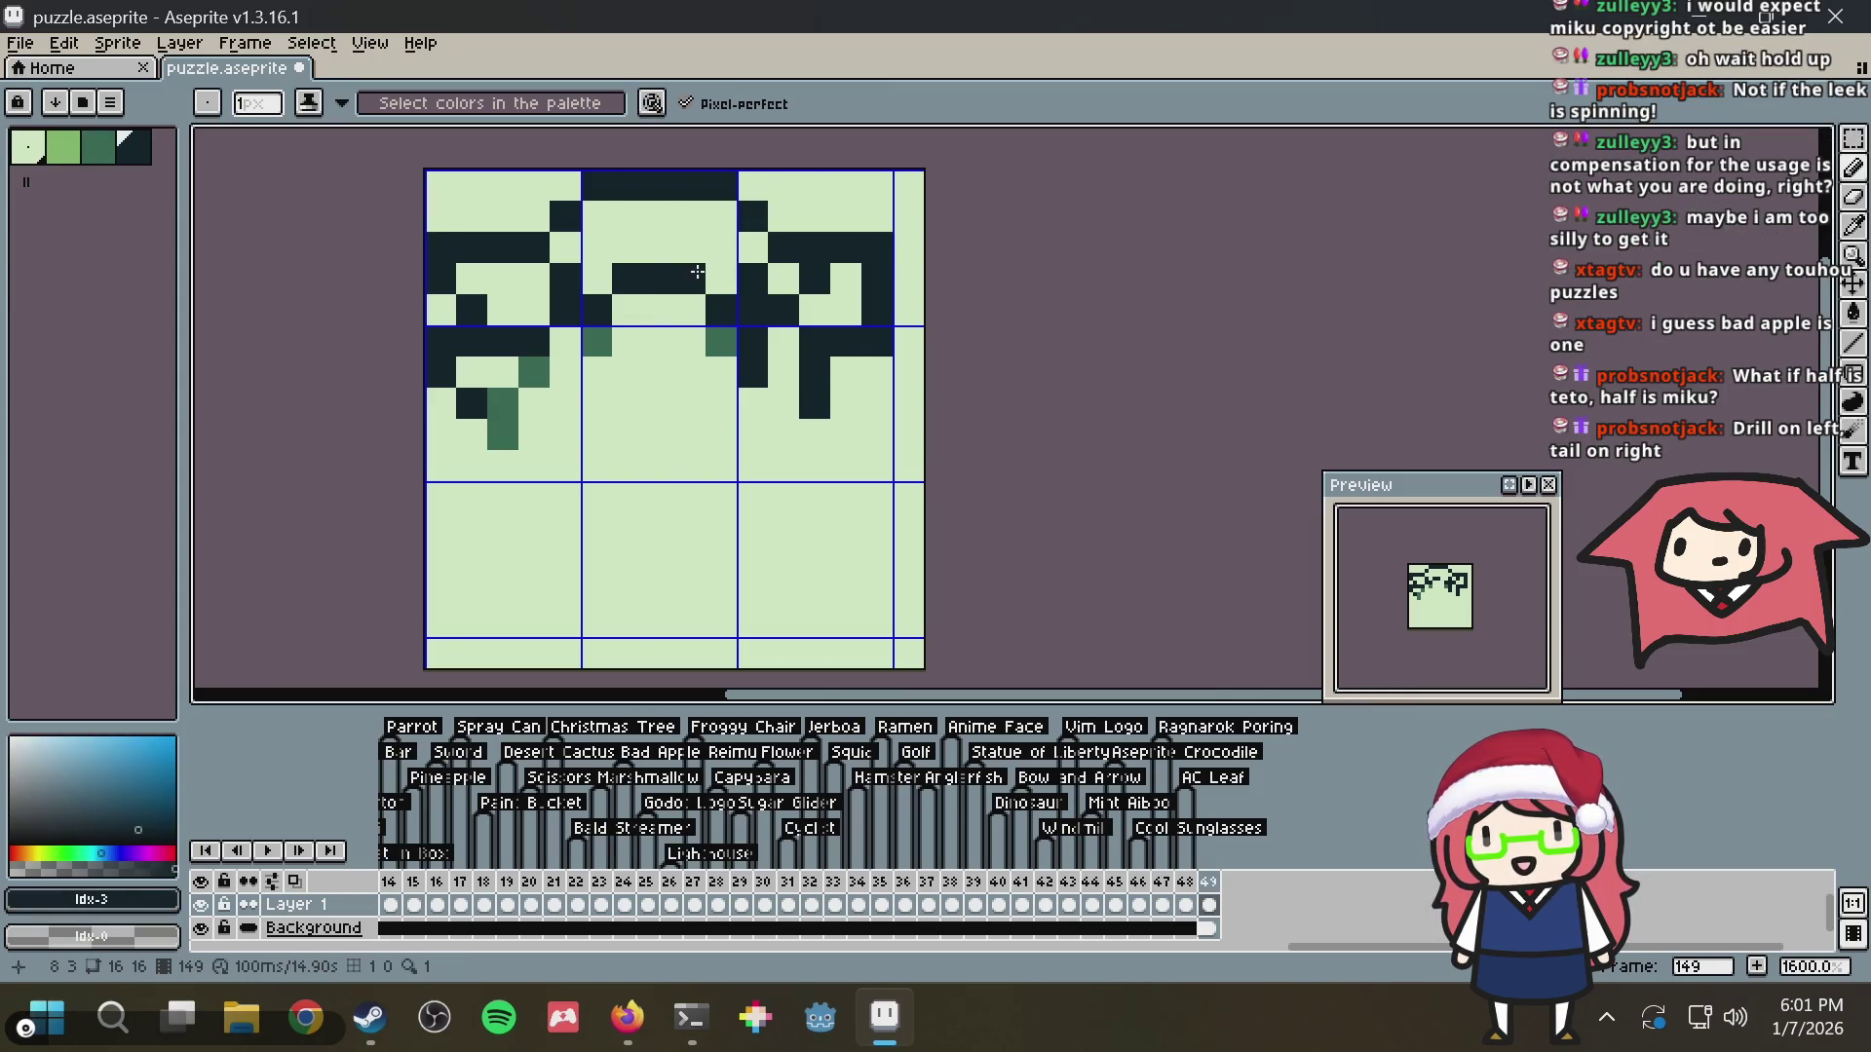
left_click(629, 247)
left_click(721, 279)
Add green pixels beneath the dark line and trim two dark pixels off the right hook
key("ctrl+z")
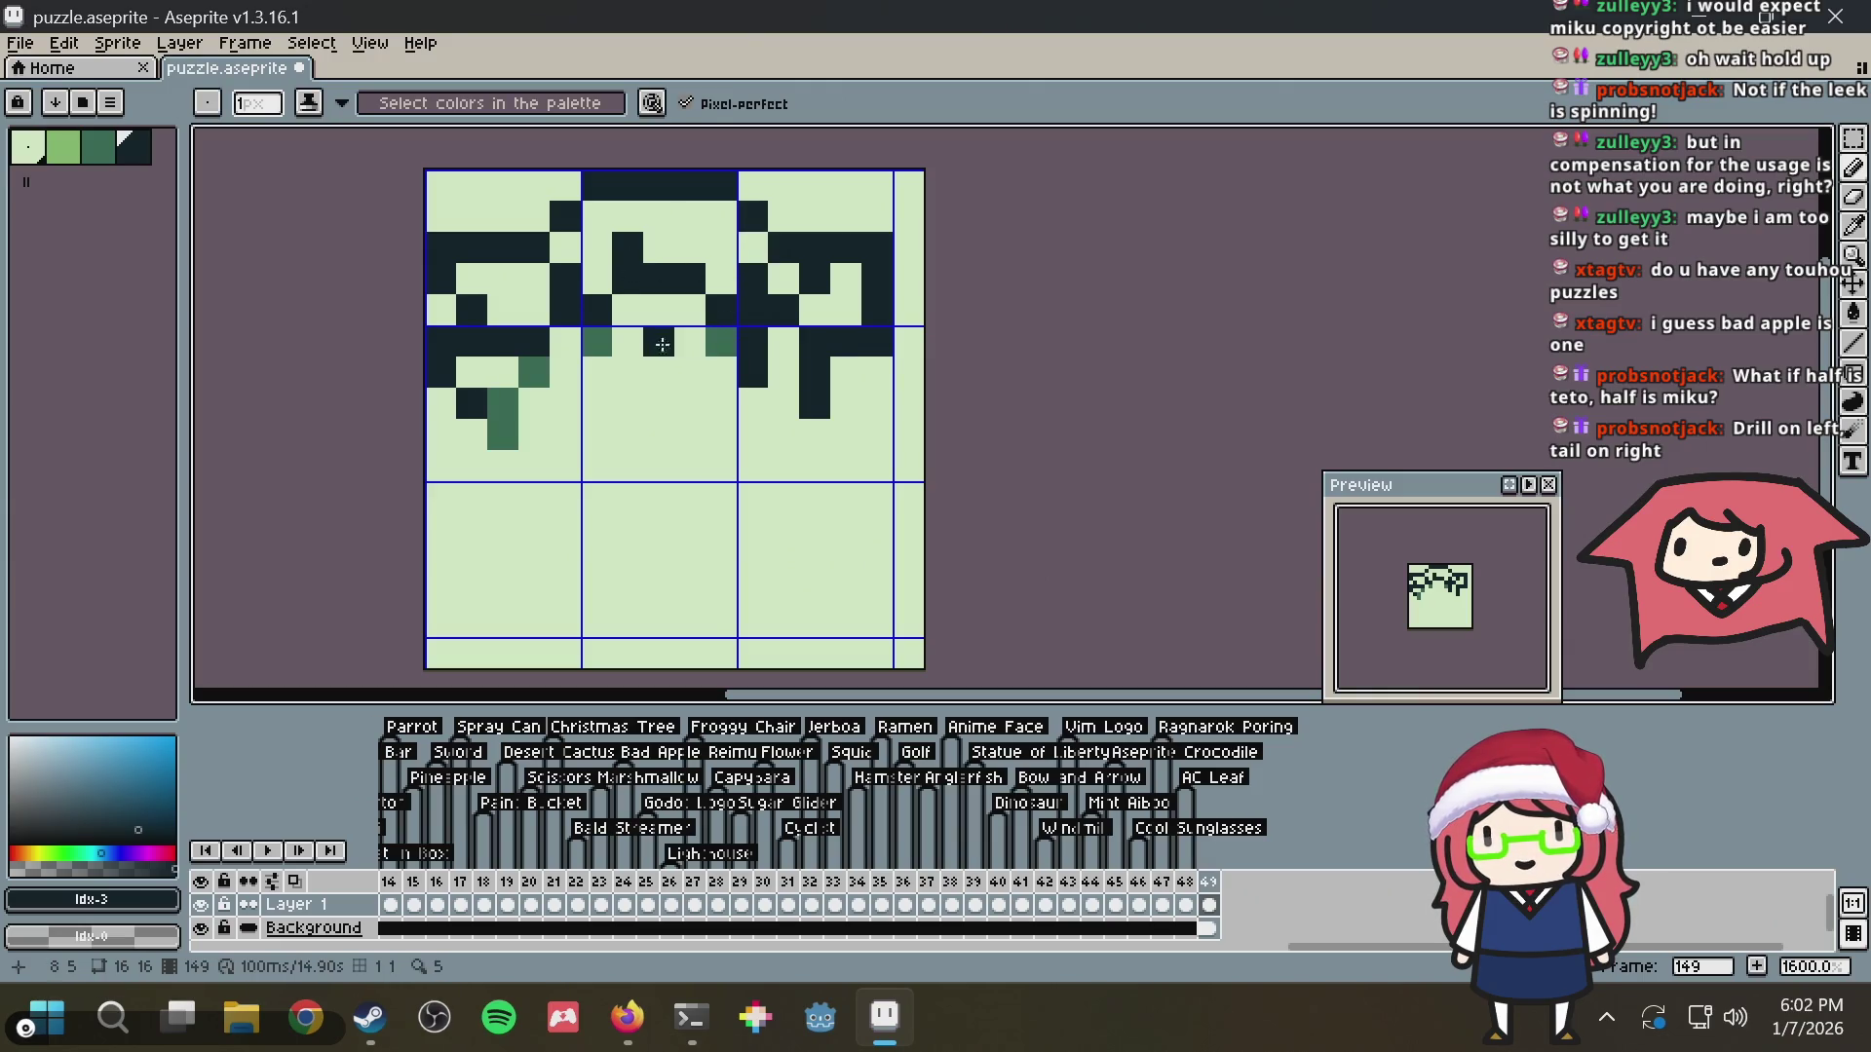
left_click(596, 343, "alt")
left_click(596, 374)
left_click(721, 372)
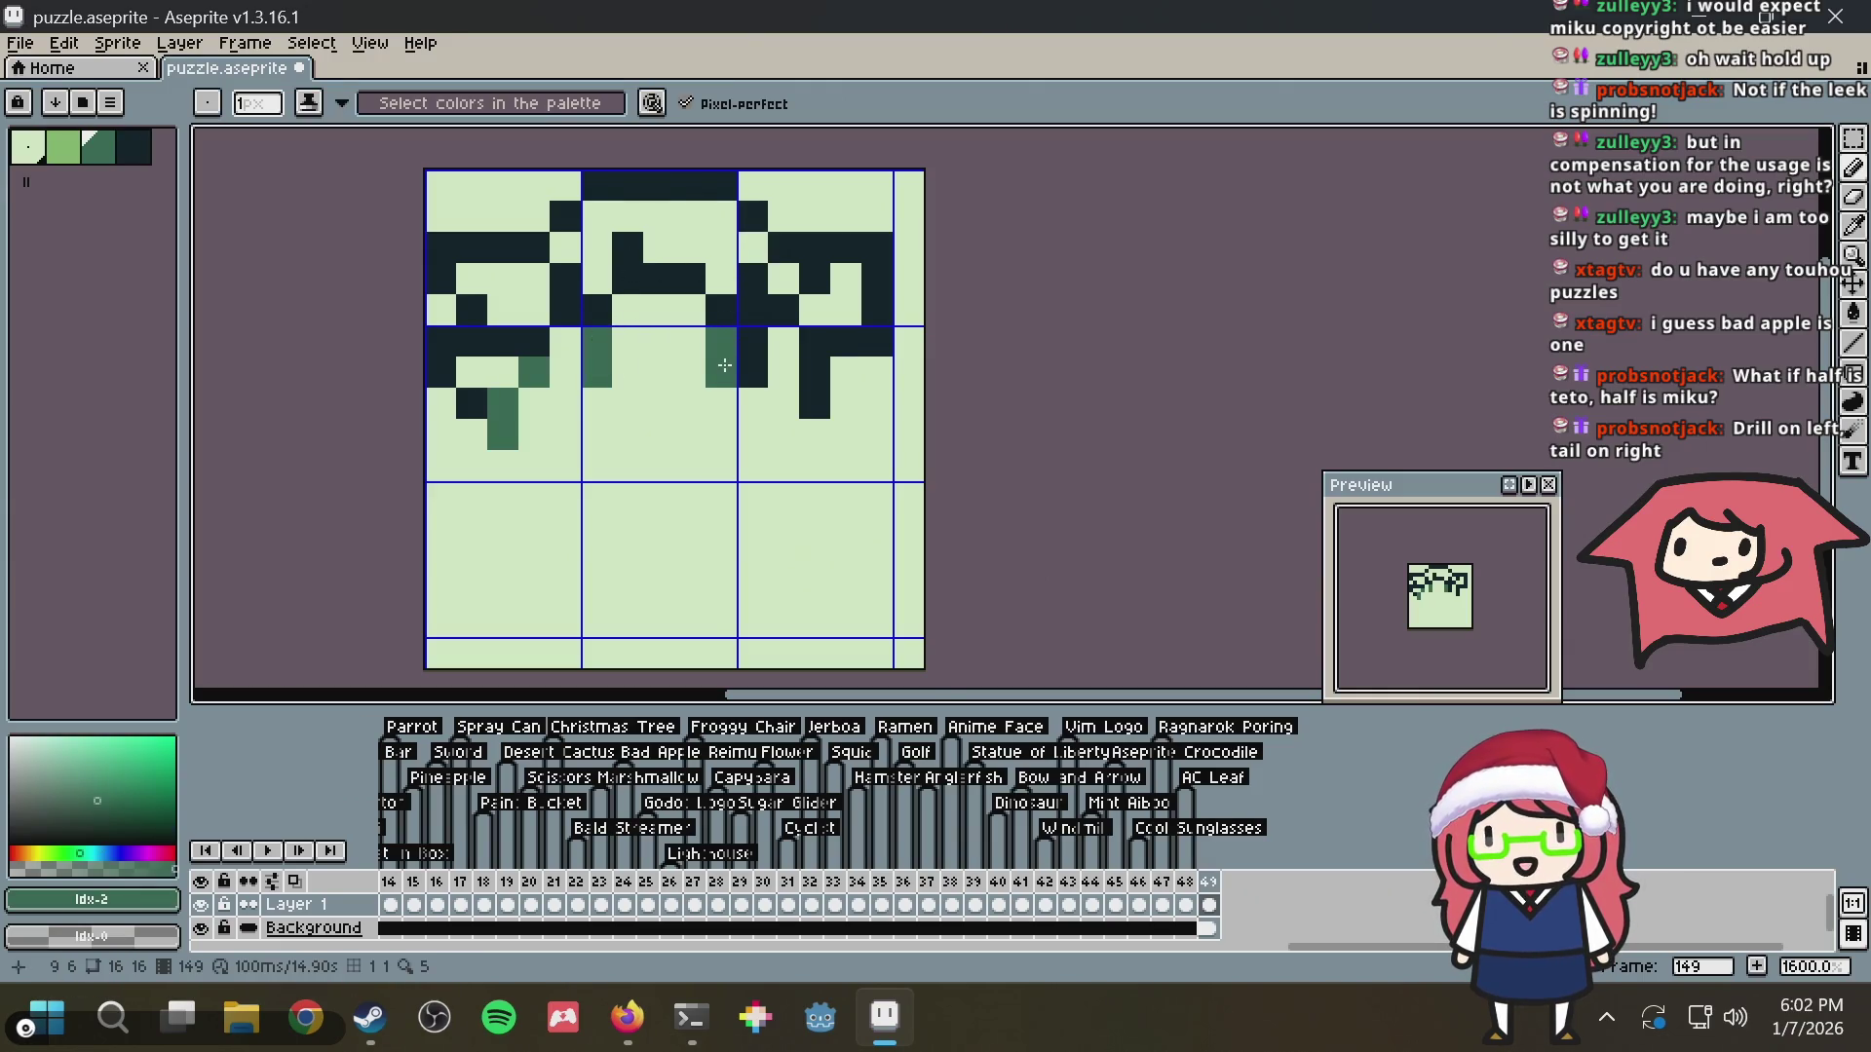
key("ctrl+z")
key("ctrl+z")
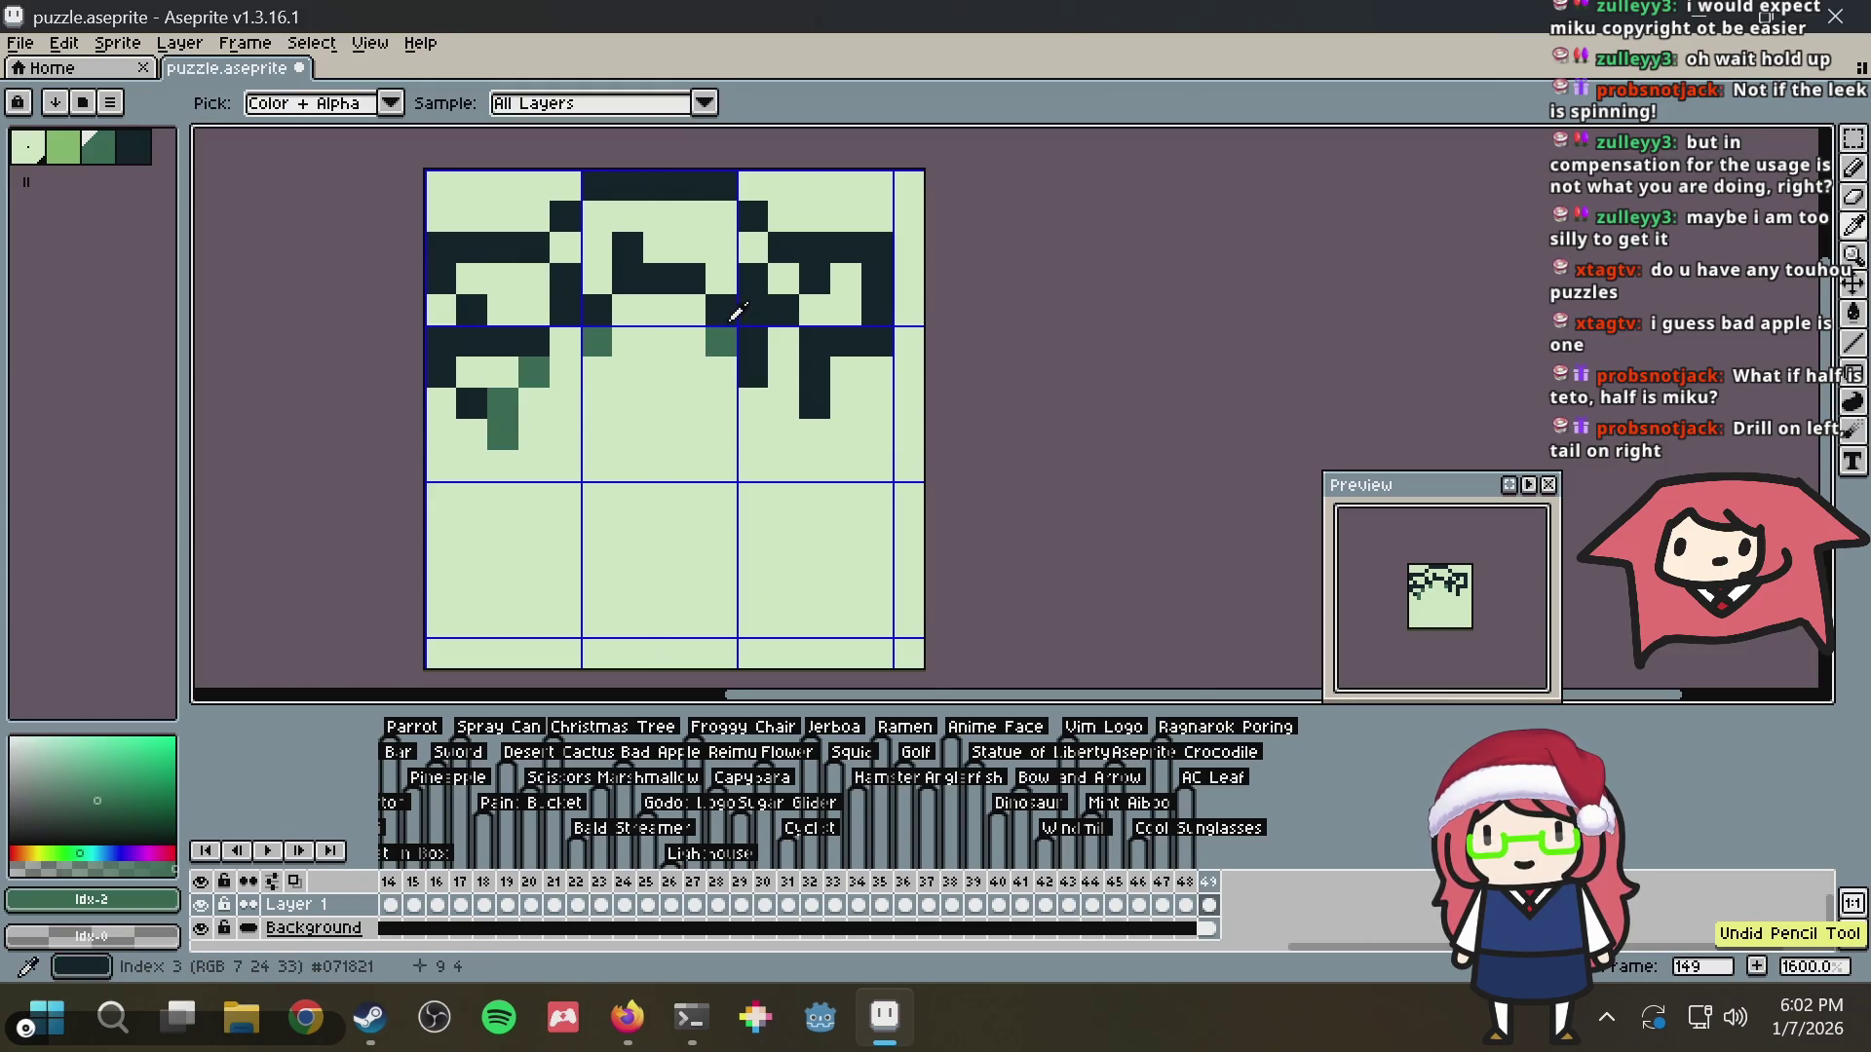
left_click(784, 374, "alt")
mouse_move(814, 342)
left_mouse_down()
mouse_move(829, 367)
mouse_move(849, 248)
left_mouse_up()
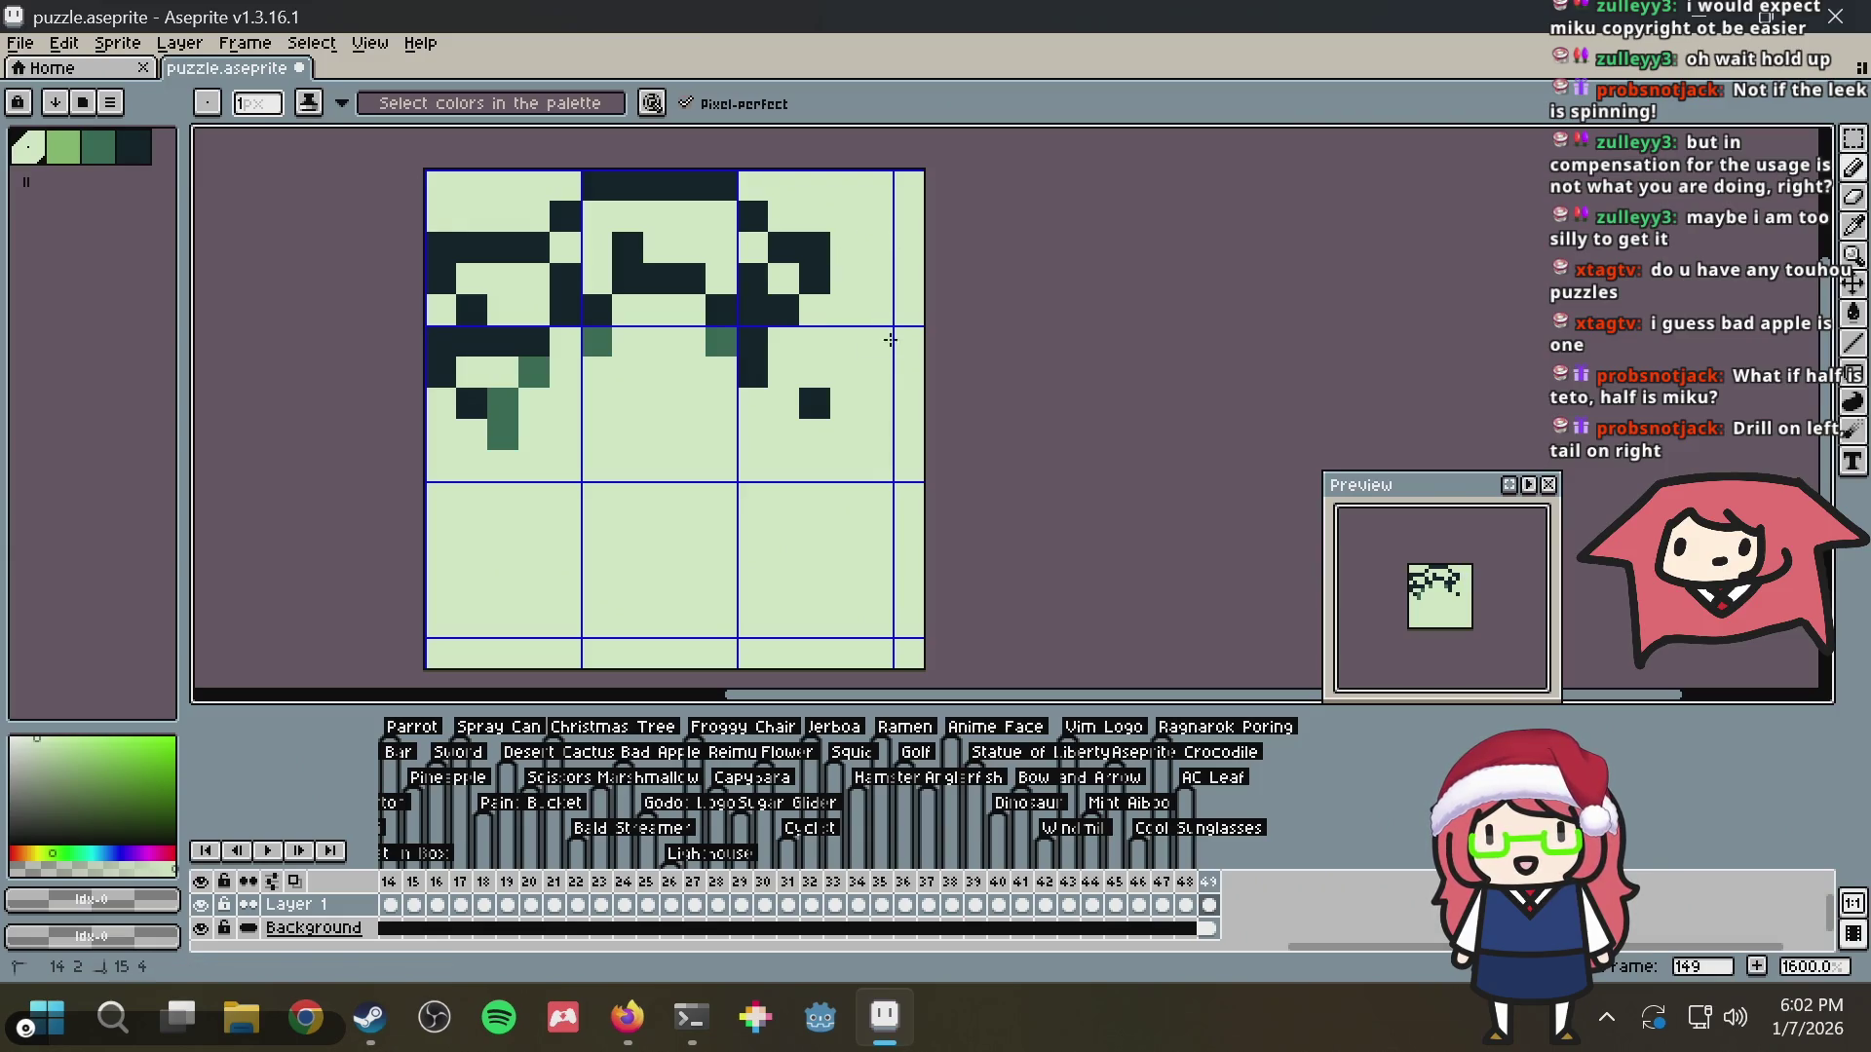
Rework the dark pixels on the right tile, shifting one left and erasing strays
left_click(825, 255, "alt")
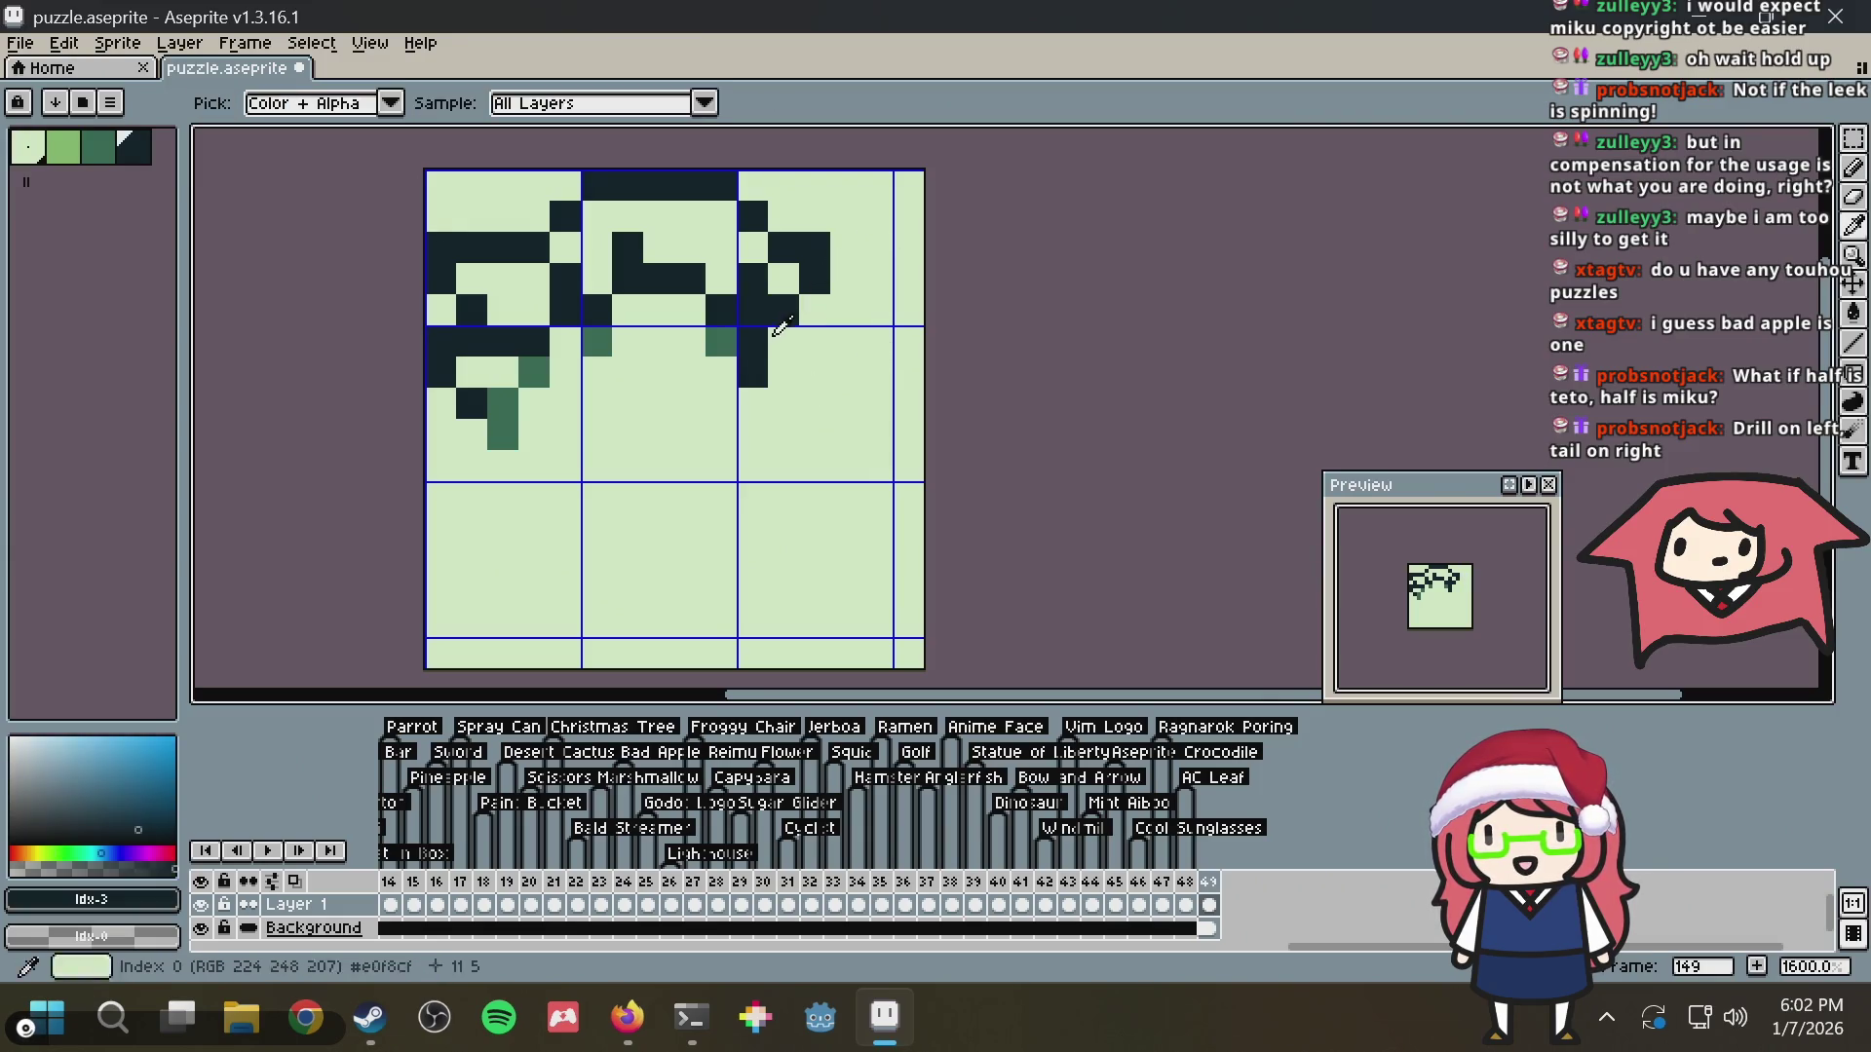
left_click(743, 397)
left_click_drag(743, 398, 626, 401)
right_click(841, 296)
left_click(787, 299, "alt")
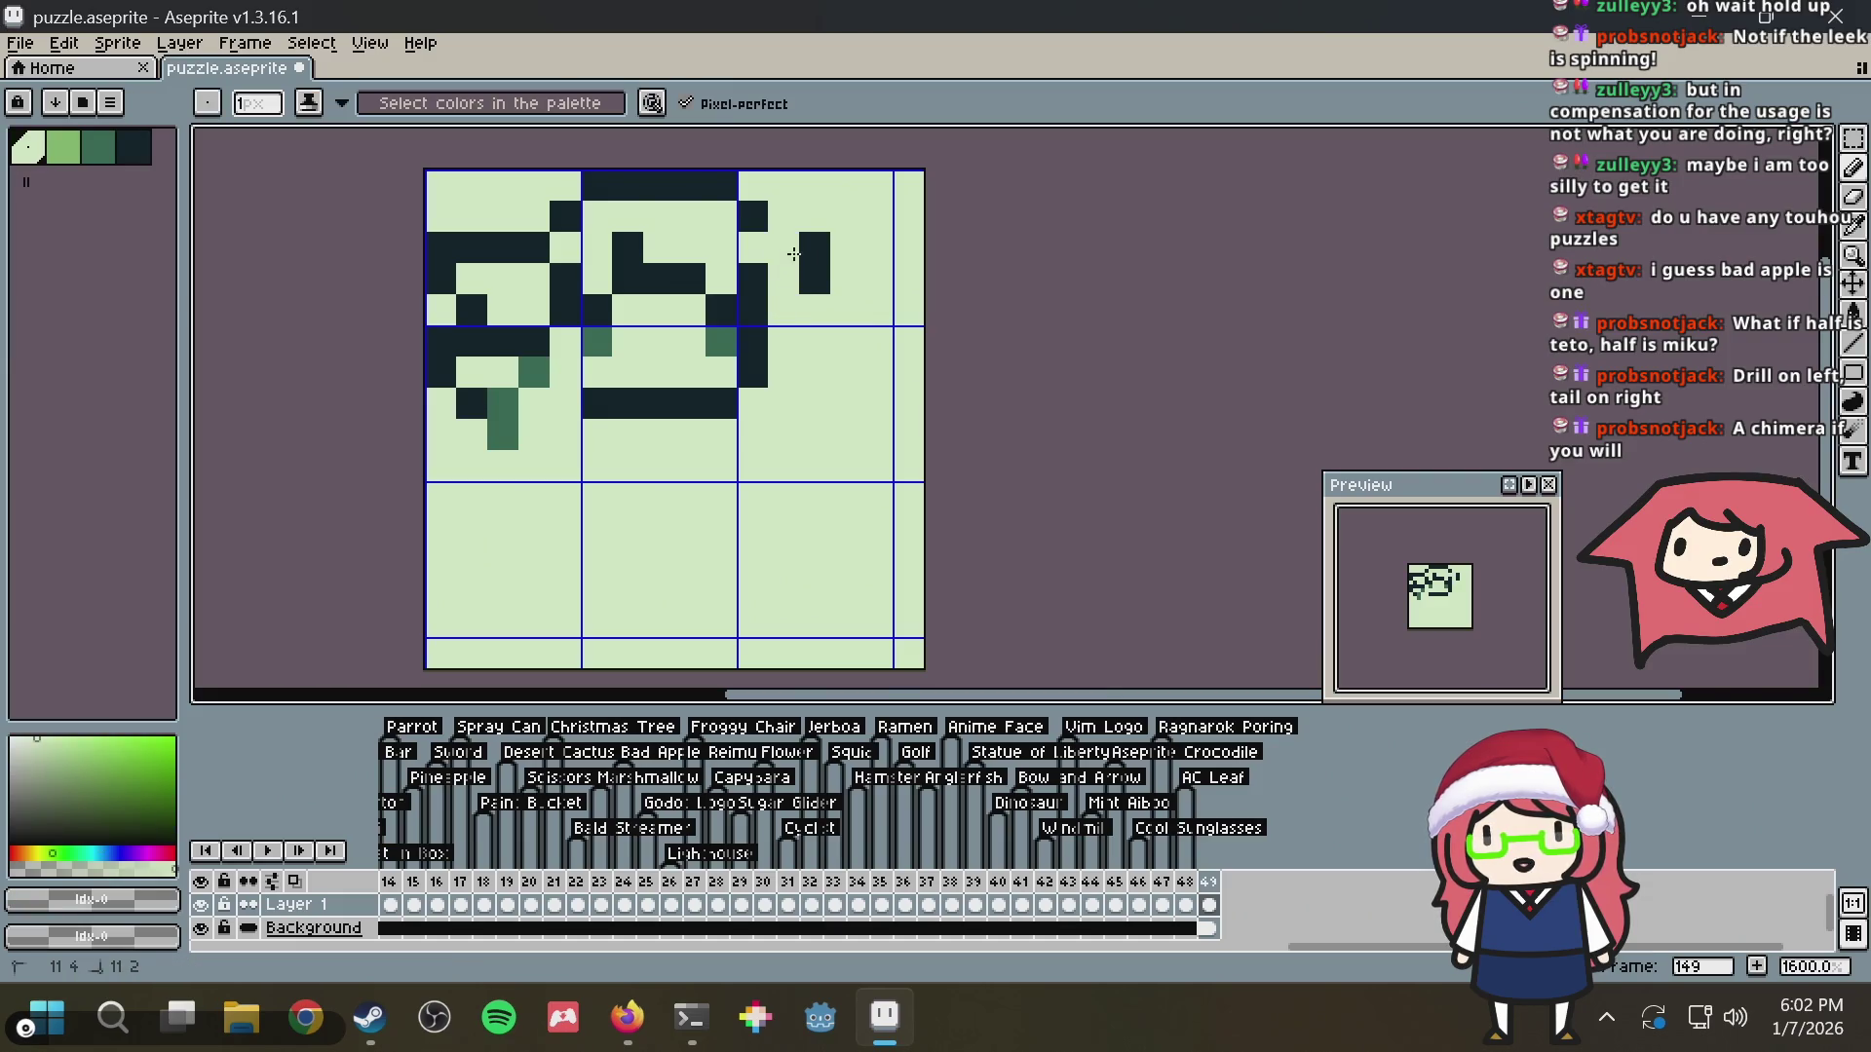
Draw a dark row across the middle tile and tidy its individual pixels
left_click(491, 263, "alt")
mouse_move(471, 217)
left_mouse_down()
mouse_move(525, 212)
mouse_move(535, 248)
left_mouse_up()
left_click(516, 272, "alt")
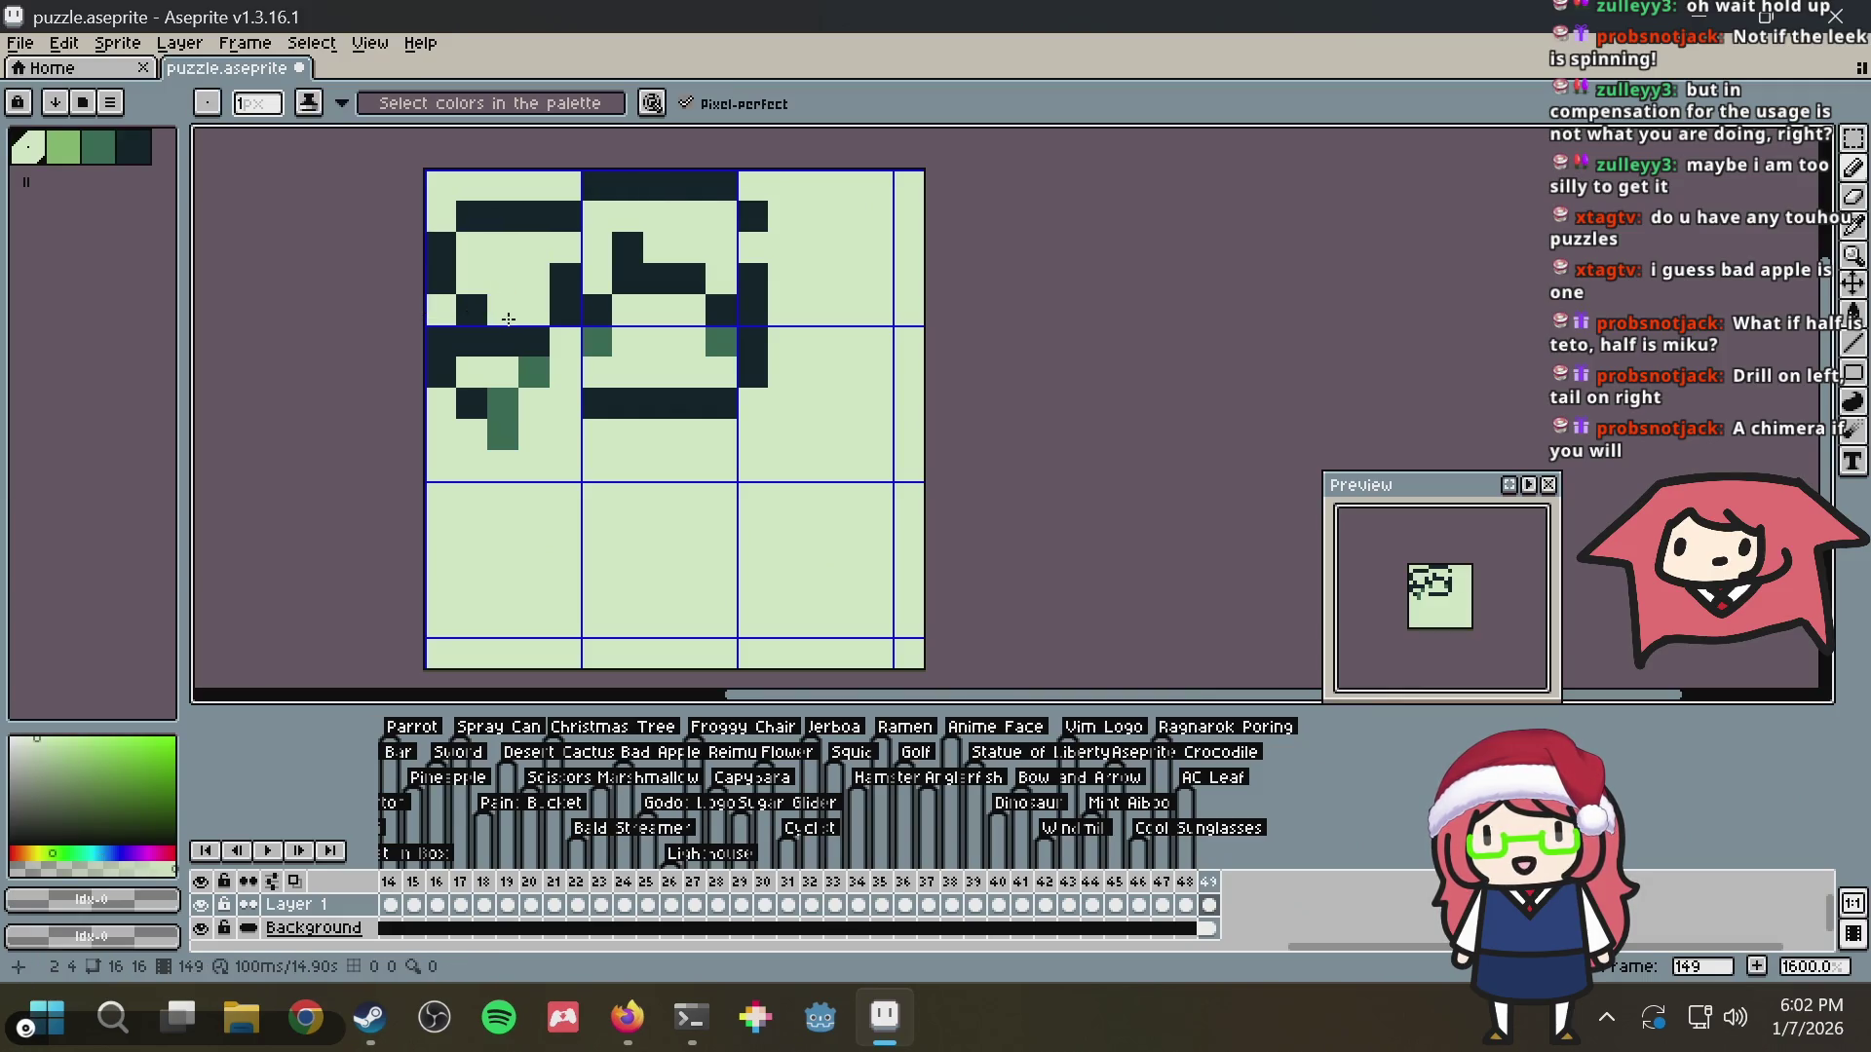
left_click(470, 308, "alt")
left_click(497, 309)
left_click(533, 248)
right_click(556, 241)
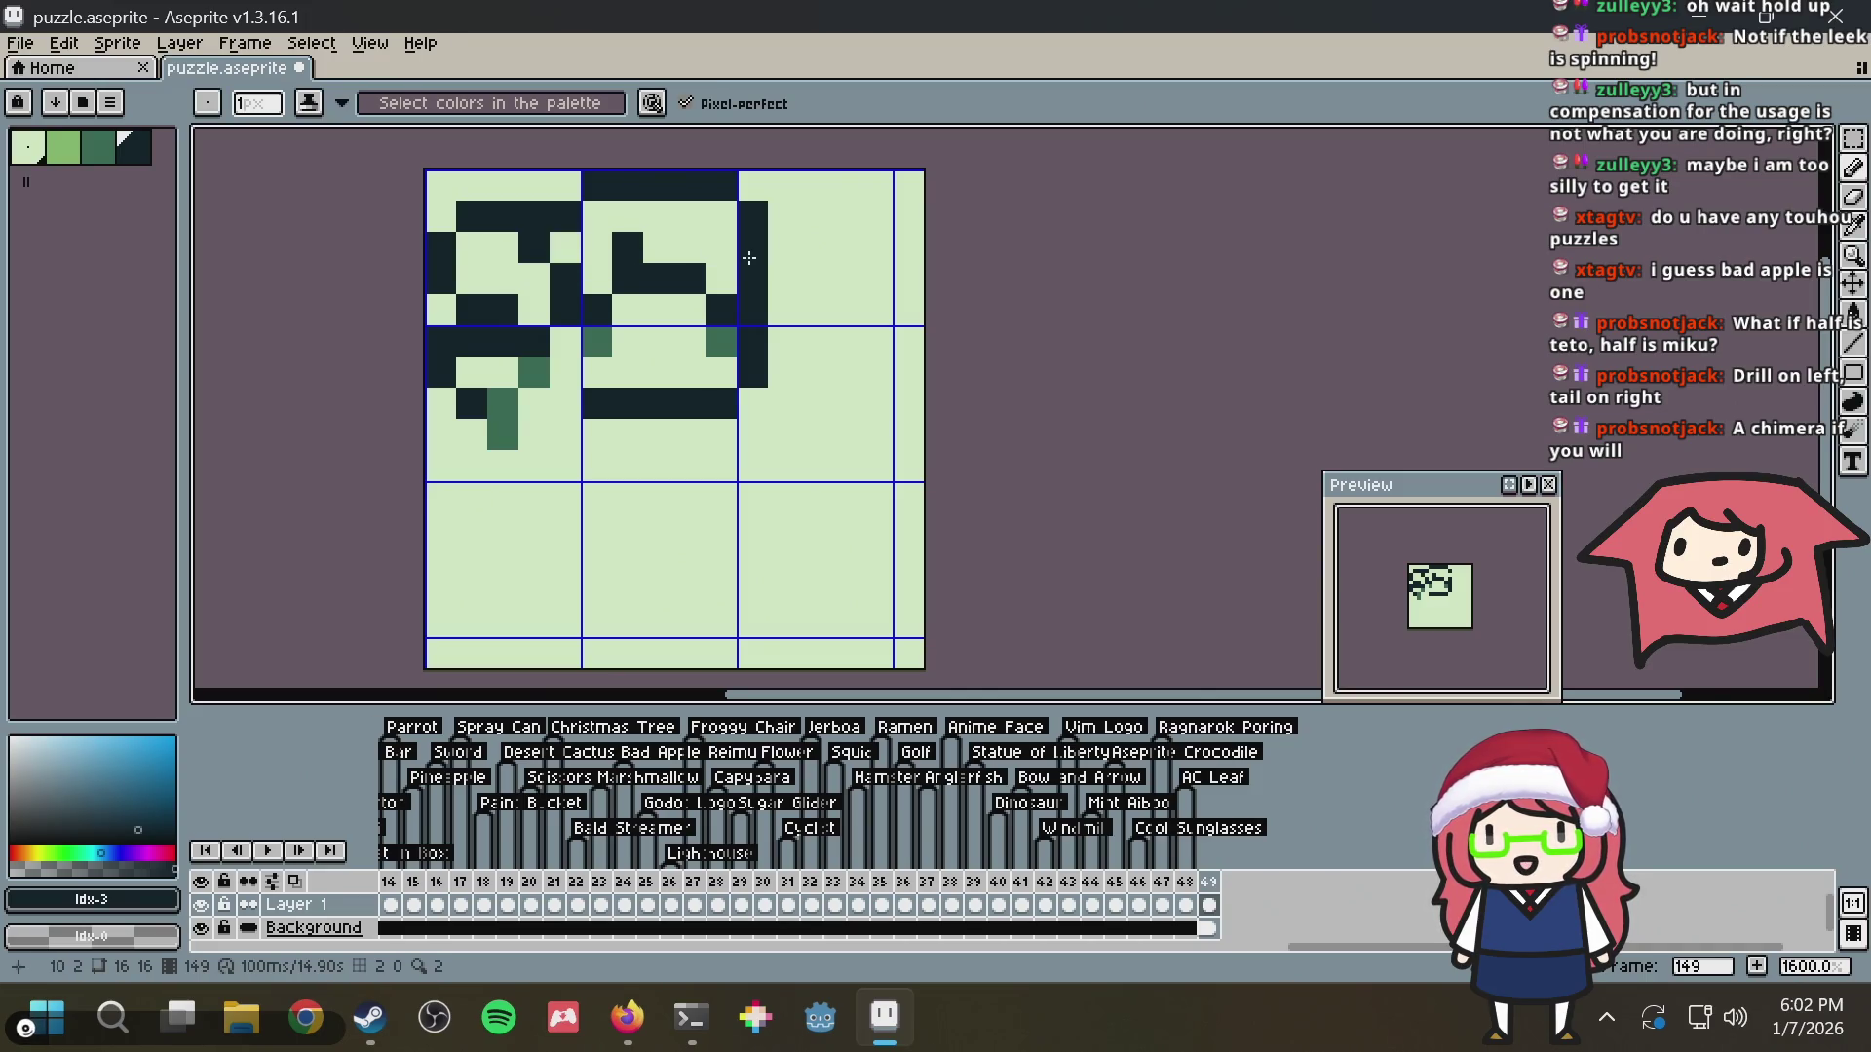
Build the dark top-right shape and extend it down into a vertical body strip
left_click(774, 218, "alt")
left_click(785, 246)
left_click(816, 216)
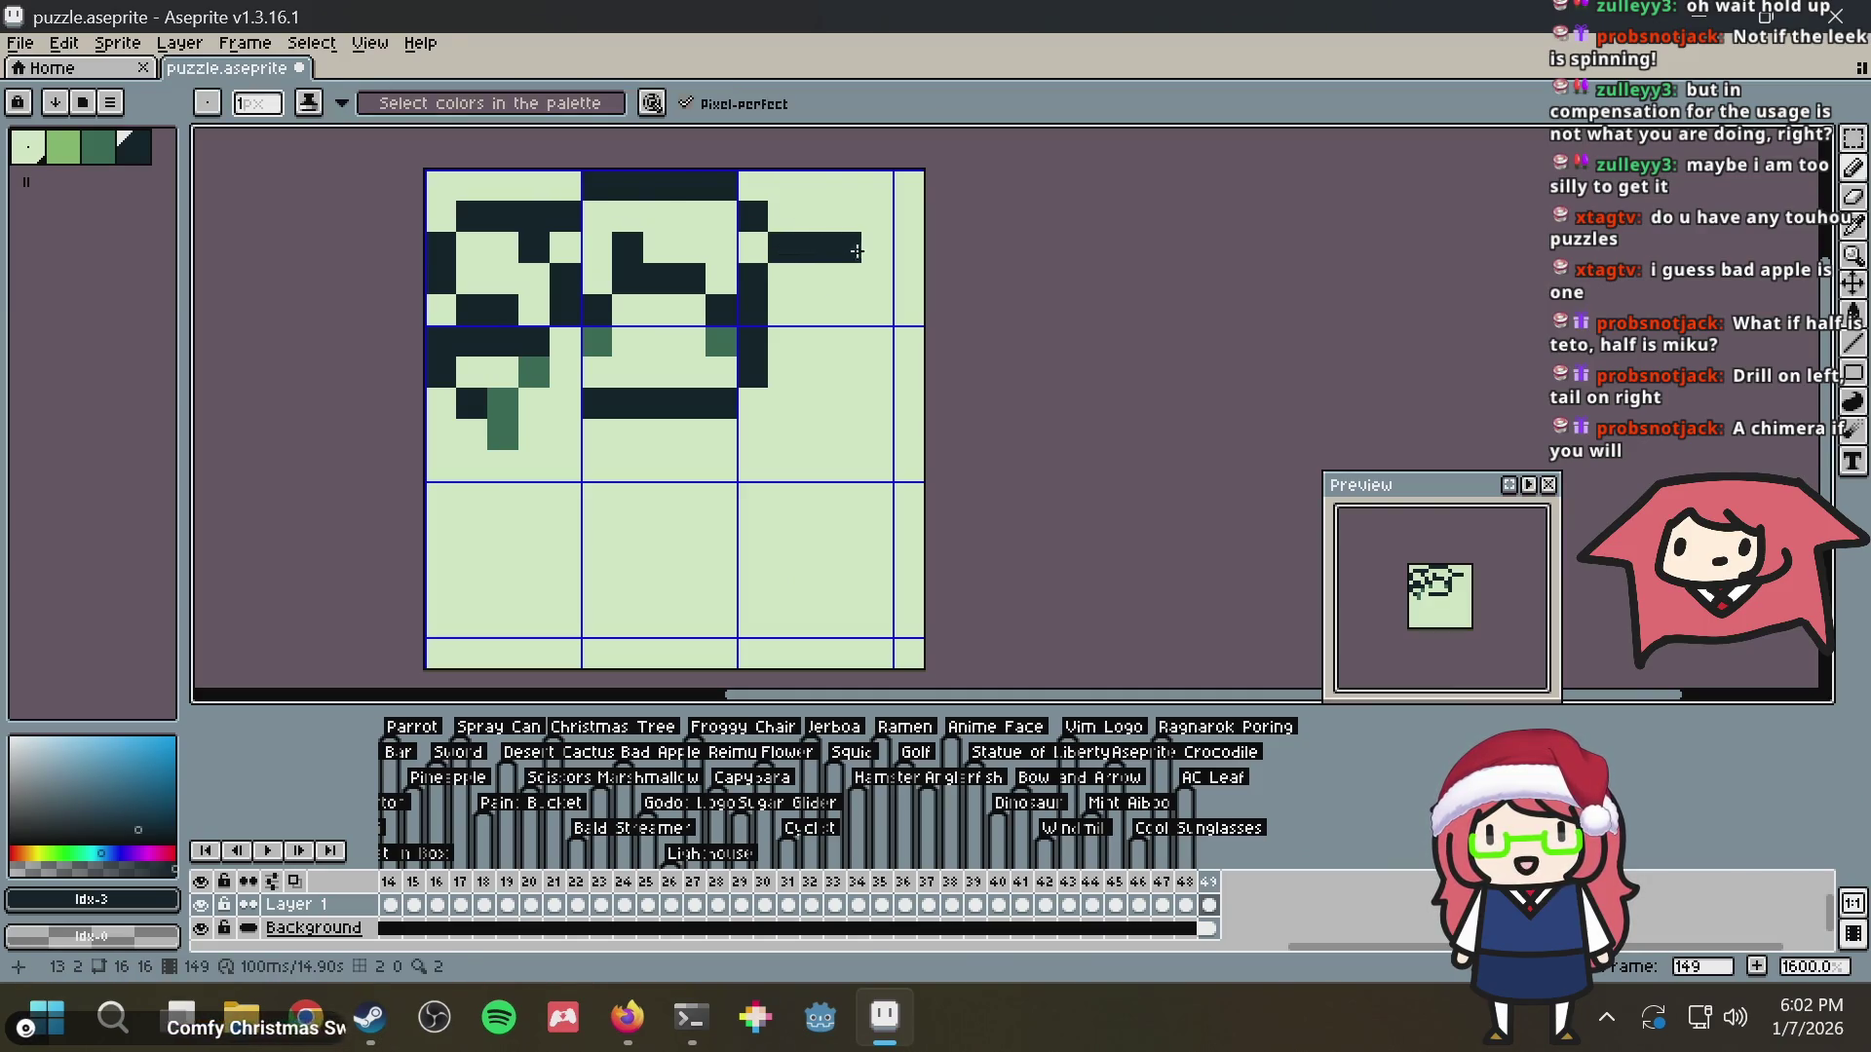
left_click(783, 217)
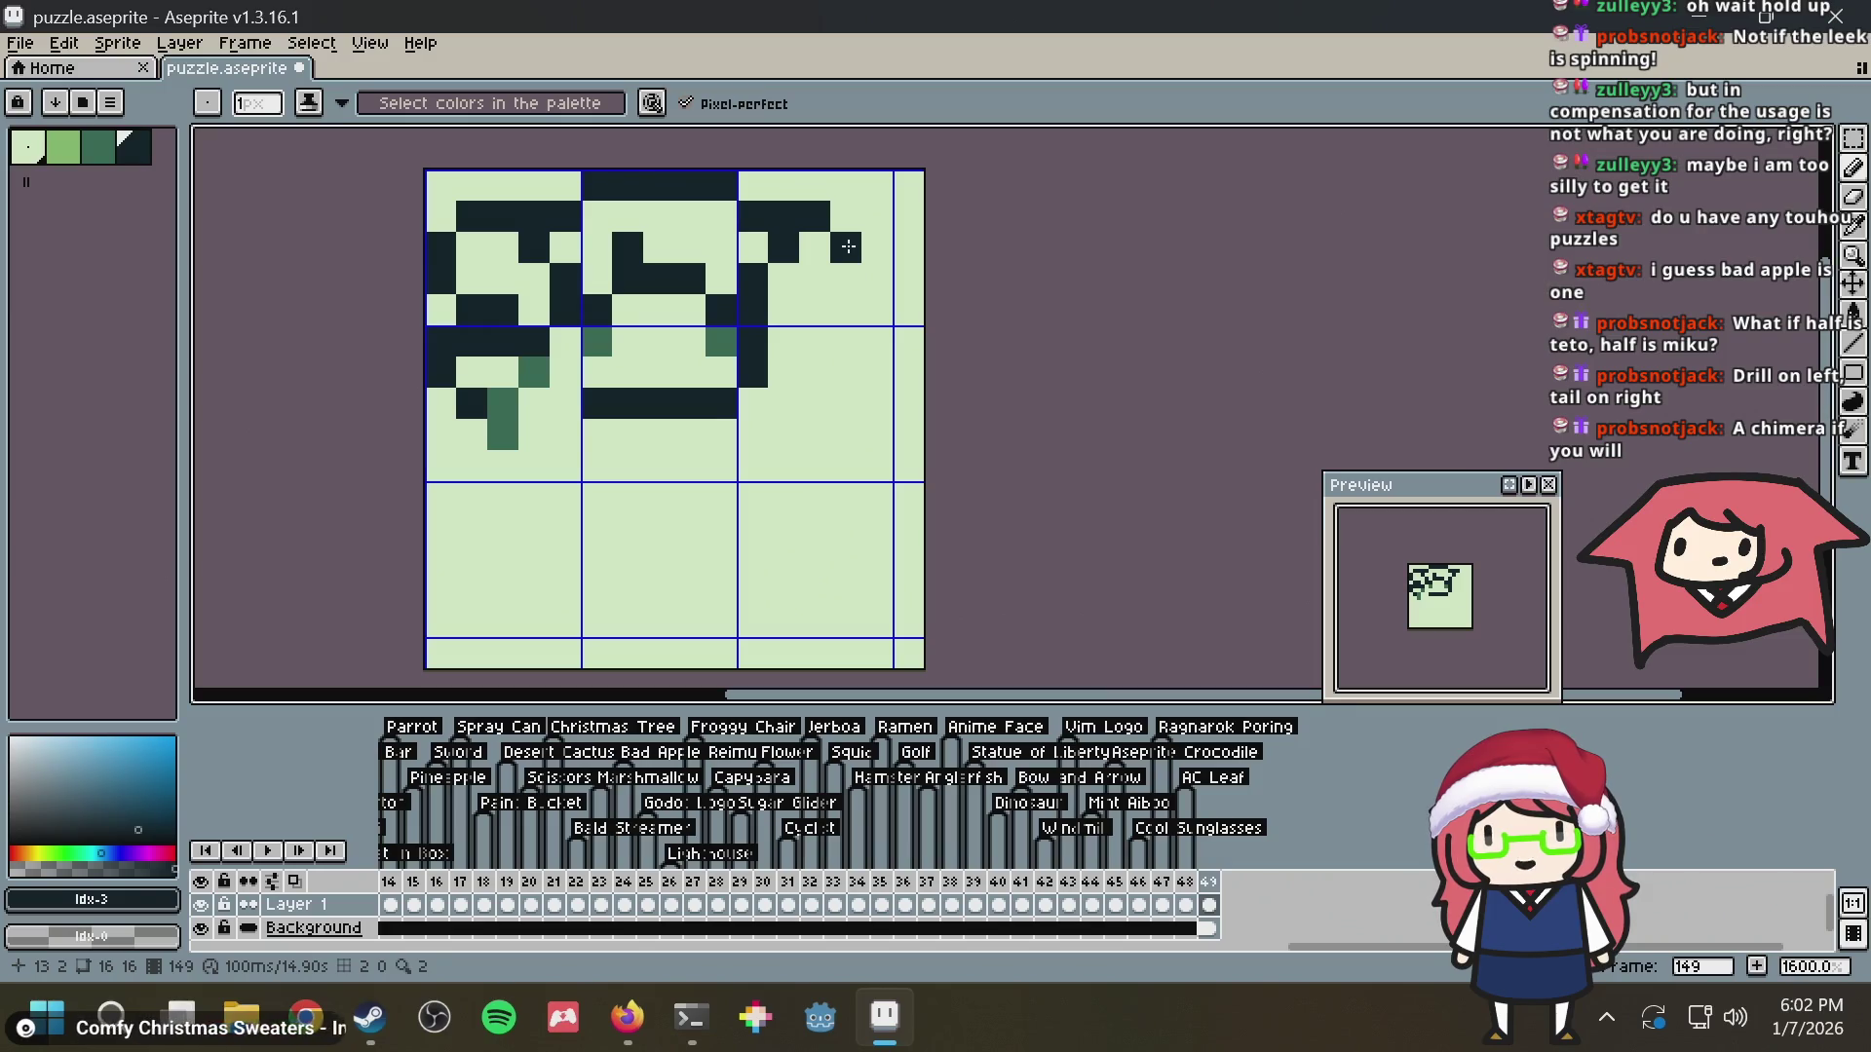
left_click(817, 315)
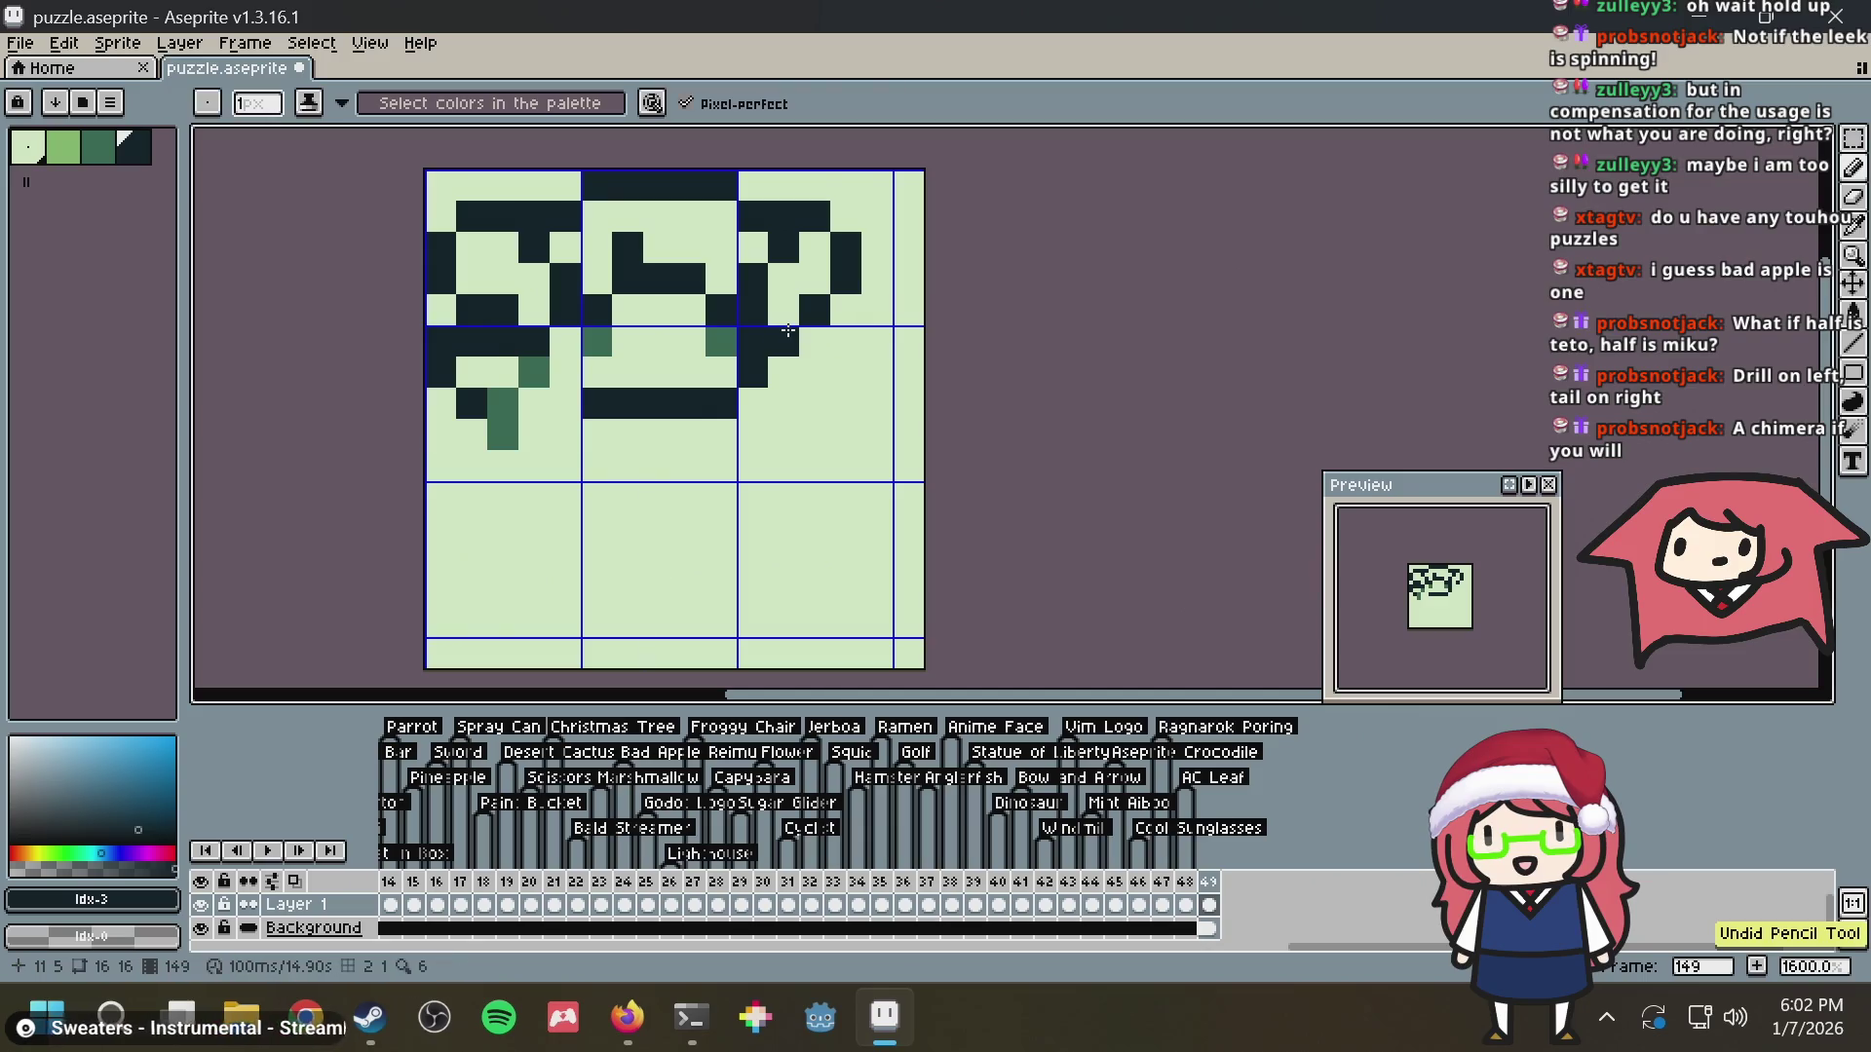
left_click(813, 342)
Draw the dark leg hanging below the right-side shape, removing a stray pixel
left_click(783, 403)
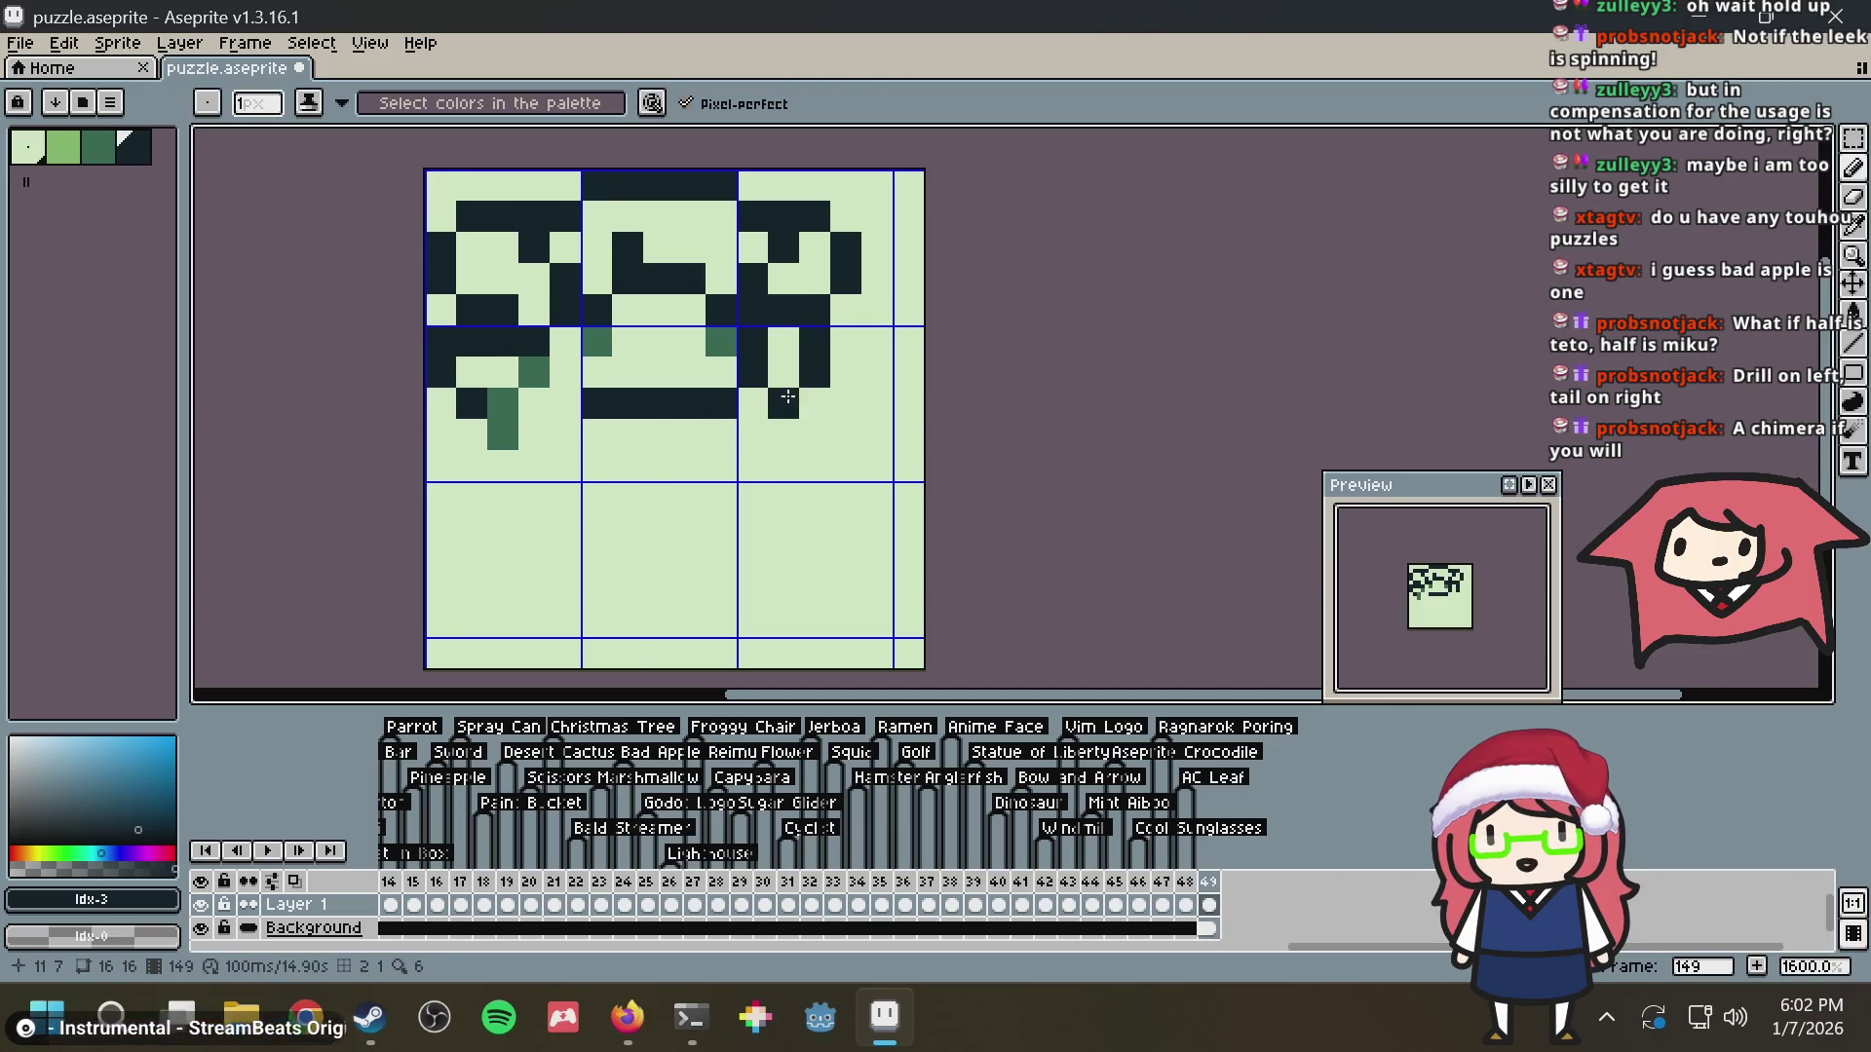
left_click(784, 435)
left_click(814, 403)
right_click(814, 405)
left_click(848, 343)
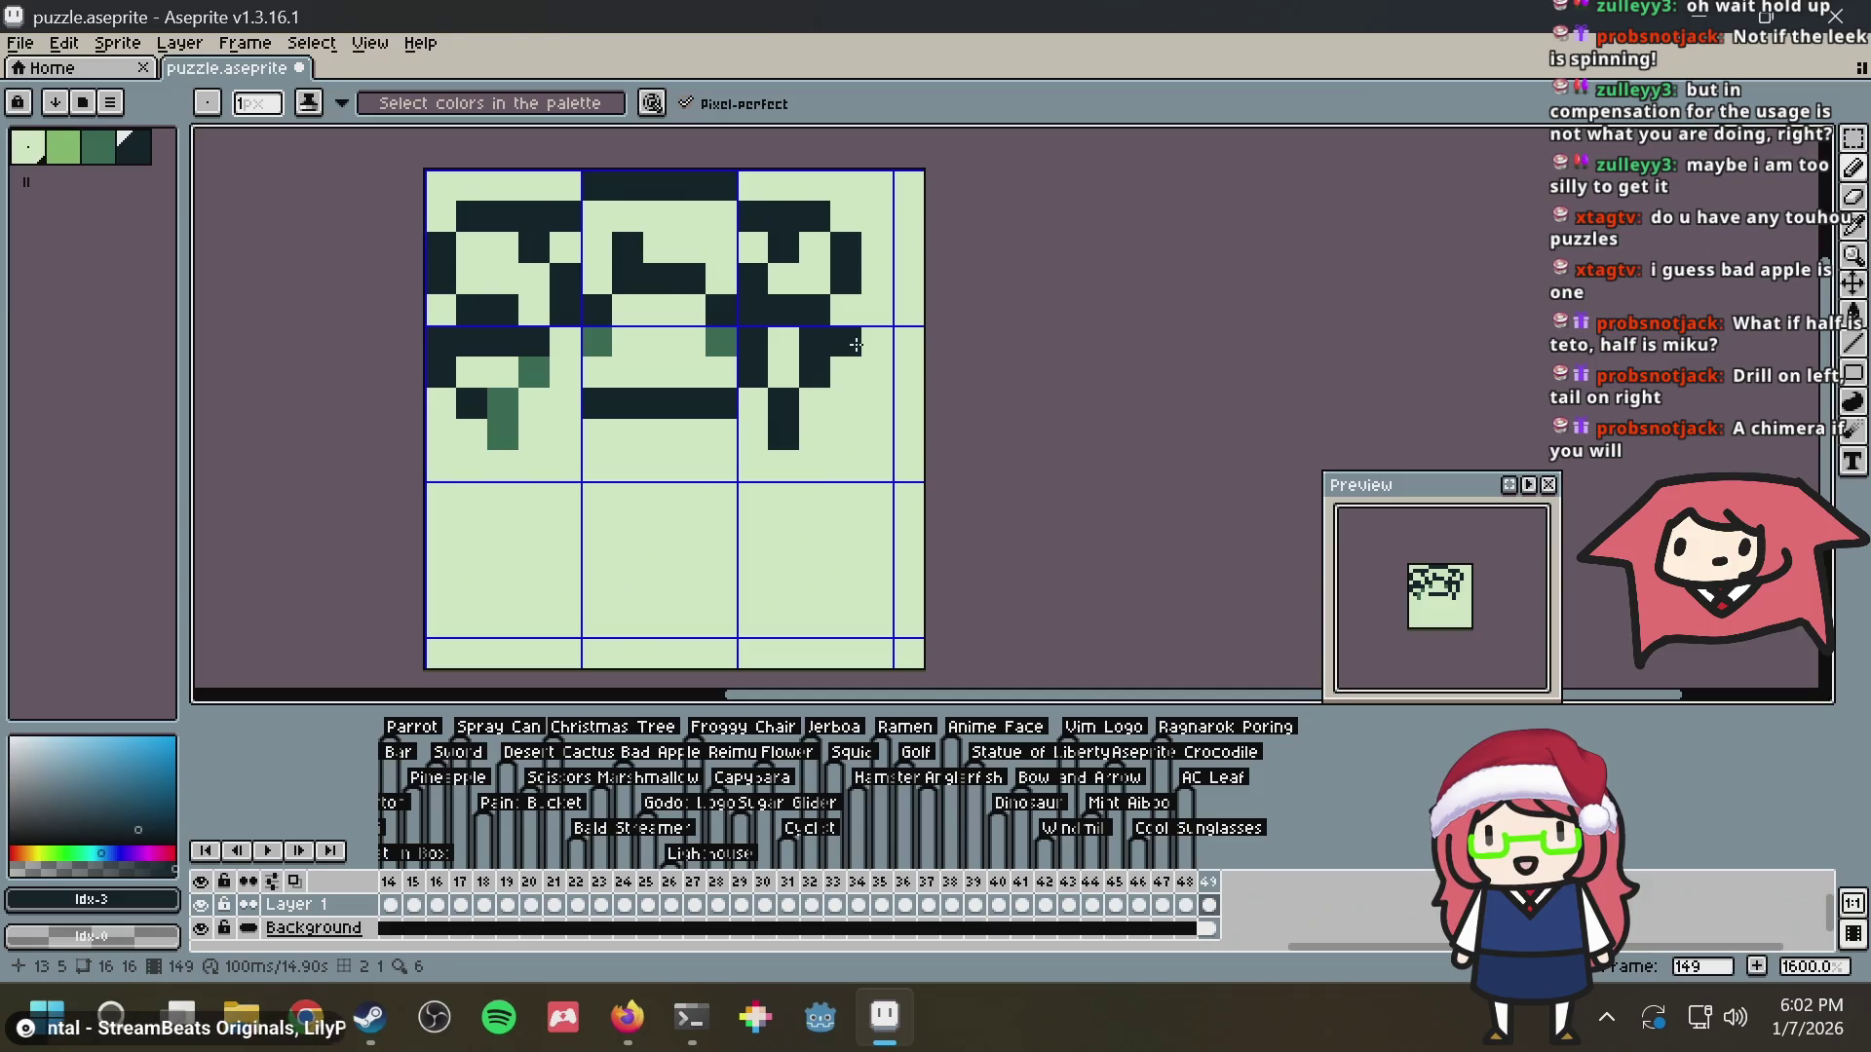
Add two medium green shading pixels at the lower left of the drawing
left_click(790, 351, "alt")
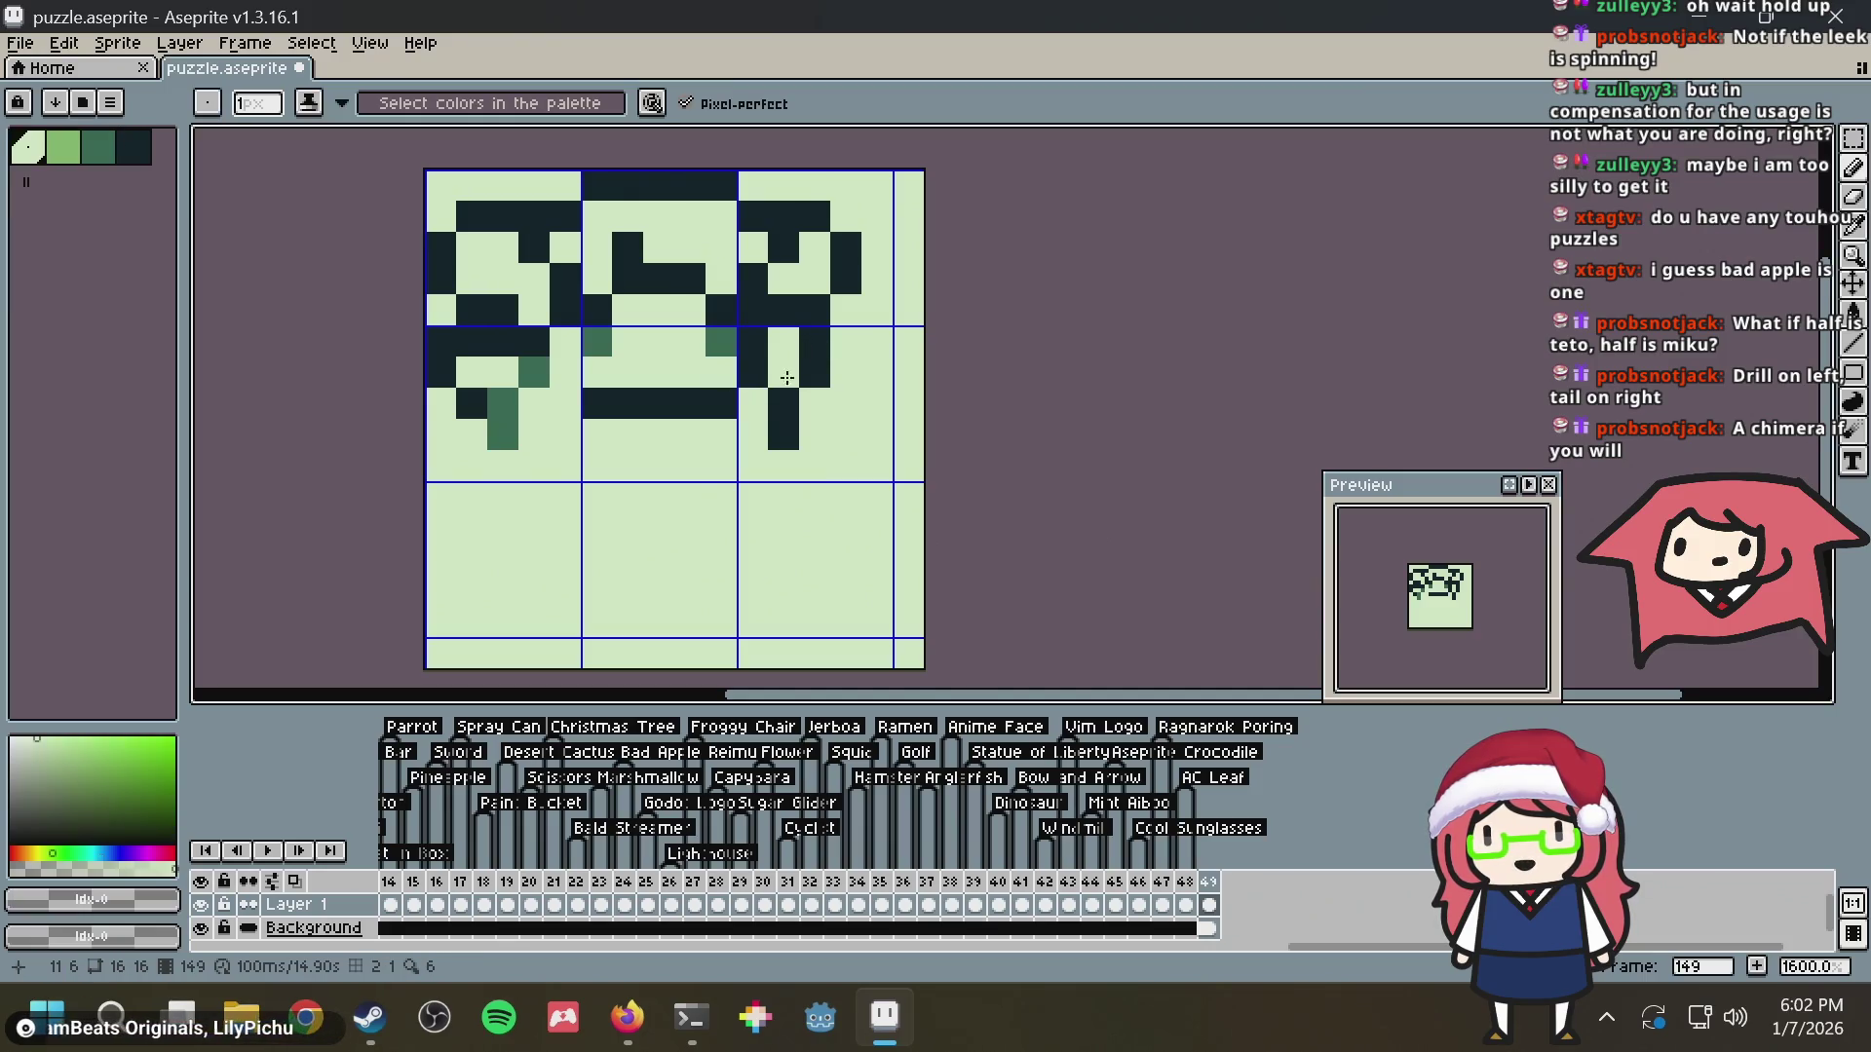
left_click(538, 368, "alt")
left_click(569, 401)
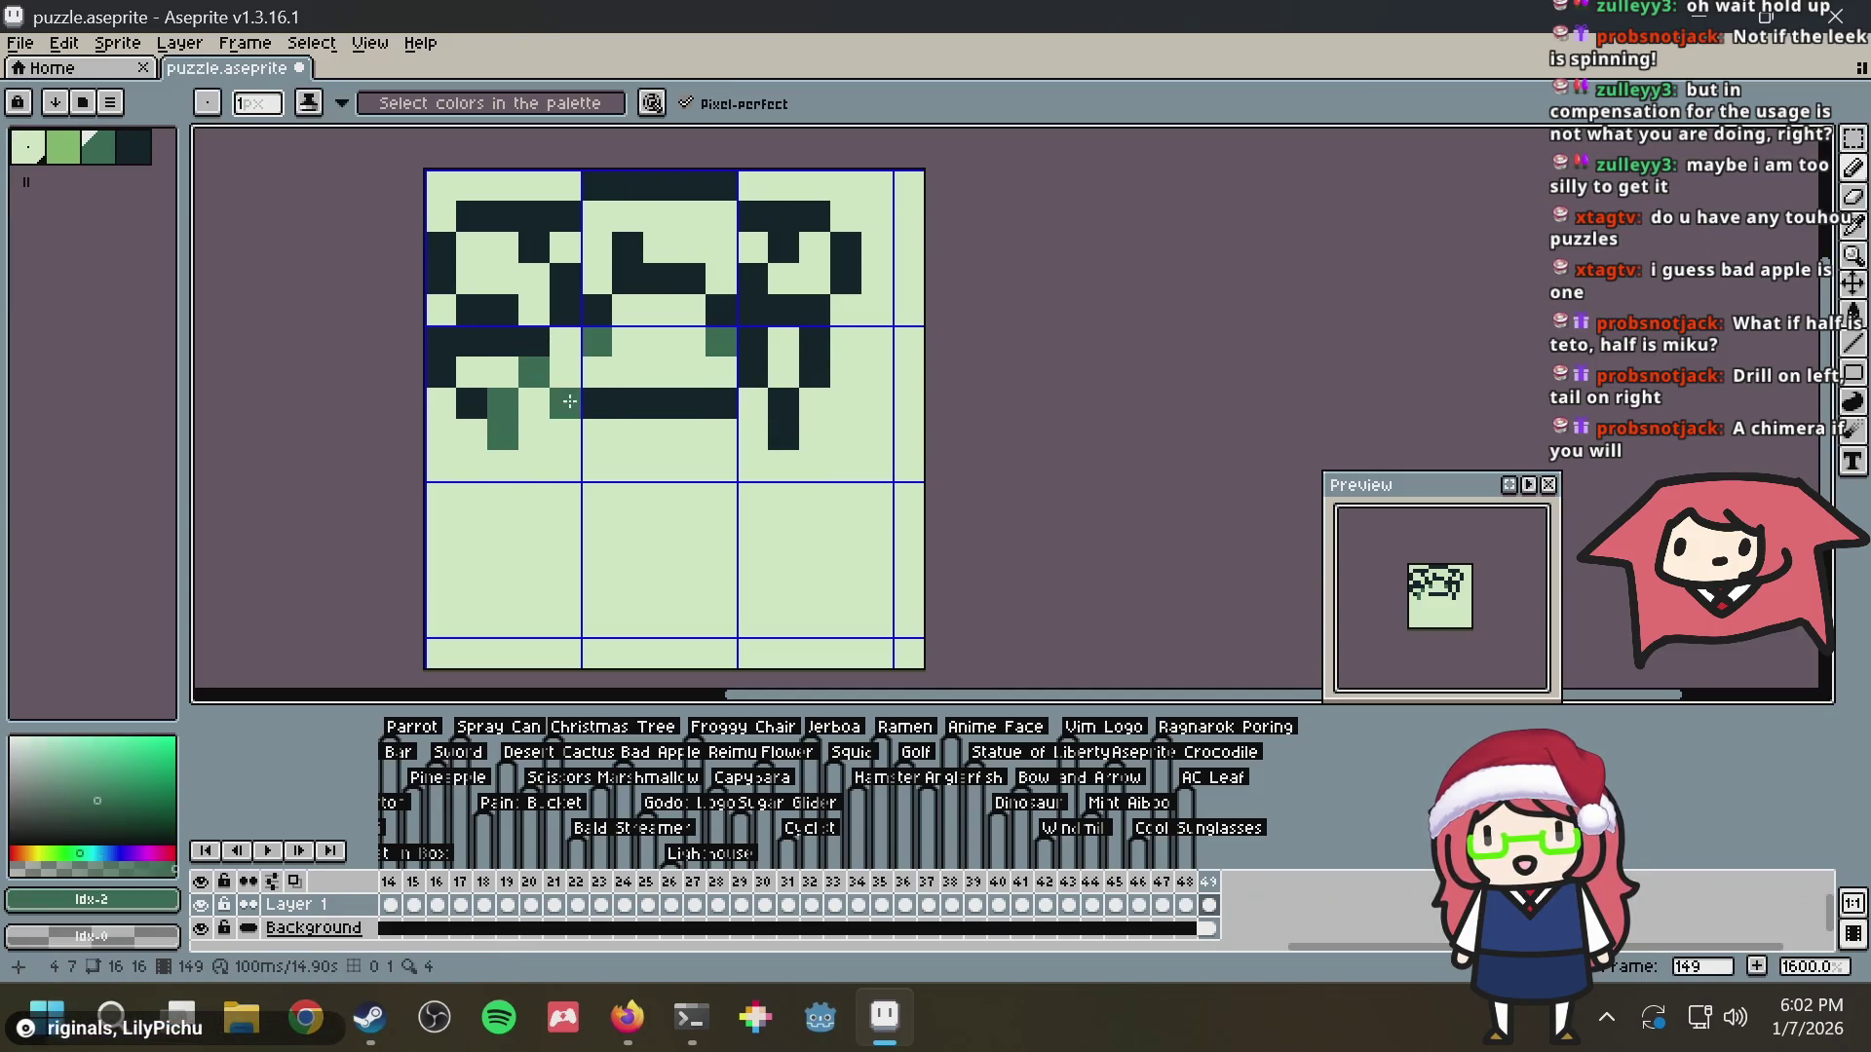
left_click(568, 383)
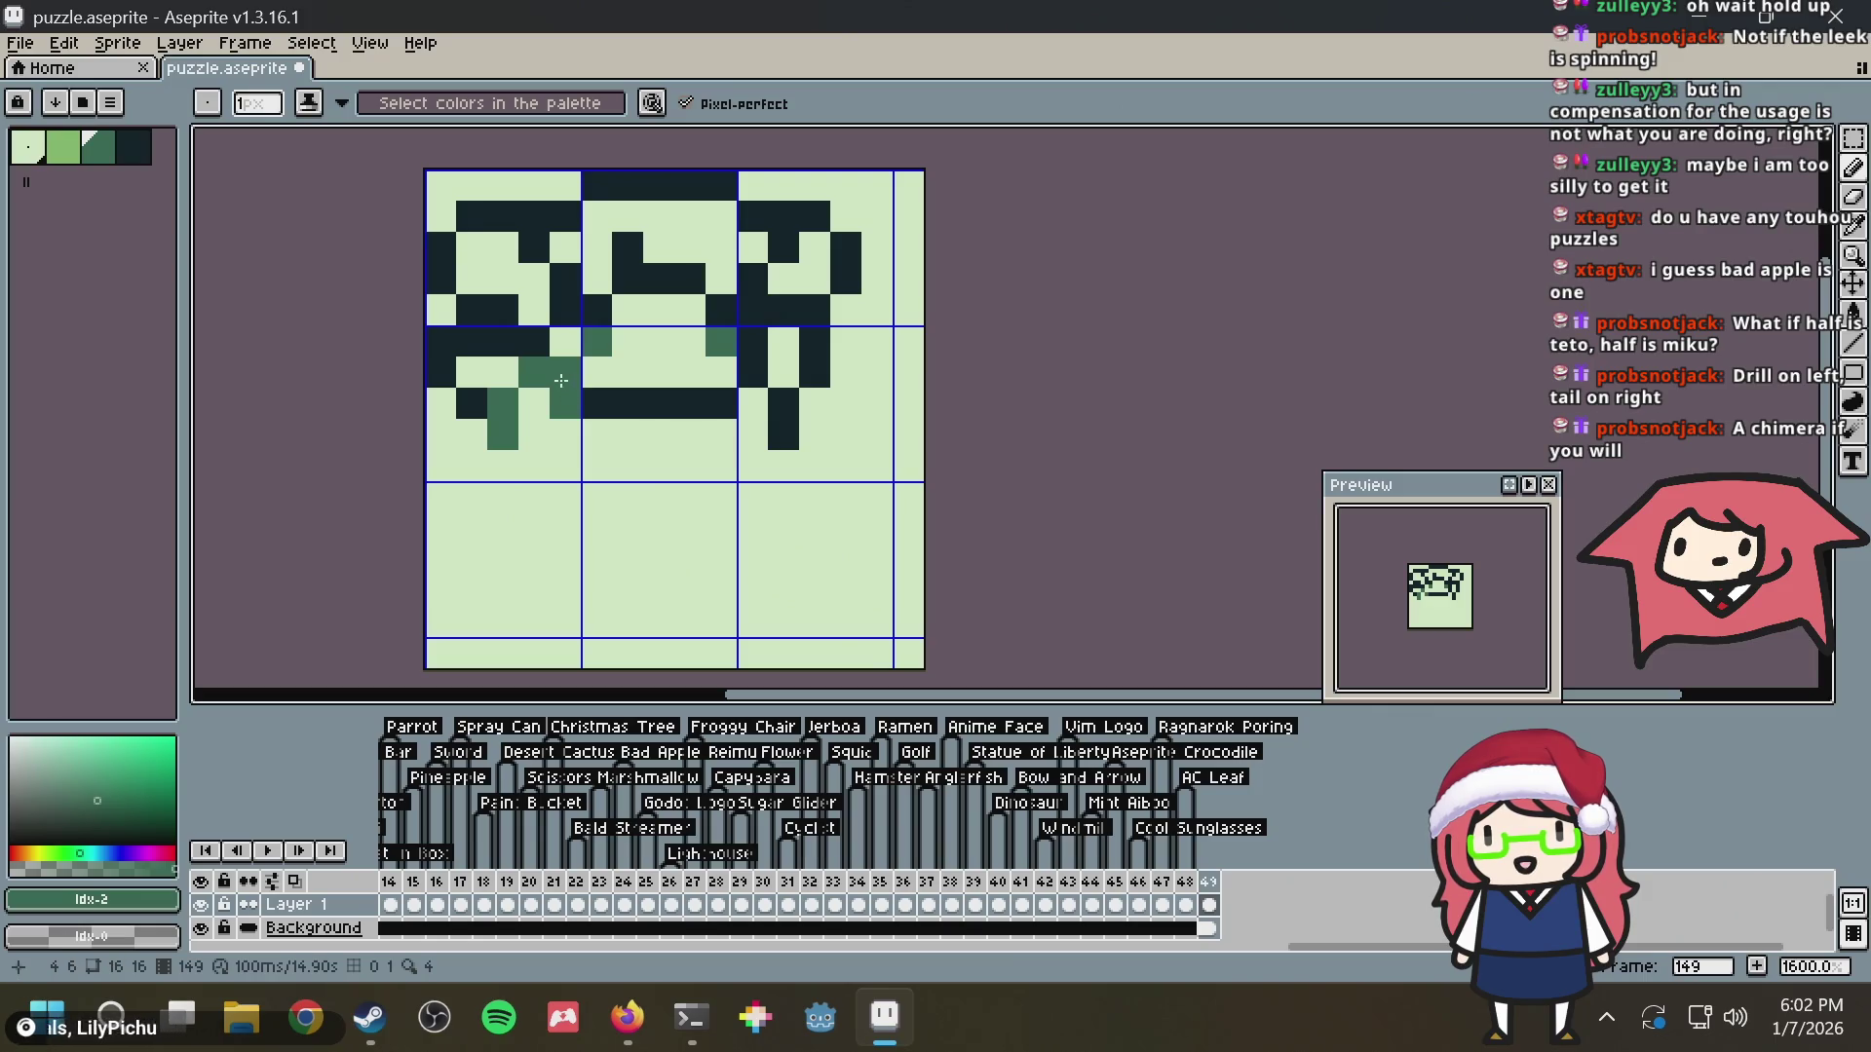
left_click(608, 402, "alt")
key("g")
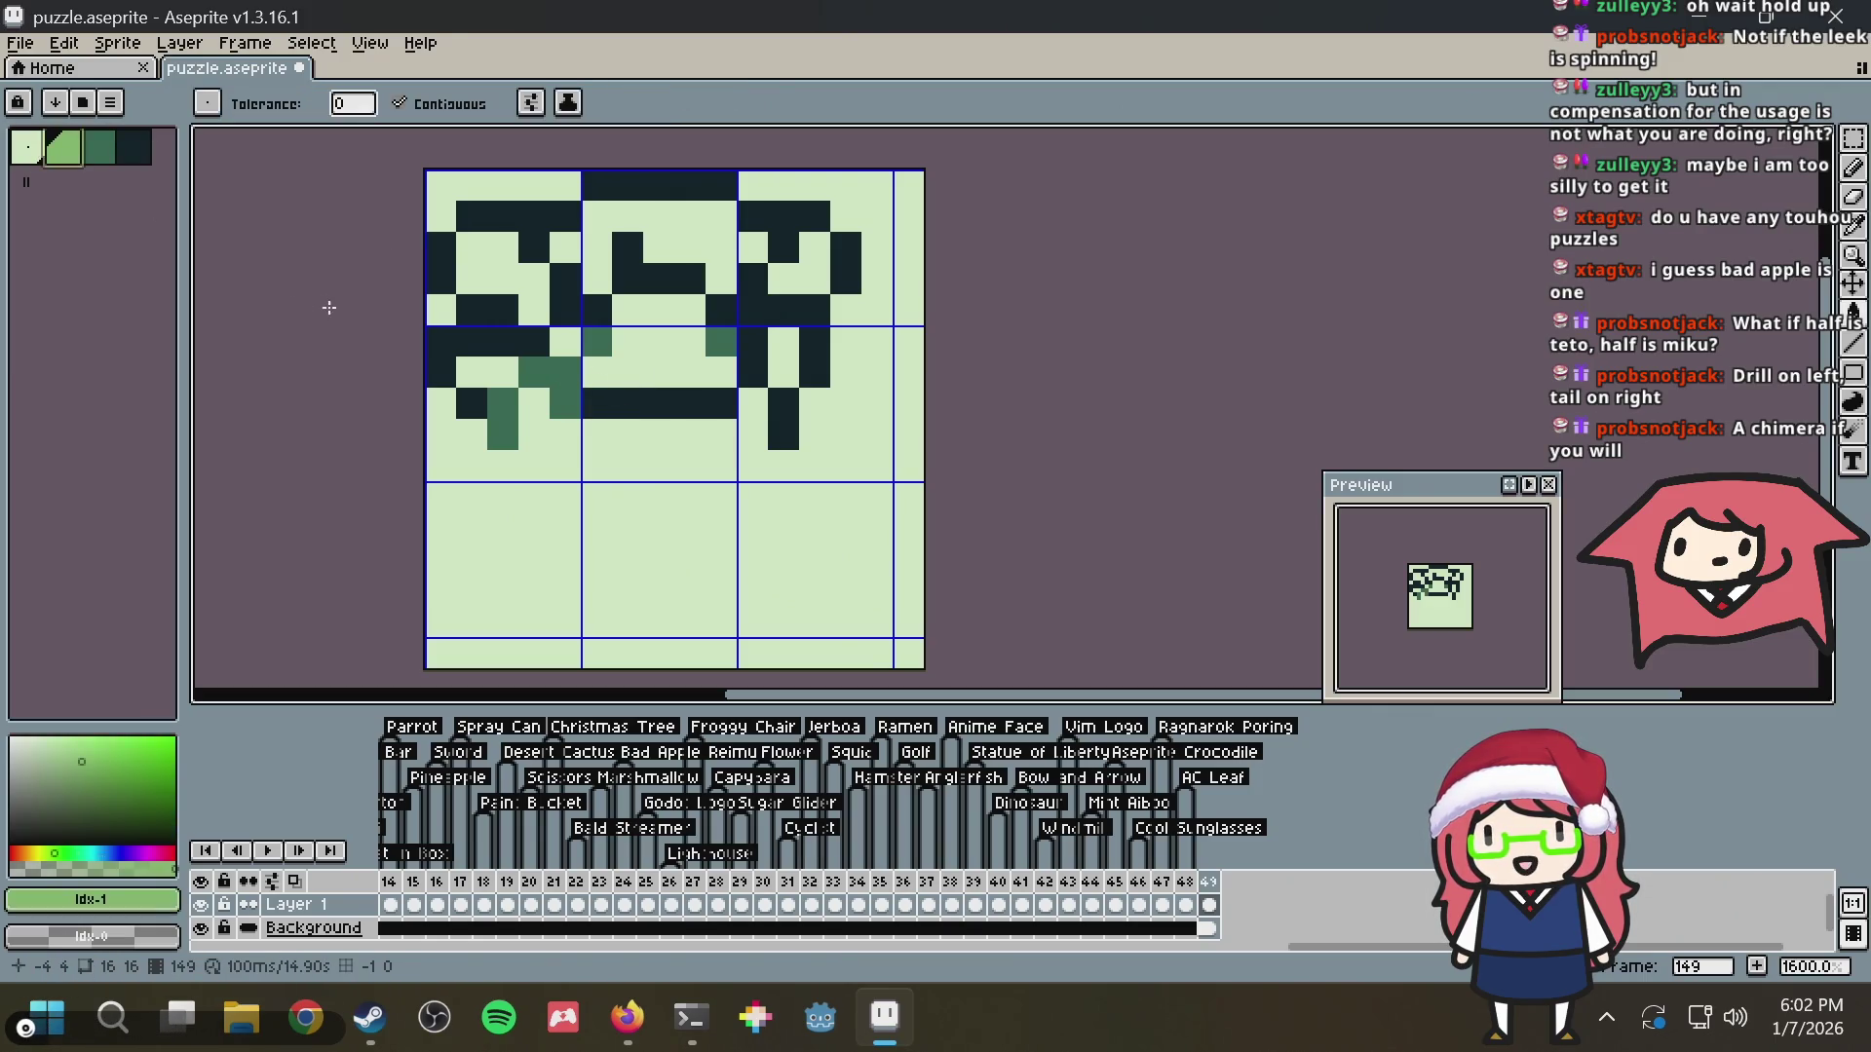
Fill the enclosed areas of the left, middle and right tiles with light green
left_click(502, 373)
left_click(502, 281)
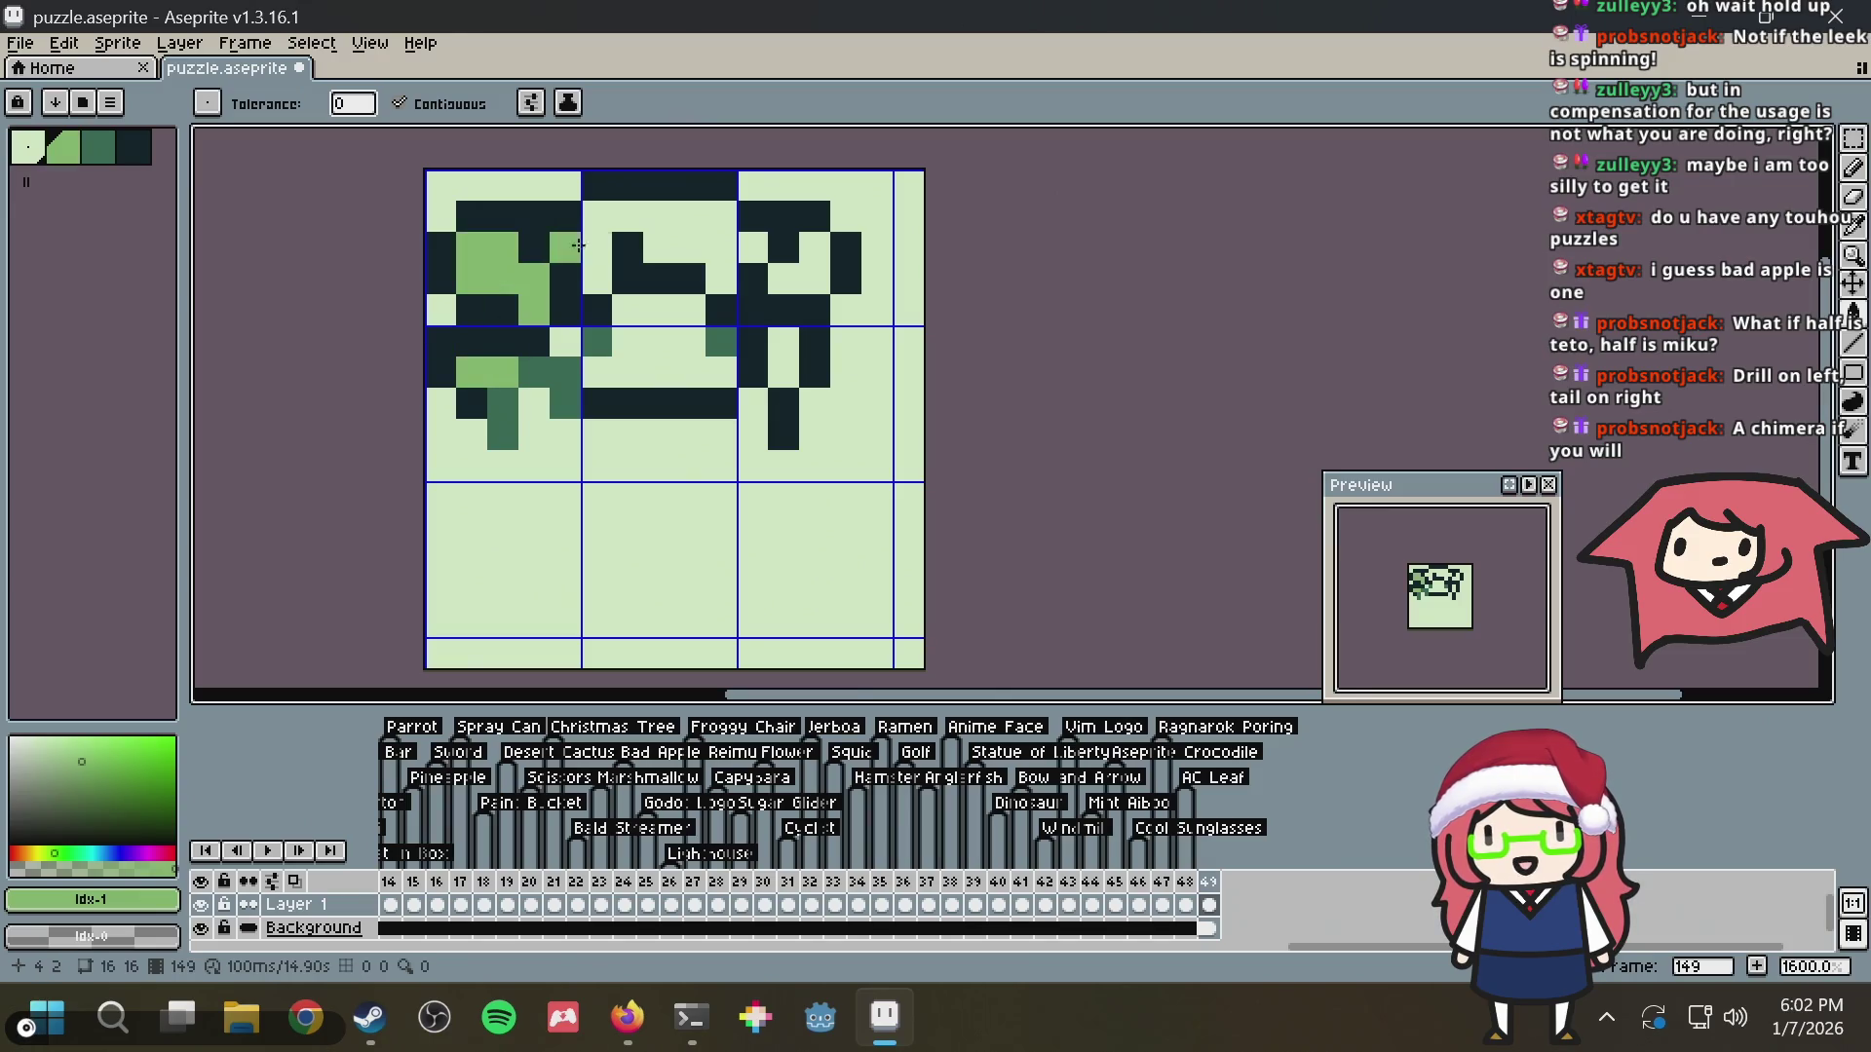
left_click(648, 220)
left_click(801, 279)
left_click(785, 359)
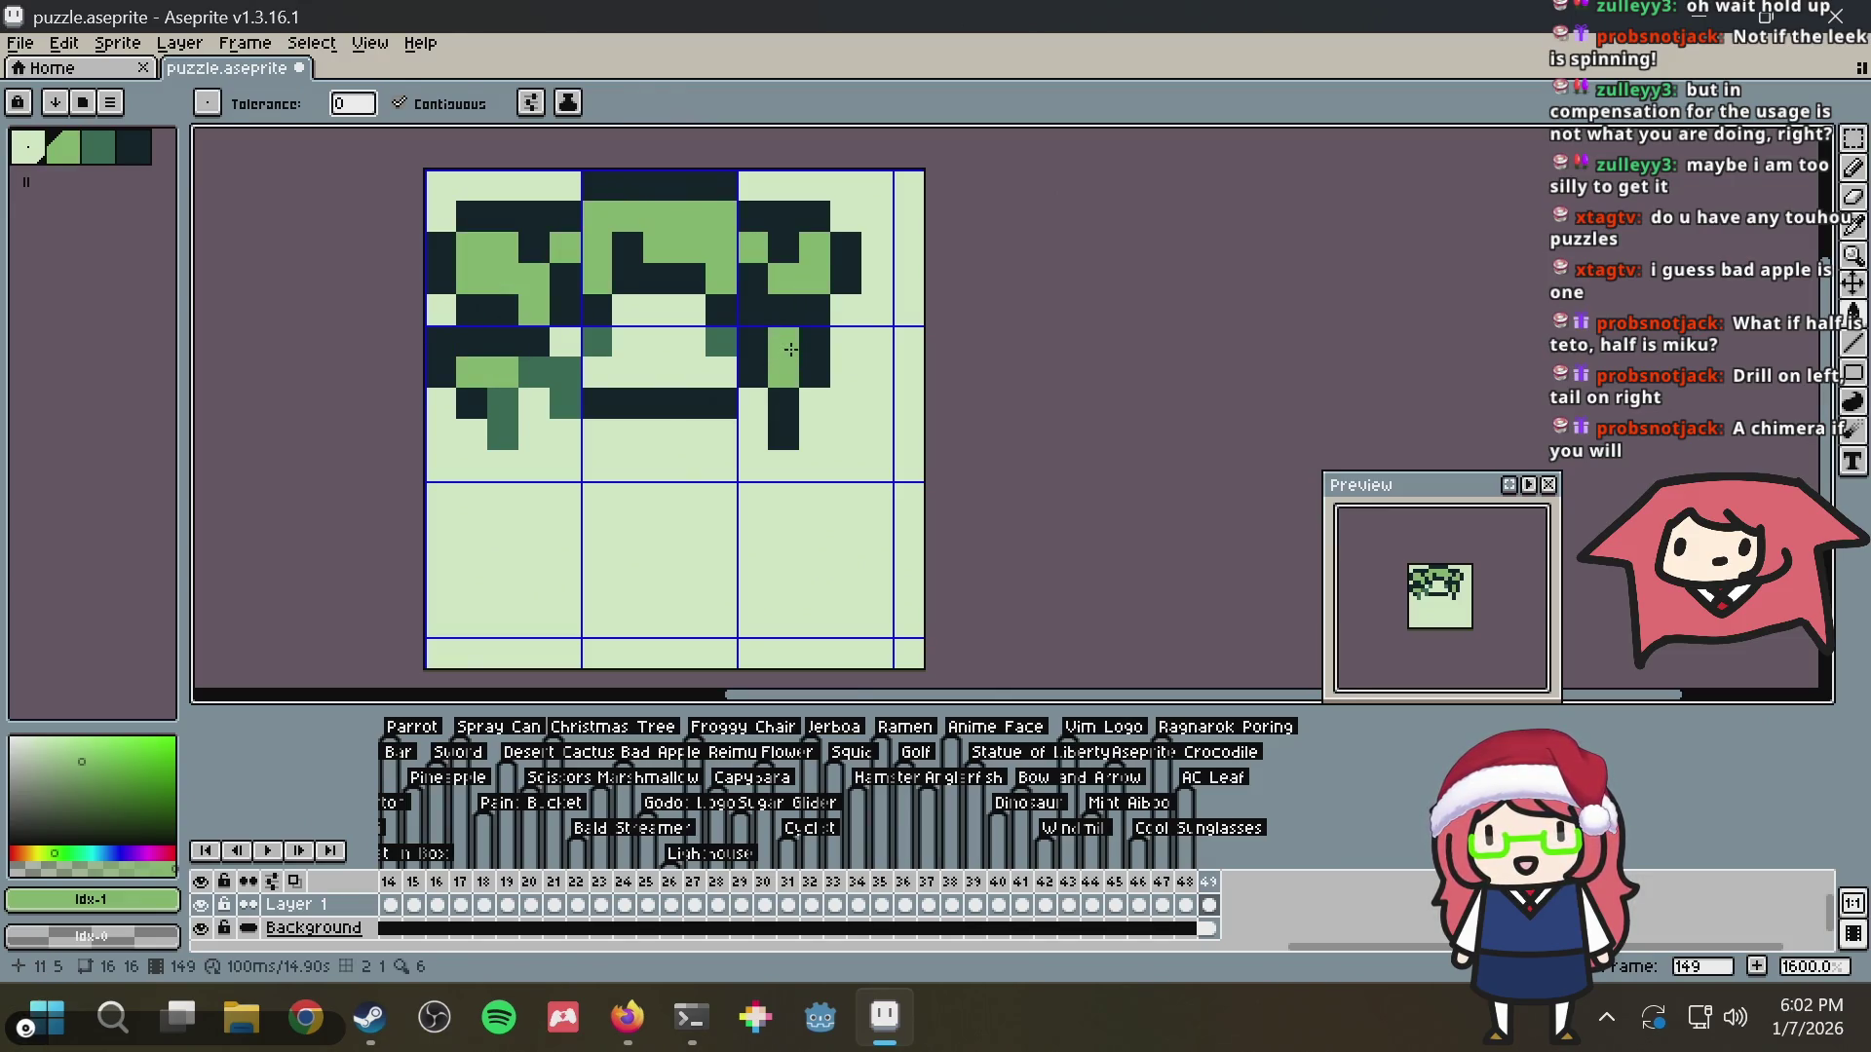
Shade a few pixels in medium green with the pencil
key("i")
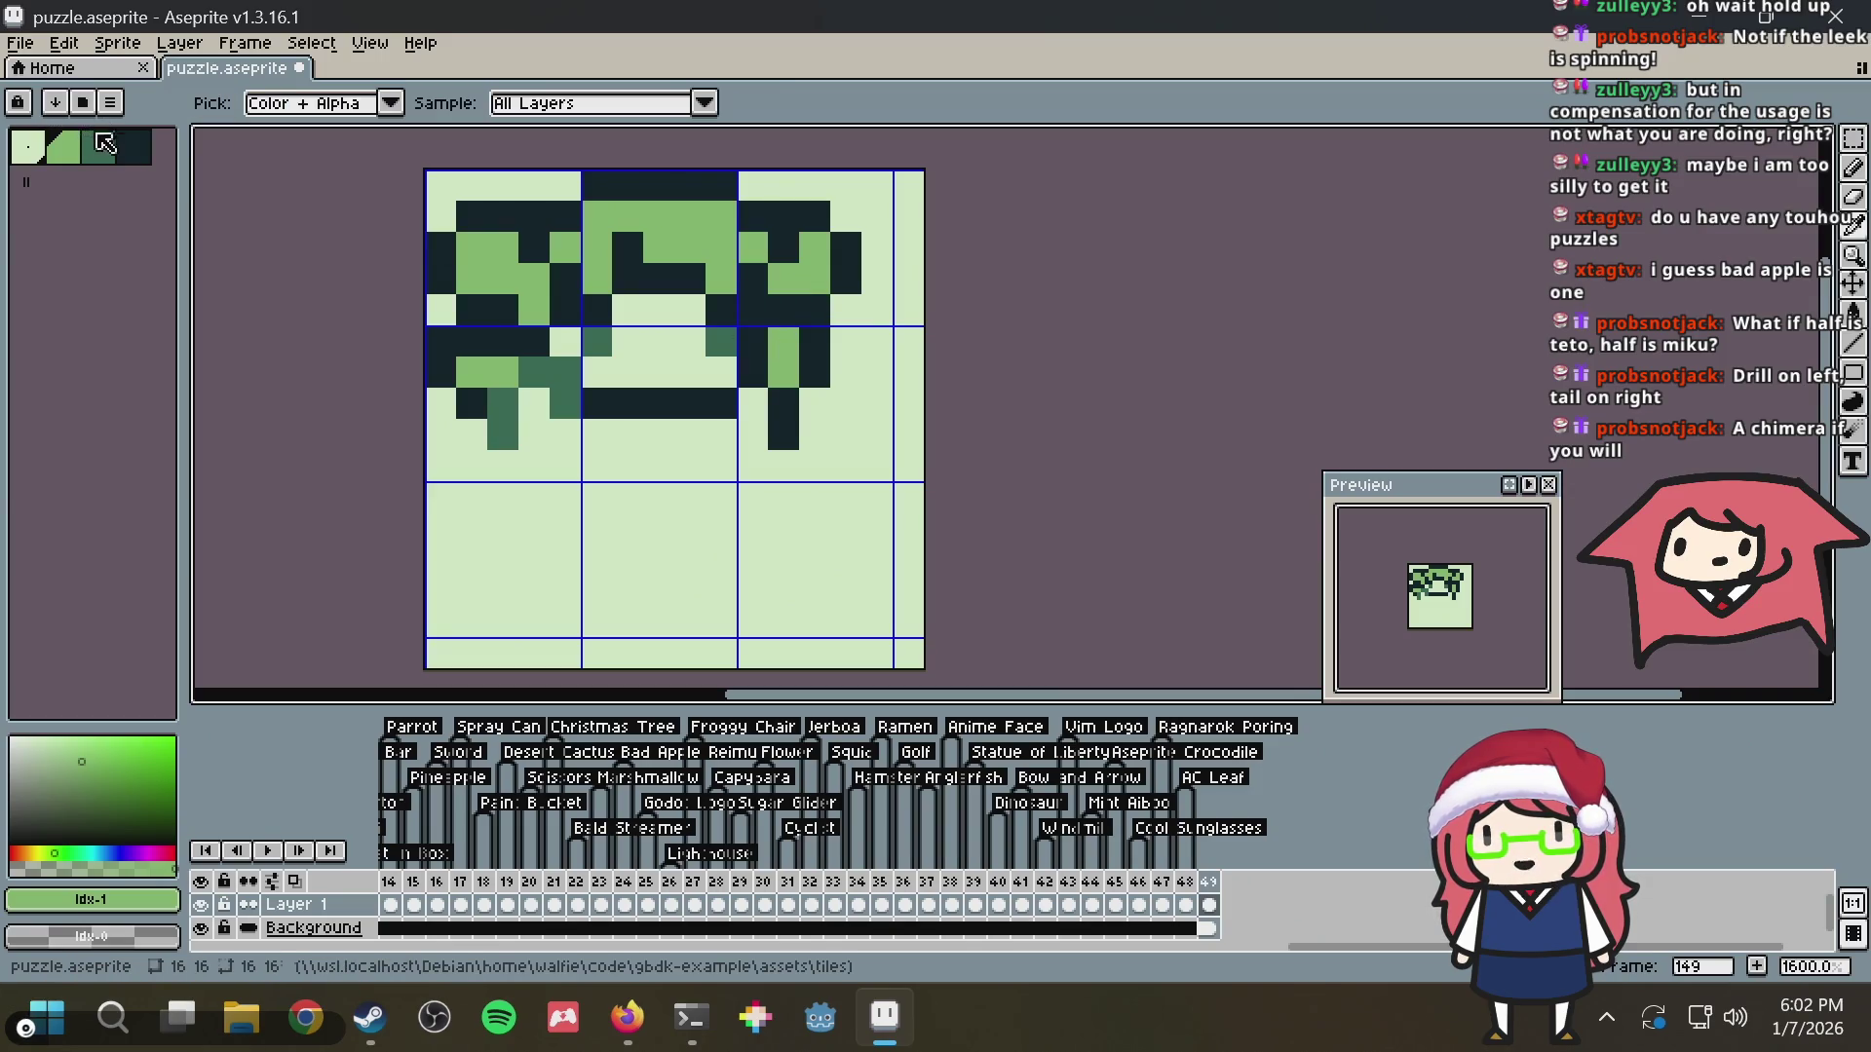
left_click(107, 142)
key("b")
left_click_drag(476, 333, 502, 339)
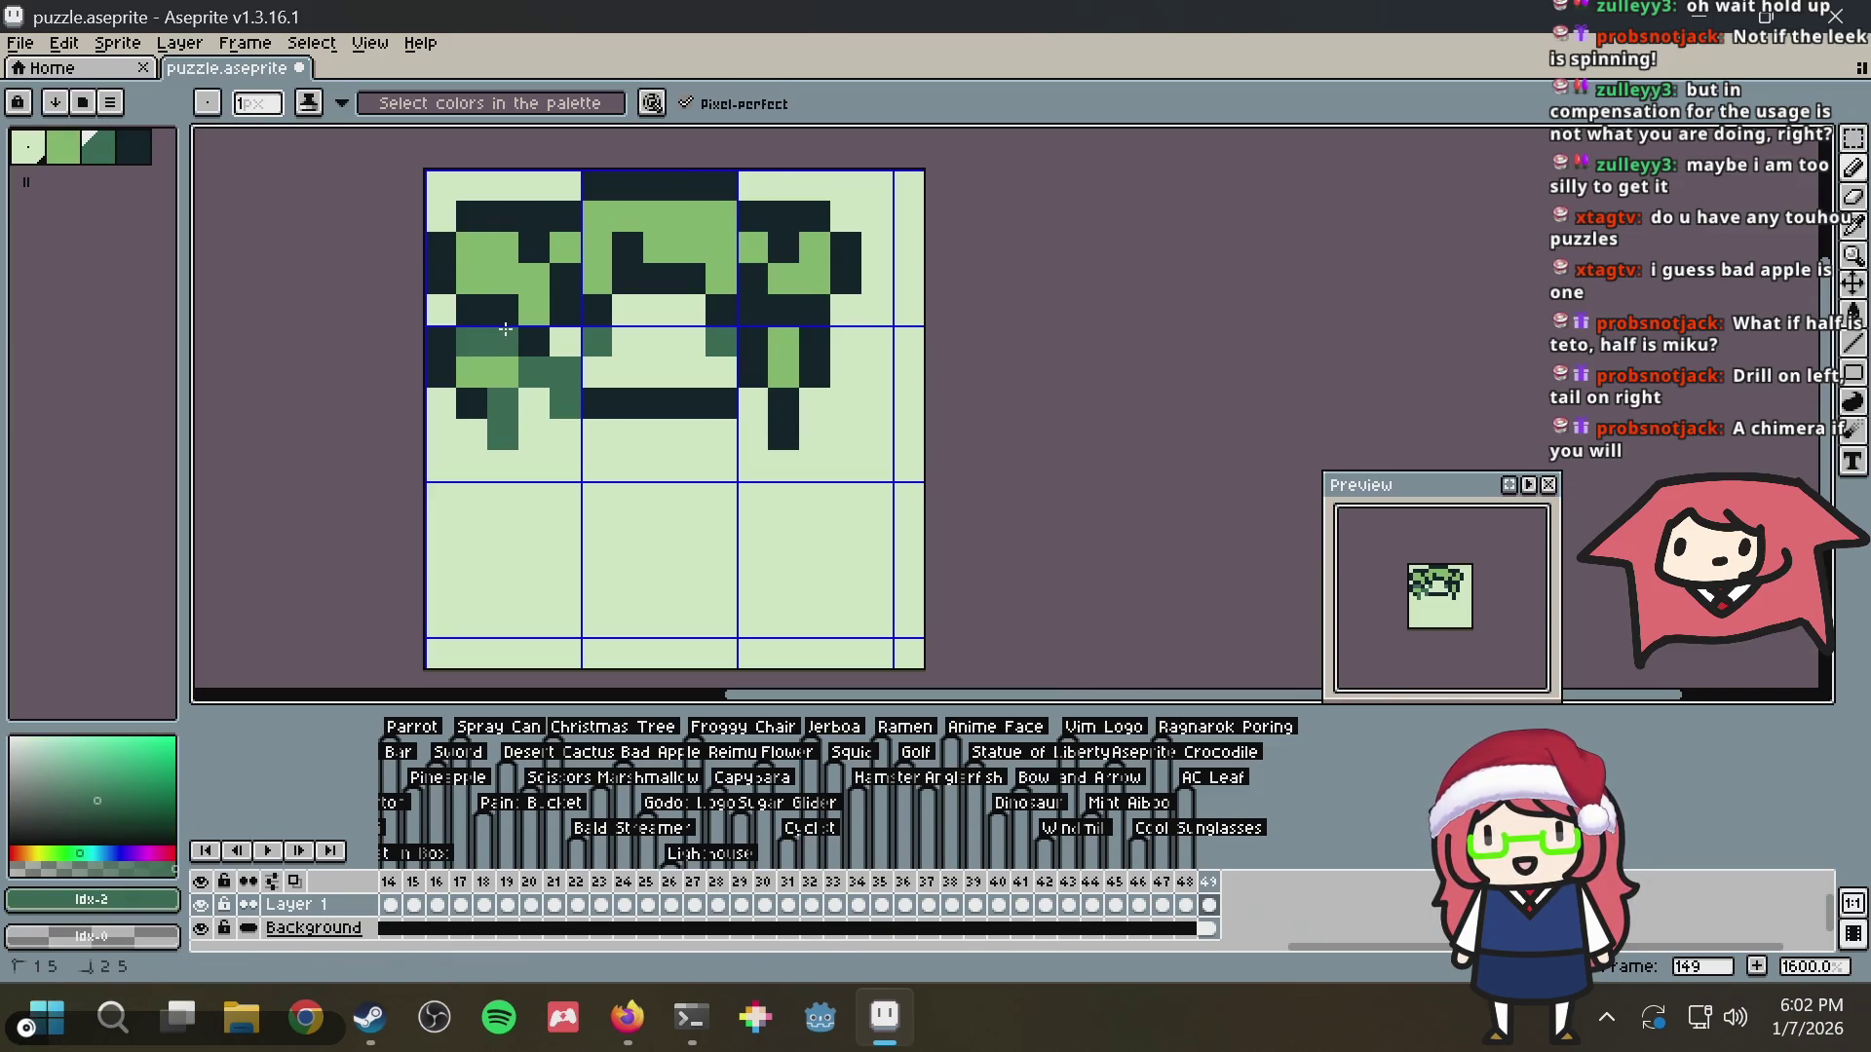
left_click(786, 339)
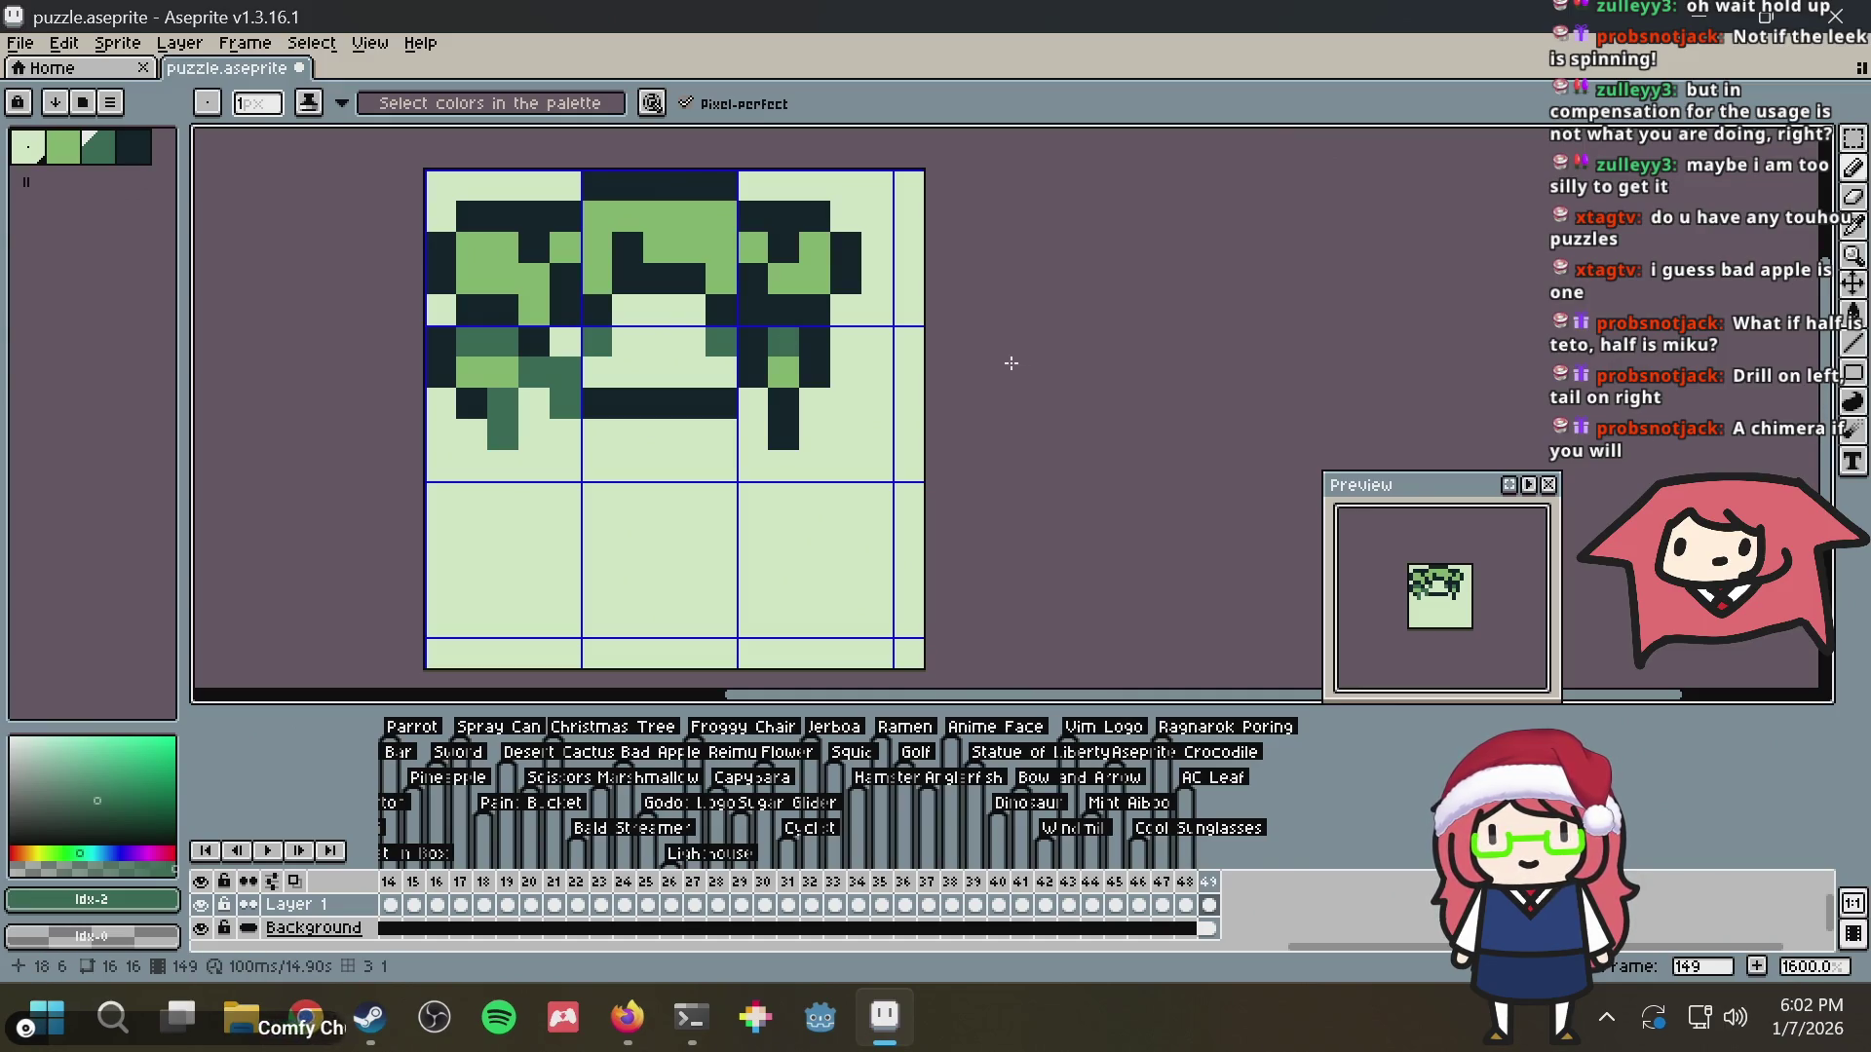
Sample the darkest outline colour and darken one pixel in the drawing
key("i")
left_click(823, 264)
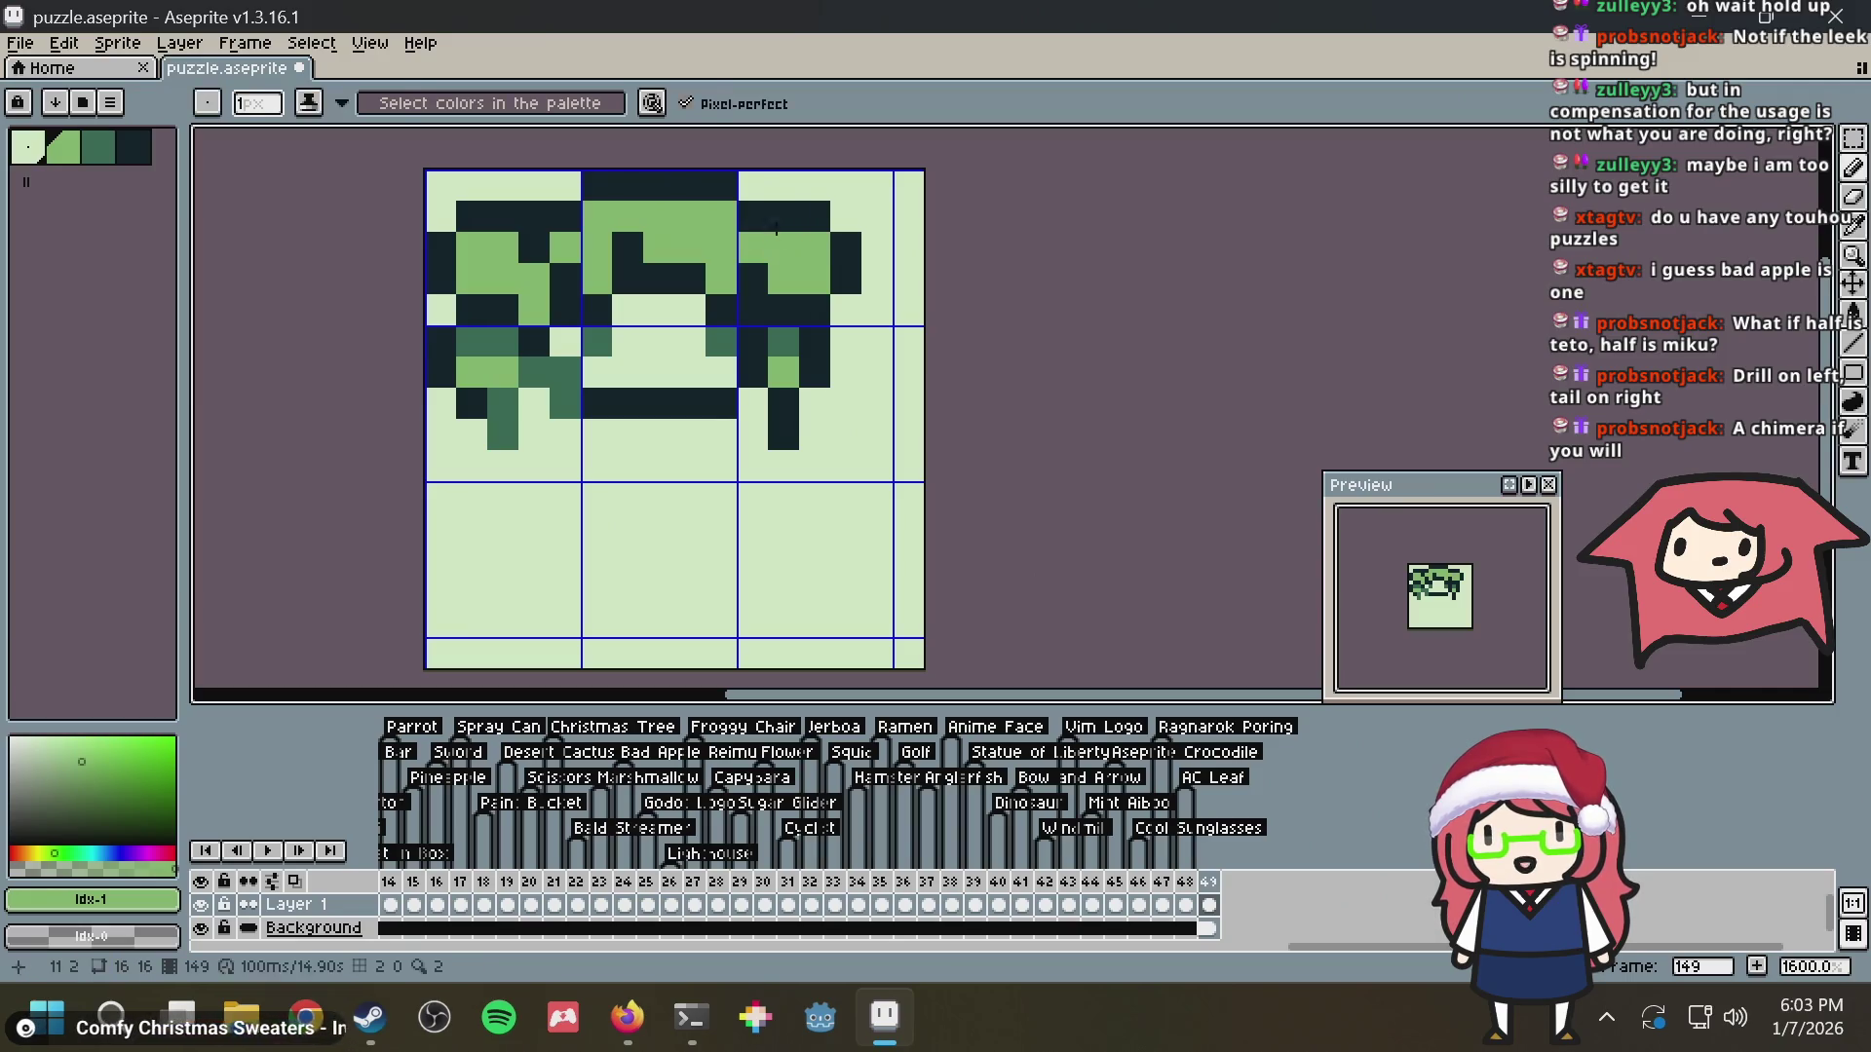
left_click(758, 209)
key("b")
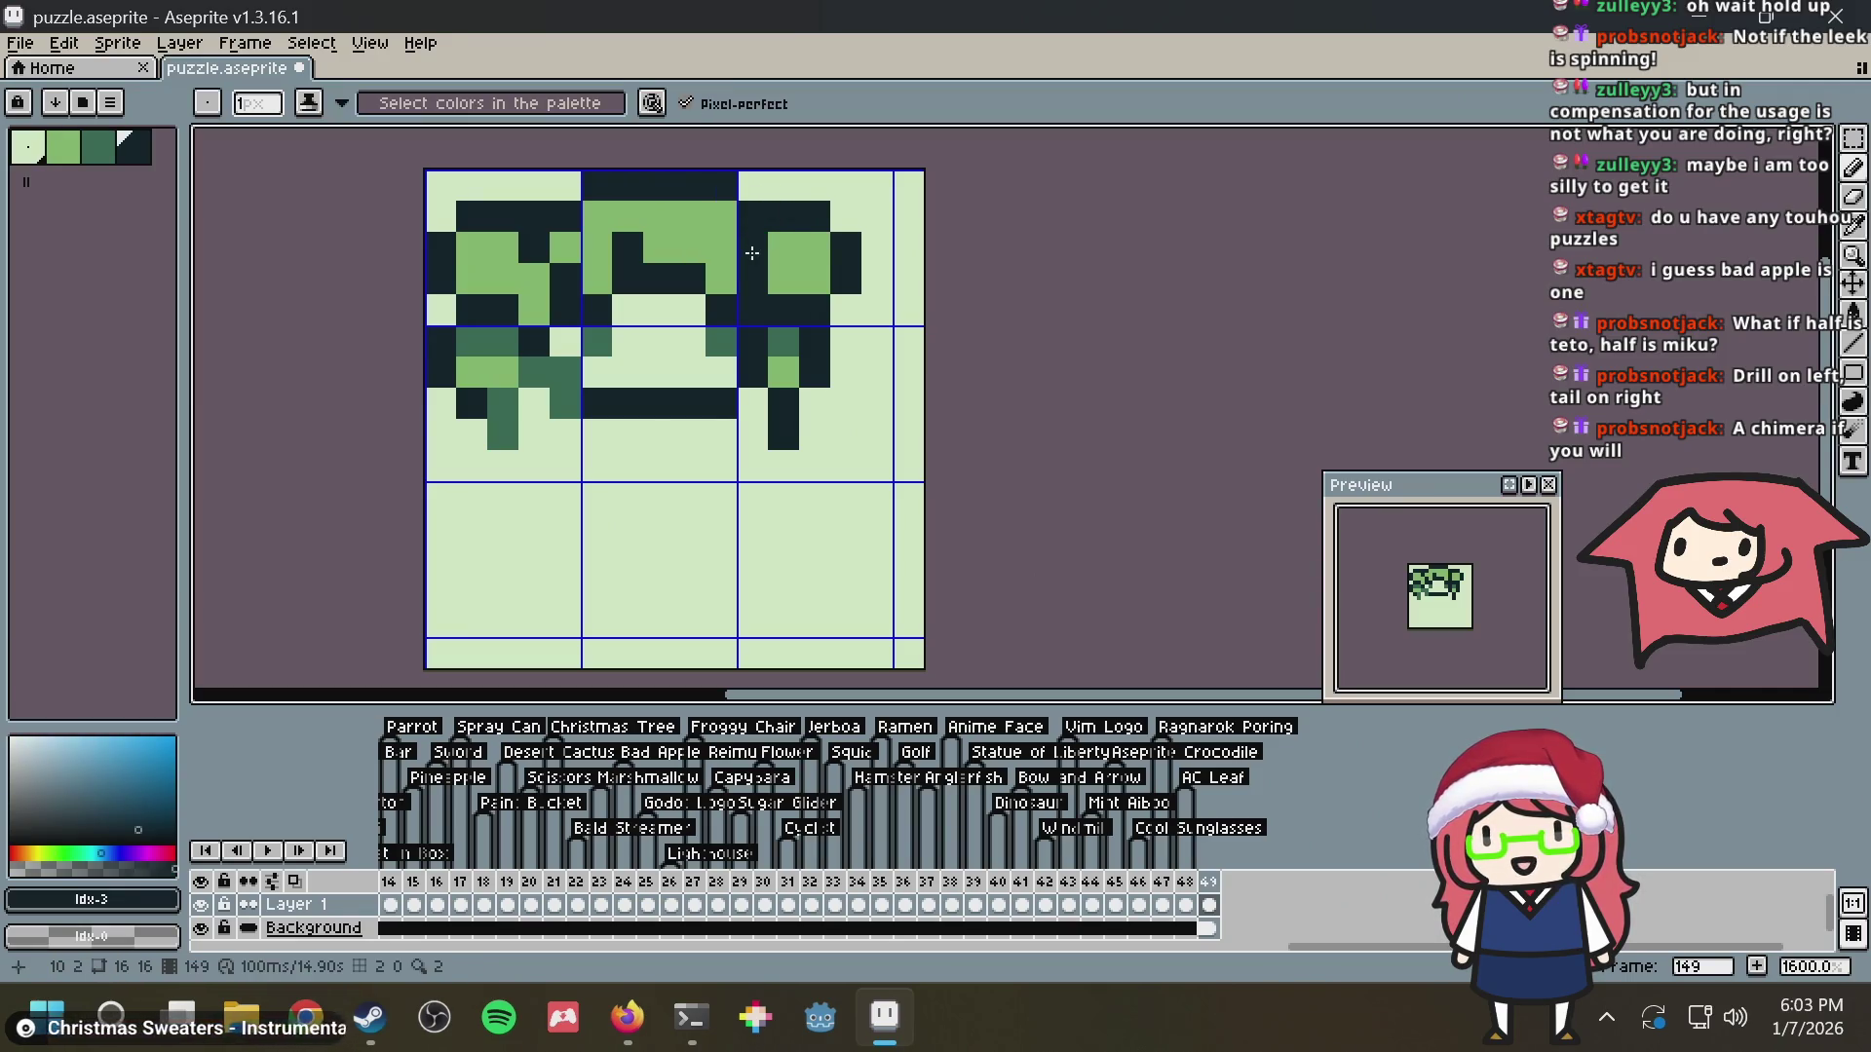
left_click(536, 249)
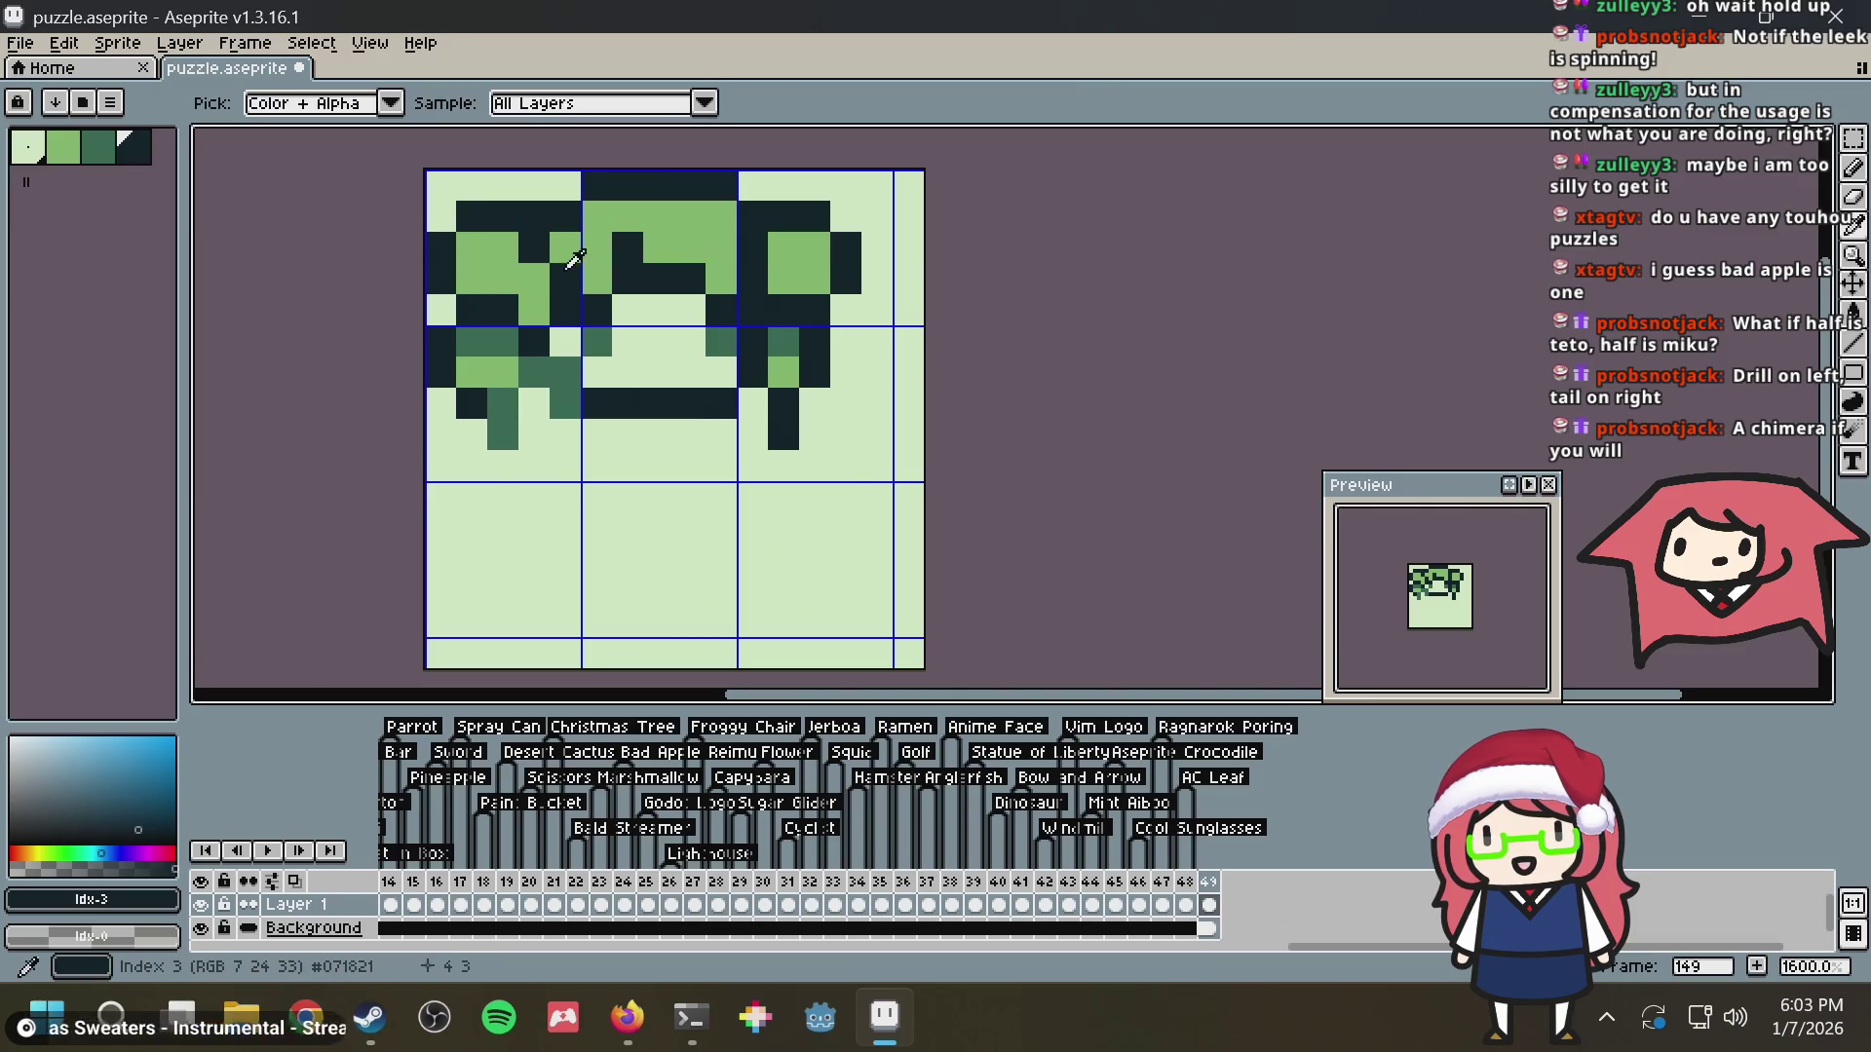
Try medium green touches, undoing strays, and lighten one dark face pixel
left_click(564, 366, "alt")
left_click(814, 299)
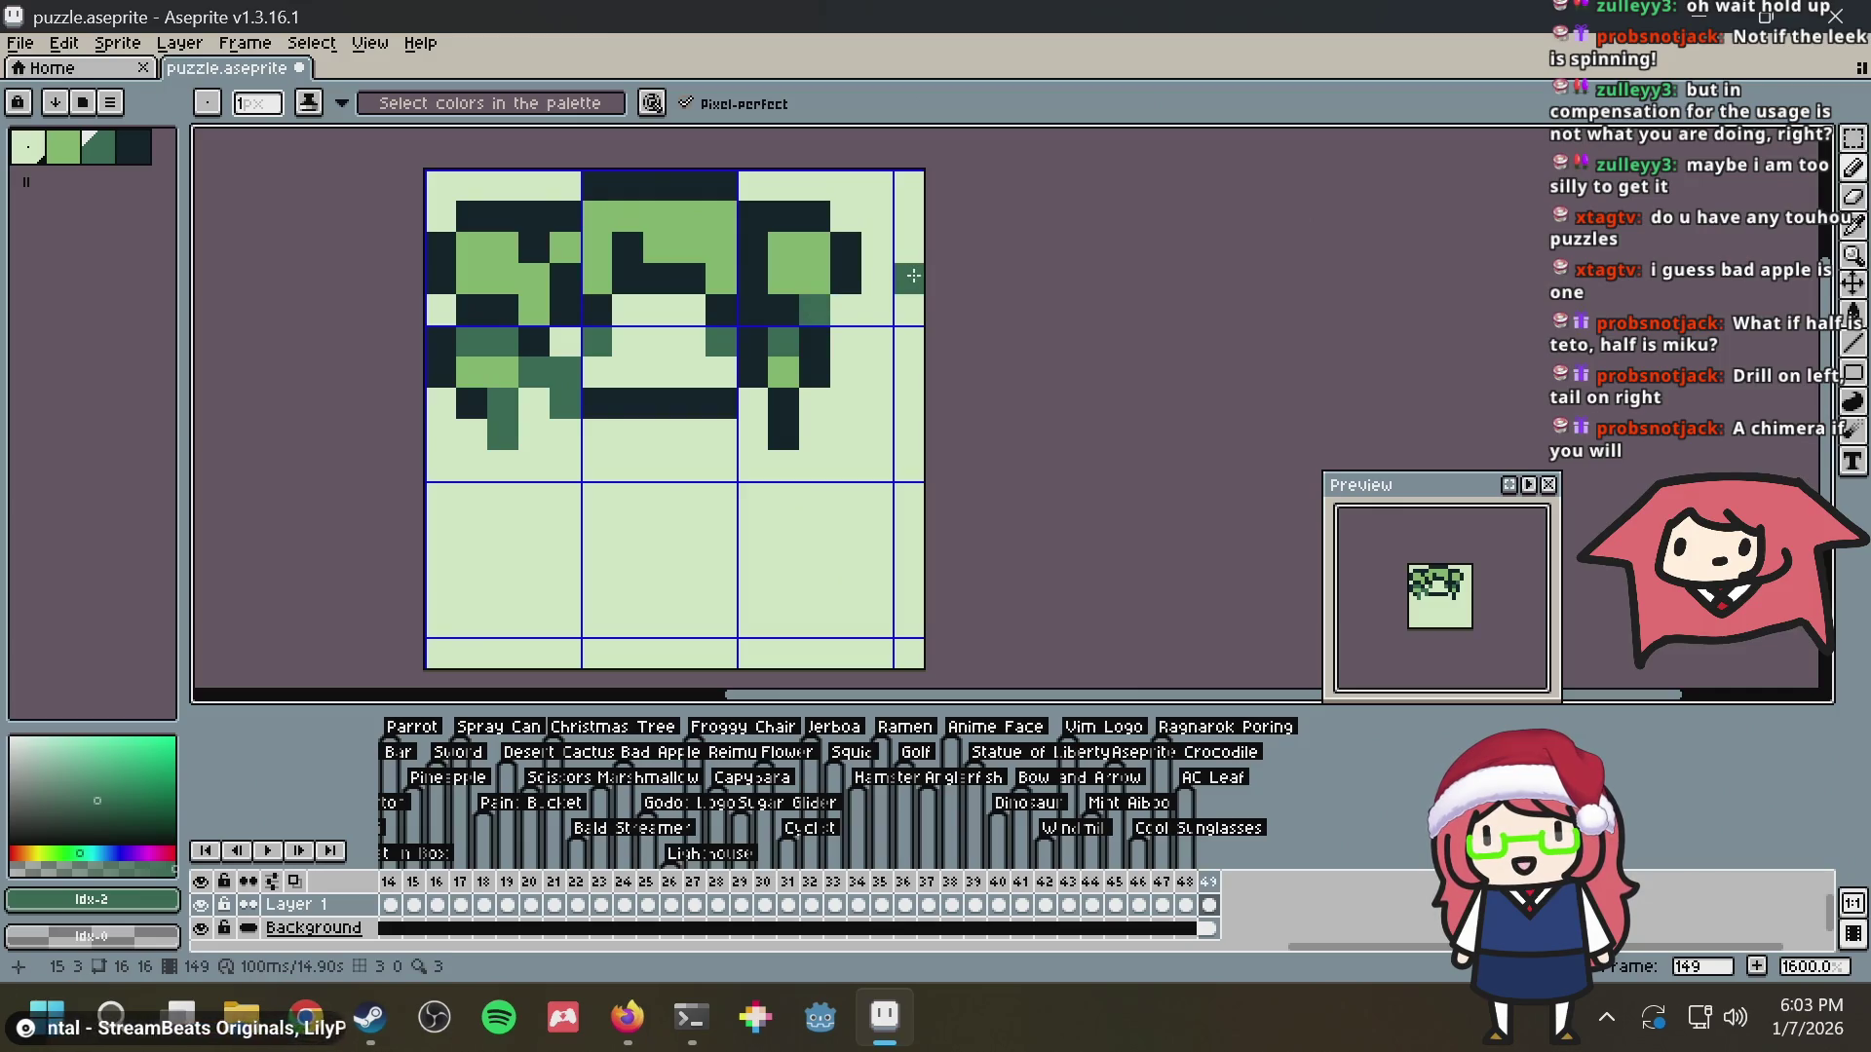
key("ctrl+z")
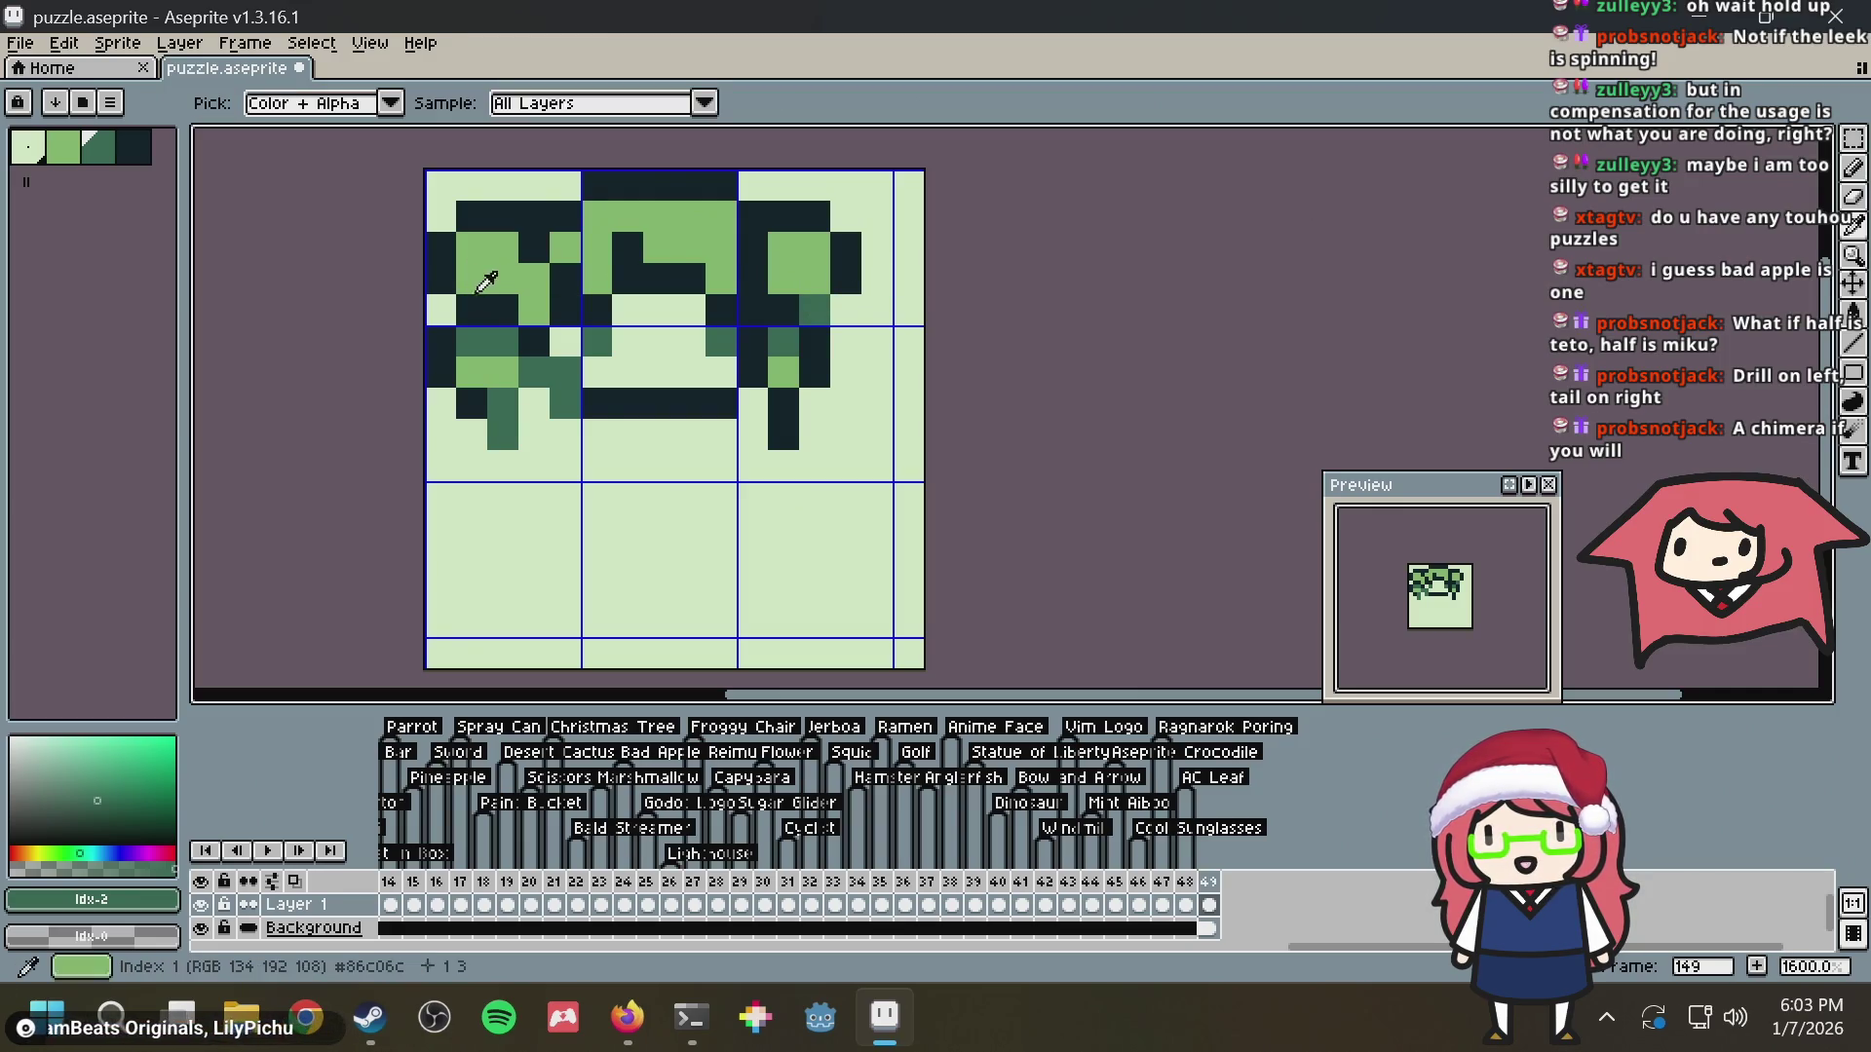
left_click(527, 303)
left_click(893, 266)
key("ctrl+z")
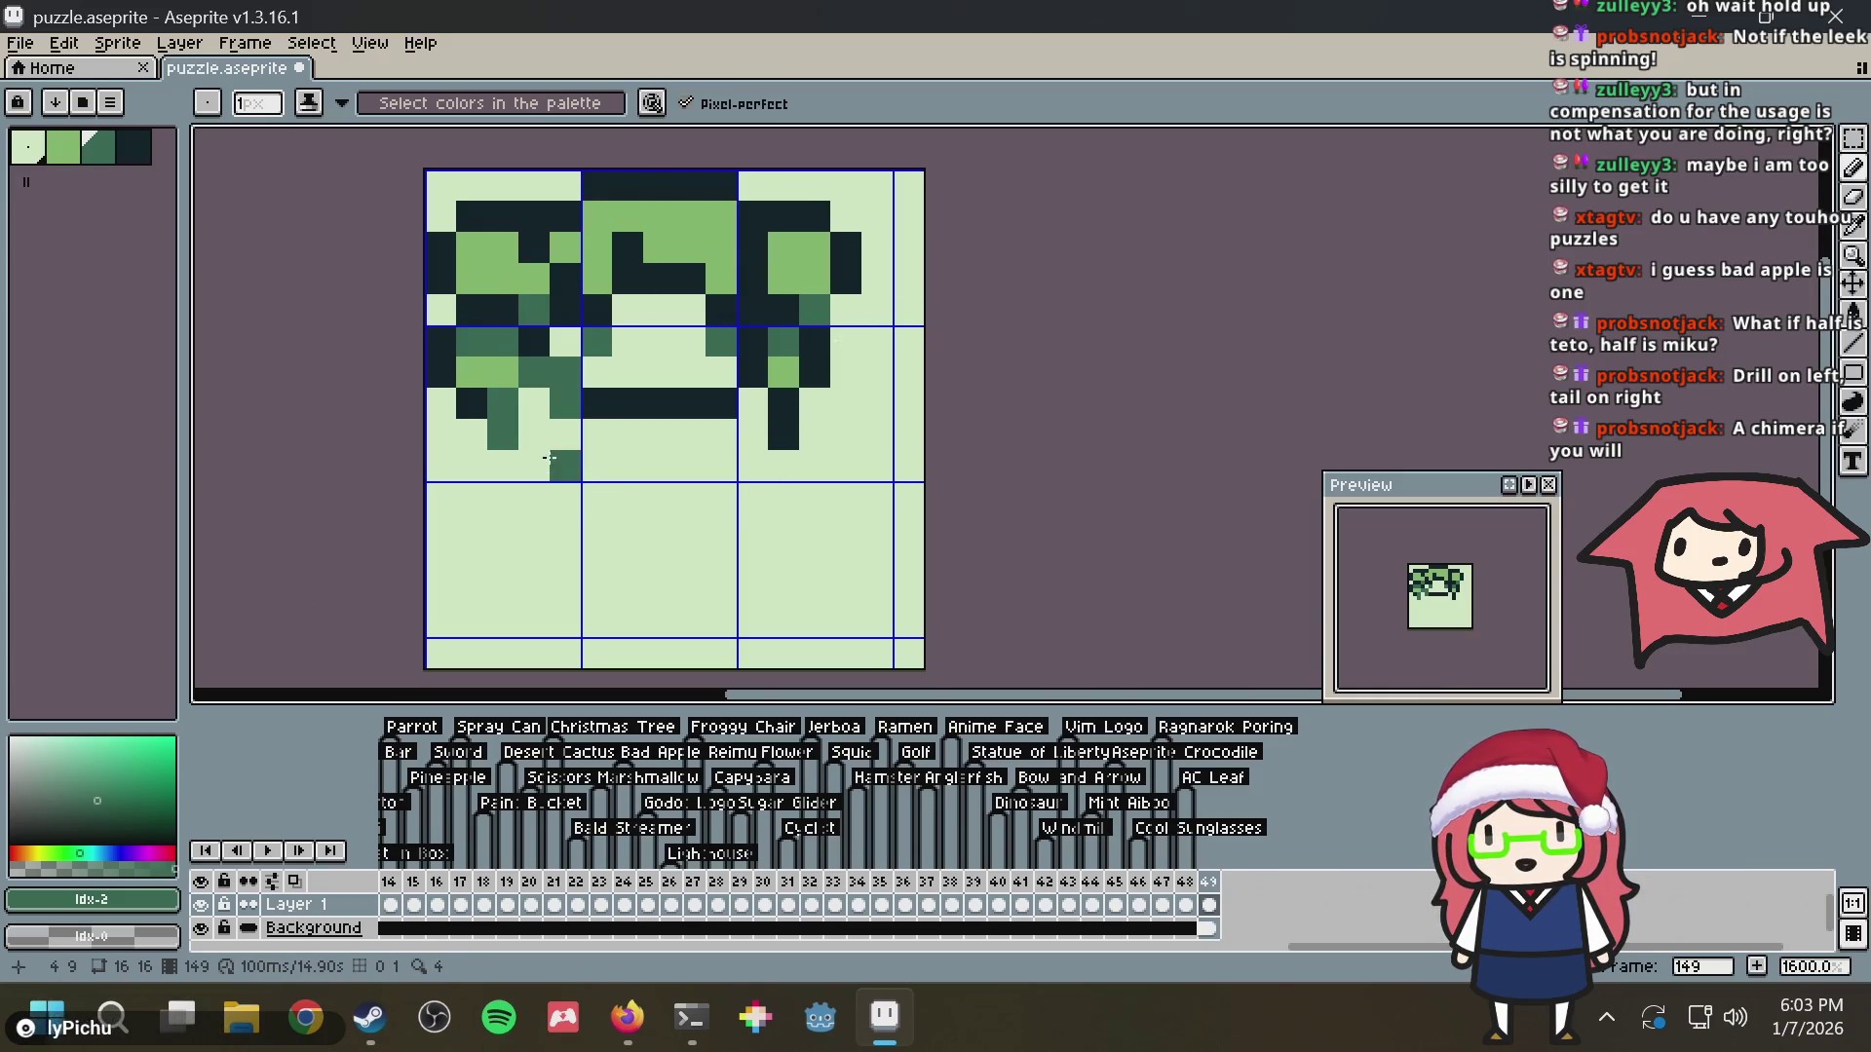
left_click(482, 394, "alt")
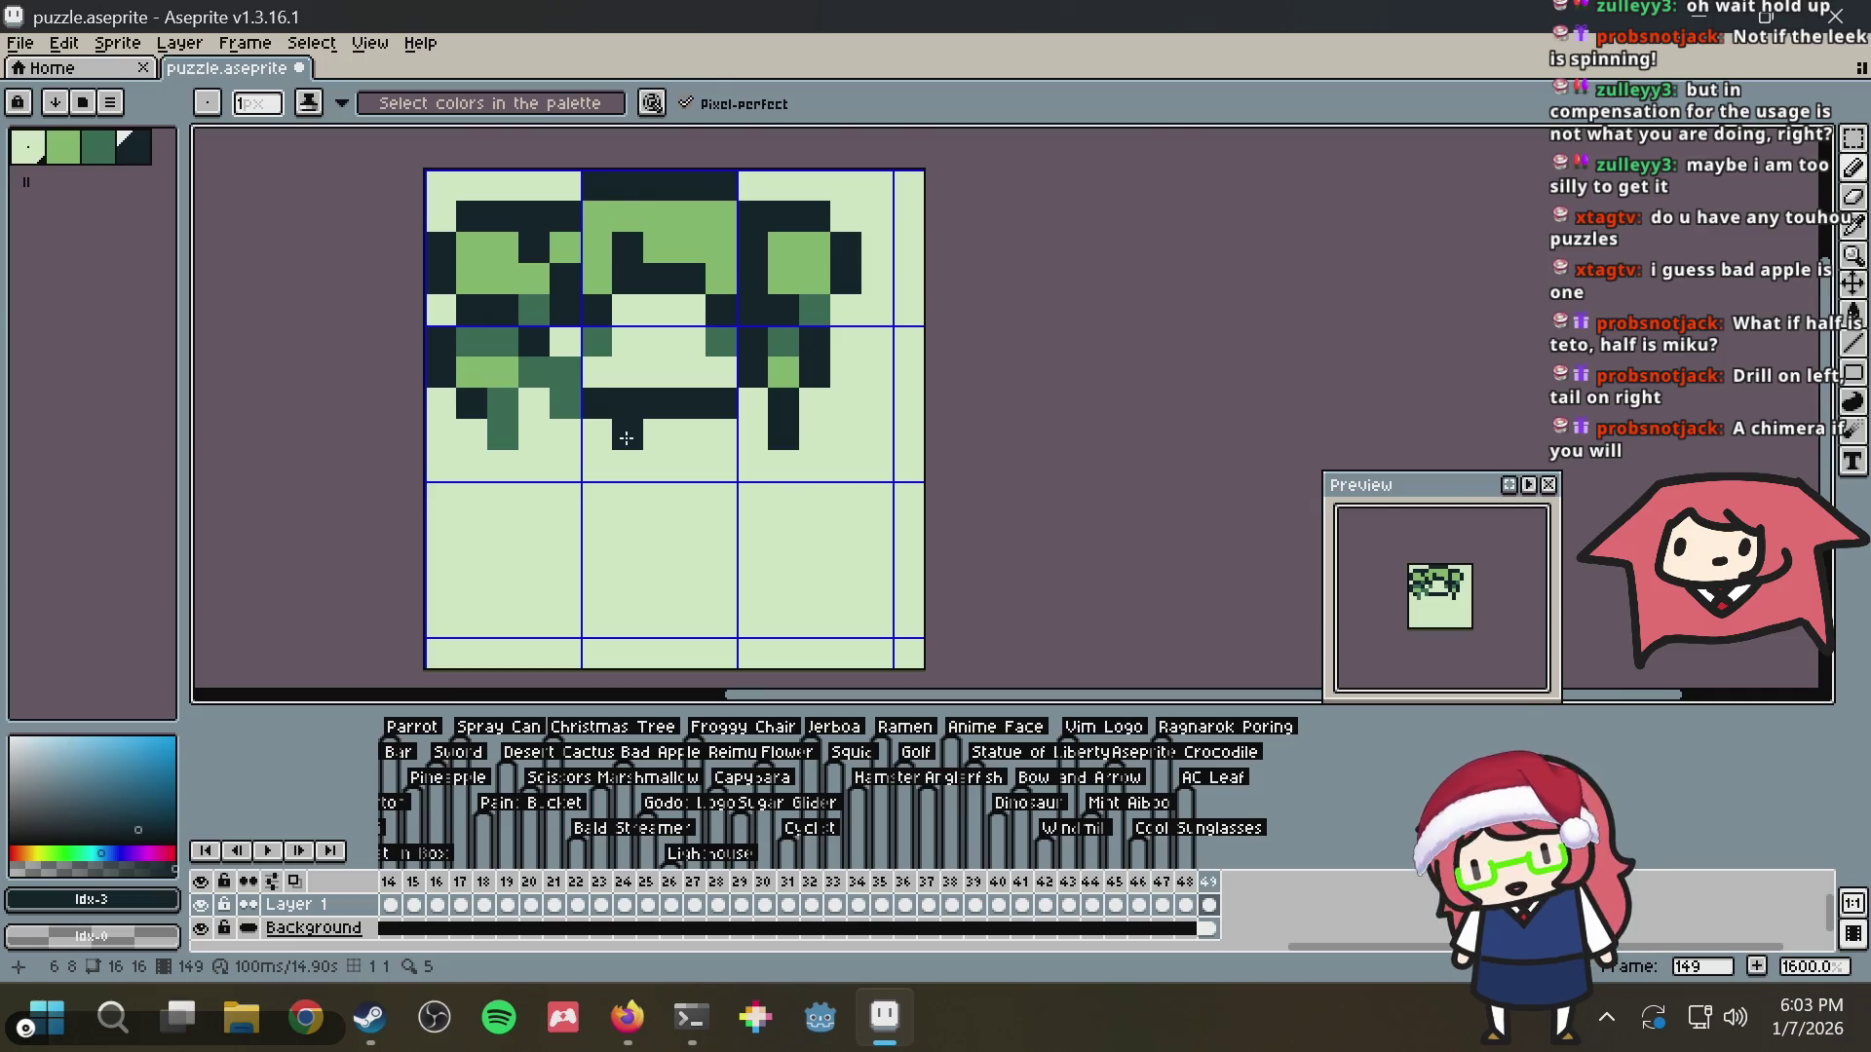
left_click(723, 373)
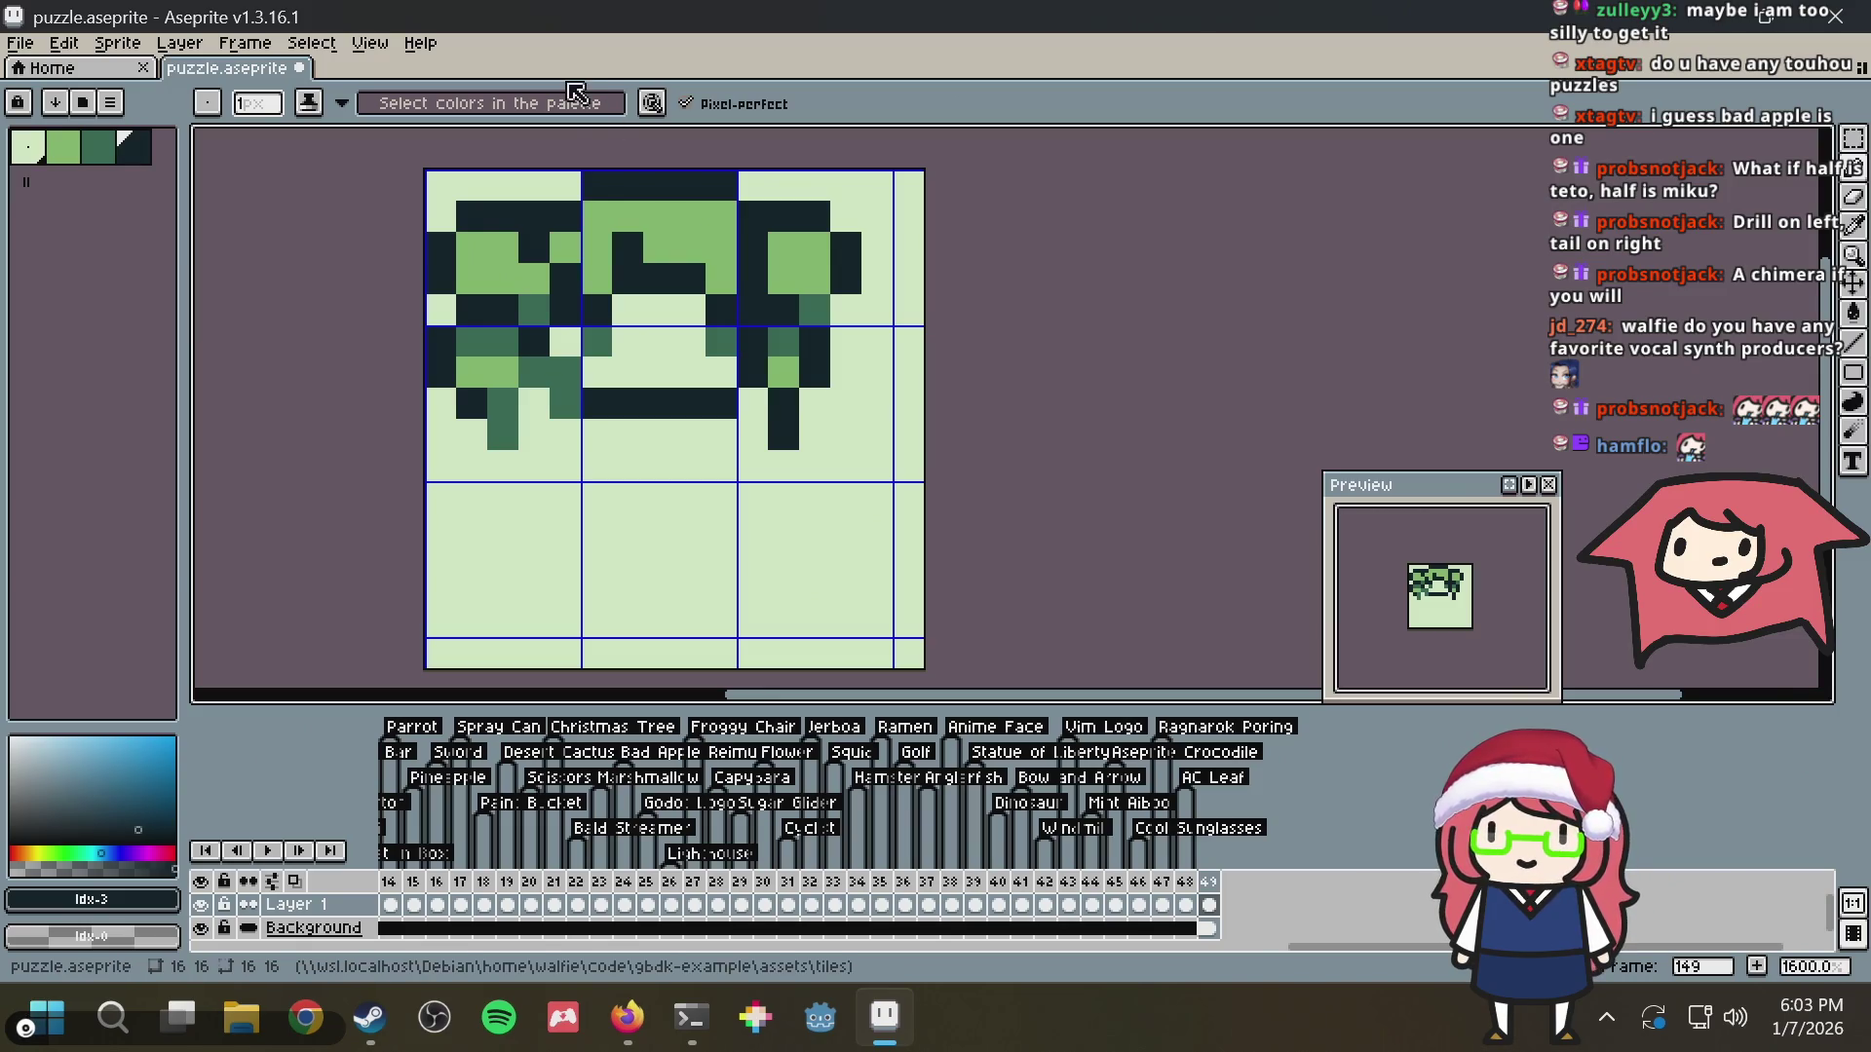
Try dark pixels beside the mouth and undo the ones that look wrong
left_click(634, 373)
key("i")
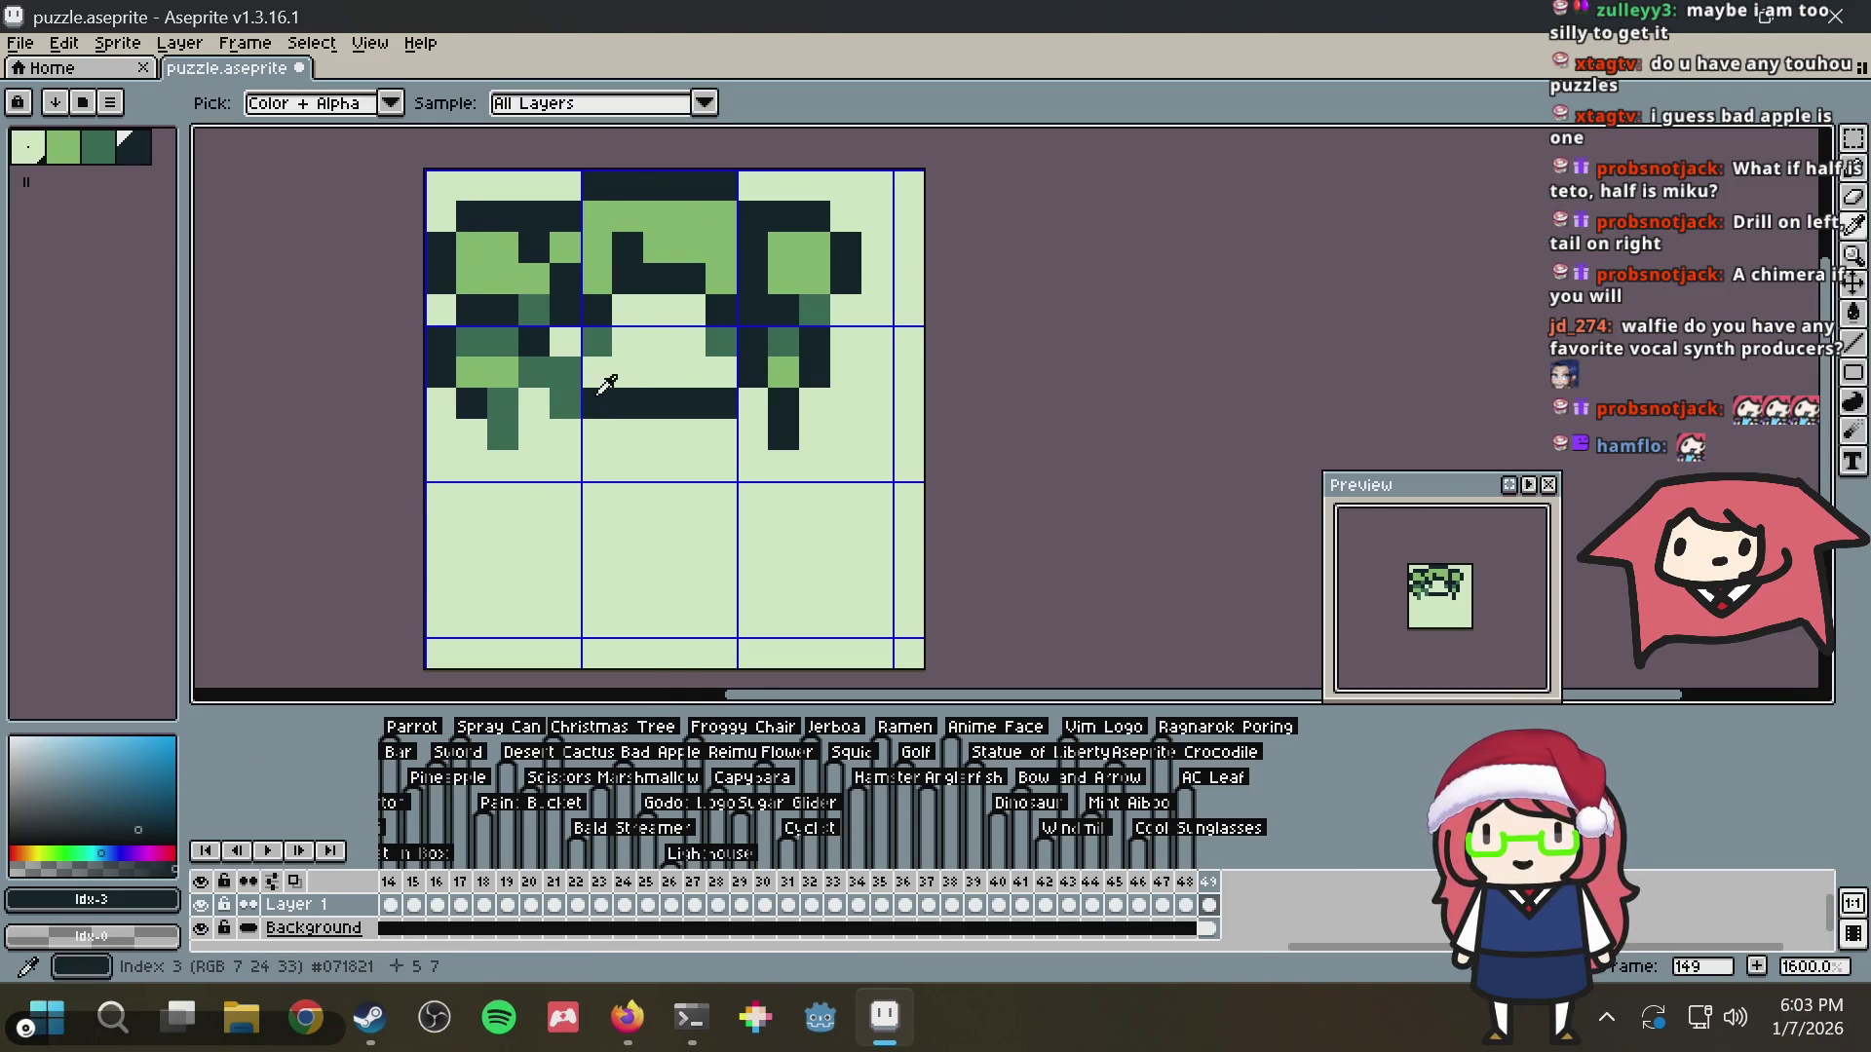
key("b")
left_click(599, 374)
key("ctrl+z")
key("i")
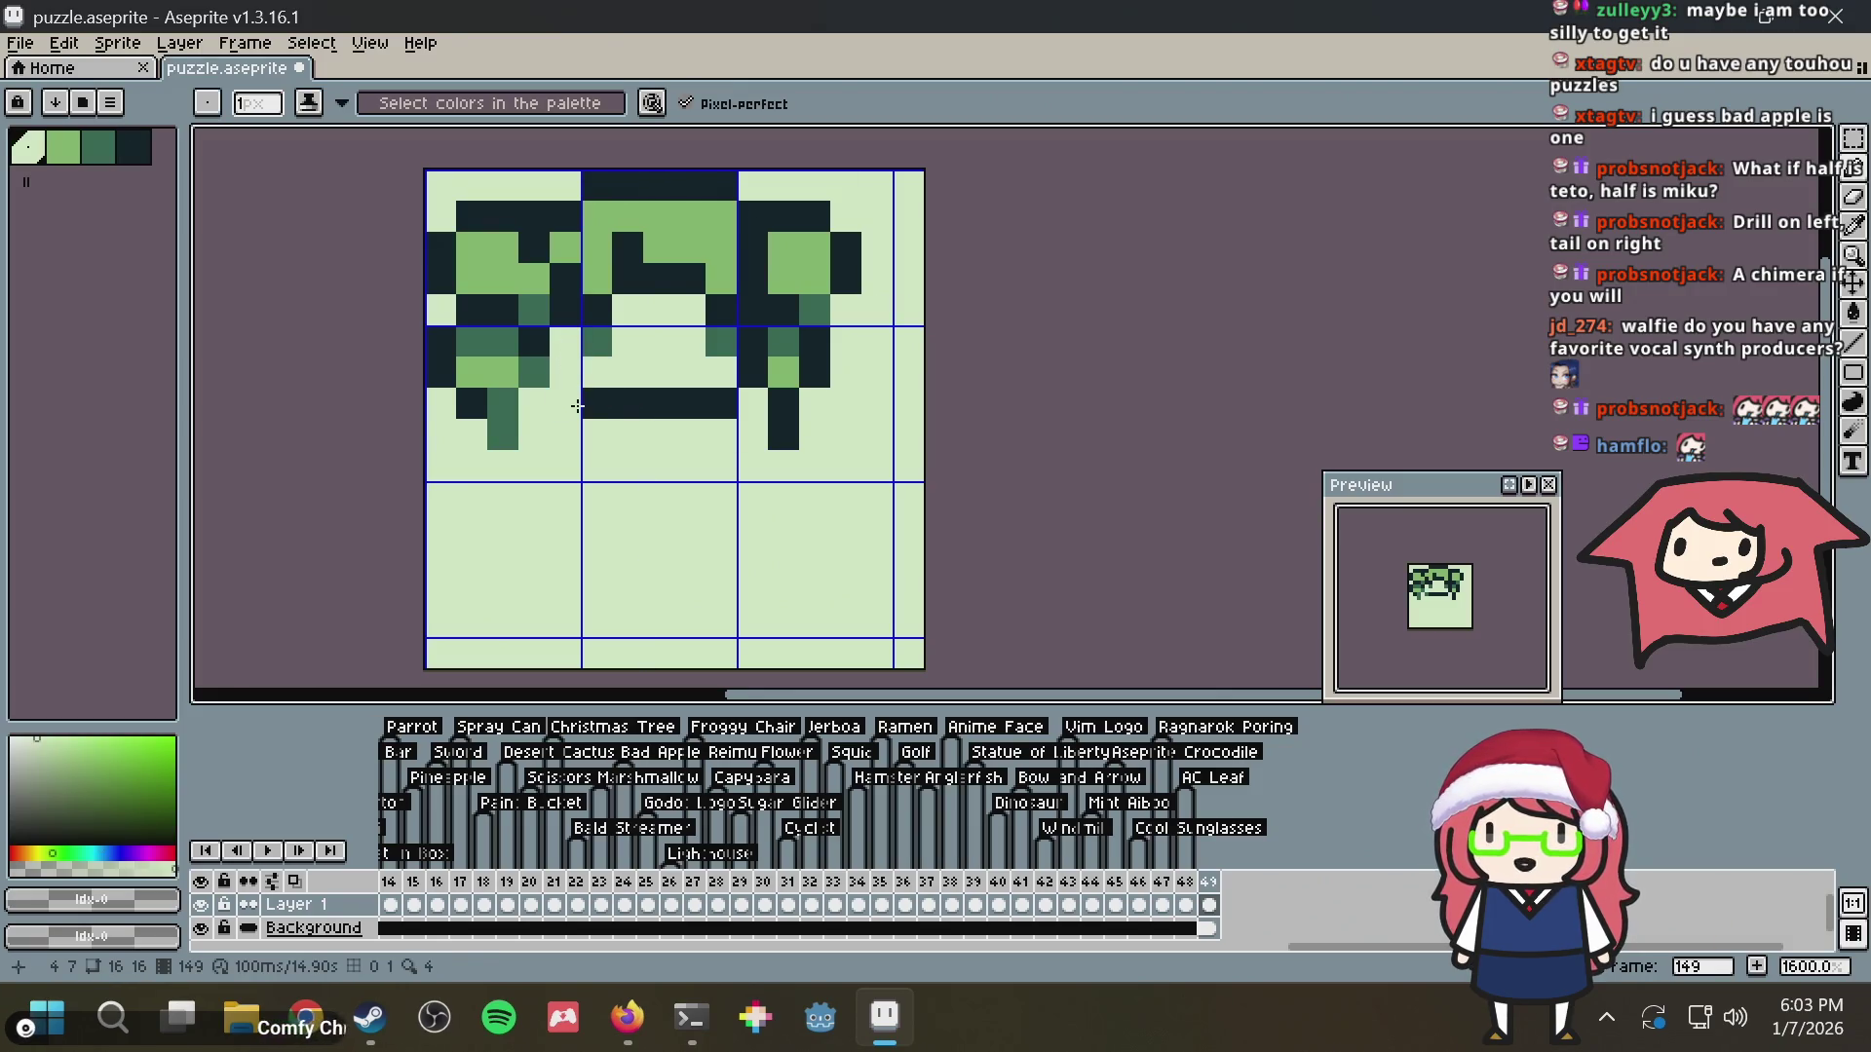
key("v")
key("i")
Draw dark pixels below the mouth and recolour a nearby pixel teal
left_click(612, 414)
key("b")
left_click_drag(567, 406, 567, 385)
key("ctrl+z")
key("i")
left_click(535, 373)
key("b")
key("i")
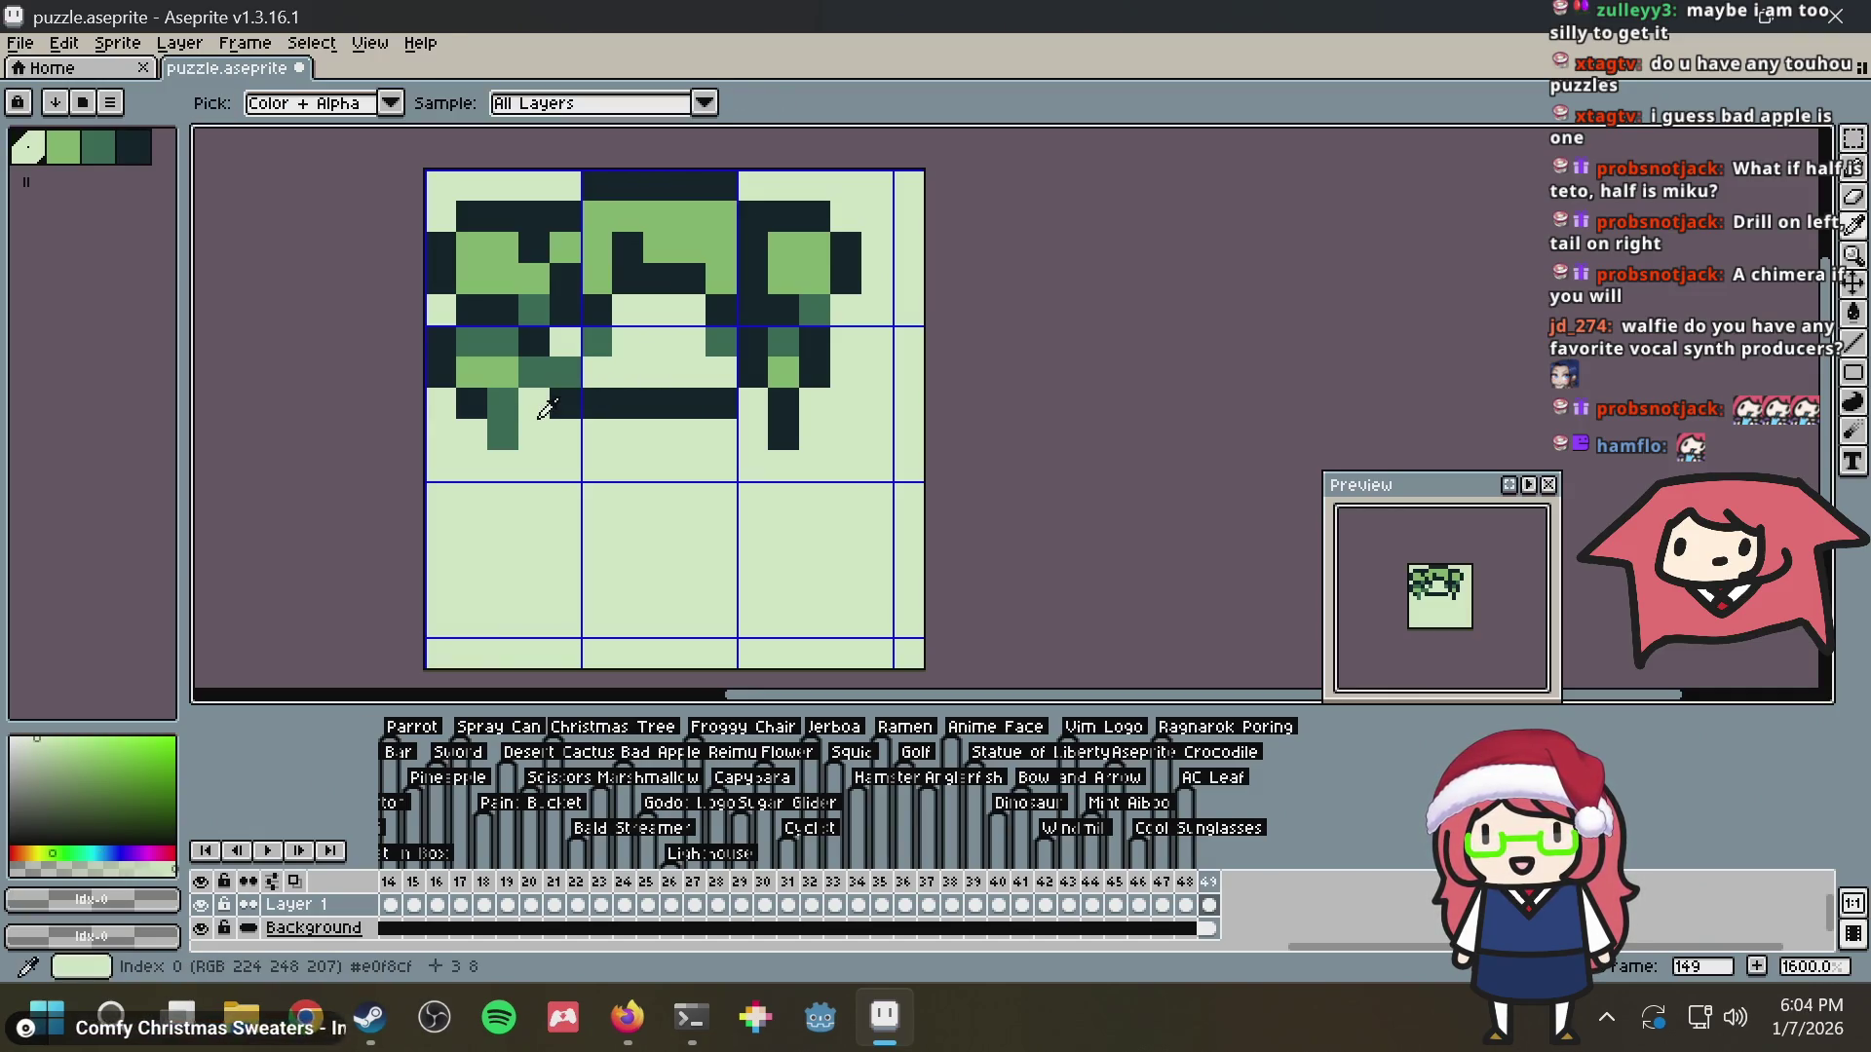
Save puzzle.aseprite and darken the teal pixel next to the mouth
key("ctrl+s")
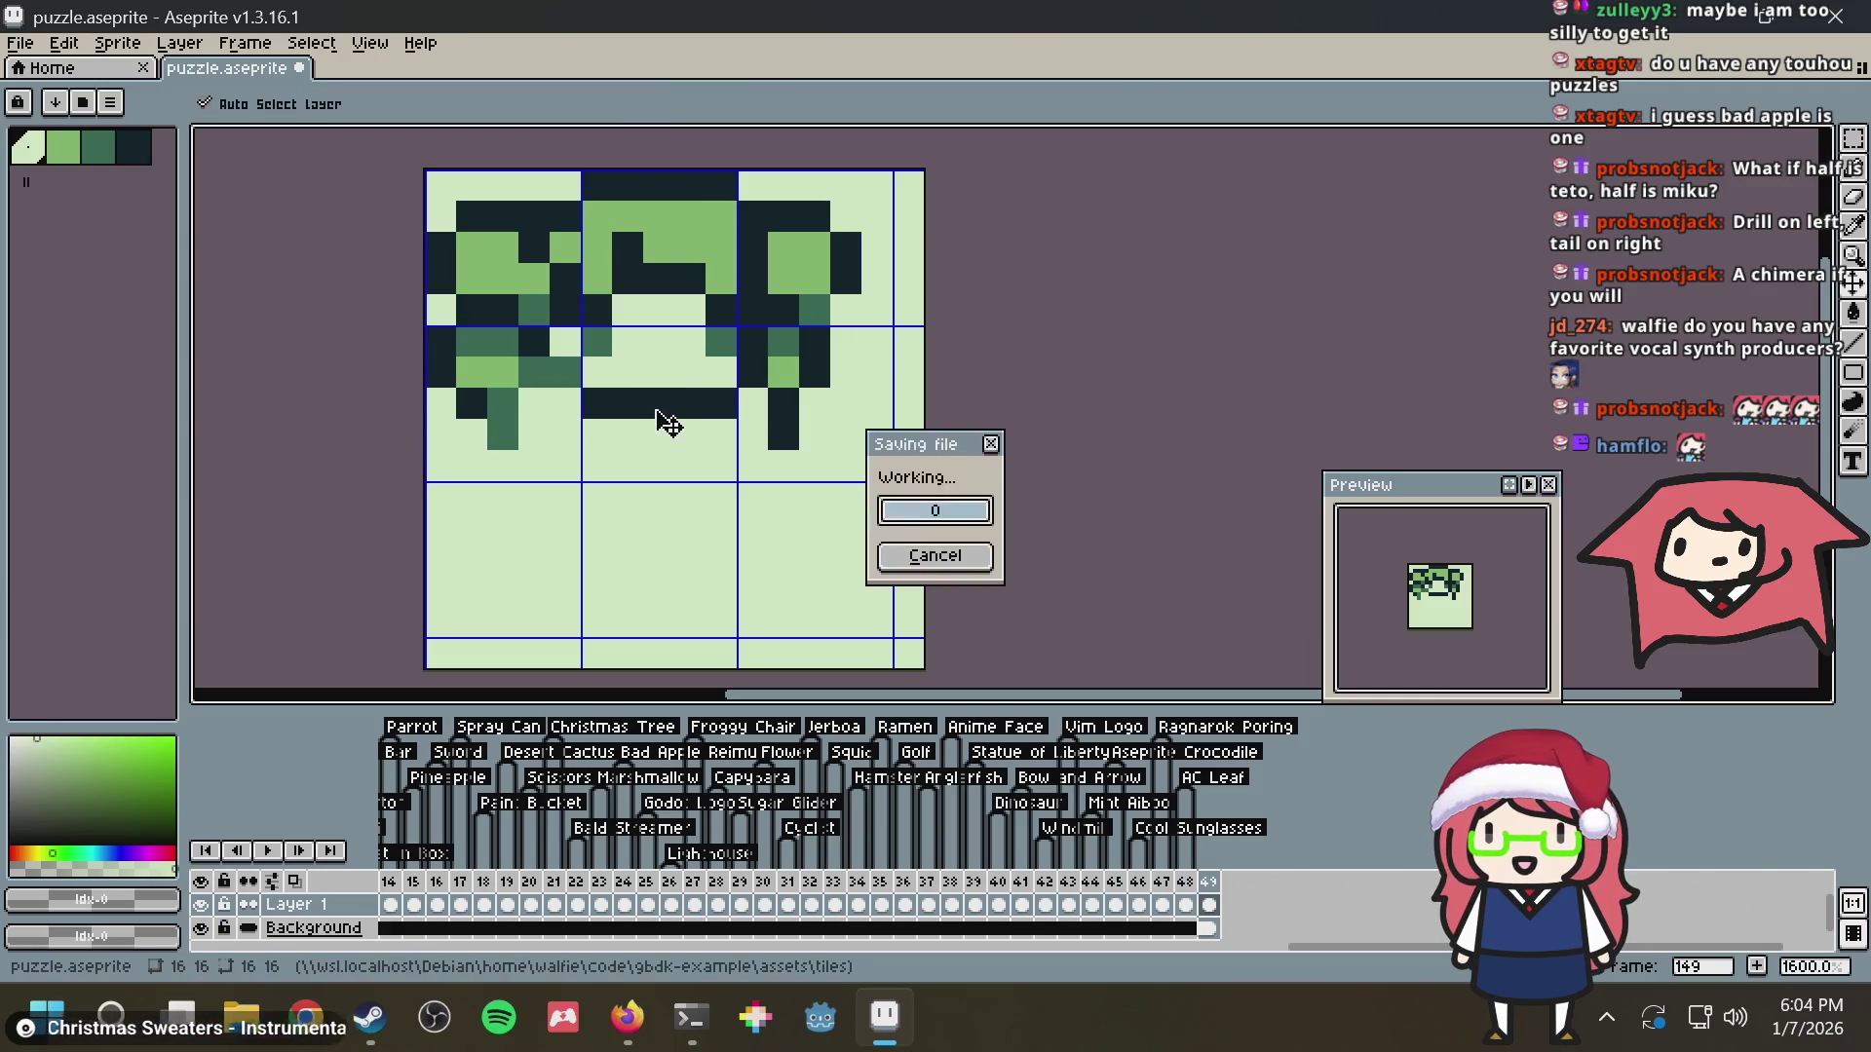
key("i")
left_click(534, 342)
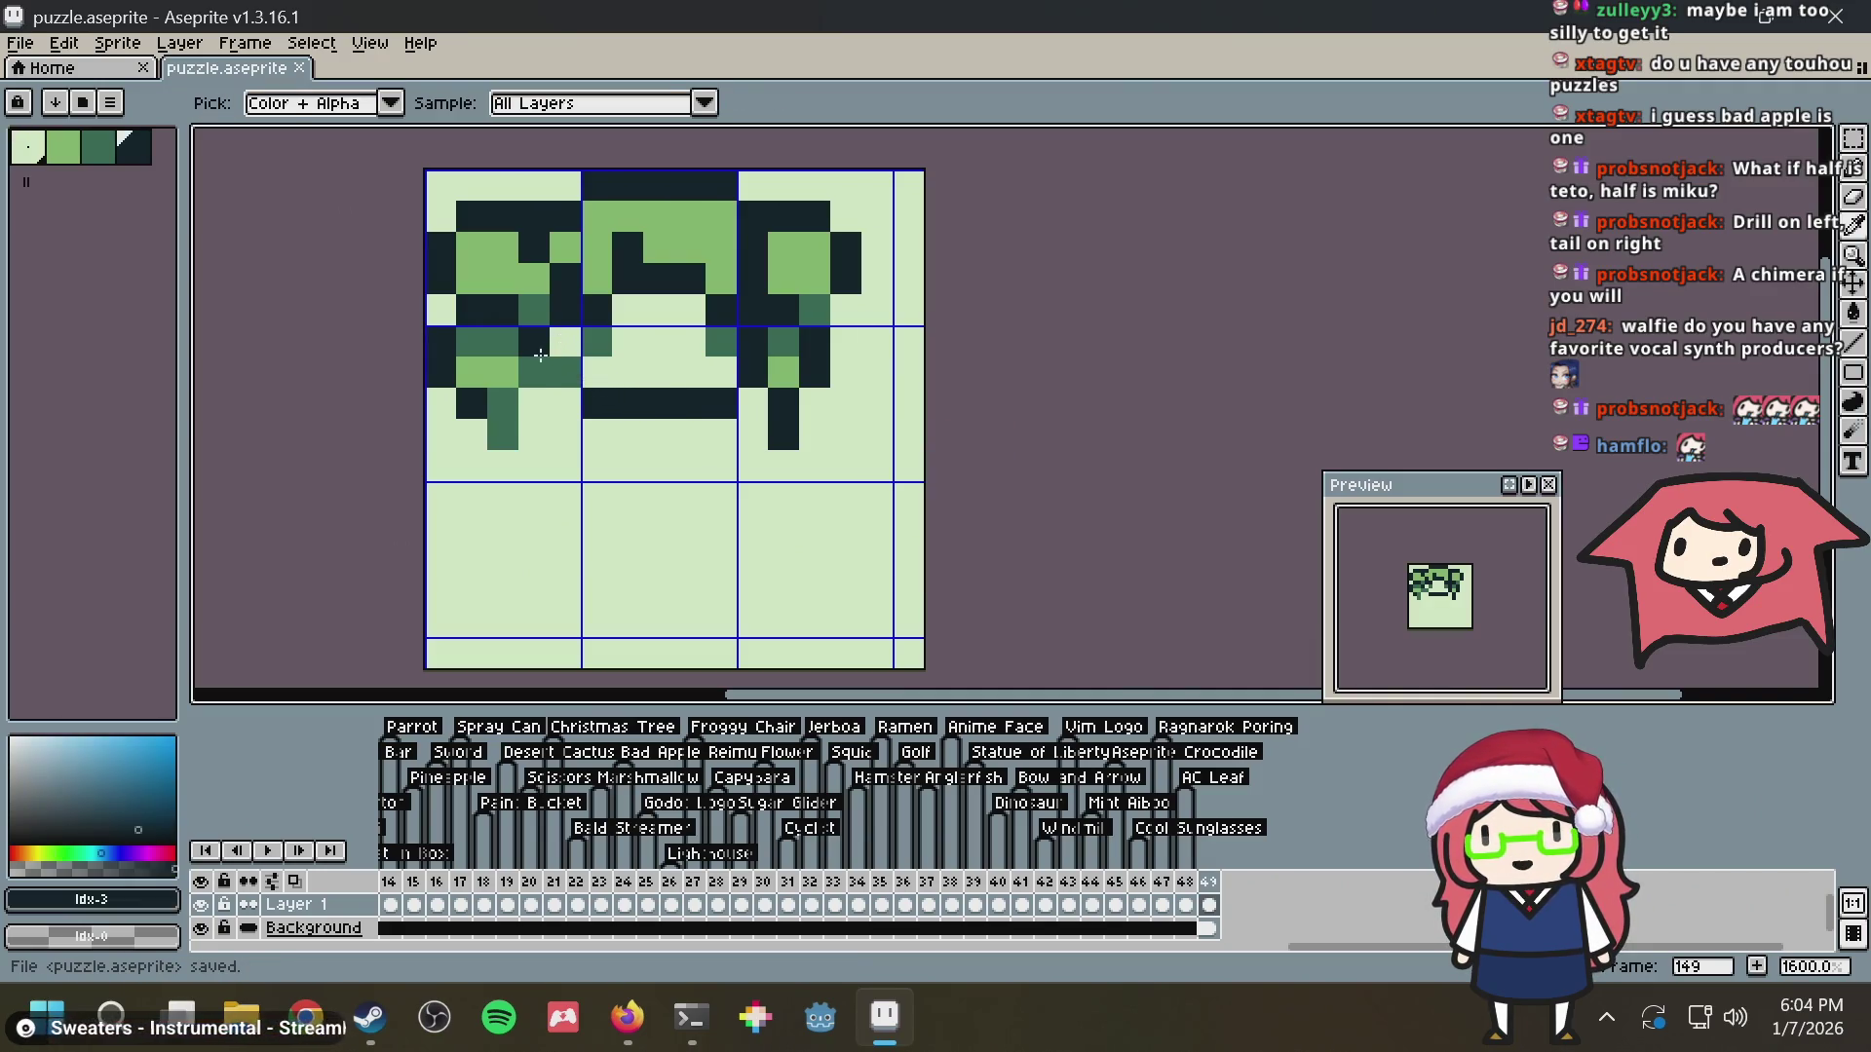
key("b")
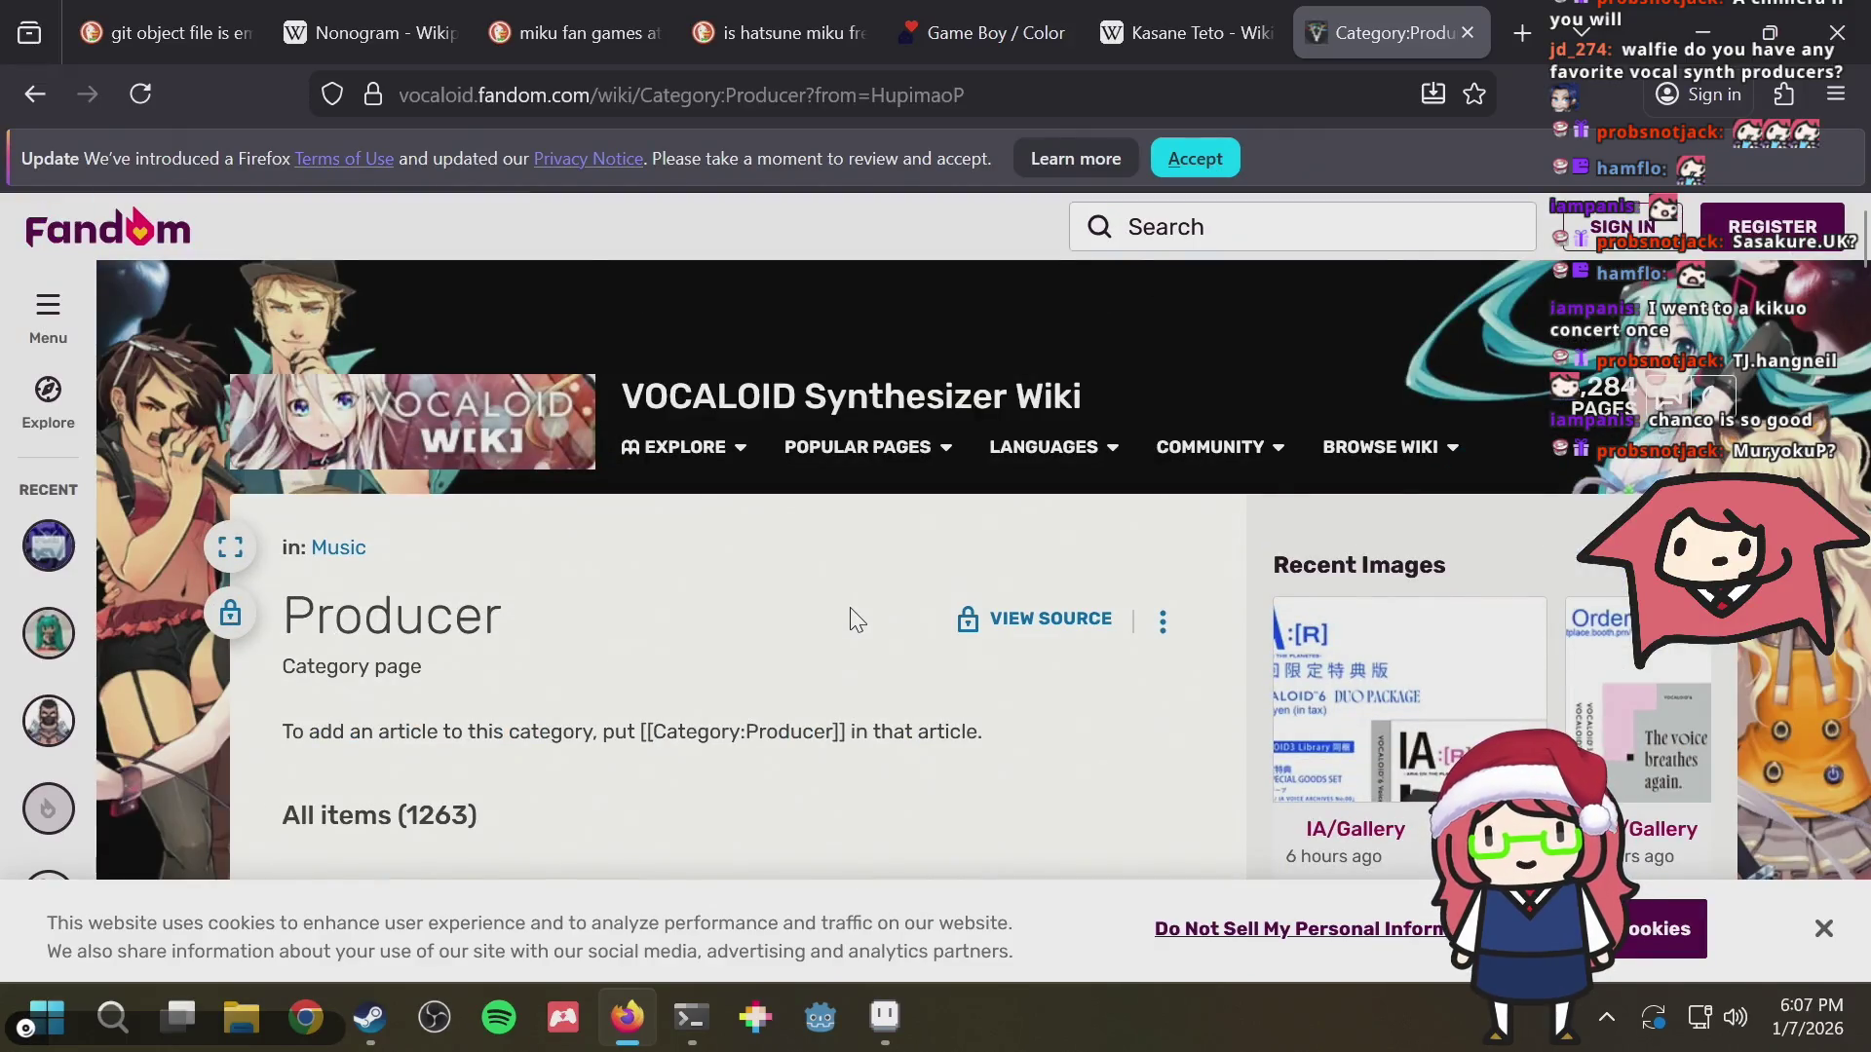
scroll(751, 626, "down", 5)
scroll(751, 626, "down", 3)
scroll(751, 626, "down", 3)
scroll(742, 616, "down", 3)
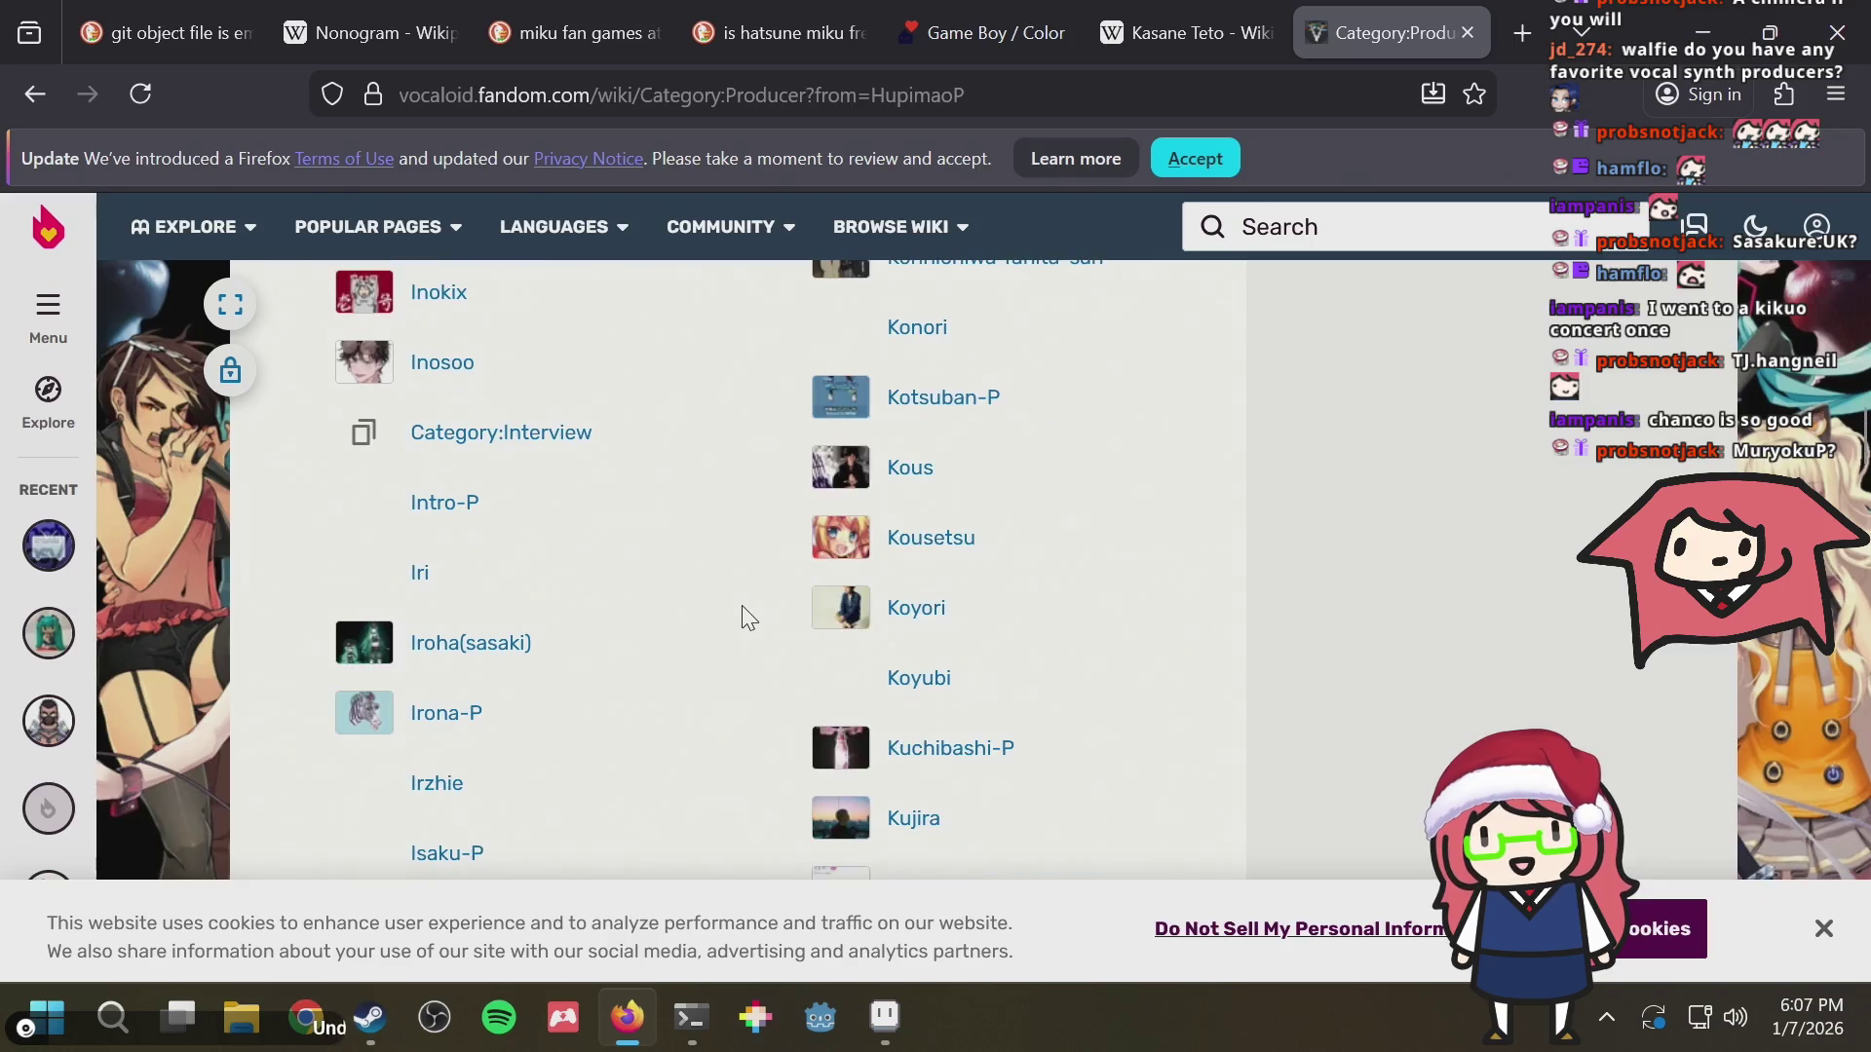
scroll(741, 617, "down", 3)
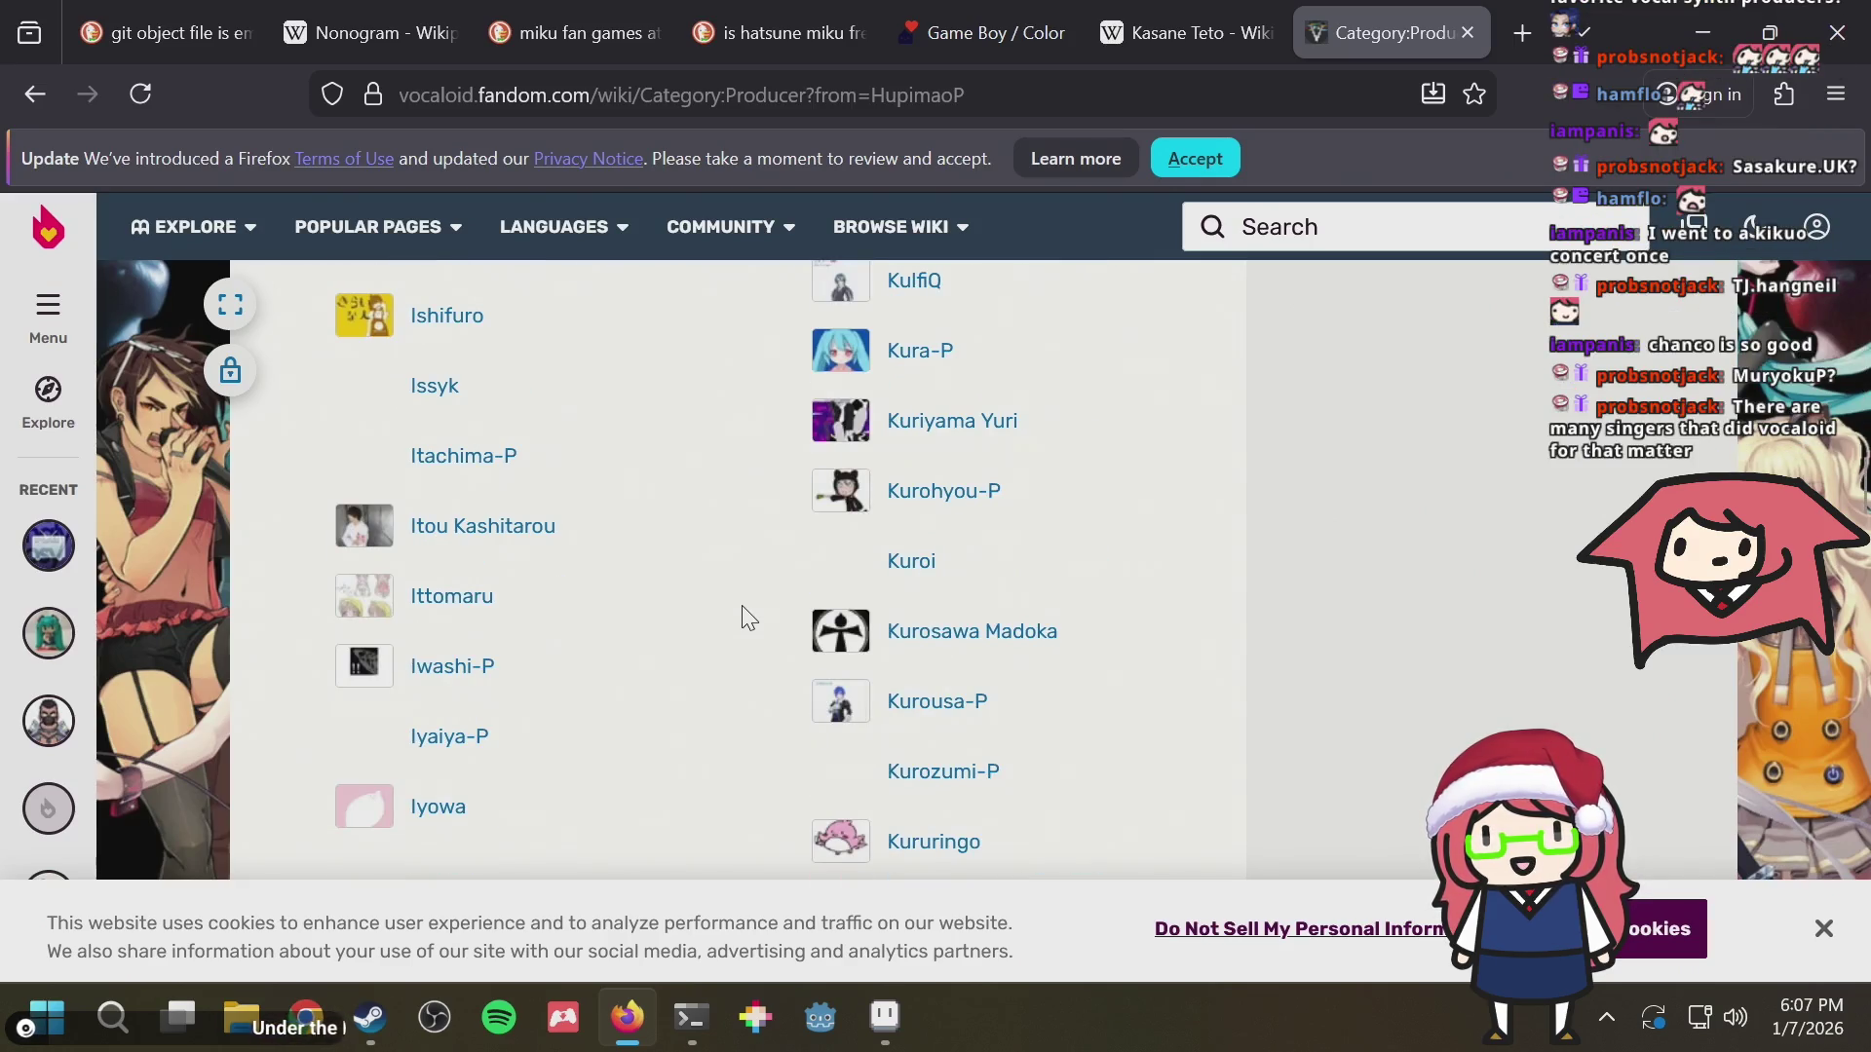
scroll(740, 616, "down", 1)
scroll(741, 614, "down", 1)
scroll(740, 615, "down", 1)
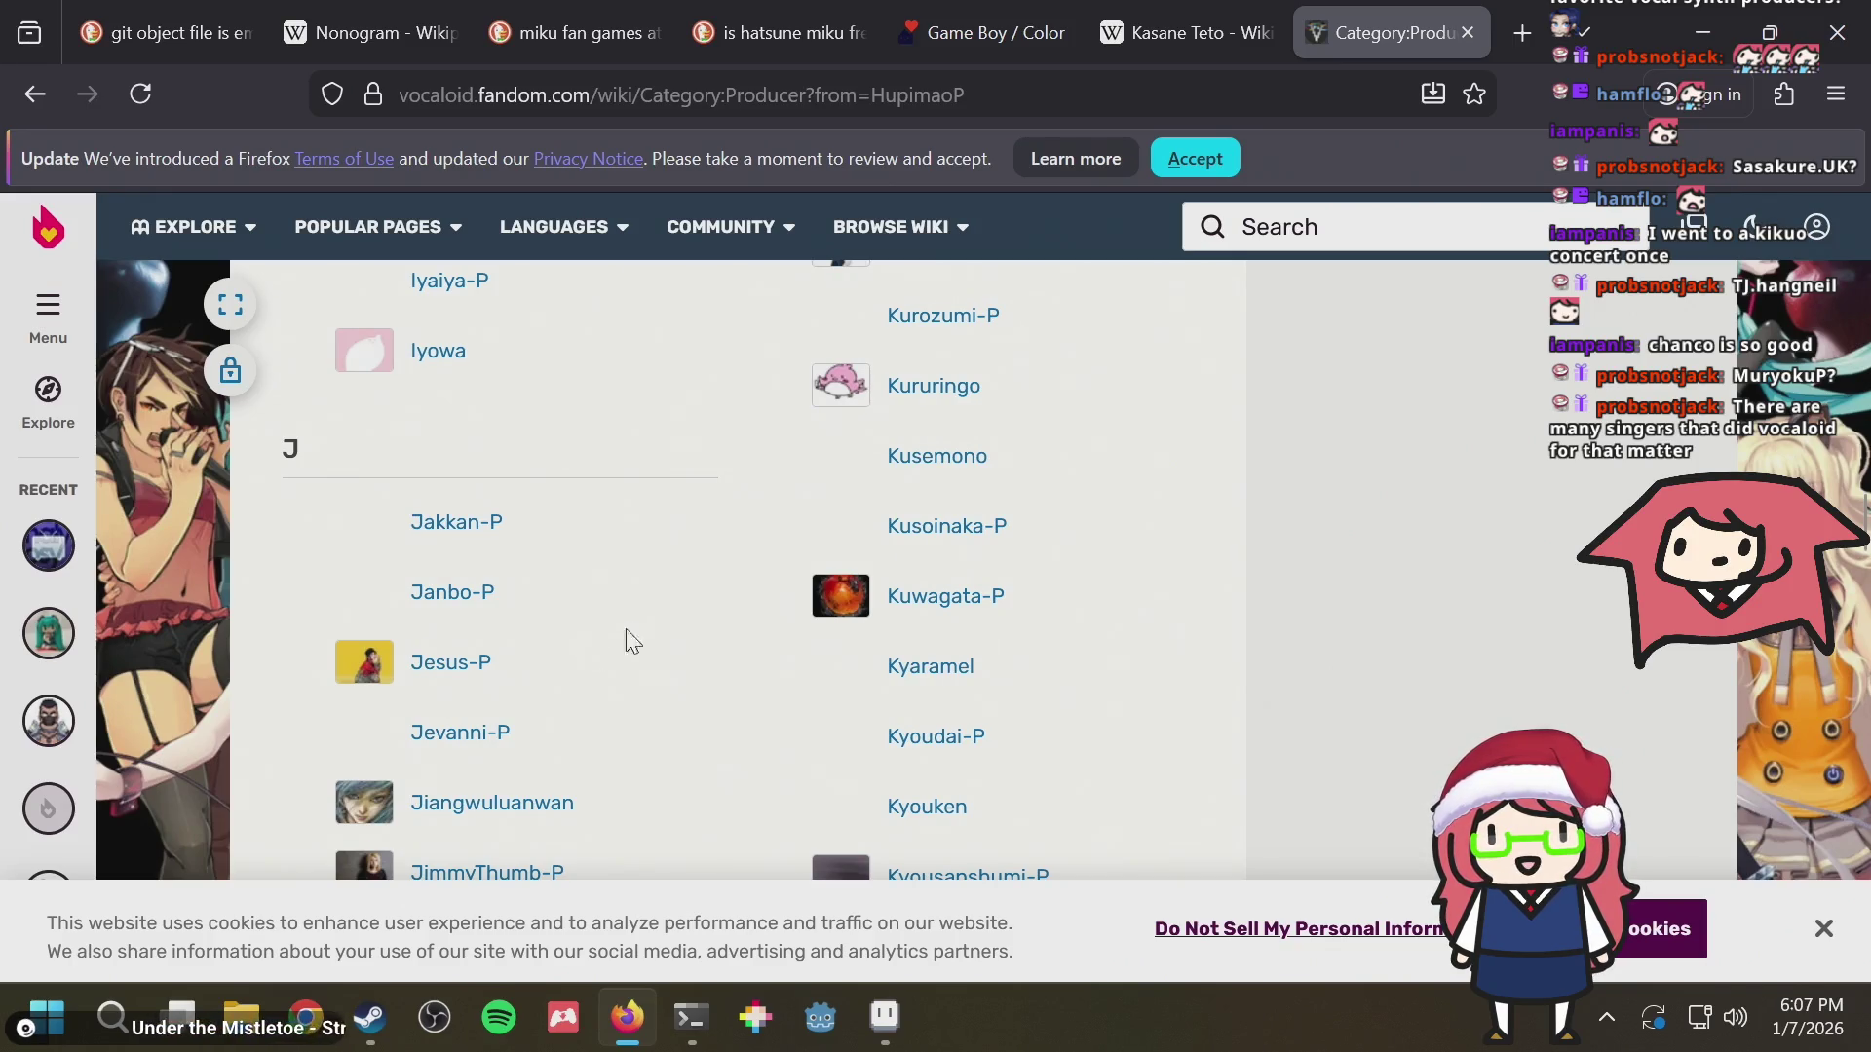
scroll(712, 610, "down", 2)
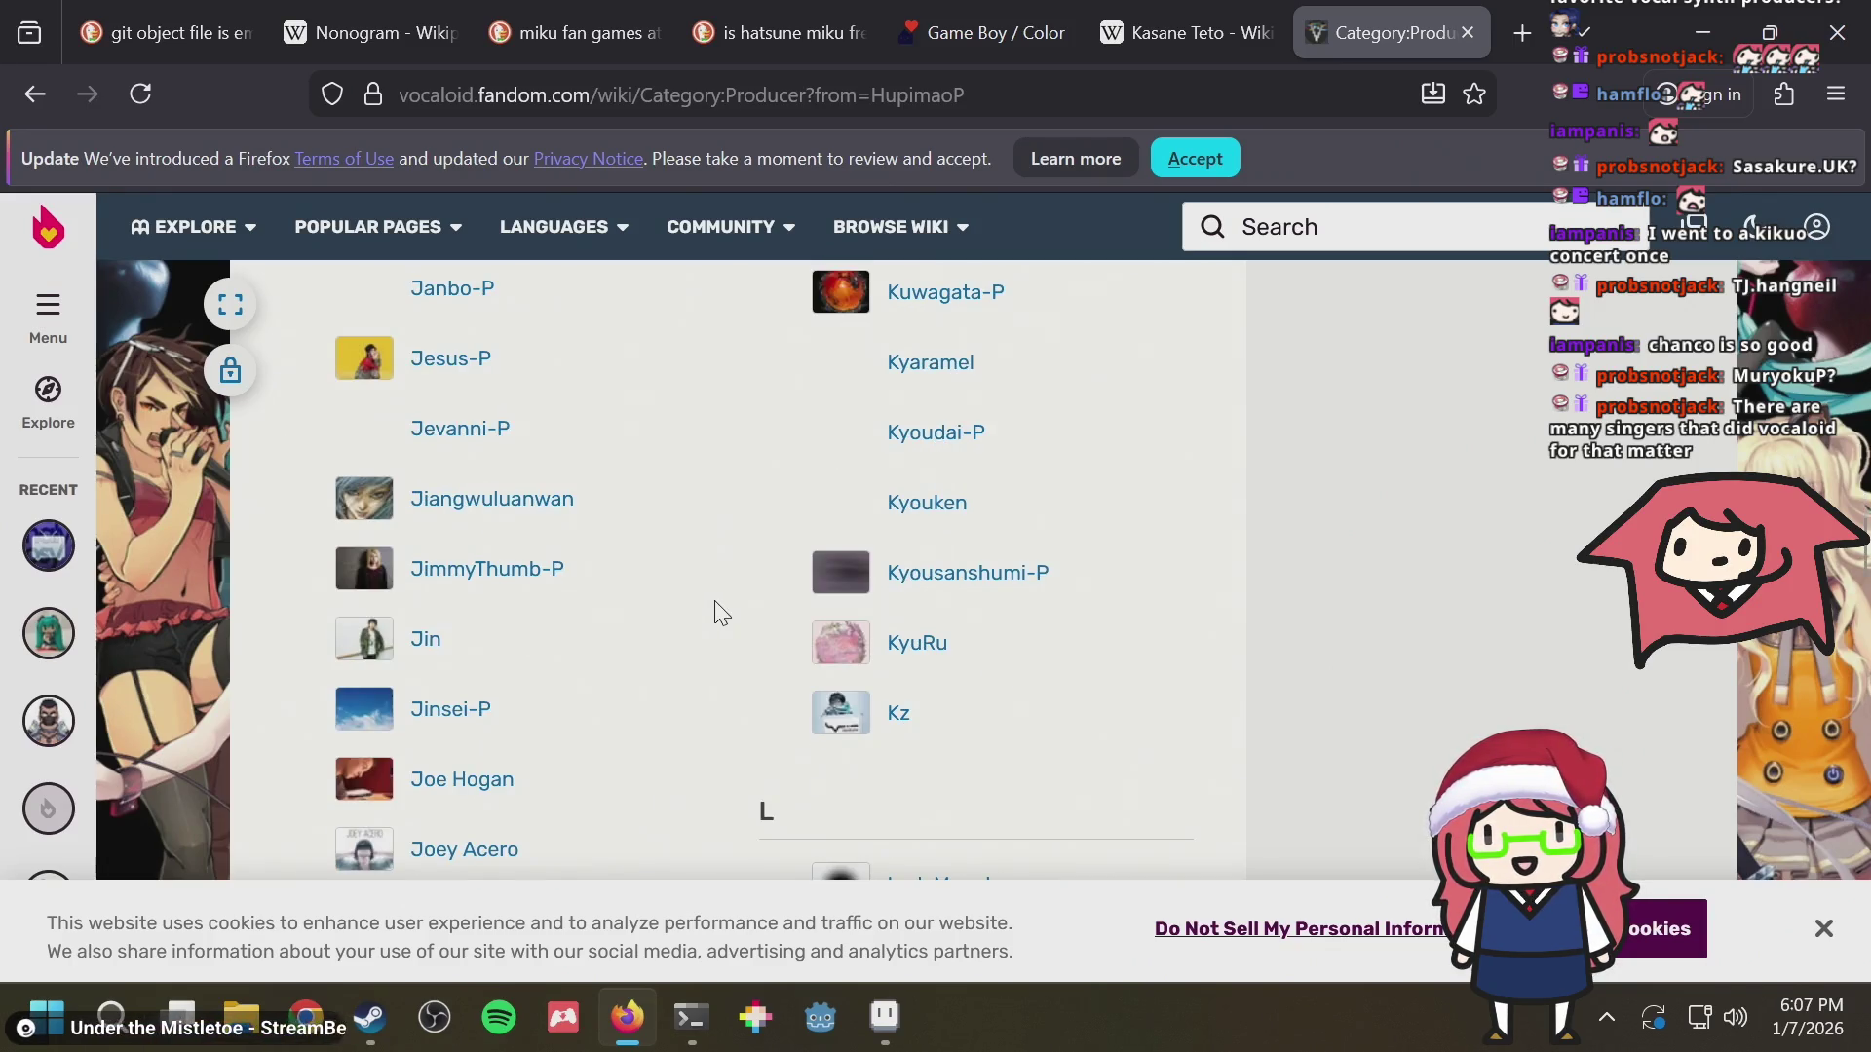
scroll(715, 611, "down", 1)
scroll(718, 613, "down", 1)
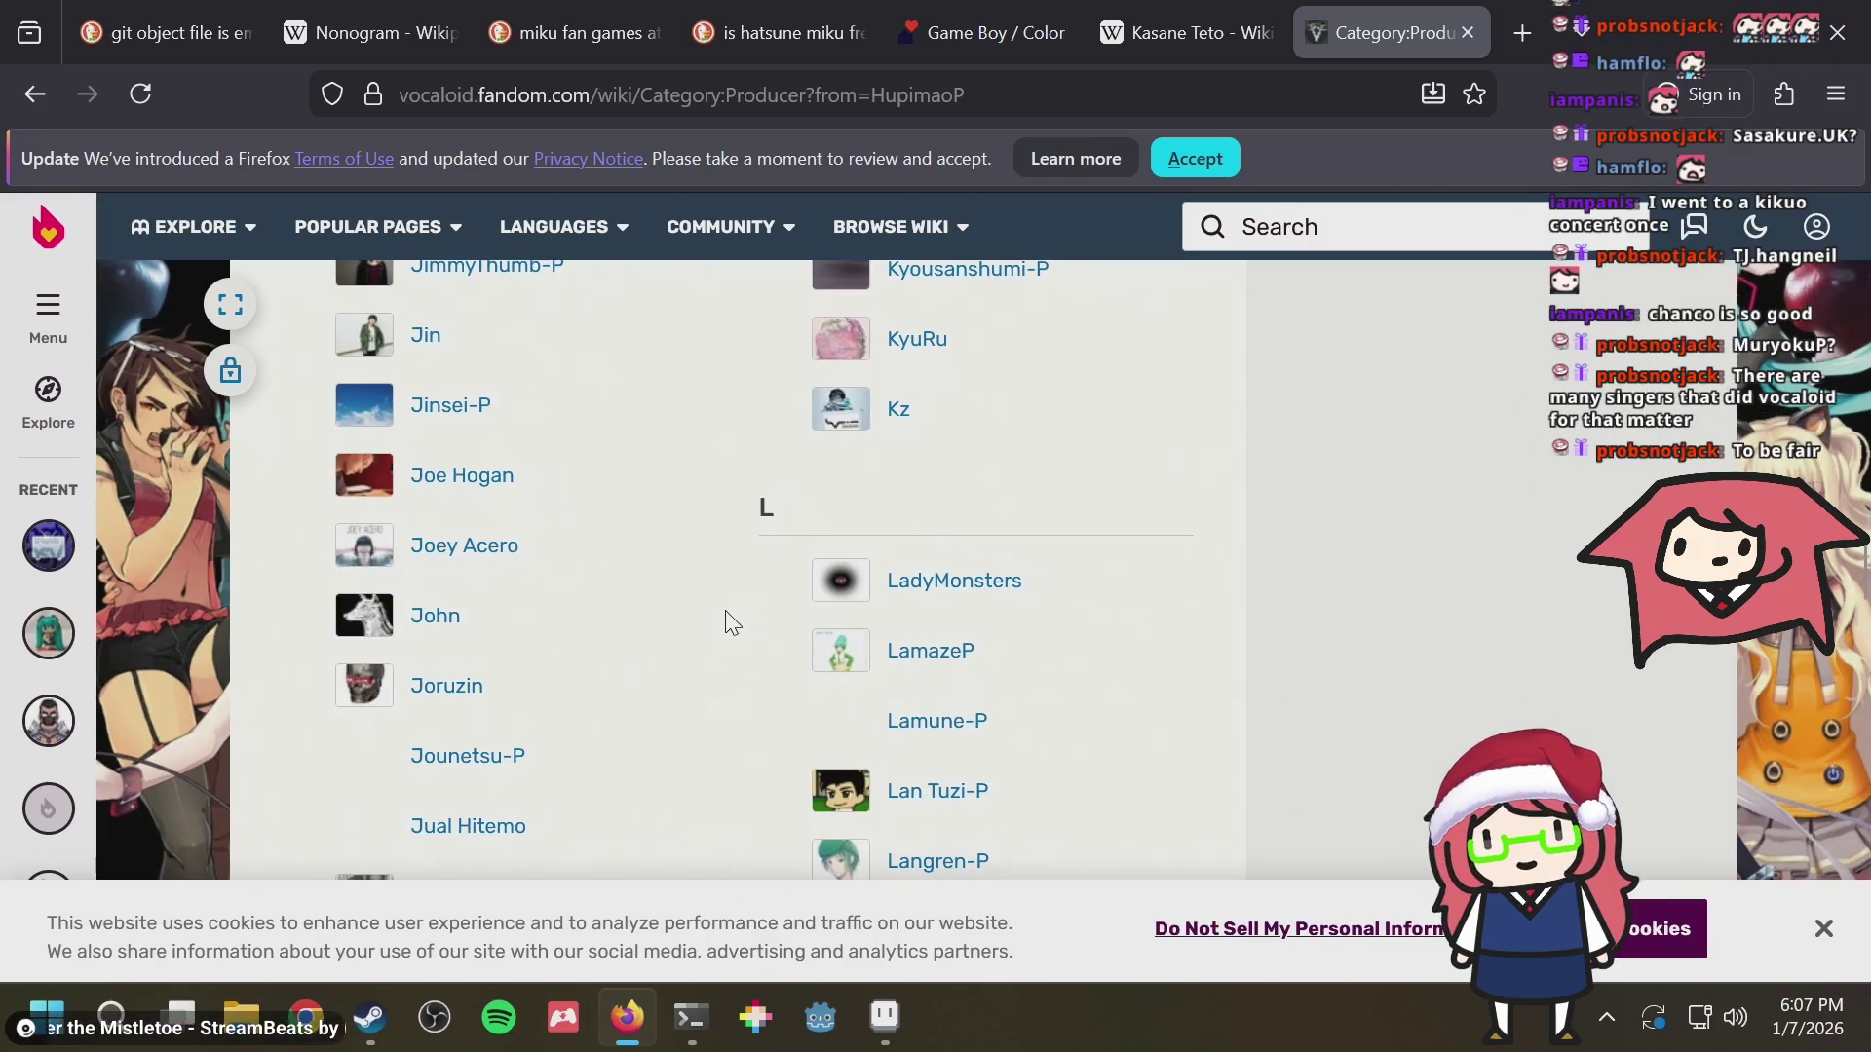
scroll(723, 622, "down", 3)
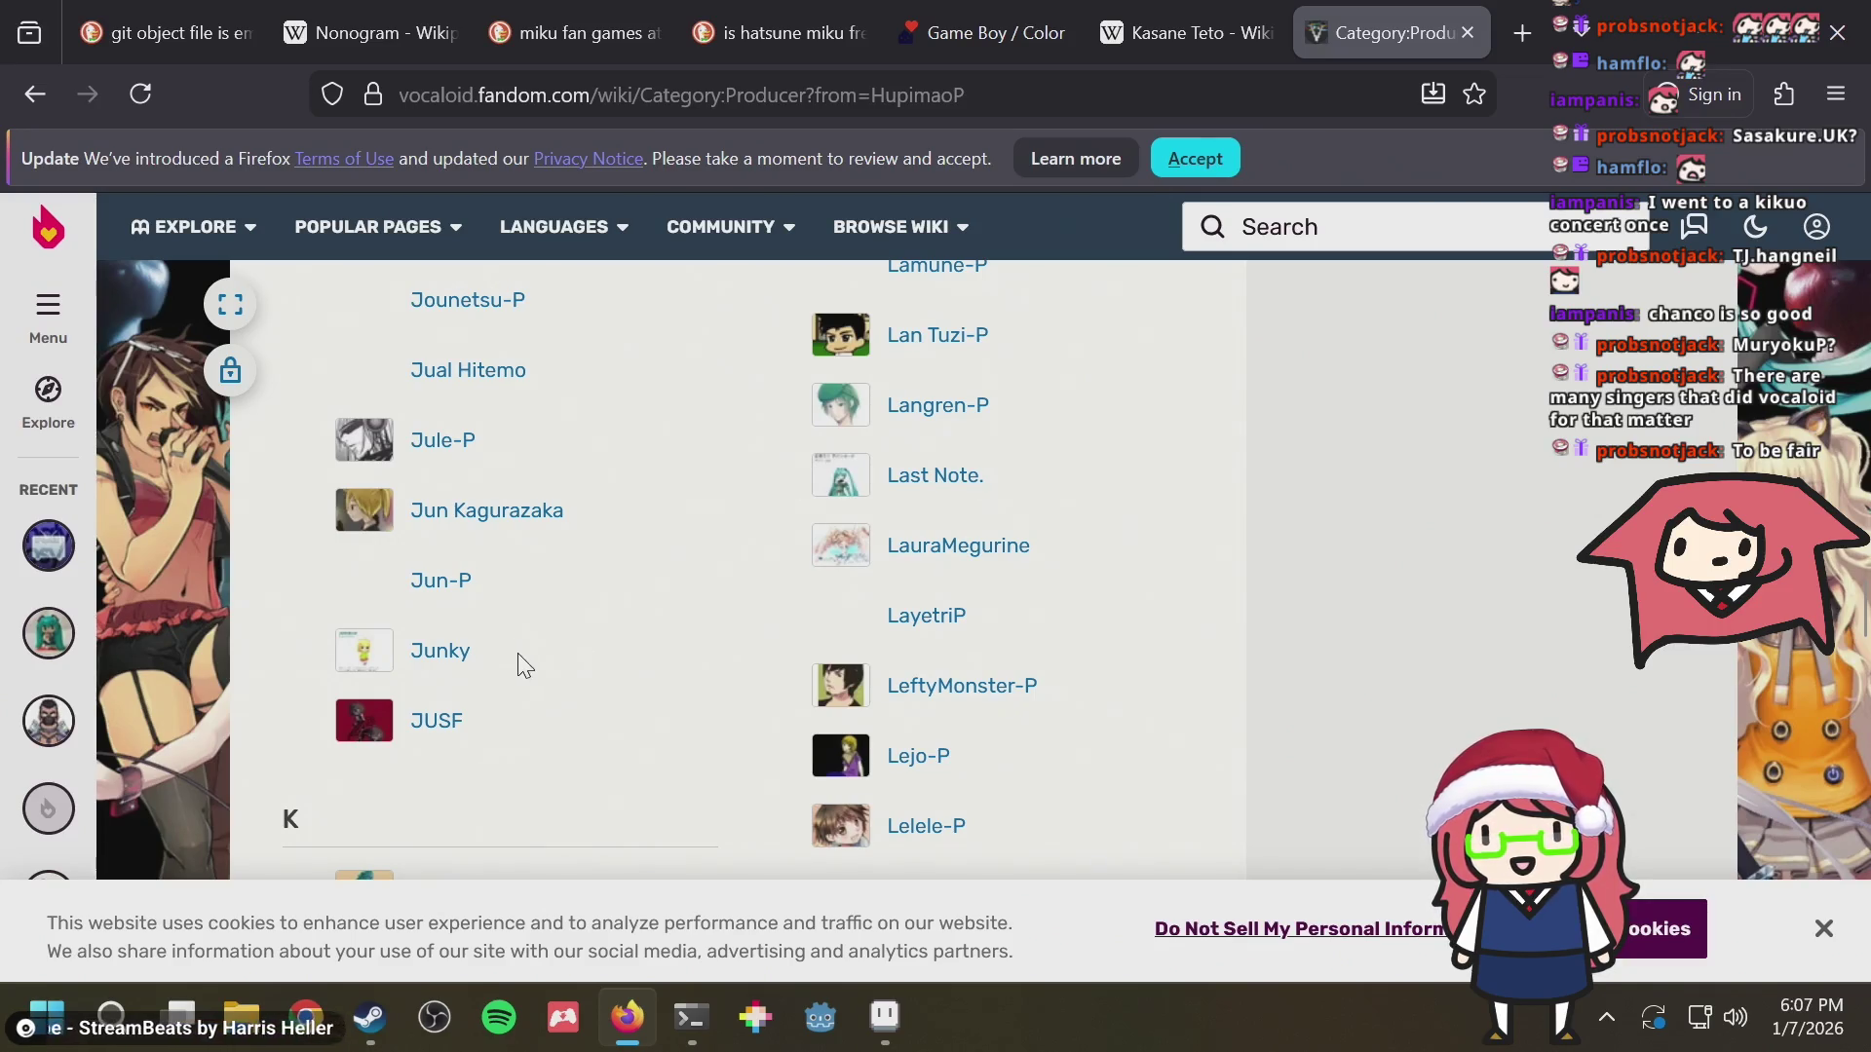
Browse Junky's page from the Producer category, close it, and return via the Kasane Teto tab to the drawing
middle_click(468, 663)
middle_click(433, 657)
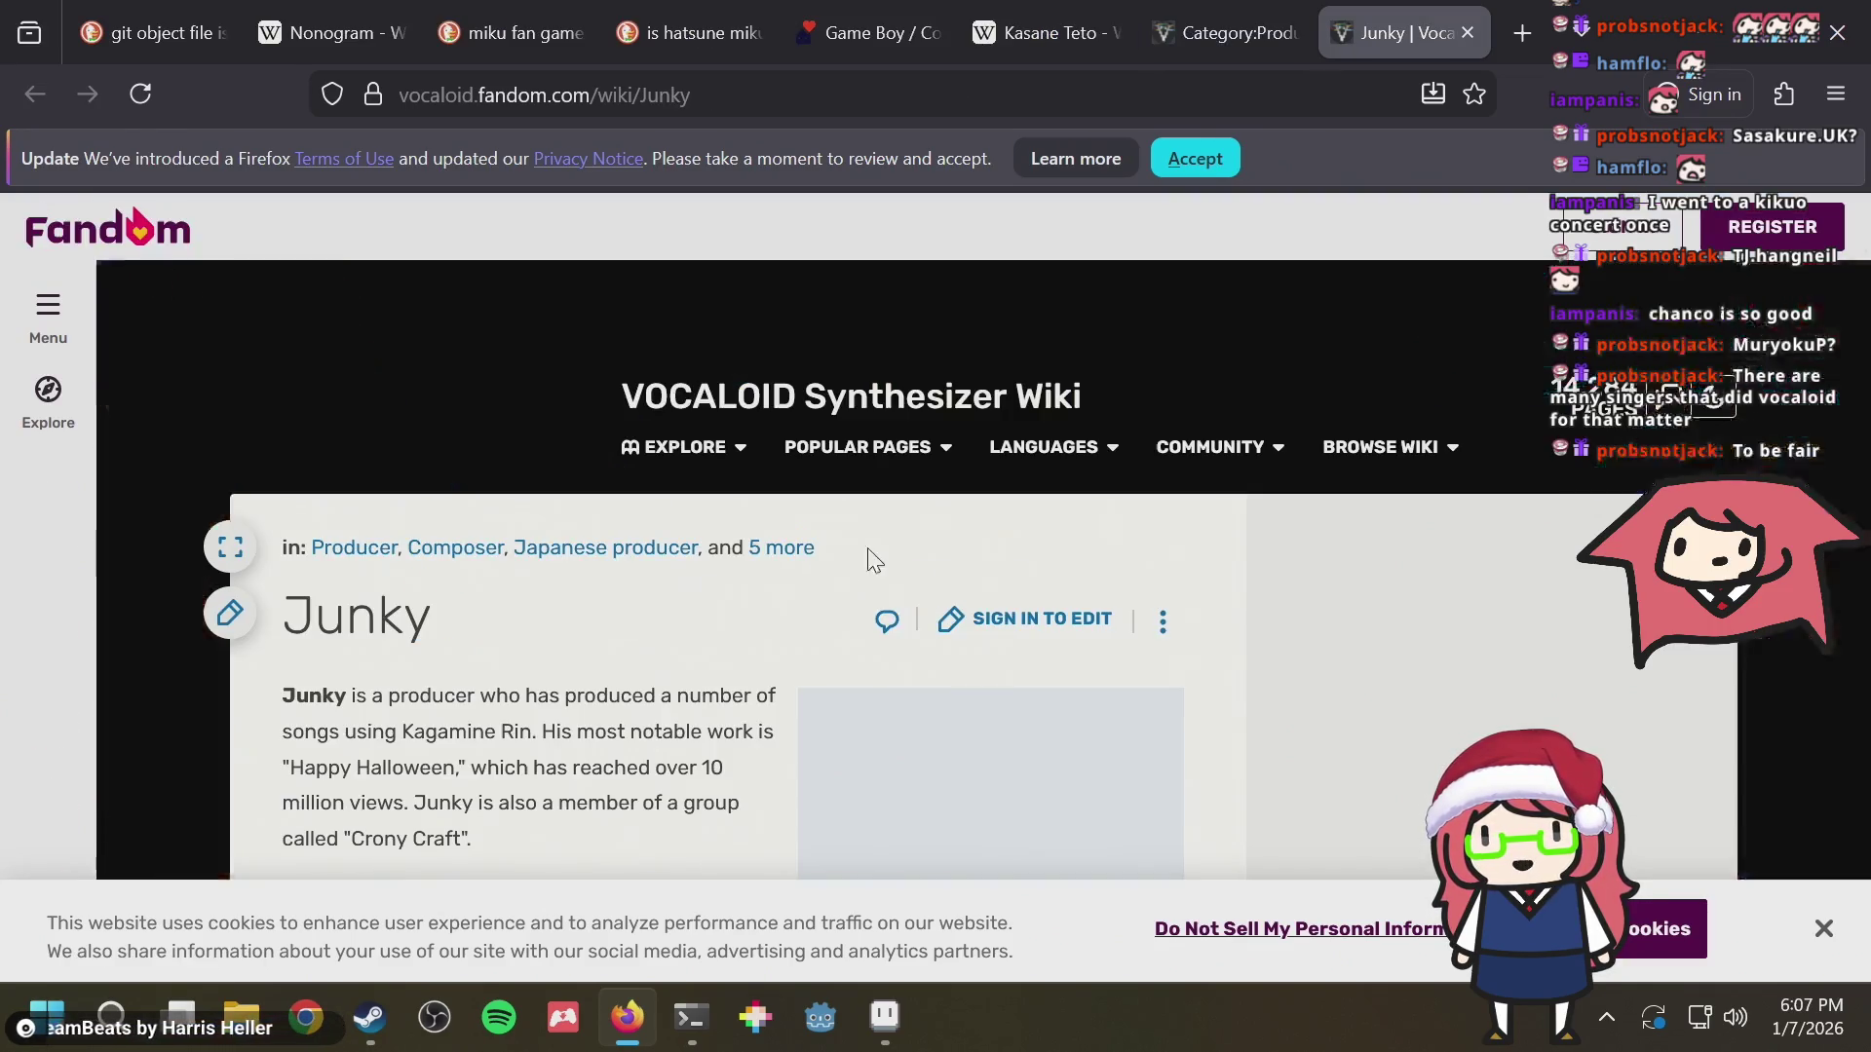
scroll(869, 555, "down", 2)
scroll(870, 568, "down", 2)
scroll(868, 568, "down", 3)
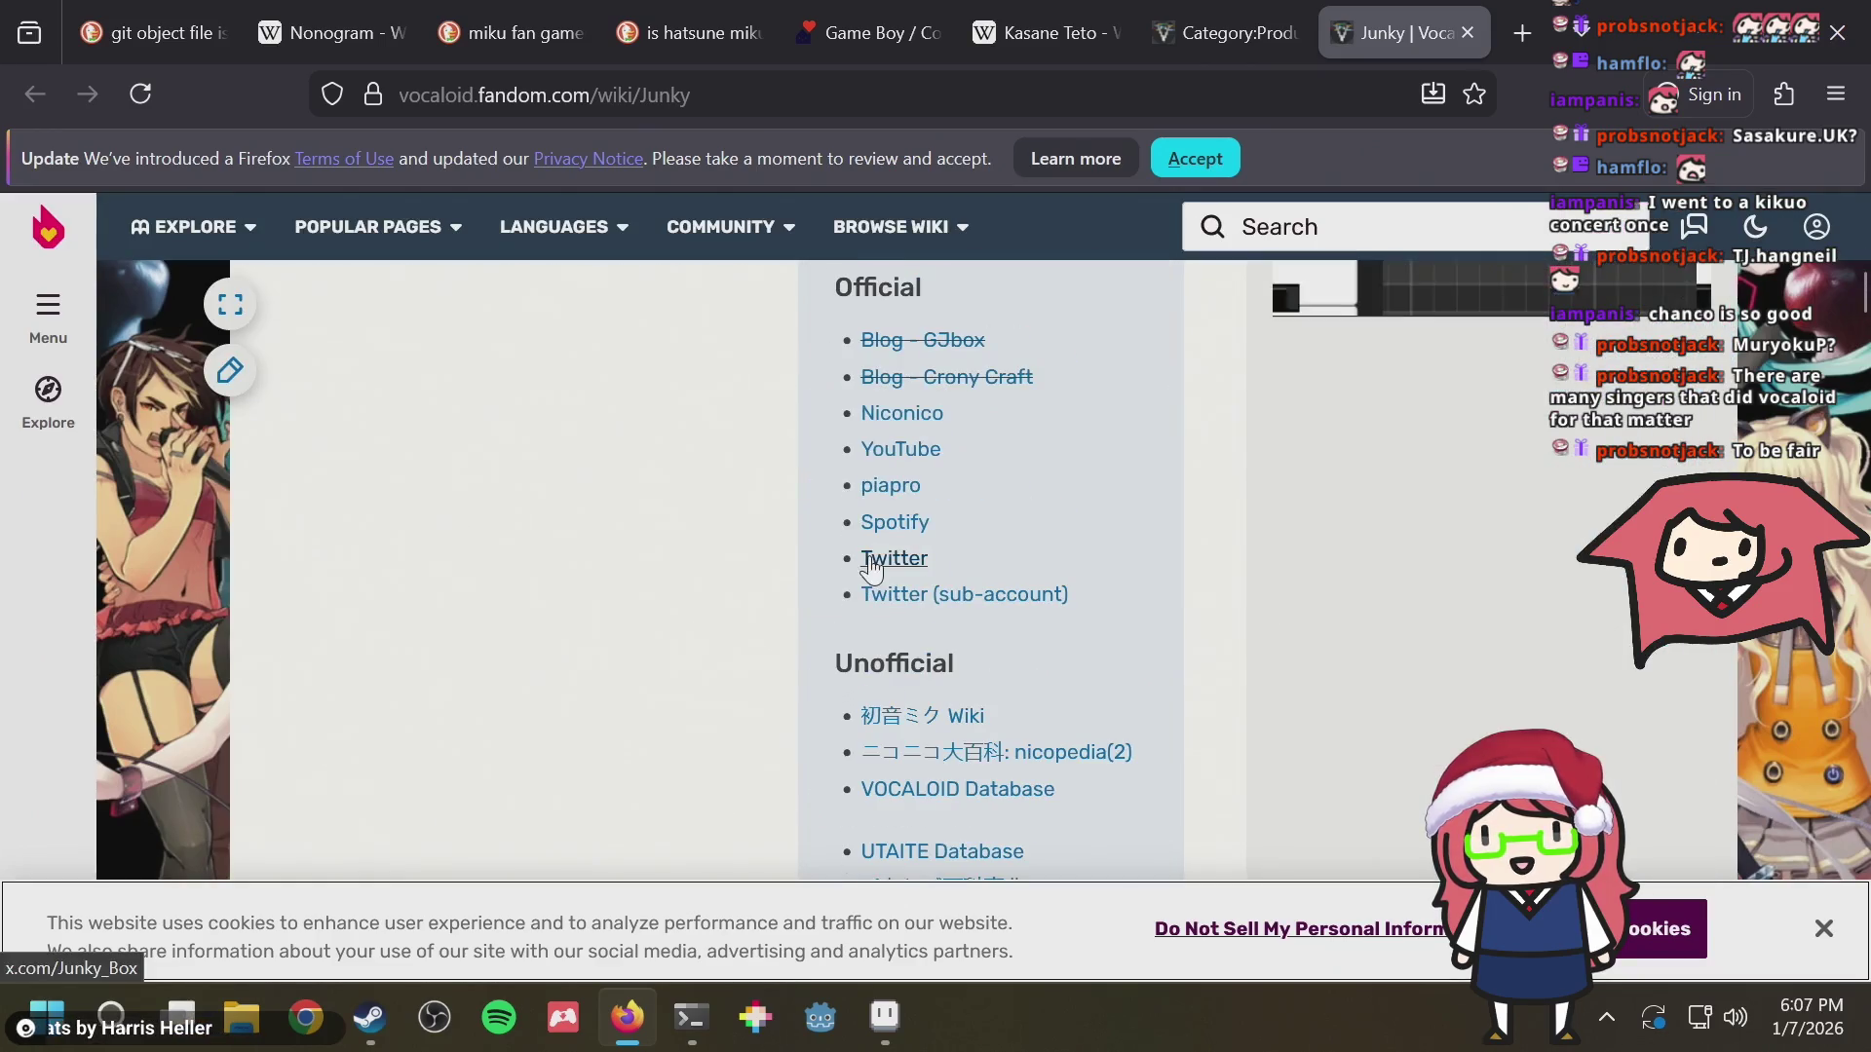
scroll(639, 589, "down", 3)
scroll(713, 584, "down", 2)
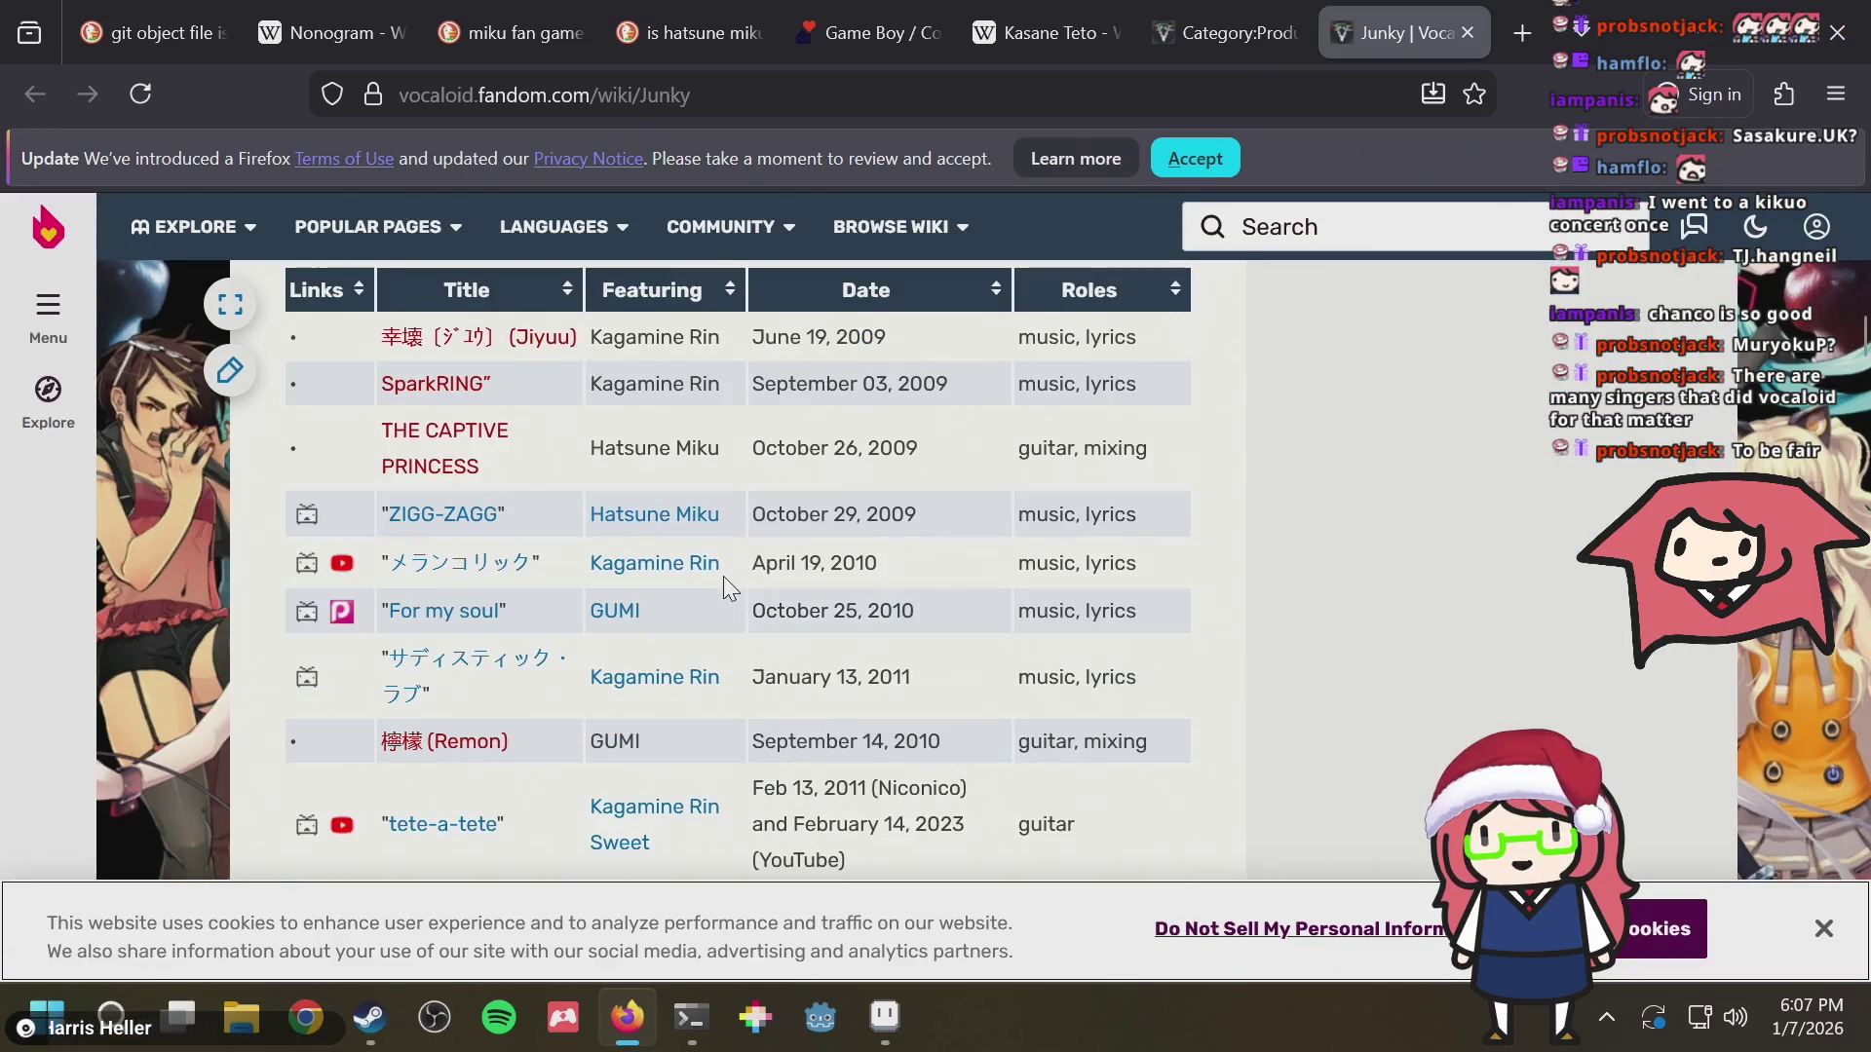
scroll(559, 727, "down", 3)
scroll(555, 720, "down", 2)
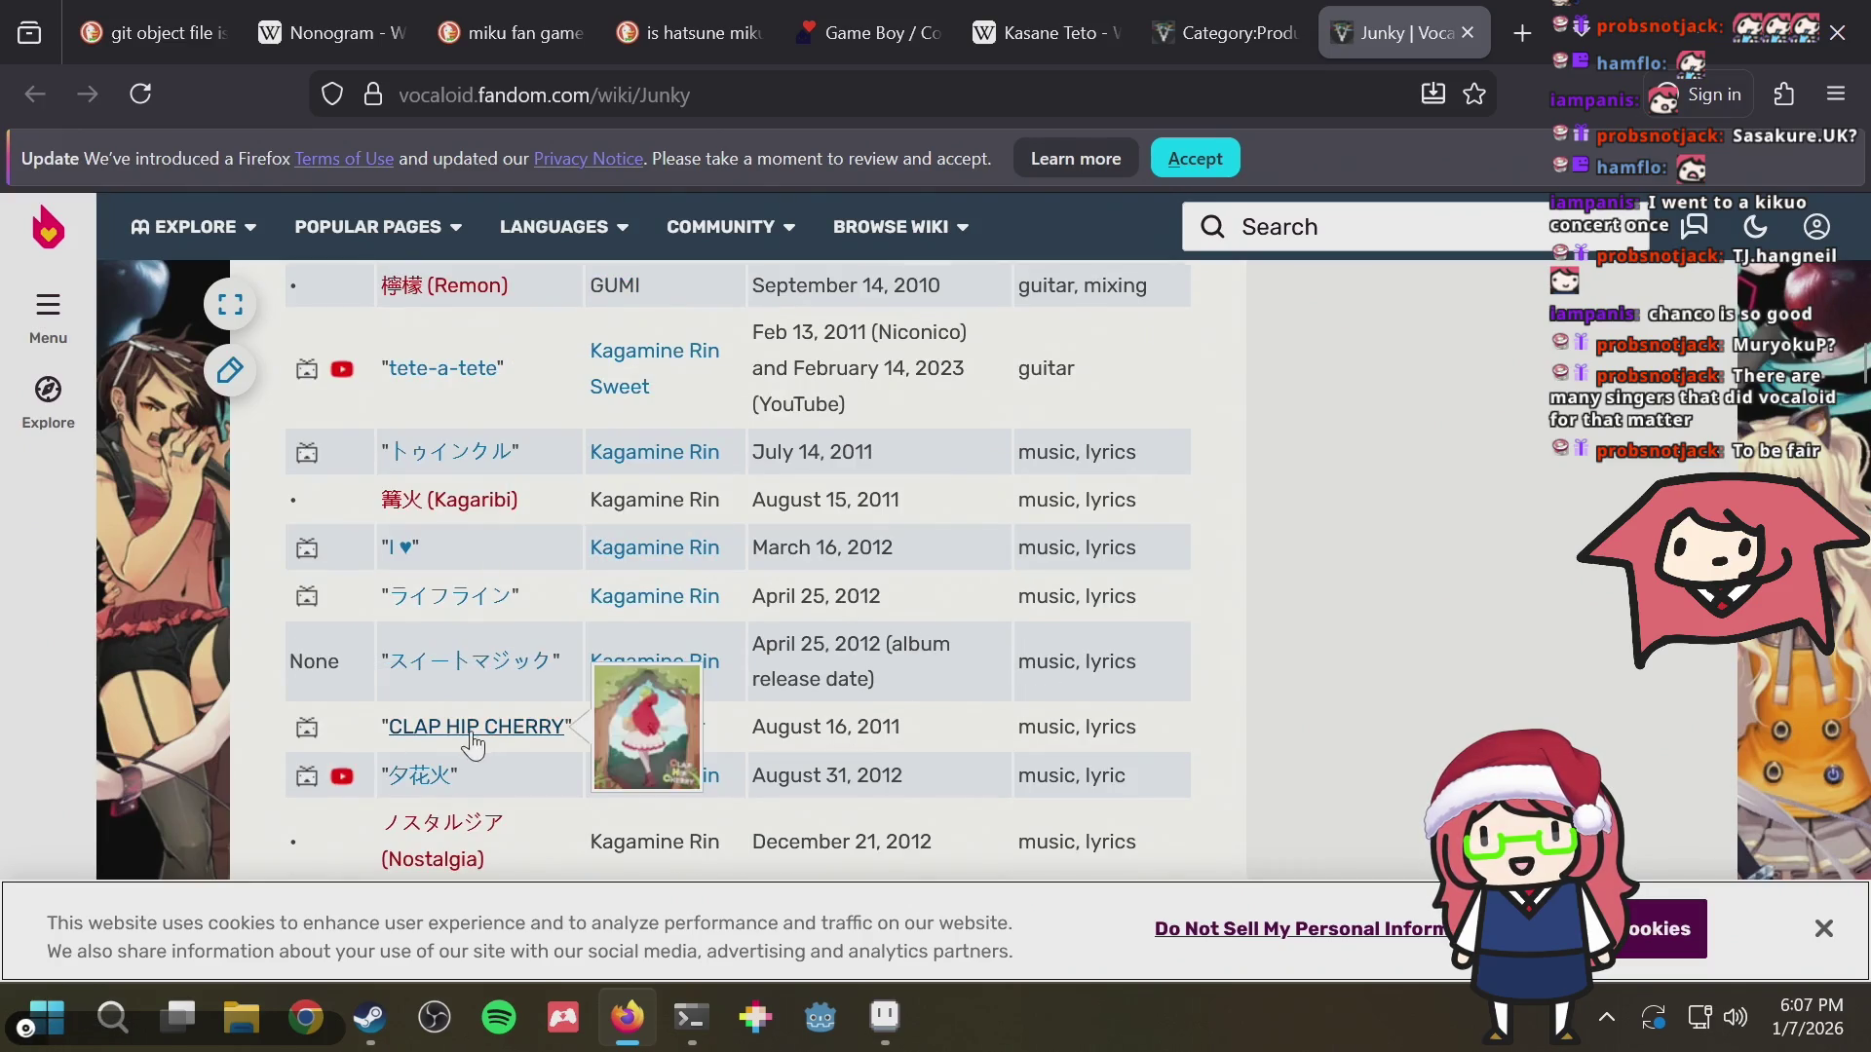
mouse_move(476, 725)
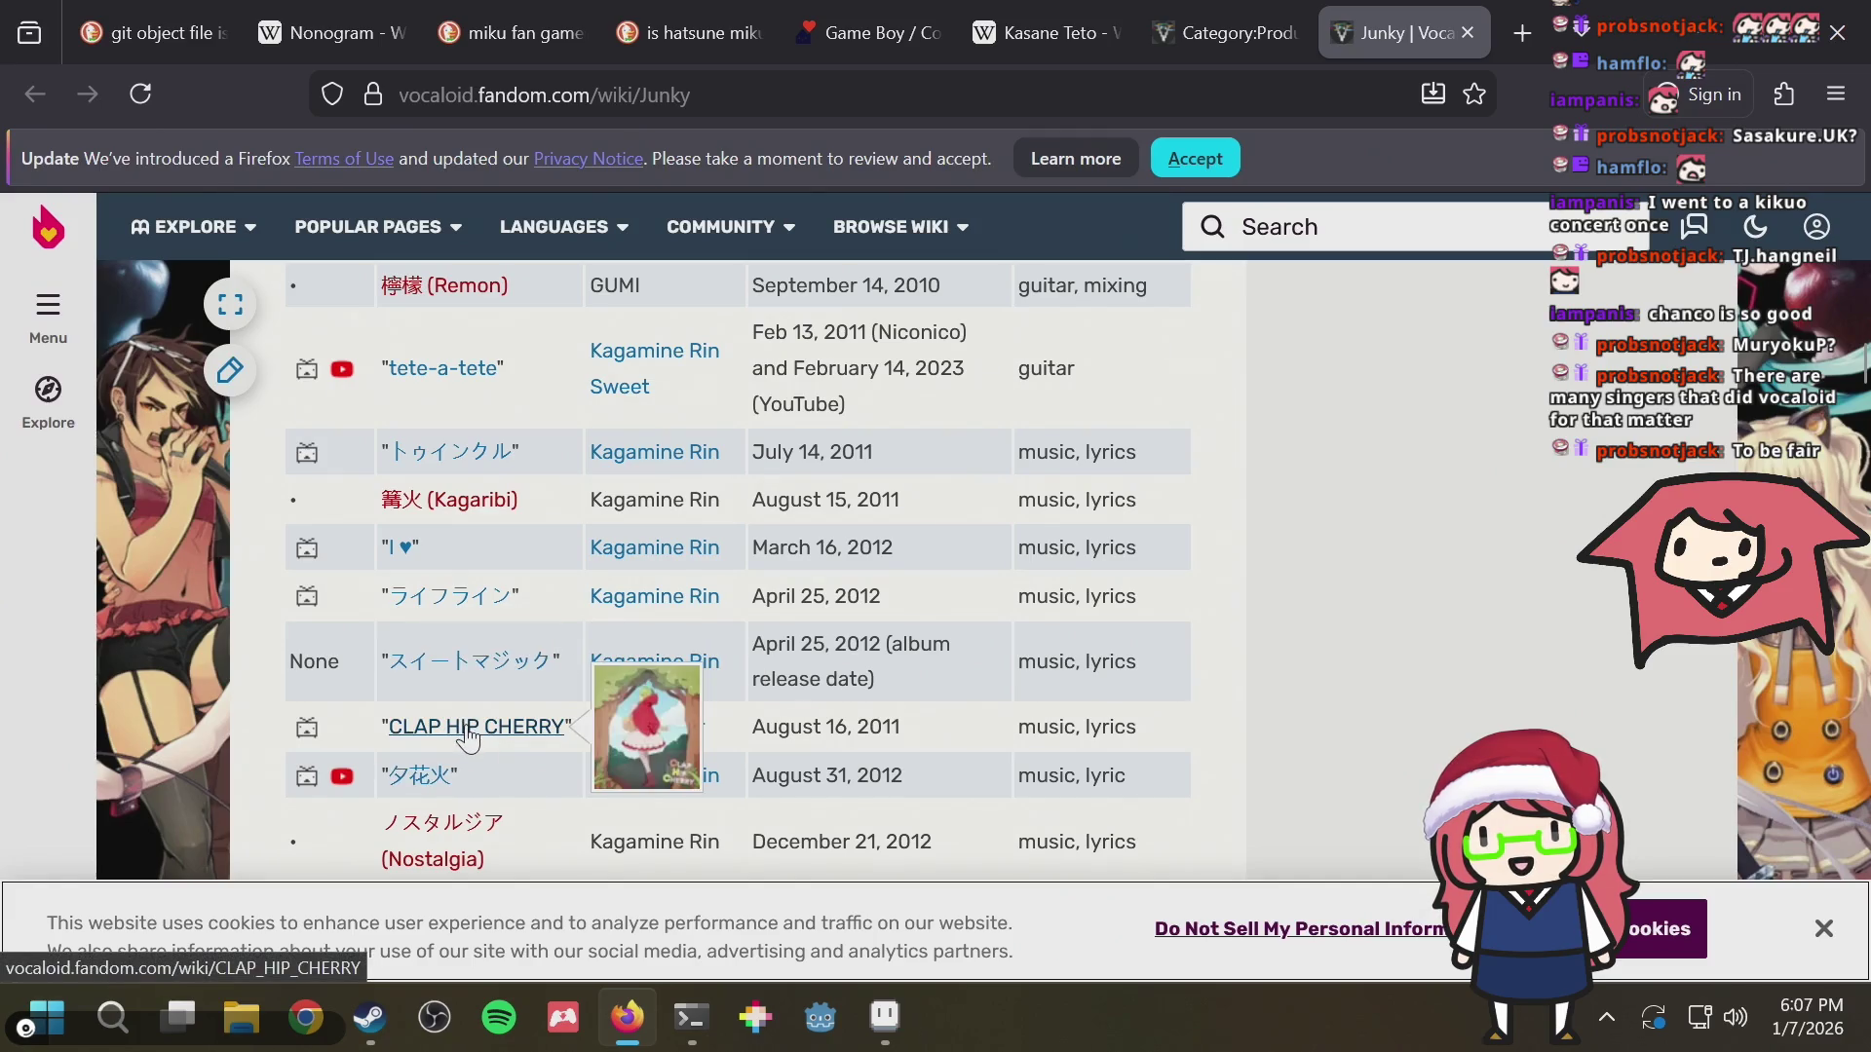
scroll(908, 519, "down", 2)
scroll(908, 519, "down", 5)
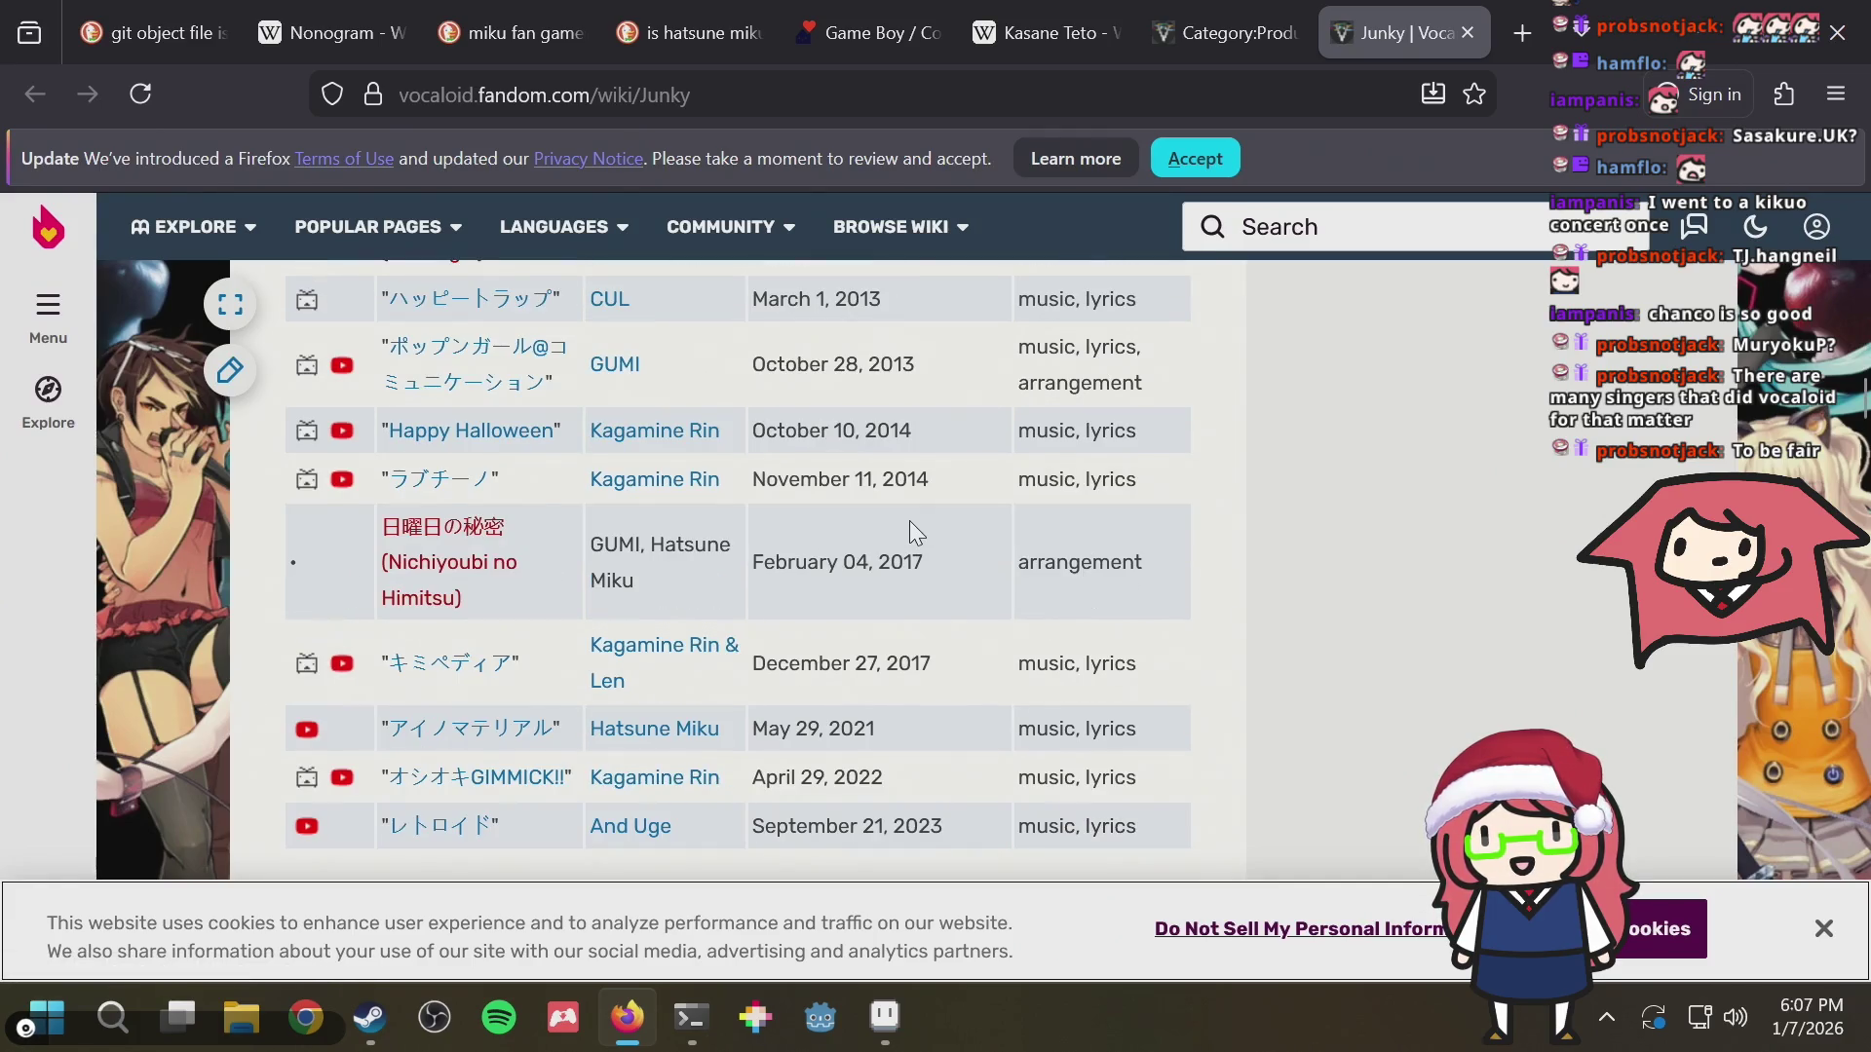
key("ctrl+w")
scroll(650, 588, "down", 2)
scroll(650, 587, "down", 5)
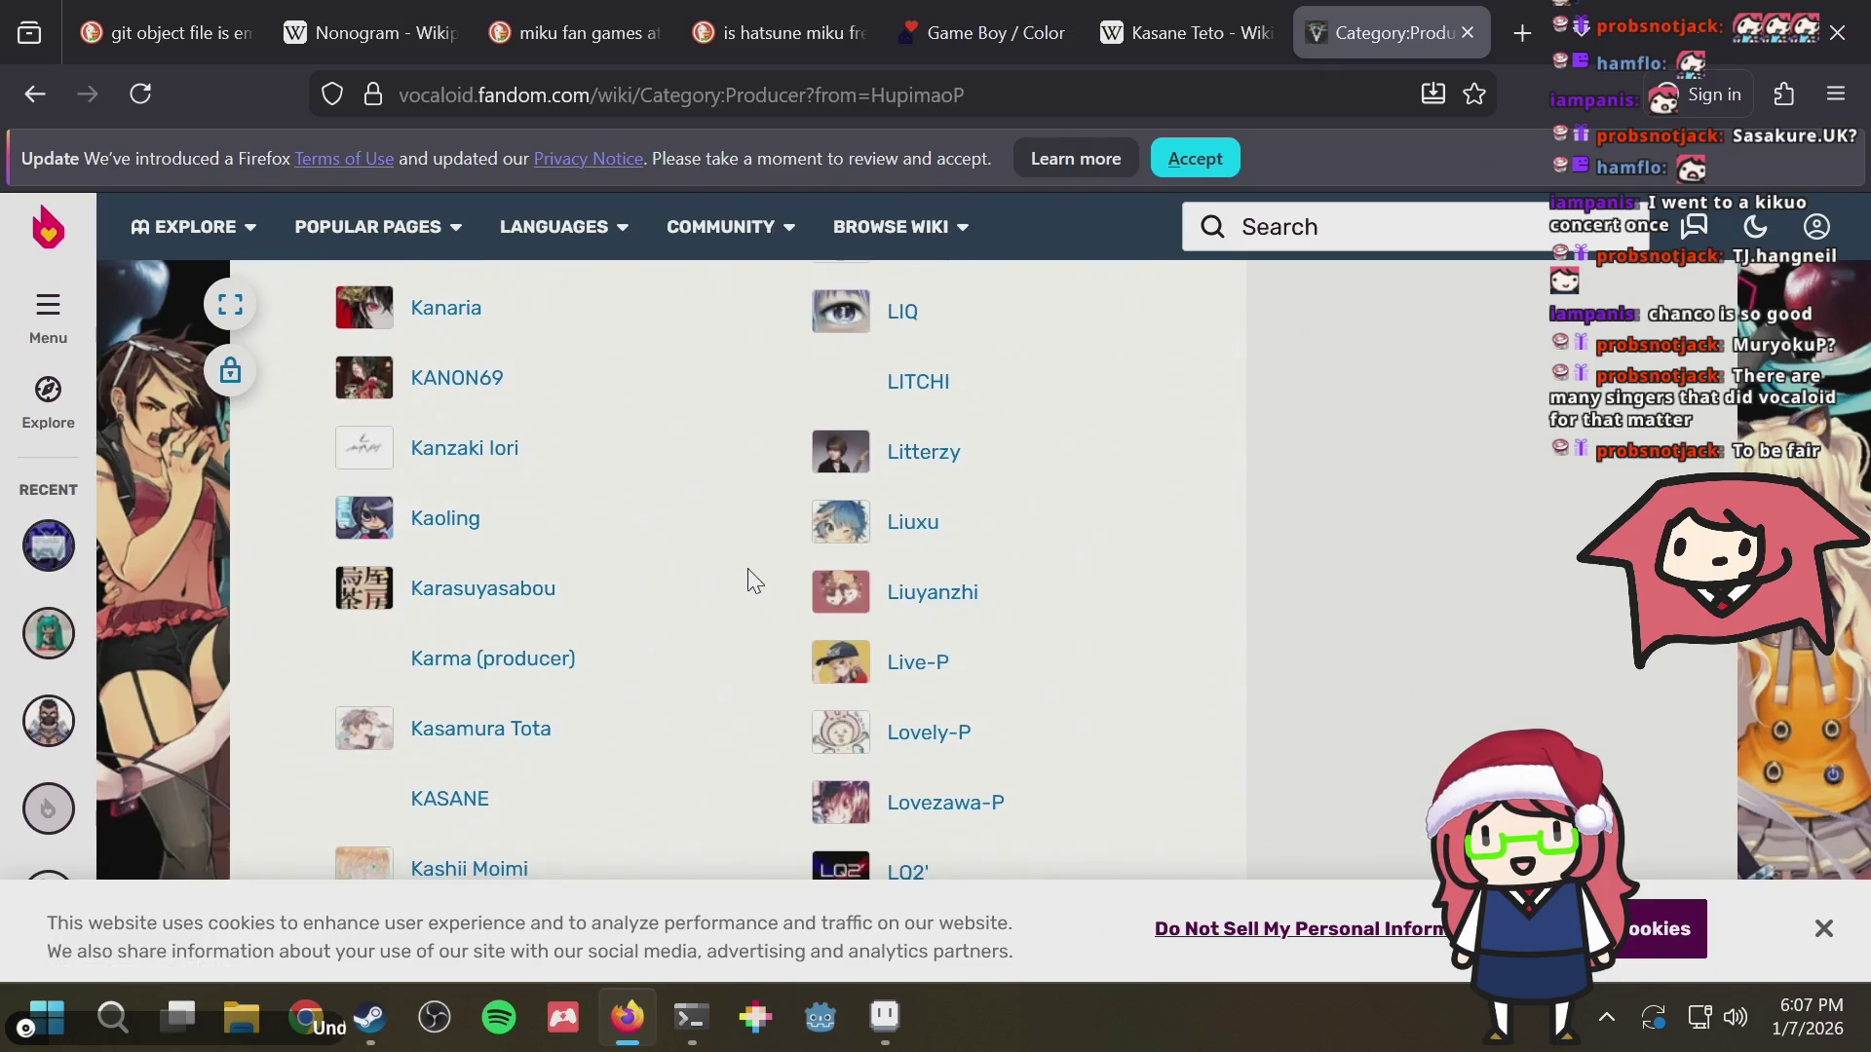
scroll(733, 579, "down", 5)
scroll(733, 579, "down", 2)
scroll(733, 579, "down", 4)
scroll(733, 579, "down", 1)
scroll(727, 579, "down", 10)
scroll(721, 566, "up", 5)
scroll(721, 566, "up", 1)
scroll(721, 566, "down", 3)
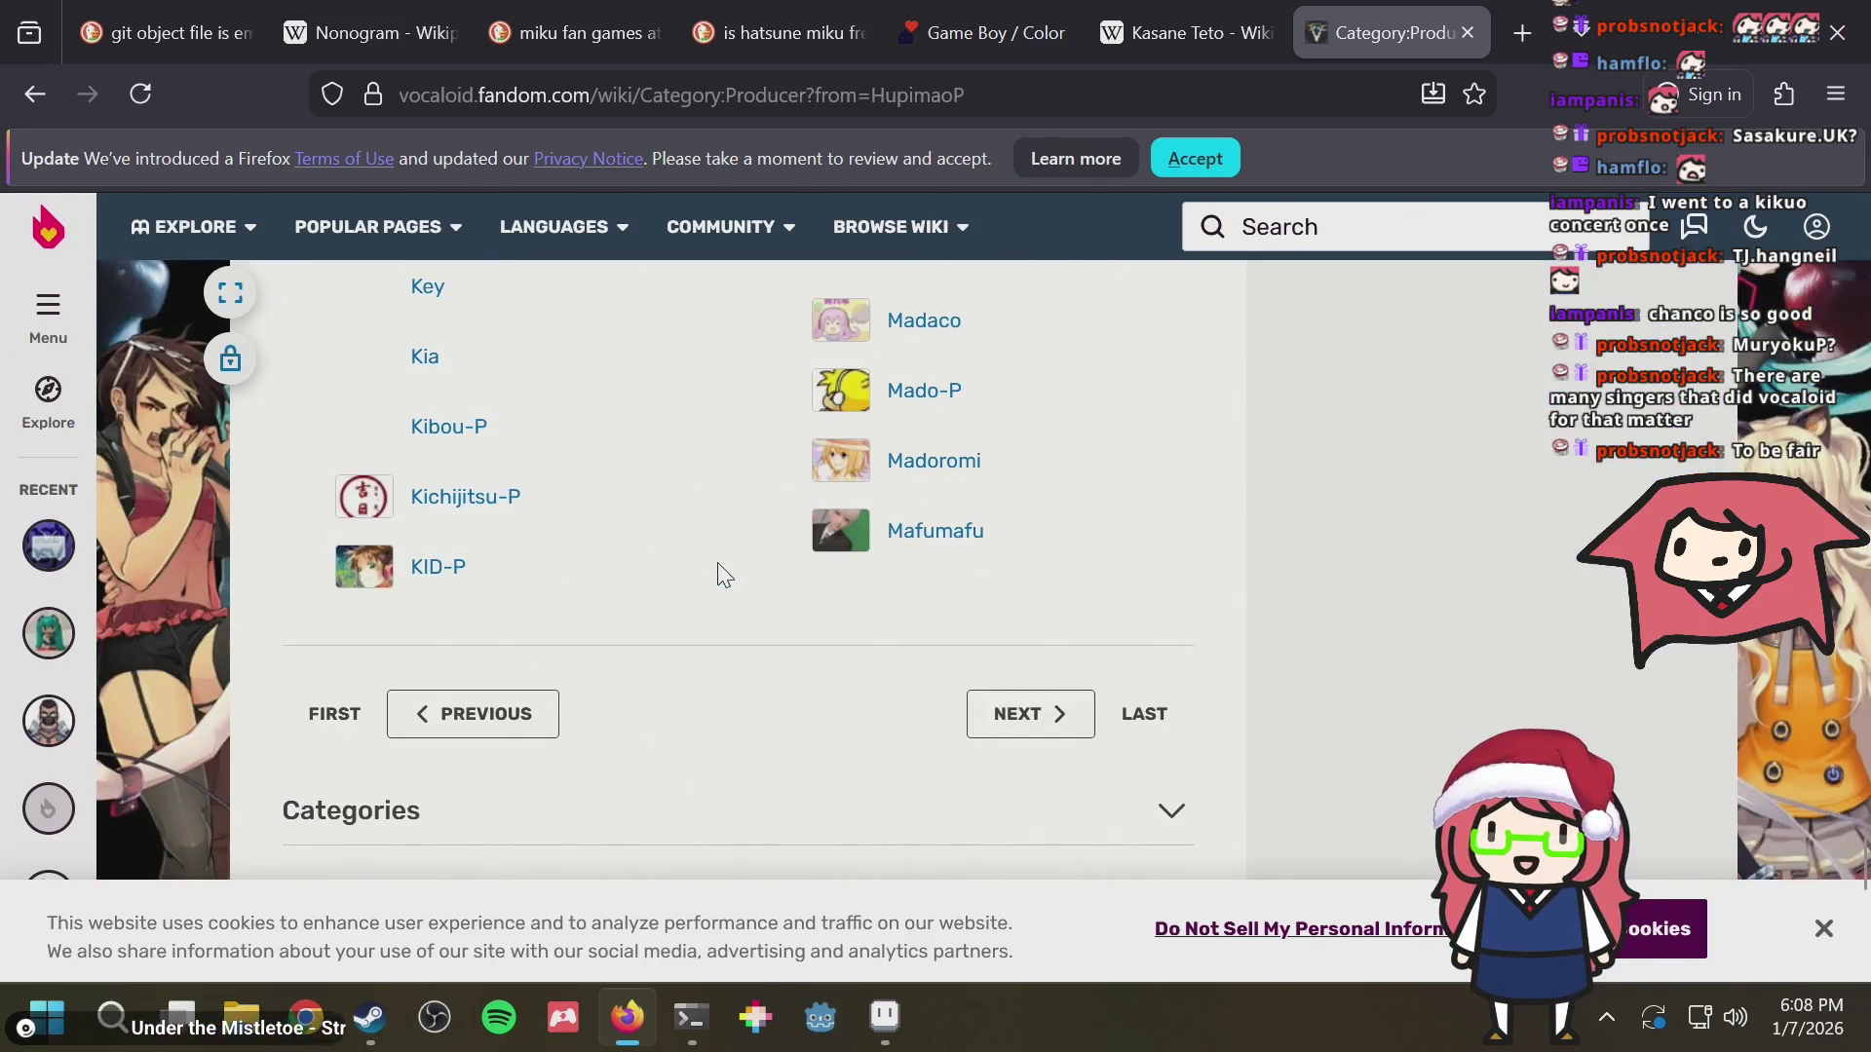
key("ctrl+shift+Tab")
key("alt+Tab")
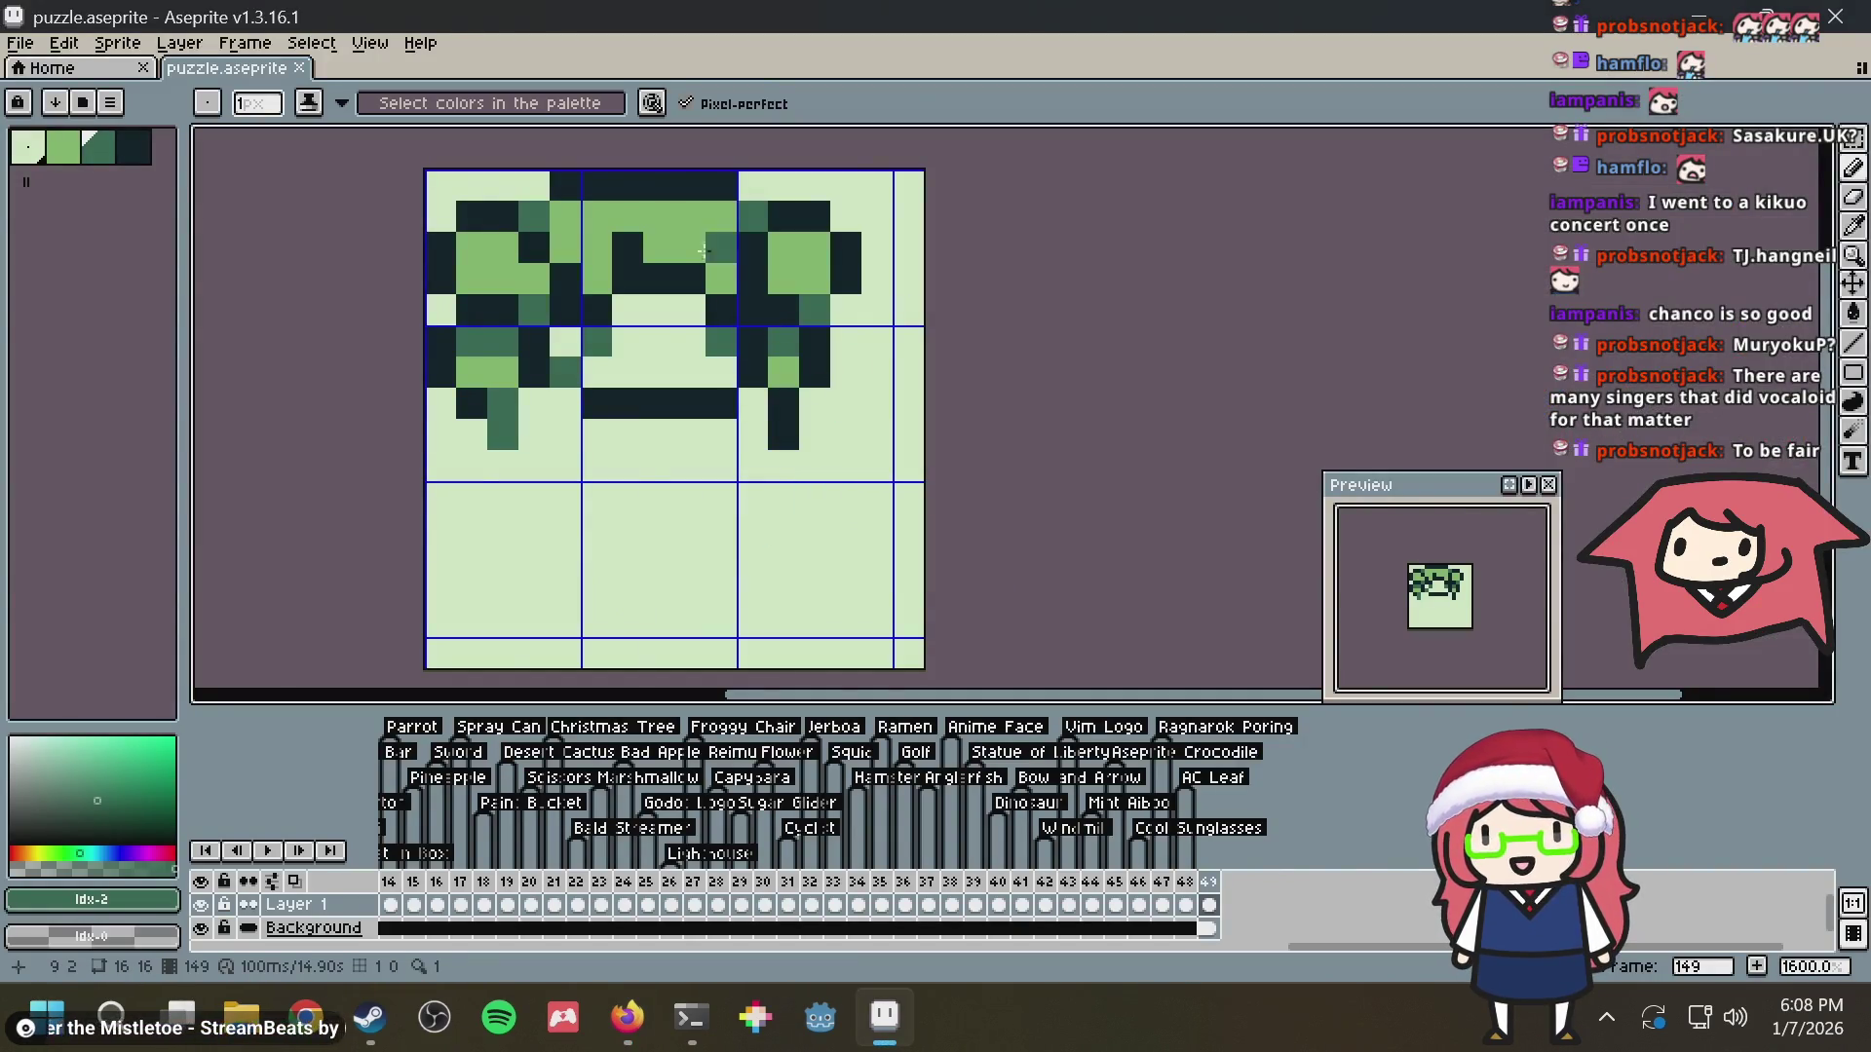
Start the dark body outline below the mouth and draw a leg line at lower left, checking the reference
key("i")
left_click(598, 303, "alt")
left_click(573, 374)
key("alt+Tab")
key("alt+Tab")
left_click(565, 434)
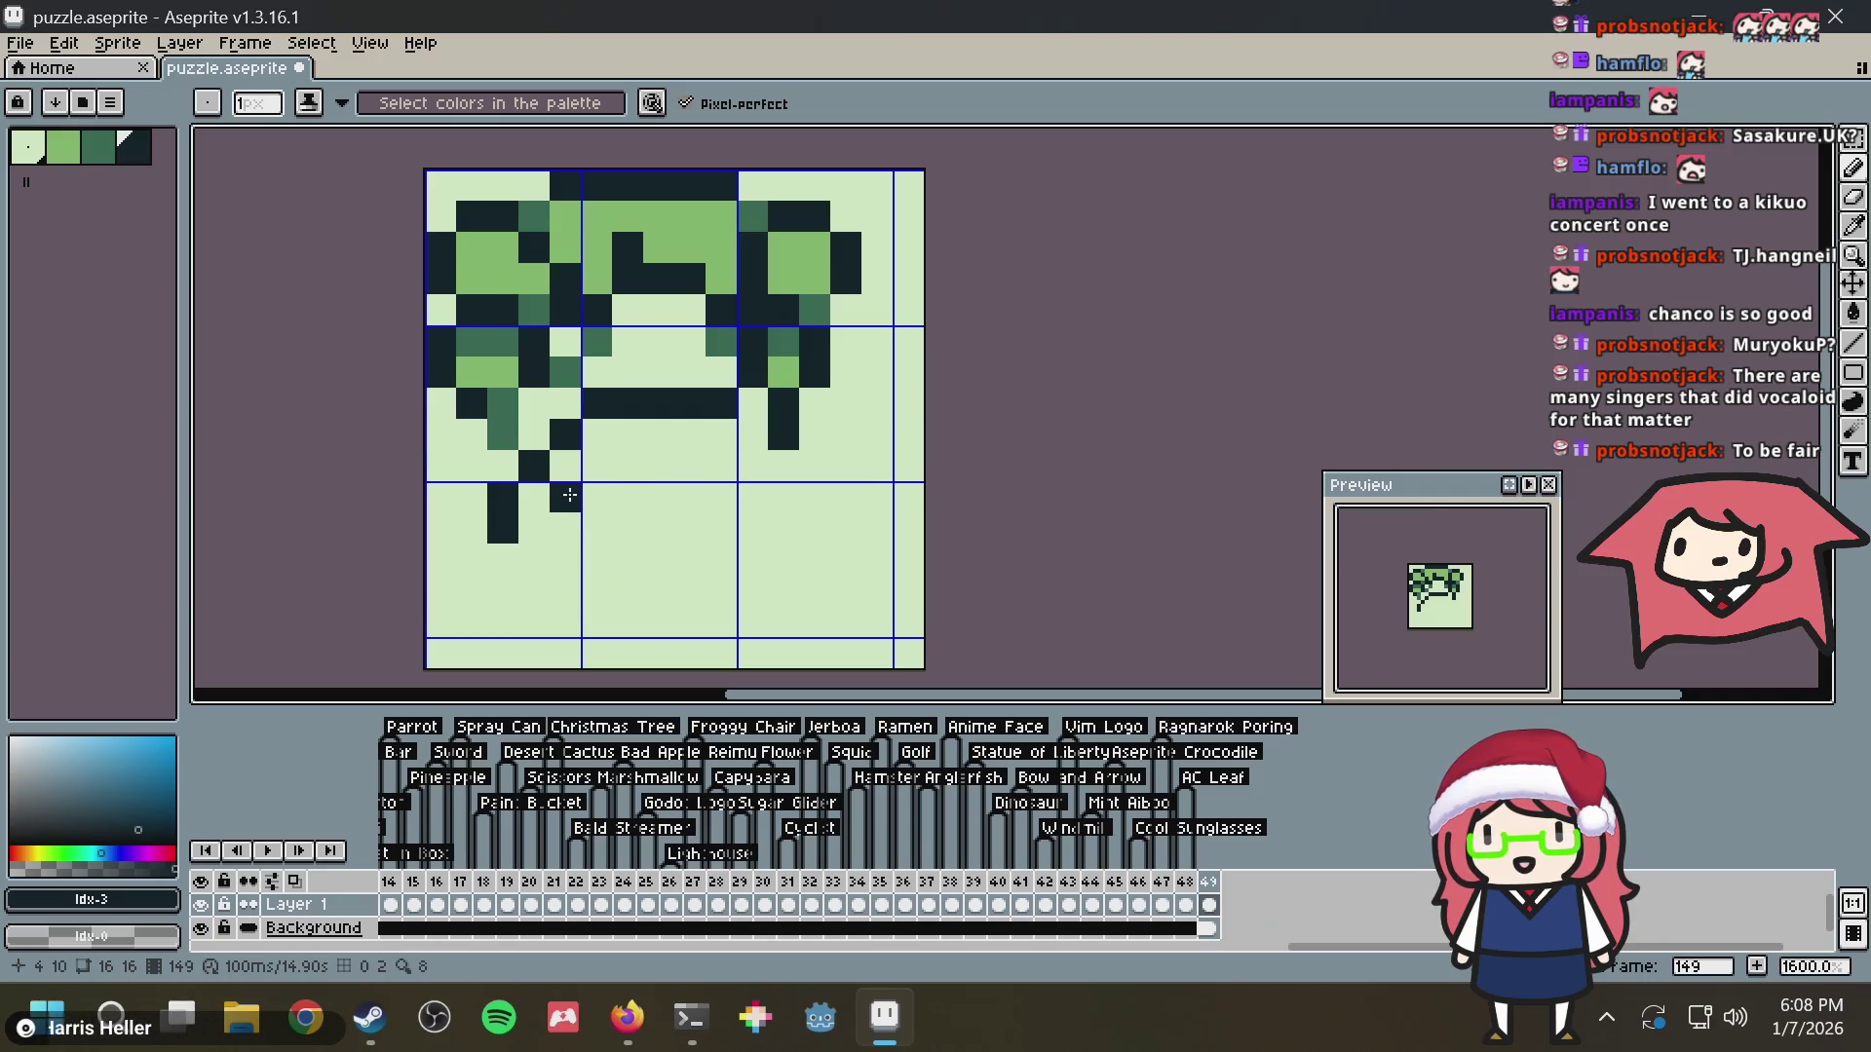
key("alt+Tab")
key("alt+Tab")
left_click_drag(569, 510, 540, 562)
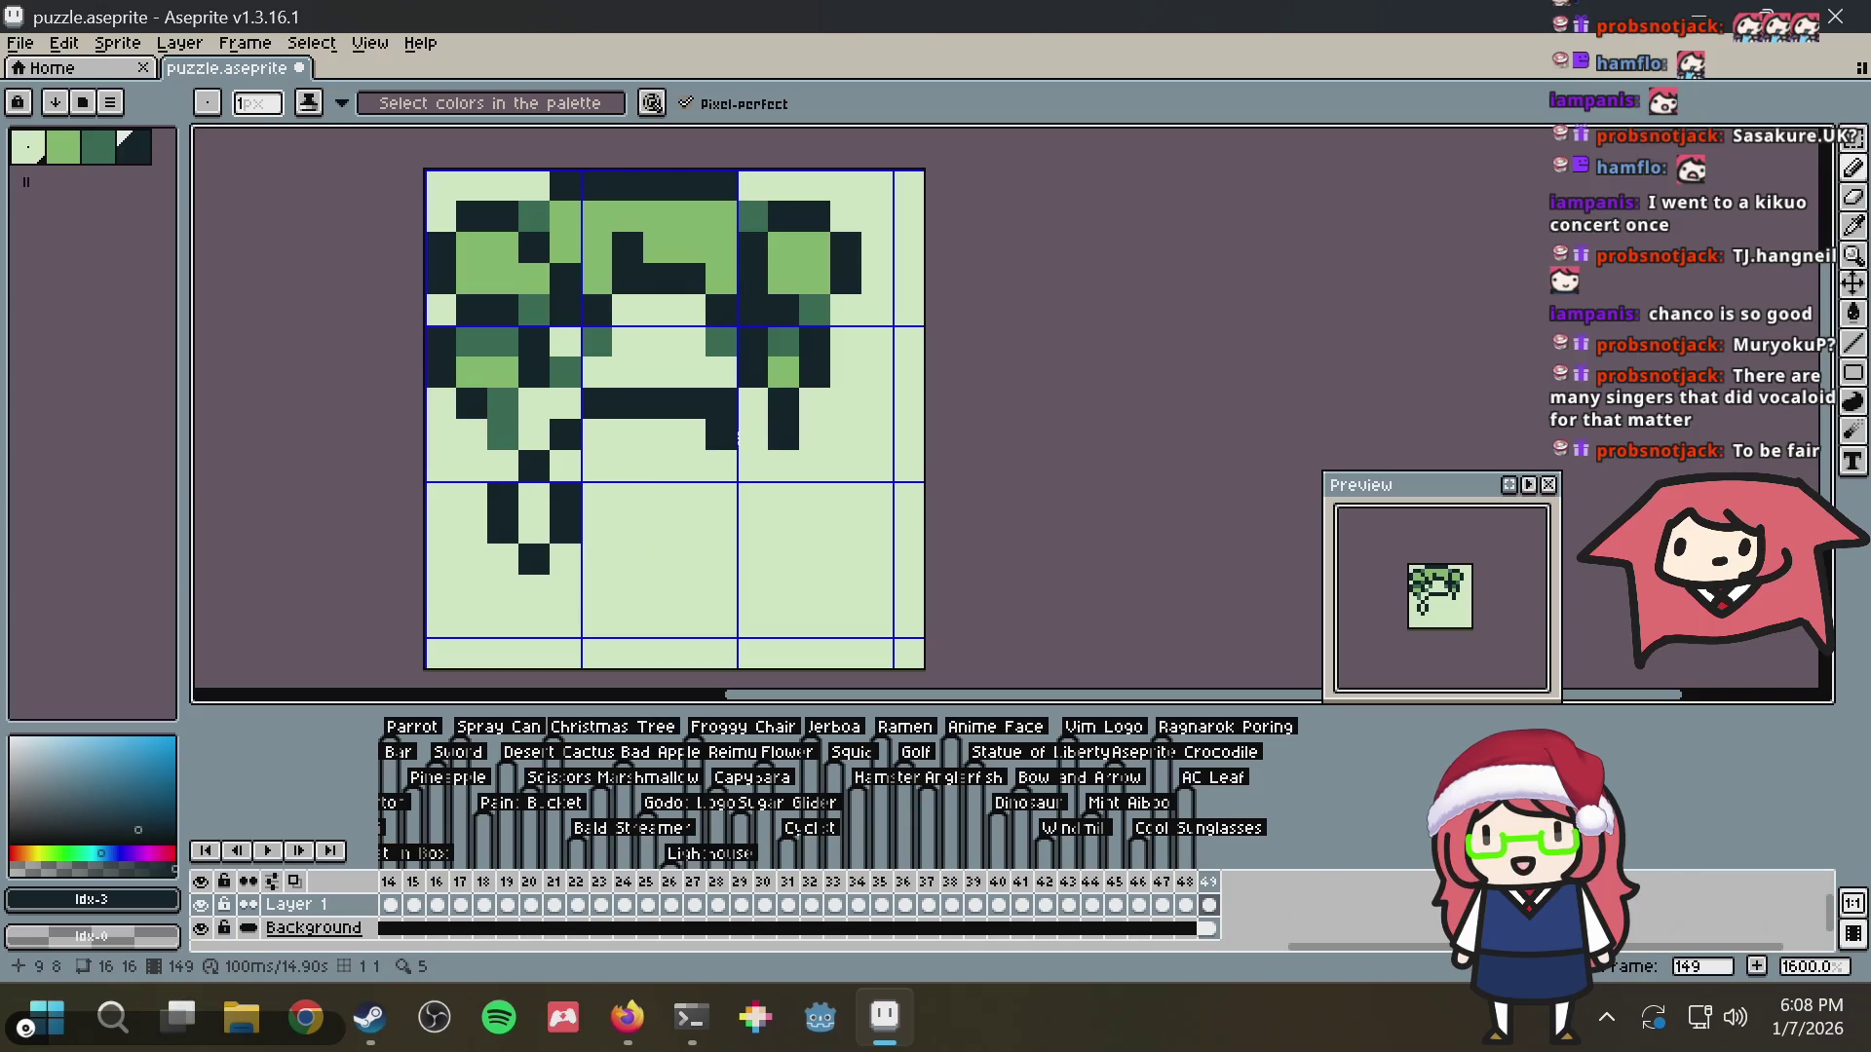
Clear stray dark pixels and fill body pixels with dark green, adding dark outline
left_click(784, 434)
left_click(502, 435)
left_click(499, 394, "alt")
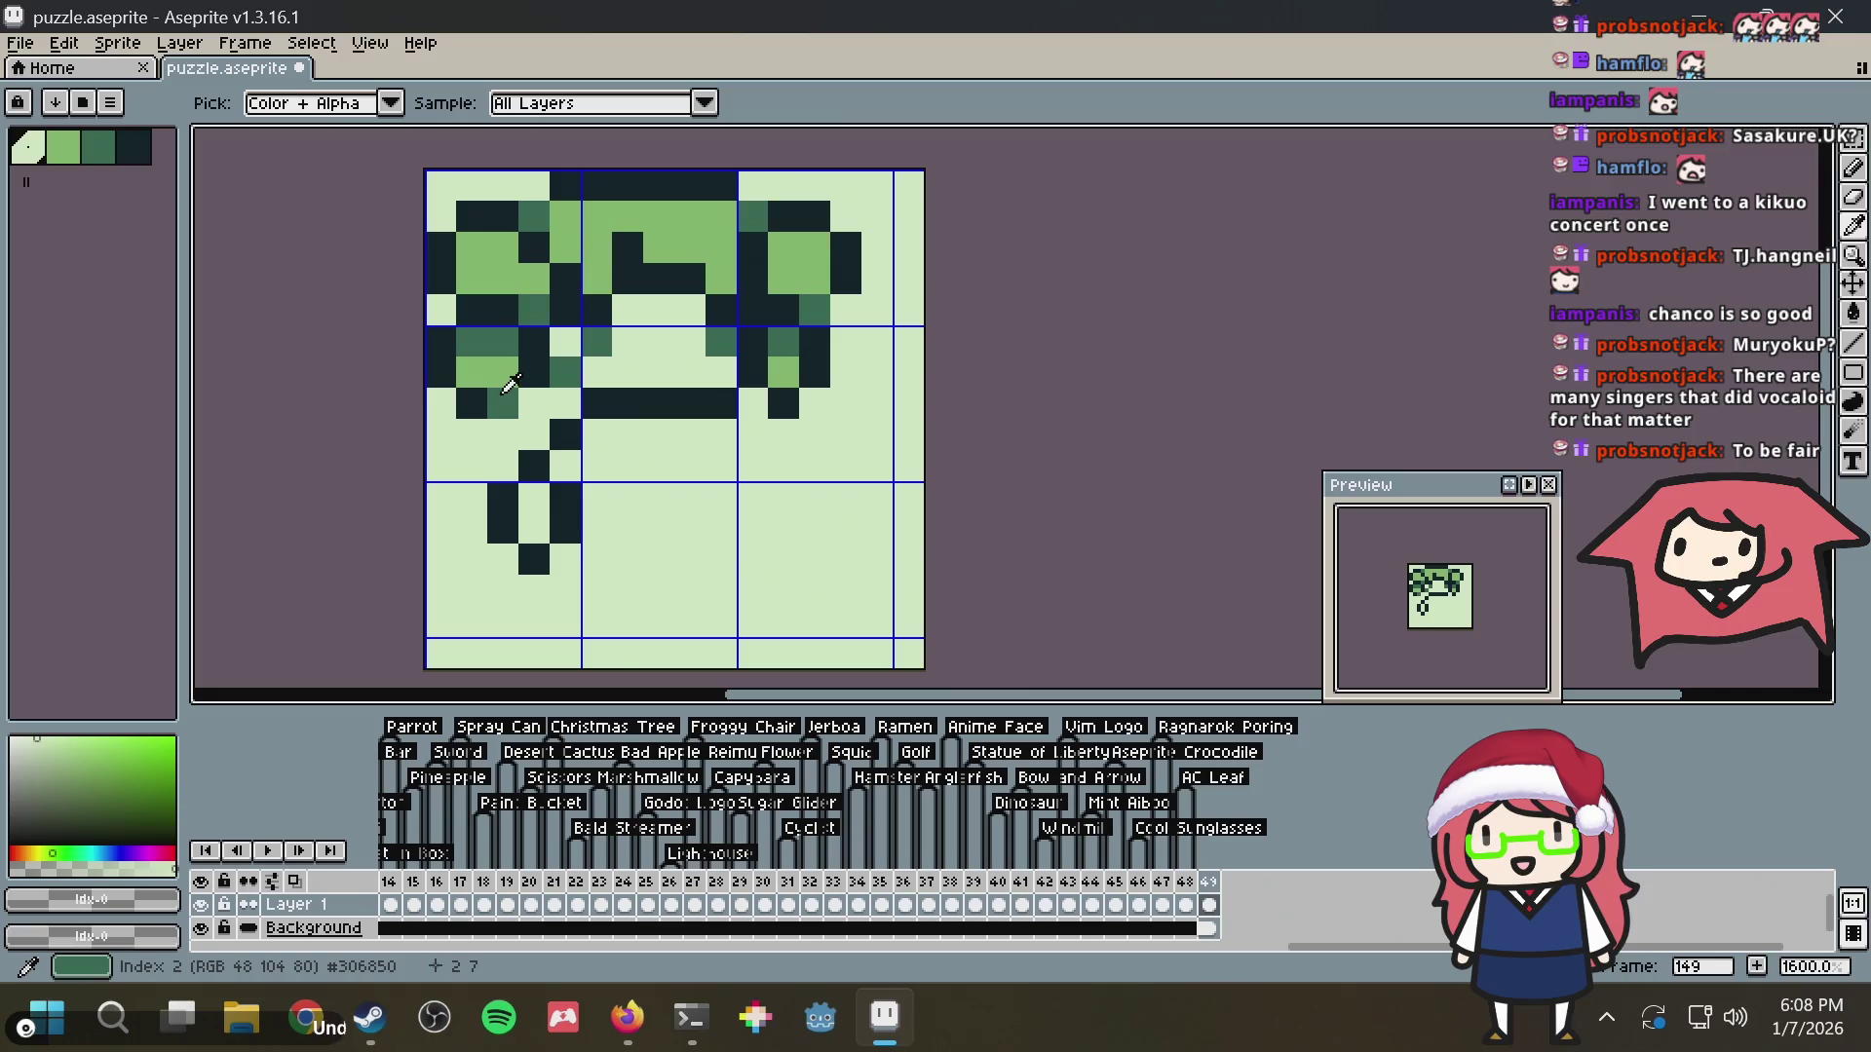
left_click(501, 433)
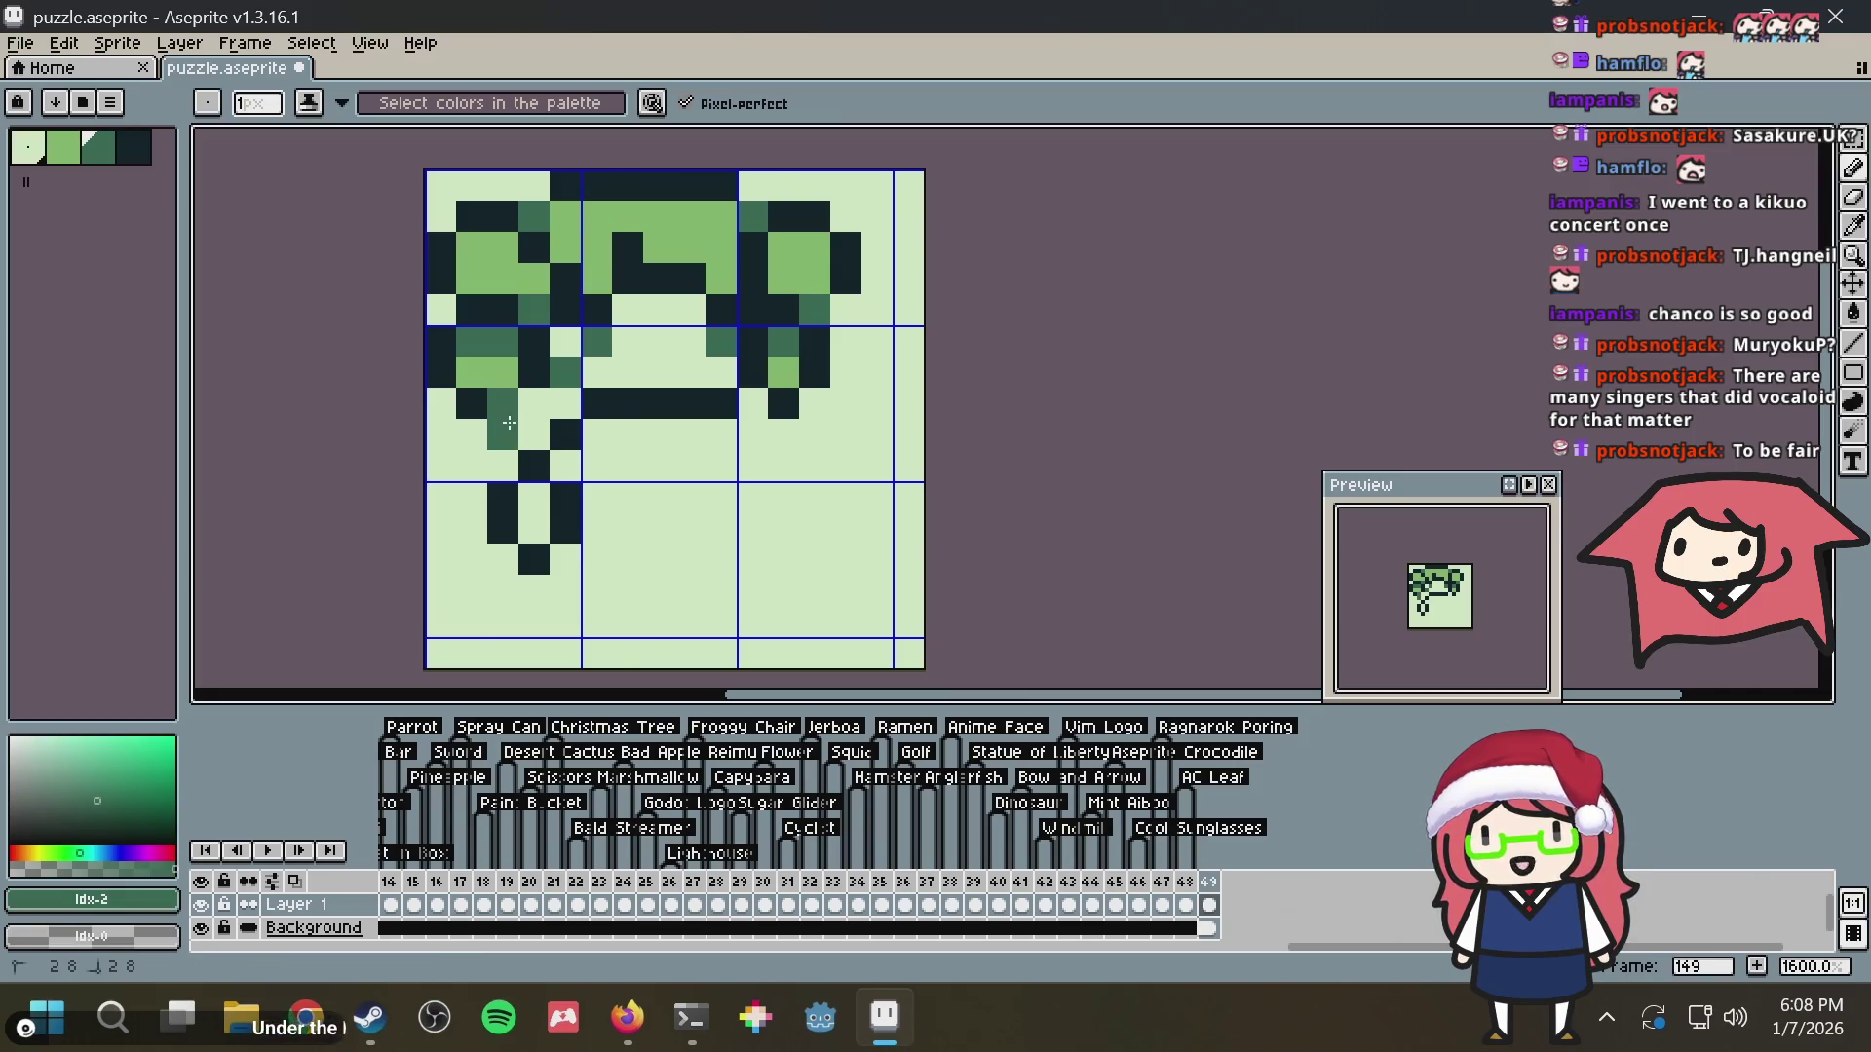
left_click(784, 405)
left_click(720, 406, "alt")
left_click(754, 434)
left_click(658, 434)
Outline the body's right side in dark and fill a torso row with dark green
key("alt+Tab")
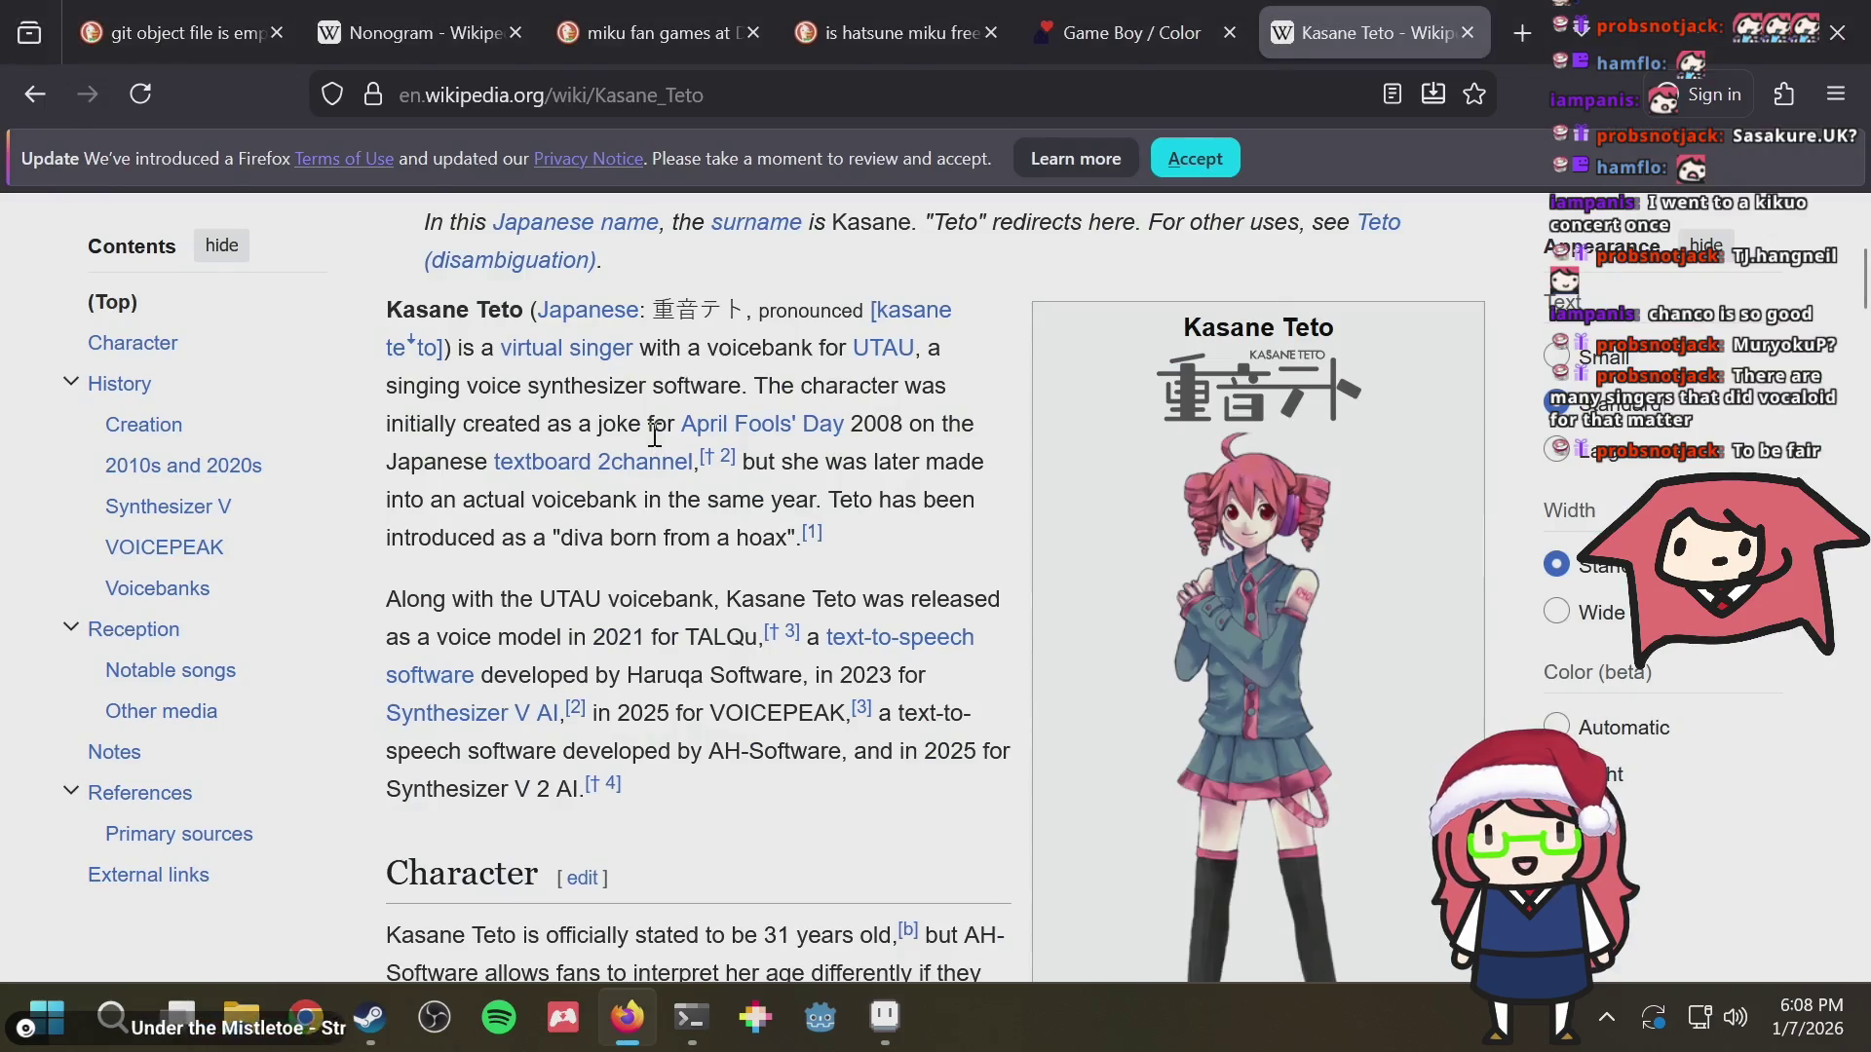
key("alt+Tab")
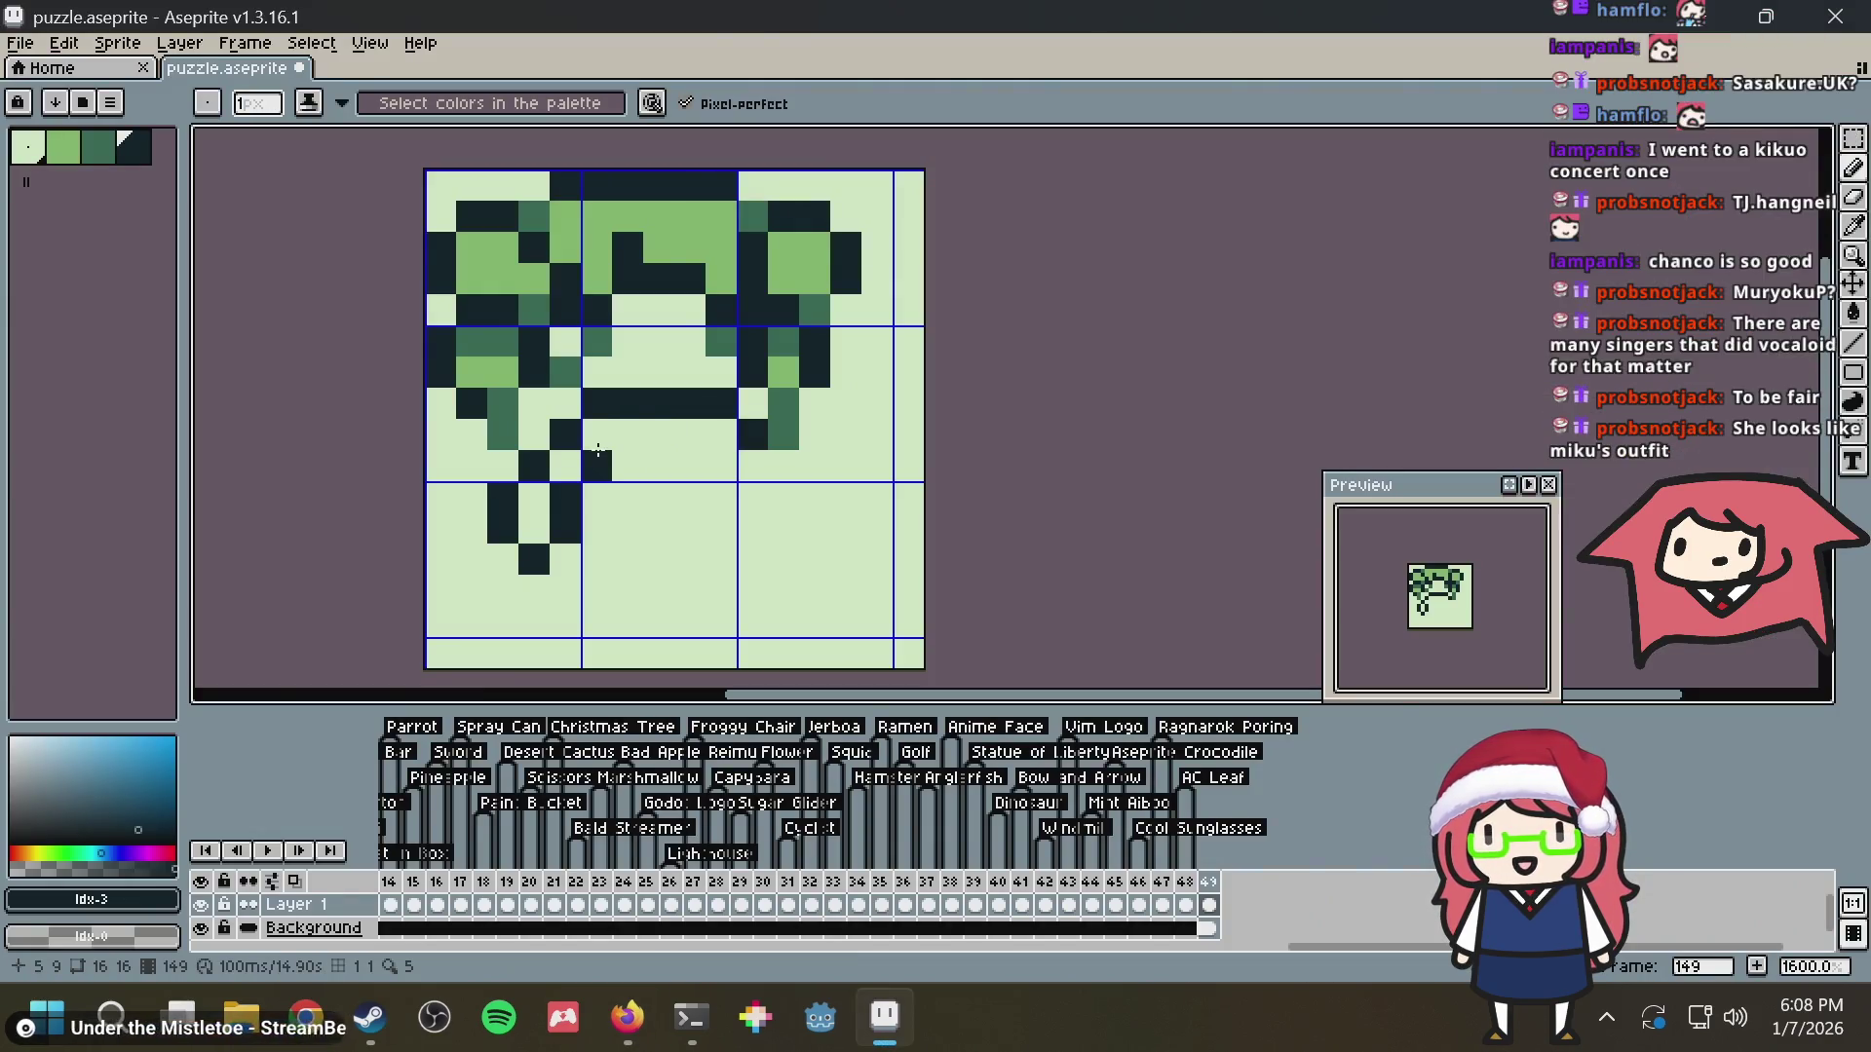
left_click(721, 466)
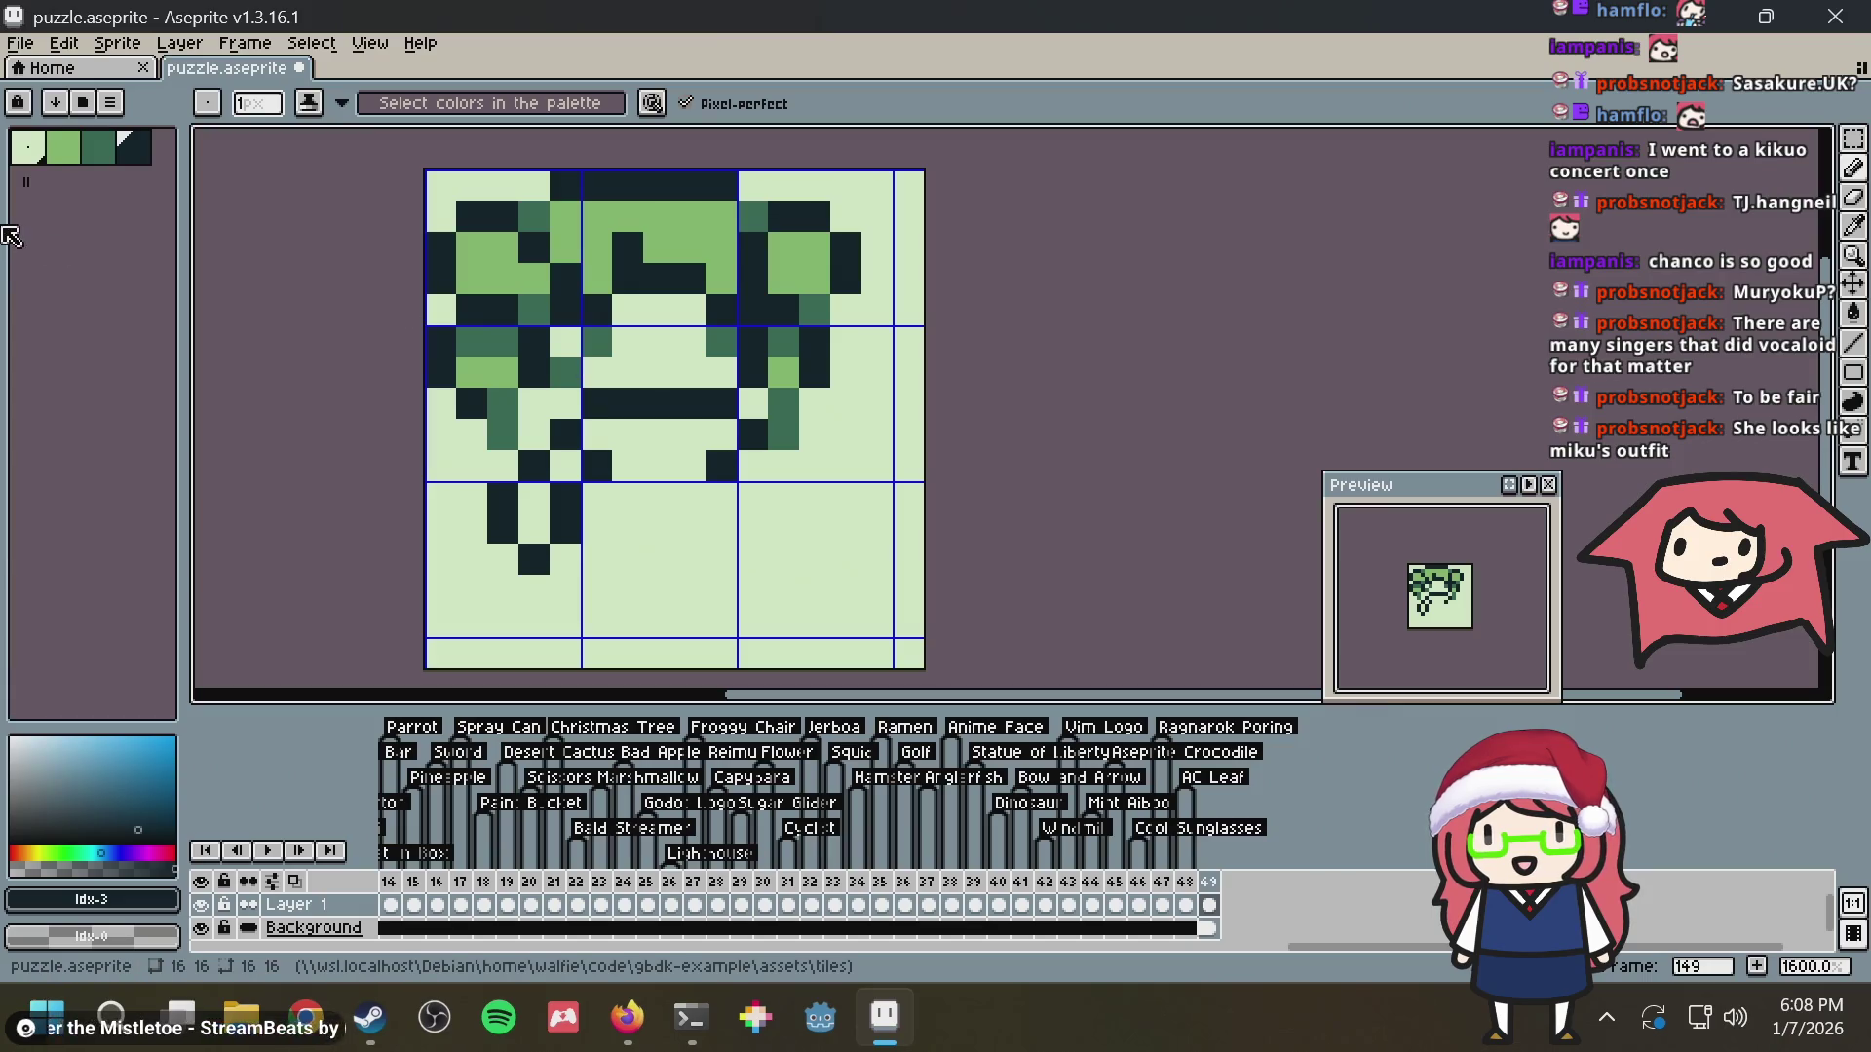
left_click(109, 151)
mouse_move(599, 436)
left_mouse_down()
mouse_move(681, 436)
mouse_move(671, 465)
left_mouse_up()
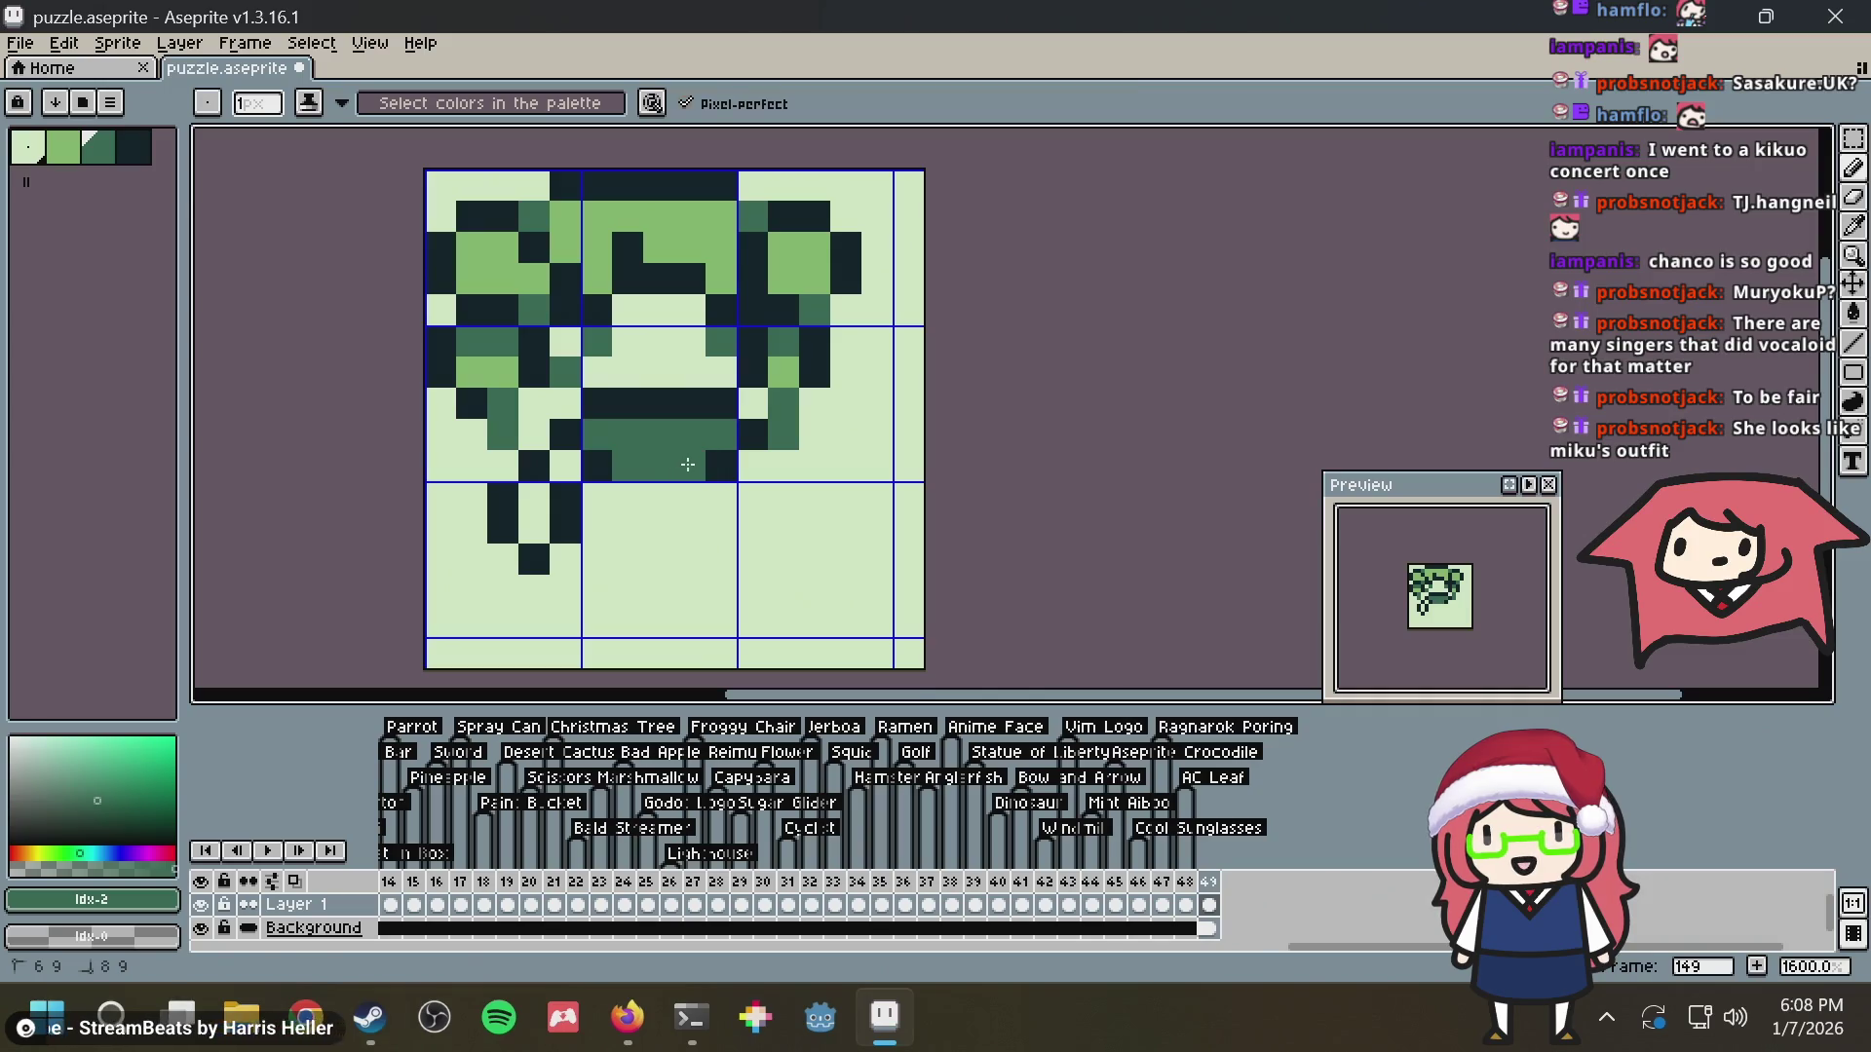
key("alt+Tab")
key("alt+Tab")
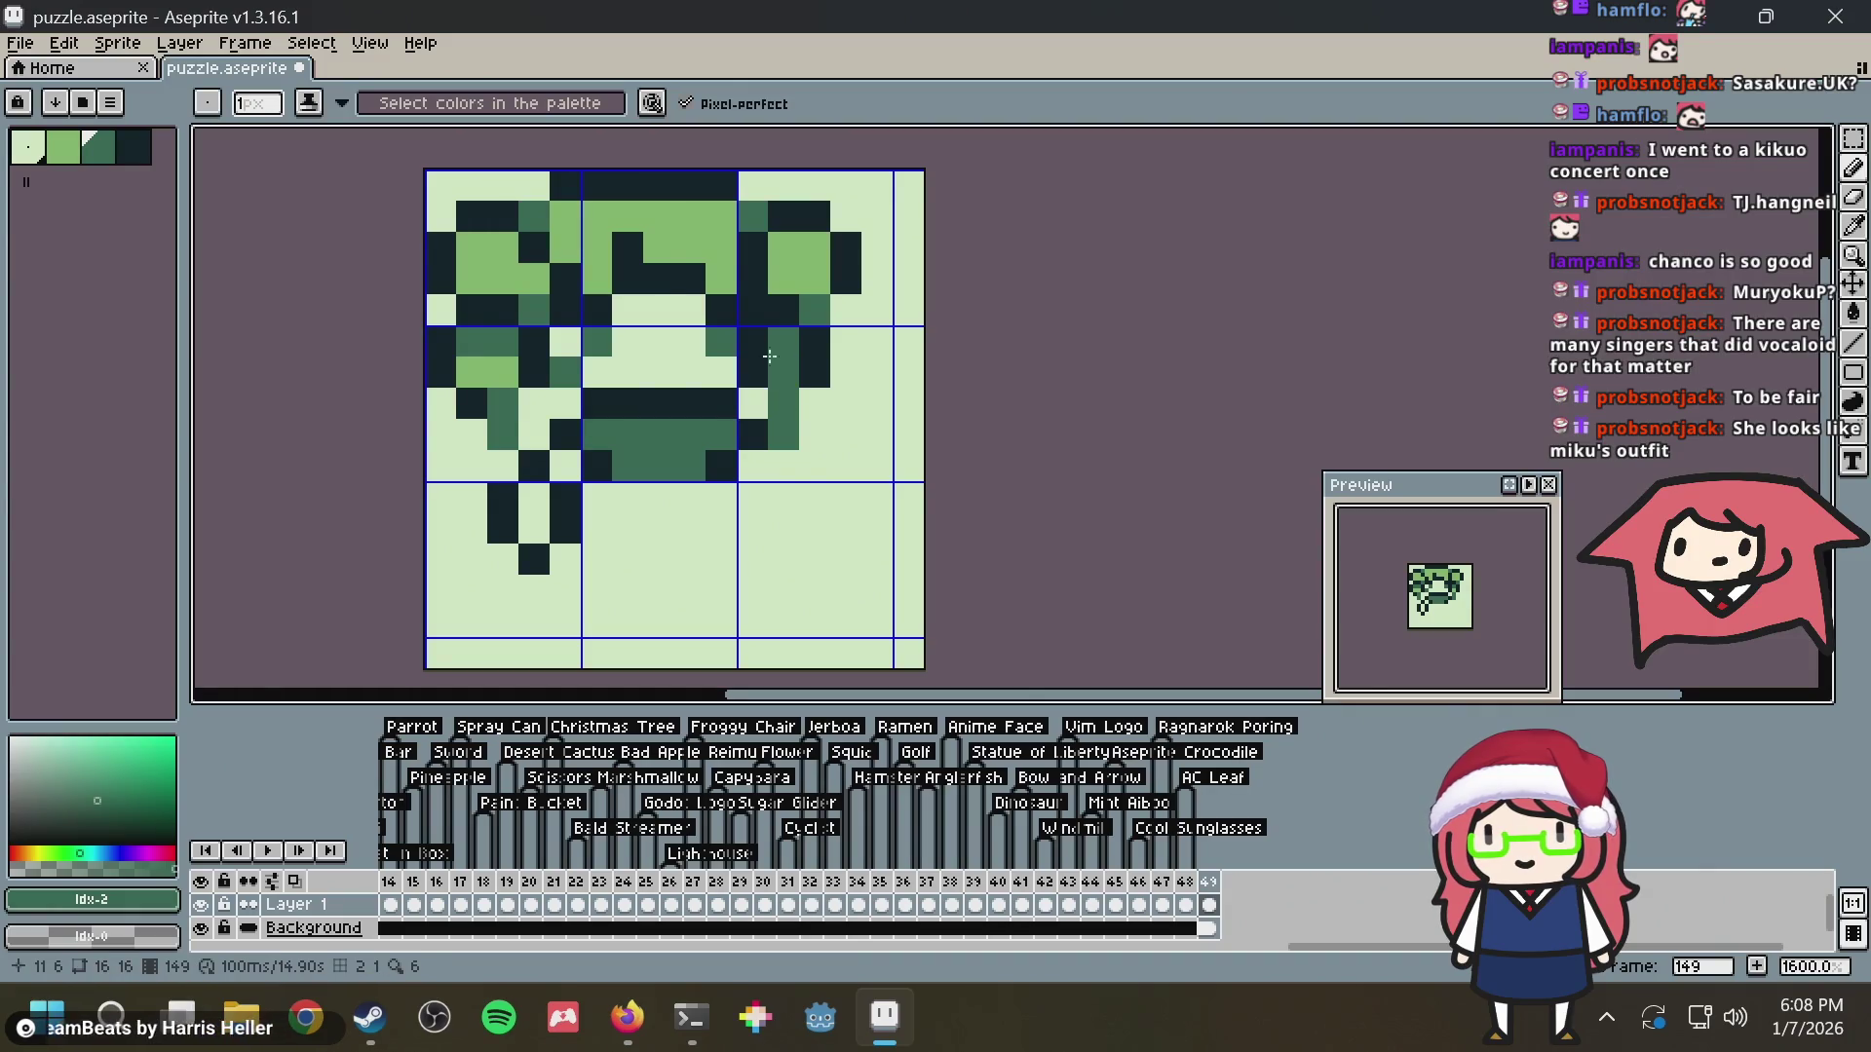
key("alt+Tab")
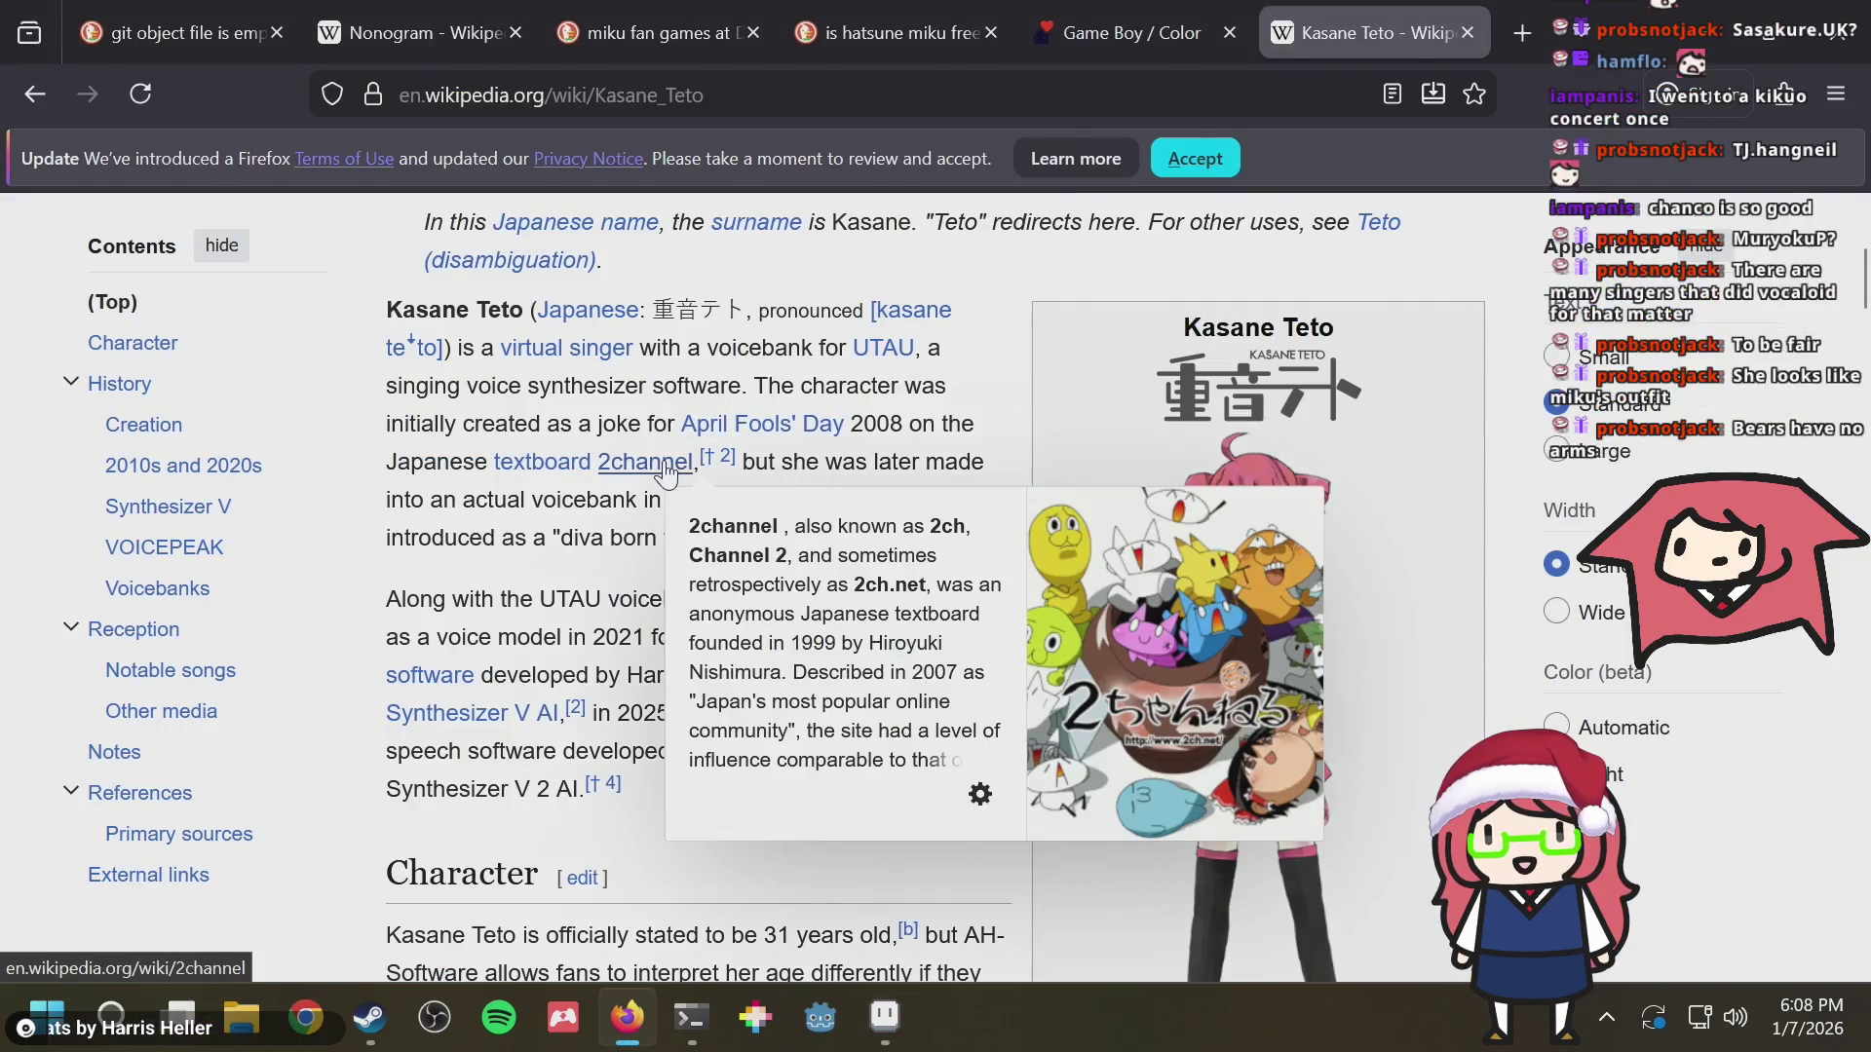
Draw the dark right leg column beneath the body, then switch to the Kasane Teto reference page
key("alt+Tab")
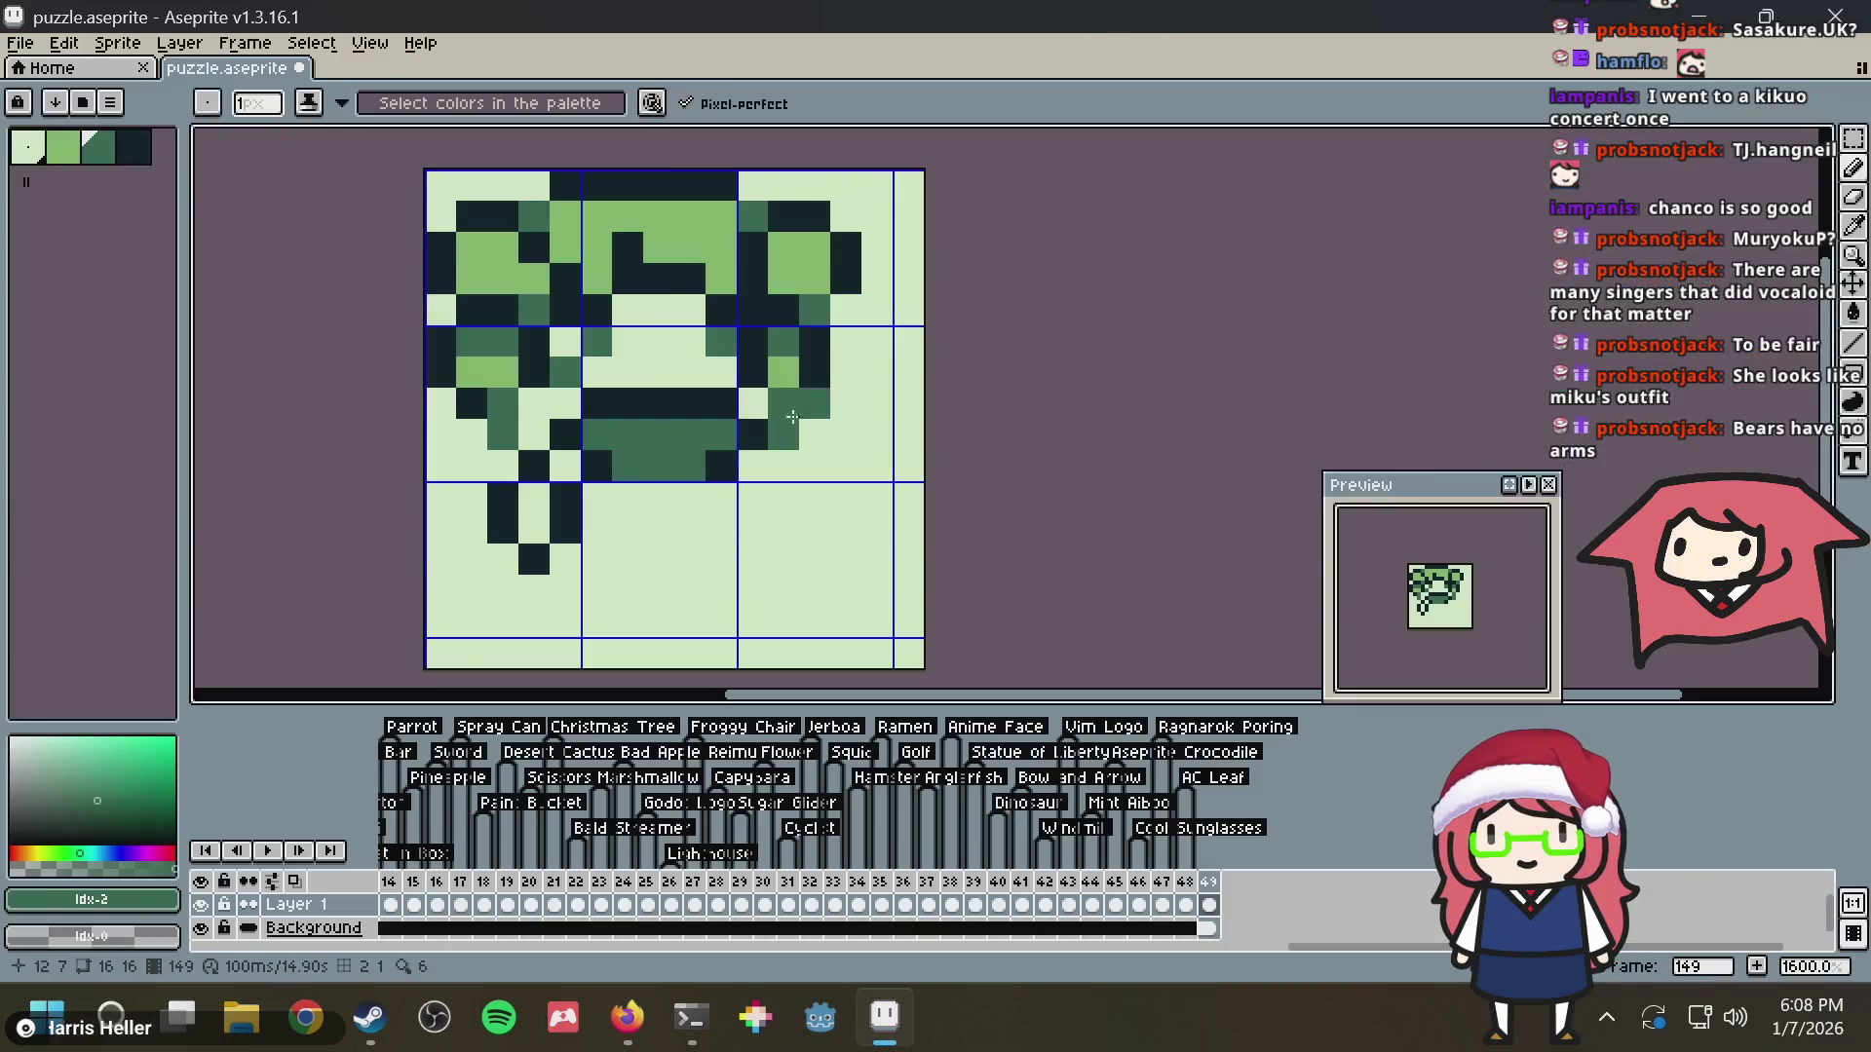
key("alt+Tab")
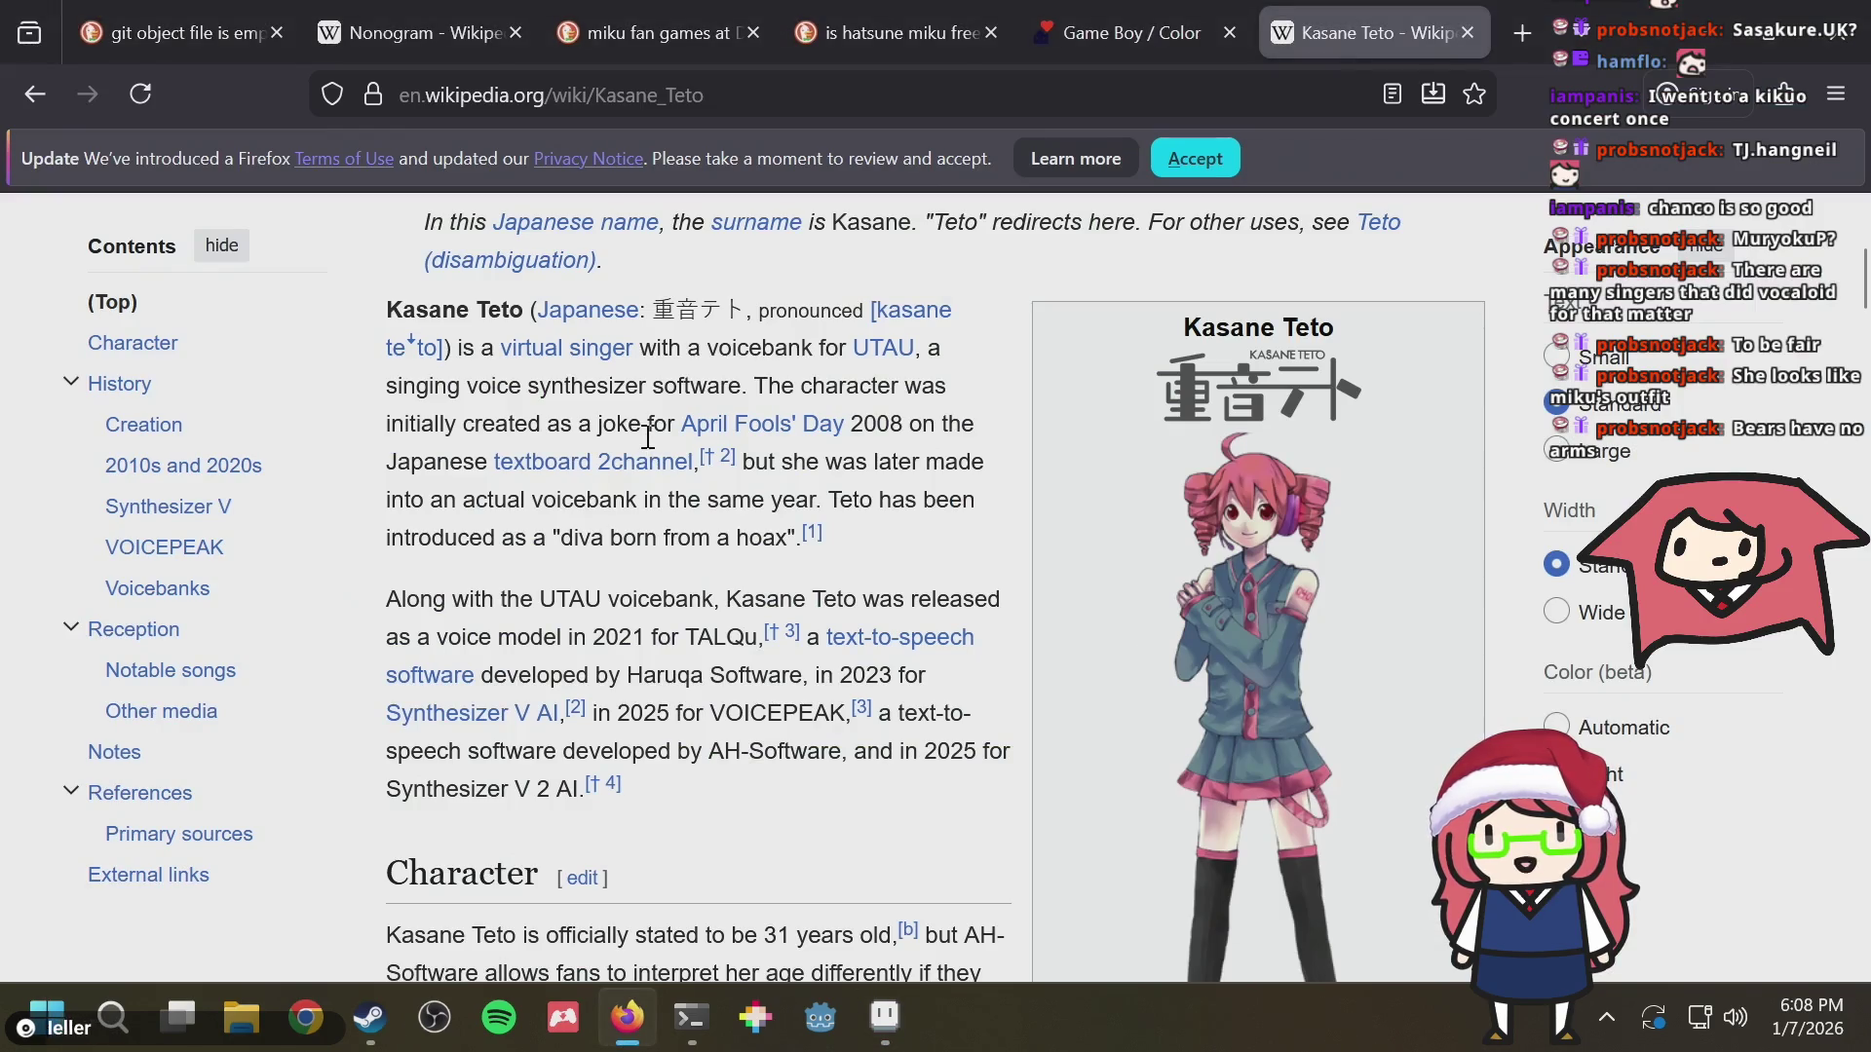
key("alt+Tab")
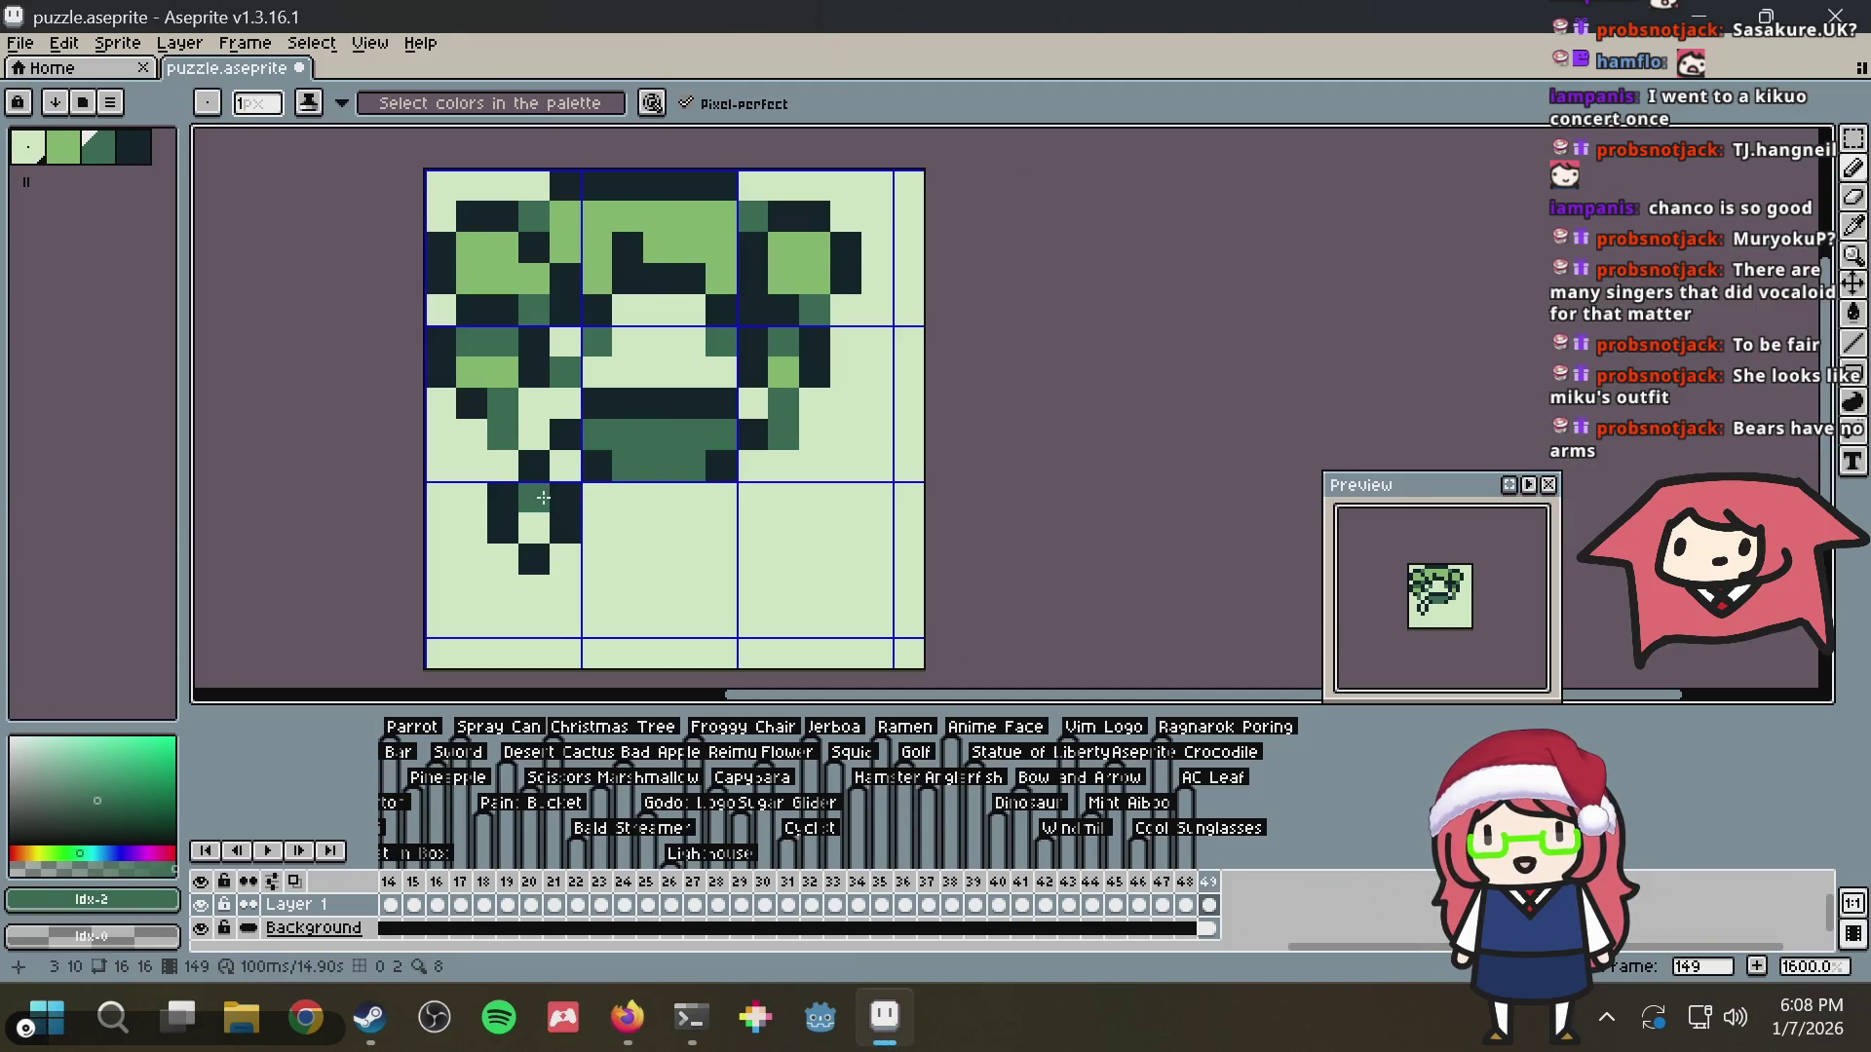
key("alt+Tab")
key("alt+Tab")
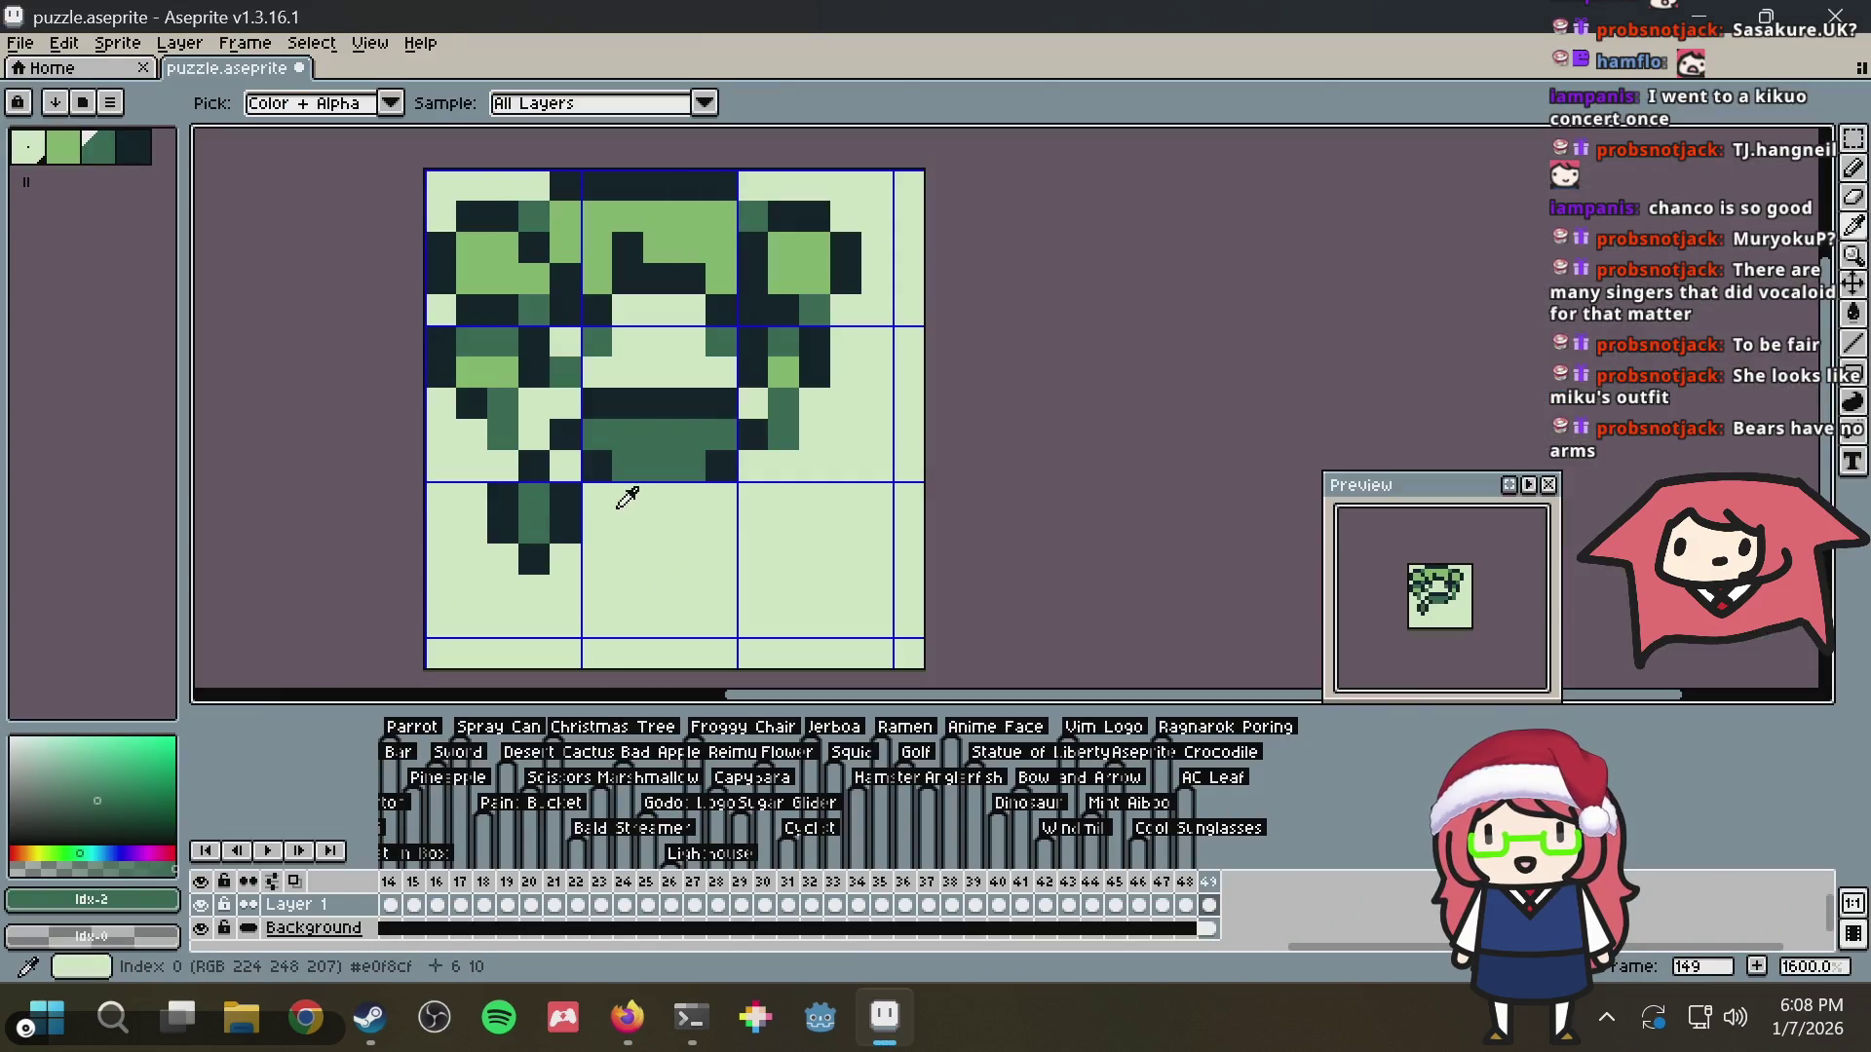
left_click(632, 378, "alt")
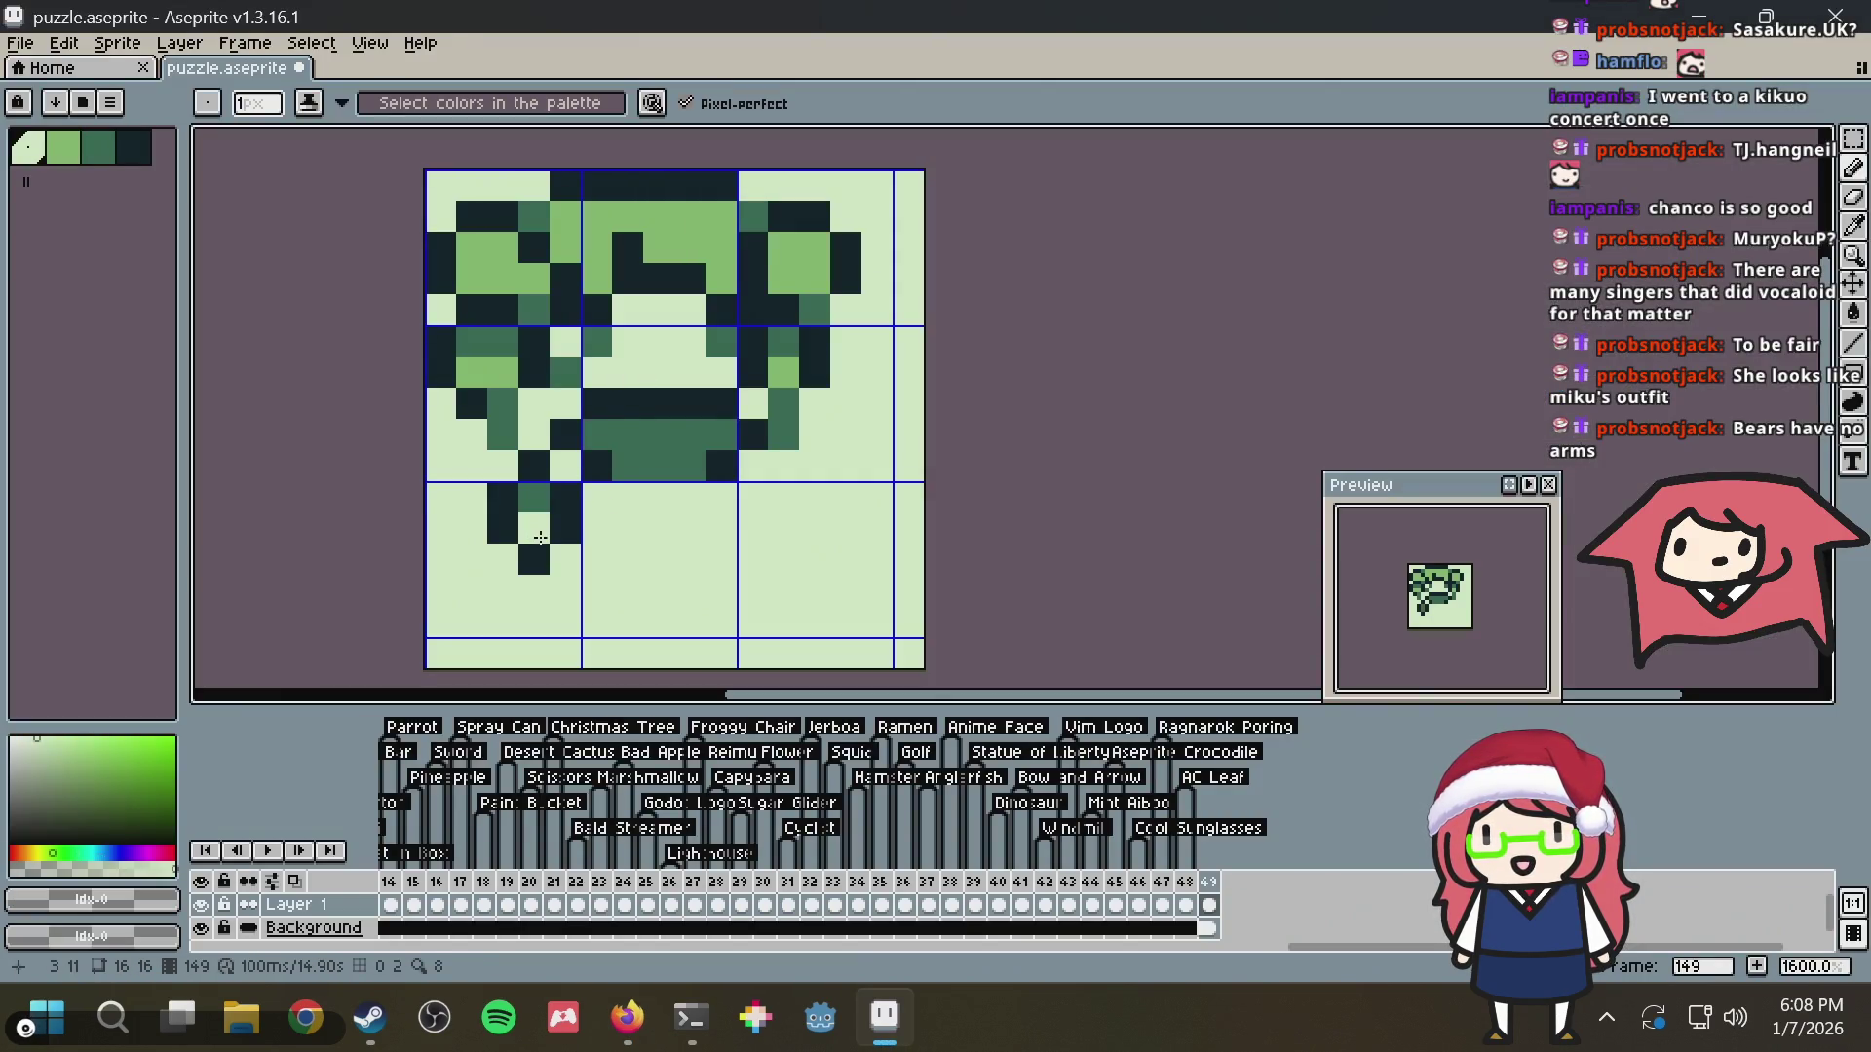
key("alt")
left_click(739, 442, "alt")
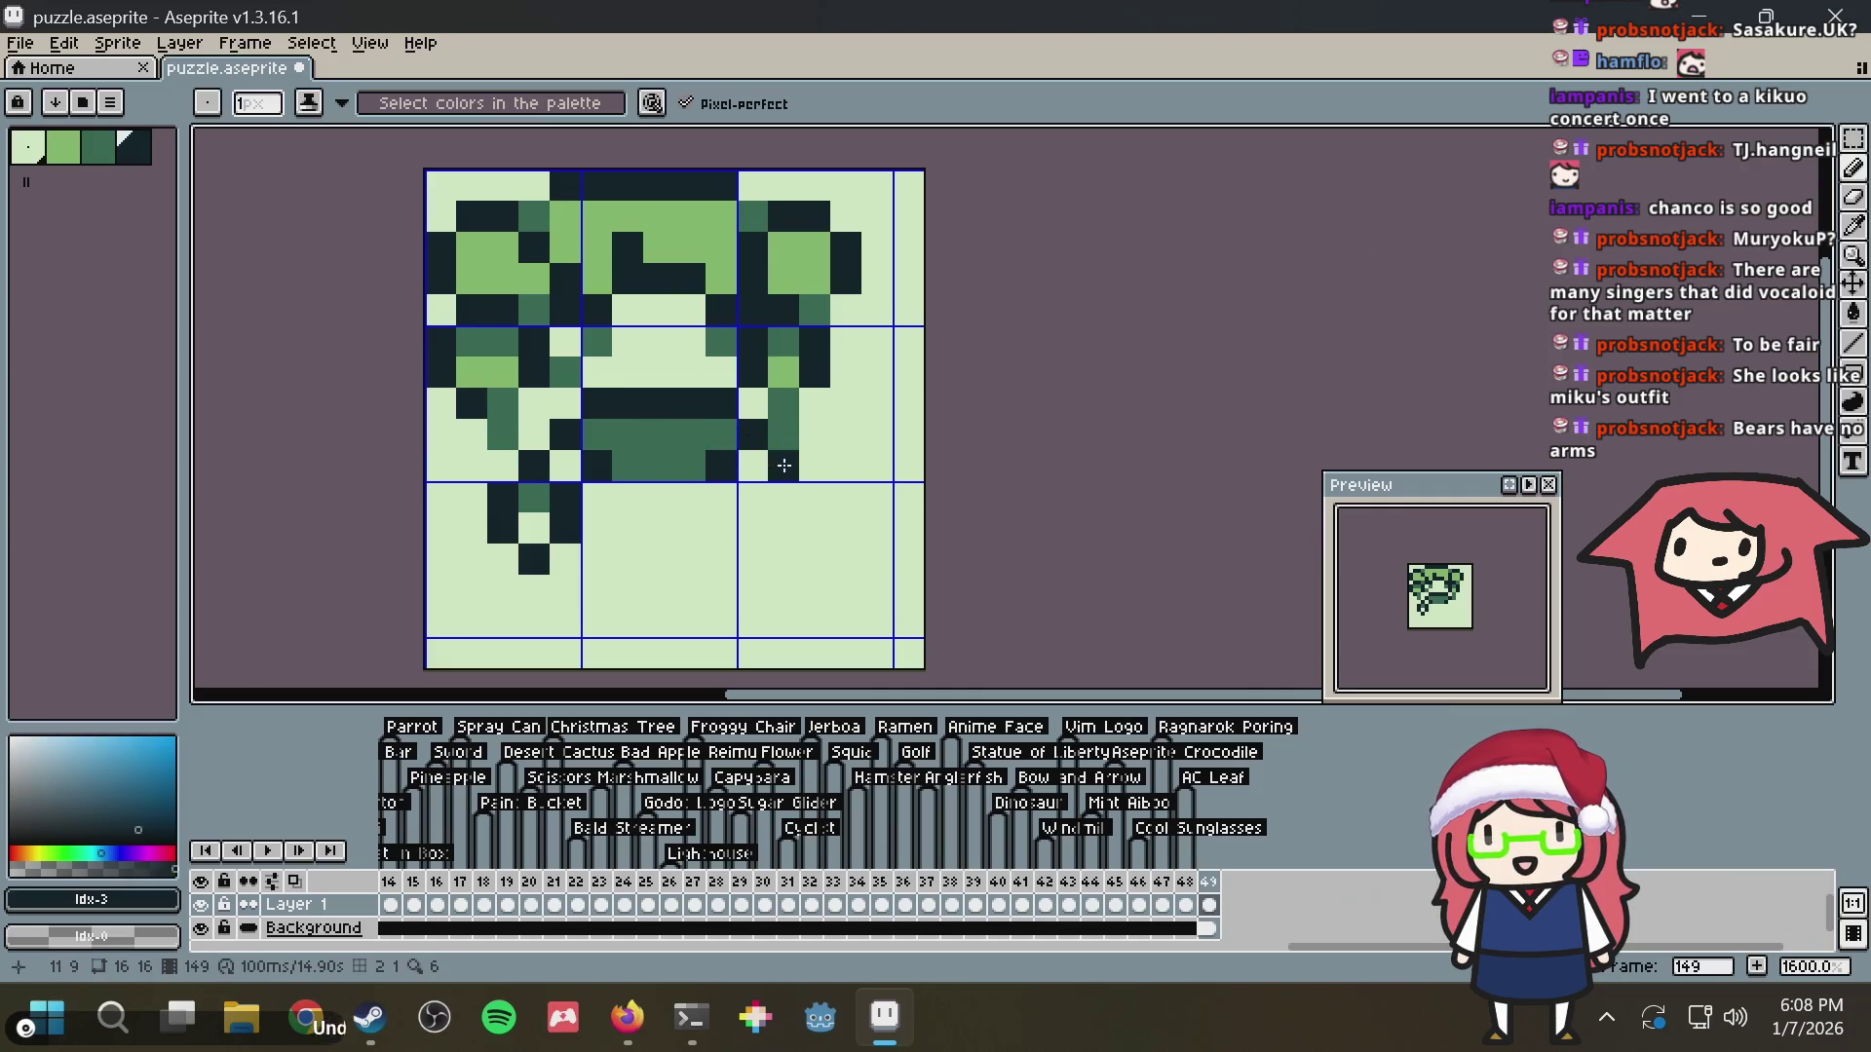
left_click(785, 484)
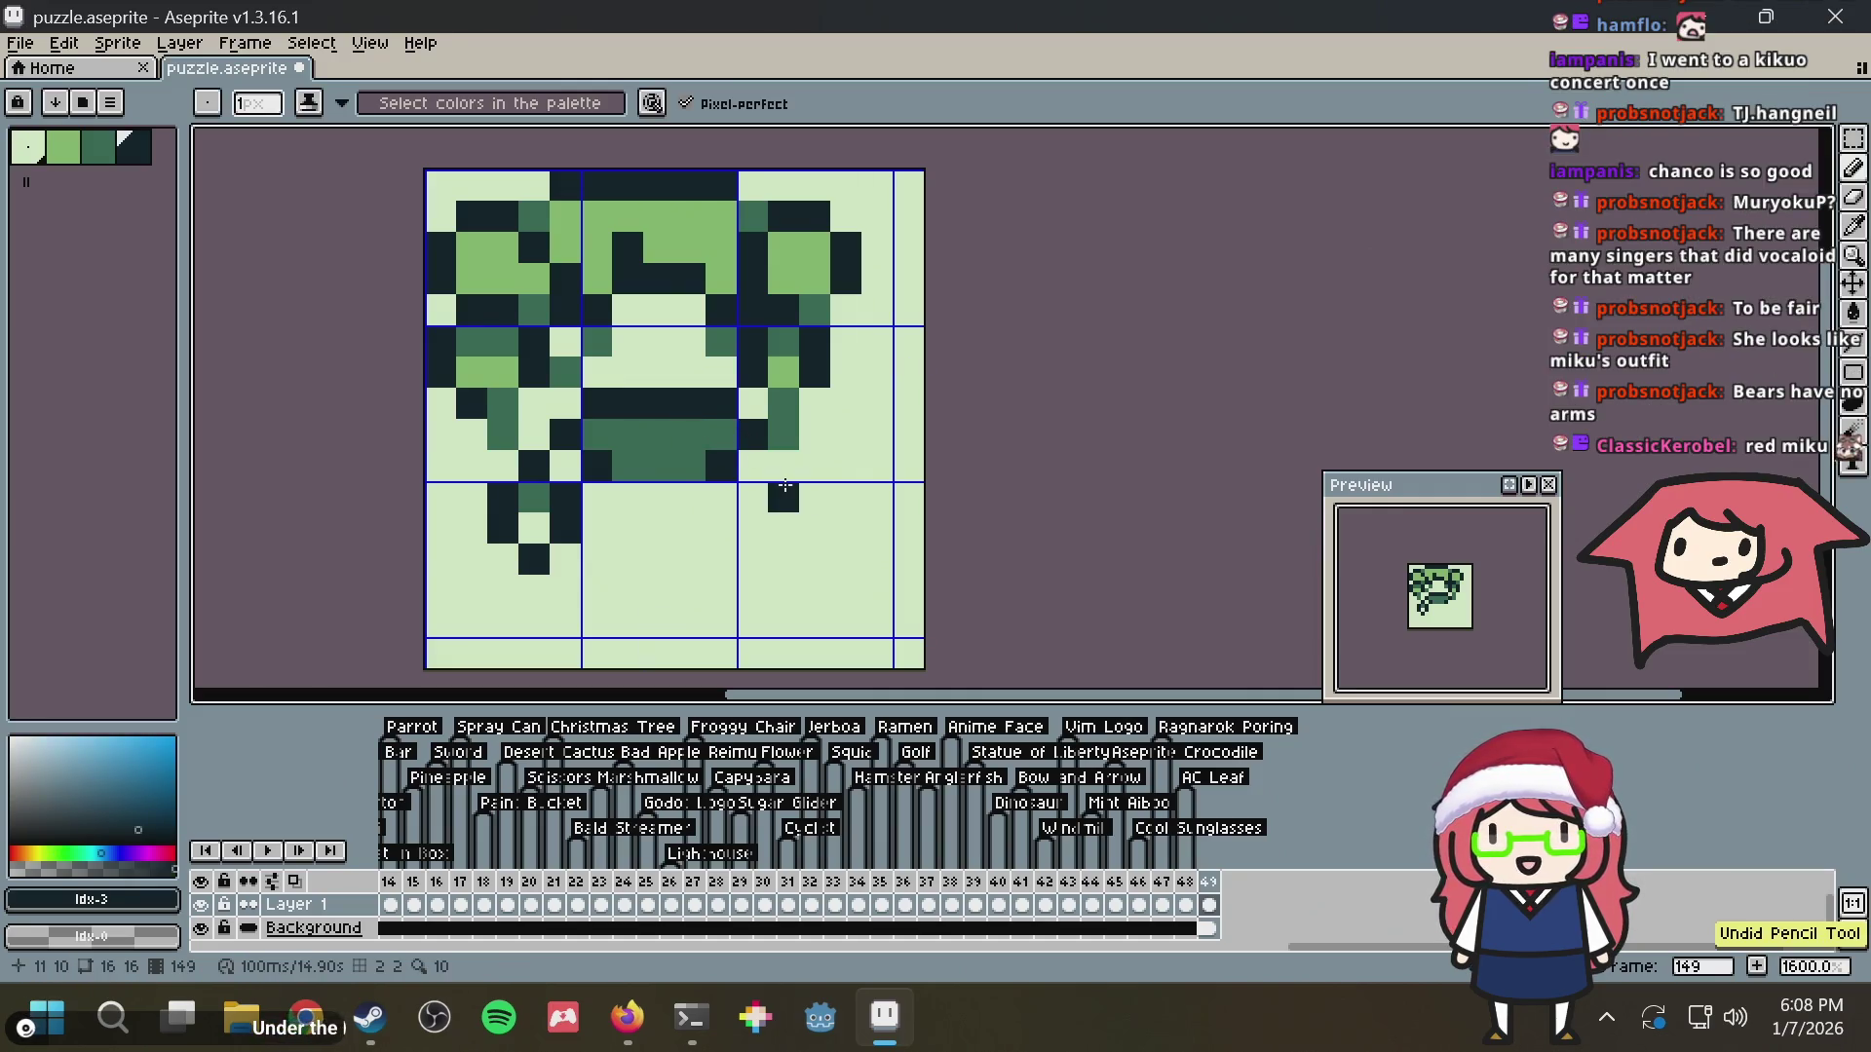
left_click(732, 487)
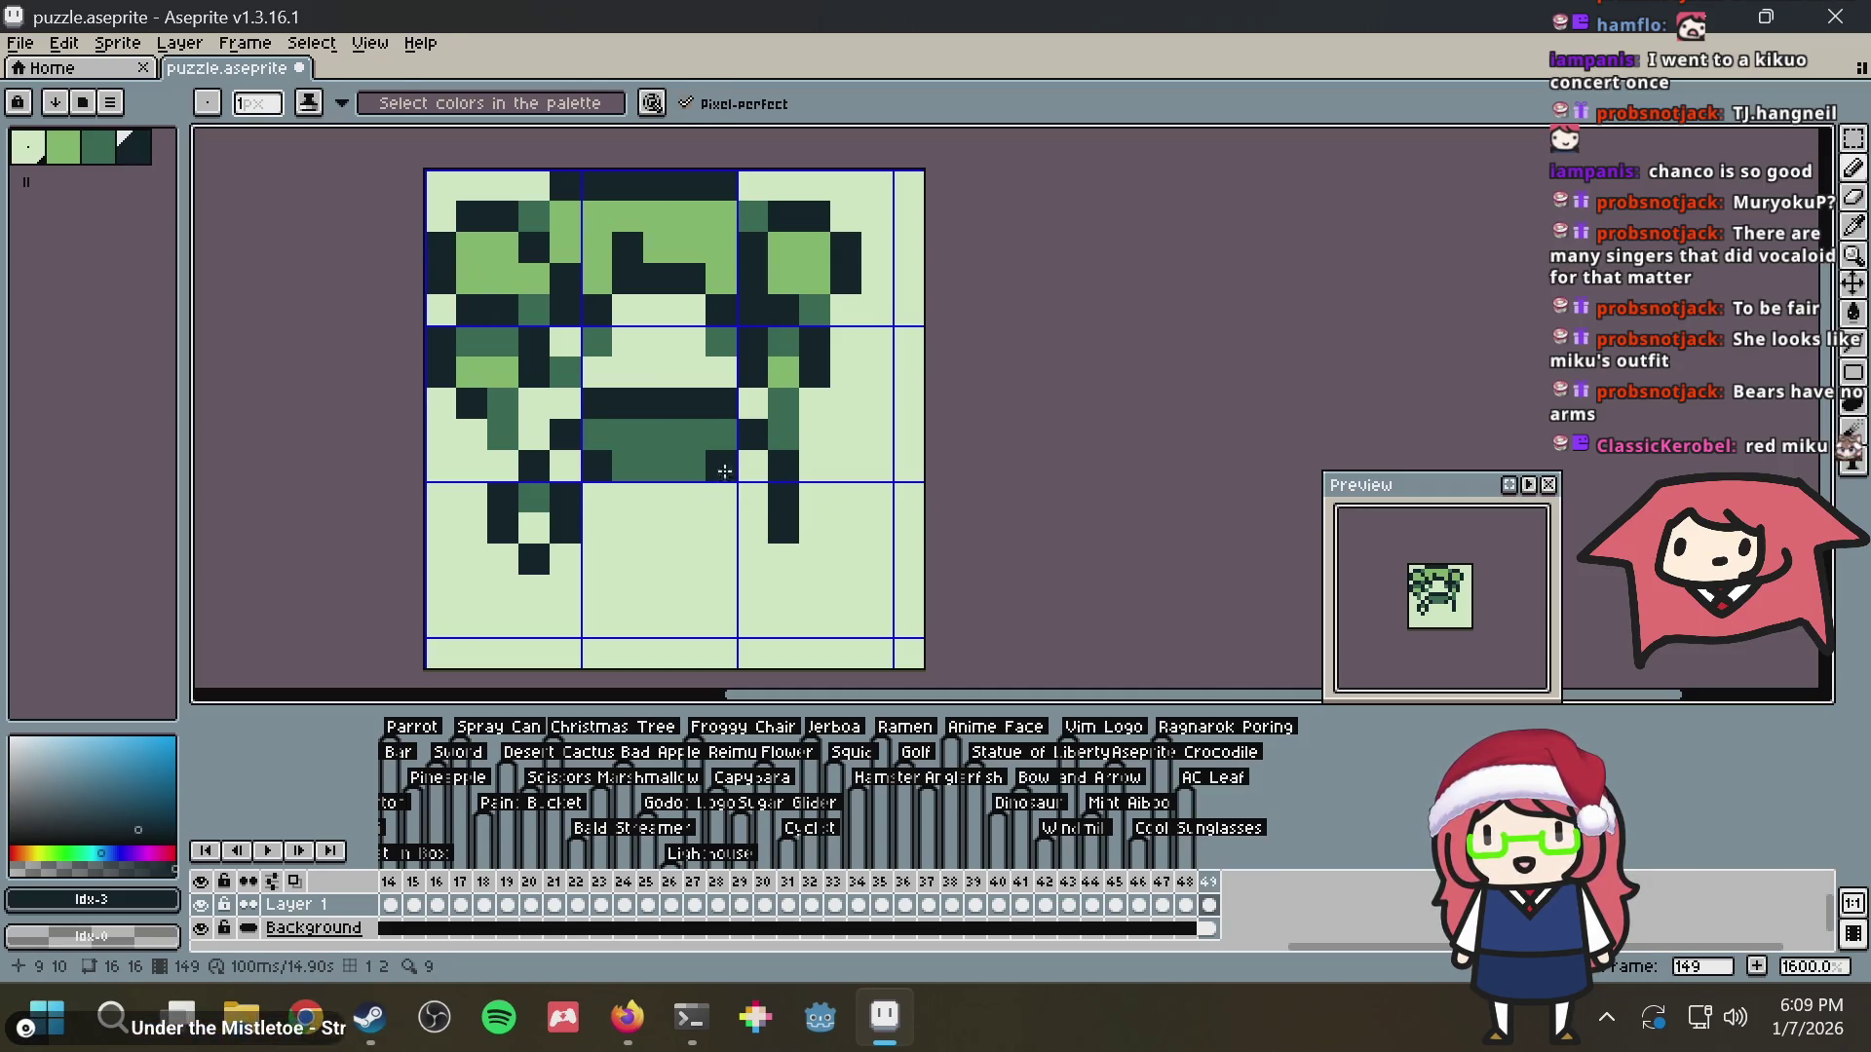
left_click(724, 472, "alt")
key("alt")
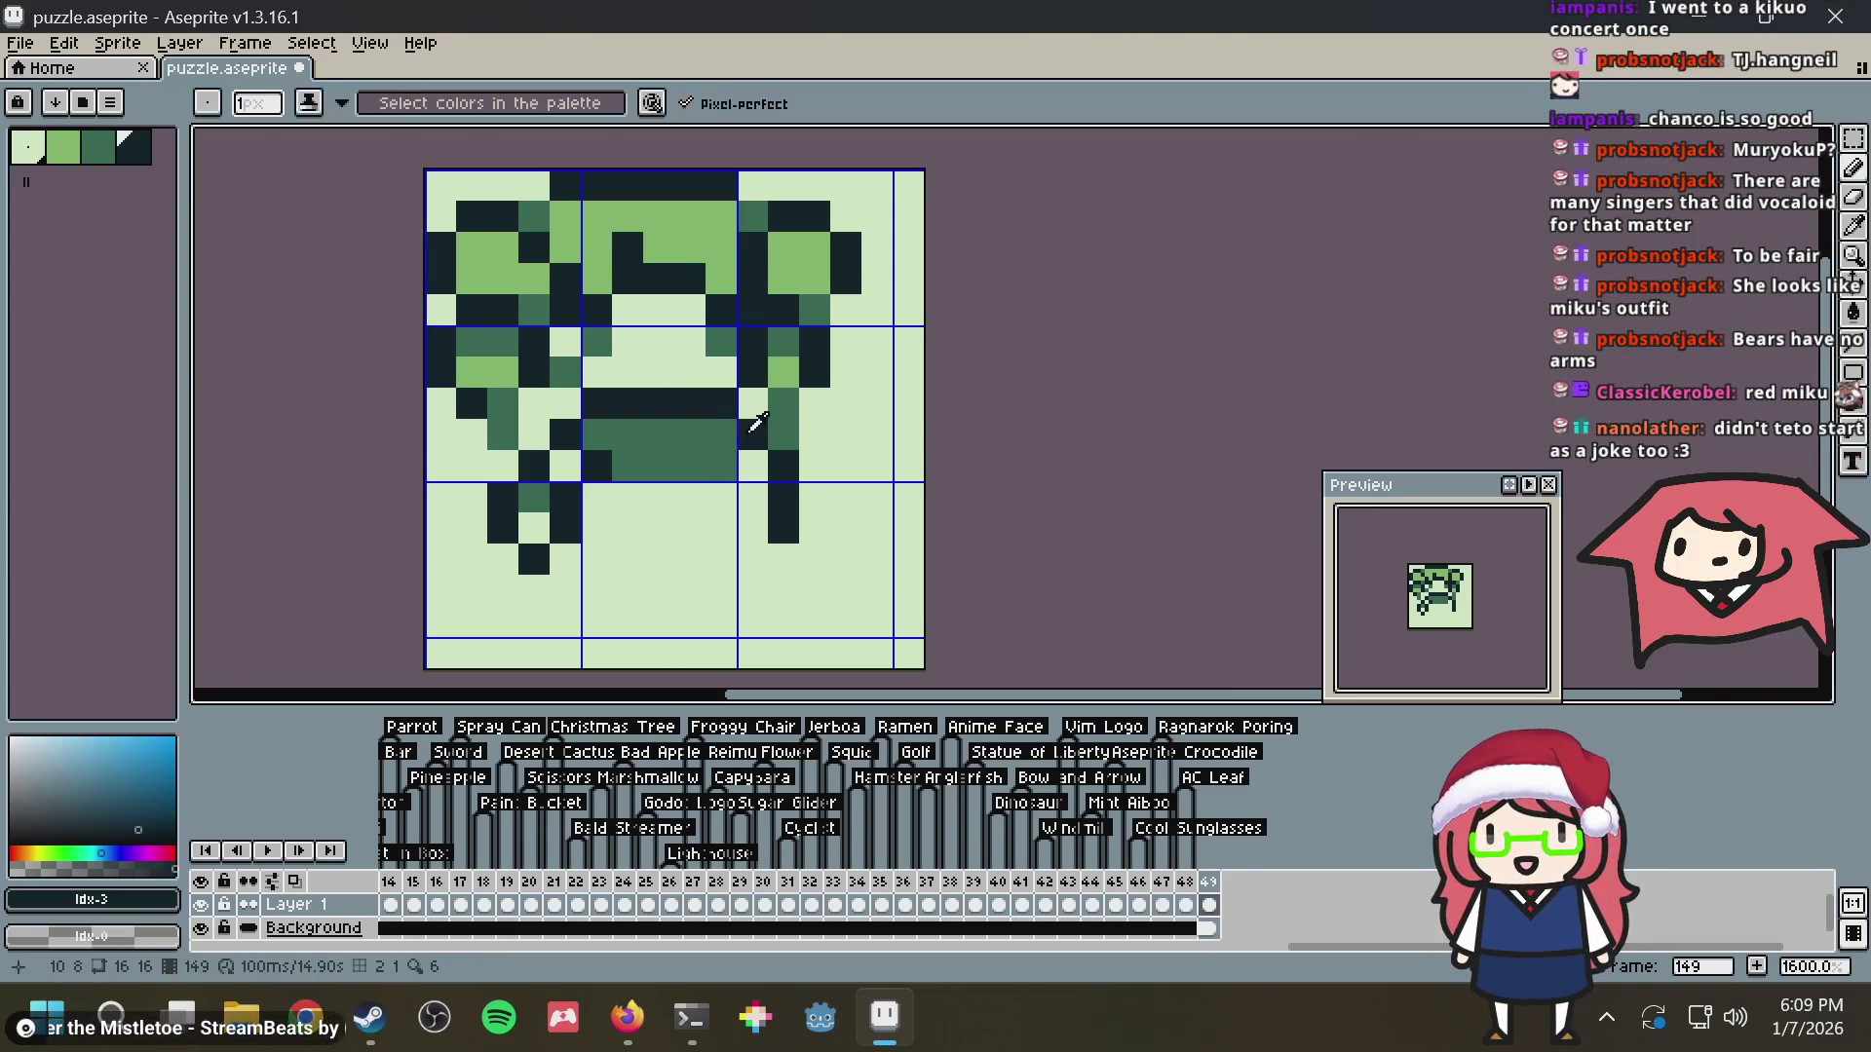
key("alt+Tab")
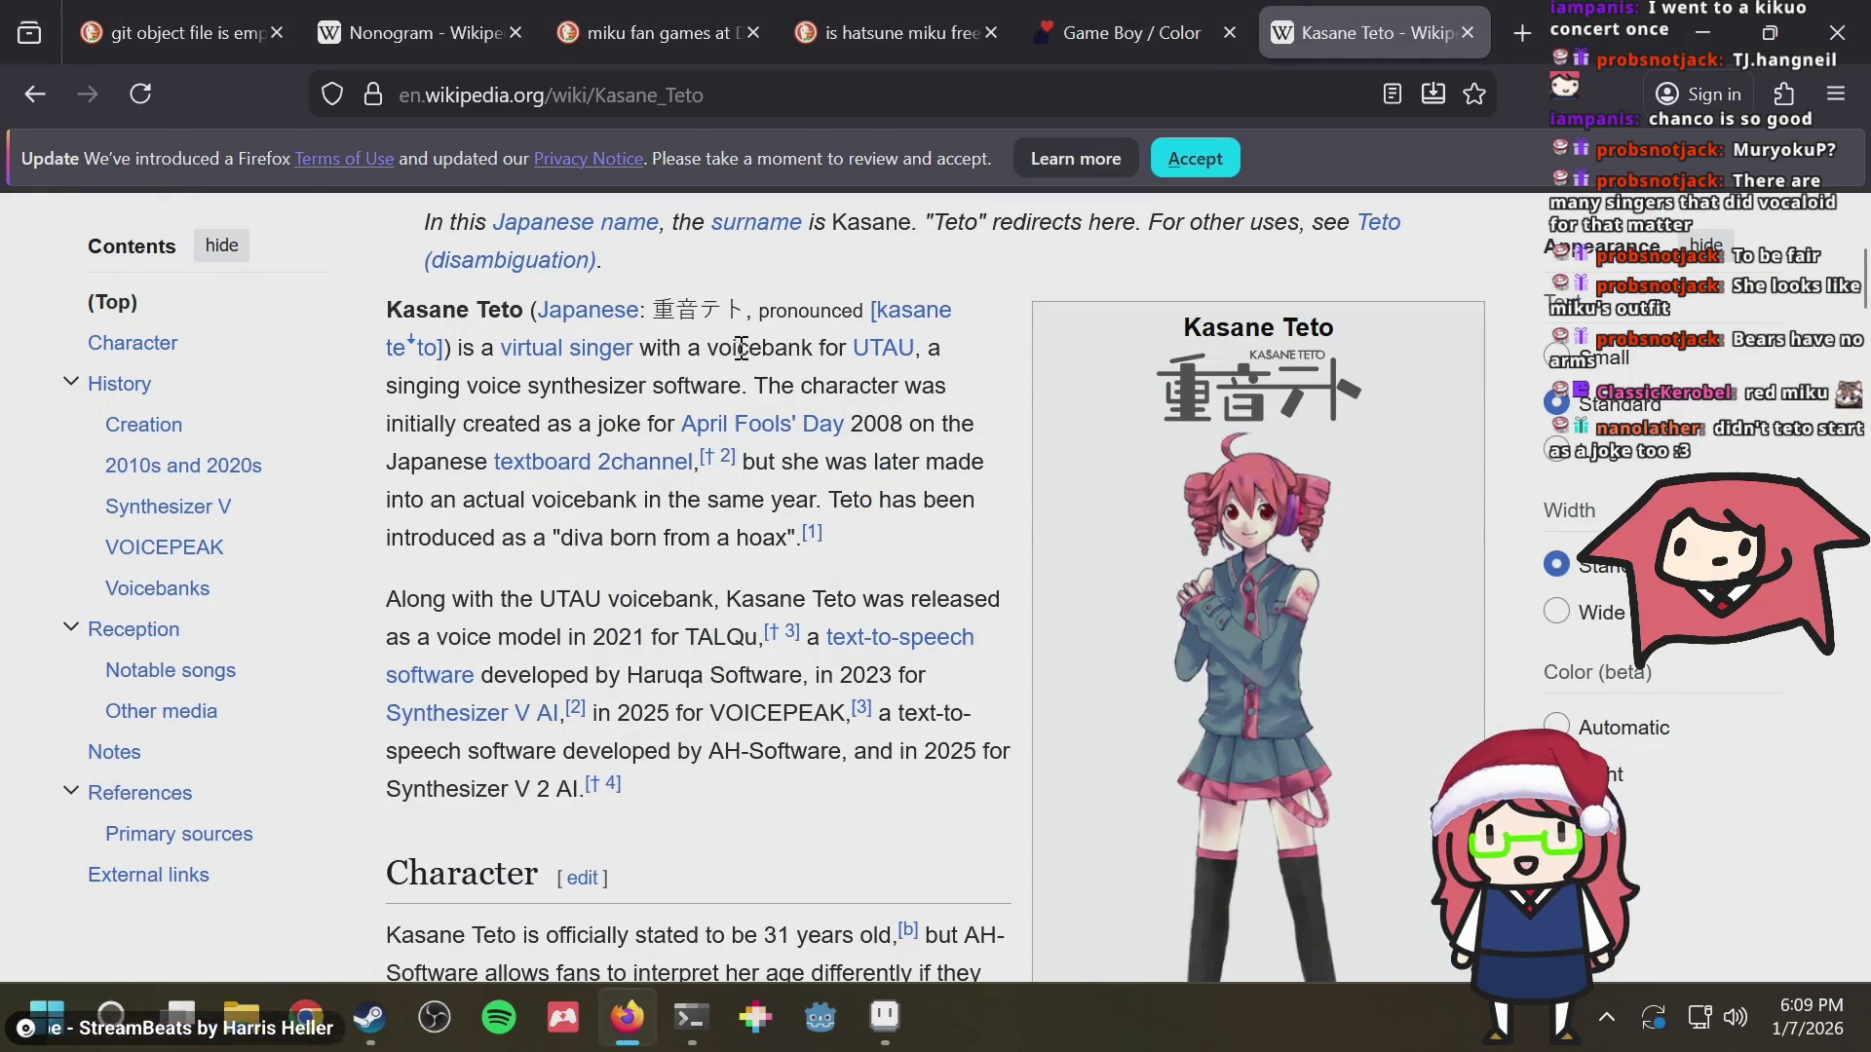
Read the Wikipedia lines on Teto's 2channel origin, then return to the drawing
left_click_drag(743, 347, 912, 462)
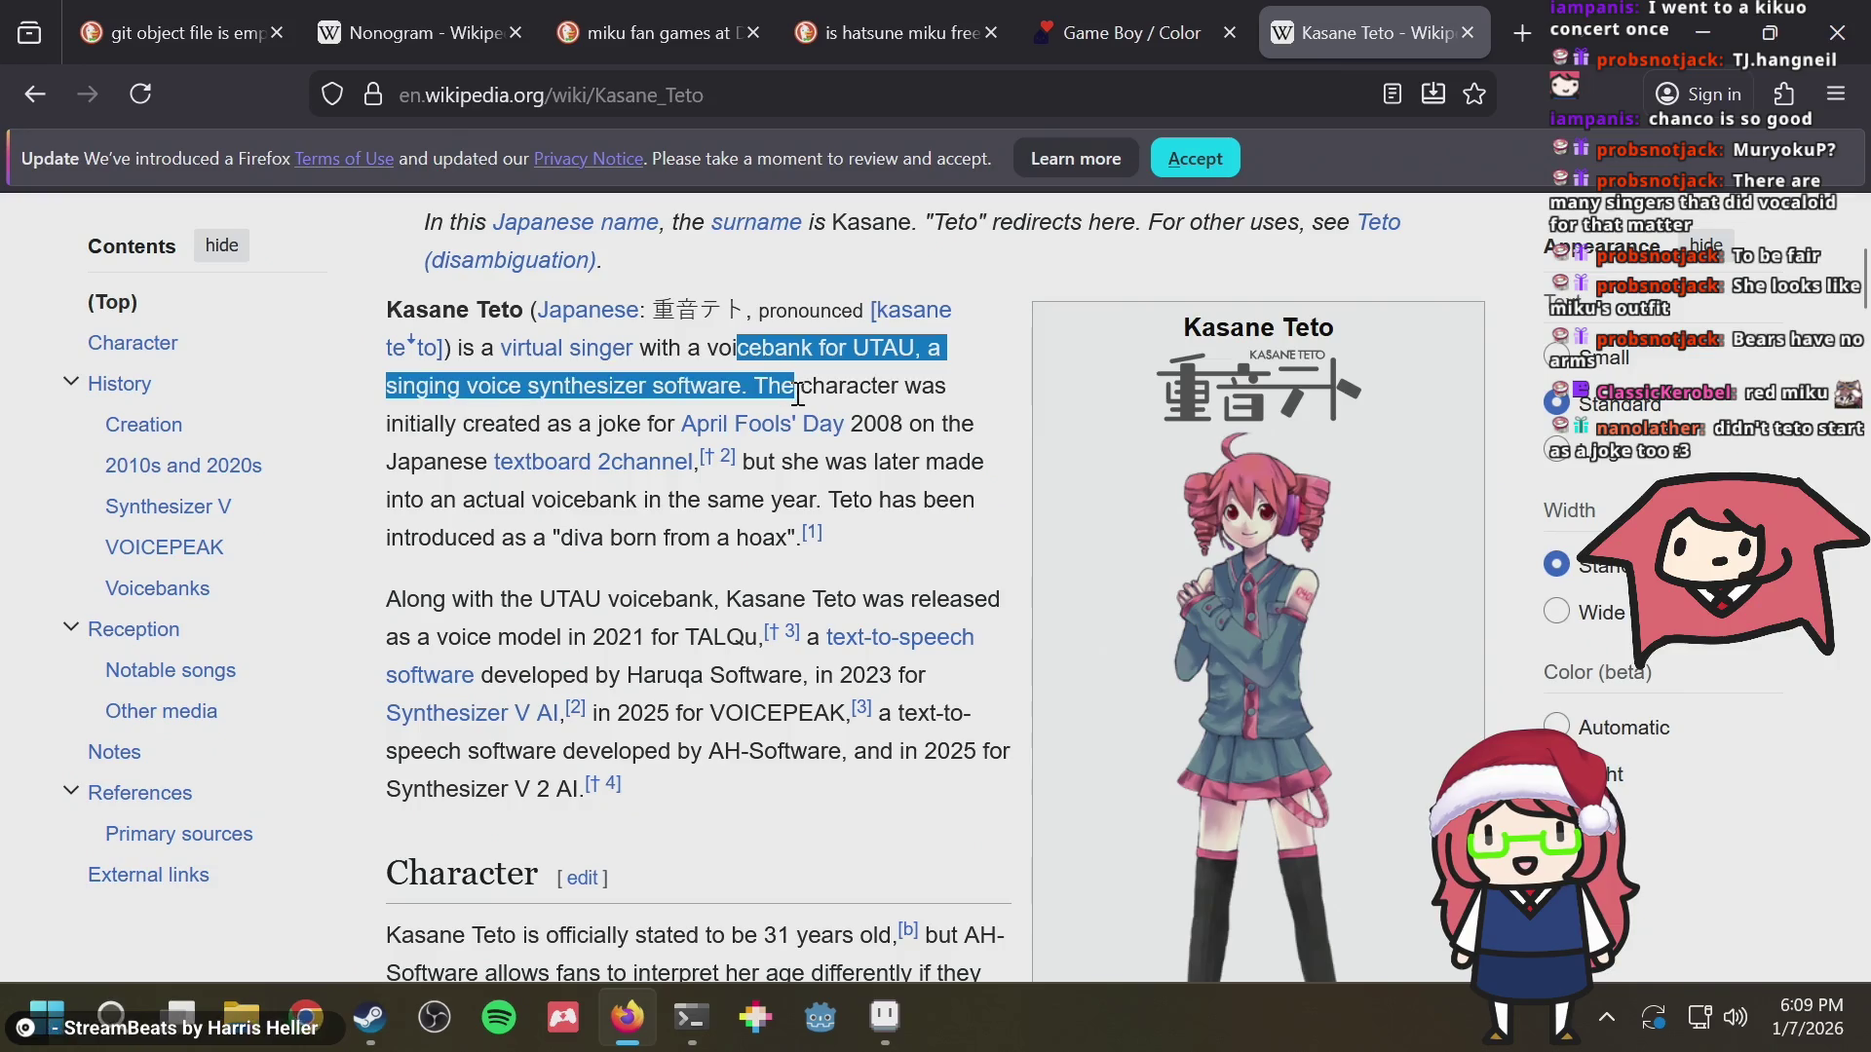
left_click(931, 454)
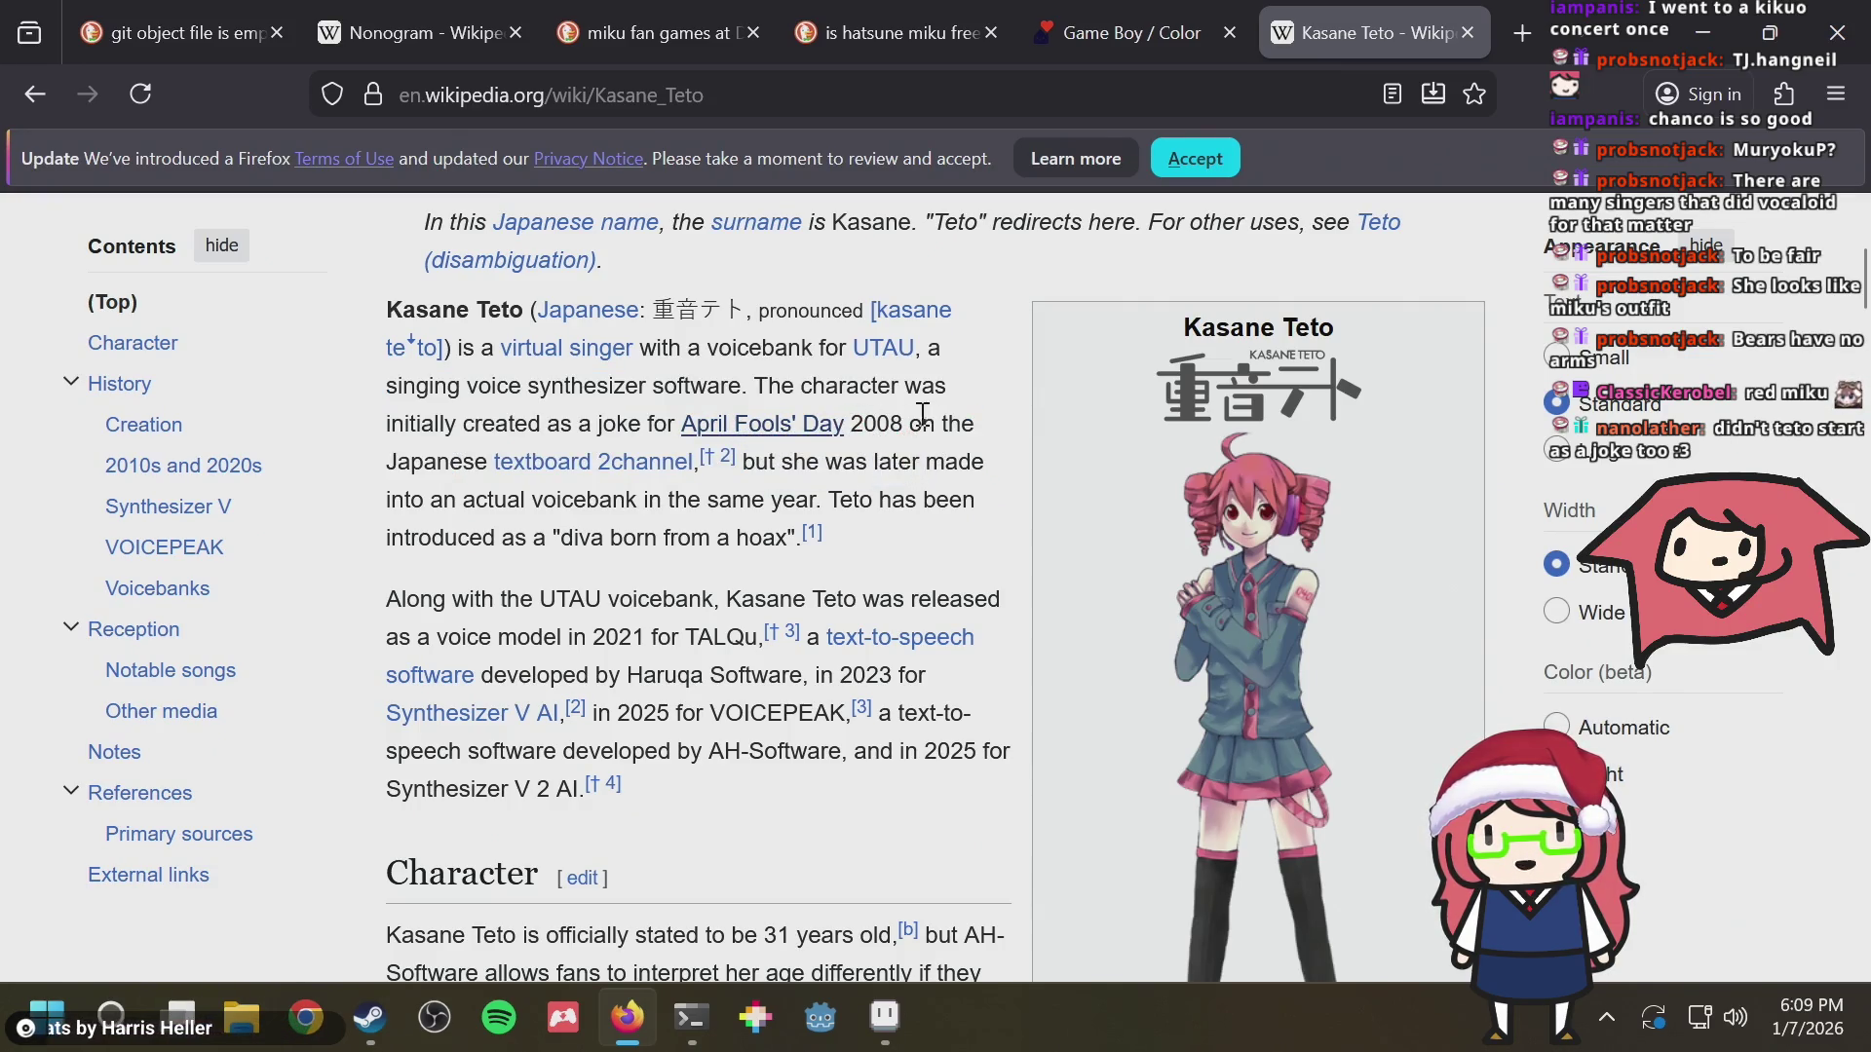
left_click_drag(850, 427, 900, 463)
left_click(950, 456)
key("alt+Tab")
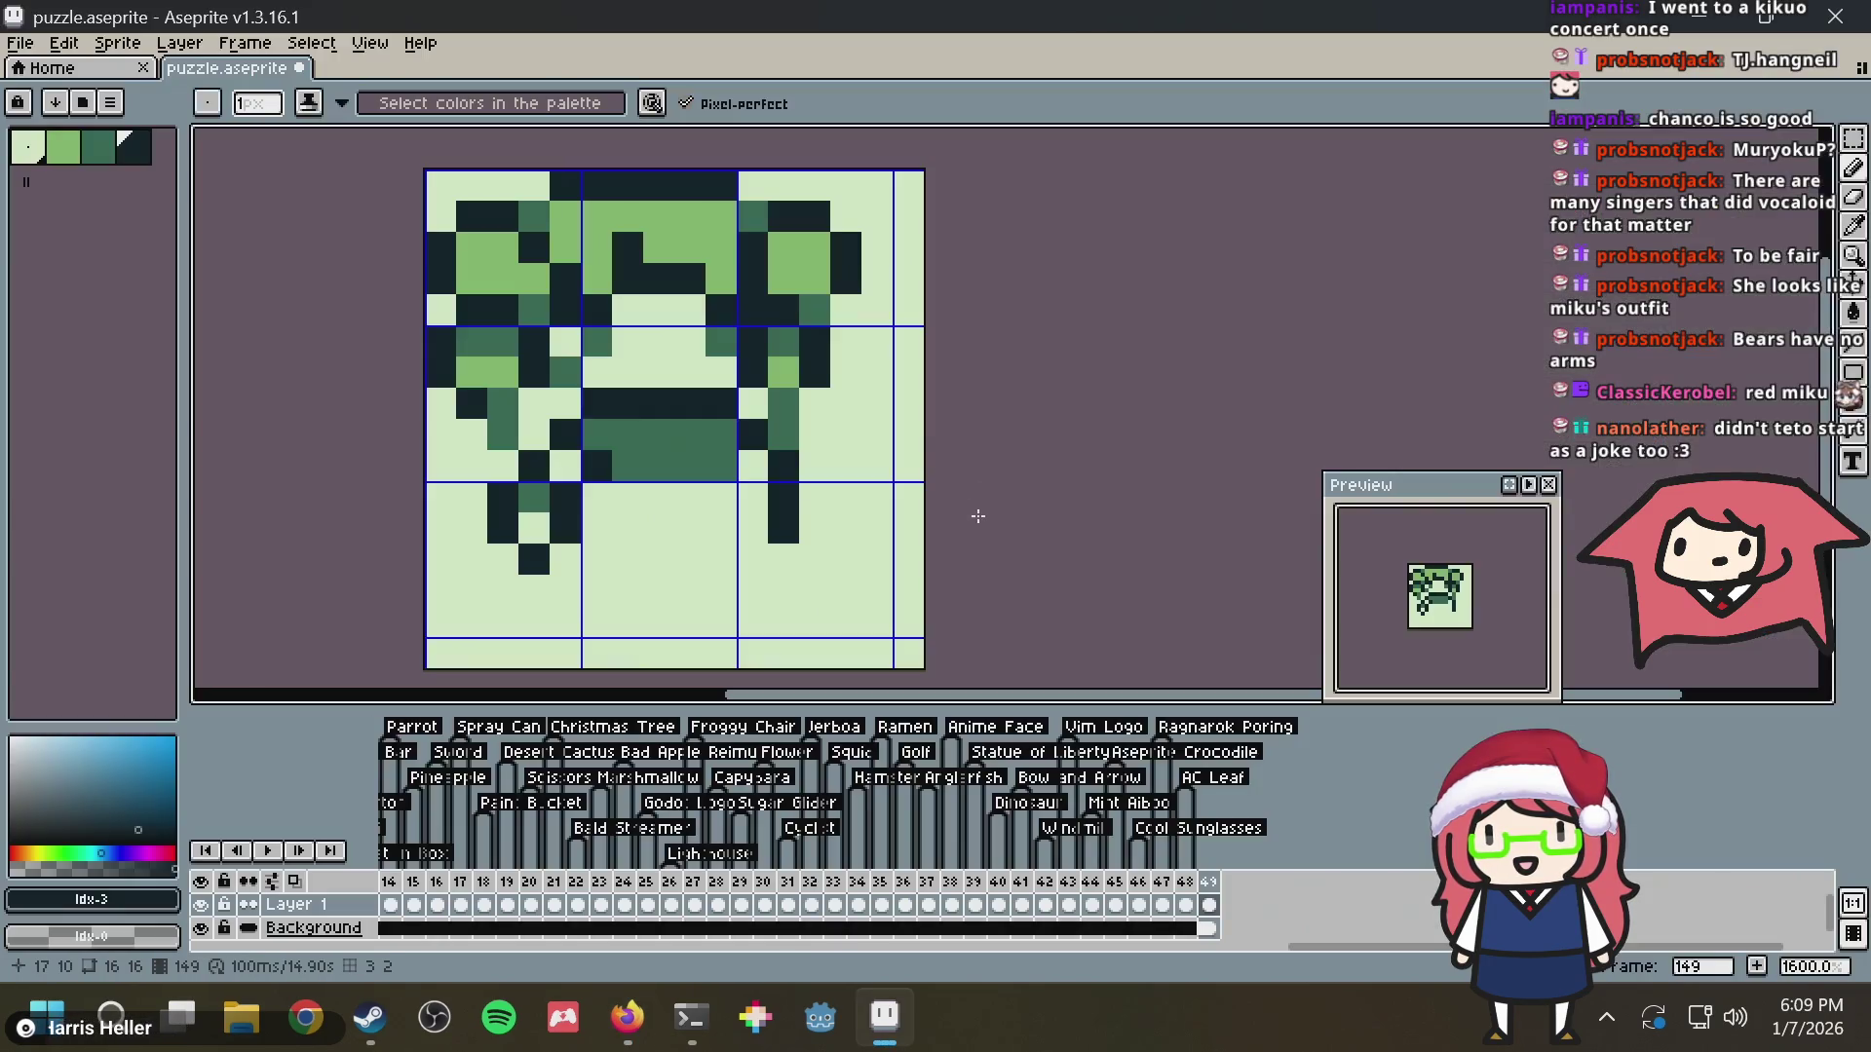
Darken the pixels beside Teto's body and restore one stray dark pixel to light green
left_click(726, 443, "alt")
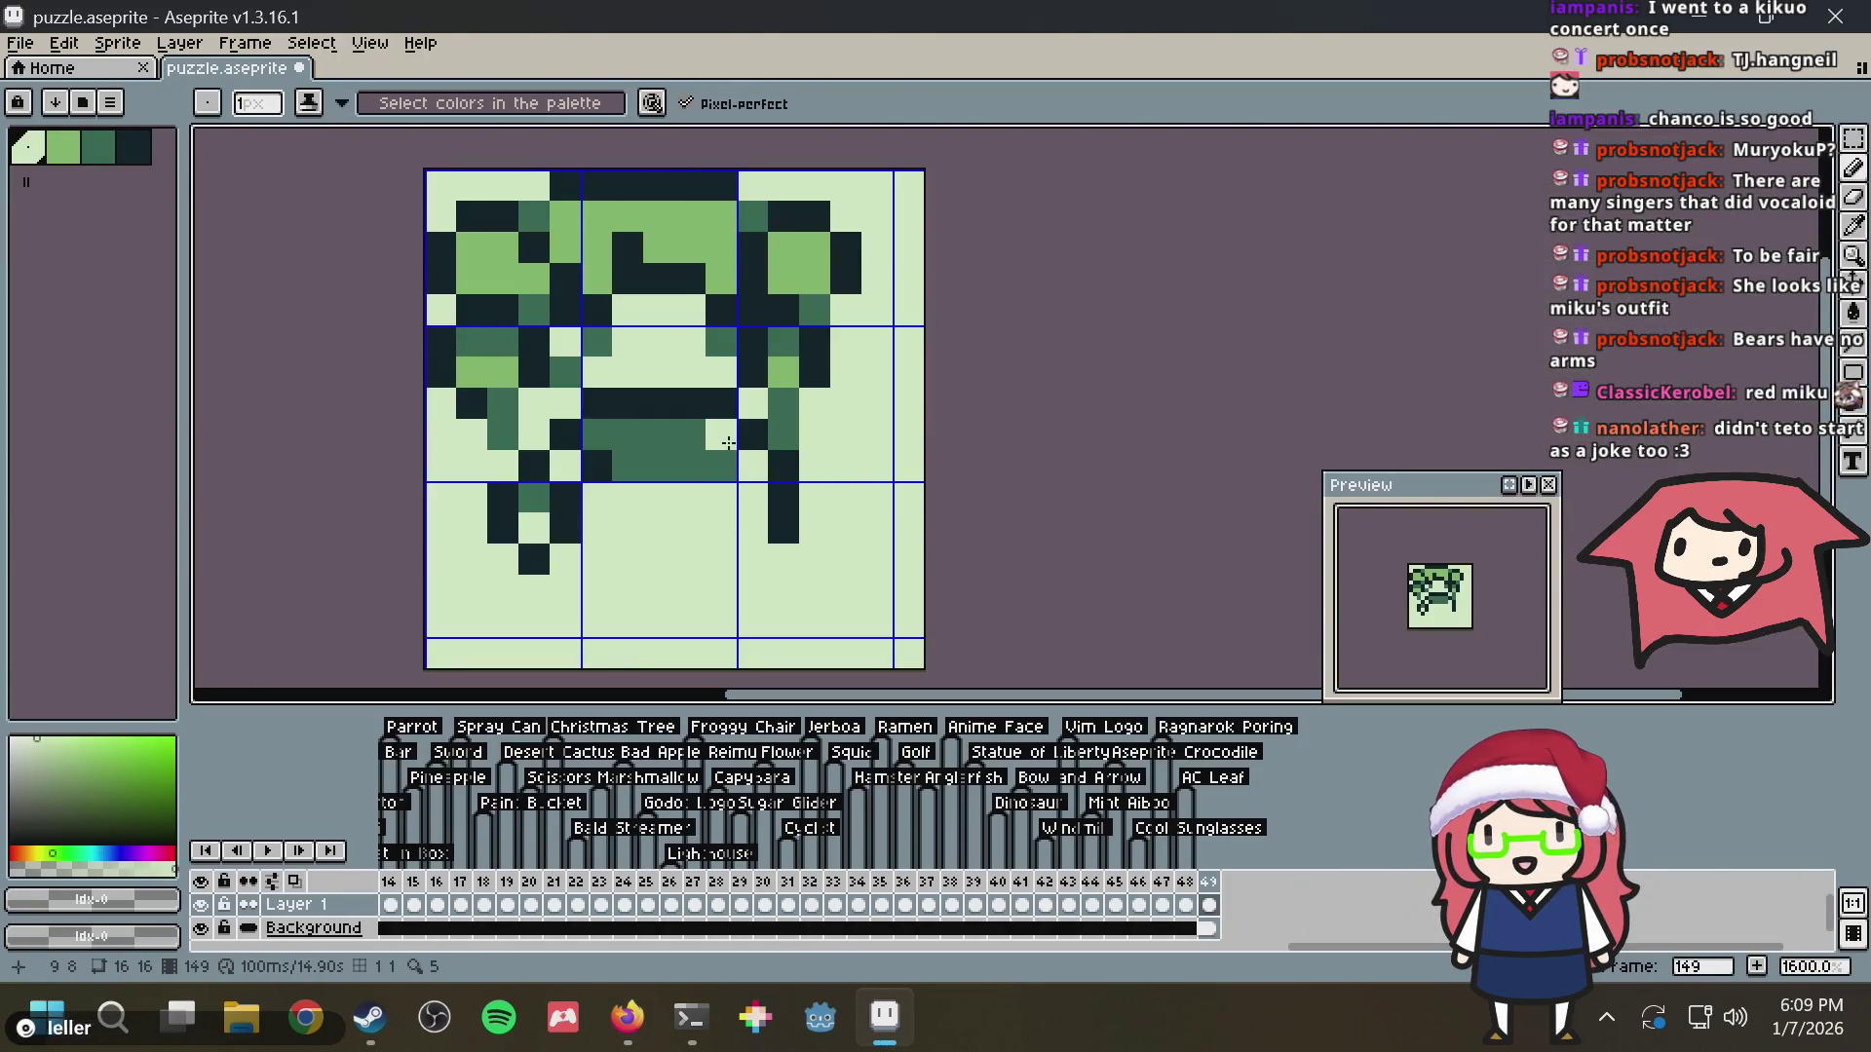
left_click(754, 407, "alt")
left_click(722, 433)
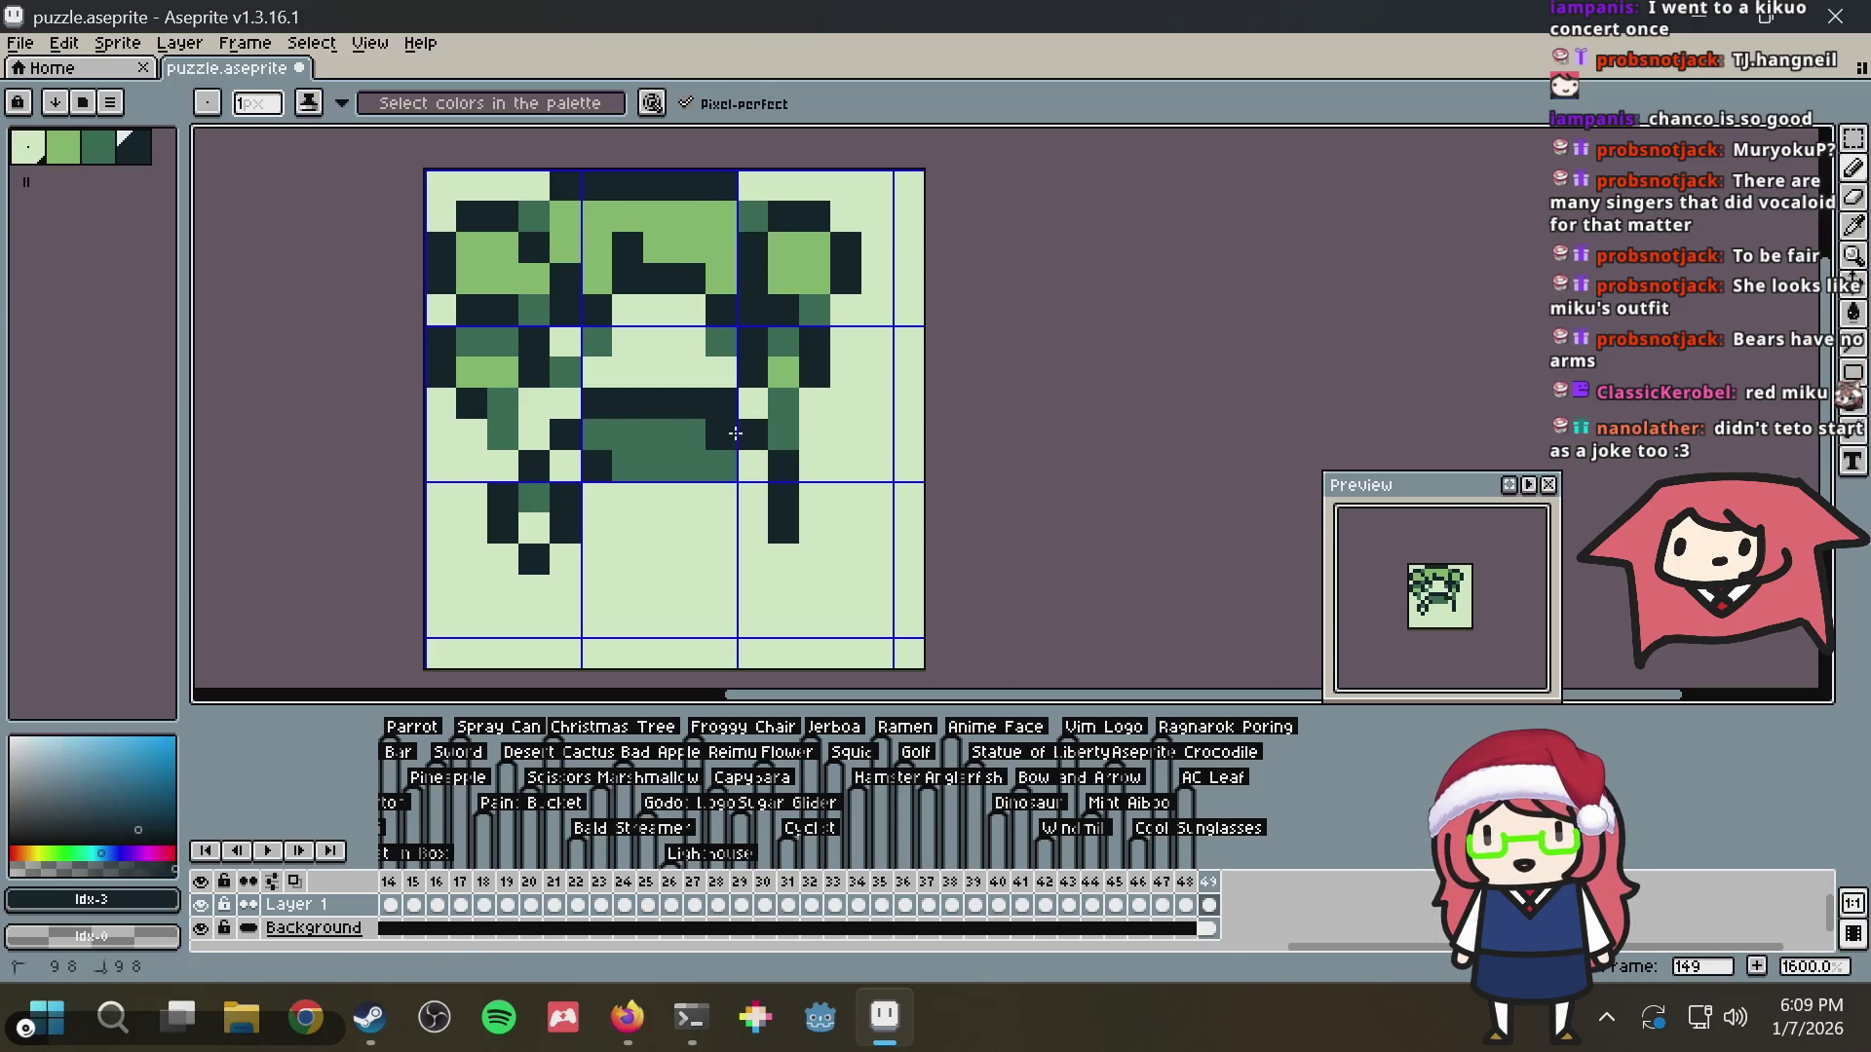
left_click(754, 428, "alt")
left_click(776, 462, "alt")
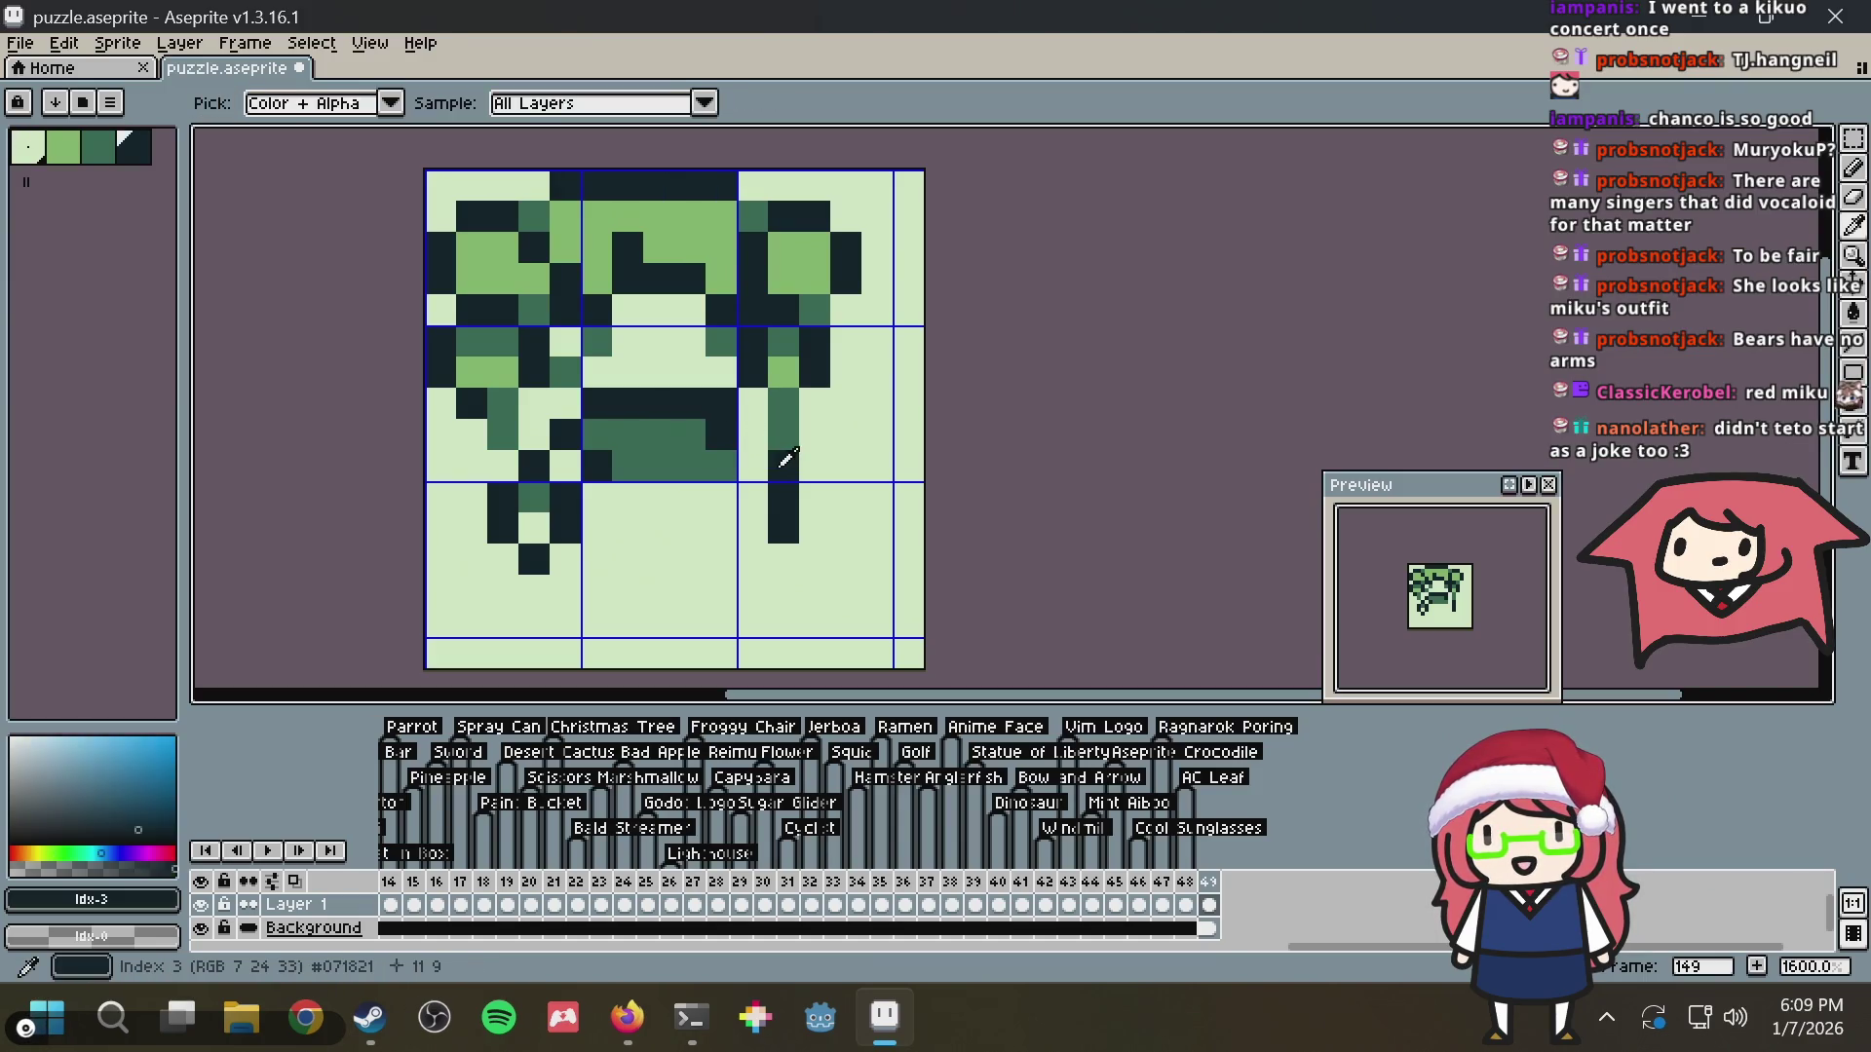
left_click(813, 435, "alt")
left_click(775, 486)
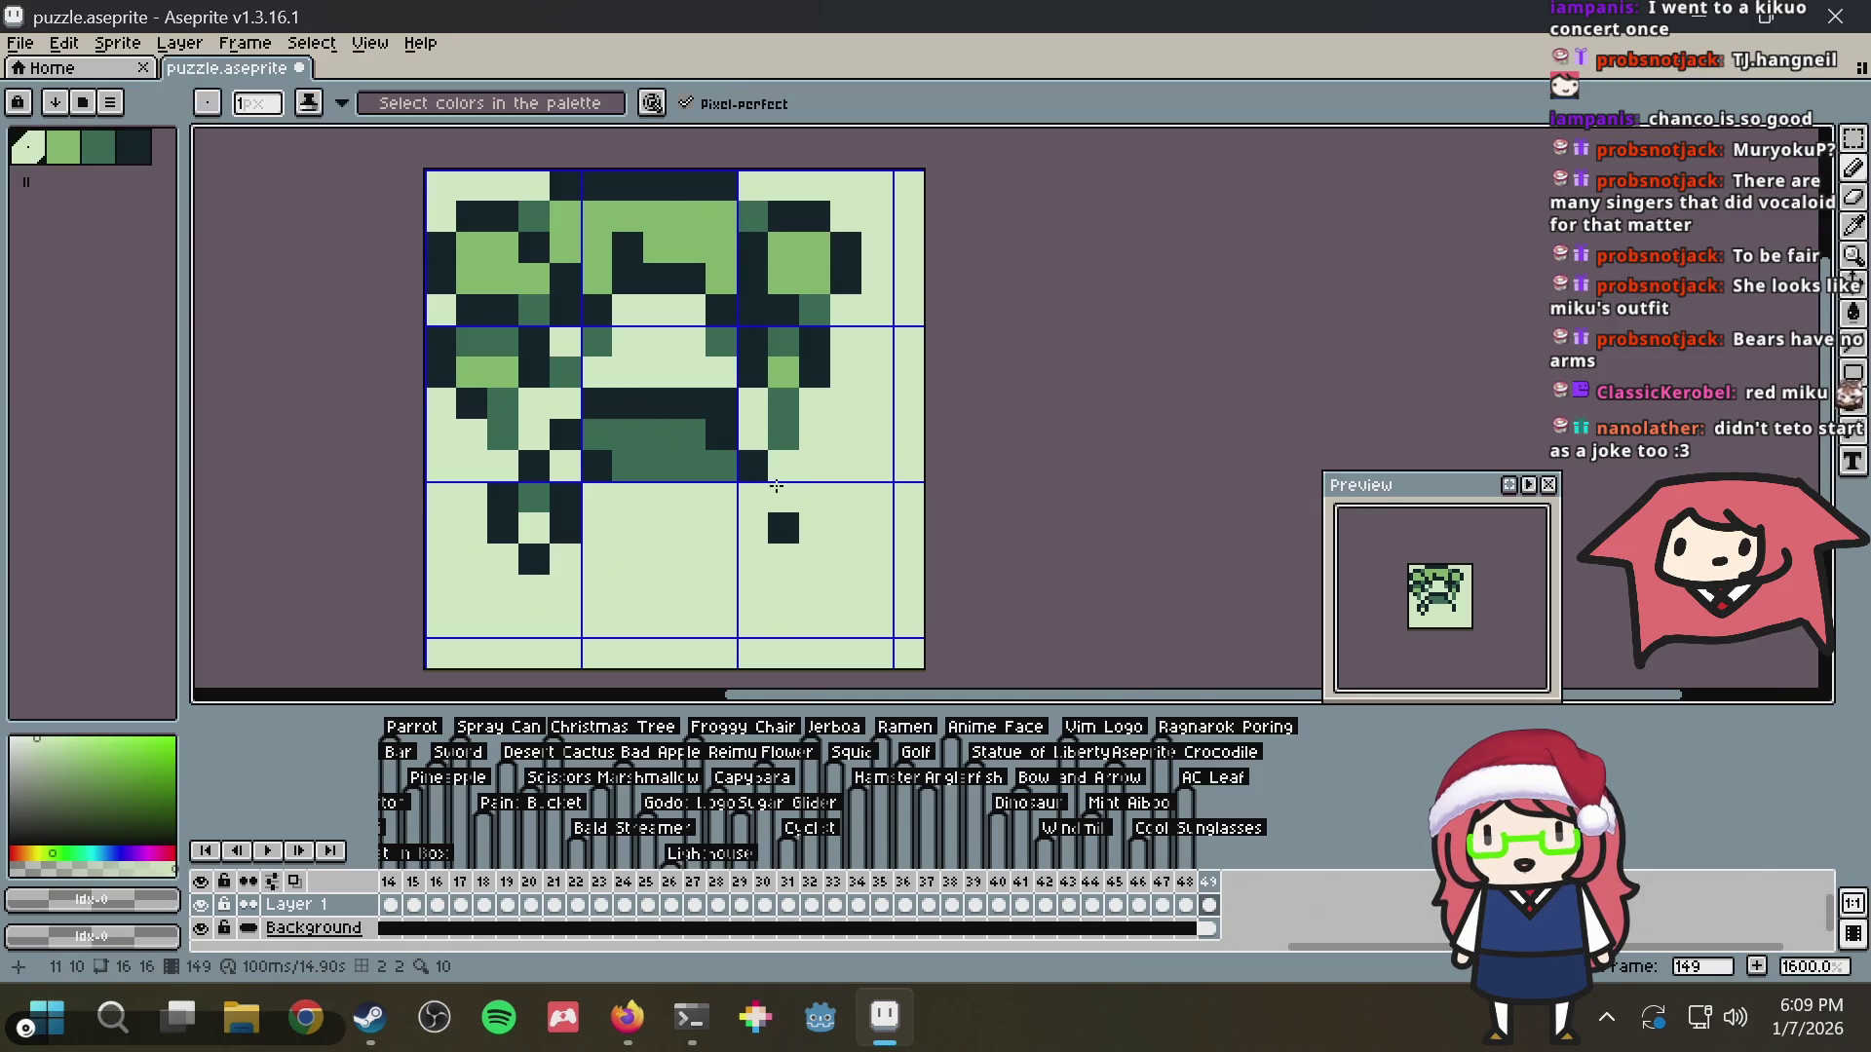
Paint dark pixels extending the right leg downward, checking against the Teto reference
left_click(784, 524, "alt")
left_click(752, 558)
left_click(720, 498)
left_click(729, 556)
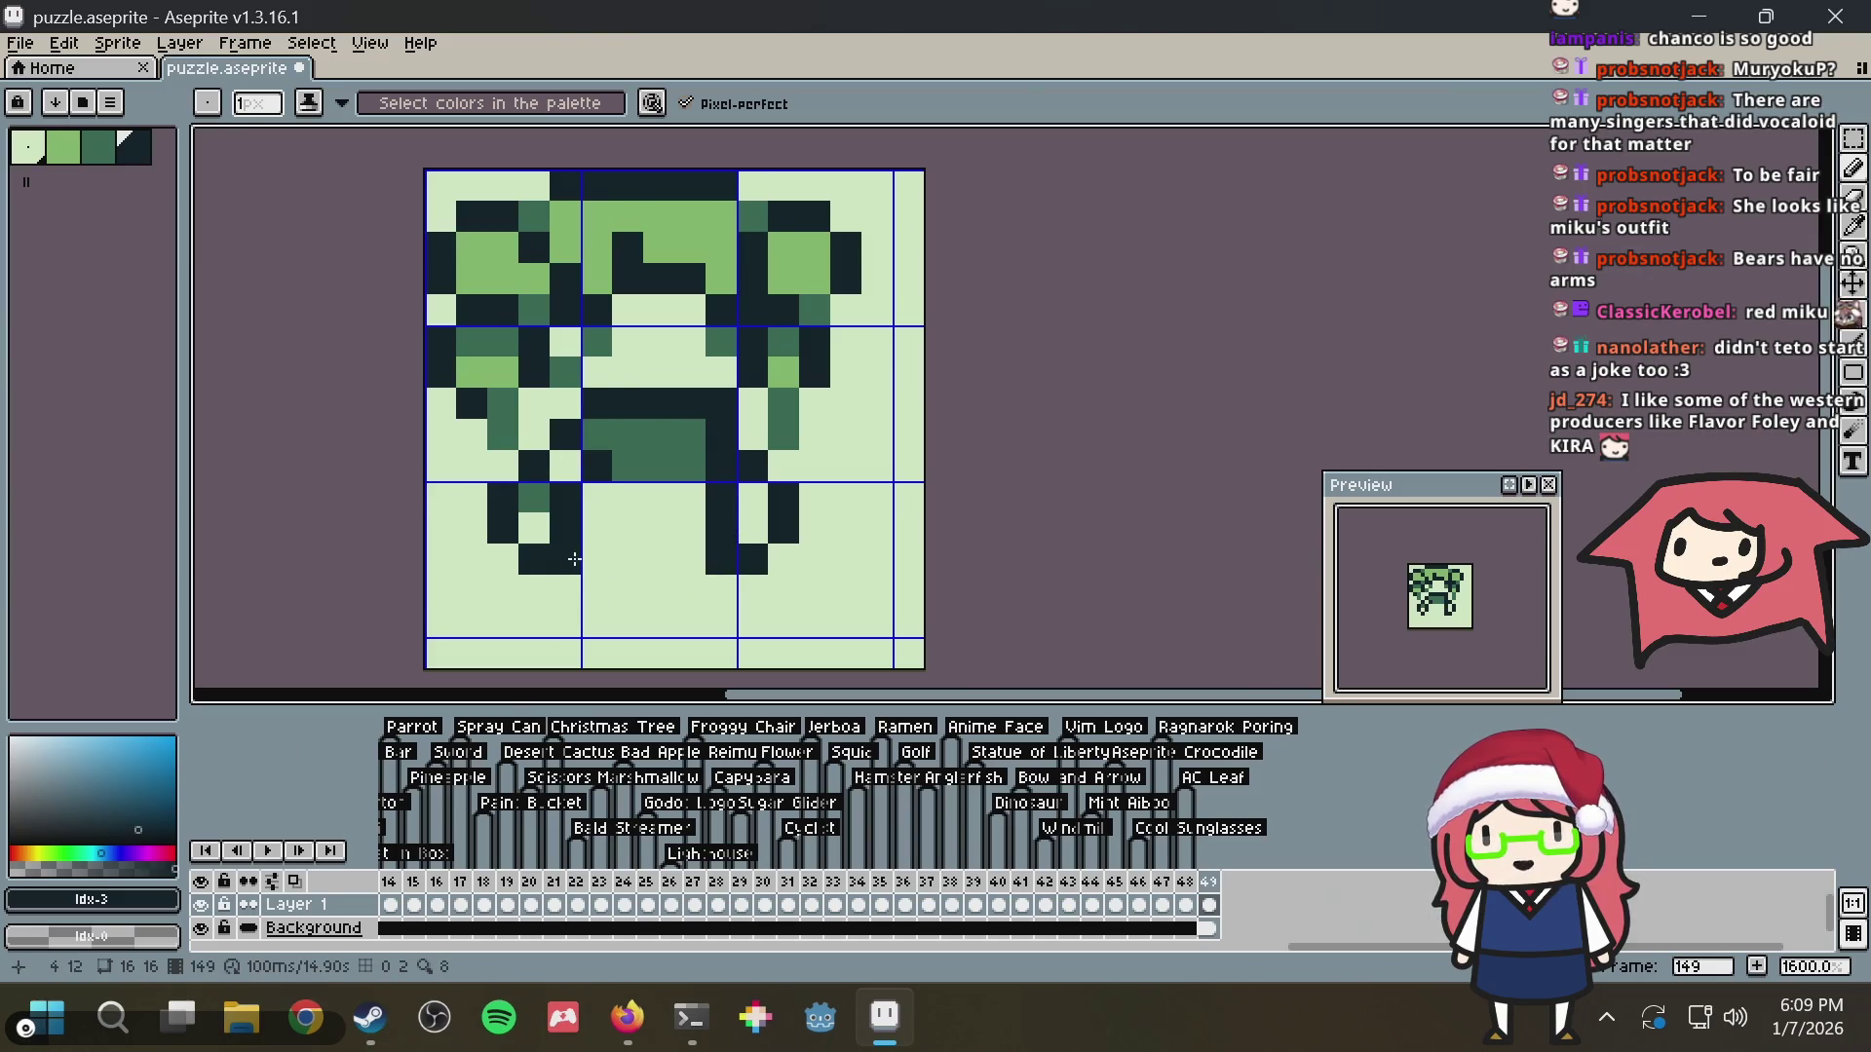
key("alt+Tab")
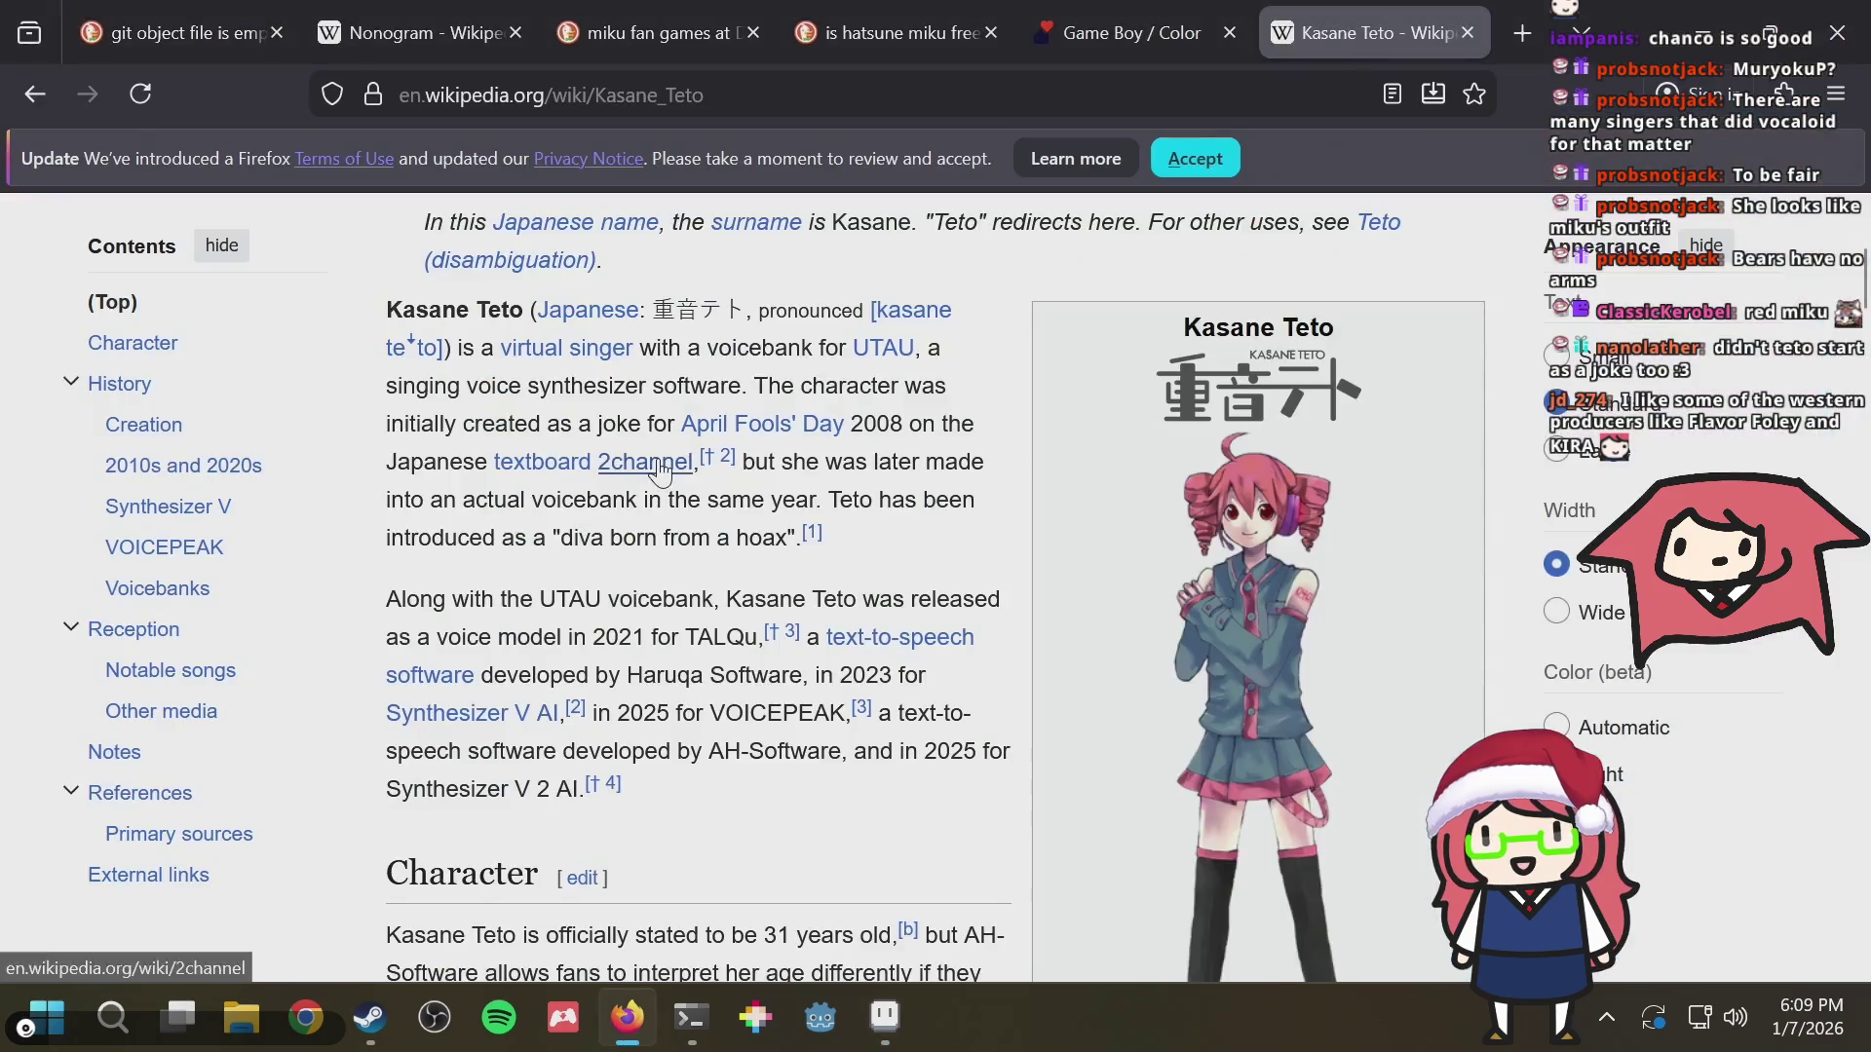
key("alt+Tab")
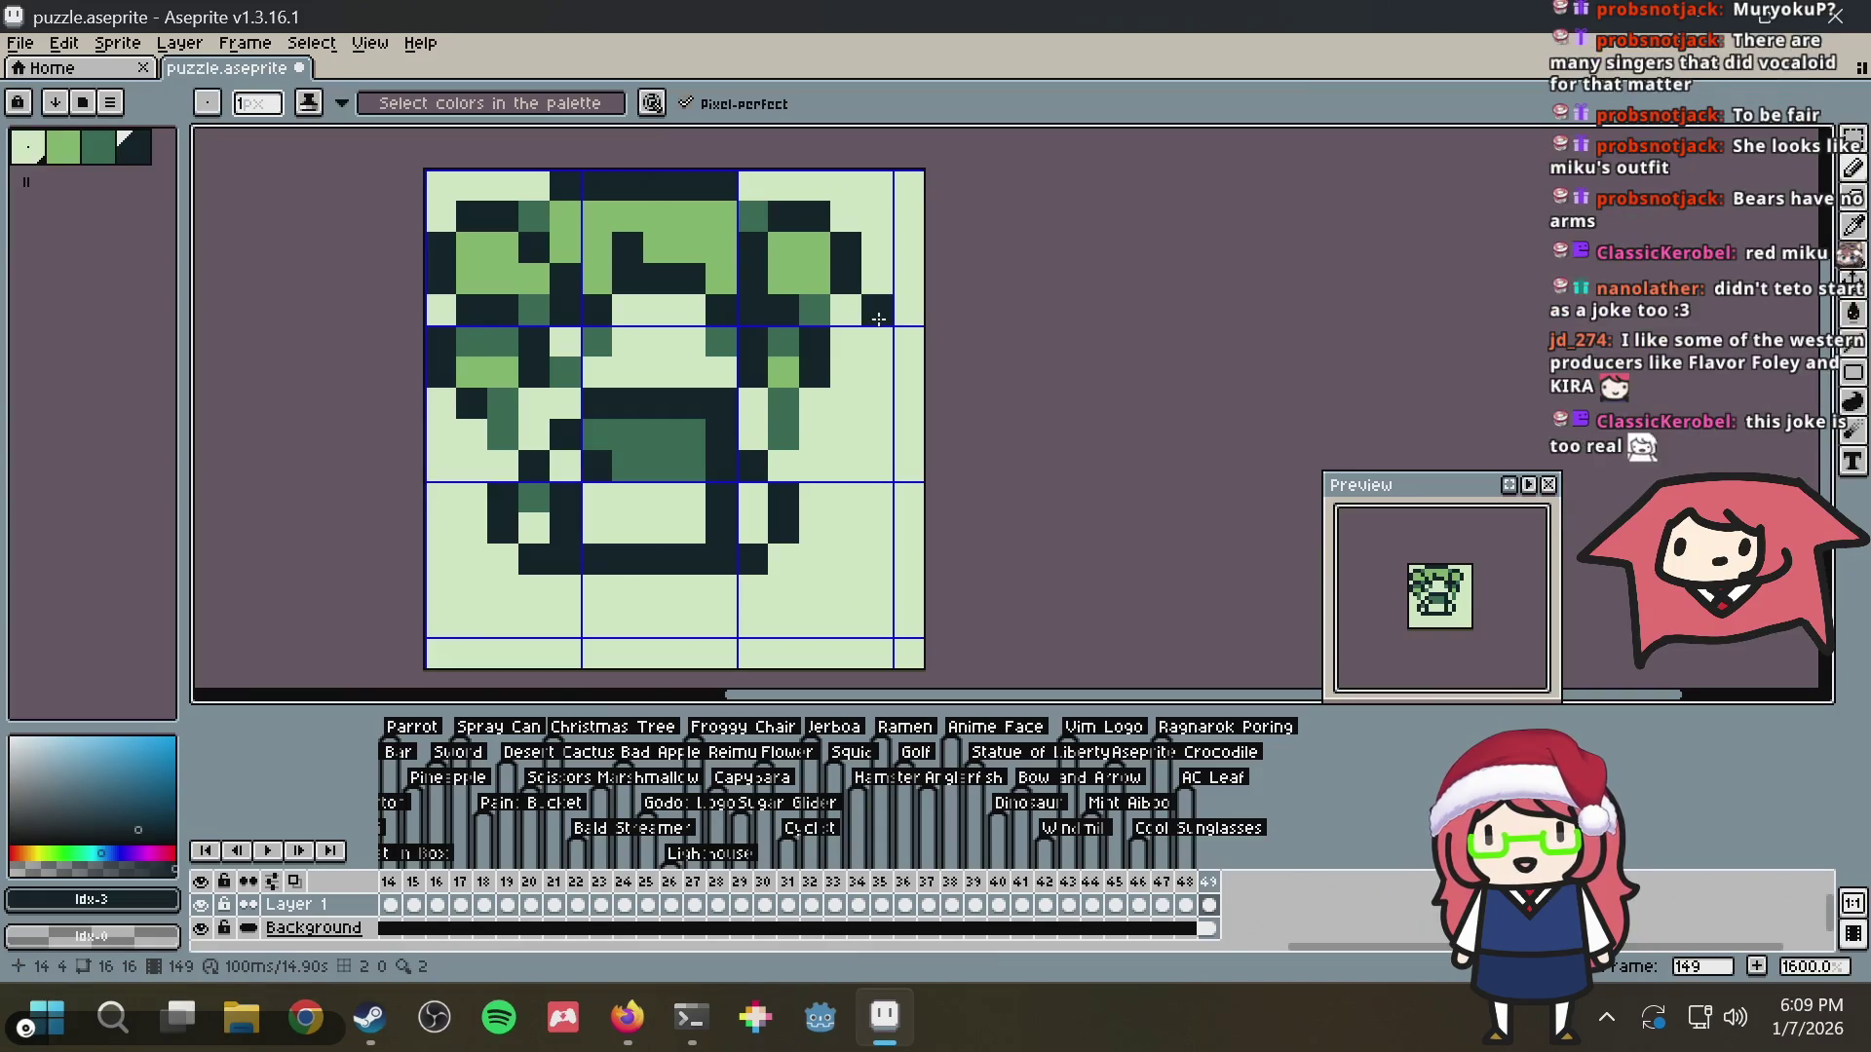
Draw the dark skirt outline across the lower body with teal shading, erasing stray pixels
left_click_drag(597, 498, 700, 473)
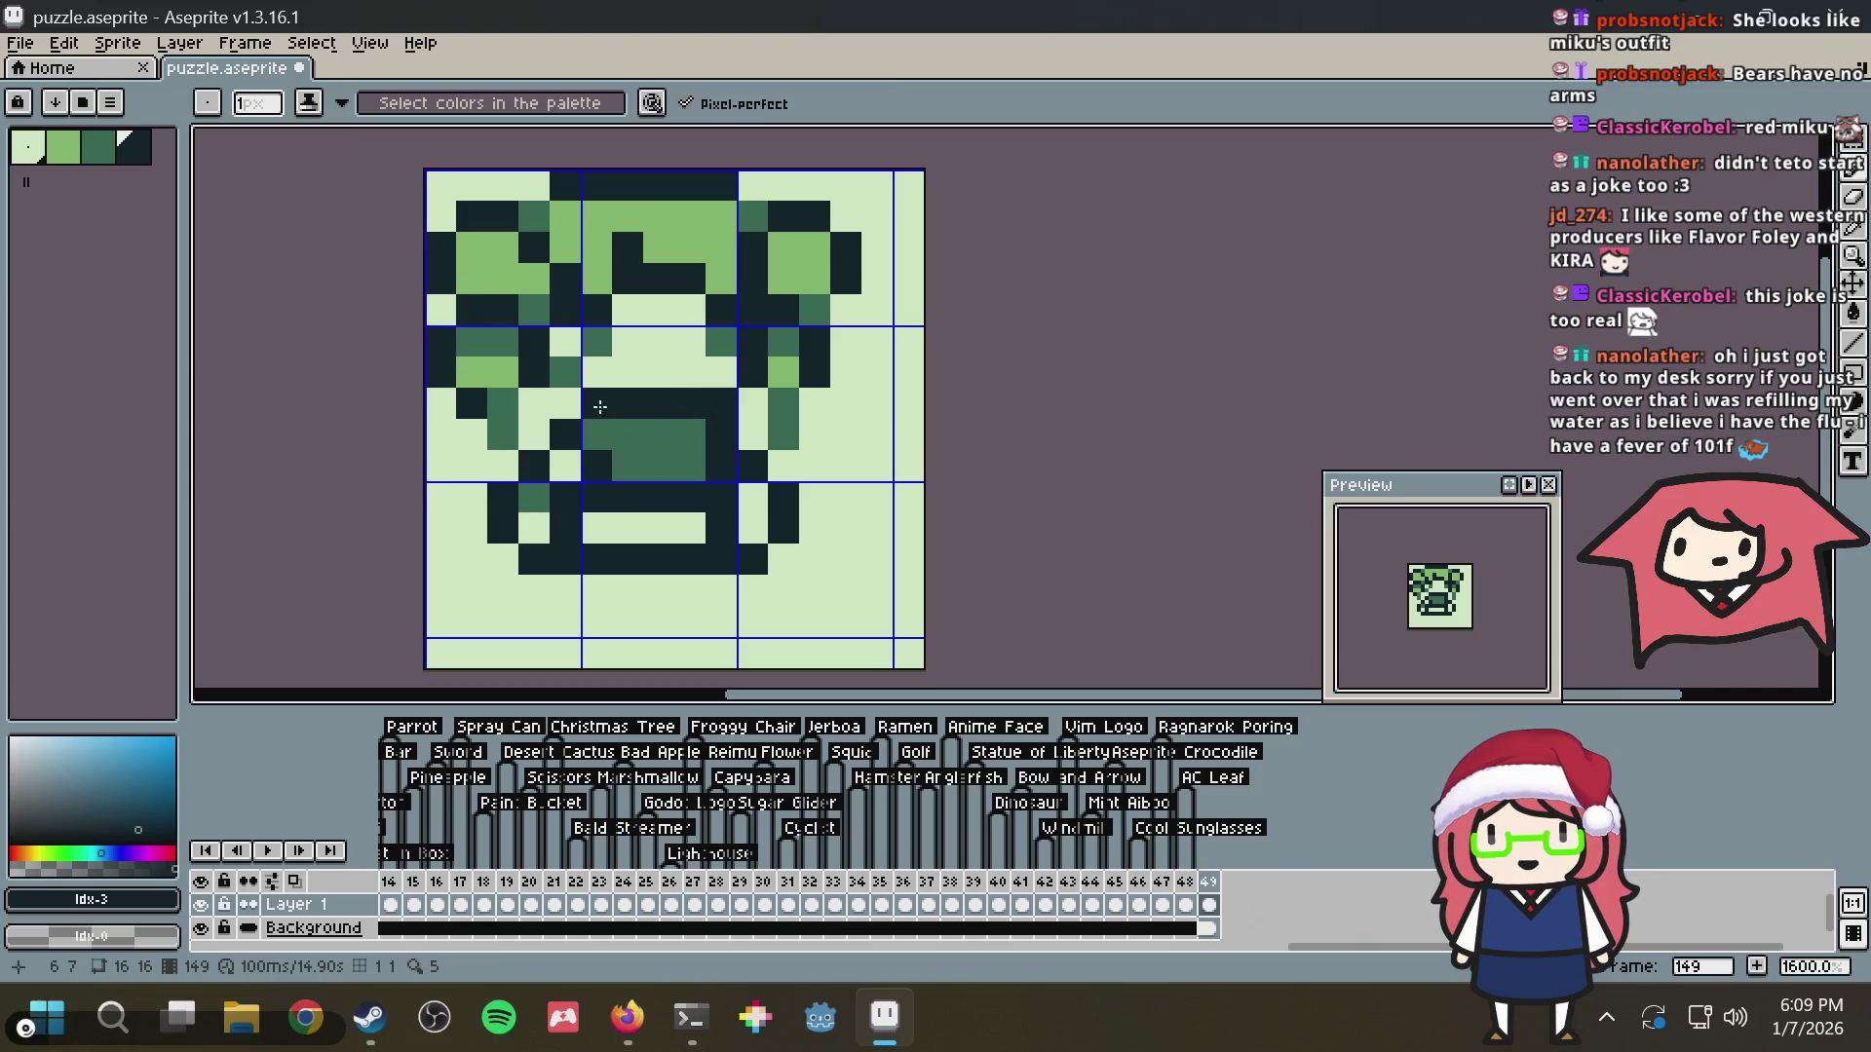
right_click(544, 431)
left_click(689, 430, "alt")
left_click(603, 523)
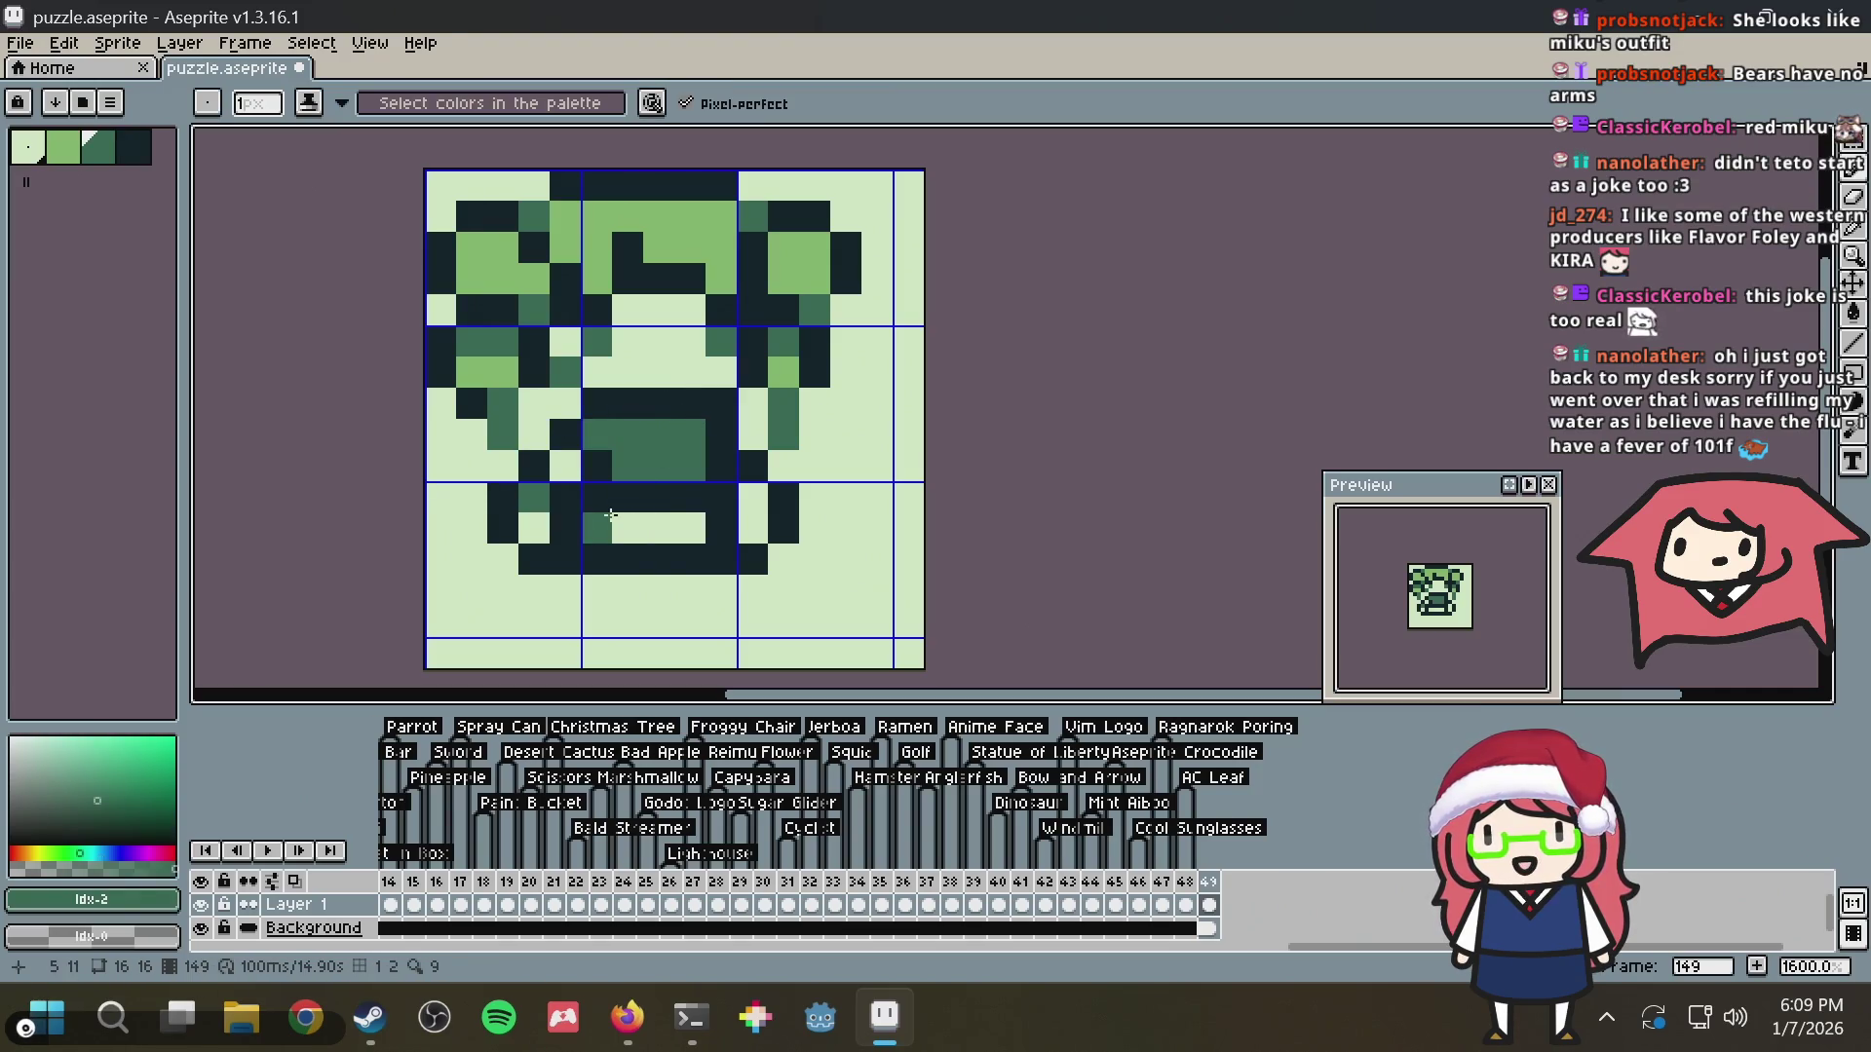
right_click(590, 535)
left_click(550, 586)
right_click(554, 580)
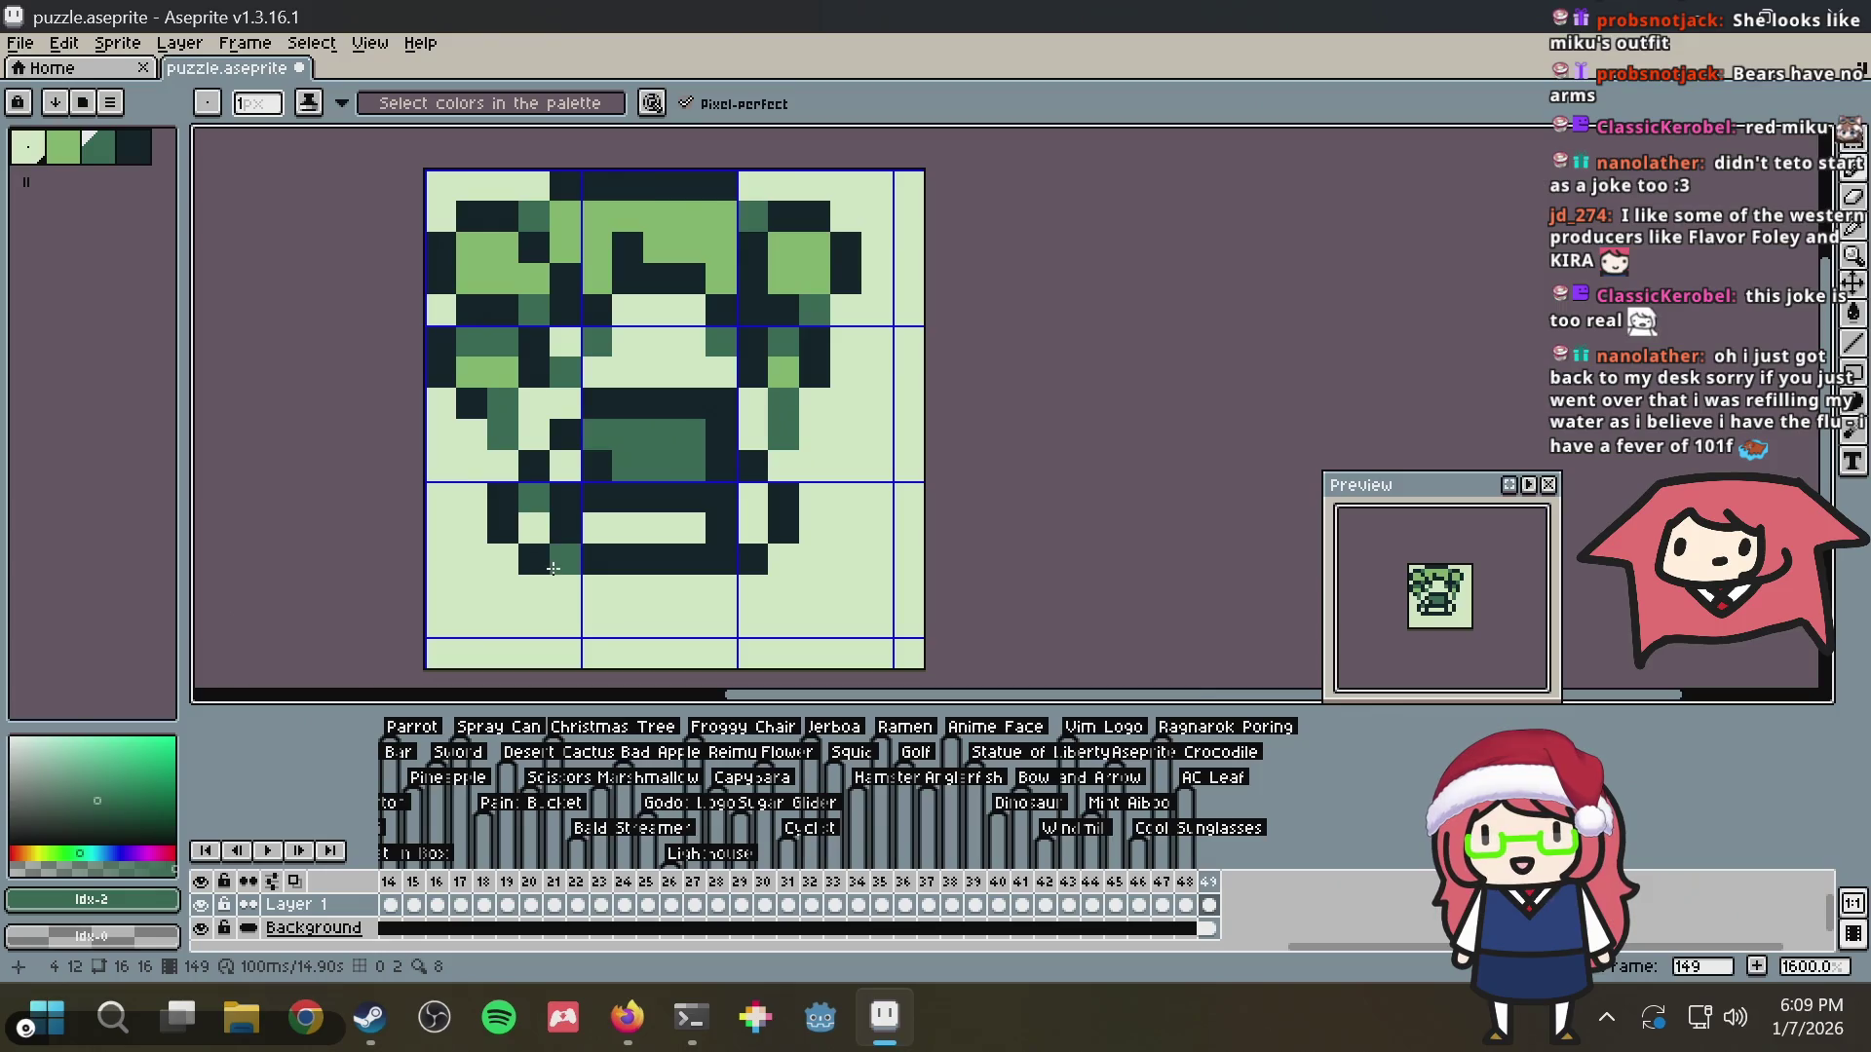
left_click(648, 438, "alt")
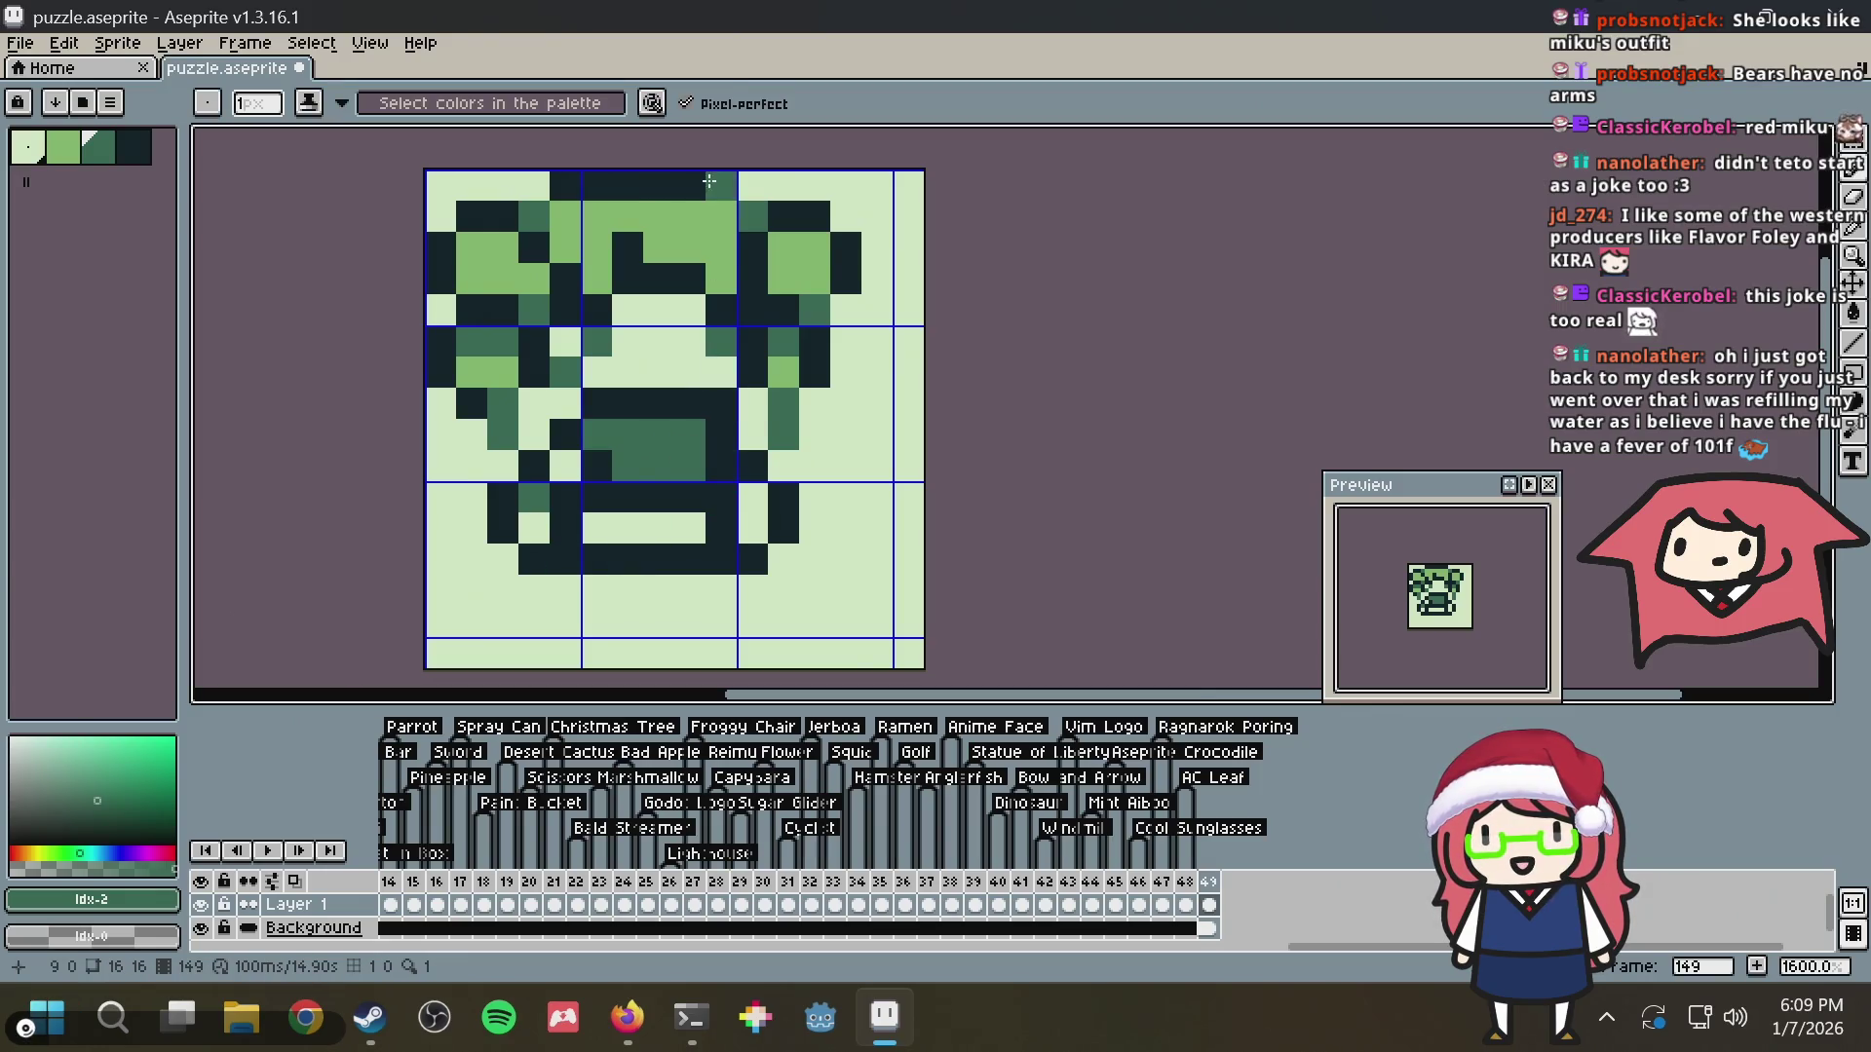
Re-pick the teal colour and compare the drawing against the Teto reference page
left_click(637, 418, "alt")
key("alt")
key("alt+Tab")
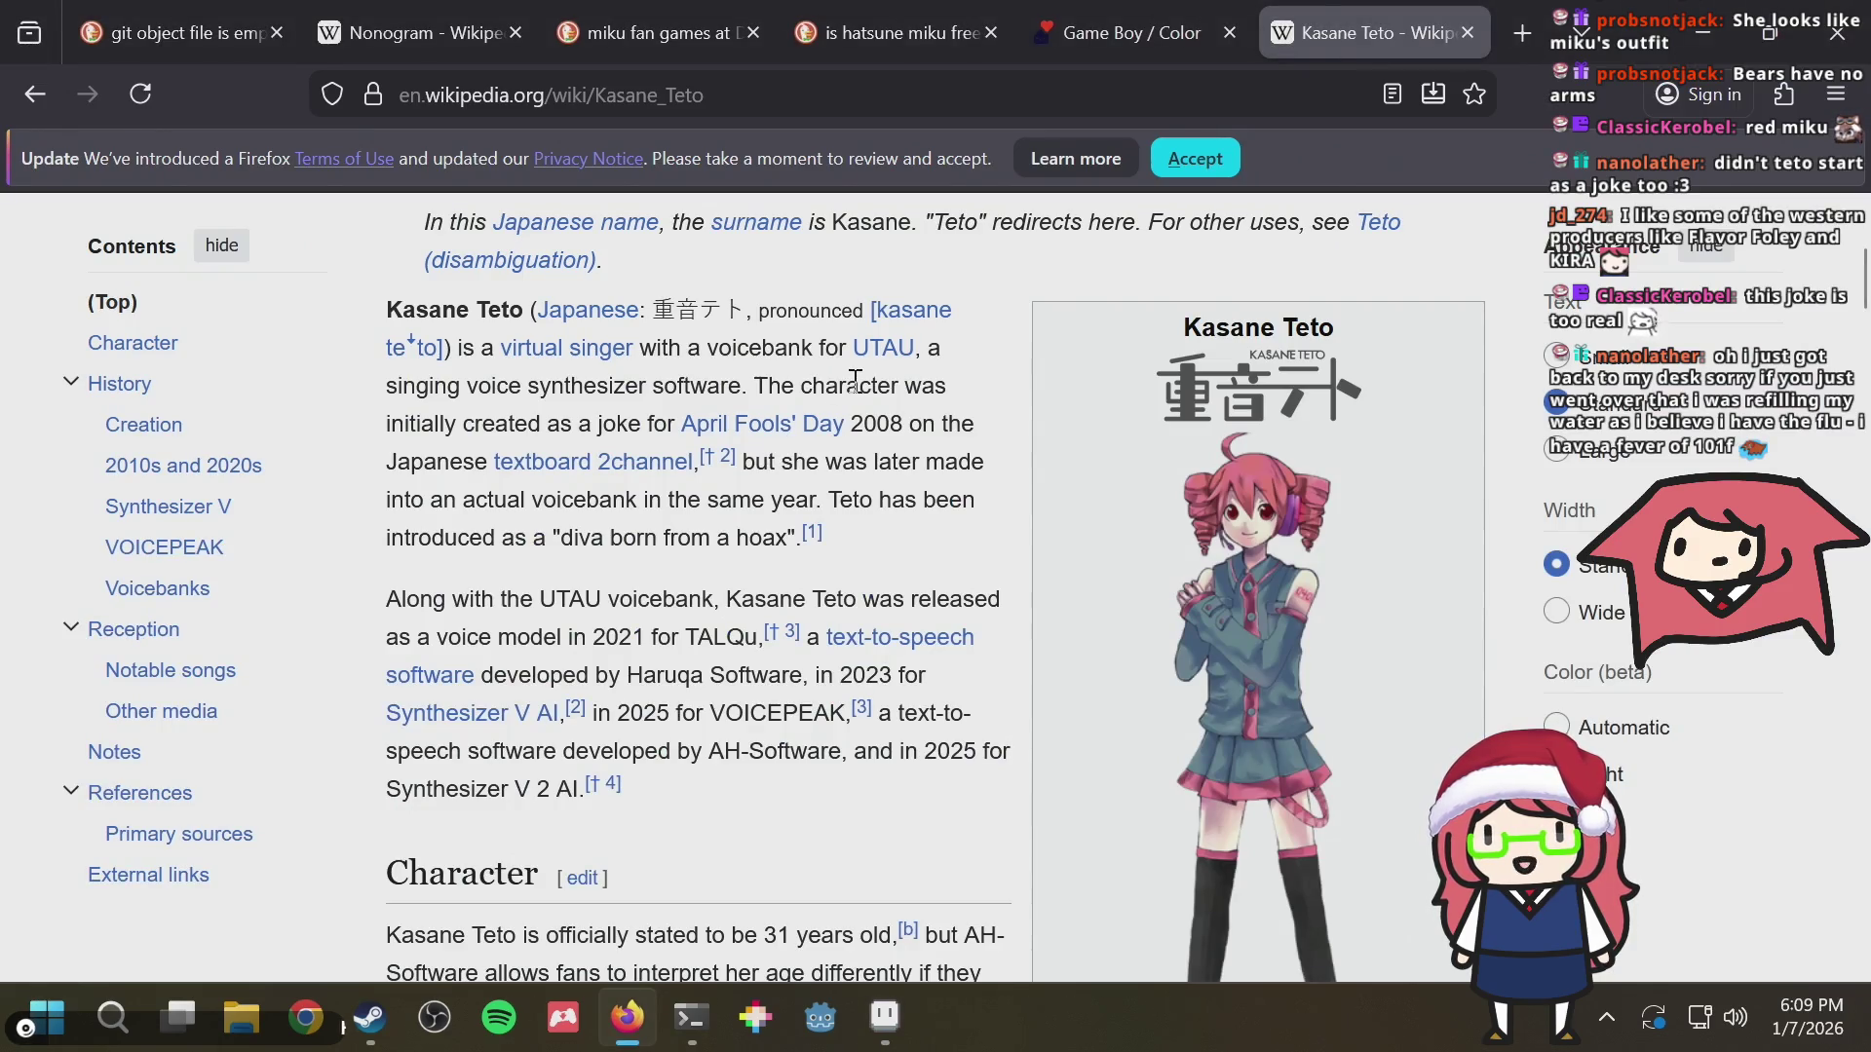
key("alt+Tab")
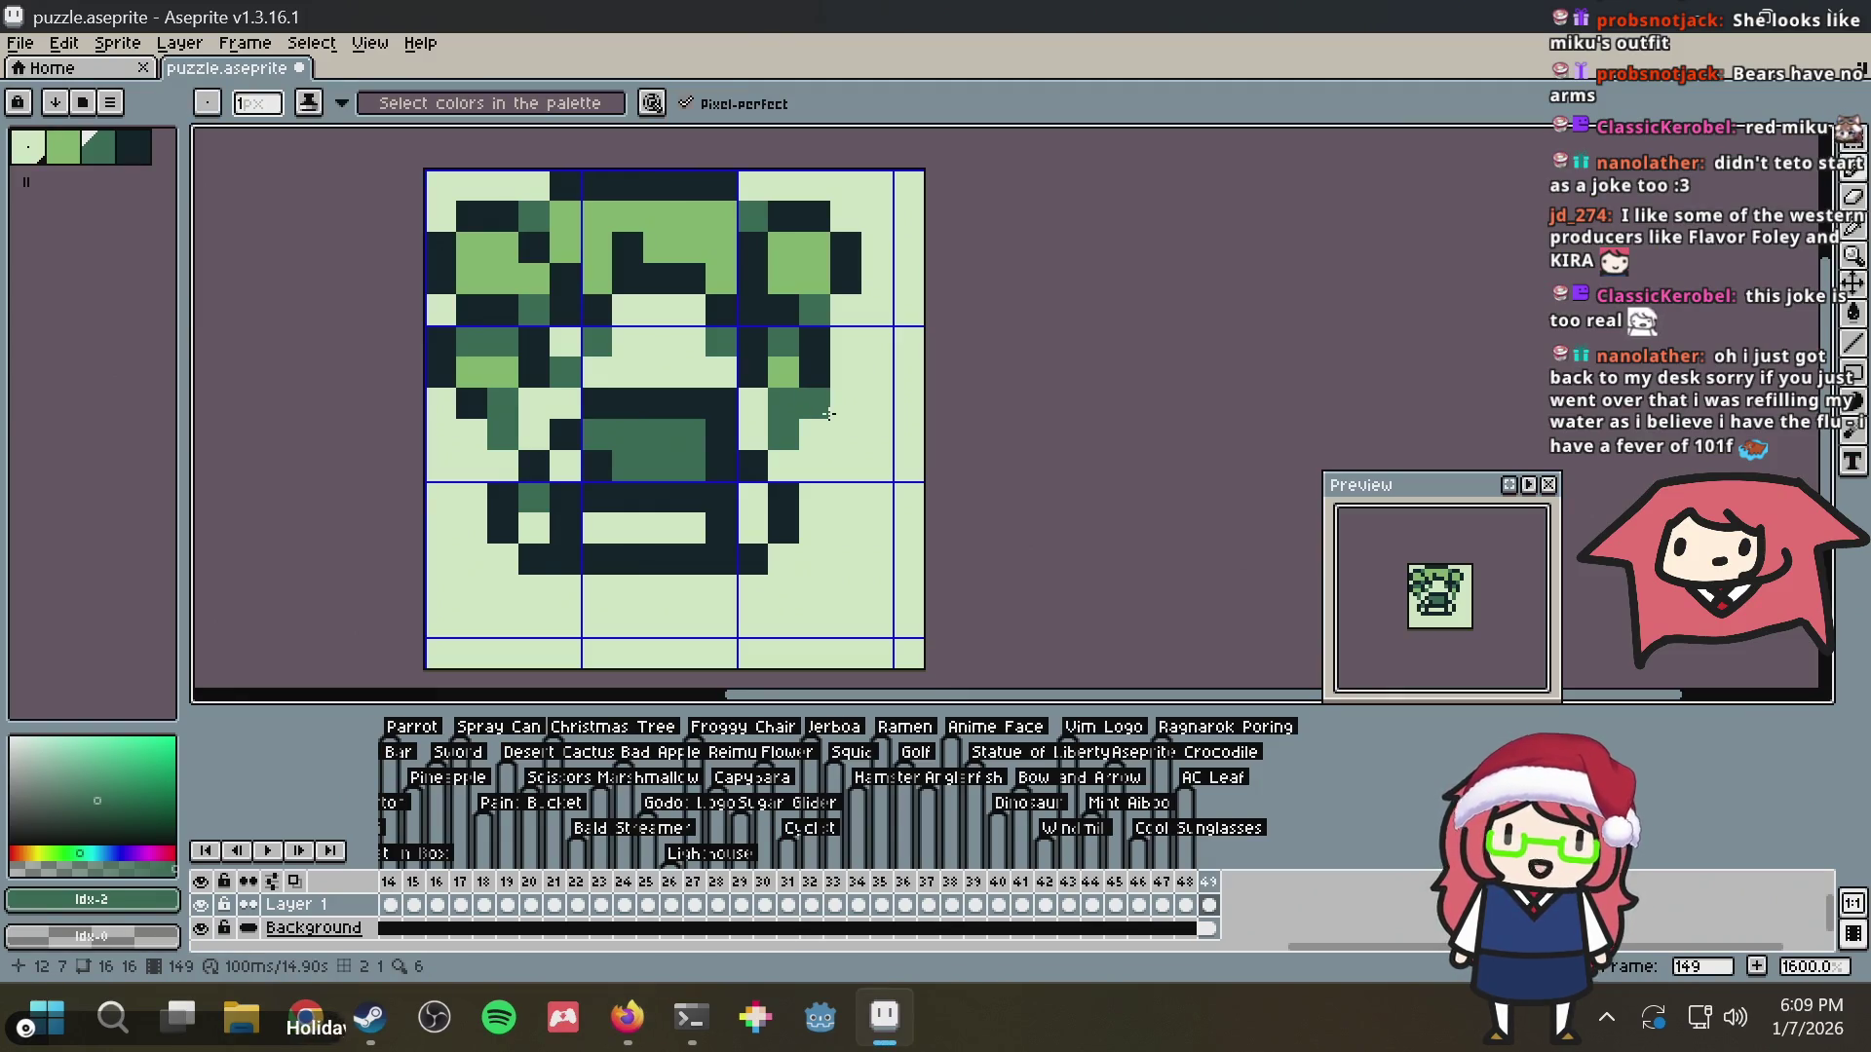
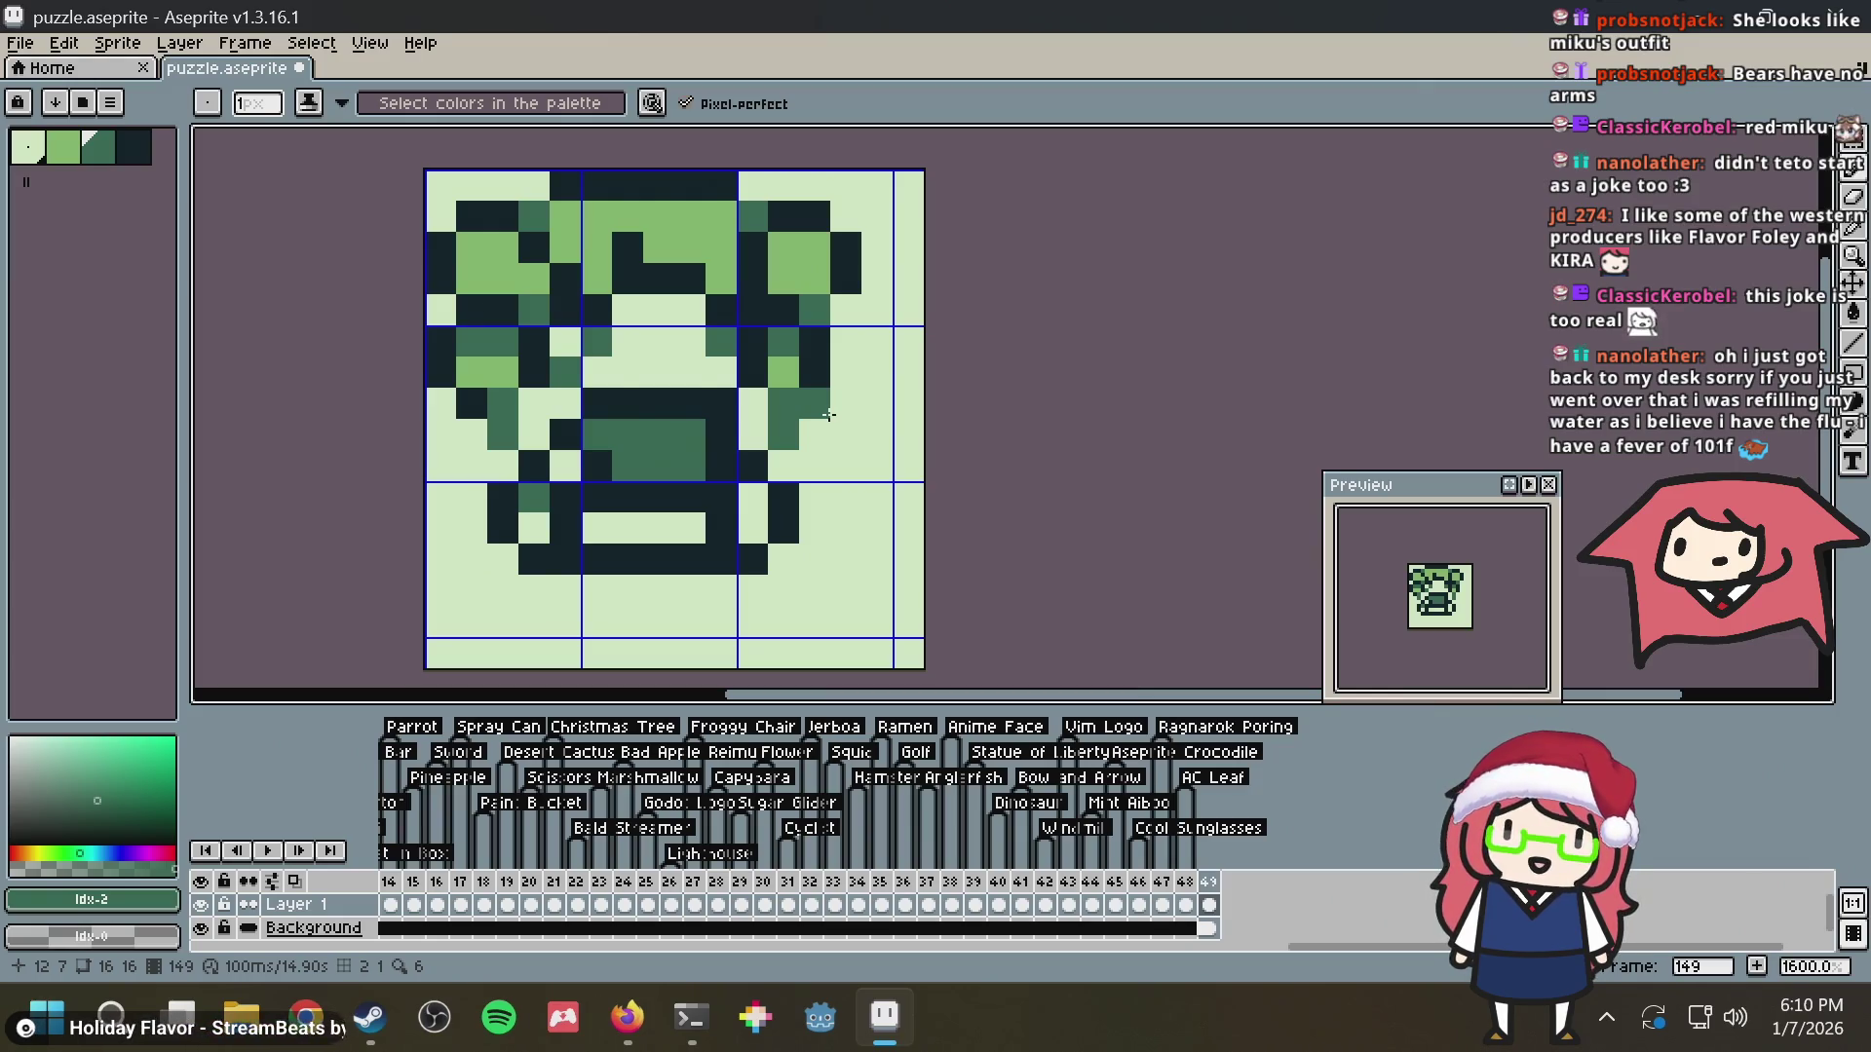
Paint a dark divider column of pixels through the mouth after checking the reference
key("alt+Tab")
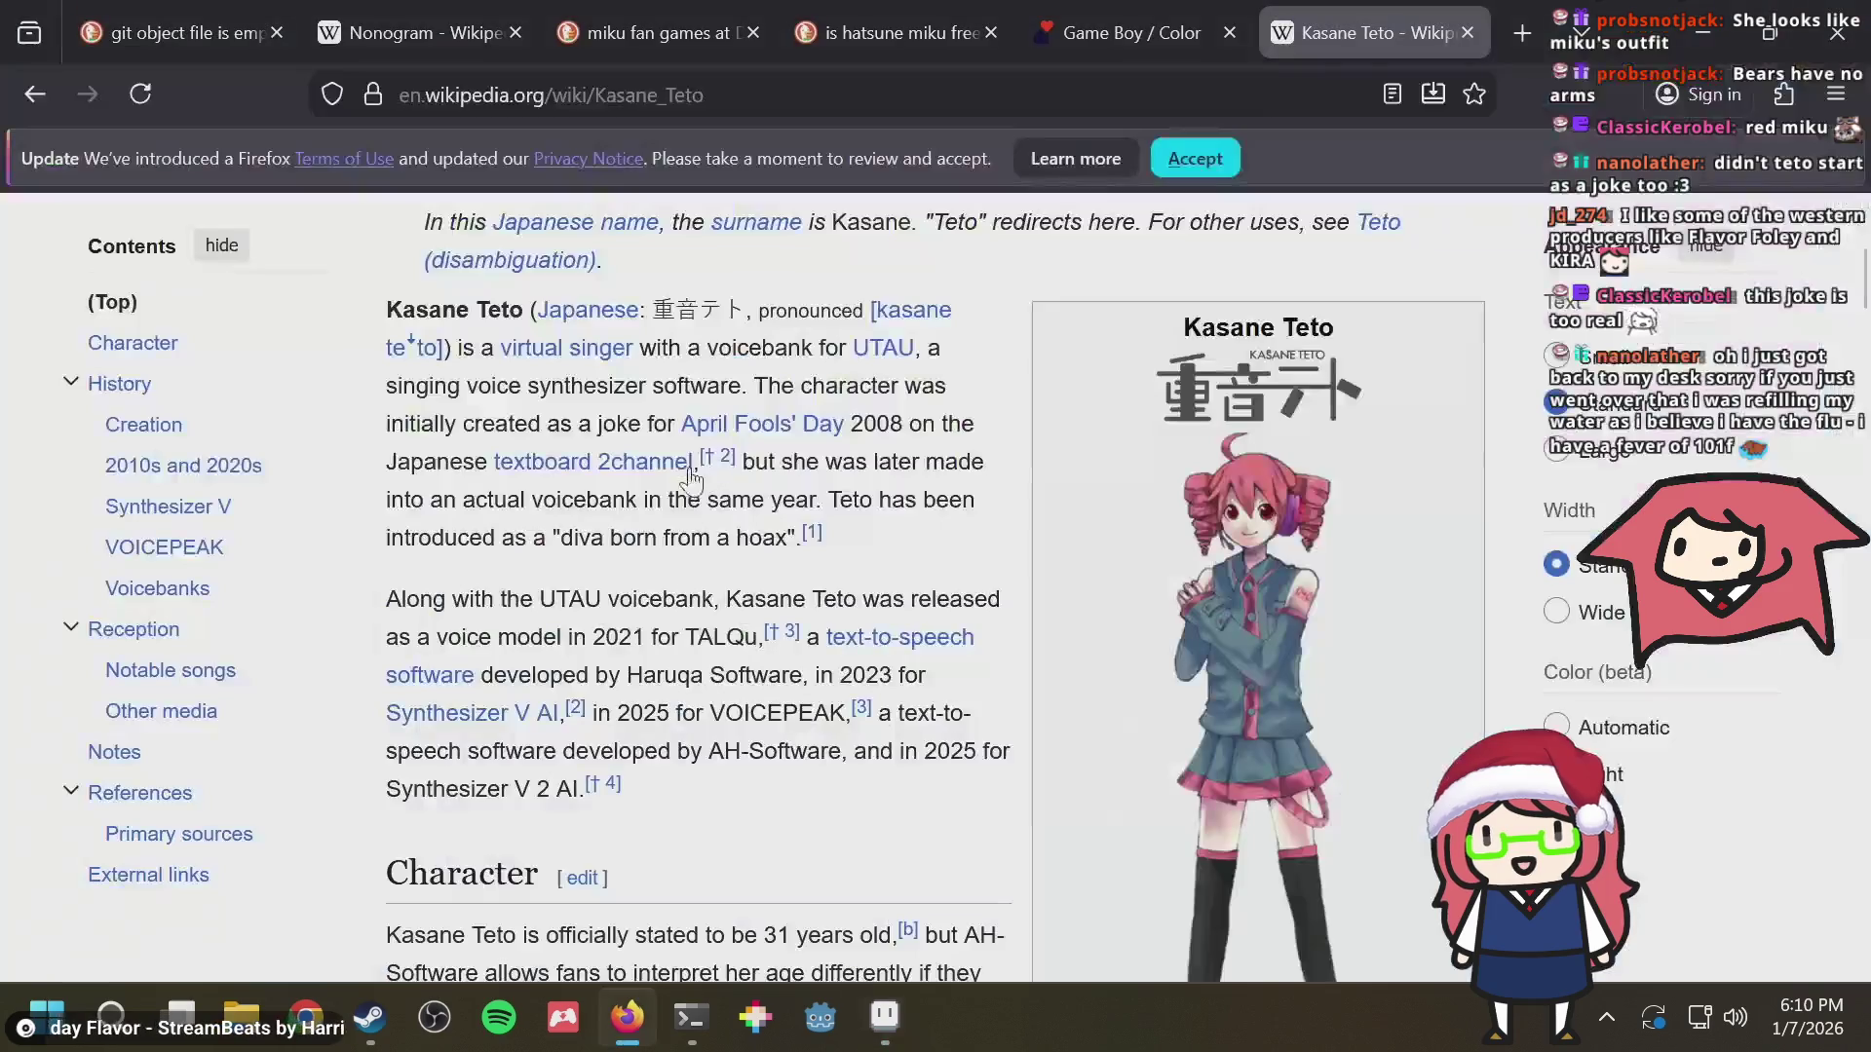
key("alt+Tab")
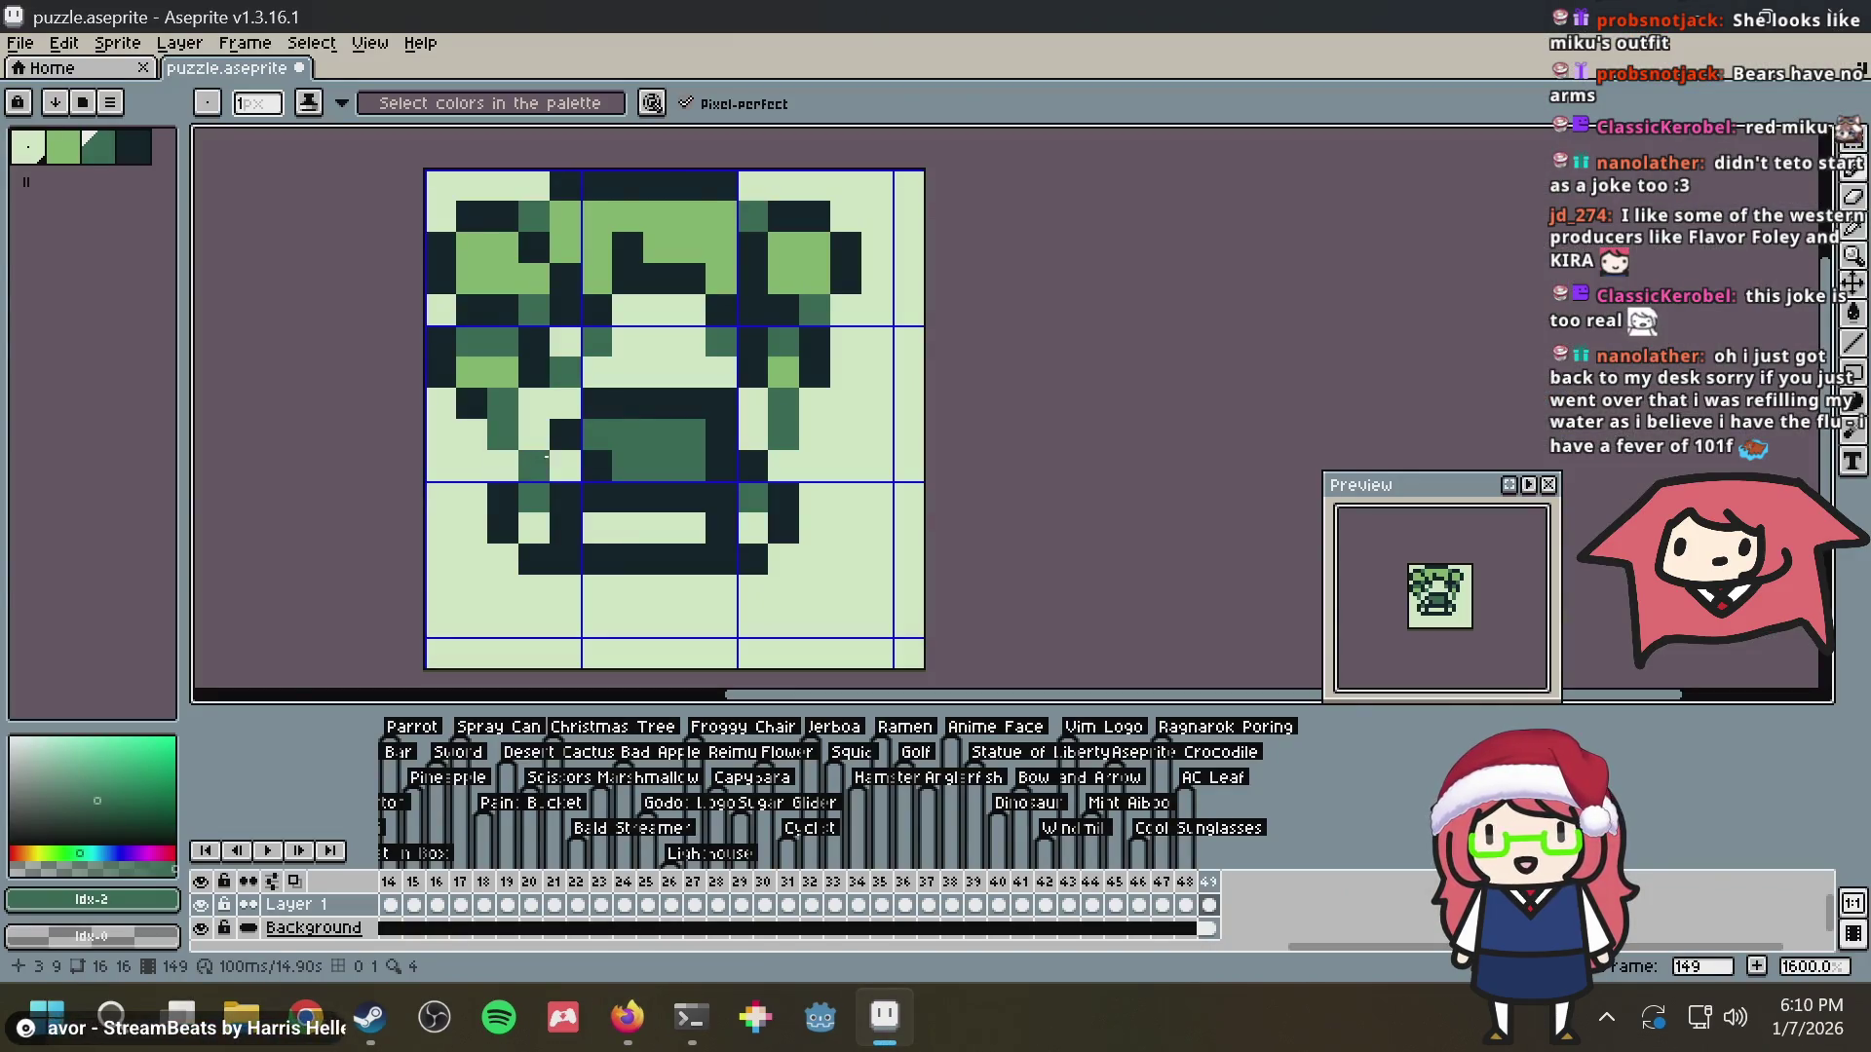
left_click(566, 467)
key("i")
left_click(641, 529)
key("b")
left_click(565, 435)
left_click(566, 410, "alt")
left_click(535, 435)
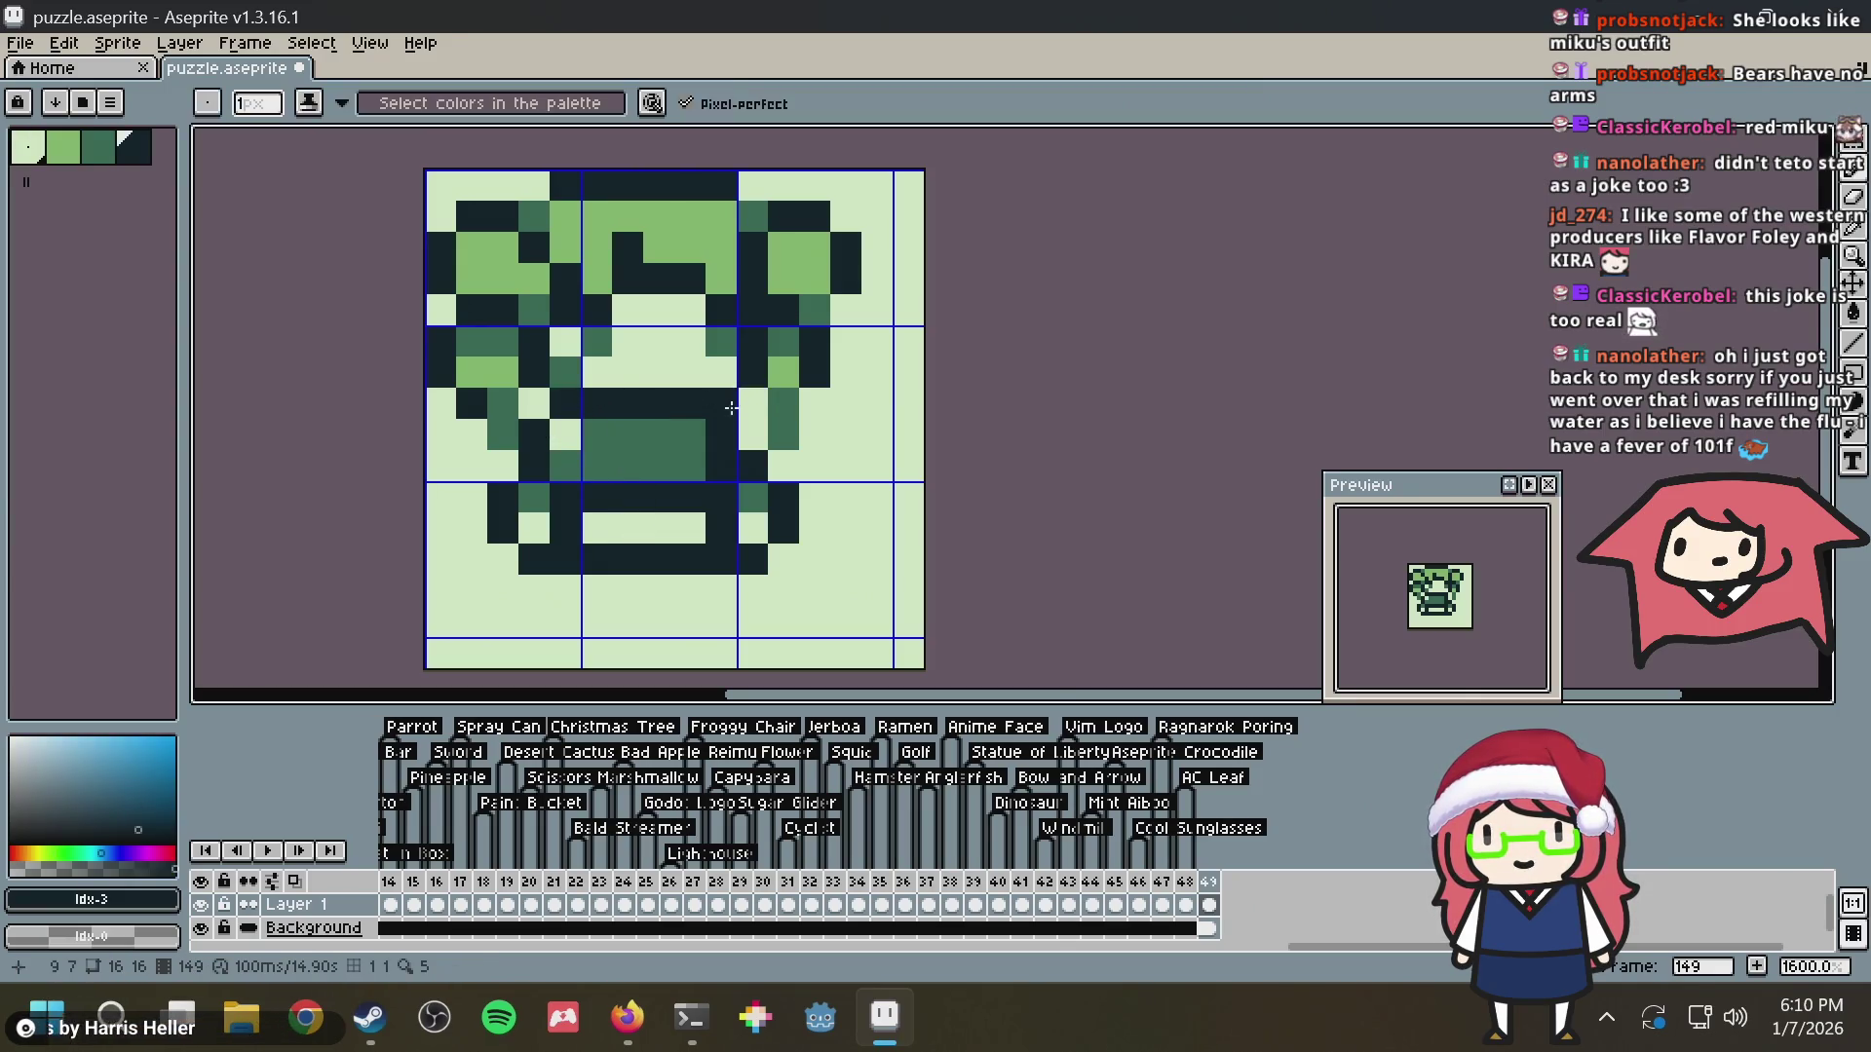
Darken pixels beside the mouth and fill the strip below it with medium green
left_click(774, 404, "alt")
left_click(736, 404, "alt")
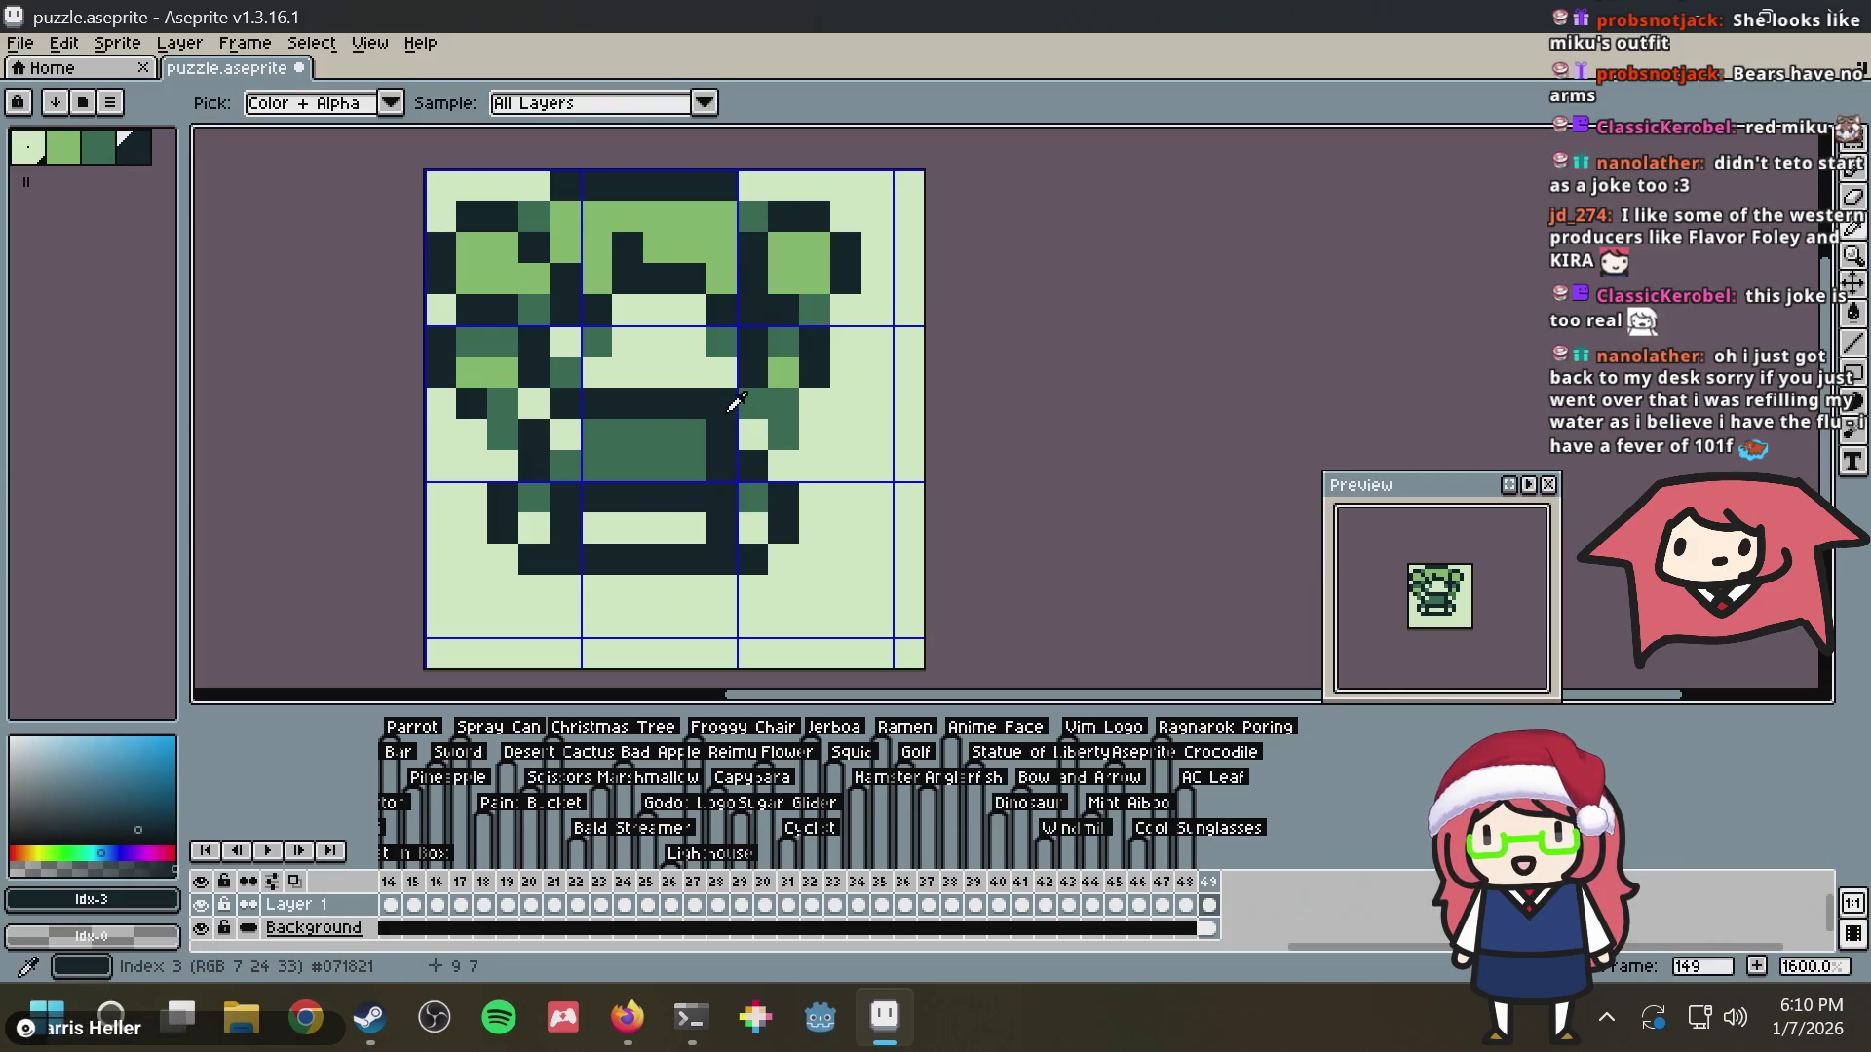
left_click(770, 444)
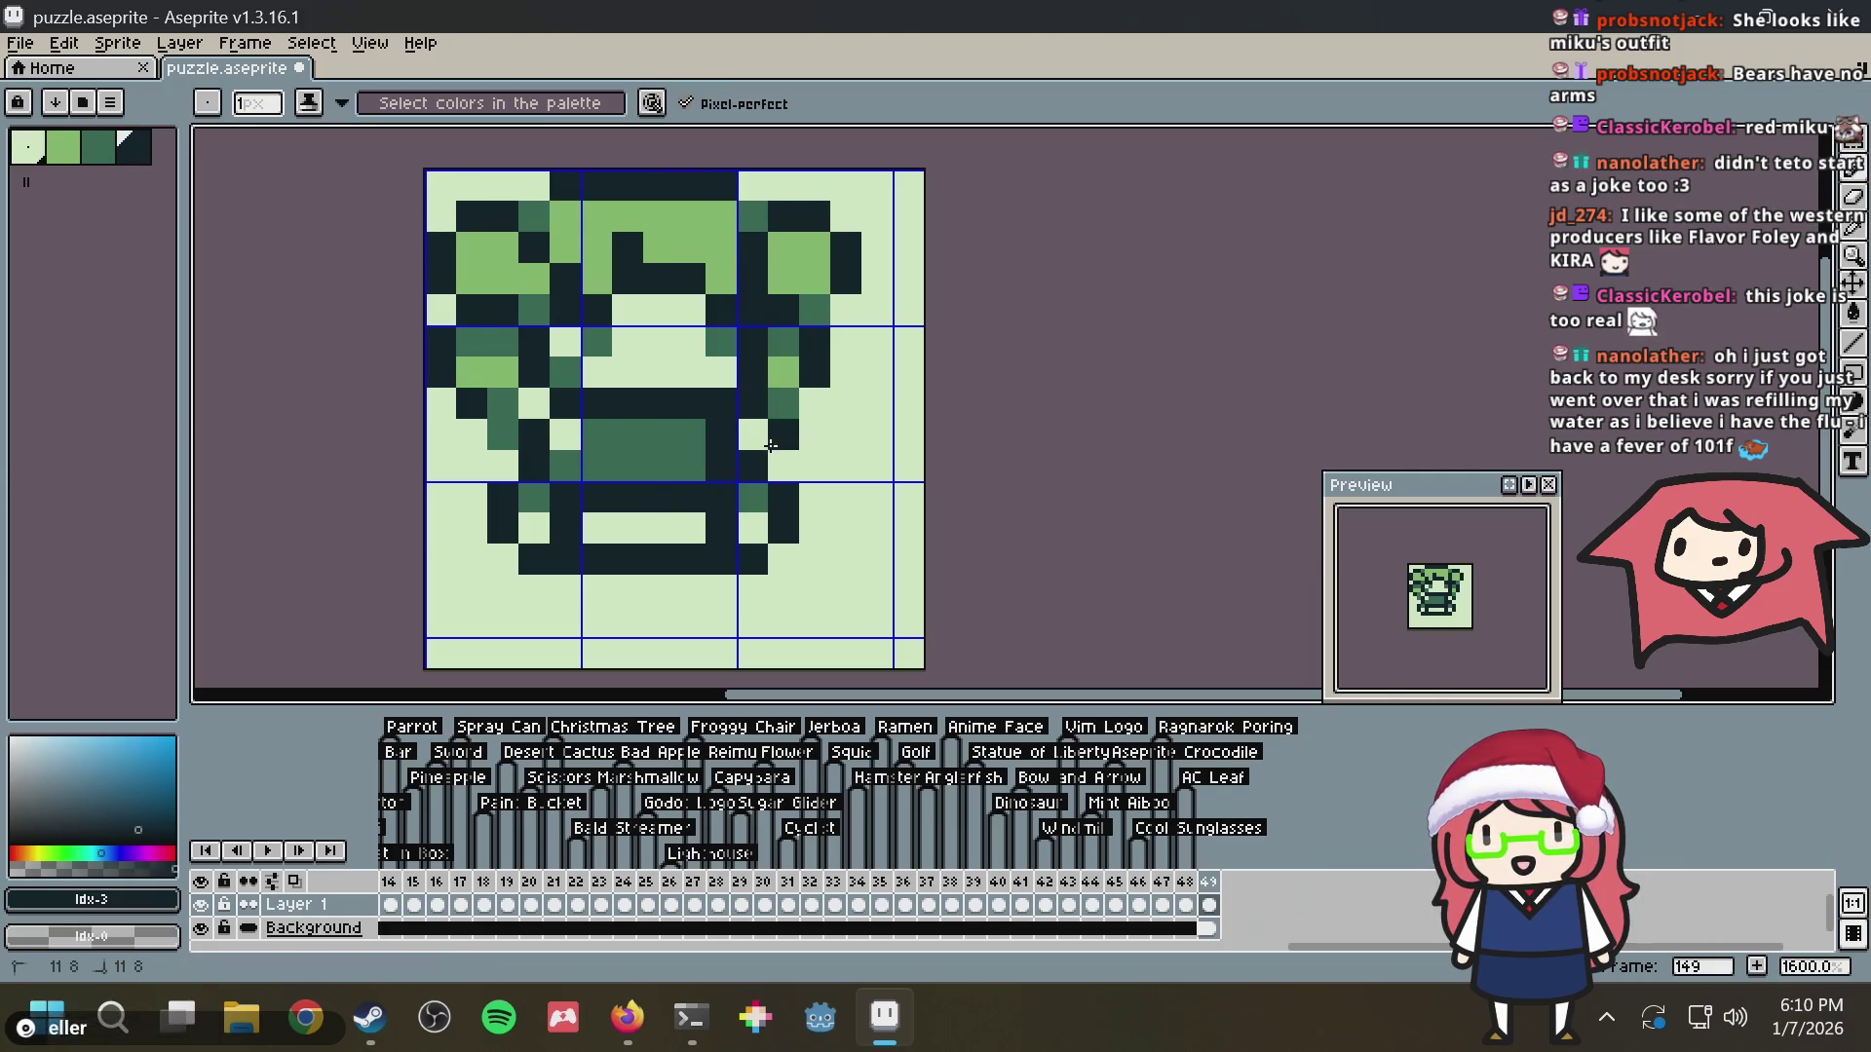
left_click(776, 431, "alt")
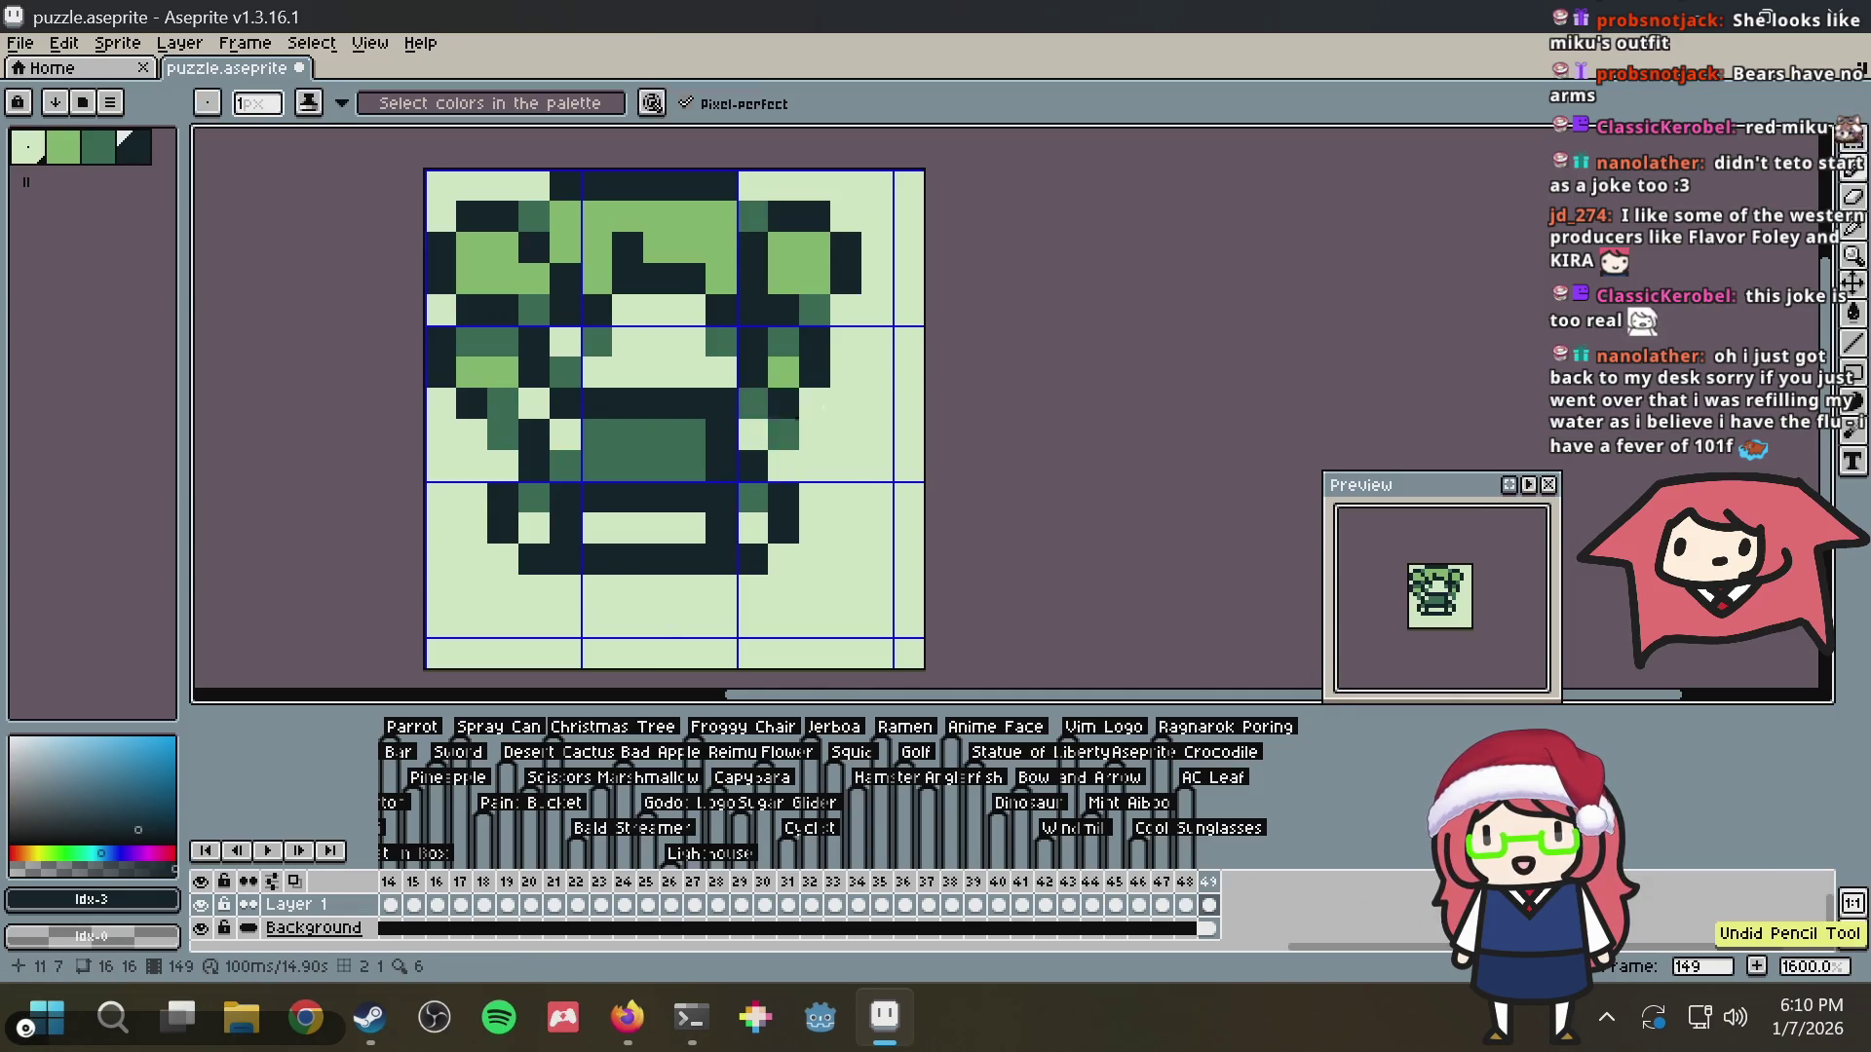
left_click_drag(784, 434, 753, 404)
key("ctrl+z")
key("ctrl+z")
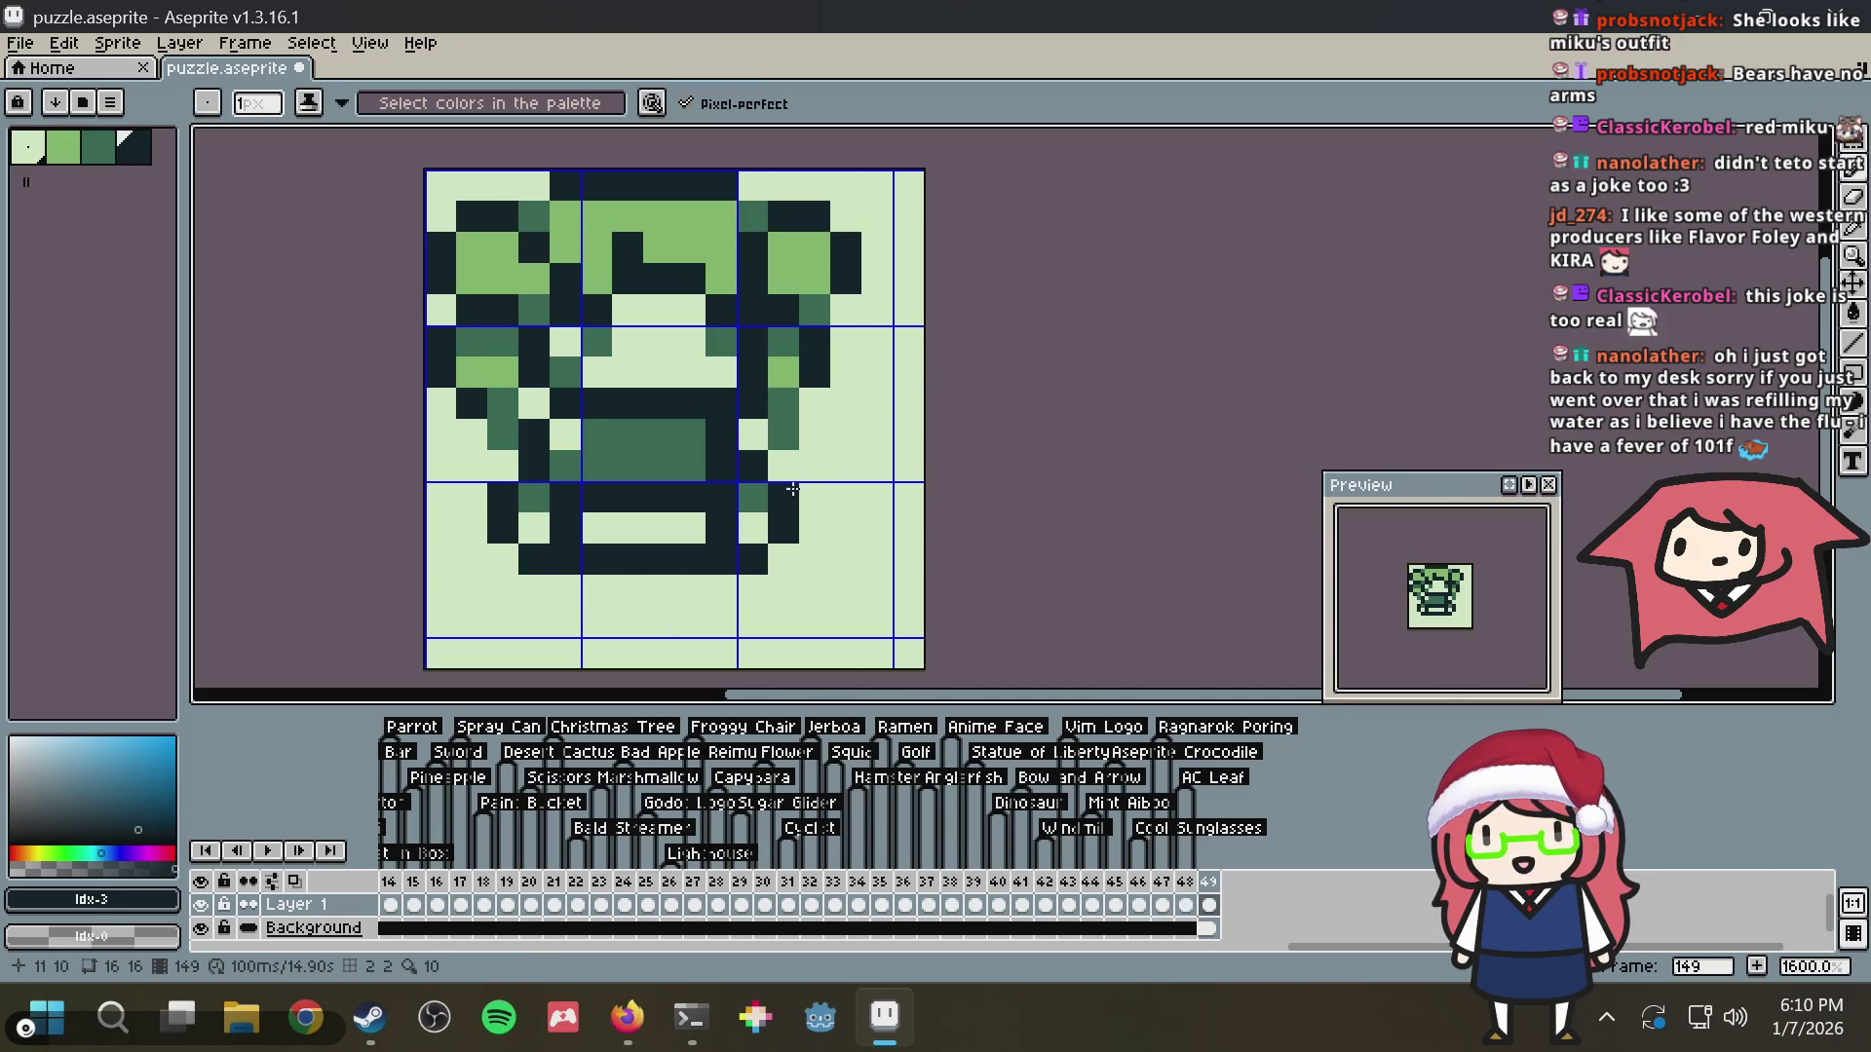
key("alt+Tab")
key("alt+Tab")
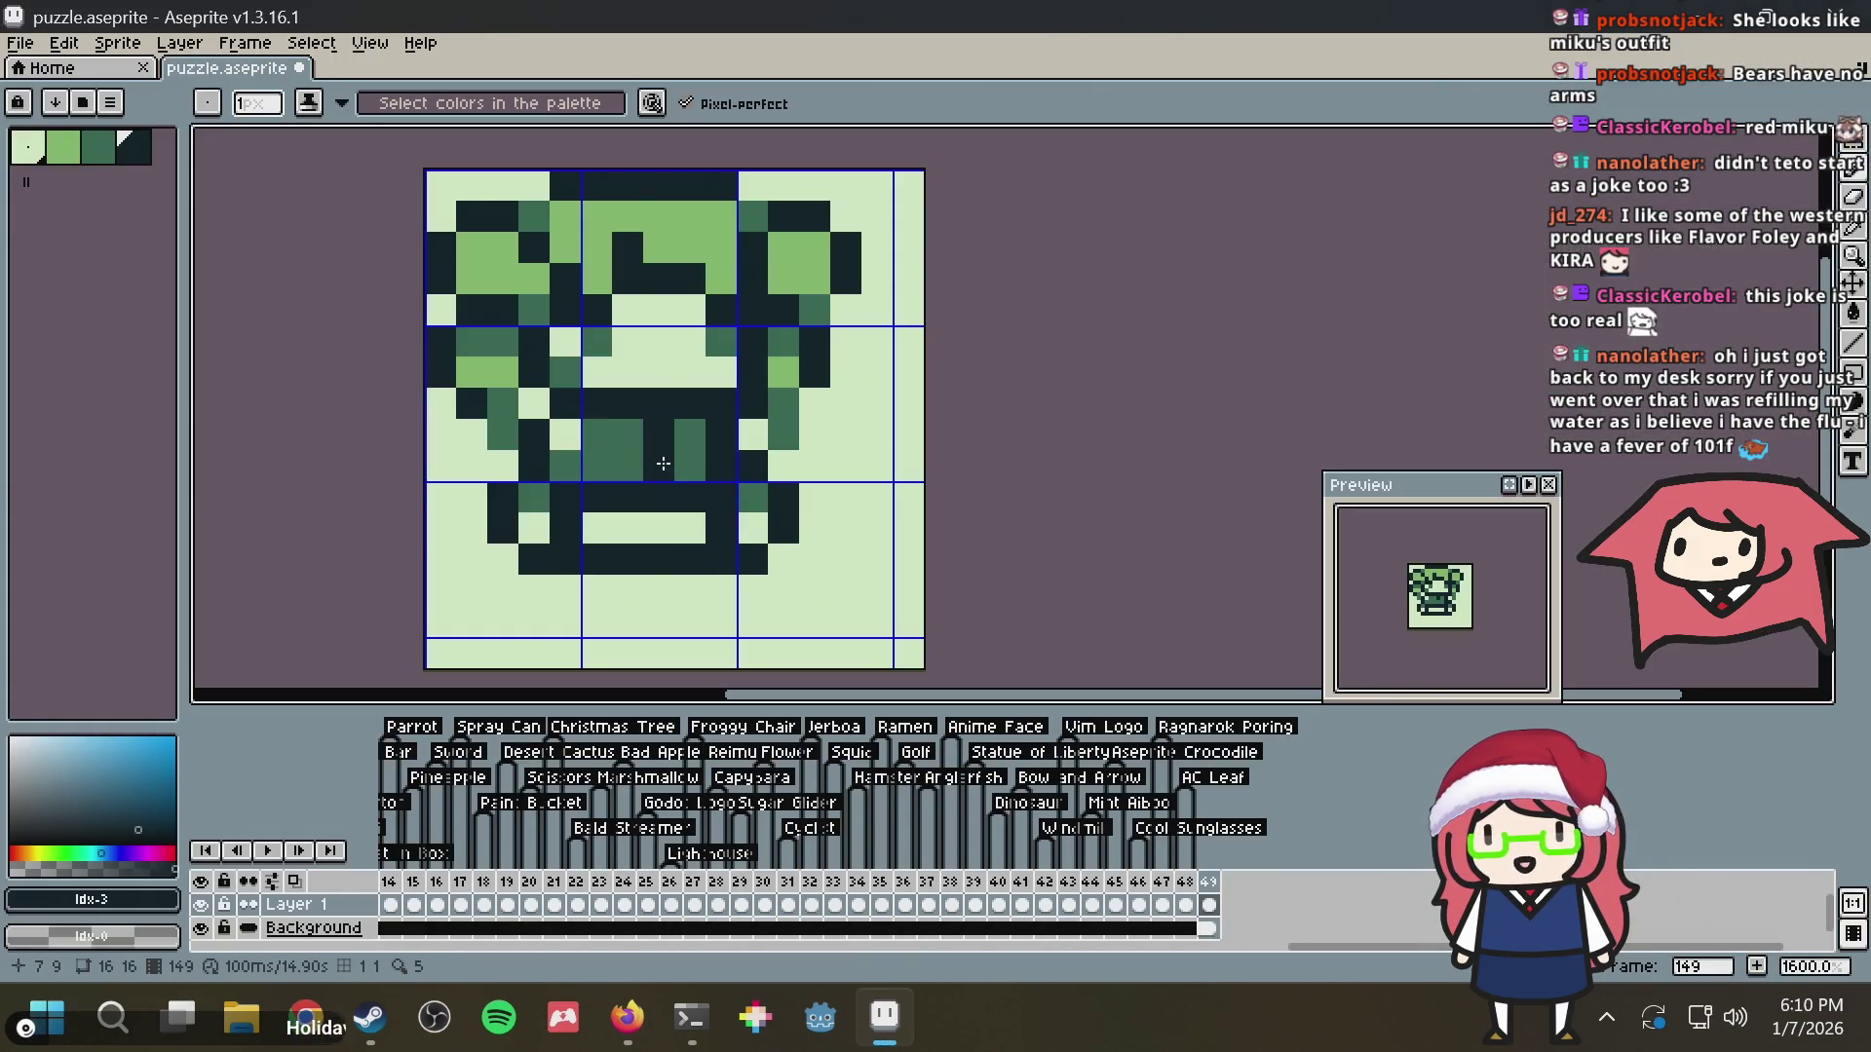
left_click(606, 460, "alt")
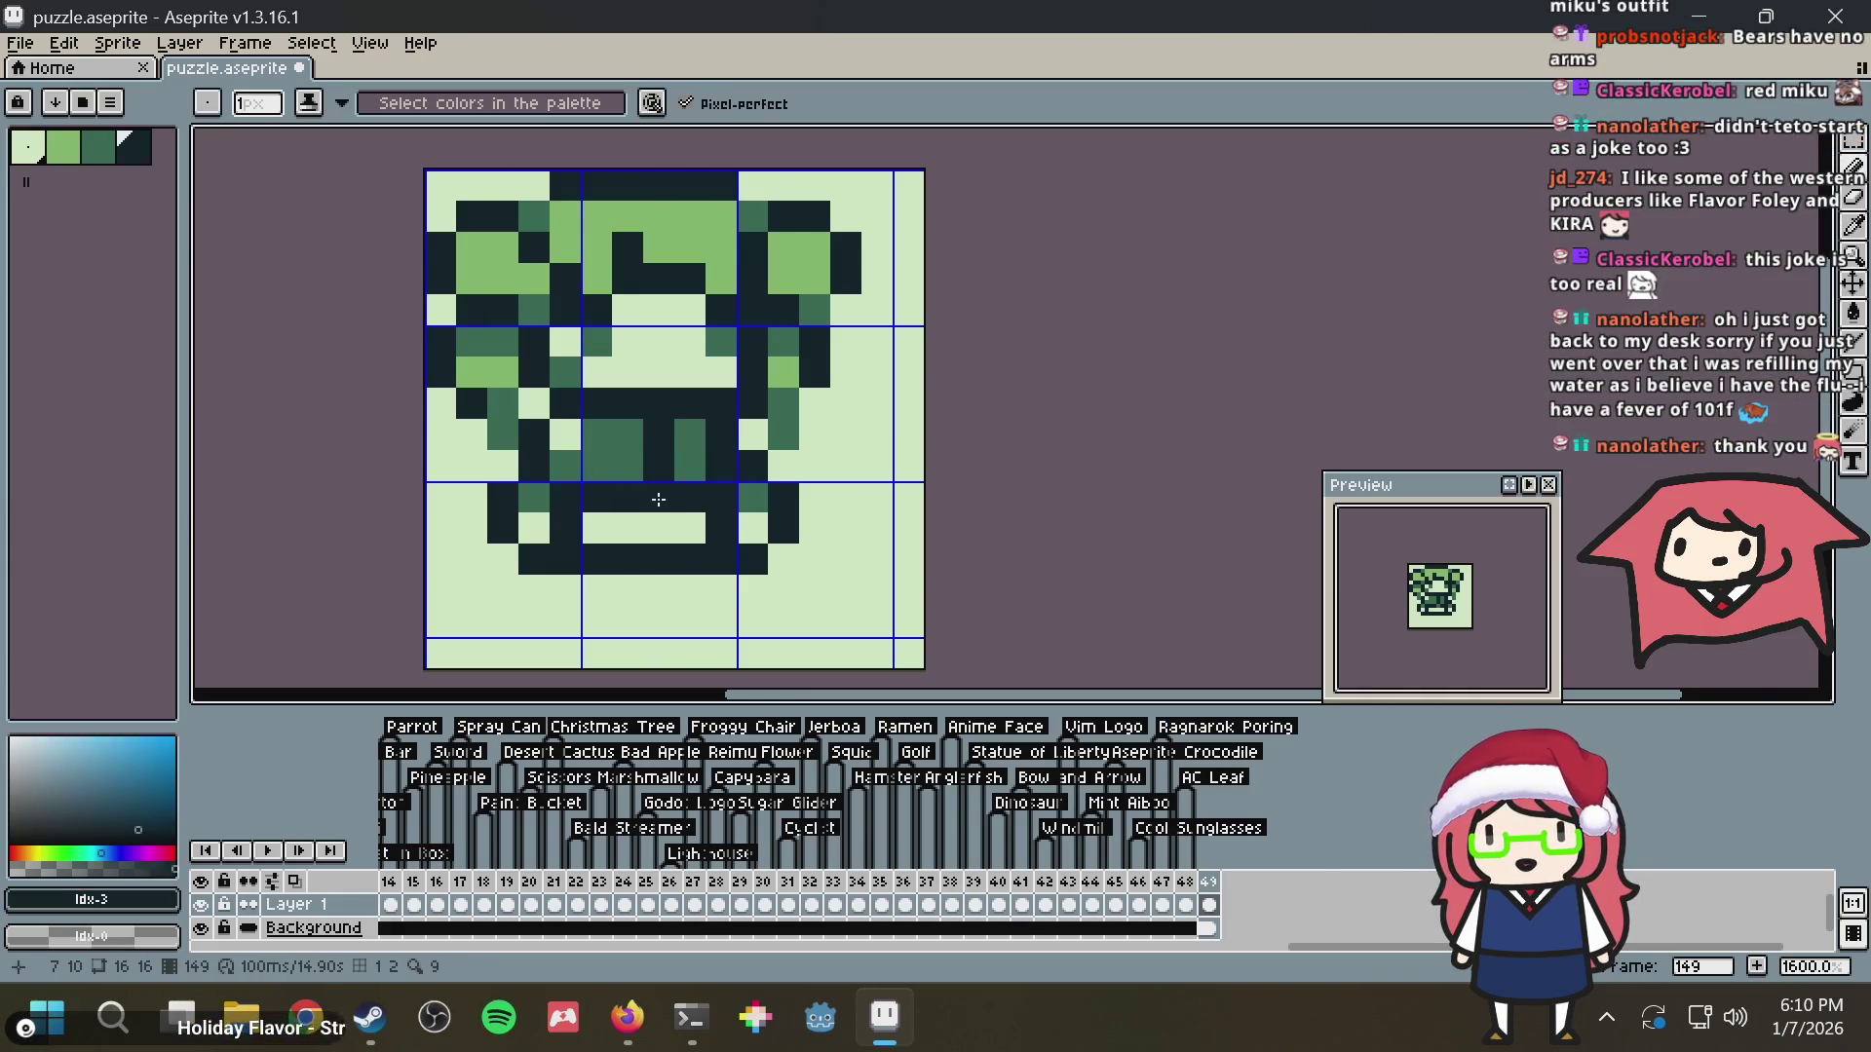
key("alt+Tab")
key("alt+Tab")
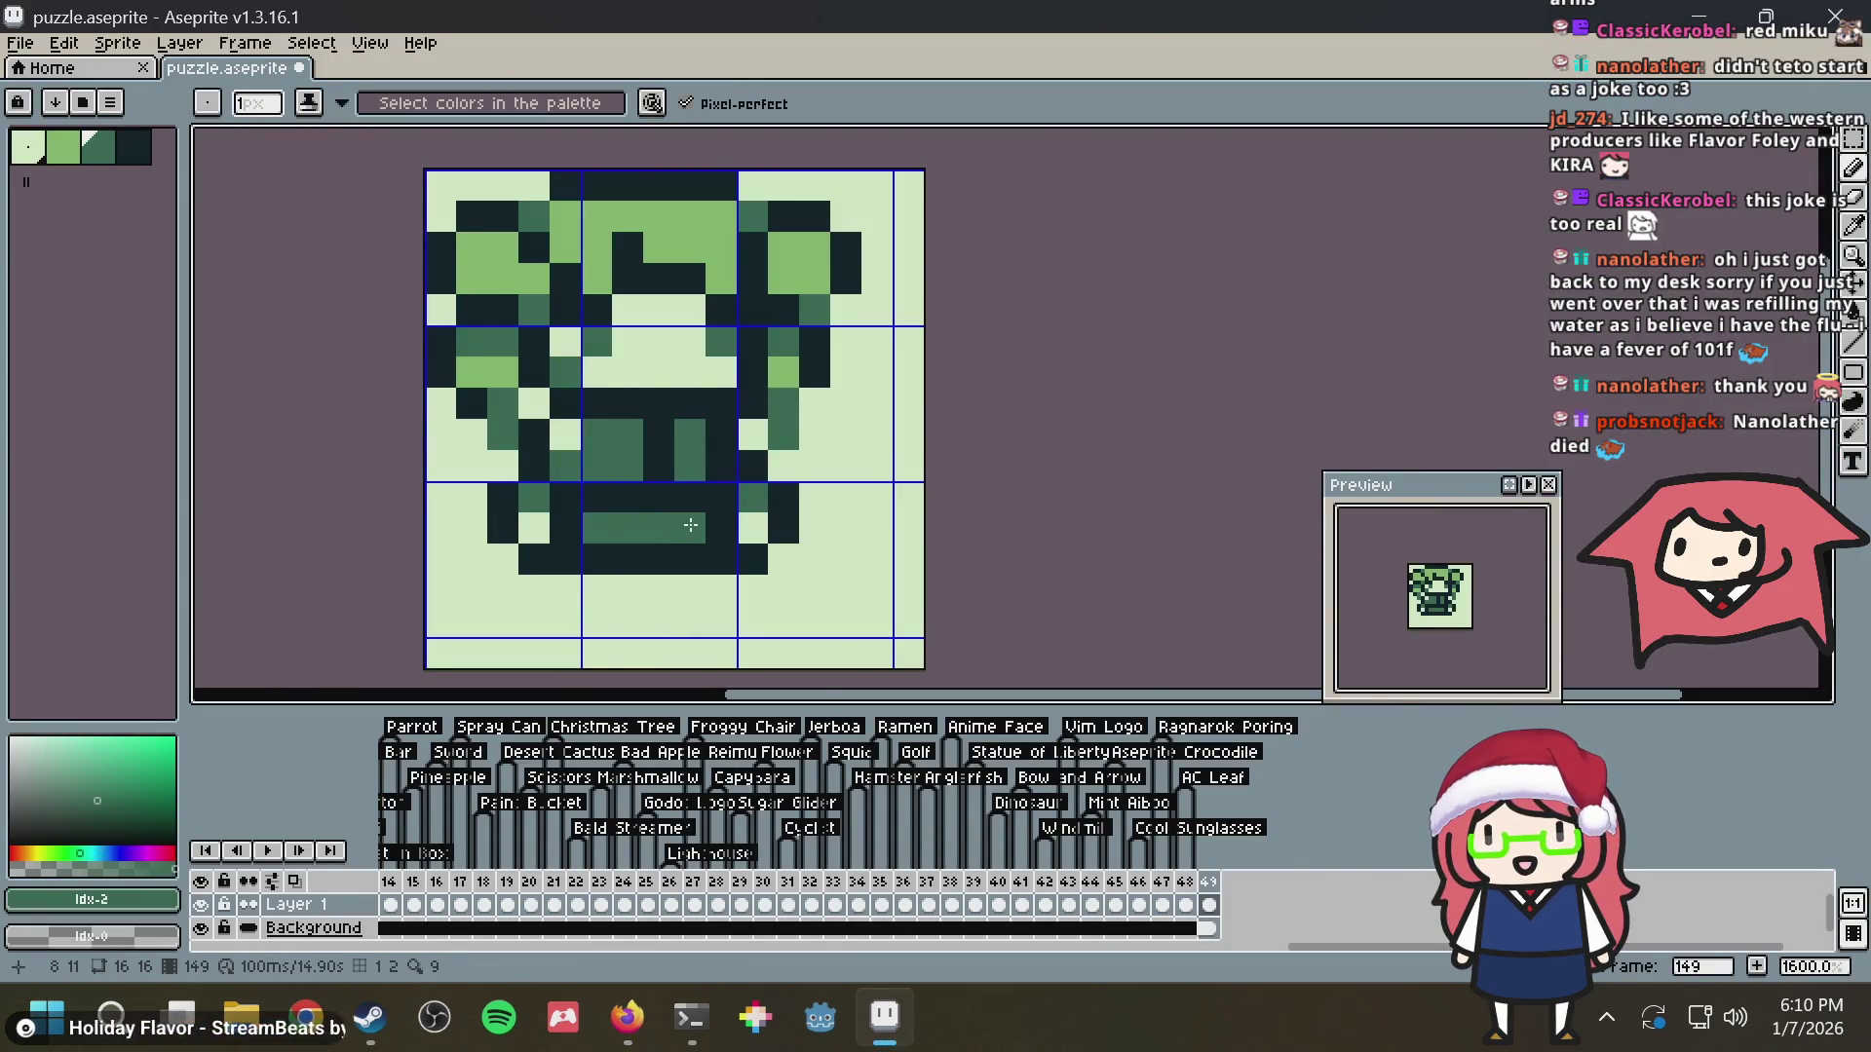
key("alt+Tab")
key("alt+Tab")
Draw dark leg columns below the face and add a medium-green highlight pixel
left_click_drag(561, 586, 565, 621)
left_click(687, 621)
left_click(749, 583)
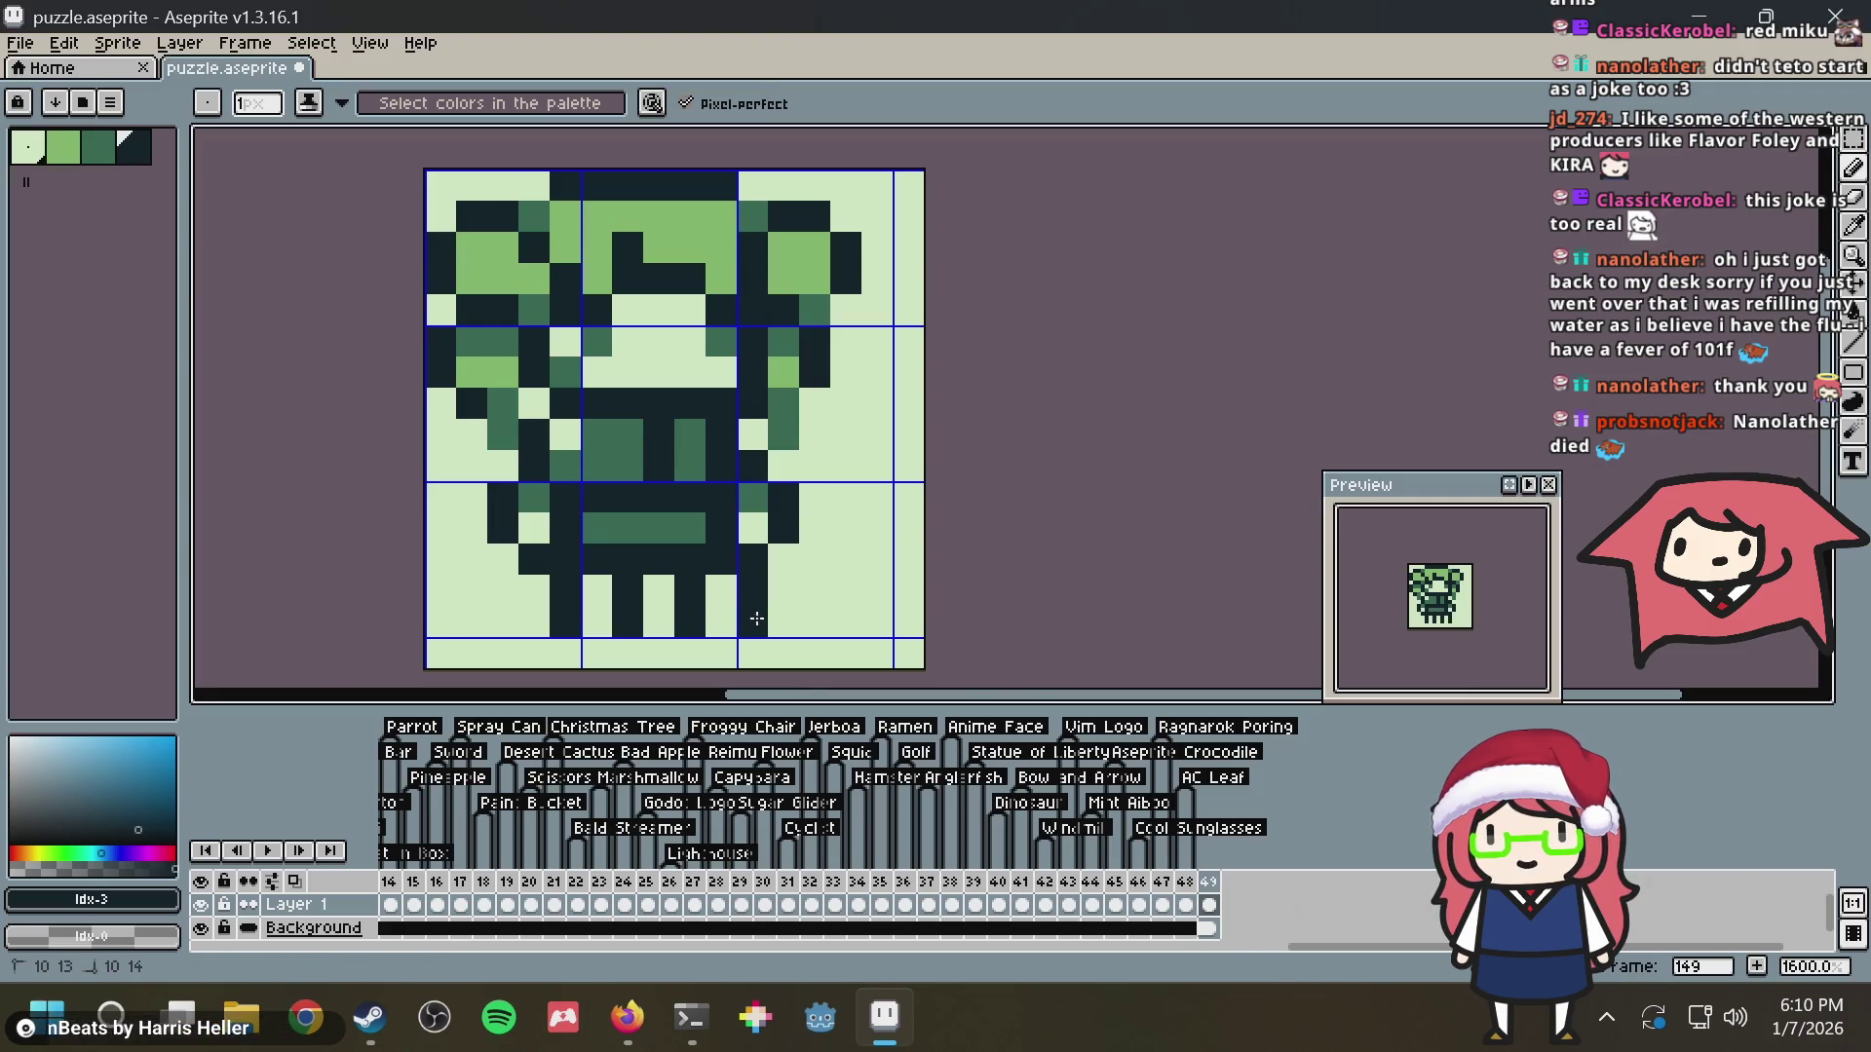
left_click(689, 445, "alt")
left_click(599, 614)
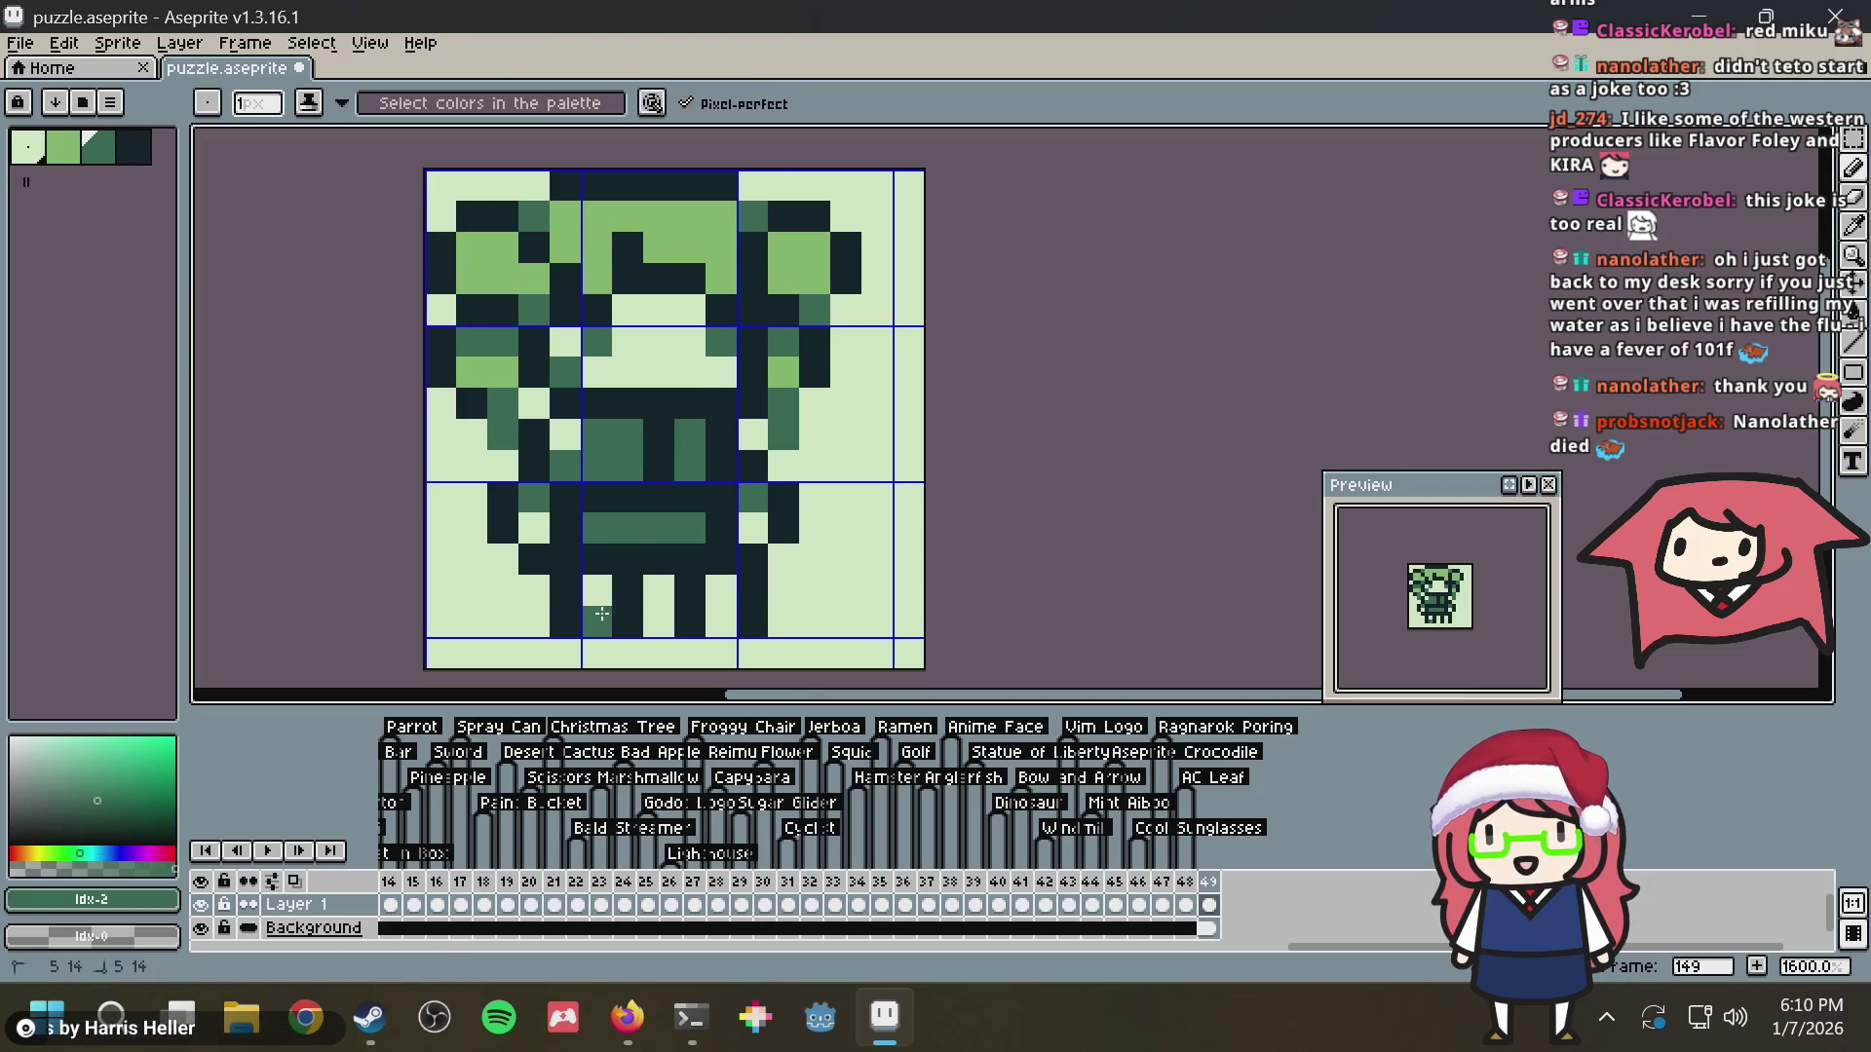
Darken the lower body between the legs and touch up the feet colours against the reference
left_click(699, 598, "alt")
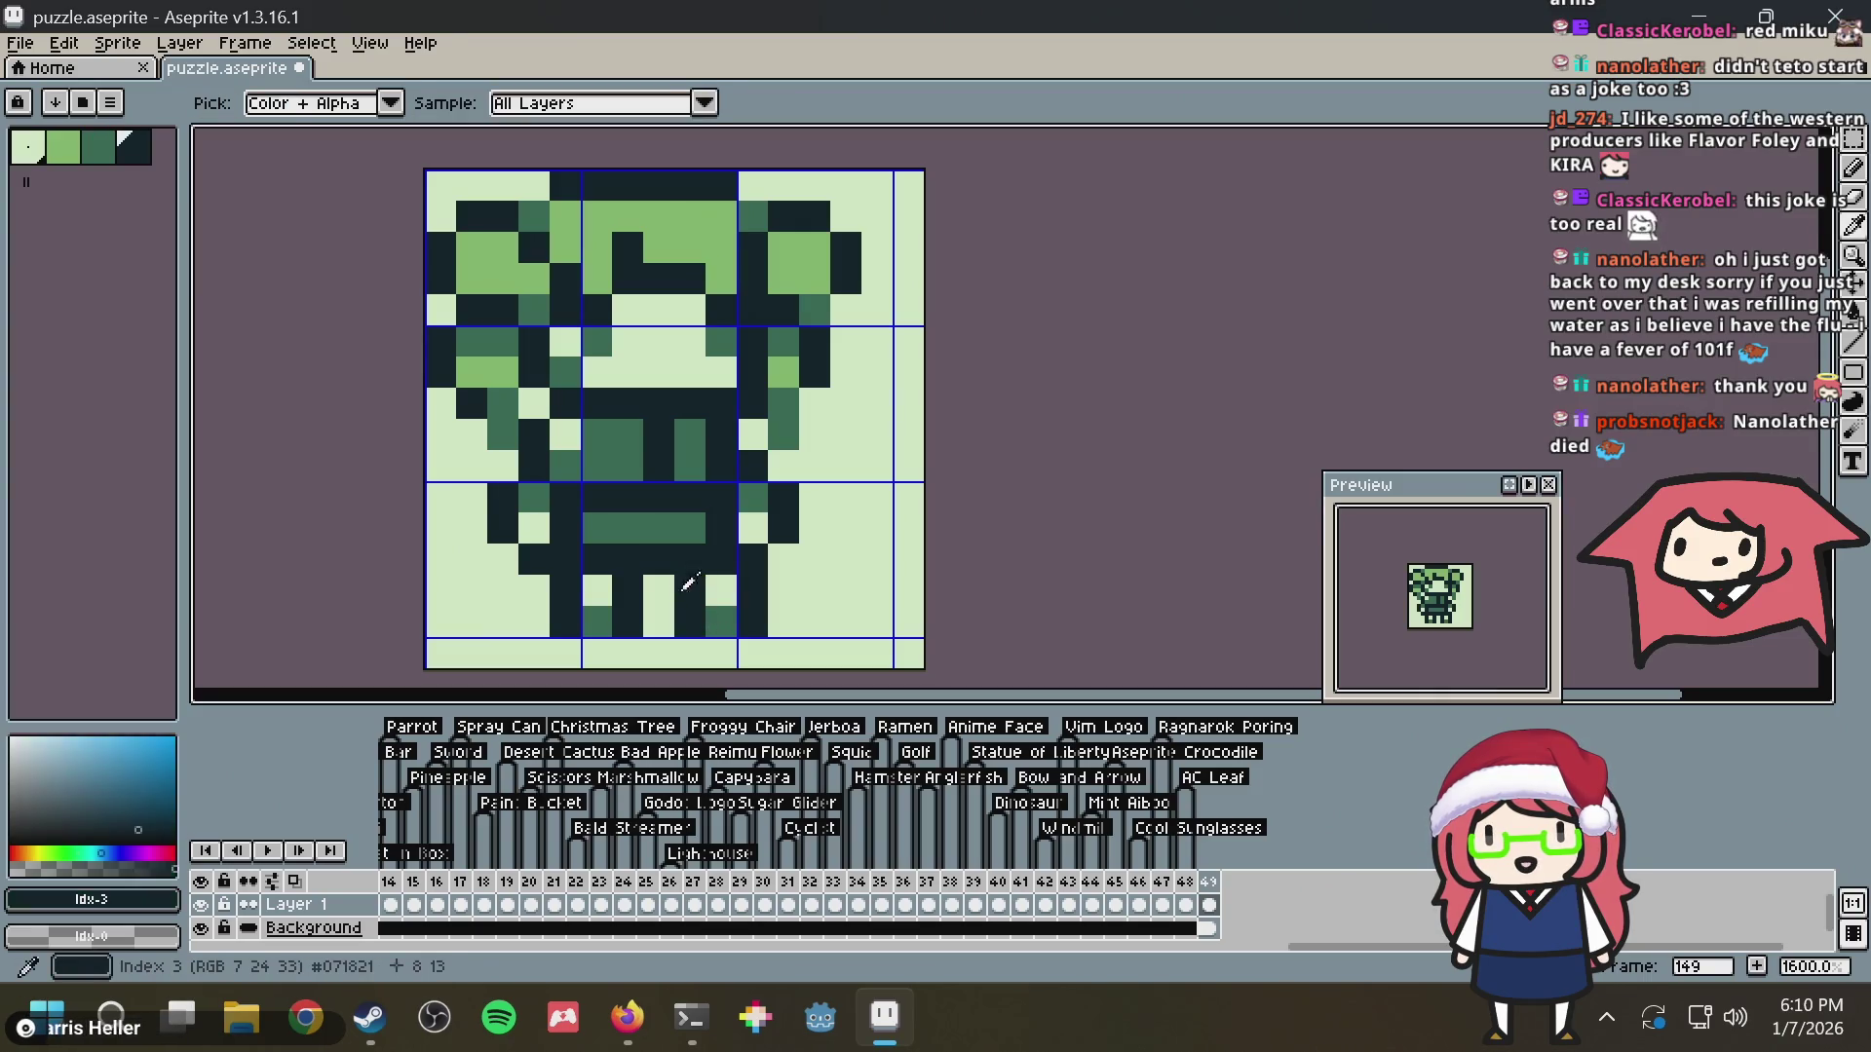
left_click(658, 622)
left_click(736, 619, "alt")
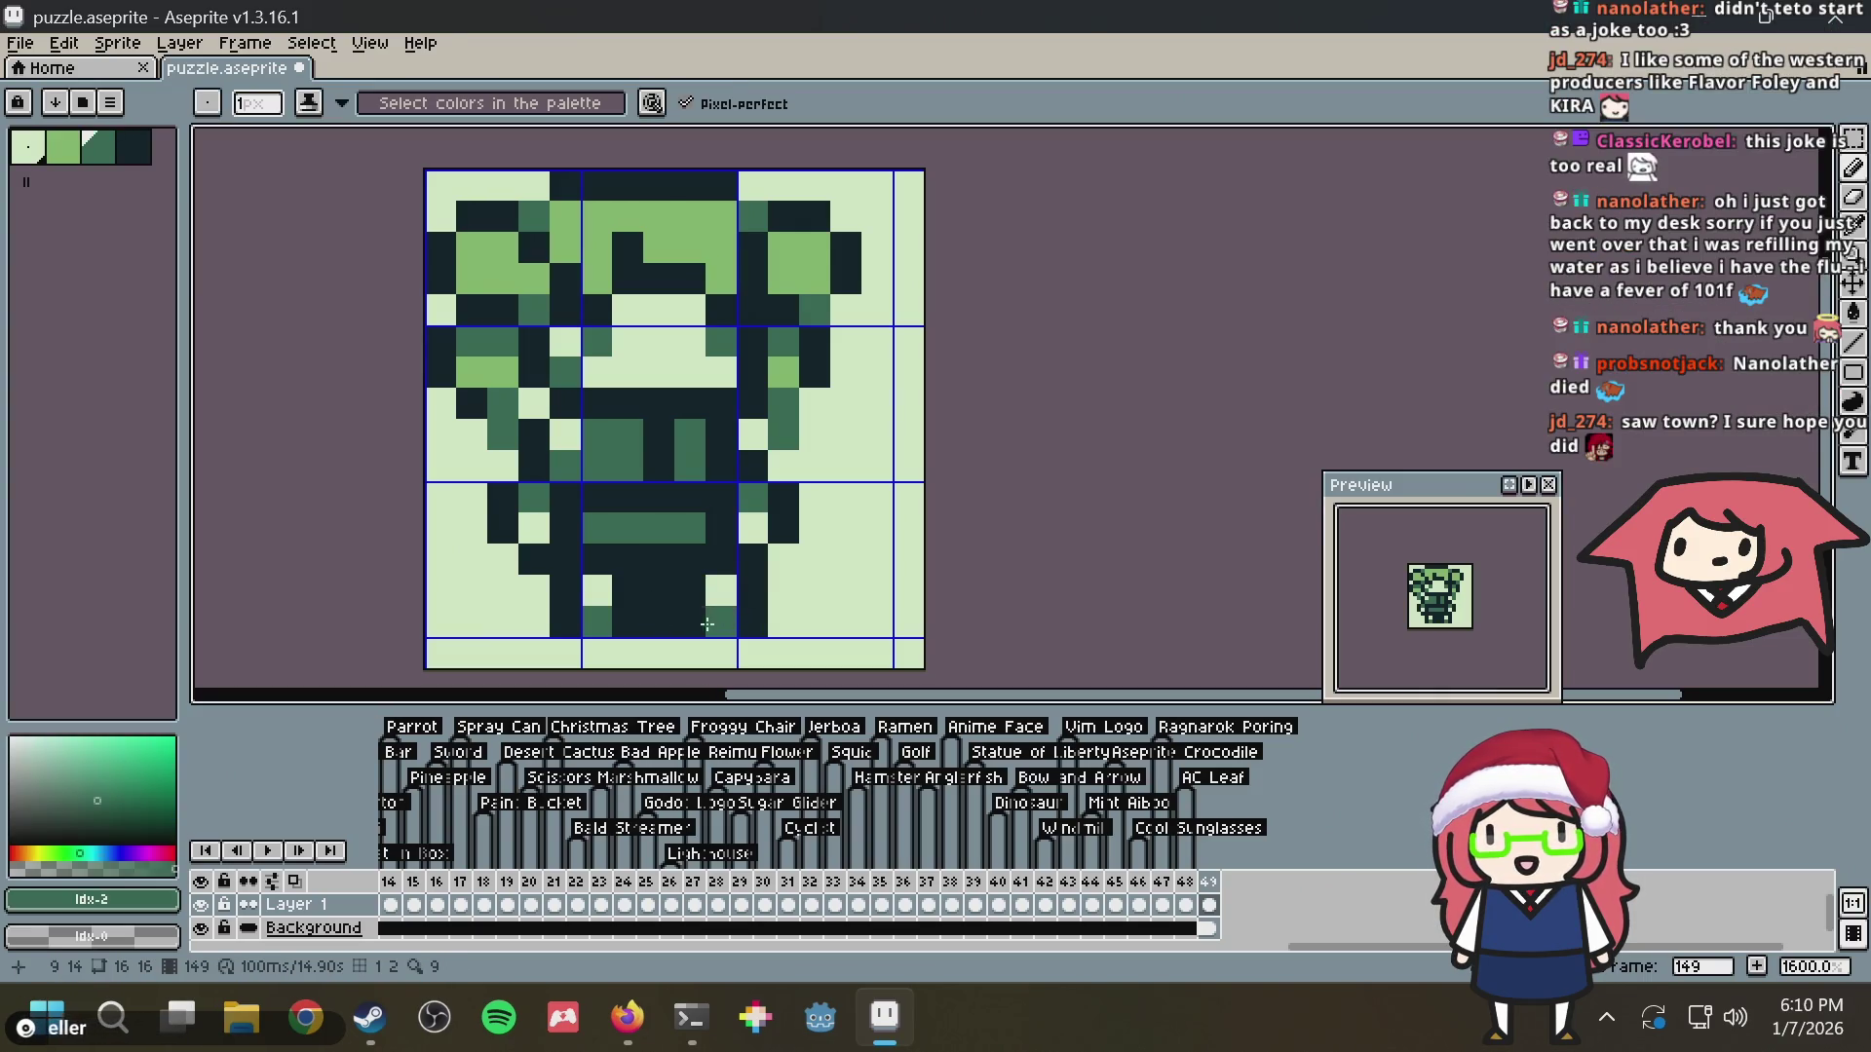
left_click(719, 597, "alt")
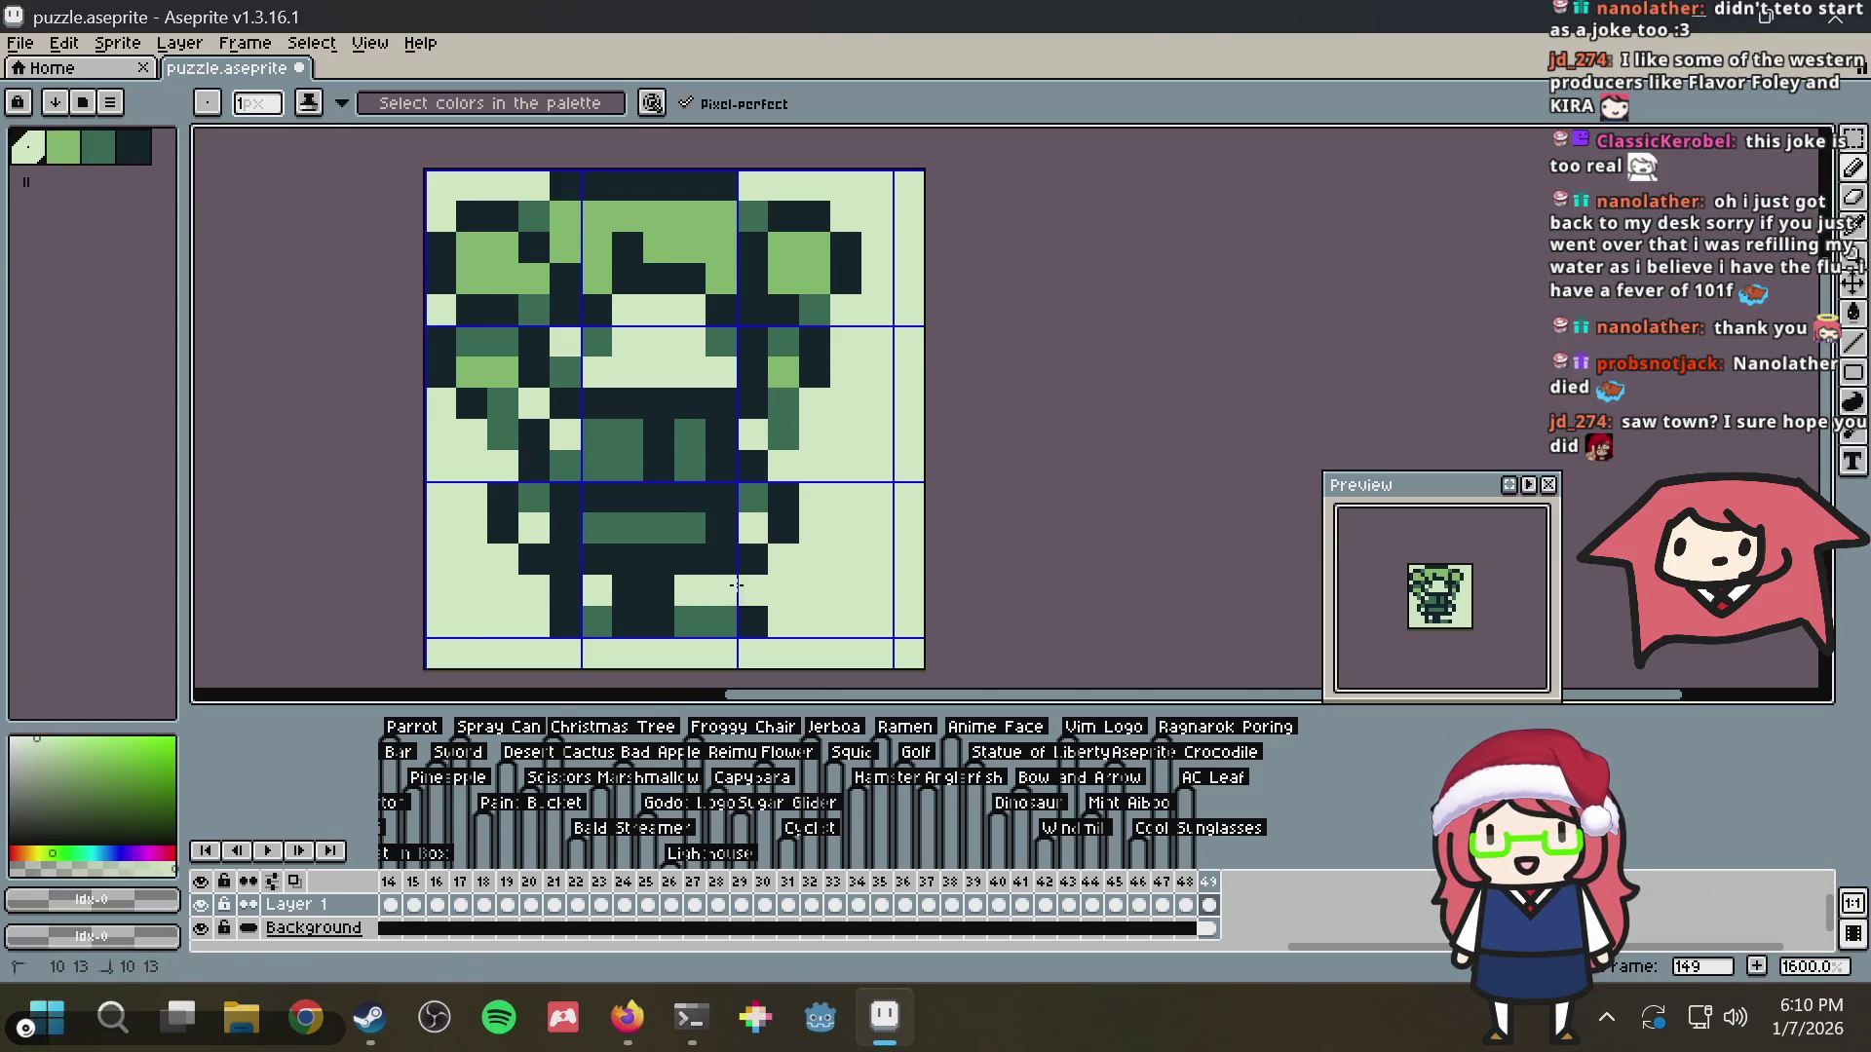
left_click(720, 592, "alt")
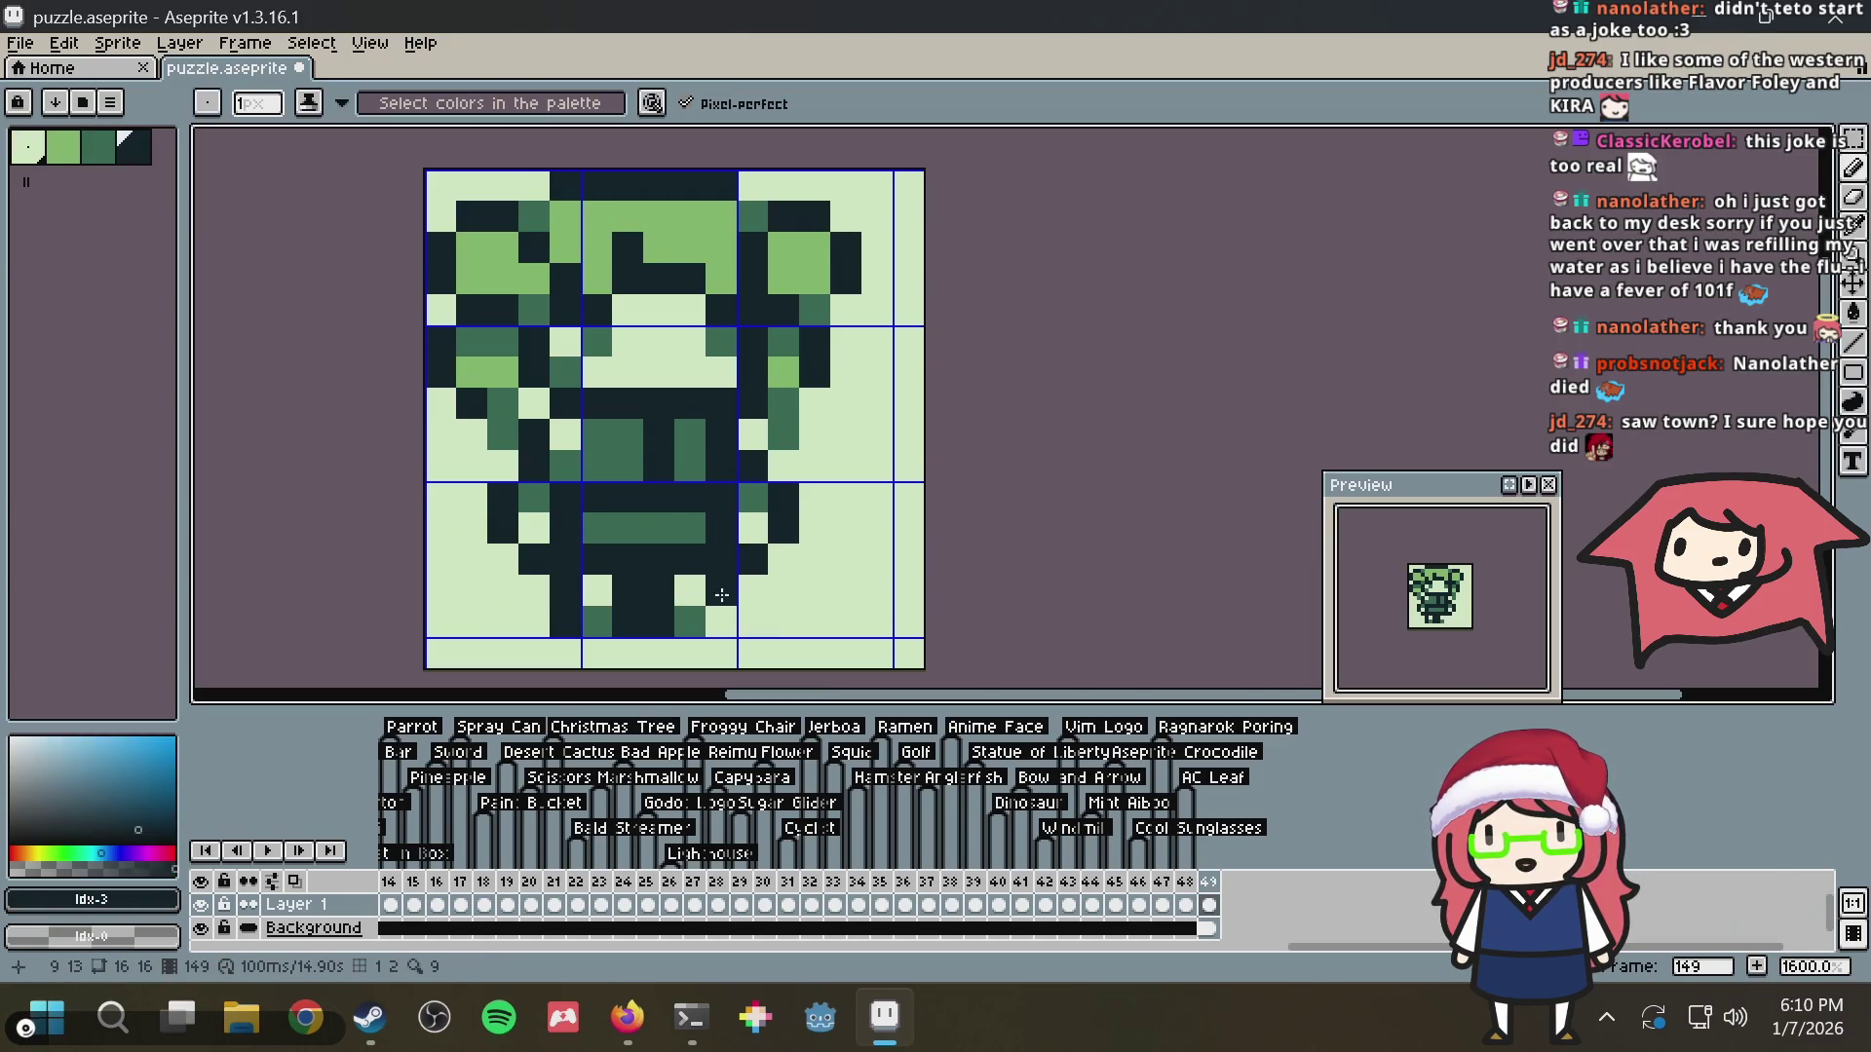
key("alt+Tab")
scroll(881, 509, "down", 3)
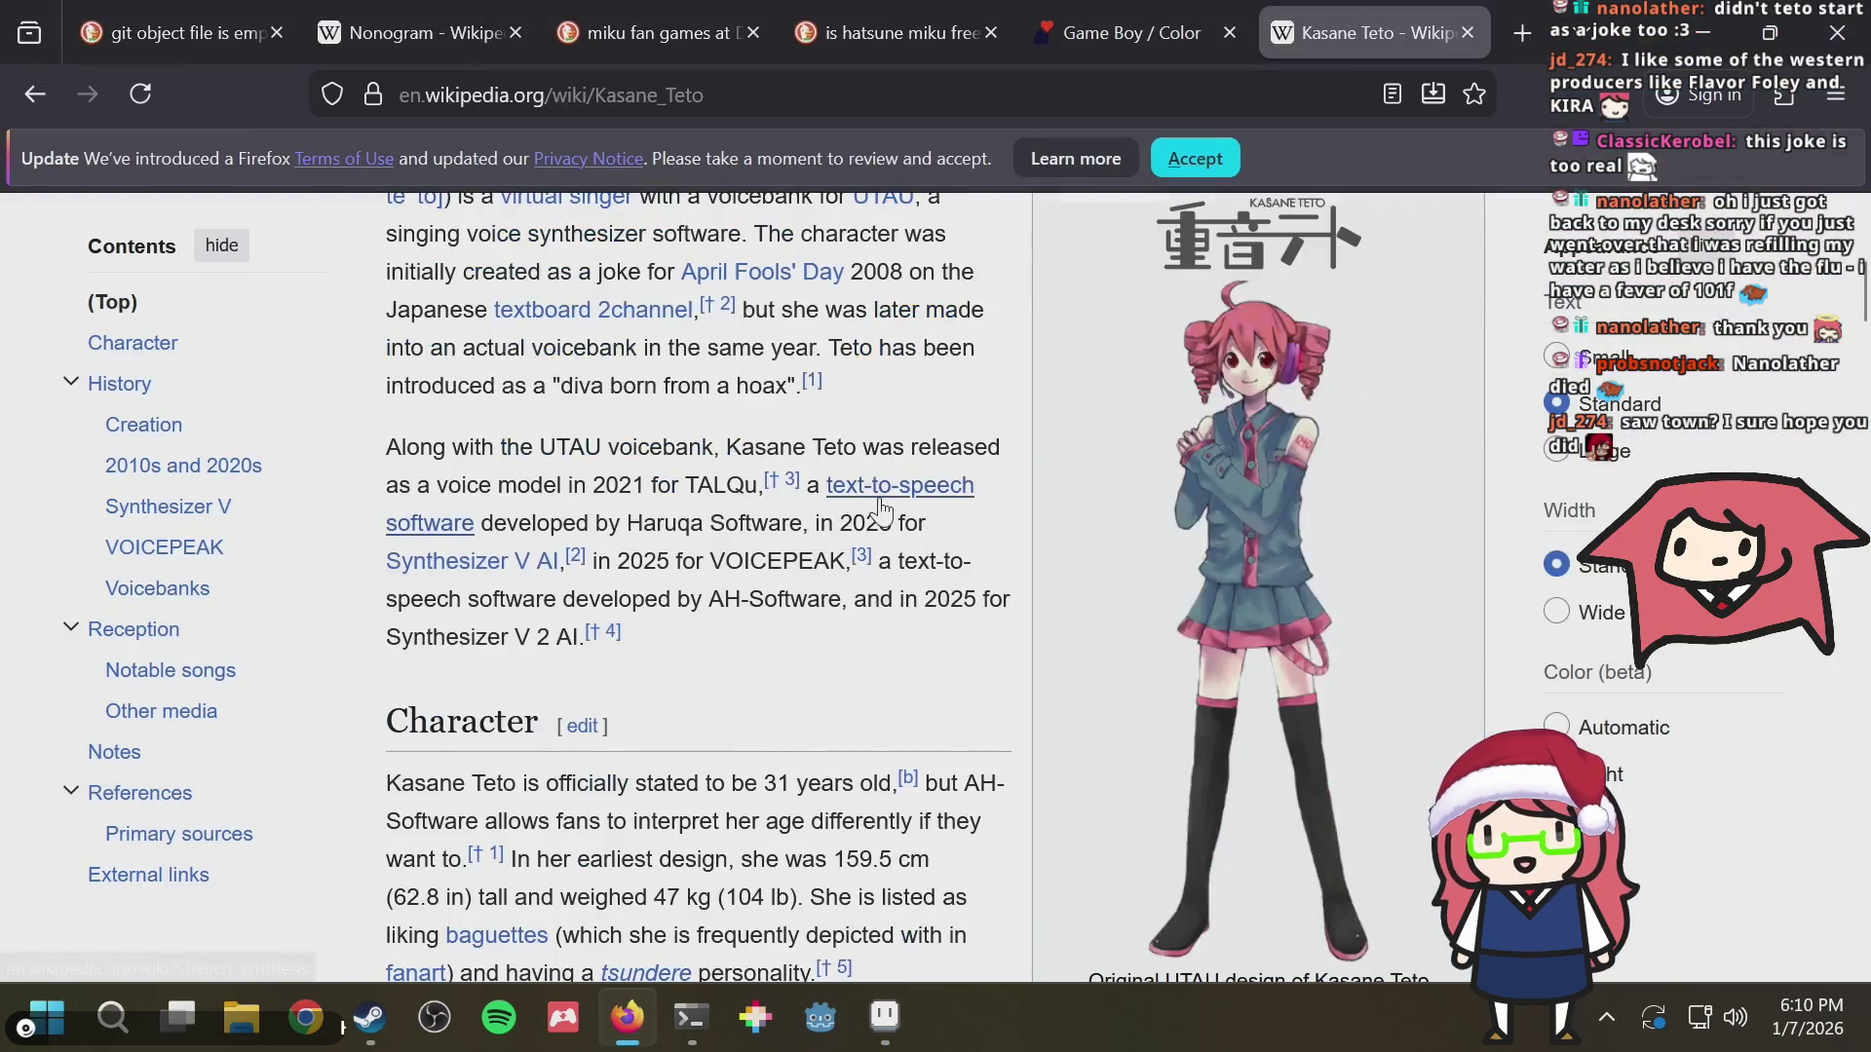
key("alt+Tab")
scroll(677, 480, "up", 2)
scroll(676, 479, "down", 2)
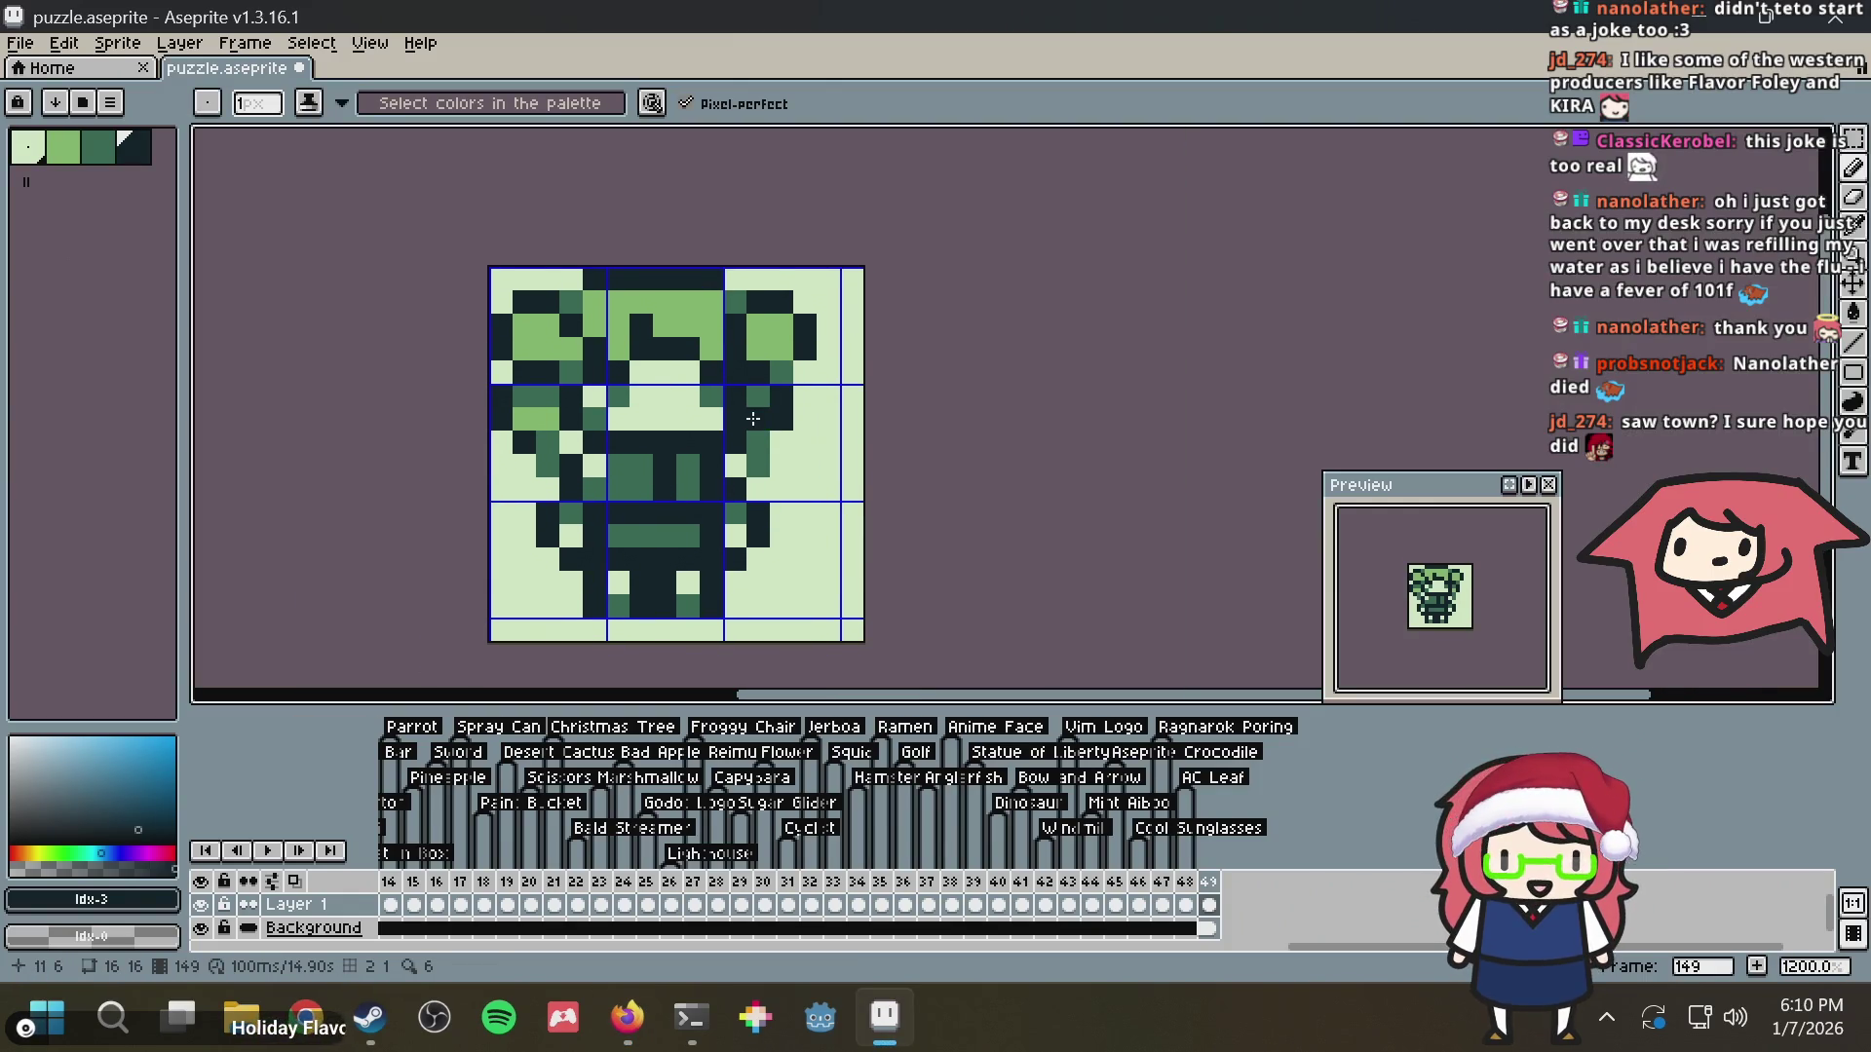
scroll(538, 377, "down", 1)
scroll(537, 377, "up", 2)
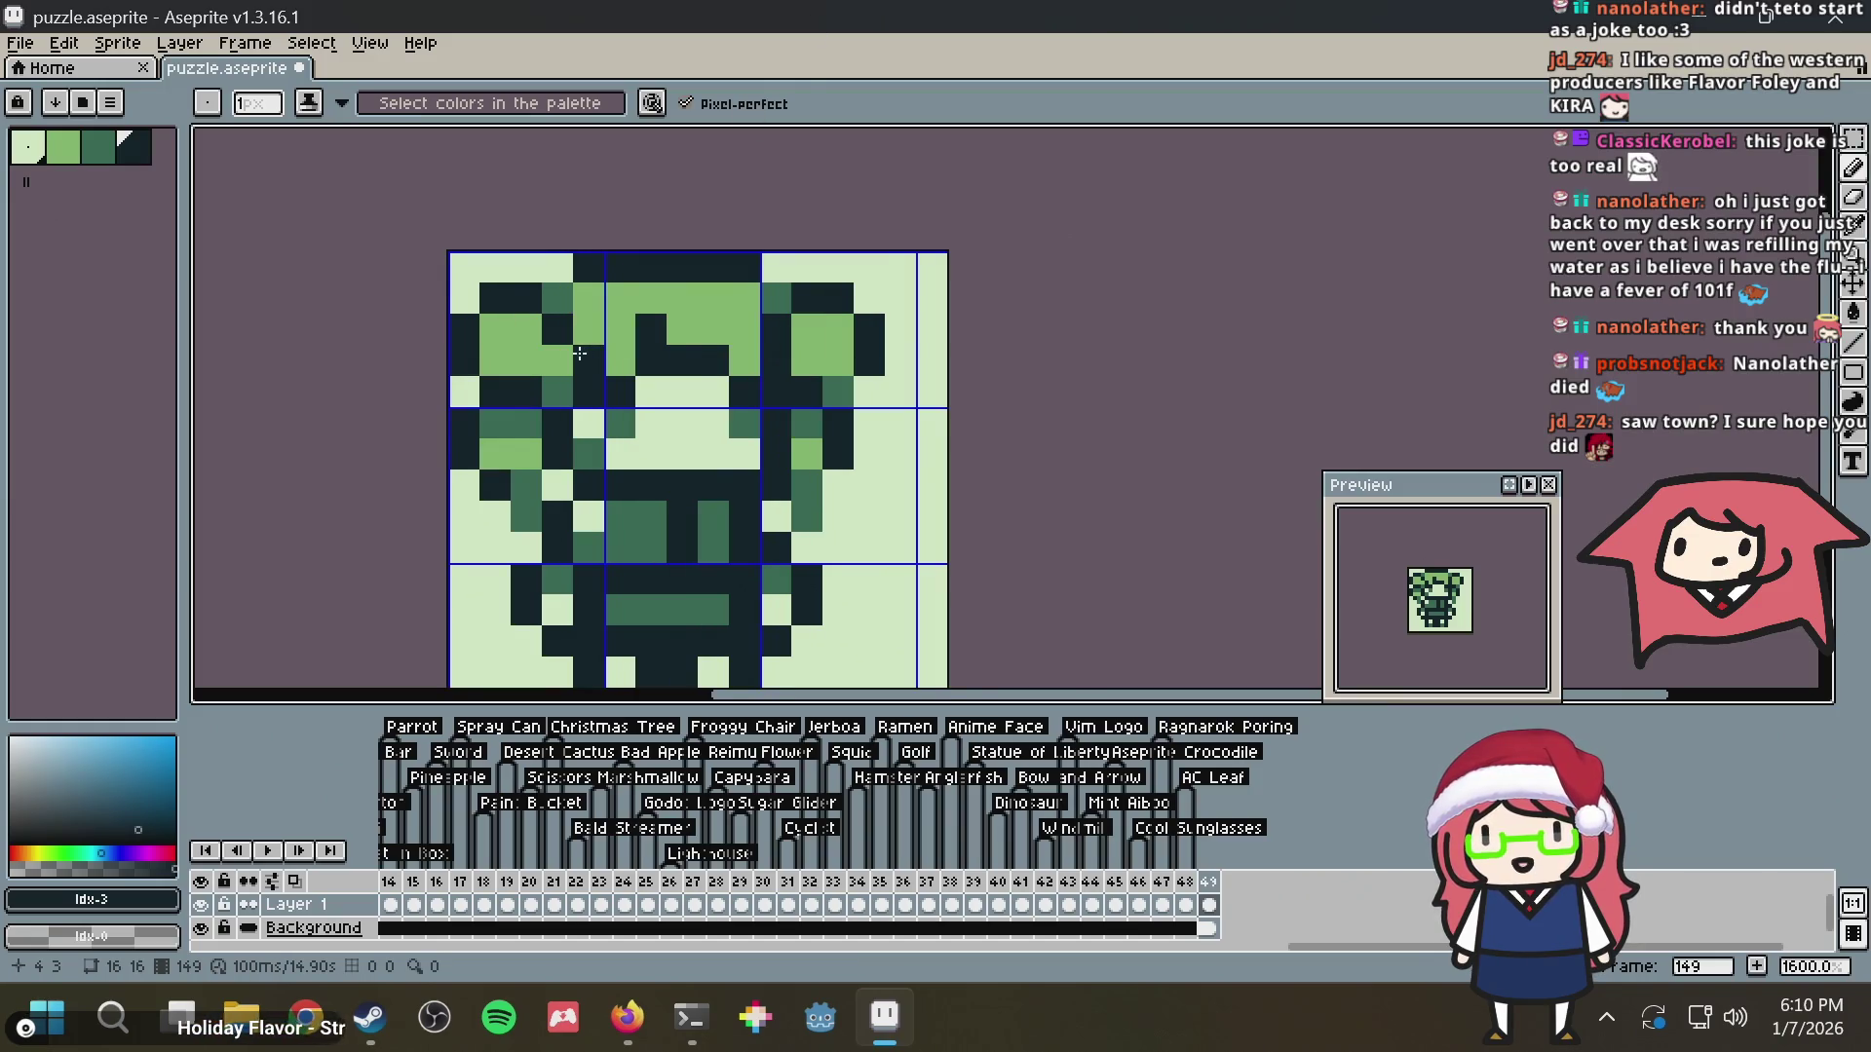
key("i")
Swap bright and medium green pixels on the left side of the face and hair
left_click(539, 377, "alt")
left_click_drag(515, 366, 548, 367)
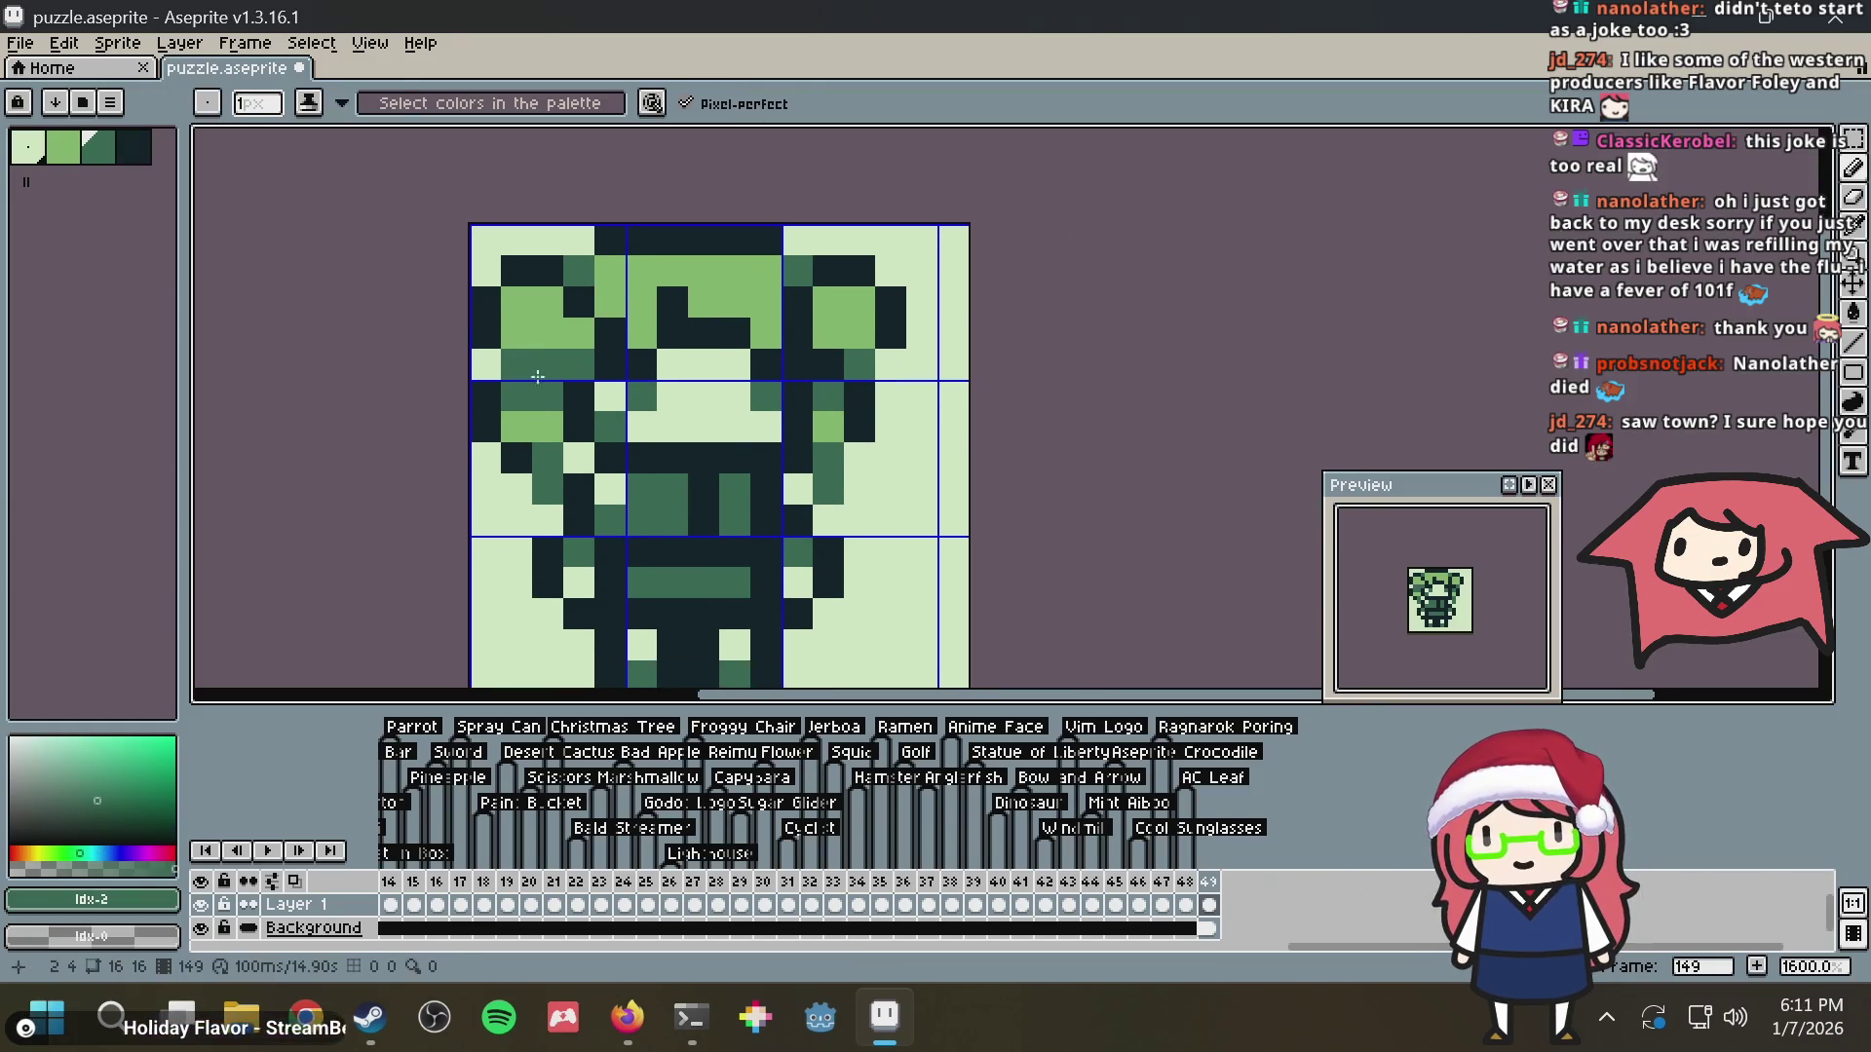
left_click(514, 427, "alt")
left_click(548, 396)
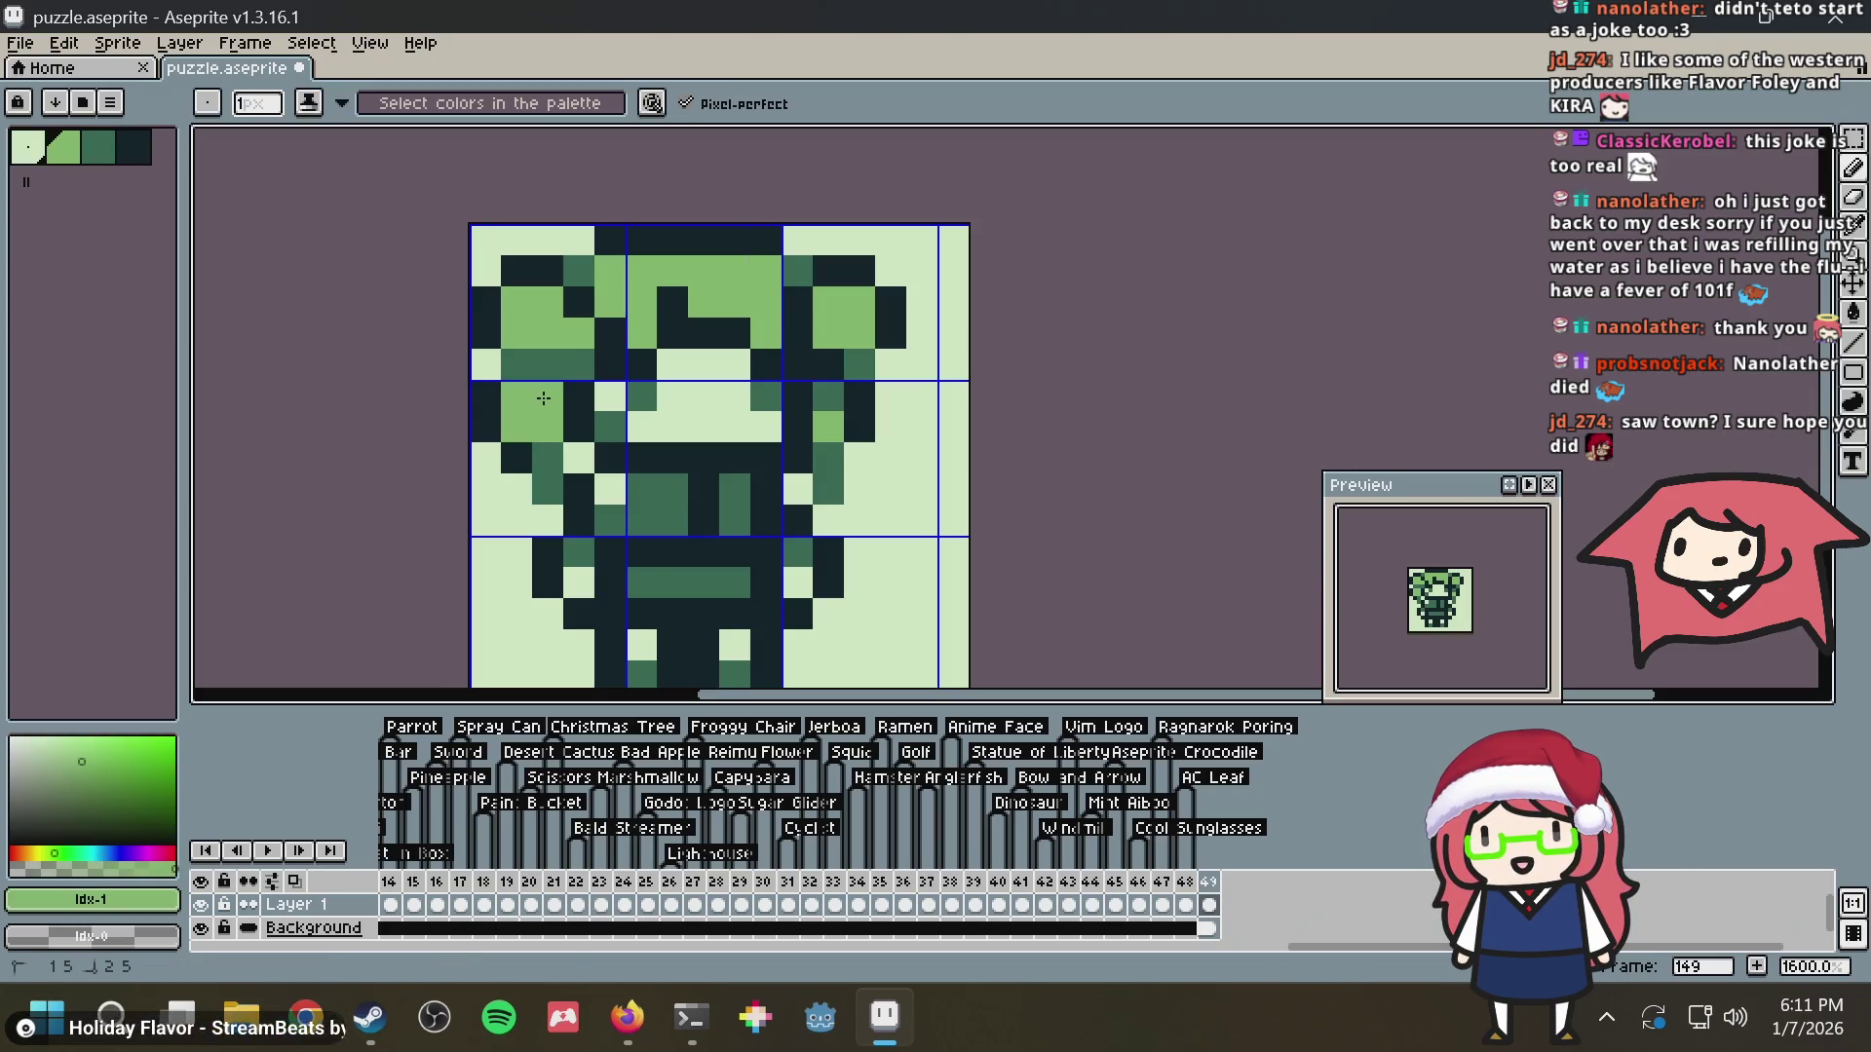
left_click(610, 429)
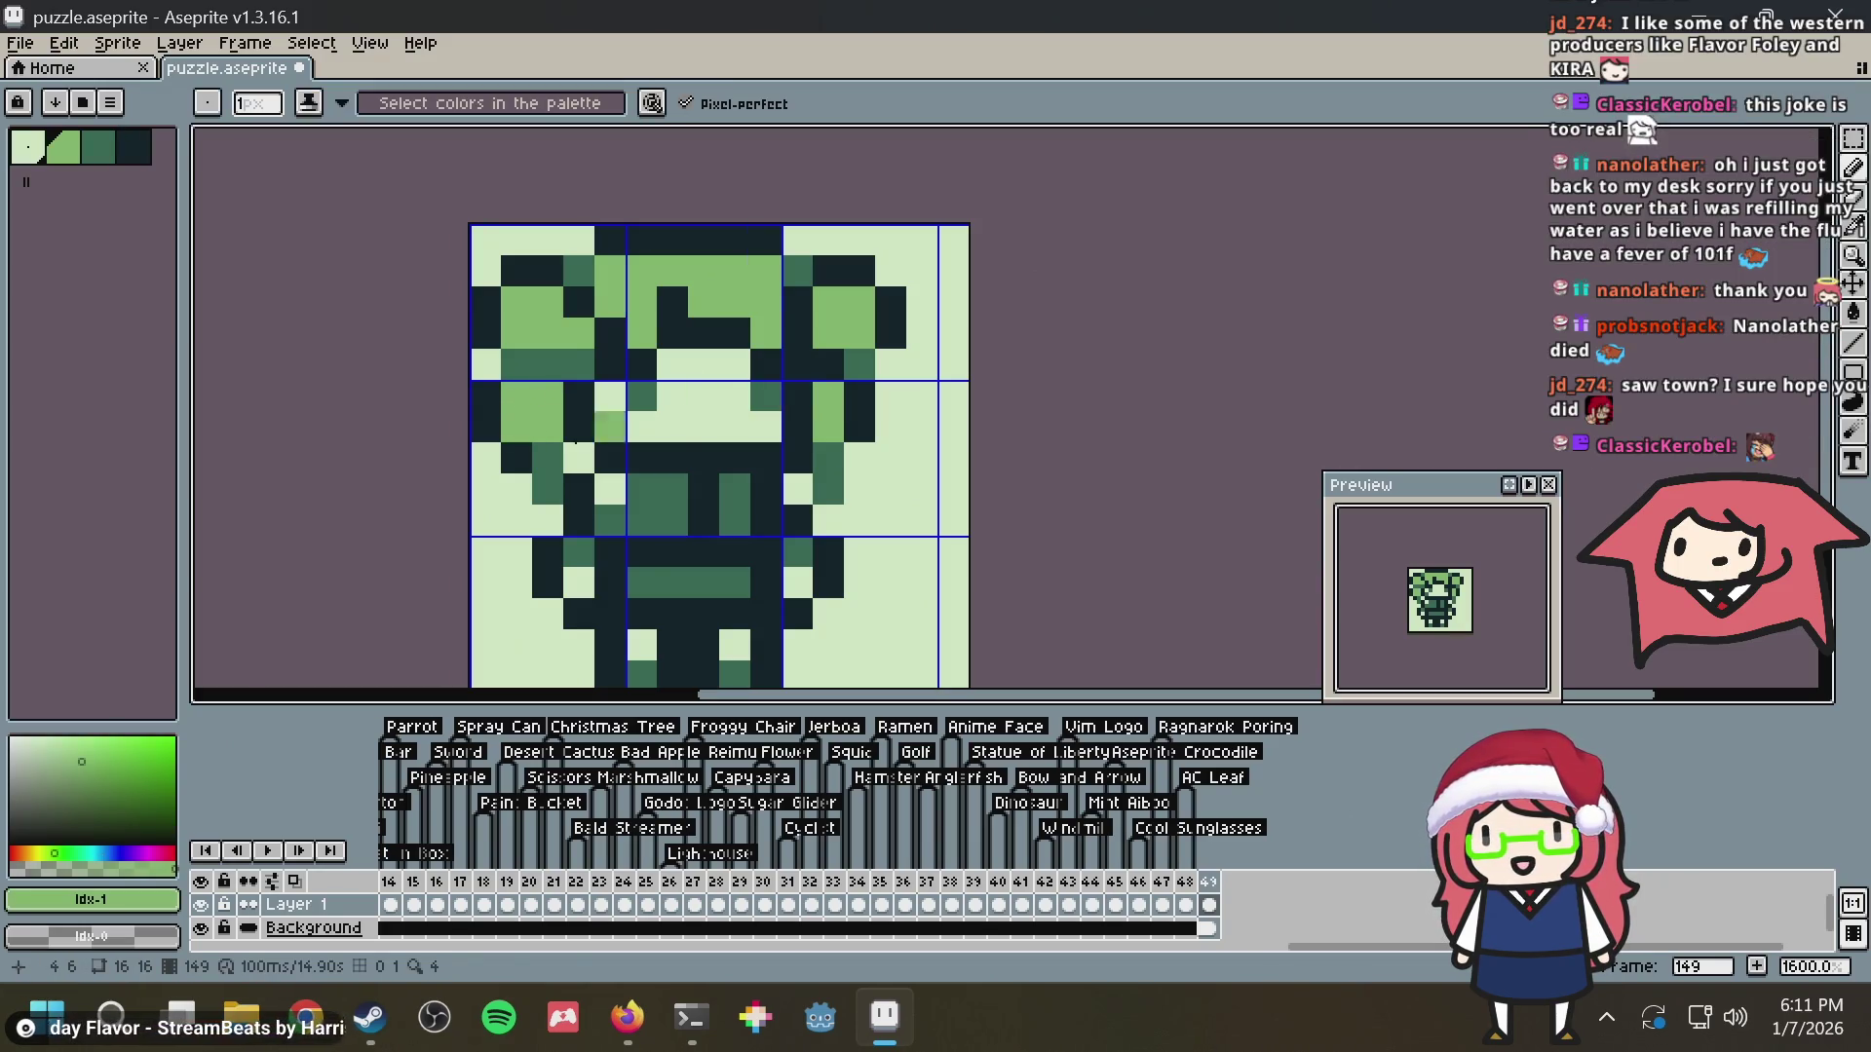
left_click(516, 366, "alt")
left_click_drag(516, 334, 548, 365)
left_click(549, 395, "alt")
left_click(516, 366)
Recolour the fourth row and right eye medium green and tidy nearby face pixels
left_click_drag(810, 362, 842, 361)
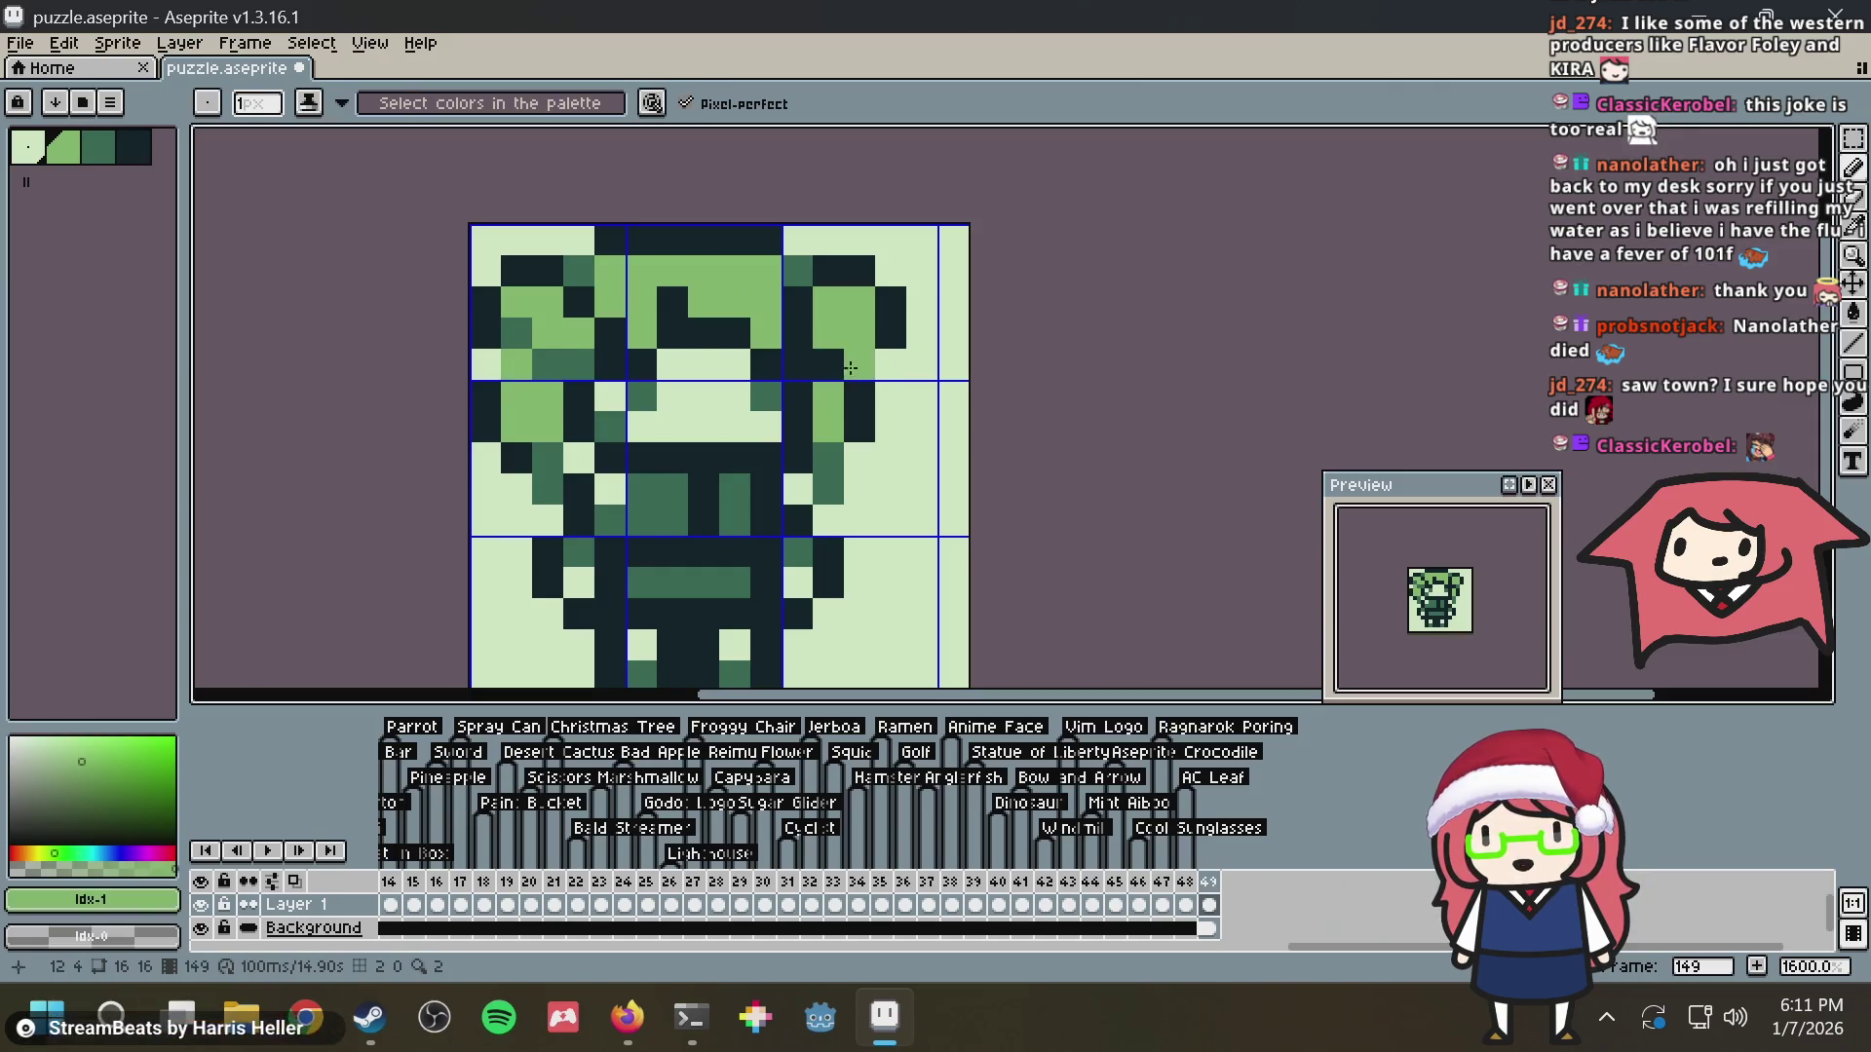
left_click(849, 368, "alt")
left_click(839, 373, "alt")
left_click(754, 396)
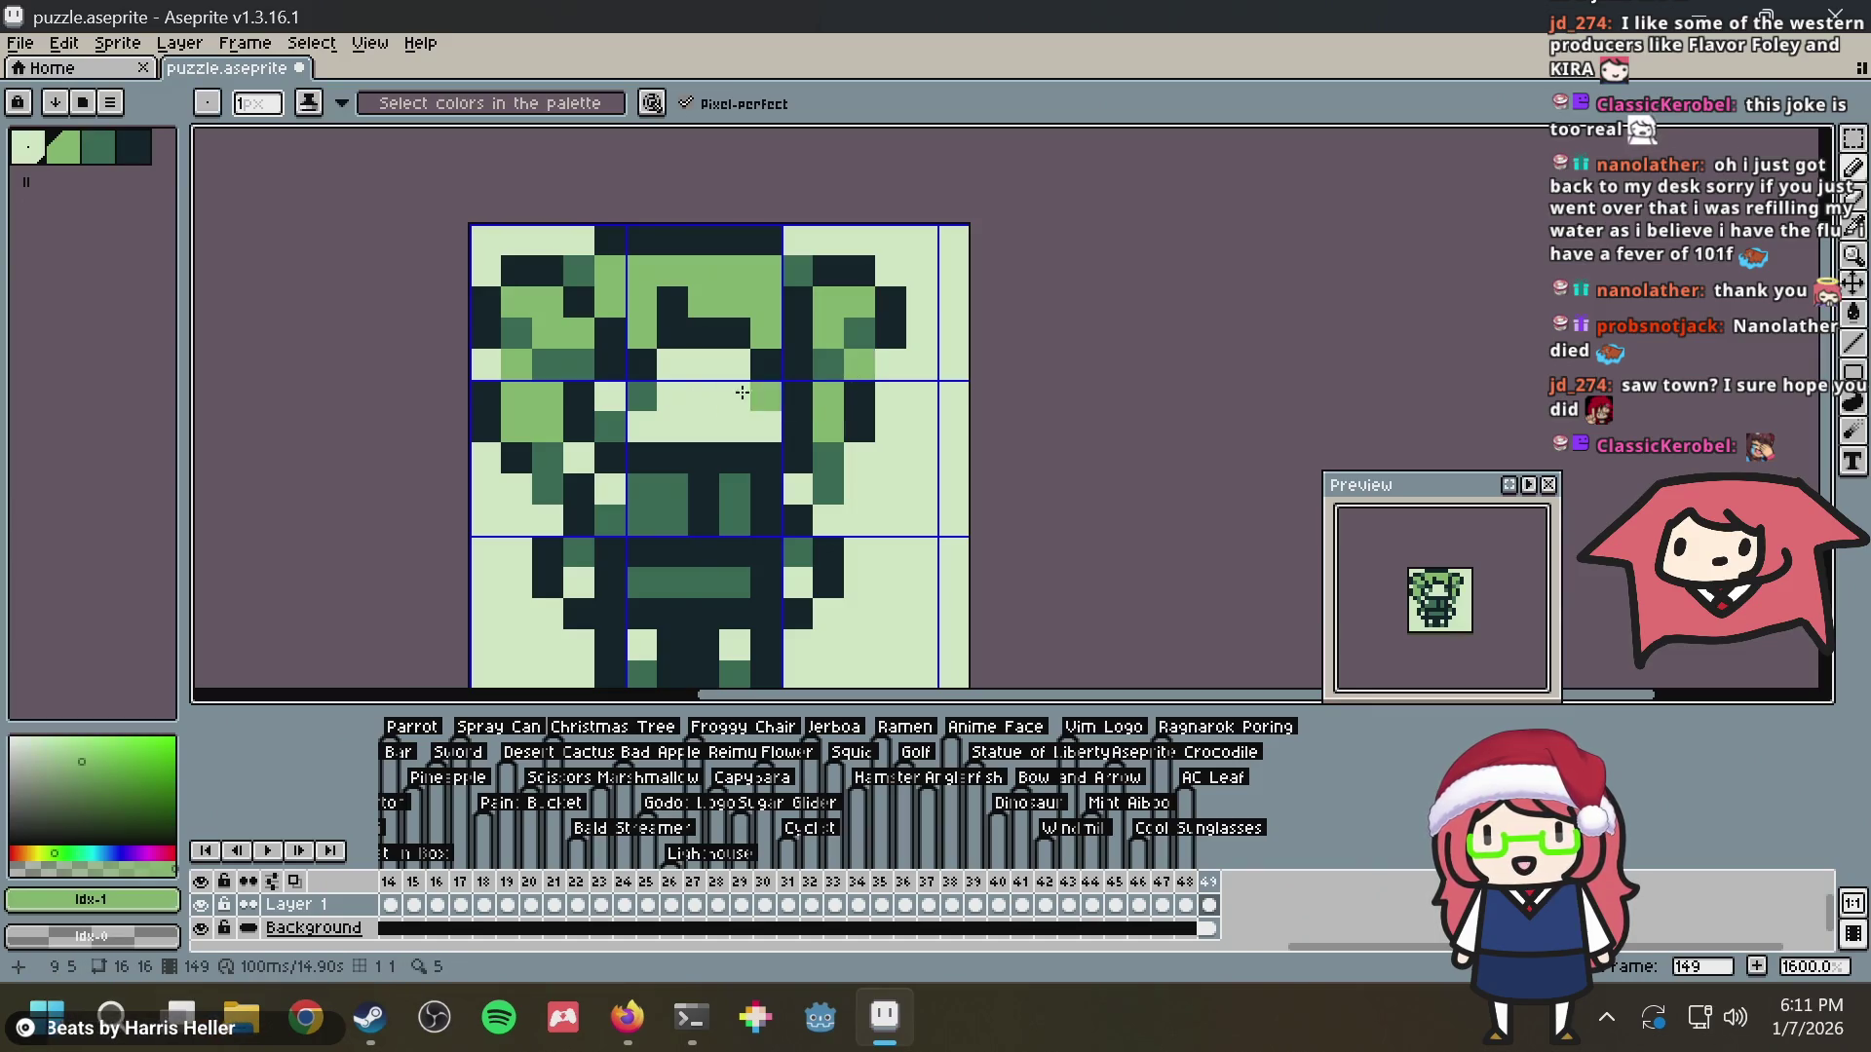
left_click(535, 439, "alt")
left_click(519, 428)
right_click(688, 414)
left_click(856, 420)
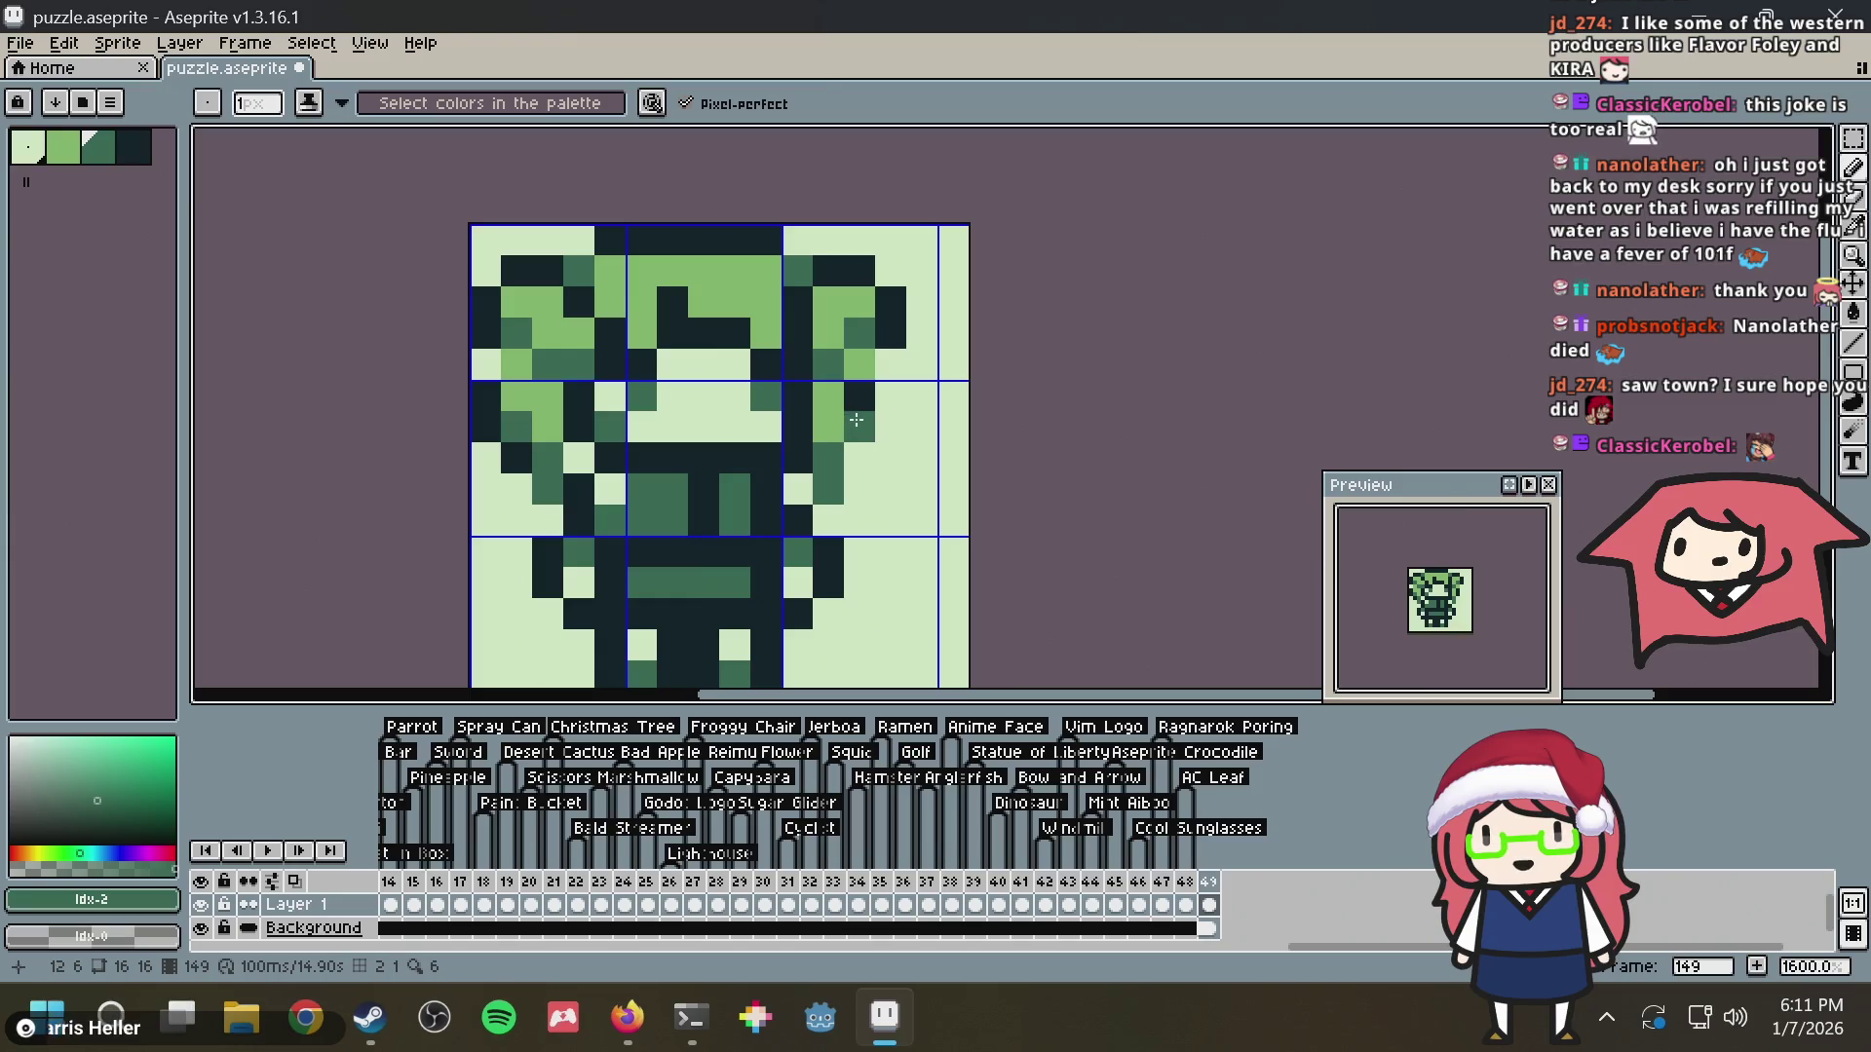
Undo stray strokes and add a dark outline pixel to the headset's right edge
left_click(895, 358, "alt")
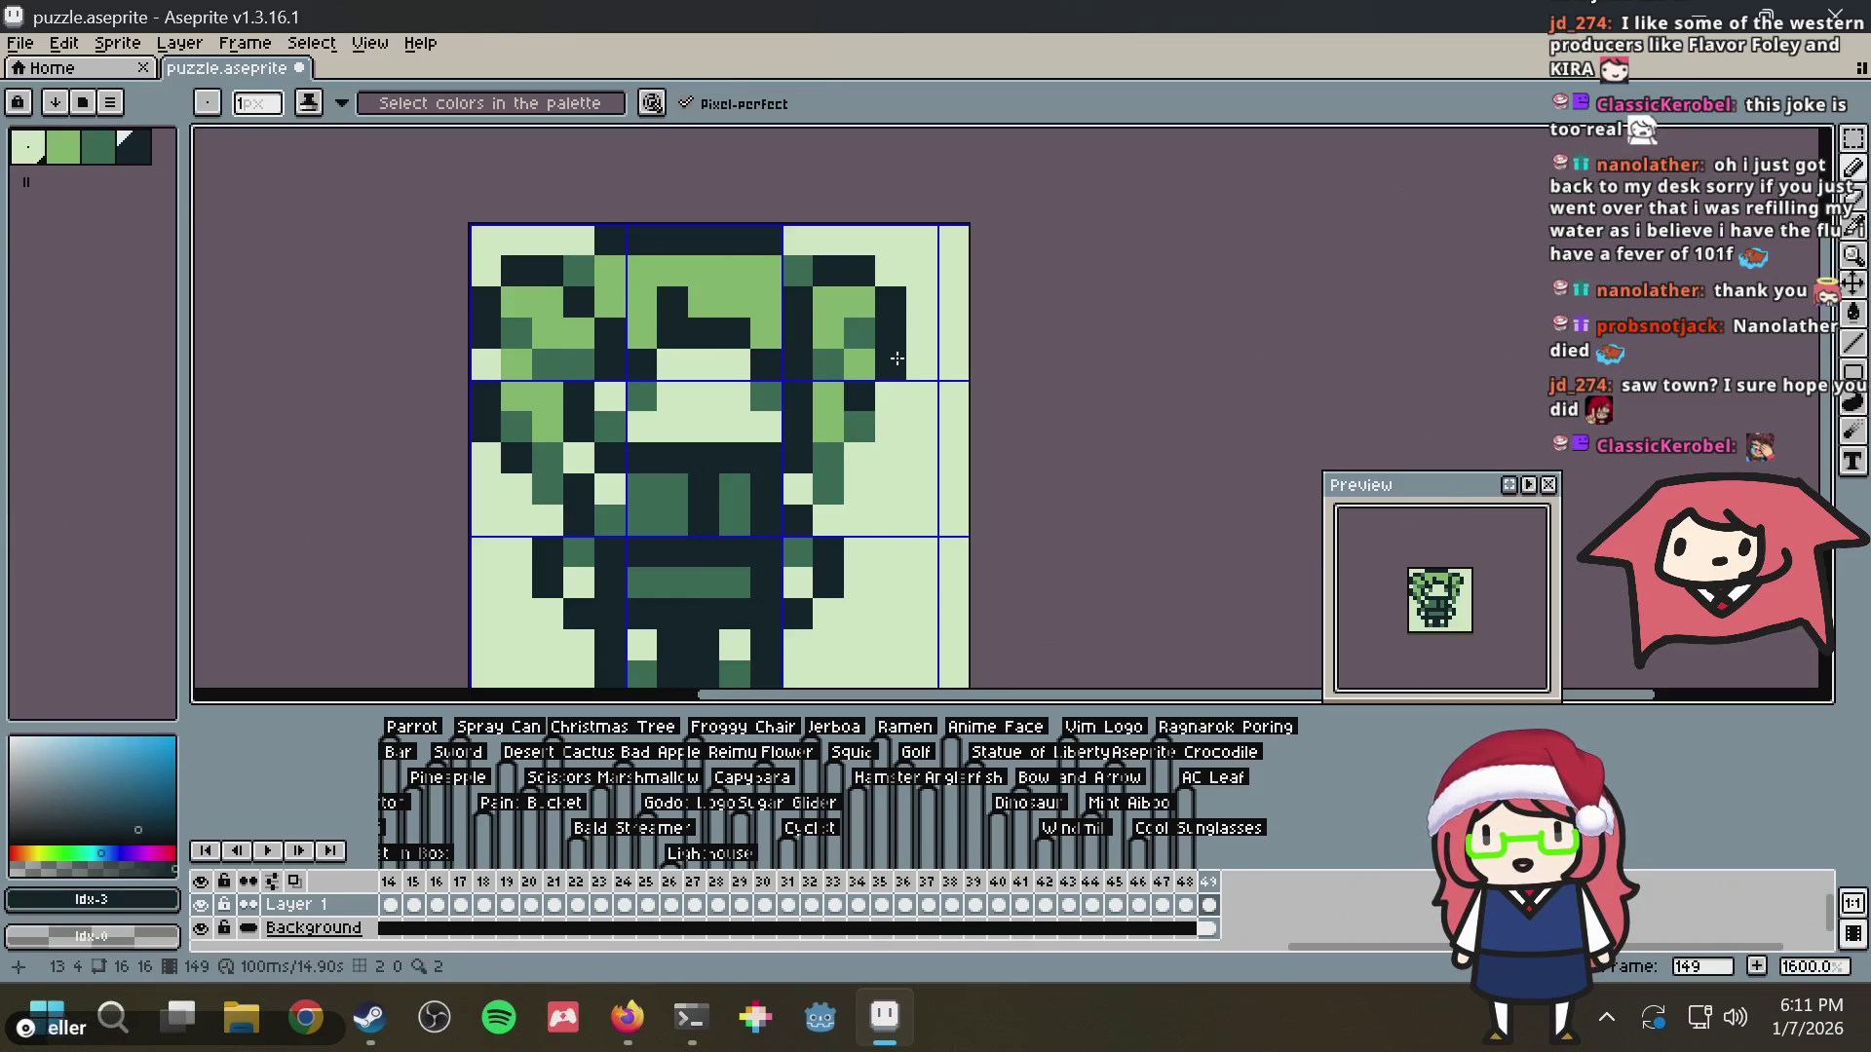
key("ctrl+z")
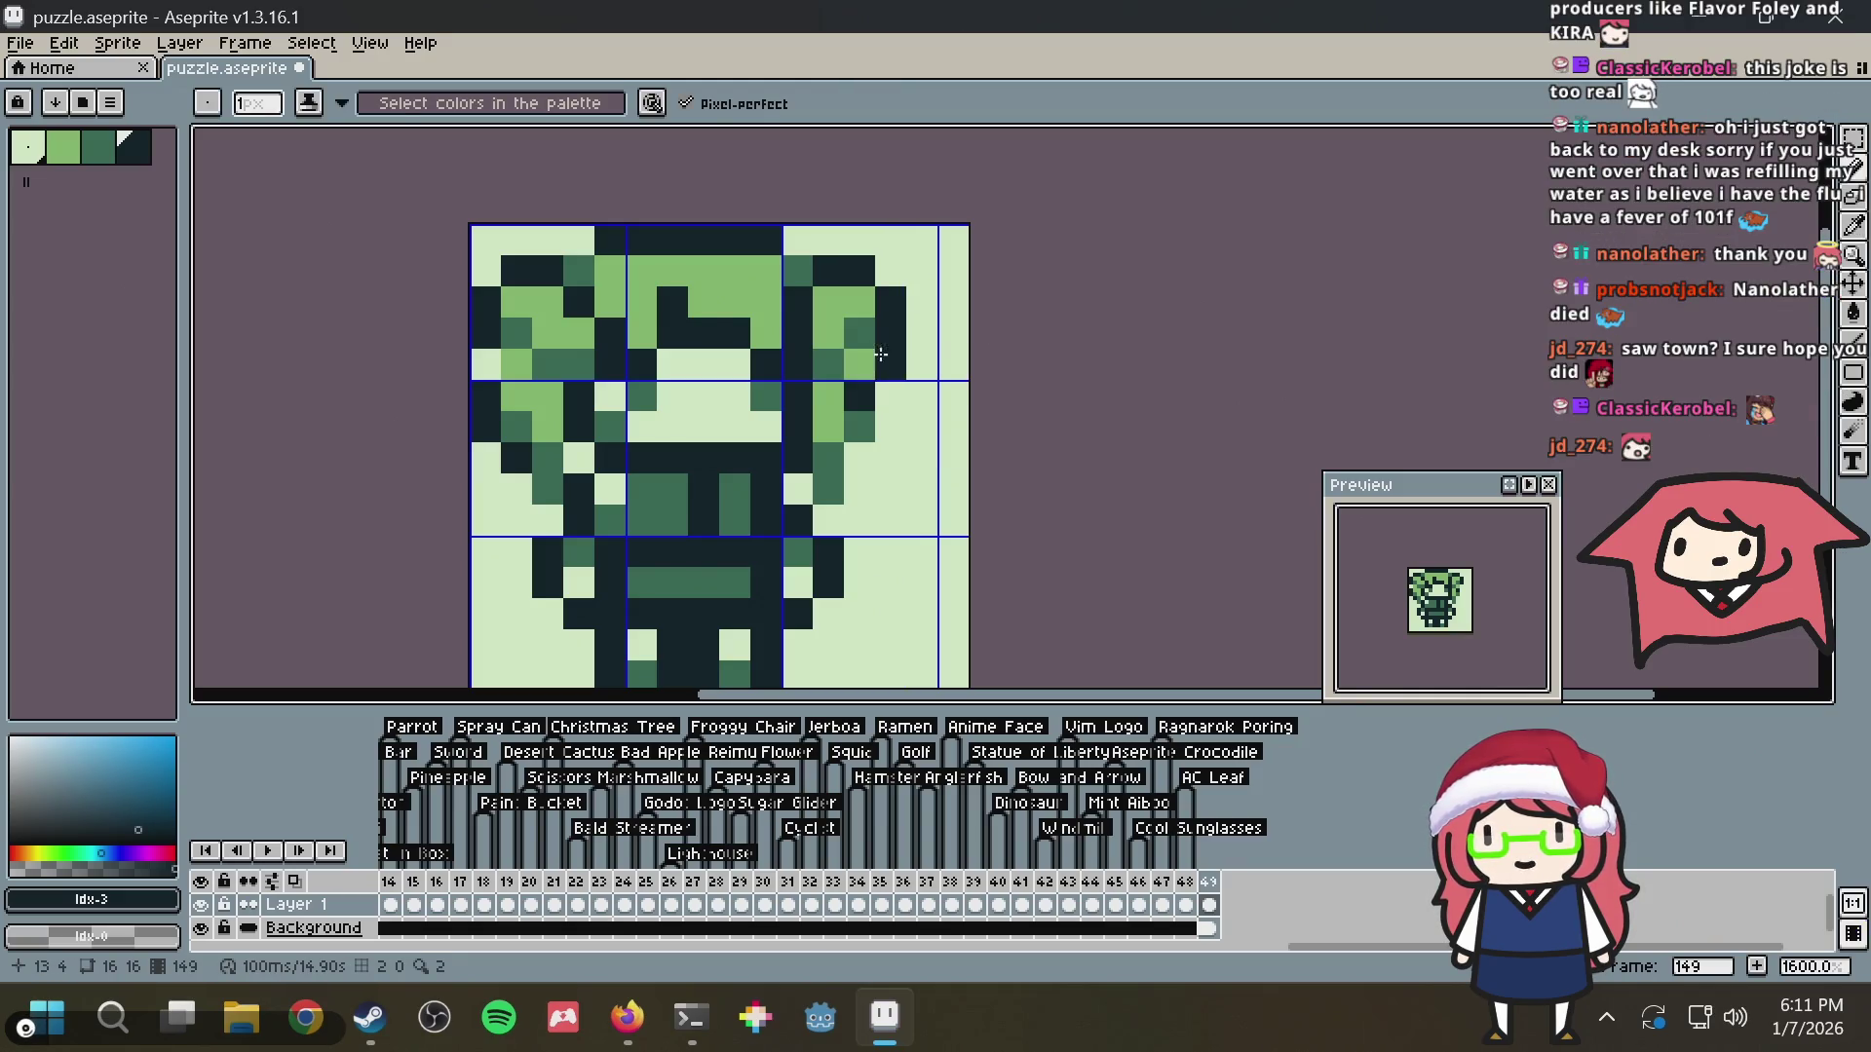
key("alt")
left_click(935, 327, "alt")
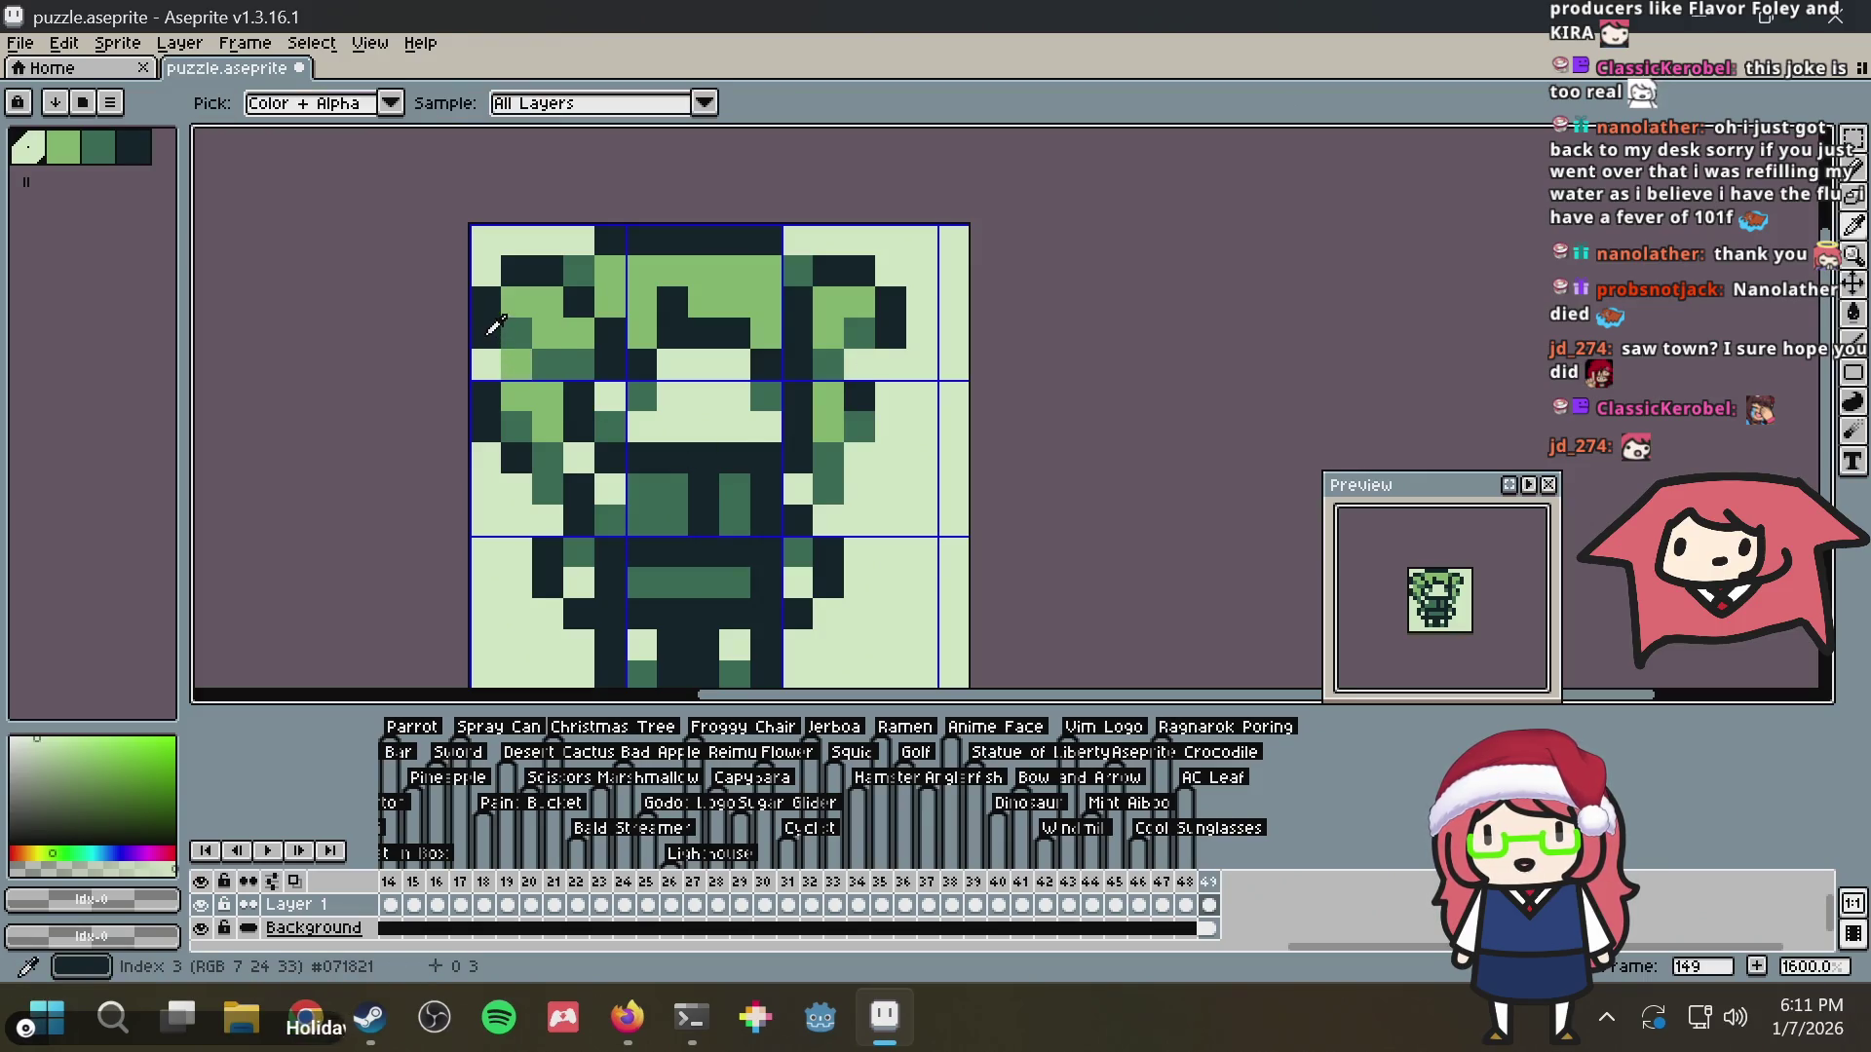
left_click(498, 366, "alt")
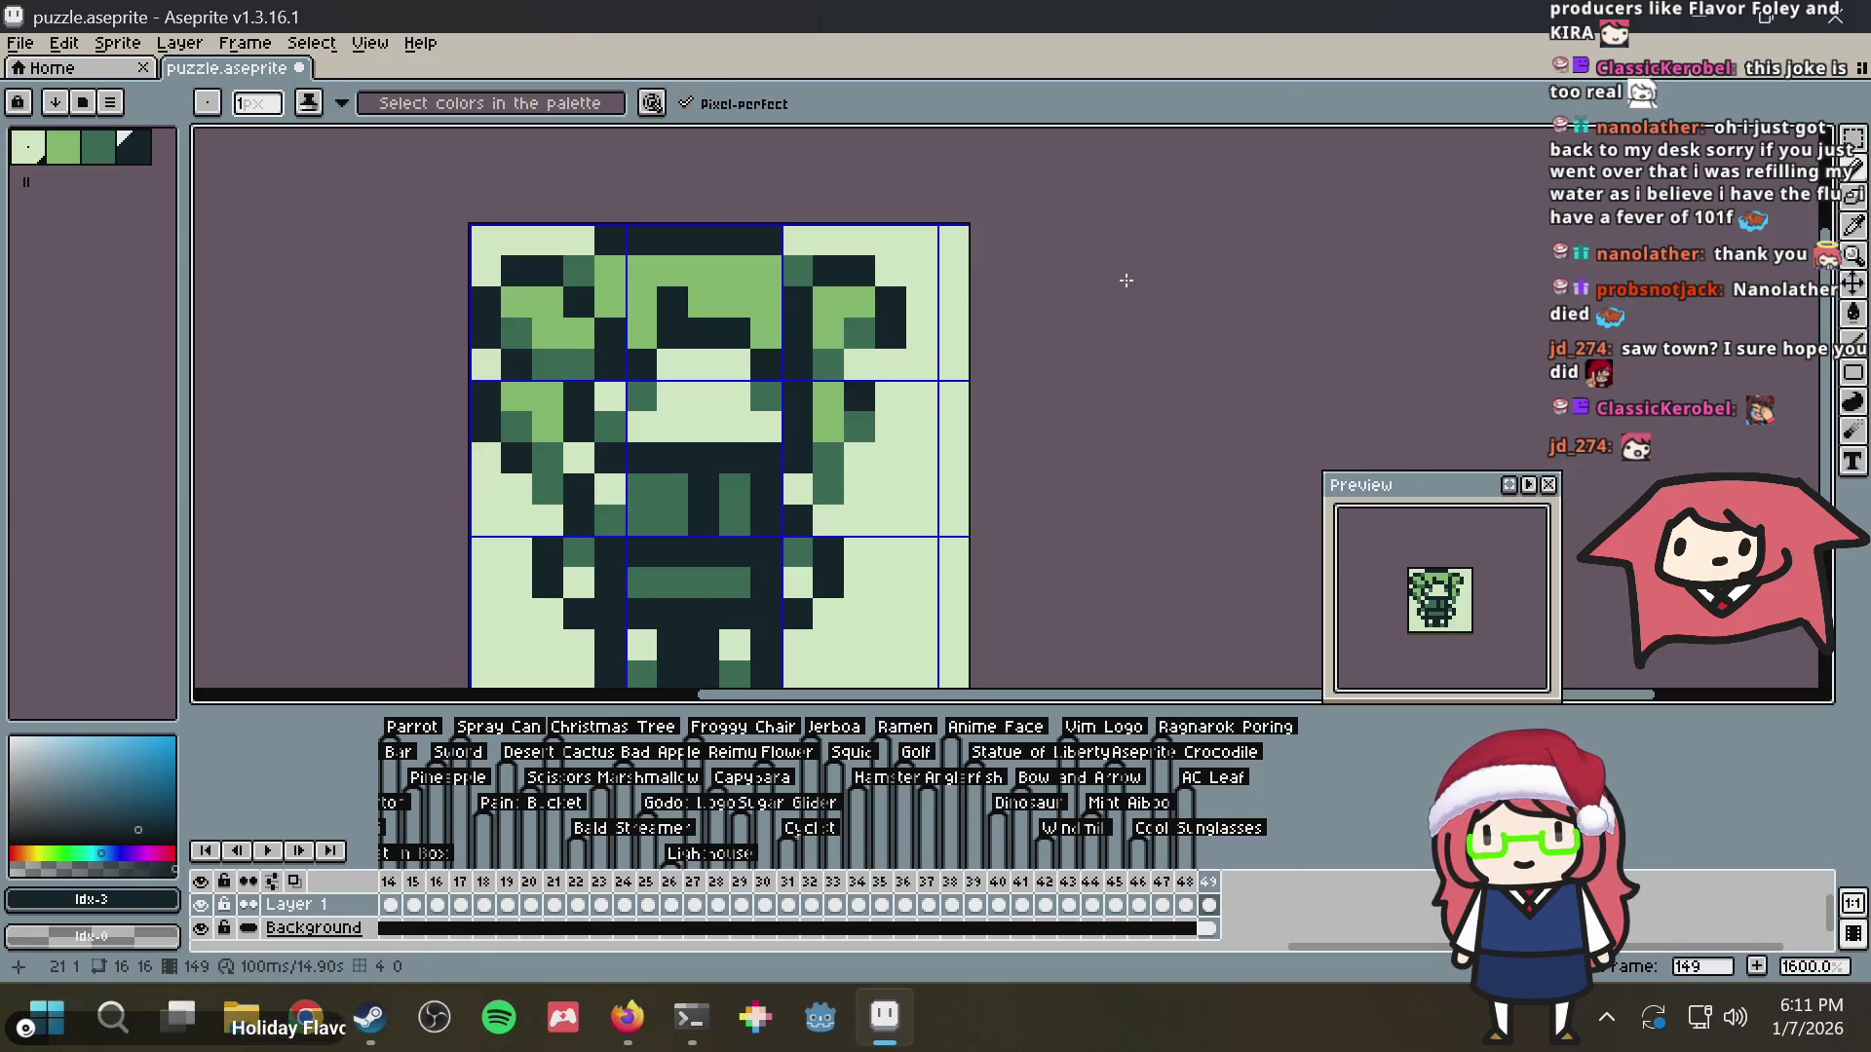
key("alt+Tab")
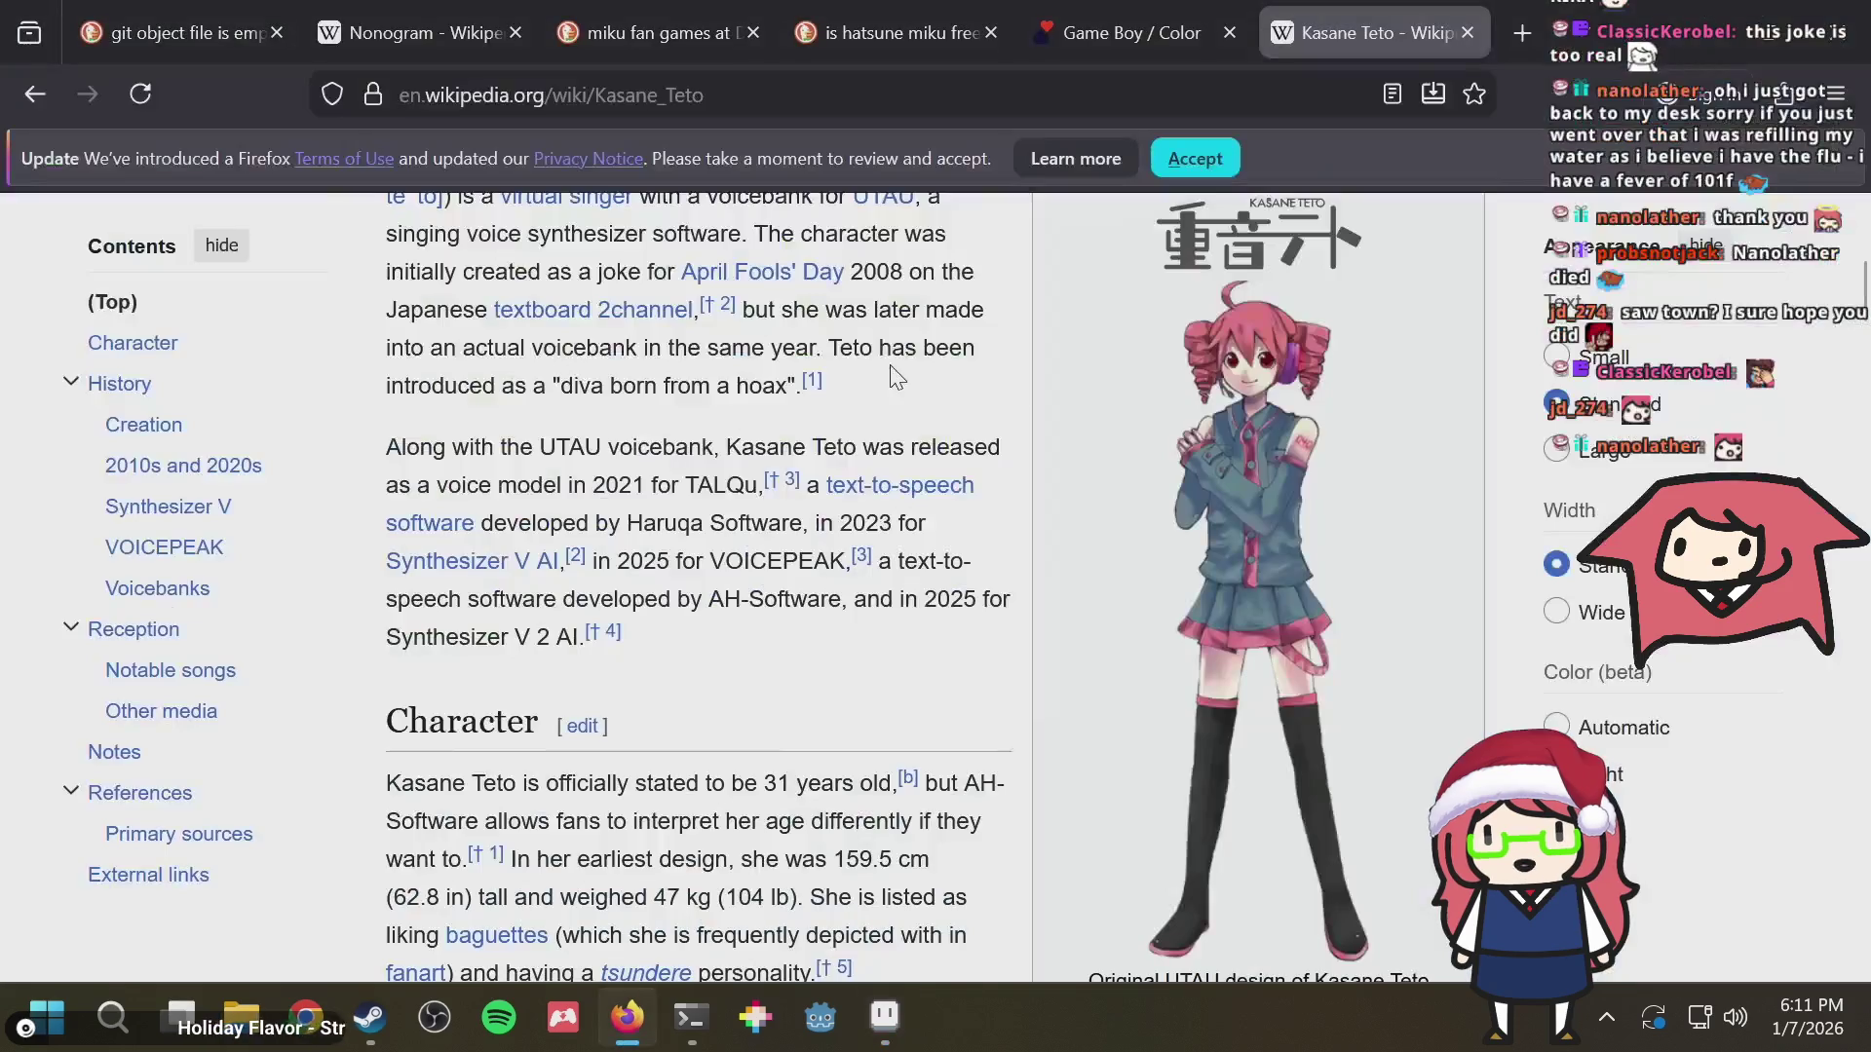
key("alt+Tab")
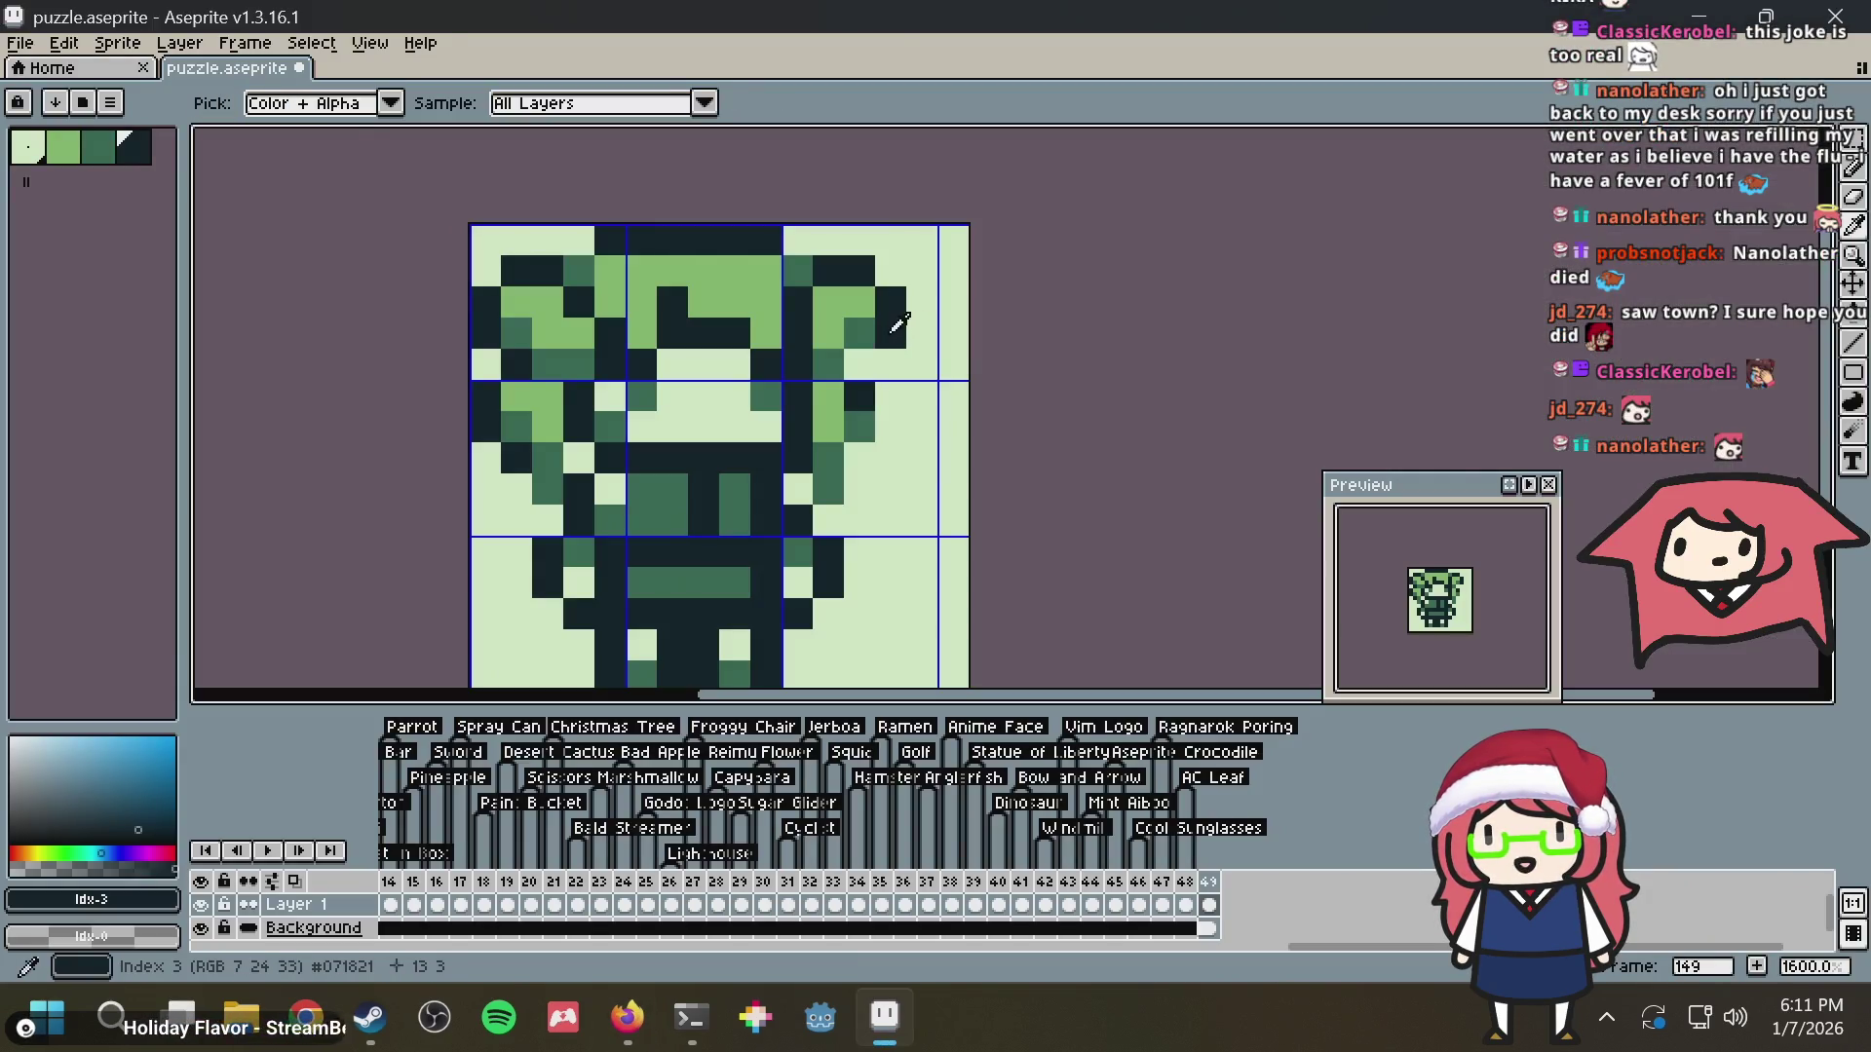
key("ctrl+z")
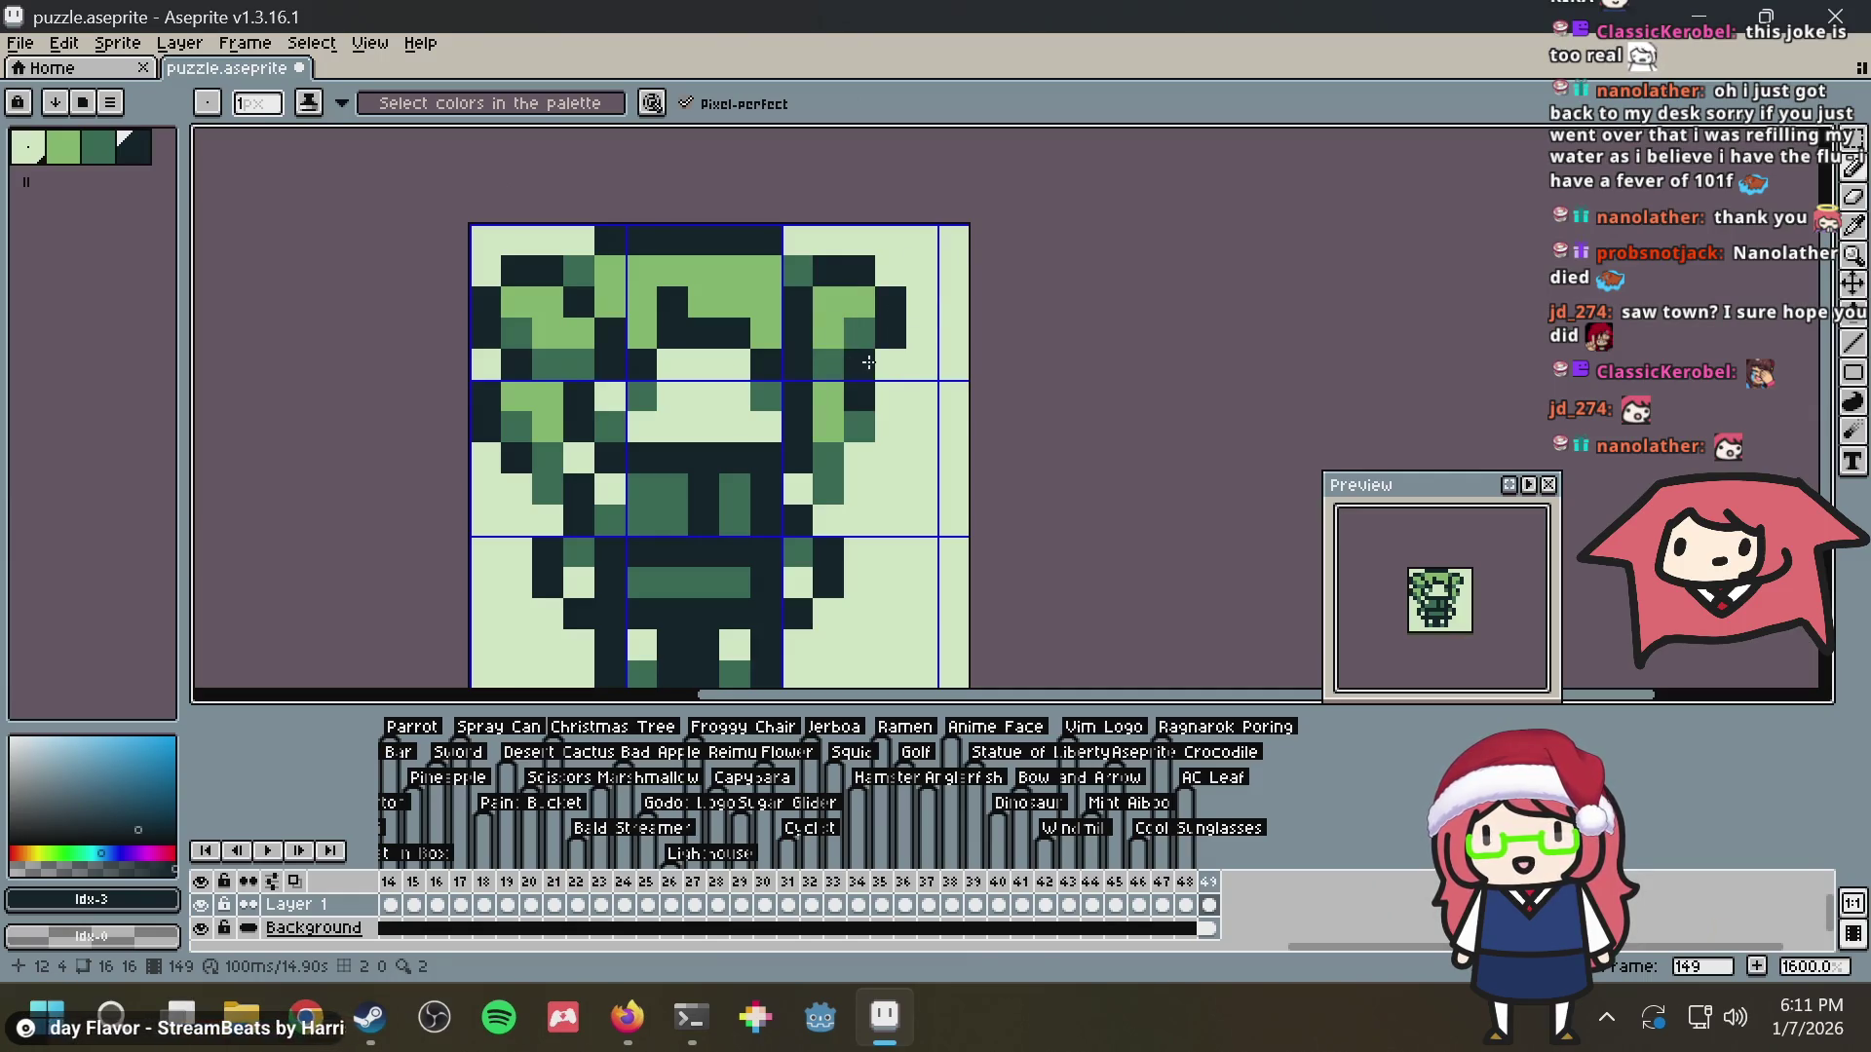
left_click(908, 265)
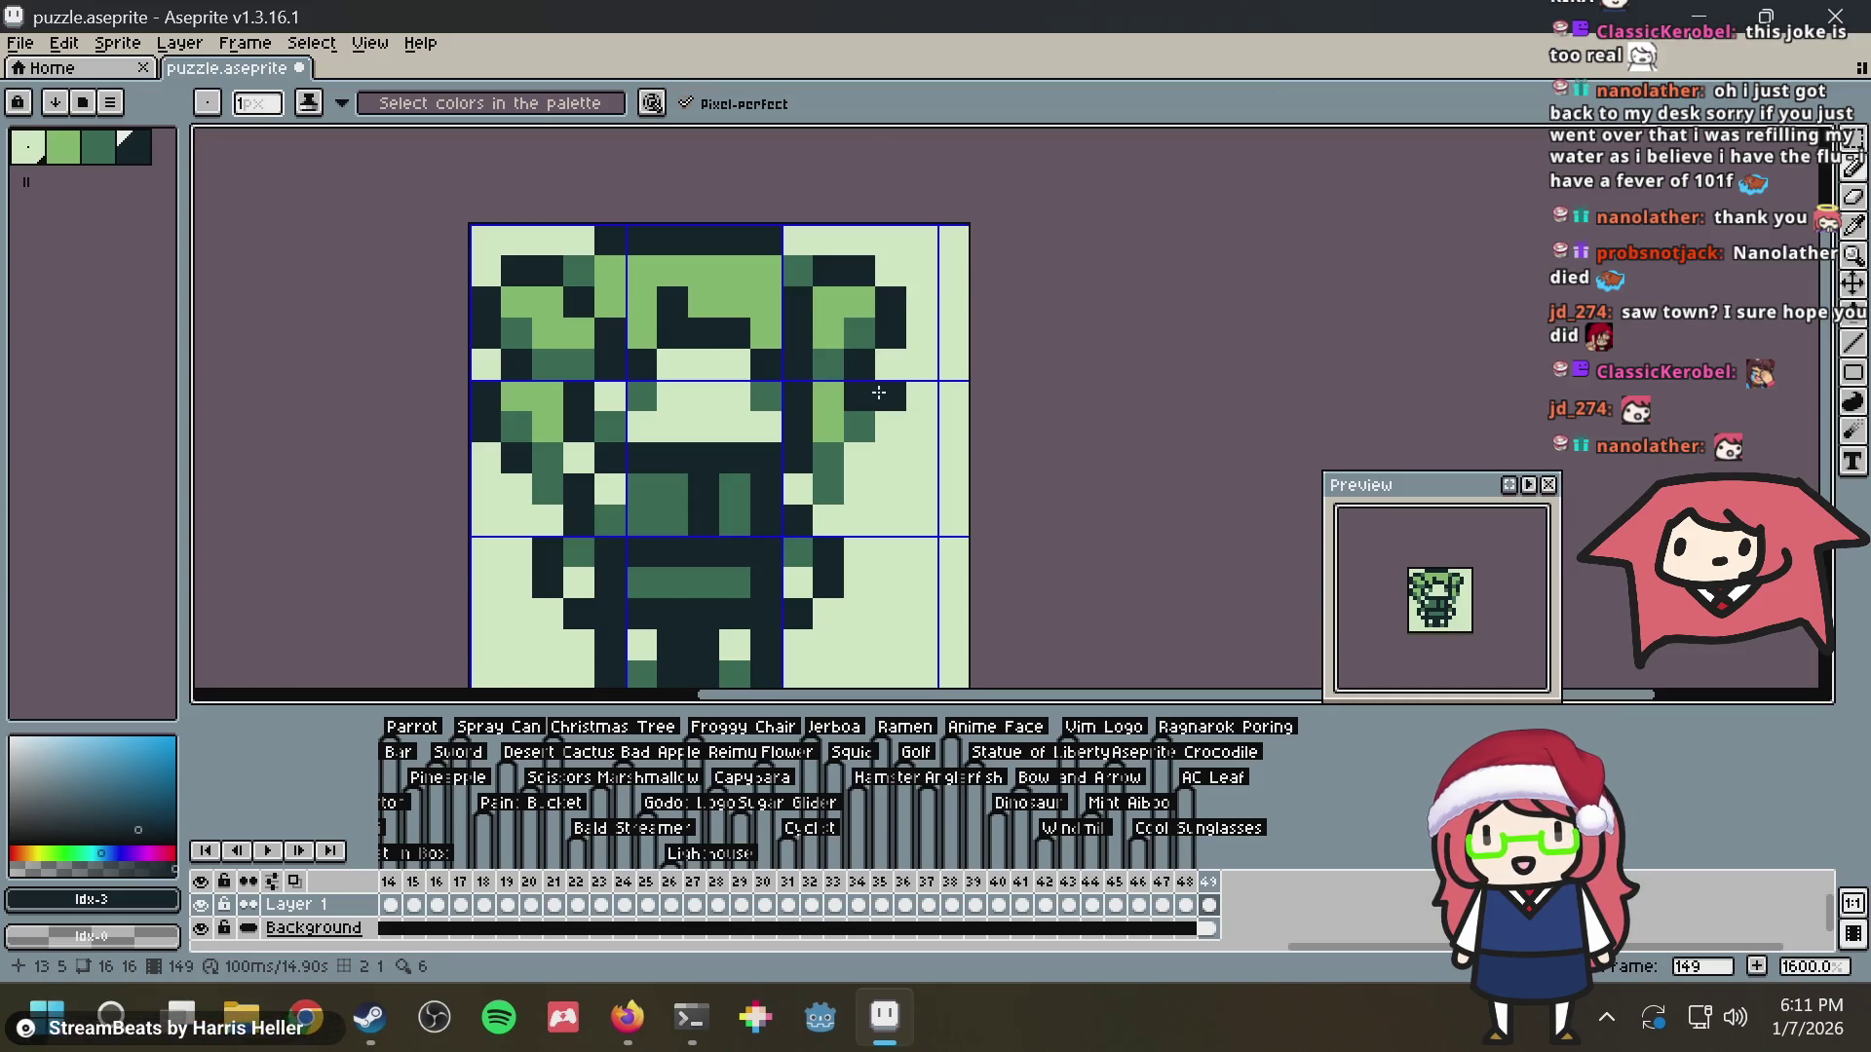
scroll(906, 366, "down", 2)
scroll(898, 377, "down", 4)
scroll(895, 365, "up", 2)
scroll(877, 387, "down", 1)
scroll(862, 410, "down", 1)
left_click(859, 429)
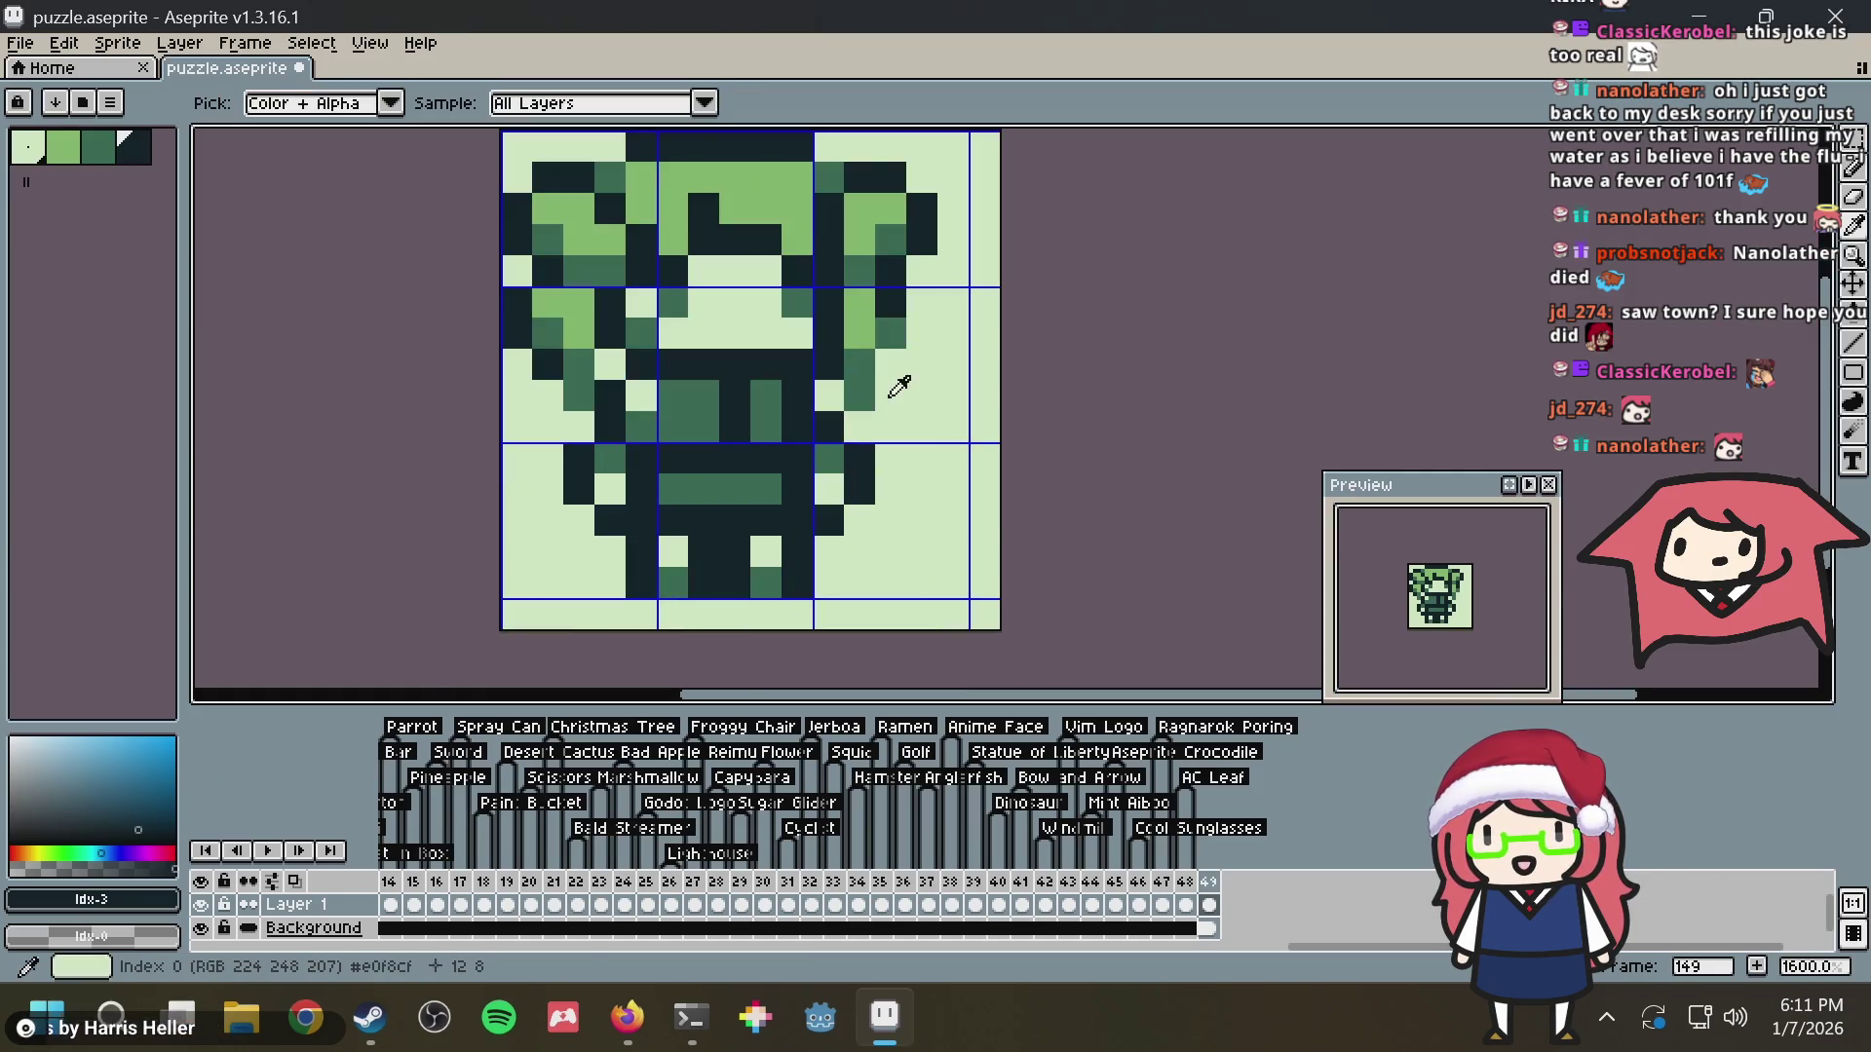
Restore stray pixels to light green, save, and add two dark pixels on the body
left_click(888, 384, "alt")
left_click(580, 411)
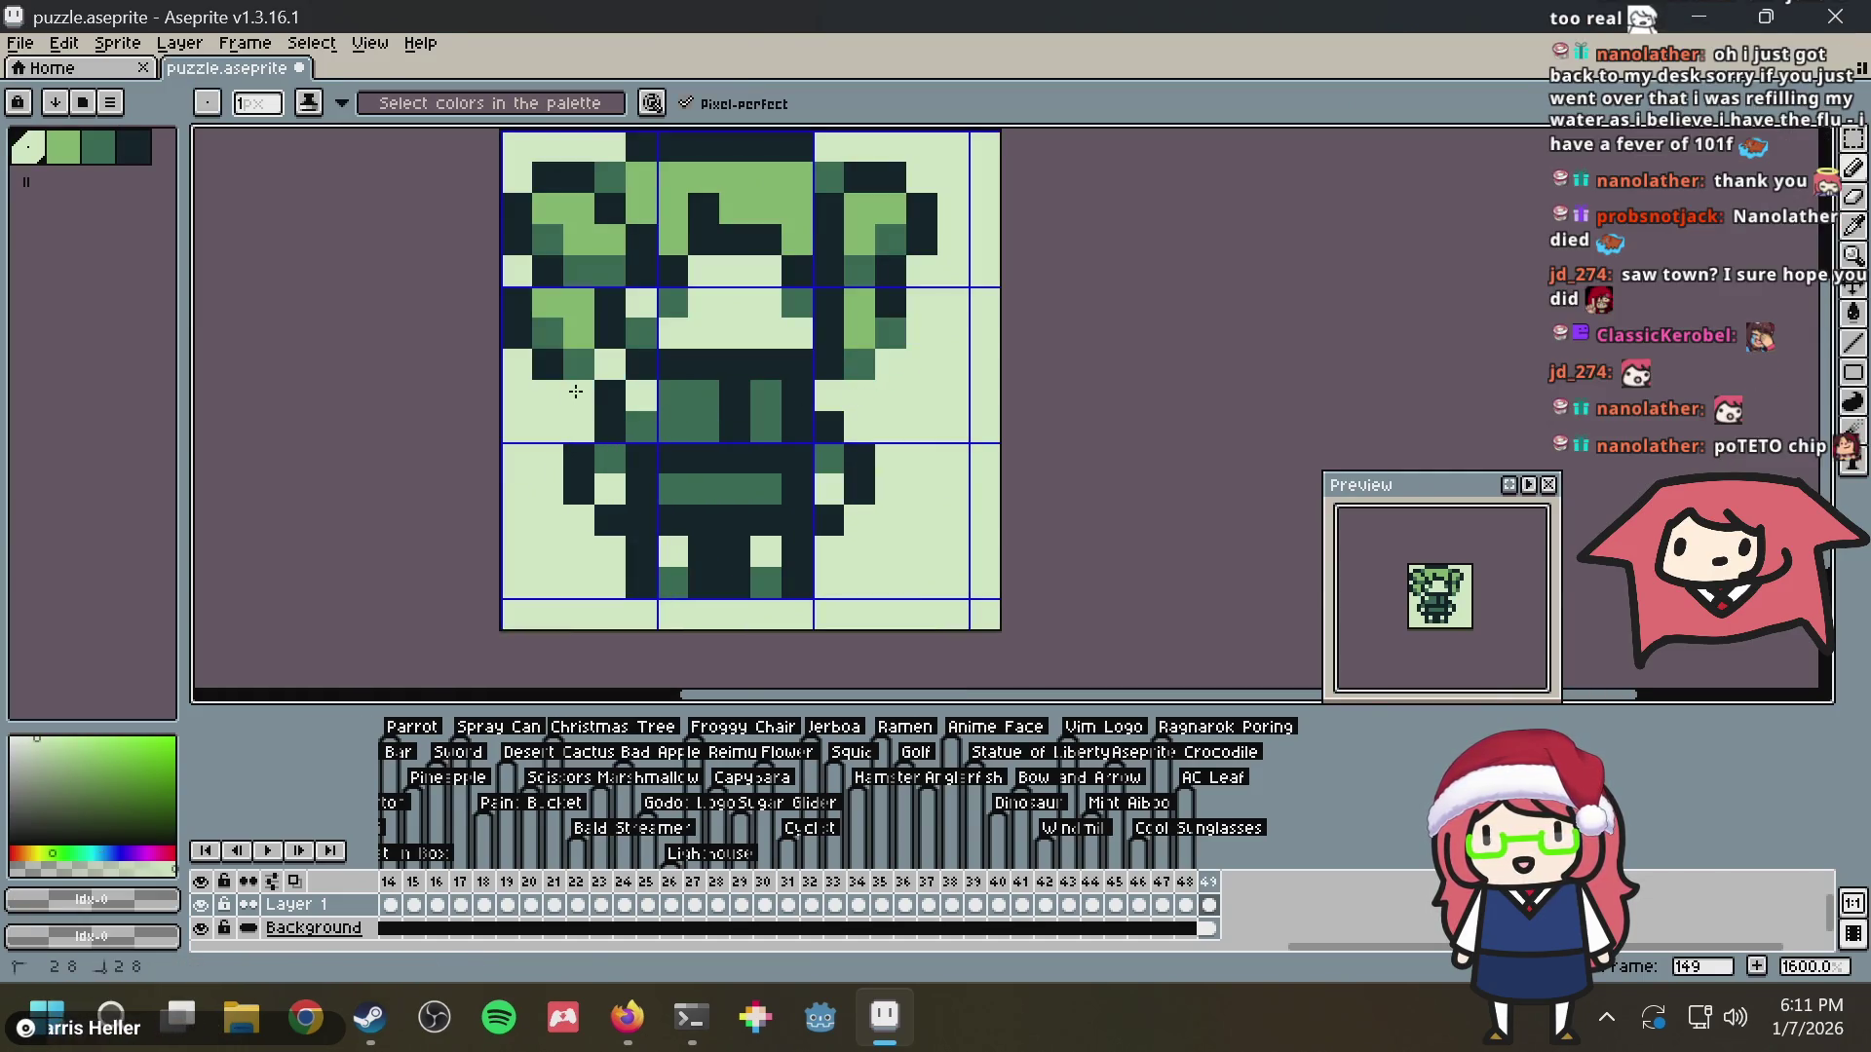
left_click(878, 338, "alt")
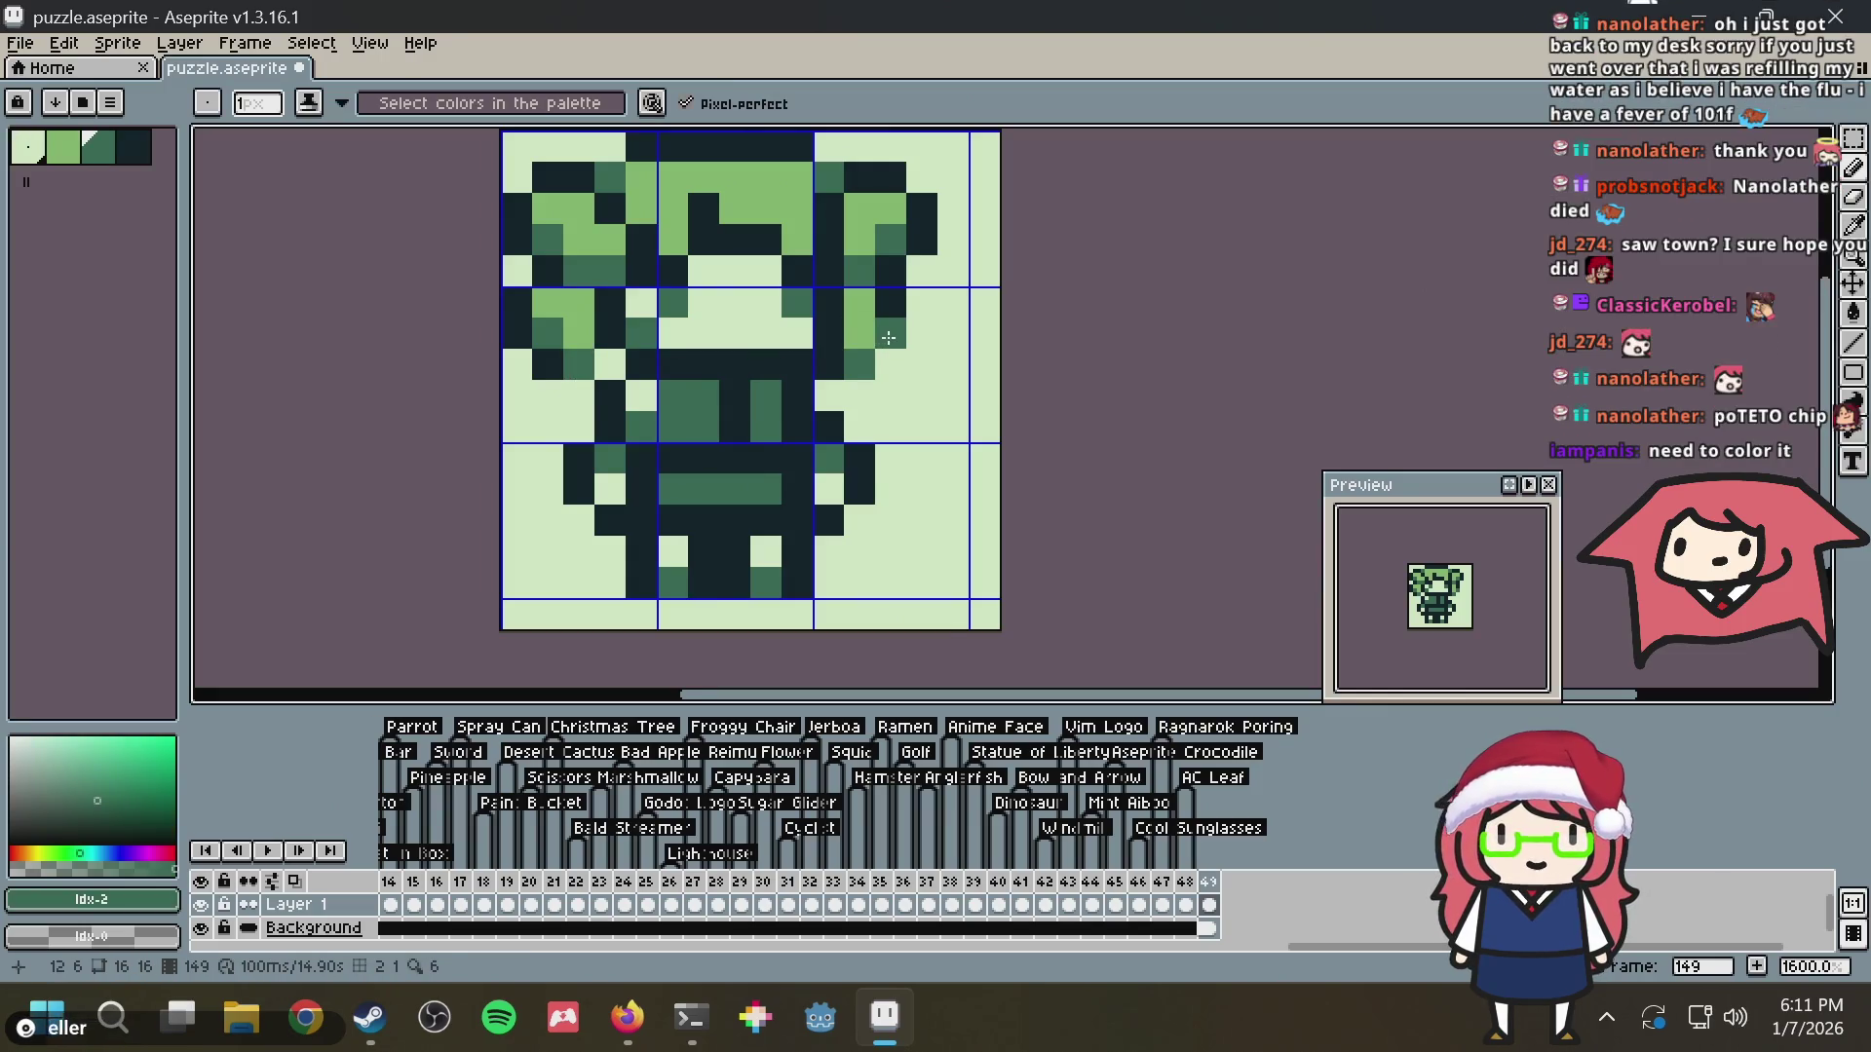
key("ctrl+s")
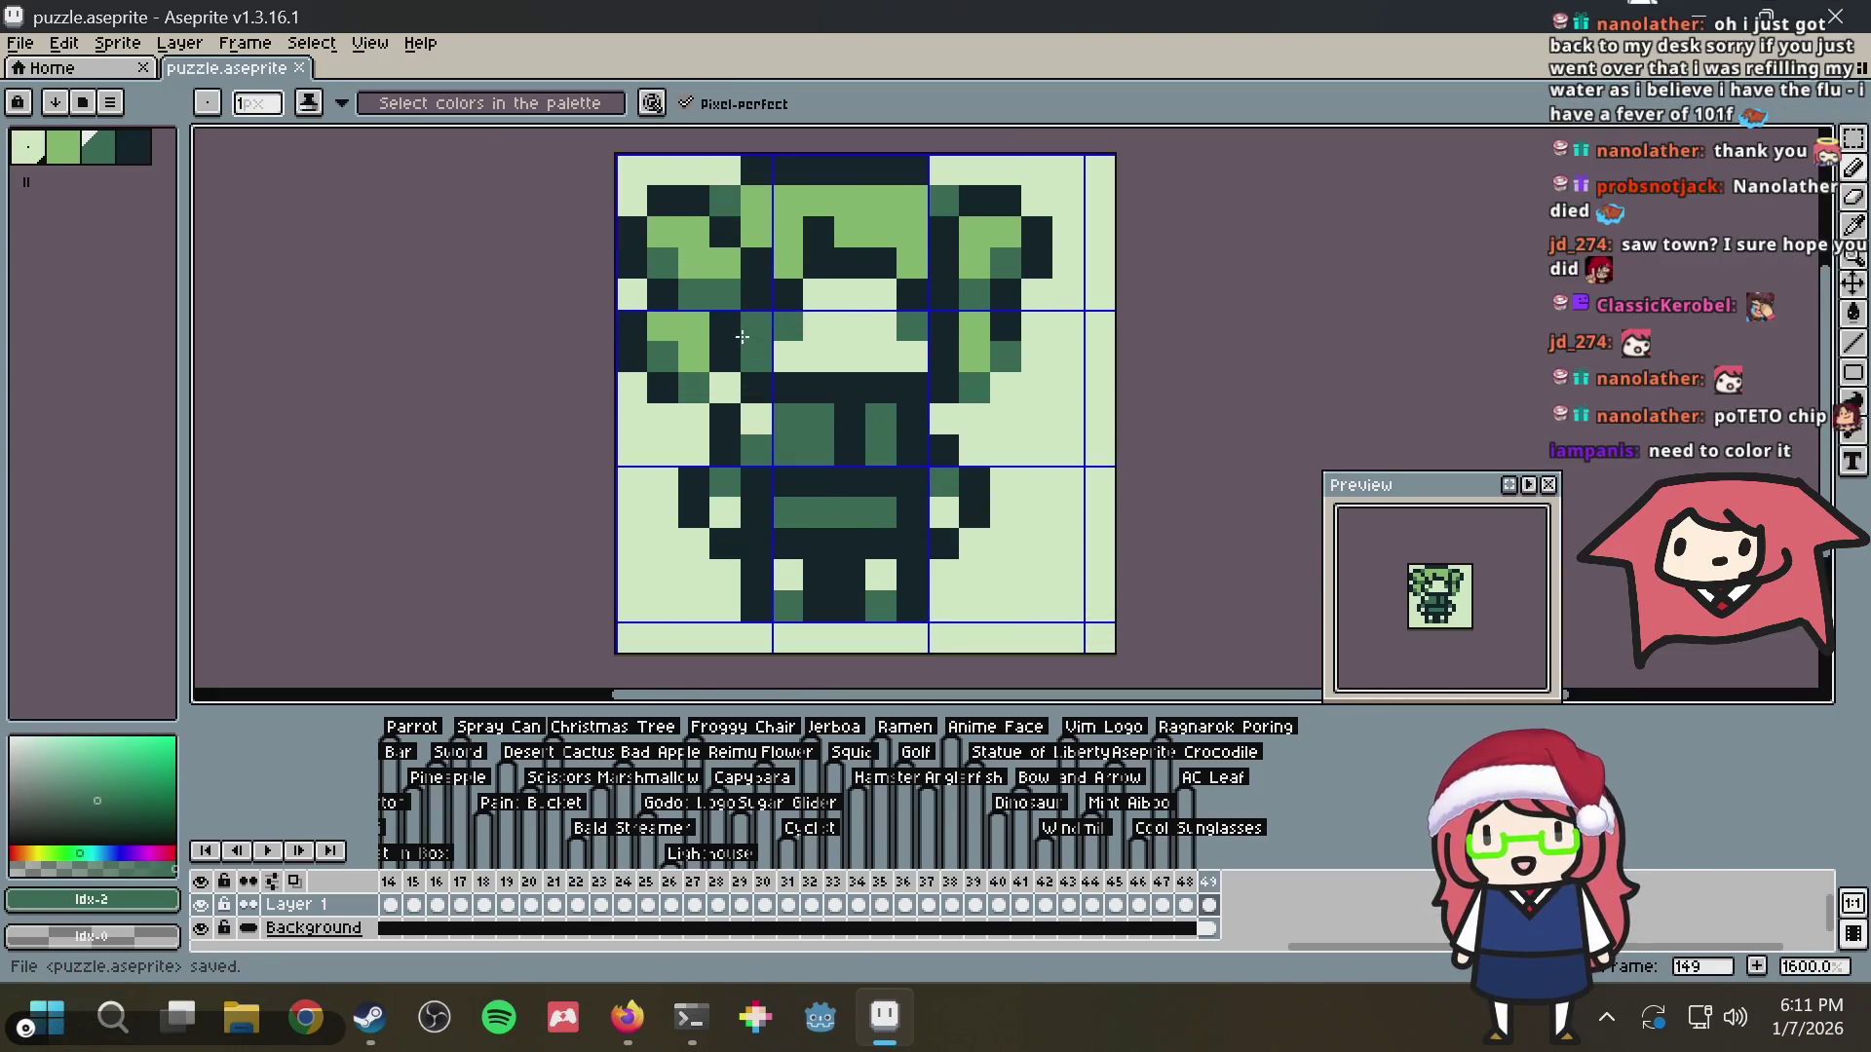
key("alt+Tab")
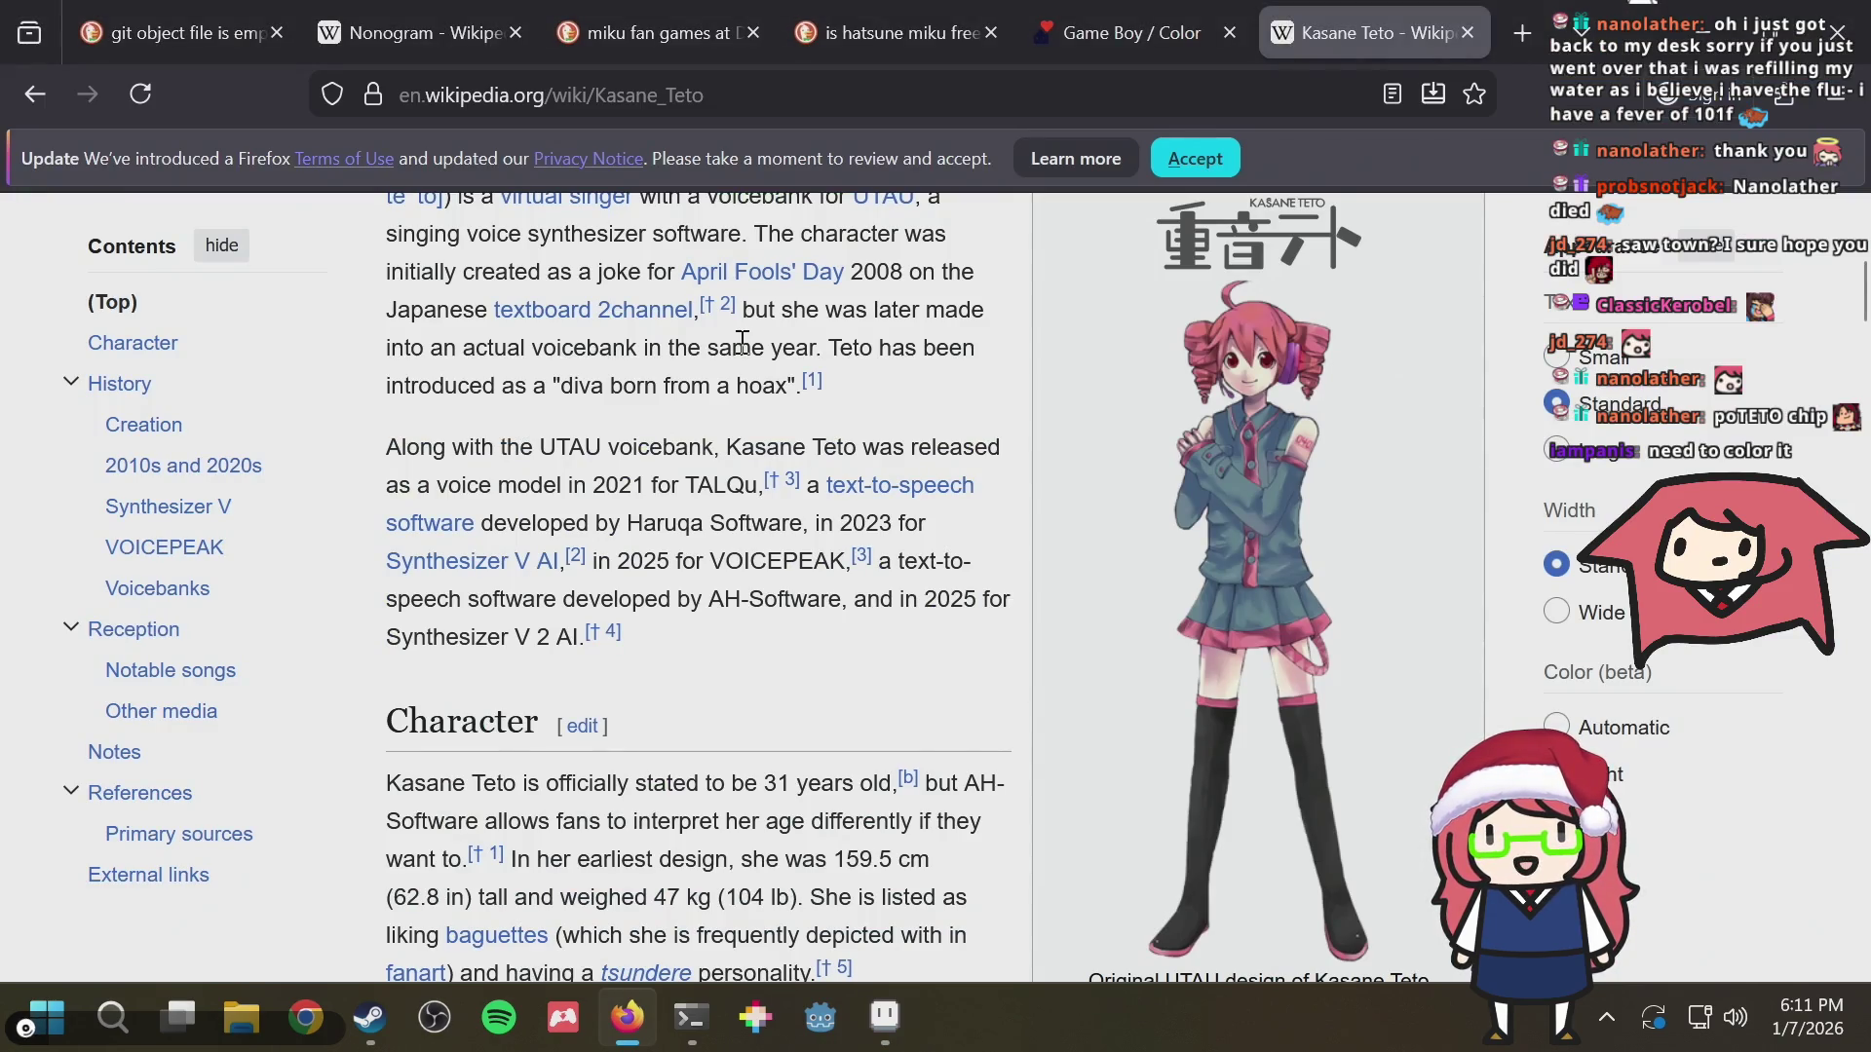
key("alt+Tab")
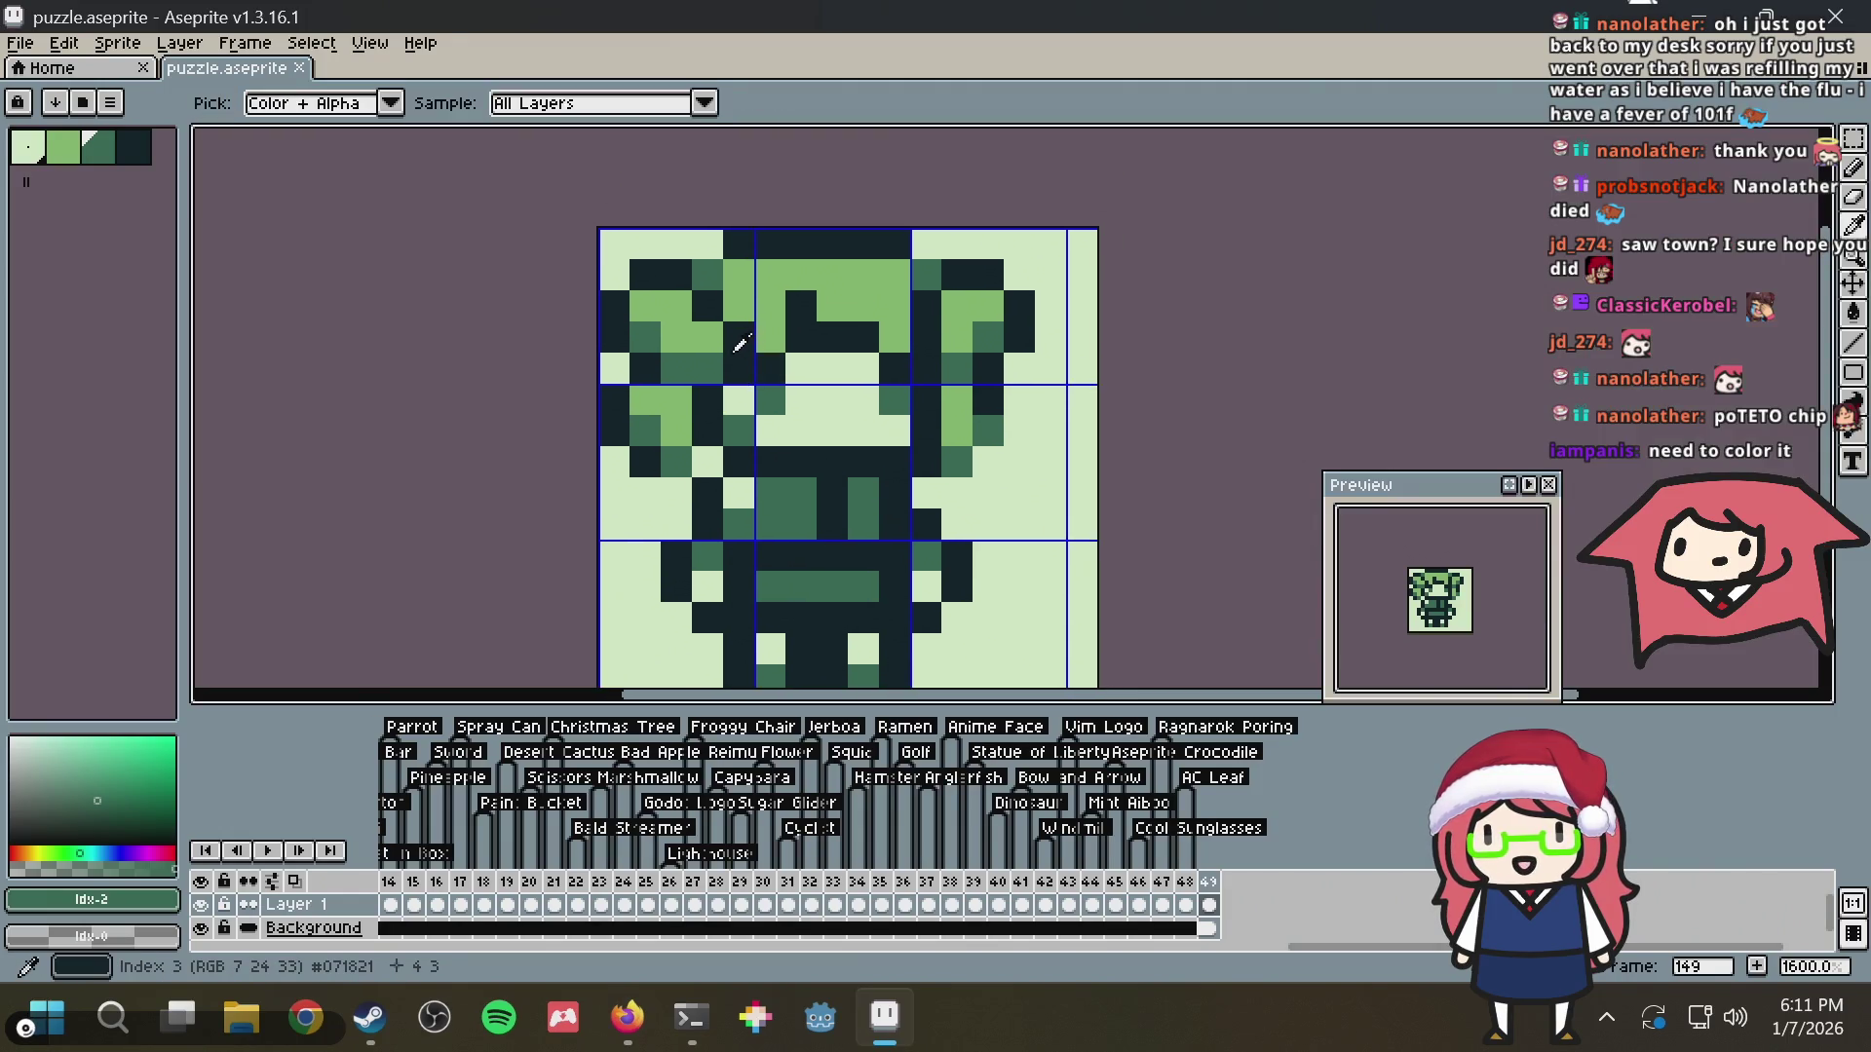
left_click(748, 355)
left_click(742, 427)
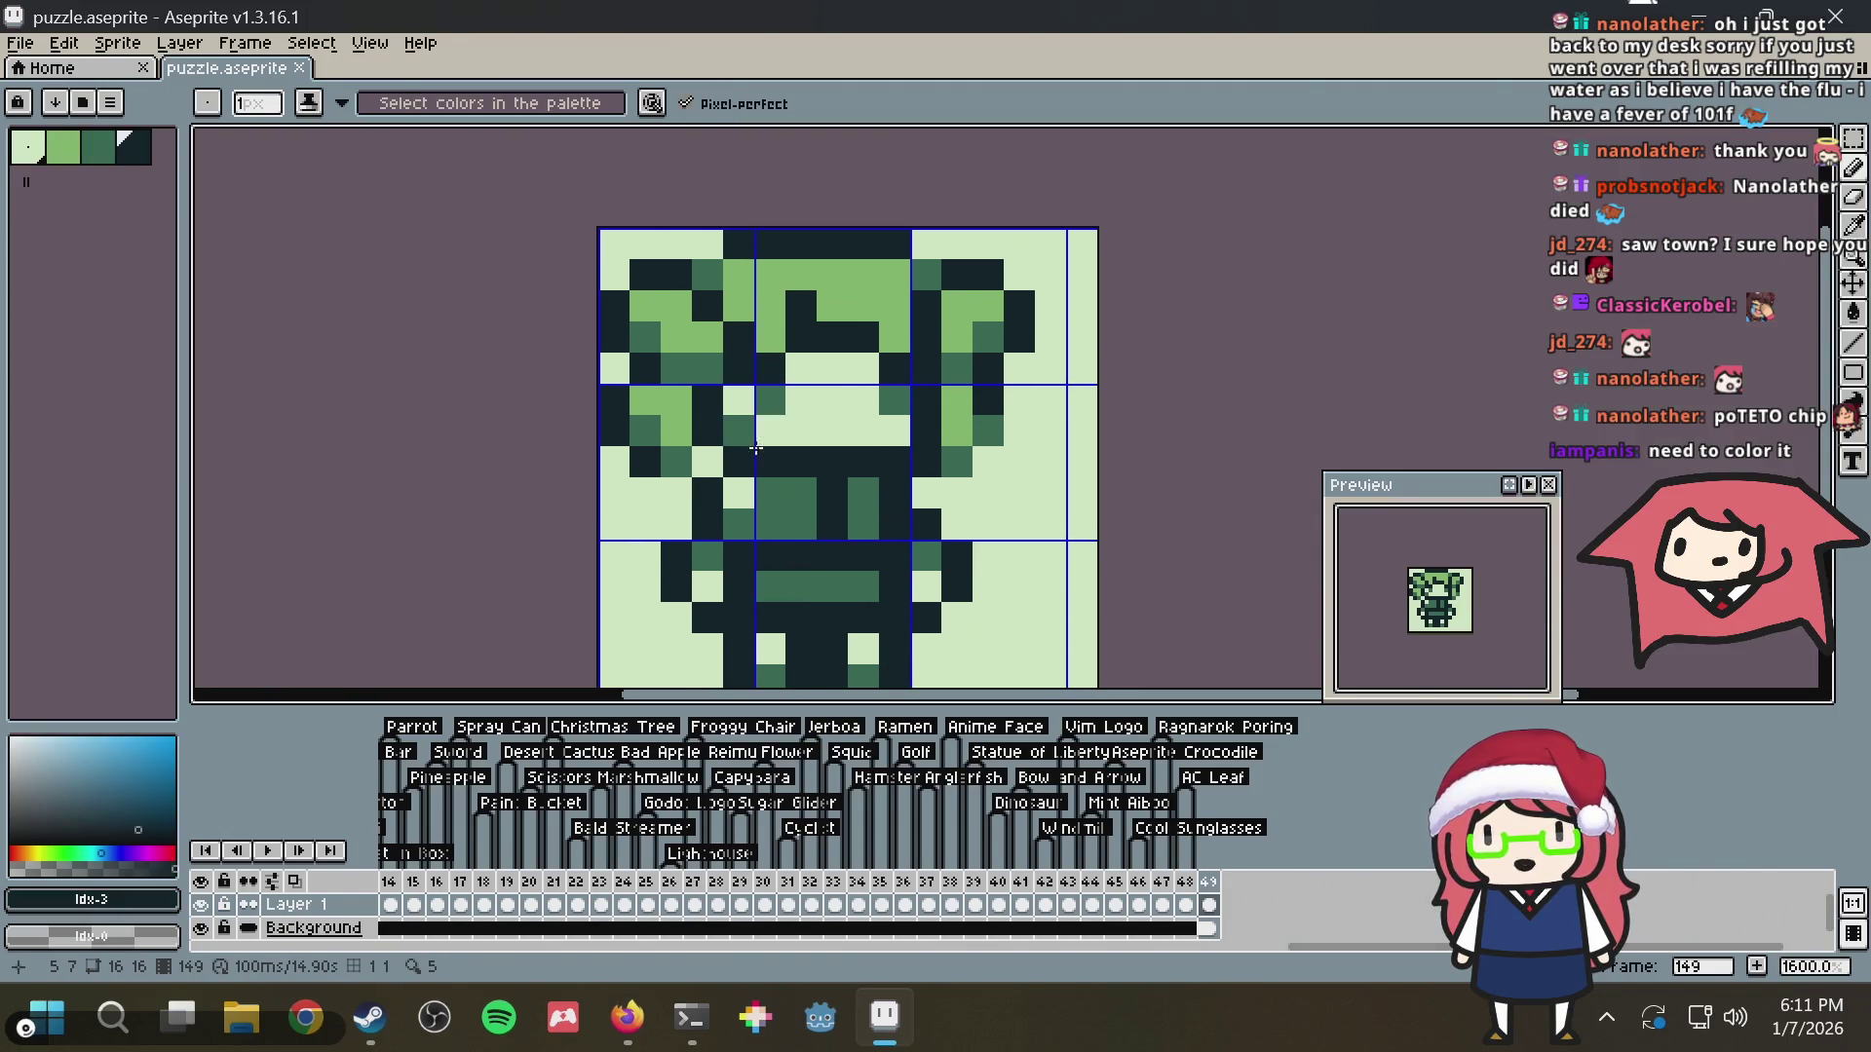
key("alt+Tab")
key("alt+Tab")
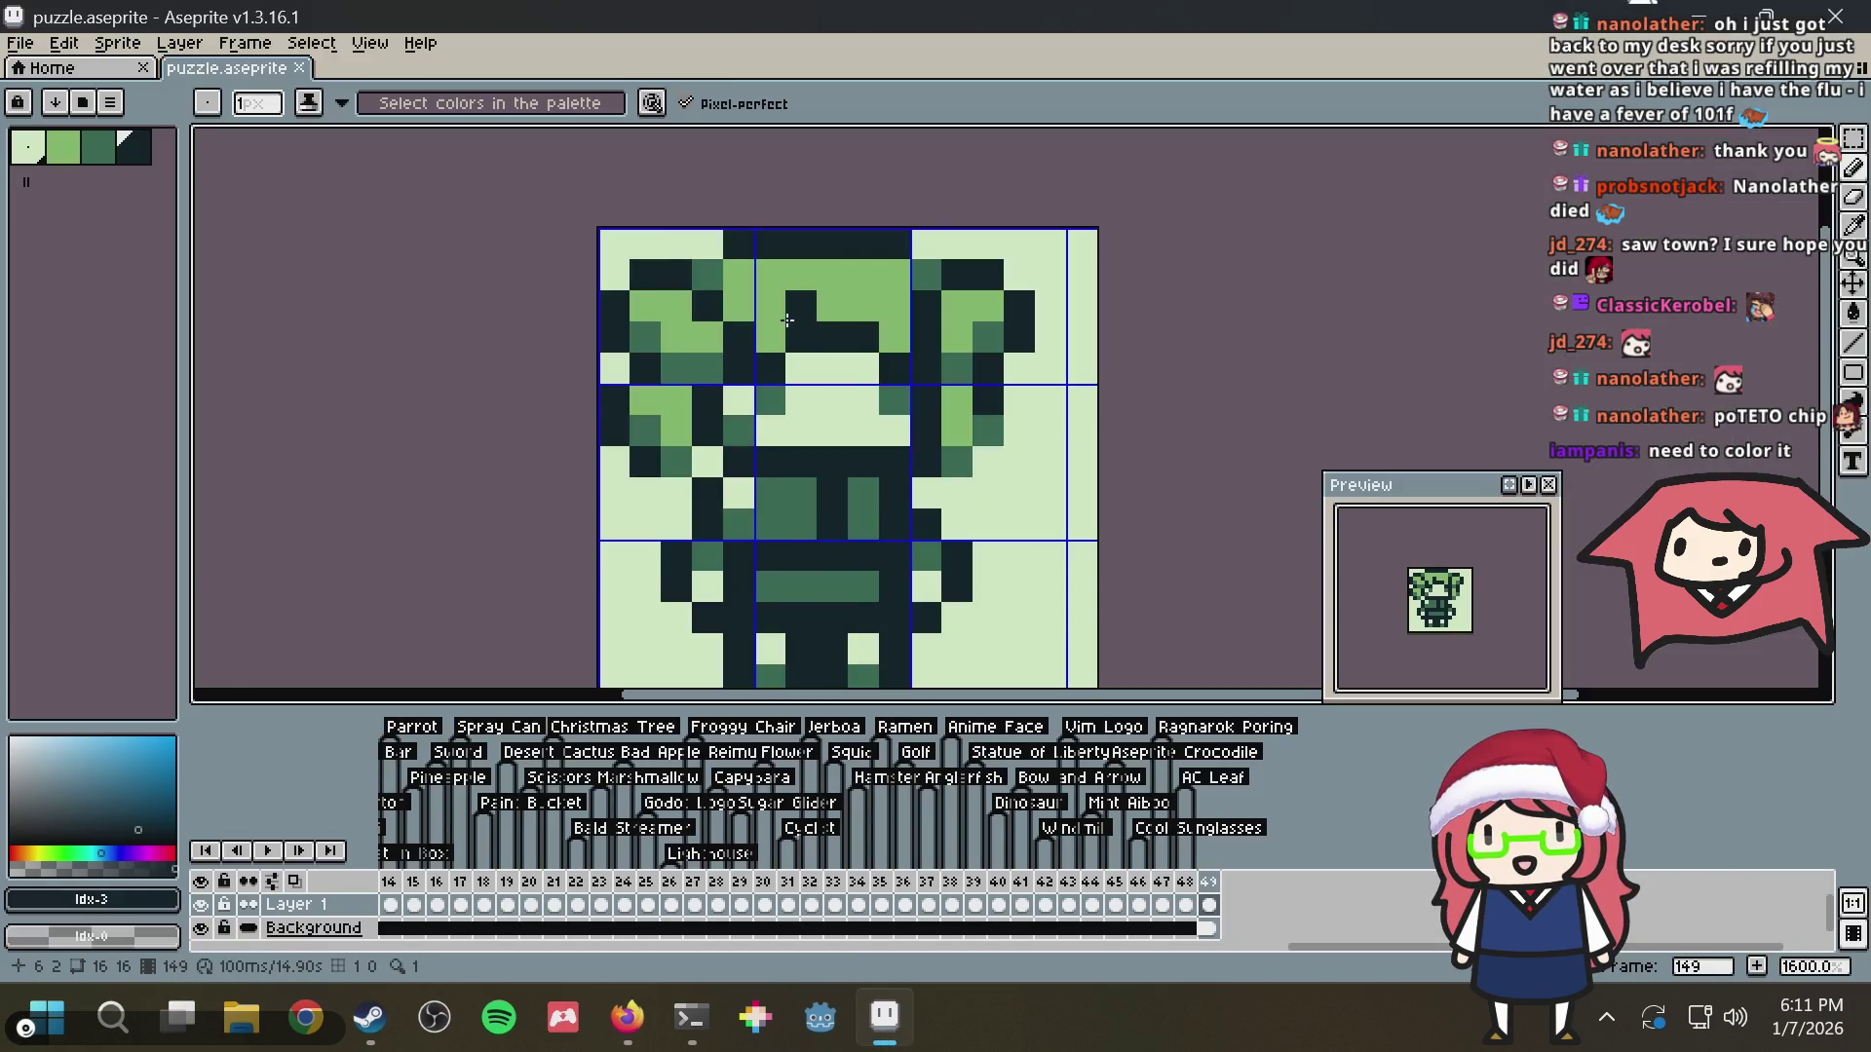
scroll(786, 319, "down", 3)
scroll(847, 336, "up", 1)
scroll(883, 351, "up", 1)
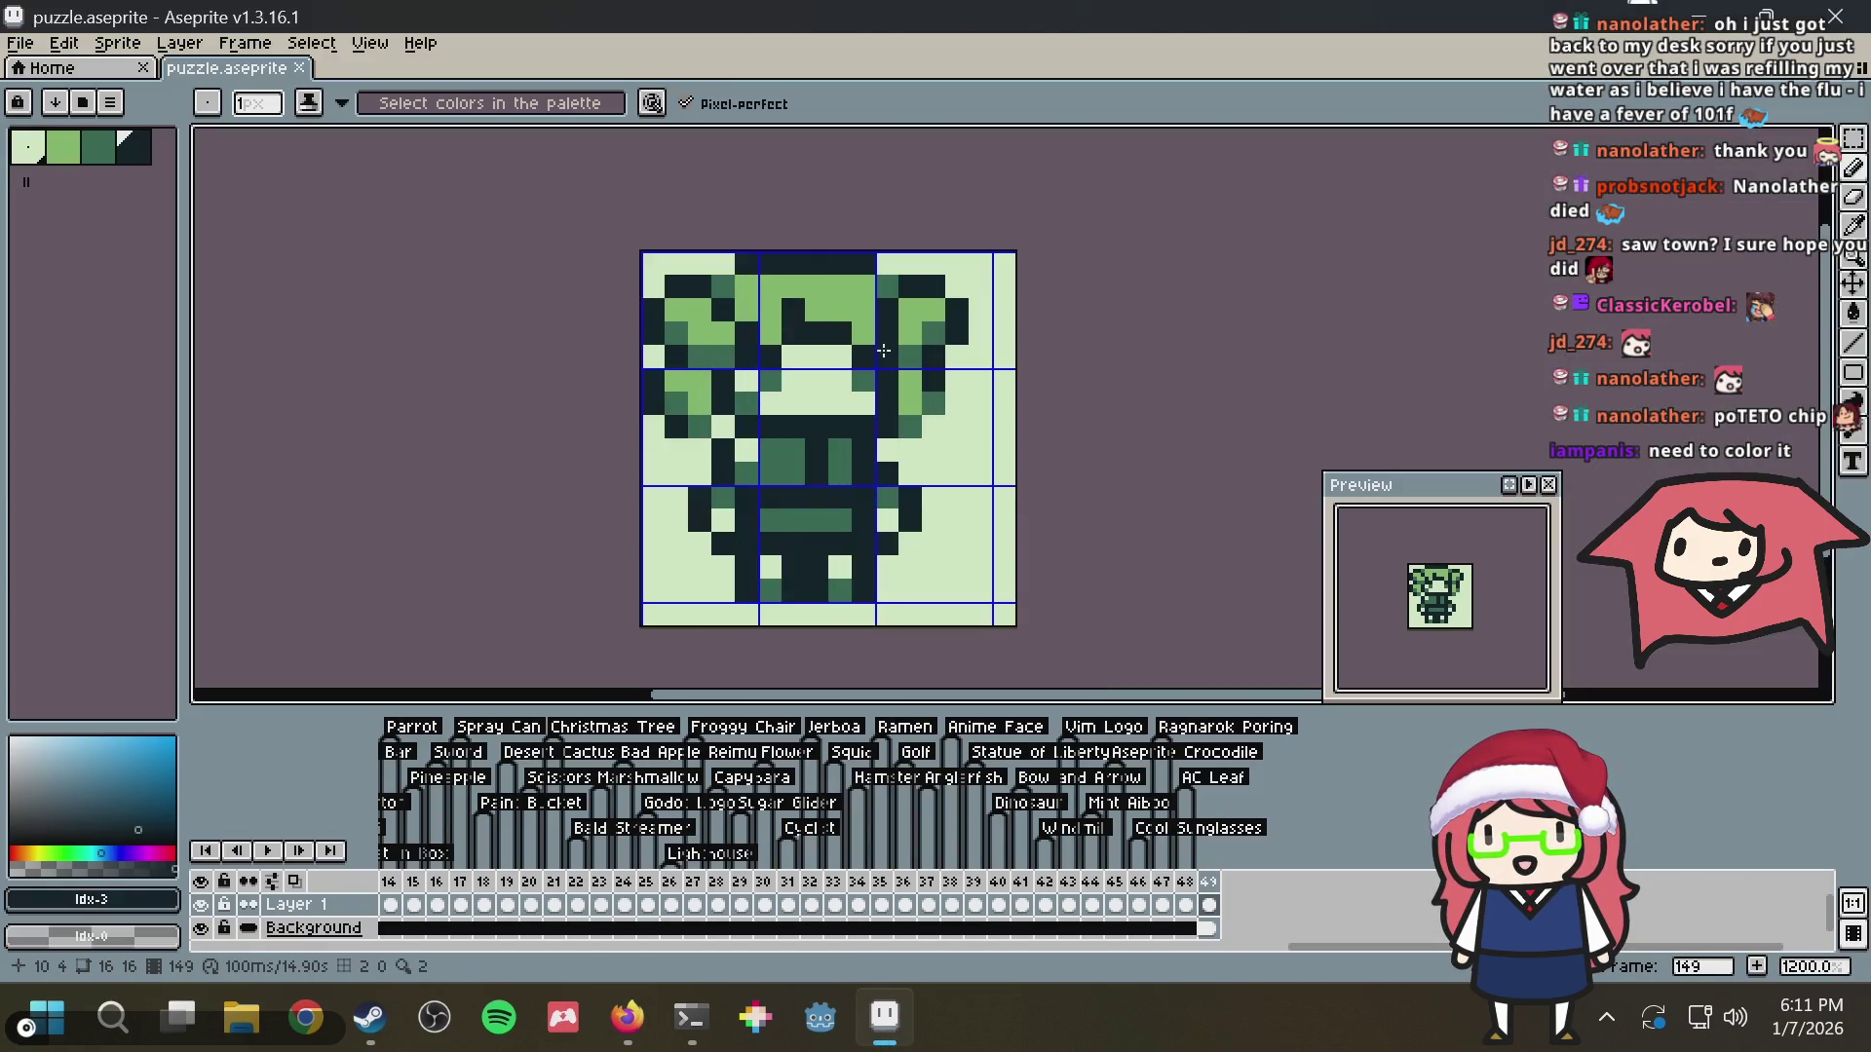
Add dark pixels on the left hair after sampling greens, then save puzzle.aseprite
left_click(928, 416, "alt")
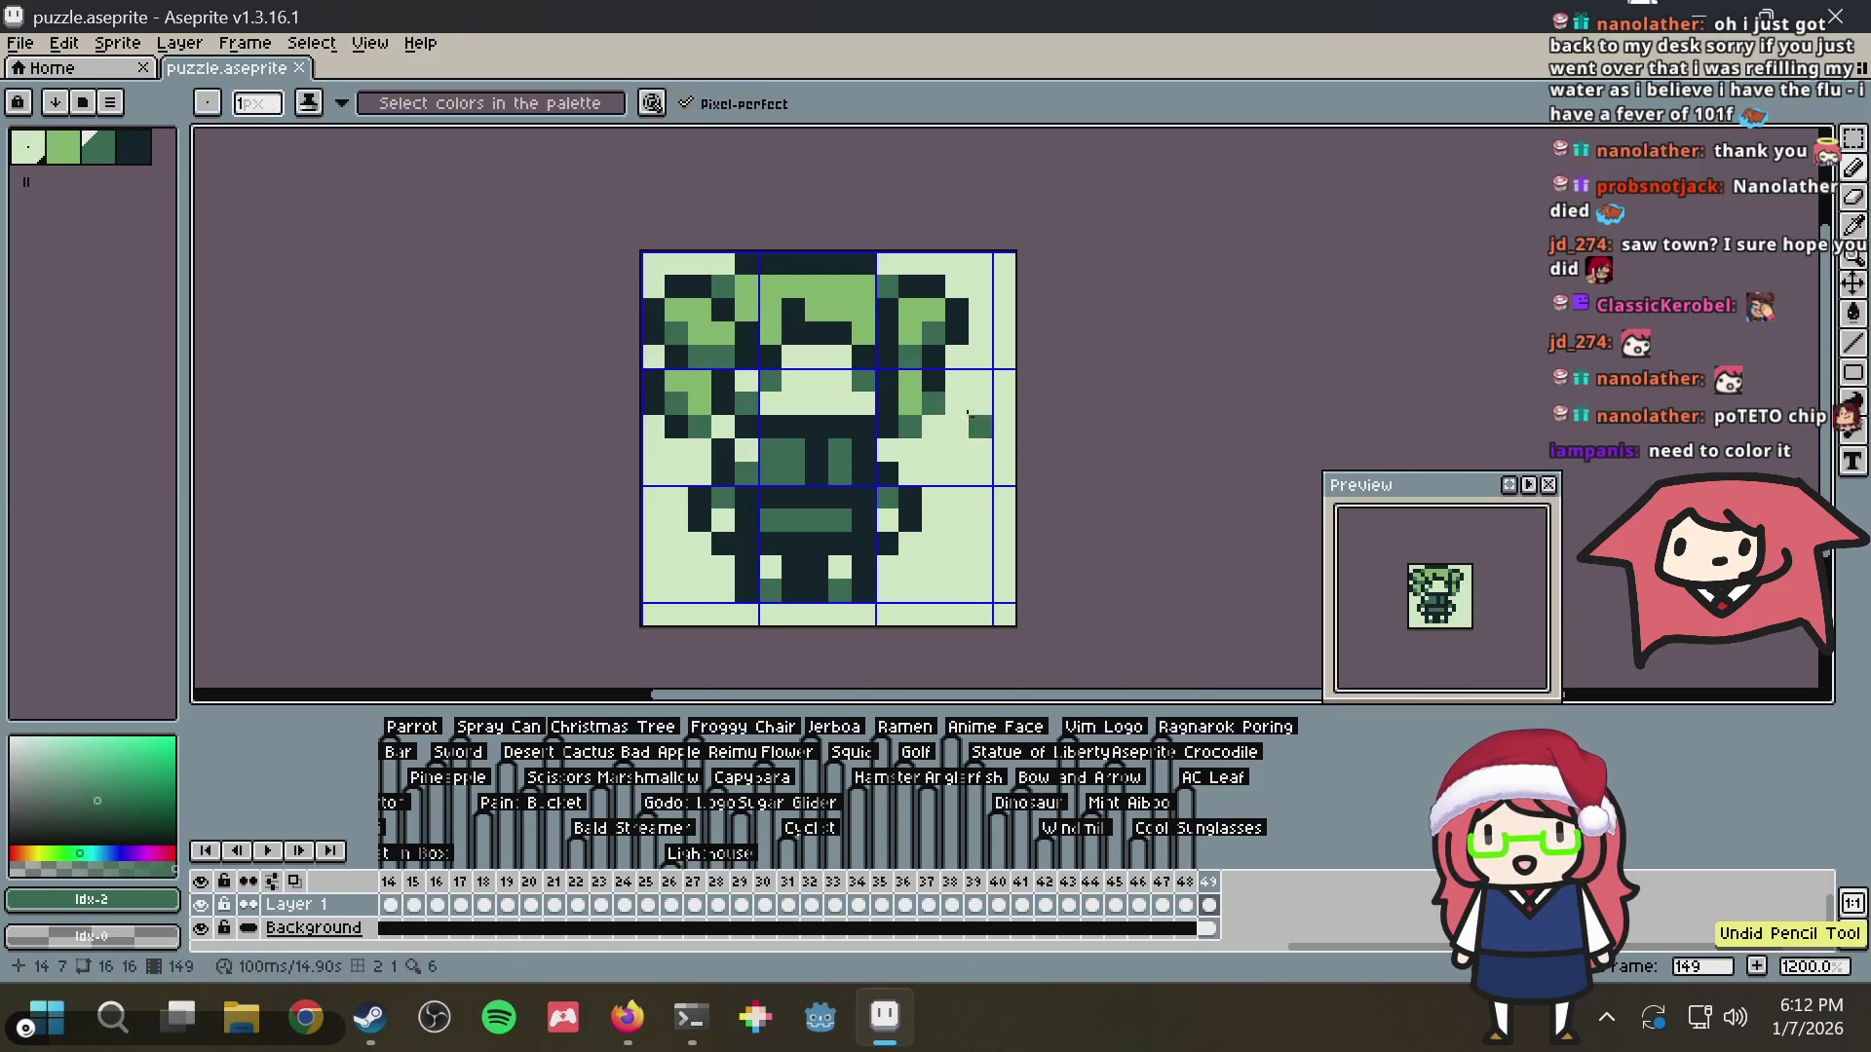
left_click(926, 390, "alt")
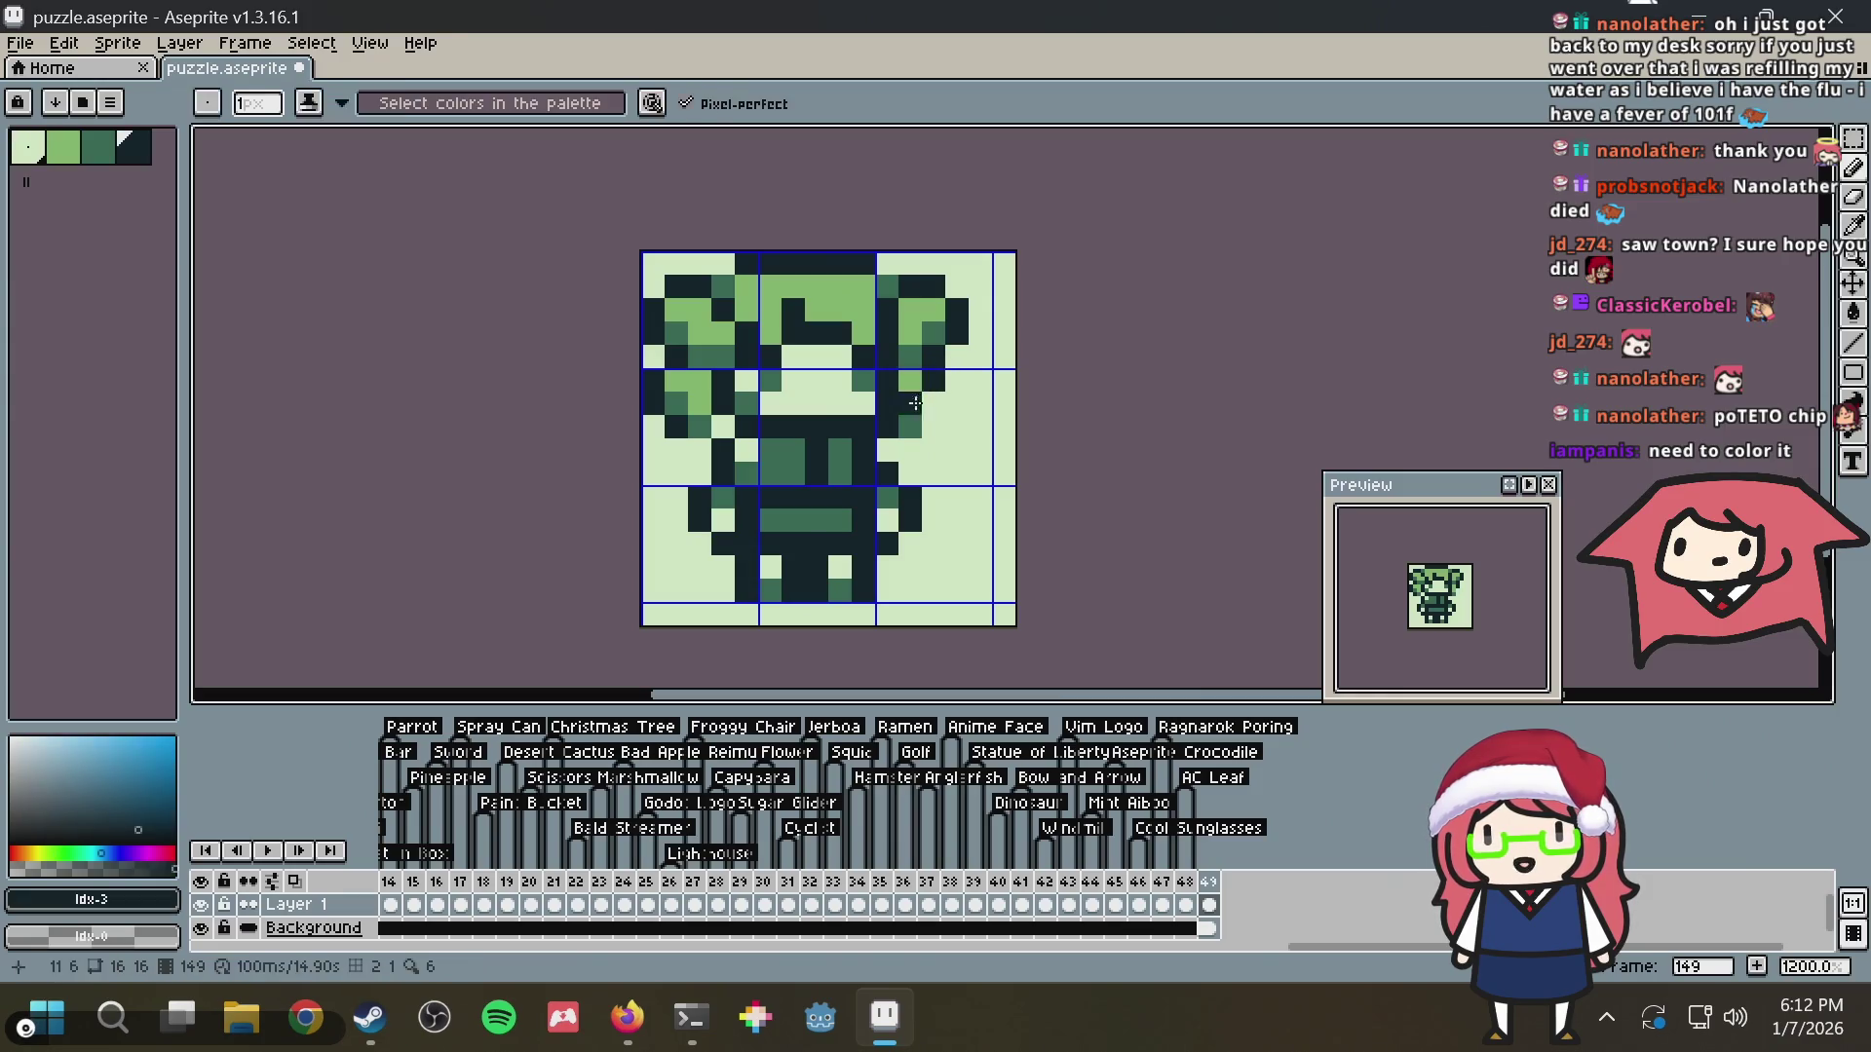
left_click(913, 426, "alt")
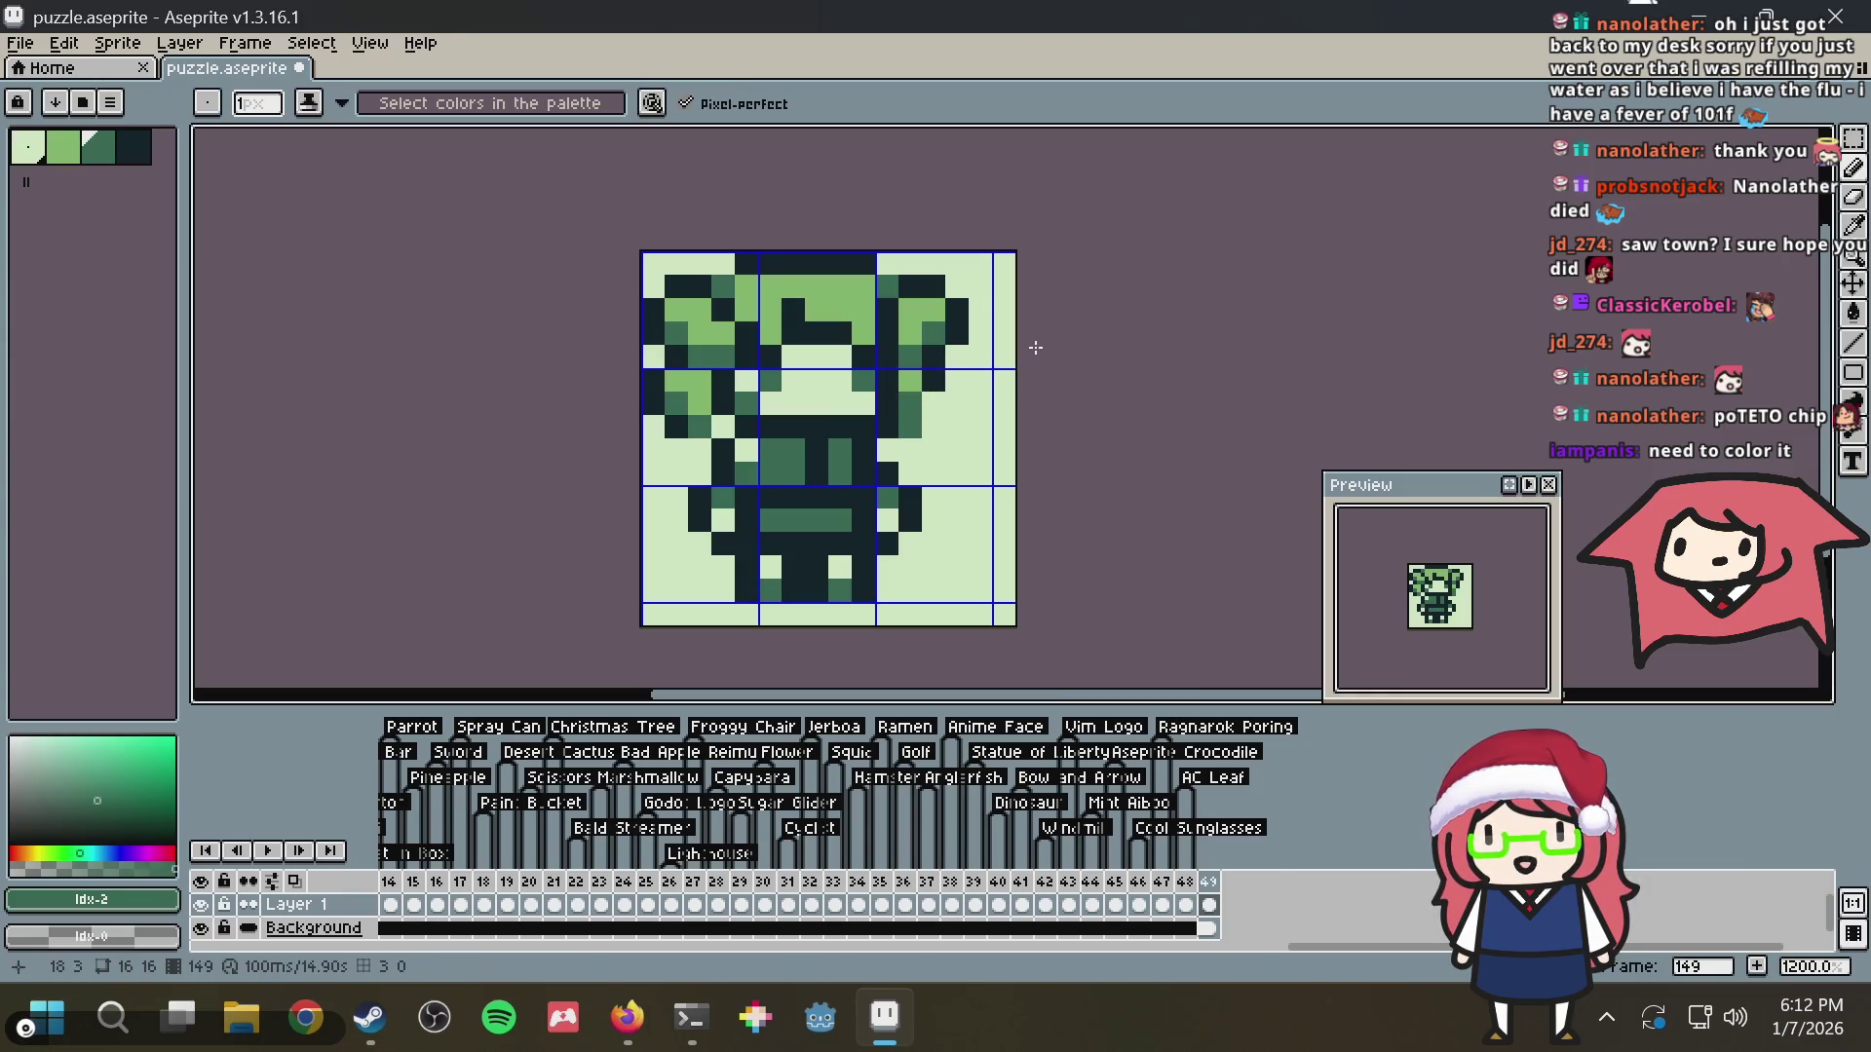
left_click(648, 416, "alt")
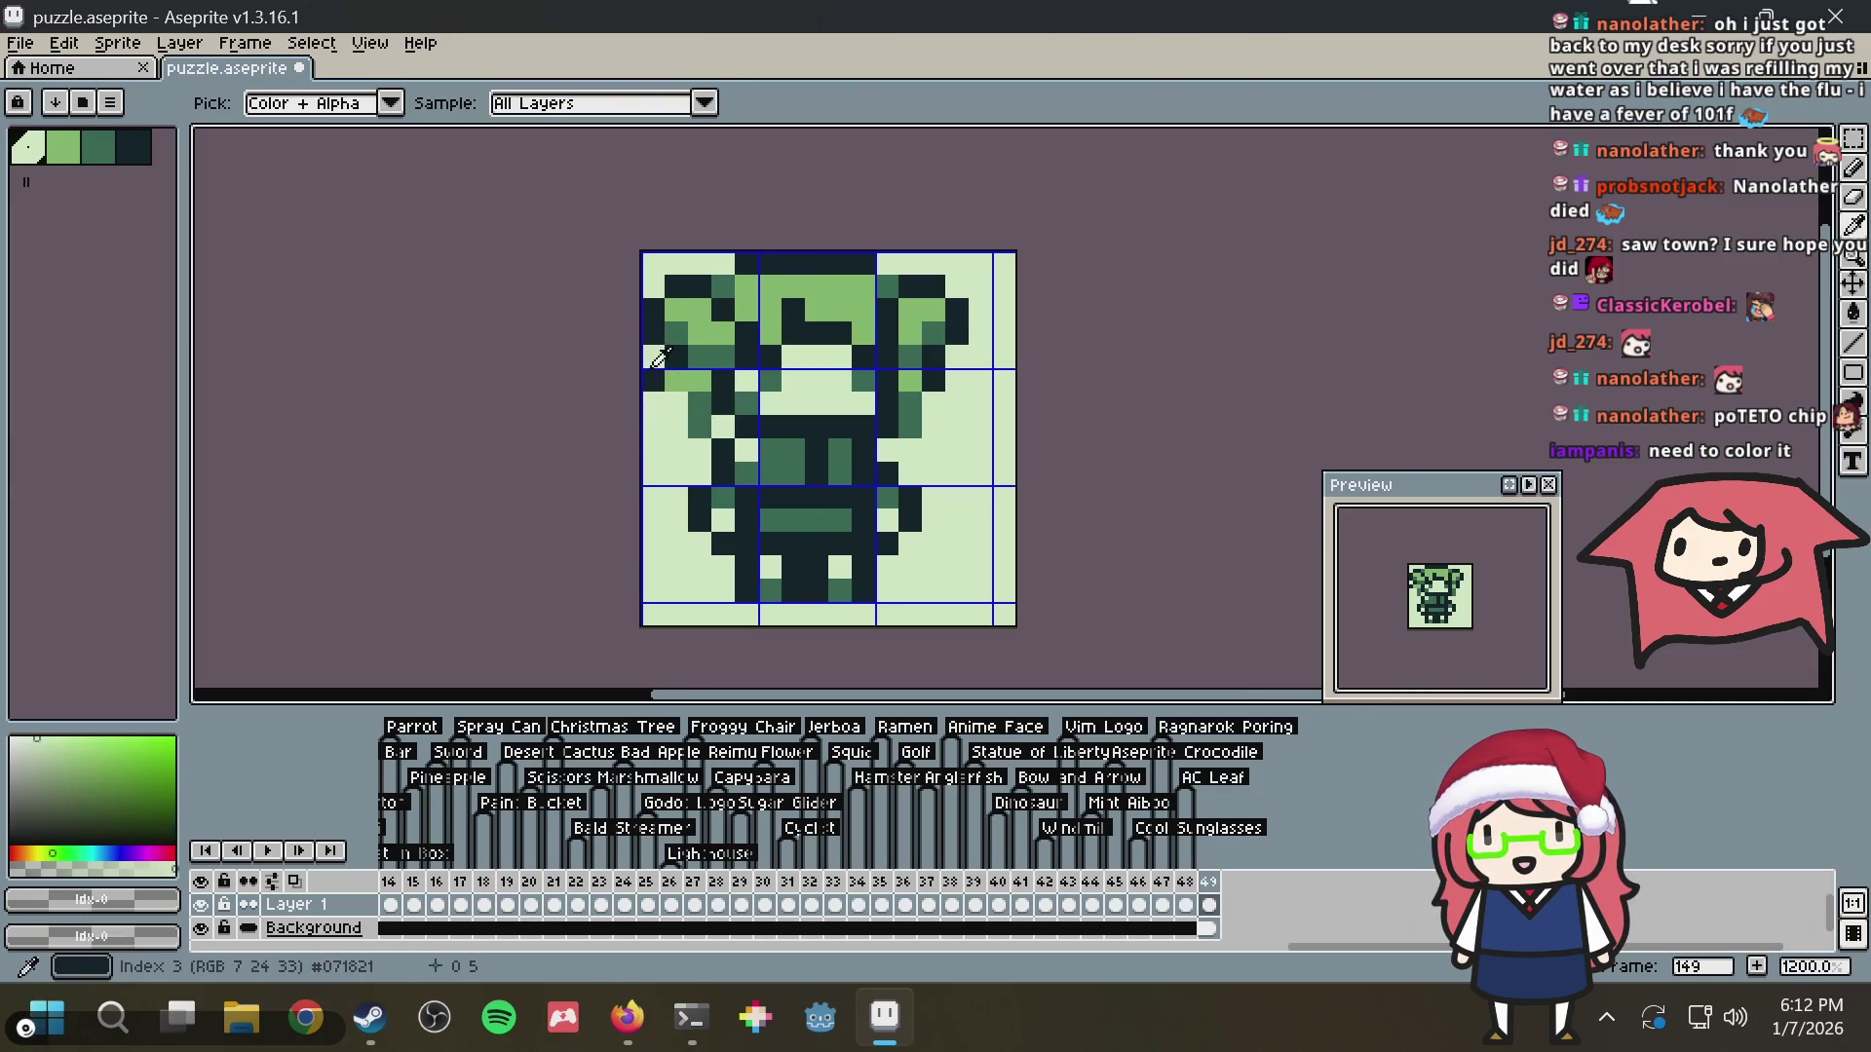
left_click(649, 360, "alt")
left_click(678, 401)
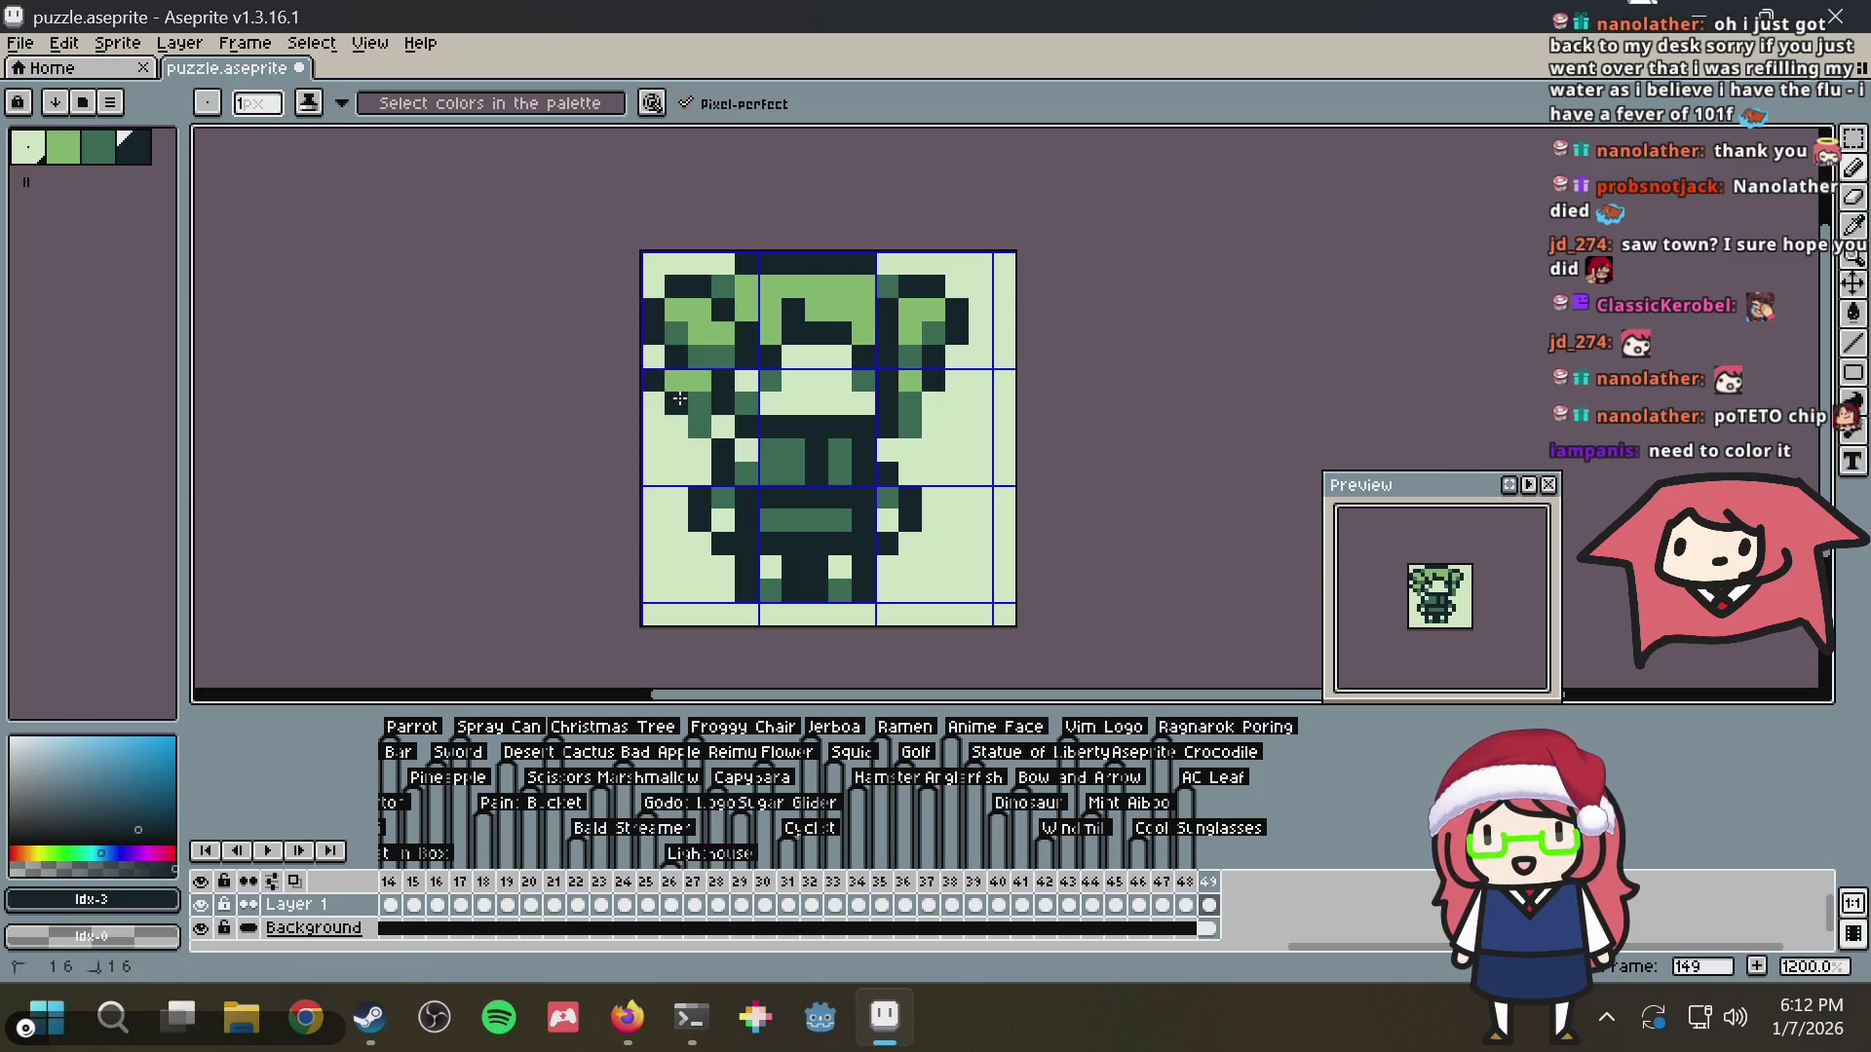
key("ctrl+s")
scroll(950, 363, "down", 2)
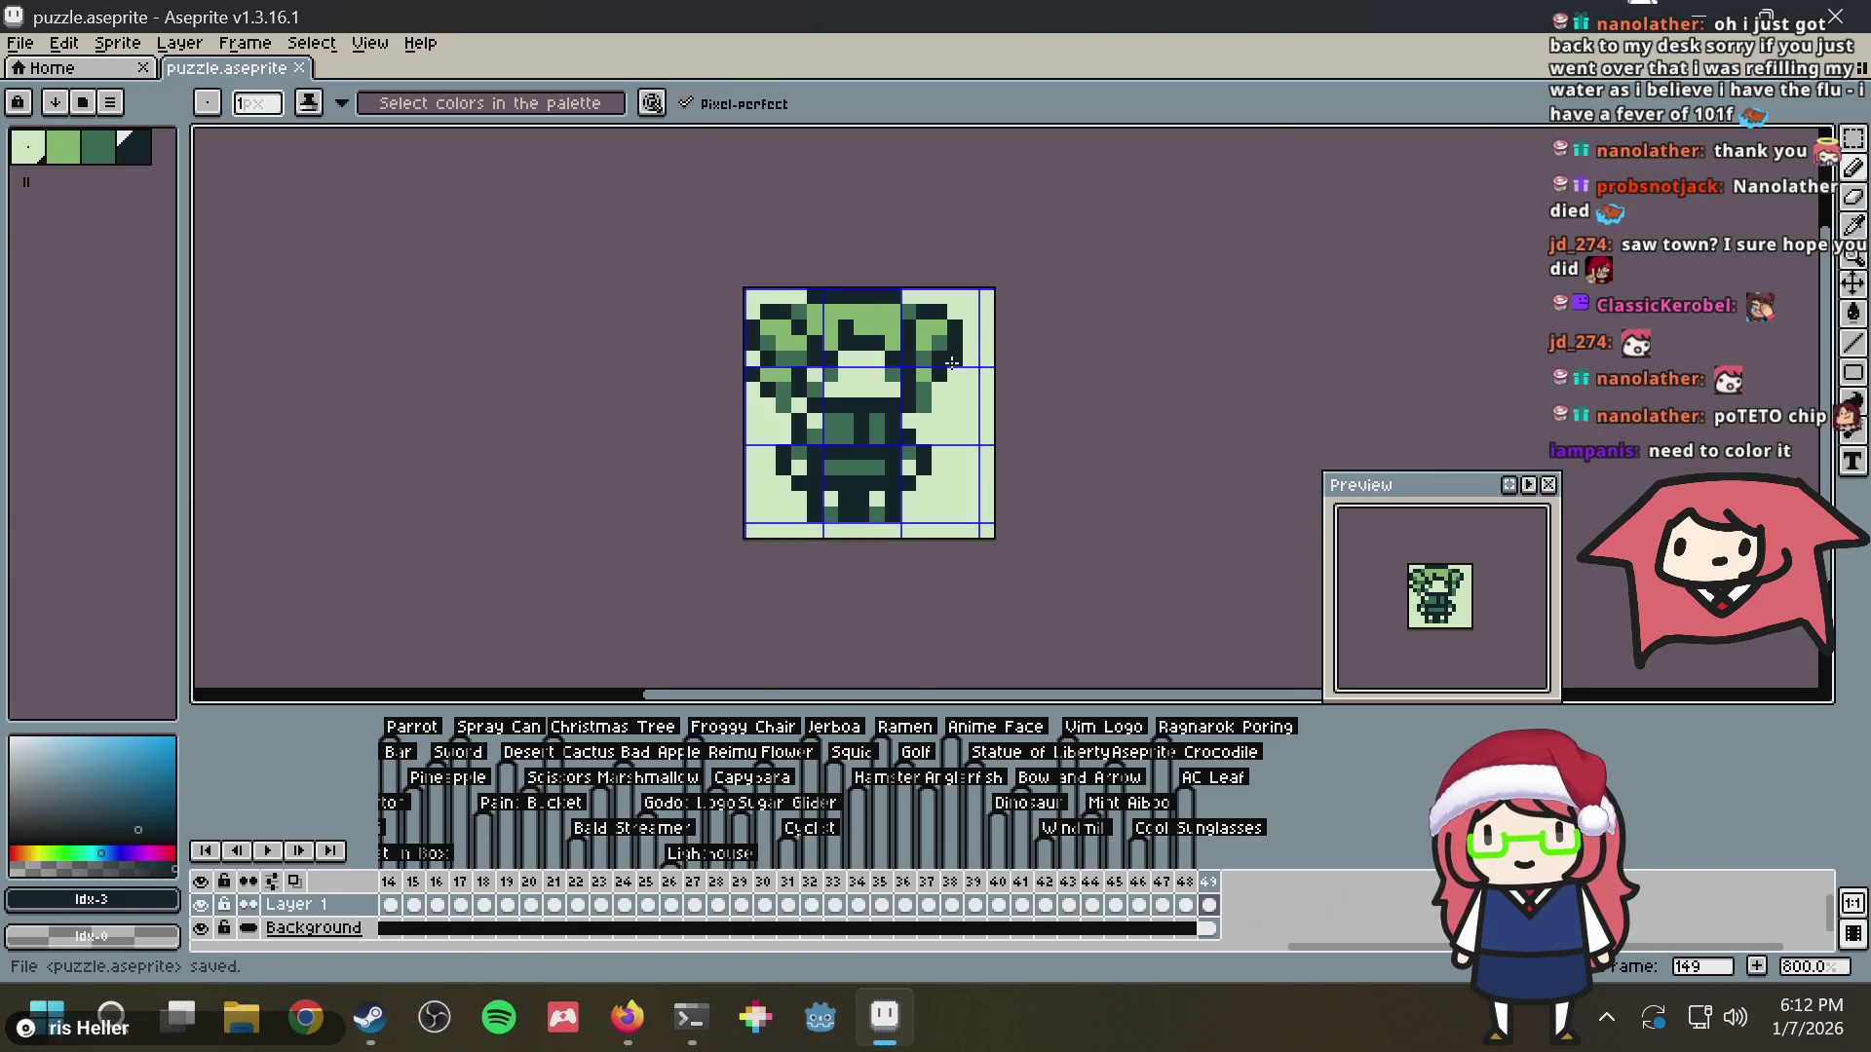
key("alt+Tab")
key("alt+Tab")
scroll(950, 366, "up", 1)
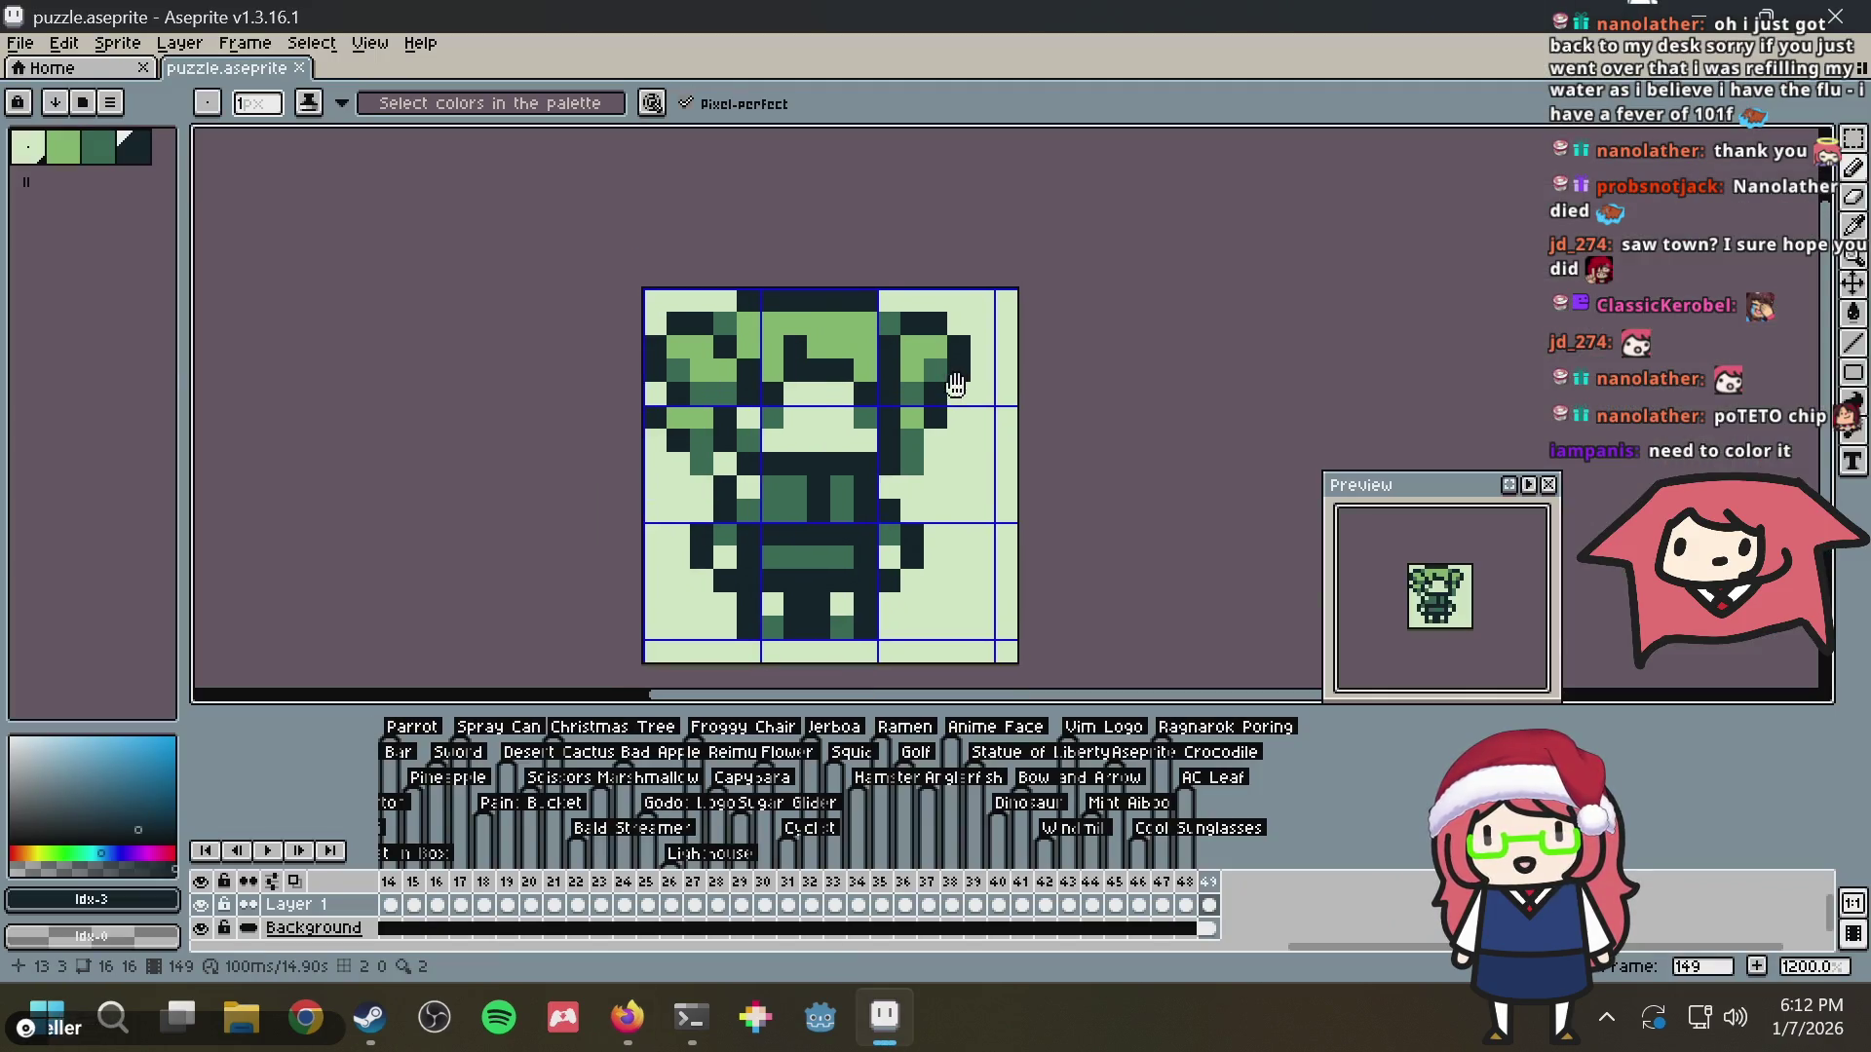
scroll(950, 365, "up", 1)
key("alt+Tab")
scroll(1226, 477, "up", 2)
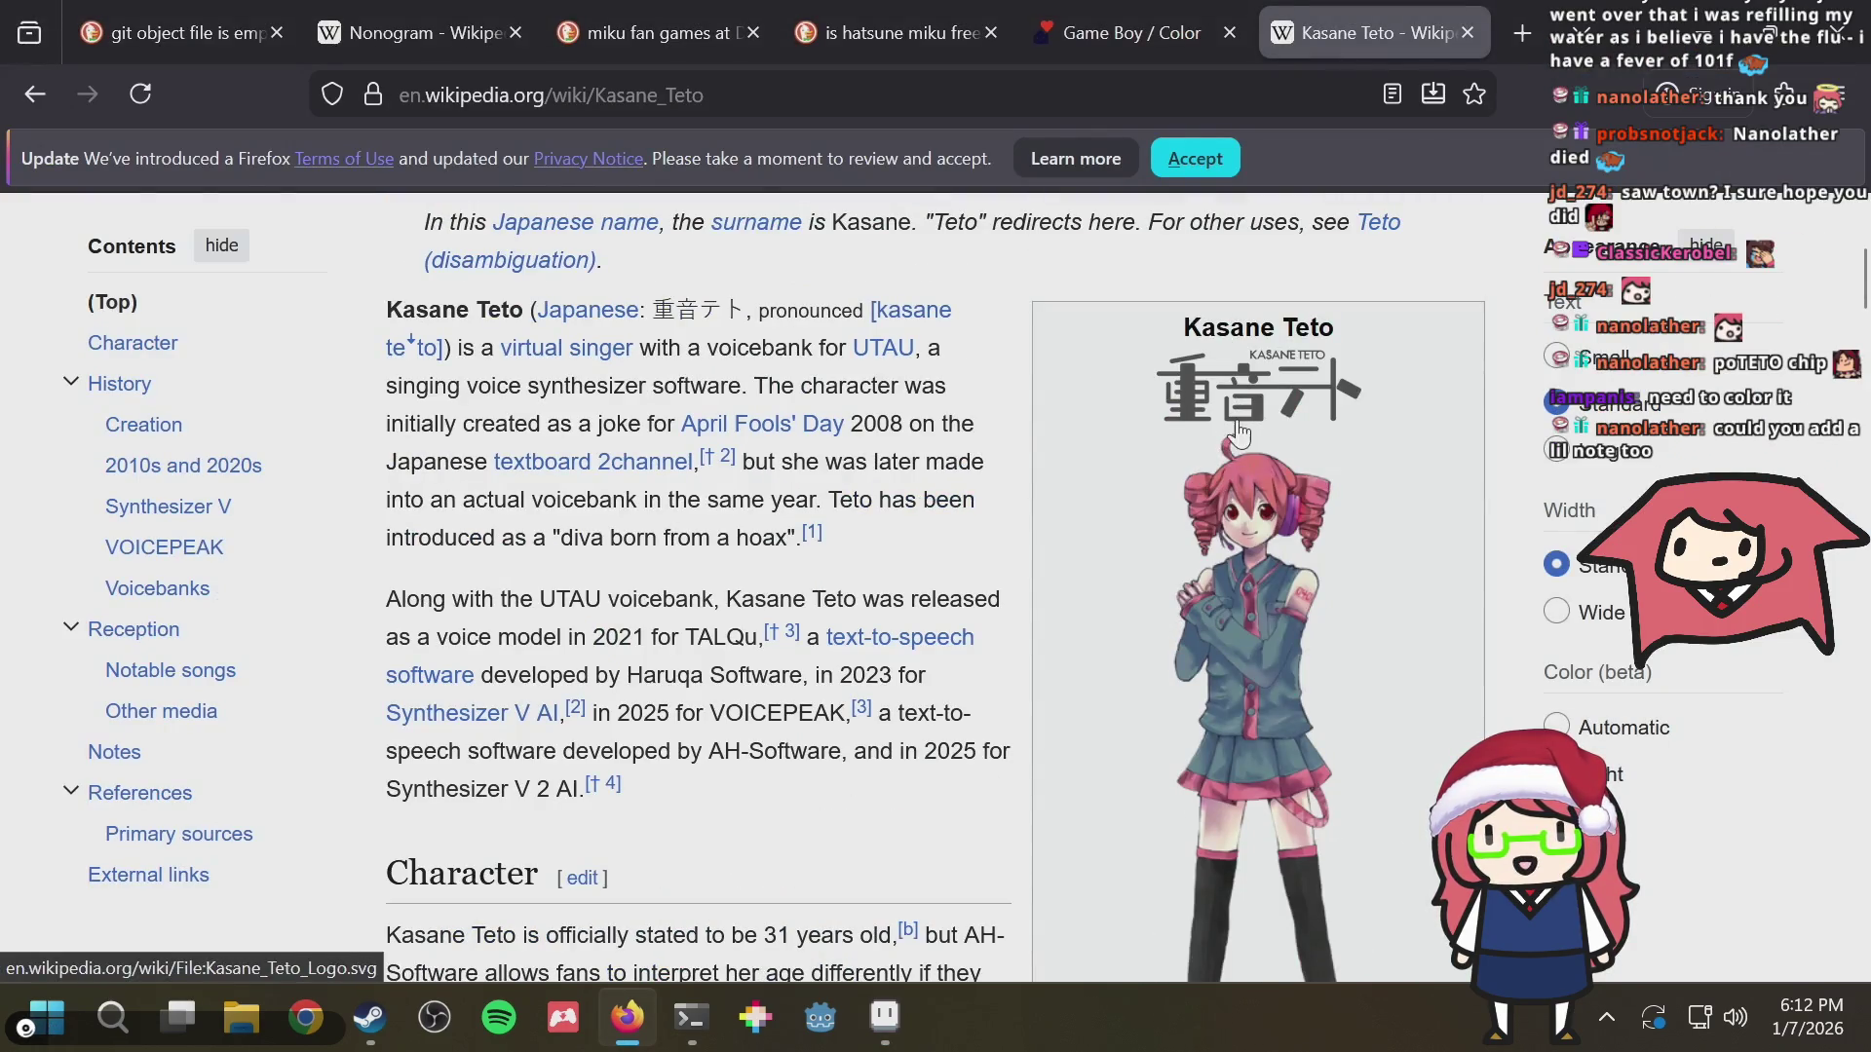
key("alt+Tab")
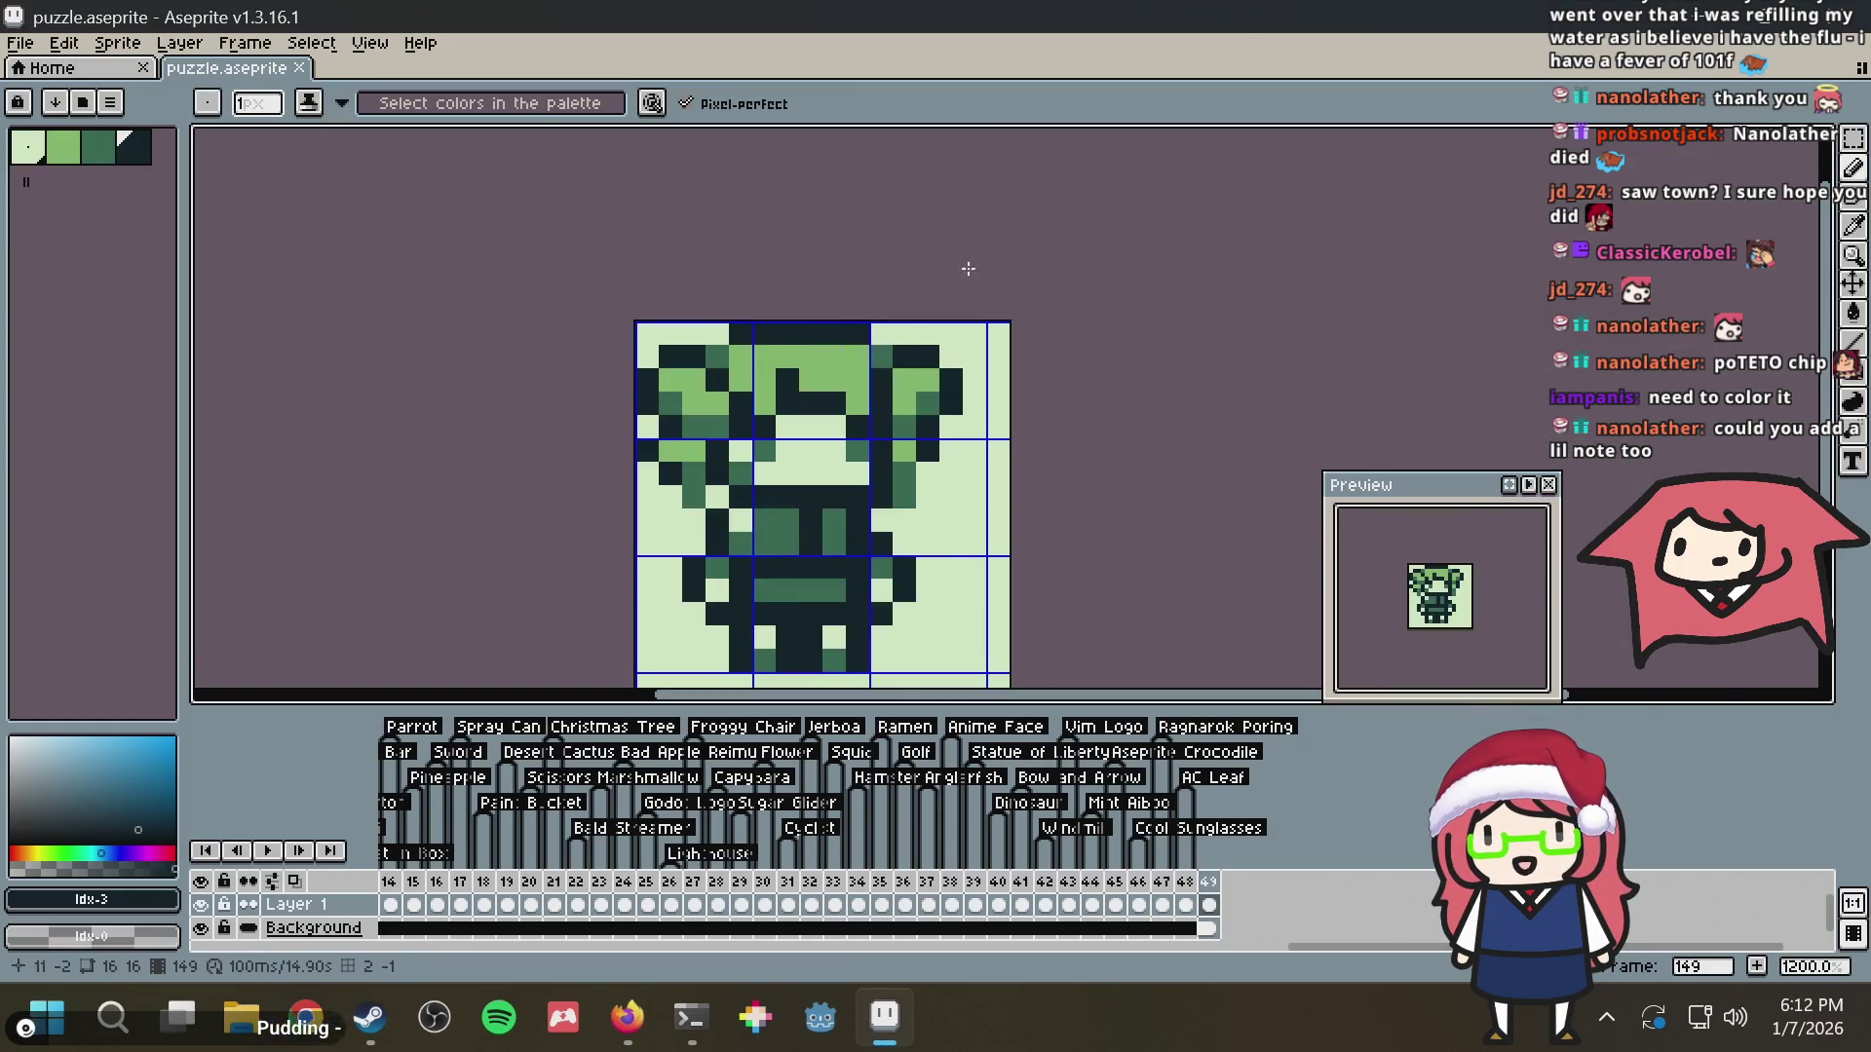
Turn two dark face pixels light green using the hat colour
key("m")
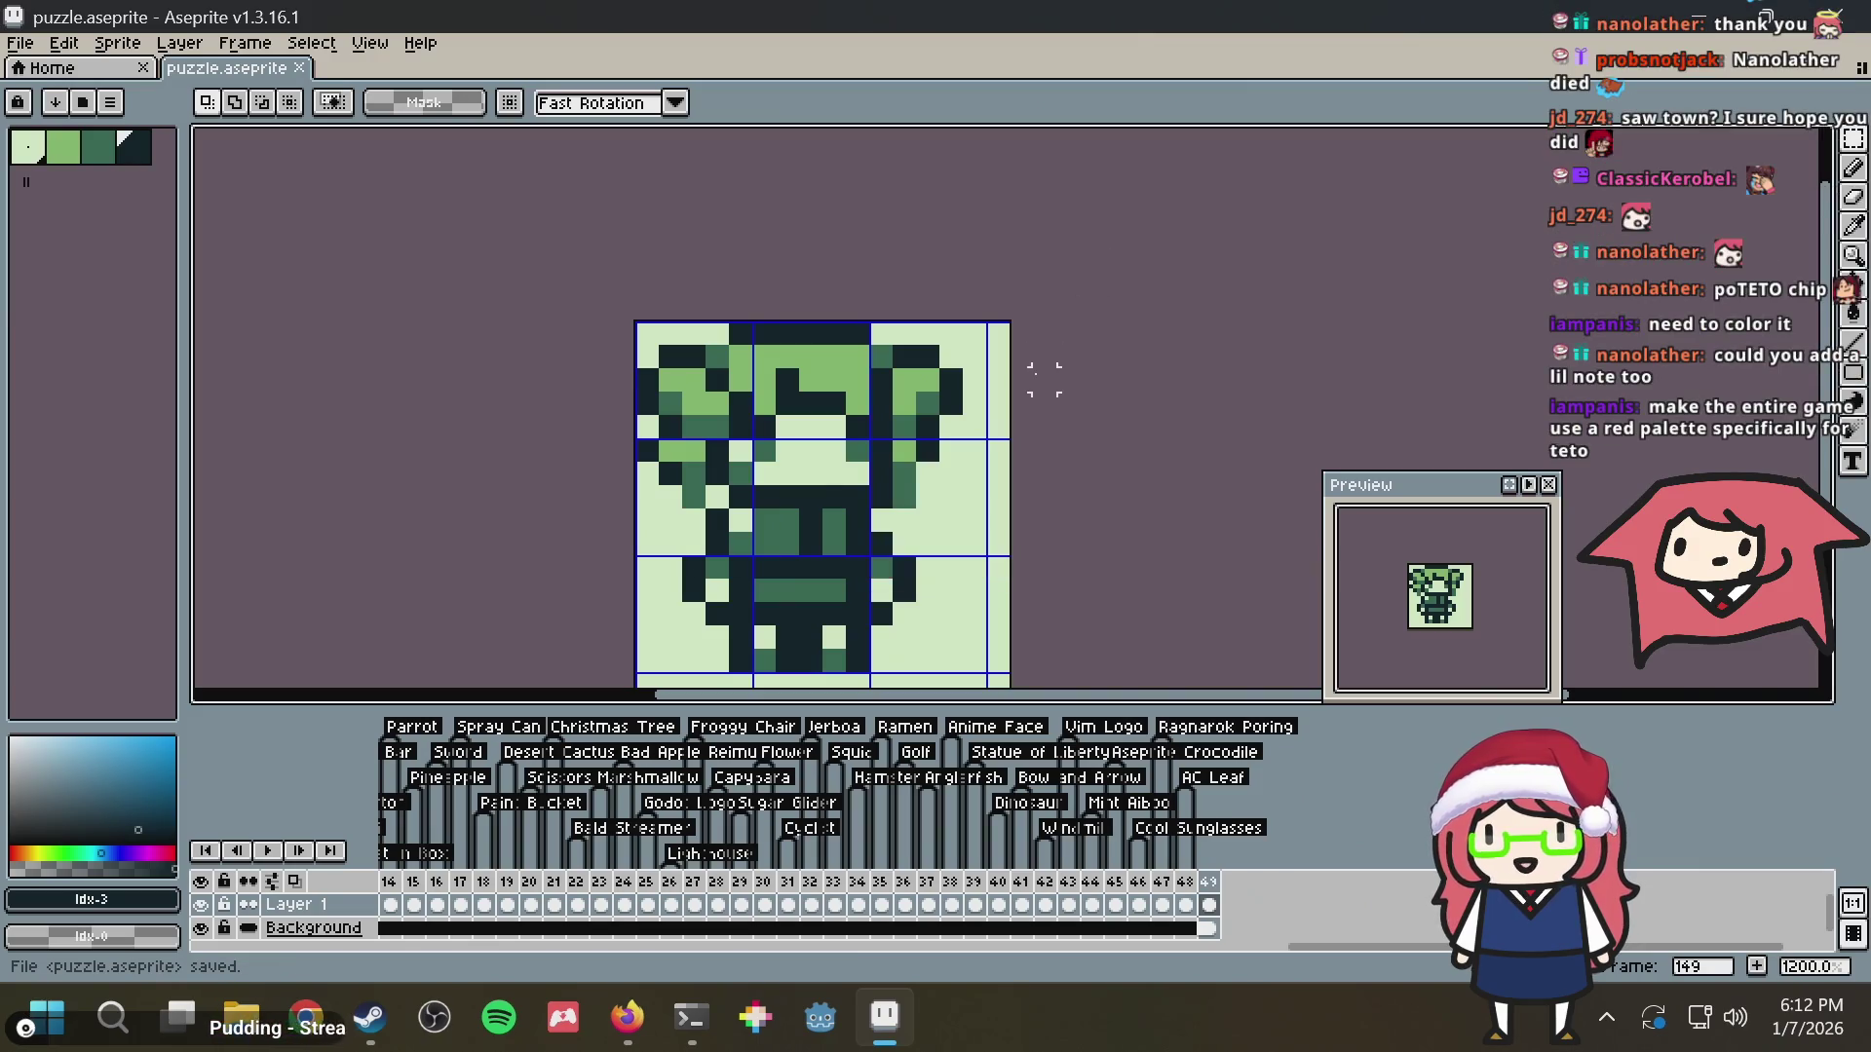
left_click_drag(1042, 379, 1033, 300)
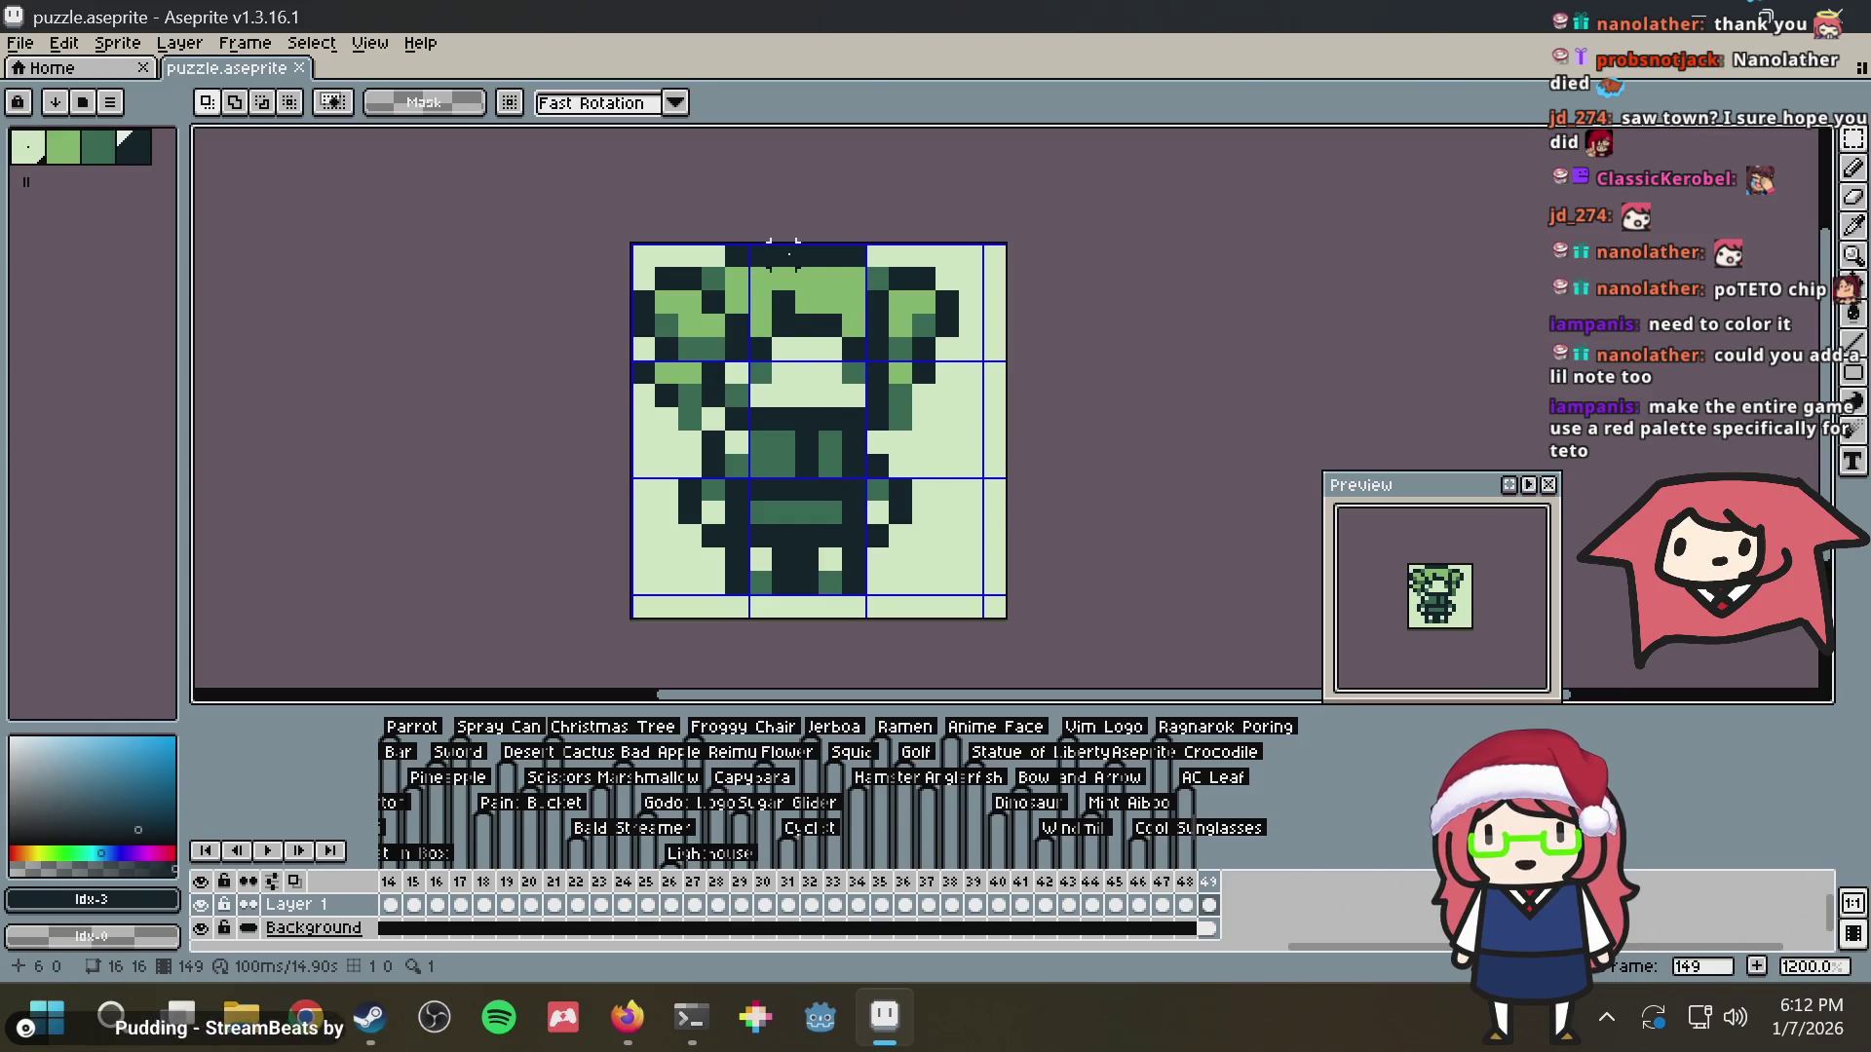
key("alt+Tab")
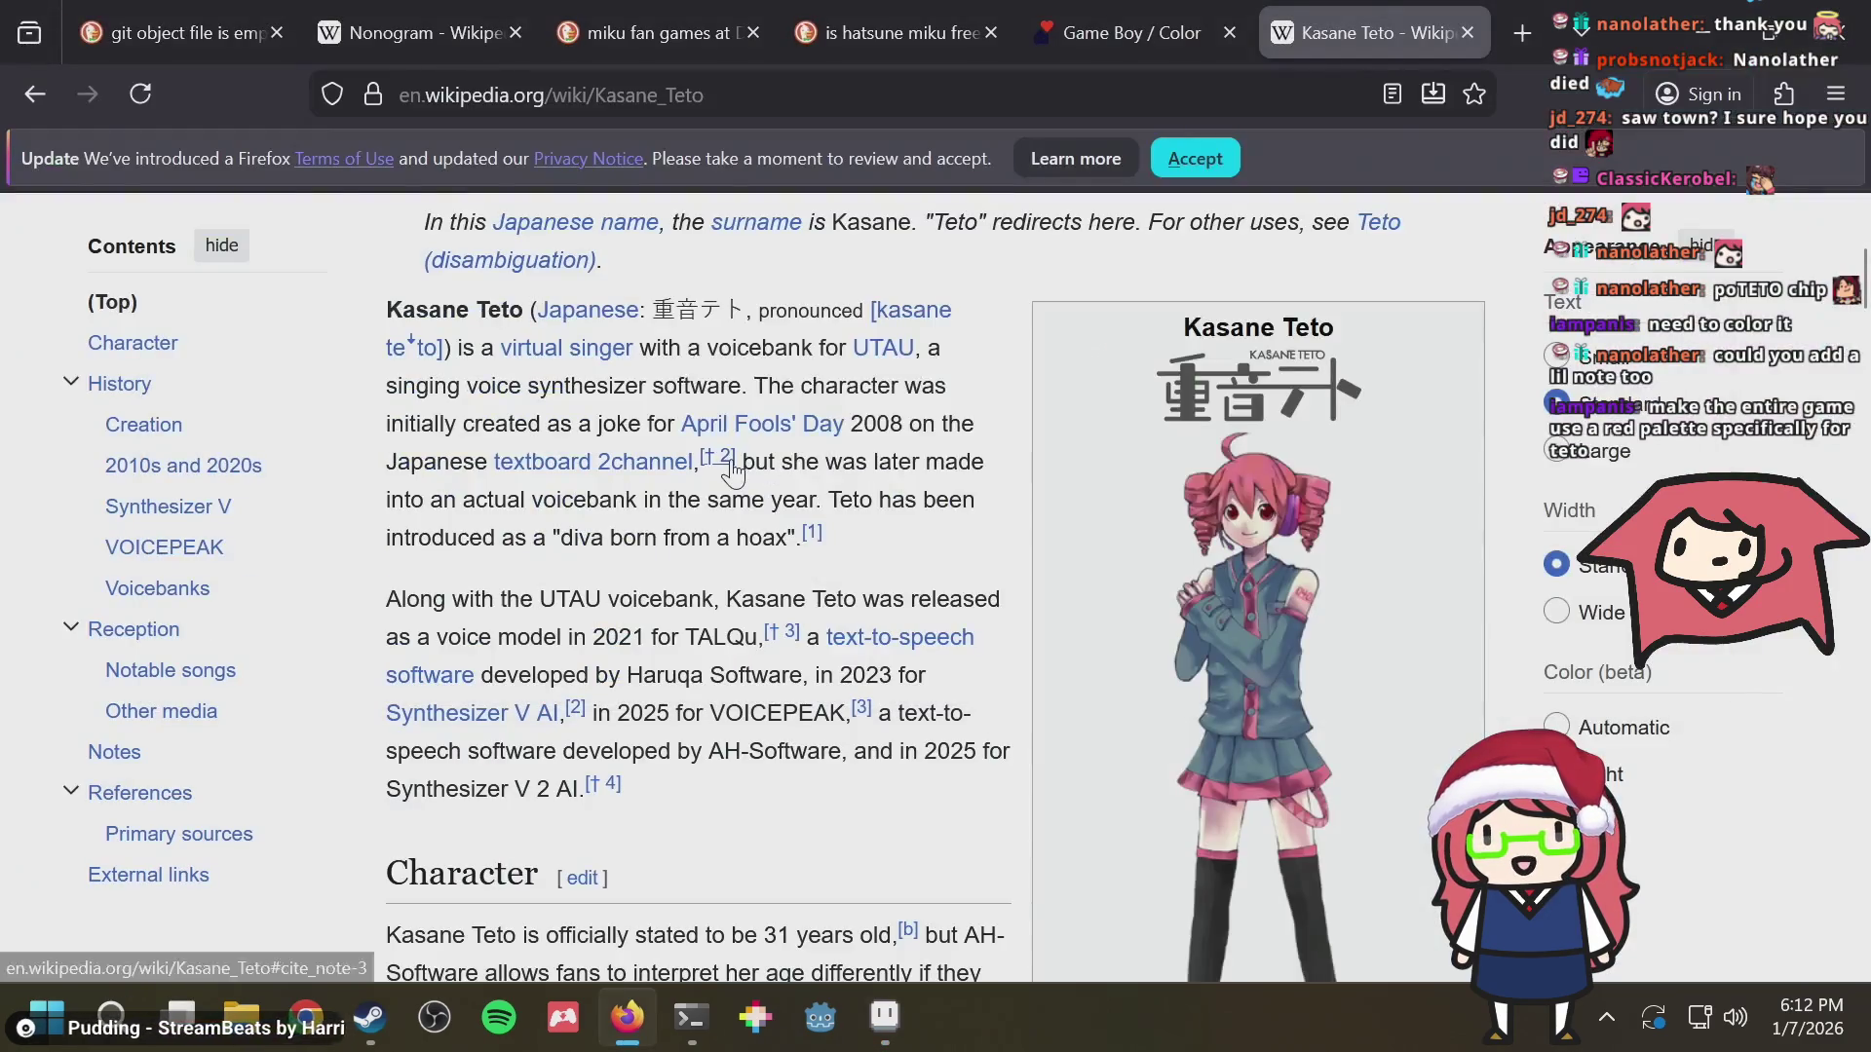
key("alt+Tab")
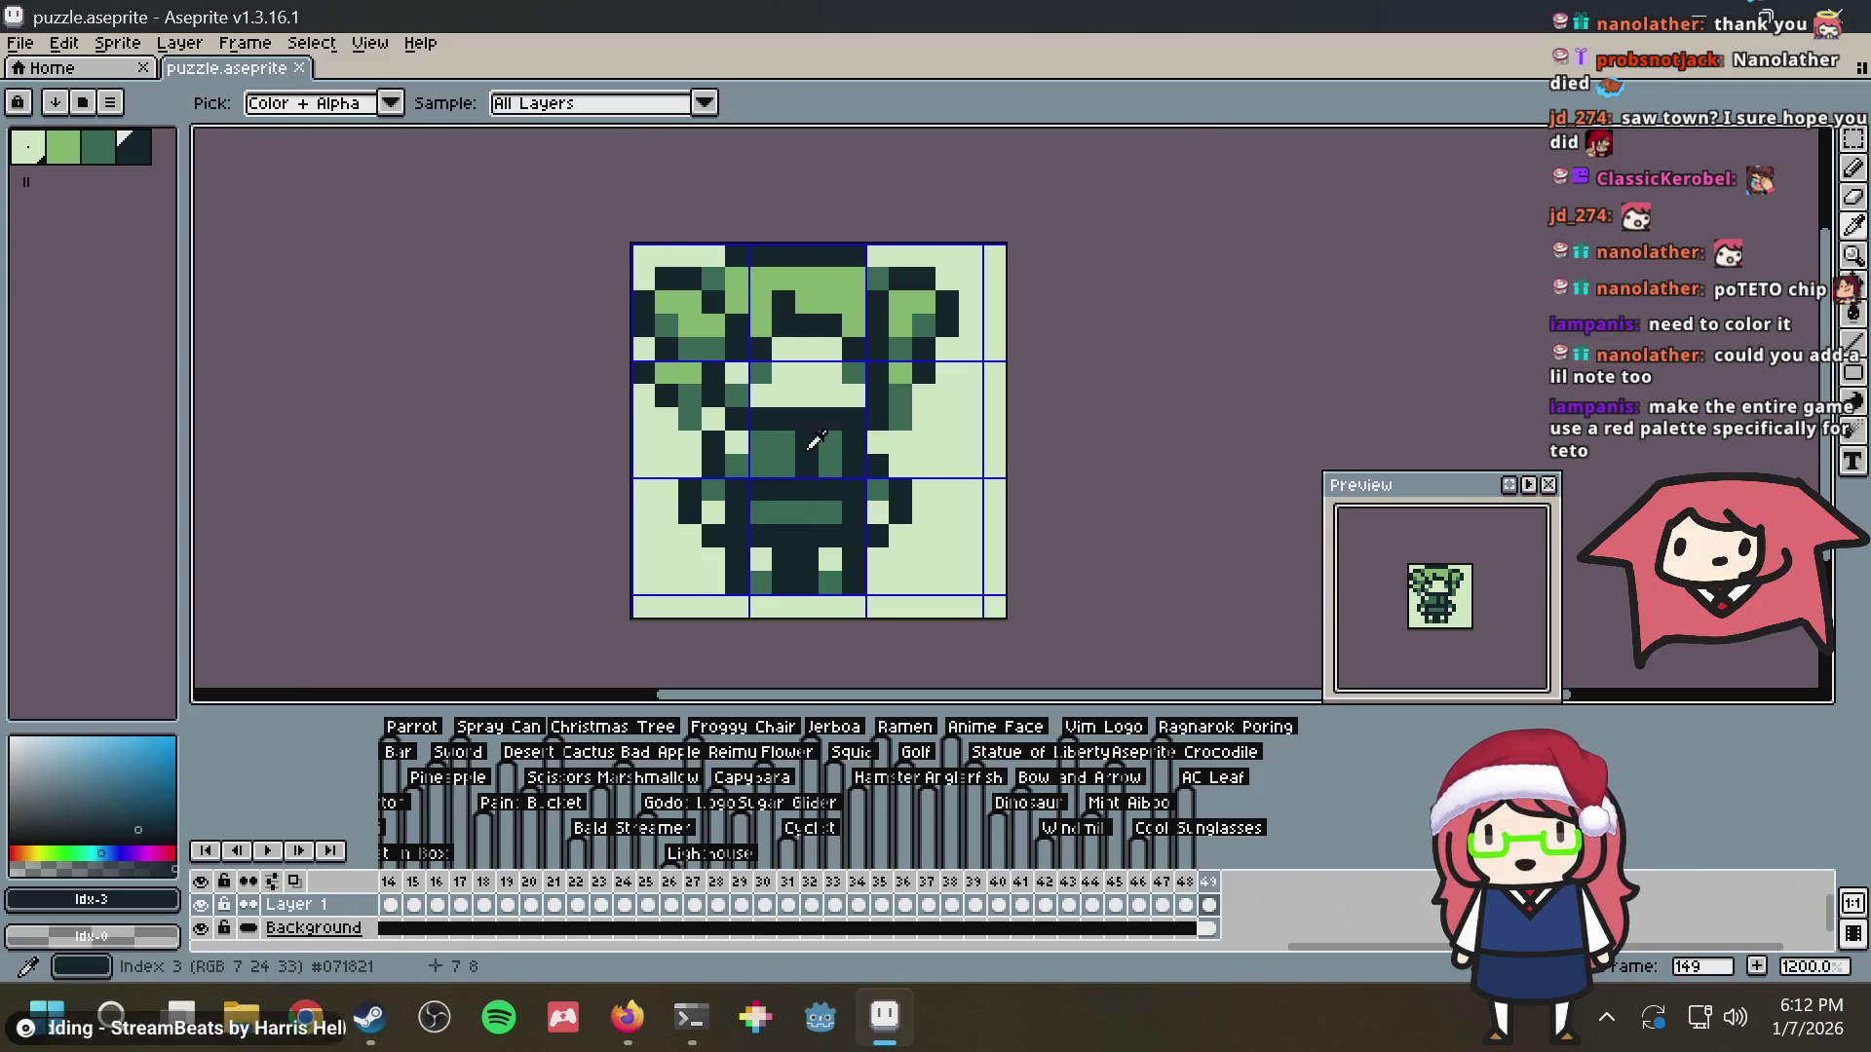
key("alt")
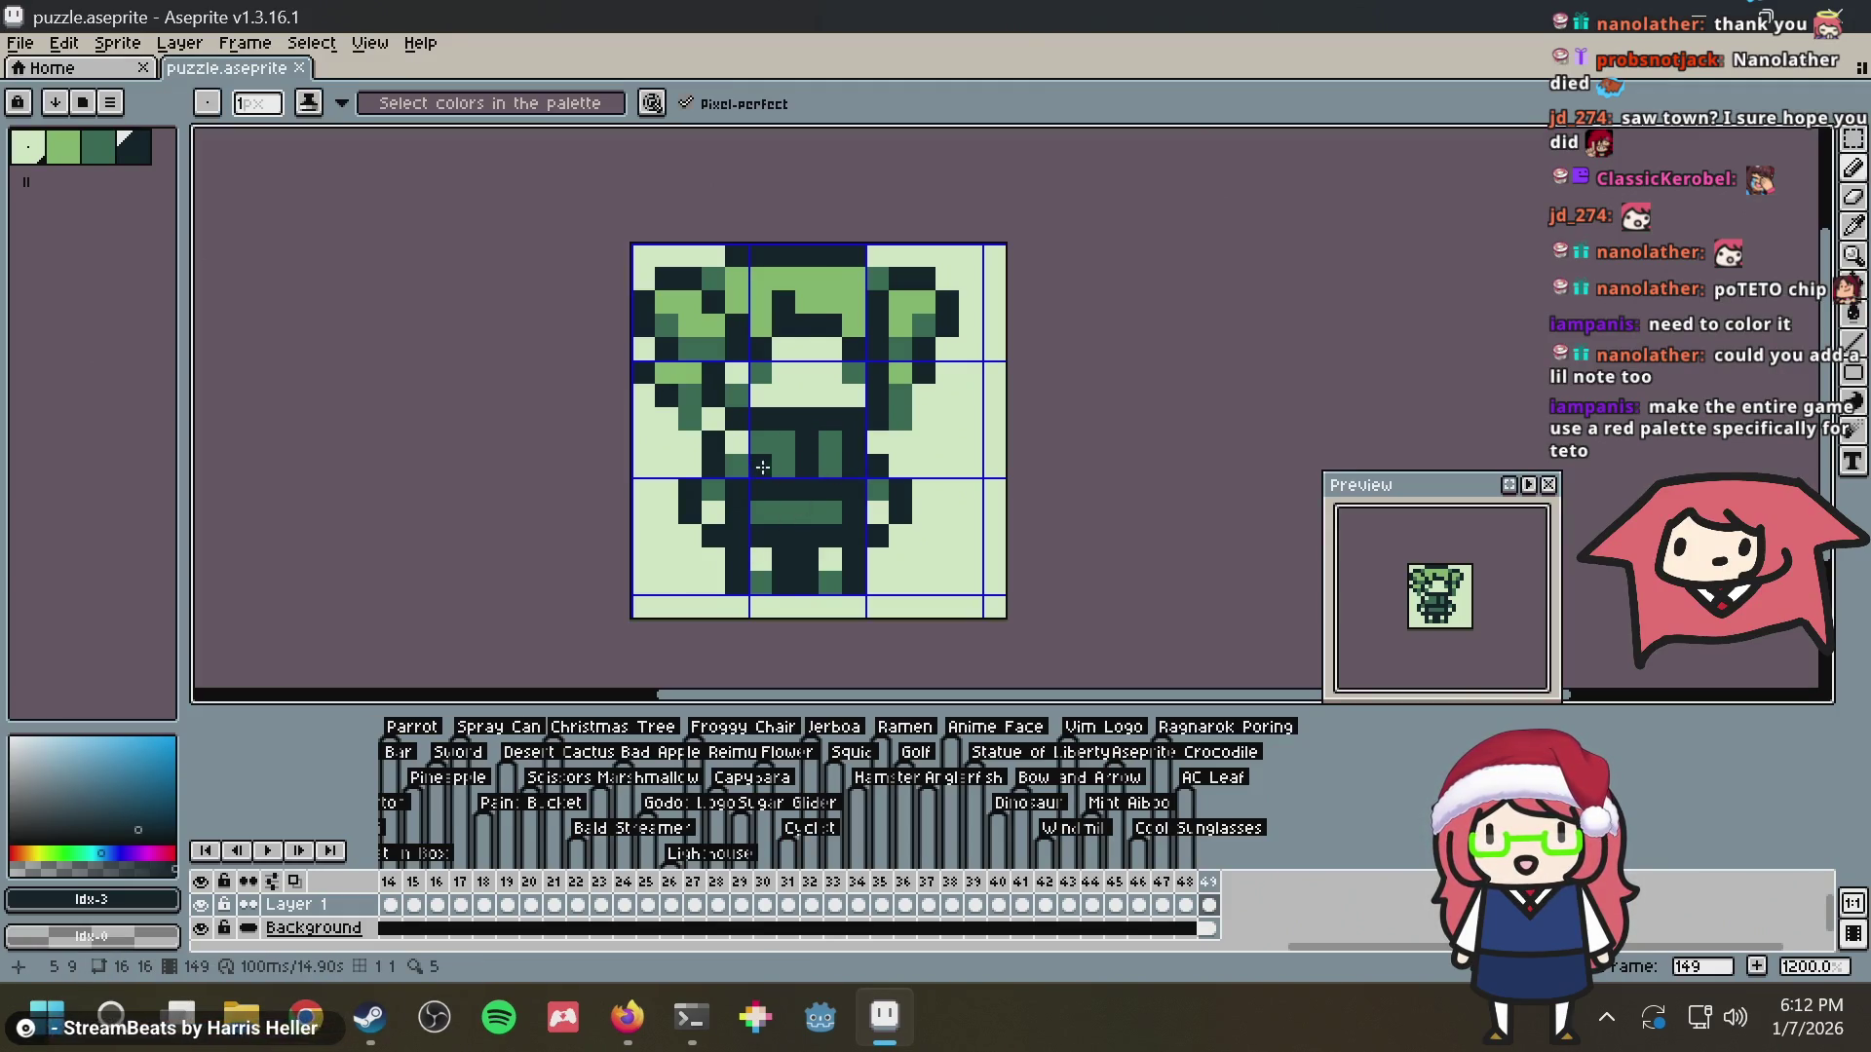
left_click(818, 276, "alt")
key("alt+Tab")
key("alt+Tab")
left_click(856, 325)
left_click(809, 325)
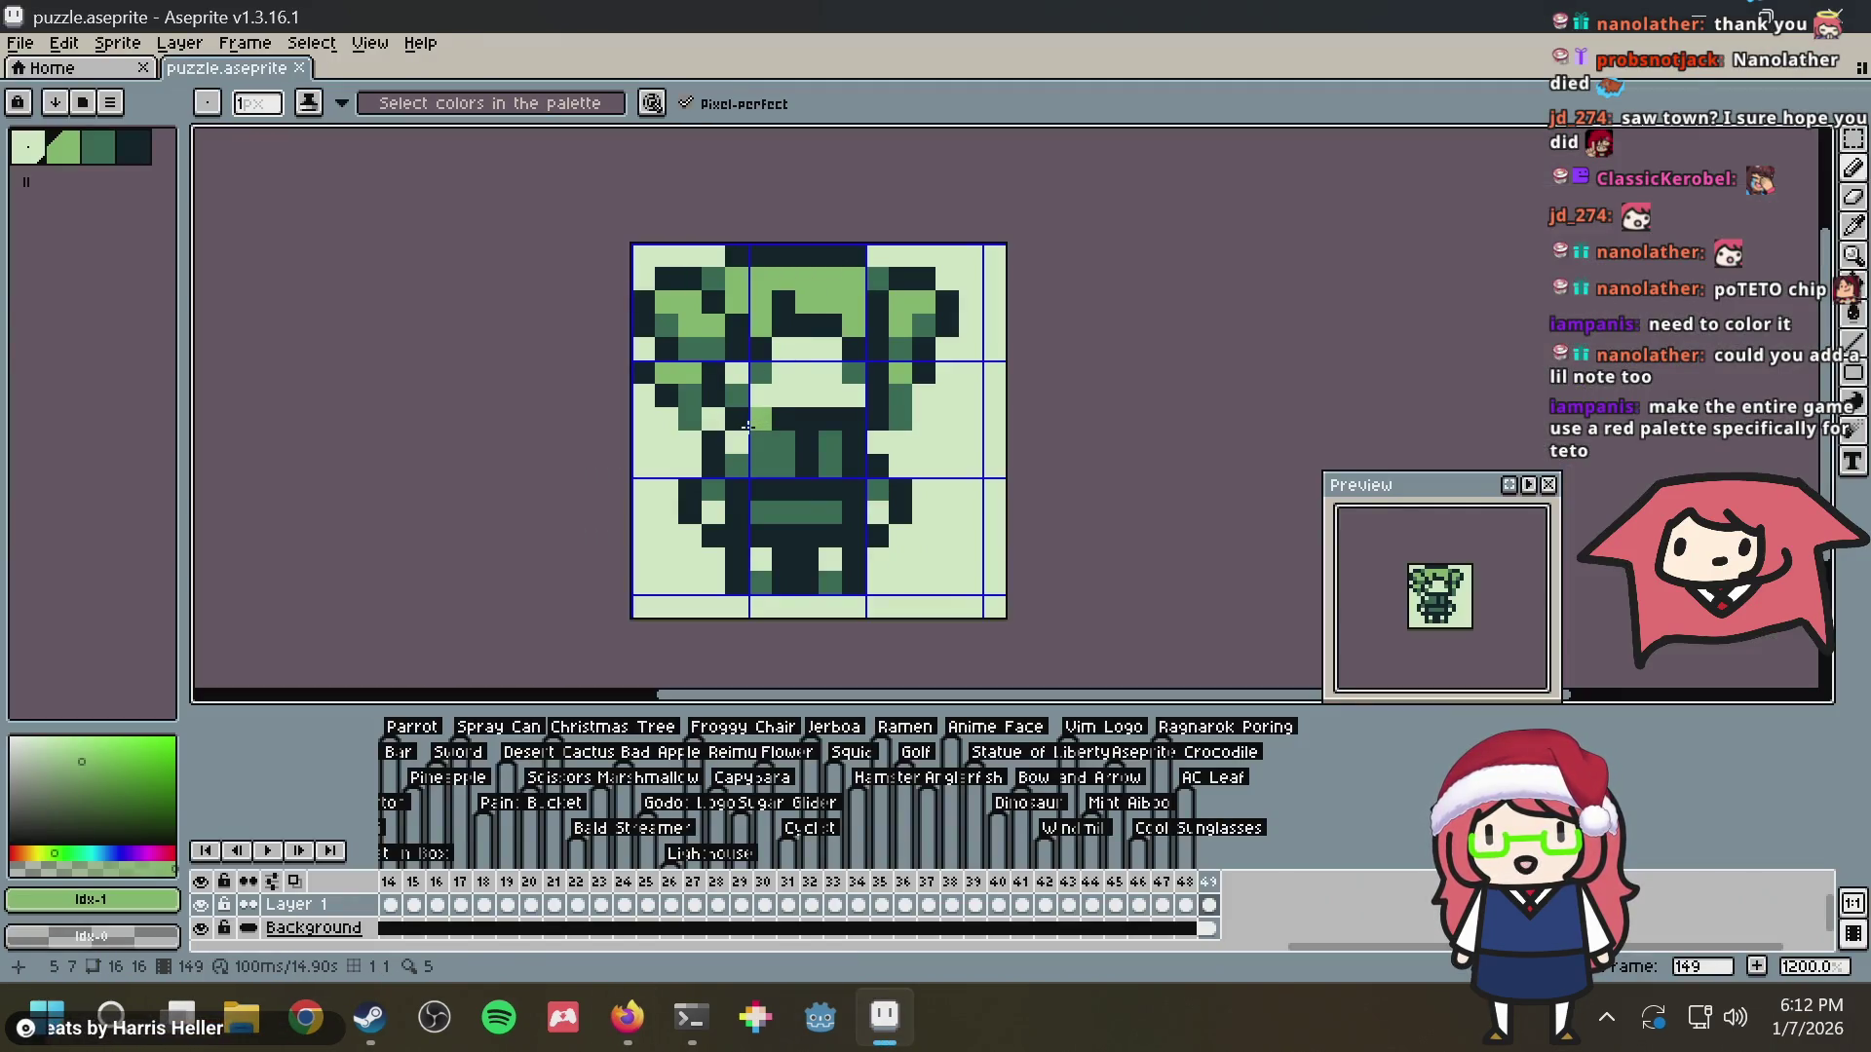
Bucket-fill the body, undo the unwanted fill, and repaint a few body pixels medium green
key("g")
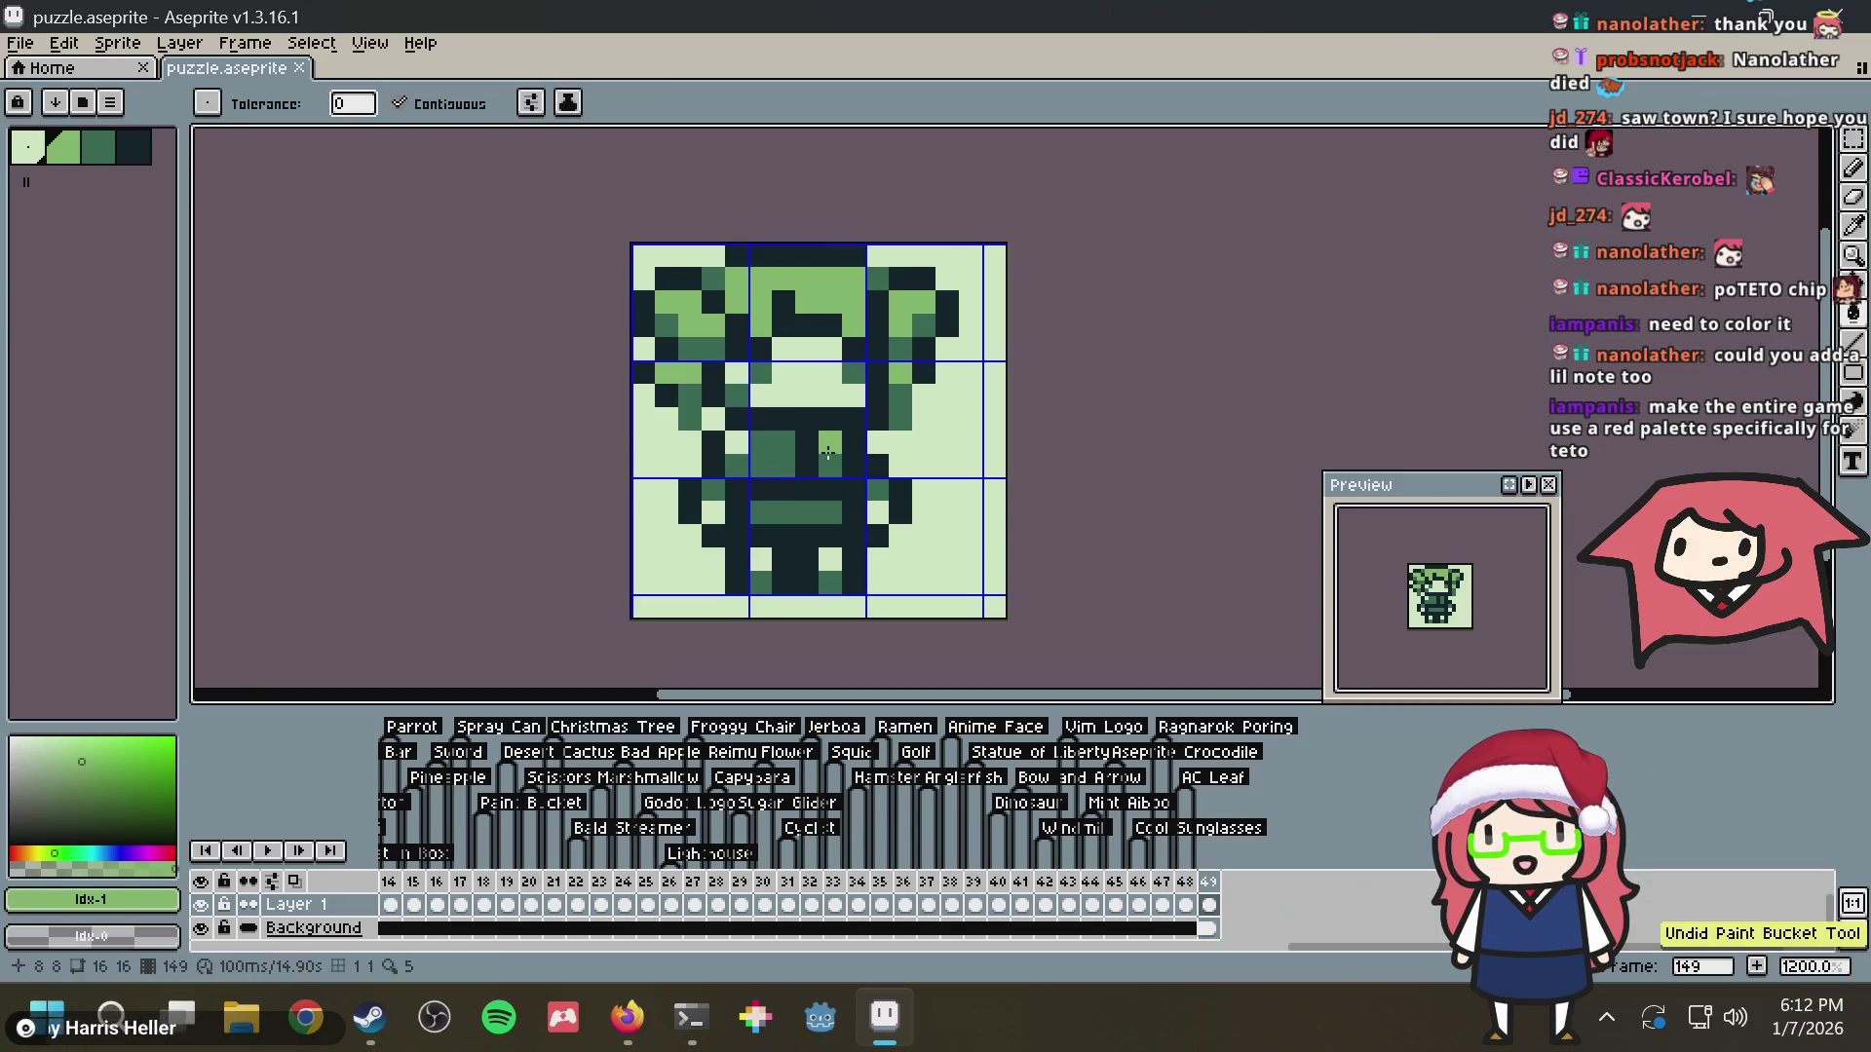
left_click(763, 457)
key("b")
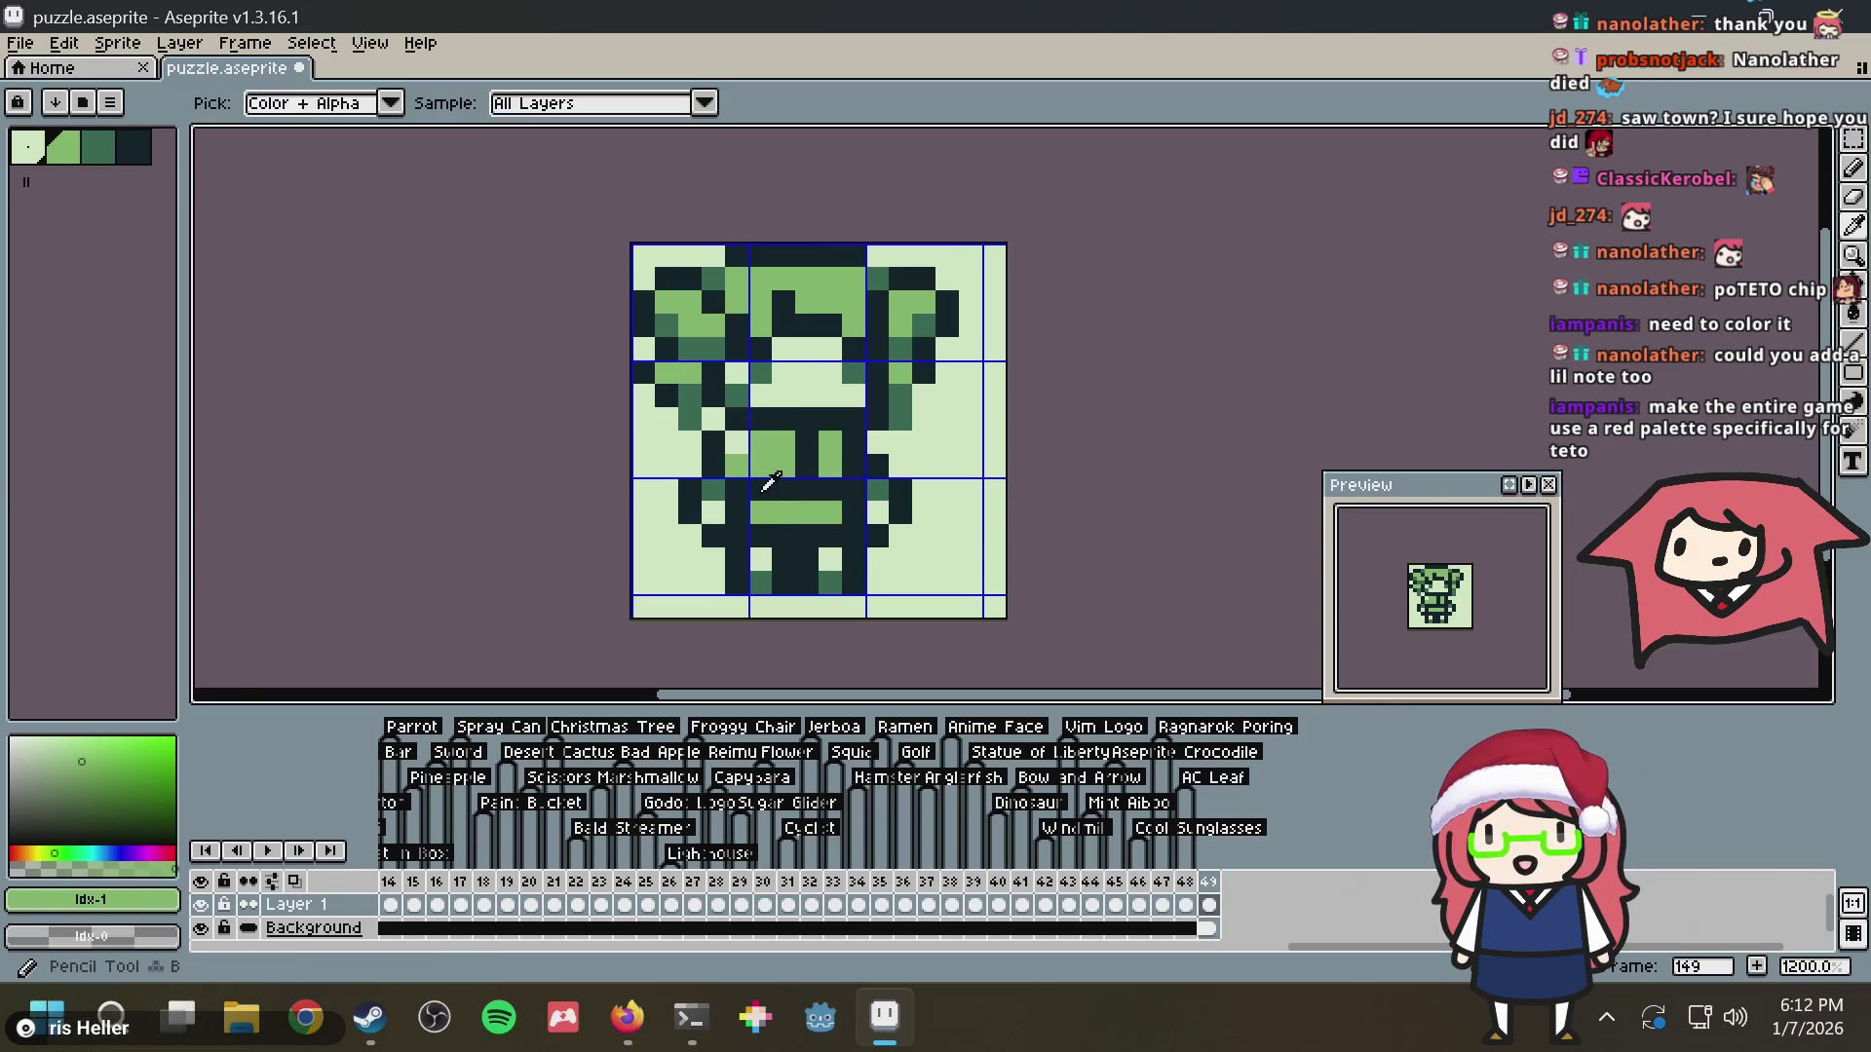
left_click(739, 462, "alt")
key("alt+Tab")
key("alt+Tab")
key("ctrl+z")
key("ctrl+z")
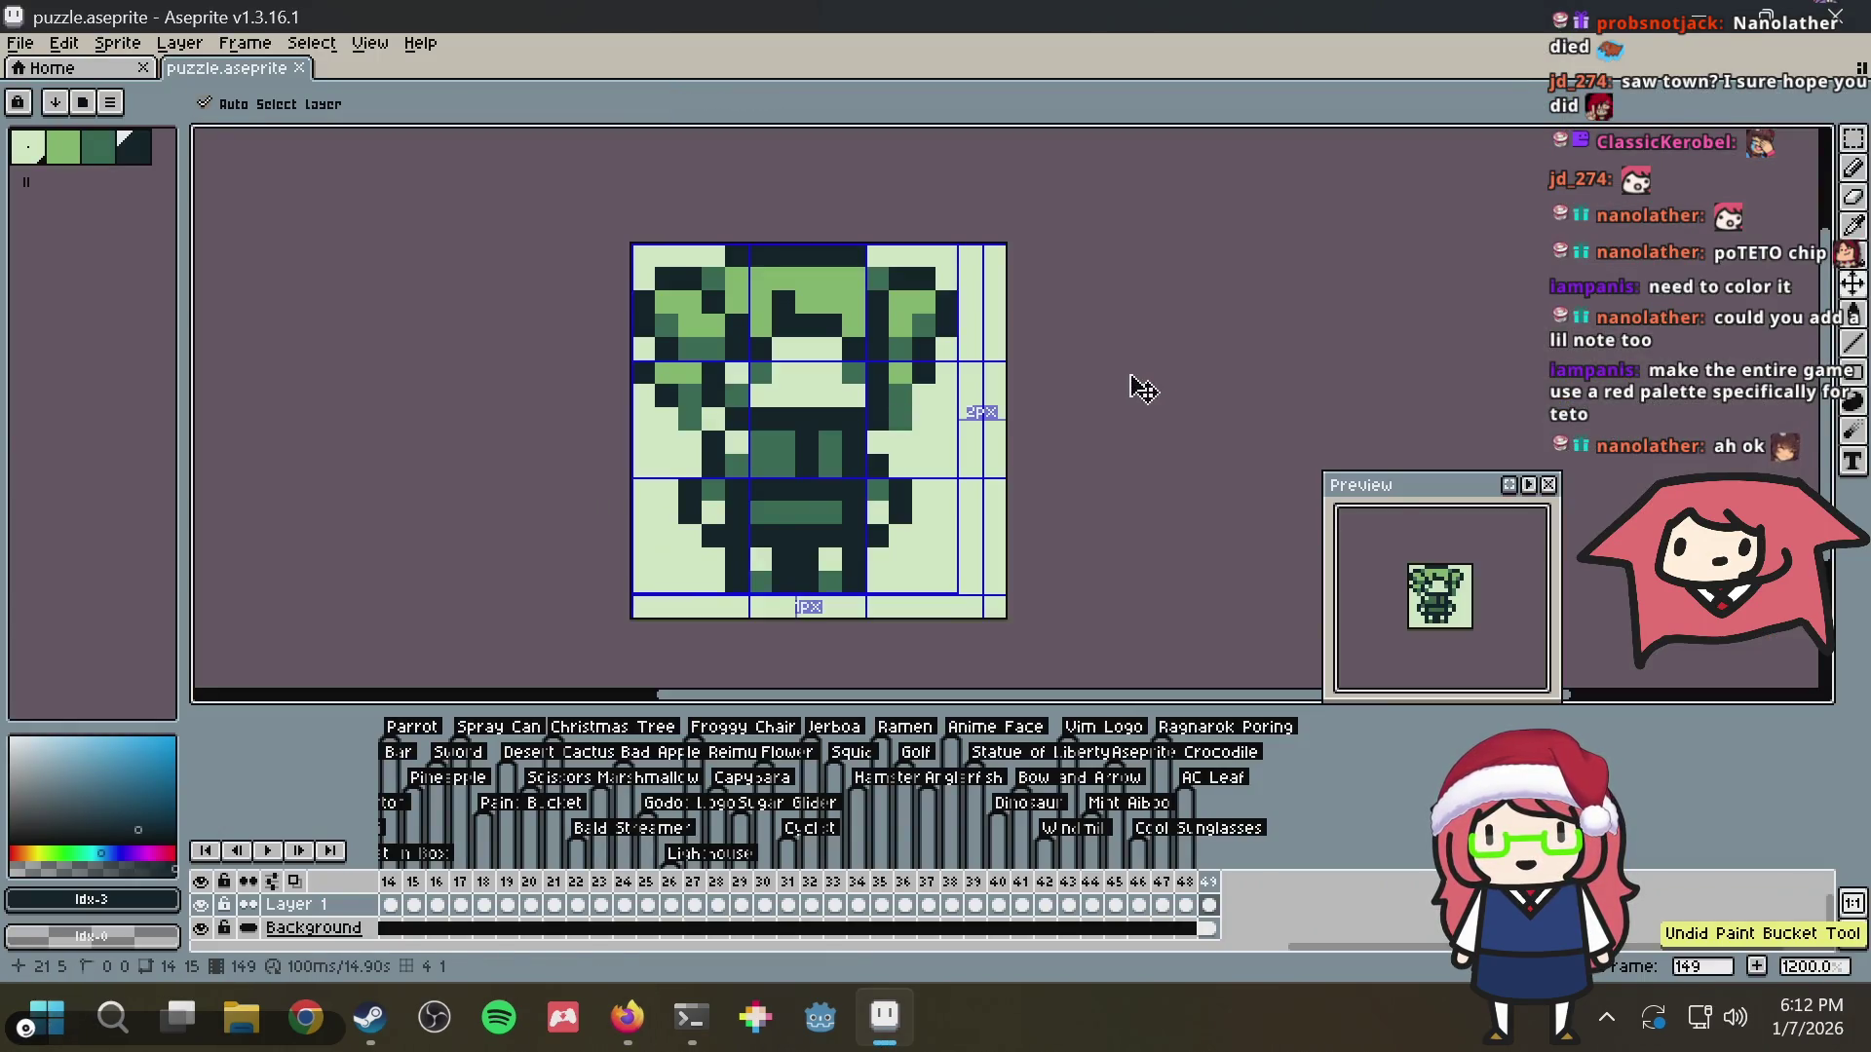
key("b")
key("ctrl+s")
left_click_drag(824, 430, 852, 428)
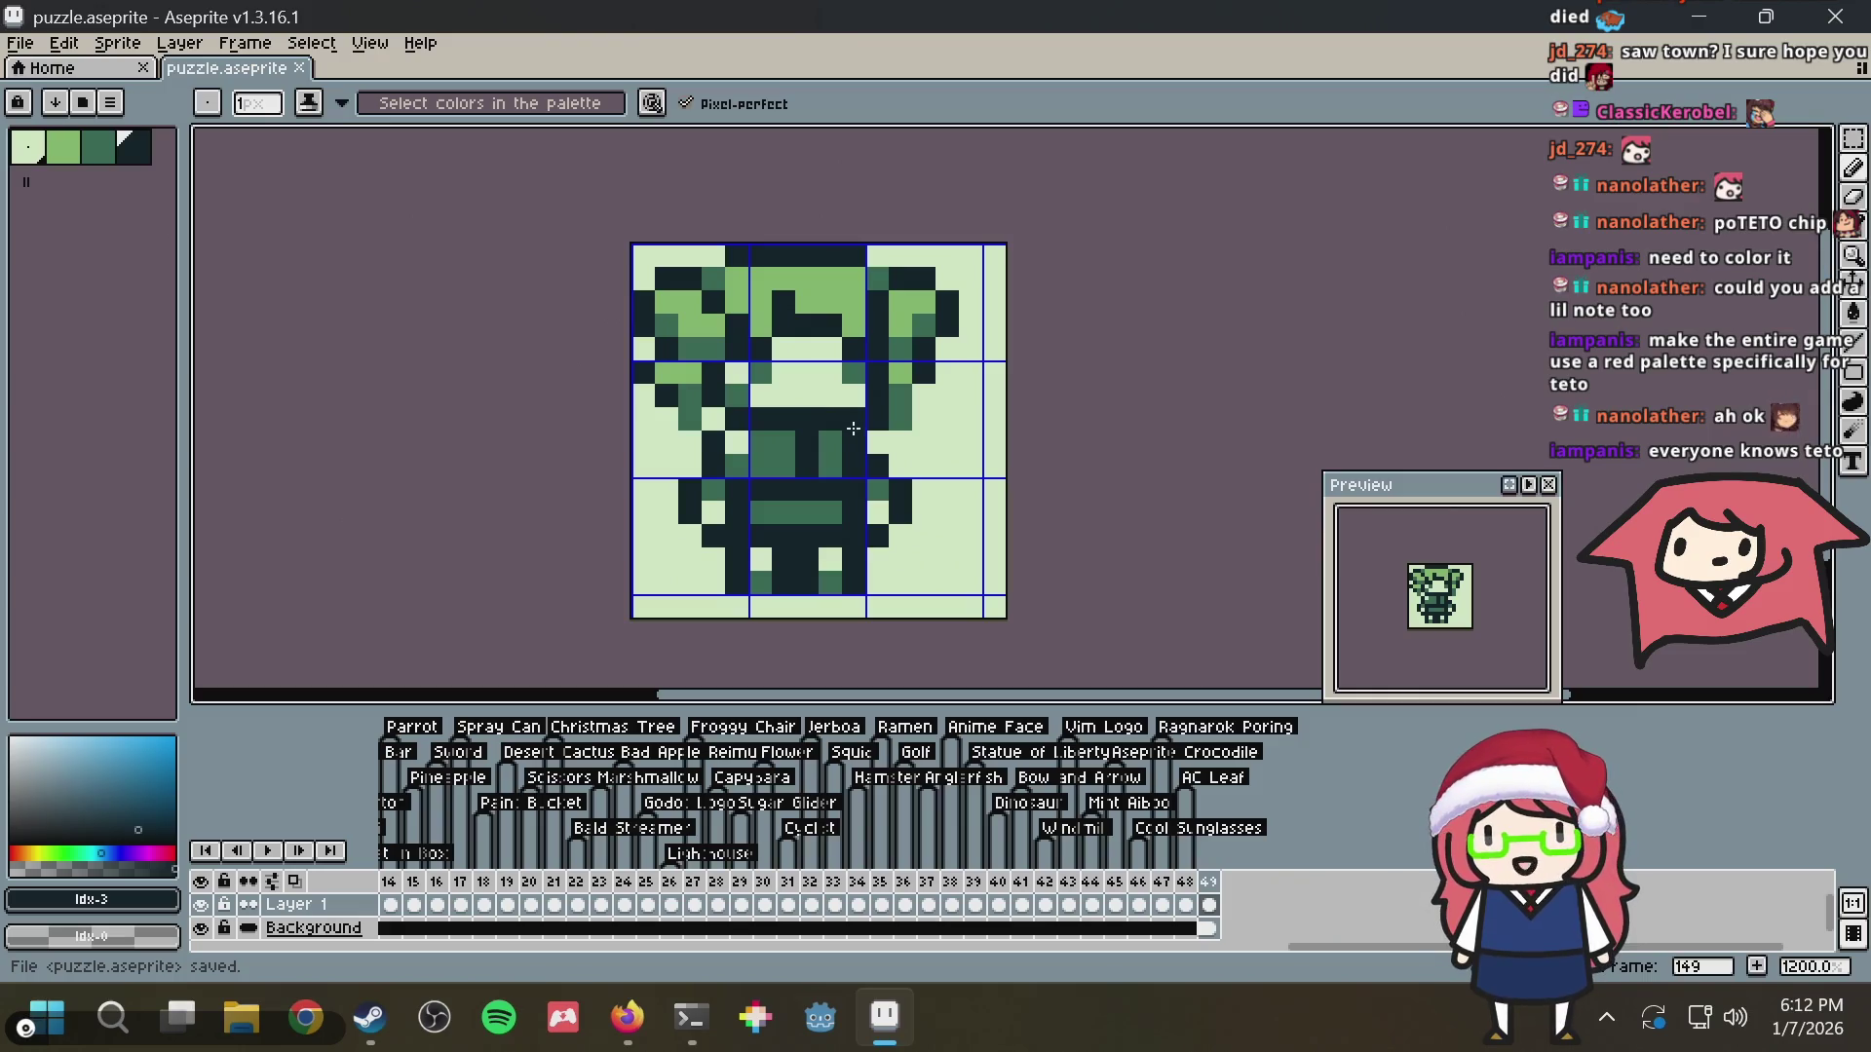
scroll(851, 429, "up", 3)
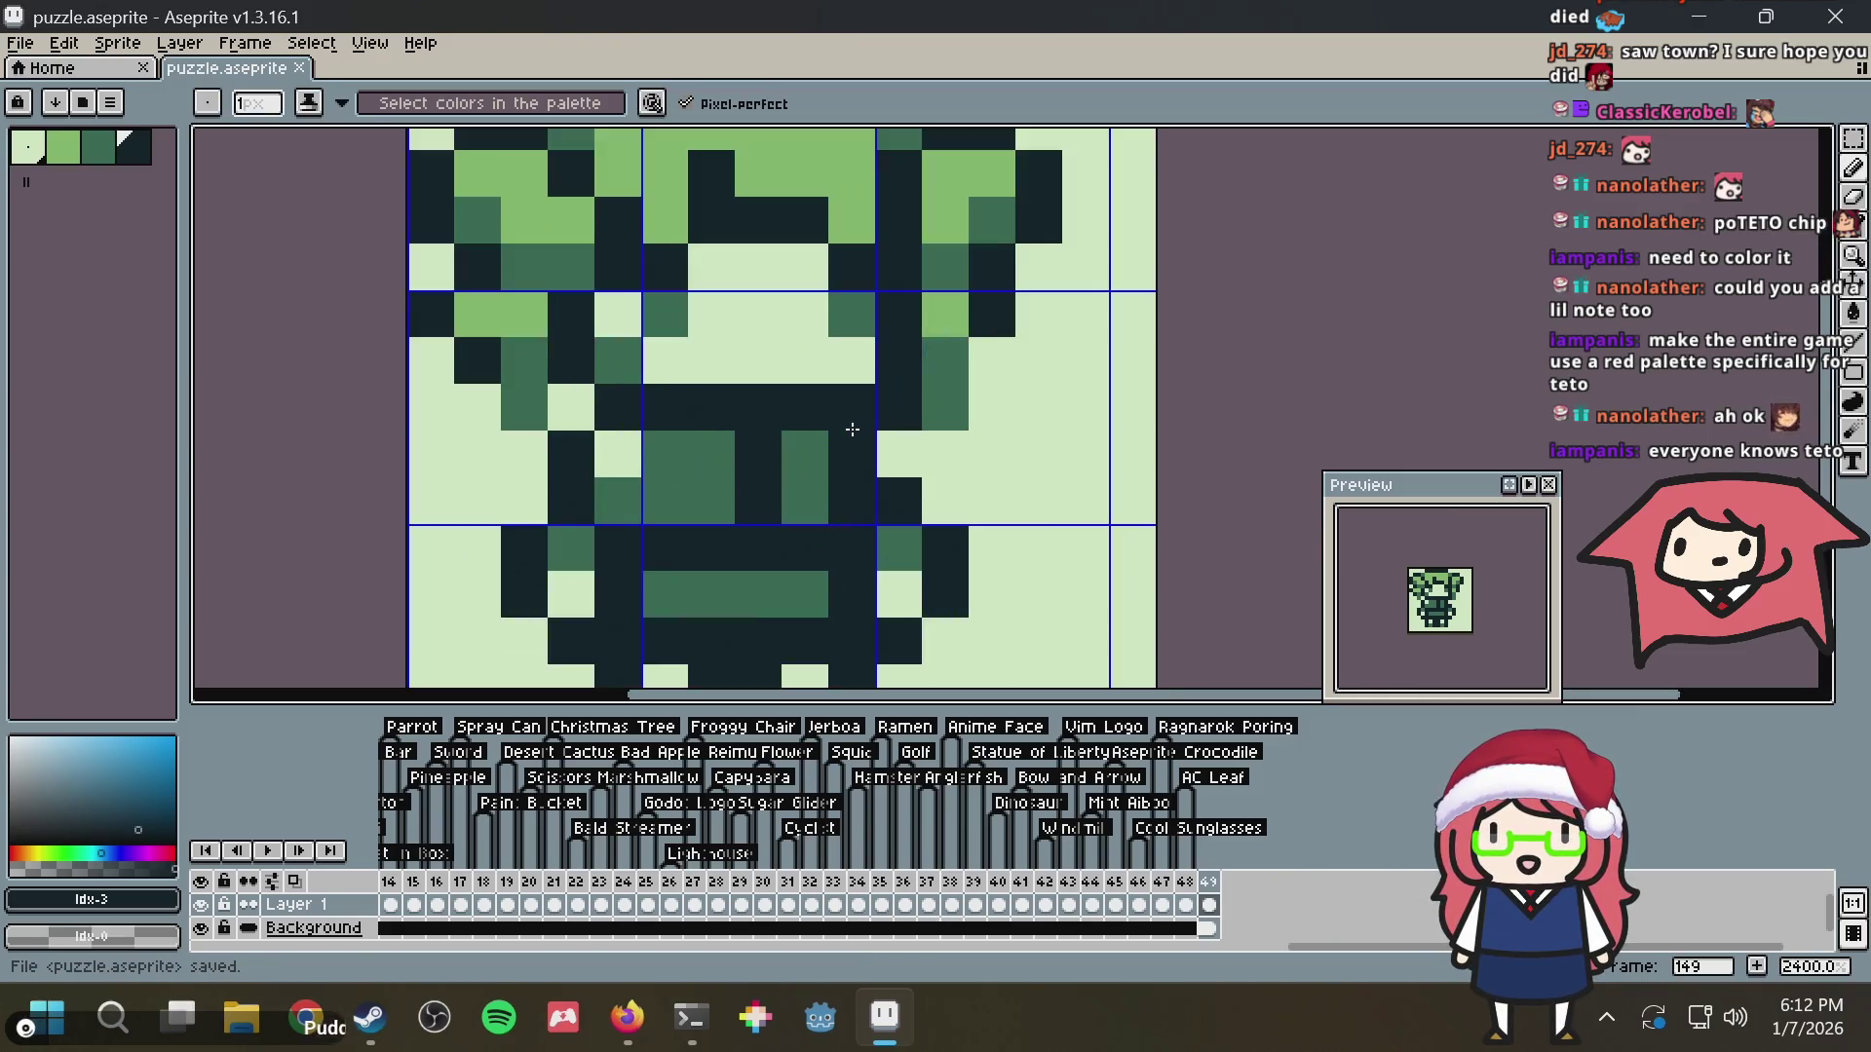
scroll(821, 399, "up", 2)
Recolour dark fringe cells above the face medium and light green, then save
key("alt+Tab")
key("alt+Tab")
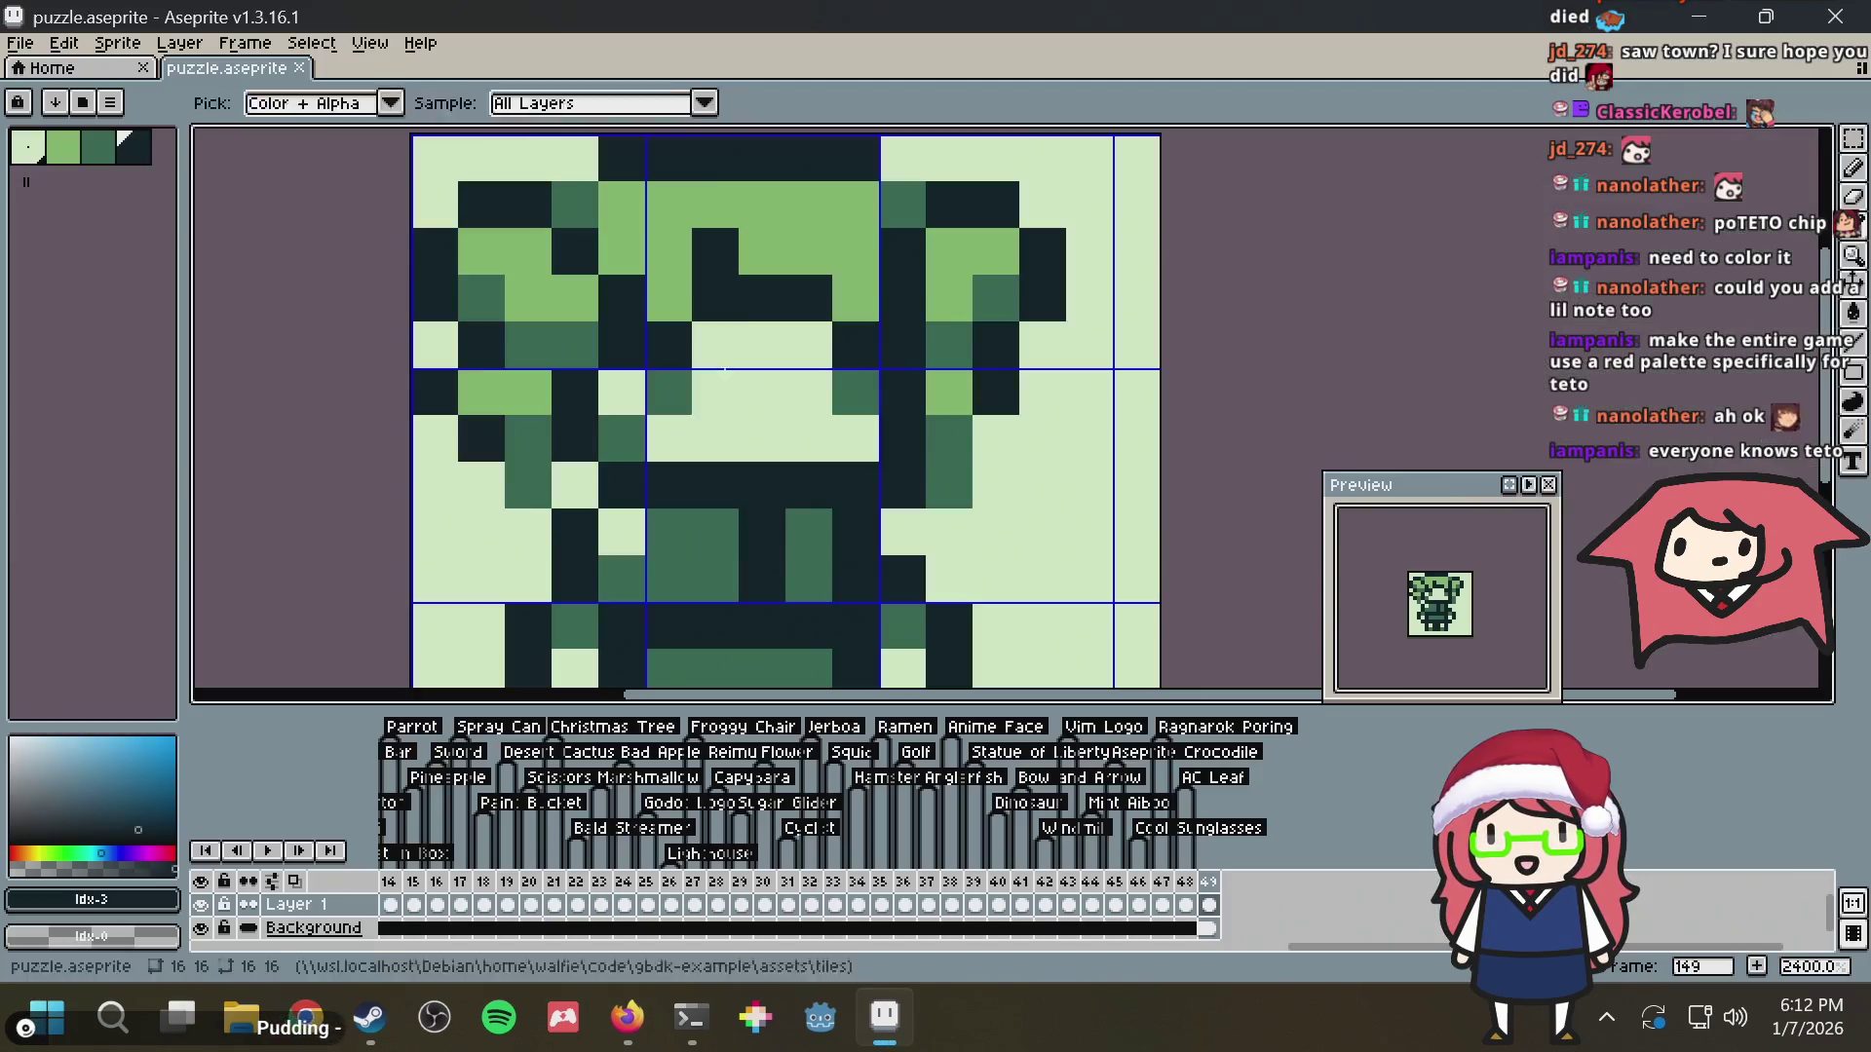
left_click(696, 377)
left_click(668, 345)
left_click(833, 347)
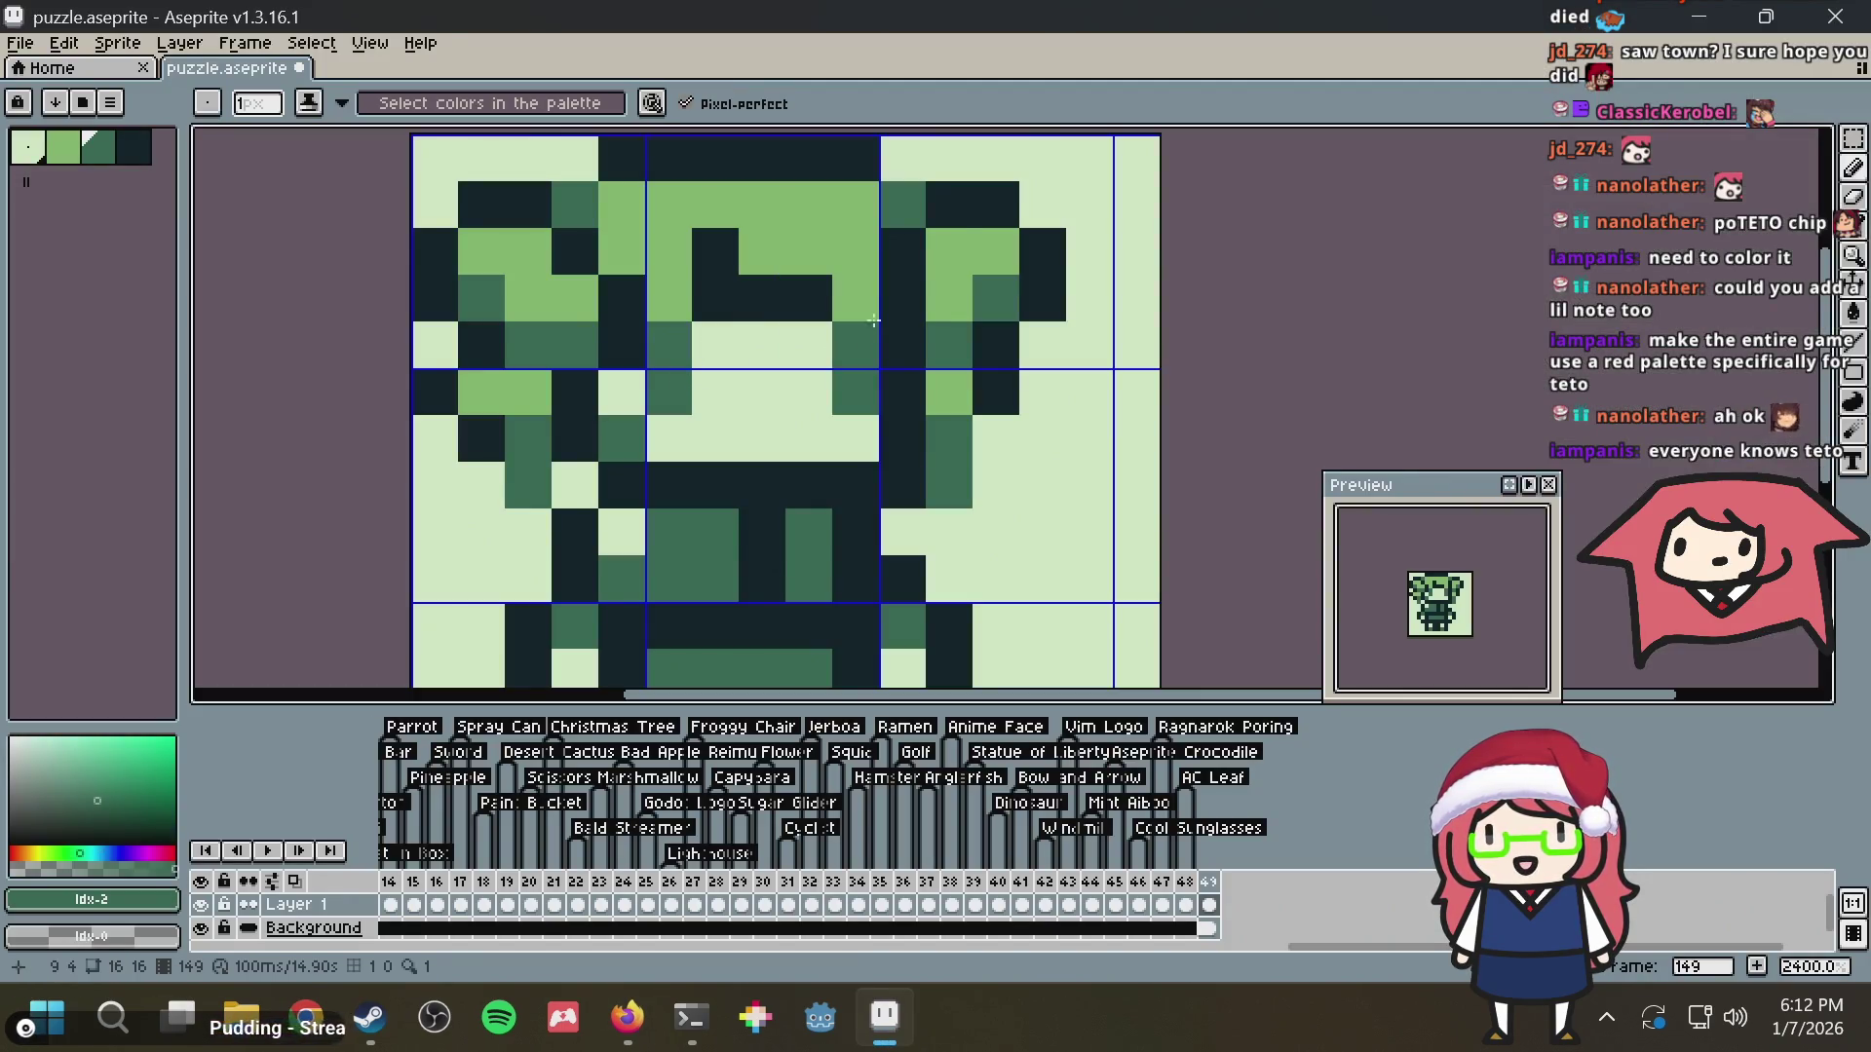
left_click(704, 301, "alt")
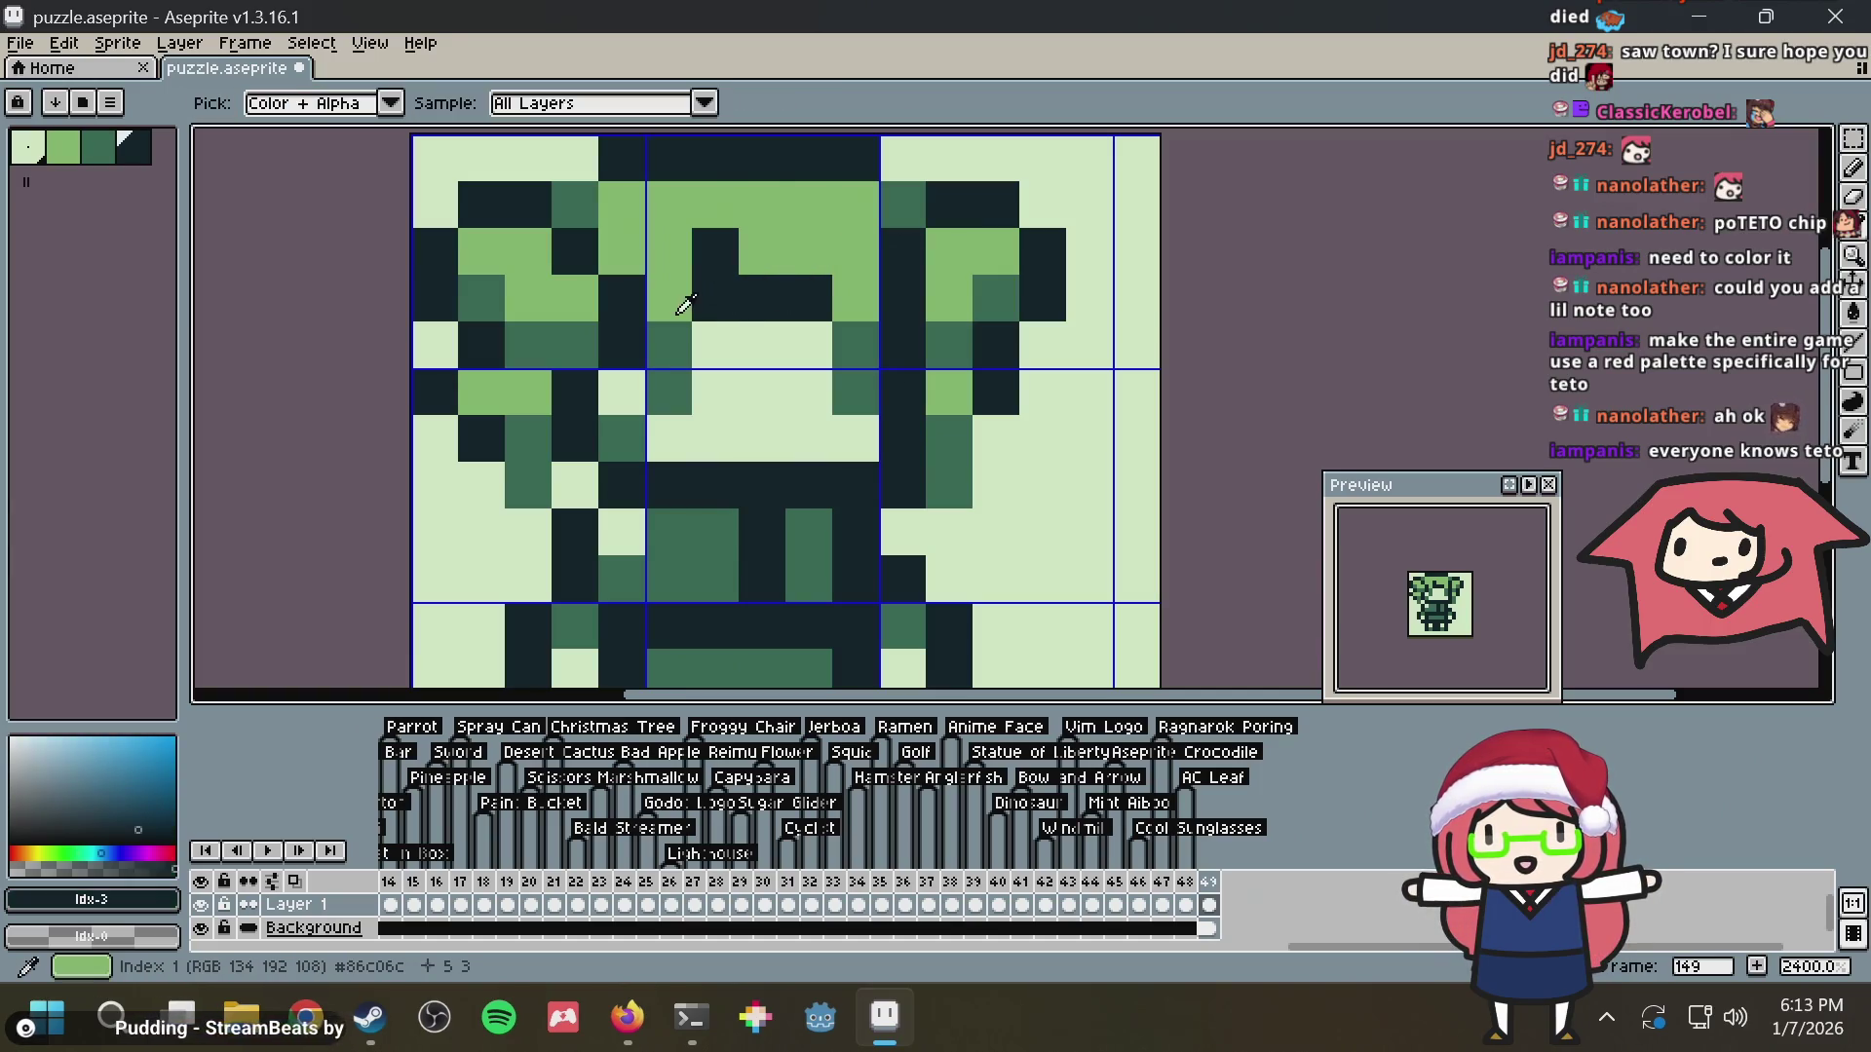
left_click(674, 300, "alt")
left_click(716, 251, "alt")
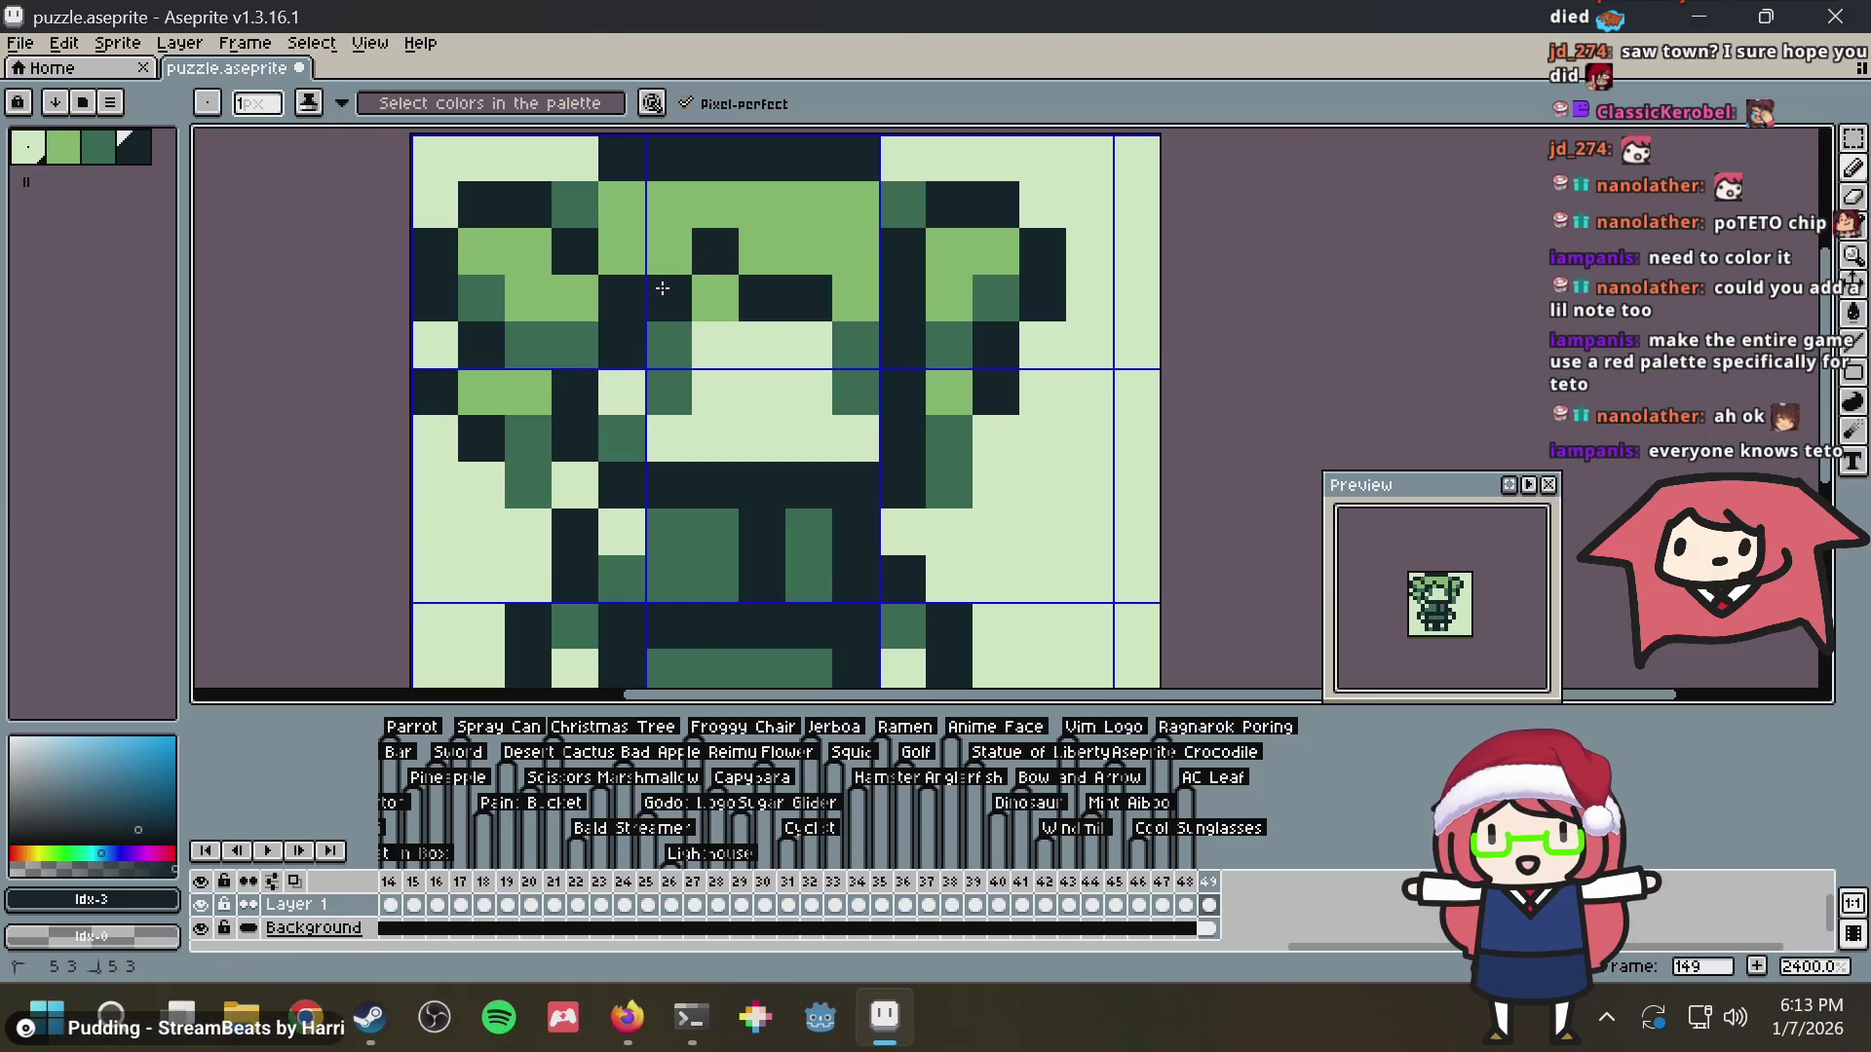
scroll(1139, 281, "down", 5)
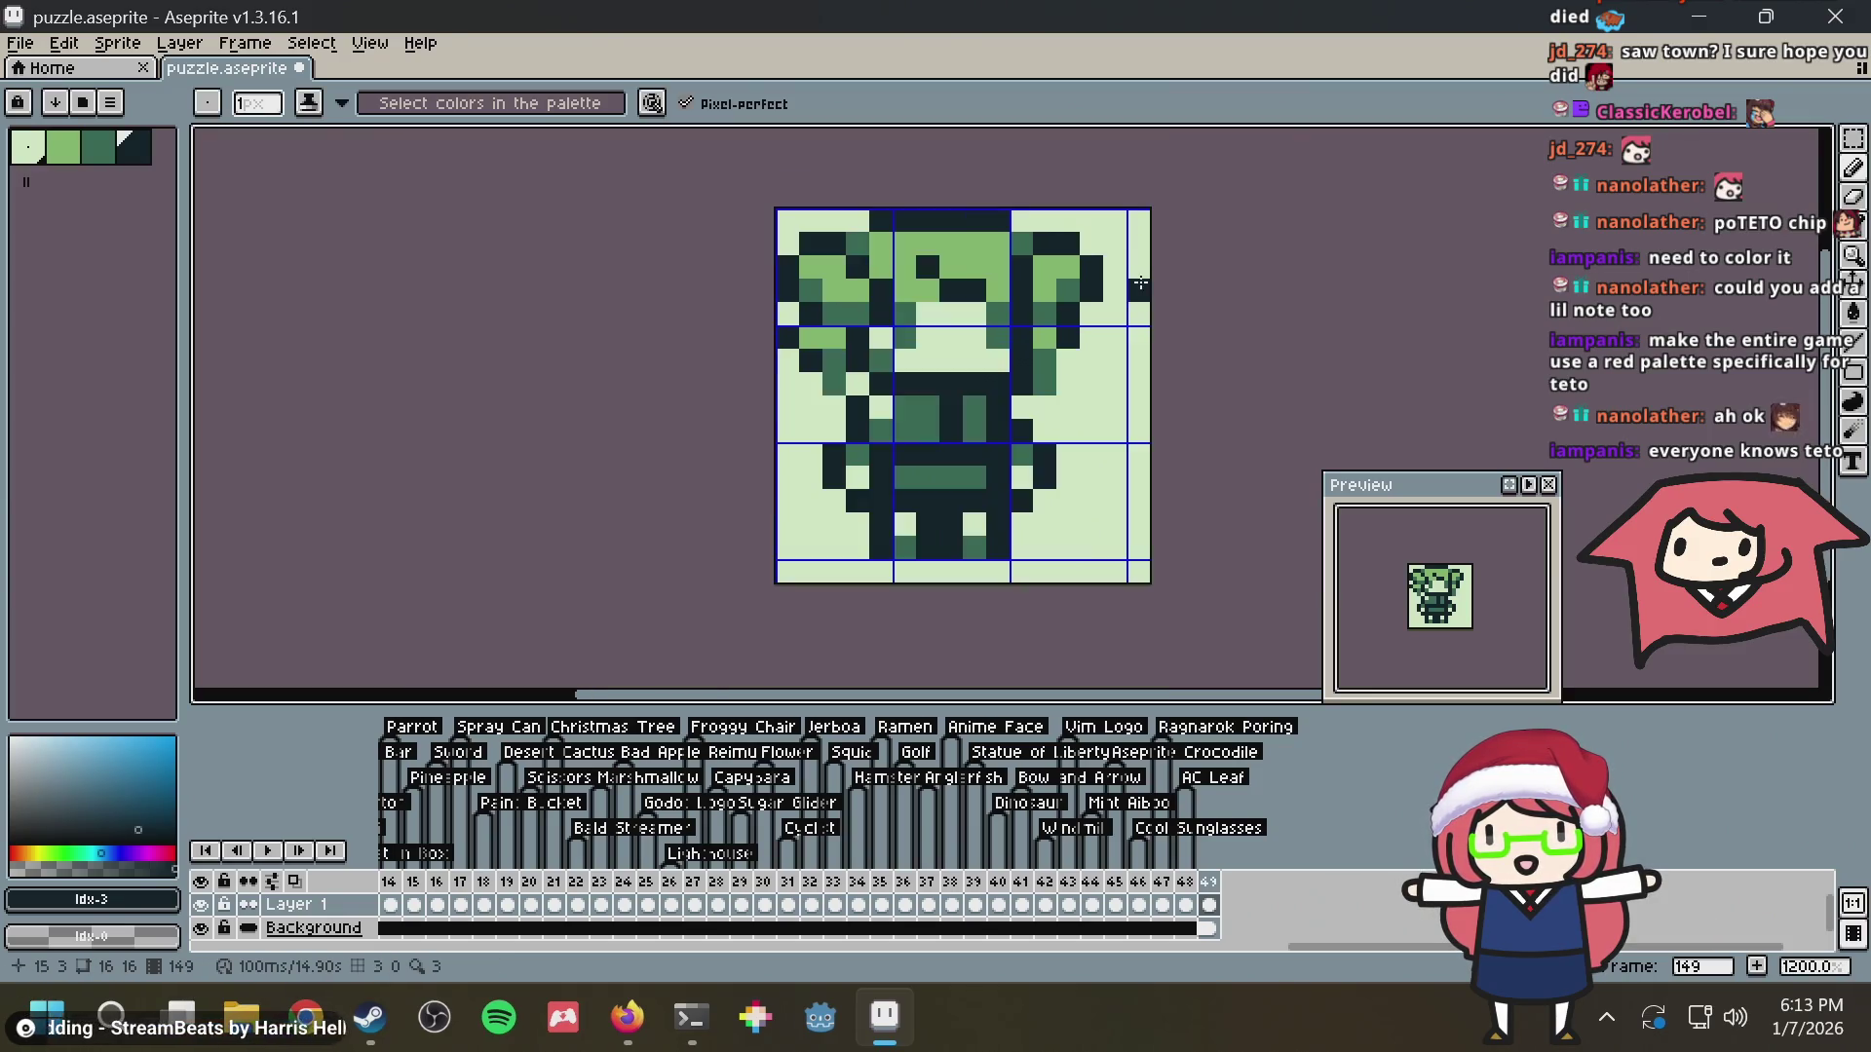
scroll(1138, 282, "down", 2)
key("ctrl+s")
scroll(1138, 282, "up", 4)
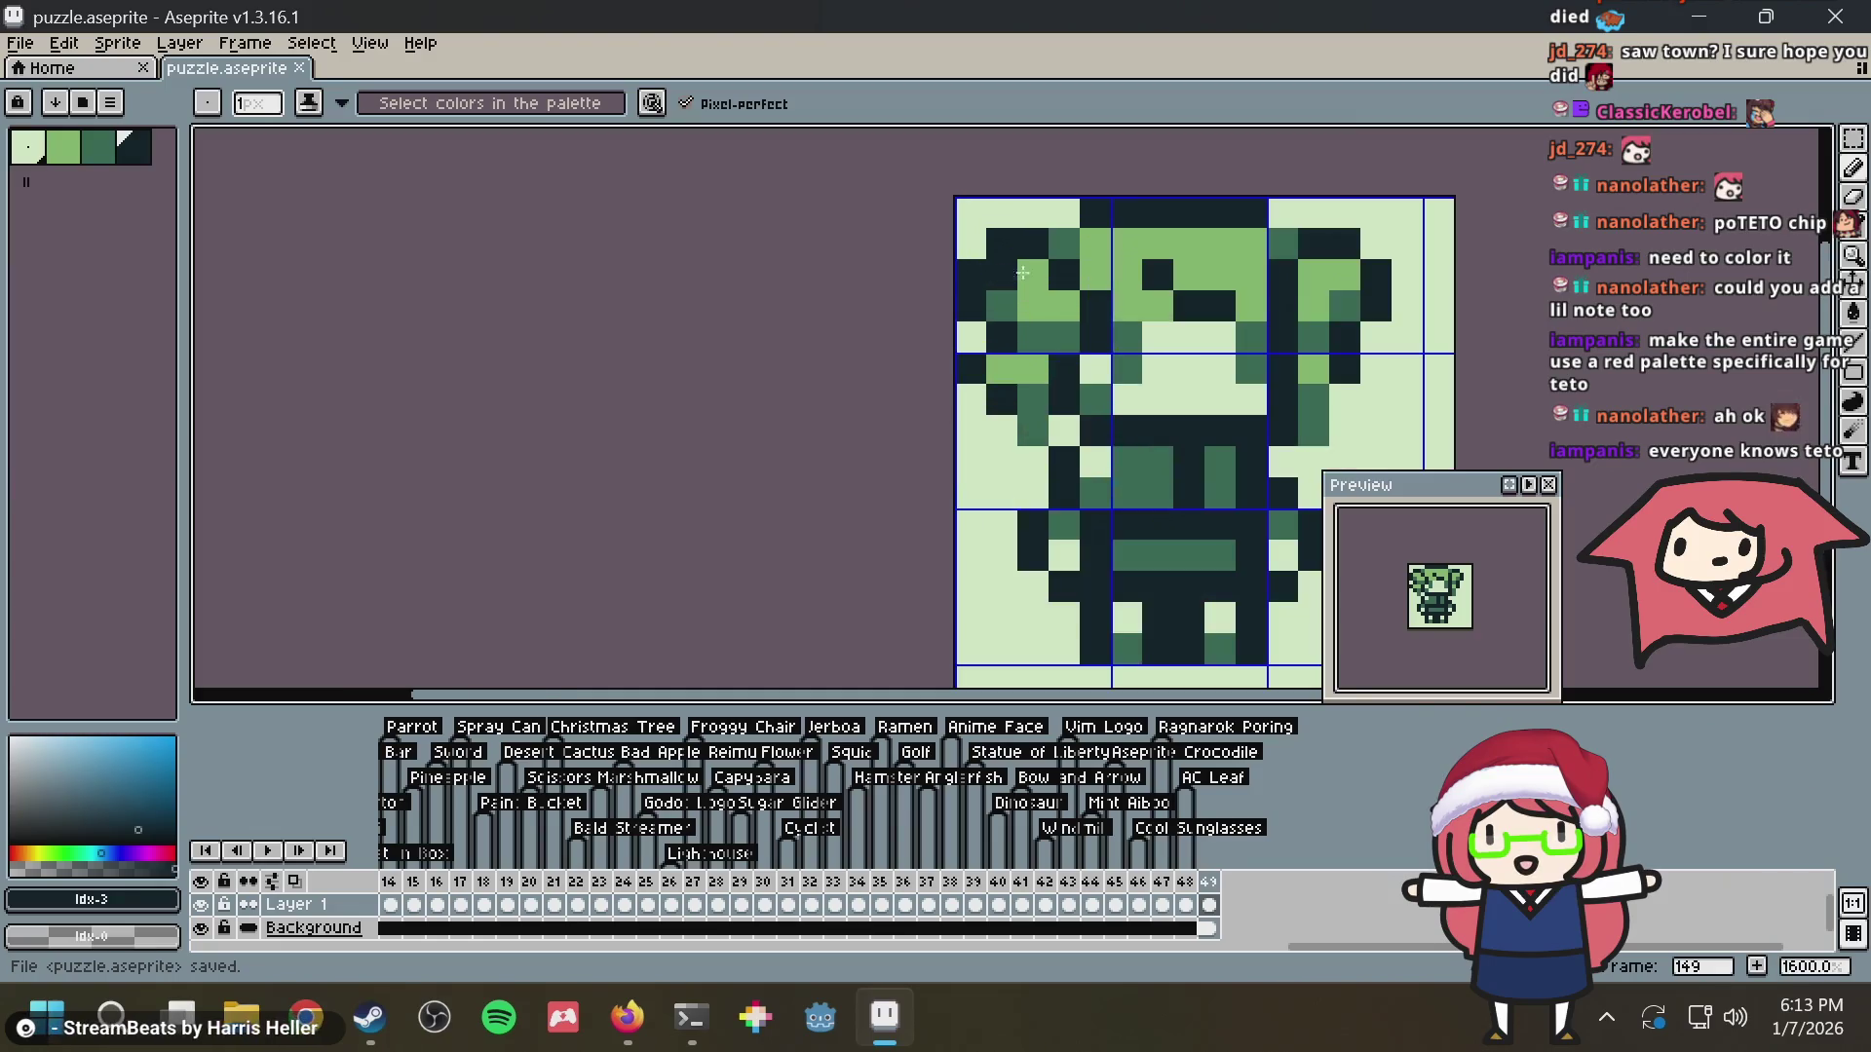
scroll(1138, 282, "up", 2)
scroll(900, 420, "up", 3)
Paint fringe pixels light, undo a stray one, and save the file
left_click(888, 498, "alt")
left_click(900, 438)
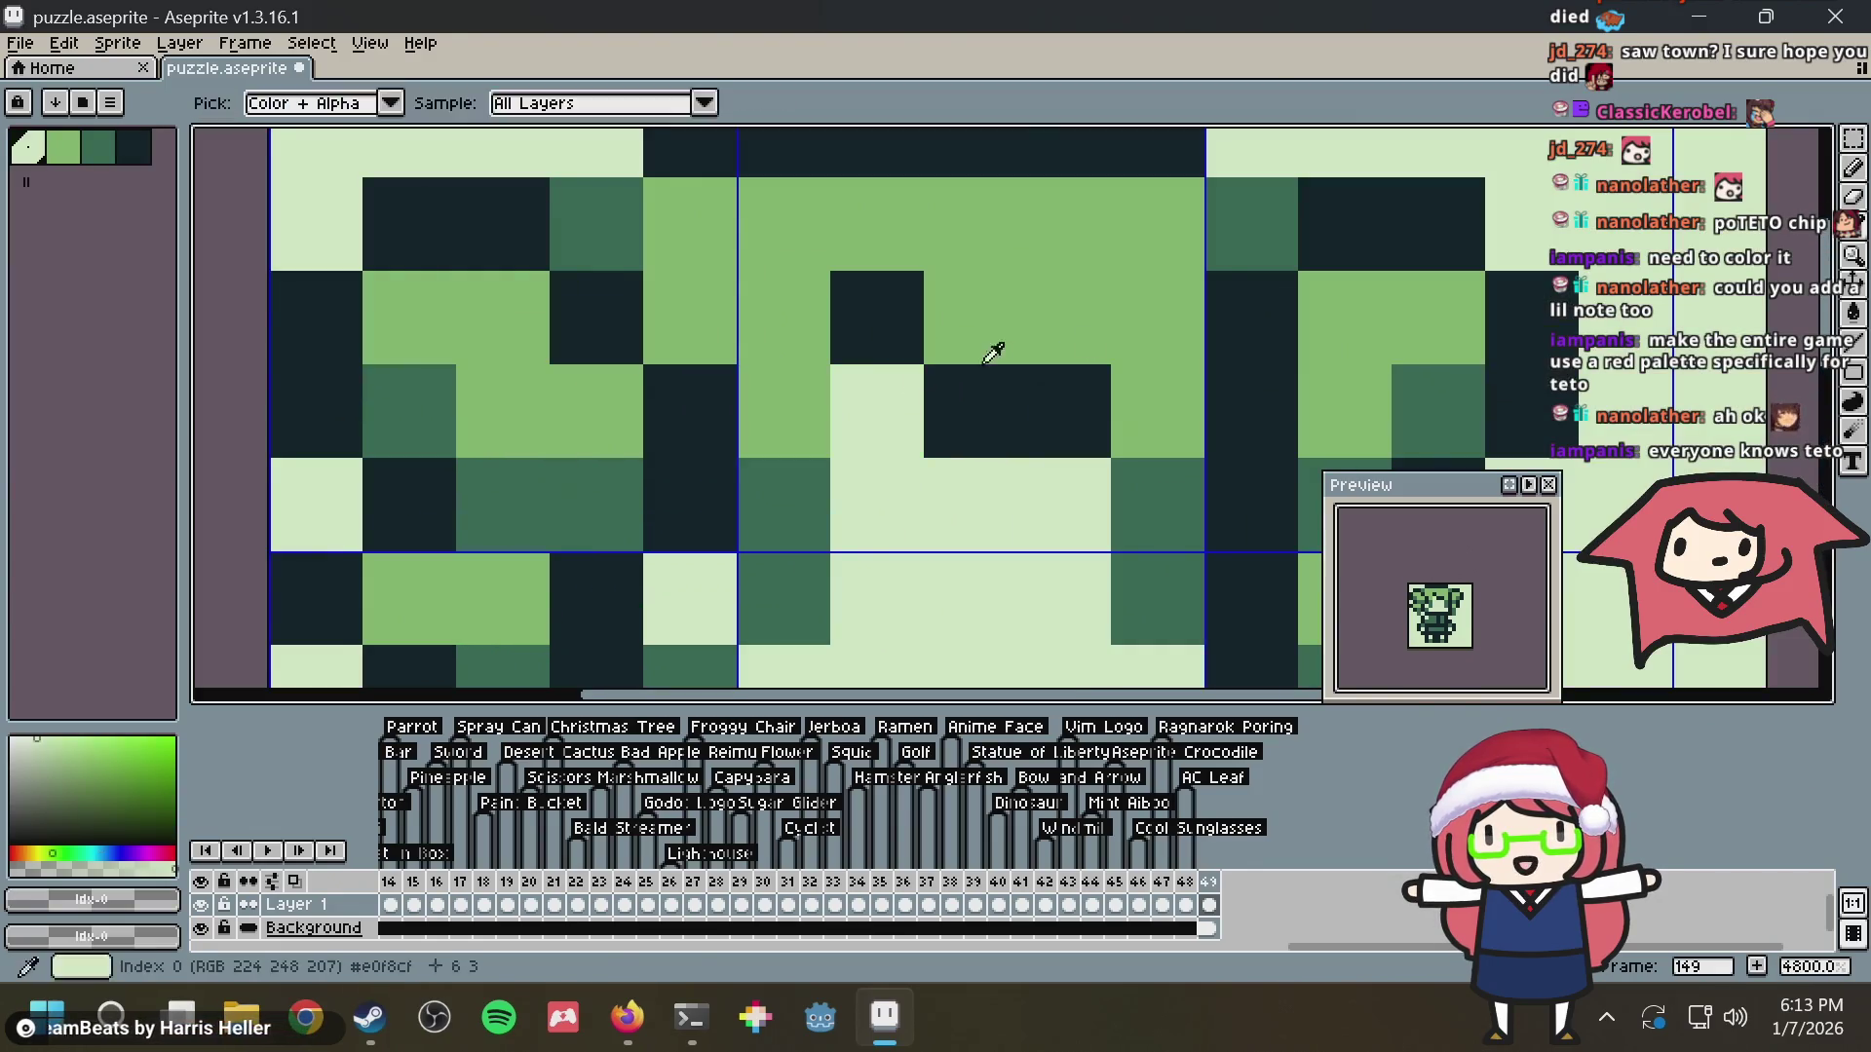
left_click(1168, 303)
key("ctrl+z")
key("ctrl+s")
Paint three fringe pixels dark green and save puzzle.aseprite again
left_click_drag(1072, 350, 1003, 230)
left_click(1098, 384, "alt")
left_click(922, 278)
left_click(820, 198)
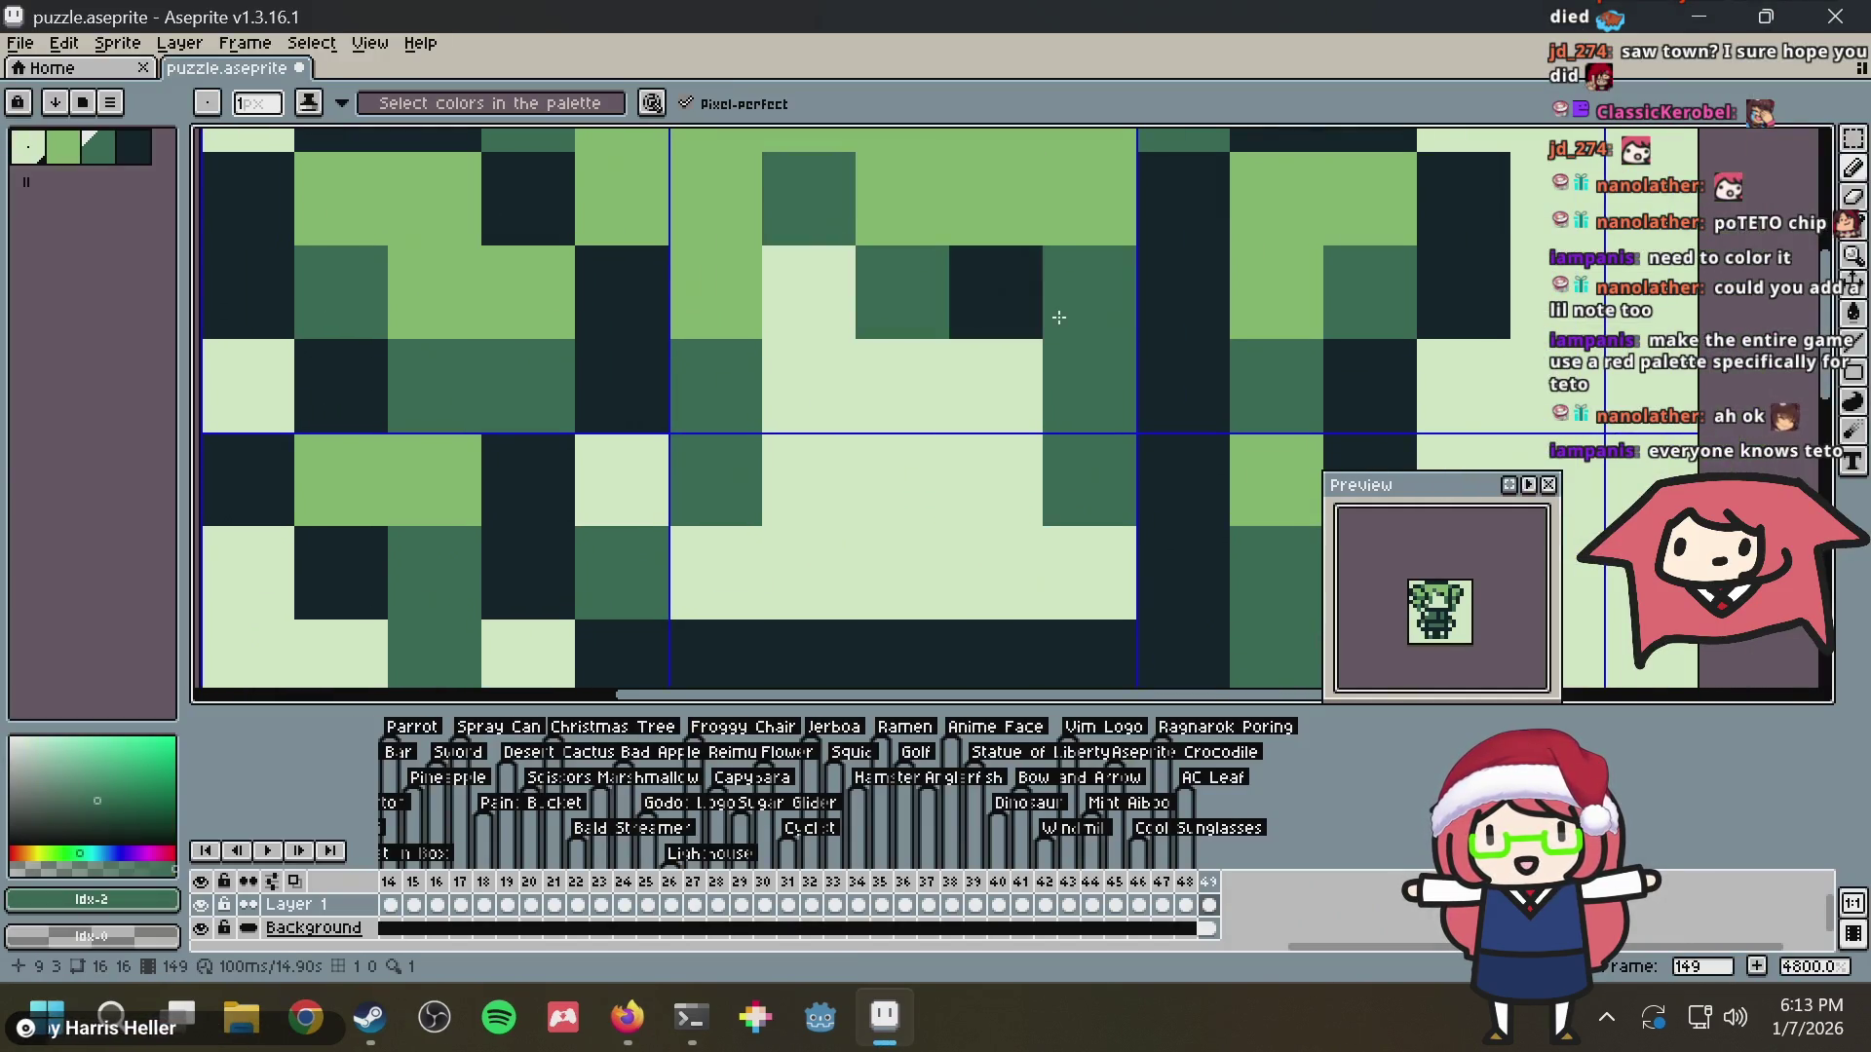
left_click(994, 292)
scroll(1196, 310, "down", 3)
scroll(1195, 311, "down", 2)
key("ctrl+s")
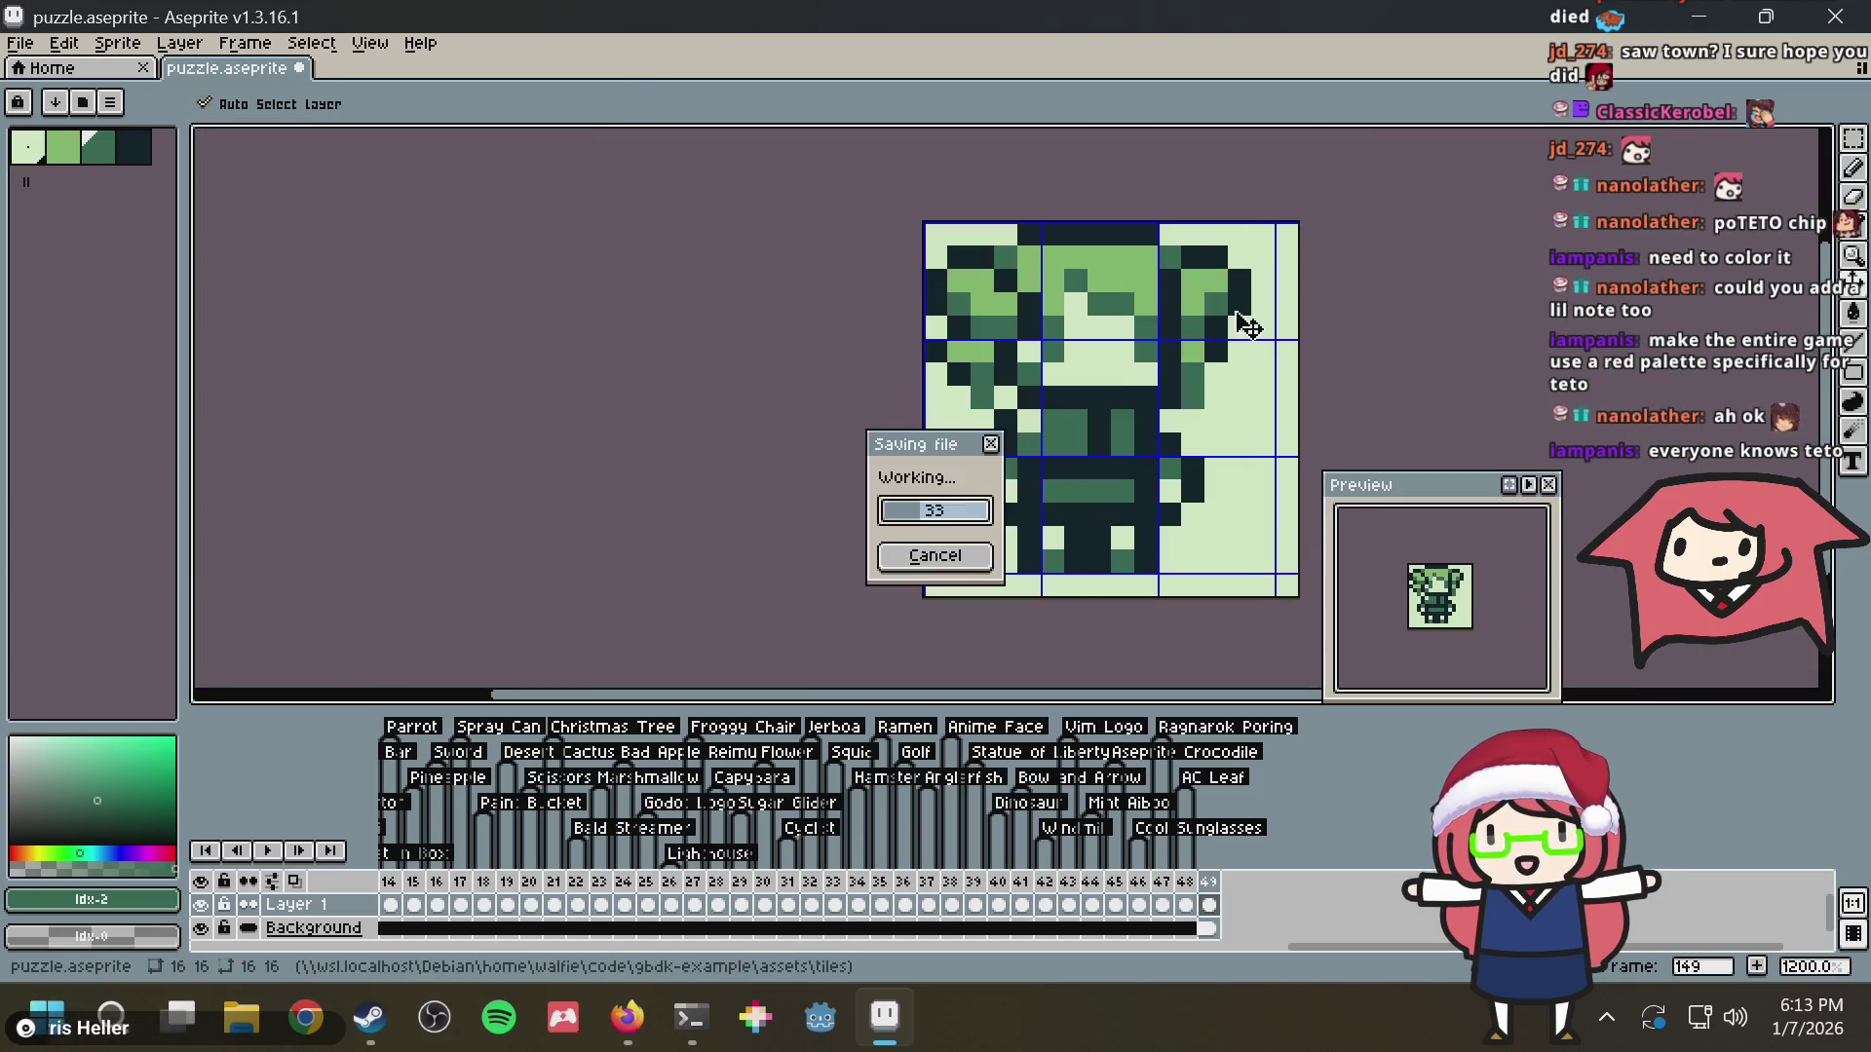
scroll(975, 363, "up", 2)
left_click_drag(1099, 369, 1008, 428)
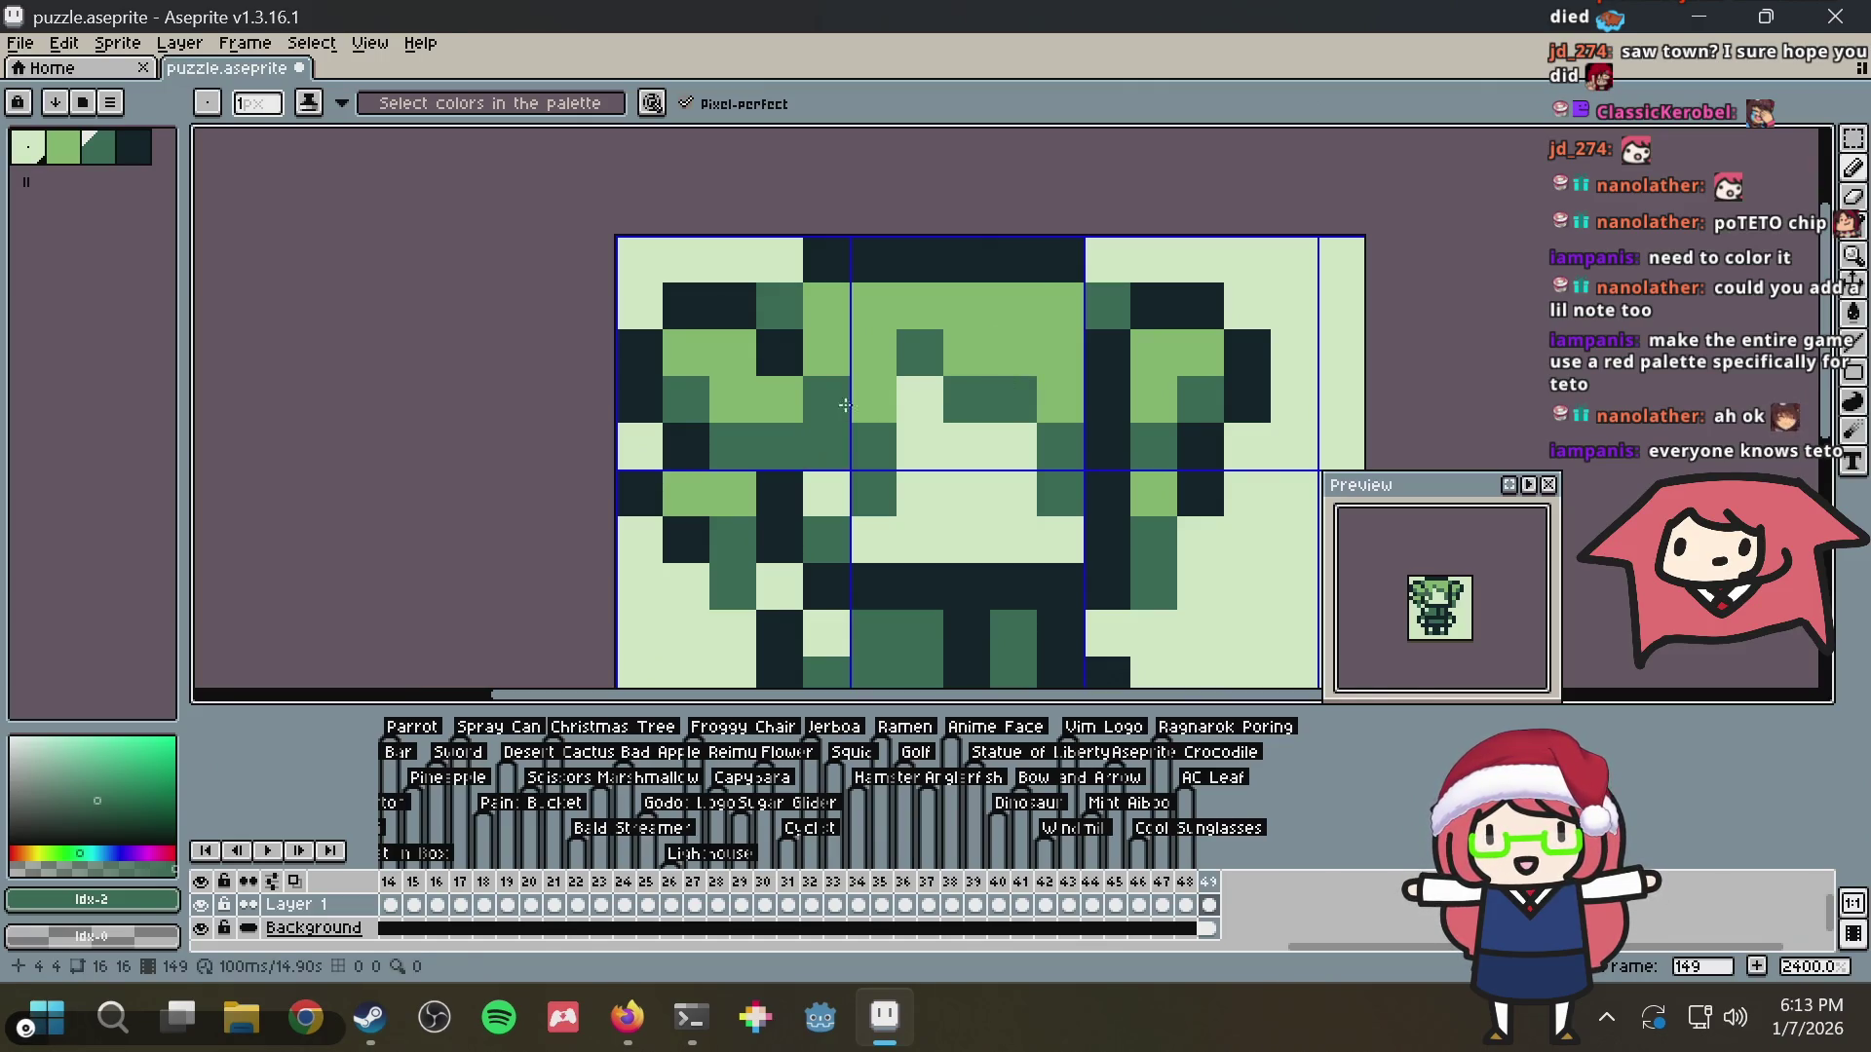
Darken a few top-row hair pixels, undoing one extra, and save the sprite
left_click_drag(975, 376, 913, 305)
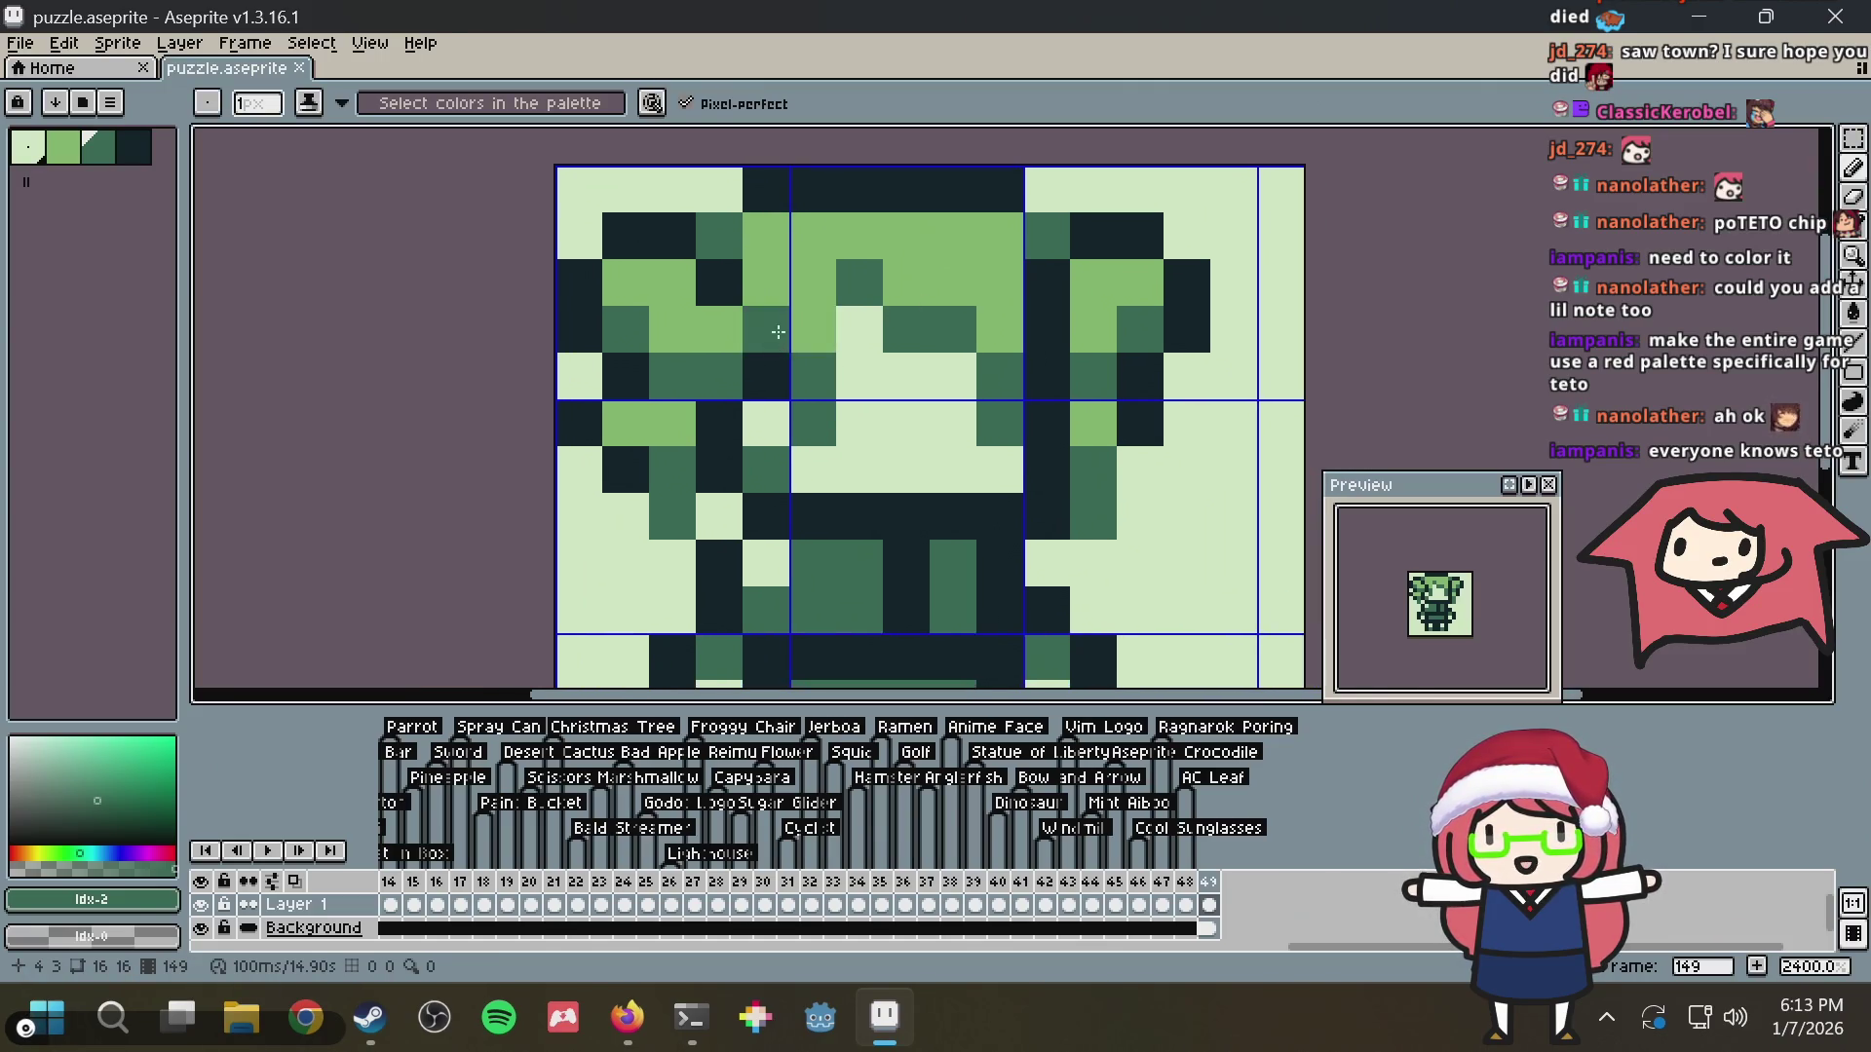
left_click(774, 336, "alt")
scroll(880, 305, "down", 3)
key("ctrl+s")
scroll(844, 192, "up", 3)
left_click_drag(845, 192, 840, 224)
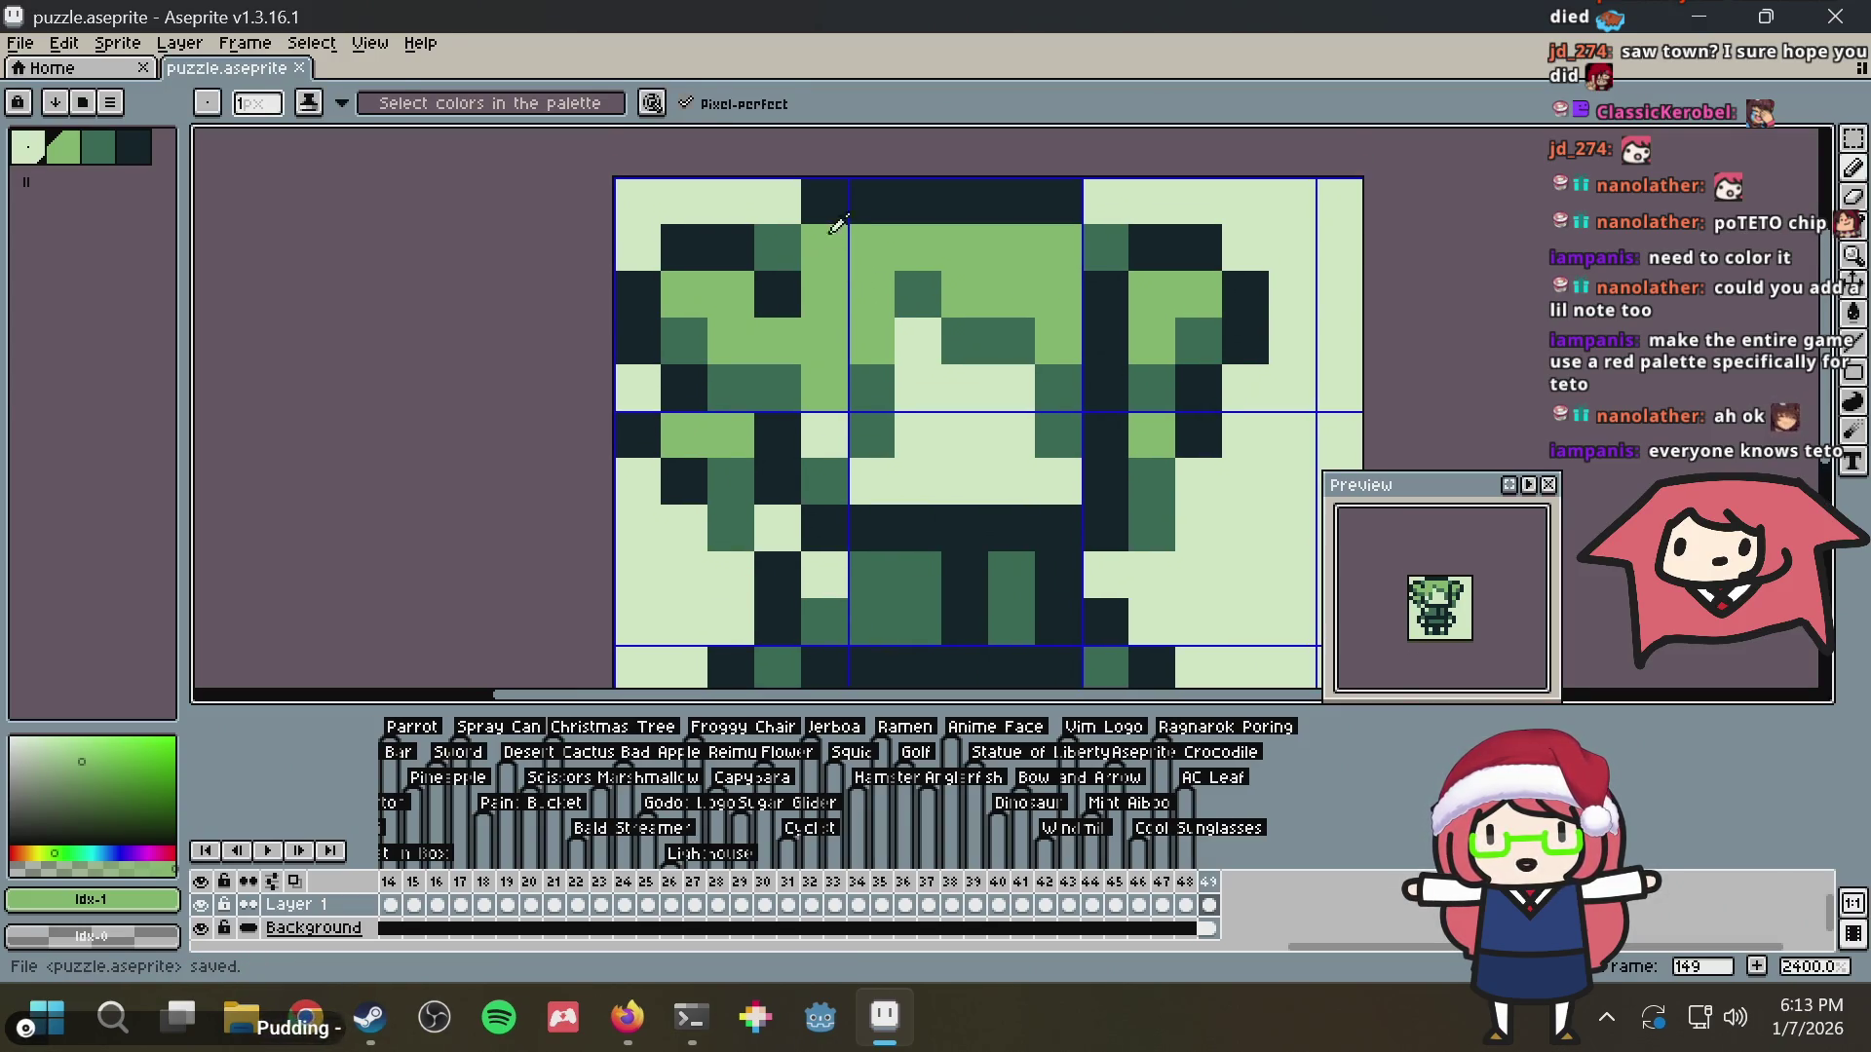
left_click(839, 220, "alt")
left_click(777, 201)
left_click(1199, 208)
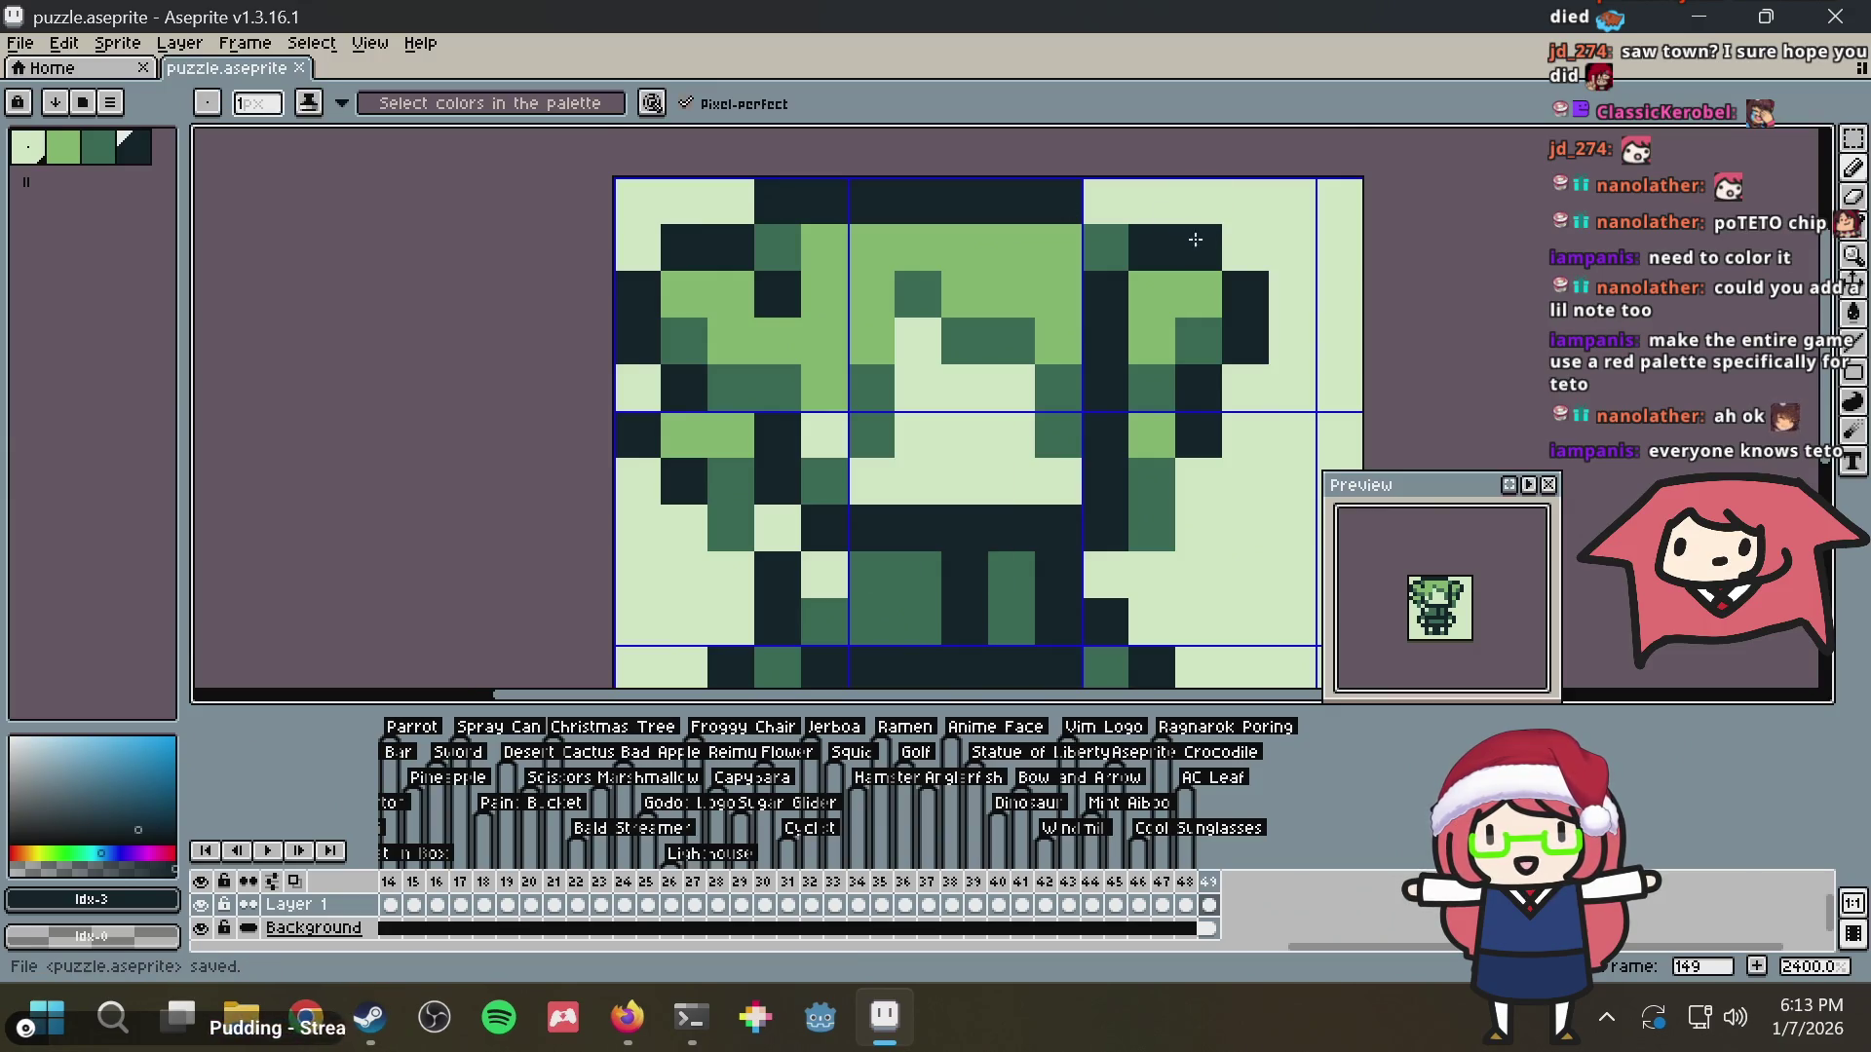
key("ctrl+z")
key("ctrl+s")
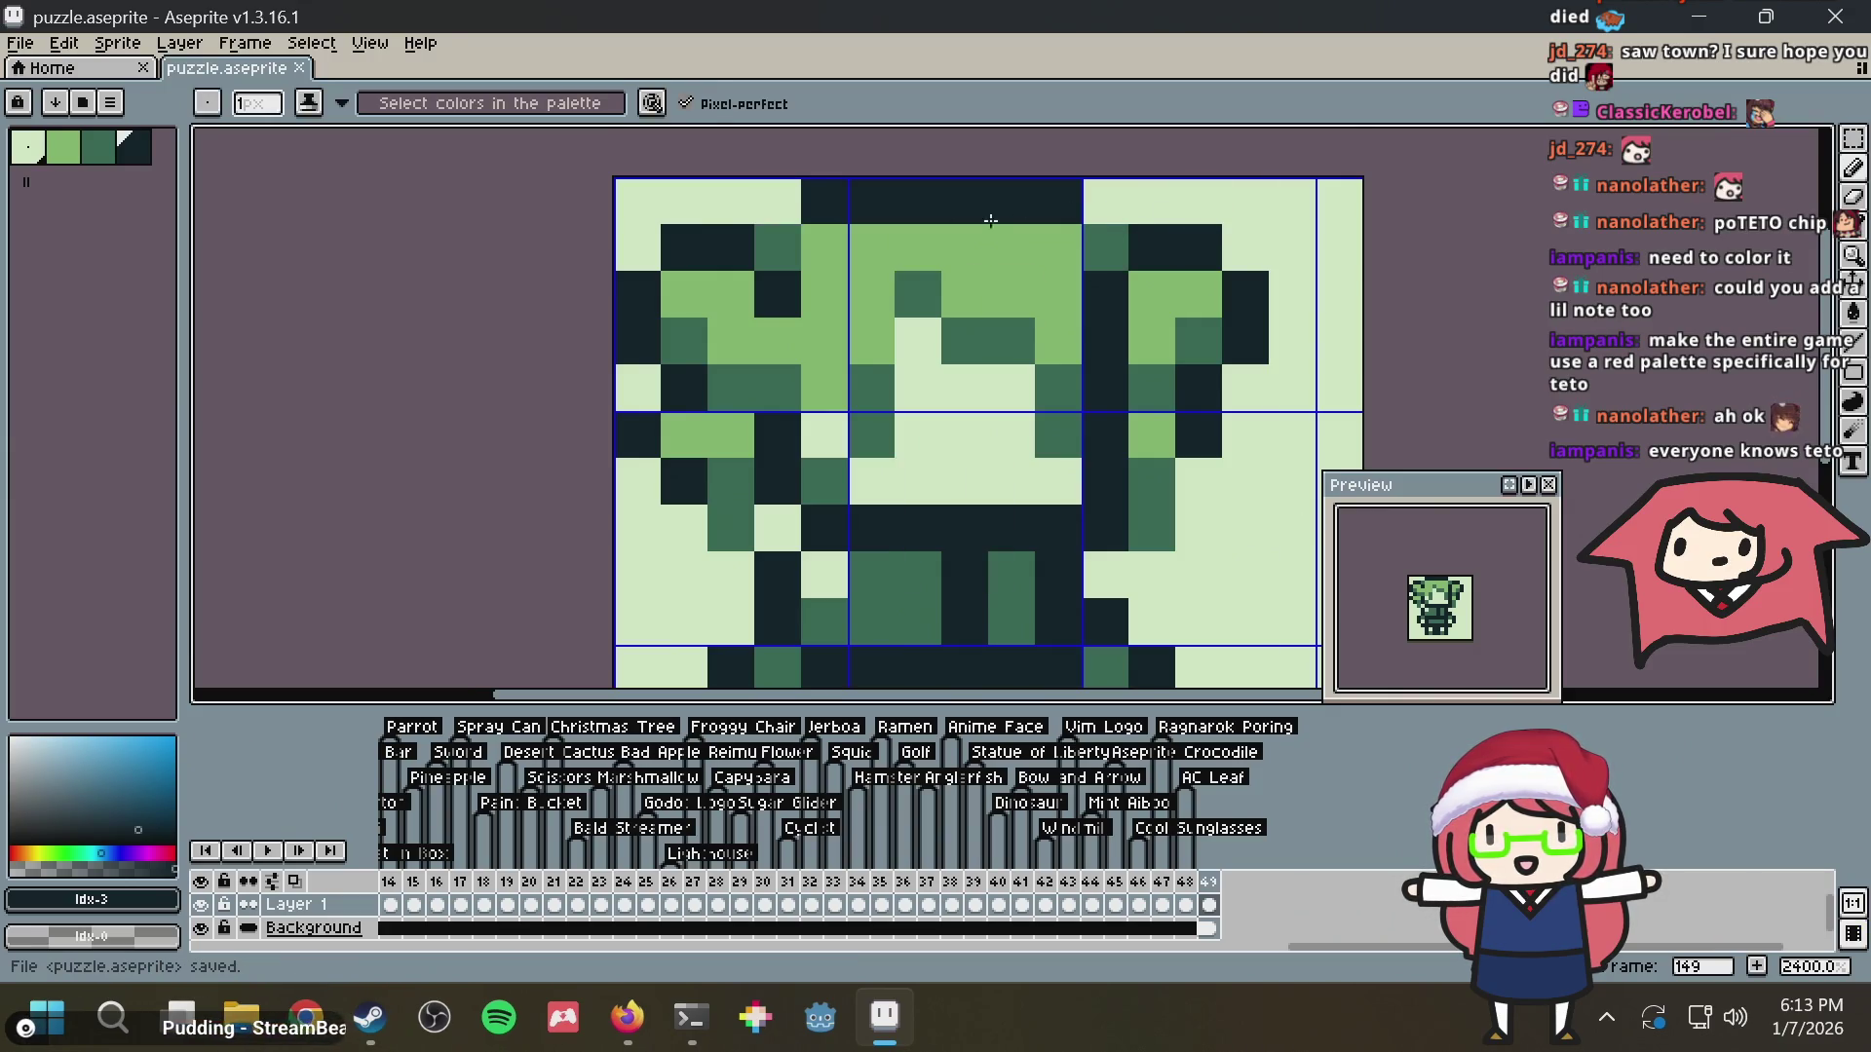
left_click(777, 200)
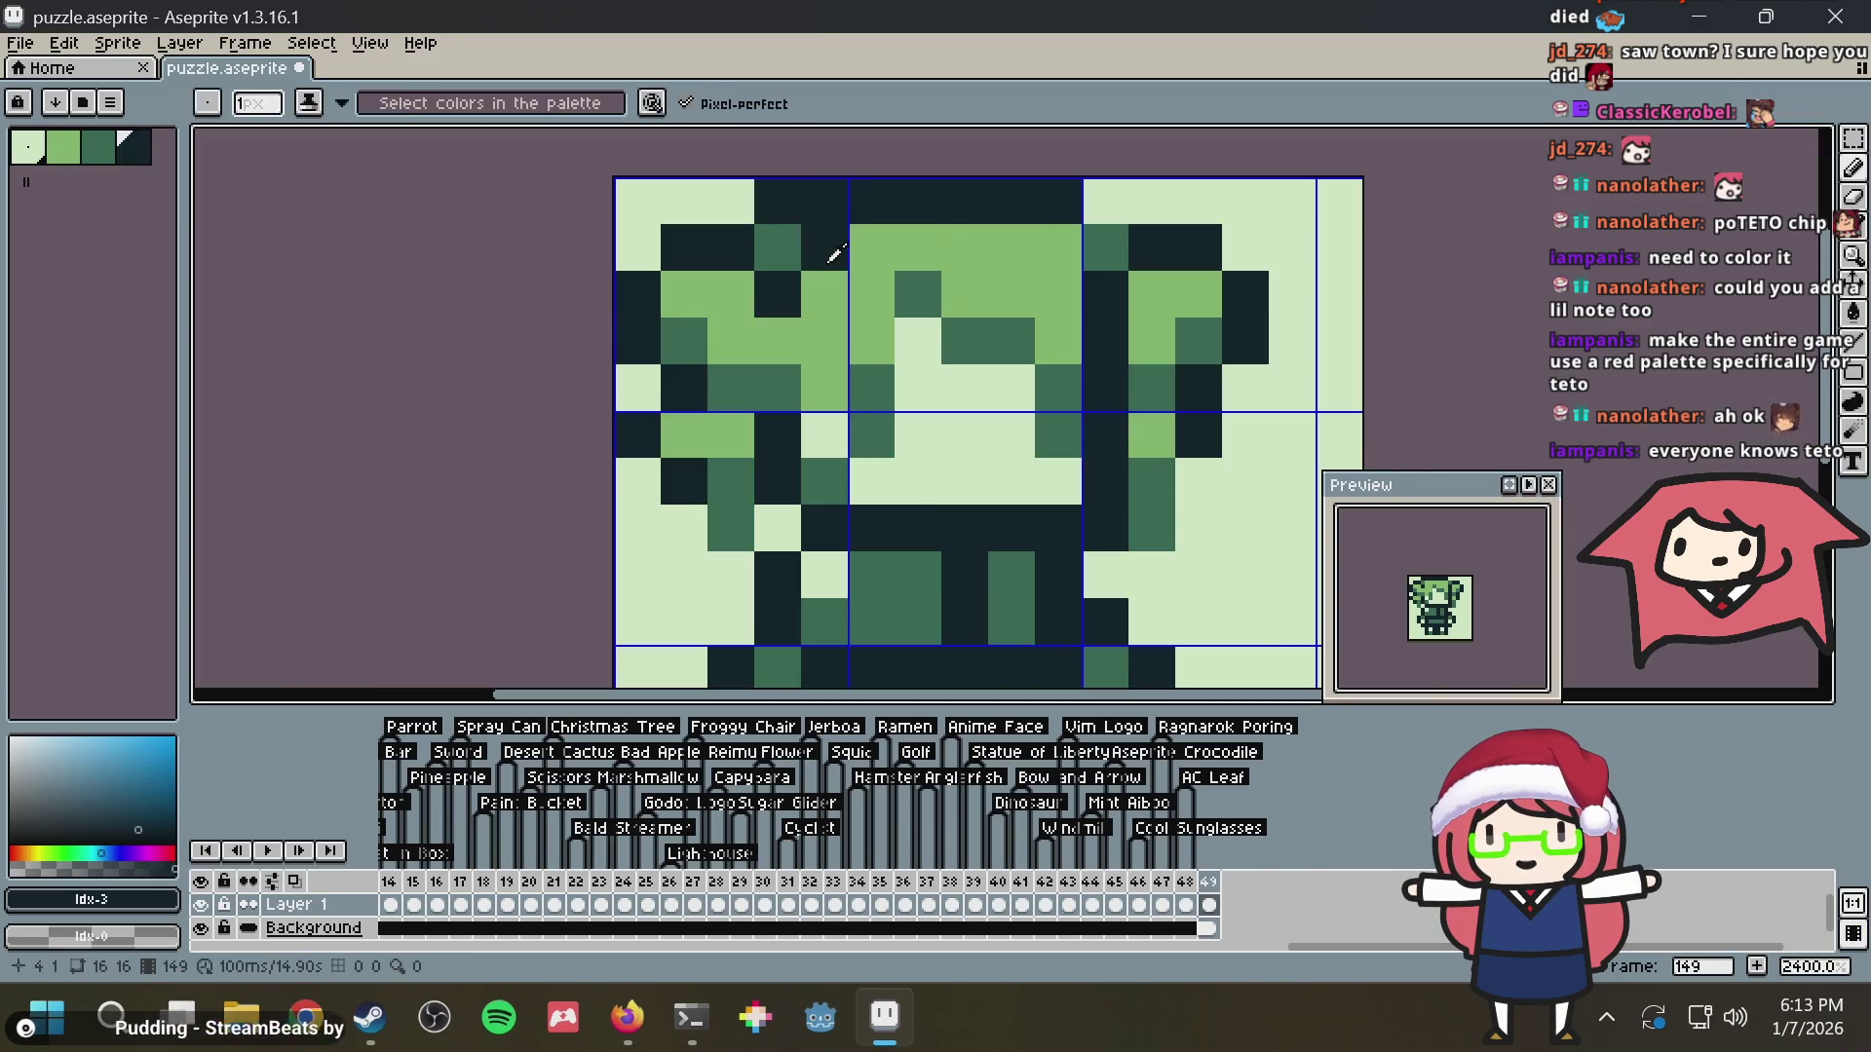
Try green pixels near the headset, undo them, save, and check the Teto reference
left_click(835, 250, "alt")
left_click(757, 244)
key("ctrl+z")
key("ctrl+s")
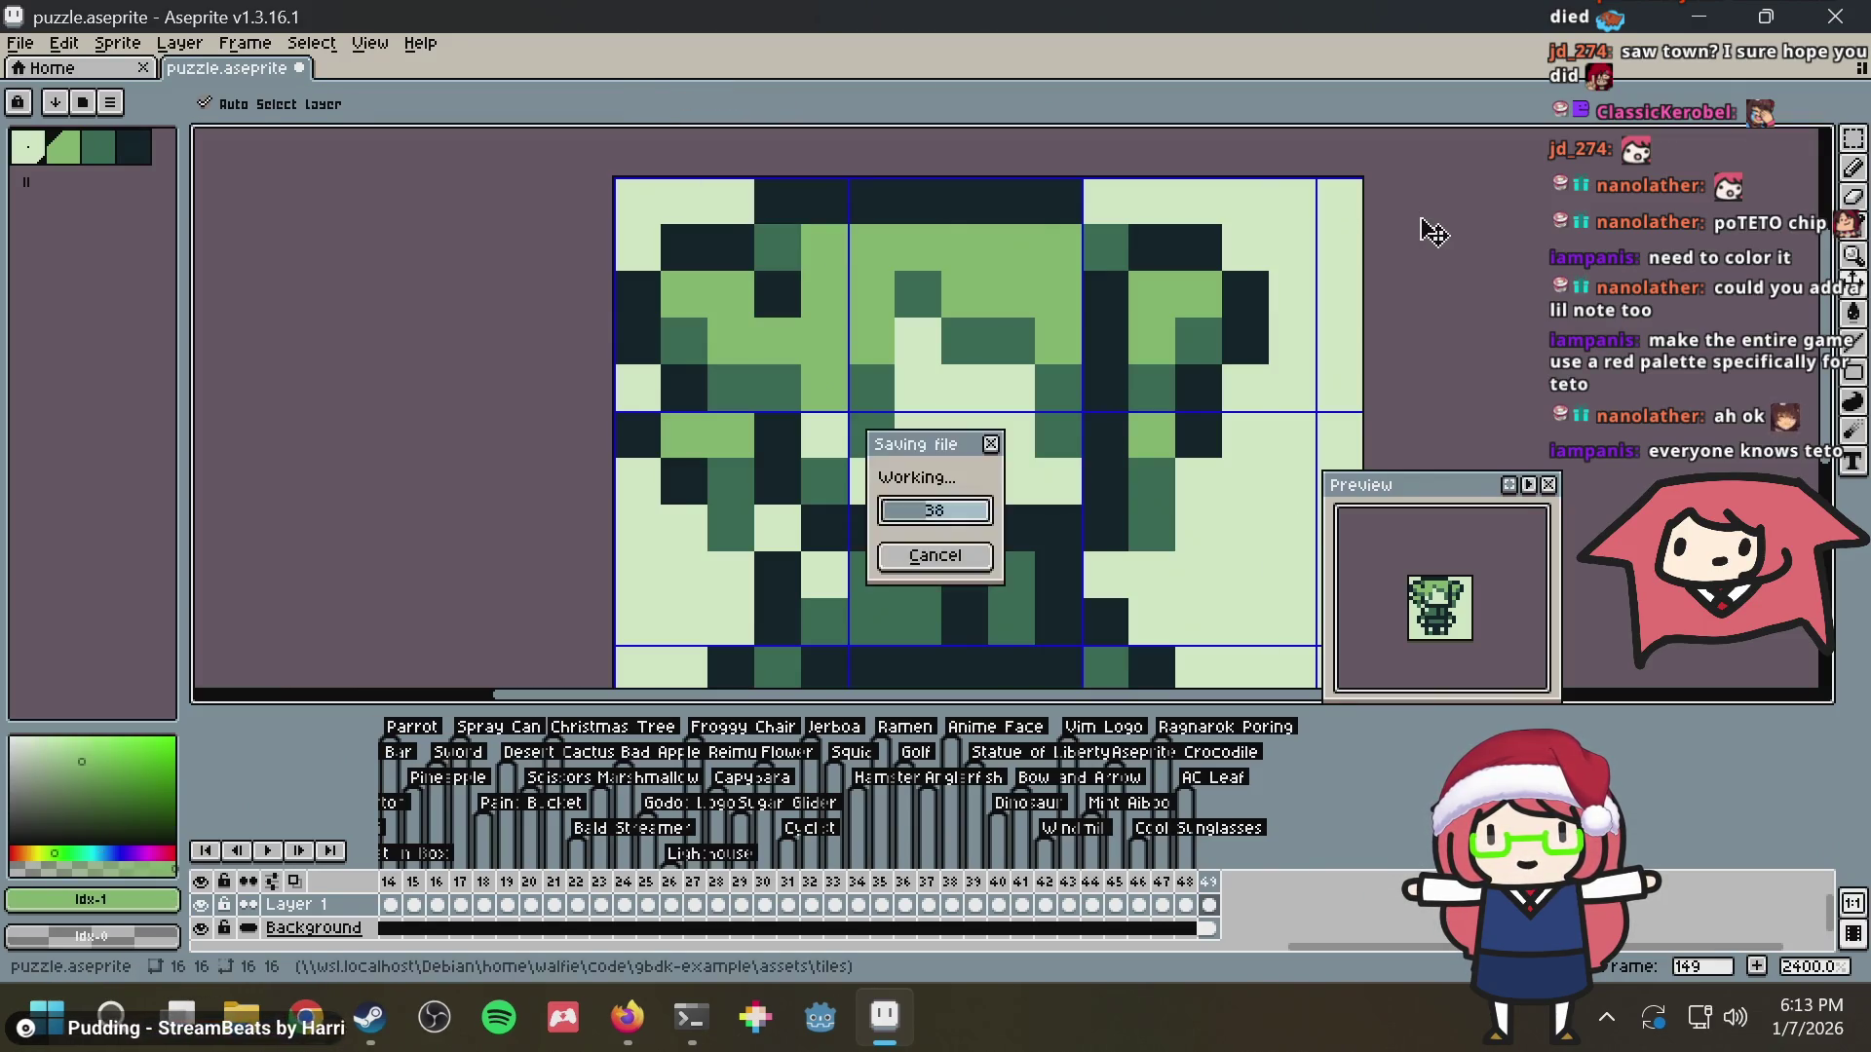
left_click_drag(1279, 292, 1280, 287)
scroll(1281, 287, "down", 2)
key("ctrl+z")
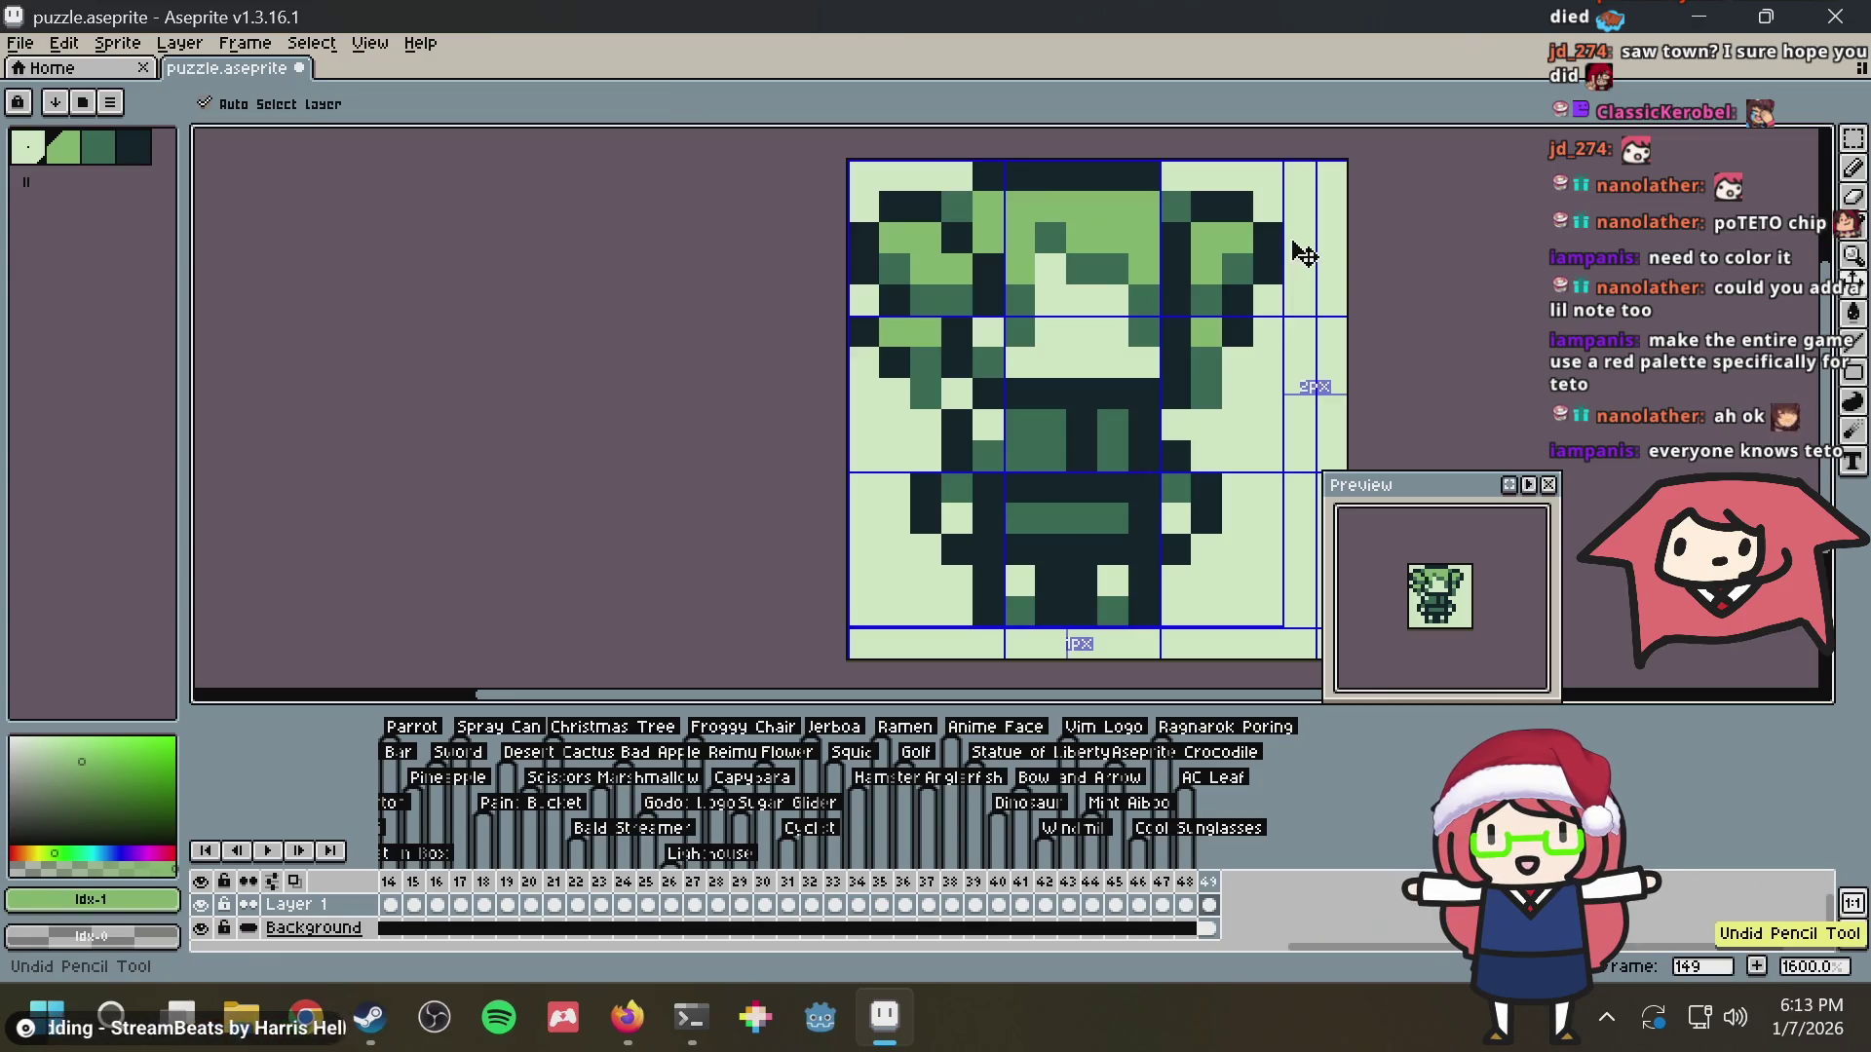
key("ctrl+s")
key("b")
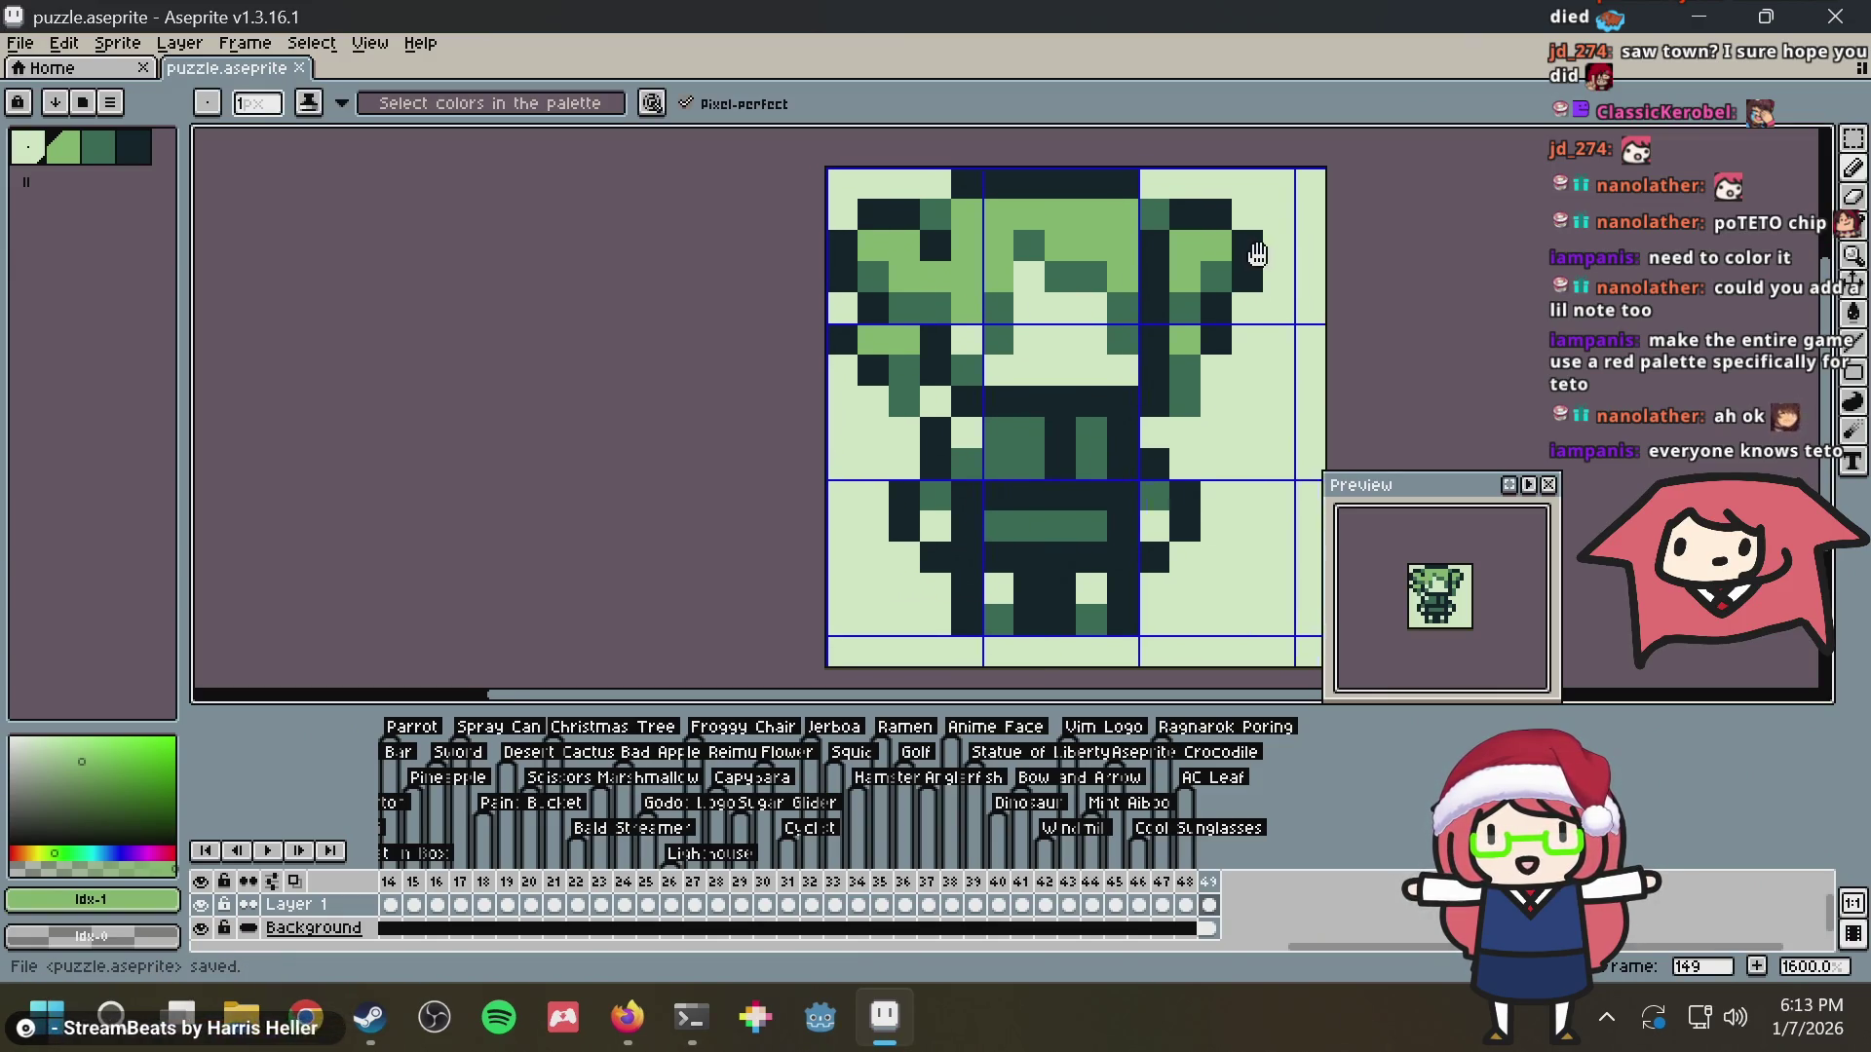
left_click(1197, 335)
scroll(1196, 334, "up", 1)
left_click_drag(1192, 353, 1210, 260)
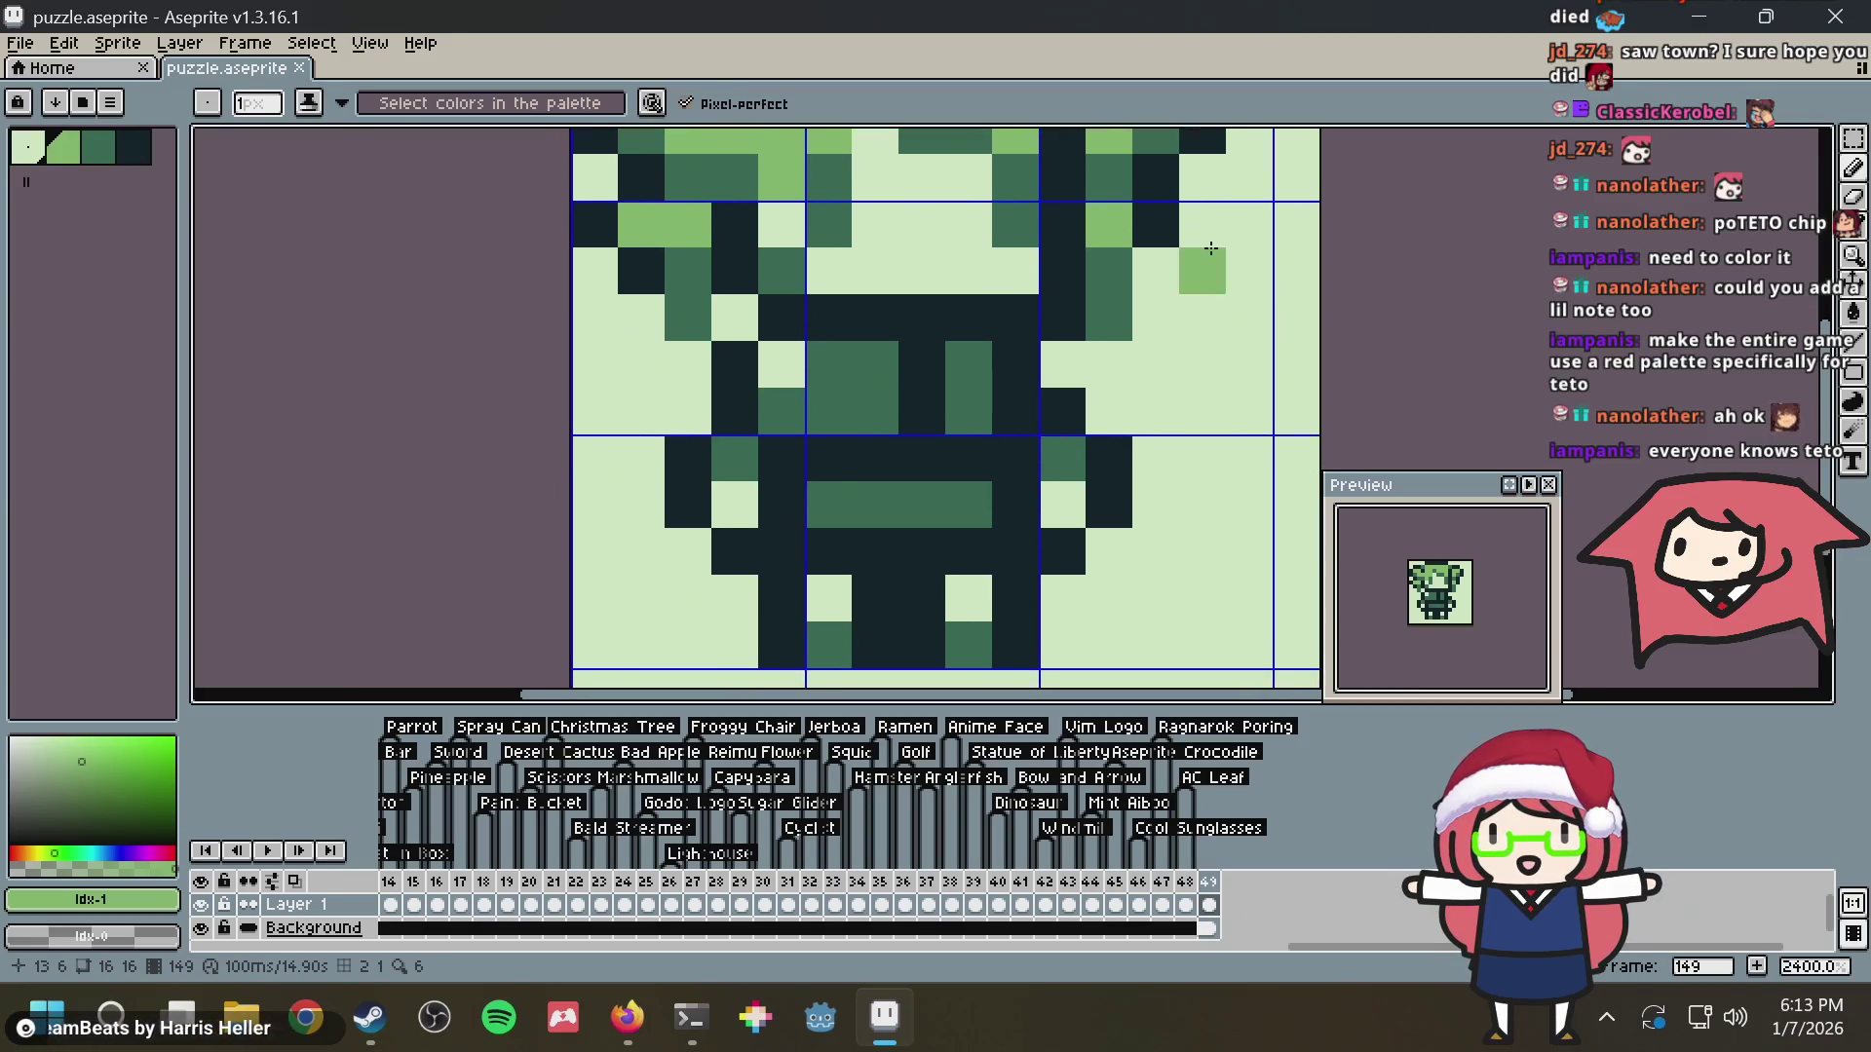
key("alt+Tab")
key("alt+Tab")
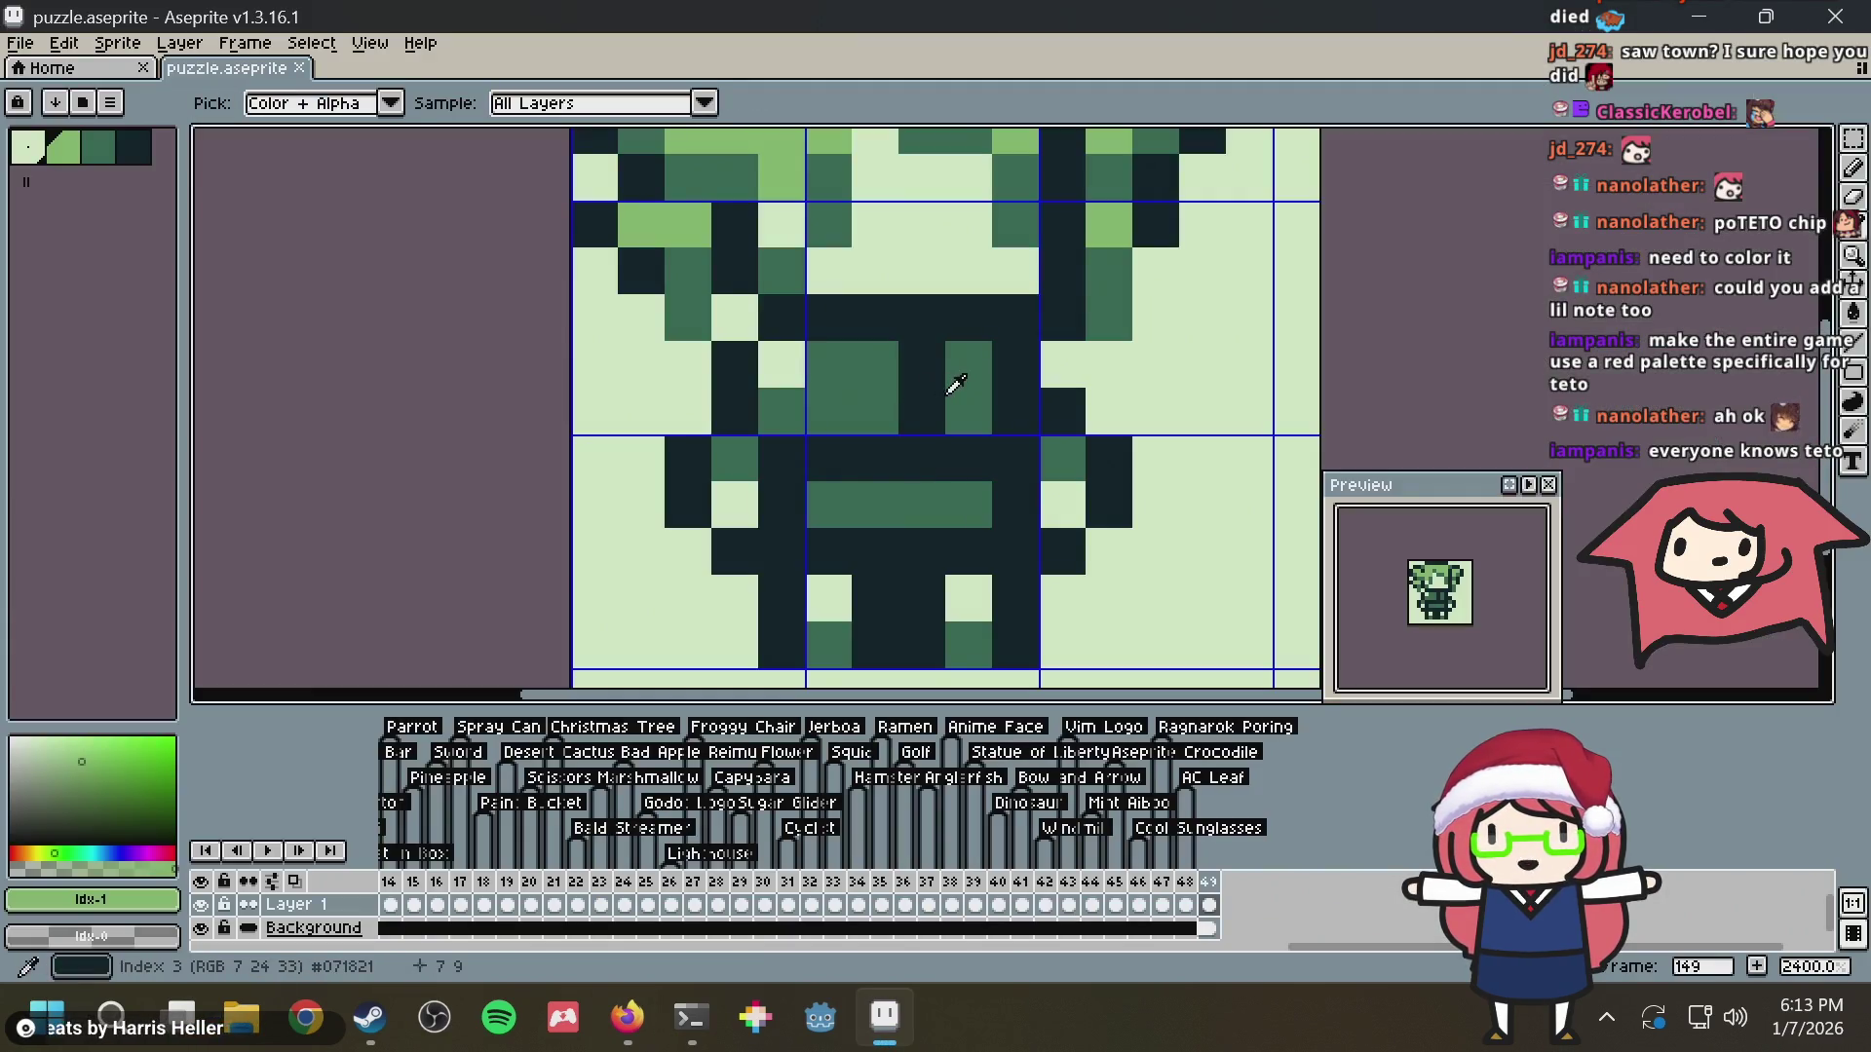
Recolour a few body pixels green, then paint the lower body row dark, checking the reference
left_click(1012, 398)
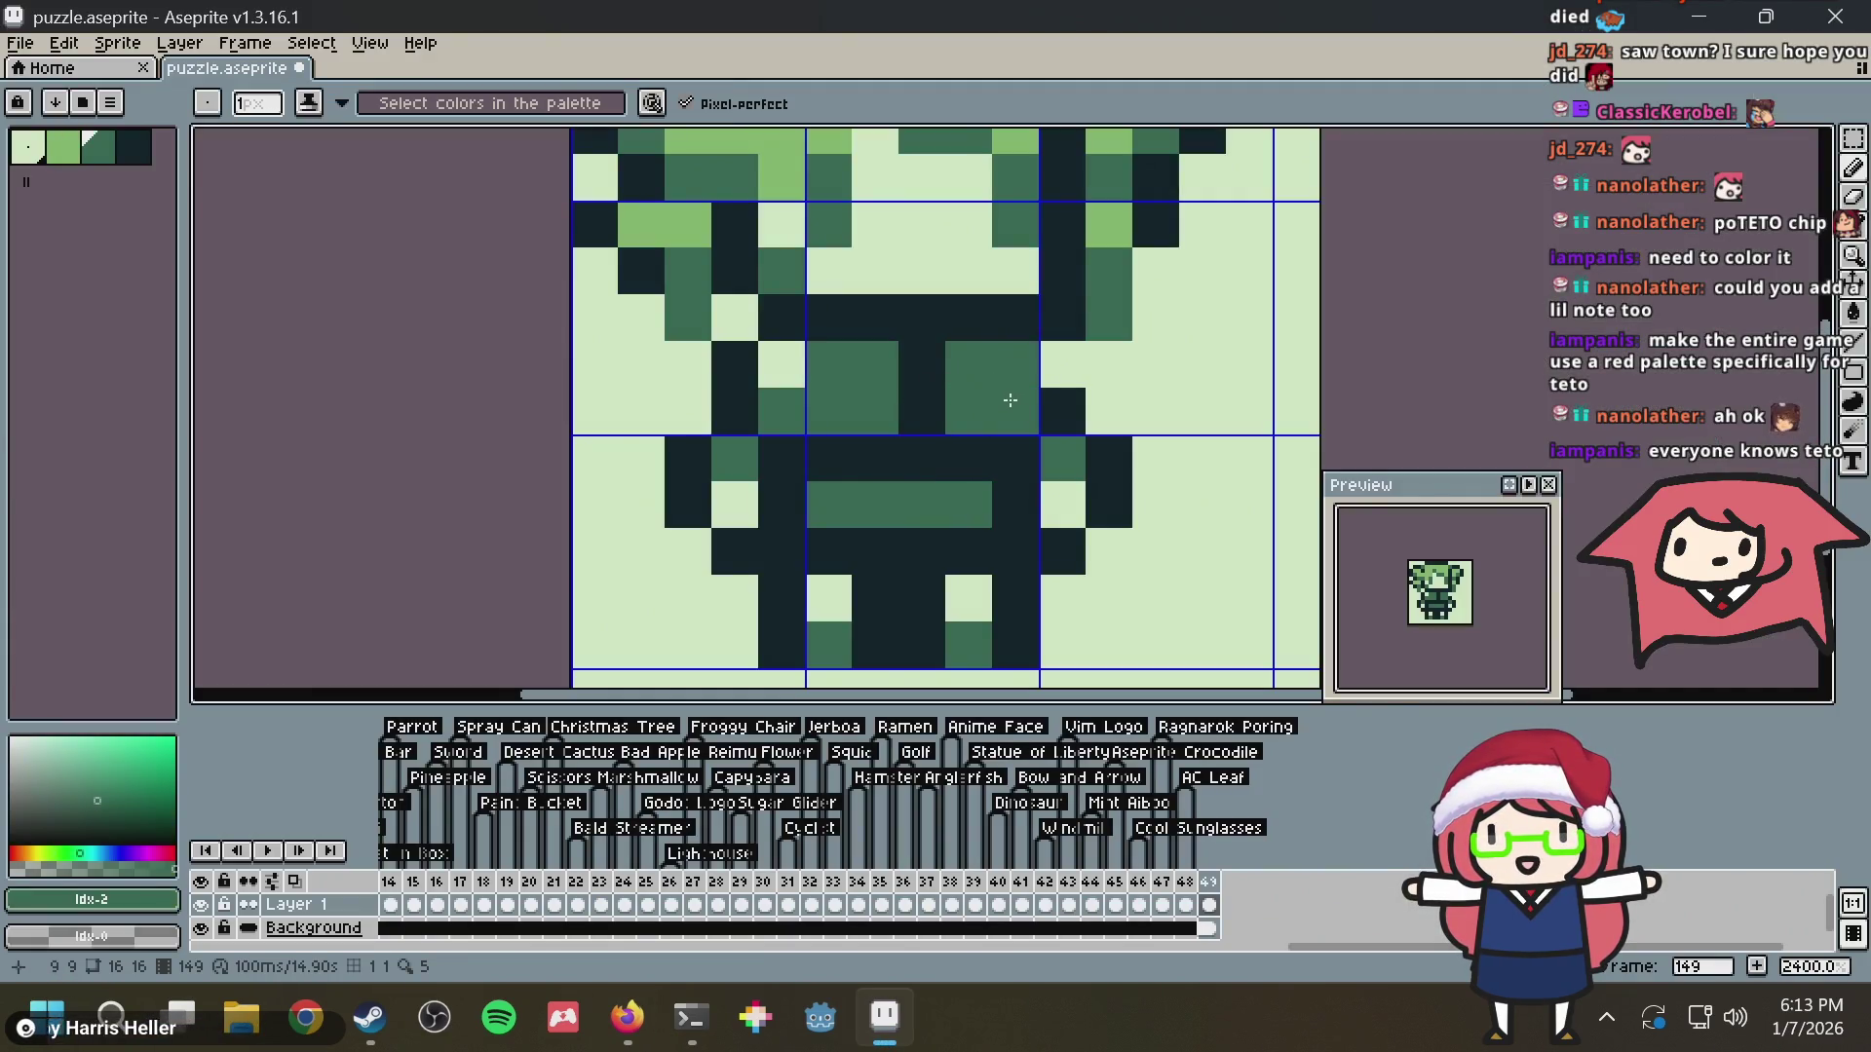
key("alt+Tab")
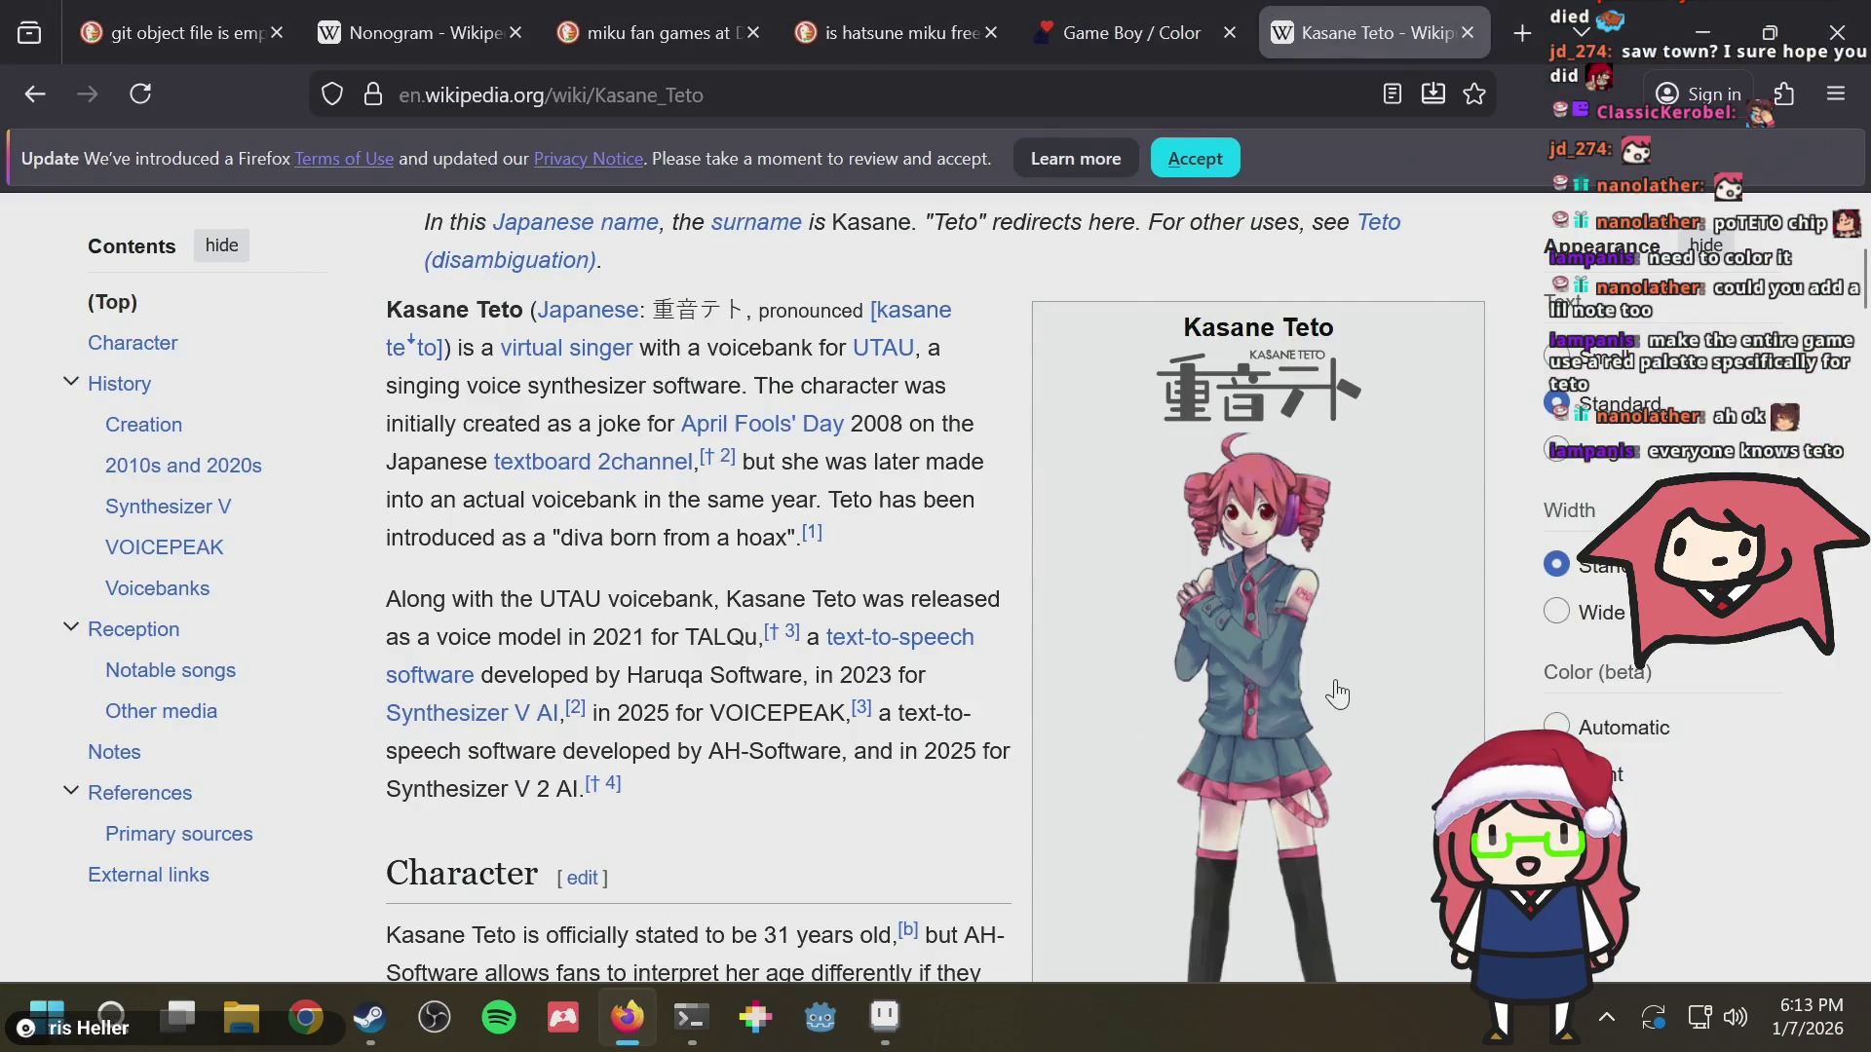
key("alt+Tab")
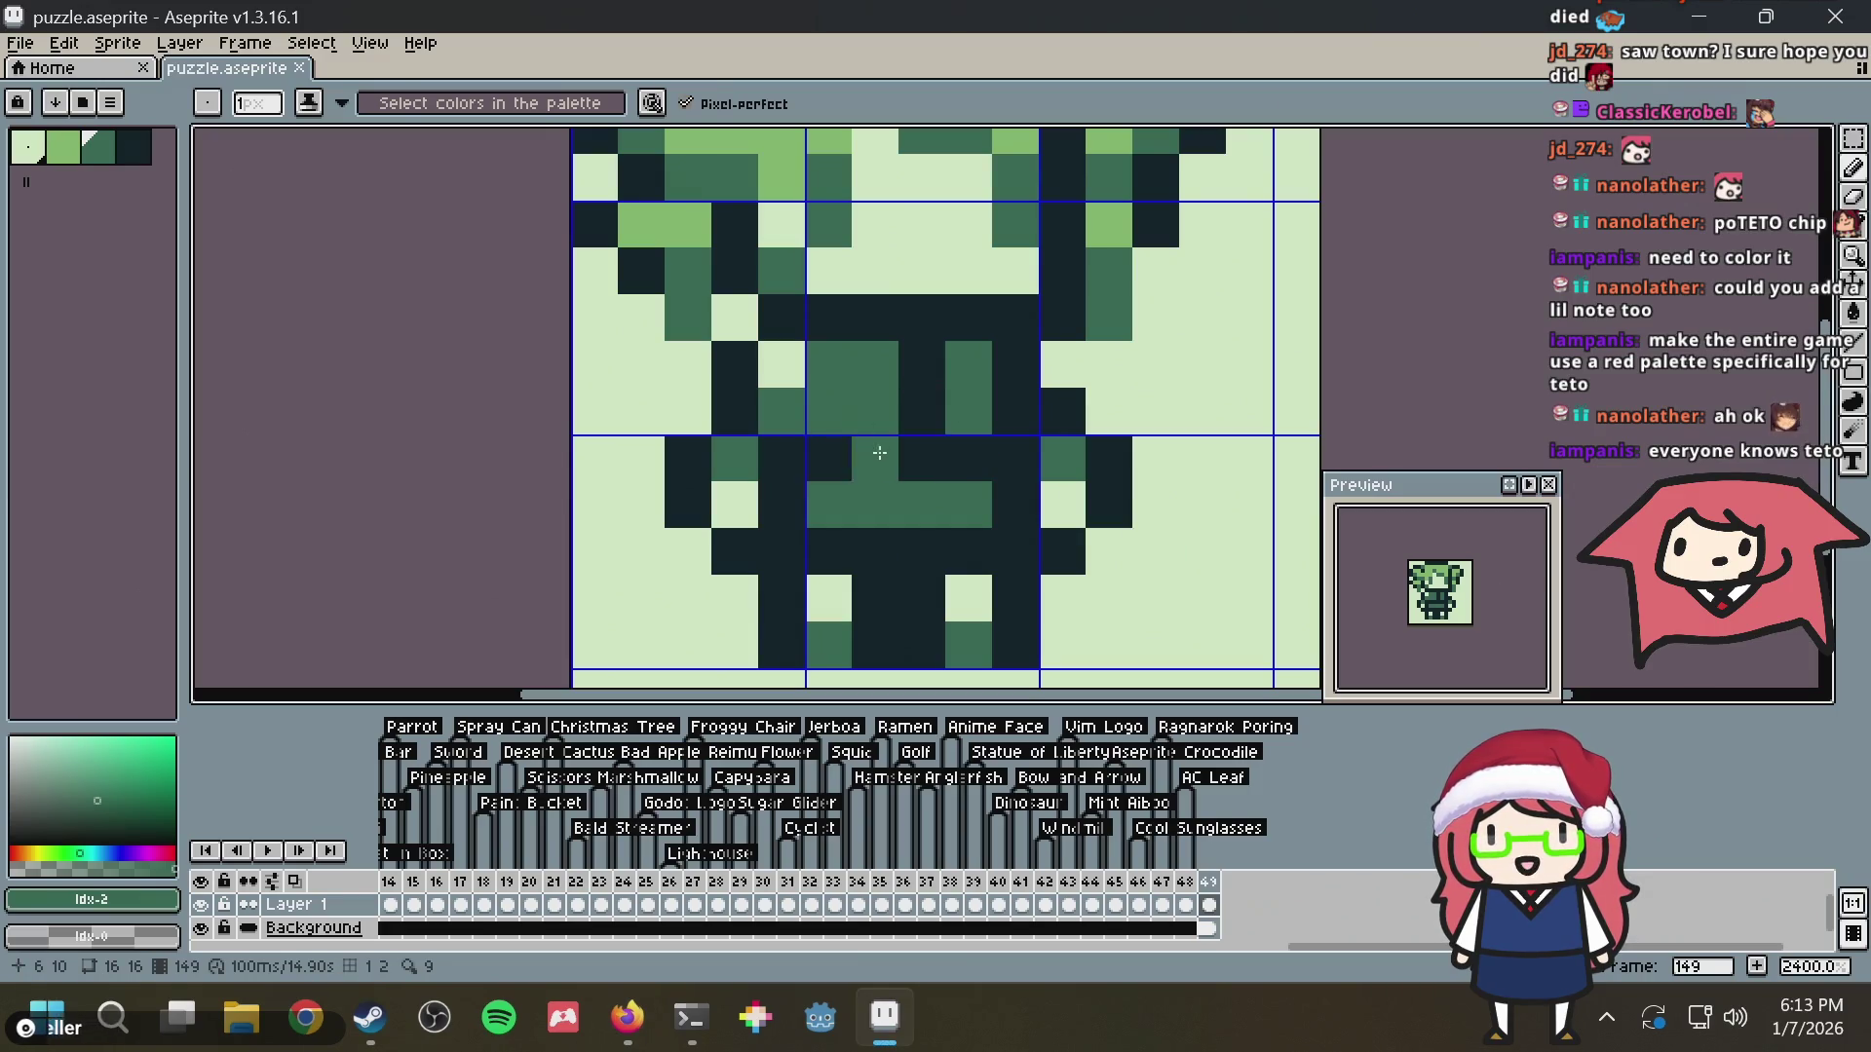
left_click(928, 447, "alt")
left_click(869, 411, "alt")
left_click_drag(834, 468, 971, 459)
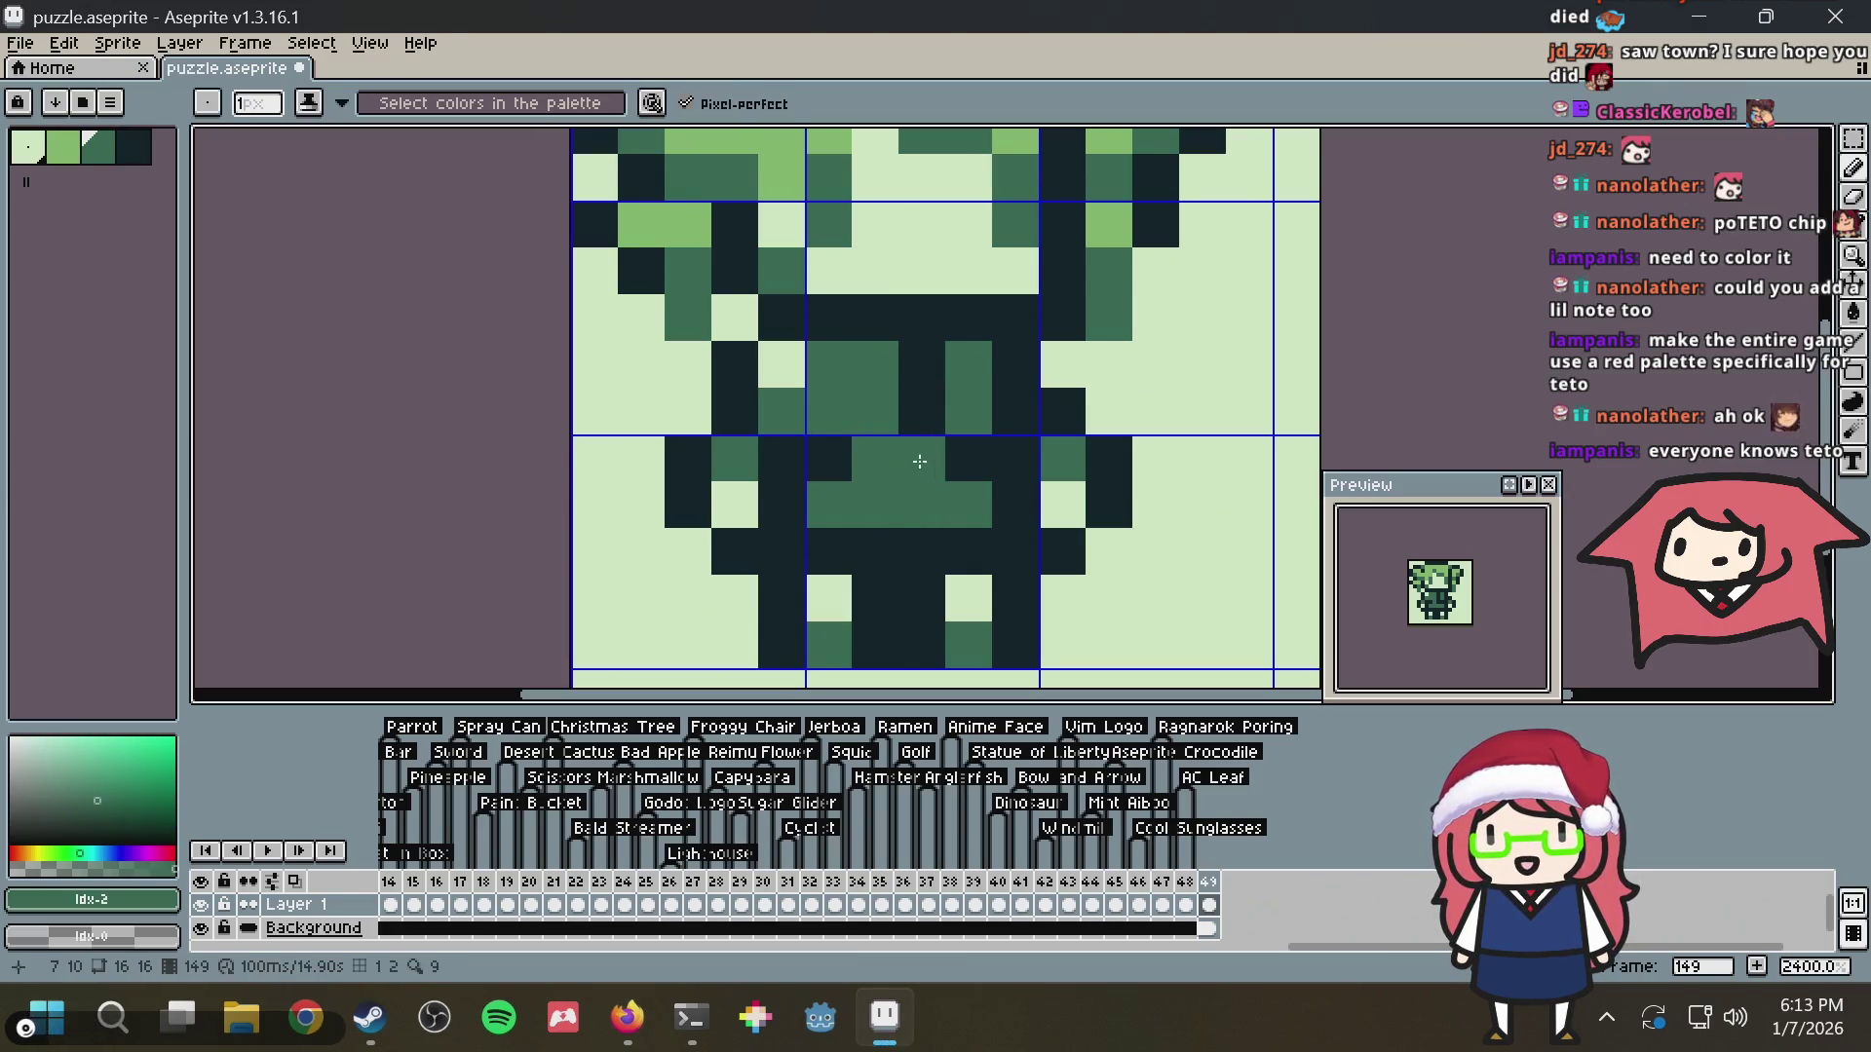
left_click(933, 446, "alt")
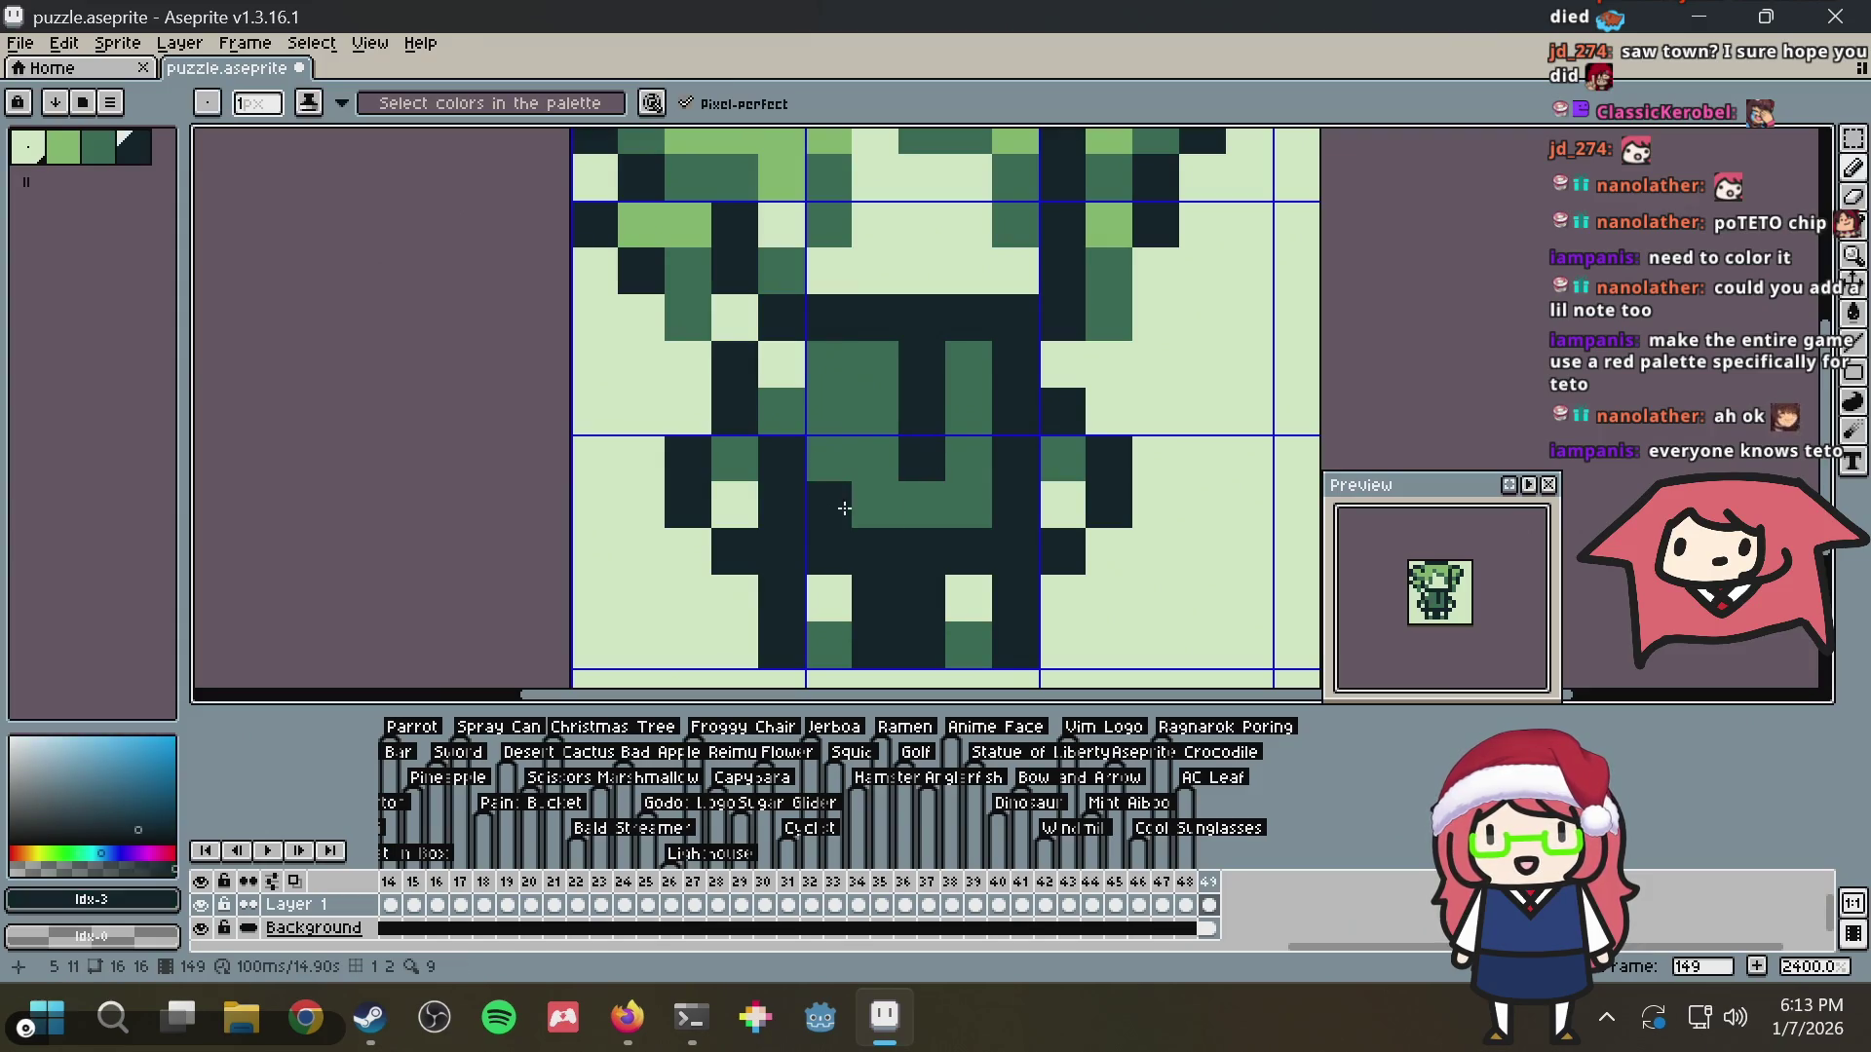
left_click_drag(833, 505, 917, 506)
left_click(1046, 473)
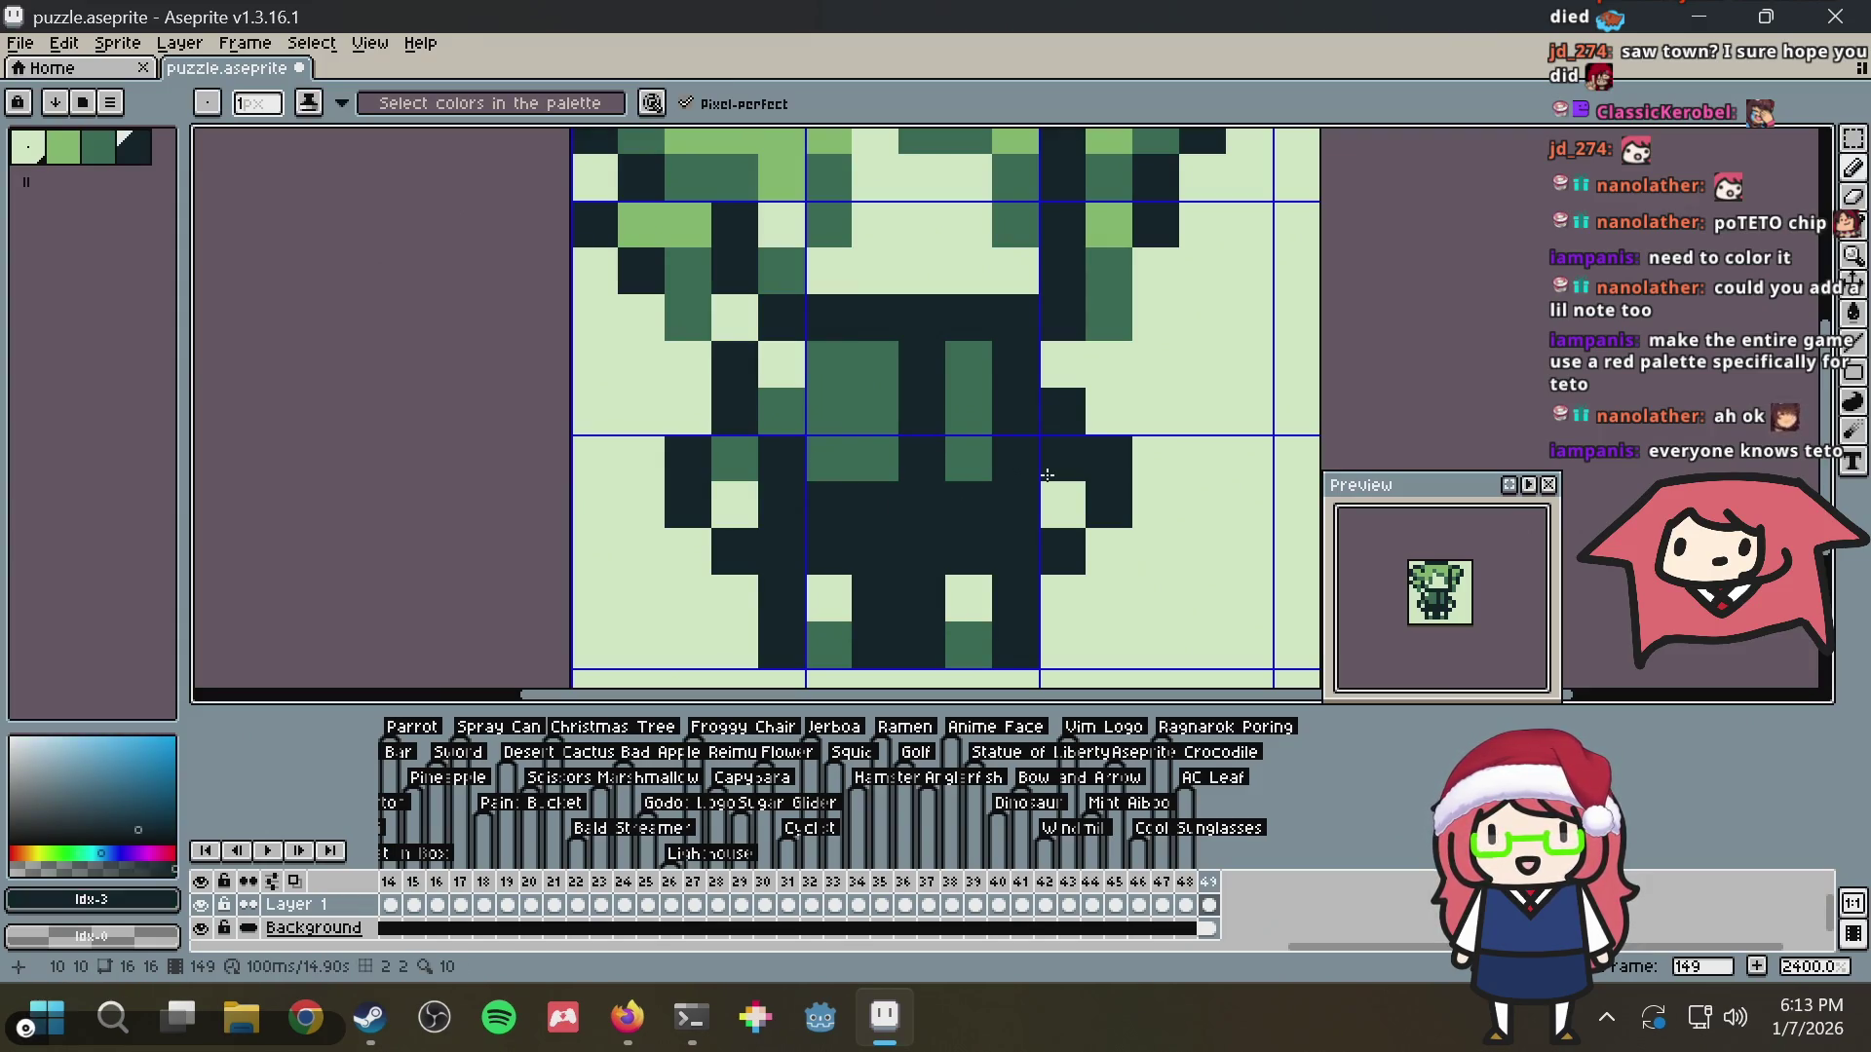
key("alt+Tab")
key("alt+Tab")
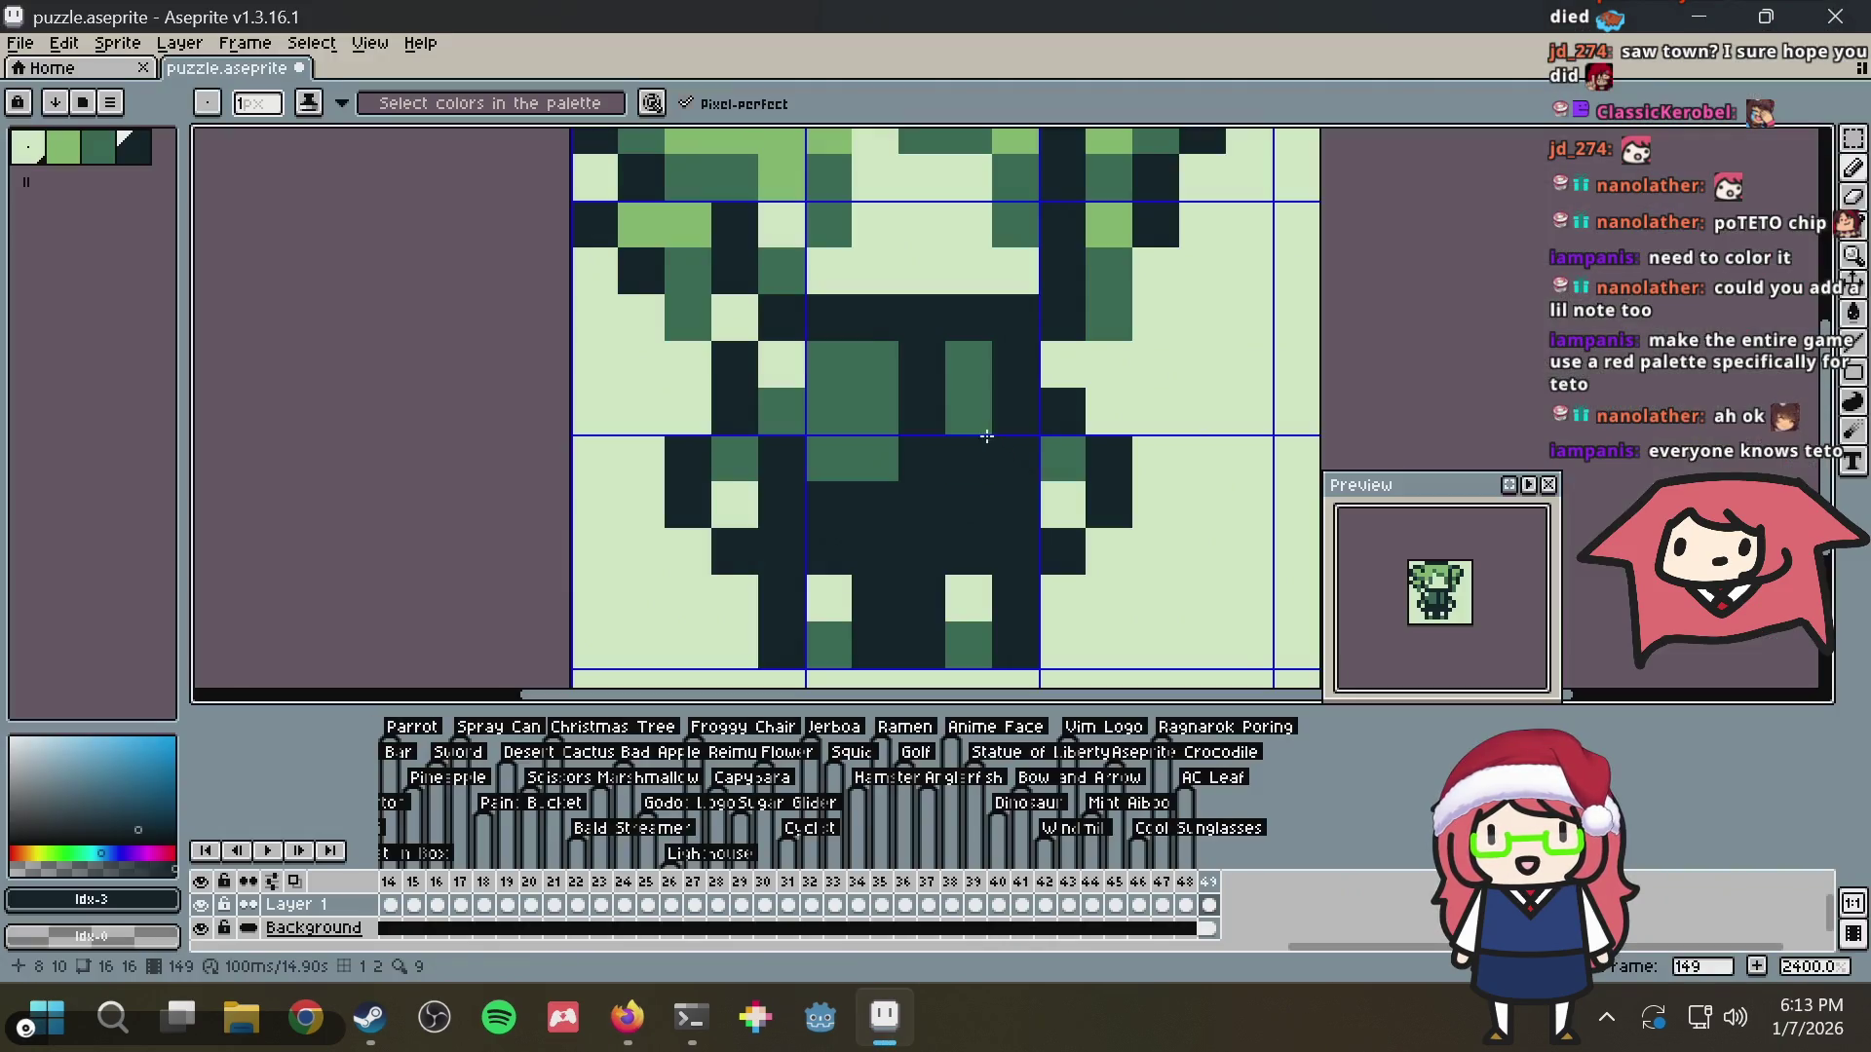
Paint a light green stripe down the middle of the dark body
left_click(820, 132)
key("alt+Tab")
key("alt+Tab")
left_click(982, 461)
left_click(922, 363)
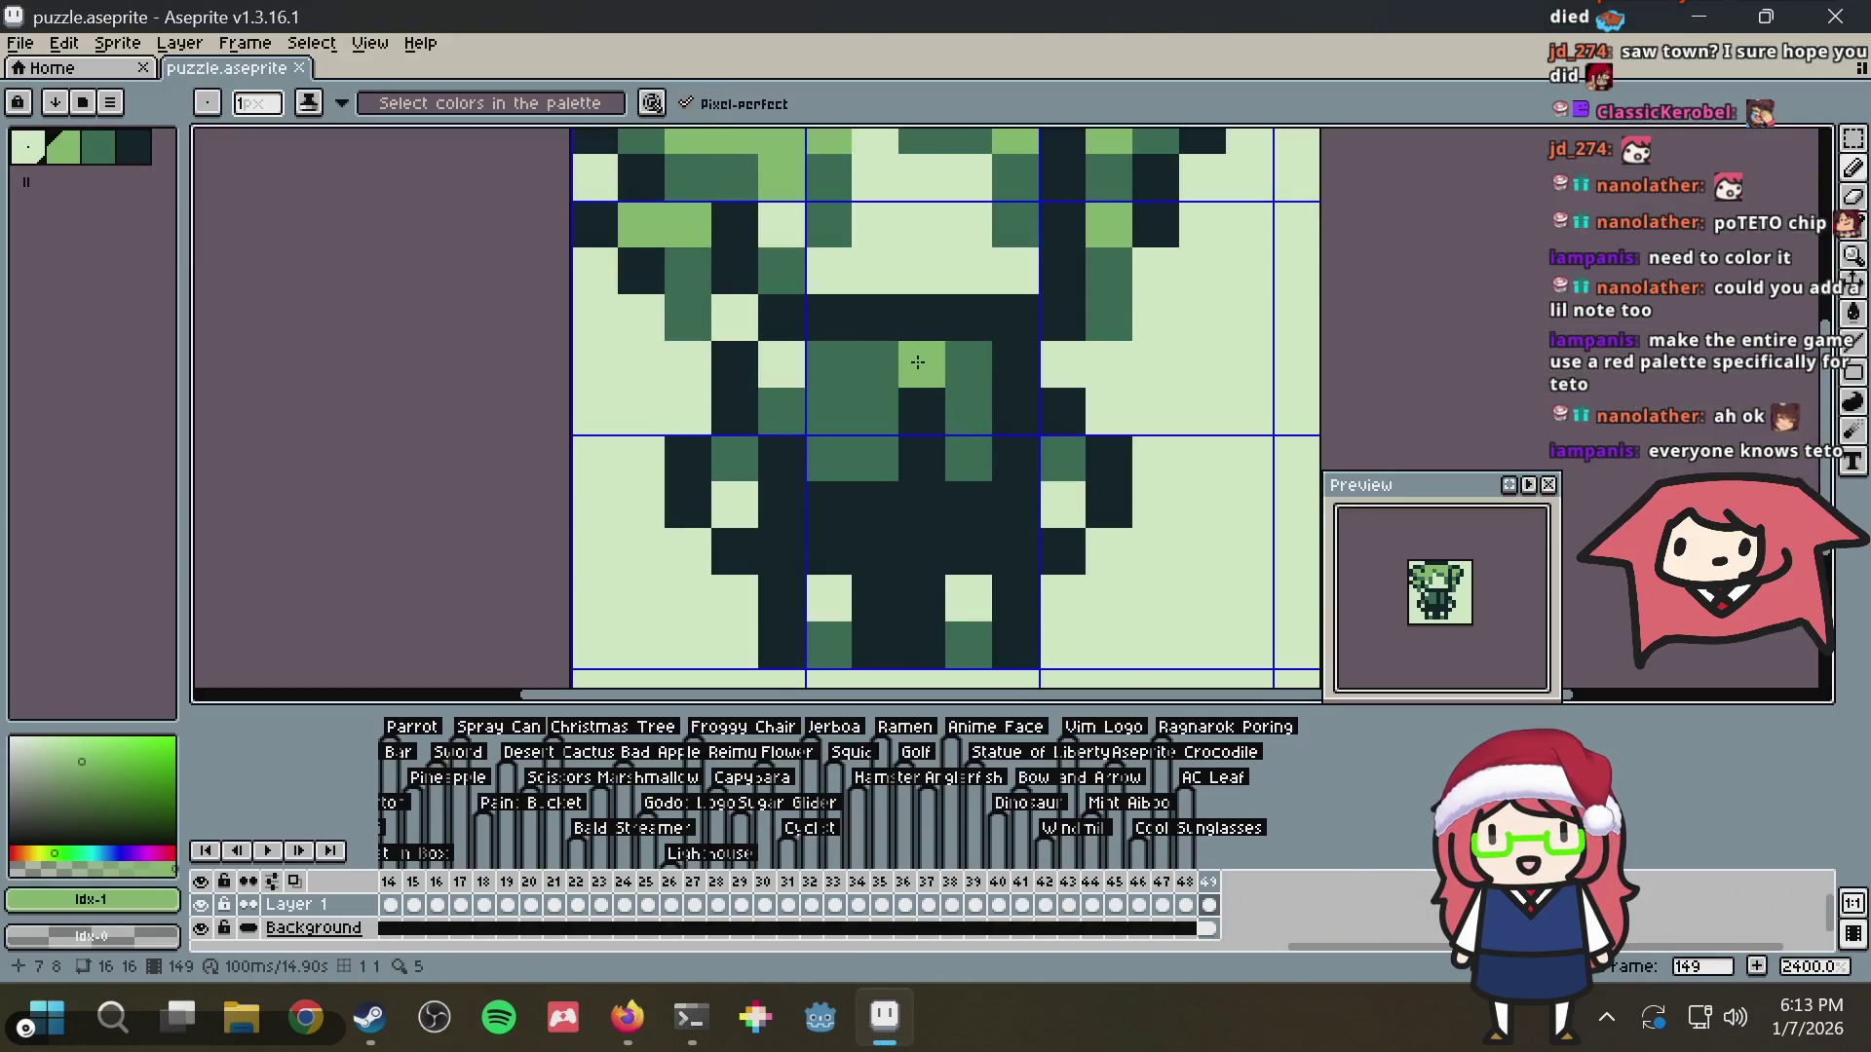
left_click_drag(922, 411, 923, 459)
scroll(1079, 383, "down", 5)
scroll(1080, 383, "down", 3)
key("alt+Tab")
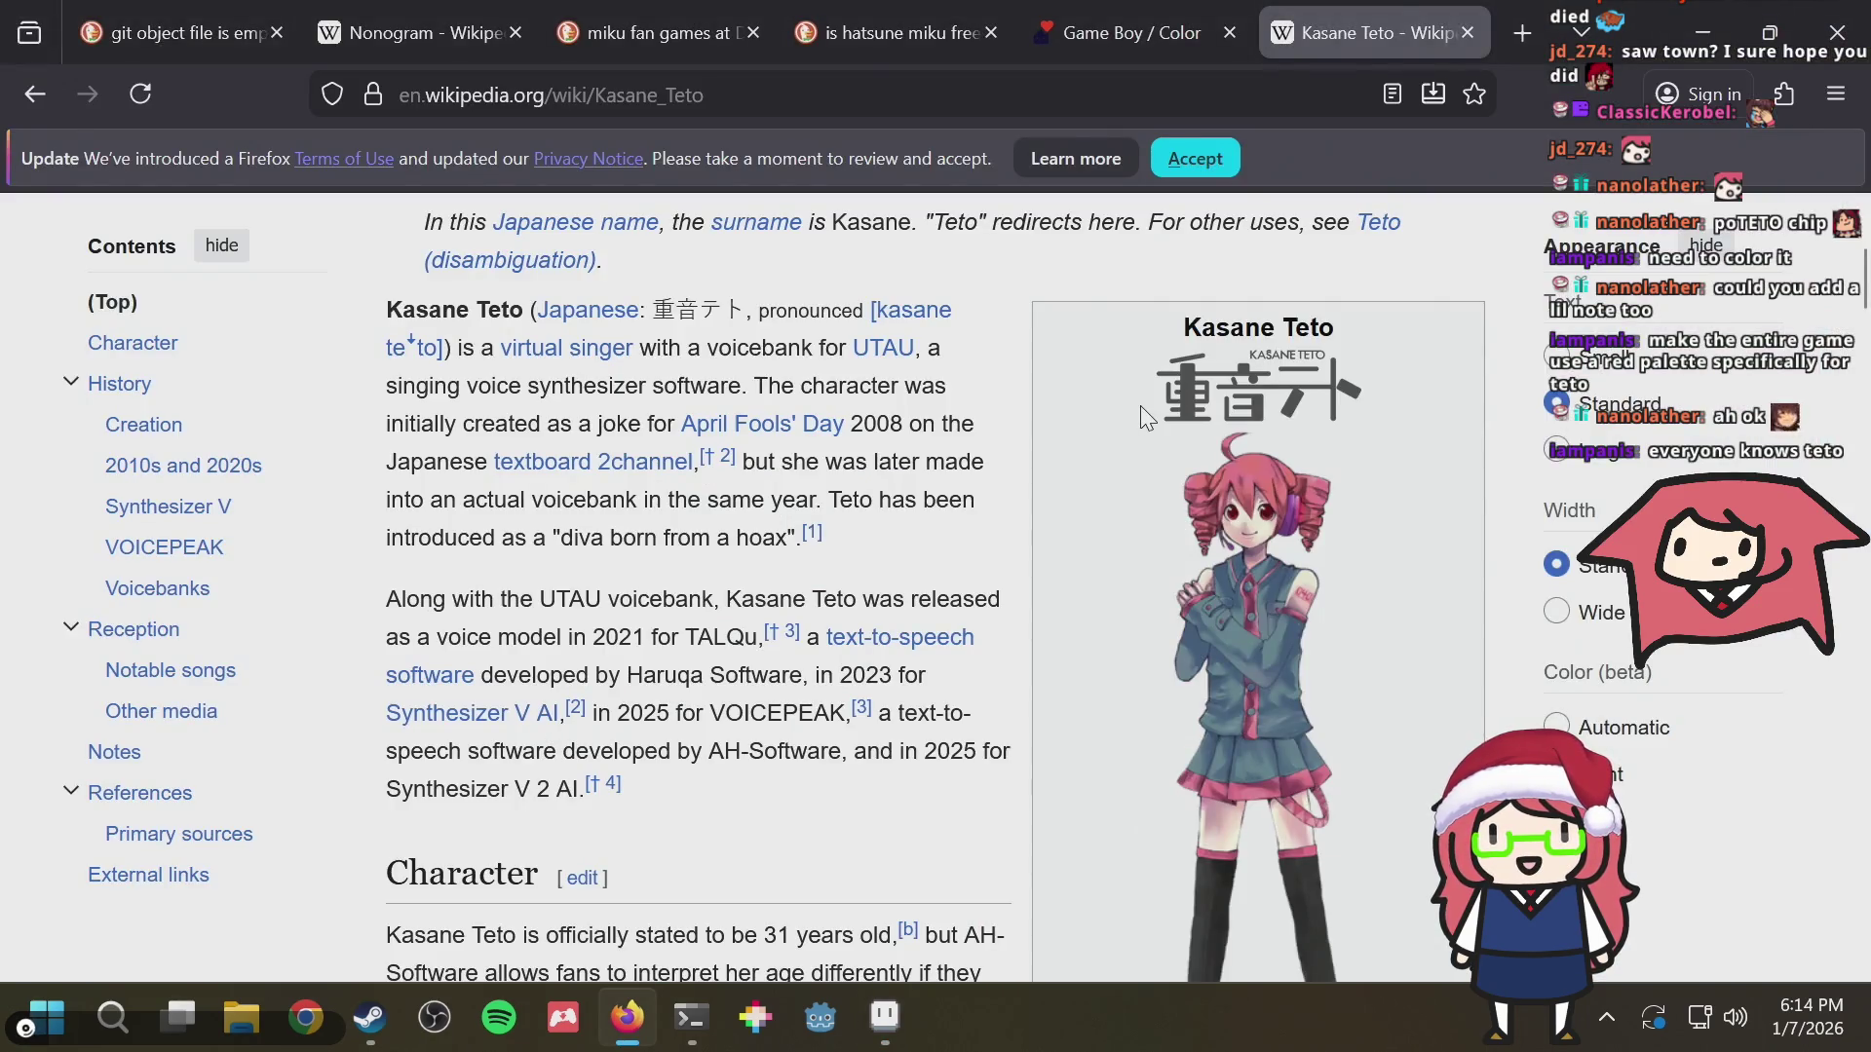
key("alt+Tab")
scroll(1100, 368, "up", 2)
scroll(1100, 368, "up", 2)
scroll(1099, 369, "down", 3)
scroll(1099, 369, "down", 2)
key("alt+Tab")
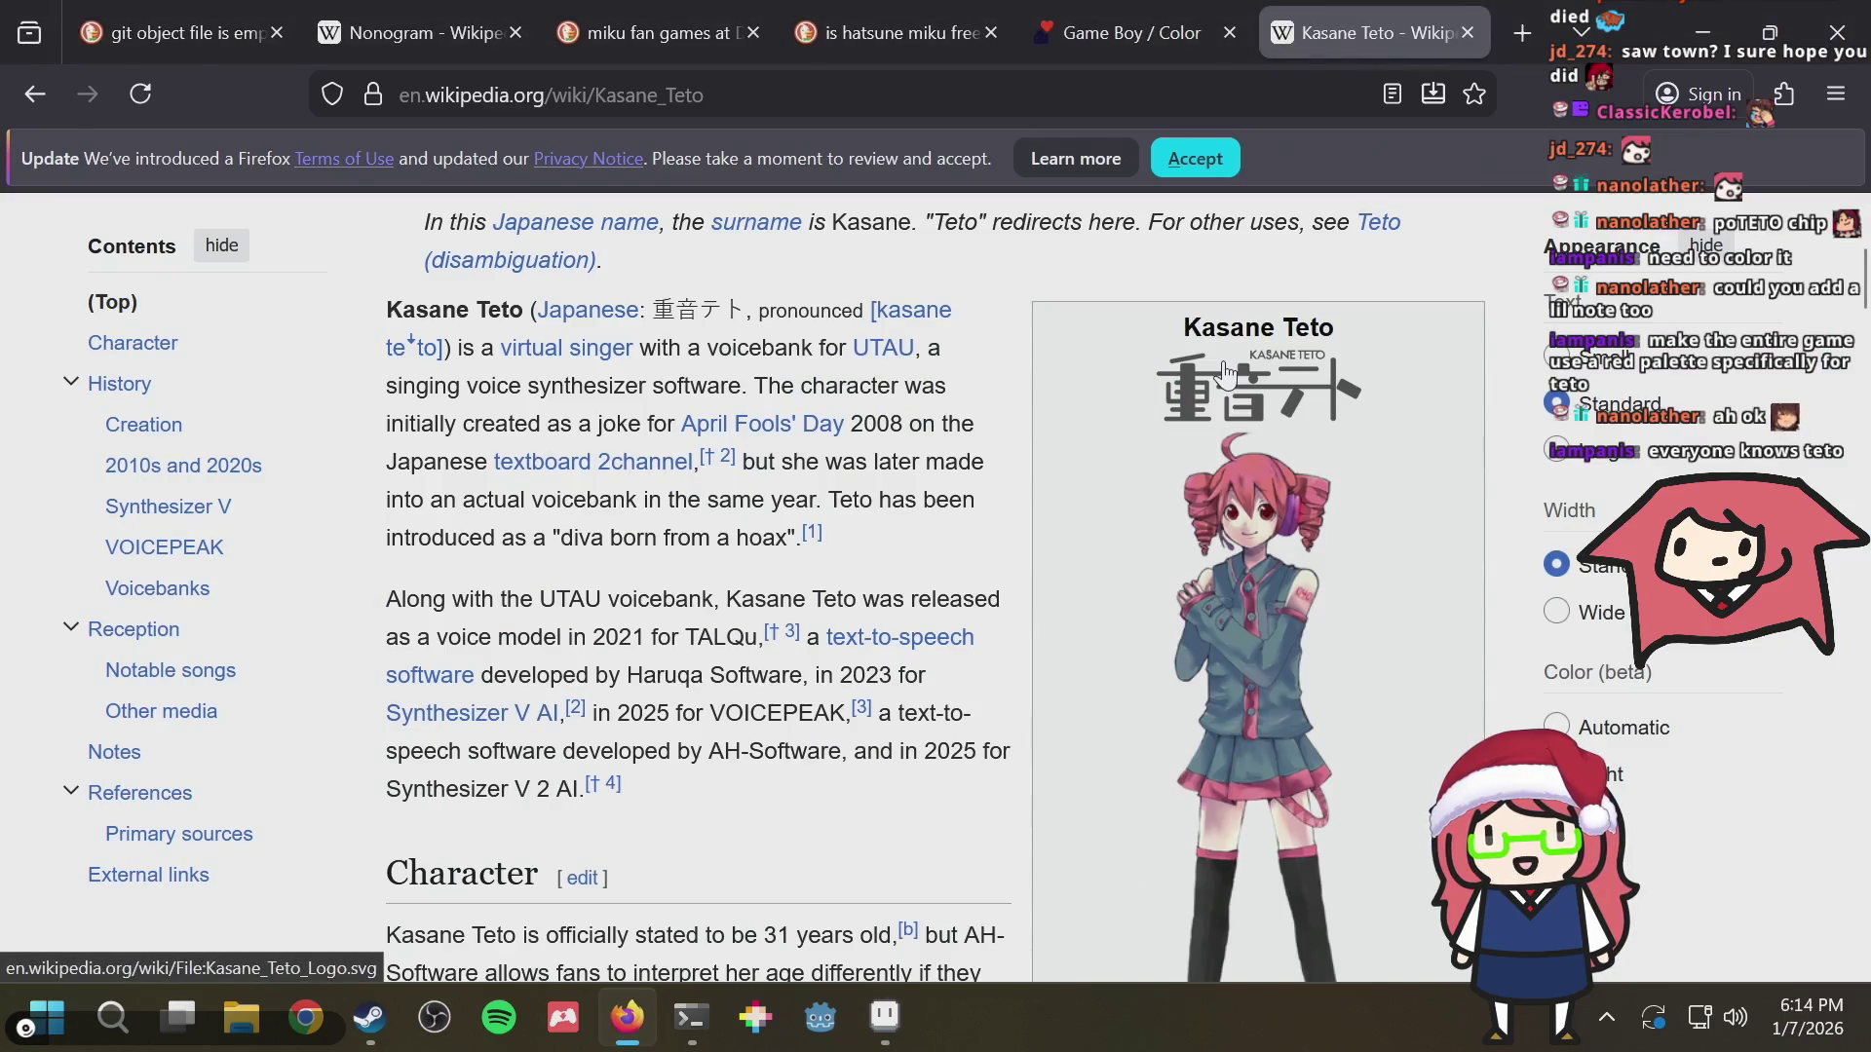
key("alt+Tab")
scroll(1099, 368, "up", 2)
scroll(1100, 370, "up", 1)
scroll(1000, 397, "up", 1)
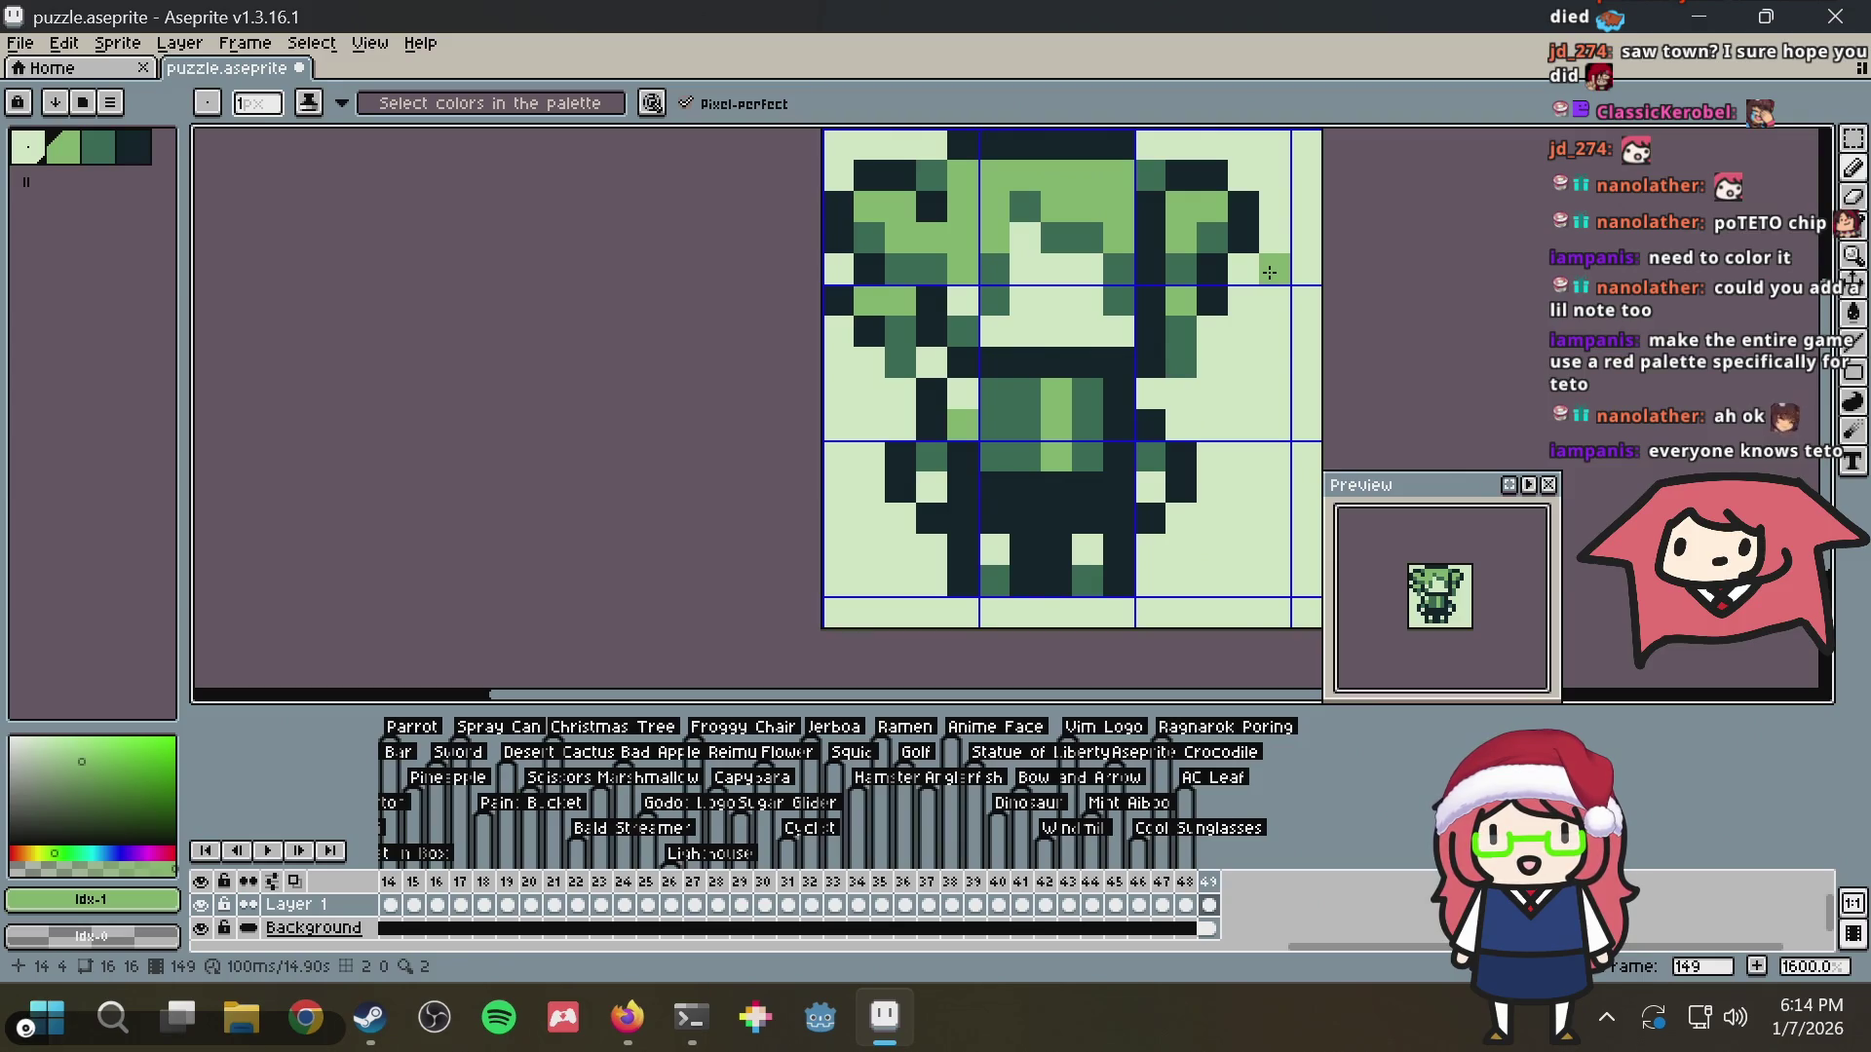
Try dark and light green pixels beside the body, undo them, and save the sprite
key("ctrl+z")
key("ctrl+s")
left_click(914, 426, "alt")
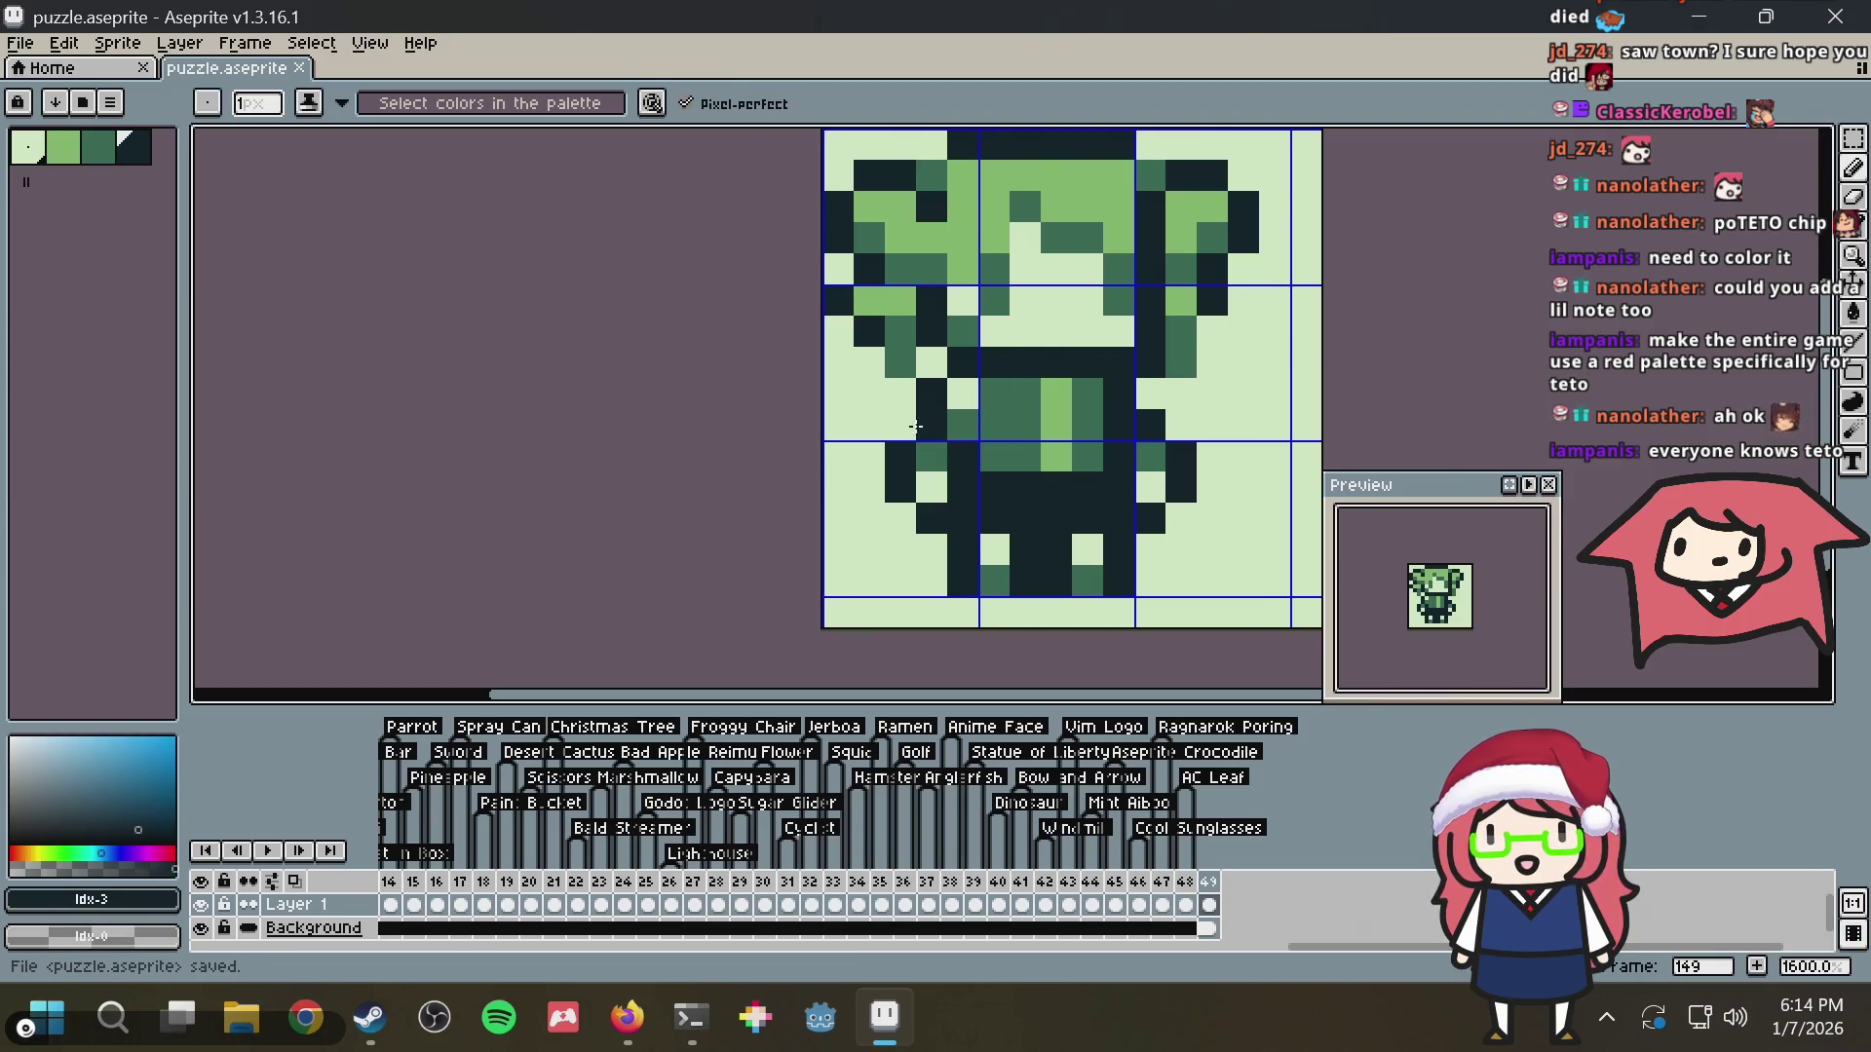
left_click(1056, 416, "alt")
left_click(931, 426)
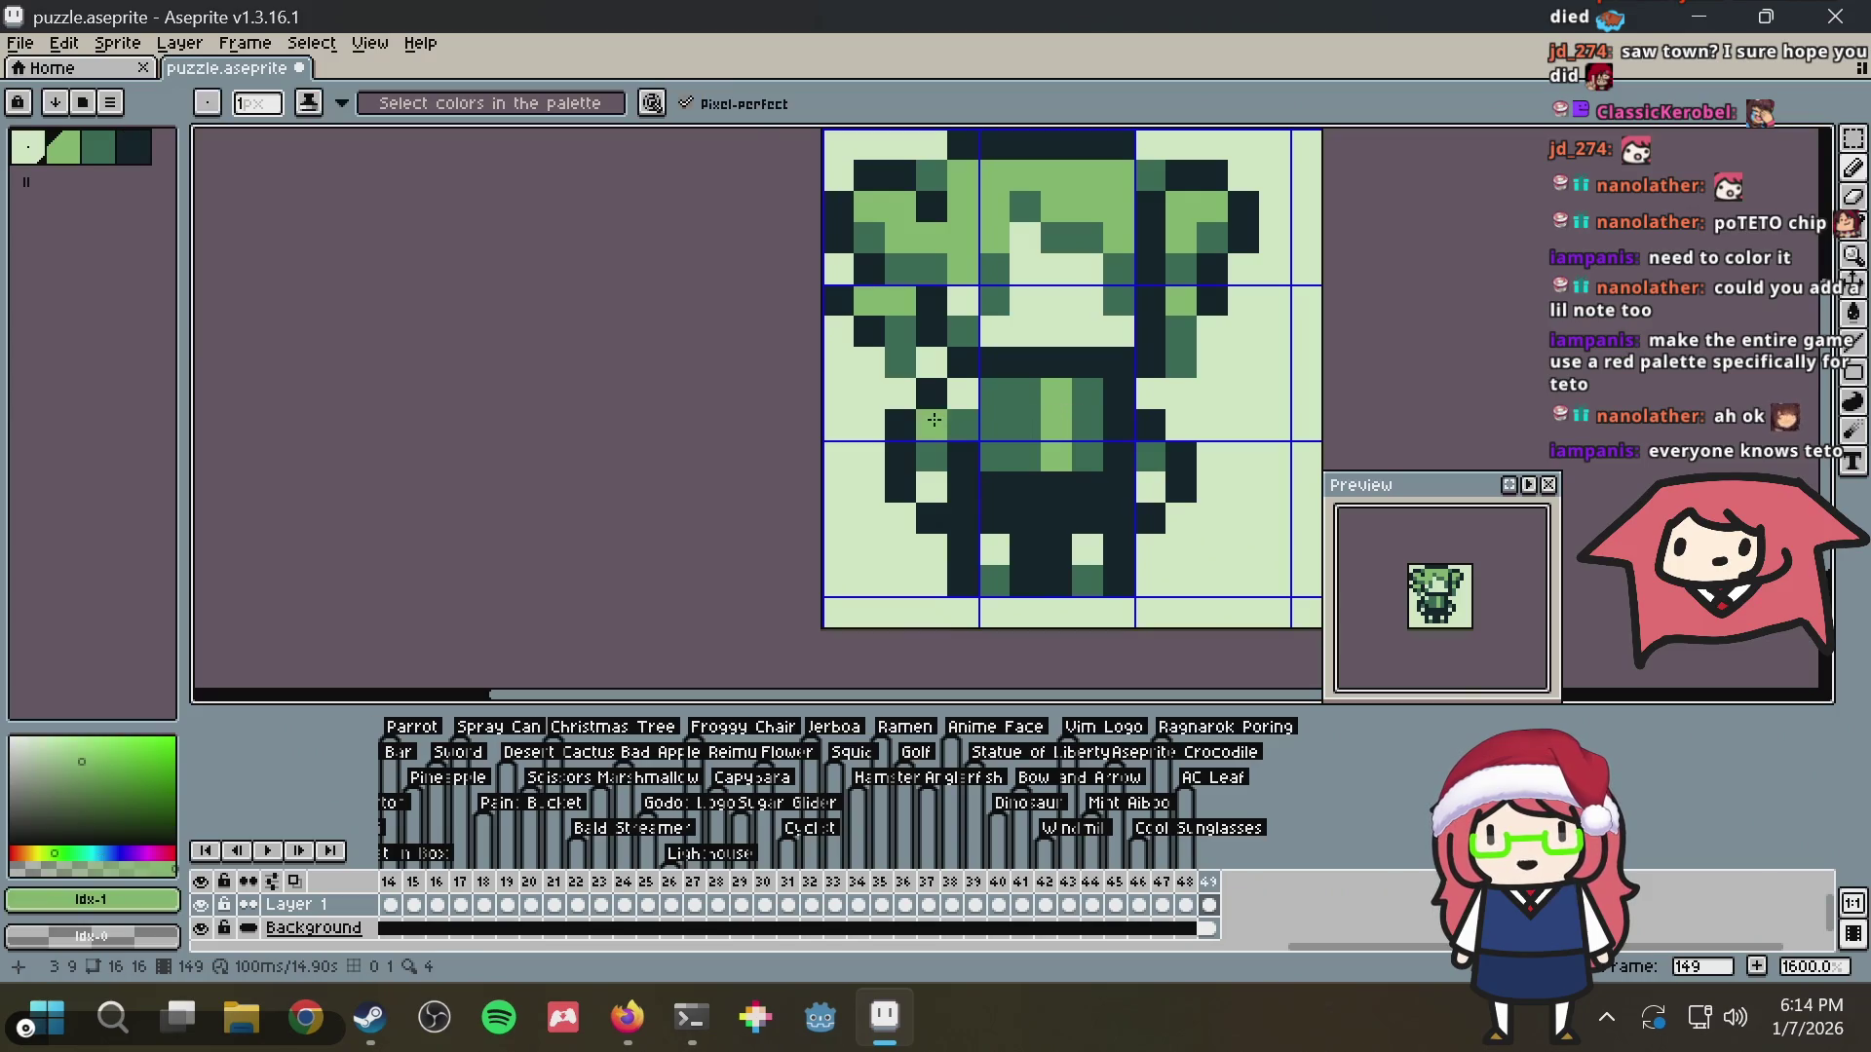
left_click(963, 456, "alt")
left_click(963, 425)
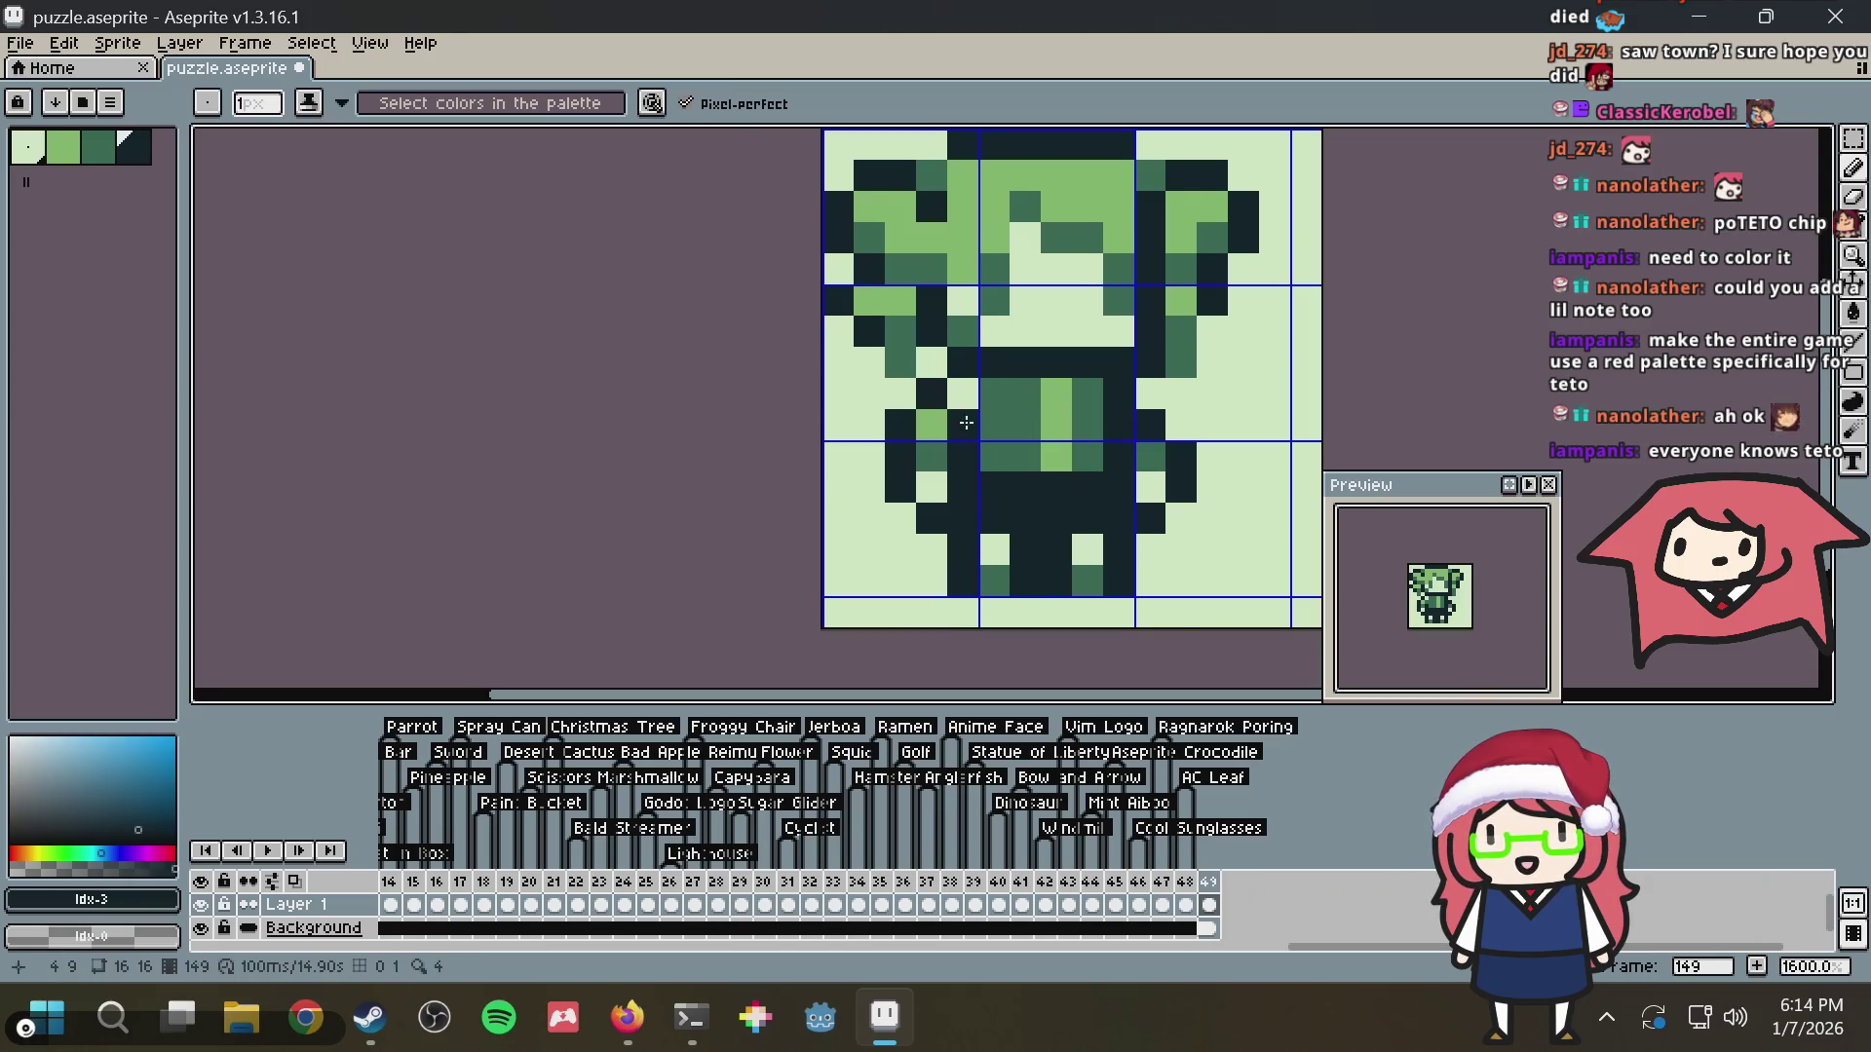
key("ctrl+z")
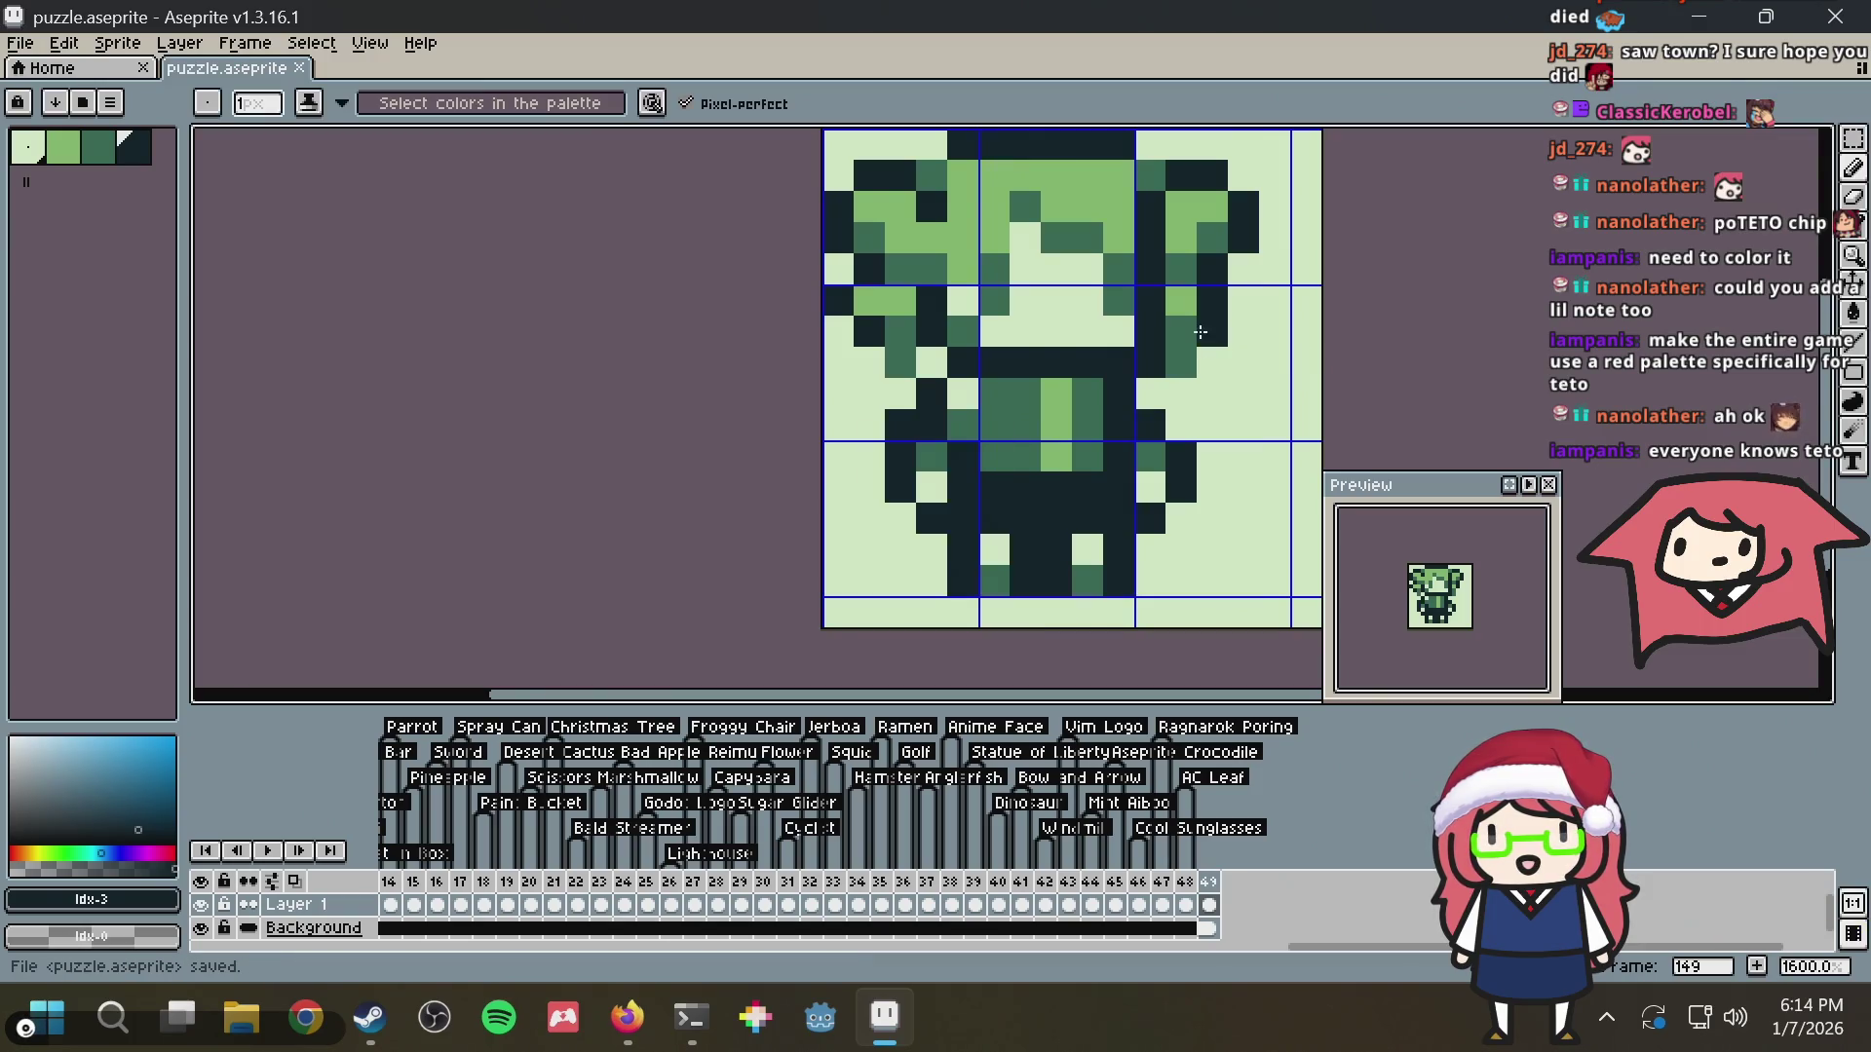
scroll(1099, 375, "down", 3)
scroll(1100, 375, "up", 1)
scroll(1099, 375, "up", 2)
key("ctrl+s")
Draw a dark diagonal arm reaching up and out from the right side
key("b")
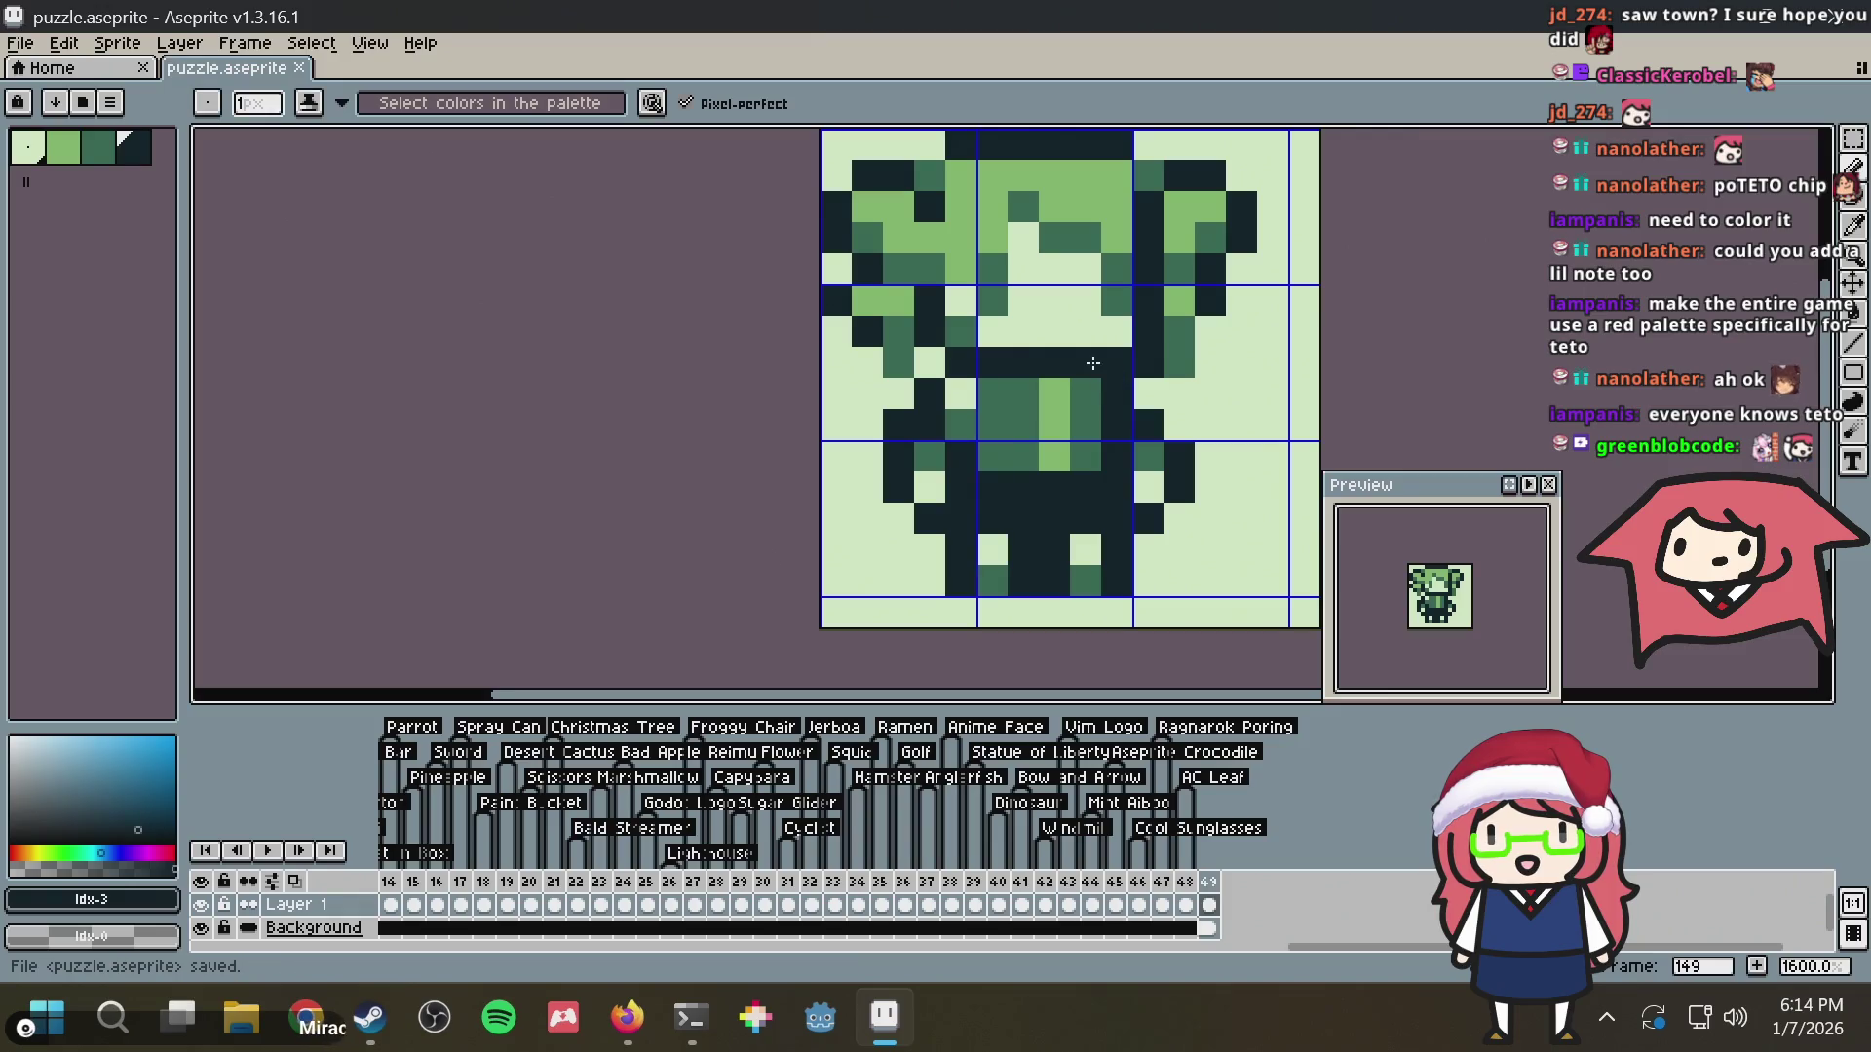
scroll(1107, 354, "down", 1)
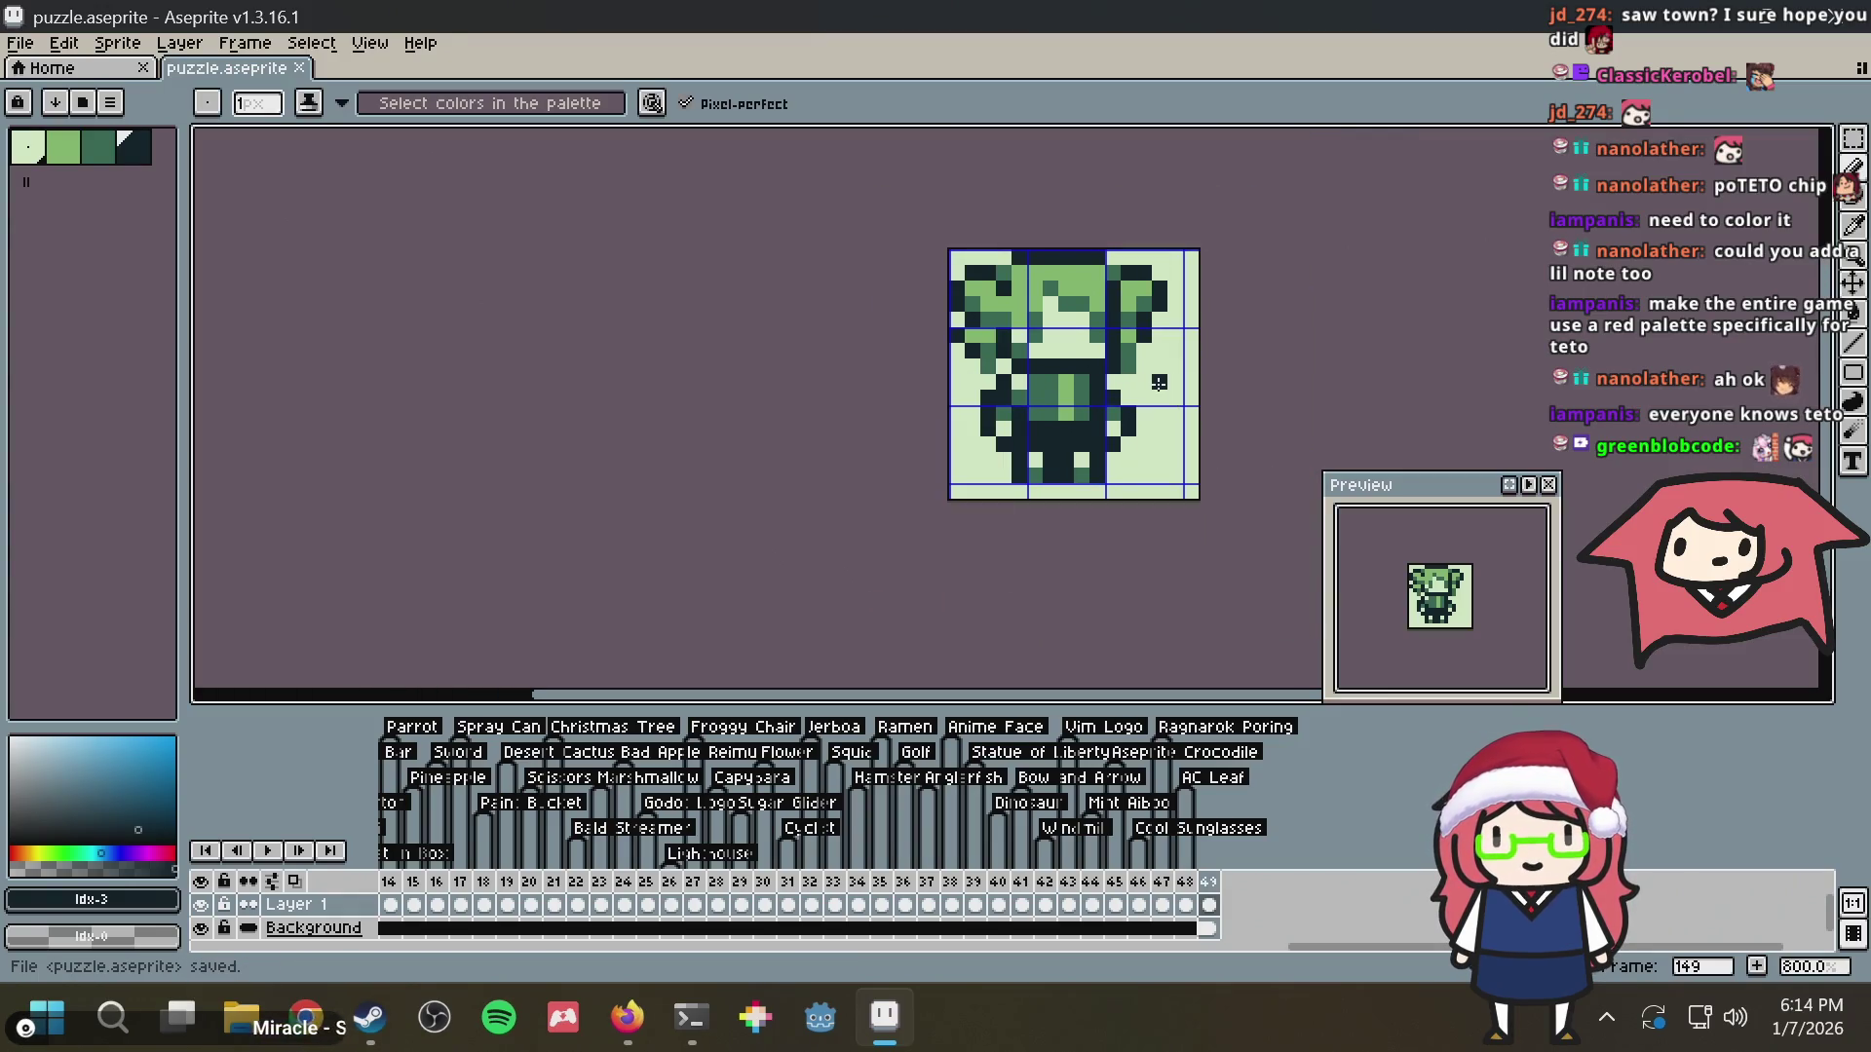
scroll(1066, 435, "up", 2)
left_click(1082, 451)
key("i")
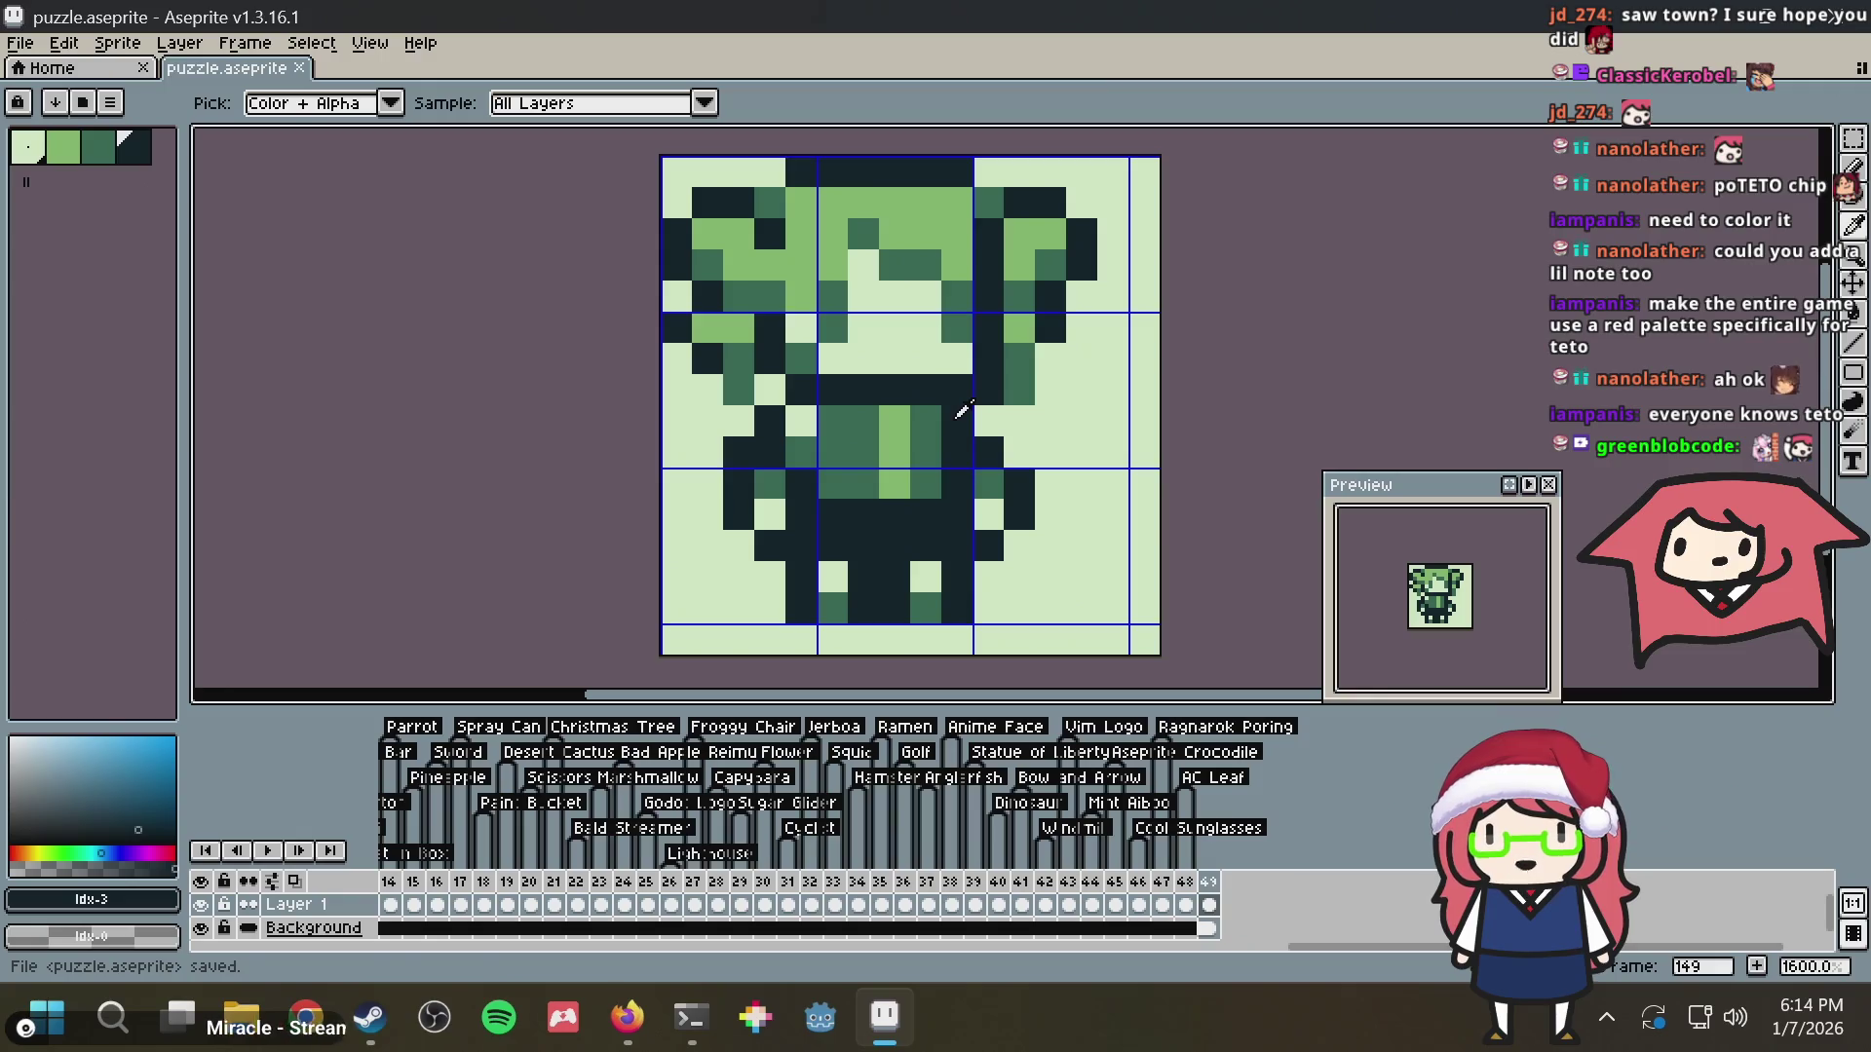
key("b")
left_click_drag(1062, 435, 1099, 371)
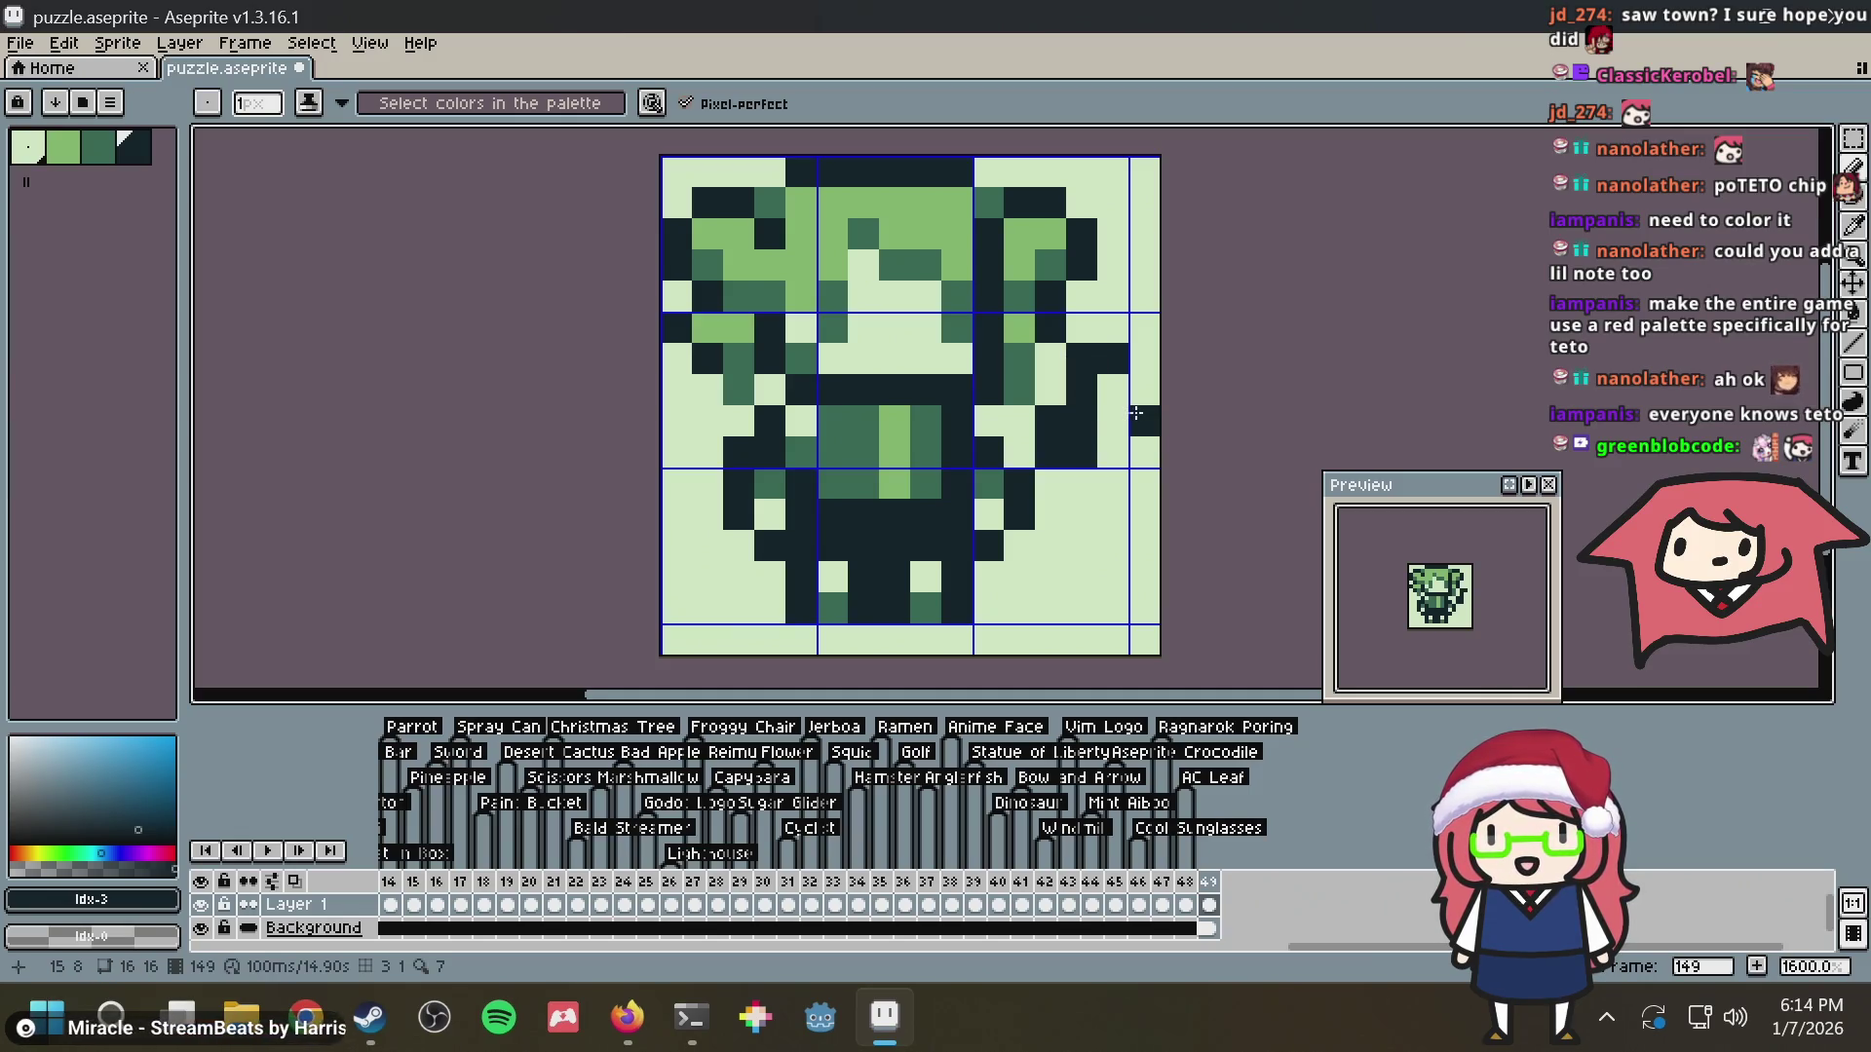
scroll(1137, 415, "down", 1)
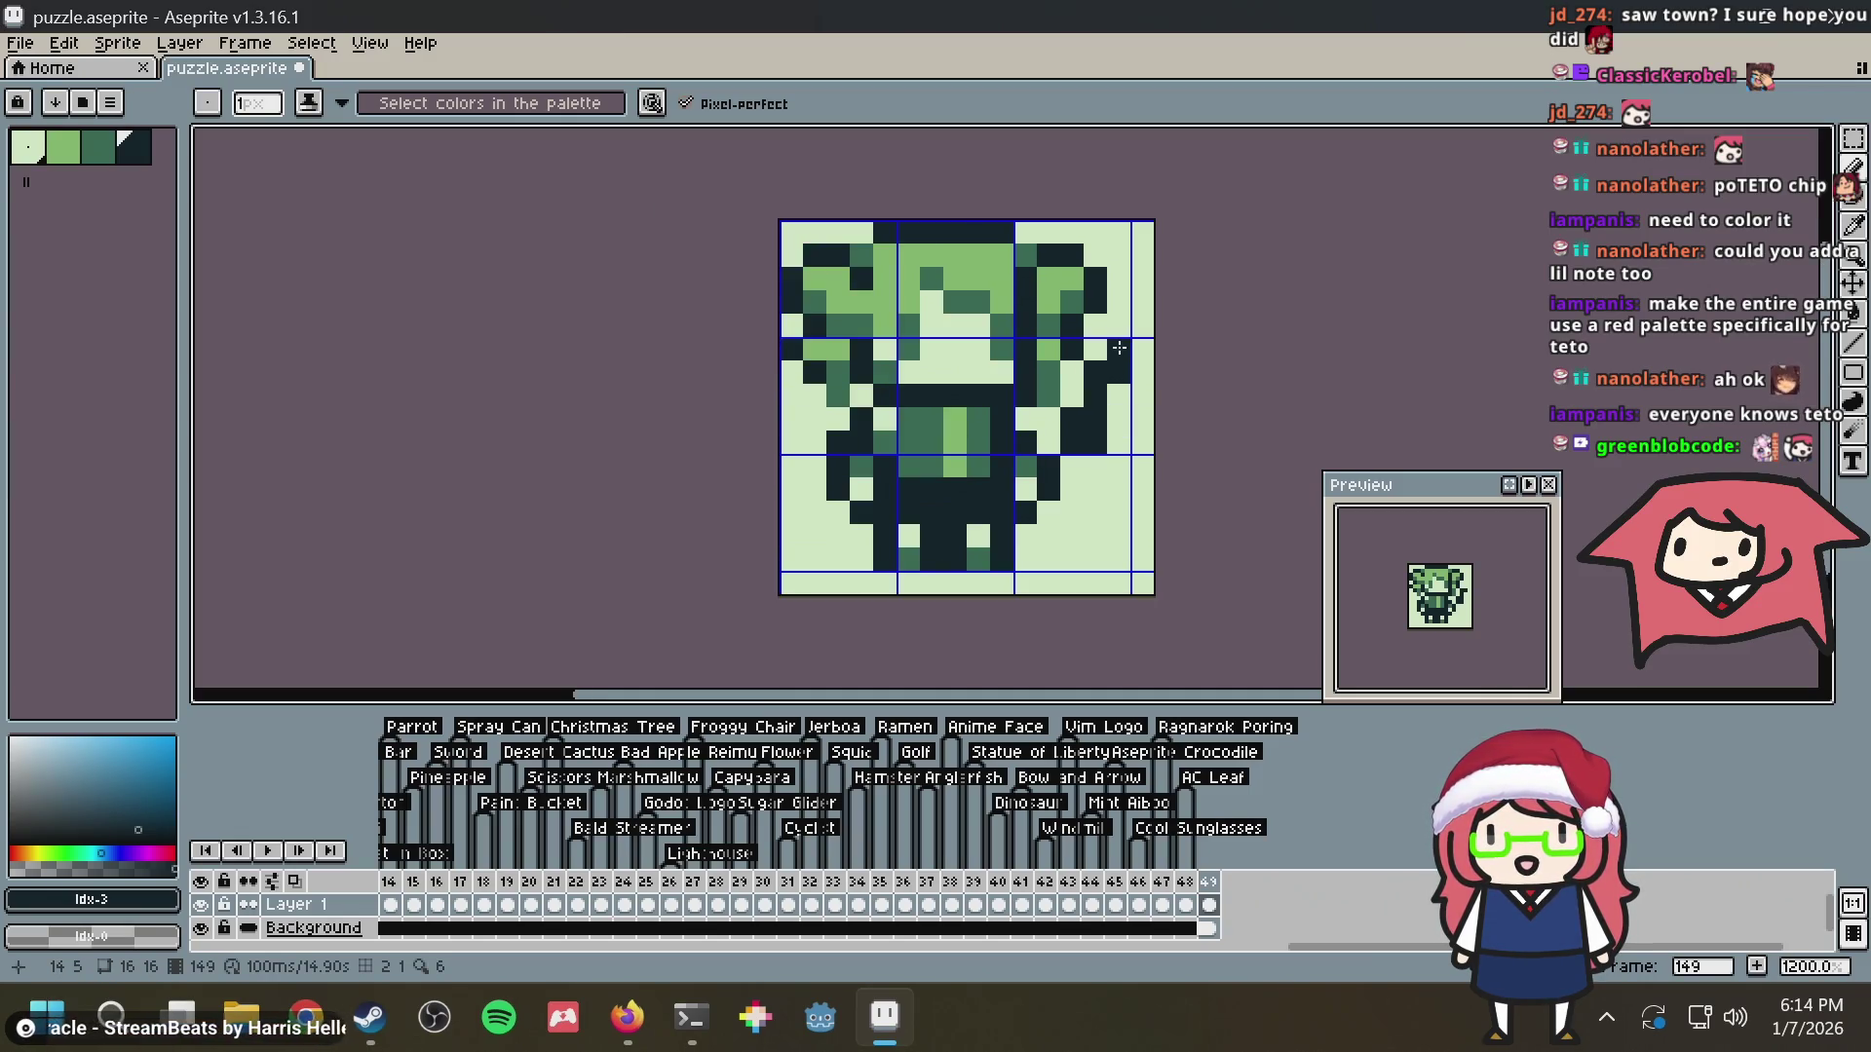
Remove a stray dark pixel and fill the raised arm with medium green
key("ctrl+z")
key("bracketleft")
key("g")
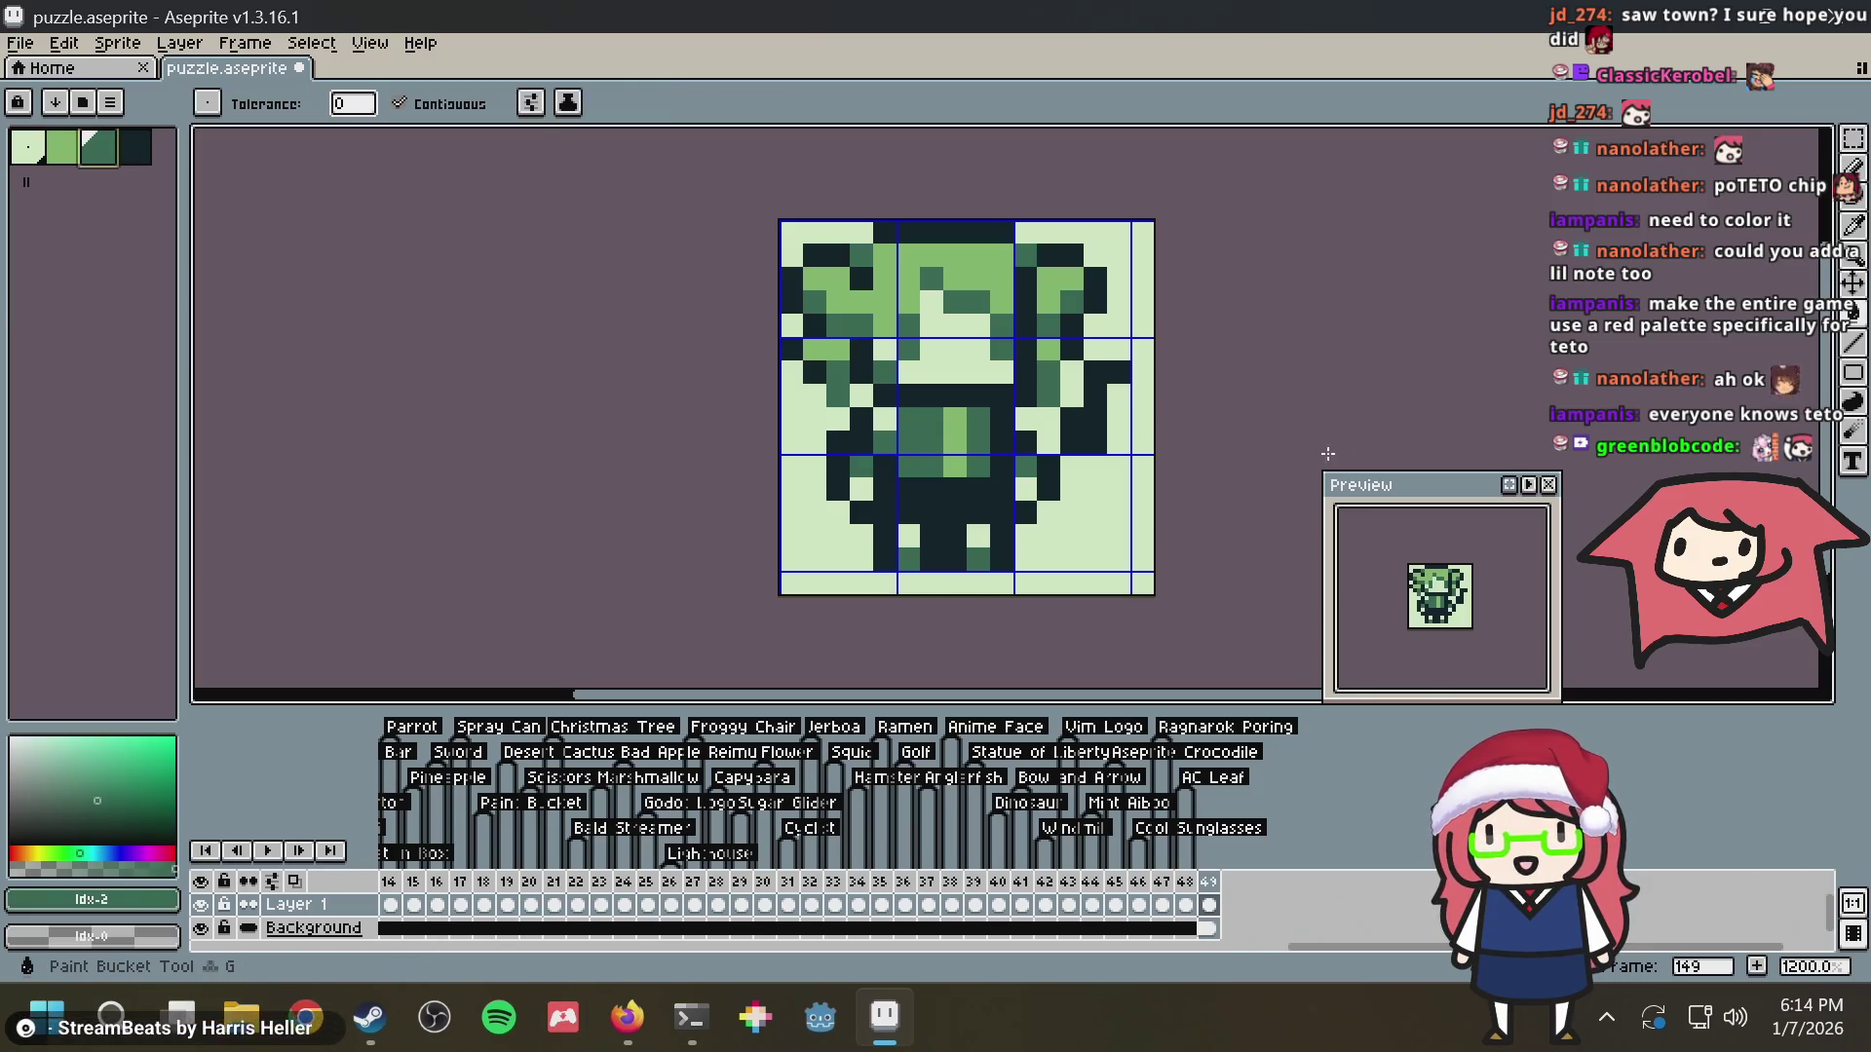
left_click(1126, 434)
key("b")
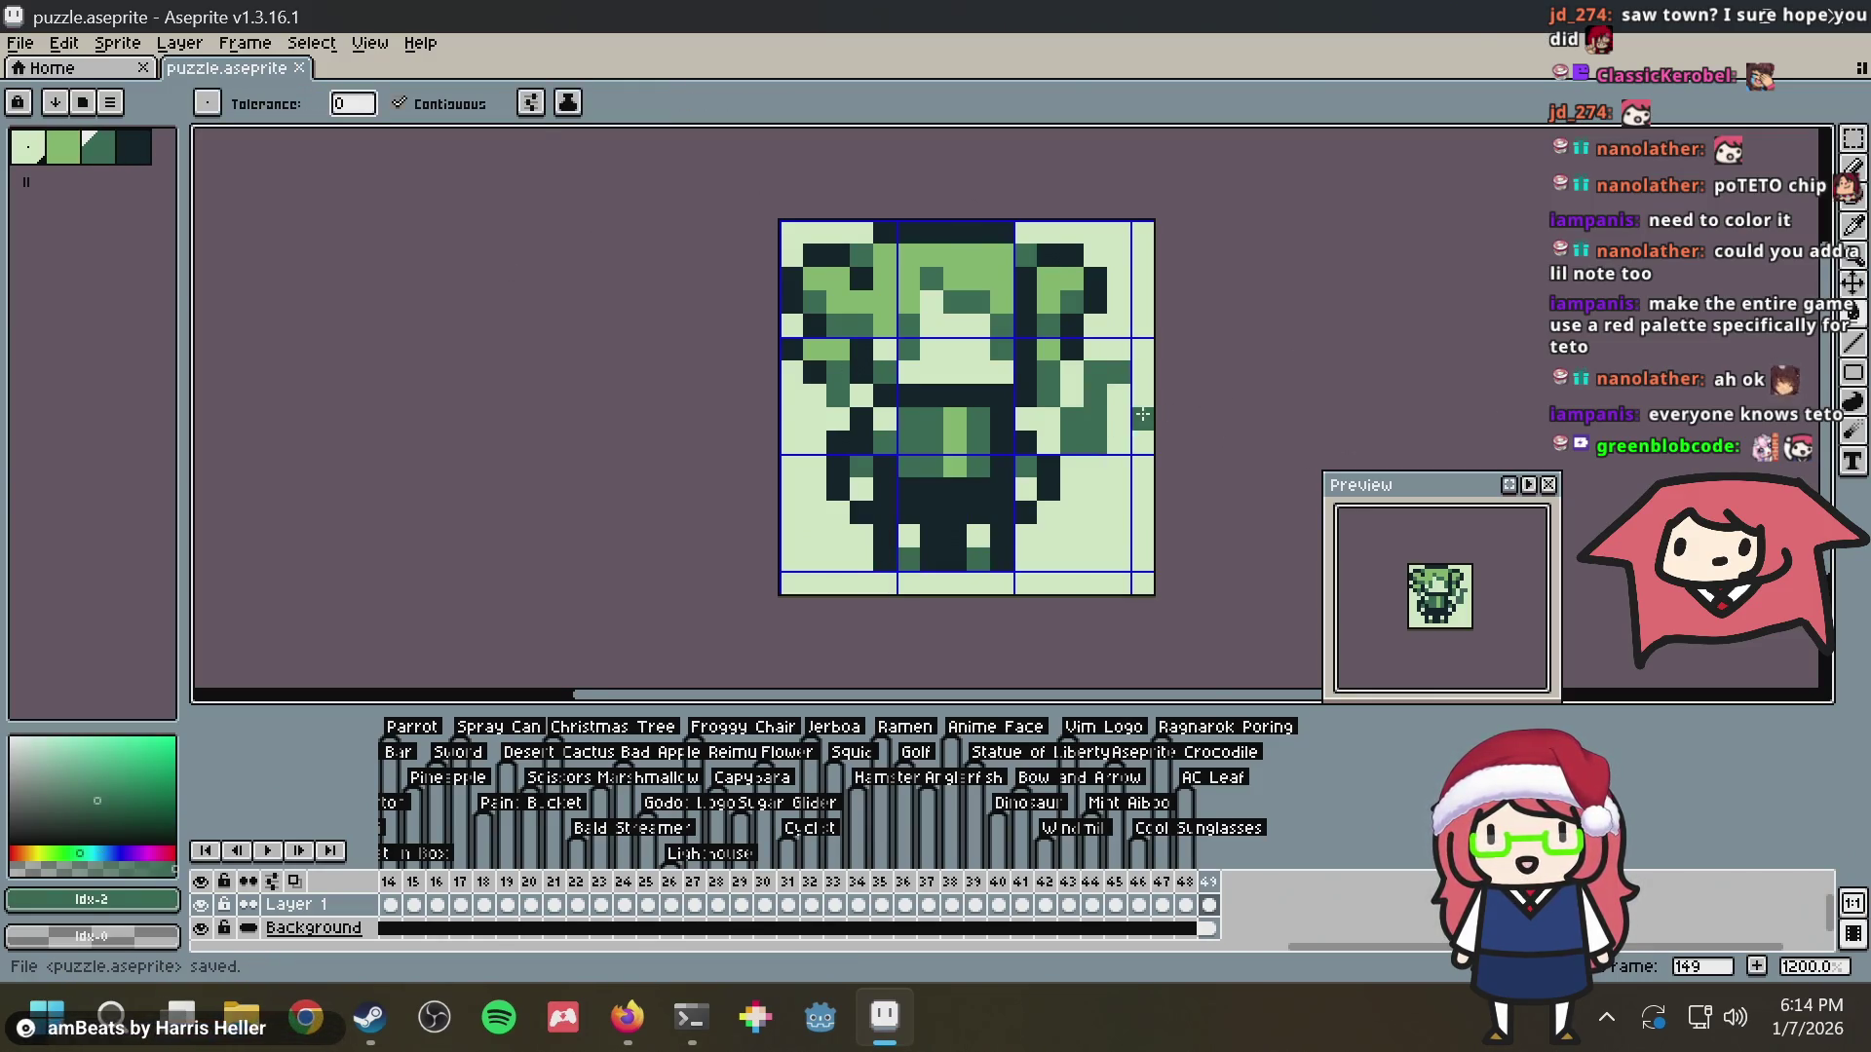
scroll(1140, 414, "up", 2)
right_click(1142, 414)
scroll(1141, 413, "down", 2)
scroll(1140, 414, "down", 1)
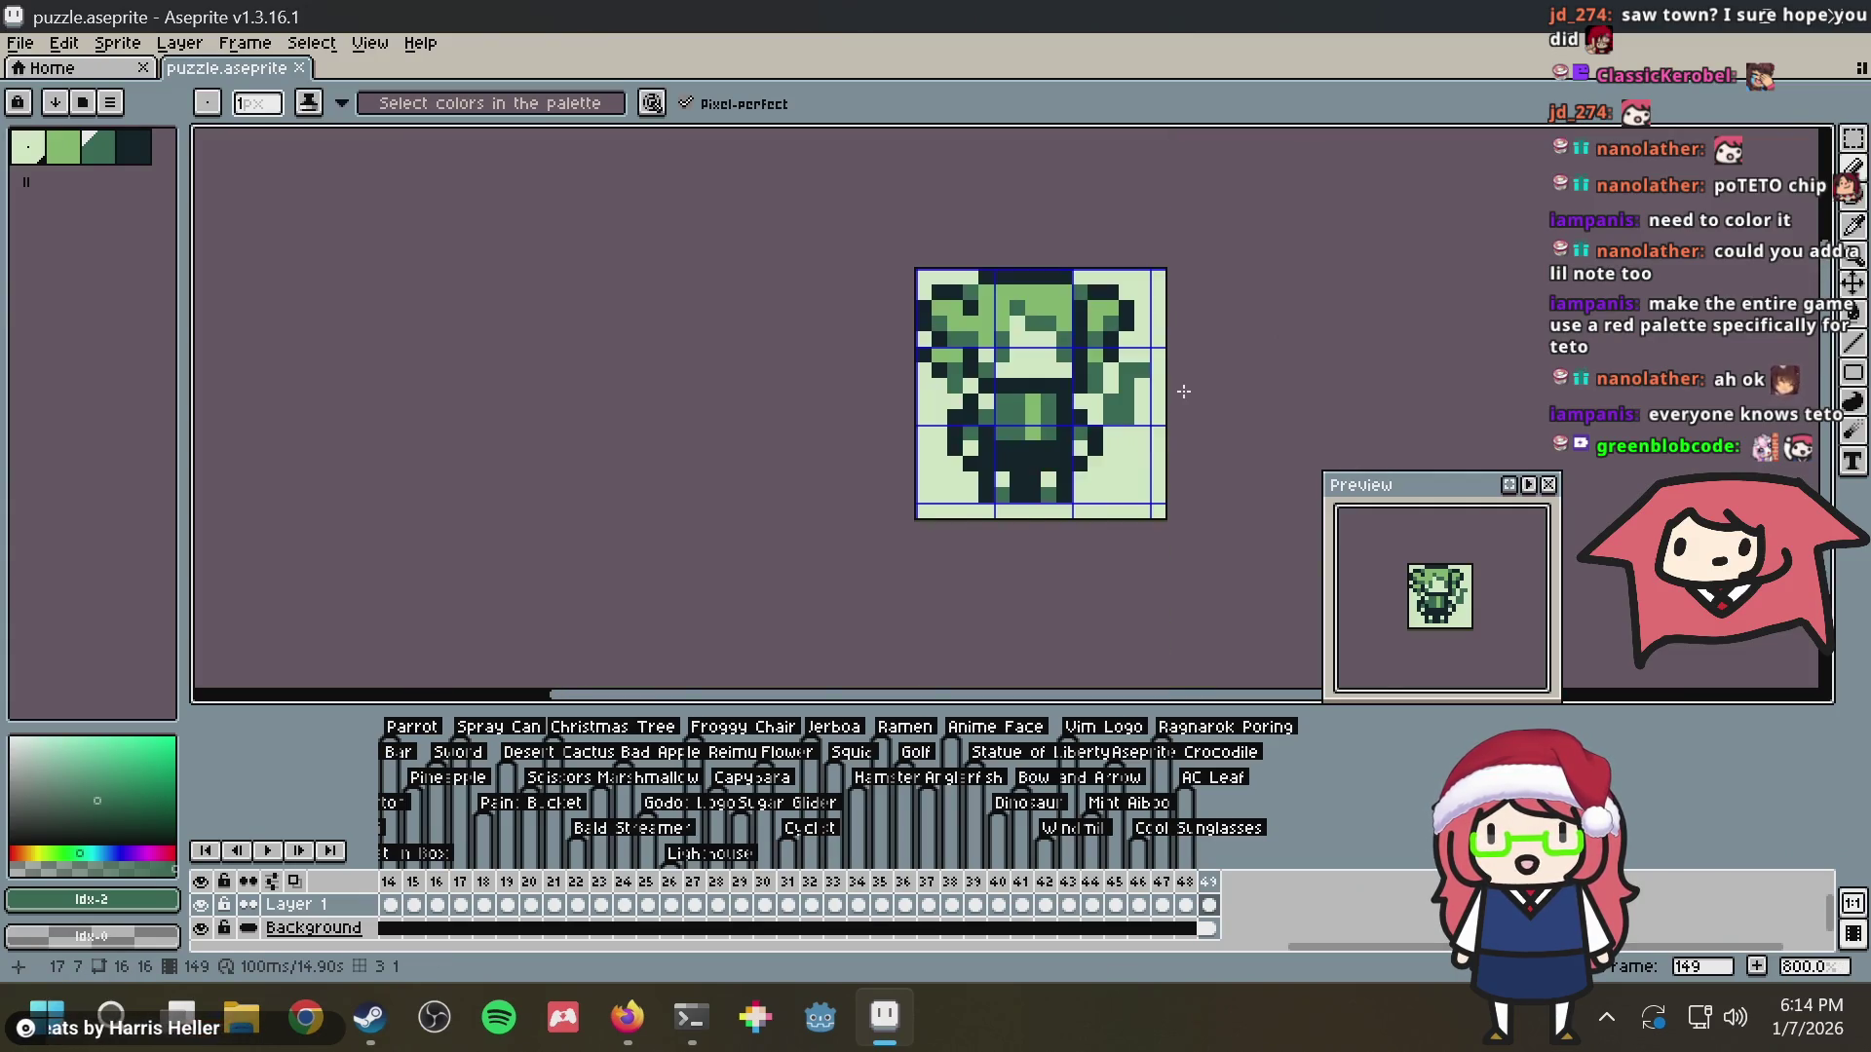
scroll(1153, 386, "up", 2)
Widen the arm with extra medium green pixels, clear stray dark ones, save, and check the reference
key("i")
key("b")
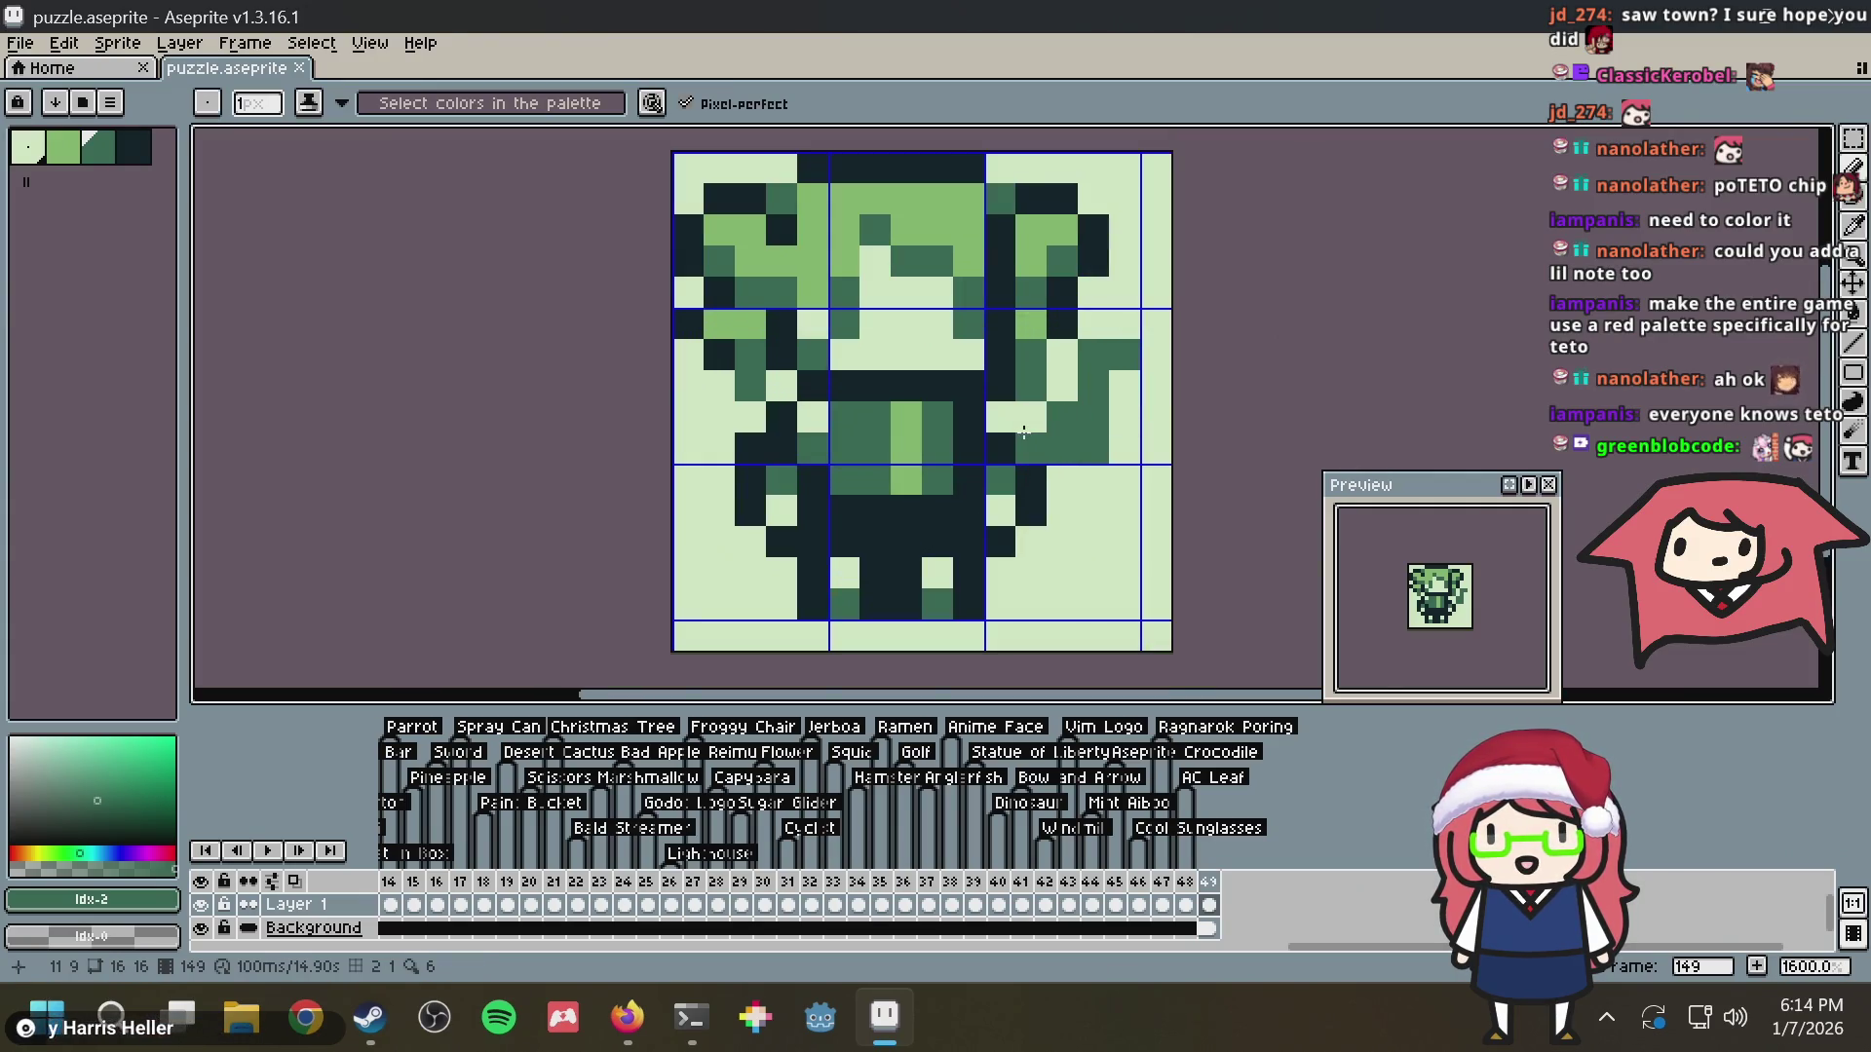
right_click(1039, 439)
left_click(1102, 496)
left_click(1090, 480)
left_click(1021, 436)
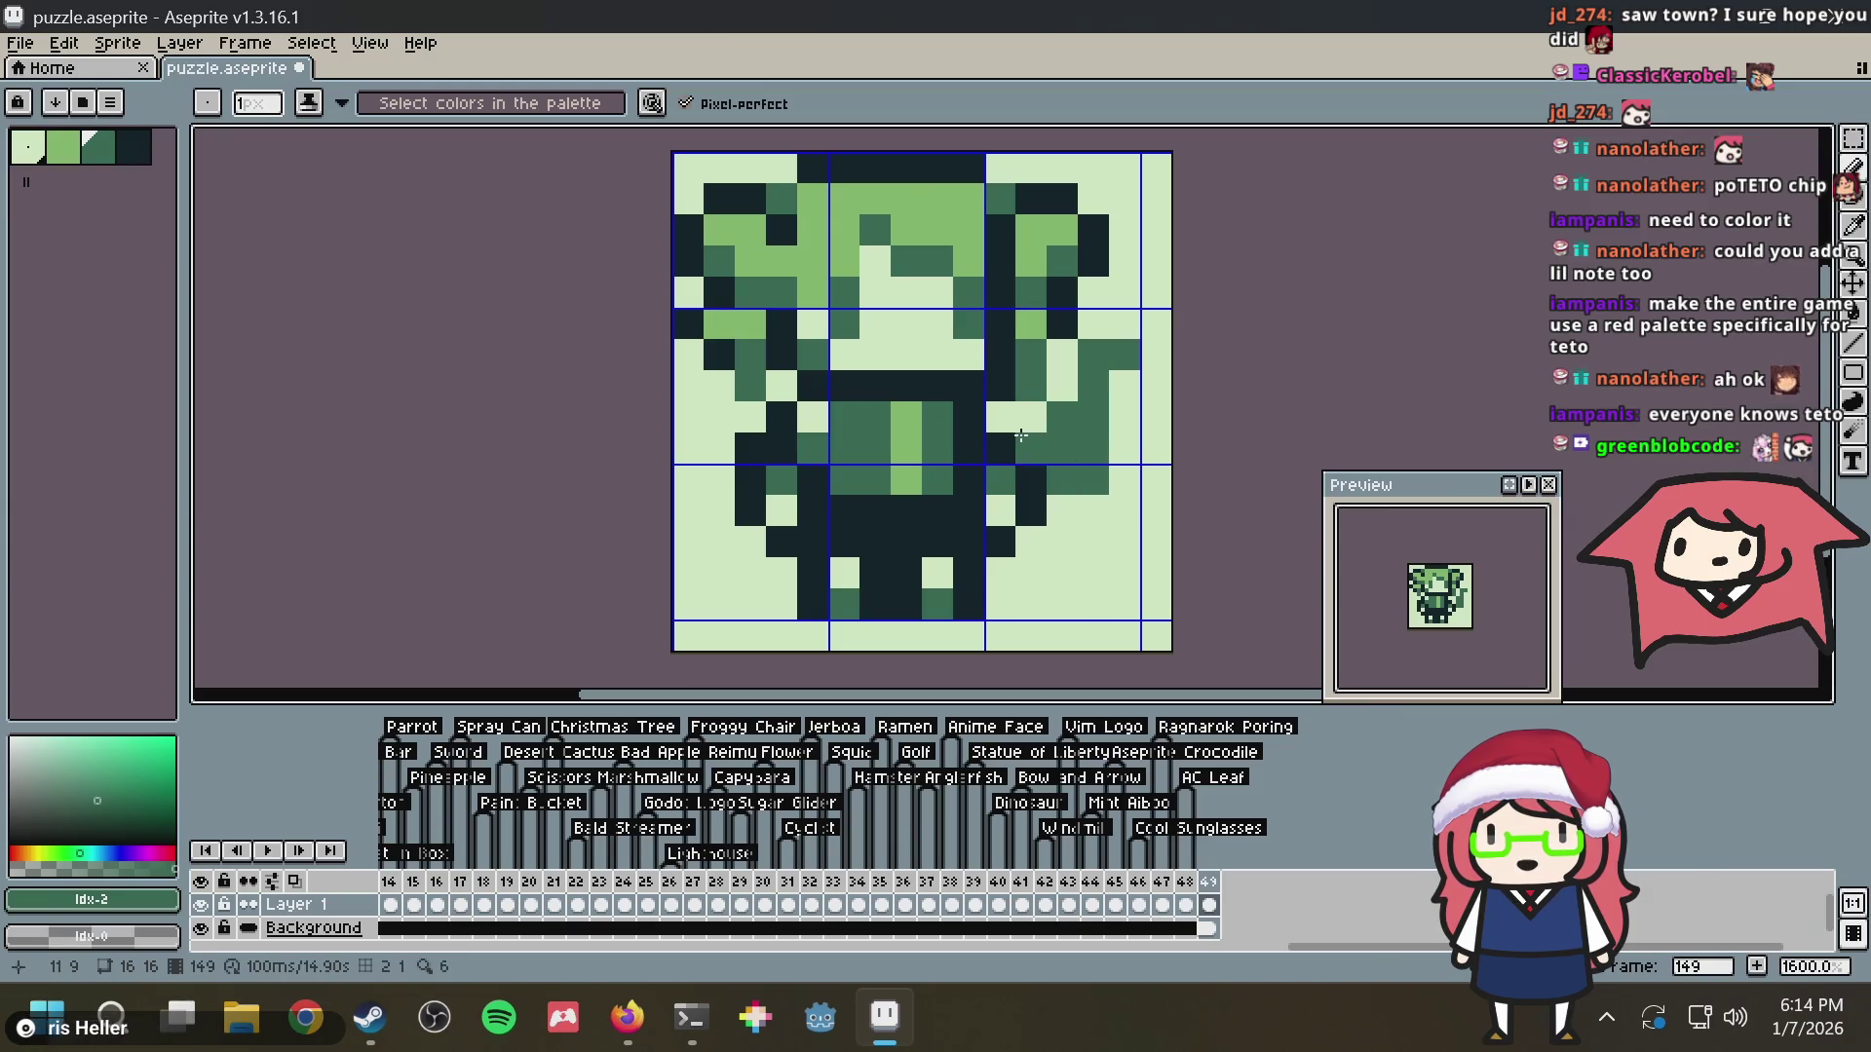
key("v")
key("ctrl+s")
scroll(1155, 429, "down", 1)
scroll(1125, 486, "up", 1)
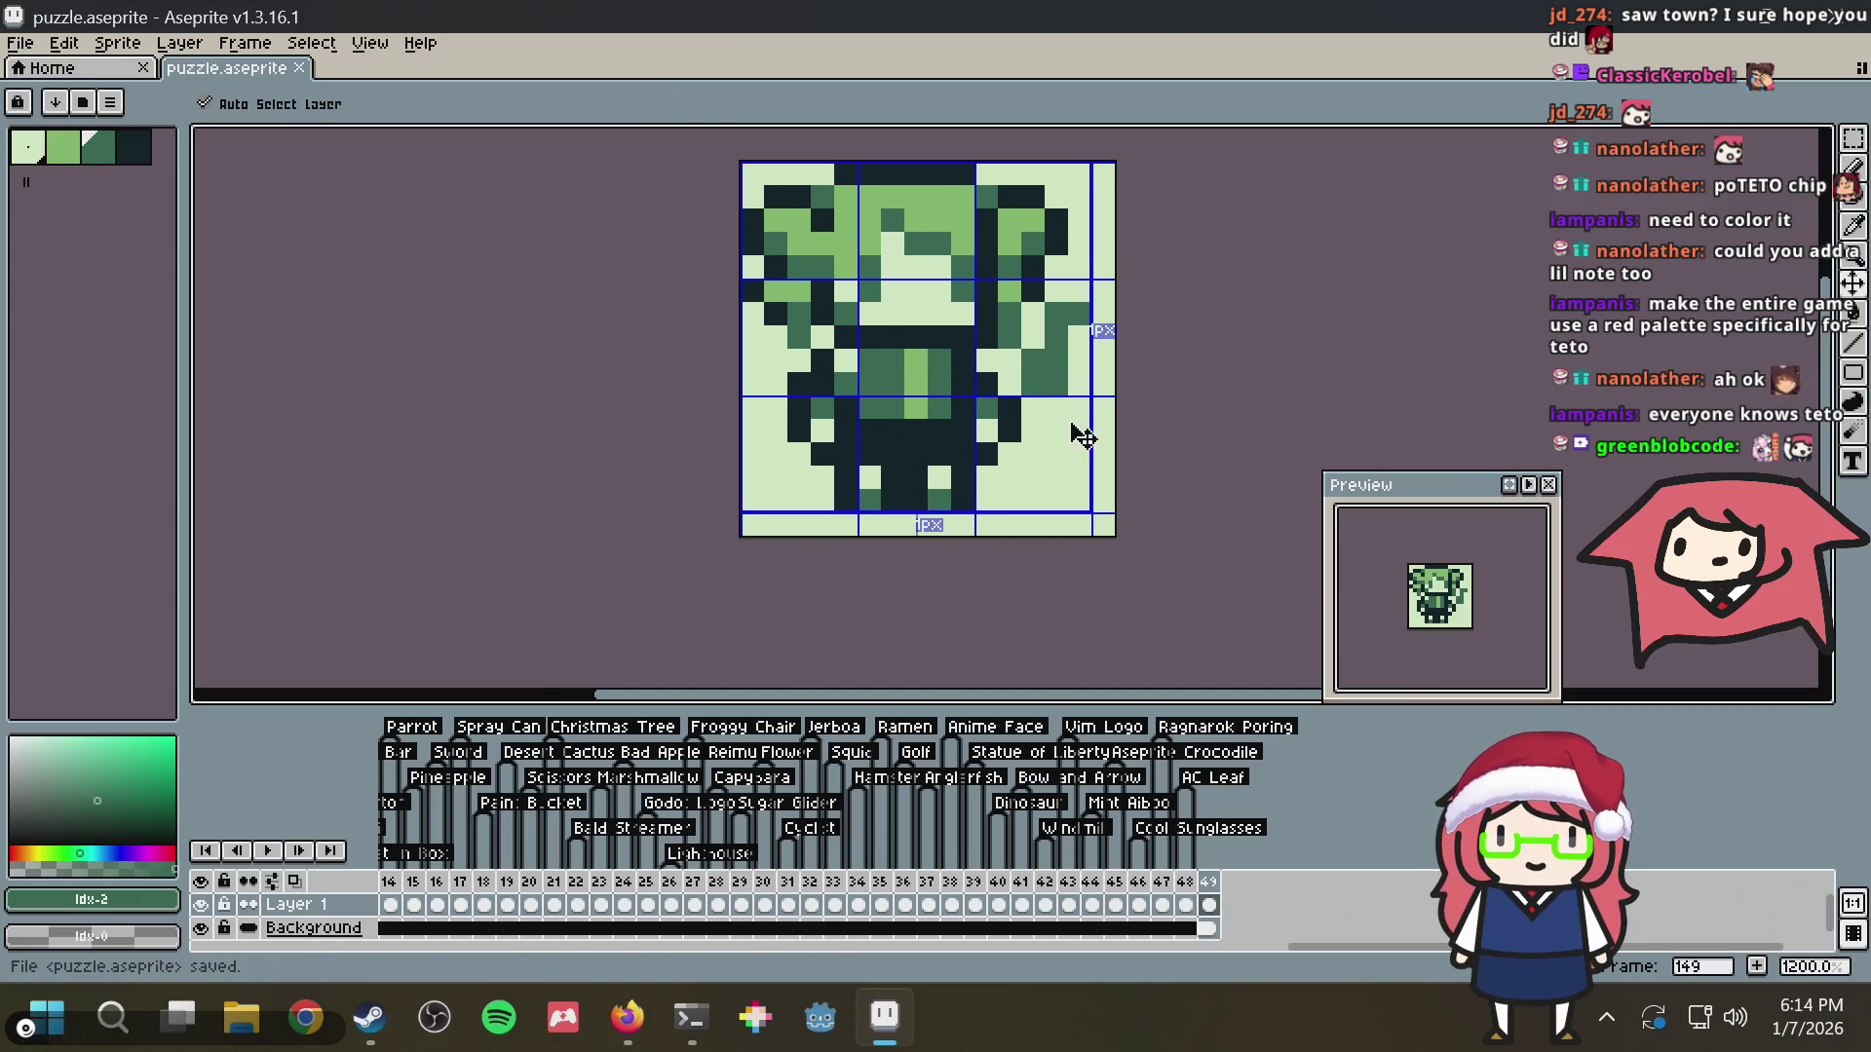
key("alt+Tab")
scroll(1054, 396, "up", 4)
scroll(947, 426, "down", 5)
scroll(947, 427, "down", 1)
scroll(945, 422, "down", 4)
scroll(943, 415, "down", 2)
key("alt+Tab")
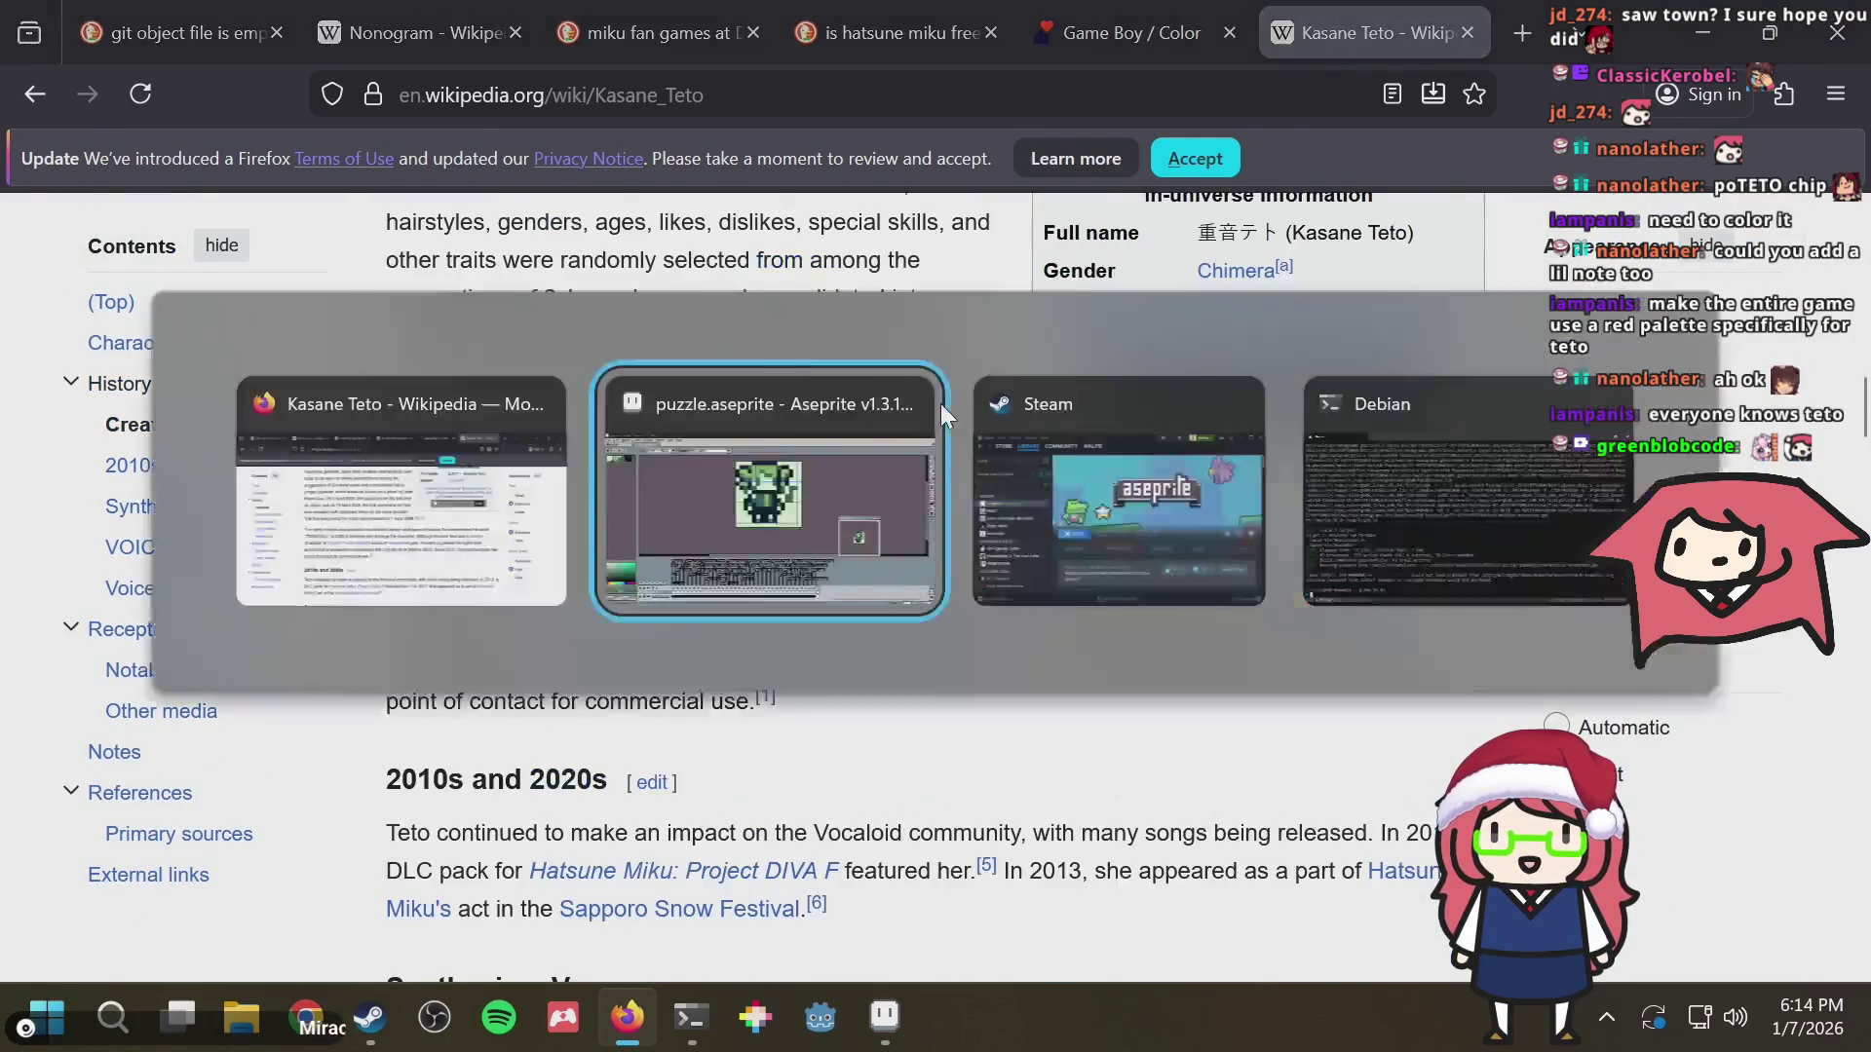
scroll(1107, 425, "up", 1)
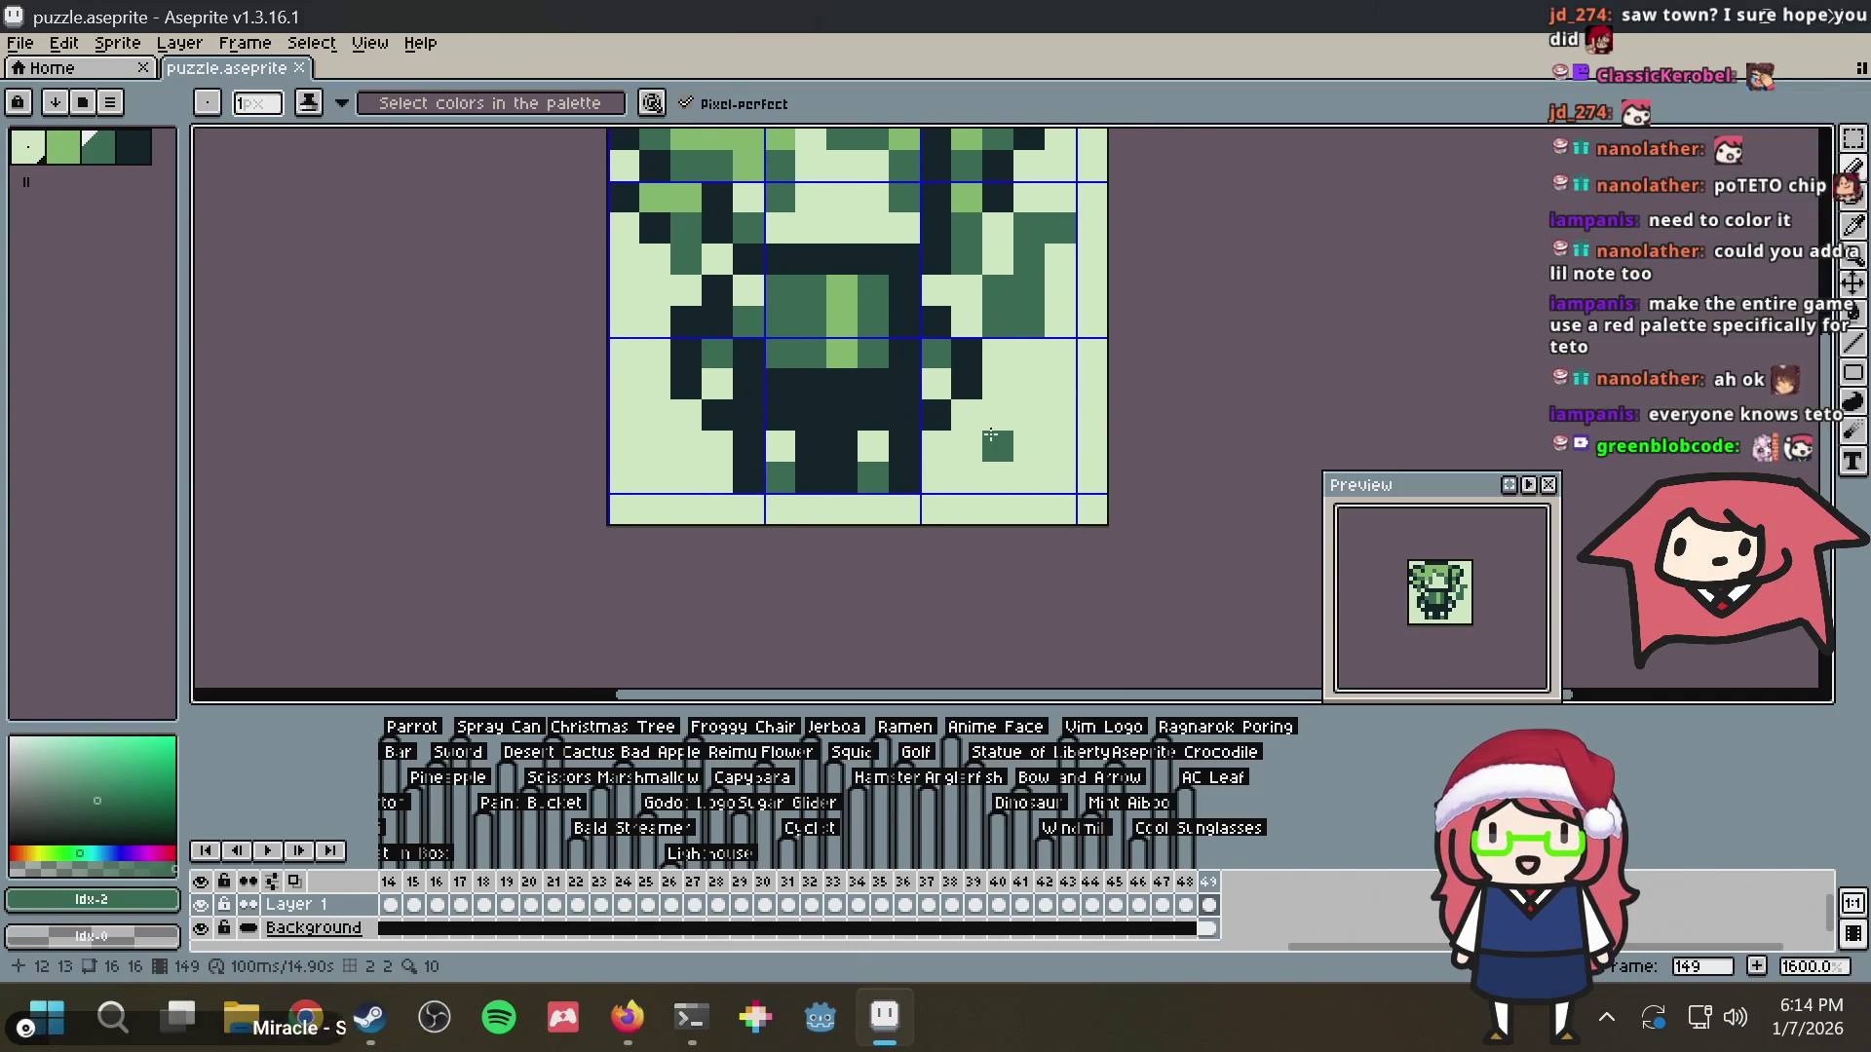
Undo a stray green mark below the arm, save, select the whole canvas, and open the File commands
left_click_drag(997, 444, 1029, 476)
key("v")
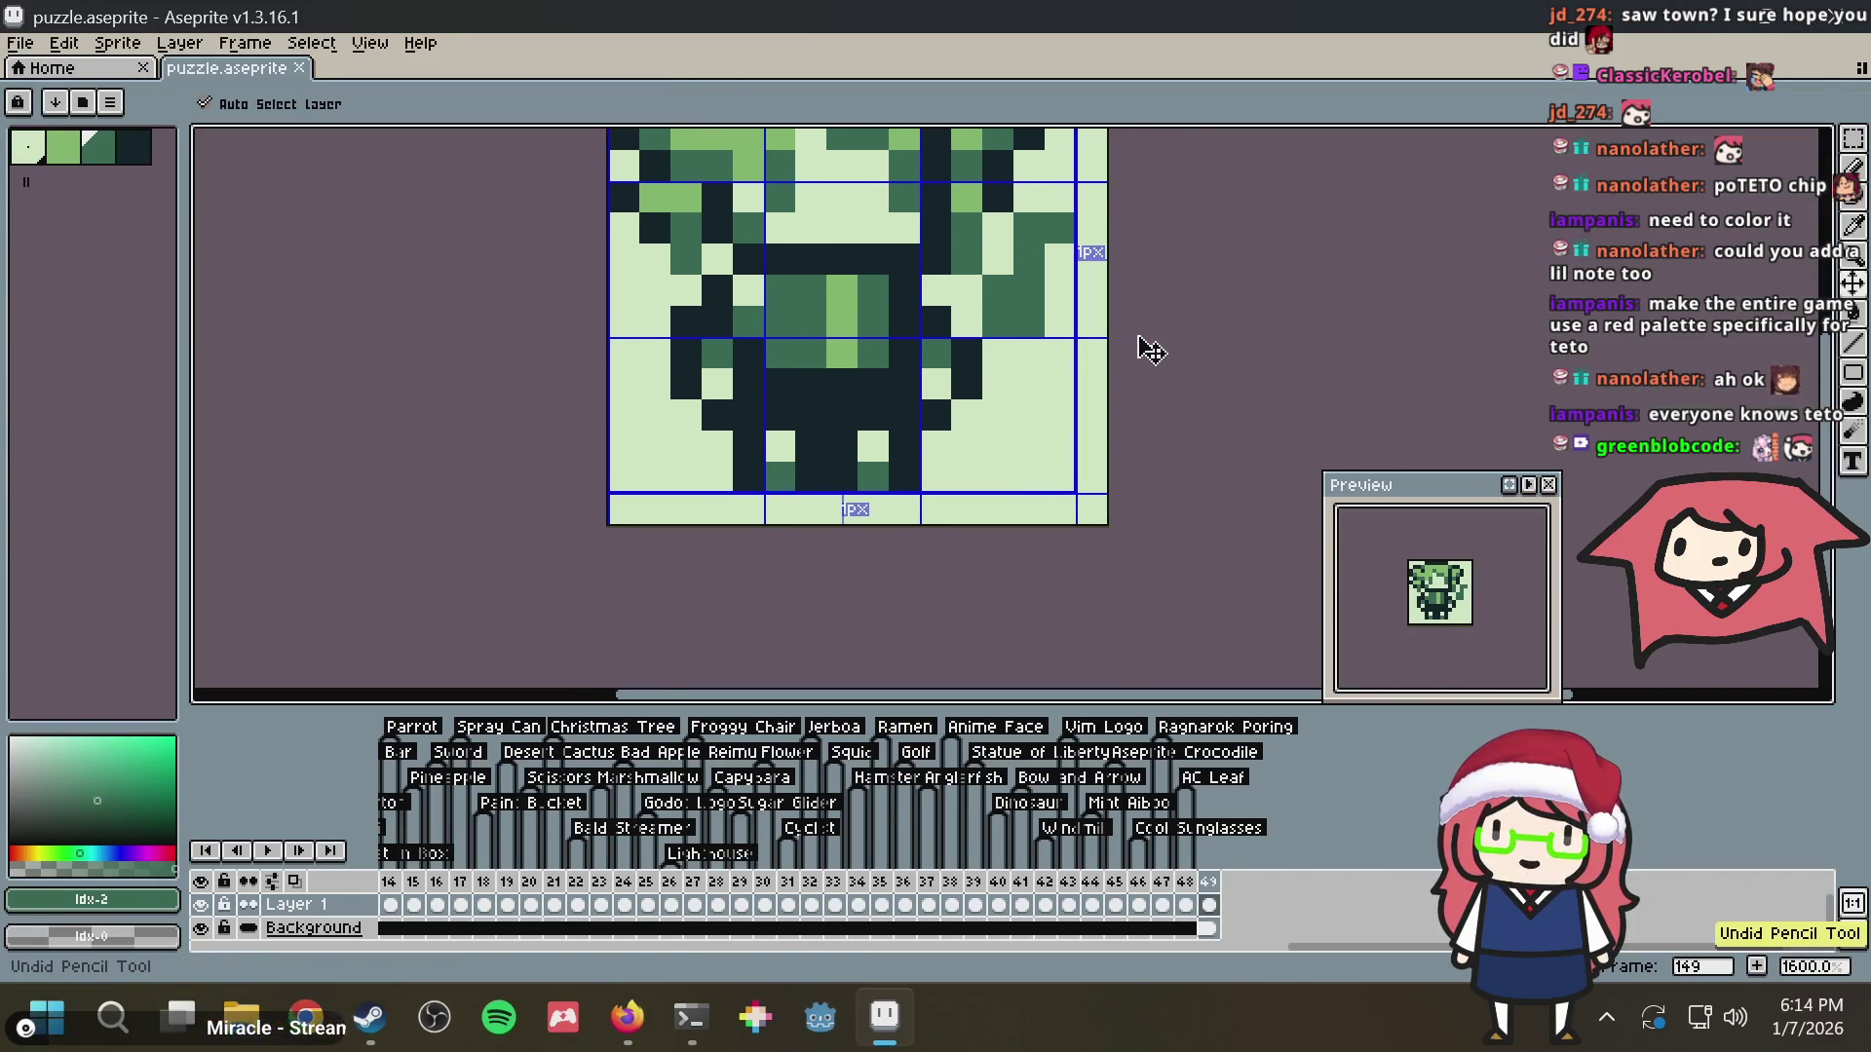
key("ctrl+s")
scroll(1133, 438, "up", 2)
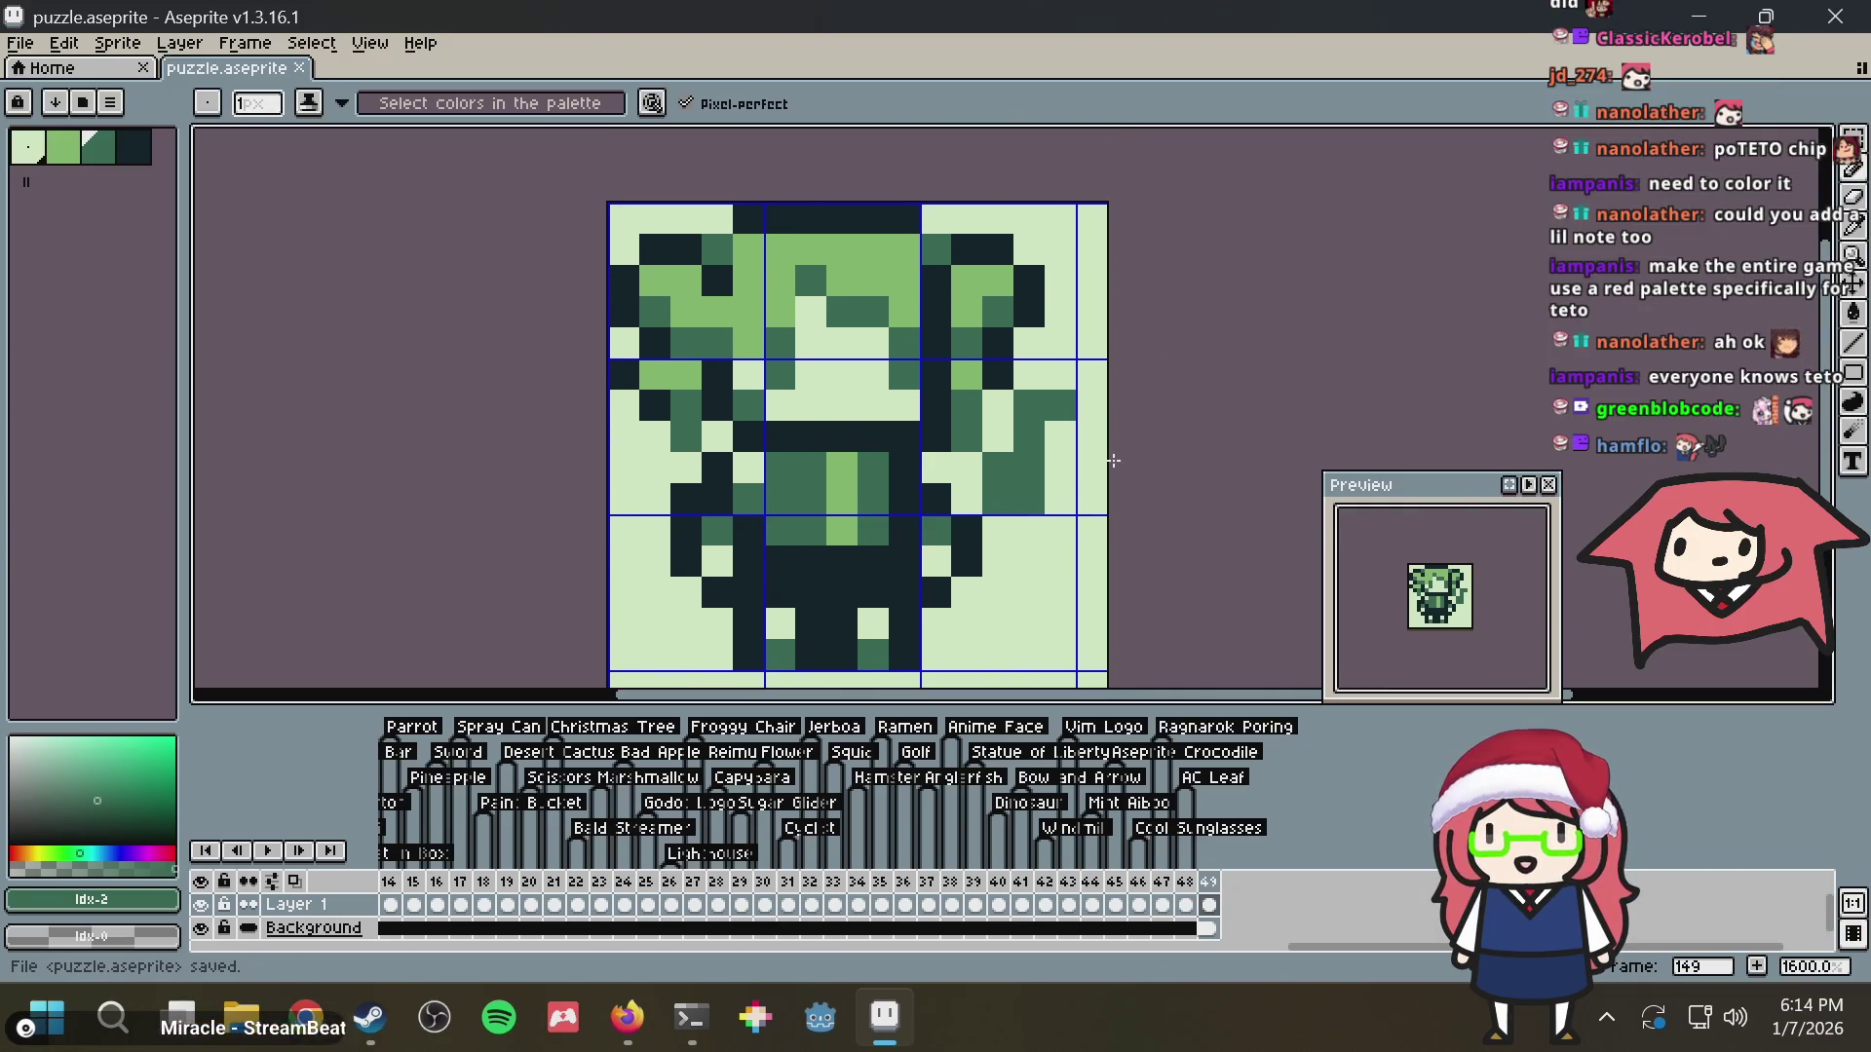
key("ctrl+a")
left_click(19, 44)
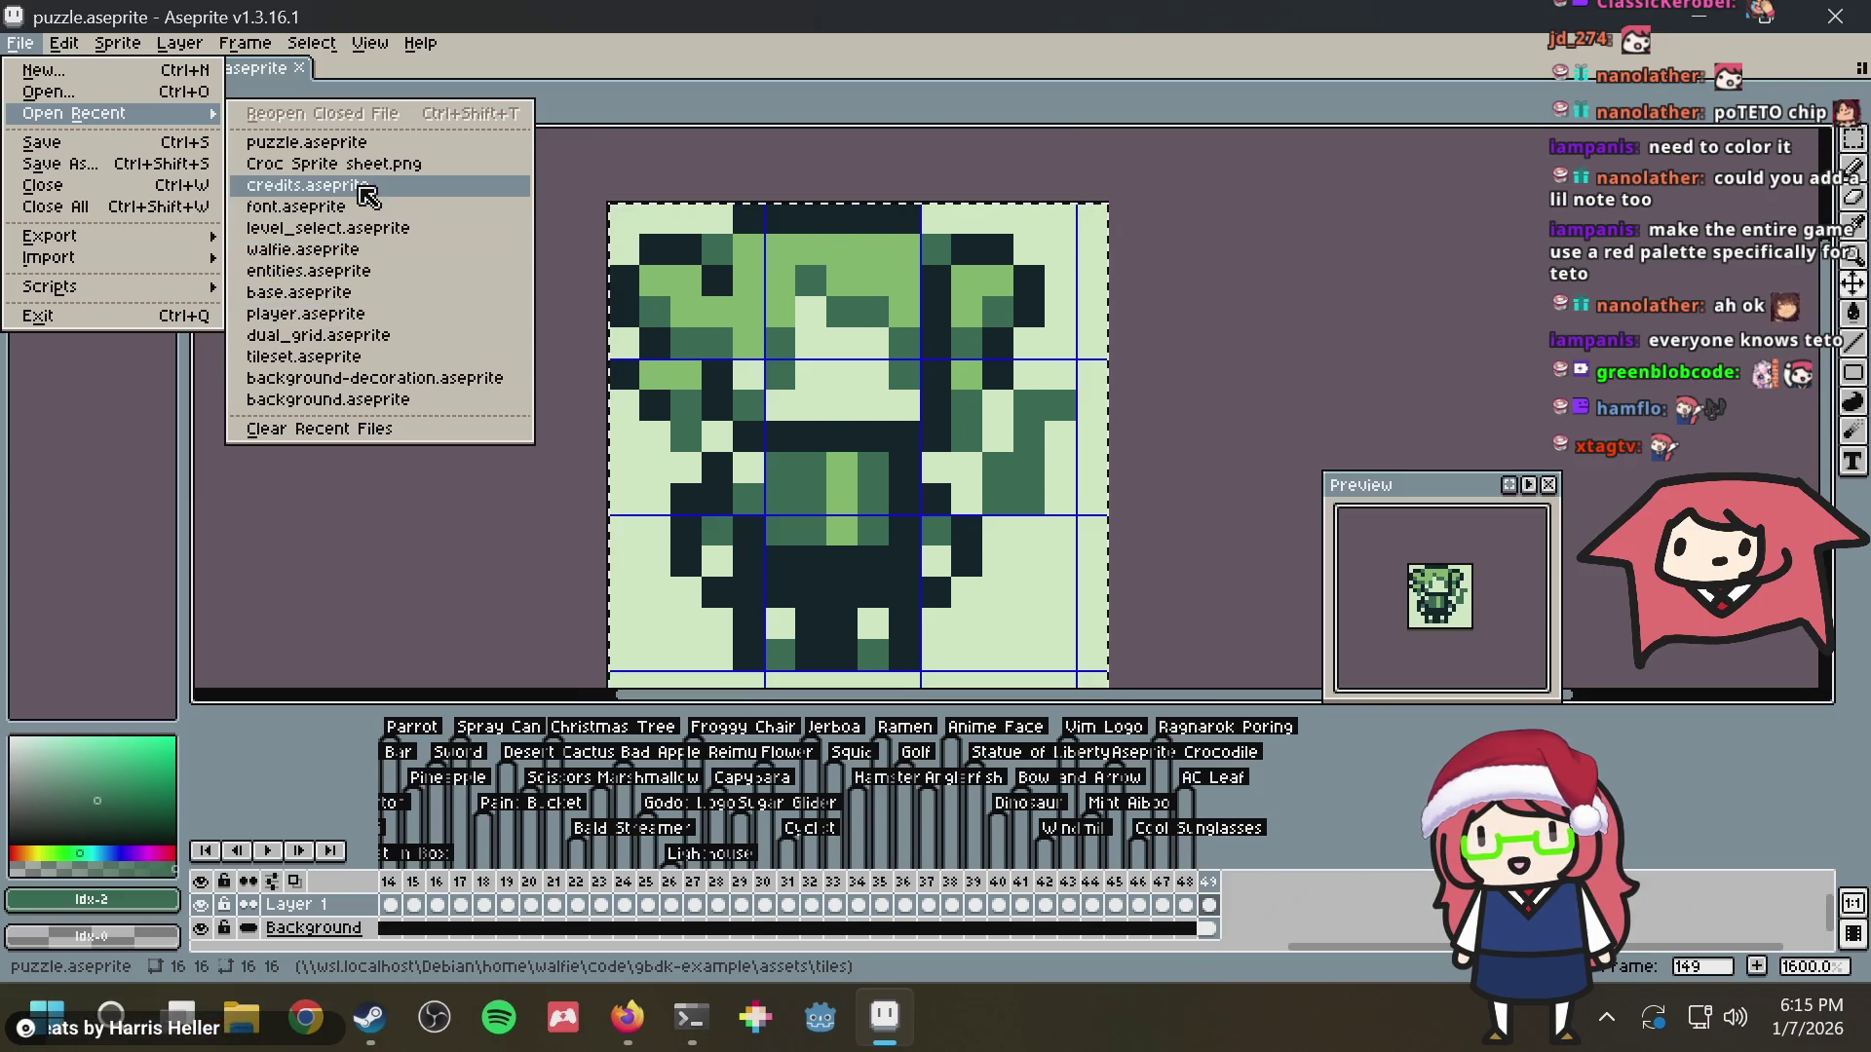
Bring up the open-file dialog, then switch to the Debian terminal
left_click(161, 96)
scroll(778, 429, "down", 2)
scroll(778, 428, "up", 2)
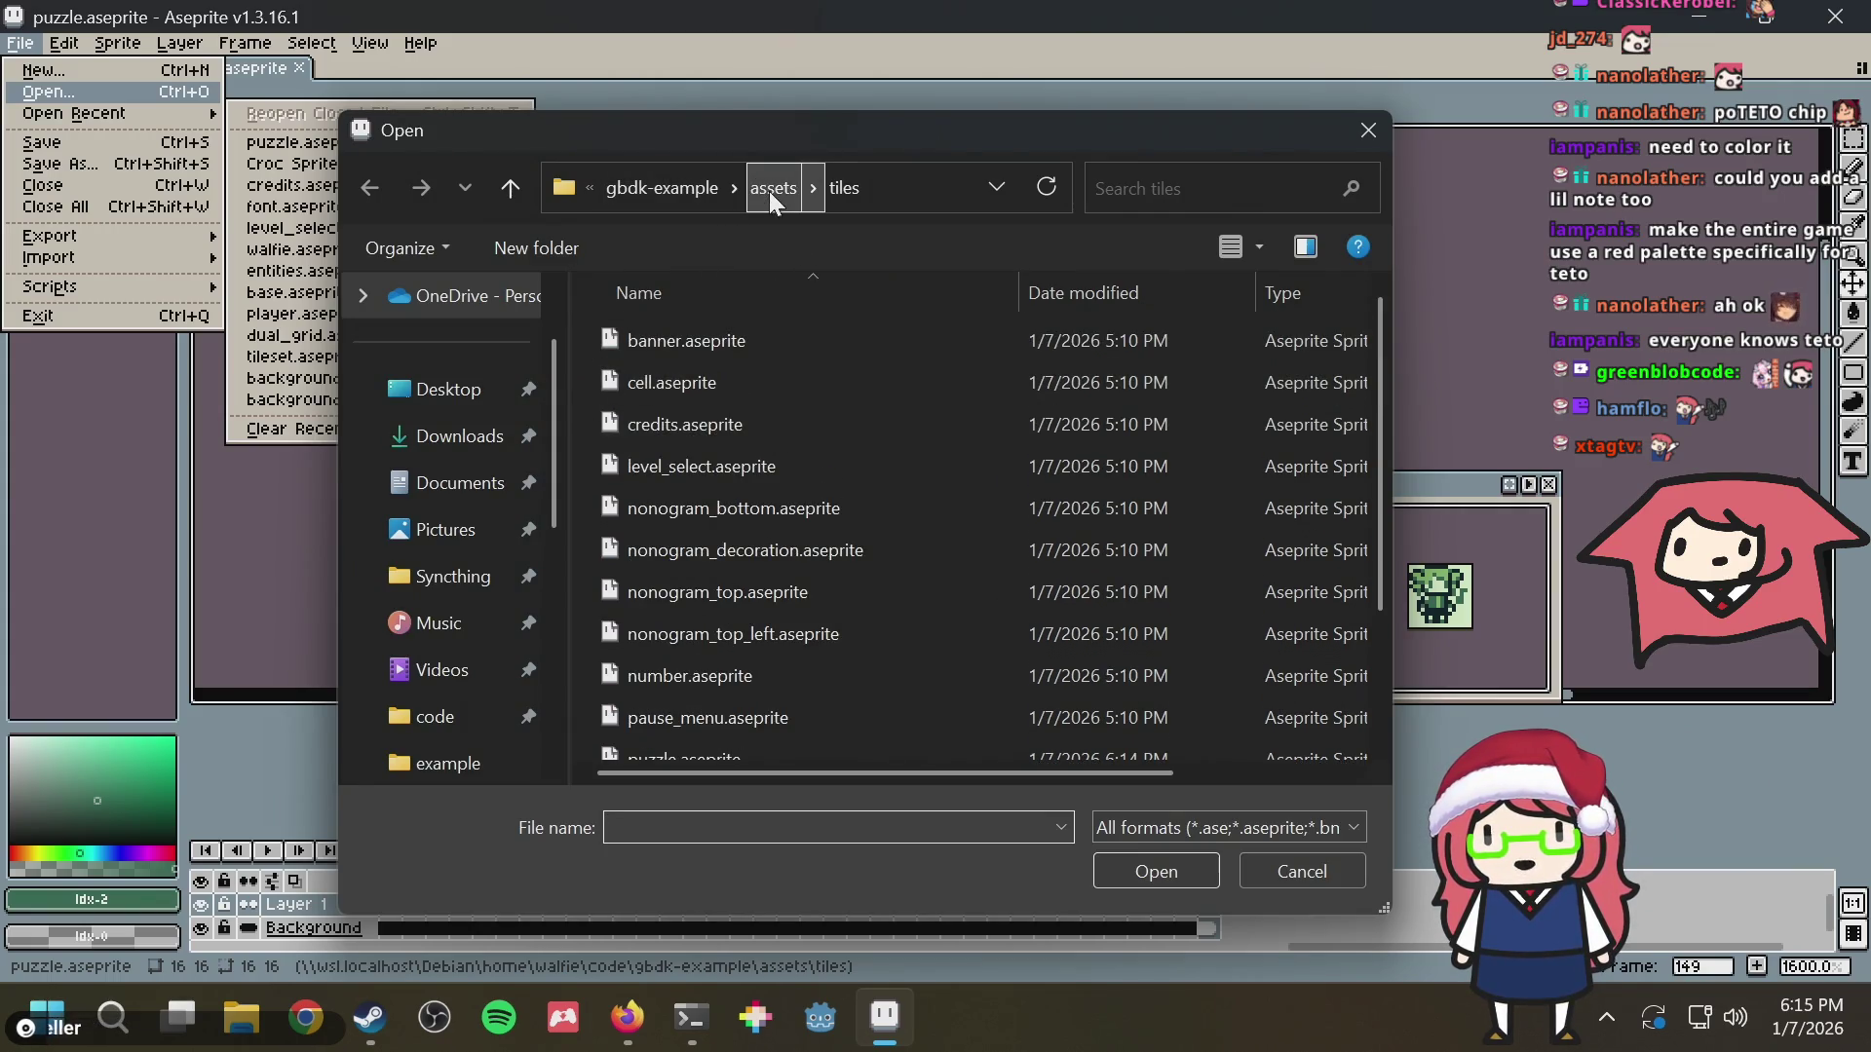
left_click(674, 1014)
type("cp ")
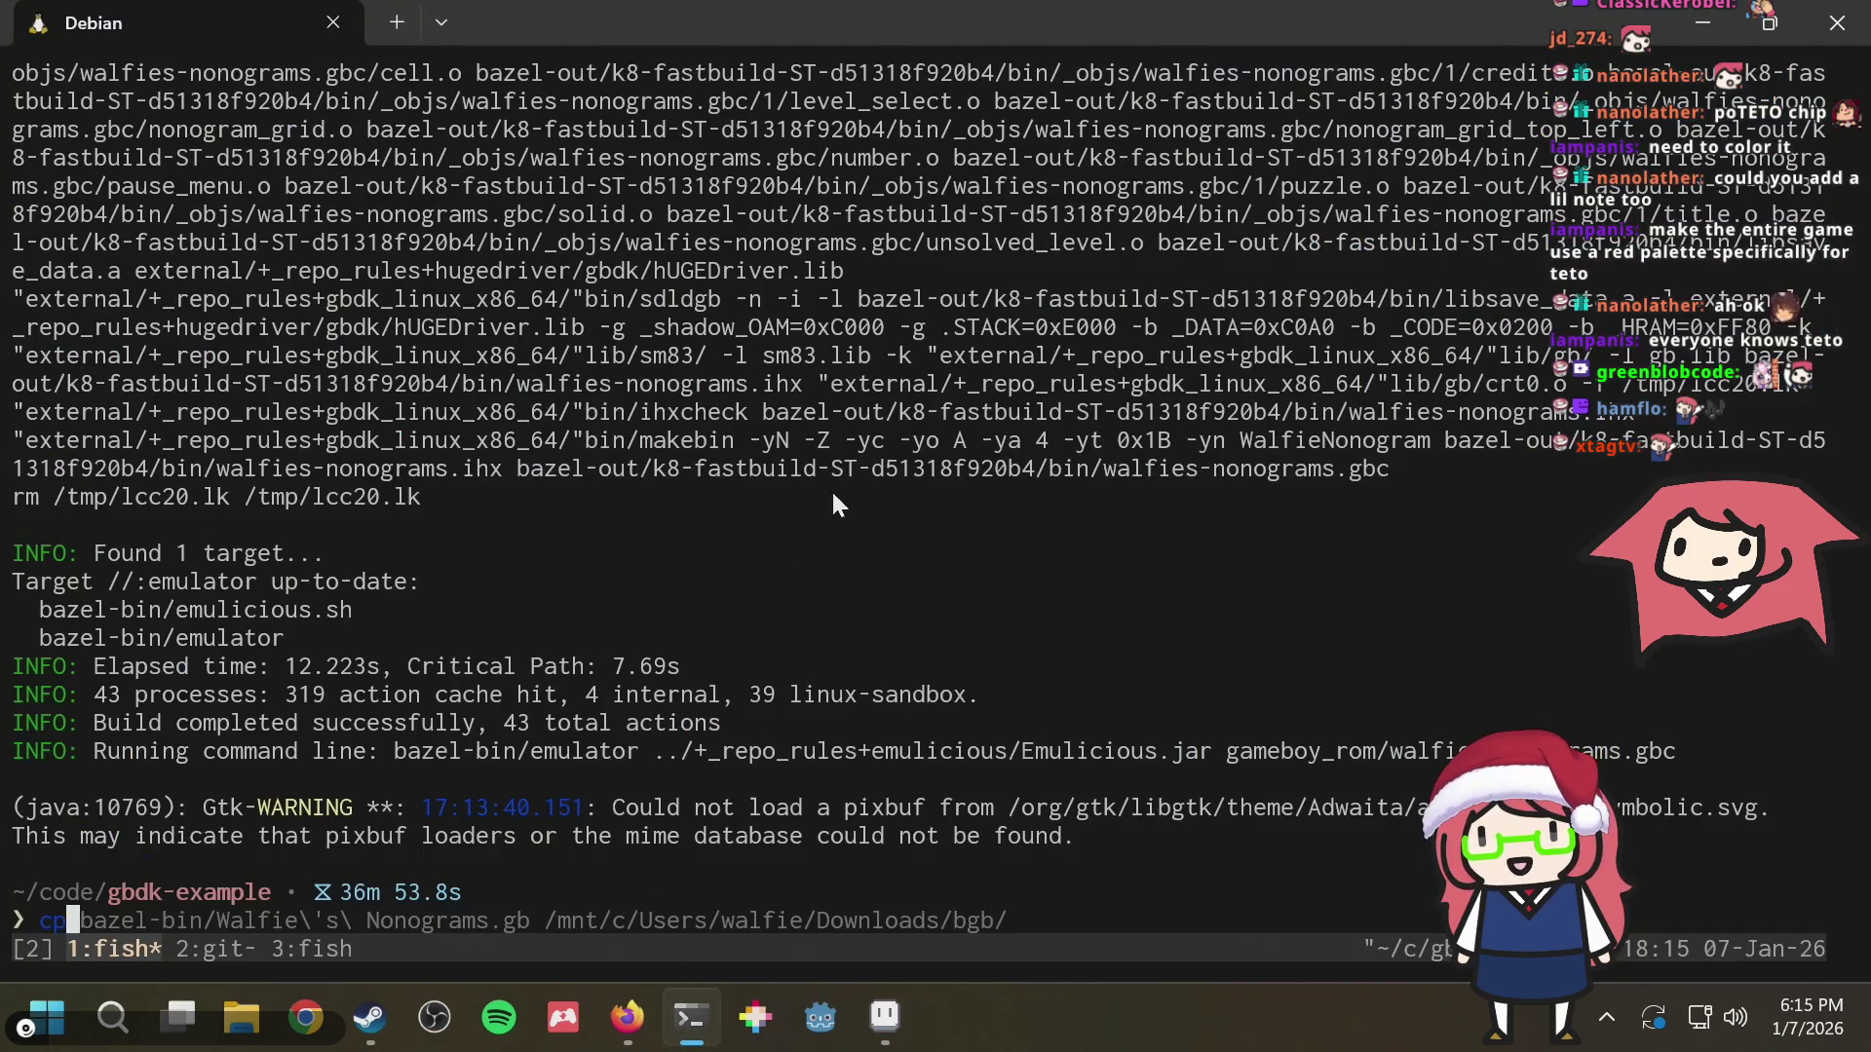
type("../gbdk-example-old2/asse")
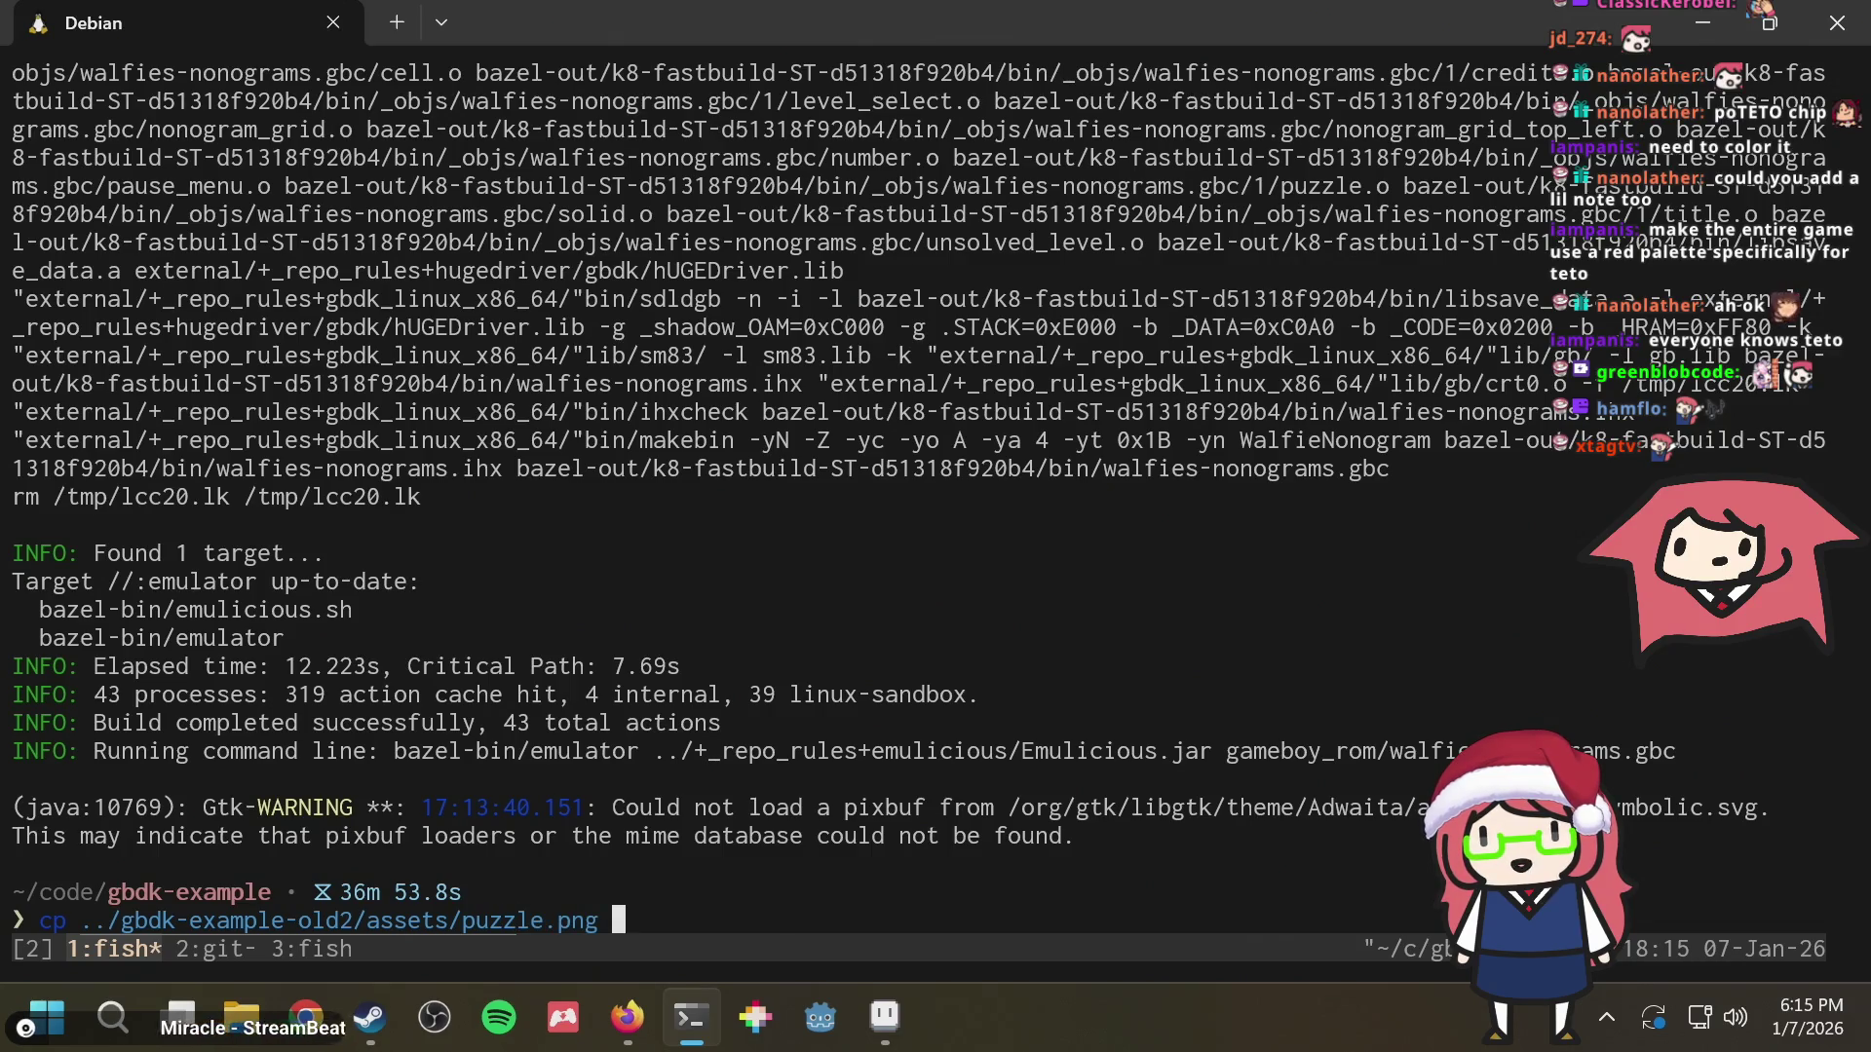
type("ts")
Copy puzzle.png via the terminal, then open it from the assets folder and select it all
key("Return")
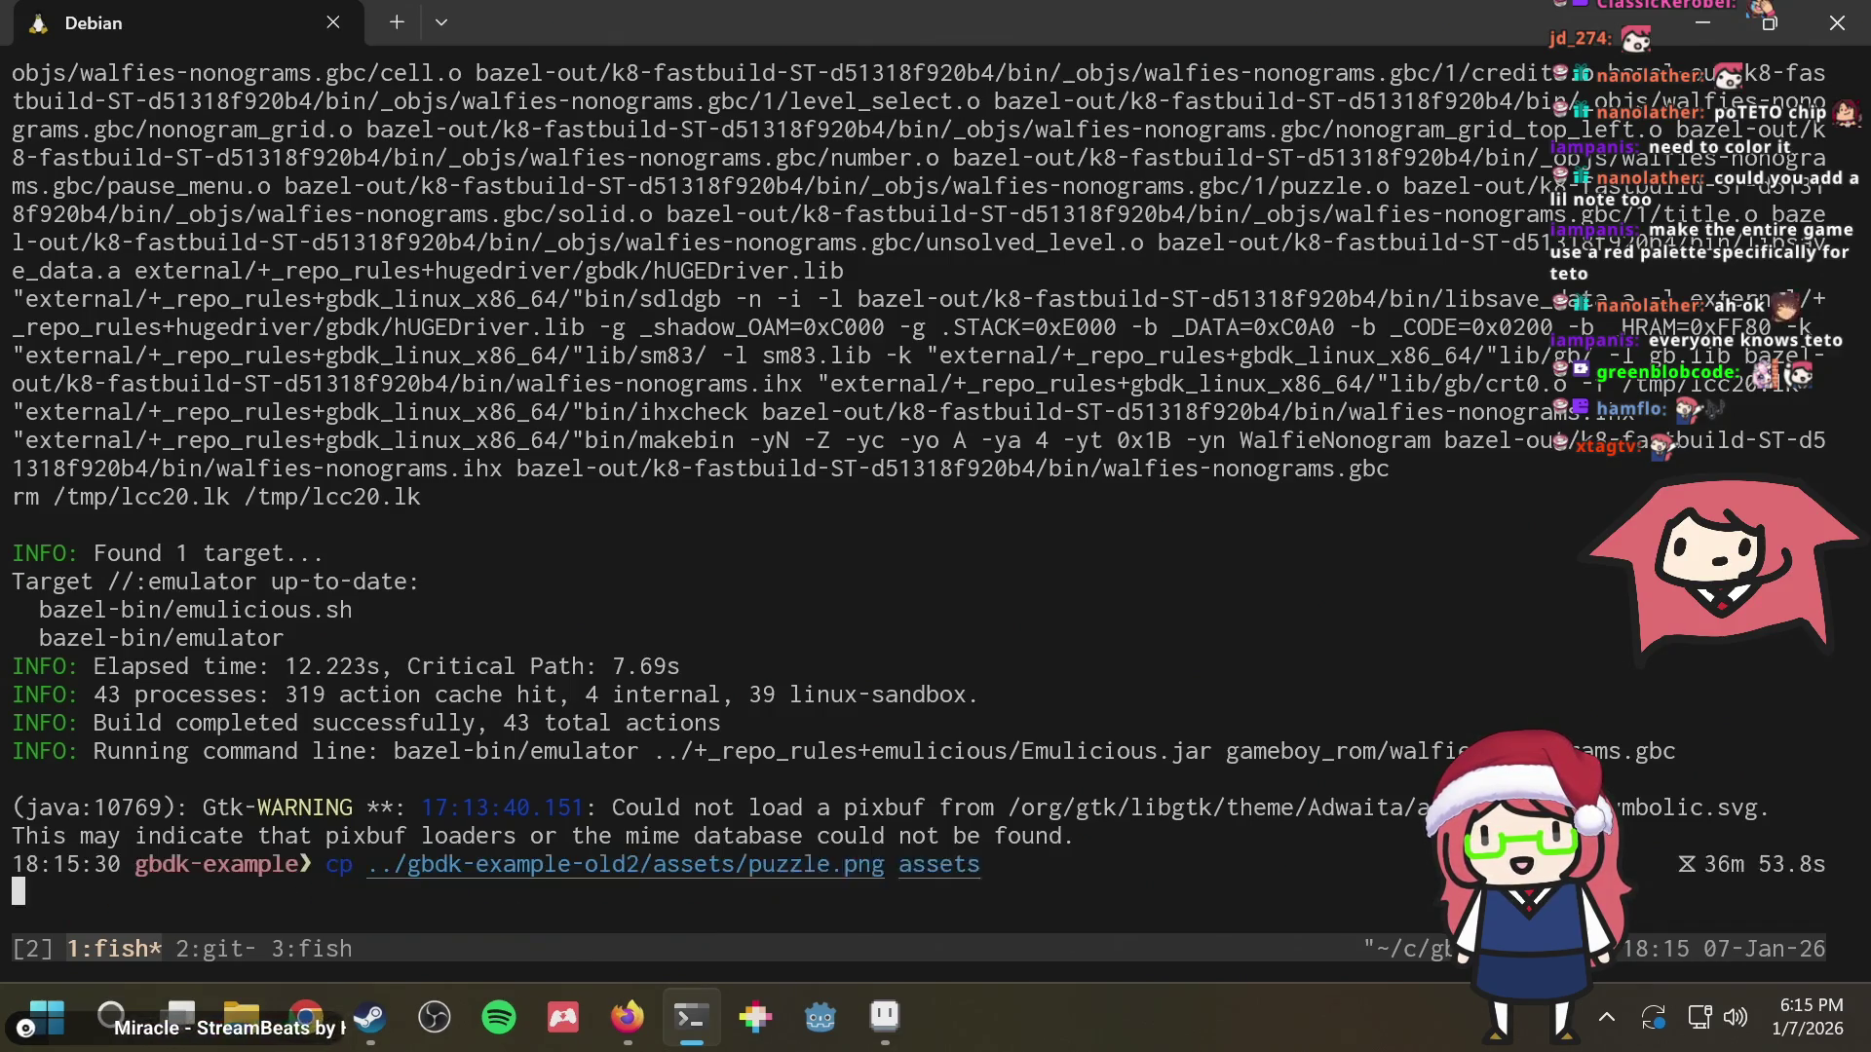
key("alt+Tab")
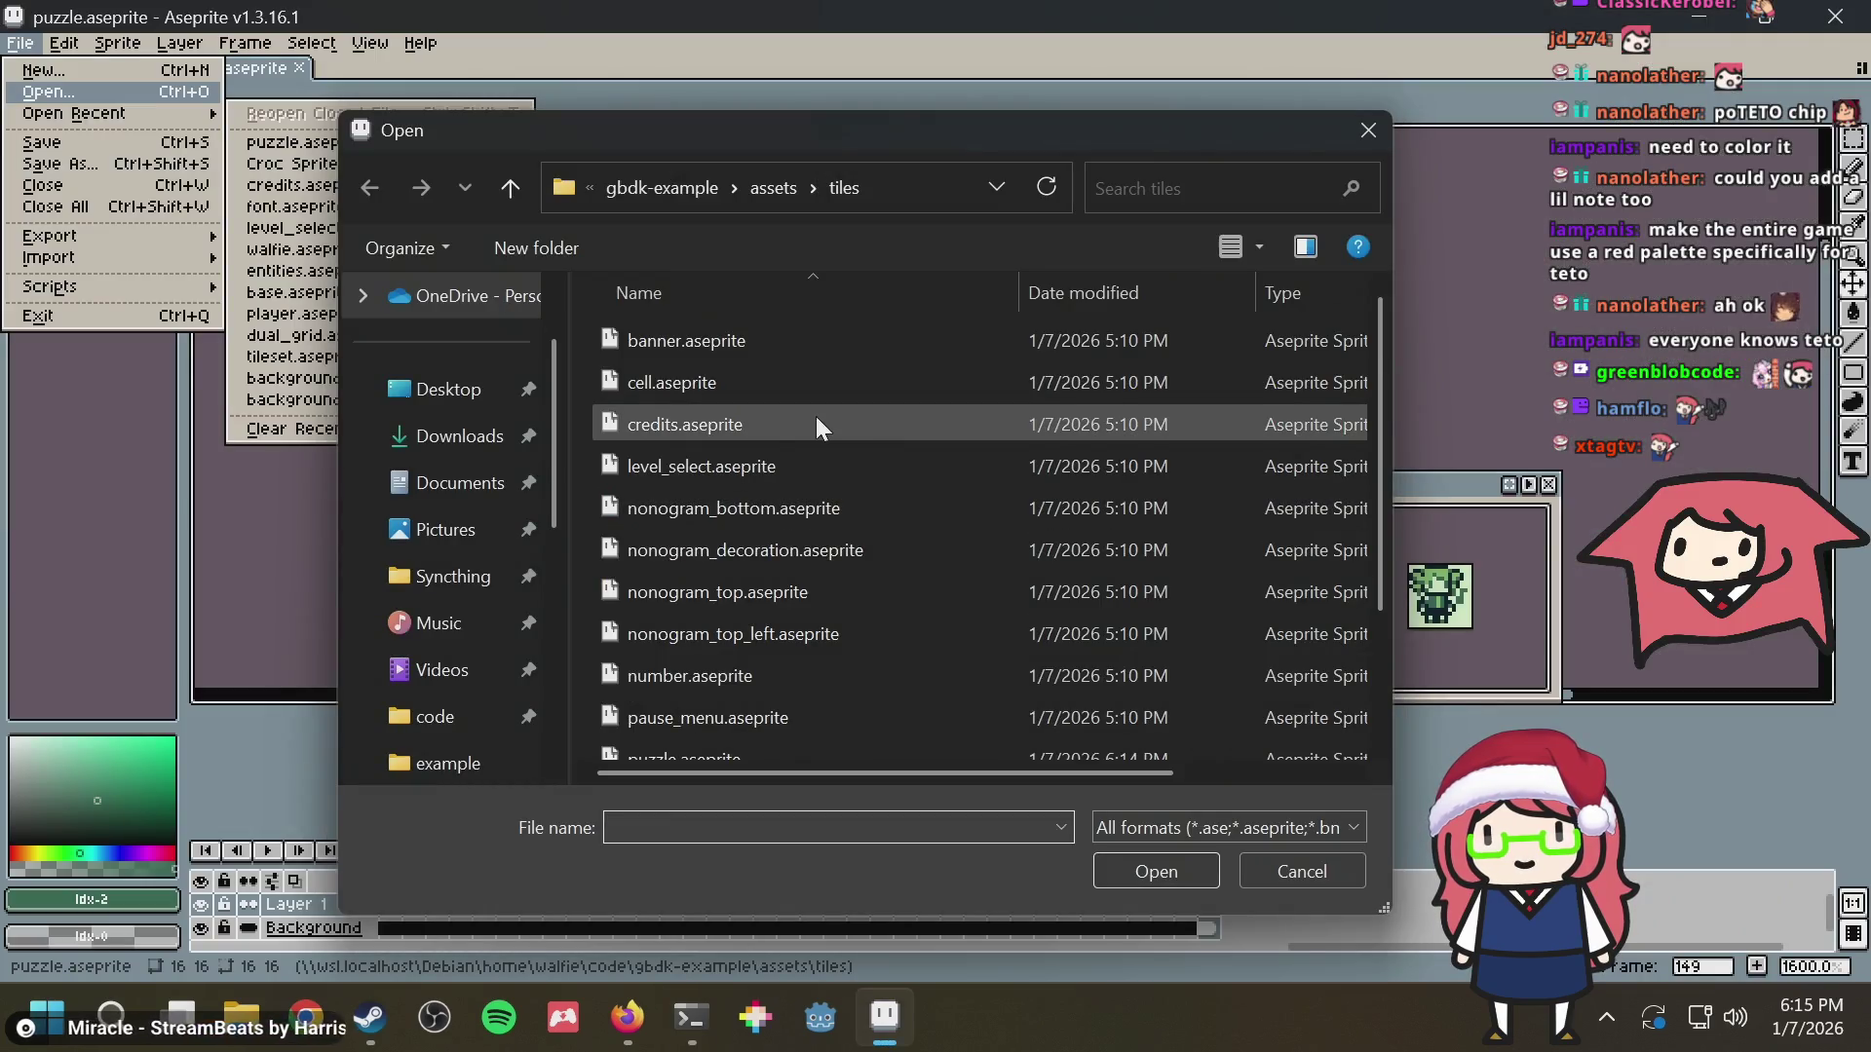
scroll(817, 416, "down", 3)
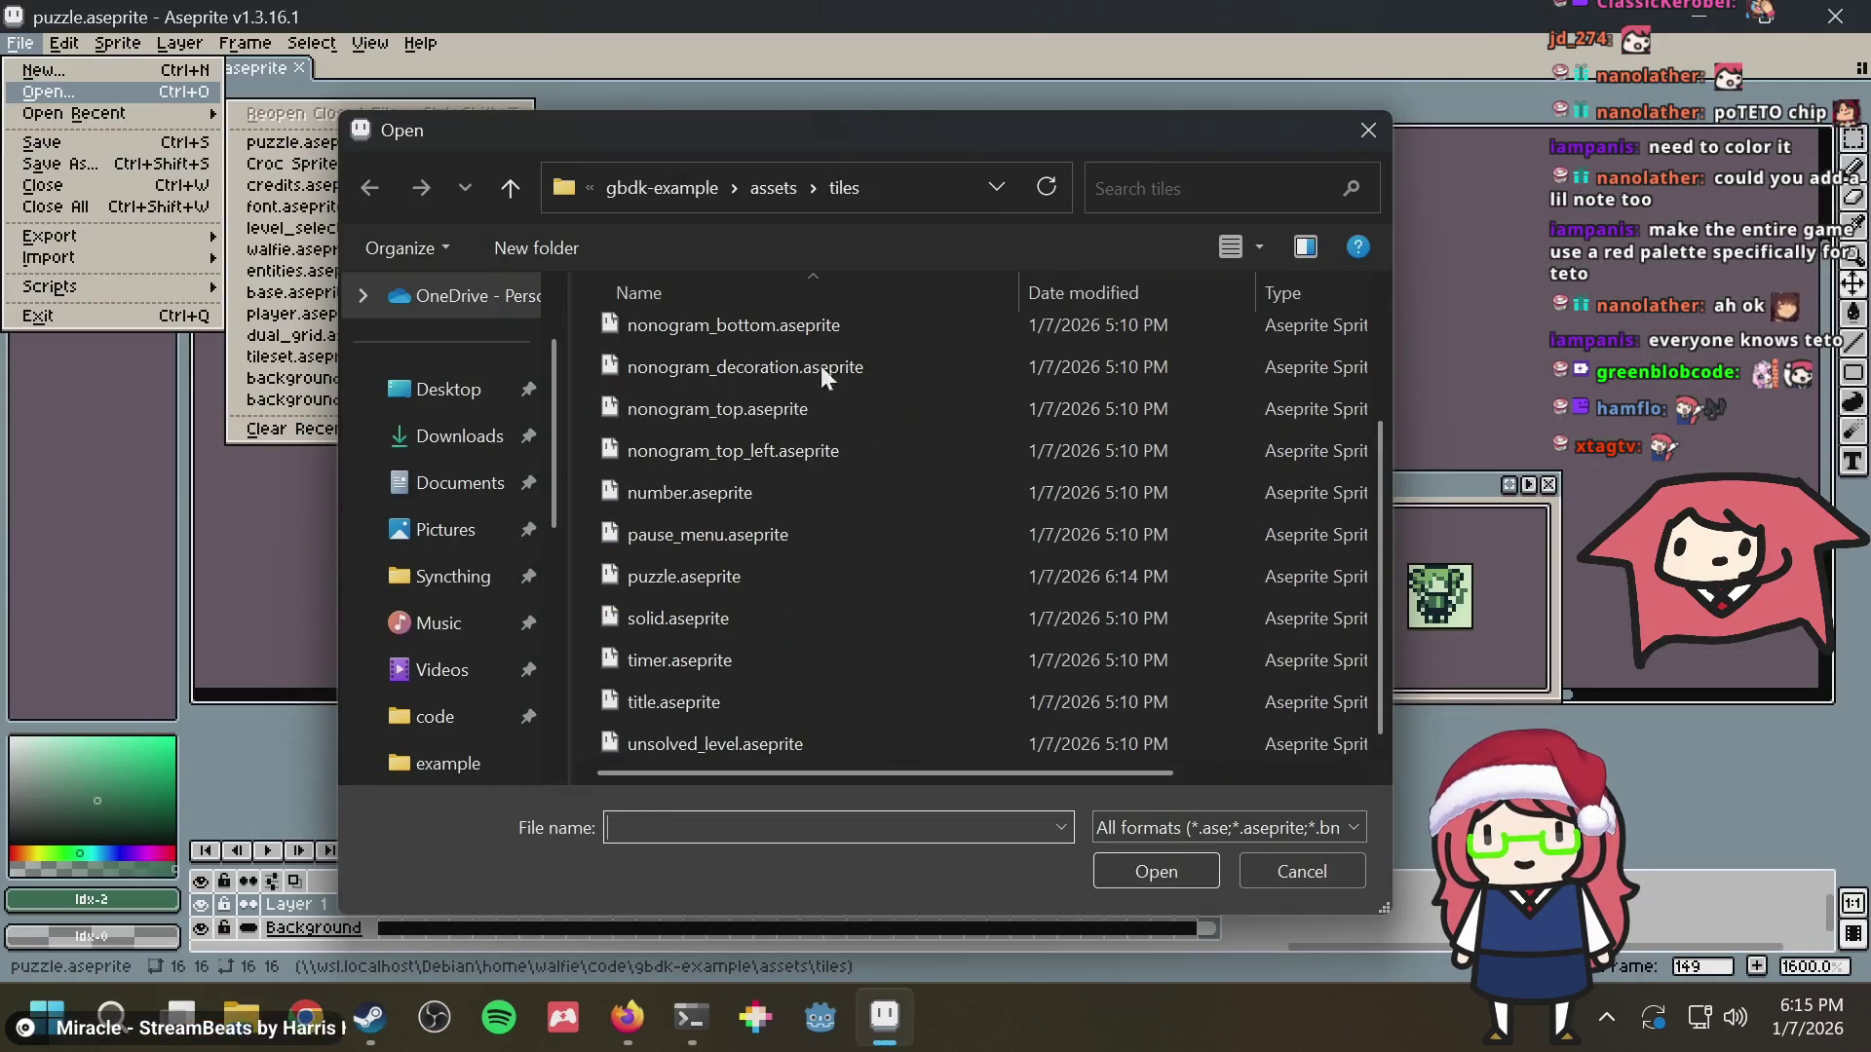
left_click(767, 194)
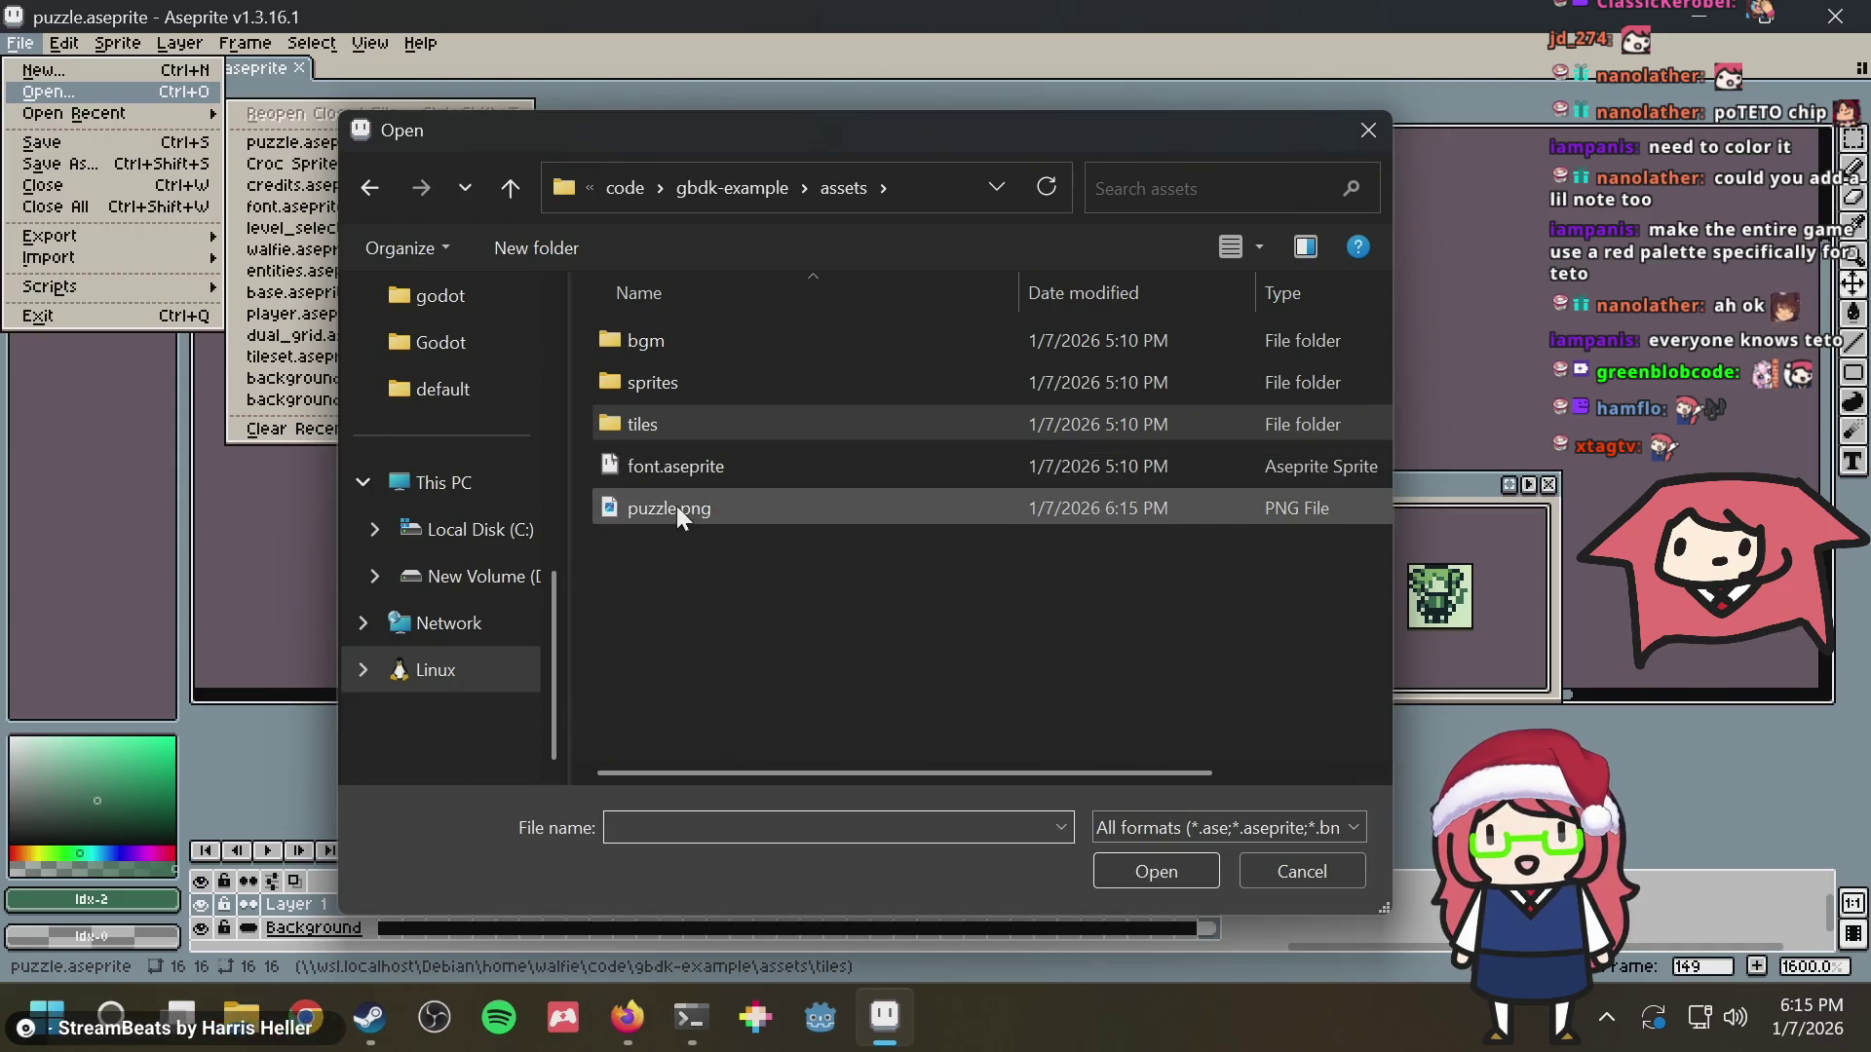
double_click(677, 505)
scroll(1208, 389, "up", 6)
key("ctrl+a")
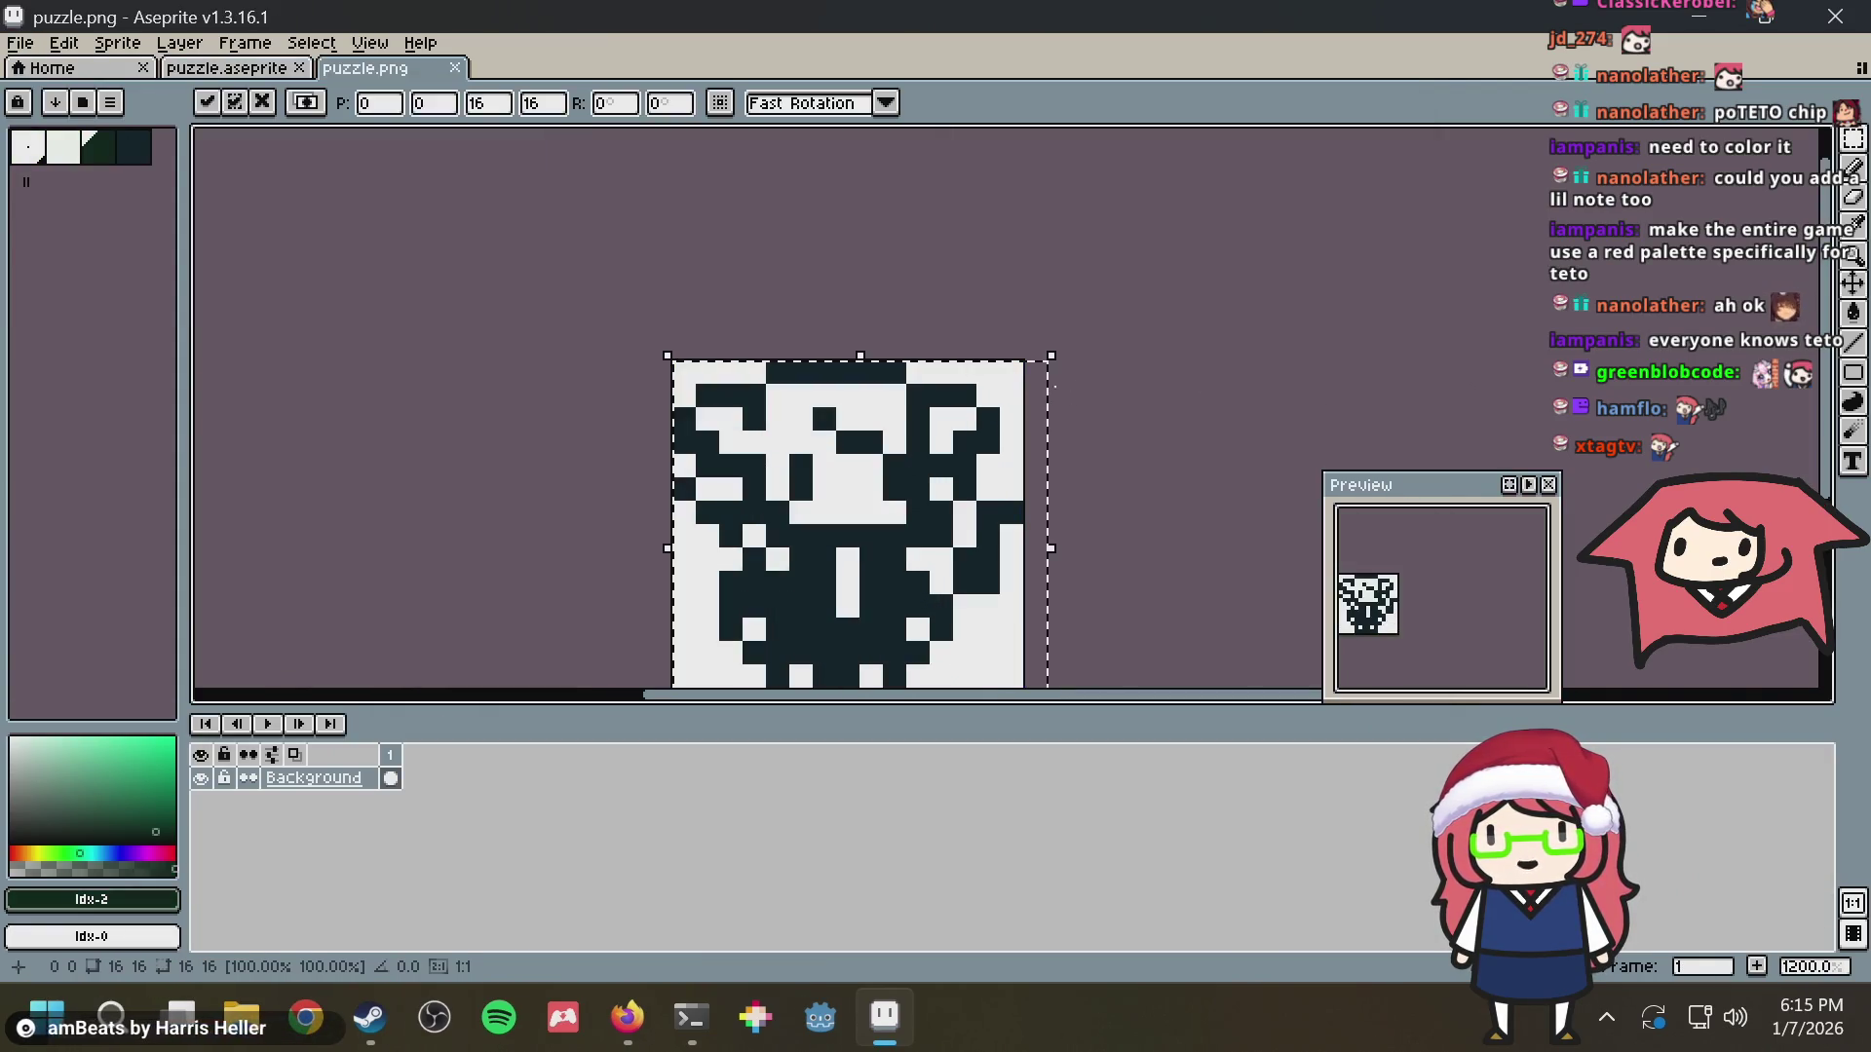
Save puzzle.png and switch over to the web browser
left_click_drag(1085, 371, 1071, 302)
key("ctrl+s")
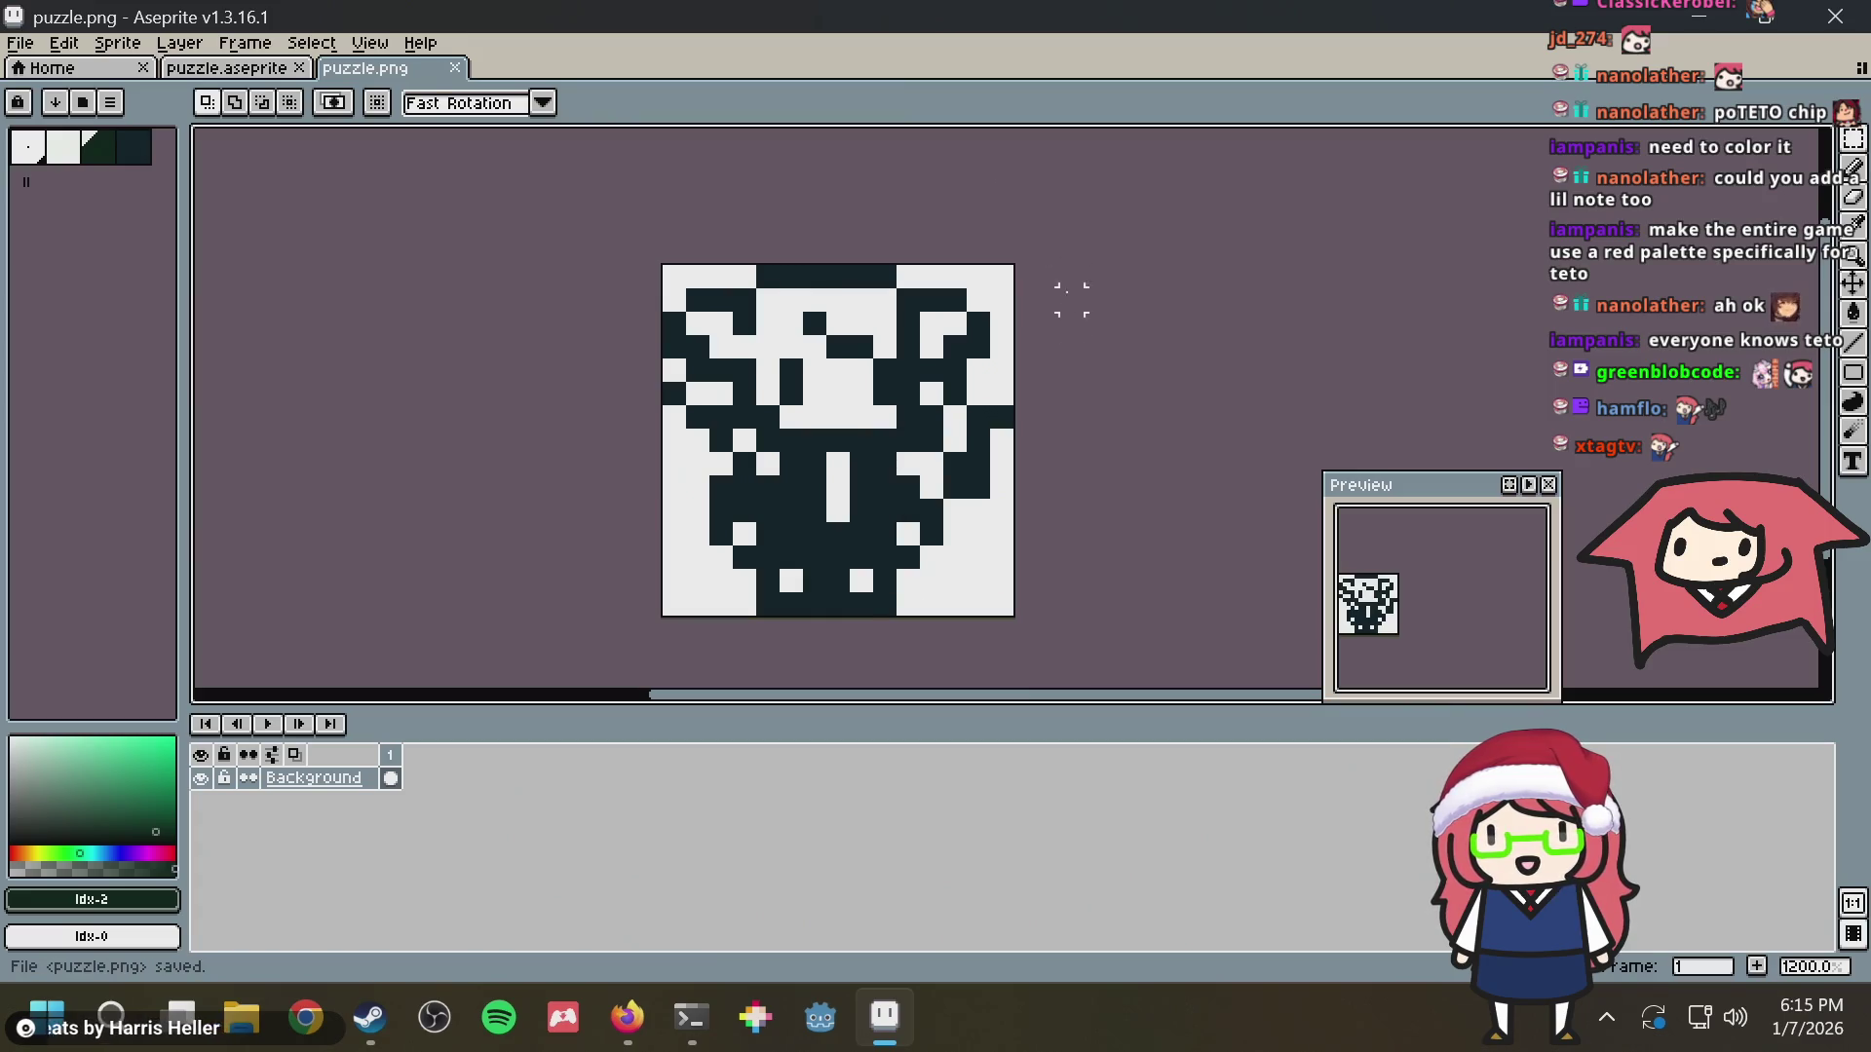
scroll(788, 299, "up", 3)
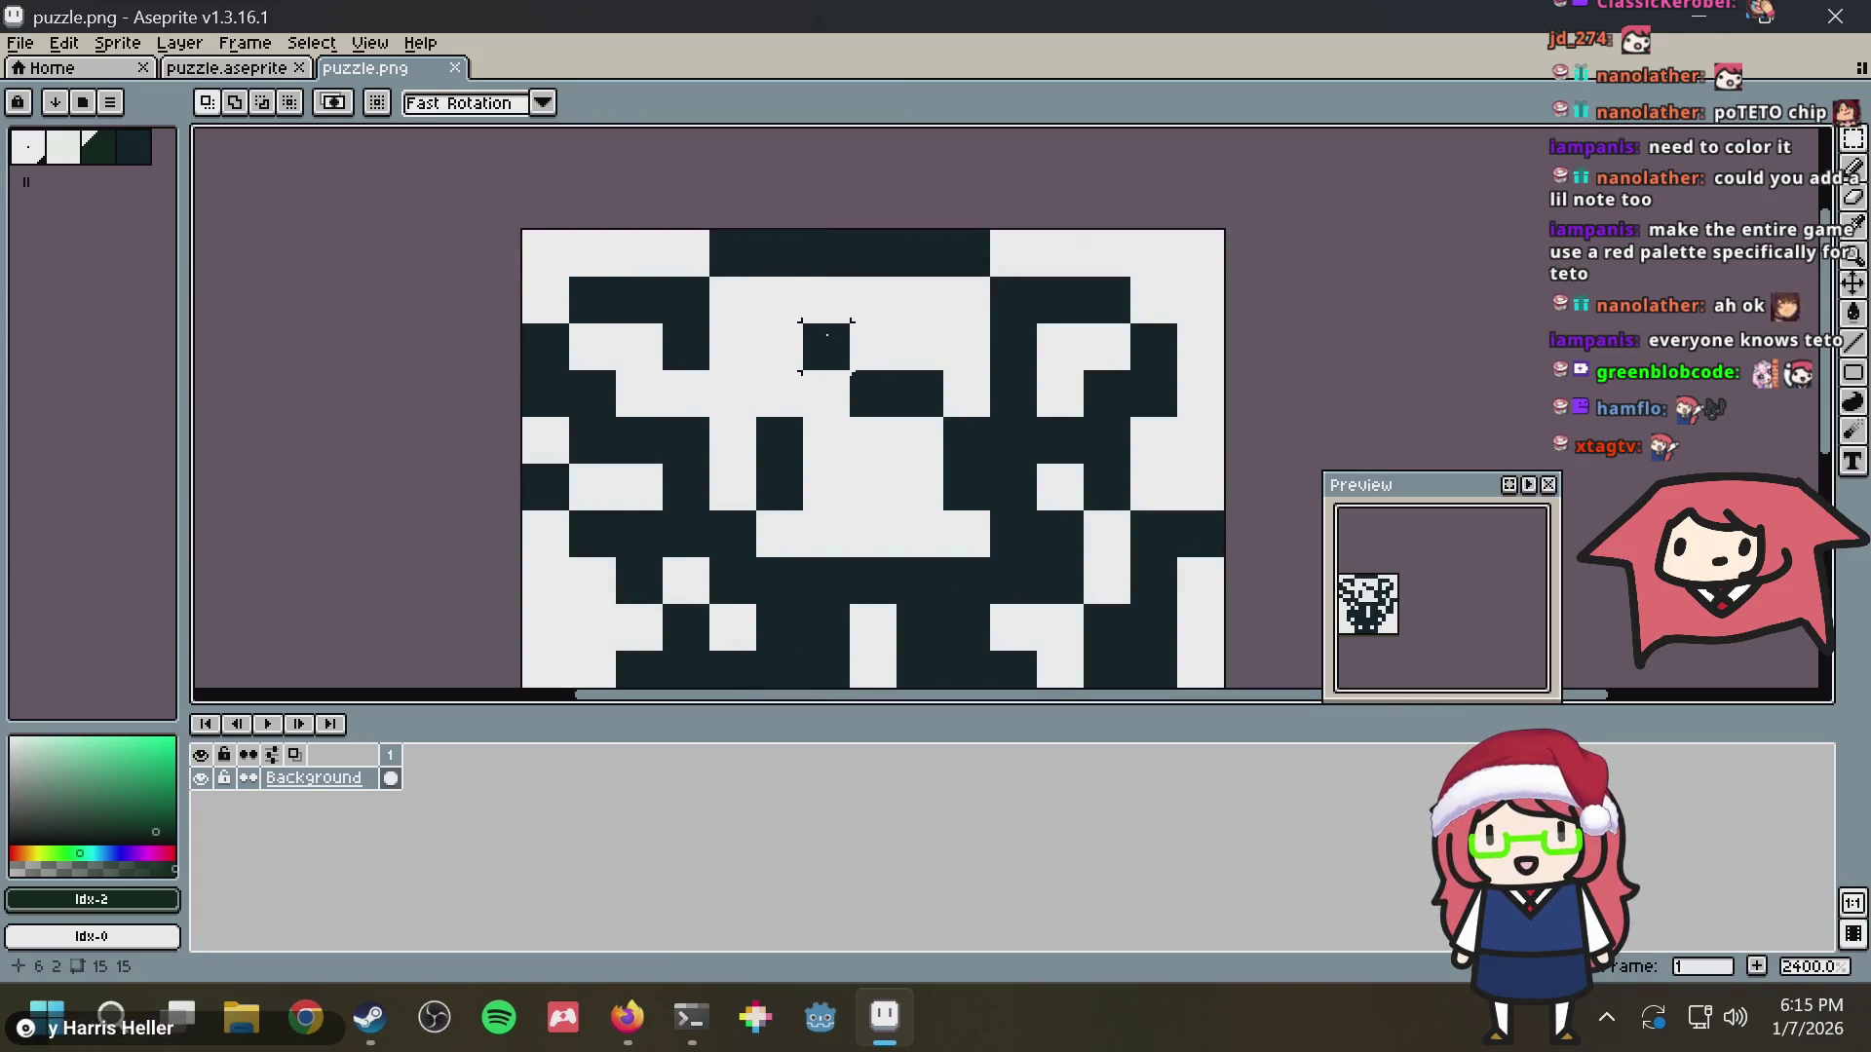
key("alt+Tab")
key("alt+Tab")
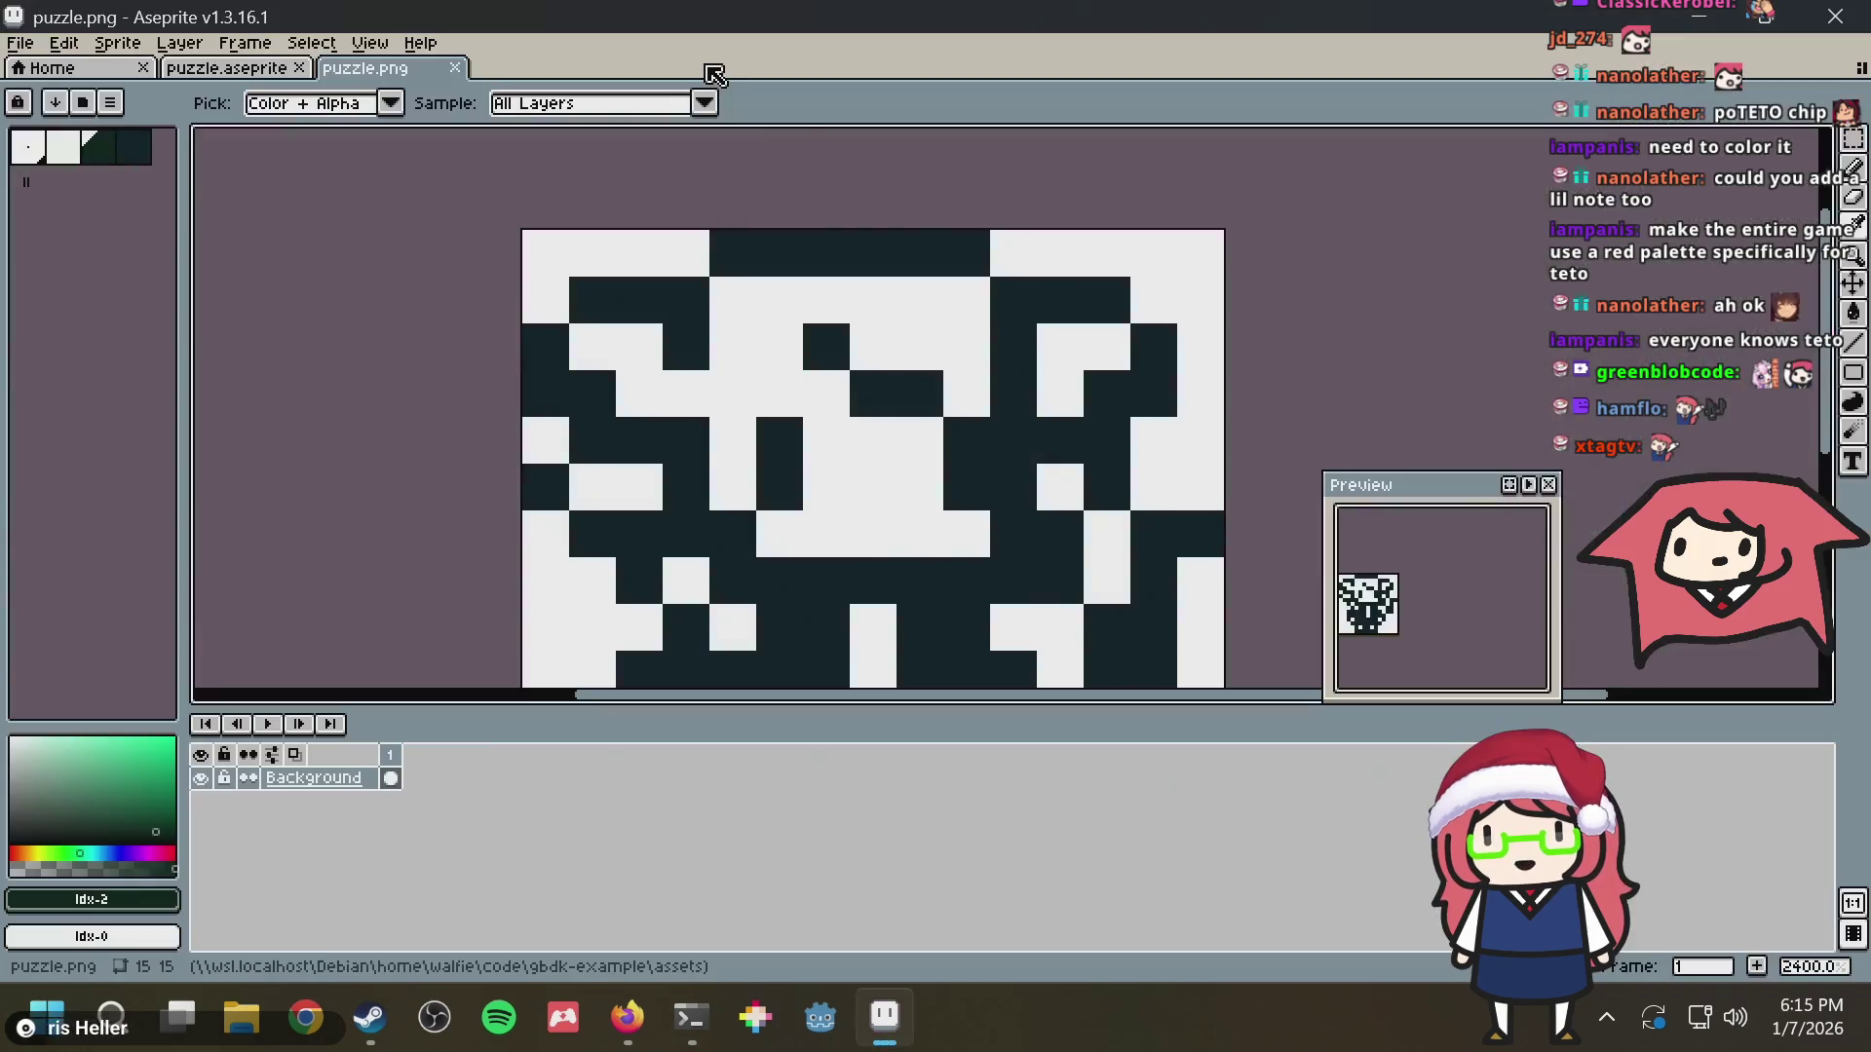
scroll(948, 302, "down", 3)
scroll(950, 297, "down", 2)
scroll(1114, 288, "up", 2)
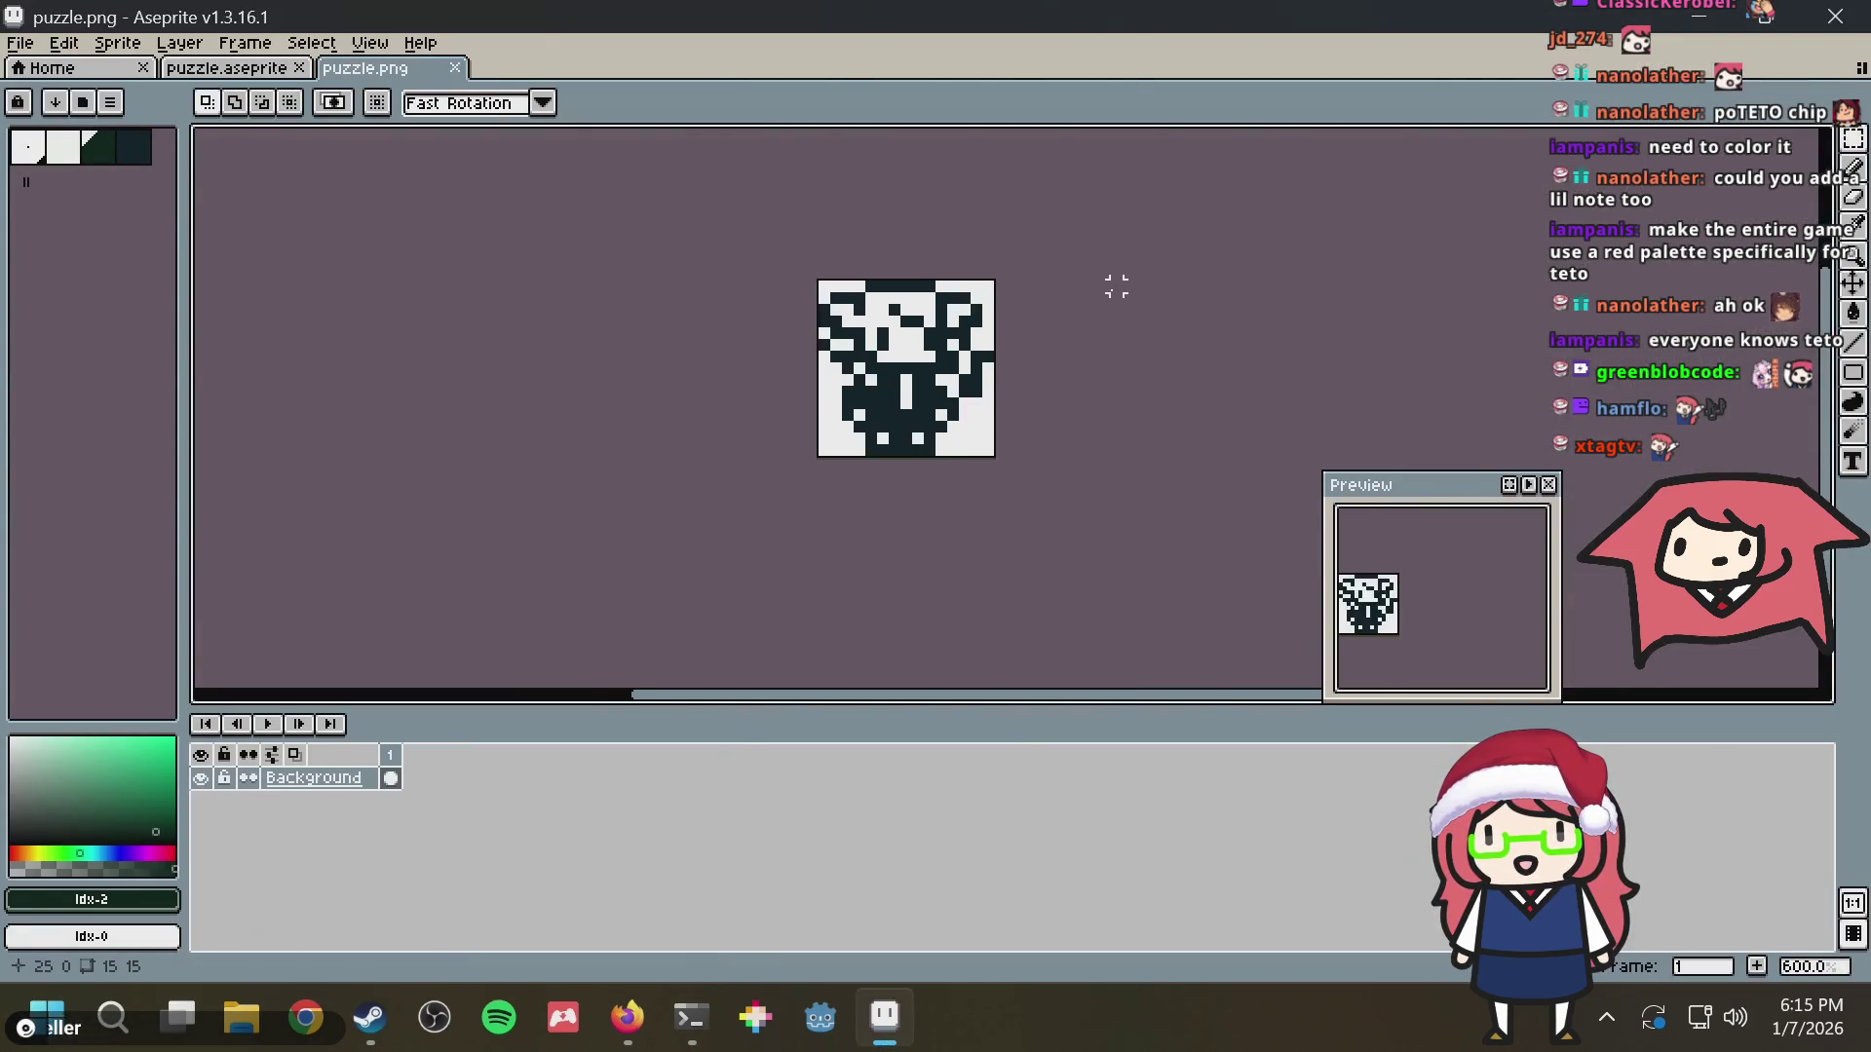
left_click(627, 1016)
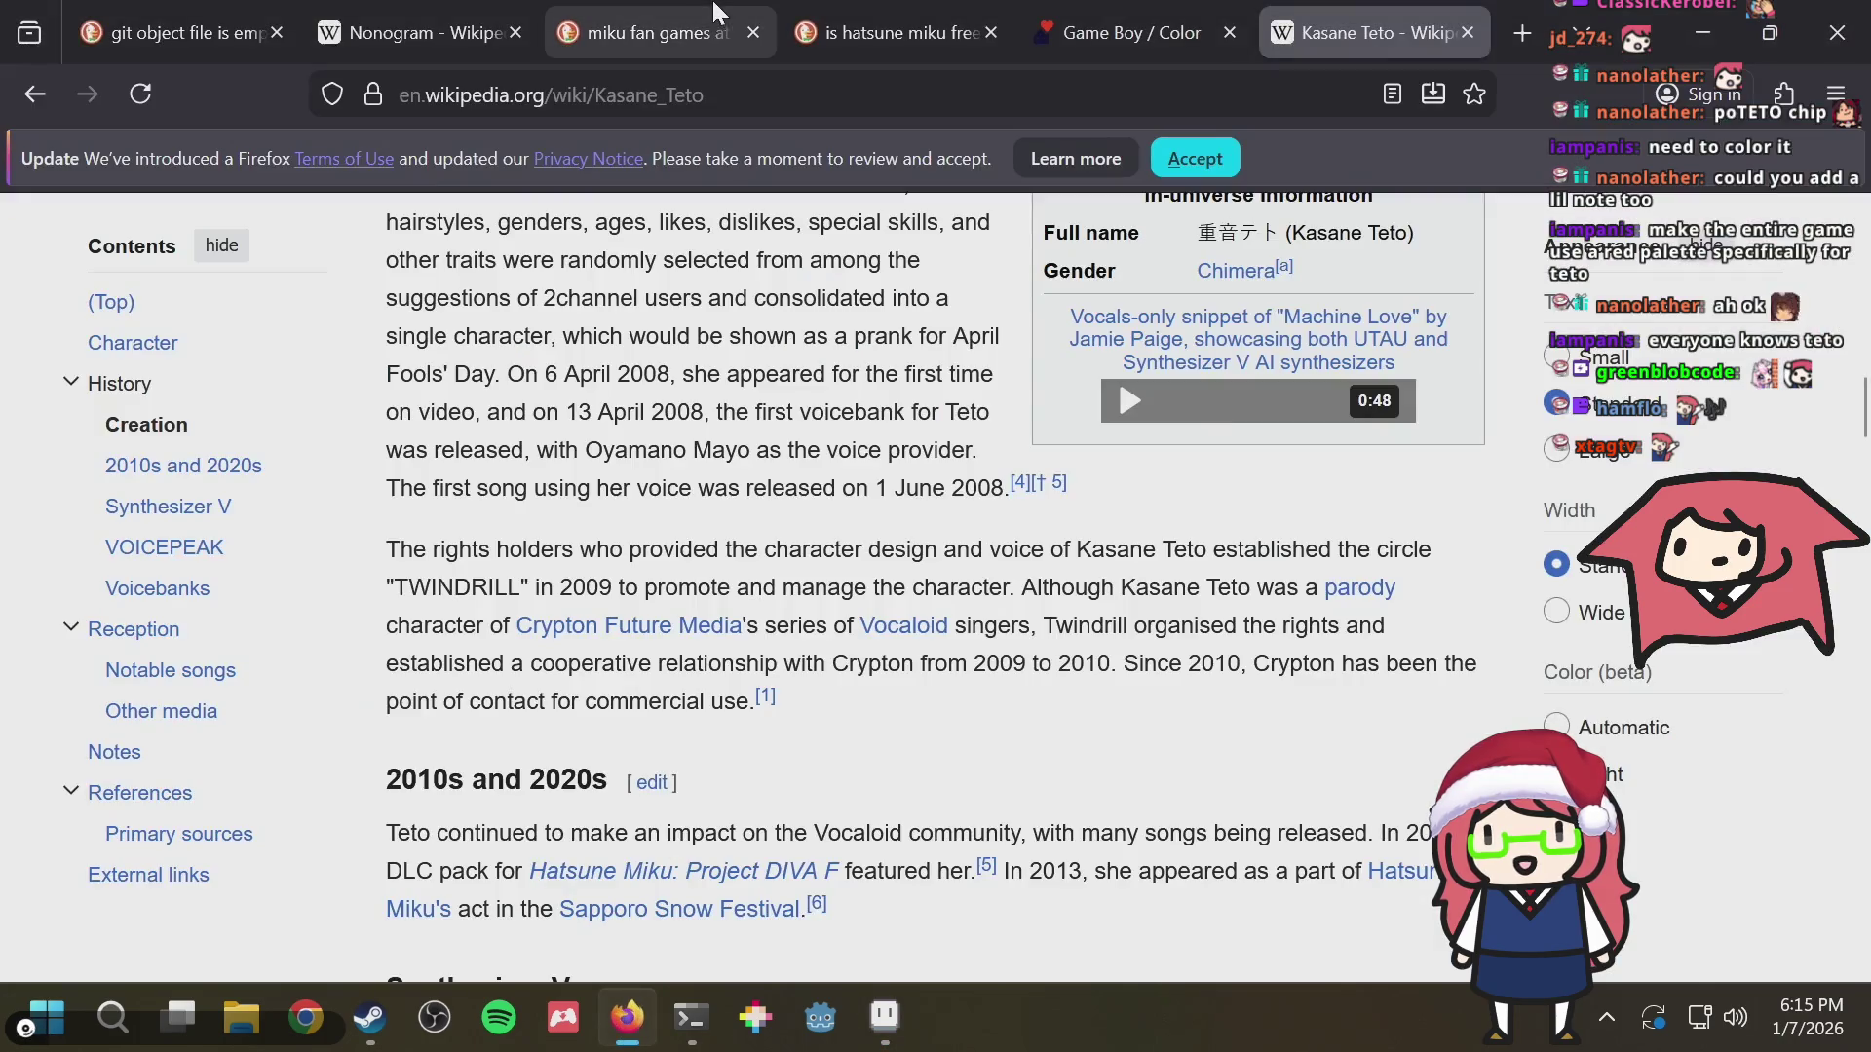
Open Nonogram Maker in a new tab, set a 15 by 15 grid and generate it from puzzle.png
key("ctrl+t")
type("nonogram.kniffen.dev/")
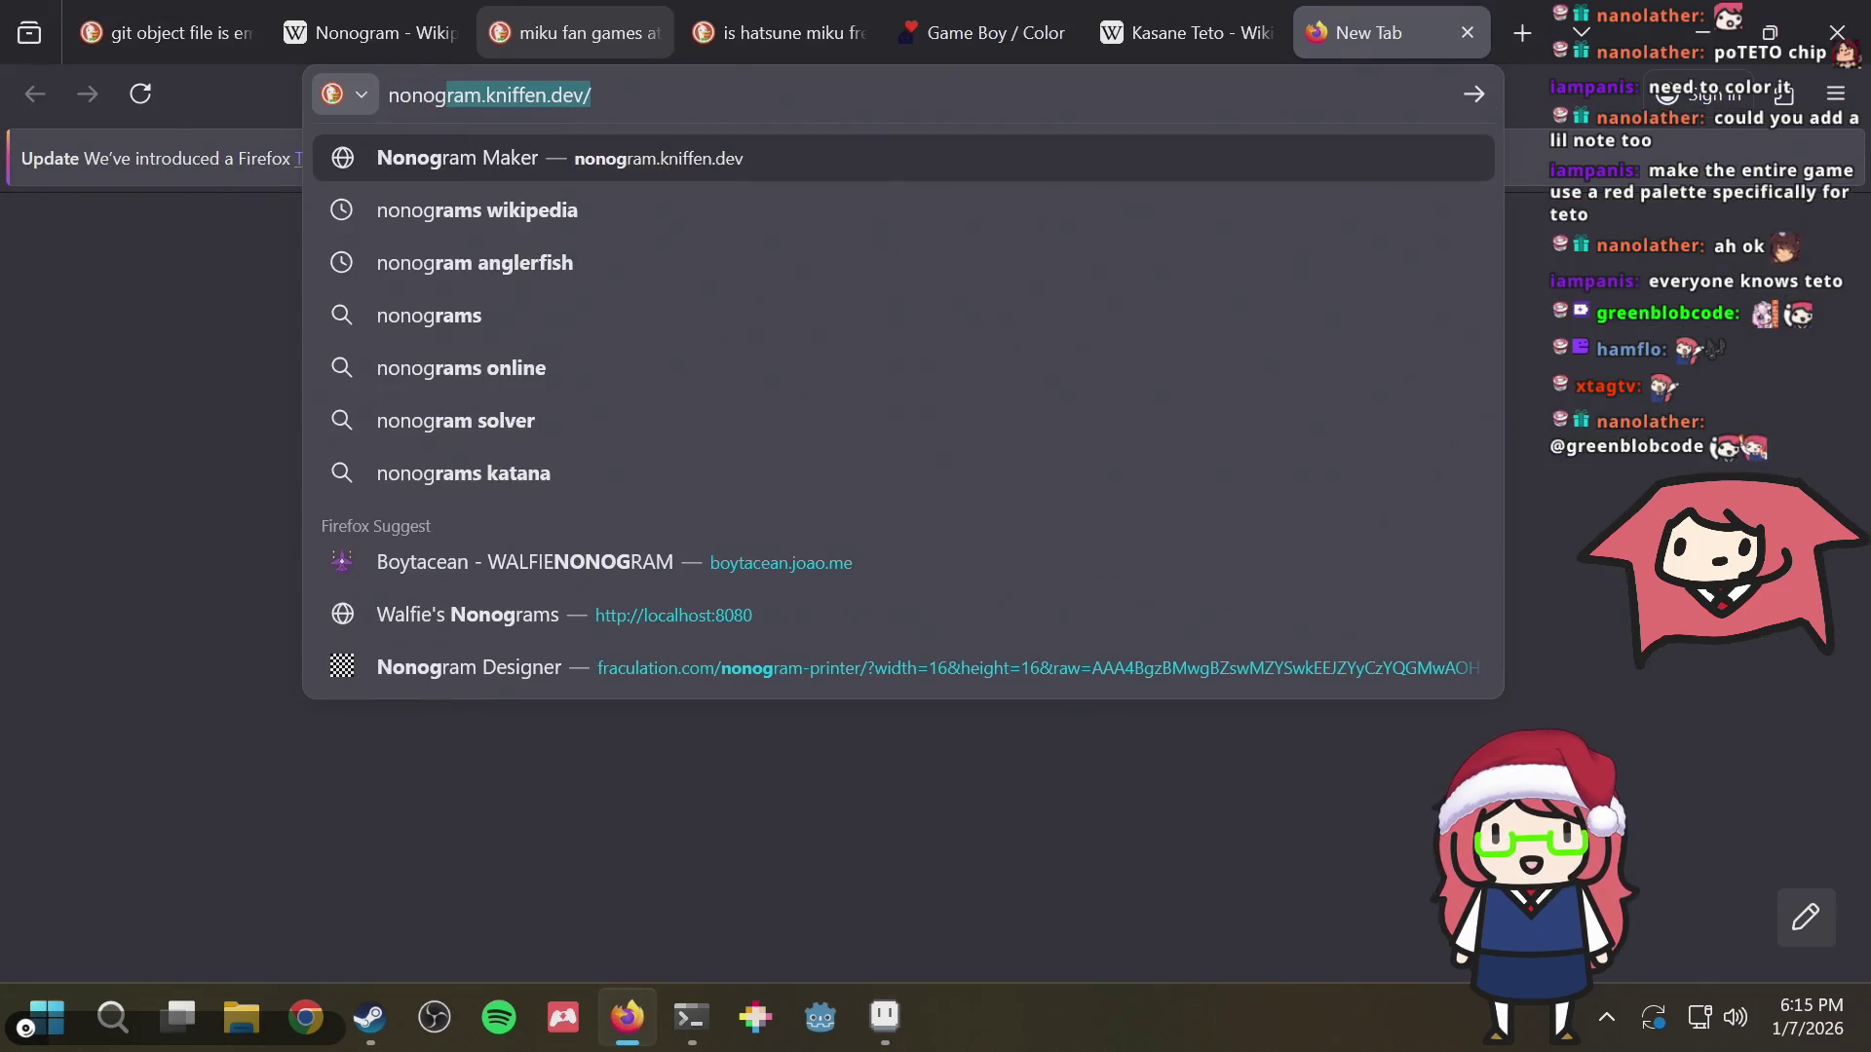
key("Return")
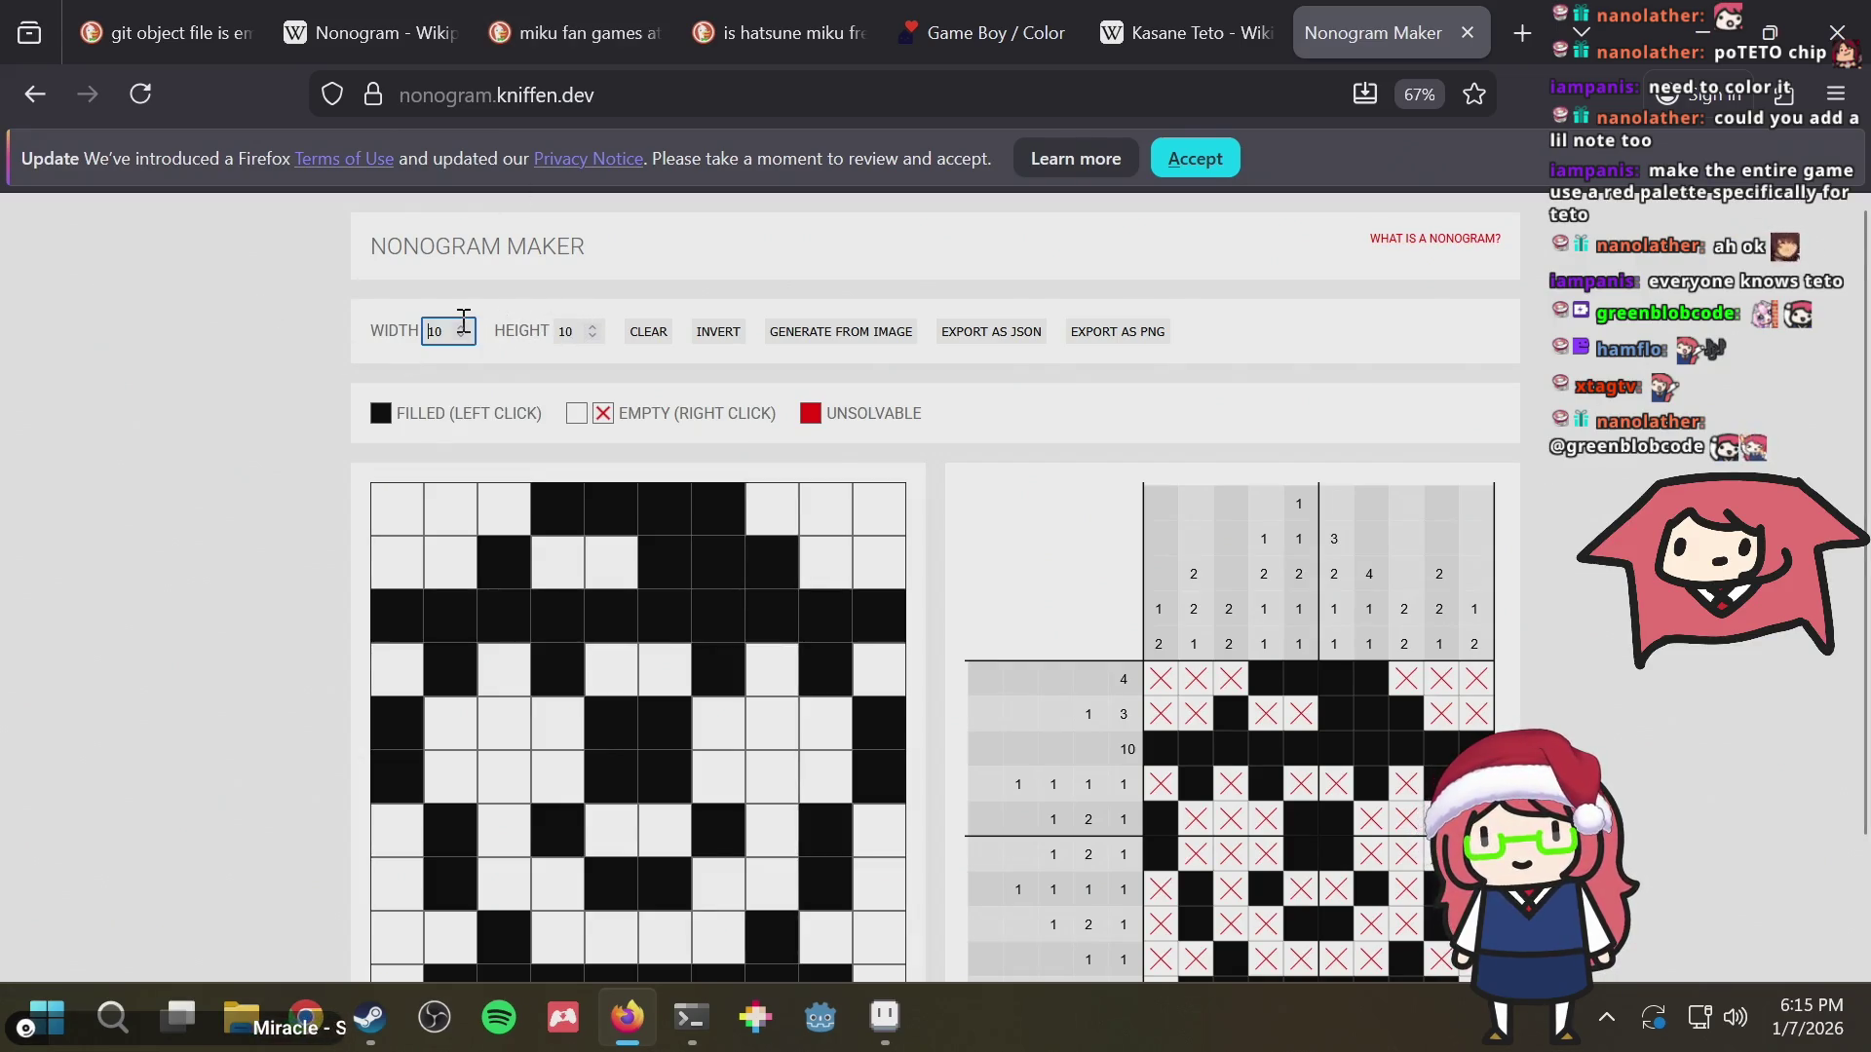
type("15")
key("Return")
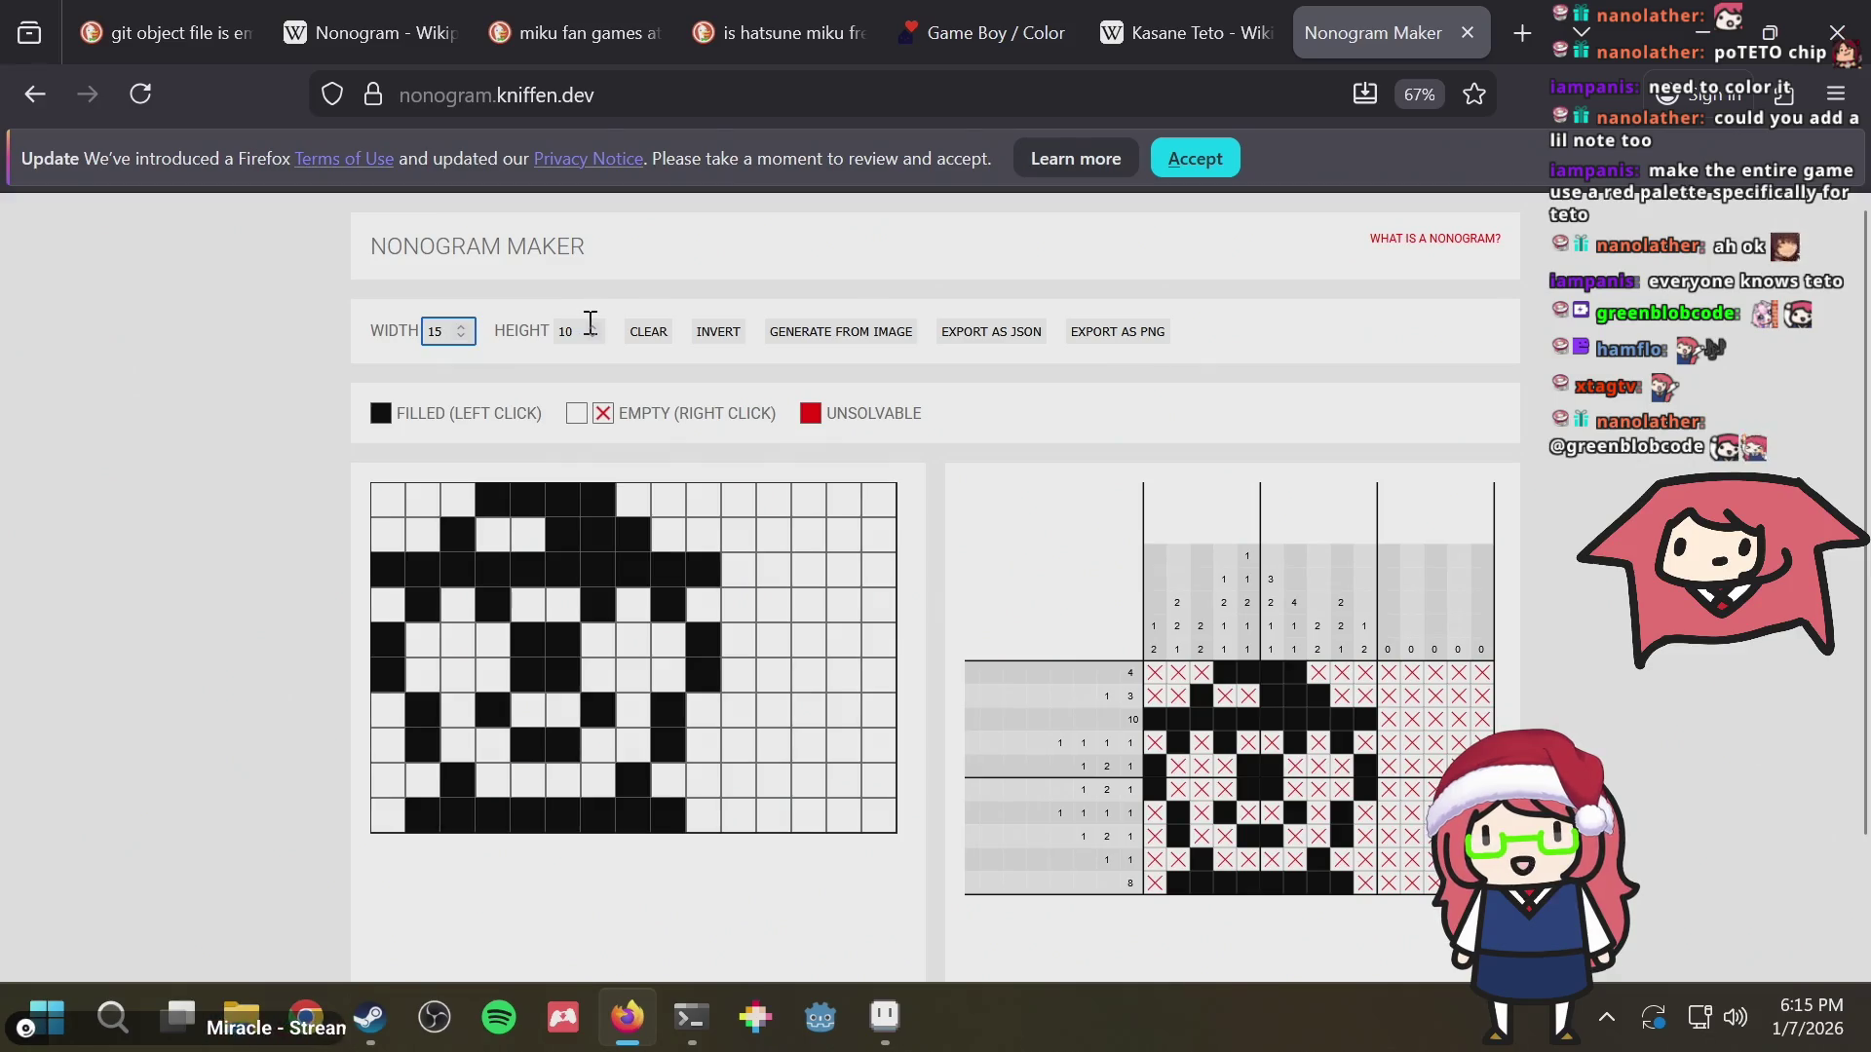
left_click(803, 331)
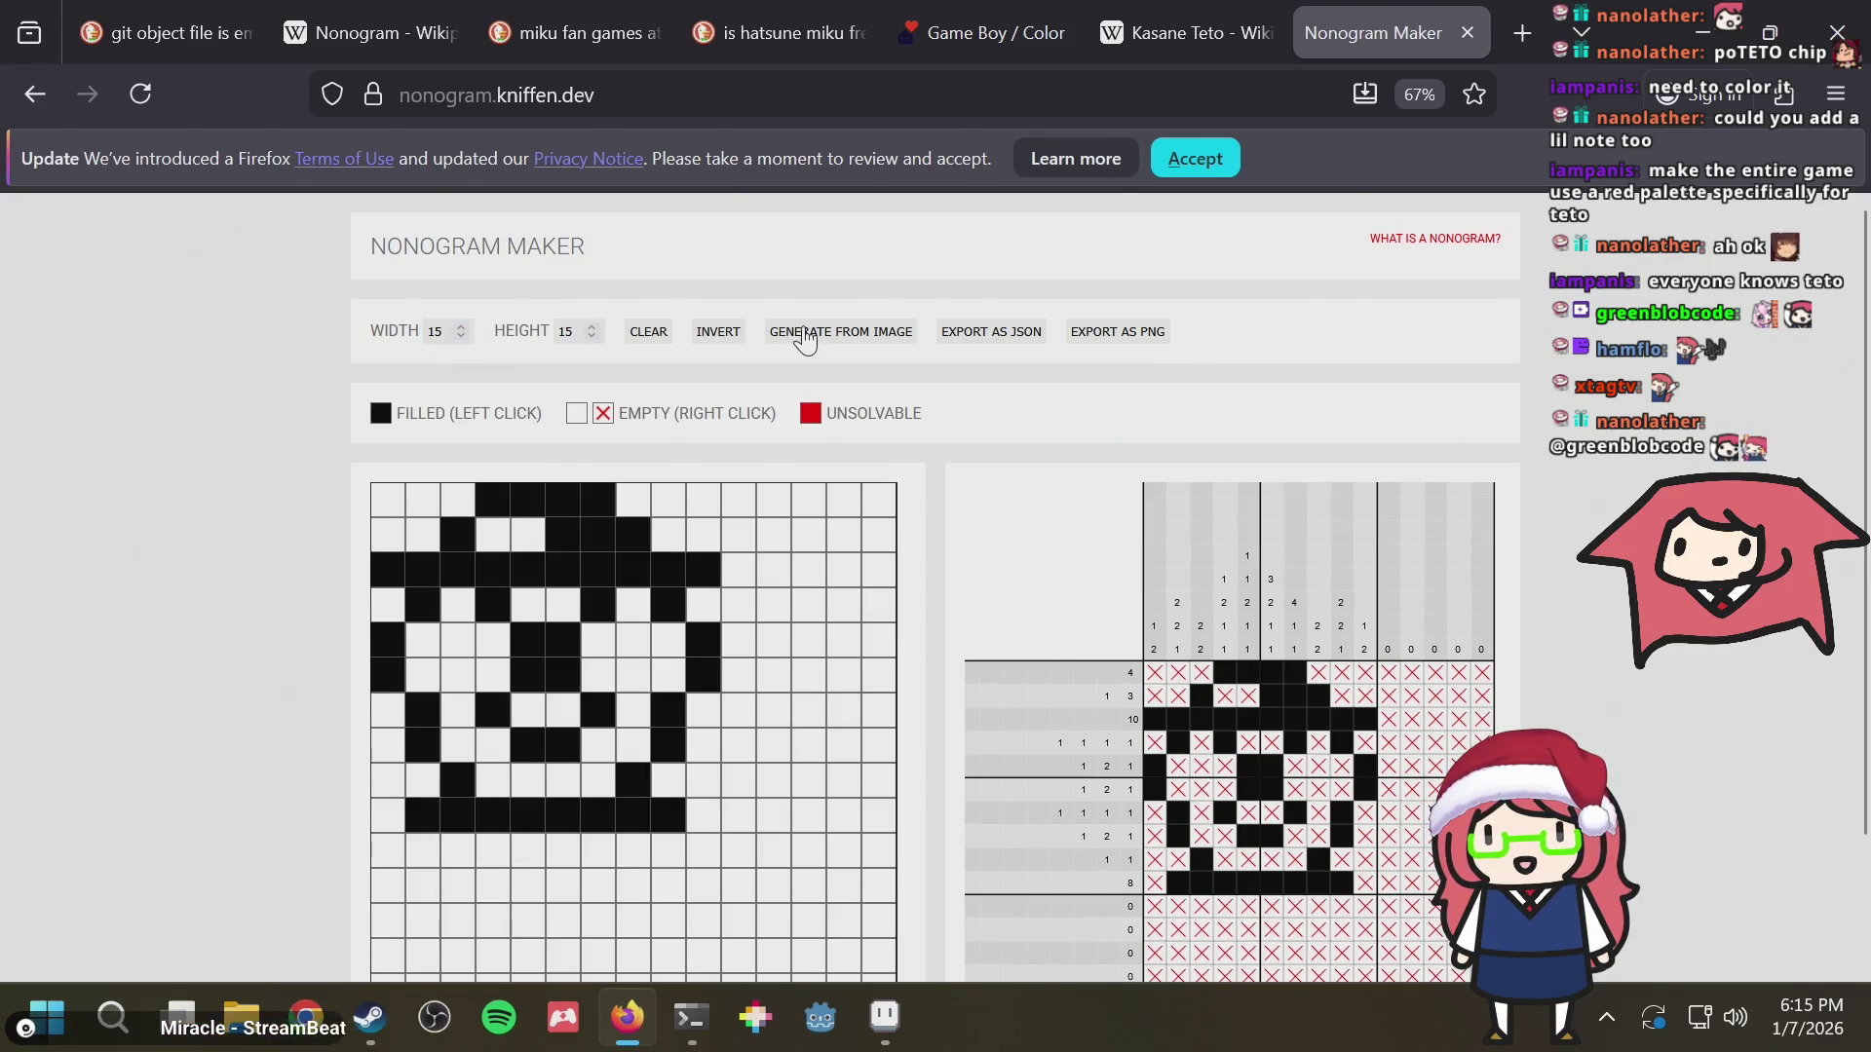
double_click(639, 407)
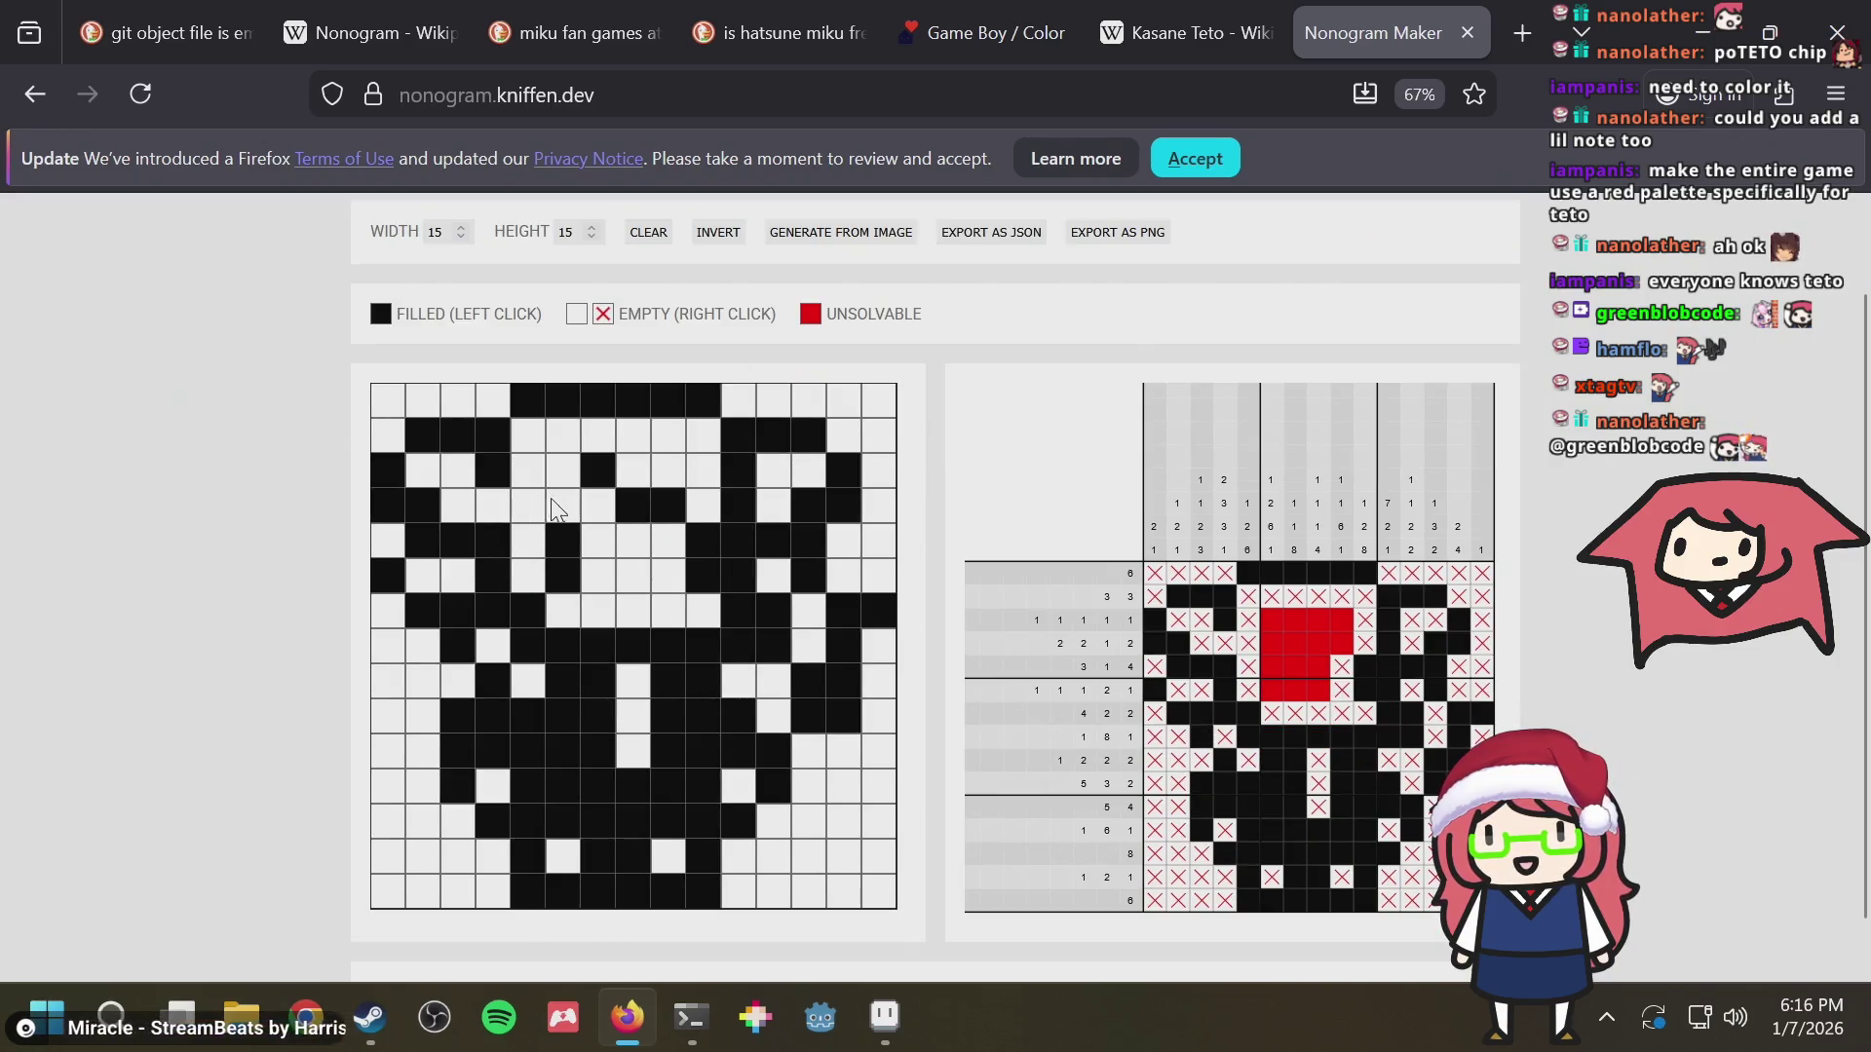
Toggle grid cells until nothing is flagged unsolvable, then return to Aseprite
left_click(553, 506)
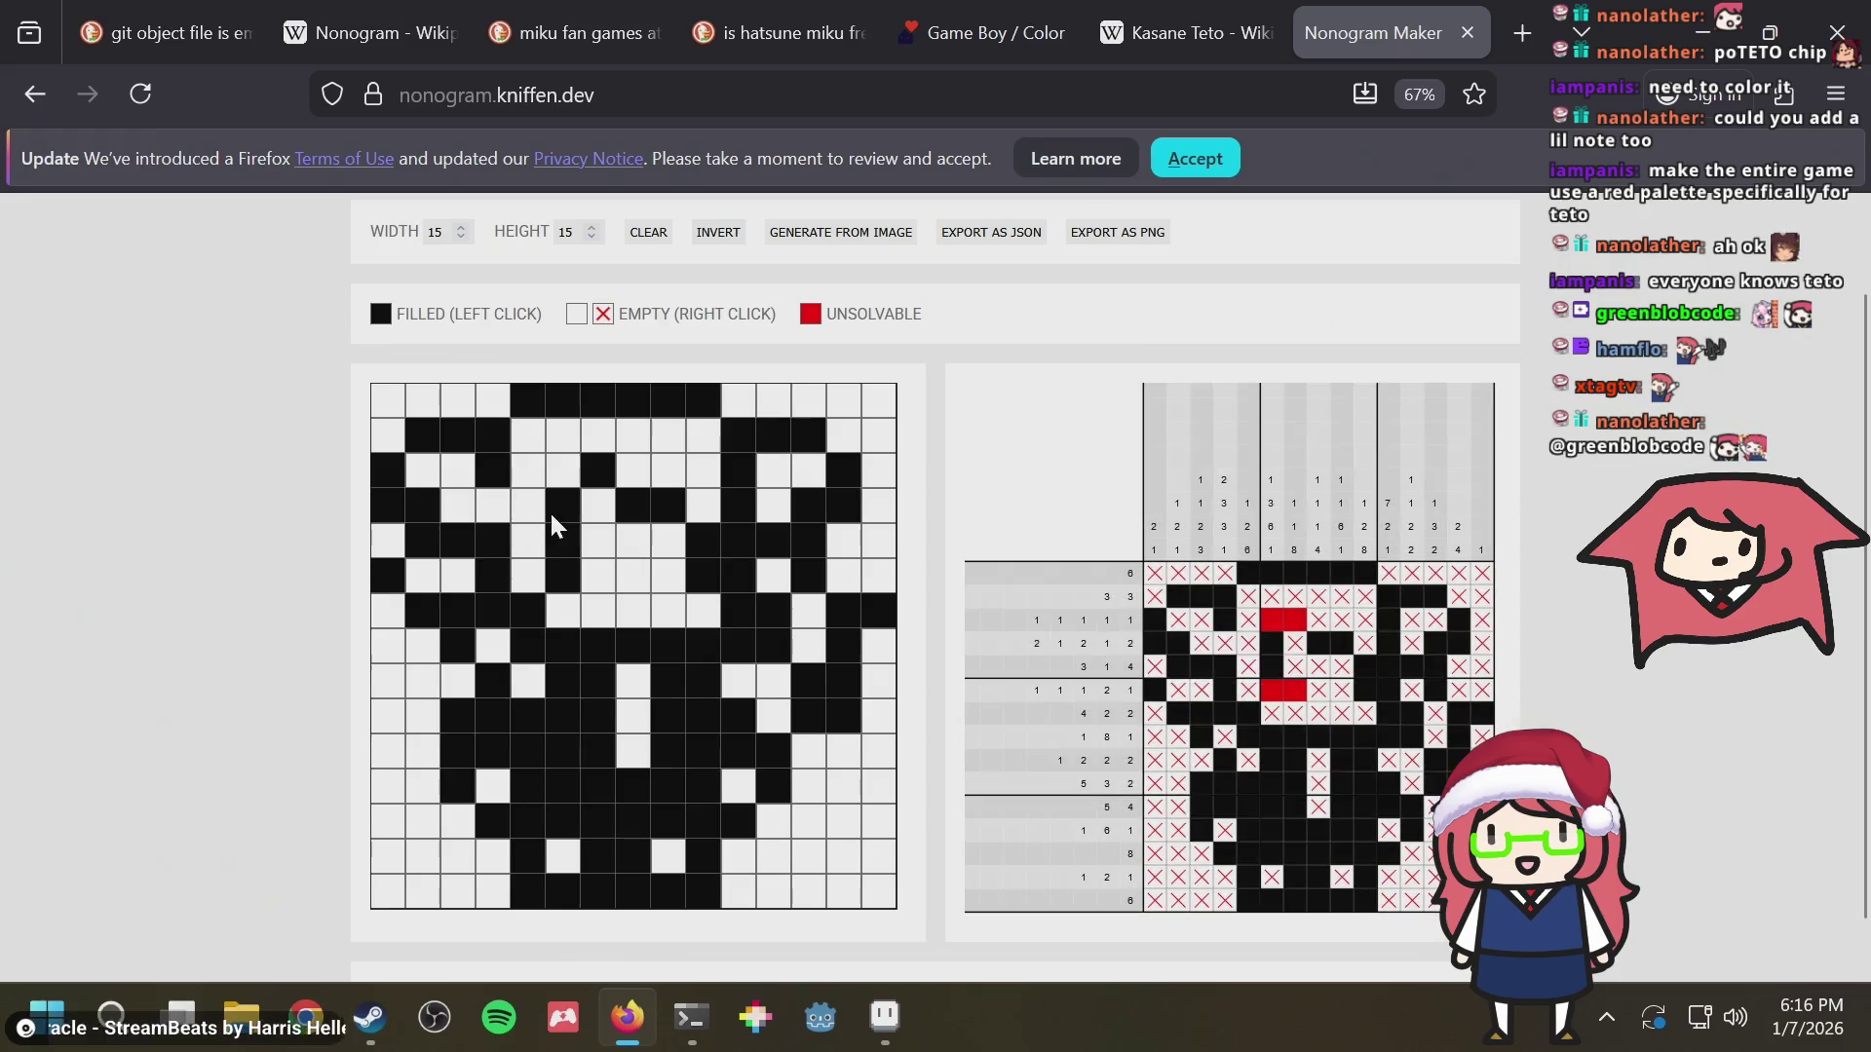
left_click(554, 507)
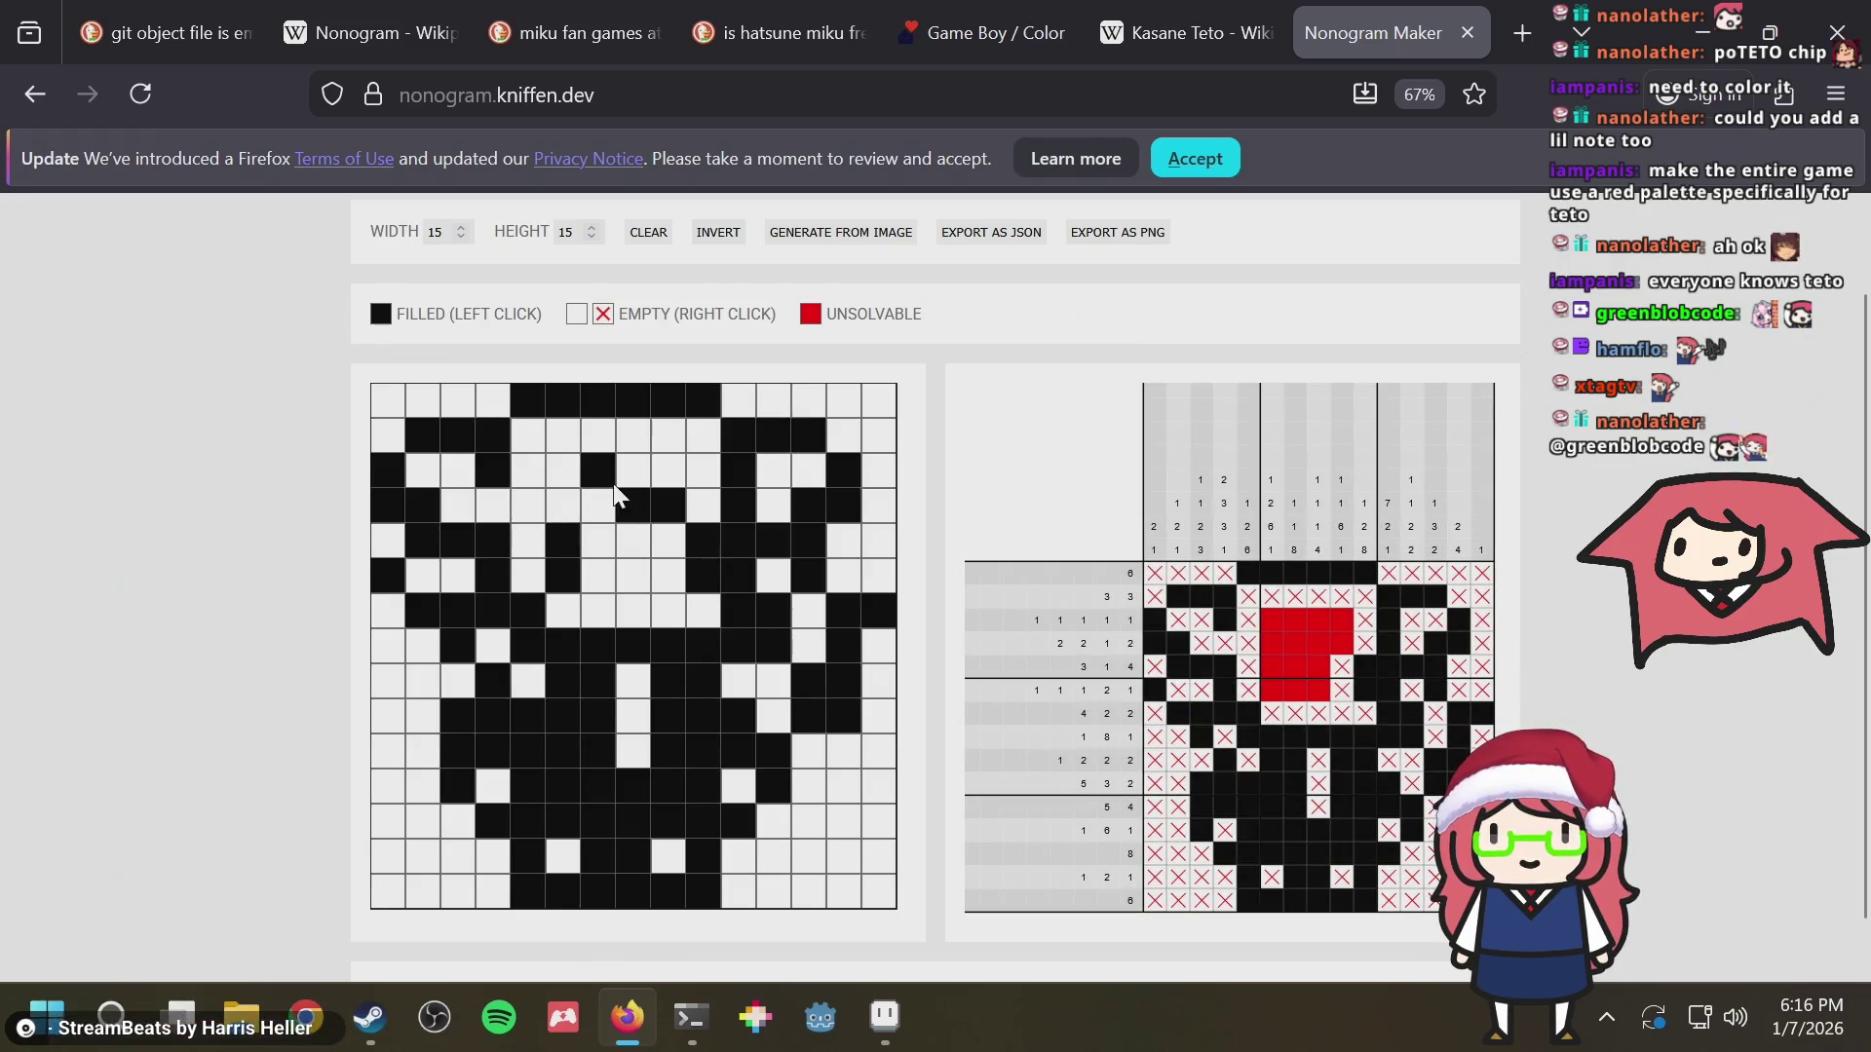
left_click(700, 499)
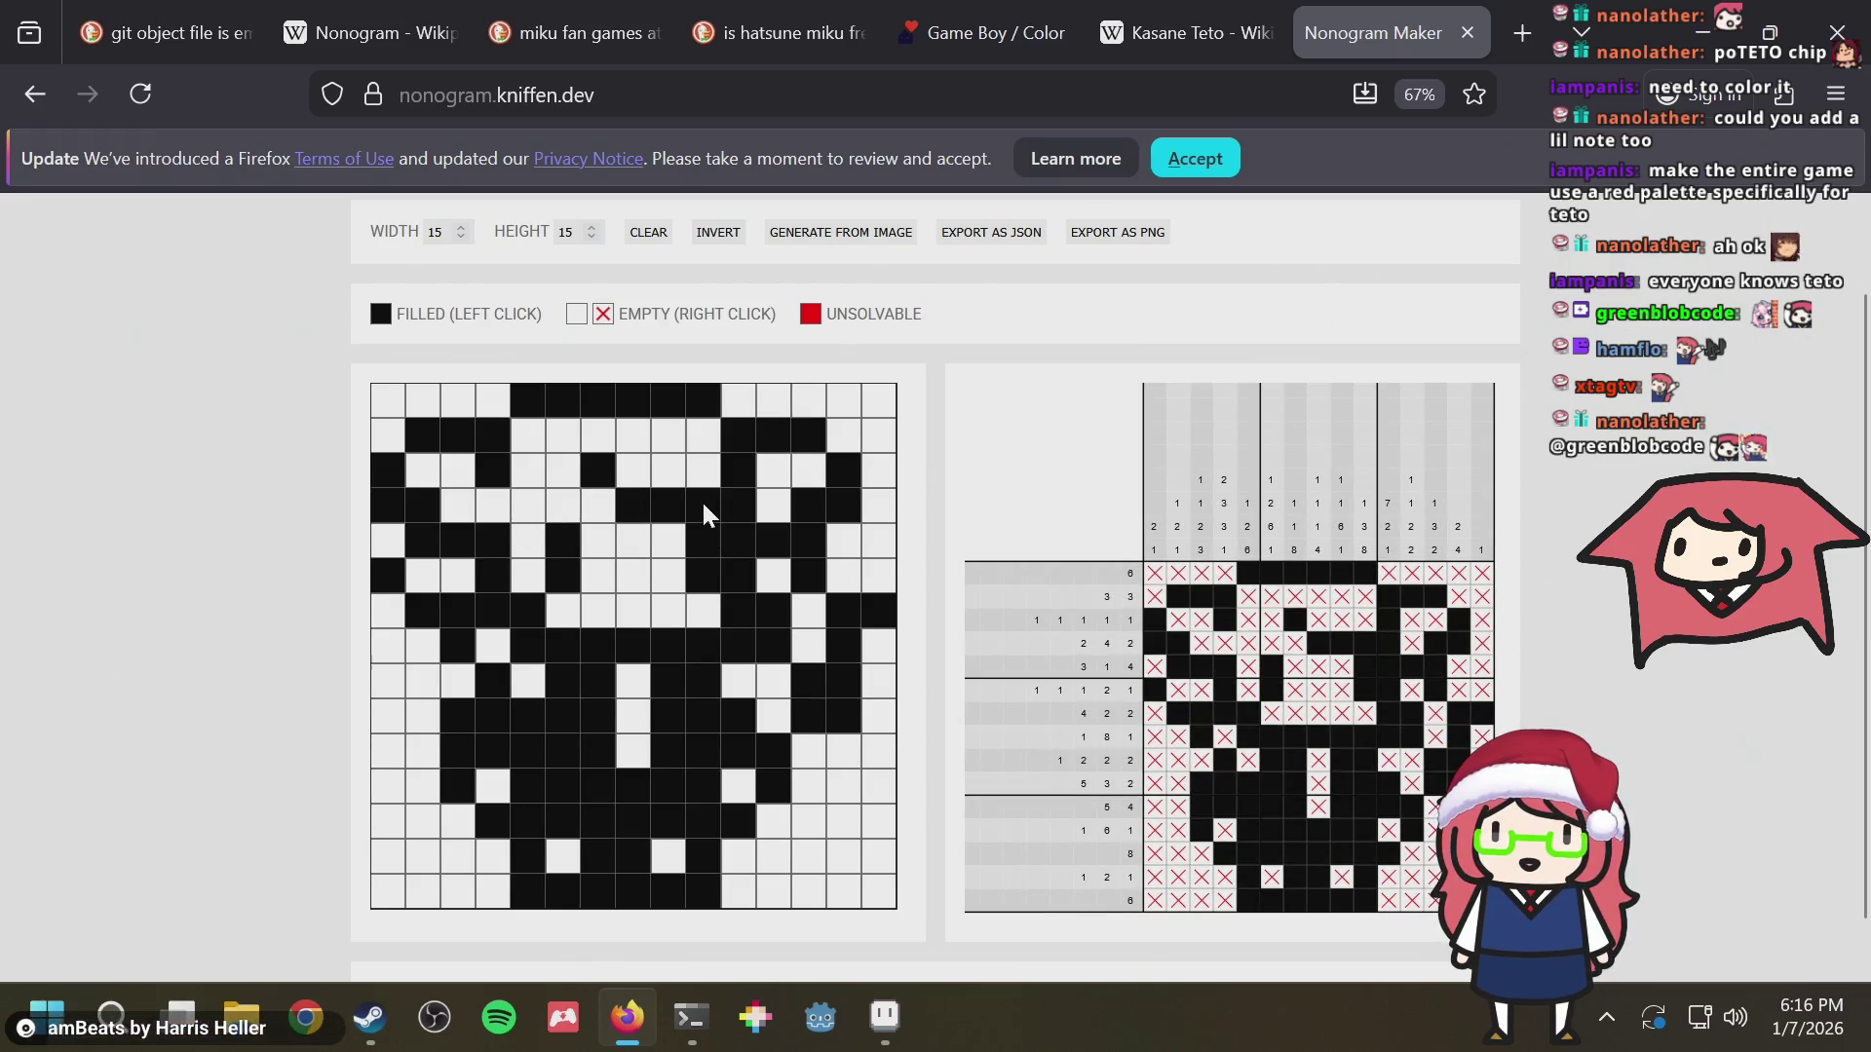
left_click(701, 503)
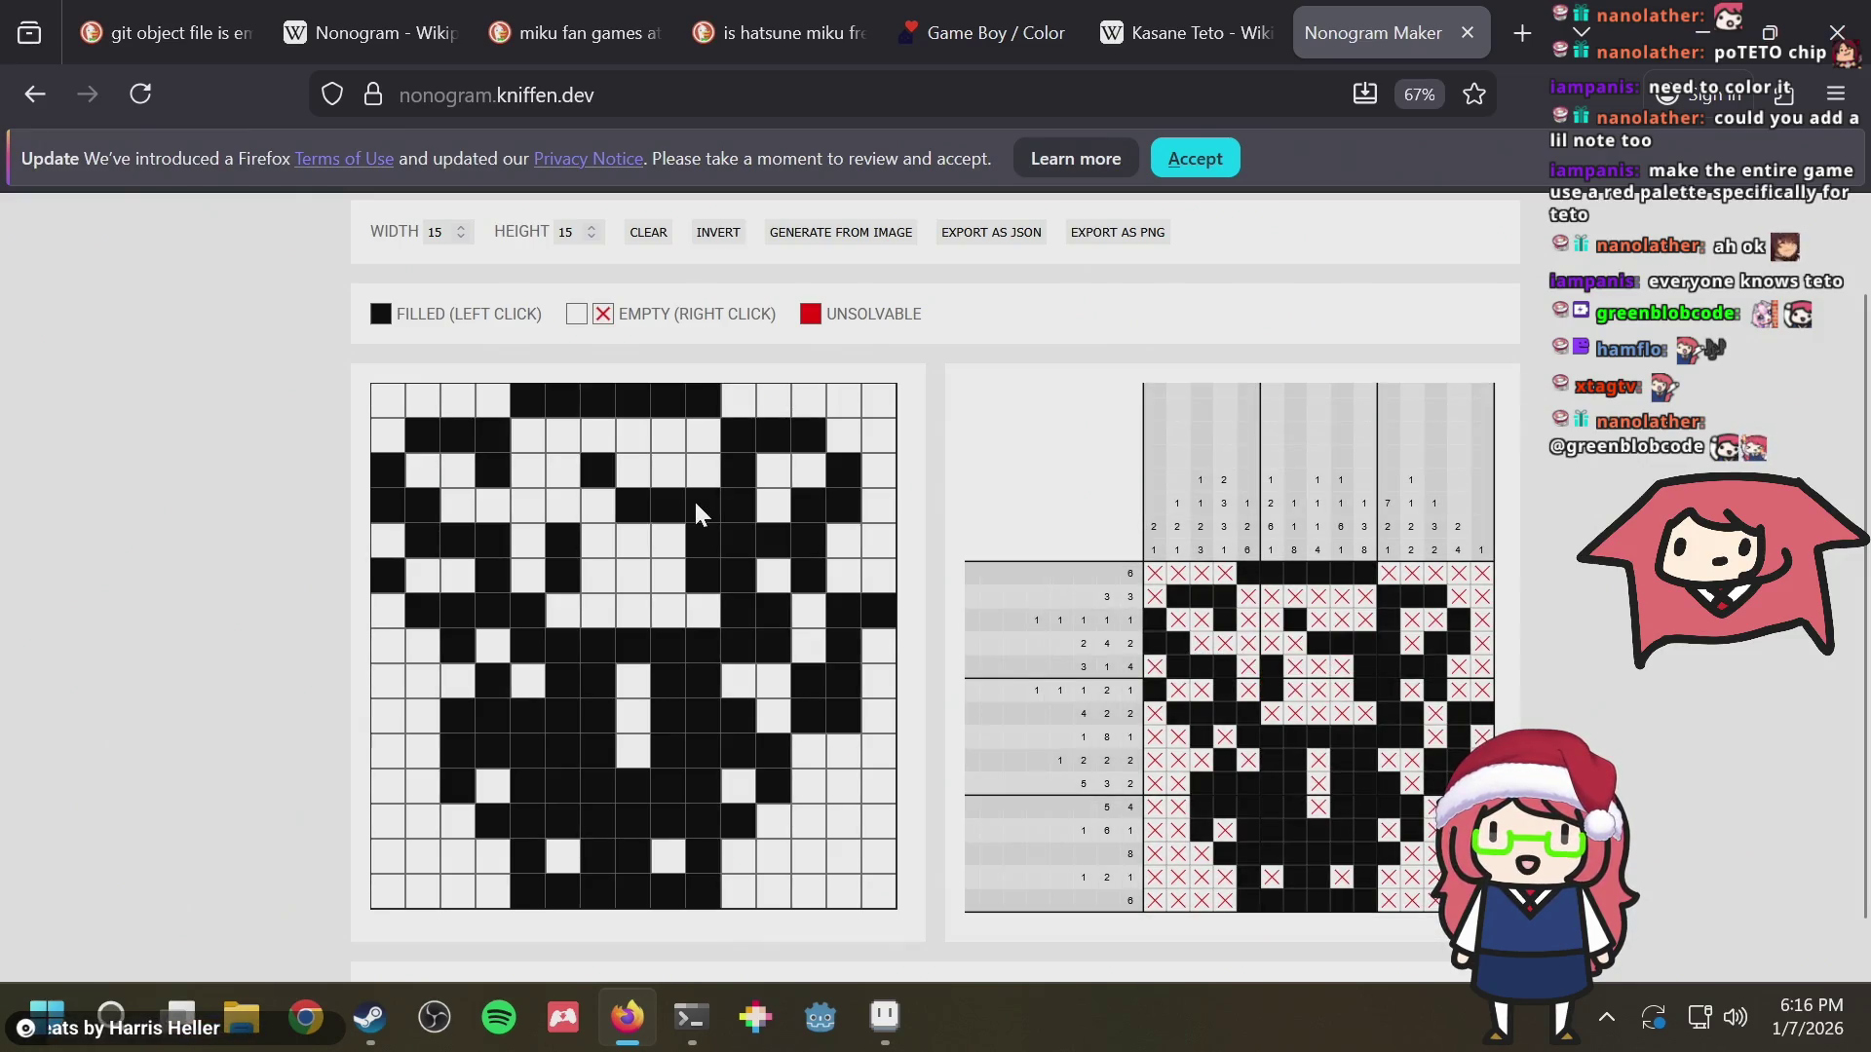
left_click(695, 510)
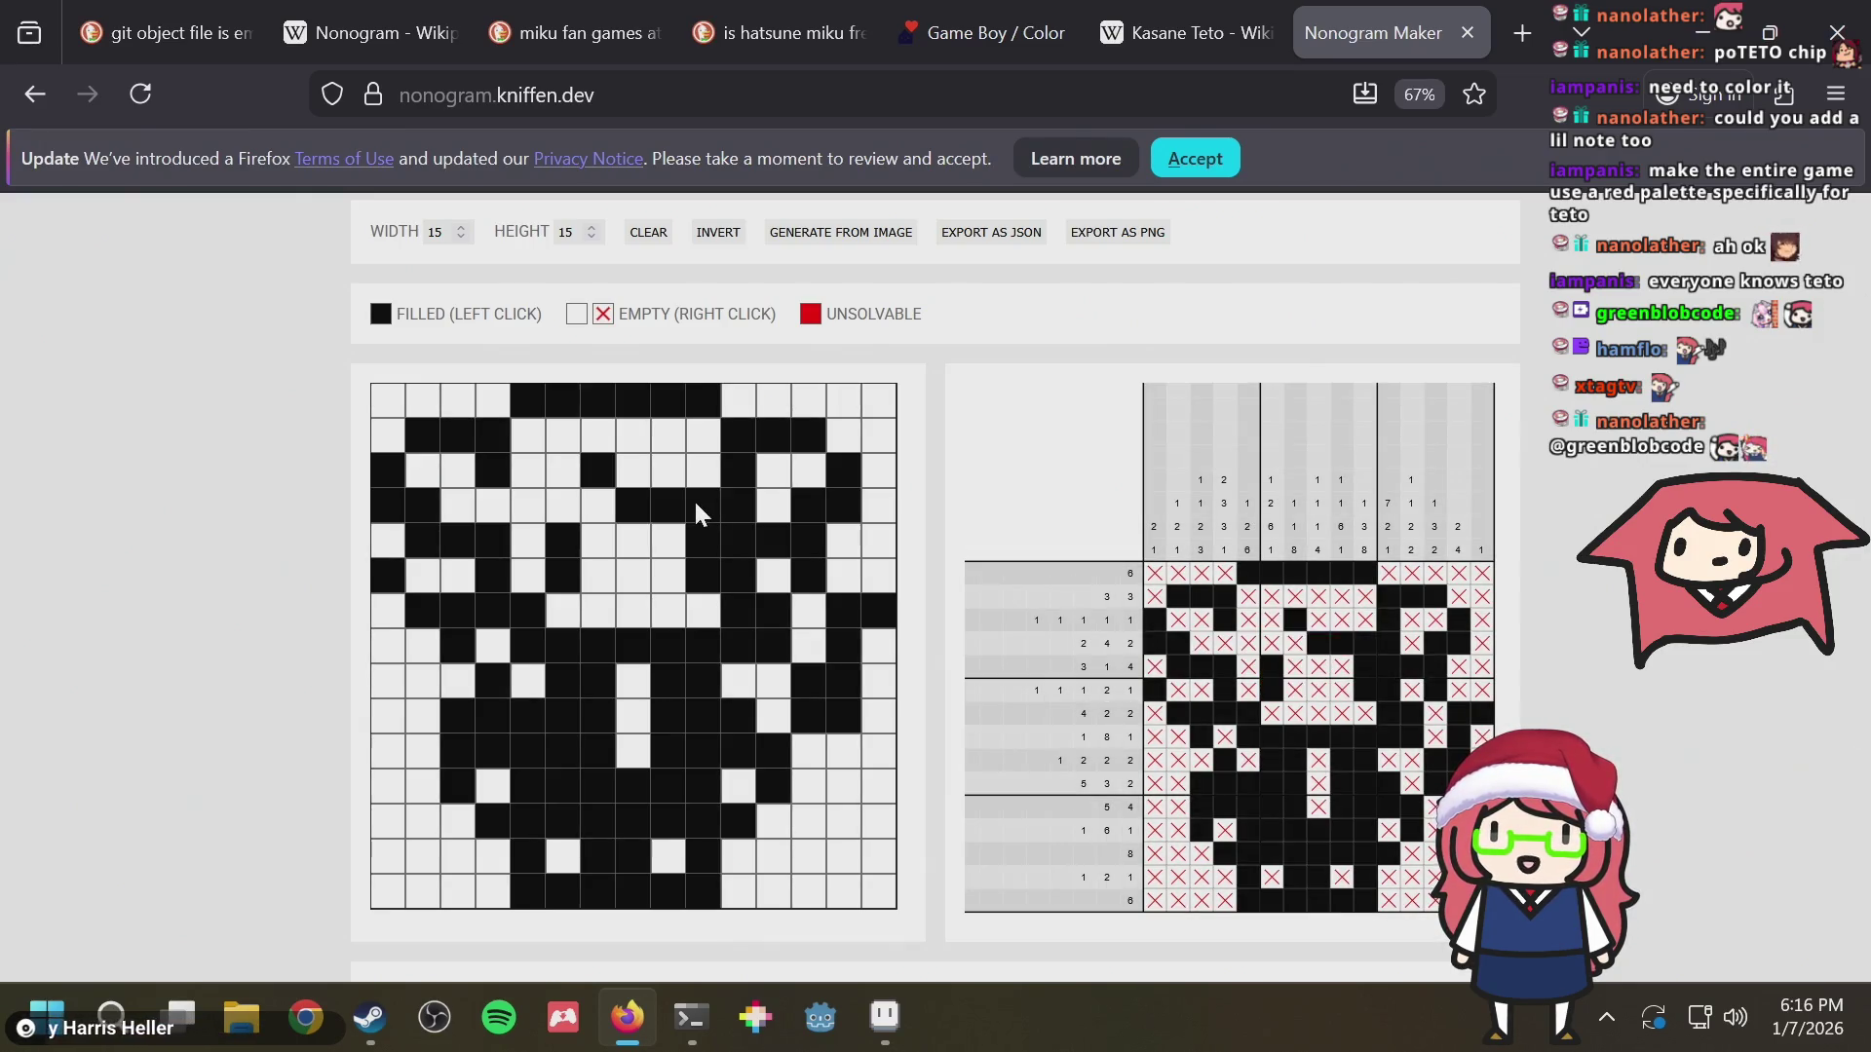
key("alt+Tab")
key("alt+Tab")
key("alt+Tab")
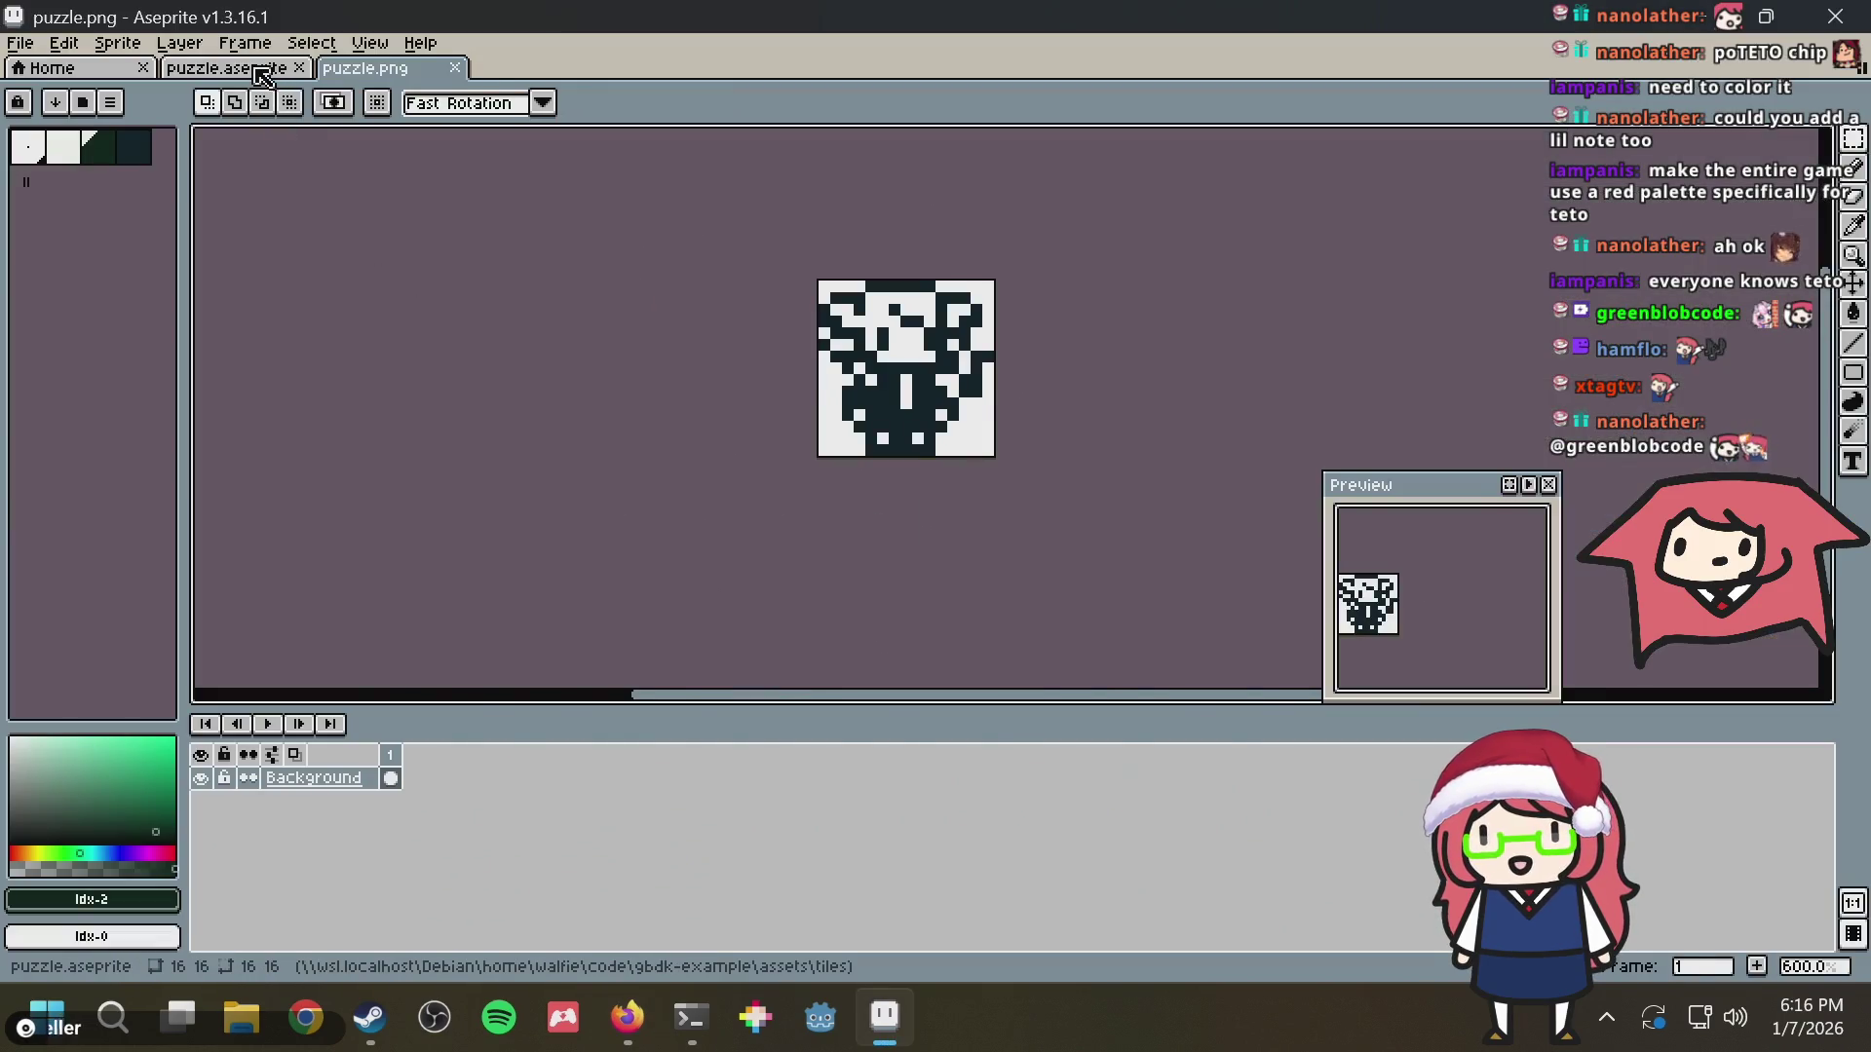
Return to puzzle.aseprite, paint a dark green pixel on the sprite and save
left_click(248, 69)
scroll(951, 439, "up", 2)
scroll(919, 378, "down", 2)
key("b")
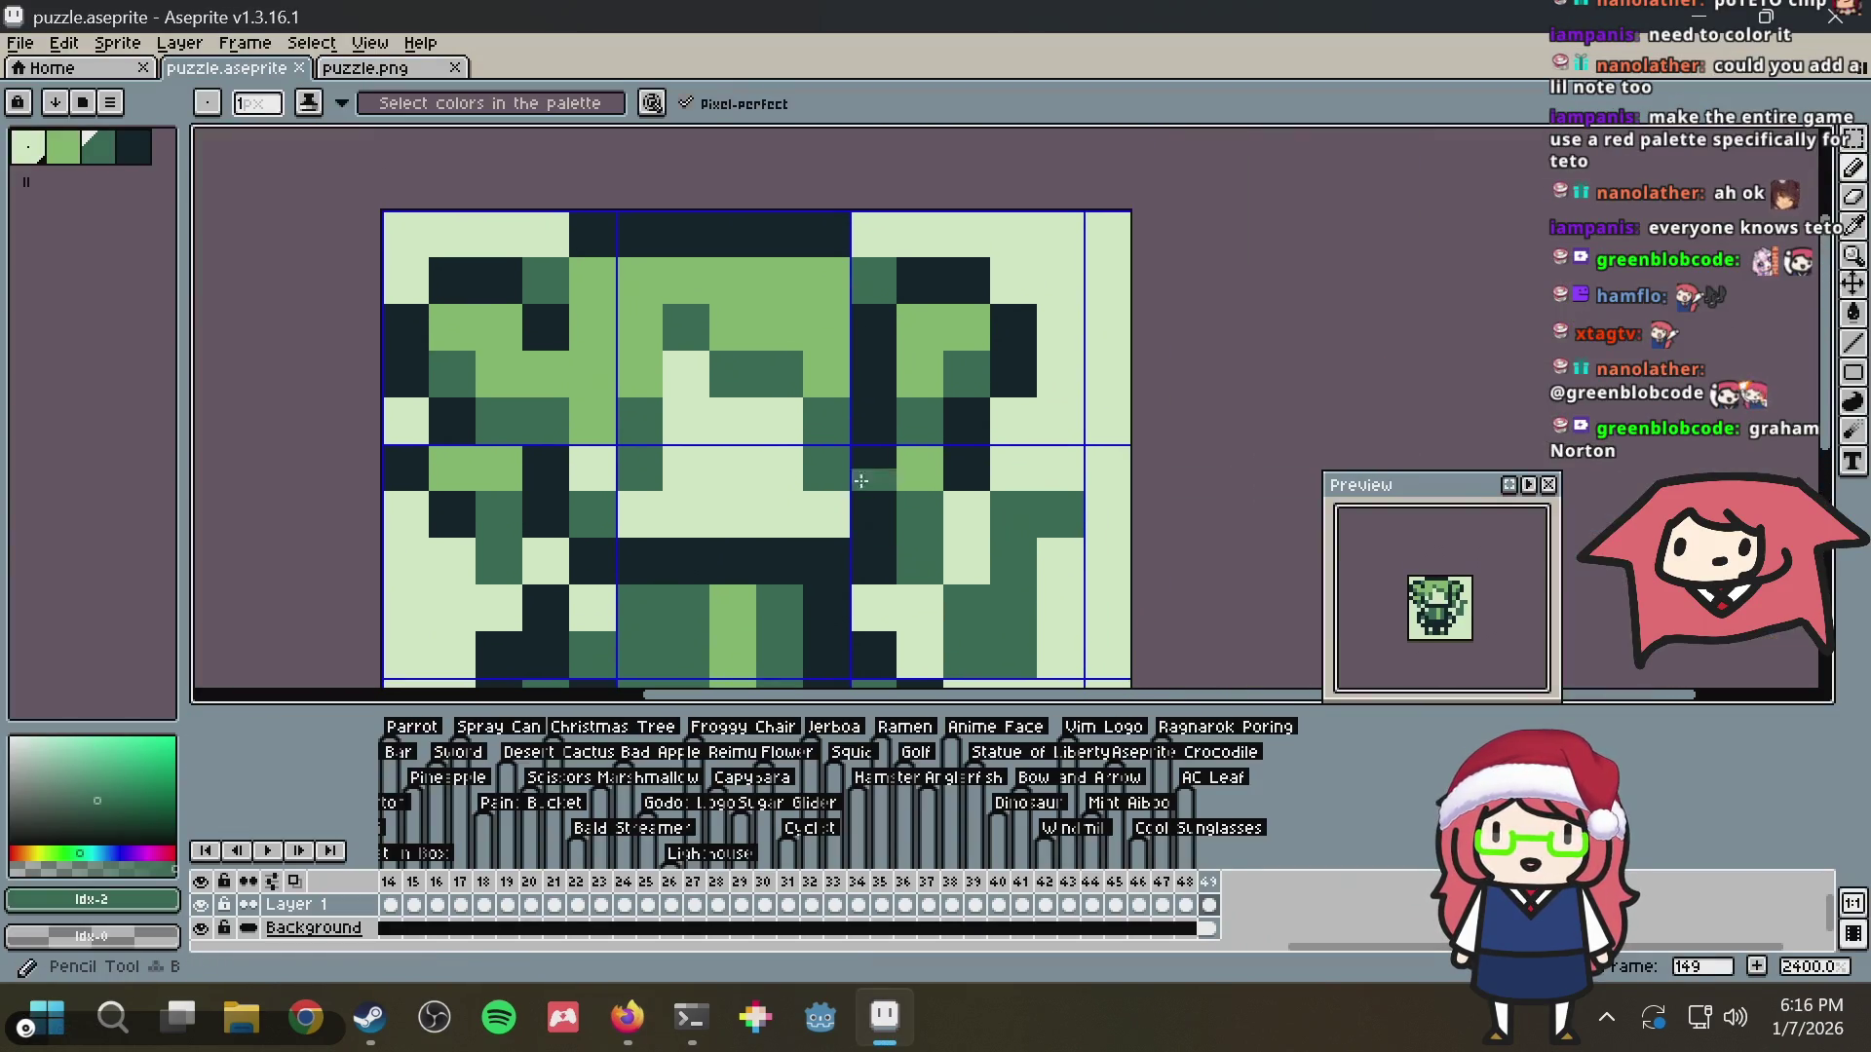
left_click(824, 378, "alt")
key("ctrl+s")
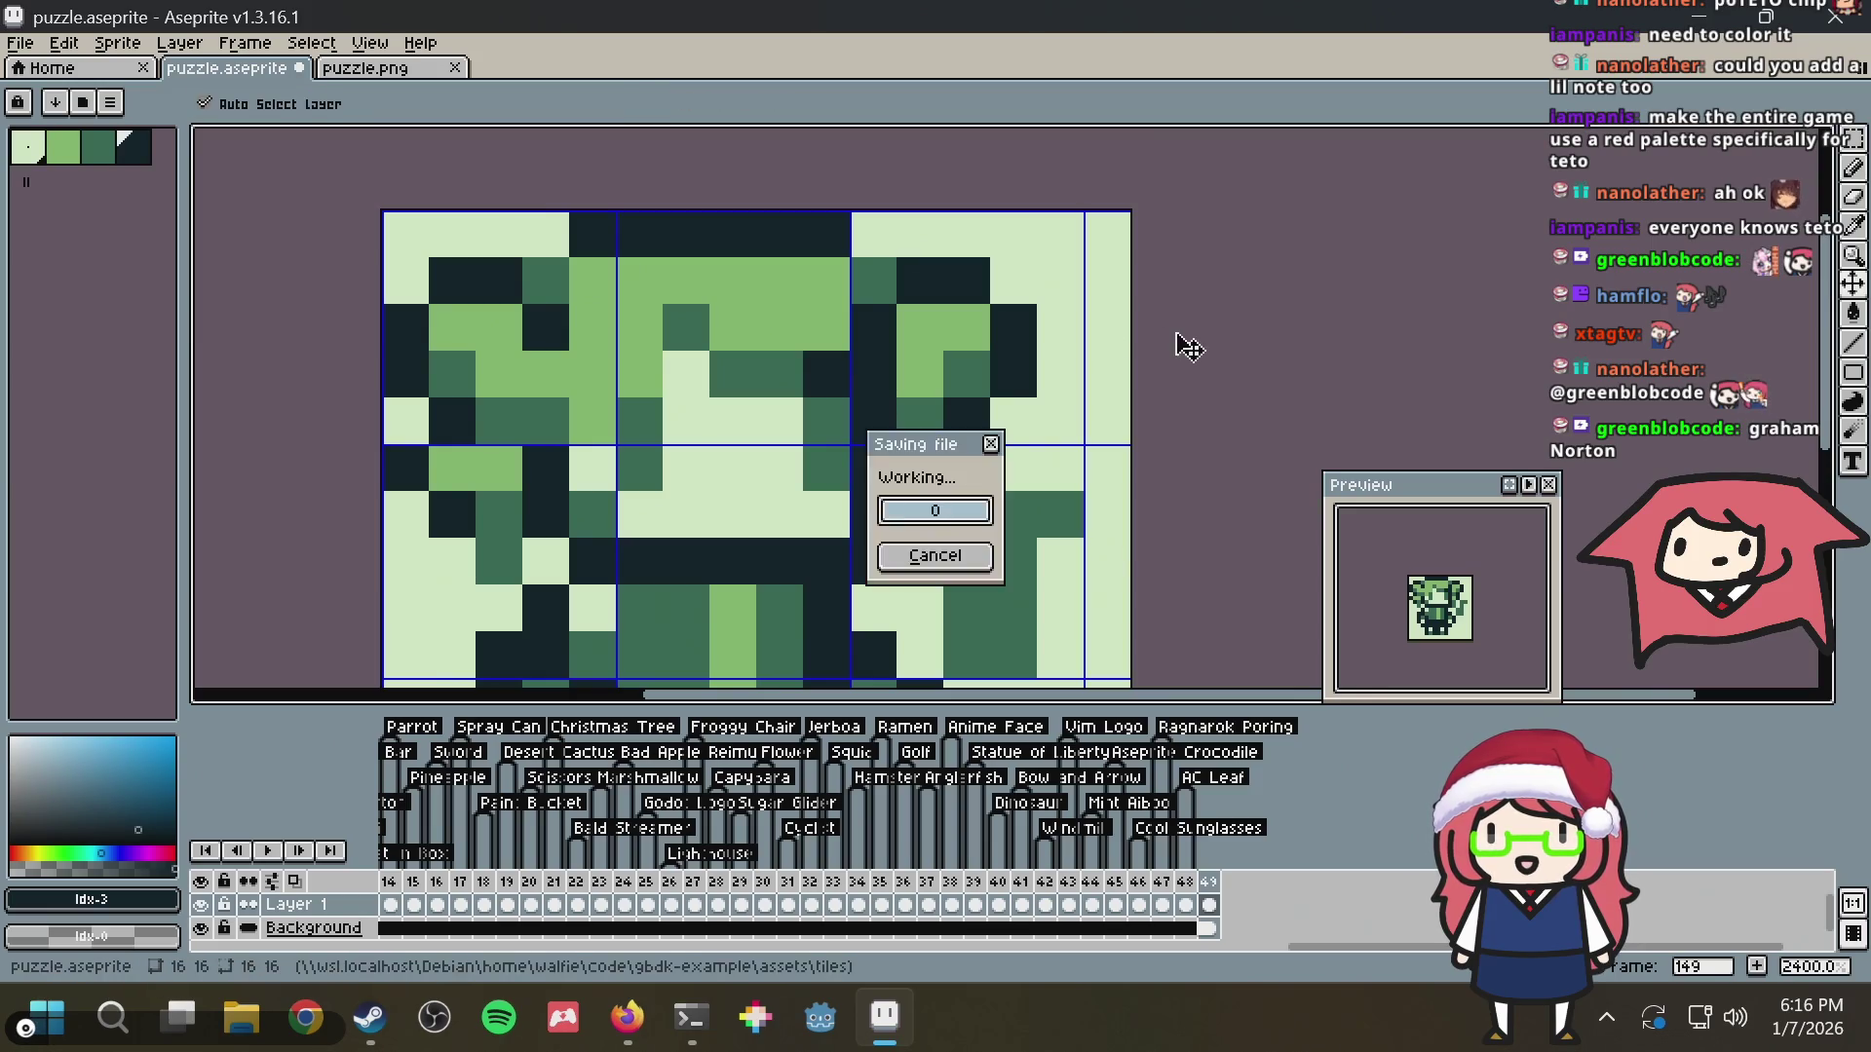
left_click(1063, 374)
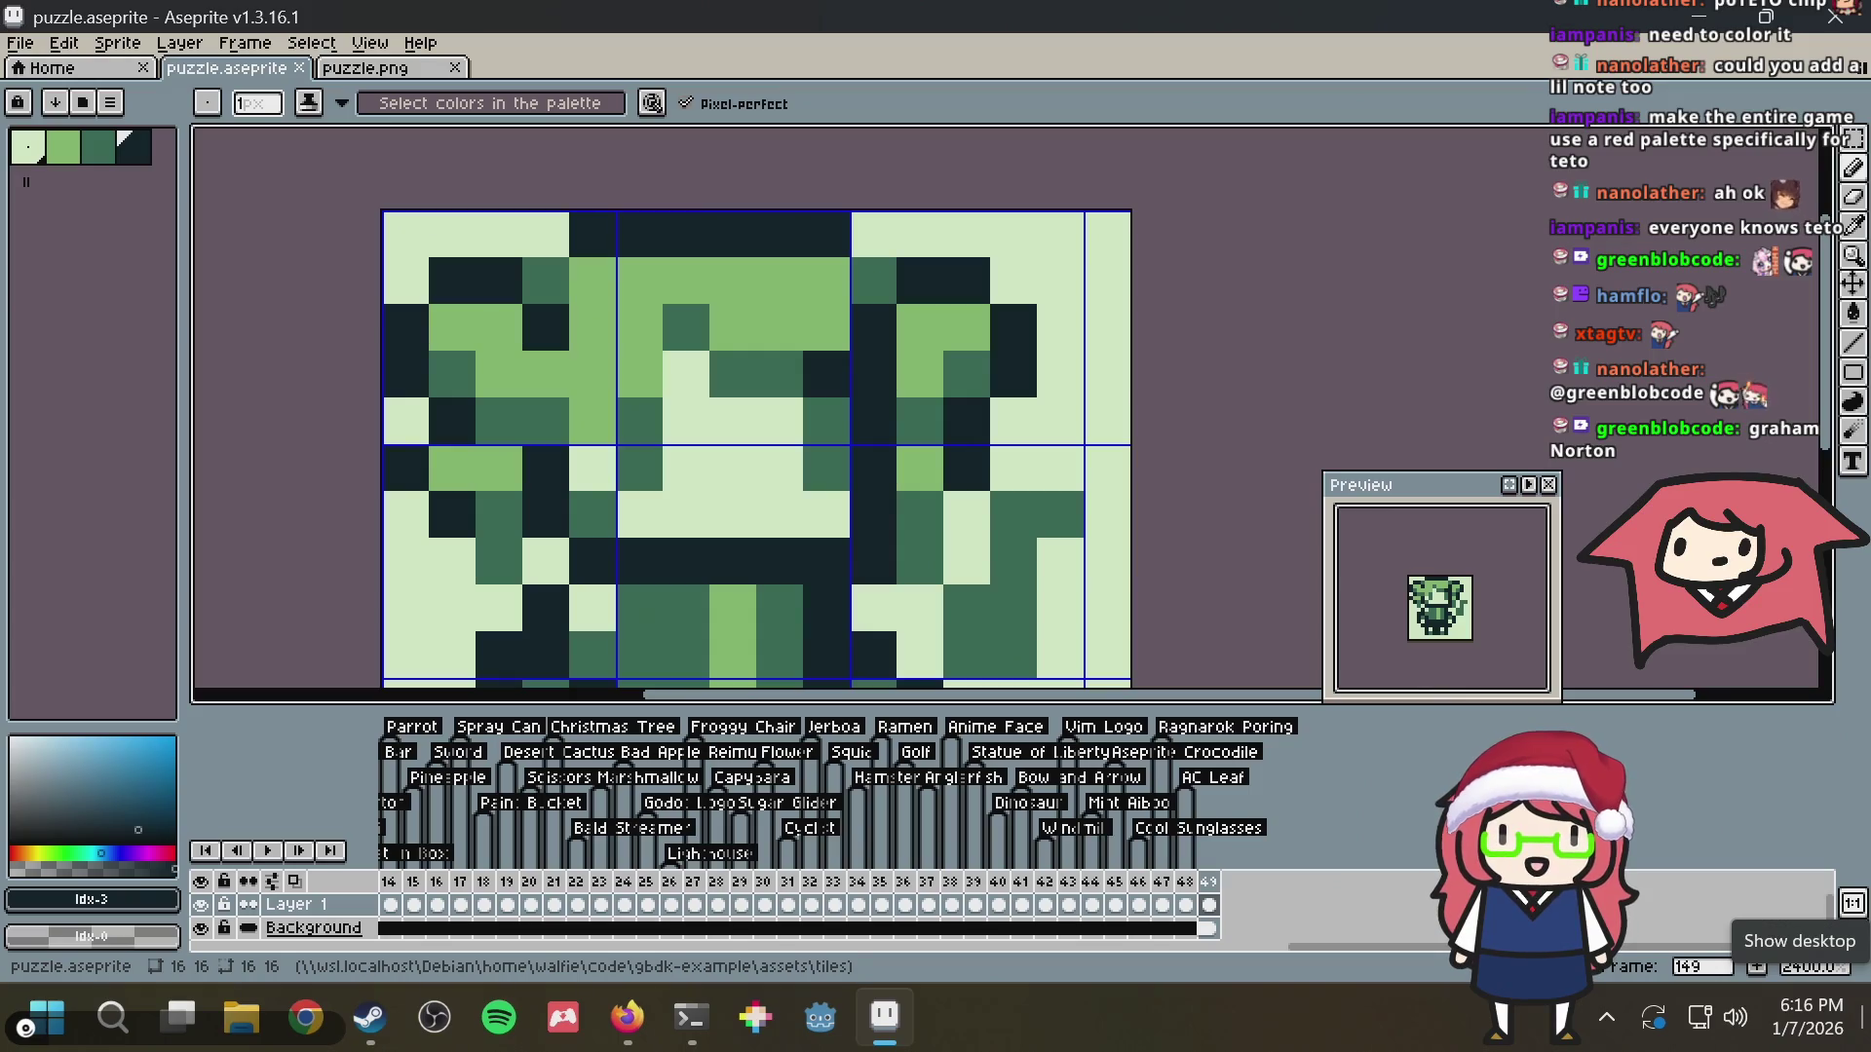
key("ctrl+s")
scroll(602, 476, "down", 5)
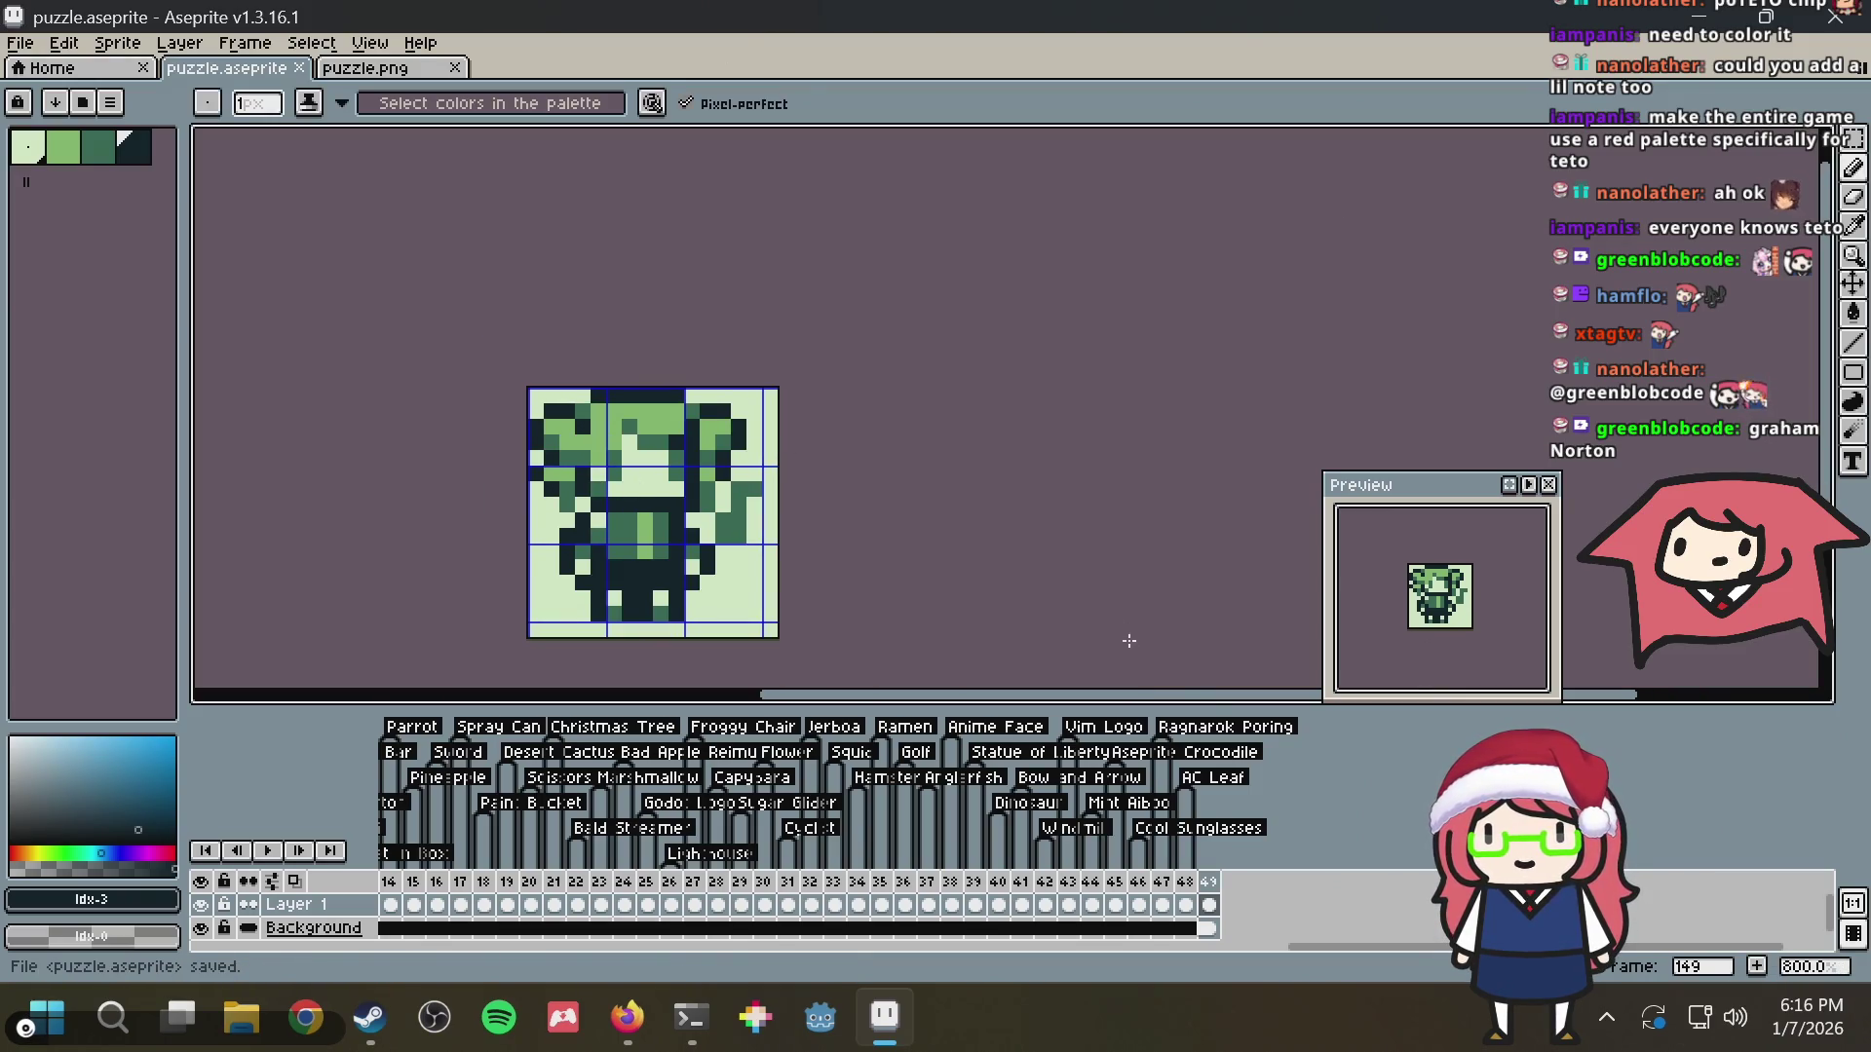
mouse_move(584, 555)
left_mouse_down()
mouse_move(584, 483)
mouse_move(515, 445)
left_mouse_up()
scroll(511, 444, "up", 5)
Clear several dark left-arm pixels to light green and set one mid-green
left_click(456, 383, "alt")
left_click(455, 321)
key("ctrl+z")
left_click(366, 384, "alt")
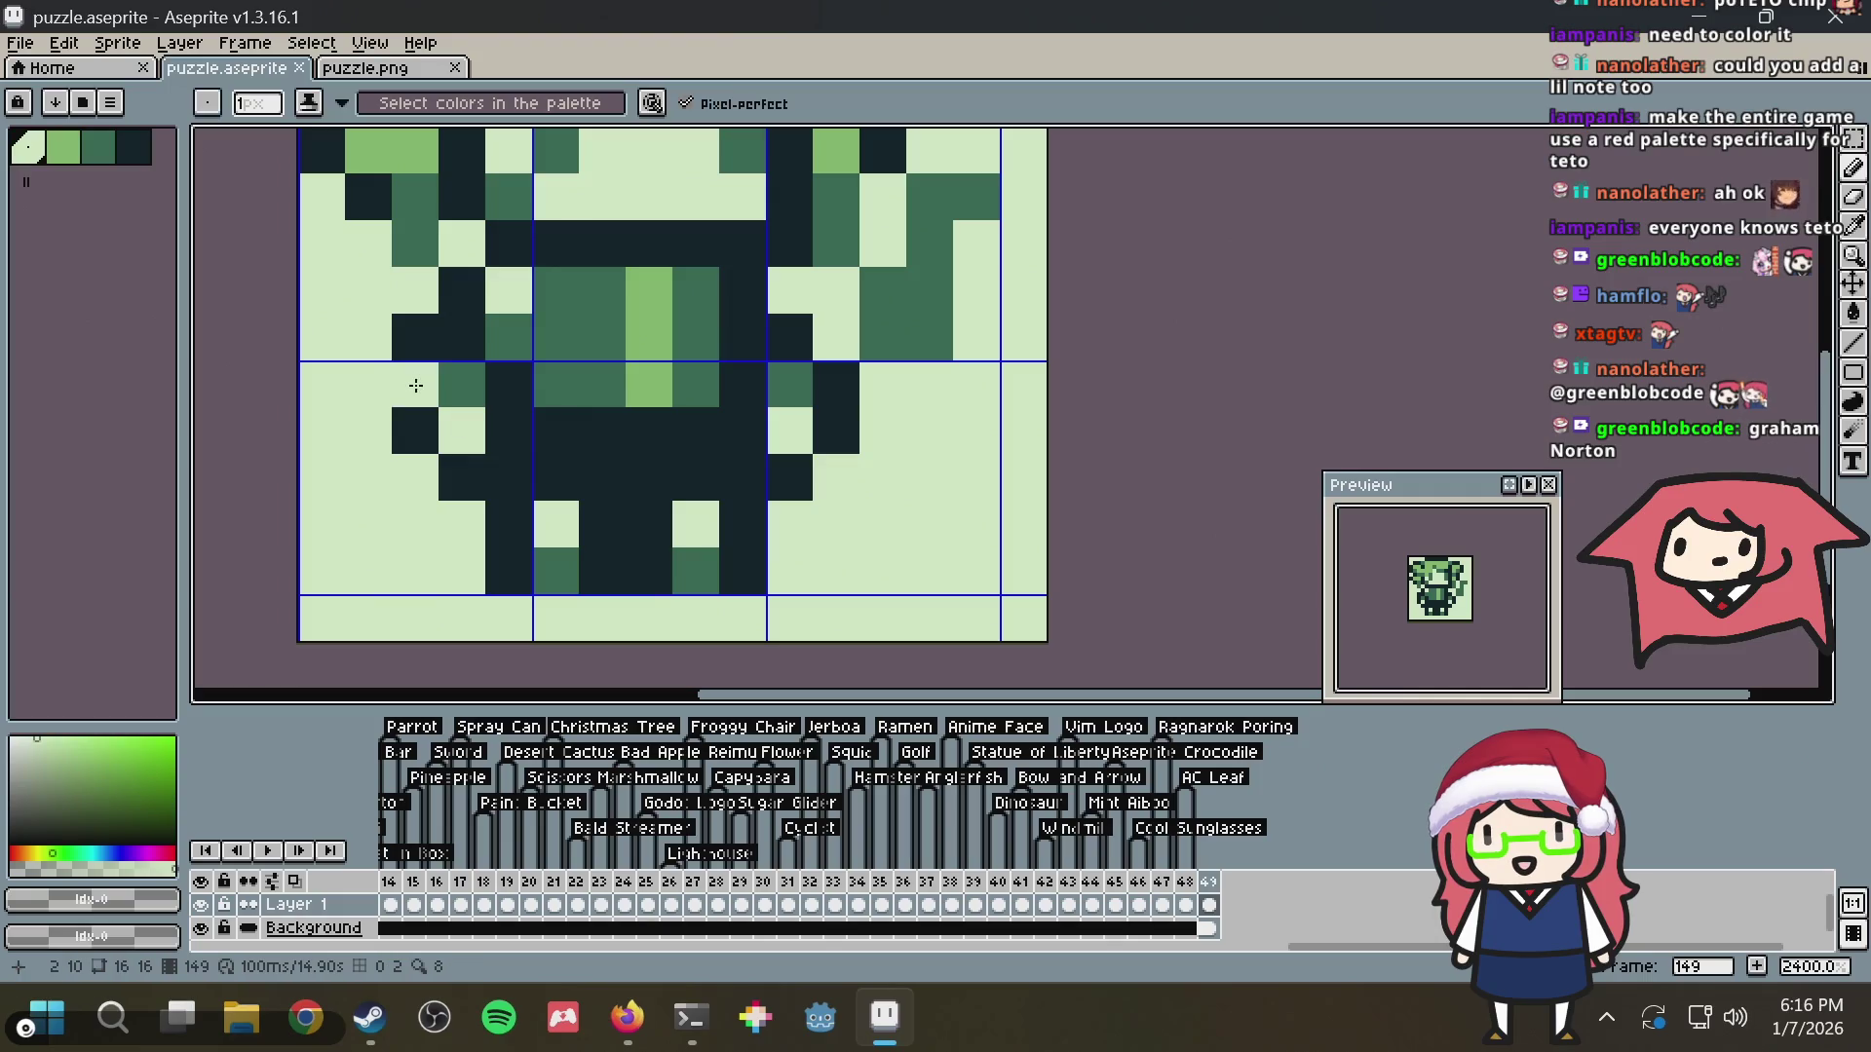
left_click(395, 385)
left_click(424, 432)
left_click(448, 476)
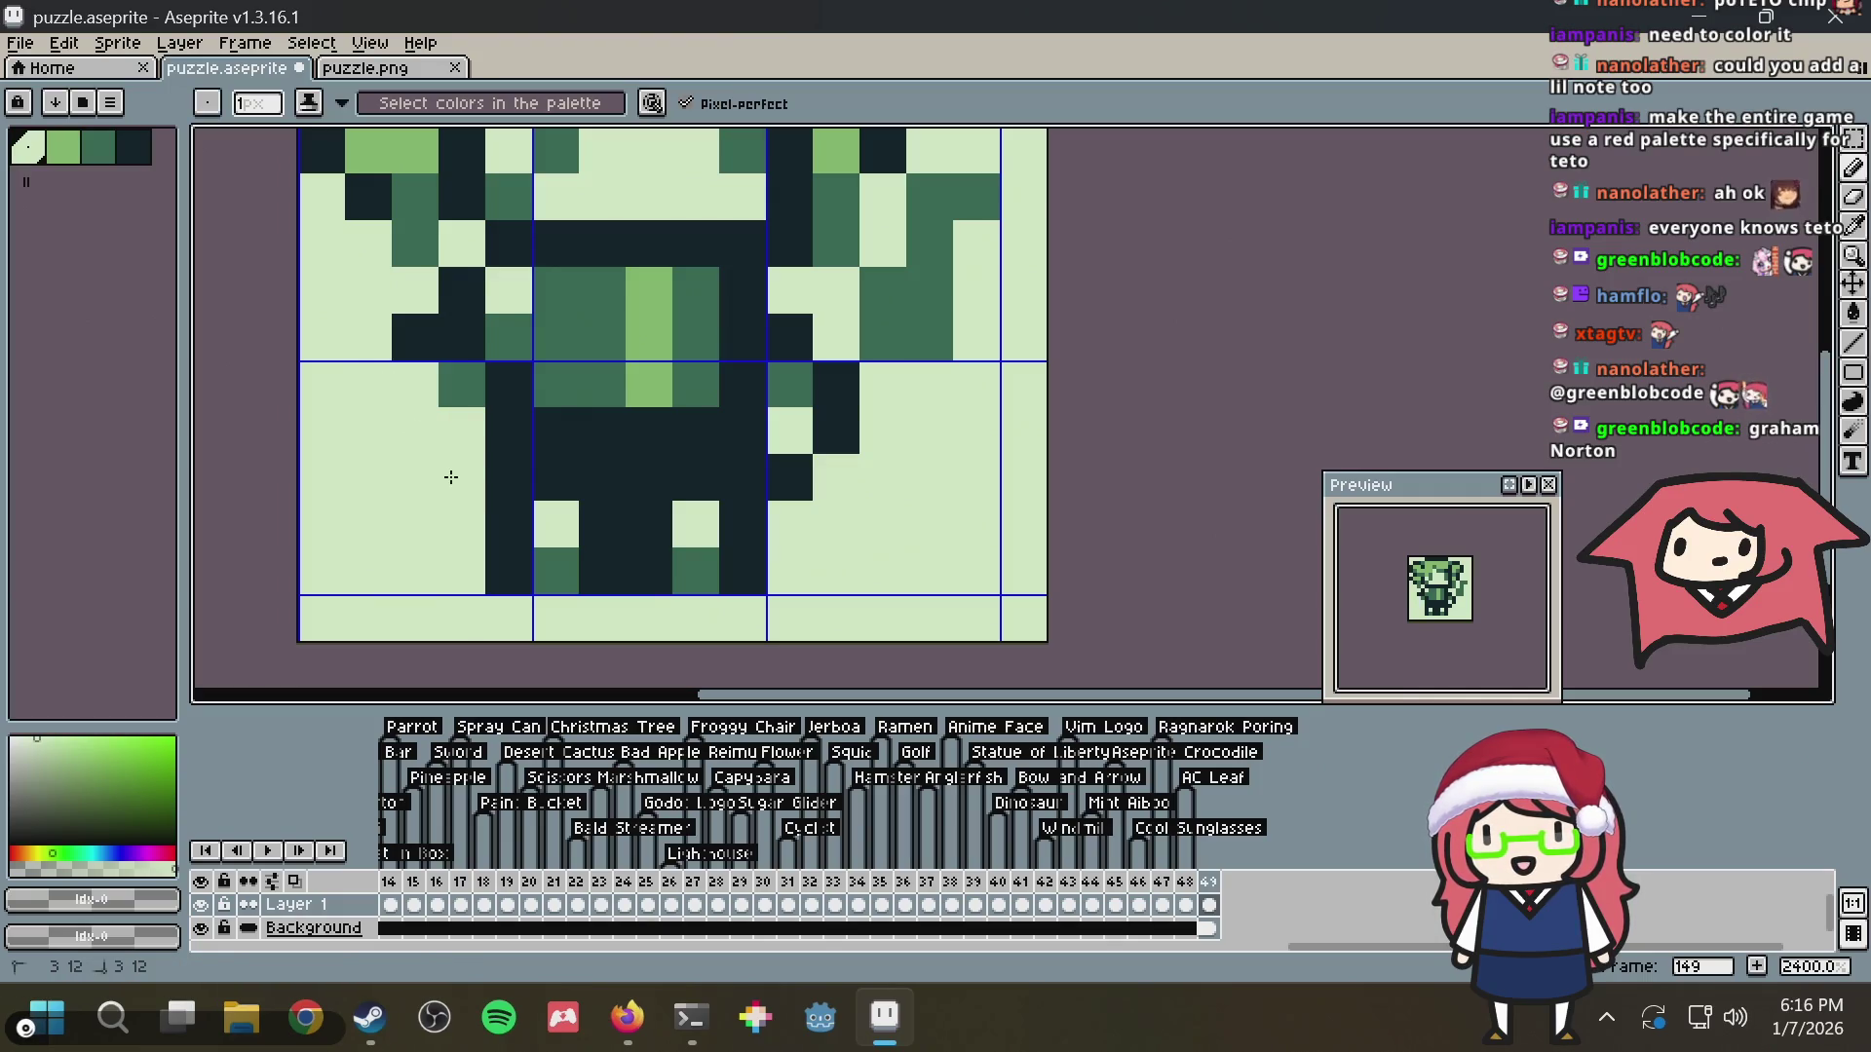
left_click(450, 331)
left_click(463, 383, "alt")
left_click(462, 336)
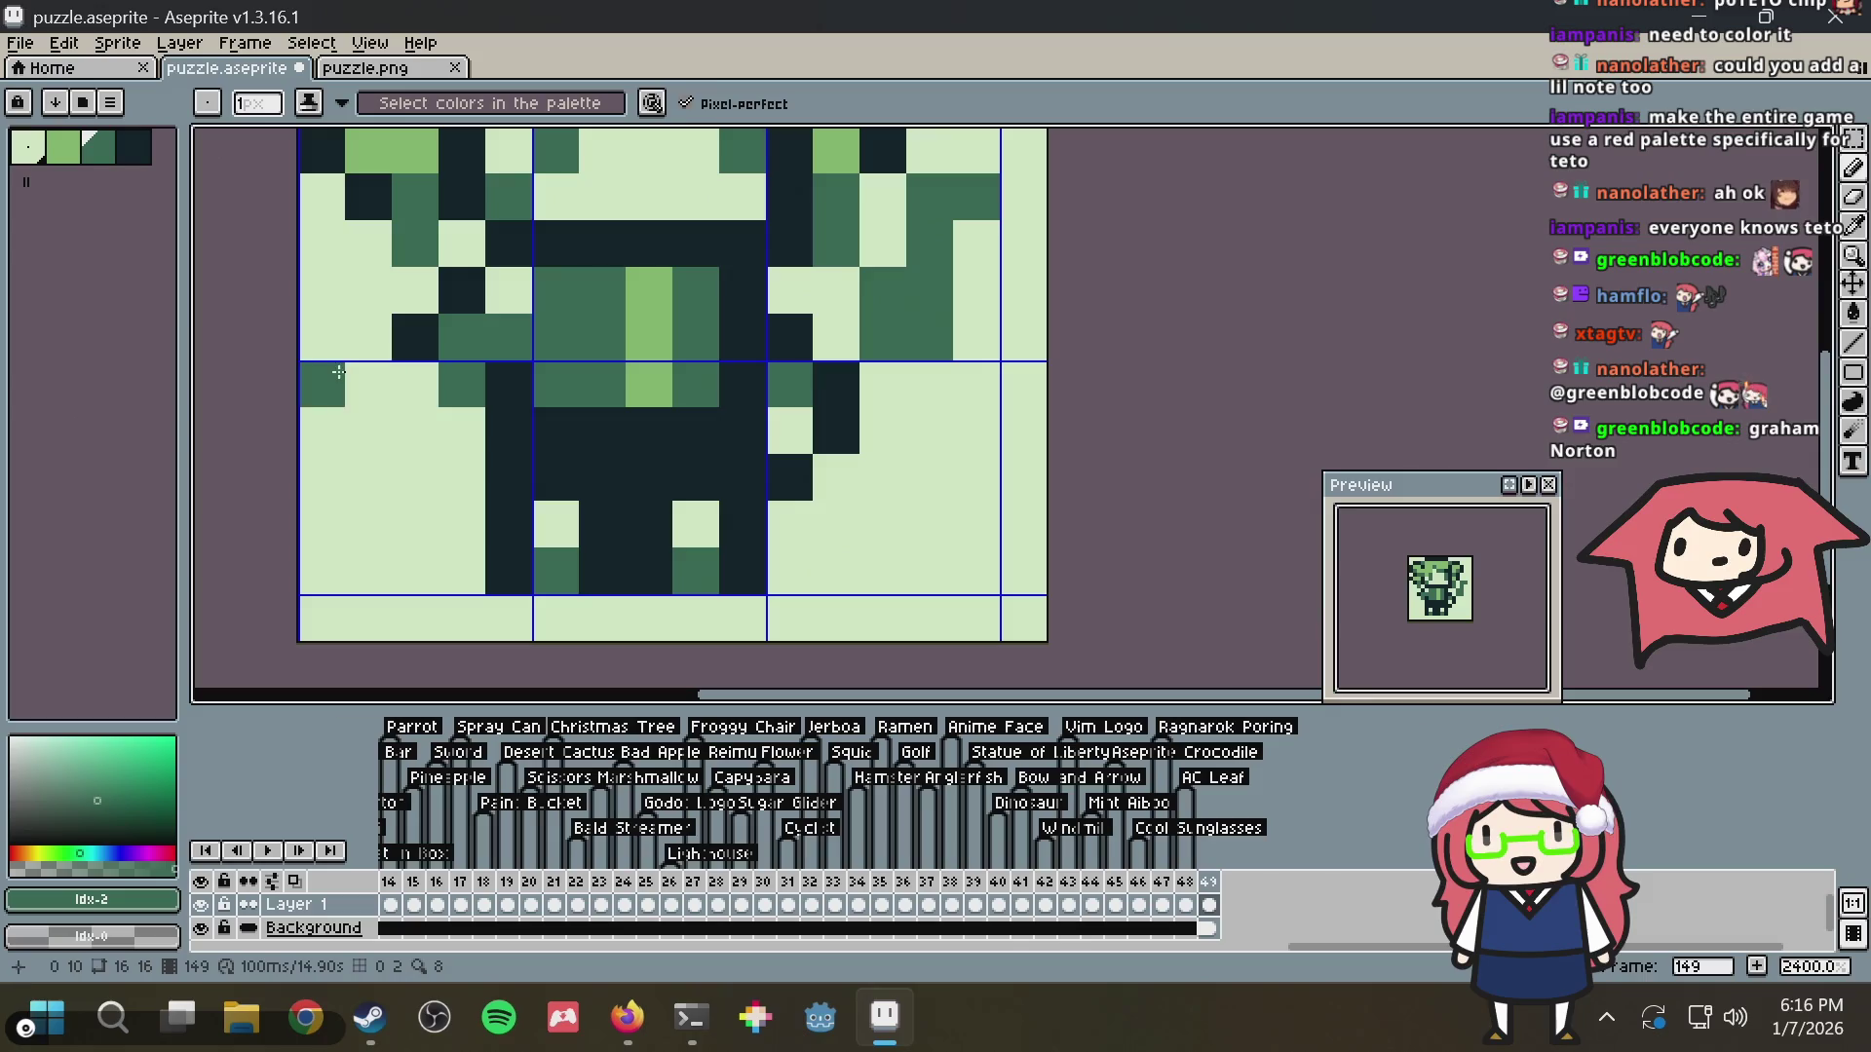
Redraw the dark outline of the left arm, undoing misplaced strokes
left_click(434, 311, "alt")
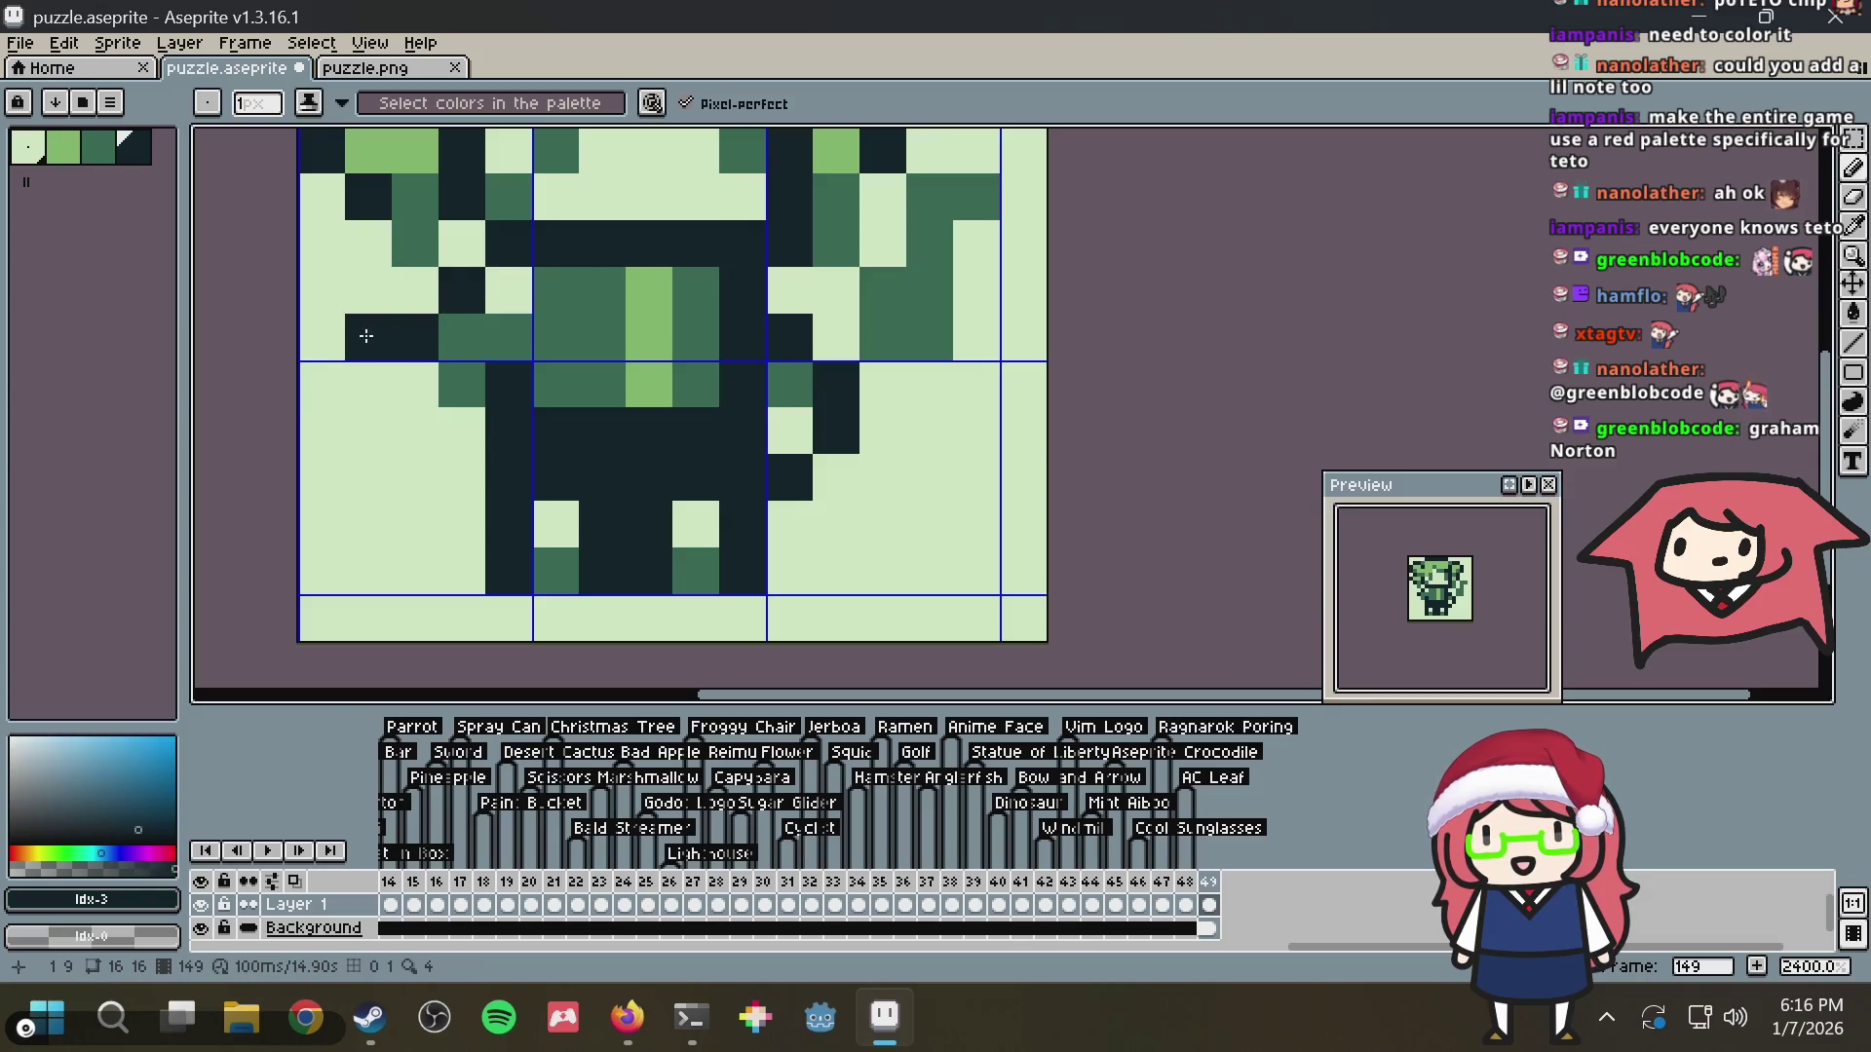
left_click(368, 385)
left_click(390, 421)
key("ctrl+z")
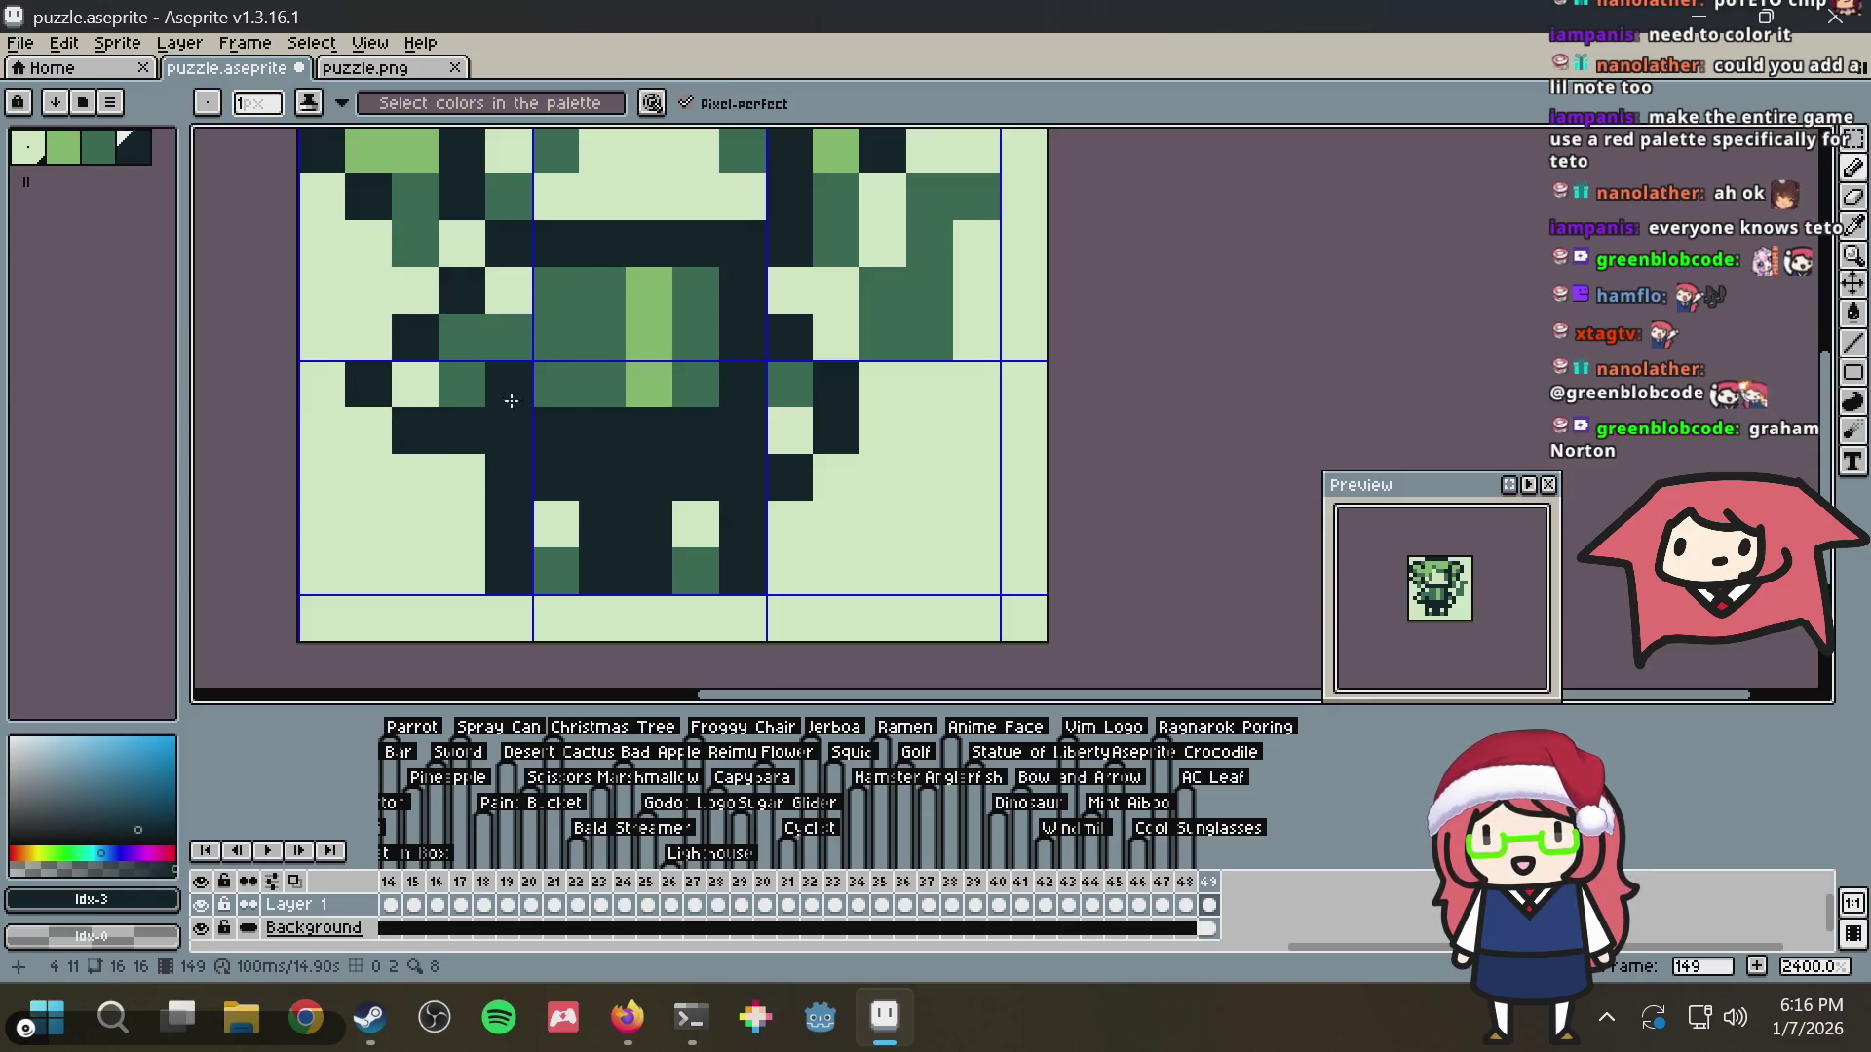
left_click(592, 343)
scroll(592, 343, "down", 2)
scroll(592, 342, "down", 3)
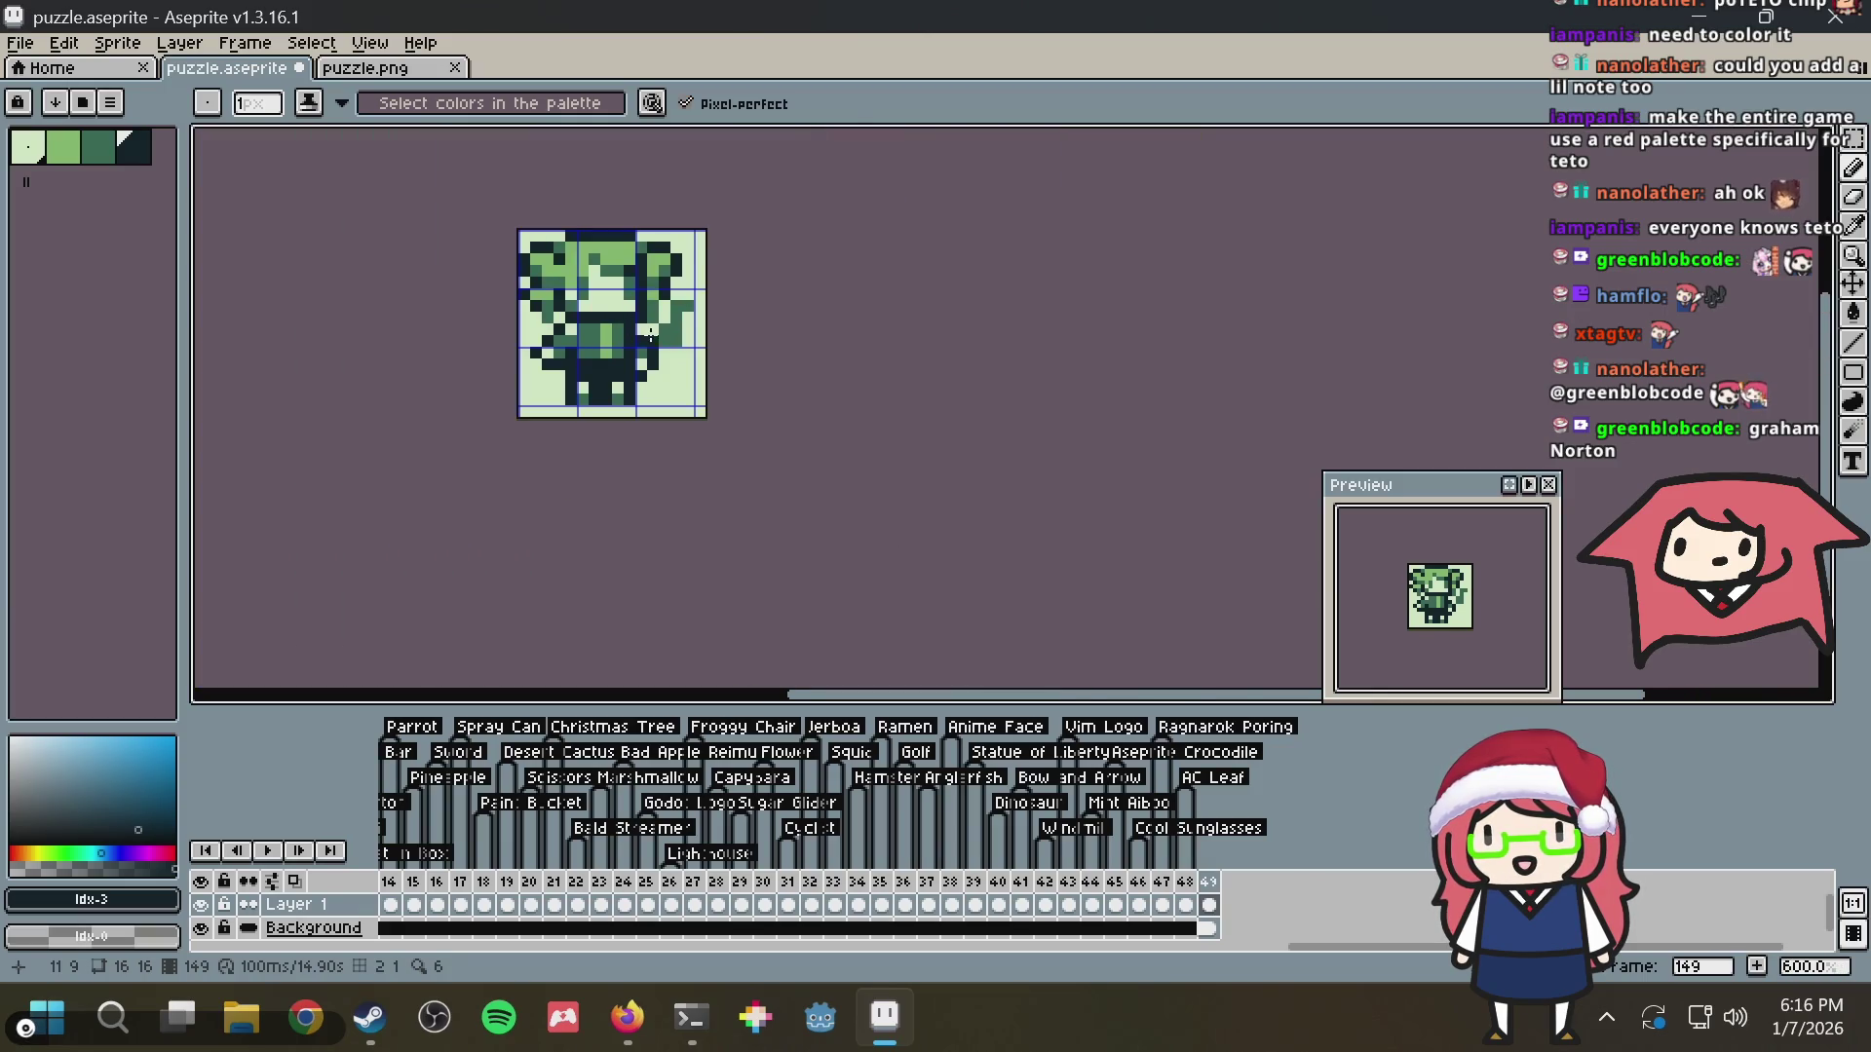
scroll(618, 420, "up", 4)
scroll(619, 420, "up", 1)
scroll(510, 277, "up", 1)
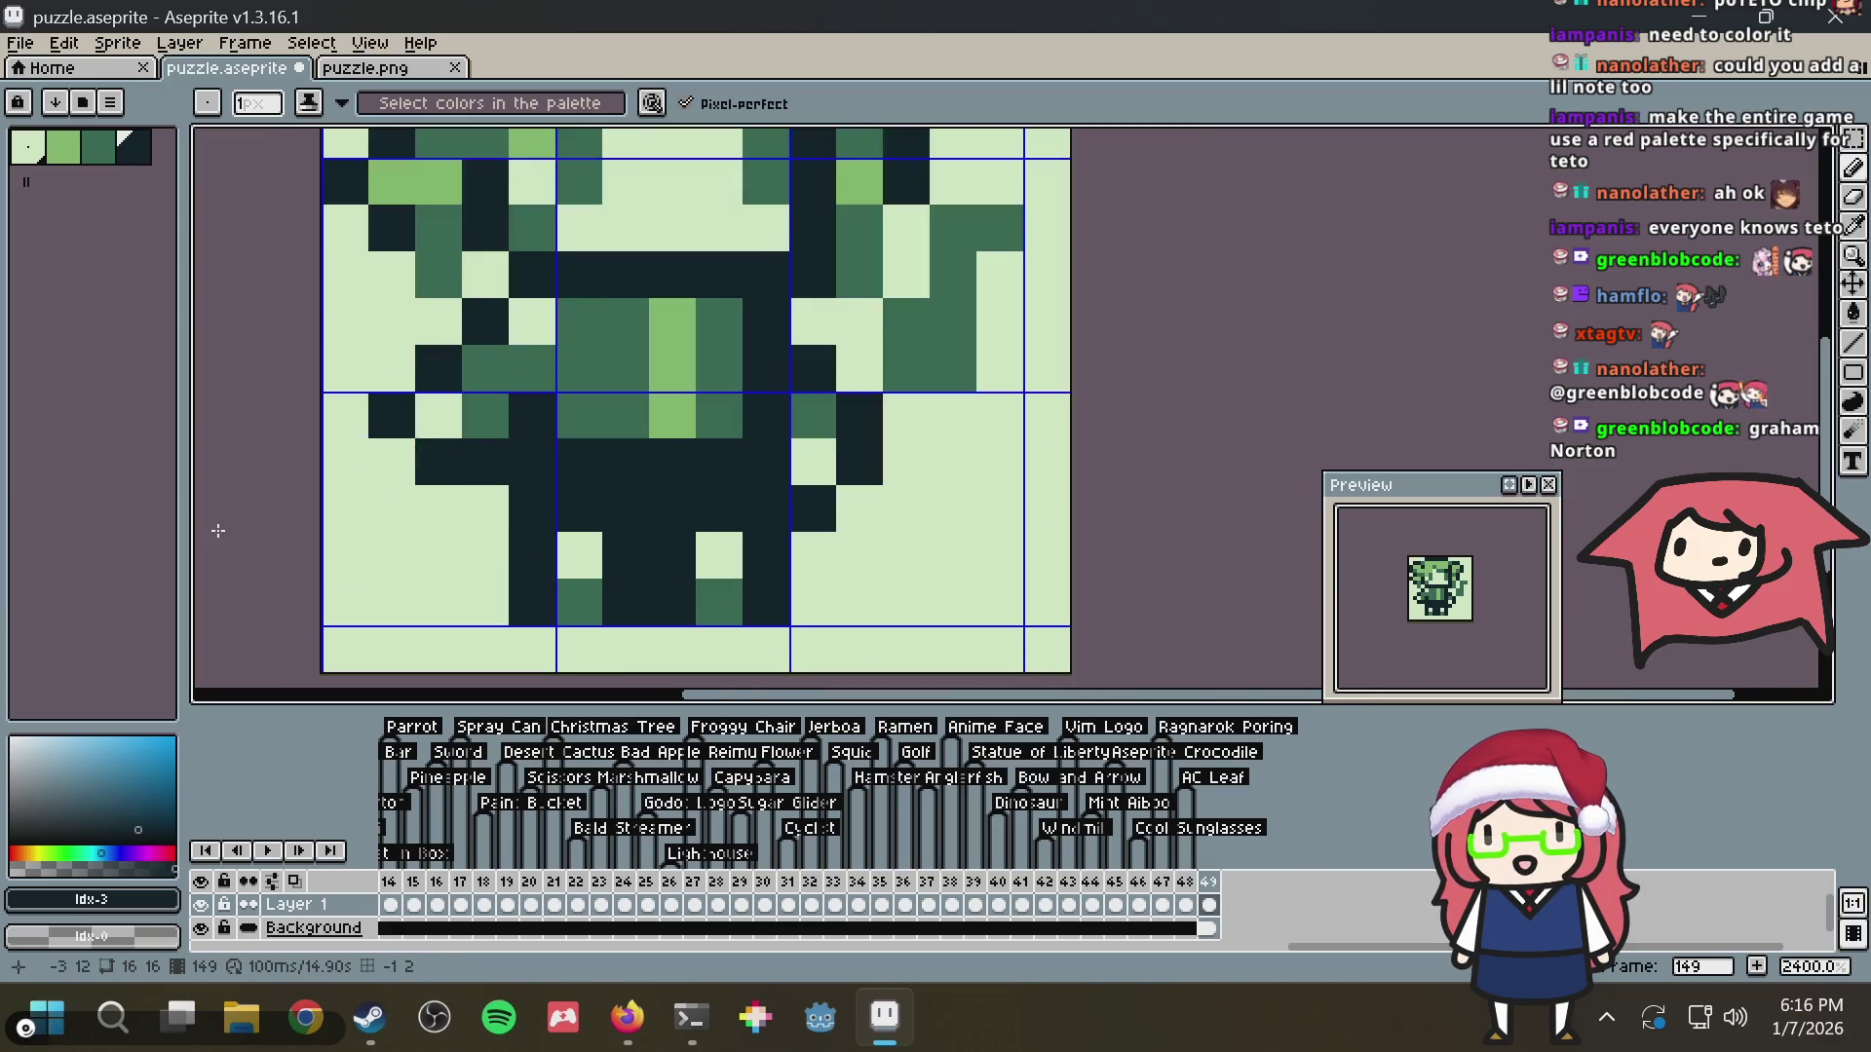
scroll(622, 277, "down", 4)
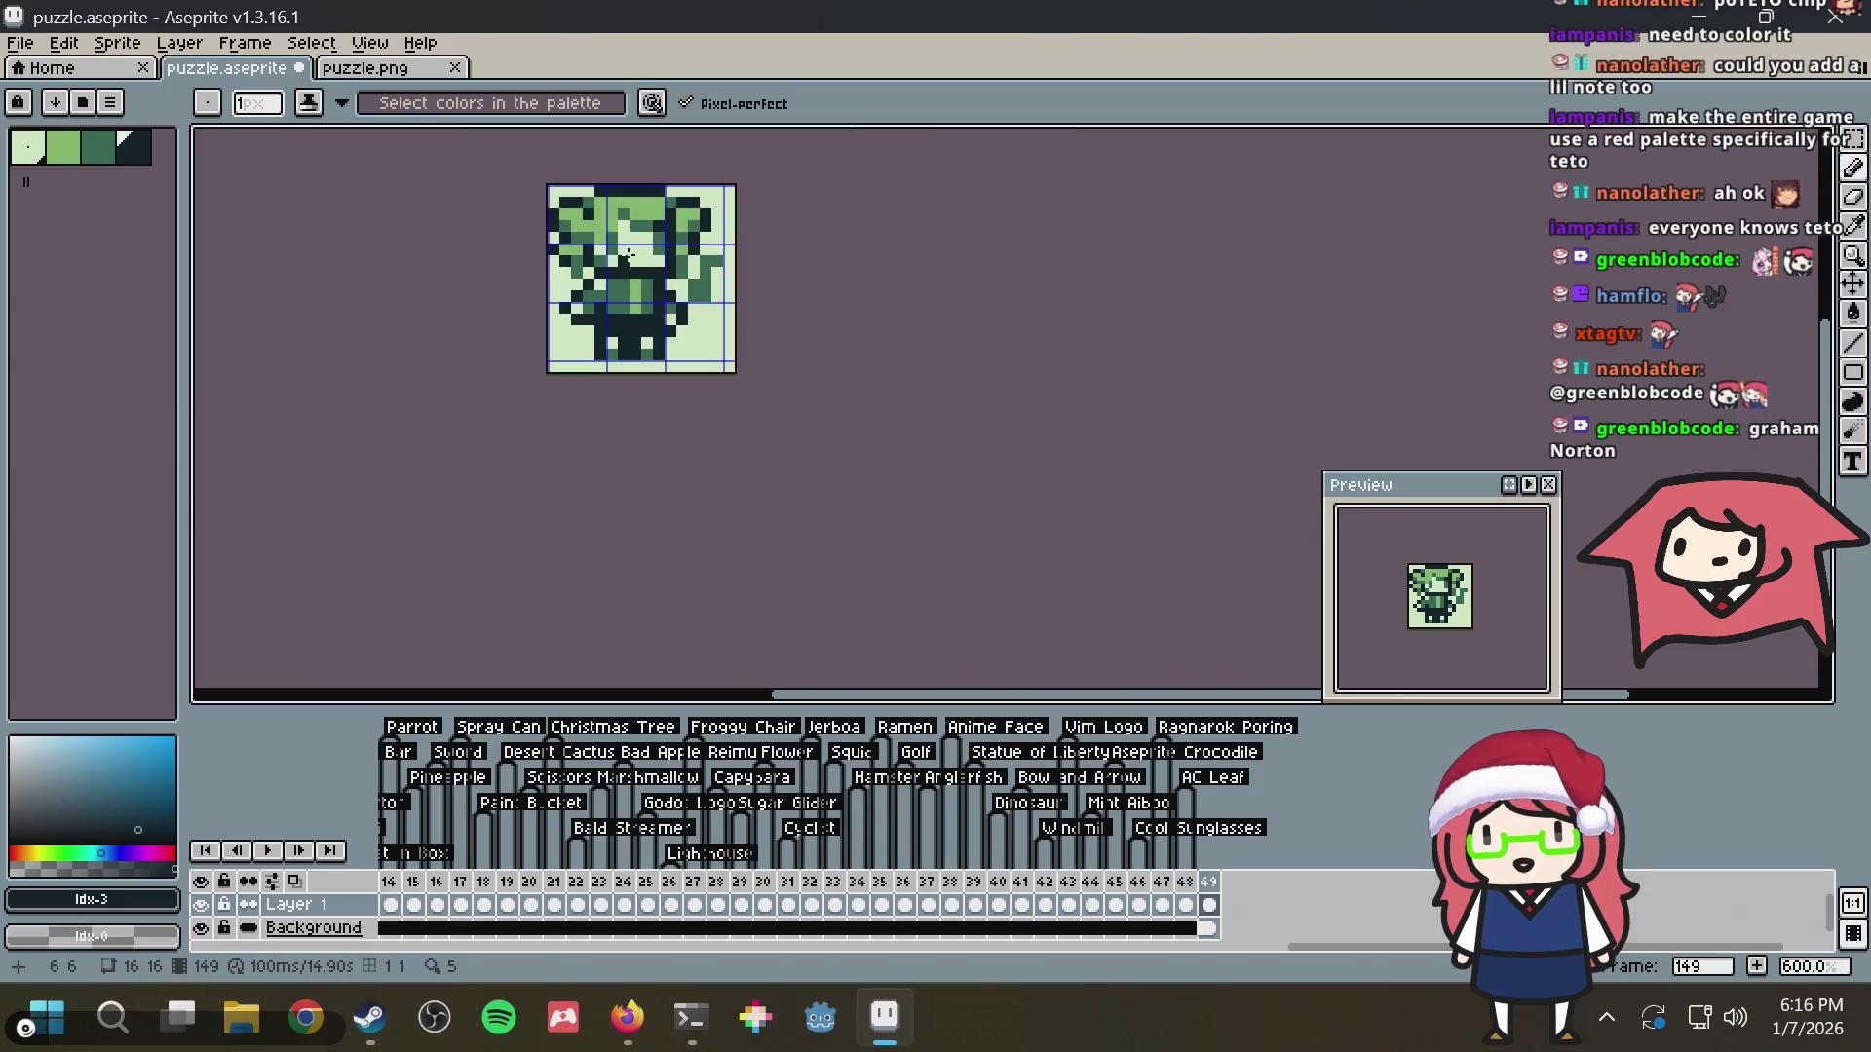
scroll(642, 206, "up", 3)
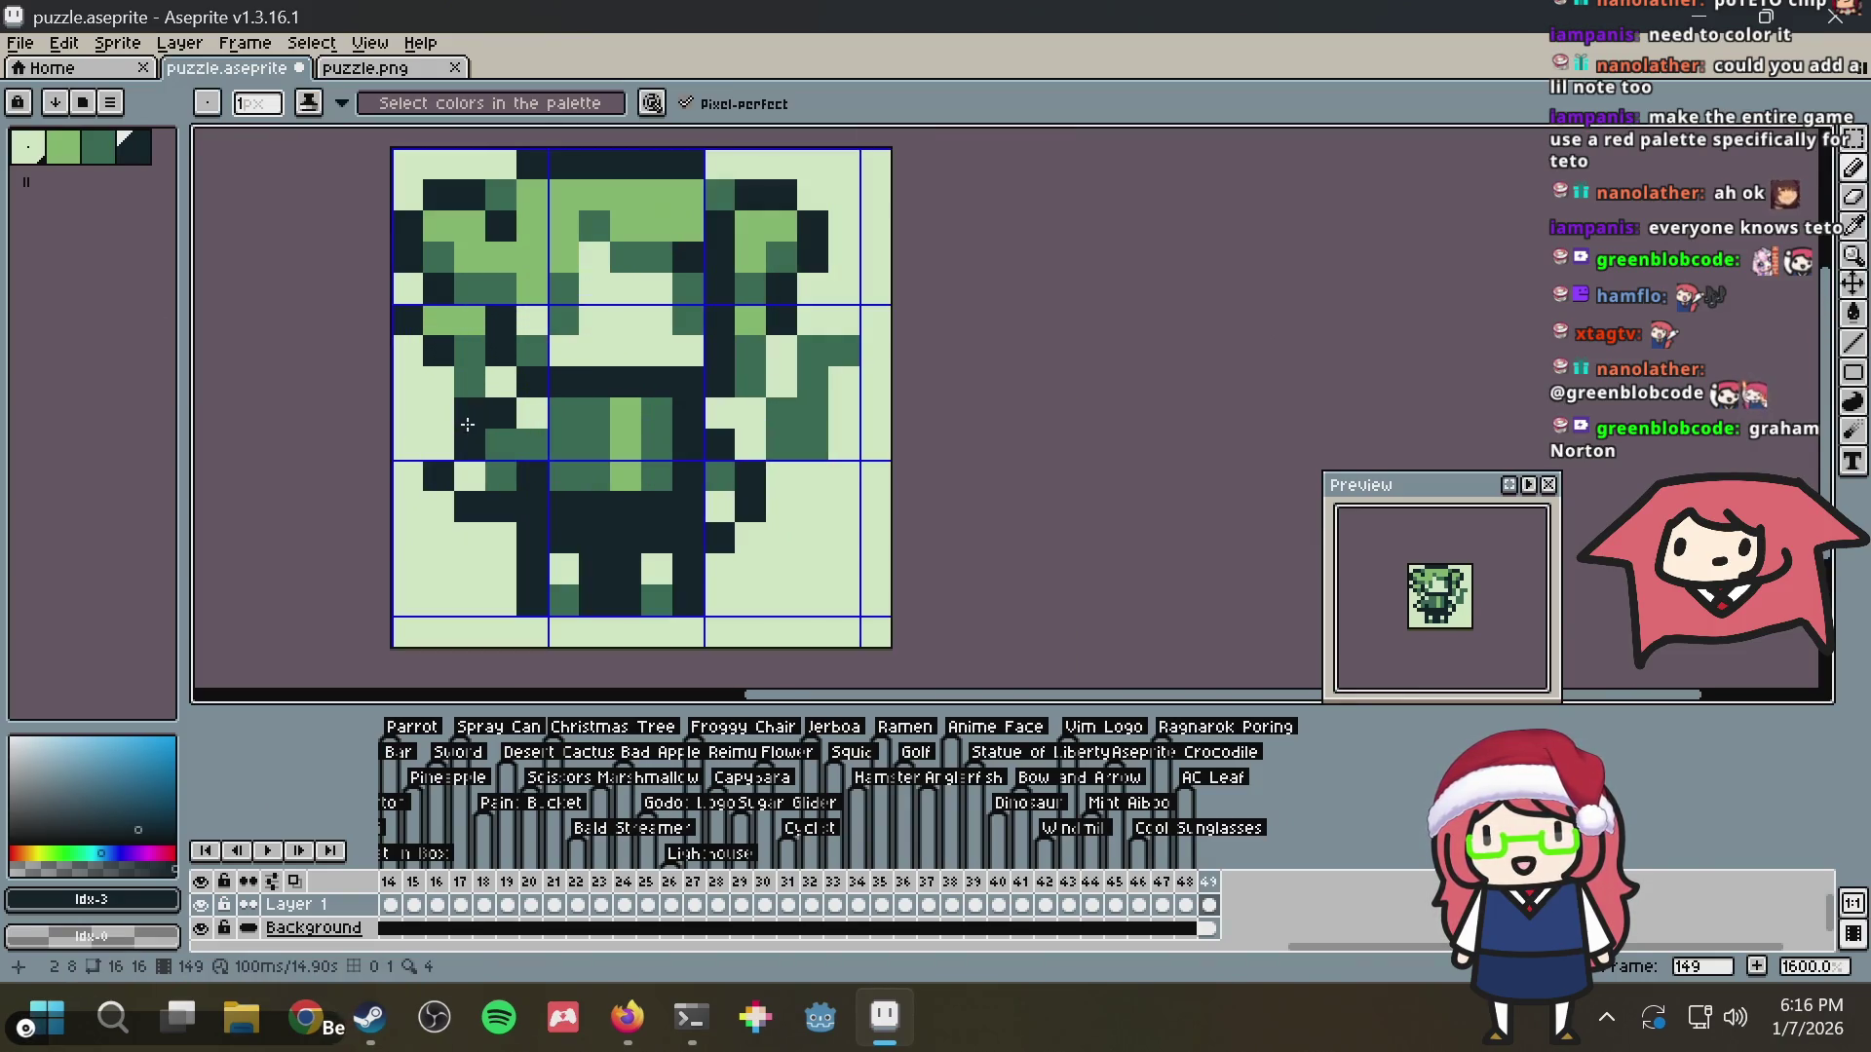
left_click(443, 438)
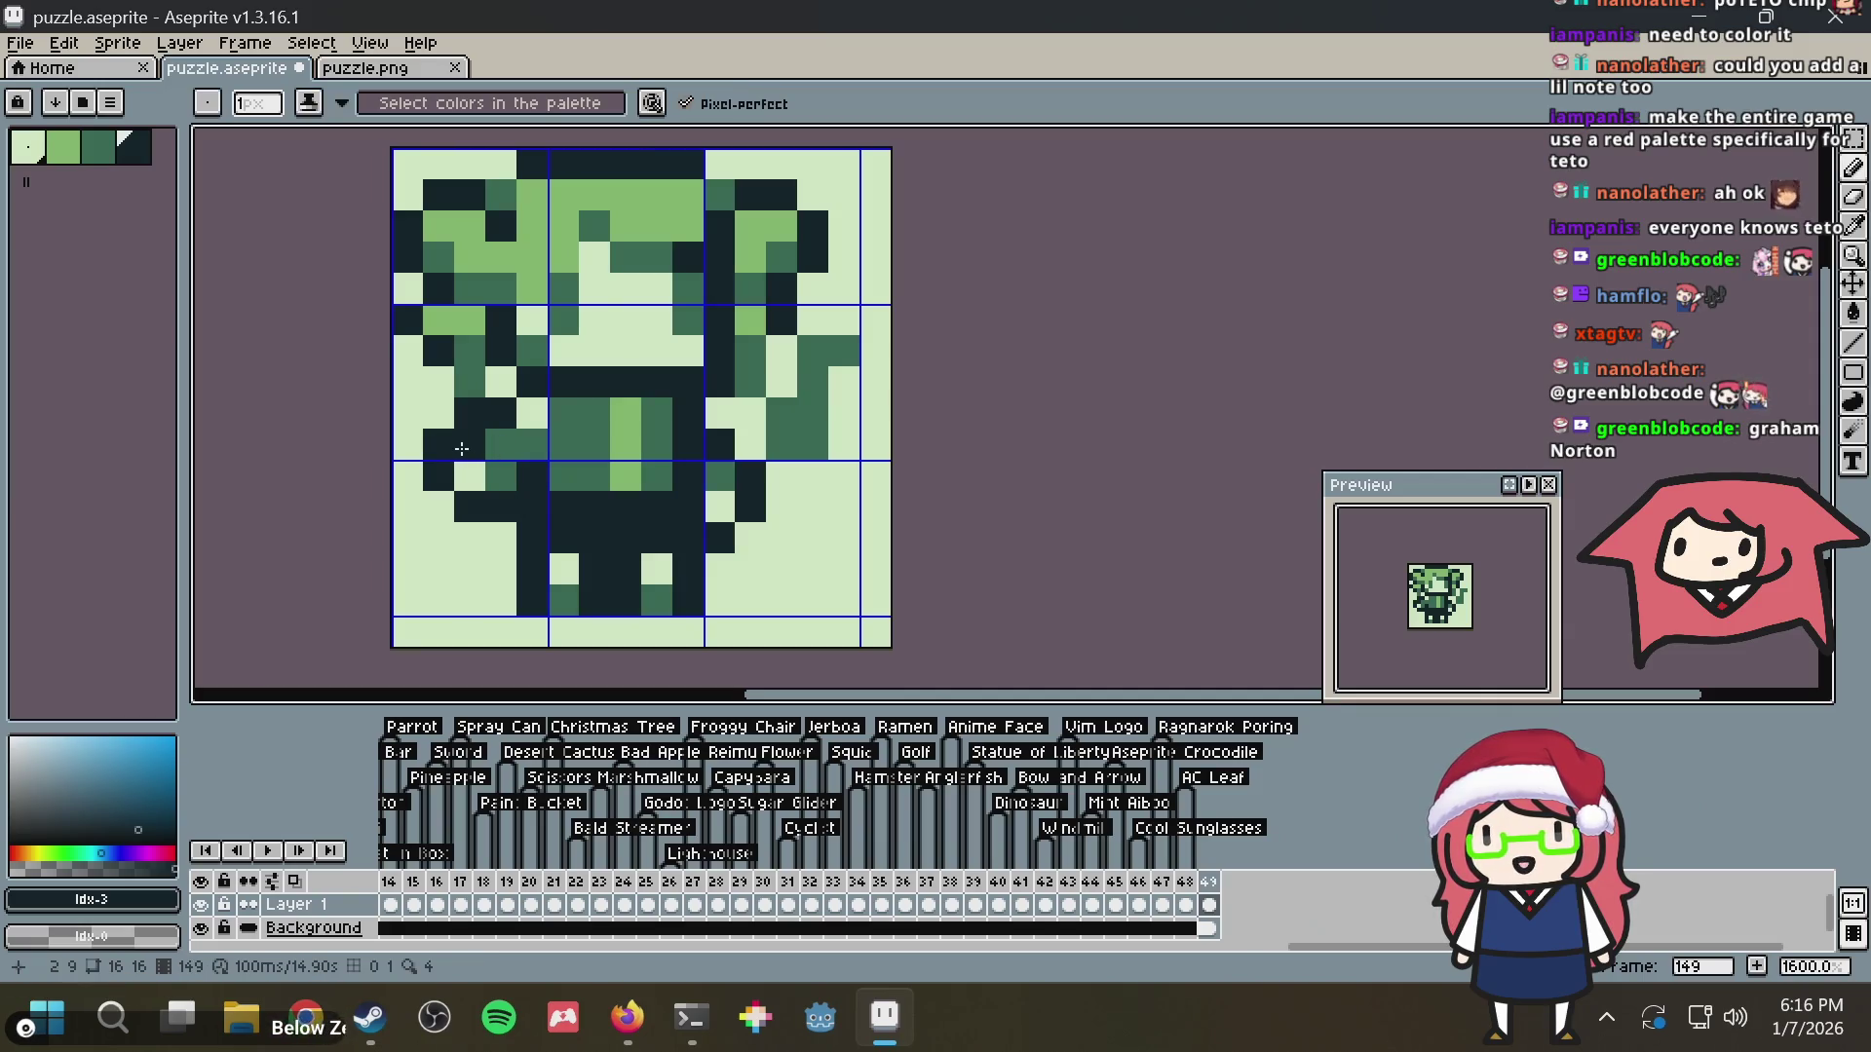
left_click(498, 444, "alt")
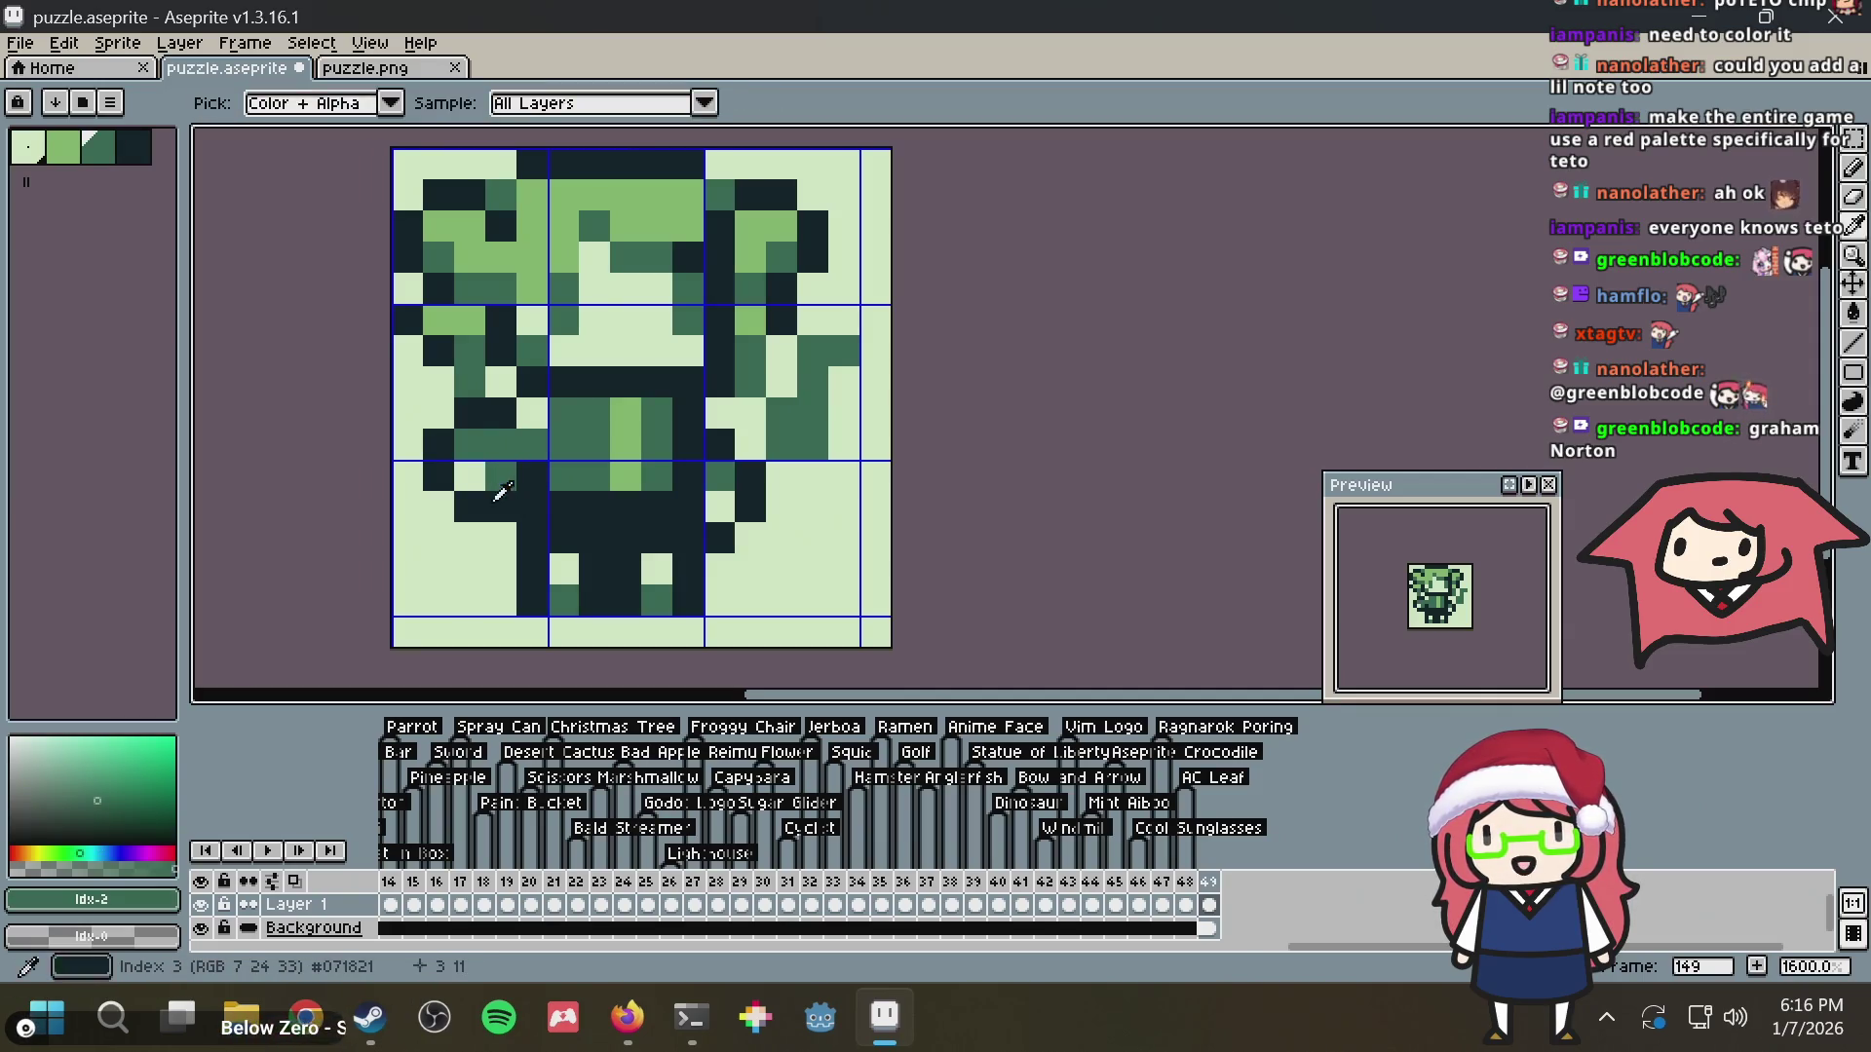
left_click(492, 524, "alt")
left_click(523, 475, "alt")
left_click(501, 475)
left_click(648, 301)
key("ctrl+z")
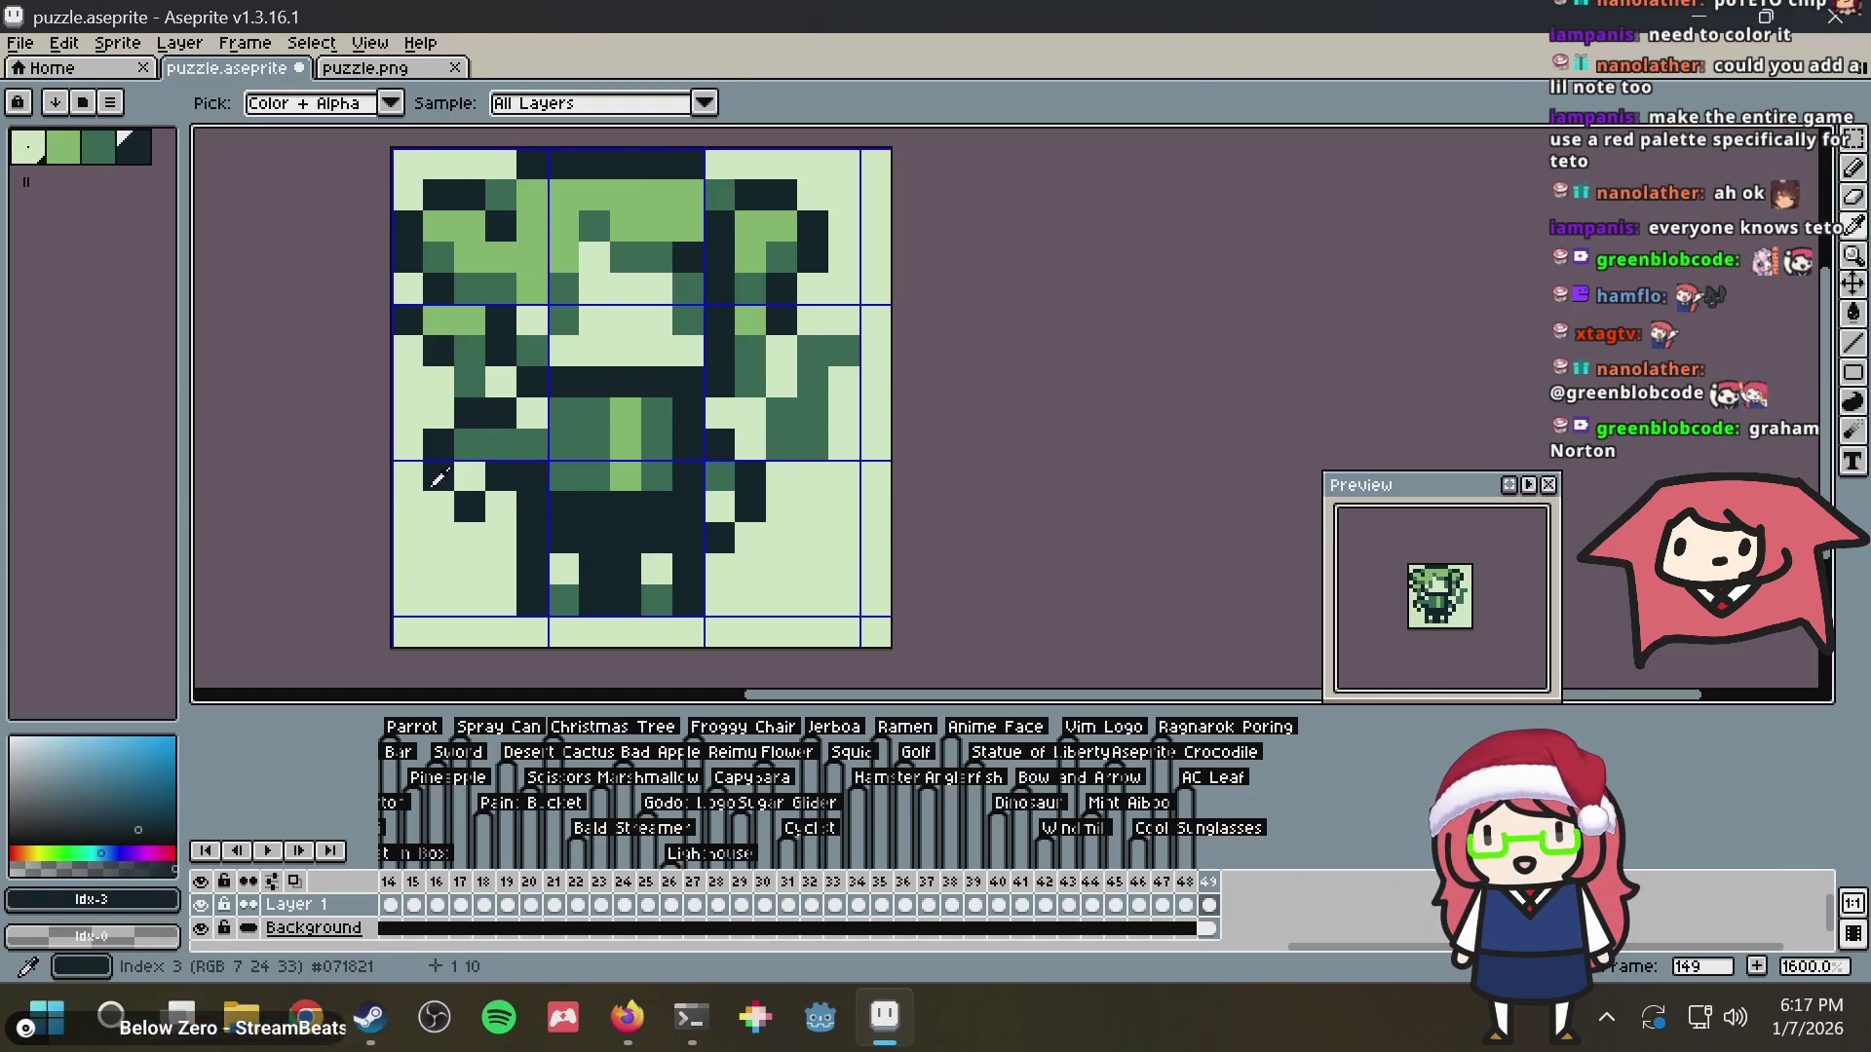
left_click(473, 471, "alt")
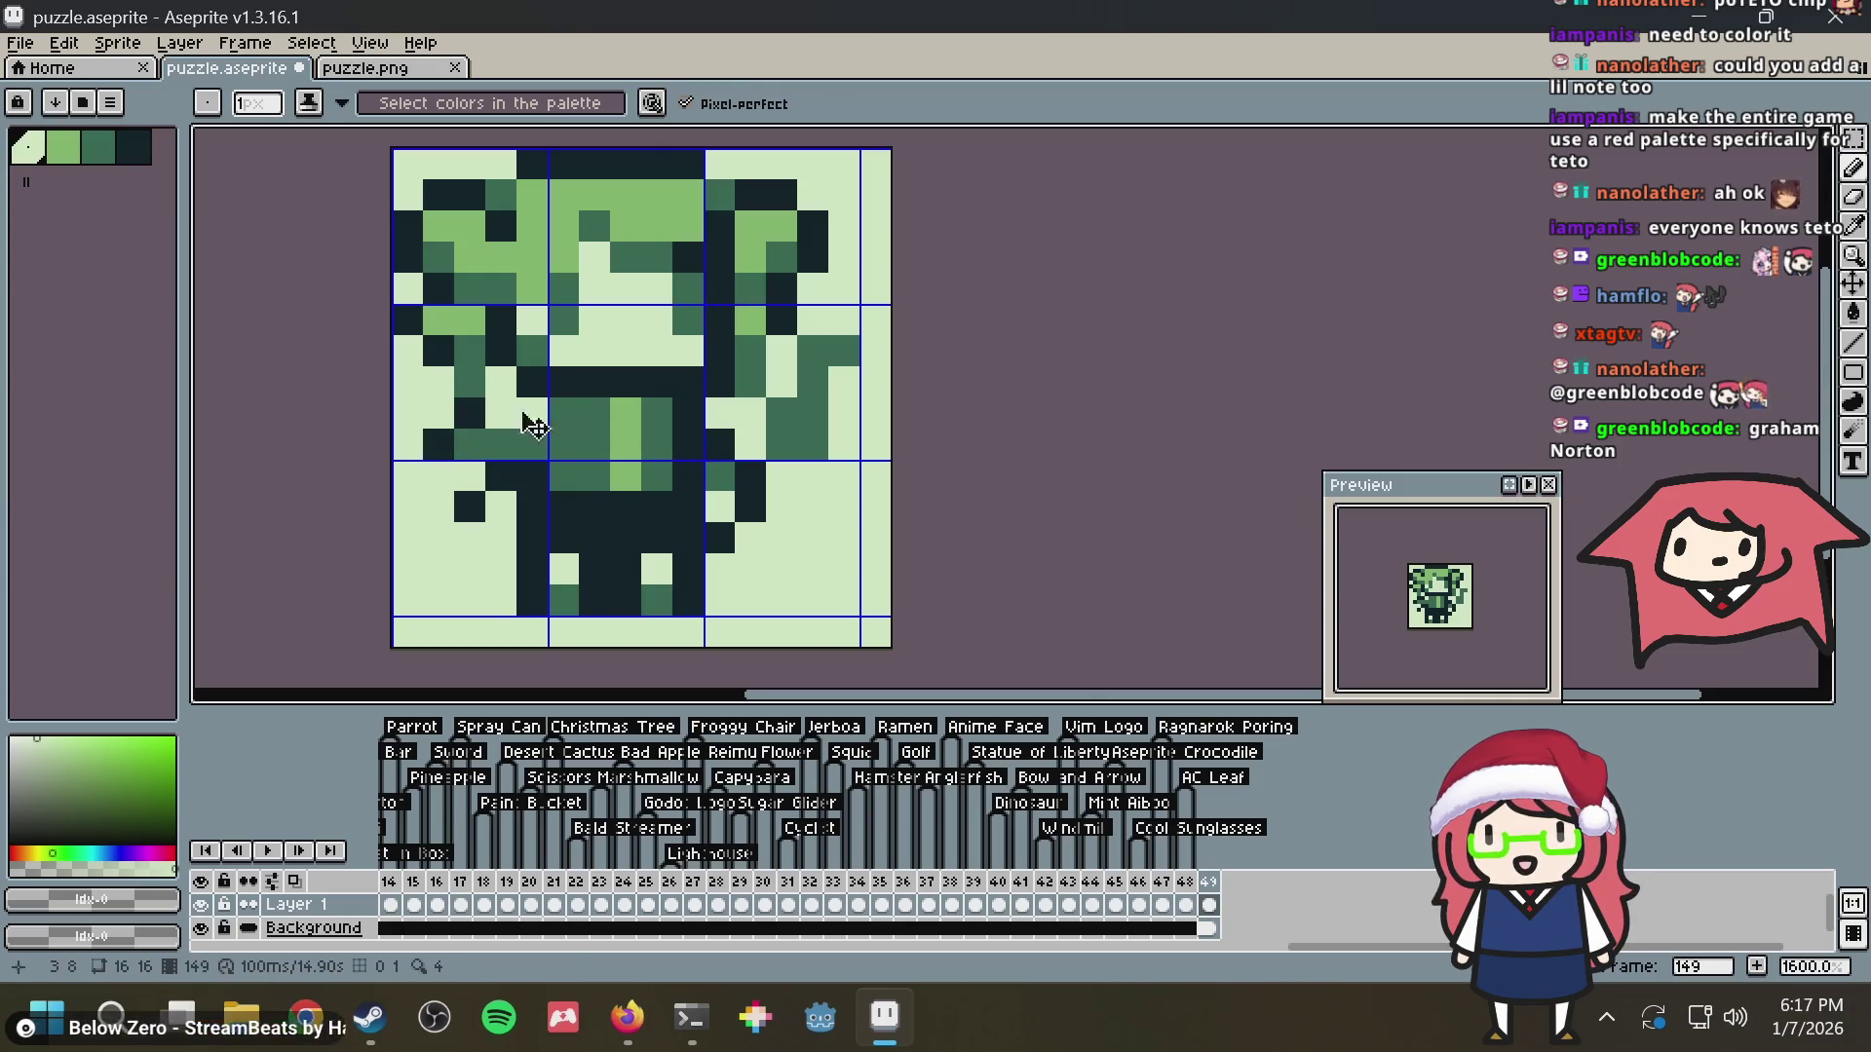
key("ctrl+z")
key("ctrl+z")
key("ctrl+z")
key("ctrl+z")
key("ctrl+z")
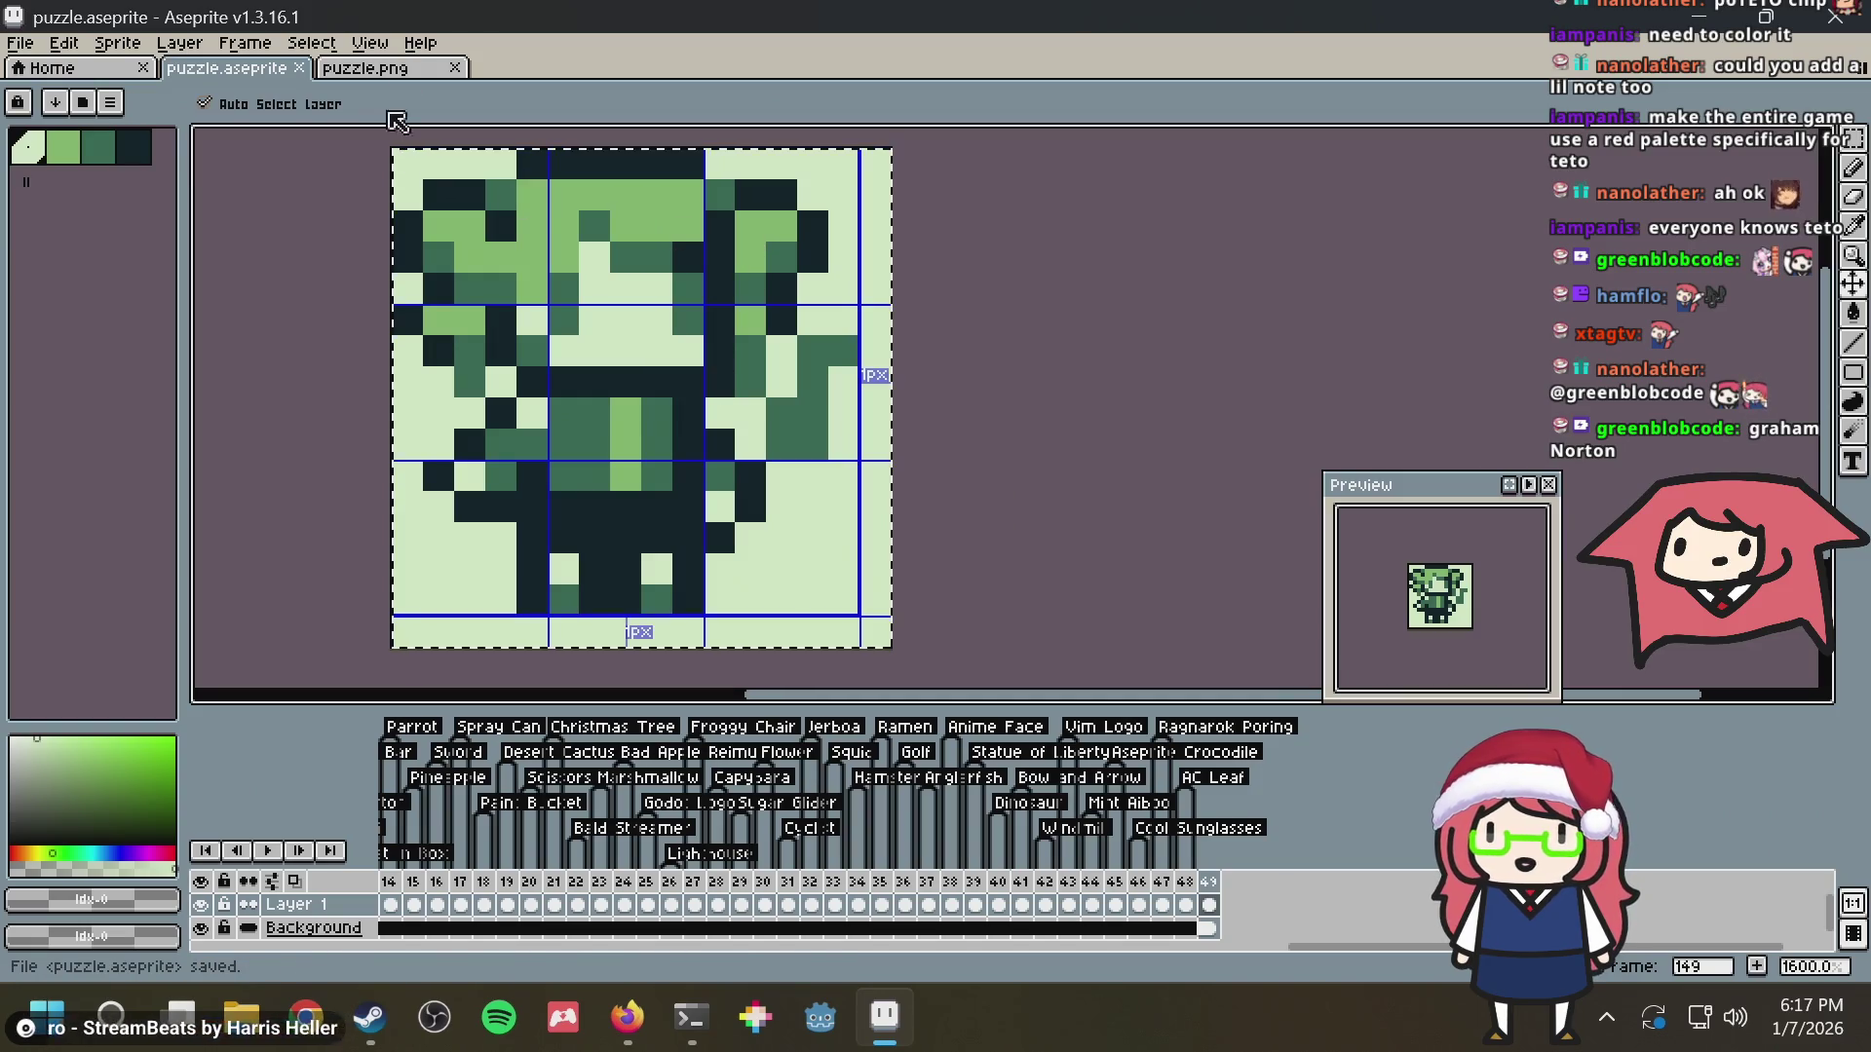
Save the sprite and puzzle.png, then regenerate the nonogram grid from it
key("ctrl+a")
left_click(398, 70)
key("ctrl+c")
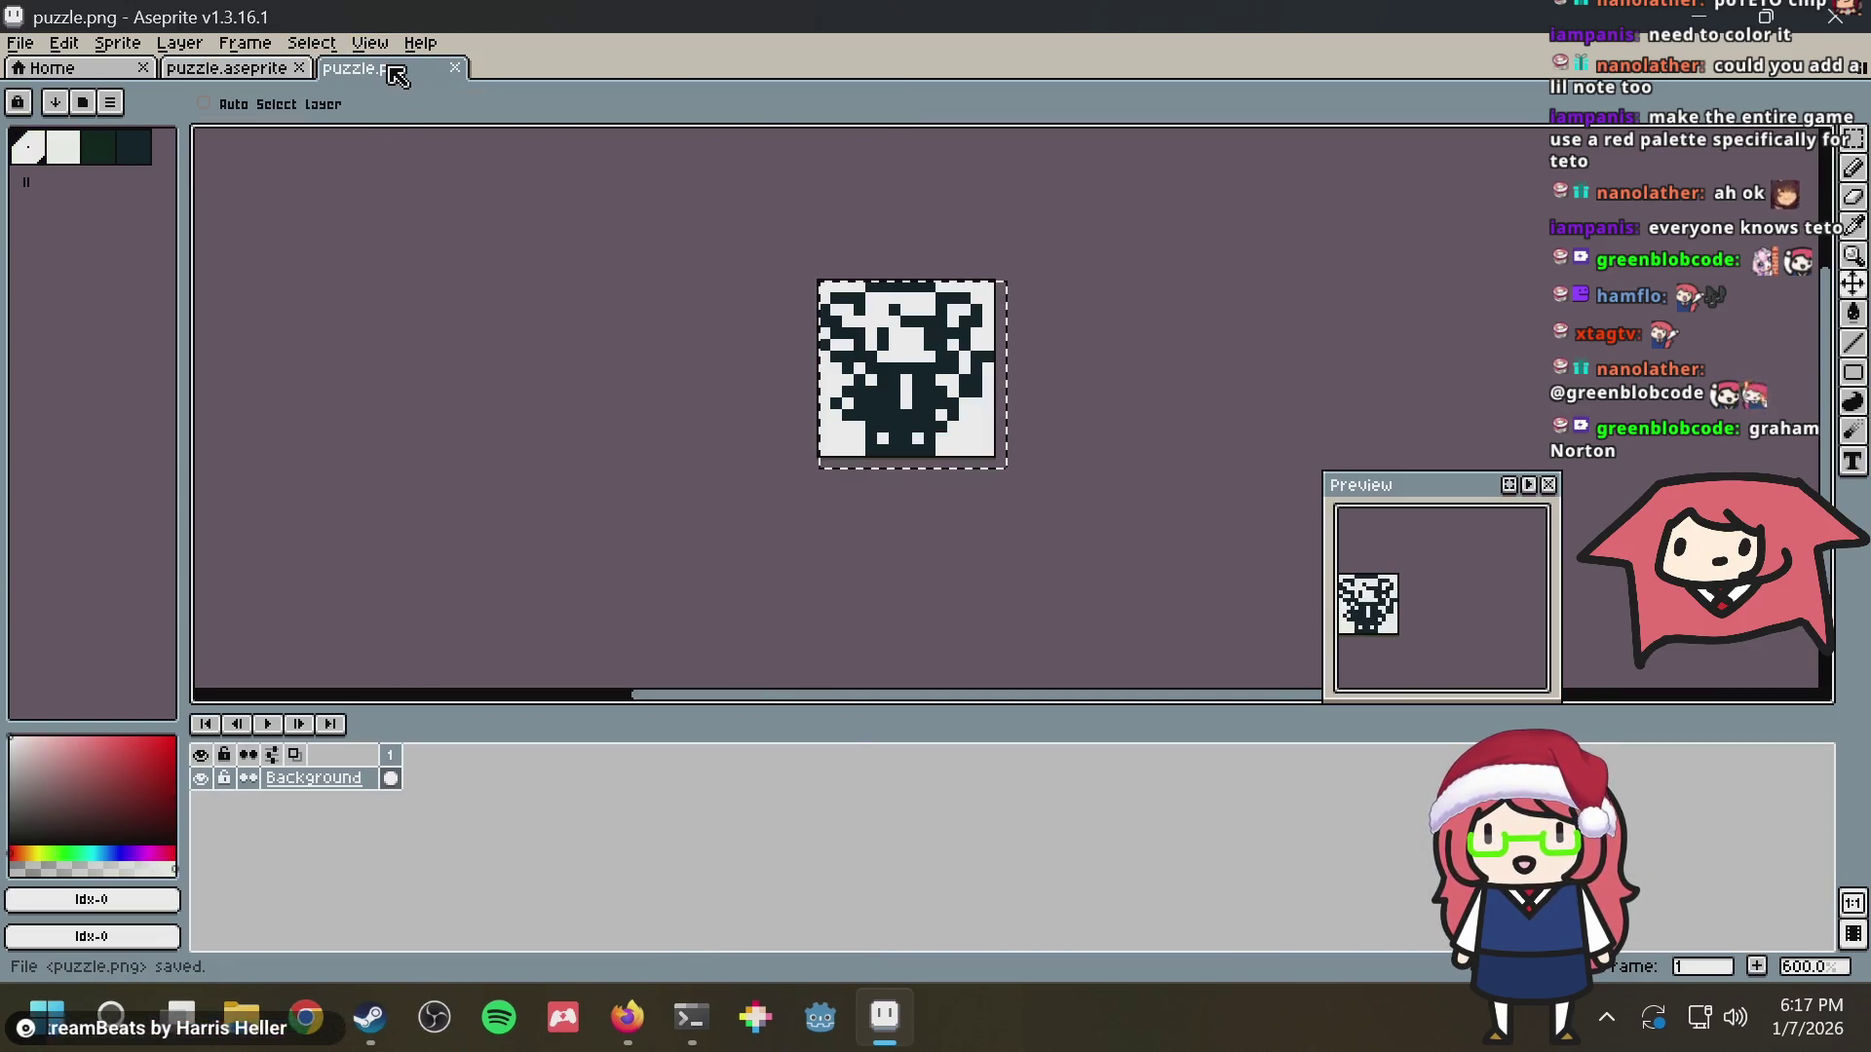
key("alt+Tab")
left_click(841, 234)
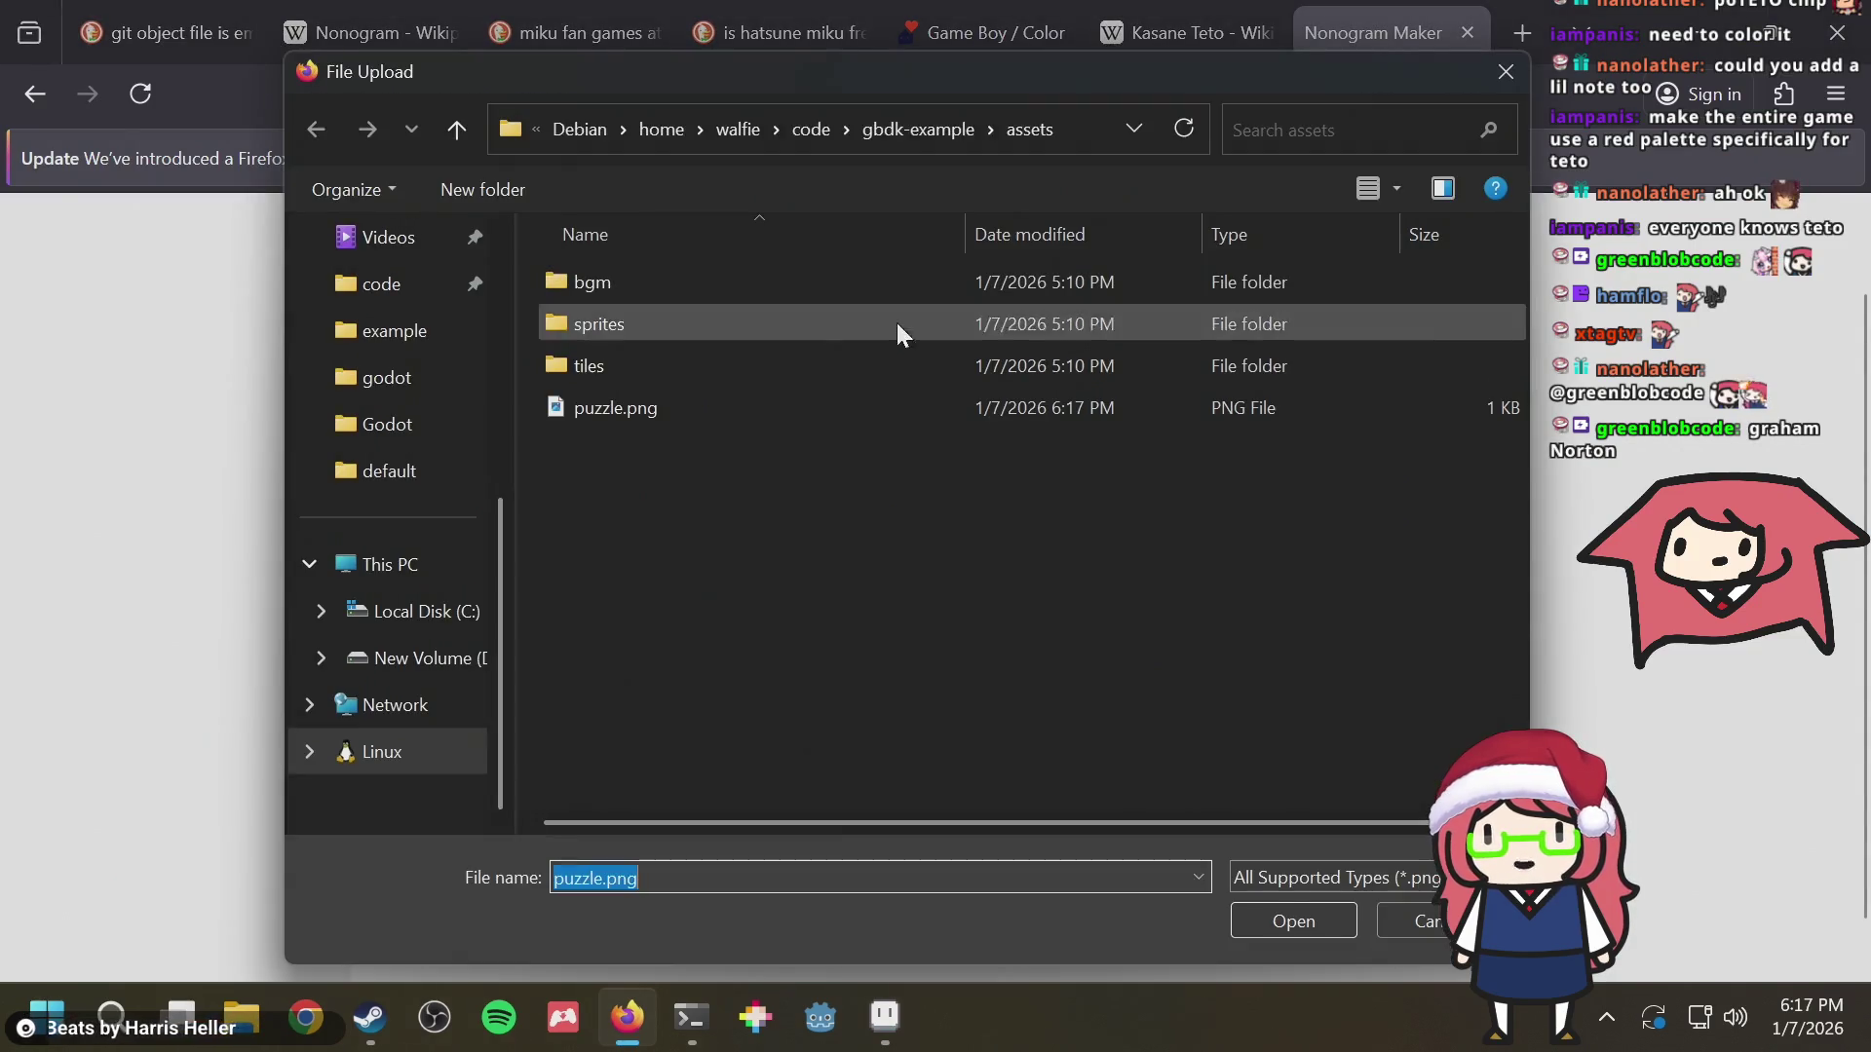
double_click(769, 408)
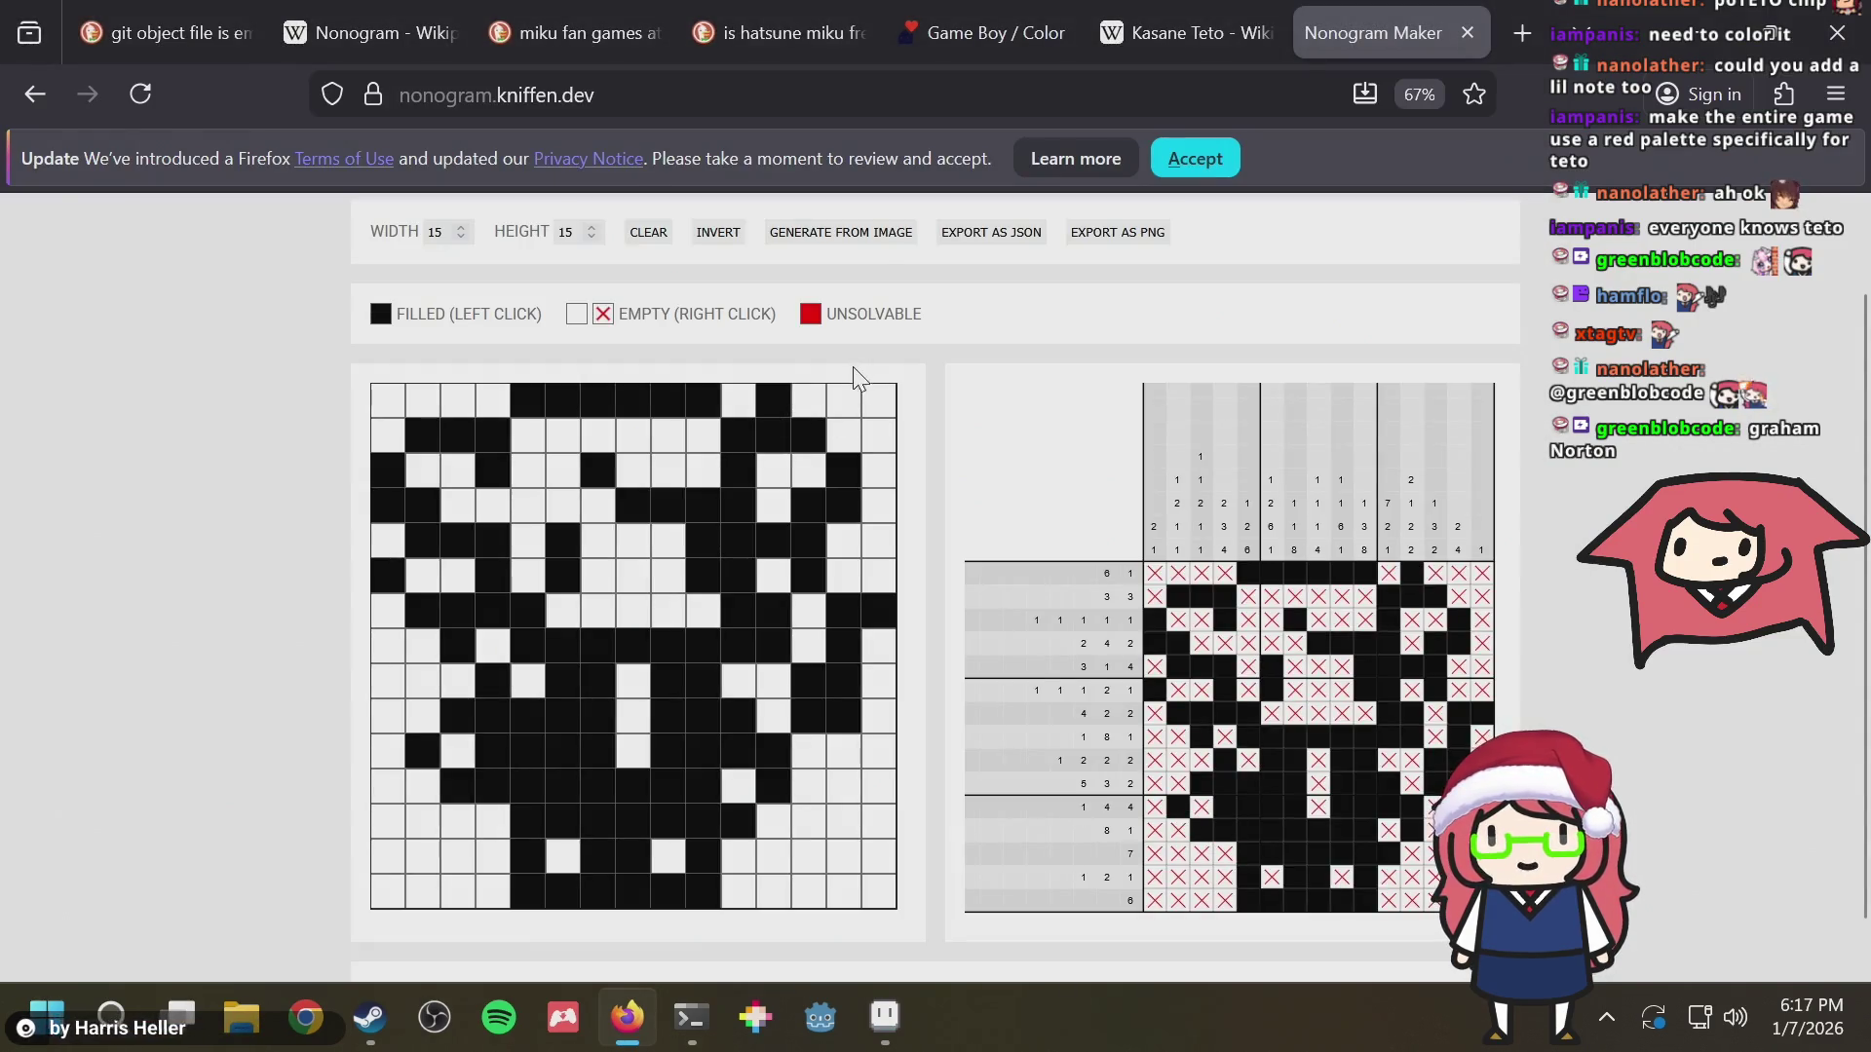
scroll(1788, 440, "down", 2)
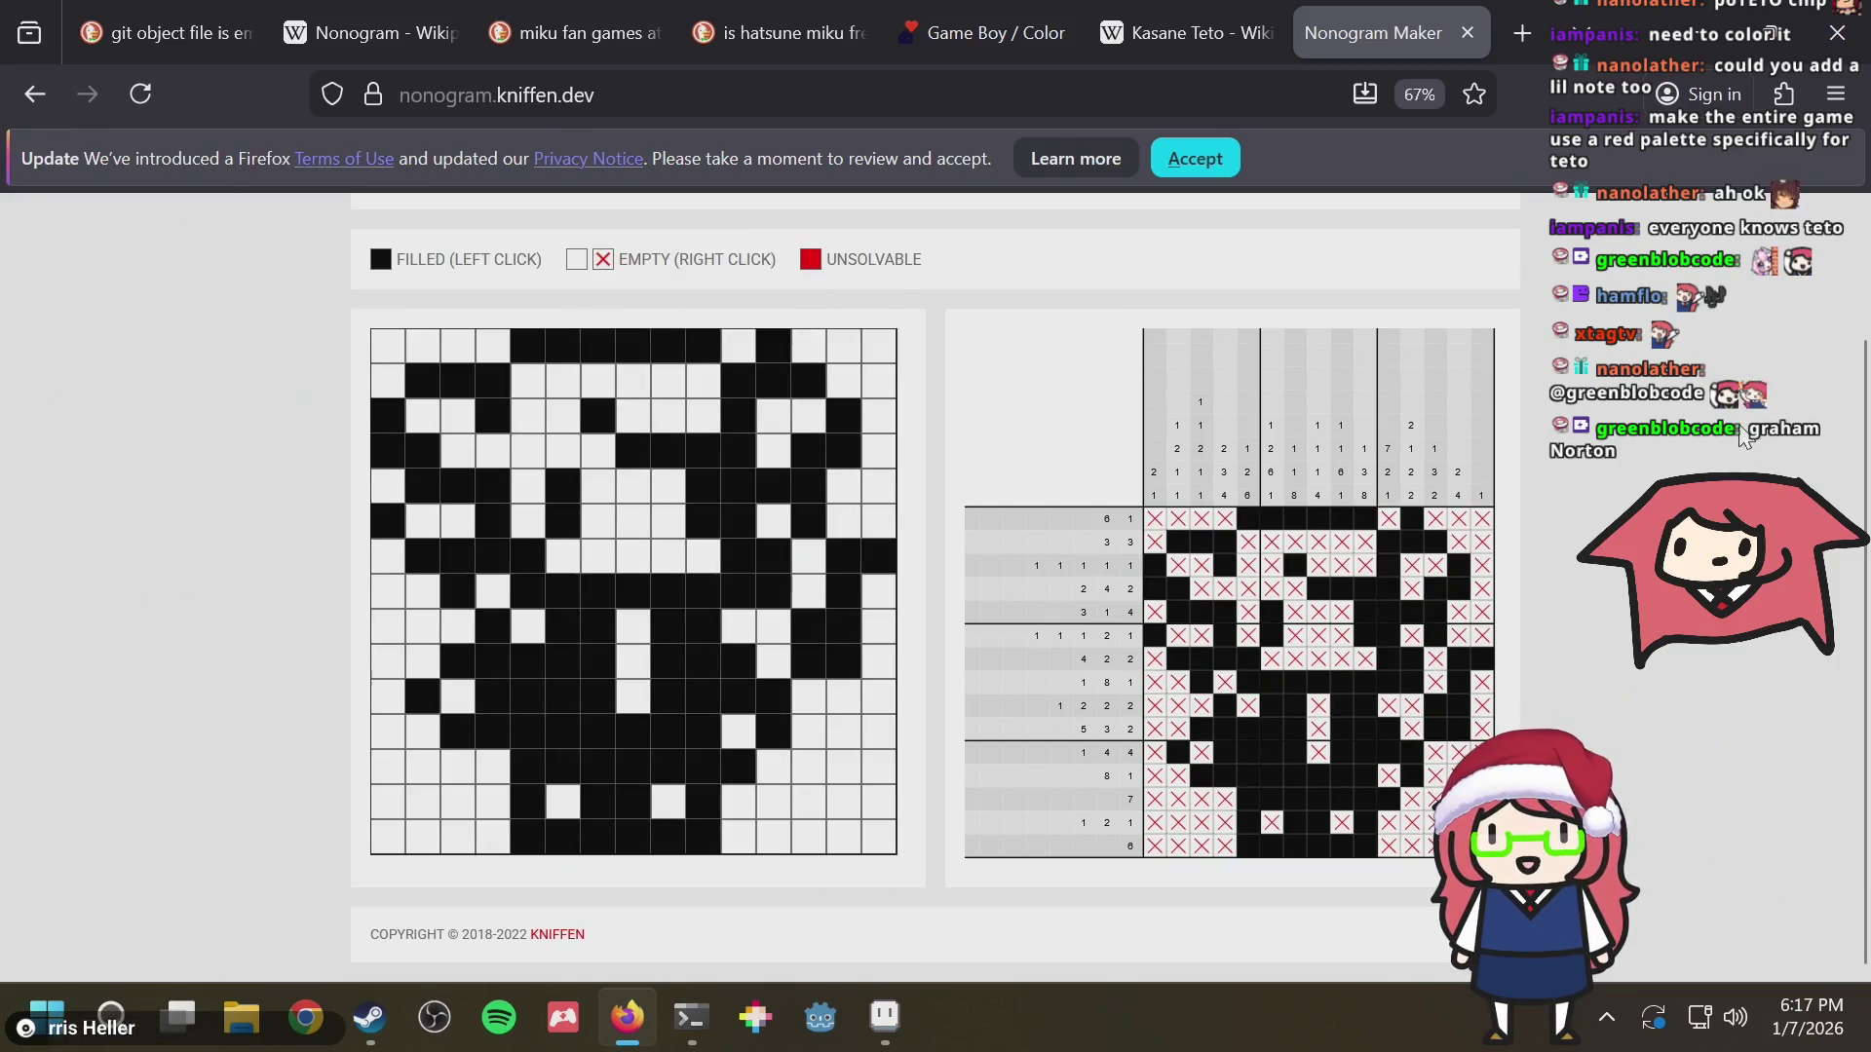
key("alt+Tab")
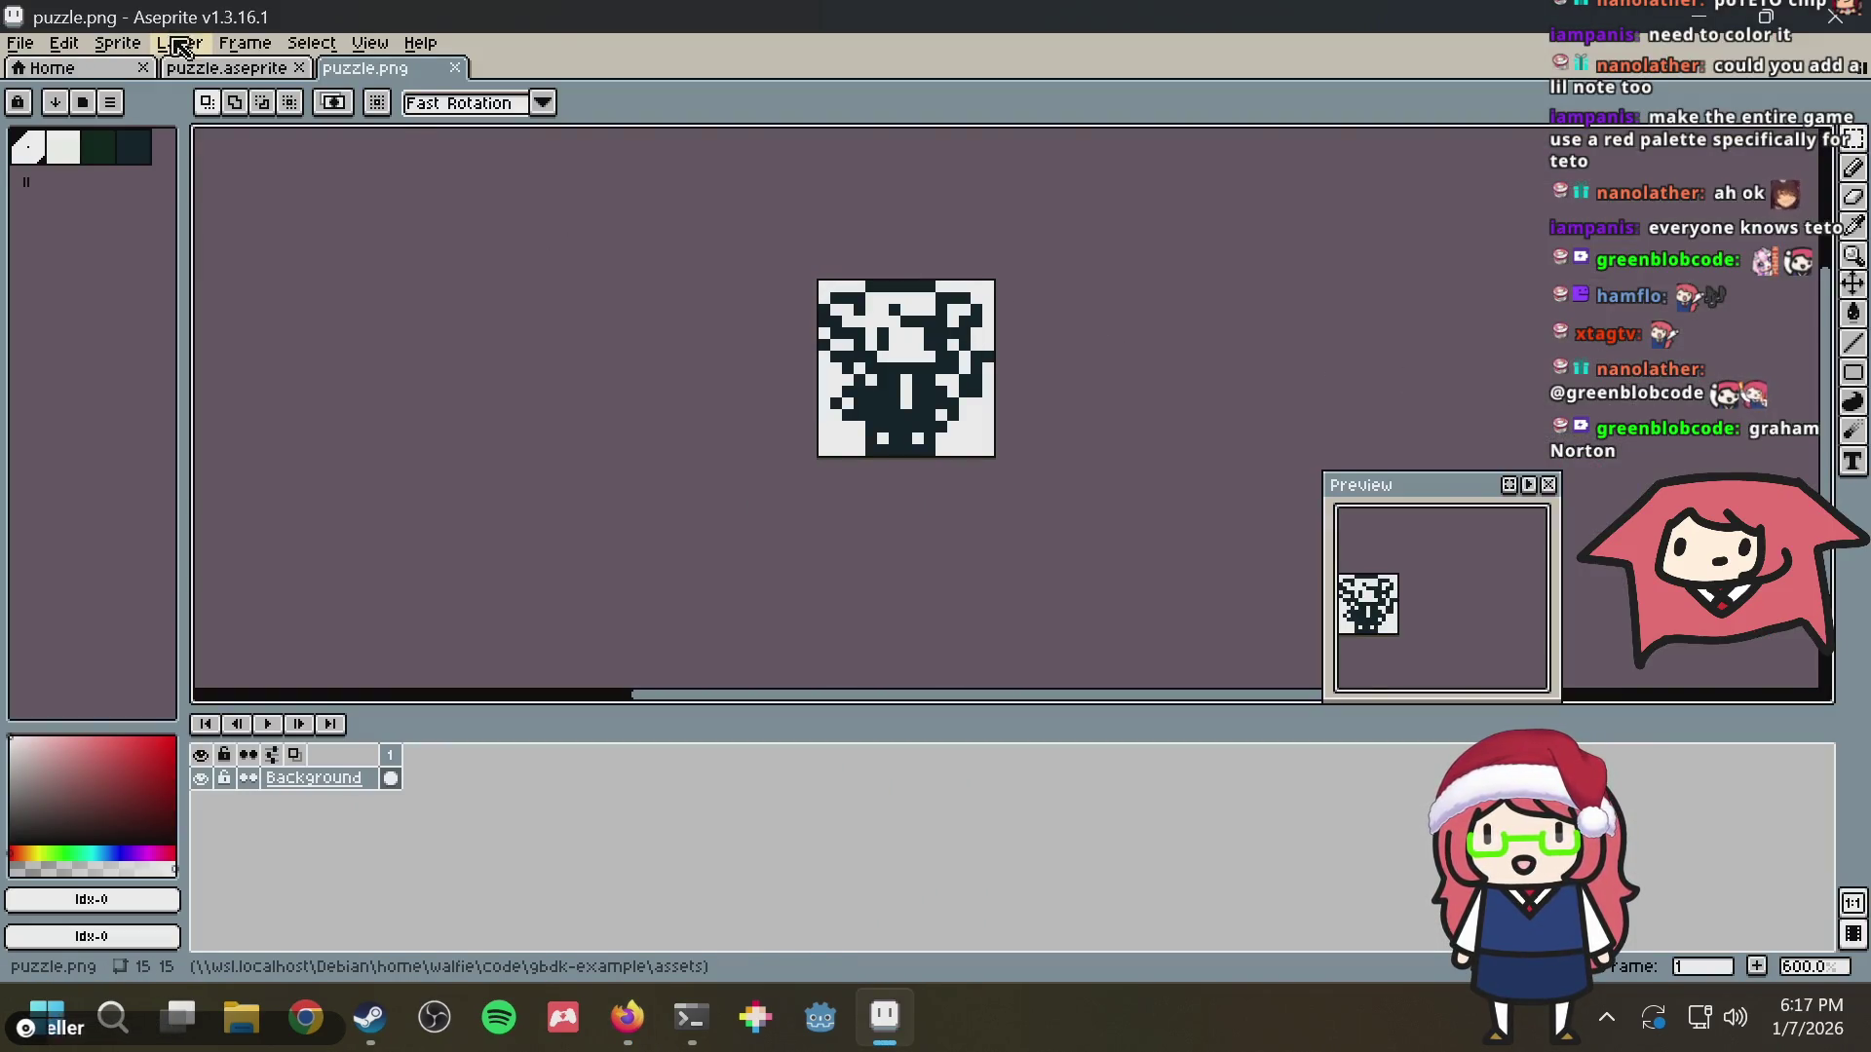
Add a new animation tag named 'Kasane Teto' on frame 149 of puzzle.aseprite
left_click(221, 68)
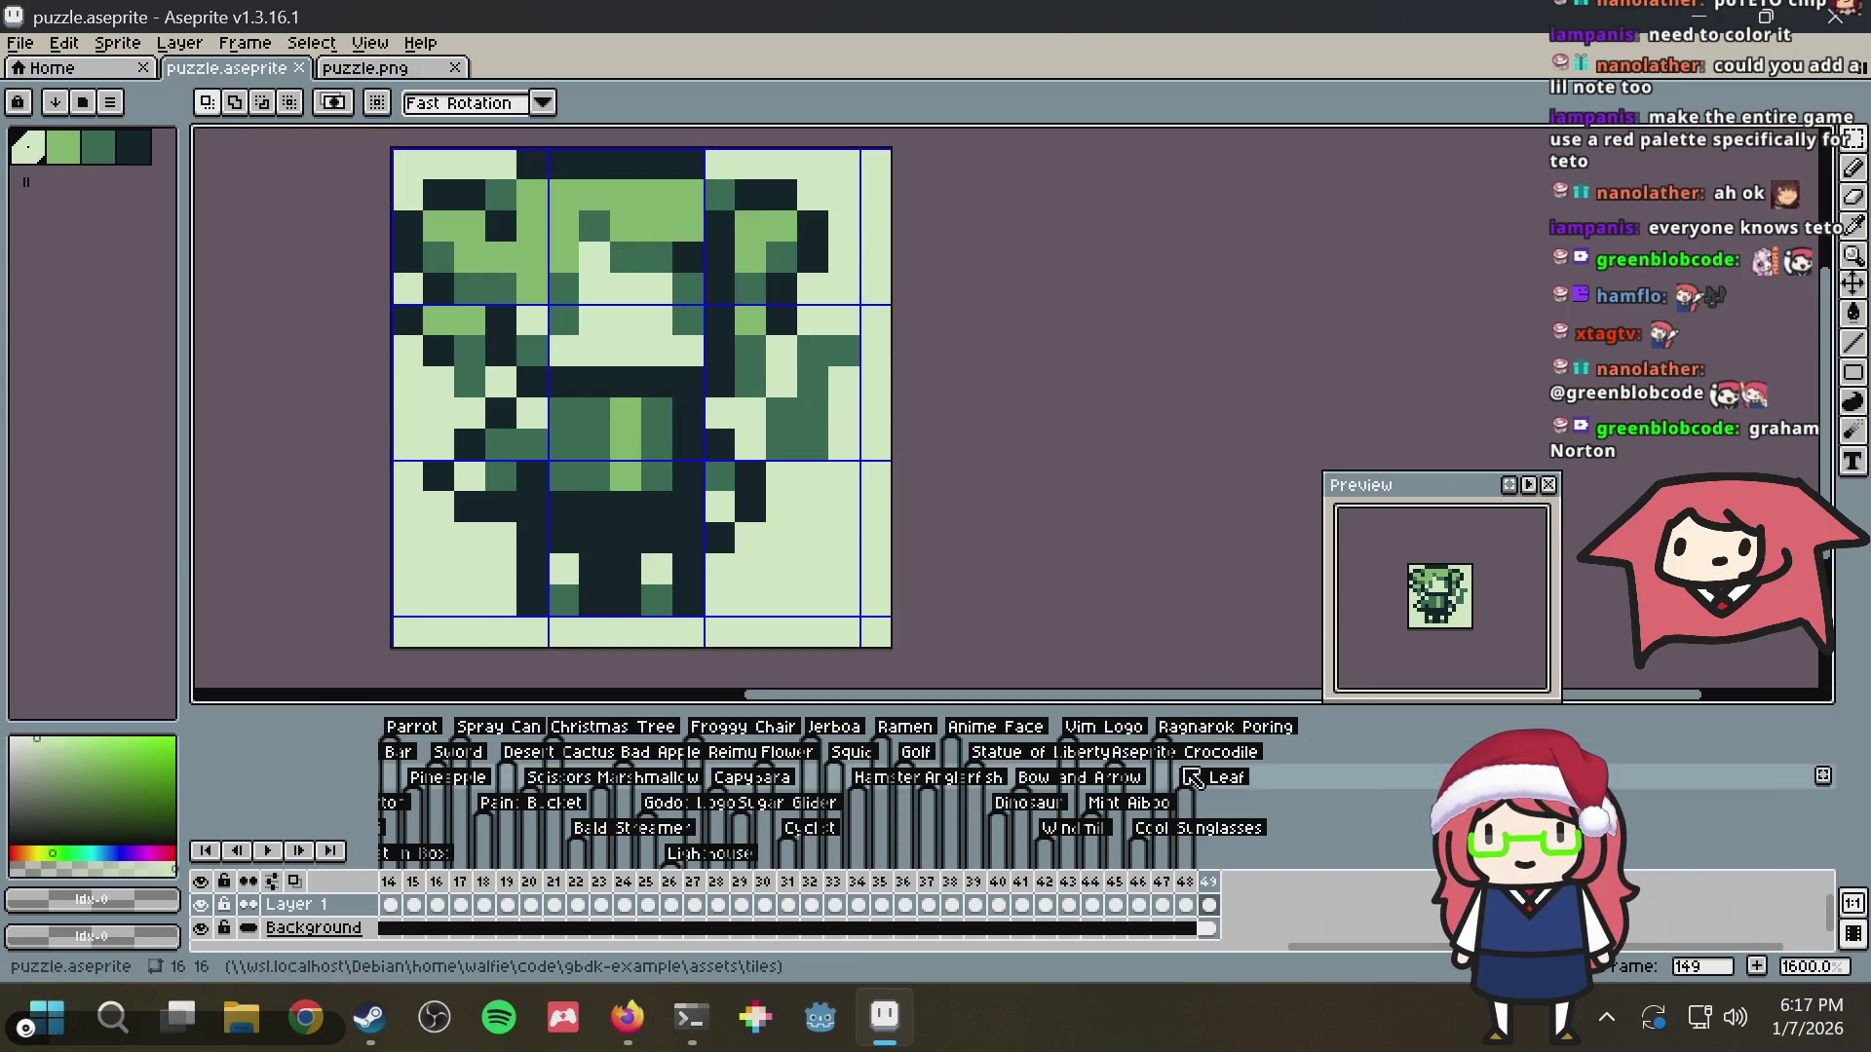
right_click(1210, 886)
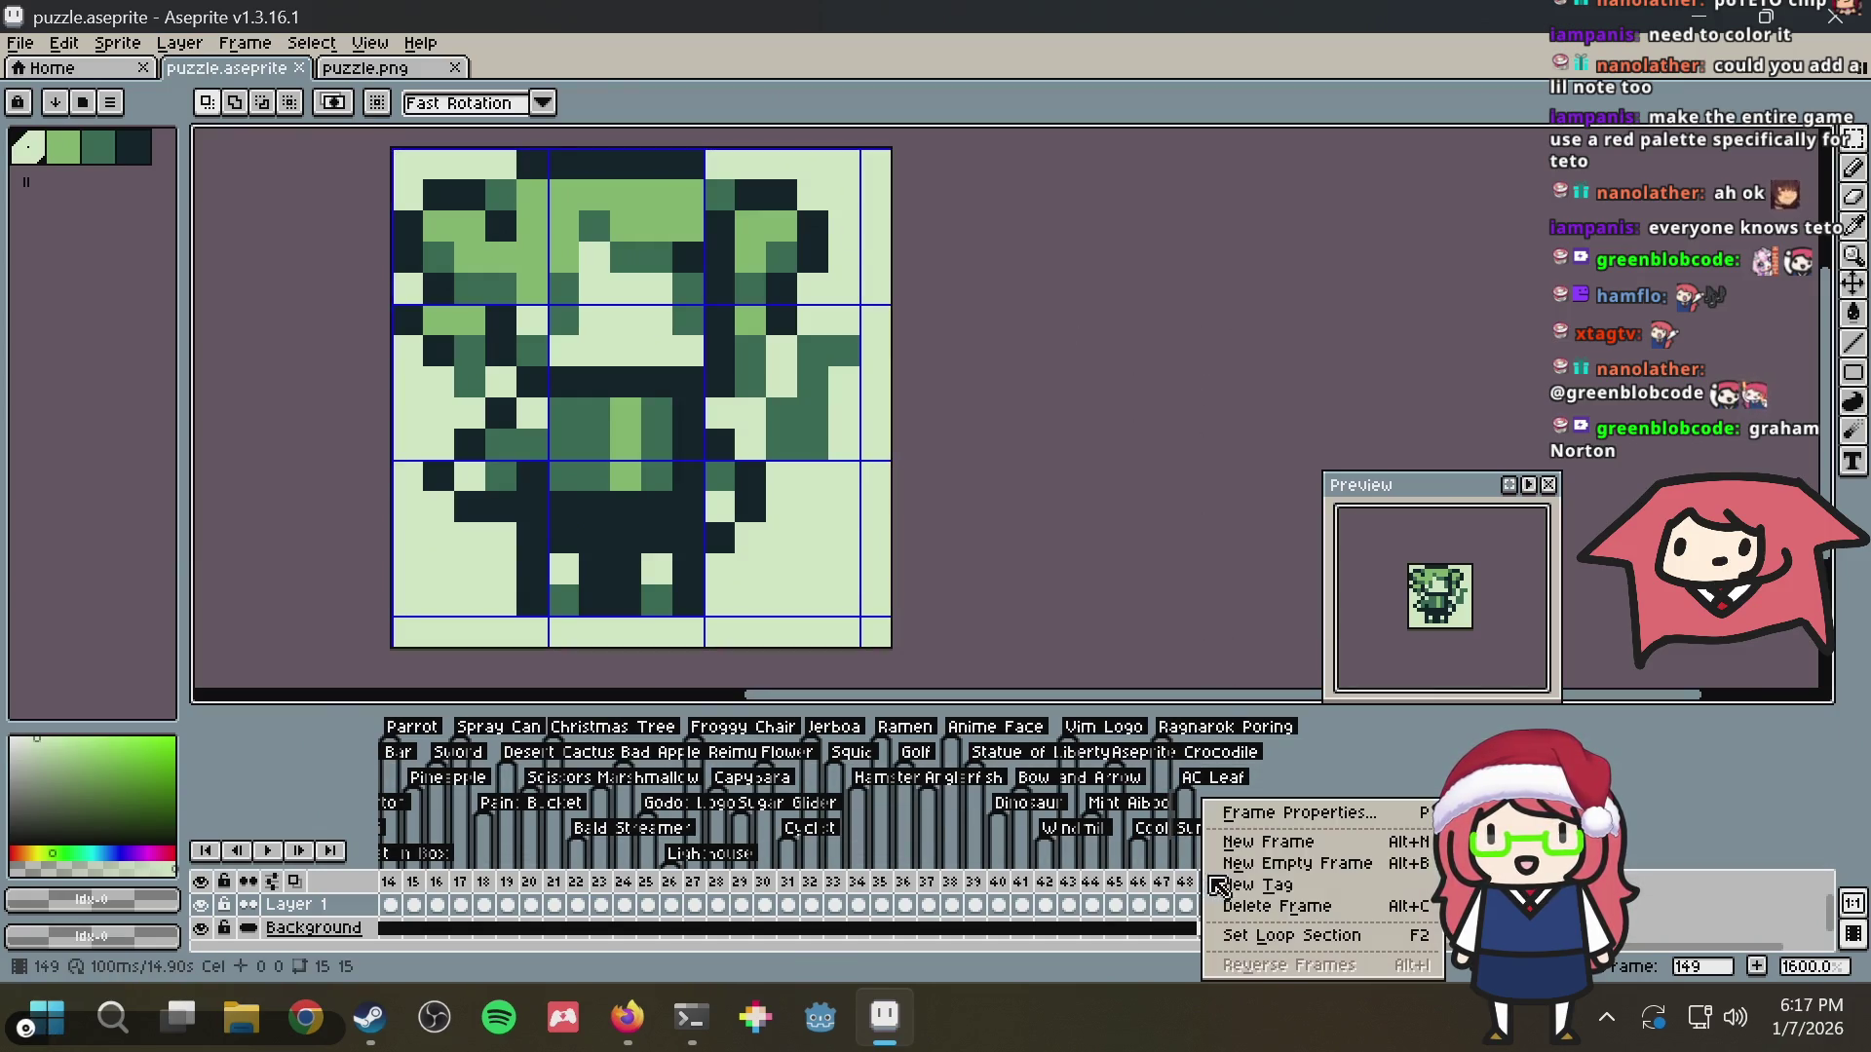
left_click(1267, 902)
type("Kasane Teto")
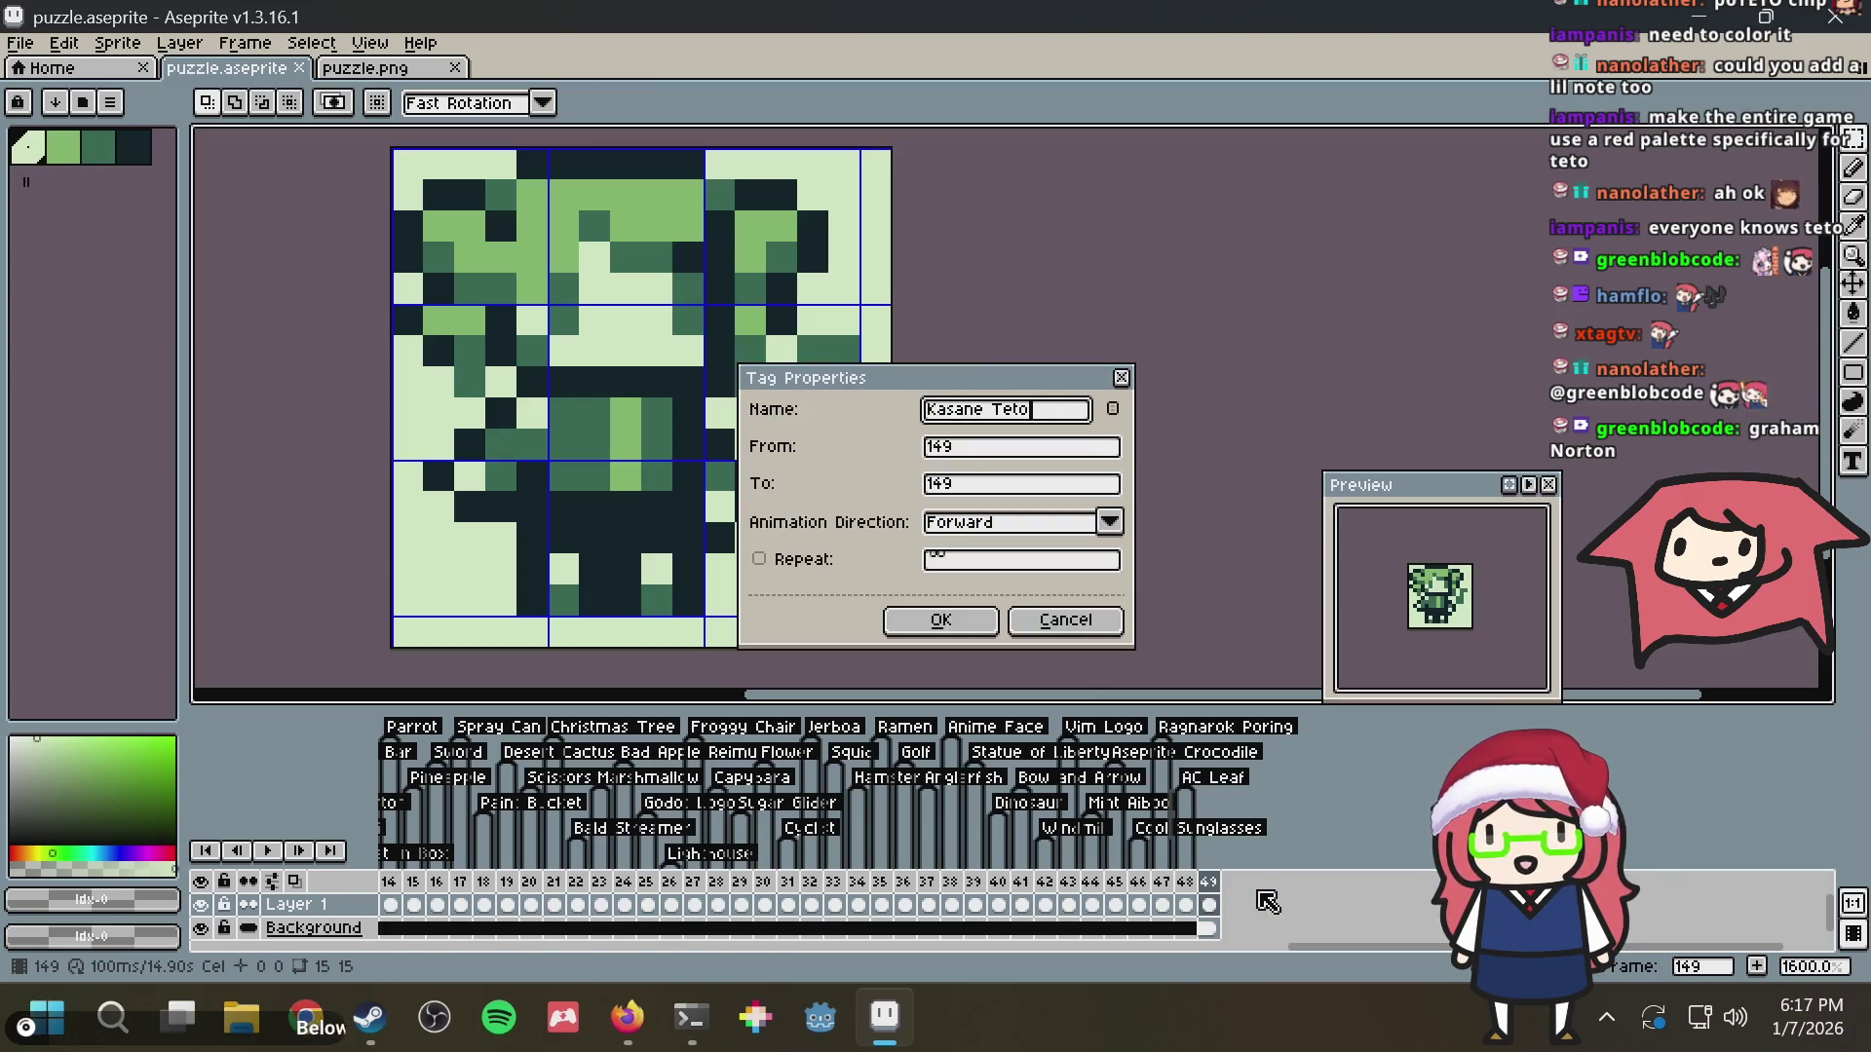
key("Return")
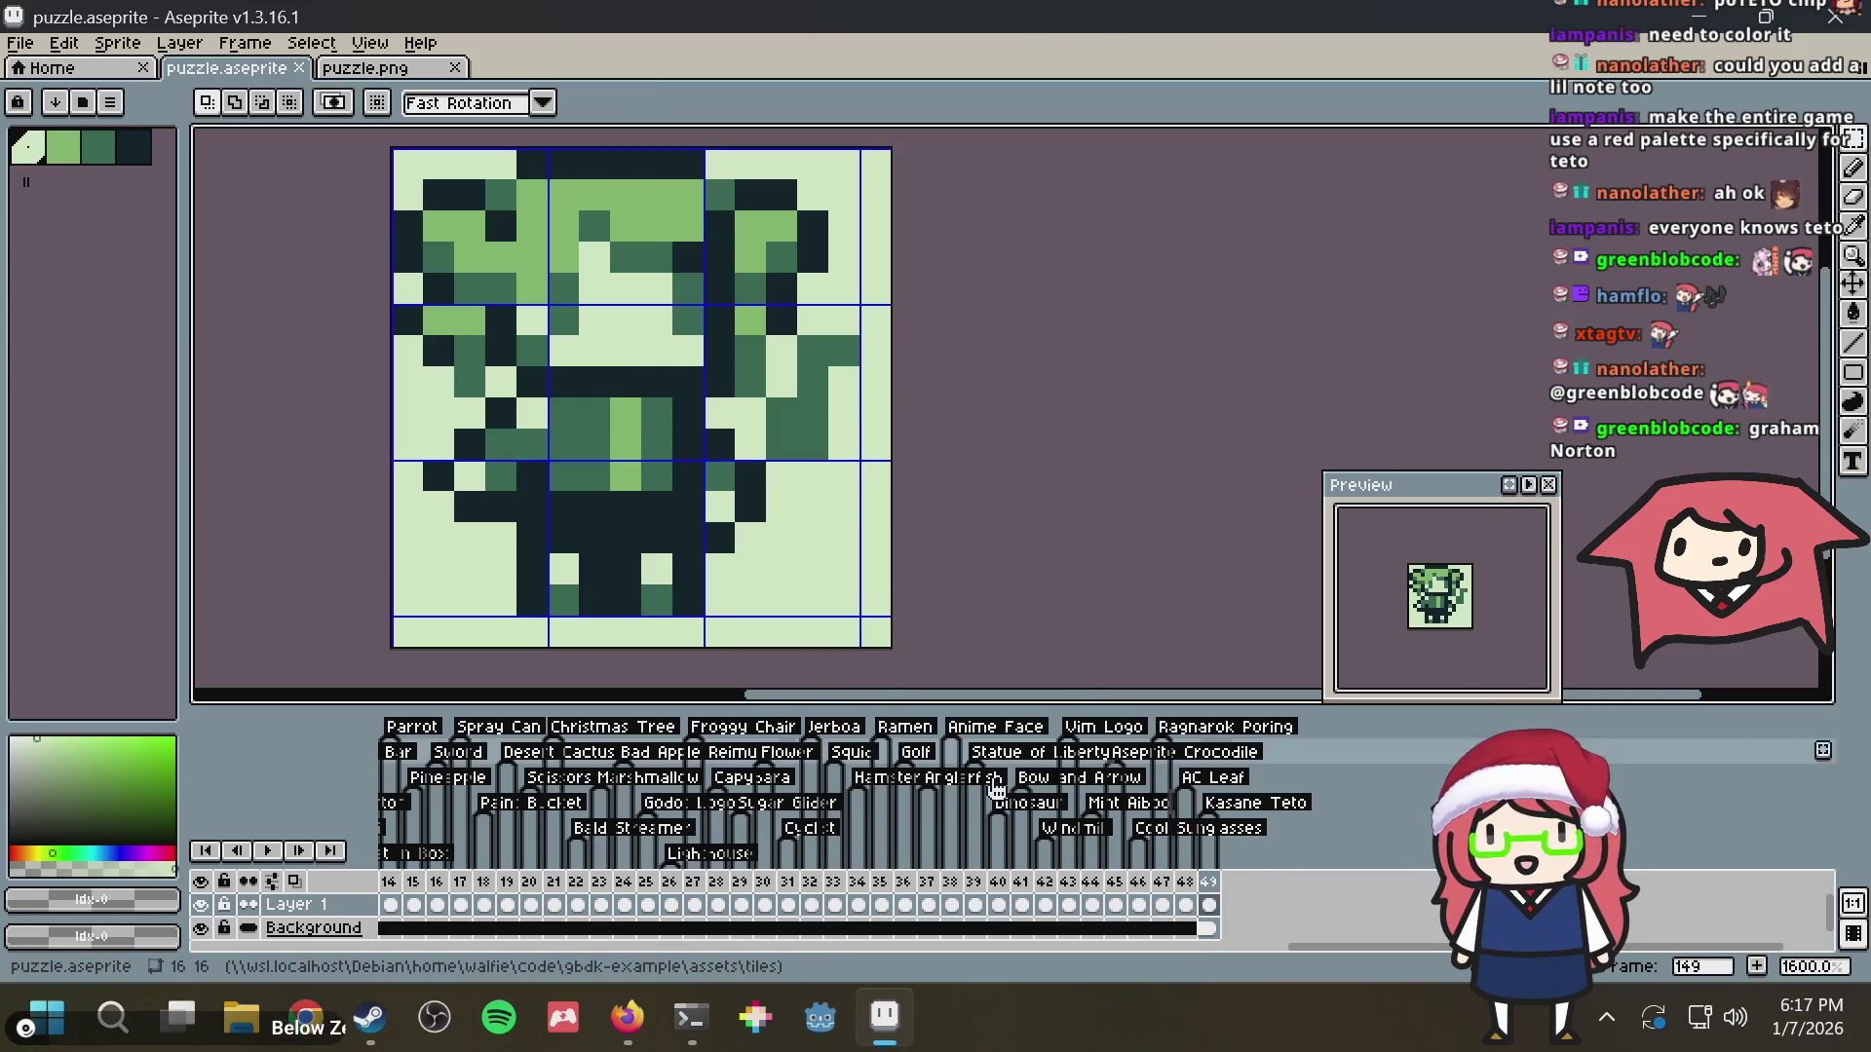
Eyedrop the darkest colour from the sprite and return to the Pencil
key("i")
left_click(511, 328)
key("b")
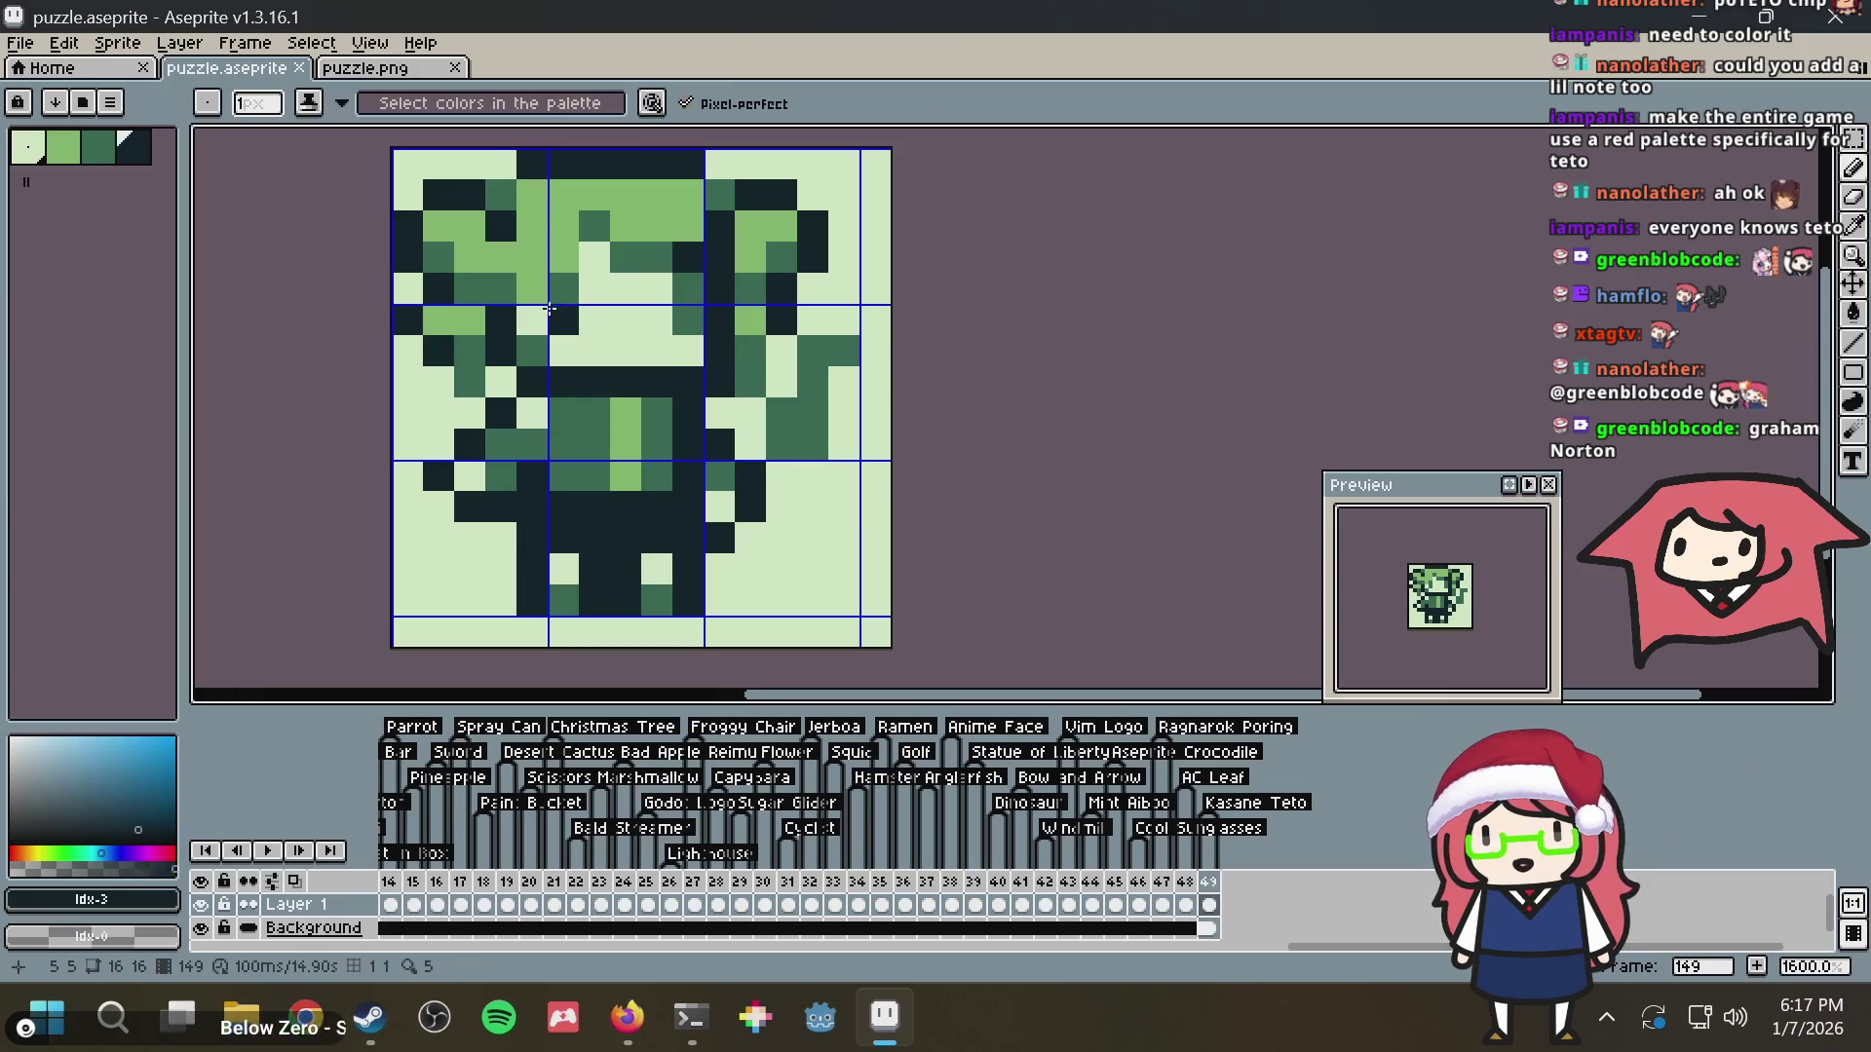
scroll(677, 308, "up", 5)
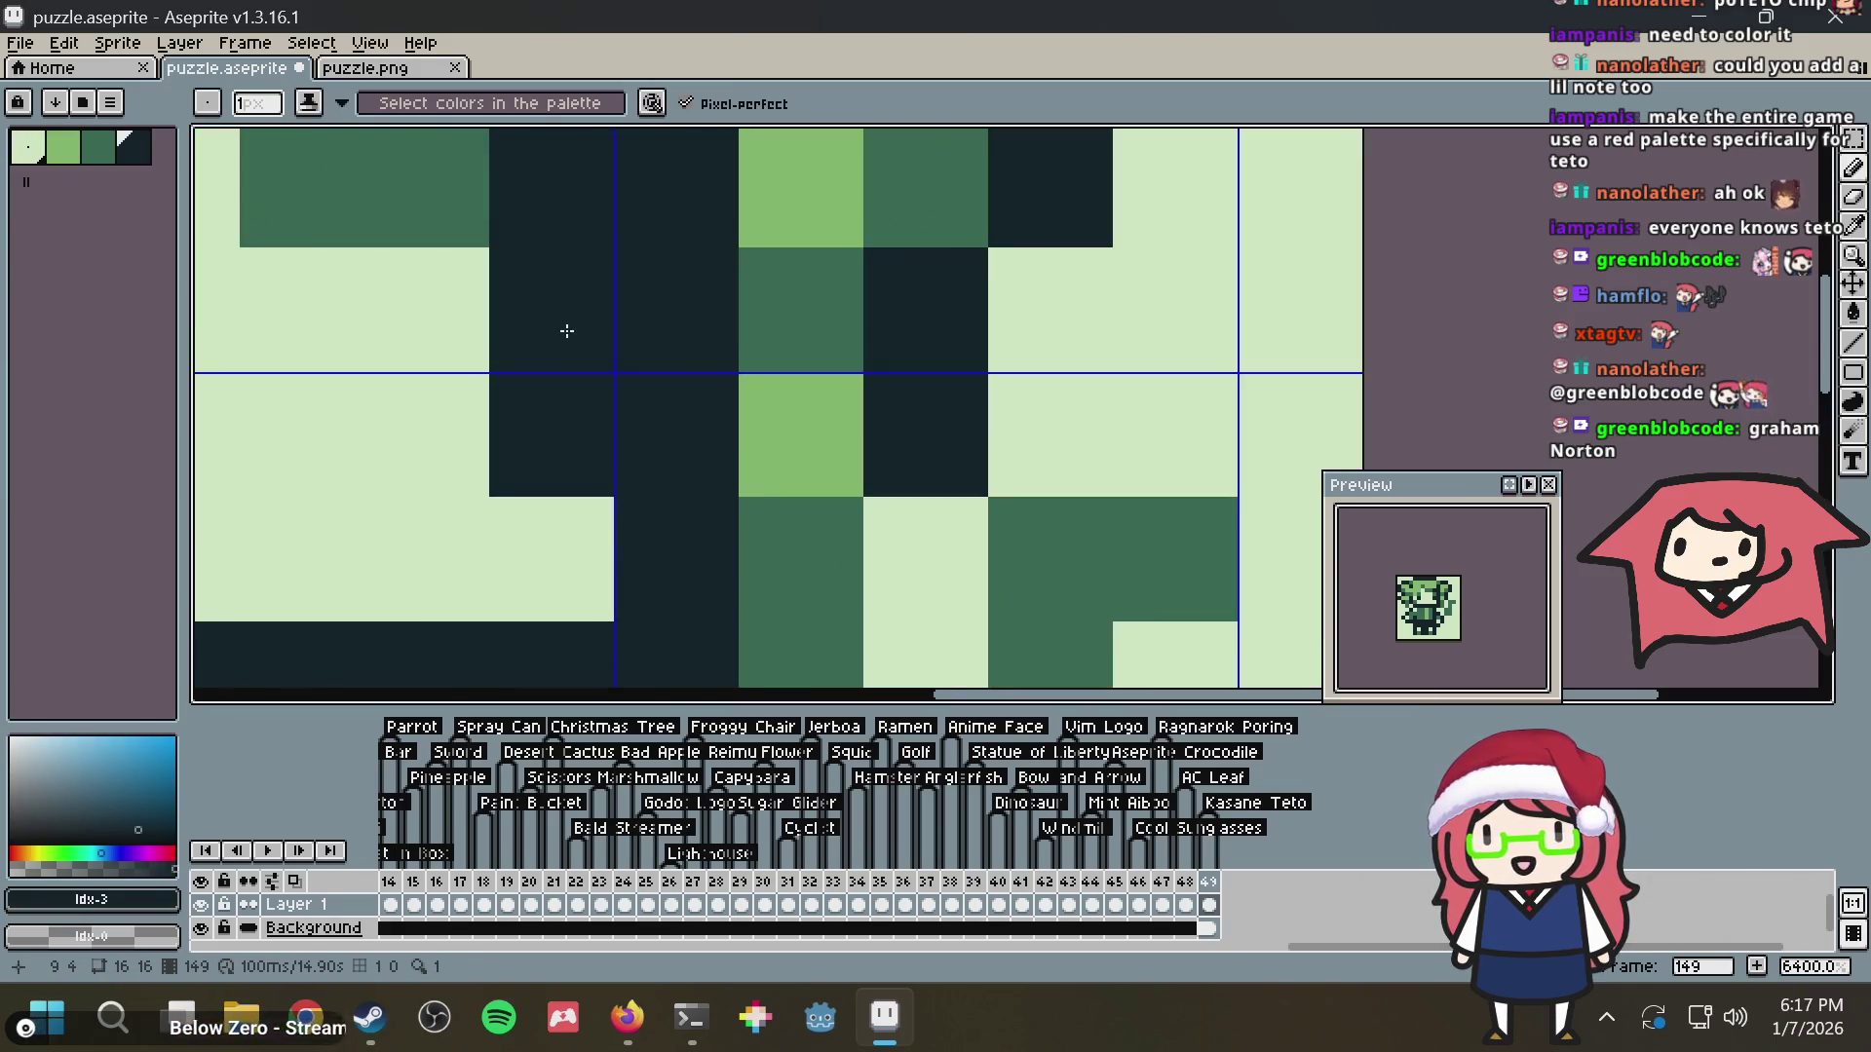
scroll(866, 387, "down", 3)
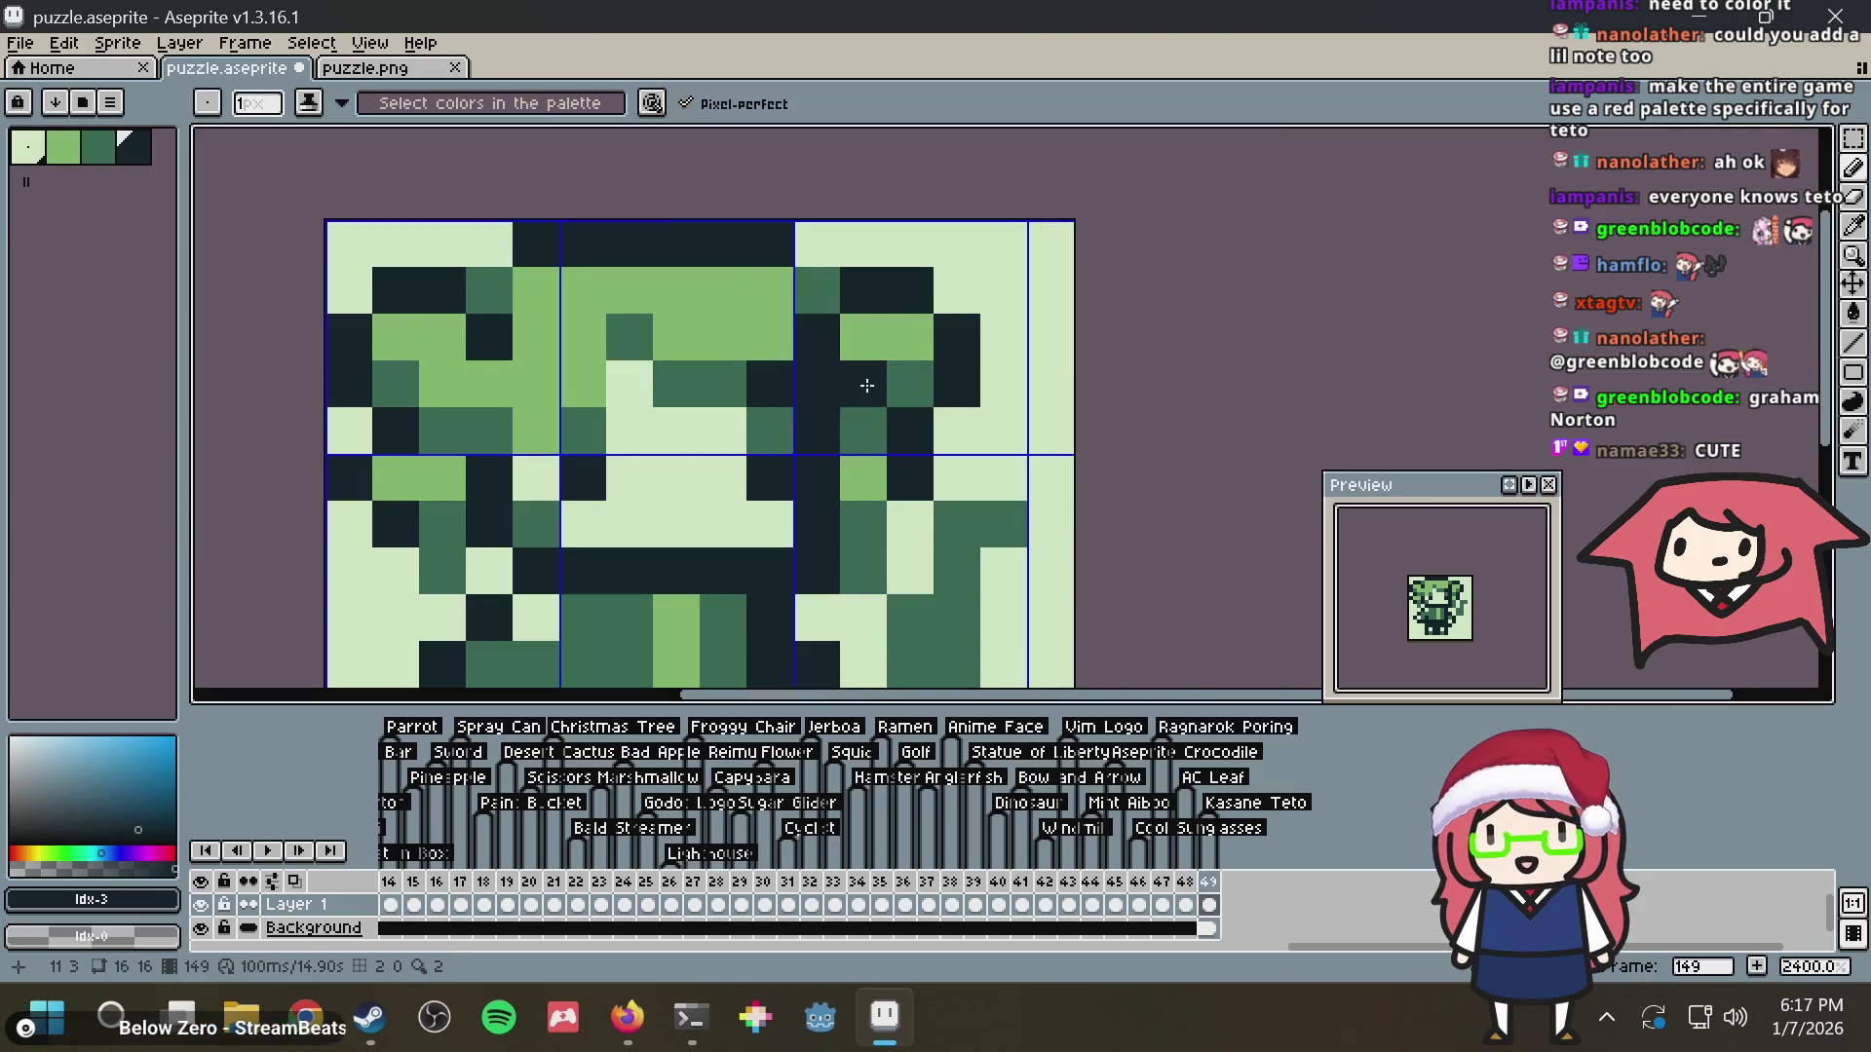
Touch up a few dark pixels on the character's head, undoing one, and save
left_click(583, 431)
left_click(1003, 384)
scroll(1005, 385, "down", 3)
key("ctrl+z")
scroll(813, 377, "up", 4)
left_click(958, 534)
scroll(1029, 306, "down", 1)
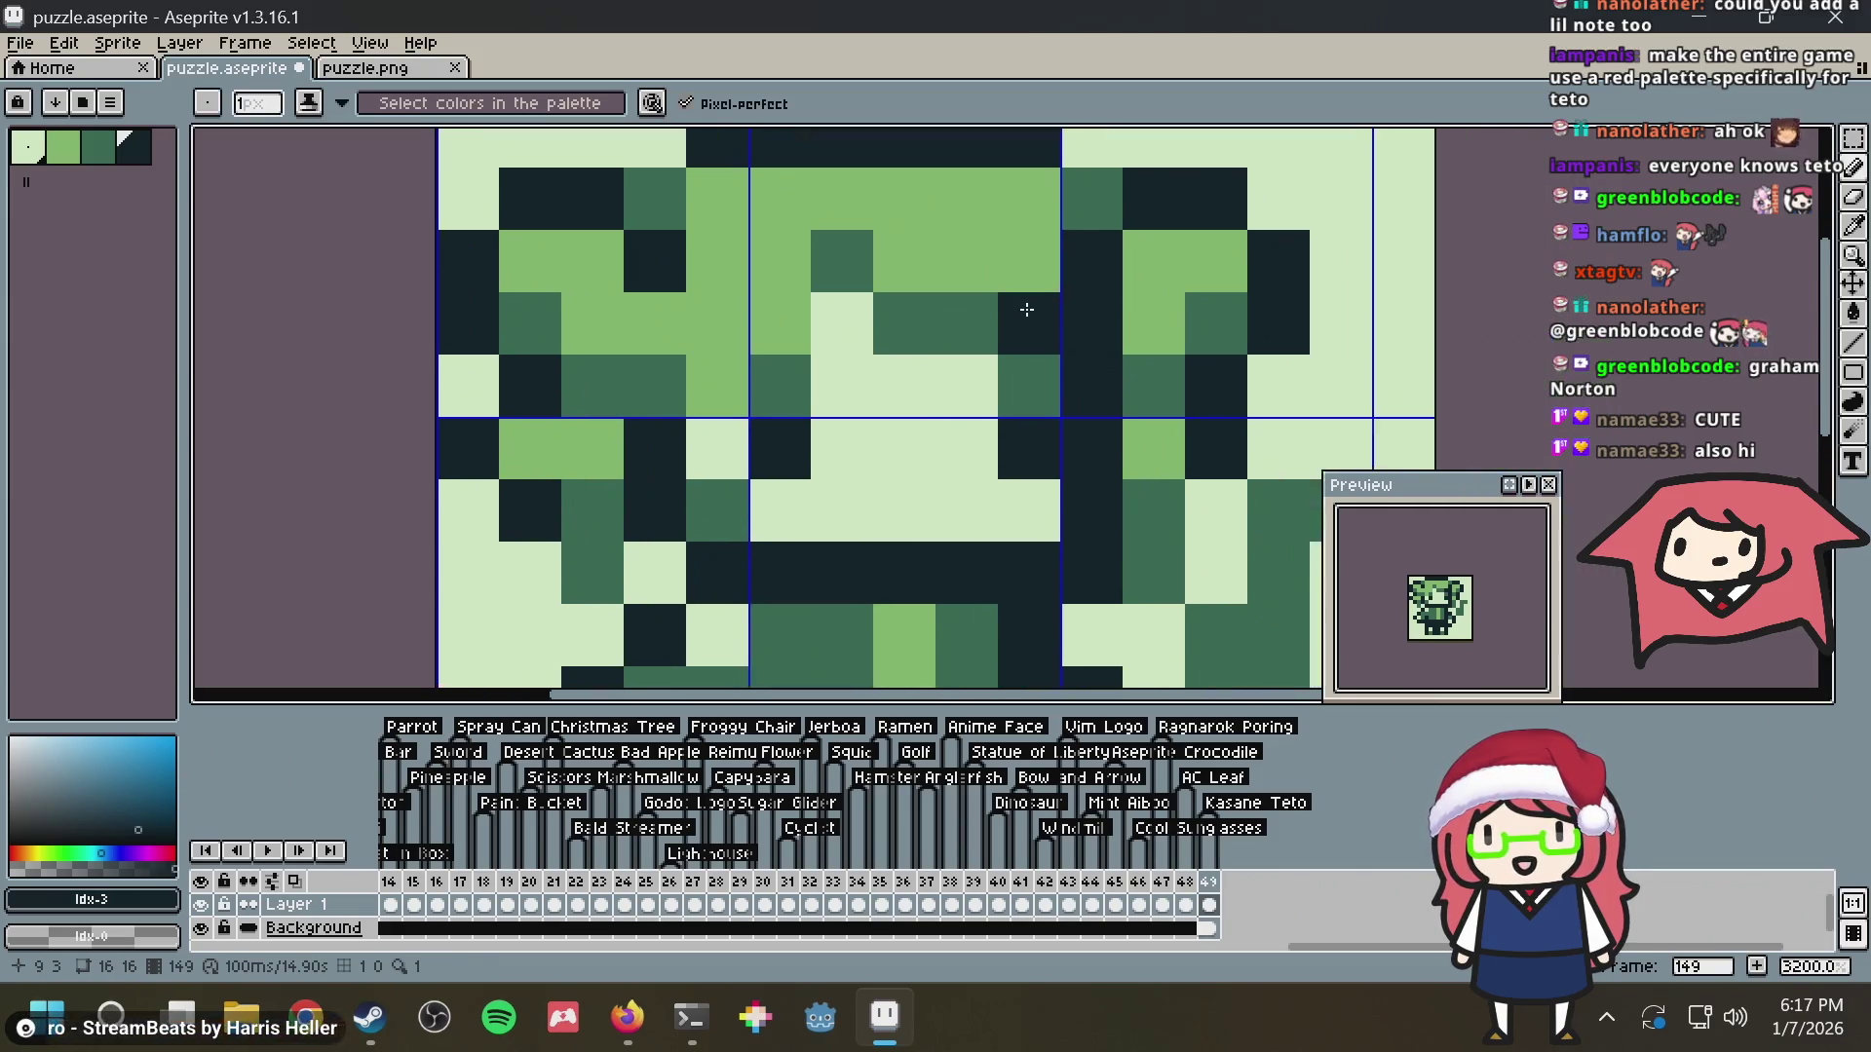
scroll(1038, 306, "down", 3)
left_click_drag(1157, 309, 1035, 342)
key("ctrl+s")
scroll(905, 309, "up", 2)
Compare against the neighbouring frame, eyedrop the medium green, undo a stray edit and save again
key("Left")
key("Right")
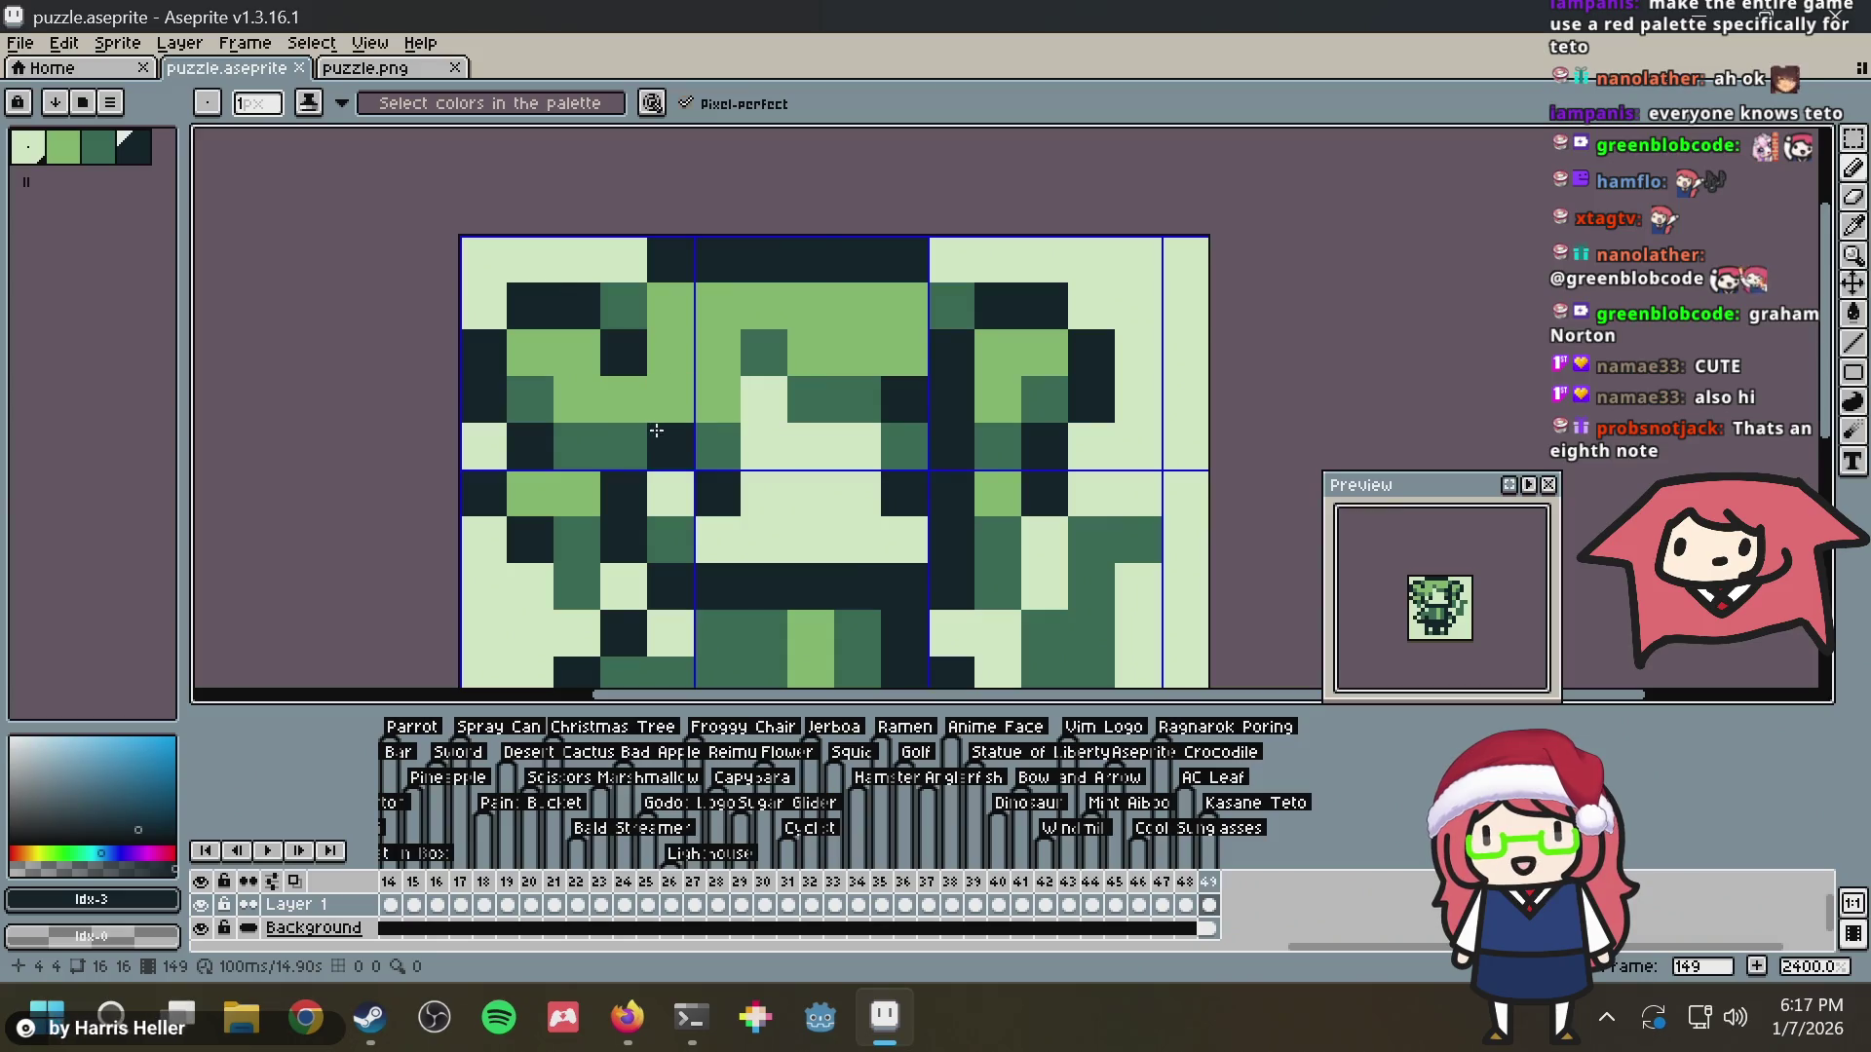
scroll(1082, 365, "down", 2)
scroll(1081, 364, "down", 2)
key("ctrl+s")
scroll(950, 409, "up", 2)
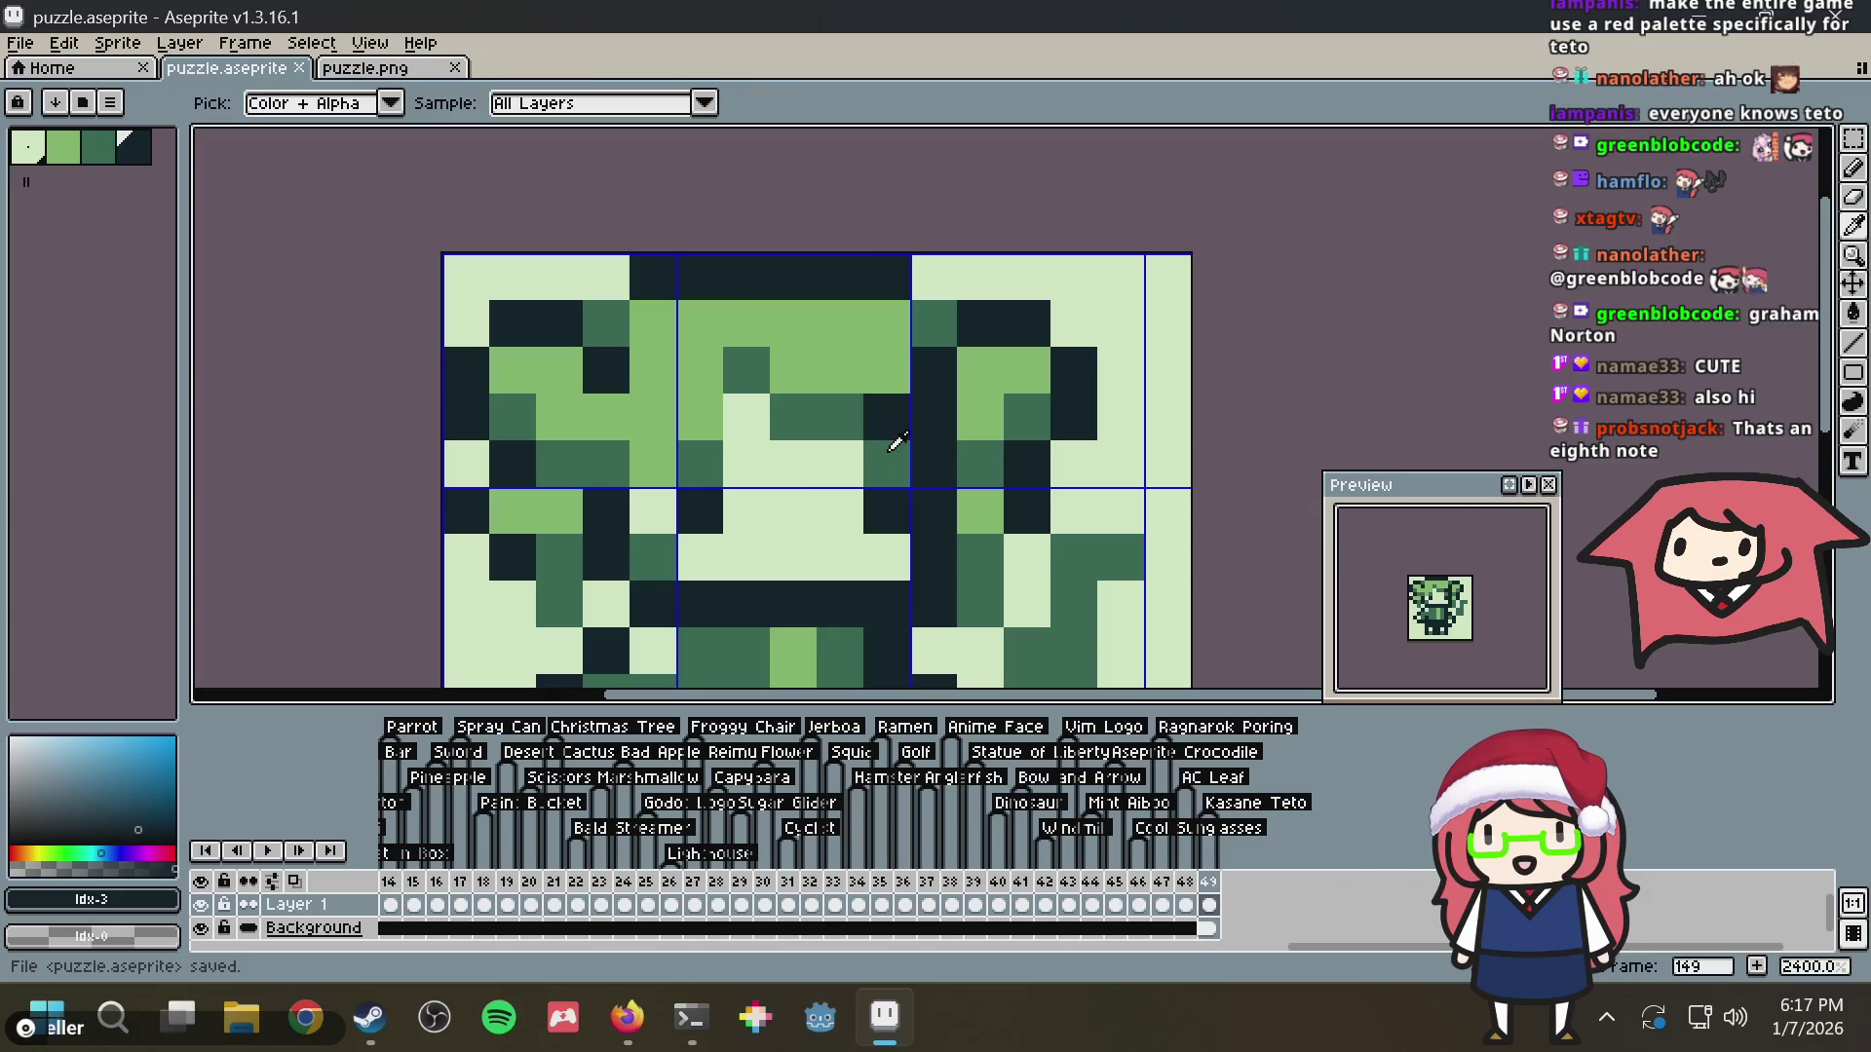
left_click(895, 443, "alt")
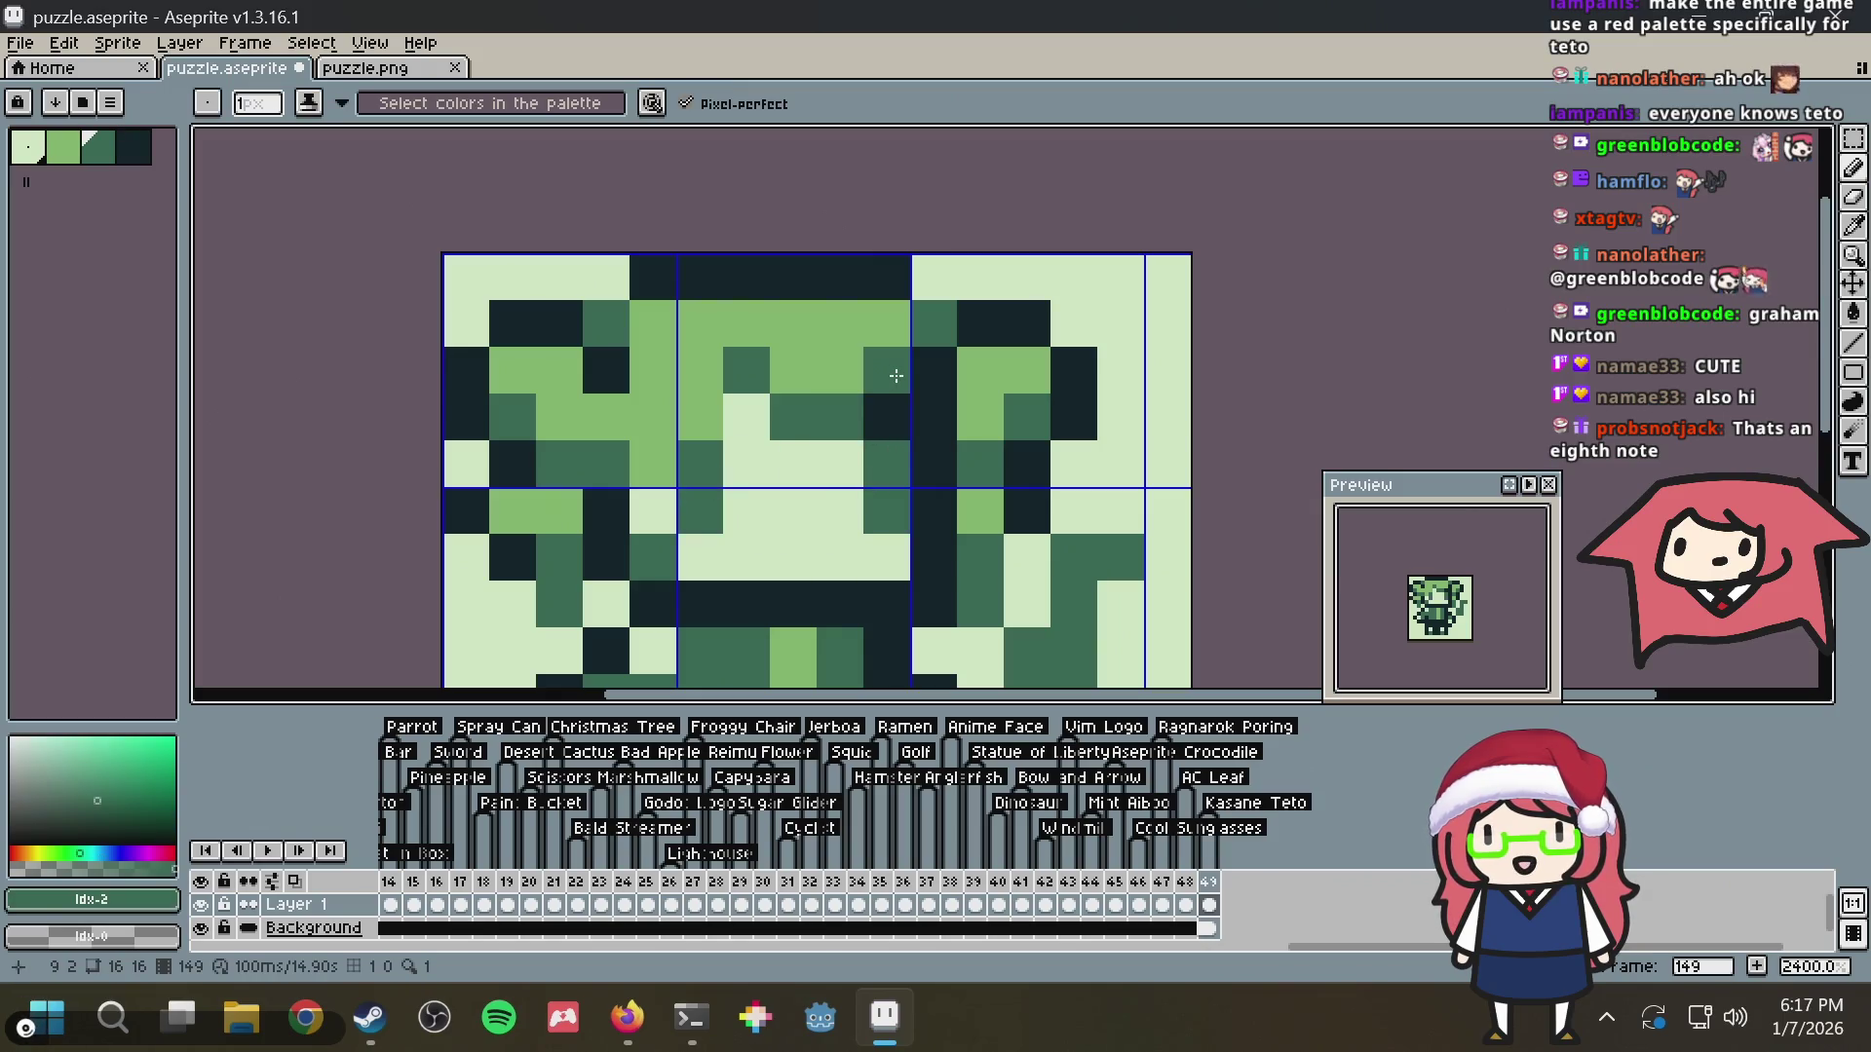
key("ctrl+z")
key("ctrl+z")
key("ctrl+s")
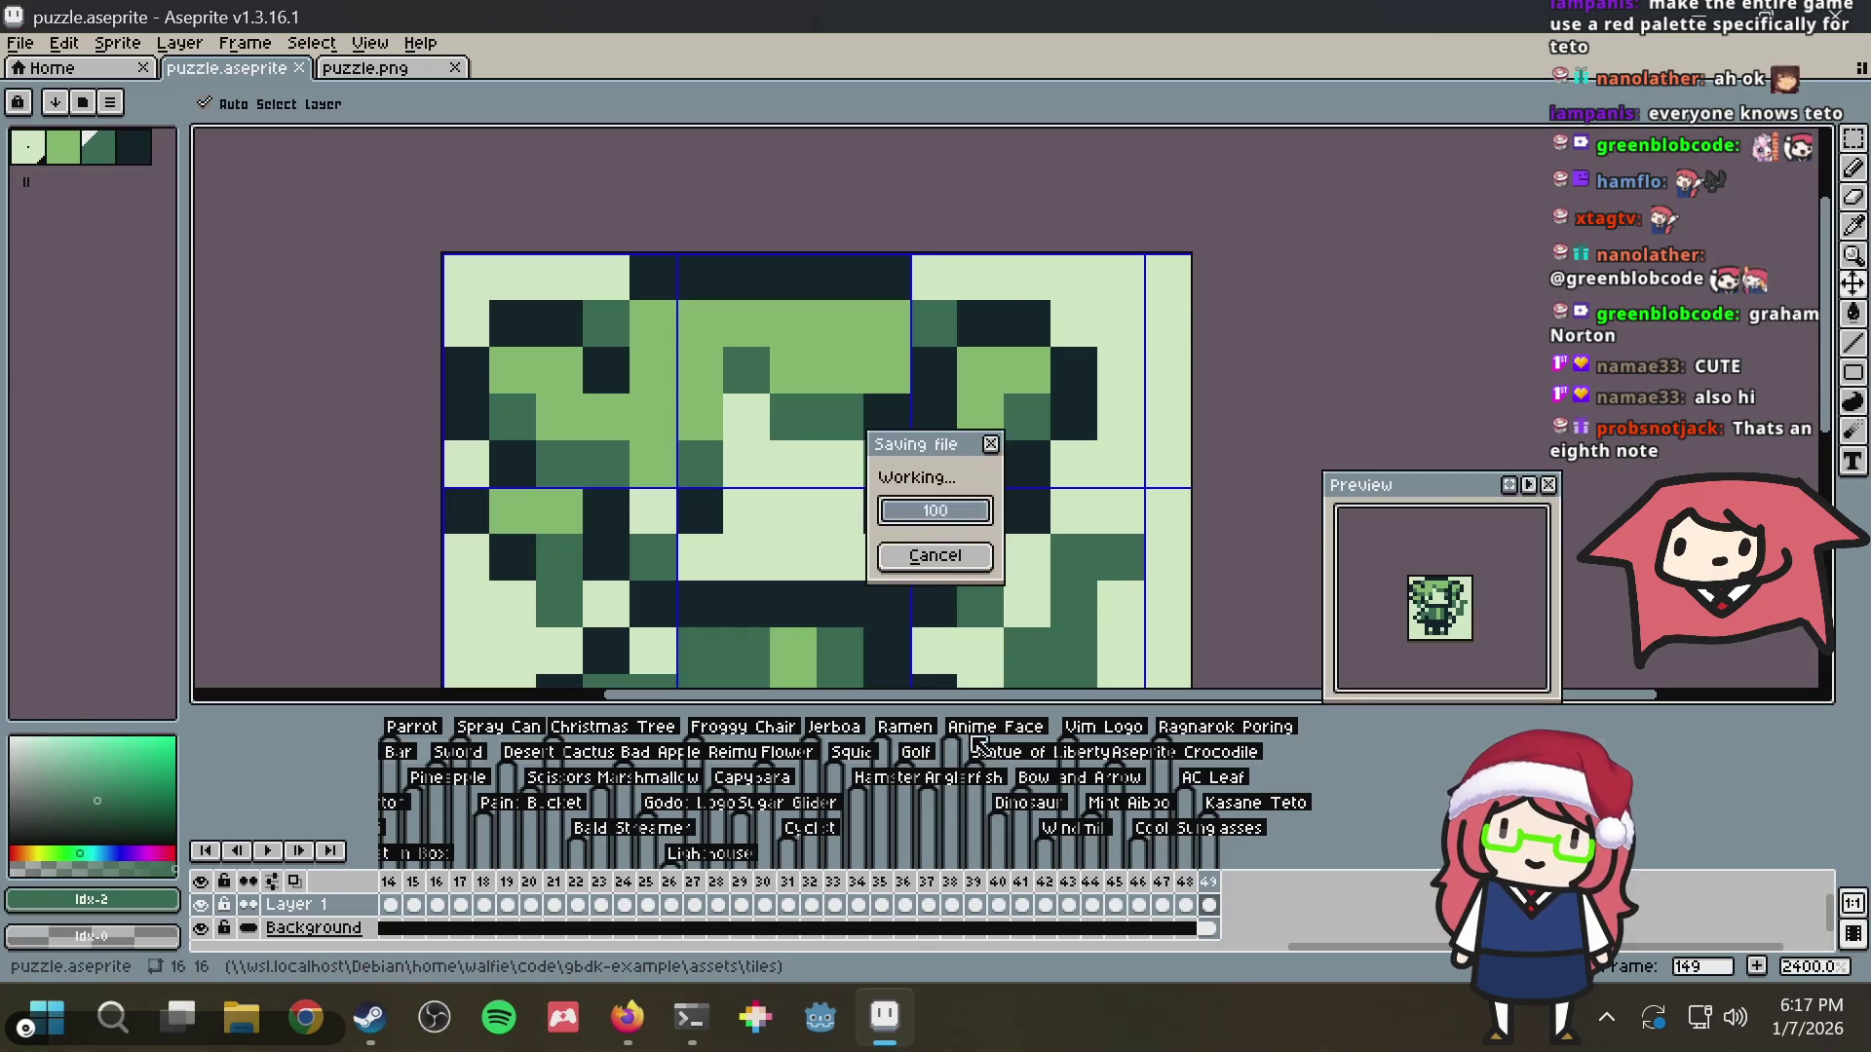
mouse_move(1404, 951)
left_mouse_down()
mouse_move(452, 950)
mouse_move(653, 949)
left_mouse_up()
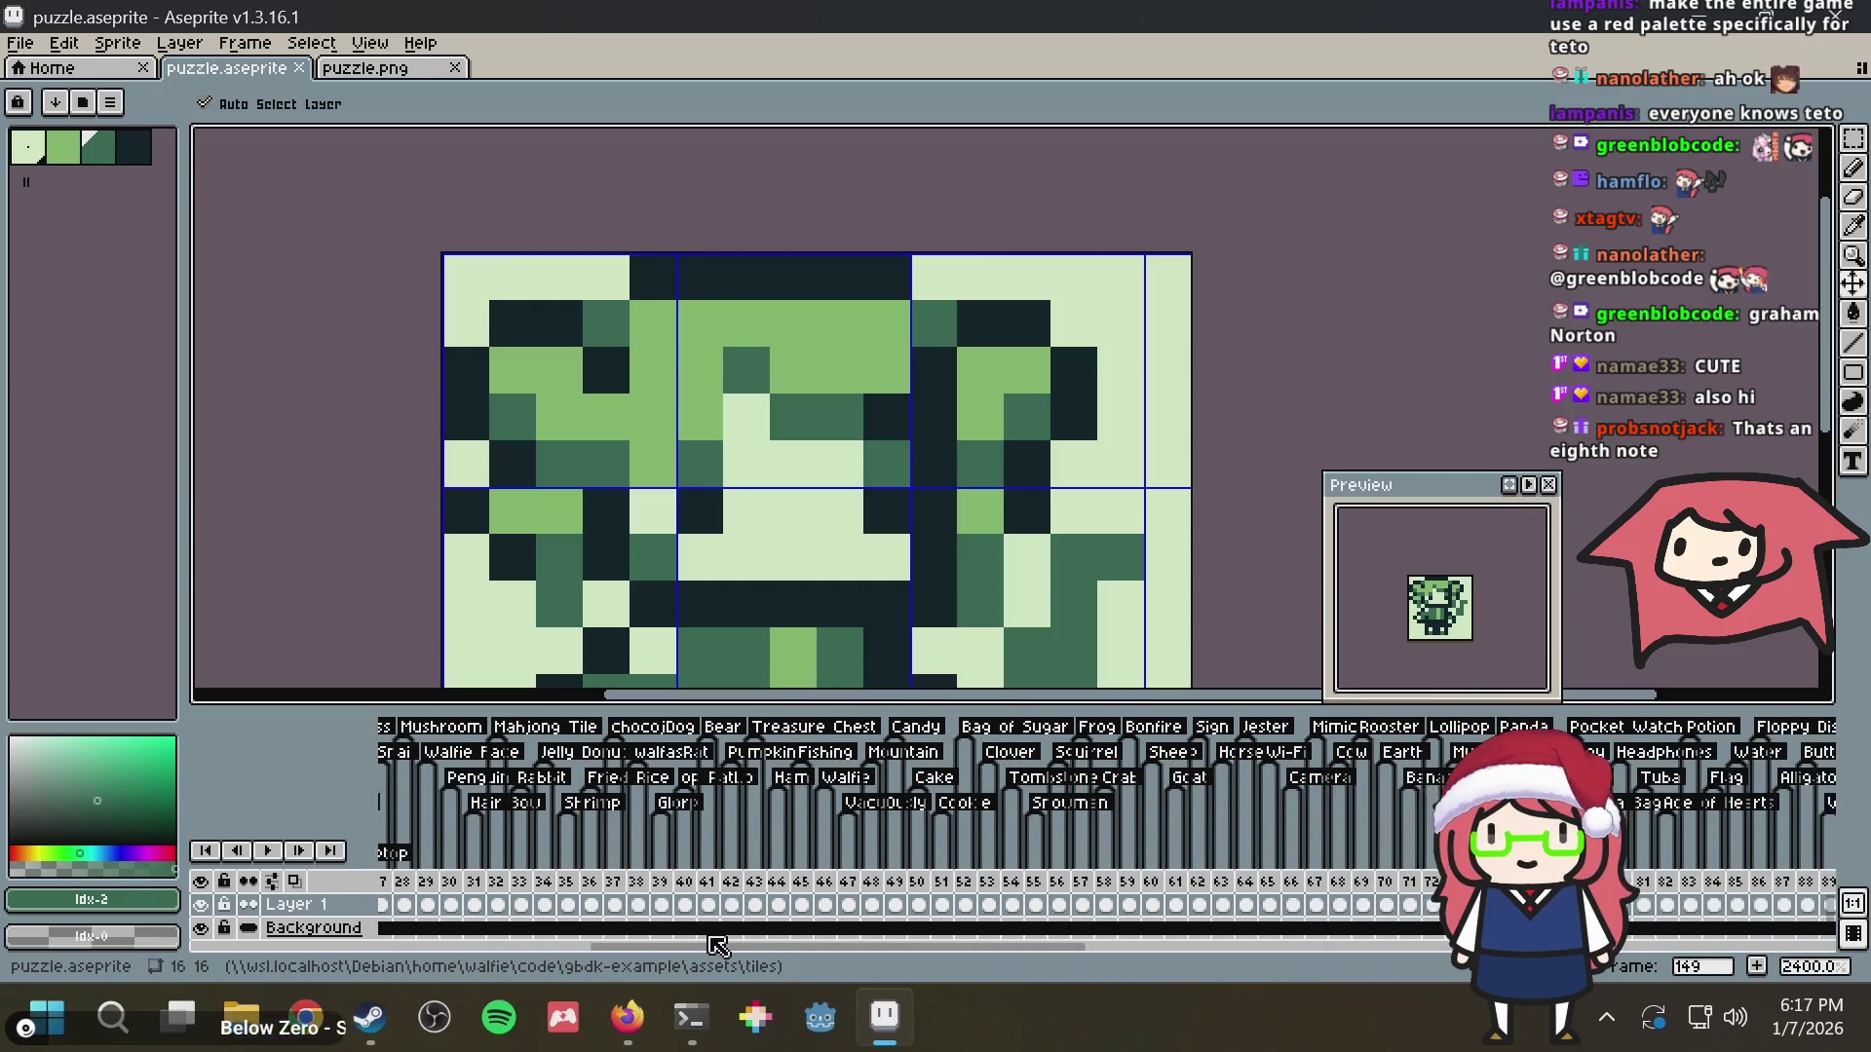
left_click_drag(654, 948, 747, 948)
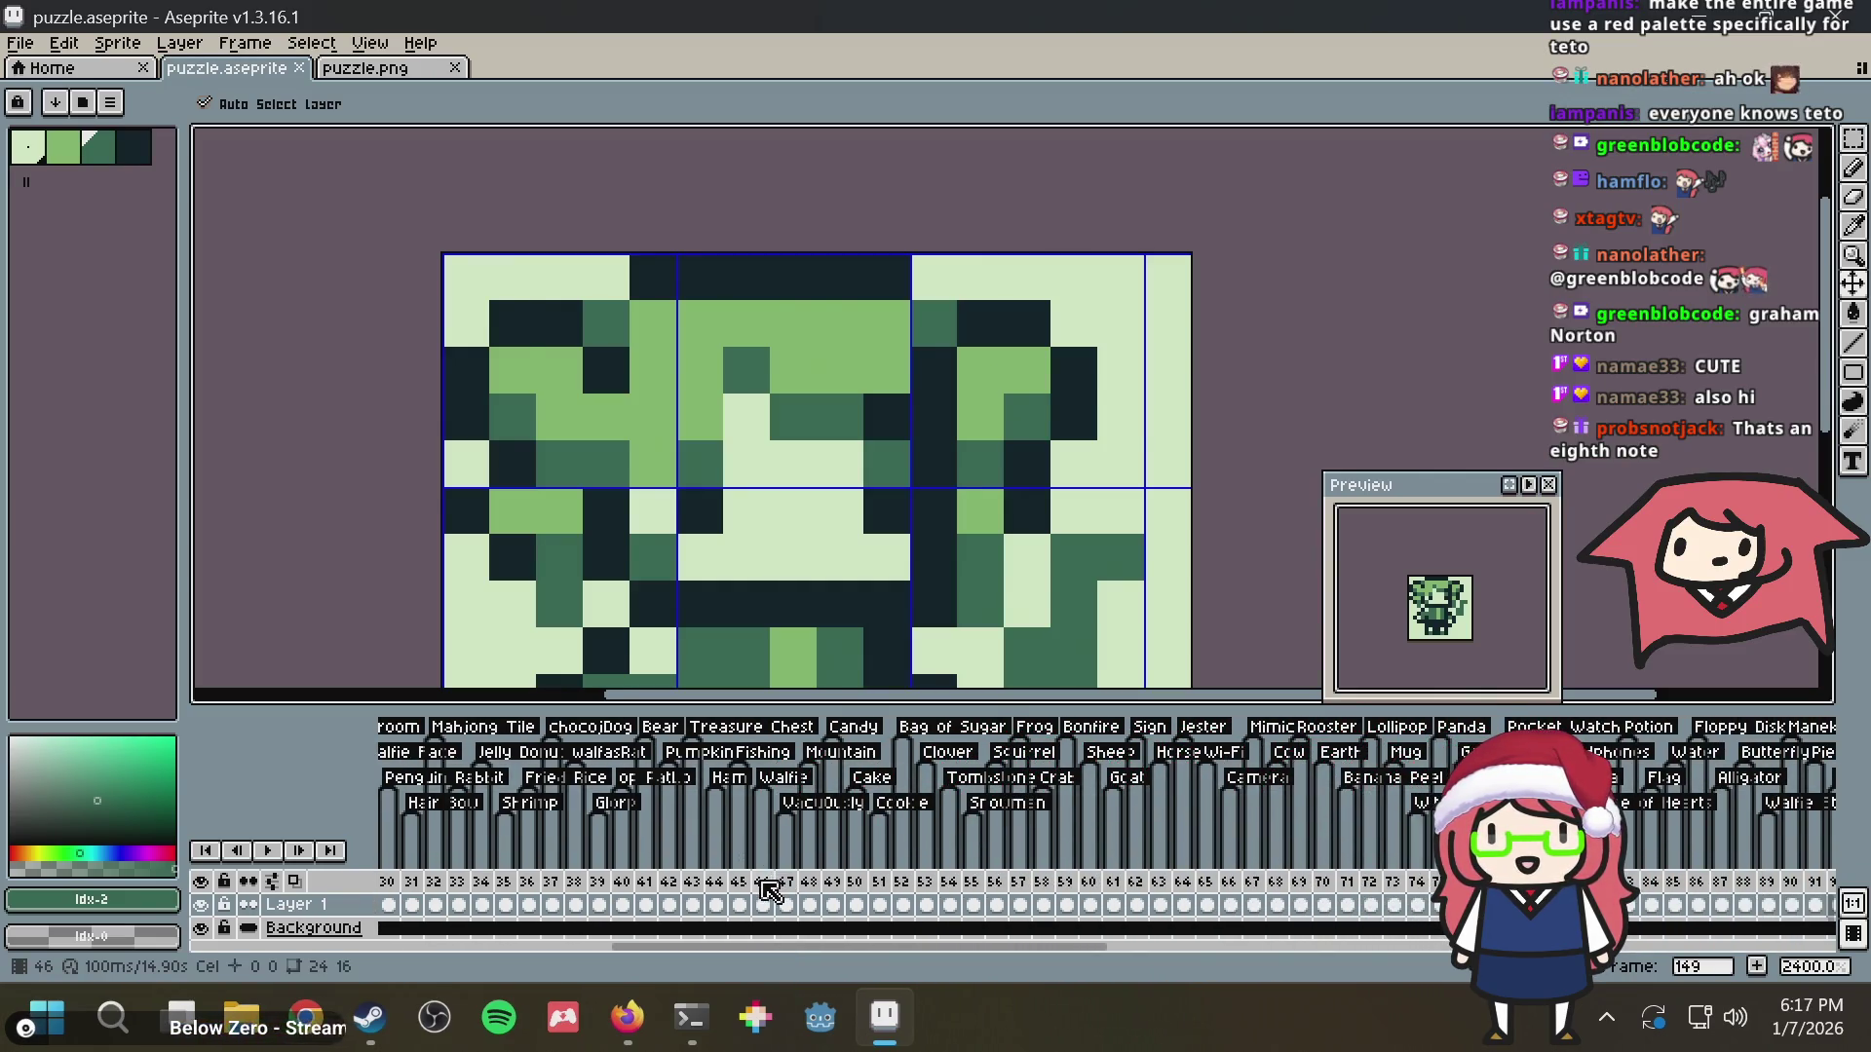
Check frame 46 for reference, add a dark pixel on frame 149 and save
left_click(765, 886)
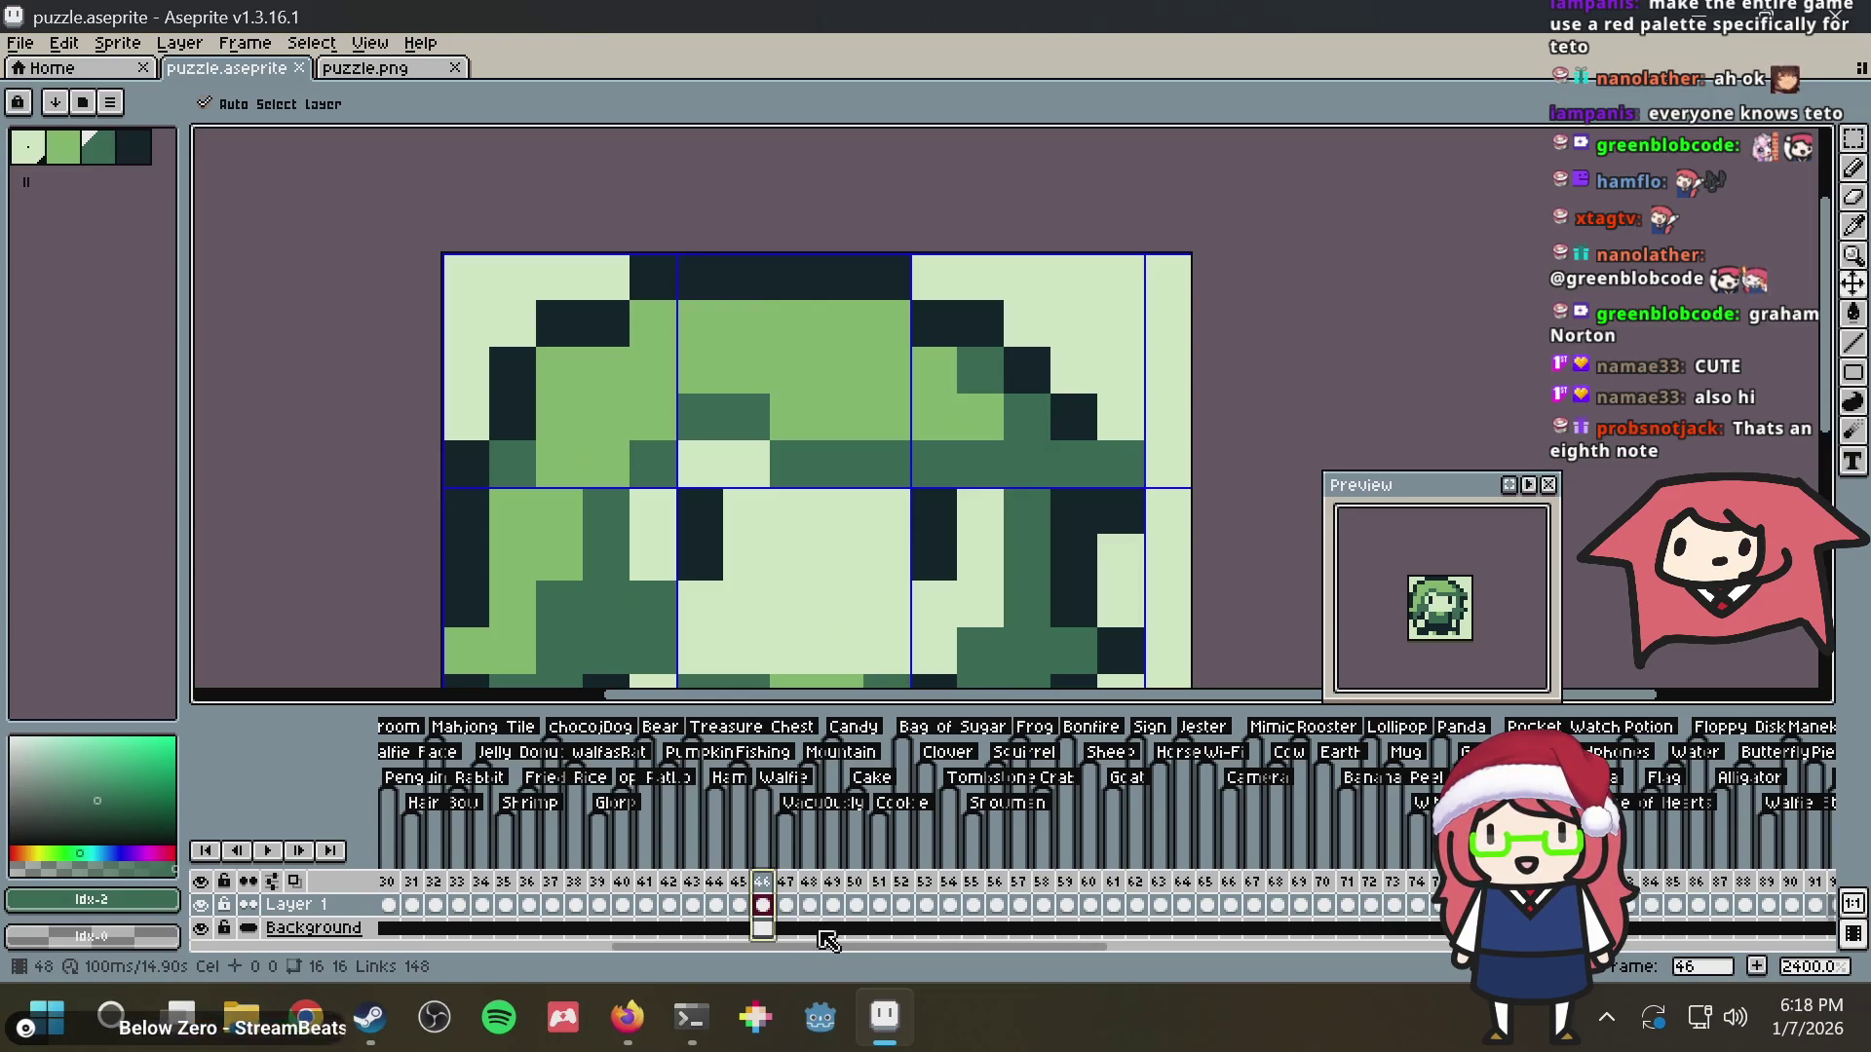
left_click_drag(874, 952, 1271, 954)
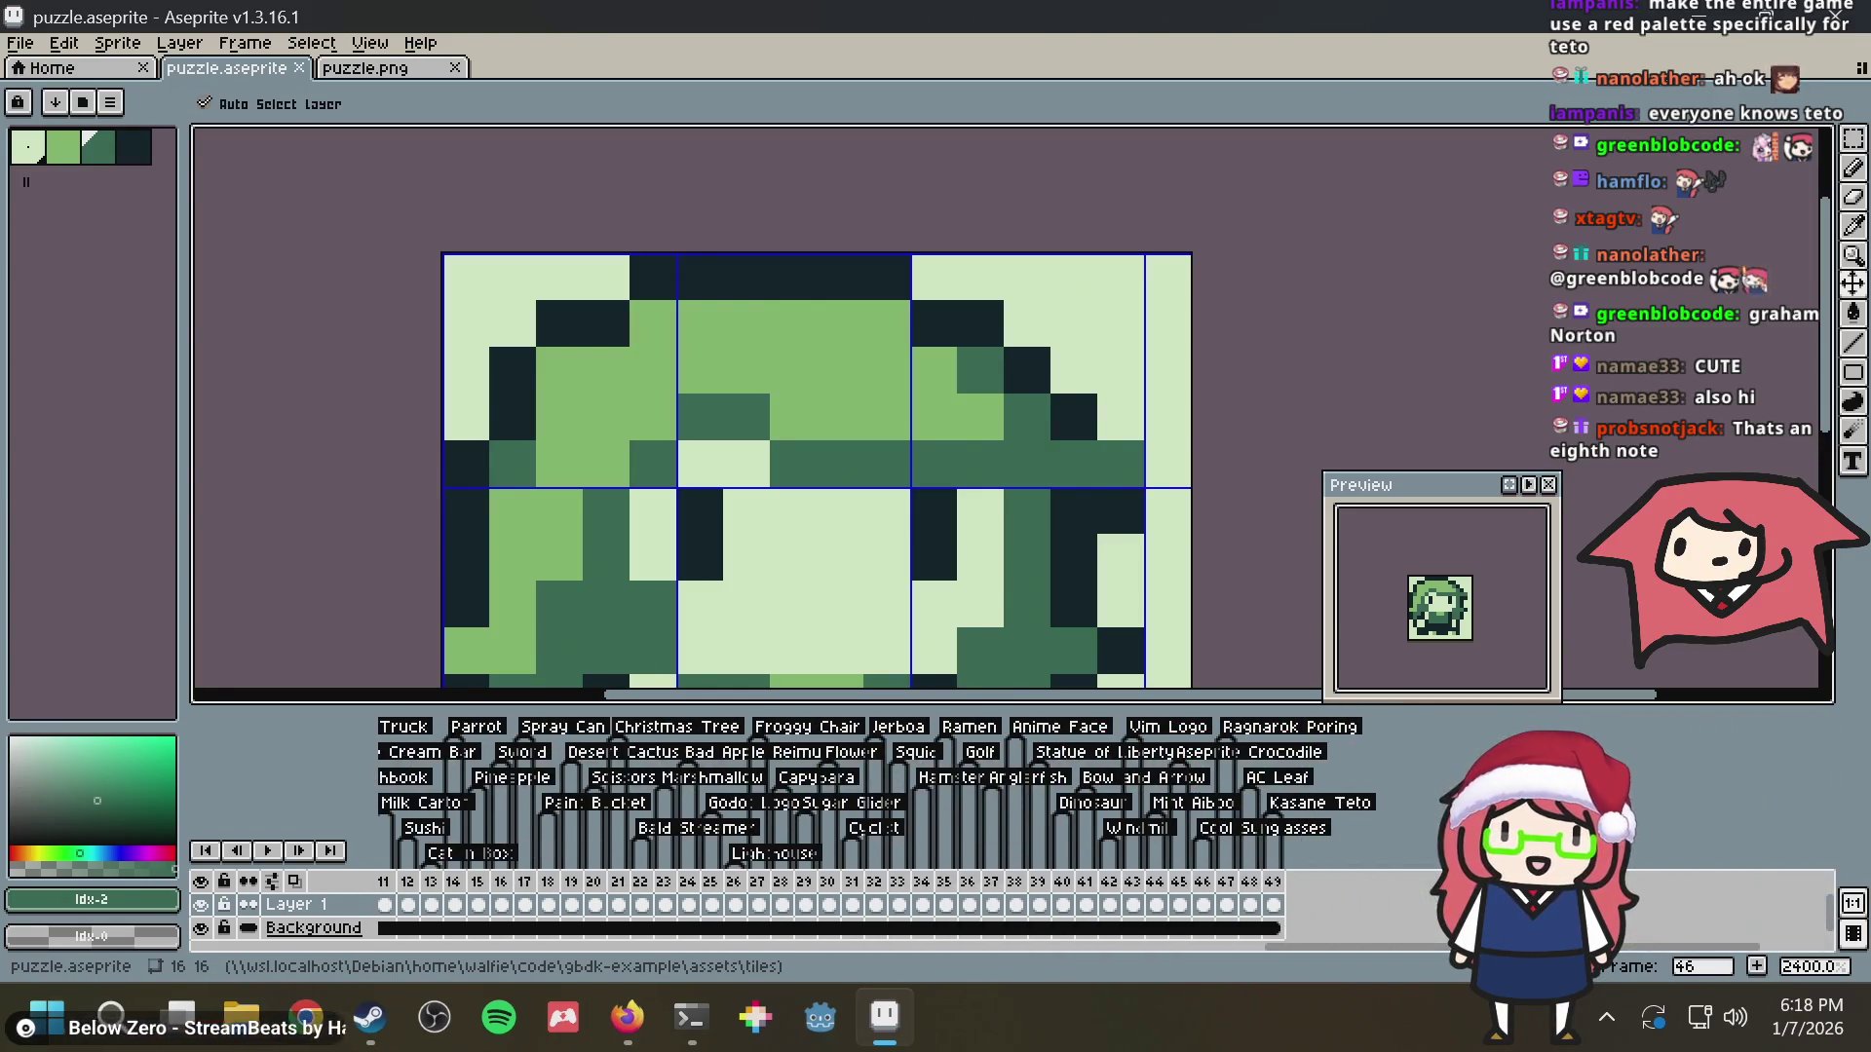
left_click(1274, 903)
key("b")
left_click(885, 418)
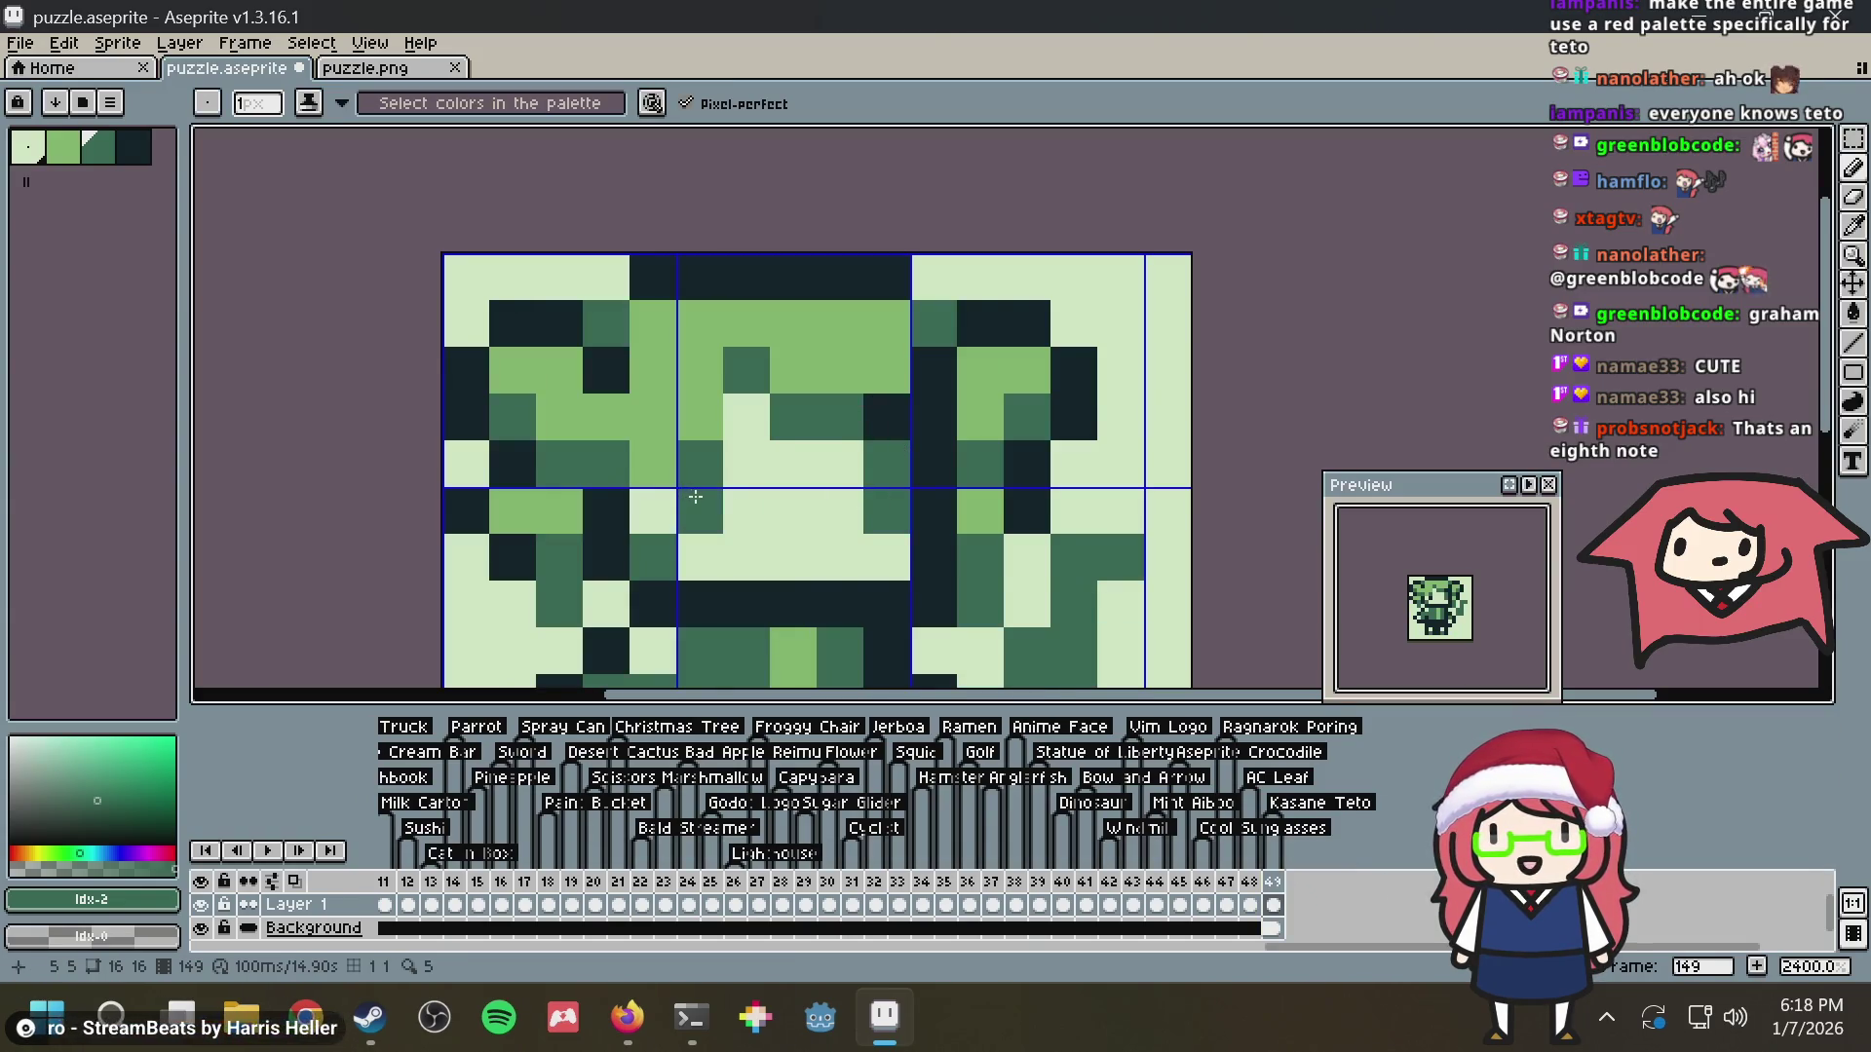
scroll(863, 384, "down", 4)
key("ctrl+s")
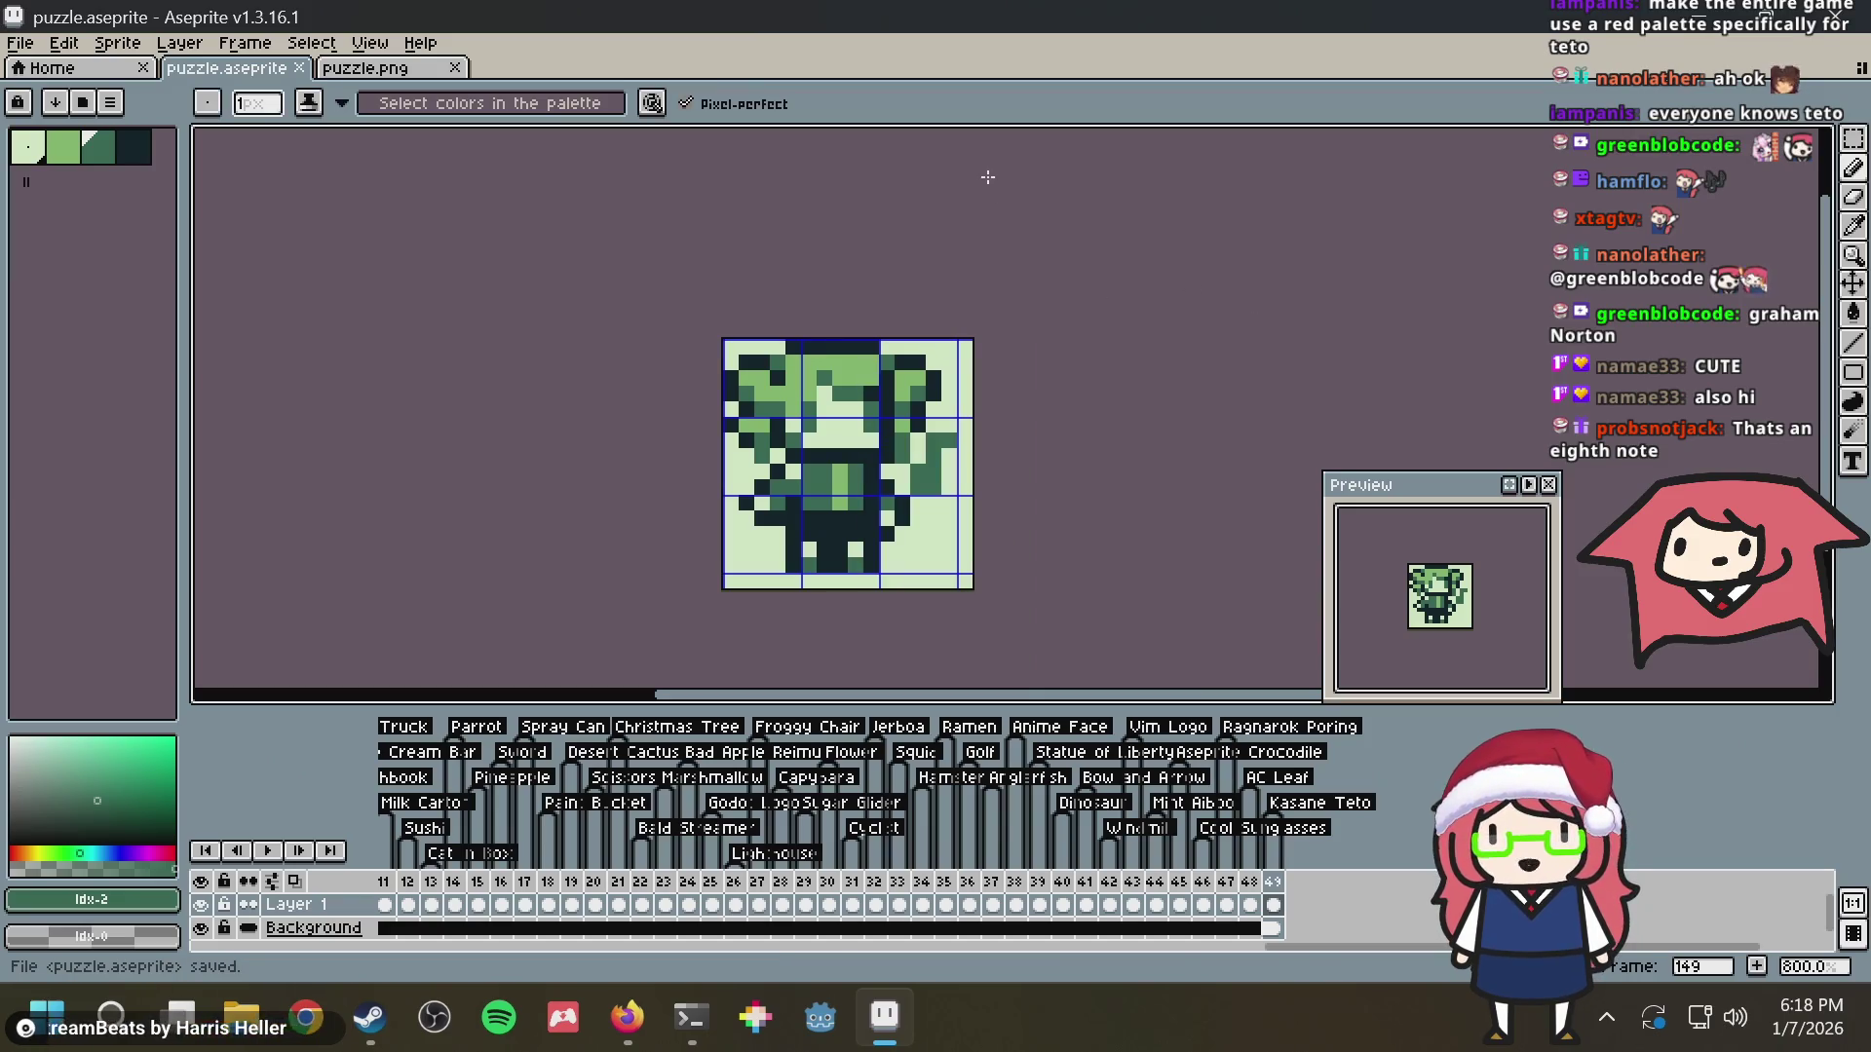
scroll(805, 439, "up", 4)
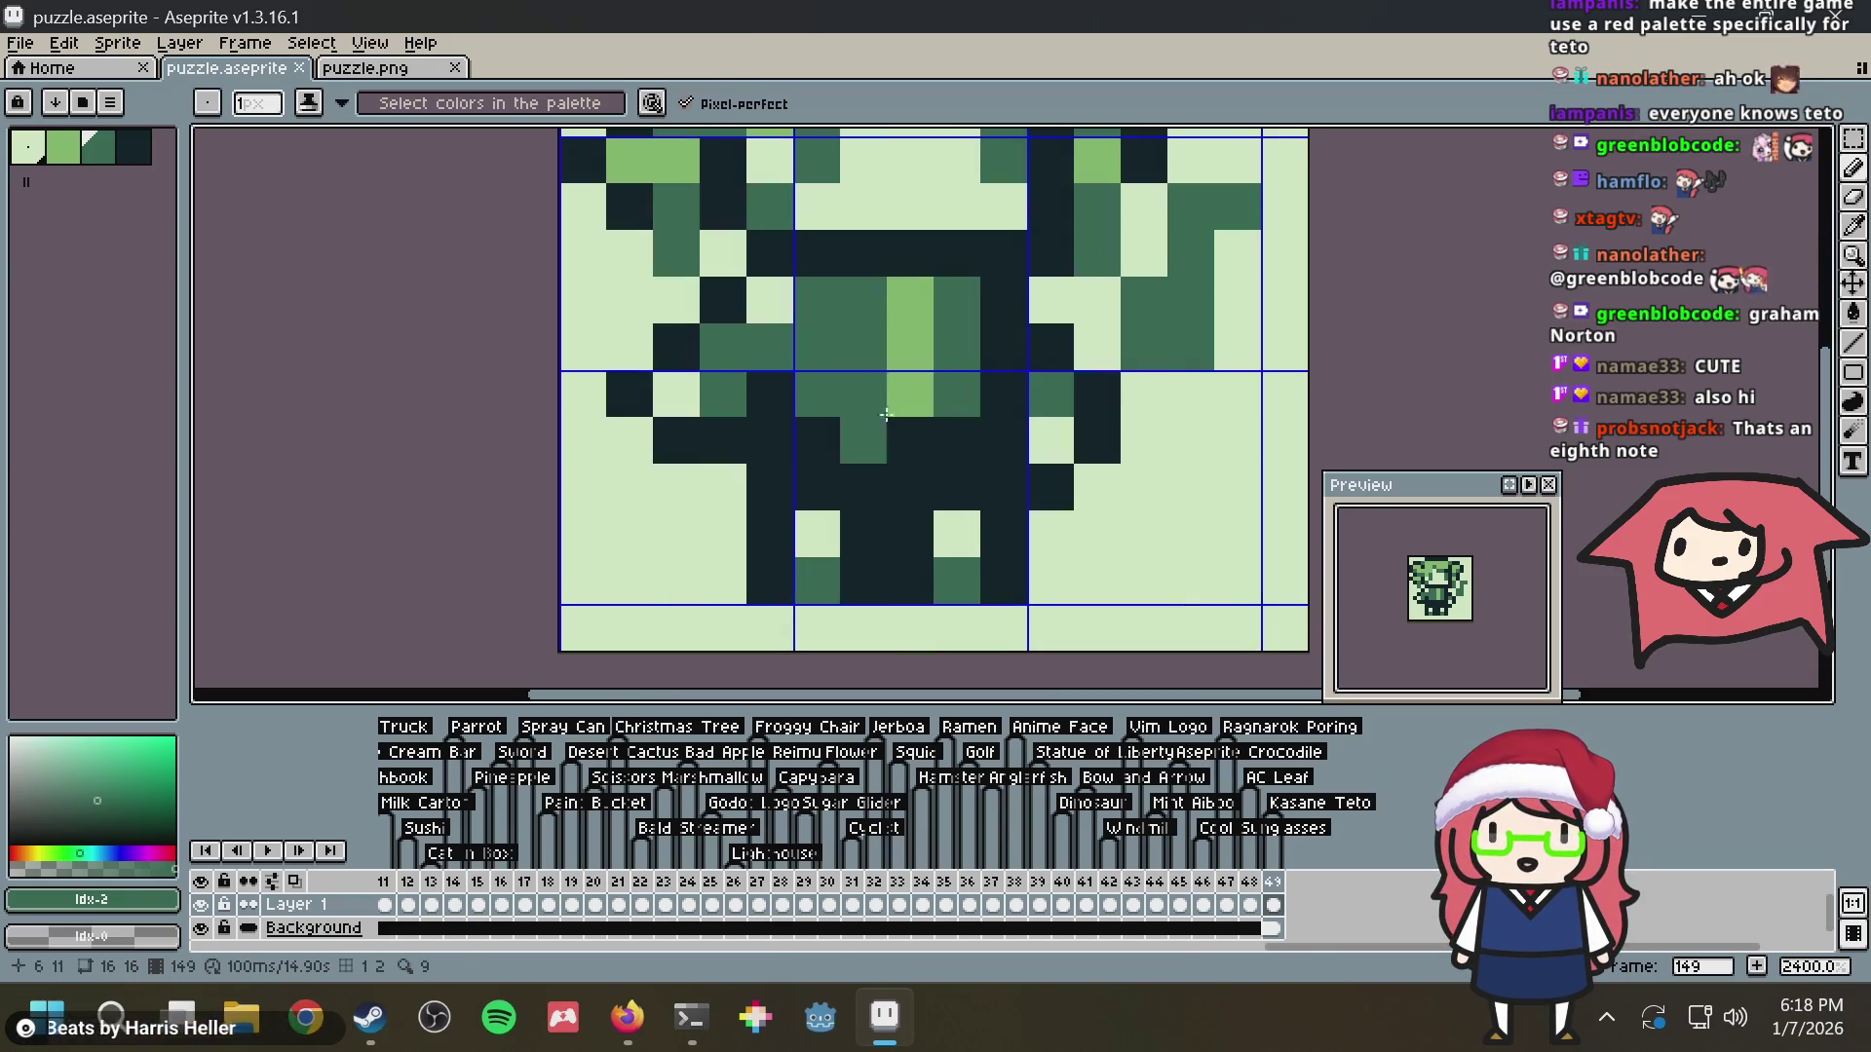
Place and undo a stray dark pixel on the headset sprite, then save the puzzle file
left_click(768, 381, "alt")
left_click(772, 349)
scroll(975, 250, "down", 1)
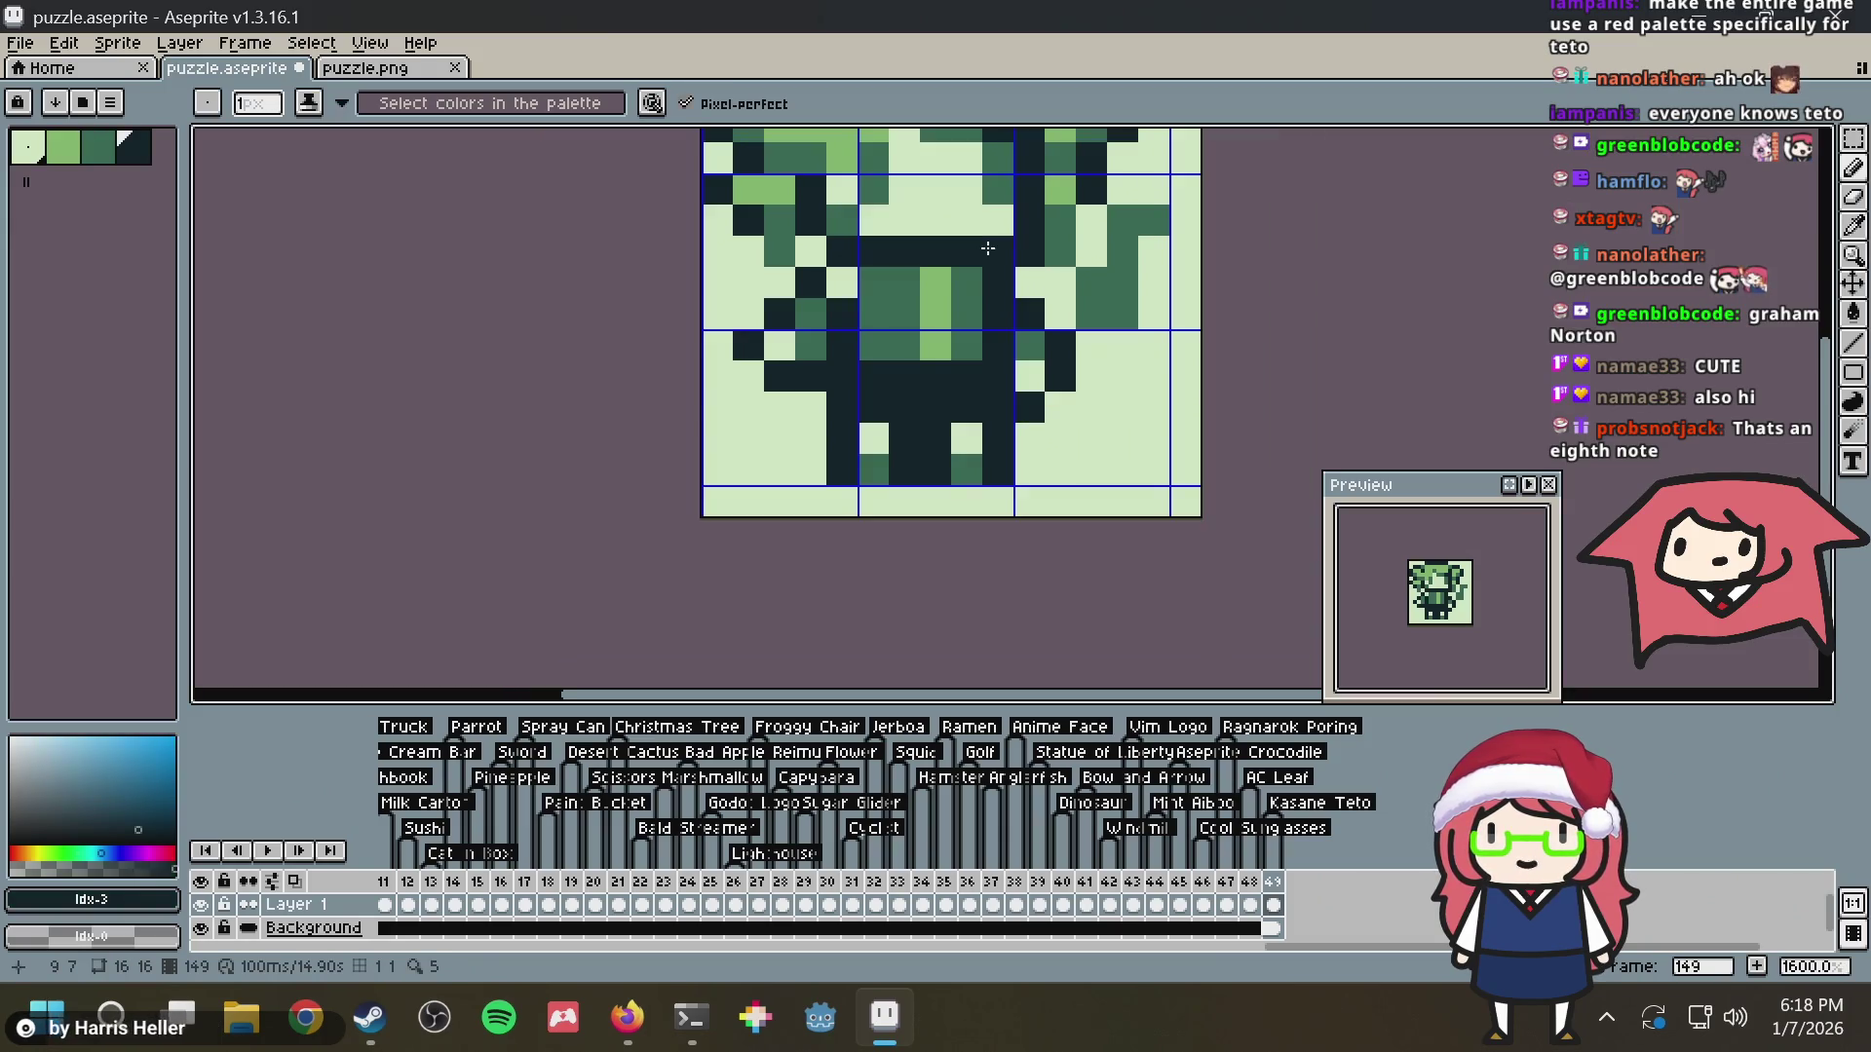
key("ctrl+z")
key("ctrl+s")
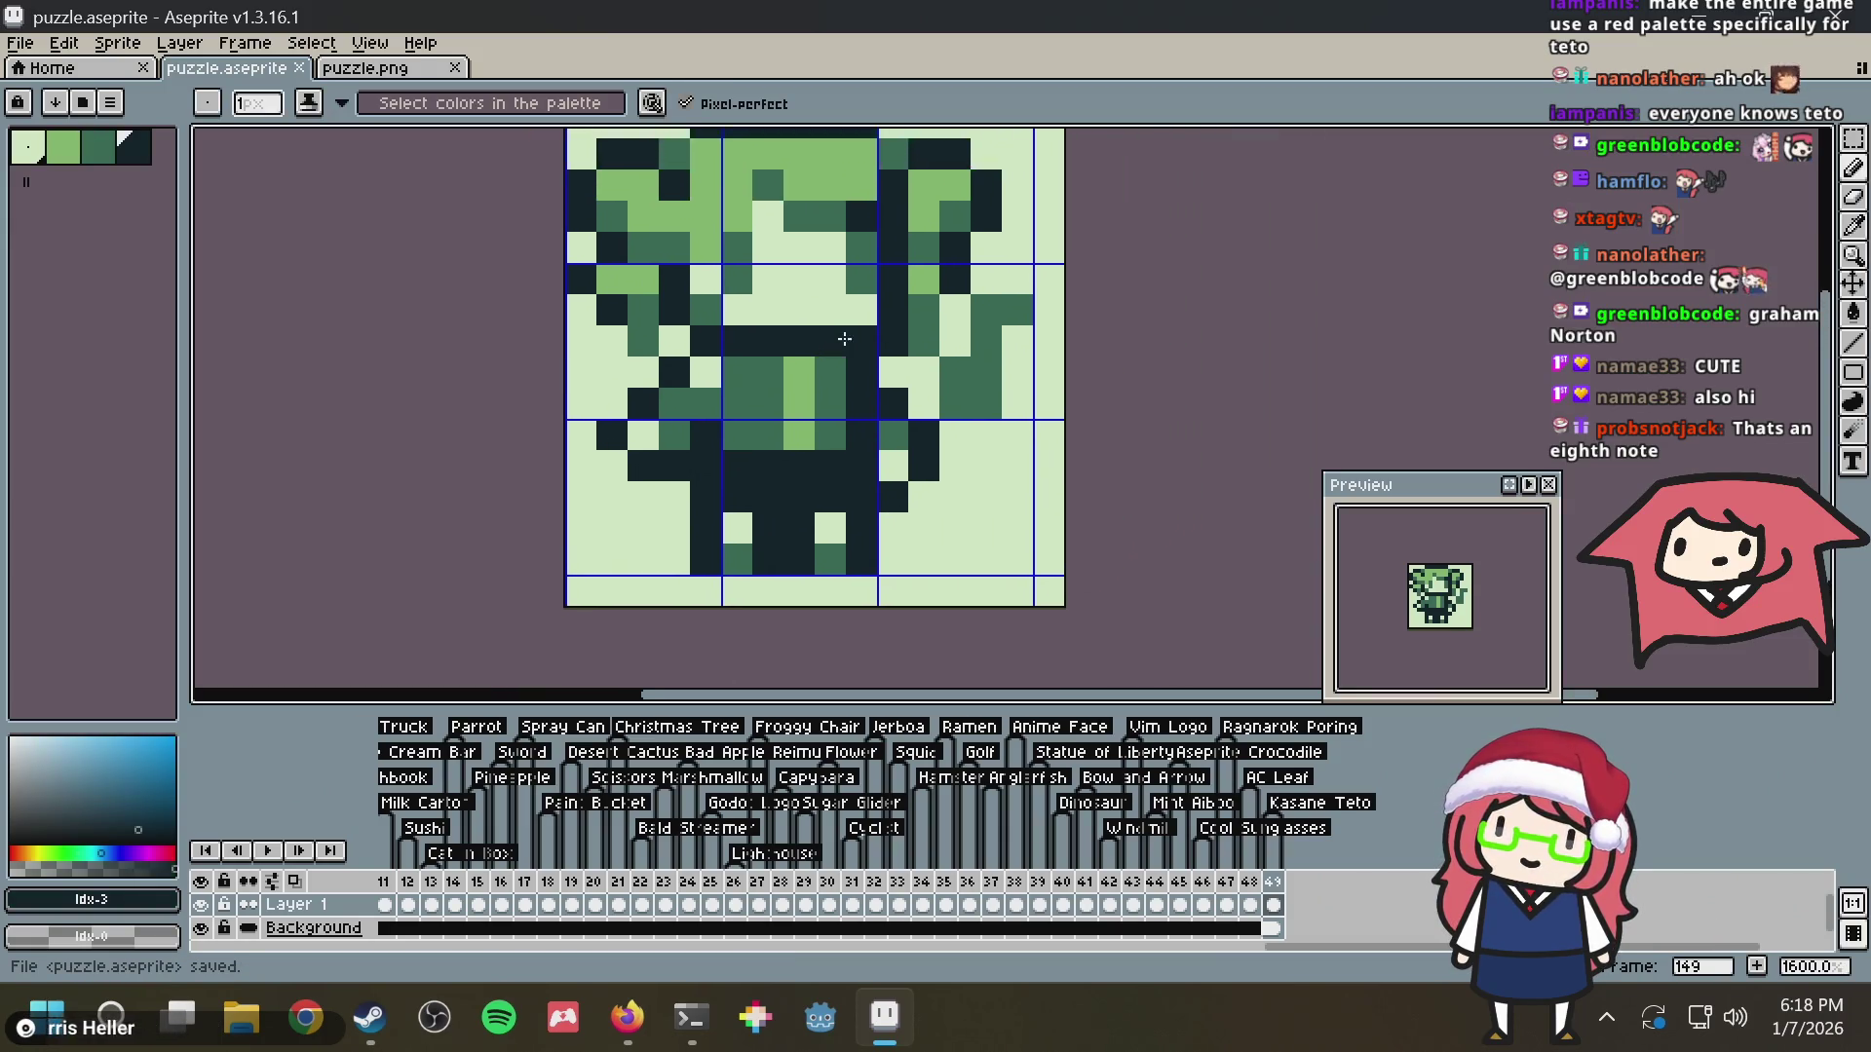
scroll(1023, 292, "down", 1)
scroll(1044, 324, "down", 1)
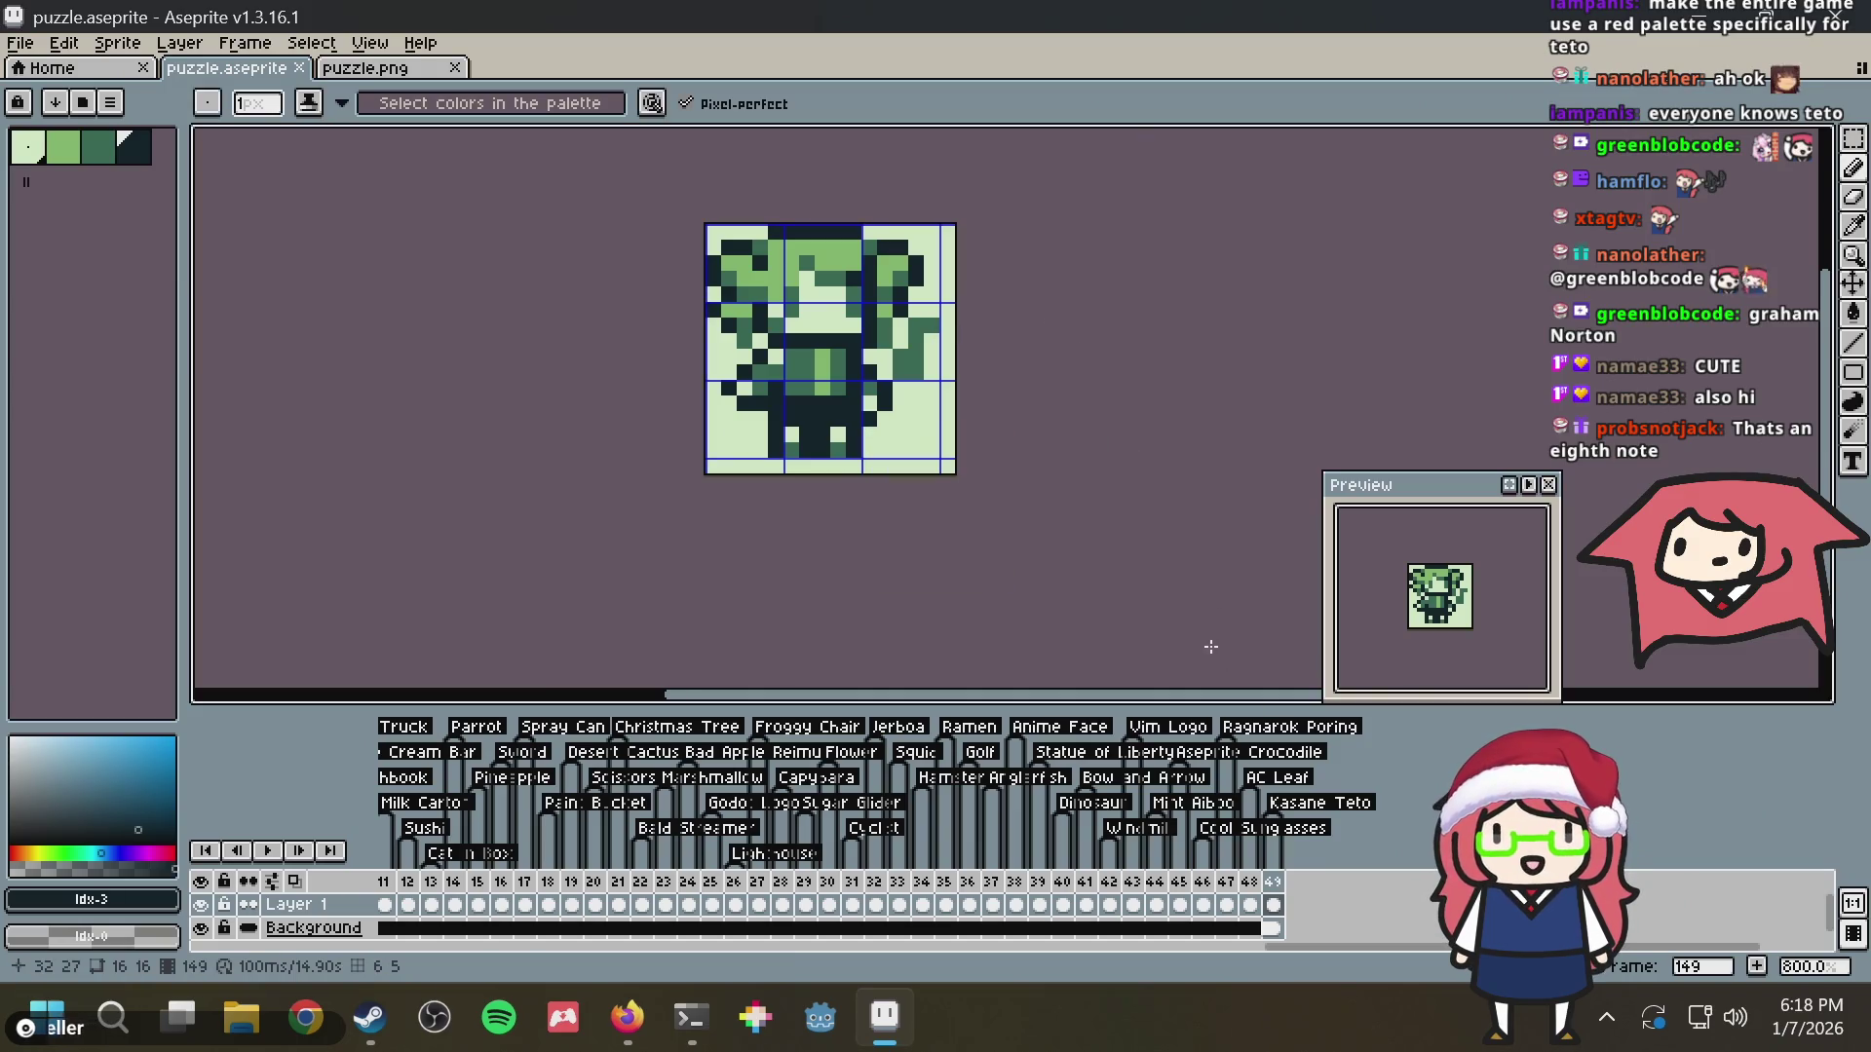
Add a new frame 150 after the Kasane Teto frame
right_click(1282, 894)
left_click(1322, 842)
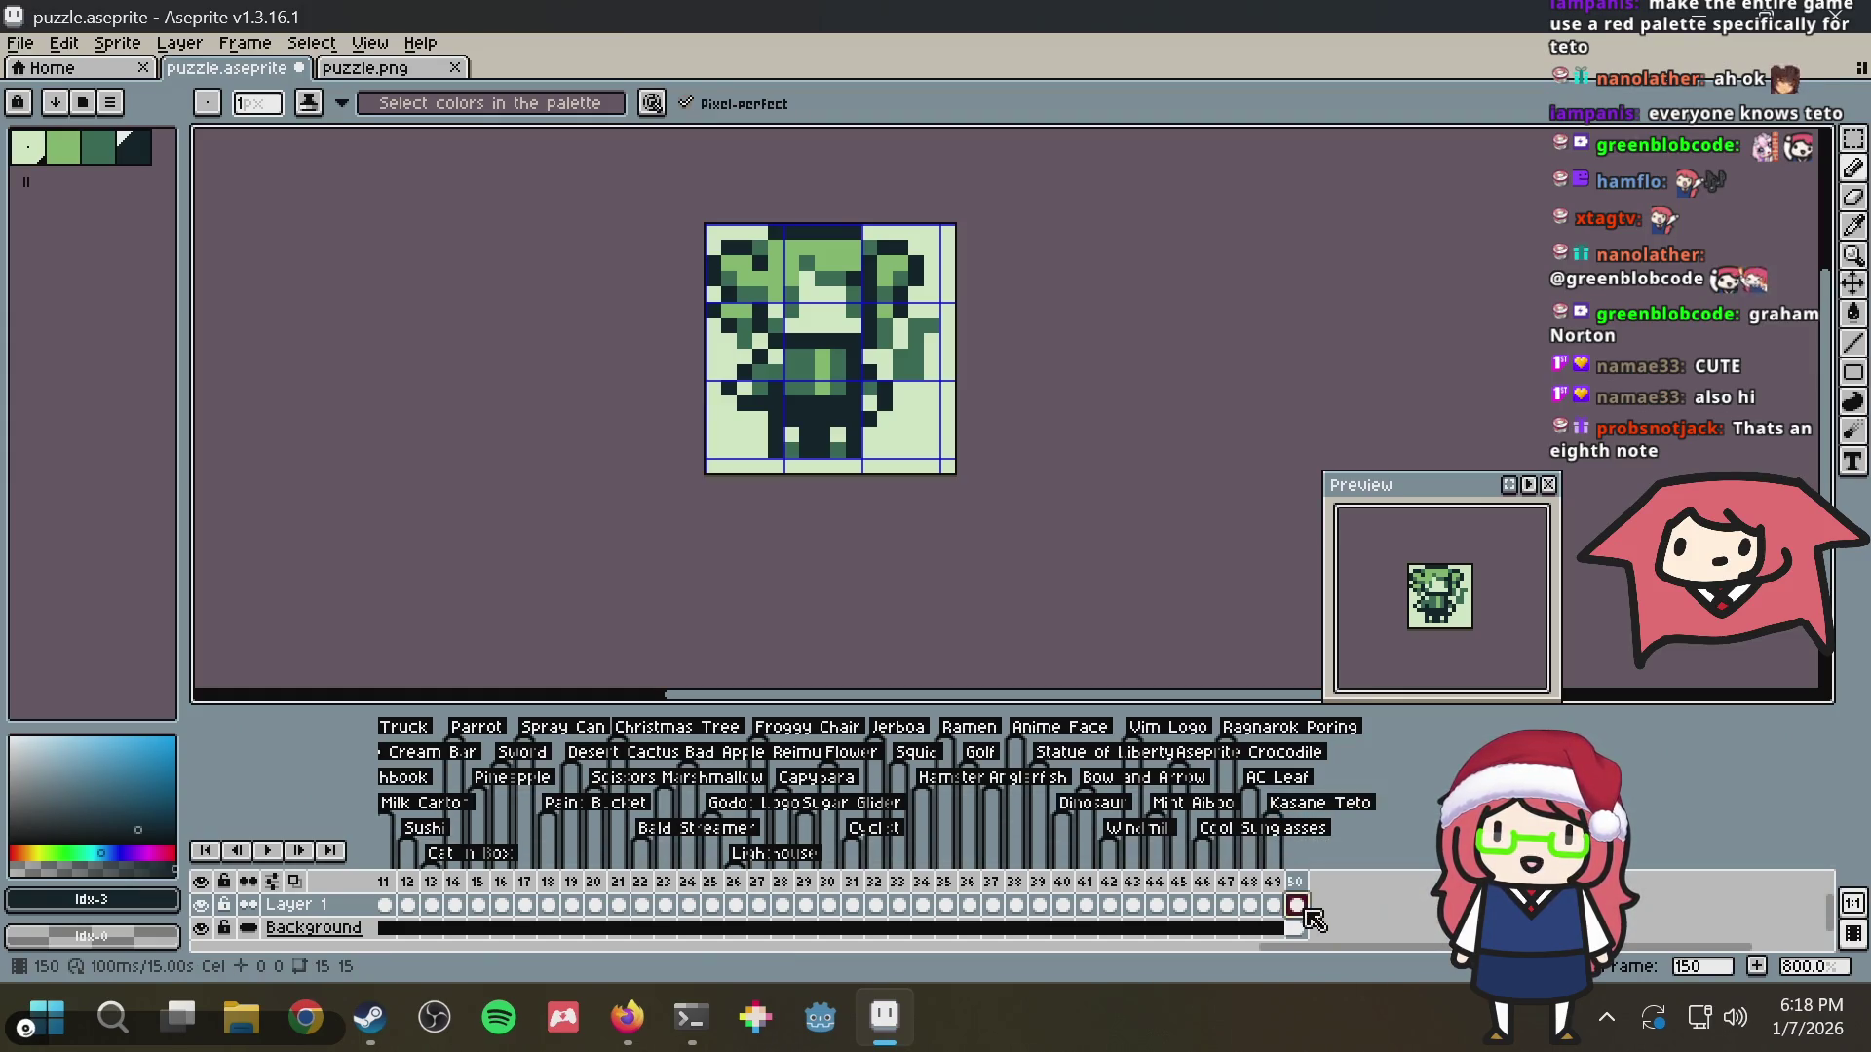
Clear the copied drawing from frame 150 and save
key("Delete")
key("ctrl+s")
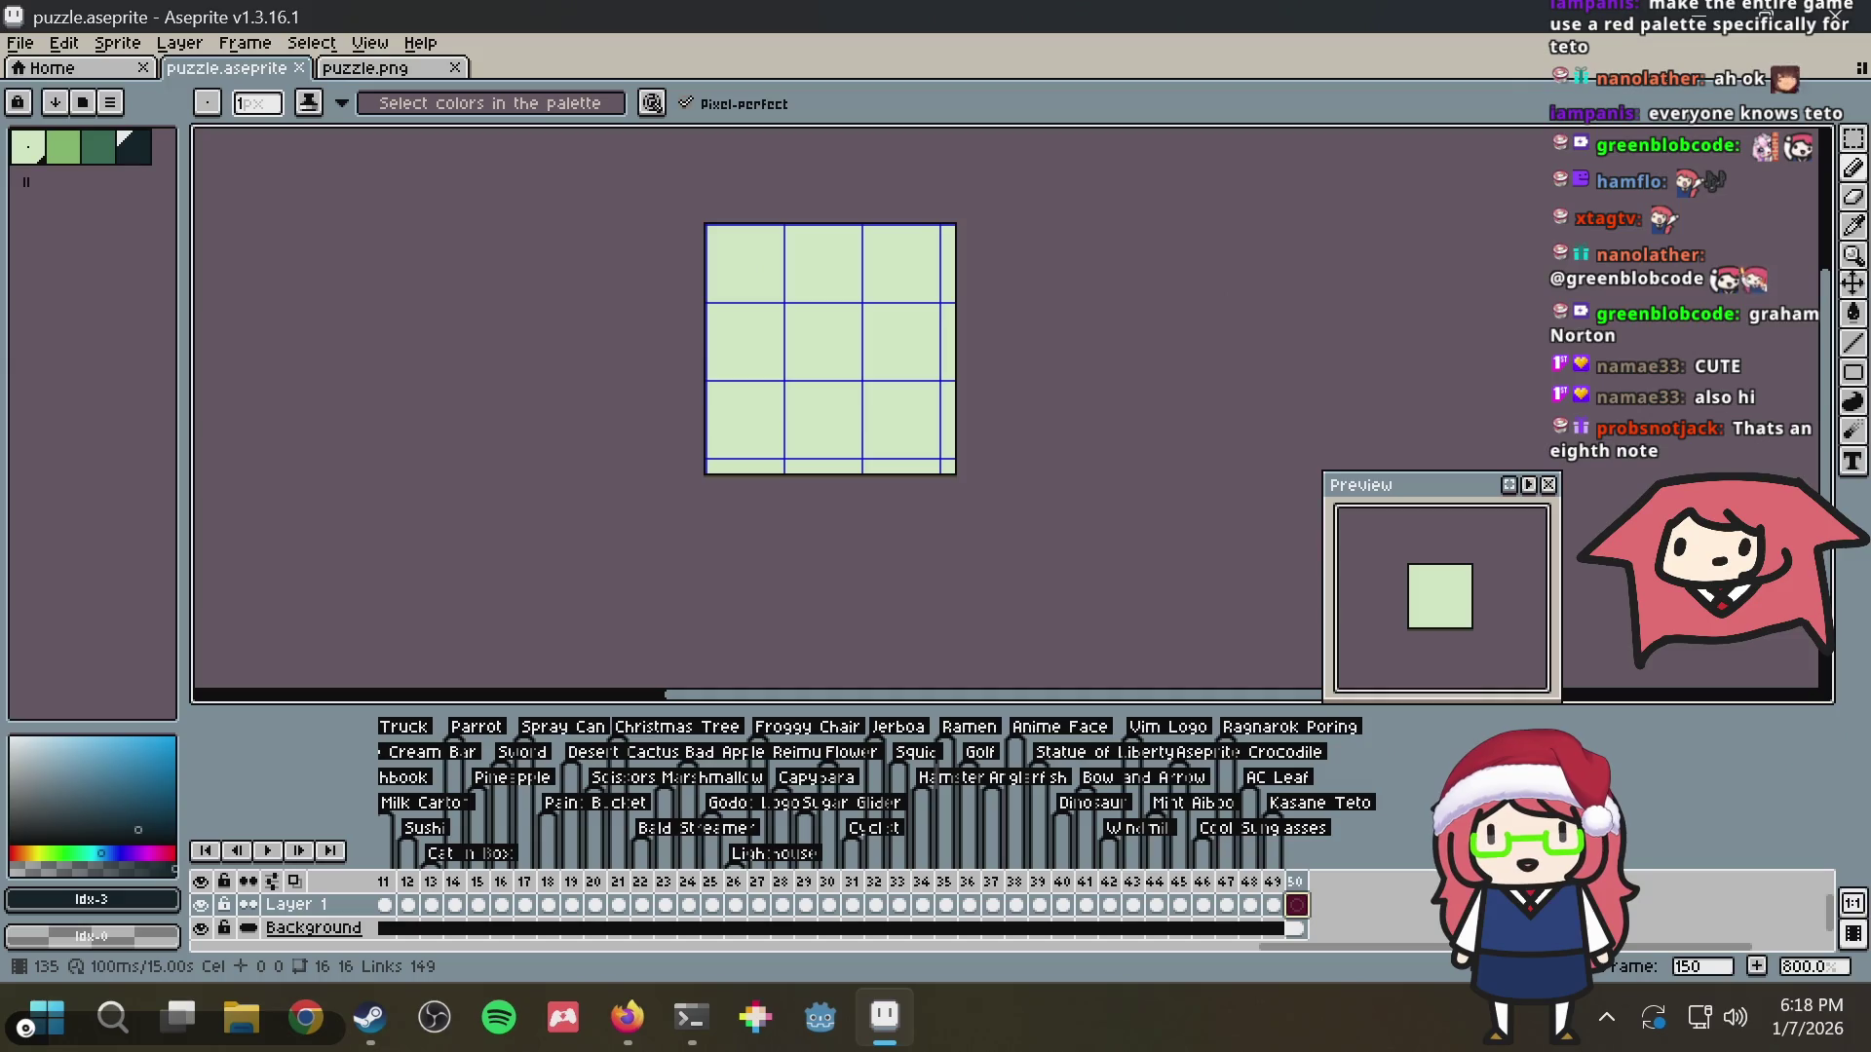
scroll(892, 276, "up", 1)
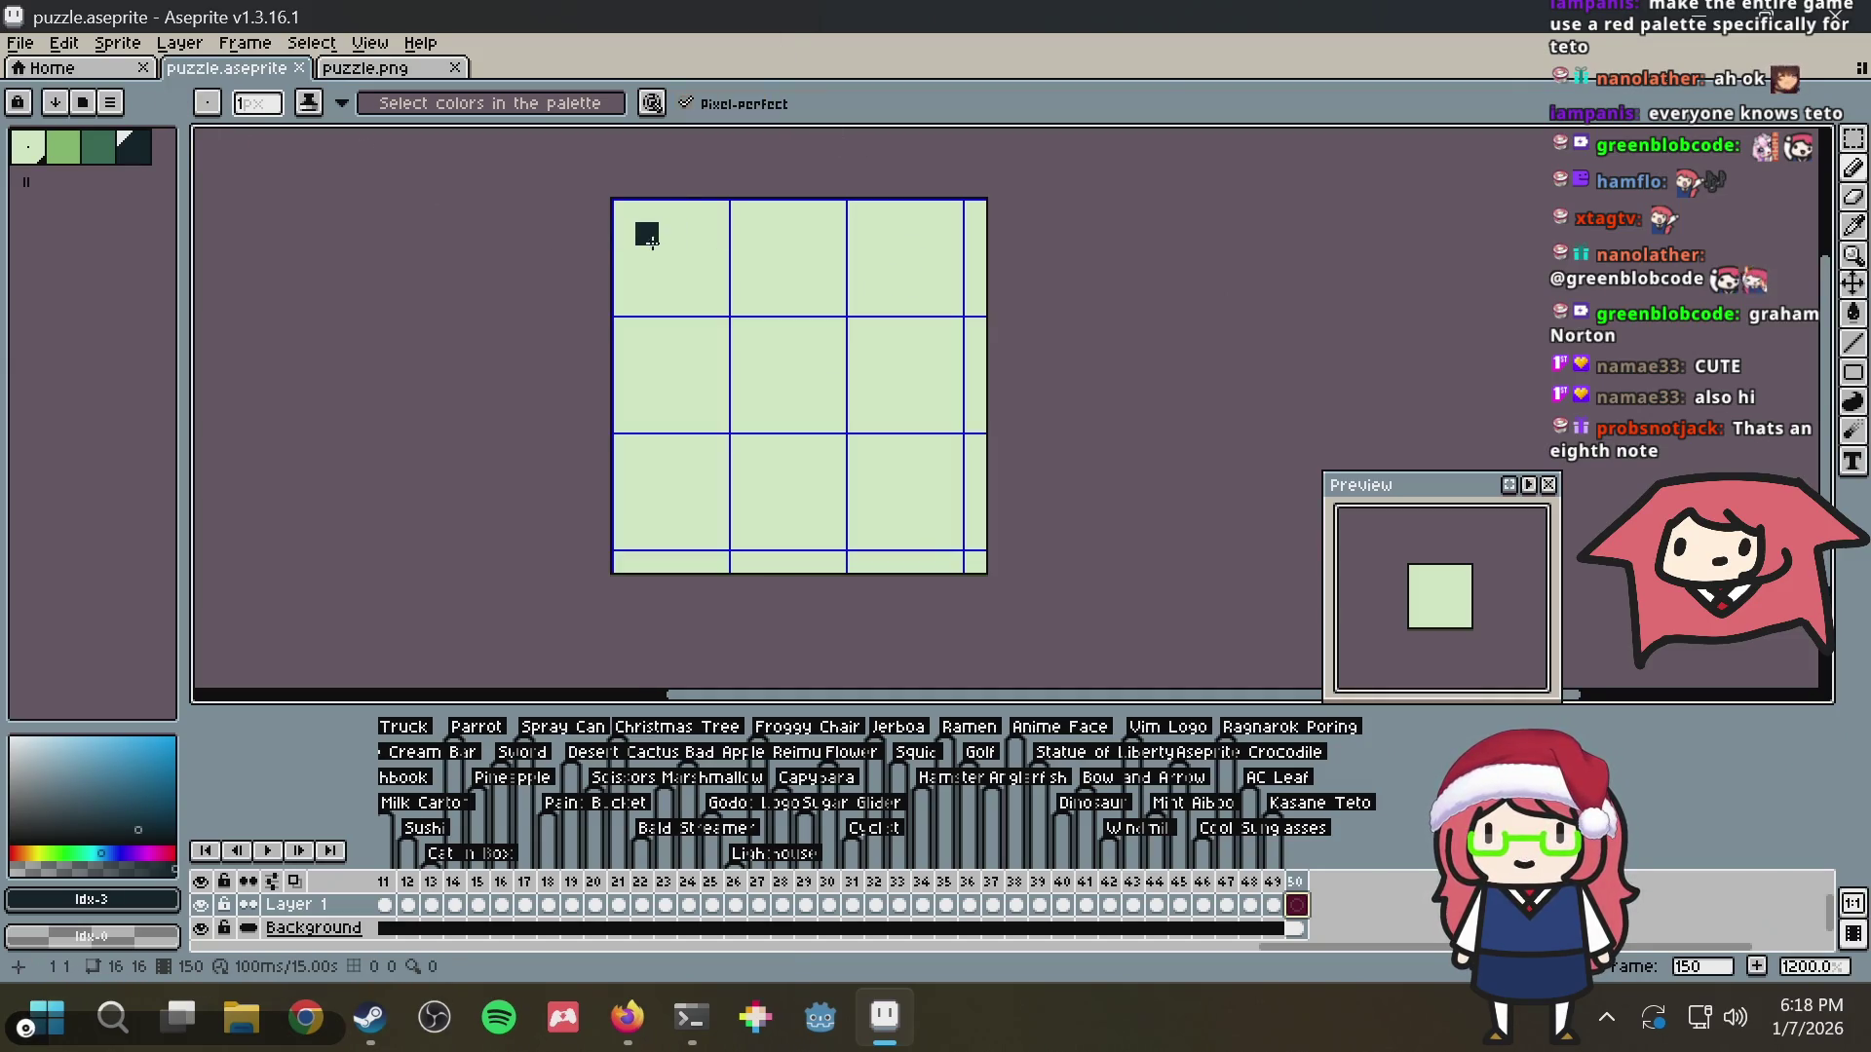
Draw the grid's dark border lines, undoing a stray corner block
left_click_drag(670, 258, 669, 542)
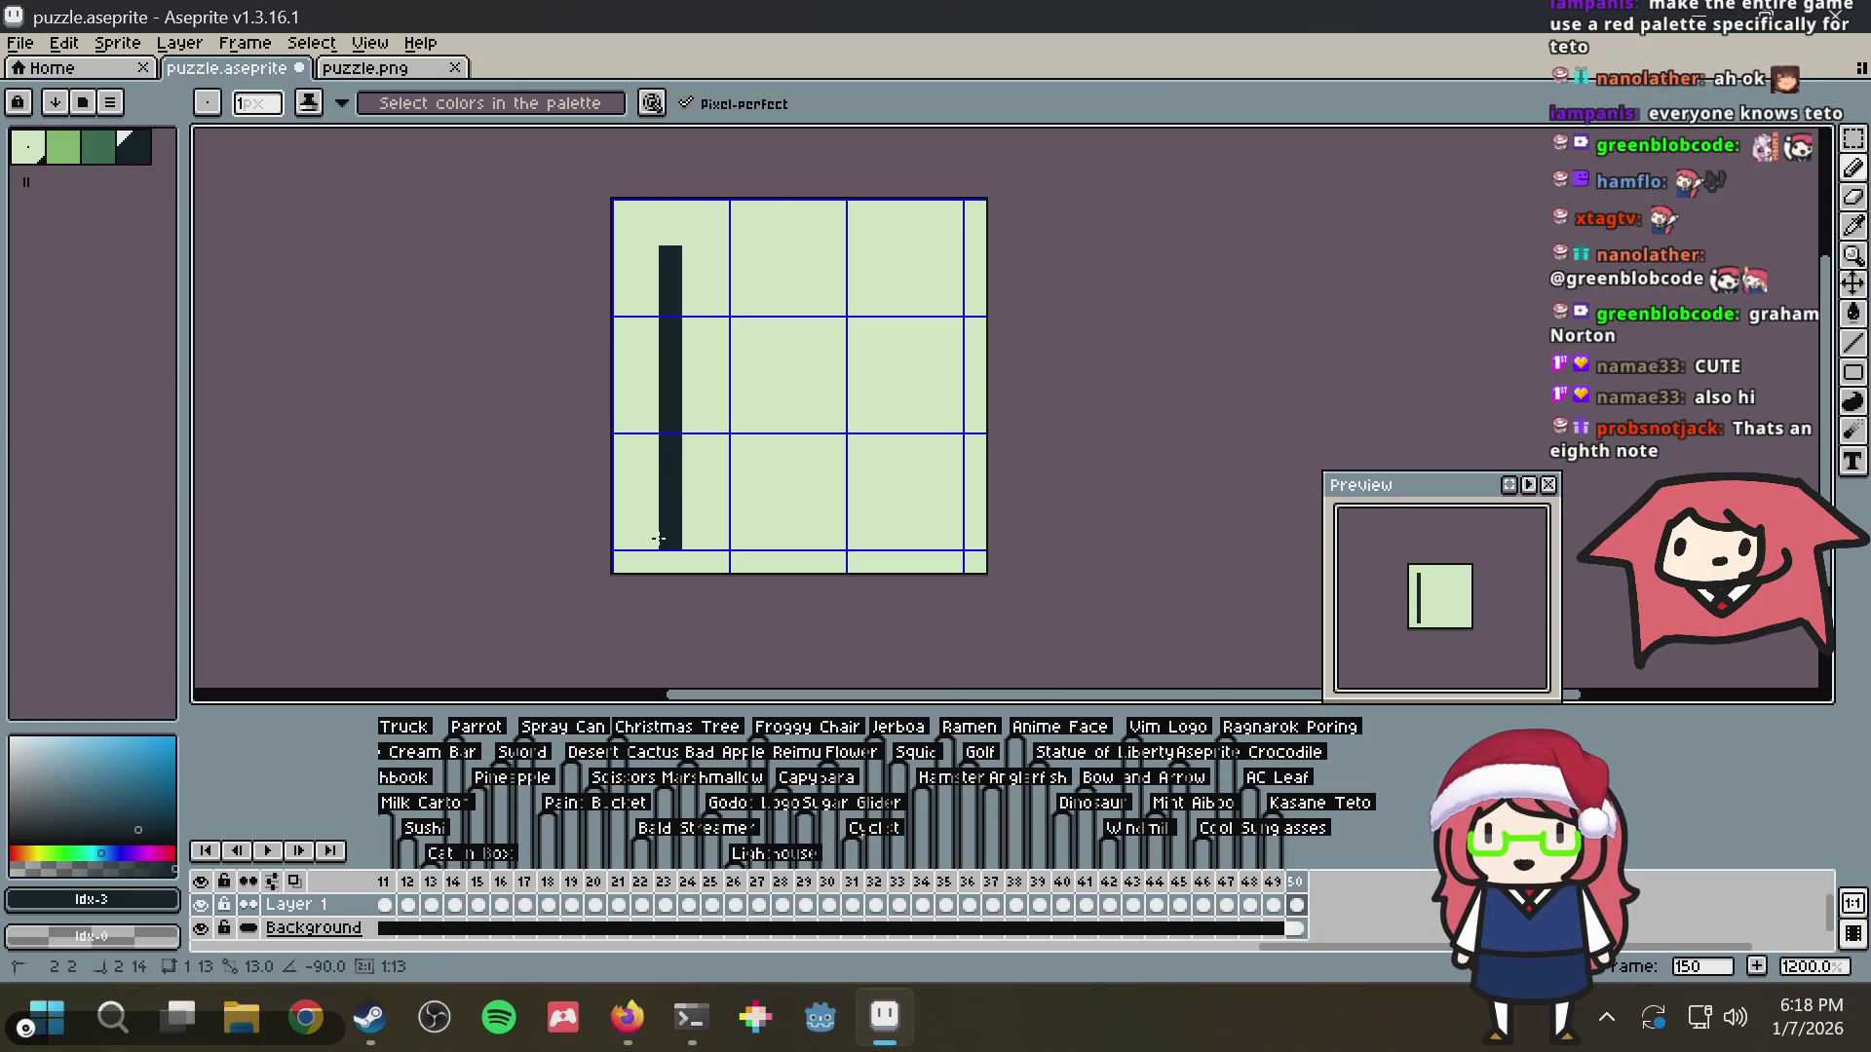
left_click(951, 541, "shift")
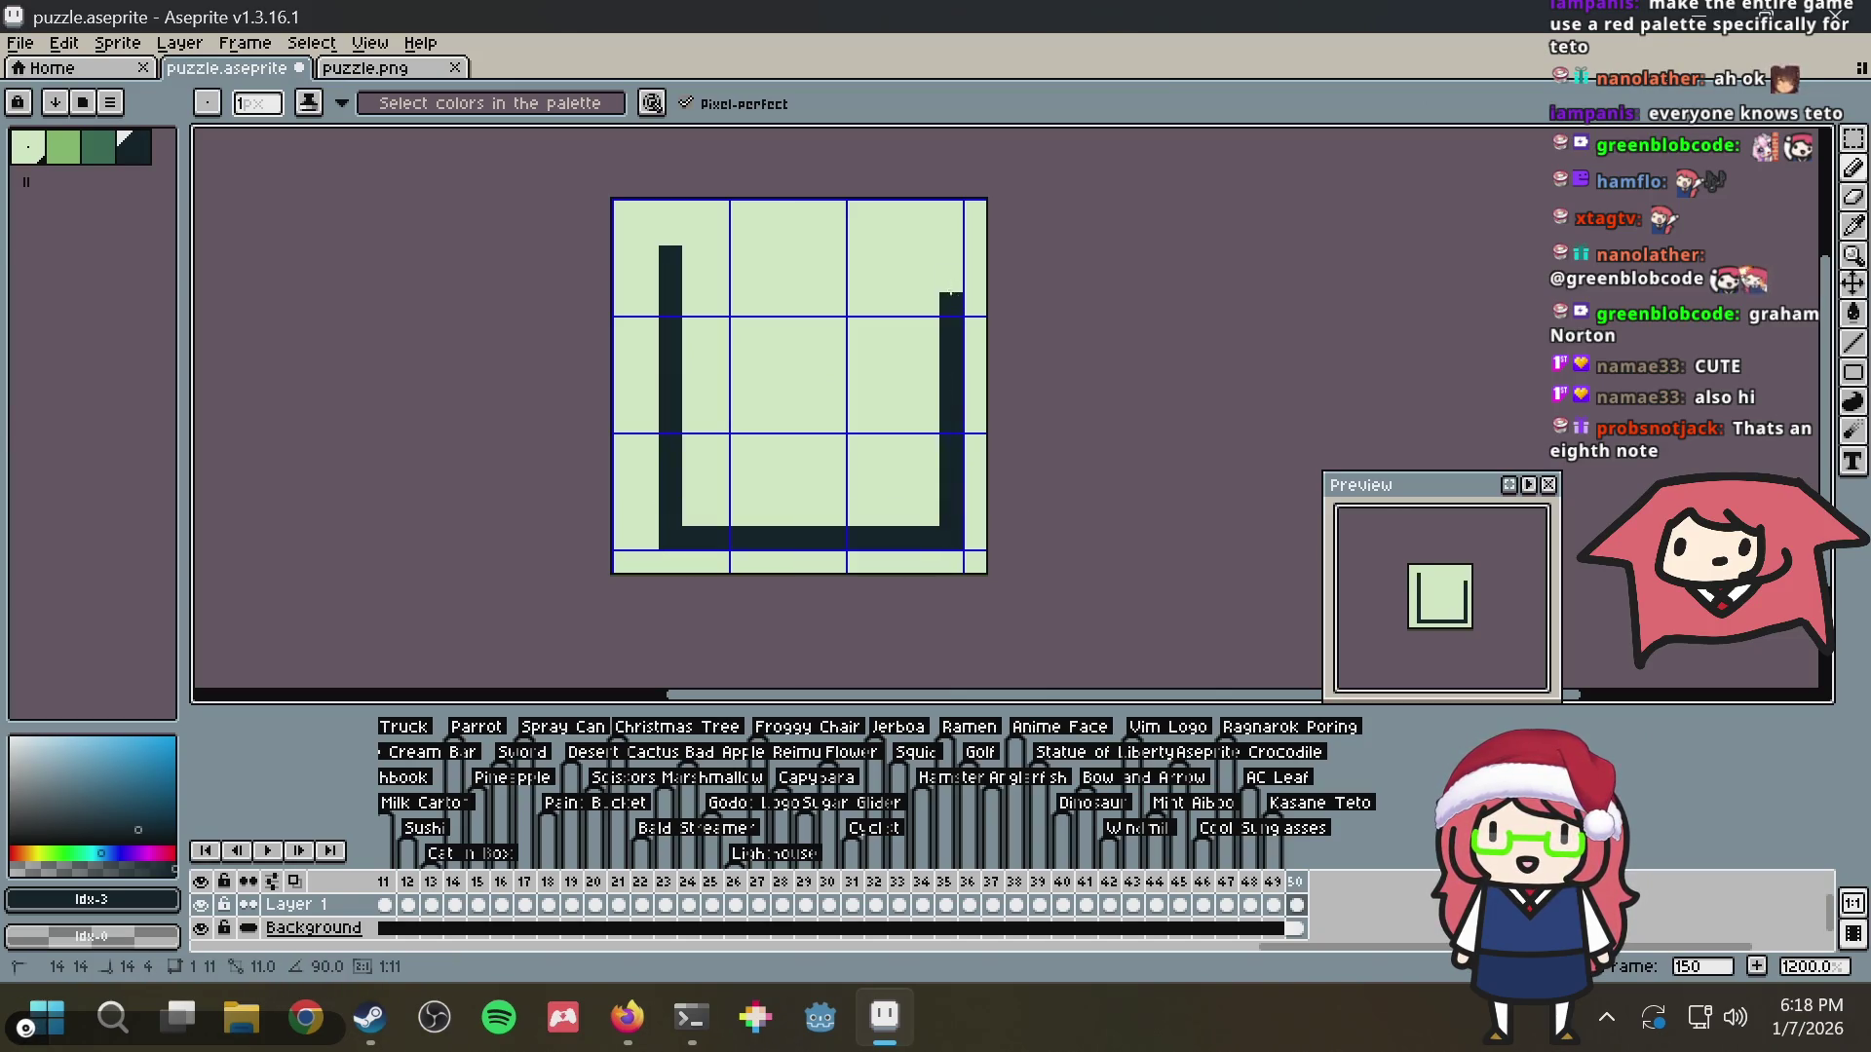
left_click(716, 257, "shift")
left_click_drag(693, 268, 686, 305)
key("ctrl+z")
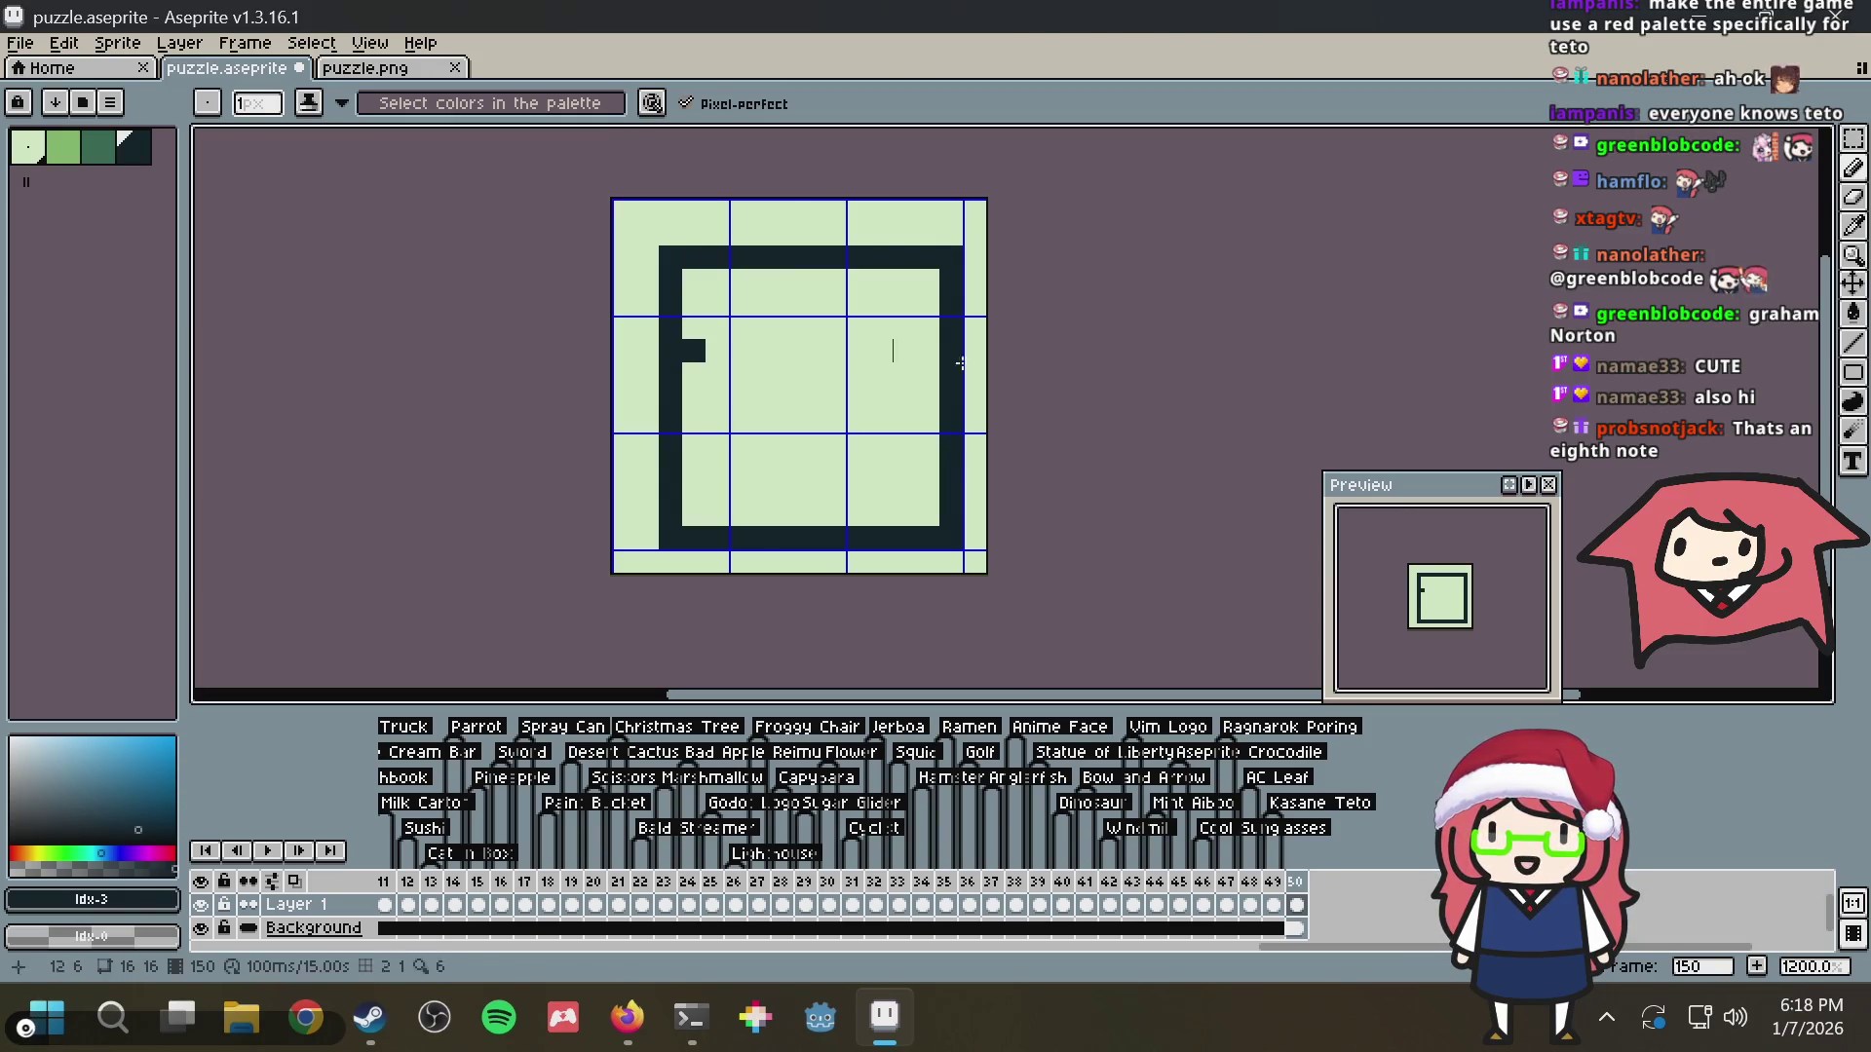
Draw two horizontal dividers and a vertical divider across the grid
left_click(961, 363, "shift")
left_click(683, 434)
left_click_drag(683, 435, 935, 445)
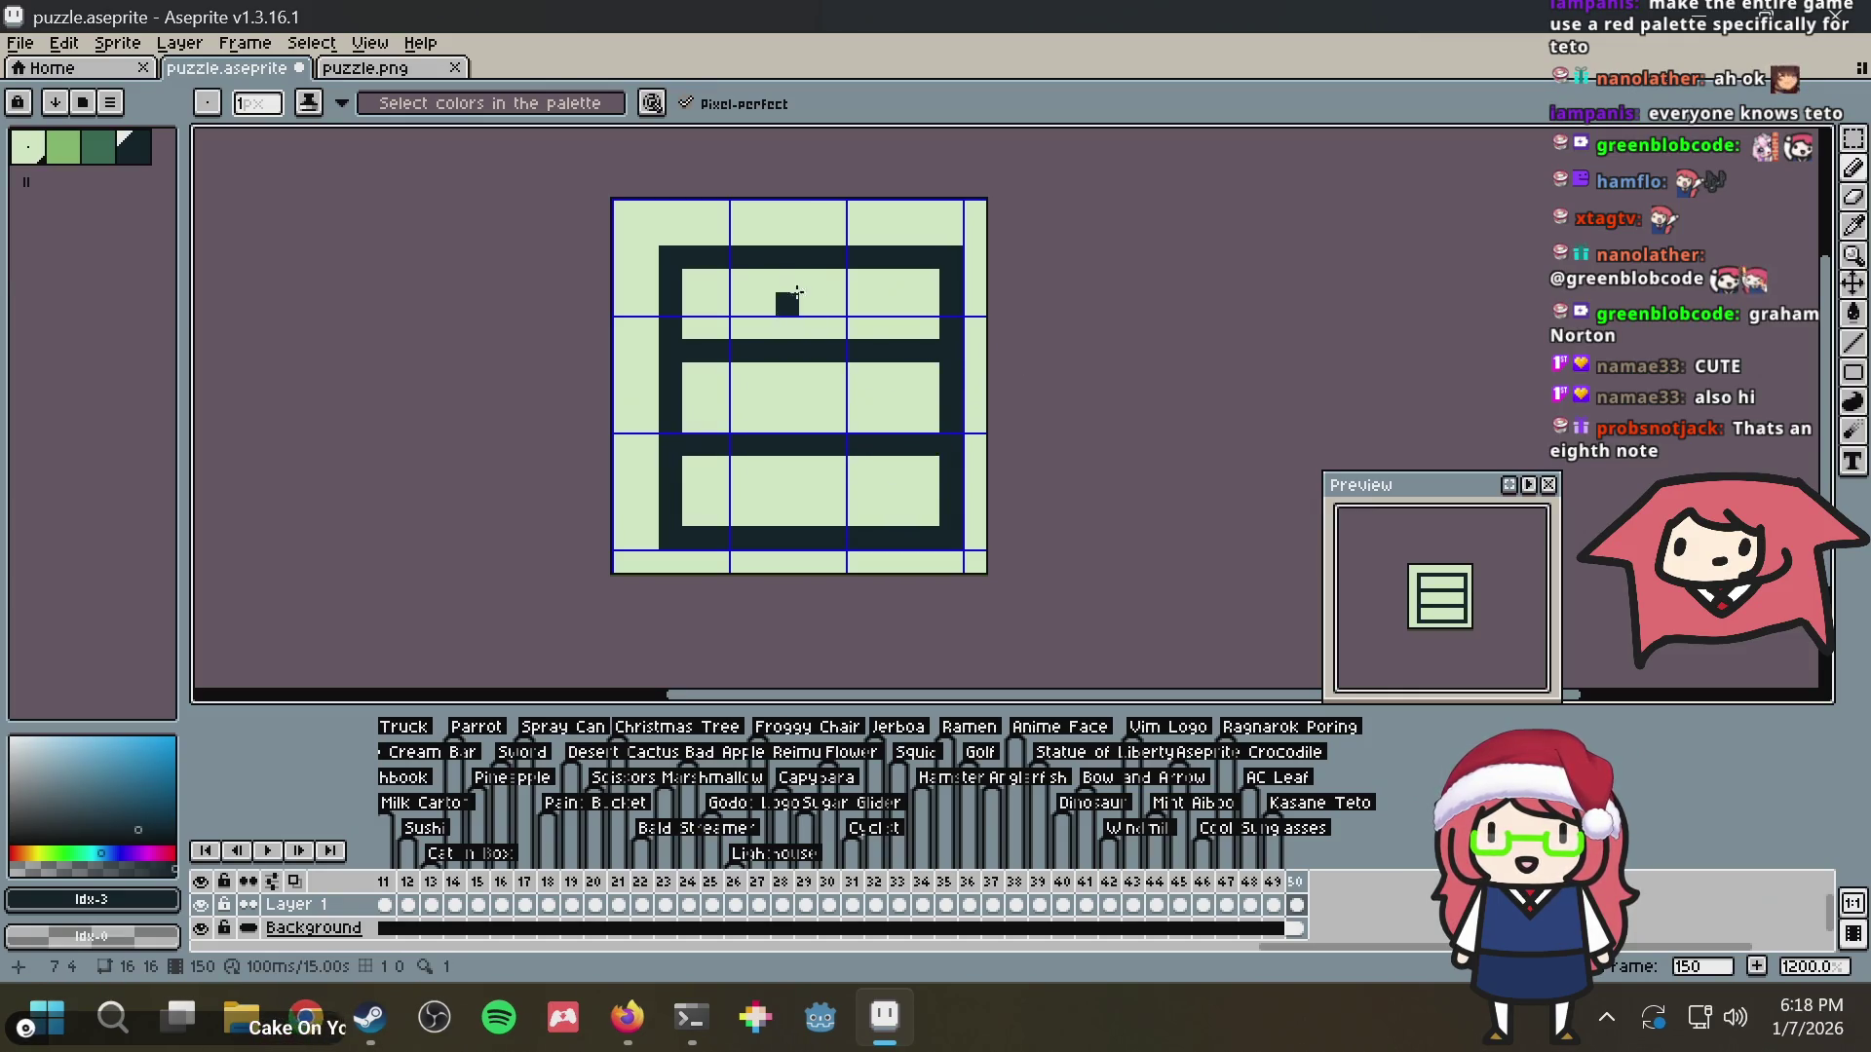
mouse_move(763, 281)
left_mouse_down()
mouse_move(779, 530)
mouse_move(863, 271)
left_mouse_up()
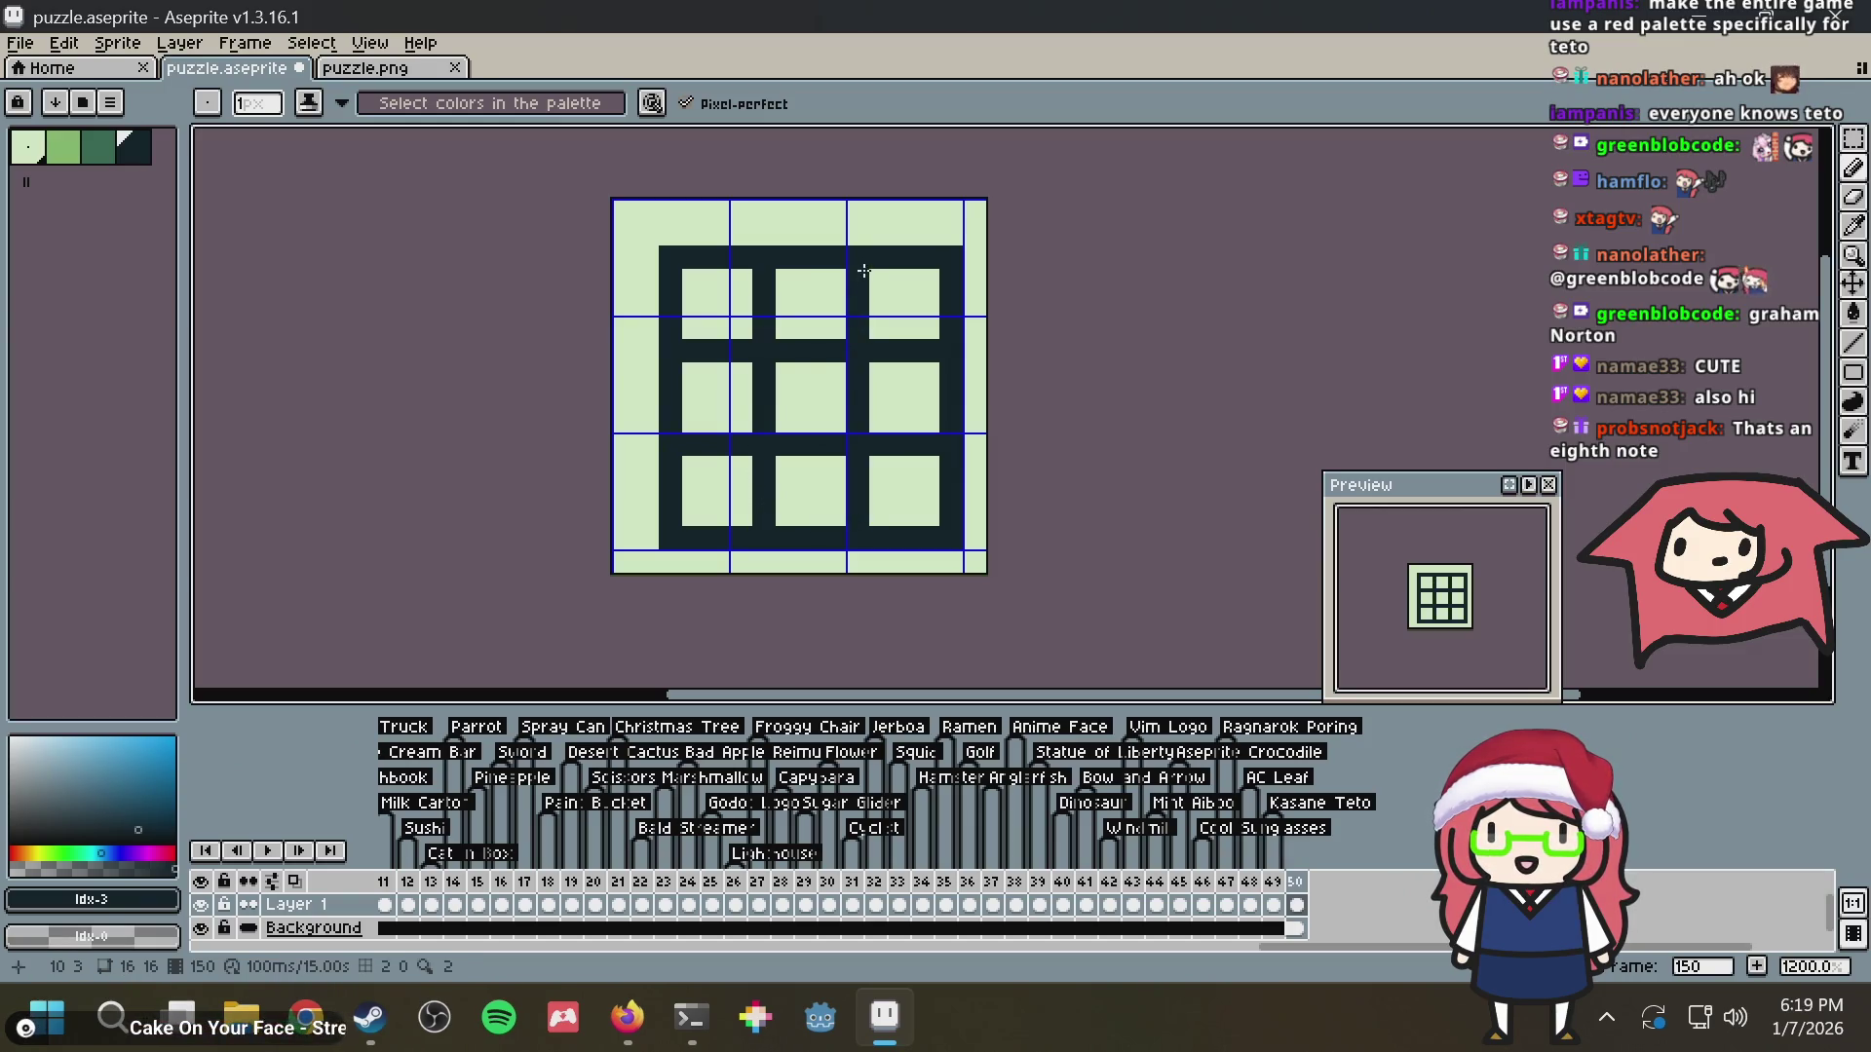
Fill the centre cell with dark green and add light green highlights to it
left_click(99, 147)
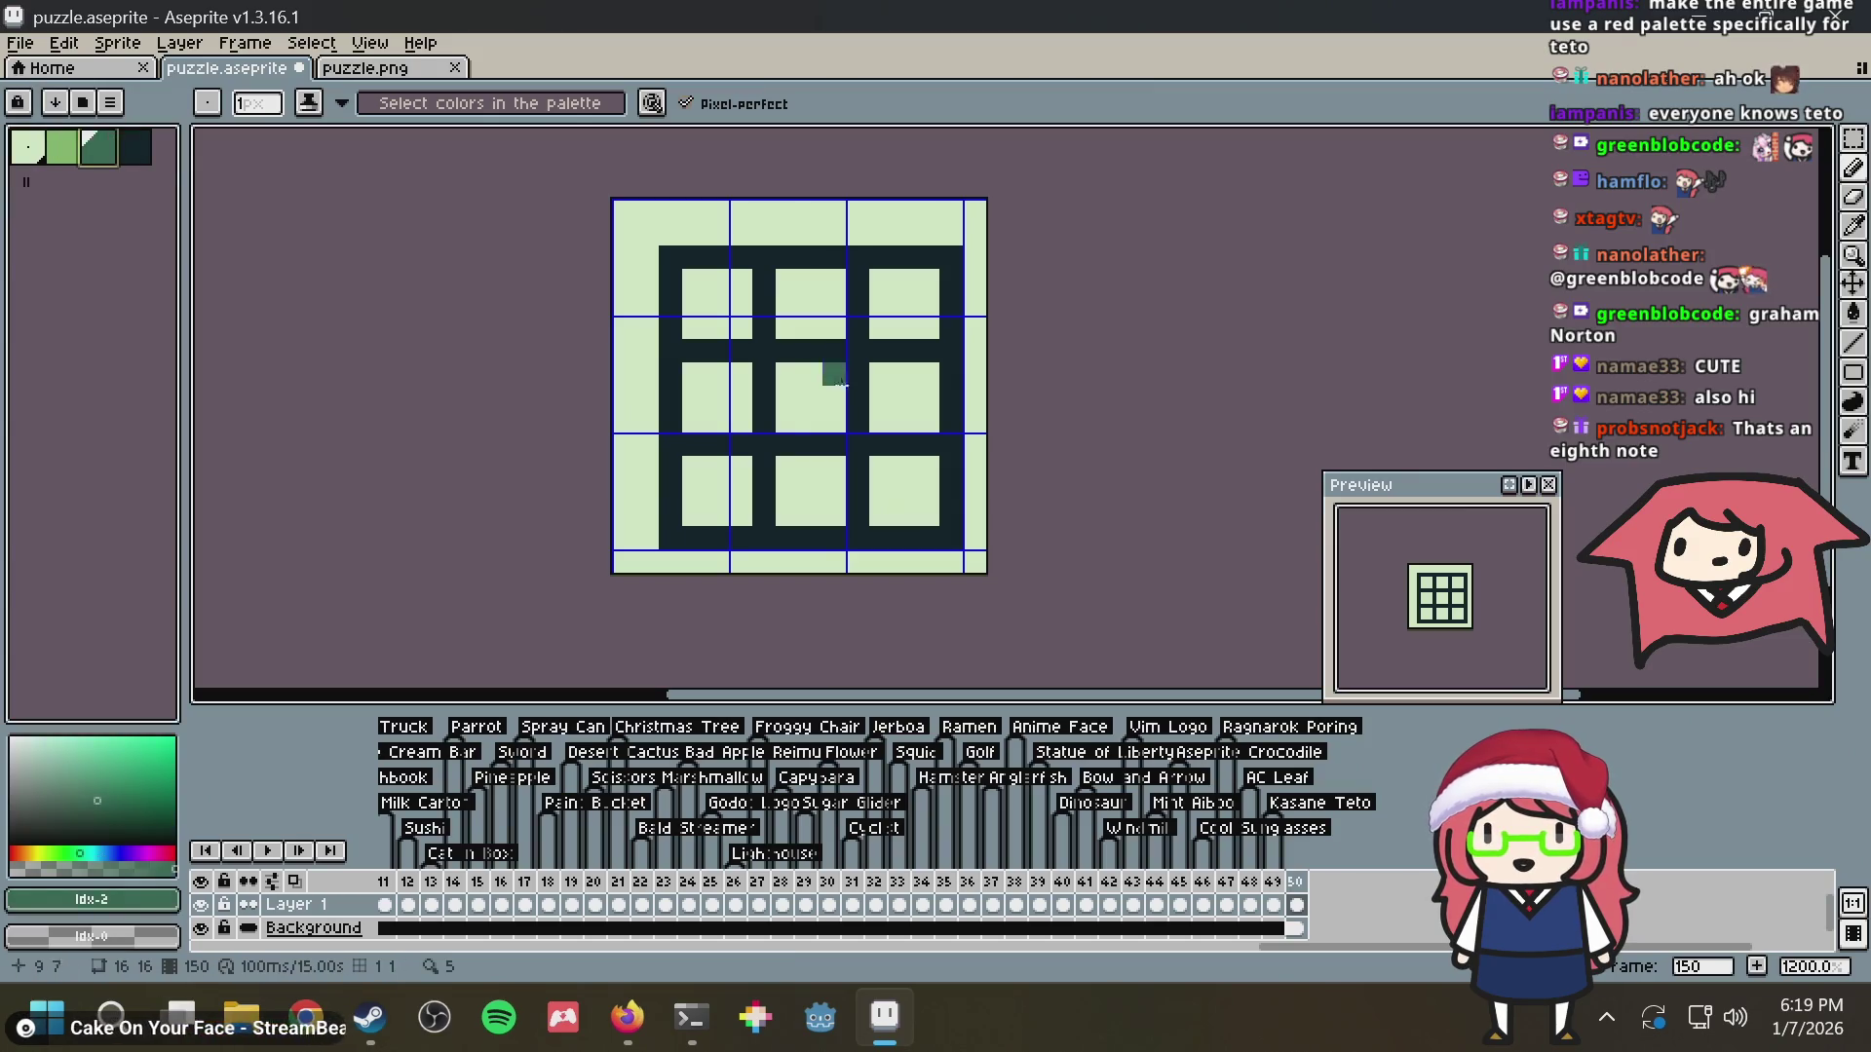
key("g")
left_click(833, 420)
key("b")
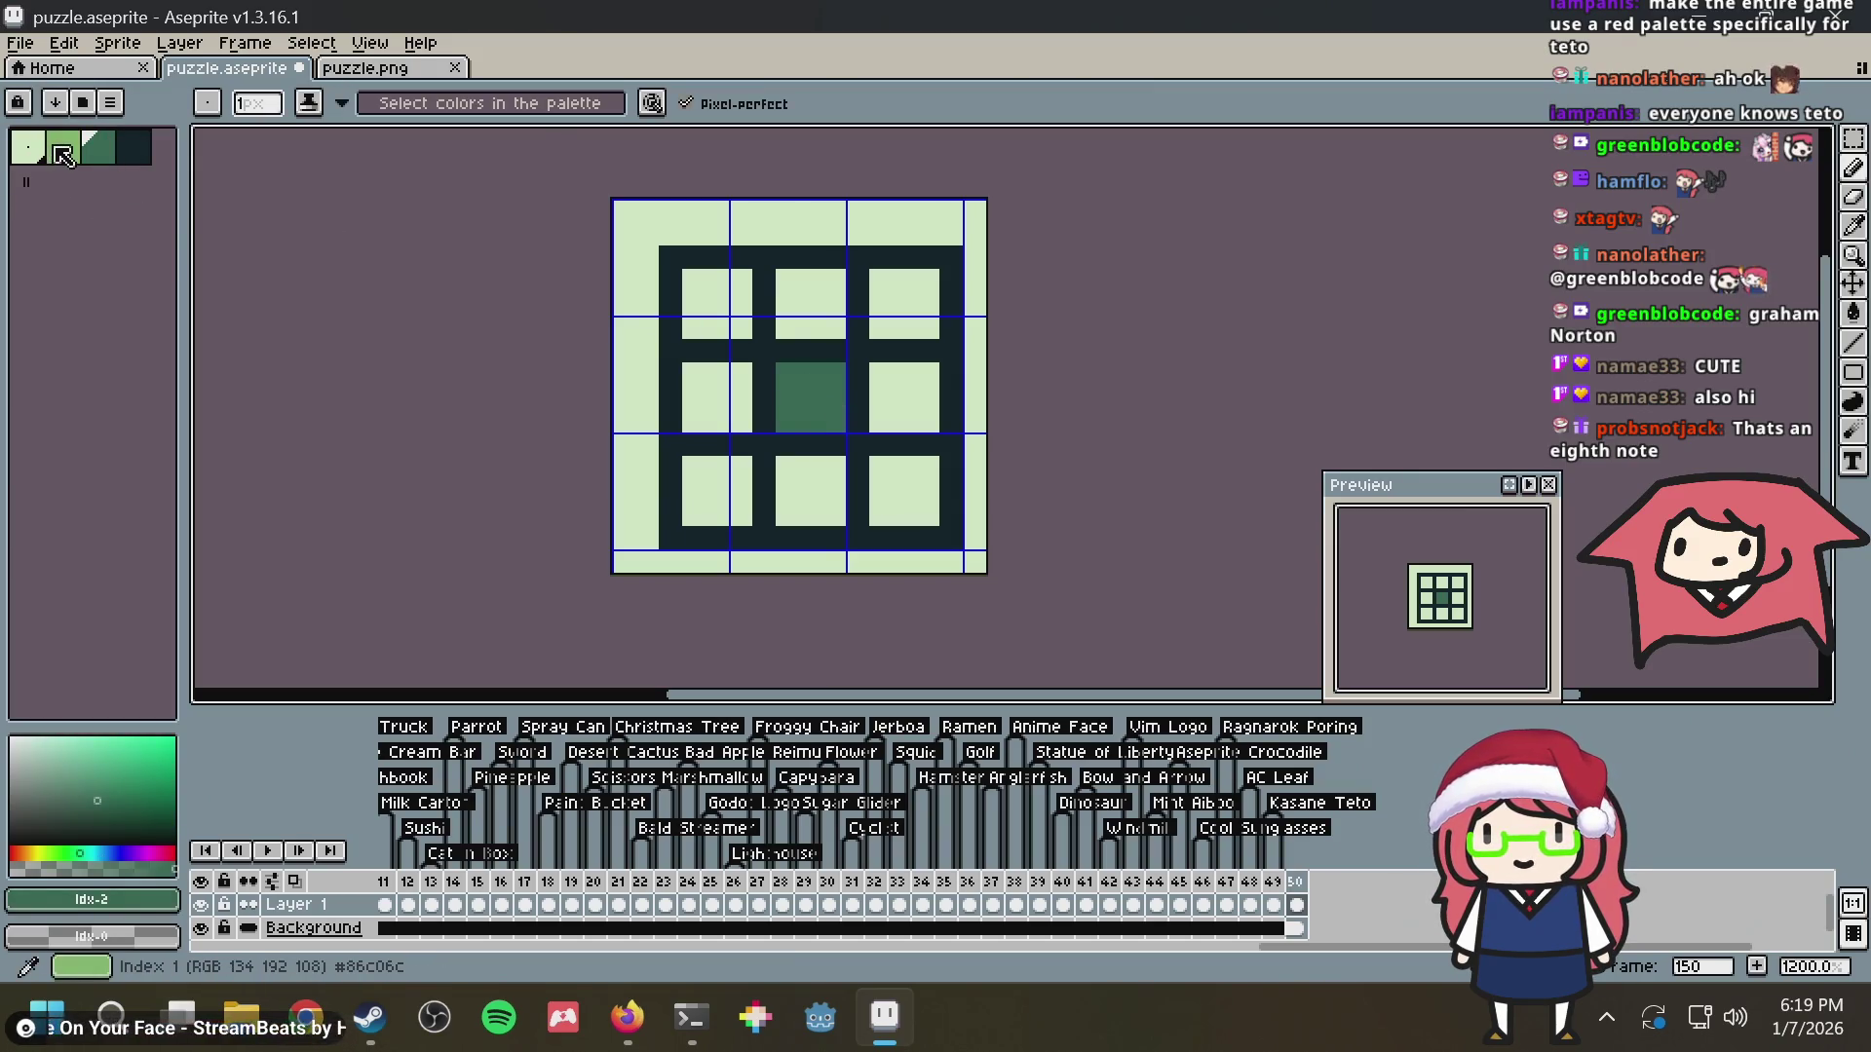
key("[")
mouse_move(791, 406)
left_mouse_down()
mouse_move(787, 374)
mouse_move(833, 374)
mouse_move(789, 424)
left_mouse_up()
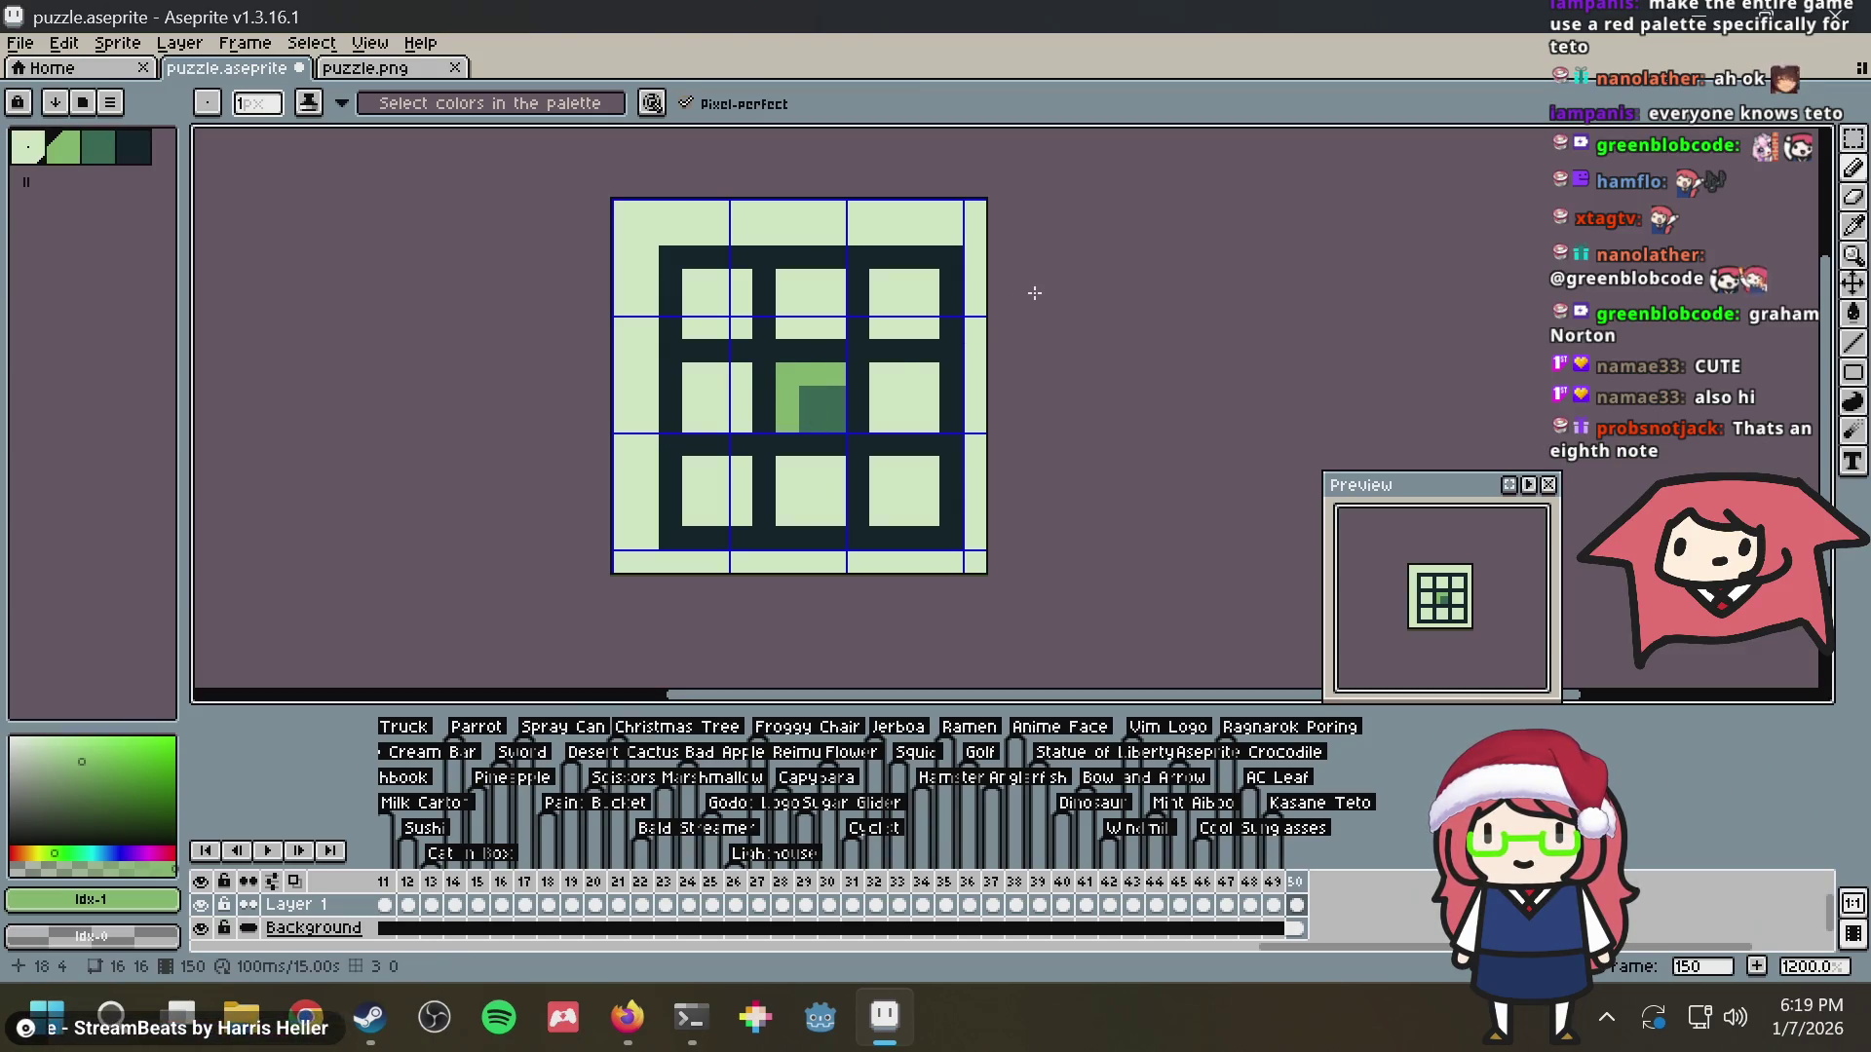
Clear the whole grid drawing back to blank light green and save the puzzle file
key("Delete")
key("ctrl+s")
key("ctrl+s")
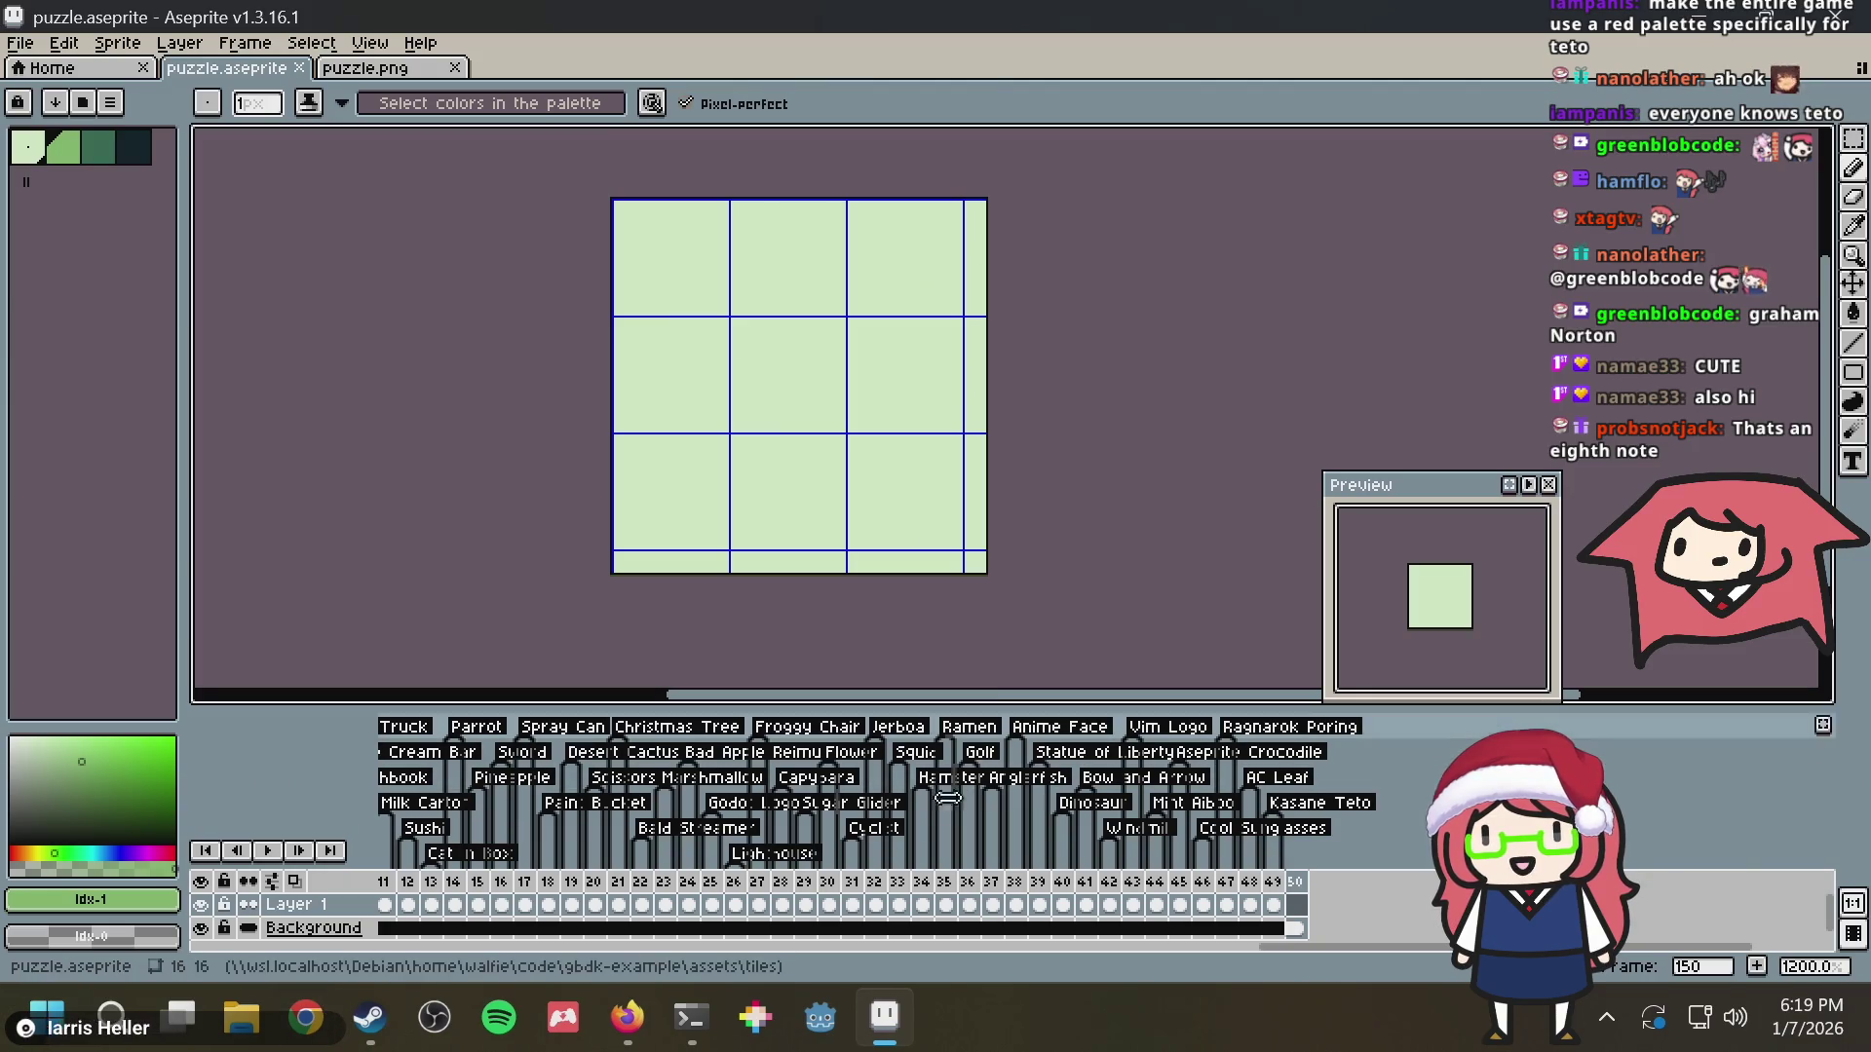
Close the Hatsune Miku copyright search tab in Firefox
left_click(627, 1015)
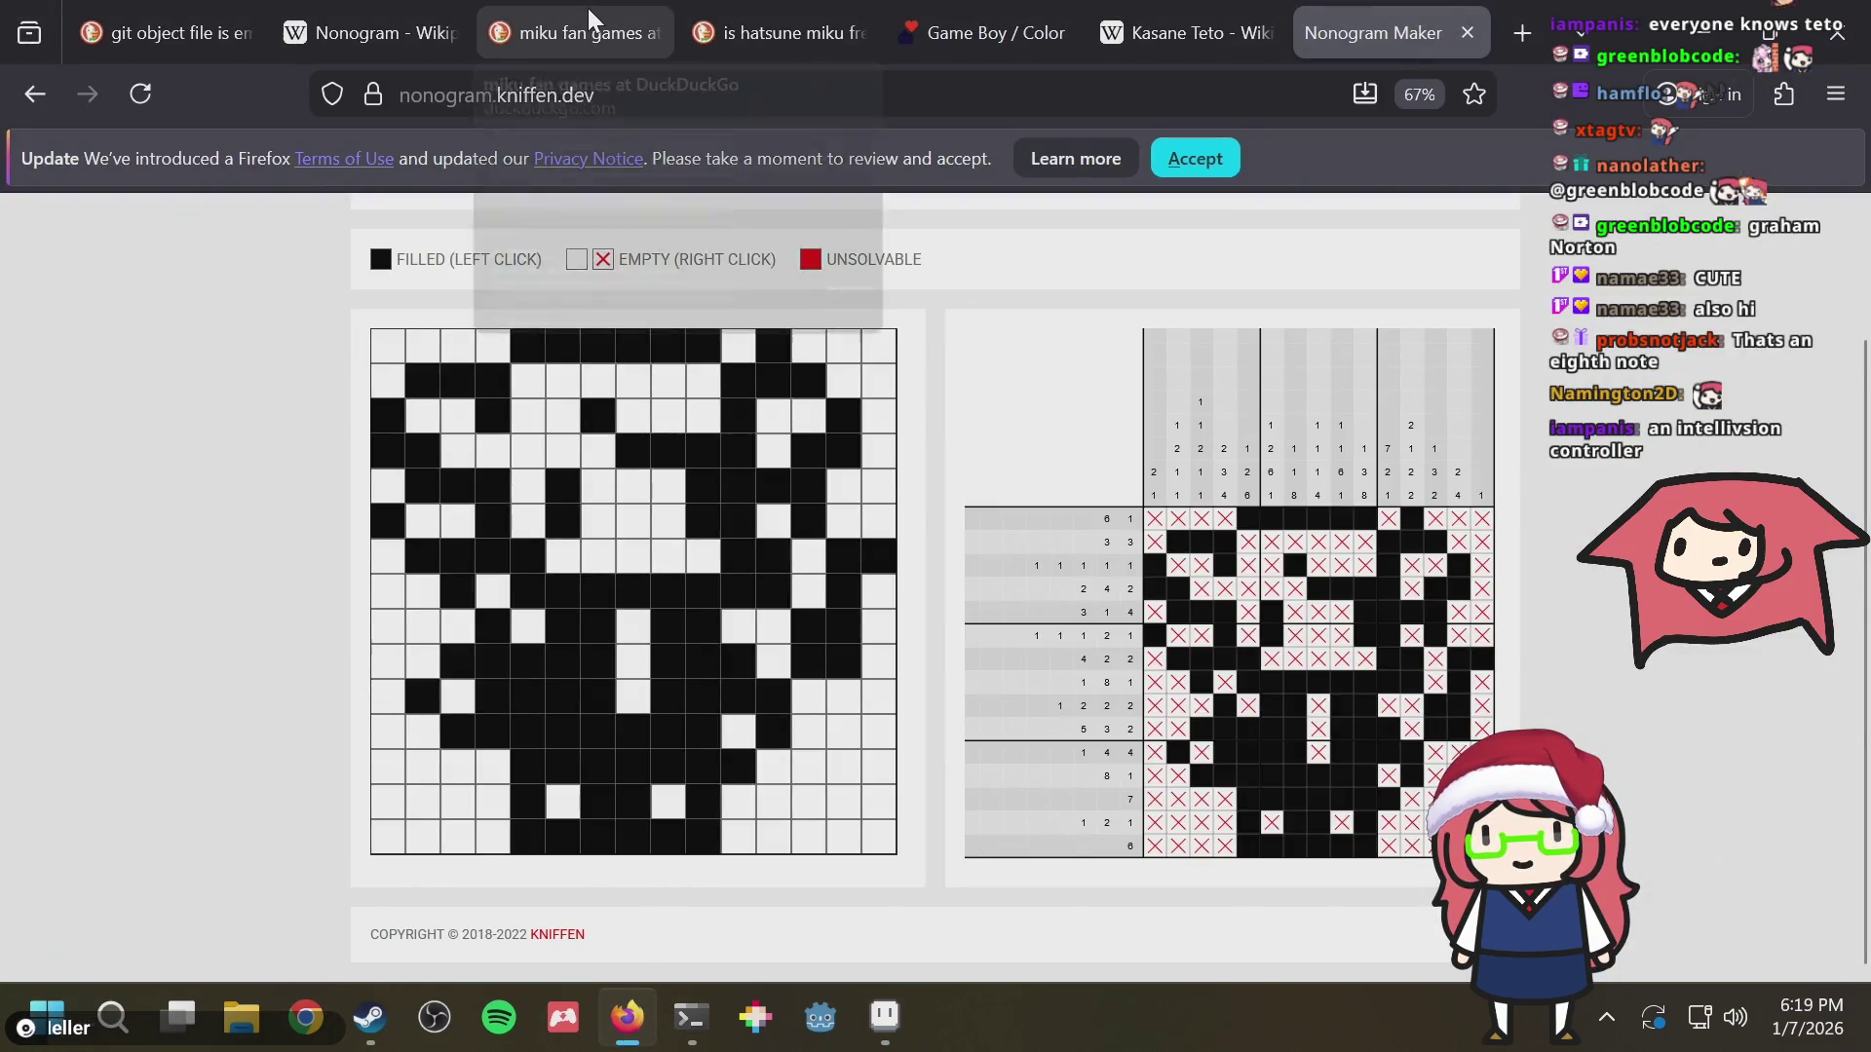
left_click(779, 17)
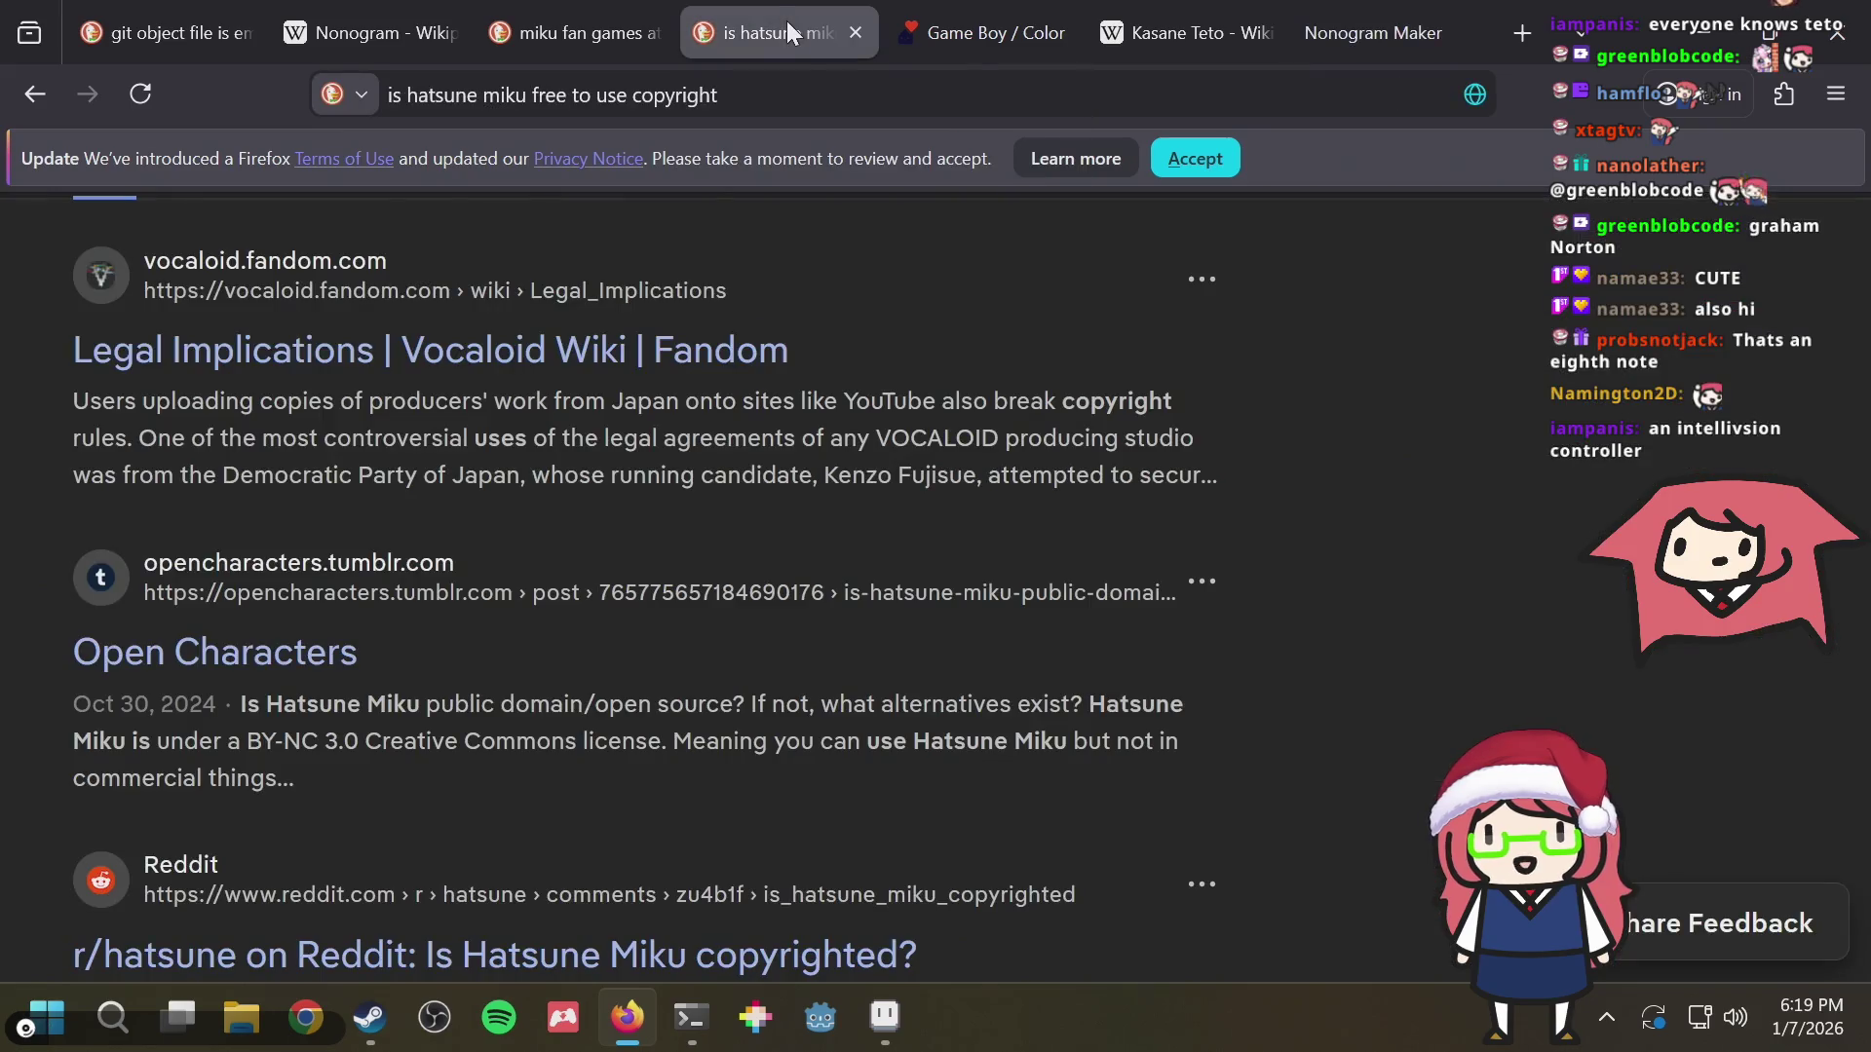
middle_click(788, 22)
scroll(987, 424, "down", 2)
scroll(969, 352, "down", 1)
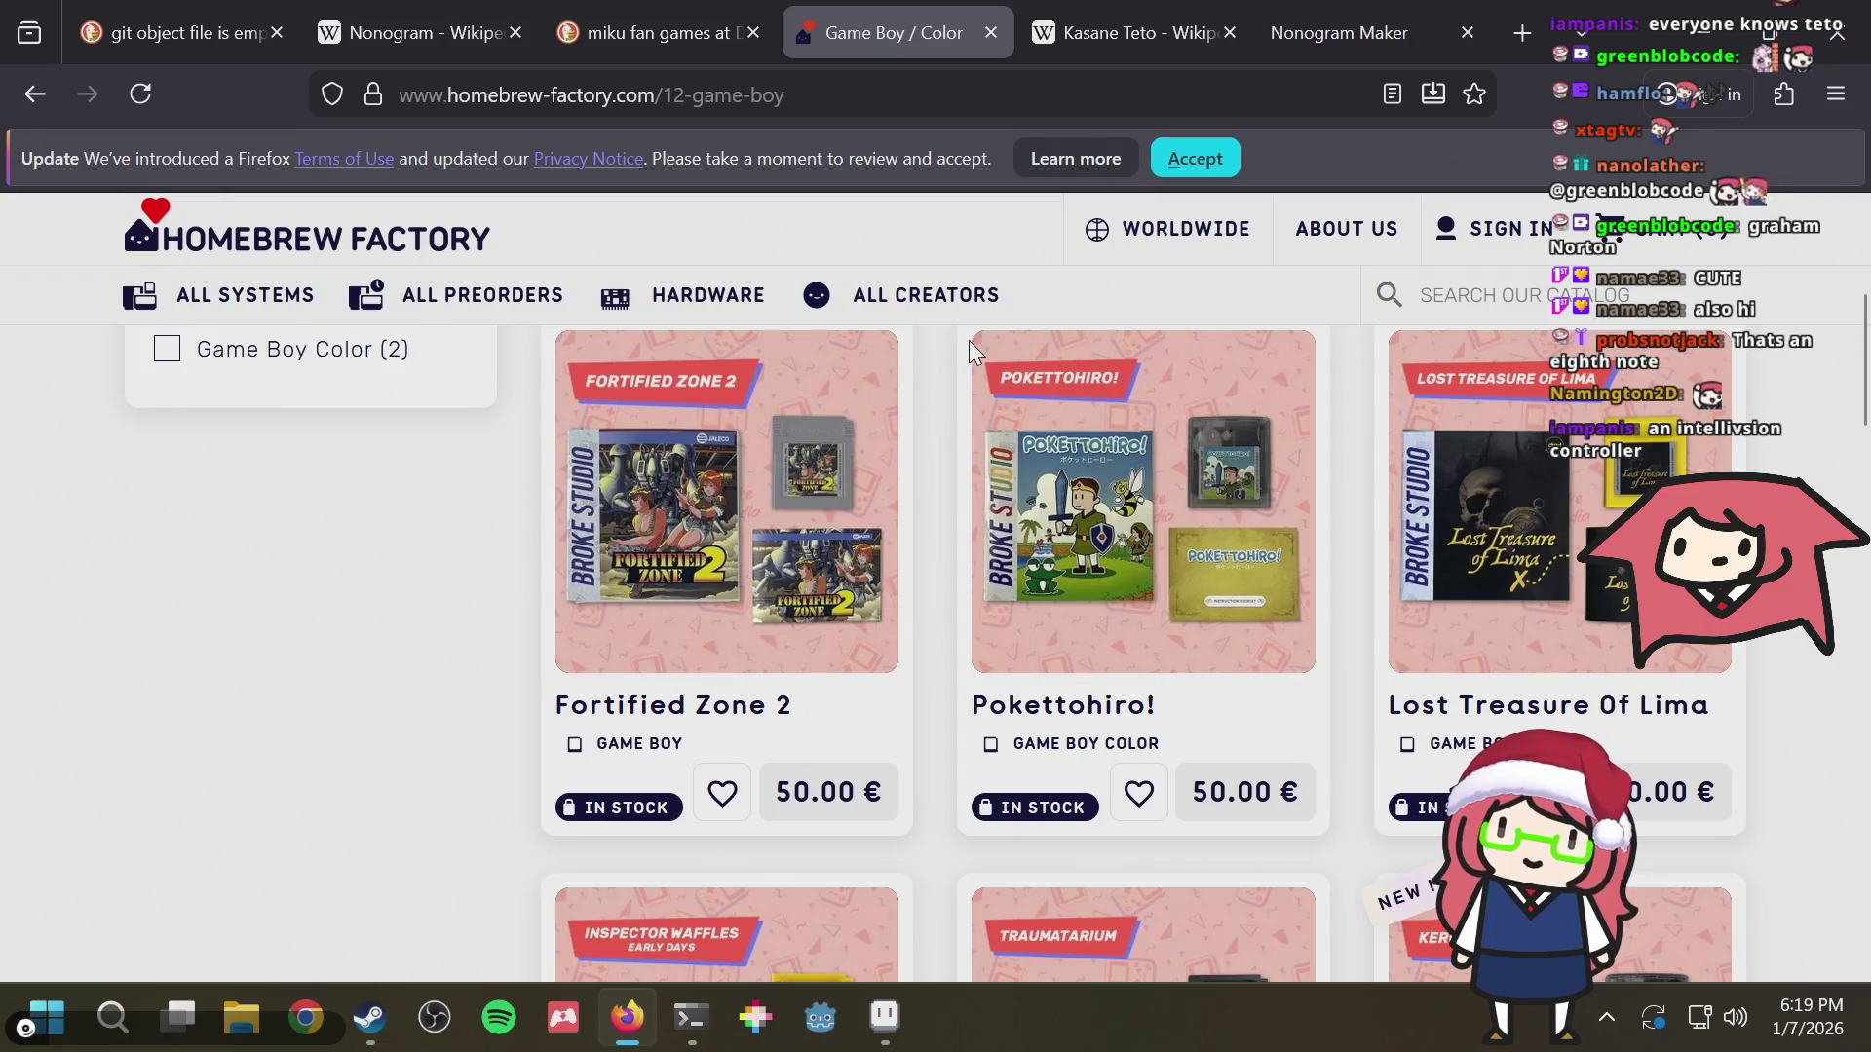
scroll(840, 534, "up", 3)
scroll(802, 531, "down", 6)
scroll(790, 518, "down", 5)
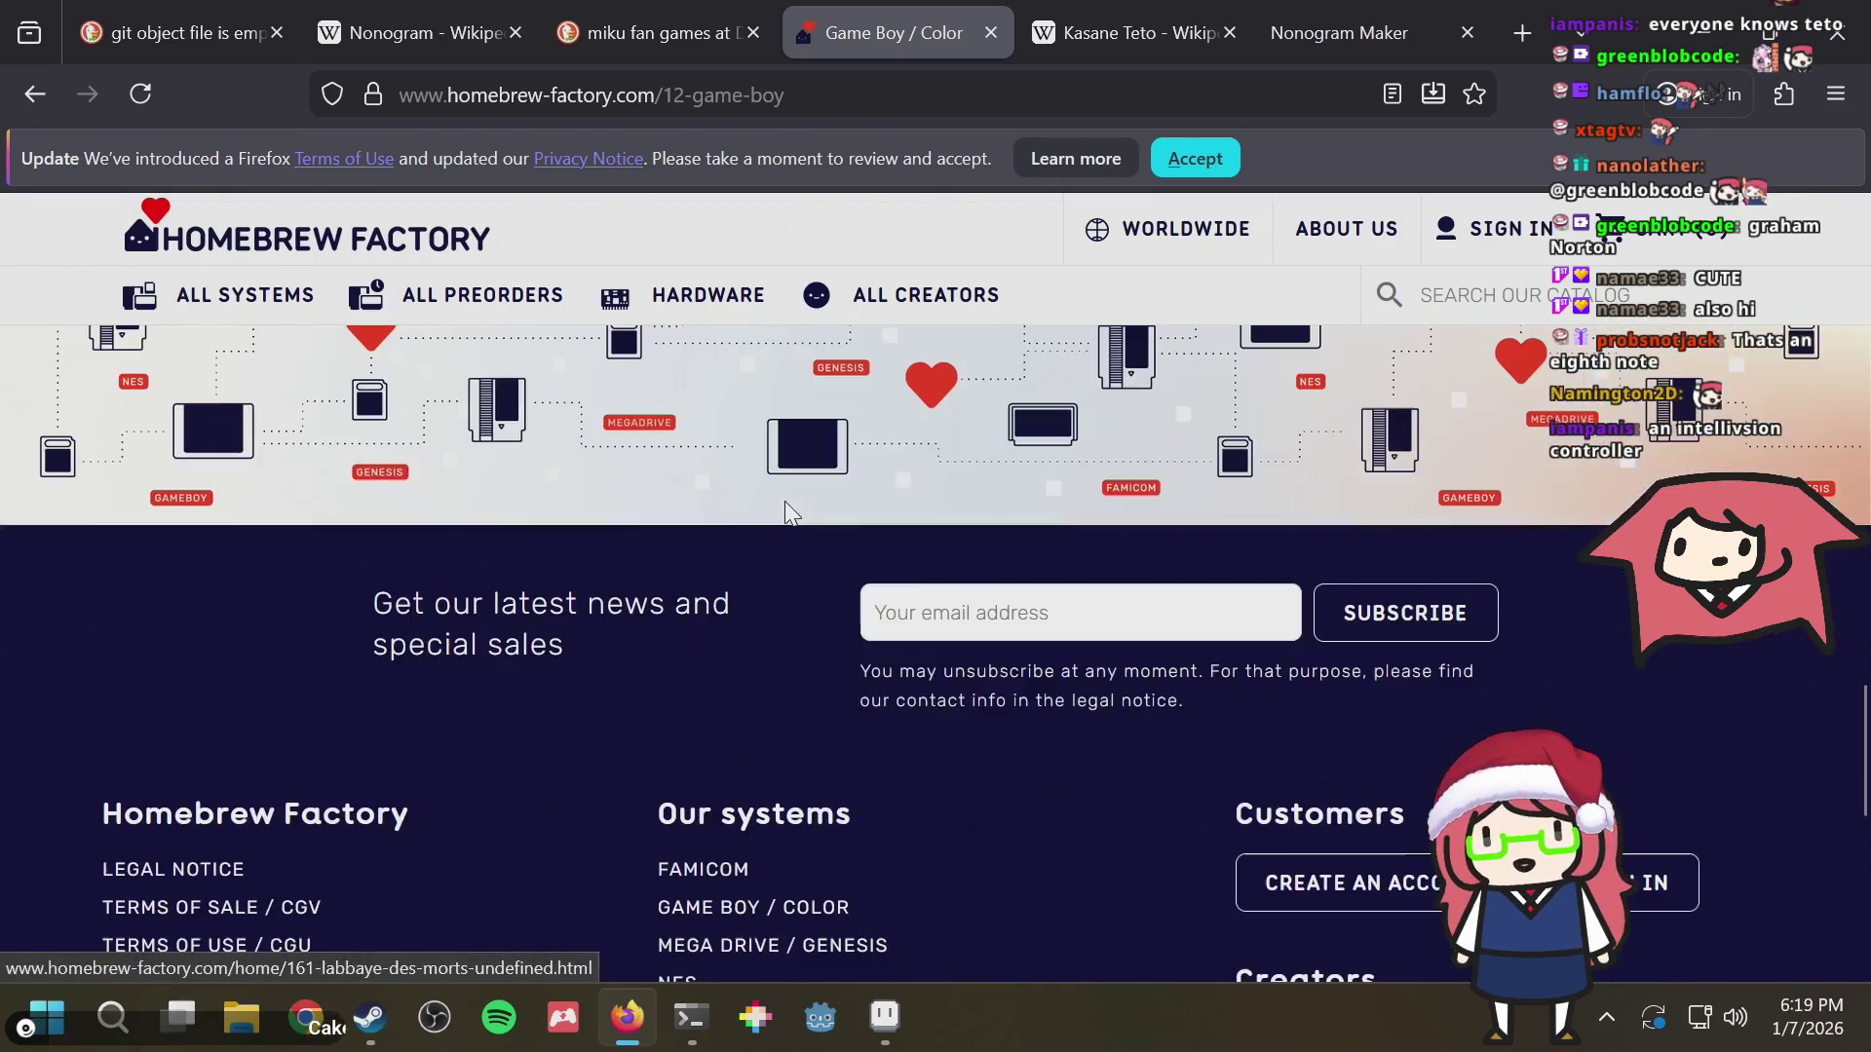
scroll(619, 484, "up", 5)
scroll(608, 489, "up", 6)
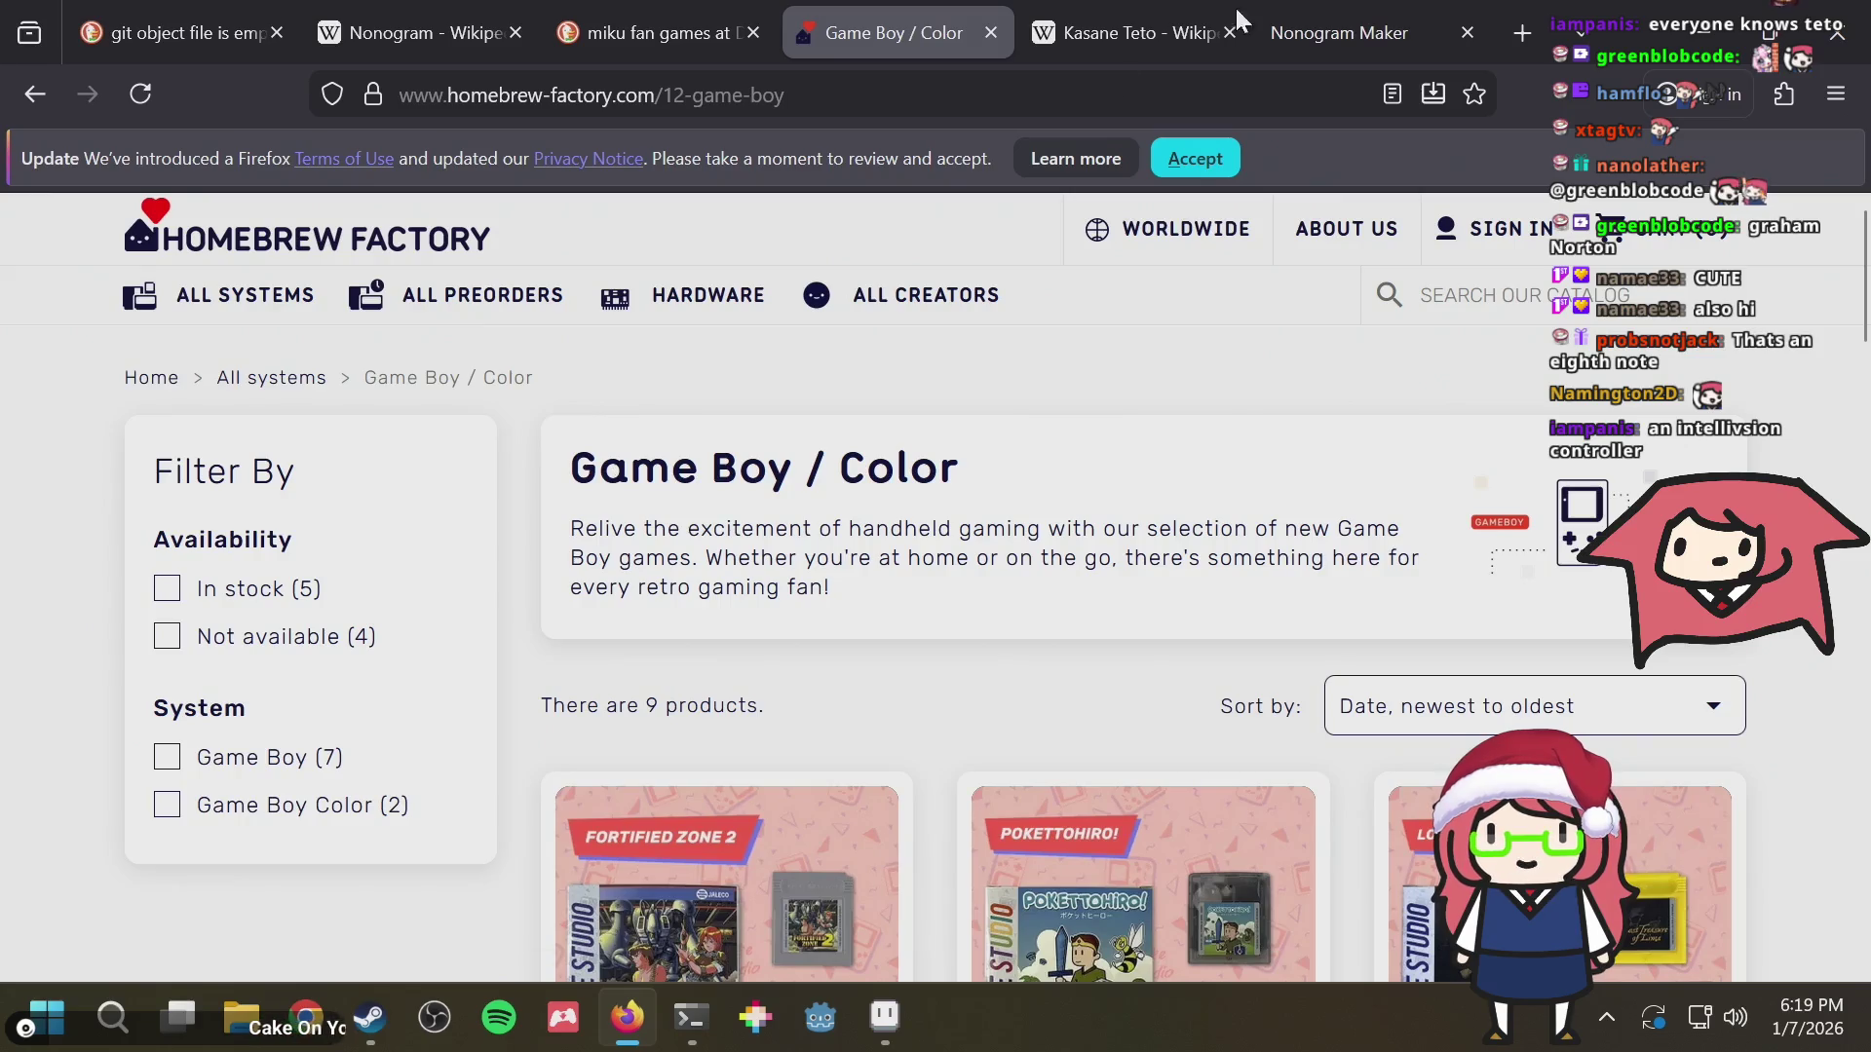
Close the Kasane Teto article tab, leave the miku fan games search showing, and return to Aseprite
left_click(1159, 40)
middle_click(1158, 40)
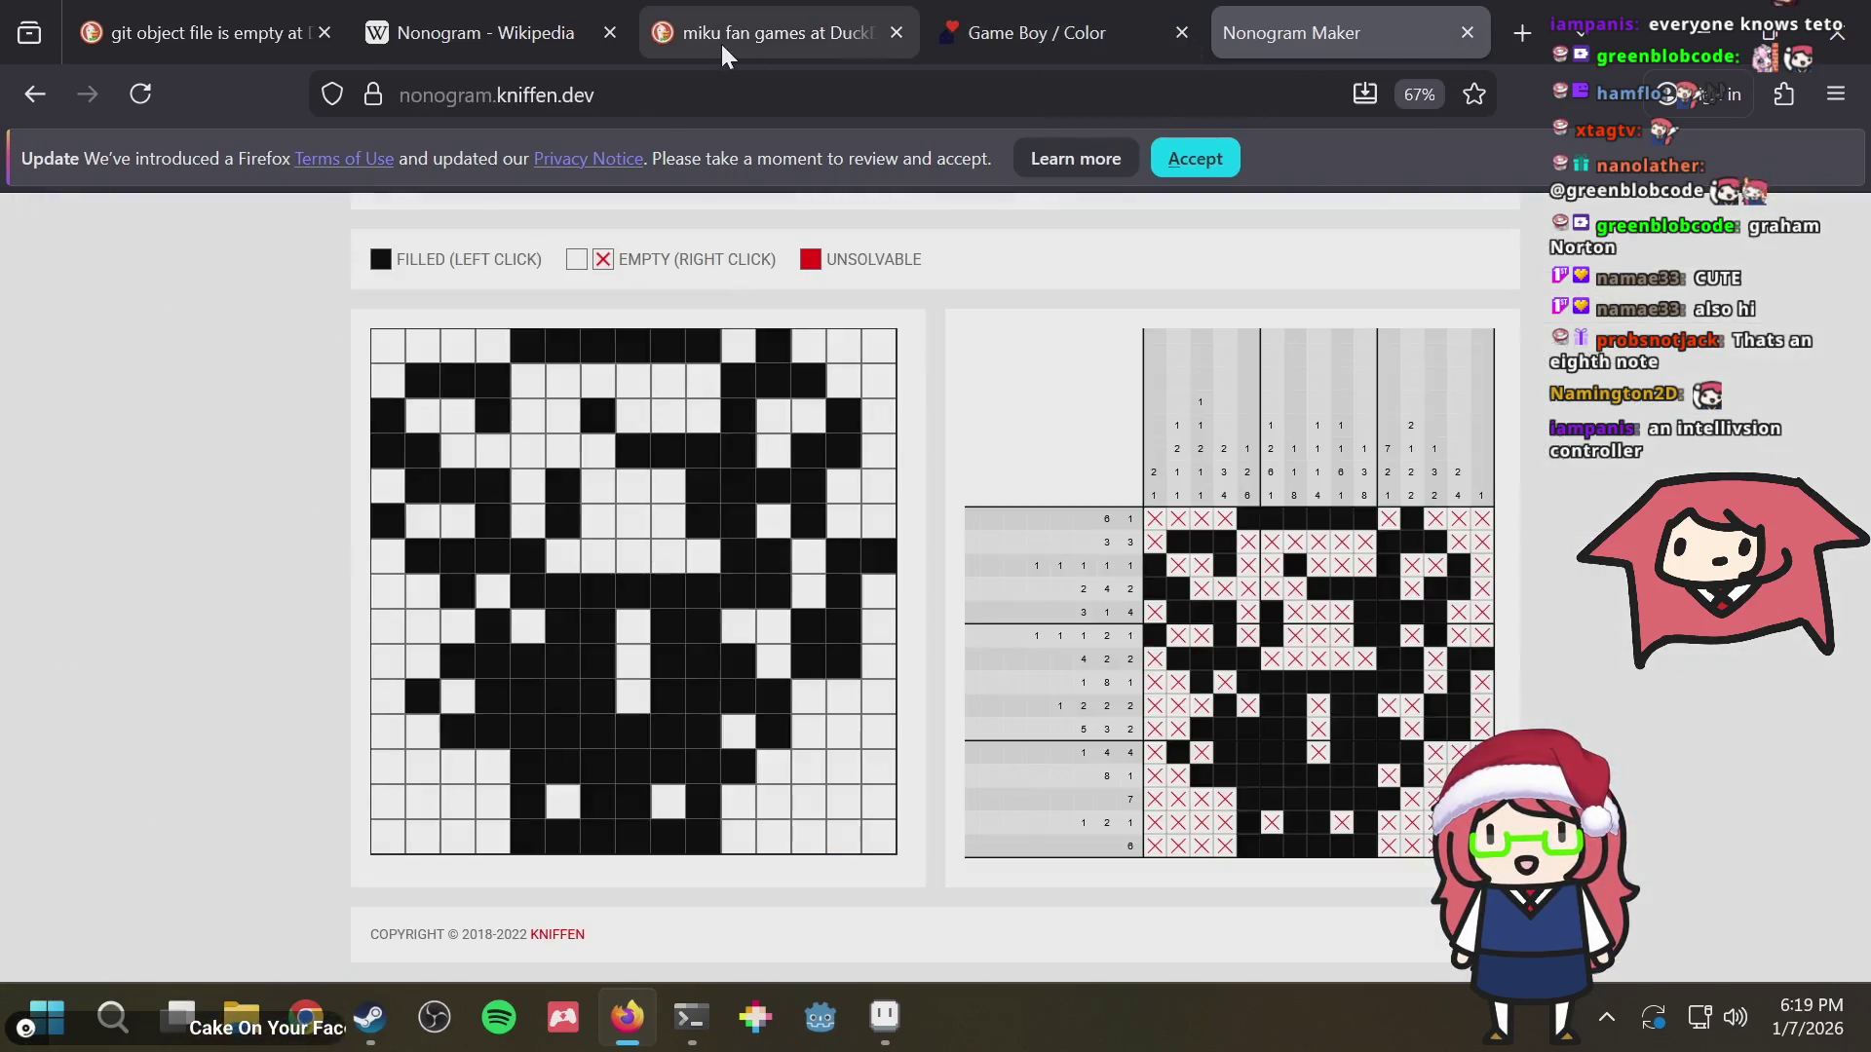
left_click(720, 41)
key("alt+Tab")
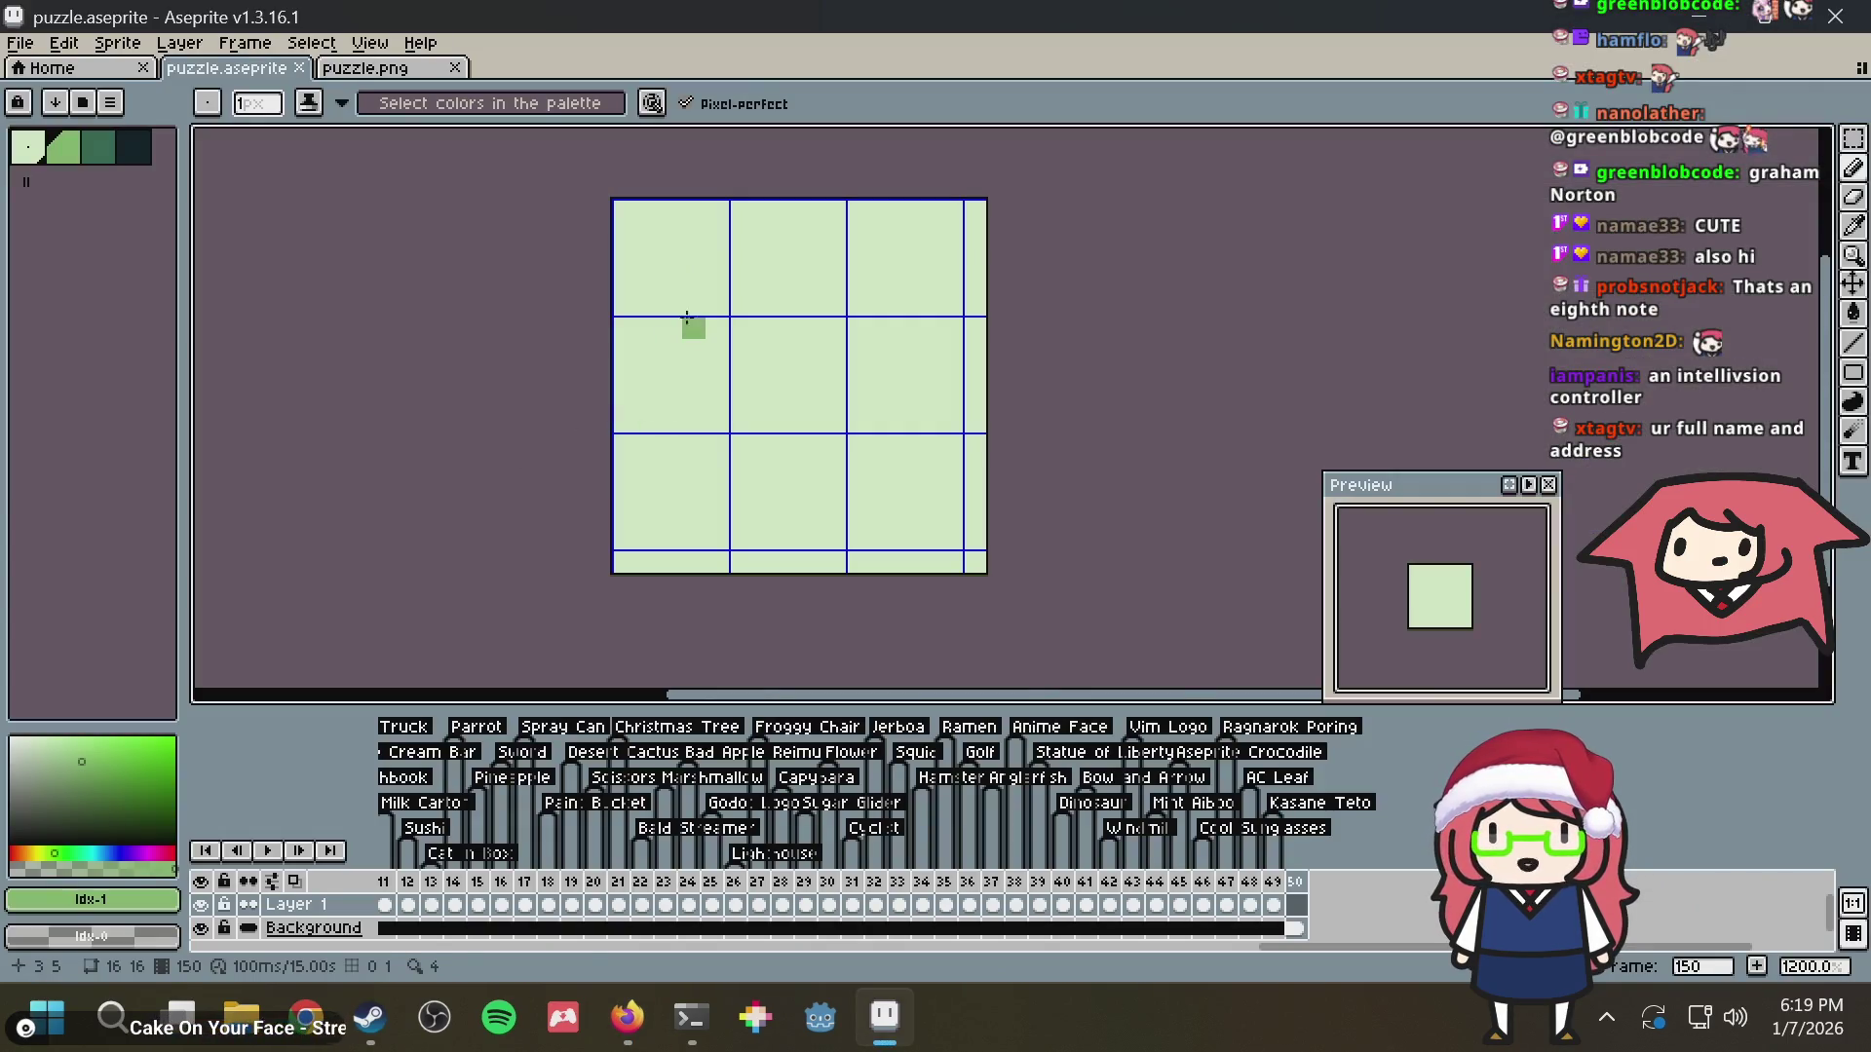
key("ctrl+s")
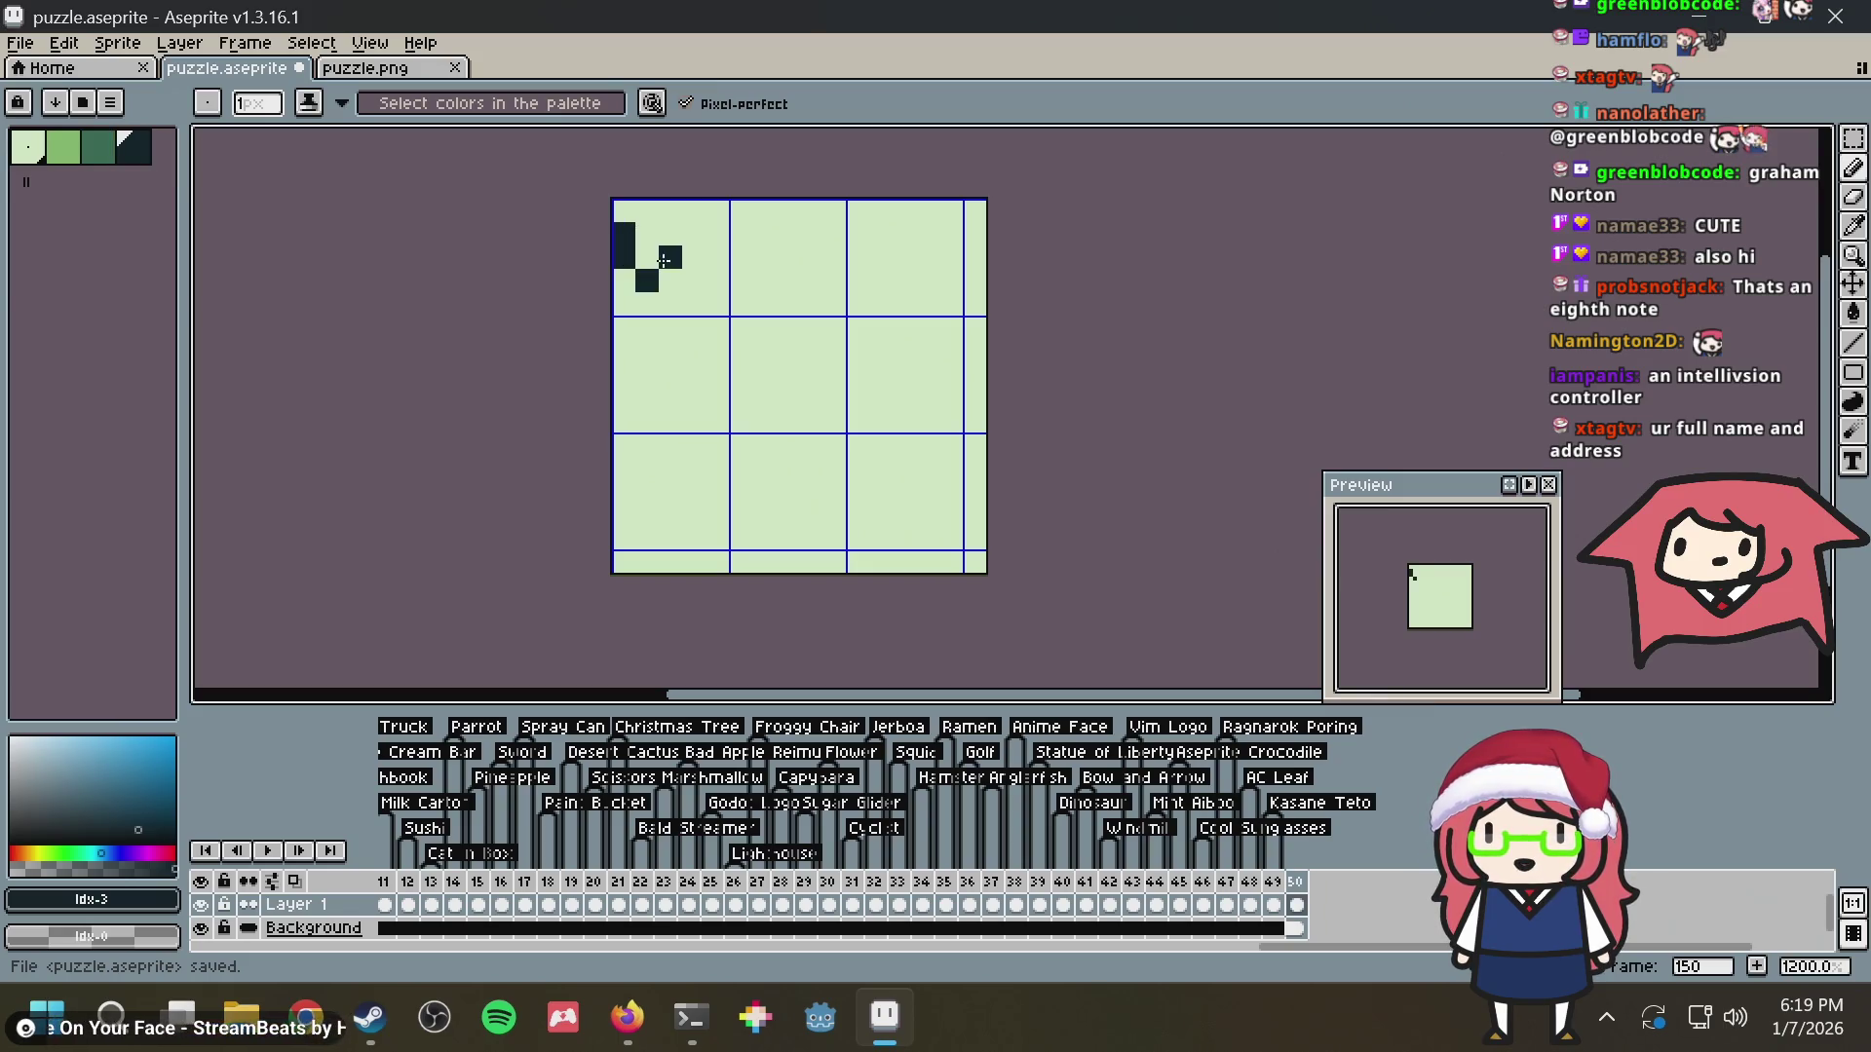
left_click(693, 280)
left_click(716, 234)
left_click(766, 282)
left_click(791, 234)
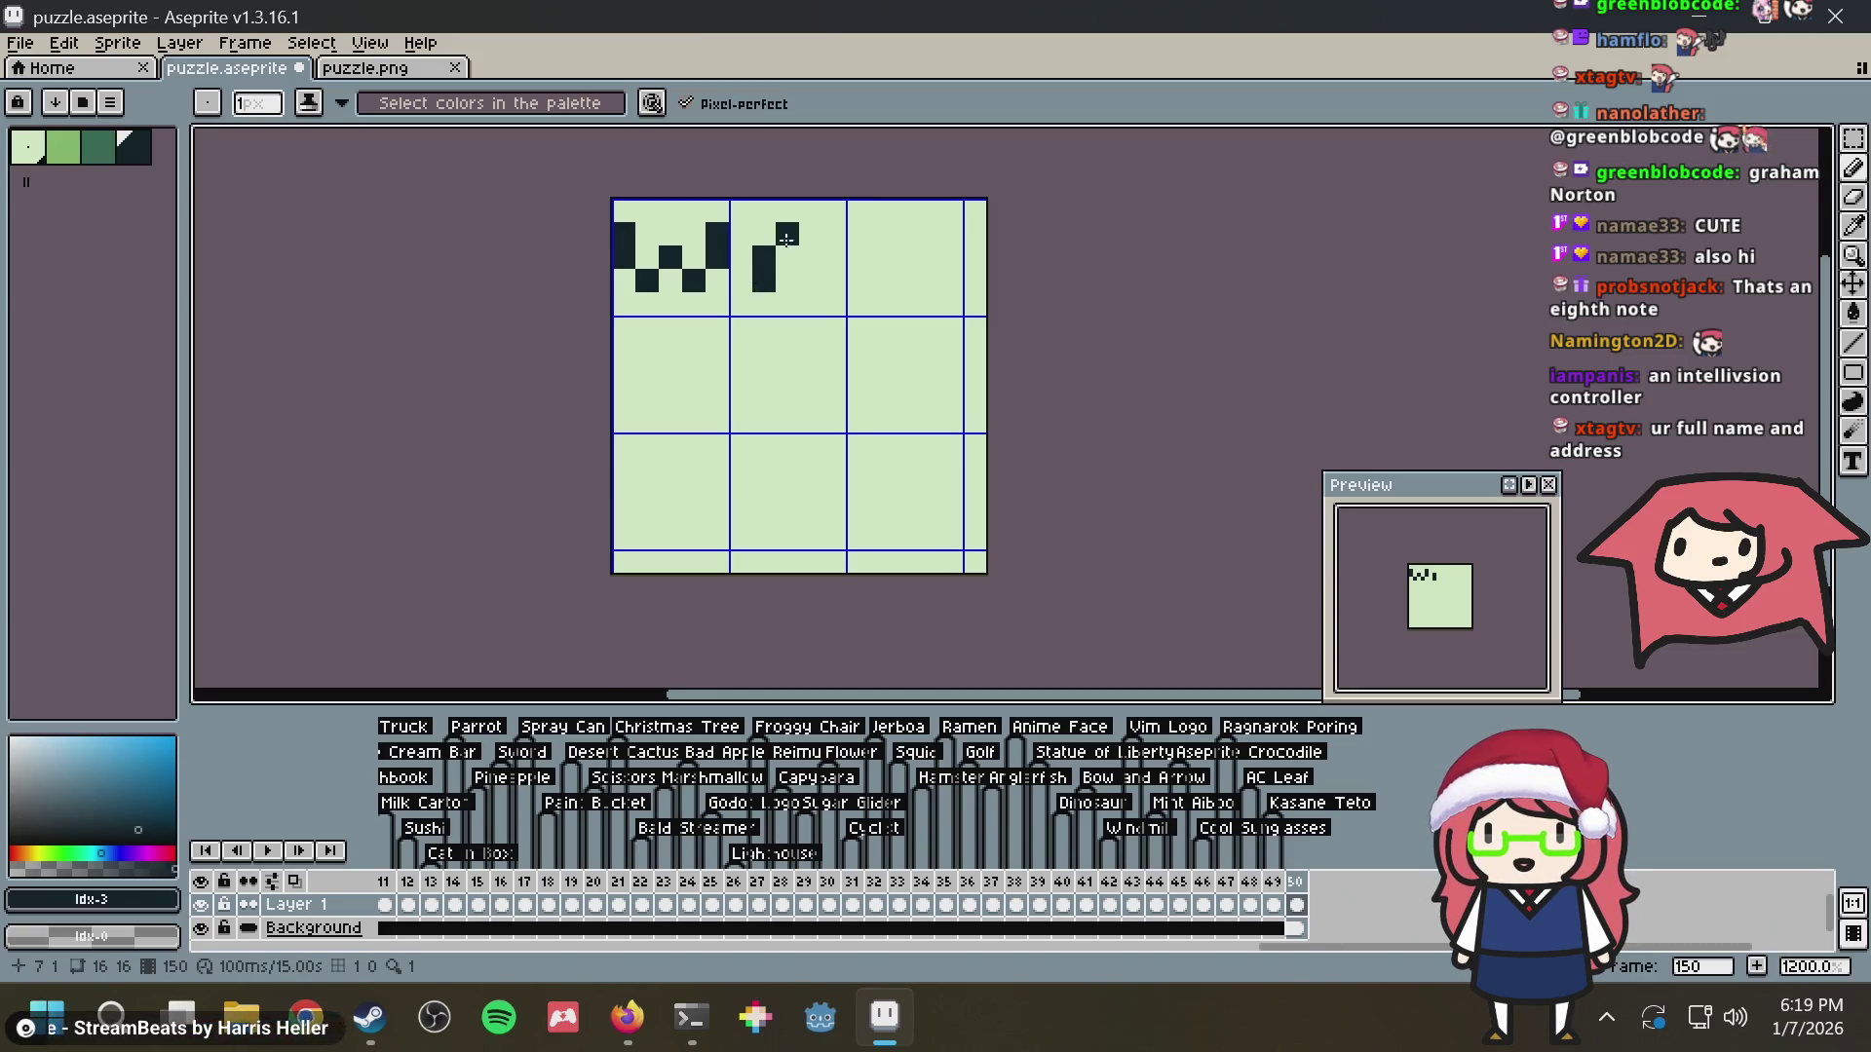
left_click(812, 258)
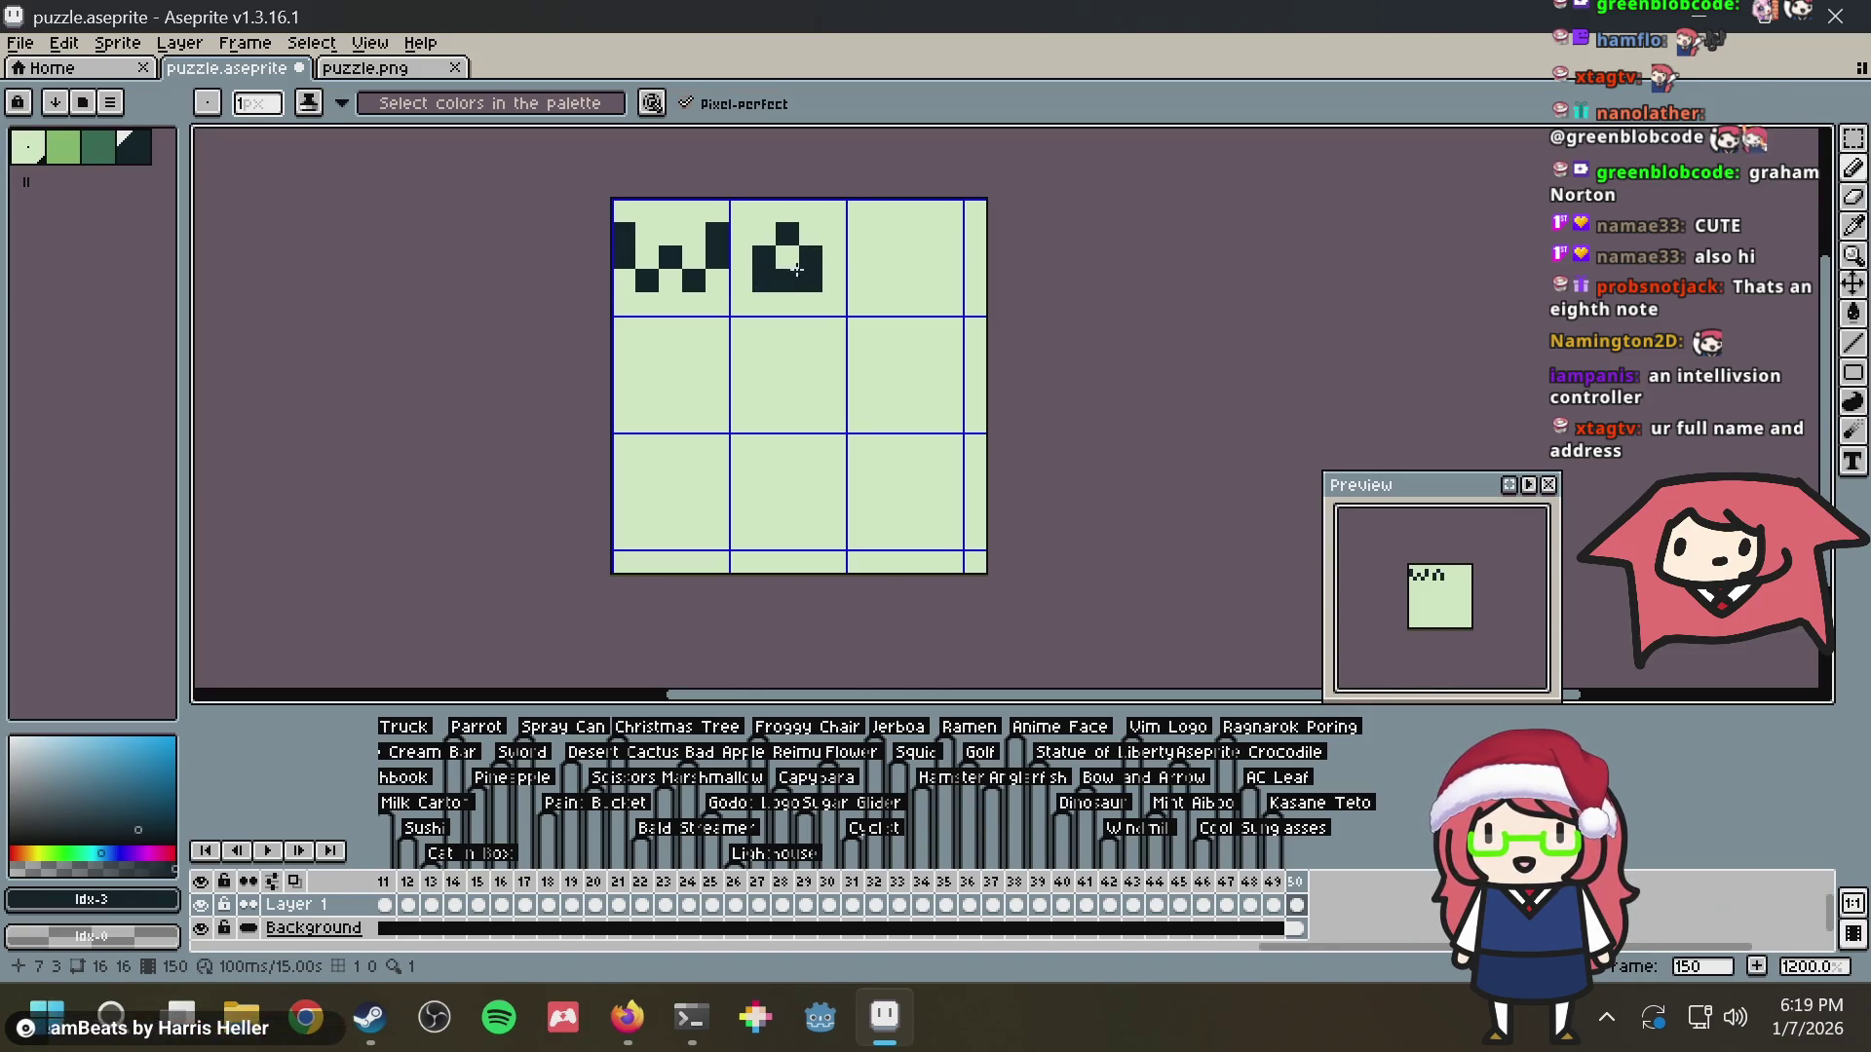
right_click(789, 278)
left_click(857, 233)
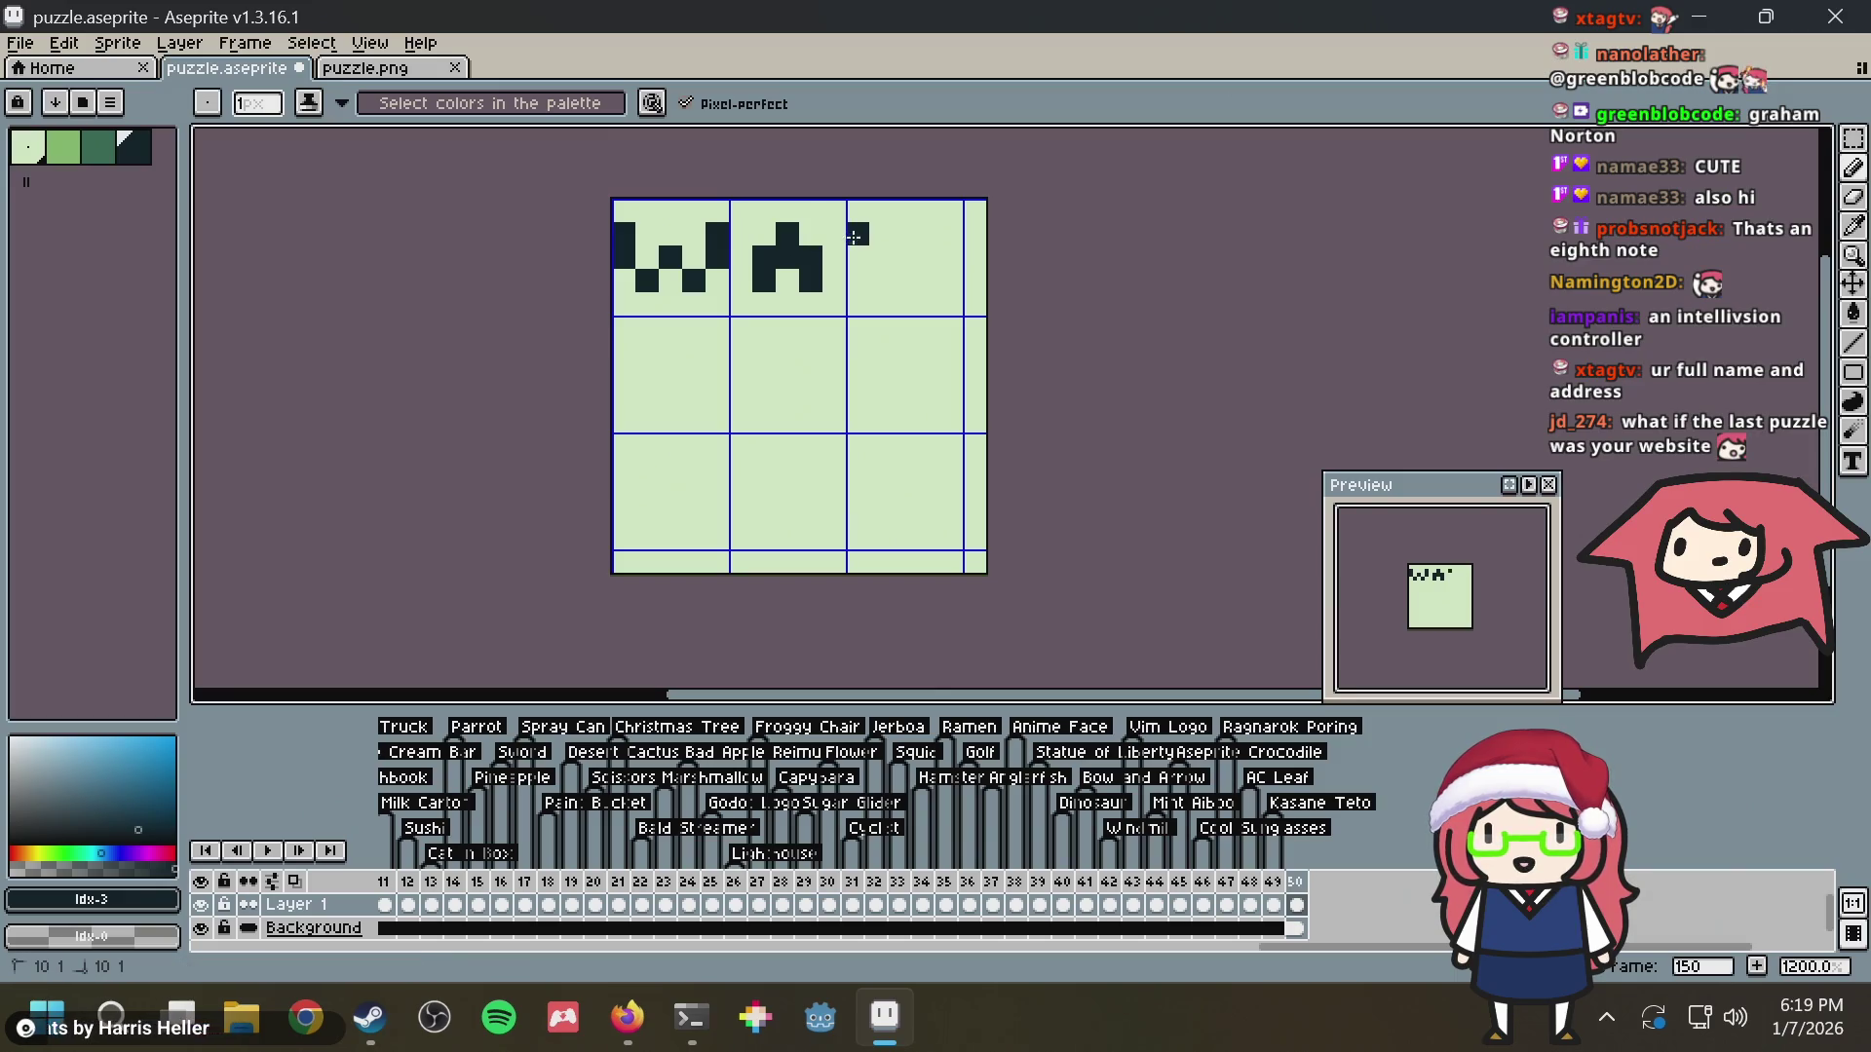
left_click_drag(858, 234, 858, 282)
left_click(884, 282)
right_click(883, 281)
left_click(907, 281)
key("ctrl")
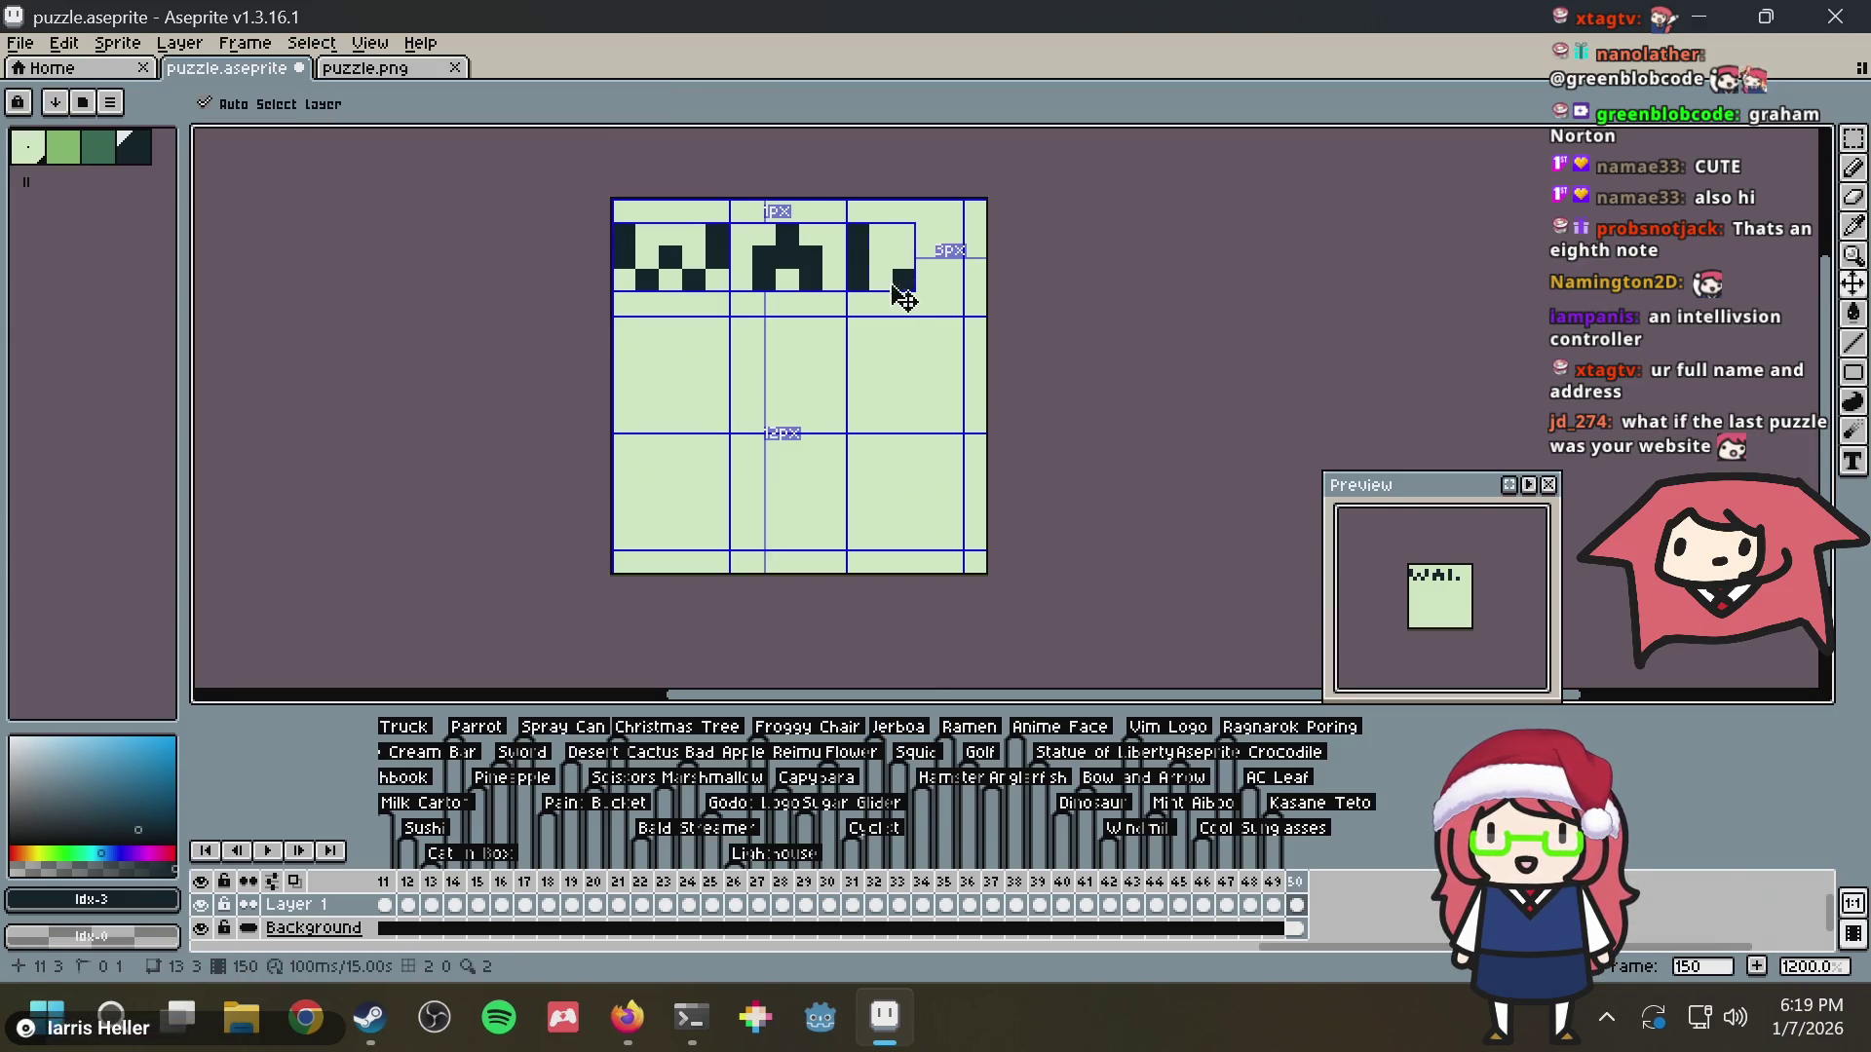
key("ctrl+z")
key("ctrl+z")
key("ctrl+z")
key("ctrl+z")
key("ctrl+z")
key("ctrl+z")
key("ctrl+s")
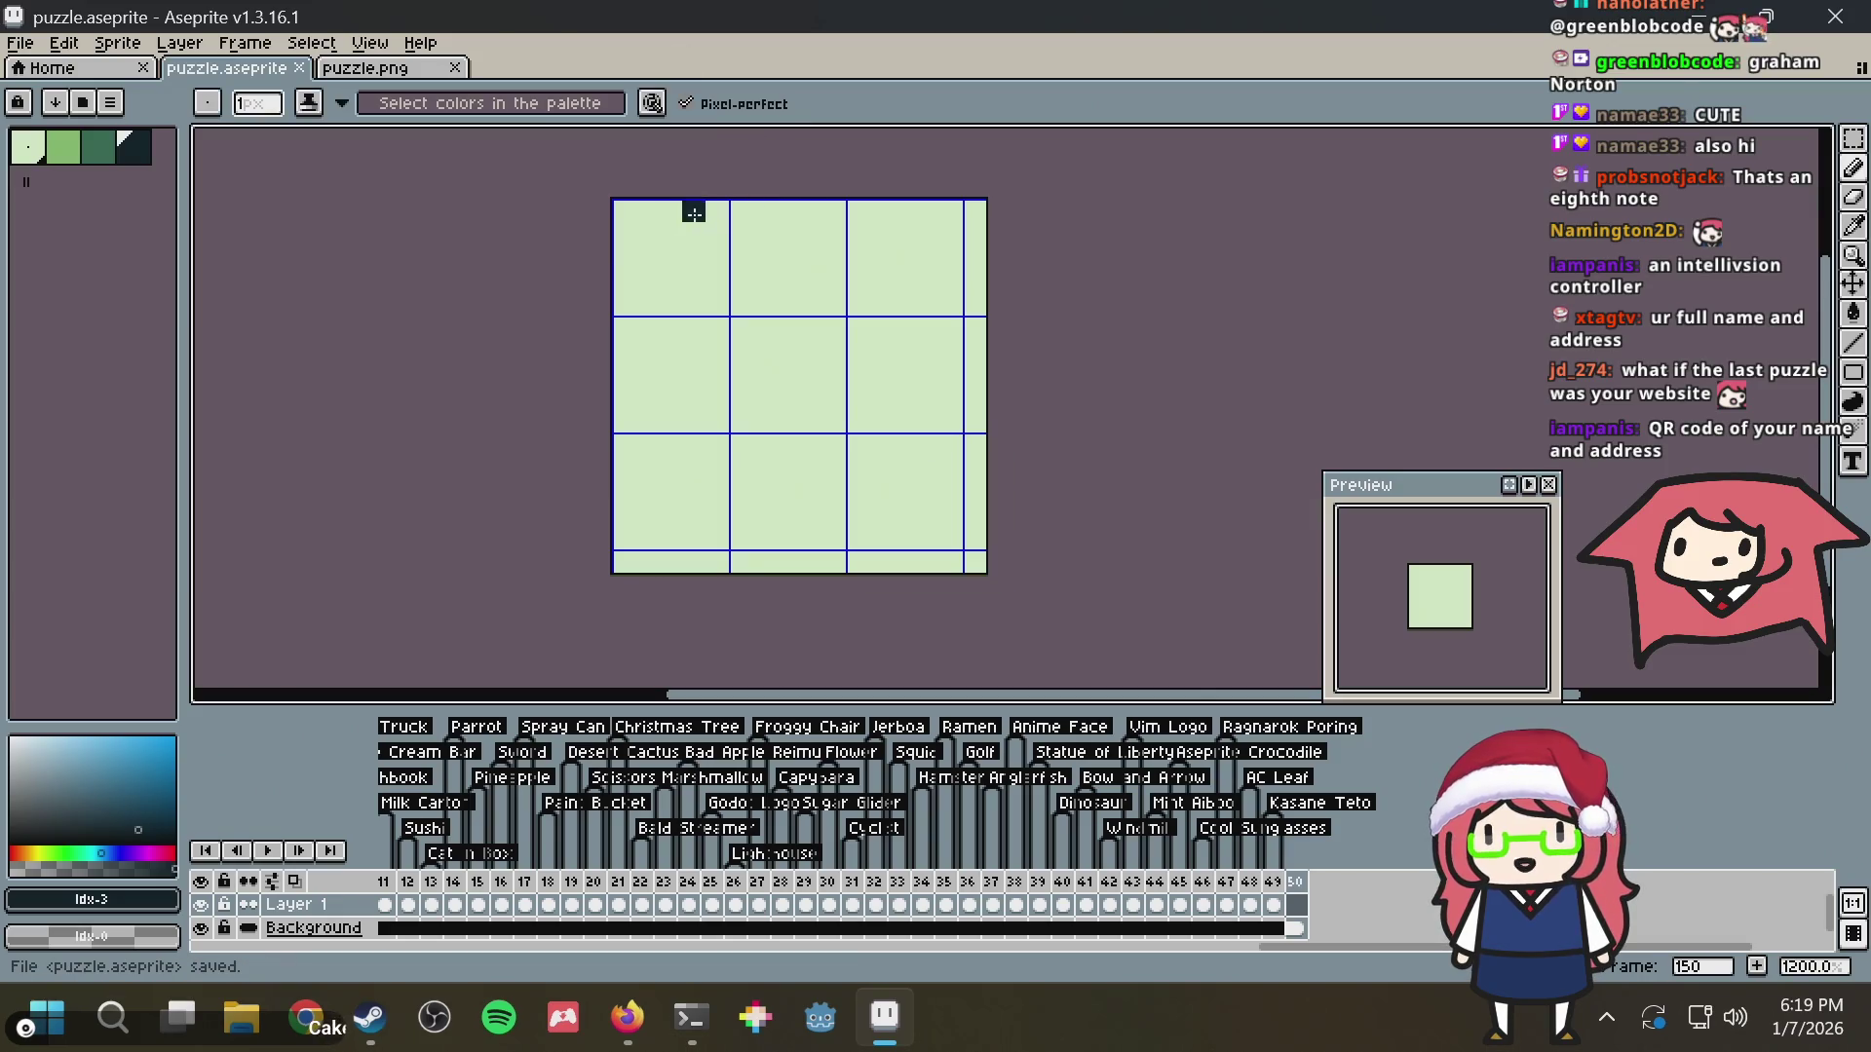
key("alt+Tab")
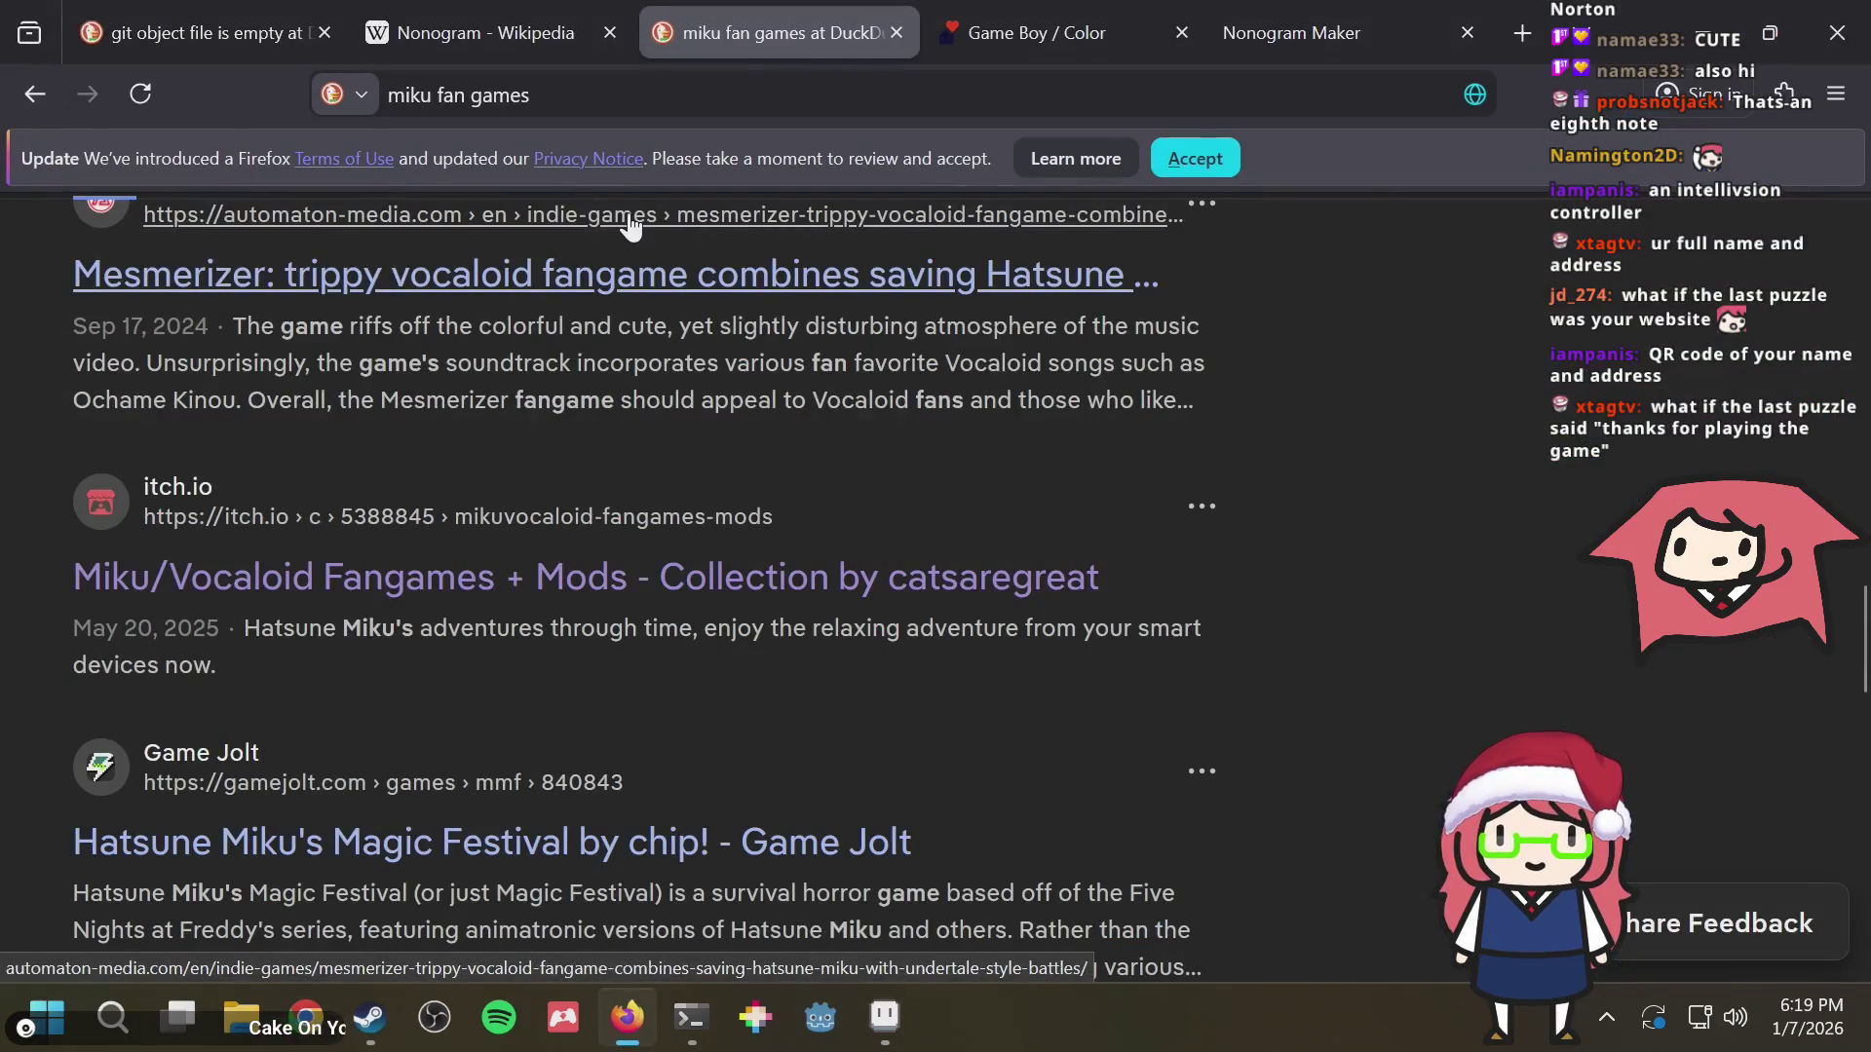
key("alt+Tab")
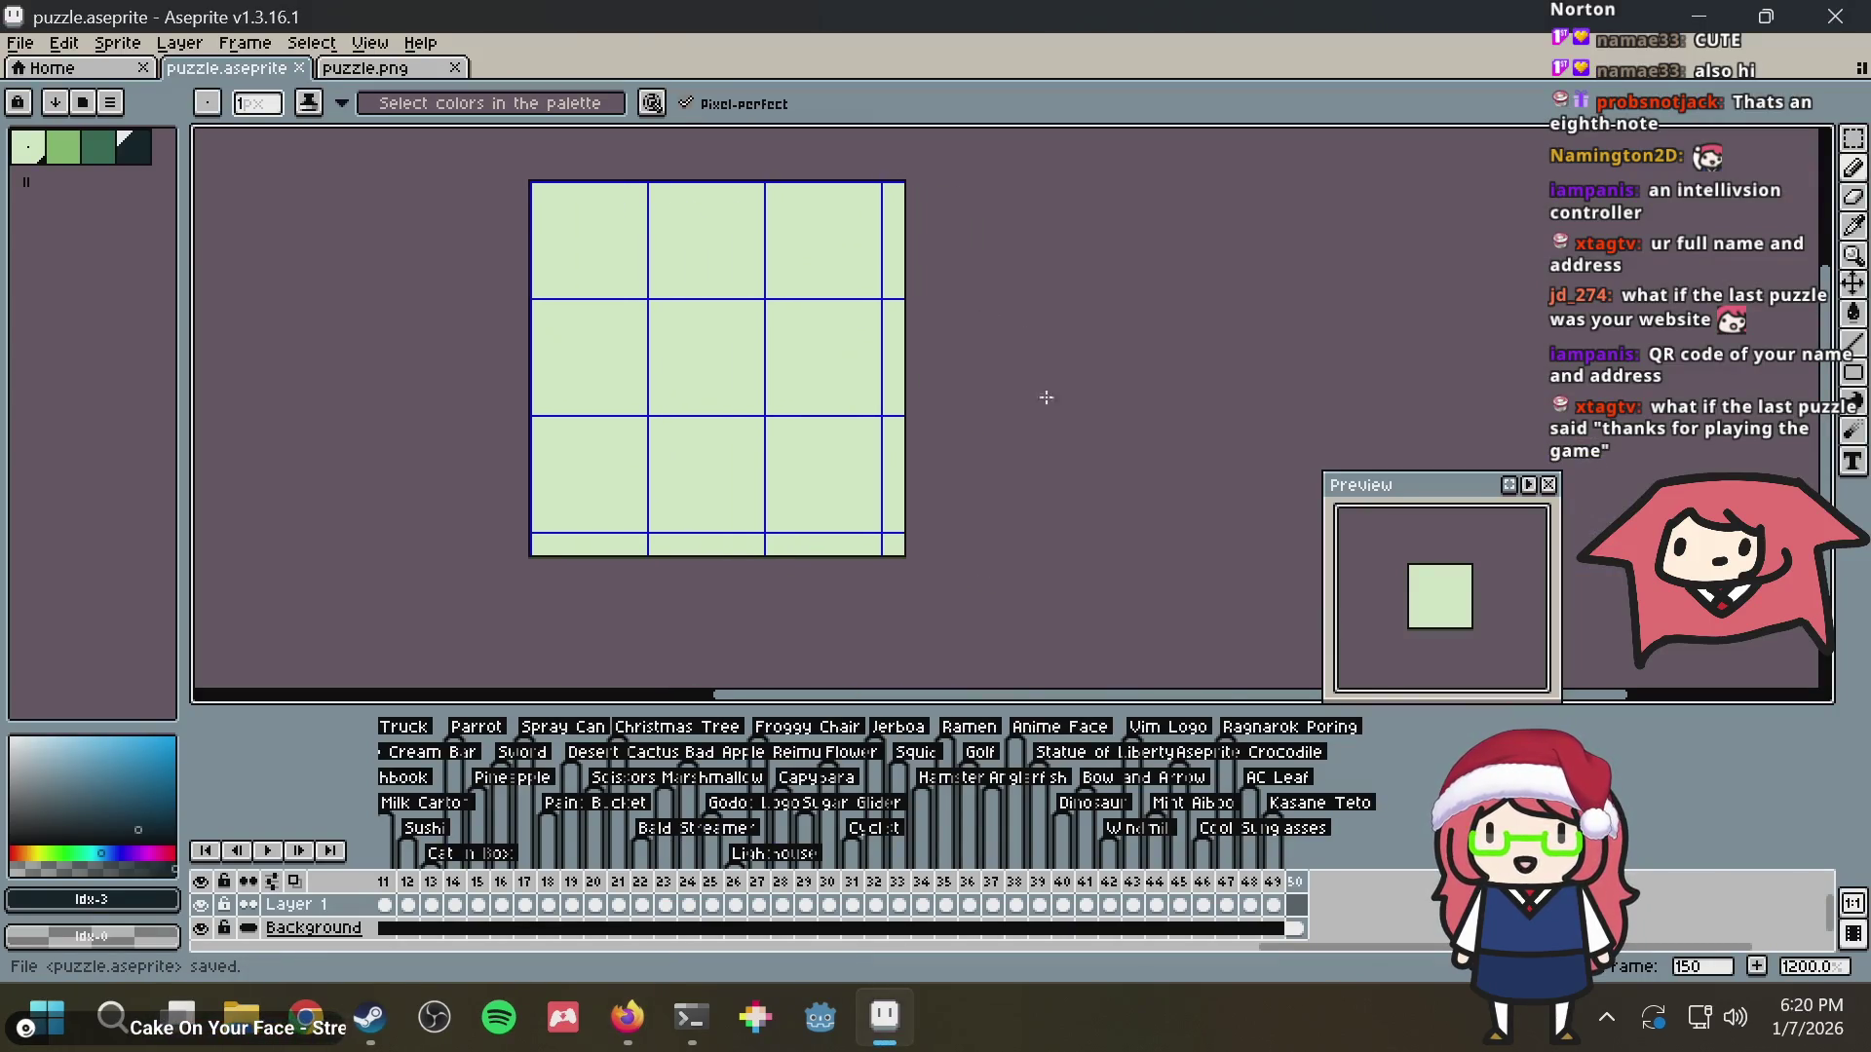
mouse_move(702, 334)
left_mouse_down()
mouse_move(946, 432)
mouse_move(944, 367)
left_mouse_up()
scroll(941, 389, "up", 1)
key("v")
key("ctrl+s")
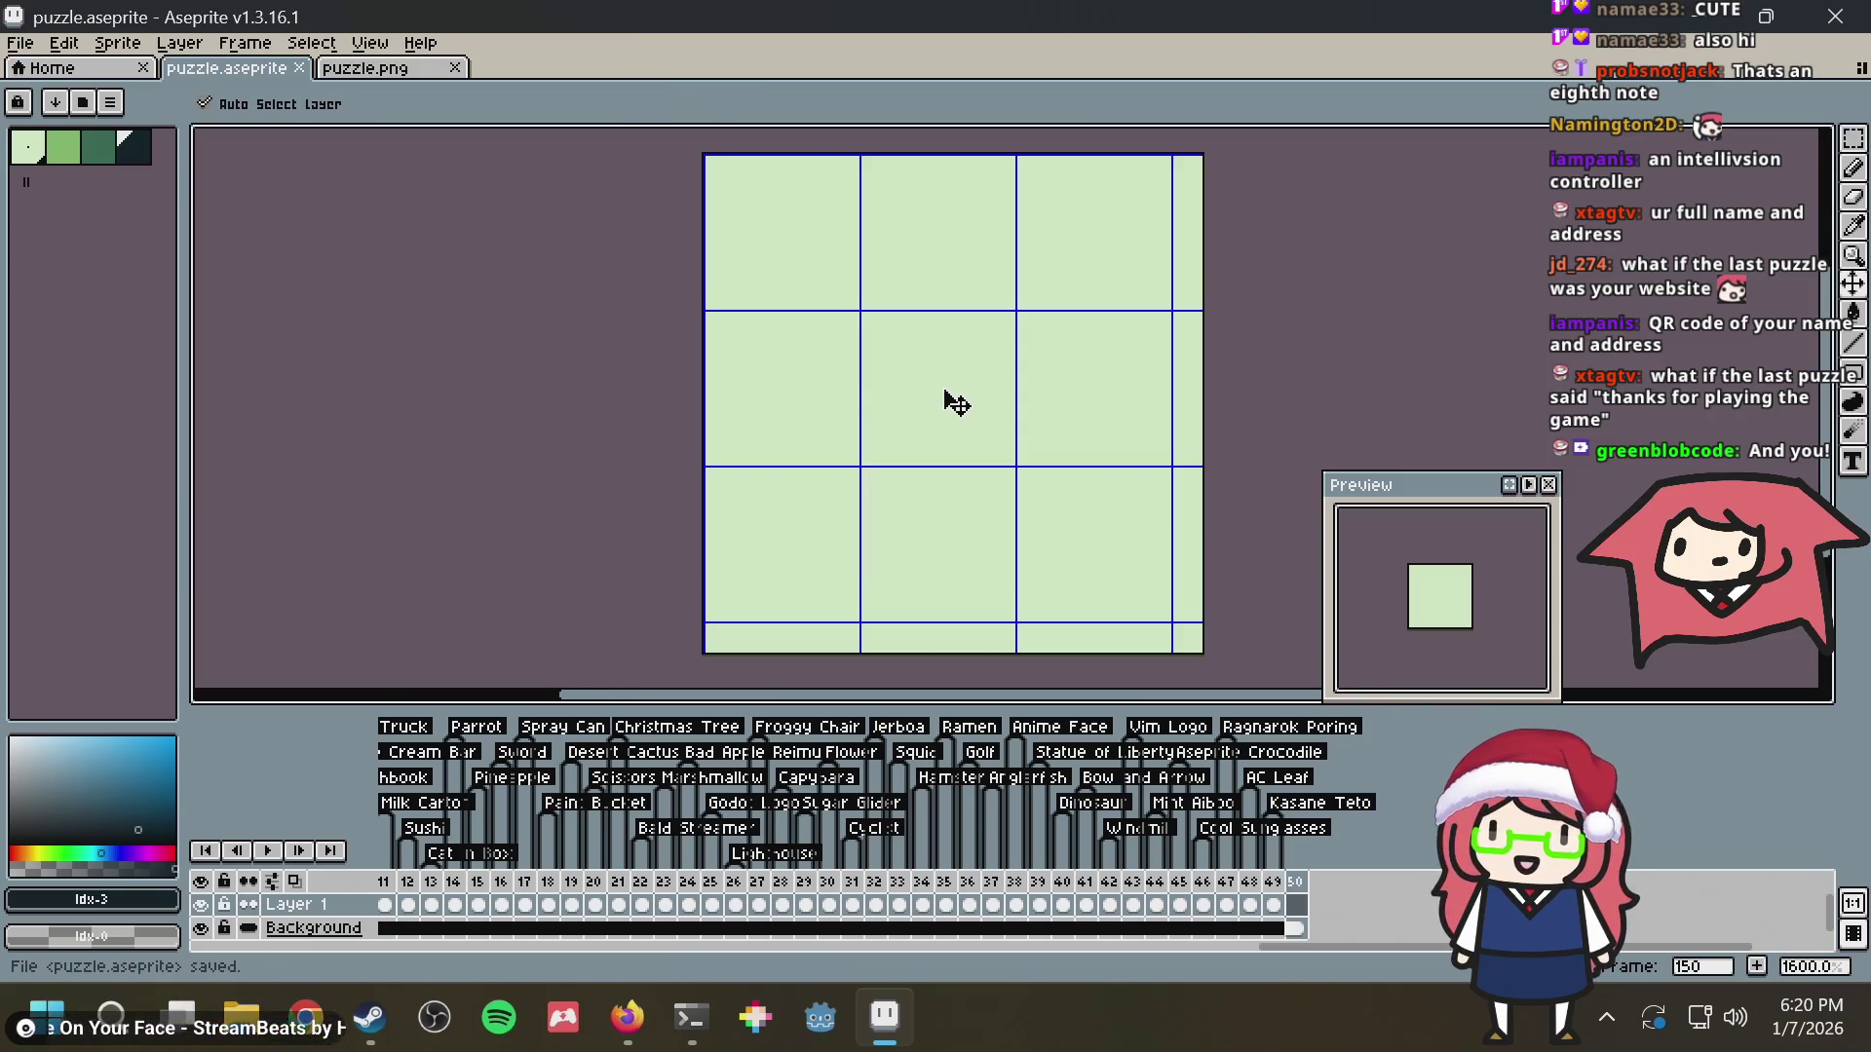
key("b")
left_click_drag(902, 293, 819, 249)
scroll(819, 259, "down", 1)
scroll(779, 311, "down", 1)
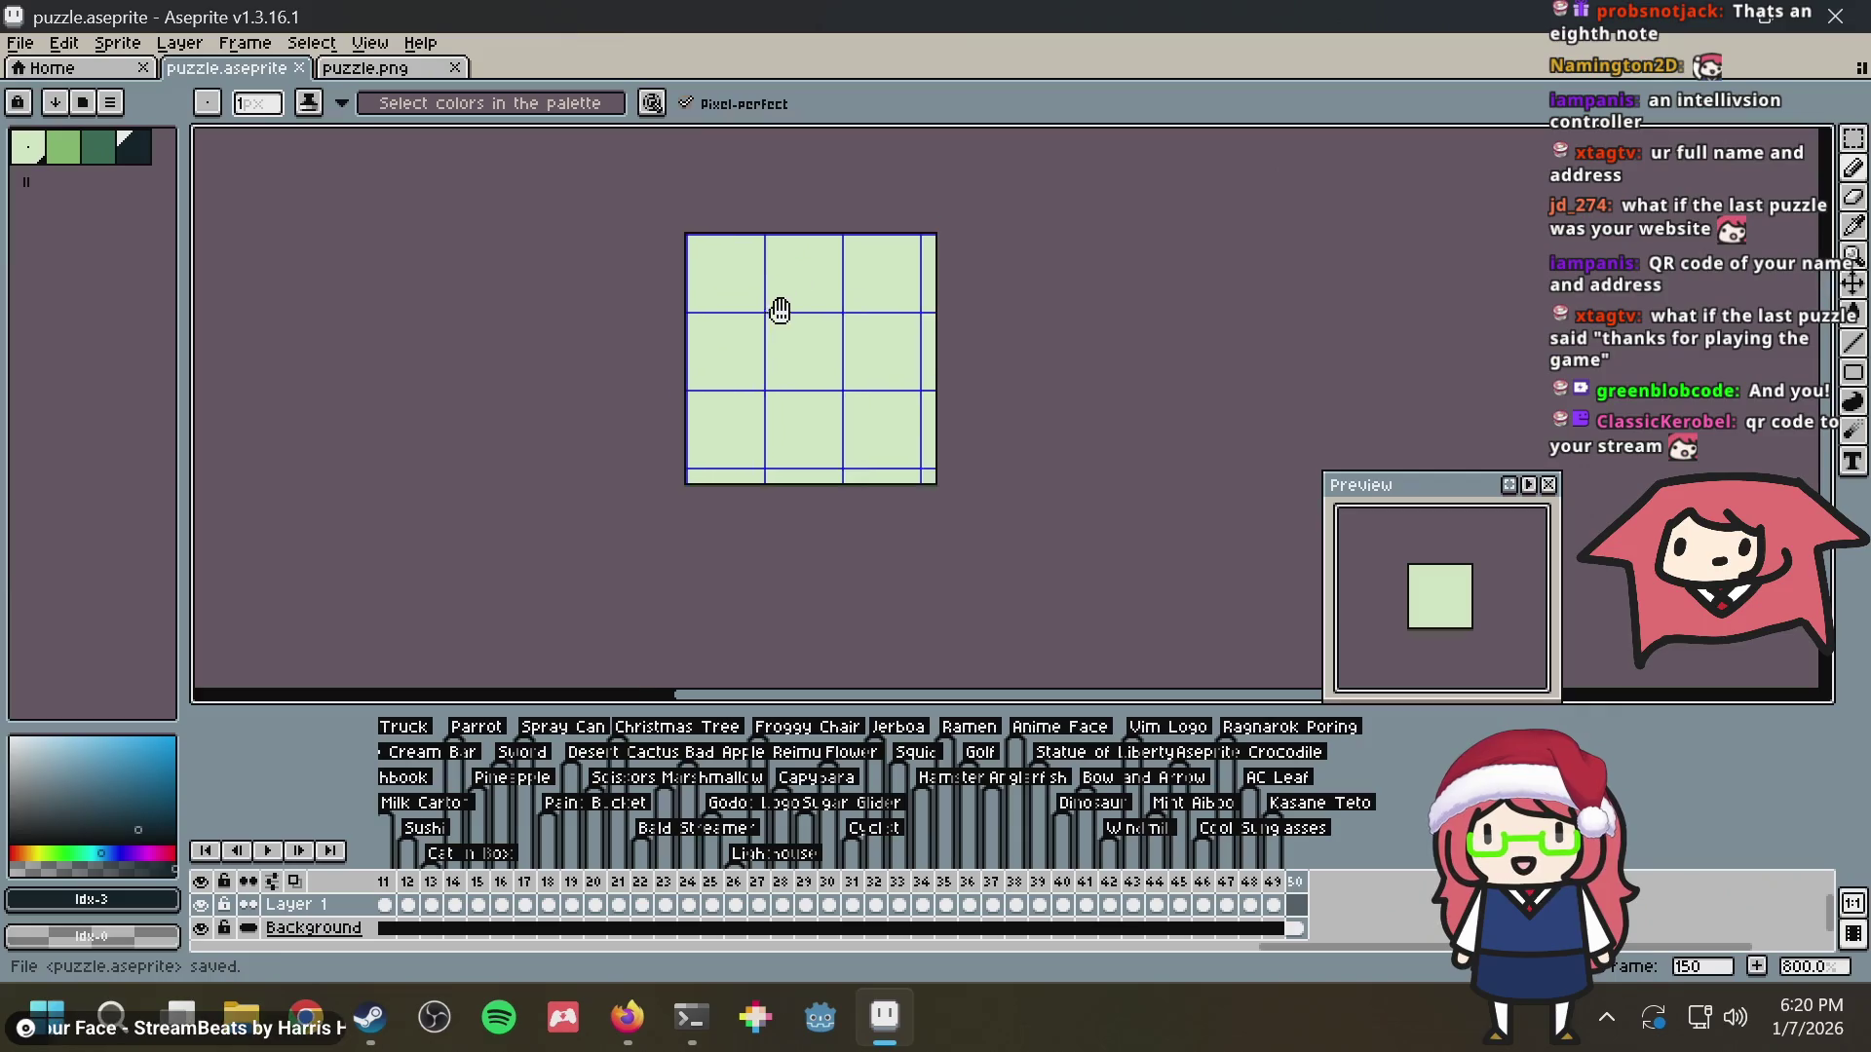
scroll(779, 310, "up", 1)
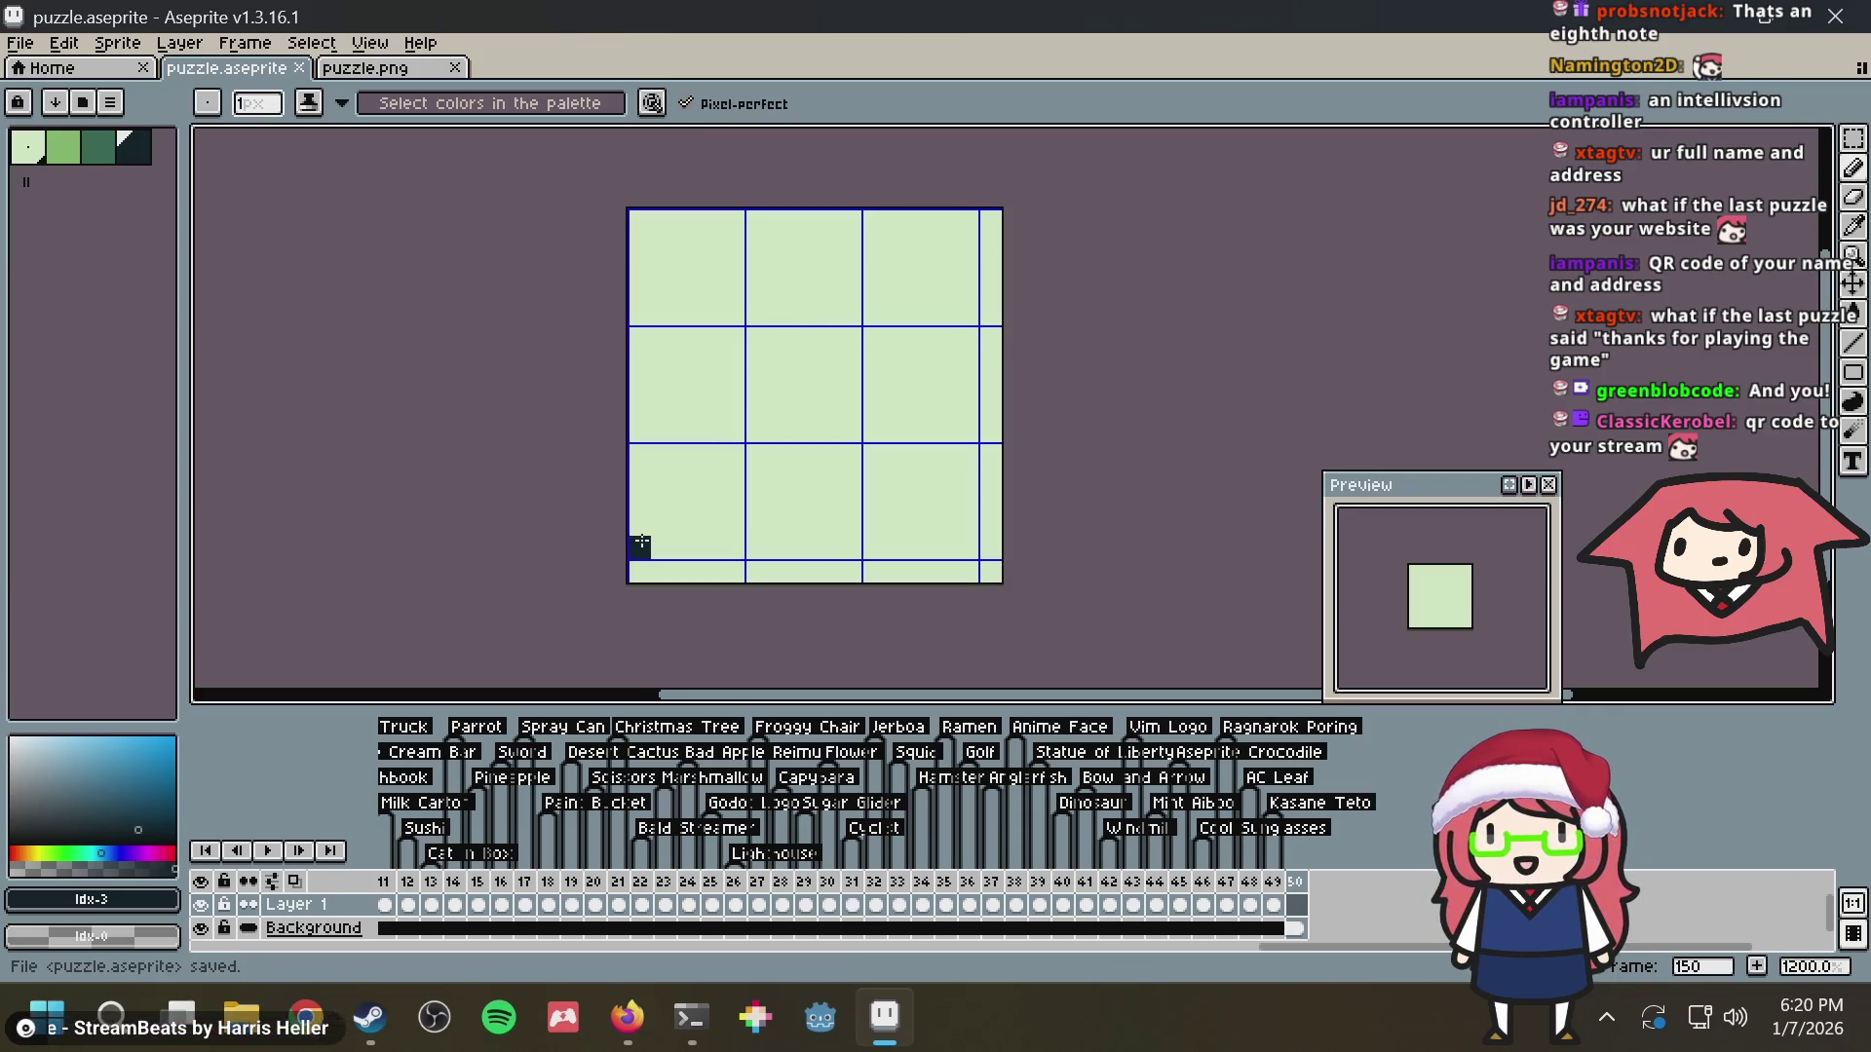
left_click_drag(641, 546, 1050, 551)
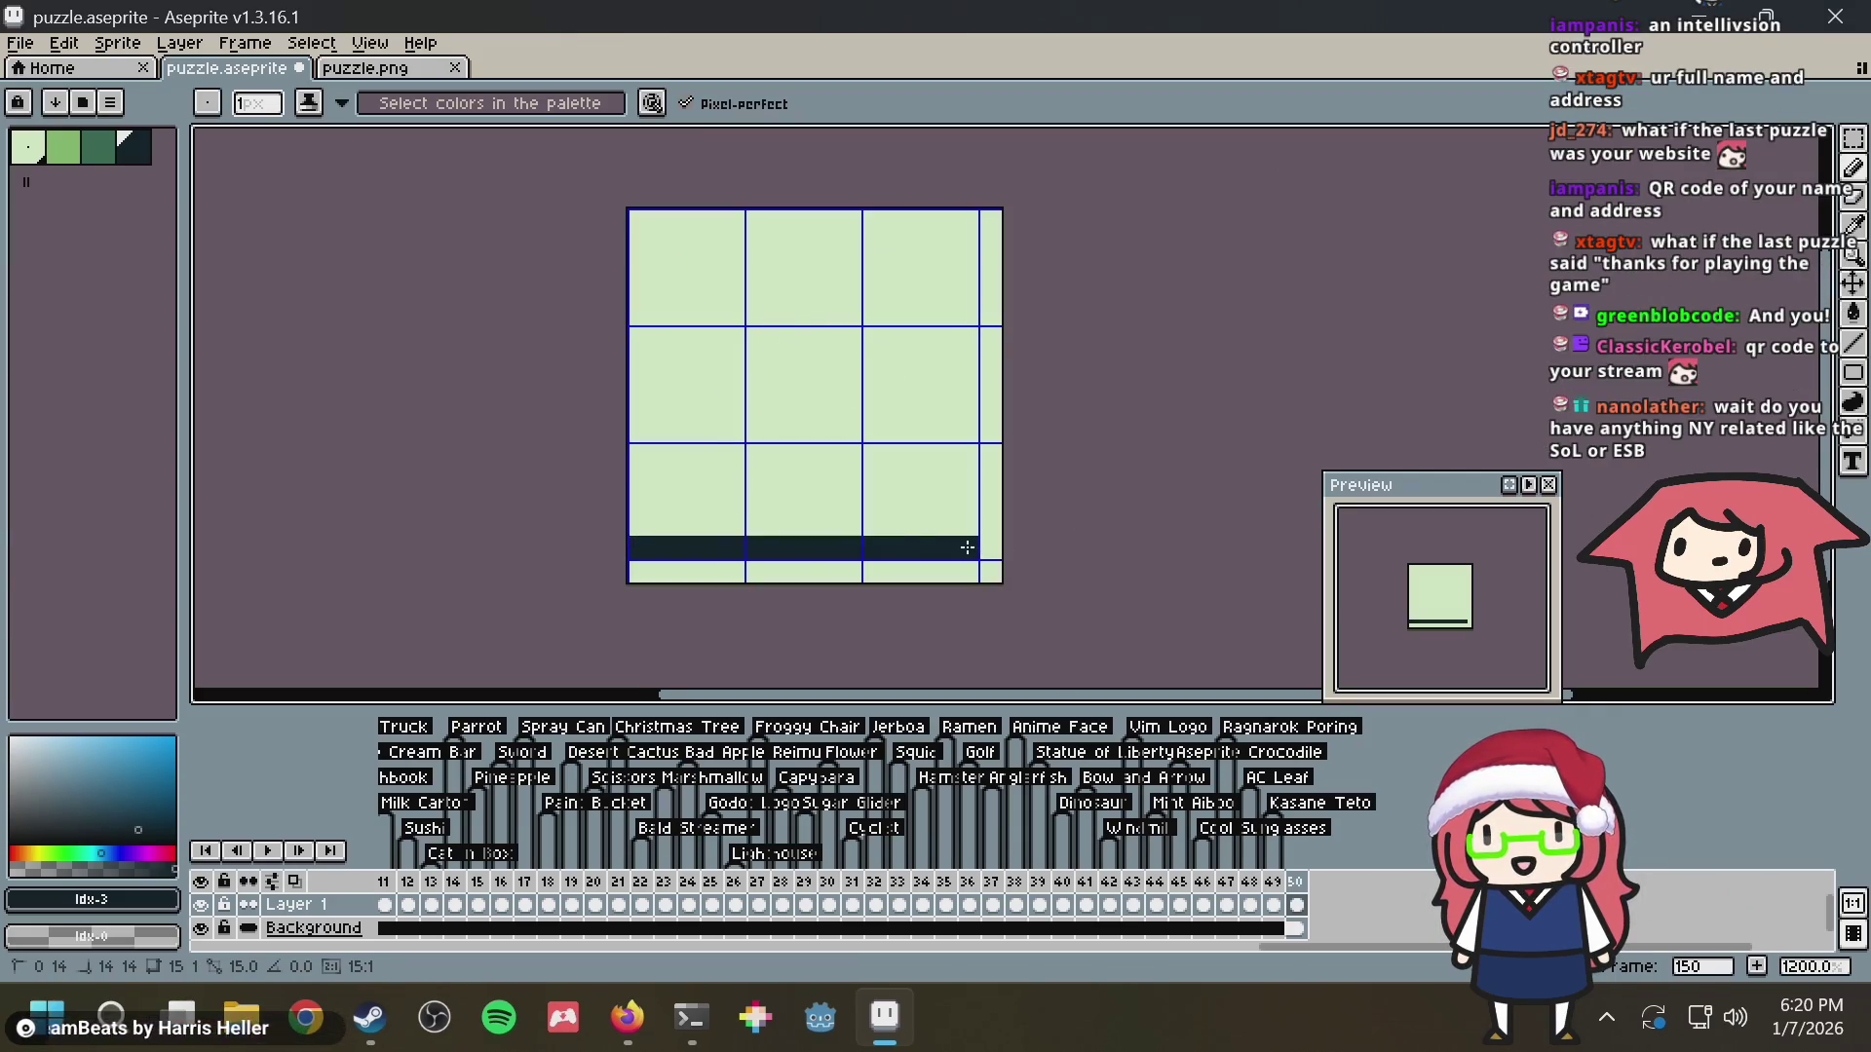
key("ctrl+z")
key("ctrl+s")
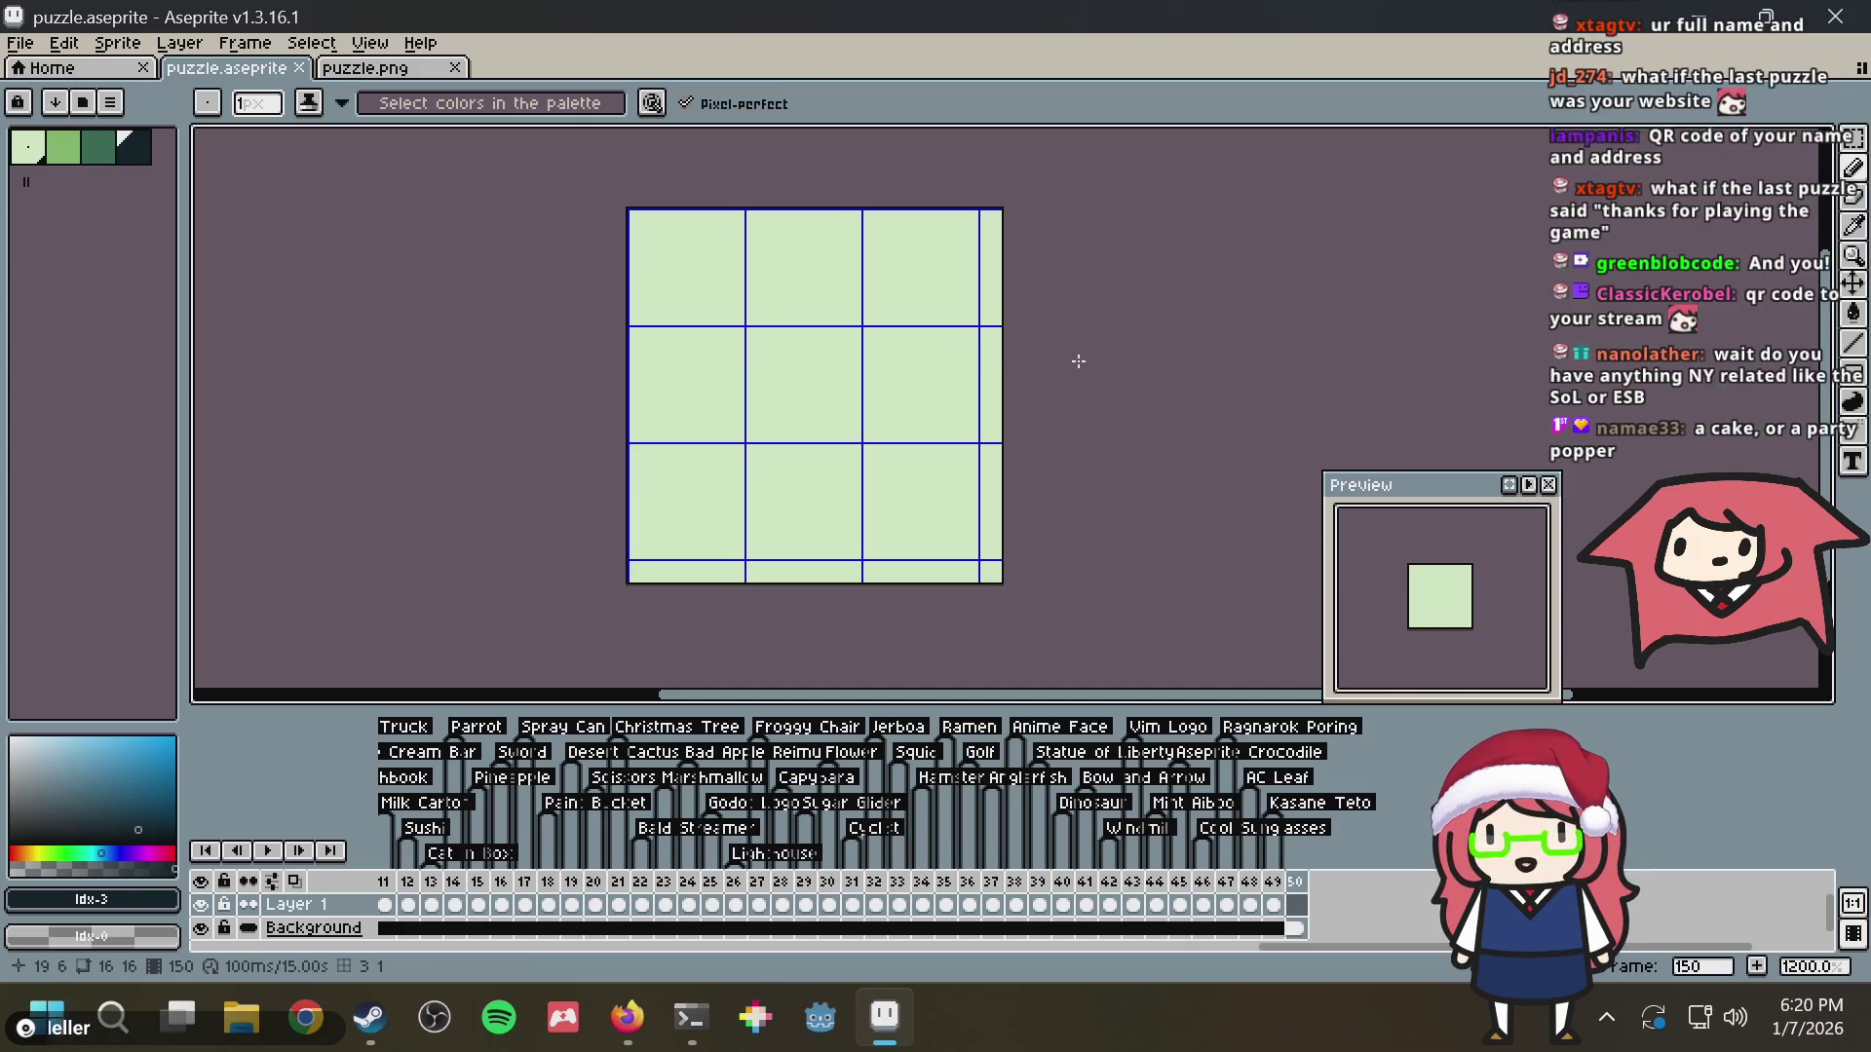
key("ctrl+s")
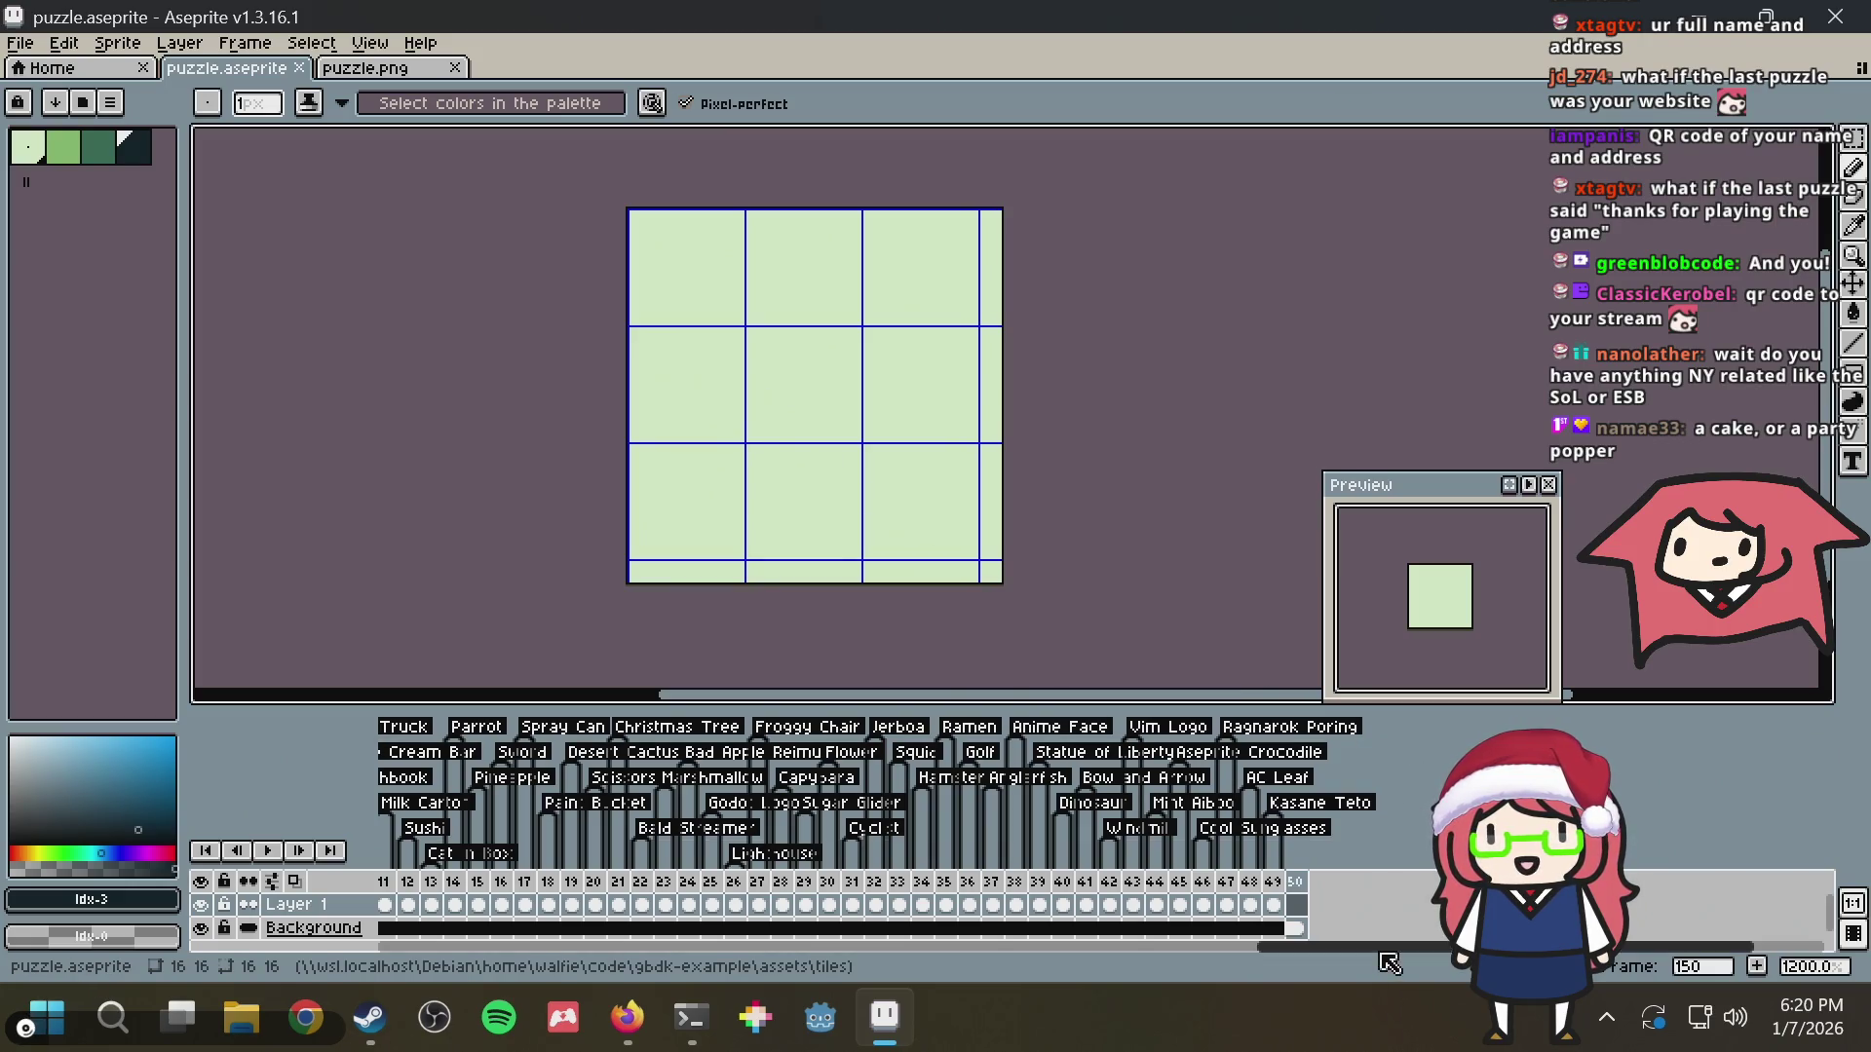
scroll(461, 937, "left", 3)
left_click_drag(472, 965, 1421, 964)
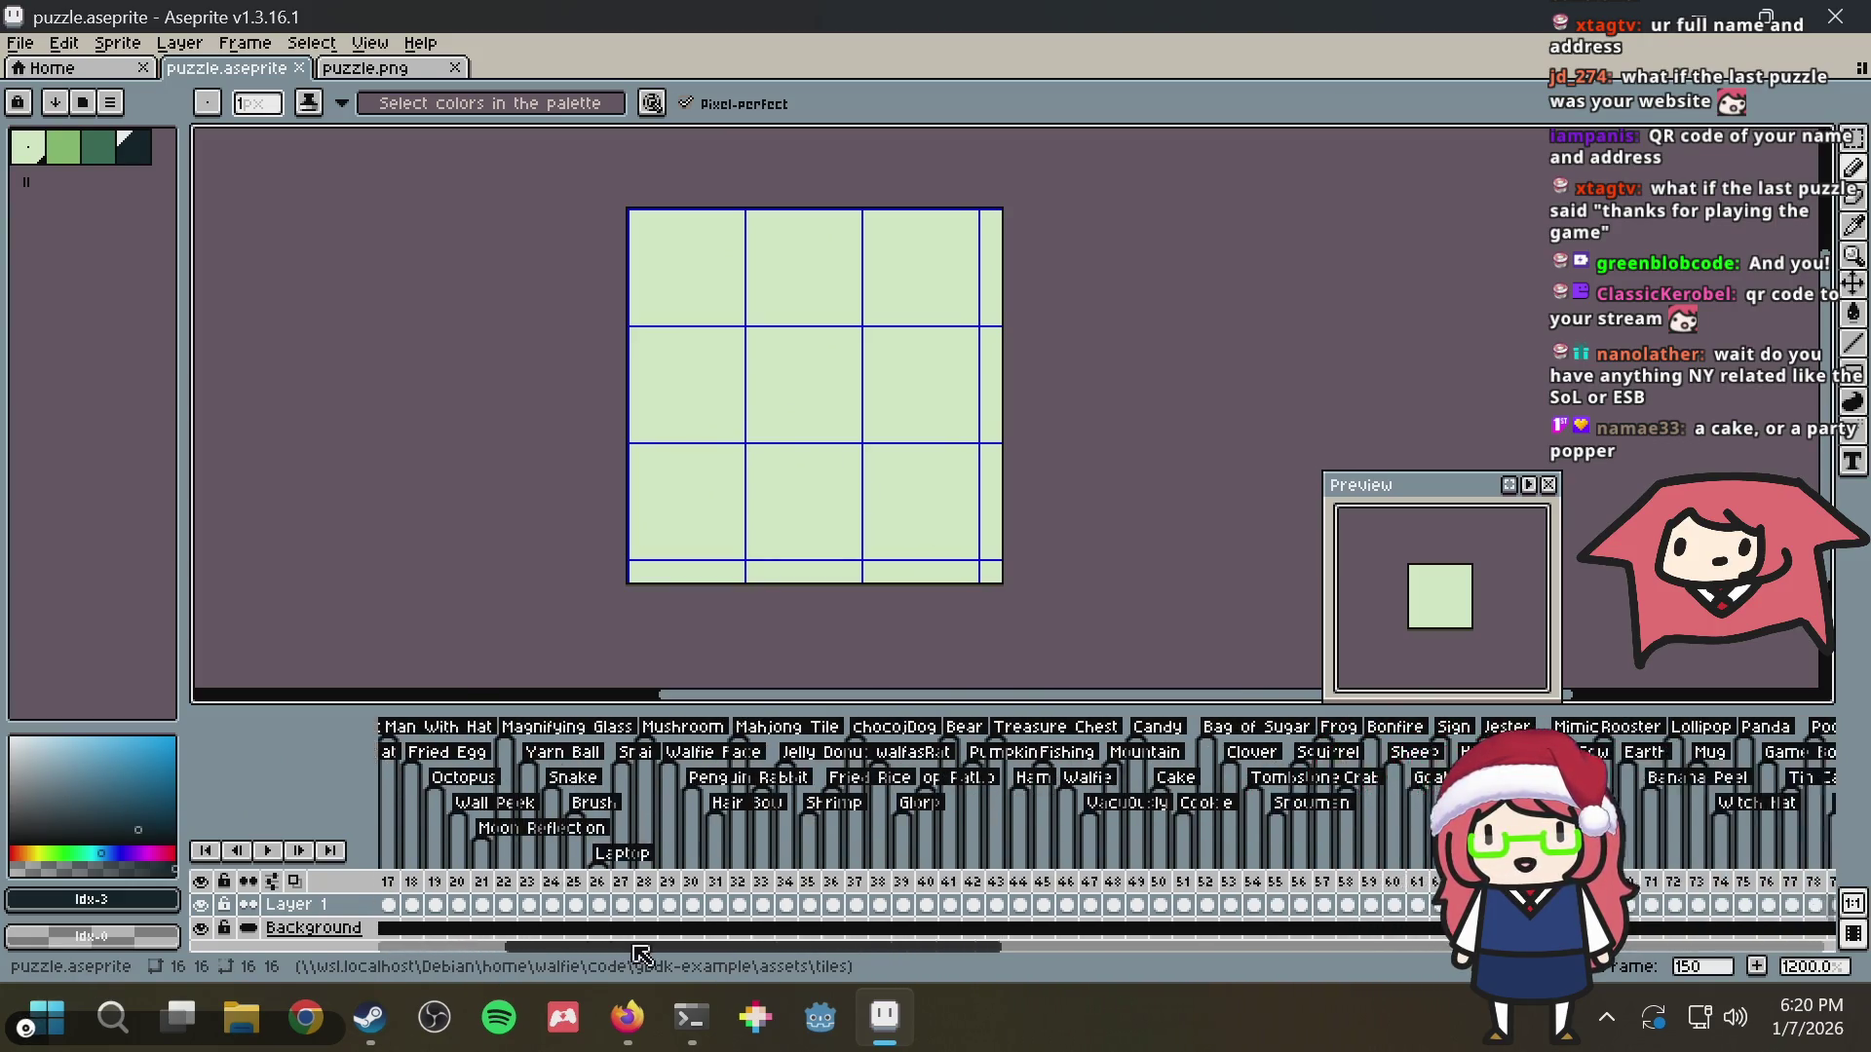
Save puzzle.aseprite and switch over to the browser's miku fan games results
key("ctrl+s")
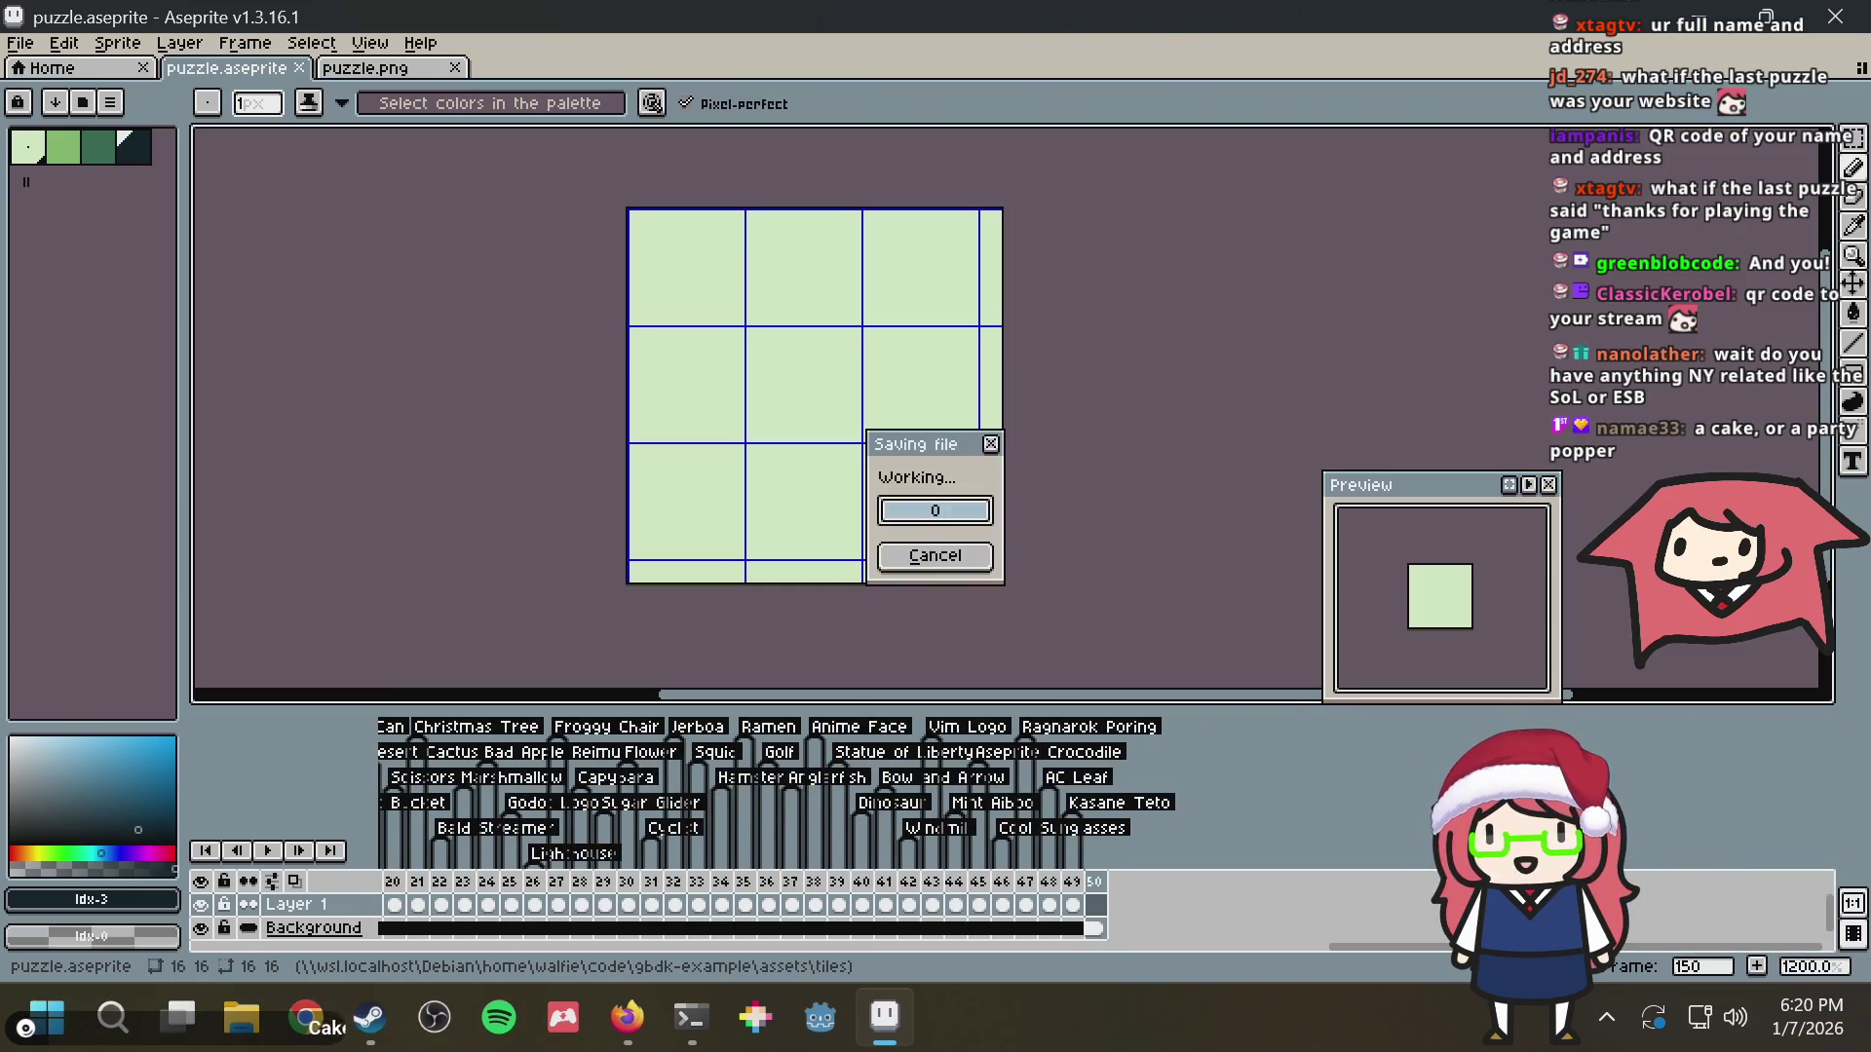
key("alt+Tab")
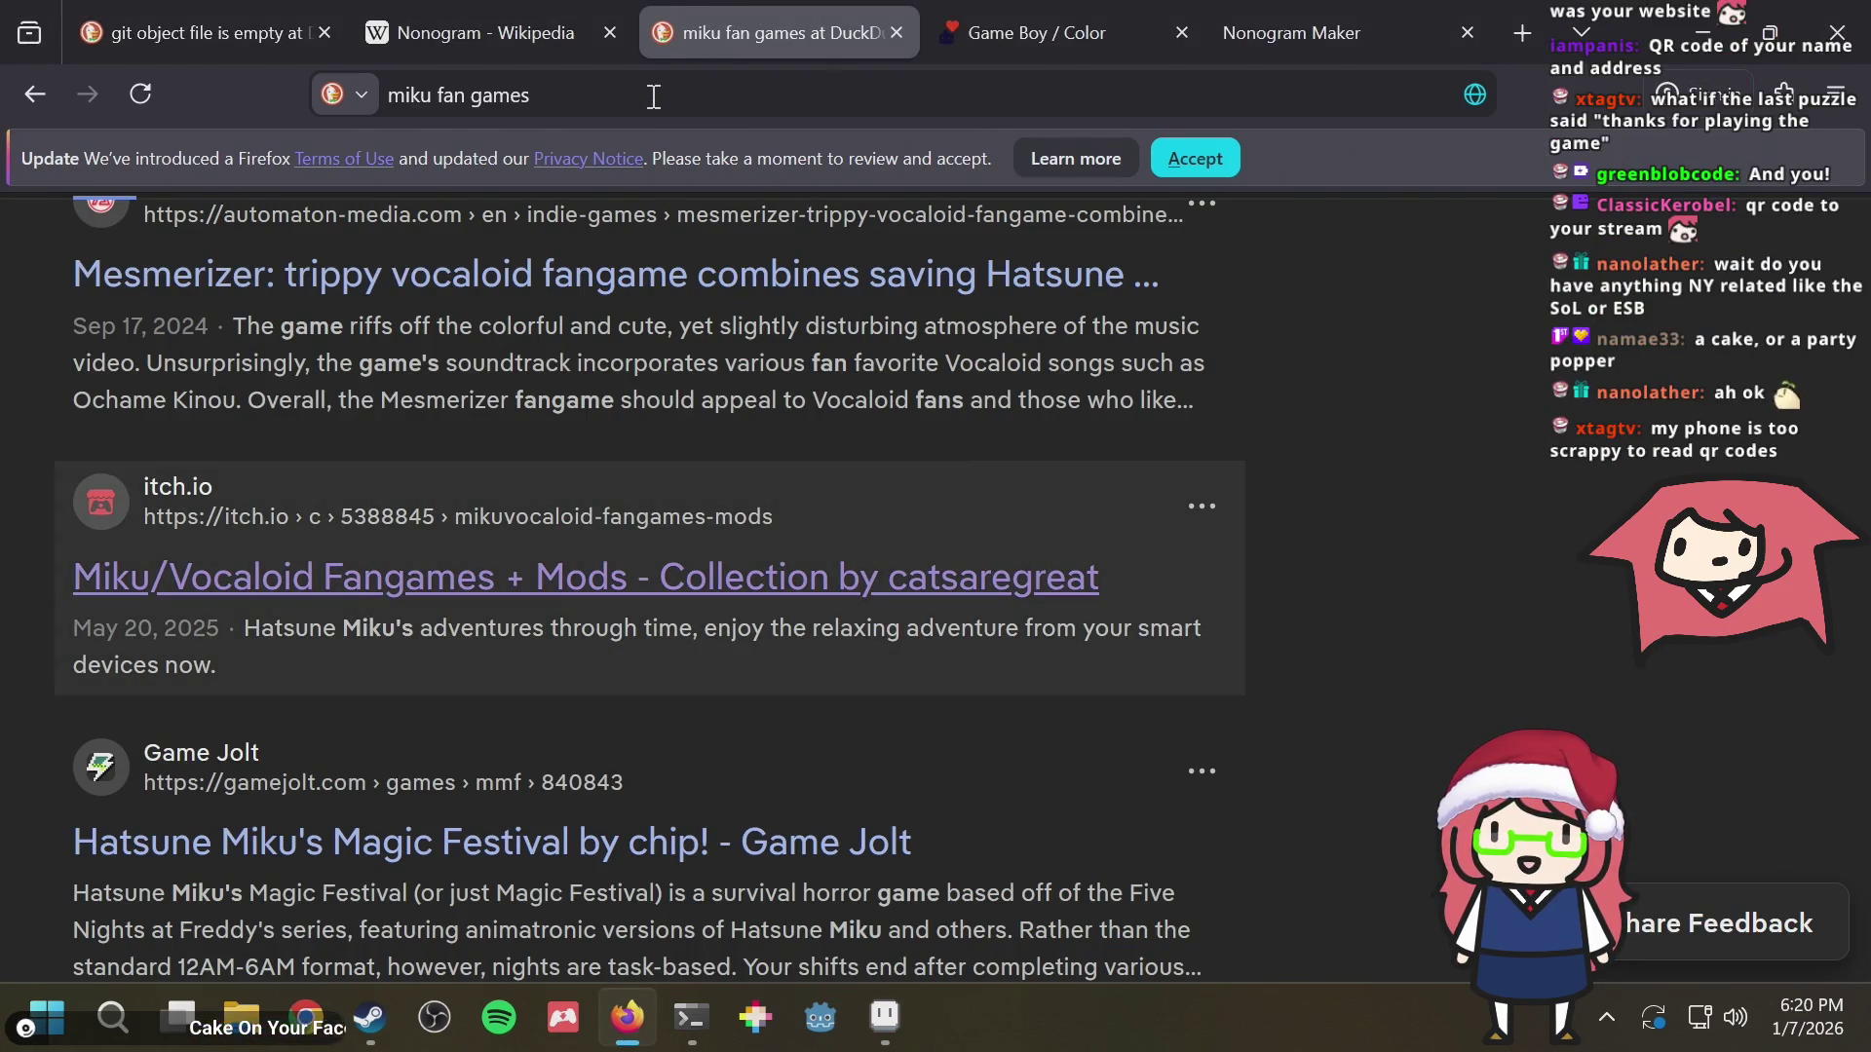
Read the Nonogram Wikipedia article's solving techniques, then return to the blank frame in Aseprite
left_click(654, 96)
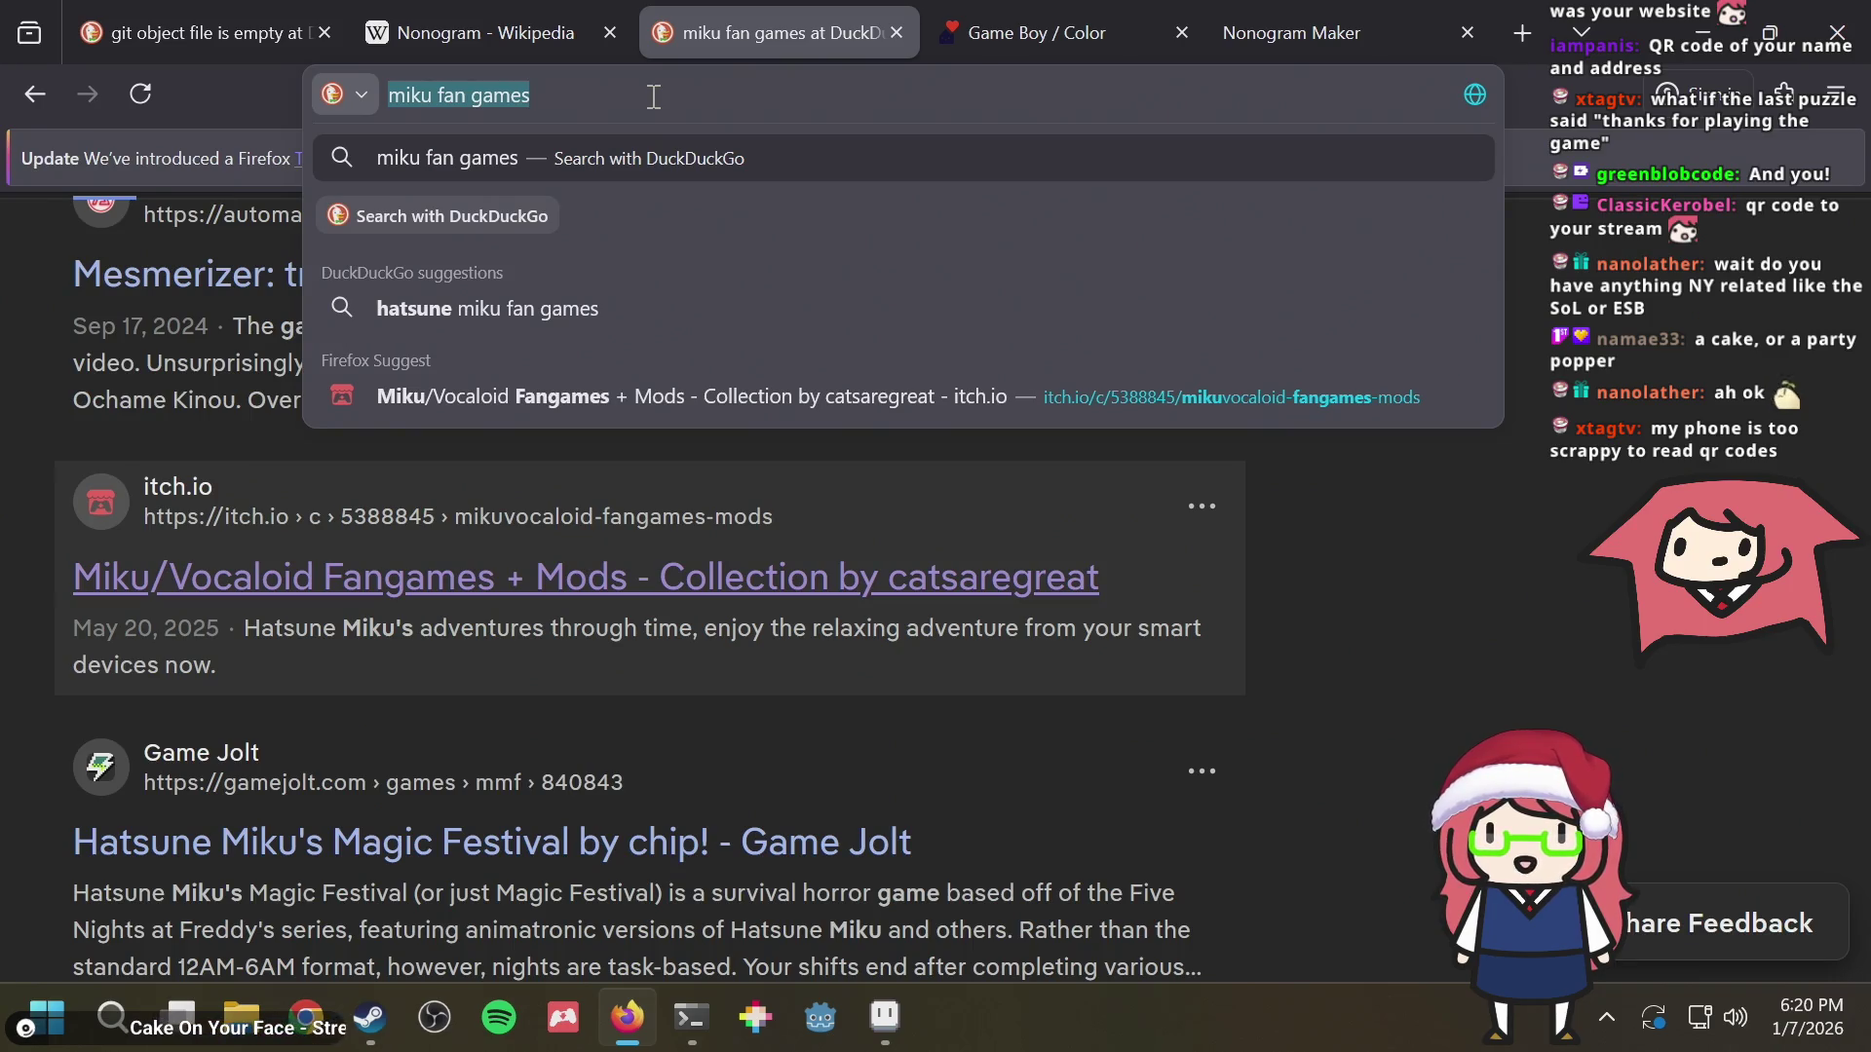
left_click(538, 21)
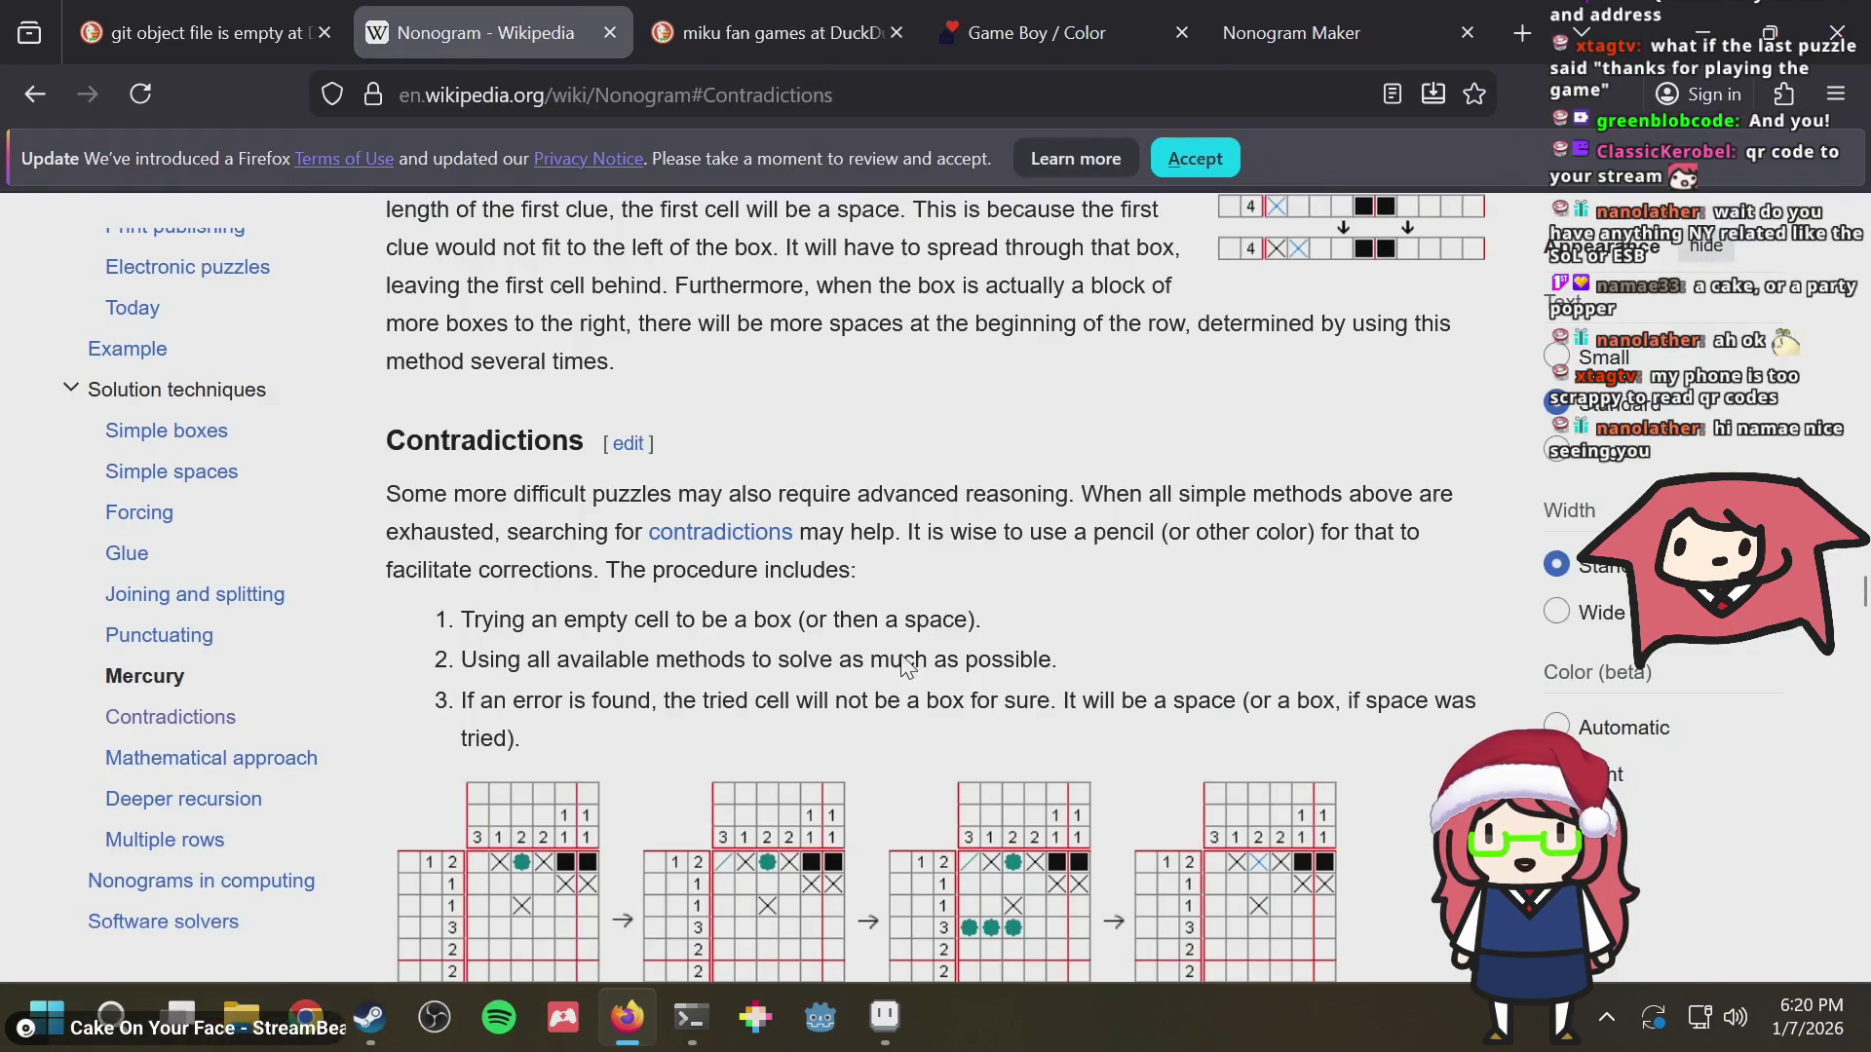
scroll(900, 663, "down", 5)
scroll(899, 665, "down", 5)
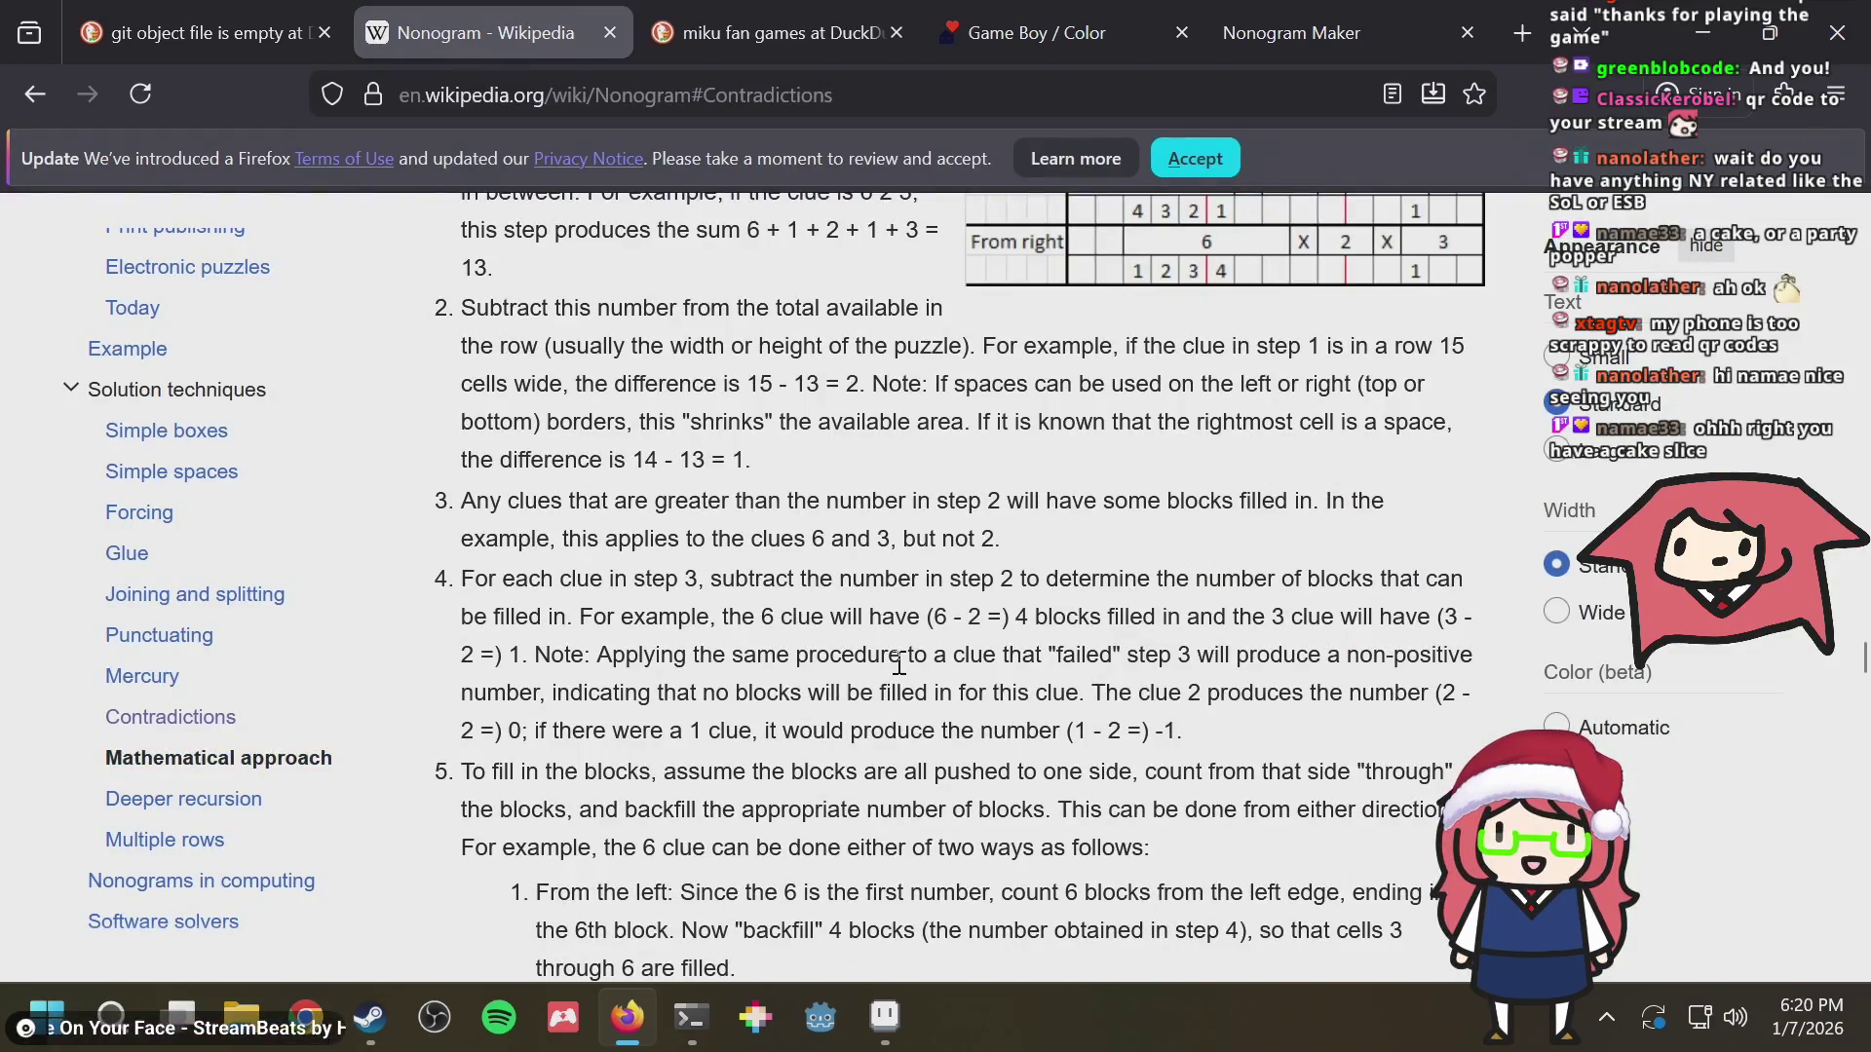
left_click_drag(896, 588, 917, 580)
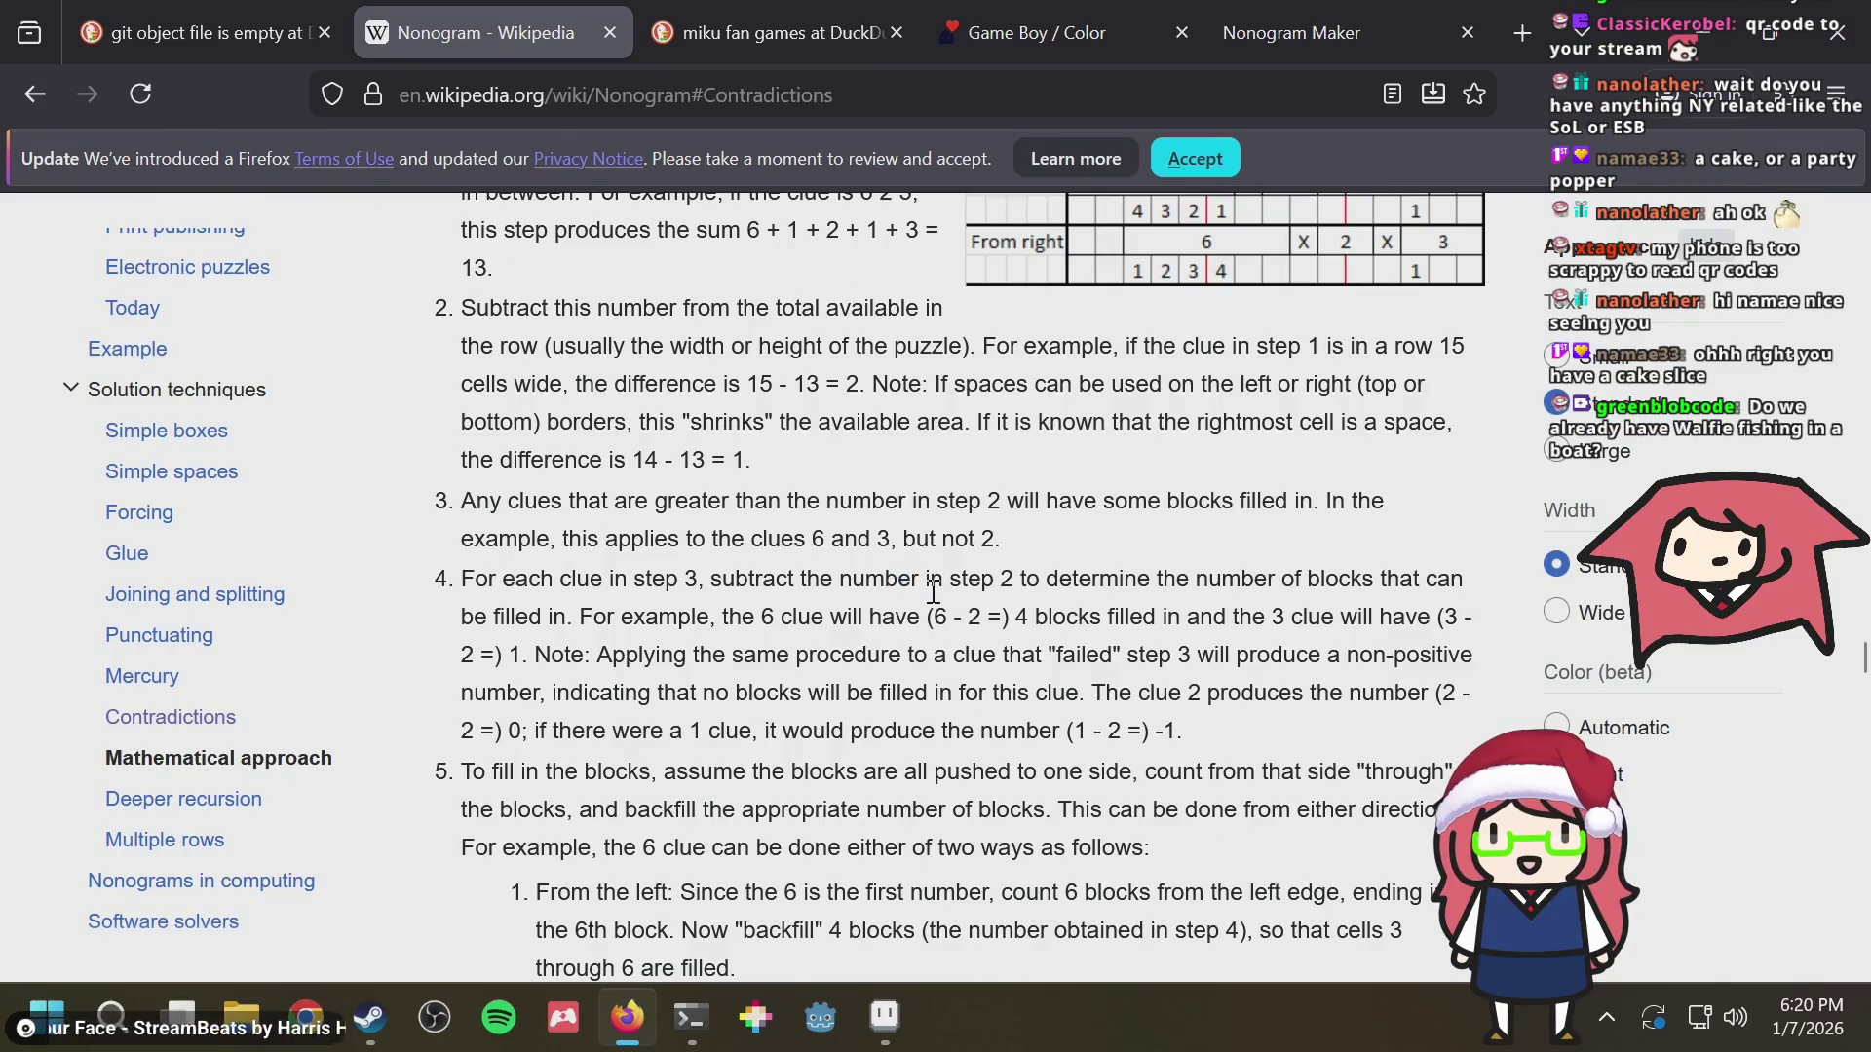
scroll(933, 591, "down", 3)
scroll(932, 591, "down", 3)
scroll(935, 602, "down", 5)
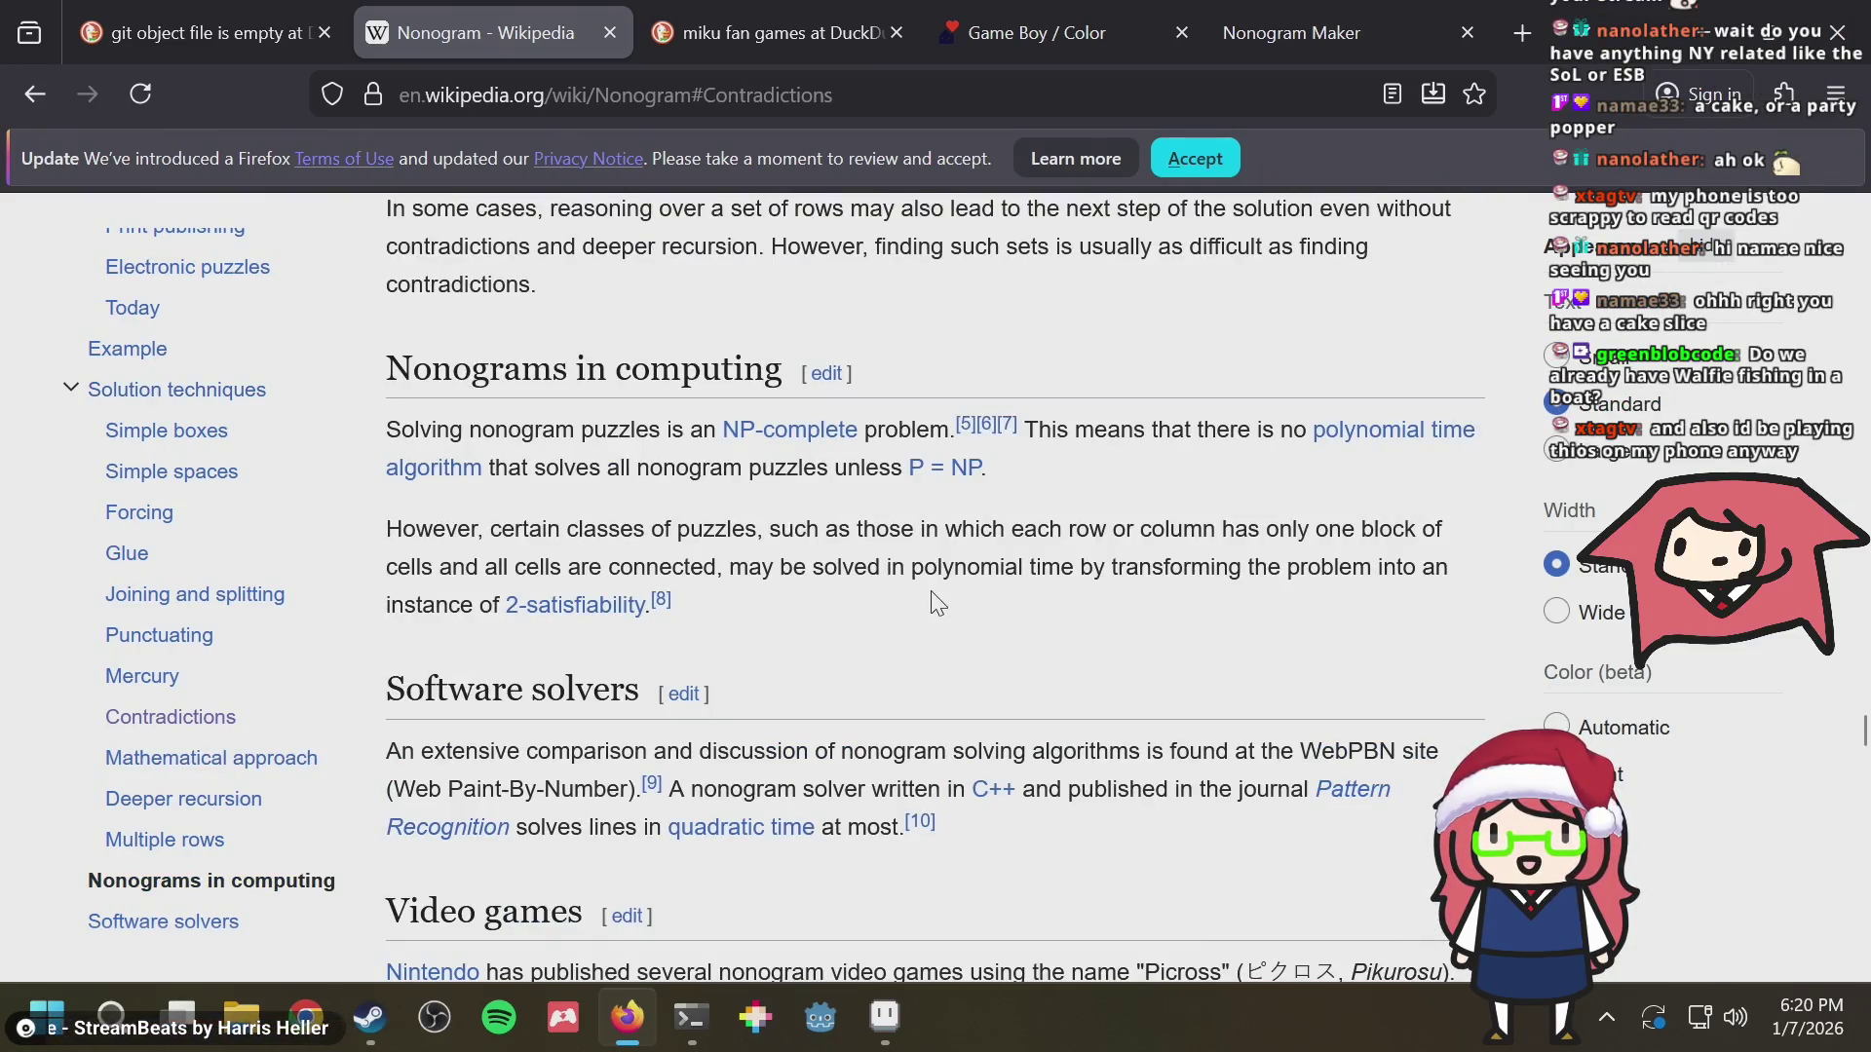
key("alt+Tab")
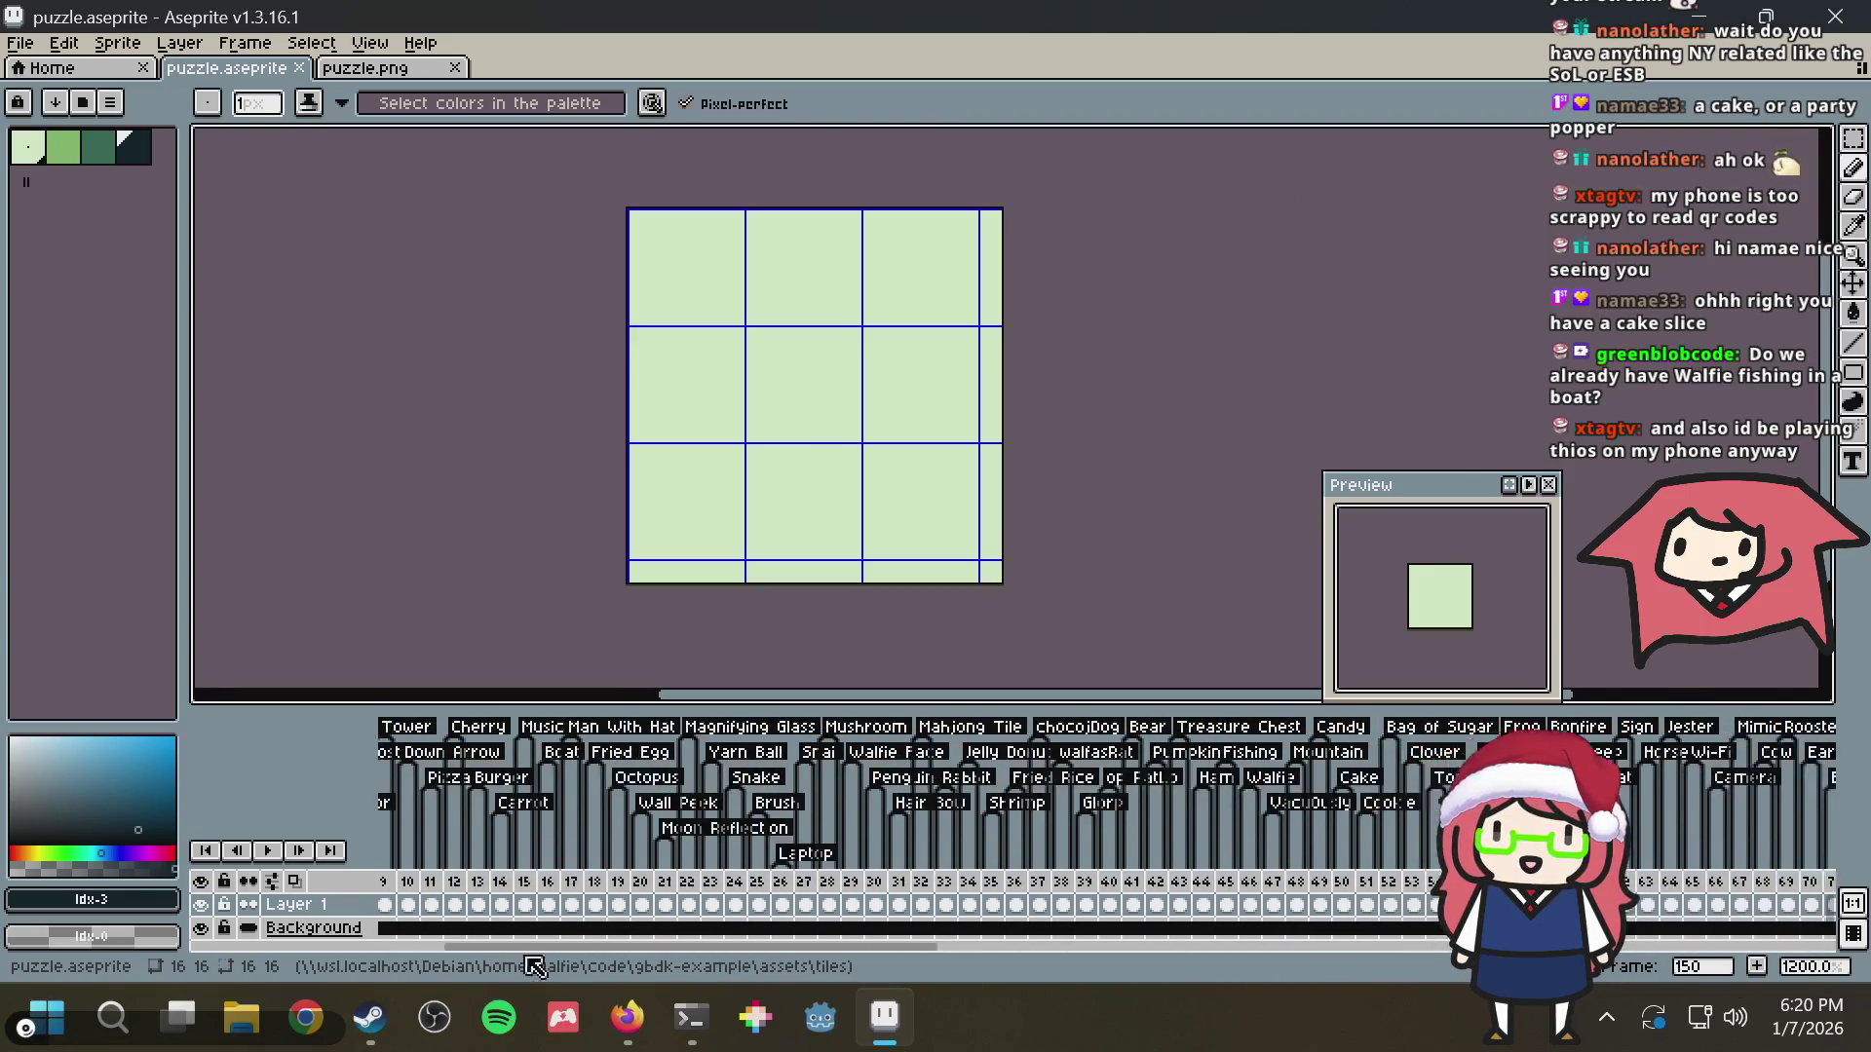
Save the puzzle file repeatedly while repositioning the canvas view
key("ctrl+s")
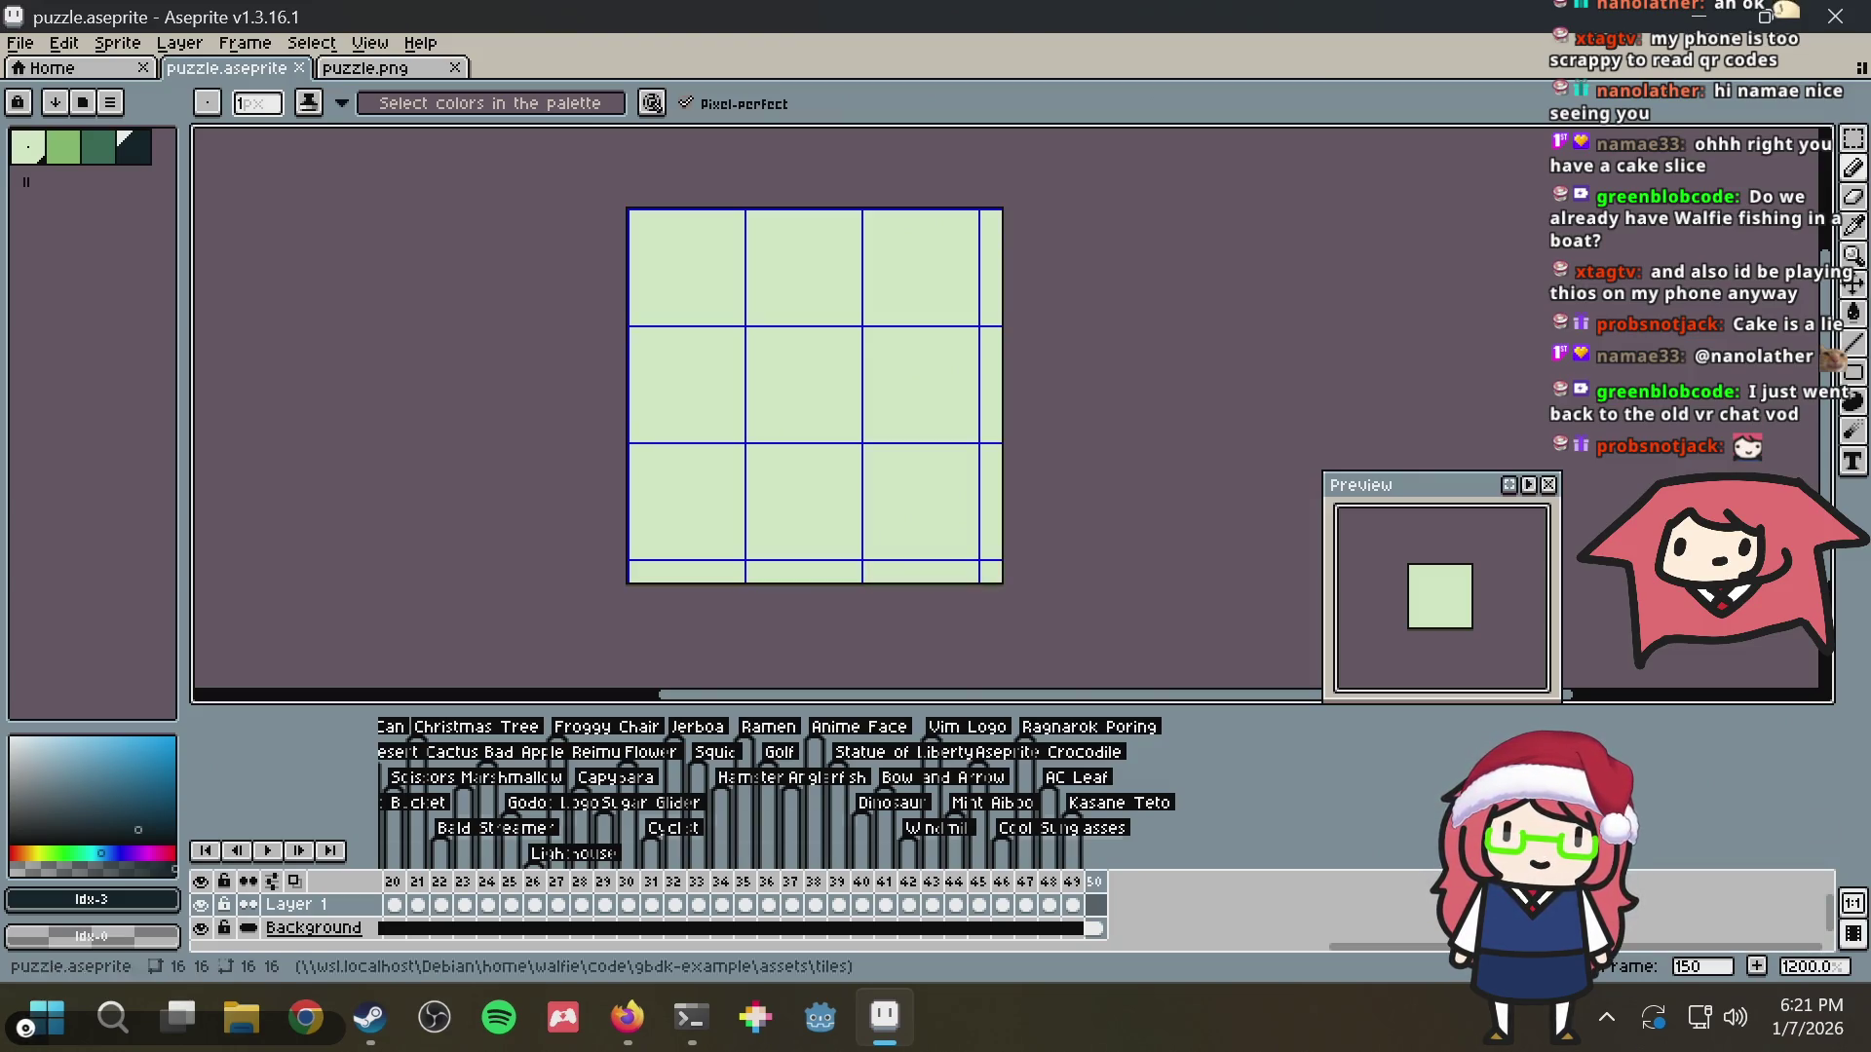
scroll(1003, 438, "up", 1)
key("ctrl+s")
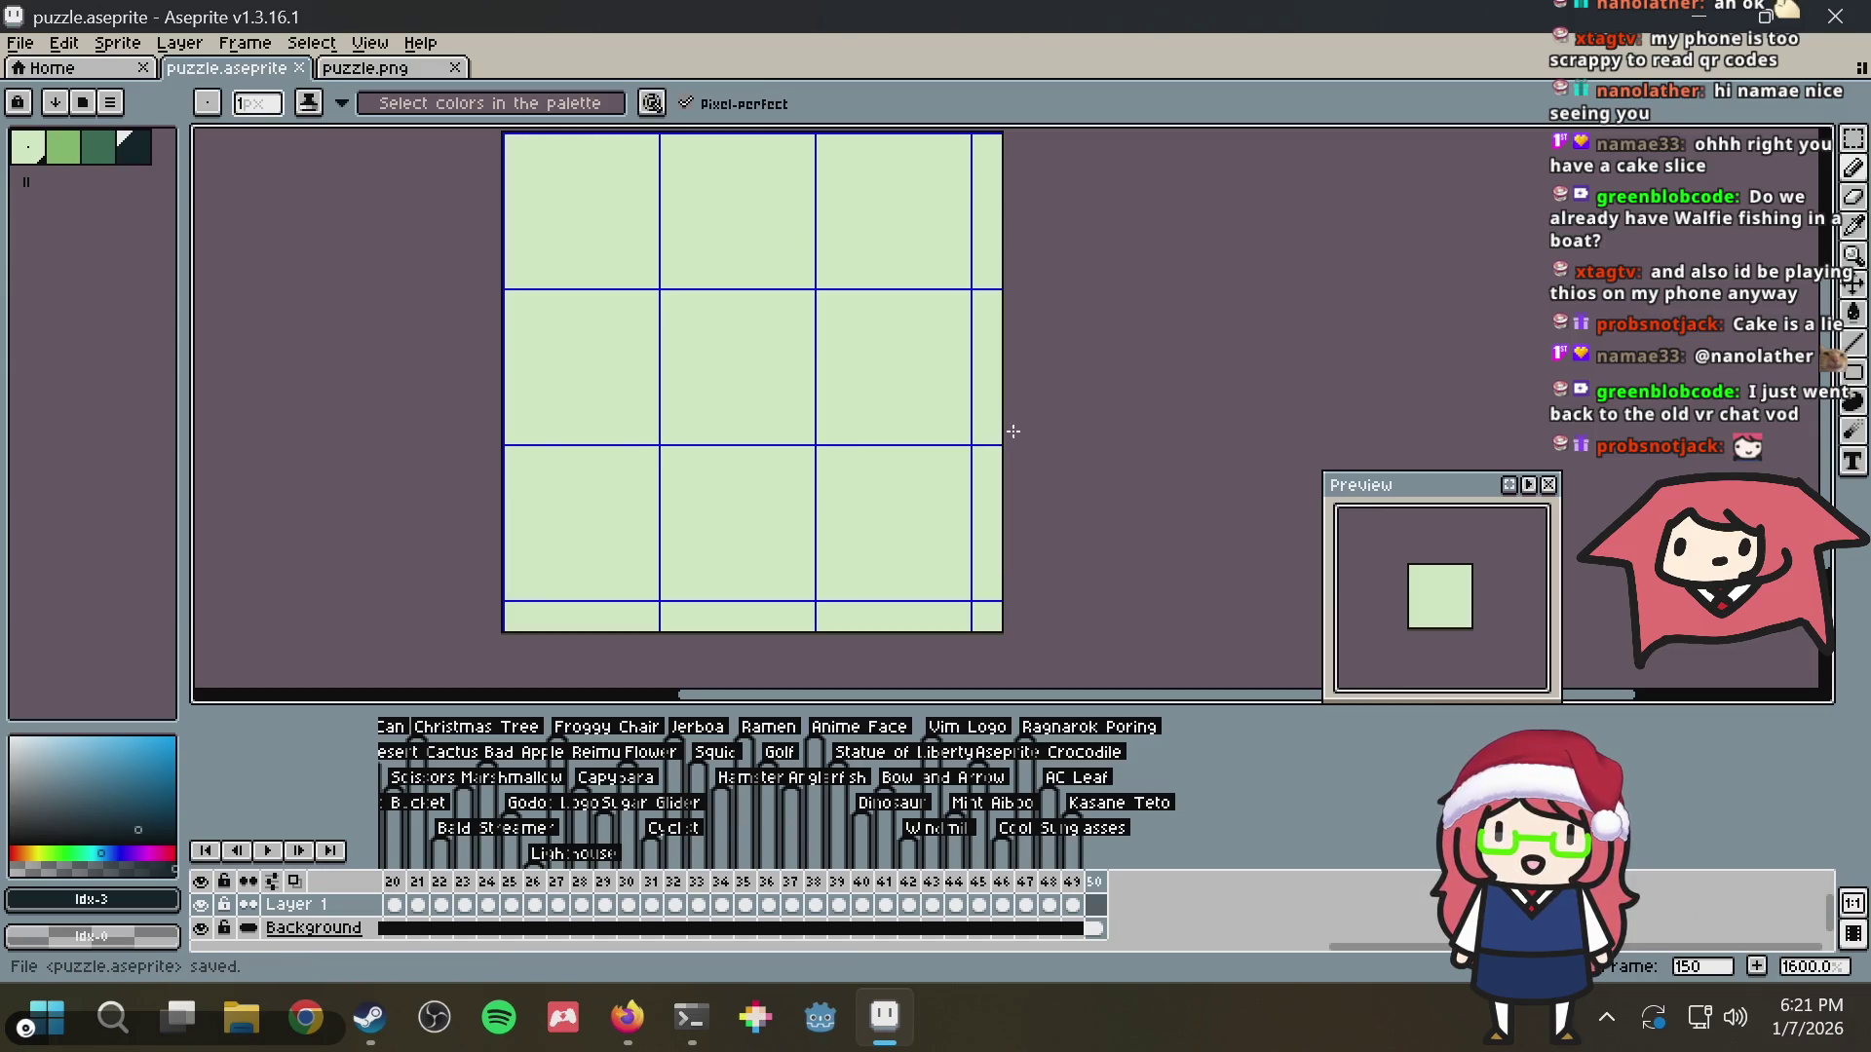
left_click_drag(1010, 430, 1022, 455)
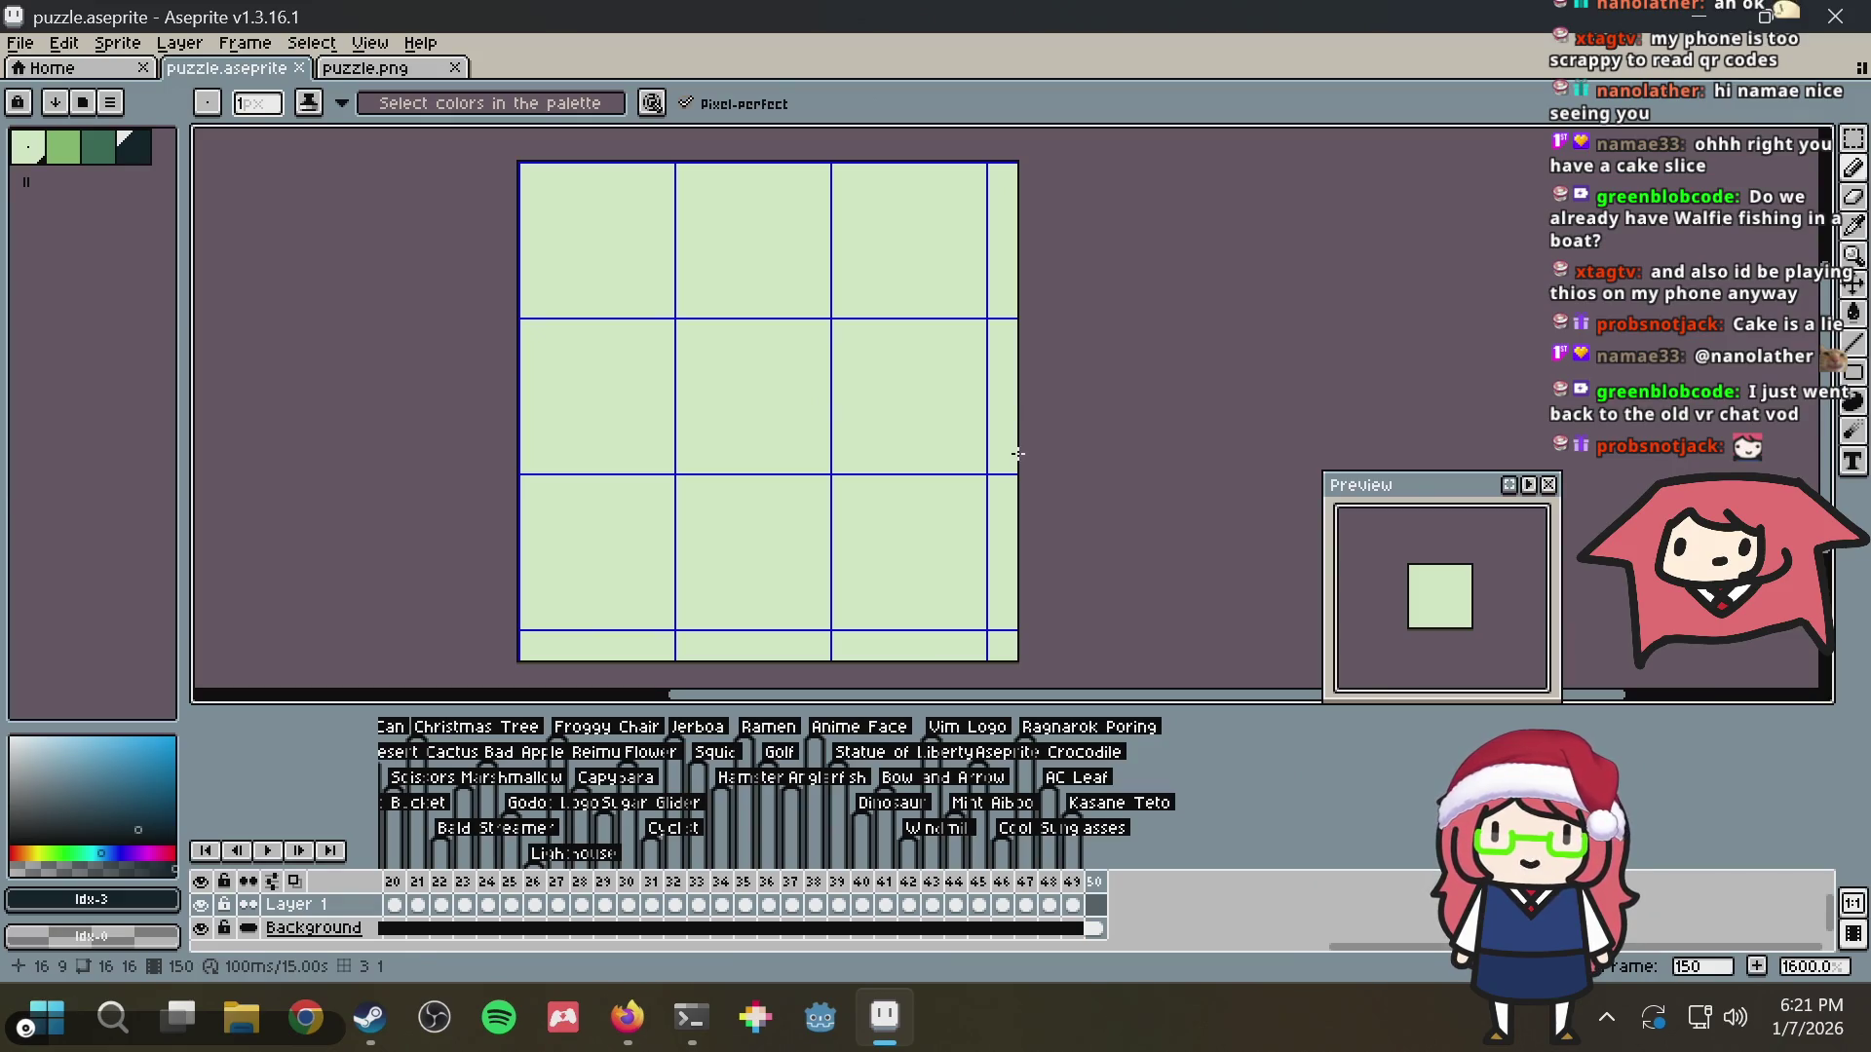
key("ctrl+s")
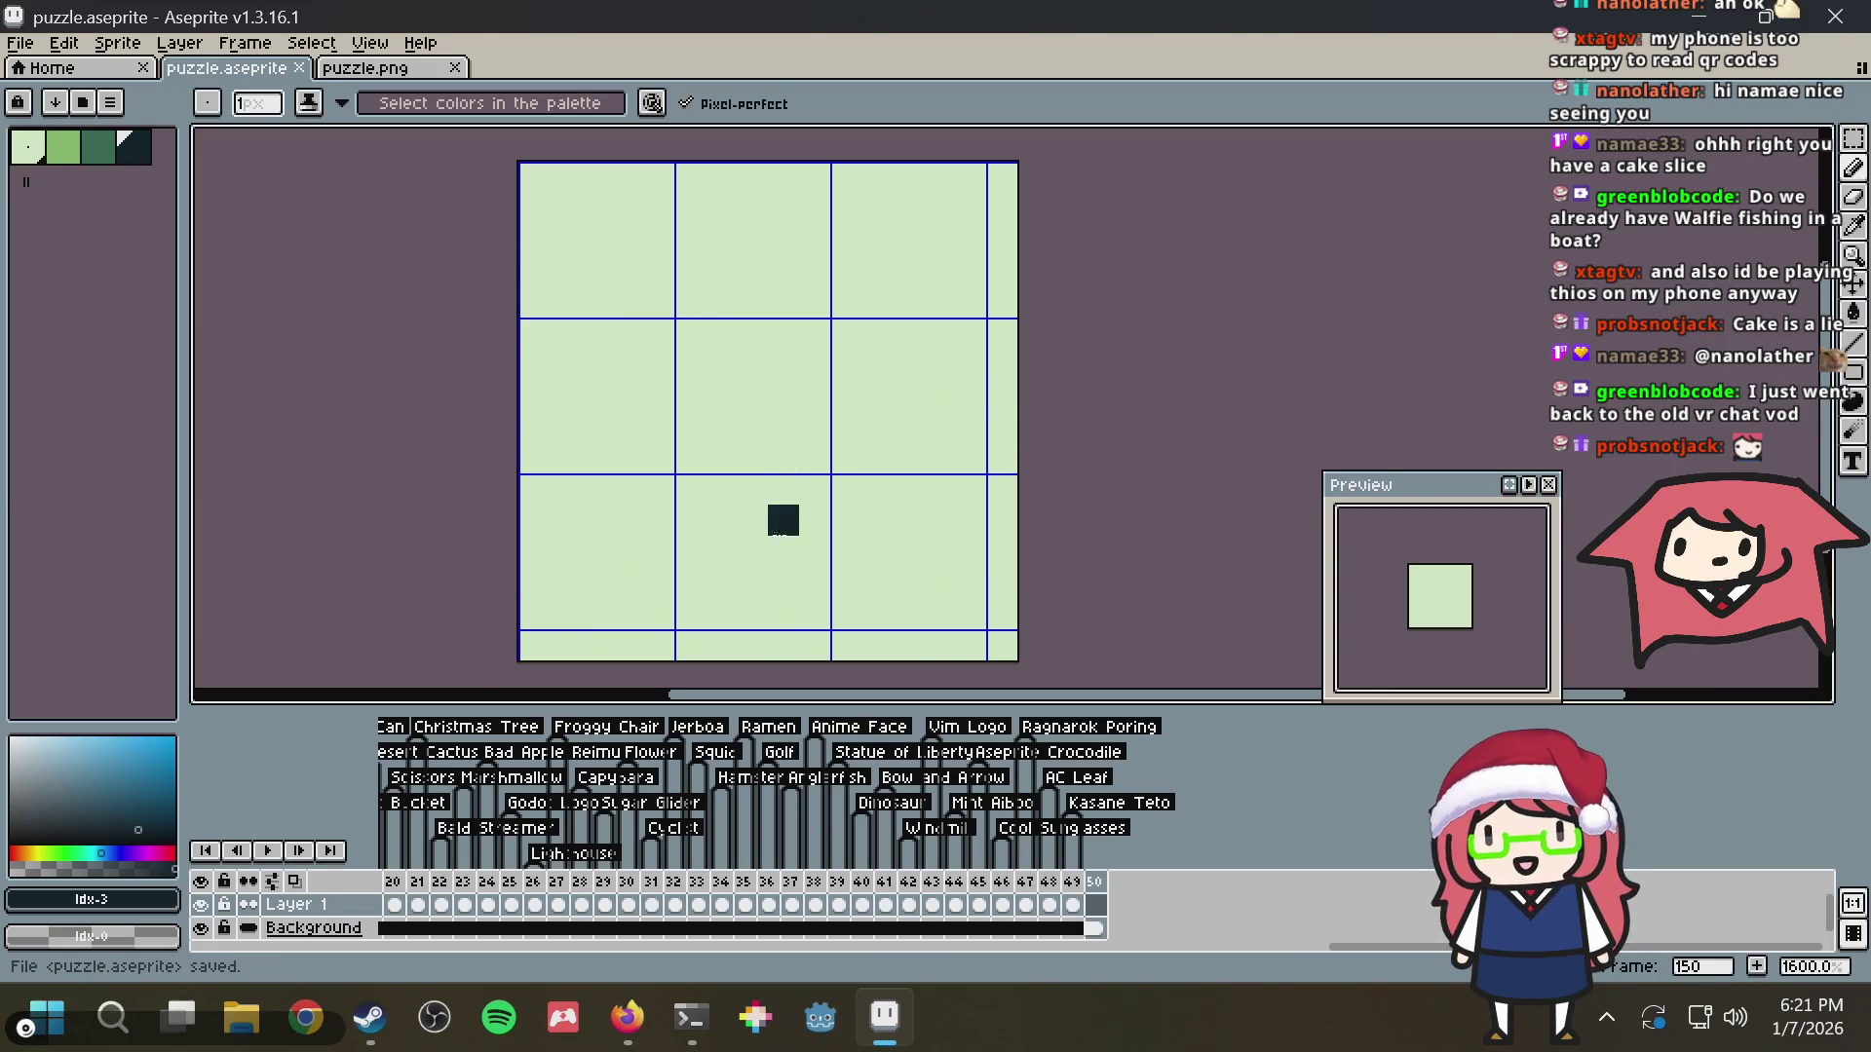
mouse_move(749, 543)
left_mouse_down()
mouse_move(772, 571)
mouse_move(704, 533)
left_mouse_up()
key("ctrl+s")
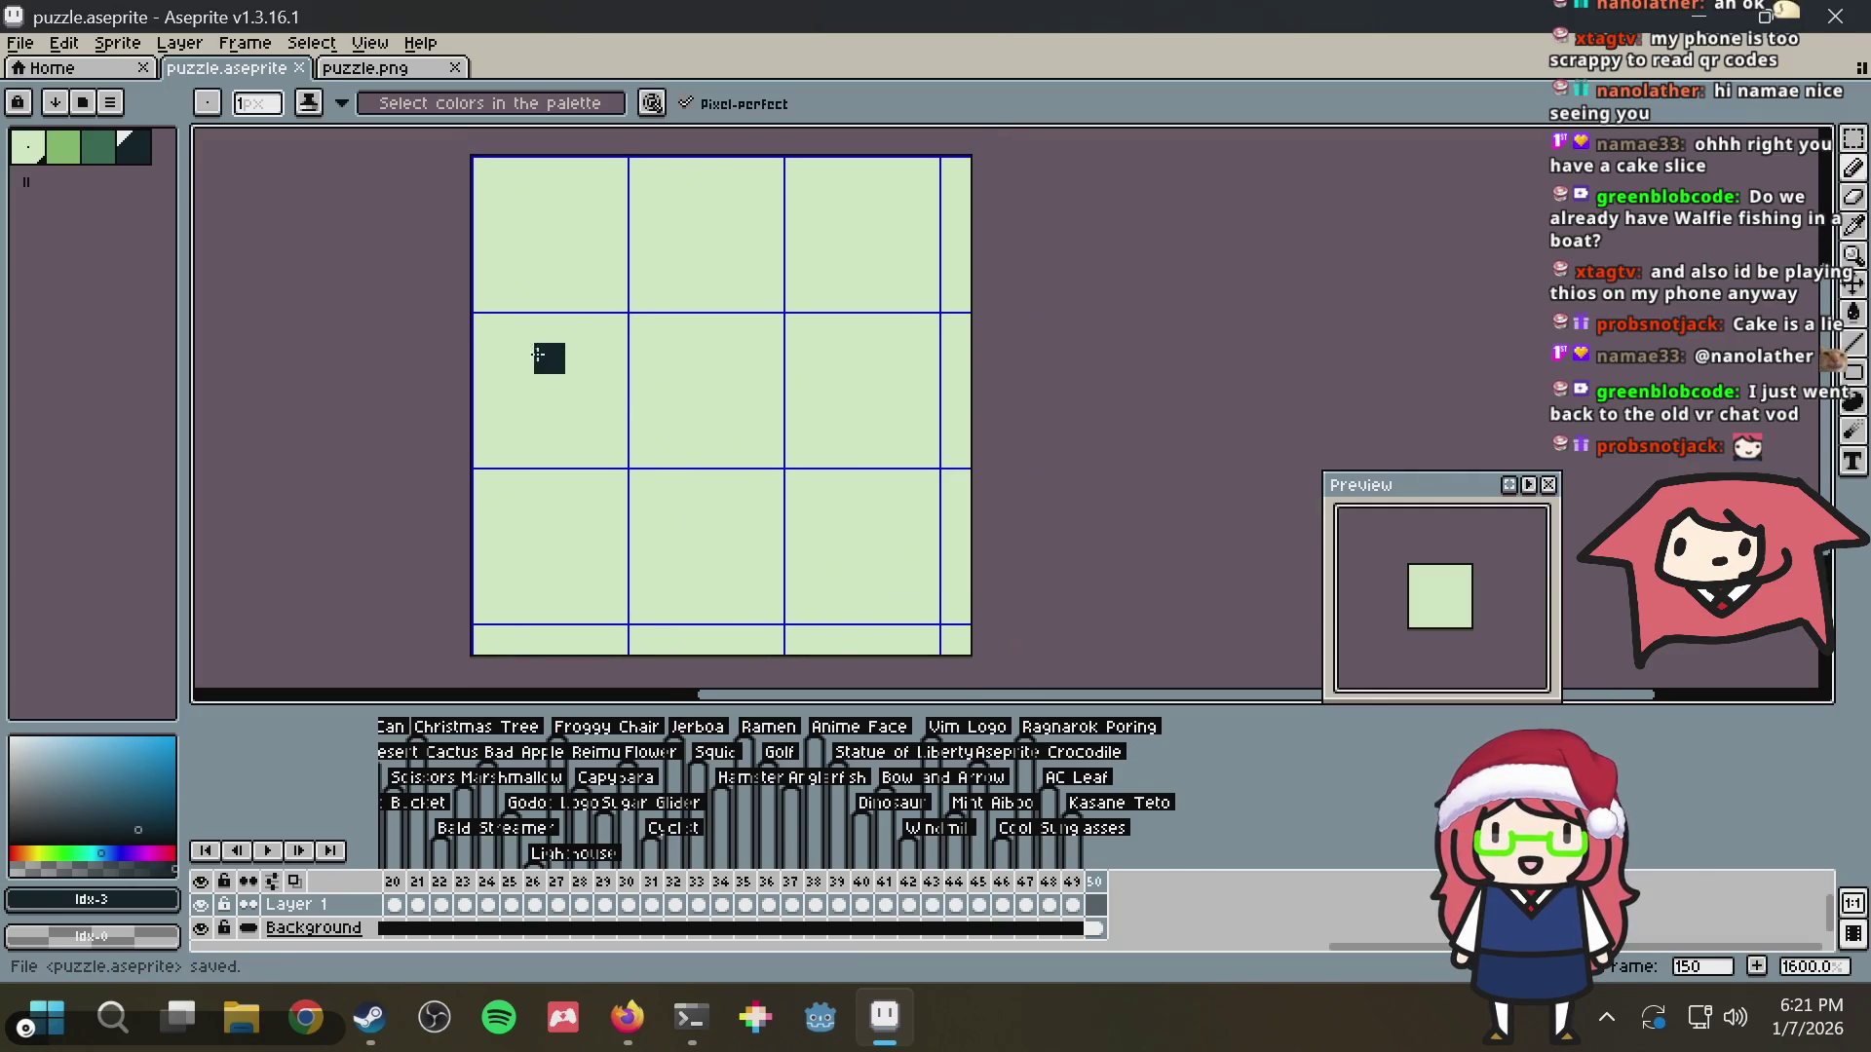
Draft an outline's top edge, right side and diagonal, undo it back to empty, and switch to the Nonogram article
mouse_move(487, 296)
left_mouse_down()
mouse_move(581, 201)
mouse_move(861, 282)
mouse_move(784, 480)
left_mouse_up()
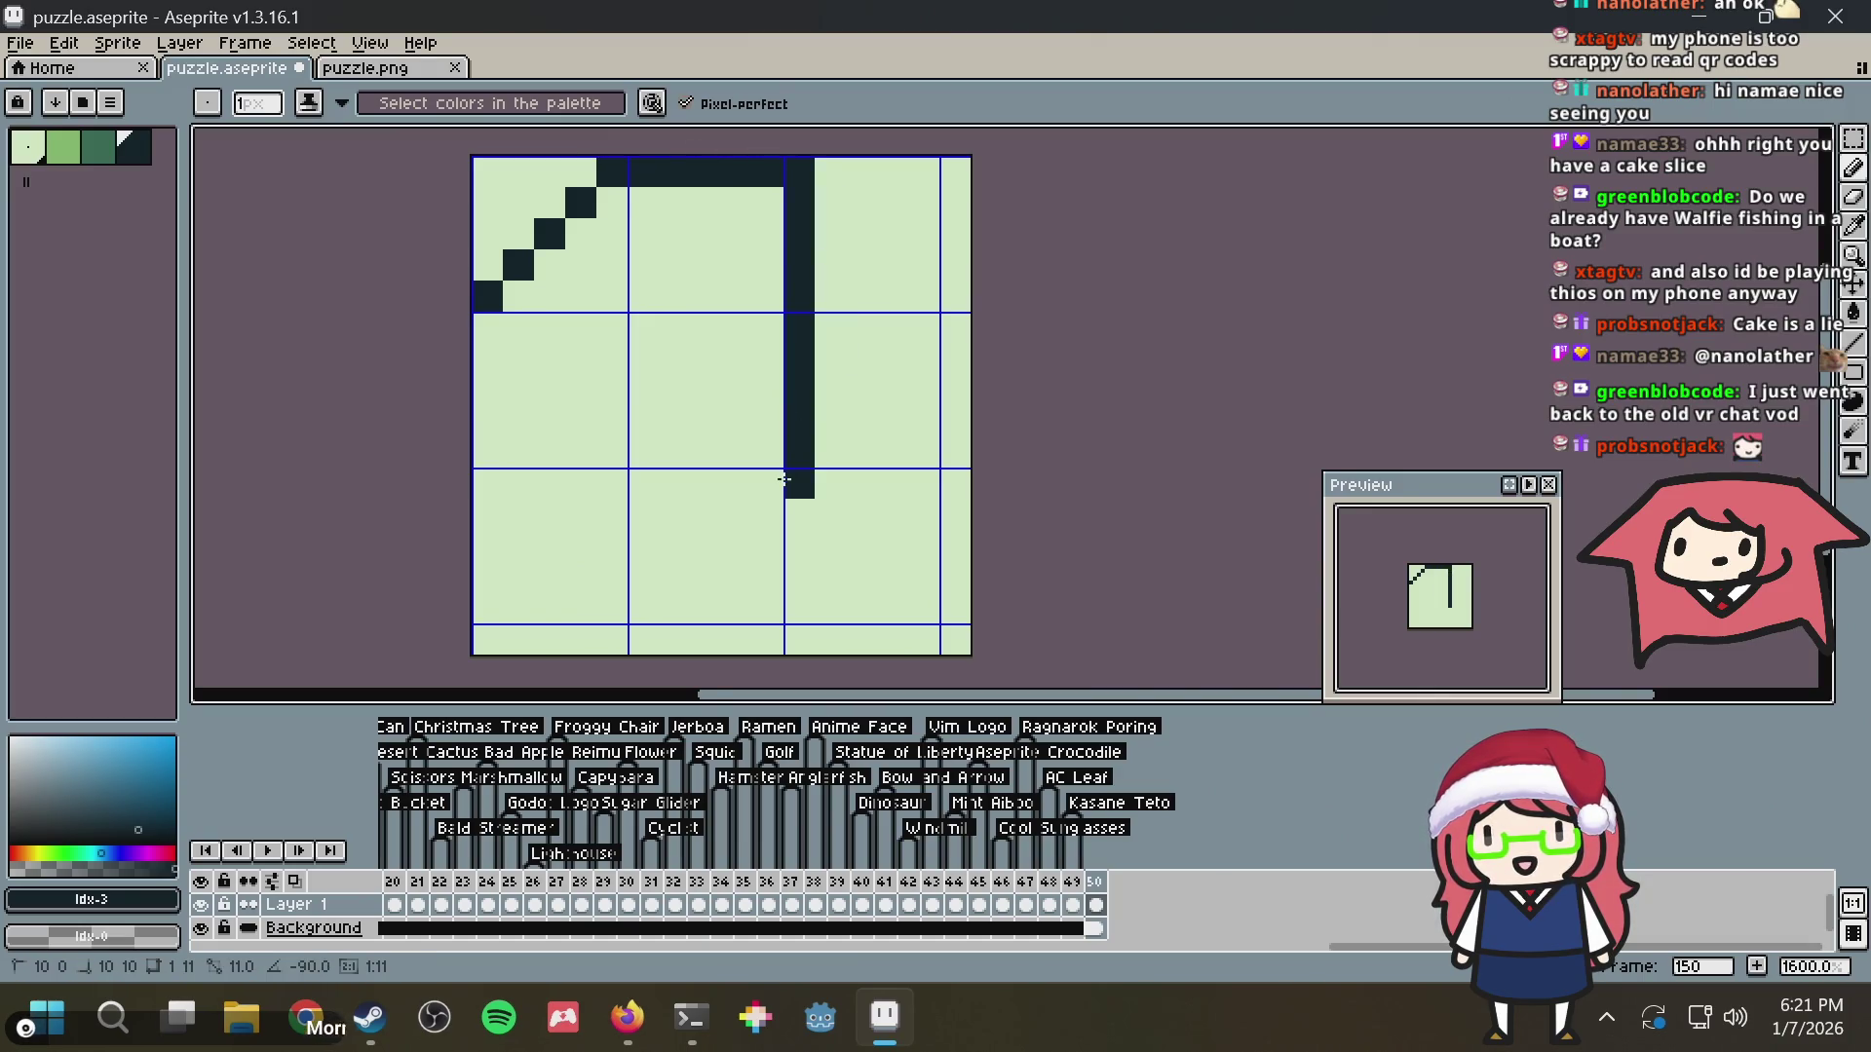
left_click(491, 300, "shift")
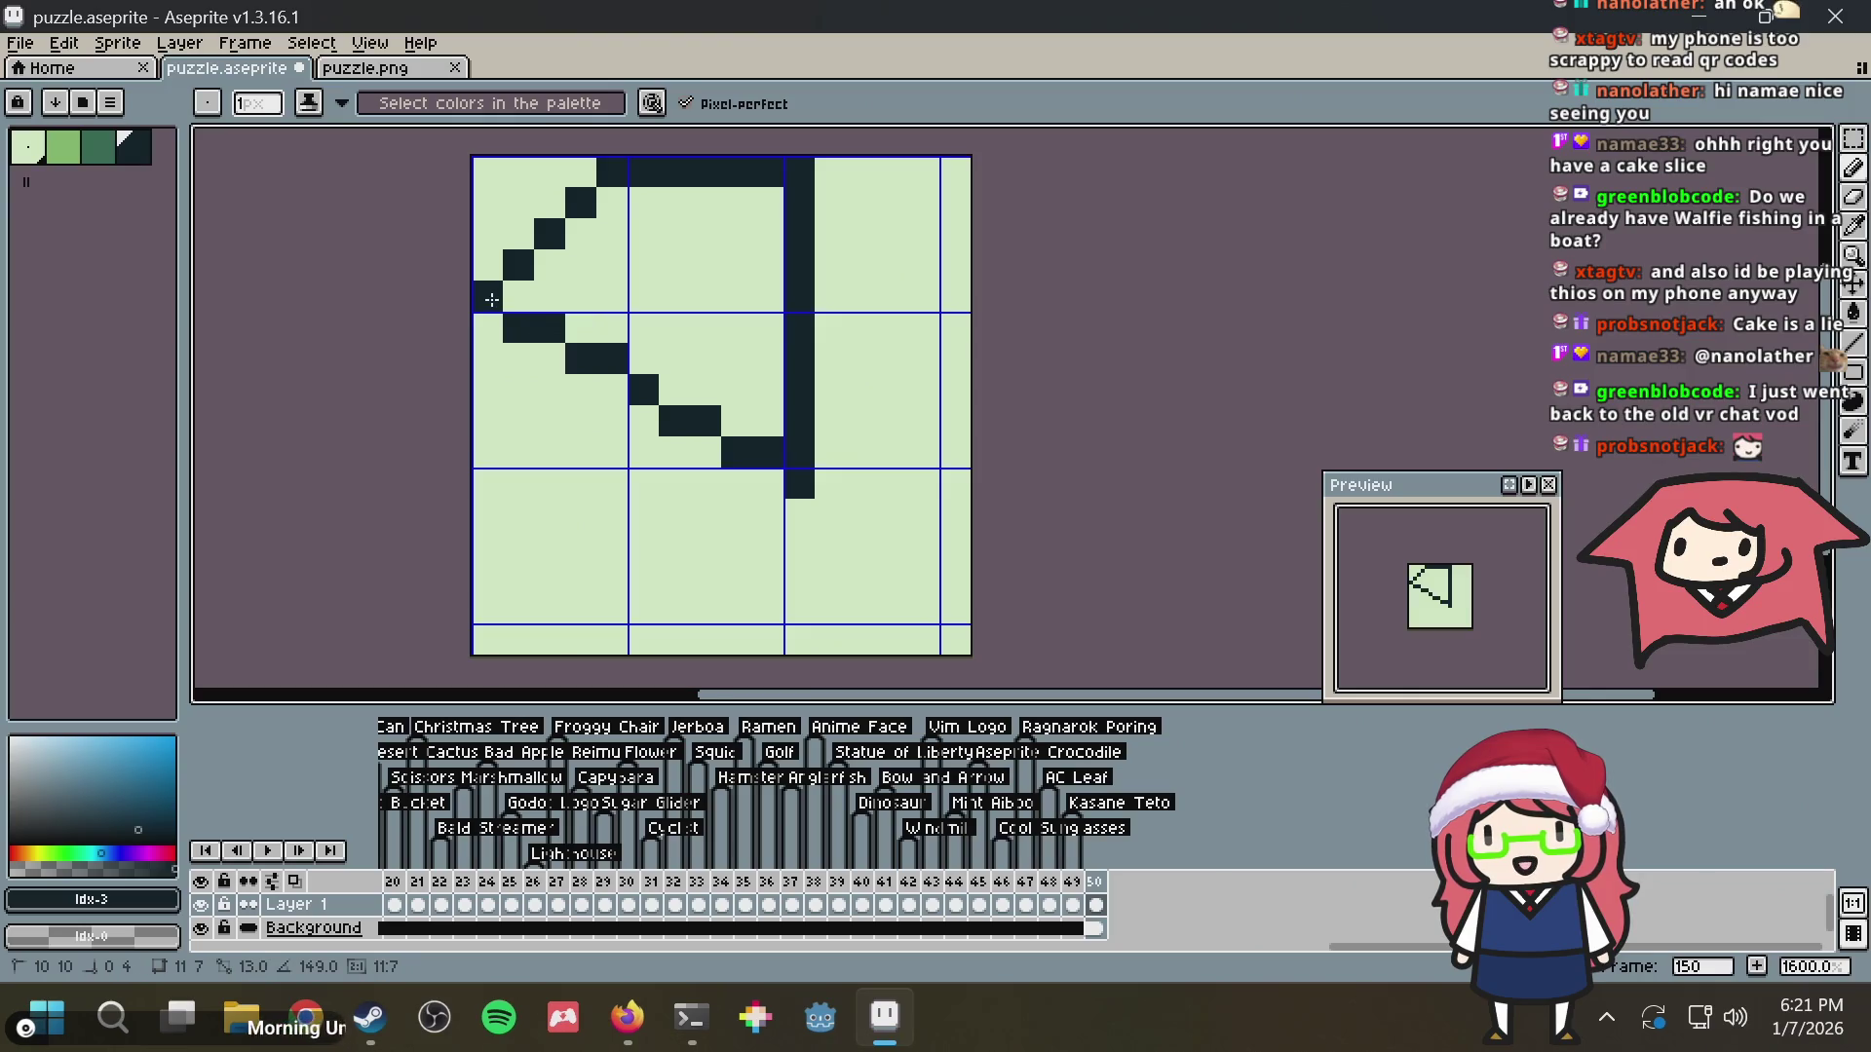
key("ctrl+z")
key("ctrl+z")
key("ctrl+z")
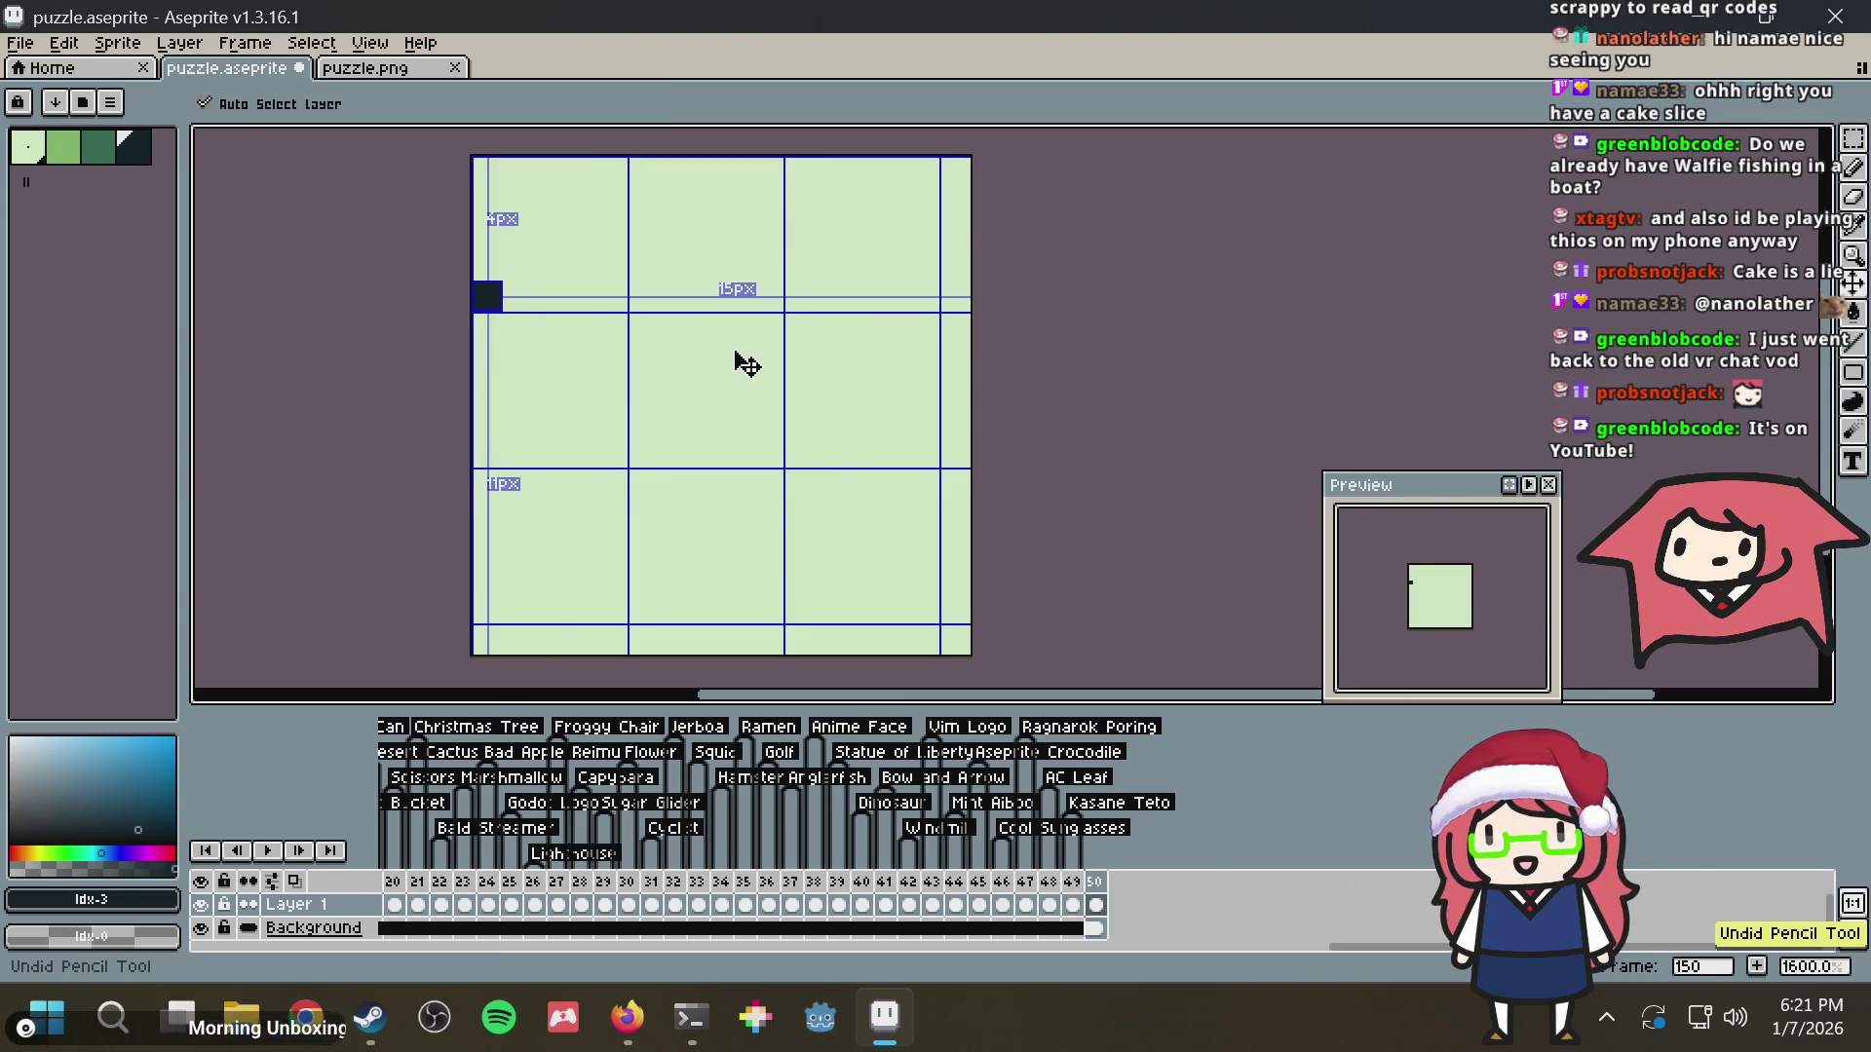
key("ctrl+z")
left_click(626, 1016)
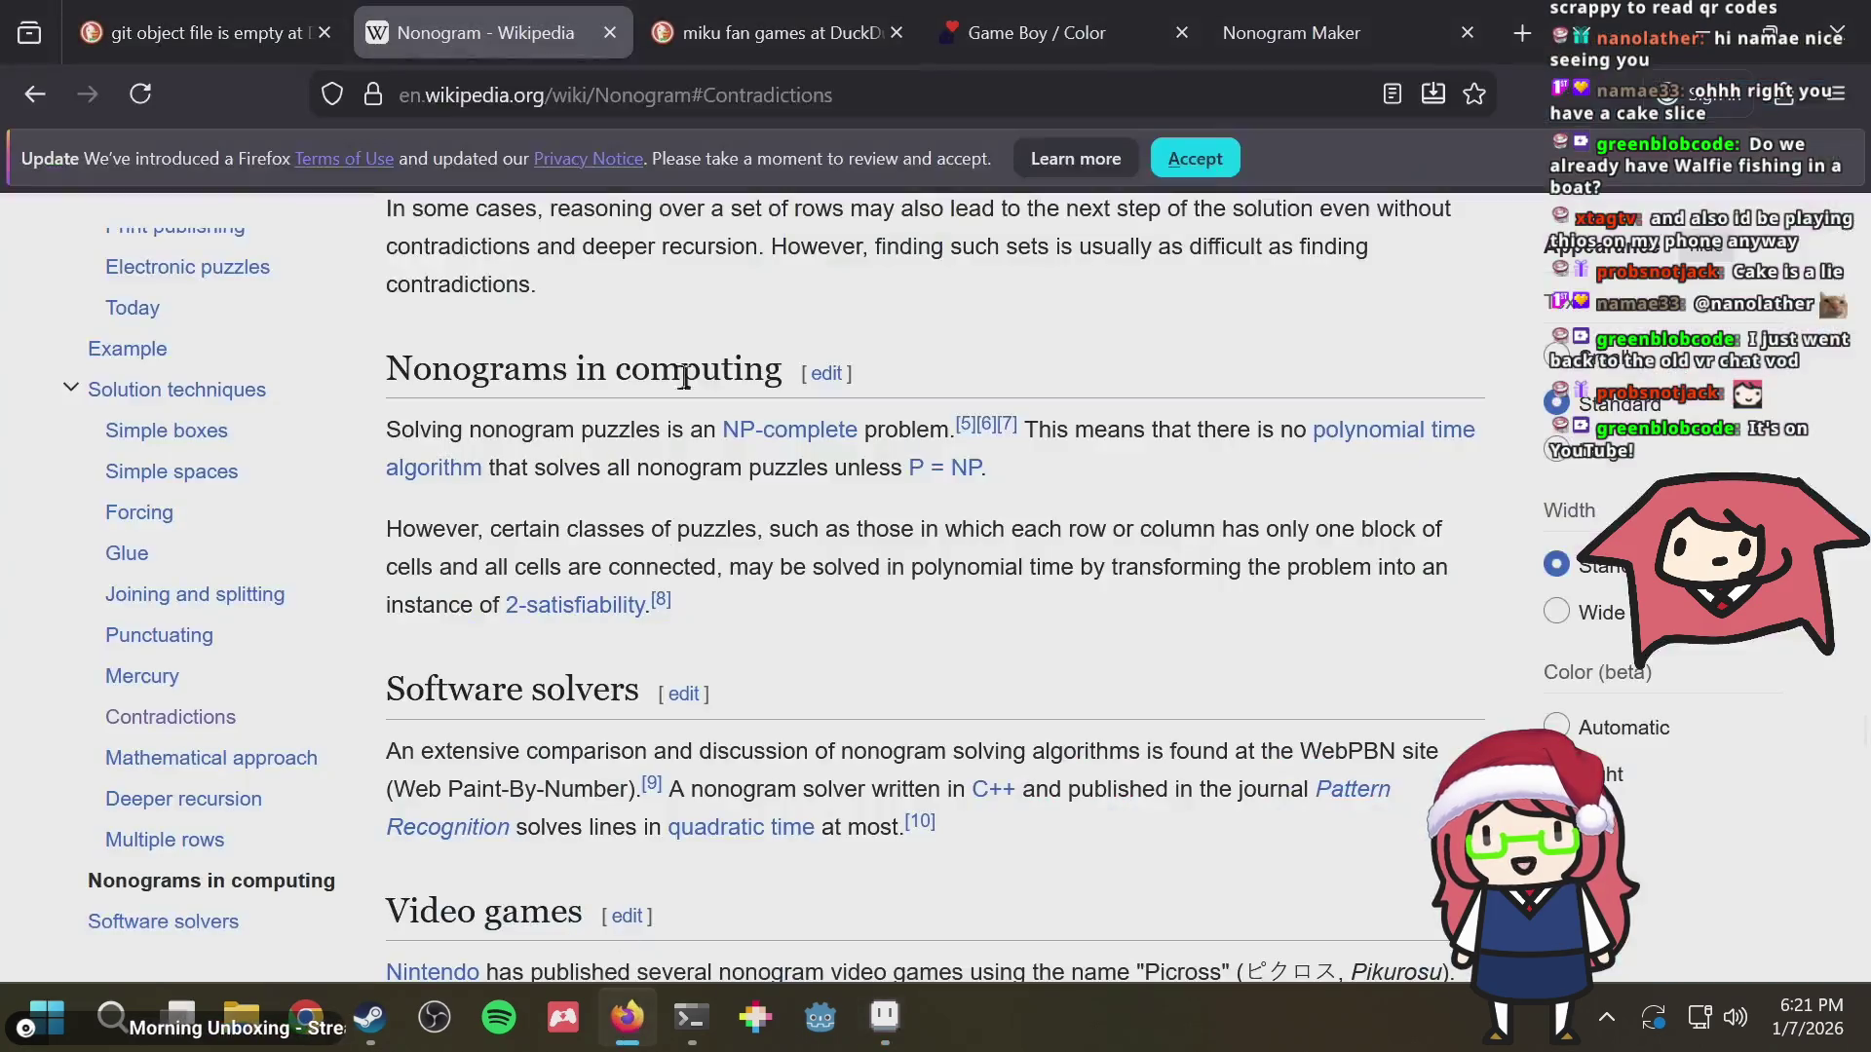
Open the YouTube channel in a new tab and search its videos for 'vr chat'
key("ctrl+t")
type("youtube.com/")
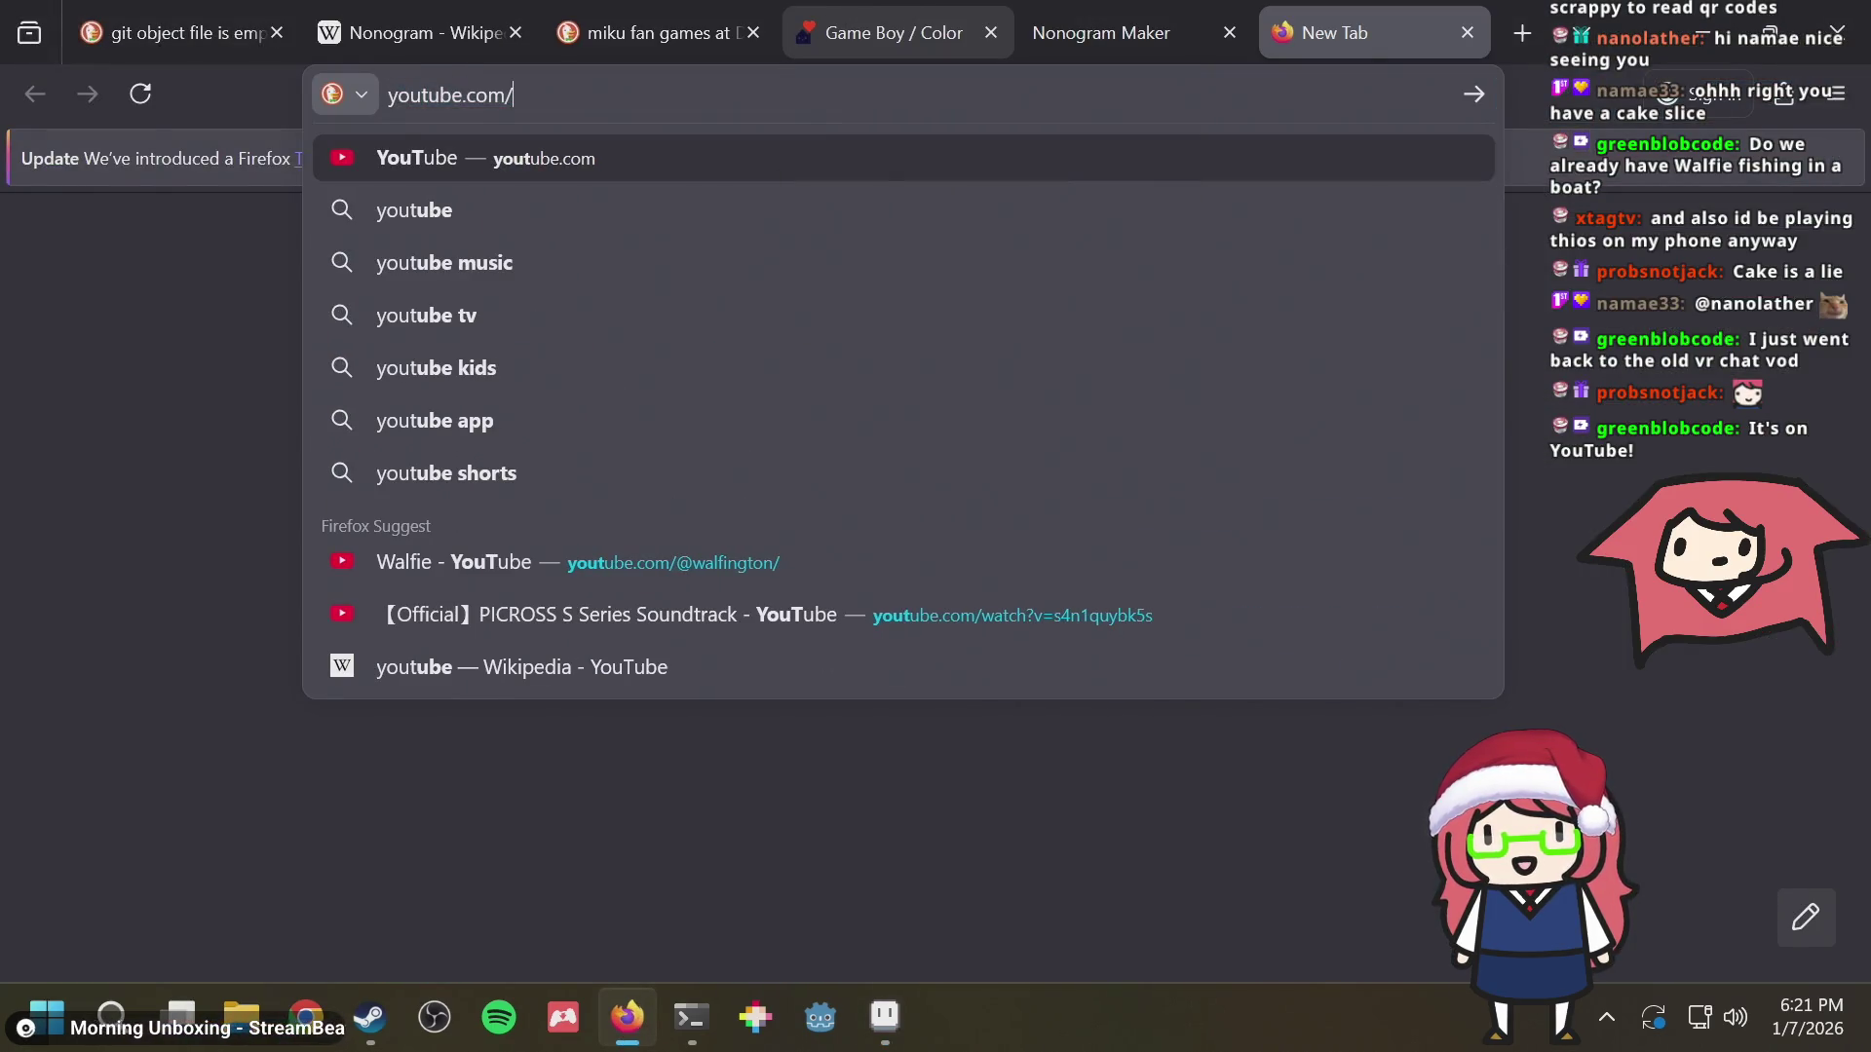
type("@wal")
key("Return")
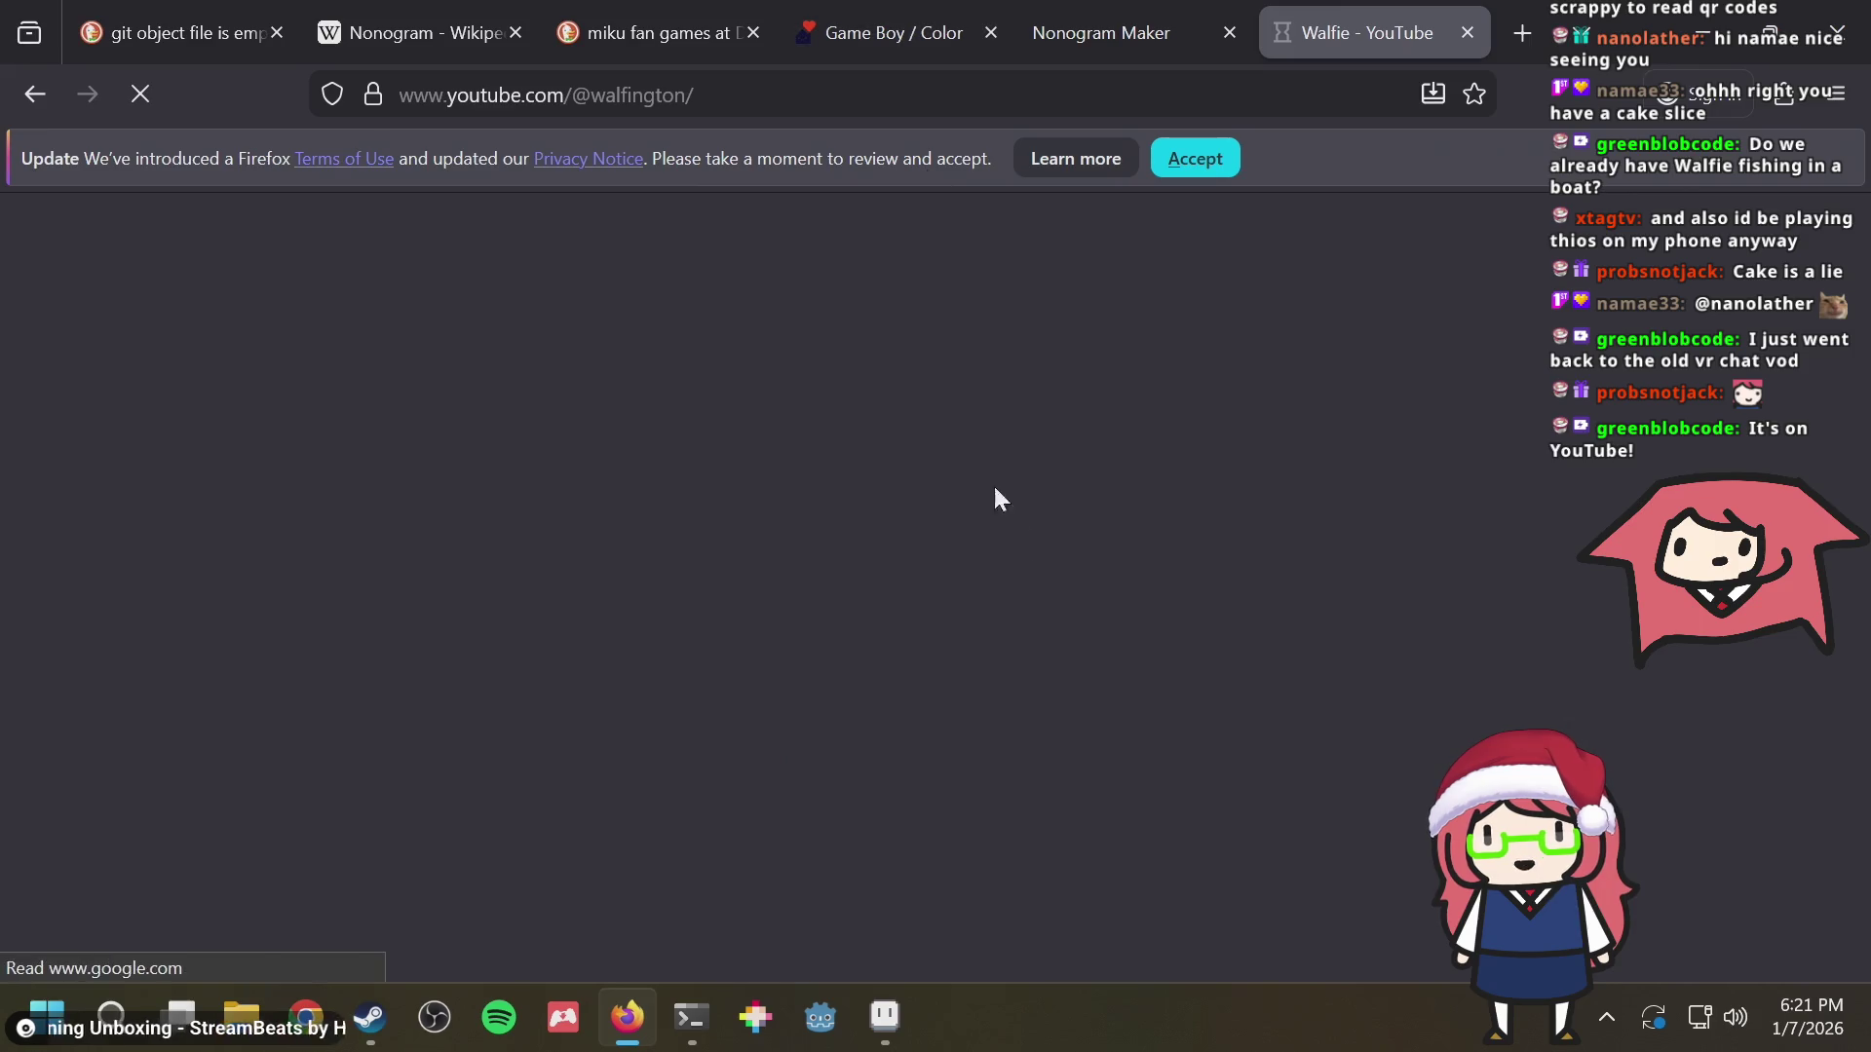
scroll(819, 628, "down", 3)
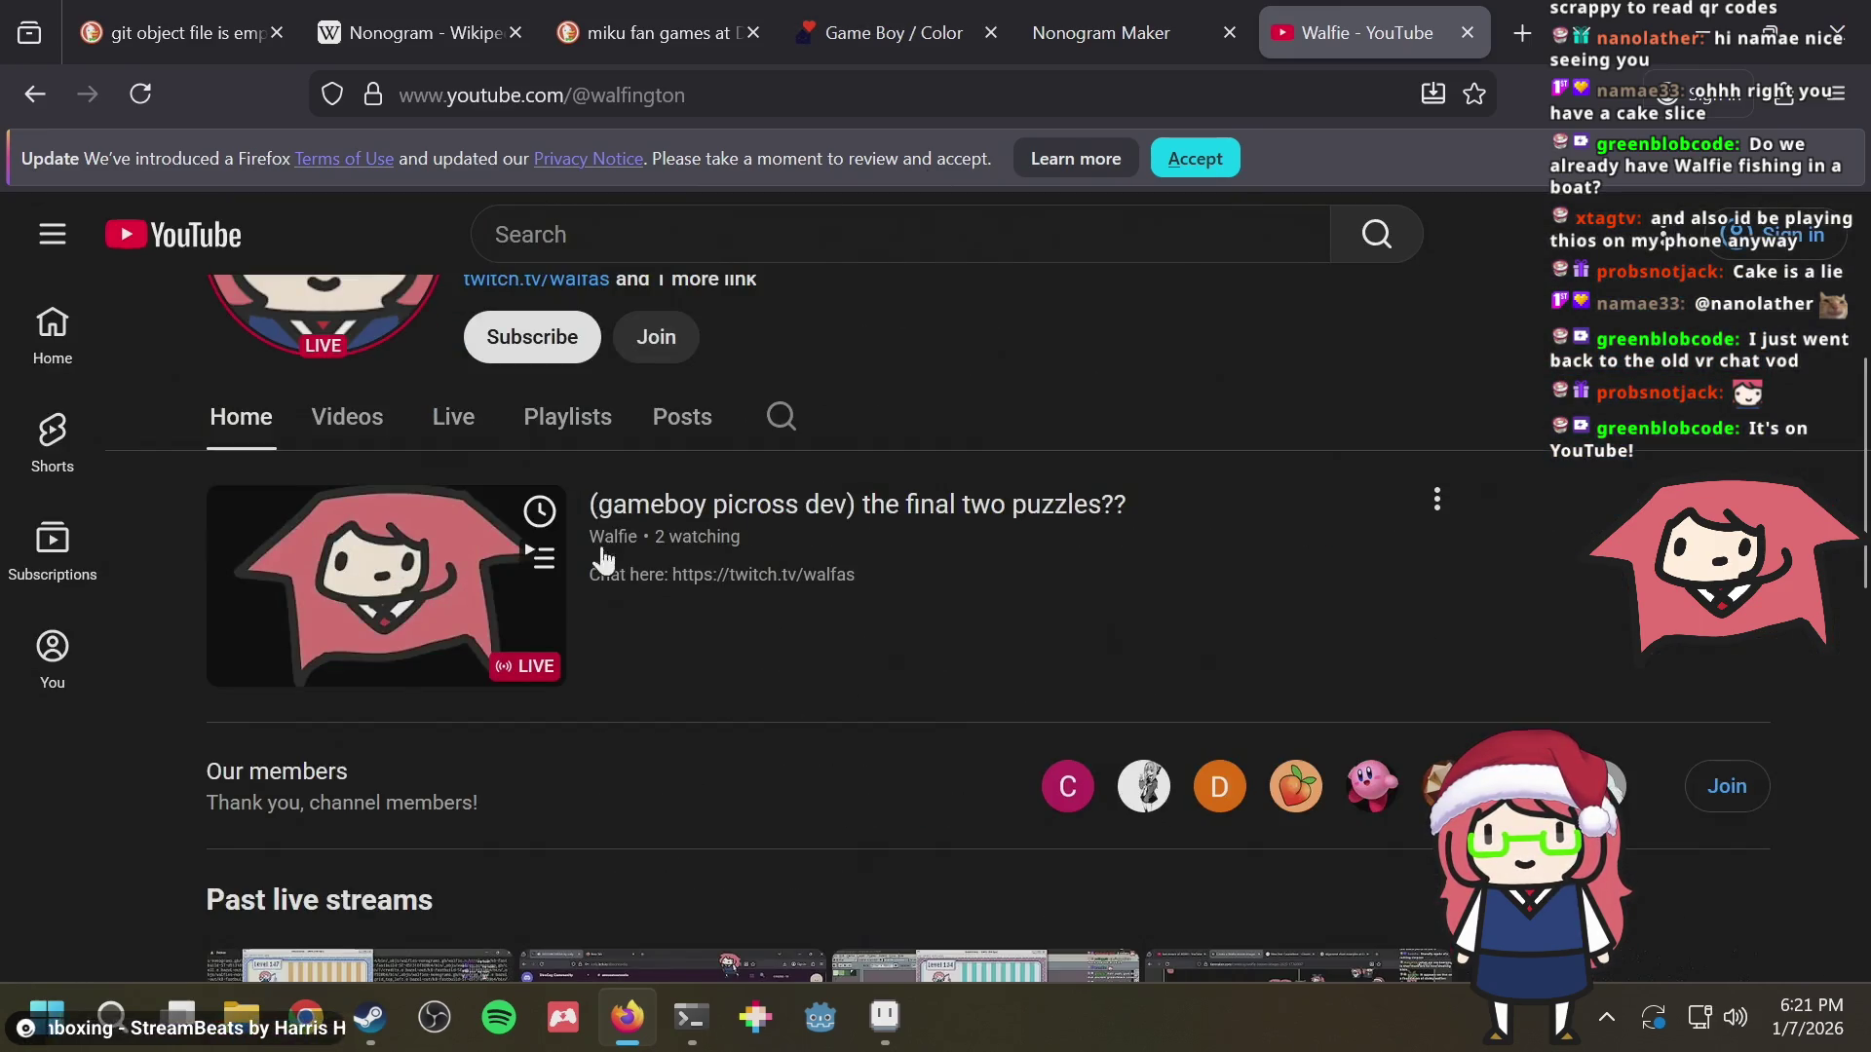
left_click(781, 418)
type("vr cha")
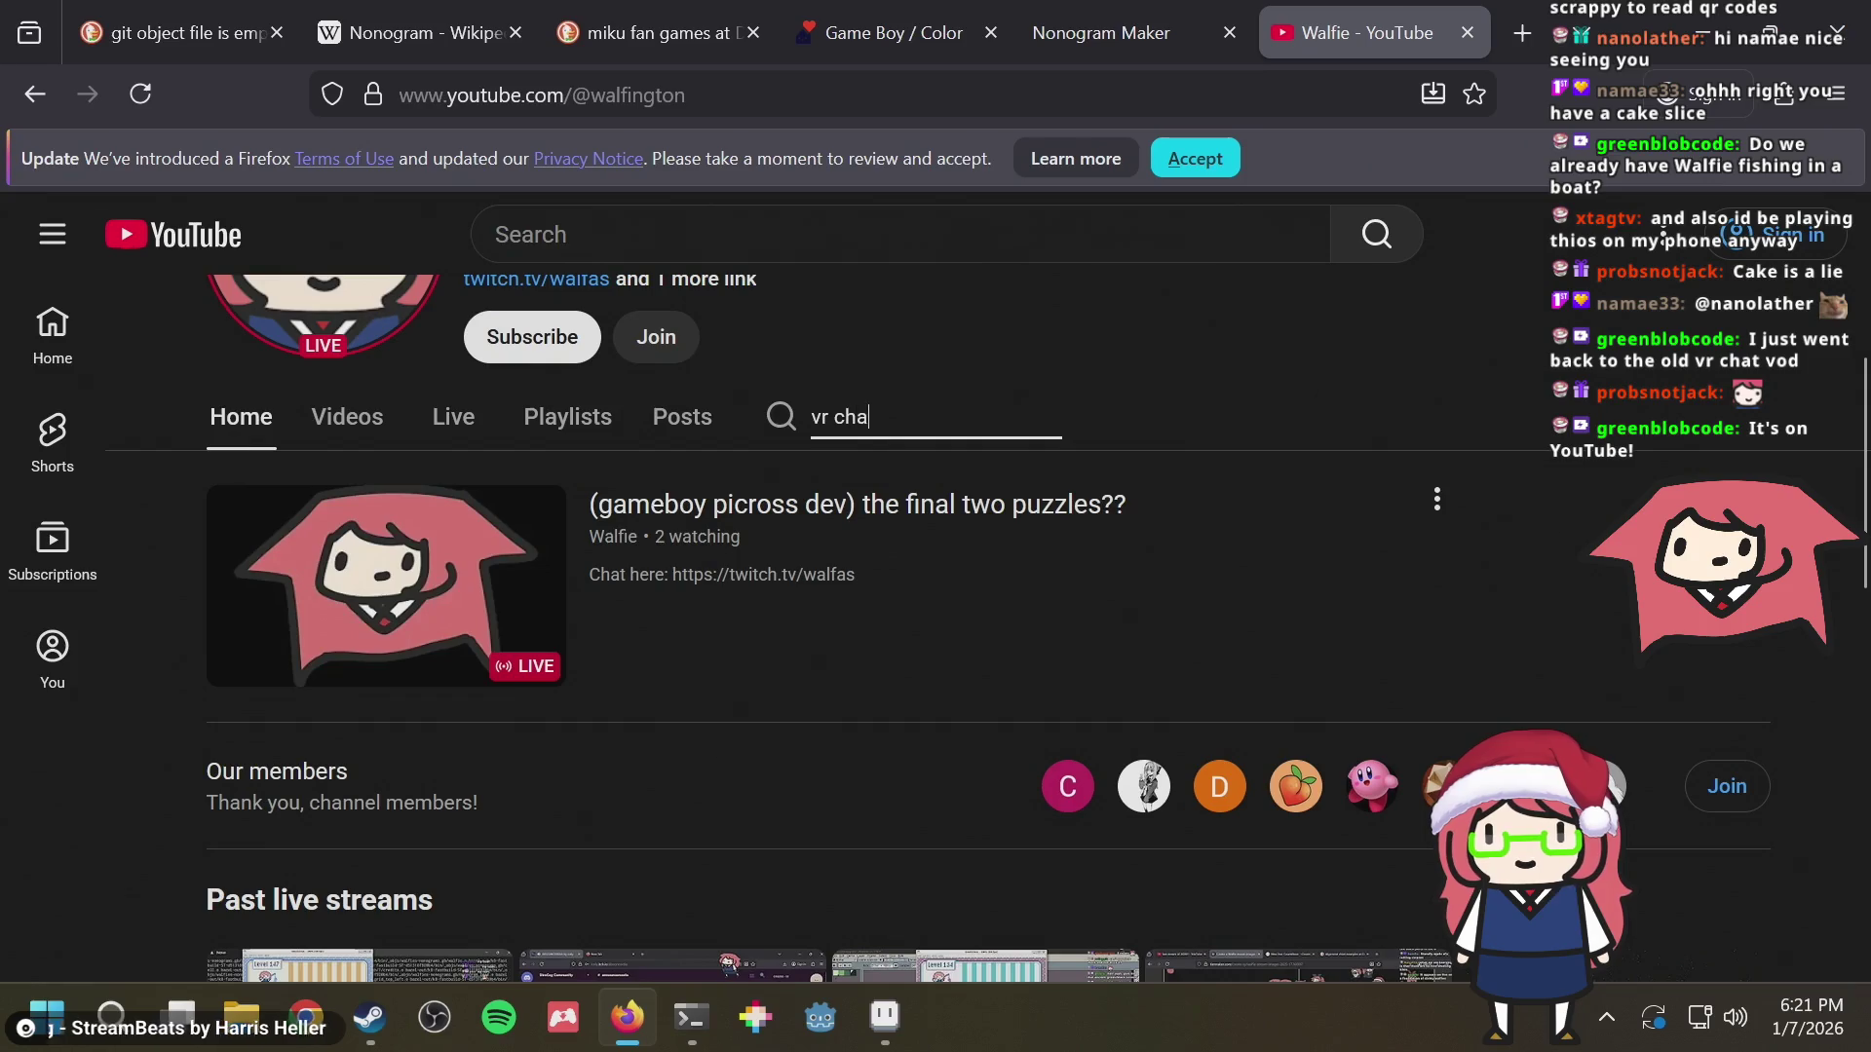
type("t")
key("Return")
scroll(1068, 438, "down", 2)
scroll(1065, 497, "down", 2)
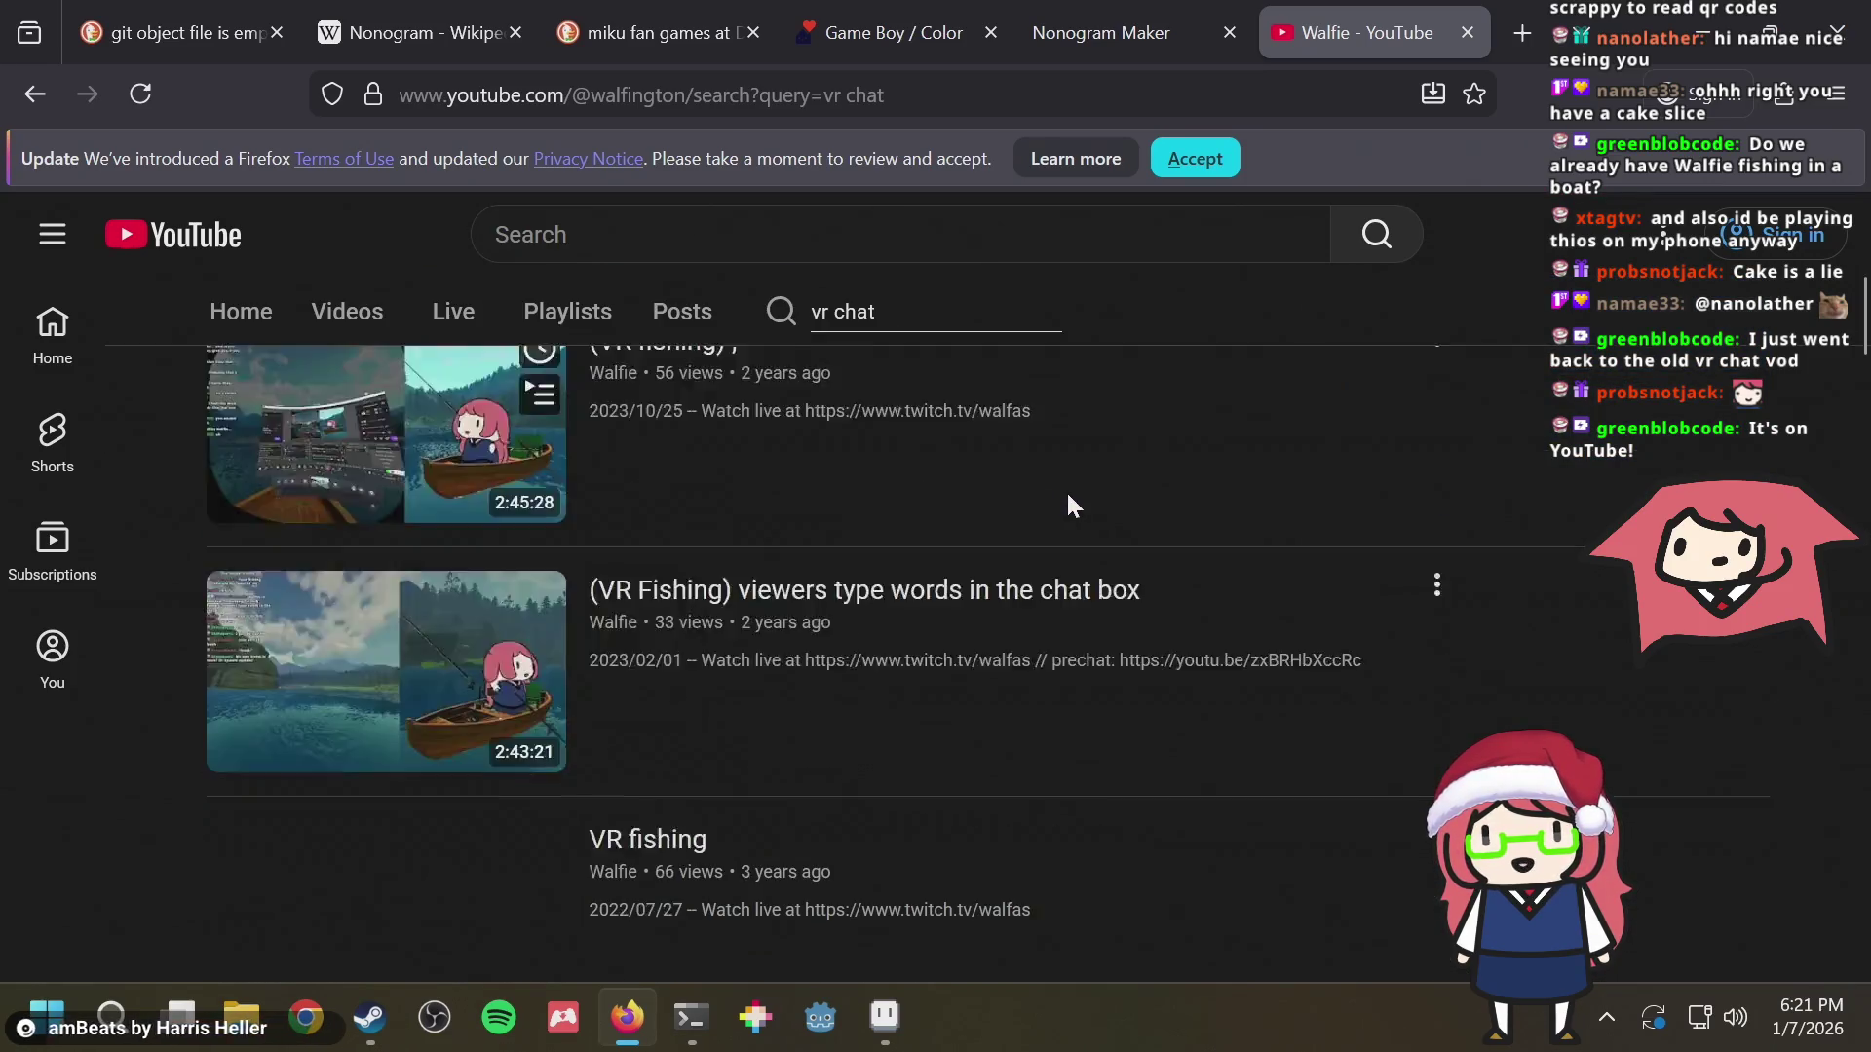
scroll(1067, 496, "down", 2)
scroll(1071, 498, "down", 2)
scroll(1071, 503, "down", 3)
scroll(1070, 503, "down", 2)
scroll(1069, 503, "down", 3)
scroll(1070, 503, "down", 3)
scroll(1071, 504, "down", 2)
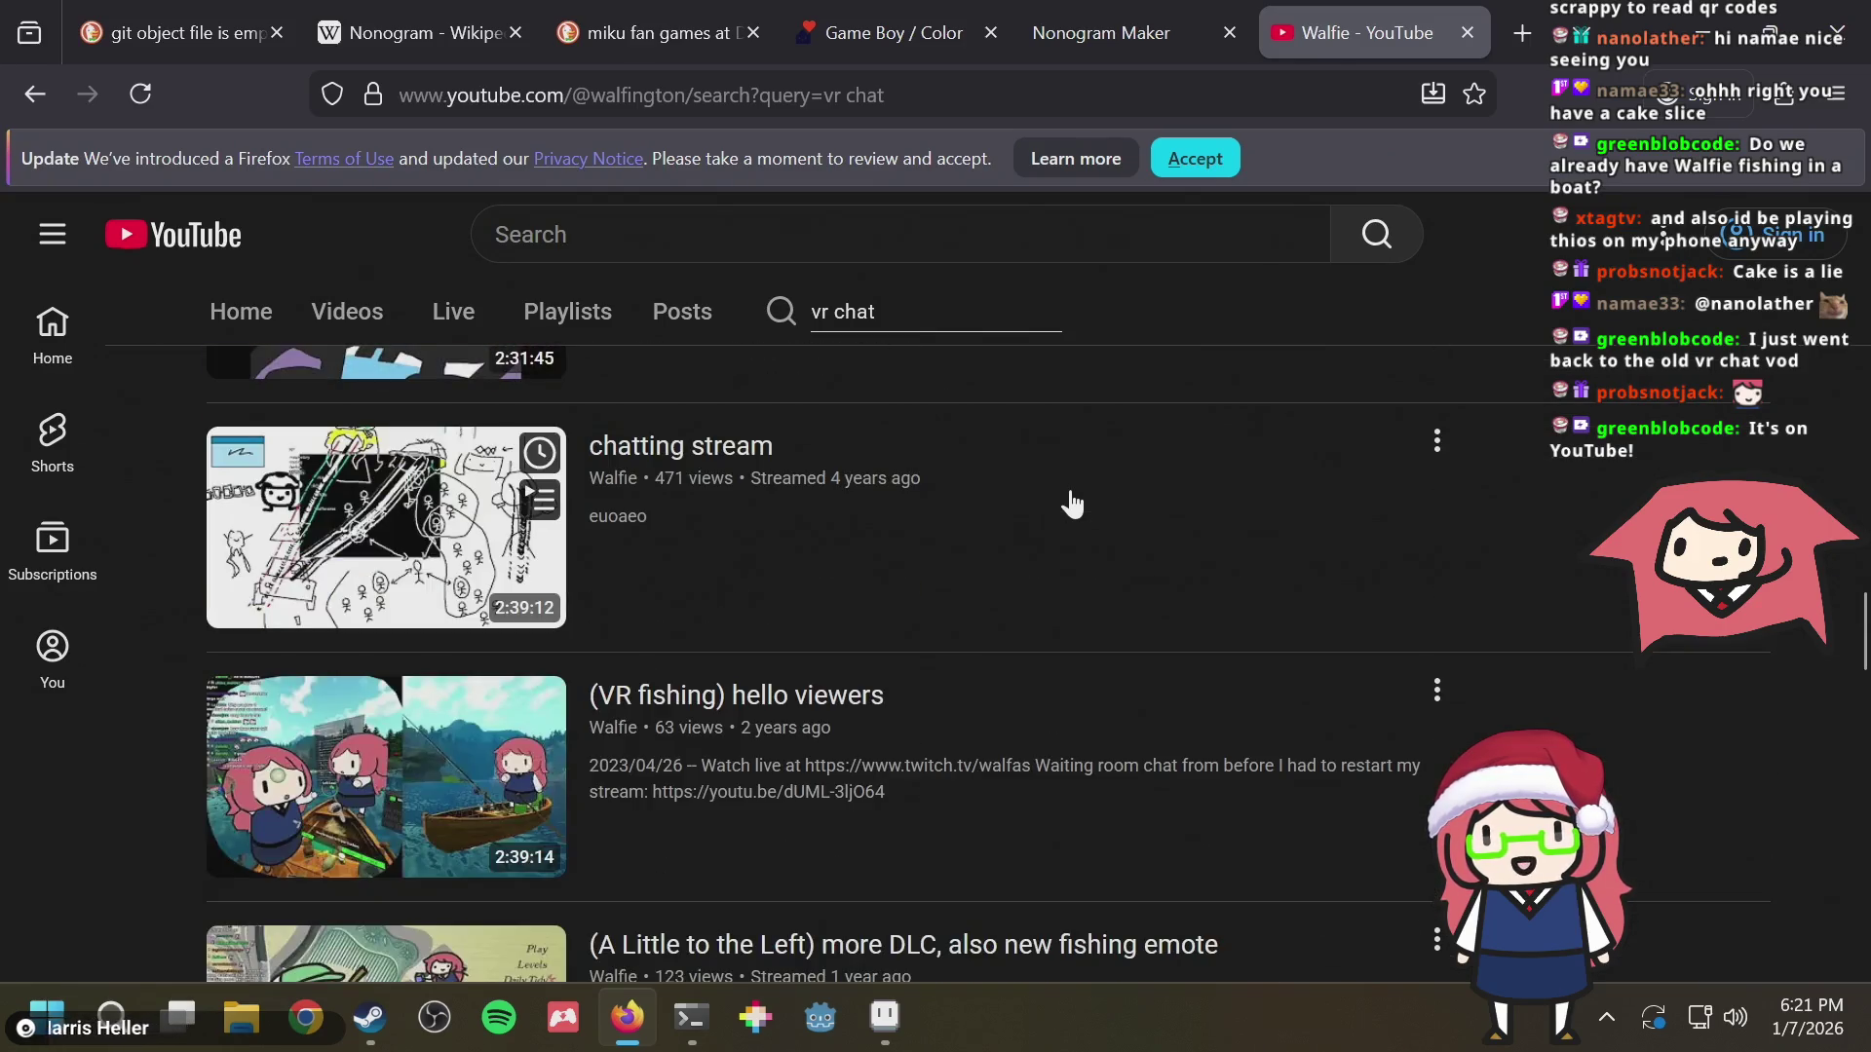
scroll(1070, 504, "down", 3)
scroll(1070, 502, "down", 2)
scroll(1070, 502, "down", 2)
scroll(1070, 503, "down", 3)
scroll(1071, 503, "down", 2)
scroll(1071, 503, "down", 3)
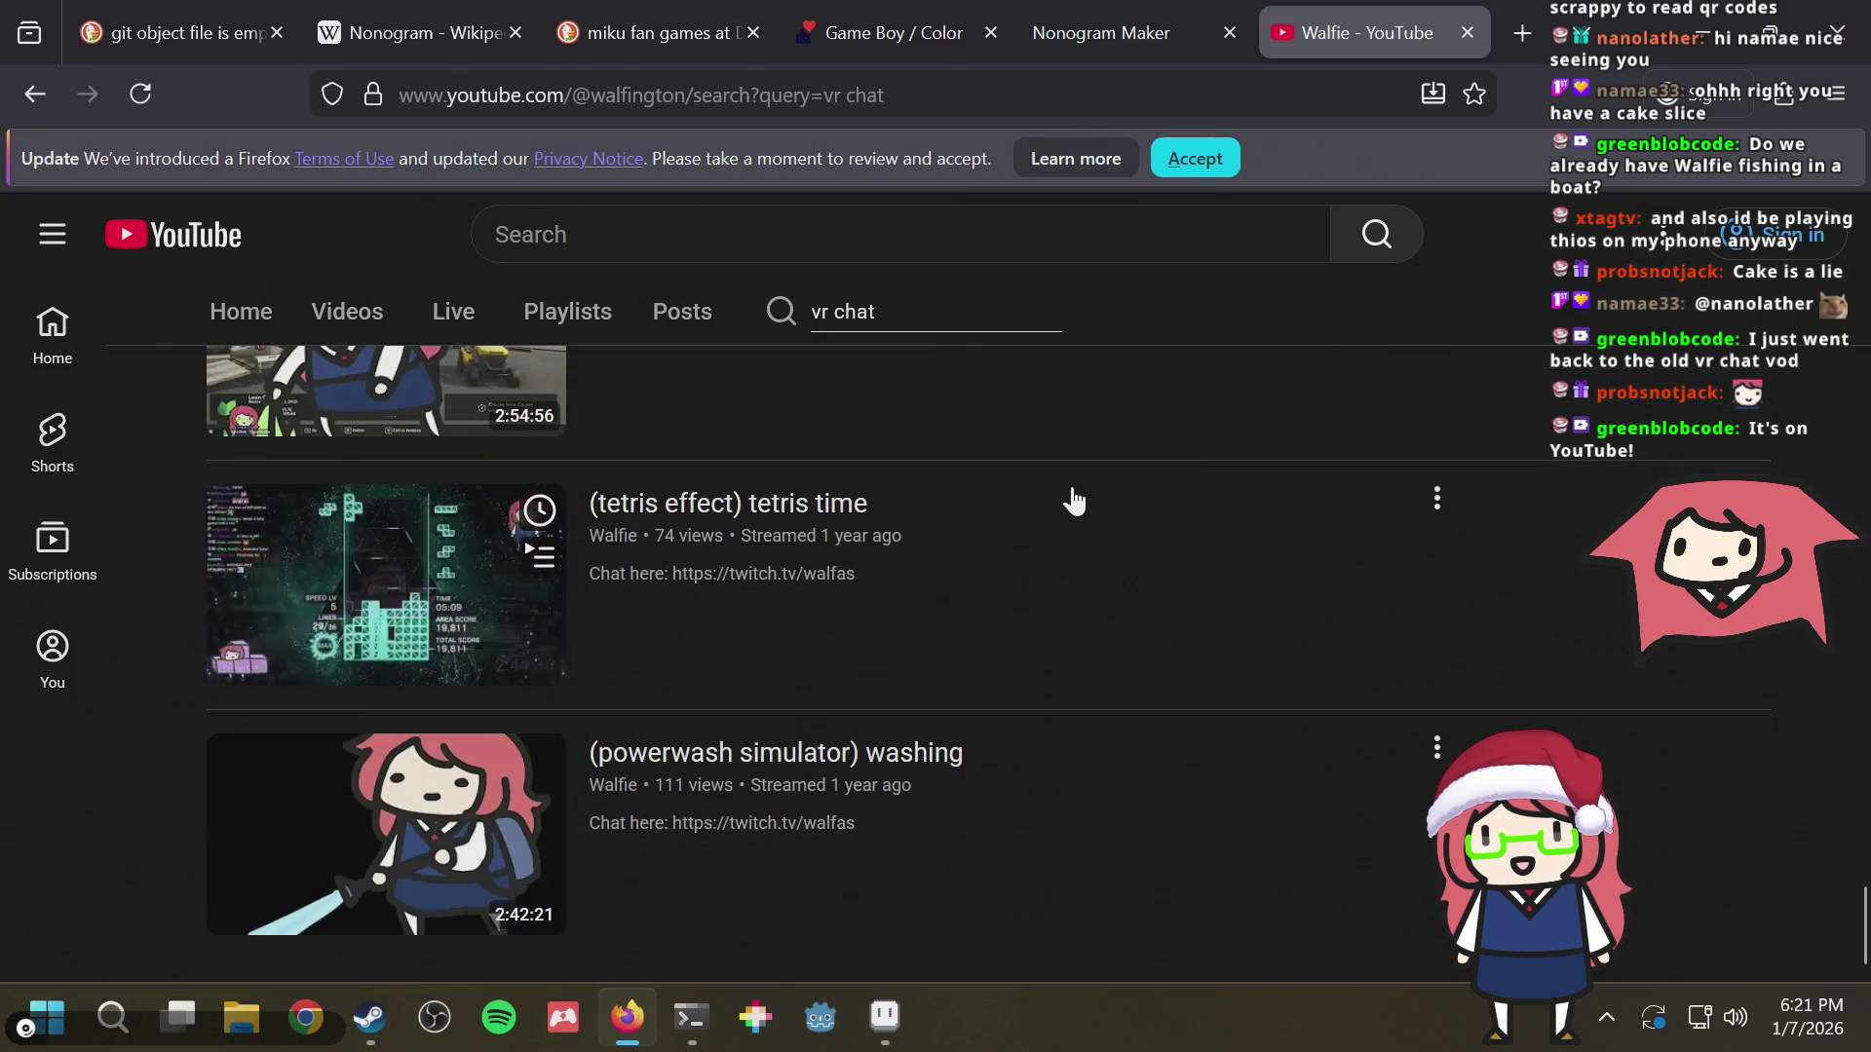
scroll(1072, 504, "down", 3)
Re-run the channel search as 'vrchat', browse the VR fishing results, and return to Aseprite
left_click(972, 299)
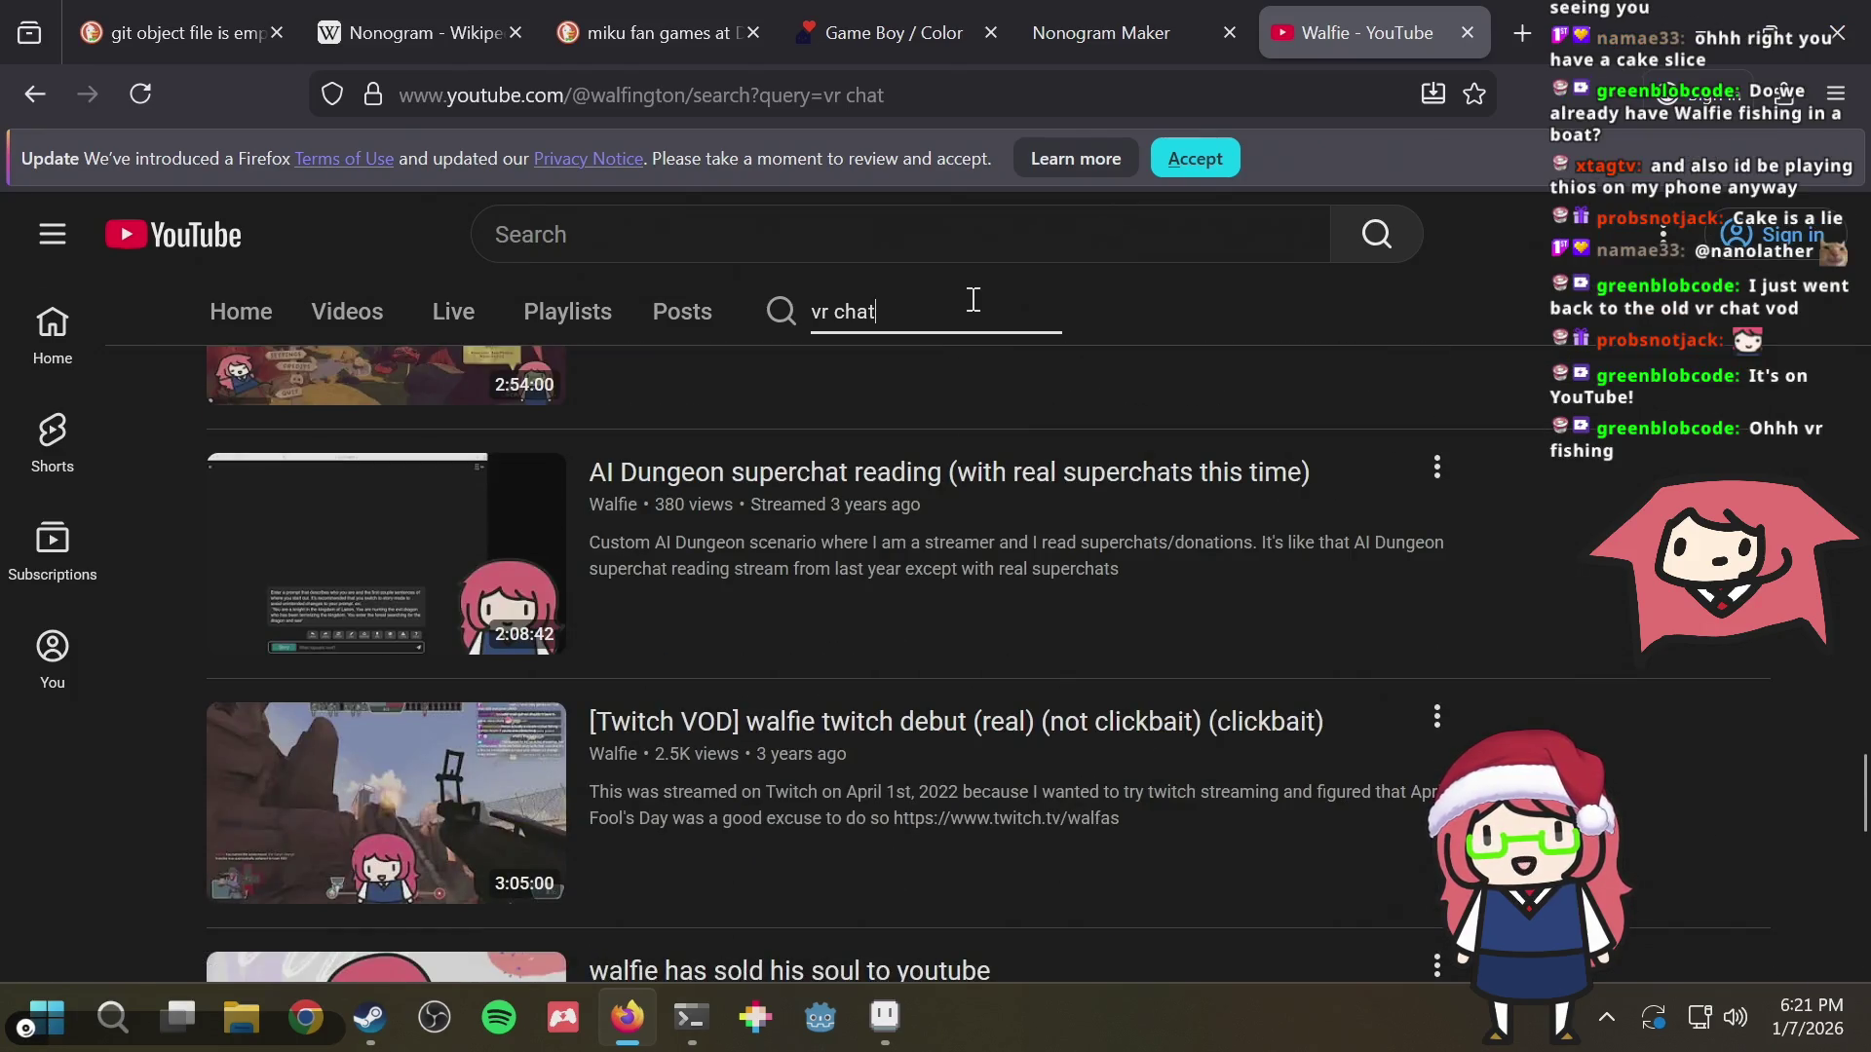
key("Return")
scroll(1024, 628, "down", 3)
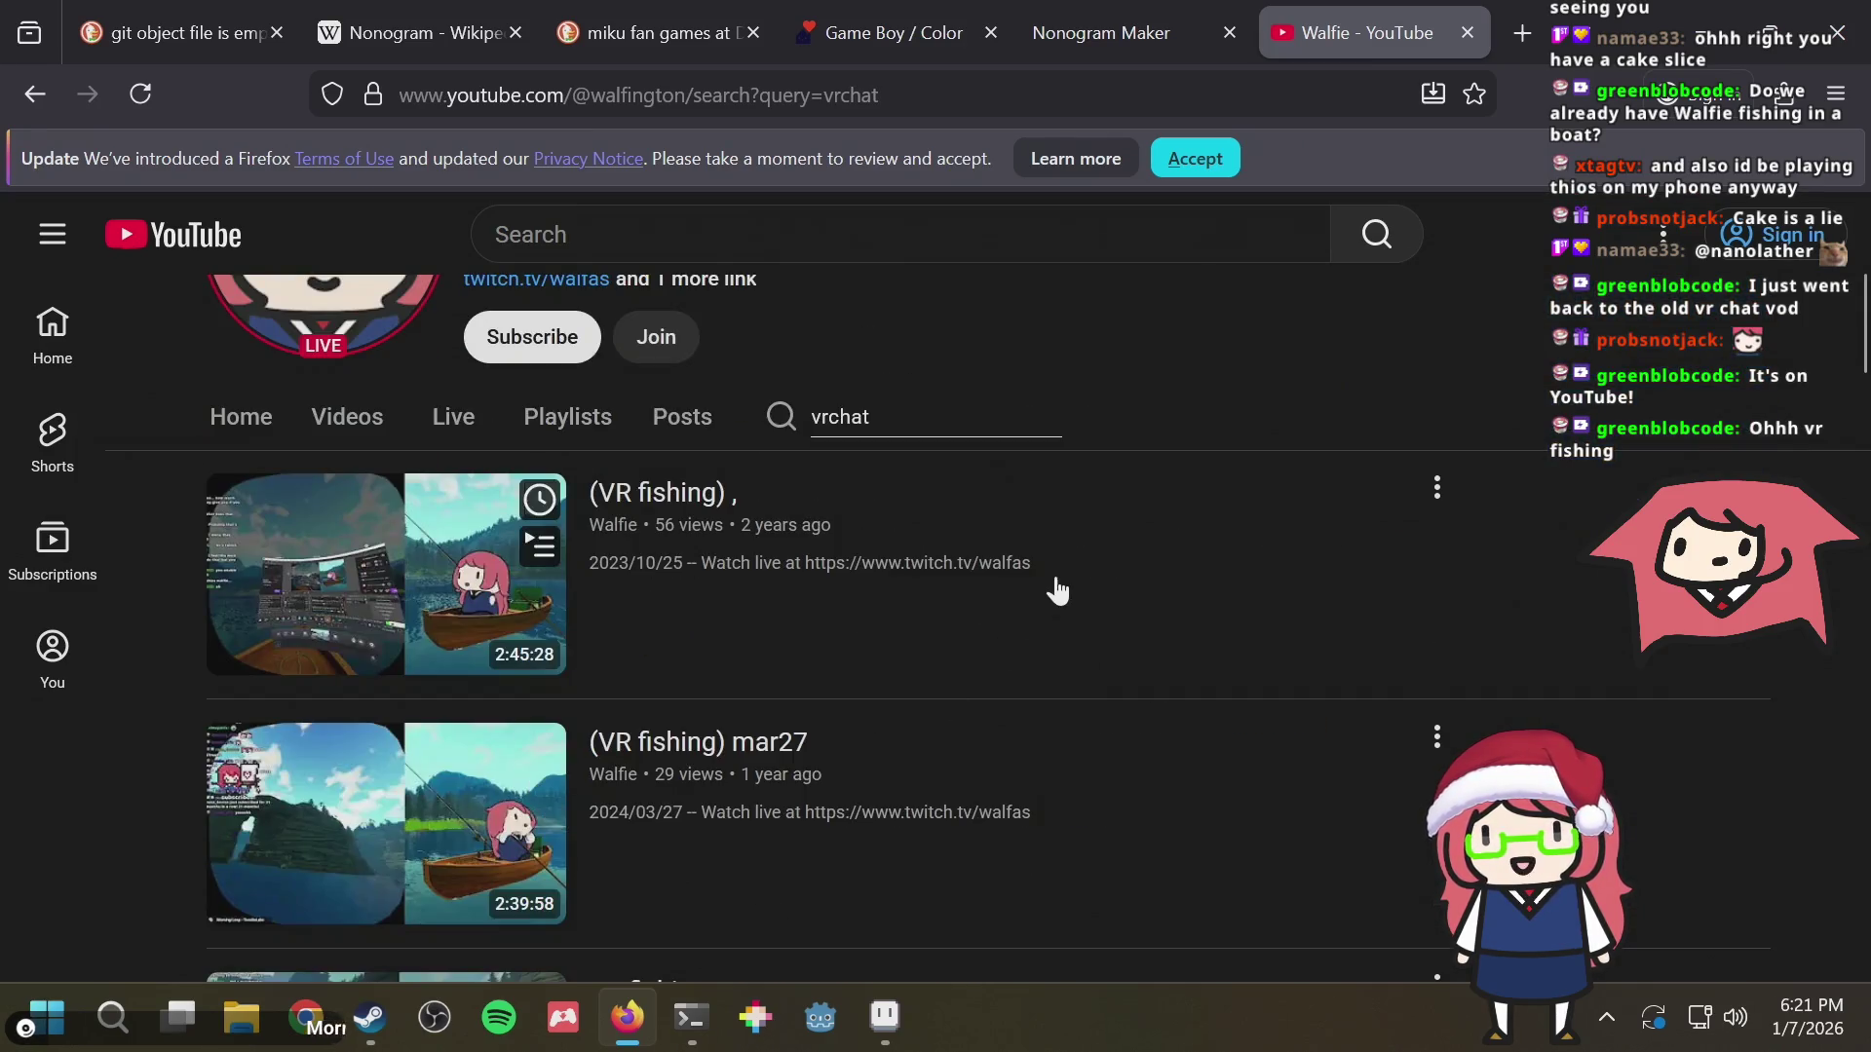
scroll(1058, 585, "down", 3)
scroll(1059, 584, "down", 3)
scroll(1059, 586, "down", 3)
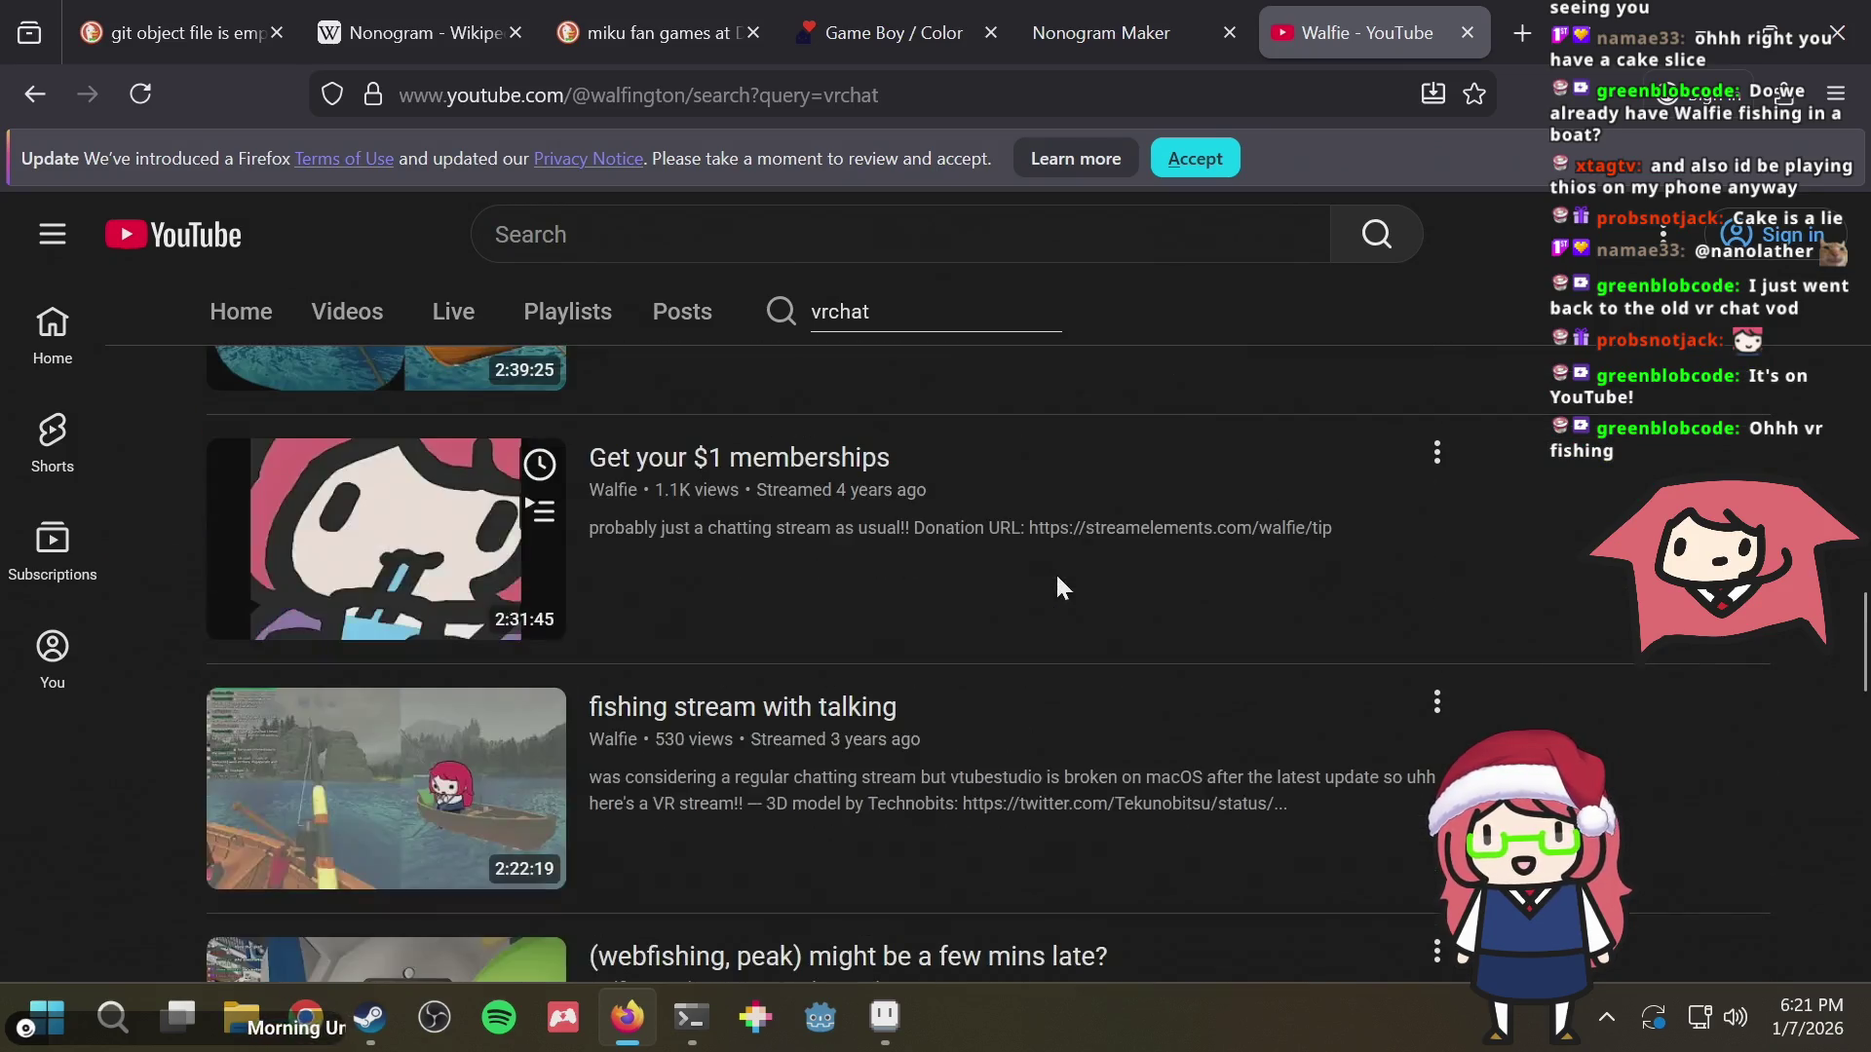
scroll(1059, 586, "down", 3)
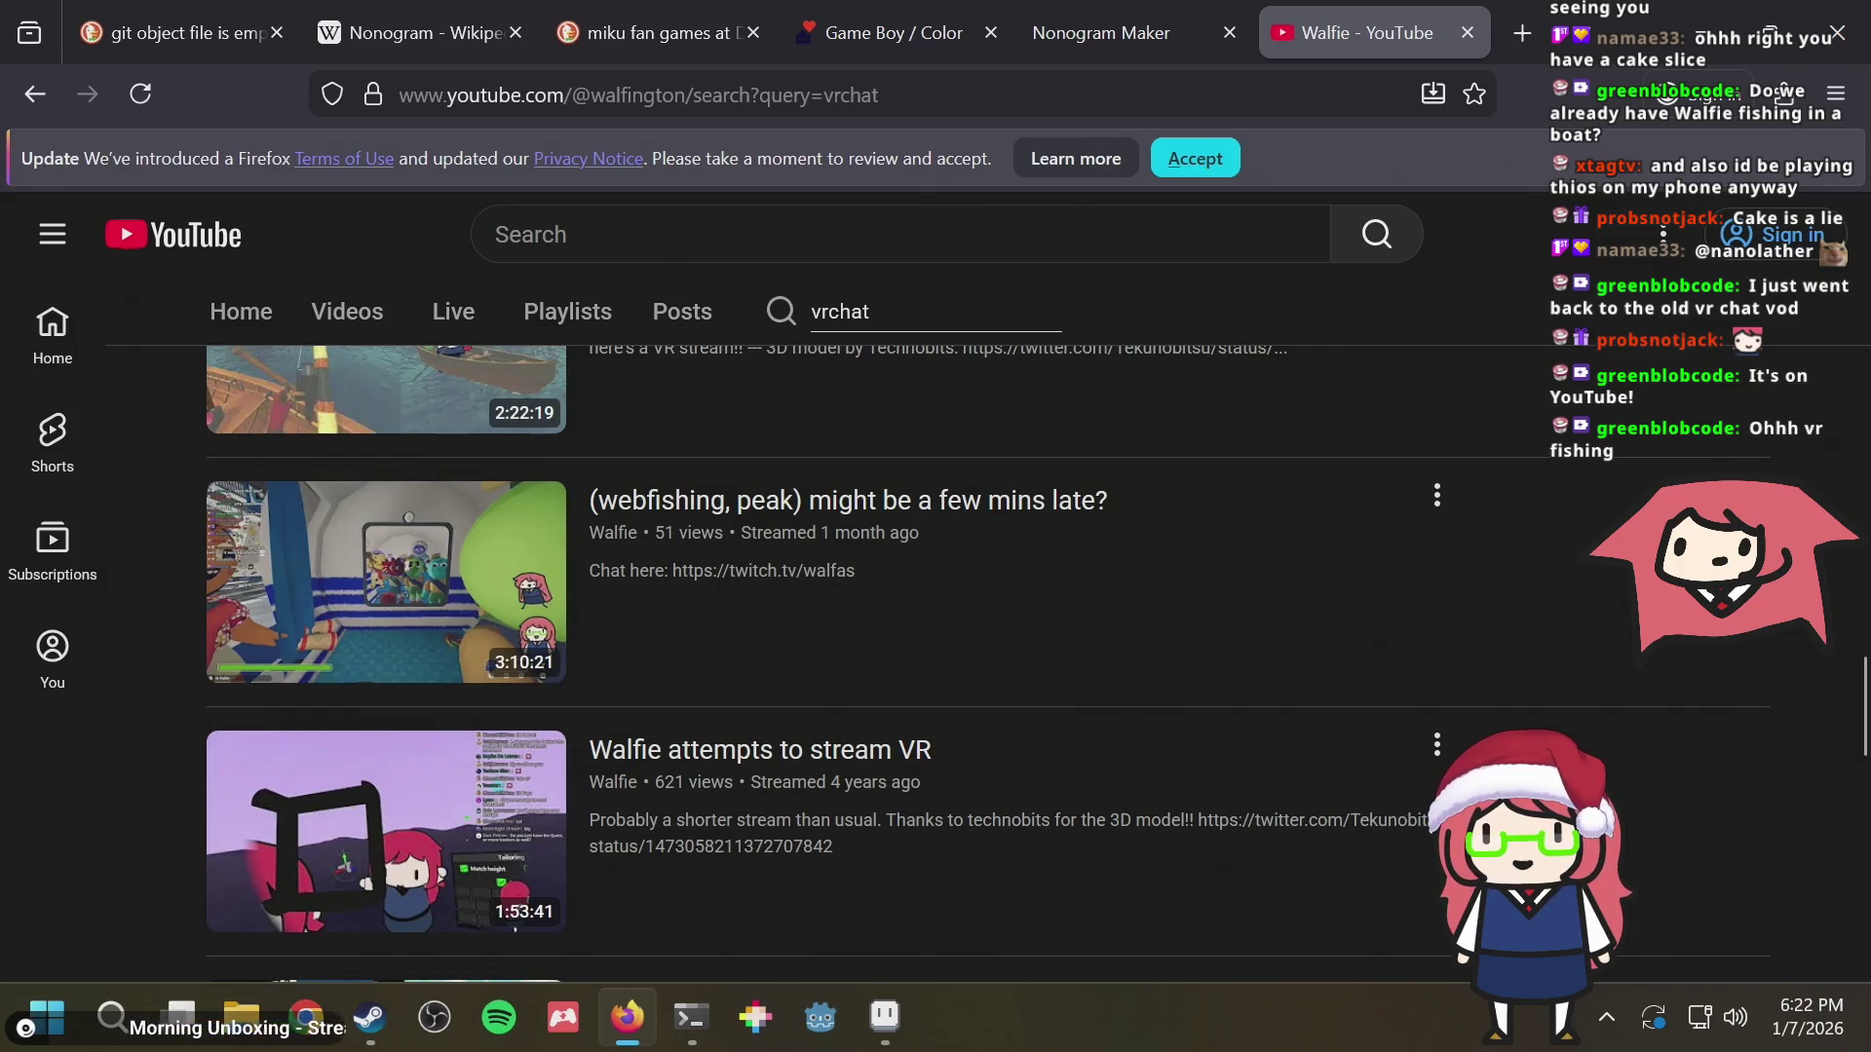
scroll(936, 657, "down", 2)
scroll(936, 658, "down", 2)
scroll(937, 659, "down", 1)
scroll(935, 658, "down", 3)
scroll(935, 658, "down", 2)
scroll(936, 658, "up", 2)
scroll(936, 658, "down", 2)
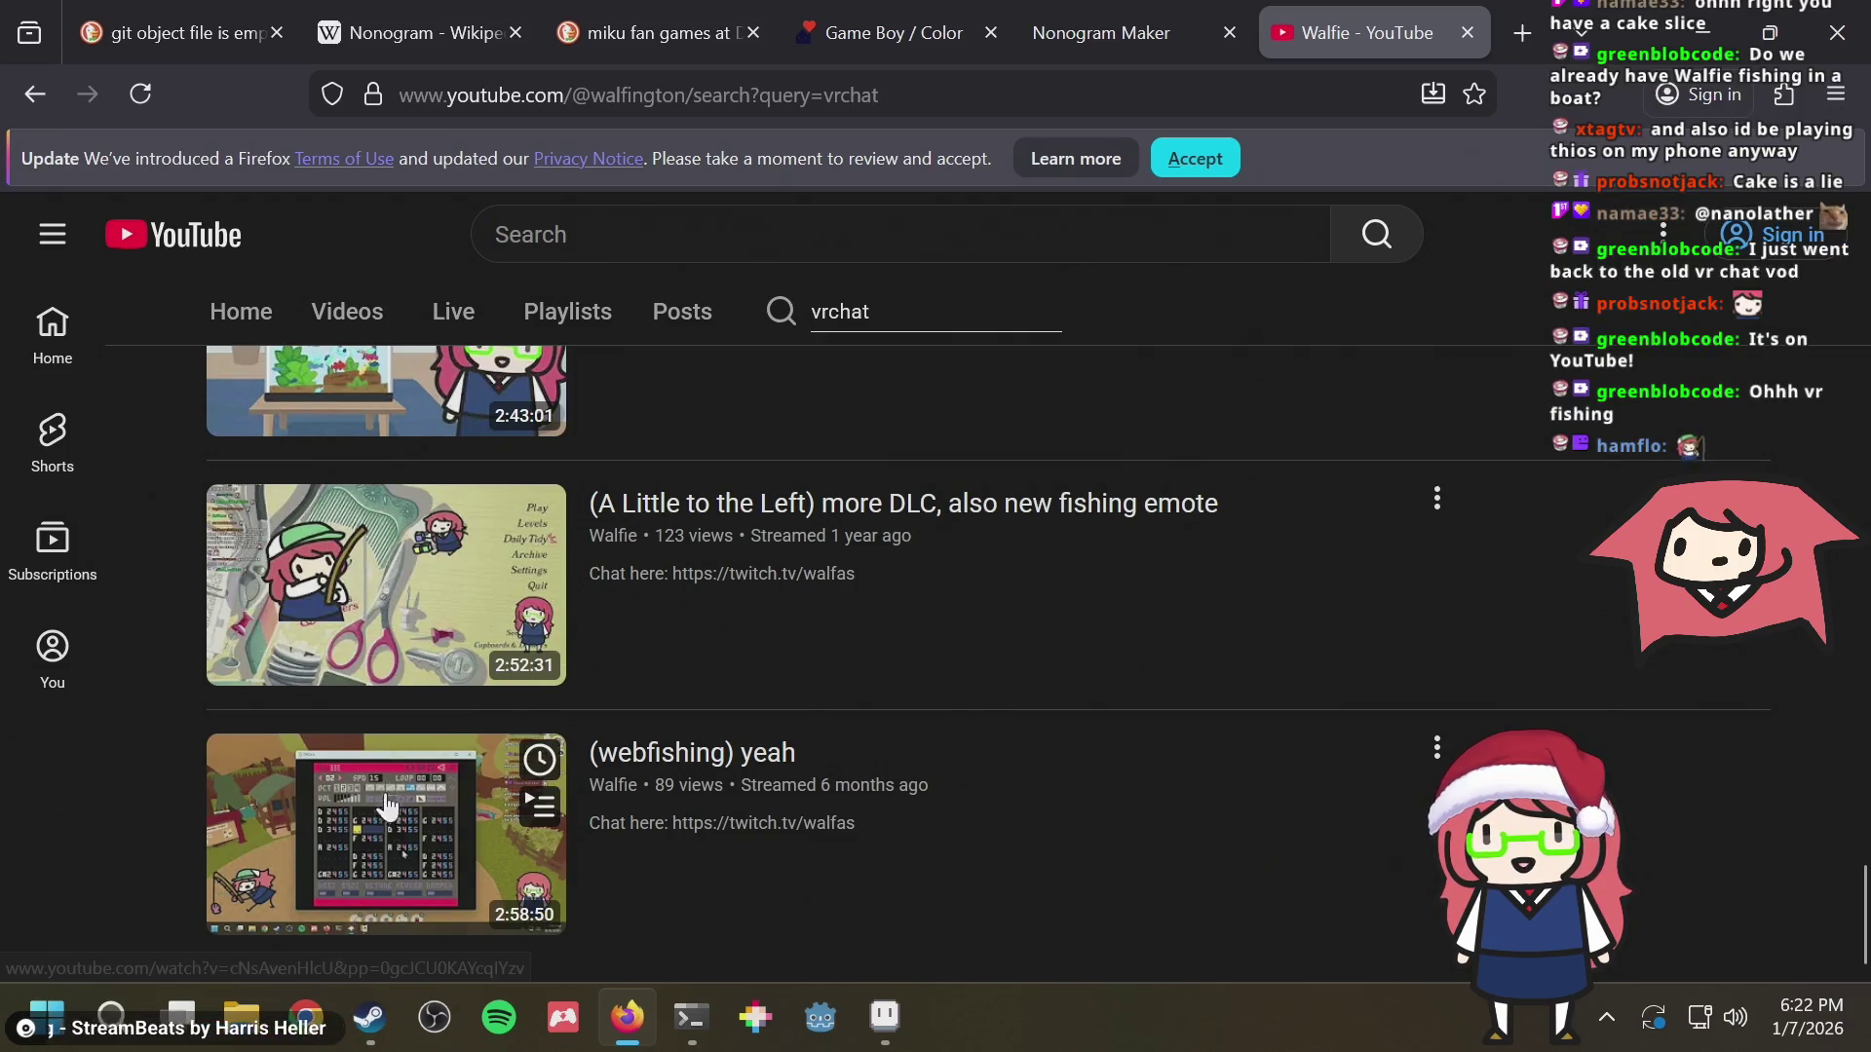
key("alt+Tab")
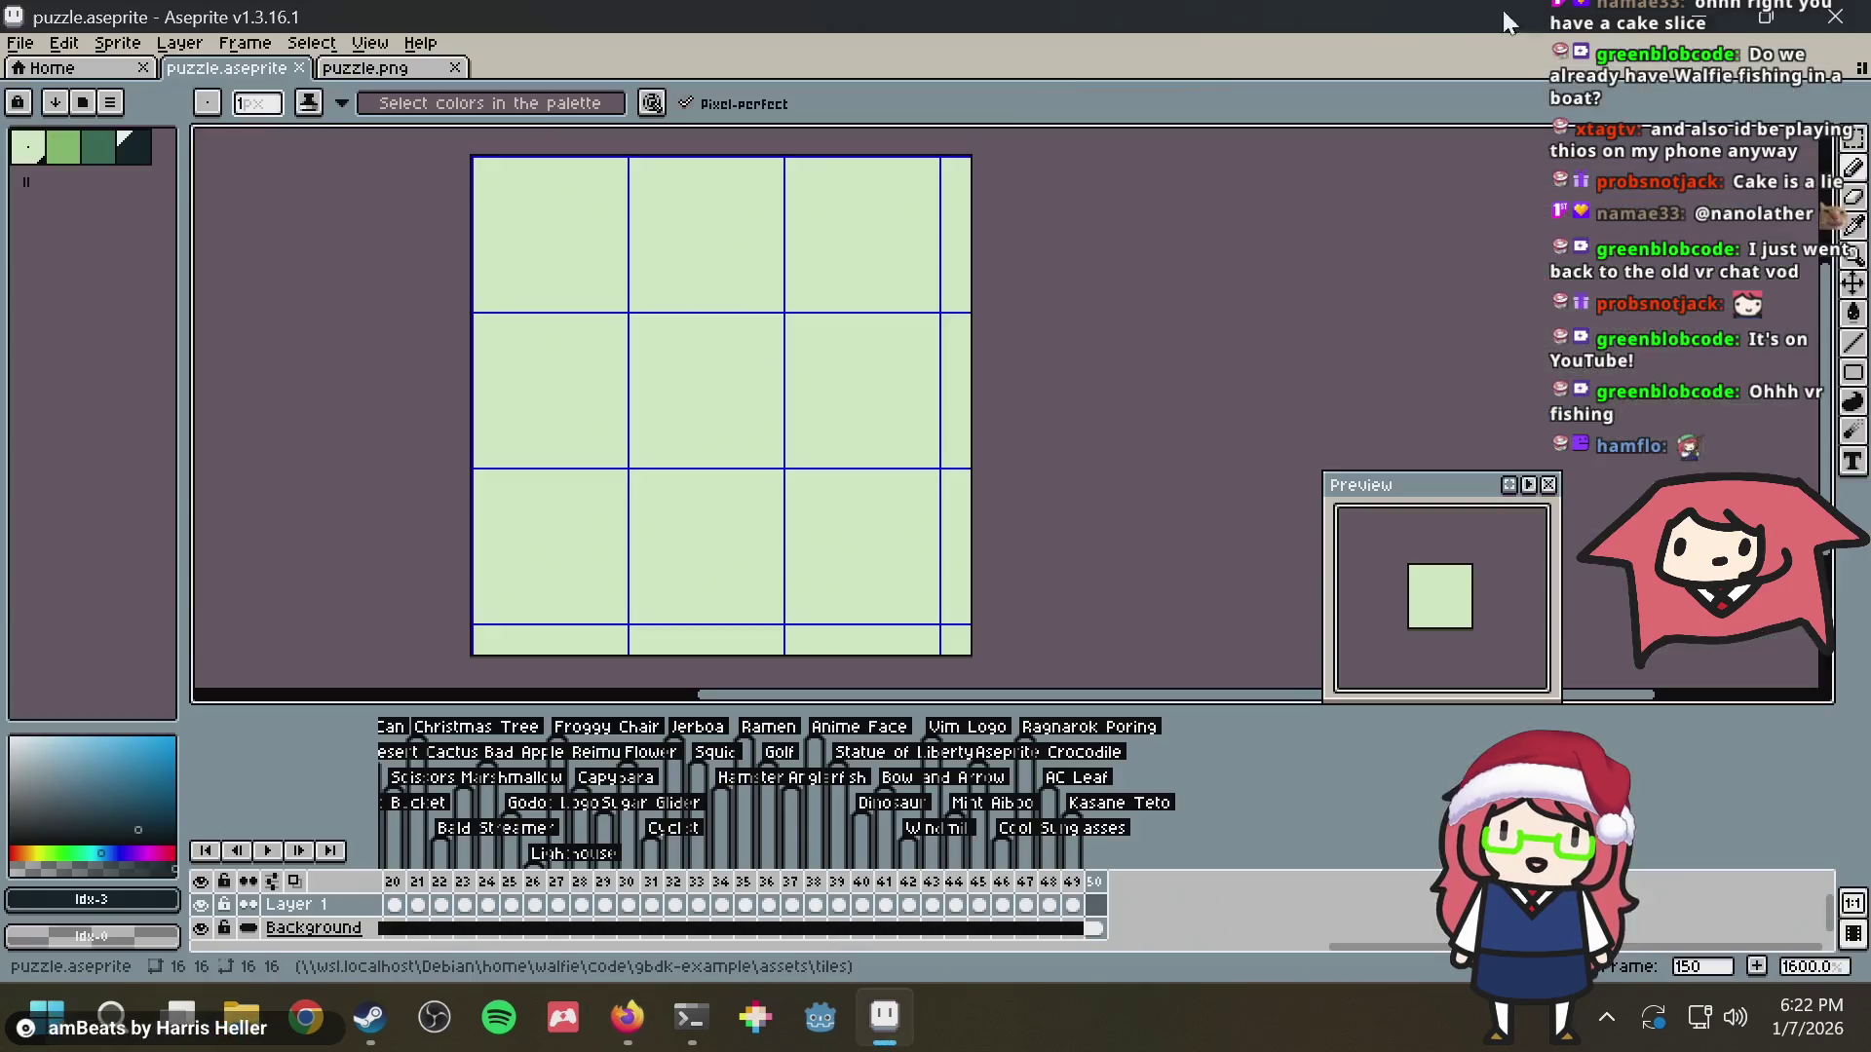
Draw and undo test diagonal strokes on frame 150, saving between attempts
key("ctrl+s")
mouse_move(547, 395)
left_mouse_down()
mouse_move(654, 227)
mouse_move(753, 377)
left_mouse_up()
key("ctrl+z")
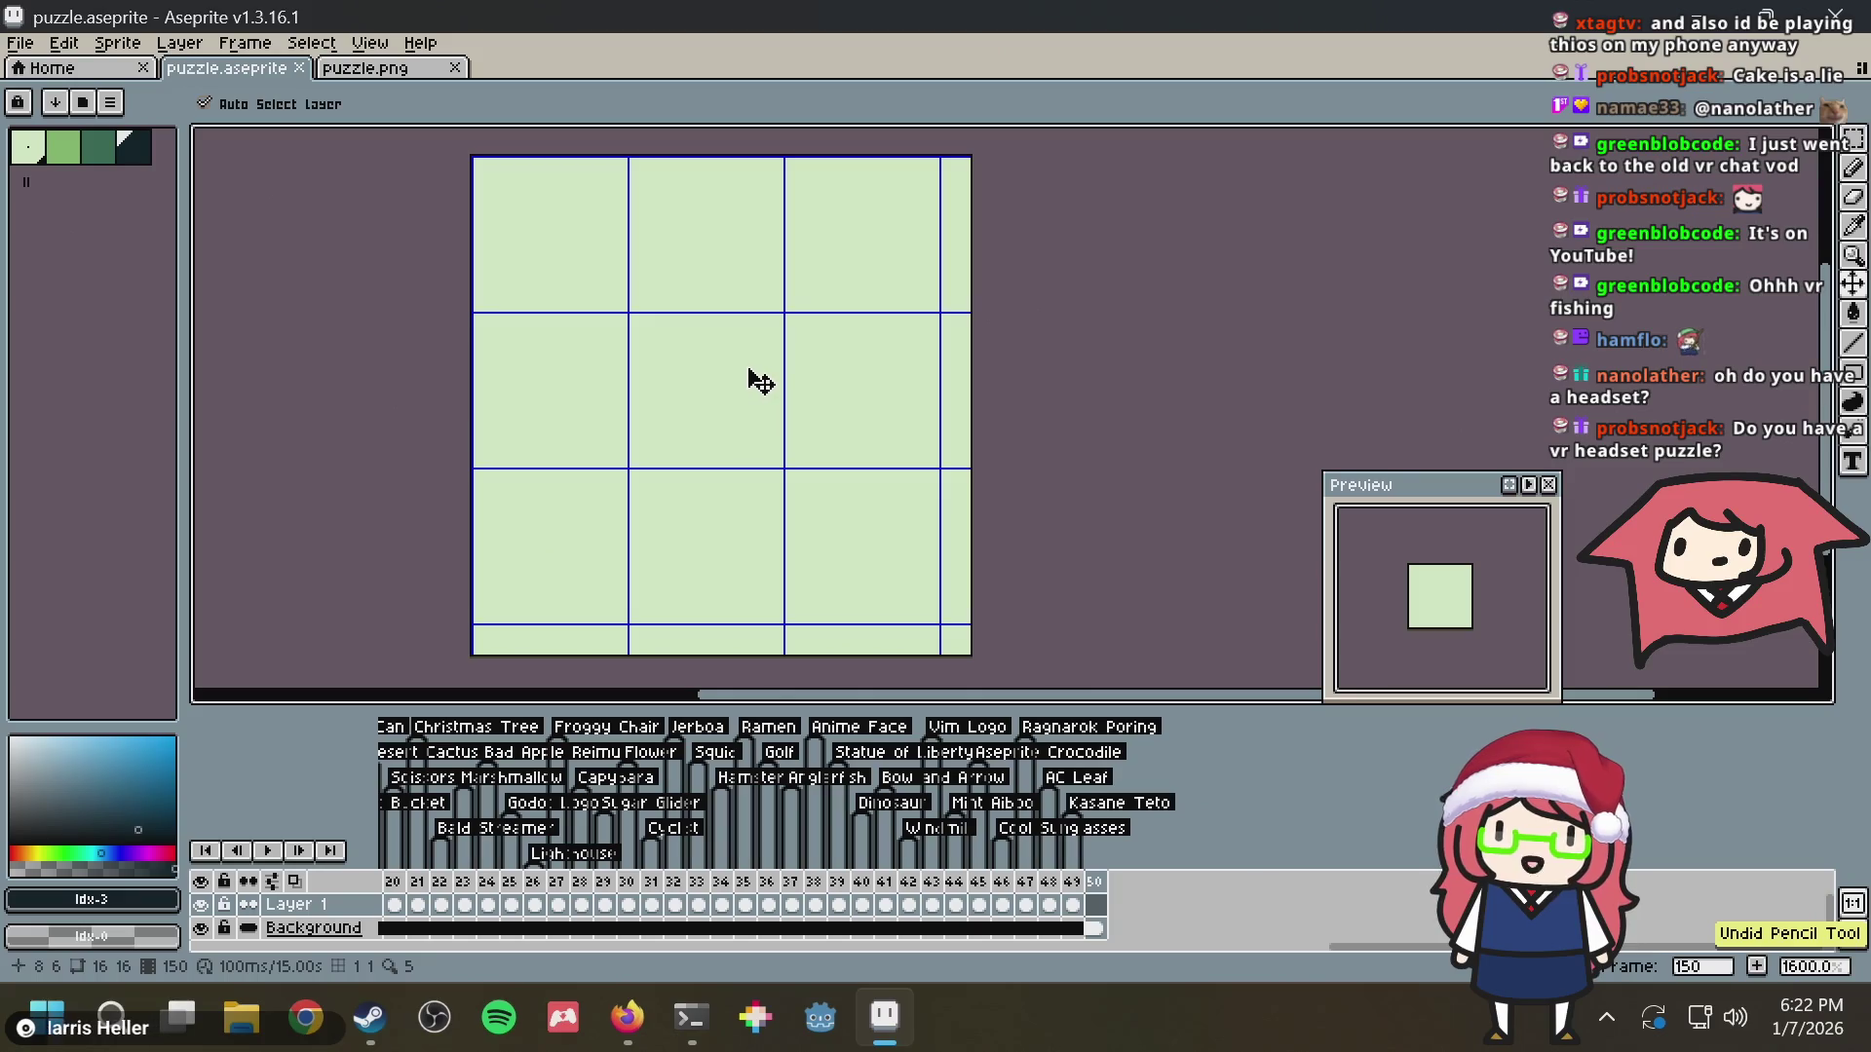
key("ctrl+s")
mouse_move(510, 385)
left_mouse_down()
mouse_move(805, 306)
mouse_move(901, 307)
mouse_move(894, 490)
left_mouse_up()
key("ctrl+z")
key("ctrl+z")
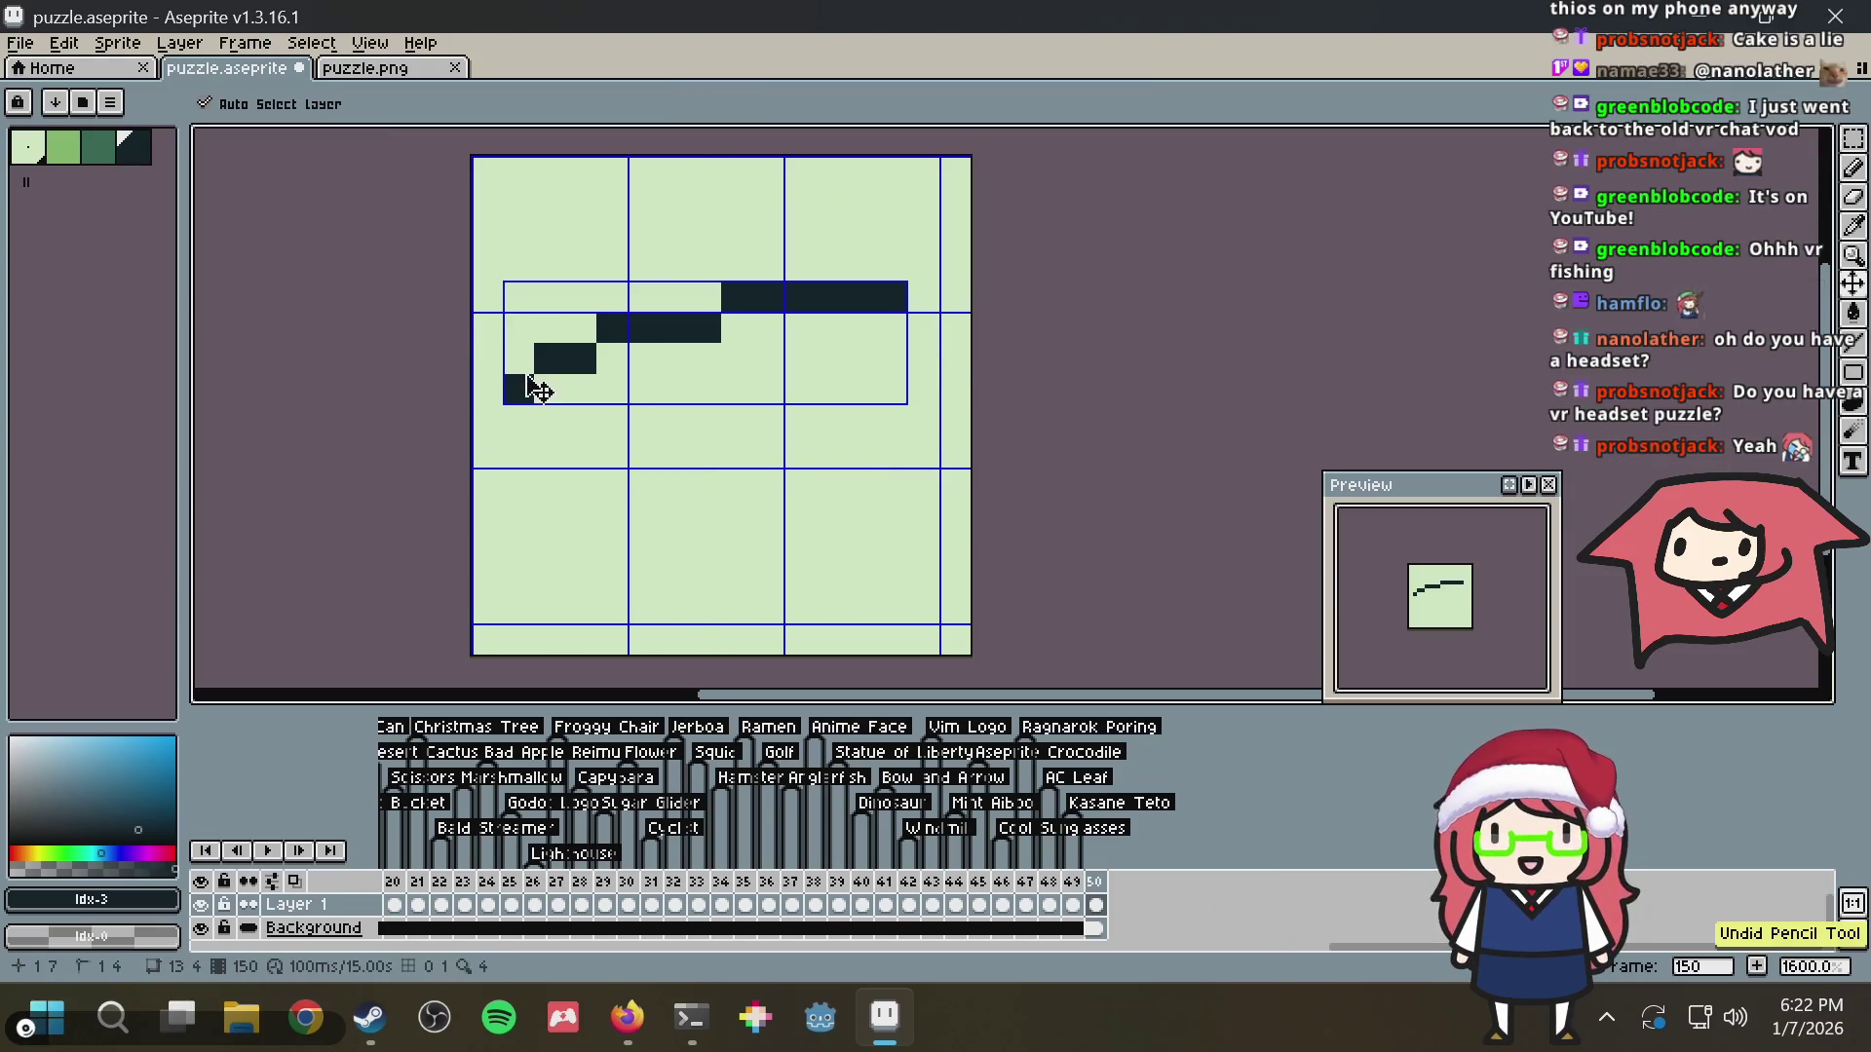
key("ctrl+z")
key("ctrl+s")
Draw the headset's dark closed outline: top edge, right side, bottom and left side
mouse_move(500, 345)
left_mouse_down()
mouse_move(783, 263)
mouse_move(903, 278)
mouse_move(927, 339)
left_mouse_up()
mouse_move(910, 425)
left_mouse_down()
mouse_move(921, 455)
mouse_move(586, 451)
mouse_move(614, 446)
mouse_move(604, 420)
mouse_move(534, 390)
mouse_move(489, 423)
left_mouse_up()
left_click(479, 393)
key("g")
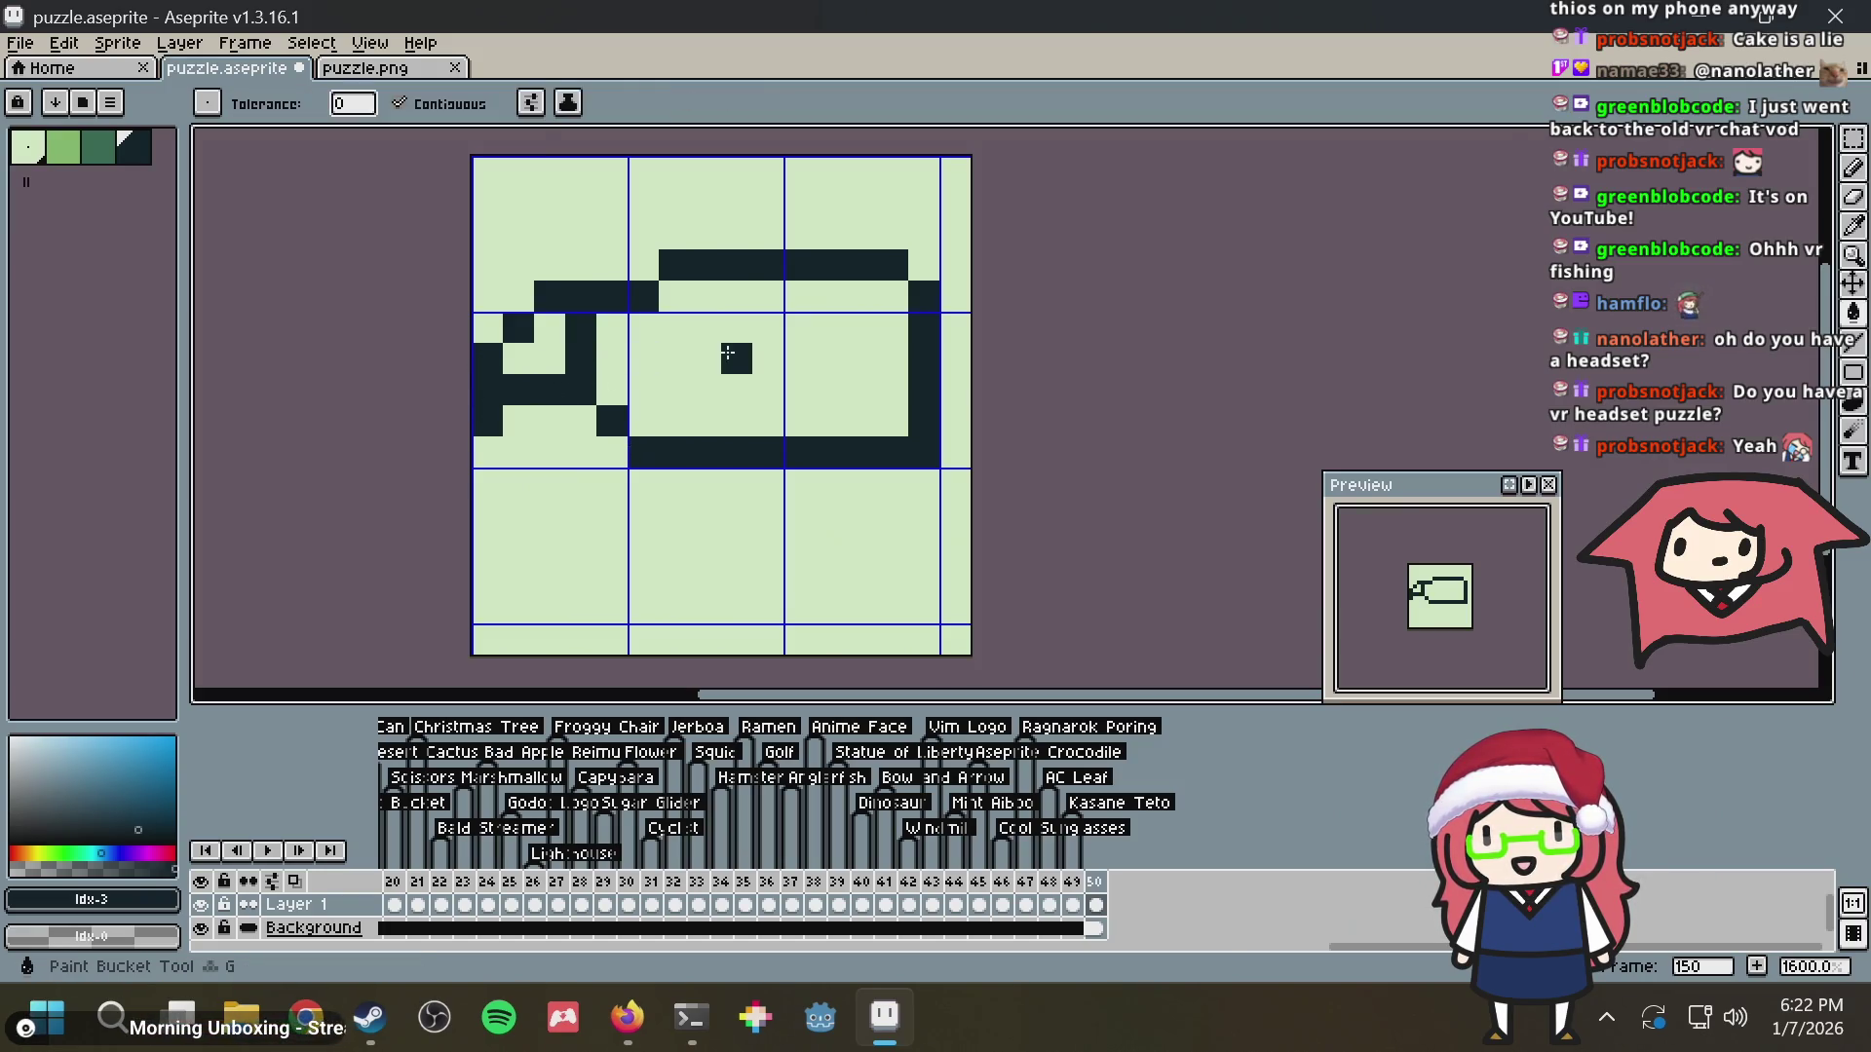
Bucket-fill the headset interior dark and pencil three light green accent pixels onto it
left_click(600, 339)
left_click(499, 351)
key("b")
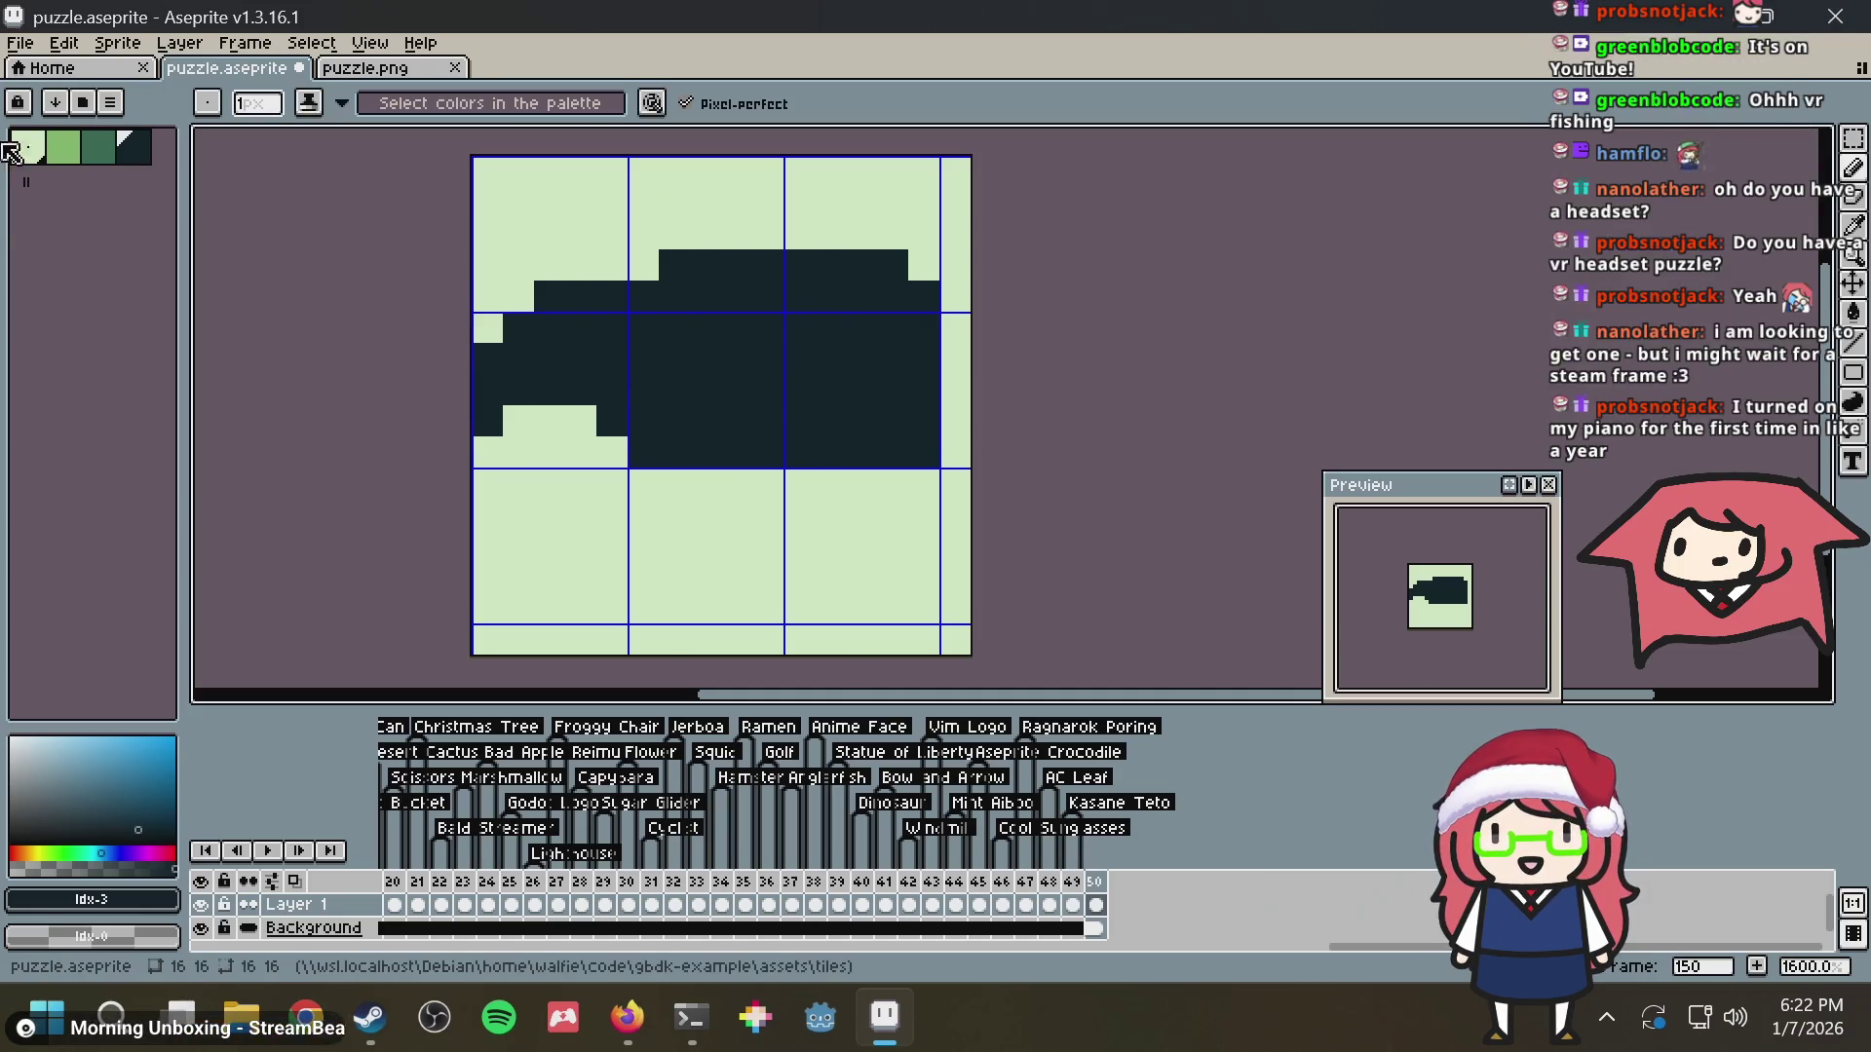
left_click(63, 146)
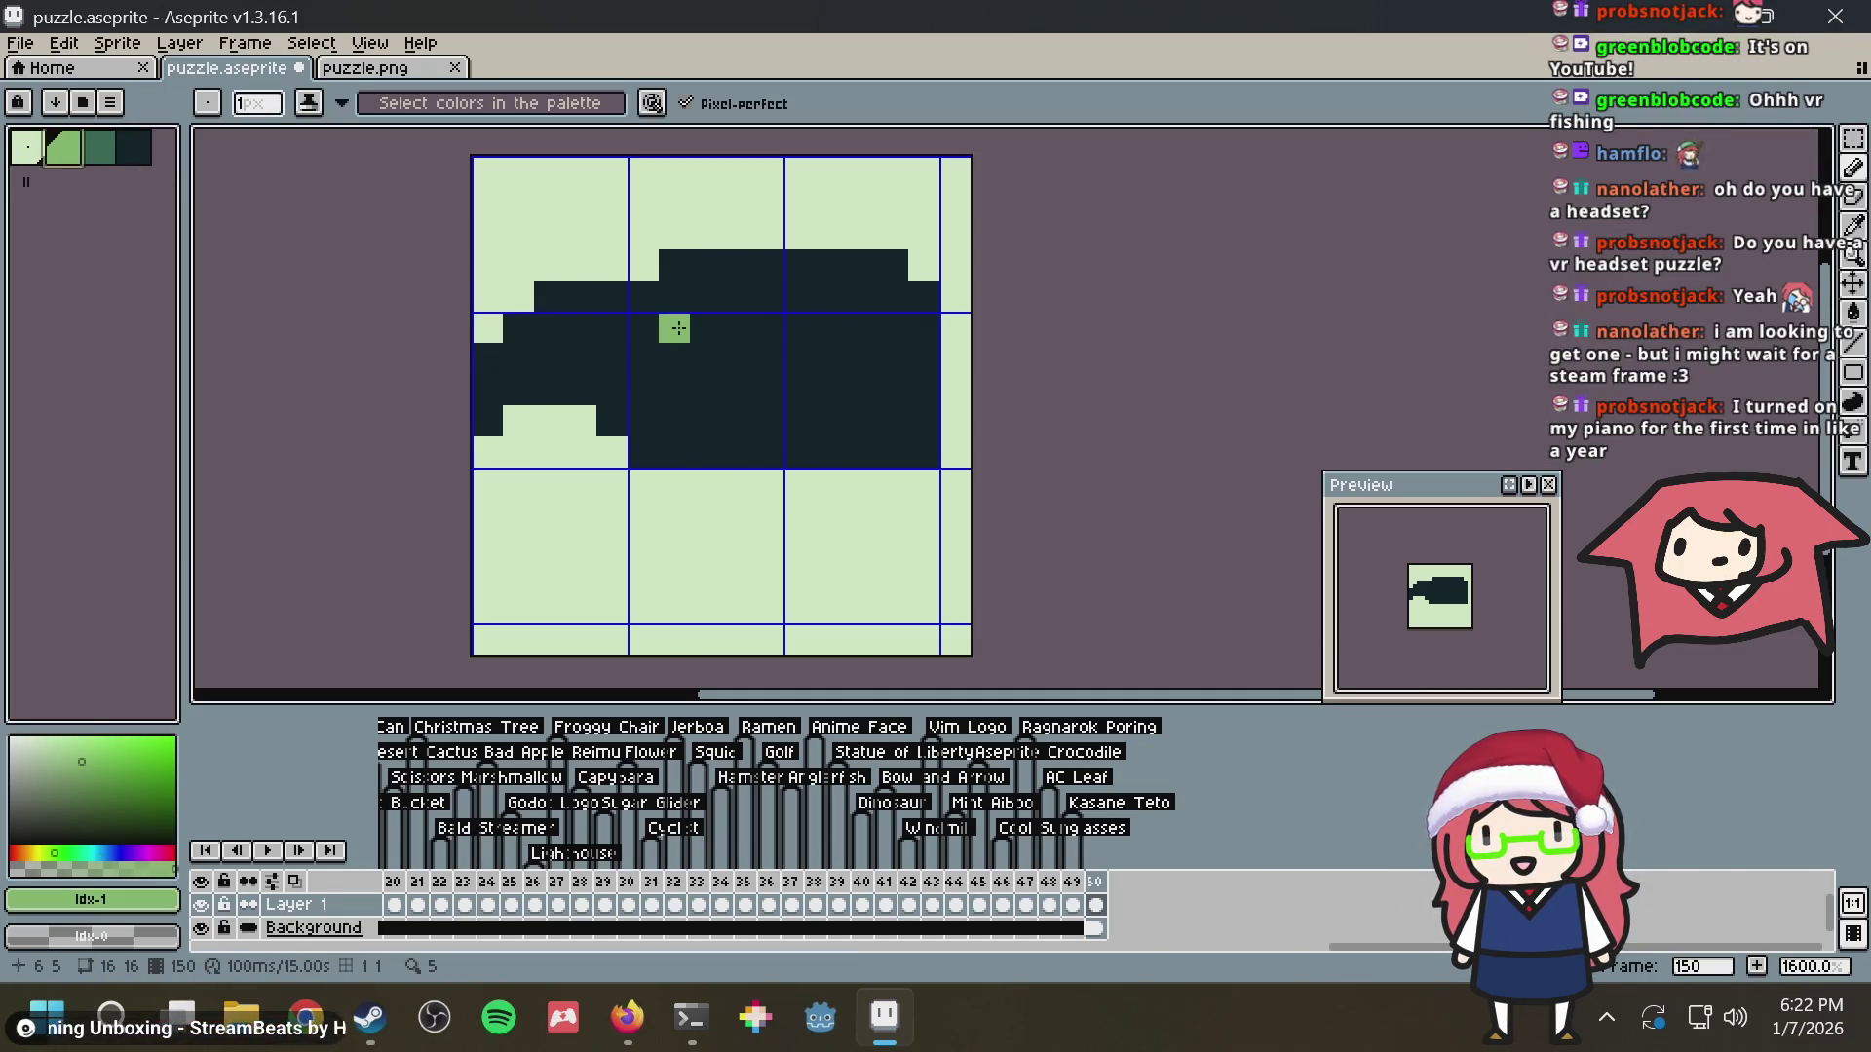
left_click(644, 329)
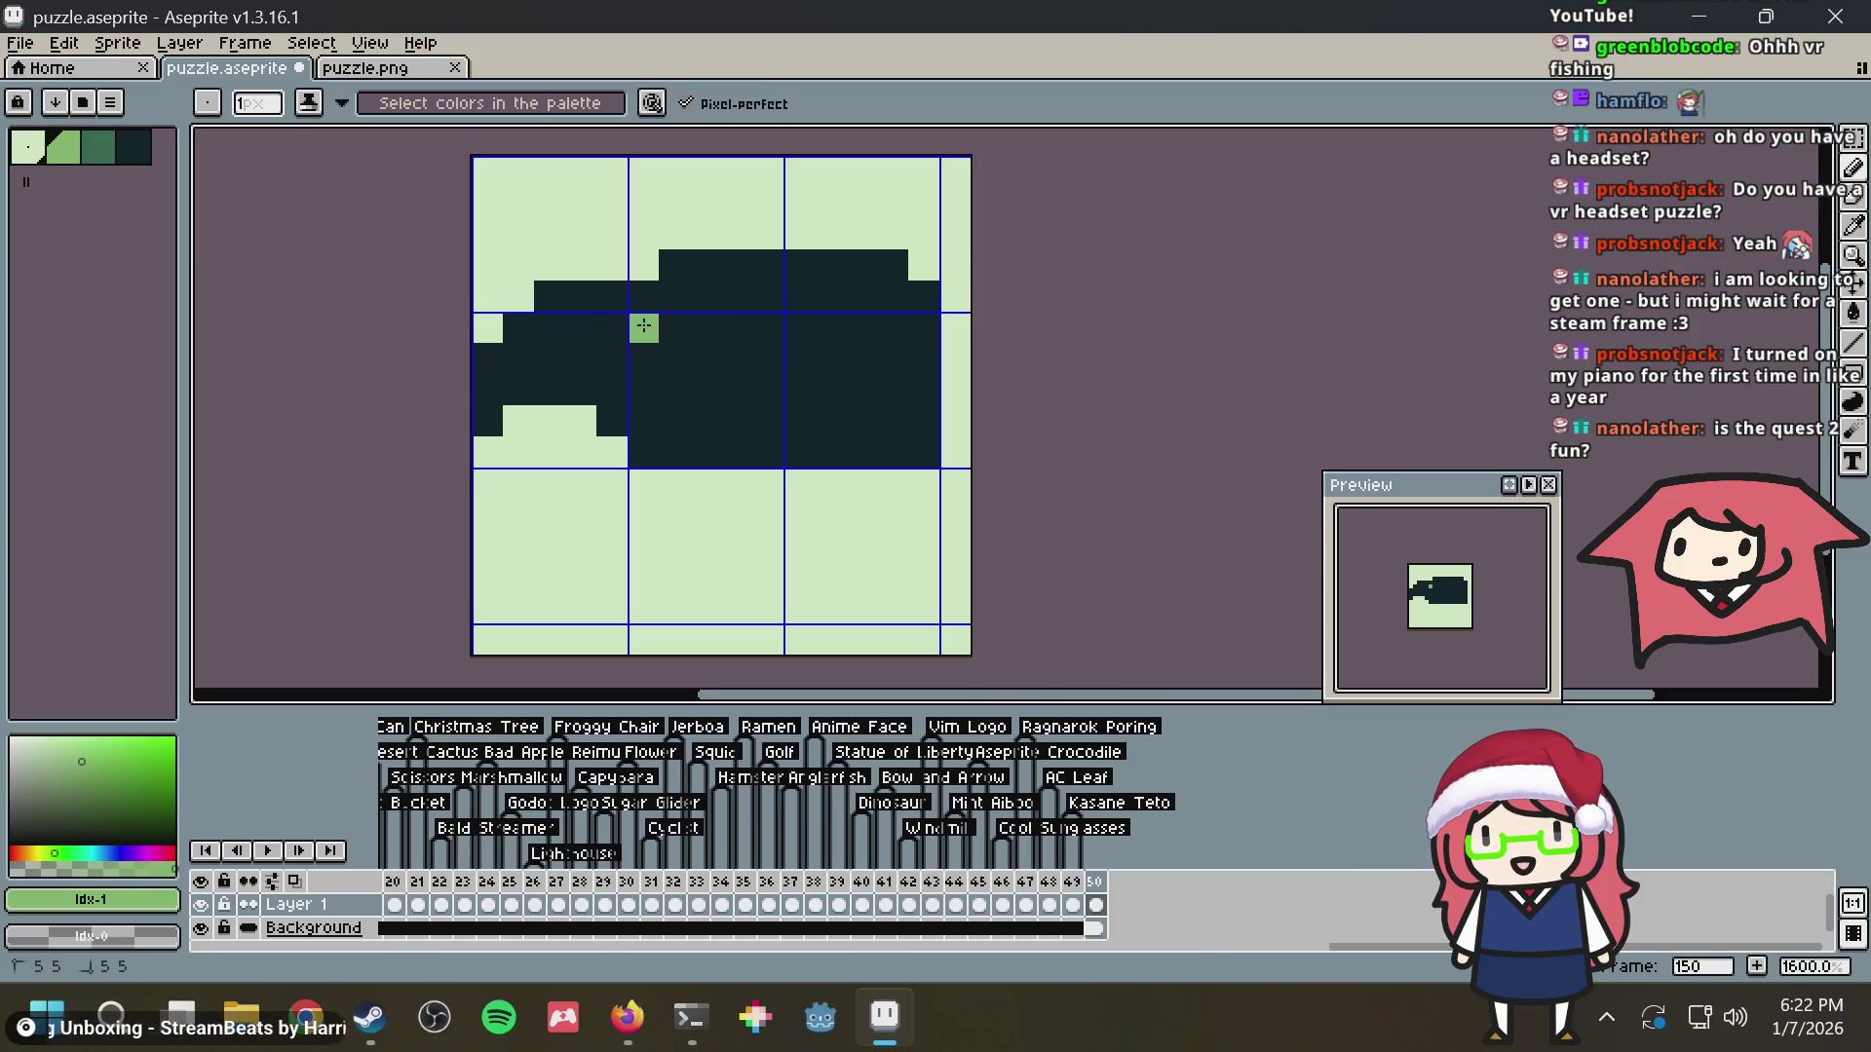
left_click(638, 418)
left_click(923, 328)
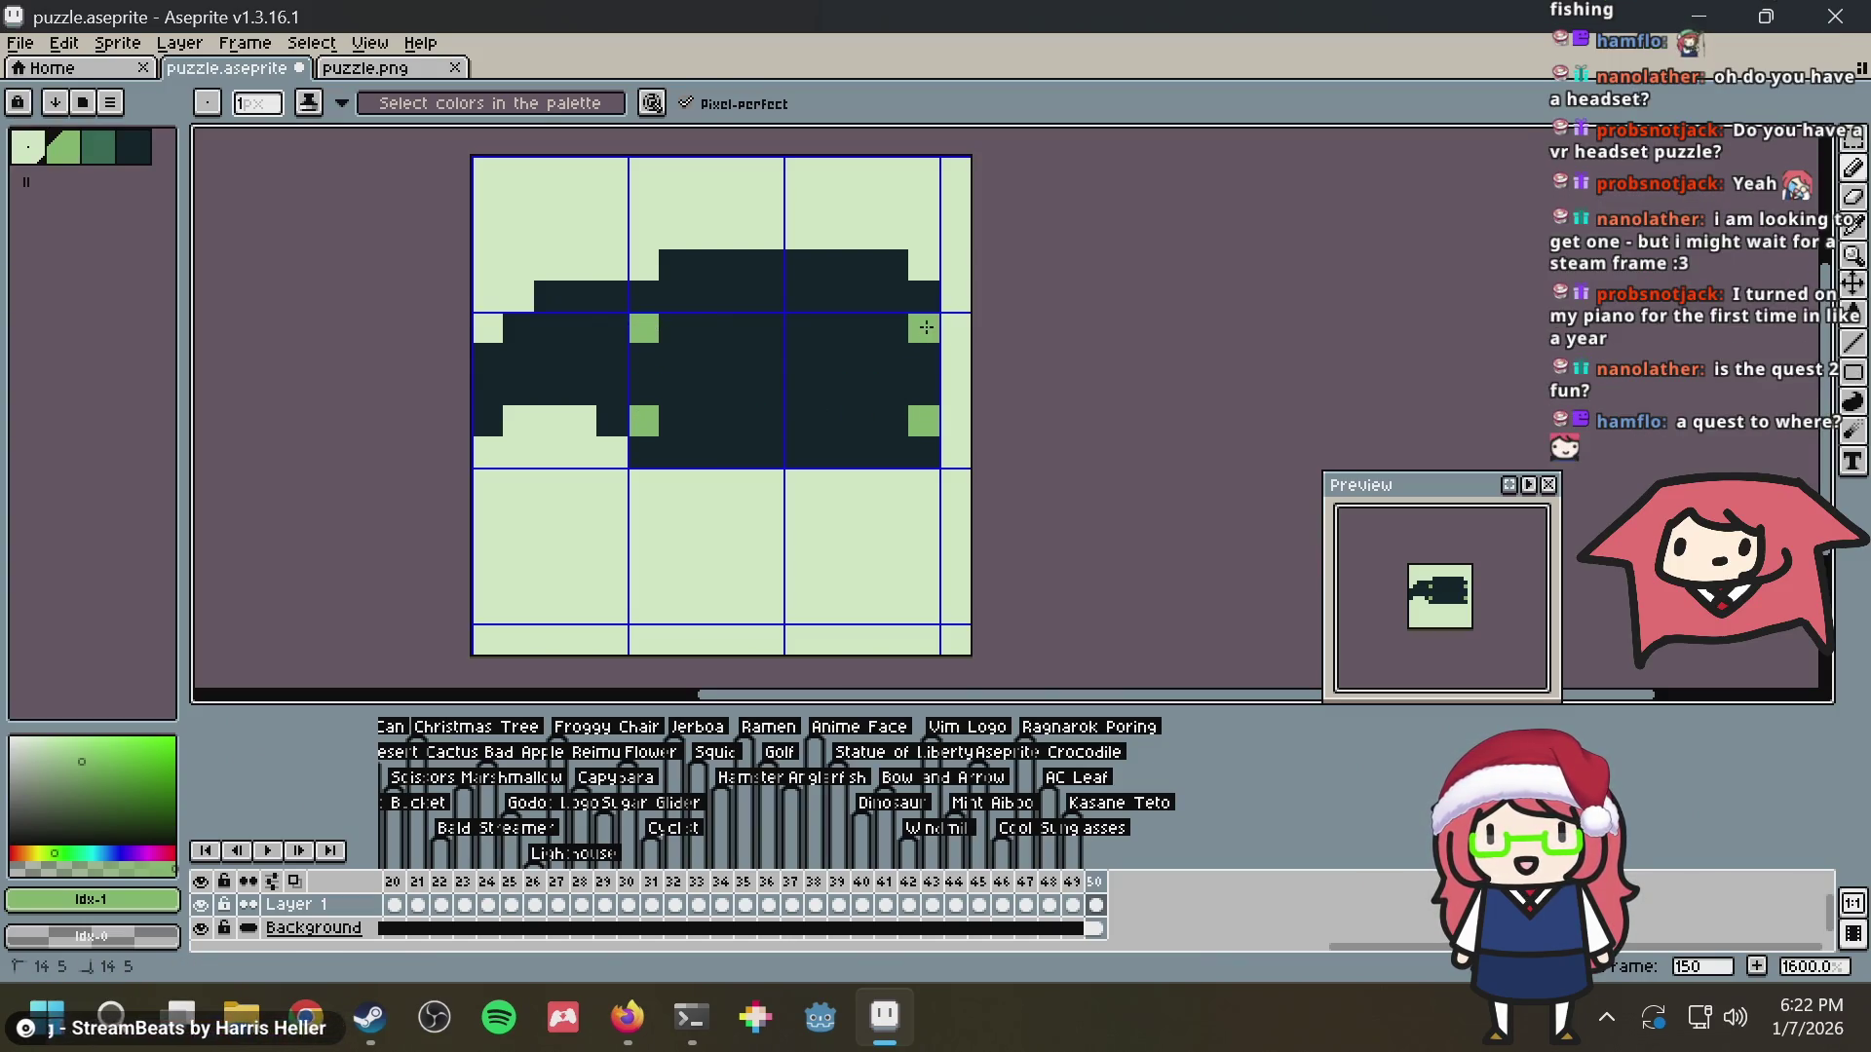
Touch up the shape's bottom row in dark, closing the notch and corner pixel
left_click(801, 328, "alt")
right_click(611, 419)
left_click_drag(550, 428, 578, 432)
left_click(488, 451)
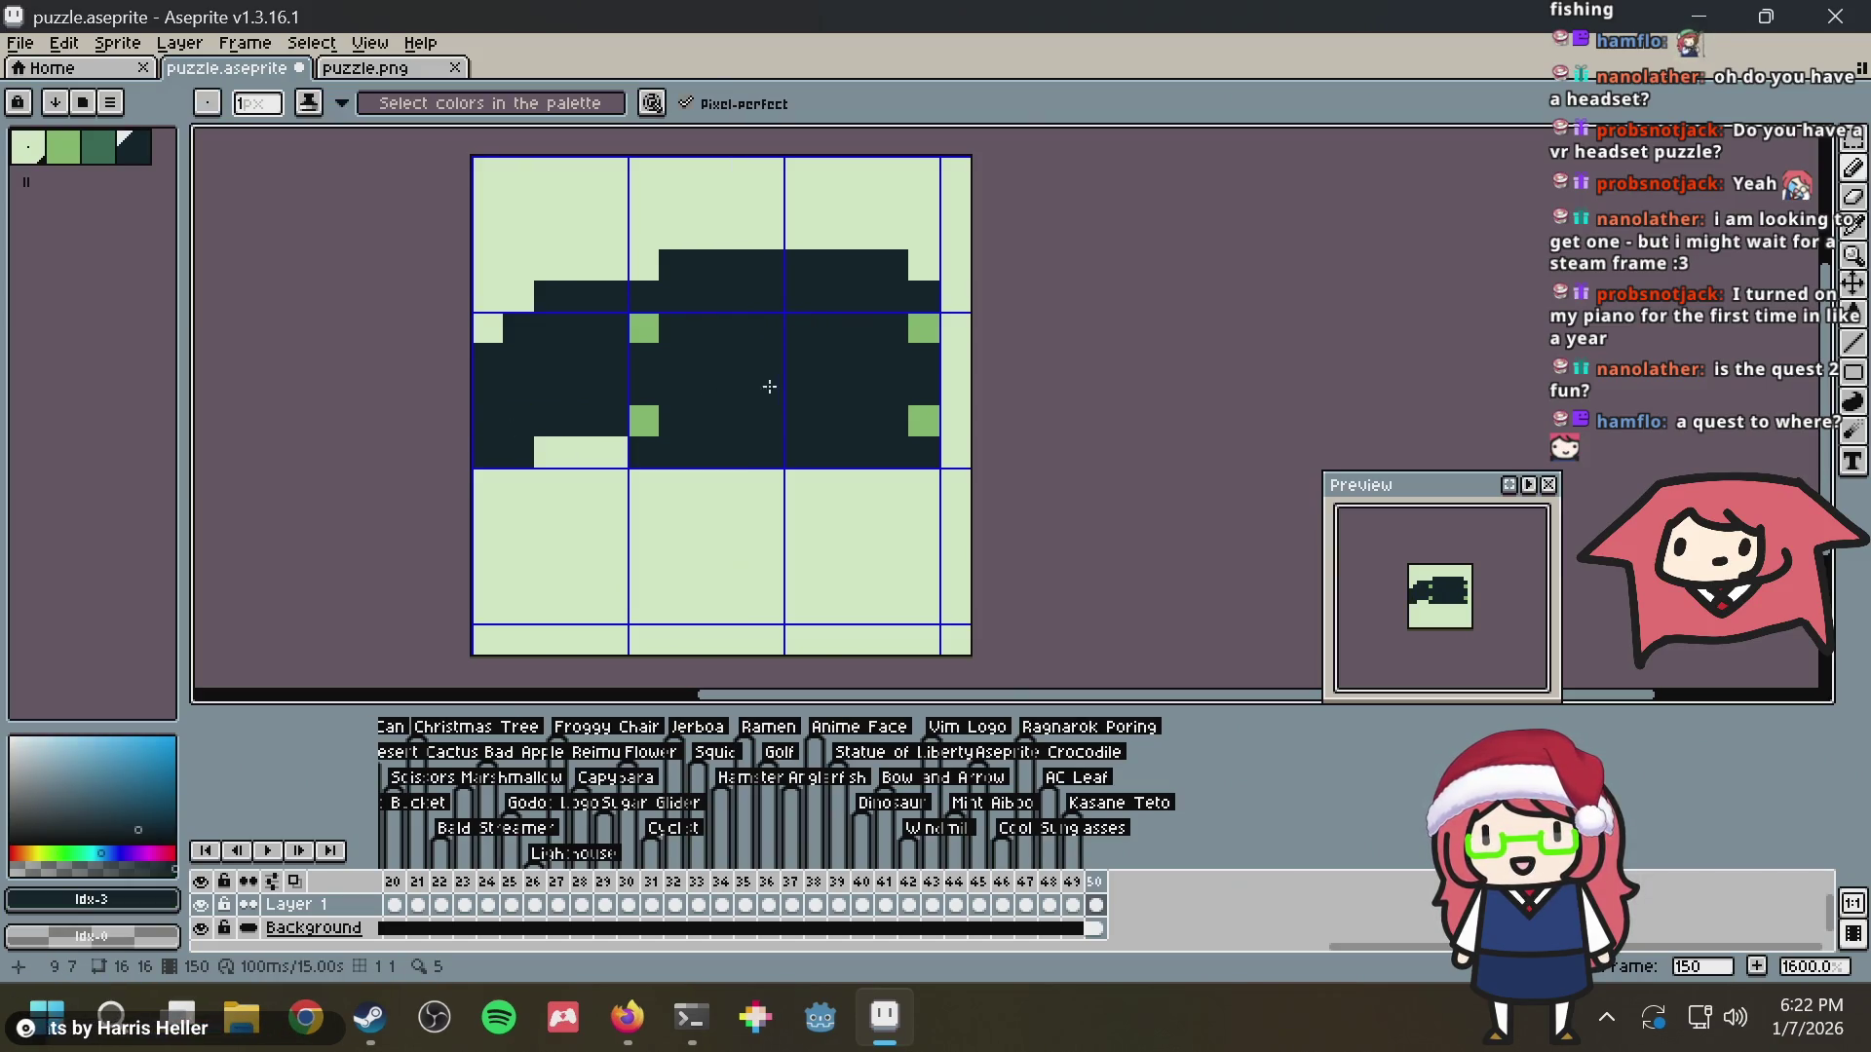
Clear the whole headset from the frame and save puzzle.aseprite
key("ctrl+a")
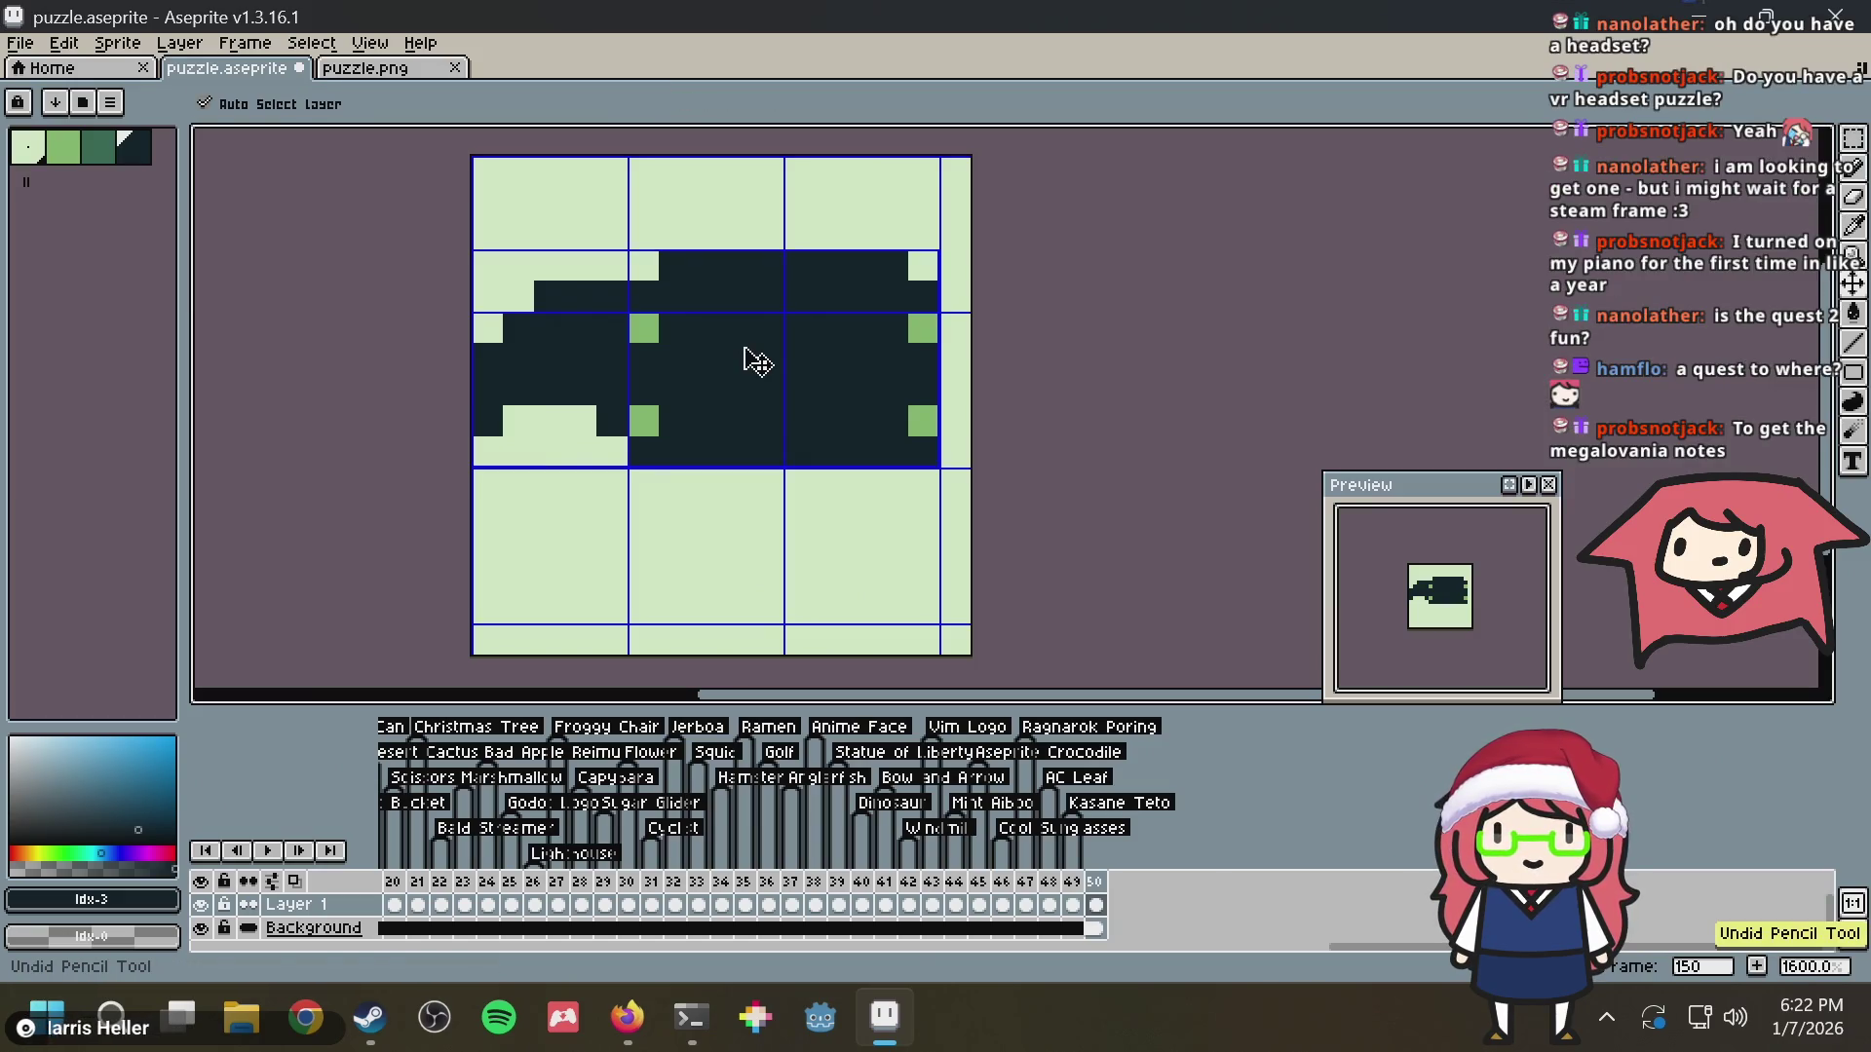
key("Delete")
key("ctrl+s")
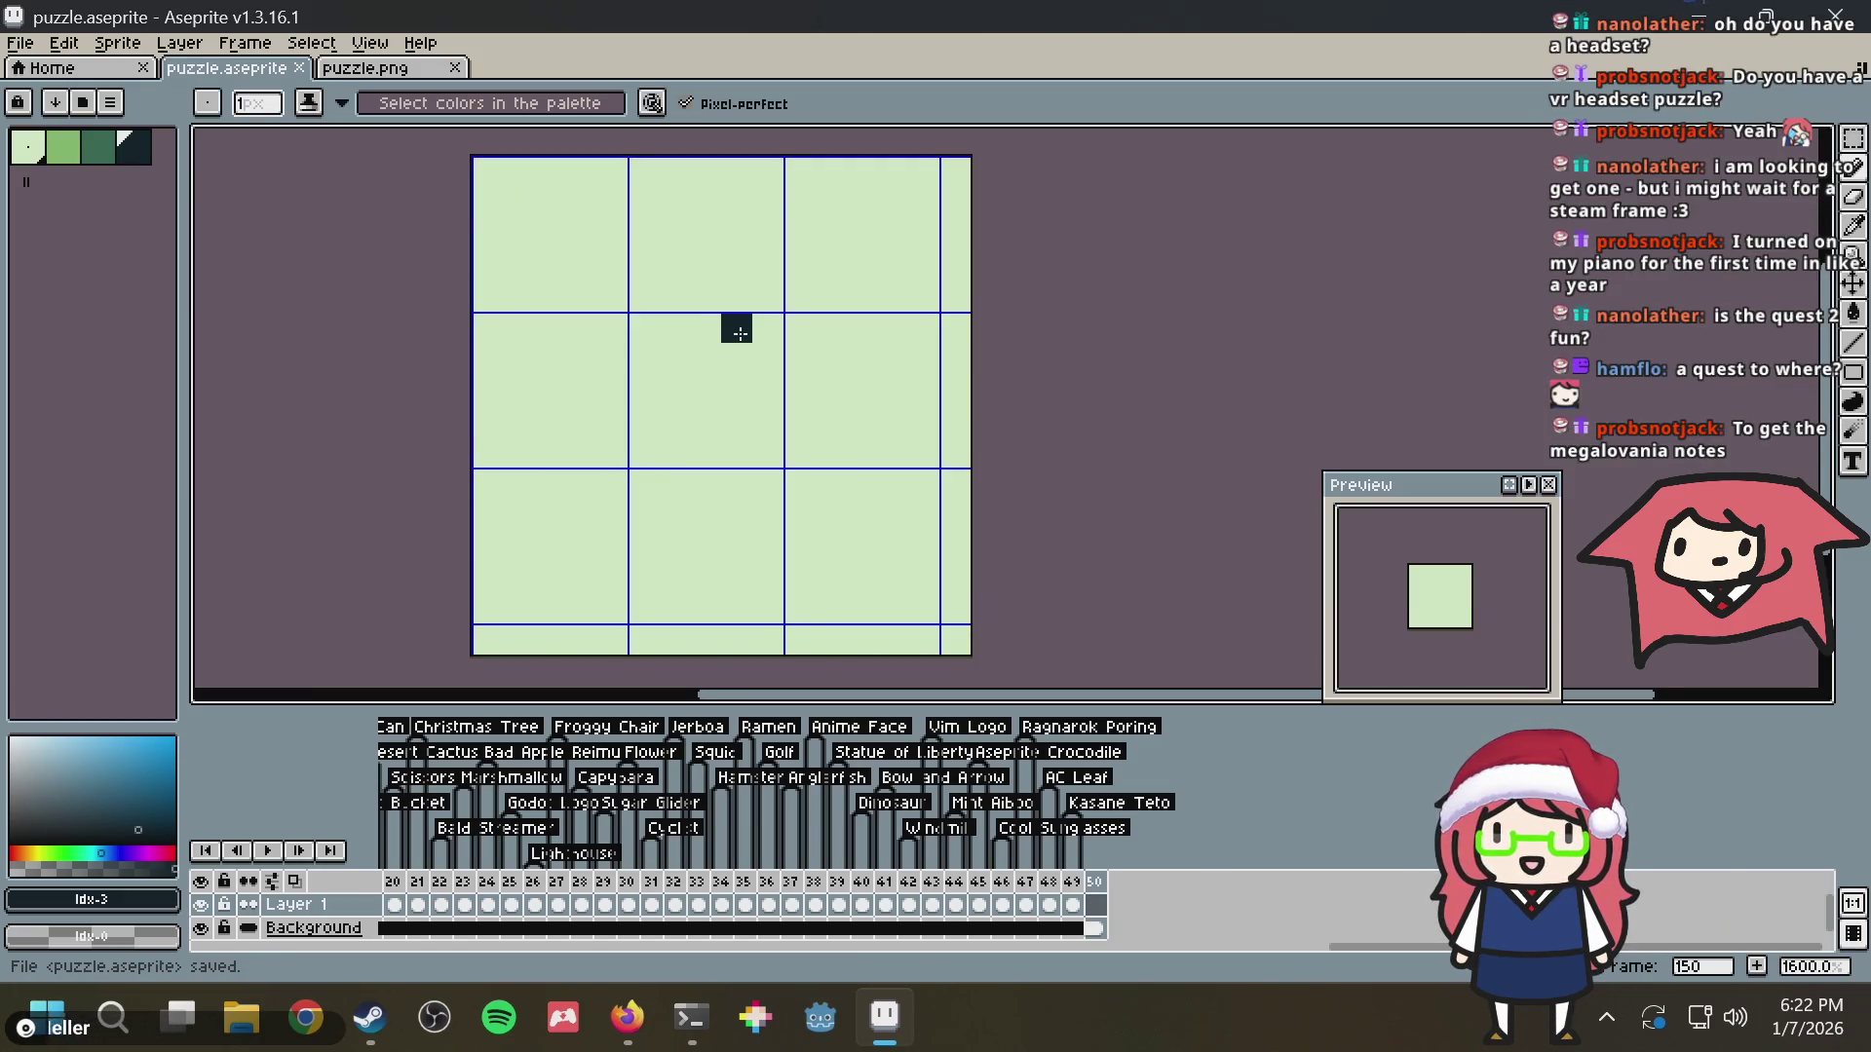
scroll(738, 332, "down", 2)
scroll(738, 331, "up", 1)
scroll(743, 336, "up", 2)
Sketch trial arcs across the blank frame, undo each one, and save
key("v")
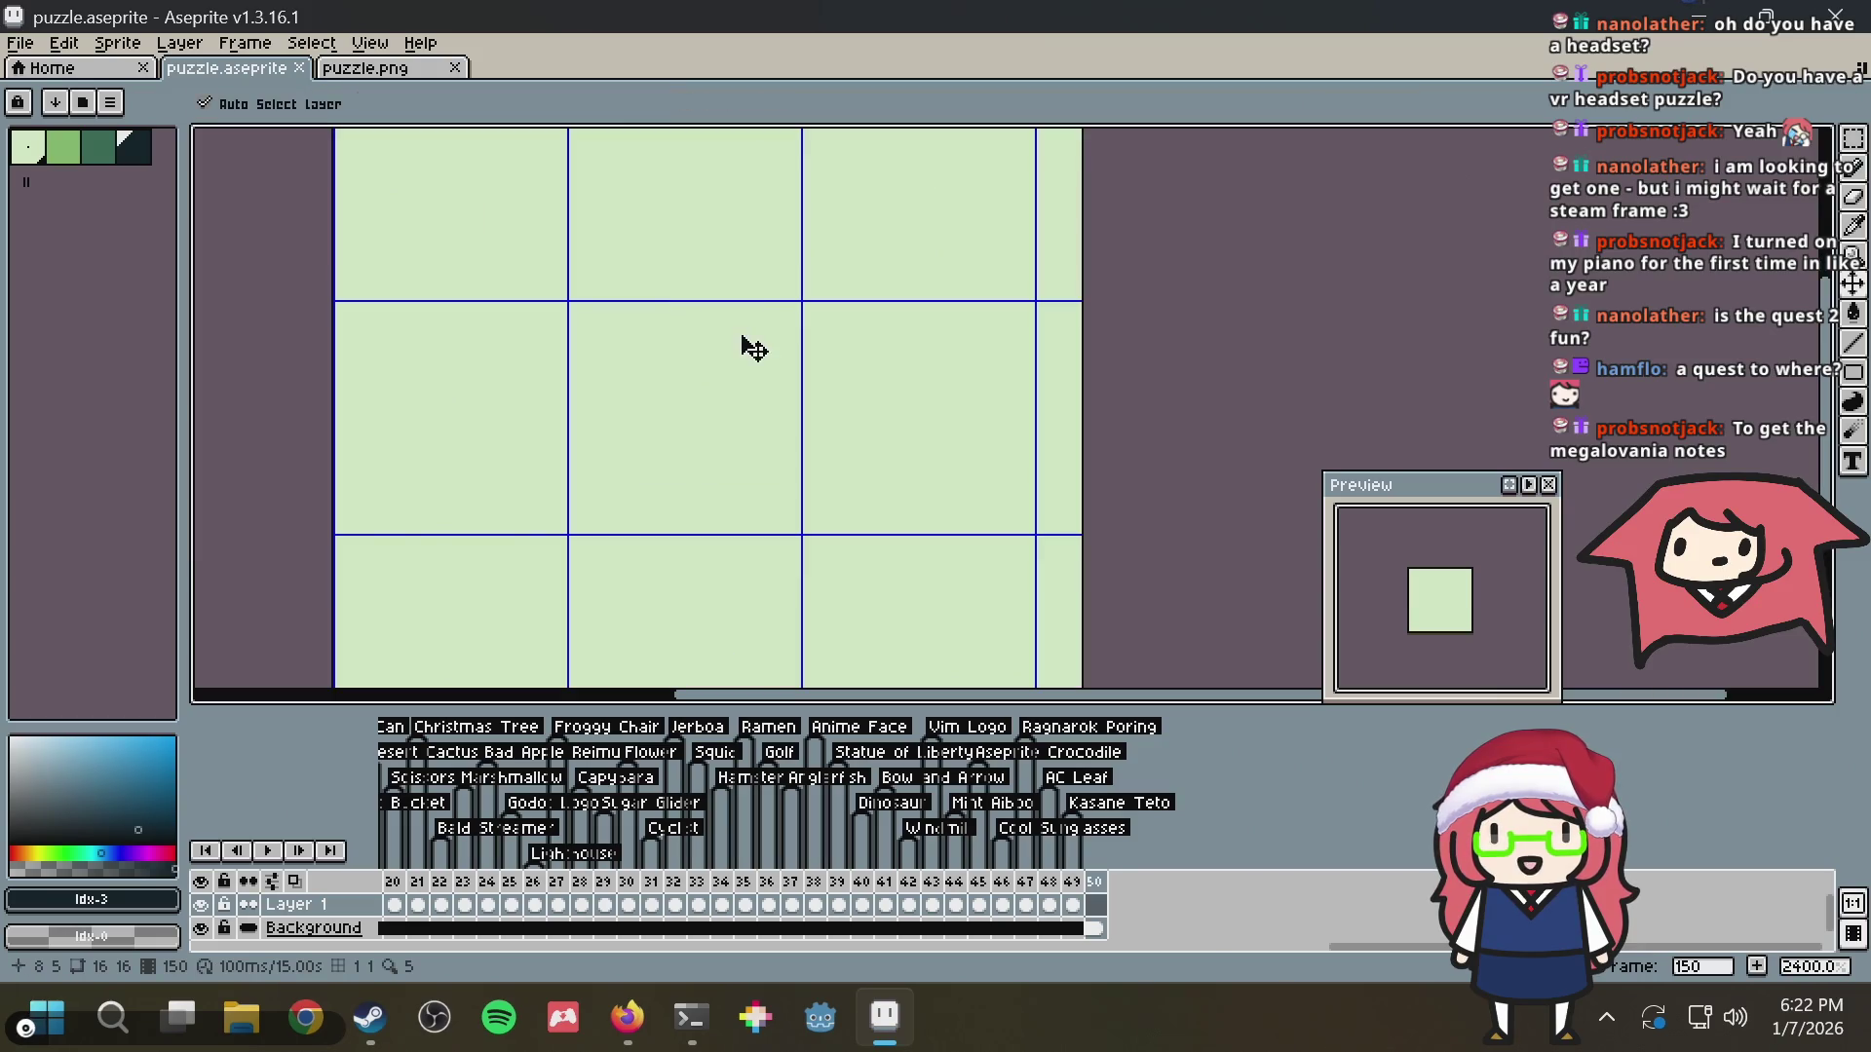
key("b")
scroll(689, 324, "down", 1)
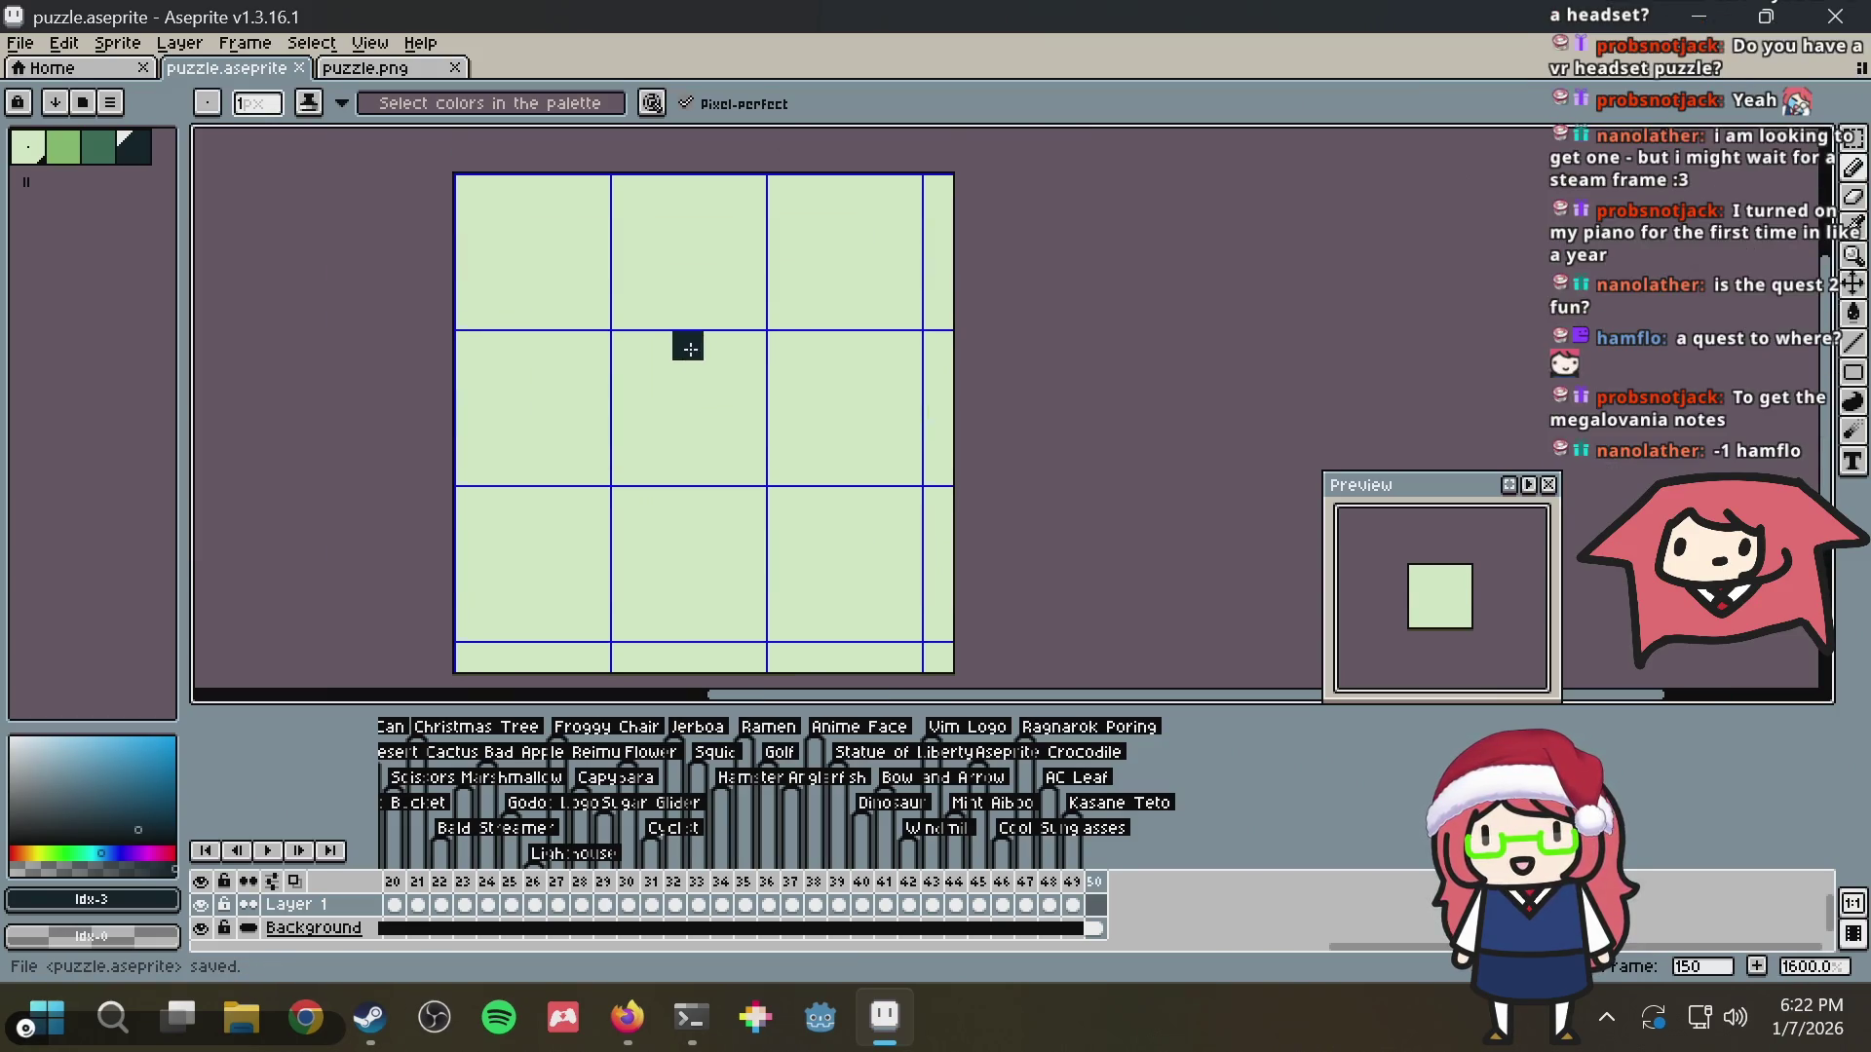
mouse_move(471, 356)
left_mouse_down()
mouse_move(699, 251)
mouse_move(900, 273)
left_mouse_up()
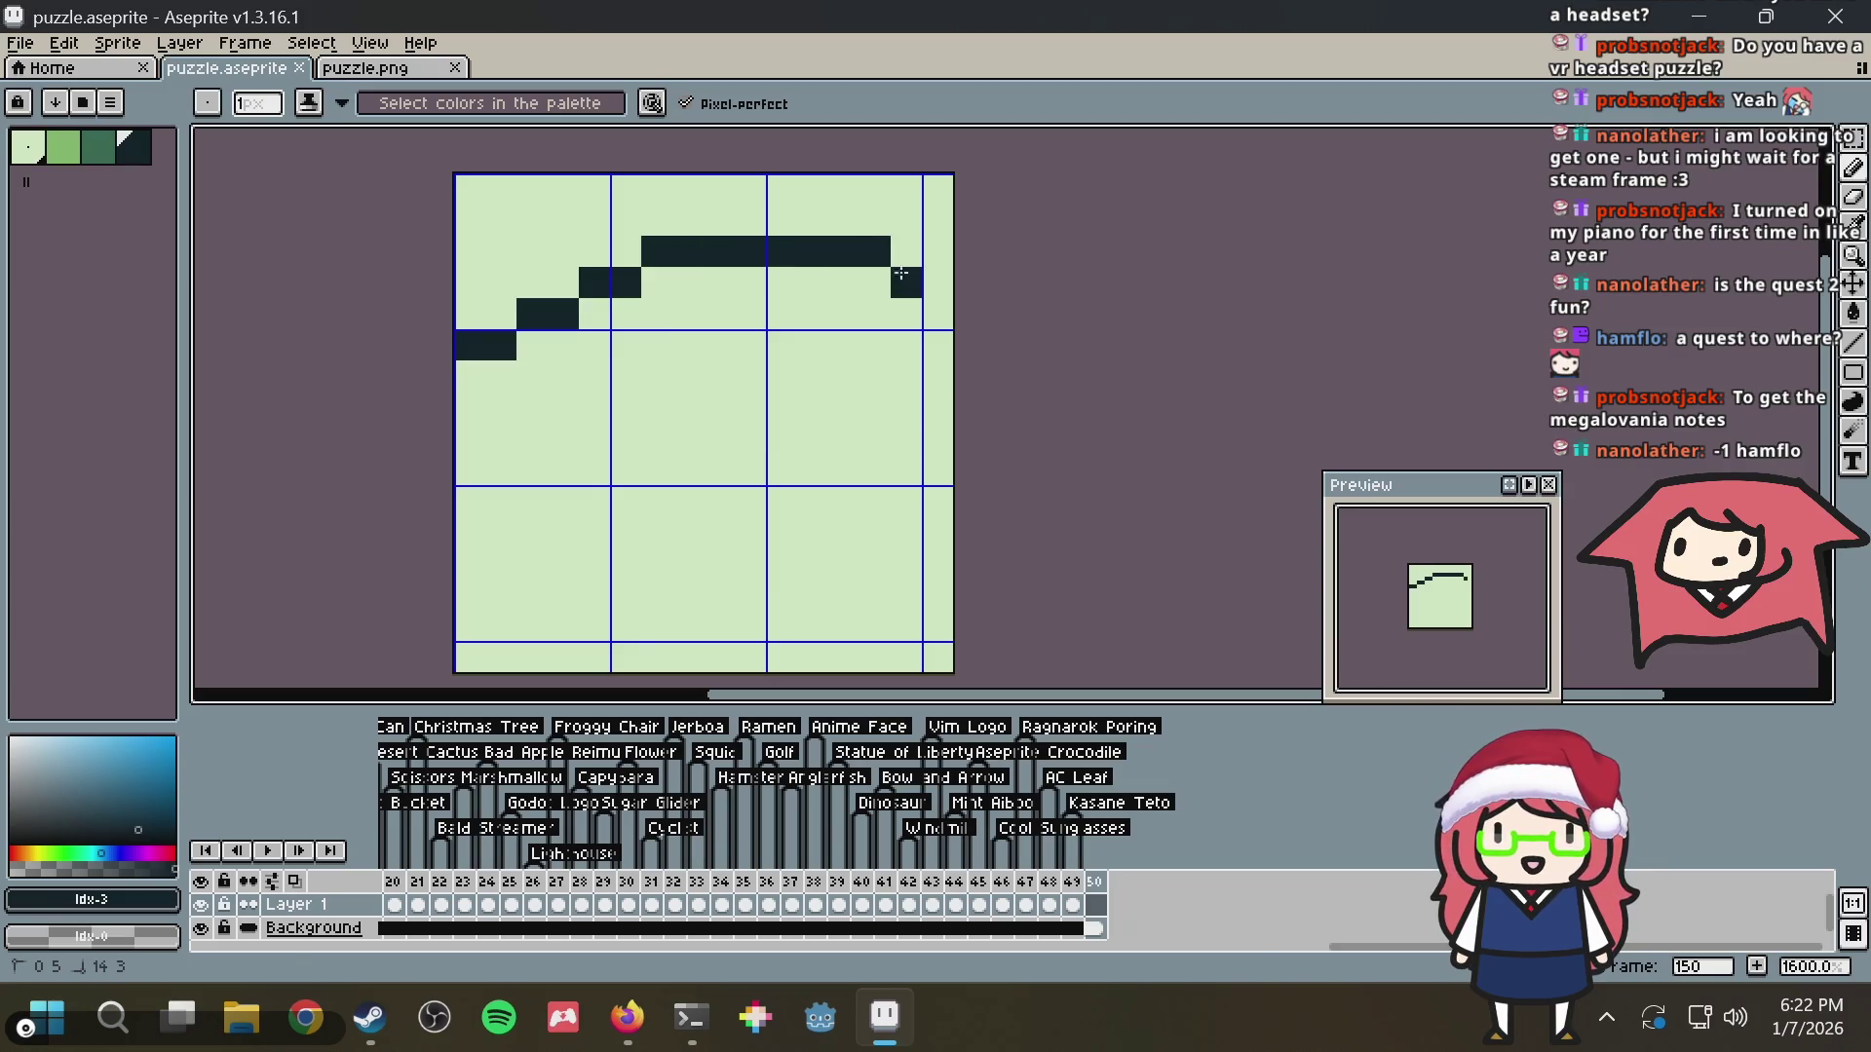
mouse_move(909, 403)
left_mouse_down()
mouse_move(467, 351)
mouse_move(910, 355)
mouse_move(835, 531)
mouse_move(473, 376)
mouse_move(519, 378)
left_mouse_up()
key("ctrl+z")
left_click(486, 376)
key("ctrl+z")
mouse_move(471, 436)
left_mouse_down()
mouse_move(939, 531)
mouse_move(648, 627)
left_mouse_up()
key("ctrl+z")
key("ctrl+s")
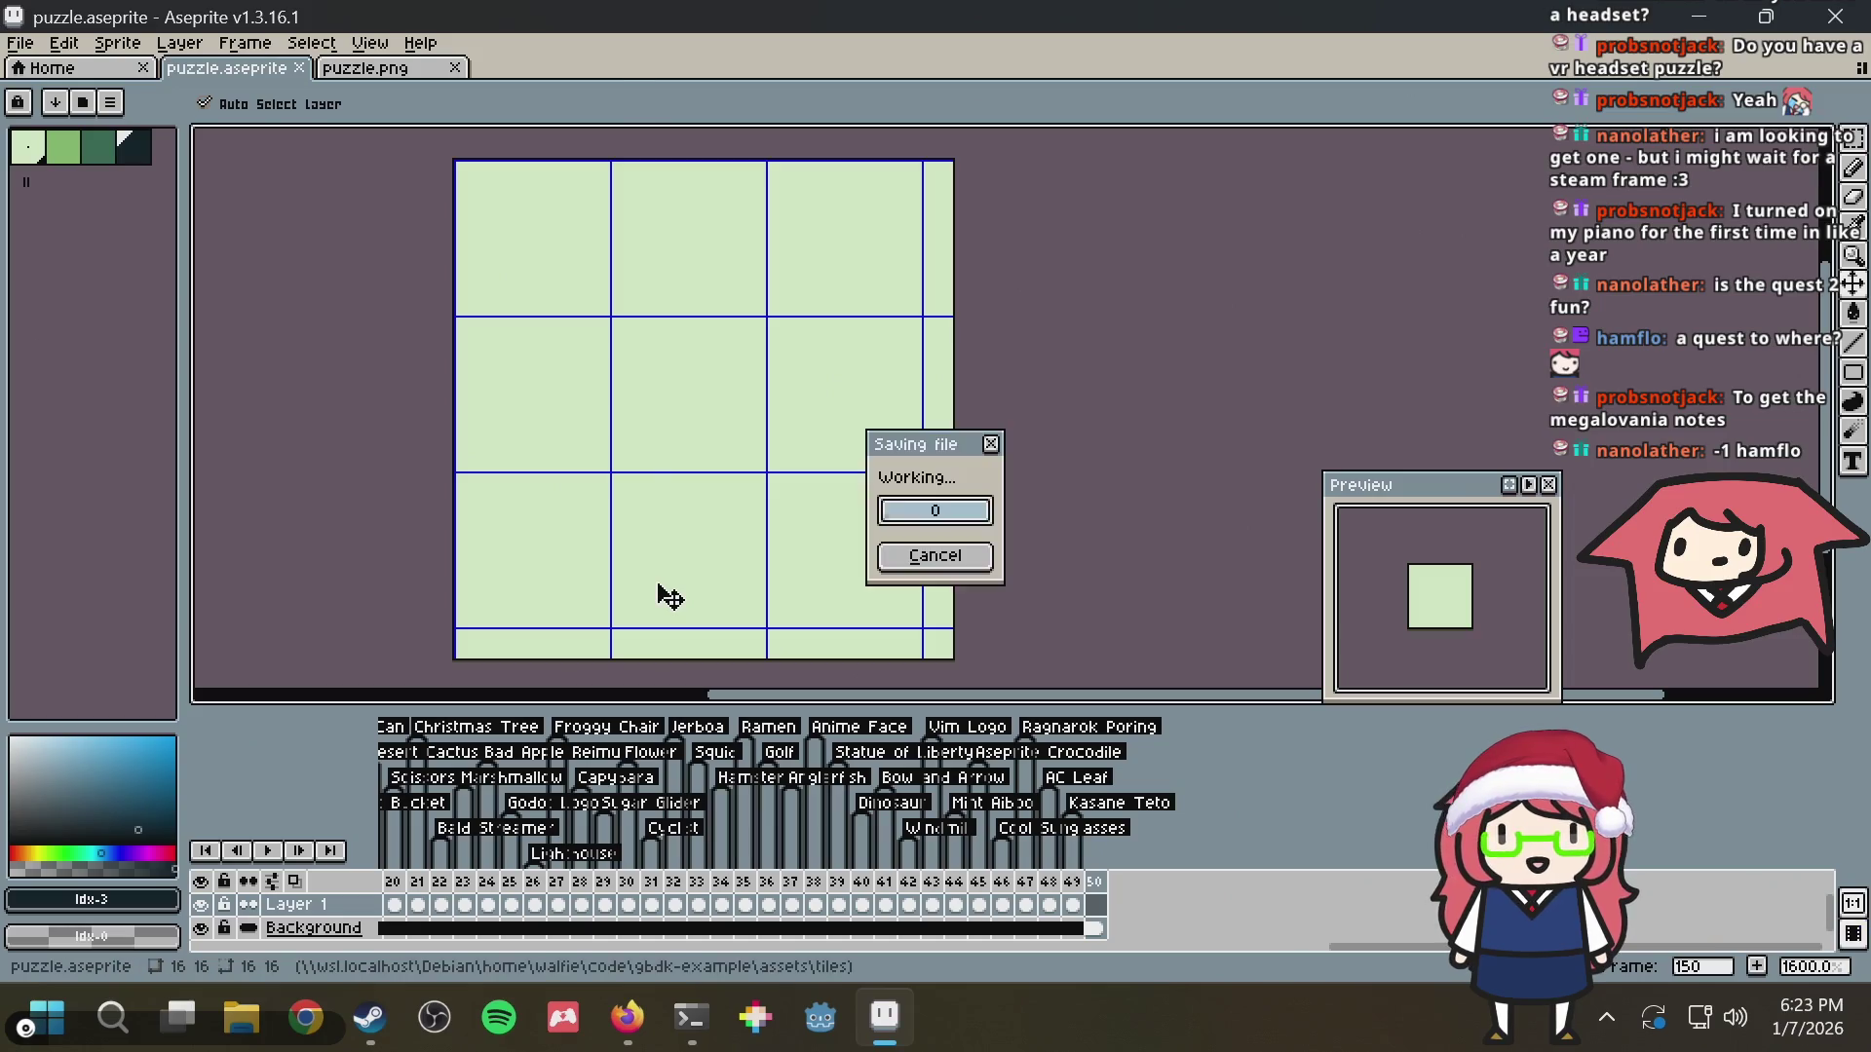
Try further starting pixels and rounded outlines, undoing every attempt, then save again
left_click(656, 490)
key("ctrl+z")
left_click(579, 402)
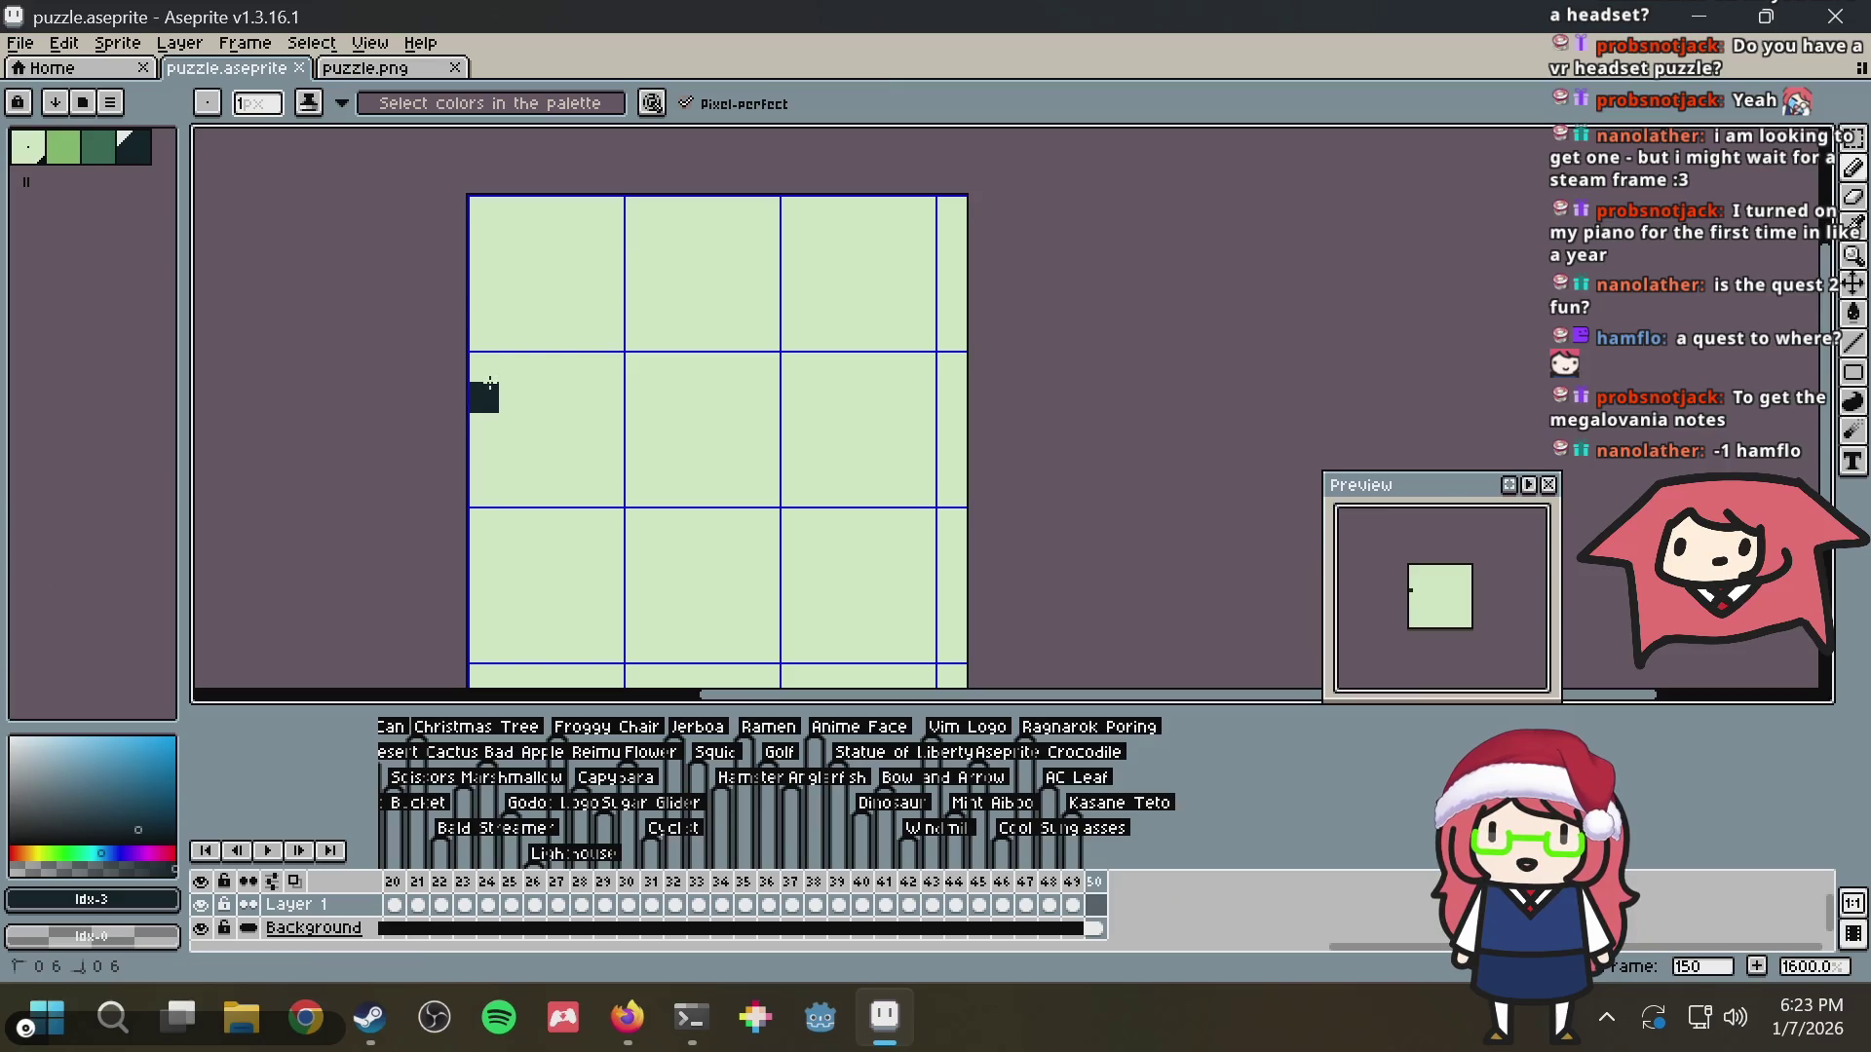
left_click_drag(482, 398, 926, 376)
key("ctrl+z")
left_click(514, 367)
key("ctrl+z")
mouse_move(481, 366)
left_mouse_down()
mouse_move(862, 300)
mouse_move(459, 396)
left_mouse_up()
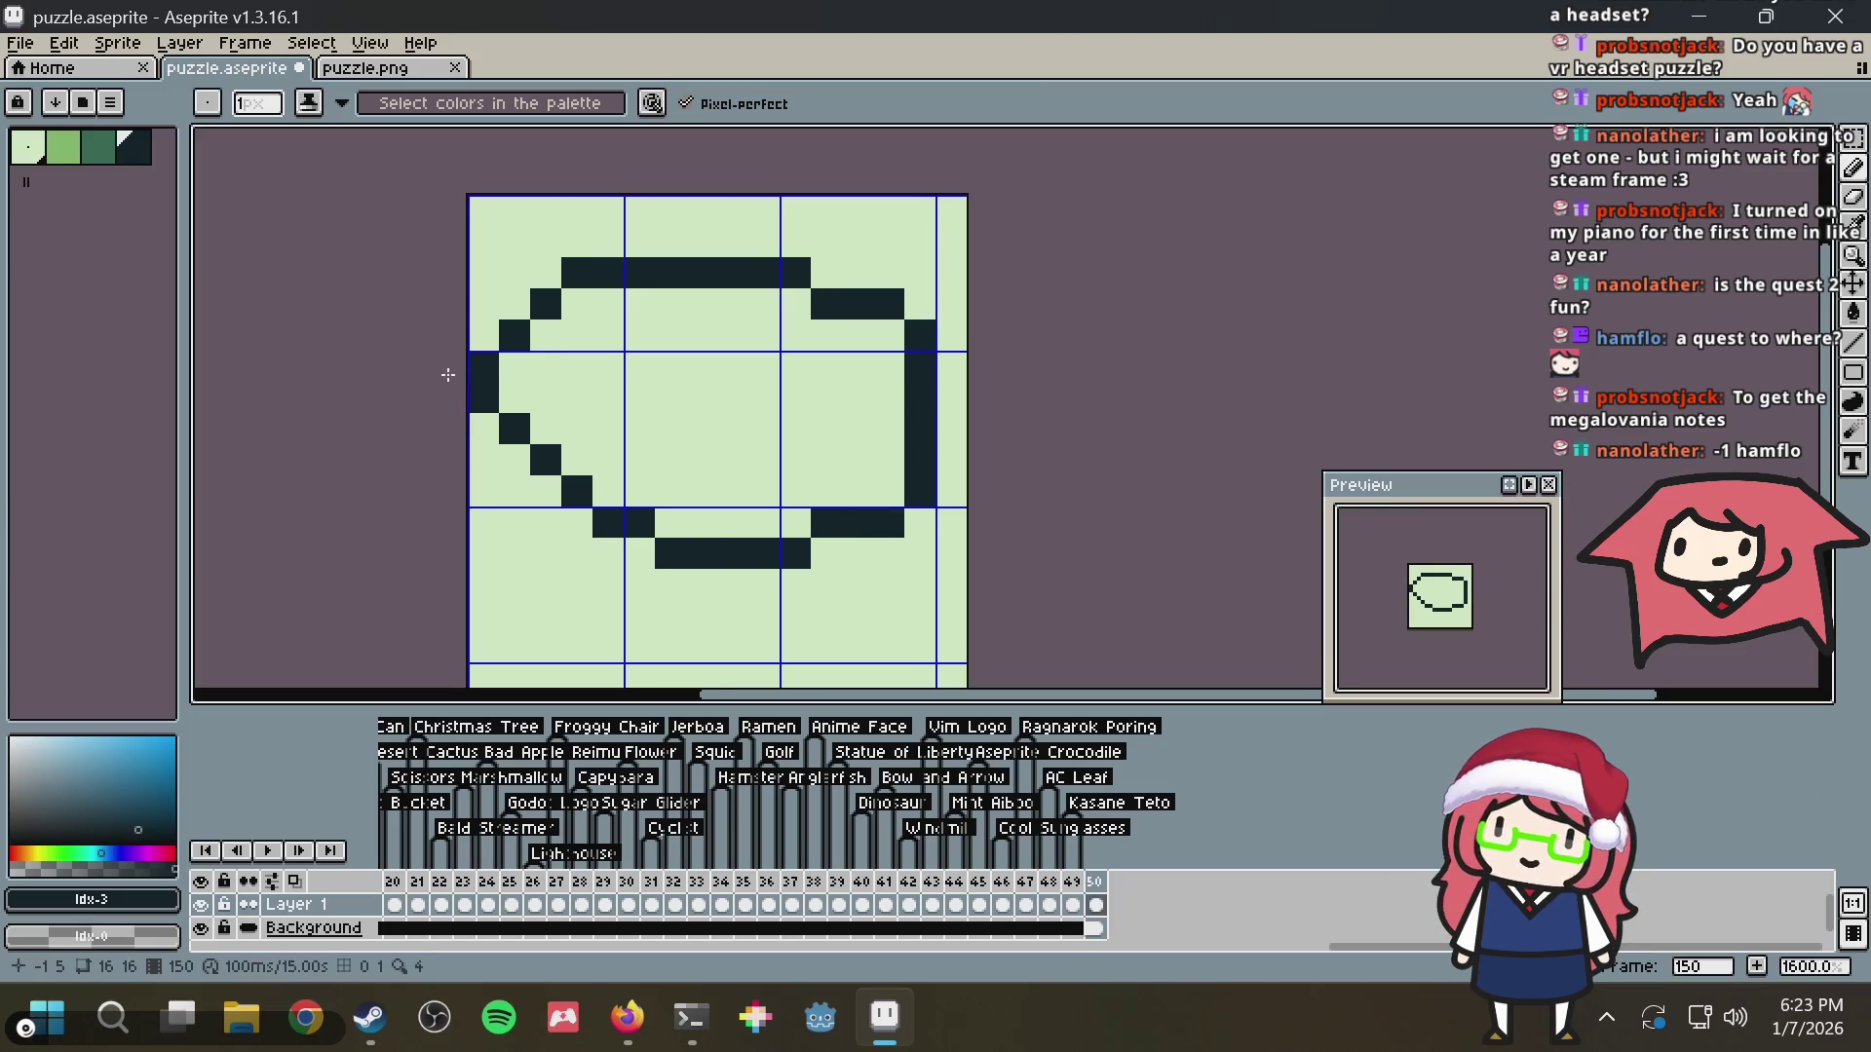
key("ctrl+z")
mouse_move(514, 426)
left_mouse_down()
mouse_move(620, 604)
mouse_move(803, 367)
left_mouse_up()
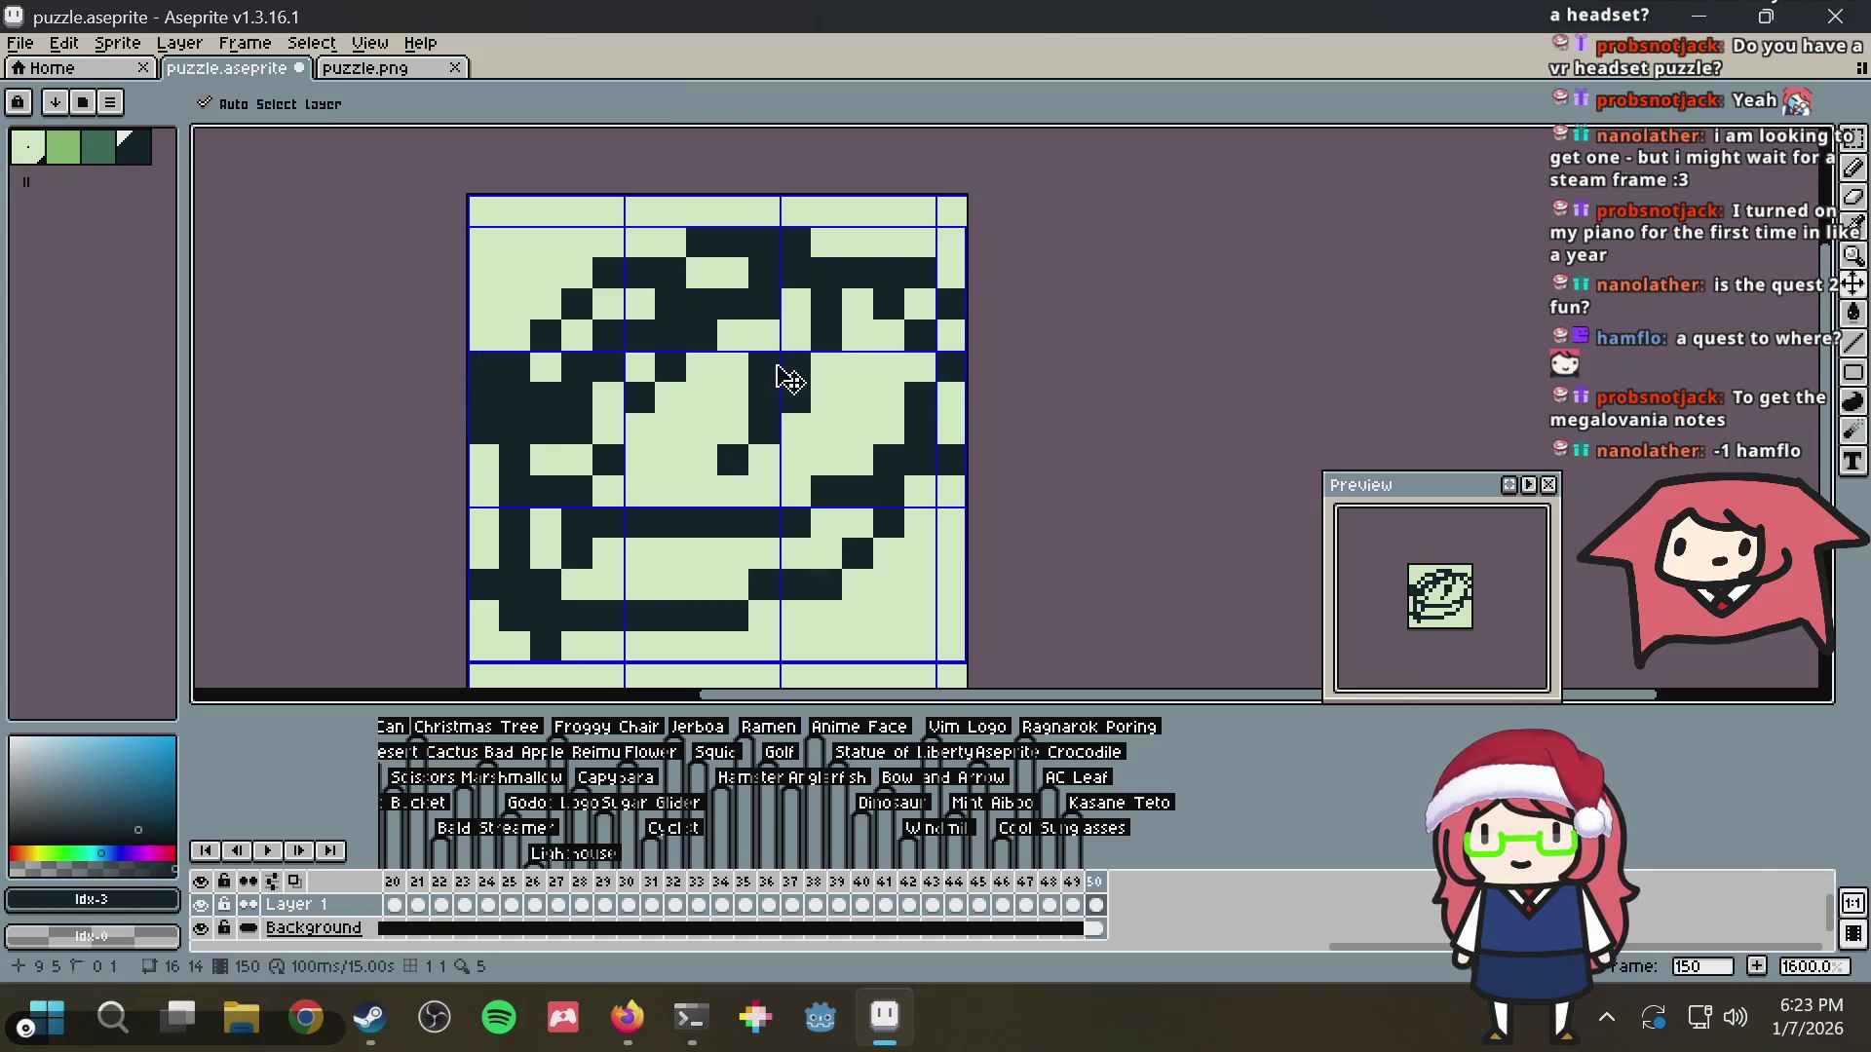
key("ctrl+z")
key("ctrl+s")
Undo one last arch stroke, leave a single dark pixel, and dismiss the warning
mouse_move(545, 459)
left_mouse_down()
mouse_move(736, 278)
mouse_move(758, 459)
left_mouse_up()
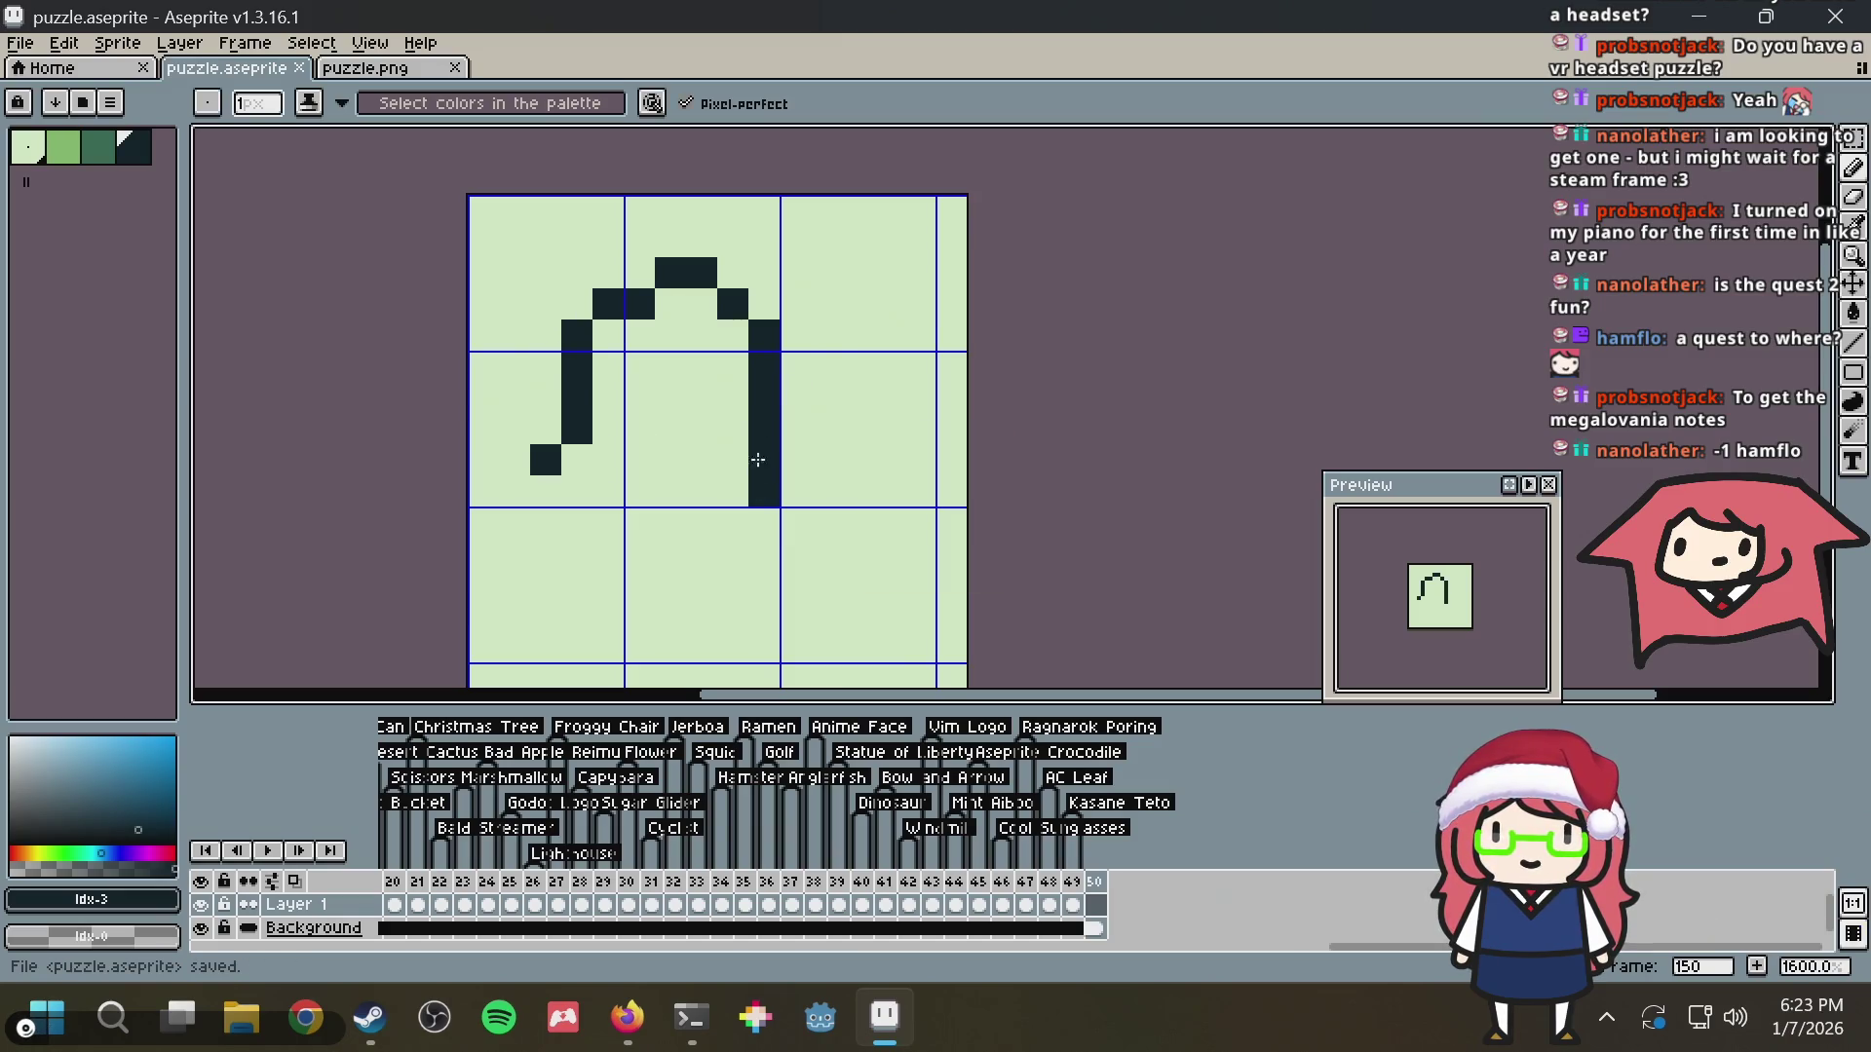
key("ctrl+z")
key("Return")
left_click(567, 404)
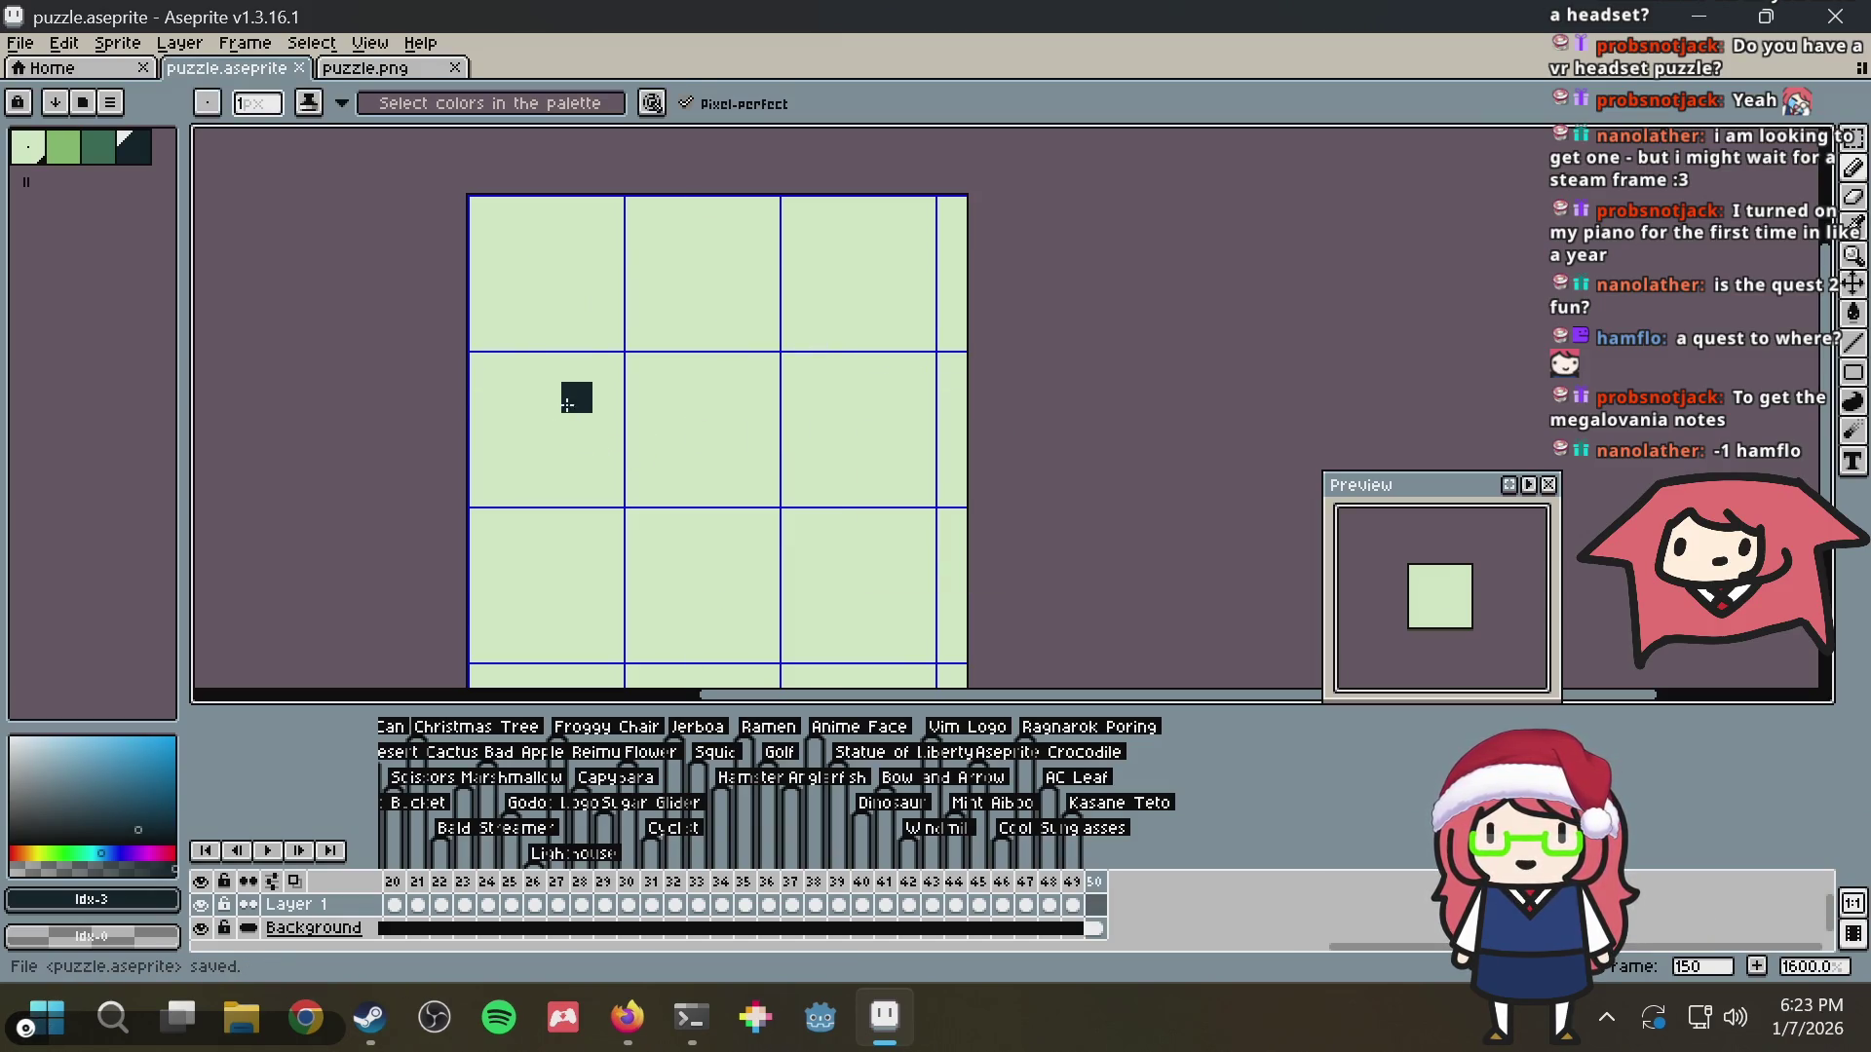
Draw a zigzag stroke and thicken it into a small dark blob
mouse_move(560, 416)
left_mouse_down()
mouse_move(670, 271)
mouse_move(858, 552)
mouse_move(921, 271)
left_mouse_up()
left_click(628, 493)
left_click_drag(608, 493, 608, 553)
left_click_drag(670, 489, 655, 531)
left_click(669, 552)
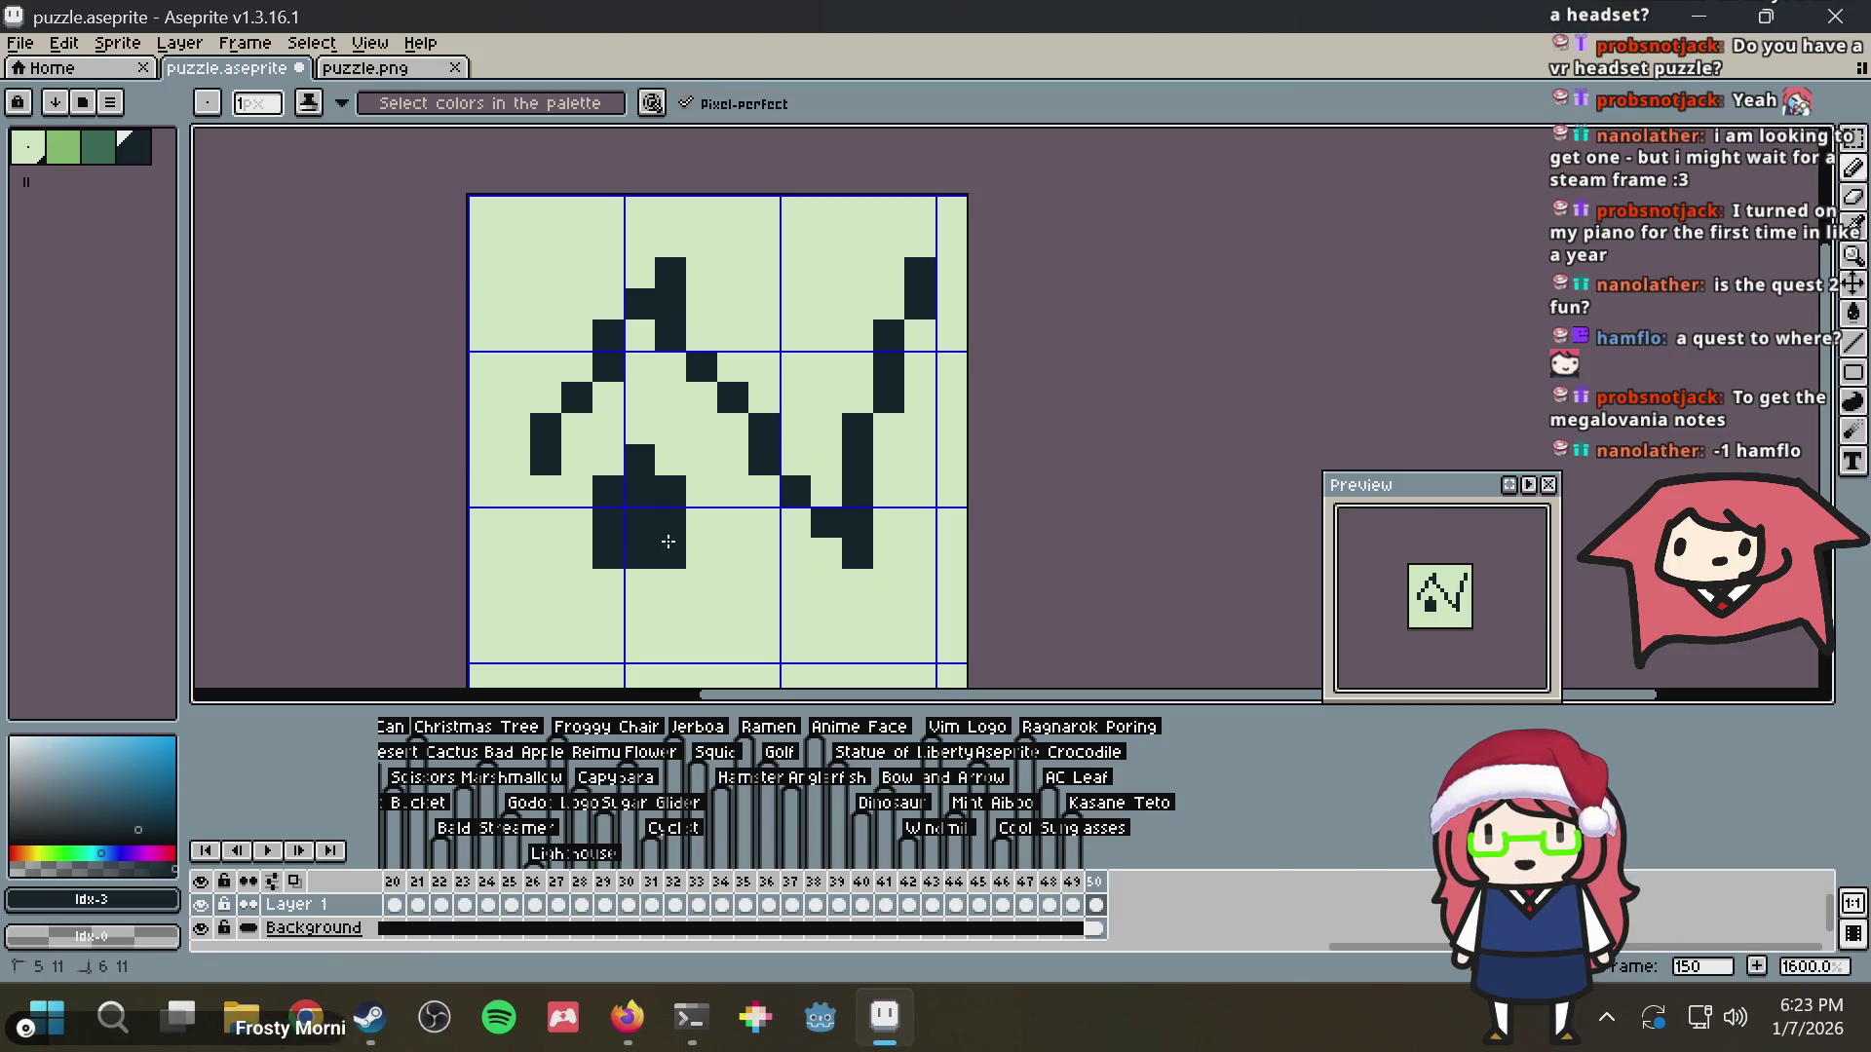
Wipe the frame blank with Select All and Delete, then save
key("ctrl+a")
key("Delete")
key("ctrl+s")
scroll(936, 407, "down", 6)
scroll(934, 406, "down", 1)
scroll(934, 405, "up", 1)
Drop stray dark test pixels, undo them, and save the blank frame
left_click(894, 414)
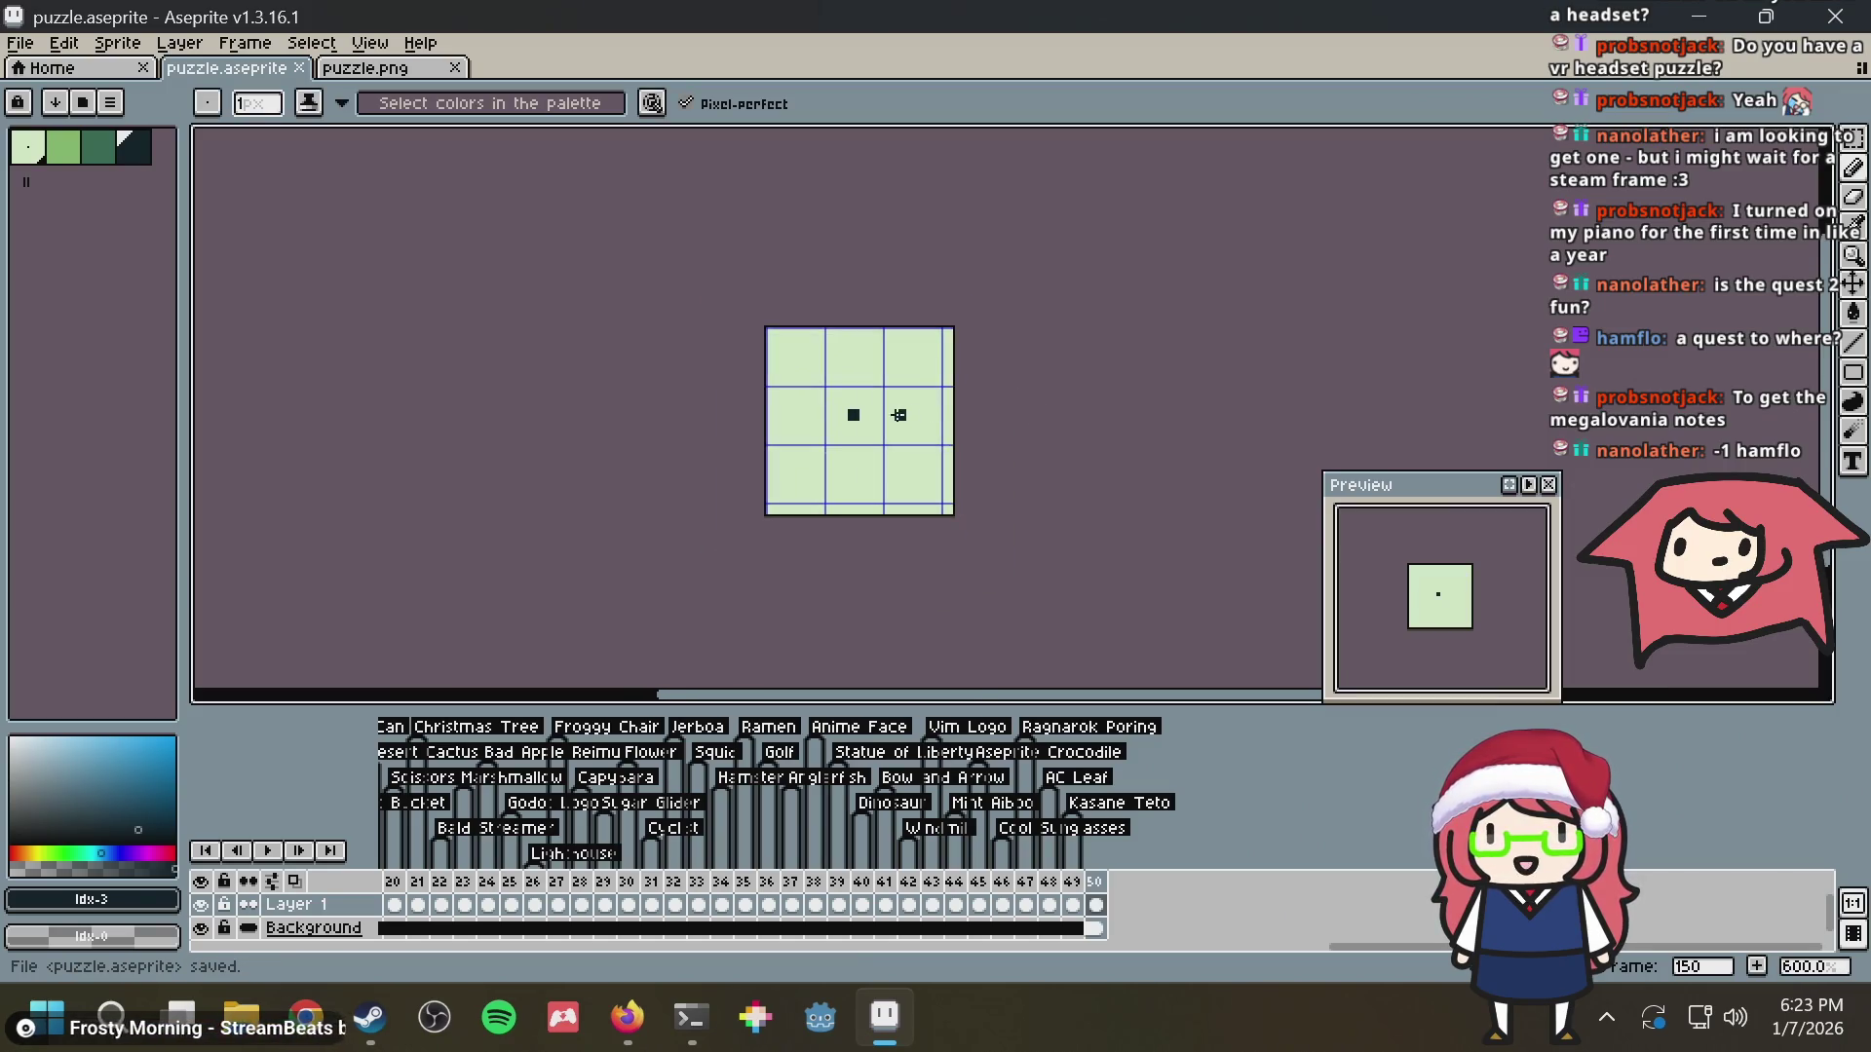
scroll(893, 416, "up", 2)
scroll(877, 417, "up", 2)
scroll(869, 417, "down", 3)
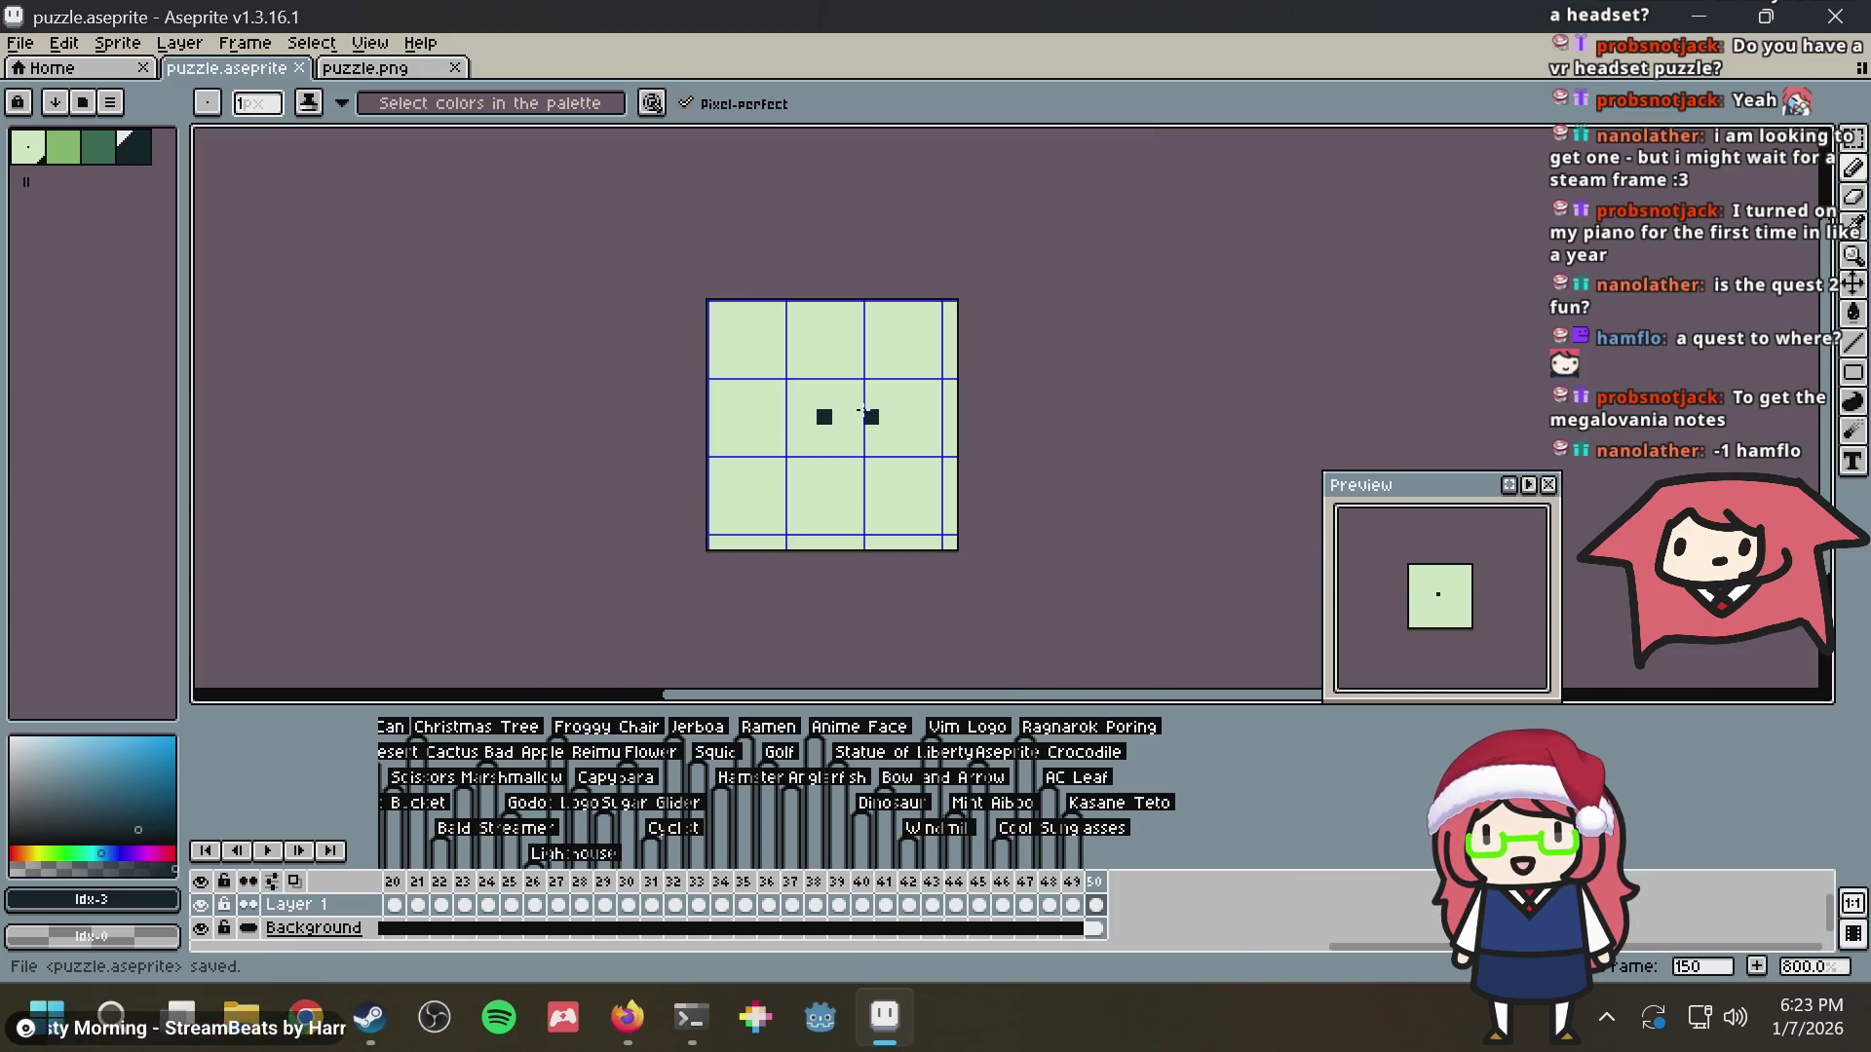
scroll(863, 410, "up", 3)
left_click(667, 451)
scroll(806, 382, "down", 4)
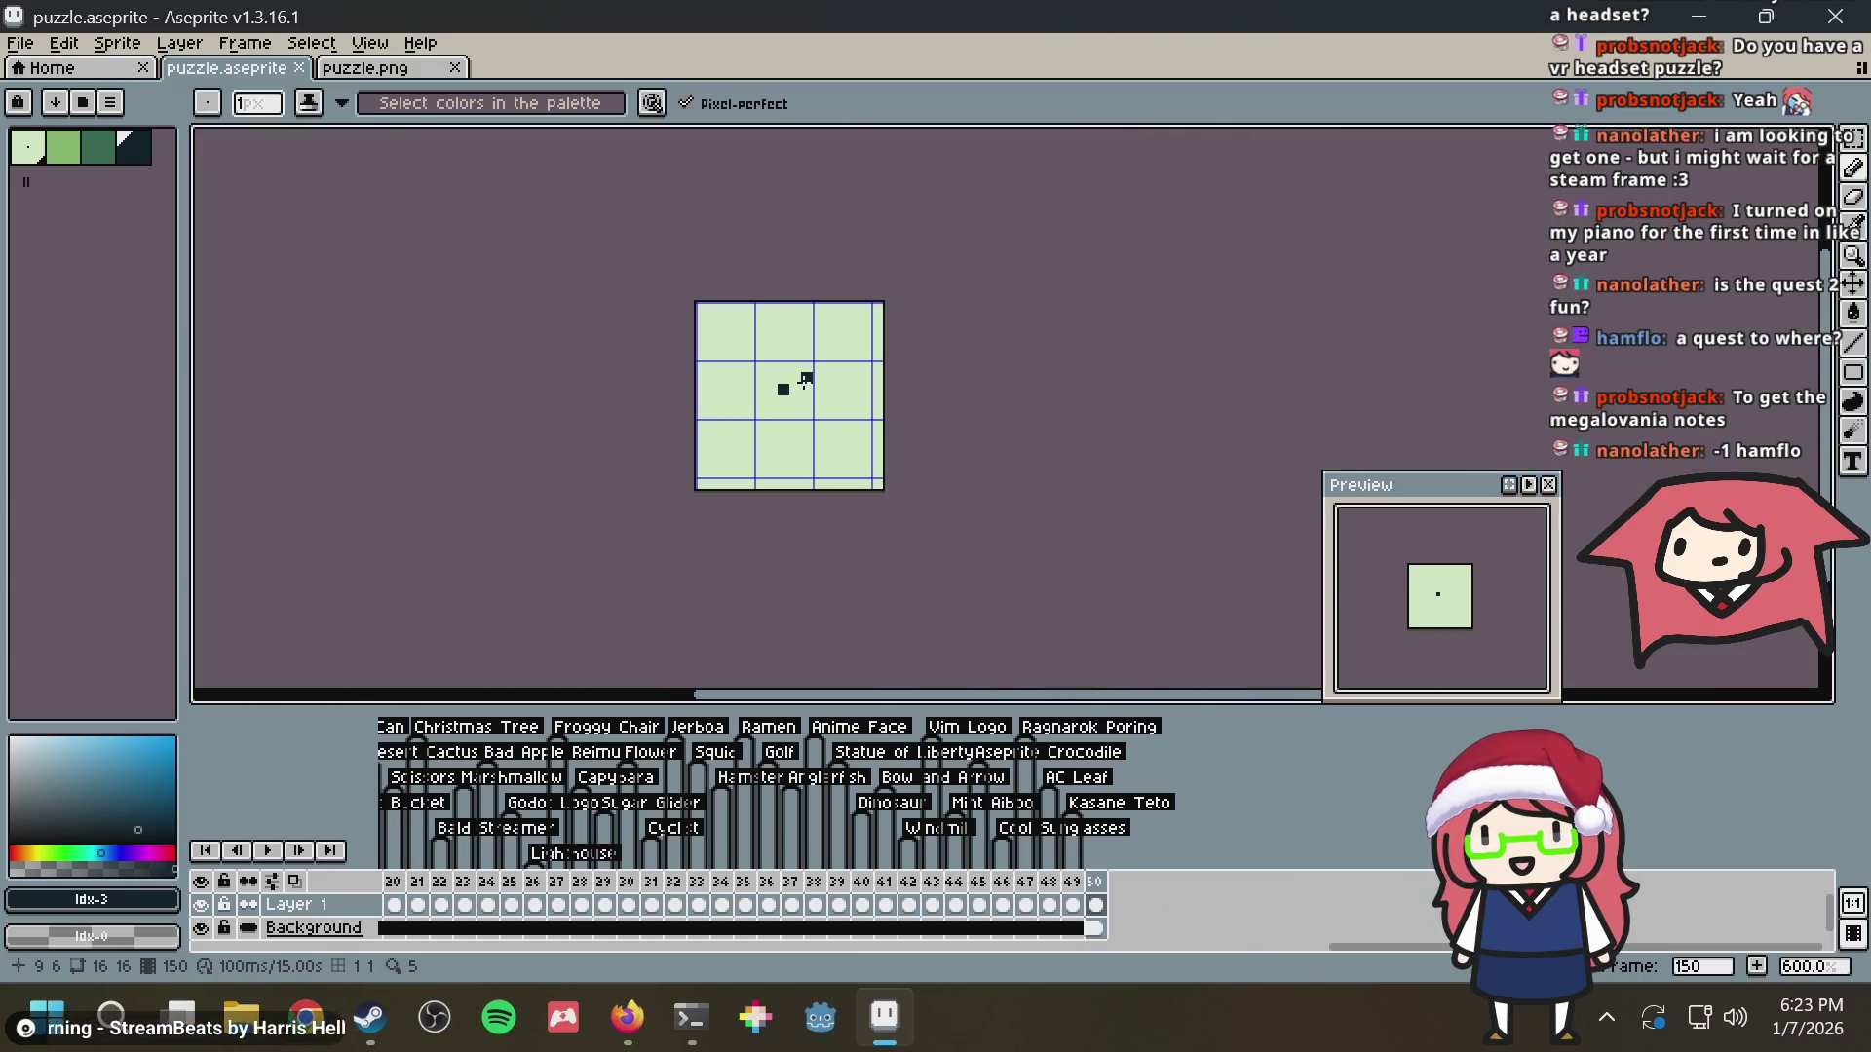
key("ctrl+z")
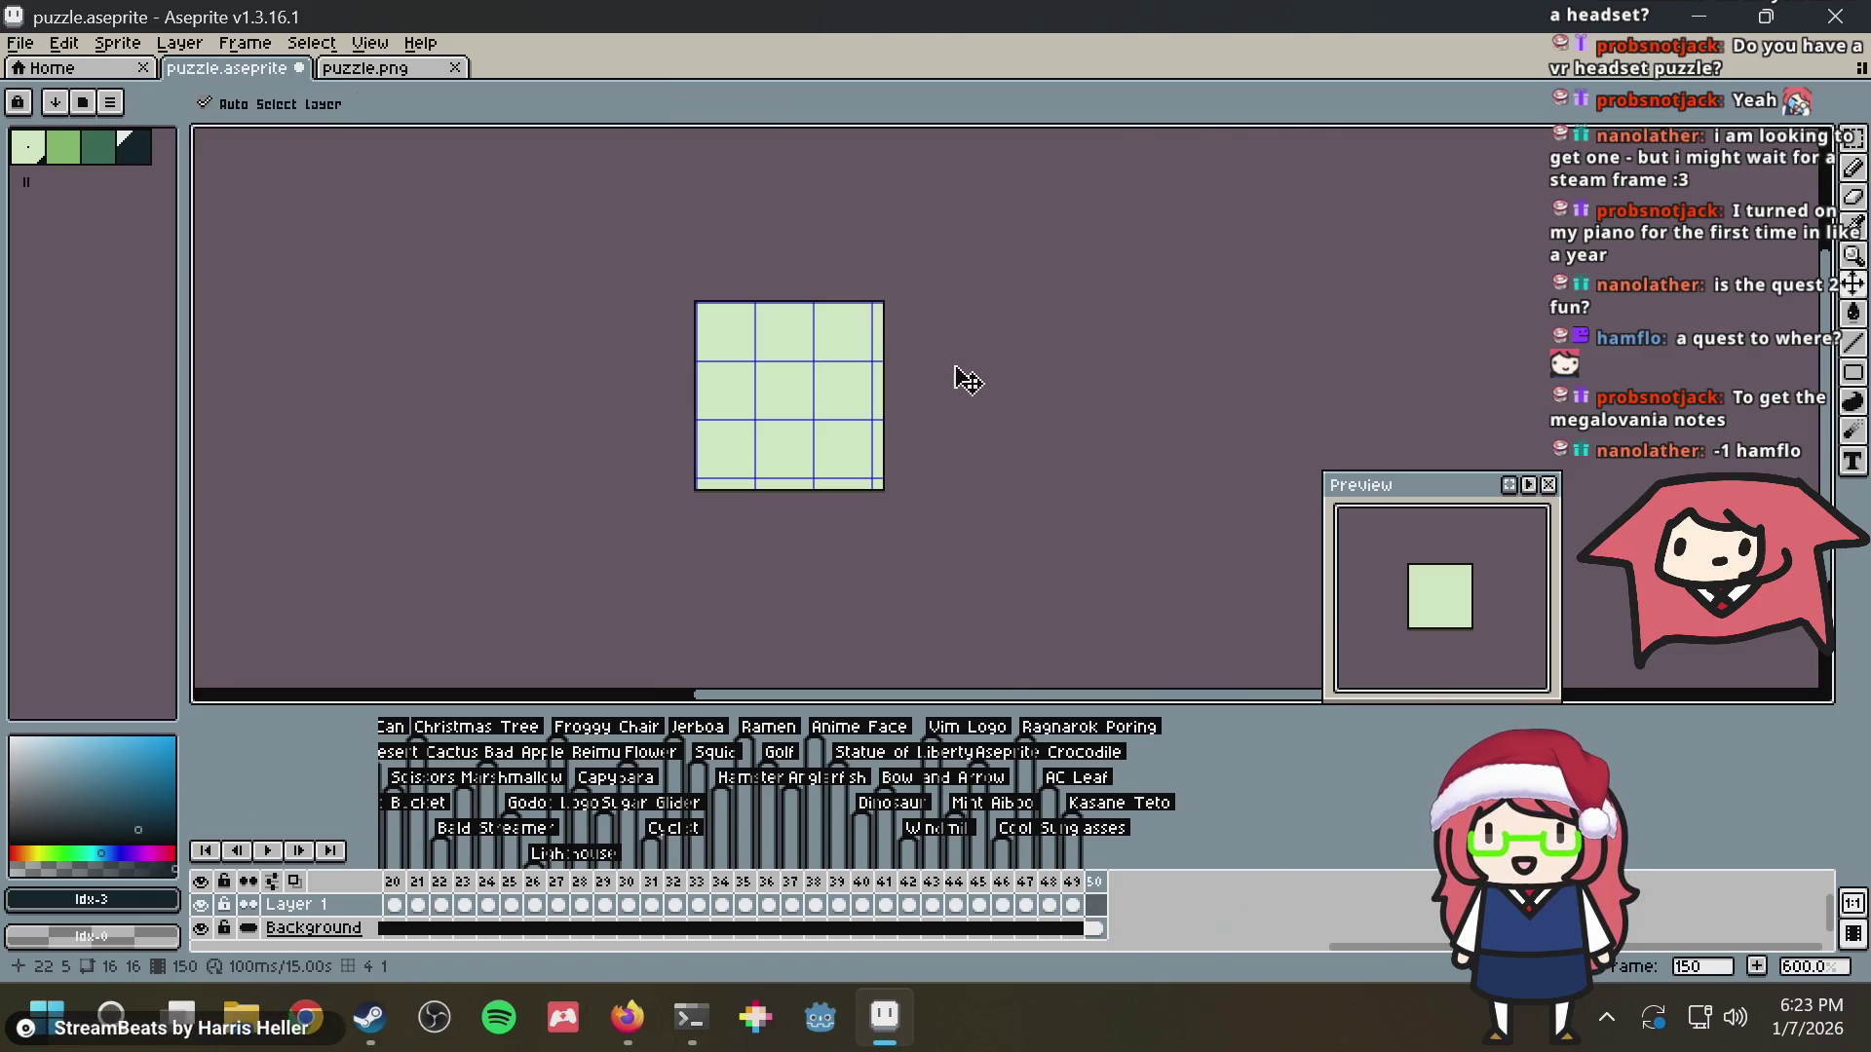
key("ctrl+s")
scroll(789, 438, "up", 4)
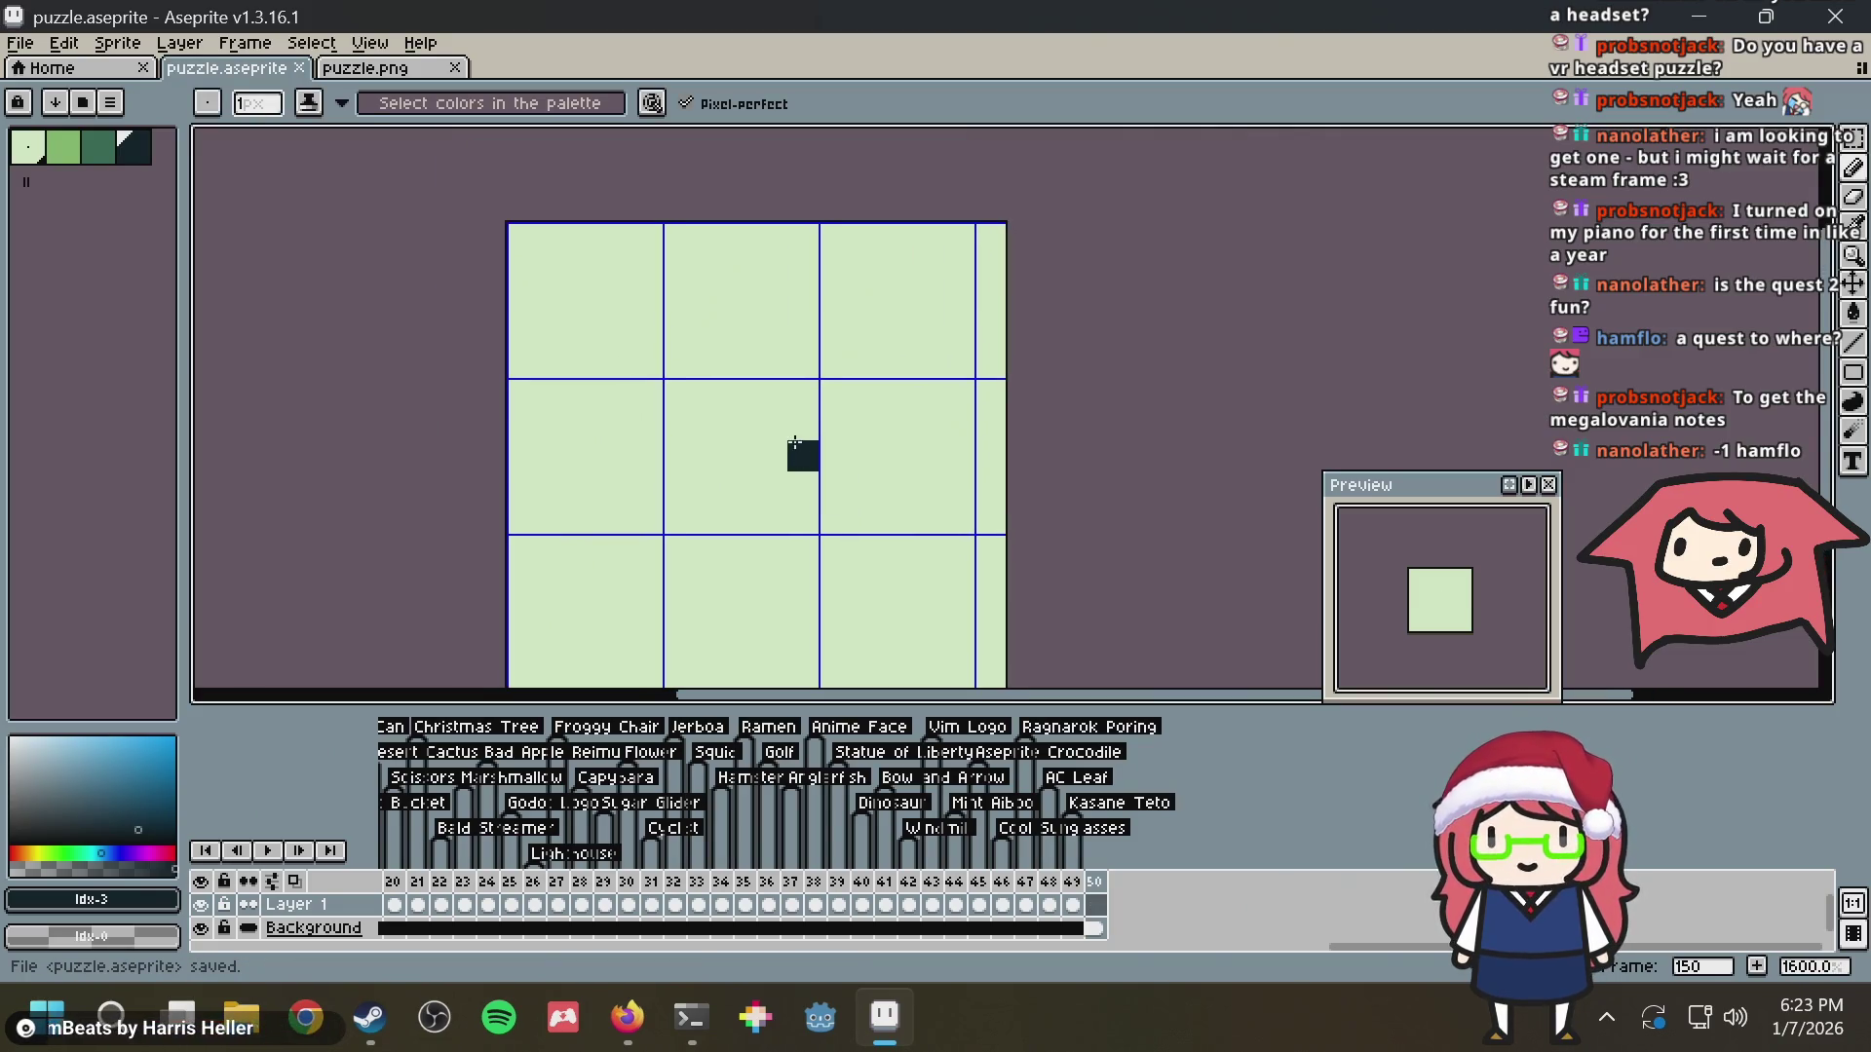
left_click_drag(779, 387, 803, 400)
key("v")
key("ctrl+s")
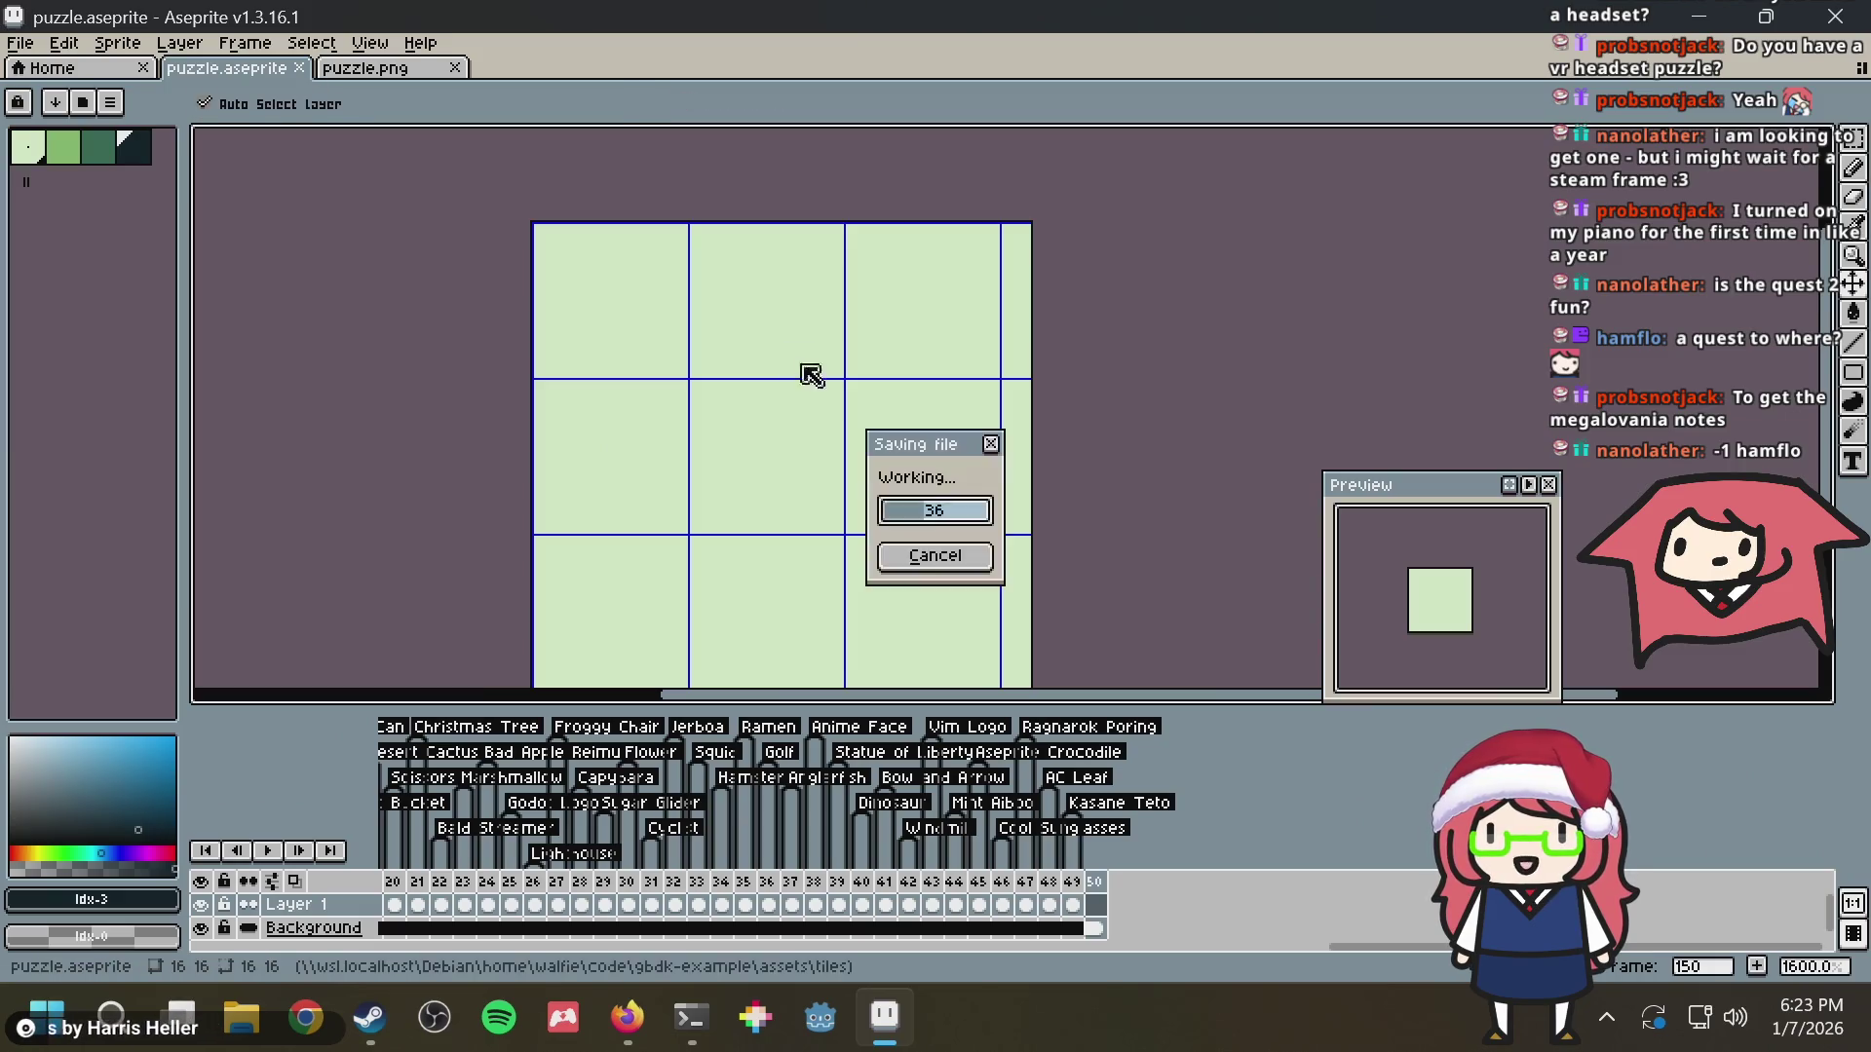
Undo a test stroke, save, then pencil the headset outline's left edge and stepped top
key("b")
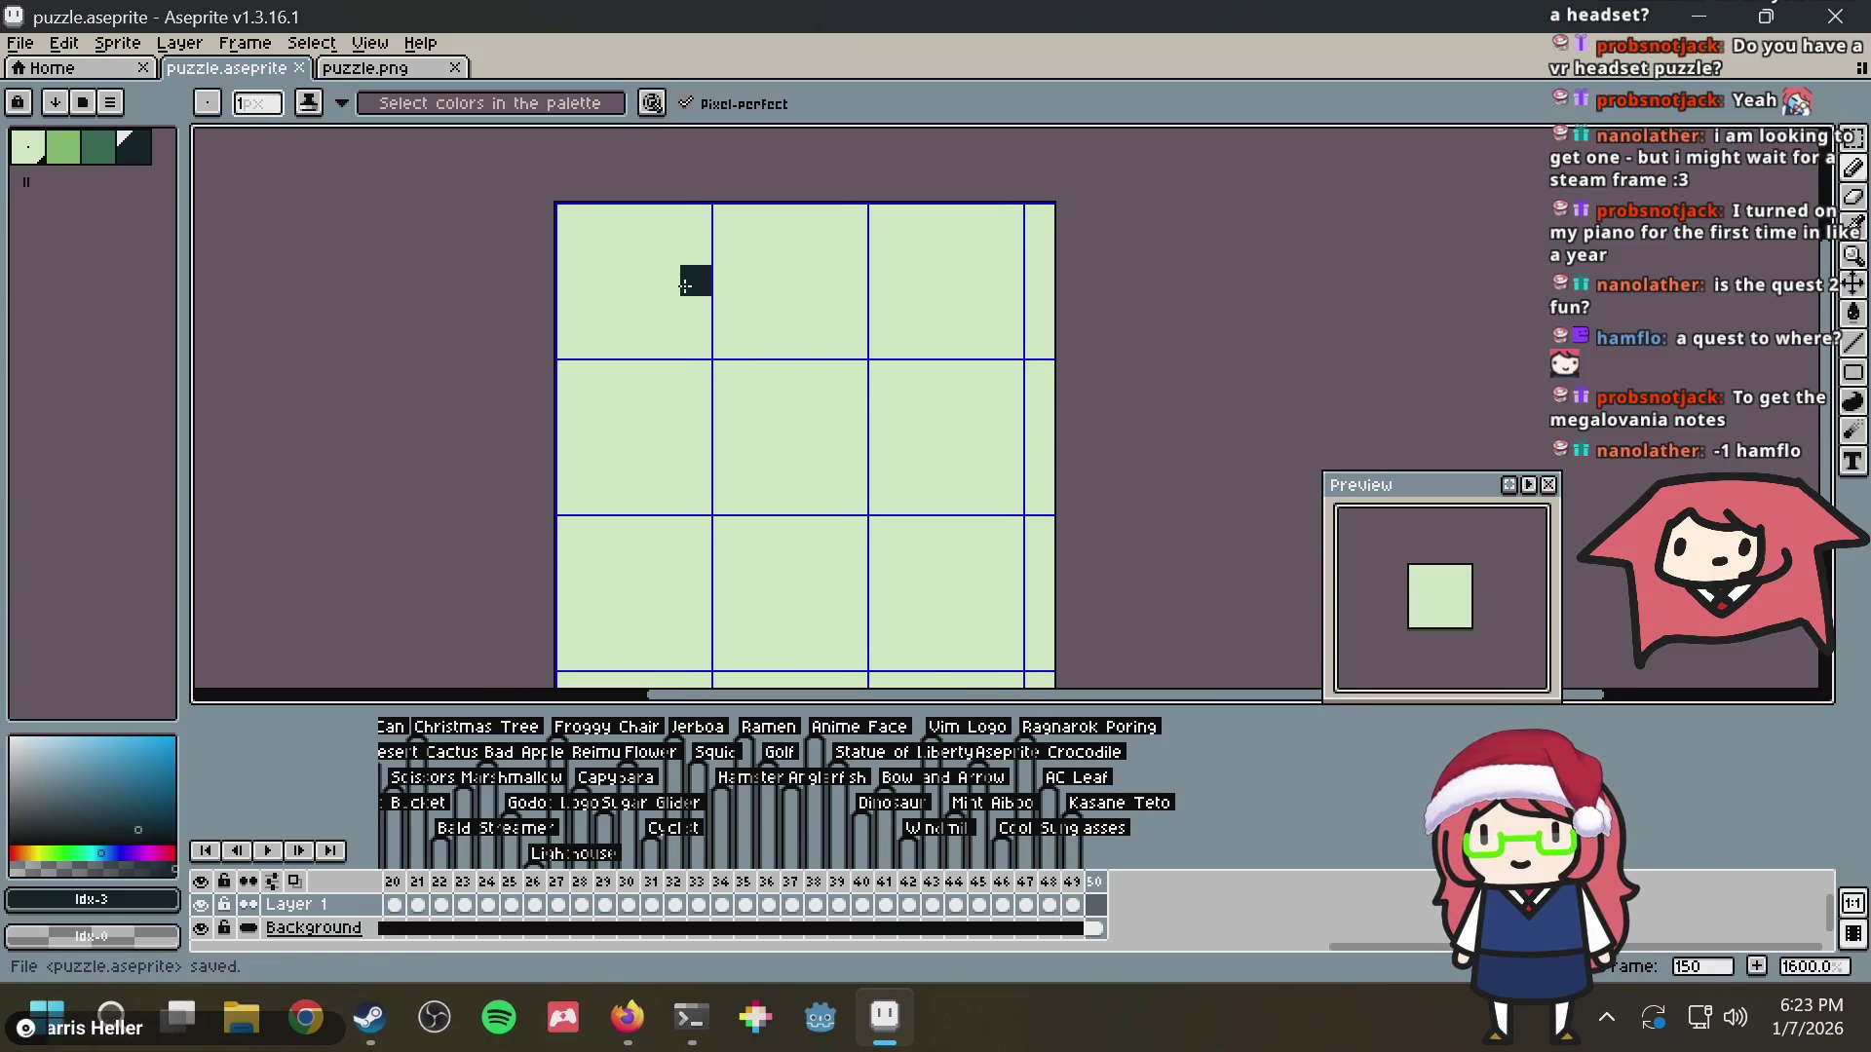
left_click_drag(671, 363, 694, 241)
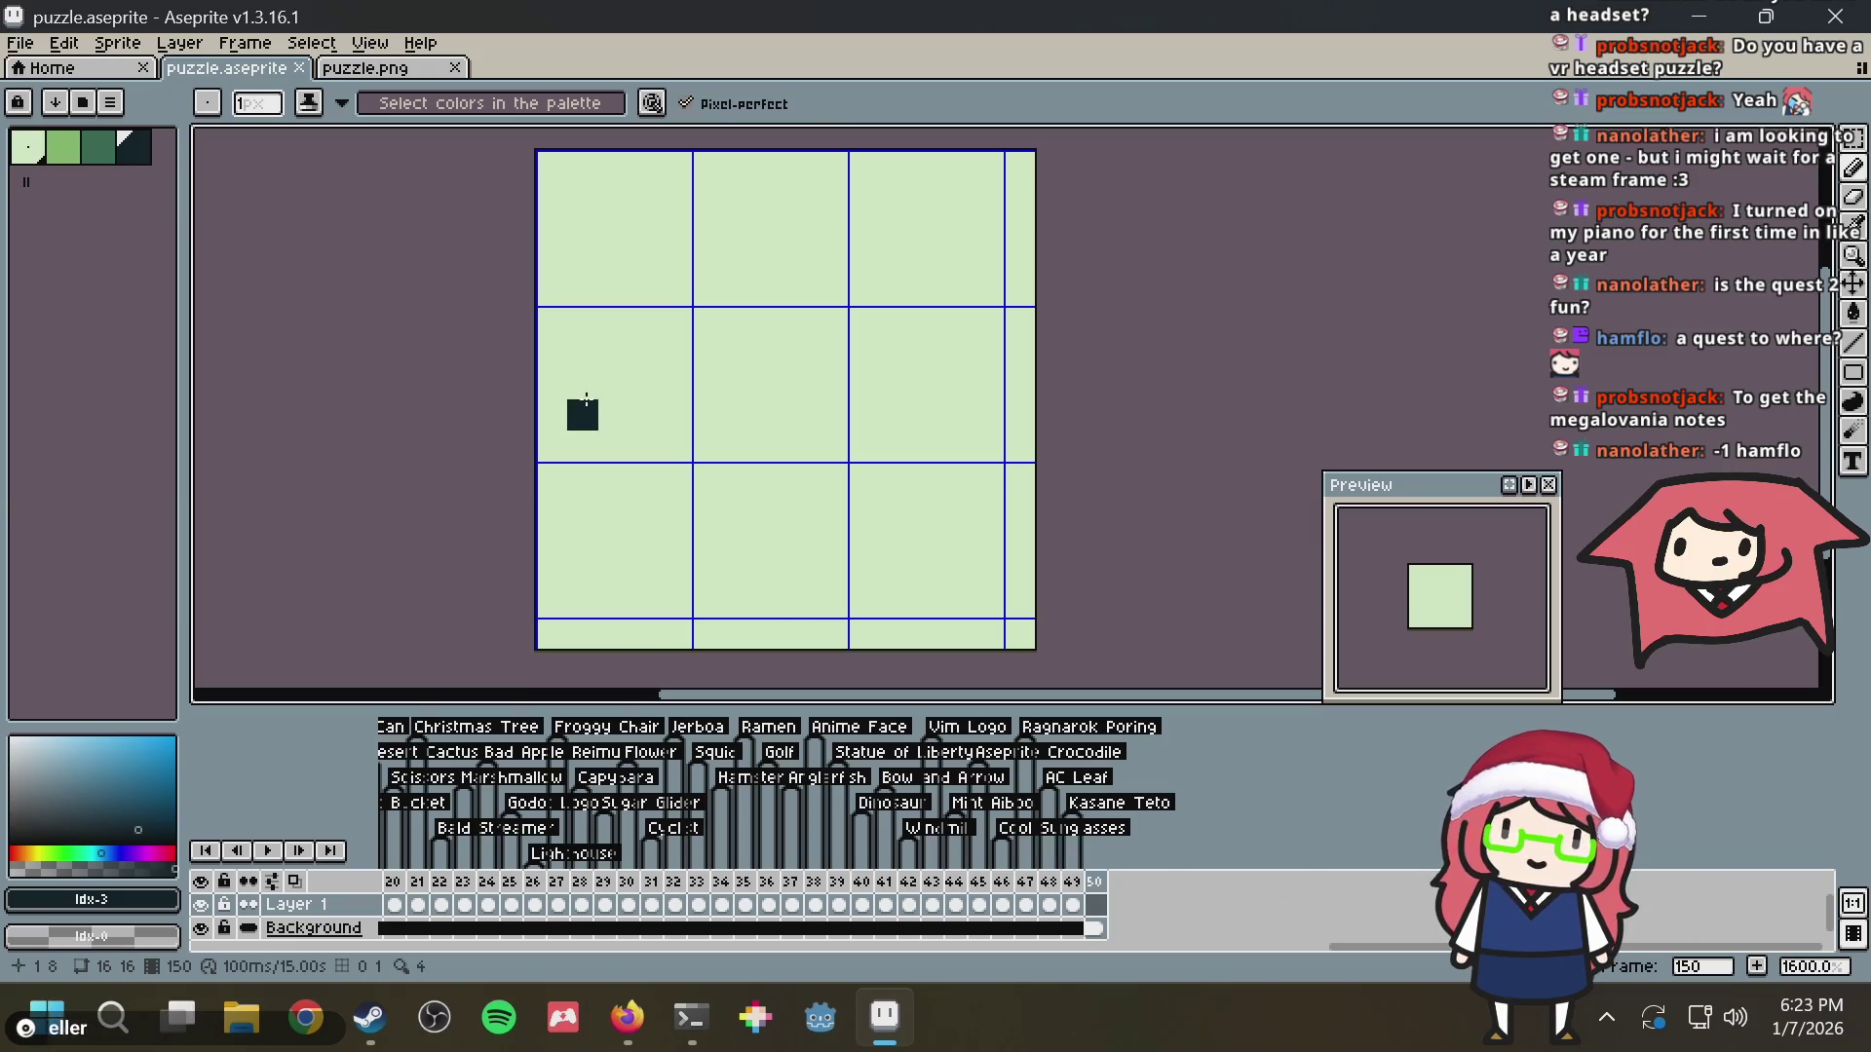
left_click_drag(579, 409, 614, 290)
key("v")
key("ctrl+z")
key("ctrl+s")
key("b")
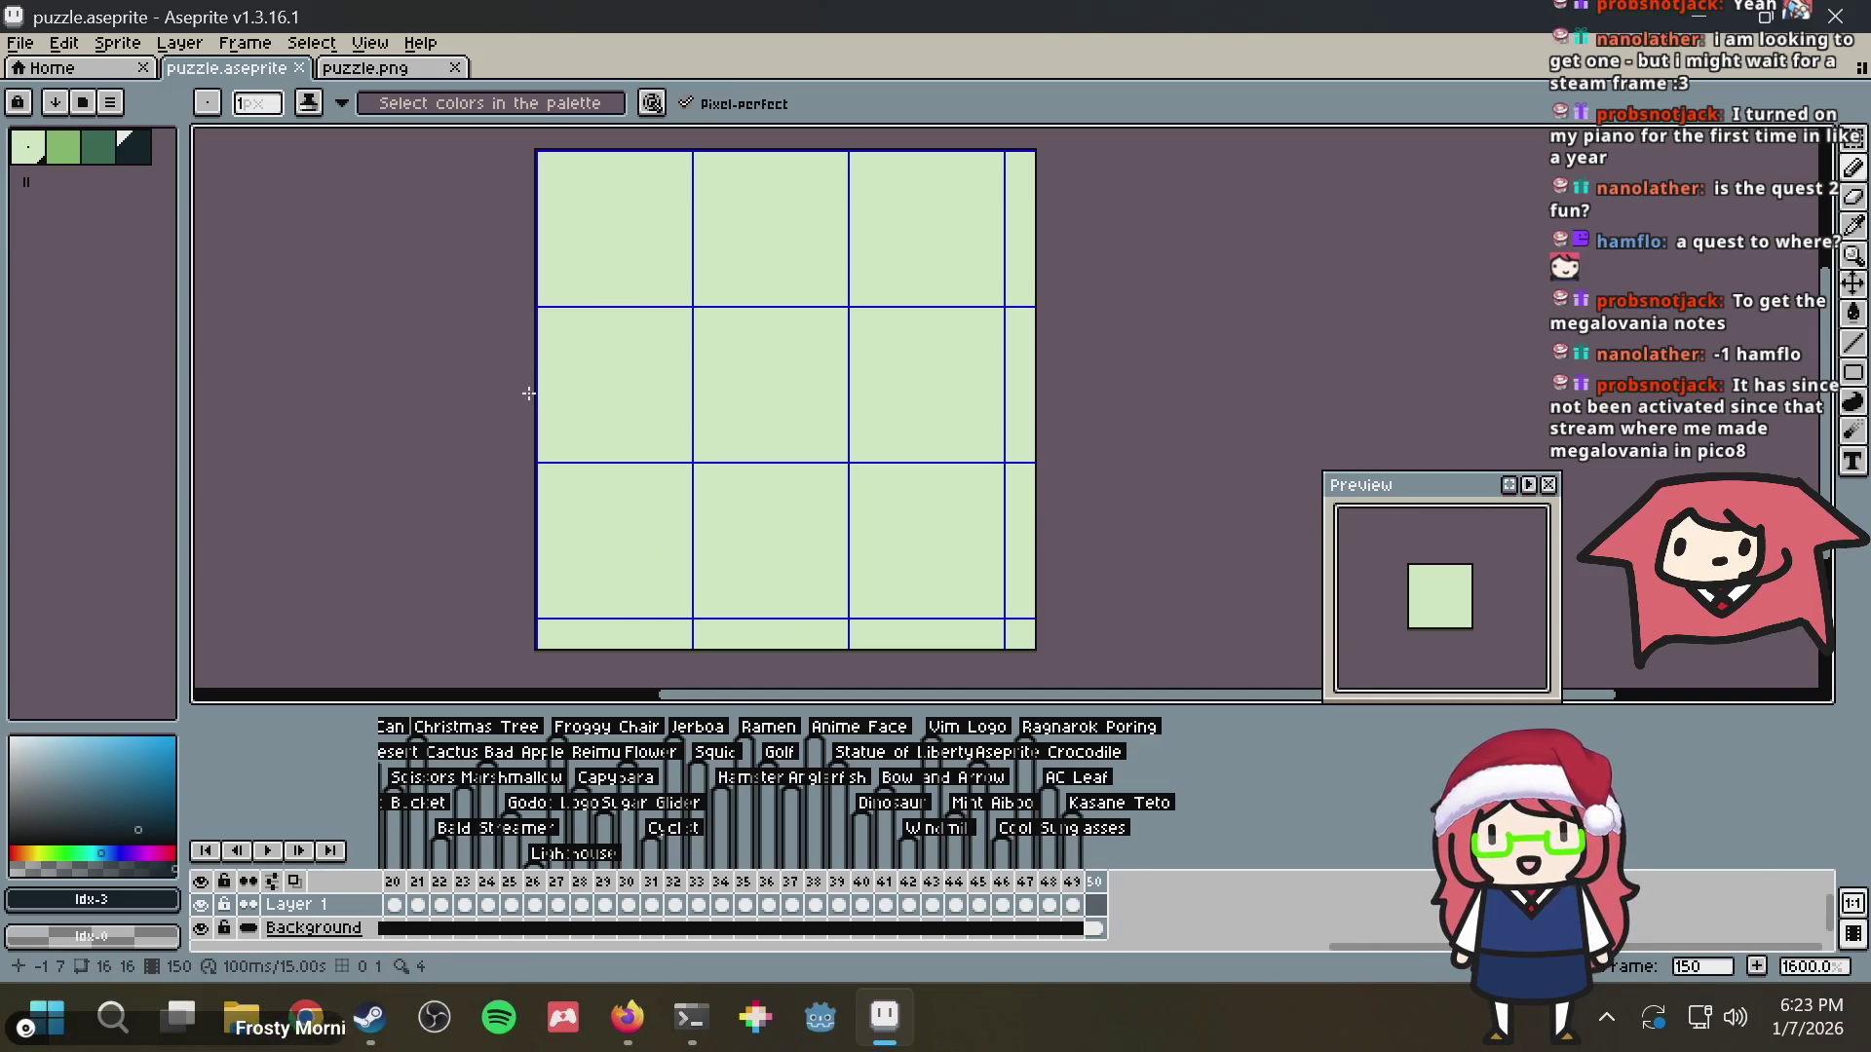
mouse_move(554, 421)
left_mouse_down()
mouse_move(557, 246)
mouse_move(658, 222)
mouse_move(821, 210)
mouse_move(941, 362)
left_mouse_up()
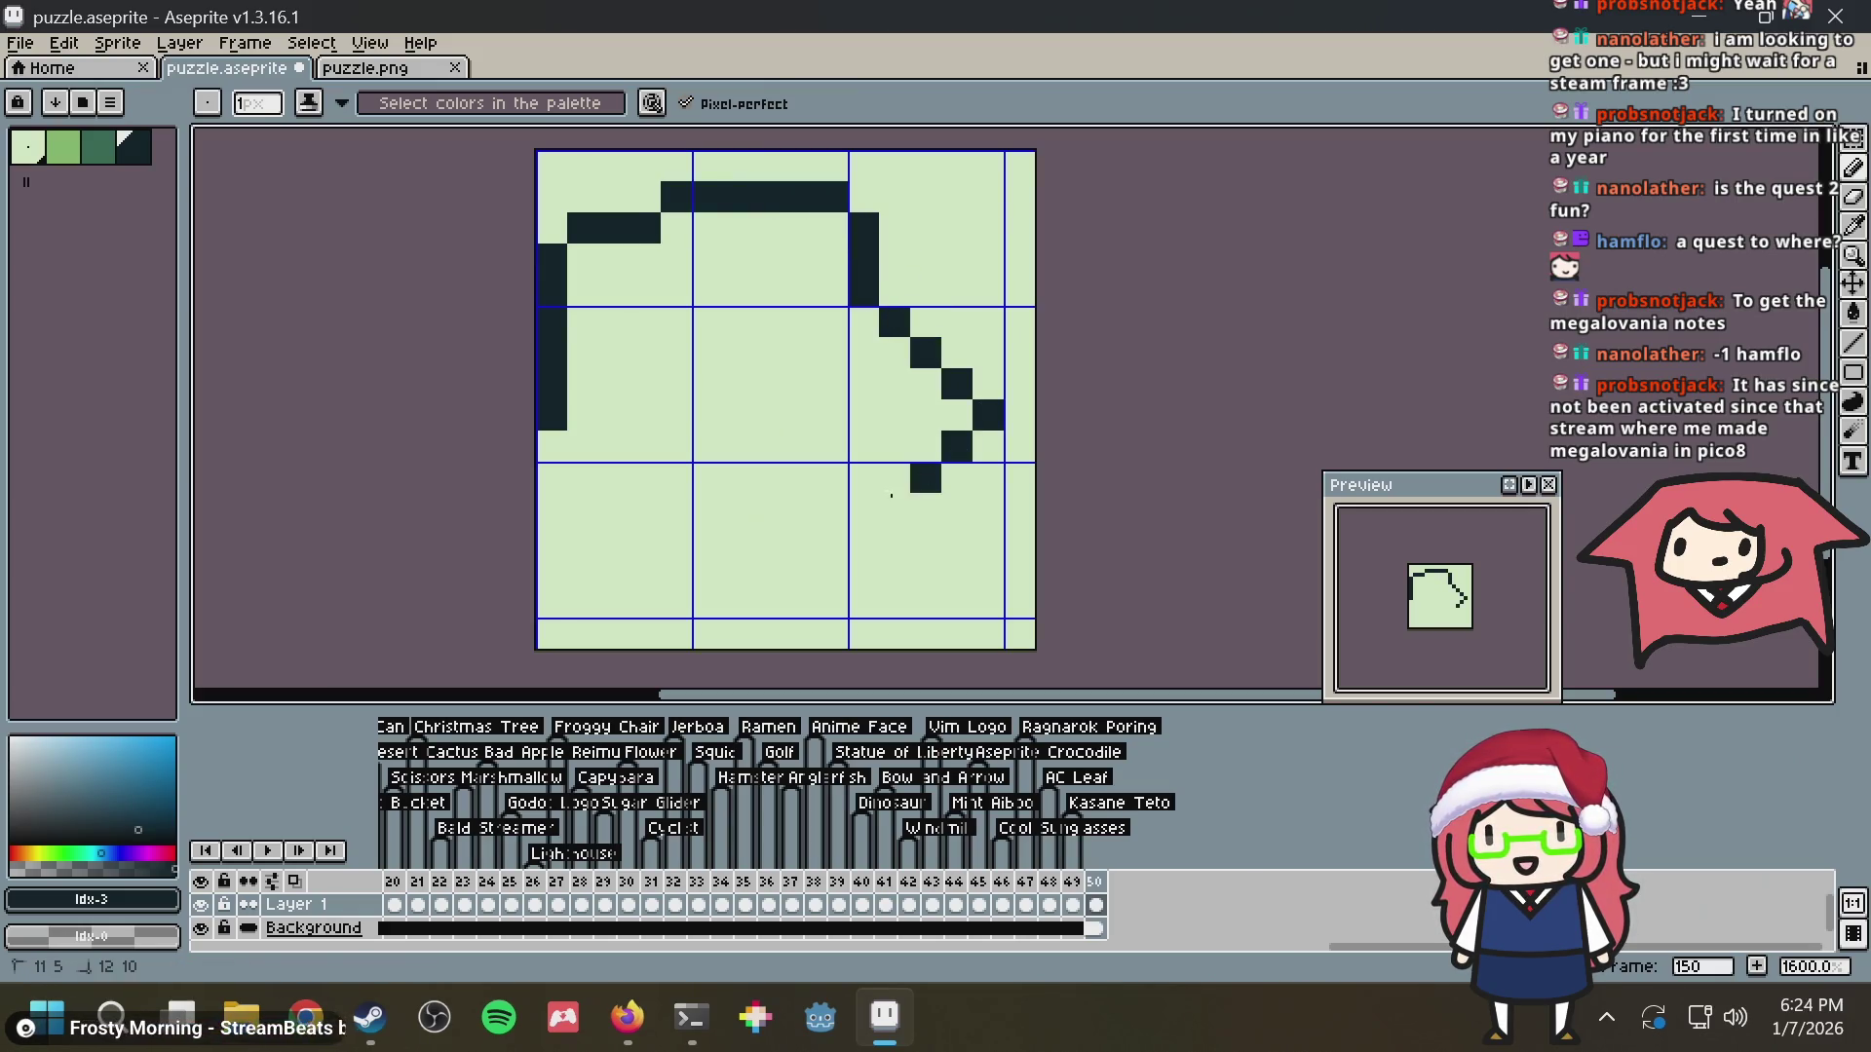
Draw the lower jaw line and two hollow square eyes, redoing the right eye column
left_click_drag(892, 494, 644, 479)
left_click_drag(620, 312, 653, 323)
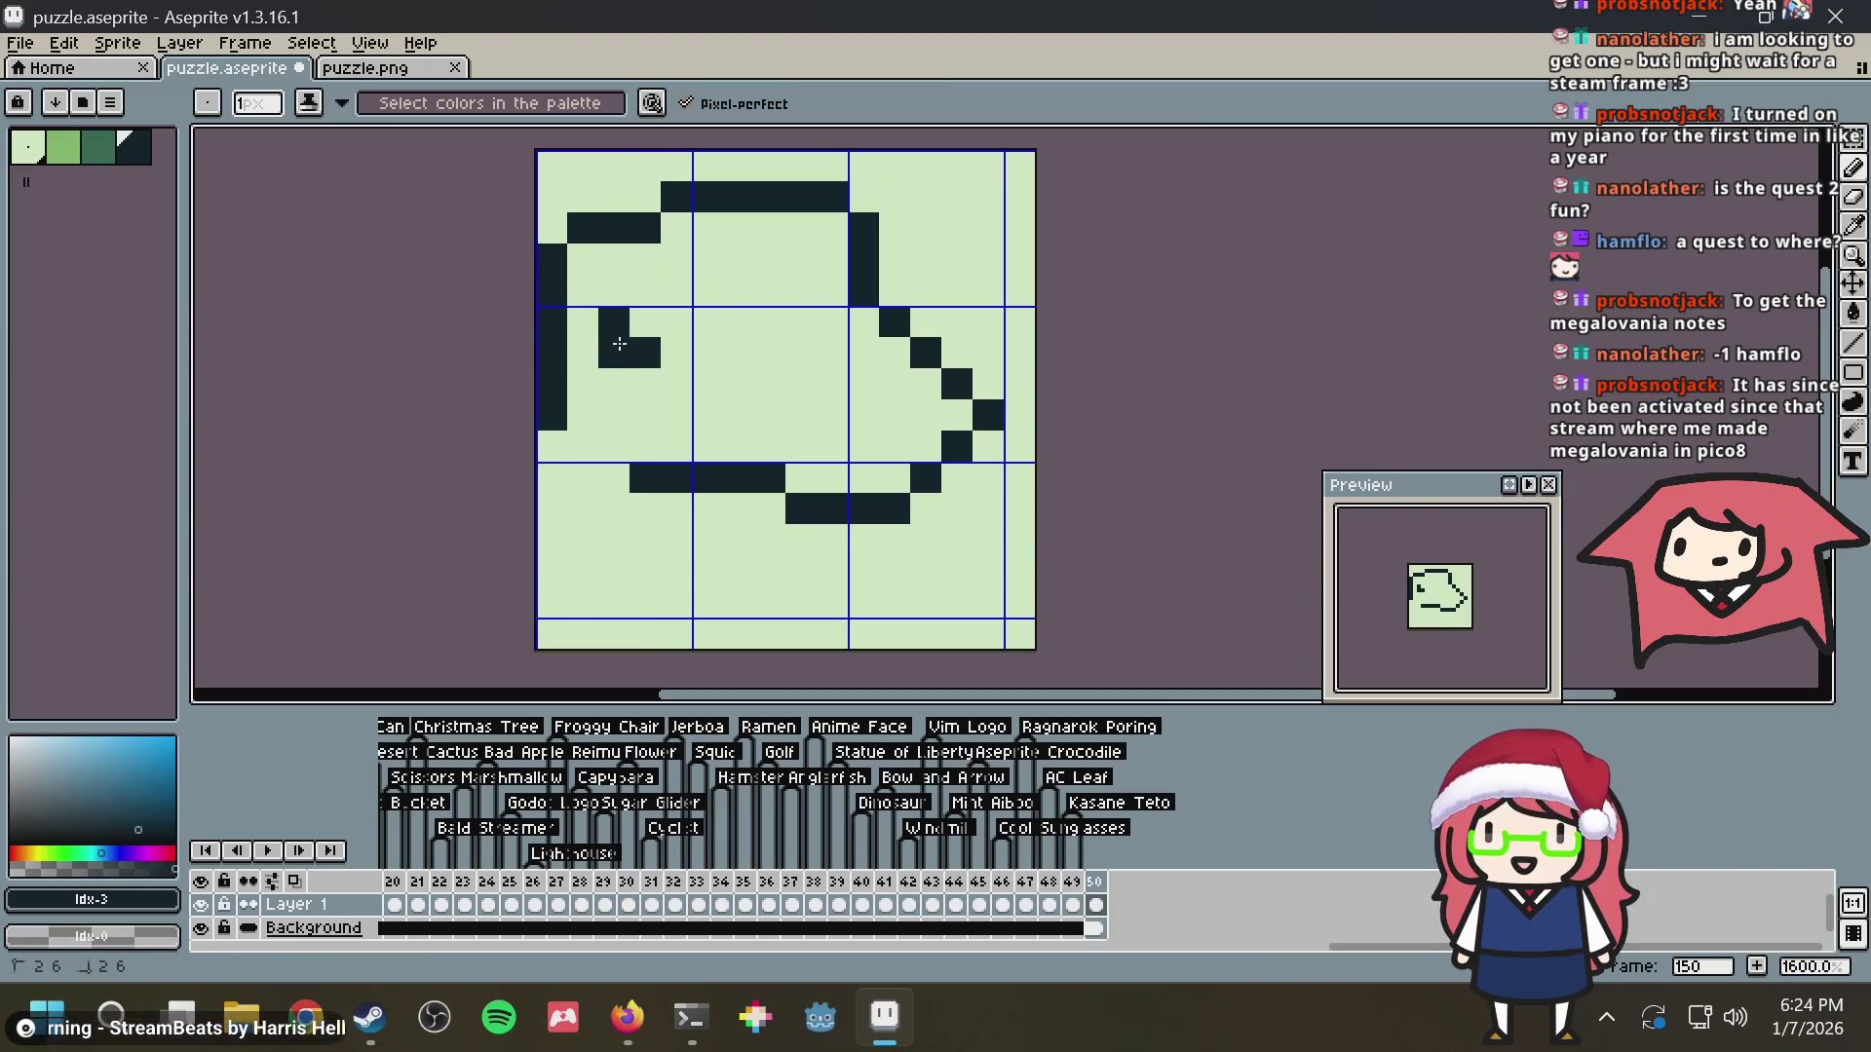
left_click_drag(645, 289, 687, 316)
left_click(676, 353)
left_click(738, 323)
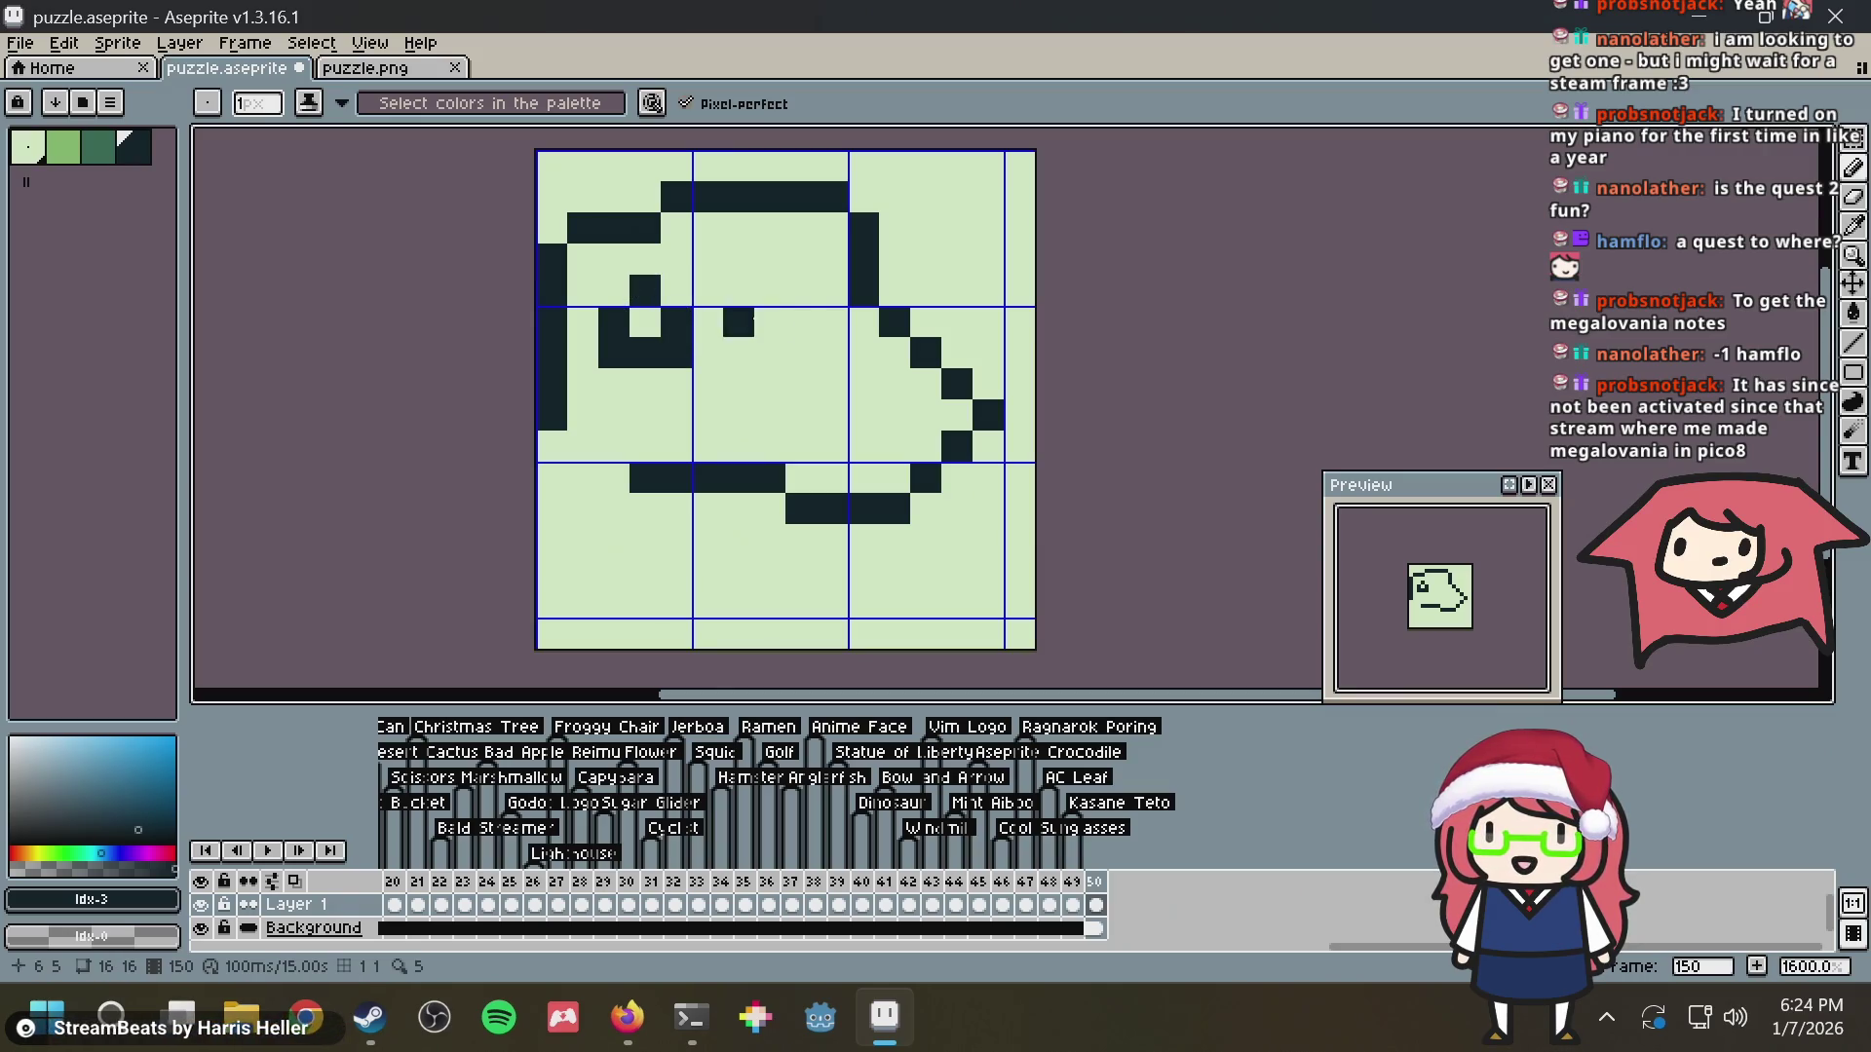
mouse_move(814, 308)
left_mouse_down()
mouse_move(799, 353)
mouse_move(769, 353)
left_mouse_up()
key("ctrl+z")
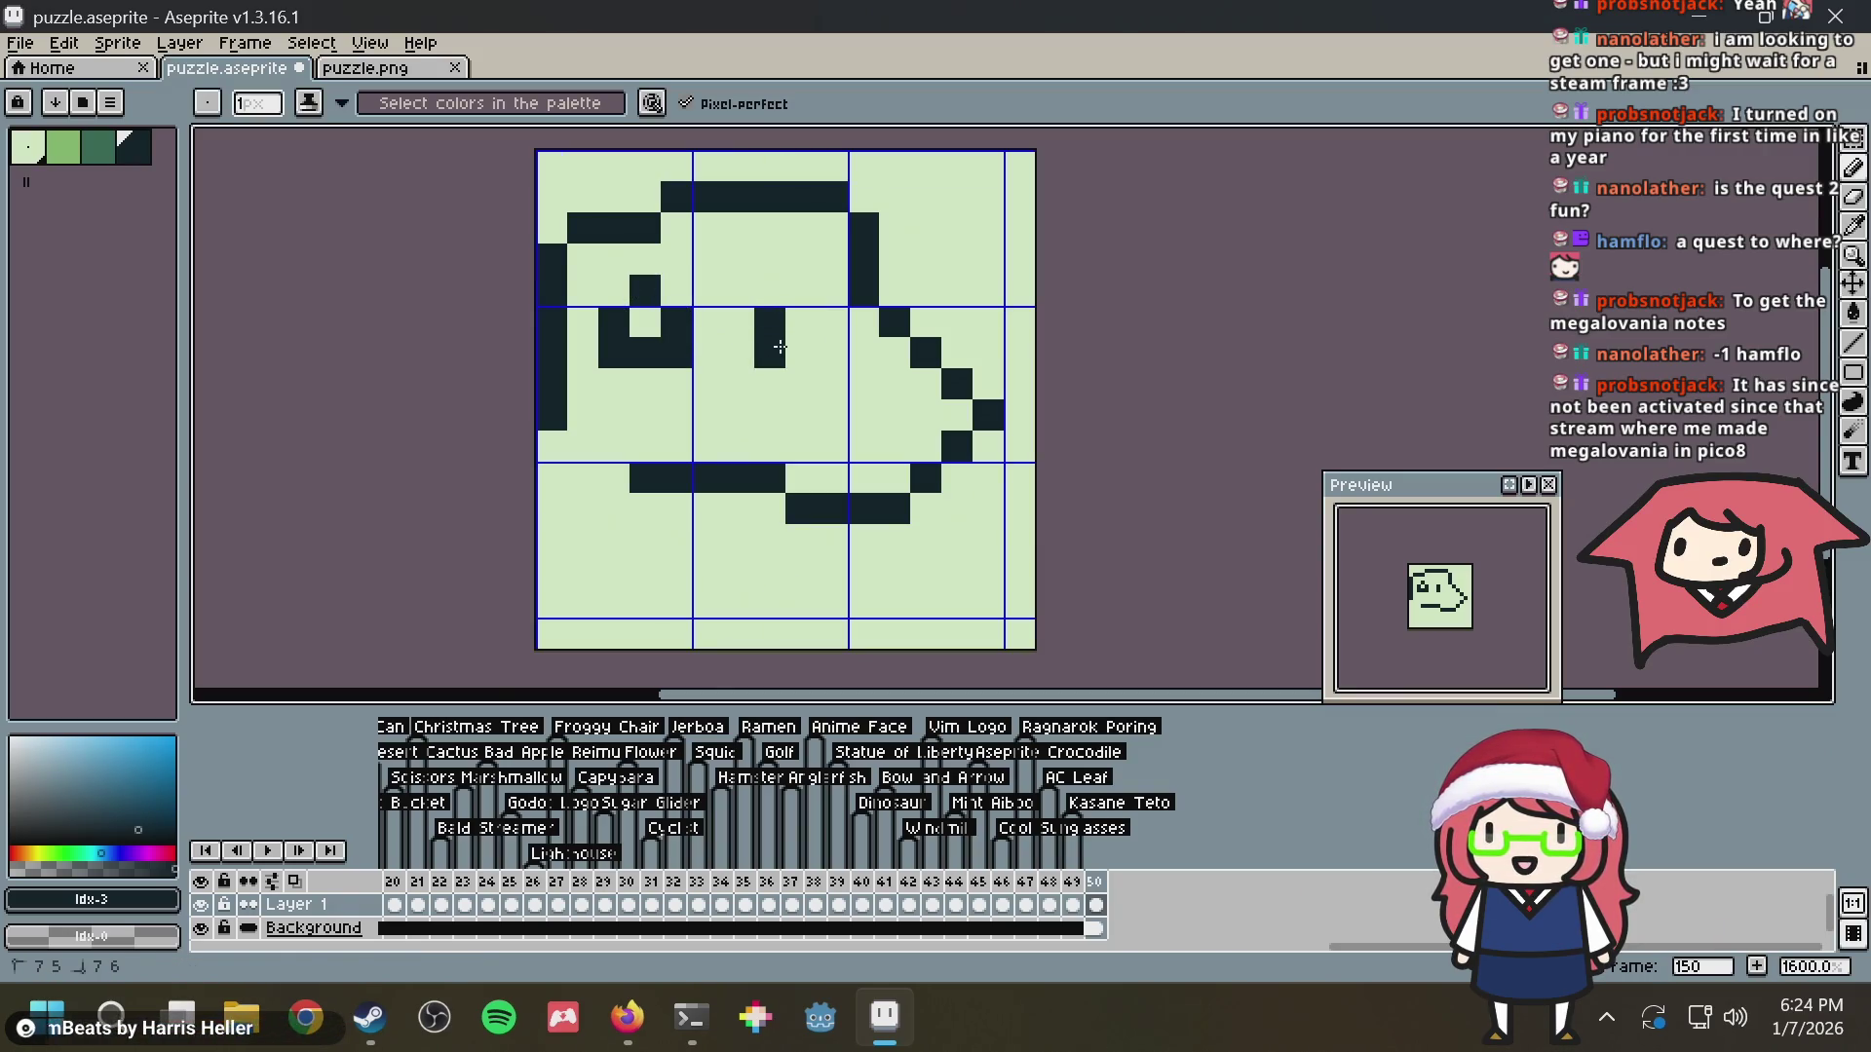
left_click_drag(798, 290, 811, 344)
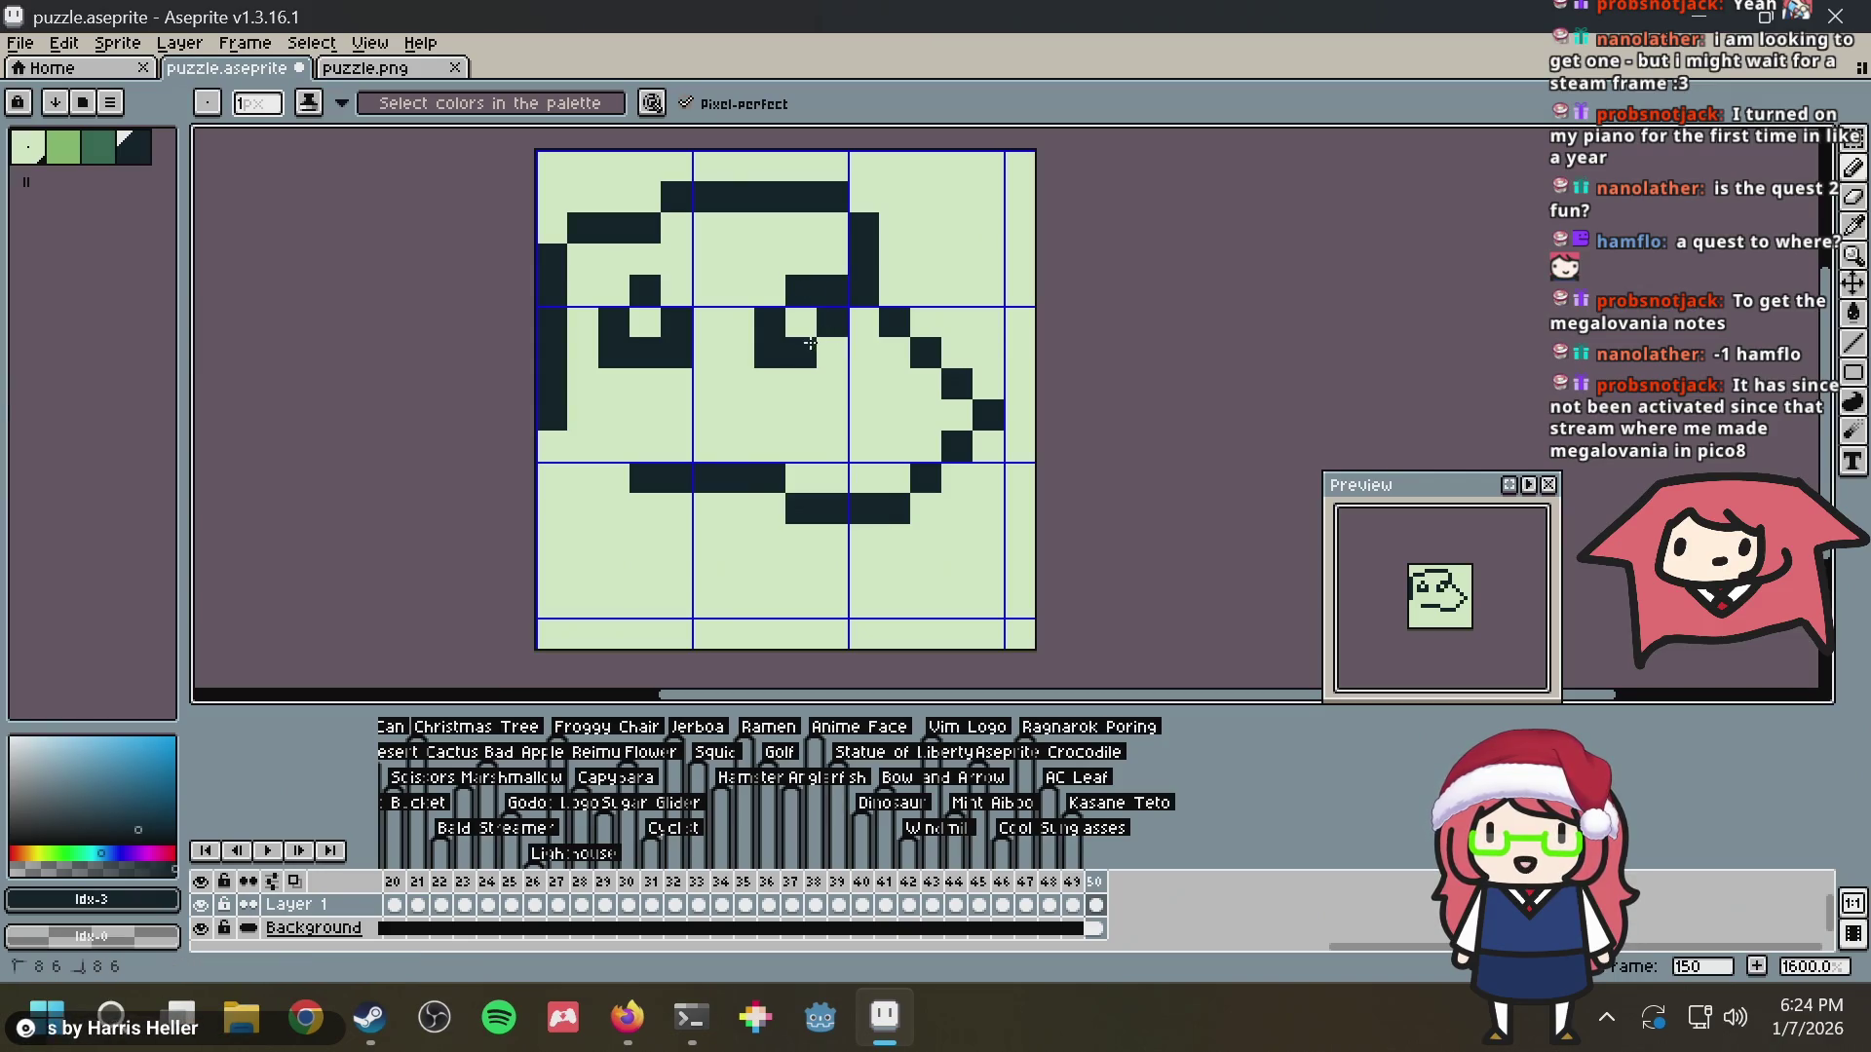
left_click(627, 283)
left_click(675, 282)
left_click(770, 282)
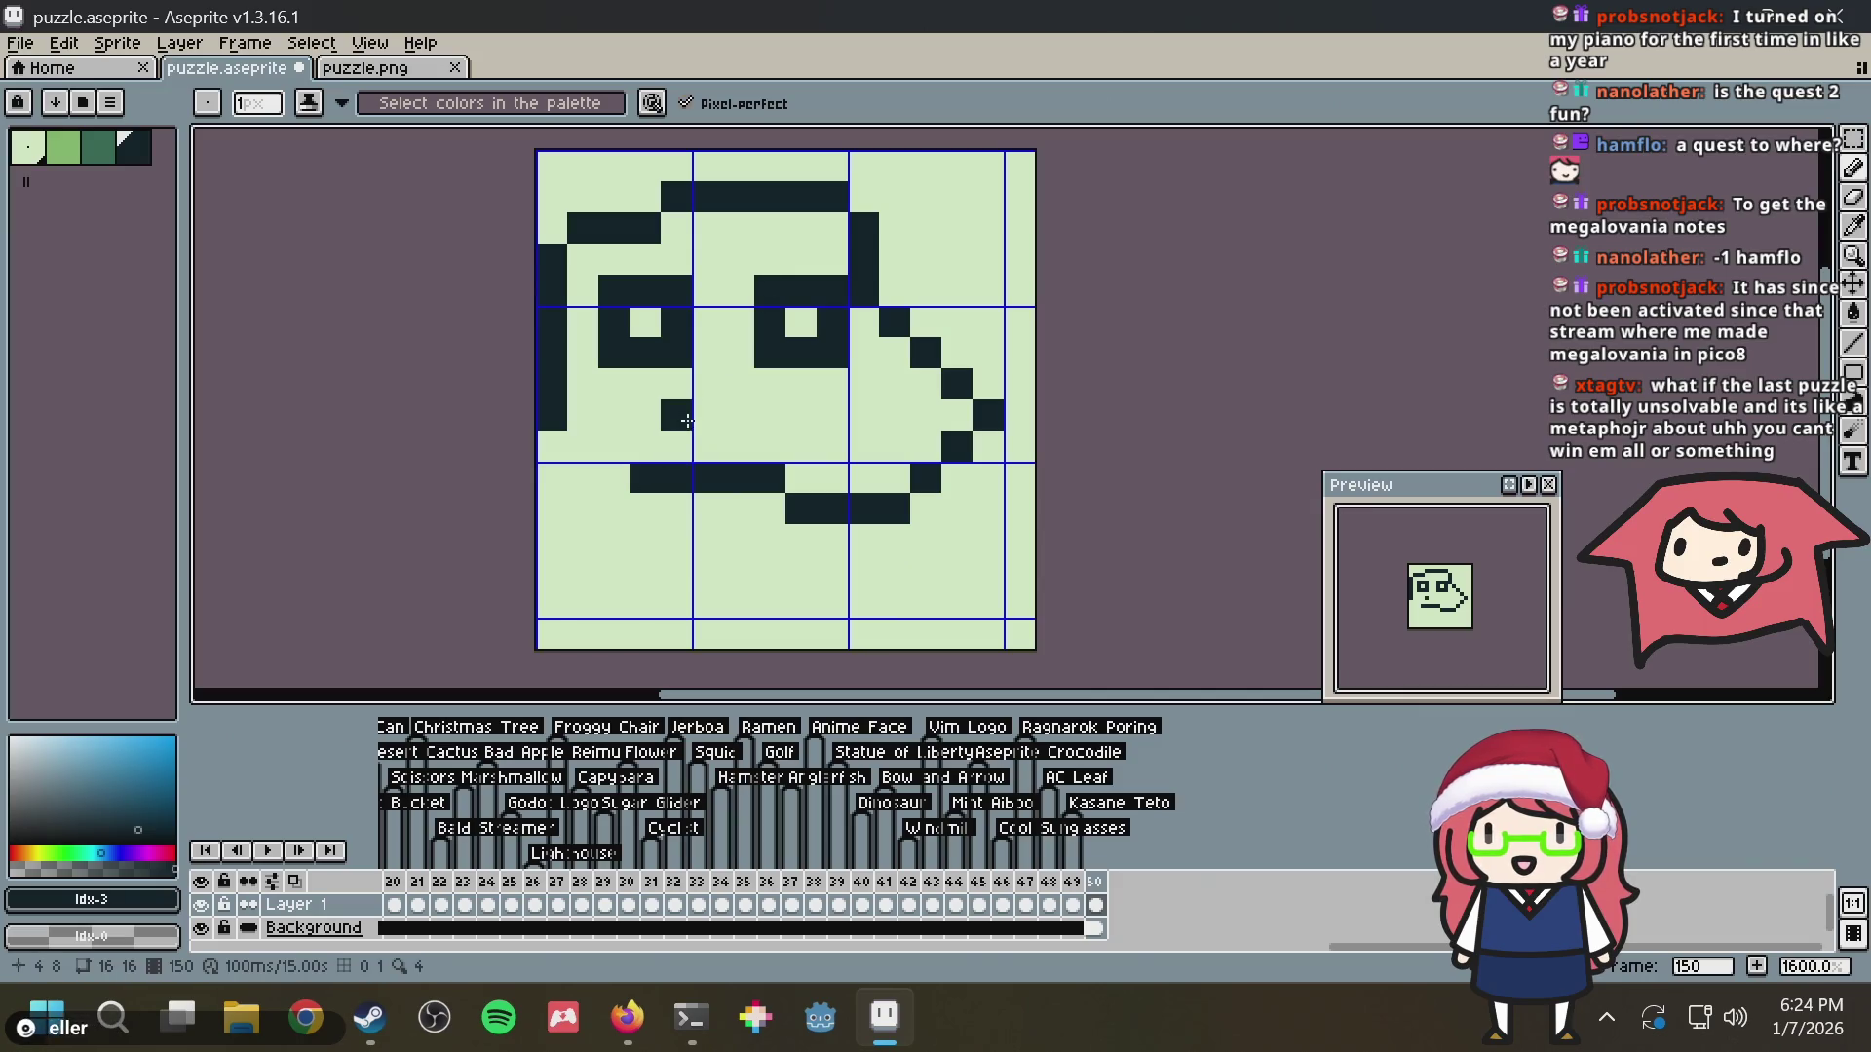
Erase the stray mouth pixel and the lower-left mouth row, re-picking the dark colour
right_click(704, 434)
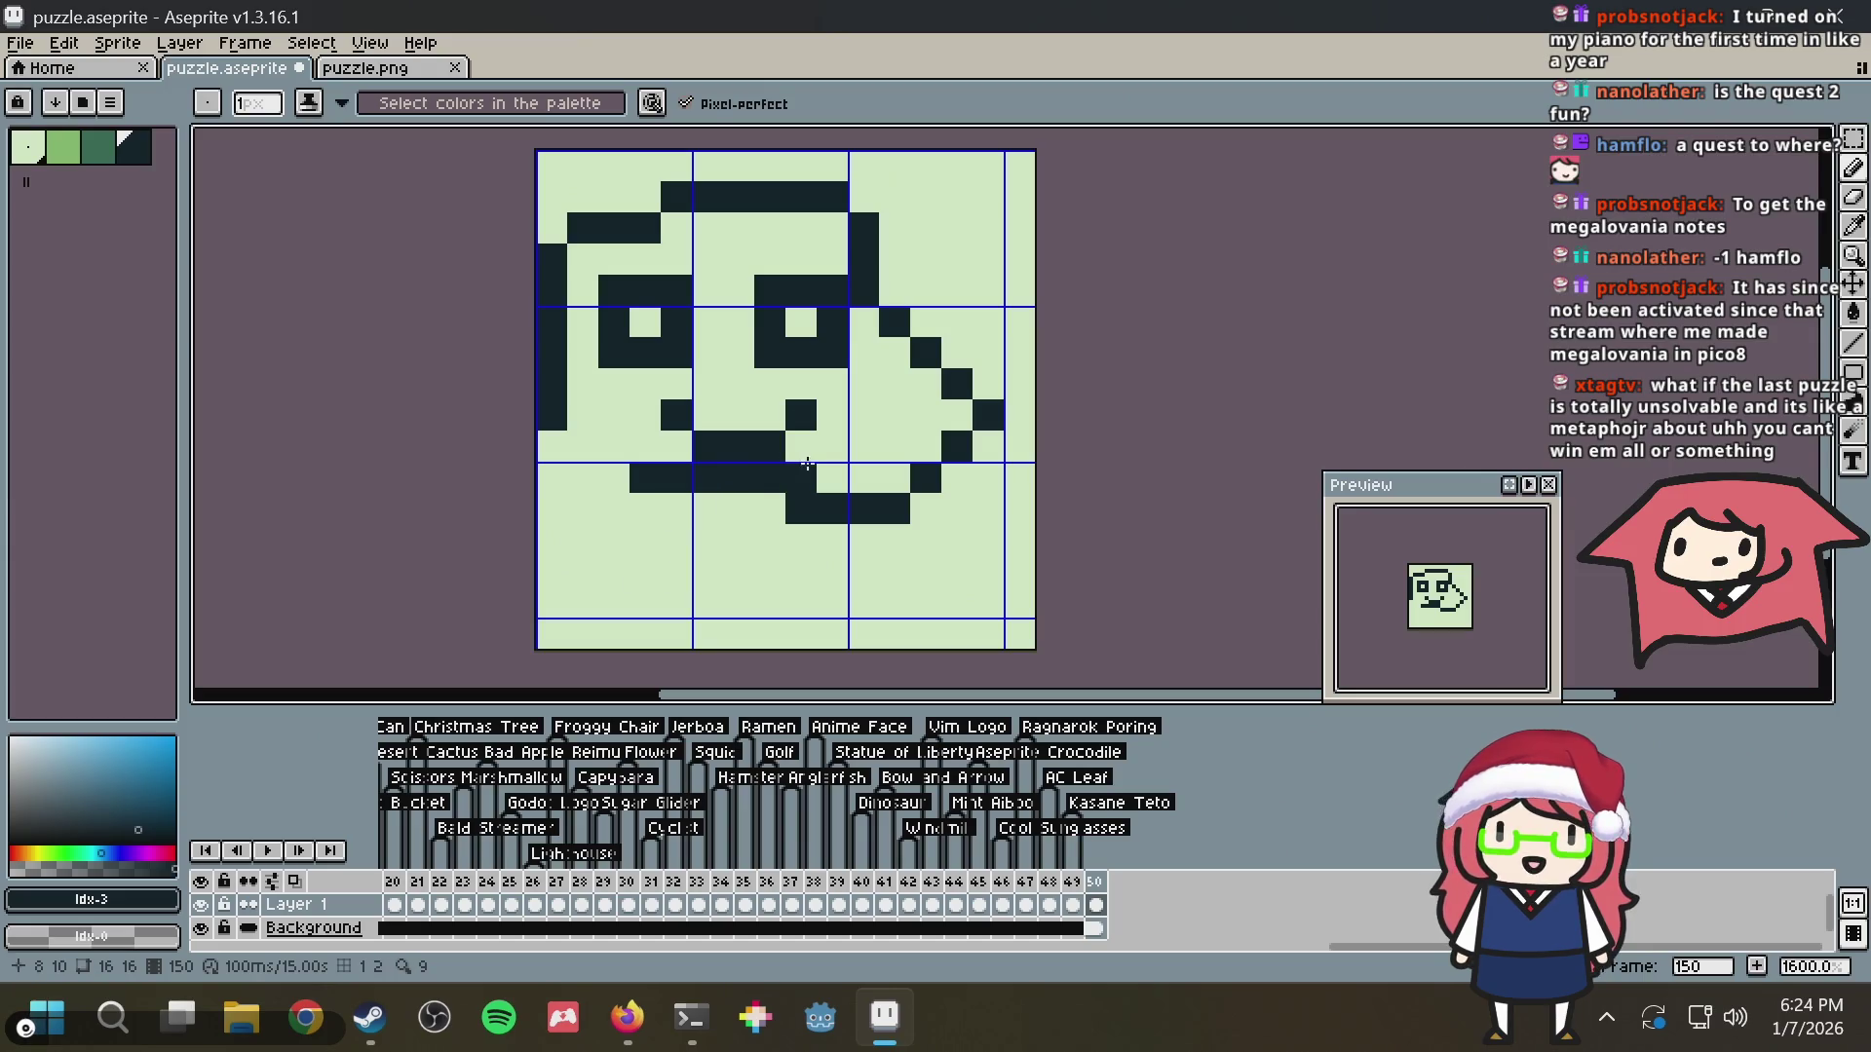
key("i")
left_click(771, 478)
key("b")
right_click(771, 477)
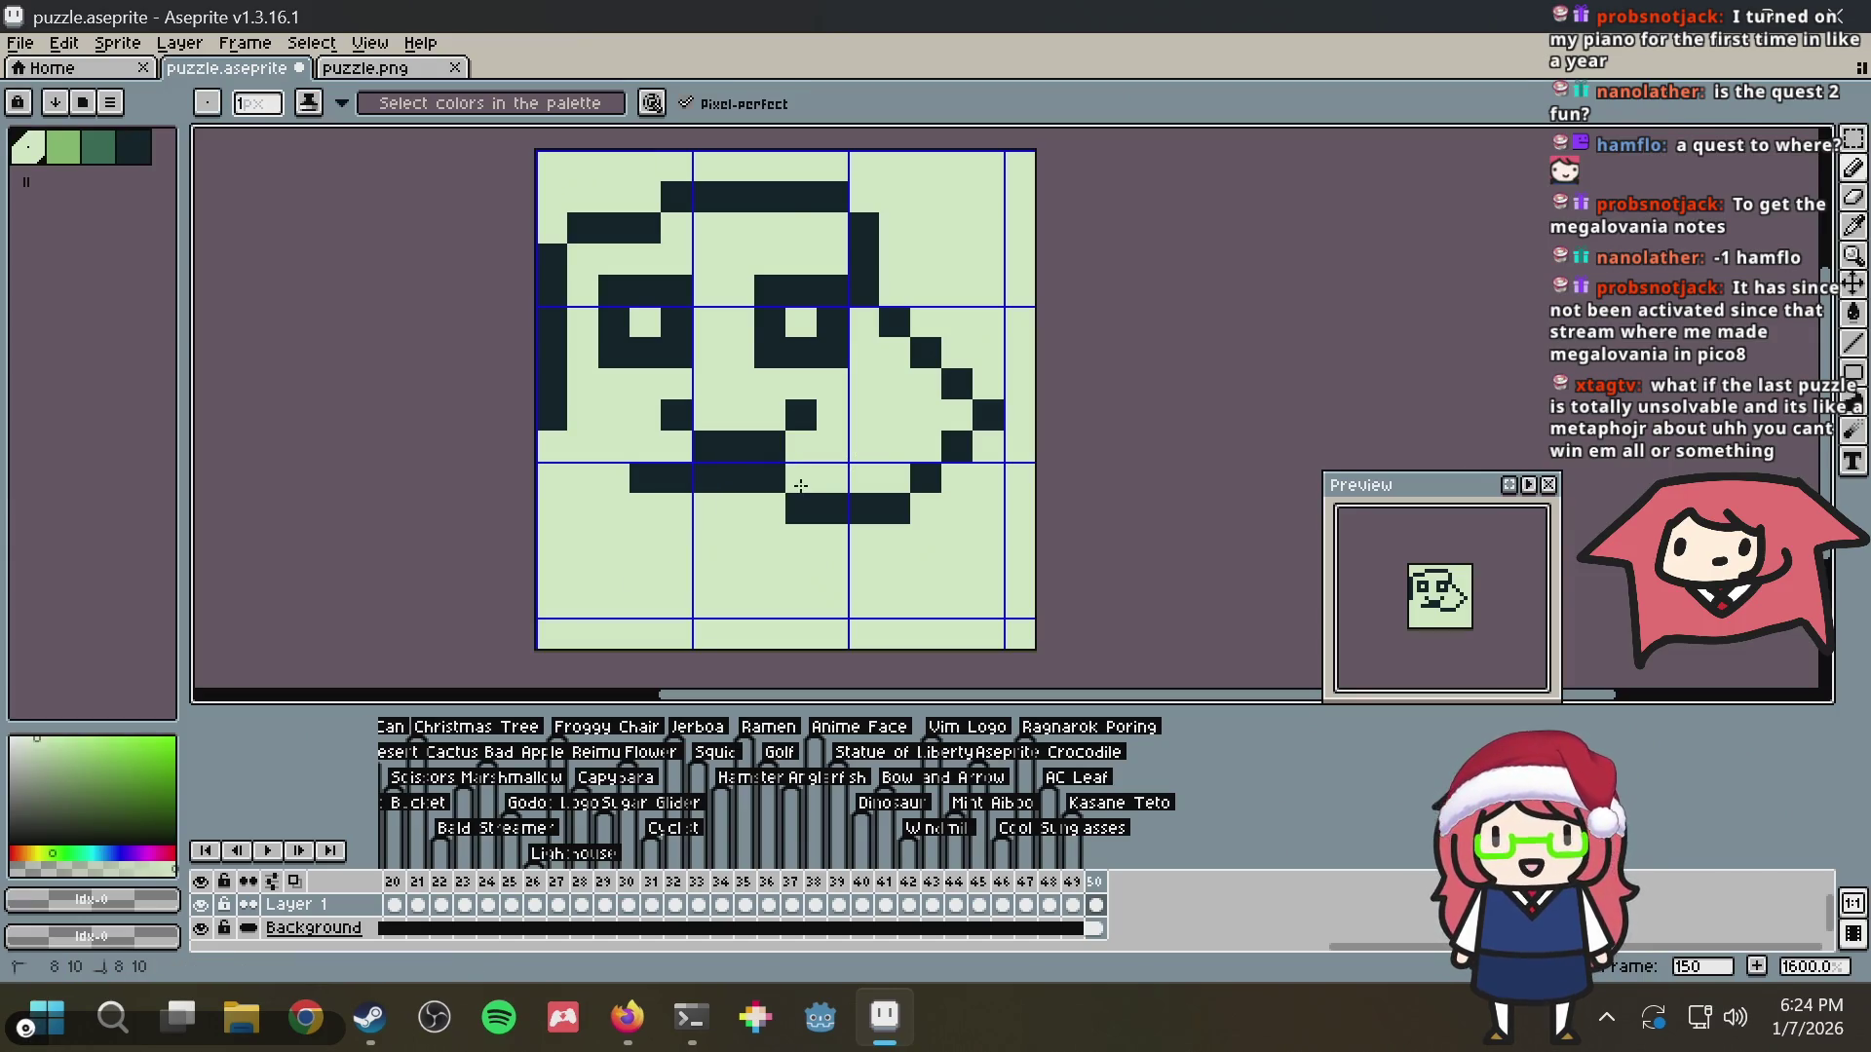
left_click_drag(771, 479, 639, 478)
key("i")
left_click(815, 505)
key("b")
Add a mouth pixel and lighten two pixels on the right outline using the eyedropper
left_click(923, 388)
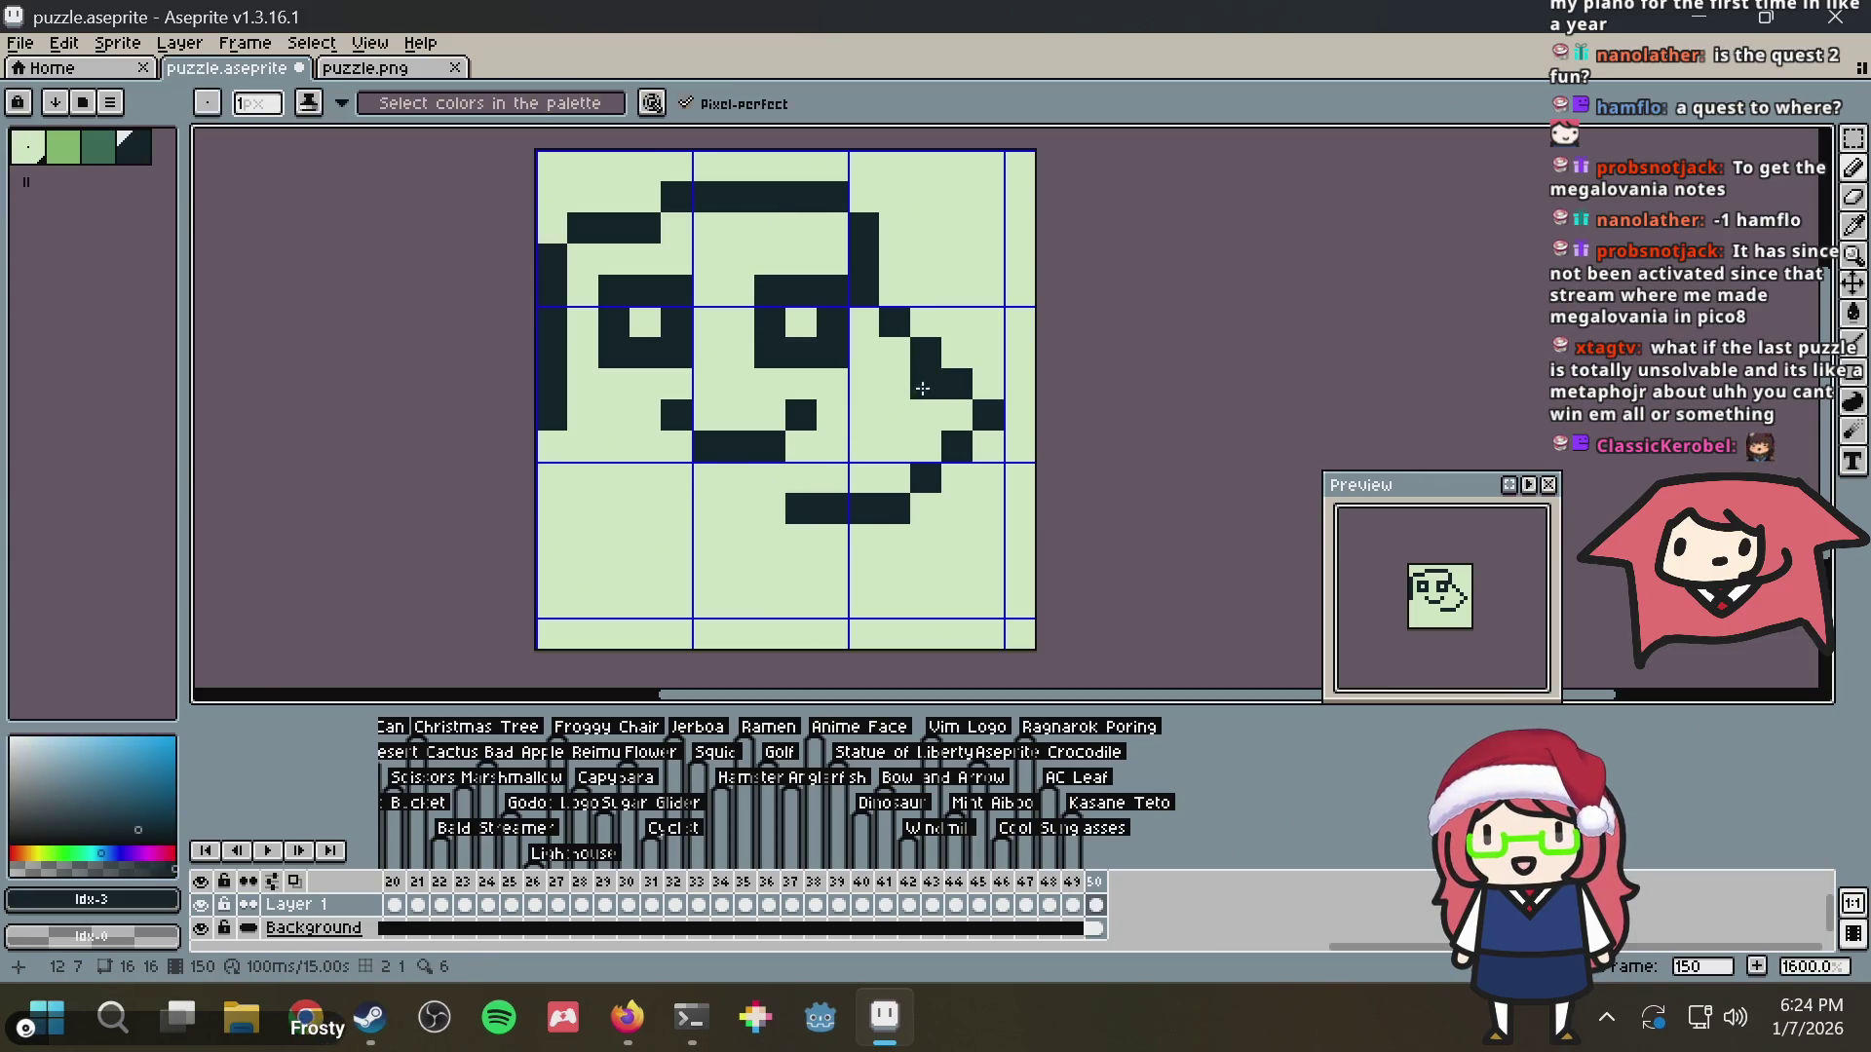
key("i")
left_click(999, 293)
key("b")
left_click(958, 385)
left_click(958, 445)
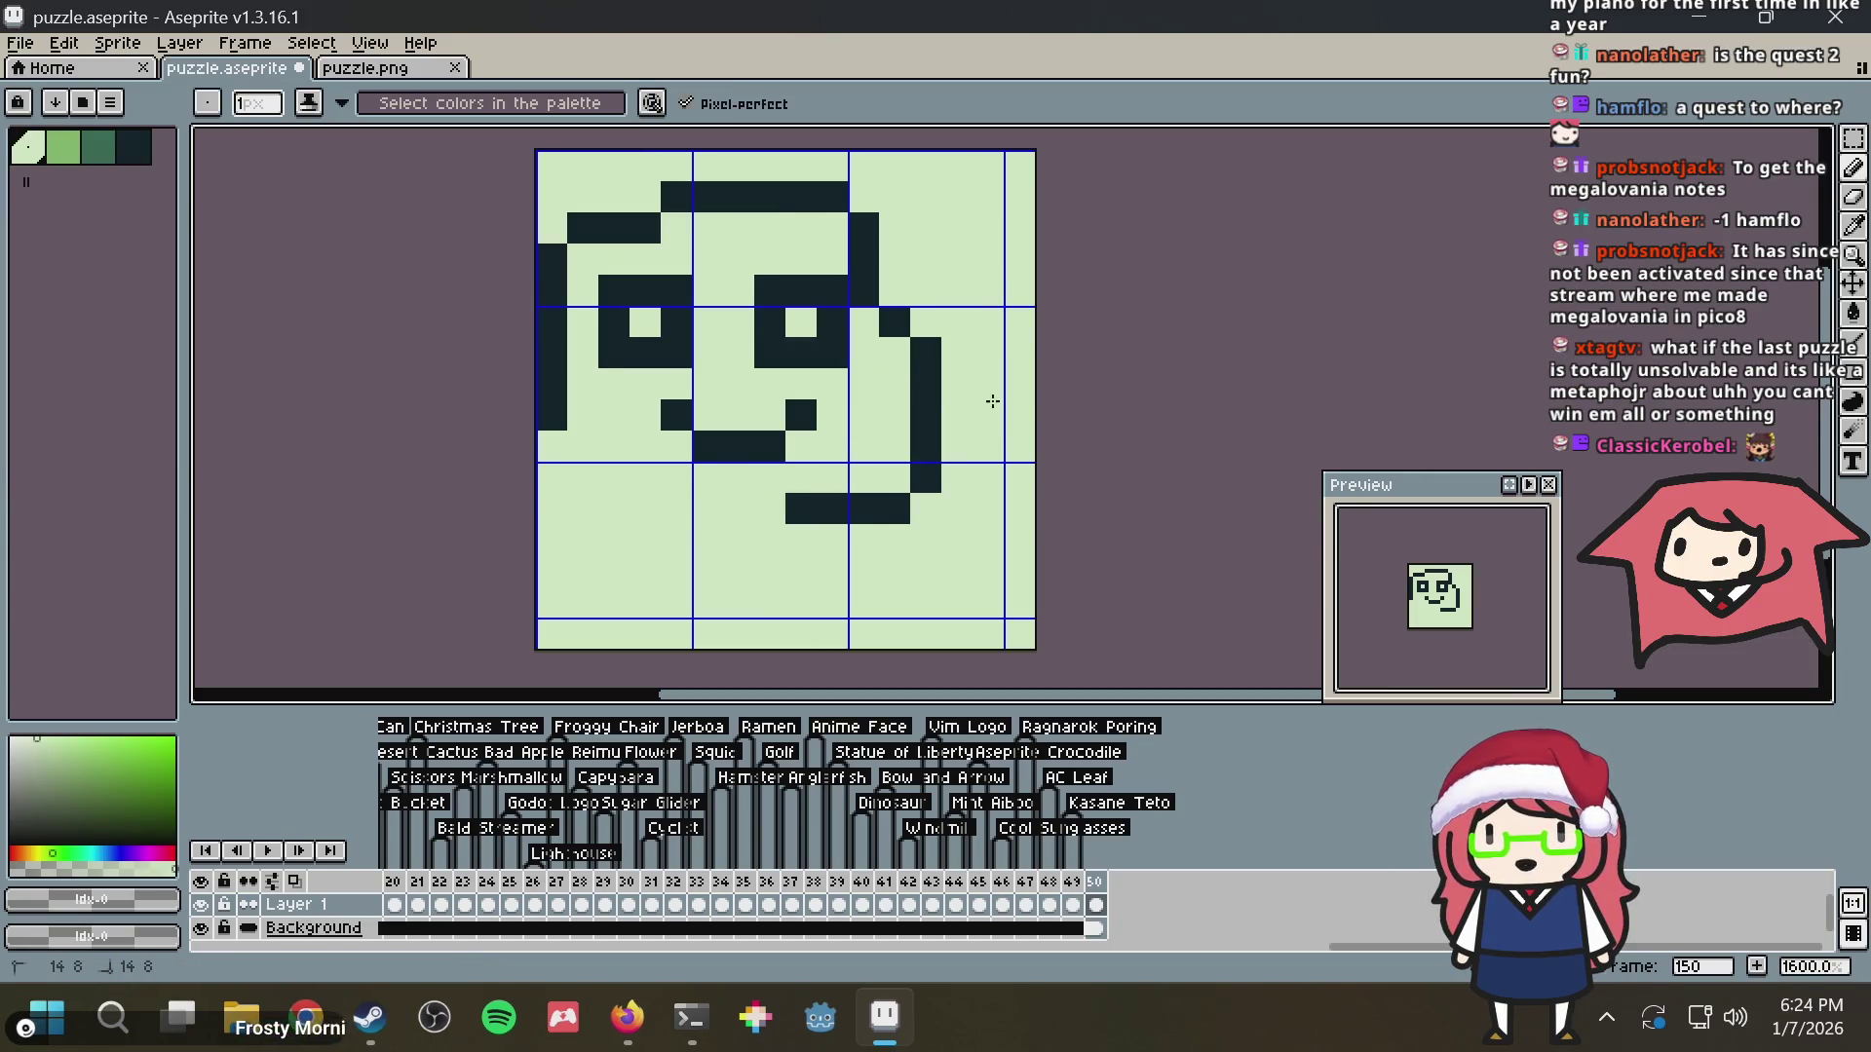
key("i")
left_click(943, 425)
key("b")
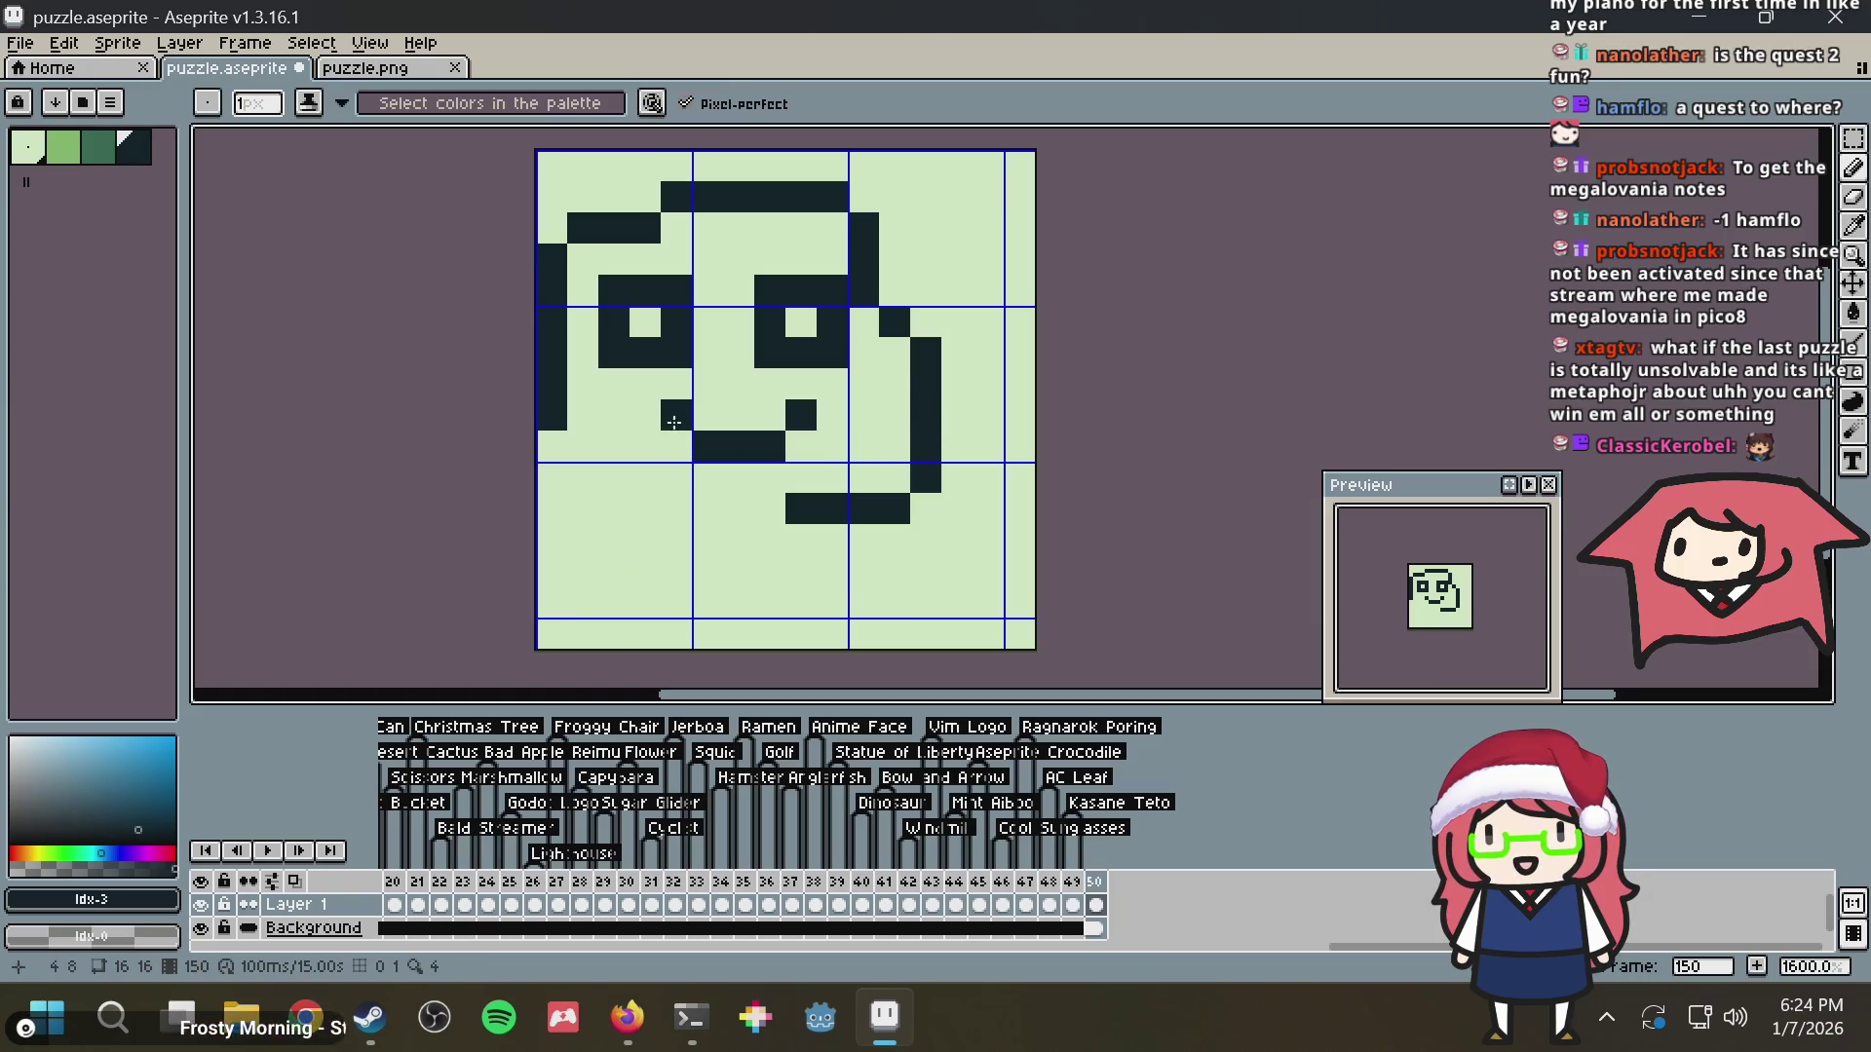
Shape the notched mouth pixel by pixel and draw the chin line along the bottom
left_click(770, 415)
left_click(677, 447)
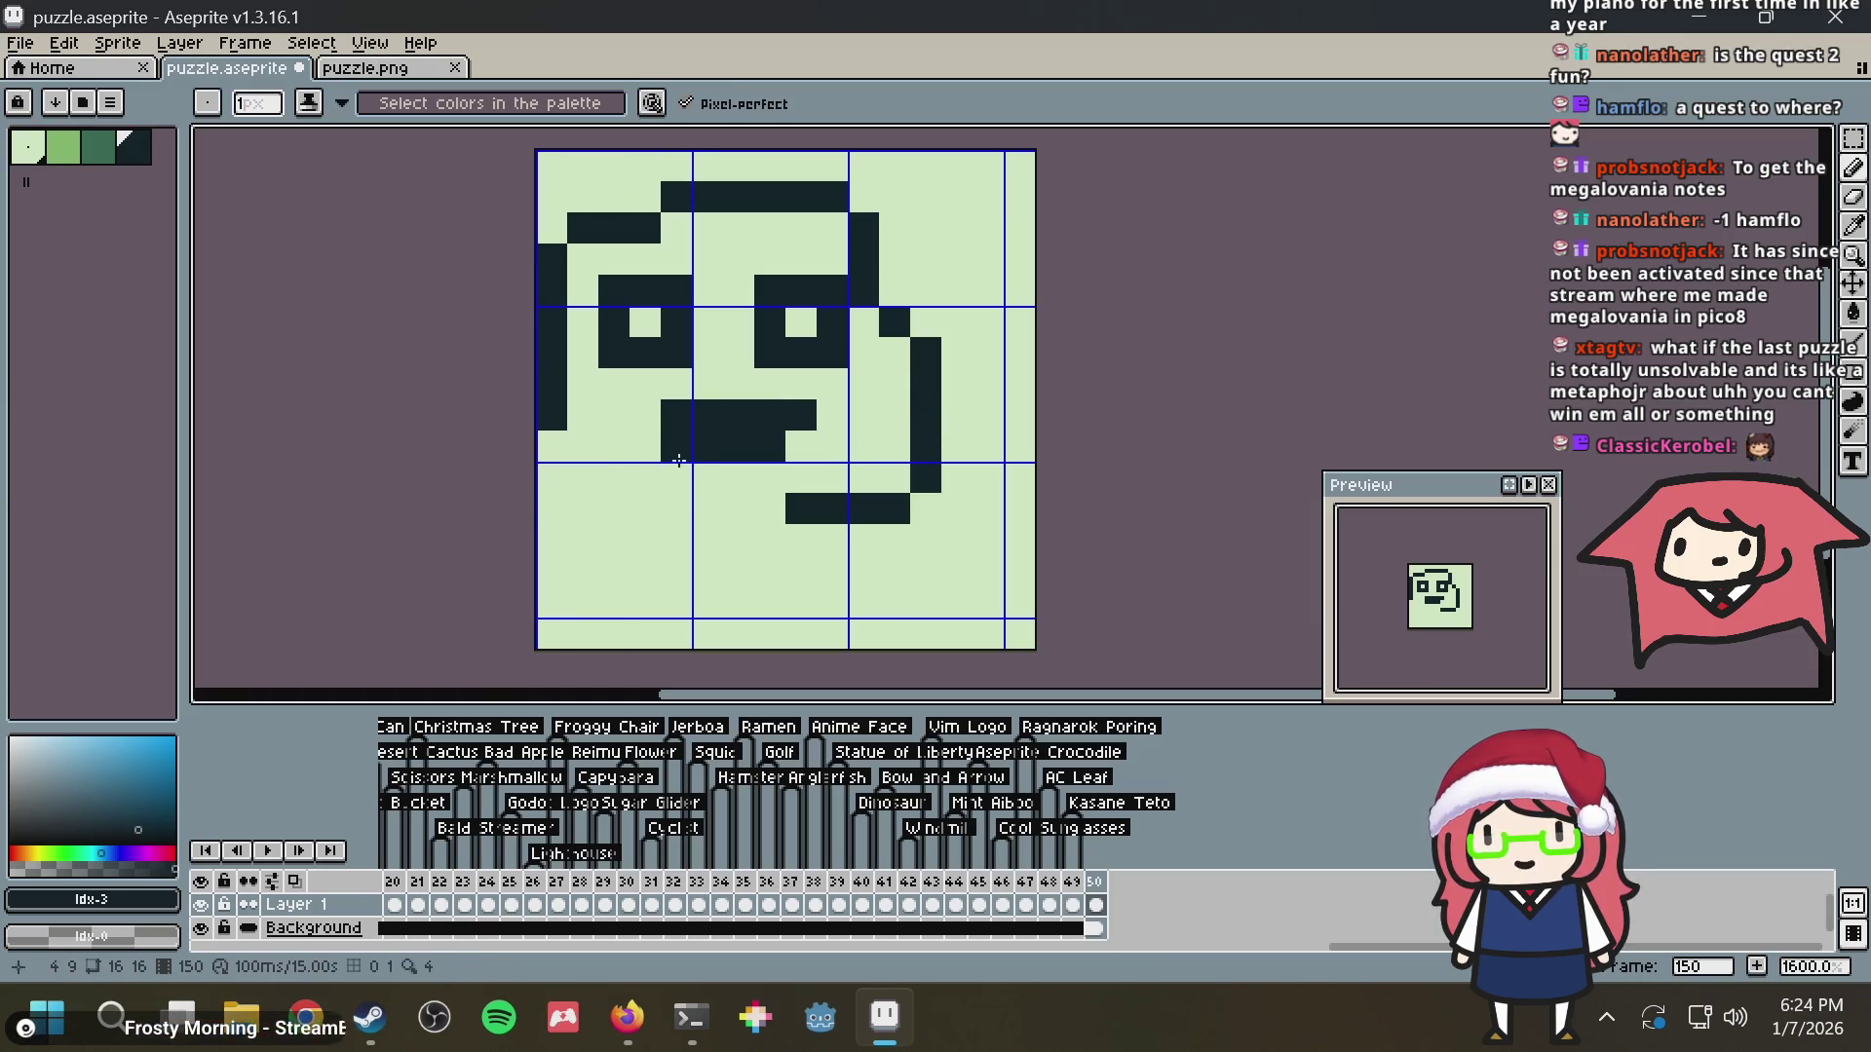
left_click(856, 418, "alt")
left_click(682, 446)
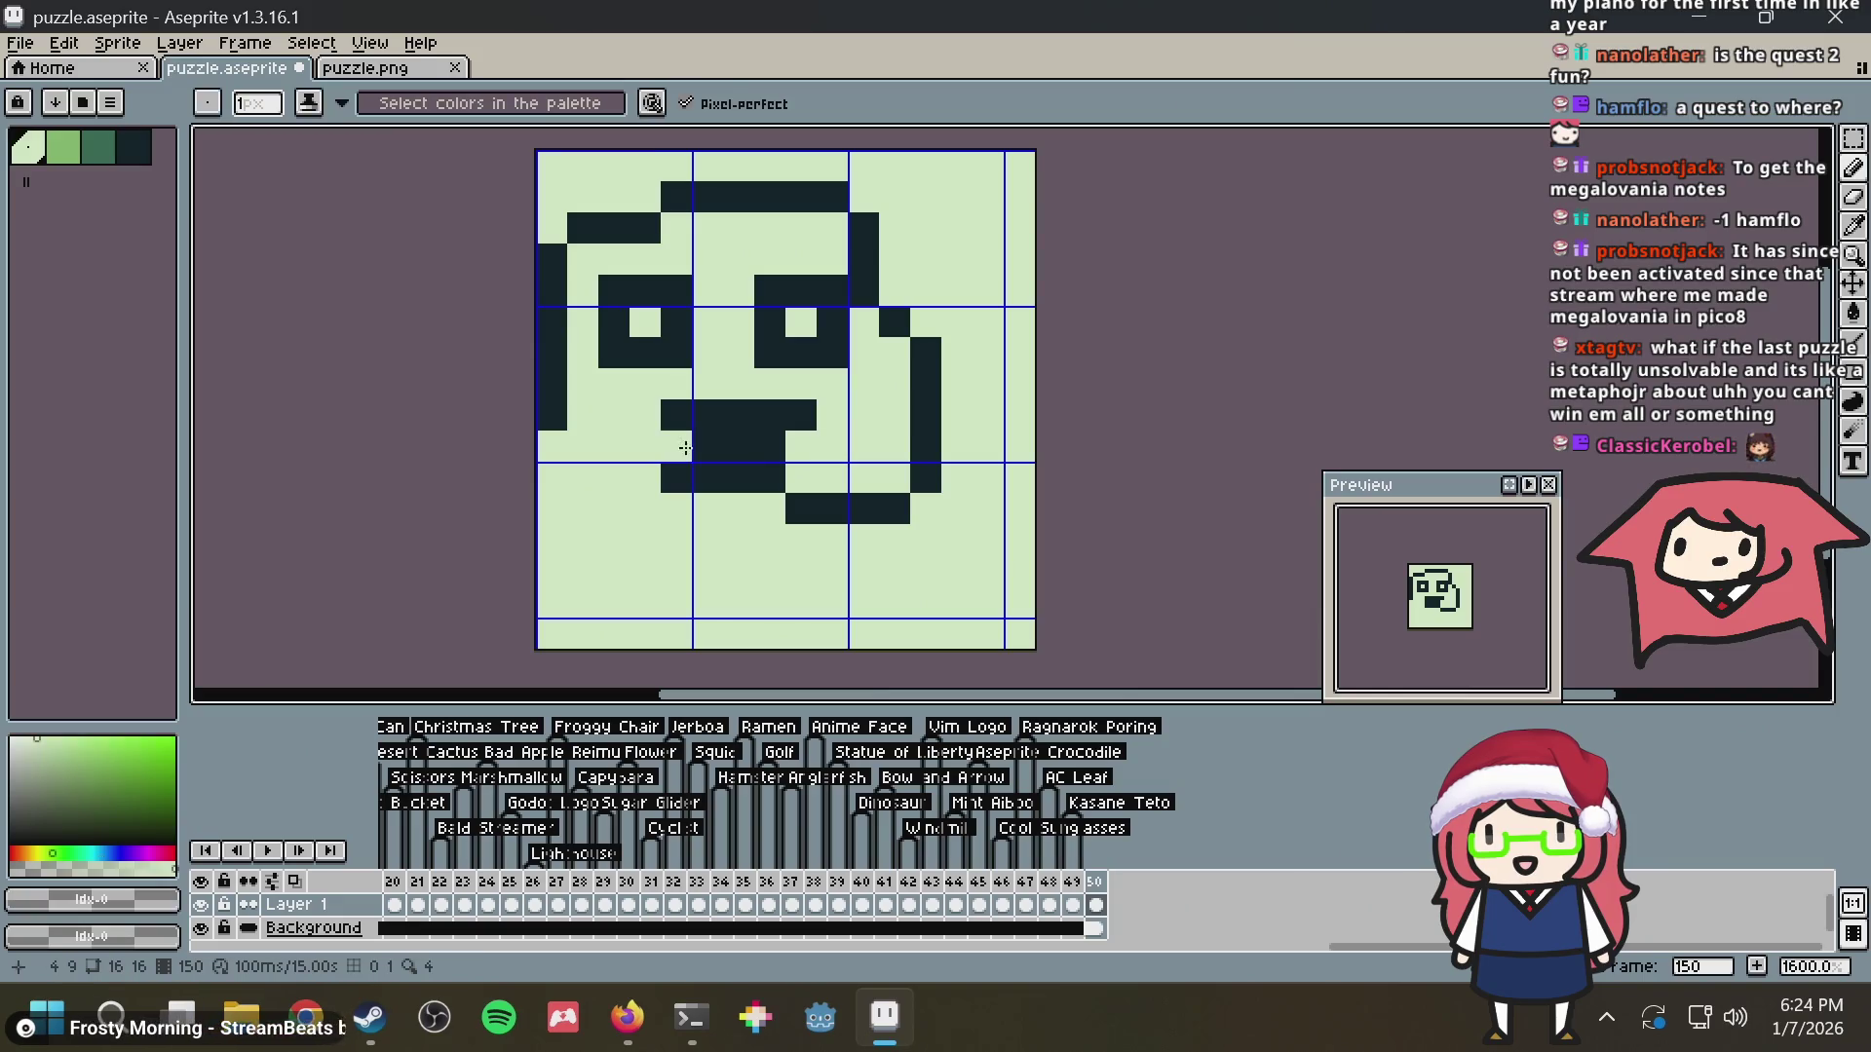
left_click(780, 419, "alt")
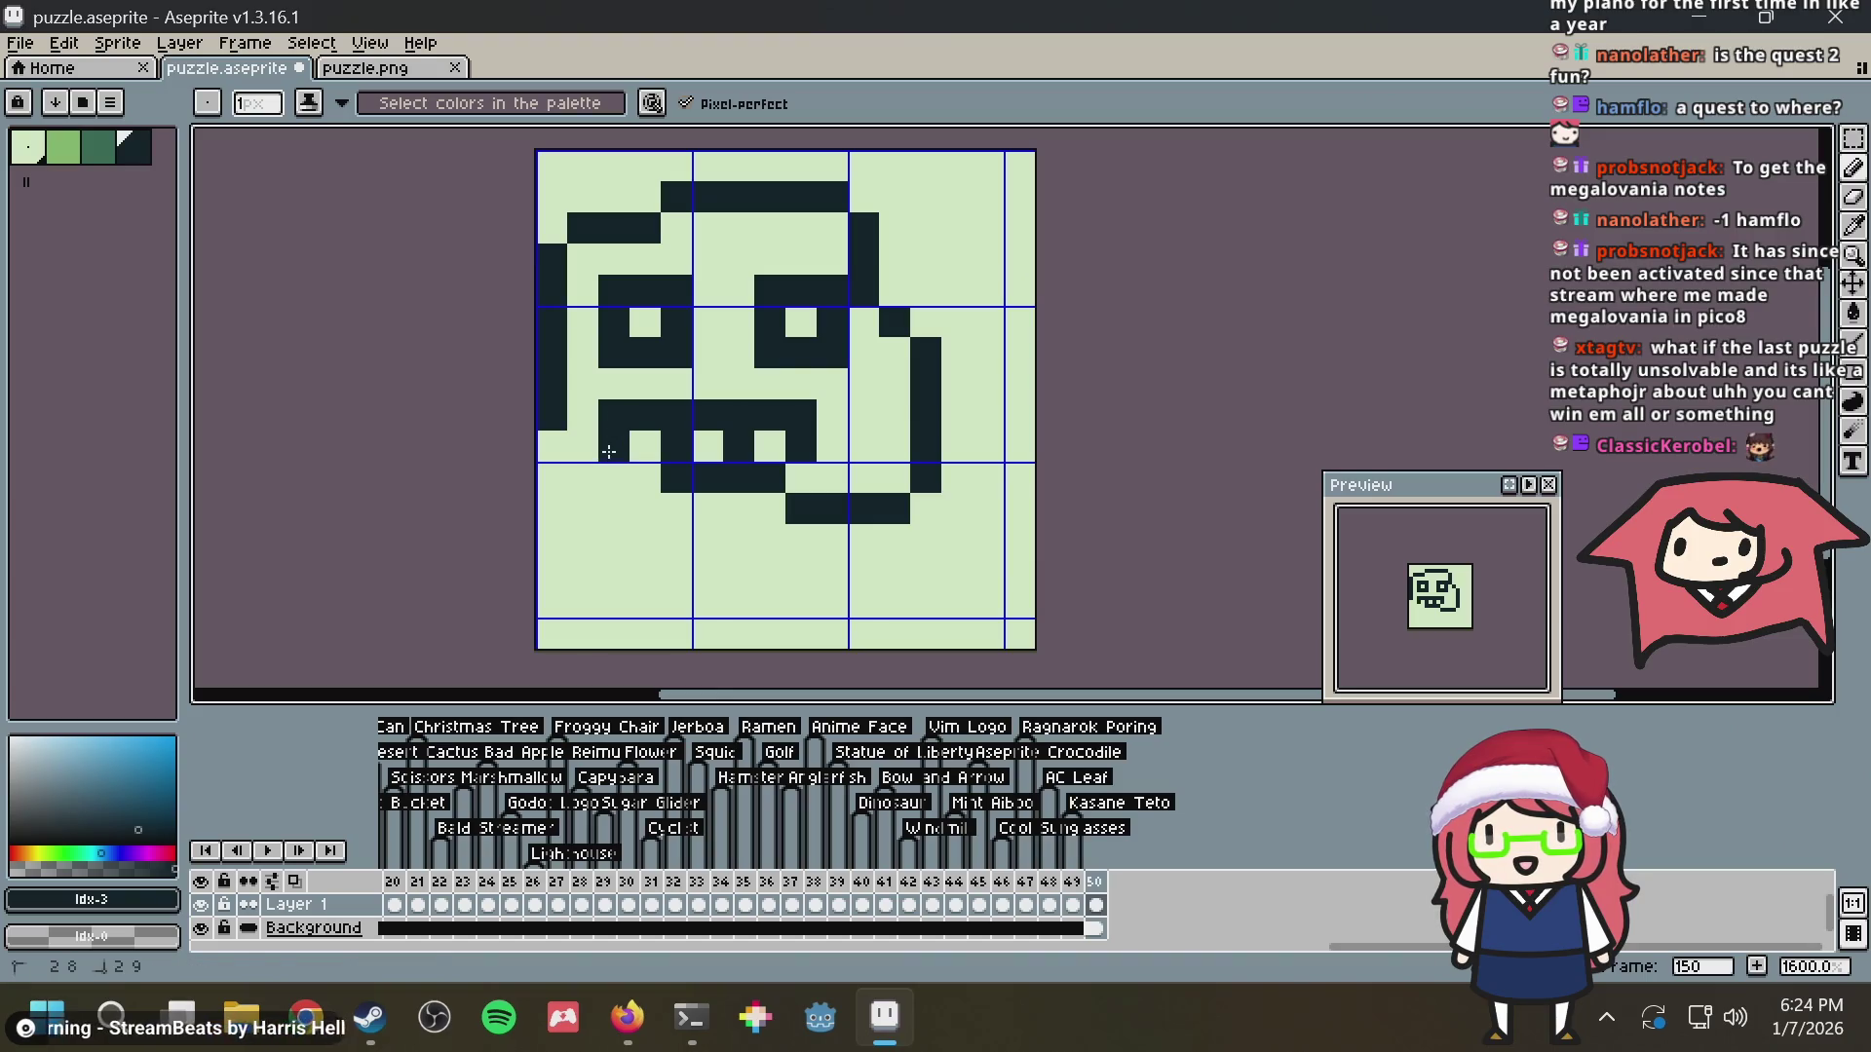
left_click(827, 475, "alt")
left_click(801, 510)
left_click(601, 465)
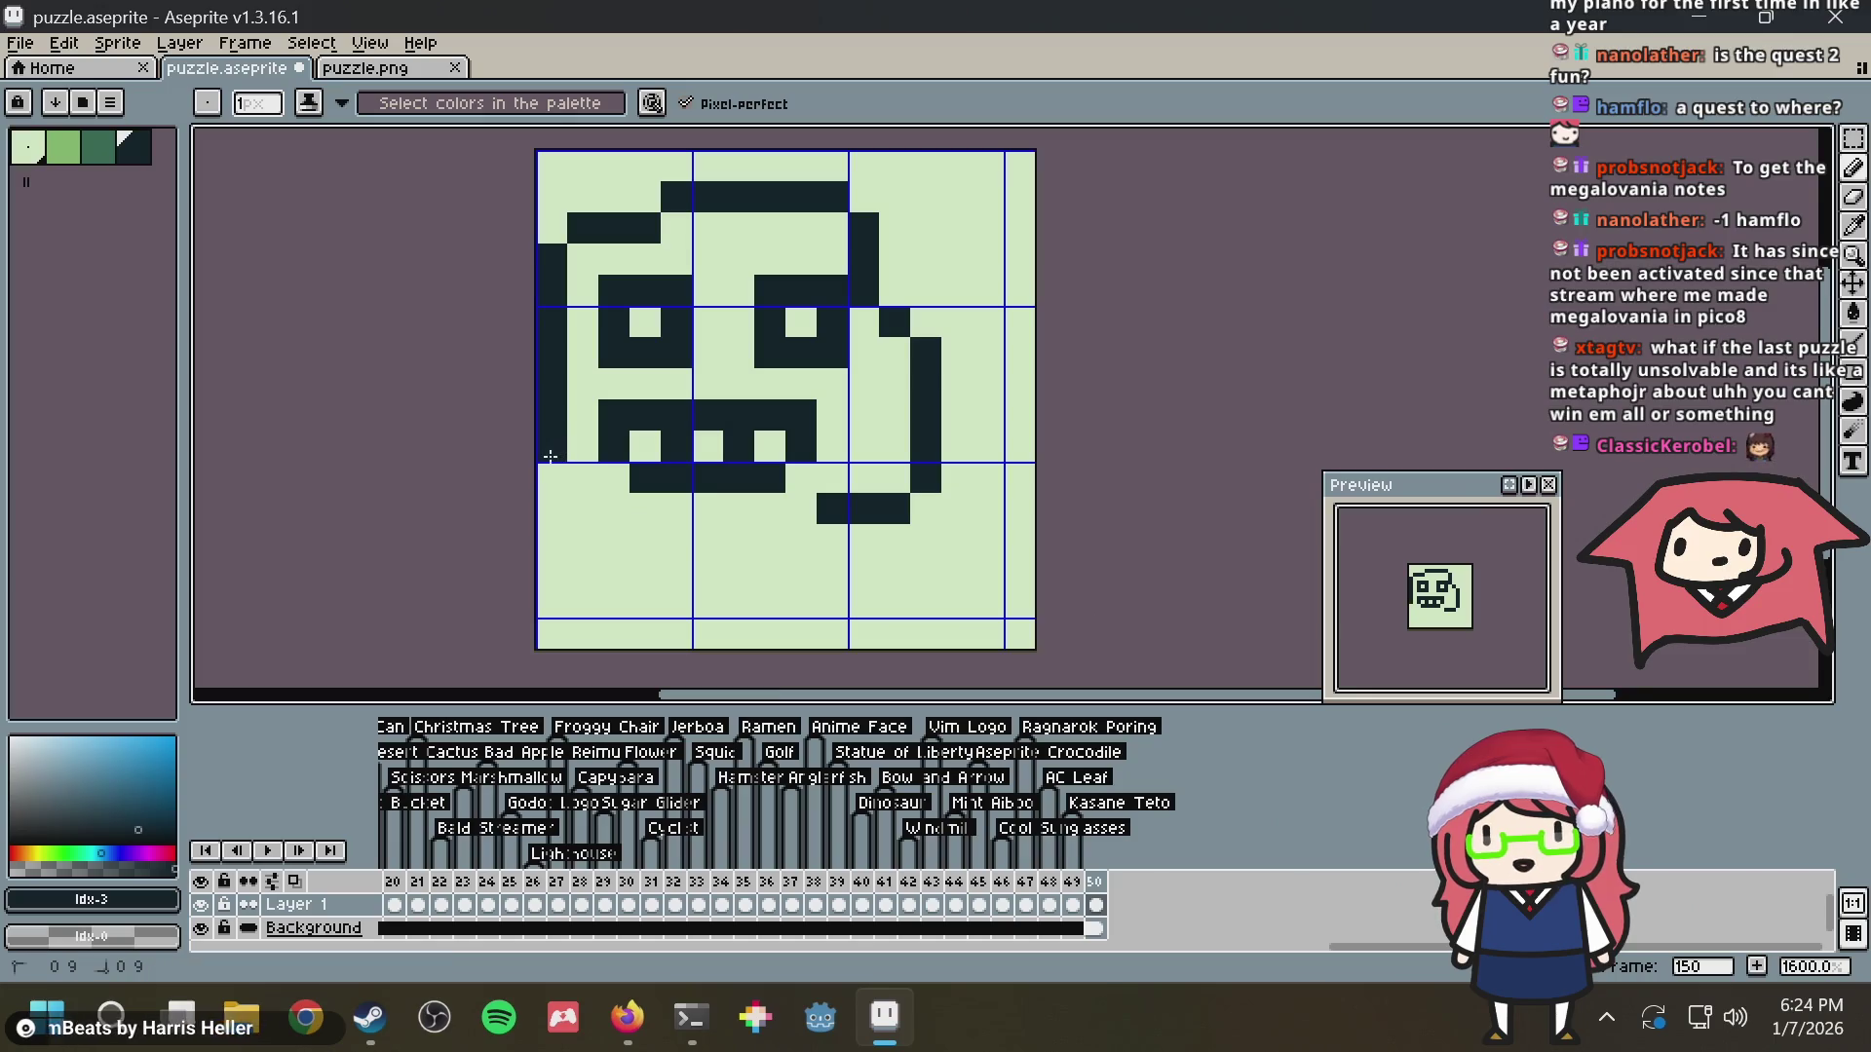
mouse_move(560, 512)
left_mouse_down()
mouse_move(864, 548)
mouse_move(554, 616)
left_mouse_up()
key("ctrl+z")
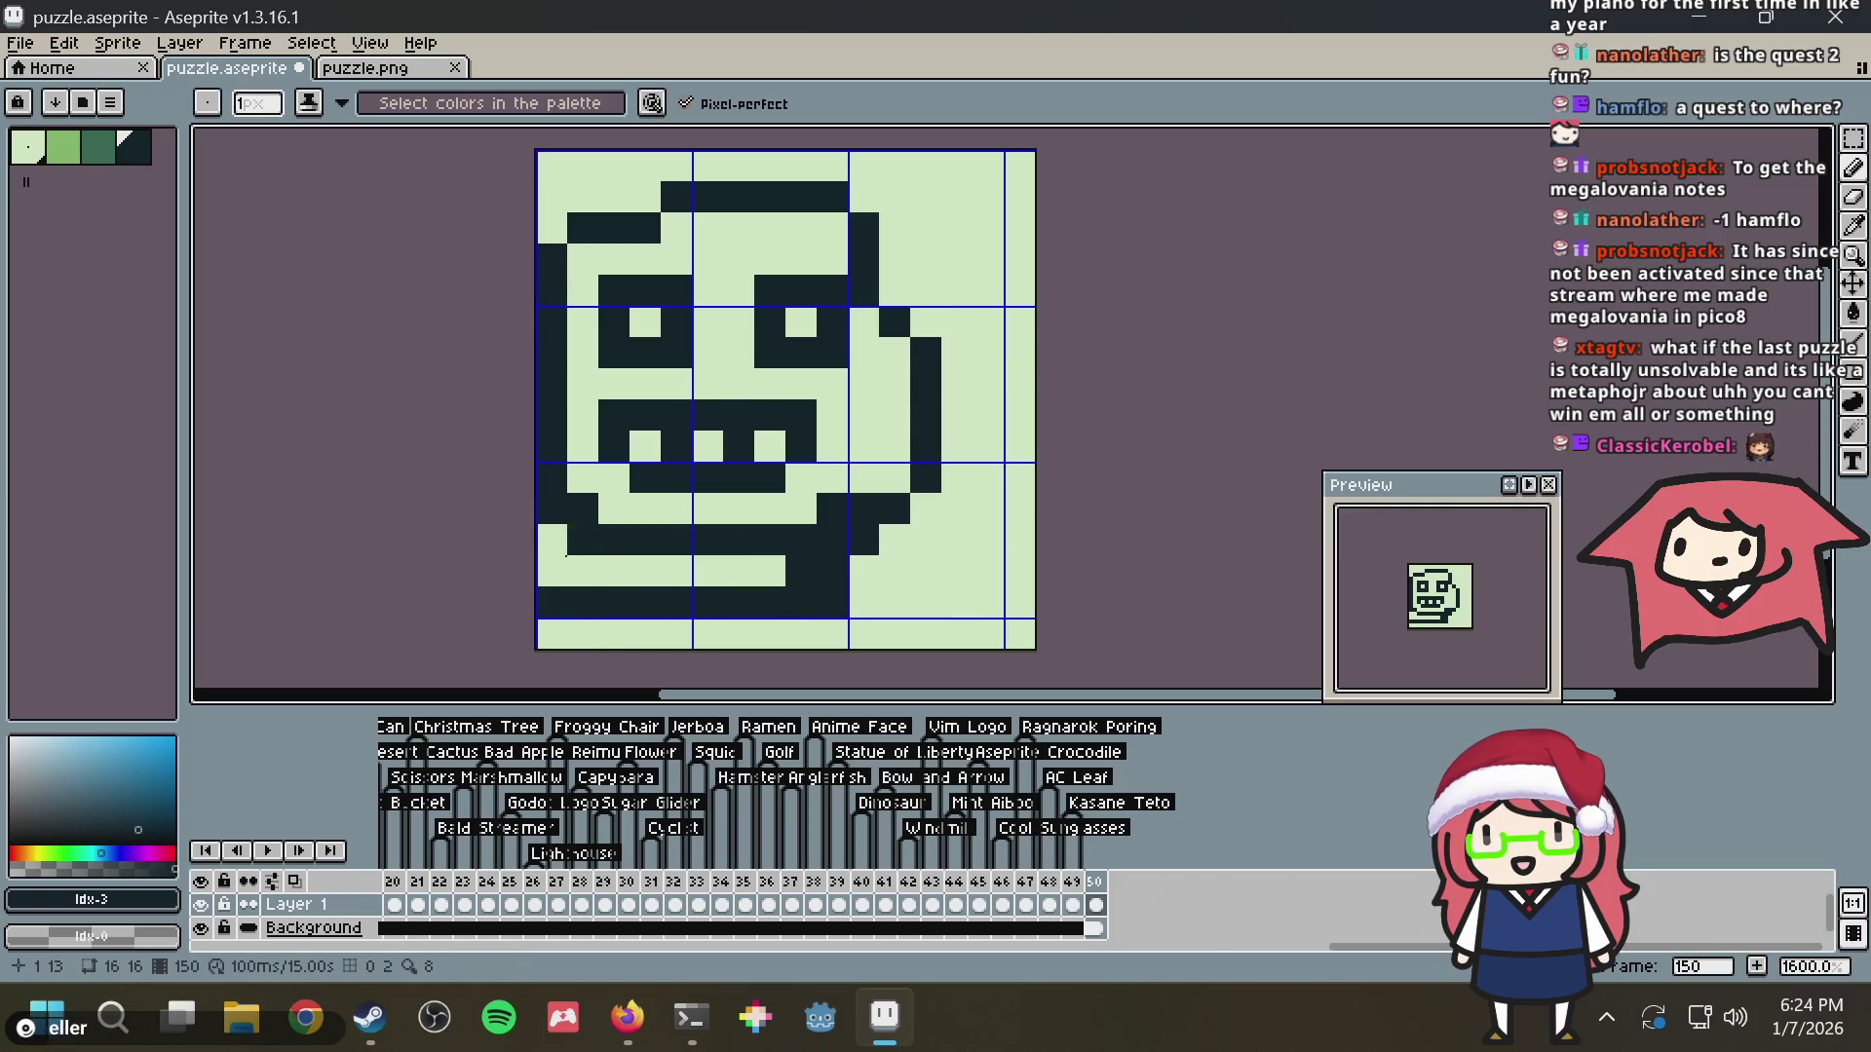
Fill the enclosed chin area dark
left_click(553, 572)
key("g")
key("b")
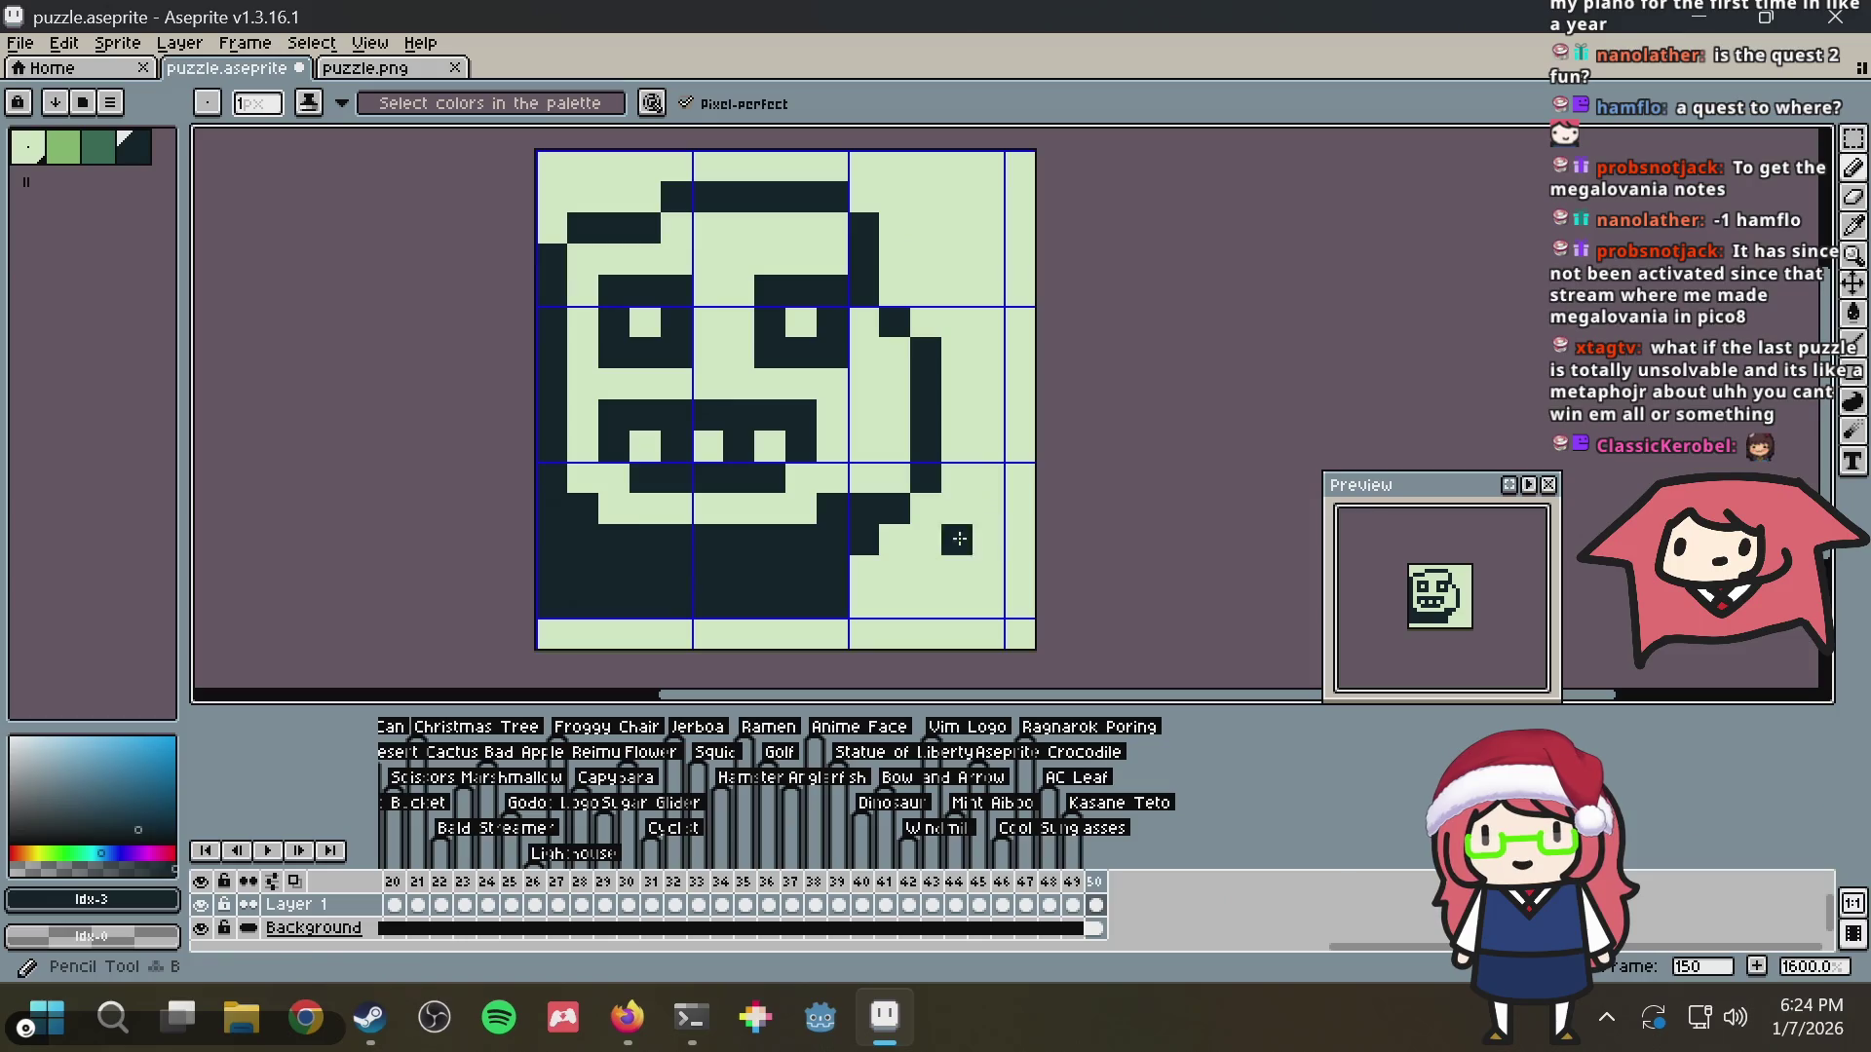
Draw the stepped microphone arm curling up the lower-right corner, undoing misplaced strokes
mouse_move(873, 591)
left_mouse_down()
mouse_move(962, 569)
mouse_move(903, 602)
mouse_move(931, 581)
left_mouse_up()
key("ctrl+z")
key("ctrl+z")
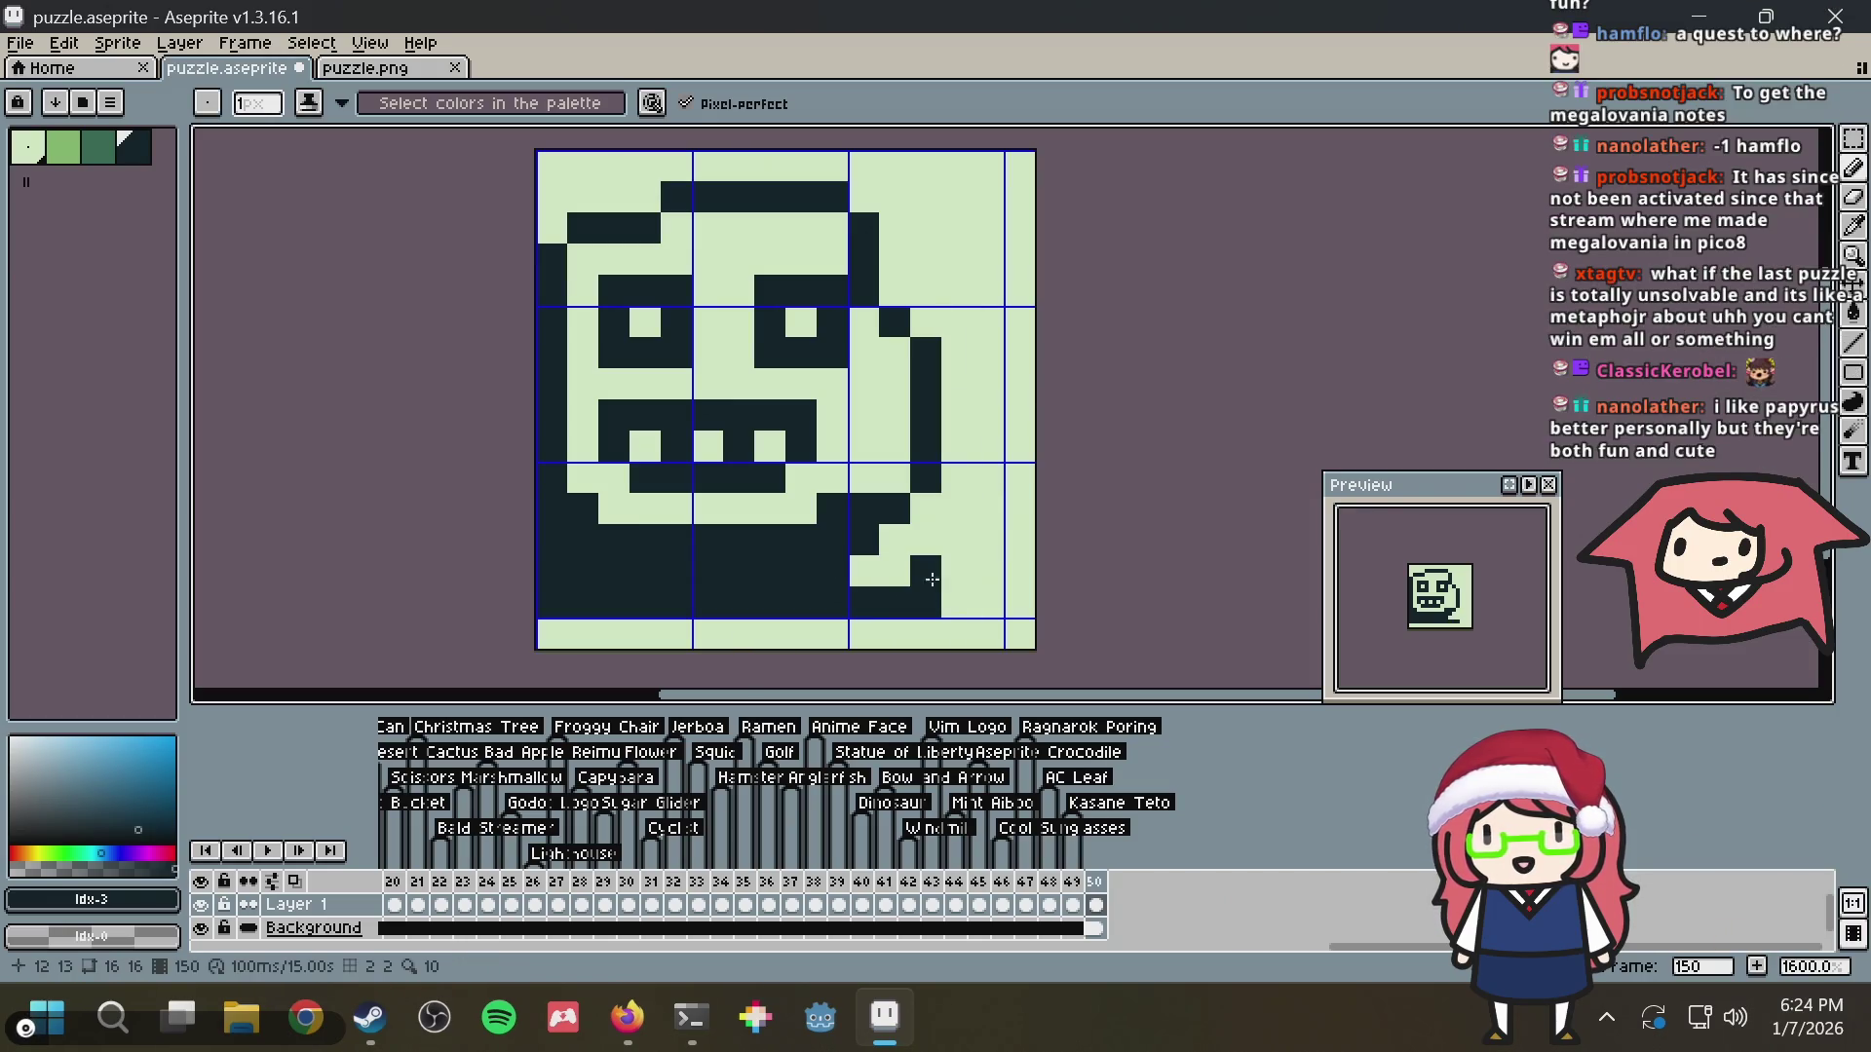
key("ctrl+z")
left_click(962, 544)
mouse_move(988, 524)
left_mouse_down()
mouse_move(988, 439)
mouse_move(988, 570)
mouse_move(948, 583)
left_mouse_up()
left_click(956, 596)
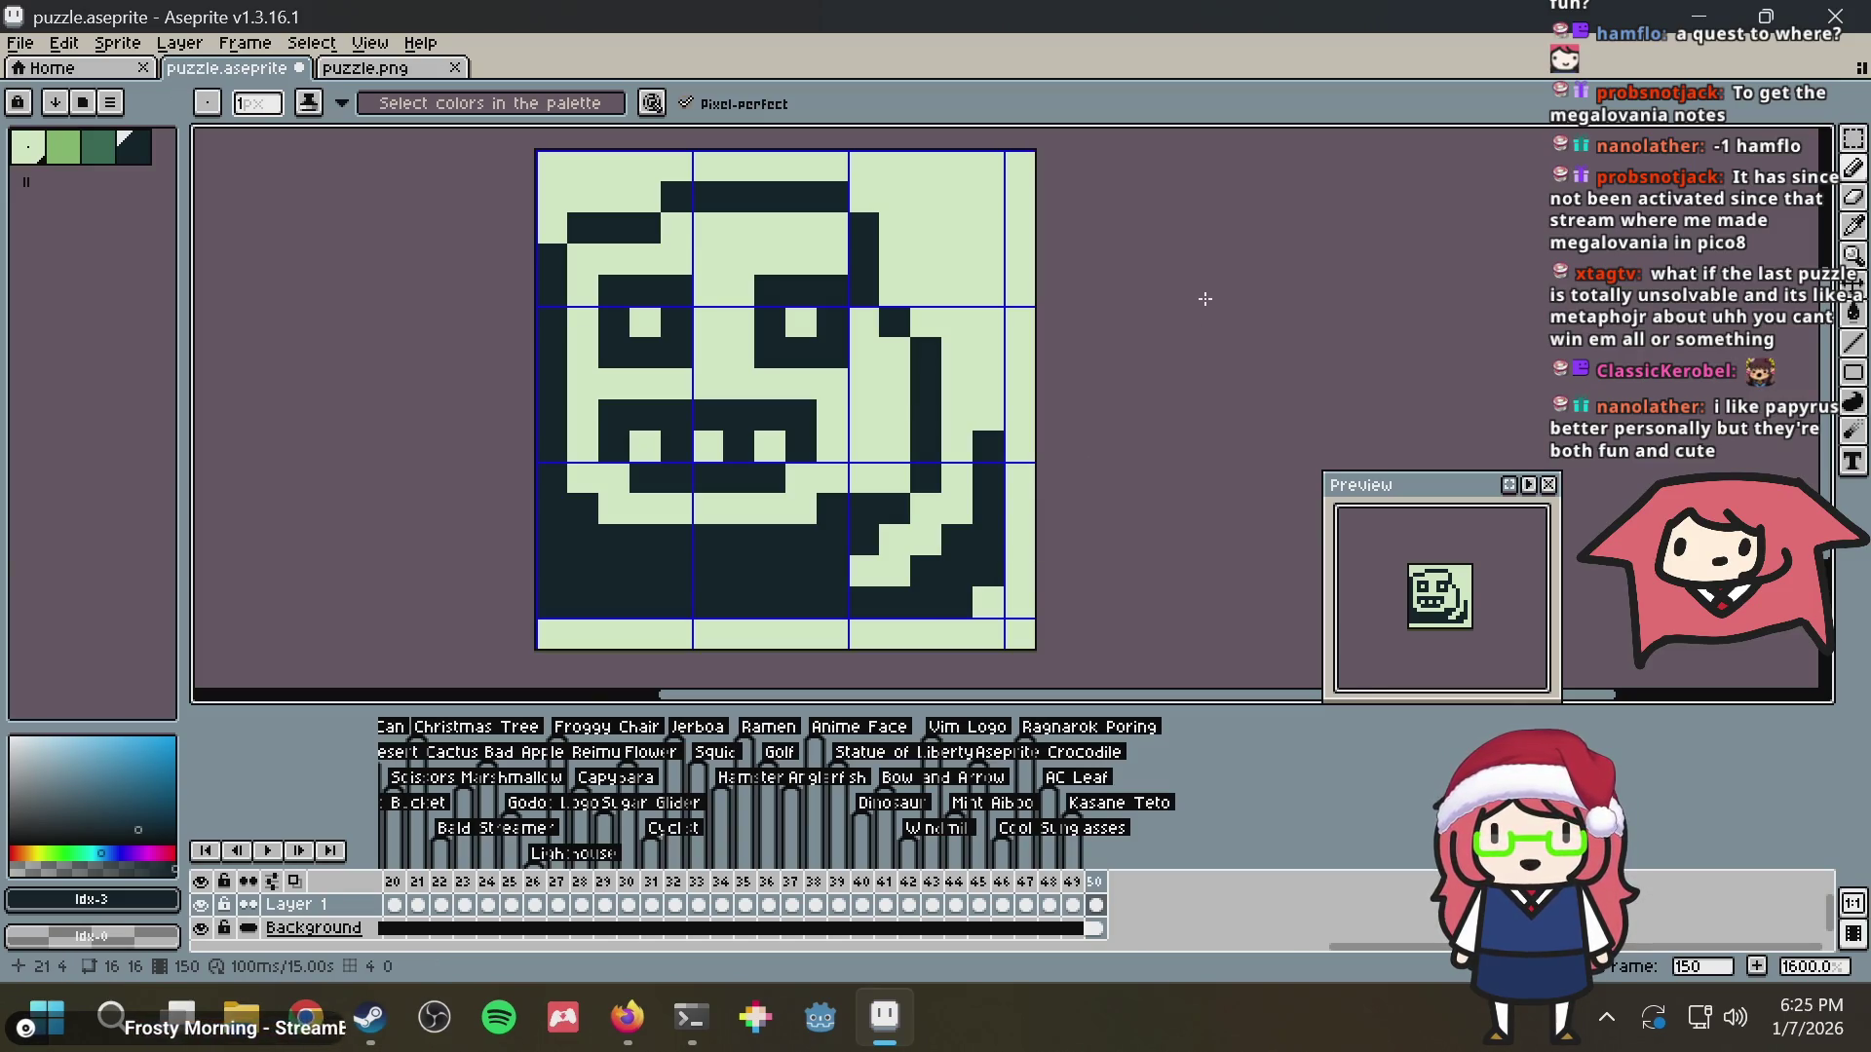
key("b")
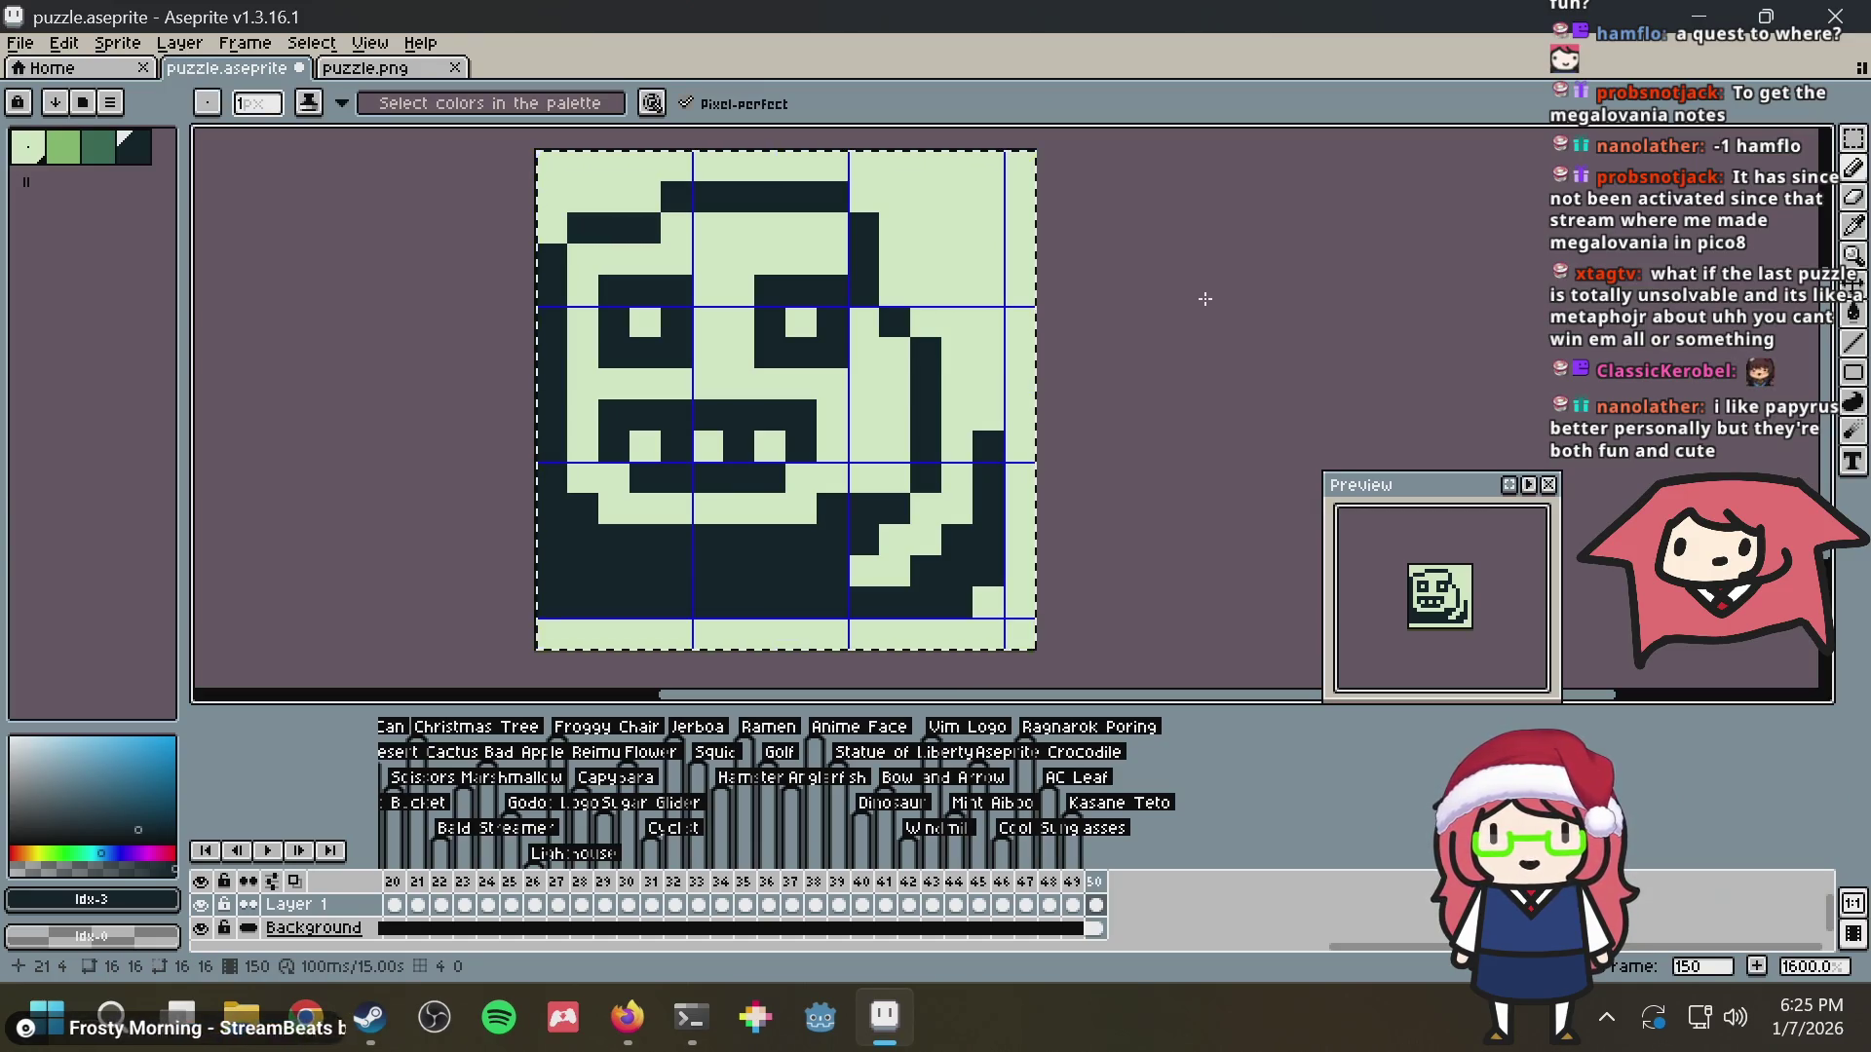
Wipe the face from the frame, save, and undo a test diagonal leaving one top-edge pixel
key("ctrl+a")
key("Delete")
key("ctrl+s")
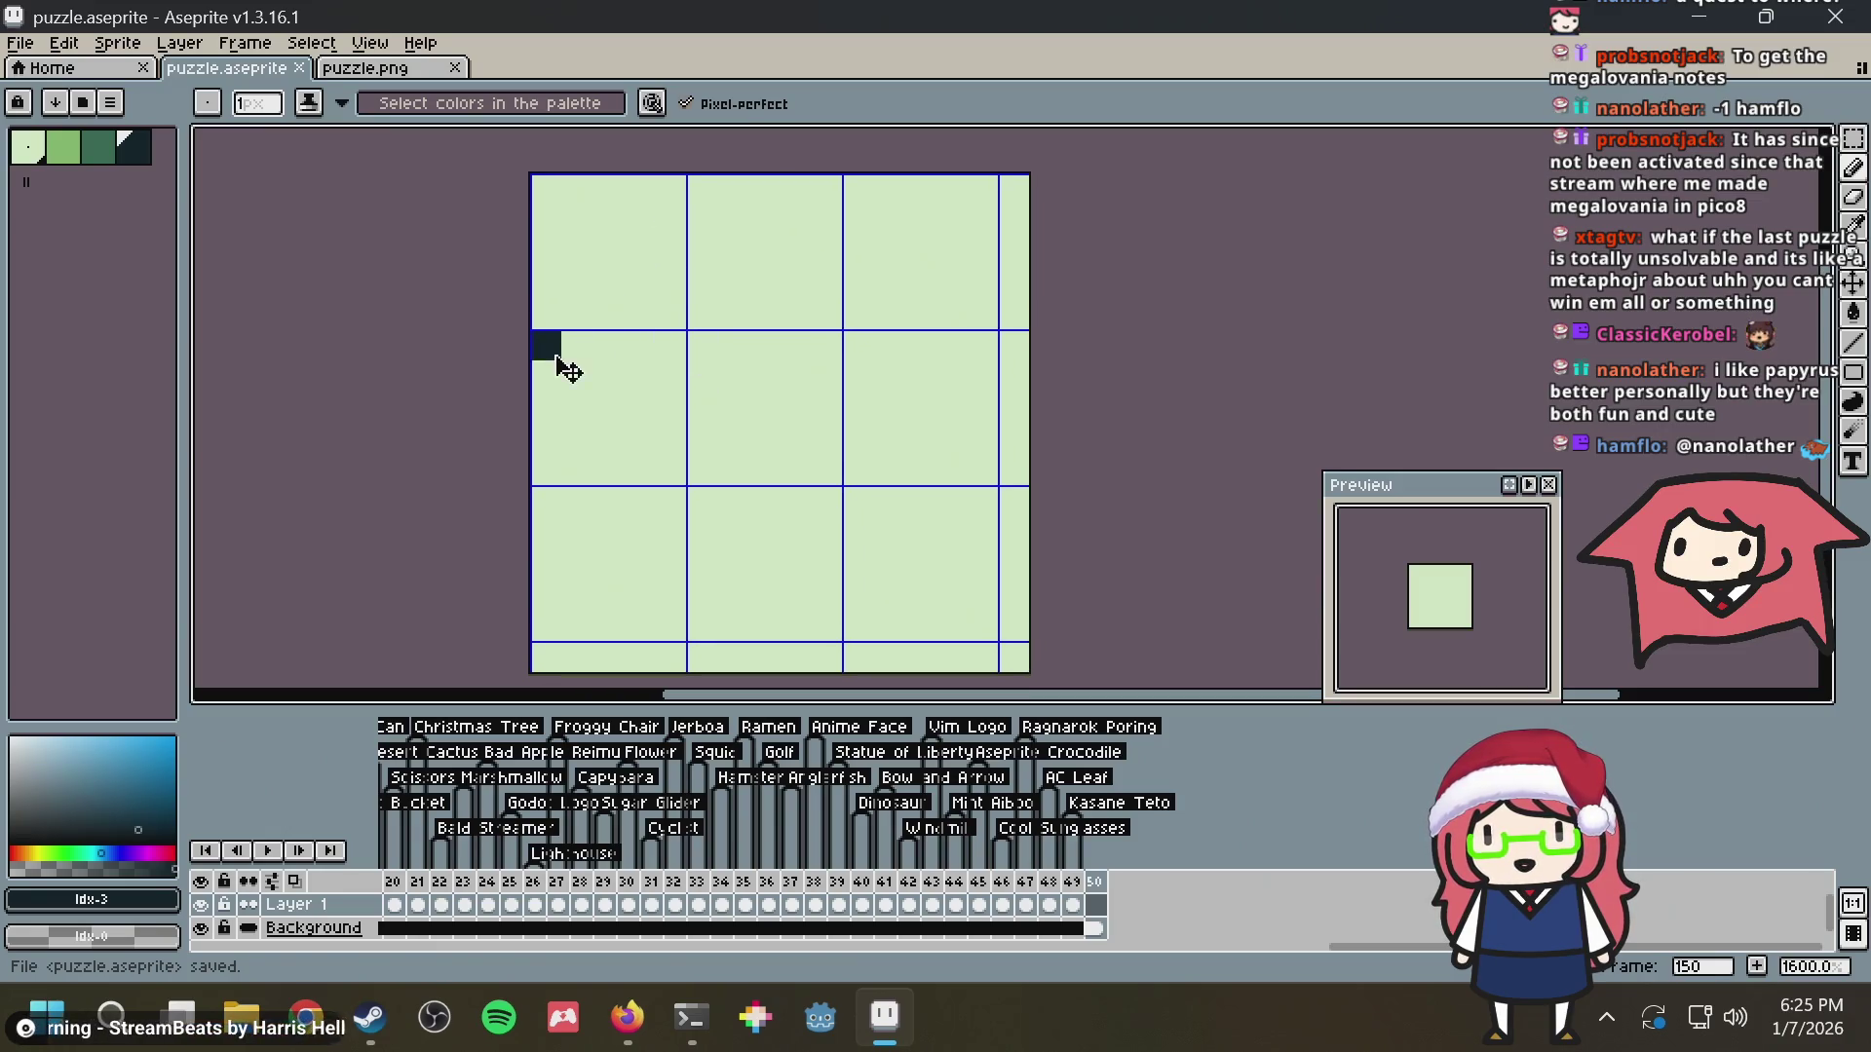
left_click_drag(545, 345, 689, 190)
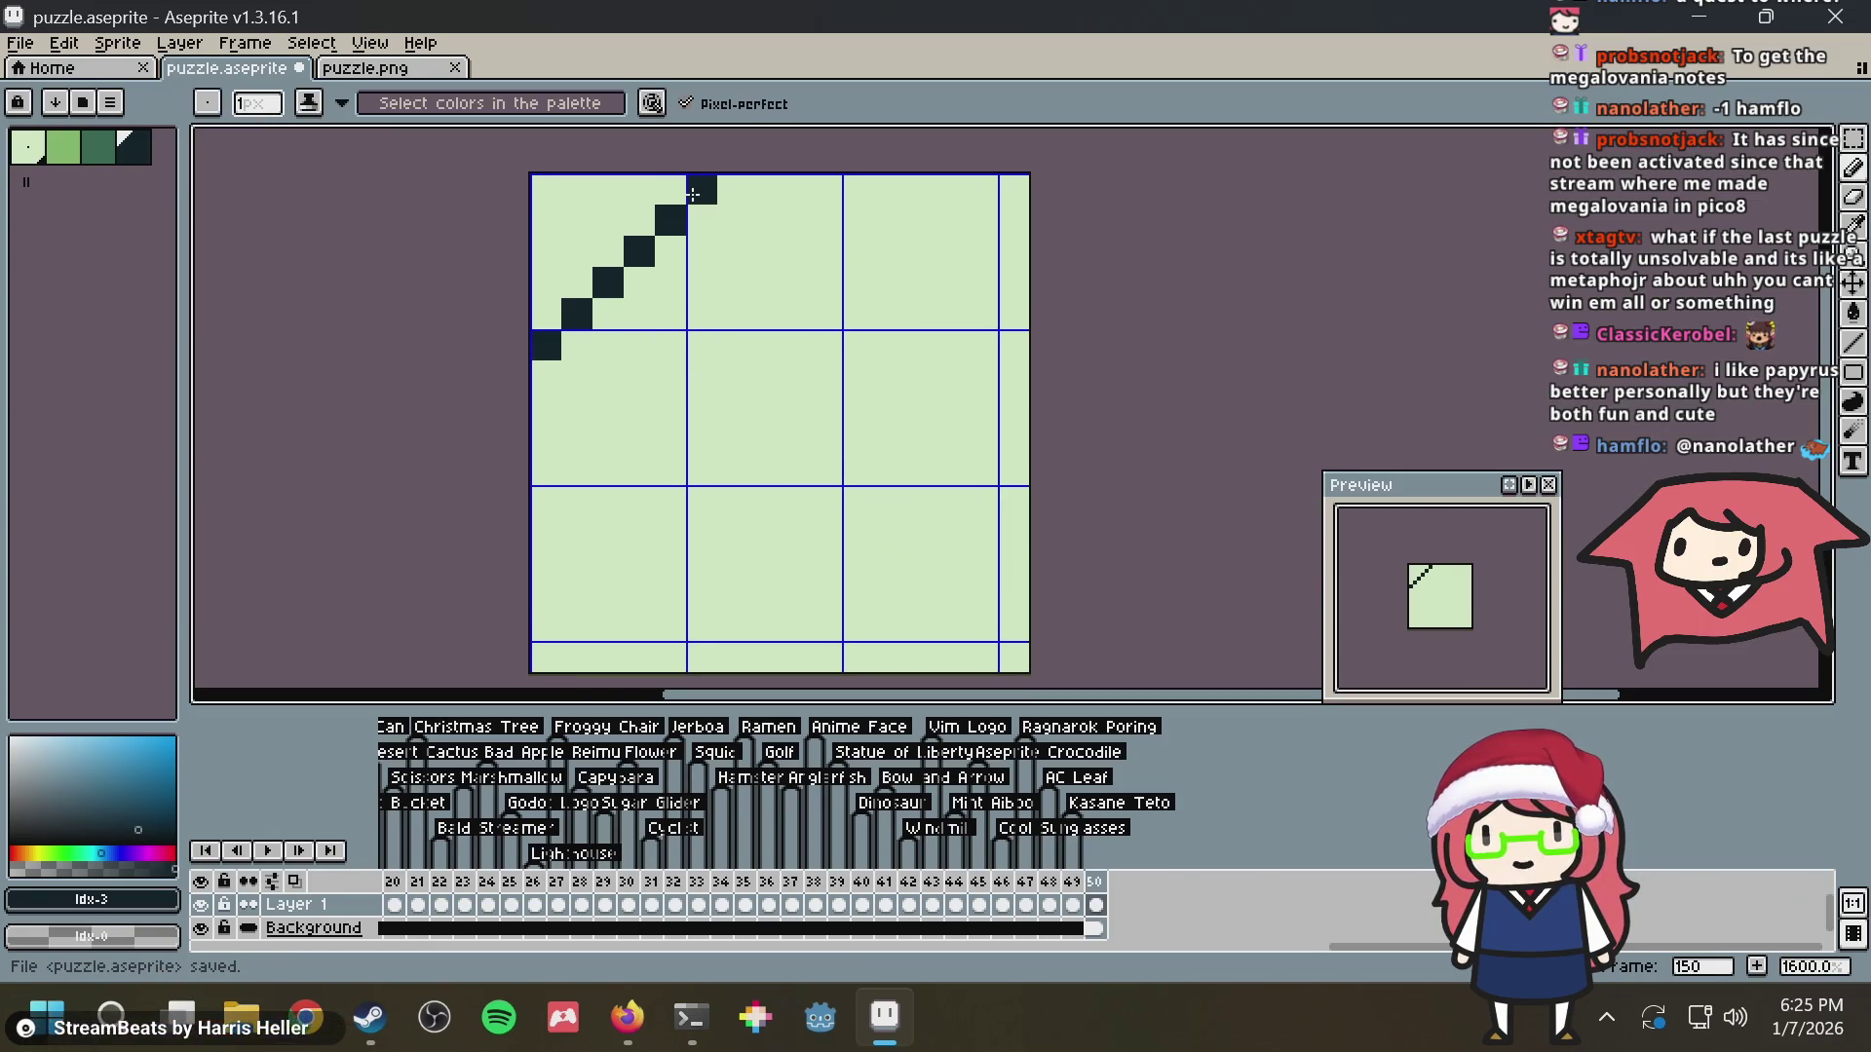
key("ctrl+z")
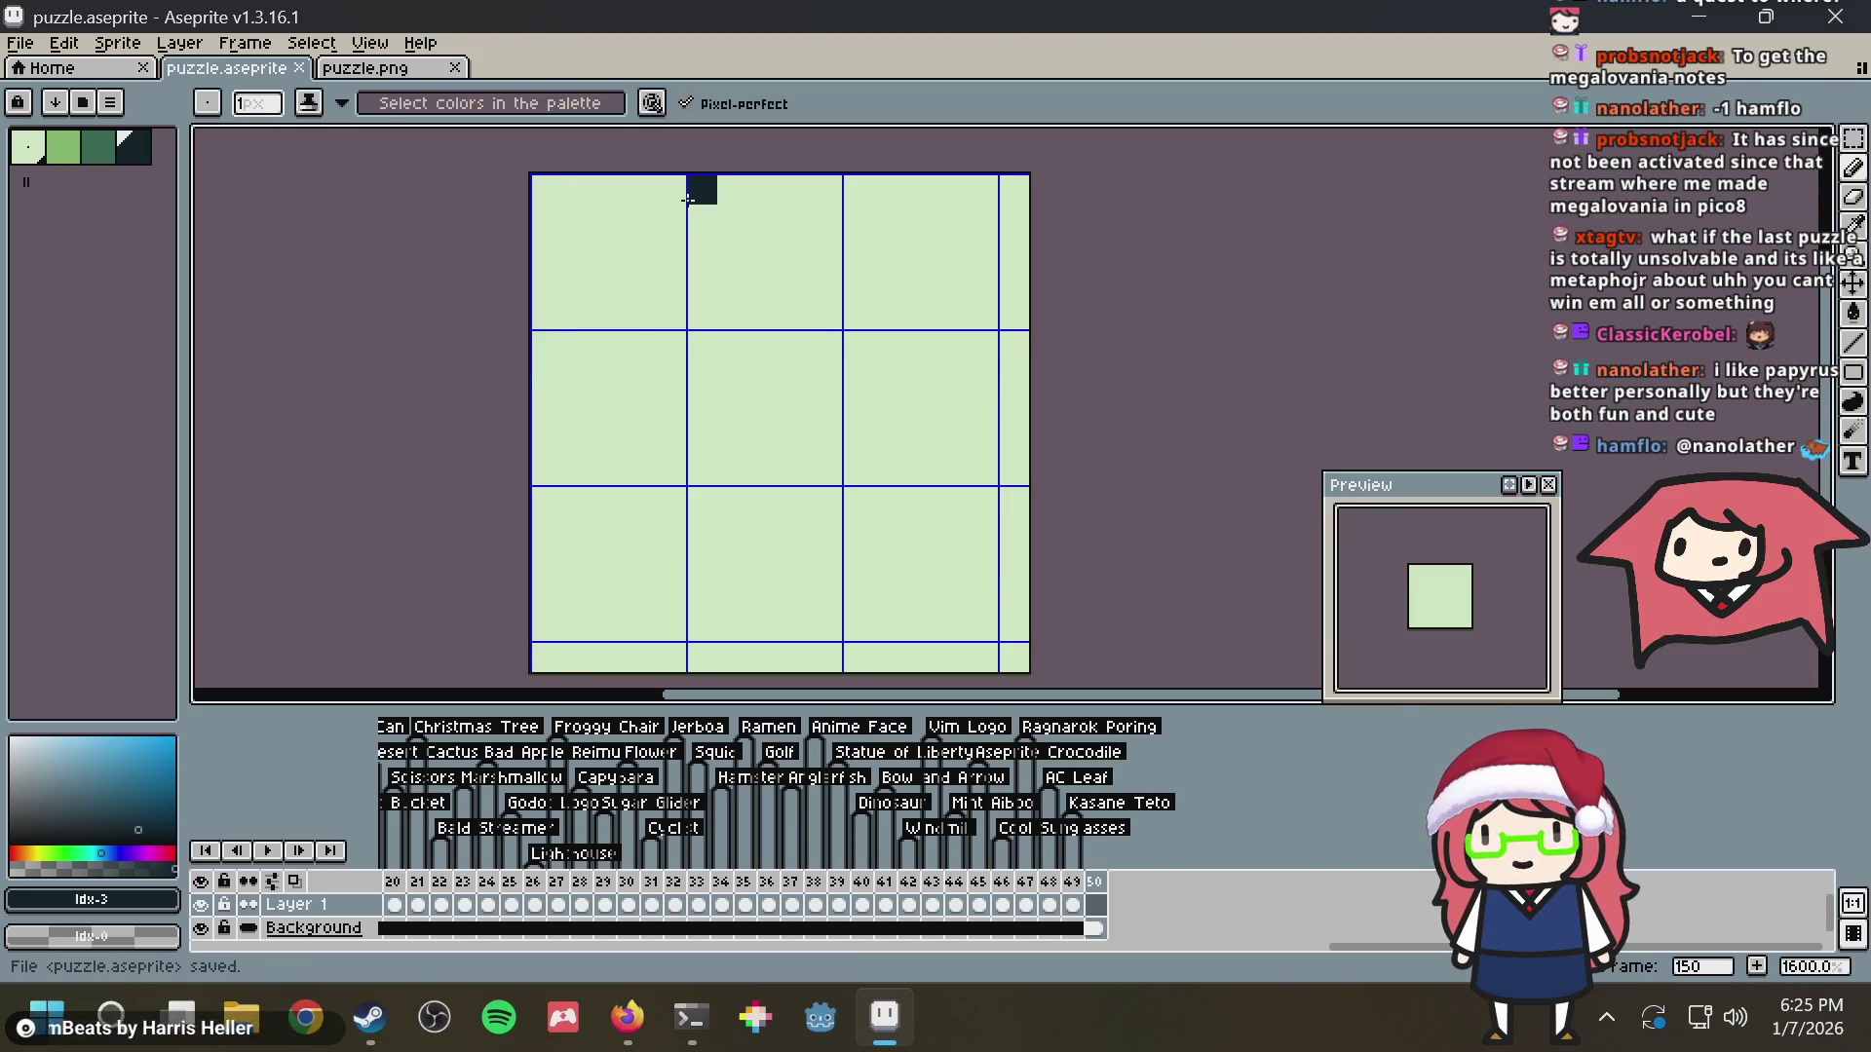